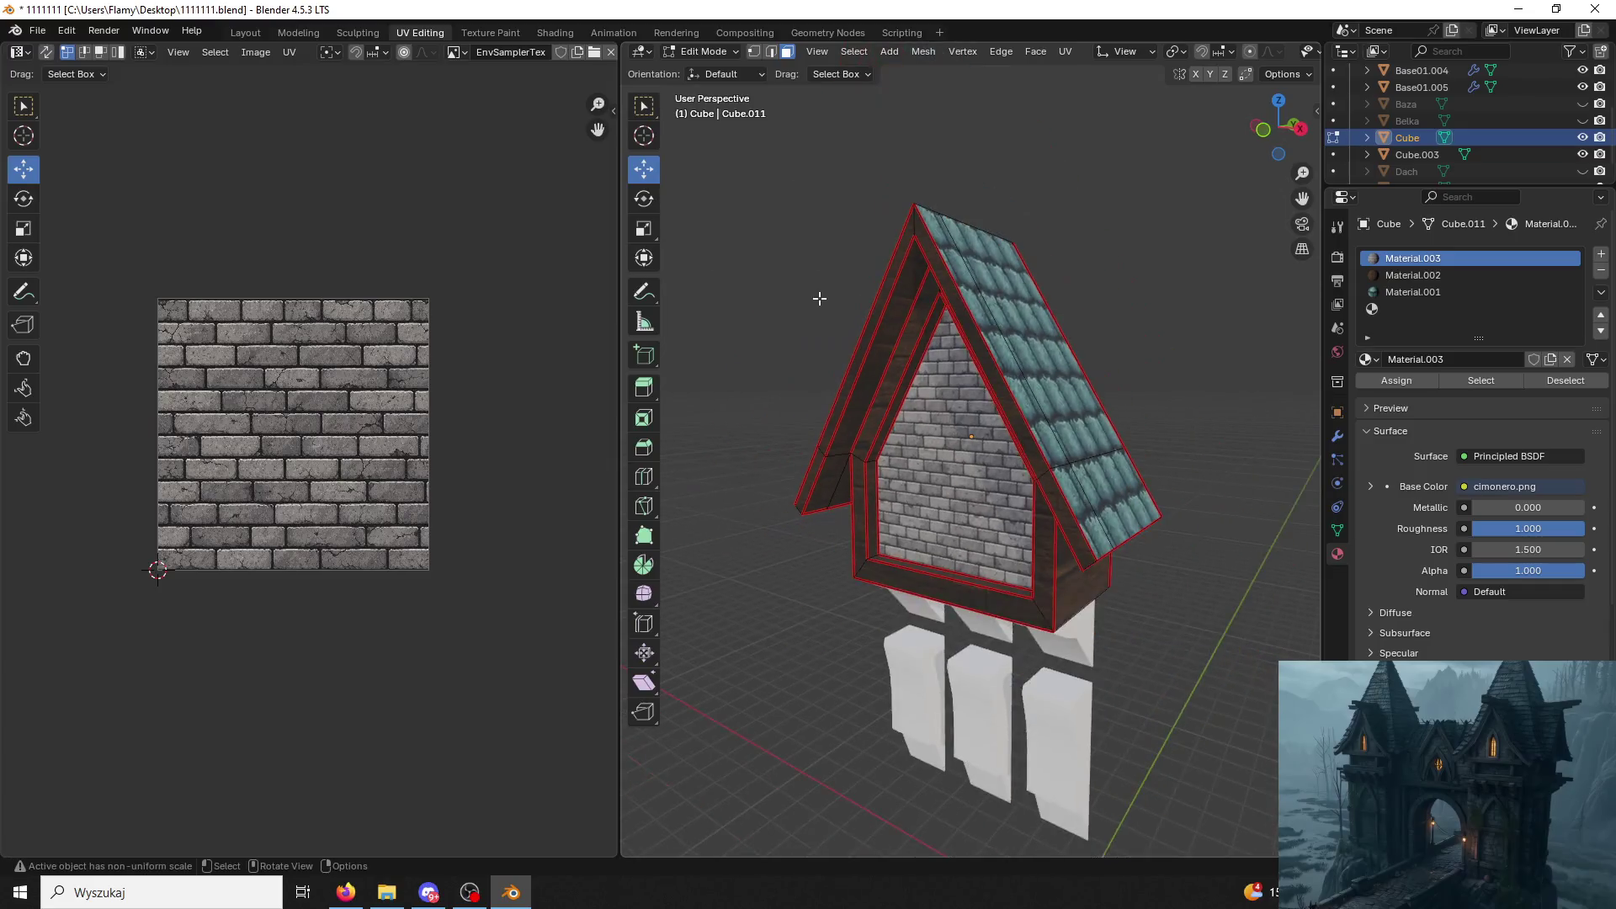
# Reselect the house, return to mesh editing and select the whole linked roof frame (Ctrl+L).
pyautogui.moveTo(724, 268); pyautogui.dragTo(837, 217, button='middle')
pyautogui.press('Tab')
pyautogui.moveTo(828, 281)
pyautogui.mouseDown(button='middle')
pyautogui.moveTo(813, 304)
pyautogui.moveTo(922, 385)
pyautogui.mouseUp(button='middle')
pyautogui.click(885, 406)
pyautogui.click(709, 51)
pyautogui.click(720, 83)
pyautogui.click(909, 343)
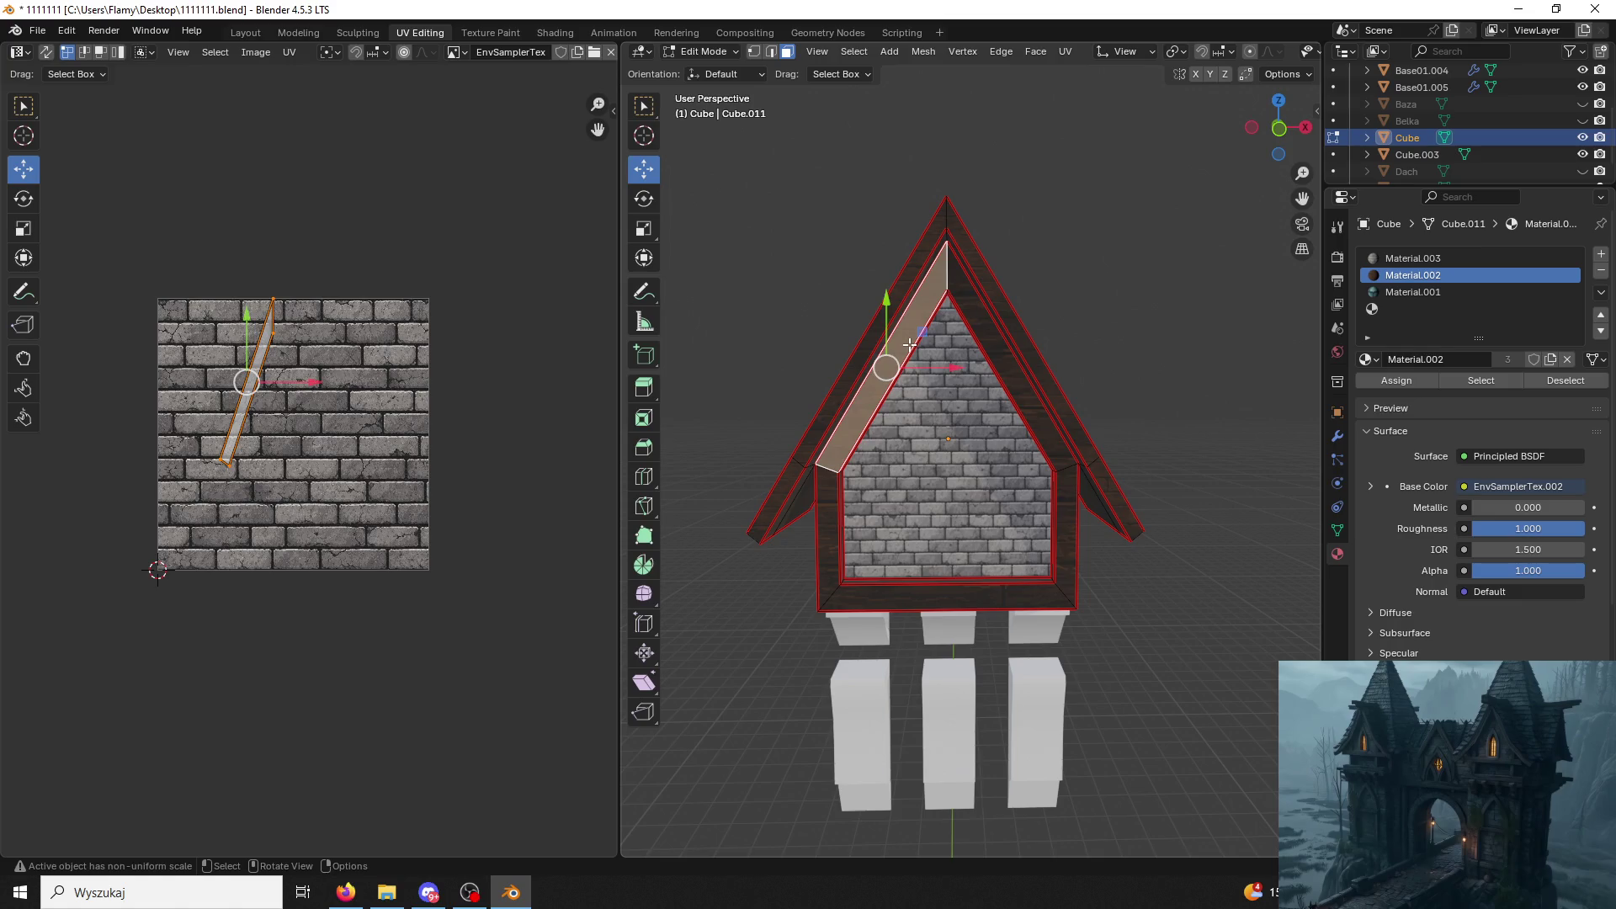
pyautogui.hotkey('ctrl', 'l')
# Show the wood plank texture behind the frame's UVs and scale them up about three times.
pyautogui.click(452, 414)
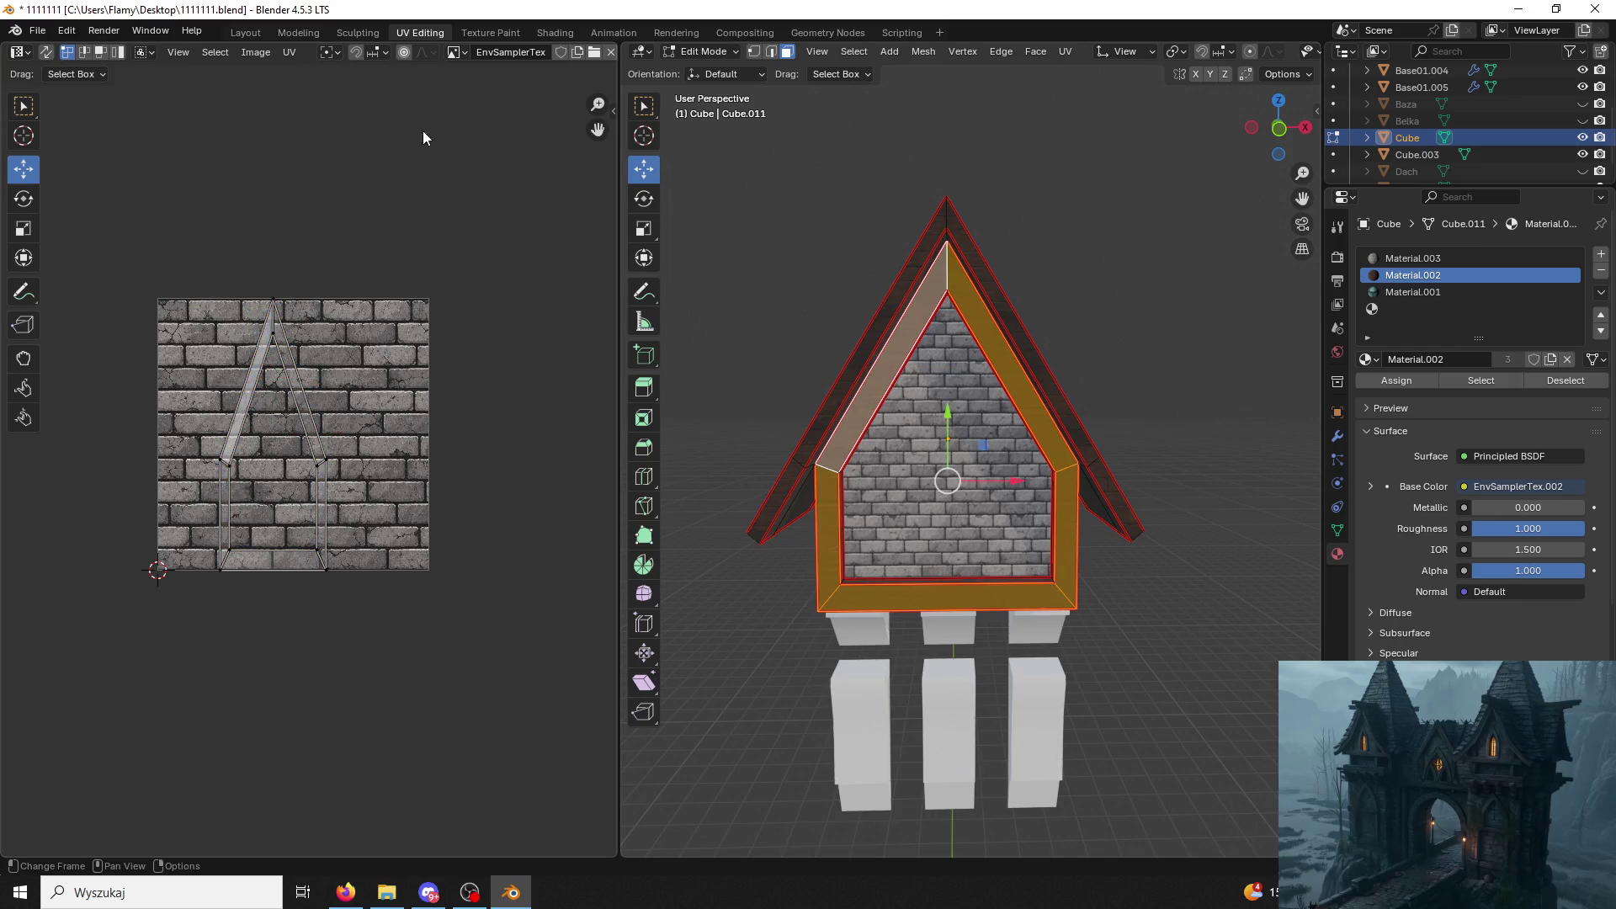
pyautogui.click(453, 52)
pyautogui.click(494, 144)
pyautogui.press('a')
pyautogui.press('s')
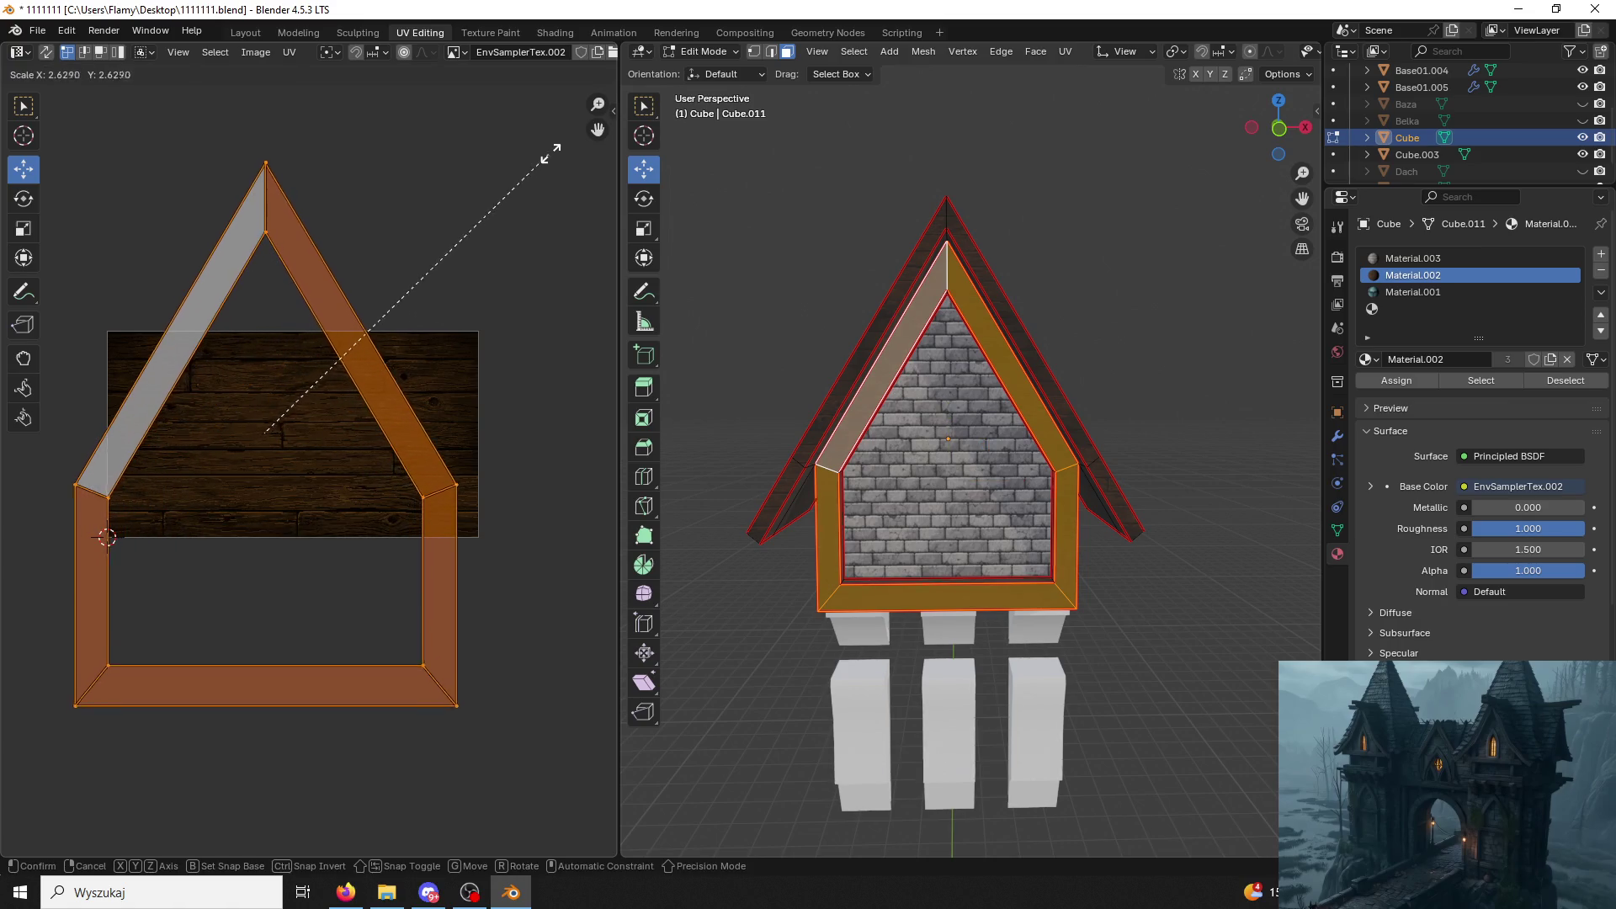
pyautogui.click(581, 101)
pyautogui.click(838, 278)
pyautogui.scroll(3, 836, 277)
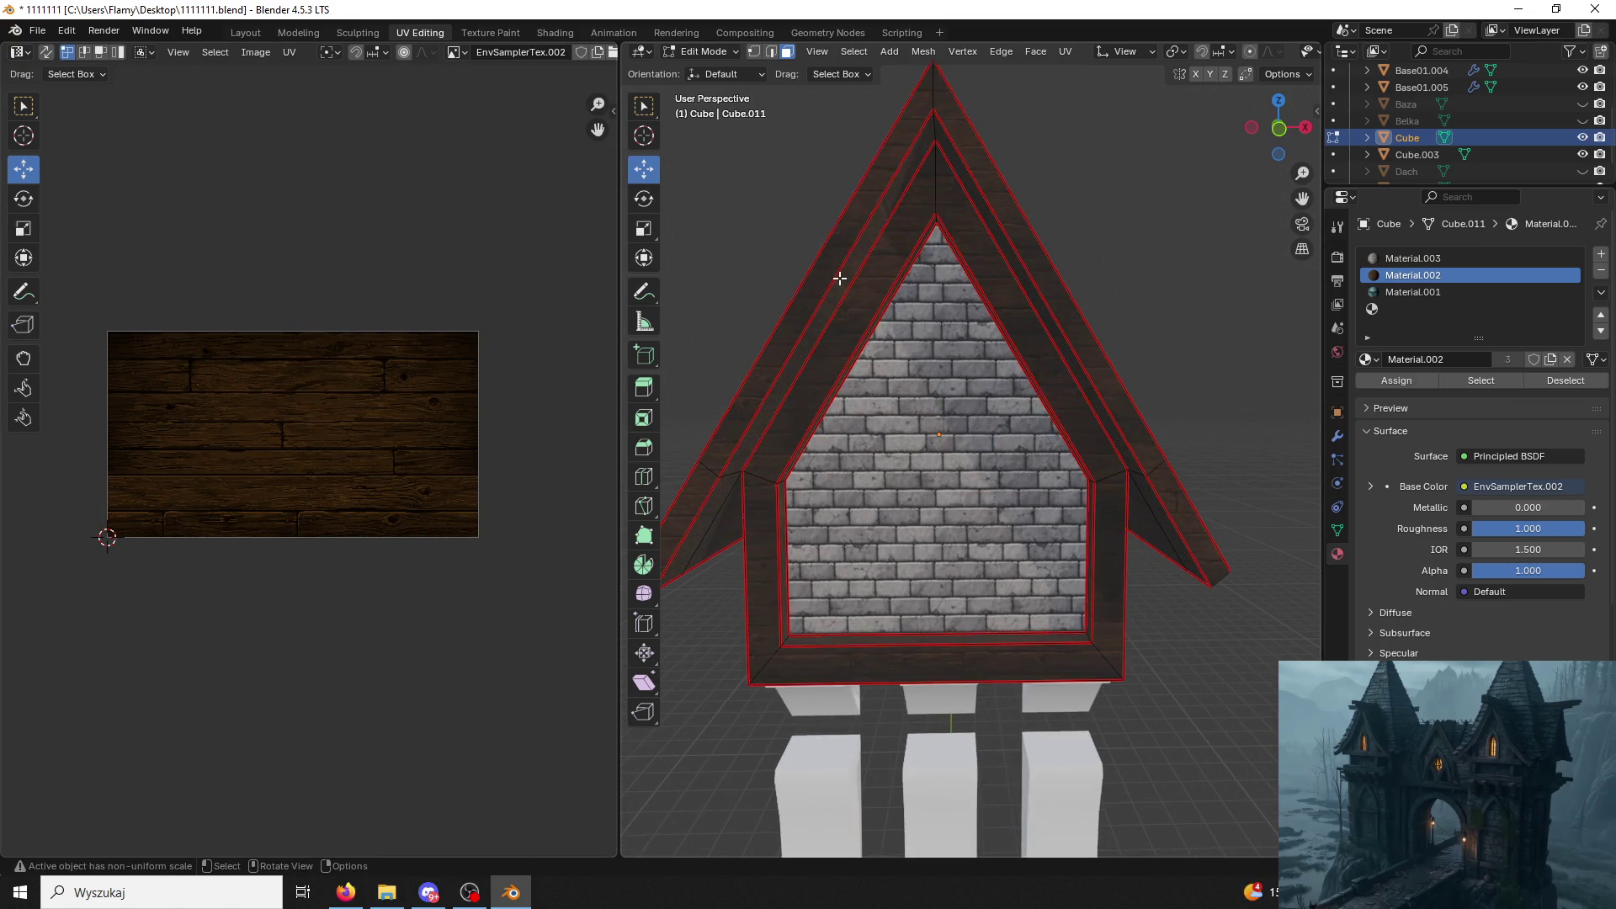
pyautogui.scroll(2, 814, 270)
# Select the roof strip, ledge and wooden frame faces and make Material.003 the active slot.
pyautogui.moveTo(813, 271); pyautogui.dragTo(883, 325, button='middle')
pyautogui.click(1102, 417)
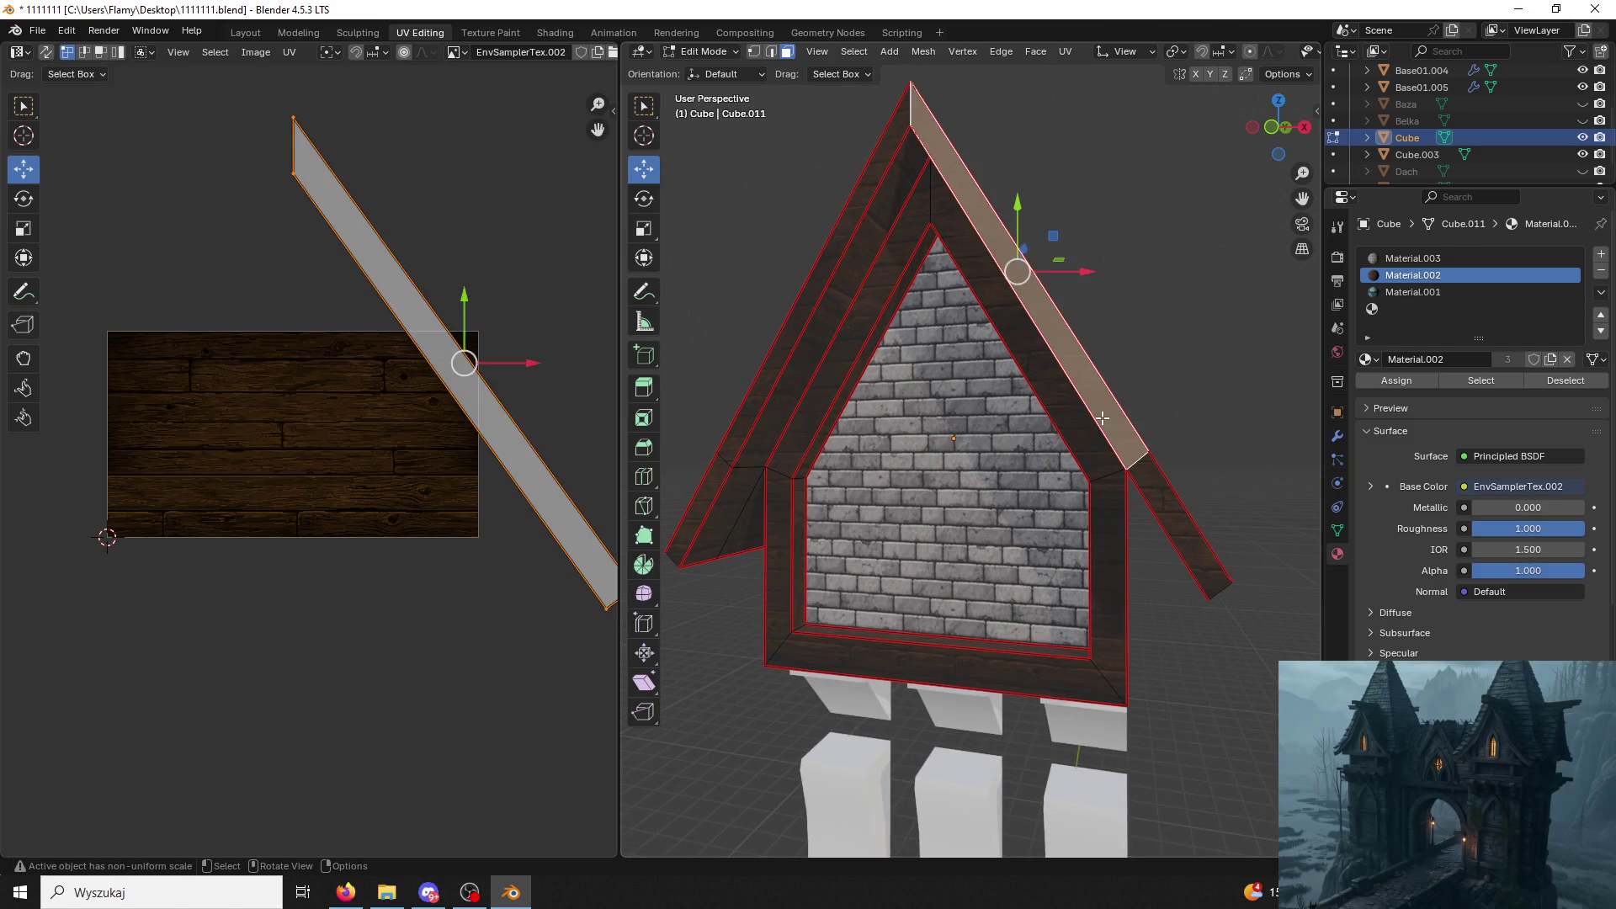
pyautogui.click(1074, 687)
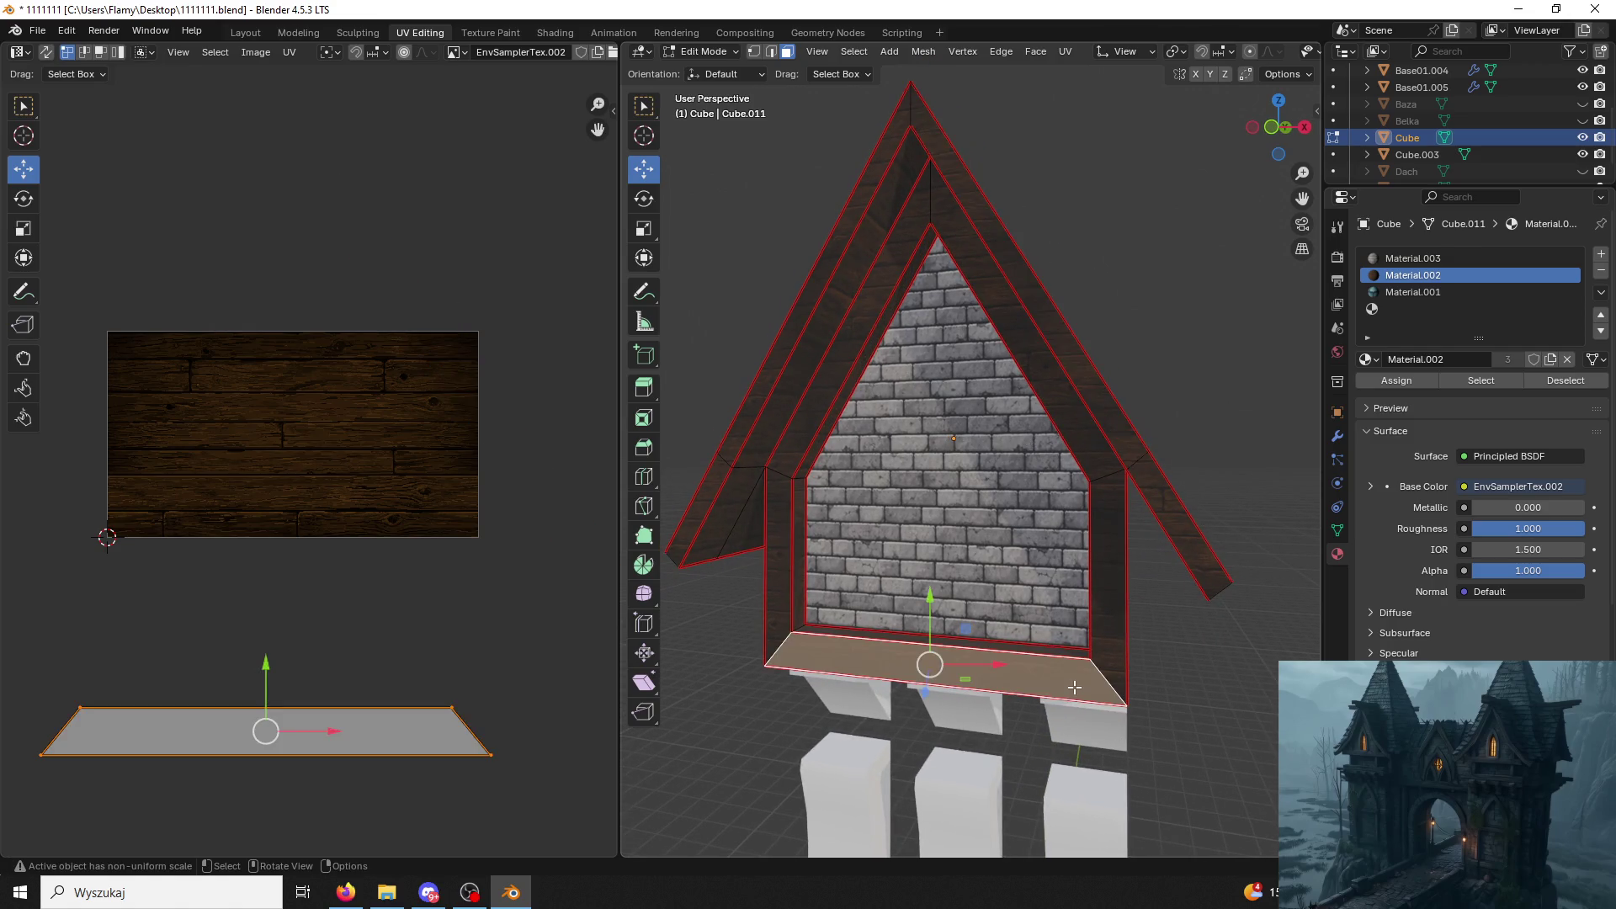
pyautogui.click(758, 468)
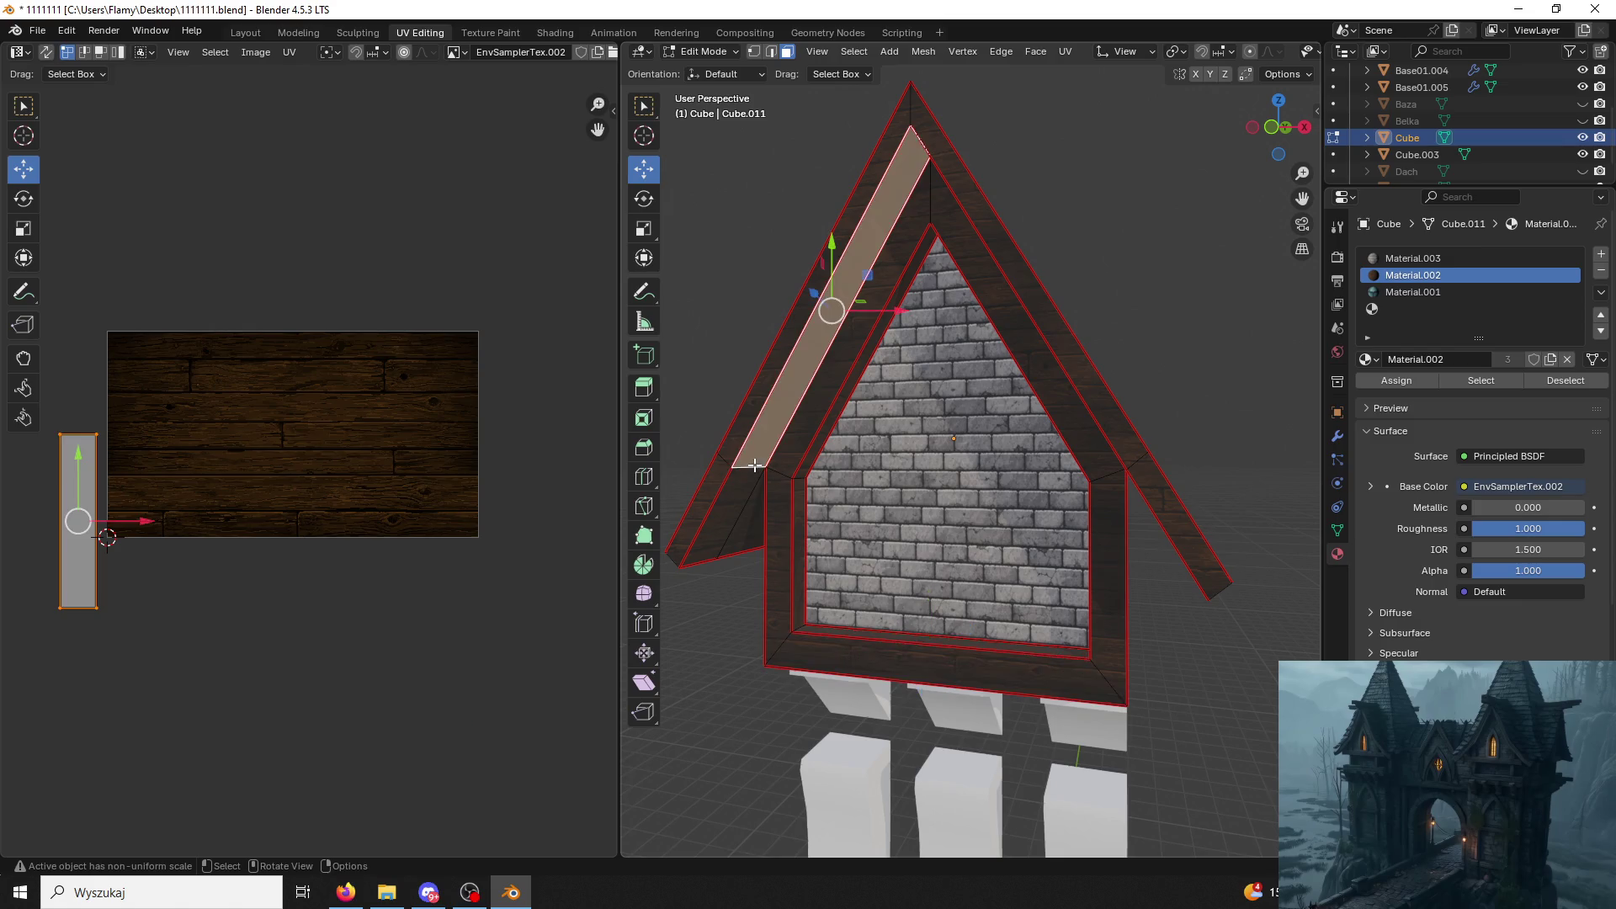
pyautogui.click(742, 422)
pyautogui.scroll(-3, 813, 447)
pyautogui.click(1151, 371)
pyautogui.moveTo(1151, 372)
pyautogui.mouseDown(button='middle')
pyautogui.moveTo(1048, 592)
pyautogui.moveTo(1065, 488)
pyautogui.mouseUp(button='middle')
pyautogui.click(1049, 591)
pyautogui.click(1010, 552)
pyautogui.moveTo(1011, 552)
pyautogui.mouseDown(button='middle')
pyautogui.moveTo(1122, 590)
pyautogui.moveTo(755, 459)
pyautogui.moveTo(761, 473)
pyautogui.moveTo(809, 456)
pyautogui.mouseUp(button='middle')
pyautogui.click(771, 455)
pyautogui.click(1412, 258)
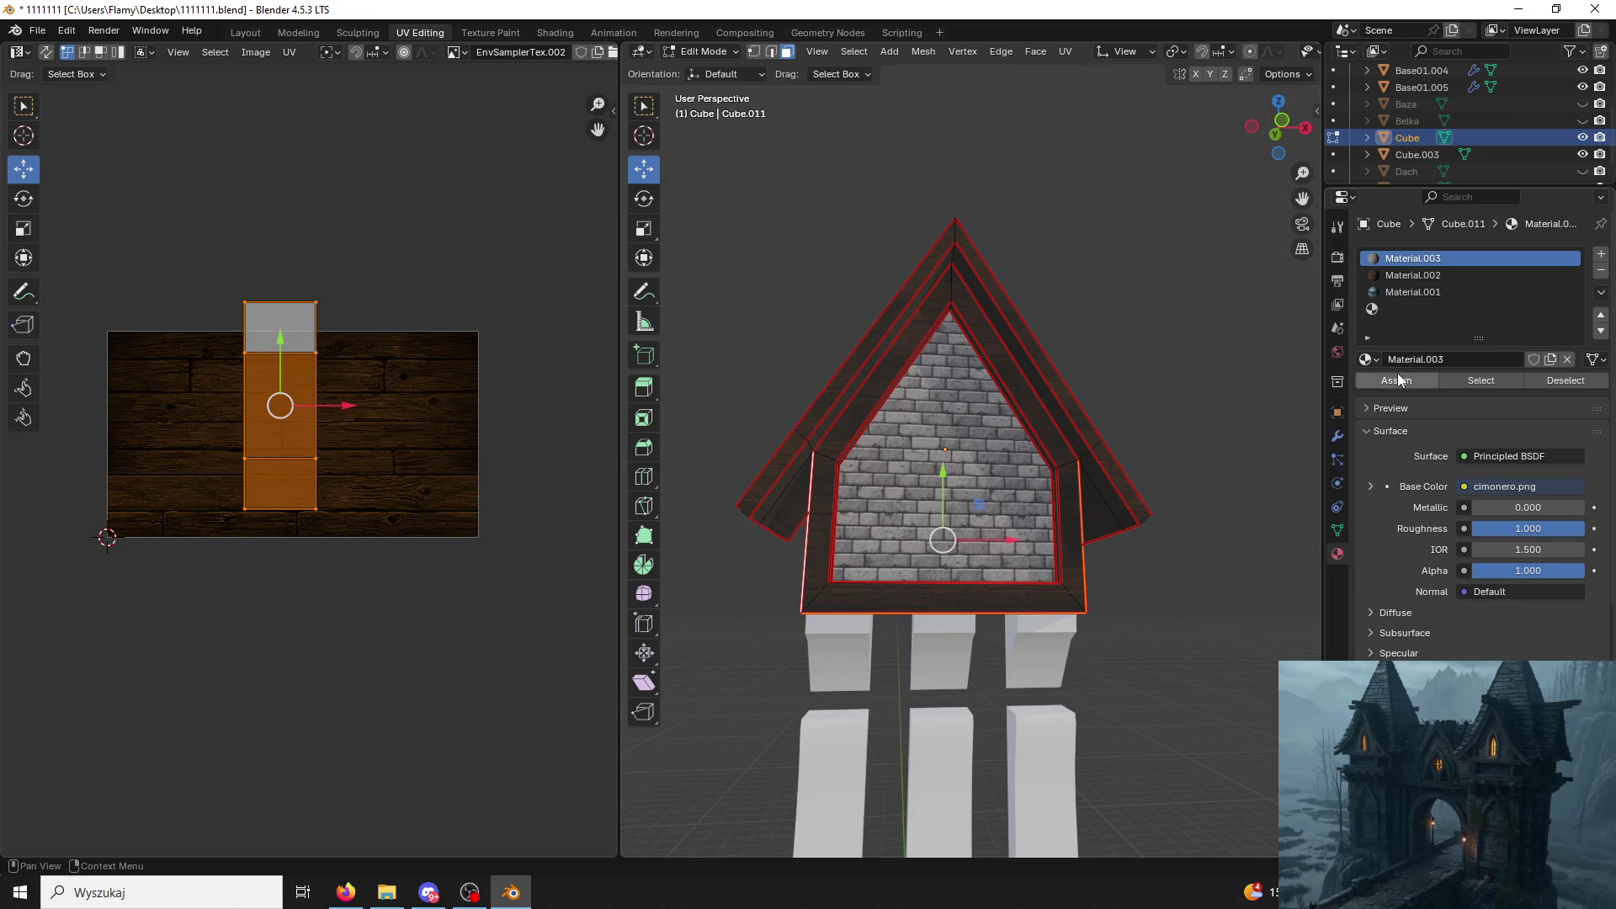
# Select the side wall, underside and left wall faces and scale their UV island up.
pyautogui.click(1397, 381)
pyautogui.moveTo(1011, 531); pyautogui.dragTo(1047, 512, button='middle')
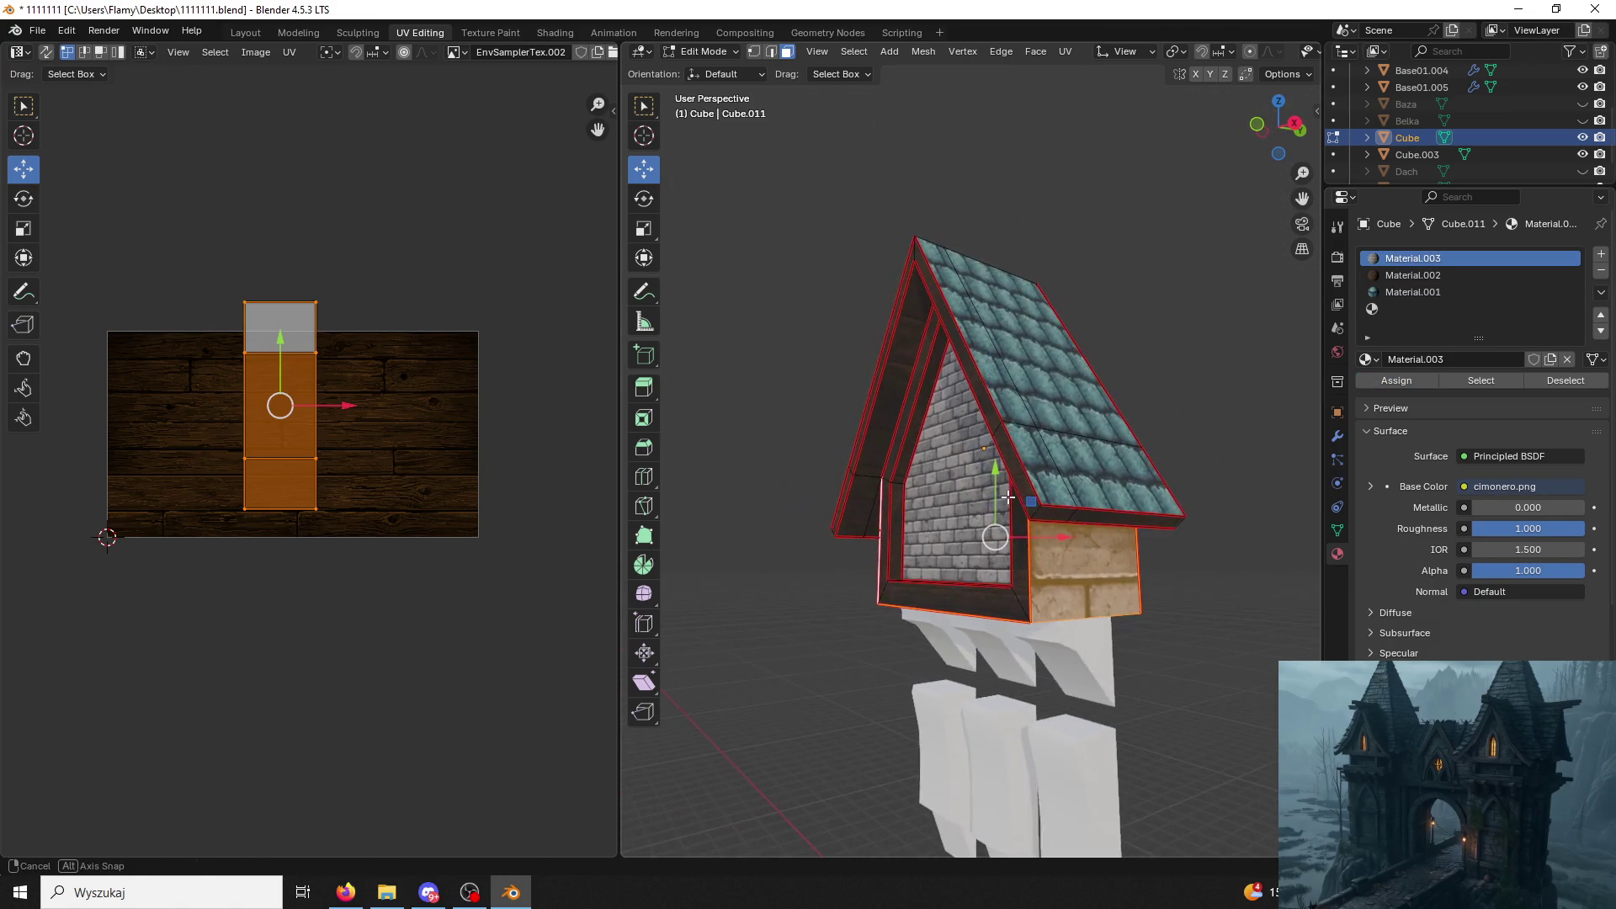
pyautogui.scroll(-1, 1048, 512)
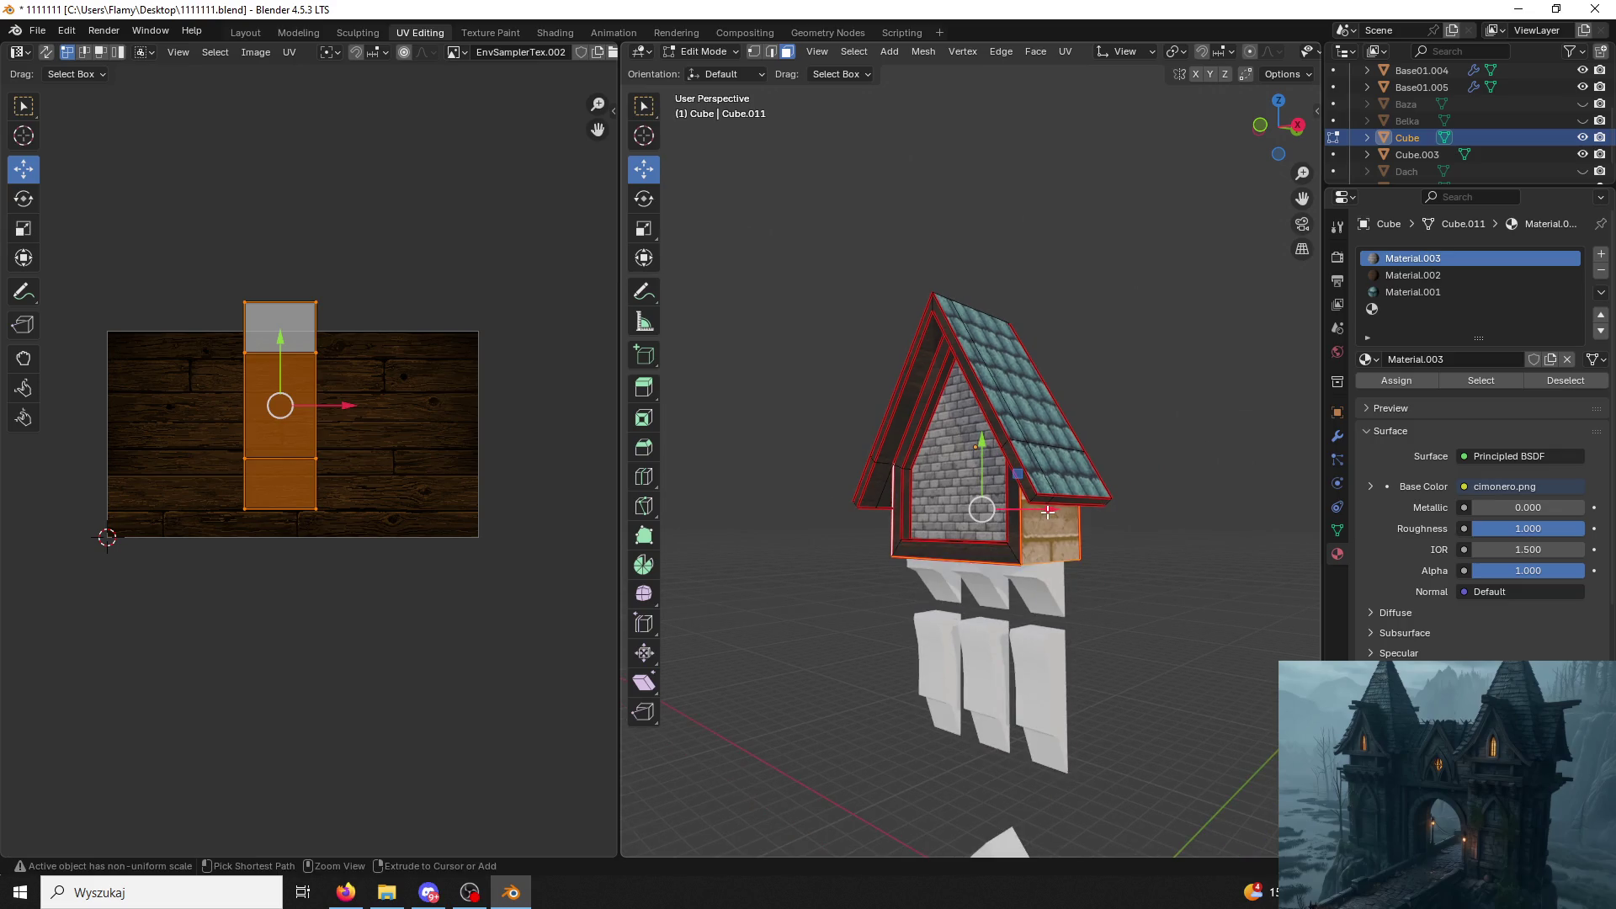
pyautogui.click(1137, 370)
pyautogui.click(1058, 546)
pyautogui.moveTo(1059, 545); pyautogui.dragTo(868, 504, button='middle')
pyautogui.keyDown('shift'); pyautogui.click(935, 549); pyautogui.keyUp('shift')
pyautogui.keyDown('shift'); pyautogui.click(868, 503); pyautogui.keyUp('shift')
pyautogui.press('s')
pyautogui.click(535, 296)
# Select the remaining left wall faces, scale their UVs up and clear the selection.
pyautogui.moveTo(884, 380)
pyautogui.mouseDown(button='middle')
pyautogui.moveTo(808, 358)
pyautogui.moveTo(794, 397)
pyautogui.mouseUp(button='middle')
pyautogui.hotkey('alt', 'a')
pyautogui.scroll(3, 834, 367)
pyautogui.click(758, 531)
pyautogui.keyDown('shift'); pyautogui.click(795, 397); pyautogui.keyUp('shift')
pyautogui.press('s')
pyautogui.click(115, 161)
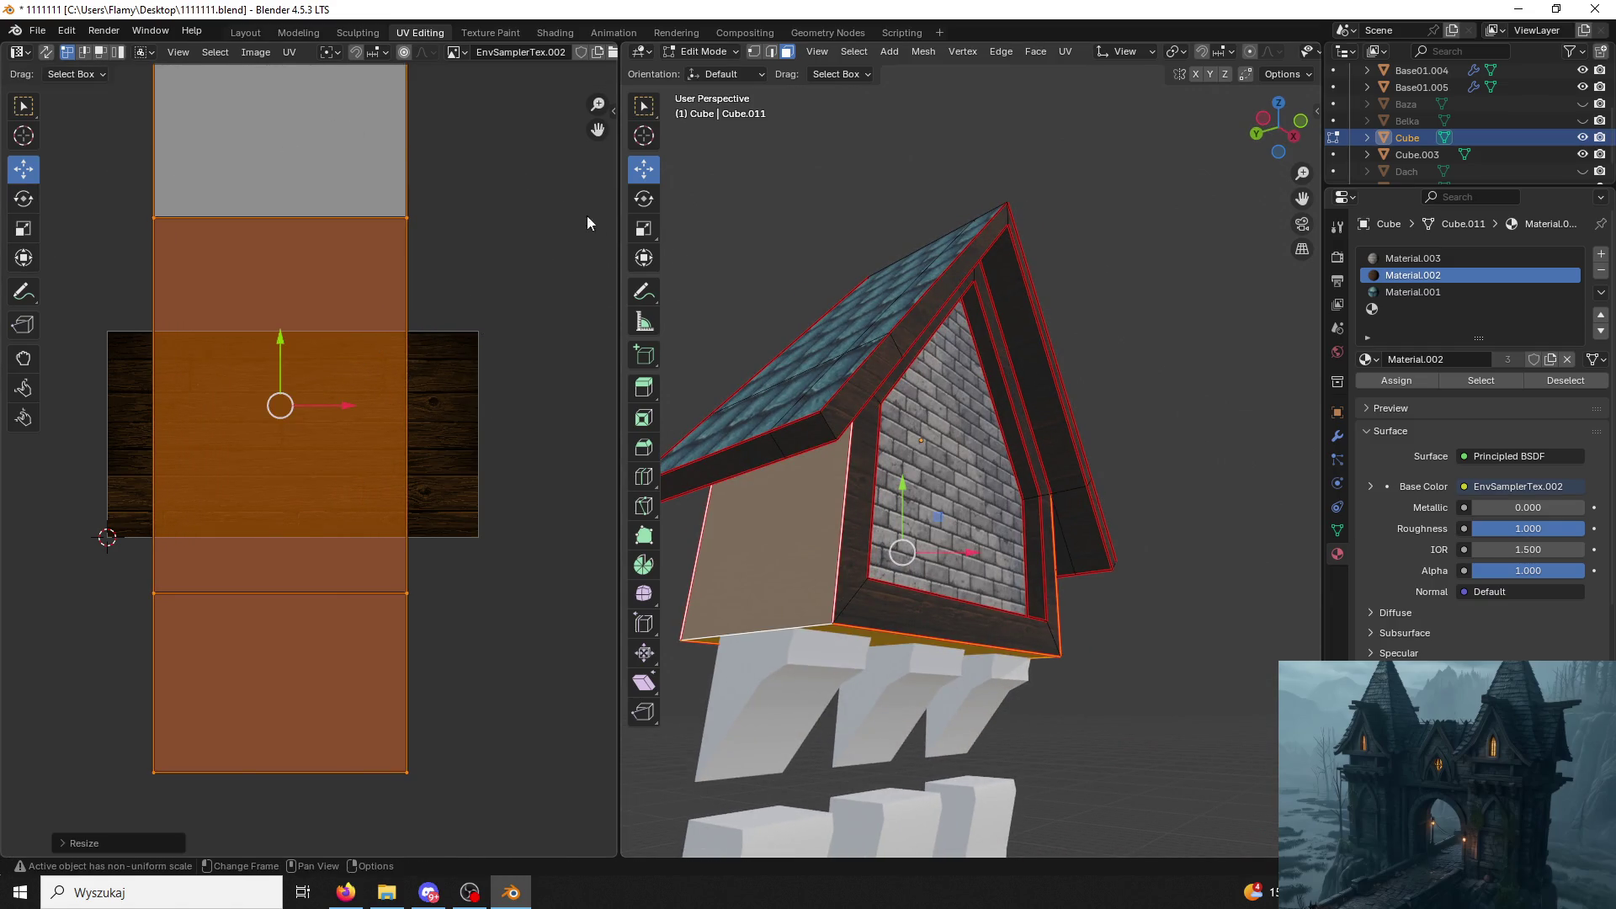
pyautogui.hotkey('alt', 'a')
pyautogui.moveTo(740, 261)
pyautogui.mouseDown(button='middle')
pyautogui.moveTo(801, 270)
pyautogui.moveTo(682, 293)
pyautogui.moveTo(758, 329)
pyautogui.mouseUp(button='middle')
pyautogui.scroll(-2, 959, 442)
pyautogui.scroll(-2, 960, 442)
pyautogui.scroll(2, 1534, 145)
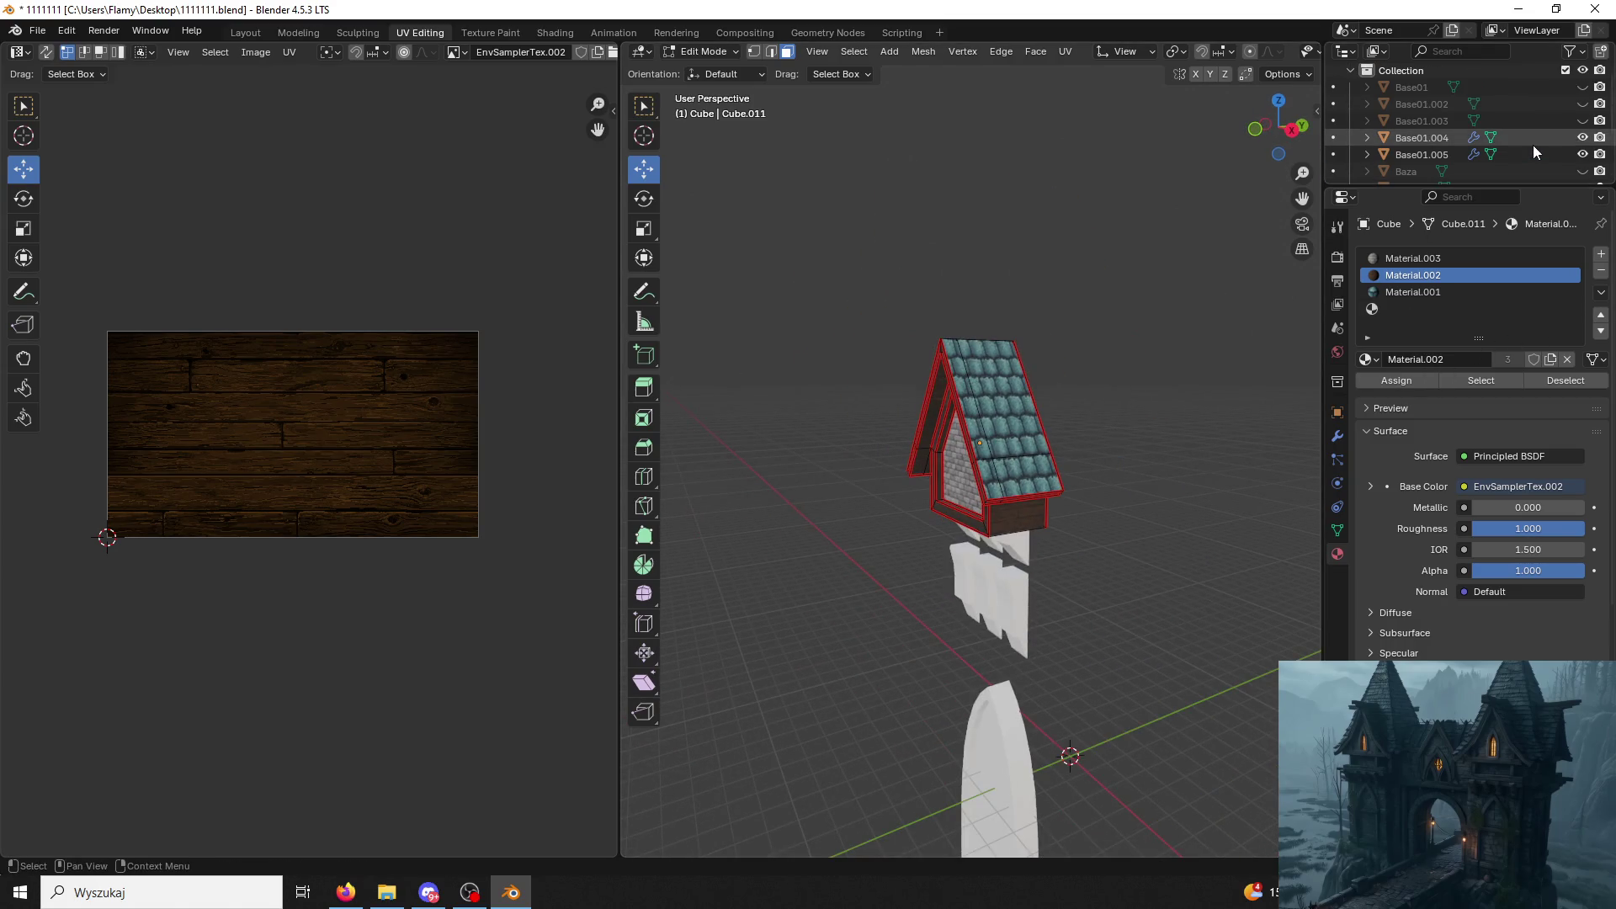
pyautogui.scroll(-1, 1533, 139)
pyautogui.scroll(-1, 1551, 148)
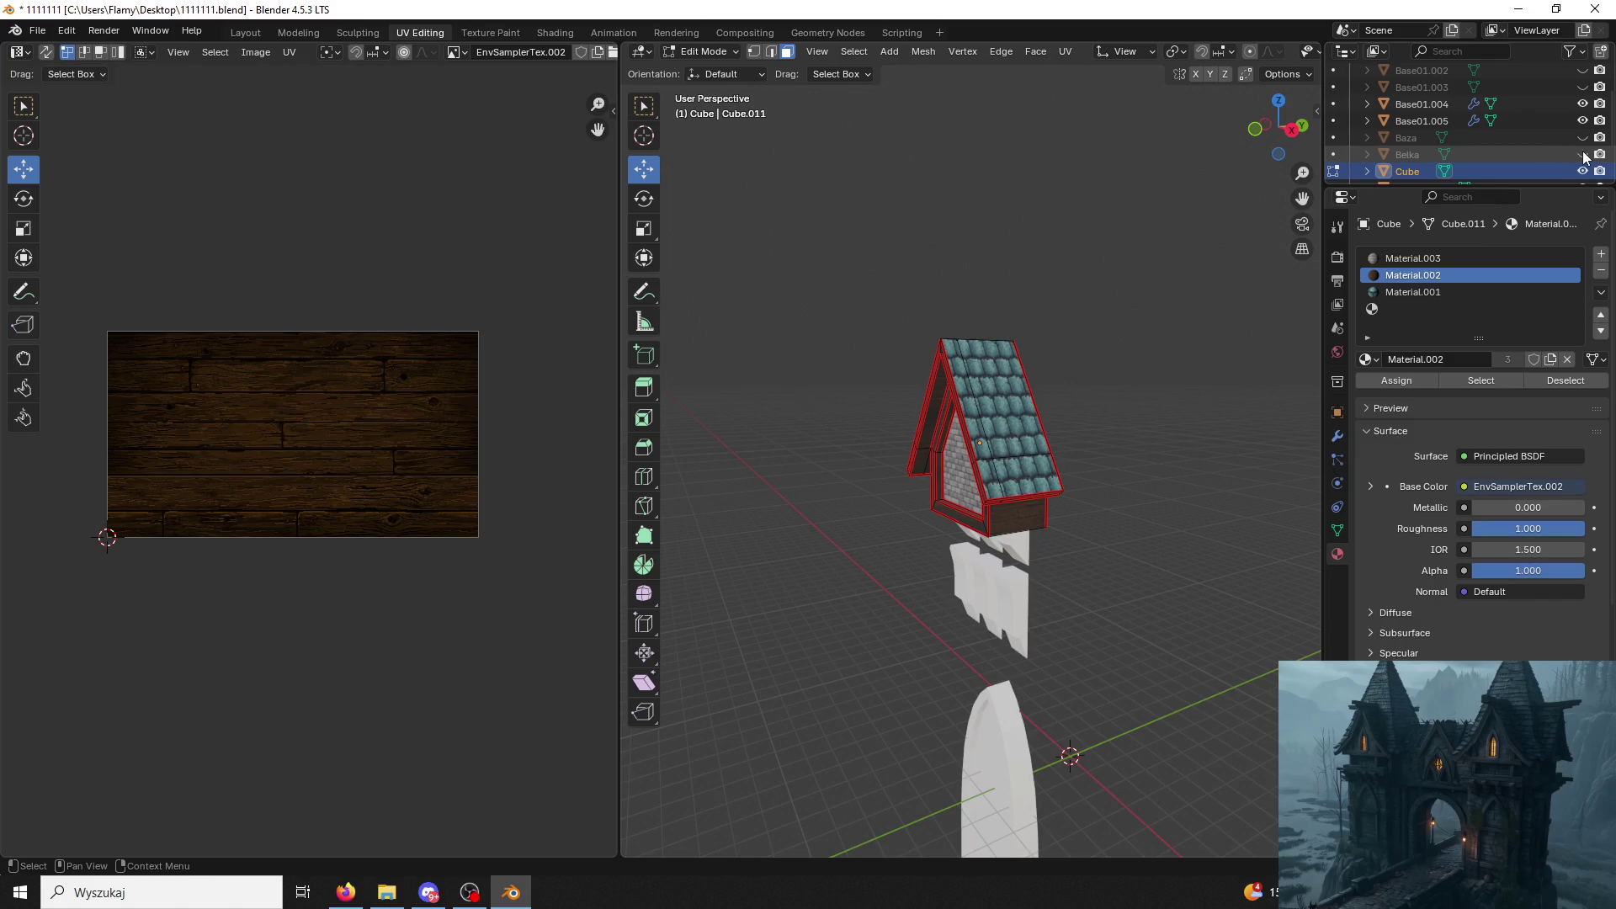
# Unhide the Belka beam in object mode while keeping the Base01 tower hidden.
pyautogui.click(1584, 155)
pyautogui.click(703, 51)
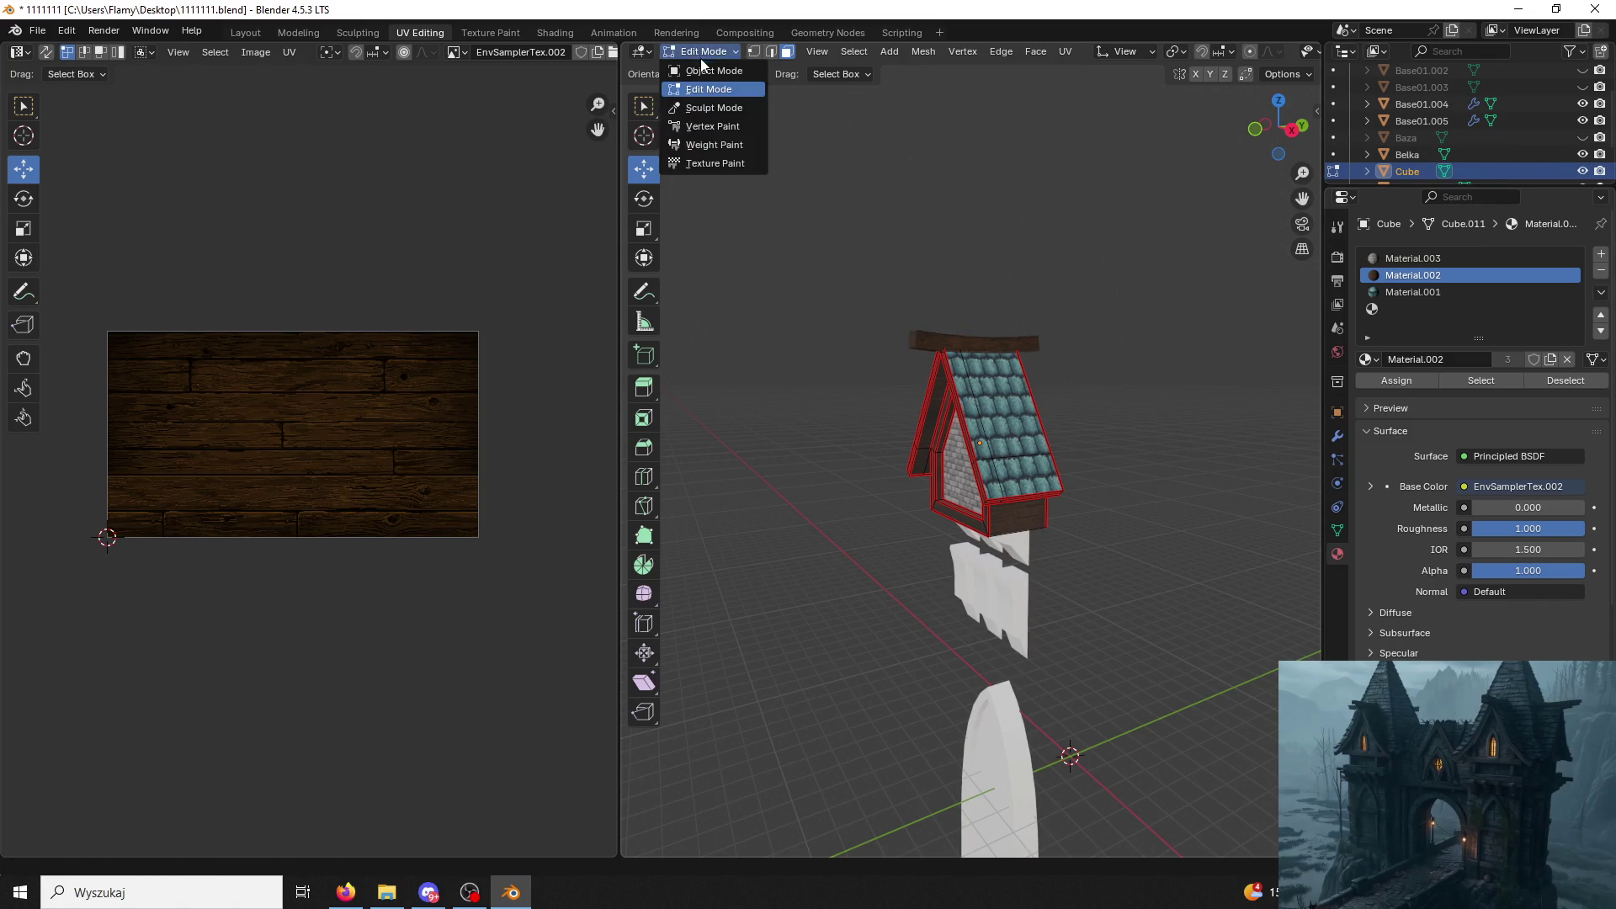
pyautogui.moveTo(820, 269); pyautogui.dragTo(903, 308, button='middle')
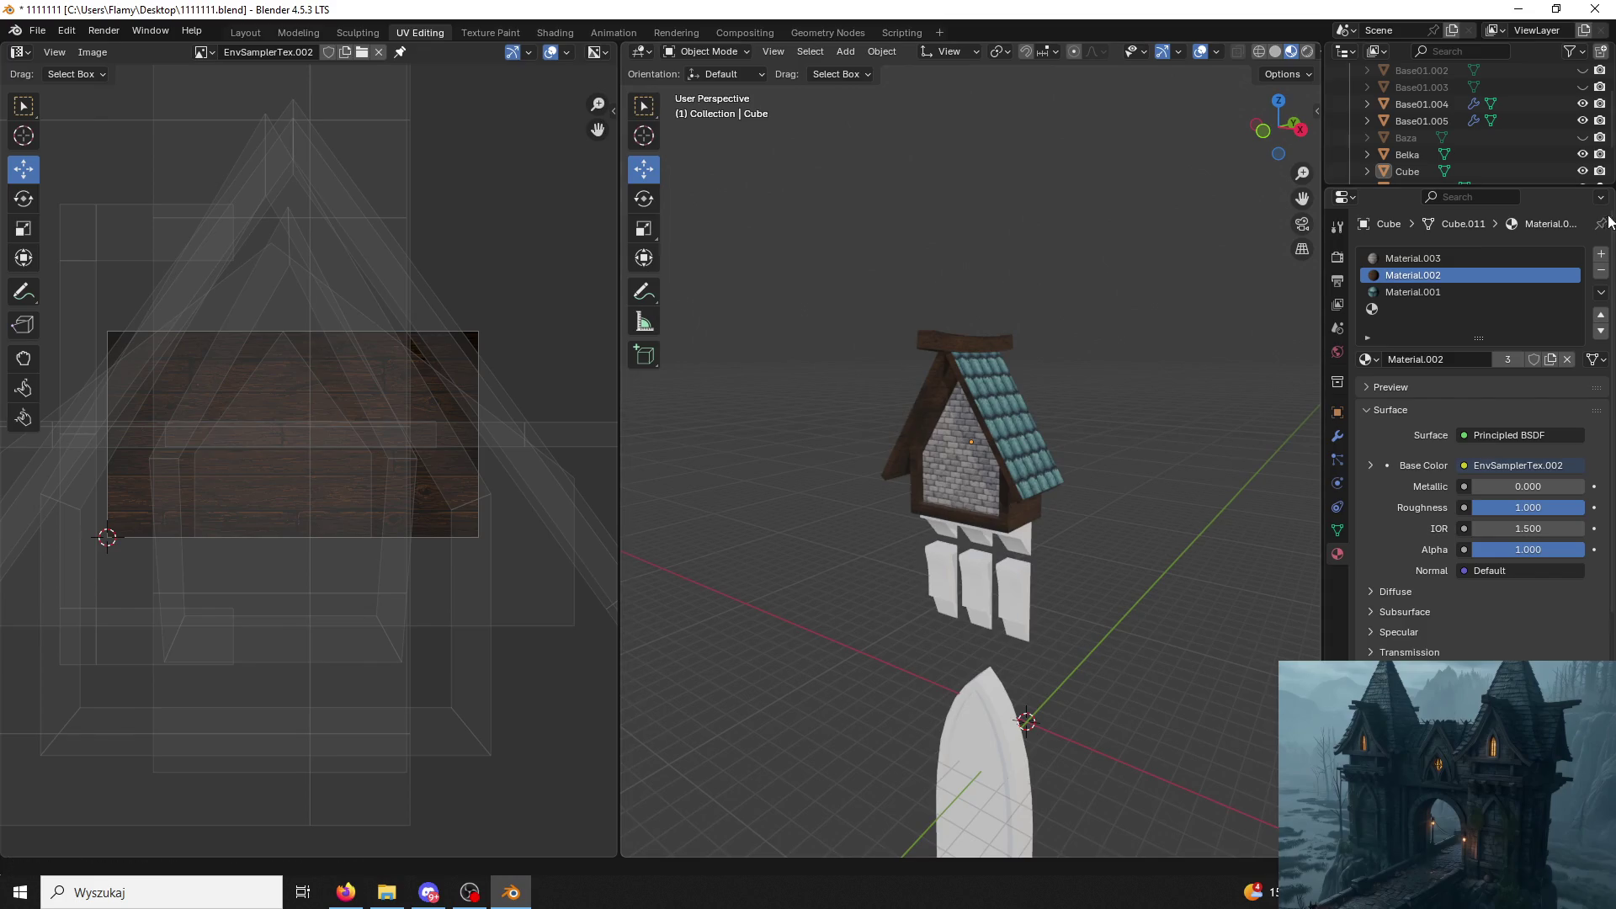
pyautogui.scroll(2, 1506, 167)
pyautogui.scroll(1, 1509, 168)
pyautogui.click(1582, 106)
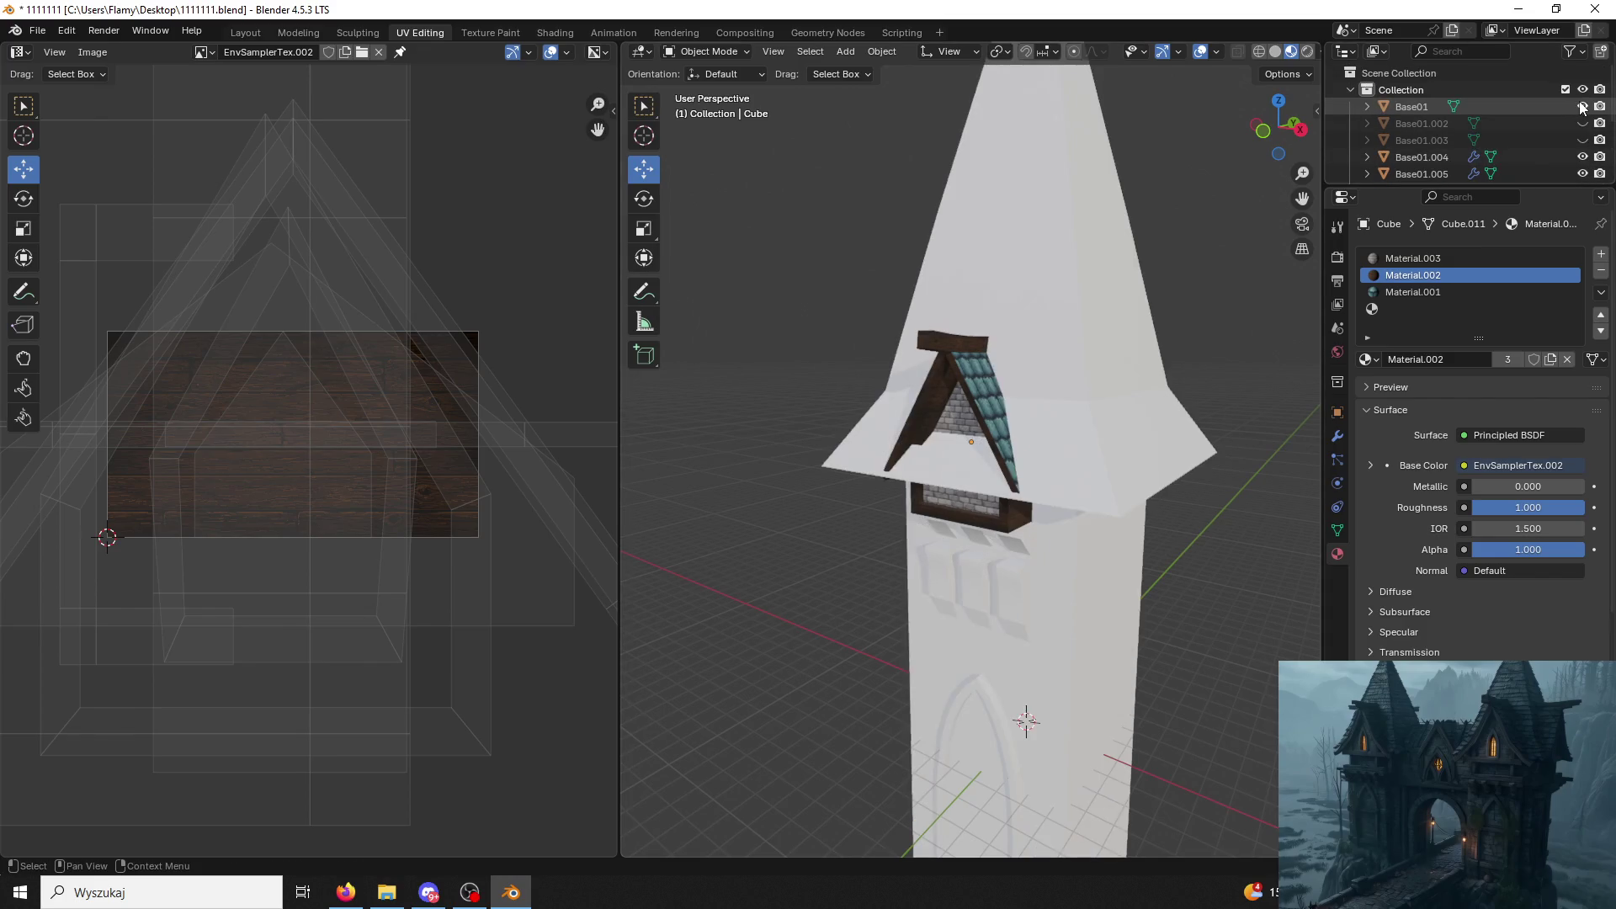
pyautogui.click(1583, 107)
# Leave Base01.002 hidden, unhide the Dach tiled roof and save the file (Ctrl+S).
pyautogui.click(1583, 122)
pyautogui.click(1582, 123)
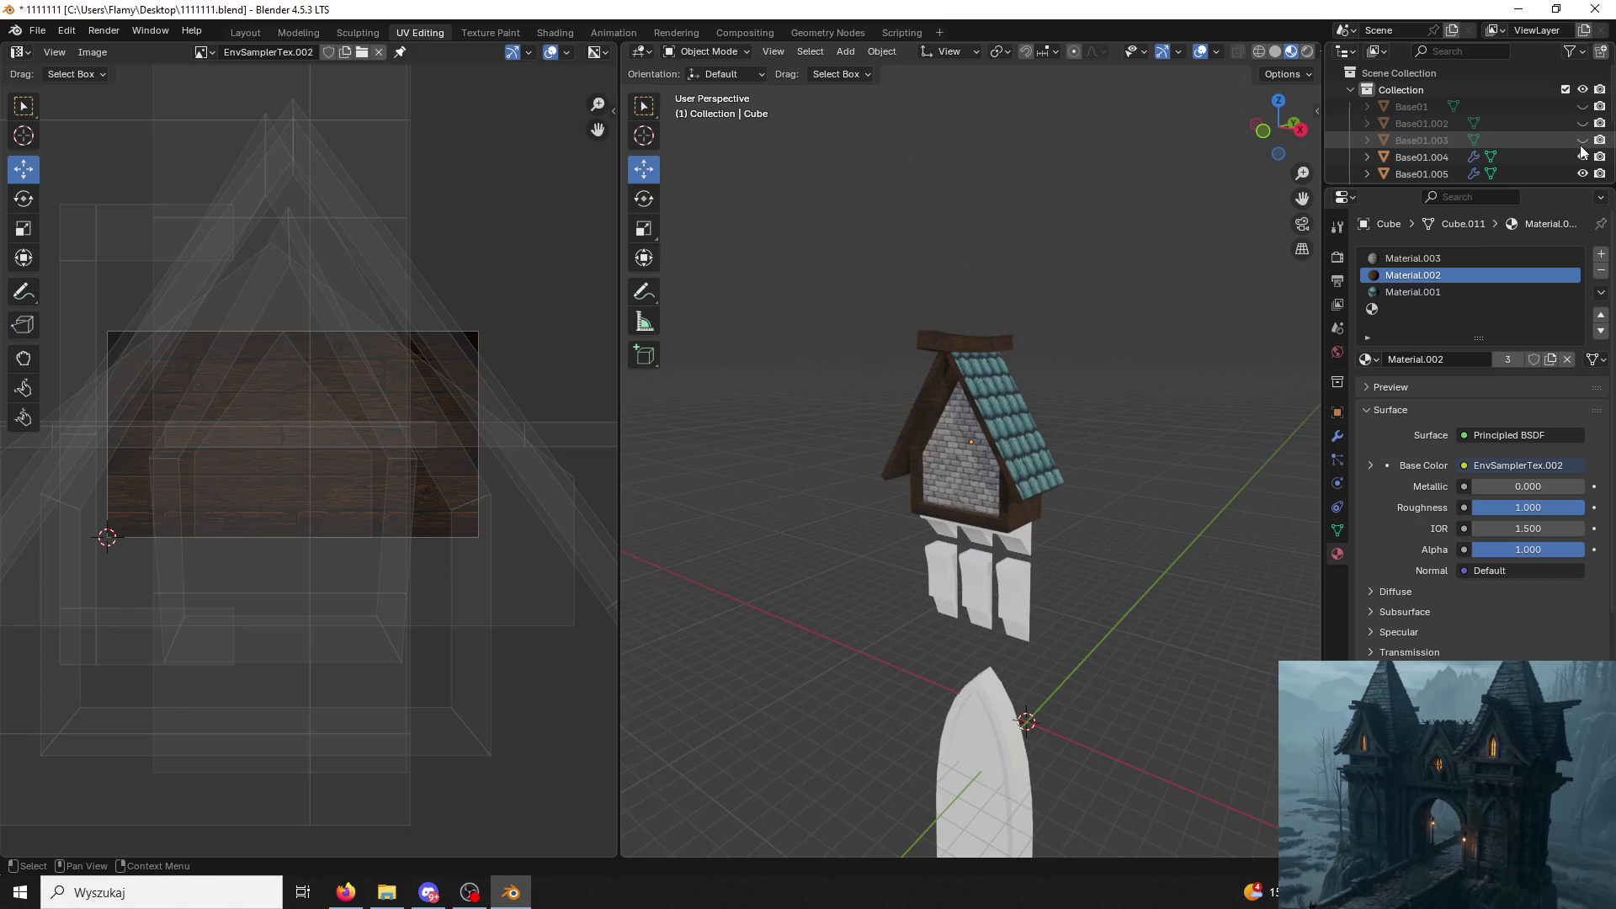
pyautogui.click(1581, 126)
pyautogui.click(1581, 126)
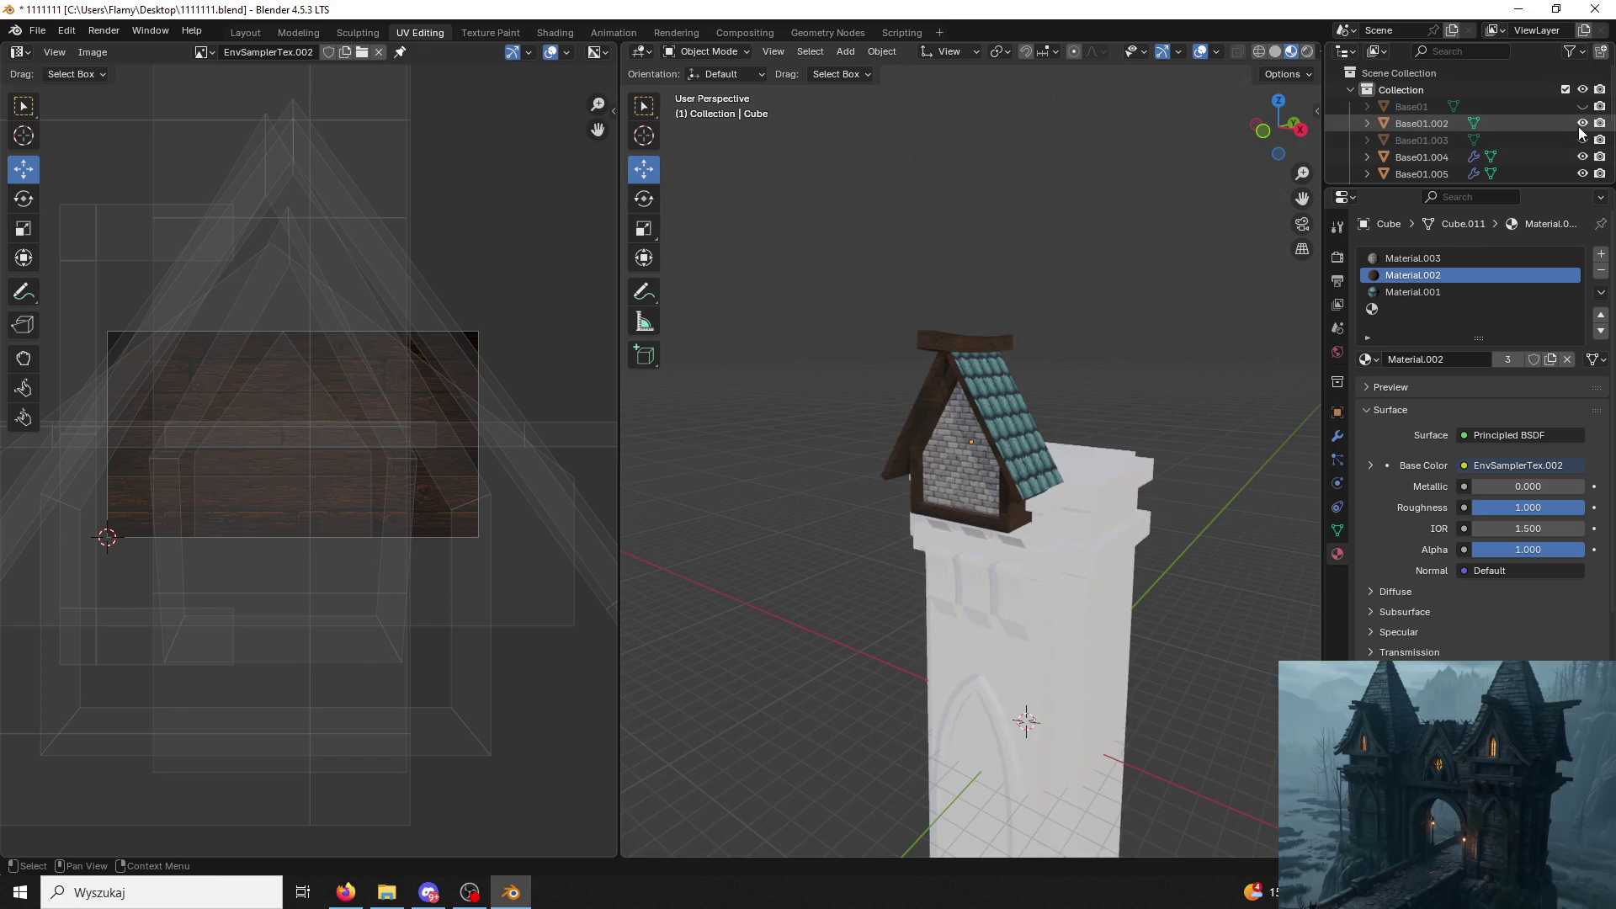
pyautogui.click(1583, 122)
pyautogui.click(1582, 139)
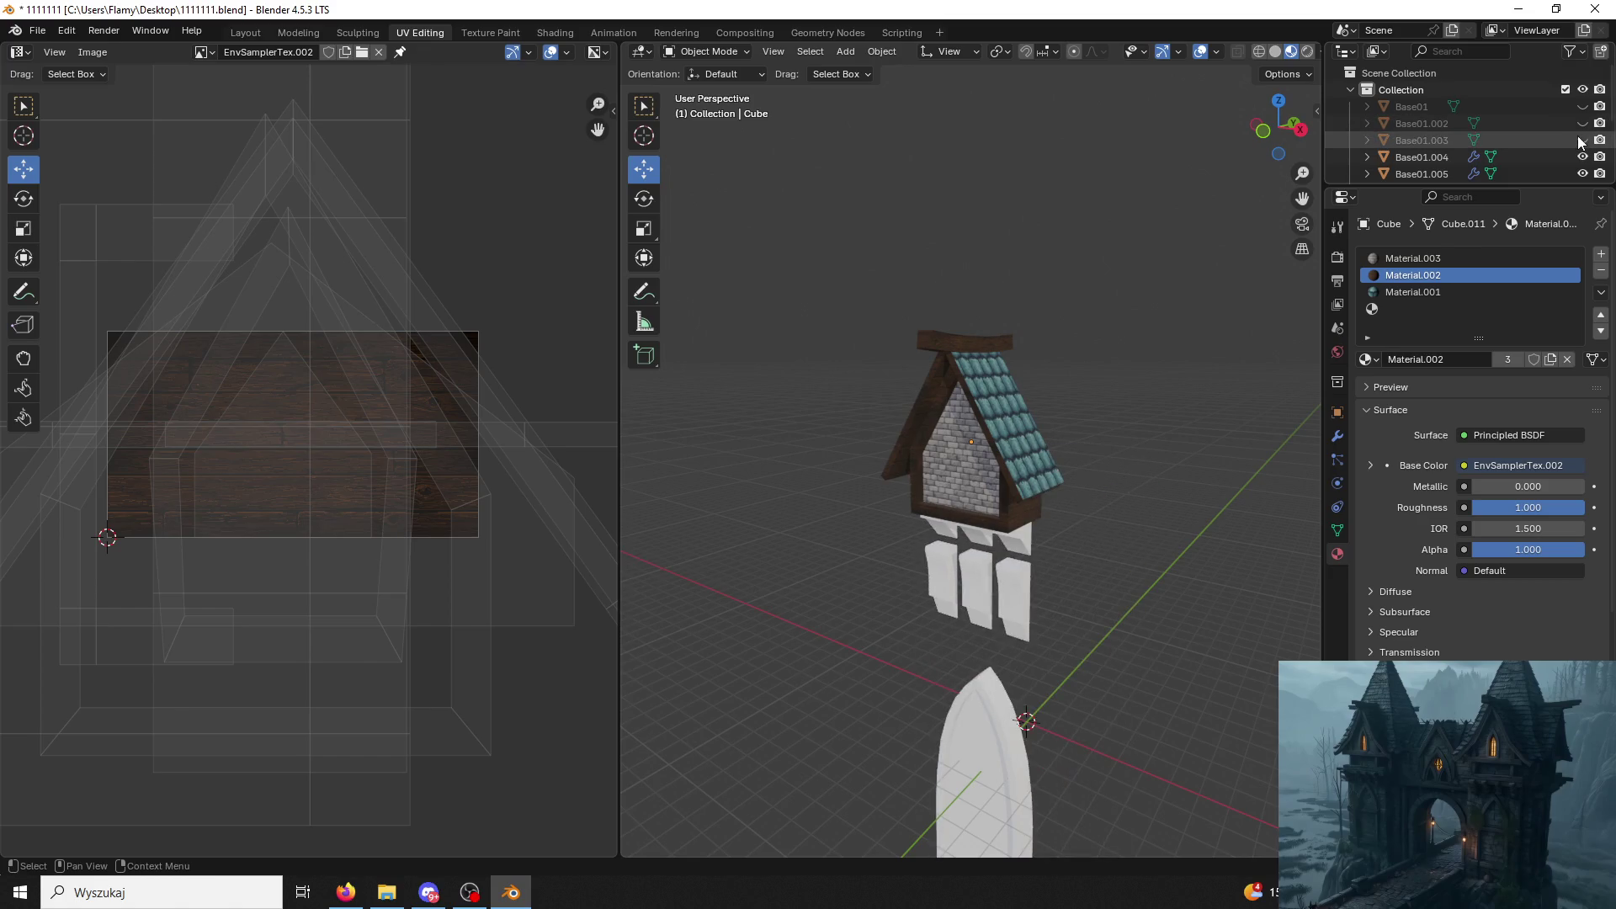
pyautogui.scroll(-2, 1578, 142)
pyautogui.scroll(-2, 1582, 143)
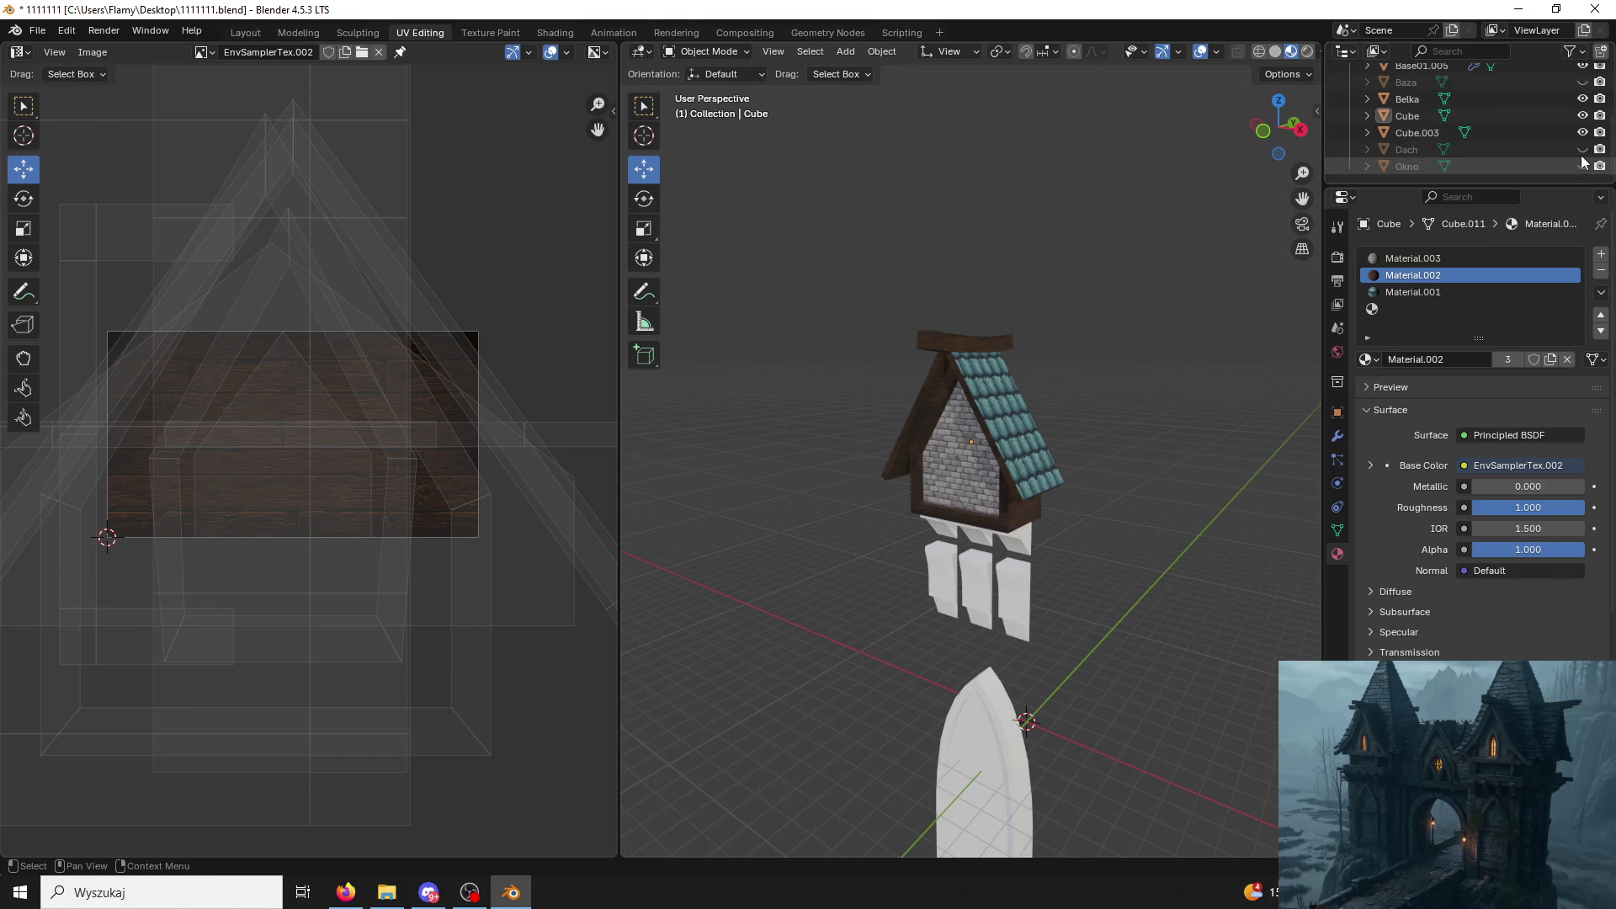
pyautogui.click(1583, 149)
pyautogui.moveTo(1230, 474)
pyautogui.mouseDown(button='middle')
pyautogui.moveTo(1107, 466)
pyautogui.moveTo(1193, 464)
pyautogui.moveTo(1180, 518)
pyautogui.moveTo(1050, 411)
pyautogui.moveTo(960, 266)
pyautogui.moveTo(1037, 417)
pyautogui.mouseUp(button='middle')
pyautogui.hotkey('ctrl', 's')
# Select the upper three white blocks of Base01.005 in the UV editing workspace.
pyautogui.click(947, 252)
pyautogui.scroll(-3, 1016, 429)
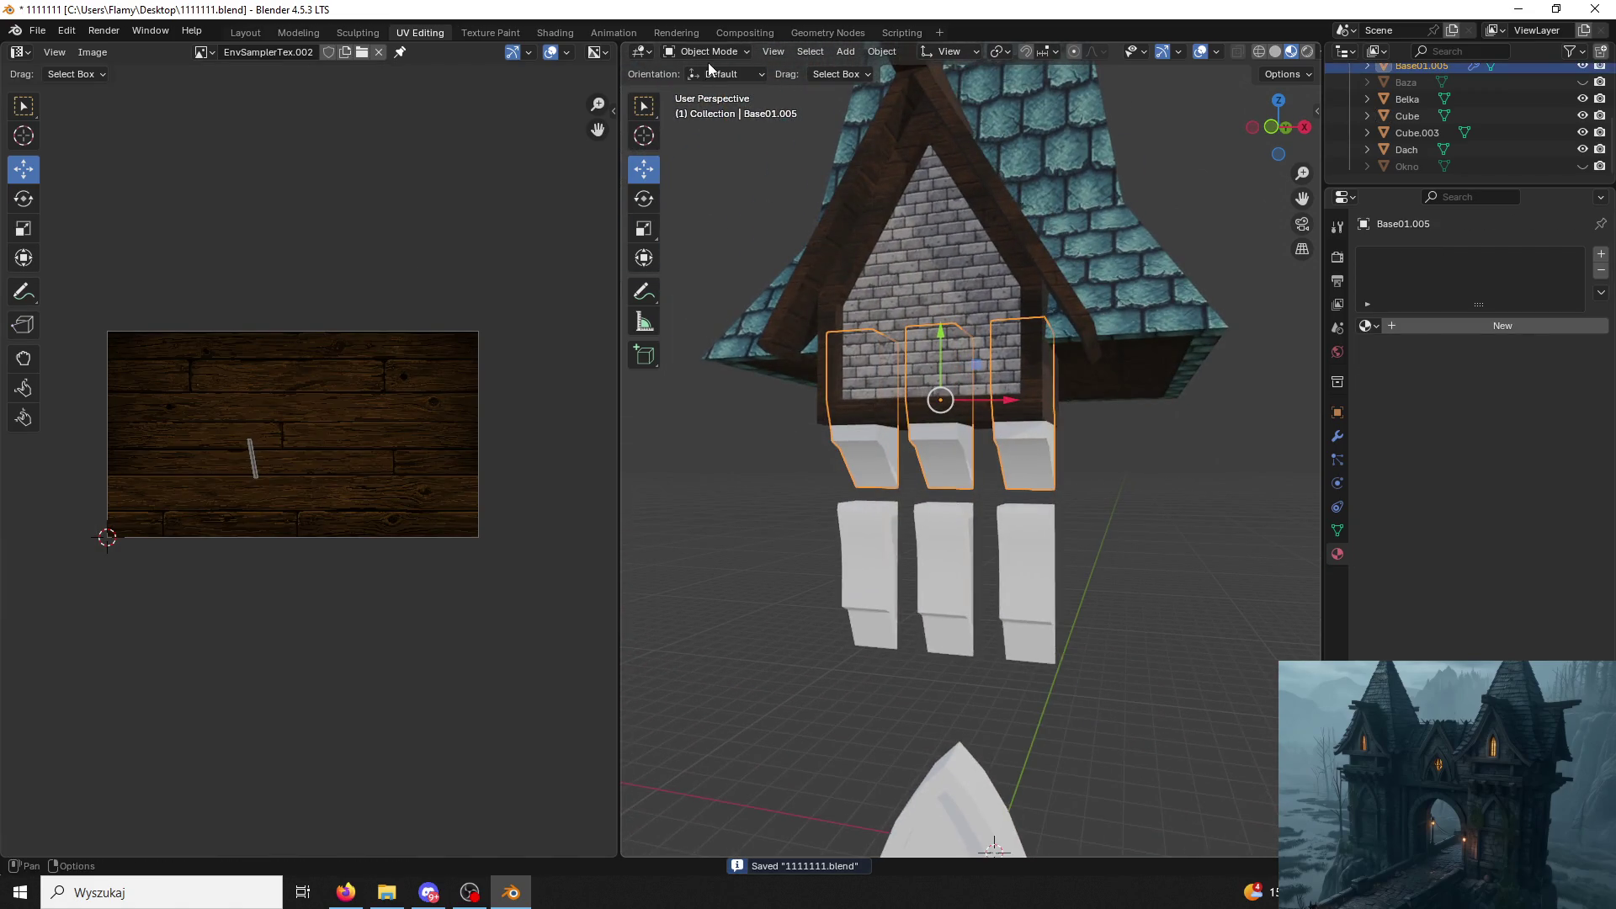
pyautogui.click(717, 35)
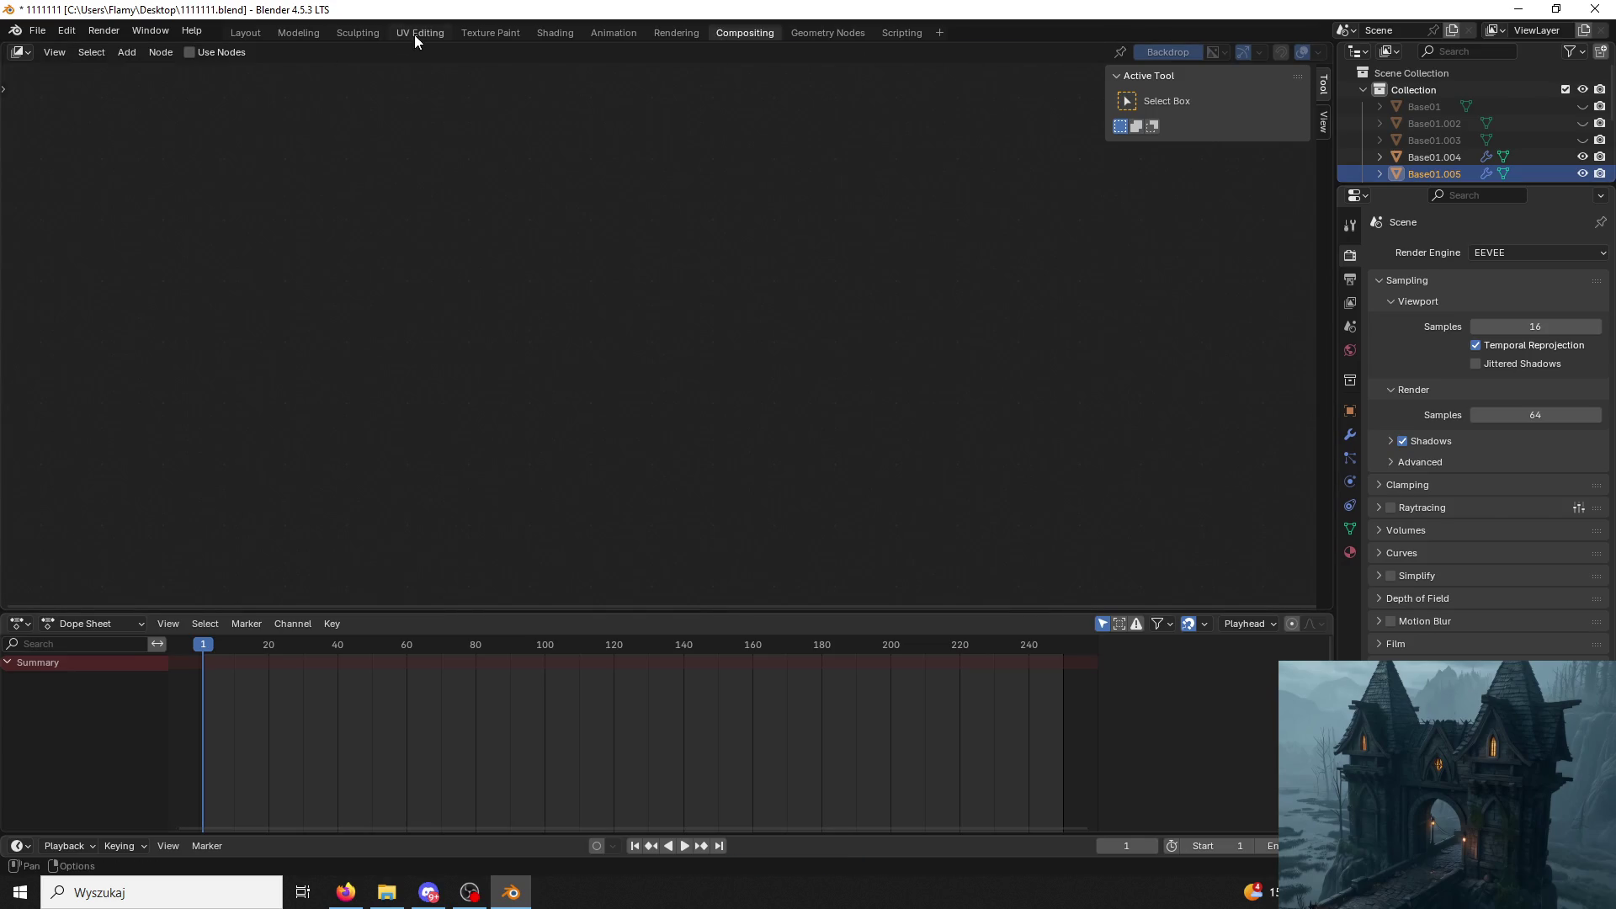
pyautogui.click(417, 33)
pyautogui.press('a')
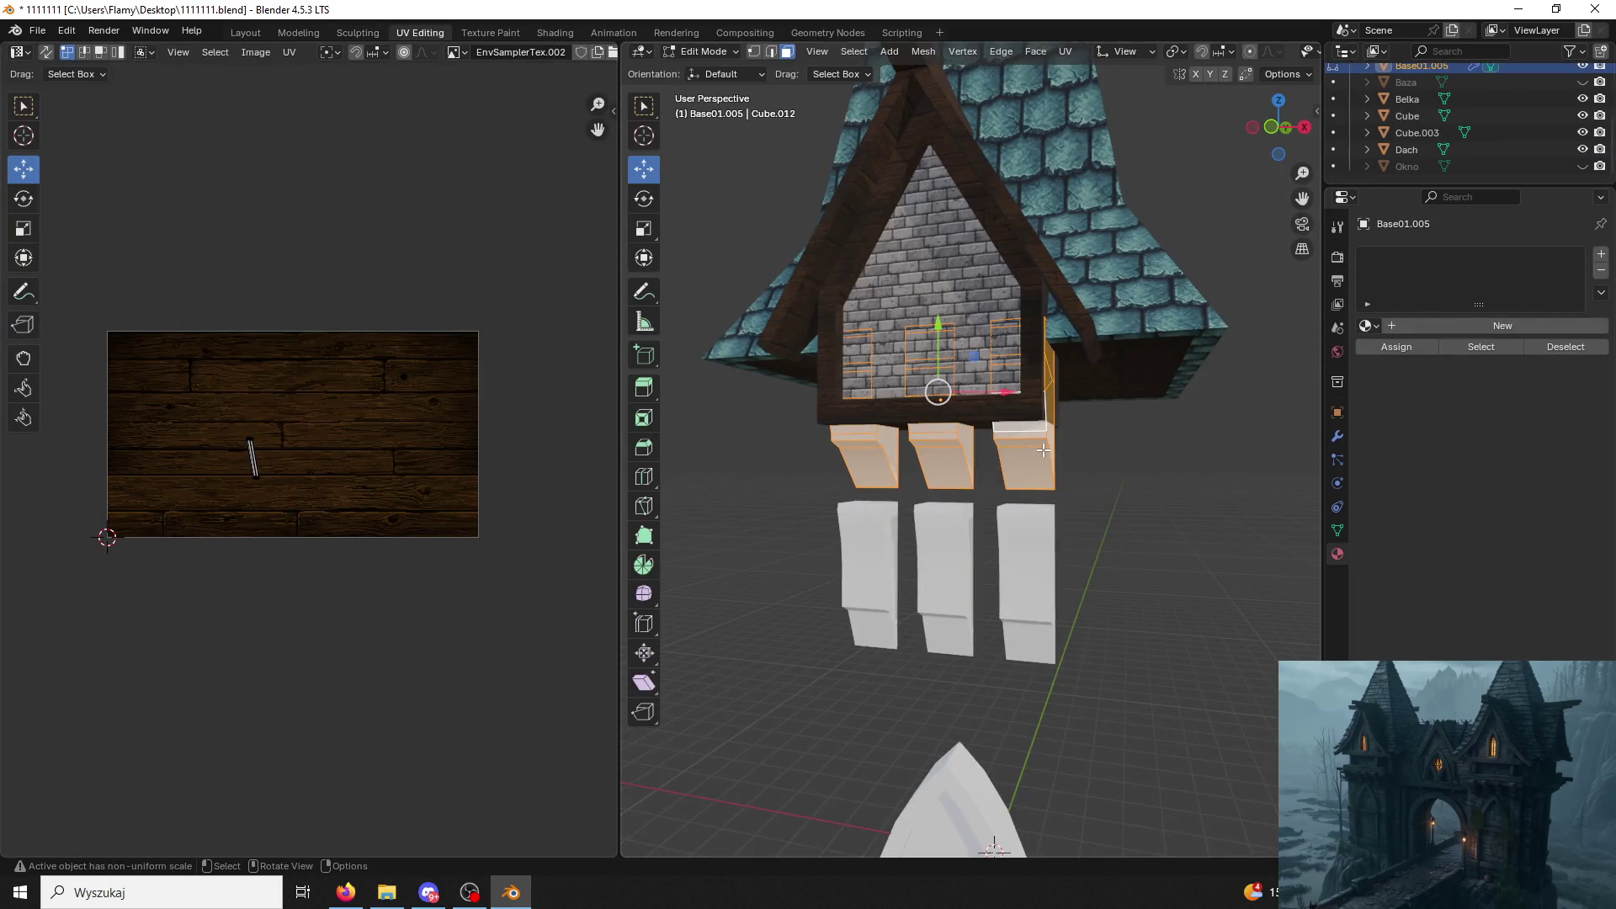
pyautogui.click(714, 52)
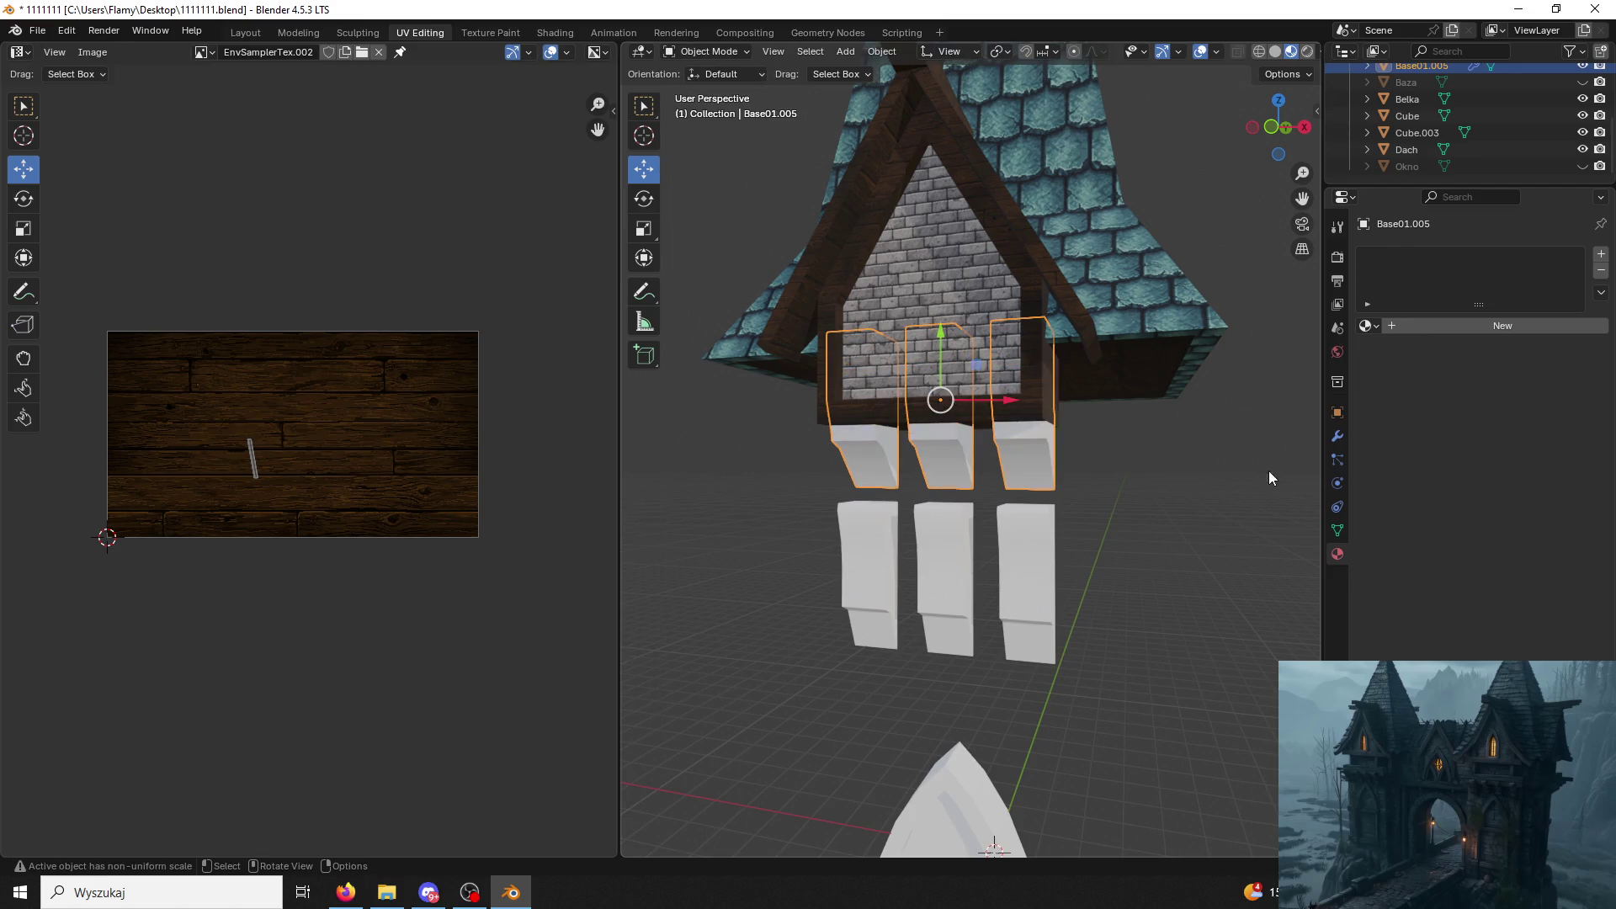
# Assign the wooden Material.002 to the blocks and enter mesh editing.
pyautogui.click(1390, 325)
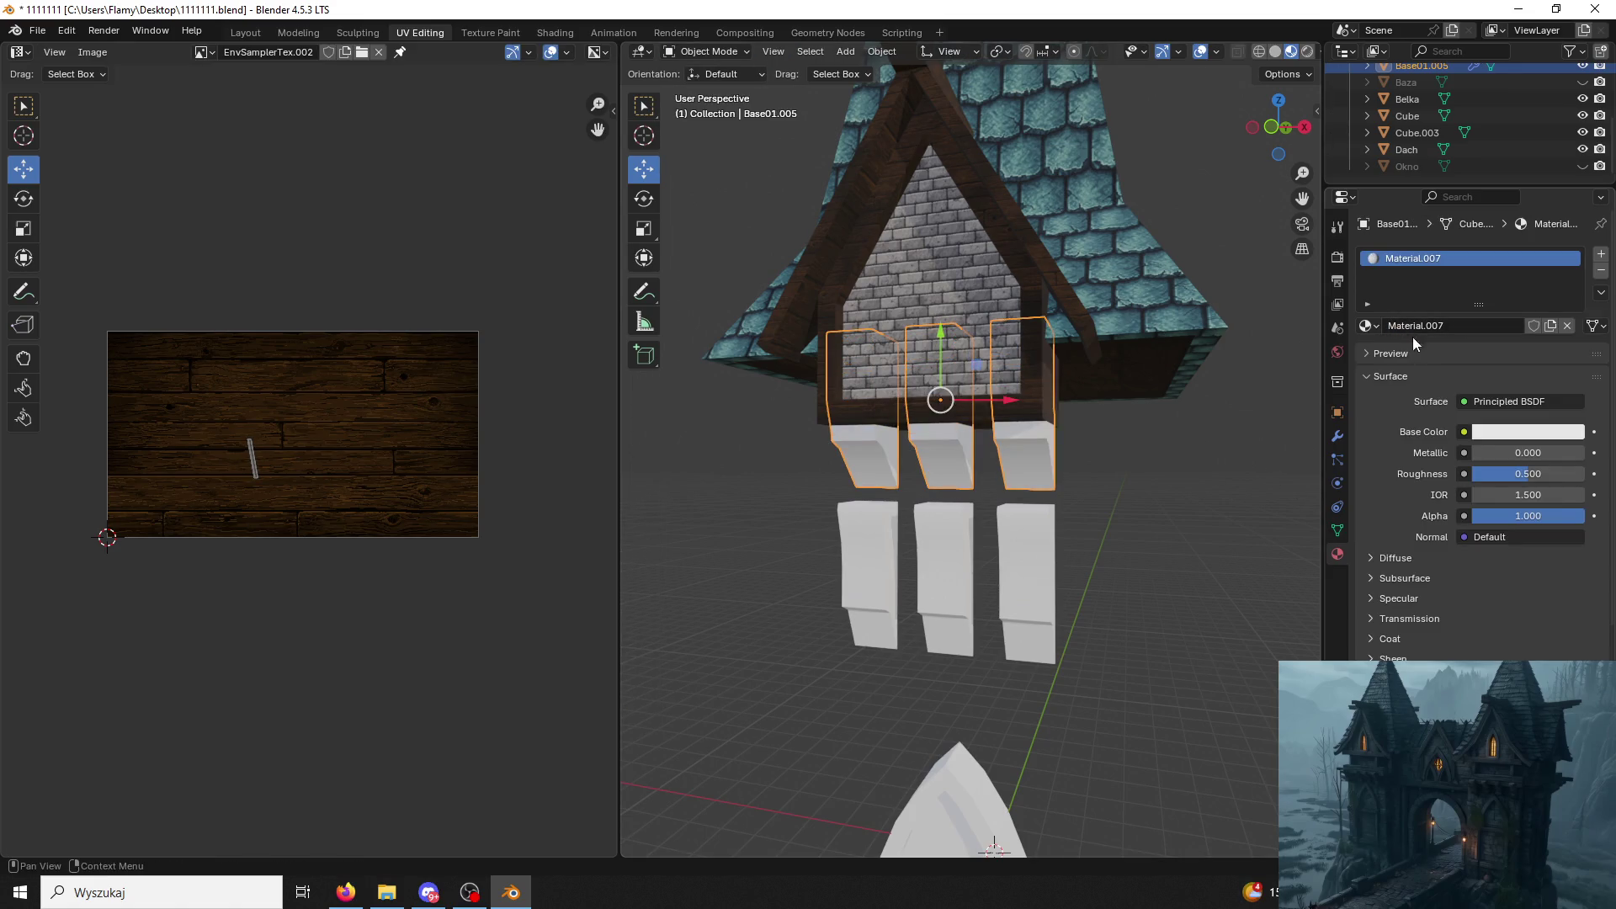
pyautogui.click(1368, 326)
pyautogui.click(1405, 385)
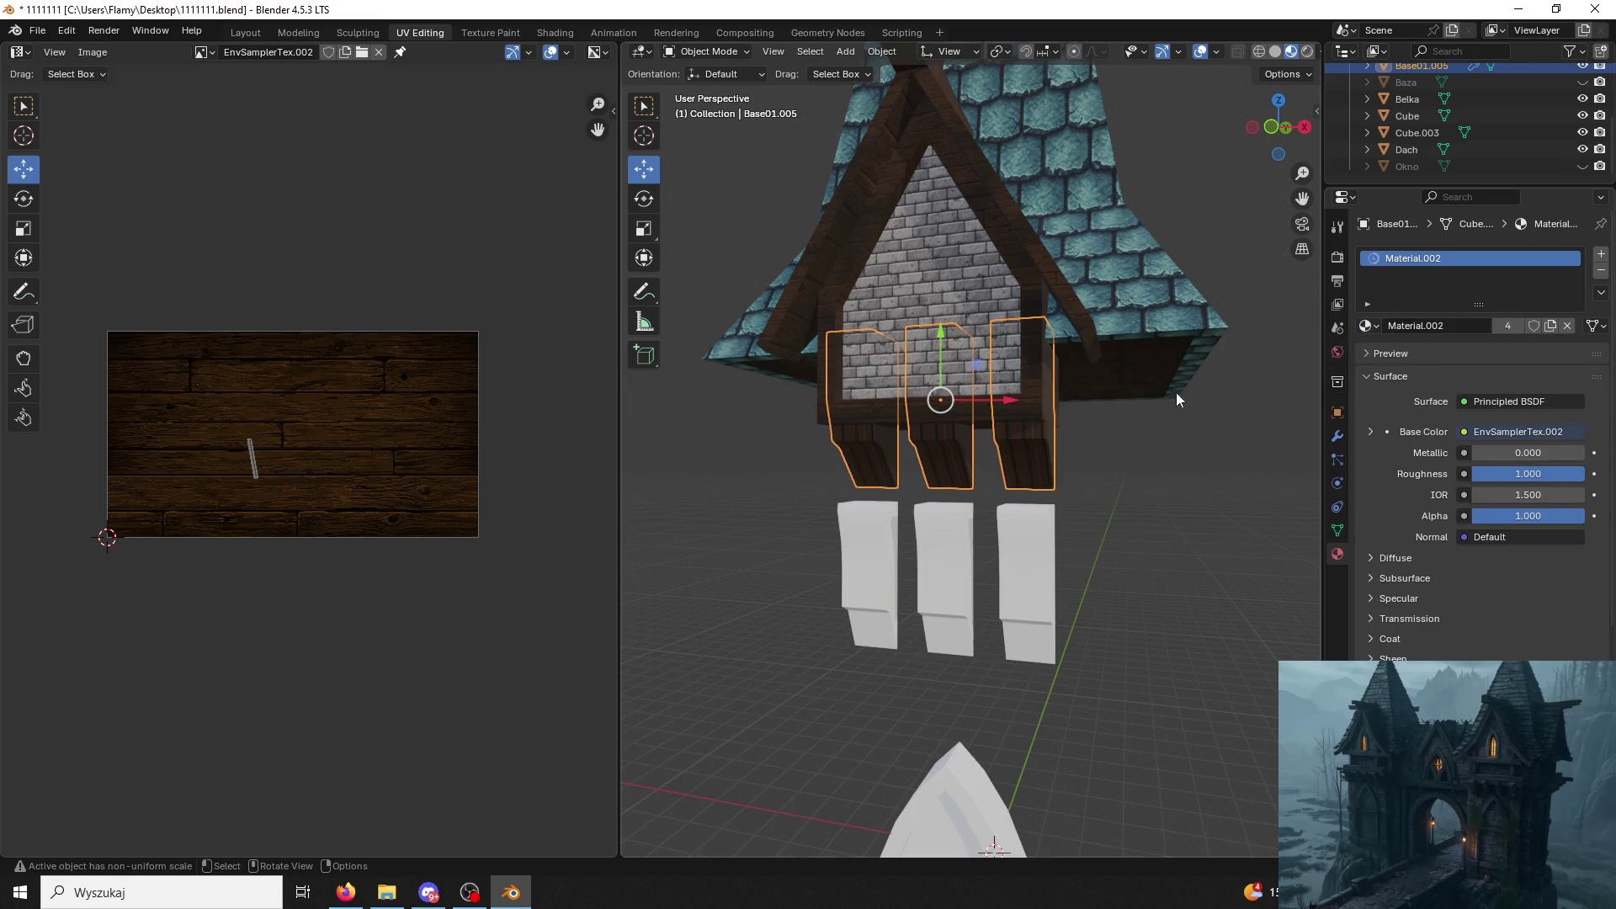
pyautogui.scroll(2, 1179, 392)
pyautogui.click(745, 52)
pyautogui.click(714, 83)
pyautogui.scroll(2, 489, 486)
pyautogui.scroll(1, 488, 478)
# Unwrap all of the blocks' UVs with the conformal (angle-based) method.
pyautogui.press('a')
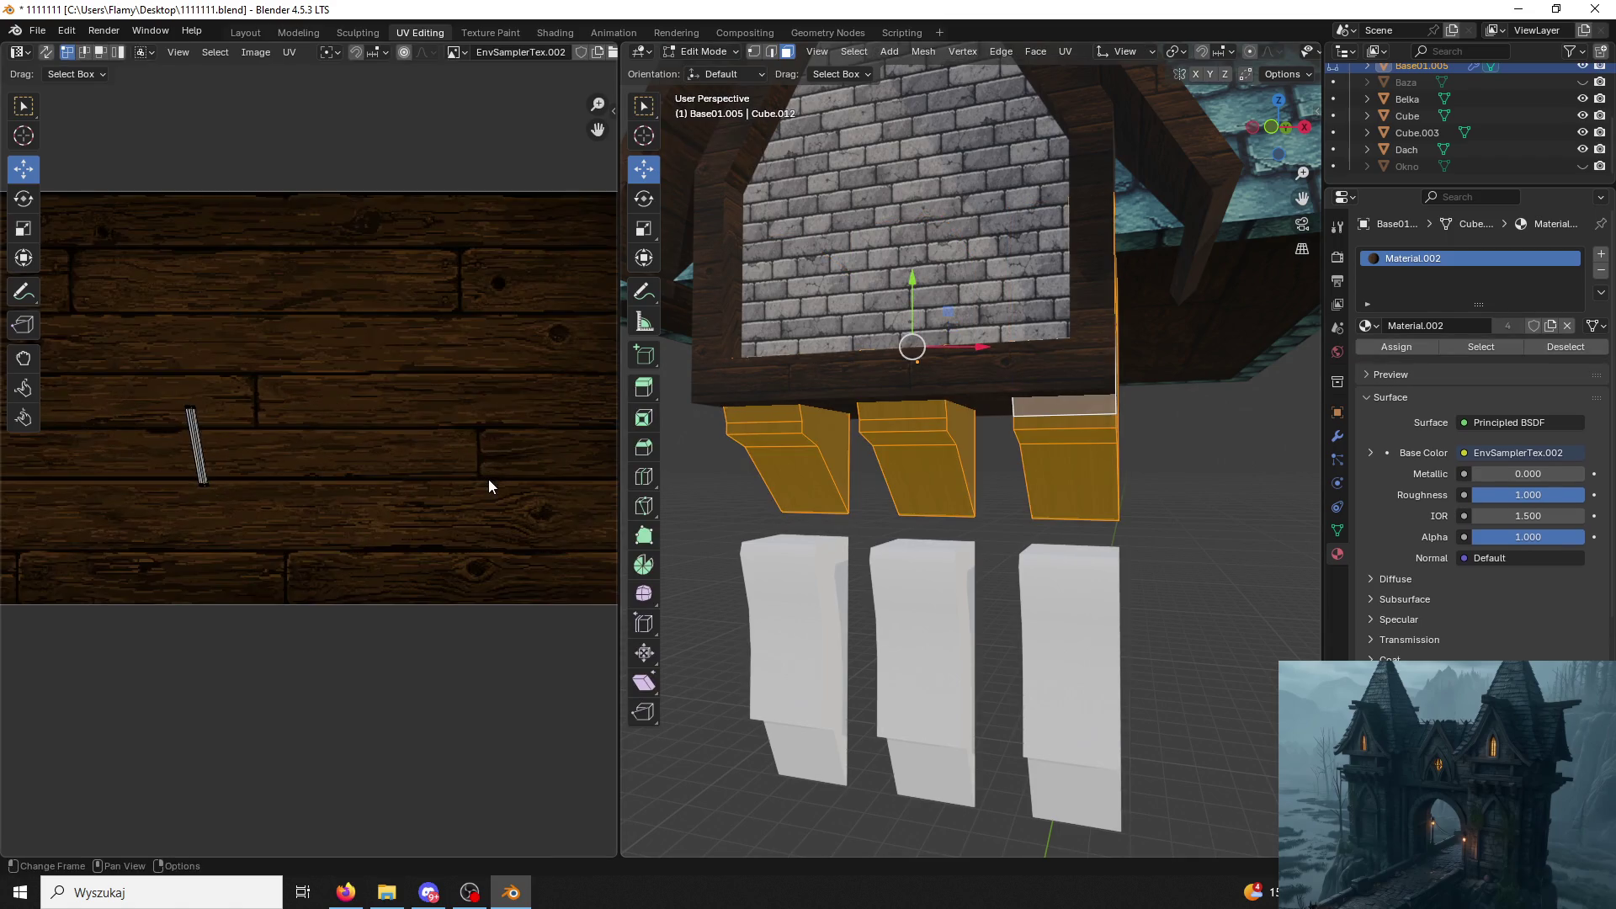
pyautogui.press('u')
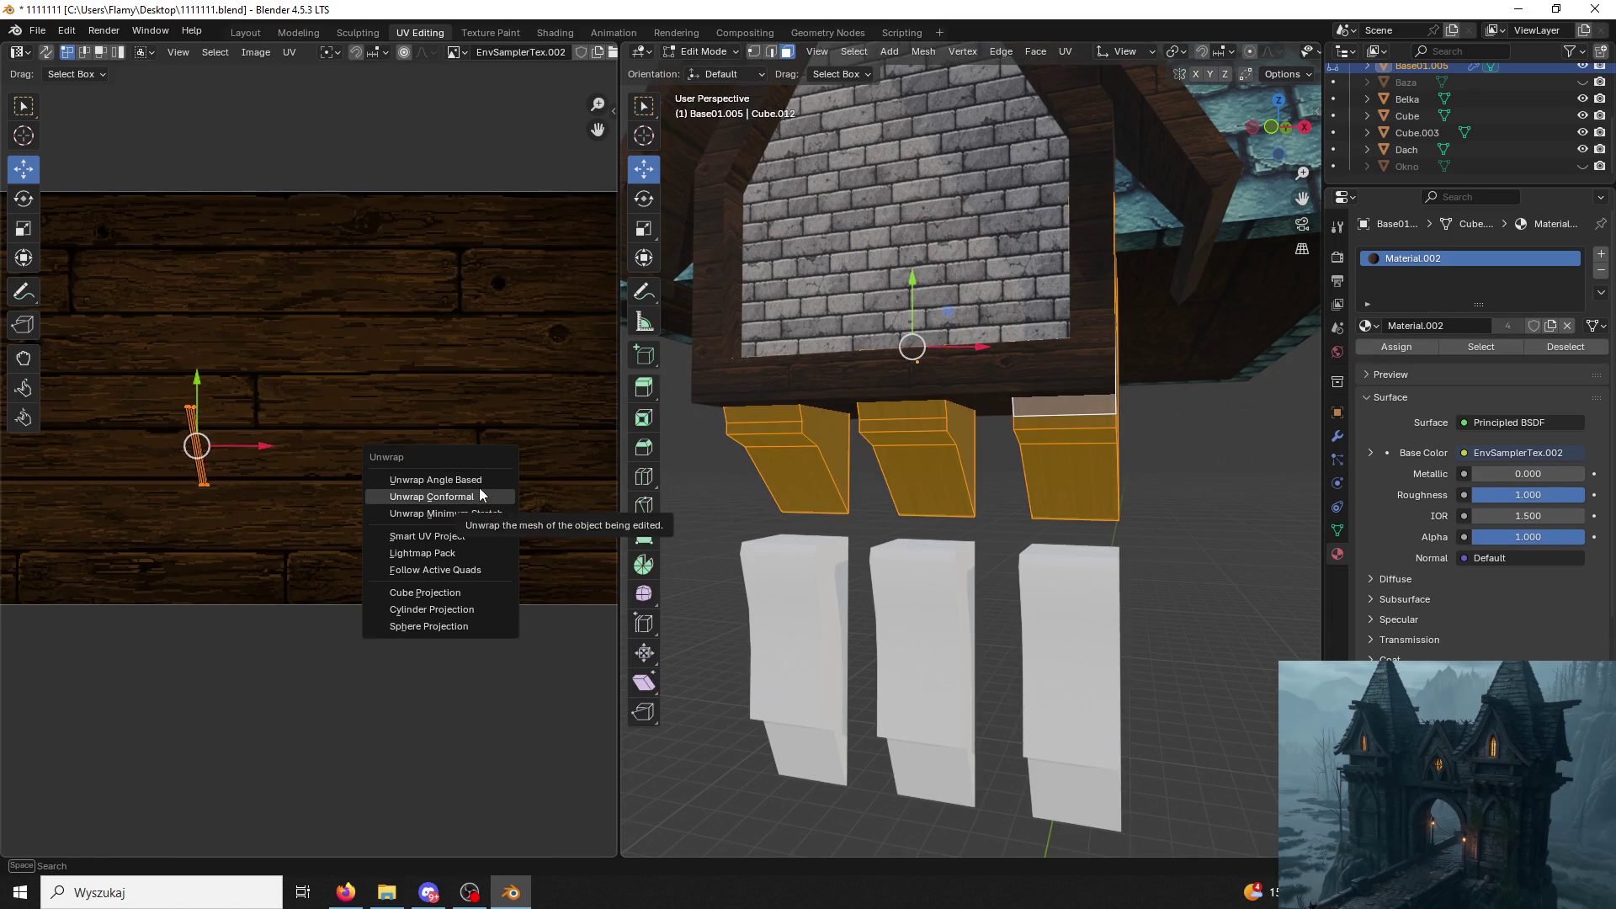
pyautogui.click(475, 482)
pyautogui.scroll(-3, 474, 480)
pyautogui.moveTo(370, 439); pyautogui.dragTo(410, 437, button='middle')
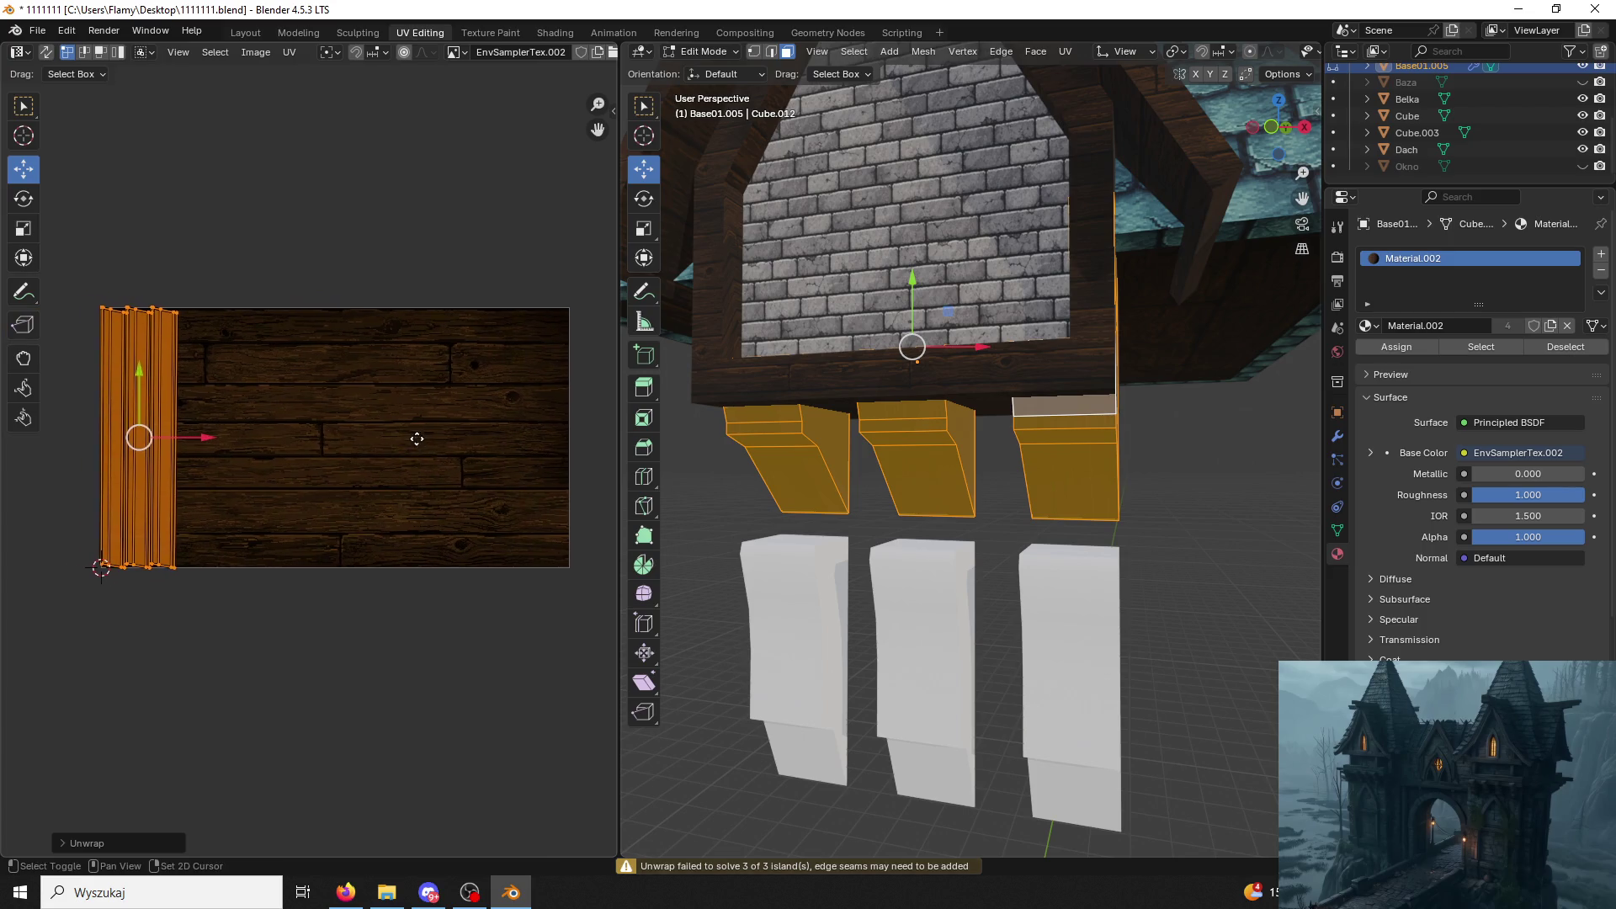
# Select all three blocks via linked faces, unwrap them onto the plank texture and return to object mode.
pyautogui.click(1220, 429)
pyautogui.scroll(2, 1198, 436)
pyautogui.click(1174, 445)
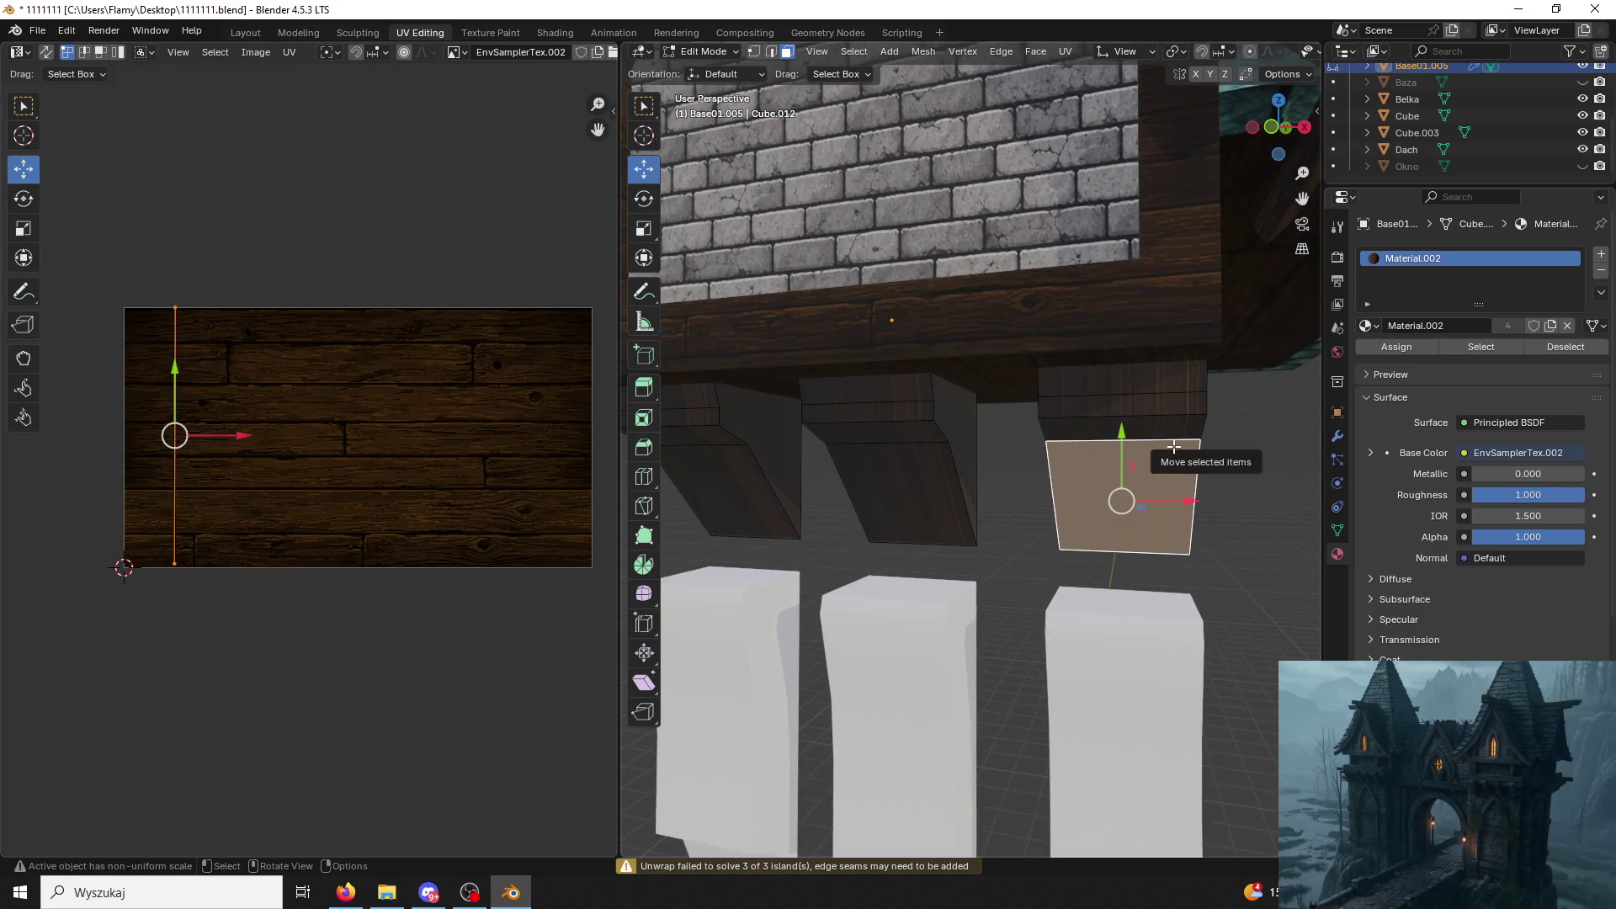
pyautogui.hotkey('ctrl', 'l')
pyautogui.press('l')
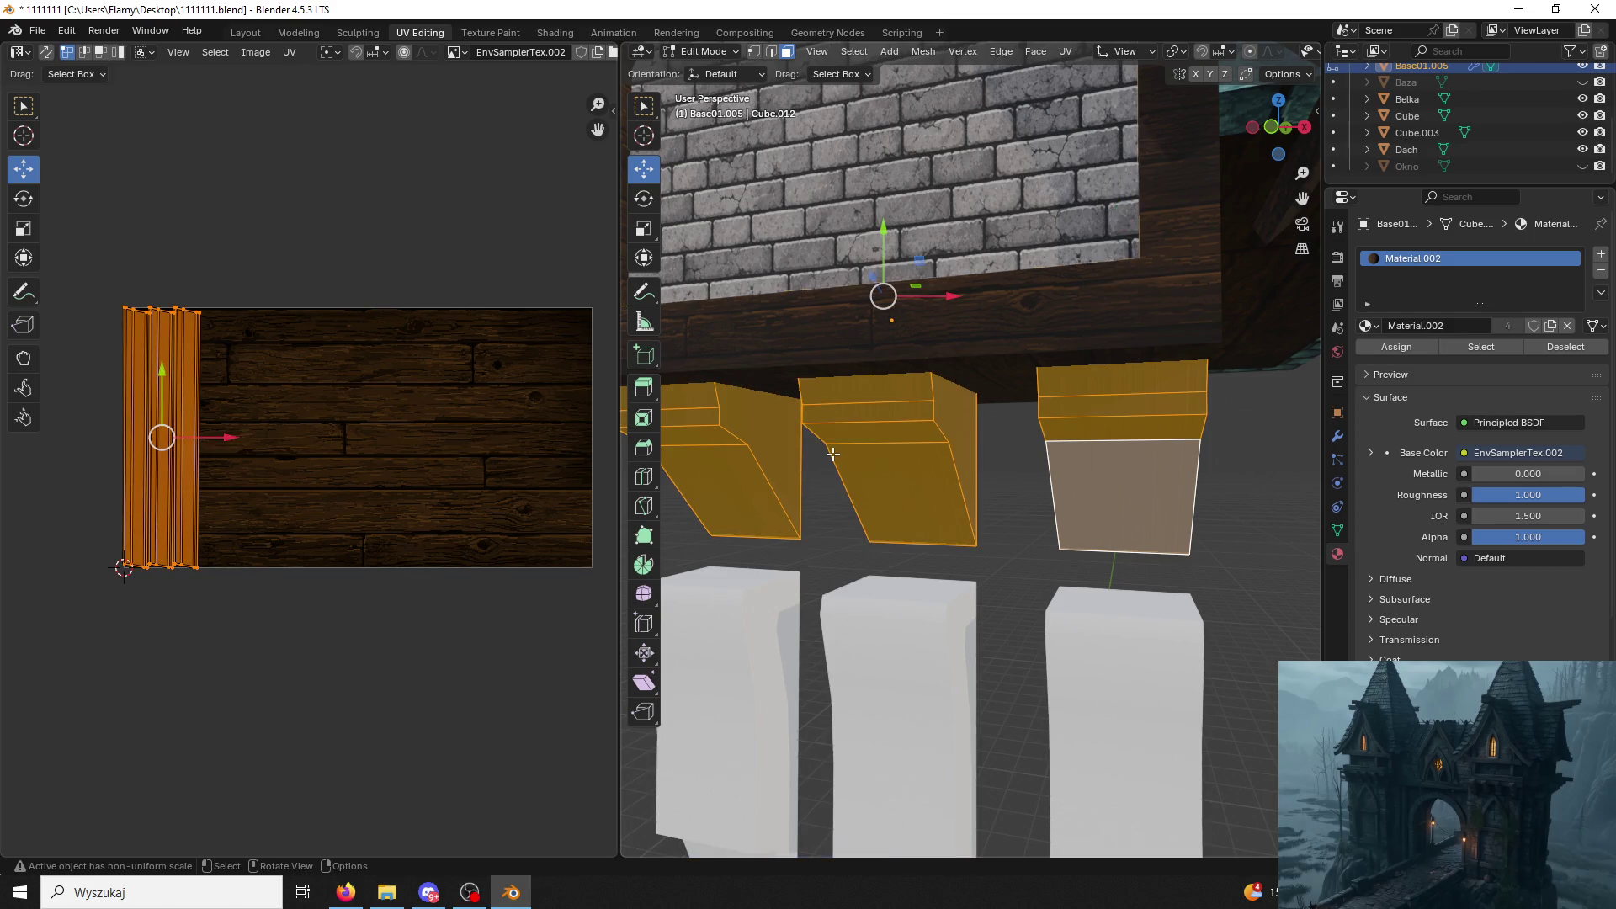
pyautogui.press('u')
pyautogui.click(800, 464)
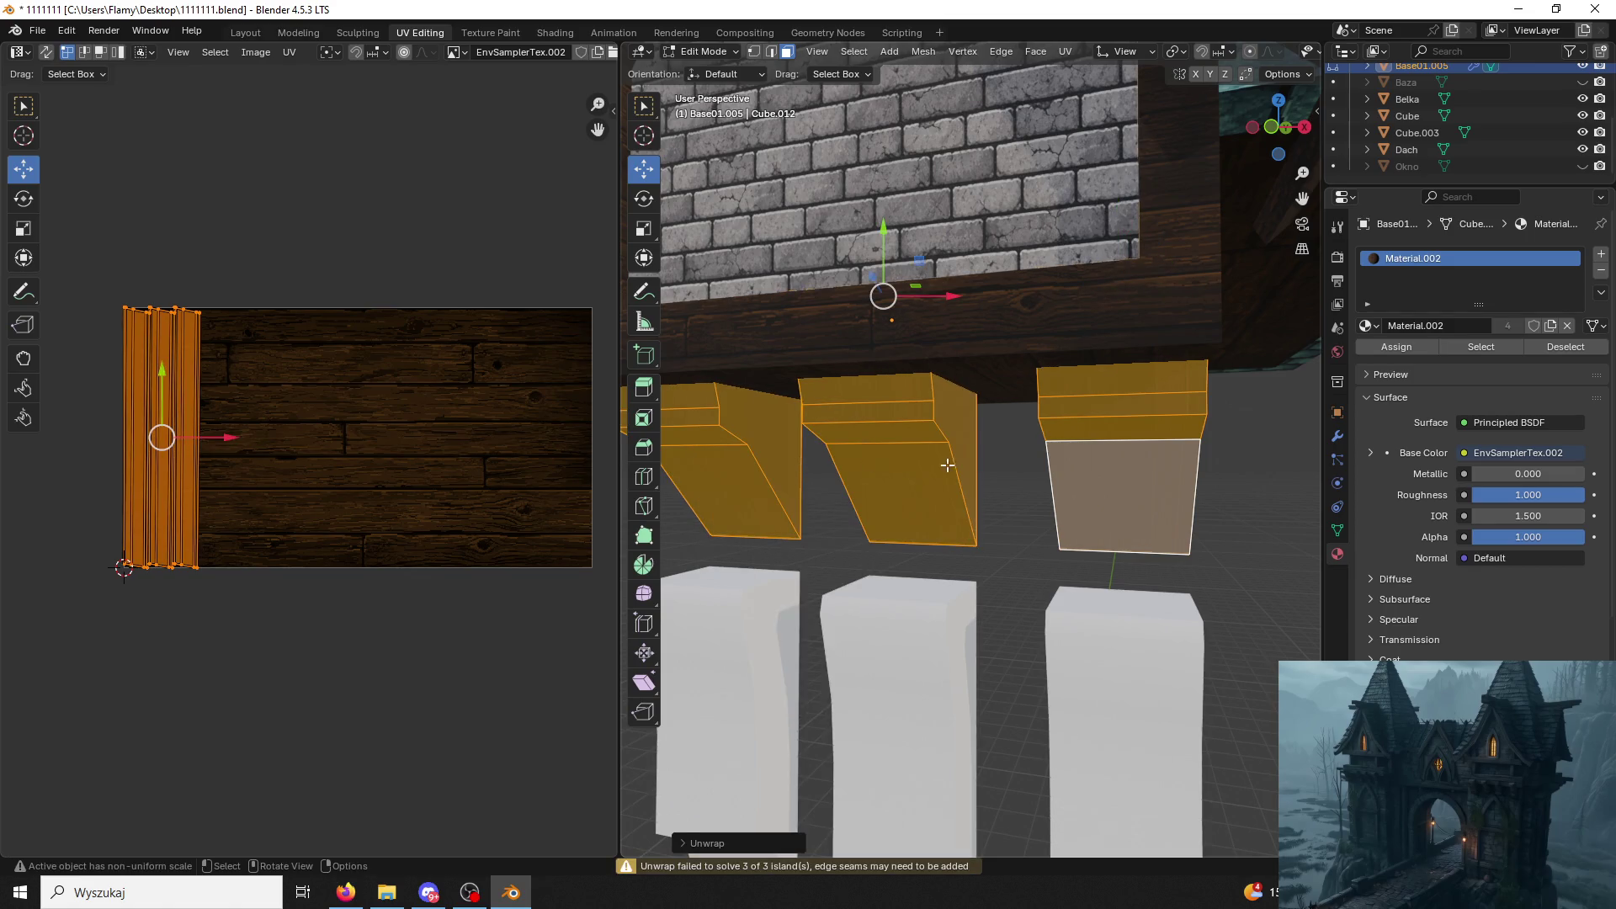
pyautogui.click(1116, 499)
pyautogui.moveTo(1116, 498); pyautogui.dragTo(983, 423, button='middle')
pyautogui.click(704, 51)
pyautogui.moveTo(899, 410)
pyautogui.mouseDown(button='middle')
pyautogui.moveTo(977, 415)
pyautogui.moveTo(979, 432)
pyautogui.mouseUp(button='middle')
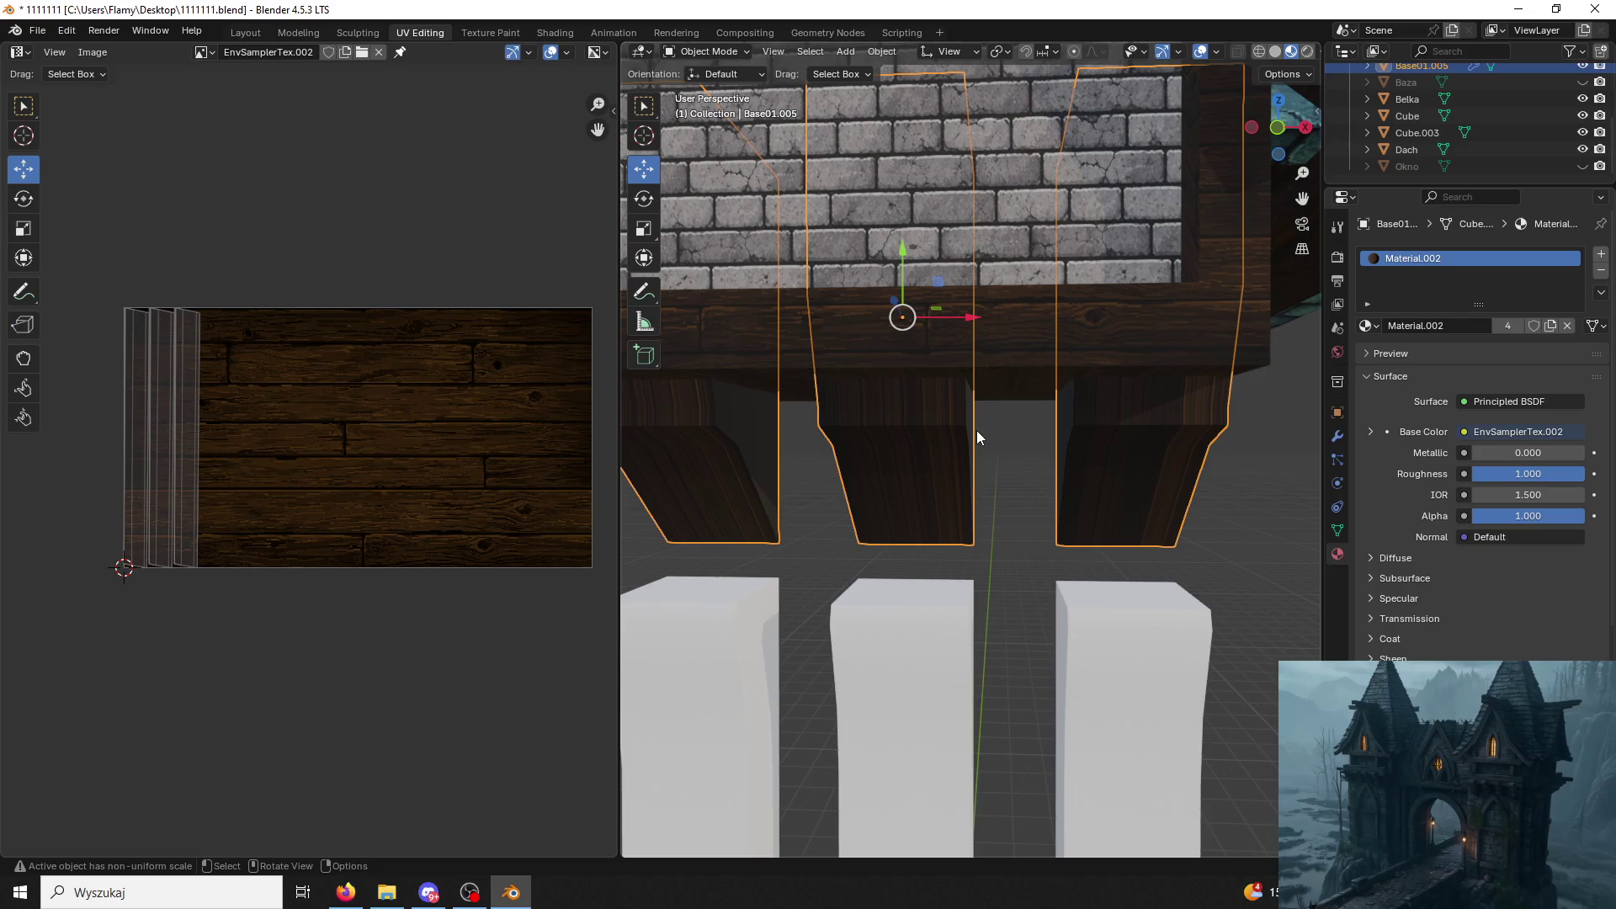
# Separate the leg mesh into its loose parts (P) and return to object mode.
pyautogui.click(908, 402)
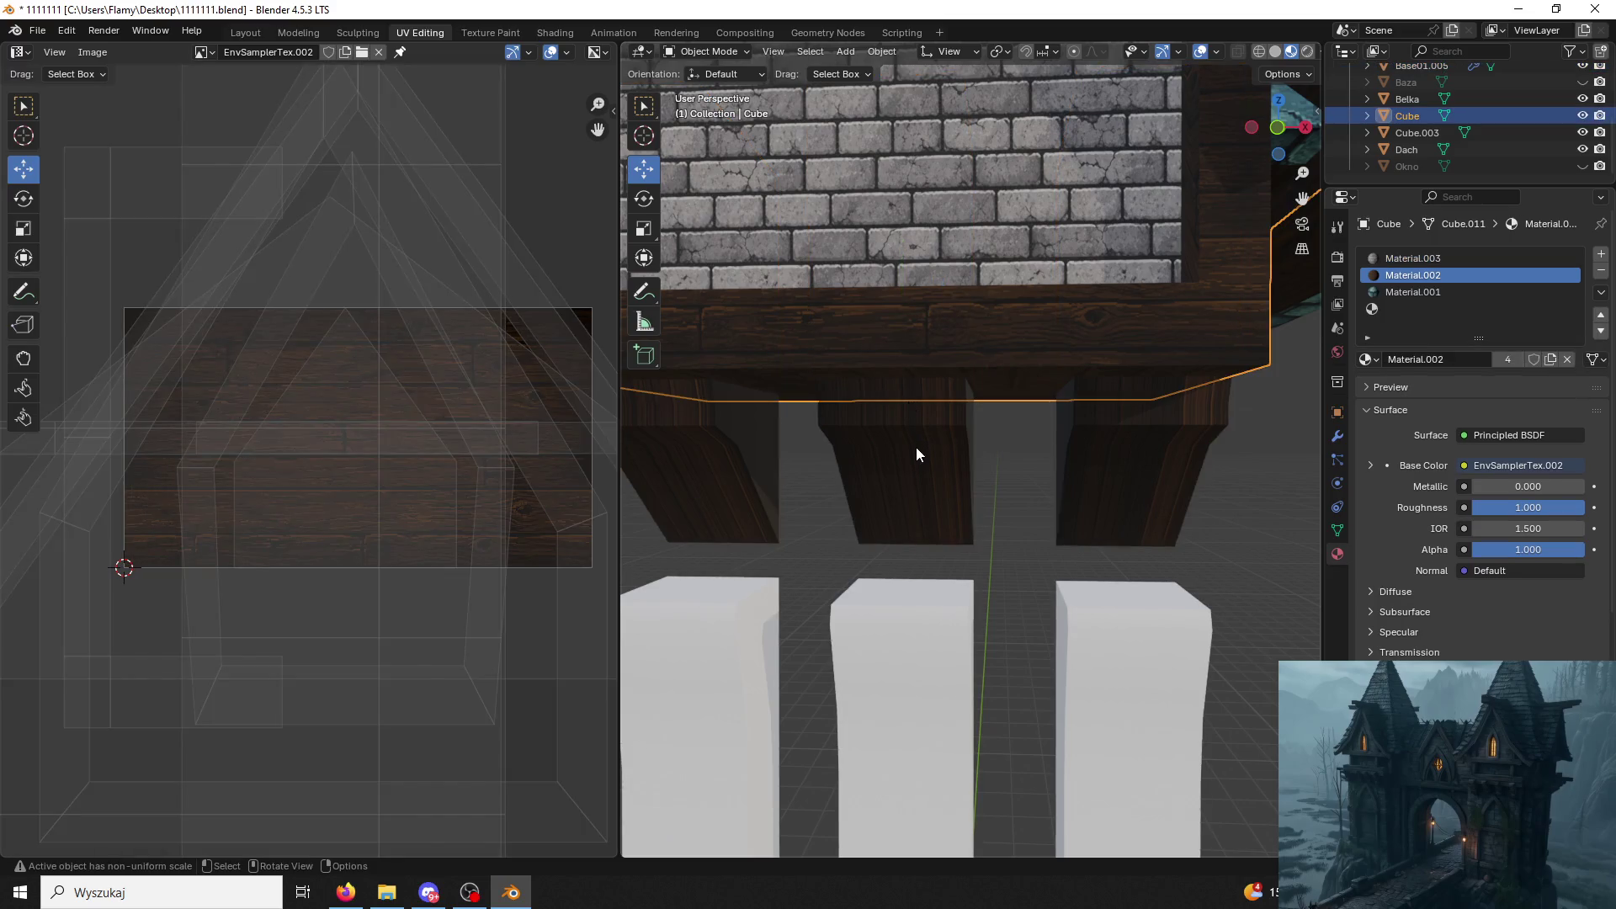
pyautogui.click(916, 447)
pyautogui.click(729, 52)
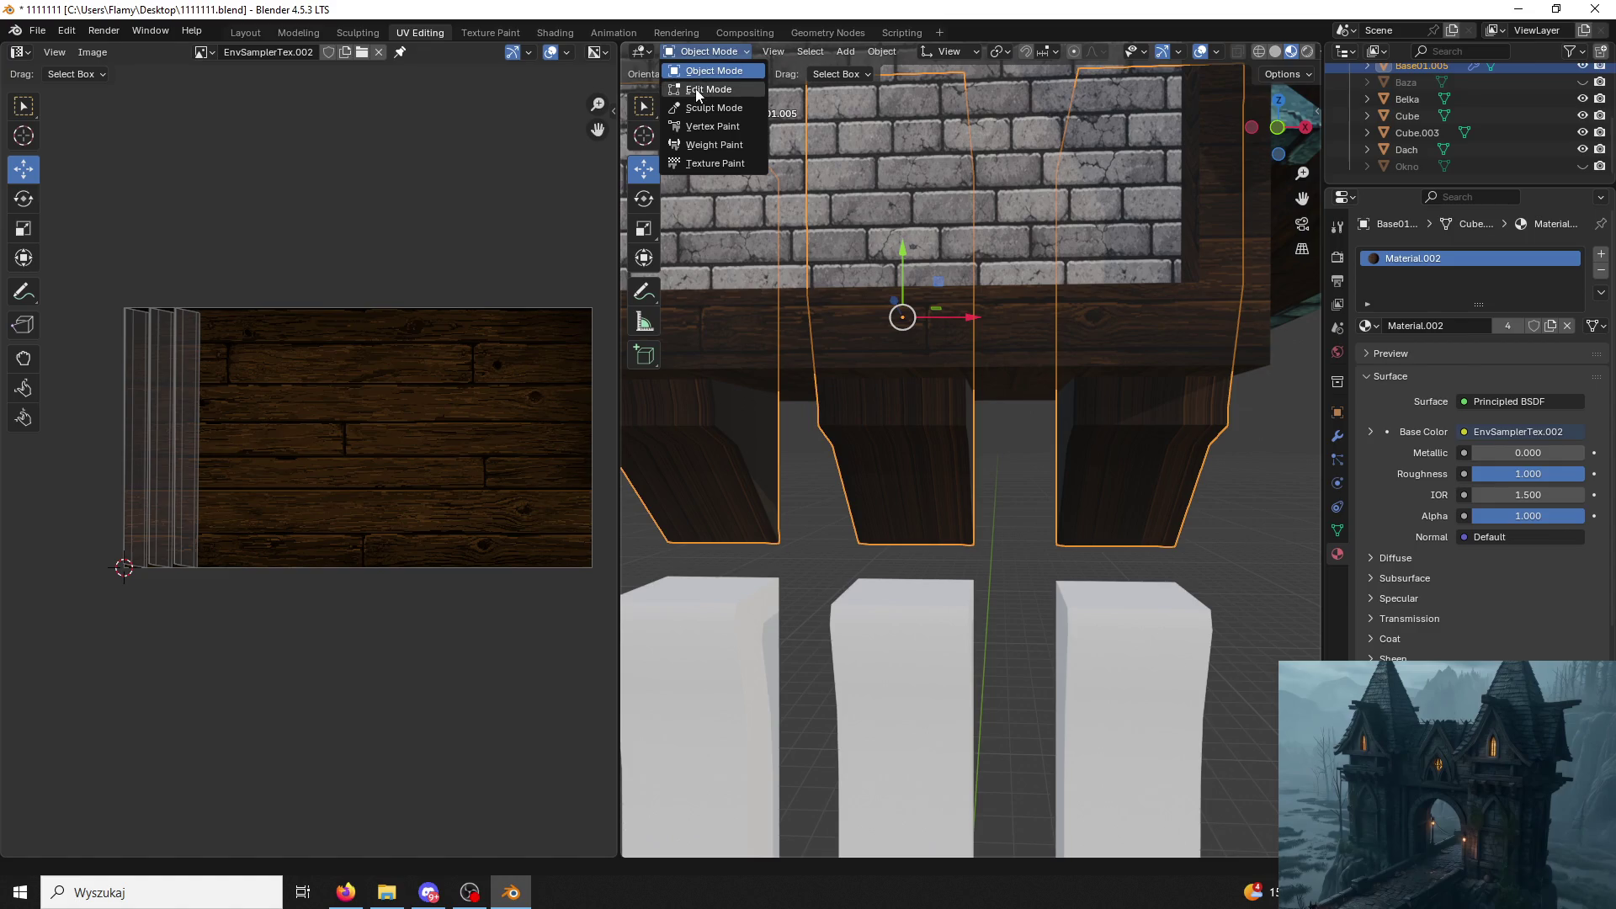
pyautogui.click(708, 86)
pyautogui.click(882, 459)
pyautogui.press('p')
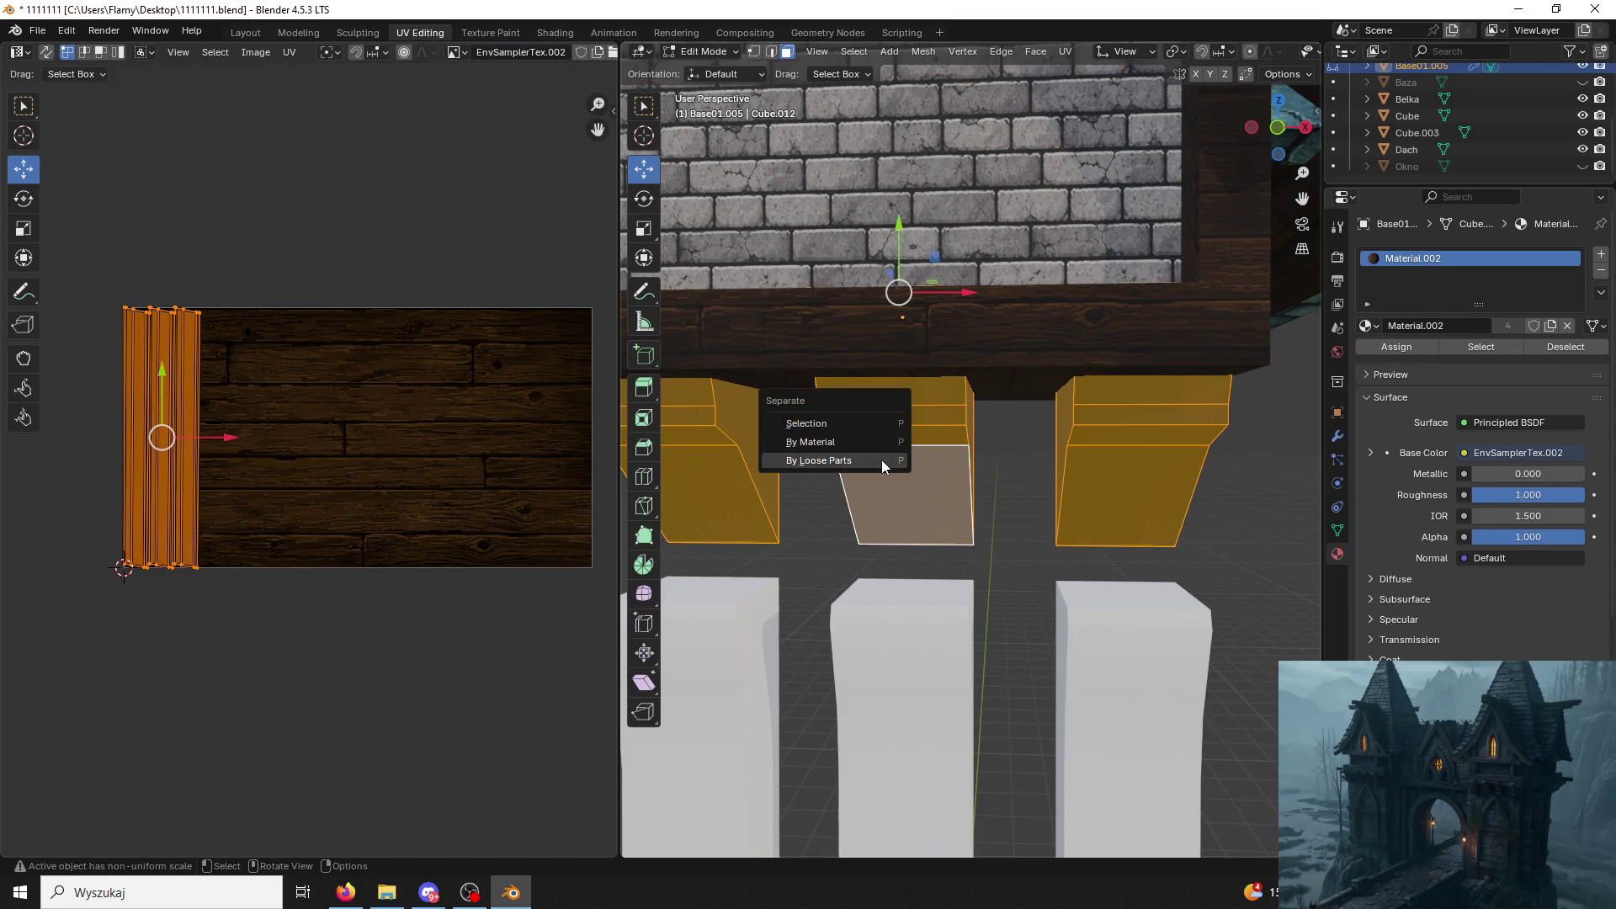
pyautogui.click(882, 460)
pyautogui.click(704, 52)
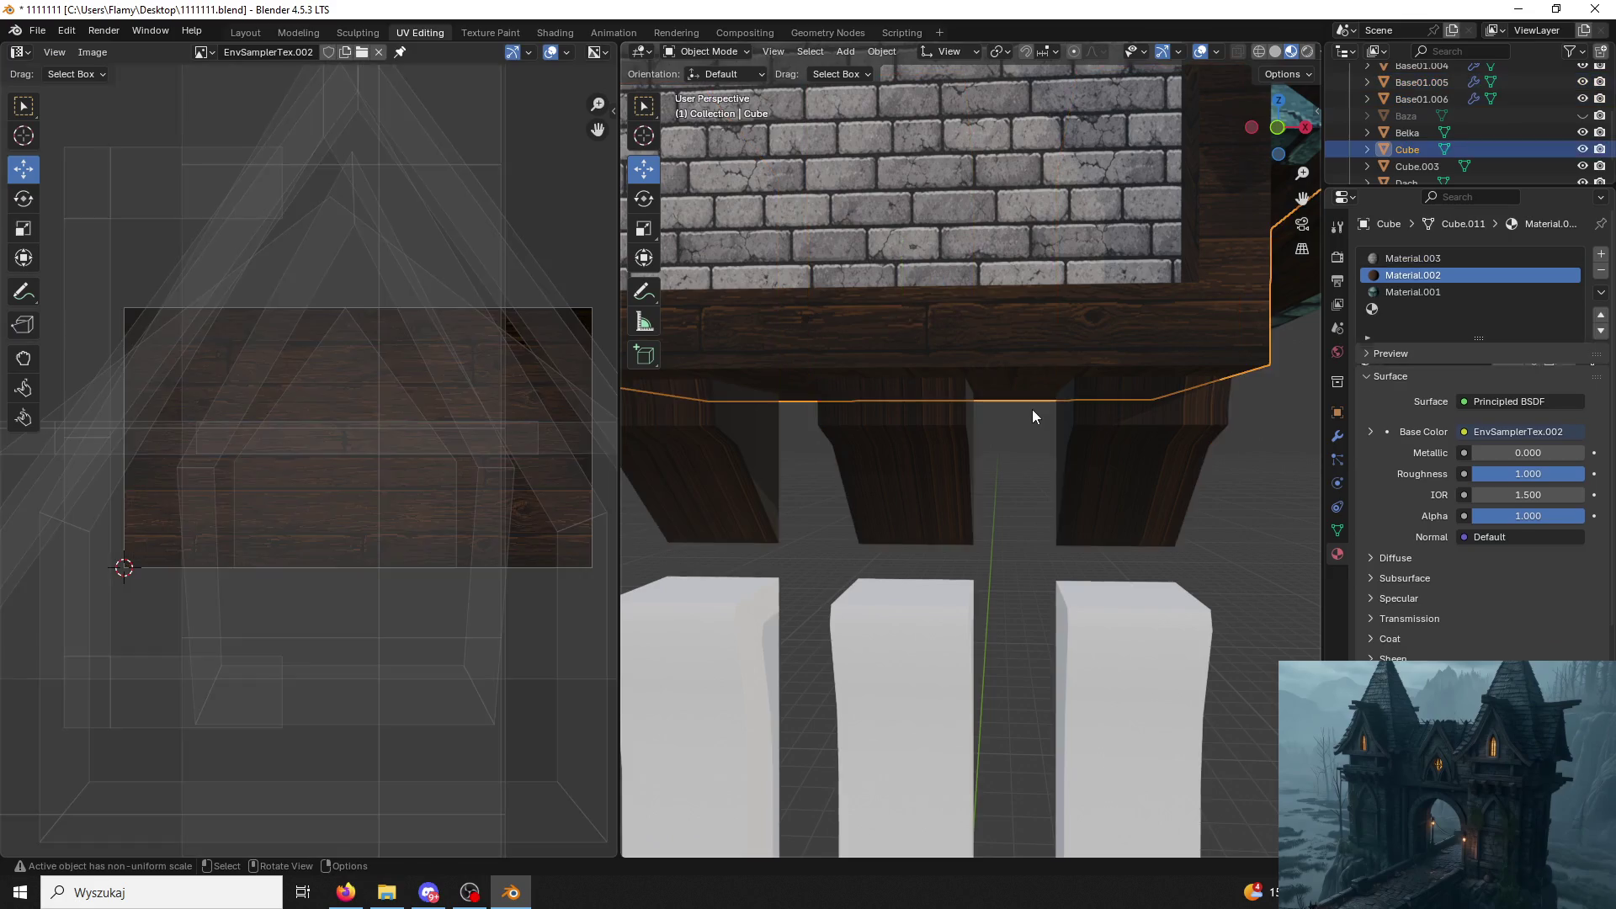
pyautogui.click(1093, 434)
# Delete the right and left legs, keep Base01.001 selected and hide the Dach roof.
pyautogui.press('Delete')
pyautogui.click(761, 475)
pyautogui.press('Delete')
pyautogui.click(984, 302)
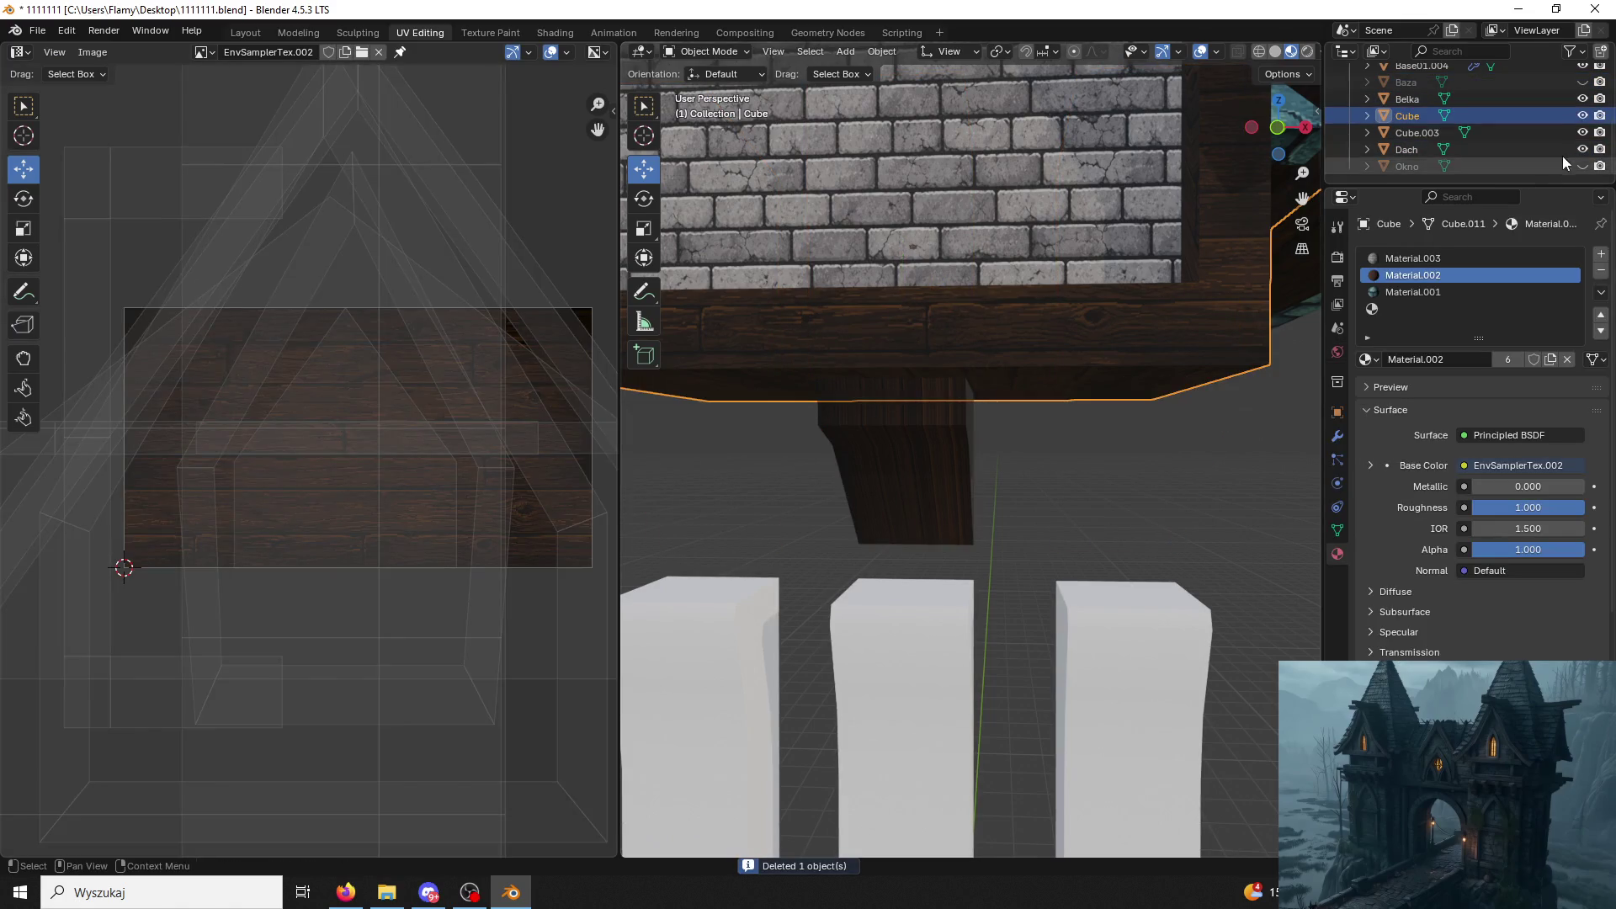
pyautogui.click(910, 468)
pyautogui.moveTo(954, 401); pyautogui.dragTo(898, 388, button='middle')
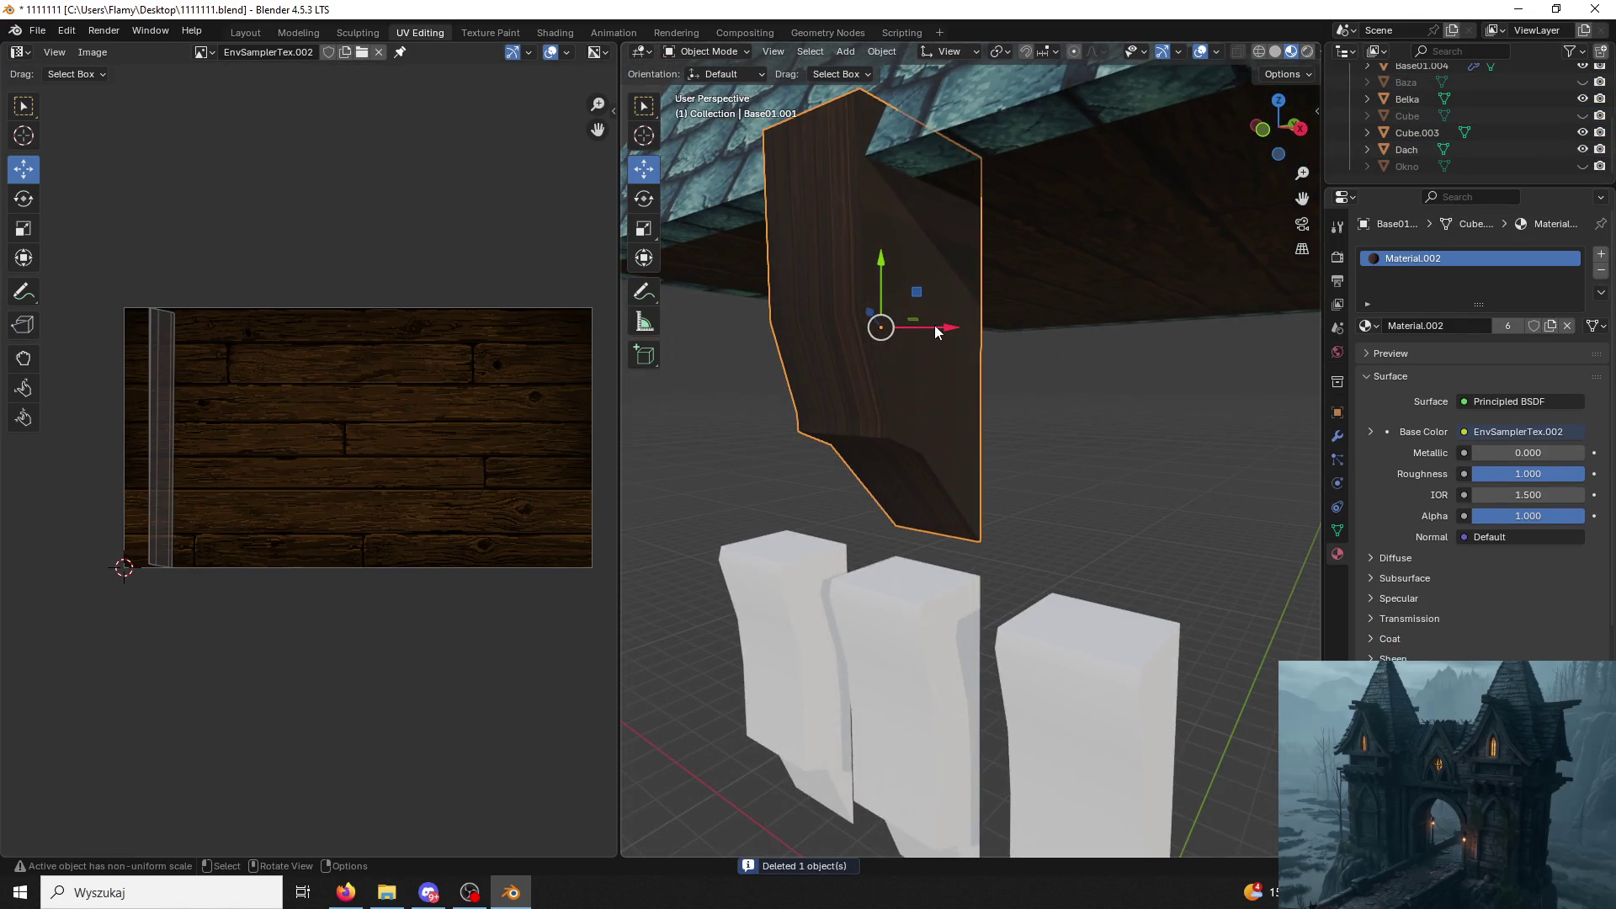
pyautogui.moveTo(941, 331); pyautogui.dragTo(733, 353, button='middle')
pyautogui.keyDown('ctrl'); pyautogui.moveTo(830, 341); pyautogui.dragTo(830, 464, button='middle'); pyautogui.keyUp('ctrl')
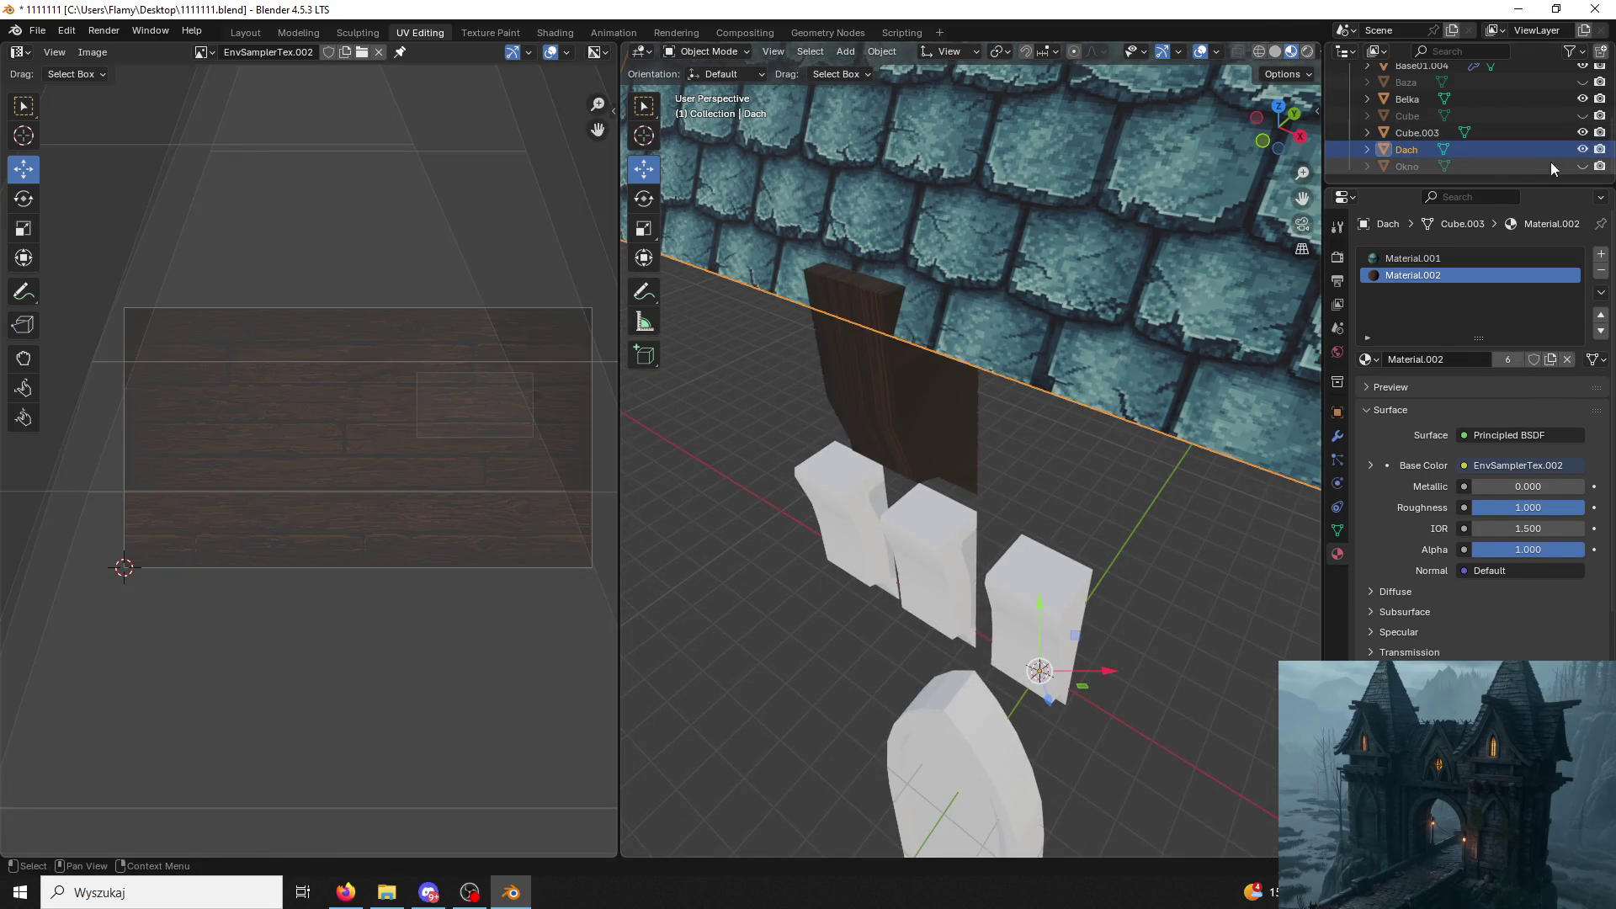
pyautogui.click(1582, 150)
# Edit the remaining leg's mesh, selecting its top faces and vertical edges for edge operations.
pyautogui.click(714, 52)
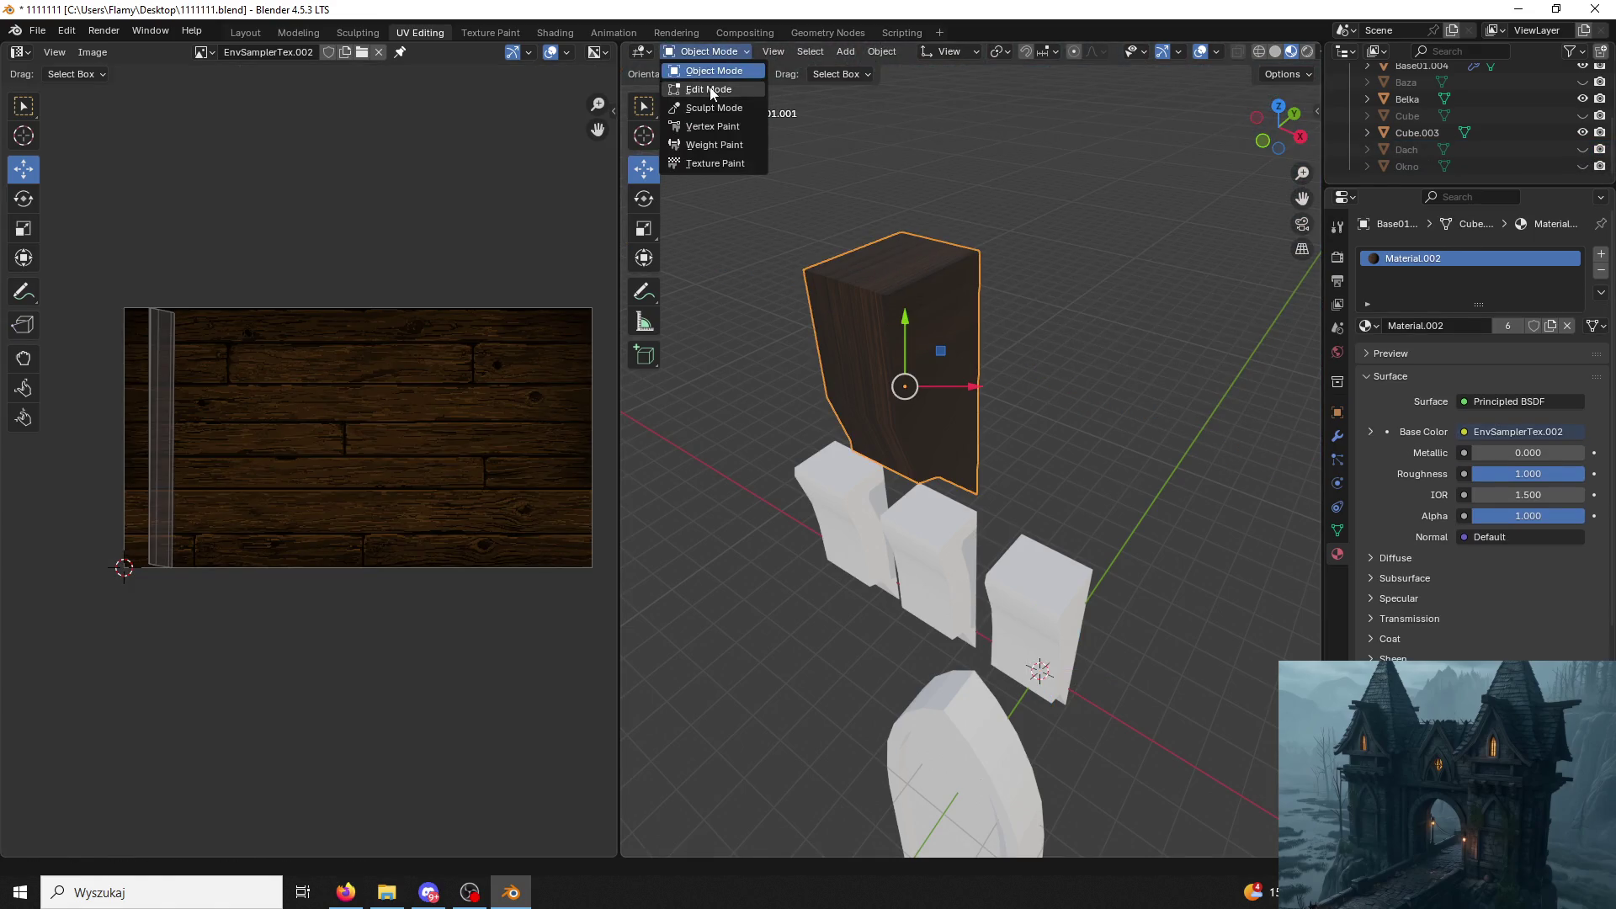
pyautogui.click(711, 91)
pyautogui.click(916, 287)
pyautogui.press('2')
pyautogui.keyDown('alt'); pyautogui.click(876, 284); pyautogui.keyUp('alt')
pyautogui.press('3')
pyautogui.click(894, 259)
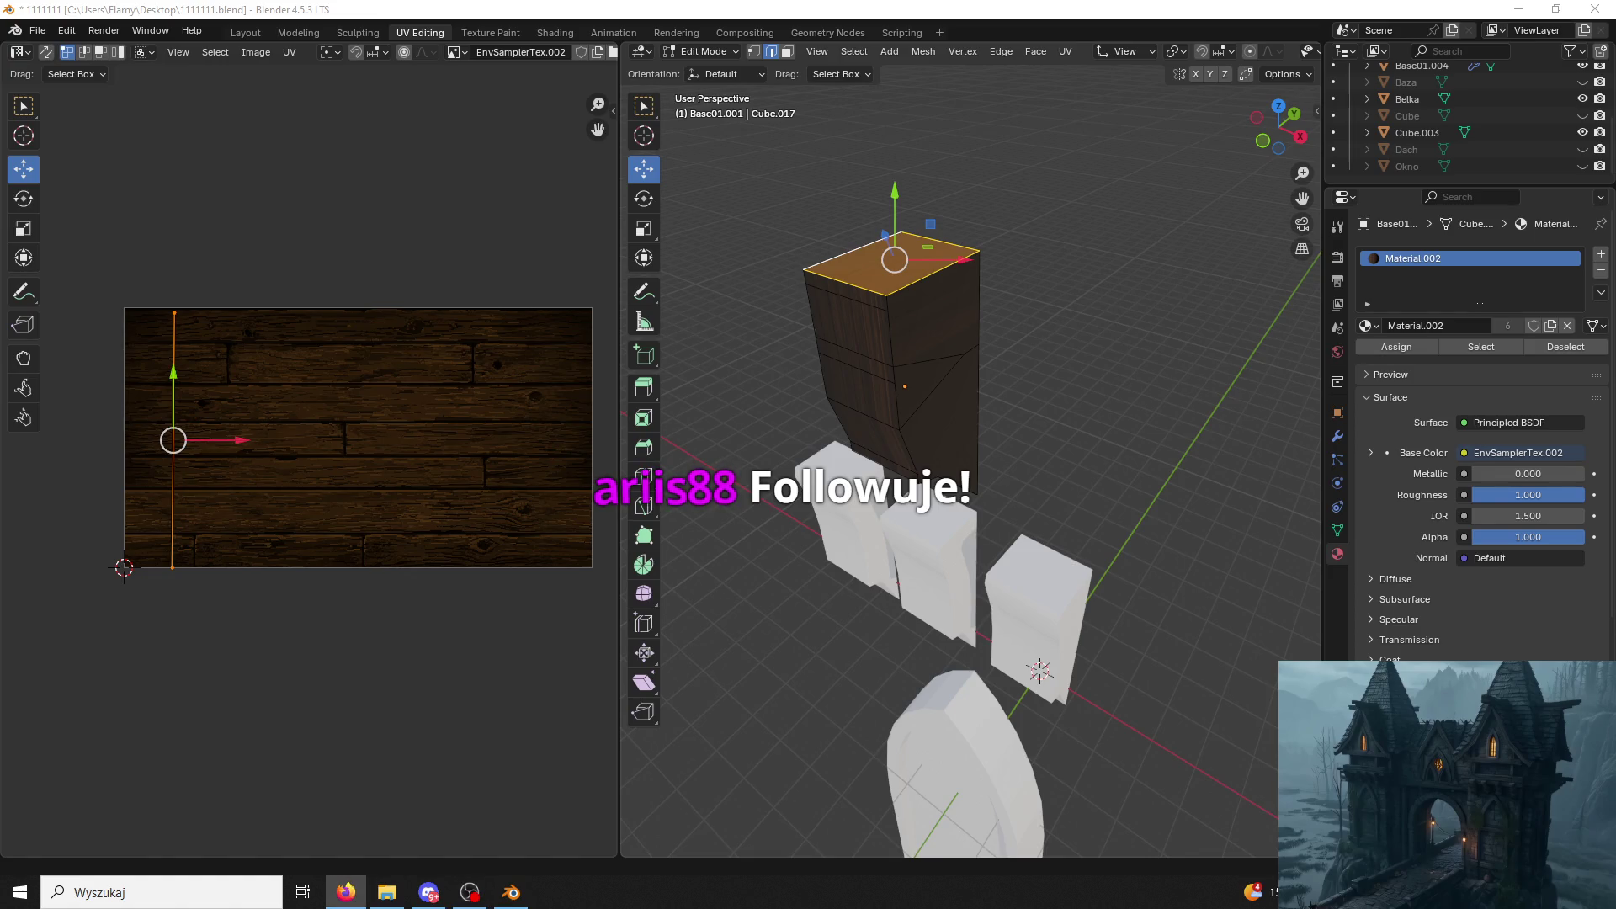
pyautogui.hotkey('ctrl', 'e')
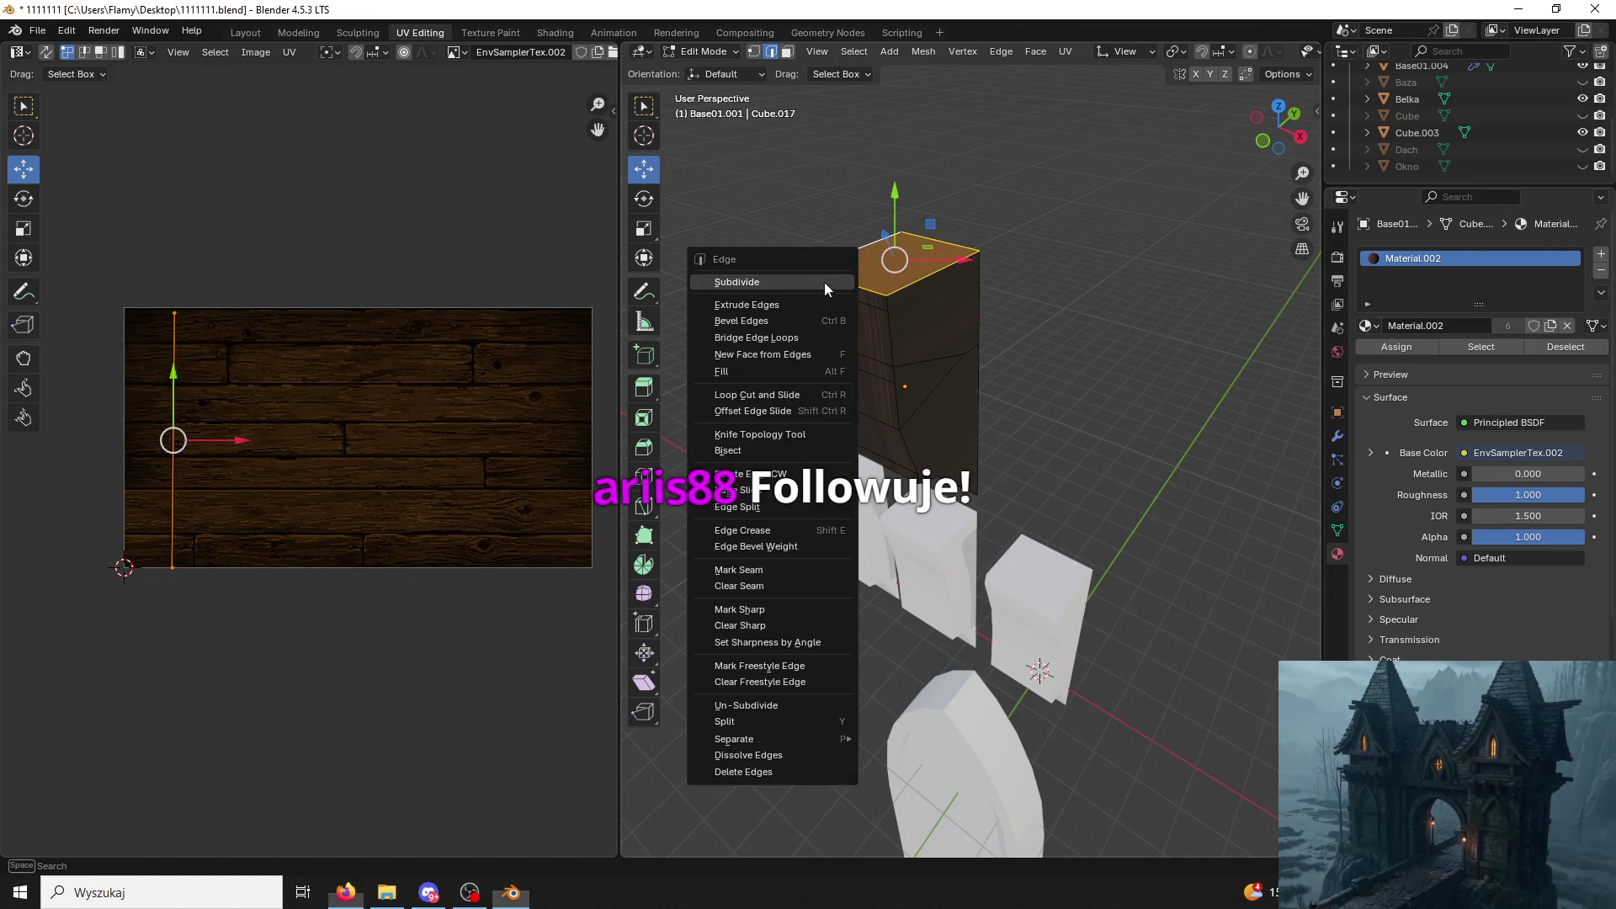
# Mark seams on the leg's bottom edge and its left and right vertical edges.
pyautogui.click(738, 569)
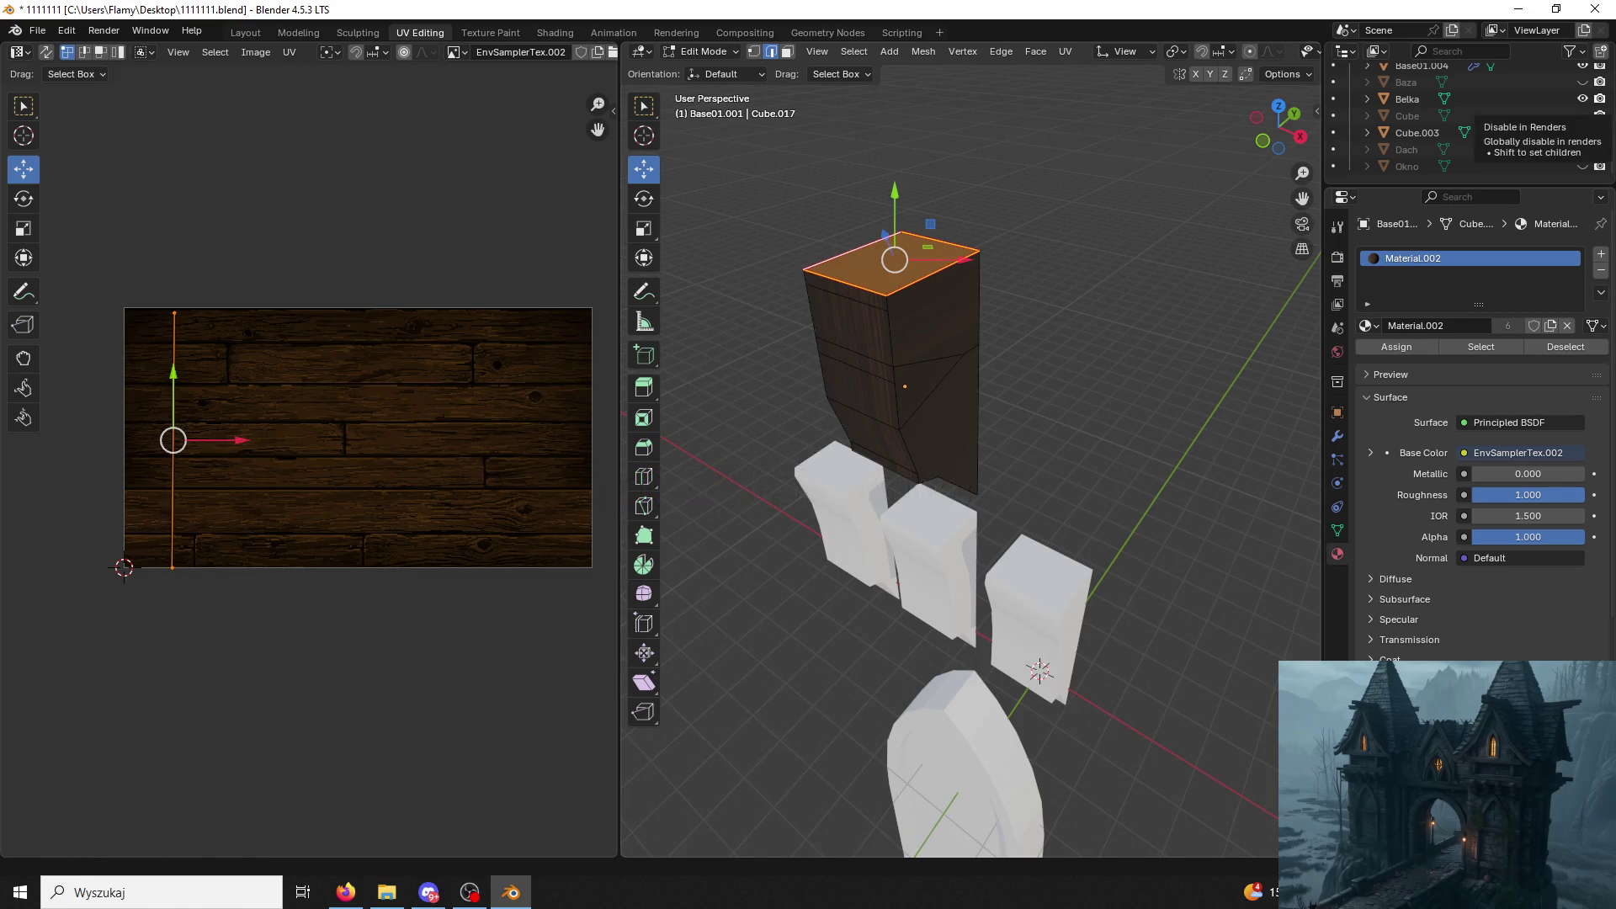
pyautogui.moveTo(873, 304); pyautogui.dragTo(999, 508, button='middle')
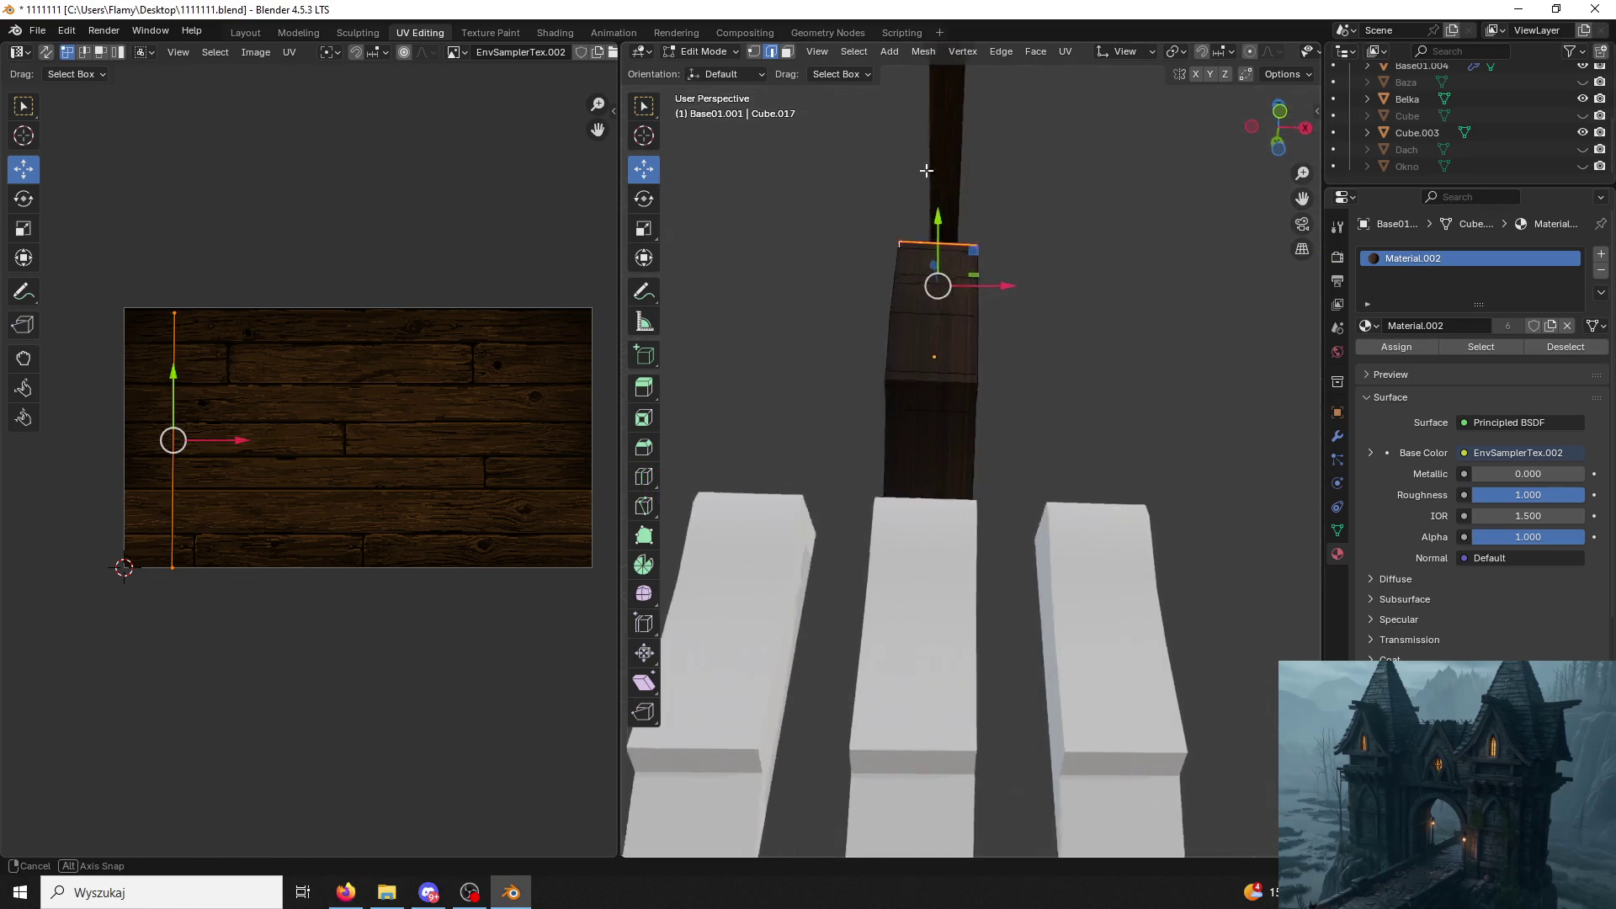
pyautogui.click(1008, 511)
pyautogui.hotkey('ctrl', 'e')
pyautogui.click(972, 525)
pyautogui.click(971, 424)
pyautogui.keyDown('shift'); pyautogui.click(1050, 367); pyautogui.keyUp('shift')
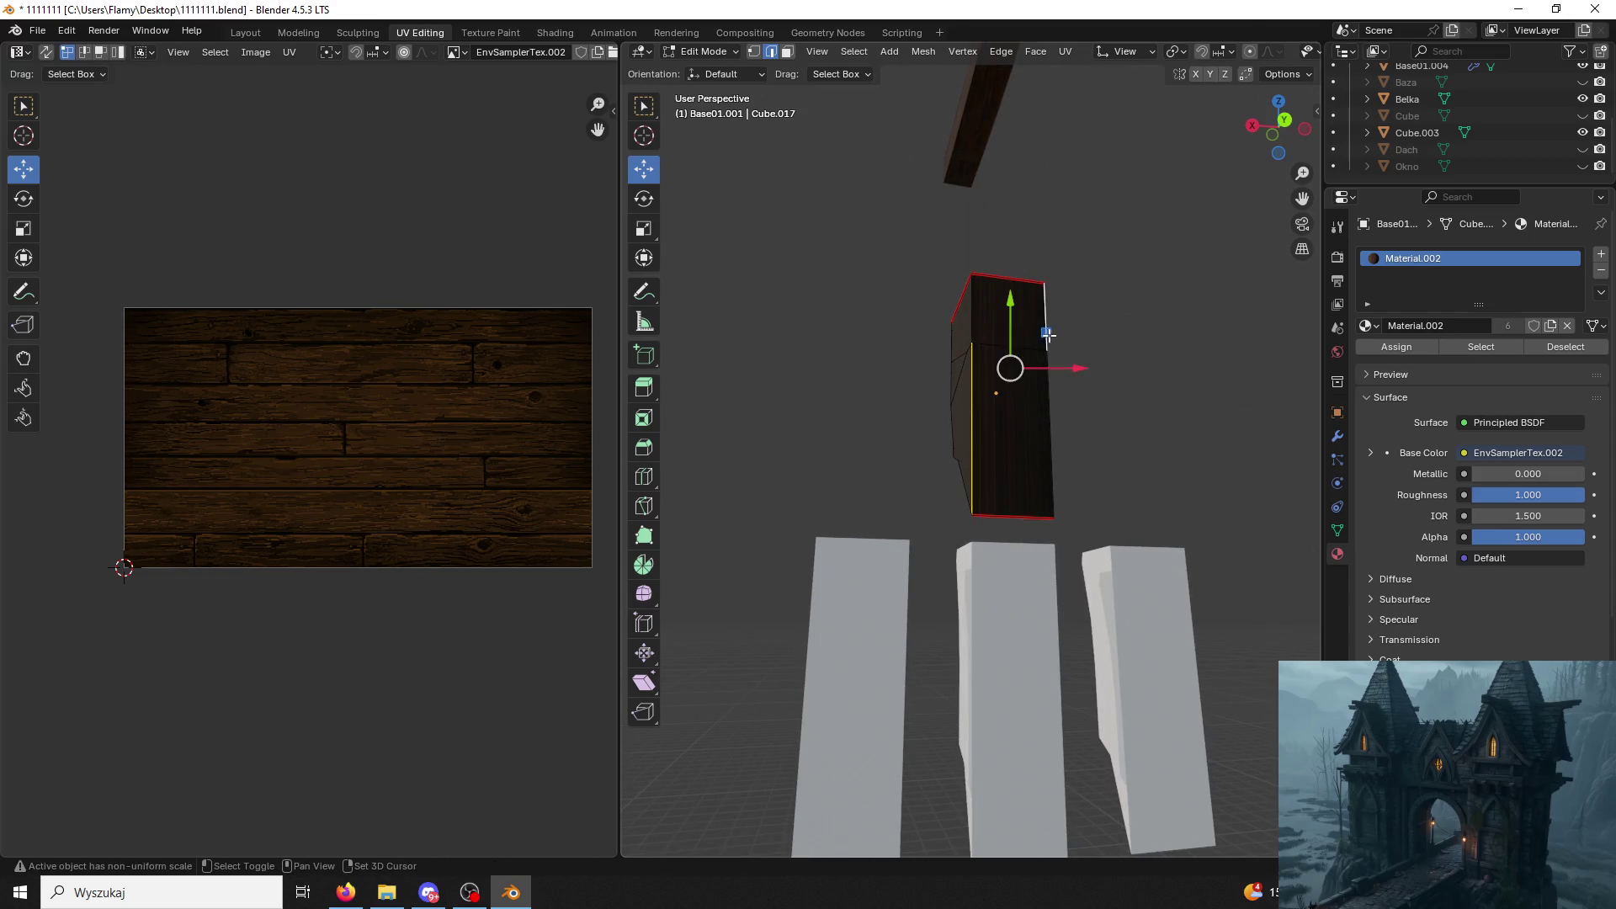
pyautogui.hotkey('ctrl', 'e')
pyautogui.click(896, 352)
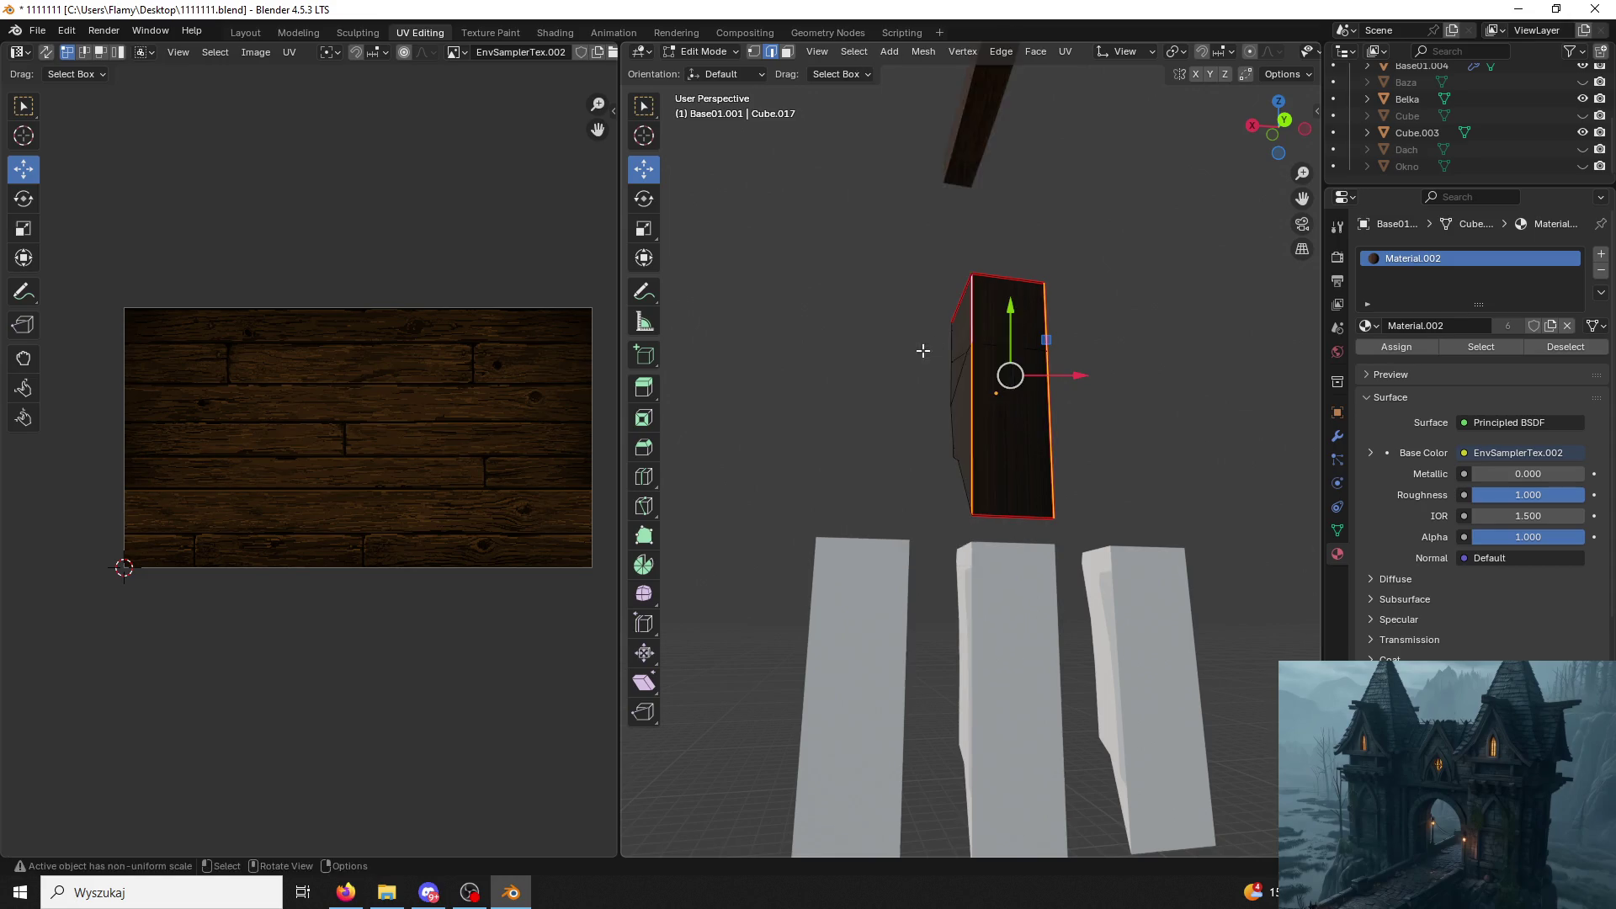
# Mark seams on the diagonal lower edge and the inner vertical edge.
pyautogui.moveTo(898, 352); pyautogui.dragTo(912, 425, button='middle')
pyautogui.click(921, 434)
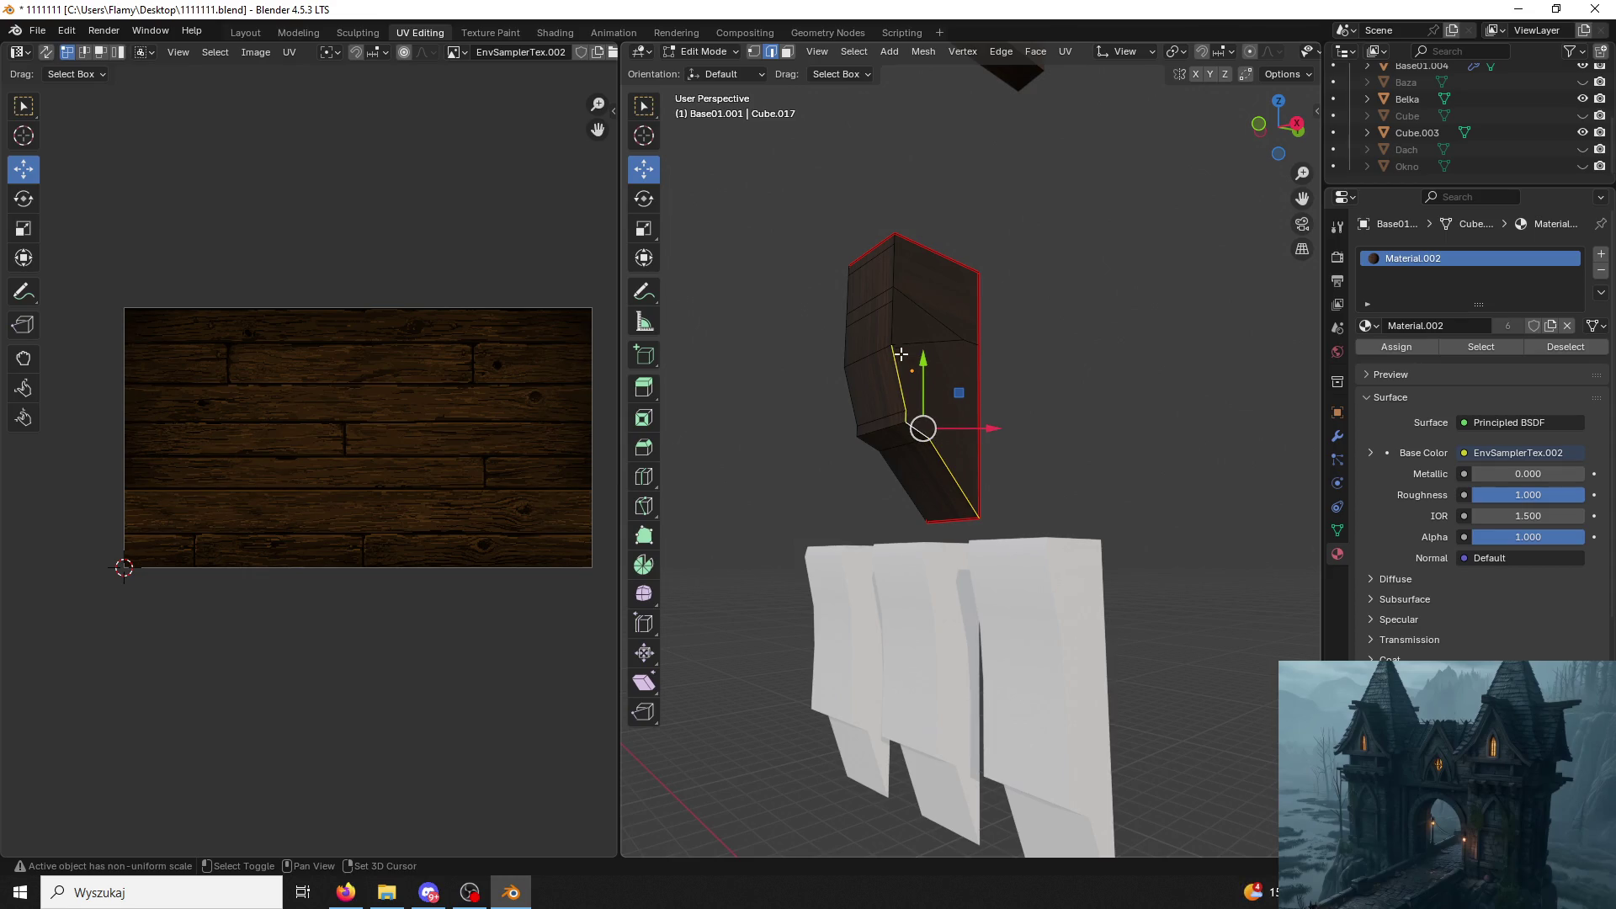
pyautogui.hotkey('ctrl', 'e')
pyautogui.click(844, 311)
pyautogui.moveTo(821, 350); pyautogui.dragTo(1006, 362, button='middle')
pyautogui.click(1030, 303)
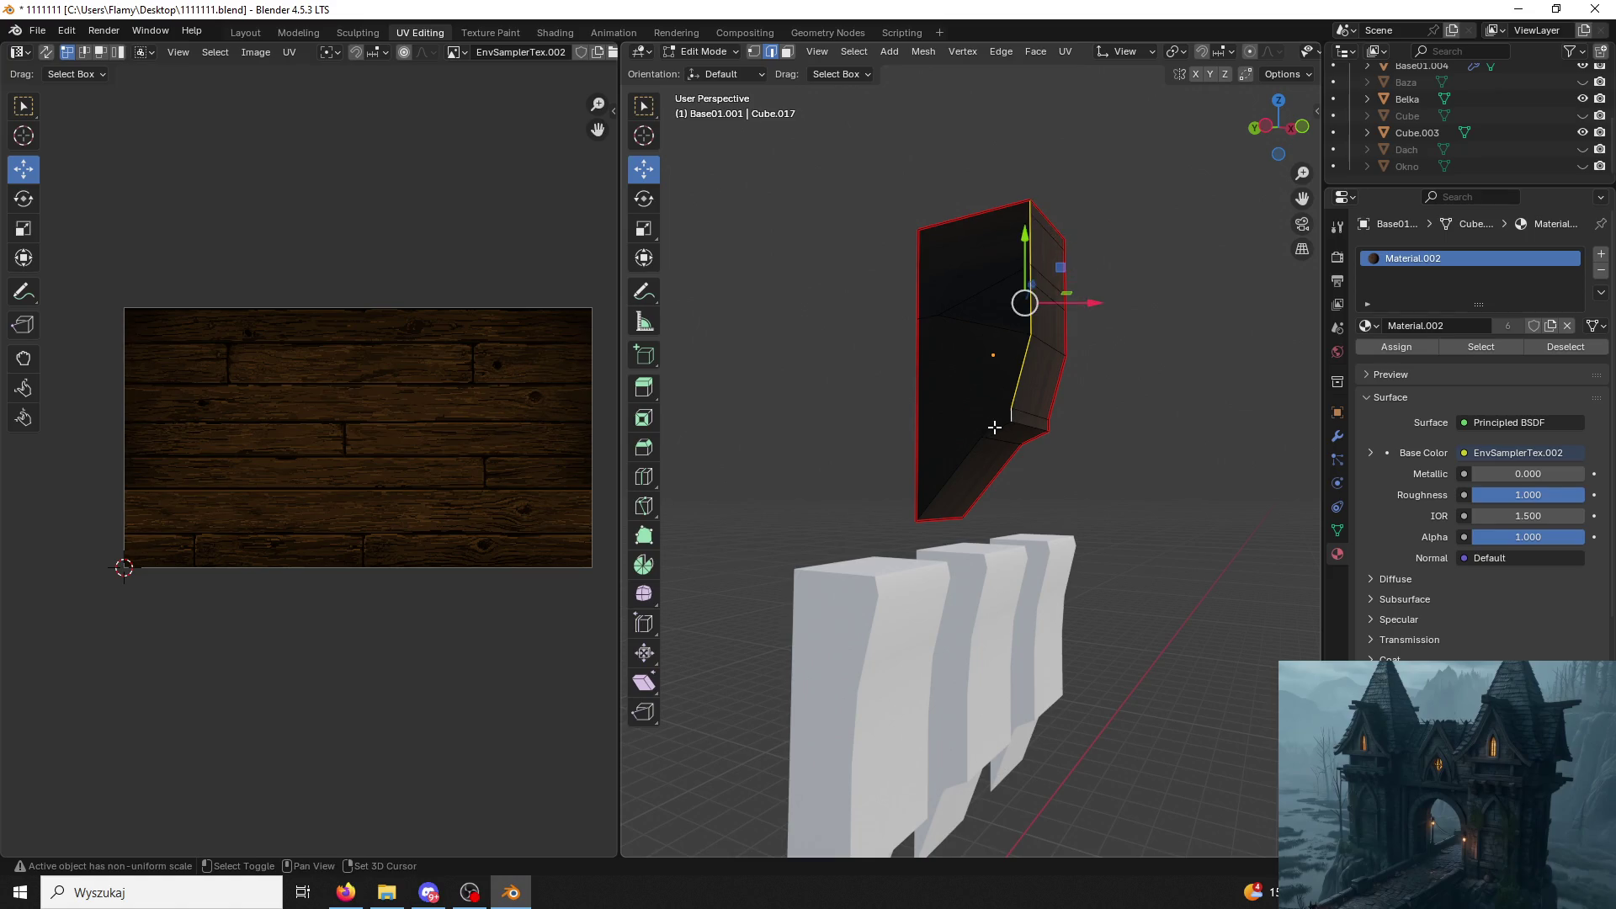
pyautogui.hotkey('ctrl', 'e')
pyautogui.click(947, 467)
# Select an edge on the leg's upper part and switch to face selection.
pyautogui.moveTo(946, 461); pyautogui.dragTo(726, 383, button='middle')
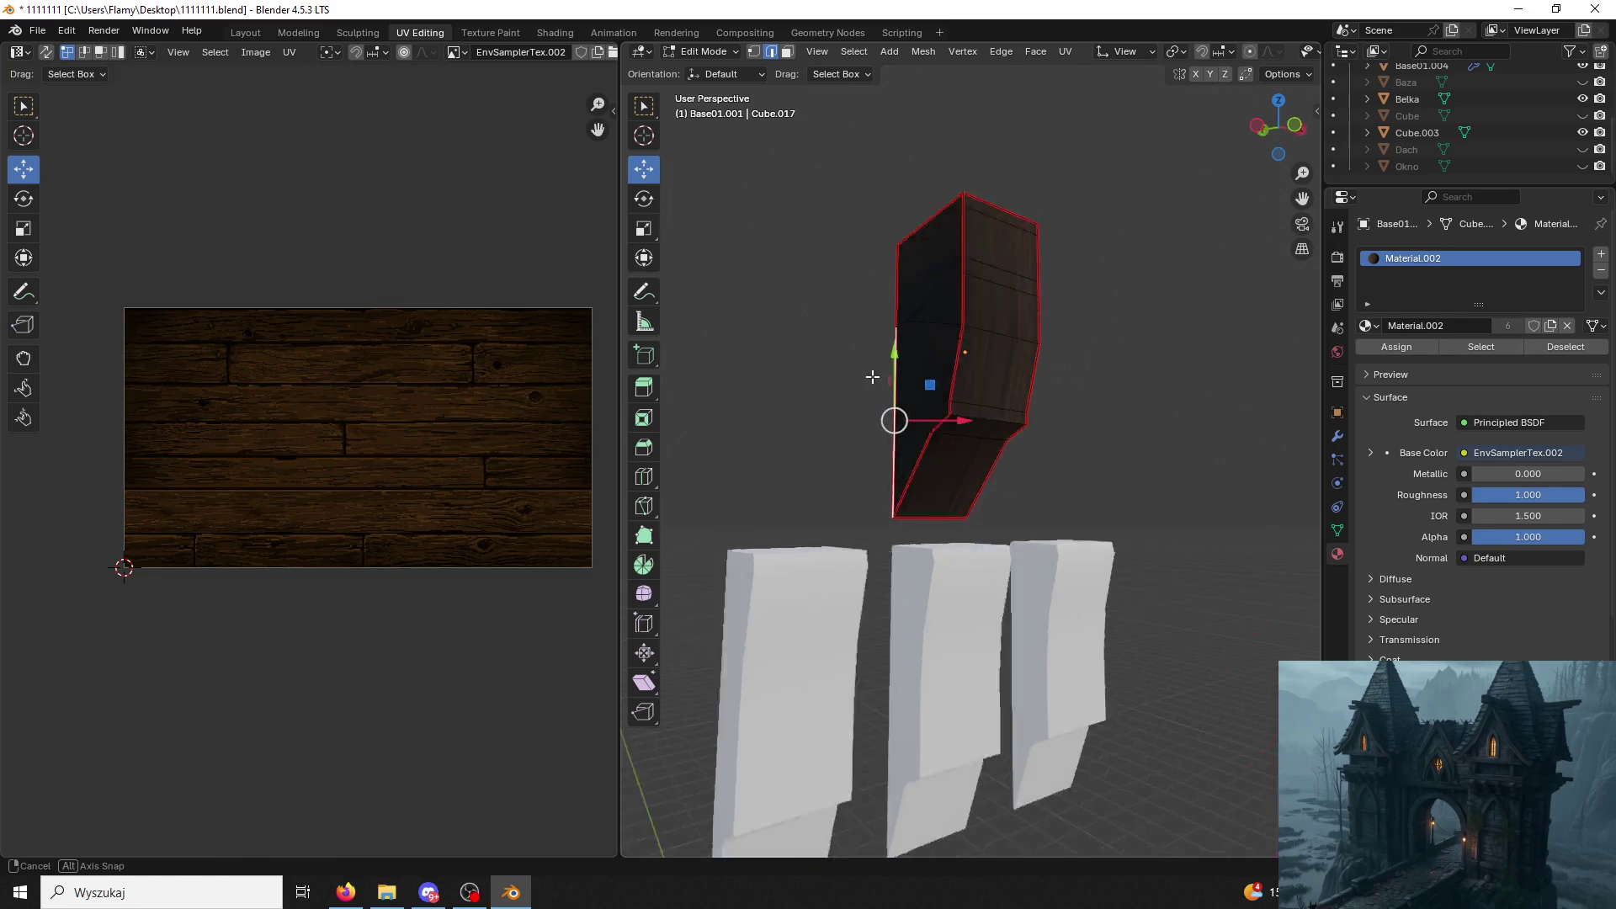
pyautogui.click(871, 288)
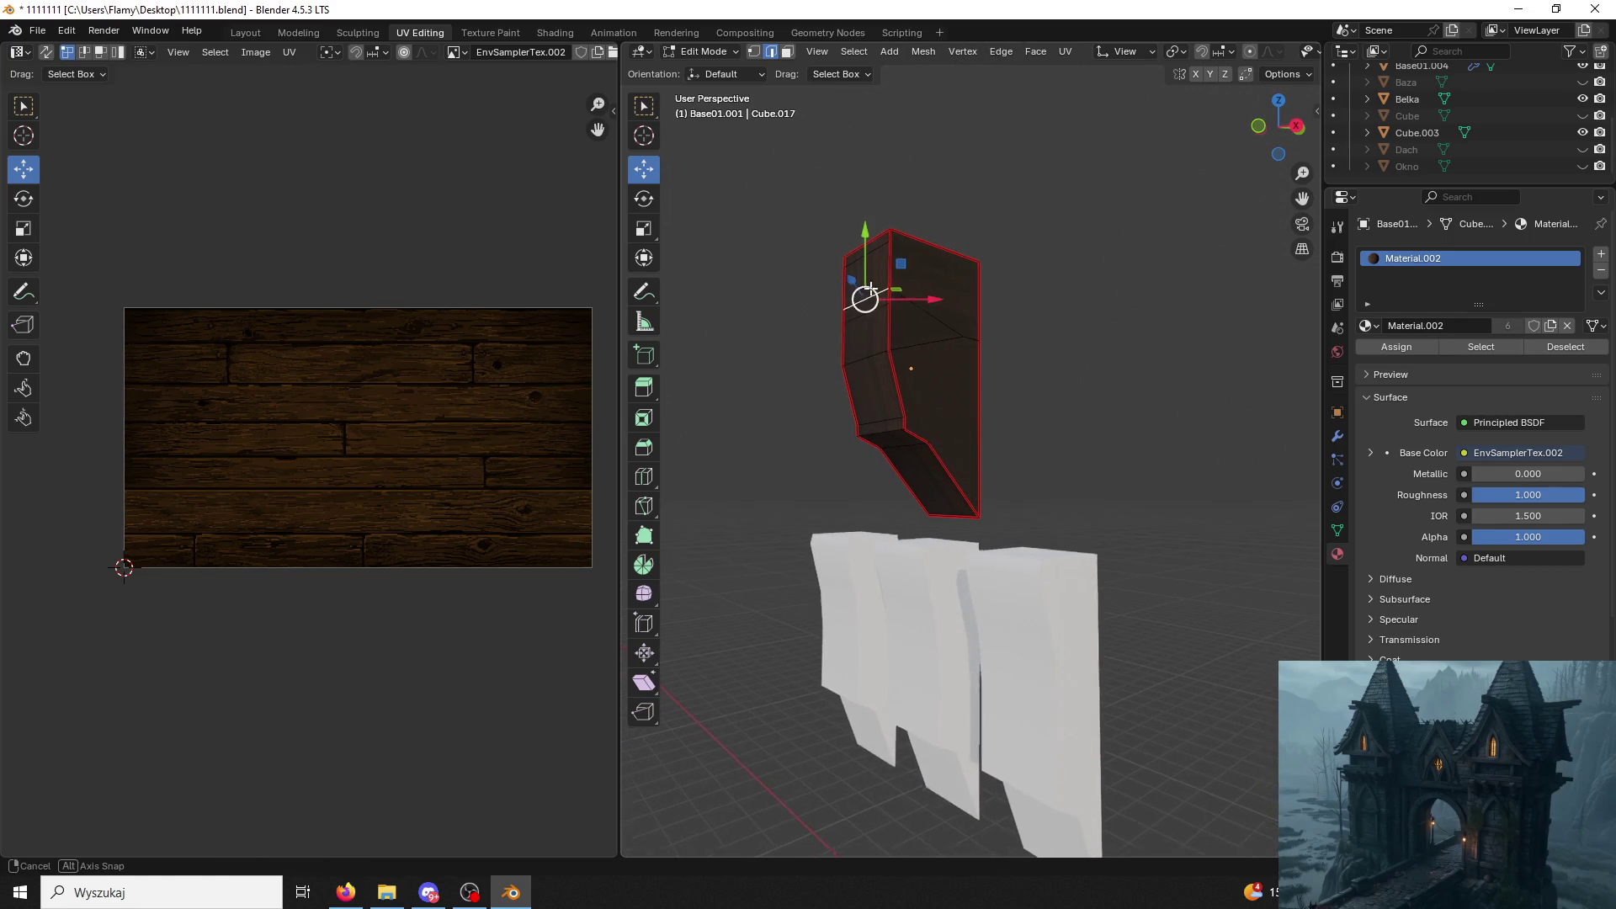
pyautogui.moveTo(872, 288); pyautogui.dragTo(962, 167, button='middle')
pyautogui.click(786, 52)
# Unwrap the leg's seam-bounded face strip, turn its UVs horizontal and scale them down onto the planks.
pyautogui.click(872, 269)
pyautogui.hotkey('ctrl', 'l')
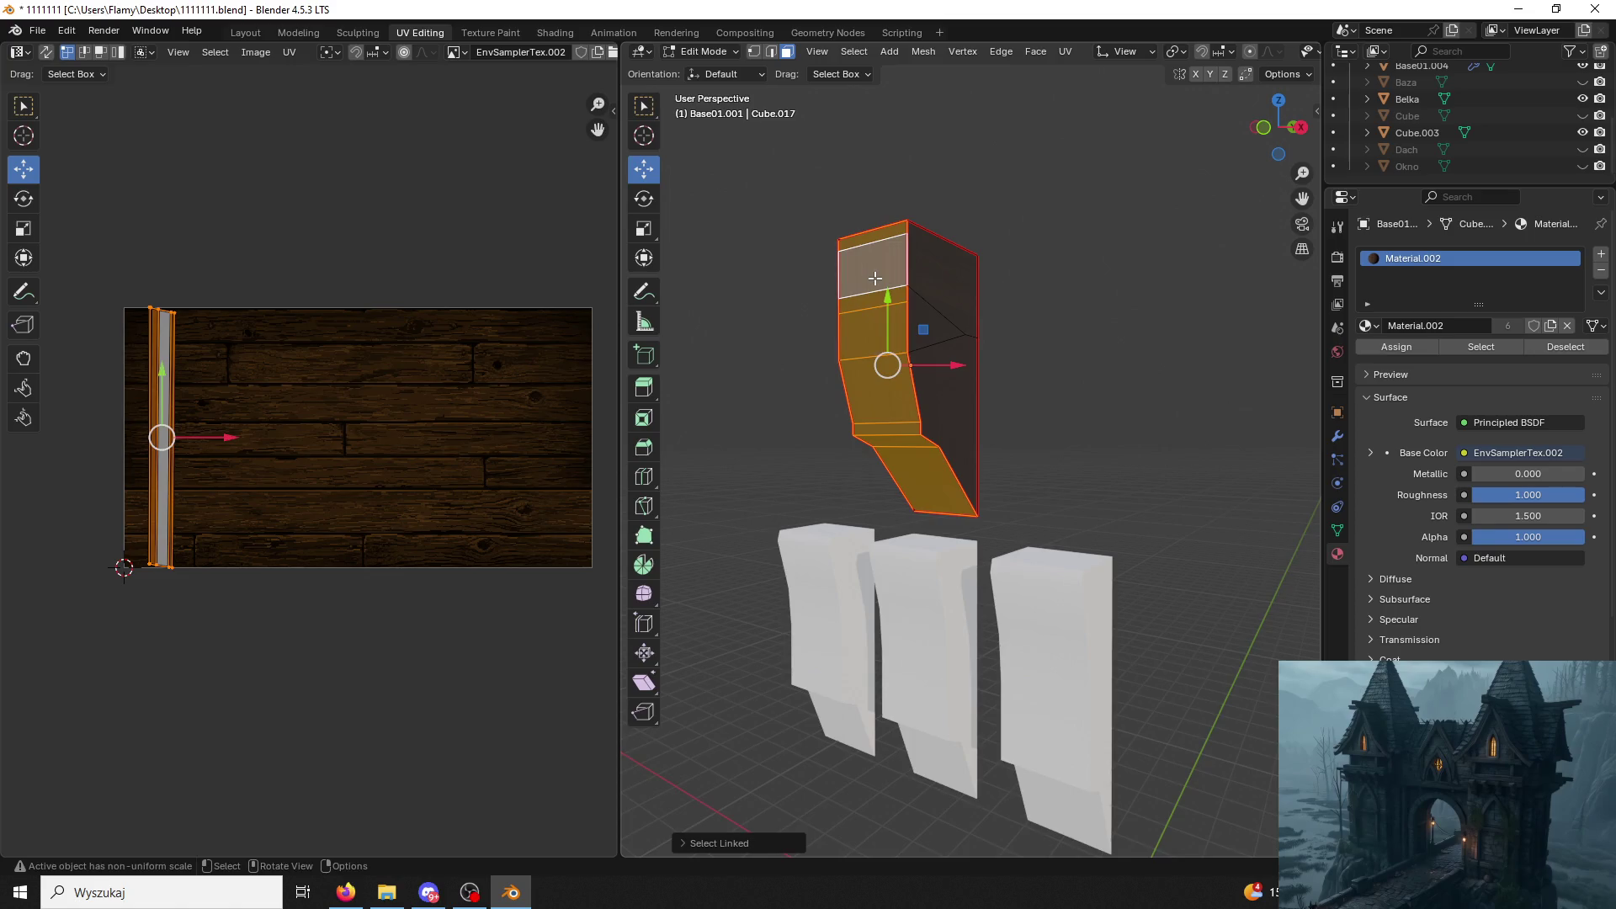
pyautogui.scroll(3, 537, 472)
pyautogui.press('u')
pyautogui.click(537, 472)
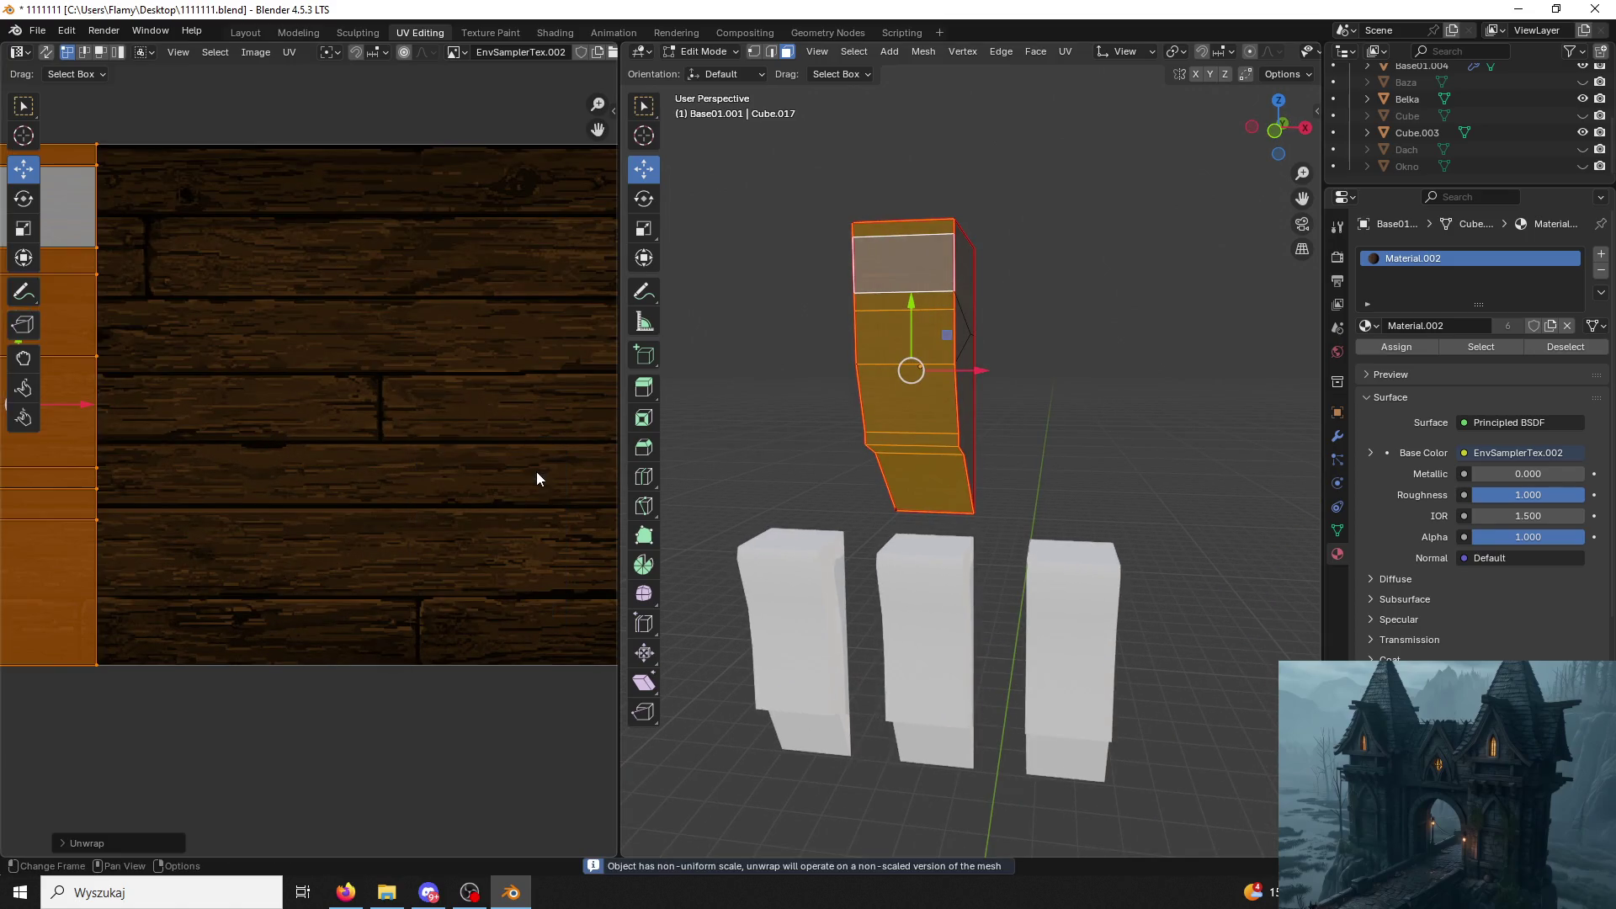
pyautogui.scroll(-2, 459, 464)
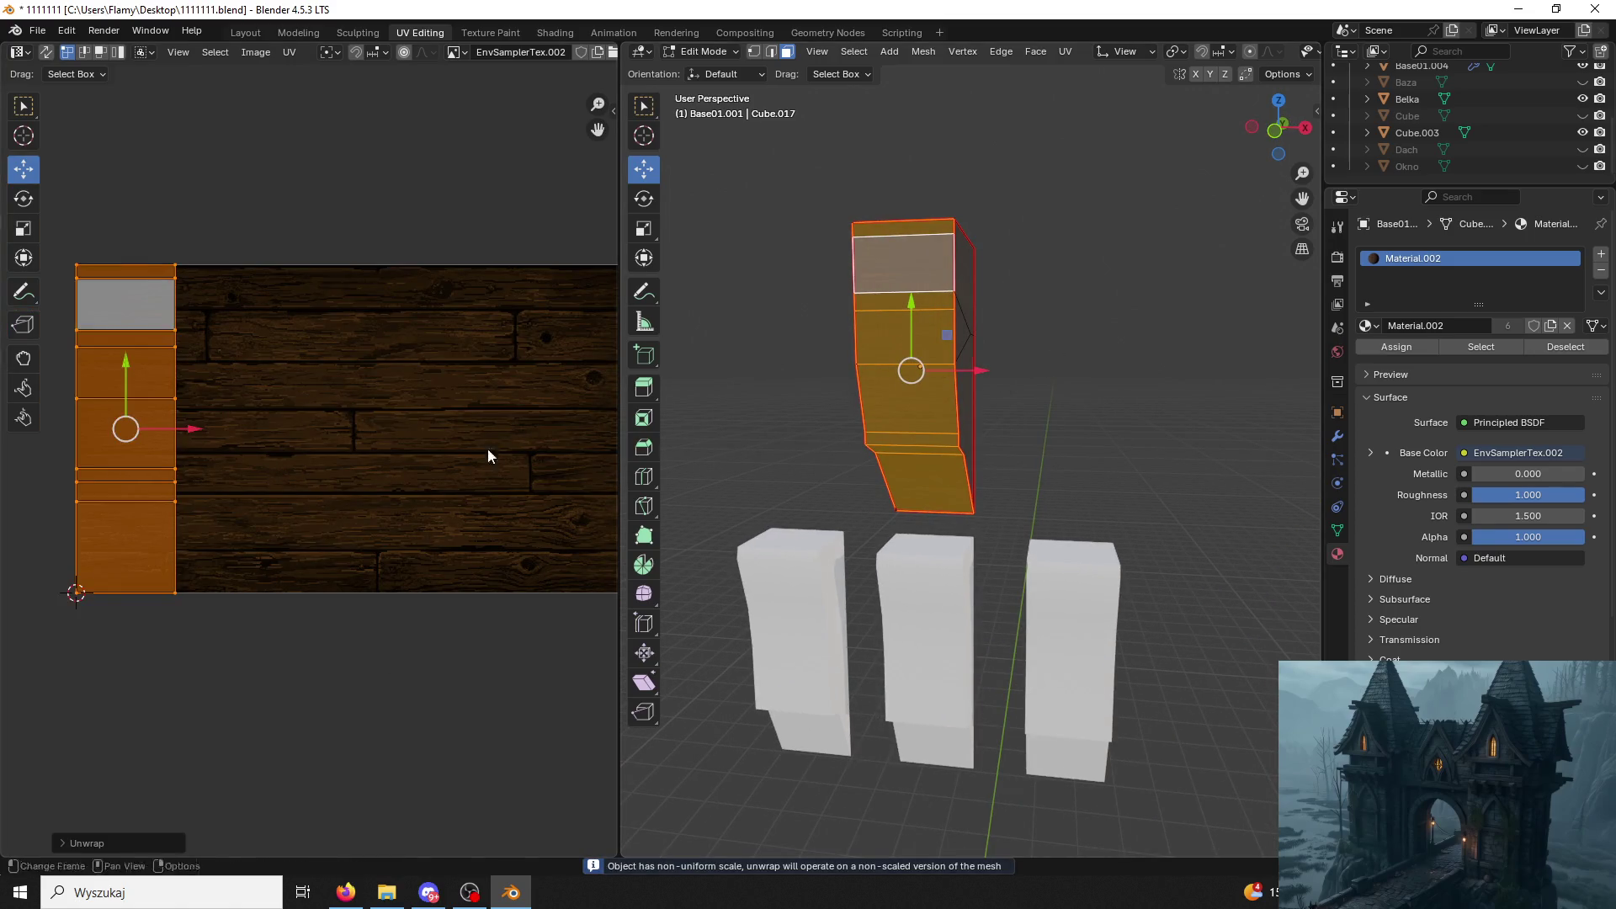
pyautogui.write('r90')
pyautogui.press('Return')
pyautogui.moveTo(206, 423); pyautogui.dragTo(429, 430)
pyautogui.press('s')
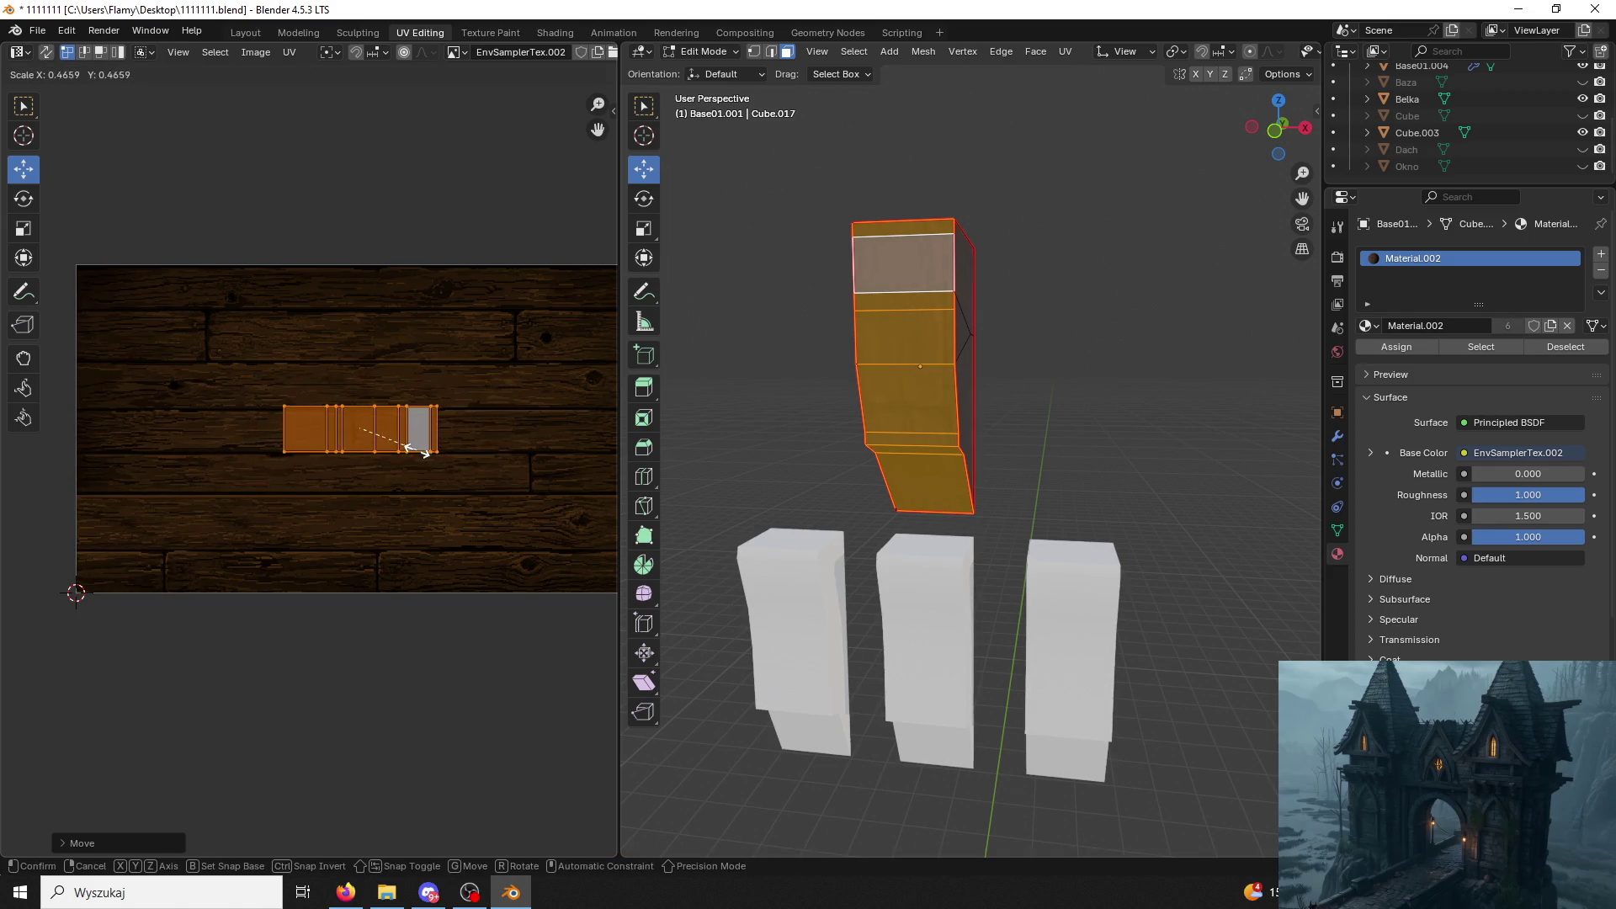
pyautogui.click(423, 460)
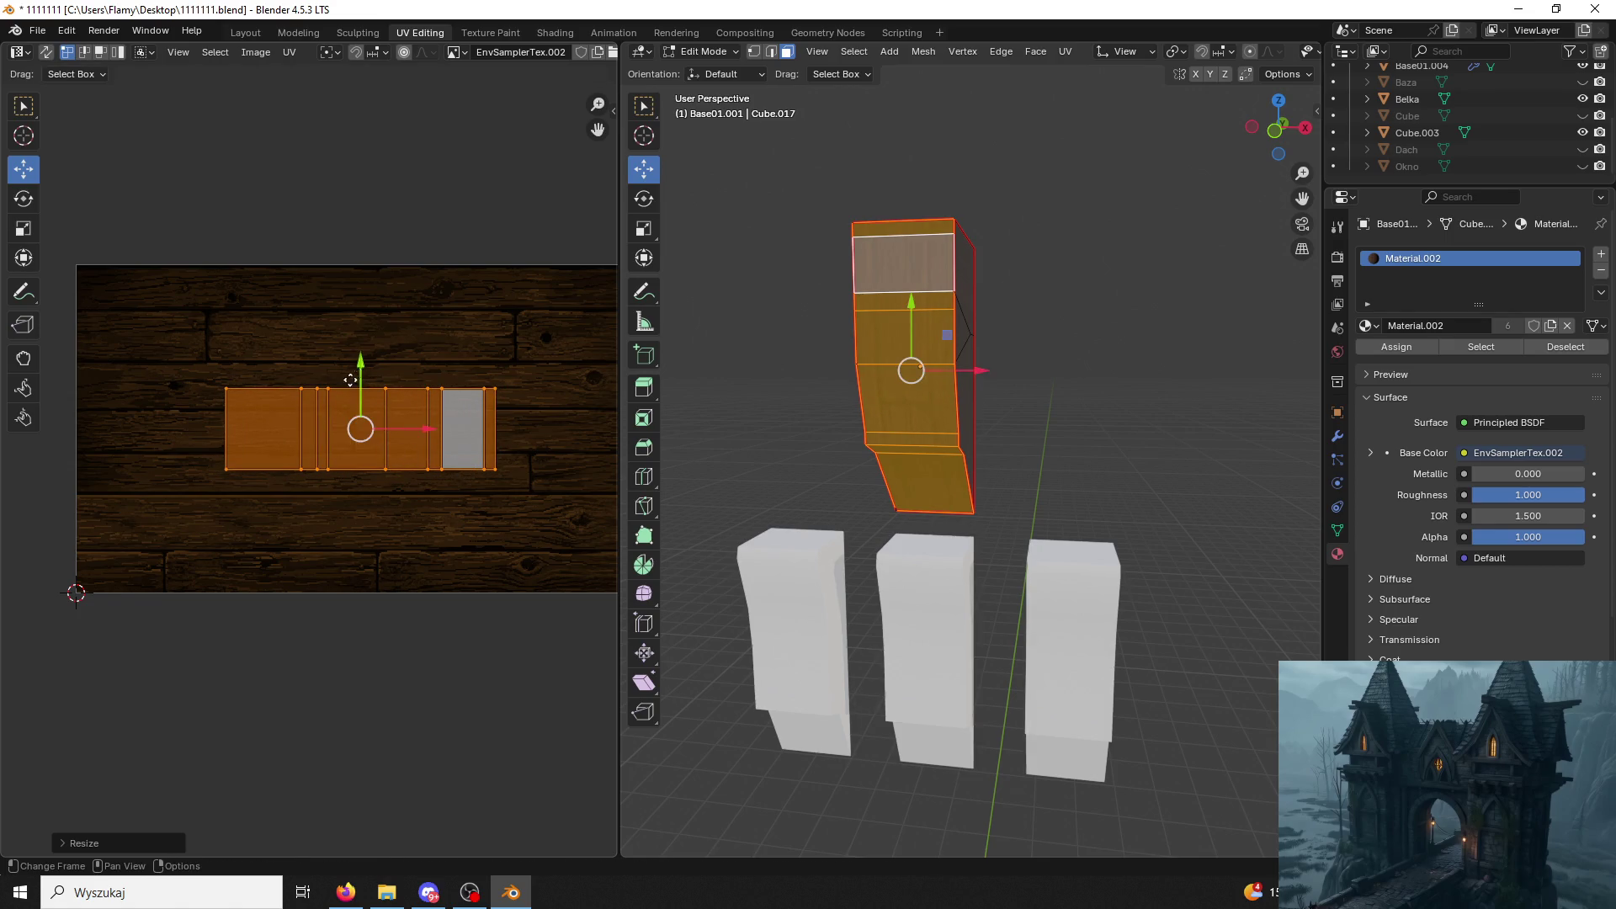
pyautogui.moveTo(352, 374); pyautogui.dragTo(351, 464)
pyautogui.press('s')
pyautogui.click(487, 529)
# Unwrap the strip of faces linked to the leg's lower face.
pyautogui.click(786, 408)
pyautogui.moveTo(787, 408); pyautogui.dragTo(931, 387, button='middle')
pyautogui.click(931, 386)
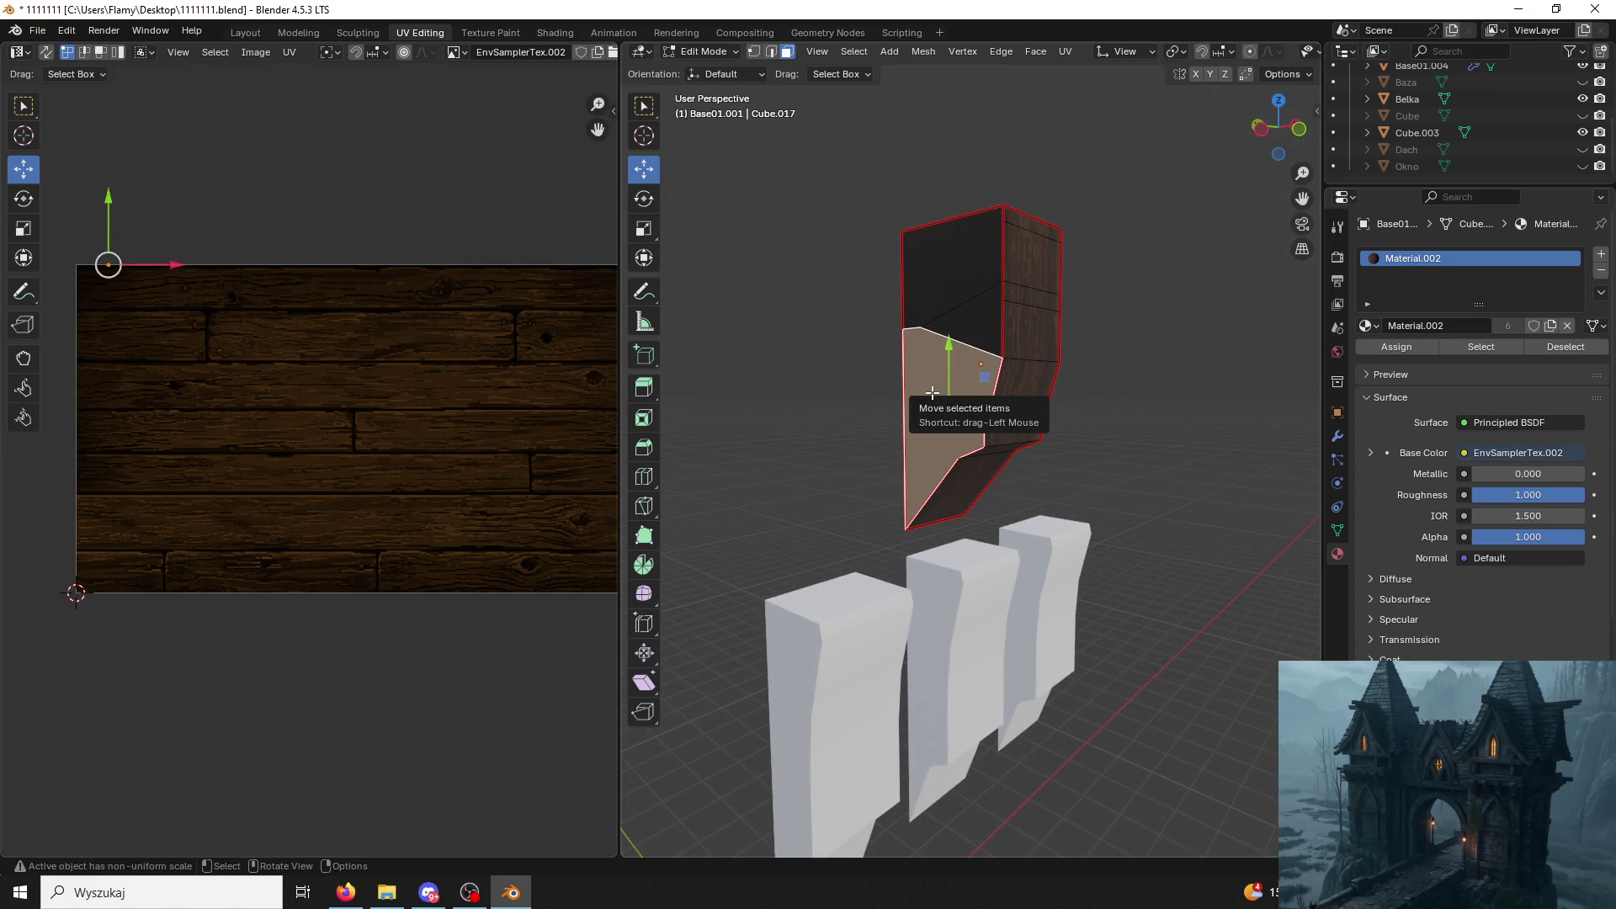
pyautogui.hotkey('ctrl', 'l')
pyautogui.press('u')
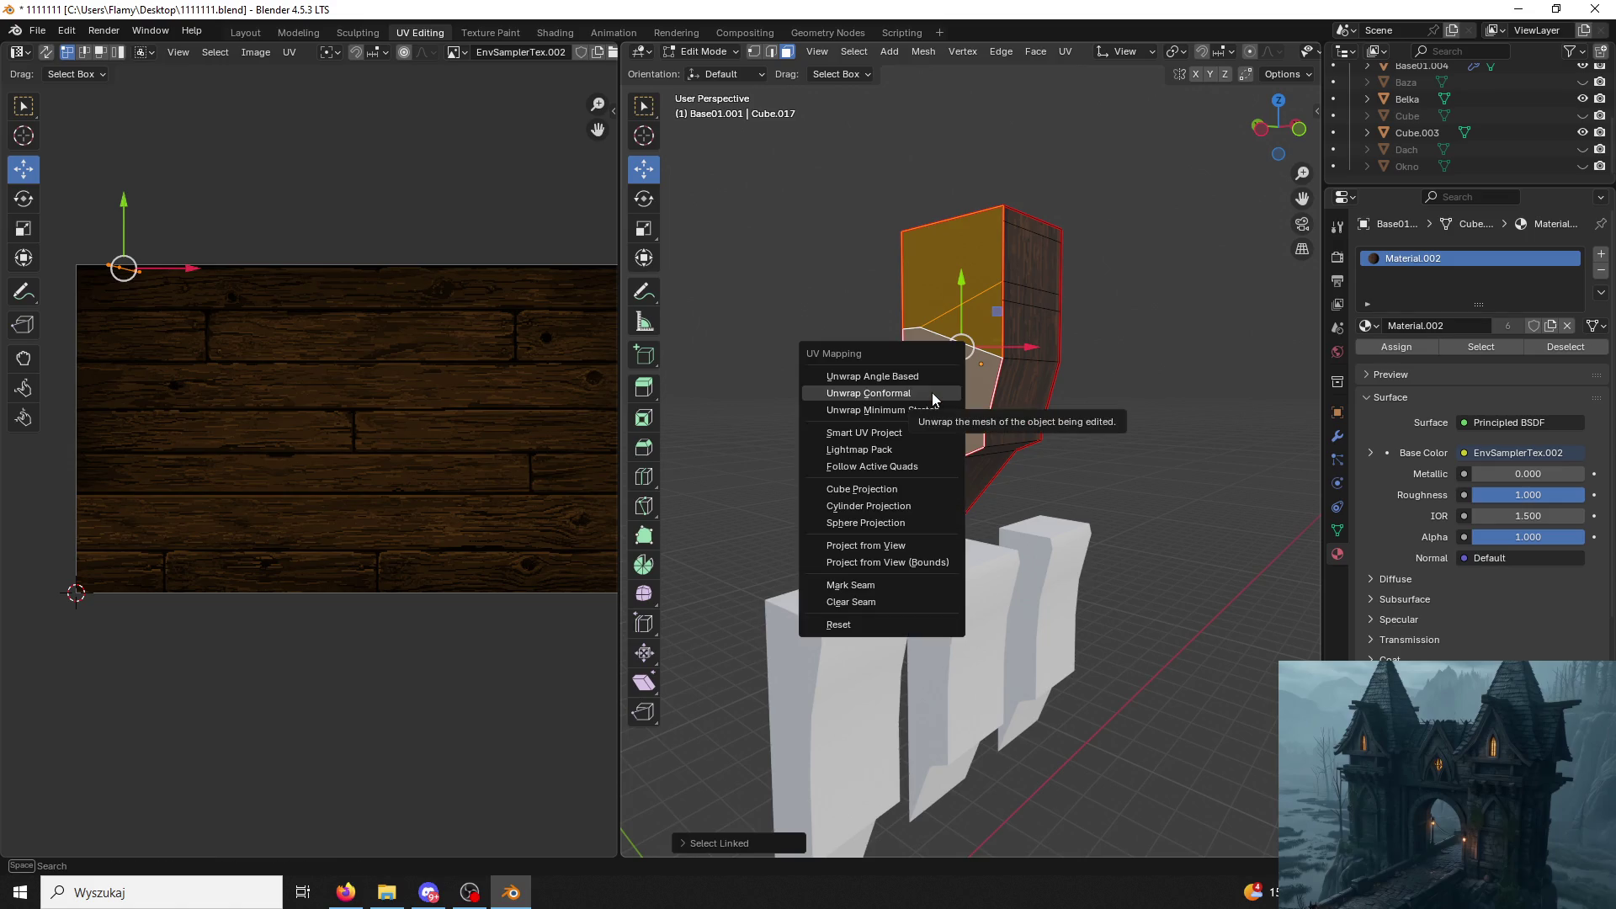
pyautogui.click(933, 391)
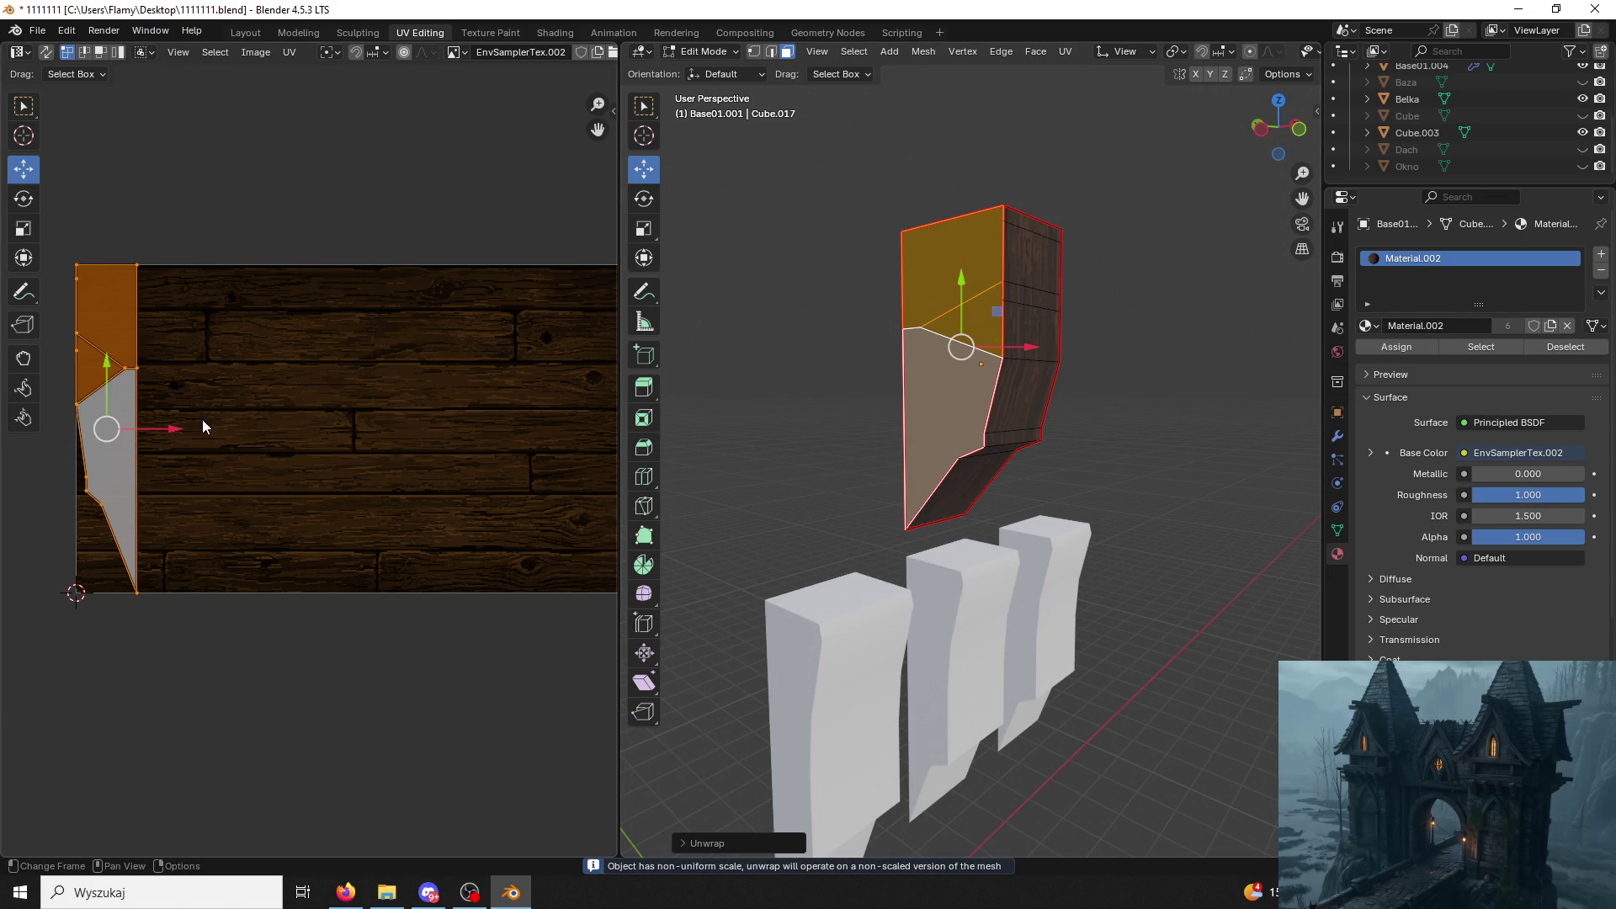
# Rotate that island a quarter turn and settle it, slightly smaller, on the lower boards.
pyautogui.moveTo(171, 435); pyautogui.dragTo(331, 452)
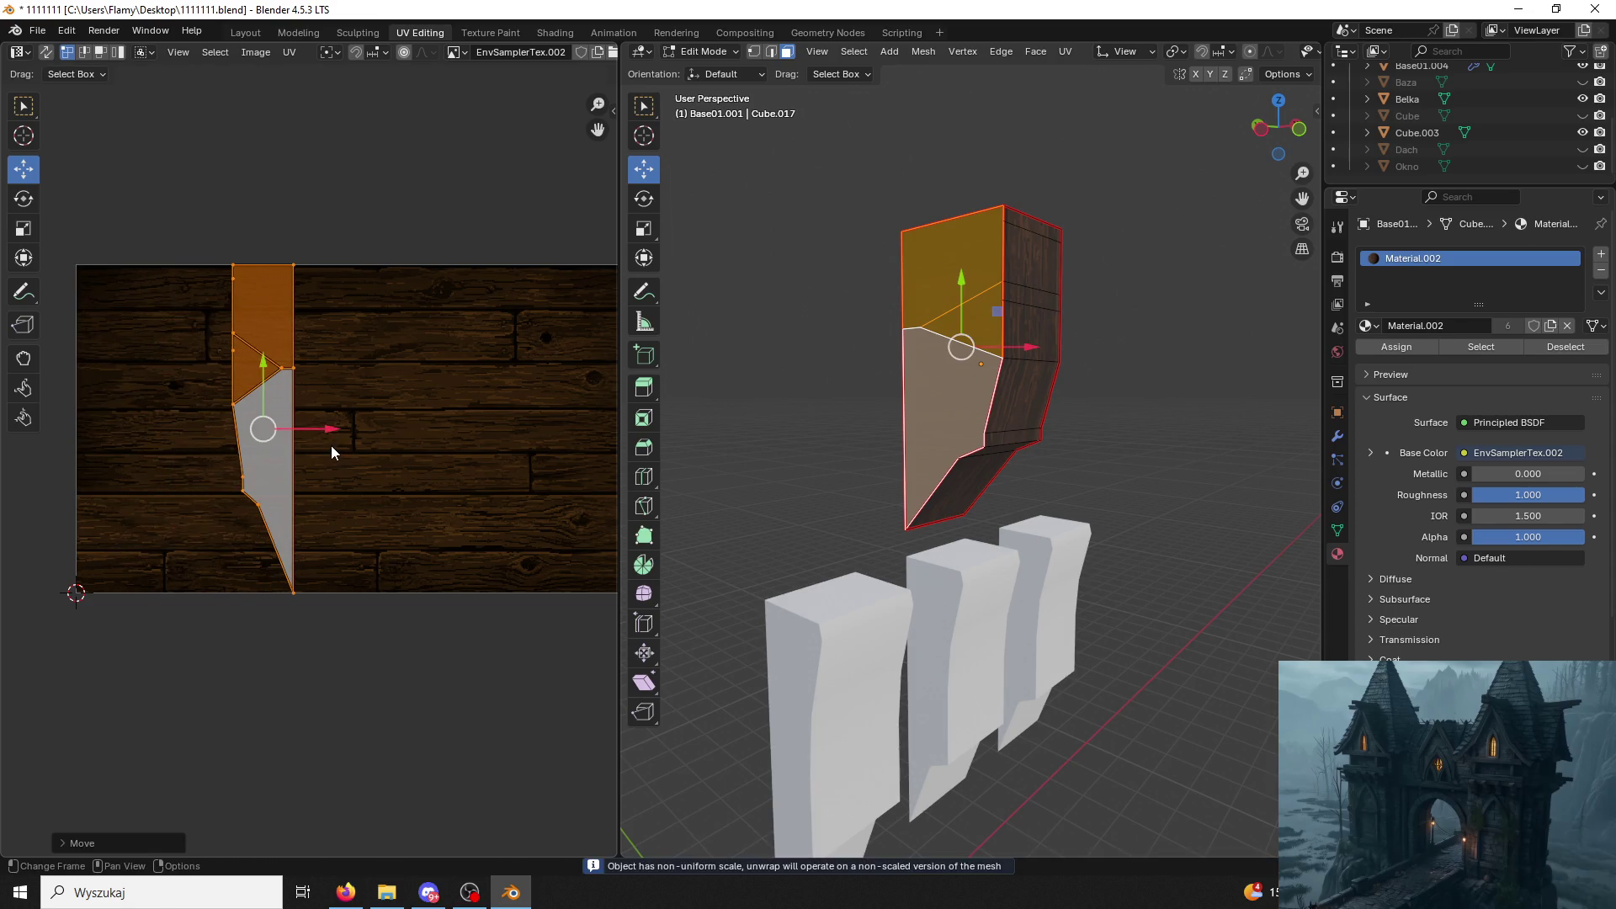
pyautogui.write('r90')
pyautogui.press('Return')
pyautogui.press('s')
pyautogui.click(400, 412)
pyautogui.click(755, 349)
pyautogui.hotkey('ctrl', 'z')
pyautogui.hotkey('ctrl', 'z')
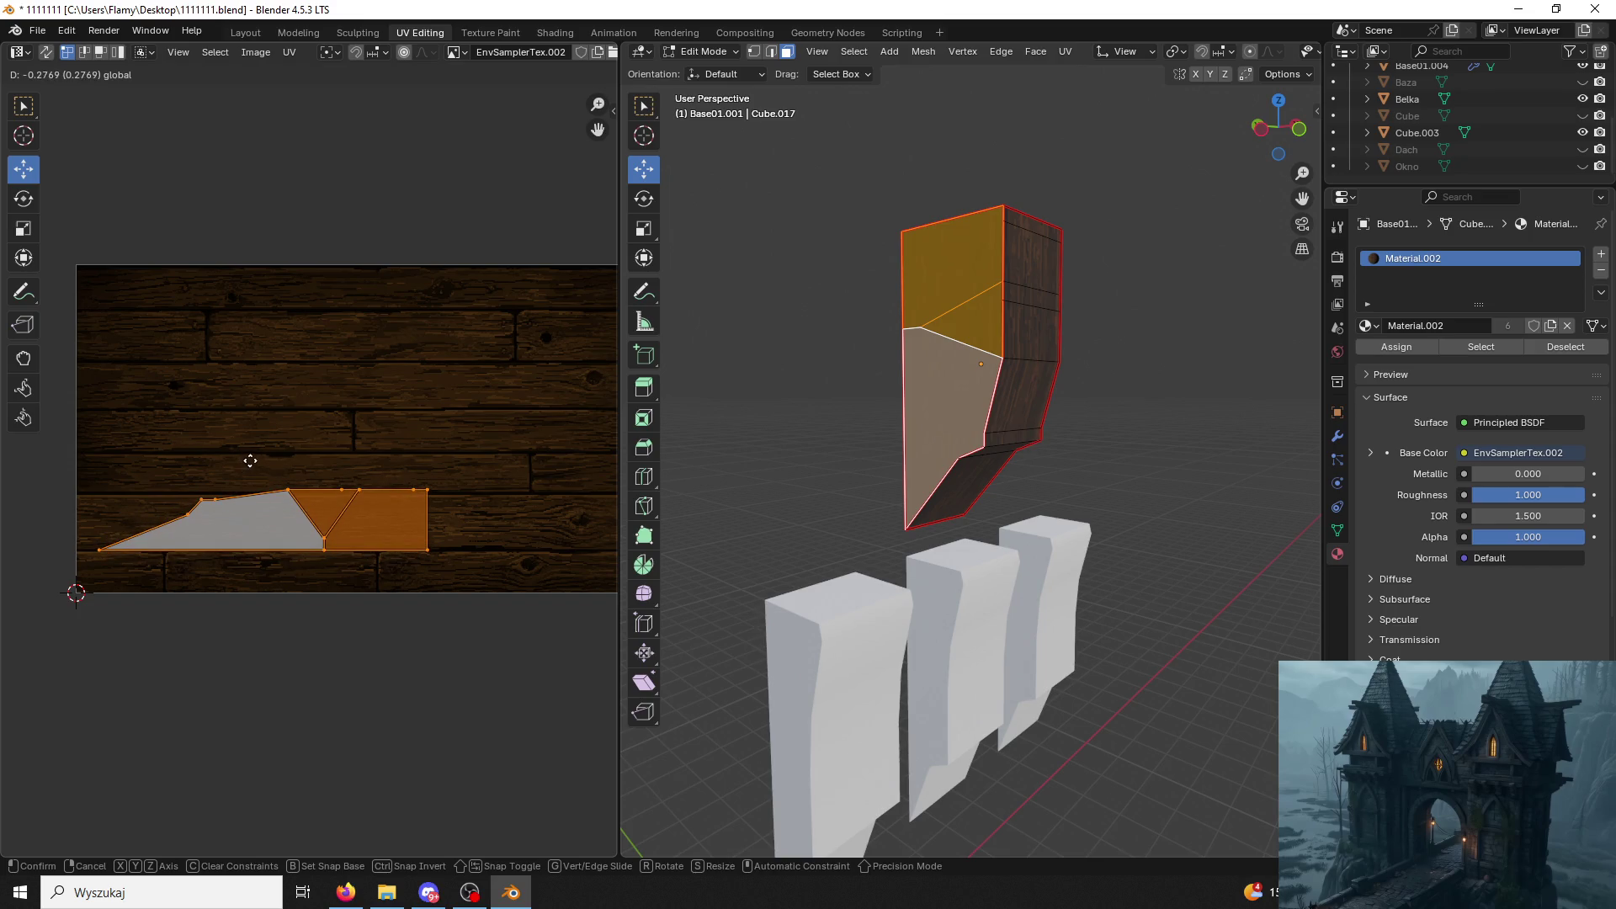
pyautogui.moveTo(270, 375); pyautogui.dragTo(243, 463)
pyautogui.press('s')
pyautogui.click(468, 514)
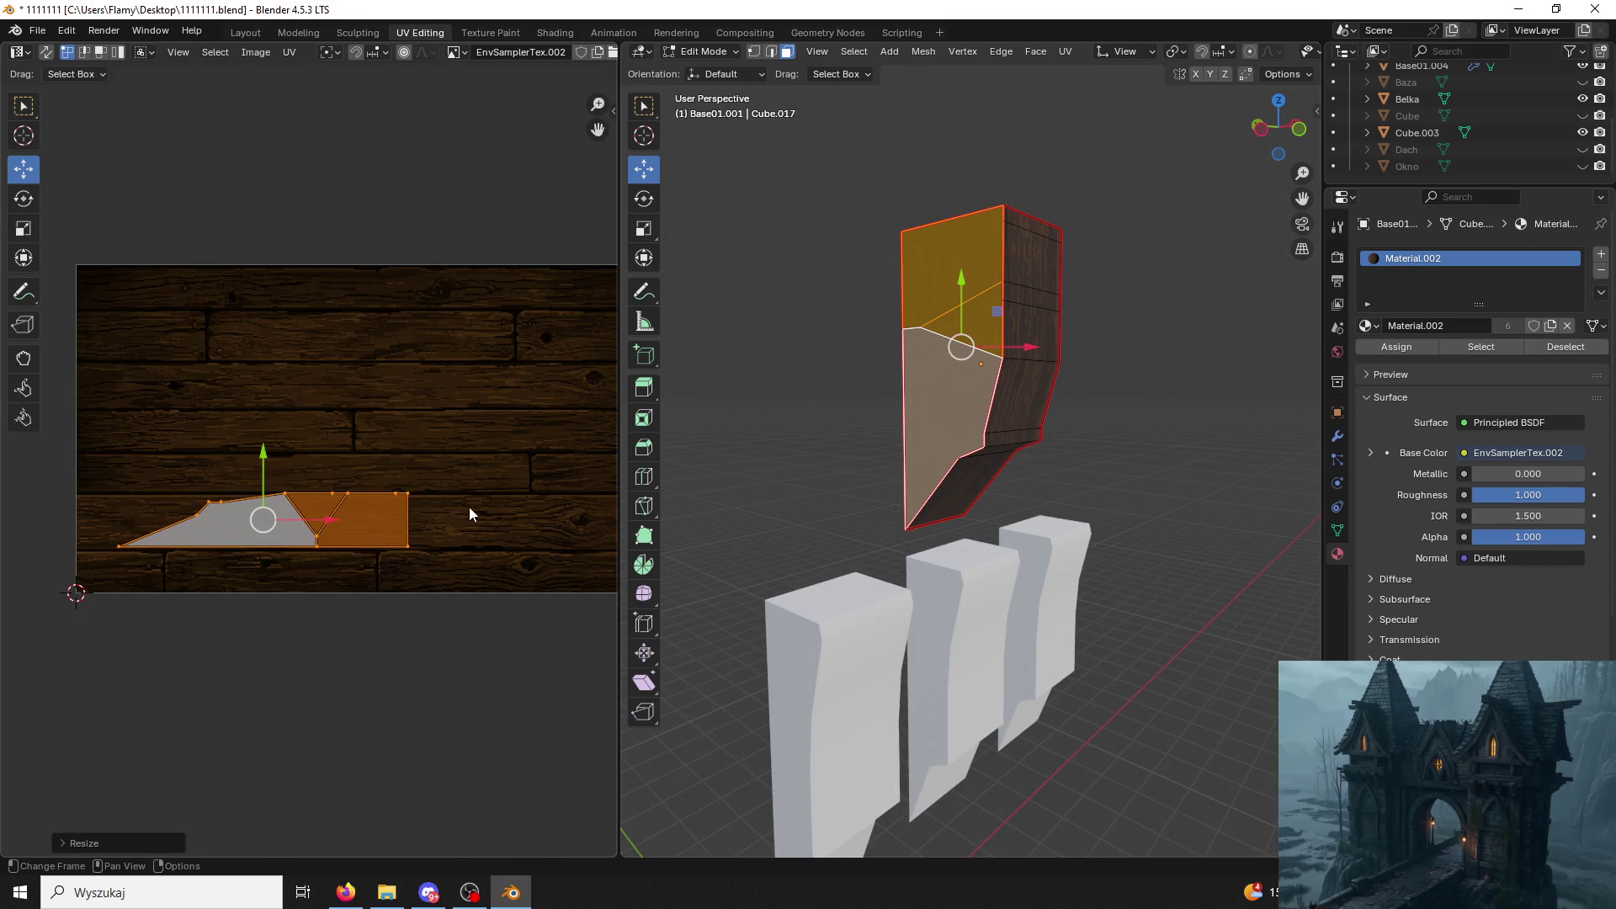
# Stretch the upper and lower front faces' islands along X so they span the boards.
pyautogui.click(713, 392)
pyautogui.click(936, 361)
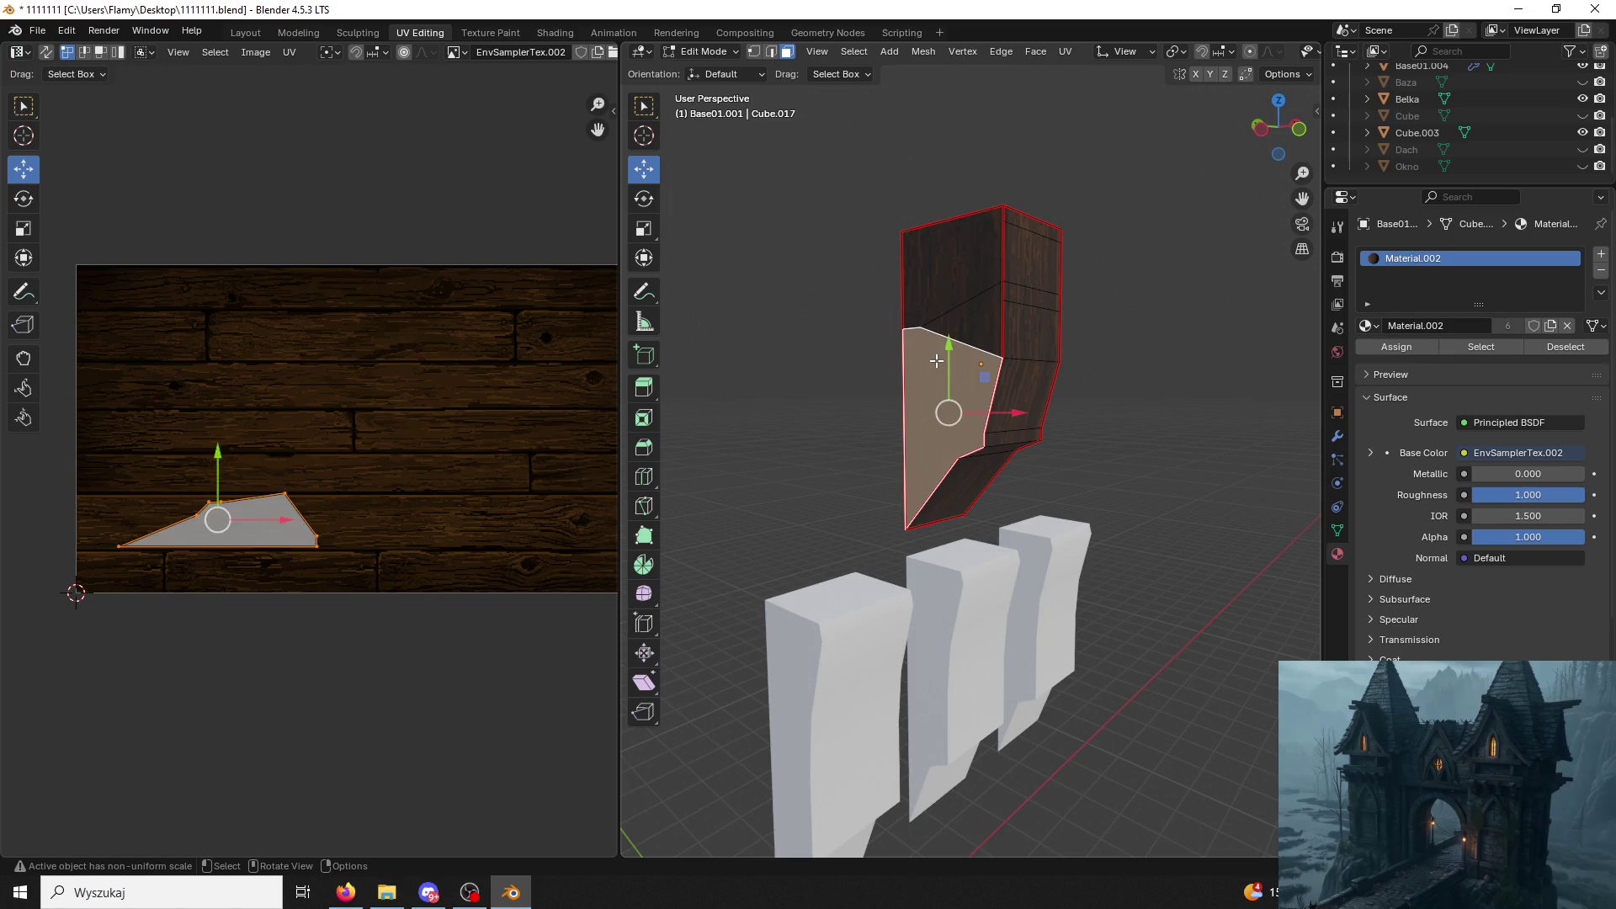
pyautogui.click(968, 282)
pyautogui.keyDown('shift'); pyautogui.click(947, 417); pyautogui.keyUp('shift')
pyautogui.press('s')
pyautogui.press('Escape')
pyautogui.press('s')
pyautogui.press('x')
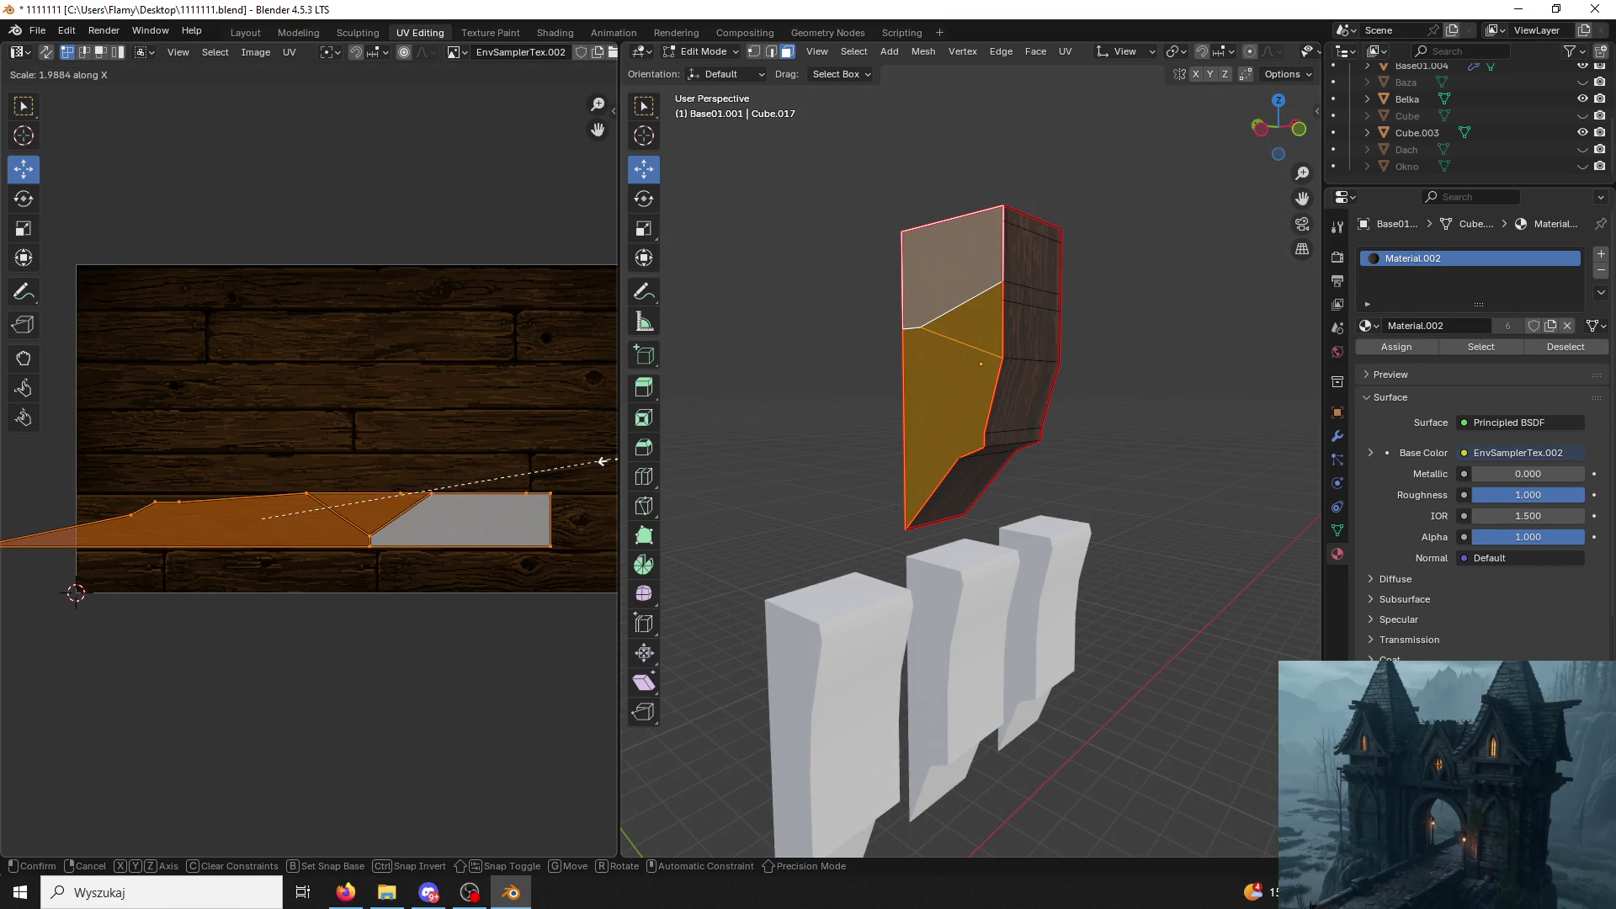
pyautogui.click(815, 392)
pyautogui.moveTo(815, 392); pyautogui.dragTo(918, 401, button='middle')
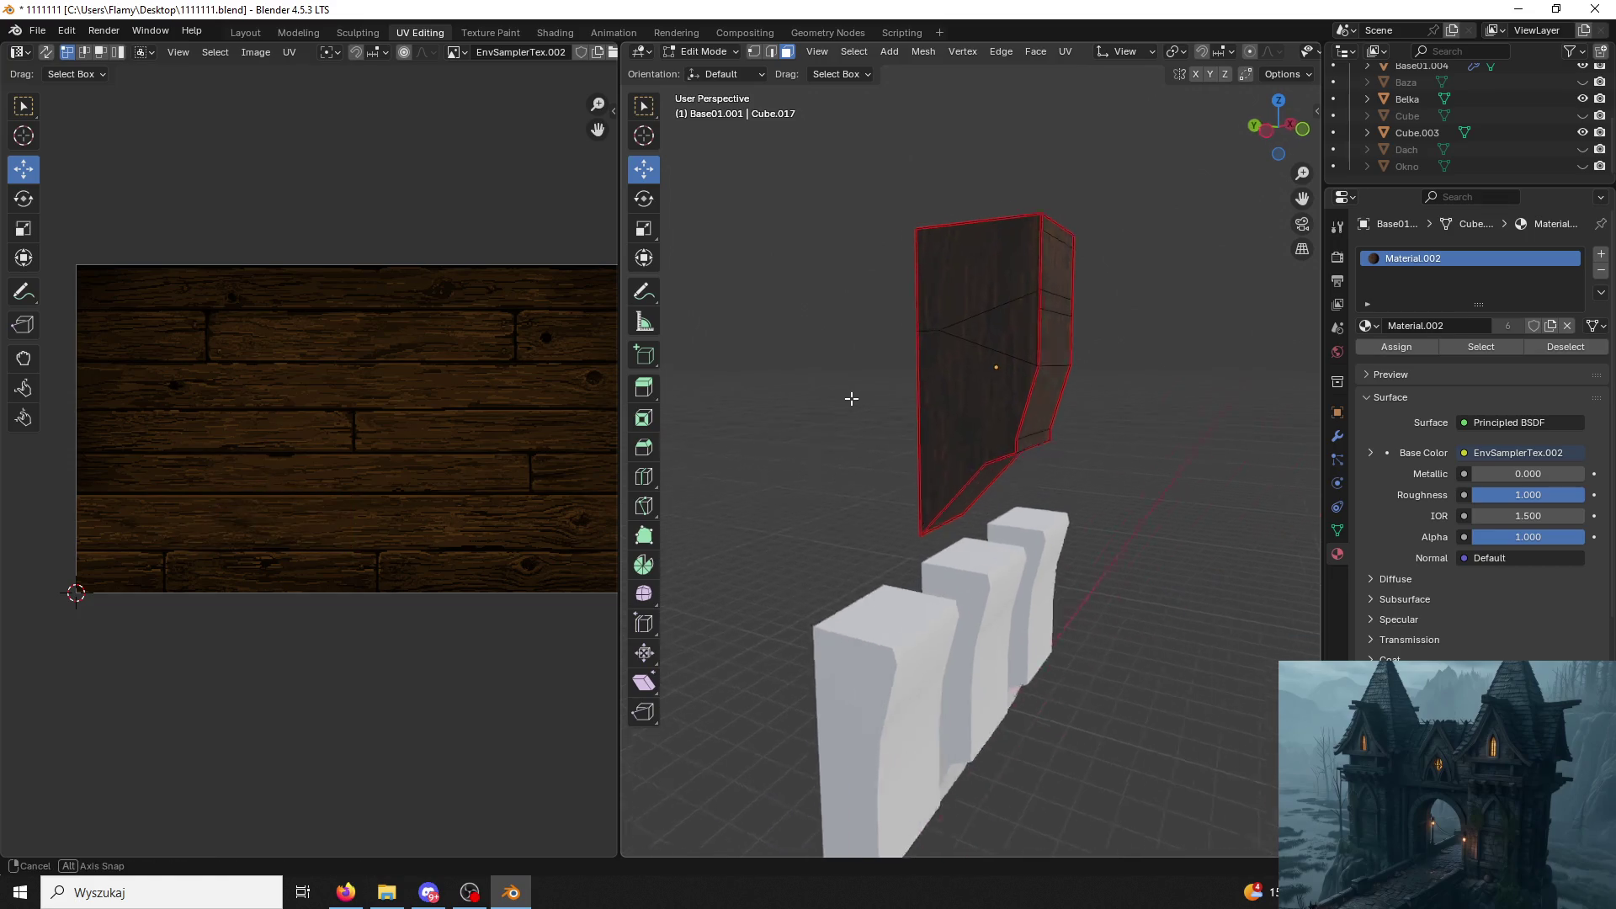
# Unwrap the other side's linked faces, rotate the island 90° and move it down onto the boards.
pyautogui.click(918, 402)
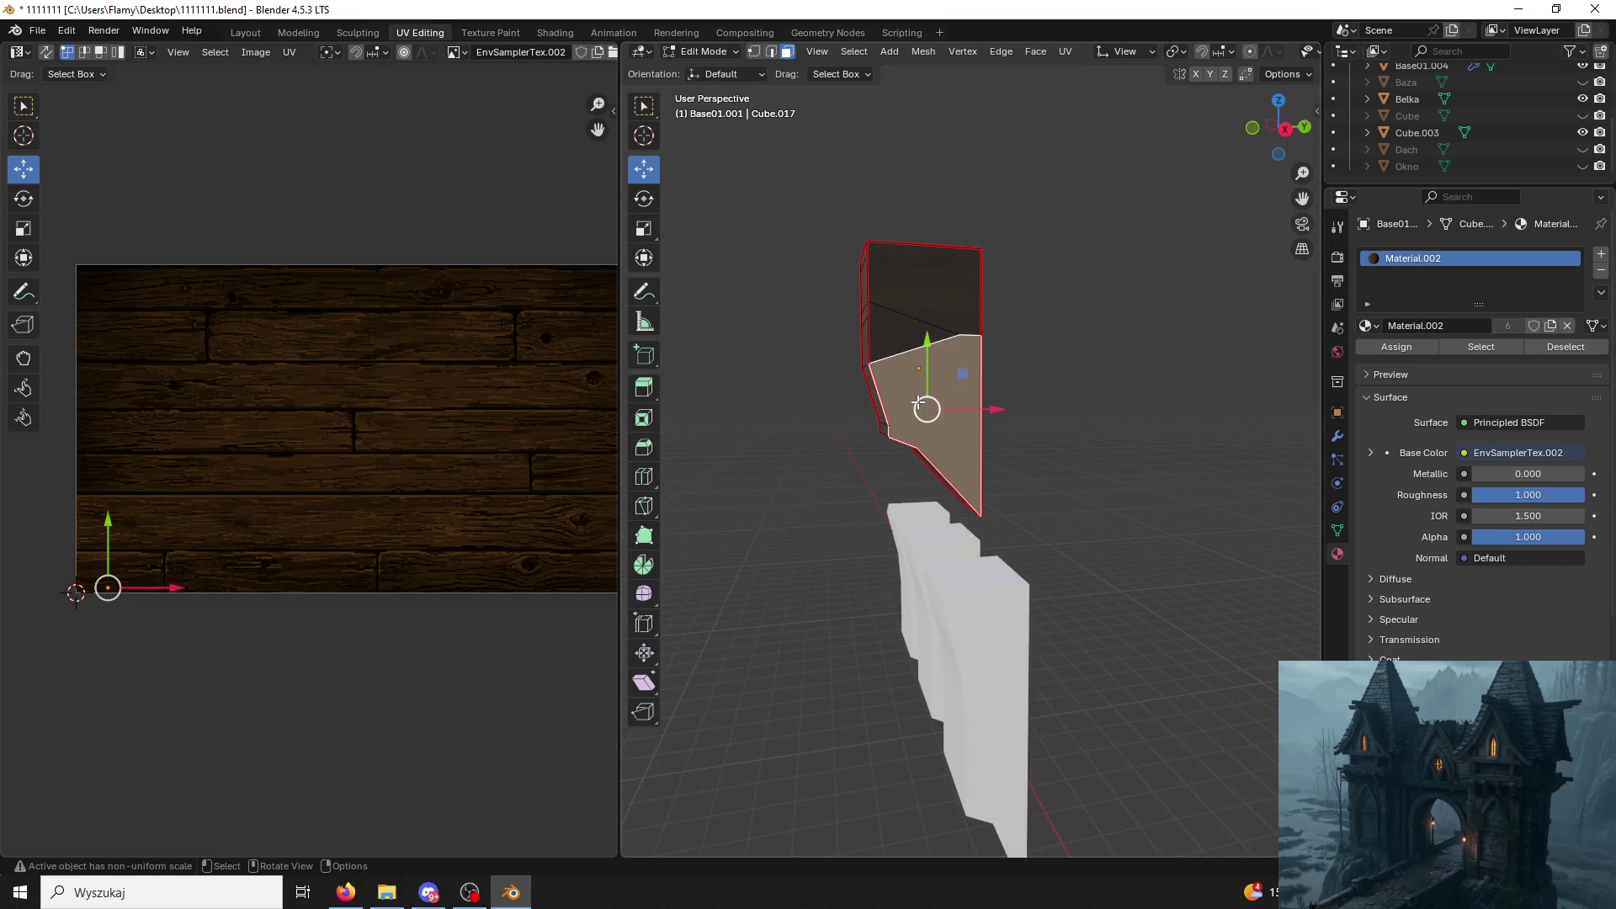
pyautogui.hotkey('ctrl', 'l')
pyautogui.press('u')
pyautogui.click(559, 565)
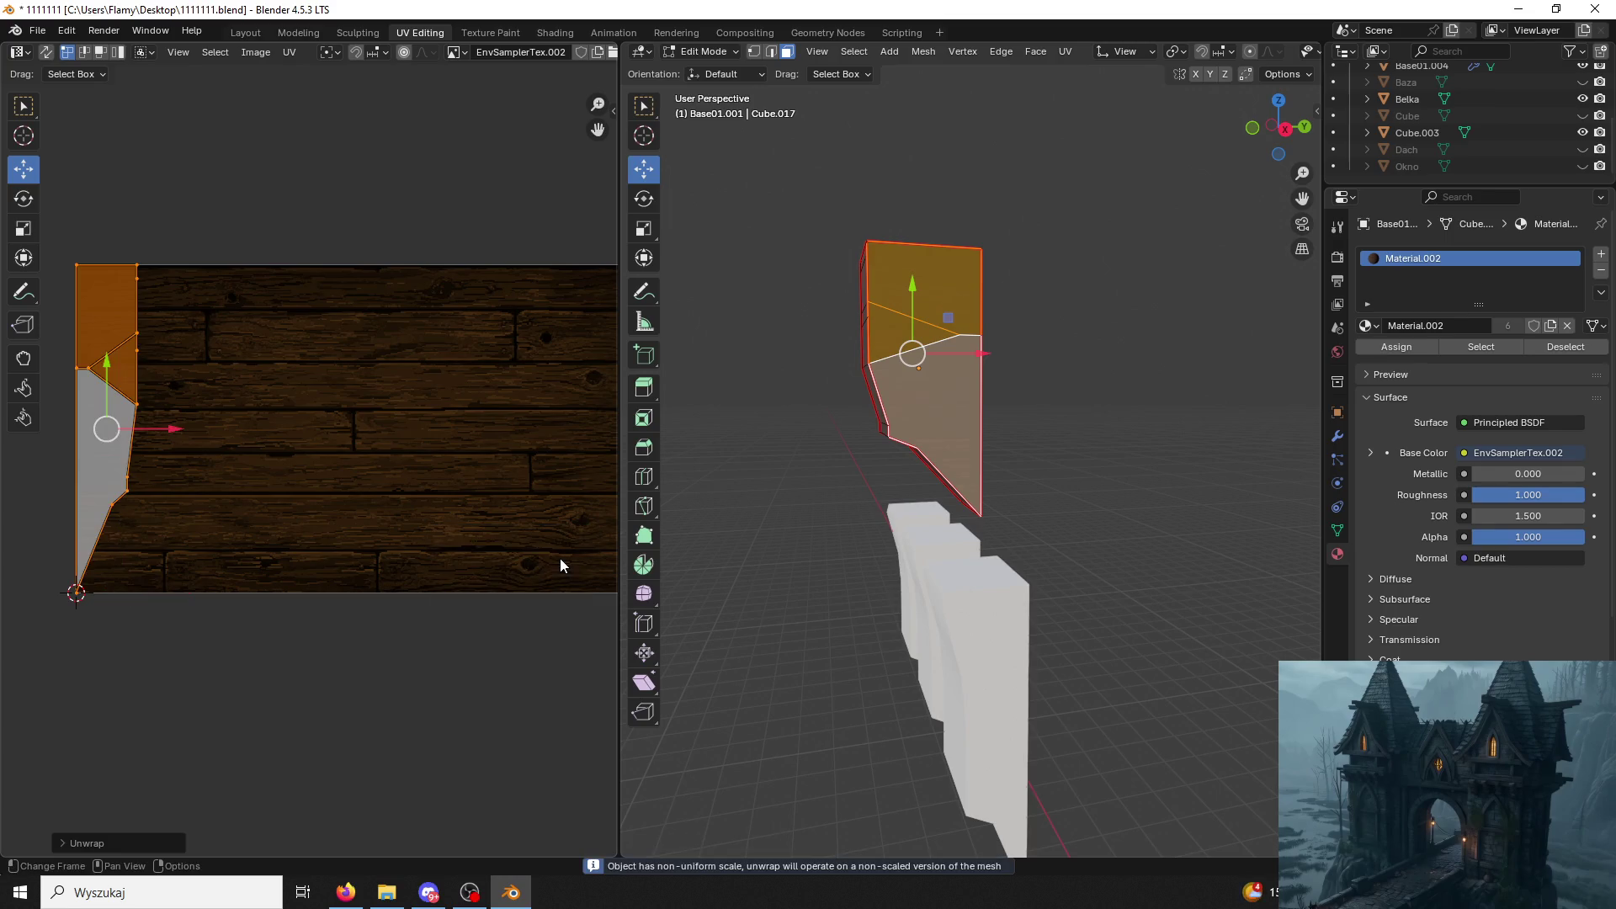
pyautogui.write('r90')
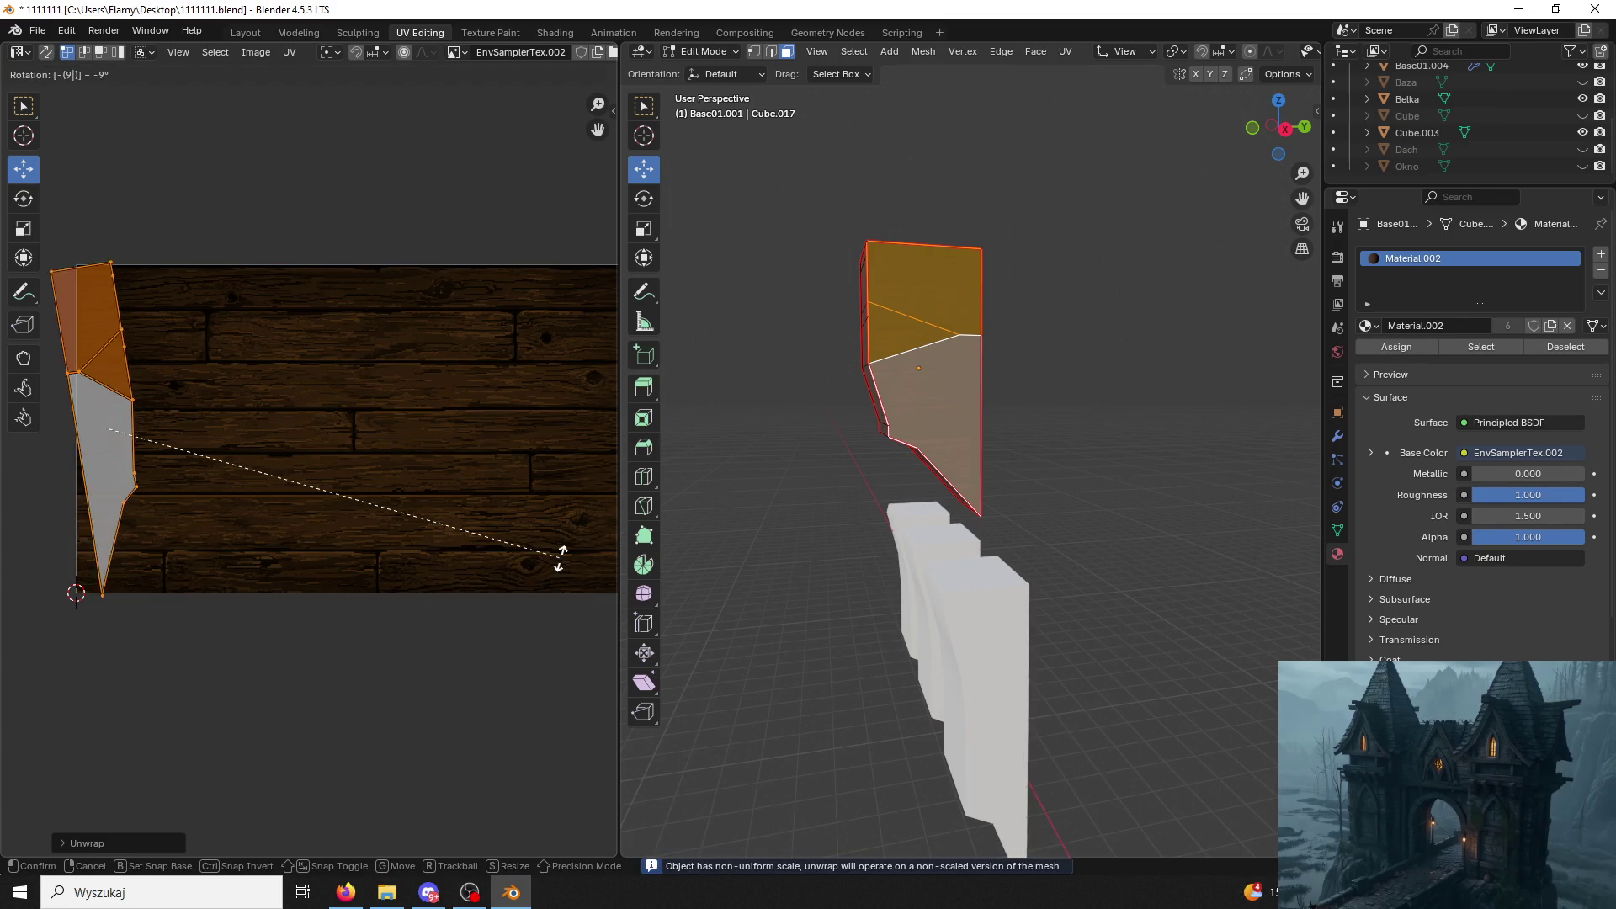
pyautogui.press('Return')
pyautogui.click(120, 439)
pyautogui.press('g')
pyautogui.click(253, 418)
pyautogui.press('g')
pyautogui.click(303, 466)
# Shrink the island and squeeze it along X to fit the lower plank boards.
pyautogui.press('s')
pyautogui.click(426, 482)
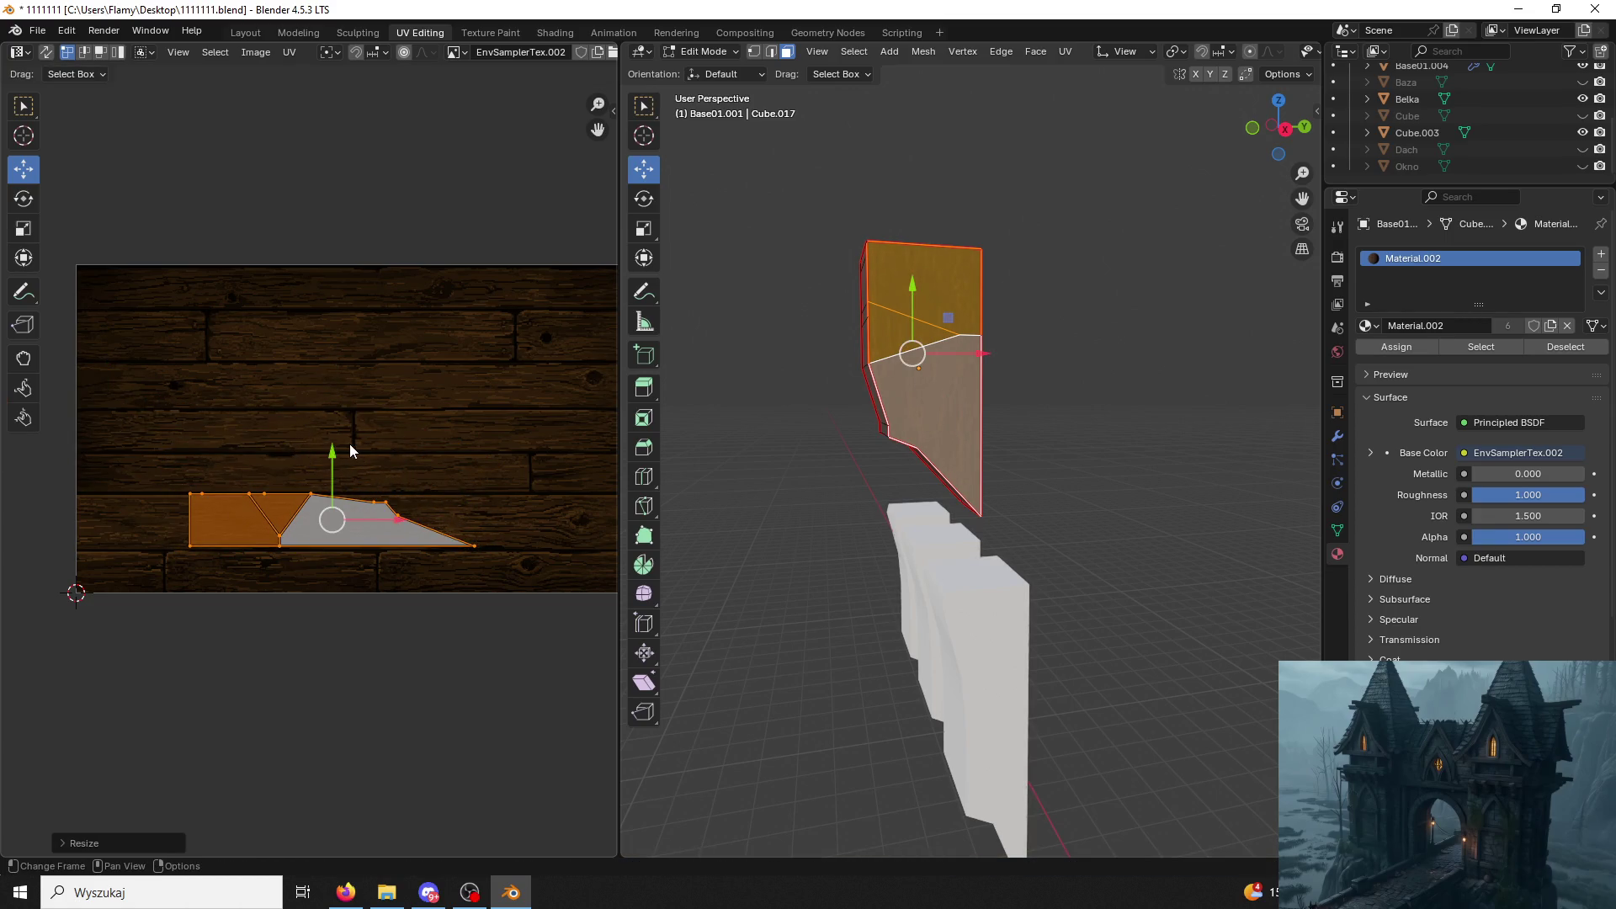
pyautogui.press('s')
pyautogui.press('x')
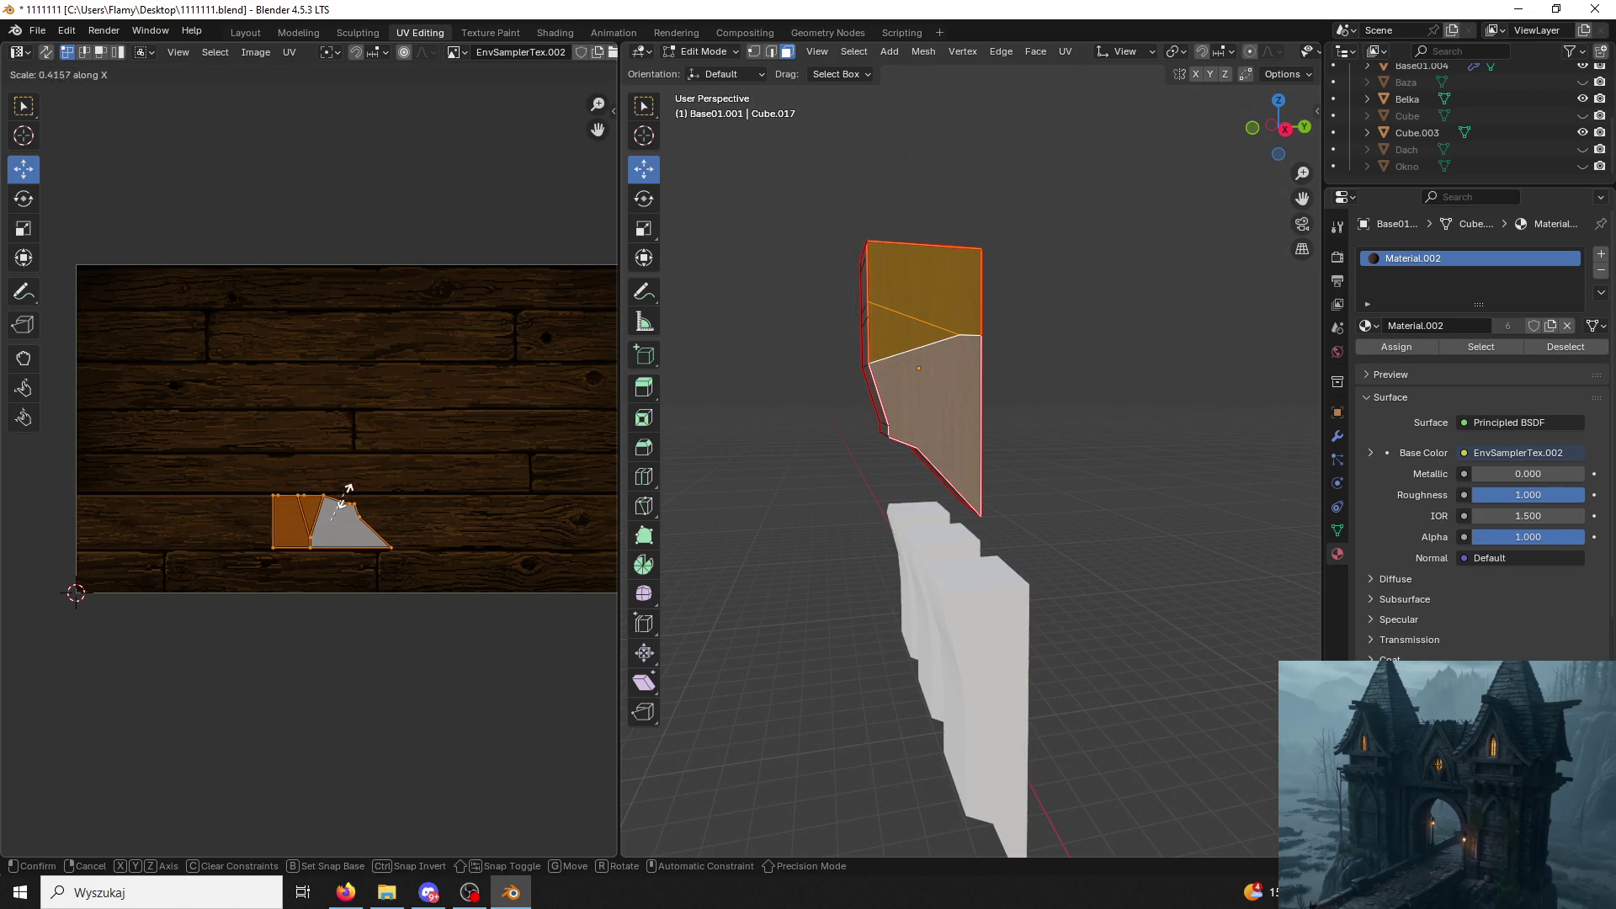
pyautogui.click(328, 471)
pyautogui.click(498, 364)
pyautogui.click(751, 282)
pyautogui.moveTo(761, 282)
pyautogui.mouseDown(button='middle')
pyautogui.moveTo(895, 293)
pyautogui.moveTo(1140, 239)
pyautogui.moveTo(1226, 301)
pyautogui.mouseUp(button='middle')
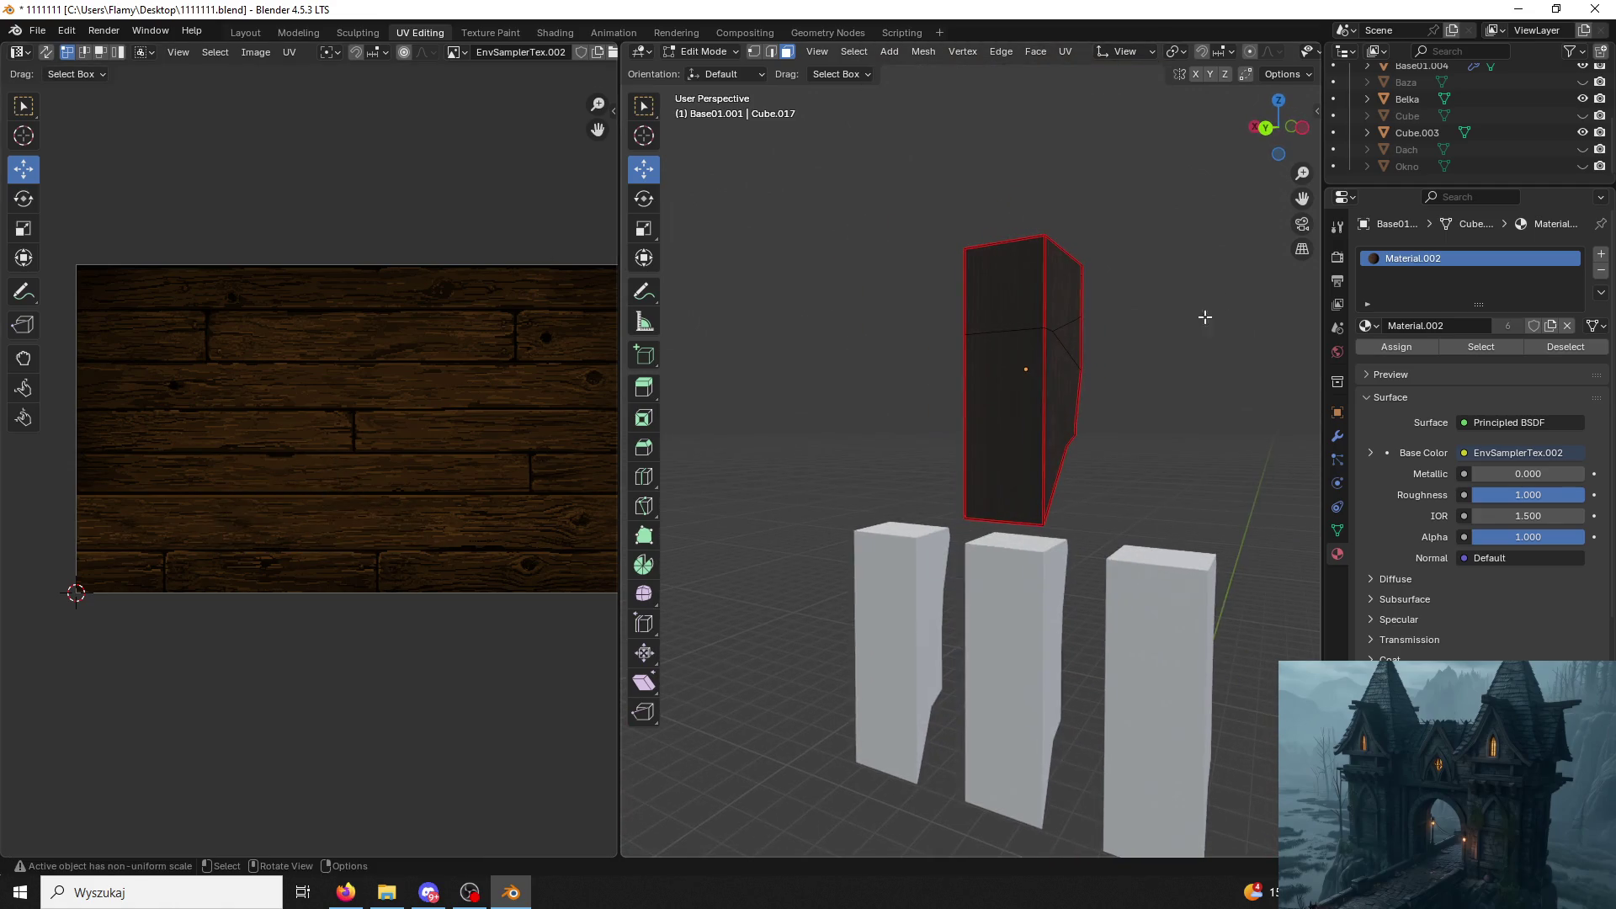
pyautogui.click(1010, 288)
# Unwrap the narrow front strip, rotate it 90° and move it down and right over the boards.
pyautogui.hotkey('ctrl', 'l')
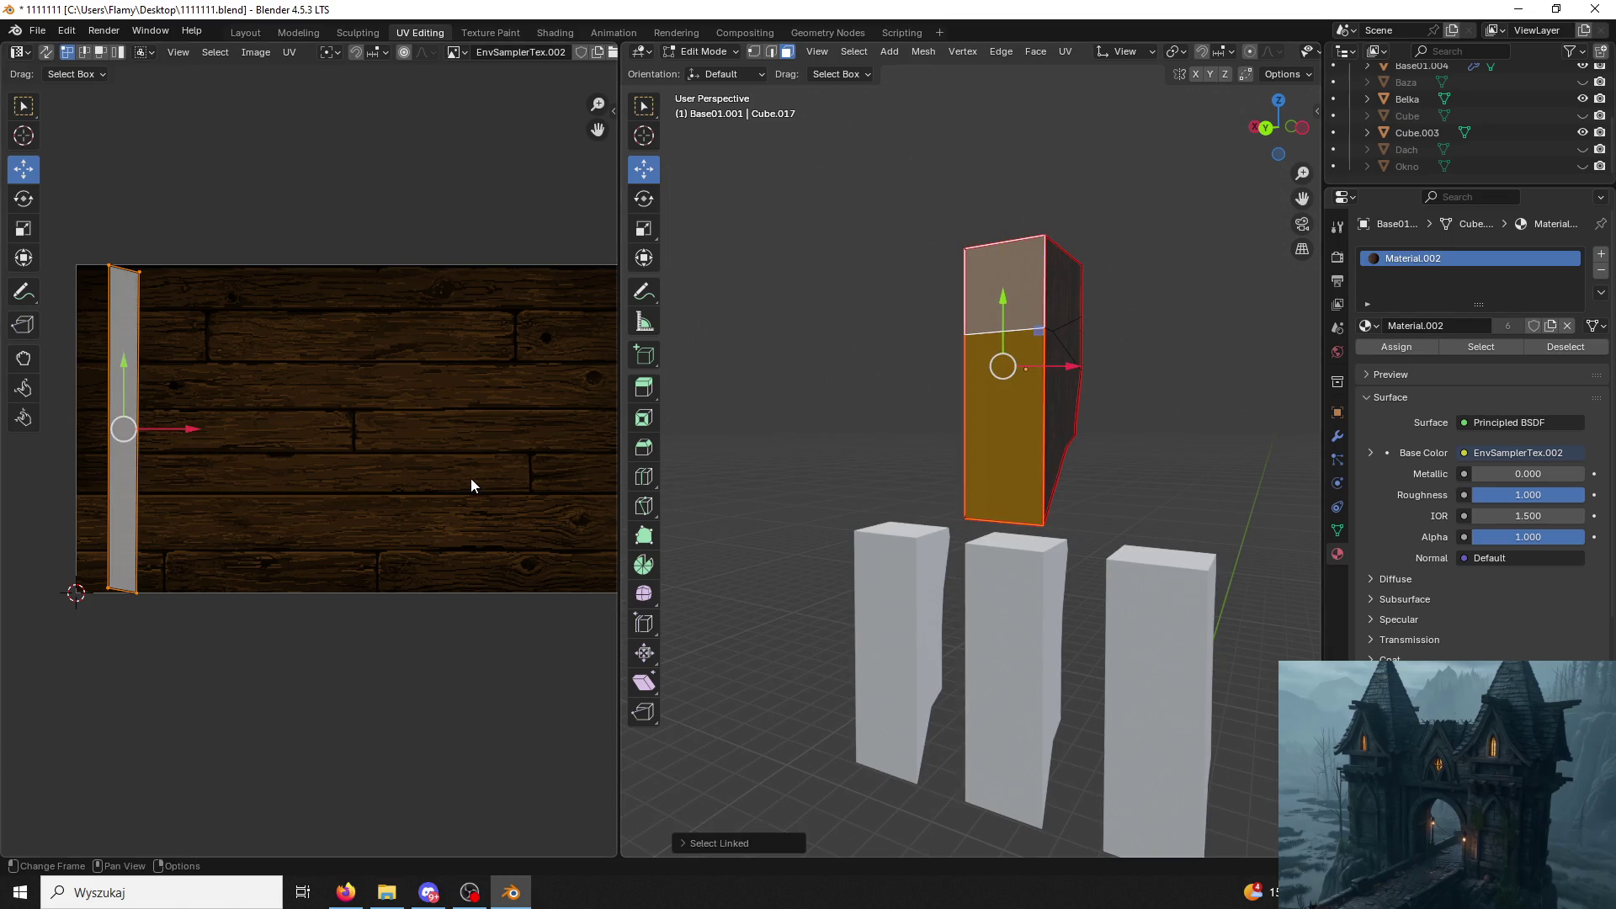
pyautogui.press('u')
pyautogui.click(471, 483)
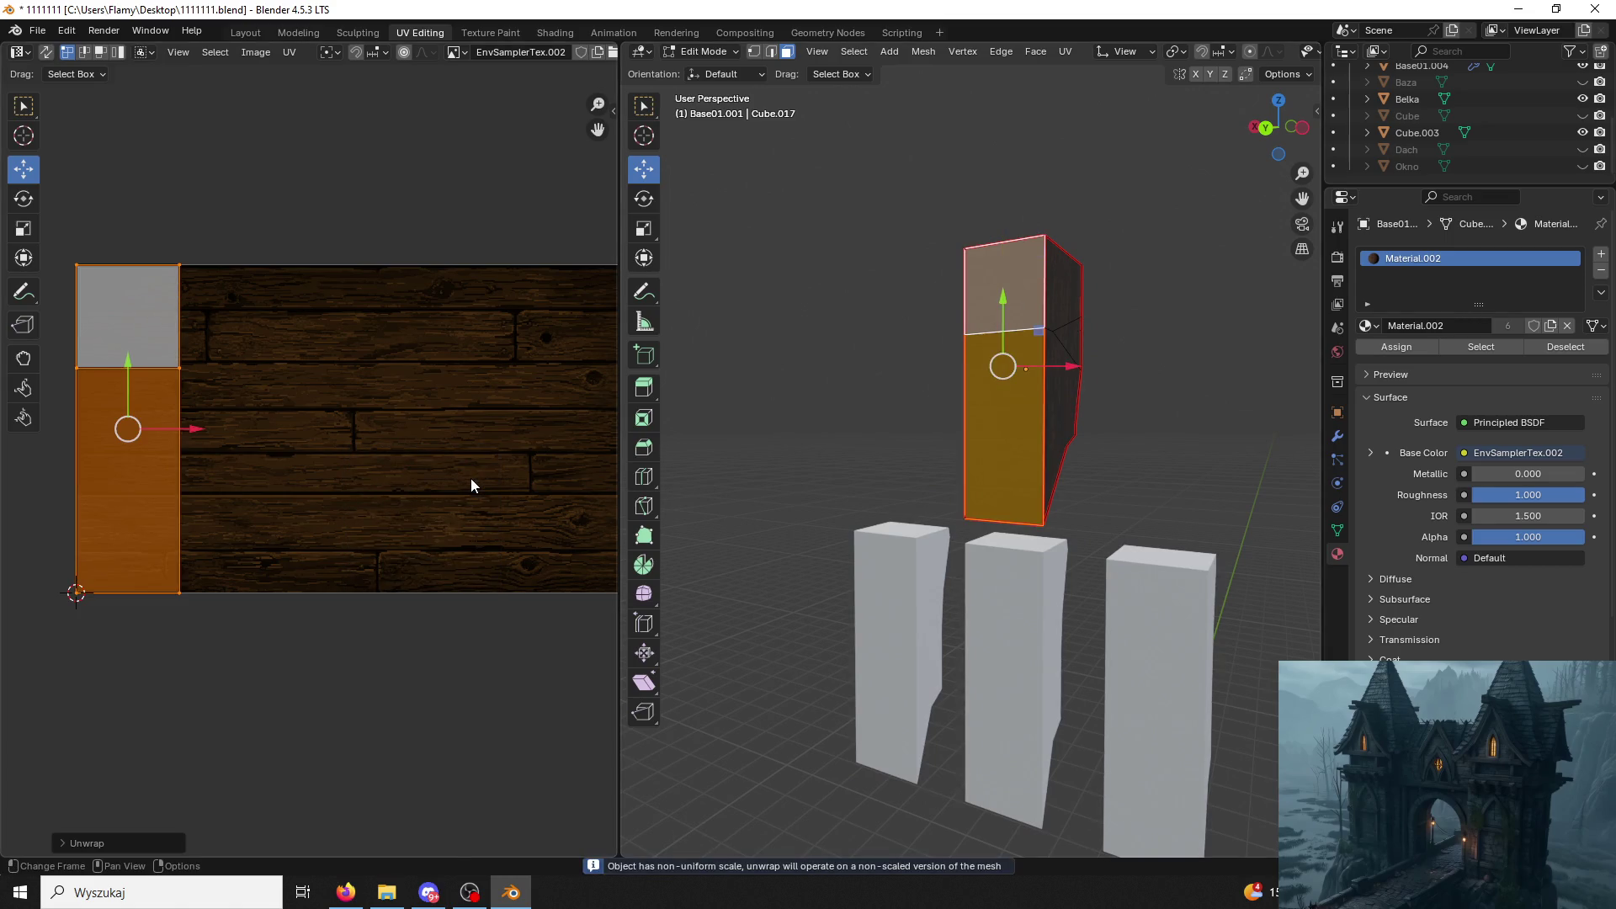
pyautogui.press('r')
pyautogui.press('Escape')
pyautogui.write('r90')
pyautogui.press('Return')
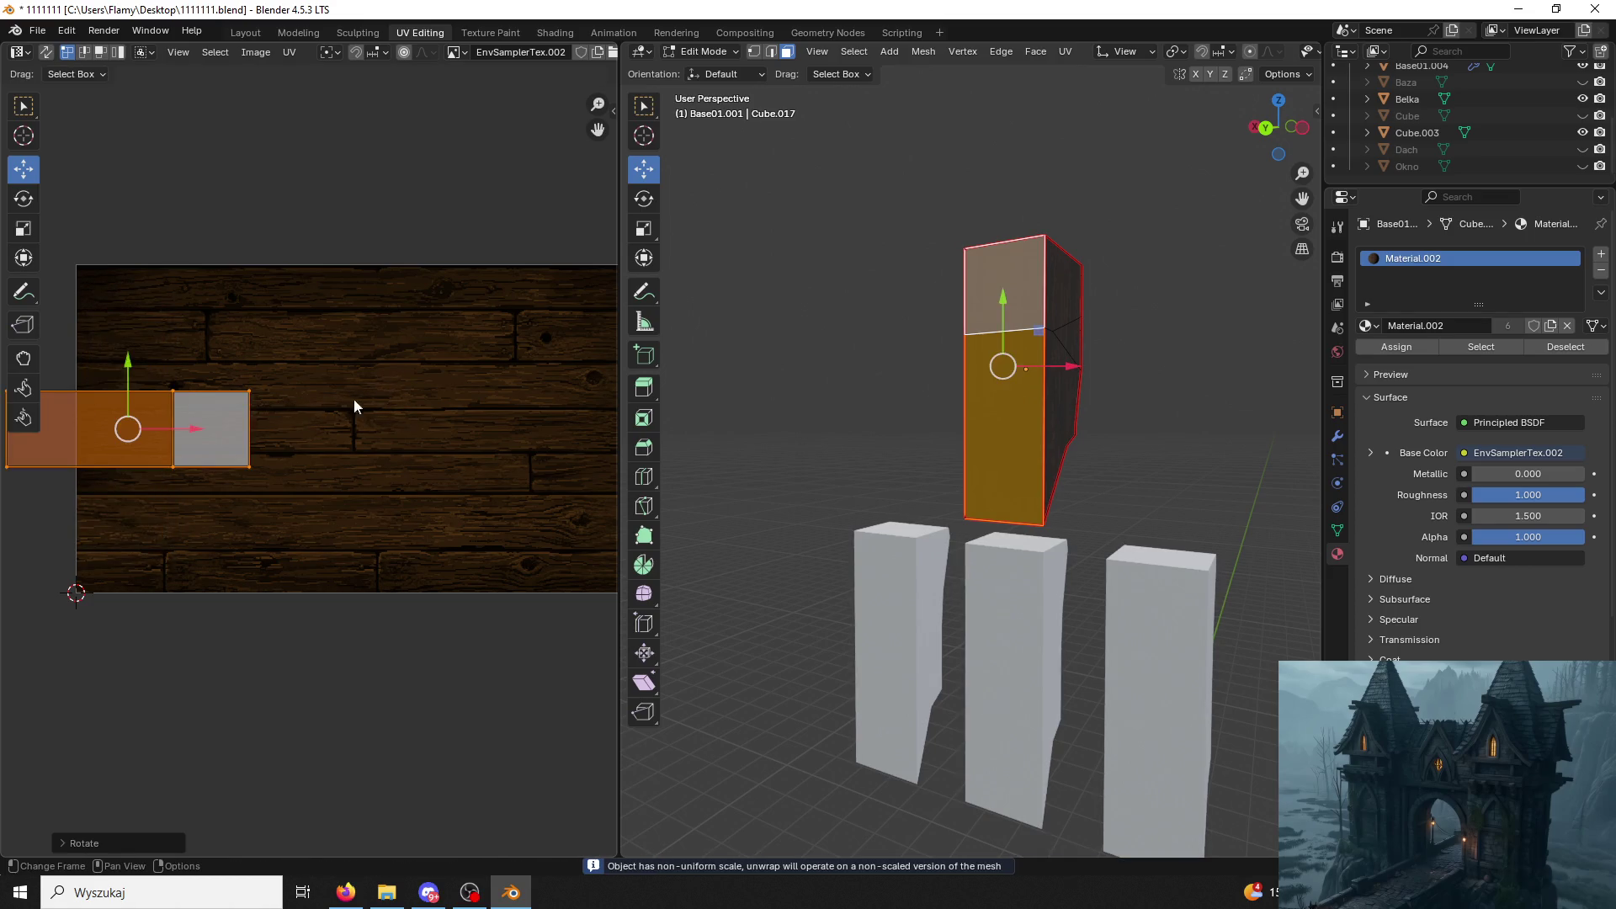
pyautogui.moveTo(126, 370); pyautogui.dragTo(124, 464)
pyautogui.moveTo(202, 517)
pyautogui.mouseDown()
pyautogui.moveTo(365, 522)
pyautogui.moveTo(408, 559)
pyautogui.mouseUp()
pyautogui.click(741, 354)
# Widen the column's lower and upper face islands along X.
pyautogui.moveTo(745, 355)
pyautogui.mouseDown(button='middle')
pyautogui.moveTo(896, 358)
pyautogui.moveTo(1047, 417)
pyautogui.mouseUp(button='middle')
pyautogui.click(1047, 418)
pyautogui.keyDown('shift'); pyautogui.click(1017, 297); pyautogui.keyUp('shift')
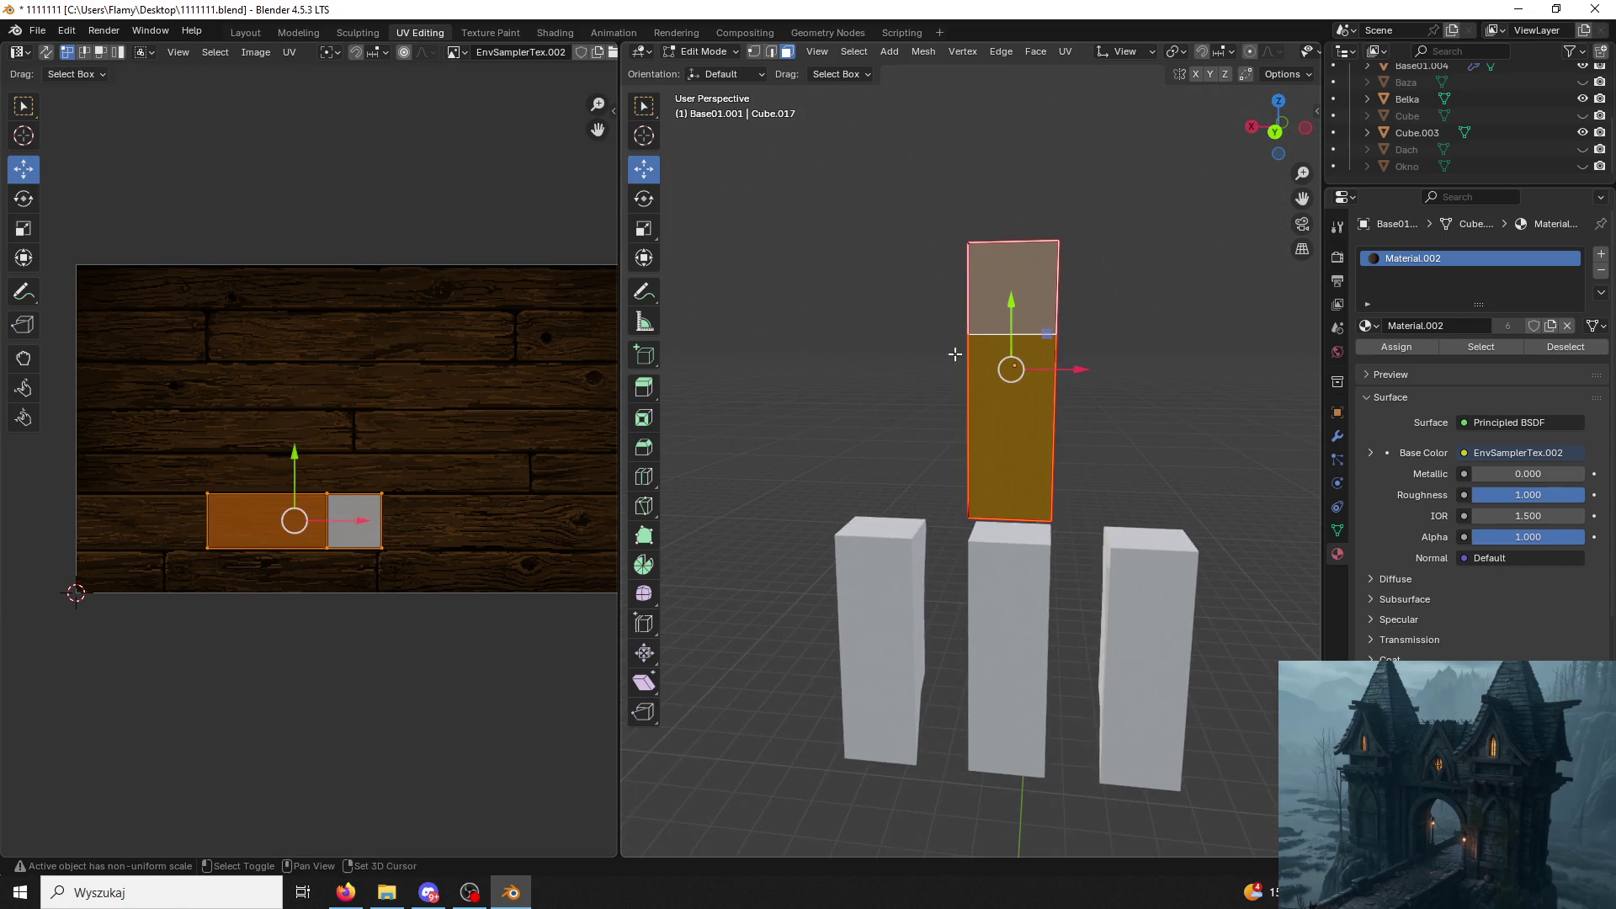
pyautogui.press('s')
pyautogui.press('x')
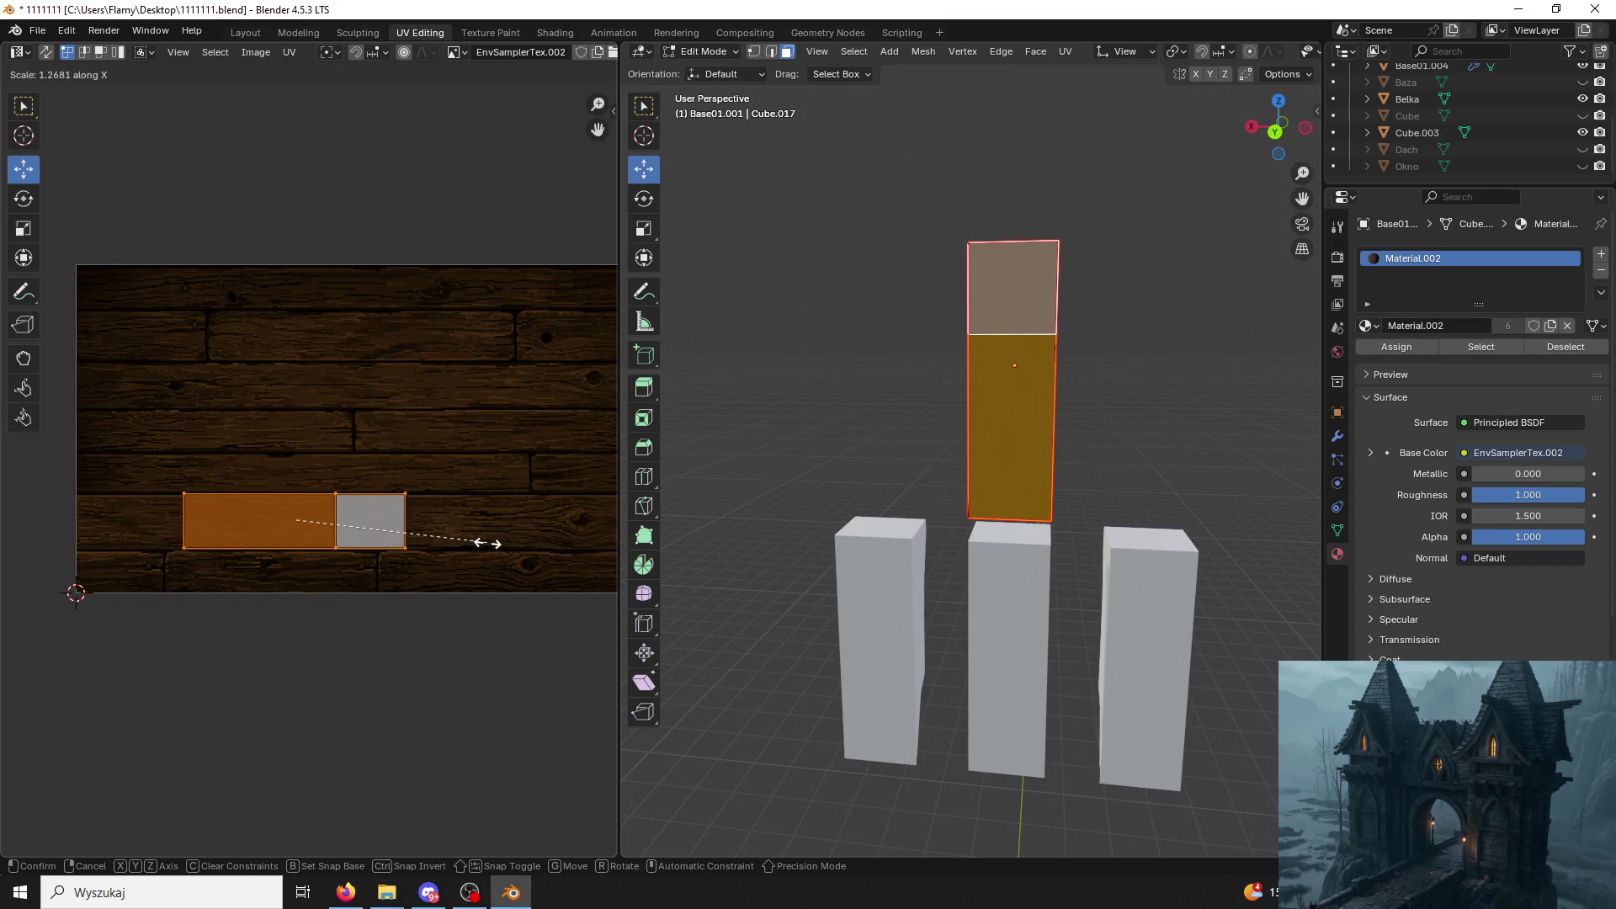
pyautogui.click(583, 531)
pyautogui.click(884, 391)
pyautogui.scroll(2, 919, 382)
# Narrow the two front faces' islands along X to the right board width.
pyautogui.click(1030, 418)
pyautogui.keyDown('shift'); pyautogui.click(1034, 202); pyautogui.keyUp('shift')
pyautogui.press('s')
pyautogui.press('x')
pyautogui.click(399, 529)
pyautogui.click(407, 493)
pyautogui.click(798, 379)
pyautogui.moveTo(799, 379); pyautogui.dragTo(787, 390, button='middle')
pyautogui.click(1011, 216)
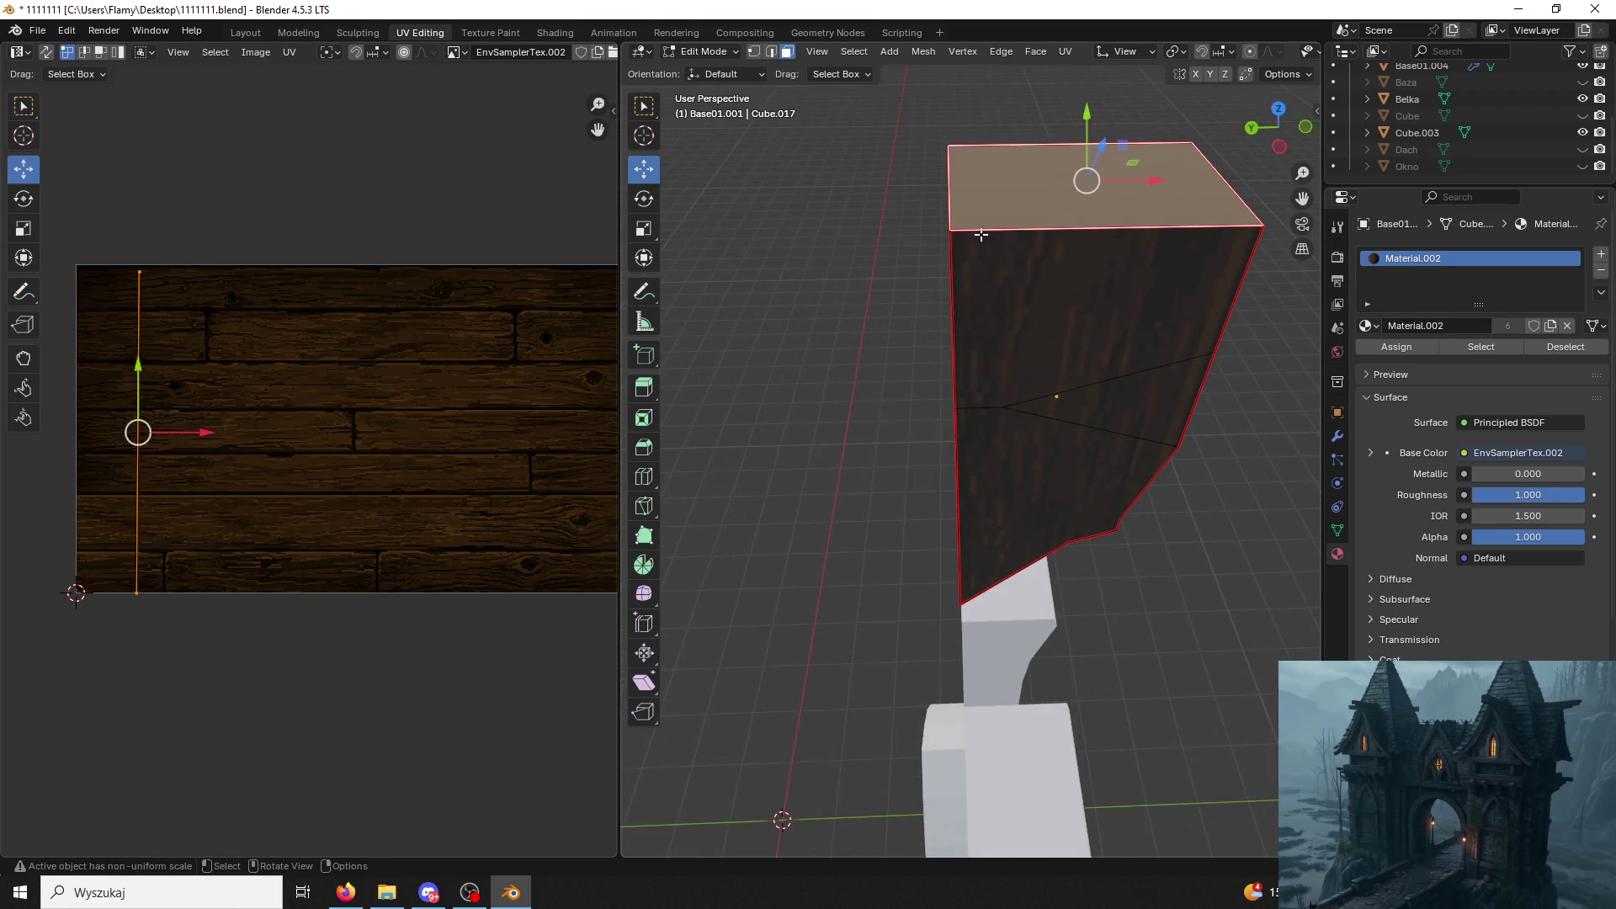
# Unwrap the post's top face, shrink and rotate its island and place it low on the boards.
pyautogui.press('u')
pyautogui.click(527, 444)
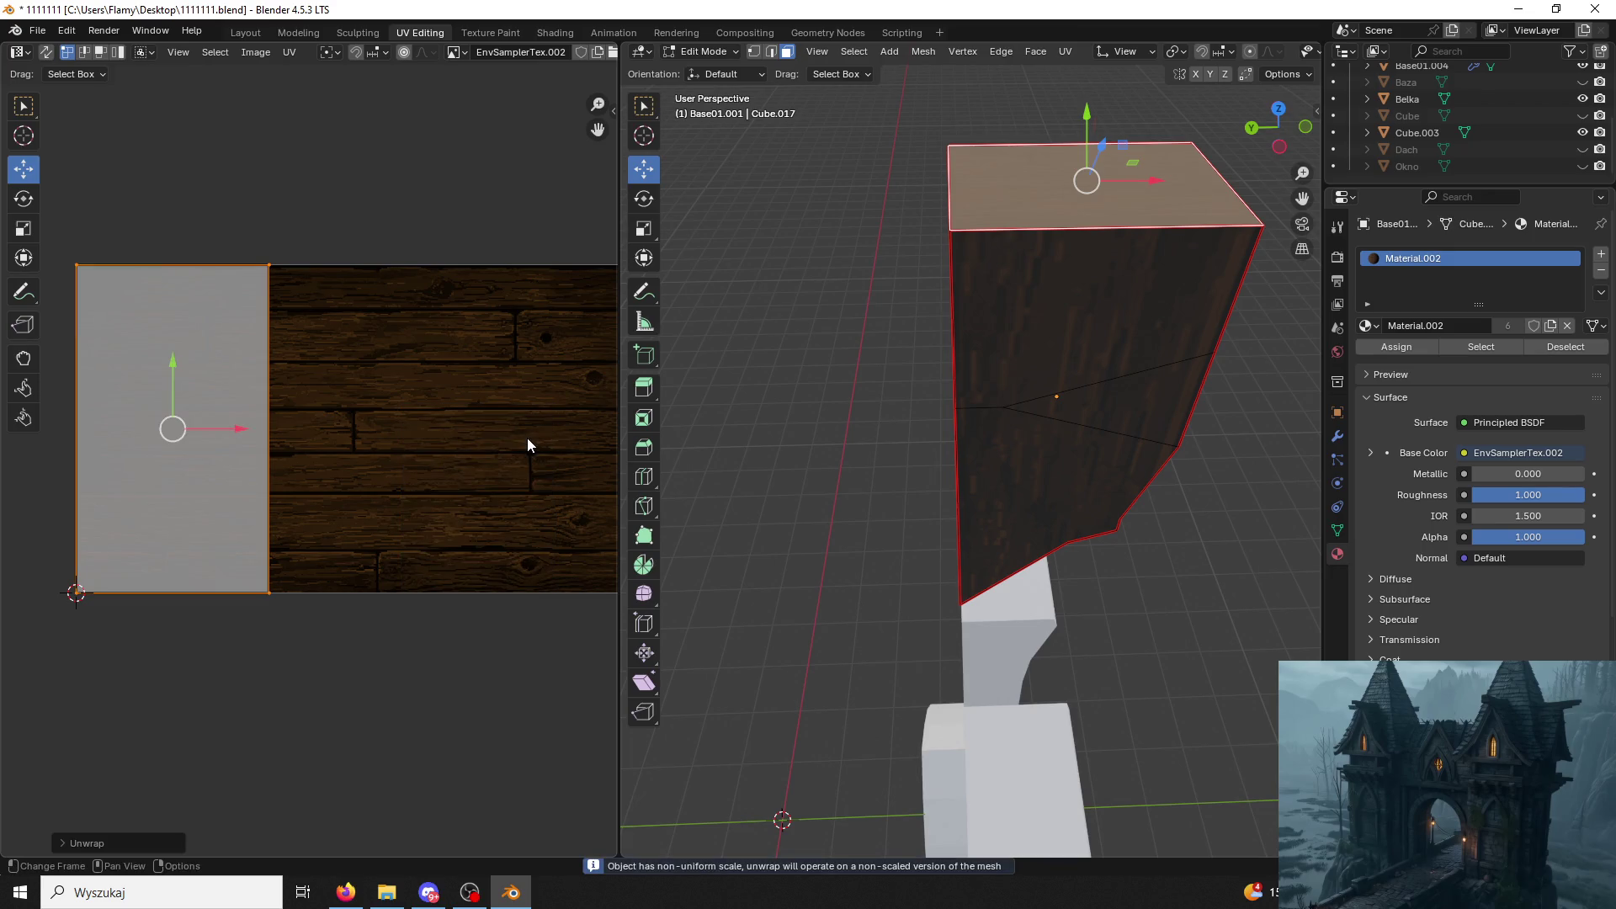
pyautogui.press('s')
pyautogui.click(314, 425)
pyautogui.press('r')
pyautogui.click(180, 383)
pyautogui.press('g')
pyautogui.click(151, 458)
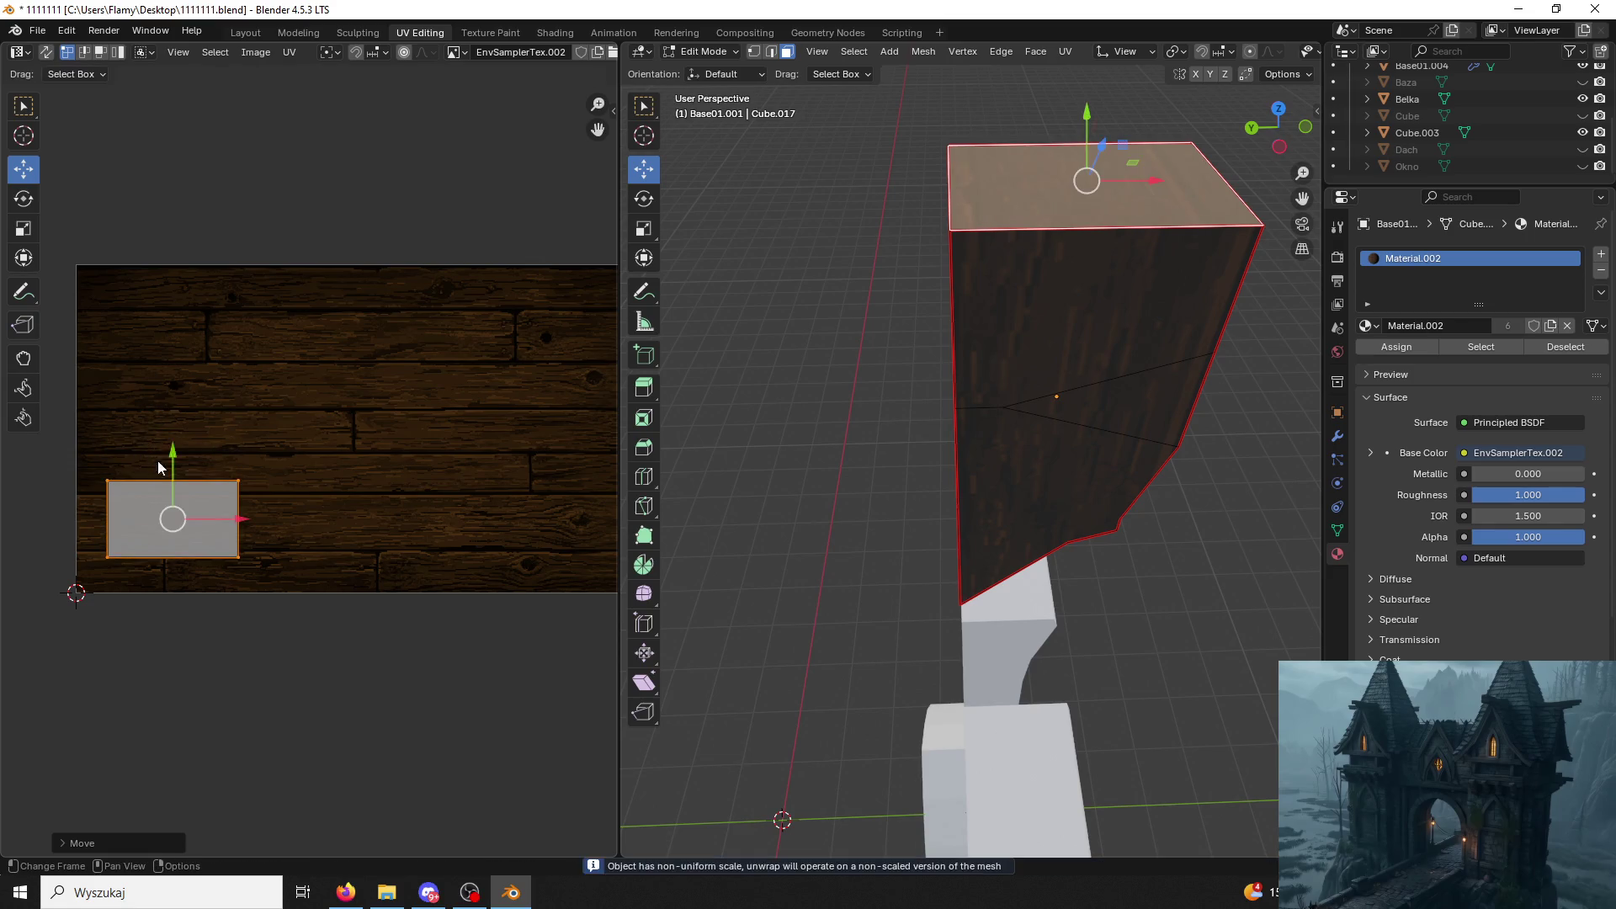
pyautogui.press('g')
pyautogui.click(311, 528)
pyautogui.press('s')
pyautogui.click(334, 553)
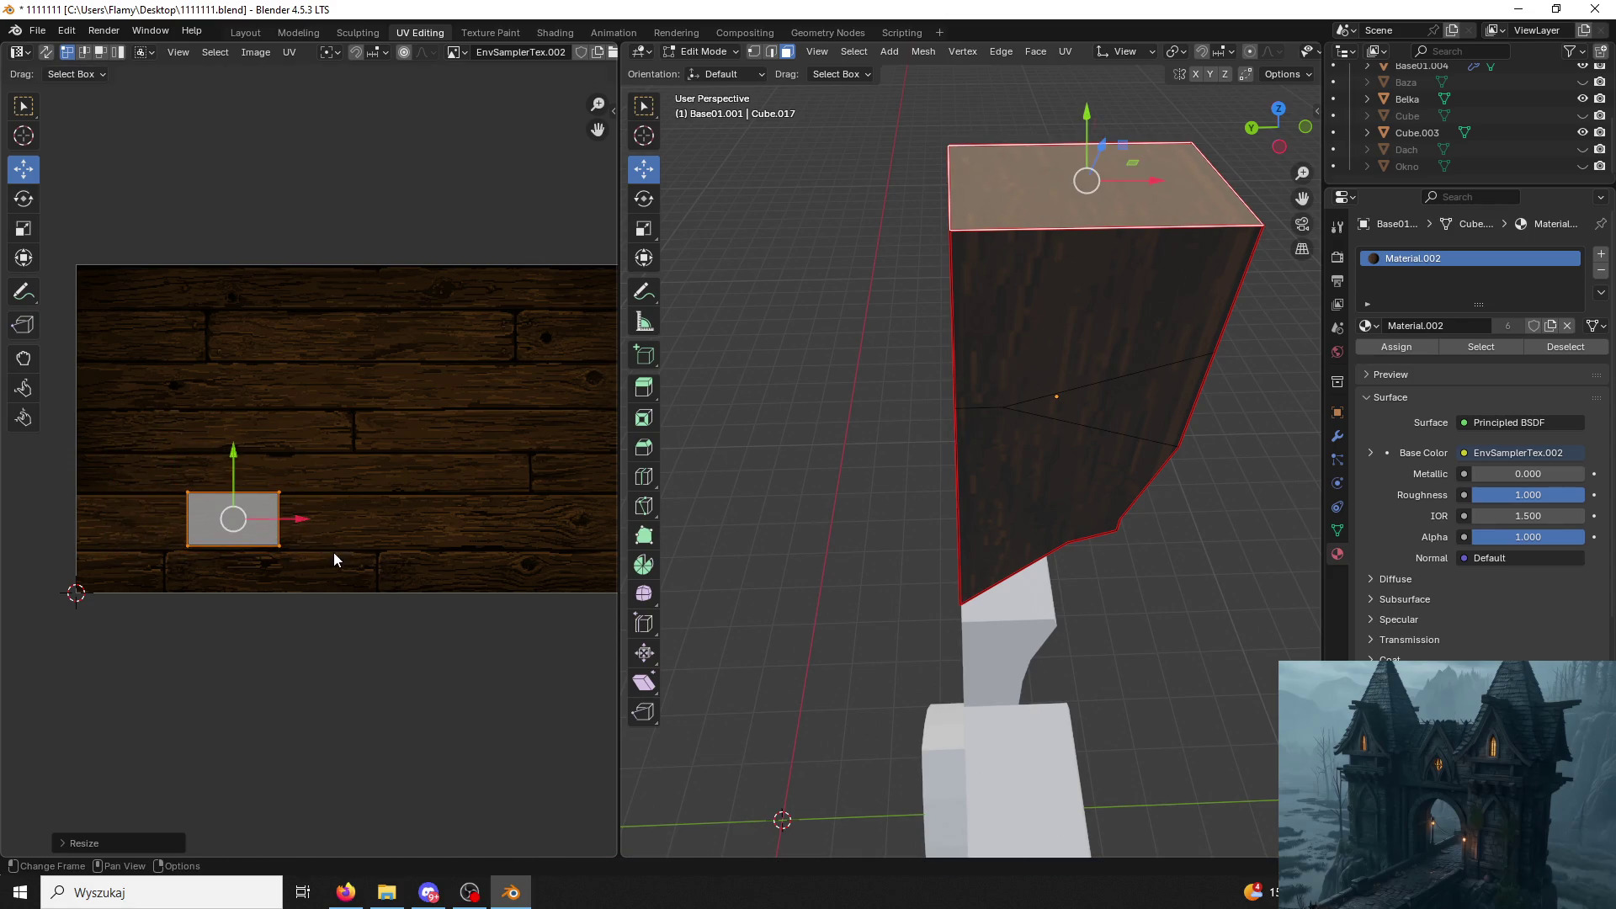
# Rotate the front and top faces' island upright and shrink it.
pyautogui.click(813, 361)
pyautogui.moveTo(812, 361); pyautogui.dragTo(787, 360, button='middle')
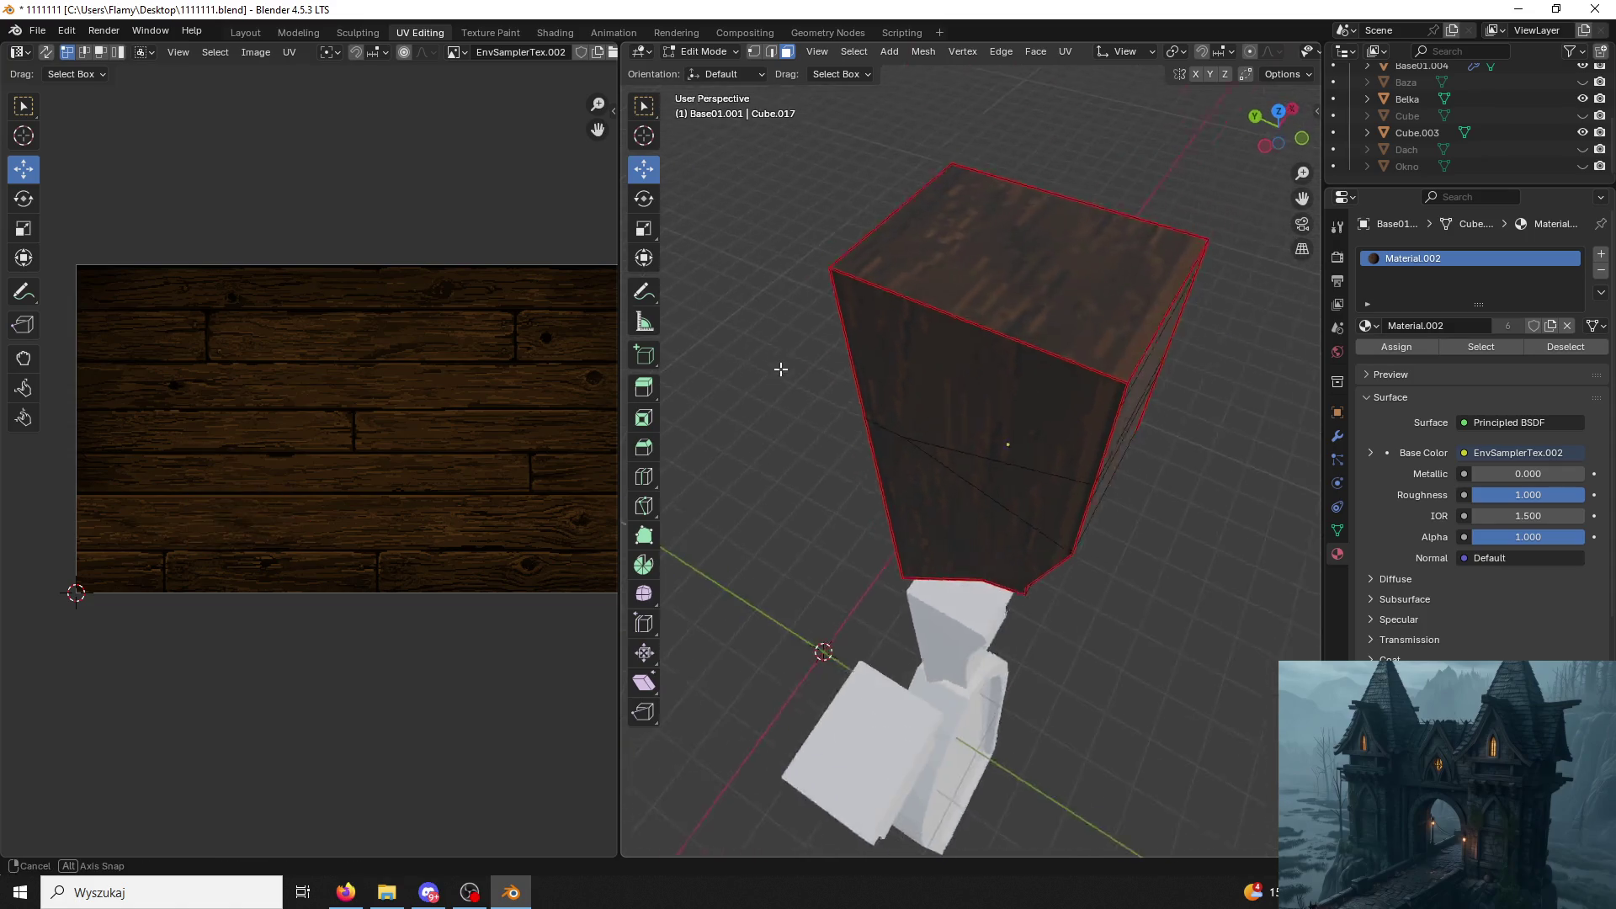
pyautogui.click(833, 379)
pyautogui.click(985, 290)
pyautogui.write('r0')
pyautogui.press('Return')
pyautogui.press('s')
pyautogui.click(319, 552)
# Adjust the island's width by sliding its right edge along X and back.
pyautogui.moveTo(310, 452); pyautogui.dragTo(247, 566)
pyautogui.press('g')
pyautogui.press('x')
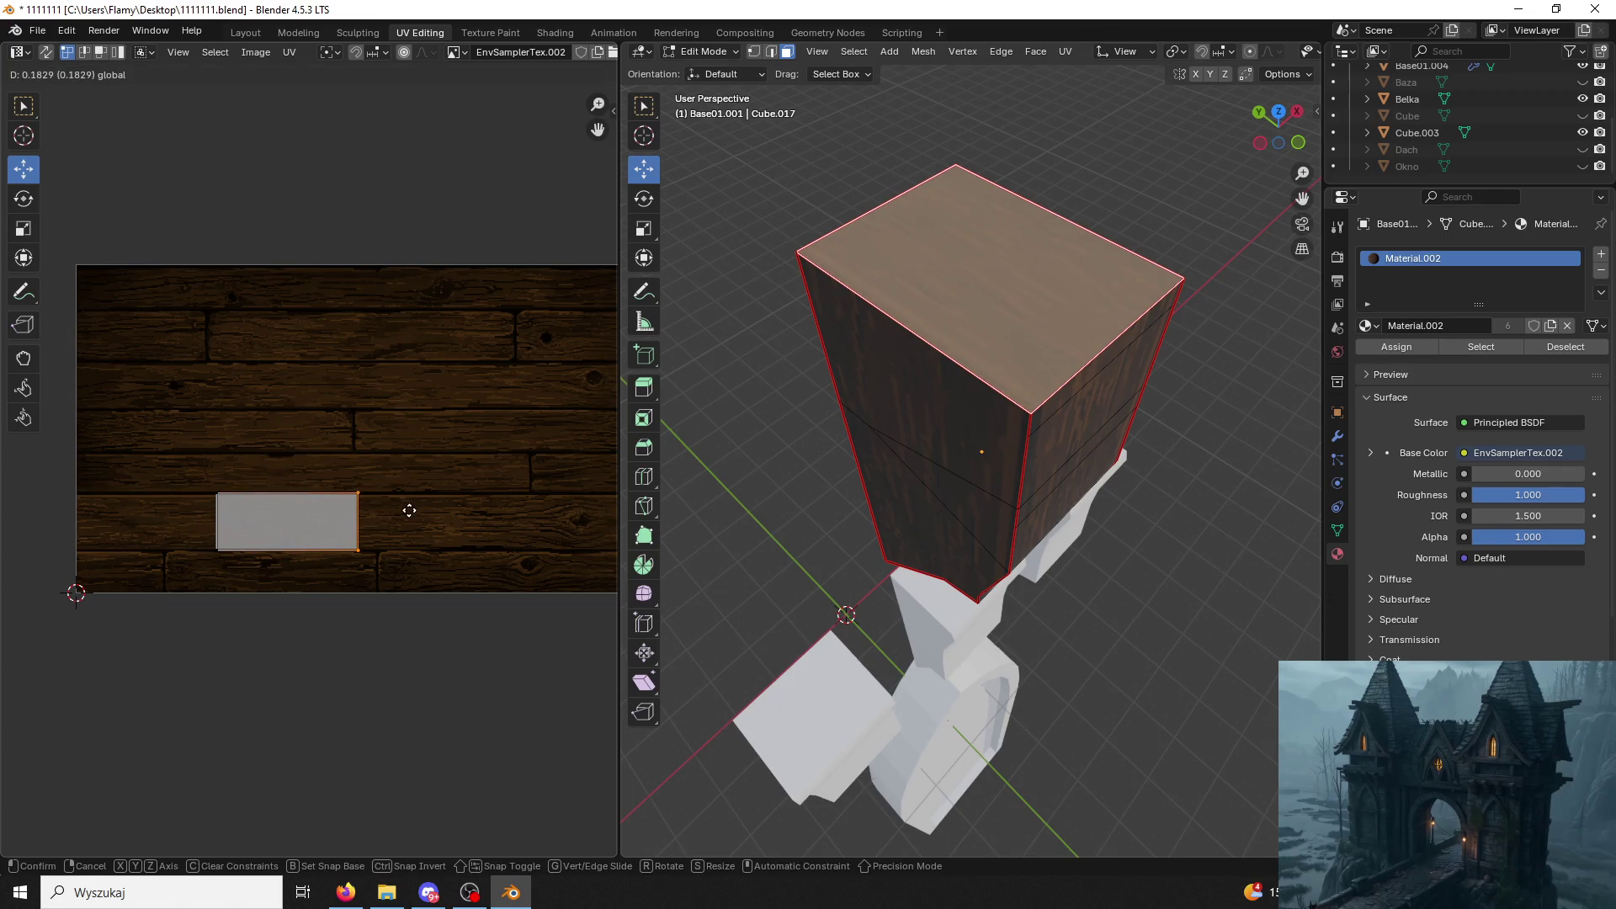
pyautogui.click(408, 509)
pyautogui.press('g')
pyautogui.press('x')
pyautogui.click(371, 524)
pyautogui.click(801, 424)
pyautogui.scroll(-3, 801, 423)
# Inspect the textured piece in Object Mode from several angles, then return to Edit Mode.
pyautogui.moveTo(801, 422); pyautogui.dragTo(747, 336, button='middle')
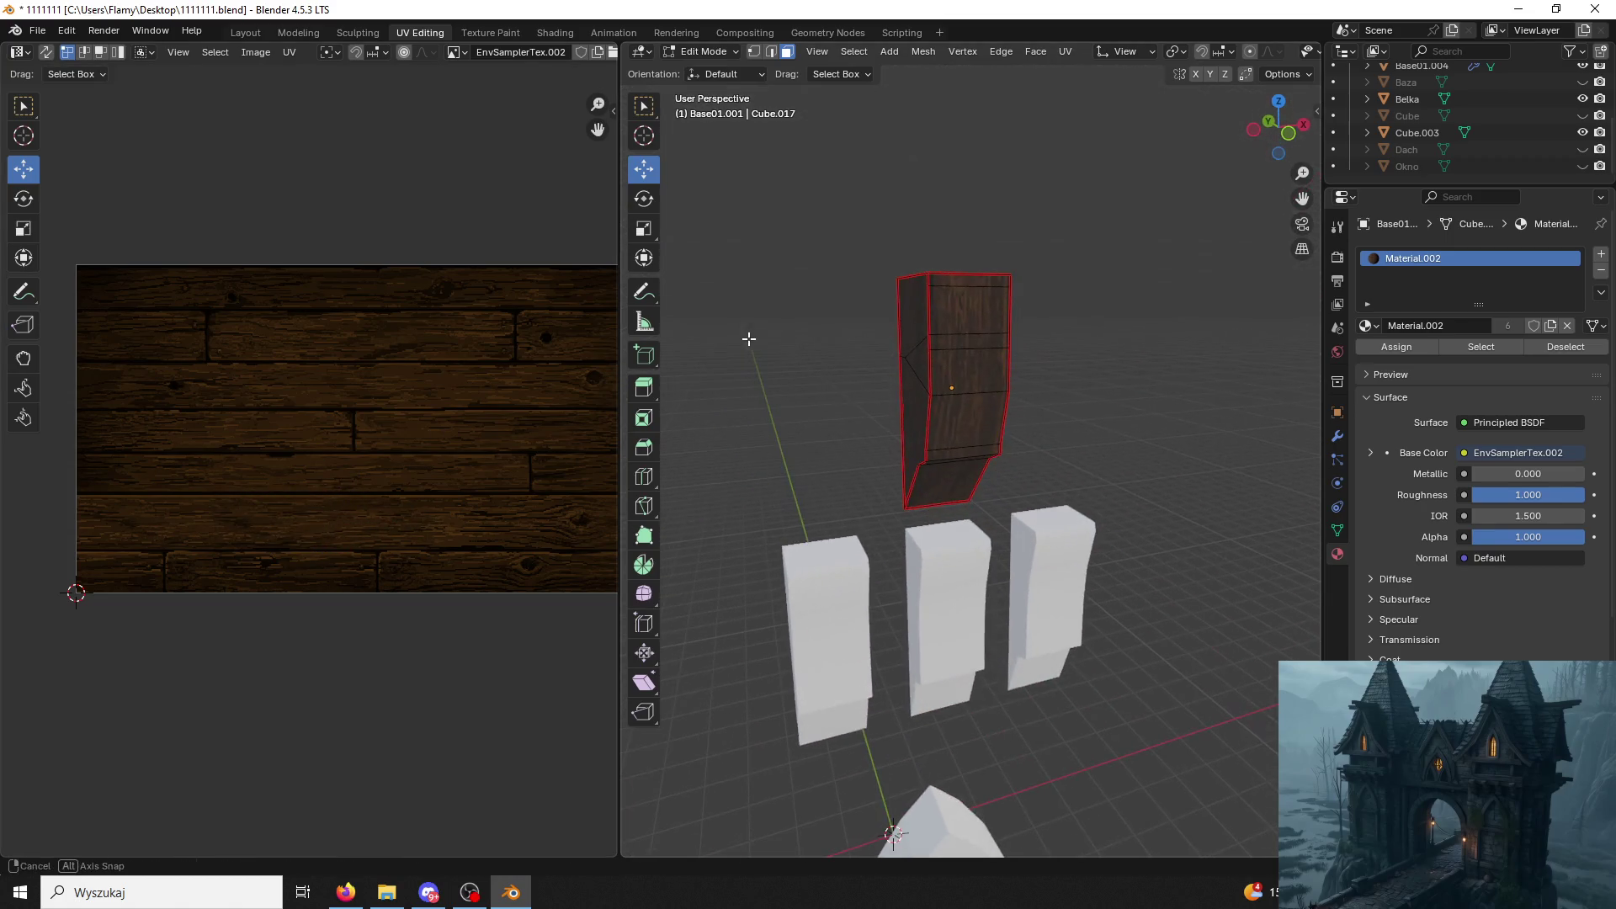
pyautogui.click(710, 50)
pyautogui.moveTo(791, 215); pyautogui.dragTo(889, 325, button='middle')
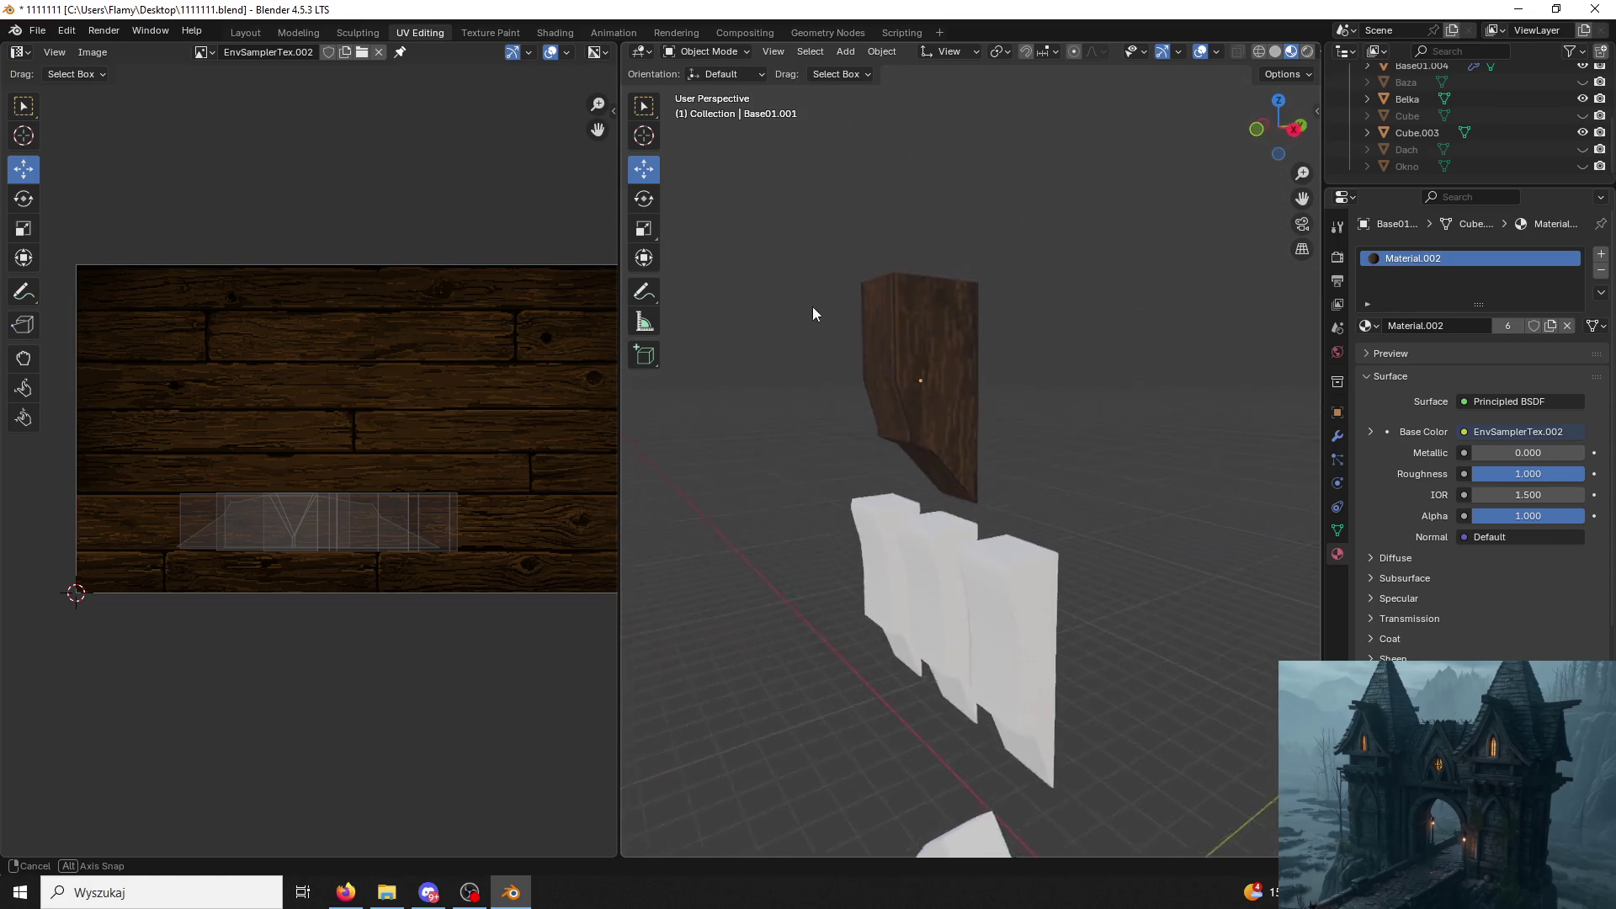
pyautogui.moveTo(889, 316); pyautogui.dragTo(817, 231, button='middle')
pyautogui.click(941, 440)
pyautogui.moveTo(943, 434); pyautogui.dragTo(930, 488, button='middle')
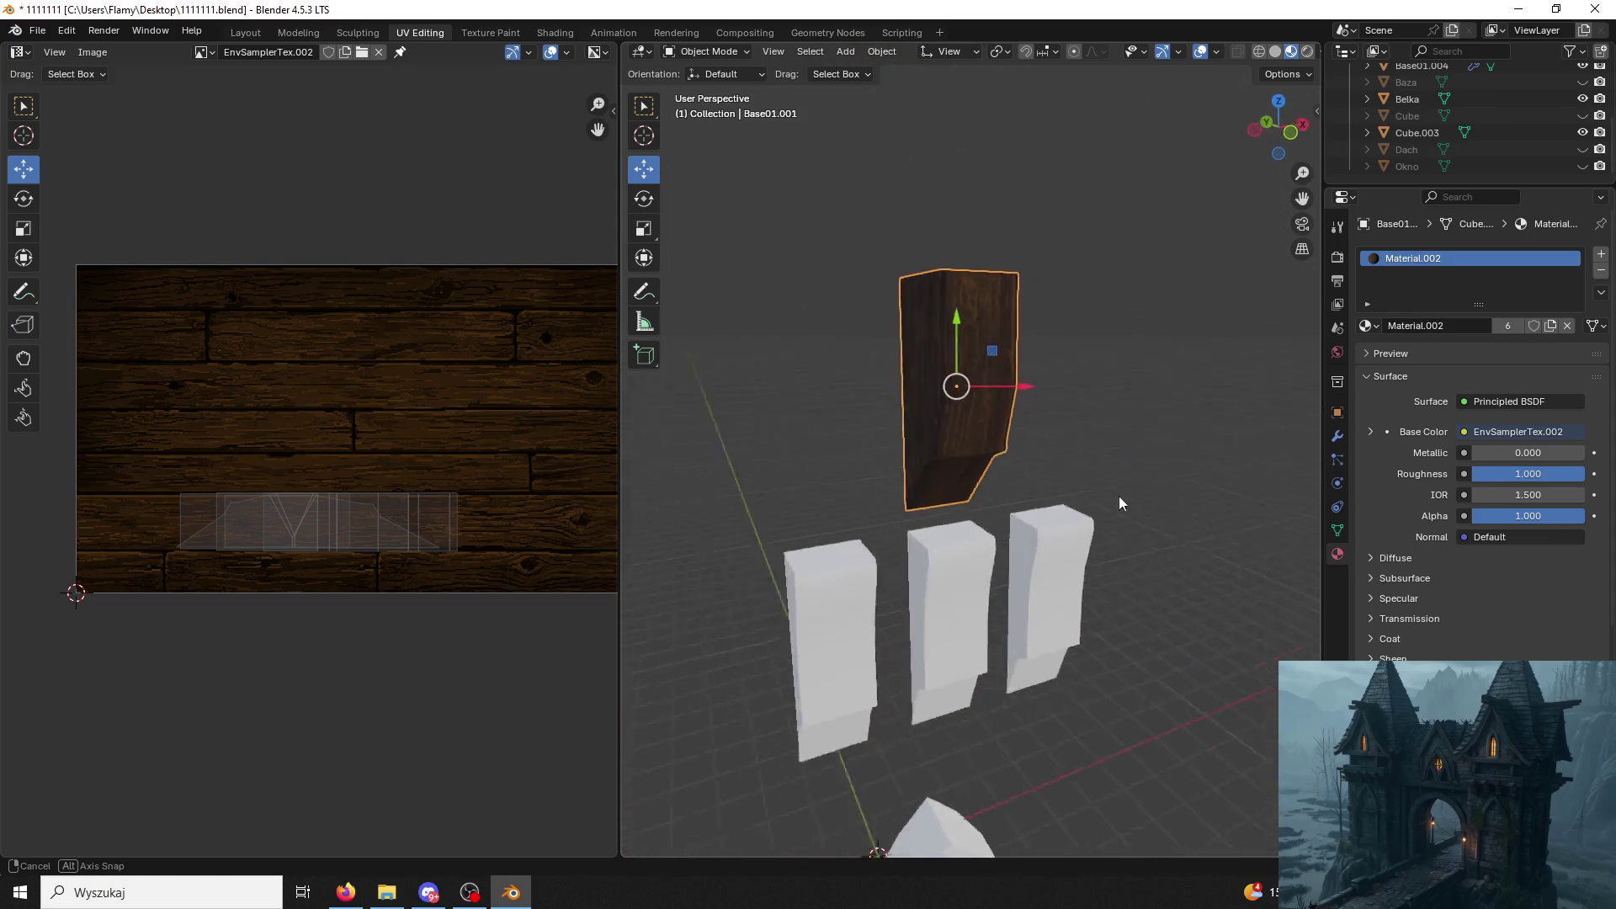
pyautogui.click(707, 50)
pyautogui.click(714, 86)
pyautogui.moveTo(842, 267); pyautogui.dragTo(893, 365, button='middle')
# Resize all the post's islands together, then slightly enlarge one linked strip.
pyautogui.click(885, 364)
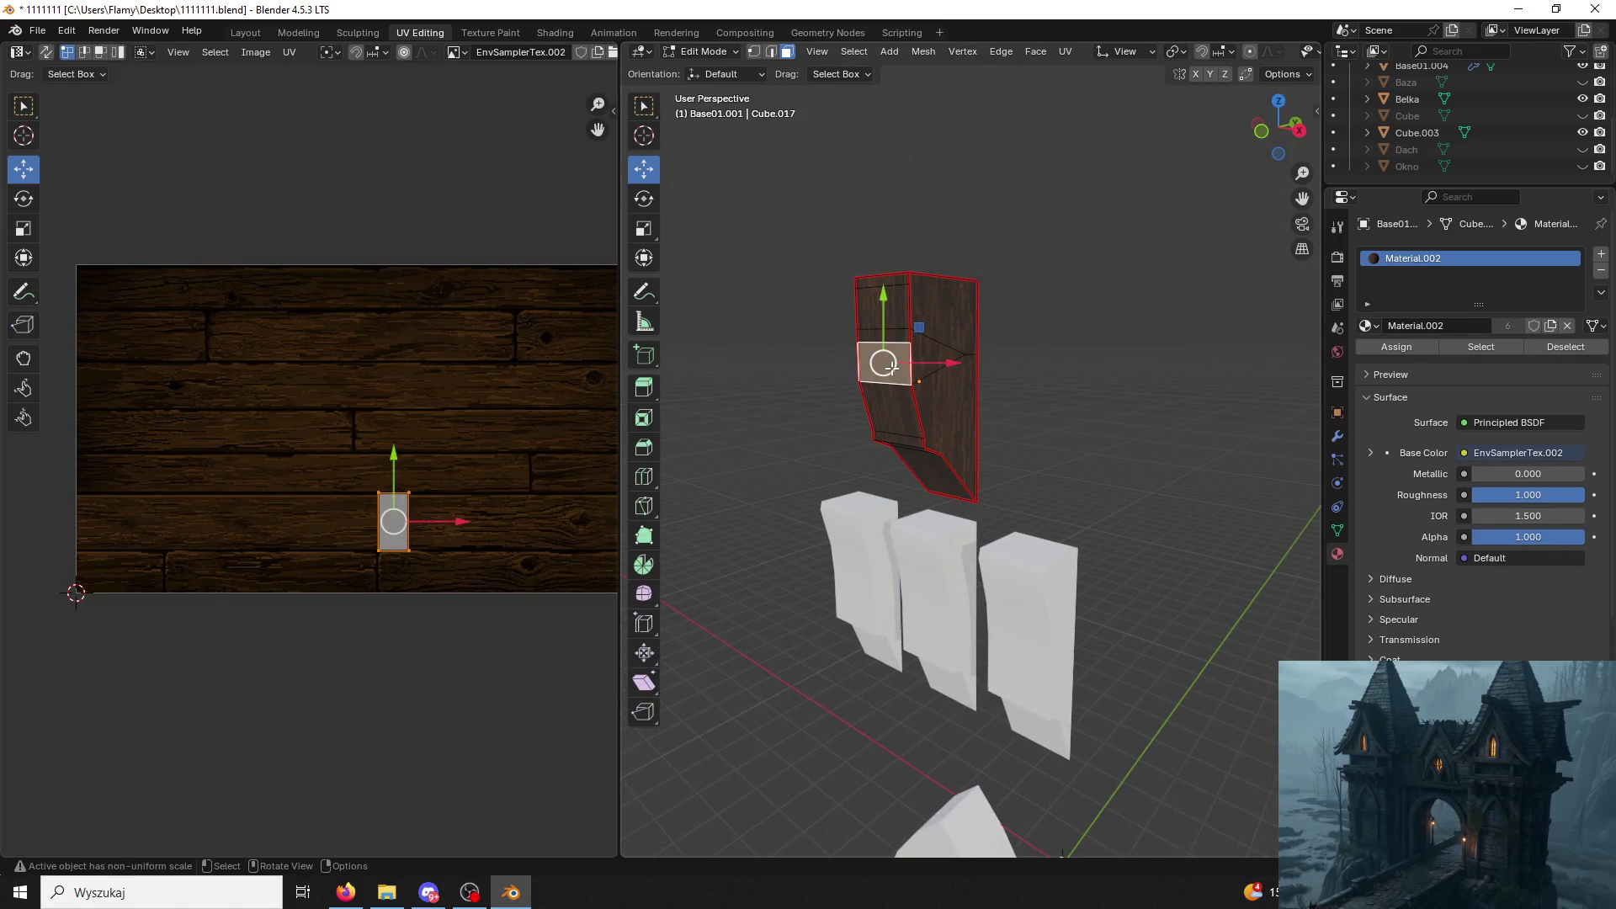
pyautogui.press('a')
pyautogui.scroll(3, 575, 416)
pyautogui.press('s')
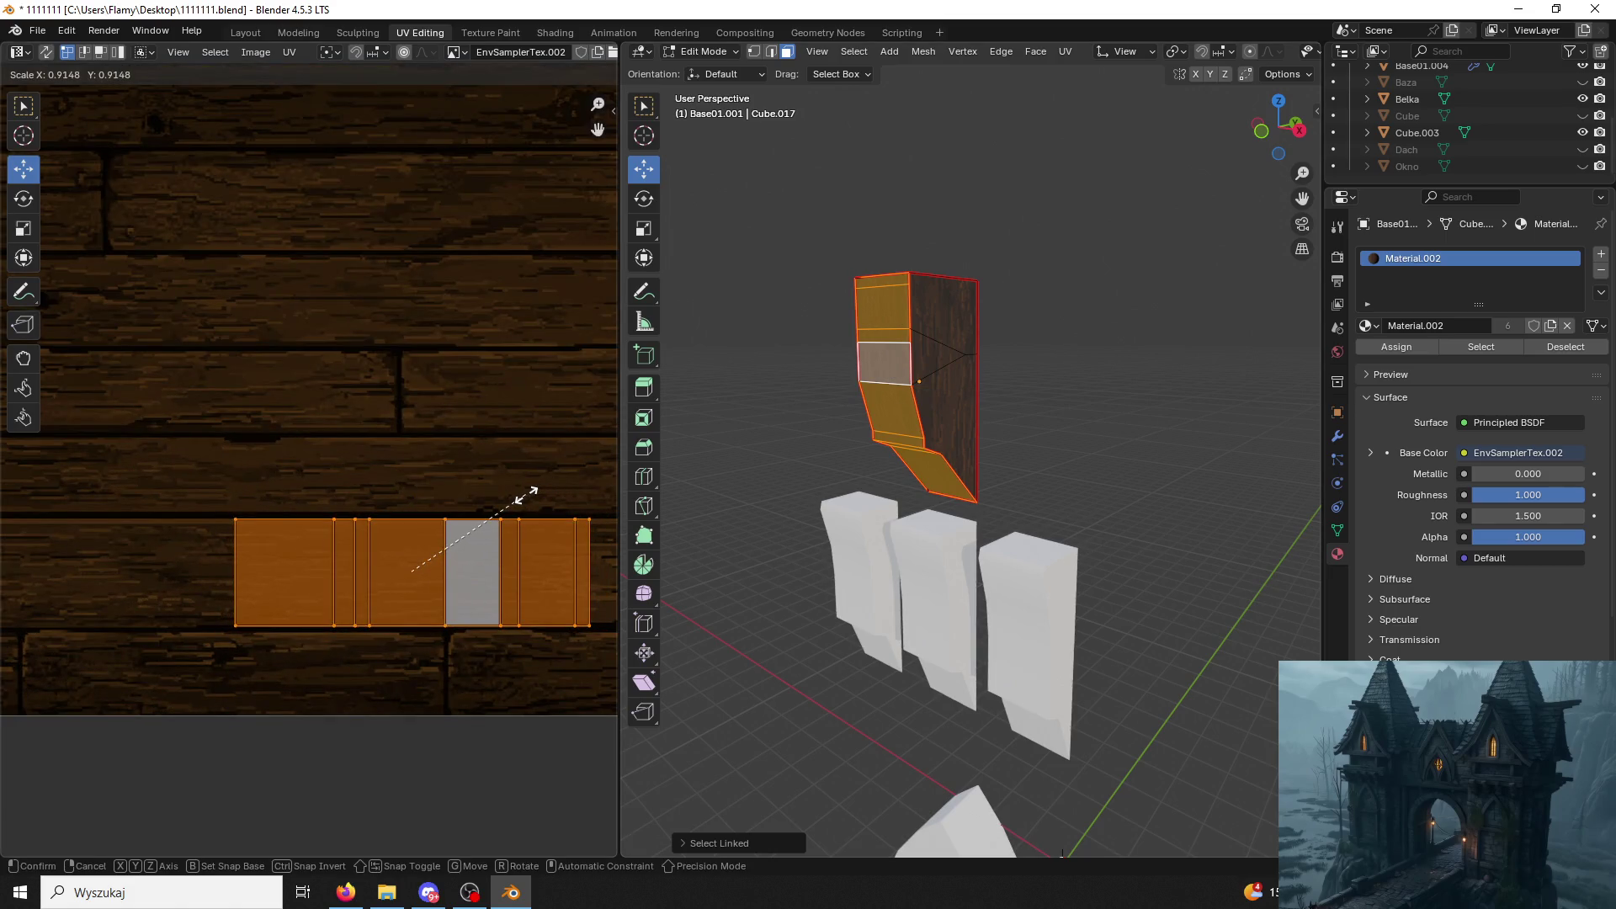
pyautogui.click(531, 490)
pyautogui.click(890, 395)
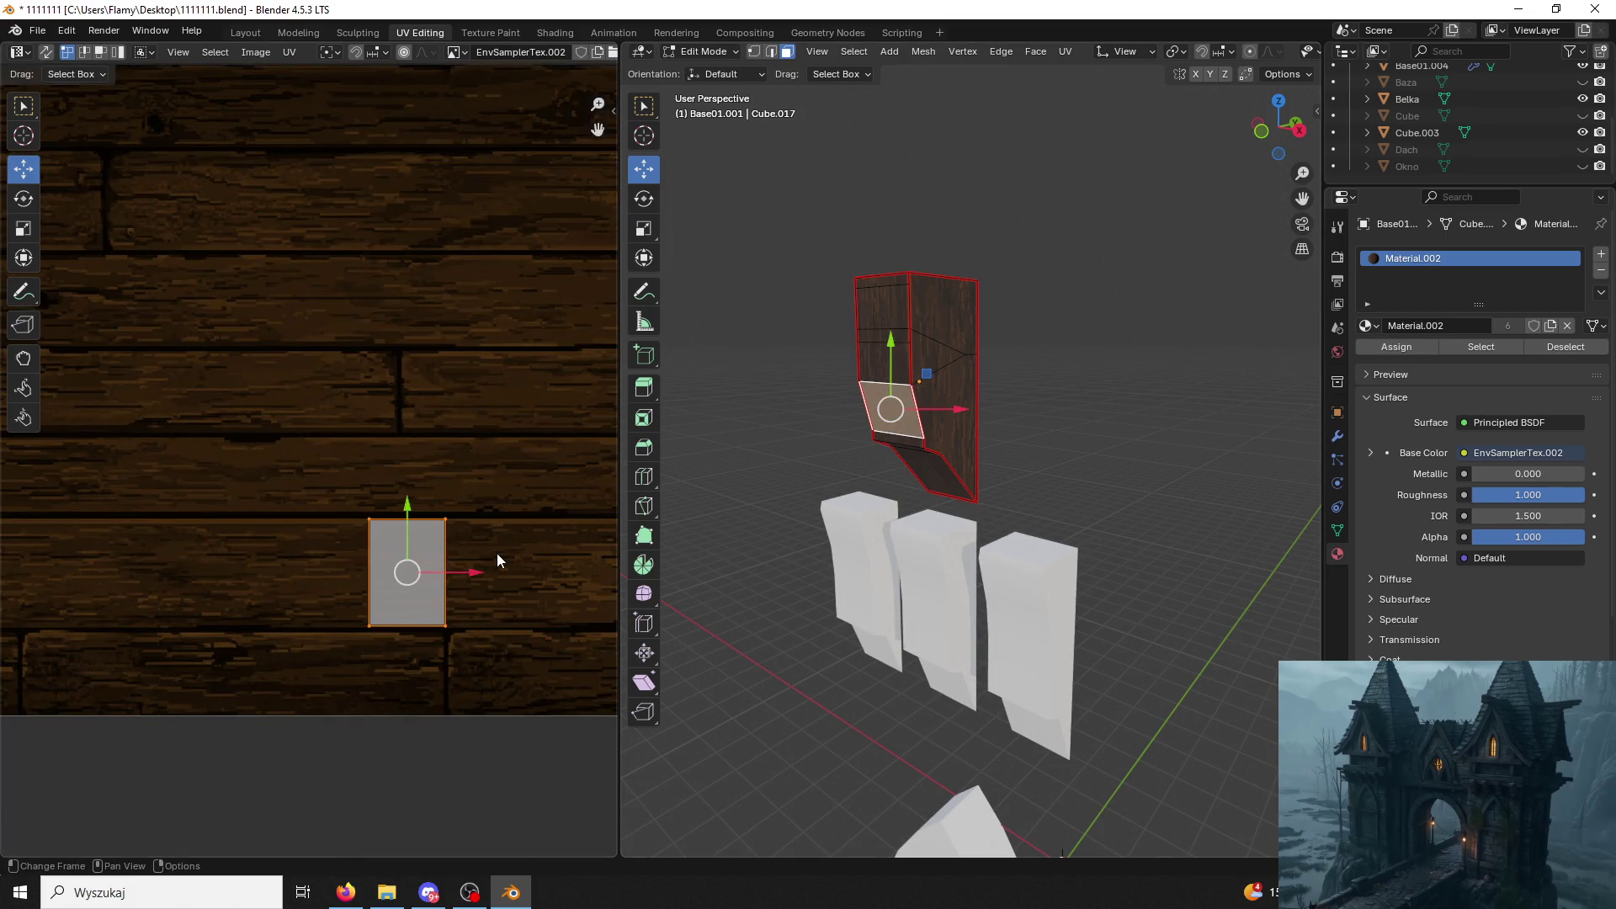
pyautogui.click(871, 364)
pyautogui.press('l')
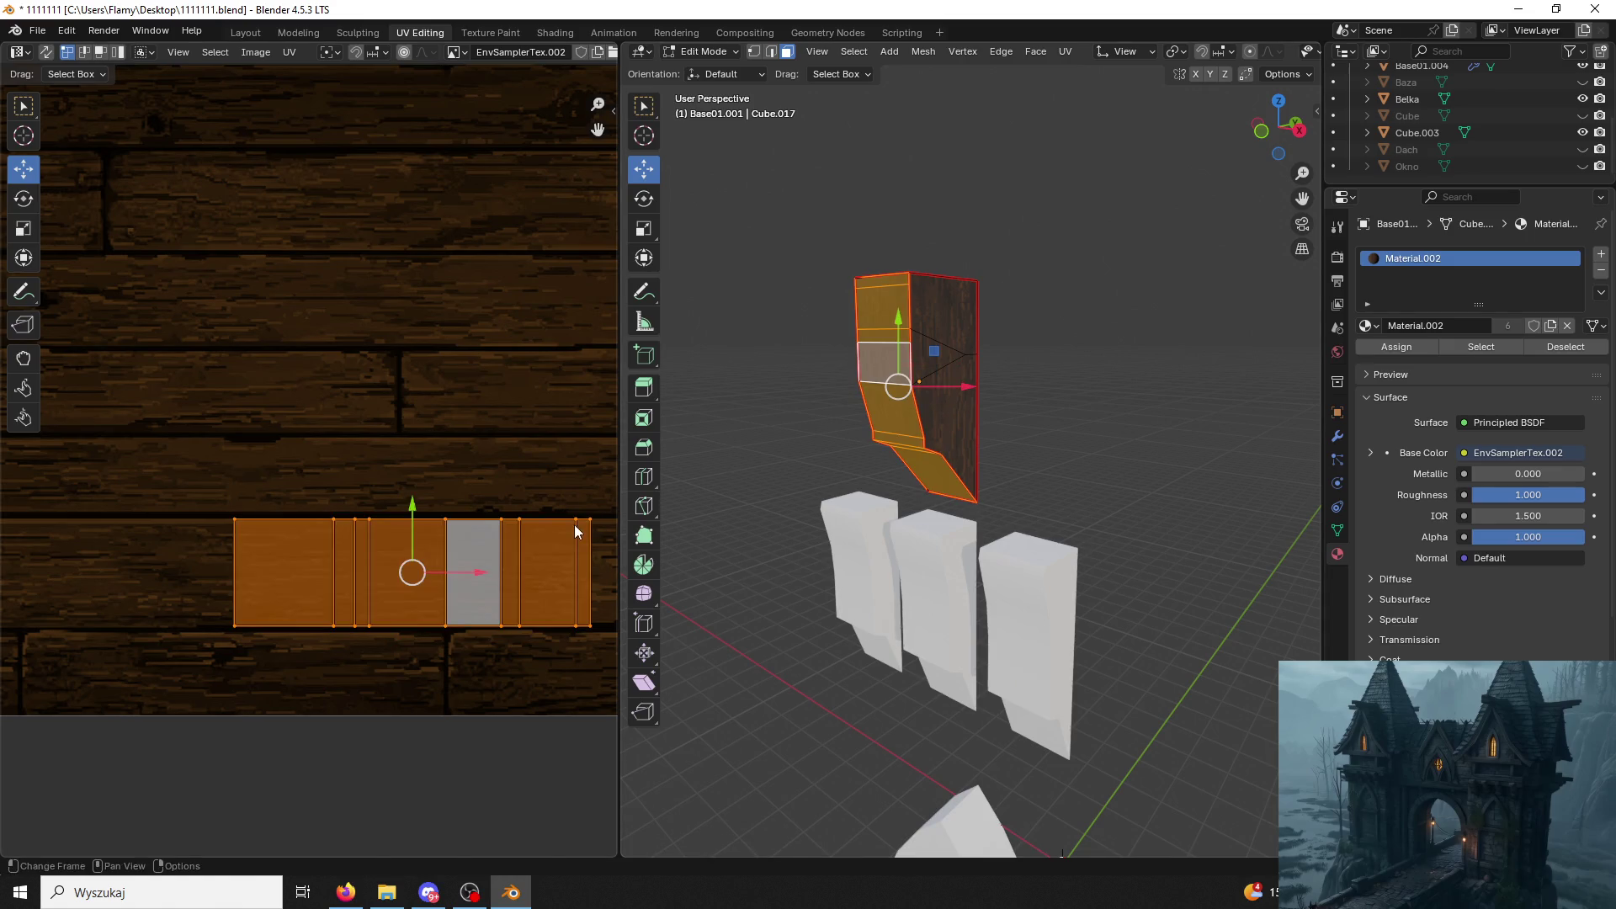
pyautogui.press('s')
pyautogui.click(567, 526)
# Check the post's triangular and adjacent faces, cancel a knife cut, and leave Edit Mode.
pyautogui.click(926, 362)
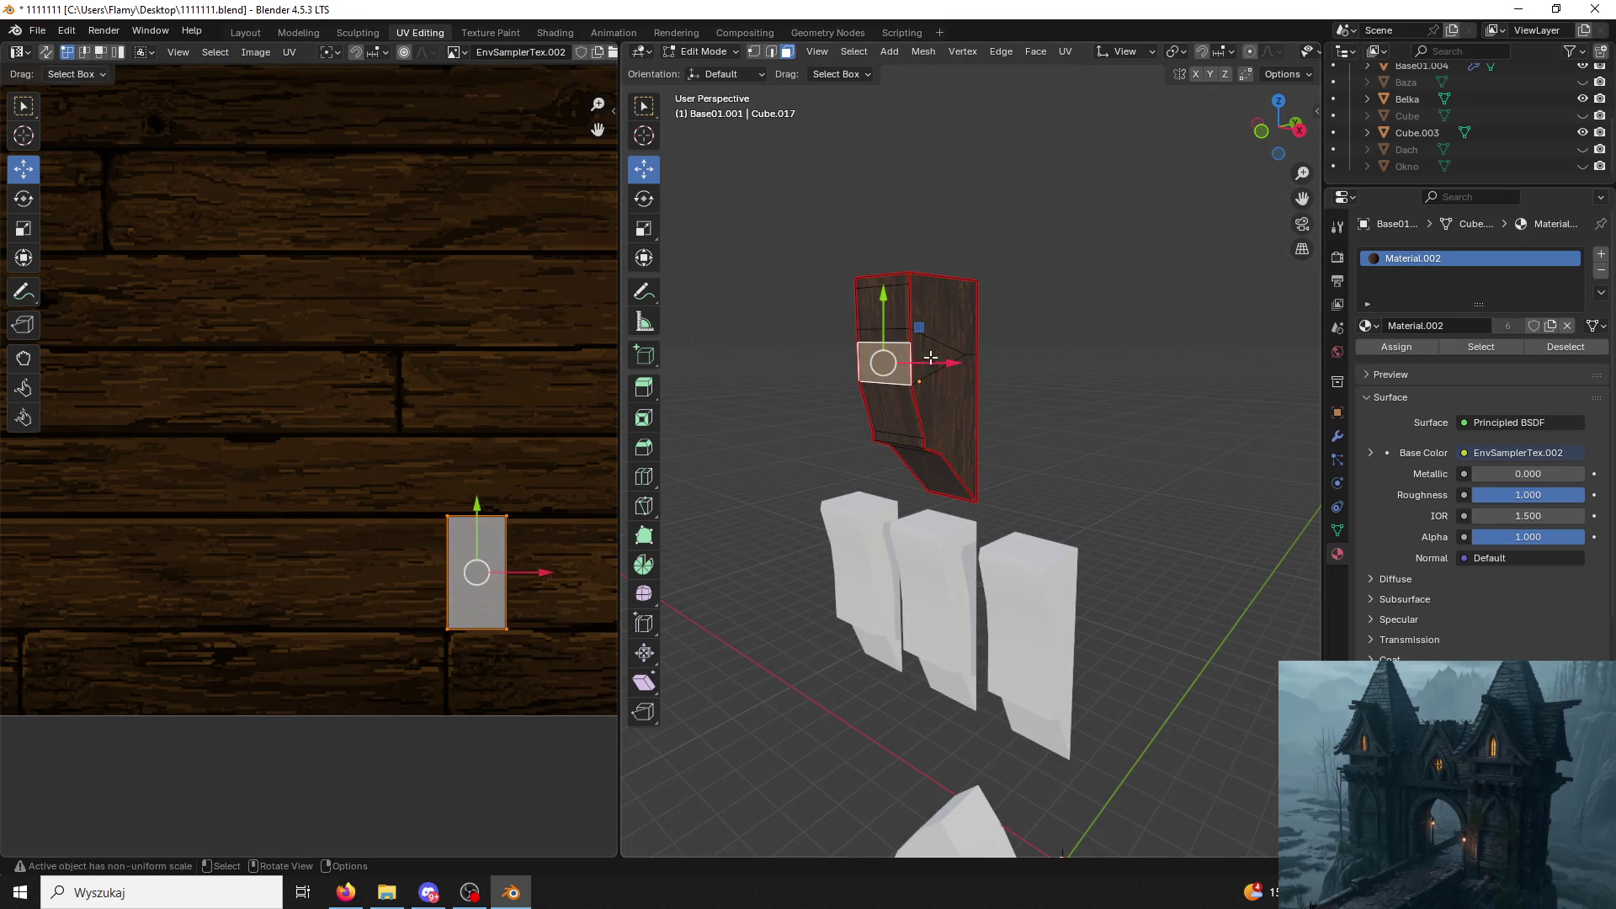
pyautogui.press('l')
pyautogui.click(945, 352)
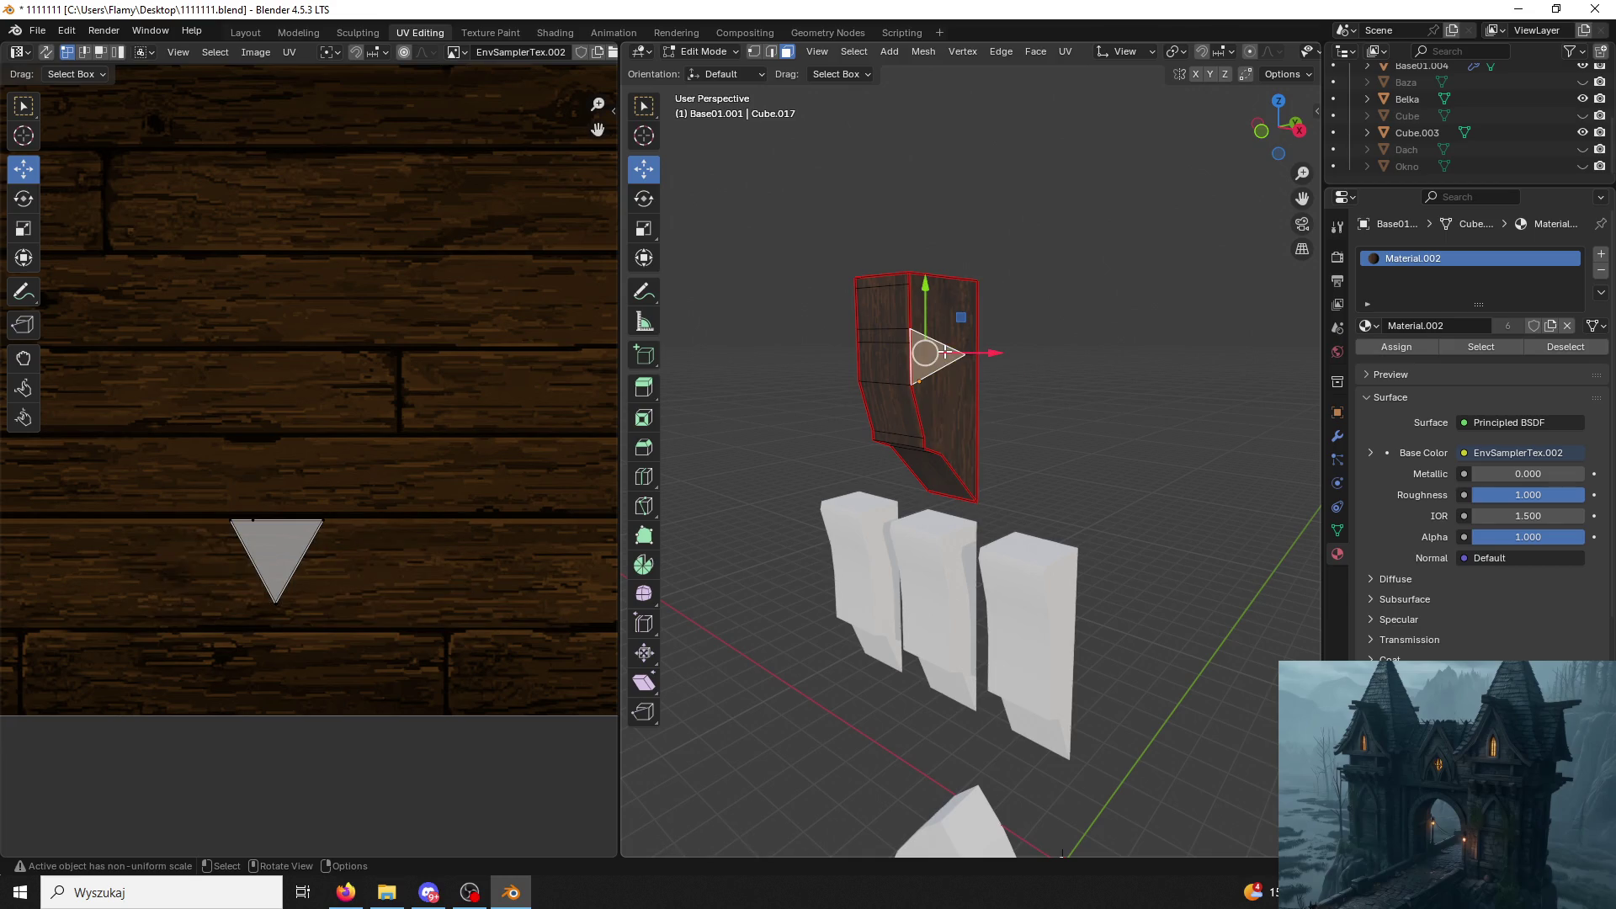
pyautogui.click(957, 316)
pyautogui.press('k')
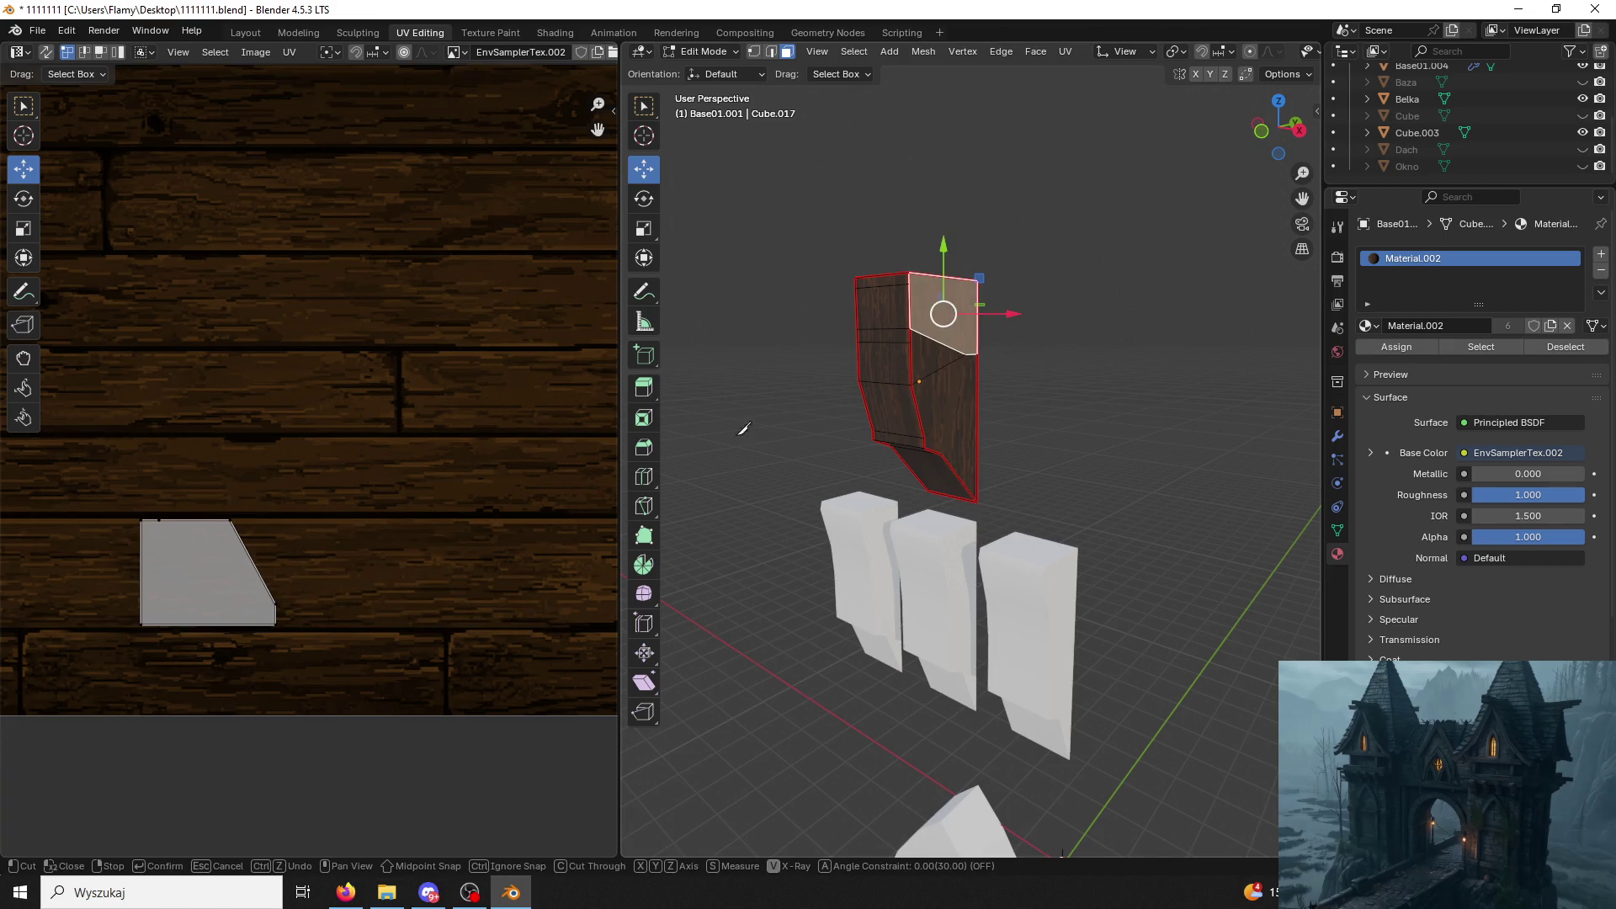
pyautogui.press('Escape')
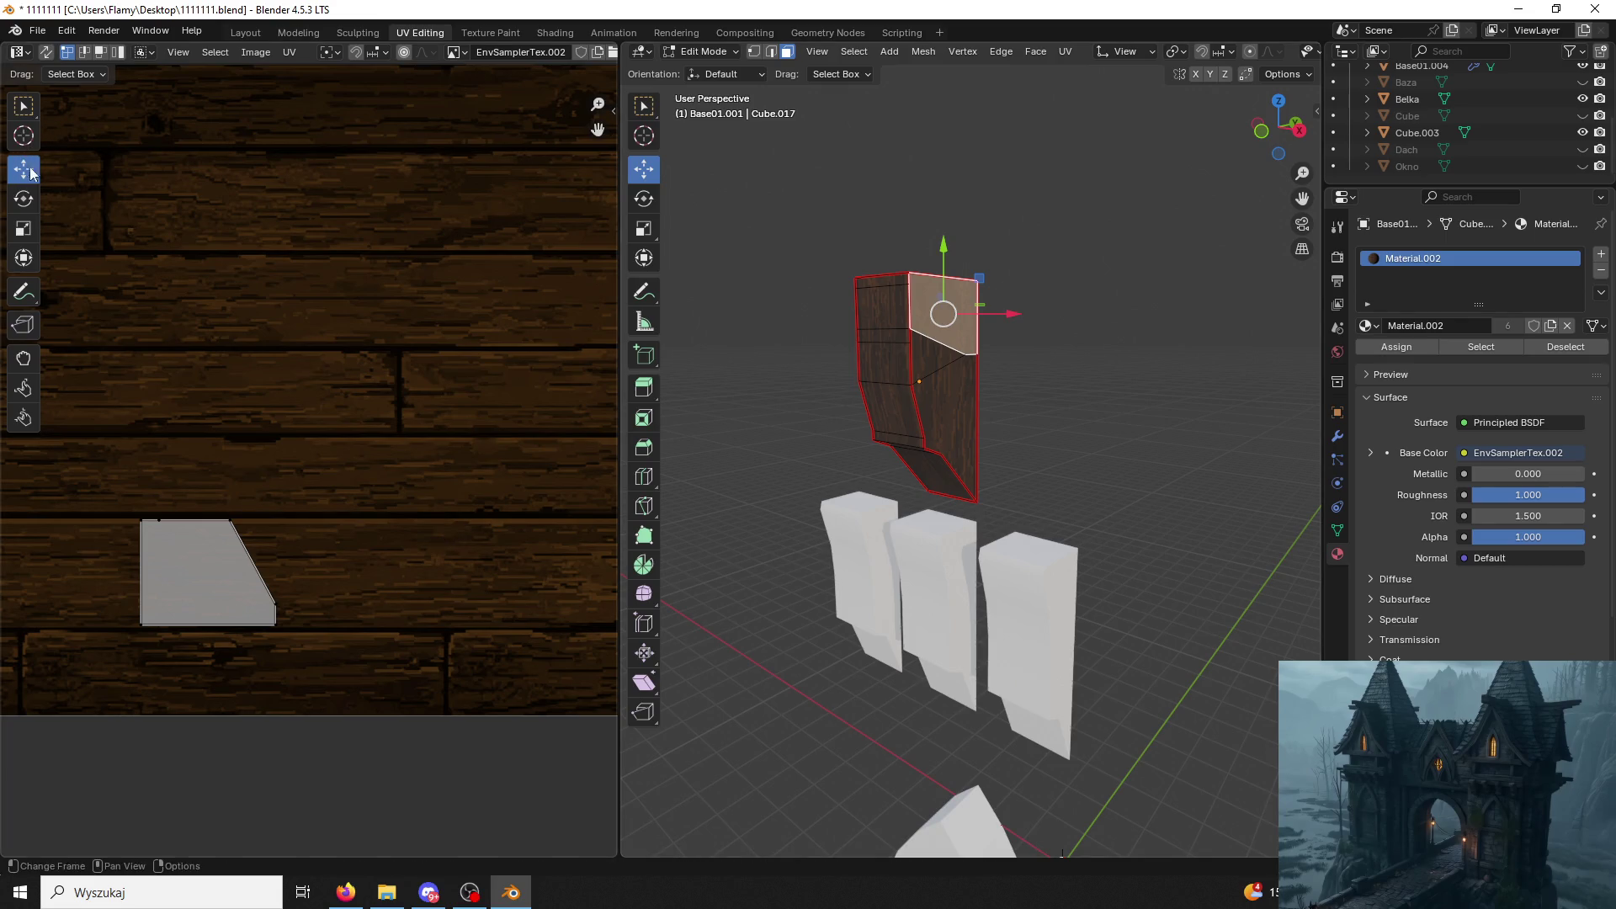
pyautogui.click(745, 217)
pyautogui.keyDown('shift'); pyautogui.moveTo(970, 363); pyautogui.dragTo(715, 64, button='middle'); pyautogui.keyUp('shift')
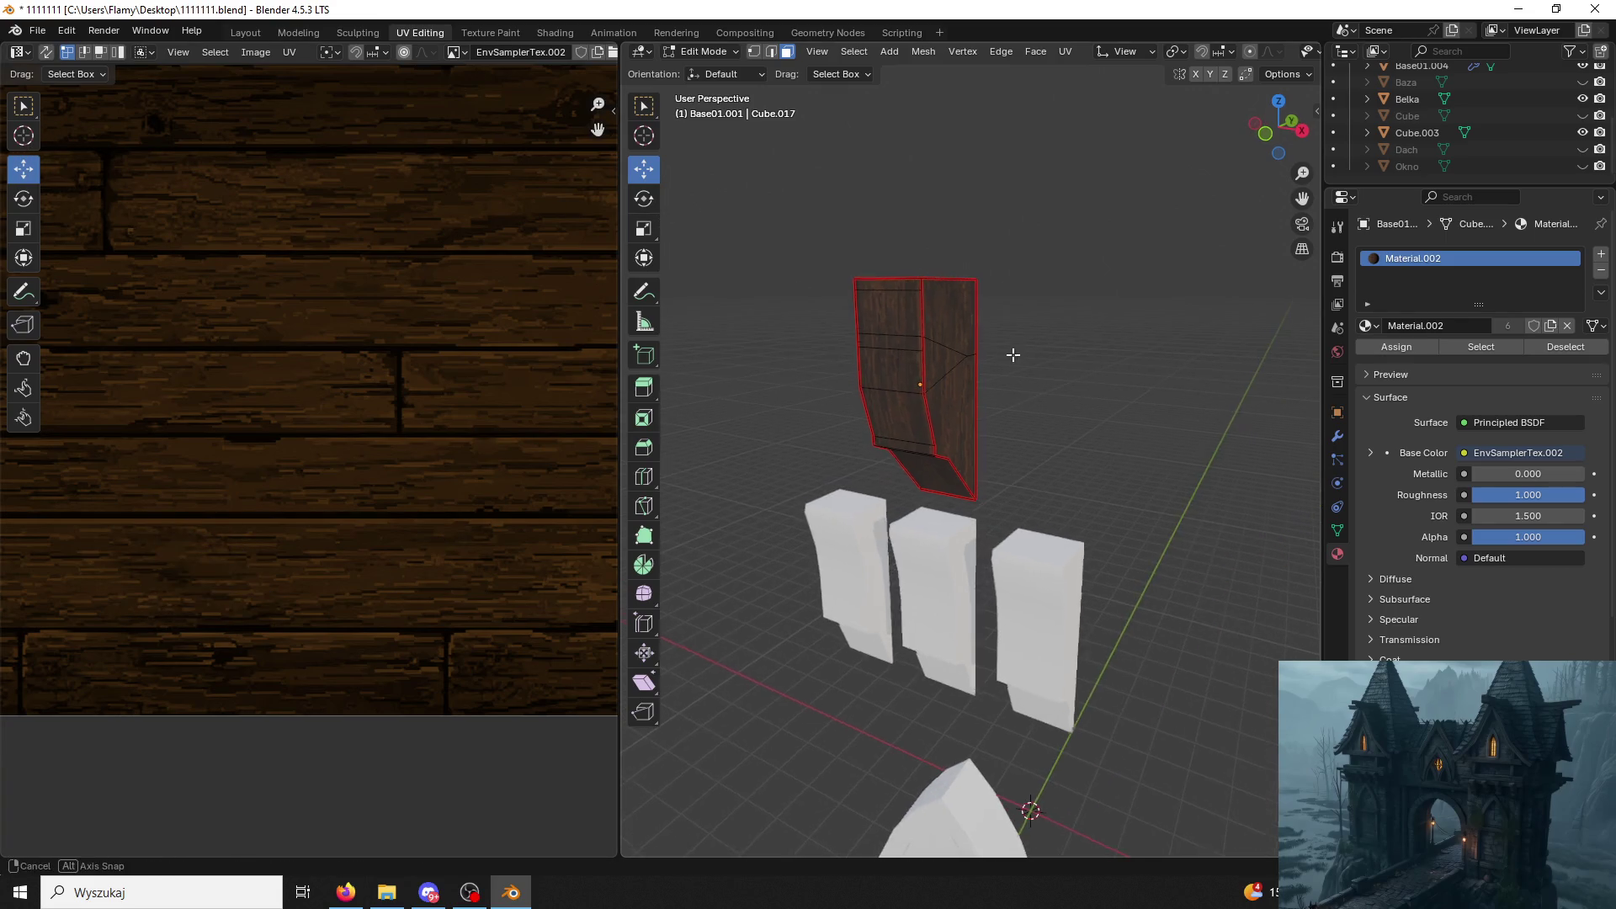
pyautogui.press('Tab')
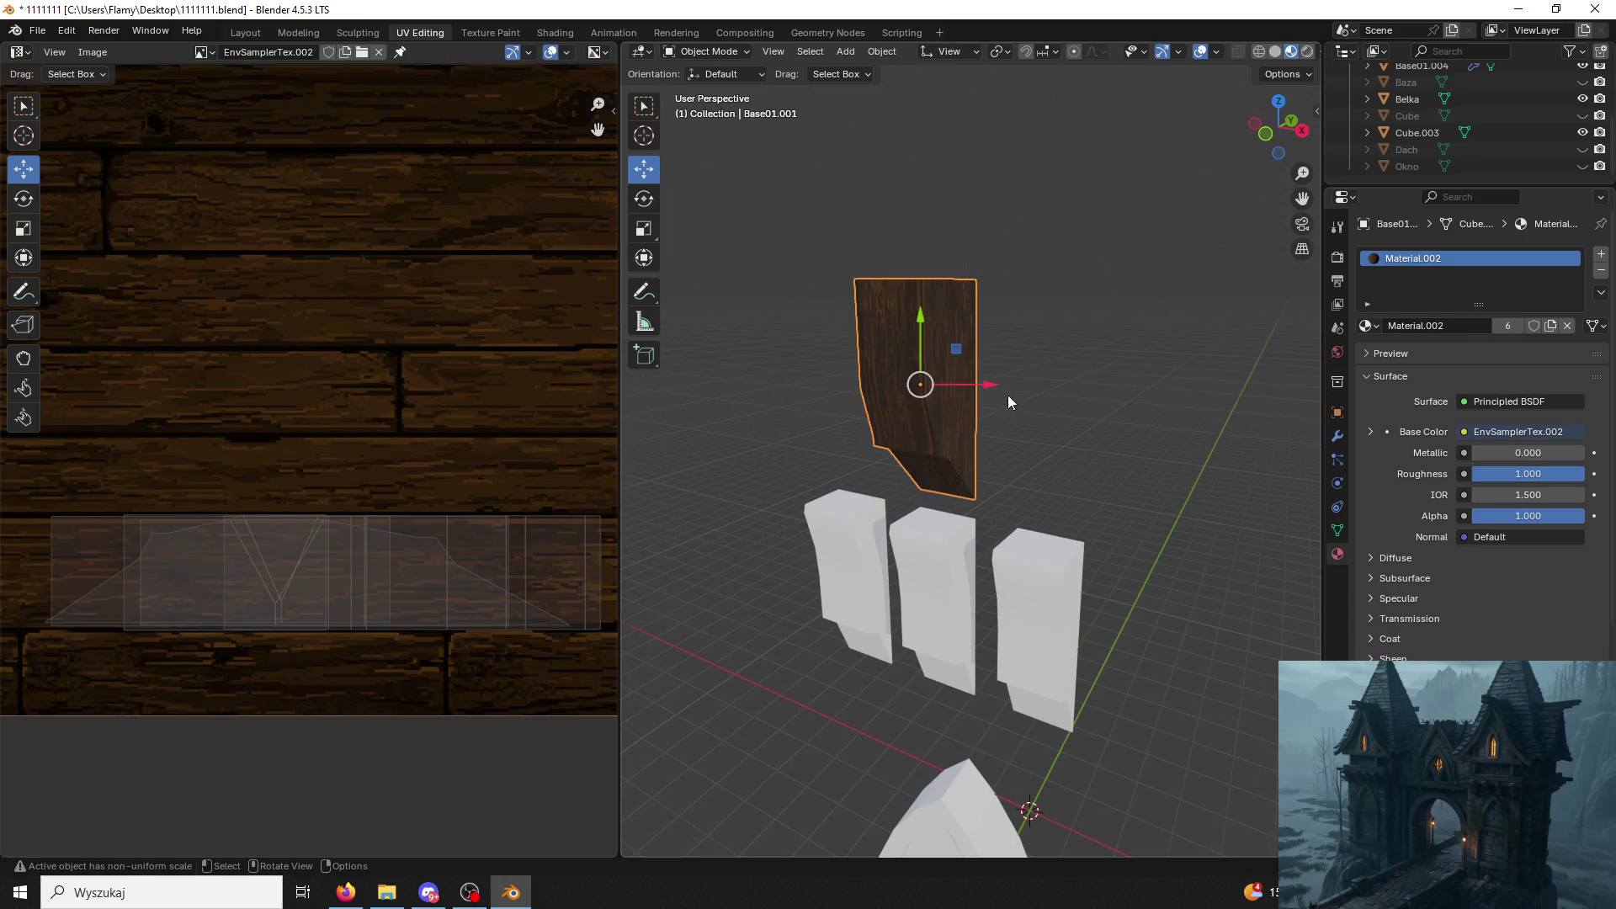
# Unhide the Dach roof in the Outliner, toggling Baza's visibility off again.
pyautogui.moveTo(1002, 396); pyautogui.dragTo(1100, 403, button='middle')
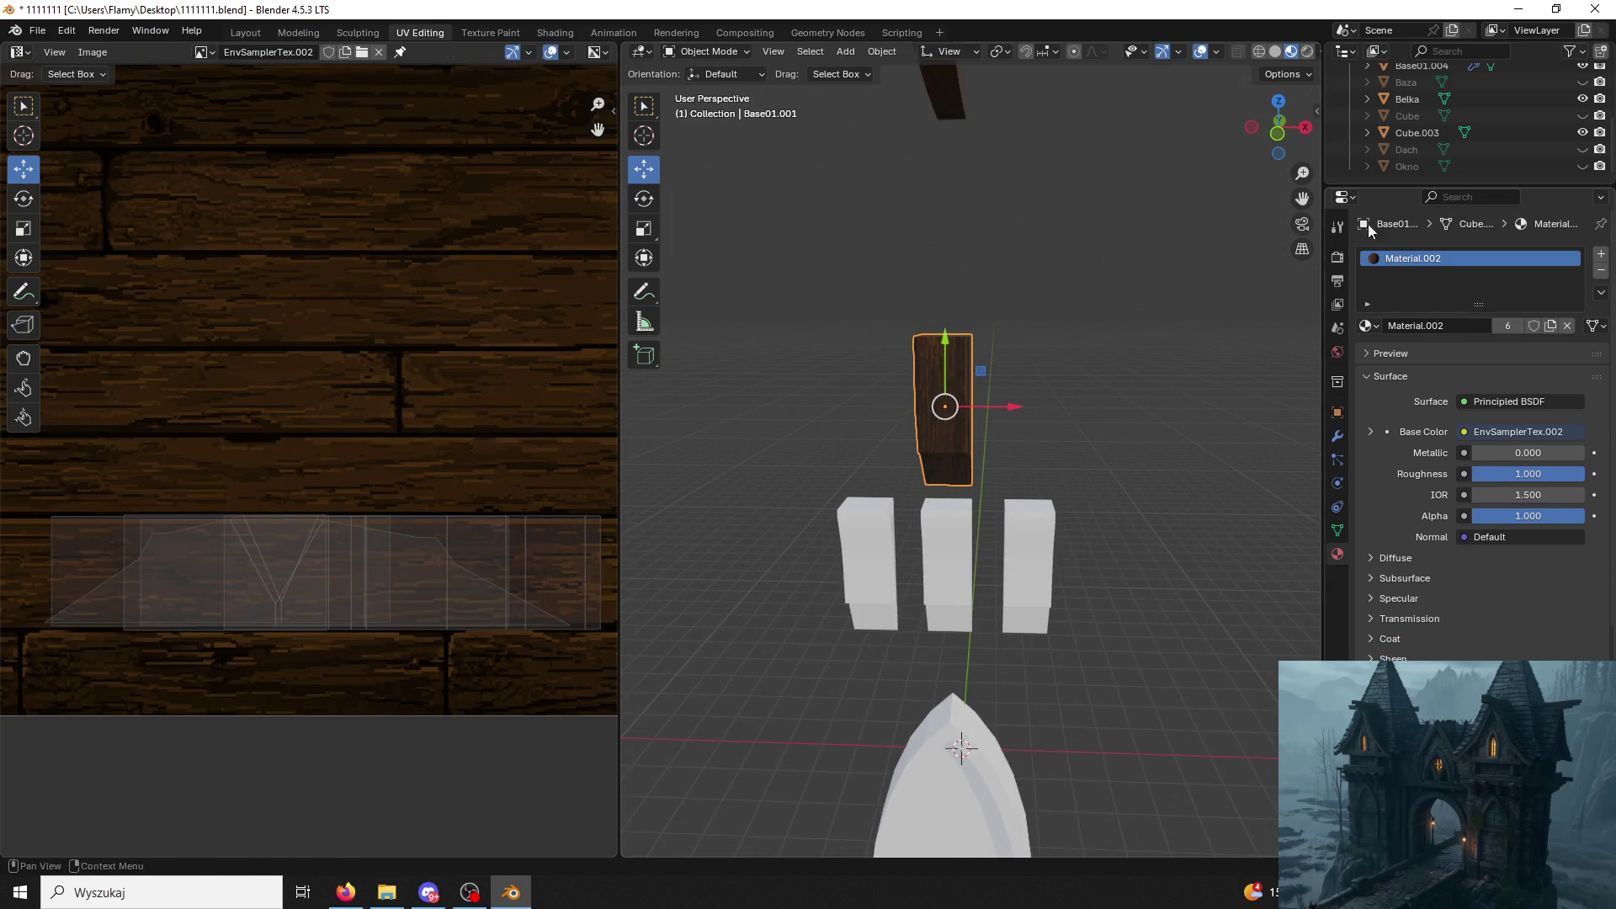
pyautogui.moveTo(1223, 232); pyautogui.dragTo(1219, 276, button='middle')
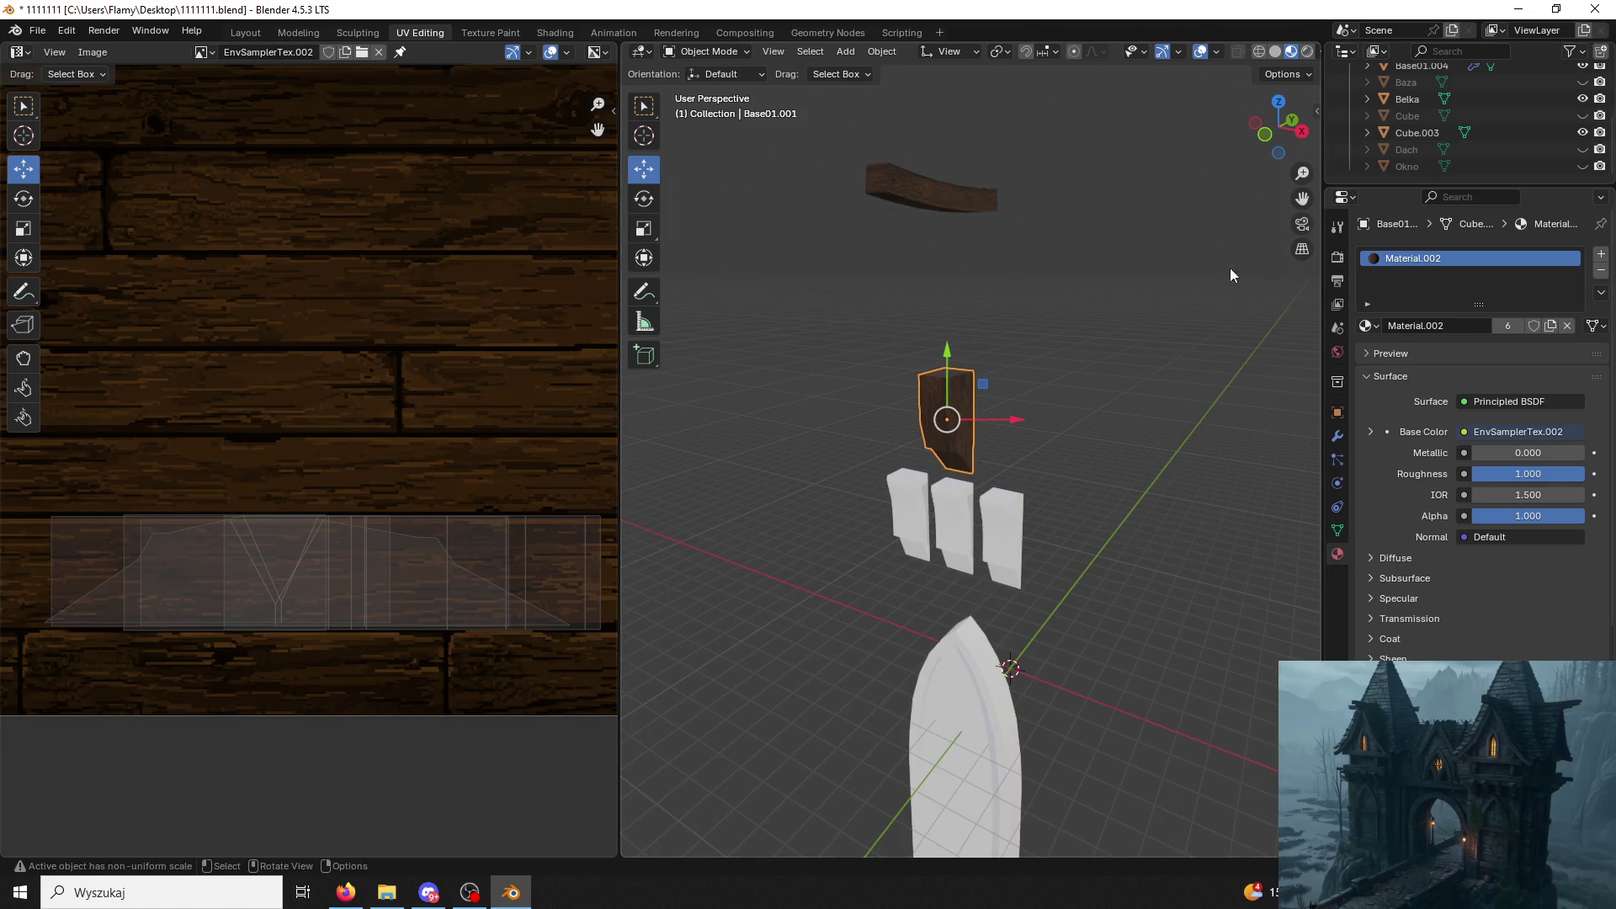
pyautogui.scroll(2, 1470, 154)
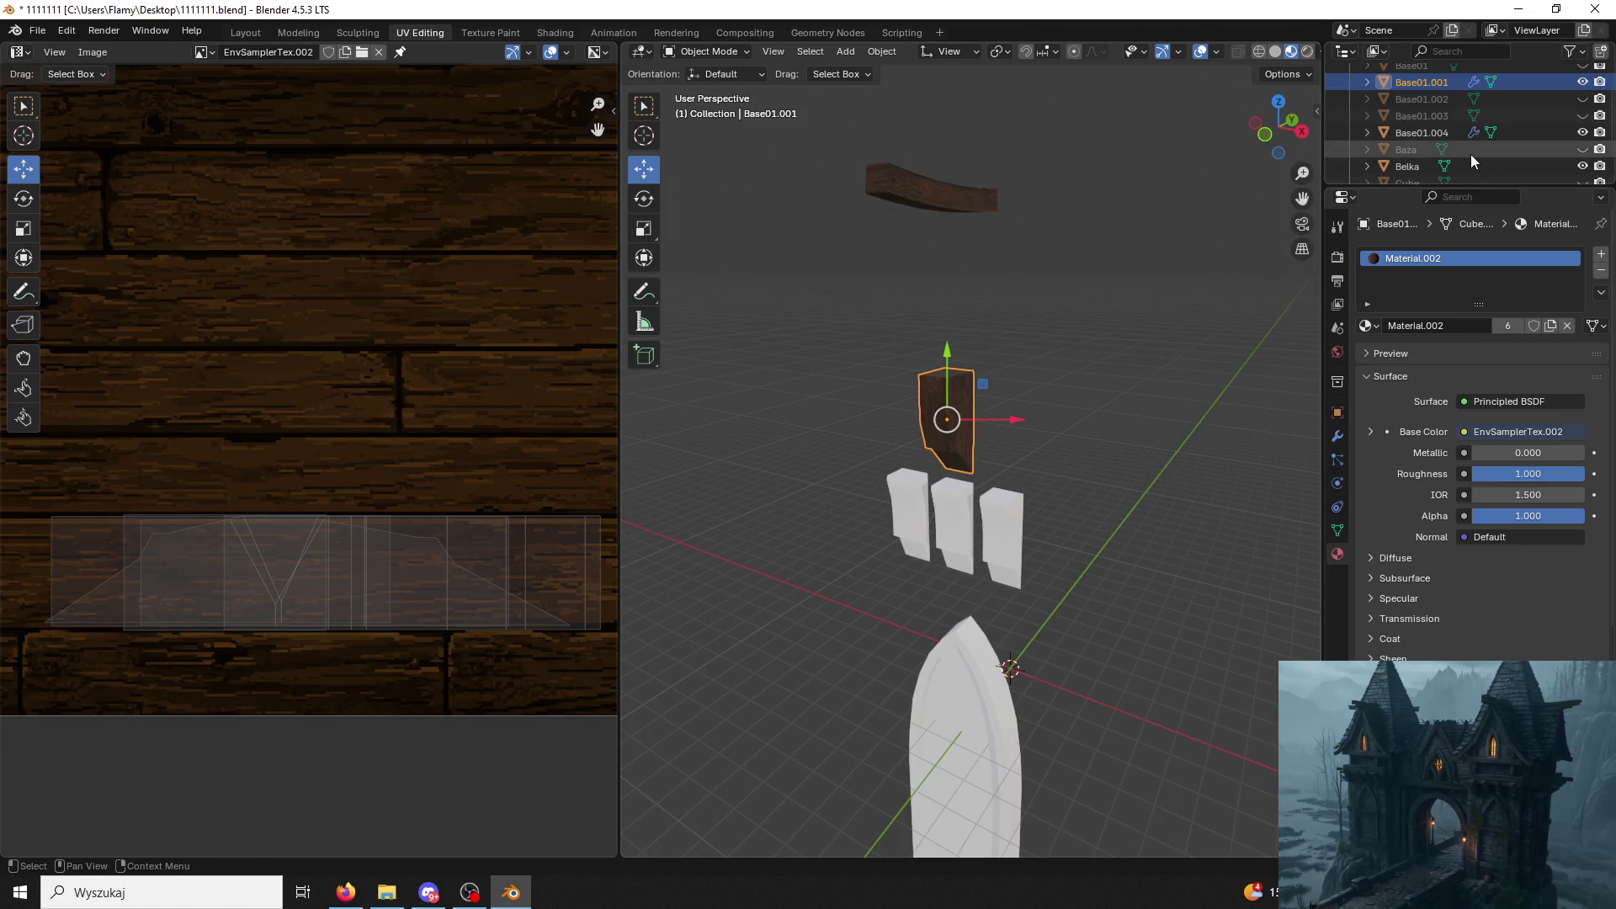
pyautogui.hotkey('alt', 'Tab')
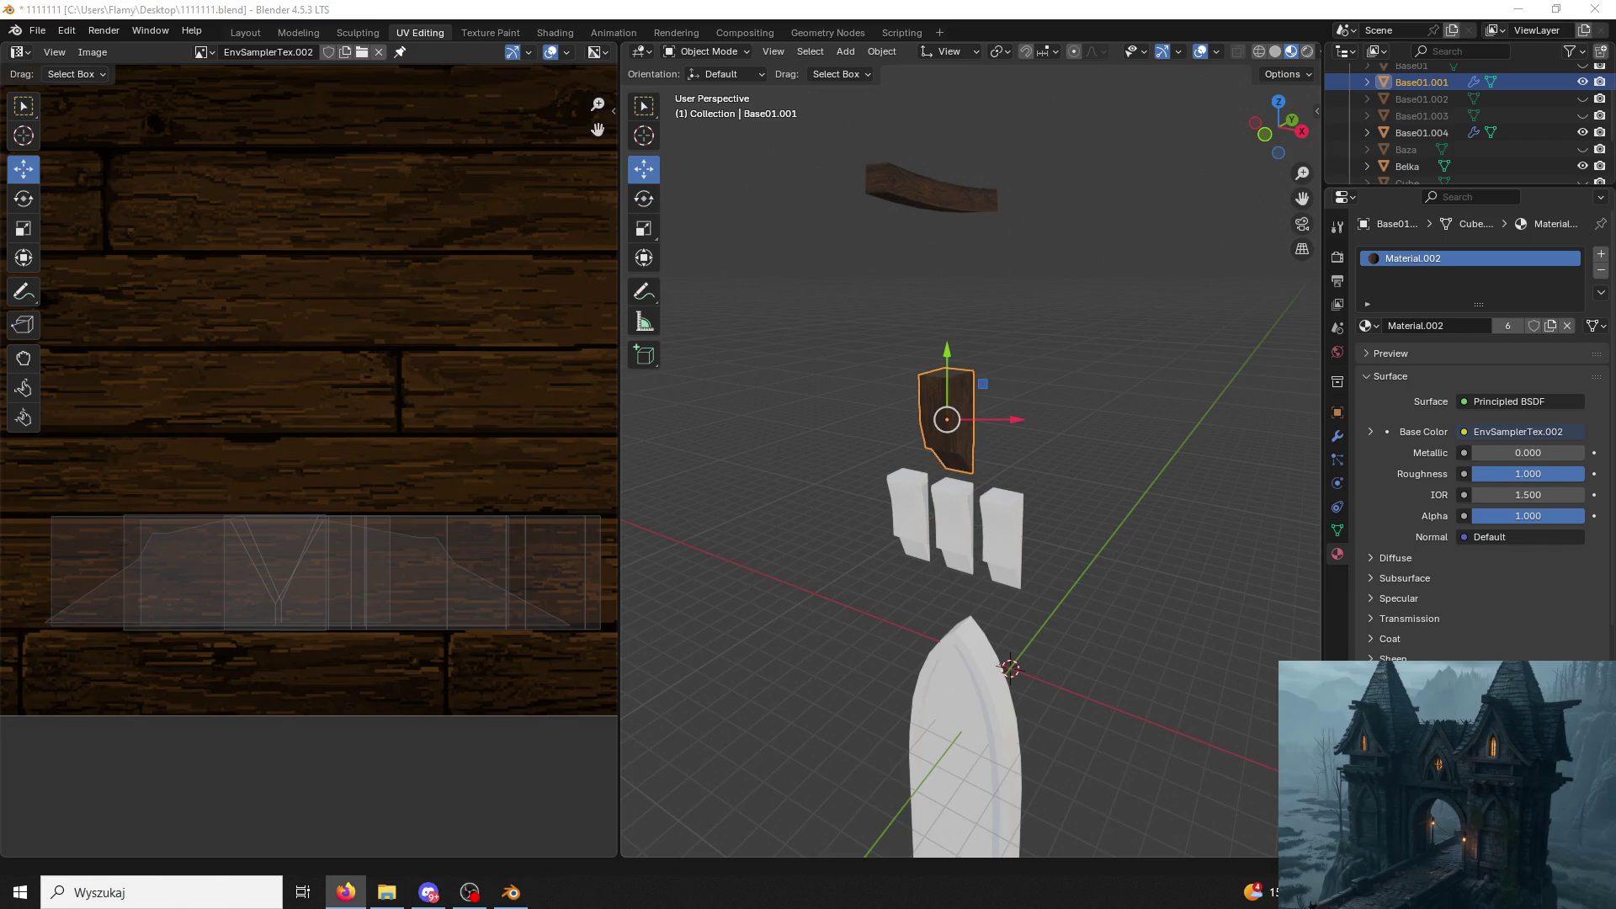
pyautogui.scroll(-1, 1486, 148)
pyautogui.click(1584, 122)
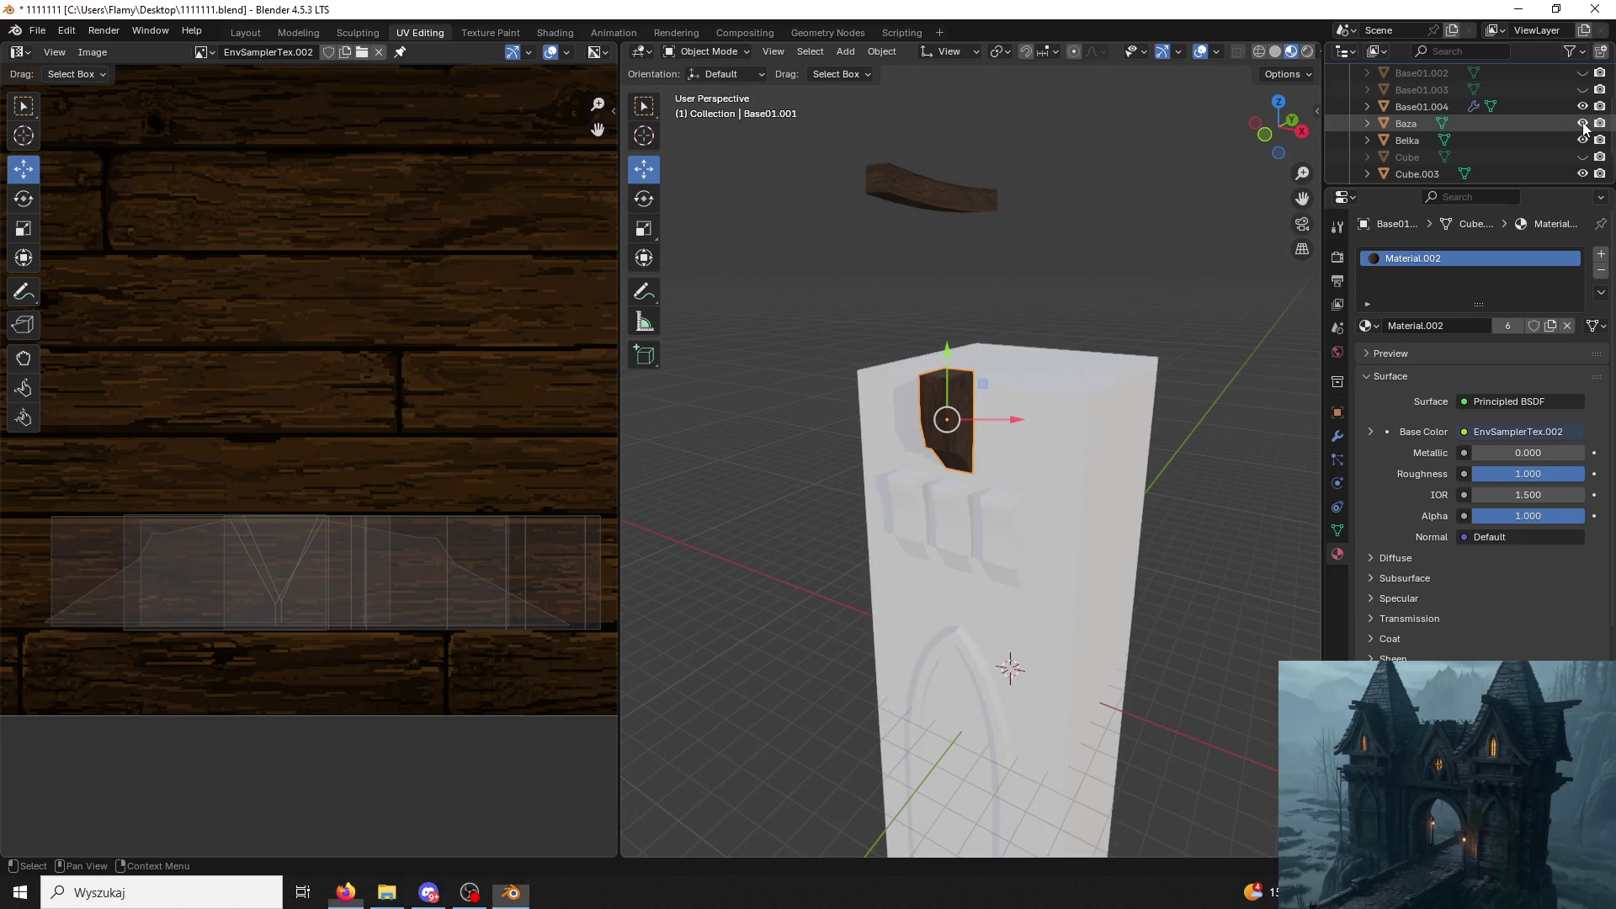
pyautogui.scroll(-2, 1566, 153)
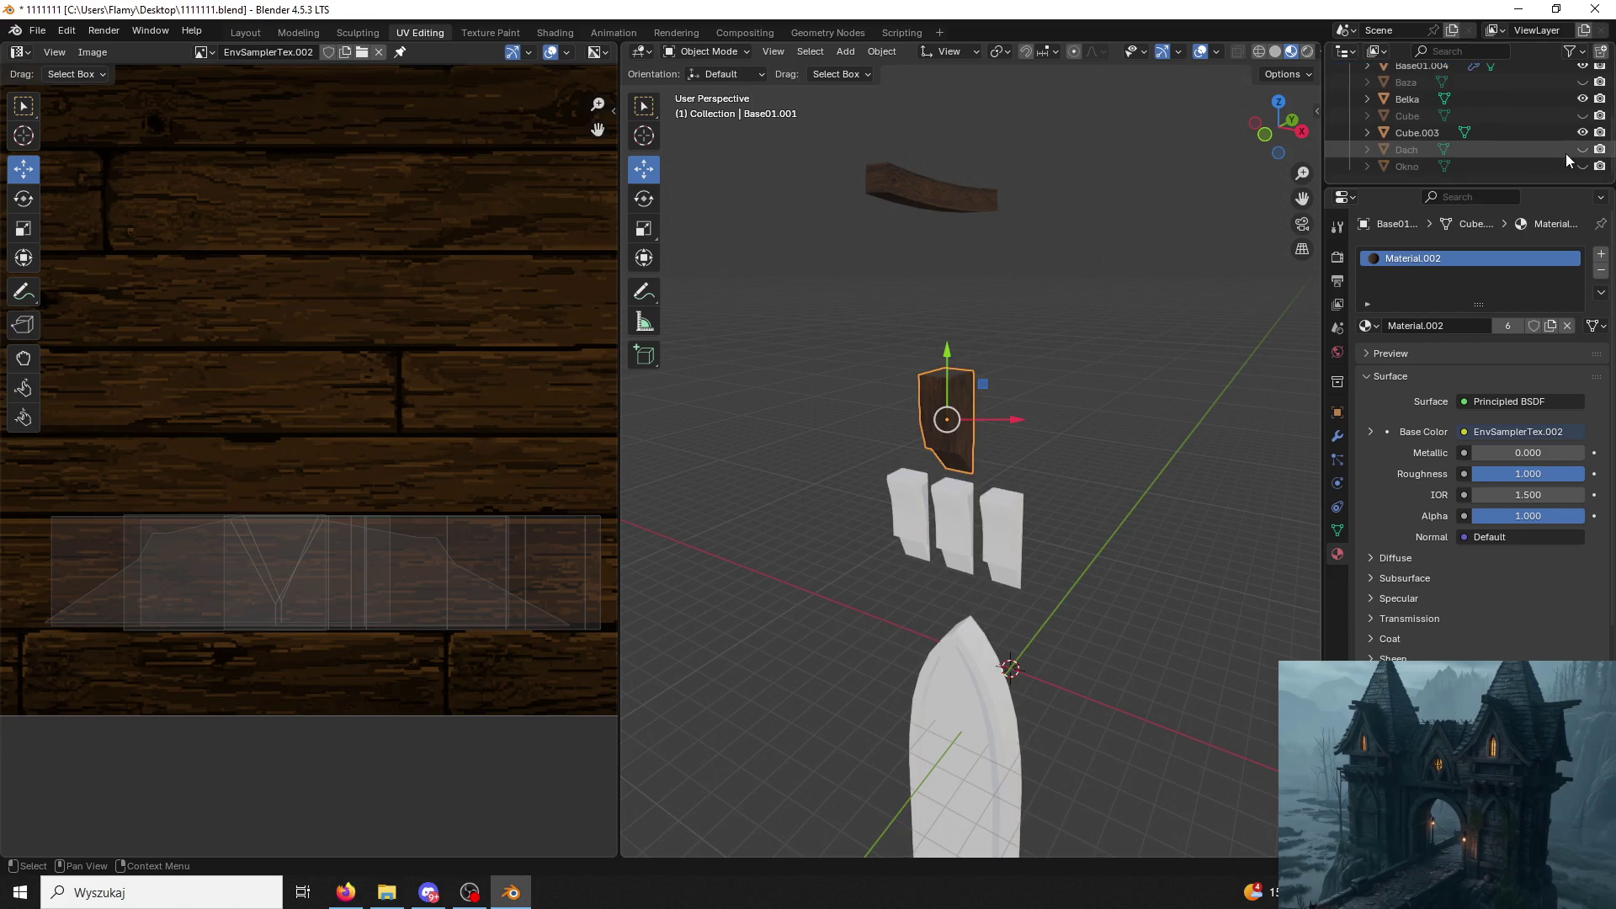
pyautogui.click(1584, 149)
pyautogui.click(1584, 150)
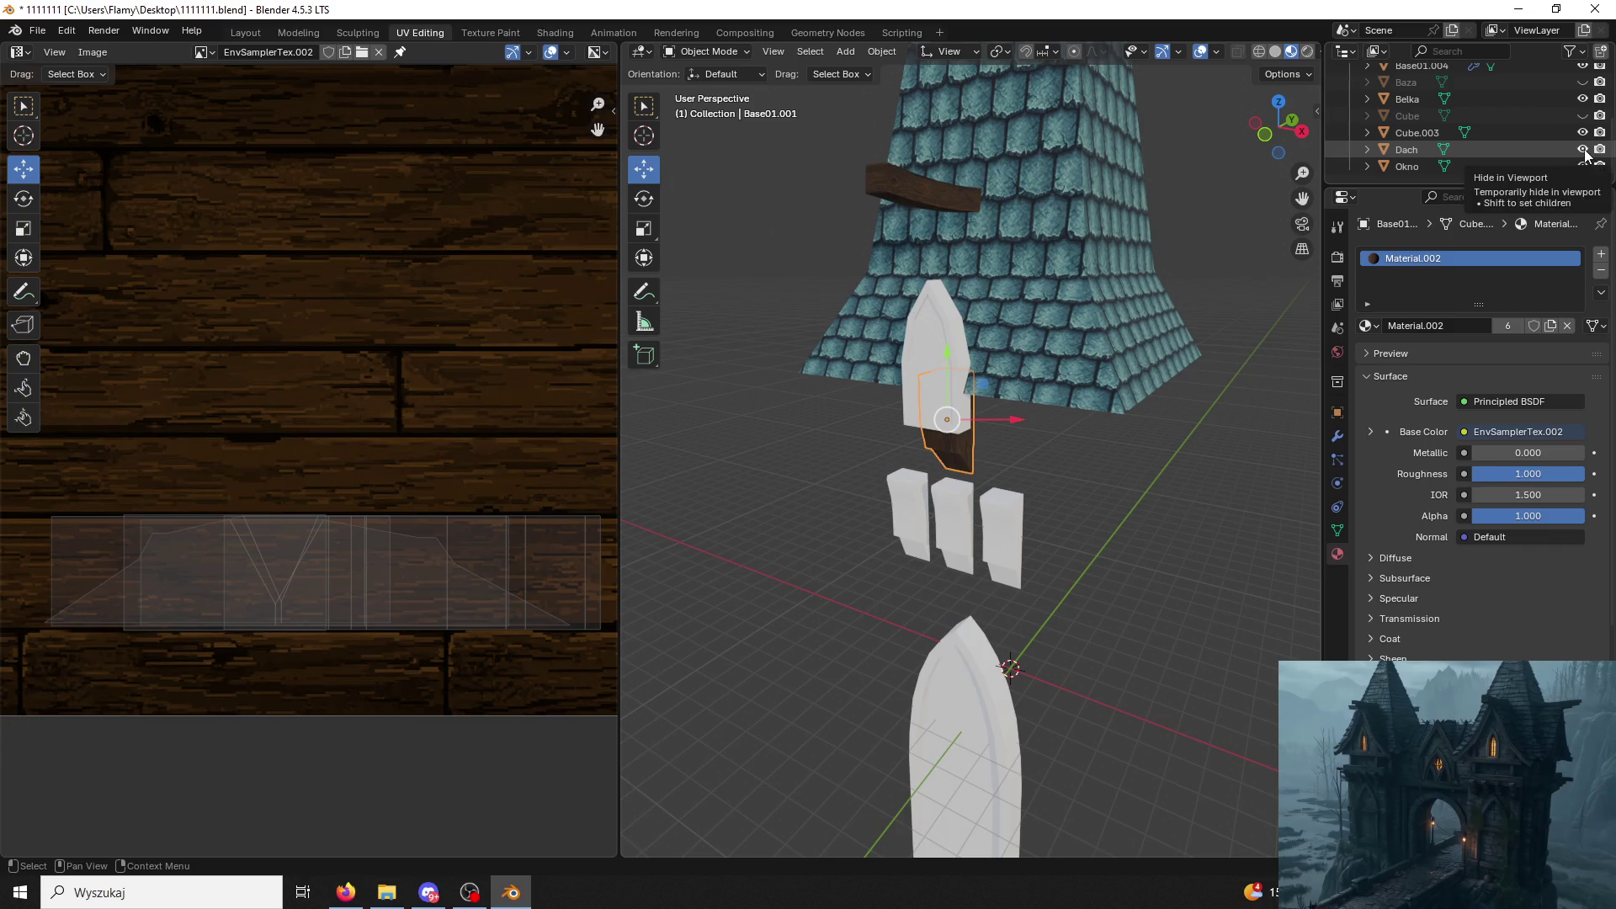
pyautogui.scroll(3, 1583, 149)
pyautogui.scroll(-2, 1585, 149)
pyautogui.click(1582, 149)
pyautogui.scroll(-2, 1582, 152)
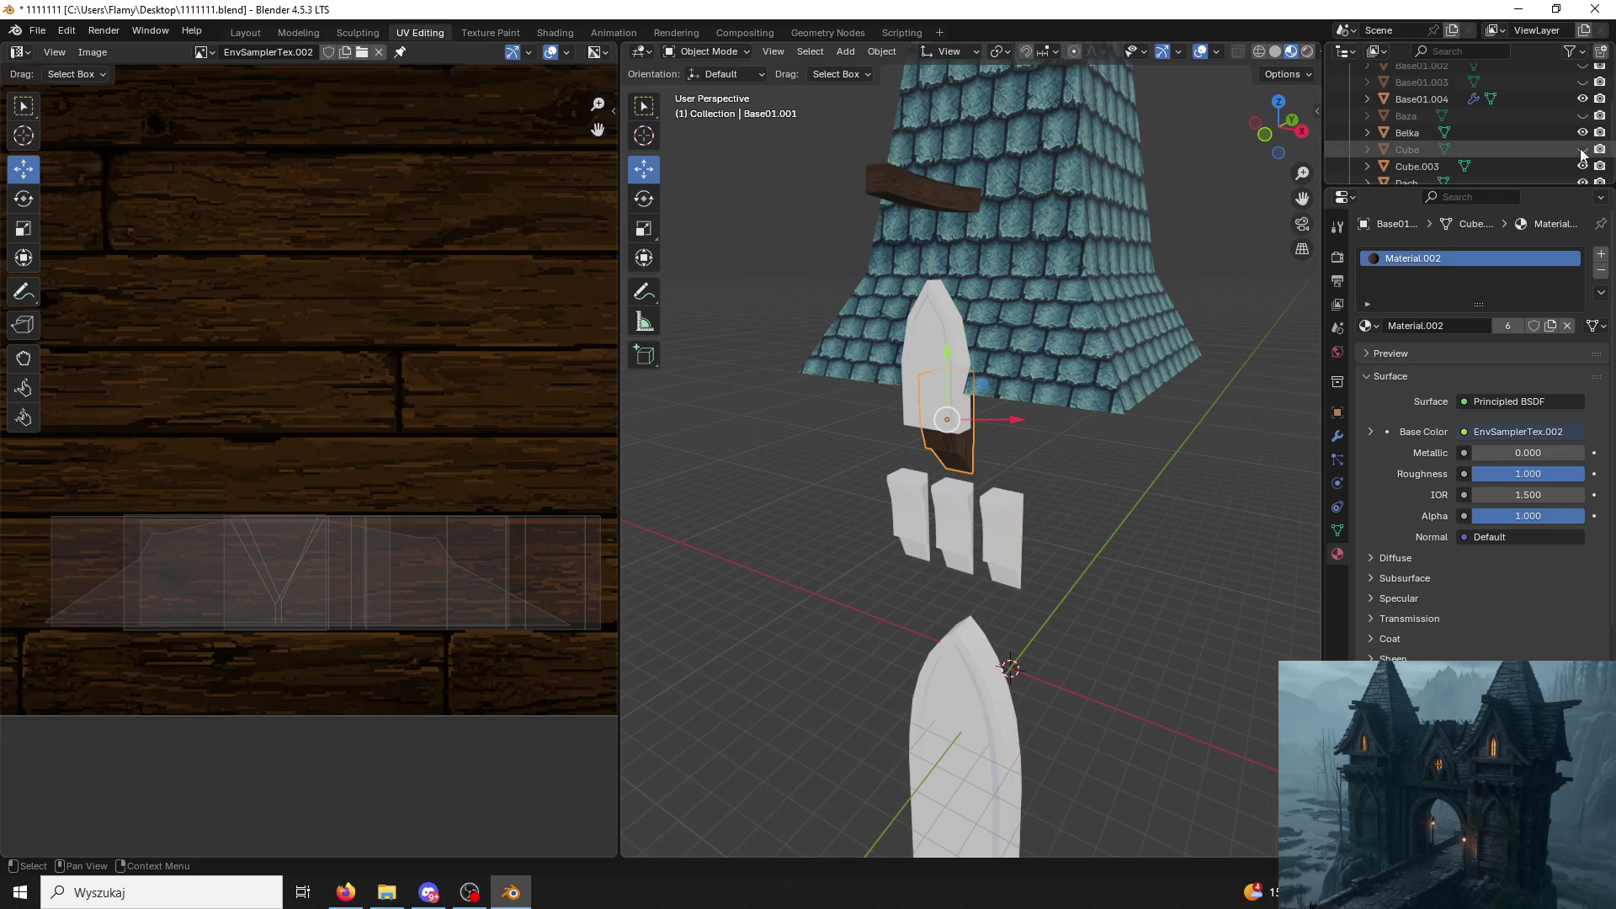
# Make the Cube dormer wall visible, hide the Cube.003 arch, and select the Cube wall.
pyautogui.click(1583, 149)
pyautogui.click(1583, 150)
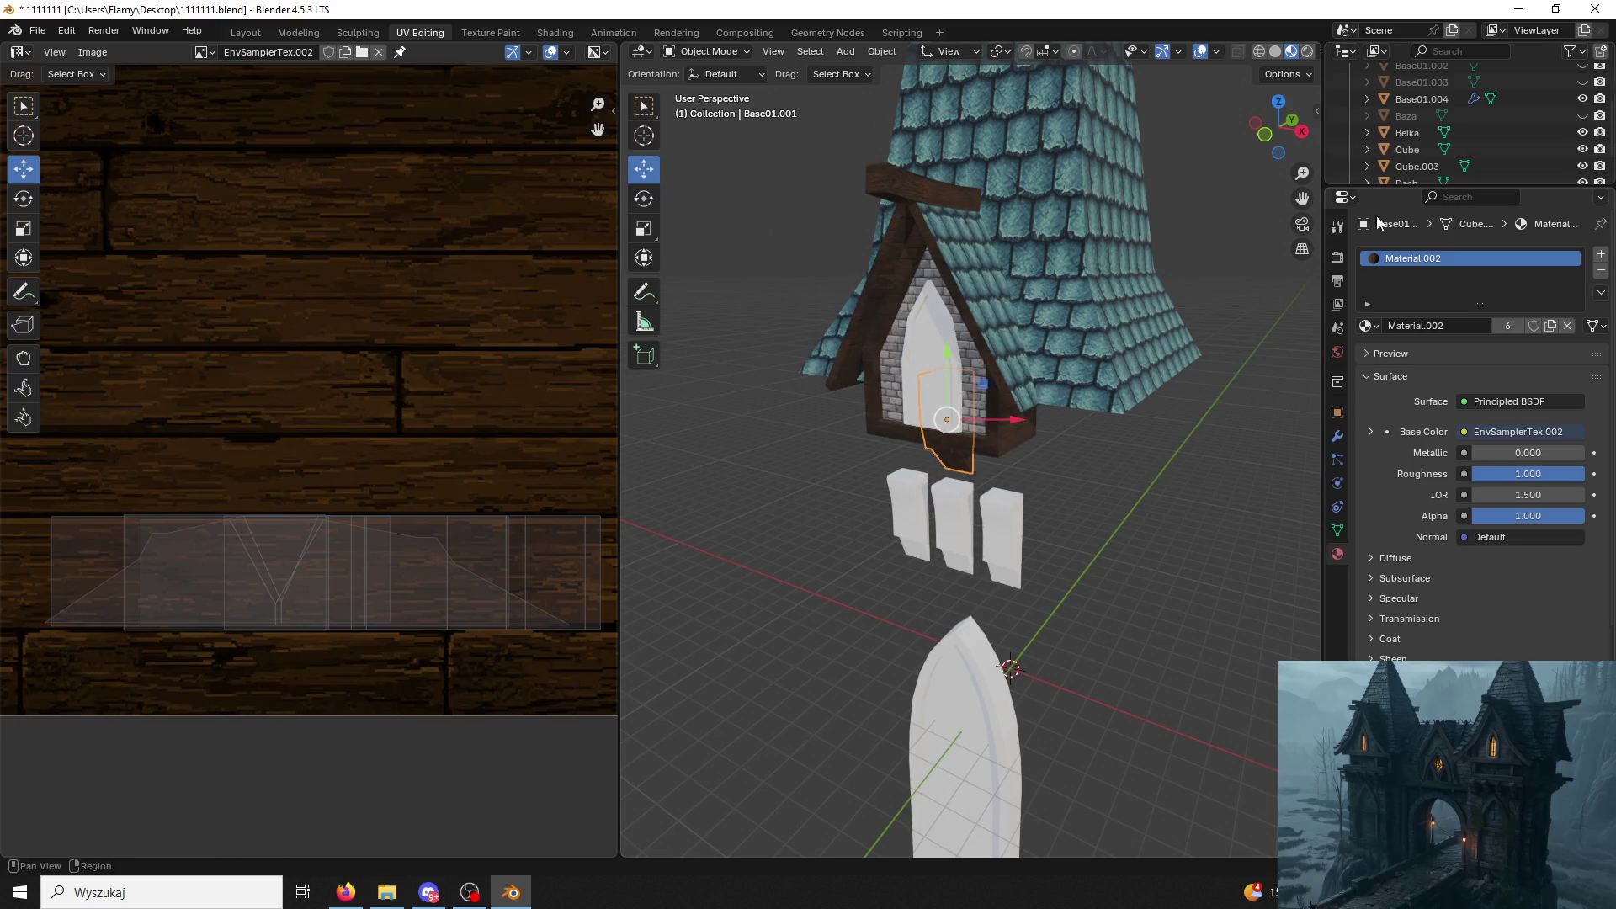
pyautogui.click(1581, 166)
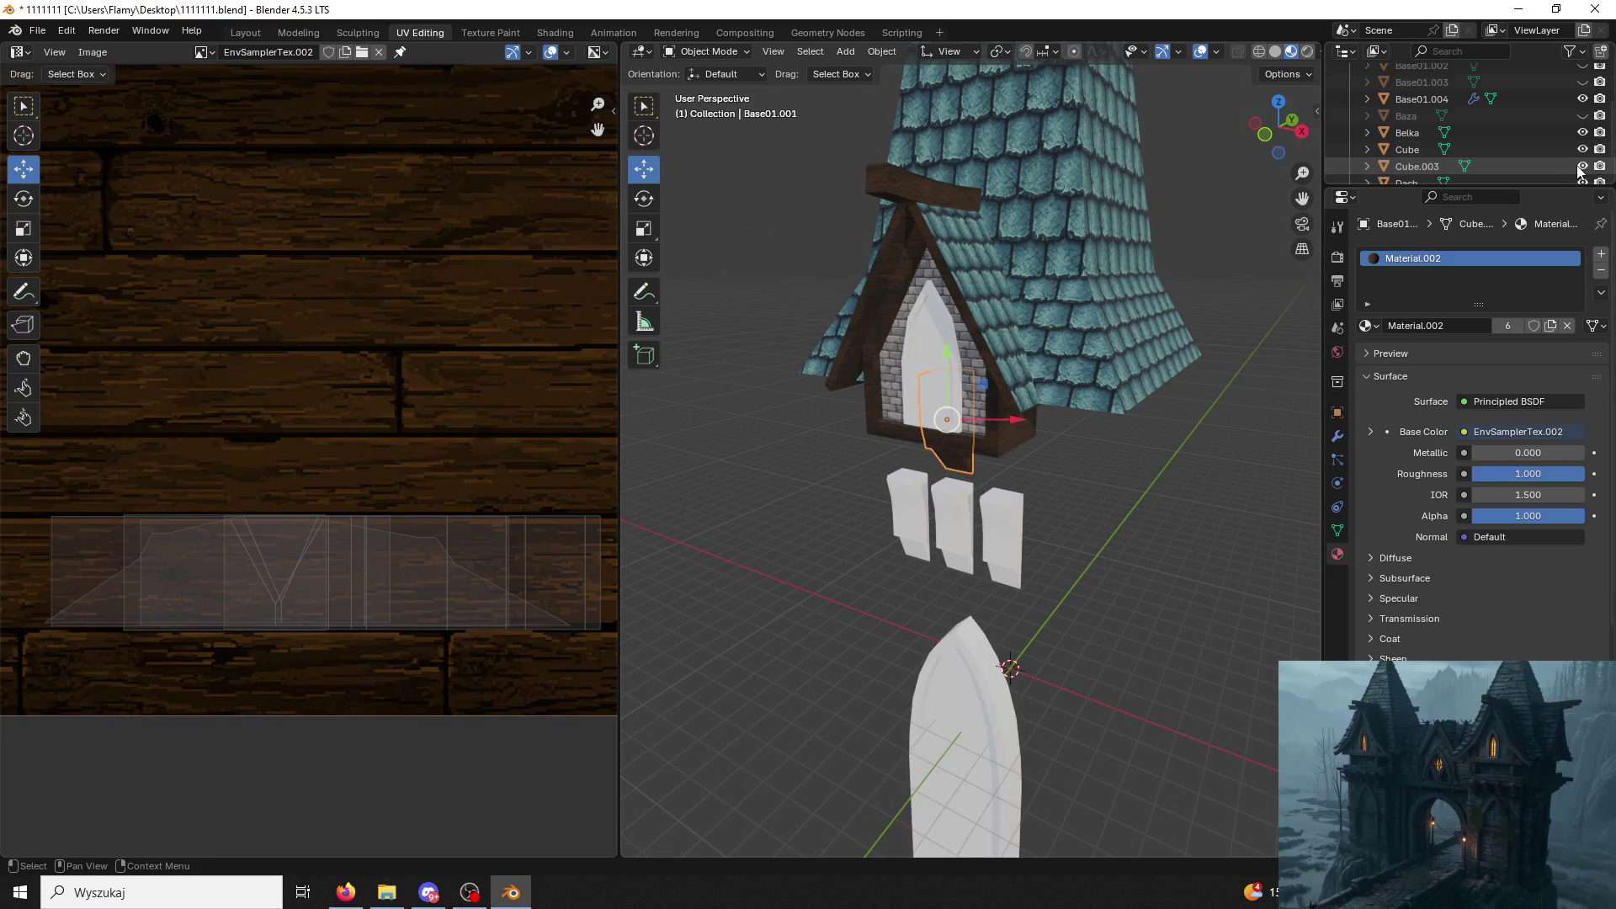
pyautogui.click(1582, 149)
pyautogui.click(1582, 149)
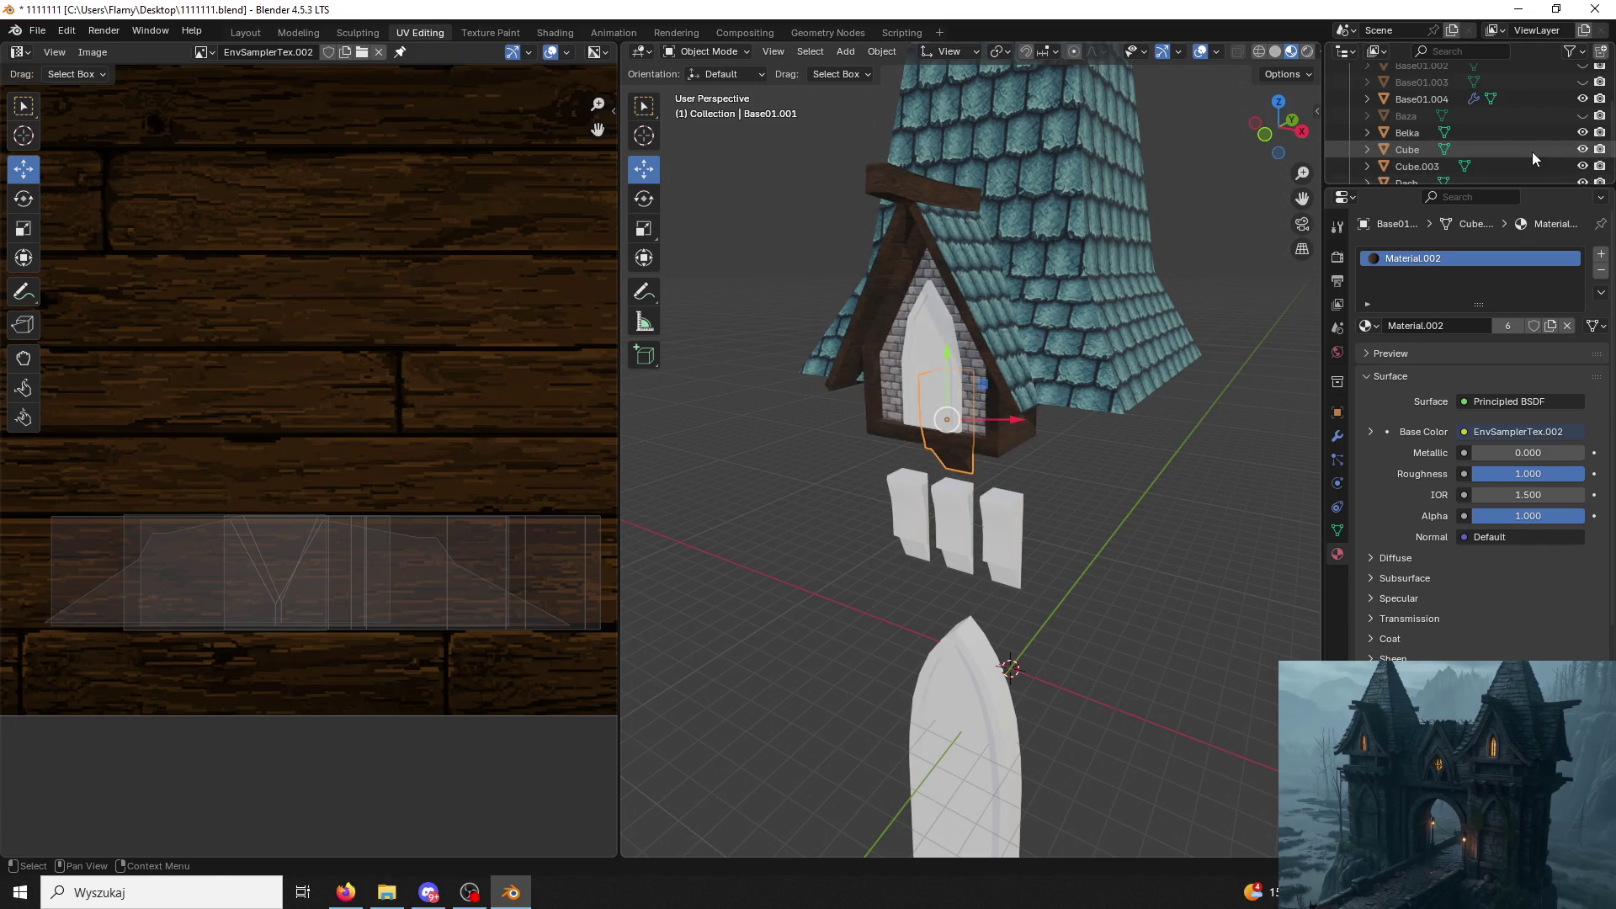
pyautogui.click(1532, 152)
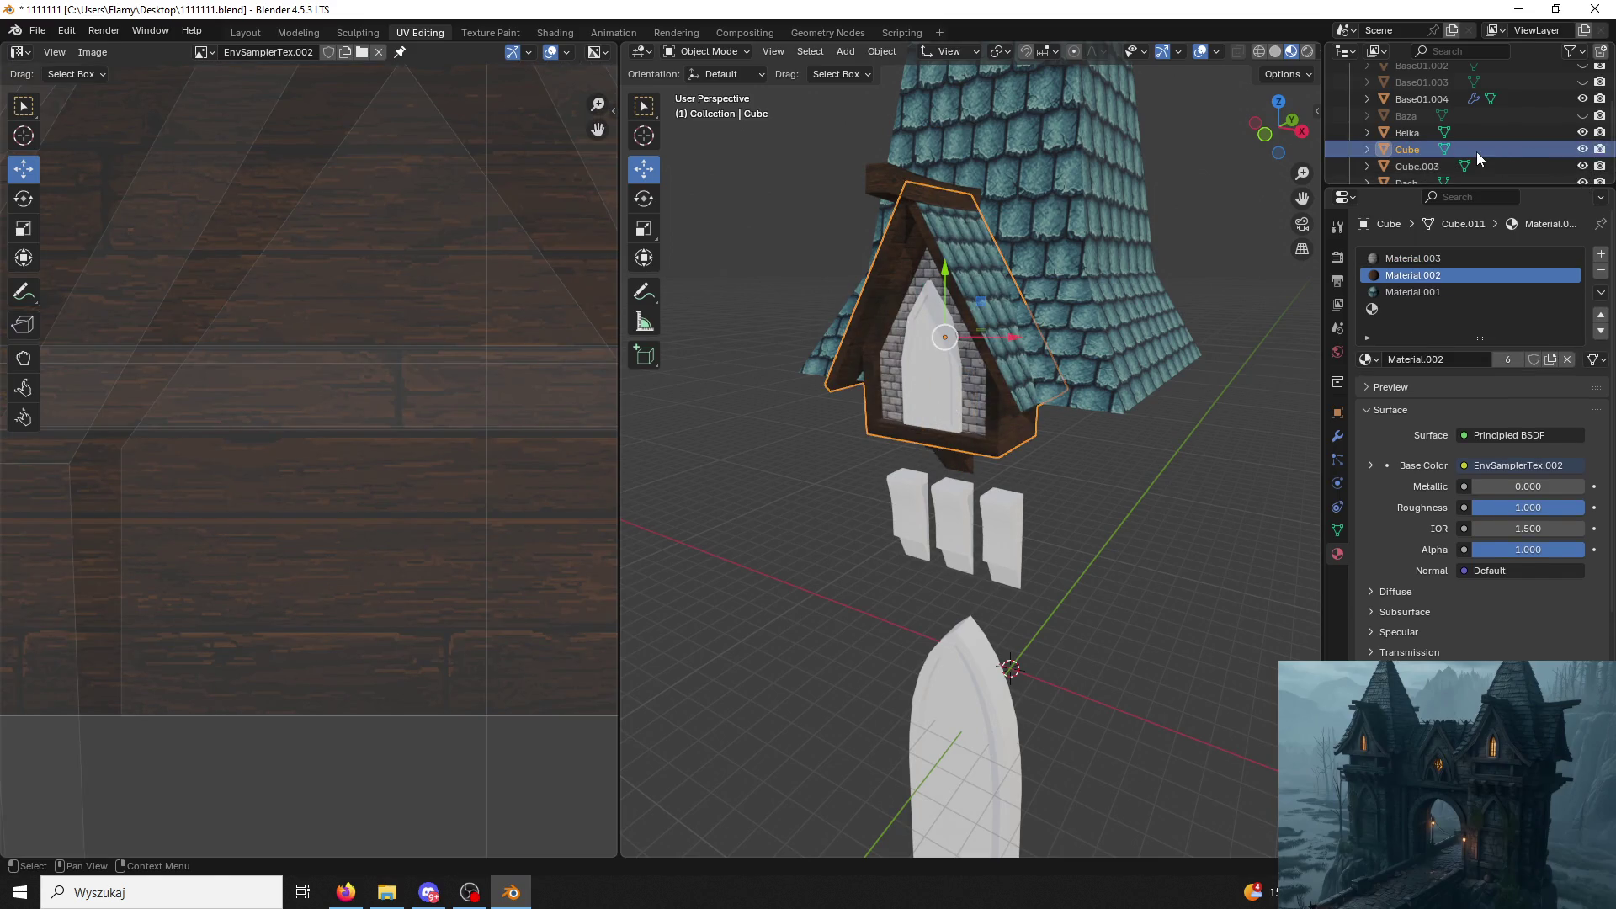
# Rename the Cube dormer wall to Okno, which Blender stores as Okno.001.
pyautogui.doubleClick(1409, 151)
pyautogui.write('Ok')
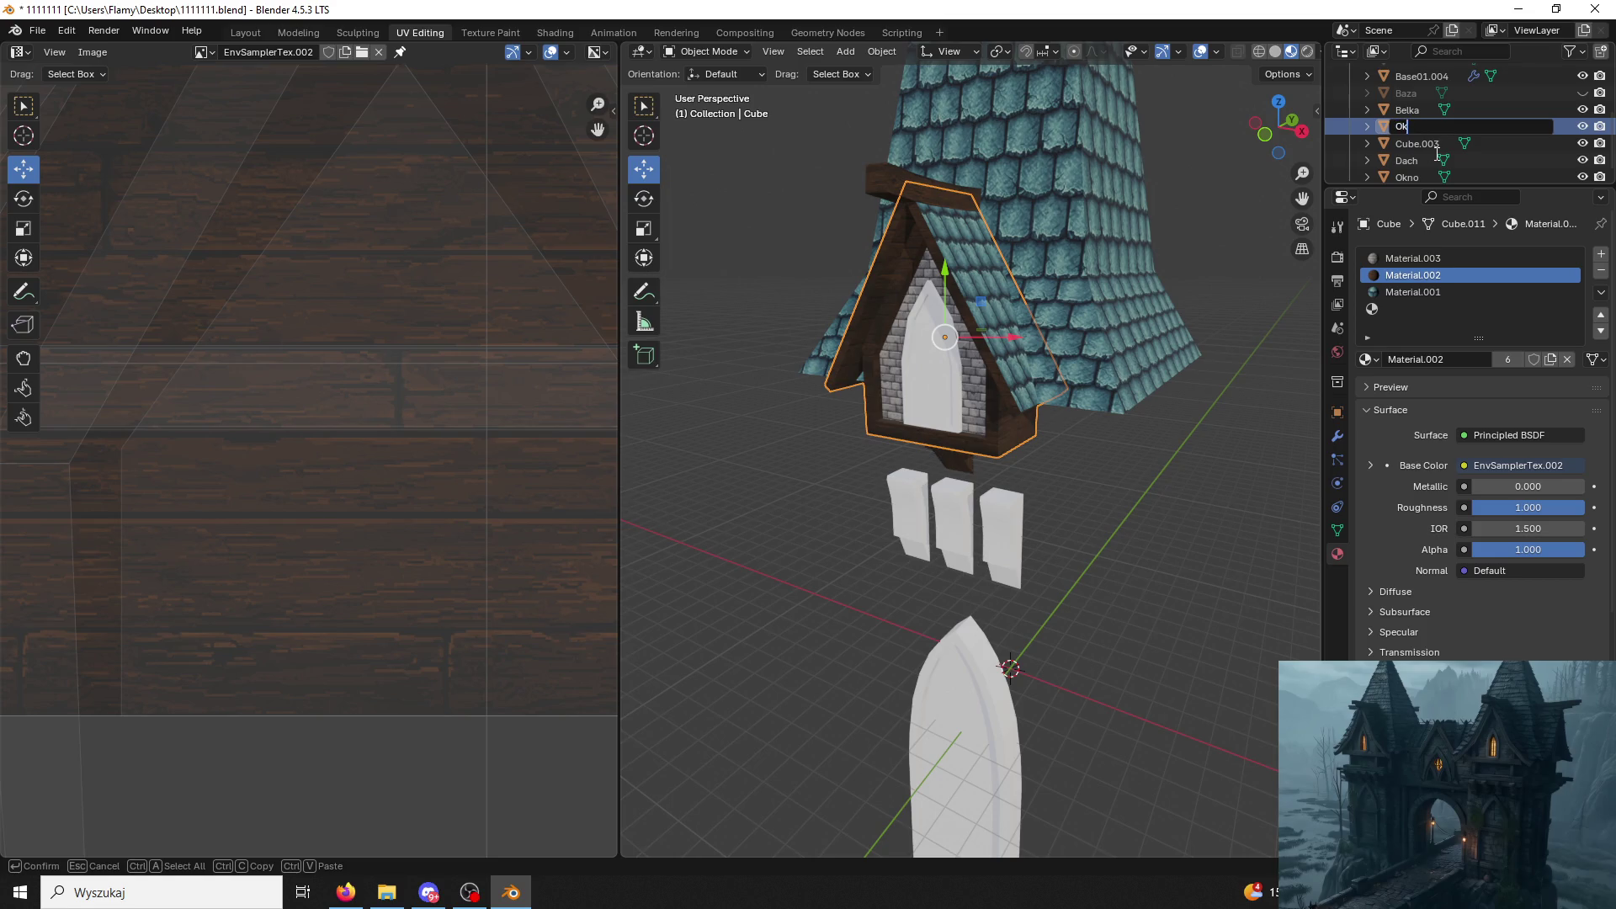
pyautogui.write('no')
pyautogui.press('Return')
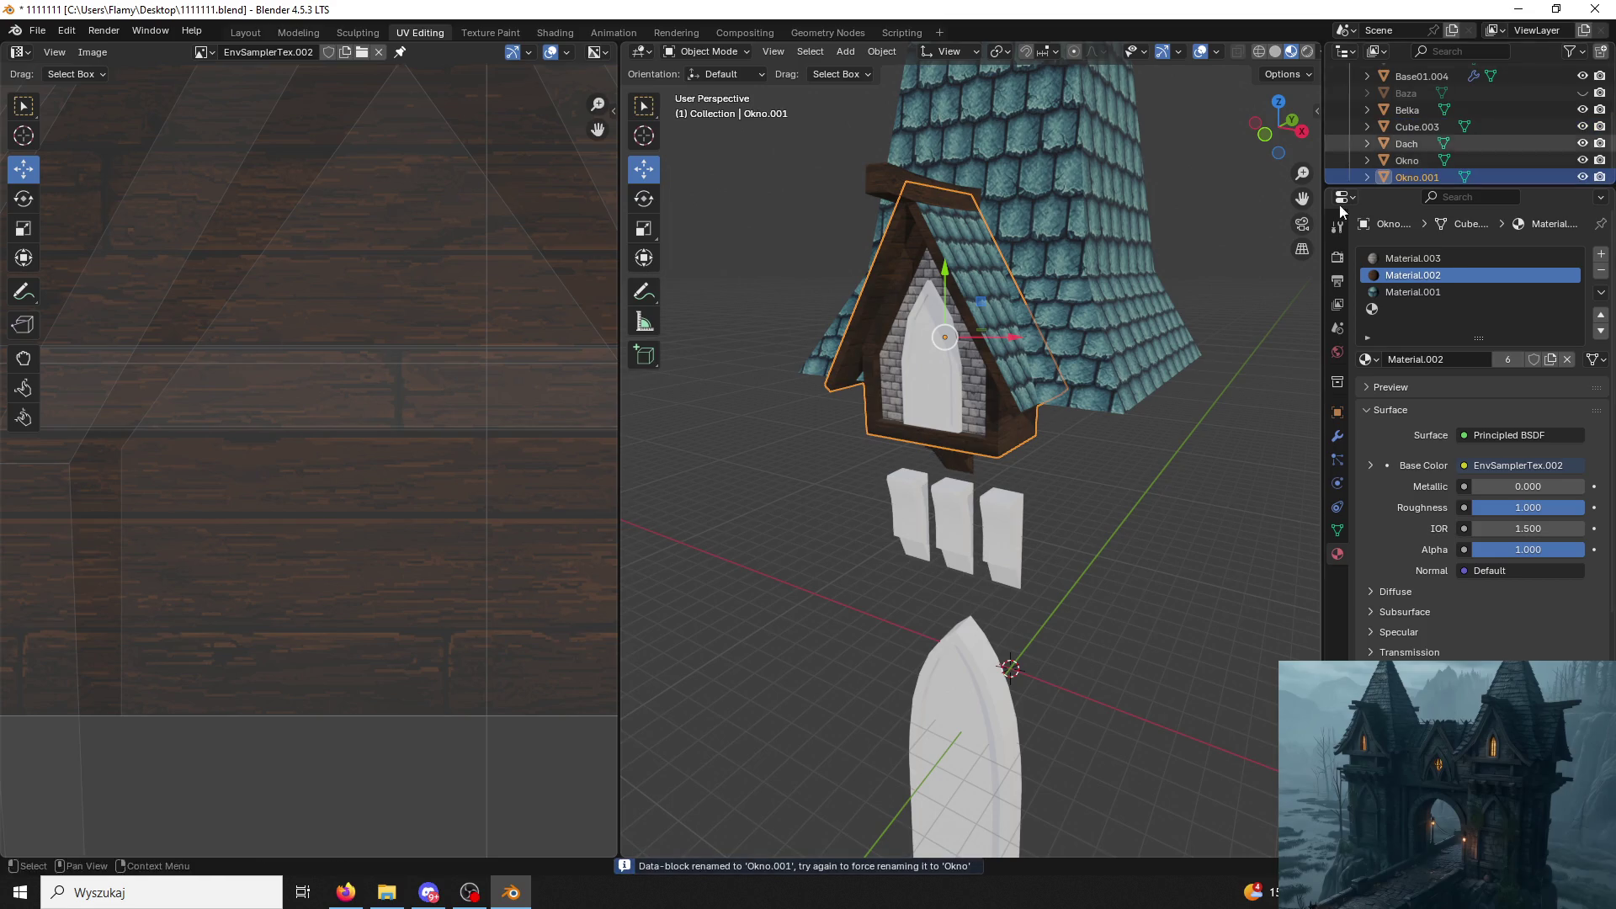
pyautogui.moveTo(1302, 202); pyautogui.dragTo(1168, 252, button='middle')
# Select the wooden post below the window and switch to a front orthographic view.
pyautogui.click(975, 450)
pyautogui.click(1005, 505)
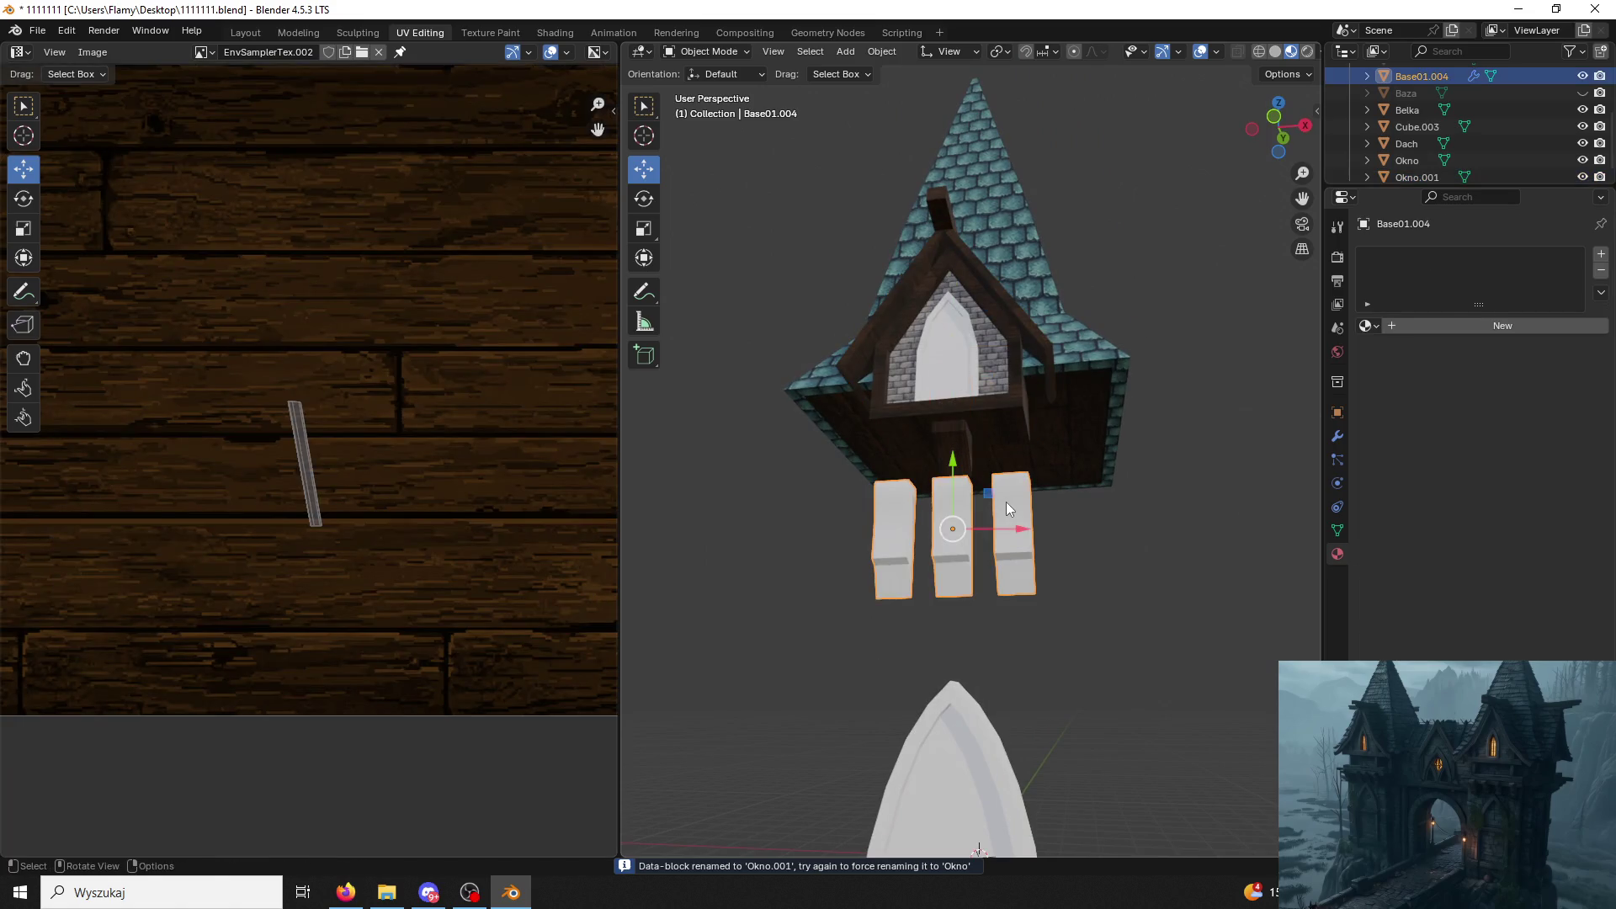
pyautogui.scroll(2, 955, 428)
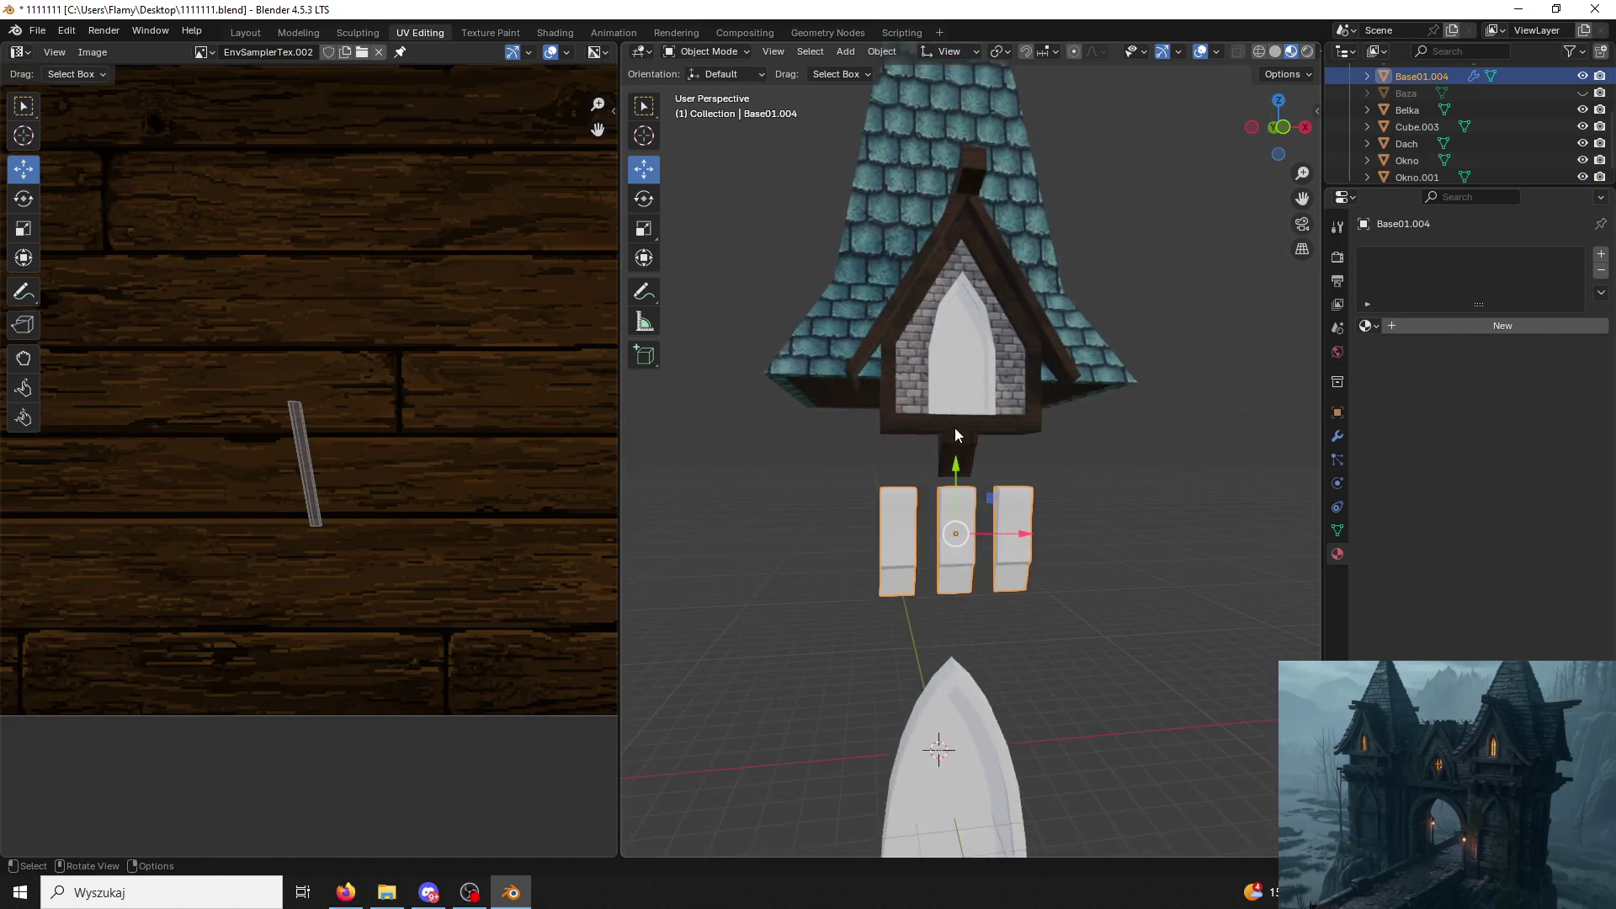
pyautogui.scroll(3, 957, 442)
pyautogui.click(956, 442)
pyautogui.scroll(2, 1011, 430)
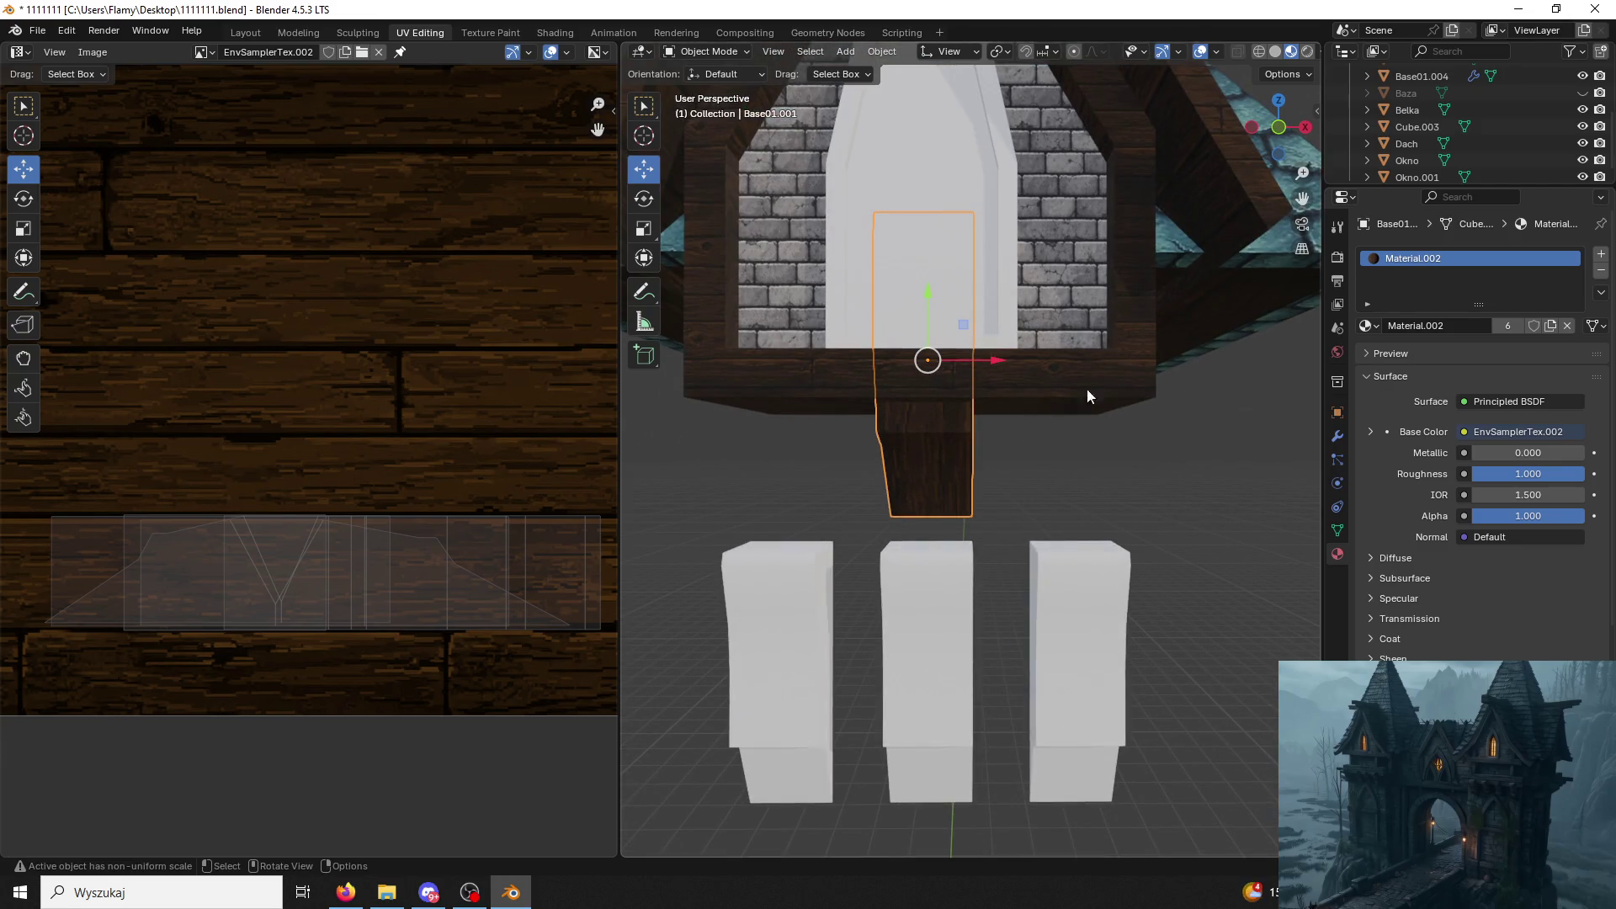
pyautogui.click(1281, 128)
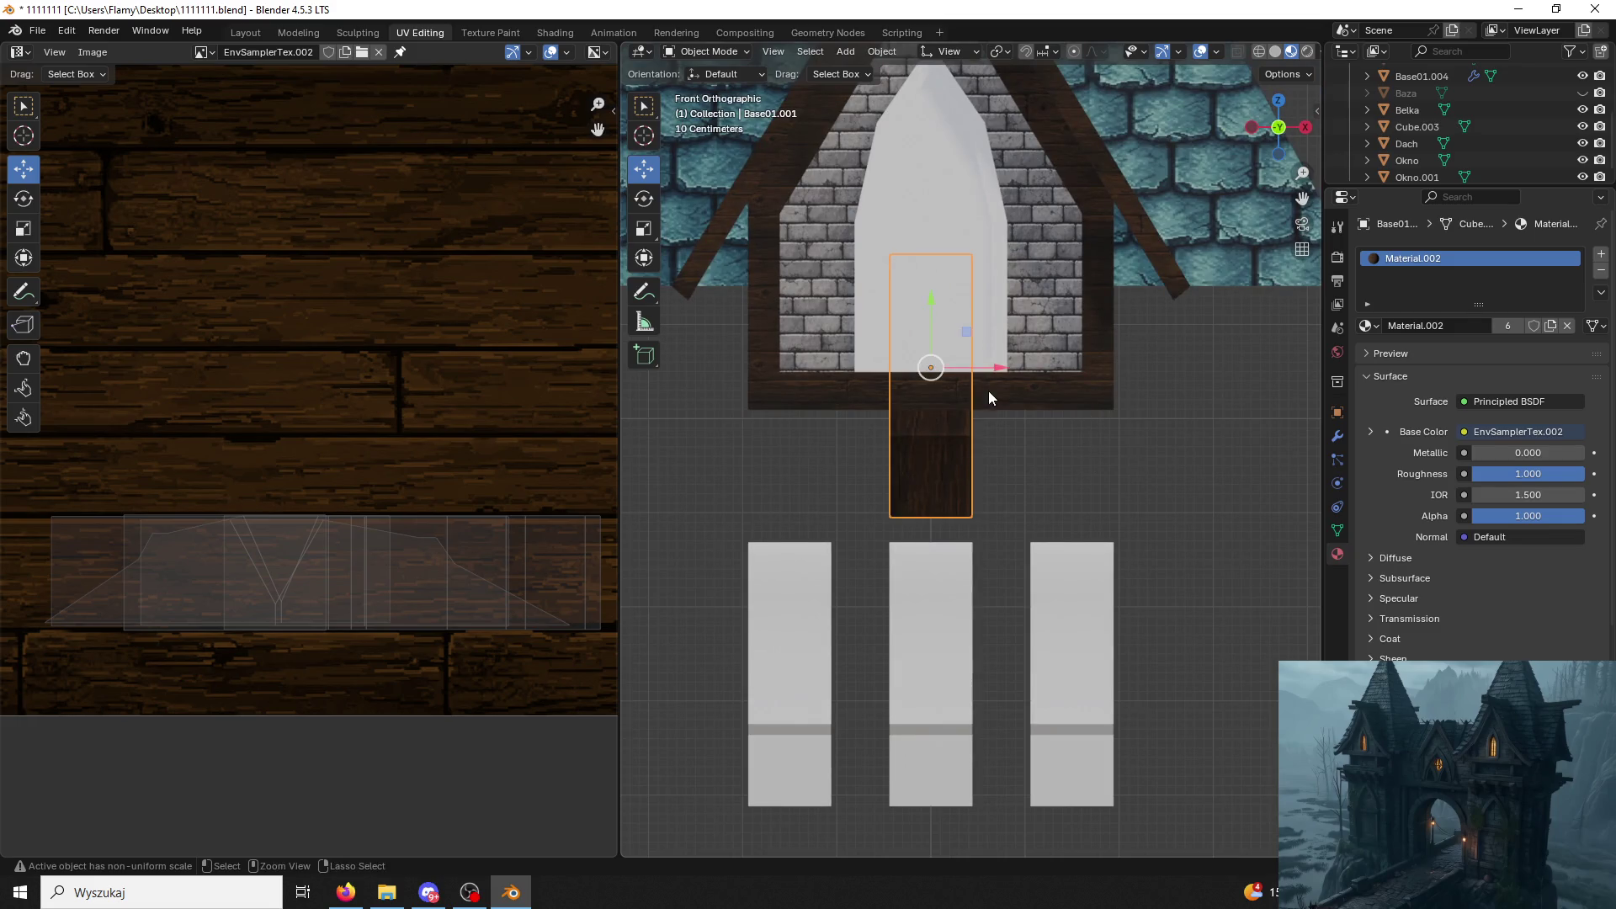
# Paste a copy of the post, slide it right along X, and set its Location X to 1.5 m.
pyautogui.hotkey('ctrl', 'c')
pyautogui.hotkey('ctrl', 'v')
pyautogui.press('g')
pyautogui.press('x')
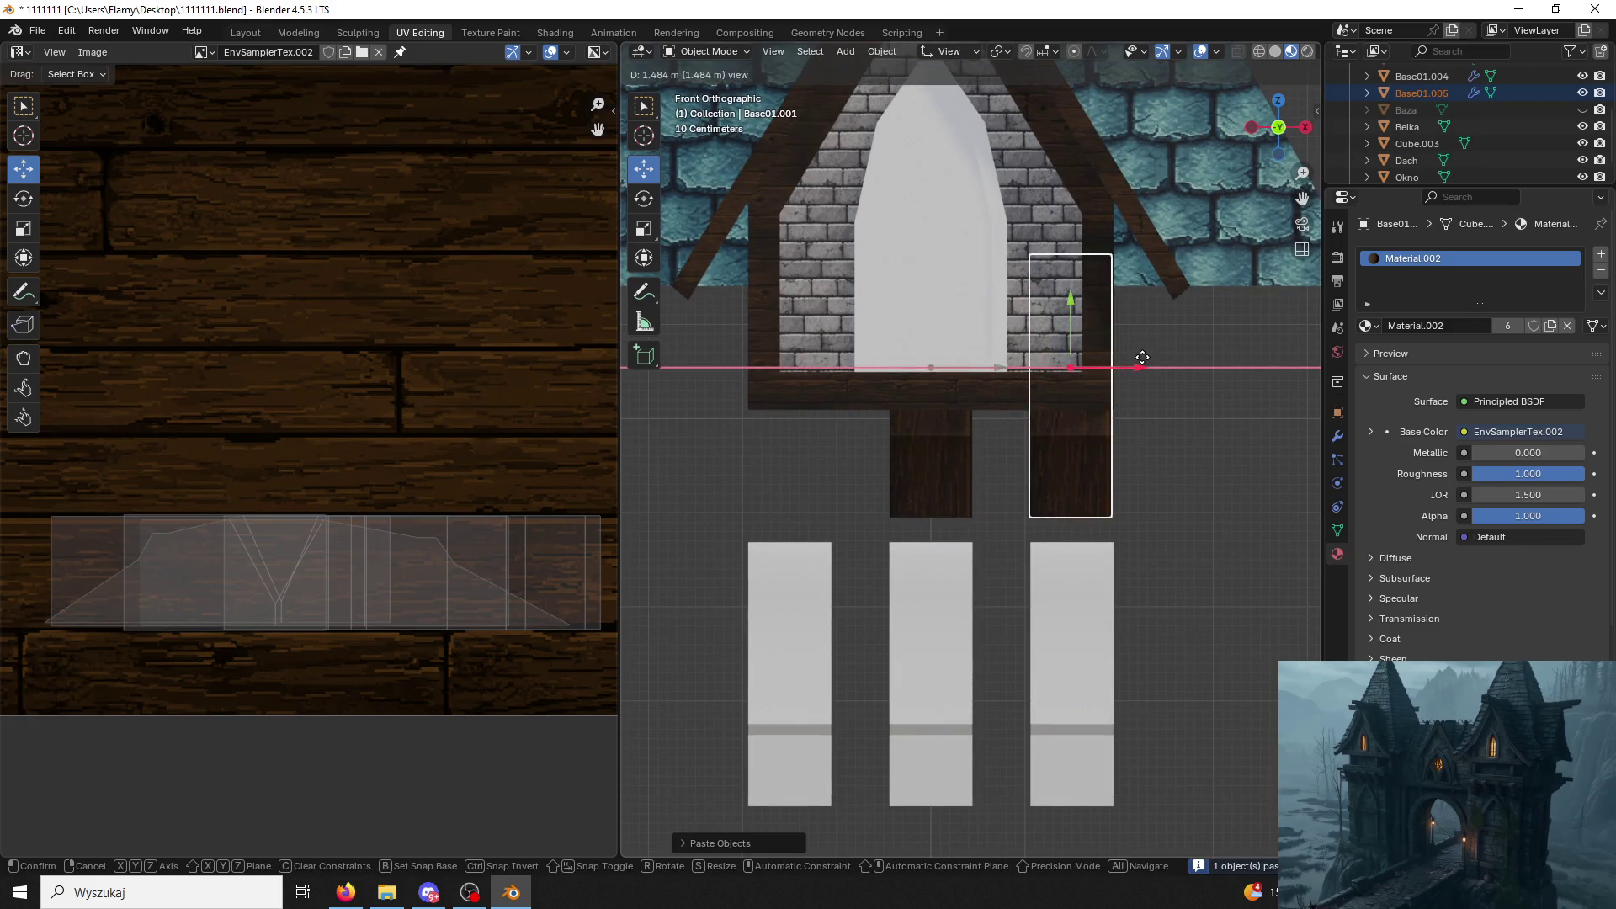
pyautogui.click(1141, 358)
pyautogui.click(1339, 414)
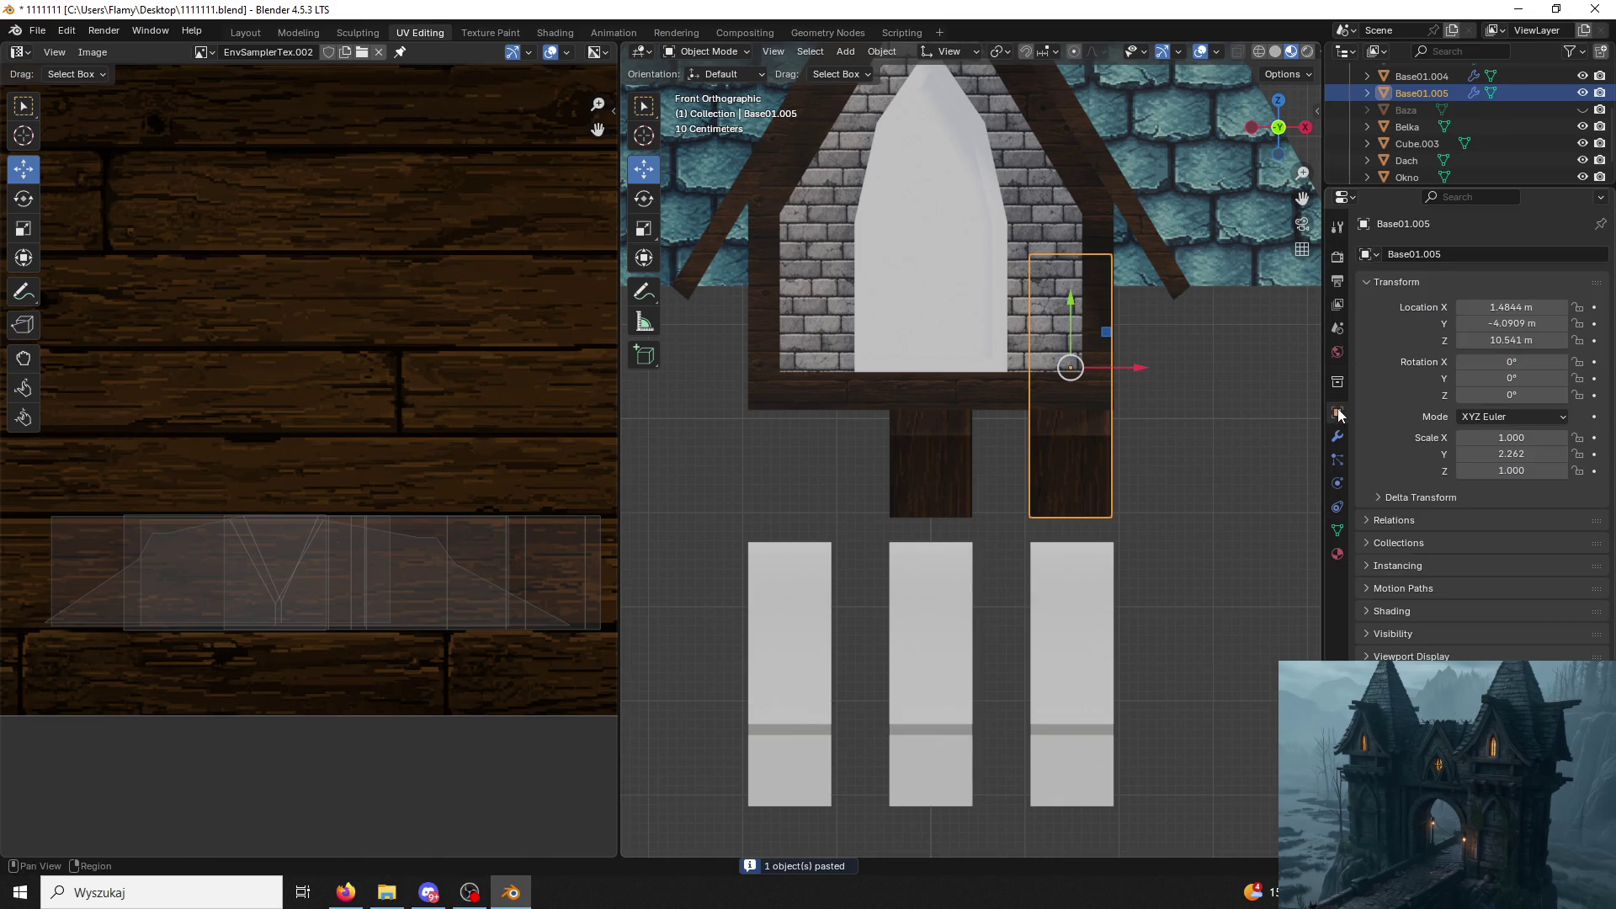
pyautogui.doubleClick(1538, 309)
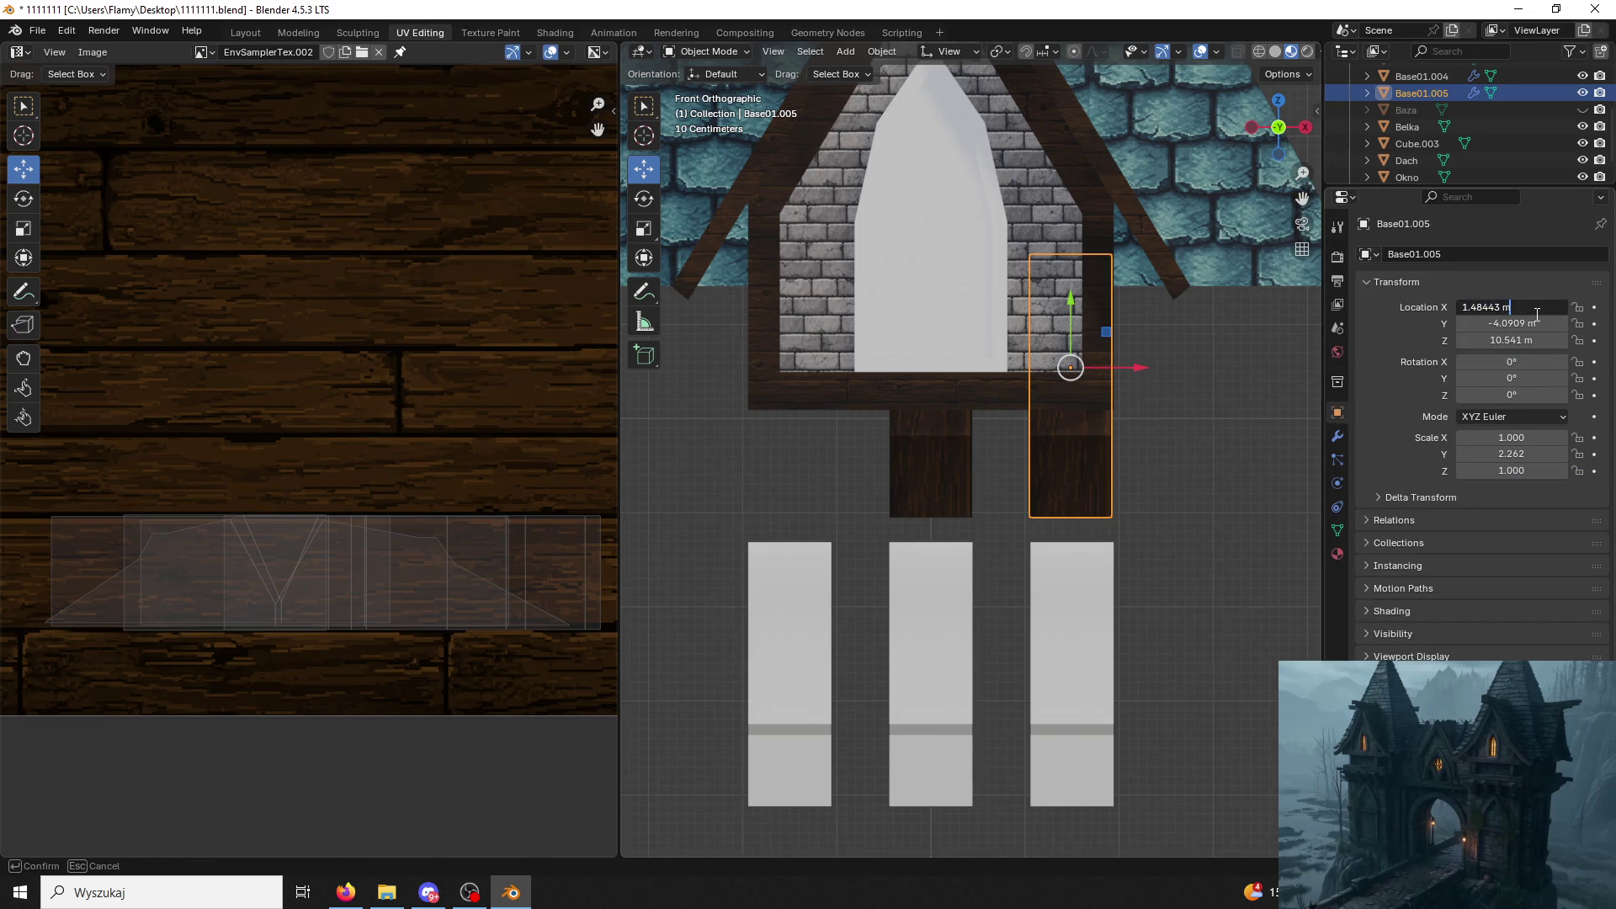
pyautogui.write('5')
pyautogui.press('Return')
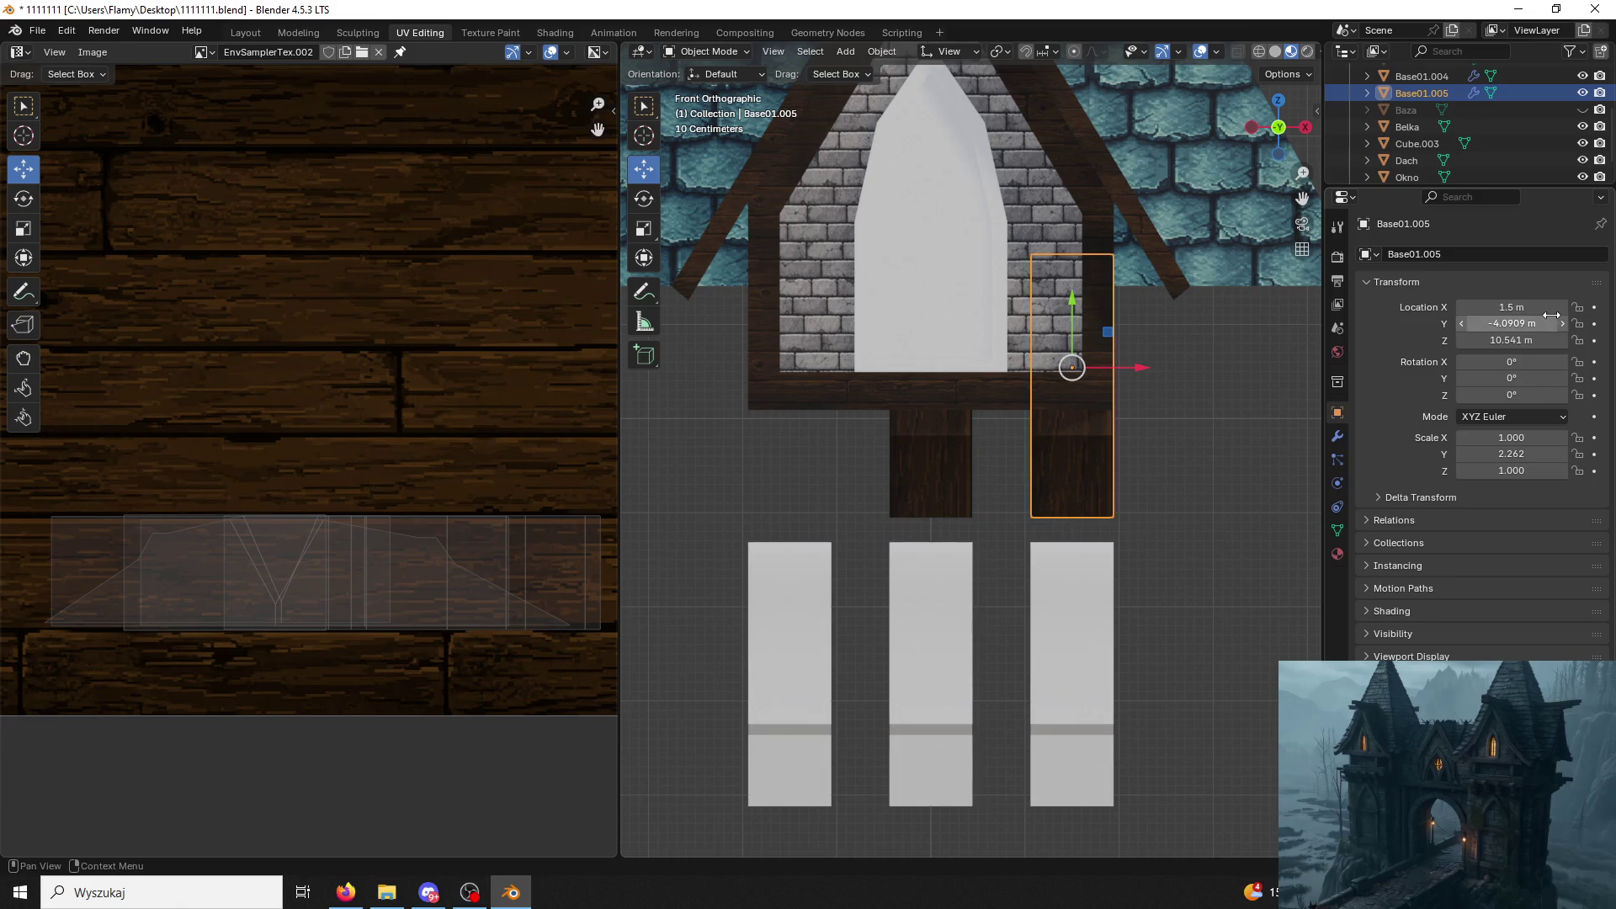
# Paste a second post copy and set its Location X to −1.5 m, giving three posts.
pyautogui.click(1026, 427)
pyautogui.click(1073, 449)
pyautogui.hotkey('ctrl', 'c')
pyautogui.hotkey('ctrl', 'v')
pyautogui.click(1131, 478)
pyautogui.doubleClick(1485, 309)
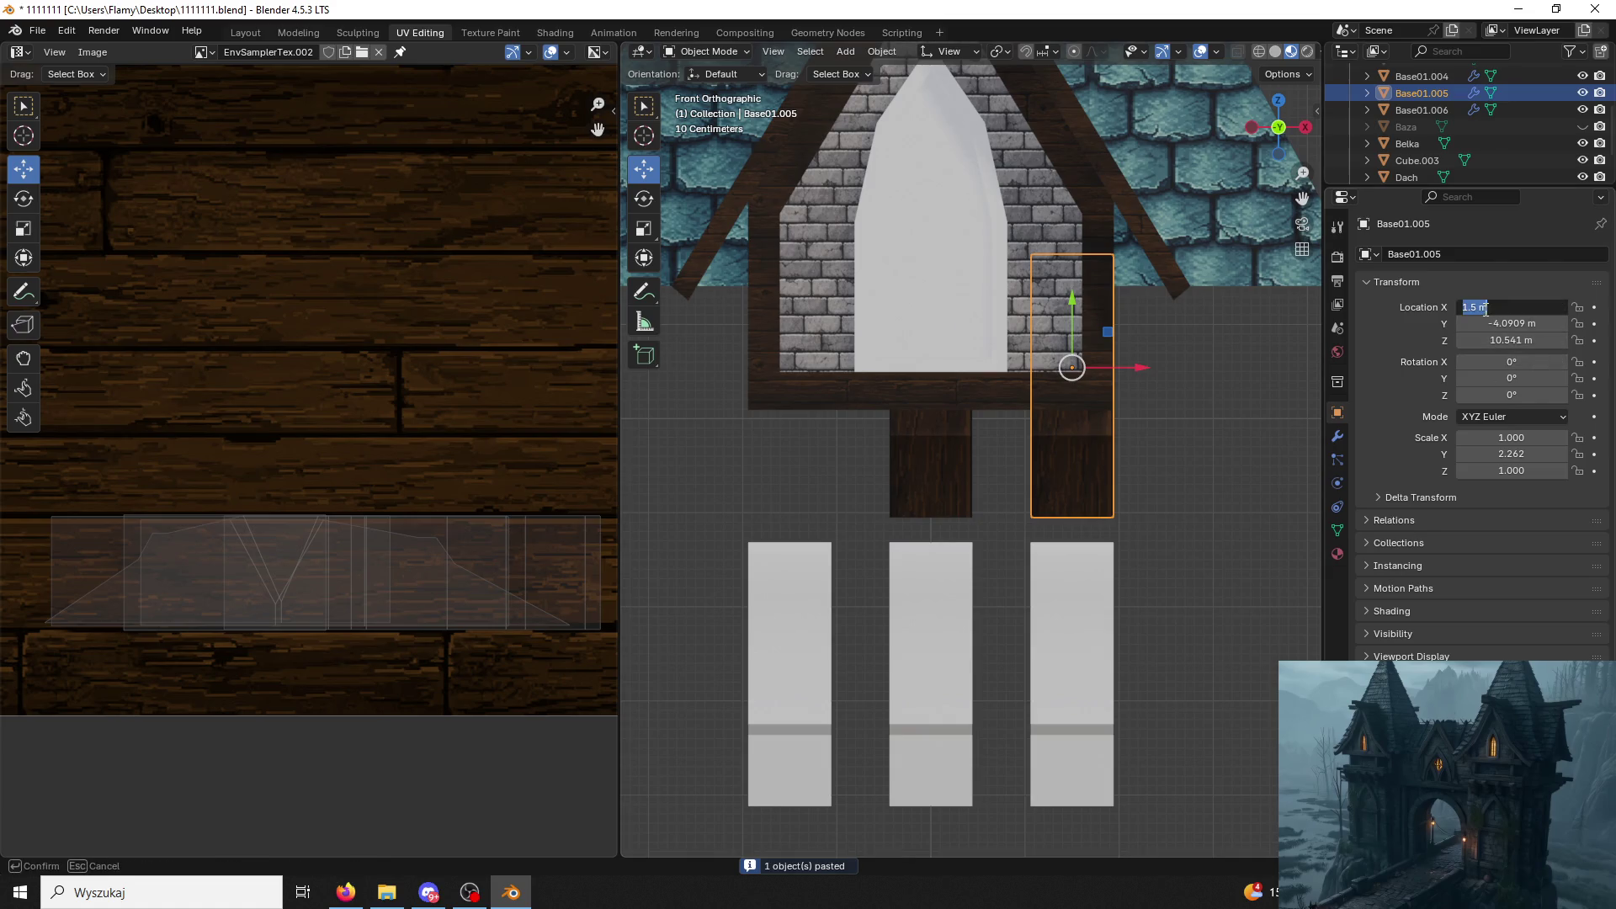
pyautogui.write('-')
pyautogui.press('Return')
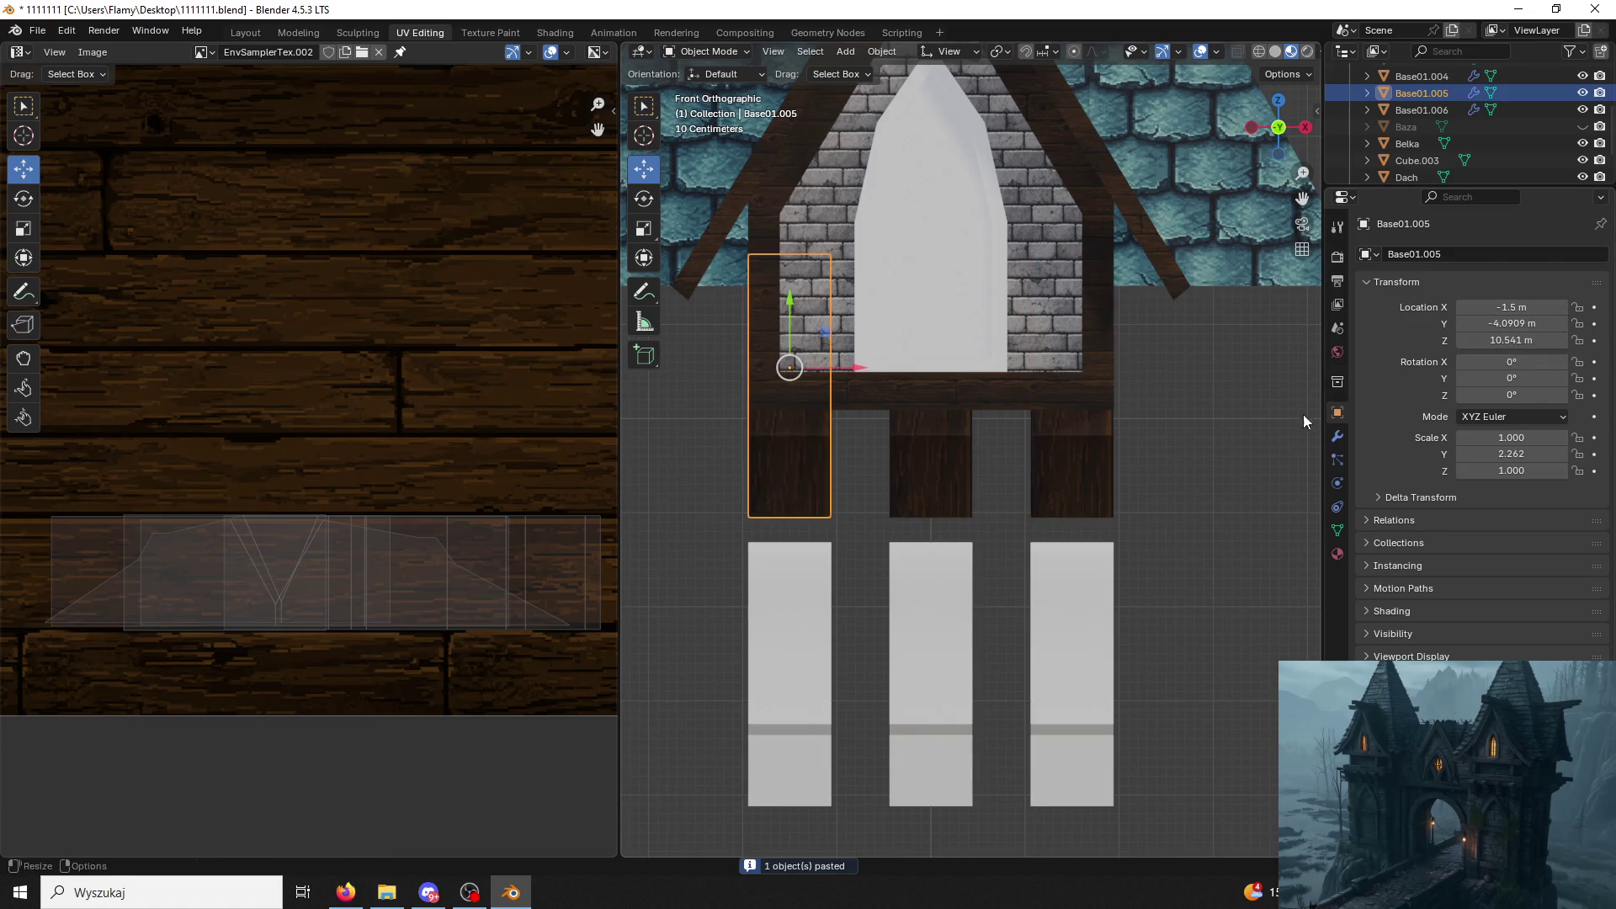
pyautogui.click(1218, 431)
pyautogui.moveTo(1219, 430)
pyautogui.mouseDown(button='middle')
pyautogui.moveTo(1142, 452)
pyautogui.moveTo(1113, 434)
pyautogui.moveTo(1158, 417)
pyautogui.moveTo(1139, 560)
pyautogui.mouseUp(button='middle')
pyautogui.scroll(3, 1140, 552)
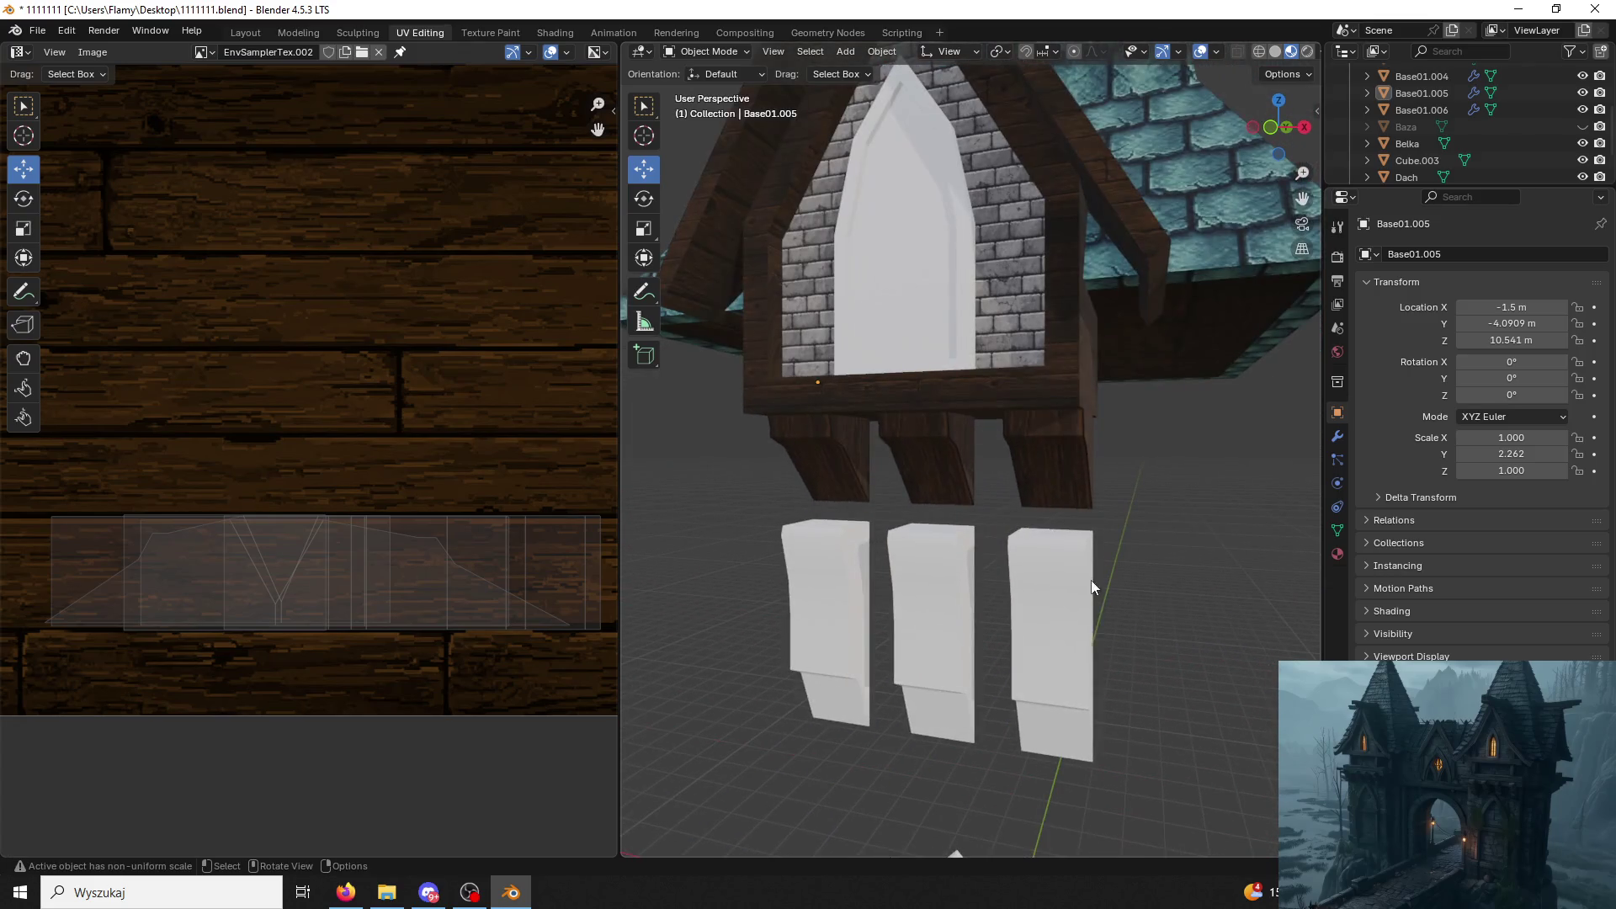
# Separate the three white beams into individual objects by loose parts.
pyautogui.moveTo(758, 506); pyautogui.dragTo(1043, 571)
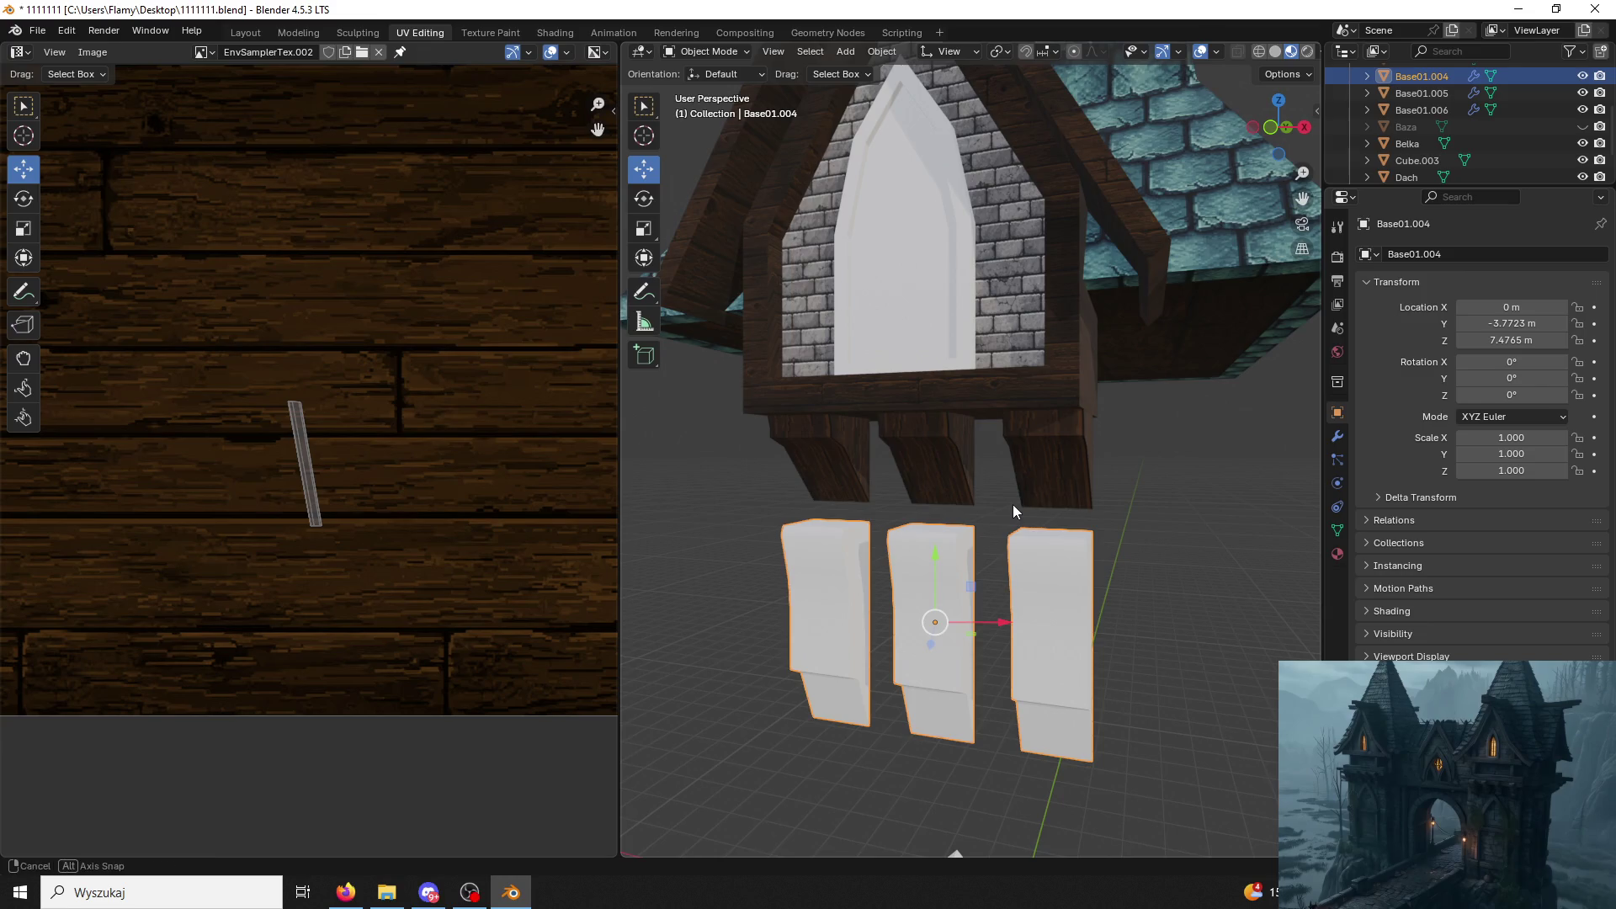
pyautogui.moveTo(1013, 510); pyautogui.dragTo(960, 518, button='middle')
pyautogui.click(709, 51)
pyautogui.click(713, 85)
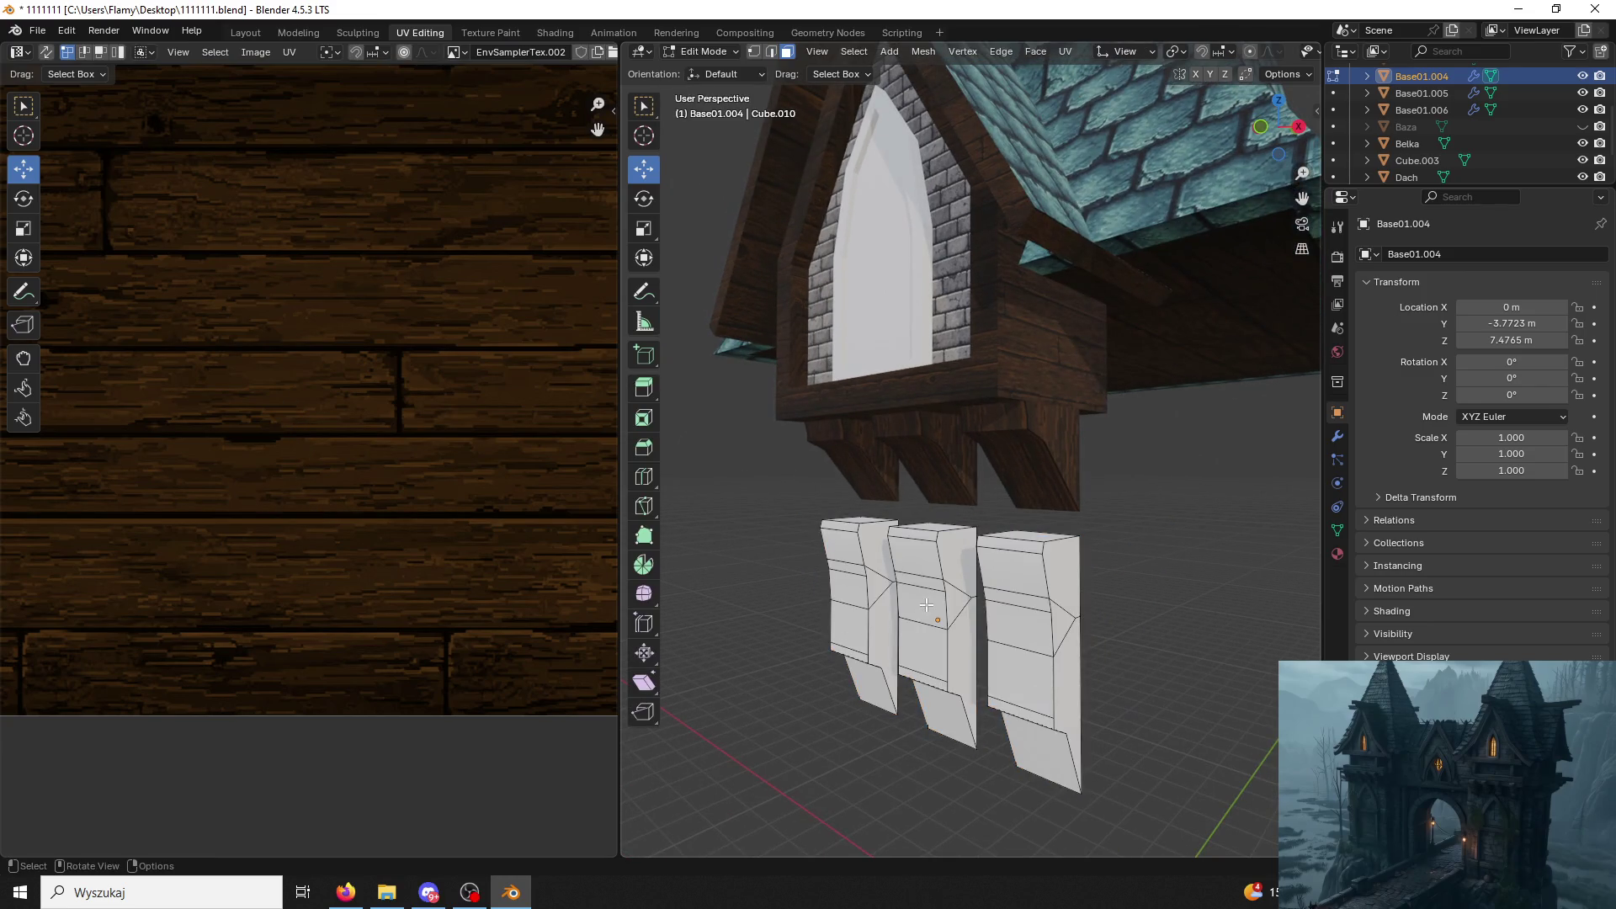
pyautogui.press('a')
pyautogui.press('p')
pyautogui.click(846, 517)
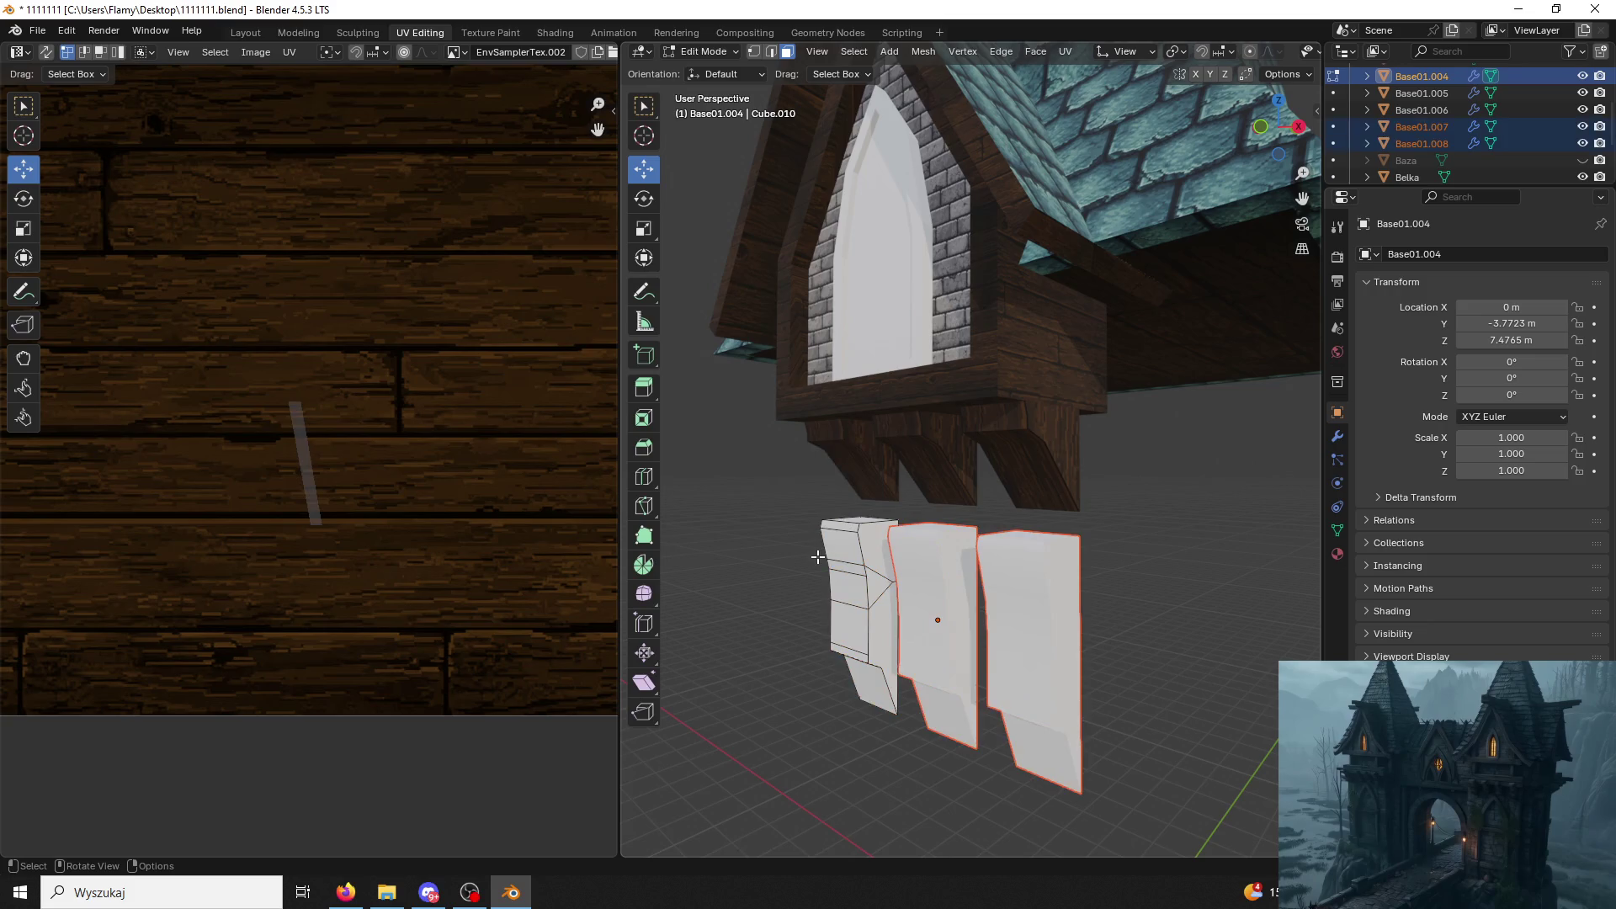
pyautogui.click(710, 52)
# Delete the left and right white beams, keeping the middle one.
pyautogui.click(866, 566)
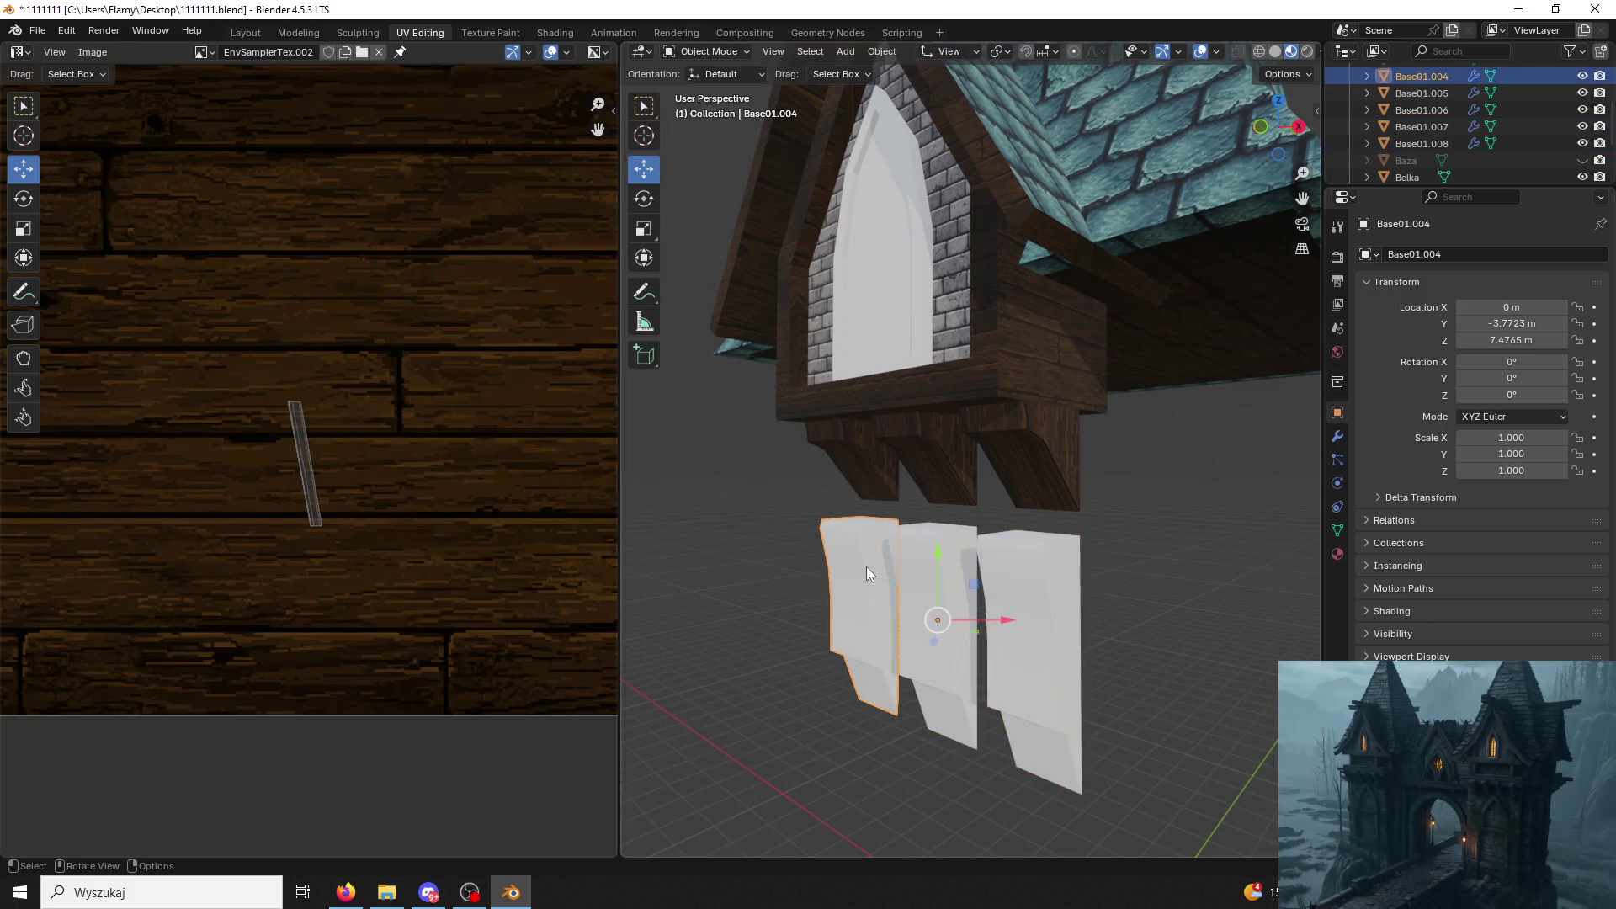
pyautogui.press('Delete')
pyautogui.click(1062, 652)
pyautogui.press('Delete')
pyautogui.click(969, 626)
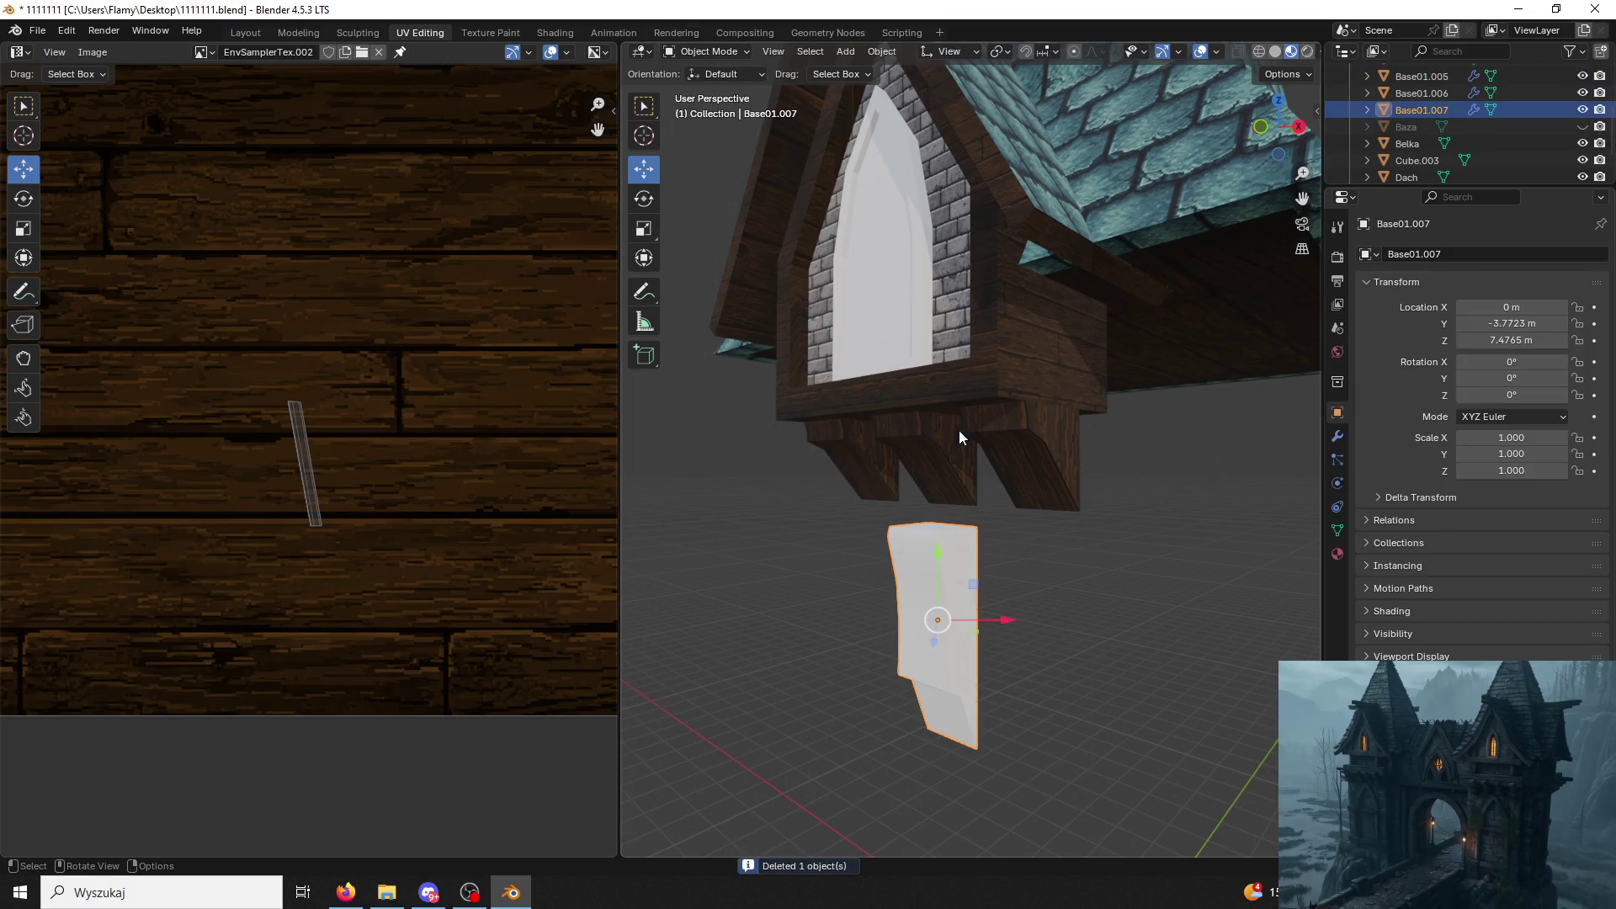
# Hide the Belka, Okno, Dach roof and Cube.003 objects to isolate the brackets.
pyautogui.click(1417, 143)
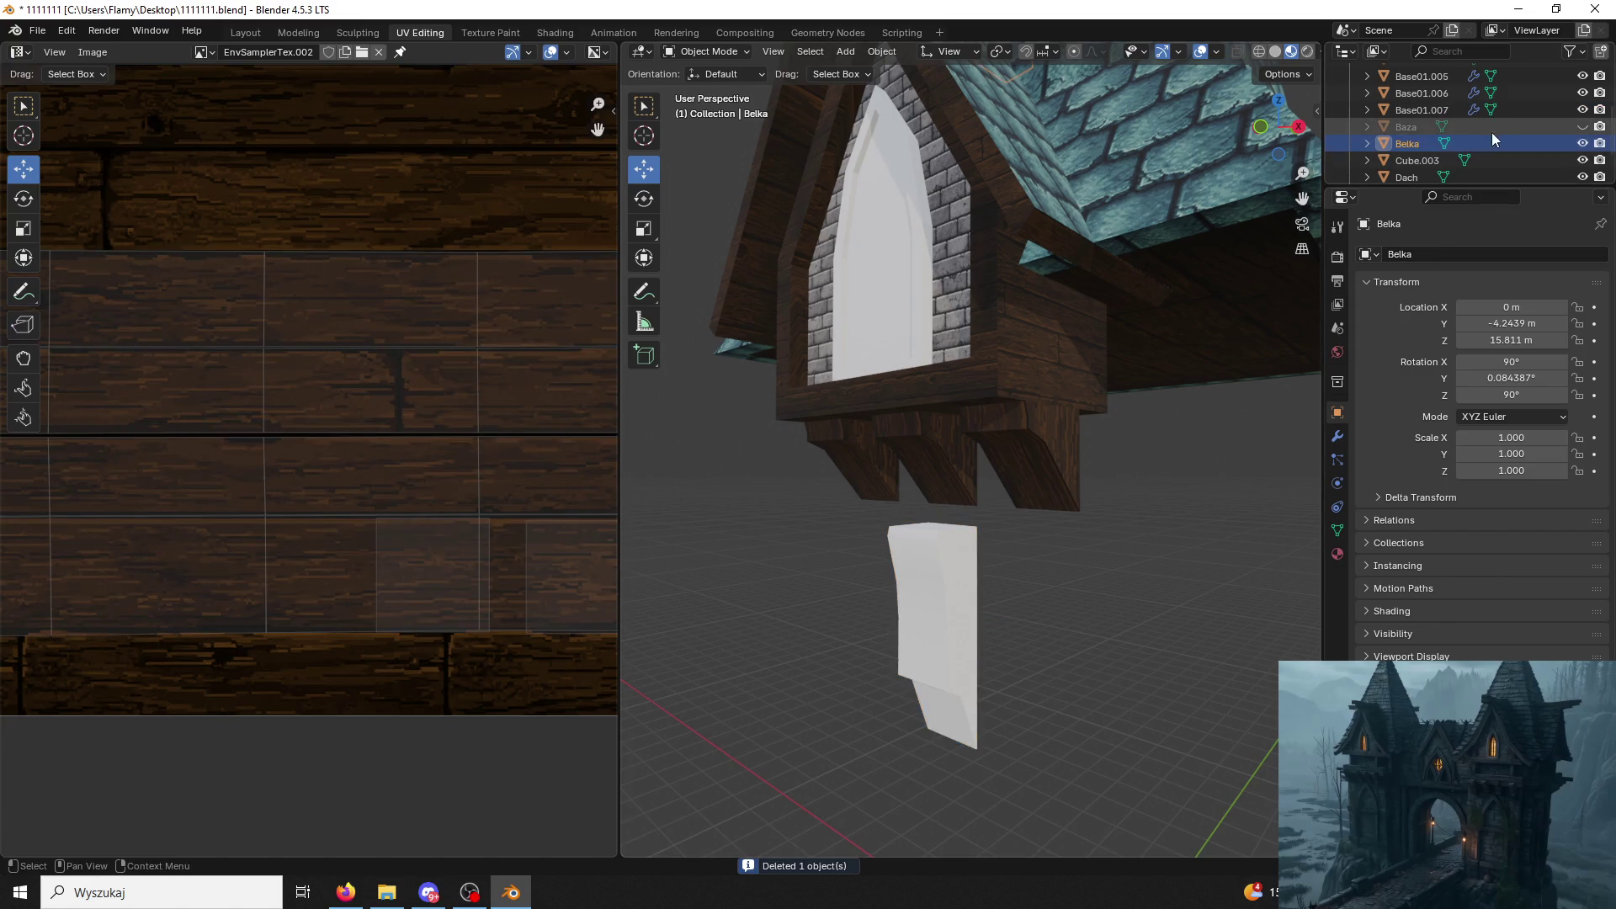
pyautogui.click(1581, 143)
pyautogui.click(1581, 144)
pyautogui.click(1581, 143)
pyautogui.click(1582, 143)
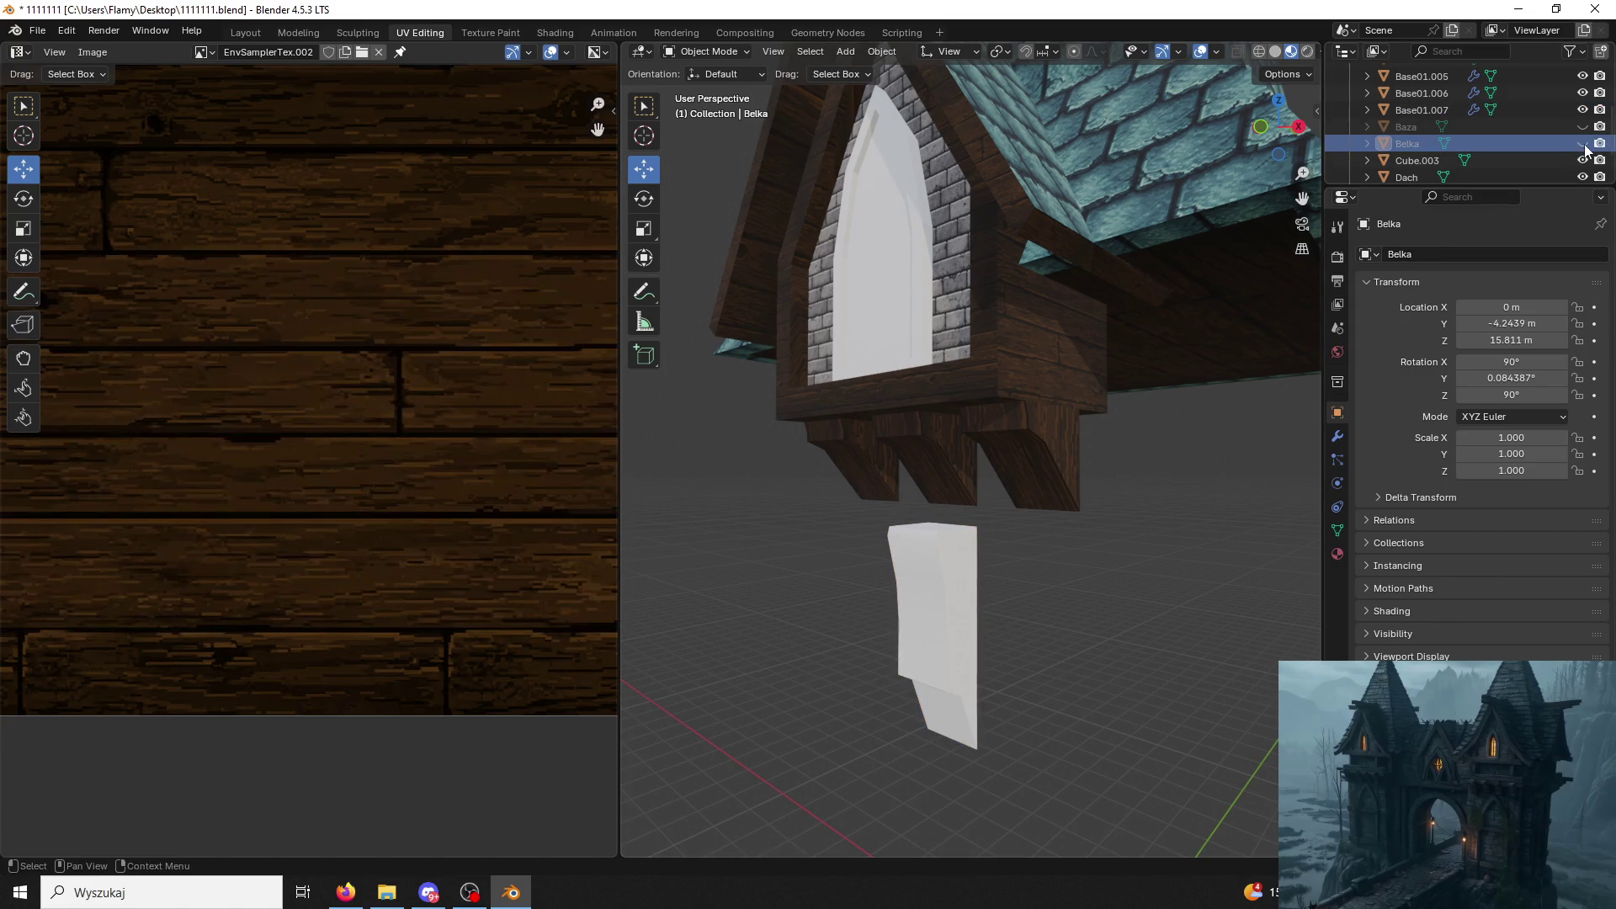
pyautogui.scroll(-2, 1489, 125)
pyautogui.click(1583, 165)
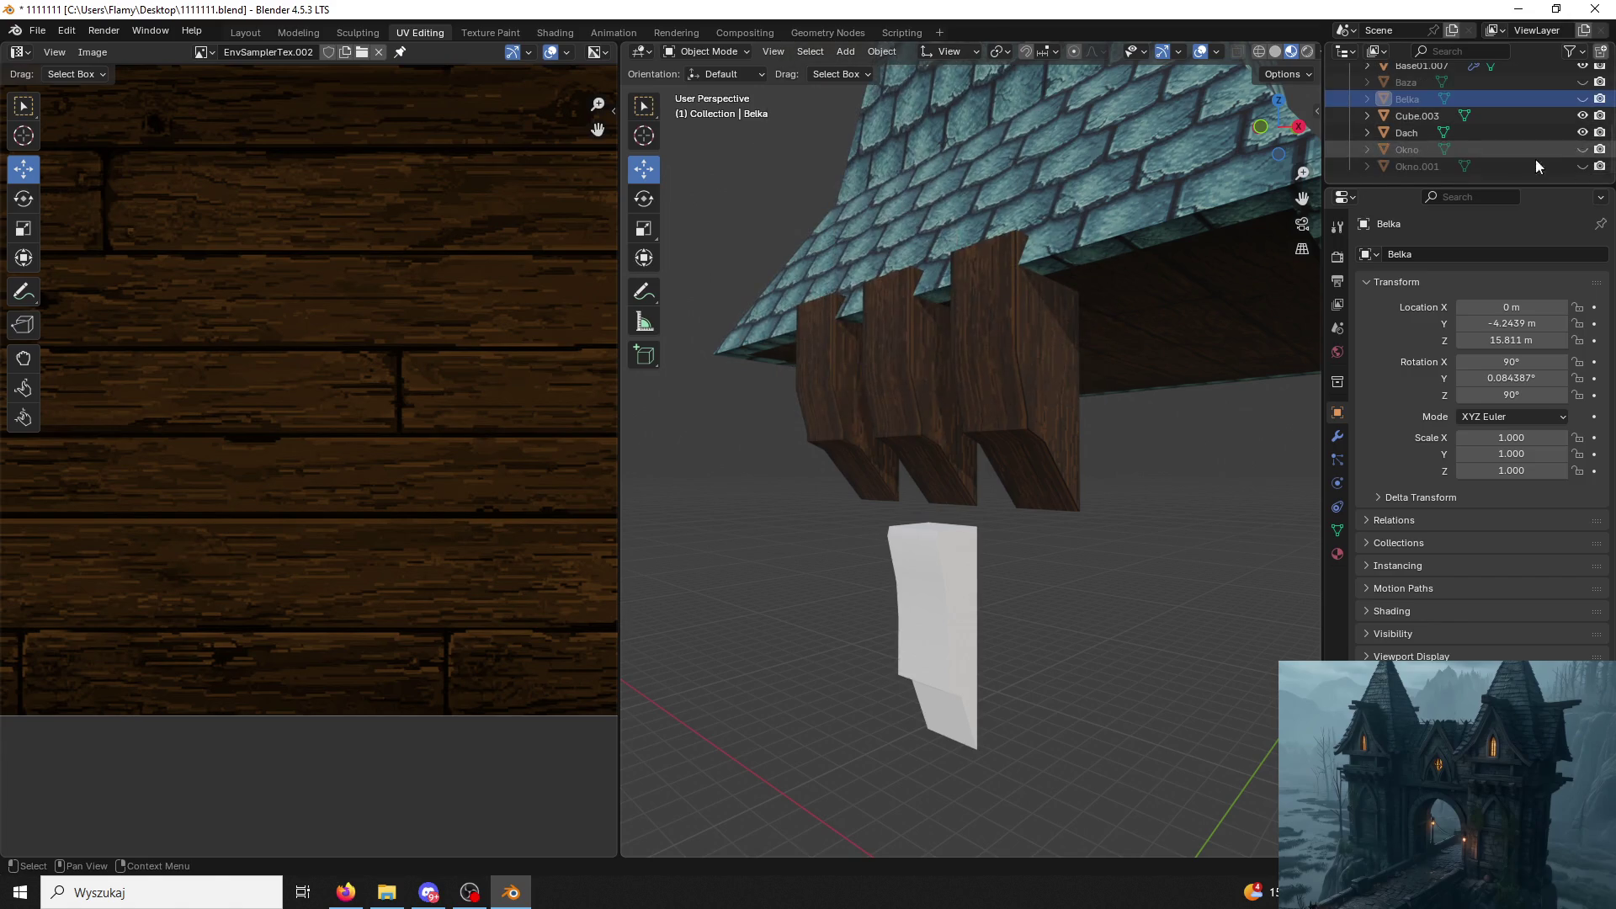
pyautogui.click(1141, 228)
pyautogui.click(1582, 132)
pyautogui.click(1061, 359)
pyautogui.click(1583, 116)
# Join the three wooden brackets into one object and remove its extra material slots.
pyautogui.click(925, 343)
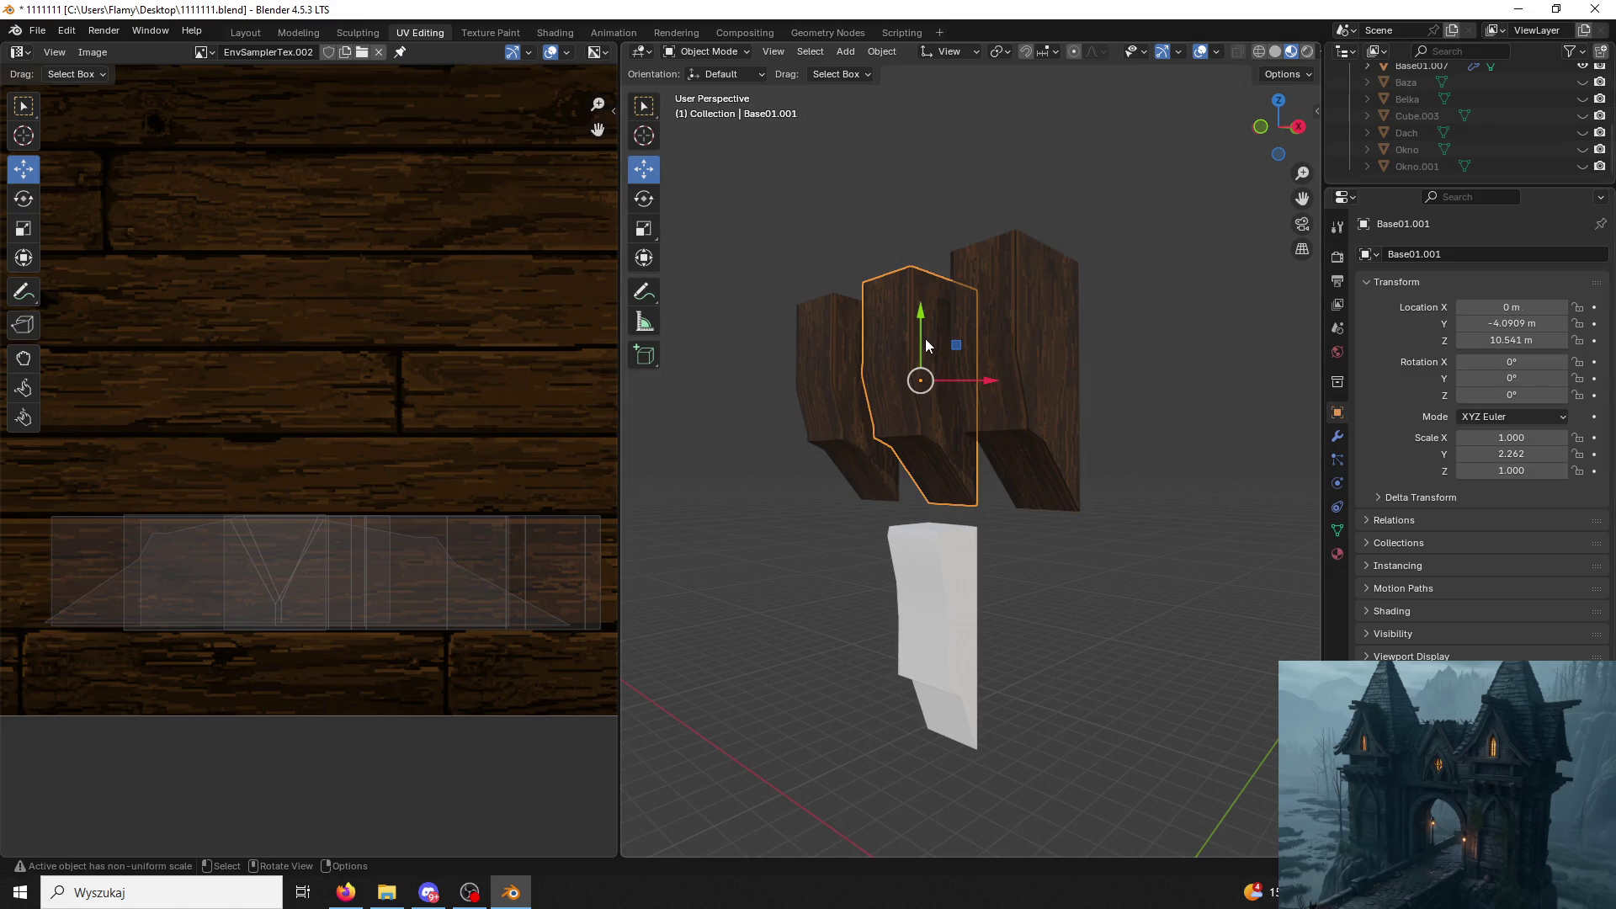
pyautogui.keyDown('shift'); pyautogui.click(850, 335); pyautogui.keyUp('shift')
pyautogui.keyDown('shift'); pyautogui.click(985, 320); pyautogui.keyUp('shift')
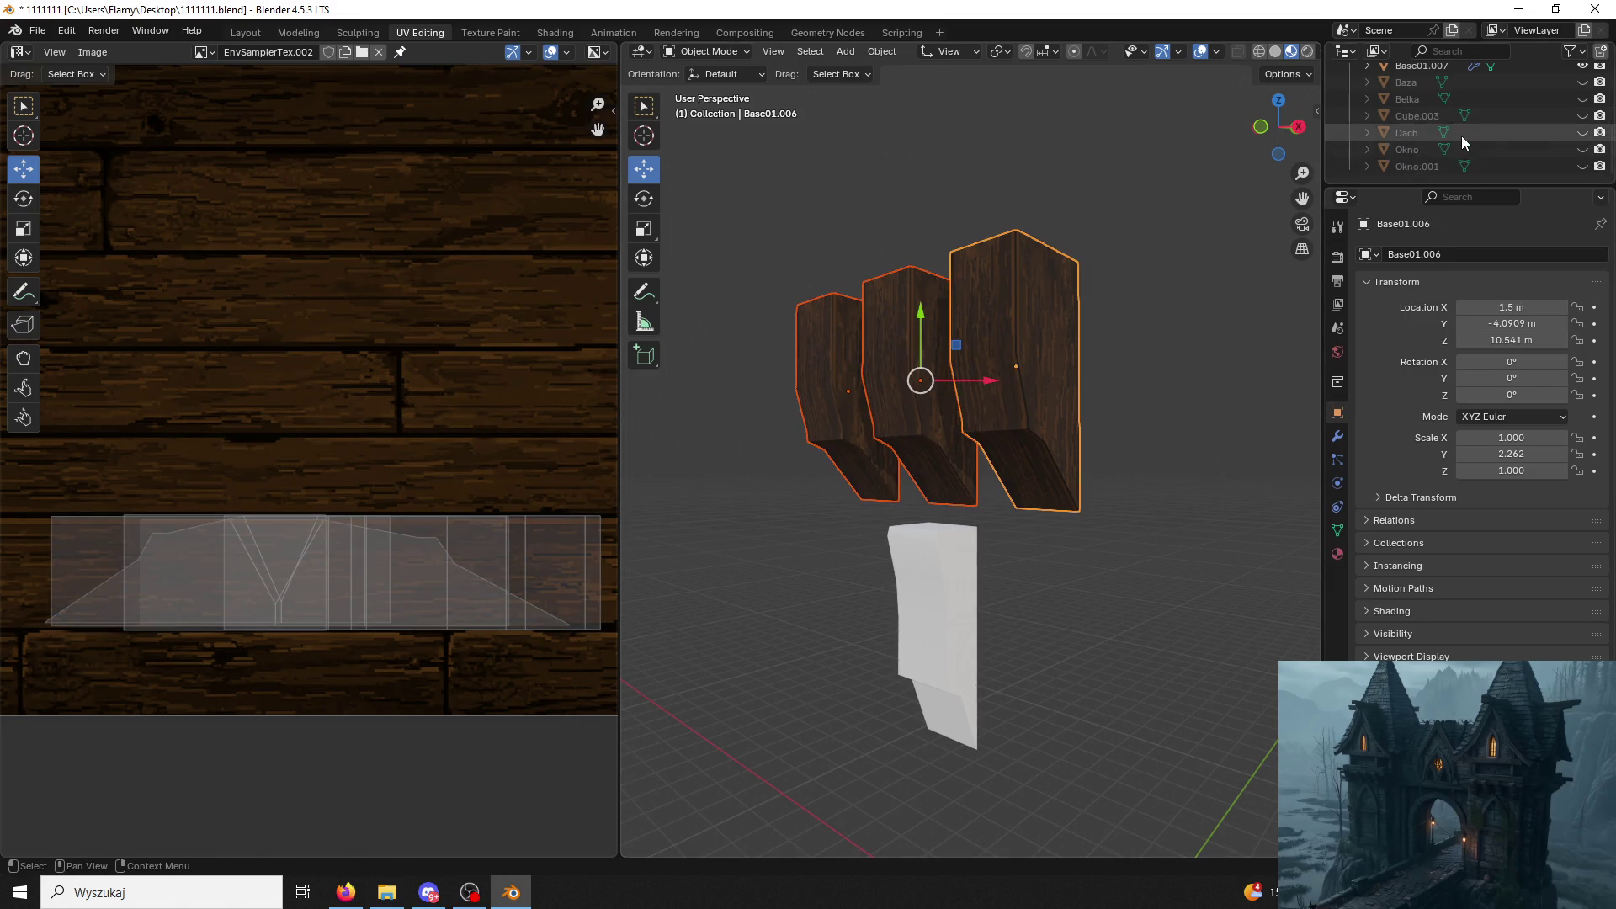
pyautogui.scroll(4, 1480, 130)
pyautogui.hotkey('ctrl', 'j')
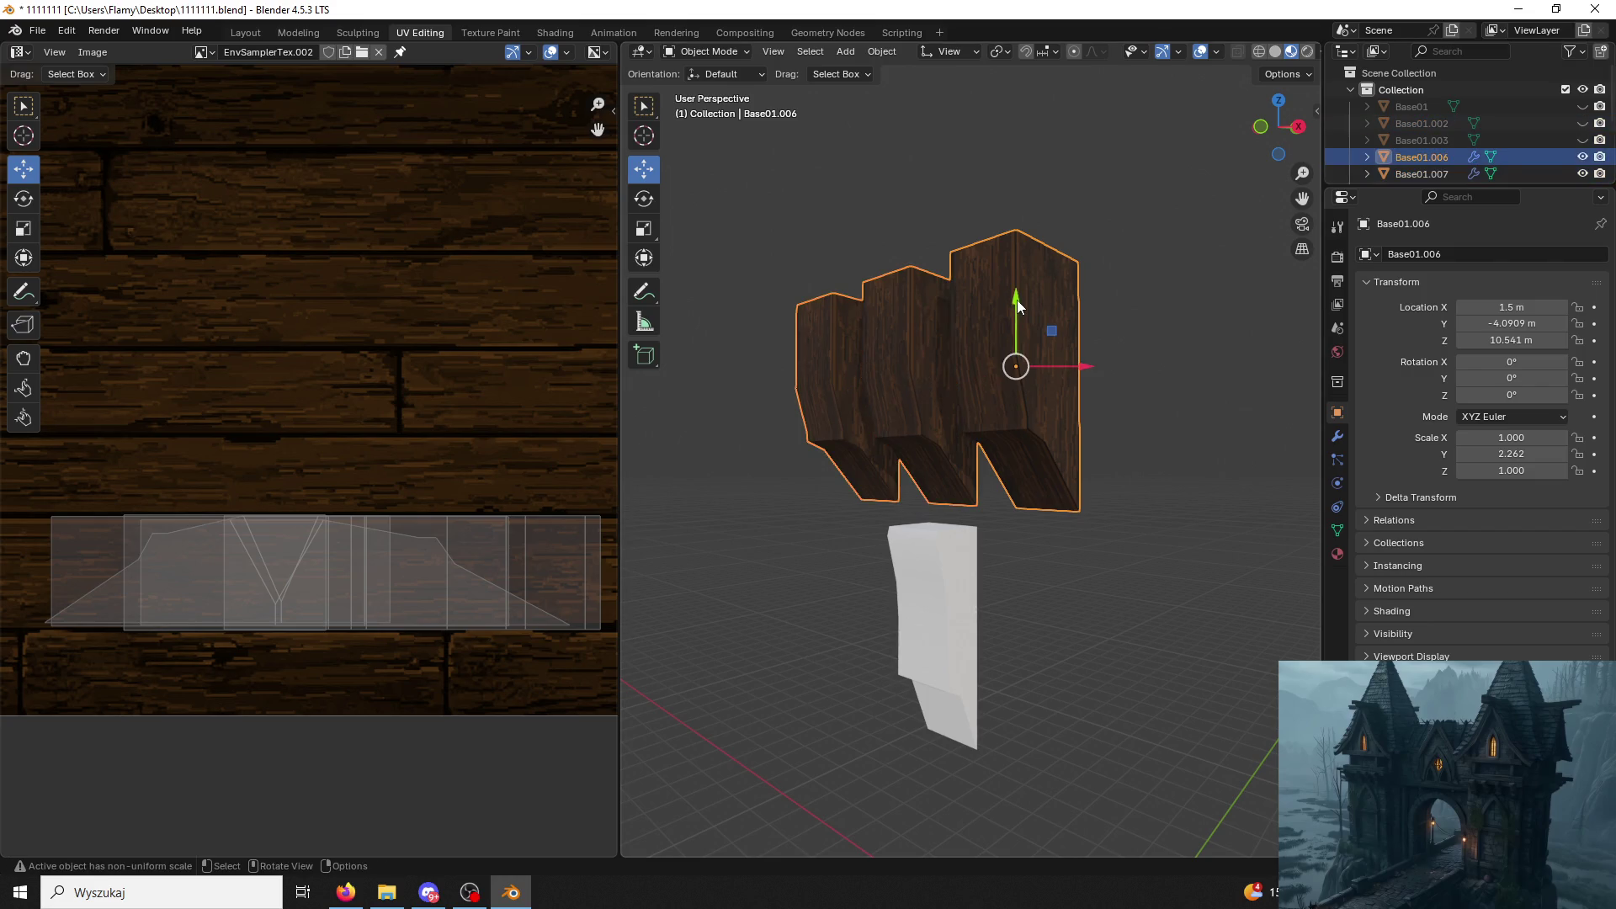
pyautogui.click(1337, 554)
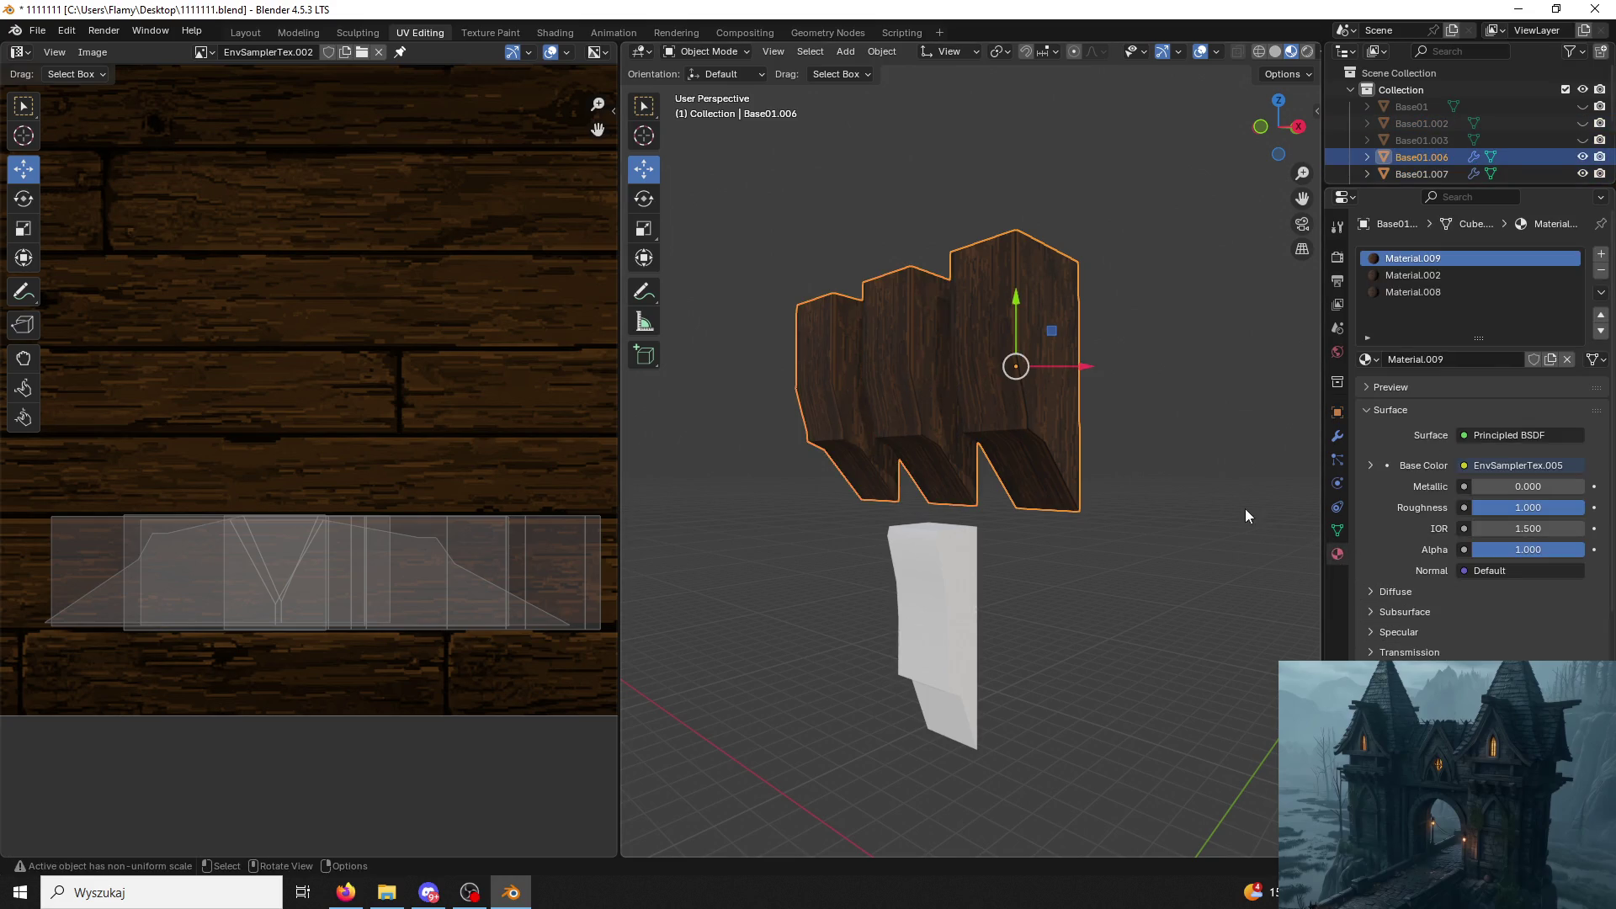
pyautogui.click(1251, 515)
pyautogui.click(1417, 292)
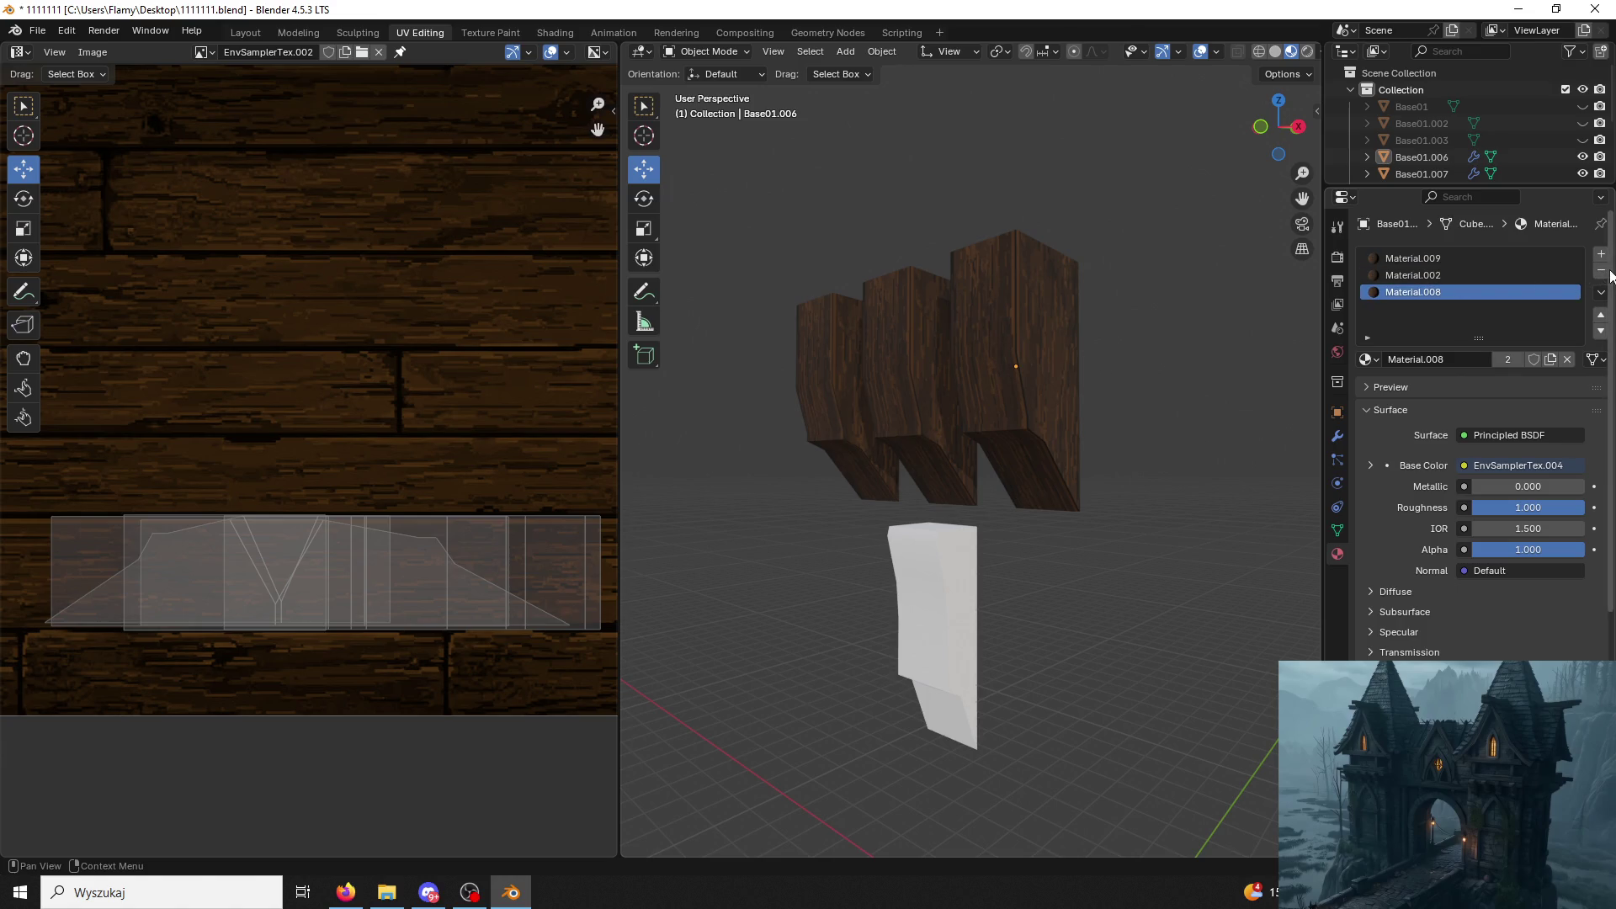
pyautogui.click(1602, 271)
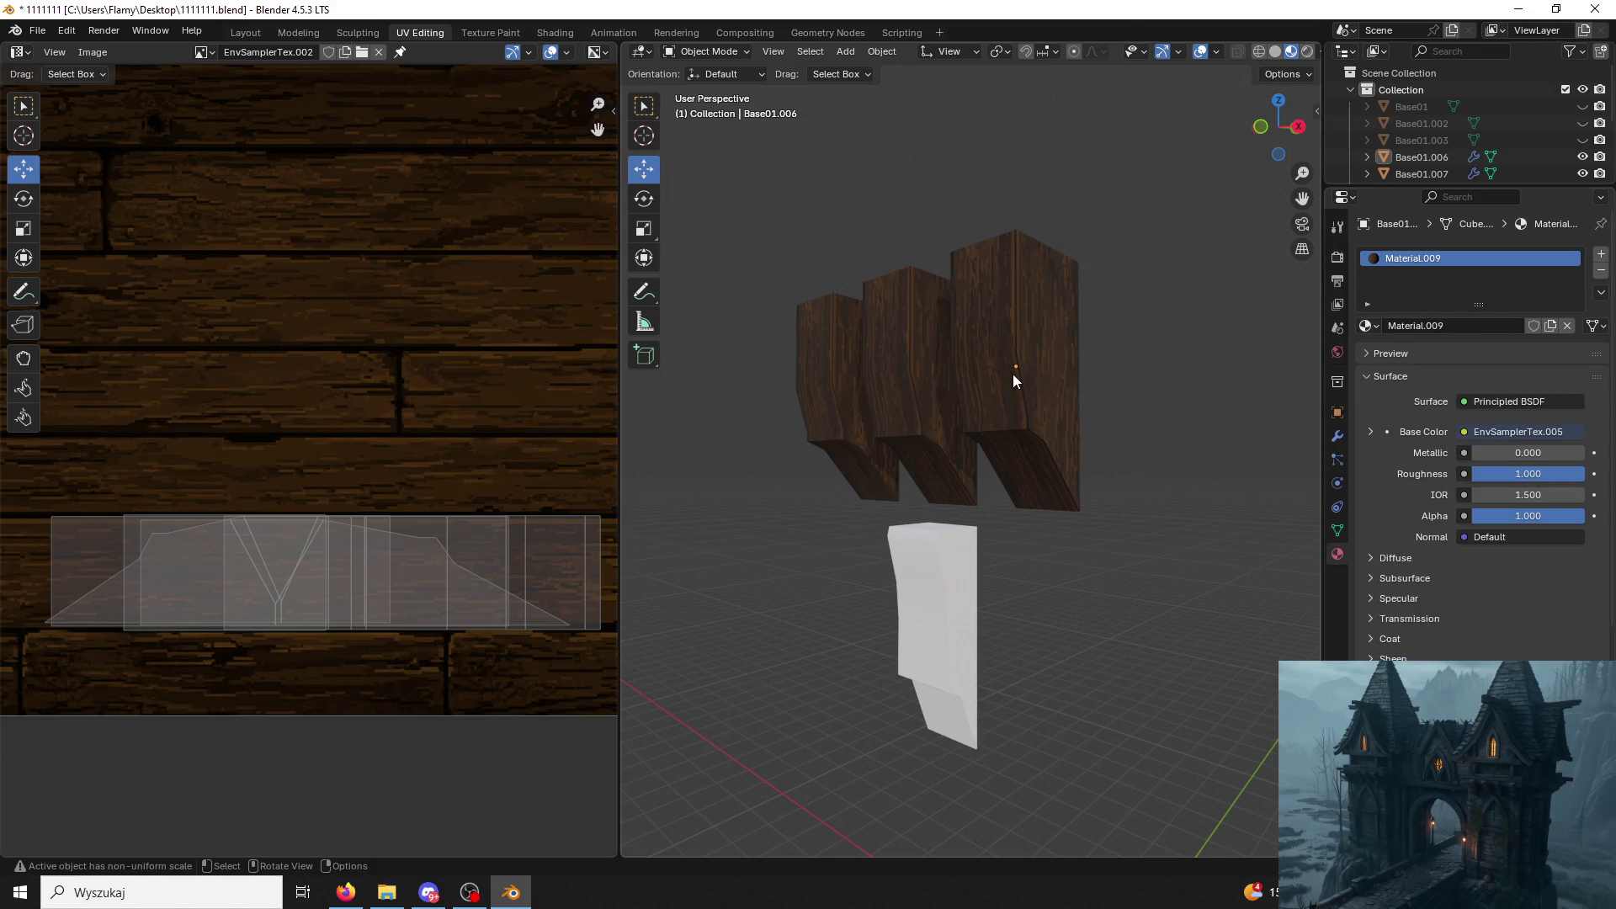
# Save the file, remove the joined wooden brackets from view, and select the white bracket.
pyautogui.click(1013, 373)
pyautogui.moveTo(1051, 391); pyautogui.dragTo(1155, 484, button='middle')
pyautogui.click(1156, 484)
pyautogui.hotkey('ctrl', 's')
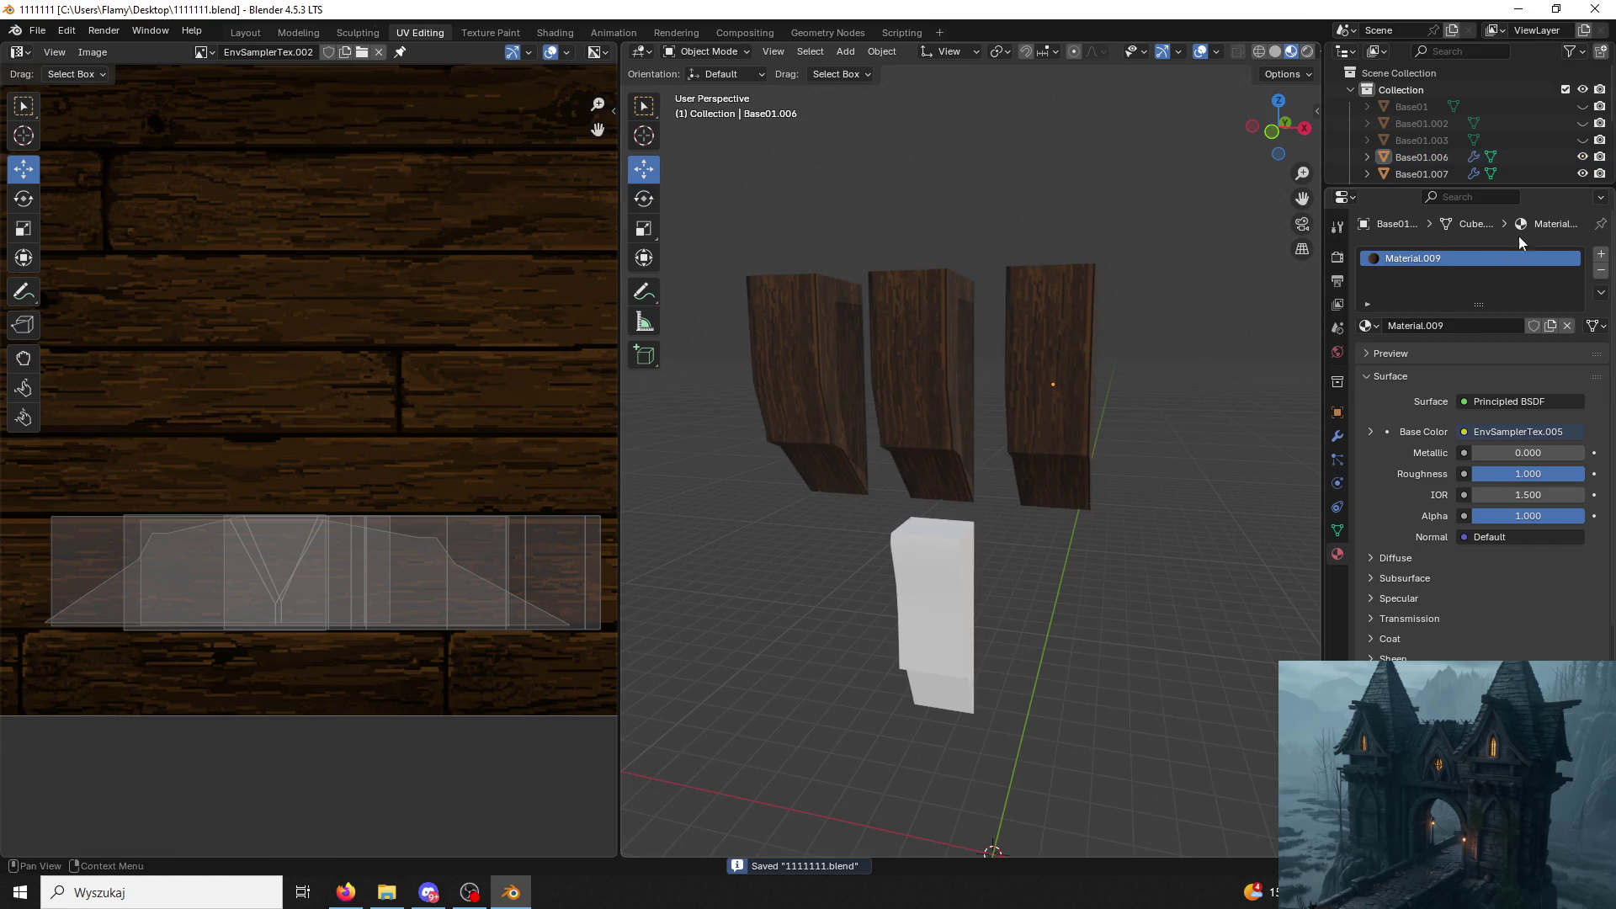
pyautogui.click(1062, 353)
pyautogui.press('Delete')
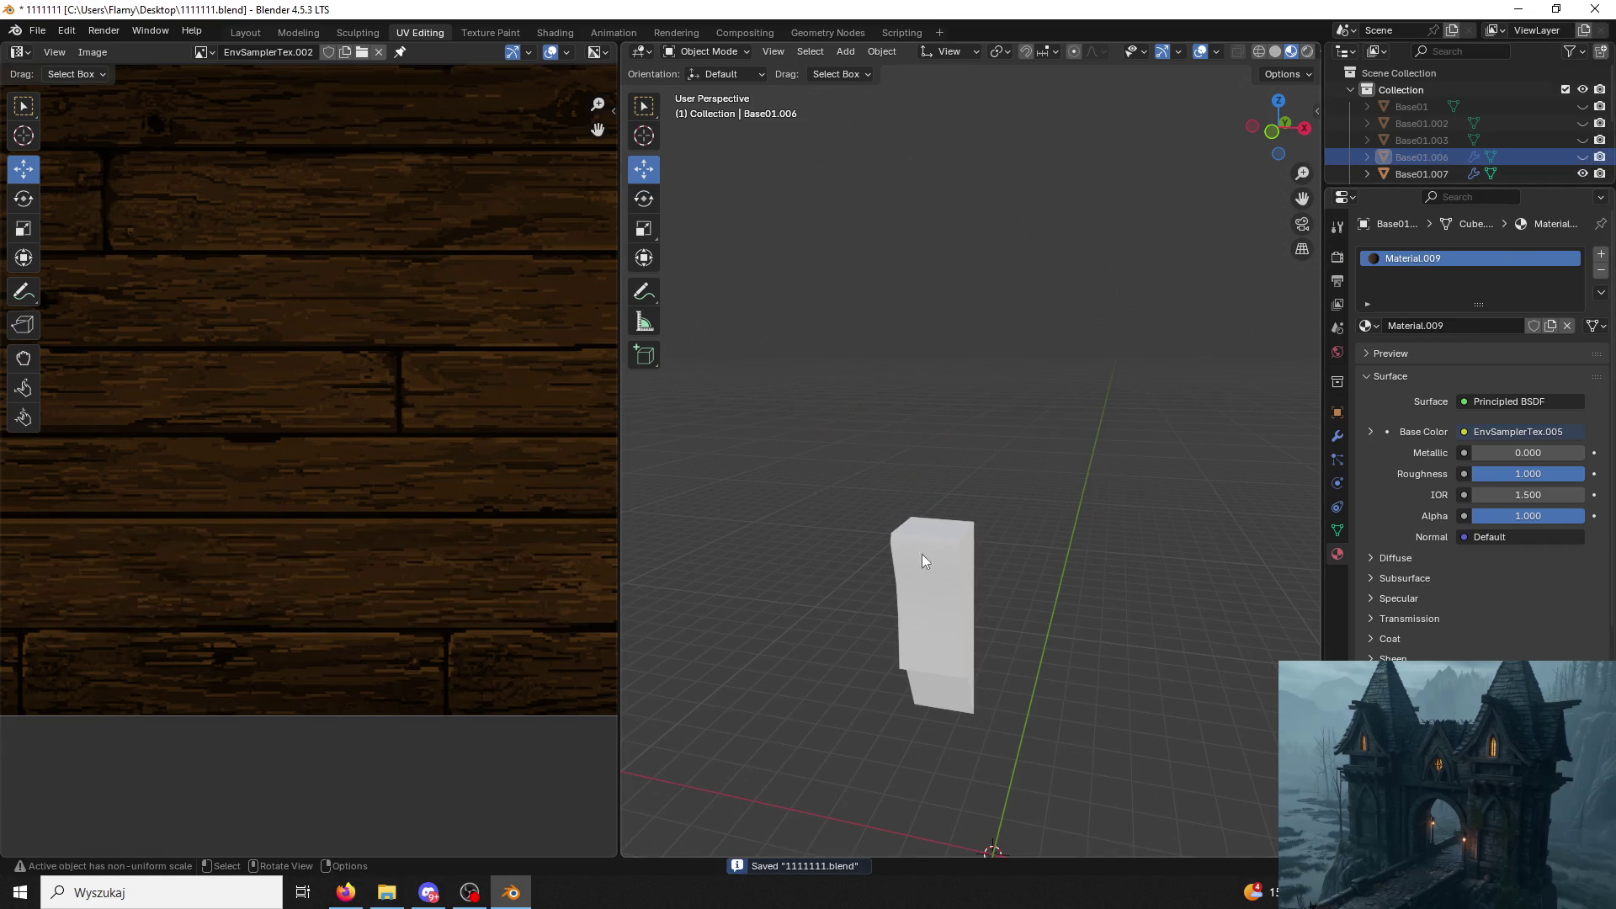
pyautogui.click(907, 575)
pyautogui.moveTo(907, 574); pyautogui.dragTo(872, 480, button='middle')
pyautogui.click(727, 51)
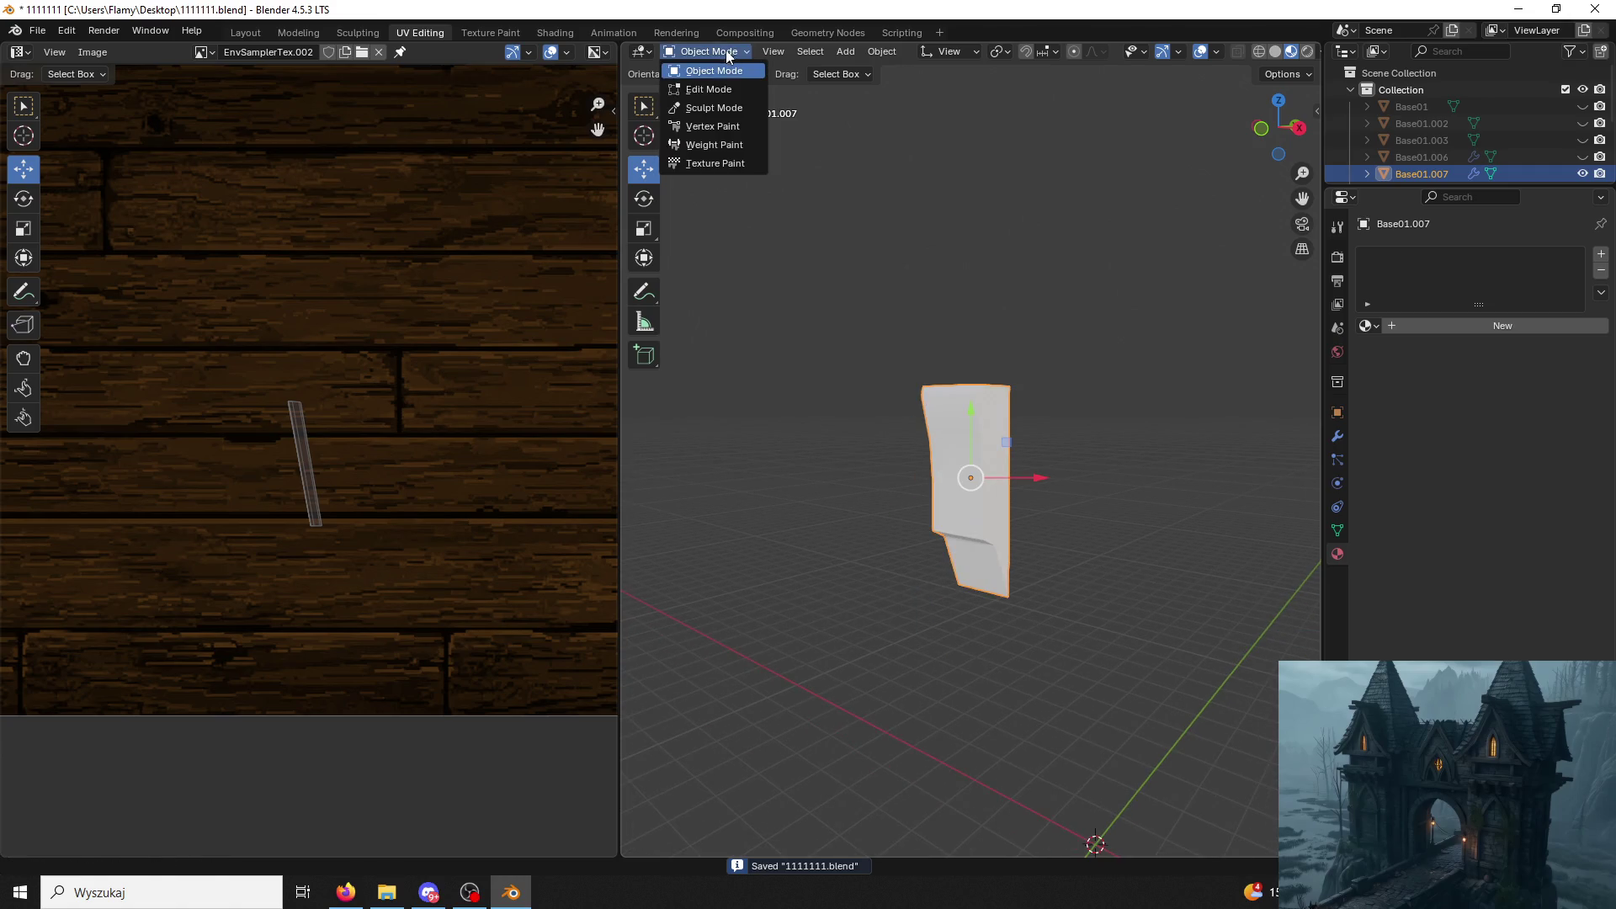
# In Edit Mode, mark the white bracket's top edge loop as a seam.
pyautogui.click(715, 87)
pyautogui.press('a')
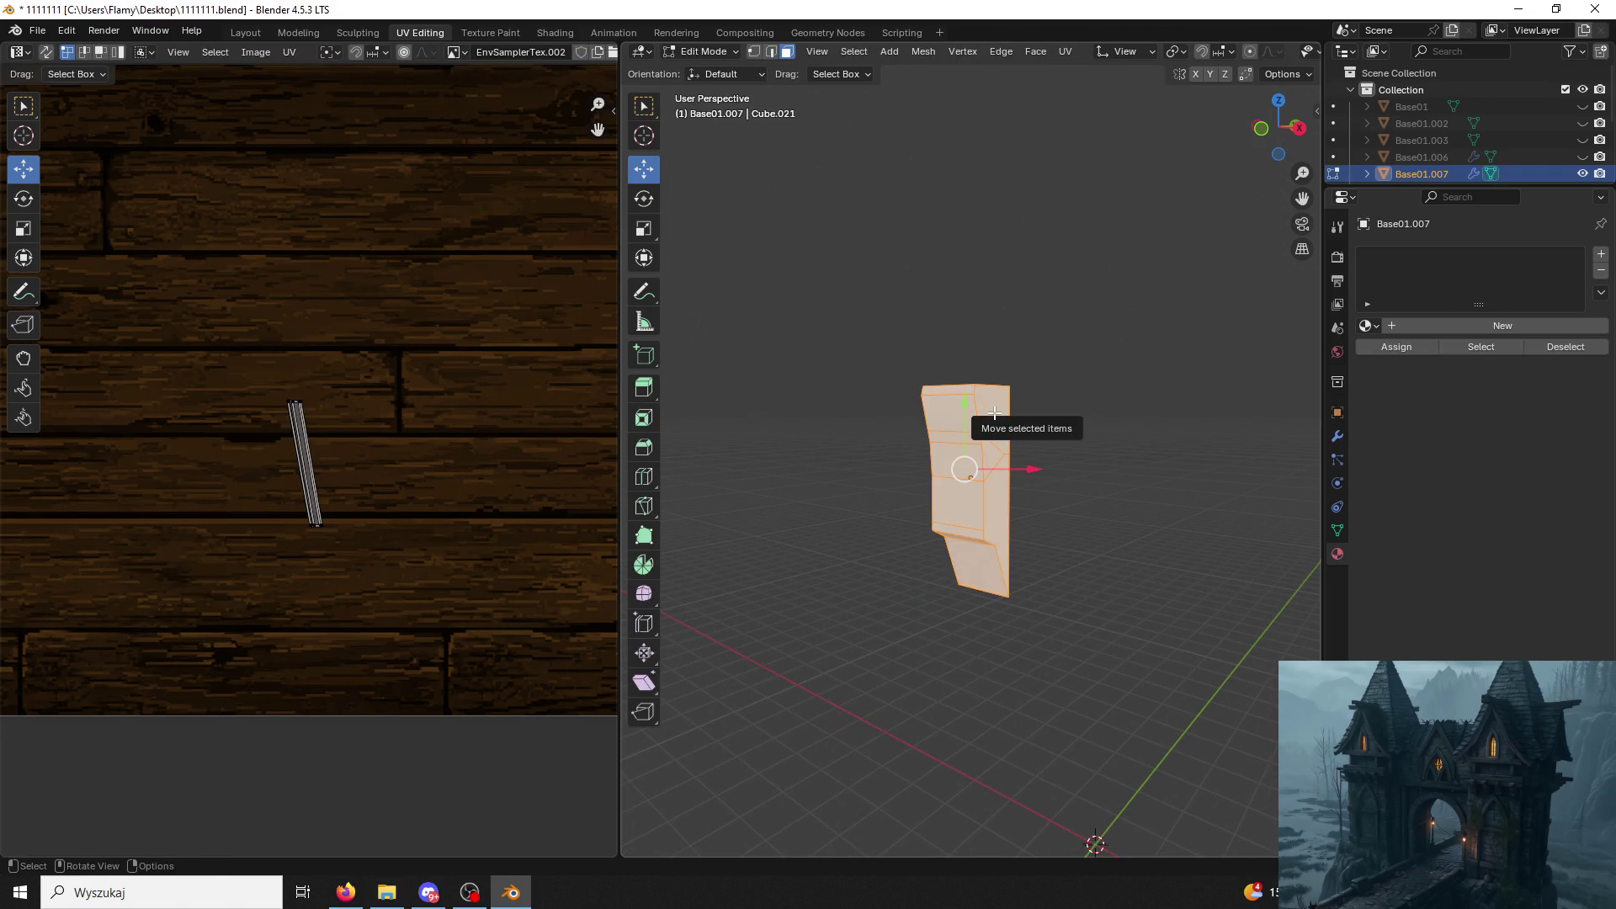
pyautogui.moveTo(1024, 426); pyautogui.dragTo(1083, 491, button='middle')
pyautogui.click(876, 220)
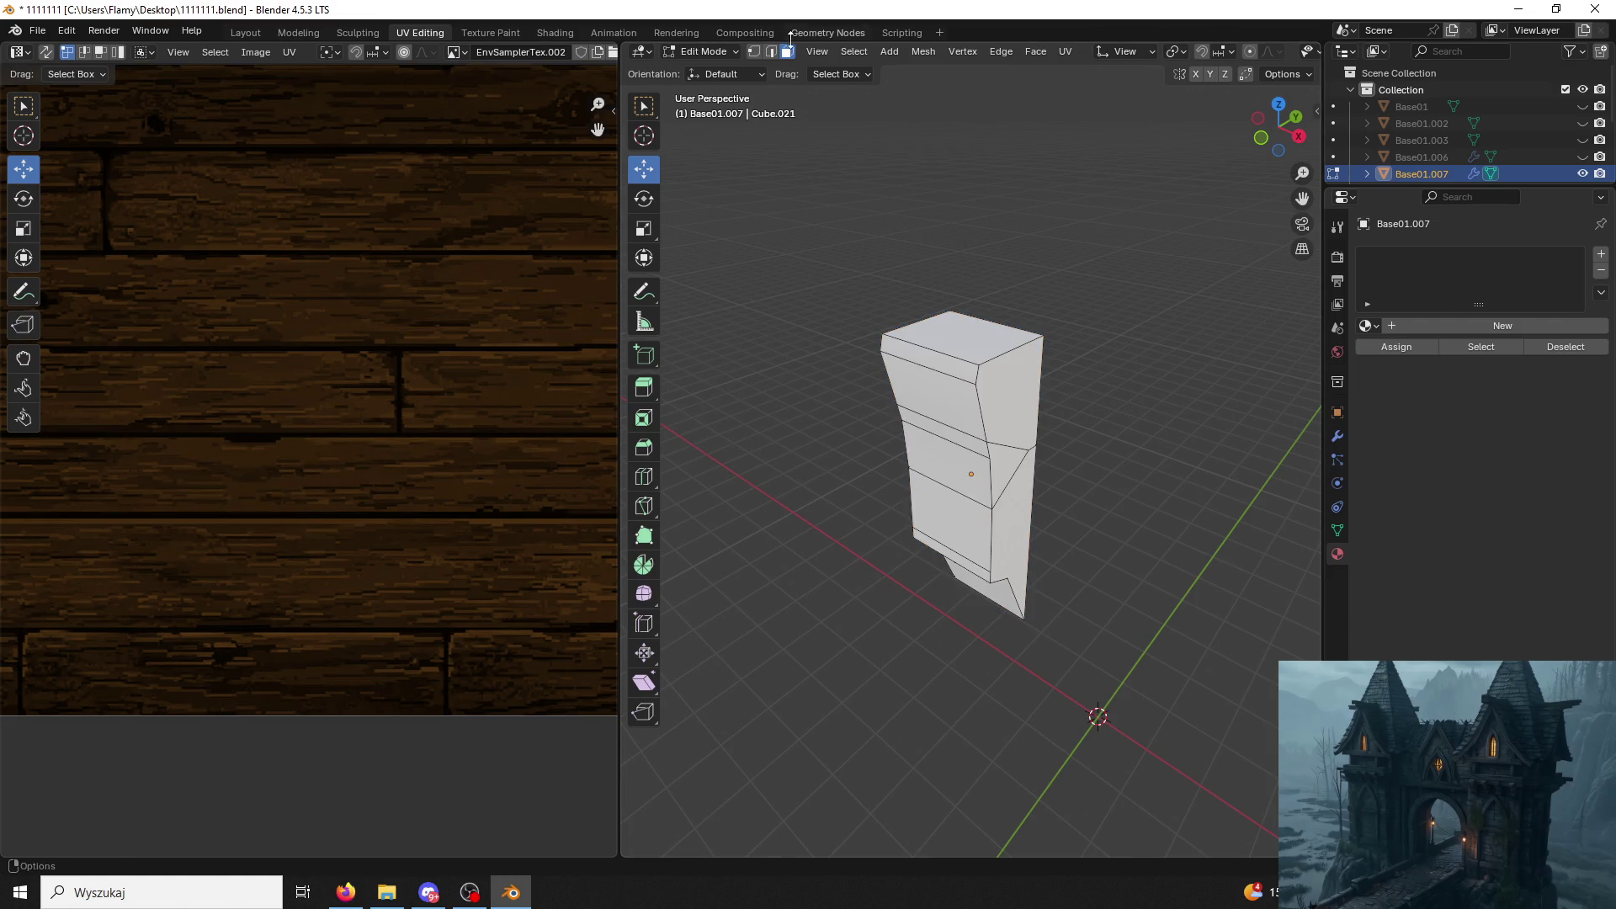
pyautogui.click(997, 361)
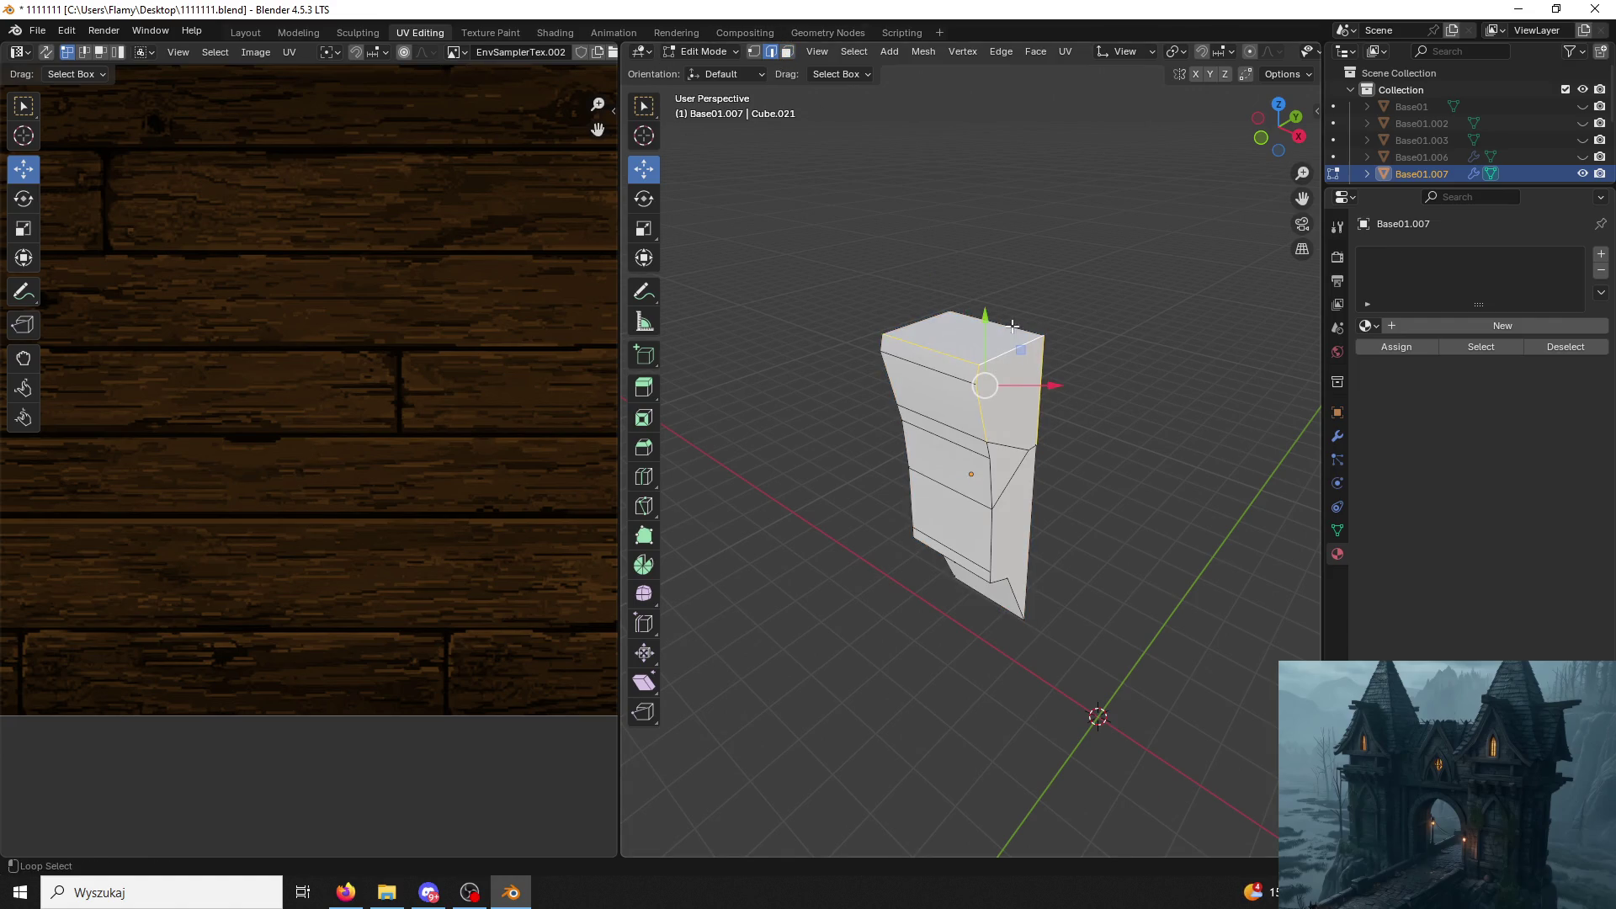
pyautogui.rightClick(932, 347)
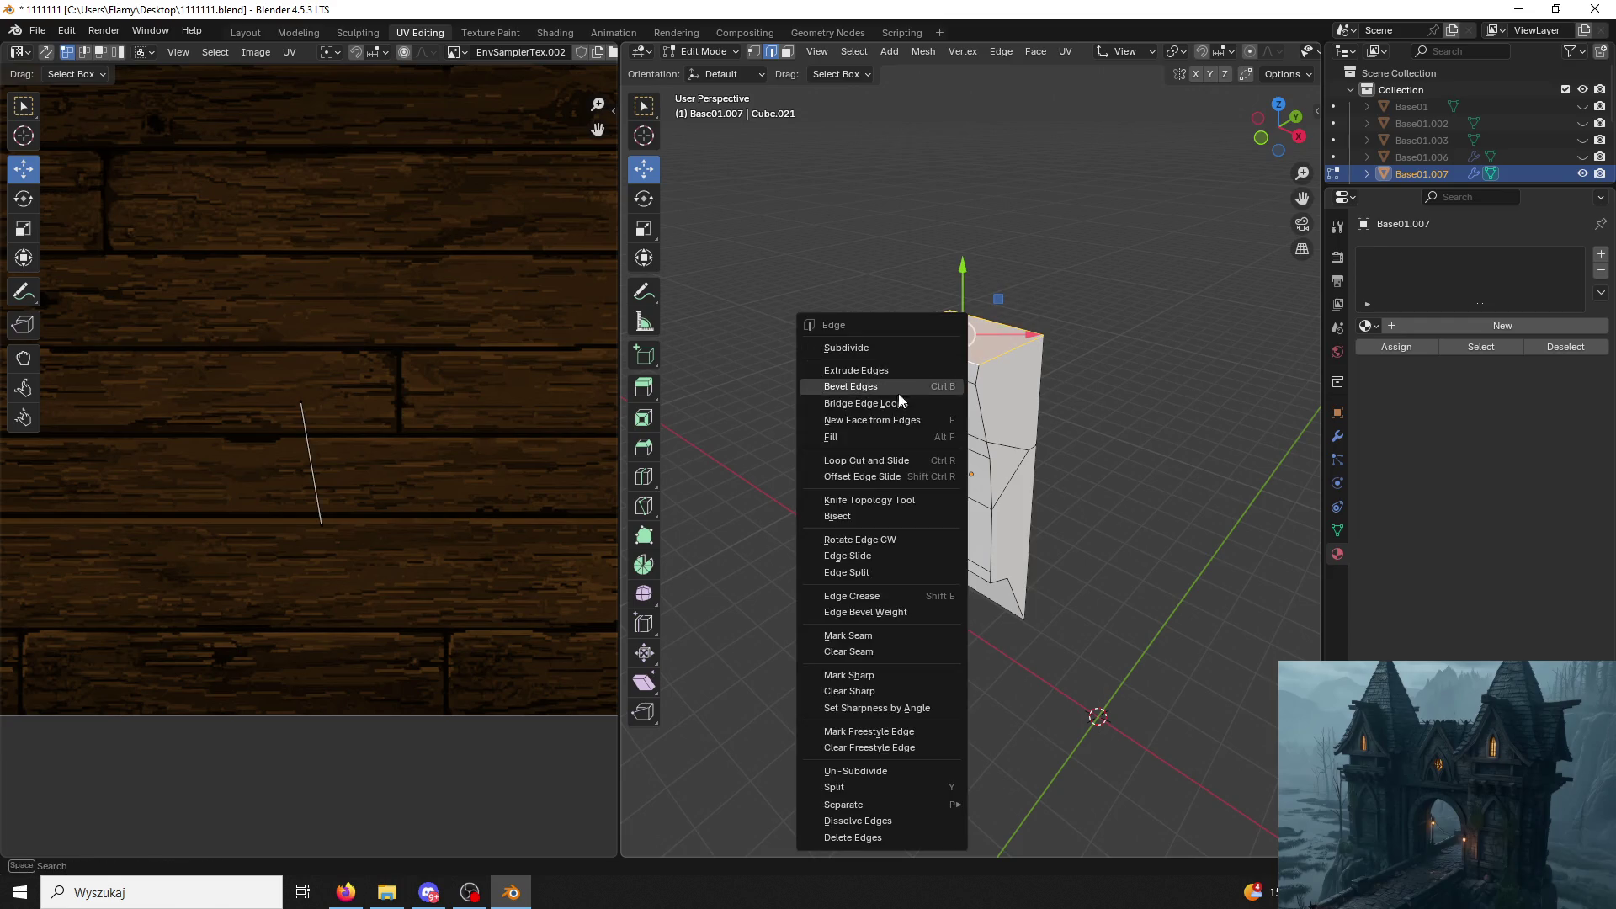
pyautogui.click(885, 653)
# Mark the bracket's vertical edges on both sides as seams.
pyautogui.click(980, 399)
pyautogui.moveTo(985, 482); pyautogui.dragTo(1020, 468, button='middle')
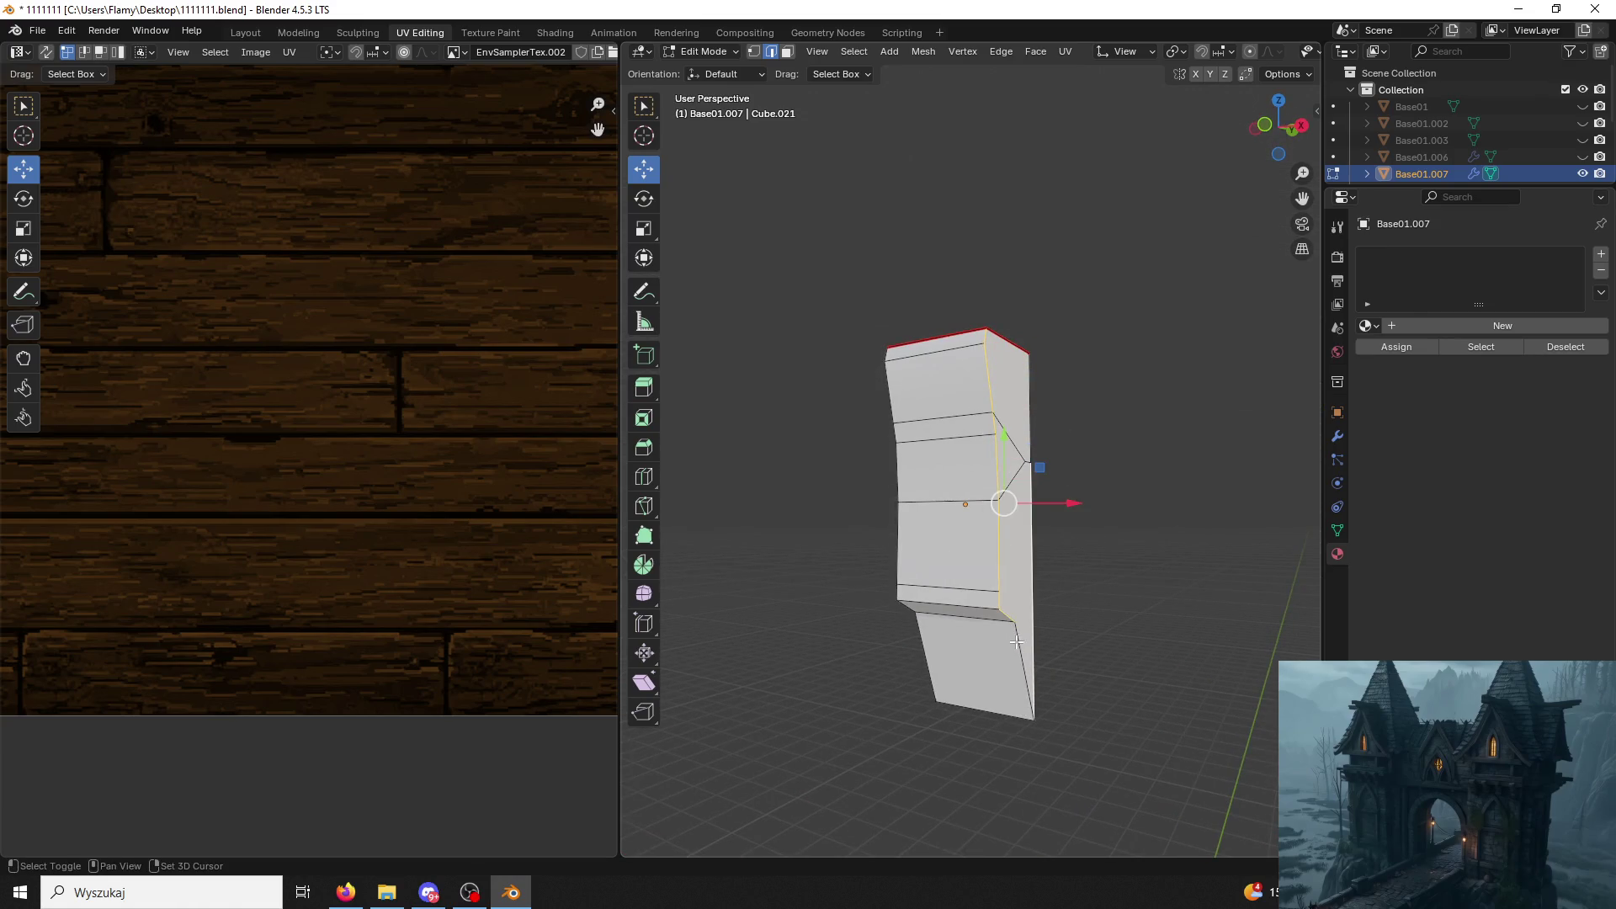
pyautogui.moveTo(1016, 640); pyautogui.dragTo(935, 670, button='middle')
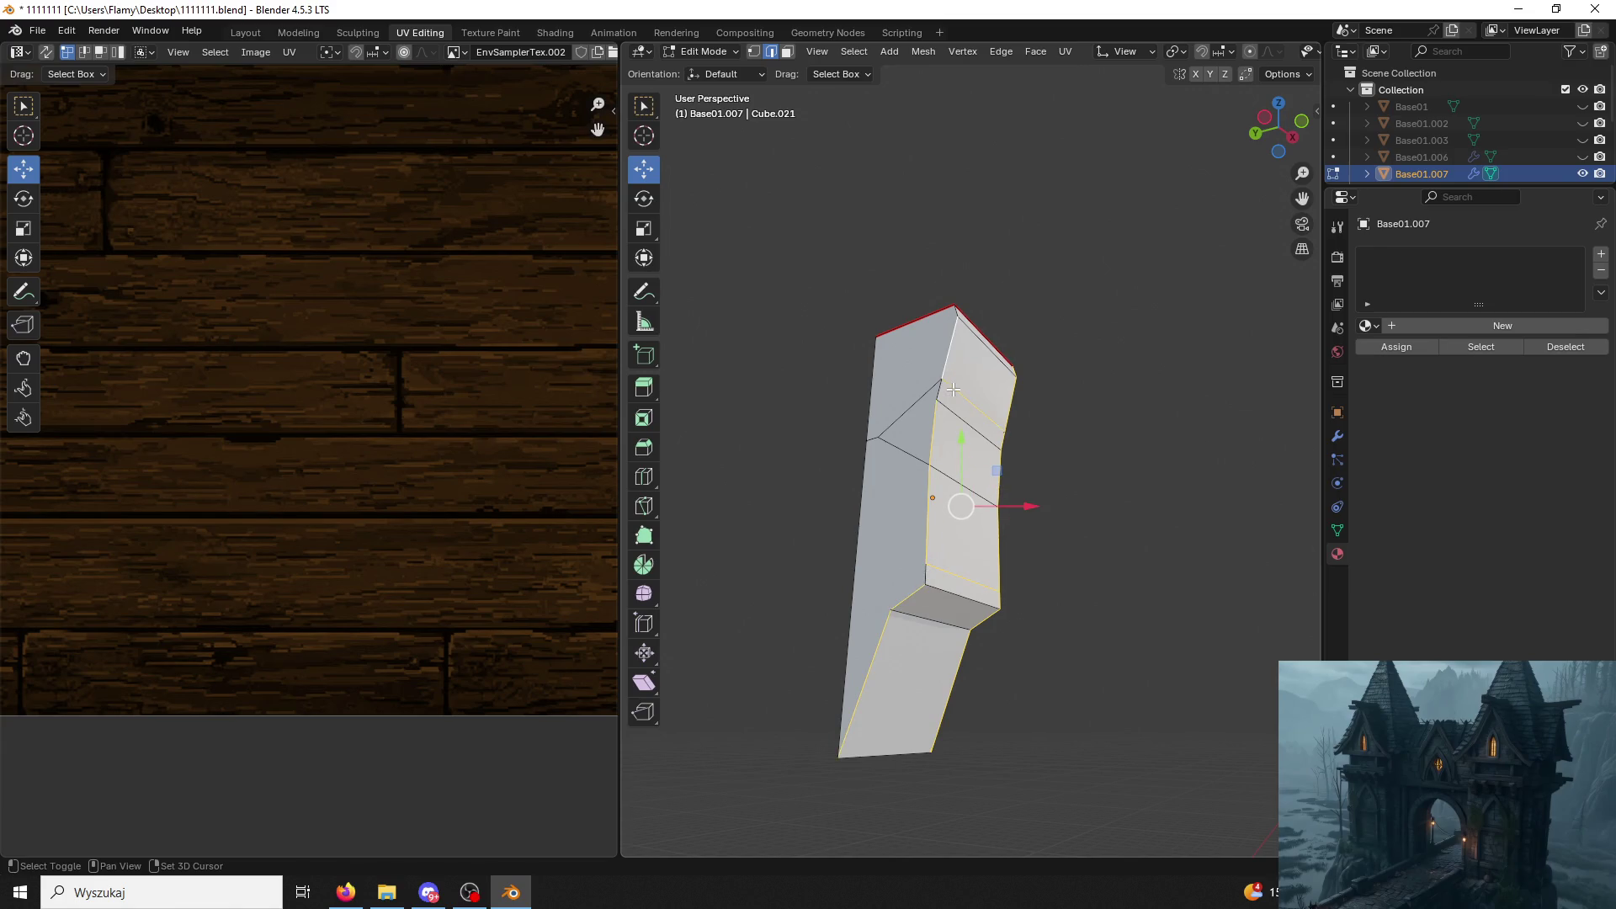
pyautogui.moveTo(954, 382)
pyautogui.mouseDown(button='middle')
pyautogui.moveTo(870, 611)
pyautogui.moveTo(1032, 593)
pyautogui.mouseUp(button='middle')
pyautogui.moveTo(1016, 400)
pyautogui.mouseDown(button='middle')
pyautogui.moveTo(1089, 423)
pyautogui.moveTo(1126, 400)
pyautogui.mouseUp(button='middle')
pyautogui.hotkey('ctrl', 'e')
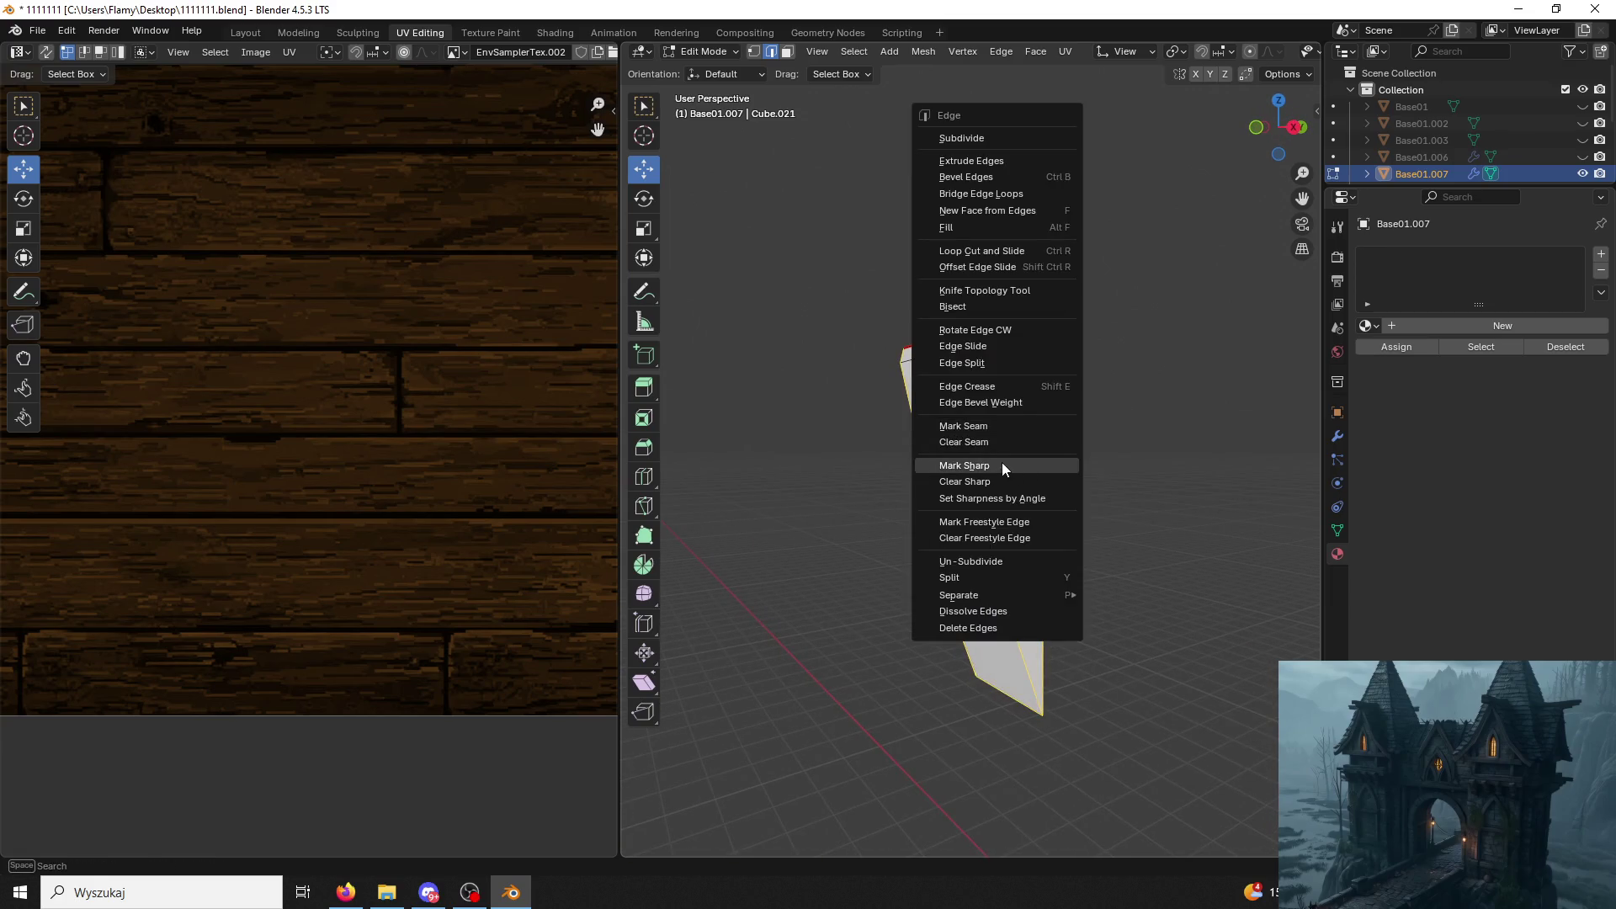
pyautogui.click(993, 426)
pyautogui.moveTo(872, 451); pyautogui.dragTo(870, 606, button='middle')
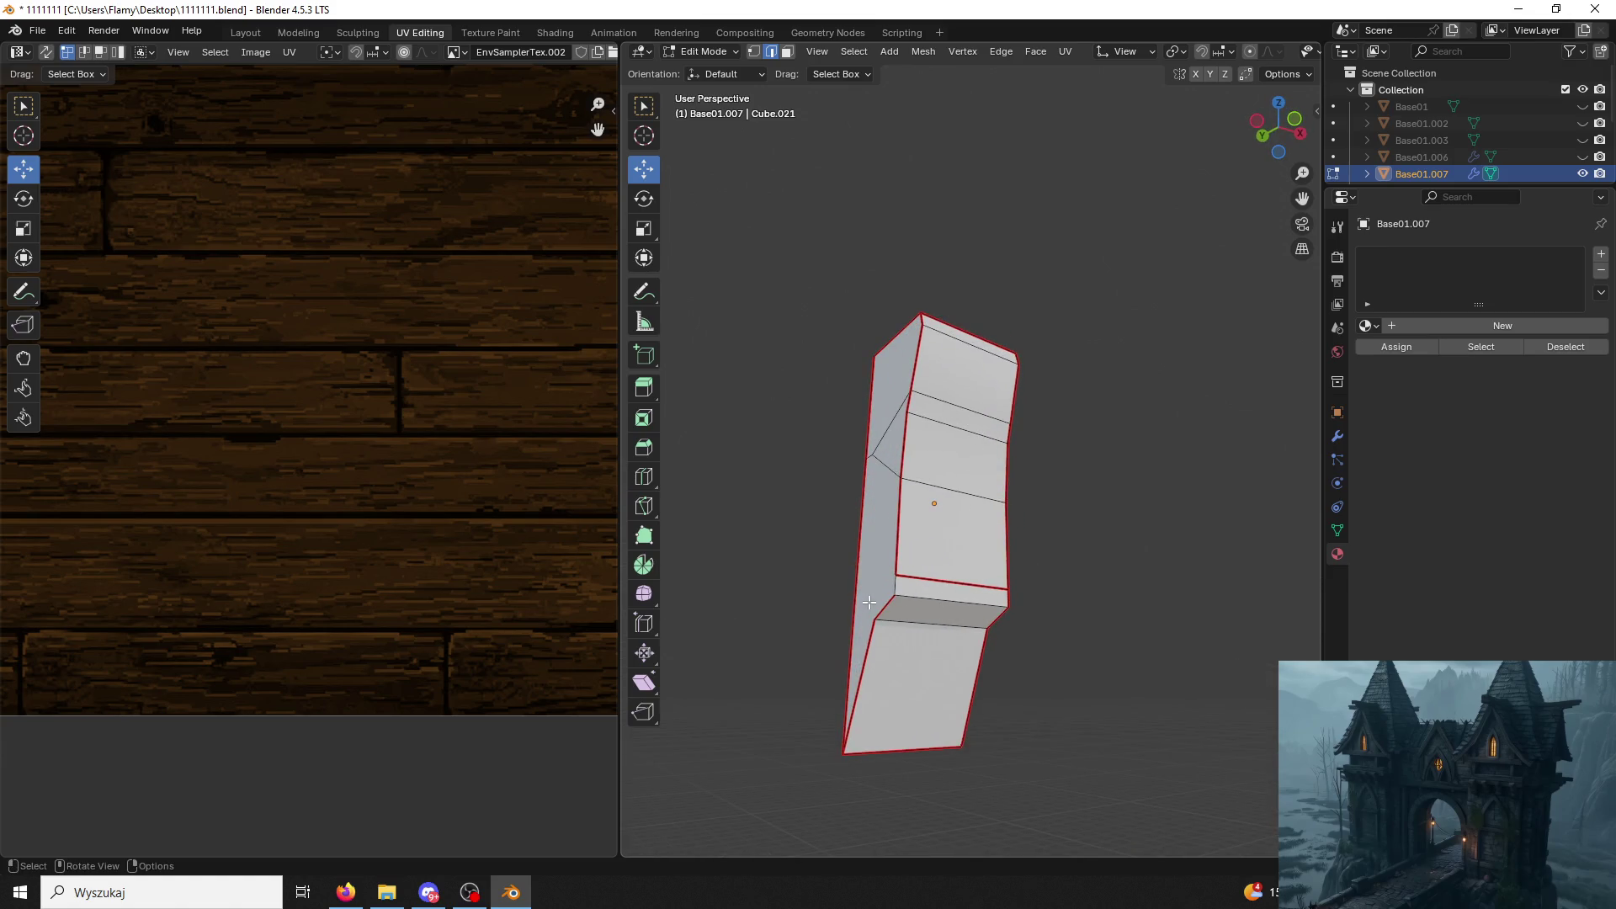
pyautogui.keyDown('shift'); pyautogui.click(896, 577); pyautogui.keyUp('shift')
pyautogui.hotkey('ctrl', 'e')
pyautogui.hotkey('ctrl', 'e')
pyautogui.click(921, 575)
# Select the linked strip of top faces and unwrap it into UV islands.
pyautogui.moveTo(831, 553)
pyautogui.mouseDown(button='middle')
pyautogui.moveTo(666, 547)
pyautogui.moveTo(1043, 589)
pyautogui.moveTo(961, 581)
pyautogui.mouseUp(button='middle')
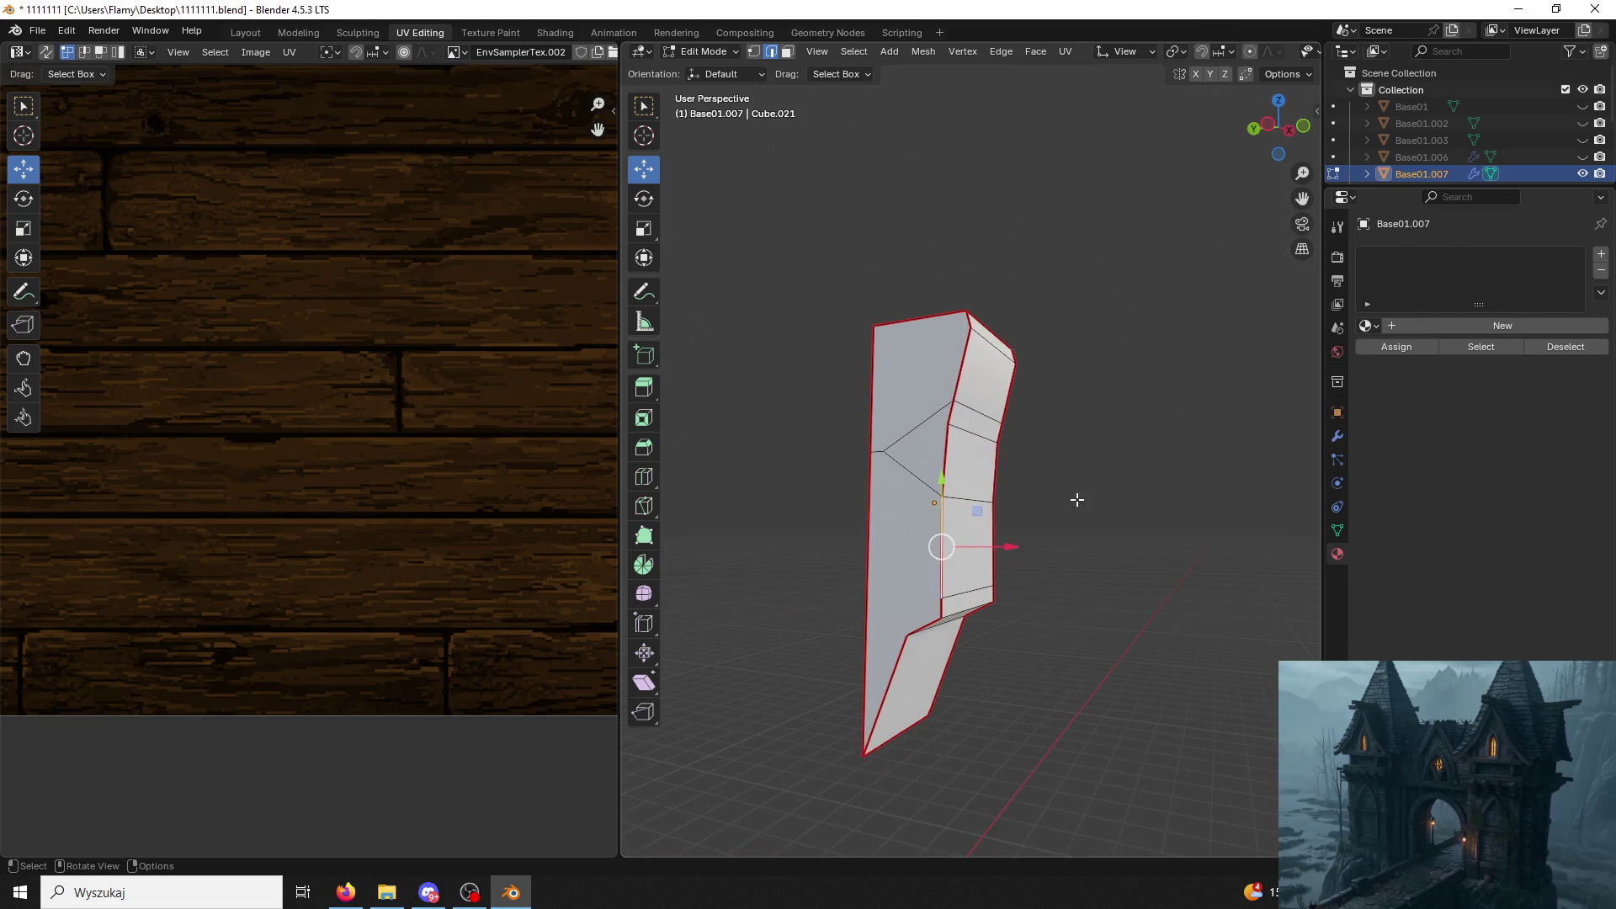
pyautogui.moveTo(1075, 498); pyautogui.dragTo(845, 493, button='middle')
pyautogui.click(786, 52)
pyautogui.click(939, 380)
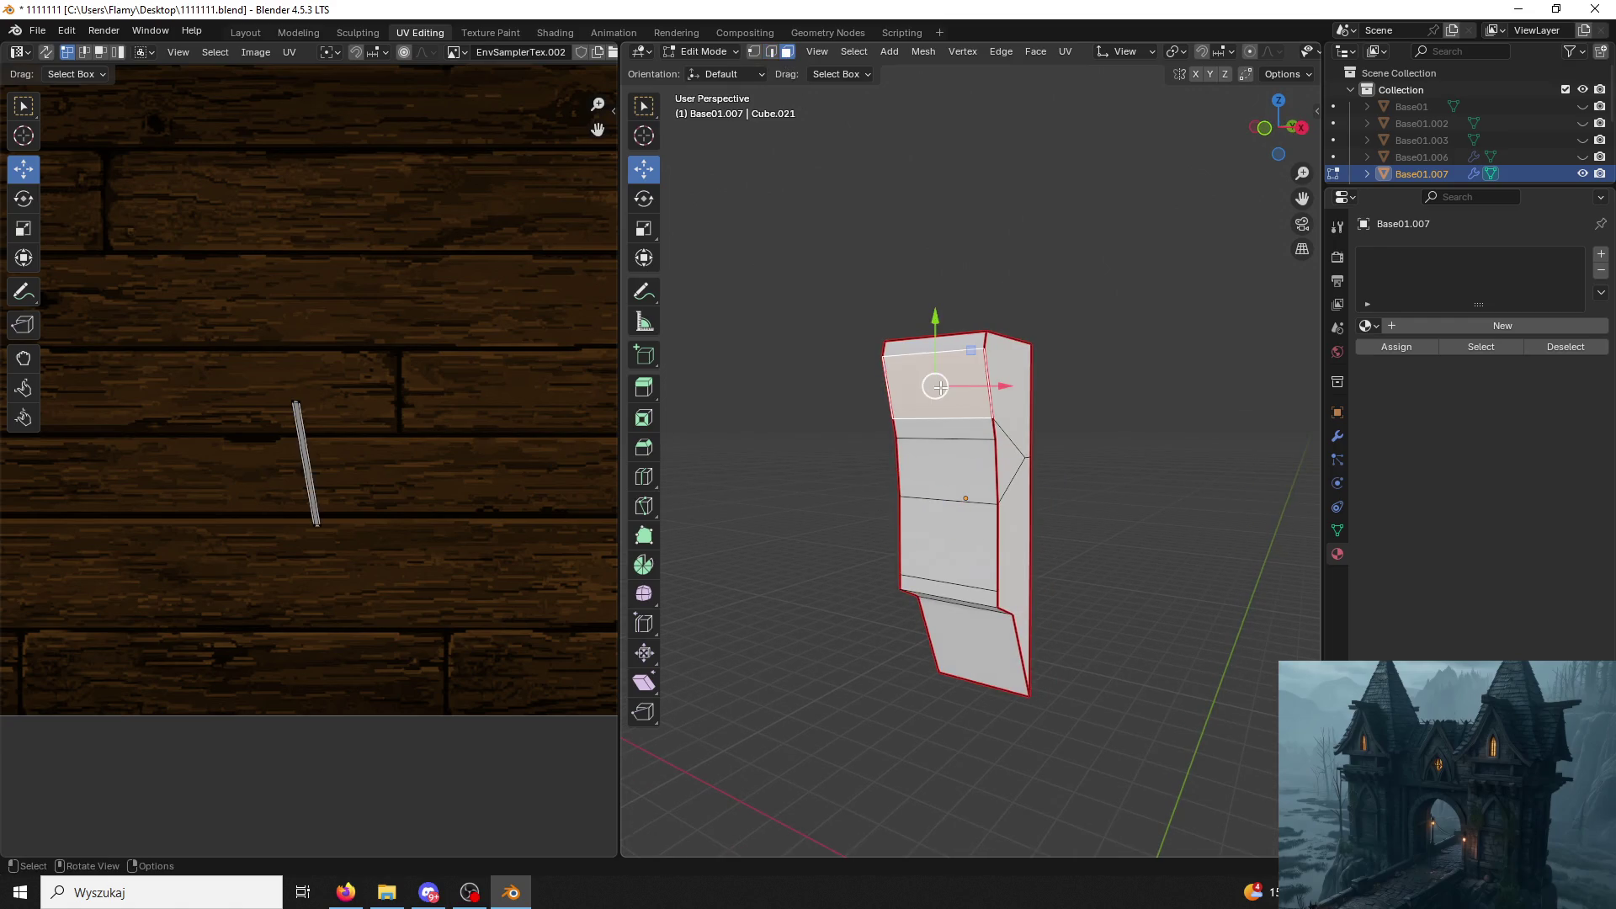
pyautogui.press('l')
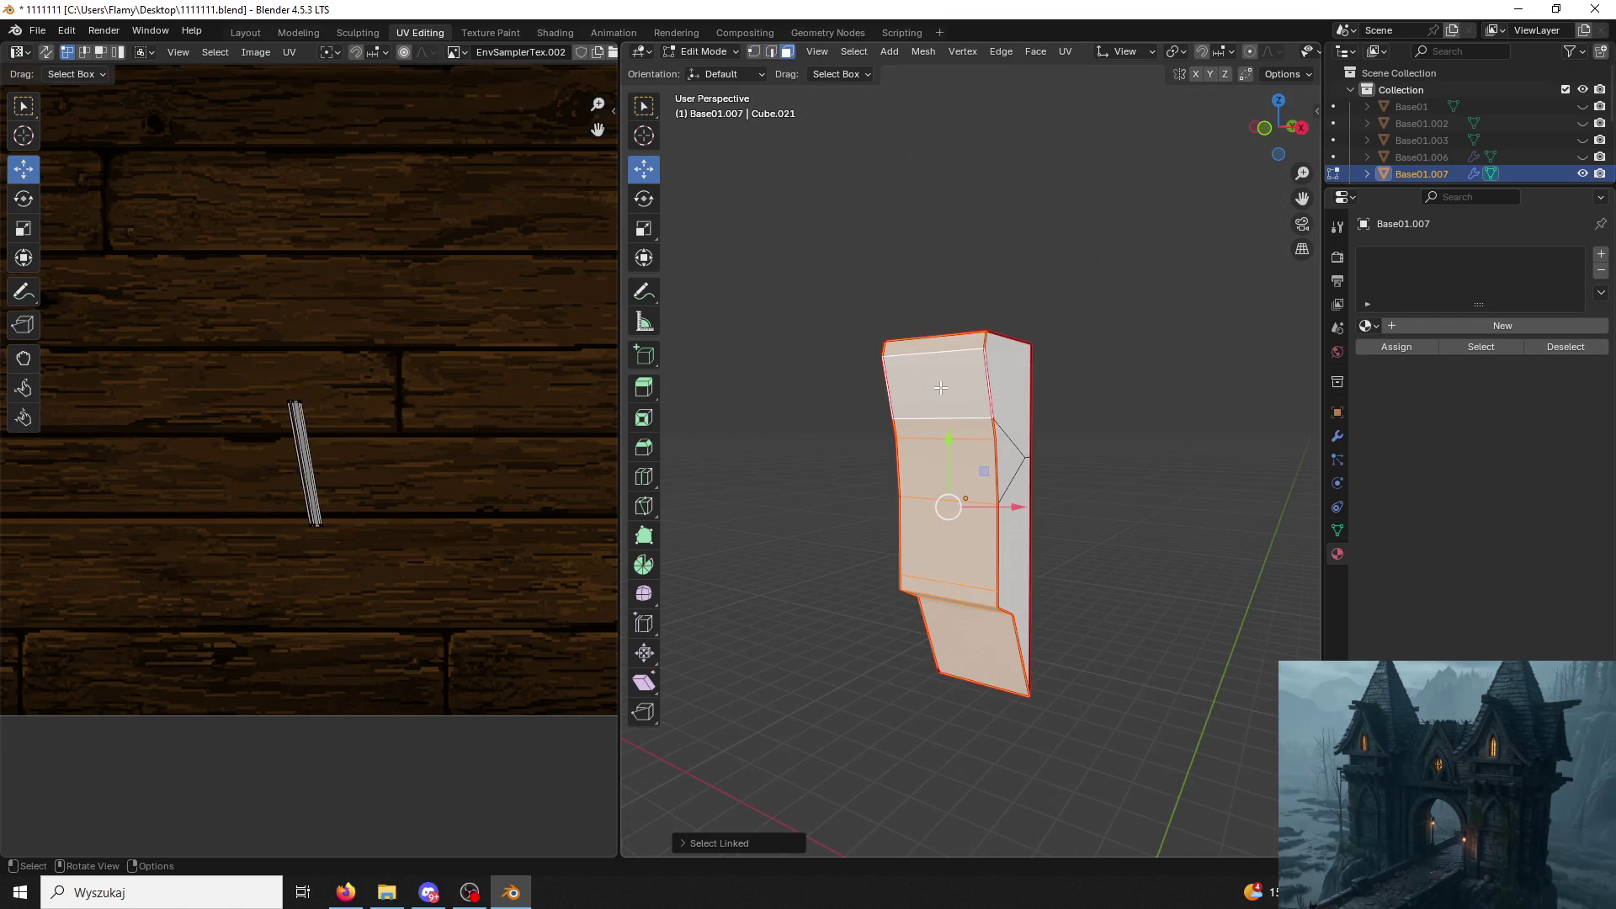
pyautogui.press('u')
pyautogui.click(942, 388)
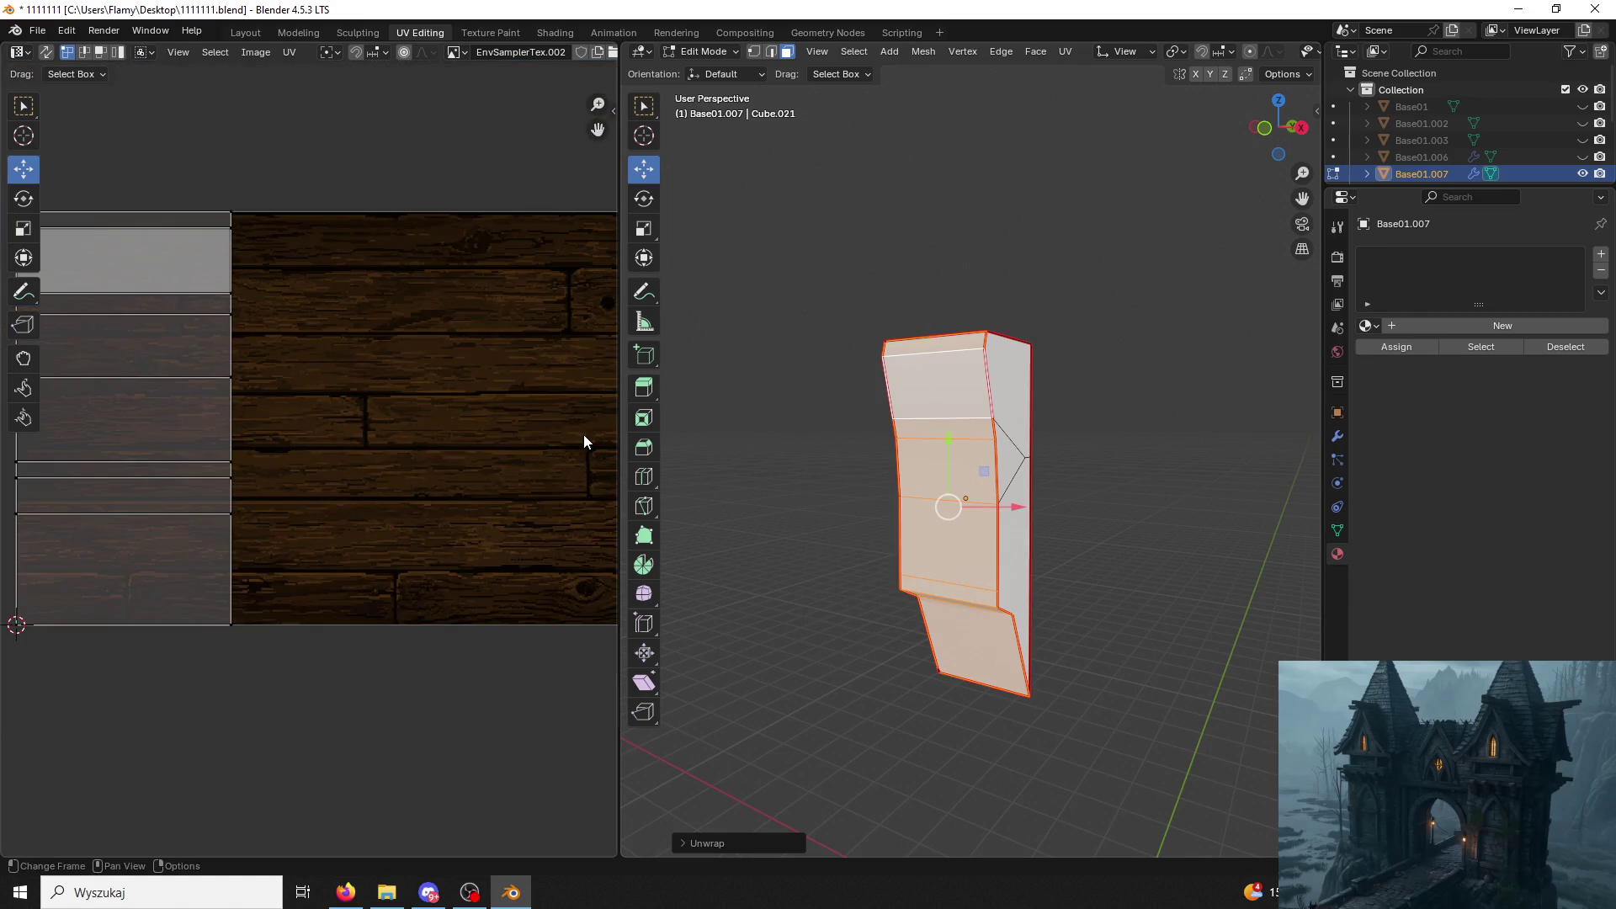
# Set viewport shading to Solid, deselect all, and widen the Properties editor area.
pyautogui.moveTo(1323, 149)
pyautogui.mouseDown()
pyautogui.moveTo(1511, 141)
pyautogui.moveTo(1552, 114)
pyautogui.mouseUp()
pyautogui.click(1516, 52)
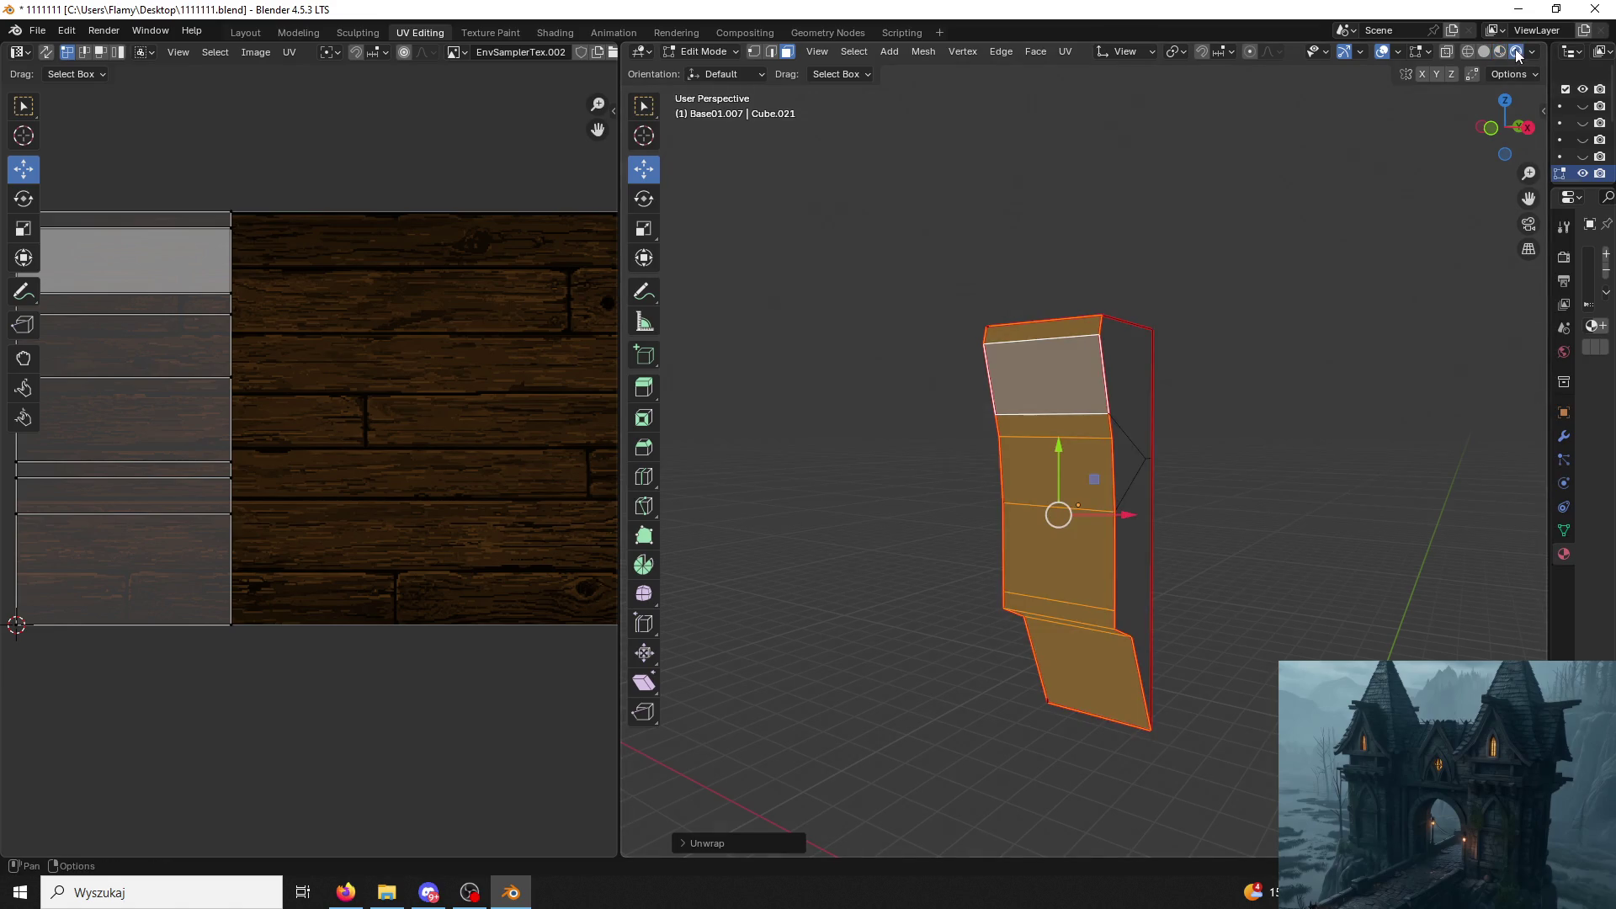
pyautogui.hotkey('alt', 'a')
pyautogui.click(1502, 51)
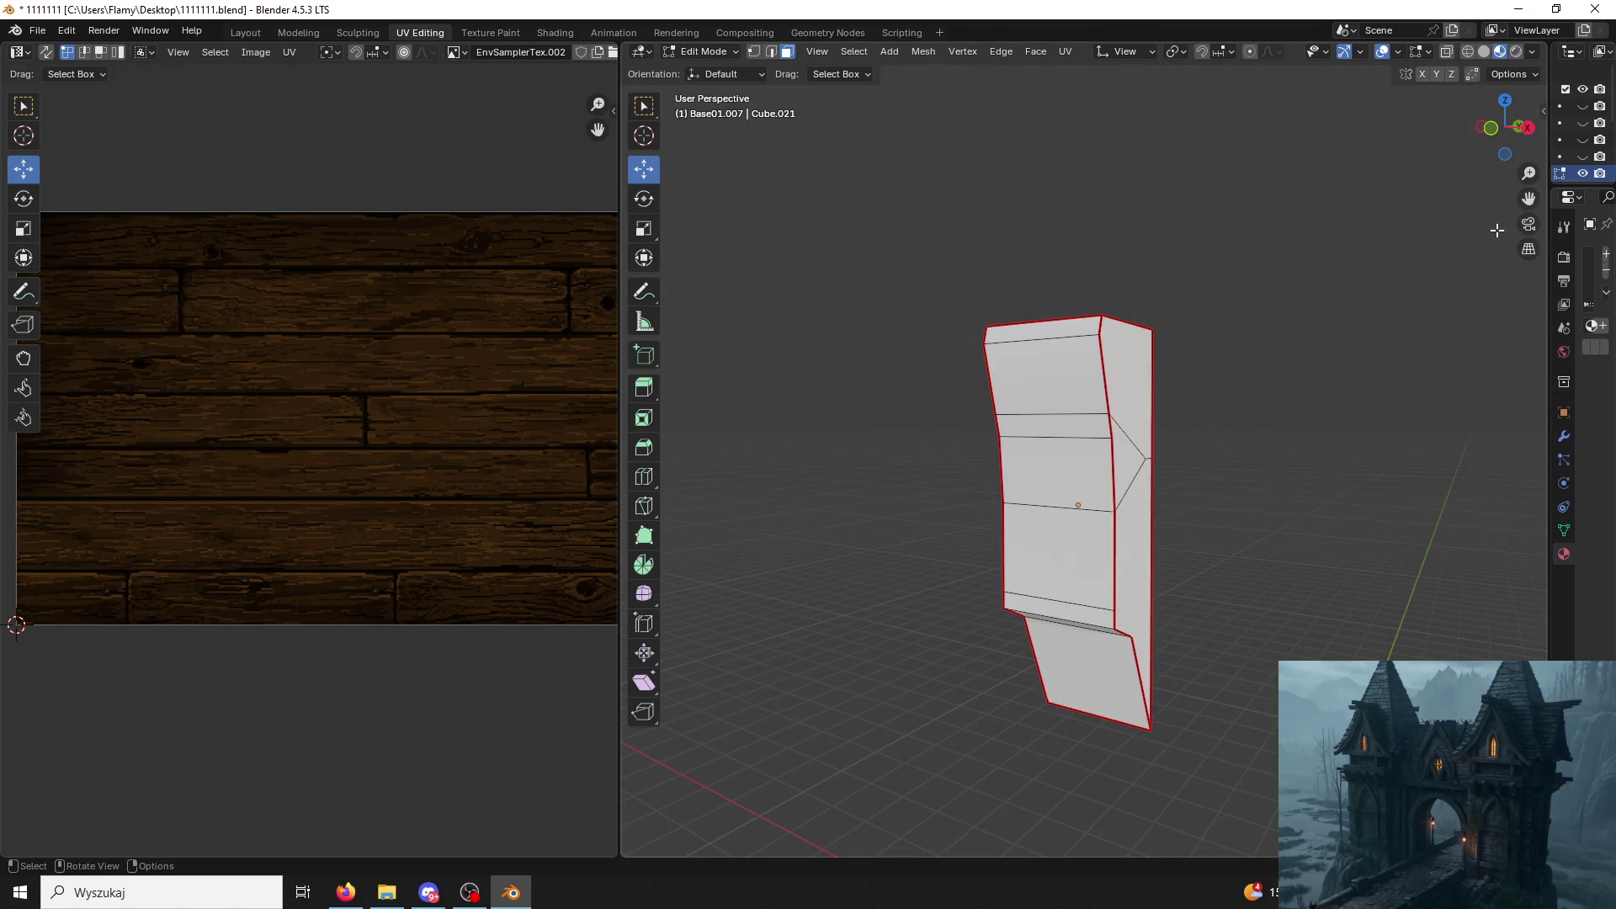
pyautogui.moveTo(1543, 255); pyautogui.dragTo(1153, 259)
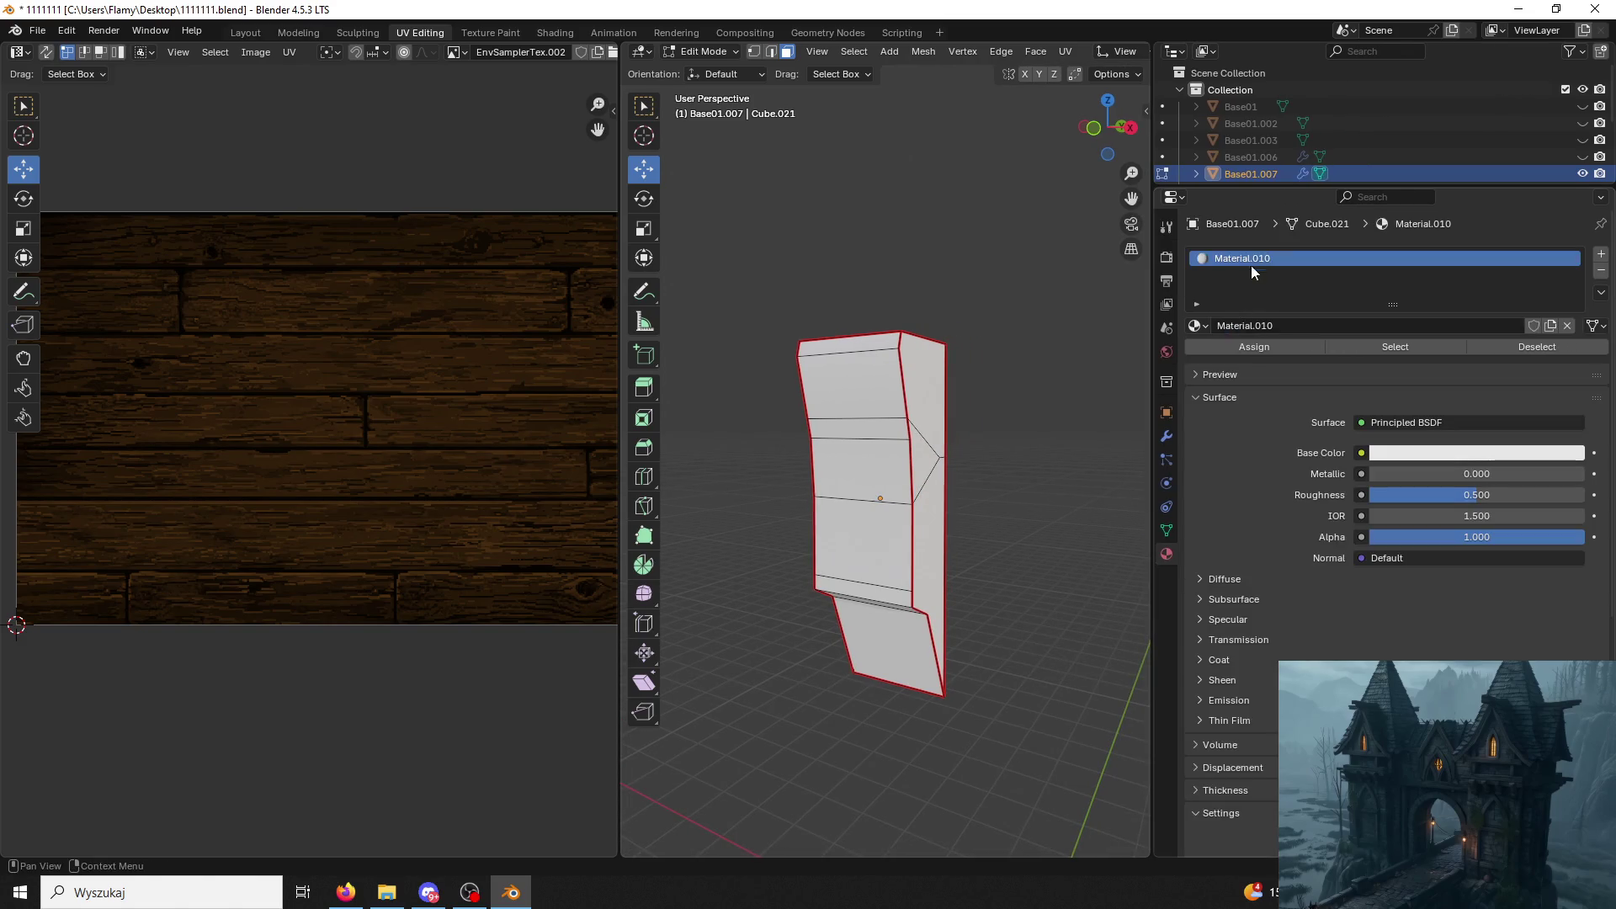
# Assign the wood-plank Material.002 and rotate the linked top strip's UVs 90 degrees.
pyautogui.click(1197, 327)
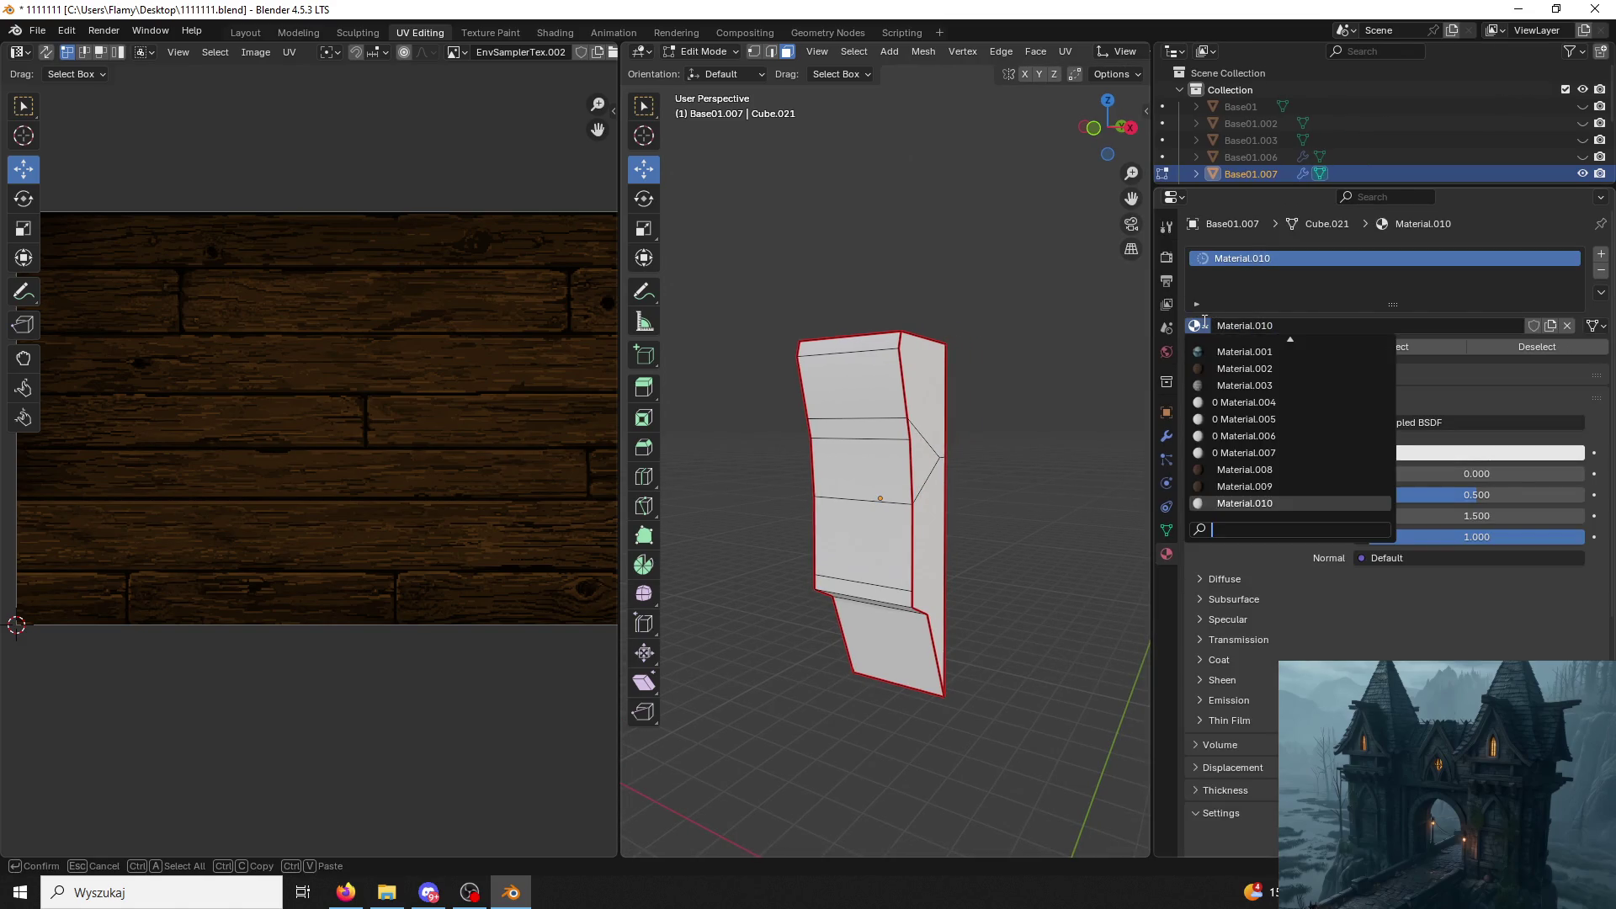
pyautogui.click(1236, 369)
pyautogui.moveTo(966, 434)
pyautogui.mouseDown(button='middle')
pyautogui.moveTo(1021, 443)
pyautogui.moveTo(848, 401)
pyautogui.mouseUp(button='middle')
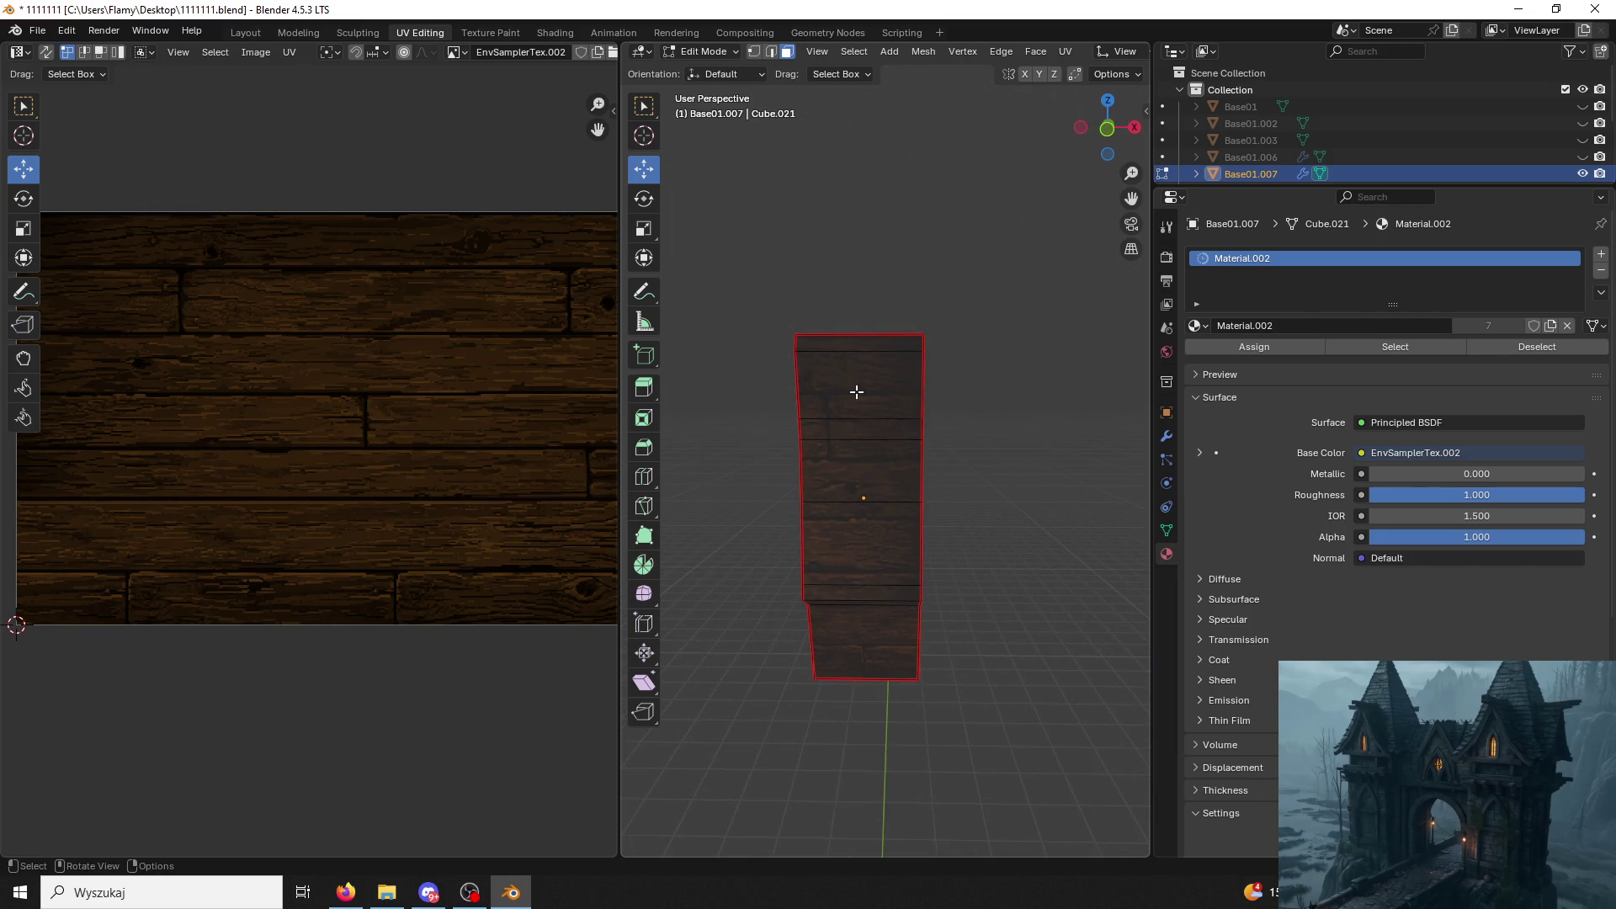
pyautogui.click(860, 386)
pyautogui.hotkey('ctrl', 'l')
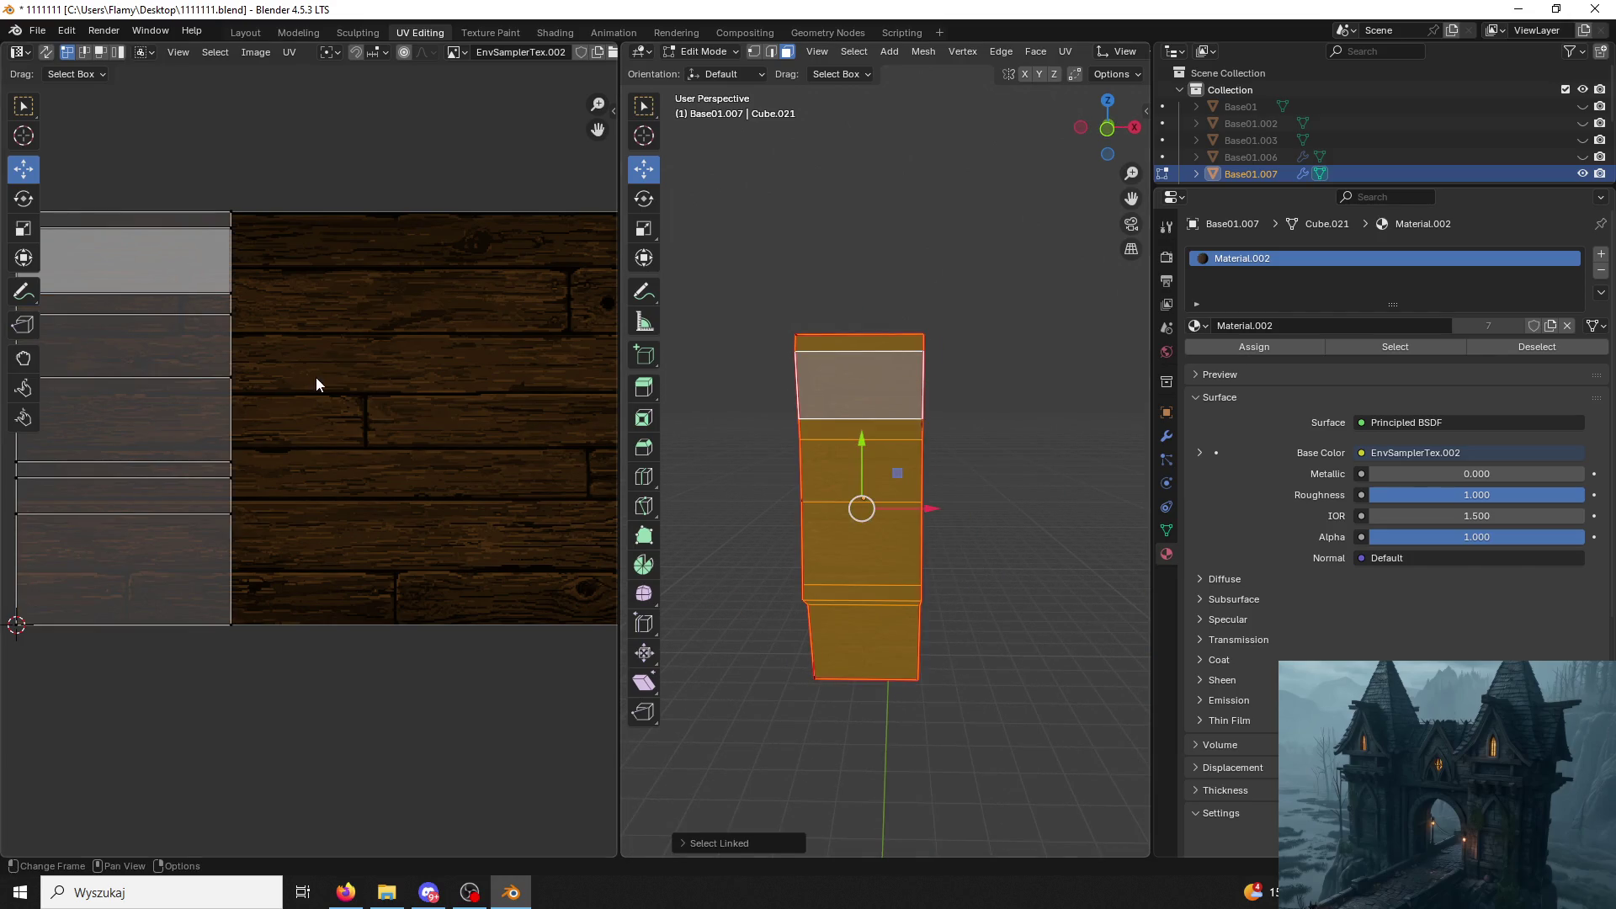
pyautogui.write('ar90')
pyautogui.press('Return')
# Shrink the UV island, move it down along Y, shift it right, and stretch it along X.
pyautogui.press('s')
pyautogui.click(130, 498)
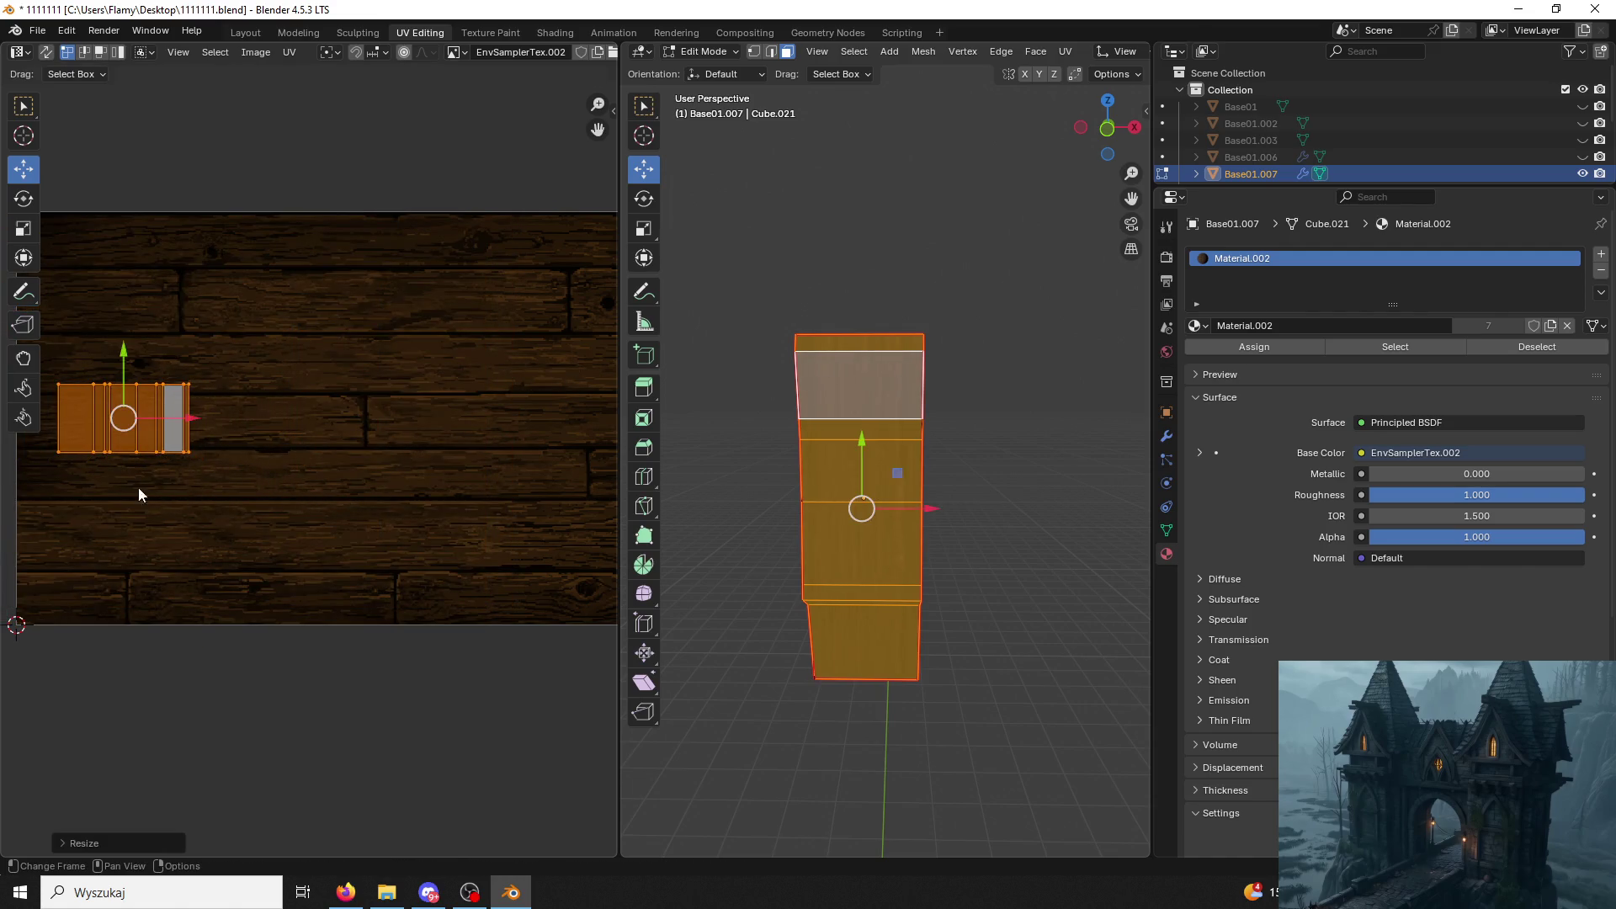
pyautogui.press('g')
pyautogui.press('y')
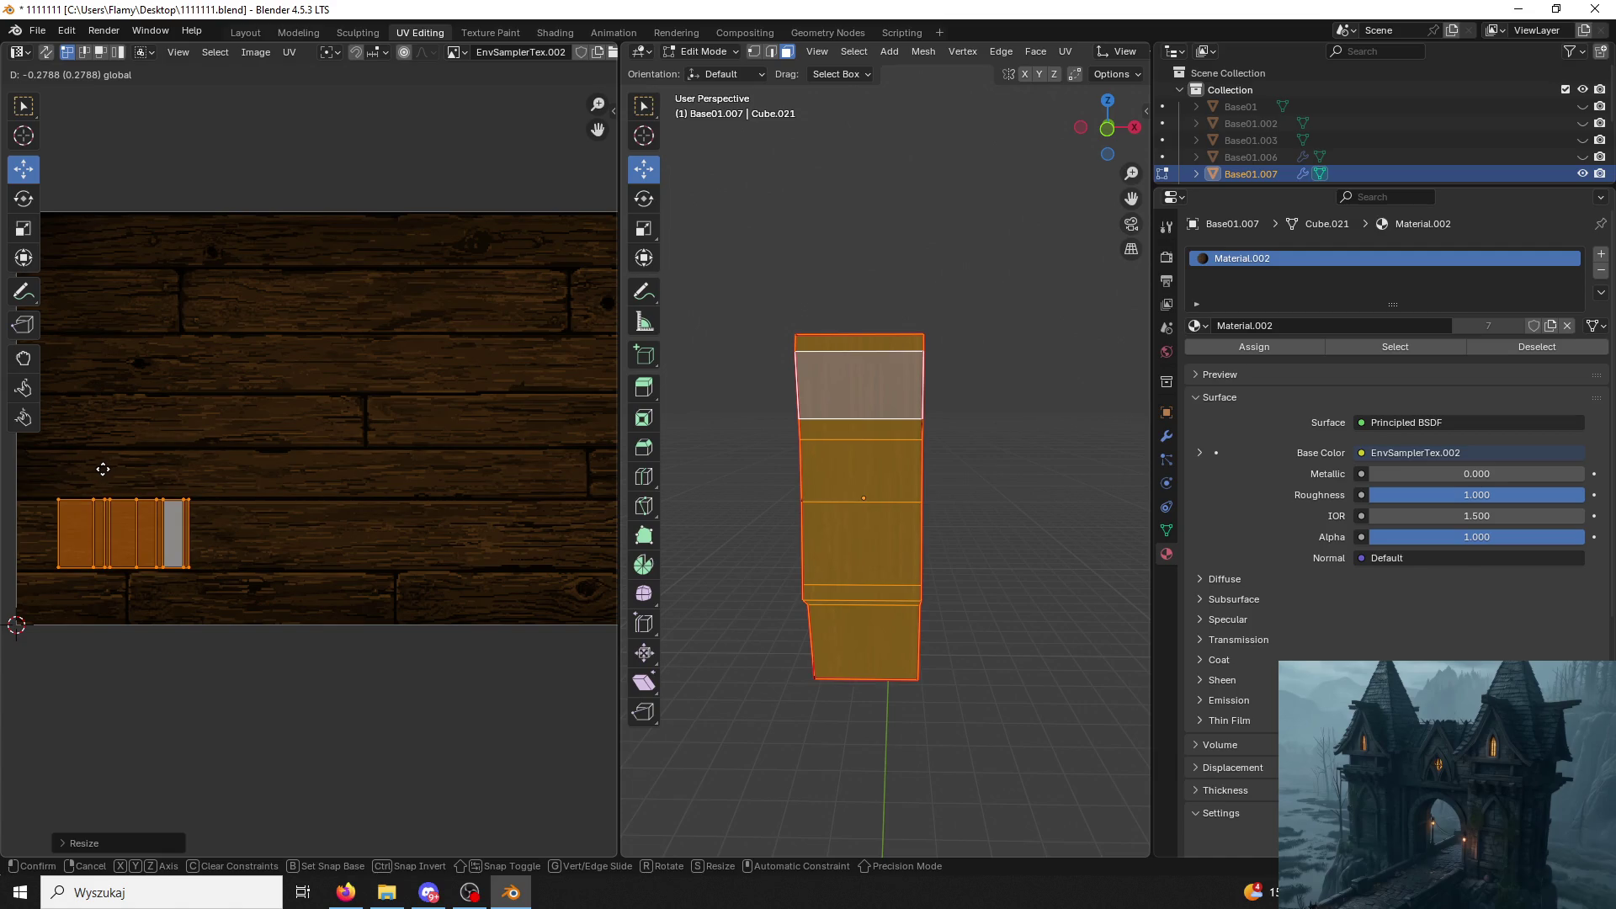
pyautogui.click(95, 477)
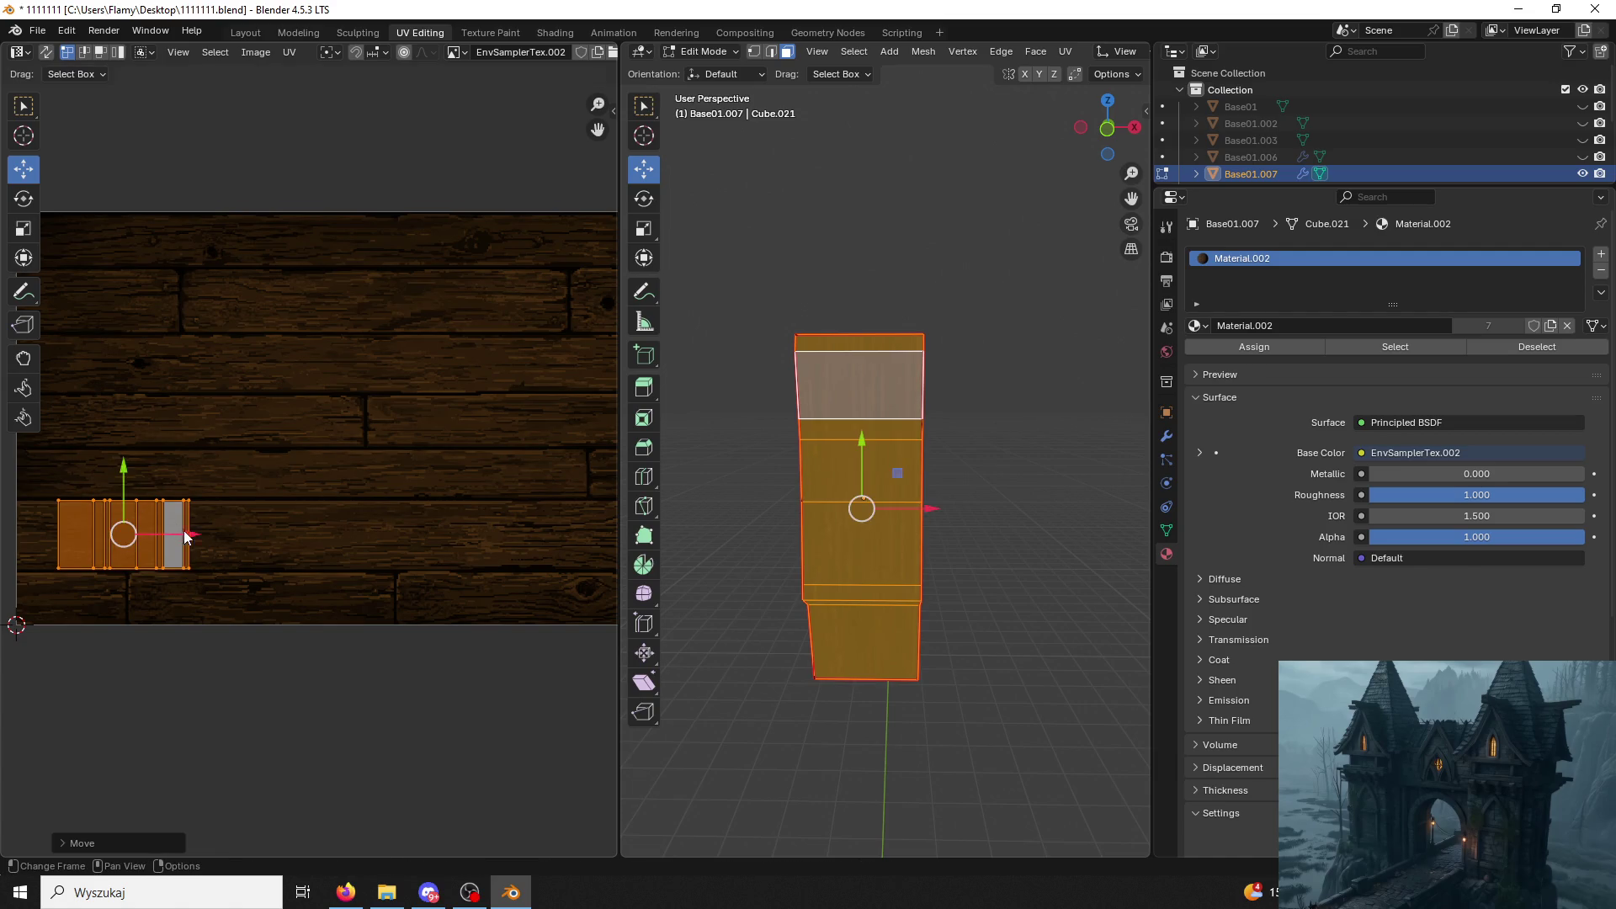
pyautogui.moveTo(185, 536); pyautogui.dragTo(286, 544)
pyautogui.press('s')
pyautogui.press('x')
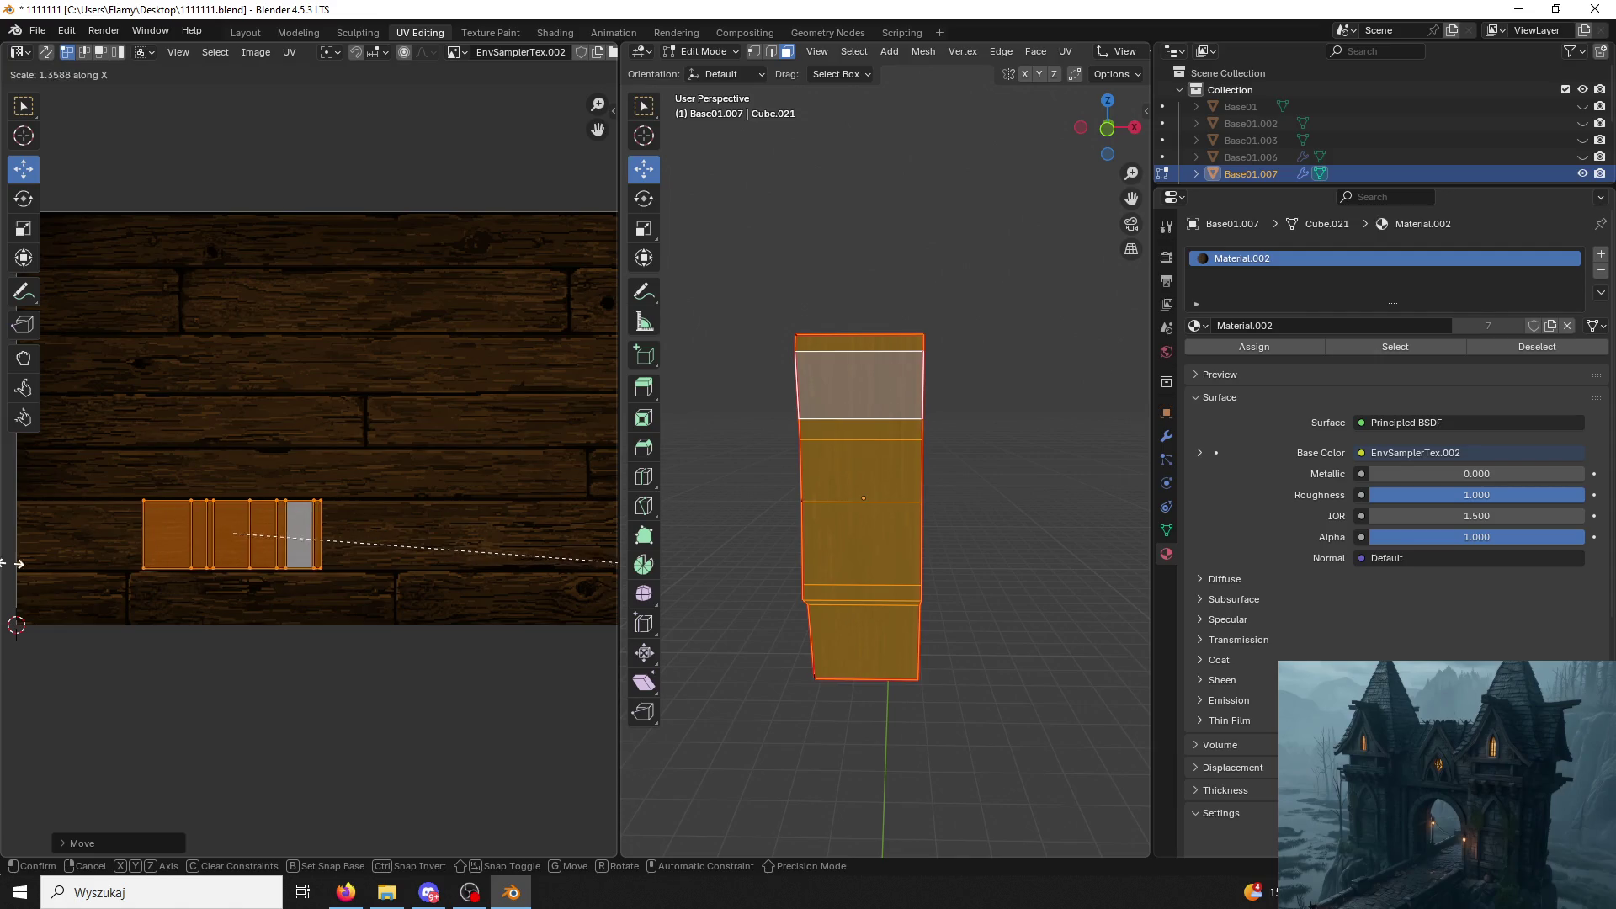
pyautogui.click(14, 565)
# Widen the side face strip's UVs along X across the planks, then select the left face strip.
pyautogui.click(721, 472)
pyautogui.moveTo(722, 473); pyautogui.dragTo(891, 509, button='middle')
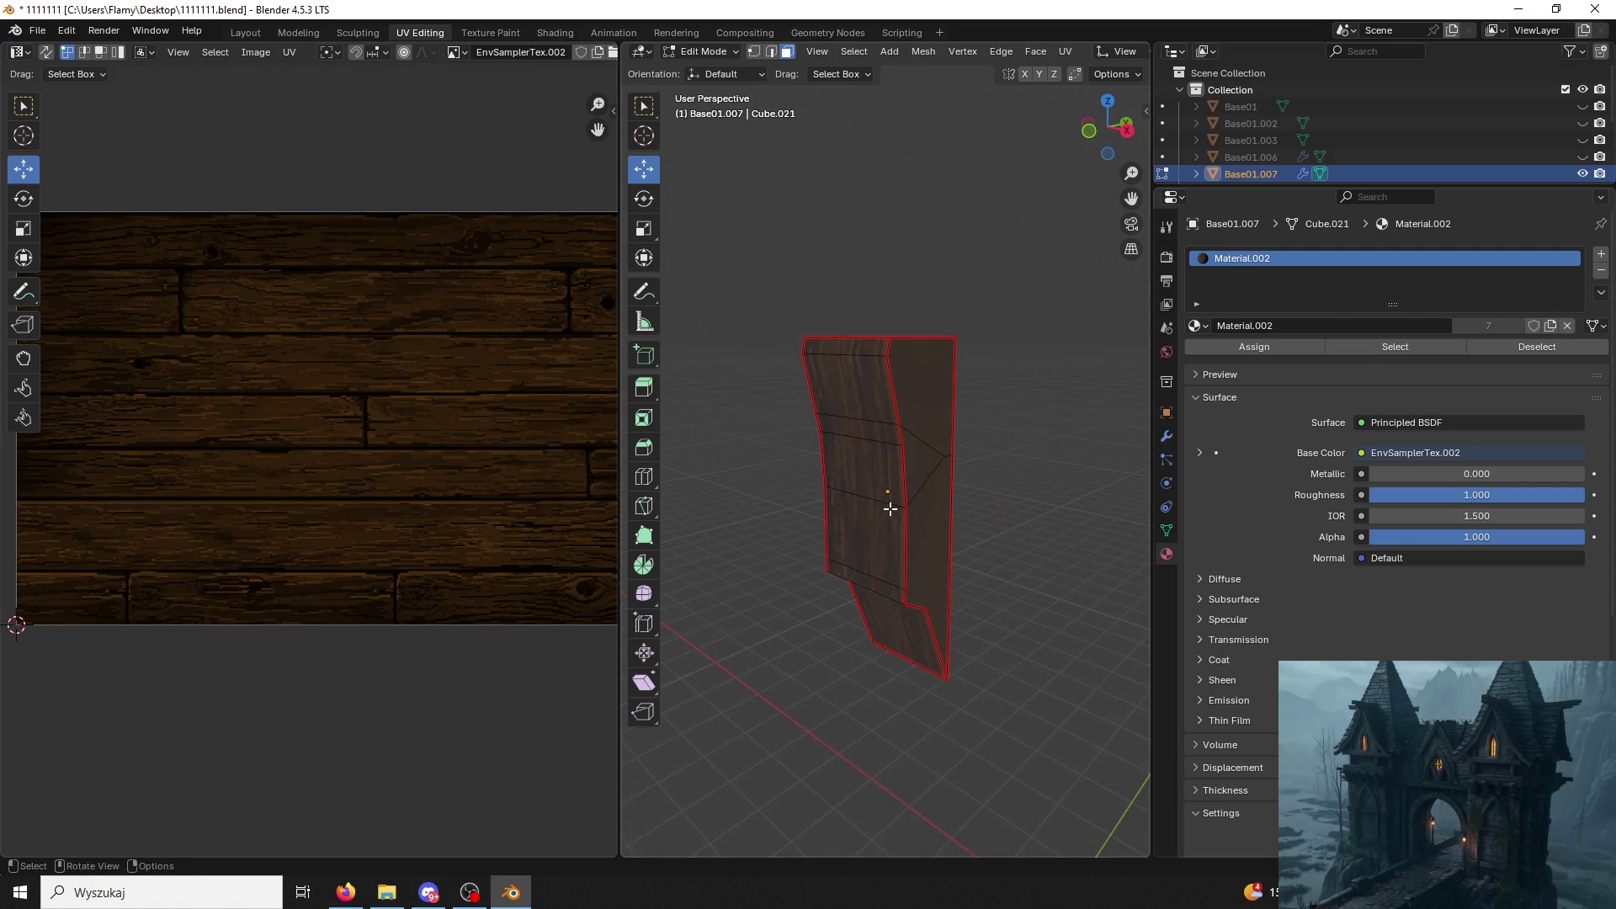
pyautogui.click(890, 509)
pyautogui.press('a')
pyautogui.press('s')
pyautogui.press('x')
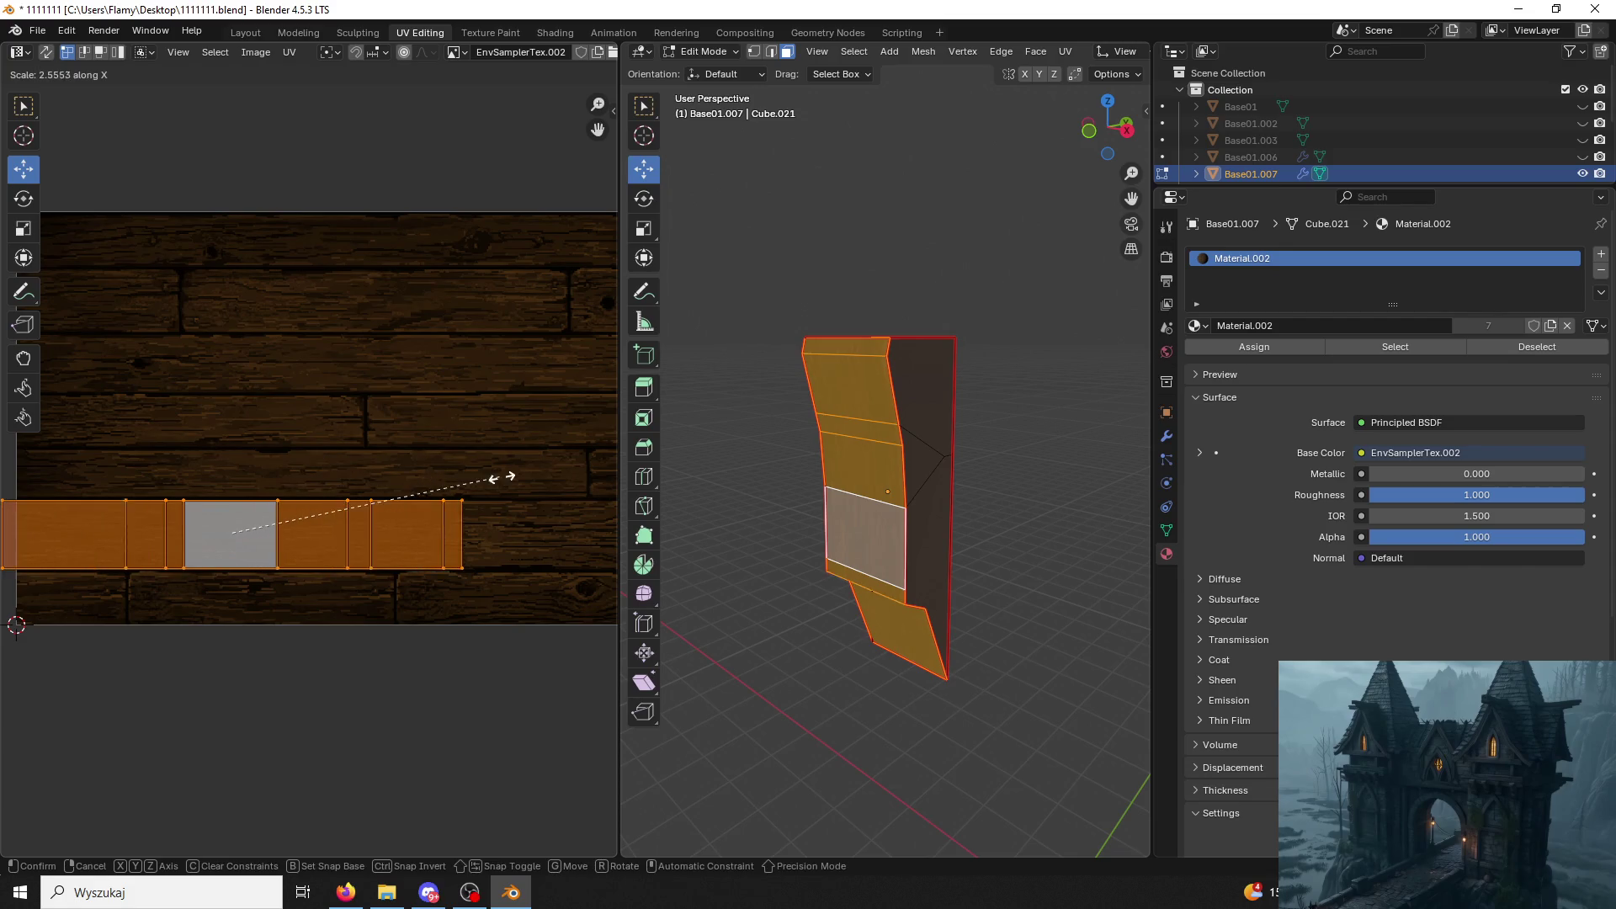
pyautogui.click(500, 476)
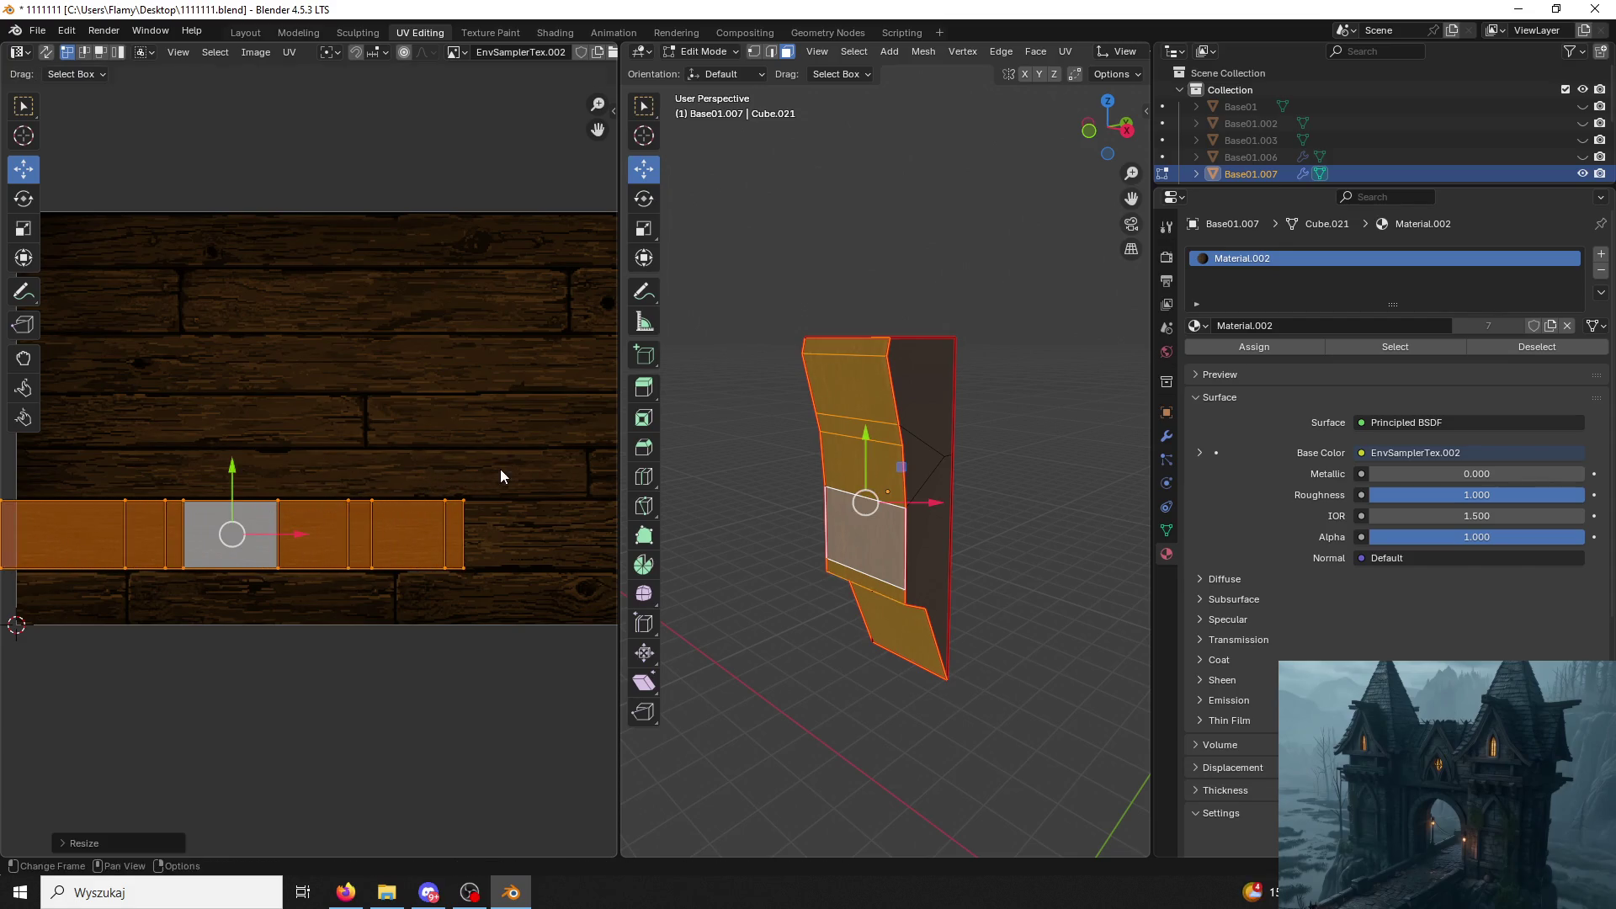
pyautogui.click(729, 487)
pyautogui.moveTo(728, 488); pyautogui.dragTo(945, 469, button='middle')
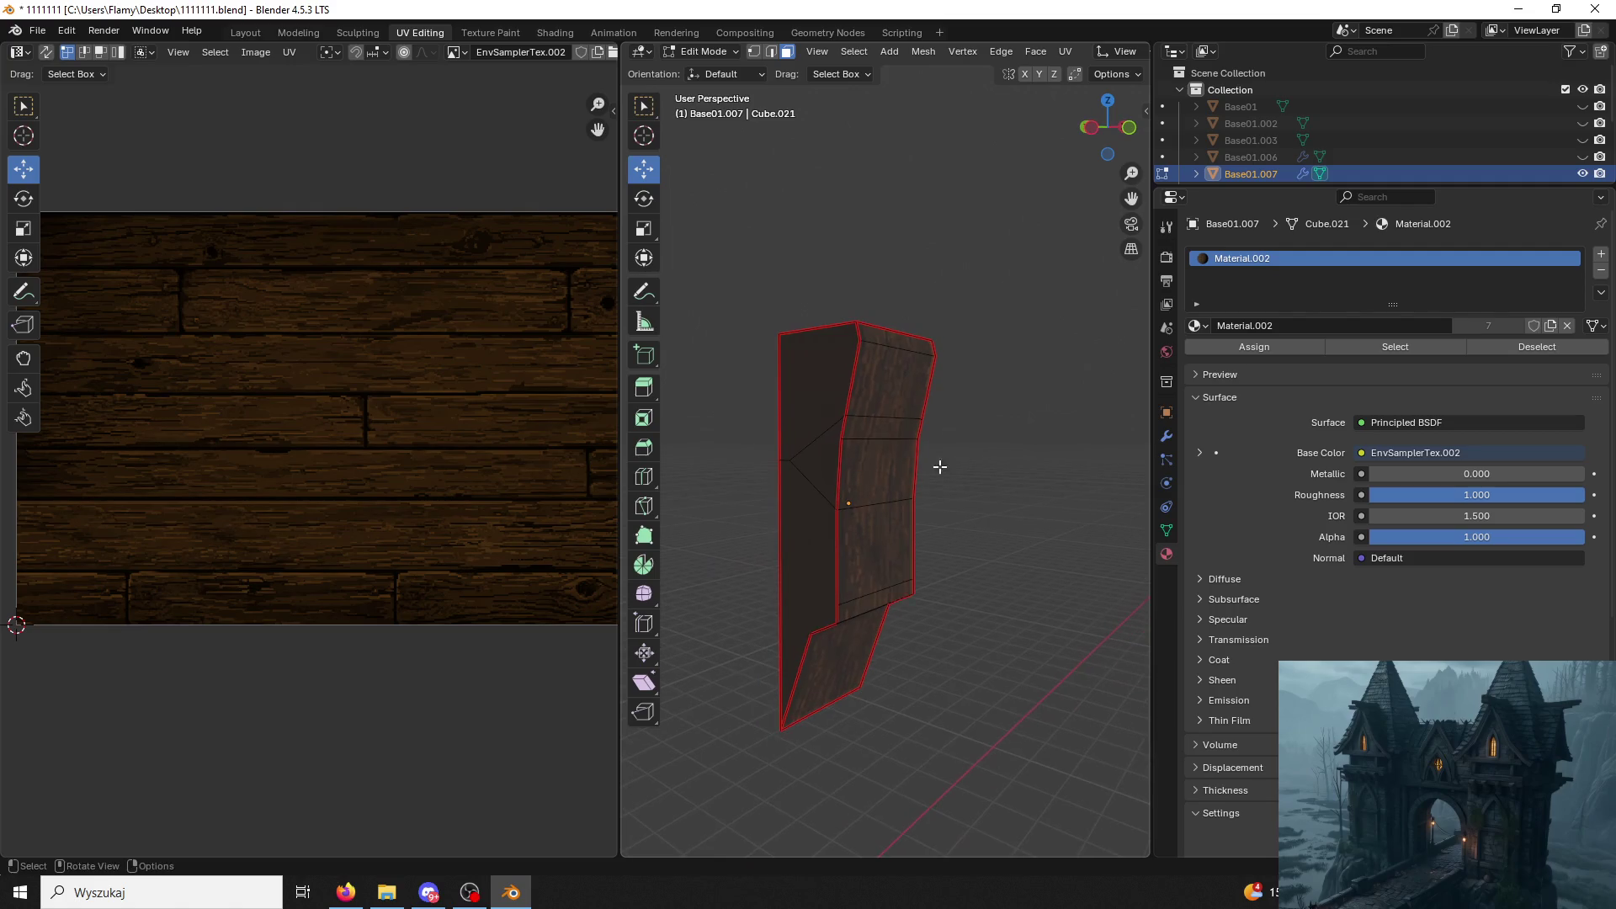
pyautogui.click(790, 418)
pyautogui.hotkey('ctrl', 'l')
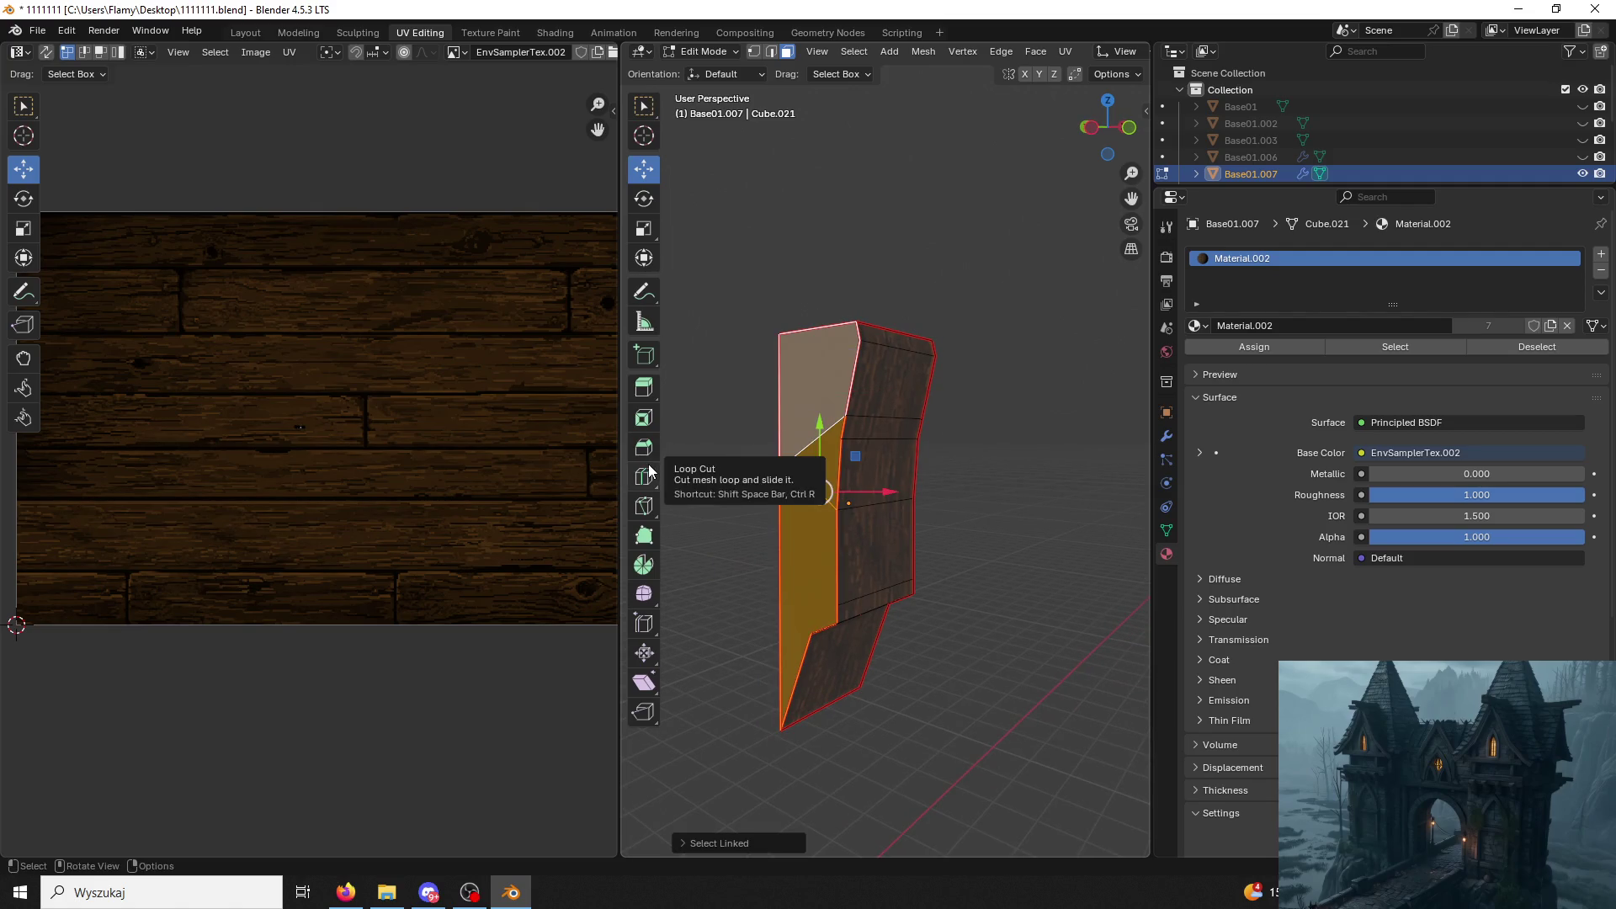
# Unwrap the left faces, rotate the island 90°, then move and shrink it onto the planks.
pyautogui.click(836, 351)
pyautogui.hotkey('ctrl', 'l')
pyautogui.press('u')
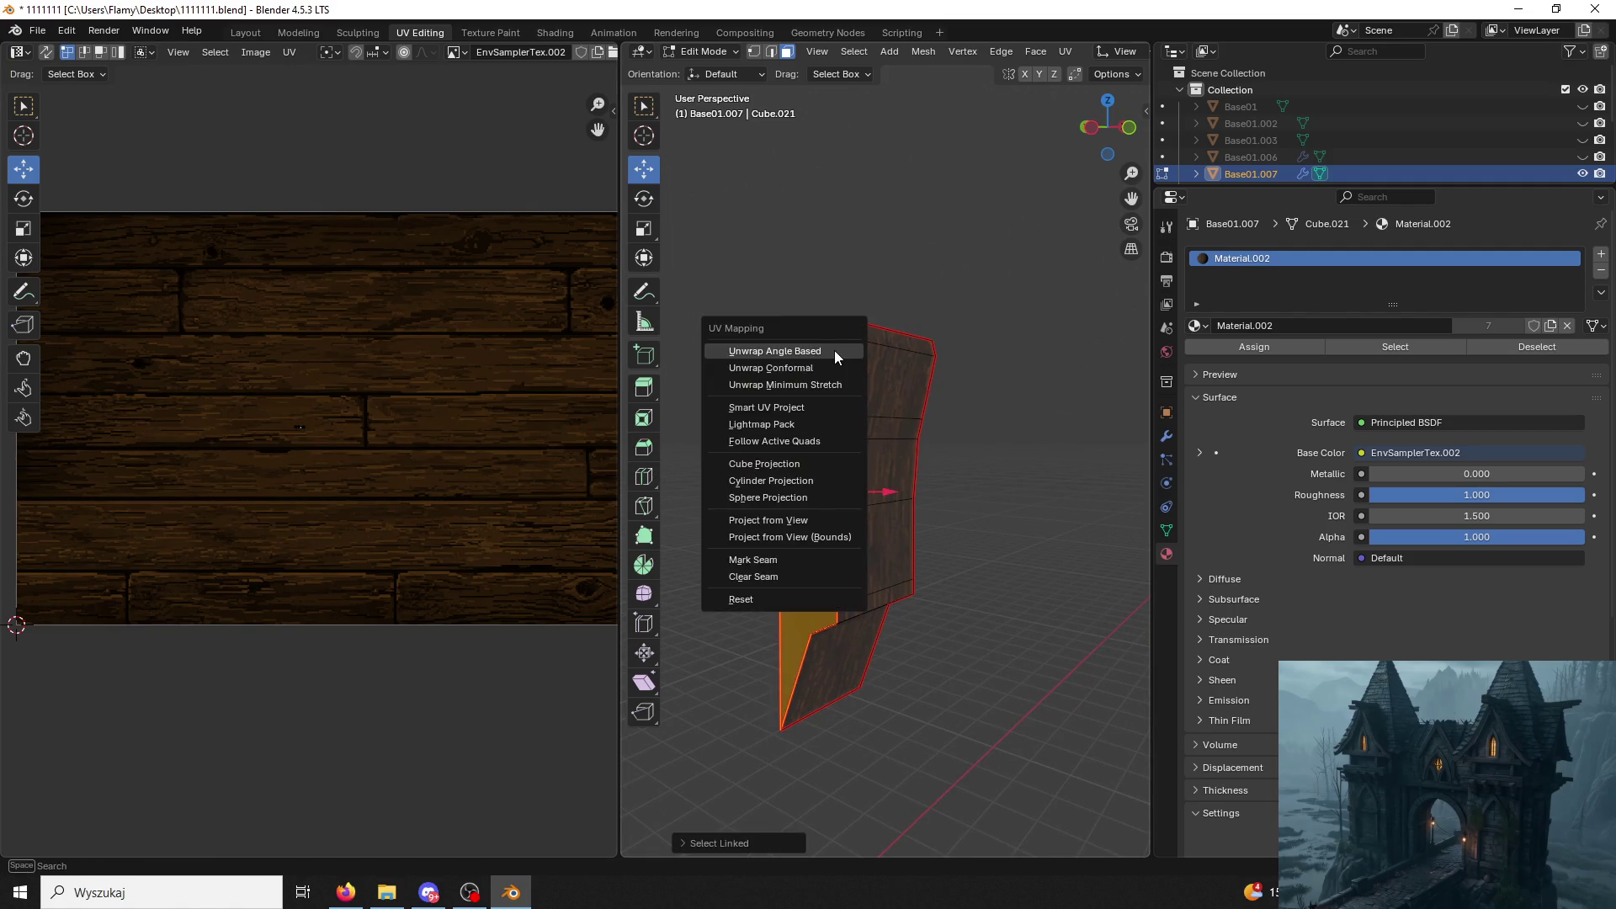
pyautogui.click(835, 350)
pyautogui.write('asr')
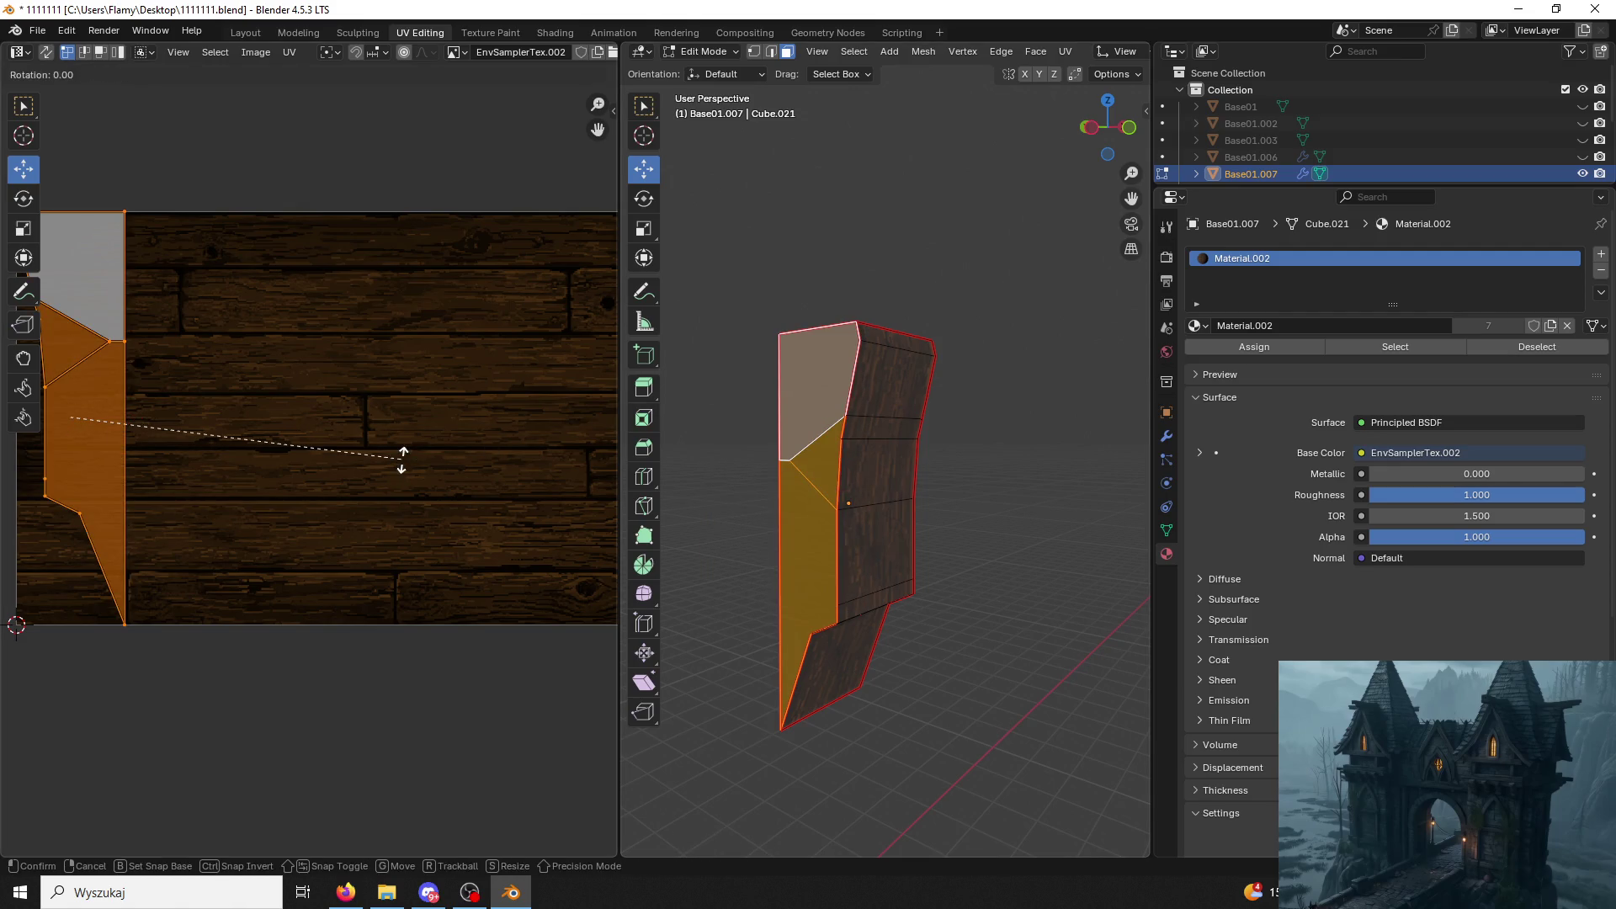
pyautogui.write('90')
pyautogui.press('Return')
pyautogui.press('g')
pyautogui.click(300, 390)
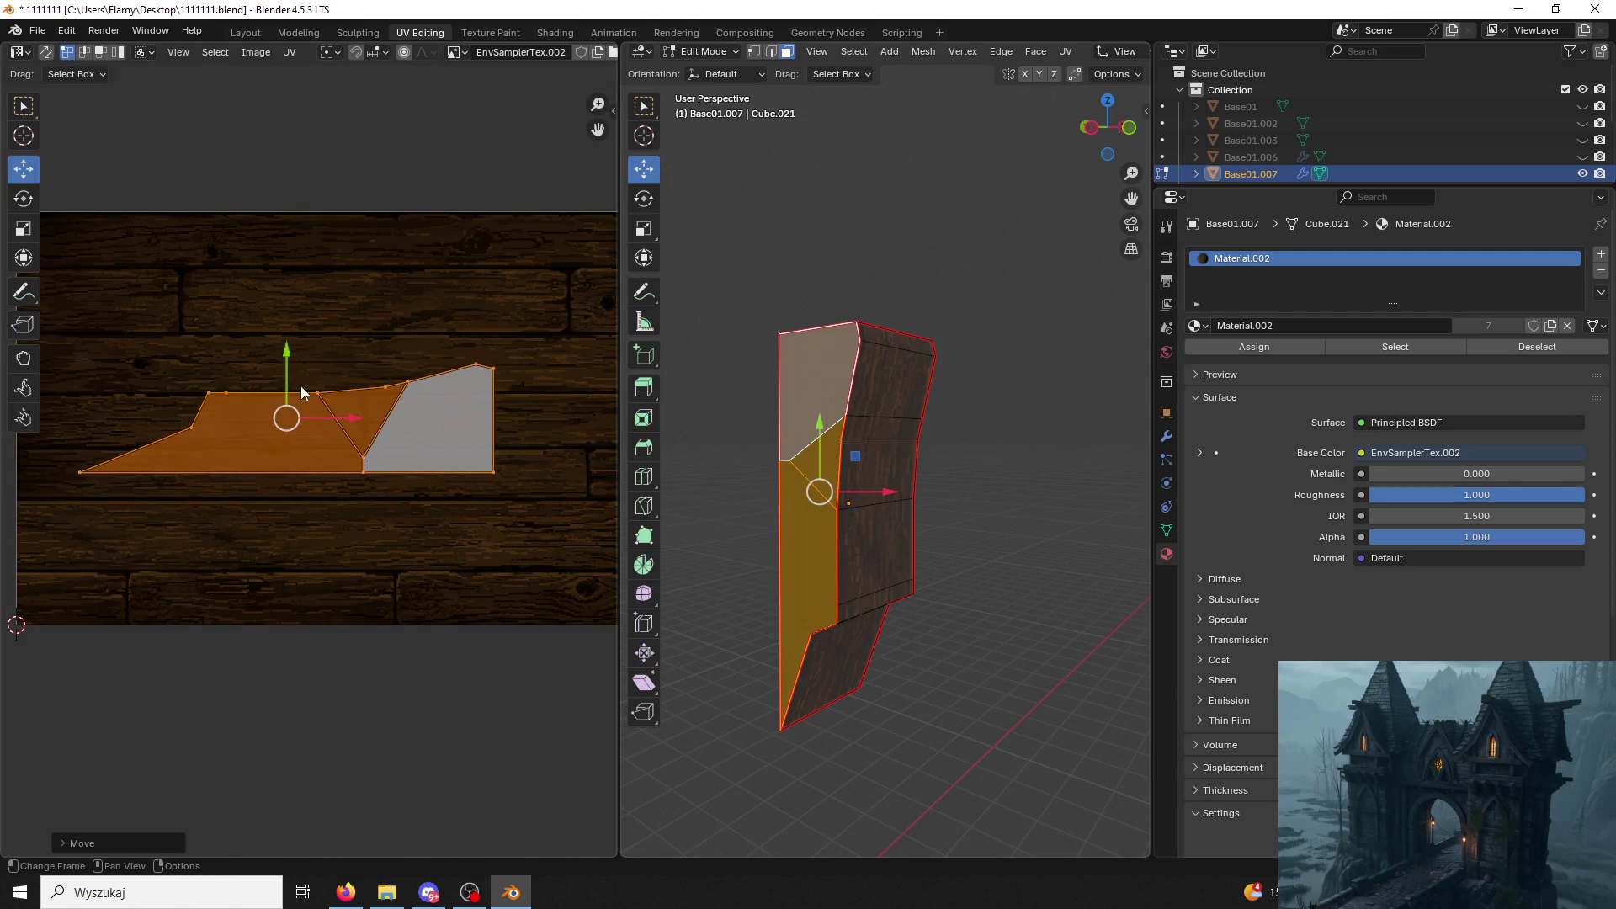
pyautogui.press('g')
pyautogui.click(257, 474)
pyautogui.press('s')
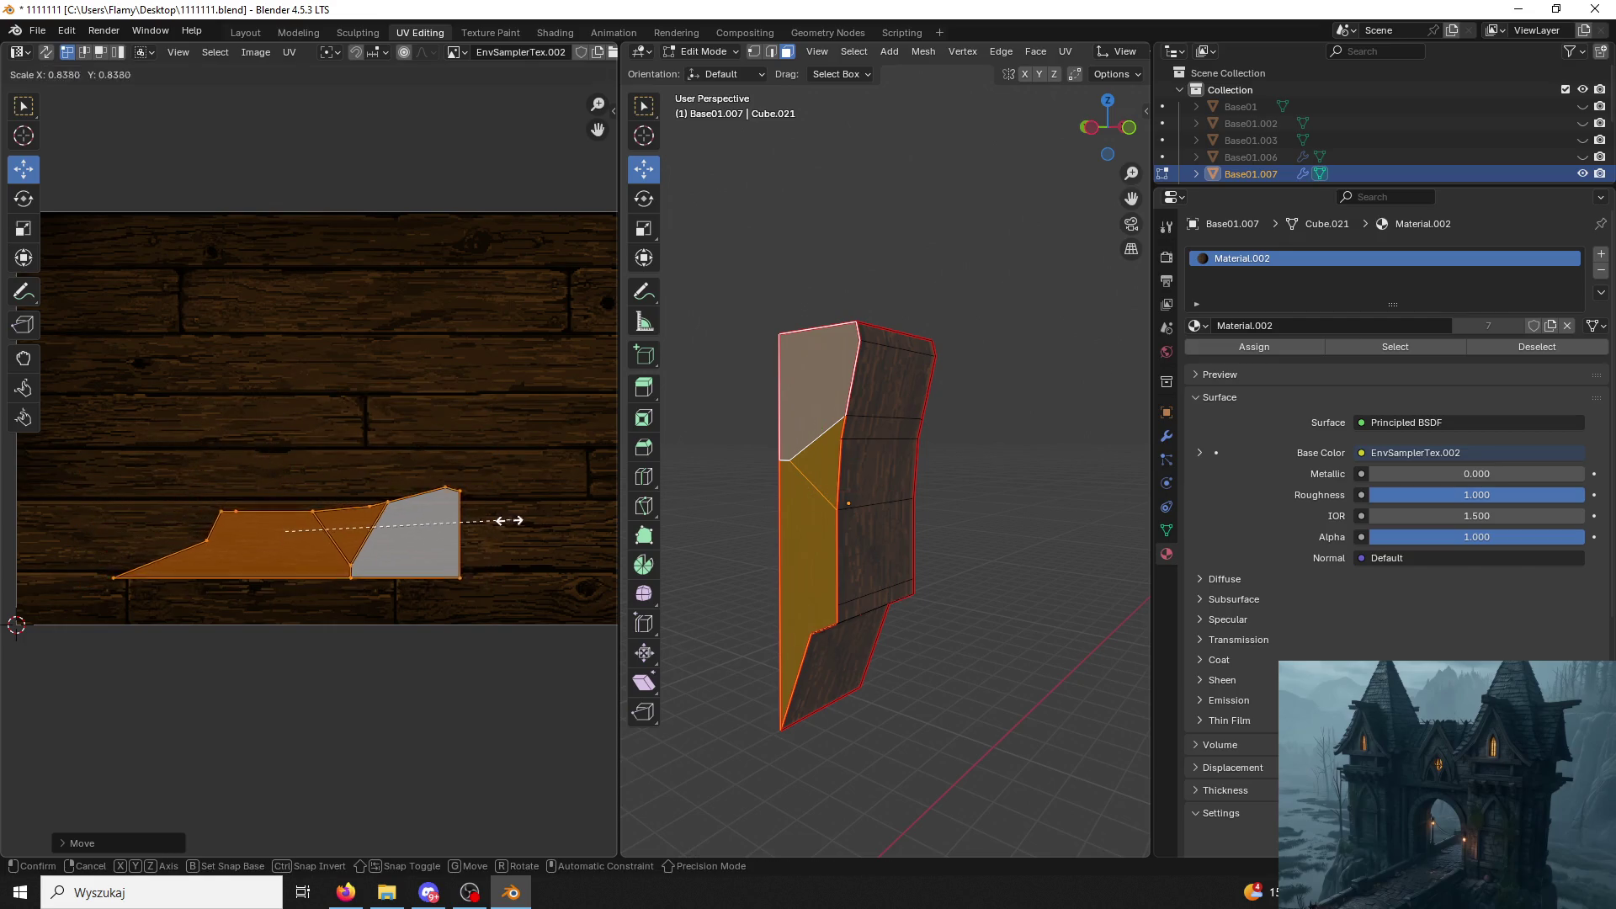
pyautogui.click(455, 515)
# Unwrap the side faces, rotate their island 90° and fit it onto the plank texture.
pyautogui.click(757, 484)
pyautogui.moveTo(758, 483); pyautogui.dragTo(862, 535, button='middle')
pyautogui.click(912, 518)
pyautogui.hotkey('ctrl', 'l')
pyautogui.press('u')
pyautogui.click(916, 517)
pyautogui.write('as')
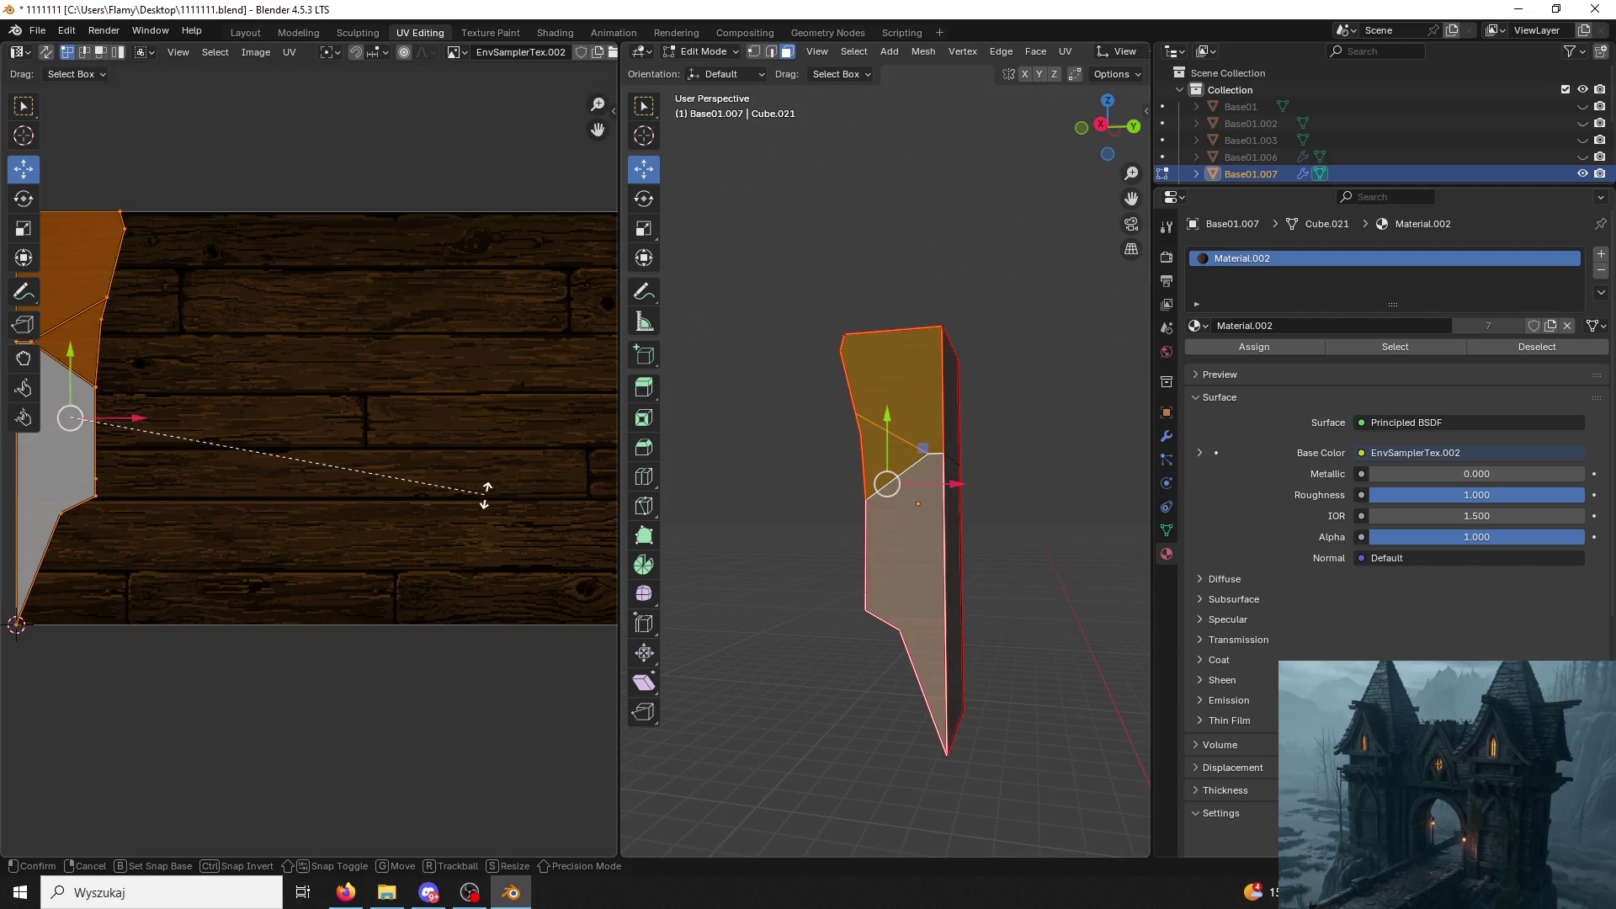
pyautogui.write('90')
pyautogui.press('Return')
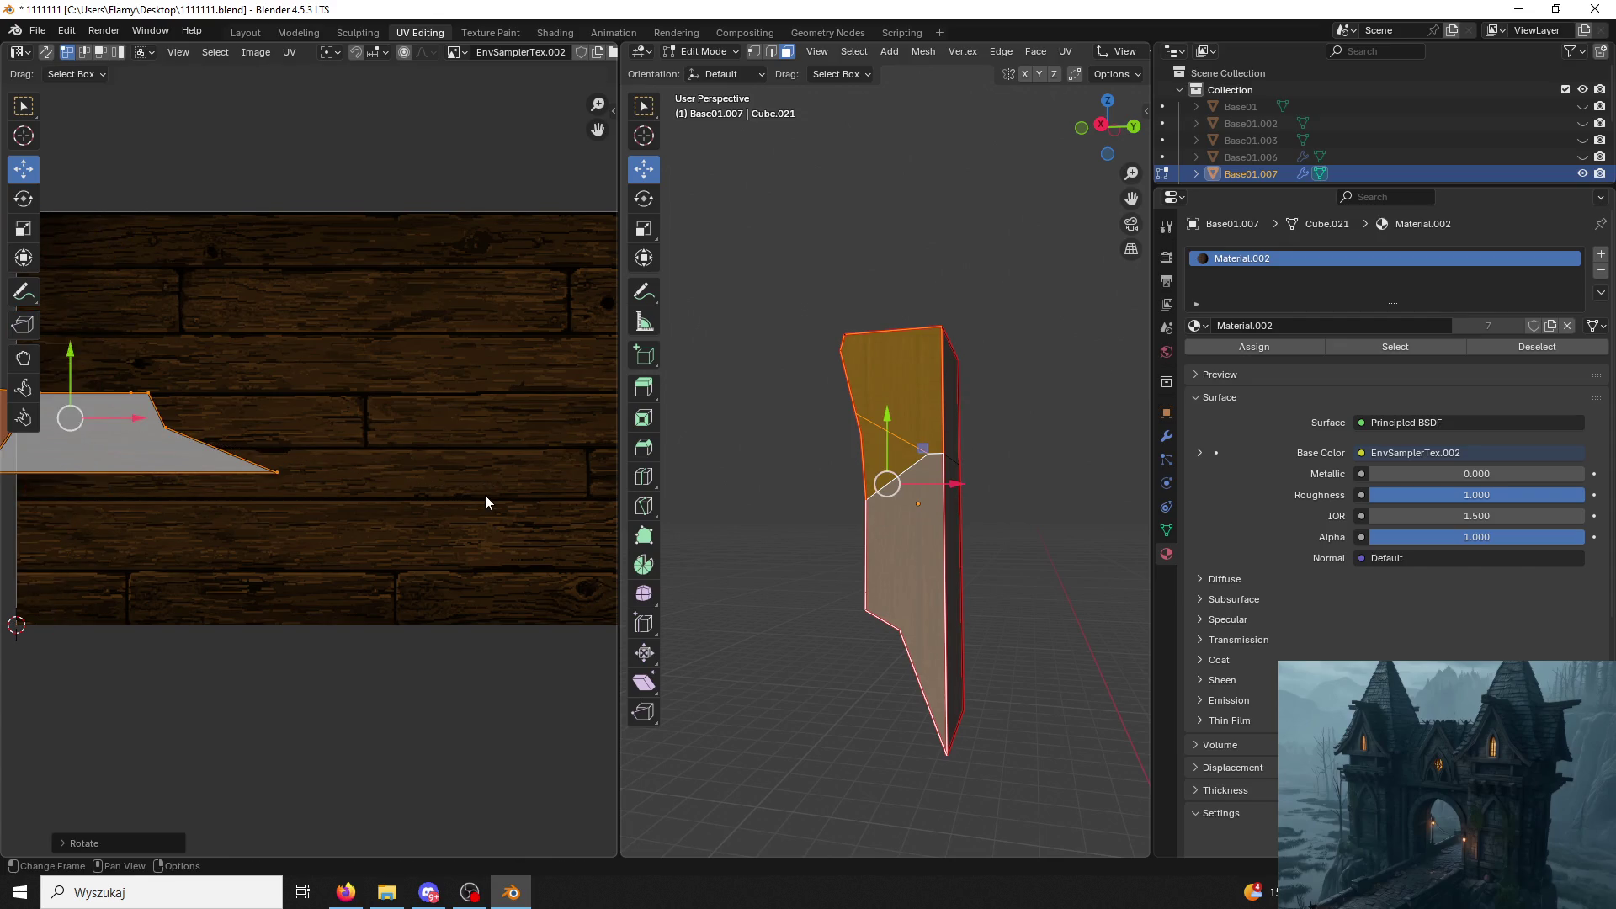
pyautogui.moveTo(140, 431); pyautogui.dragTo(387, 433)
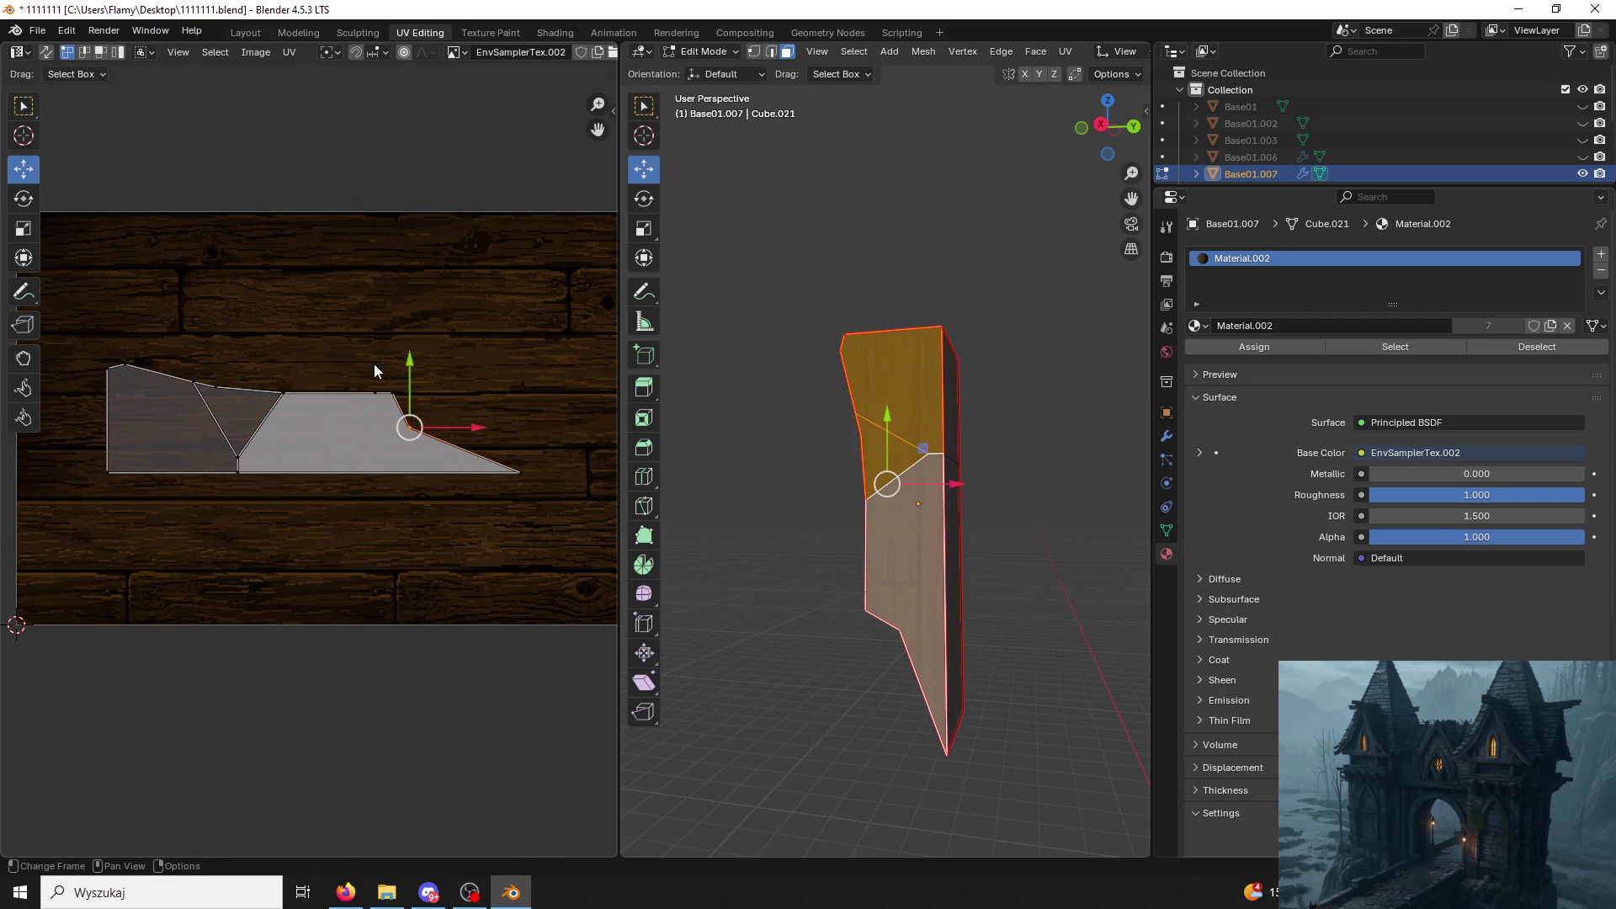
pyautogui.moveTo(315, 367); pyautogui.dragTo(303, 450)
pyautogui.click(303, 451)
pyautogui.press('s')
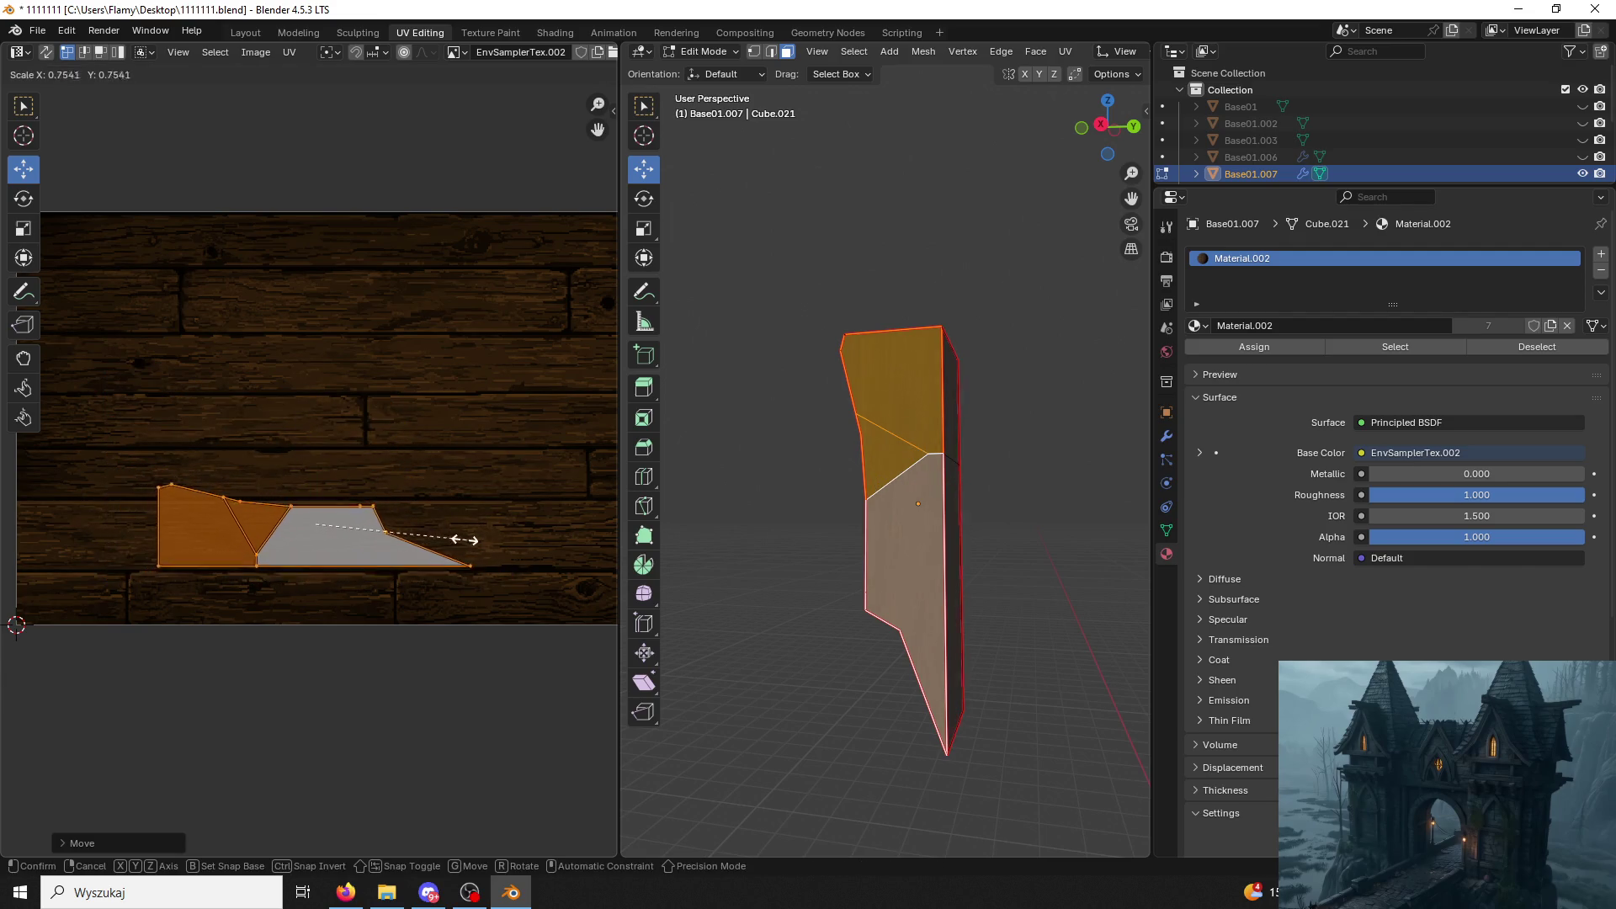
pyautogui.click(444, 542)
pyautogui.press('g')
pyautogui.press('y')
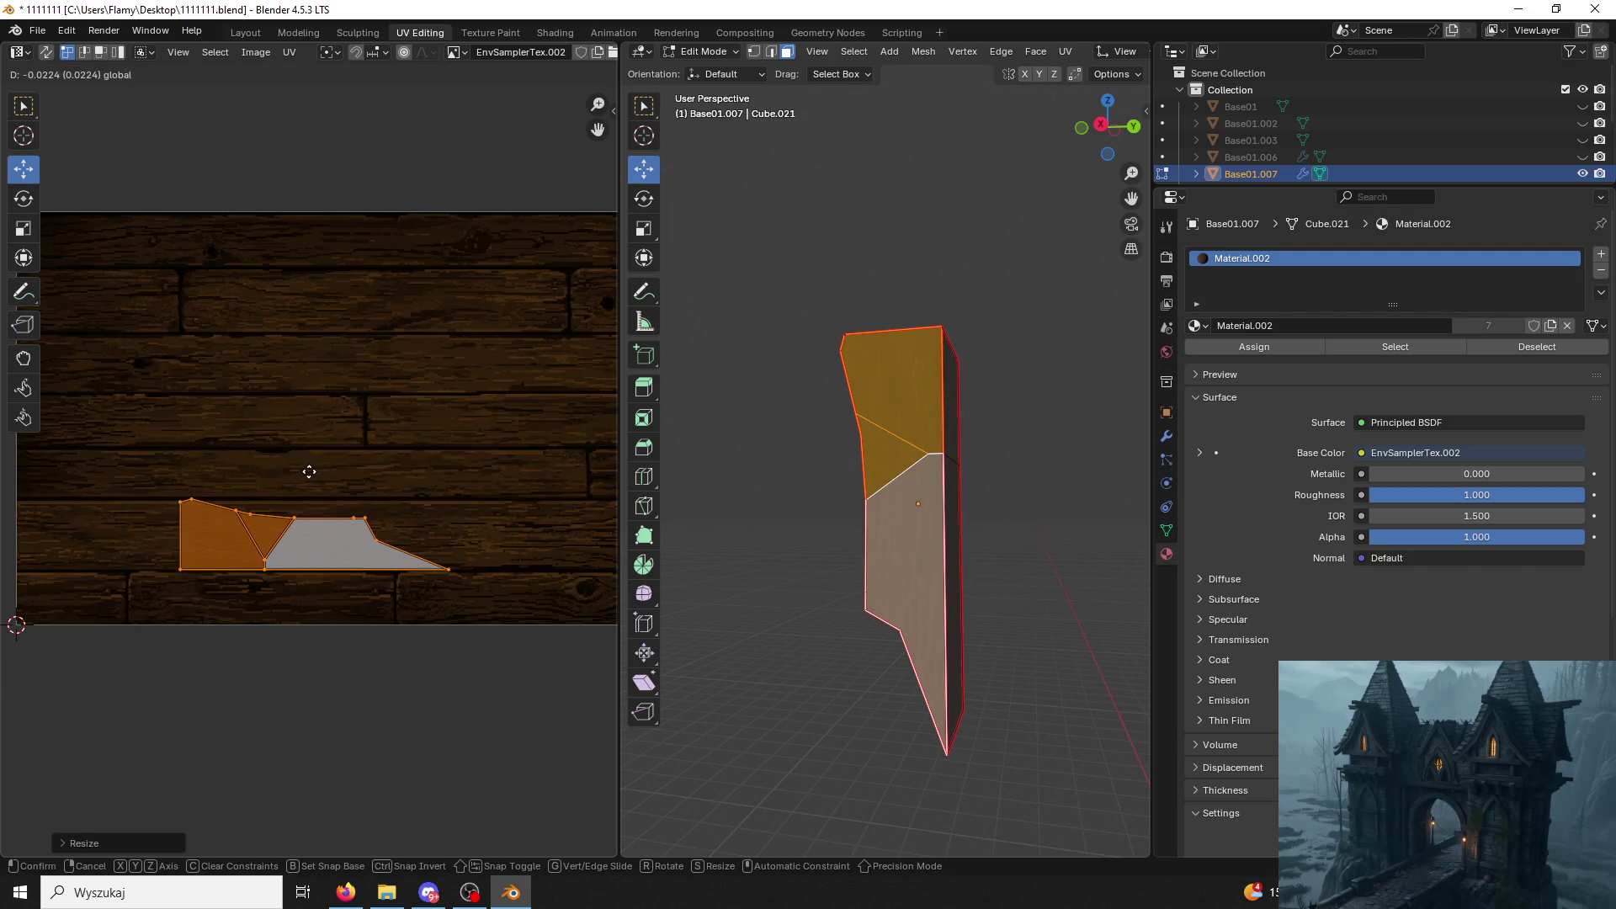
pyautogui.click(311, 469)
# Unwrap the front faces, rotate their island 90°, fit it onto the planks and check the result.
pyautogui.click(793, 505)
pyautogui.moveTo(793, 506); pyautogui.dragTo(884, 518, button='middle')
pyautogui.click(933, 542)
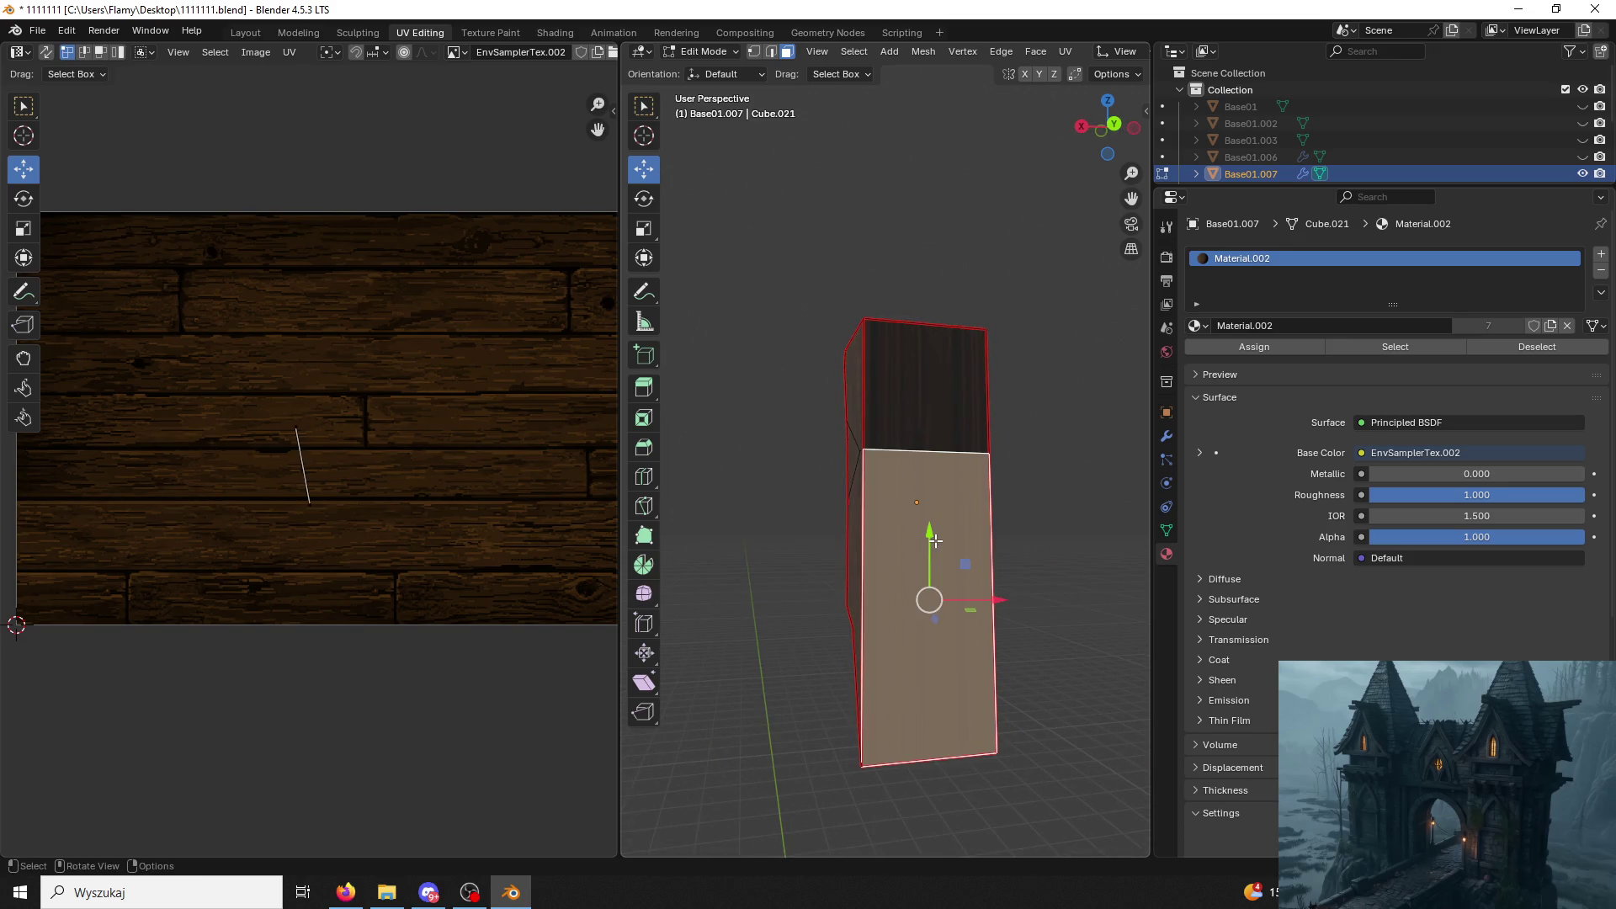
pyautogui.hotkey('ctrl', 'l')
pyautogui.press('u')
pyautogui.click(923, 545)
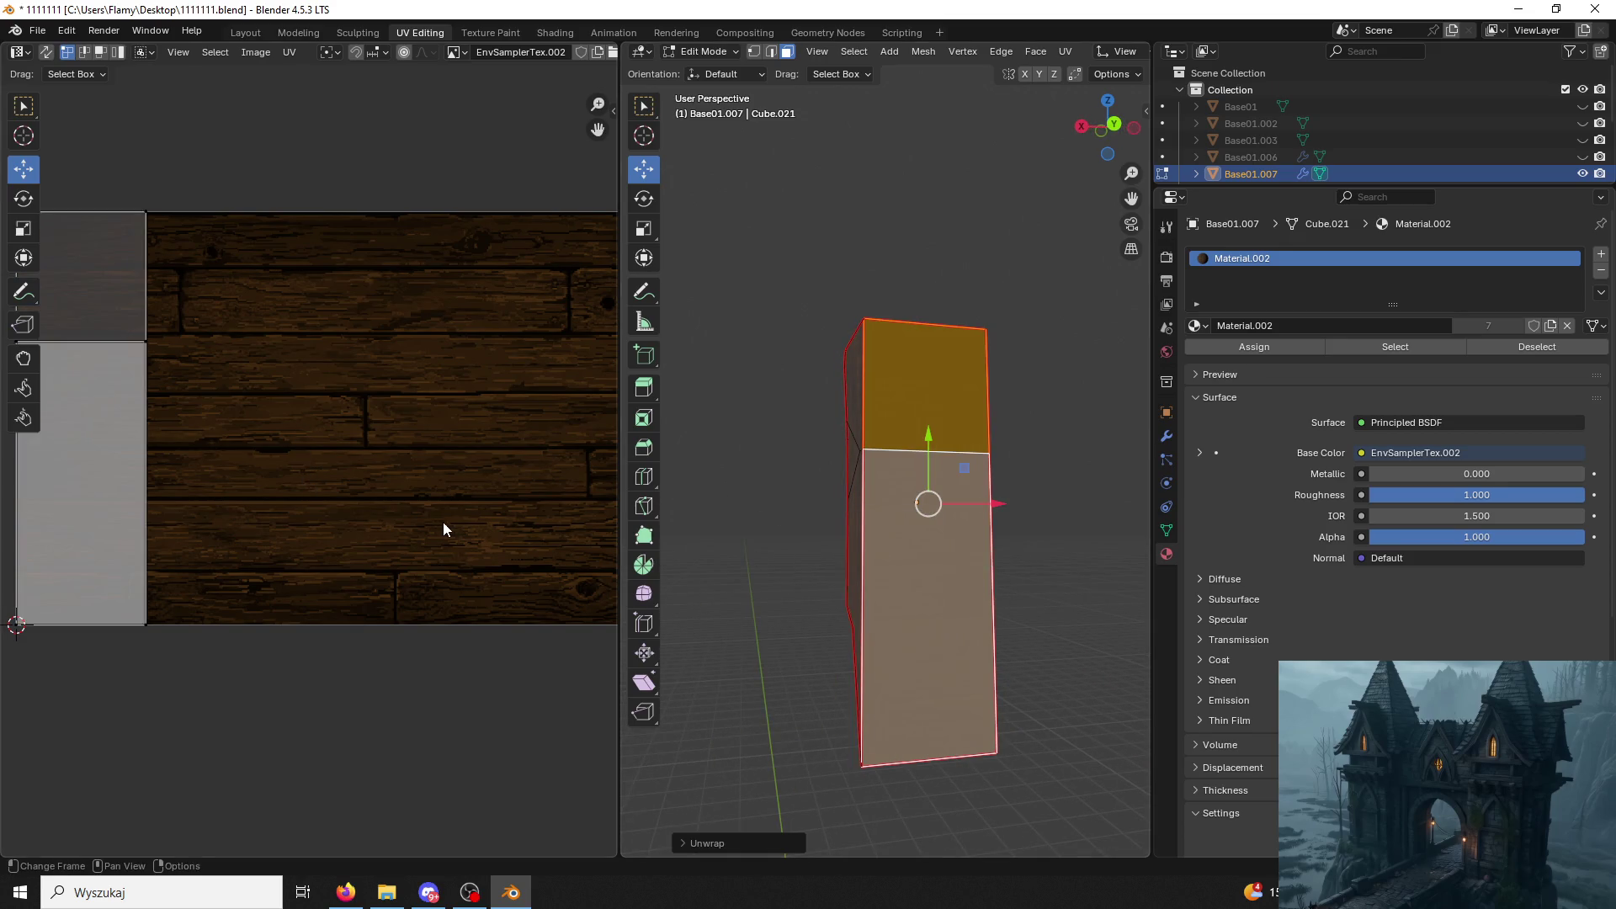
pyautogui.write('ar90')
pyautogui.press('Return')
pyautogui.moveTo(130, 427)
pyautogui.mouseDown()
pyautogui.moveTo(351, 401)
pyautogui.moveTo(249, 488)
pyautogui.mouseUp()
pyautogui.press('s')
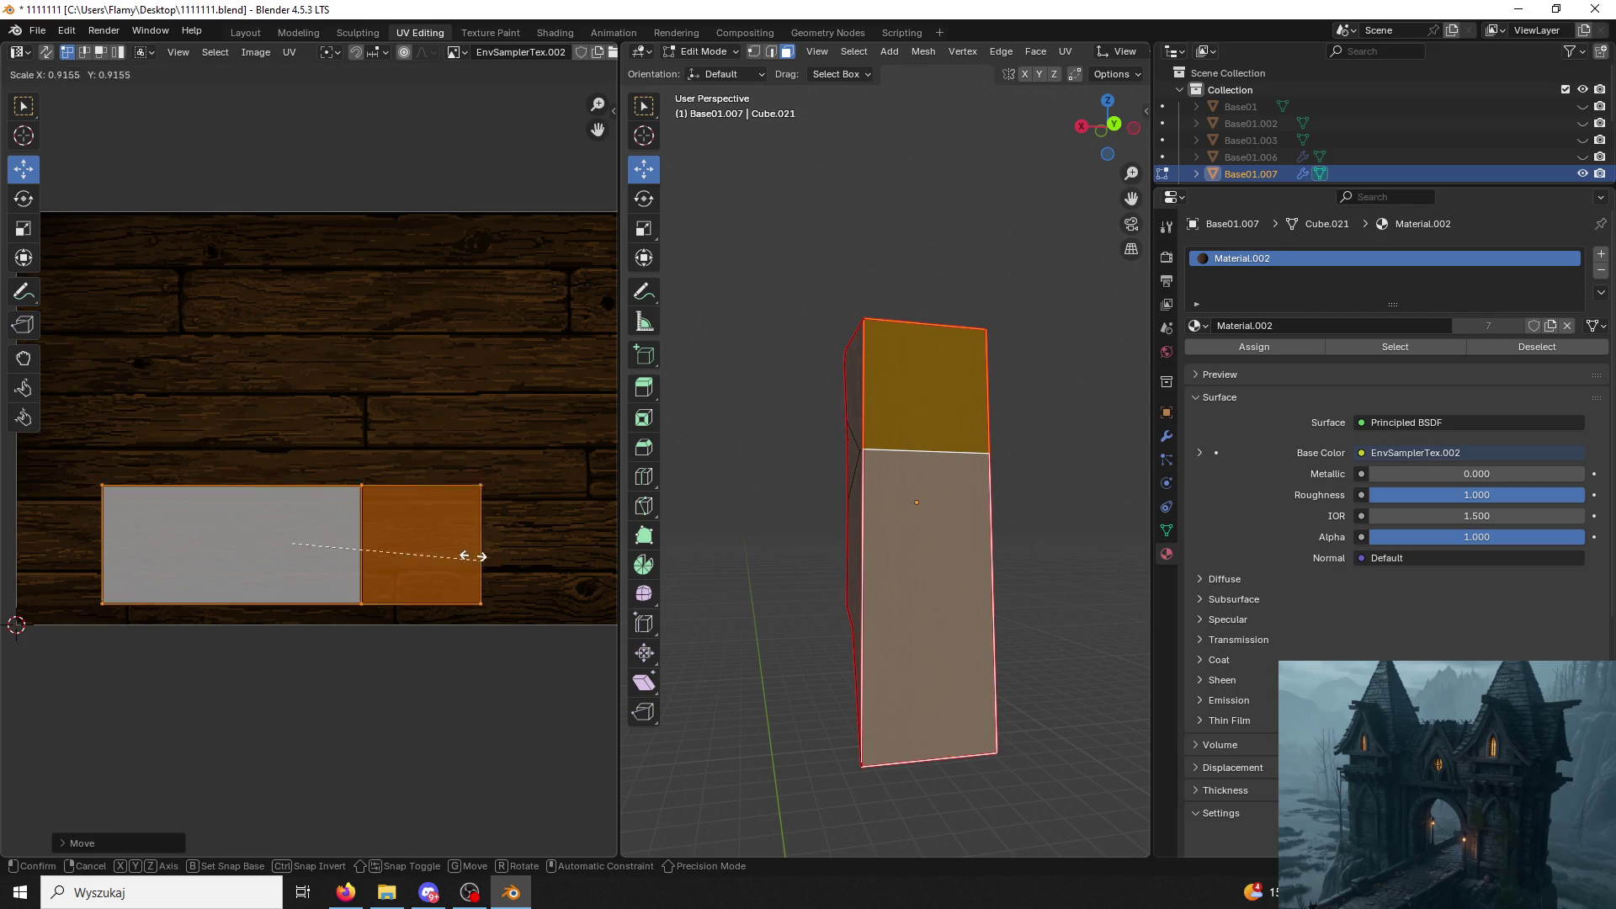
pyautogui.click(416, 531)
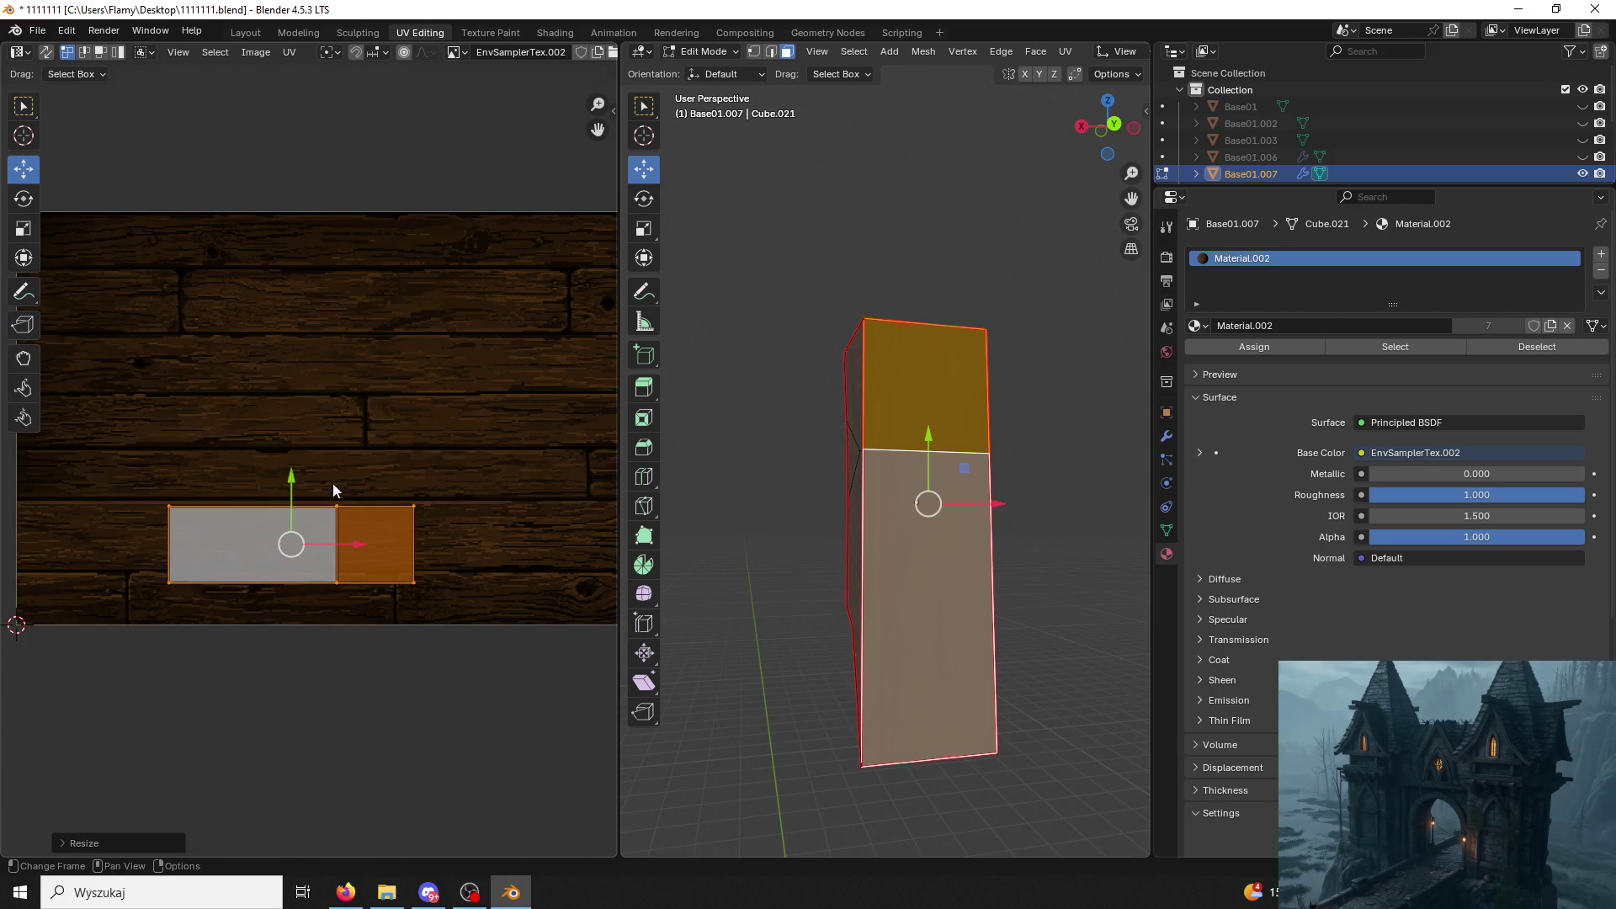
pyautogui.click(289, 468)
pyautogui.click(768, 500)
pyautogui.moveTo(767, 499)
pyautogui.mouseDown(button='middle')
pyautogui.moveTo(746, 507)
pyautogui.moveTo(784, 460)
pyautogui.mouseUp(button='middle')
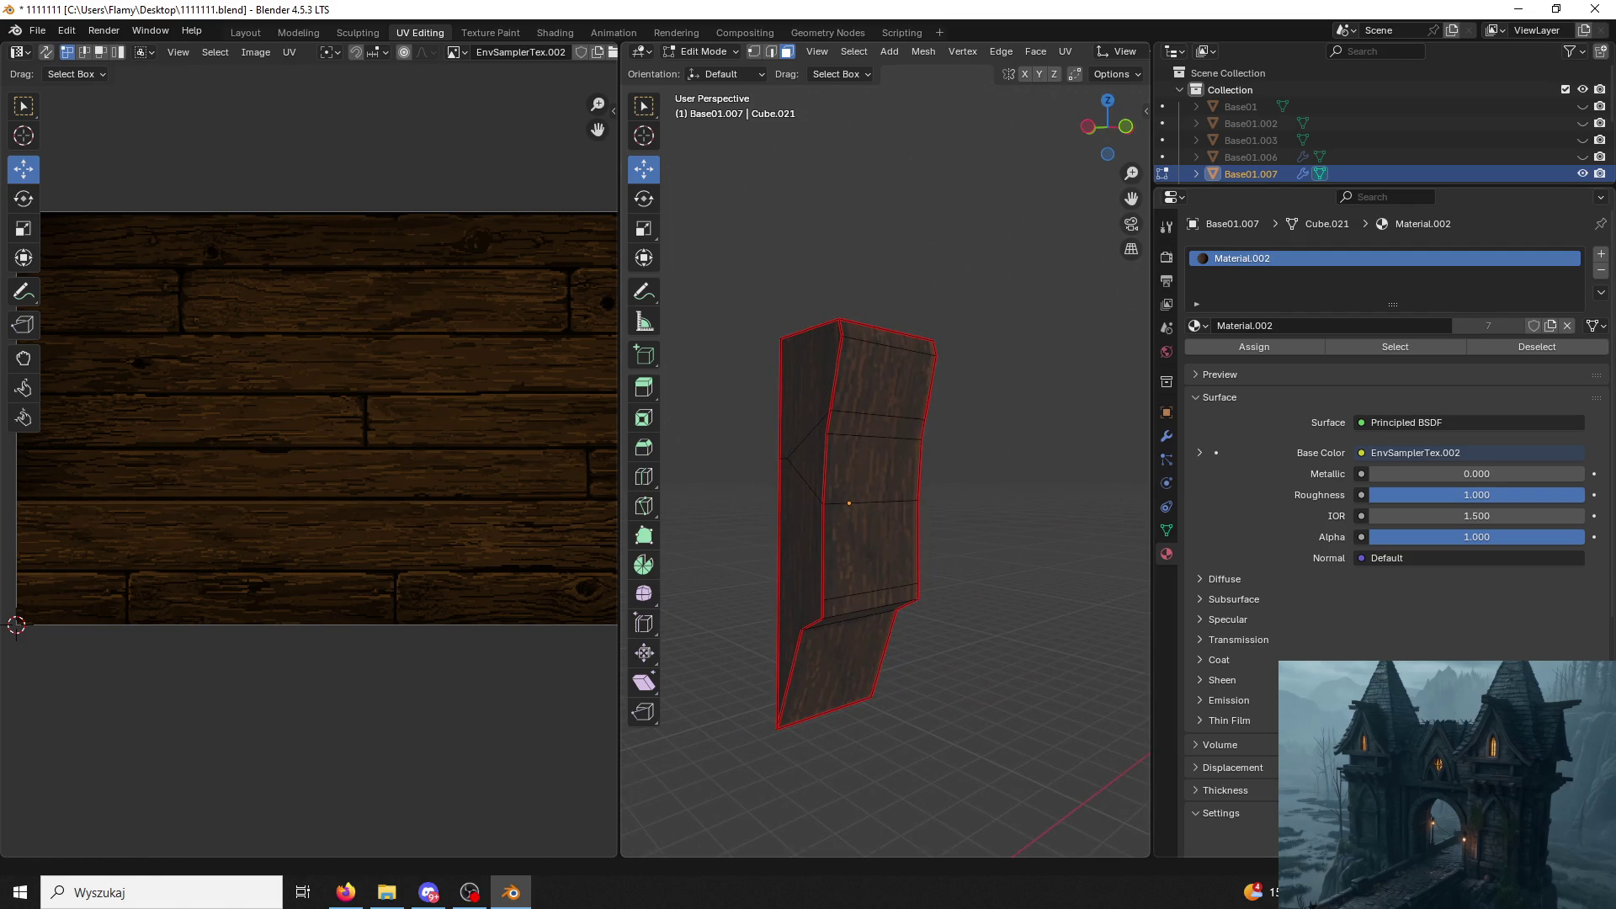
# Return to object mode, select the plank and view it textured in the Layout workspace.
pyautogui.hotkey('alt', 'Tab')
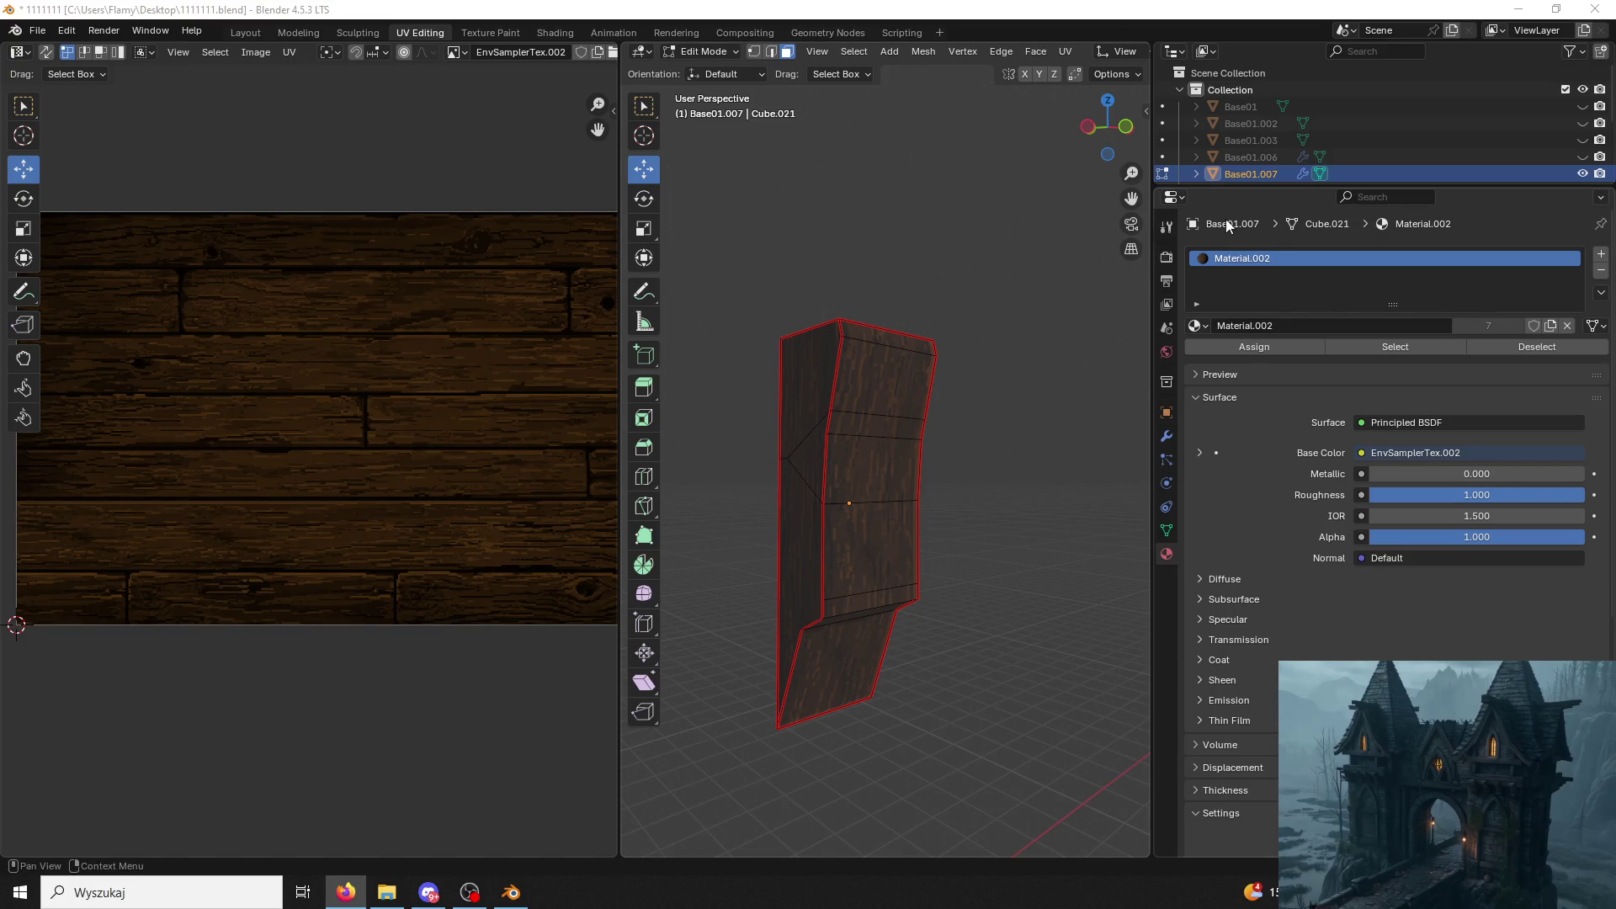
pyautogui.moveTo(1024, 426); pyautogui.dragTo(922, 475, button='middle')
pyautogui.click(703, 50)
pyautogui.click(720, 79)
pyautogui.moveTo(925, 307)
pyautogui.mouseDown(button='middle')
pyautogui.moveTo(694, 208)
pyautogui.moveTo(802, 256)
pyautogui.moveTo(775, 376)
pyautogui.moveTo(864, 377)
pyautogui.moveTo(769, 405)
pyautogui.moveTo(833, 379)
pyautogui.mouseUp(button='middle')
pyautogui.click(298, 31)
pyautogui.click(619, 328)
pyautogui.click(245, 32)
pyautogui.press('z')
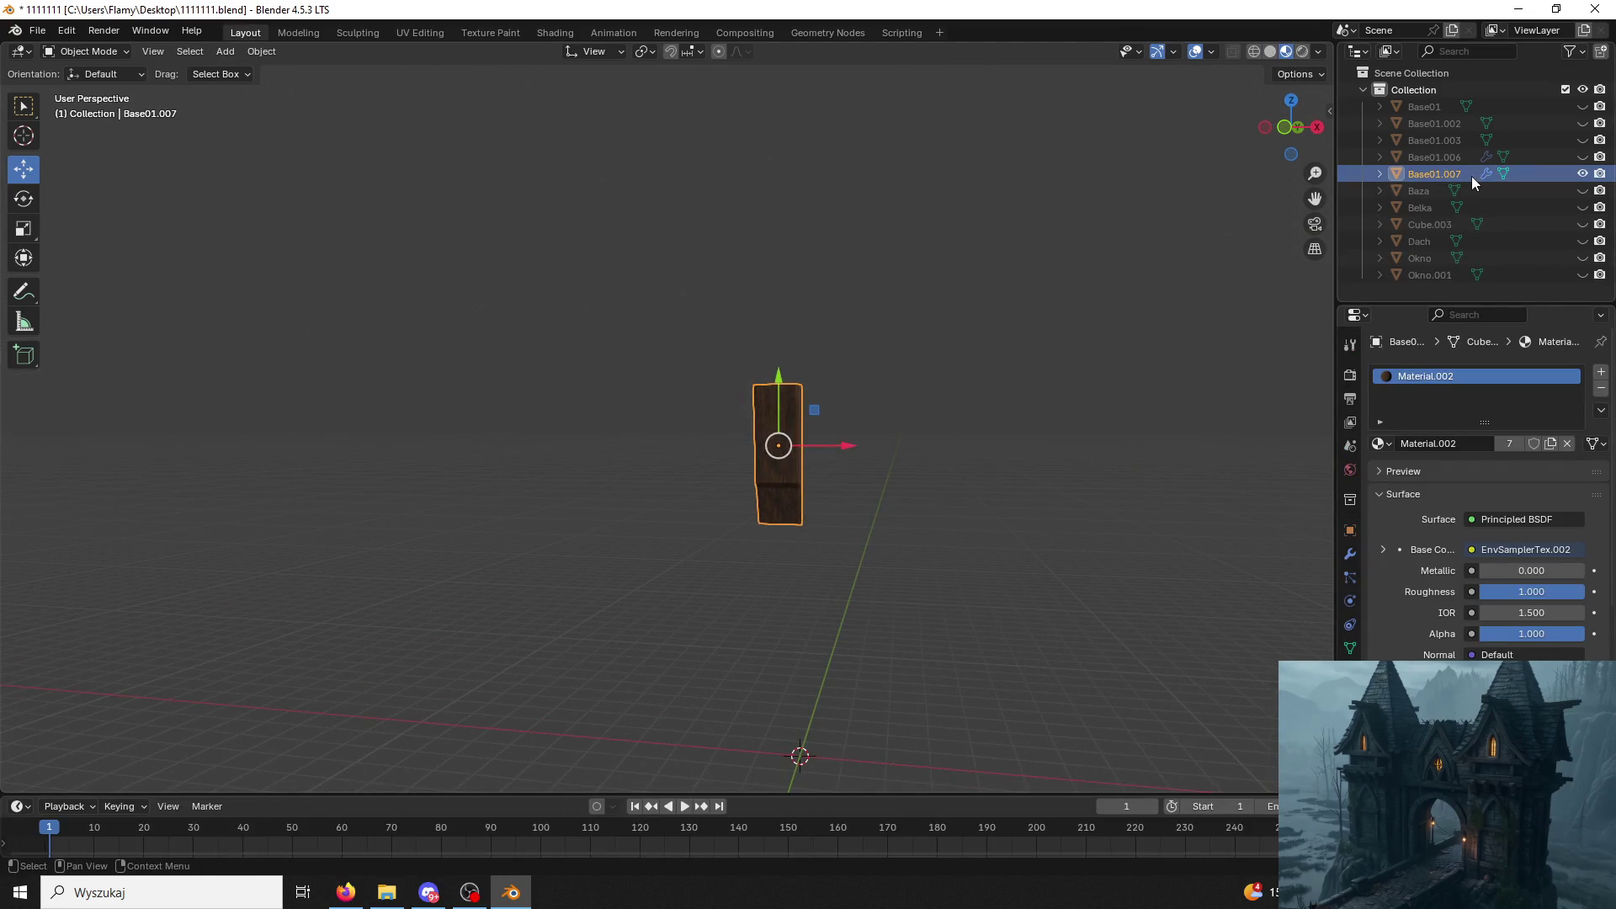
# Paste a copy of the plank and set its Location X to 1.5 m.
pyautogui.hotkey('ctrl', 'c')
pyautogui.hotkey('ctrl', 'v')
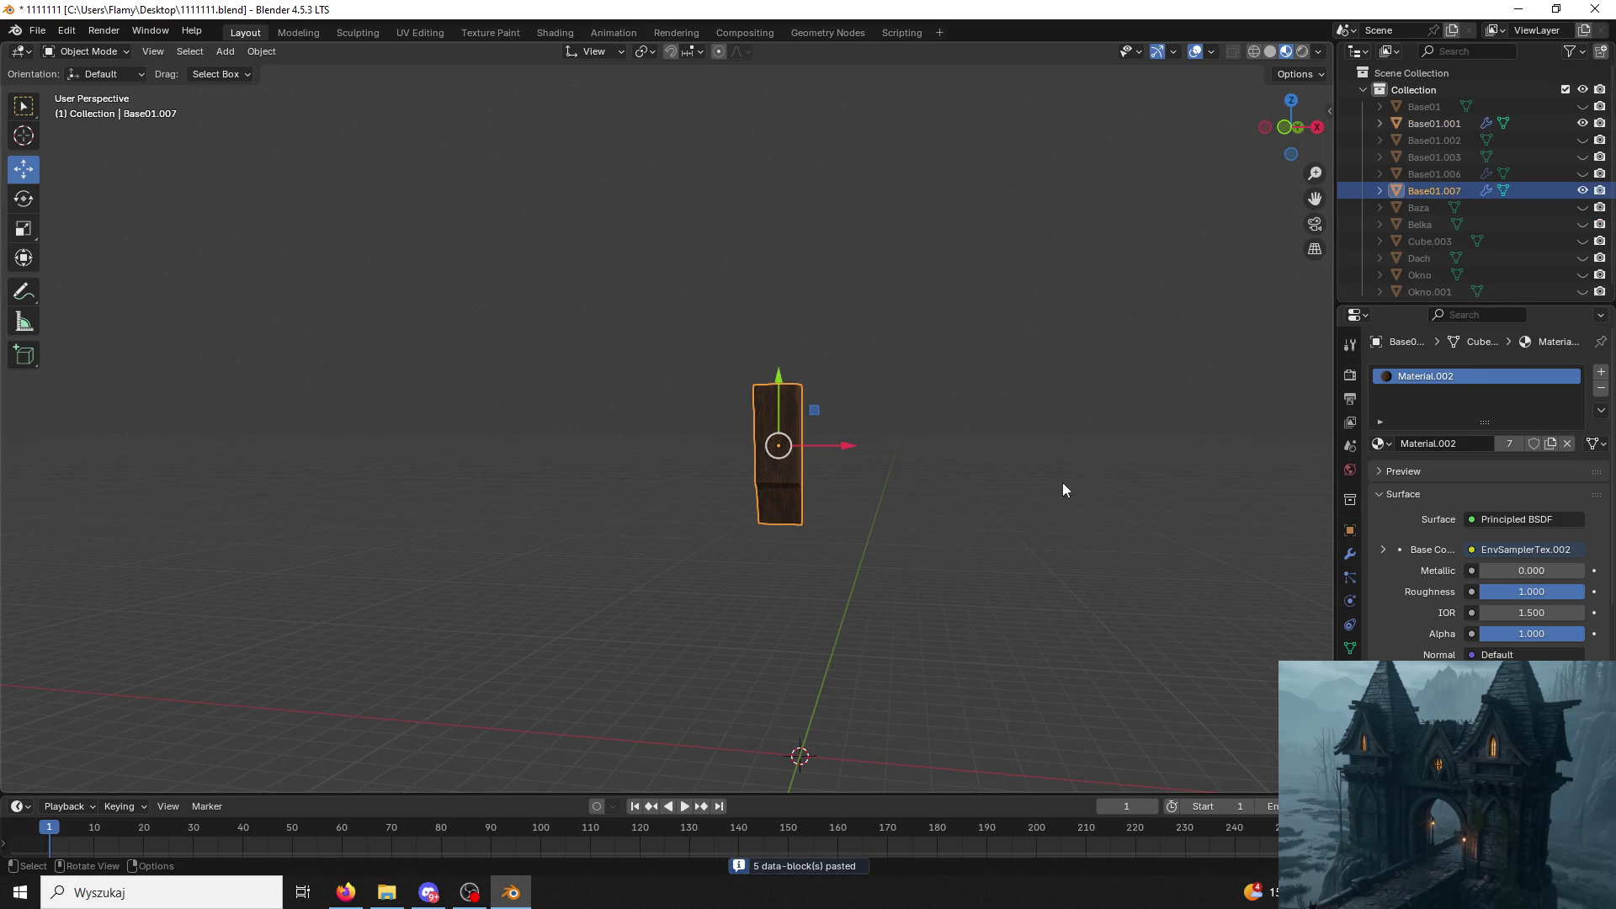
pyautogui.click(1349, 530)
pyautogui.click(1514, 426)
pyautogui.write('.5')
pyautogui.press('Return')
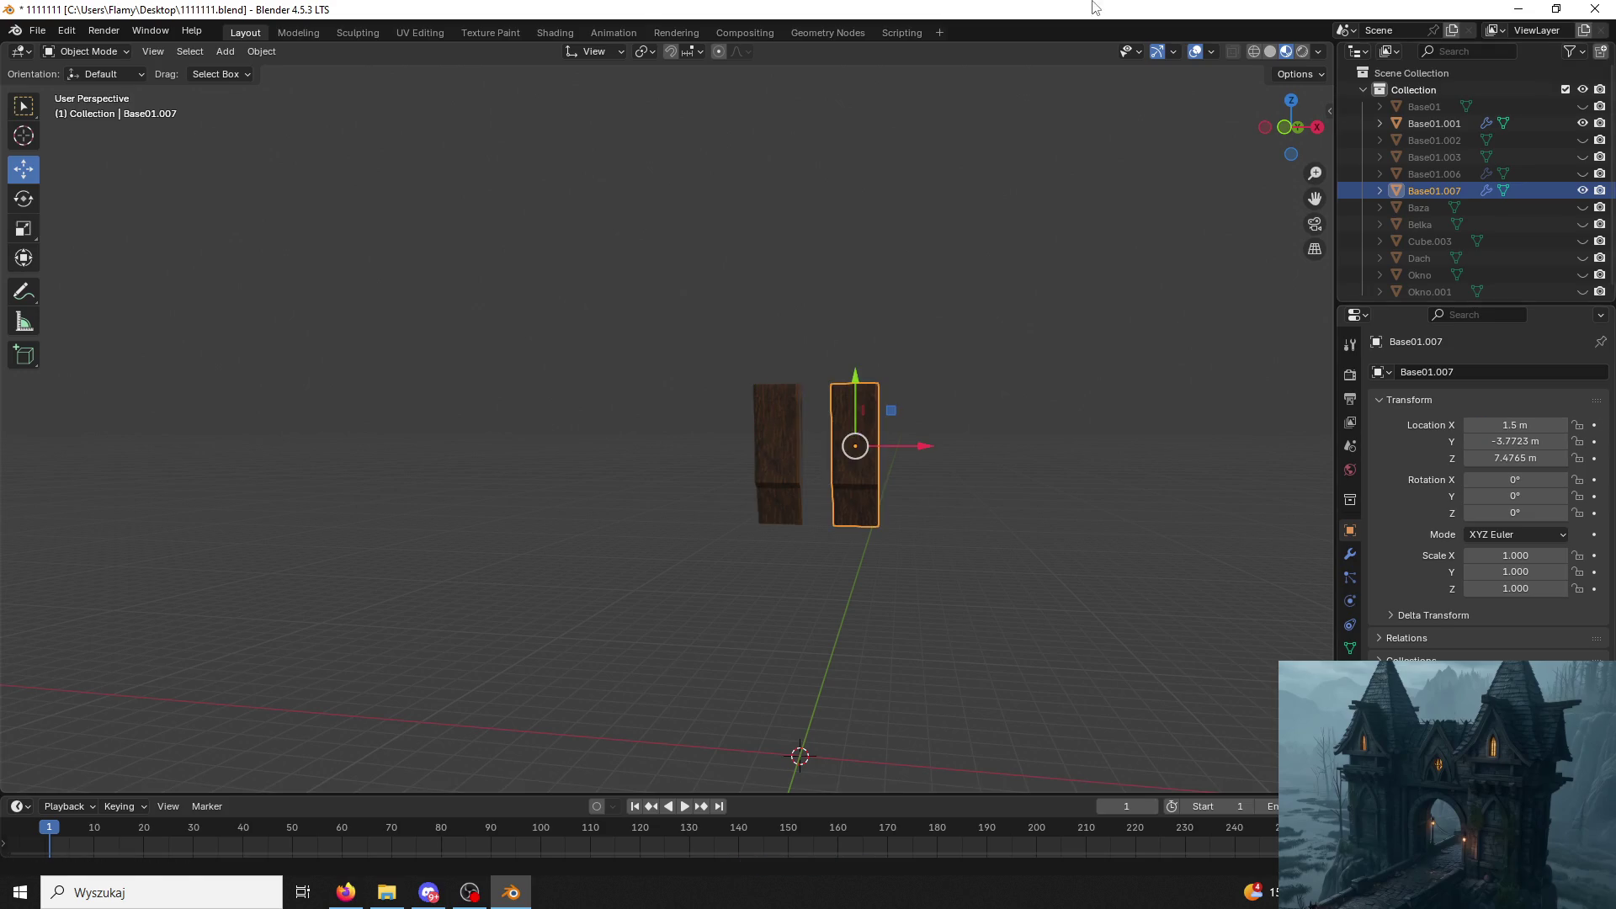
# Paste a second copy of the plank and set its Location X to -1.5 m.
pyautogui.click(694, 463)
pyautogui.click(763, 453)
pyautogui.hotkey('ctrl', 'c')
pyautogui.hotkey('ctrl', 'v')
pyautogui.click(798, 517)
pyautogui.click(1541, 426)
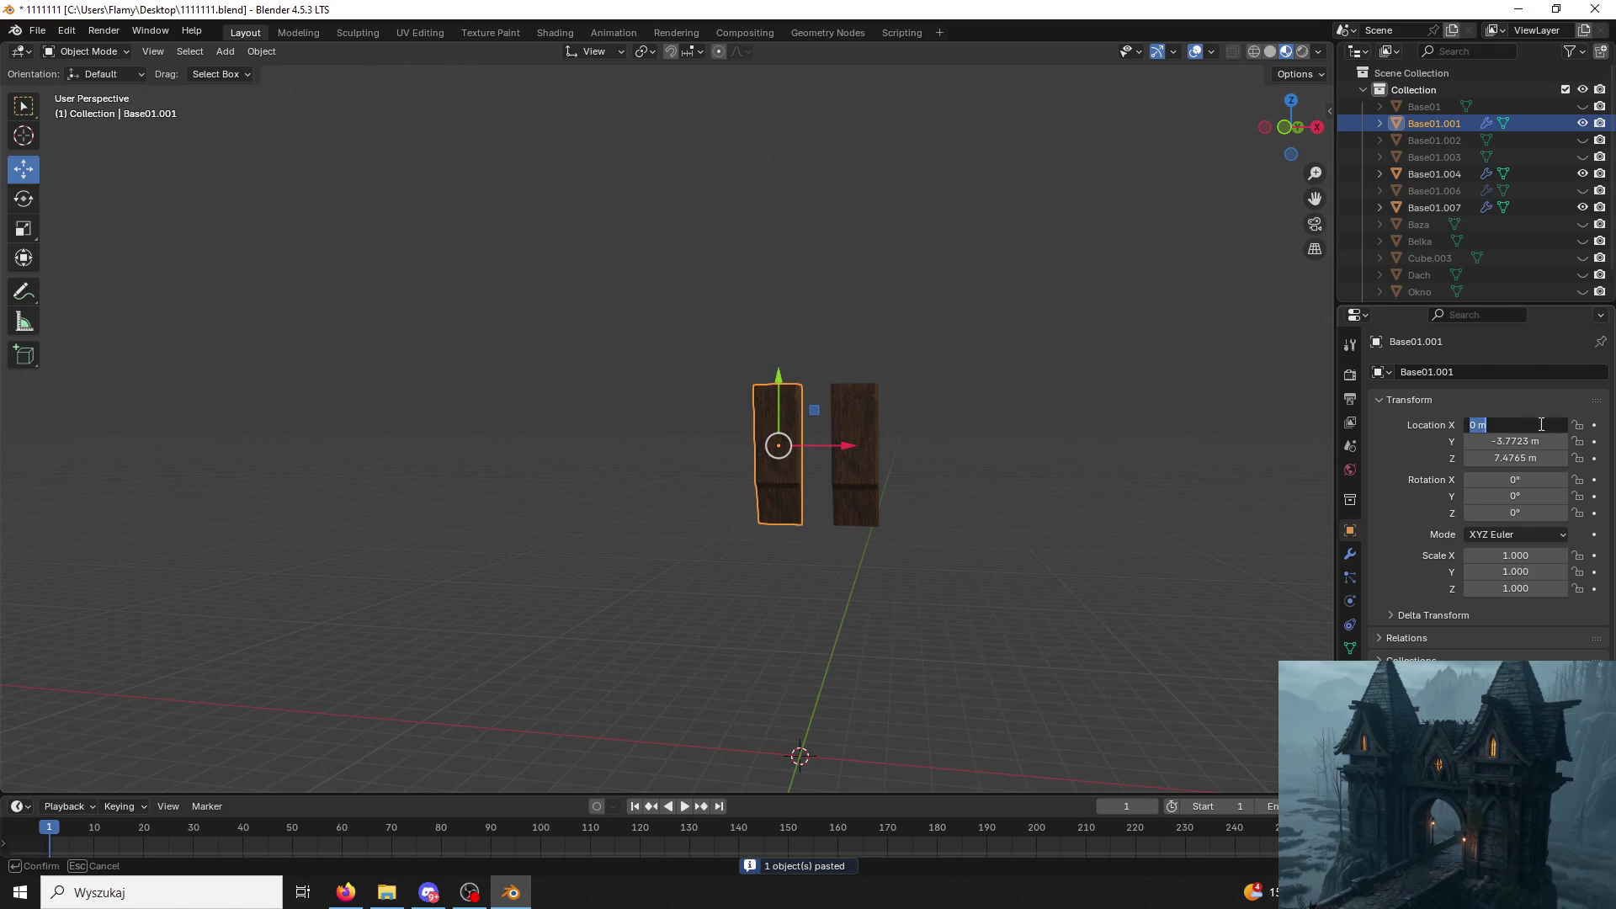
pyautogui.write('.5')
pyautogui.press('Return')
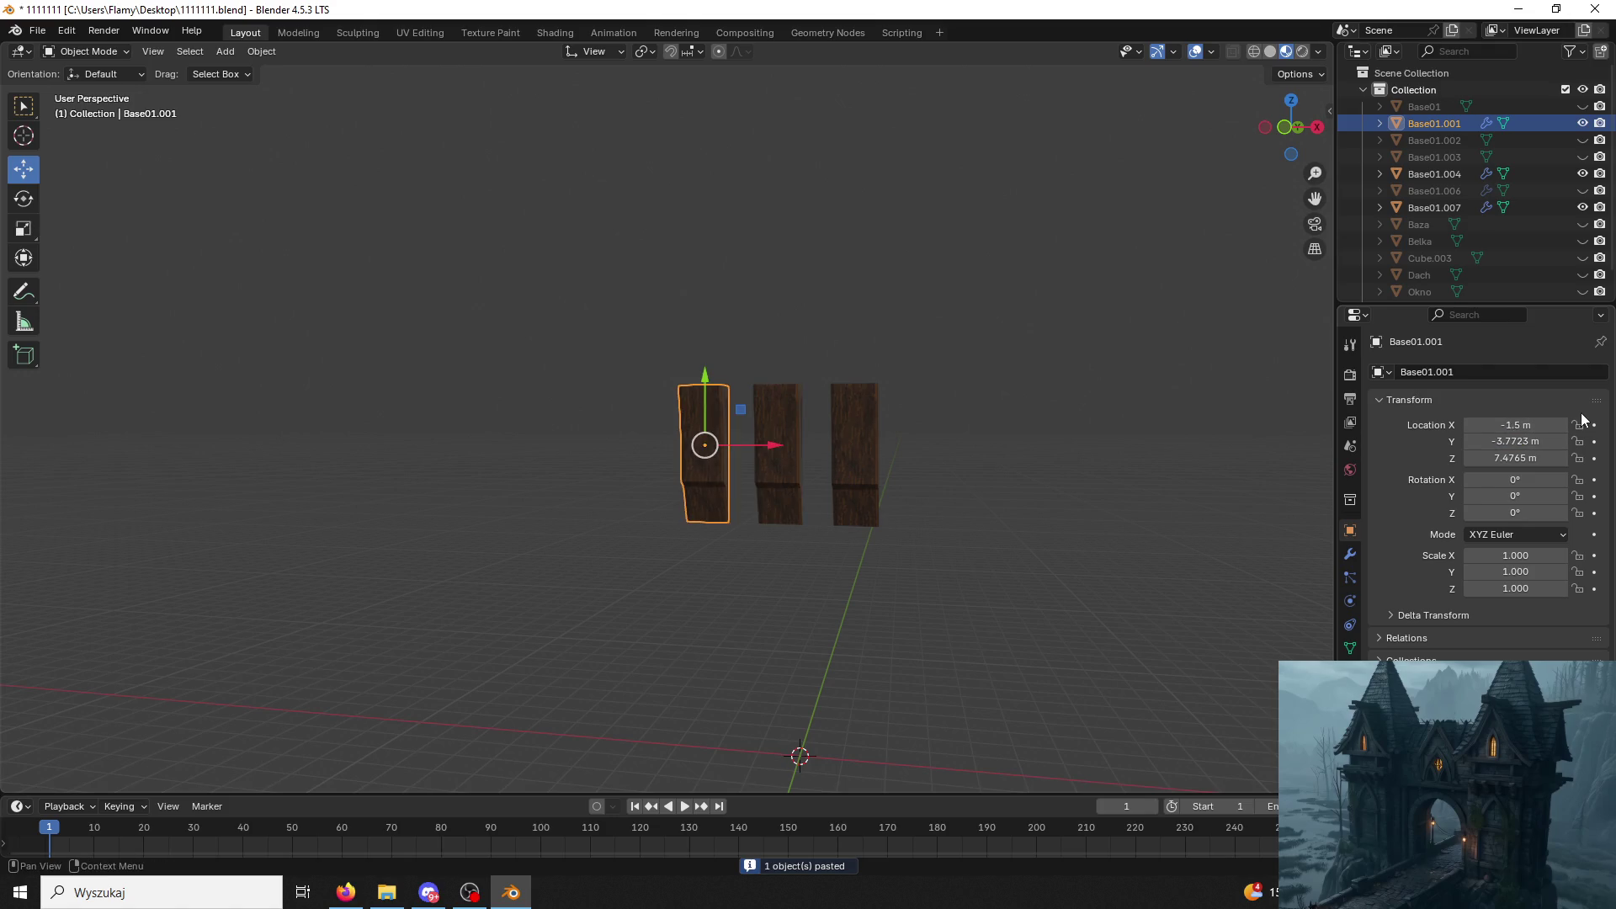
# Join the three planks into one object with Ctrl+J.
pyautogui.click(836, 456)
pyautogui.keyDown('shift'); pyautogui.click(710, 443); pyautogui.keyUp('shift')
pyautogui.hotkey('ctrl', 'j')
pyautogui.click(1468, 274)
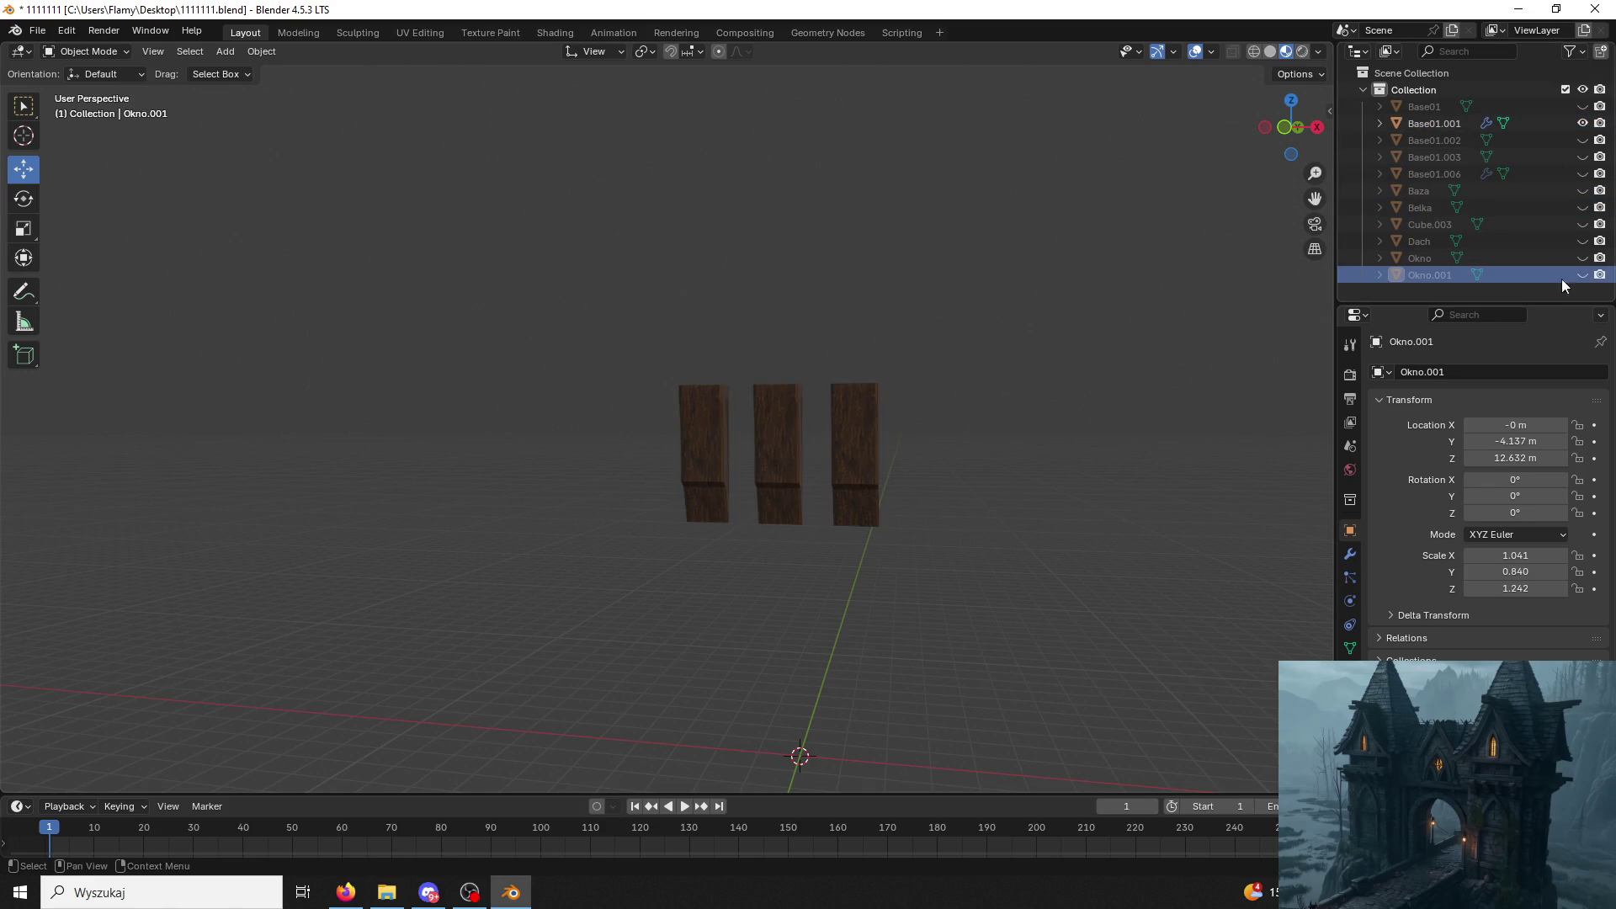
# Unhide the Okno.001 dormer, Dach roof, Cube.003 and Baza wall, hiding Okno and Belka.
pyautogui.click(1584, 275)
pyautogui.click(1583, 257)
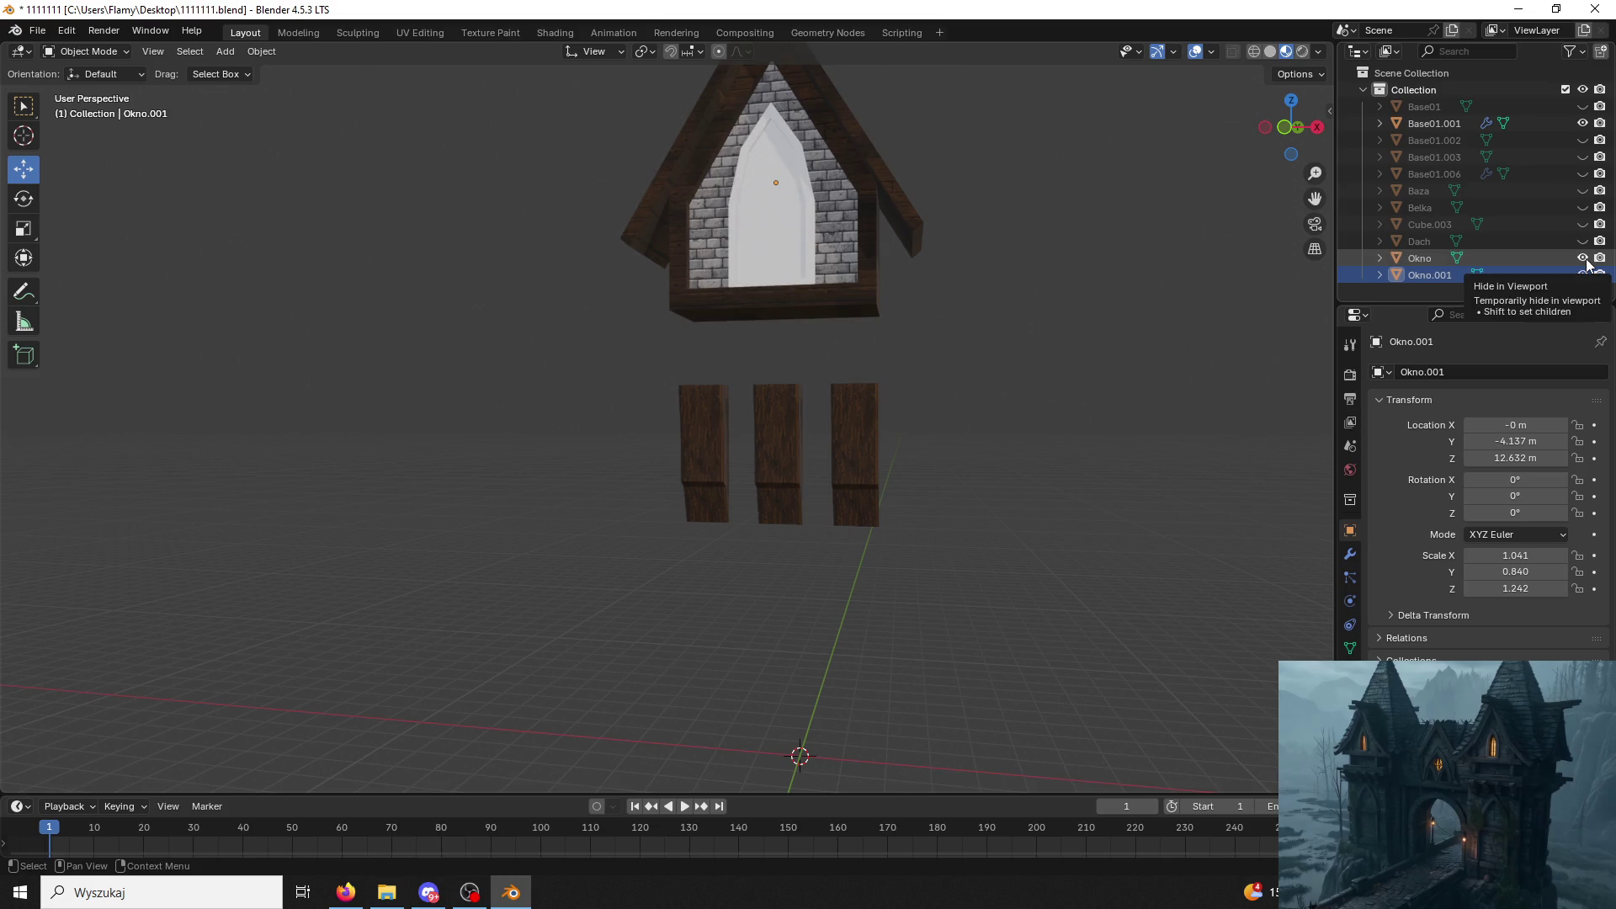
pyautogui.click(1585, 259)
pyautogui.click(1584, 240)
pyautogui.click(1585, 224)
pyautogui.click(1585, 223)
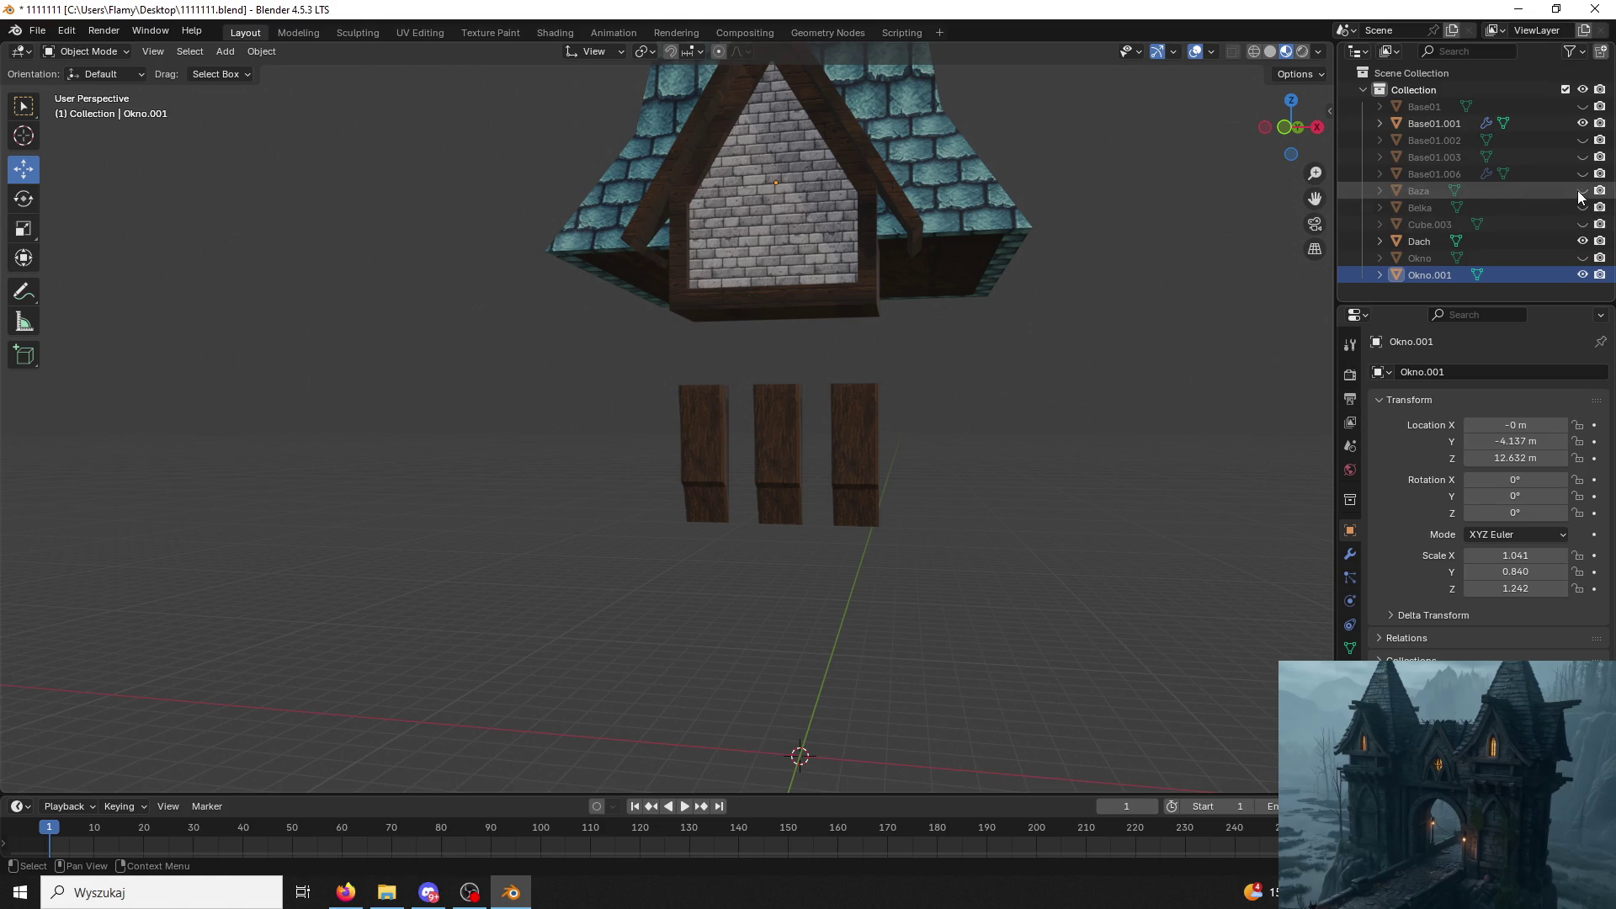
pyautogui.click(1583, 189)
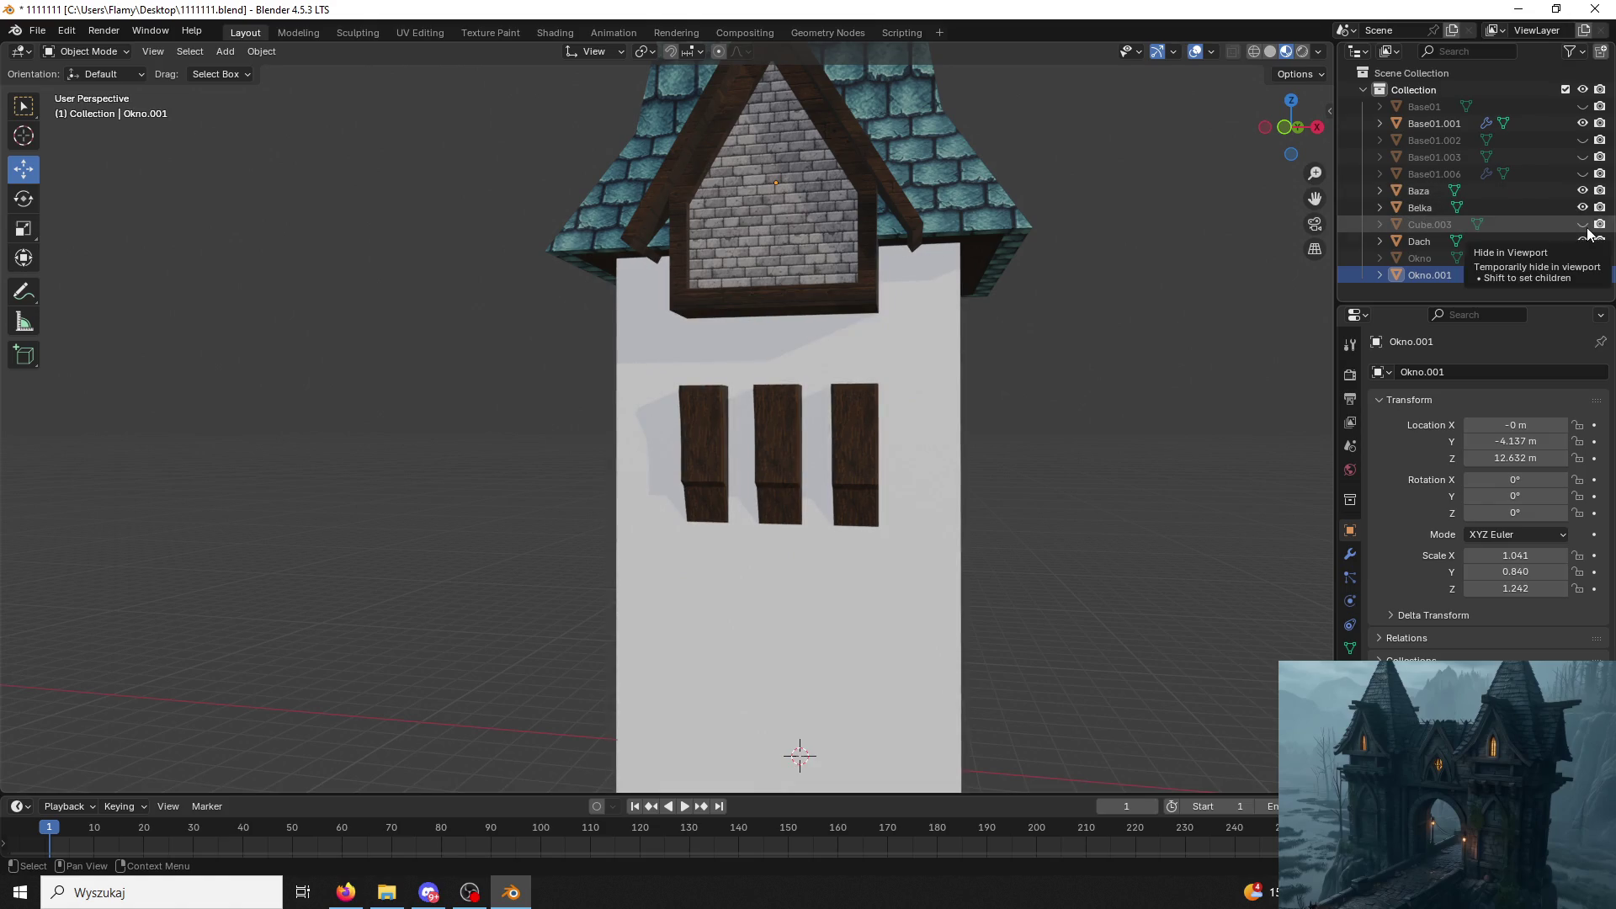
pyautogui.click(1584, 208)
pyautogui.moveTo(1263, 252)
pyautogui.mouseDown(button='middle')
pyautogui.moveTo(981, 257)
pyautogui.moveTo(928, 490)
pyautogui.mouseUp(button='middle')
pyautogui.scroll(-3, 996, 258)
# Show Okno again, hide Baza and toggle the Base01 shell and Base01.002 body while orbiting the tower.
pyautogui.click(838, 497)
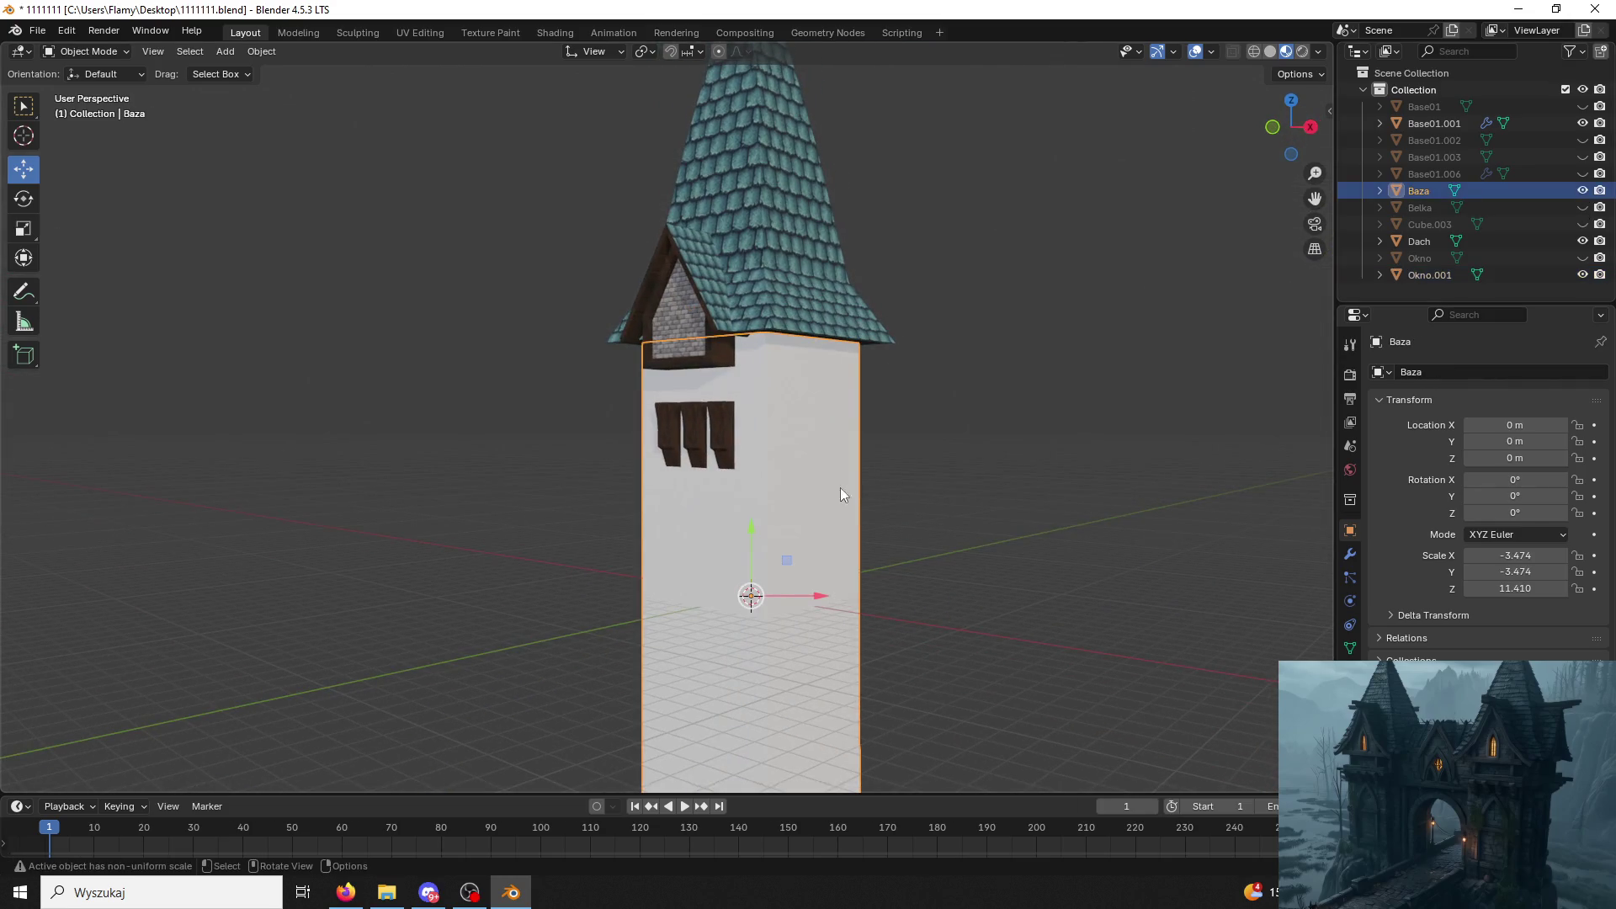
pyautogui.click(1583, 257)
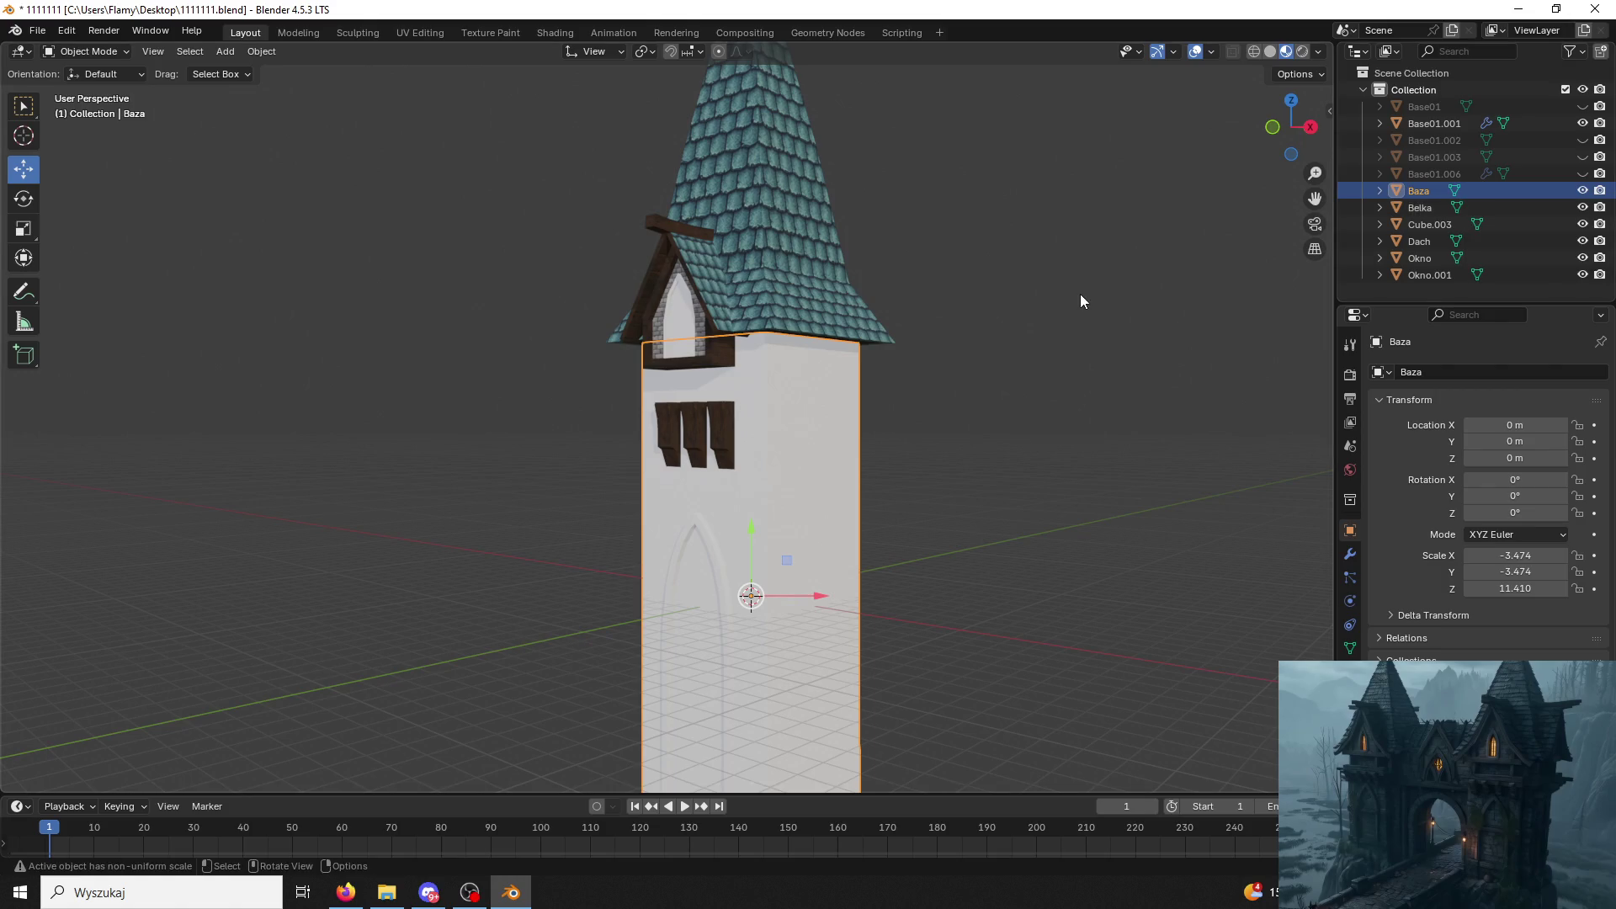
pyautogui.moveTo(1080, 294); pyautogui.dragTo(1090, 434, button='middle')
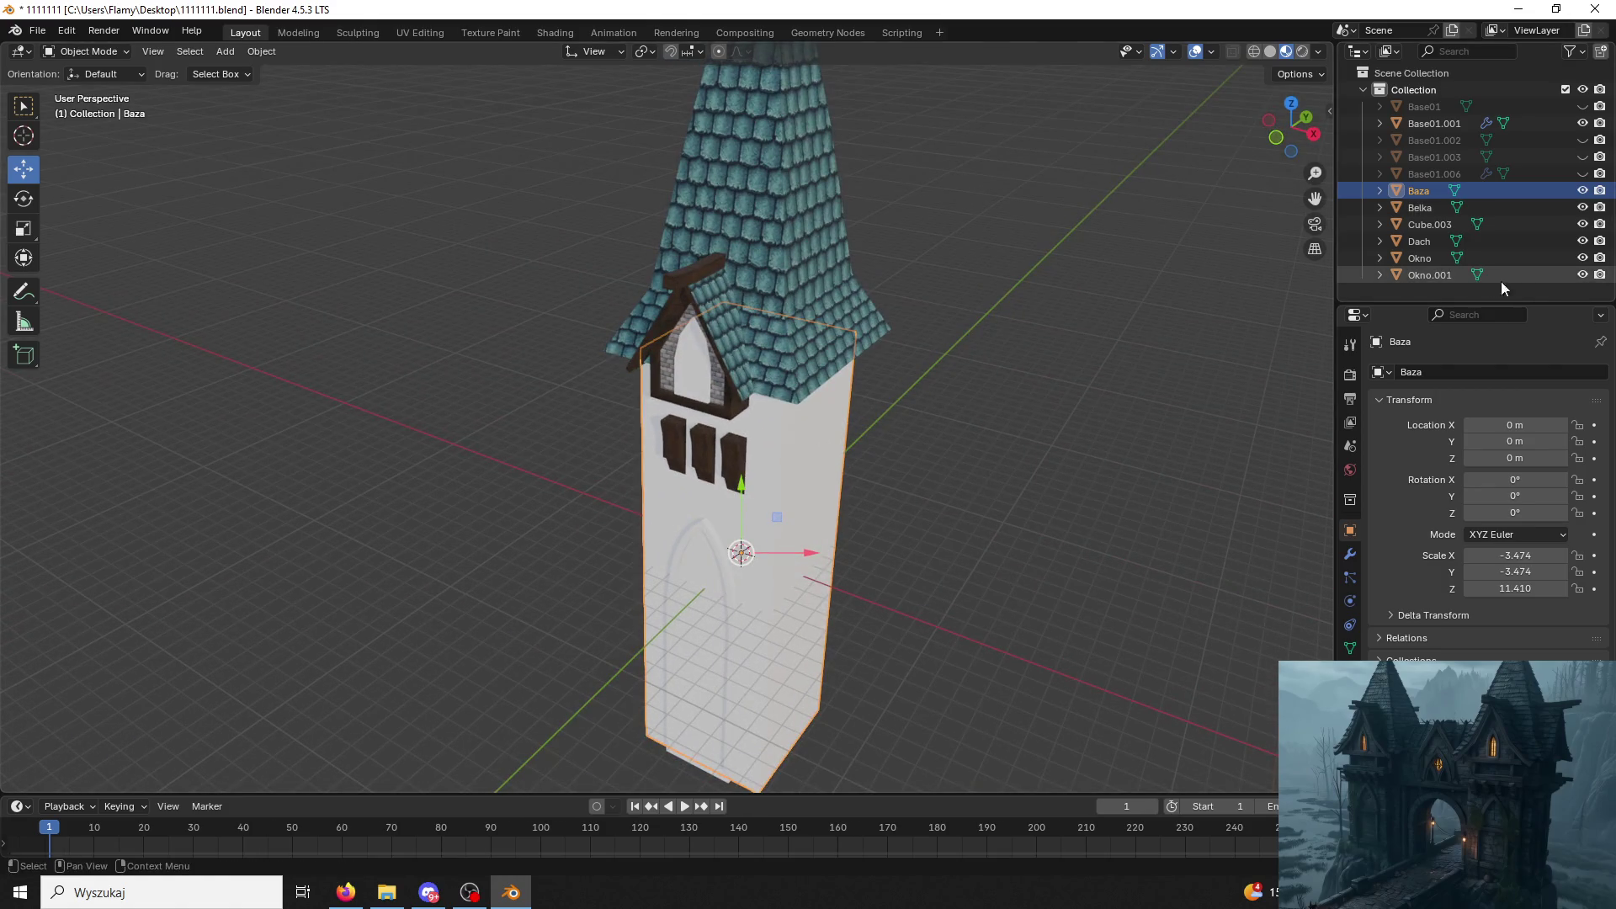
pyautogui.click(1583, 191)
pyautogui.click(1583, 107)
pyautogui.click(1583, 139)
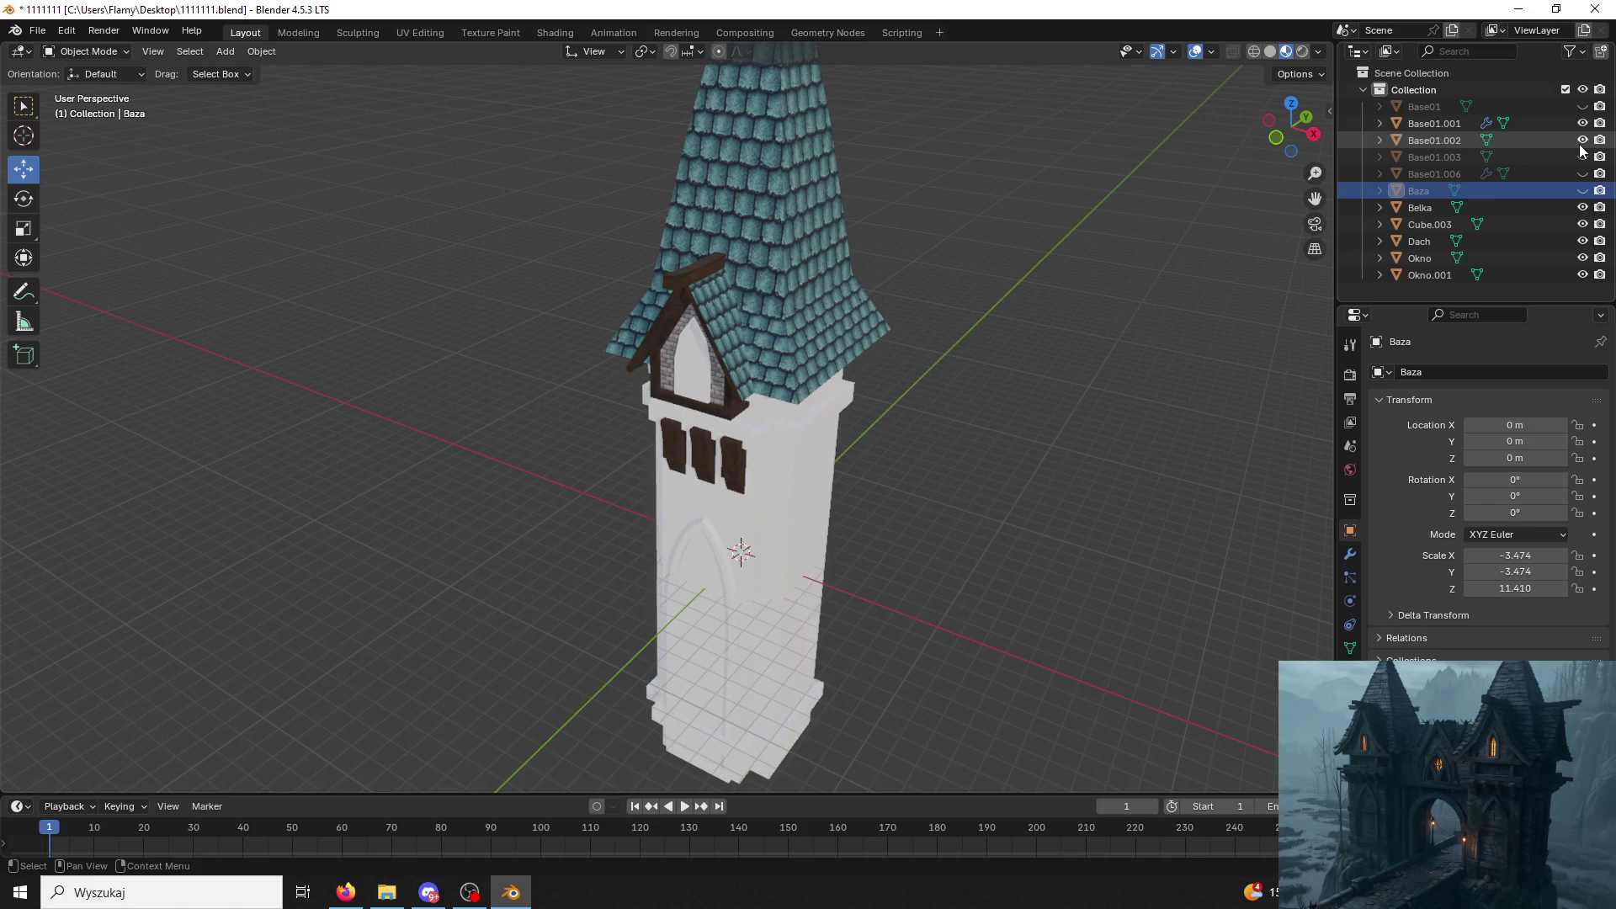
pyautogui.moveTo(925, 505)
pyautogui.mouseDown(button='middle')
pyautogui.moveTo(1086, 416)
pyautogui.moveTo(948, 471)
pyautogui.mouseUp(button='middle')
pyautogui.scroll(2, 953, 469)
pyautogui.scroll(2, 962, 492)
pyautogui.scroll(2, 965, 524)
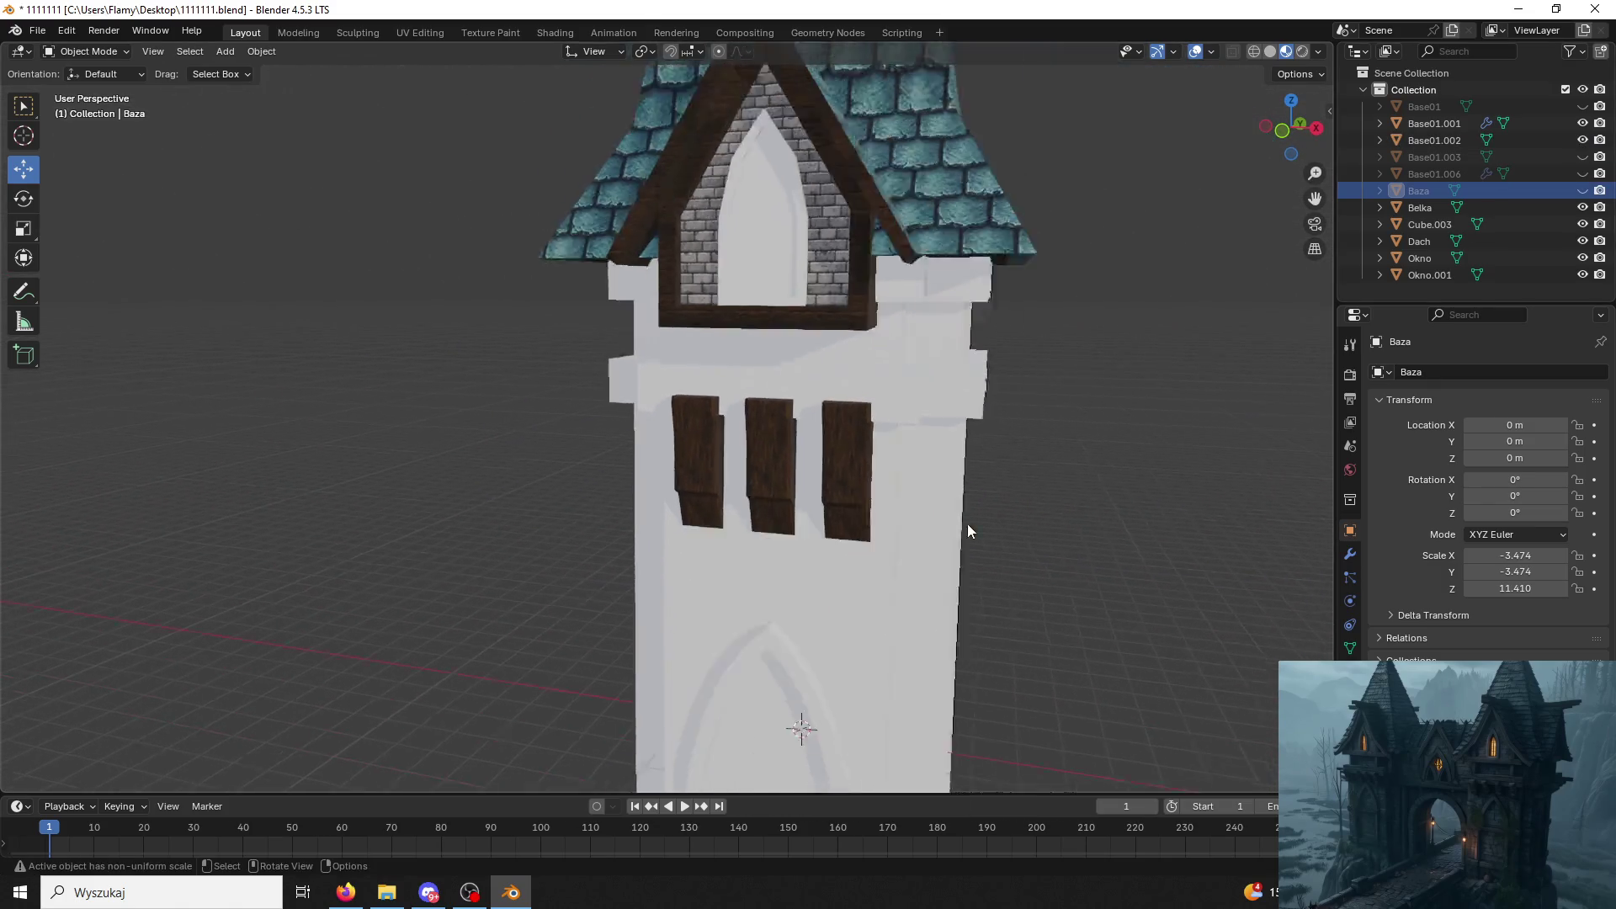
# Show Baza again, hide Base01.002 and restore the Base01.001 planks' visibility.
pyautogui.click(1583, 189)
pyautogui.click(1582, 190)
pyautogui.click(1583, 190)
pyautogui.click(1583, 189)
pyautogui.click(1582, 190)
pyautogui.moveTo(1302, 335); pyautogui.dragTo(1206, 350, button='middle')
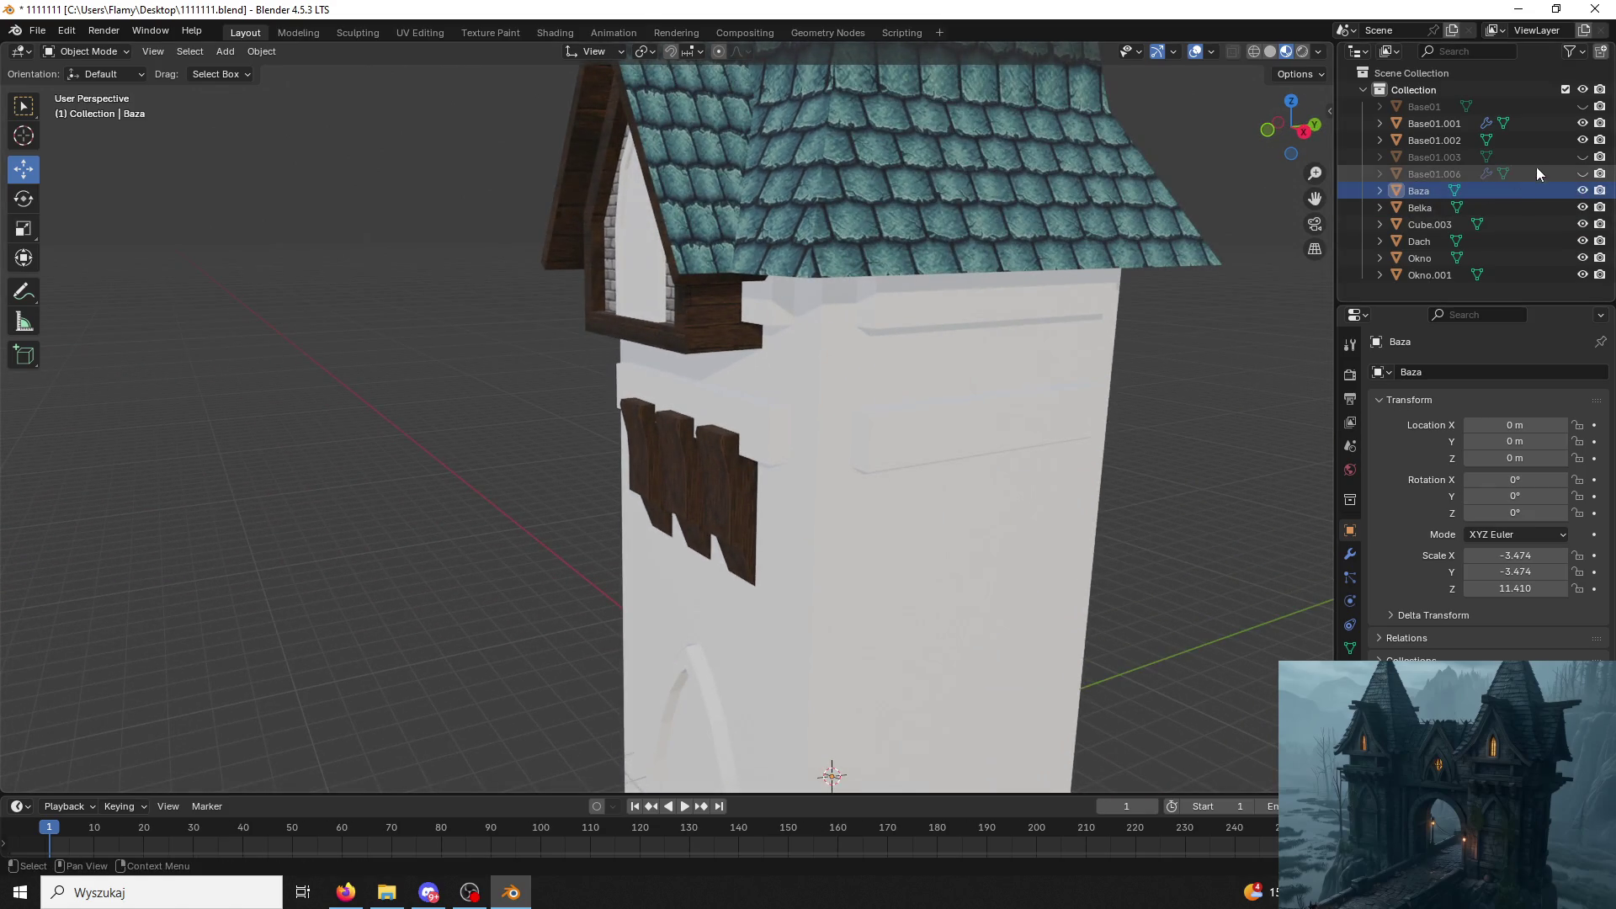
pyautogui.click(1583, 140)
pyautogui.click(1582, 123)
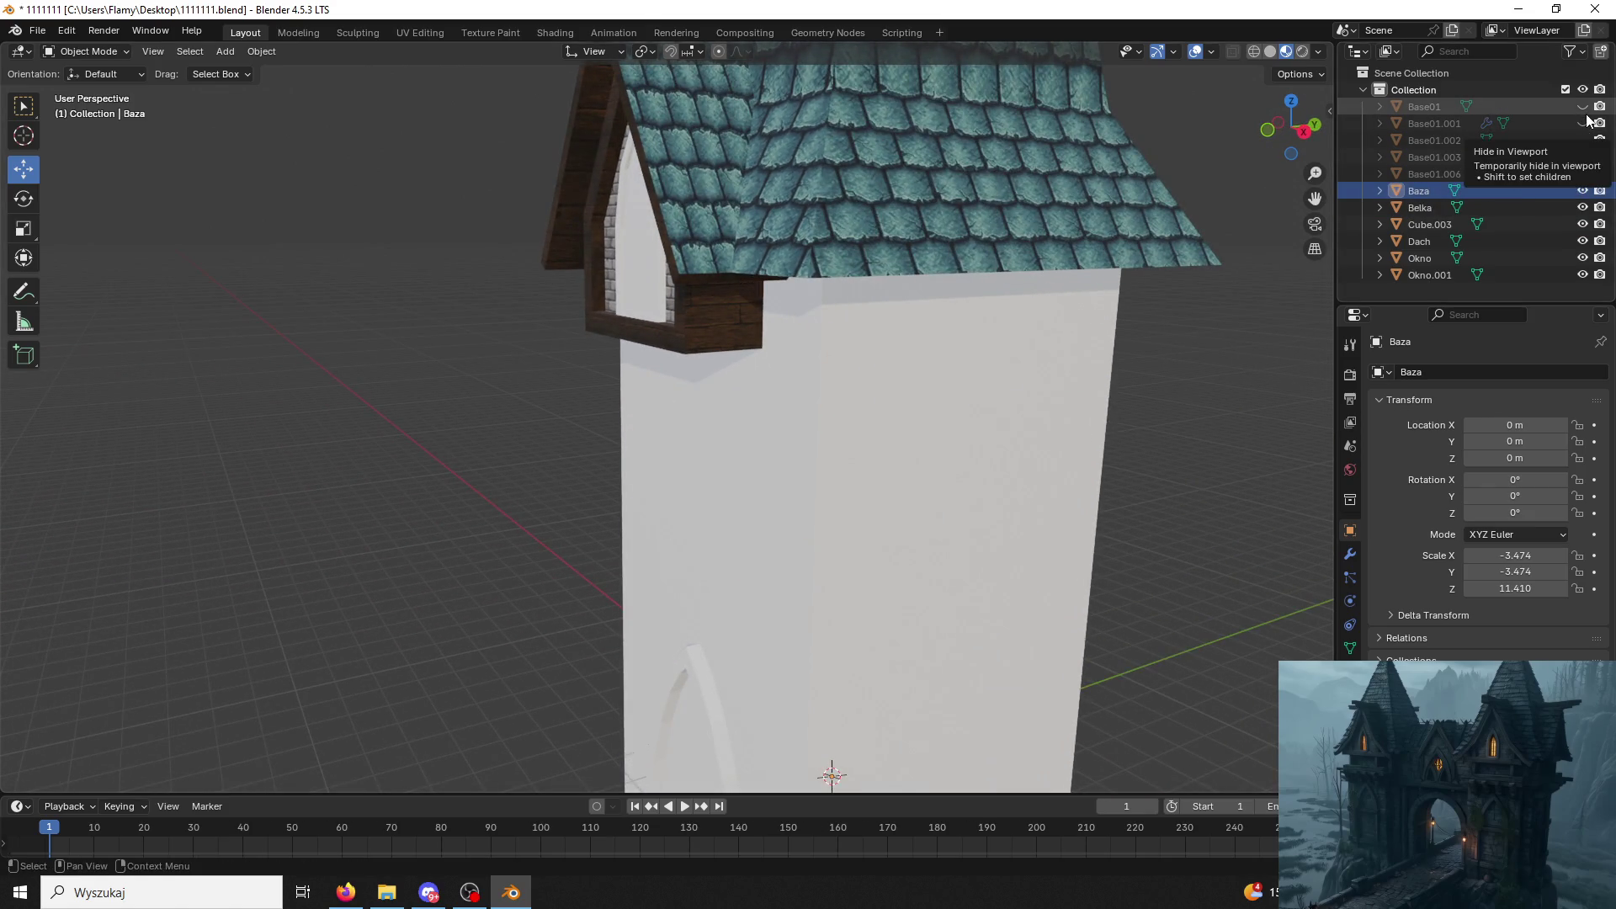
pyautogui.click(1583, 106)
pyautogui.scroll(-5, 990, 310)
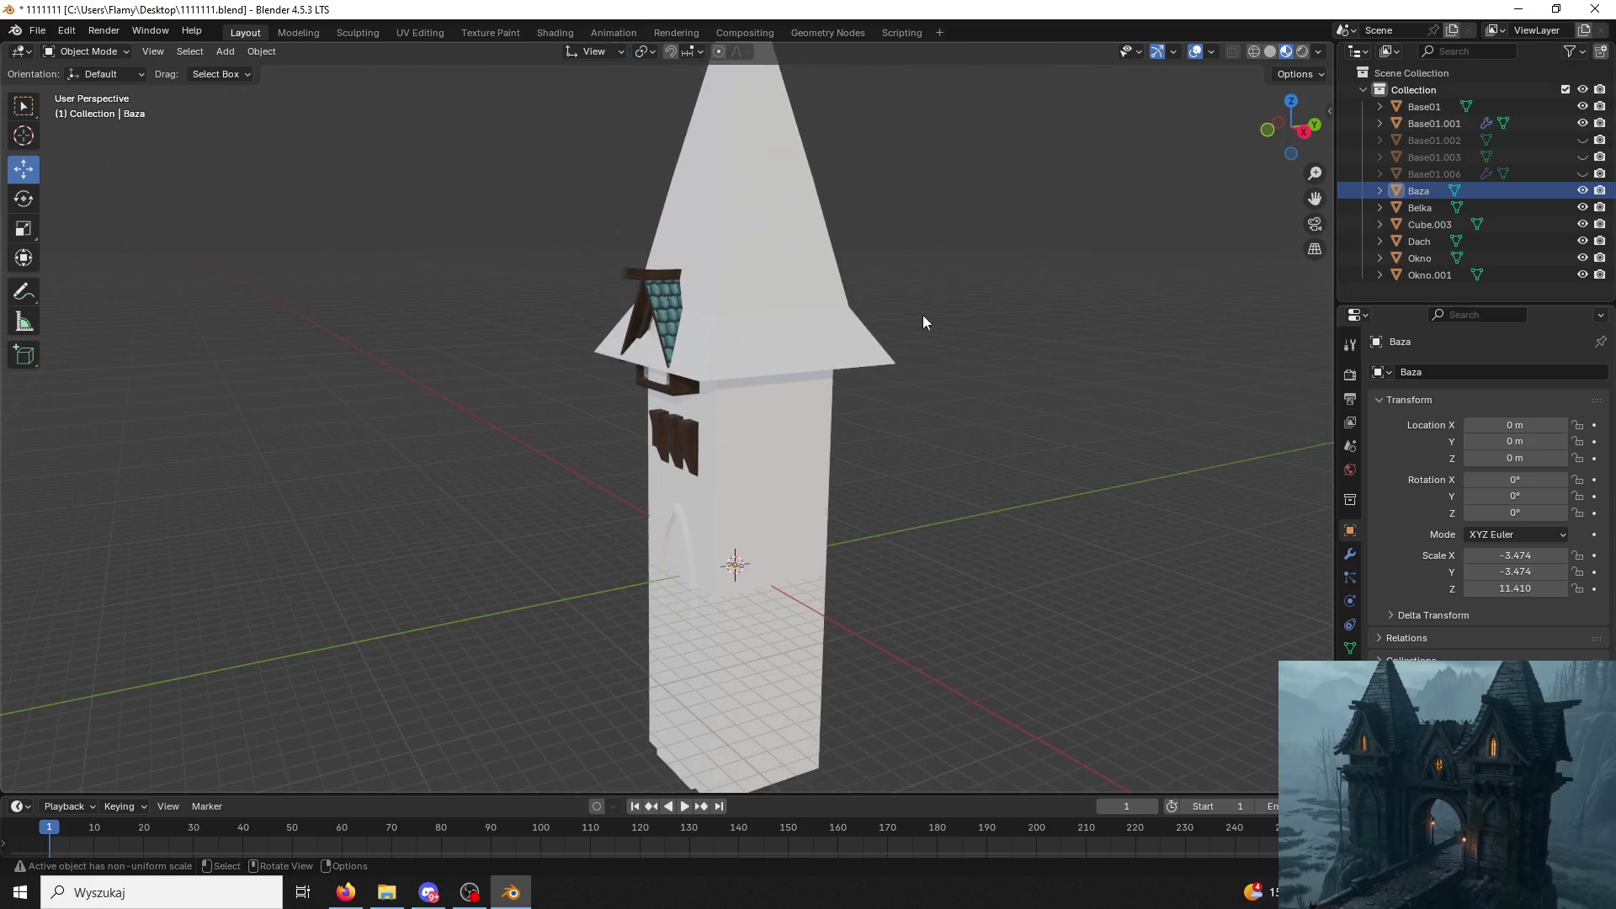
# Select the white Base01 shell and delete it.
pyautogui.click(851, 353)
pyautogui.moveTo(851, 354); pyautogui.dragTo(905, 329, button='middle')
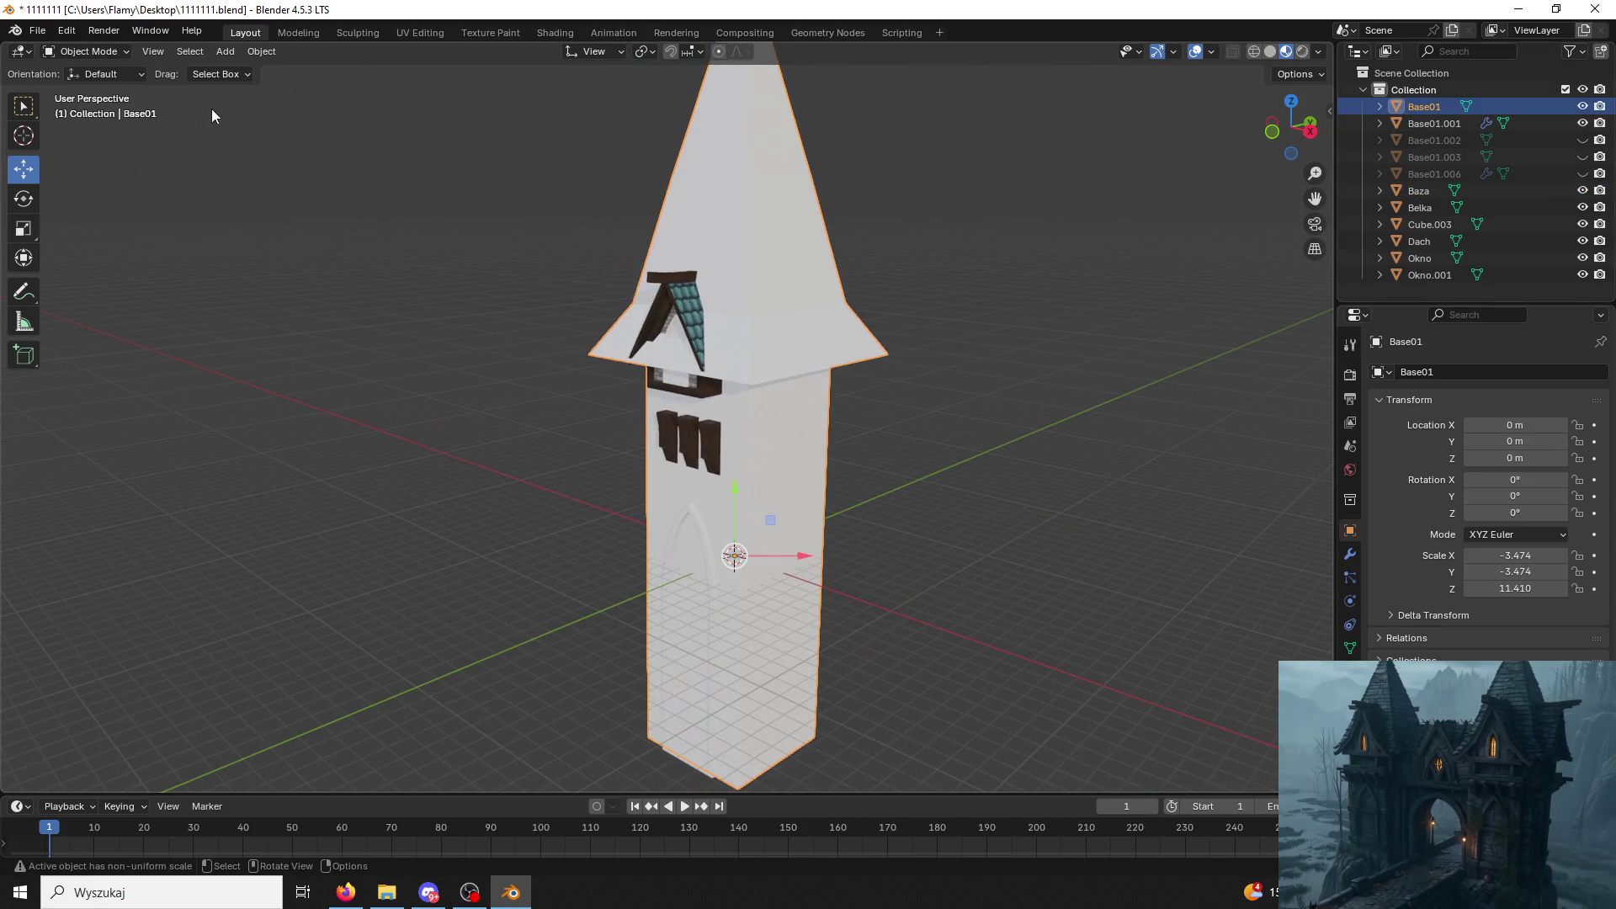
pyautogui.click(817, 349)
pyautogui.press('Delete')
# Select the Baza tower object and delete it.
pyautogui.click(817, 350)
pyautogui.click(813, 404)
pyautogui.scroll(3, 813, 405)
pyautogui.moveTo(813, 406)
pyautogui.mouseDown(button='middle')
pyautogui.moveTo(800, 451)
pyautogui.moveTo(901, 420)
pyautogui.mouseUp(button='middle')
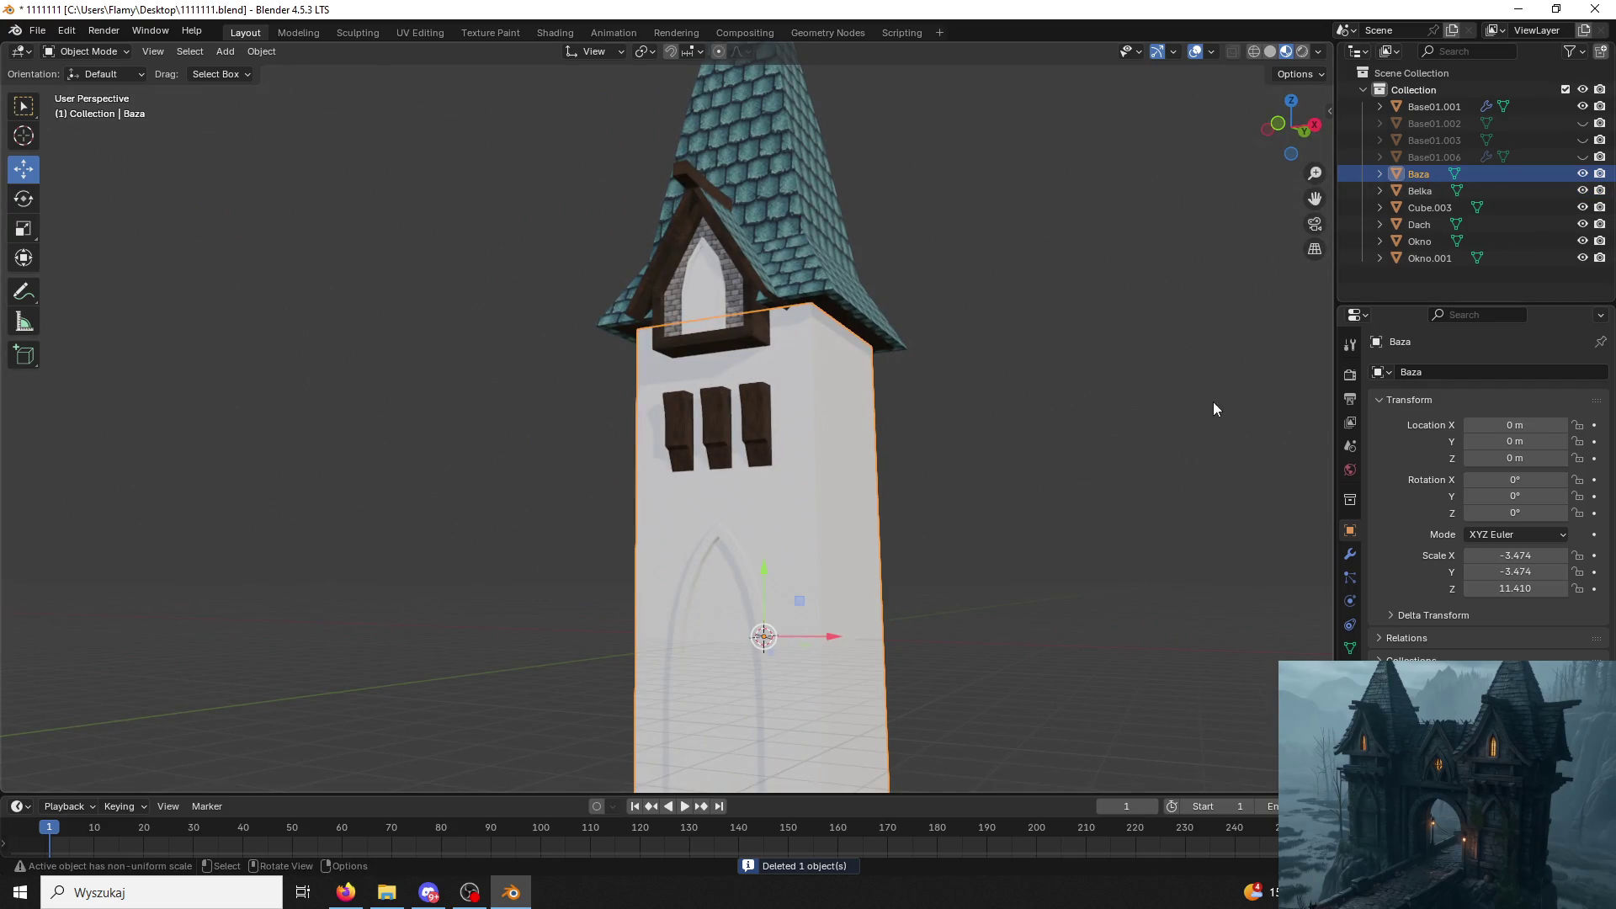
pyautogui.press('Delete')
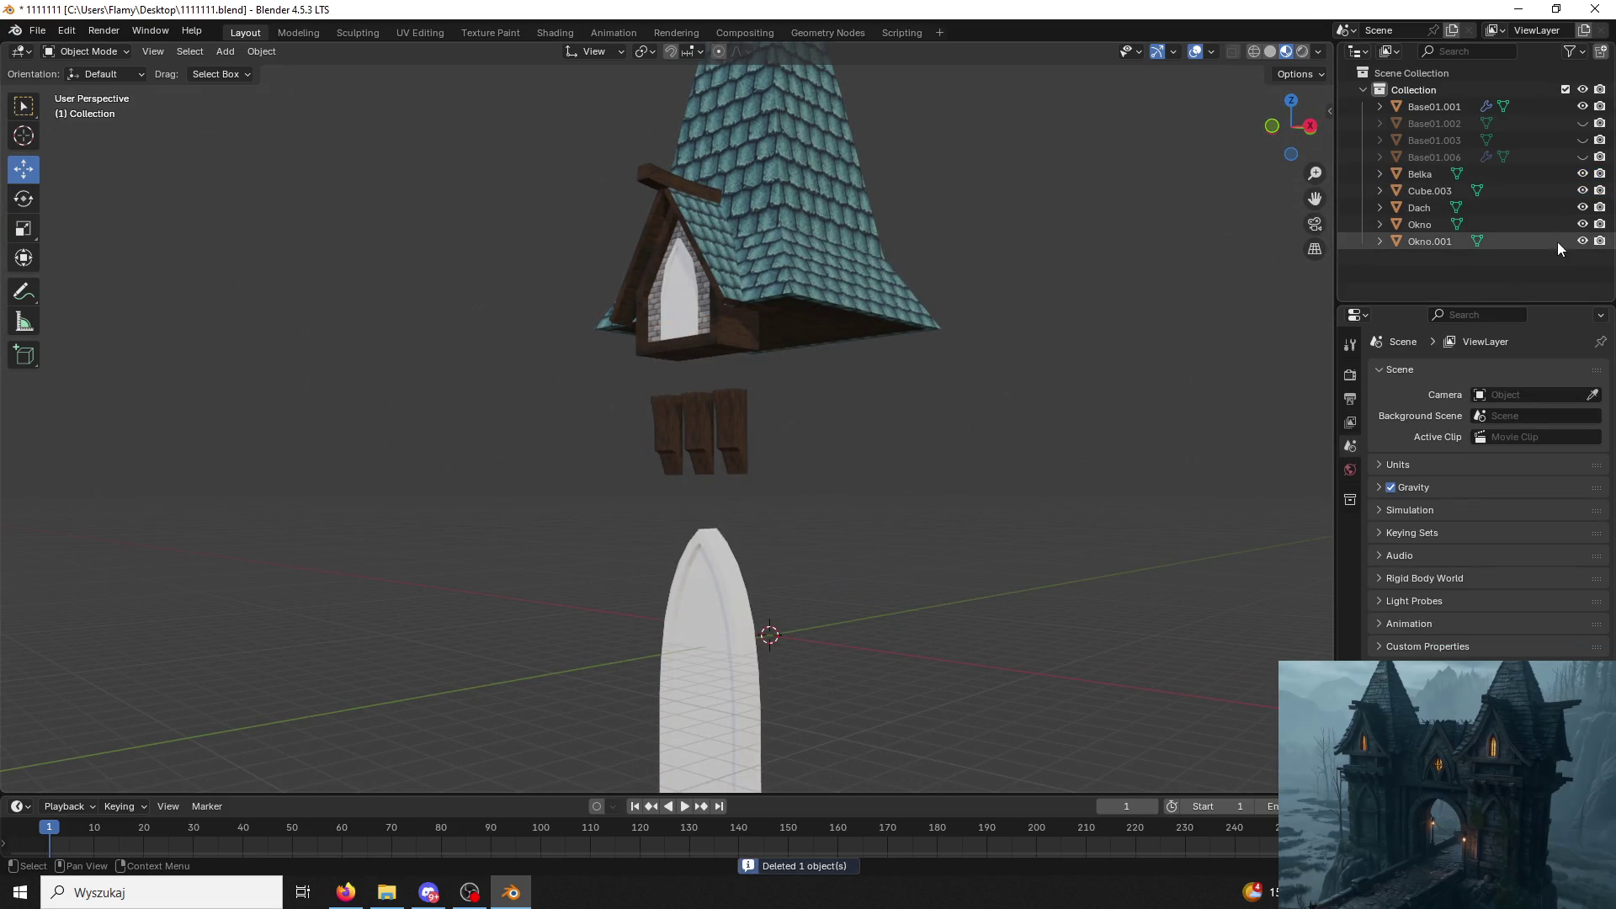
# Show the Base01.006 beams and Base01.003 body, then delete Base01.003.
pyautogui.click(1584, 157)
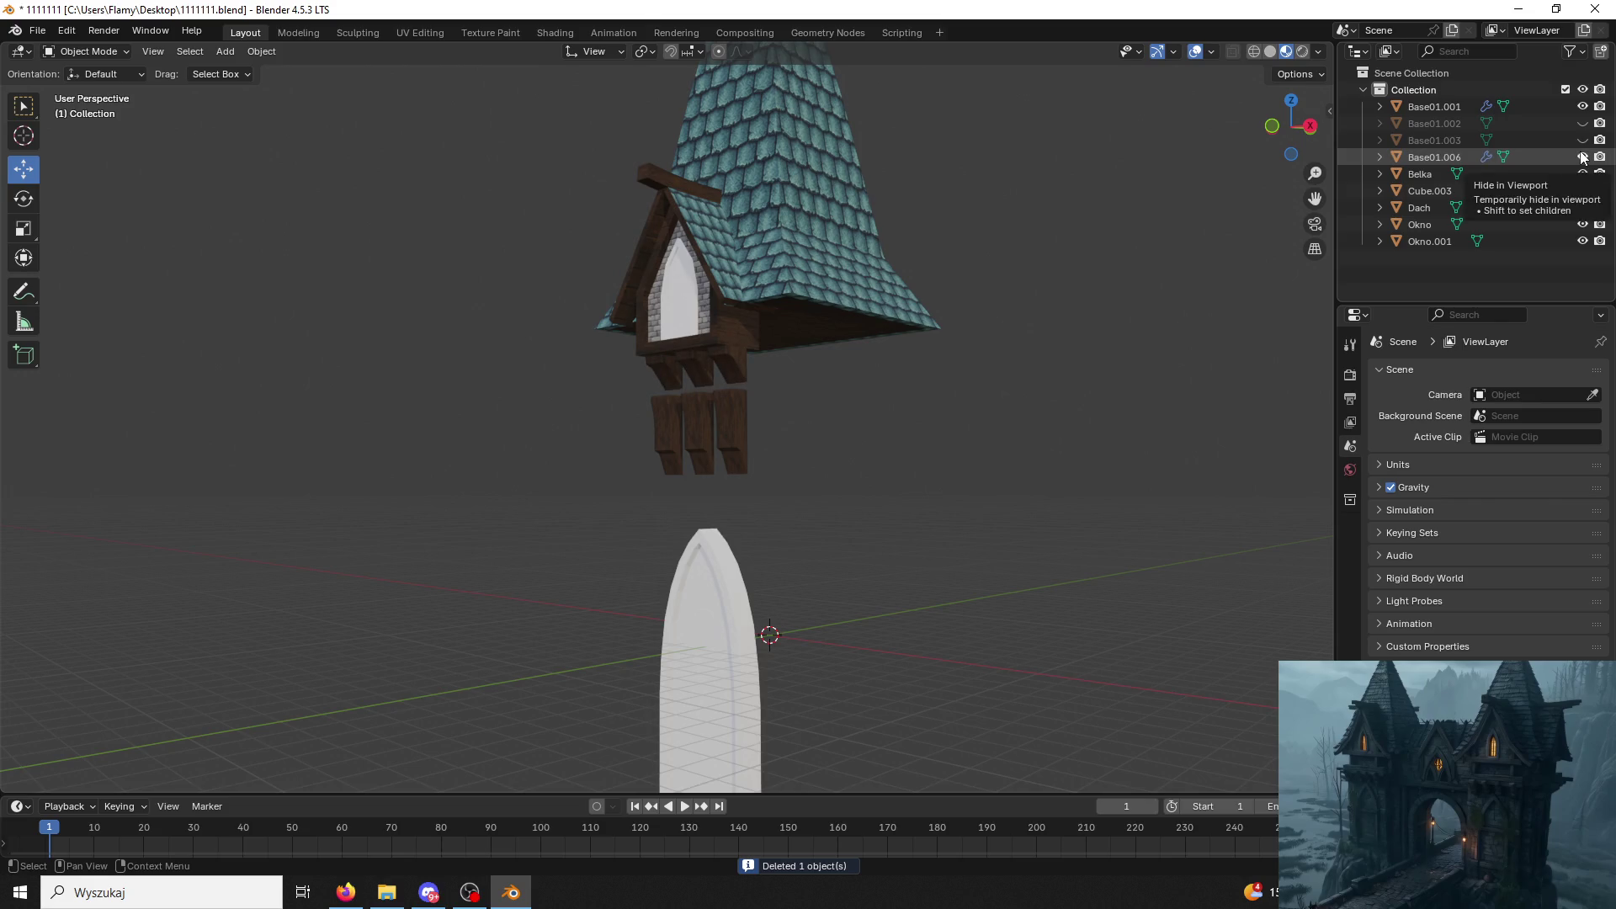
pyautogui.click(1584, 140)
pyautogui.click(865, 542)
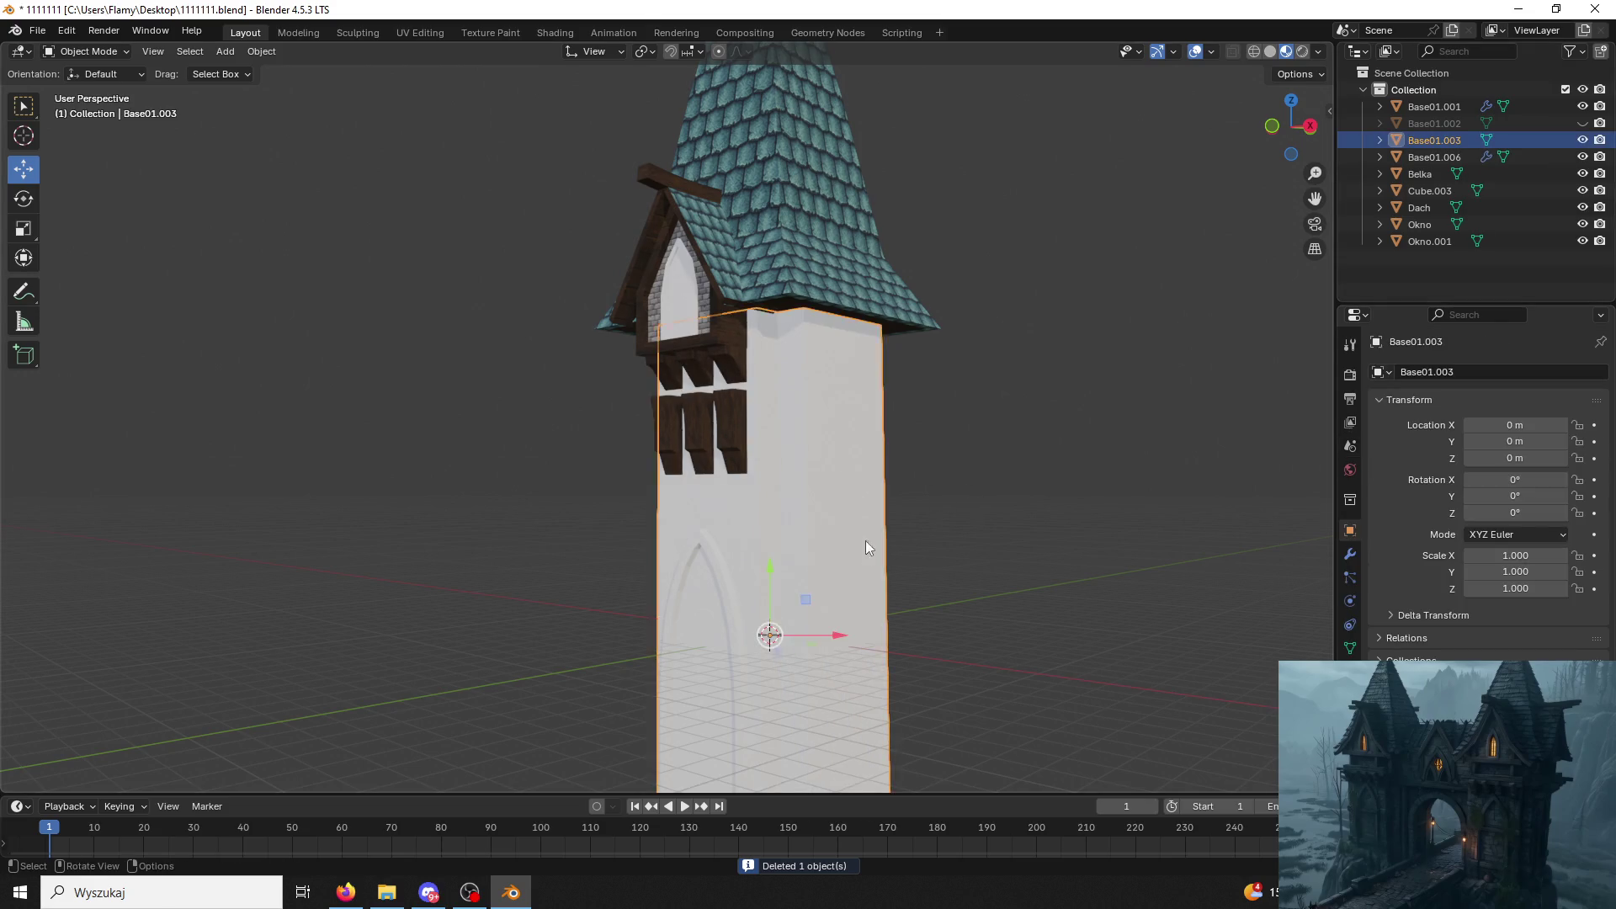
pyautogui.moveTo(865, 540); pyautogui.dragTo(857, 587, button='middle')
pyautogui.press('Delete')
# Show the Base01.002 tower body and select the Okno.001 window frame.
pyautogui.click(1584, 122)
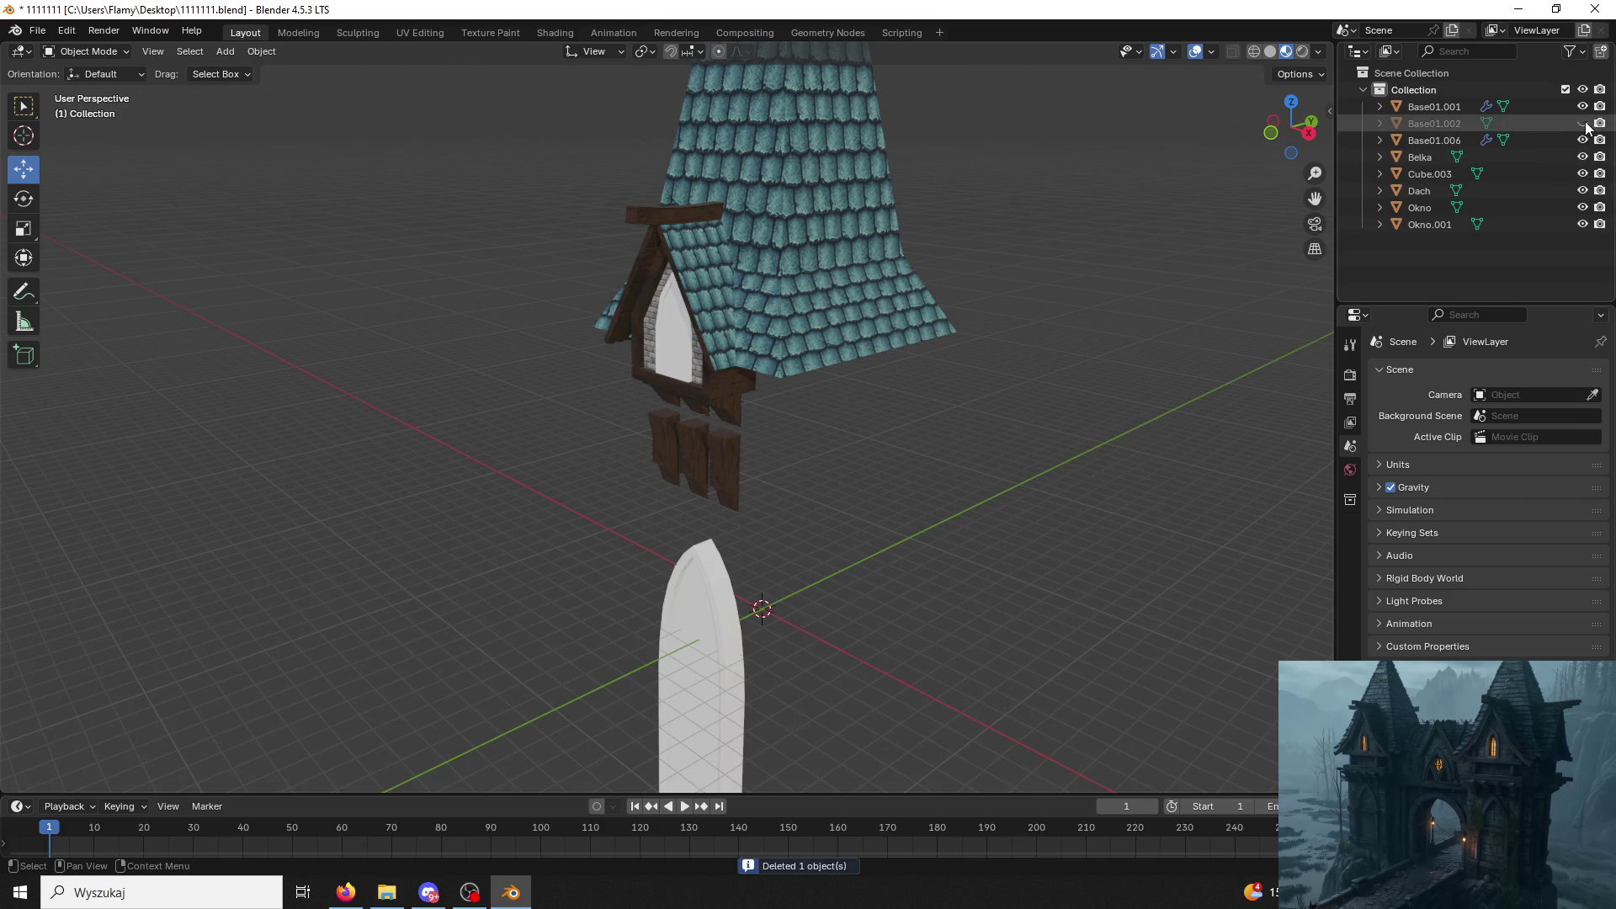
pyautogui.moveTo(977, 492)
pyautogui.mouseDown(button='middle')
pyautogui.moveTo(1106, 446)
pyautogui.moveTo(994, 492)
pyautogui.mouseUp(button='middle')
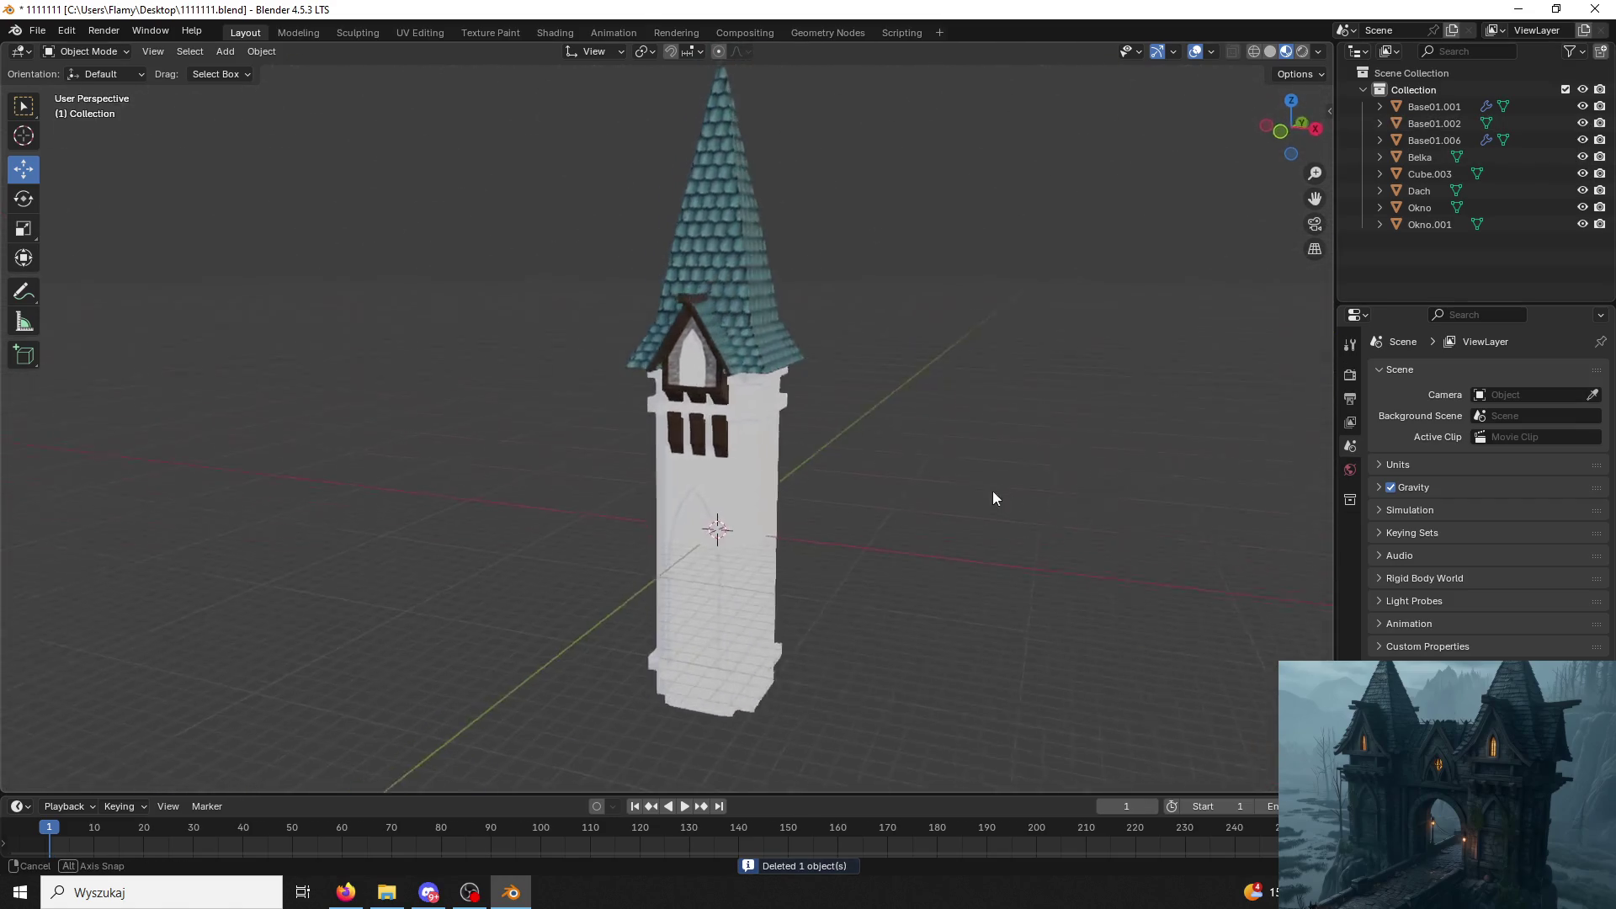
pyautogui.scroll(5, 941, 501)
pyautogui.scroll(2, 950, 452)
pyautogui.click(1469, 227)
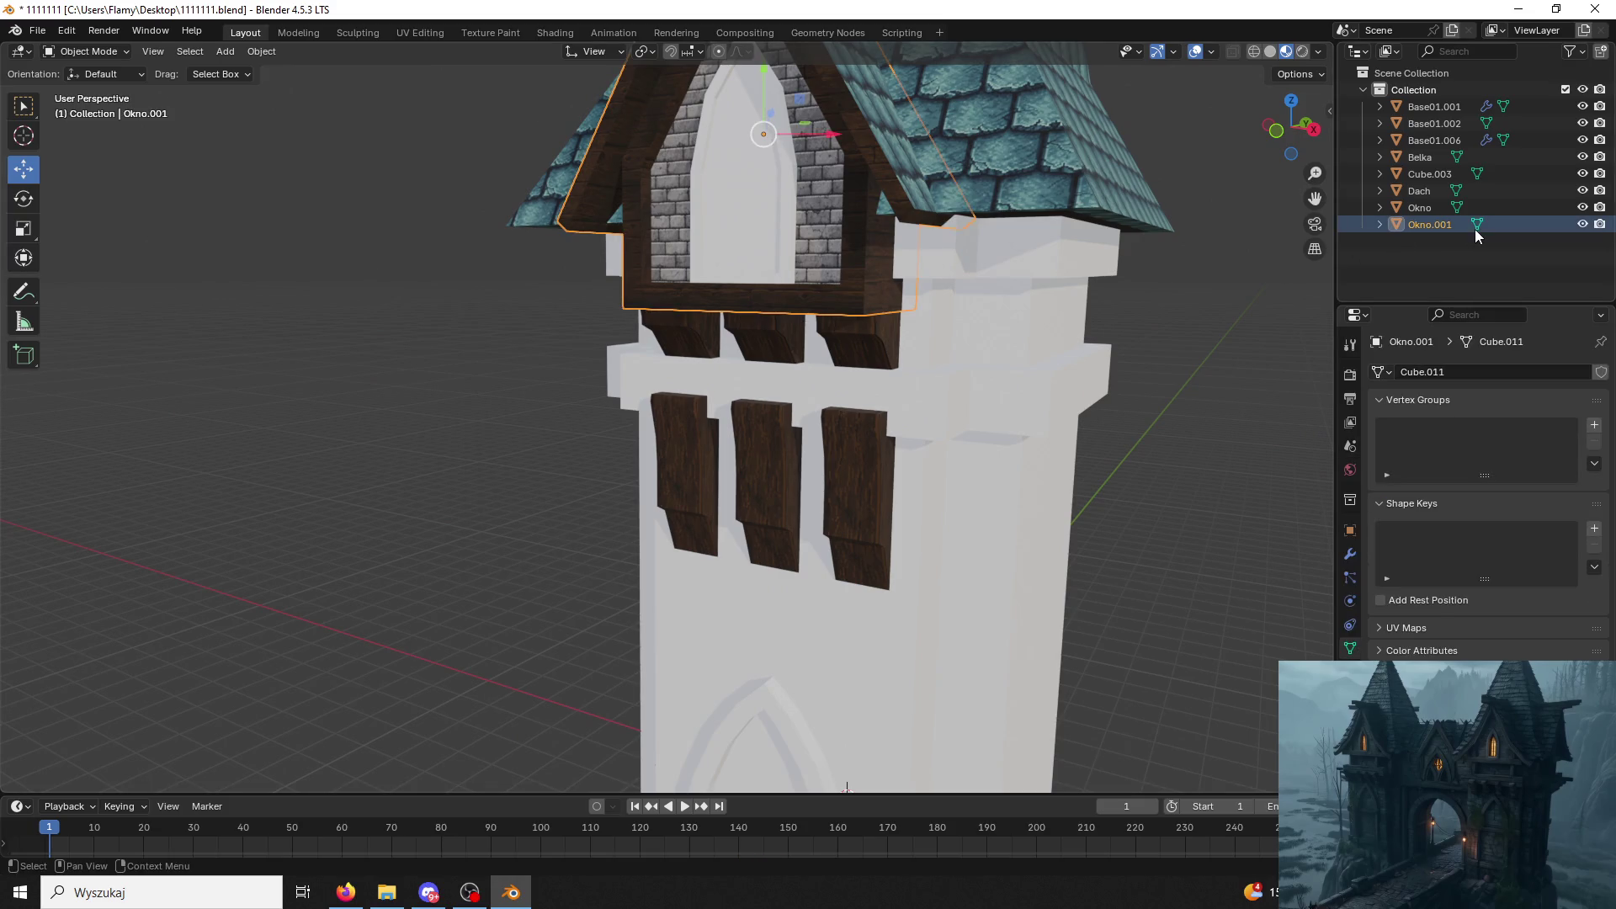
# Hide the roof, beams, planks and tower body so only the Okno window remains visible.
pyautogui.click(1584, 207)
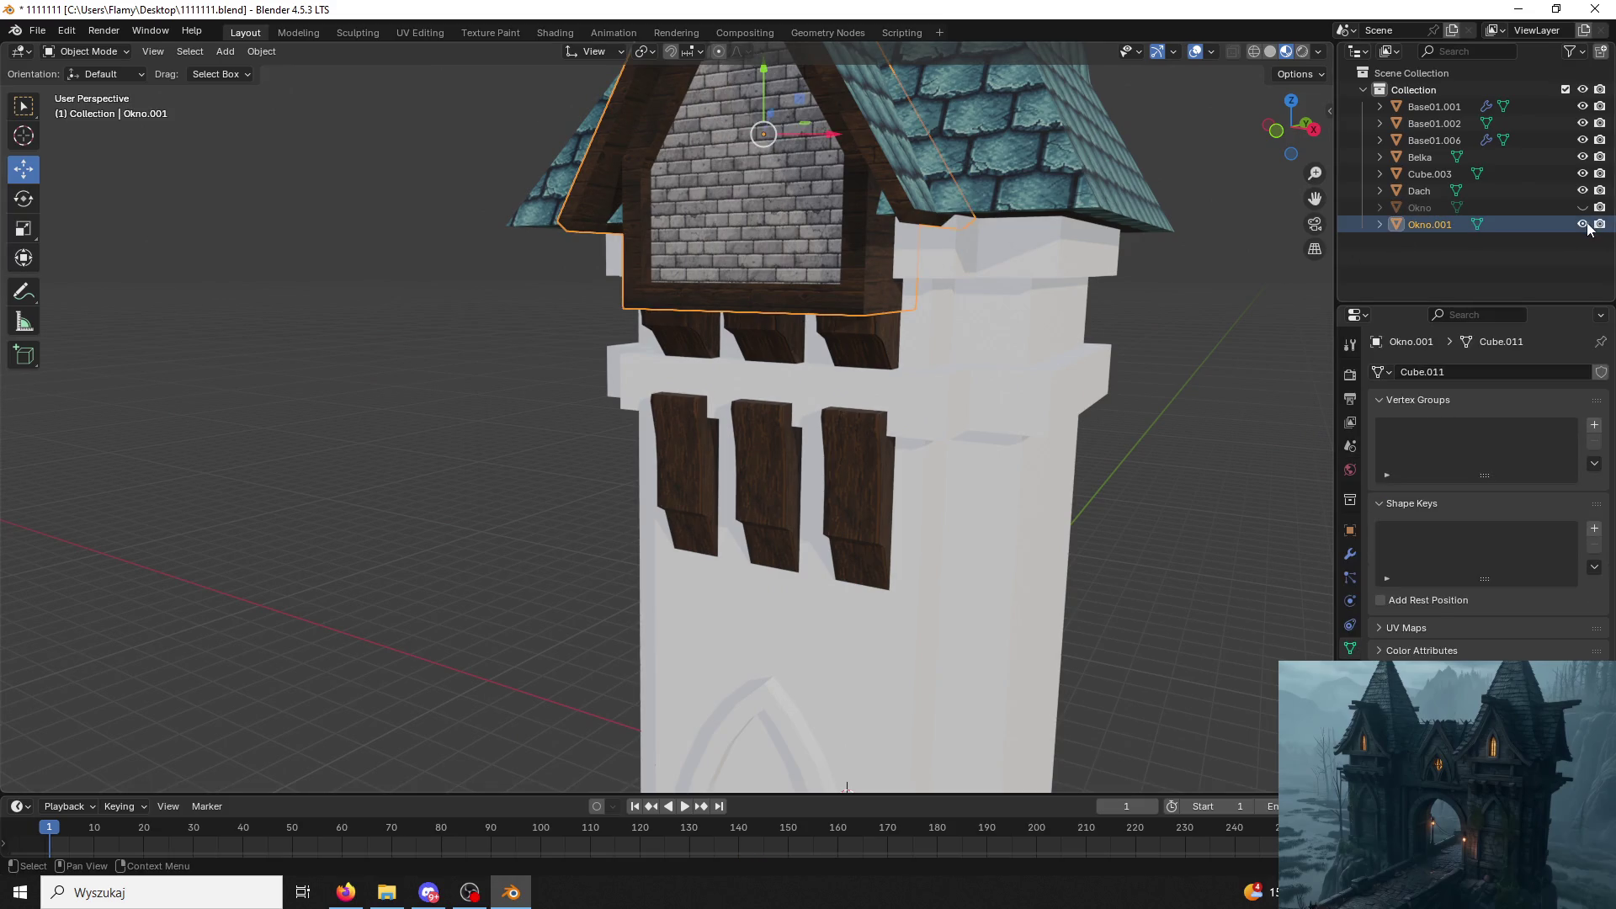
pyautogui.click(1583, 207)
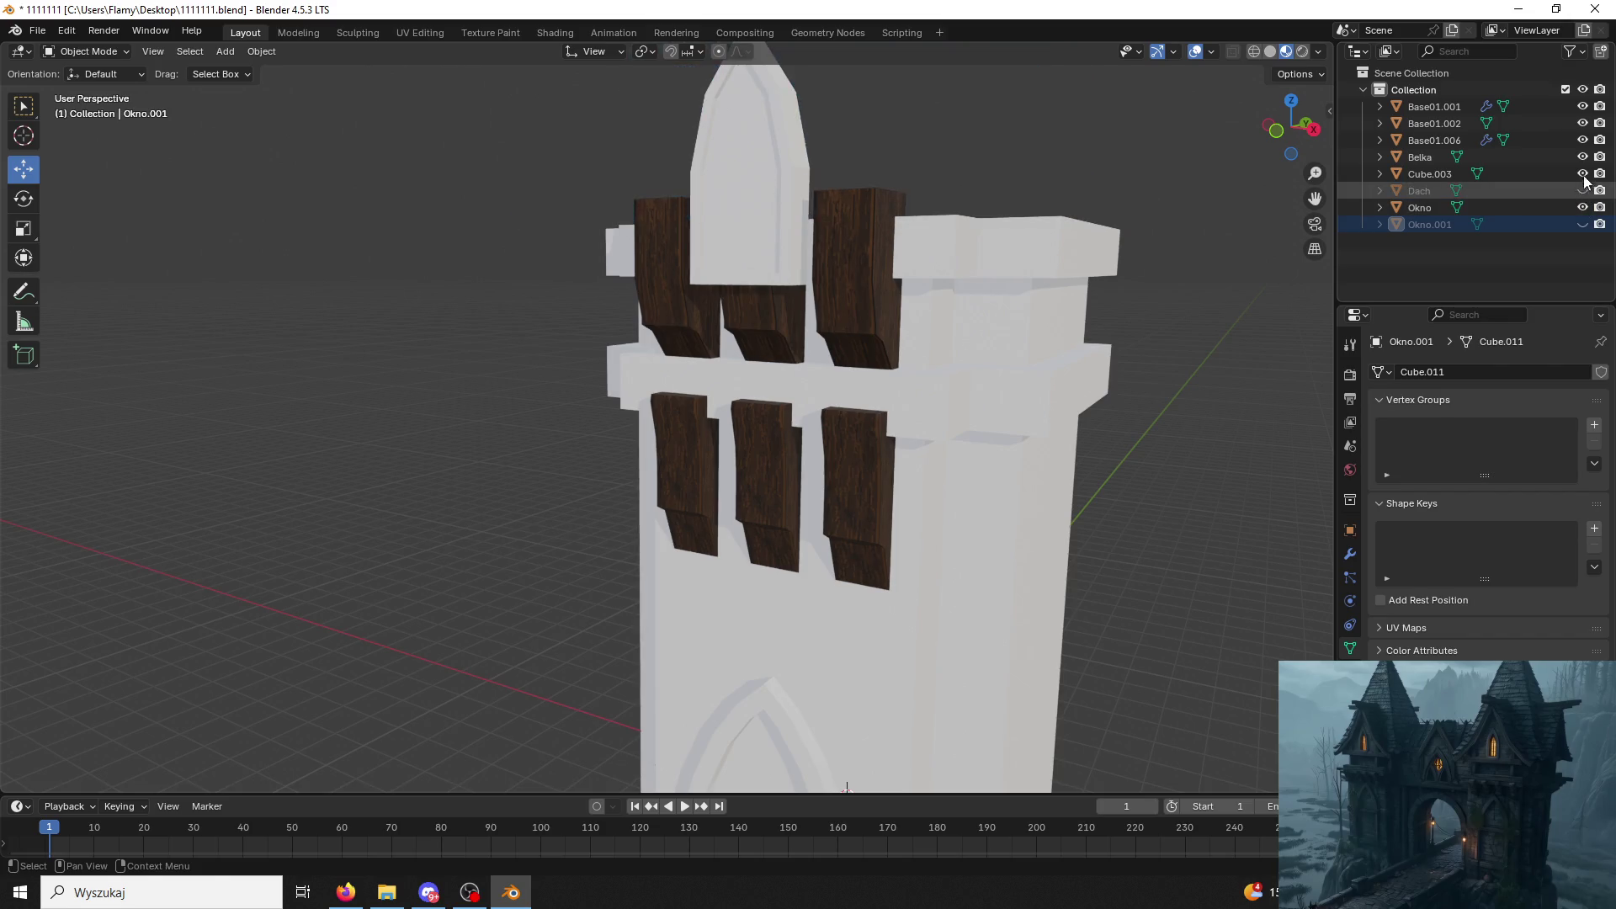
pyautogui.click(1583, 173)
pyautogui.click(1584, 158)
pyautogui.click(1584, 107)
pyautogui.click(1583, 123)
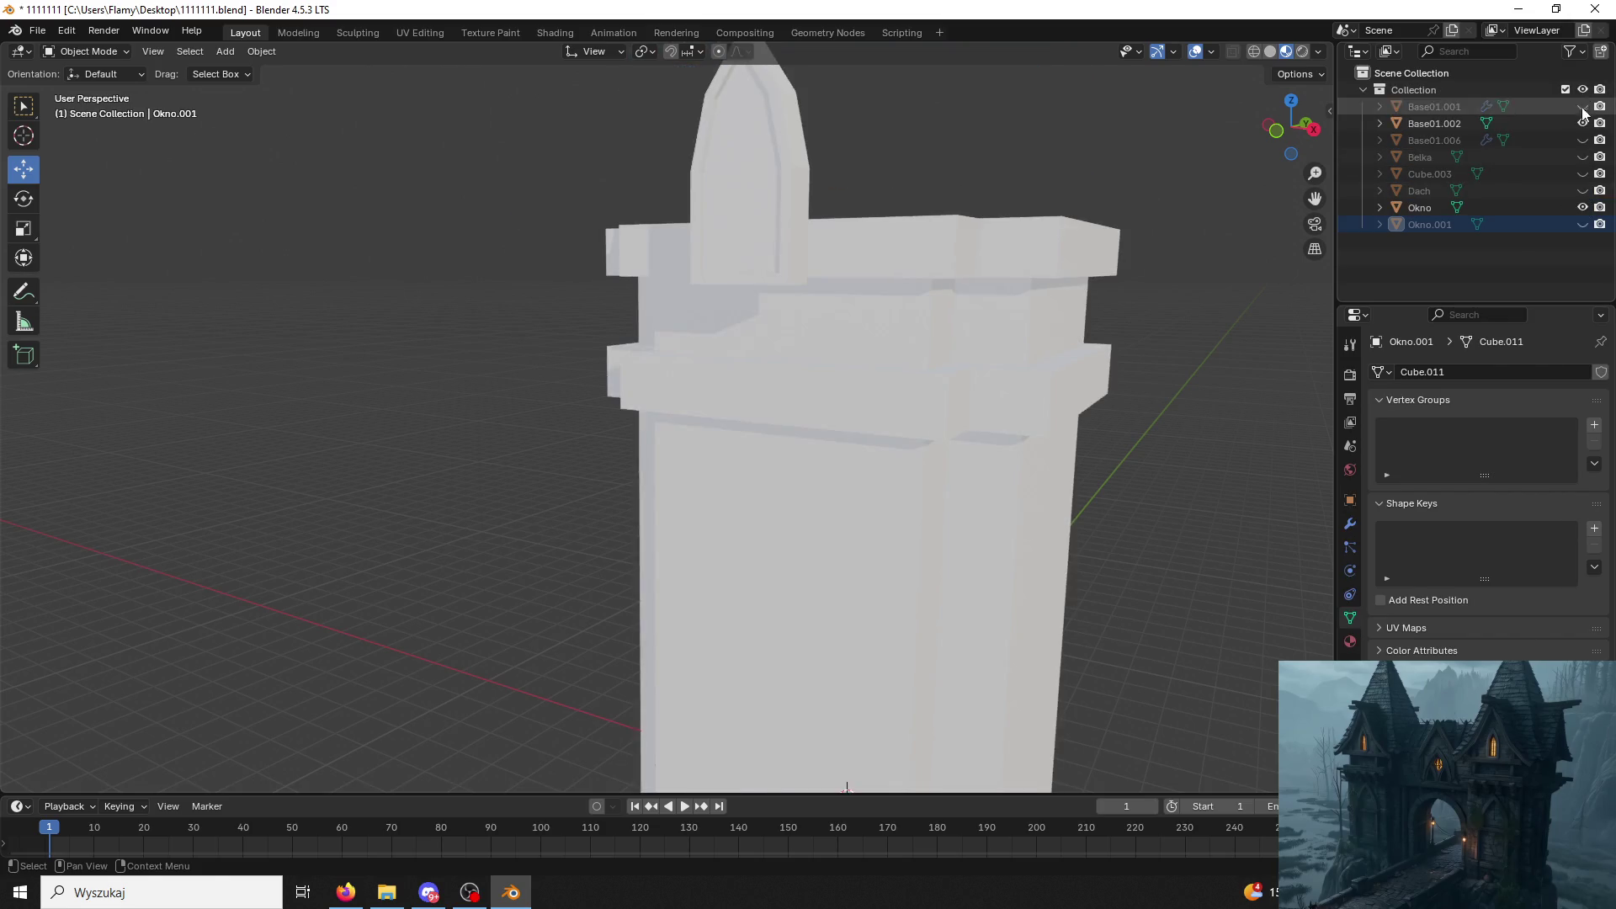
# Select the Okno window and enter Edit Mode with edge selection active.
pyautogui.click(747, 235)
pyautogui.moveTo(882, 272); pyautogui.dragTo(93, 42, button='middle')
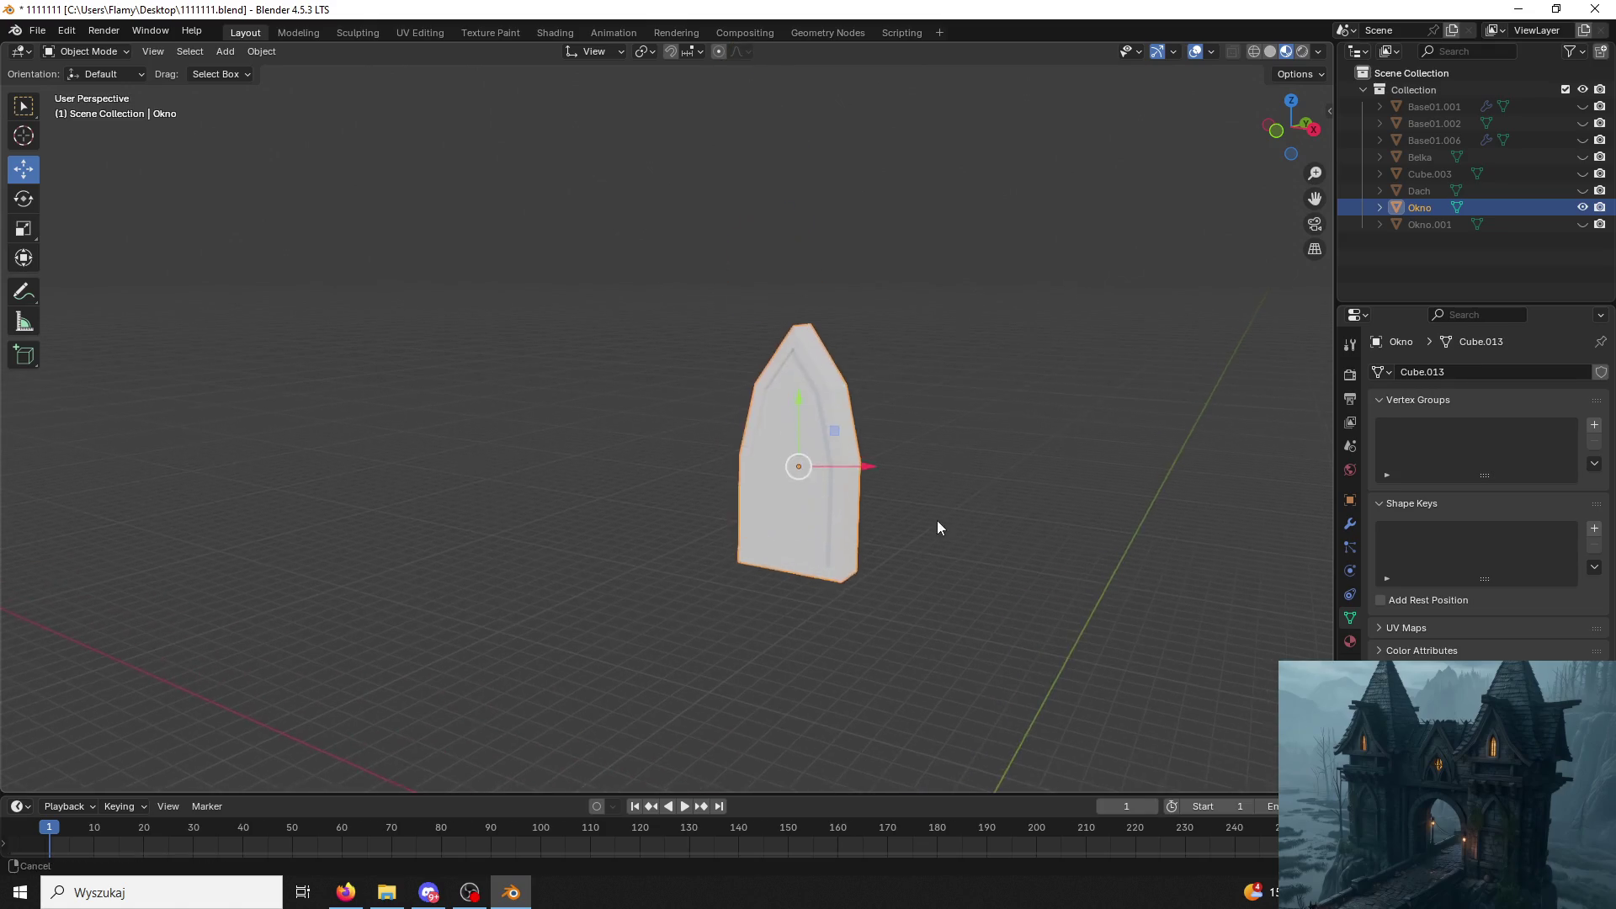
pyautogui.click(87, 51)
pyautogui.click(98, 79)
pyautogui.moveTo(801, 313)
pyautogui.mouseDown(button='middle')
pyautogui.moveTo(760, 263)
pyautogui.moveTo(275, 23)
pyautogui.mouseUp(button='middle')
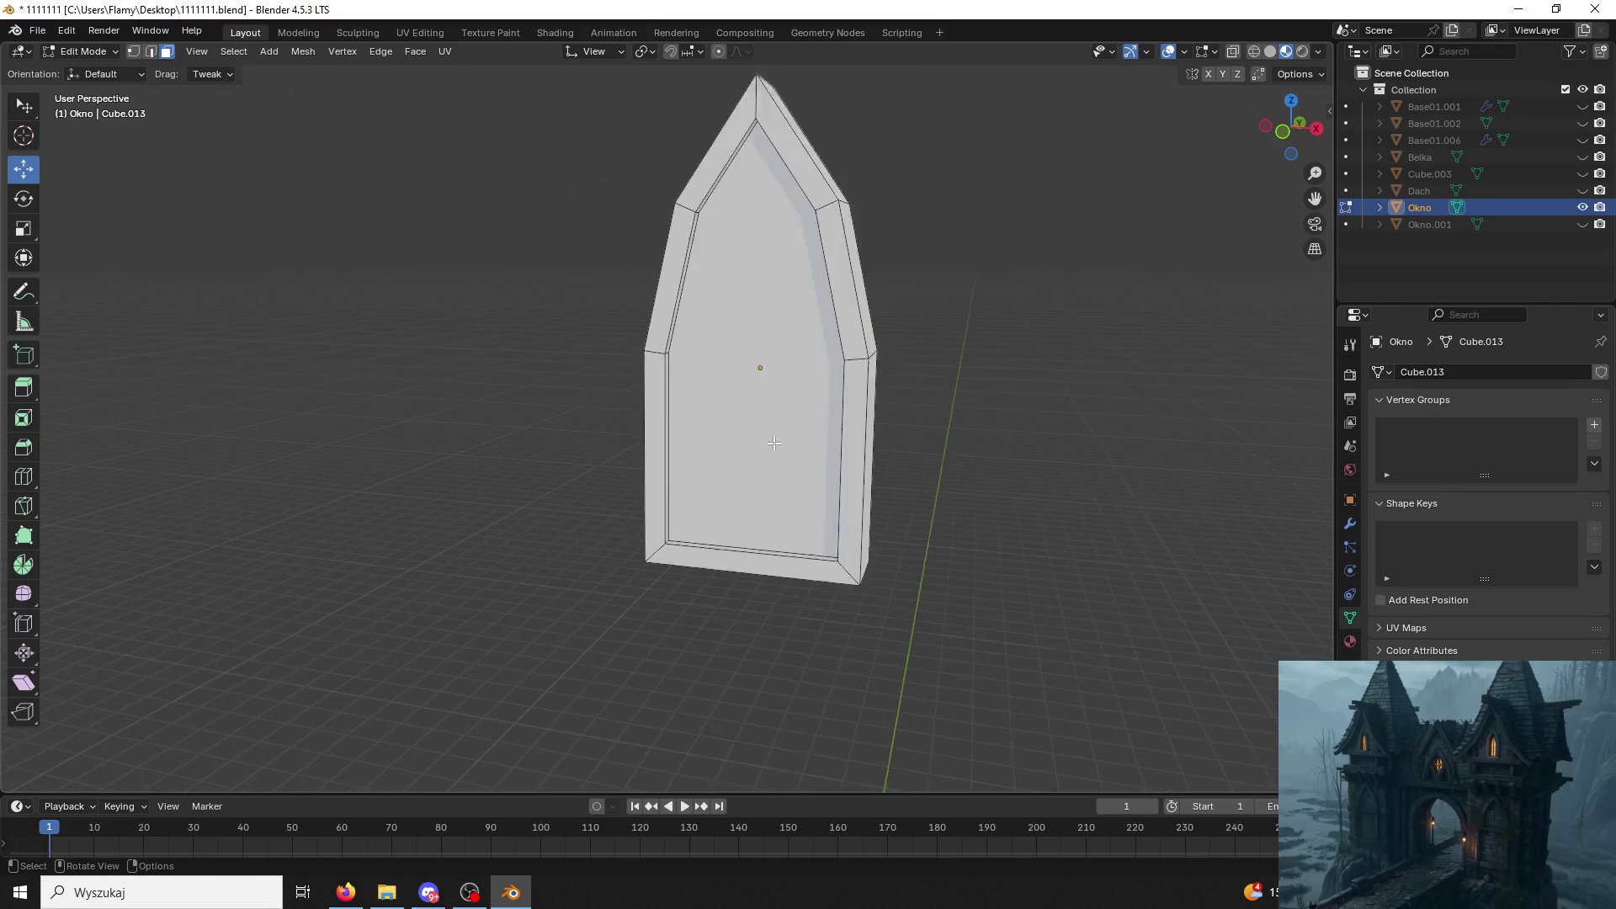
pyautogui.keyDown('shift'); pyautogui.click(150, 50); pyautogui.keyUp('shift')
# Clear the existing seams from the window's front edges and arch tip via Ctrl+E.
pyautogui.click(503, 543)
pyautogui.click(676, 308)
pyautogui.moveTo(676, 307); pyautogui.dragTo(684, 356, button='middle')
pyautogui.scroll(-4, 685, 354)
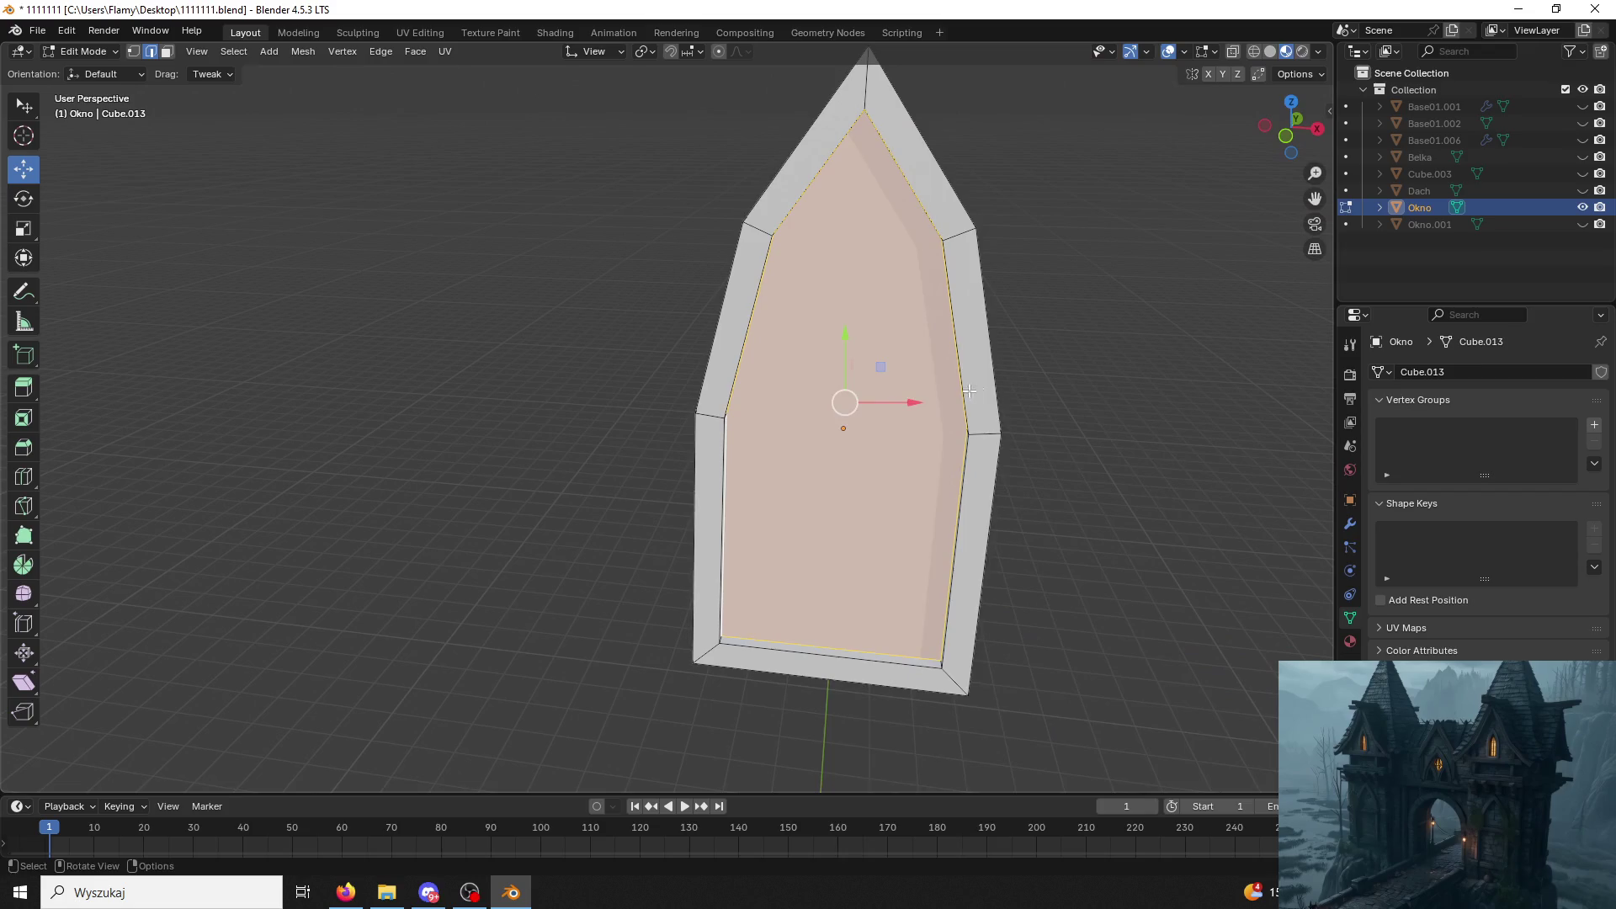
pyautogui.hotkey('ctrl', 'e')
pyautogui.click(911, 644)
pyautogui.moveTo(923, 265); pyautogui.dragTo(815, 243, button='middle')
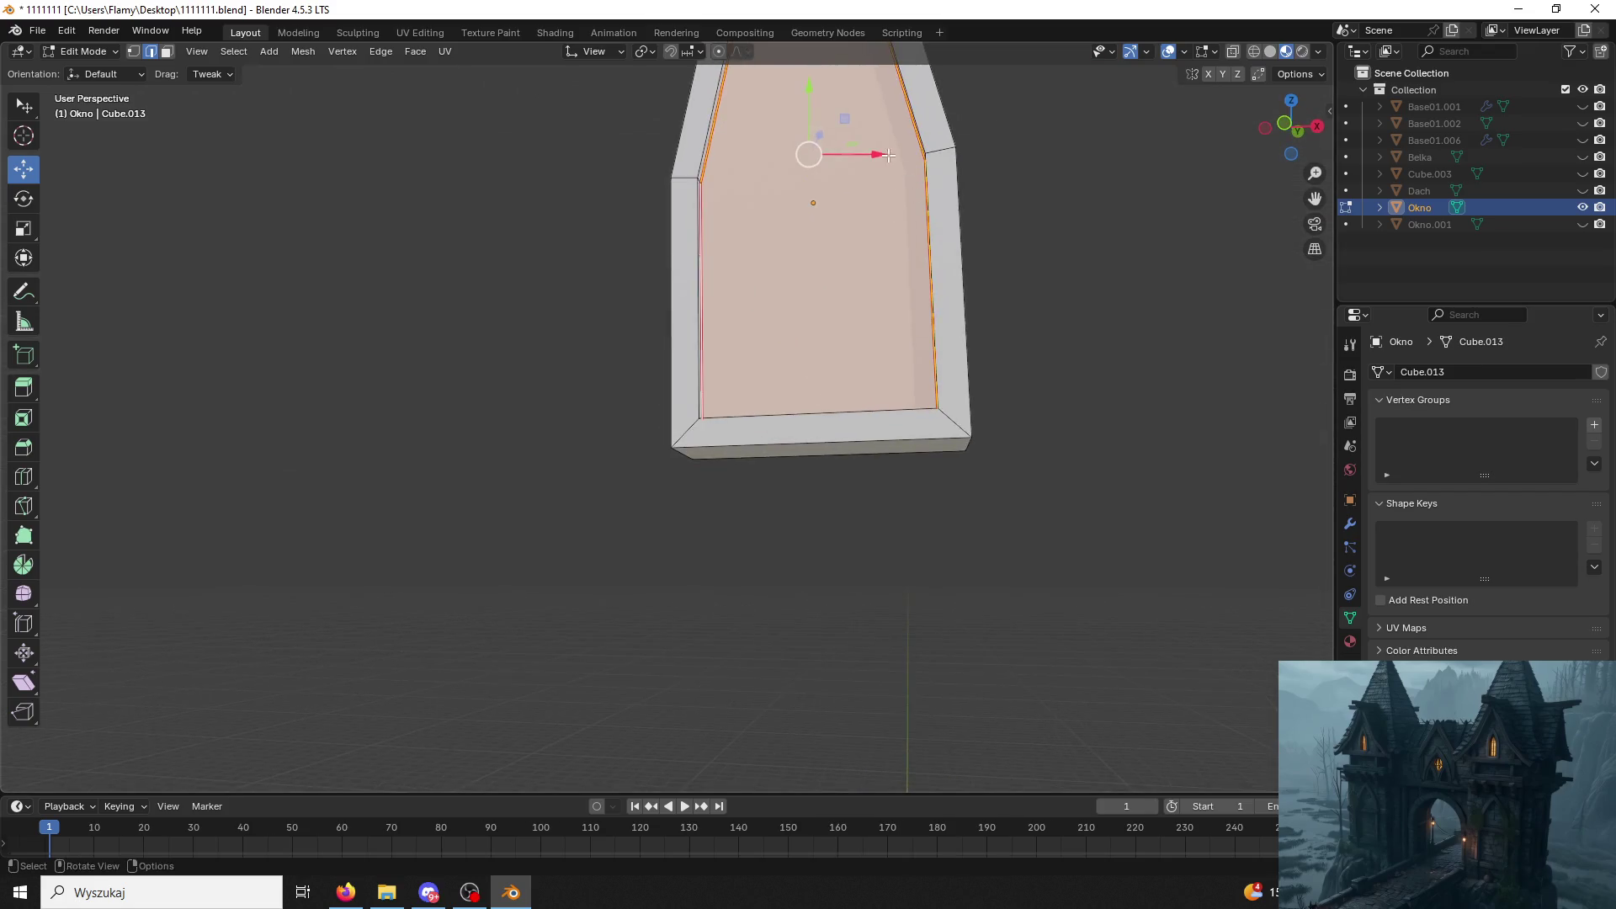
pyautogui.click(797, 212)
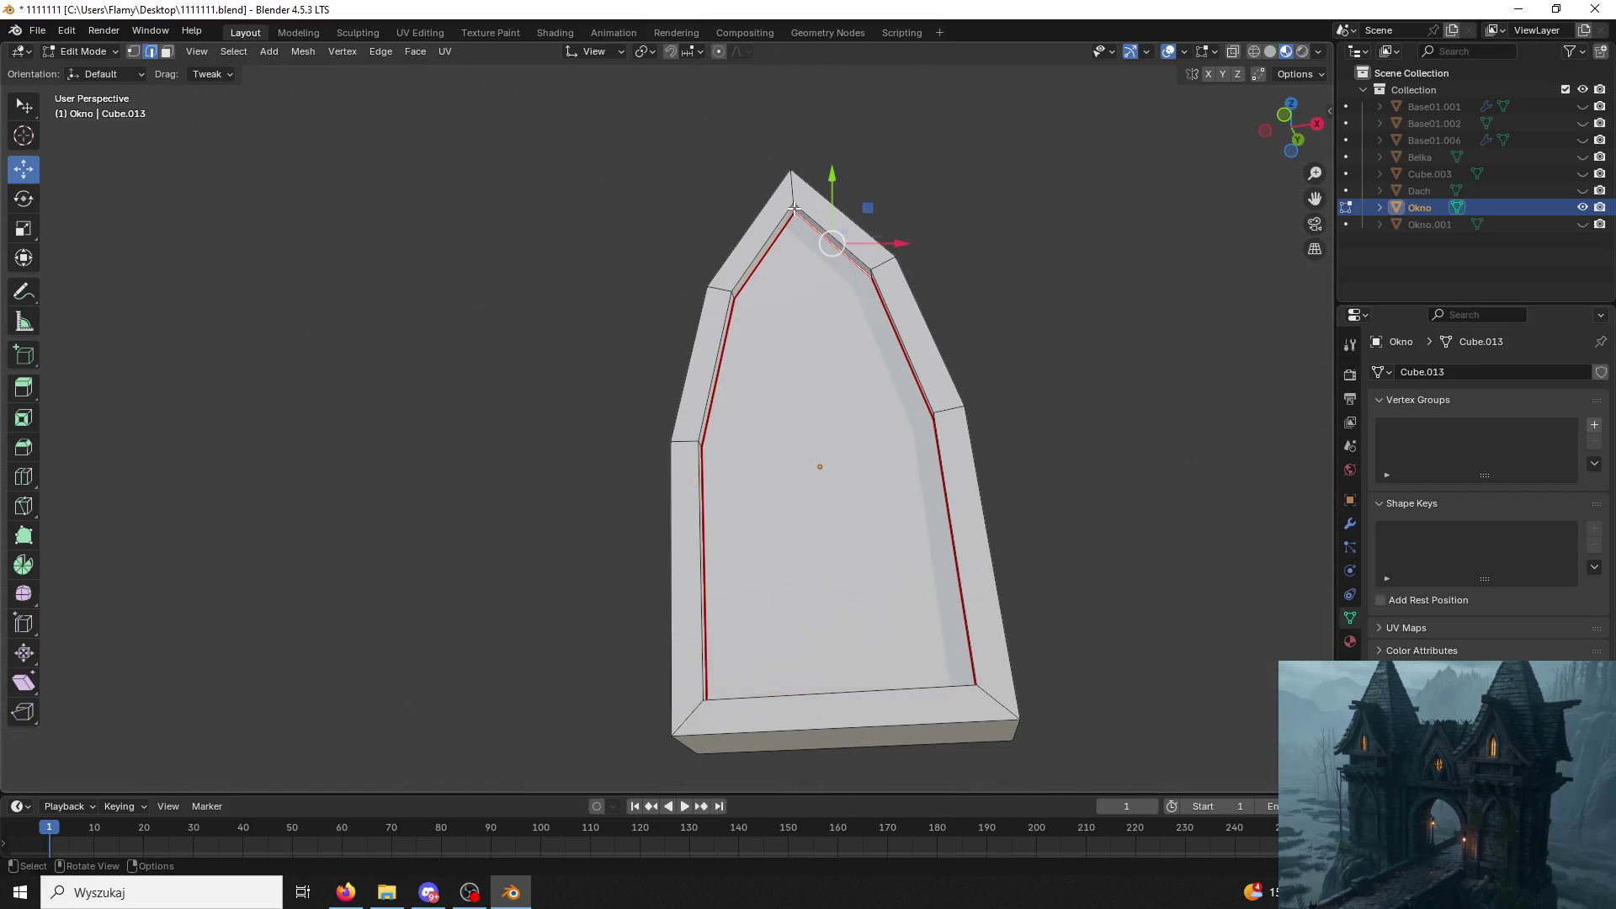
pyautogui.hotkey('ctrl', 'e')
pyautogui.click(769, 349)
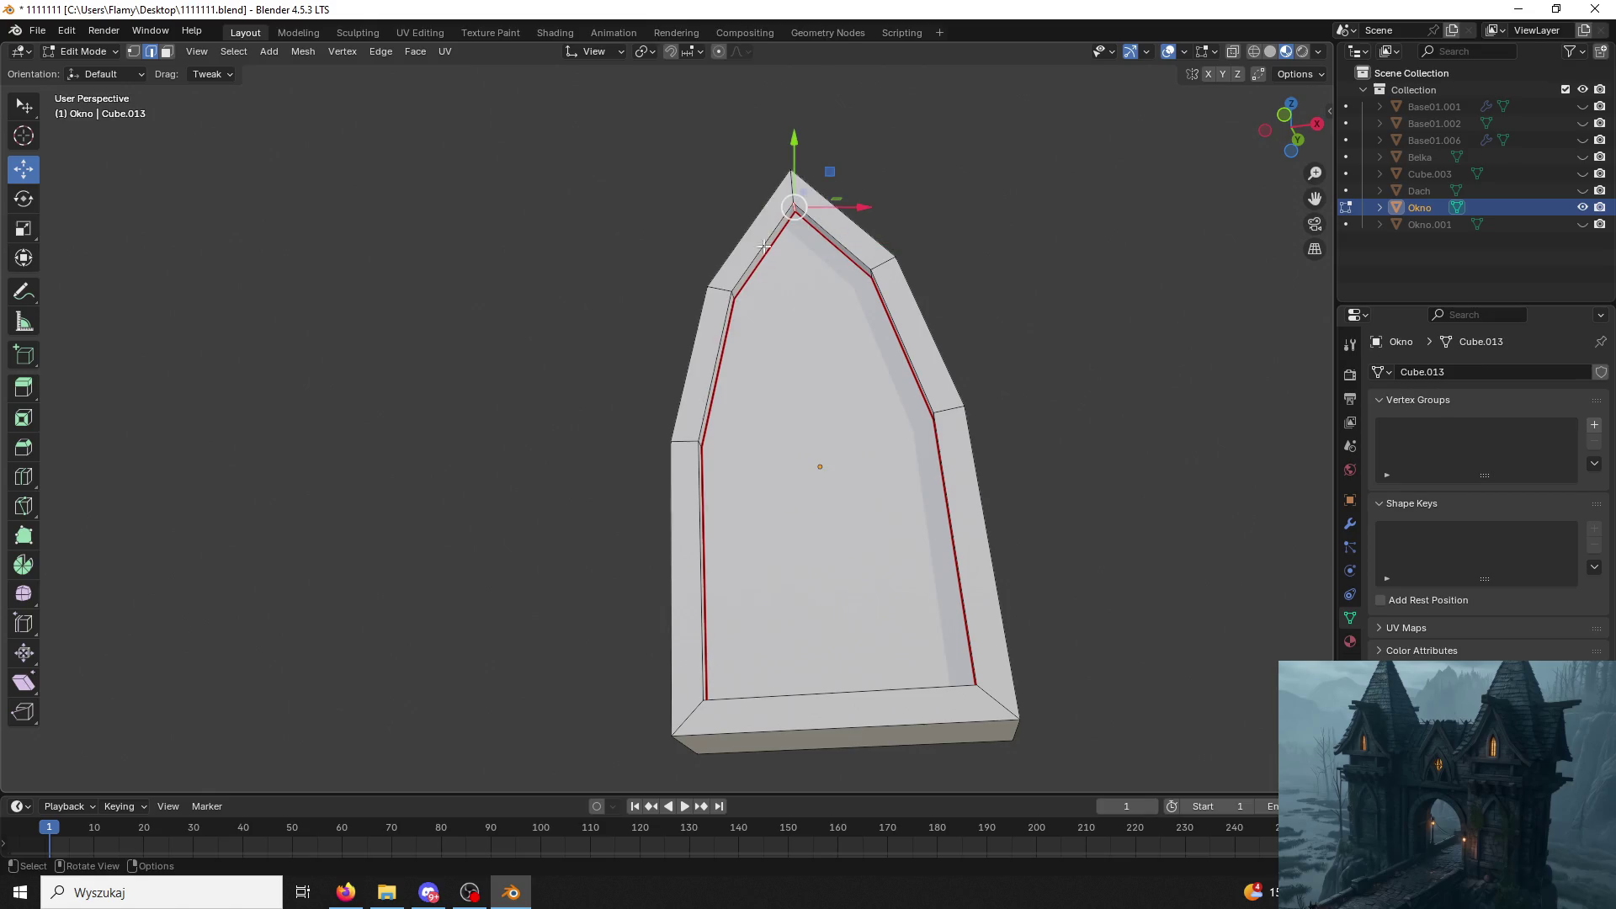
pyautogui.click(792, 177)
pyautogui.hotkey('ctrl', 'e')
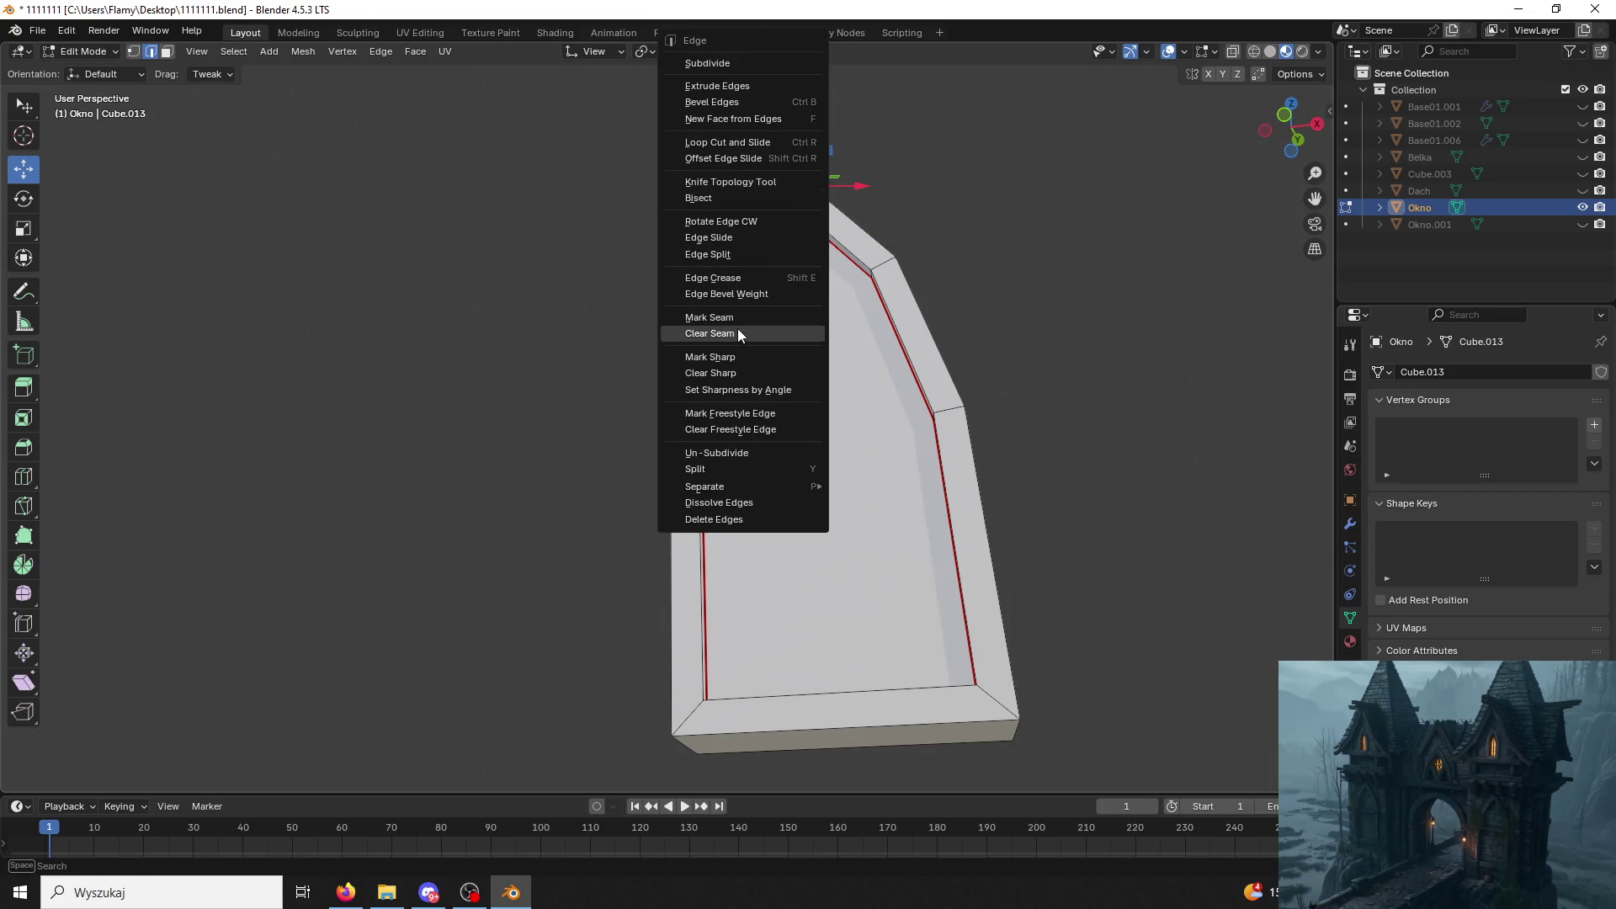
pyautogui.click(738, 334)
# Mark seams along the frame's outer and inner edge loops.
pyautogui.keyDown('alt'); pyautogui.click(929, 332); pyautogui.keyUp('alt')
pyautogui.hotkey('ctrl', 'e')
pyautogui.click(840, 364)
pyautogui.moveTo(841, 365)
pyautogui.mouseDown(button='middle')
pyautogui.moveTo(884, 715)
pyautogui.moveTo(894, 477)
pyautogui.moveTo(982, 258)
pyautogui.mouseUp(button='middle')
pyautogui.click(981, 259)
pyautogui.keyDown('alt'); pyautogui.click(981, 258); pyautogui.keyUp('alt')
pyautogui.hotkey('ctrl', 'e')
pyautogui.click(927, 352)
# Mark seams along the frame's bottom loop and top edge, checking them from below.
pyautogui.moveTo(1142, 410)
pyautogui.mouseDown(button='middle')
pyautogui.moveTo(1065, 480)
pyautogui.moveTo(964, 493)
pyautogui.moveTo(961, 550)
pyautogui.moveTo(964, 354)
pyautogui.mouseUp(button='middle')
pyautogui.keyDown('alt'); pyautogui.click(943, 316); pyautogui.keyUp('alt')
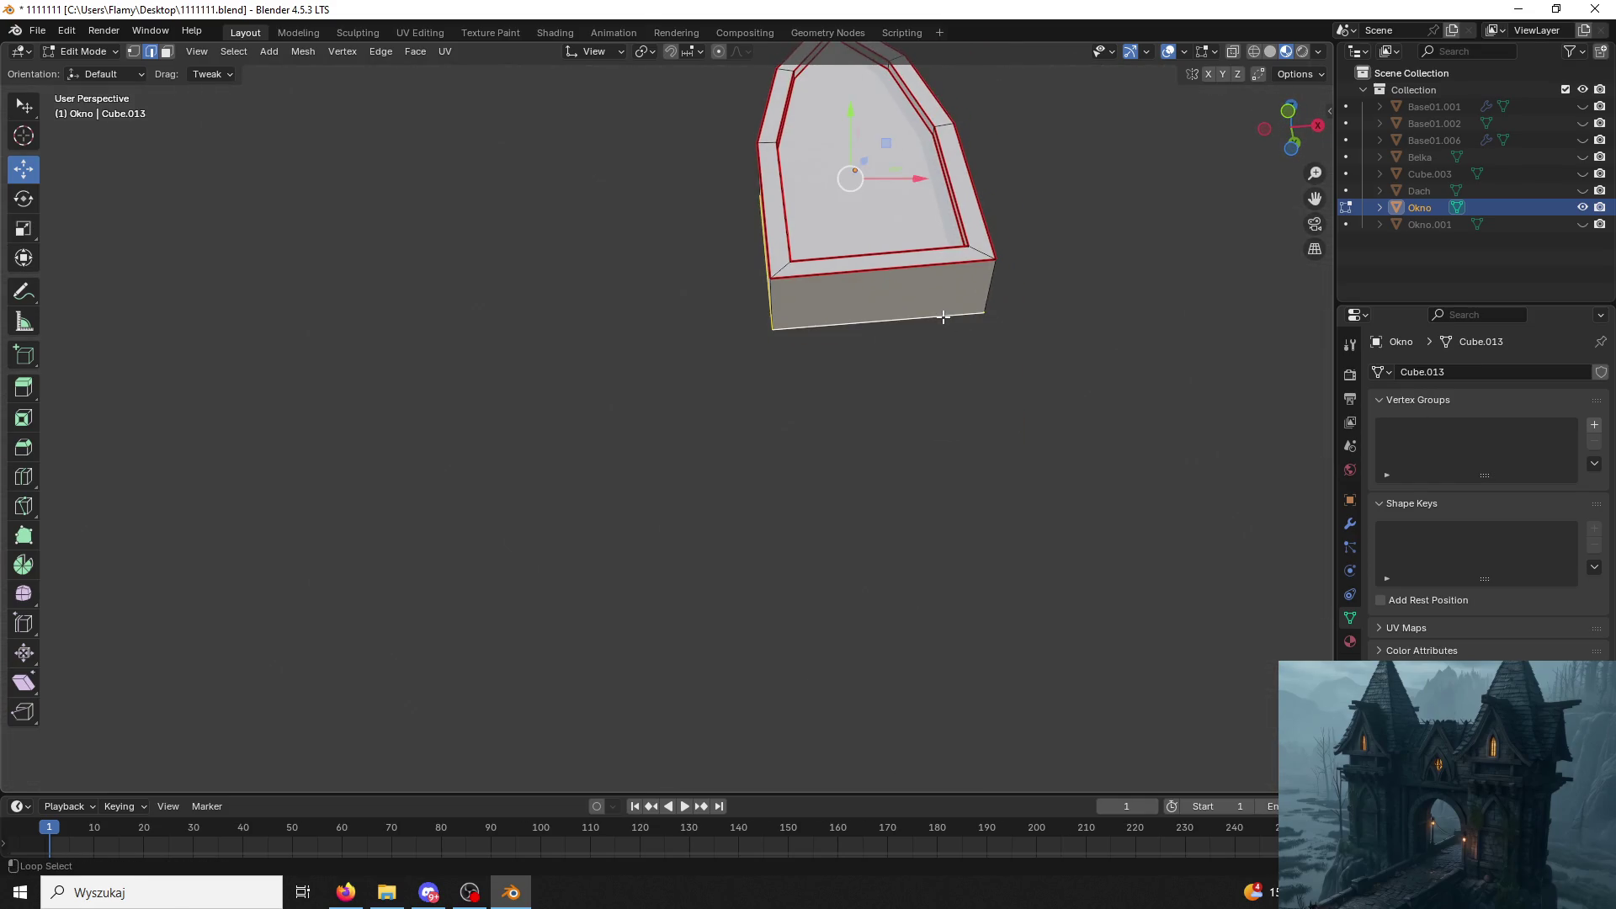
pyautogui.hotkey('ctrl', 'e')
pyautogui.click(873, 356)
pyautogui.moveTo(804, 376)
pyautogui.mouseDown(button='middle')
pyautogui.moveTo(920, 494)
pyautogui.moveTo(905, 502)
pyautogui.moveTo(948, 516)
pyautogui.moveTo(1045, 414)
pyautogui.moveTo(647, 506)
pyautogui.mouseUp(button='middle')
pyautogui.keyDown('alt'); pyautogui.click(648, 505); pyautogui.keyUp('alt')
pyautogui.hotkey('ctrl', 'e')
pyautogui.click(650, 517)
pyautogui.moveTo(853, 502)
pyautogui.mouseDown(button='middle')
pyautogui.moveTo(841, 408)
pyautogui.moveTo(885, 371)
pyautogui.moveTo(889, 305)
pyautogui.moveTo(834, 321)
pyautogui.moveTo(786, 386)
pyautogui.moveTo(815, 379)
pyautogui.moveTo(705, 300)
pyautogui.mouseUp(button='middle')
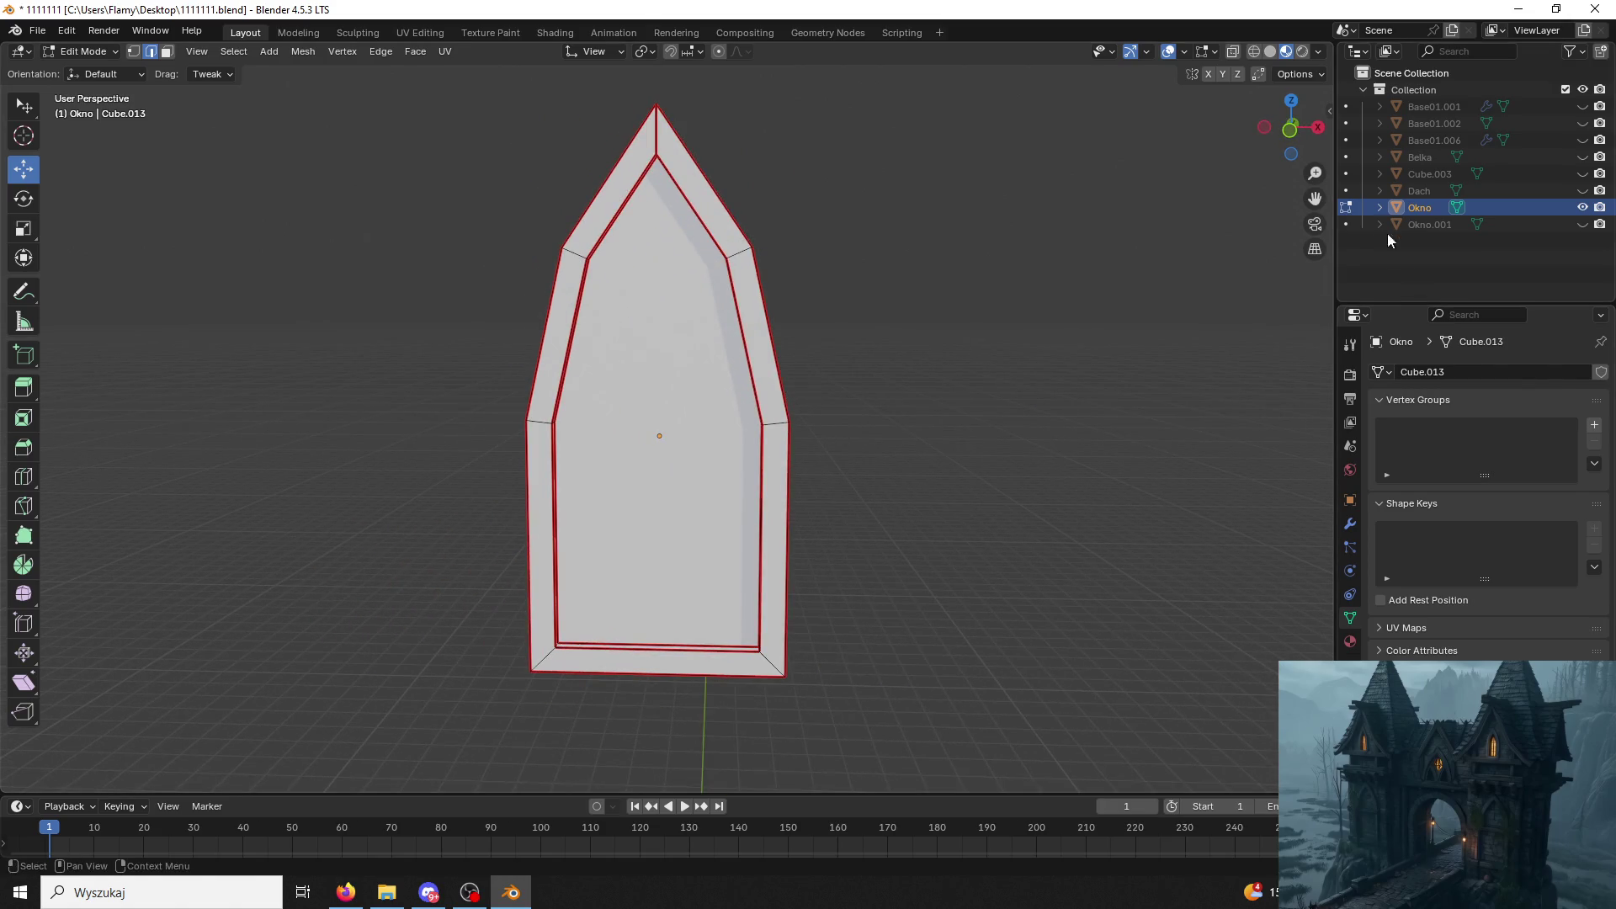
pyautogui.click(1351, 642)
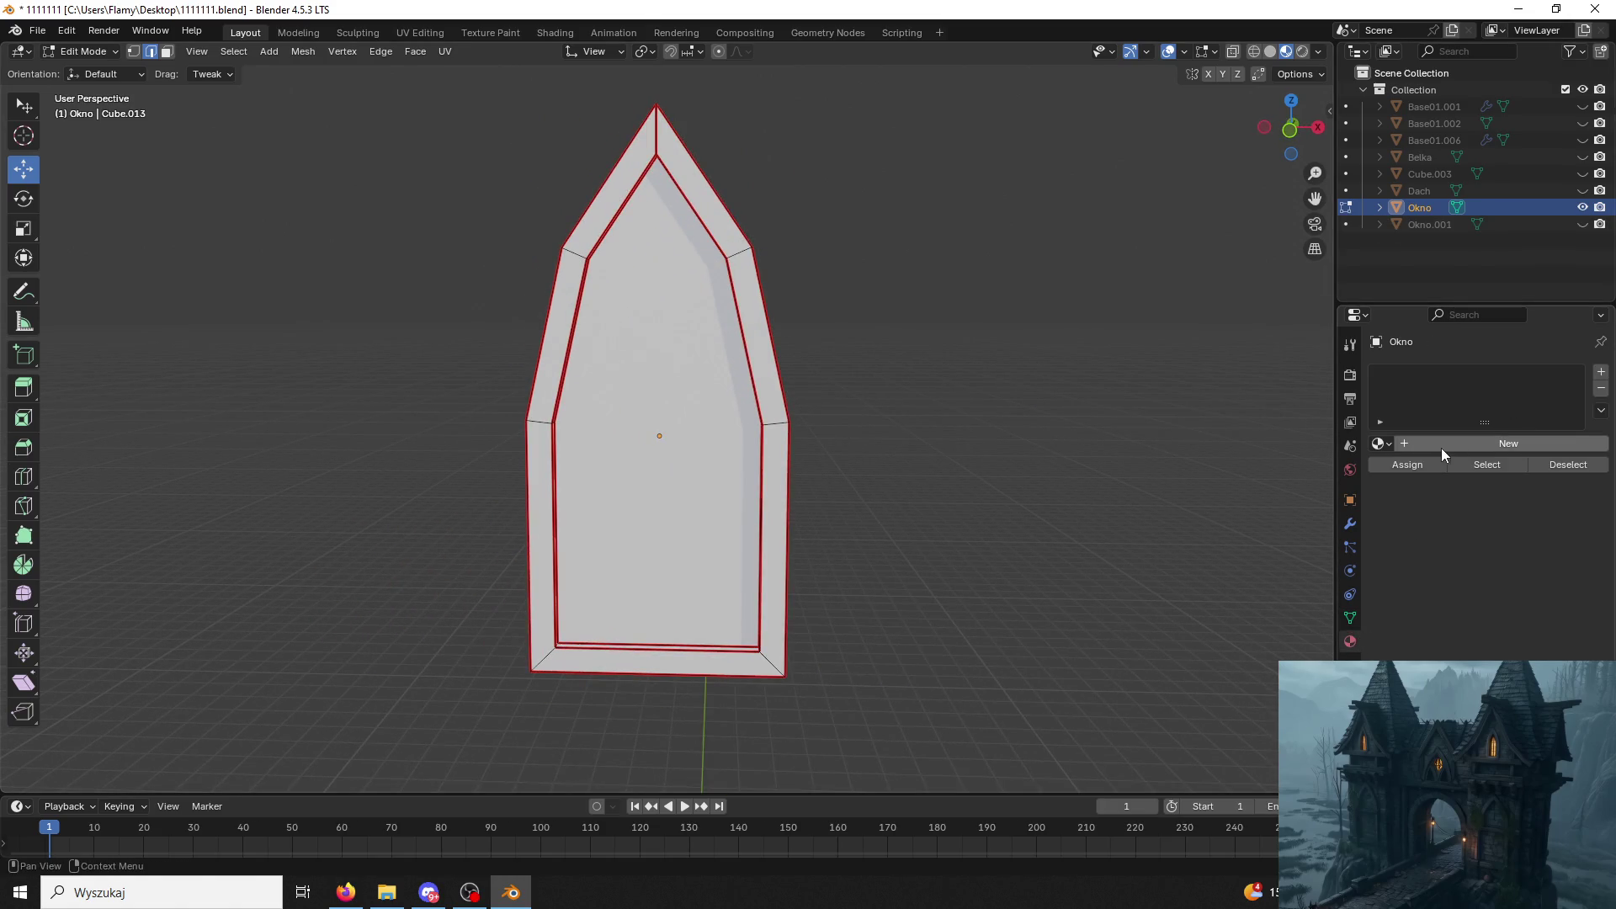
# Create new Material.013 for the window, select its inner pane face, and head to Shading.
pyautogui.click(1450, 445)
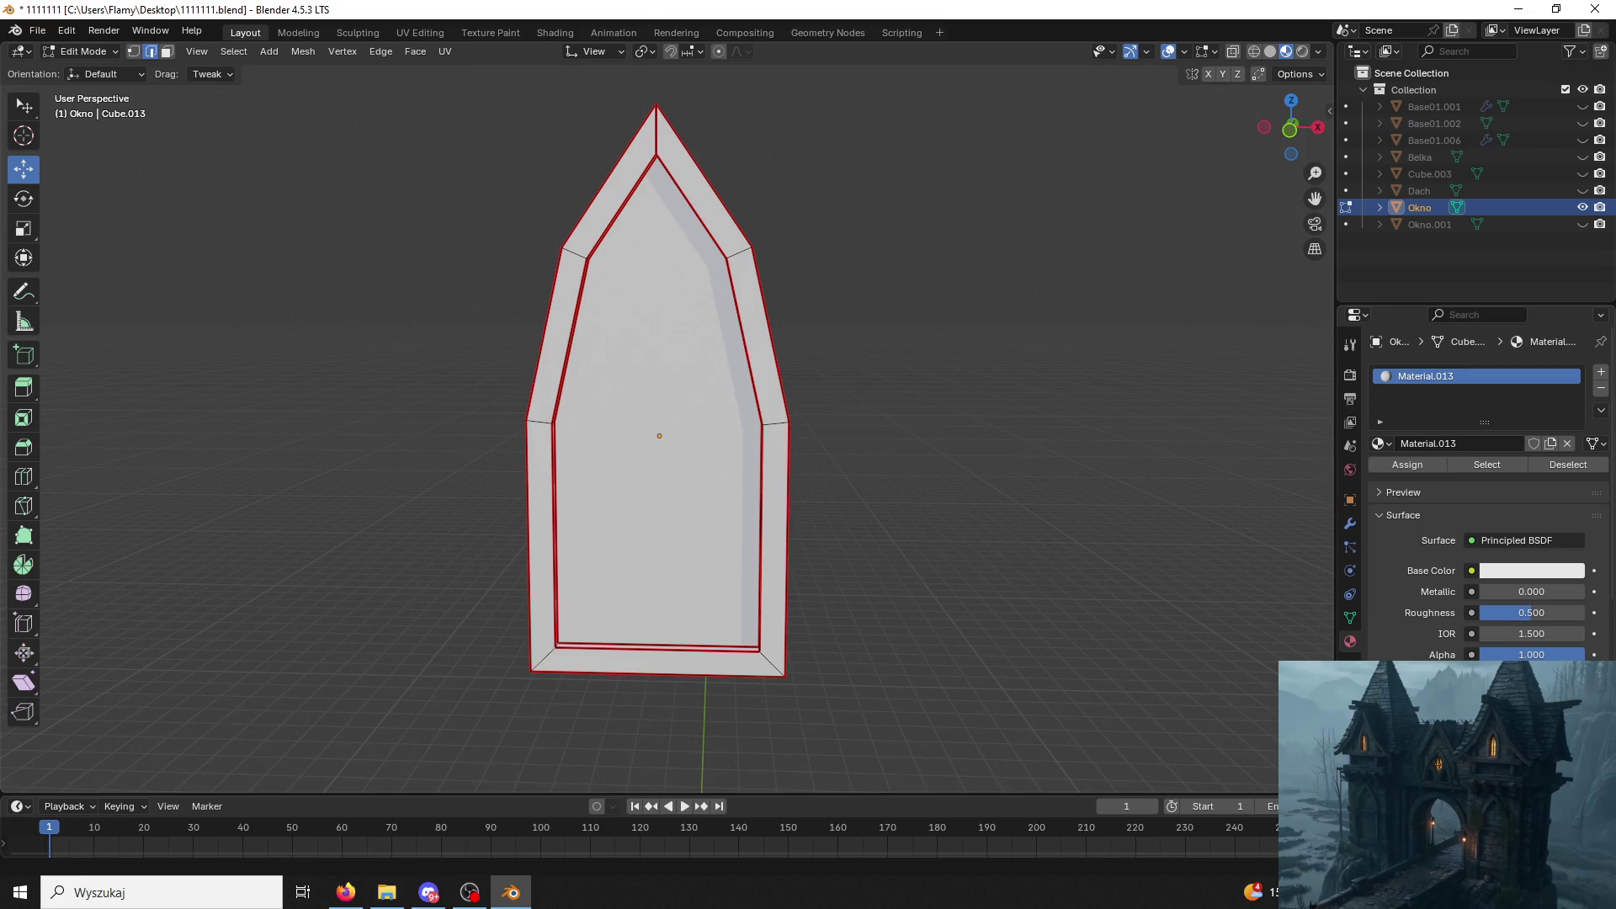
pyautogui.click(344, 893)
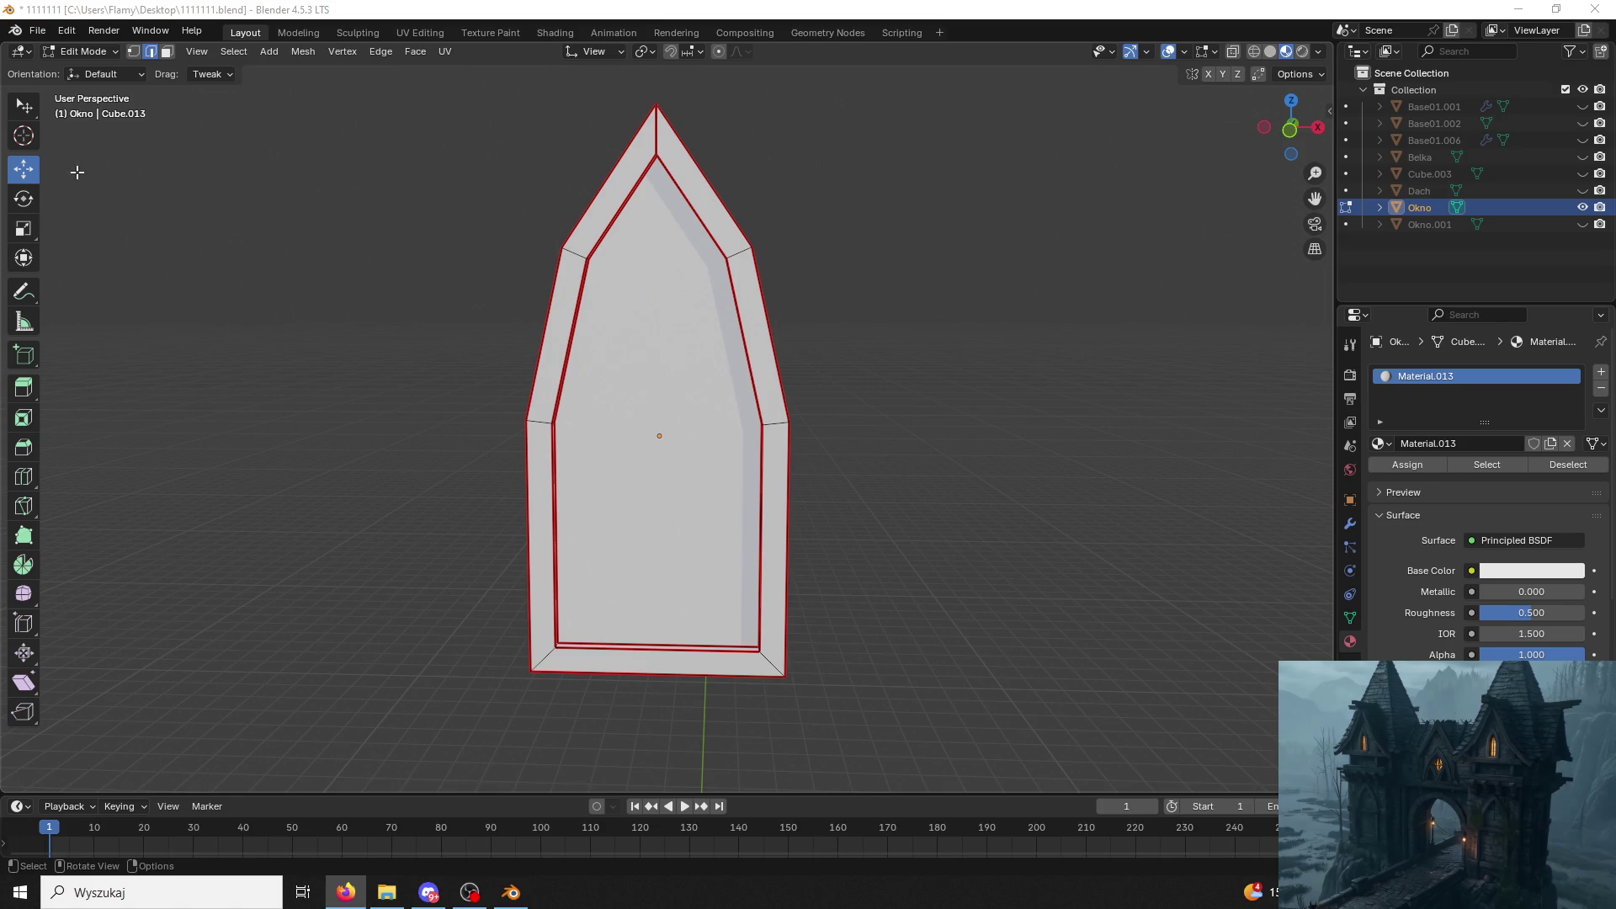
pyautogui.click(165, 50)
pyautogui.click(606, 378)
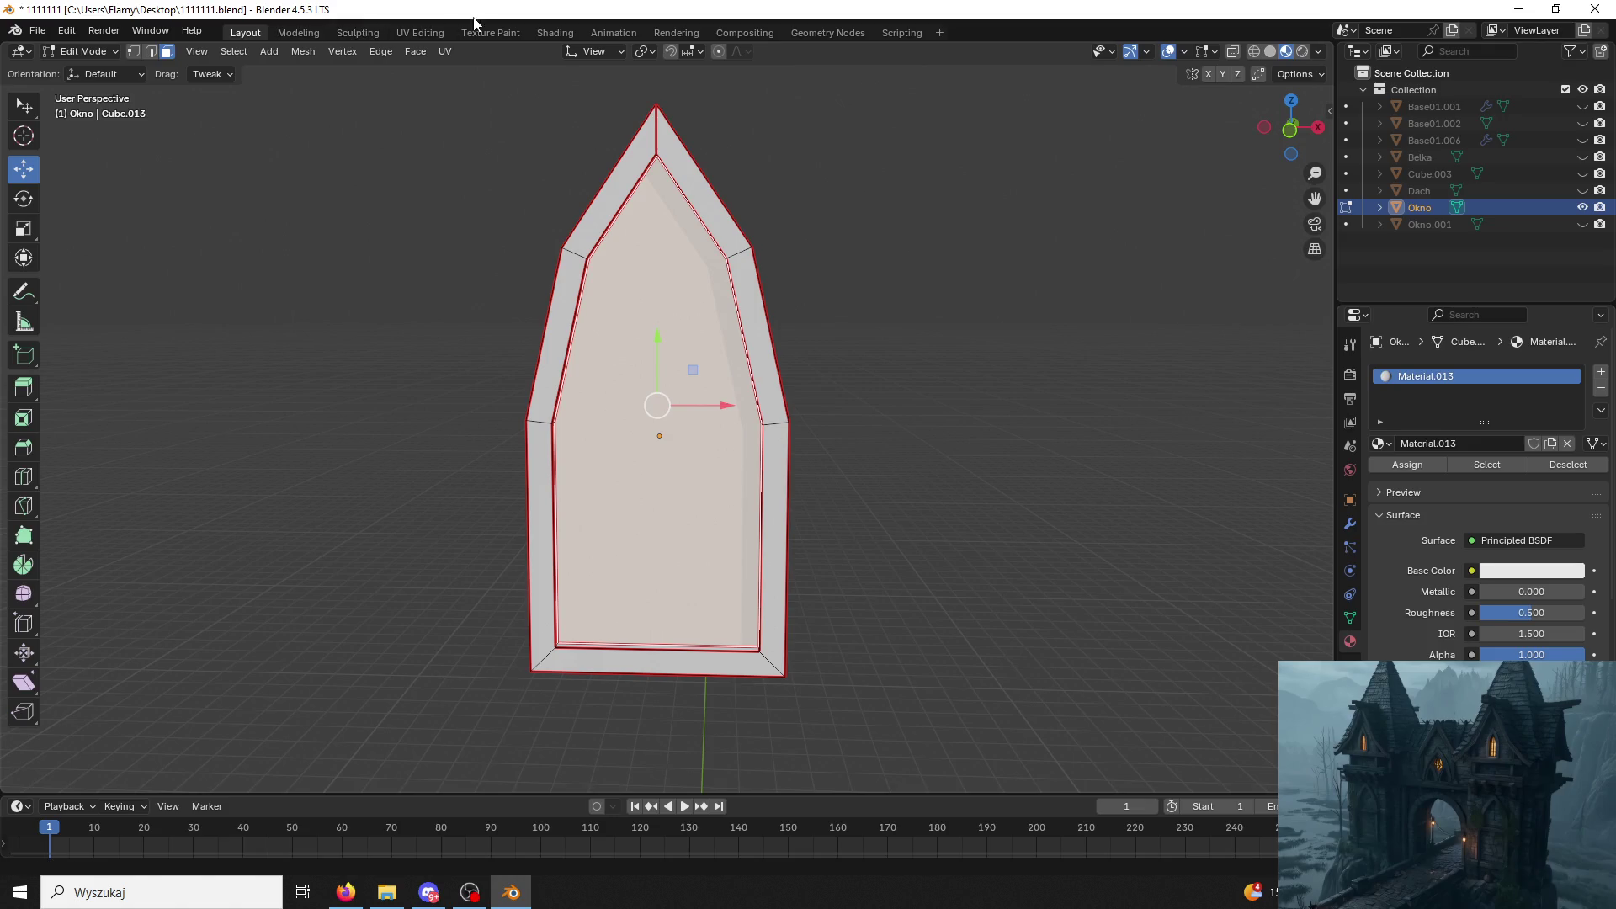
pyautogui.click(548, 34)
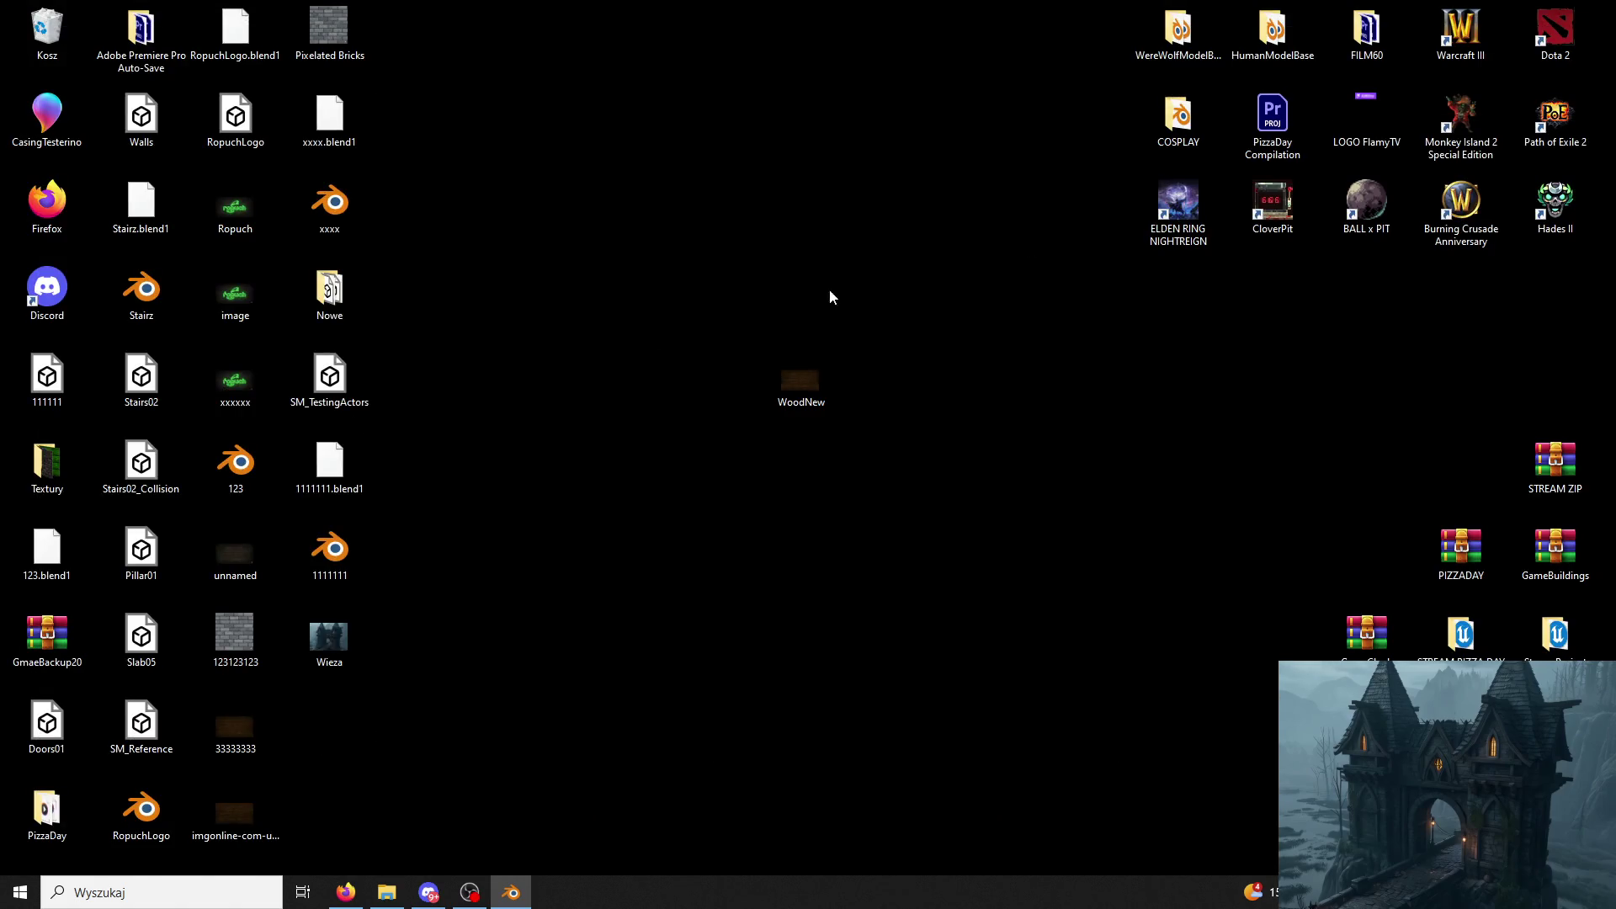
# Open File Explorer and bring Blender's Shading workspace back to the front.
pyautogui.click(641, 304)
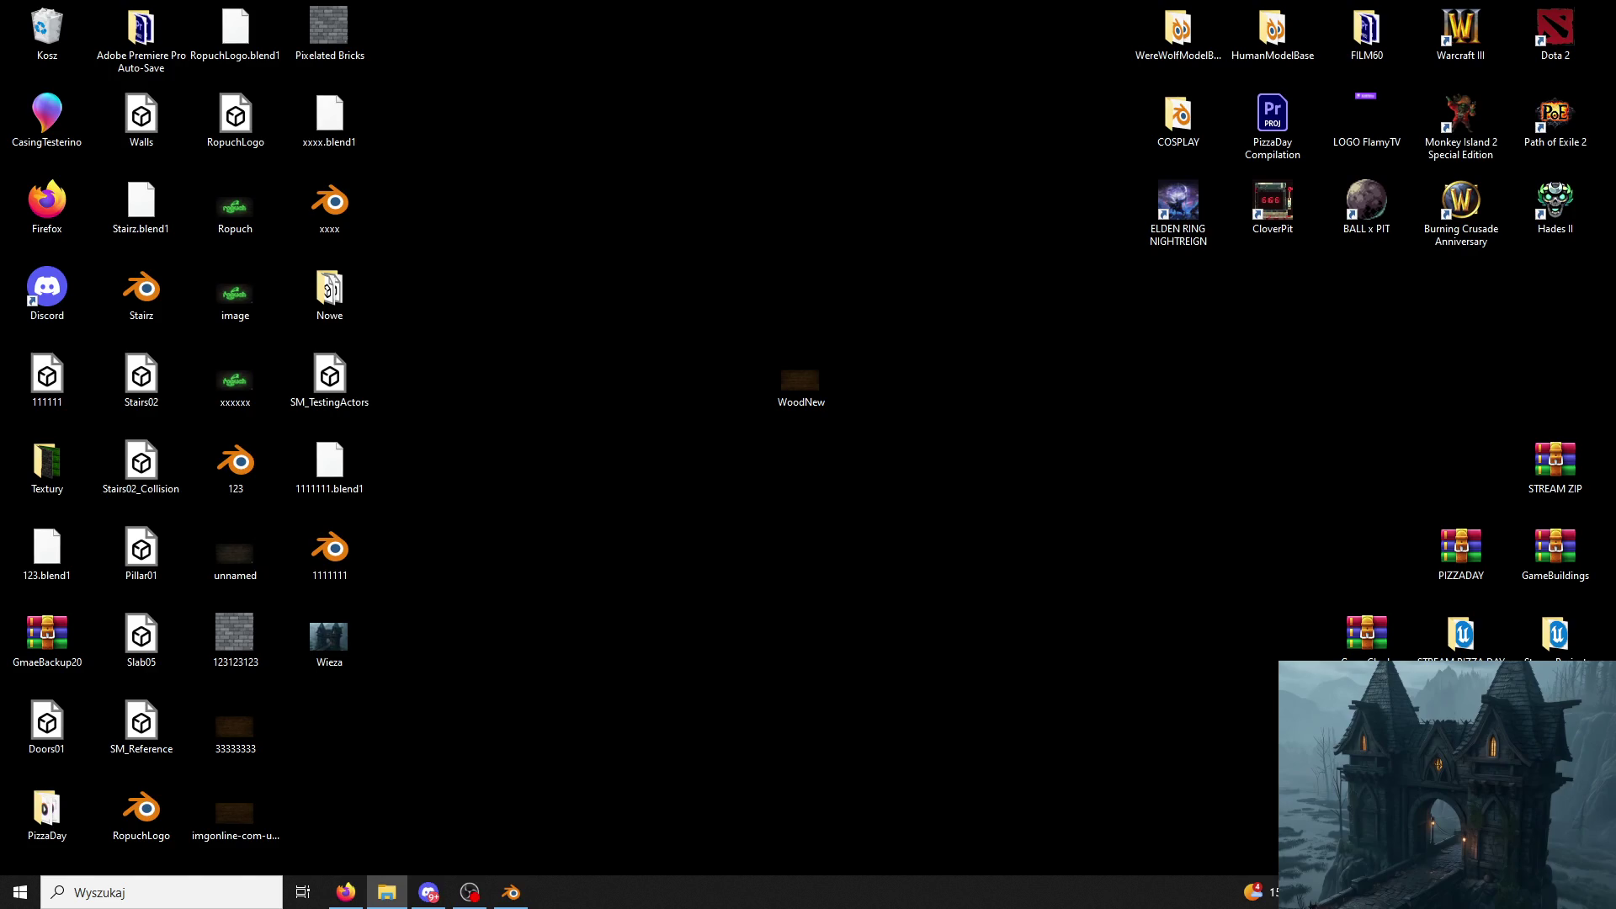
pyautogui.press('super+d')
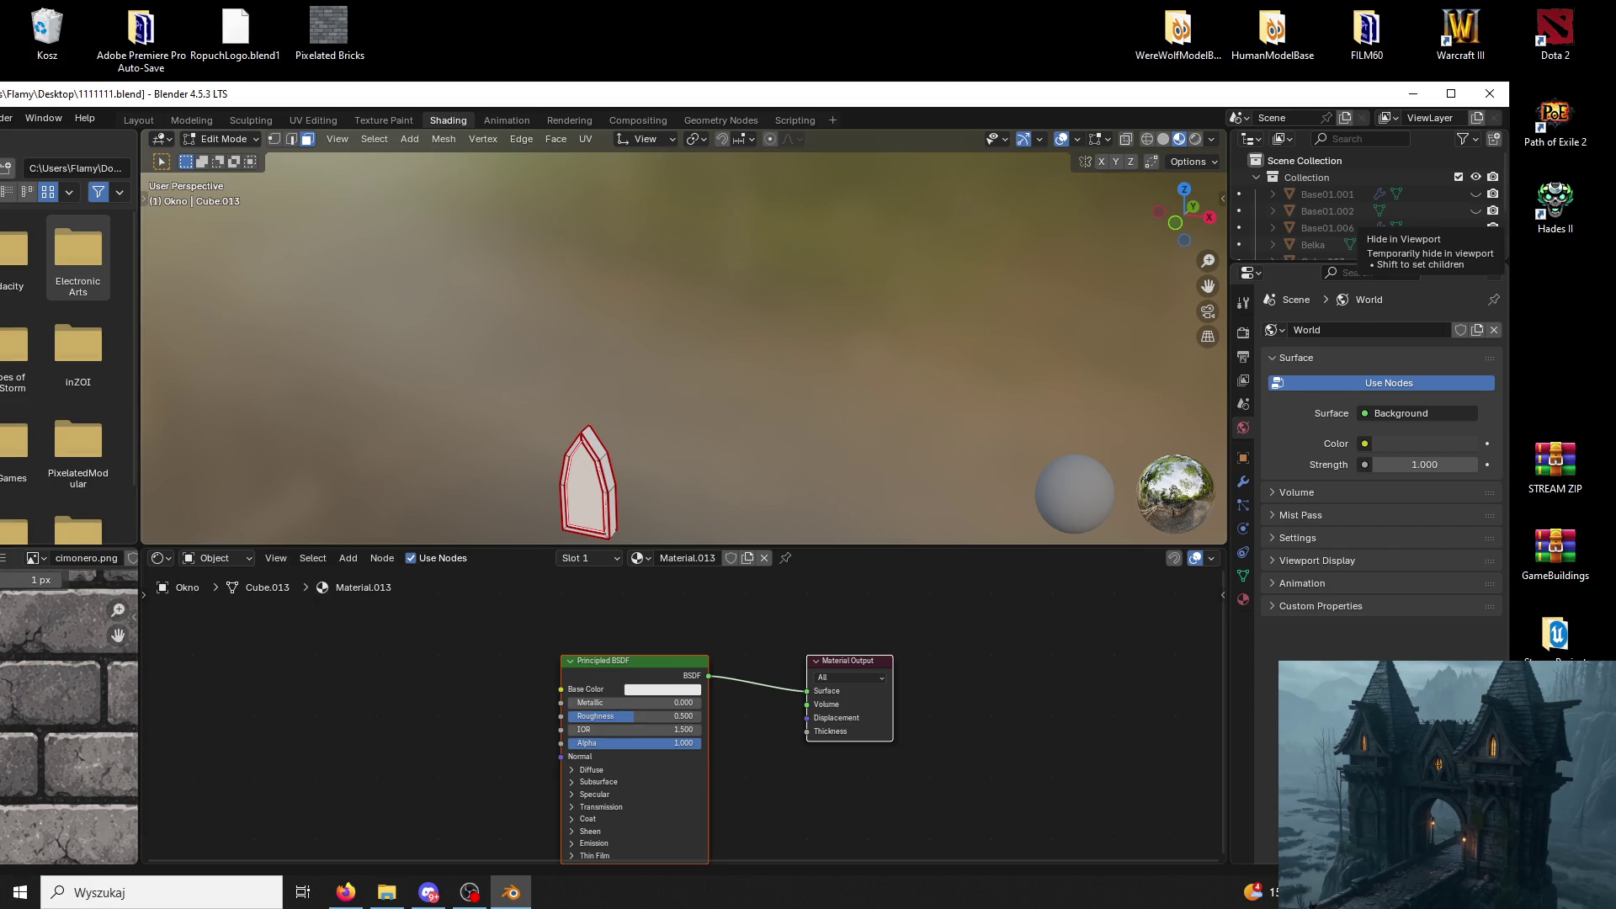
# Replace the WindowLight02.PNG node with 333333.PNG driving Material.013's Base Color.
pyautogui.click(303, 756)
pyautogui.moveTo(432, 768); pyautogui.dragTo(563, 690)
pyautogui.press('Delete')
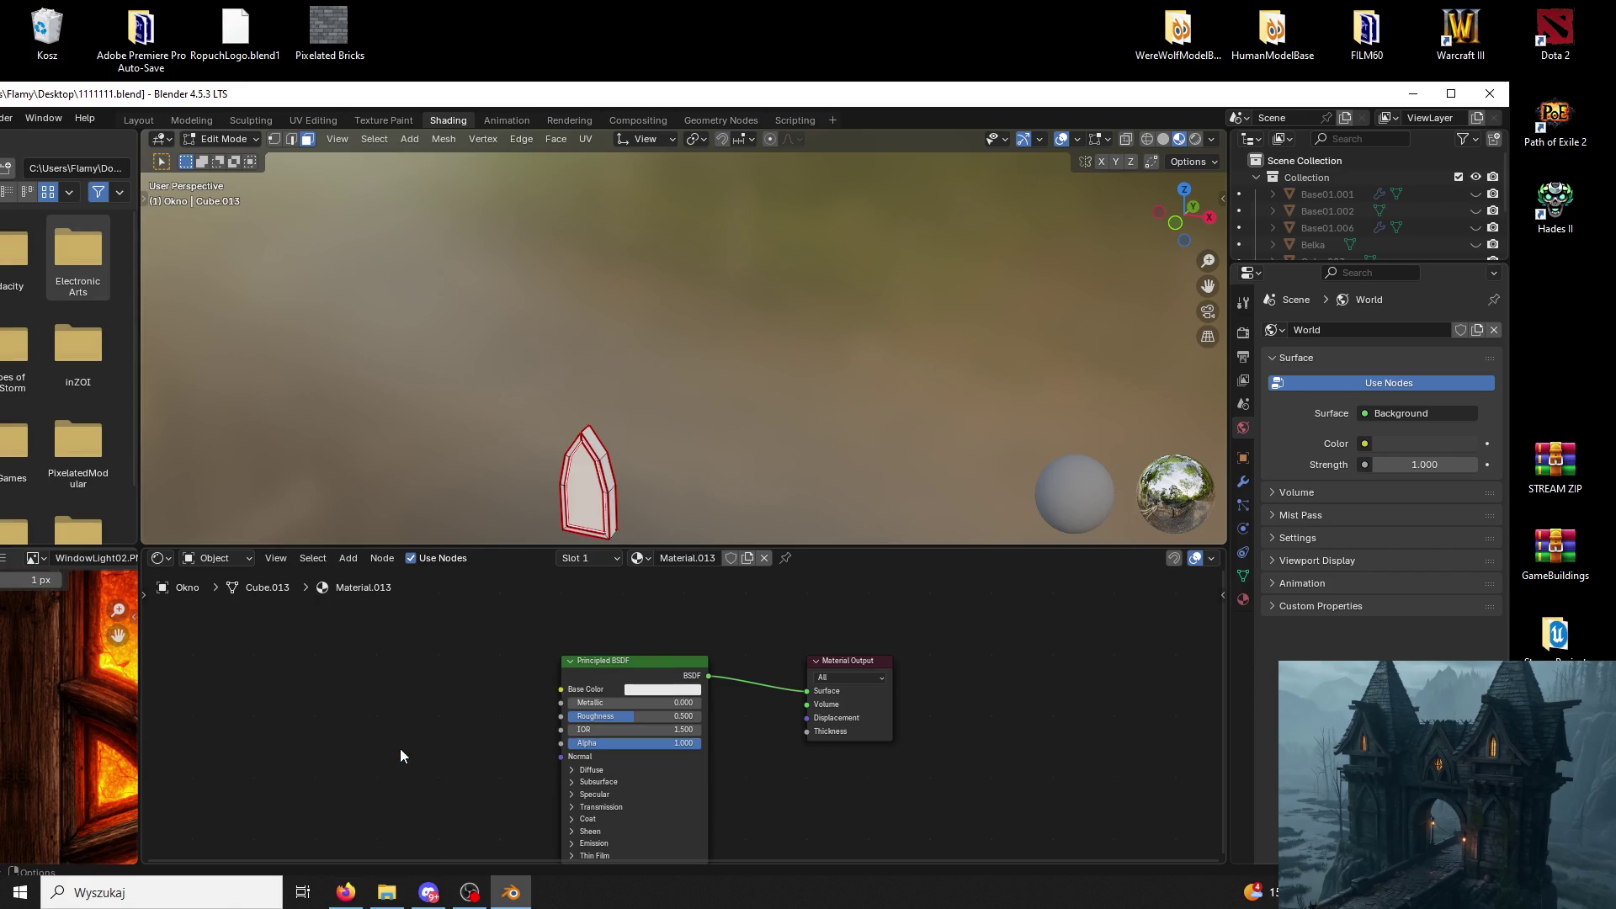
pyautogui.moveTo(516, 692)
pyautogui.mouseDown()
pyautogui.moveTo(423, 725)
pyautogui.moveTo(563, 691)
pyautogui.mouseUp()
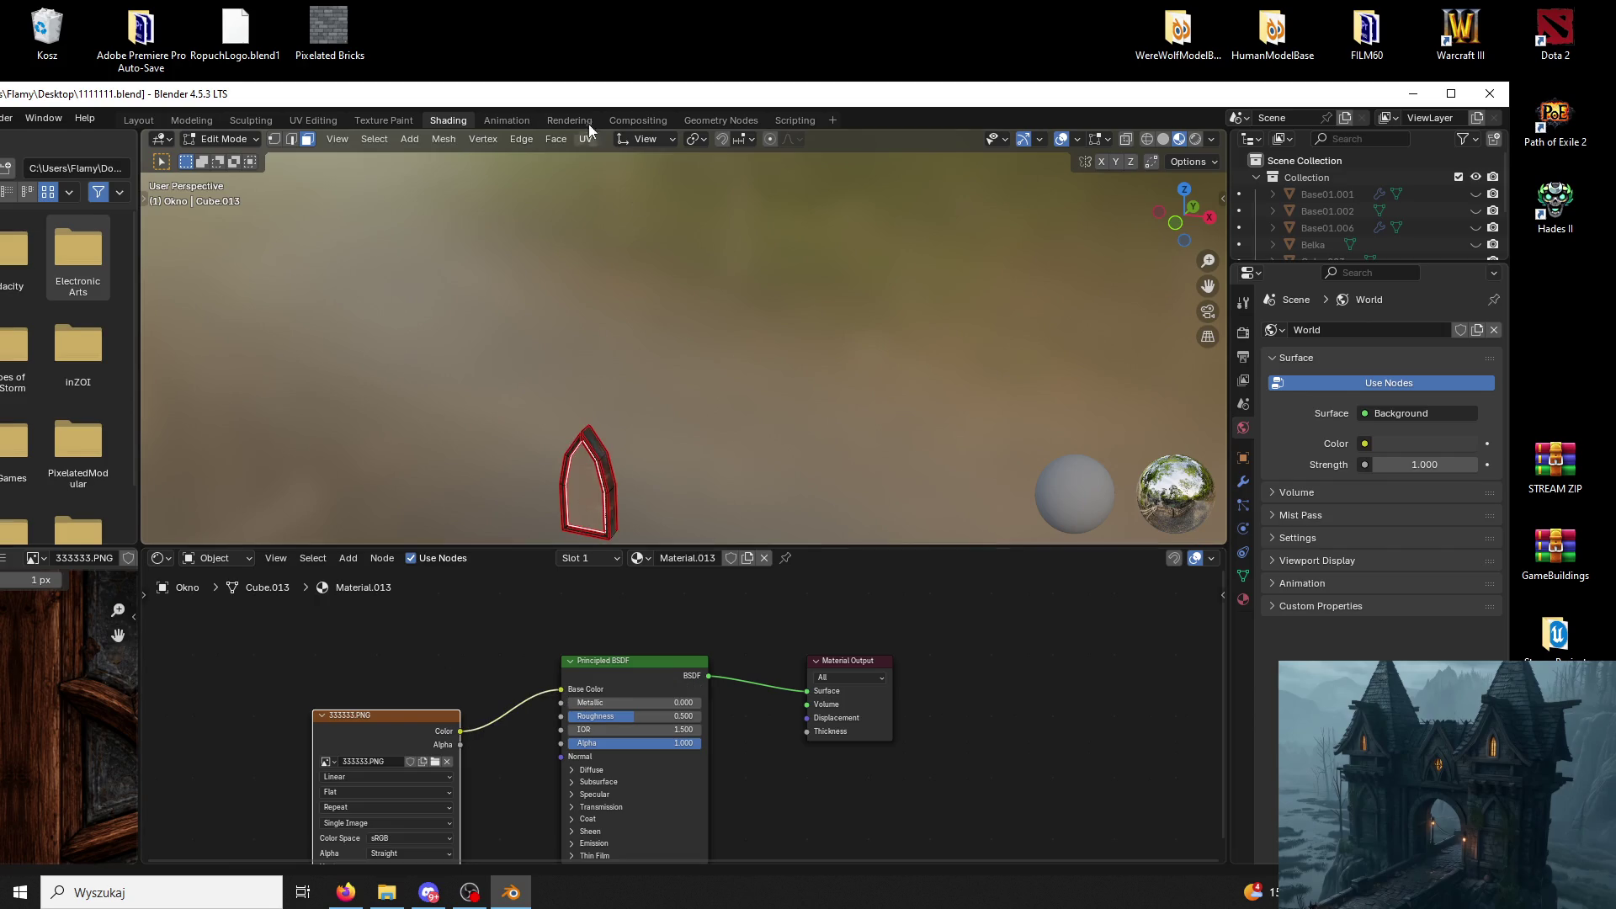
# Maximise Blender, show the window's material settings and move to UV Editing.
pyautogui.doubleClick(539, 94)
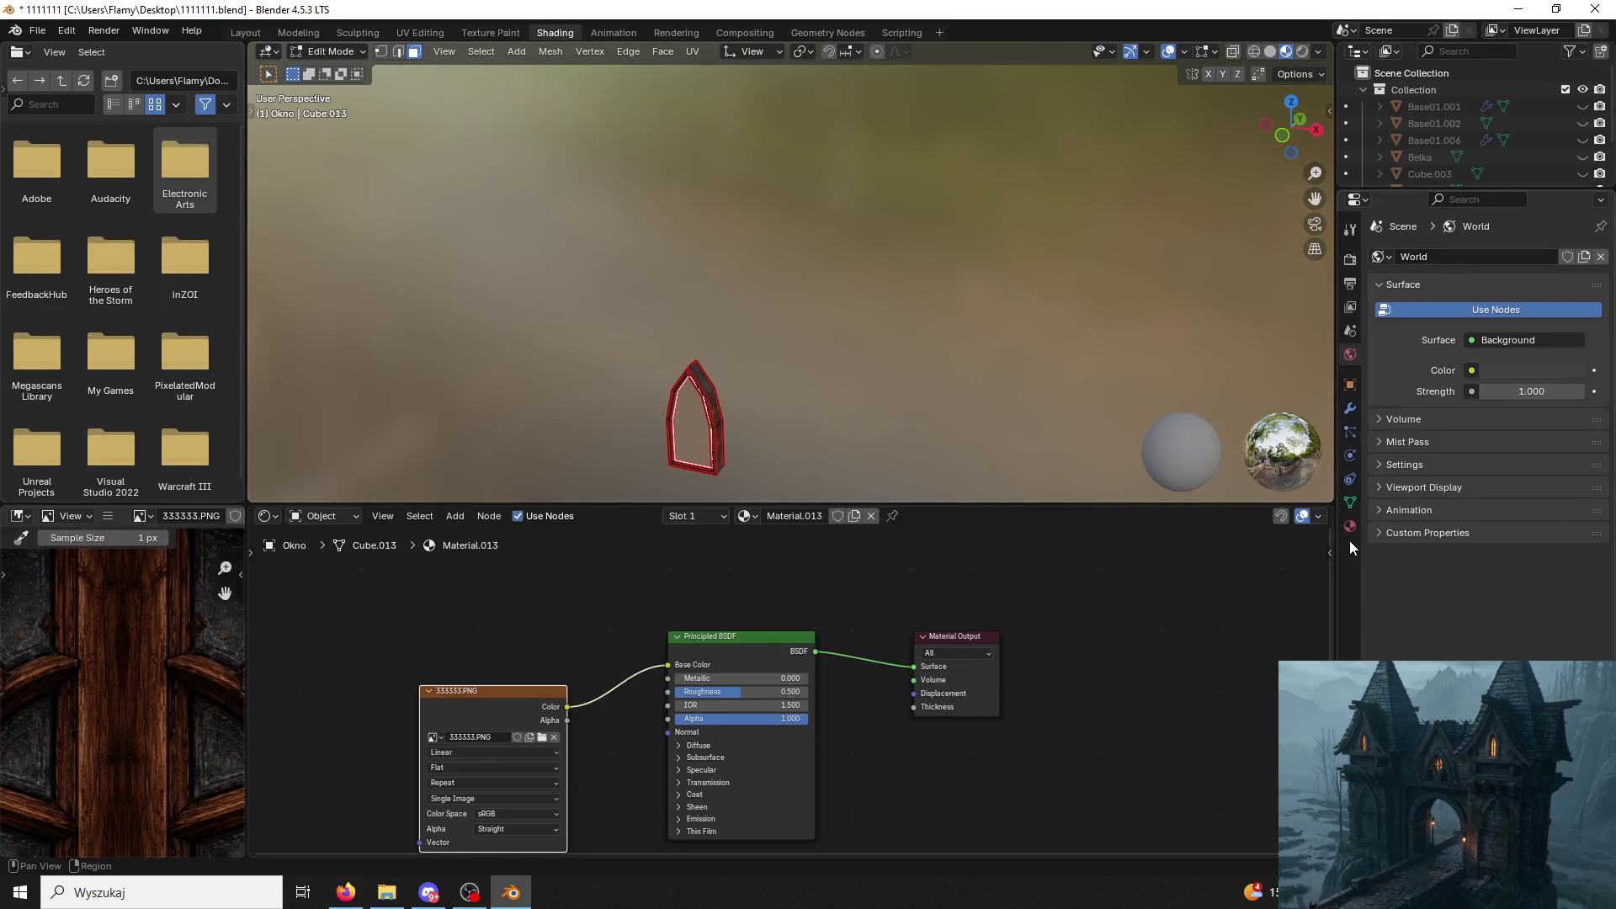
pyautogui.click(1349, 526)
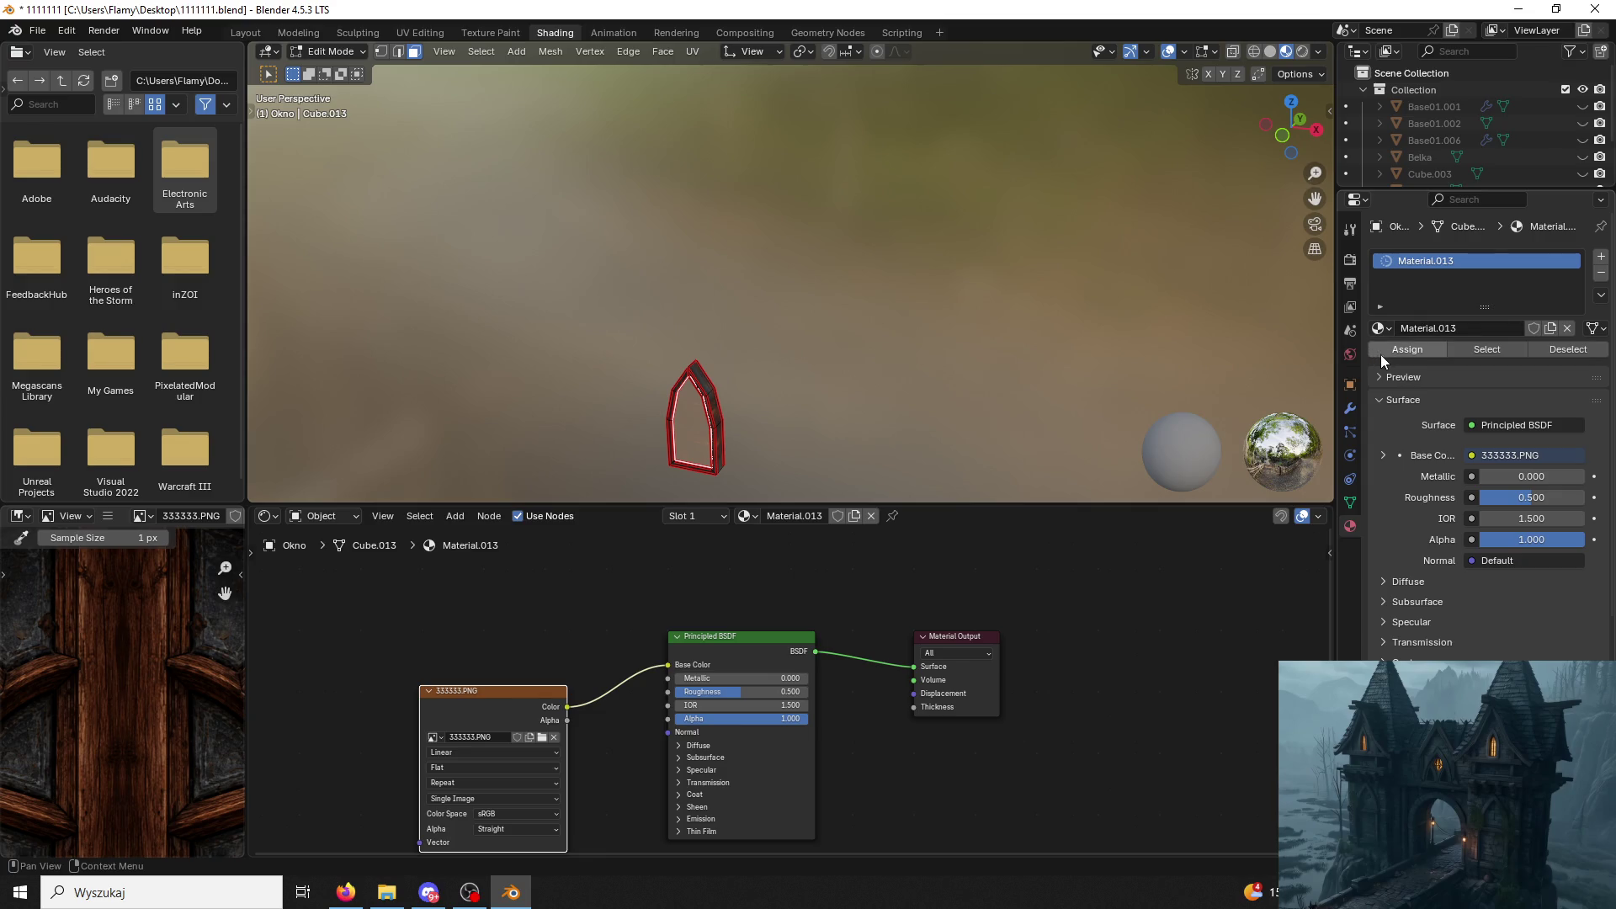
pyautogui.click(404, 32)
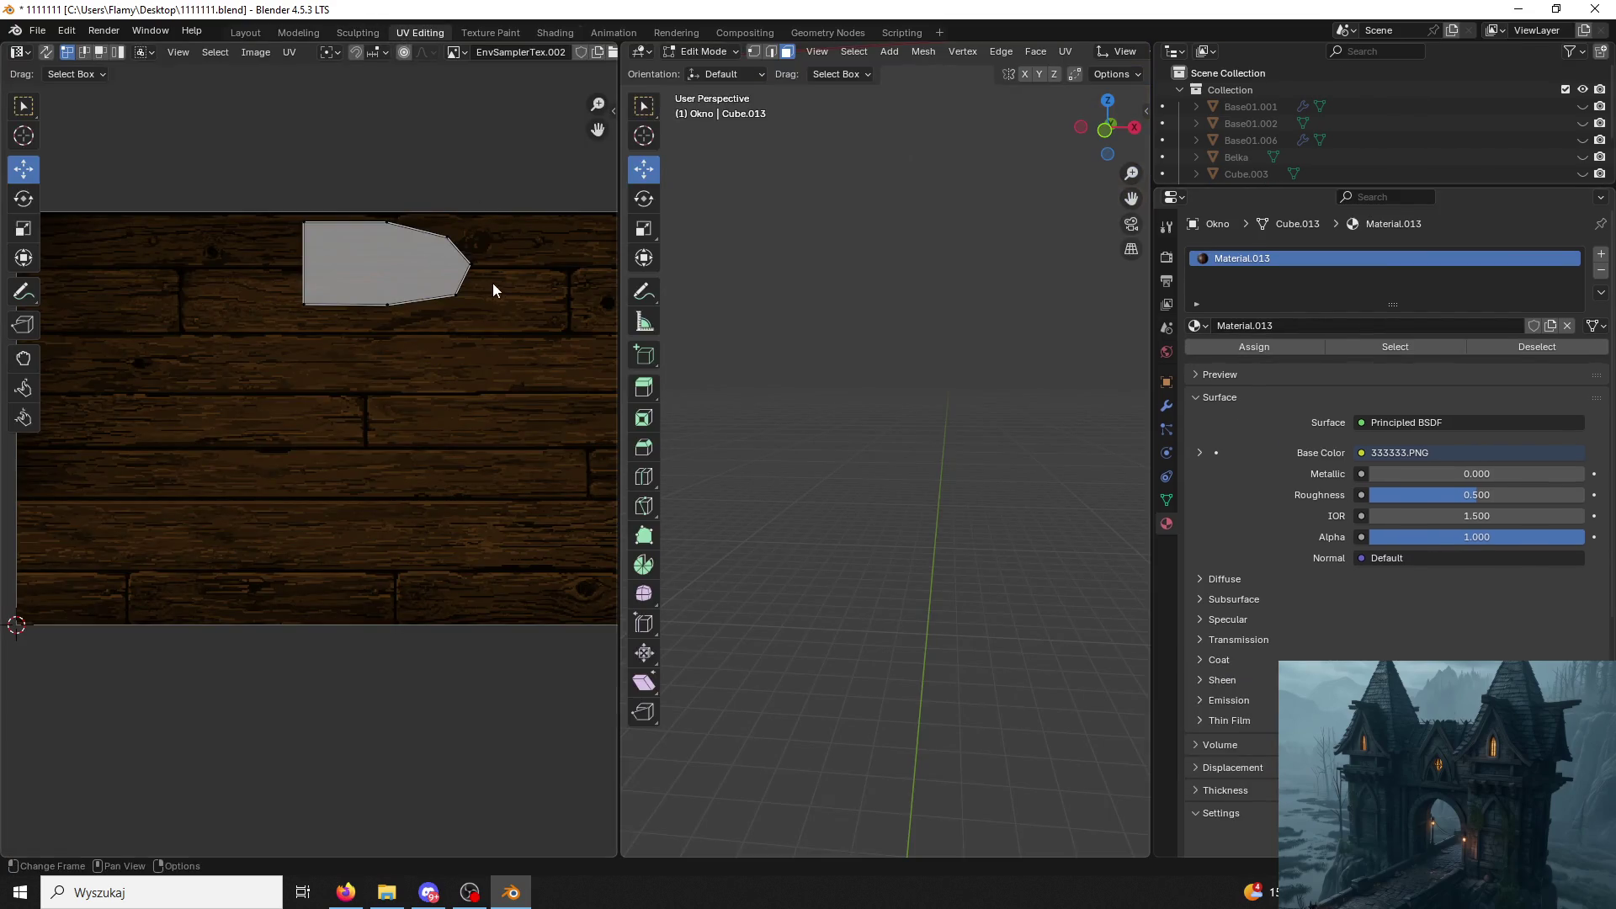
# Select the frame's right side face and add a second slot with new Material.014.
pyautogui.moveTo(913, 479); pyautogui.dragTo(932, 393, button='middle')
pyautogui.press('KP_Decimal')
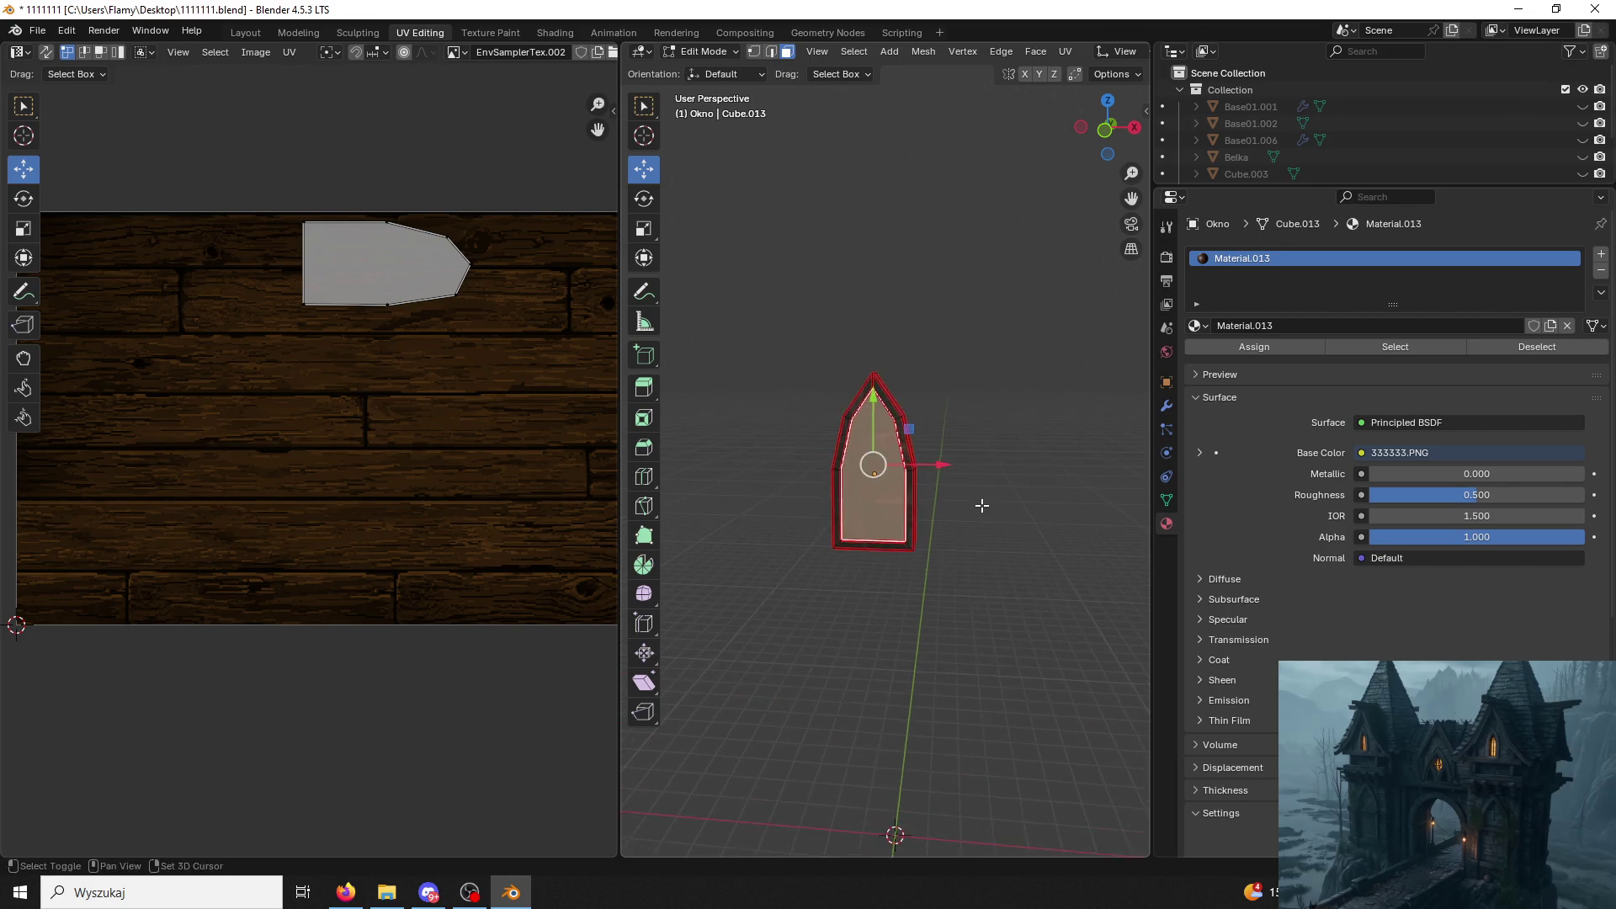
pyautogui.click(961, 430)
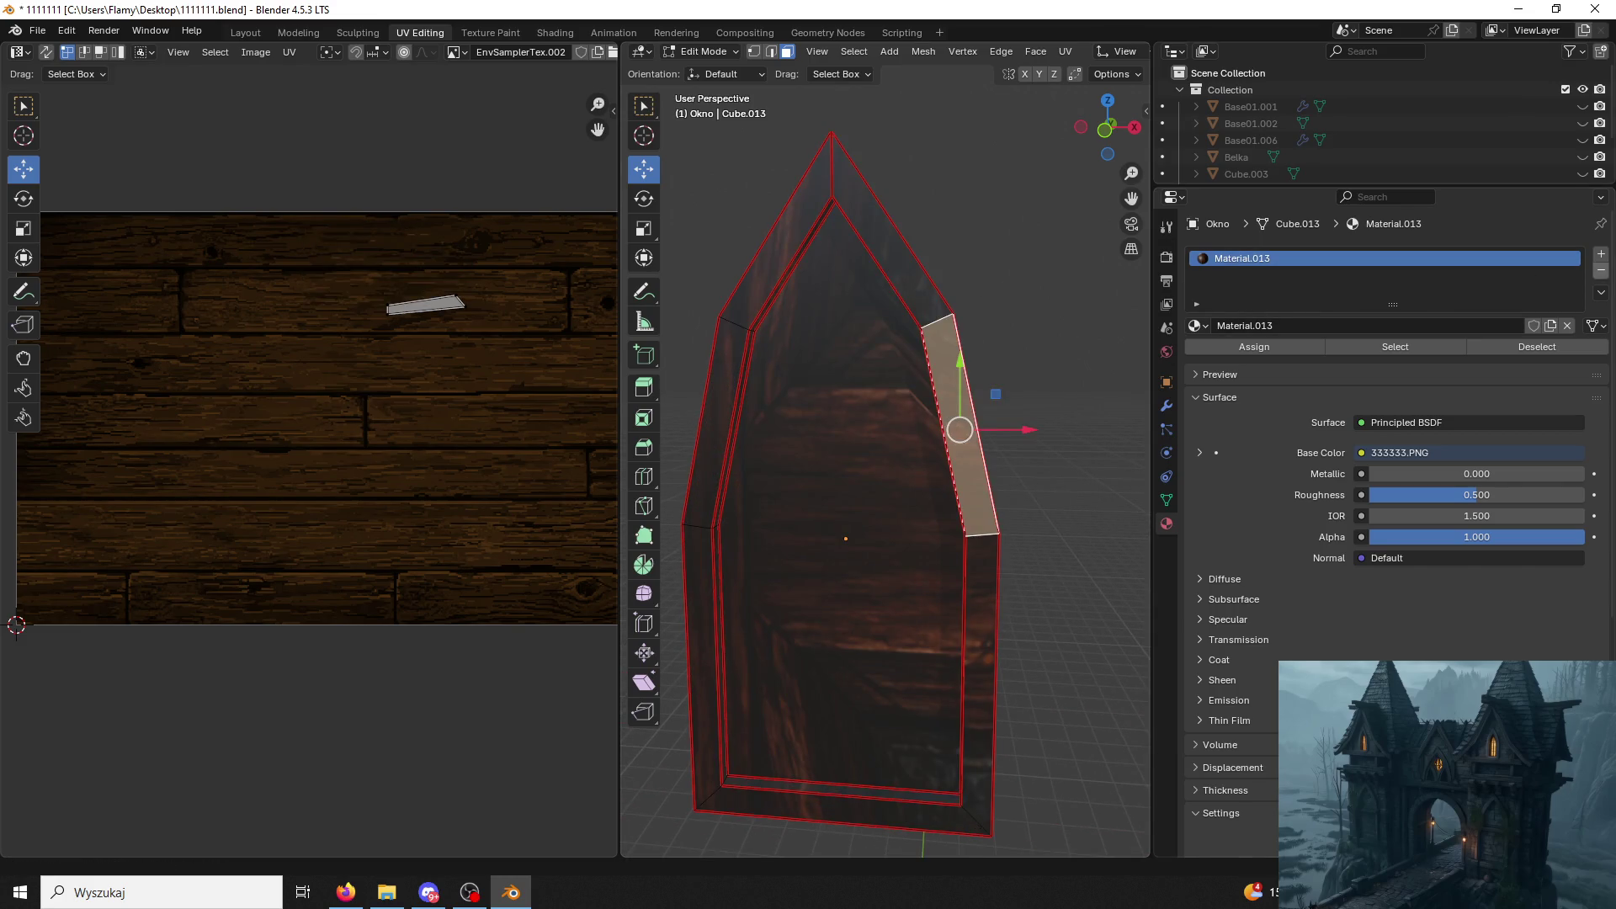
pyautogui.click(1602, 254)
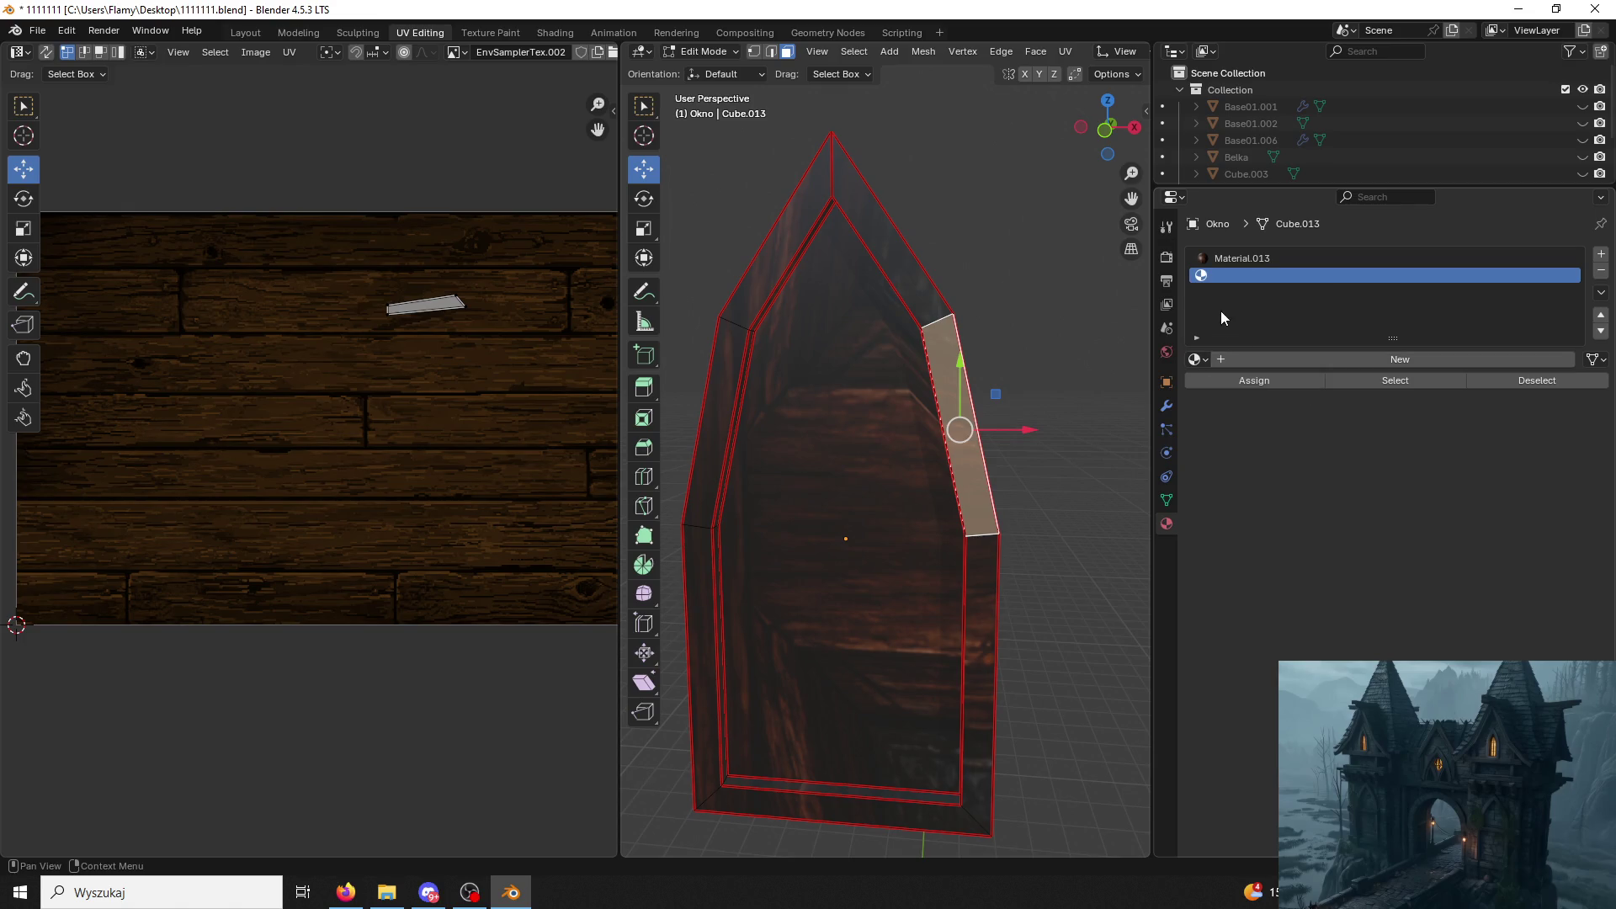
pyautogui.click(1223, 361)
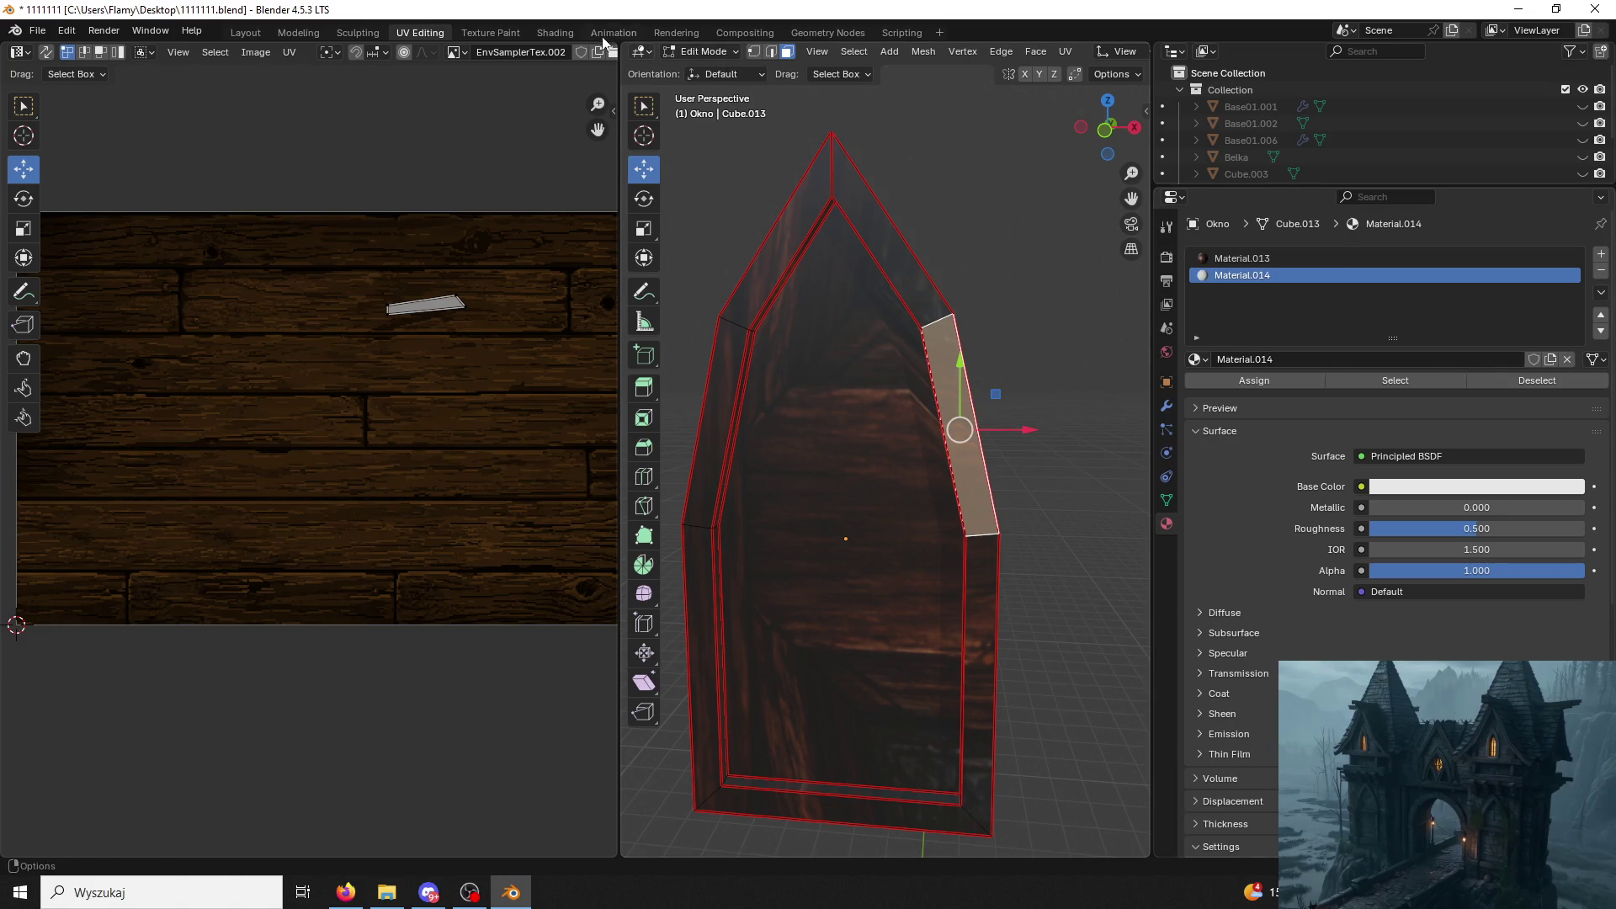
pyautogui.click(553, 35)
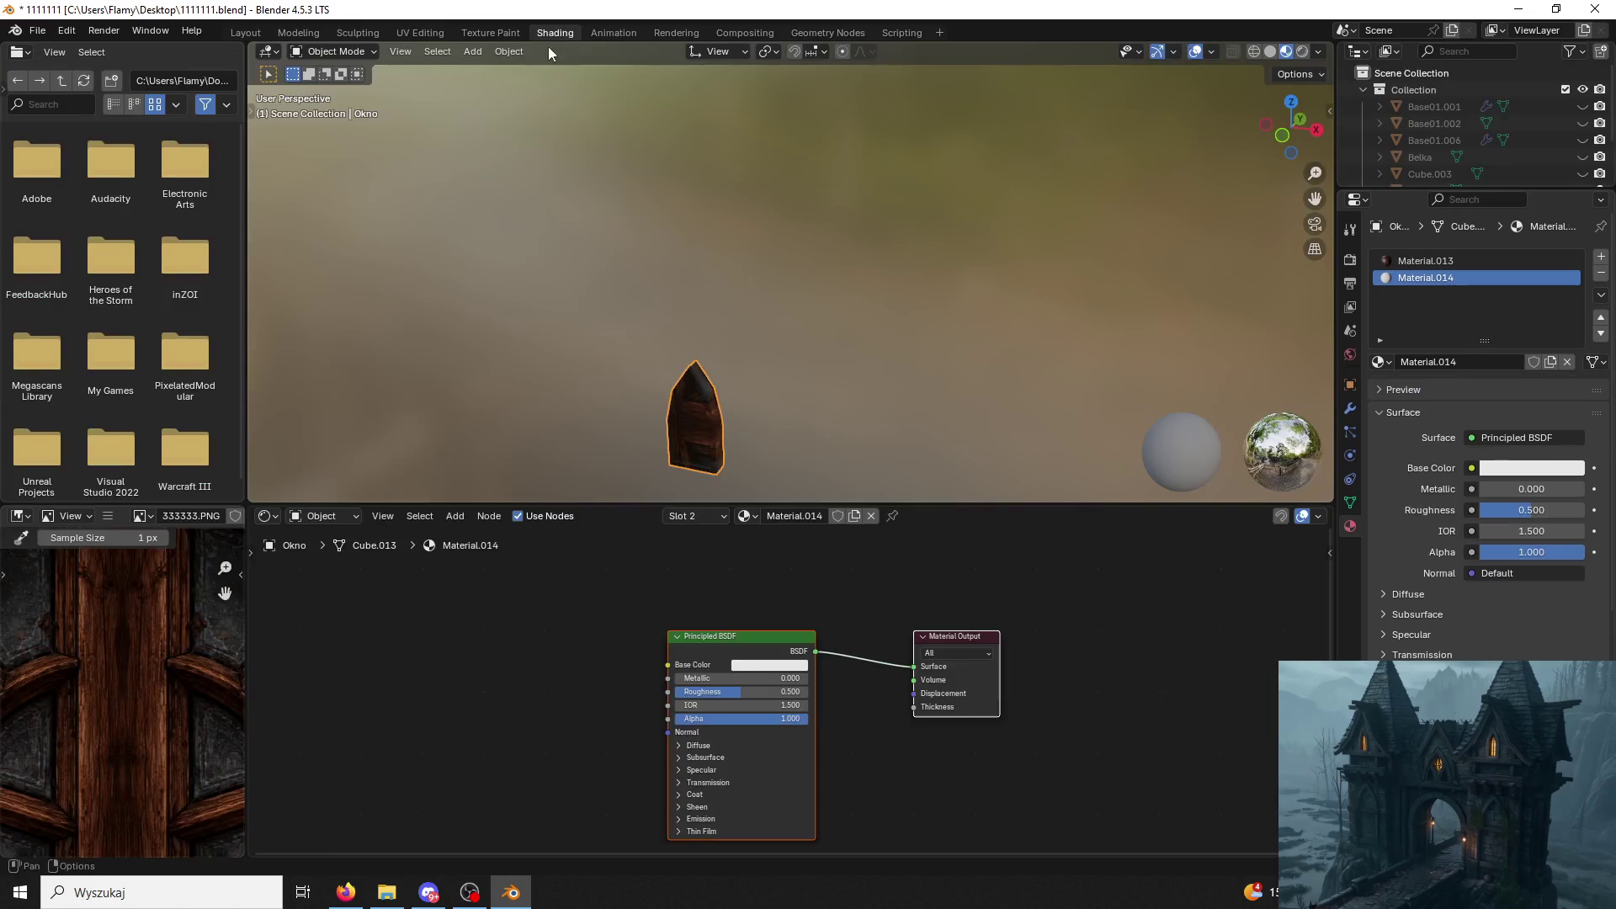
# Swap the second slot to existing Material.008 and select the window's front face in UV Editing.
pyautogui.click(745, 516)
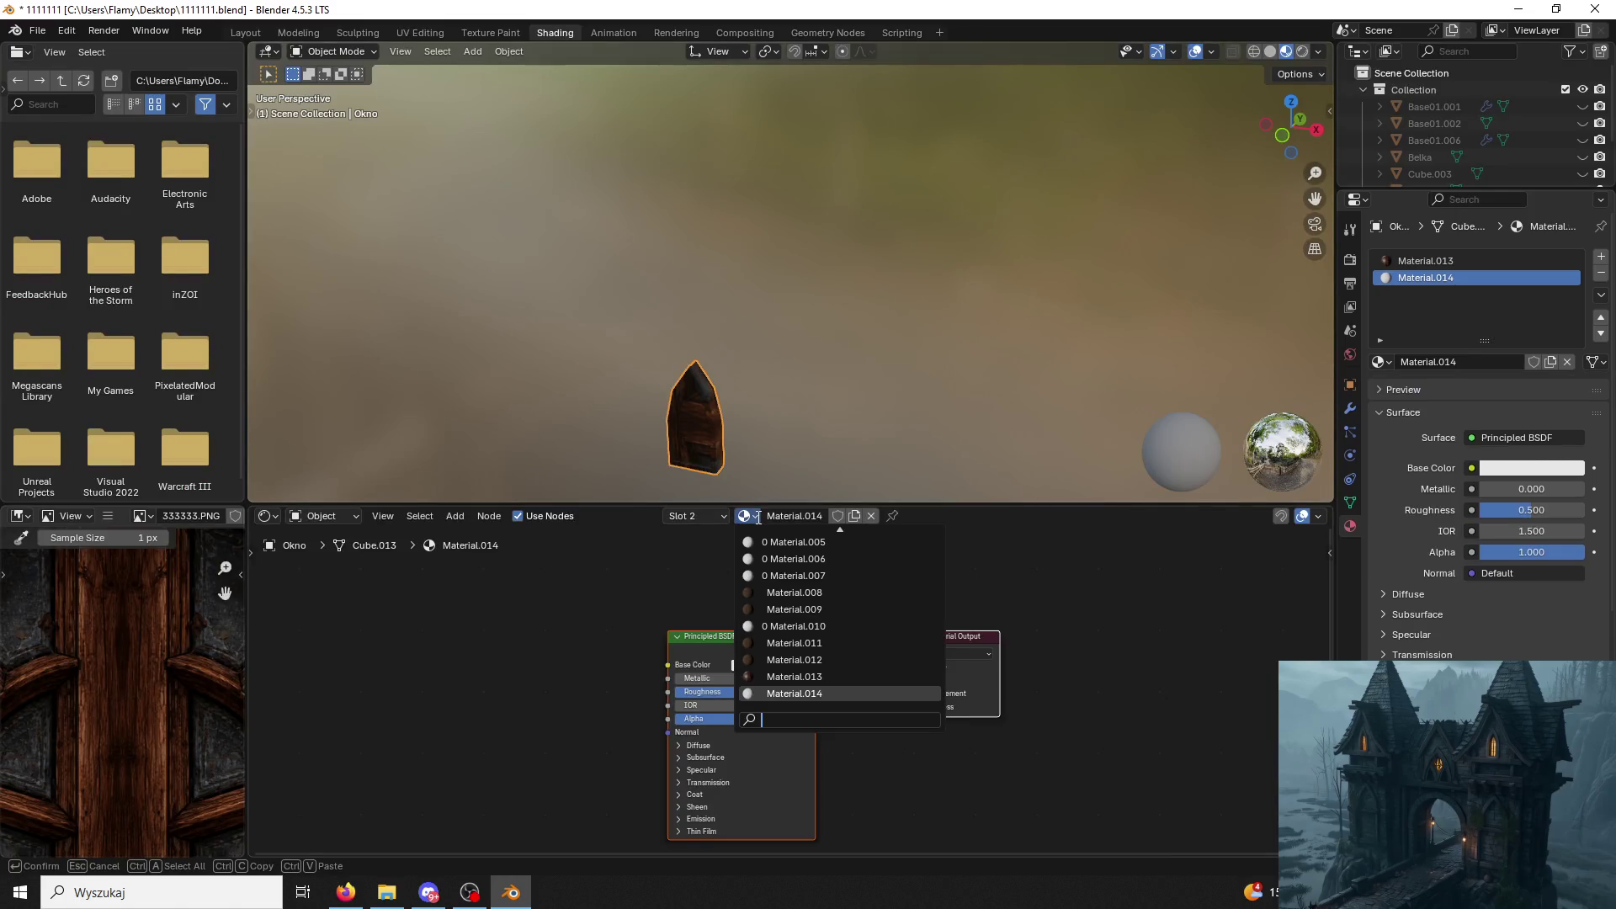
pyautogui.click(798, 592)
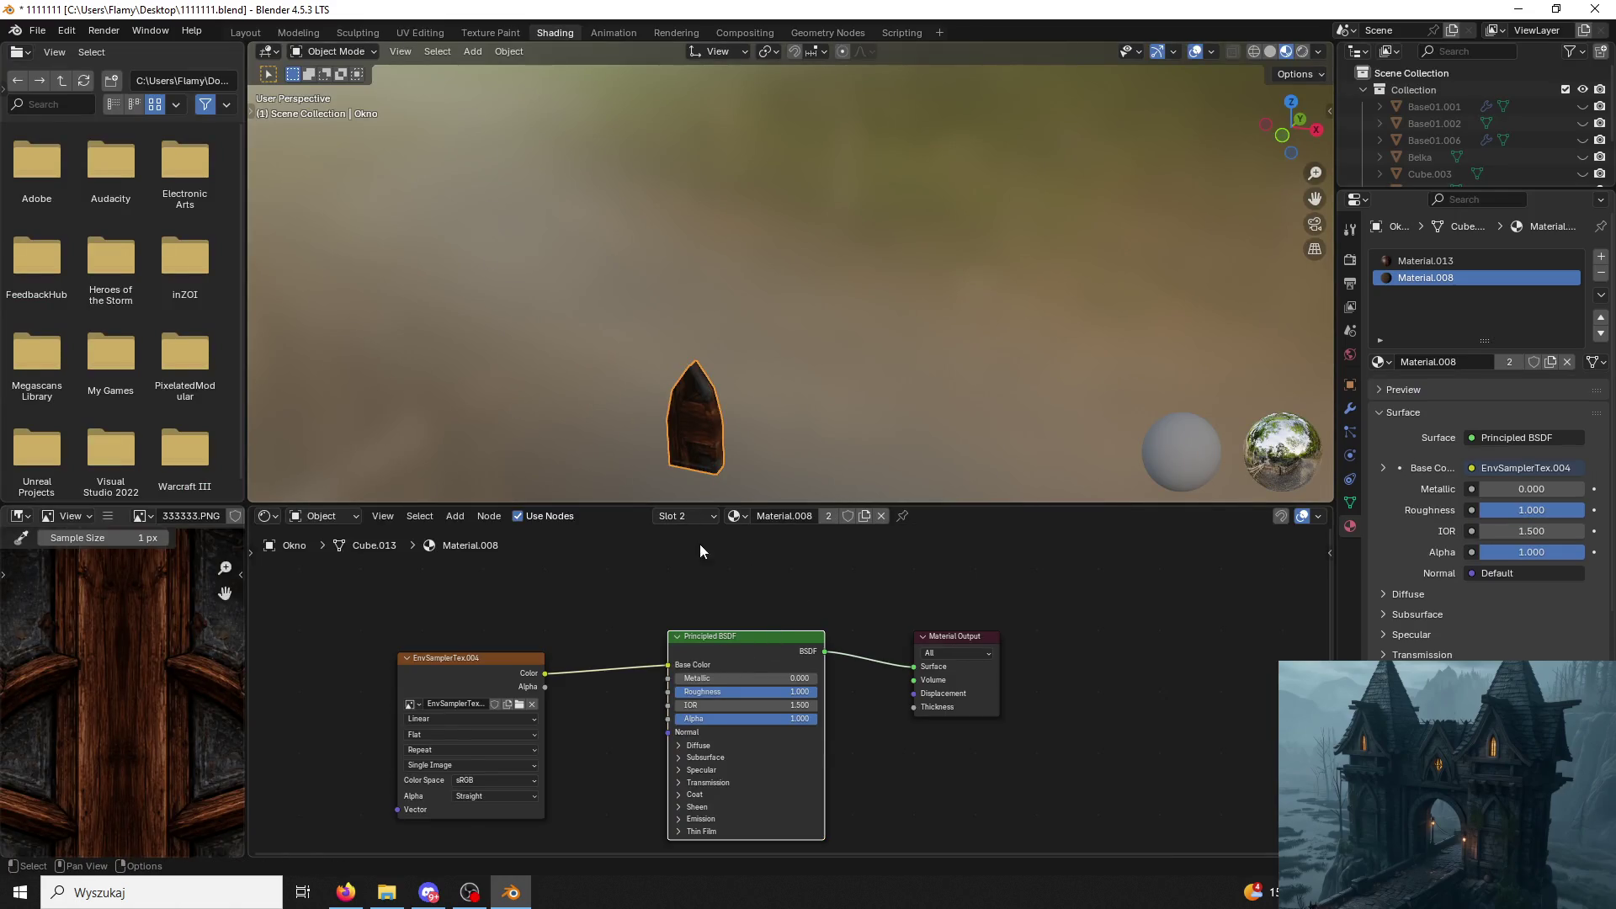
pyautogui.moveTo(1316, 362); pyautogui.dragTo(769, 318, button='middle')
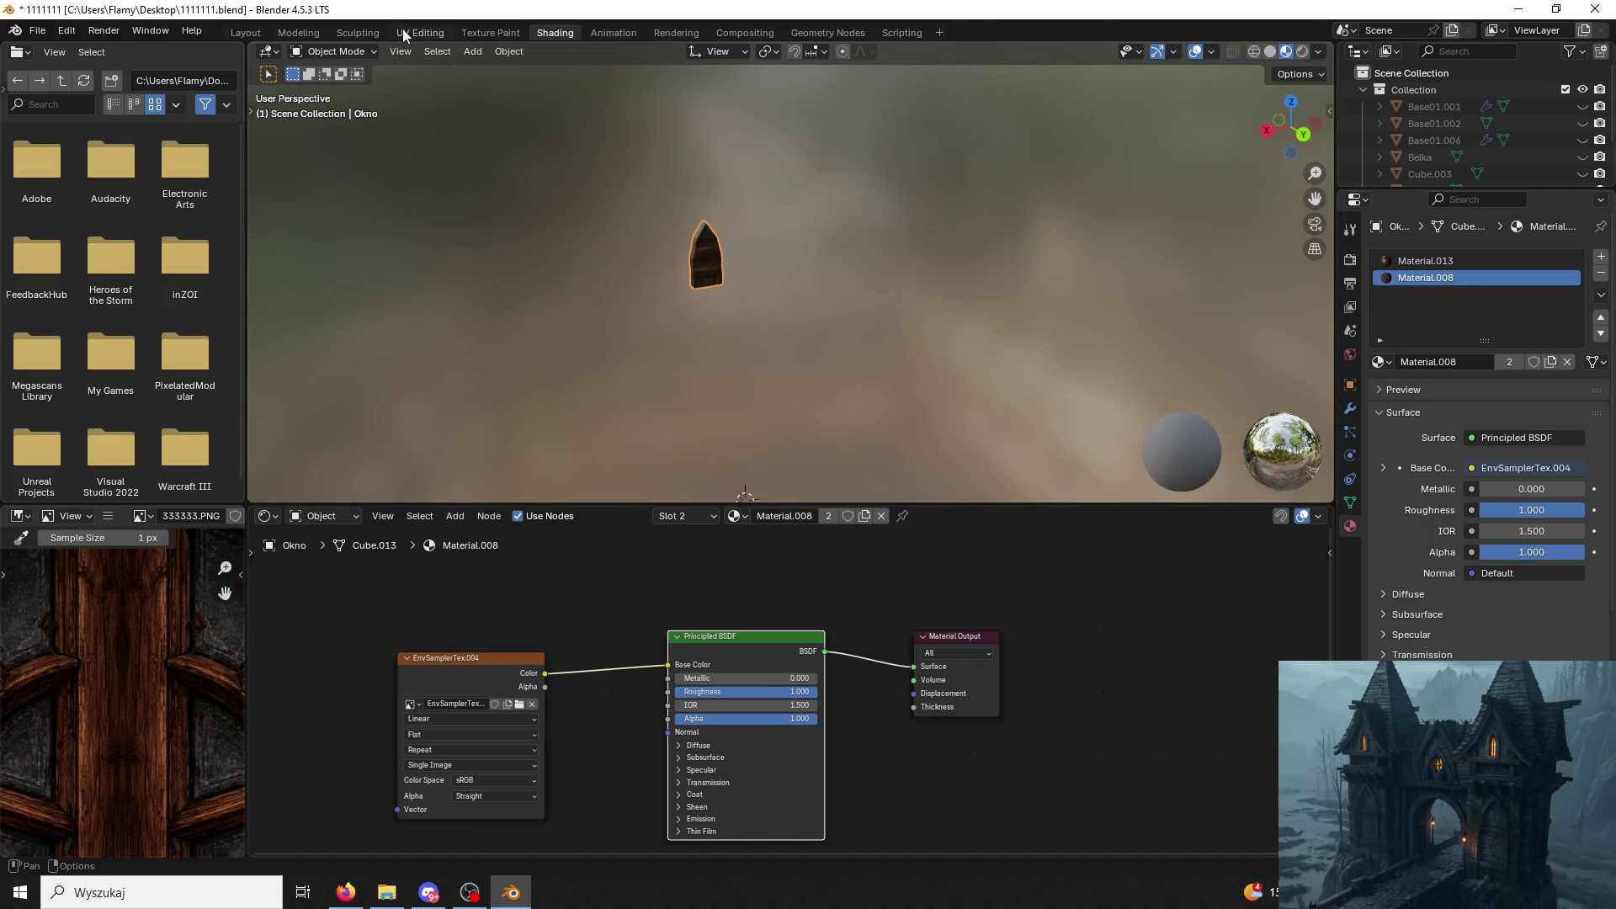
pyautogui.click(403, 29)
pyautogui.click(887, 391)
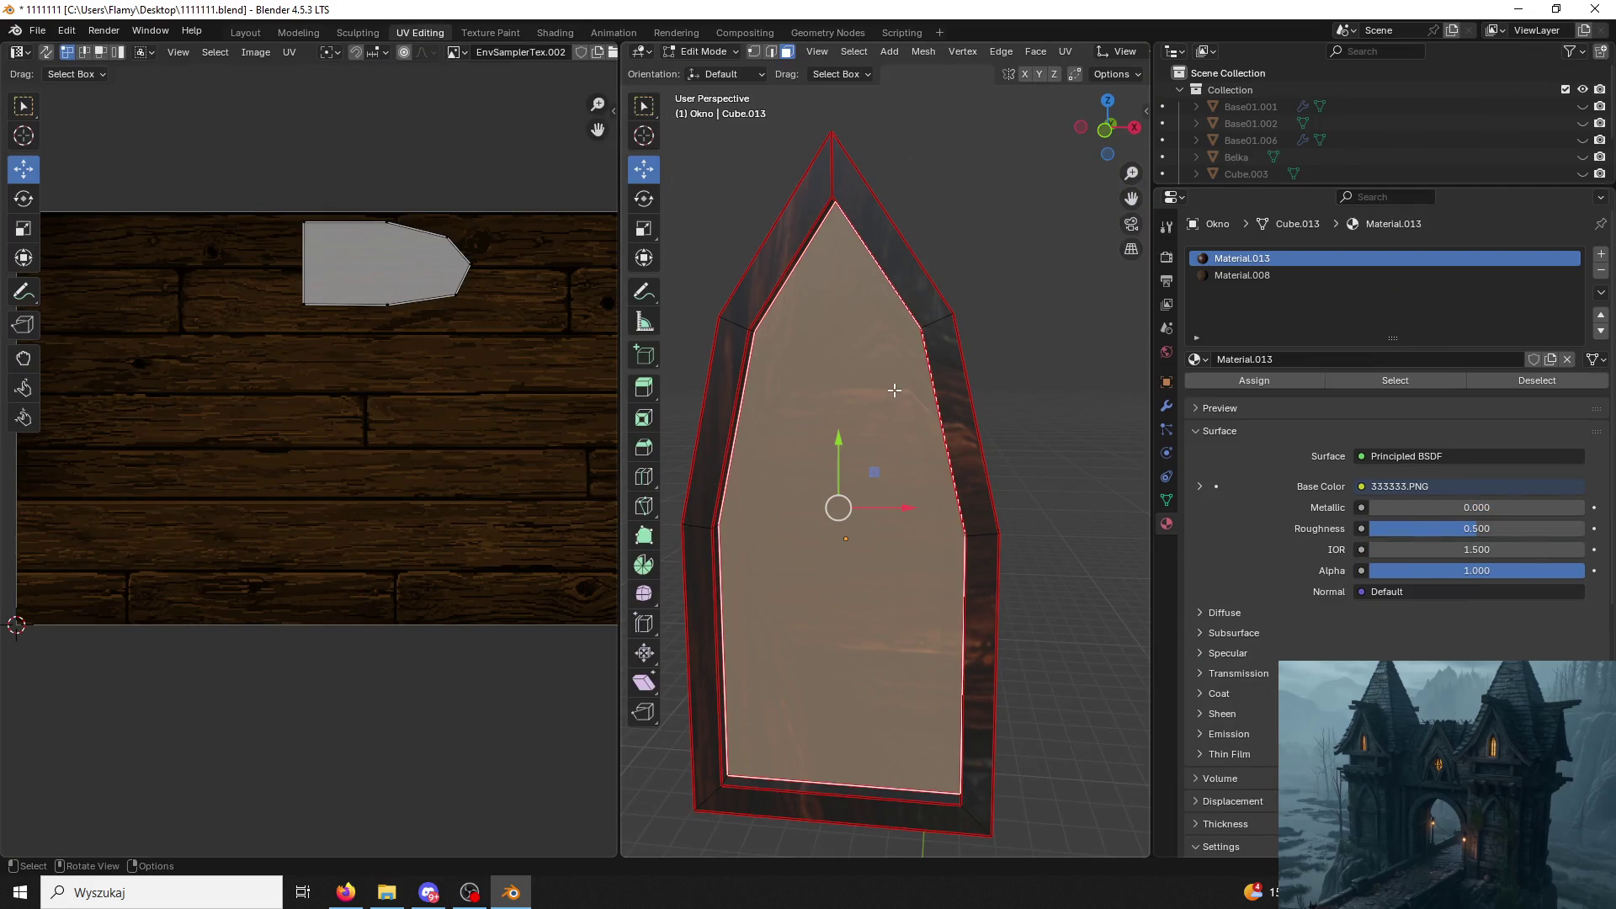
# Select the whole connected frame mesh and assign Material.008 to it.
pyautogui.click(960, 430)
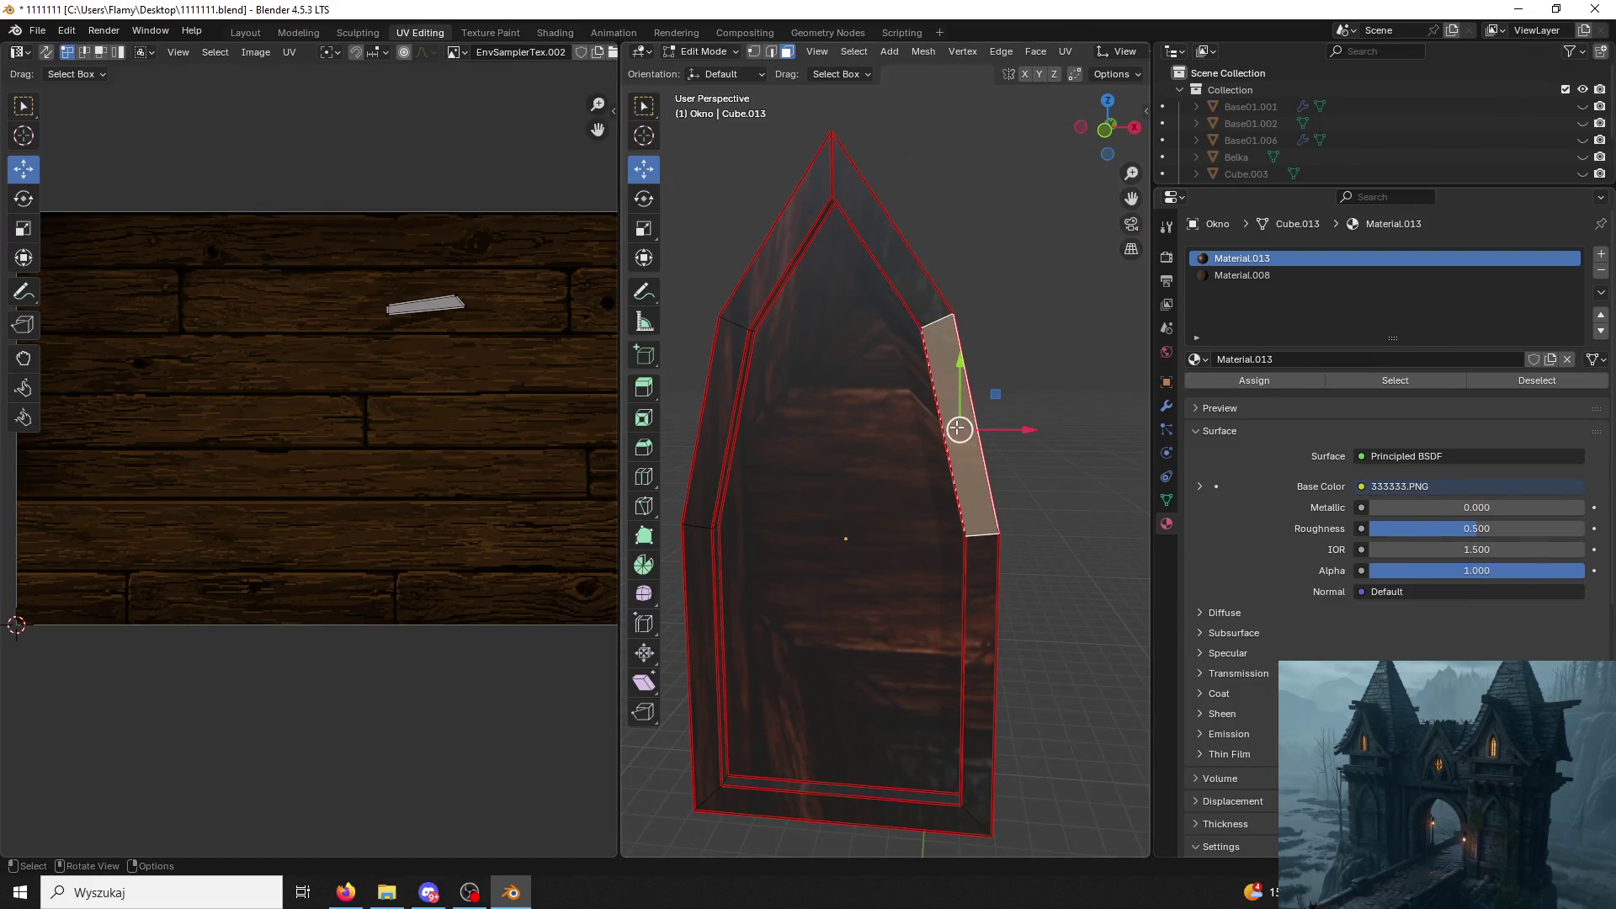
pyautogui.hotkey('ctrl', 'l')
pyautogui.click(1241, 276)
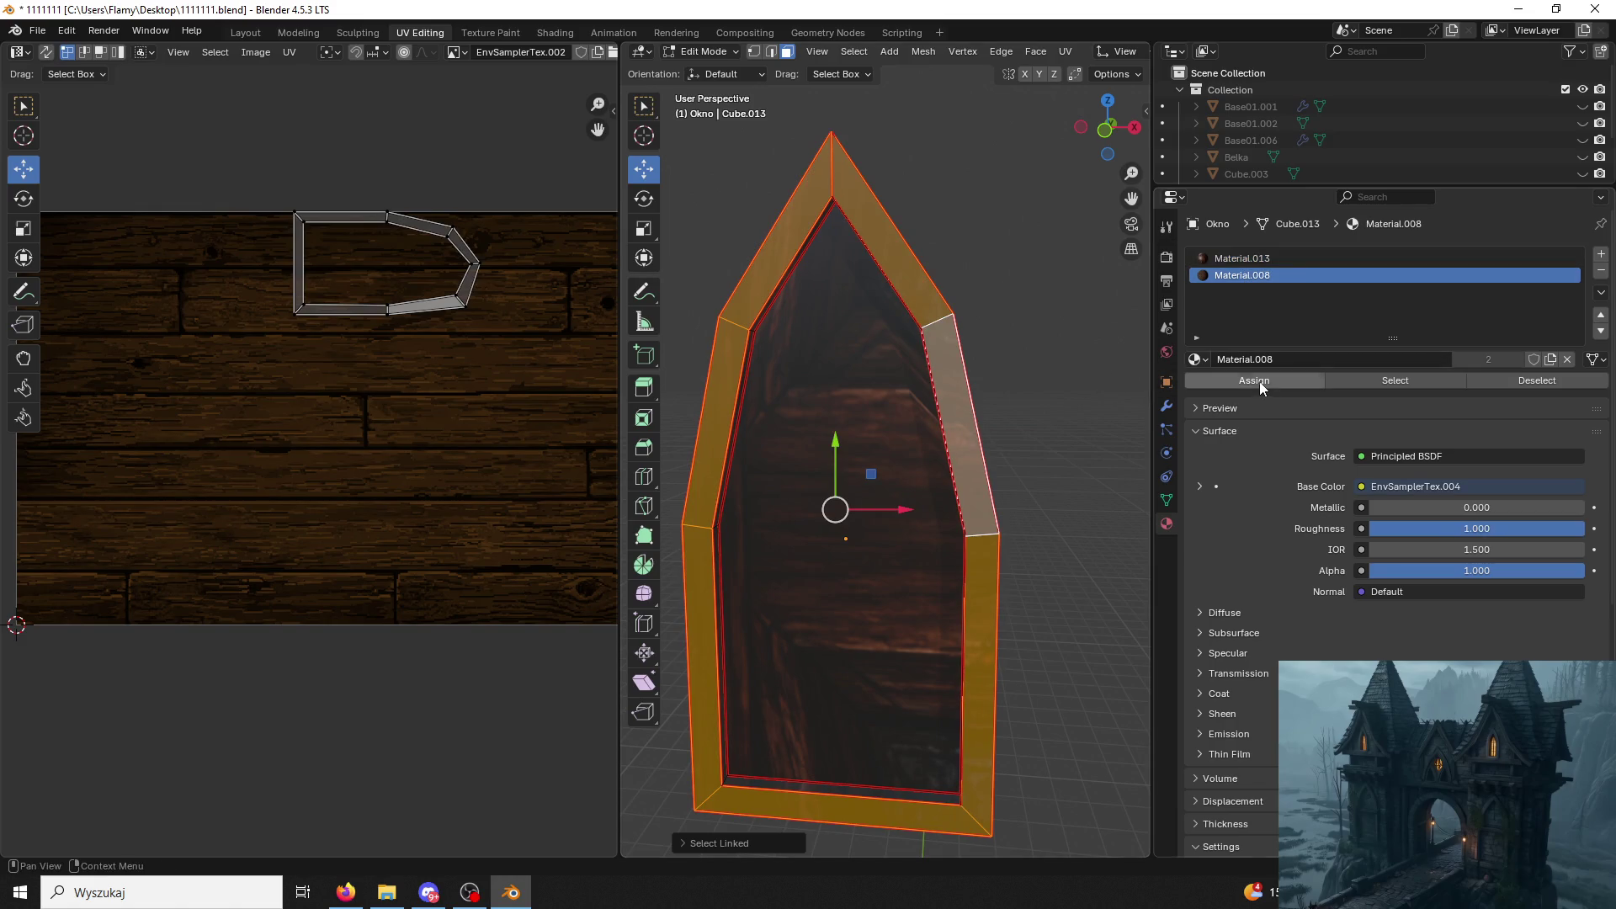
pyautogui.click(1254, 379)
pyautogui.click(1082, 451)
pyautogui.moveTo(1082, 450); pyautogui.dragTo(1077, 441, button='middle')
# Show the pane face's UVs over EnvSamplerTex.005 and widen the UV editor.
pyautogui.click(896, 447)
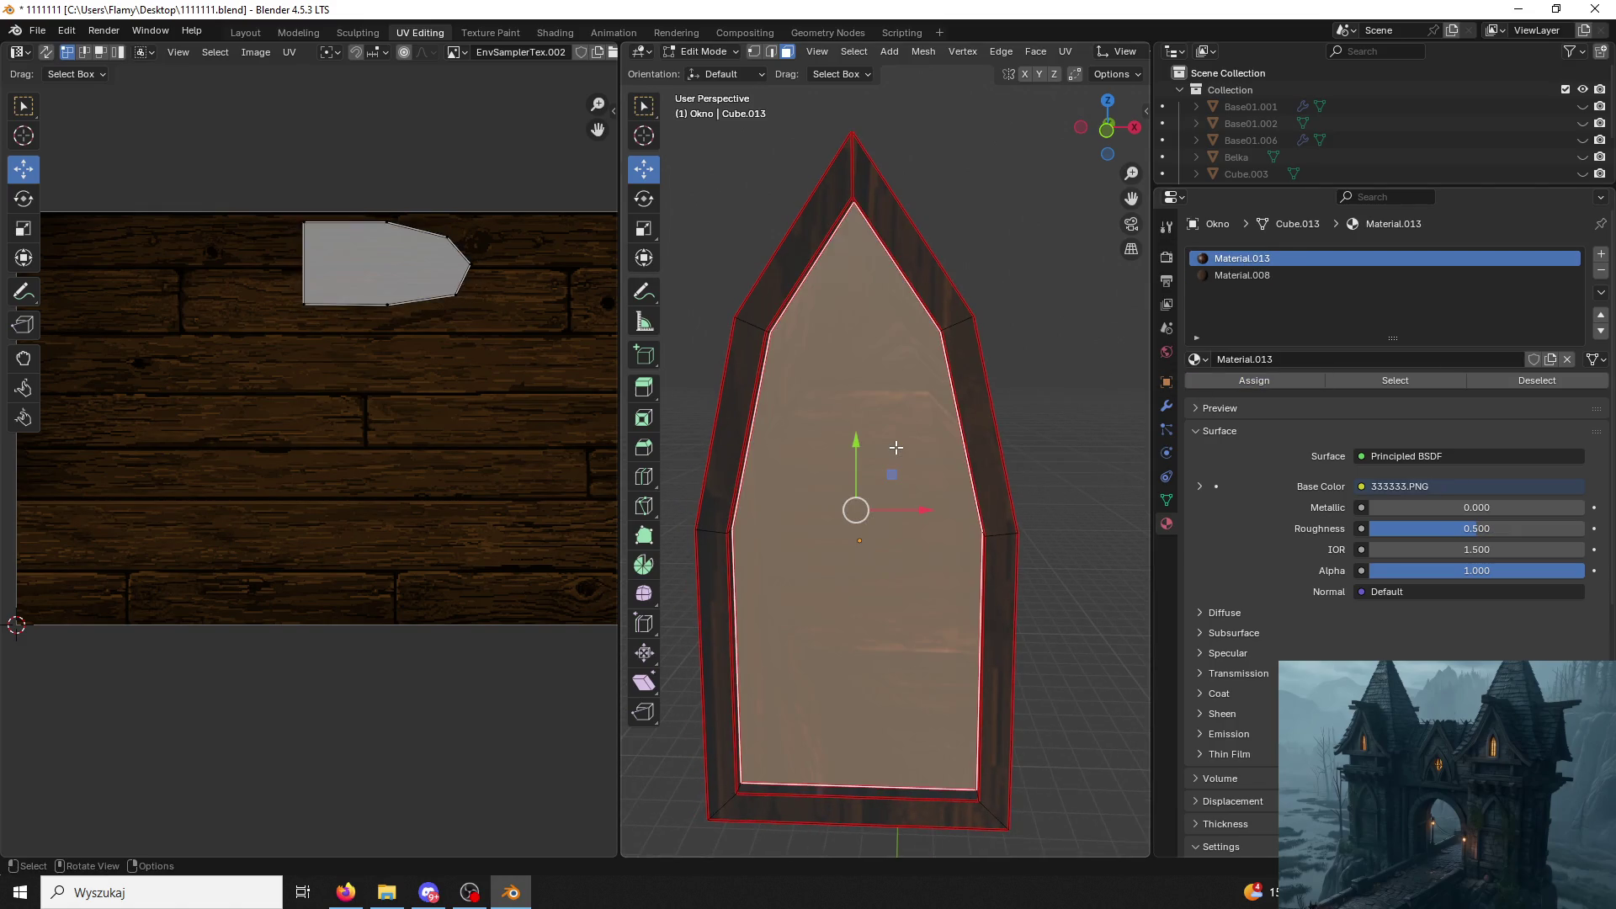
pyautogui.click(457, 51)
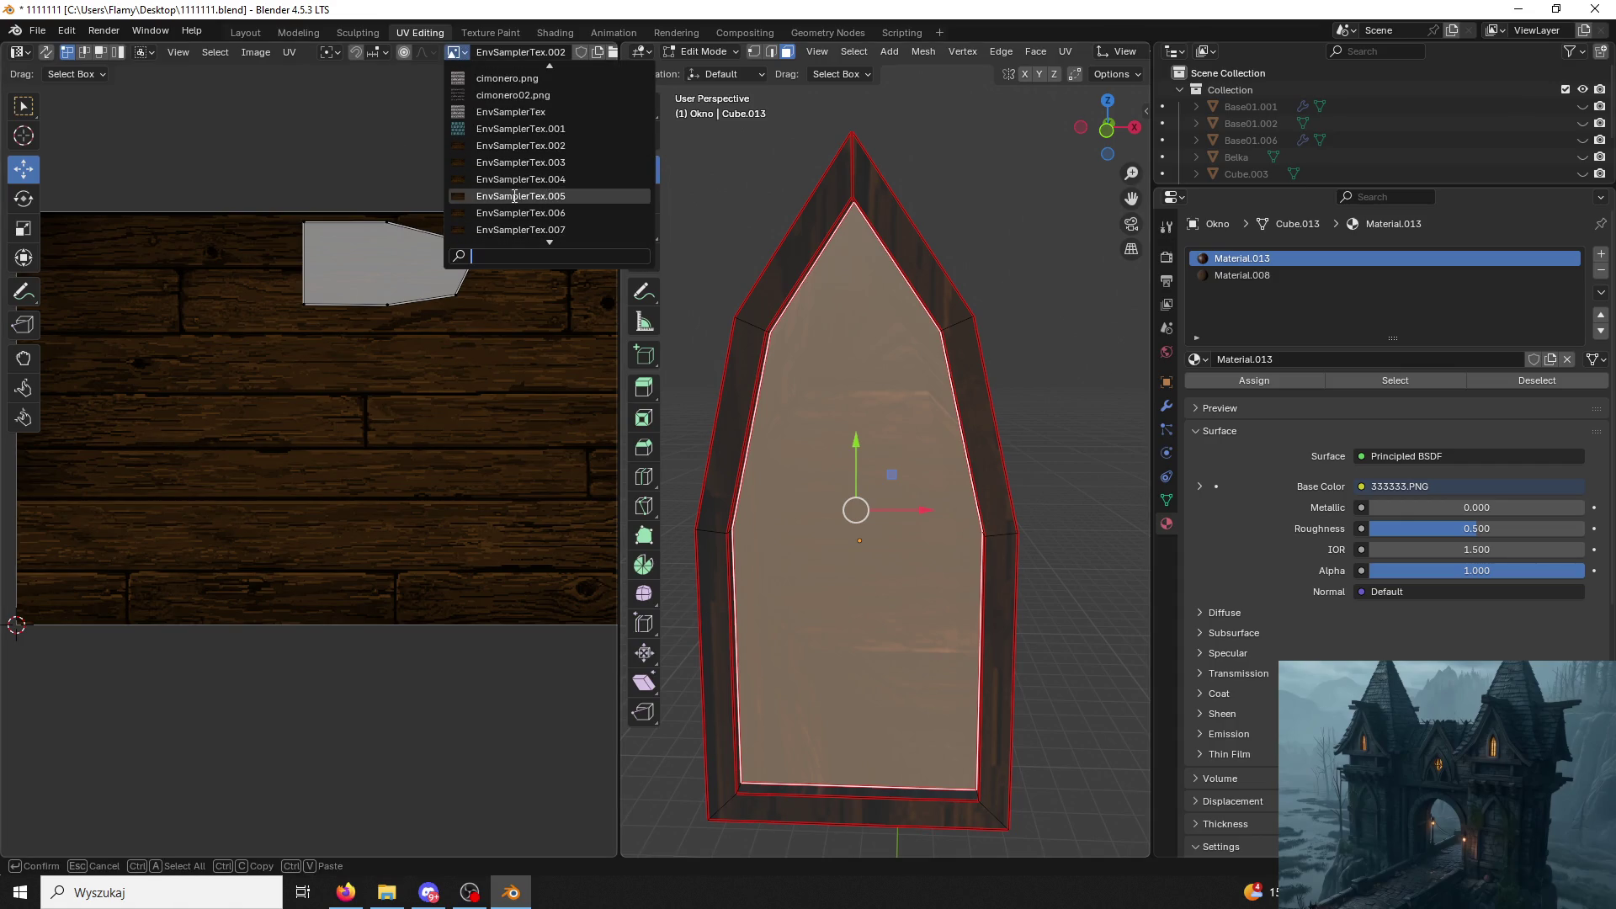
pyautogui.click(518, 213)
pyautogui.moveTo(619, 337); pyautogui.dragTo(845, 336)
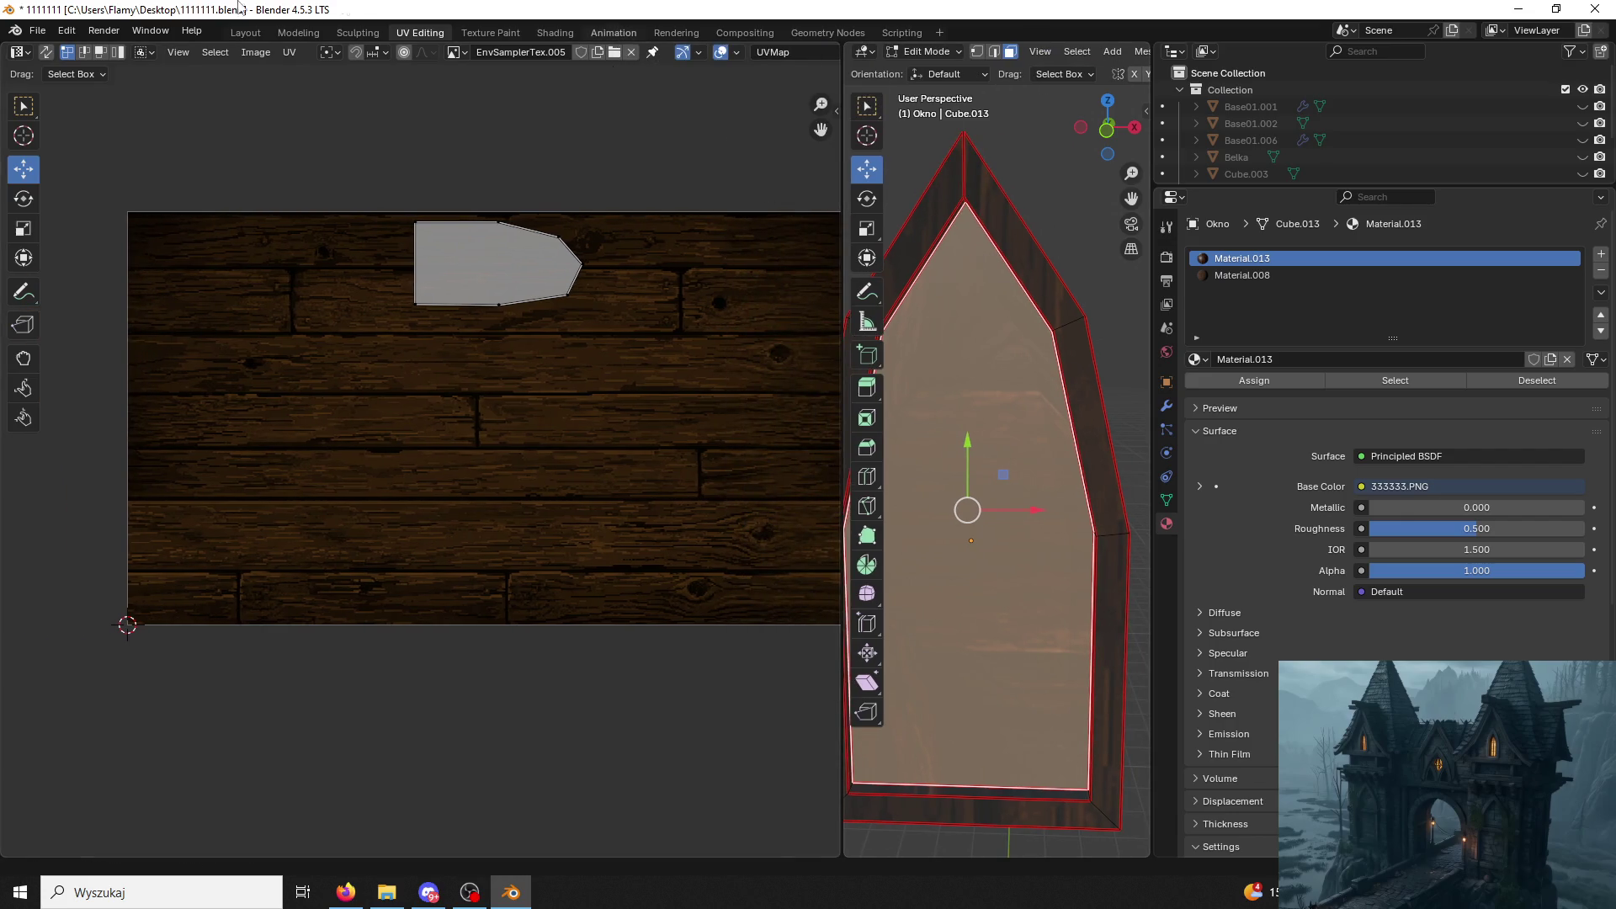
# Display 333333.PNG behind the UVs, rotate the pane island upright, re-unwrap and slide it over the texture.
pyautogui.click(469, 51)
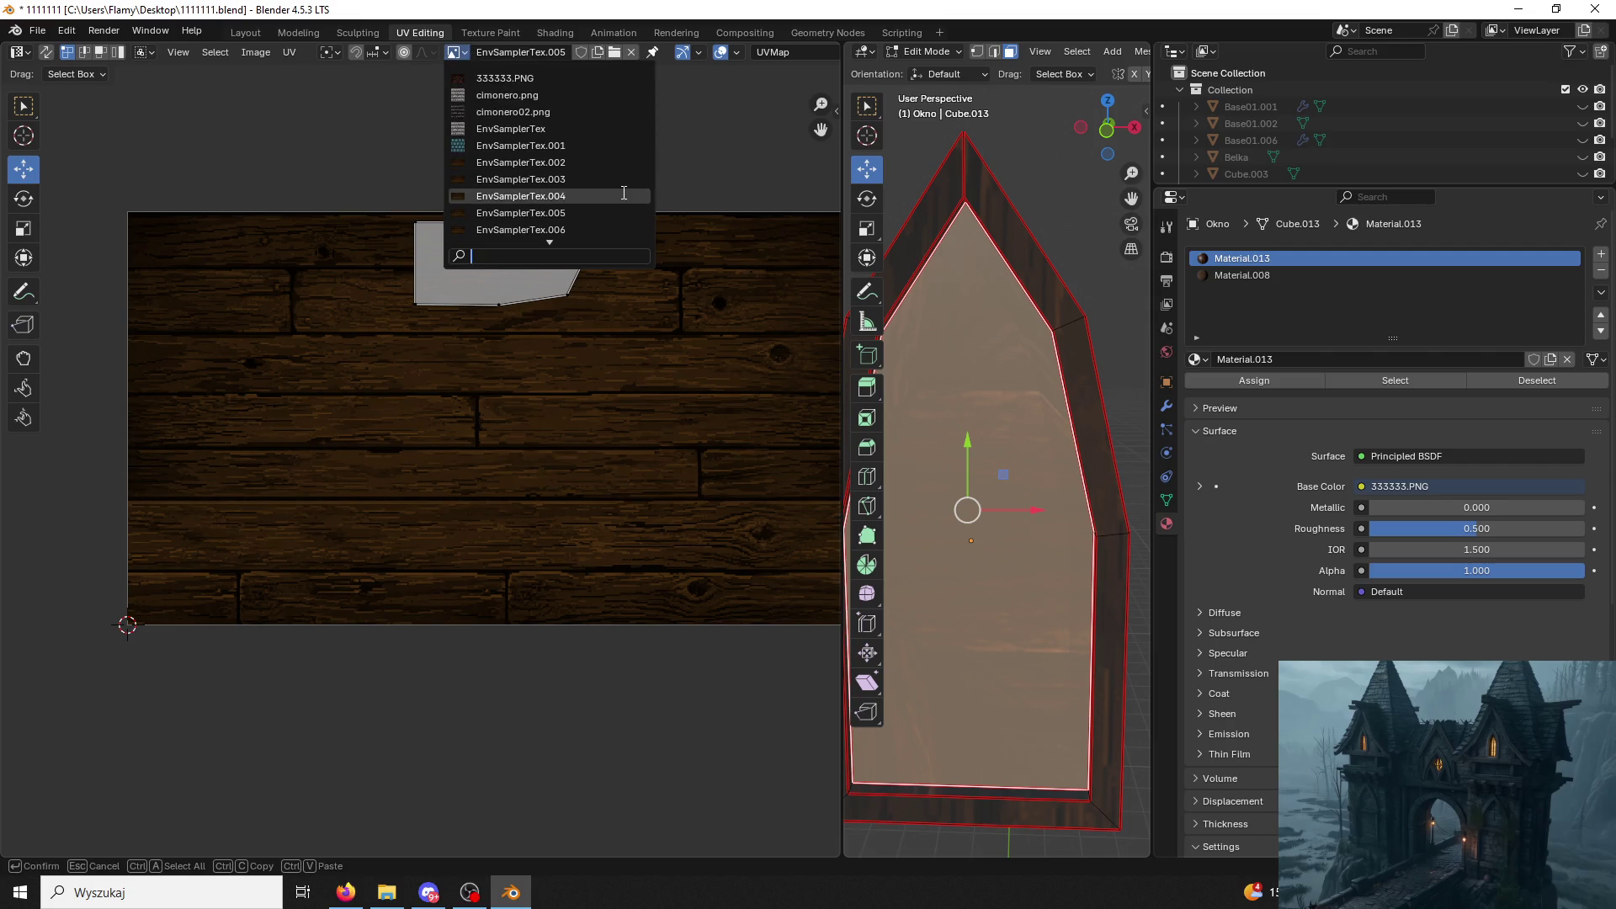
pyautogui.click(488, 79)
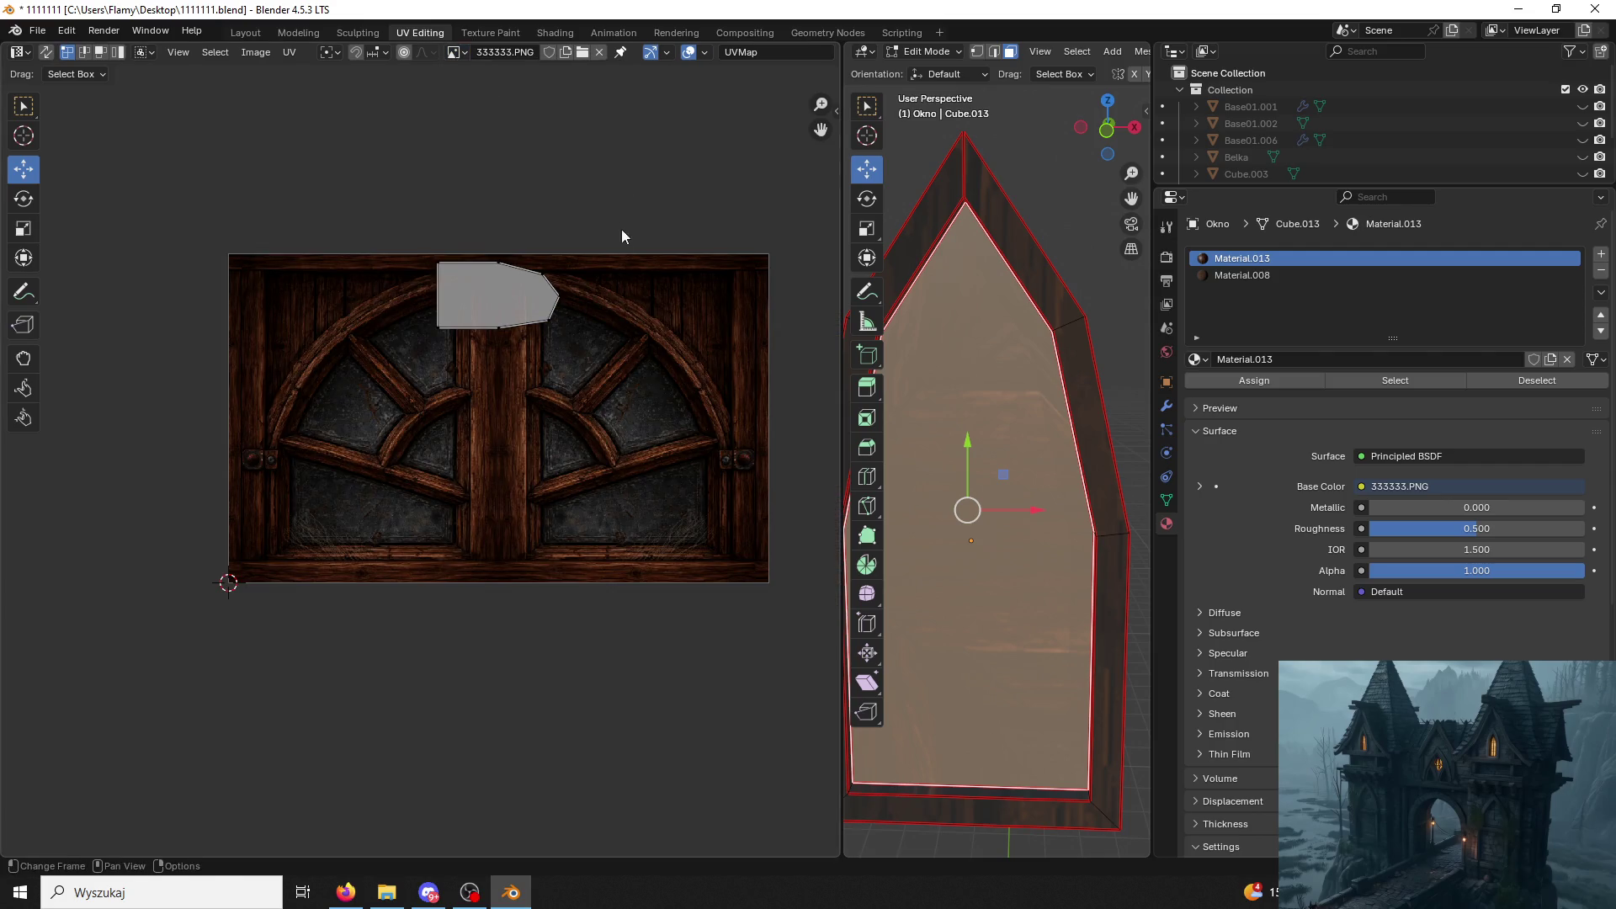
pyautogui.press('a')
pyautogui.write('r')
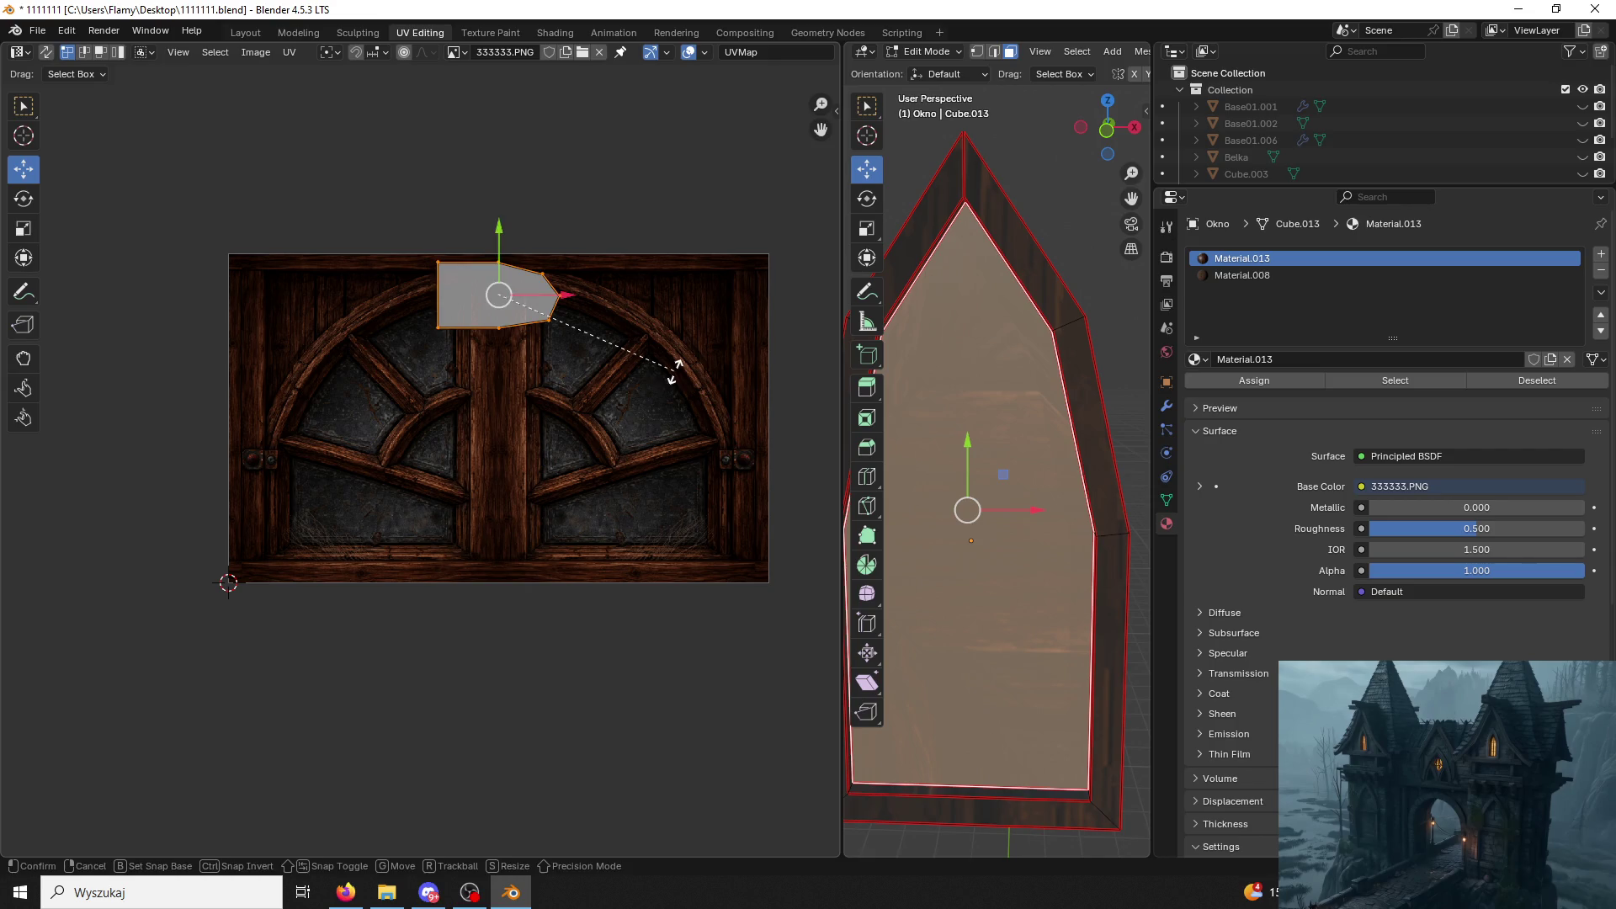
pyautogui.write('0')
pyautogui.press('Return')
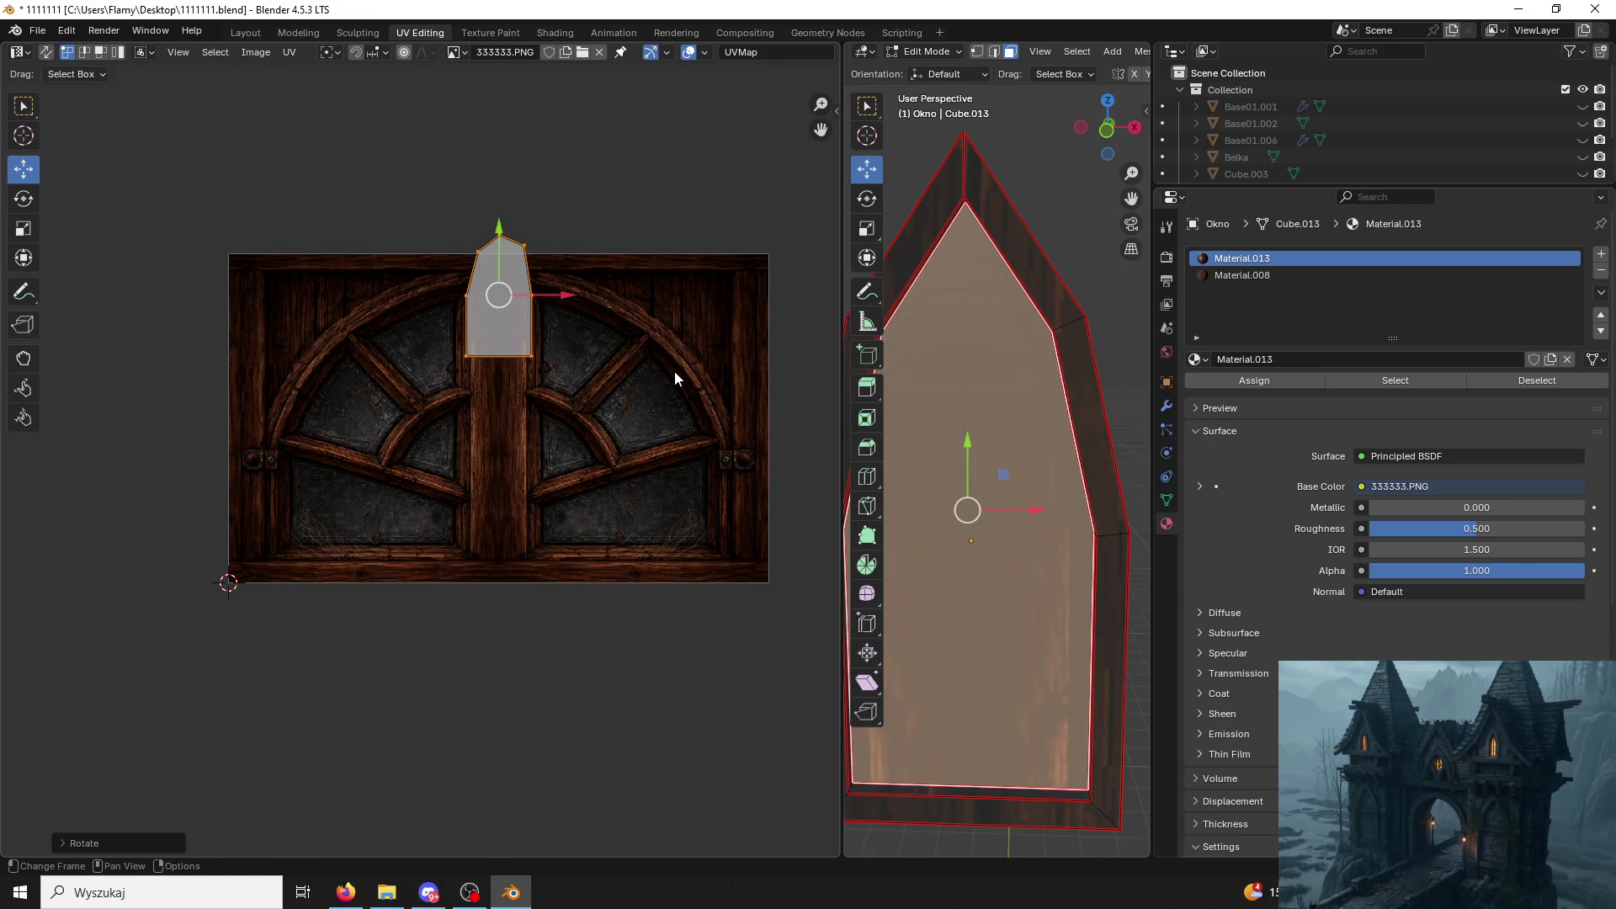
pyautogui.press('u')
pyautogui.click(674, 372)
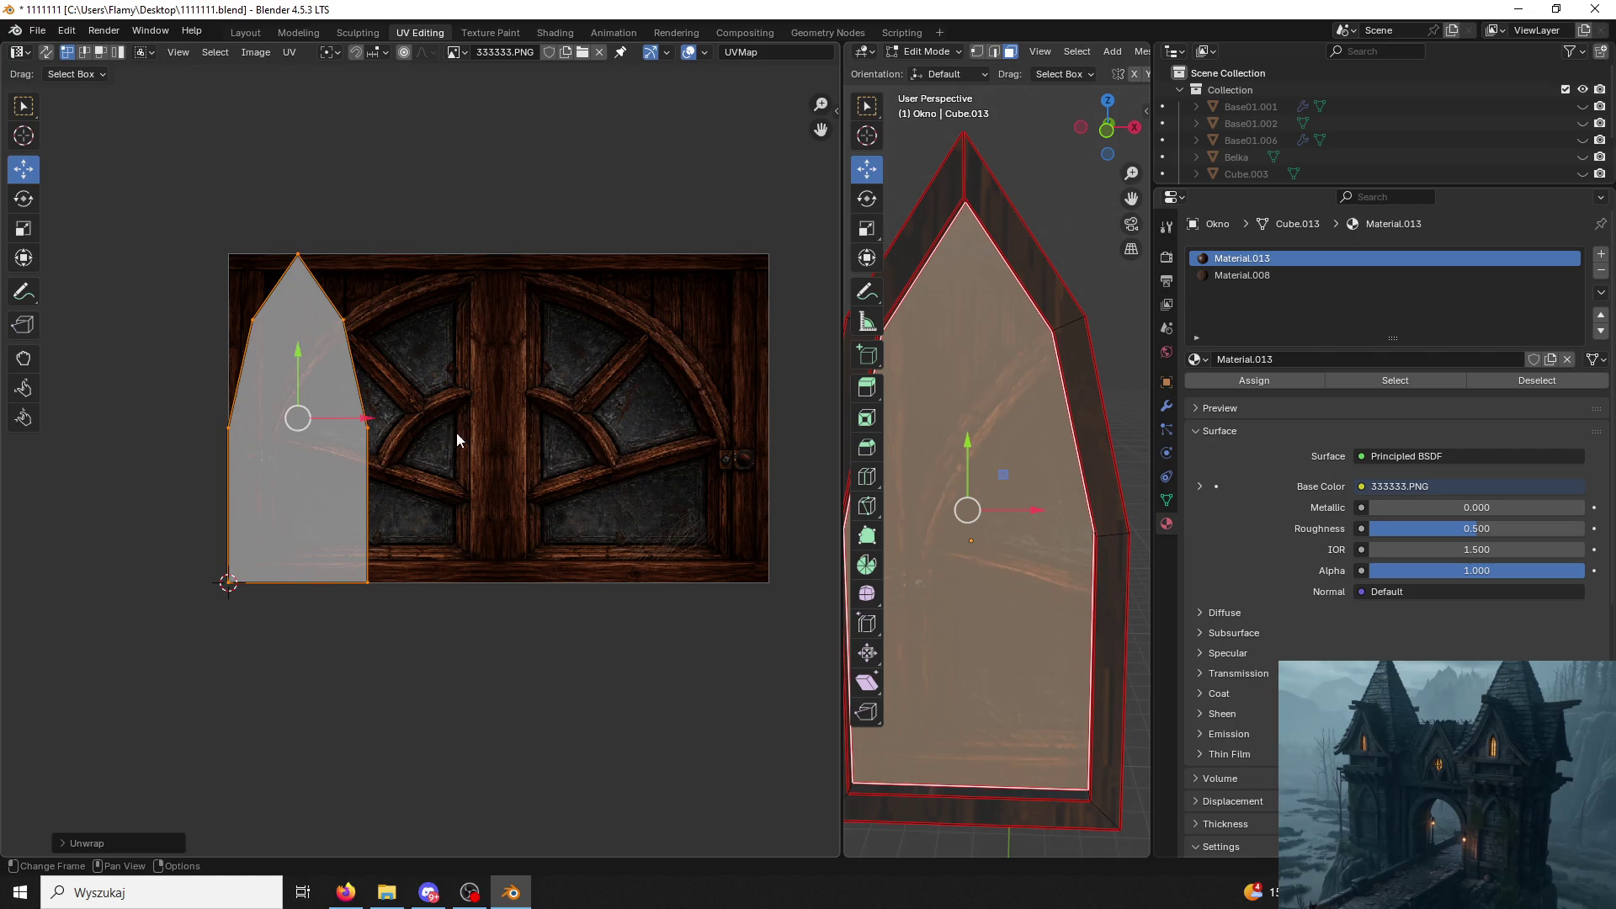
pyautogui.moveTo(367, 427); pyautogui.dragTo(568, 404)
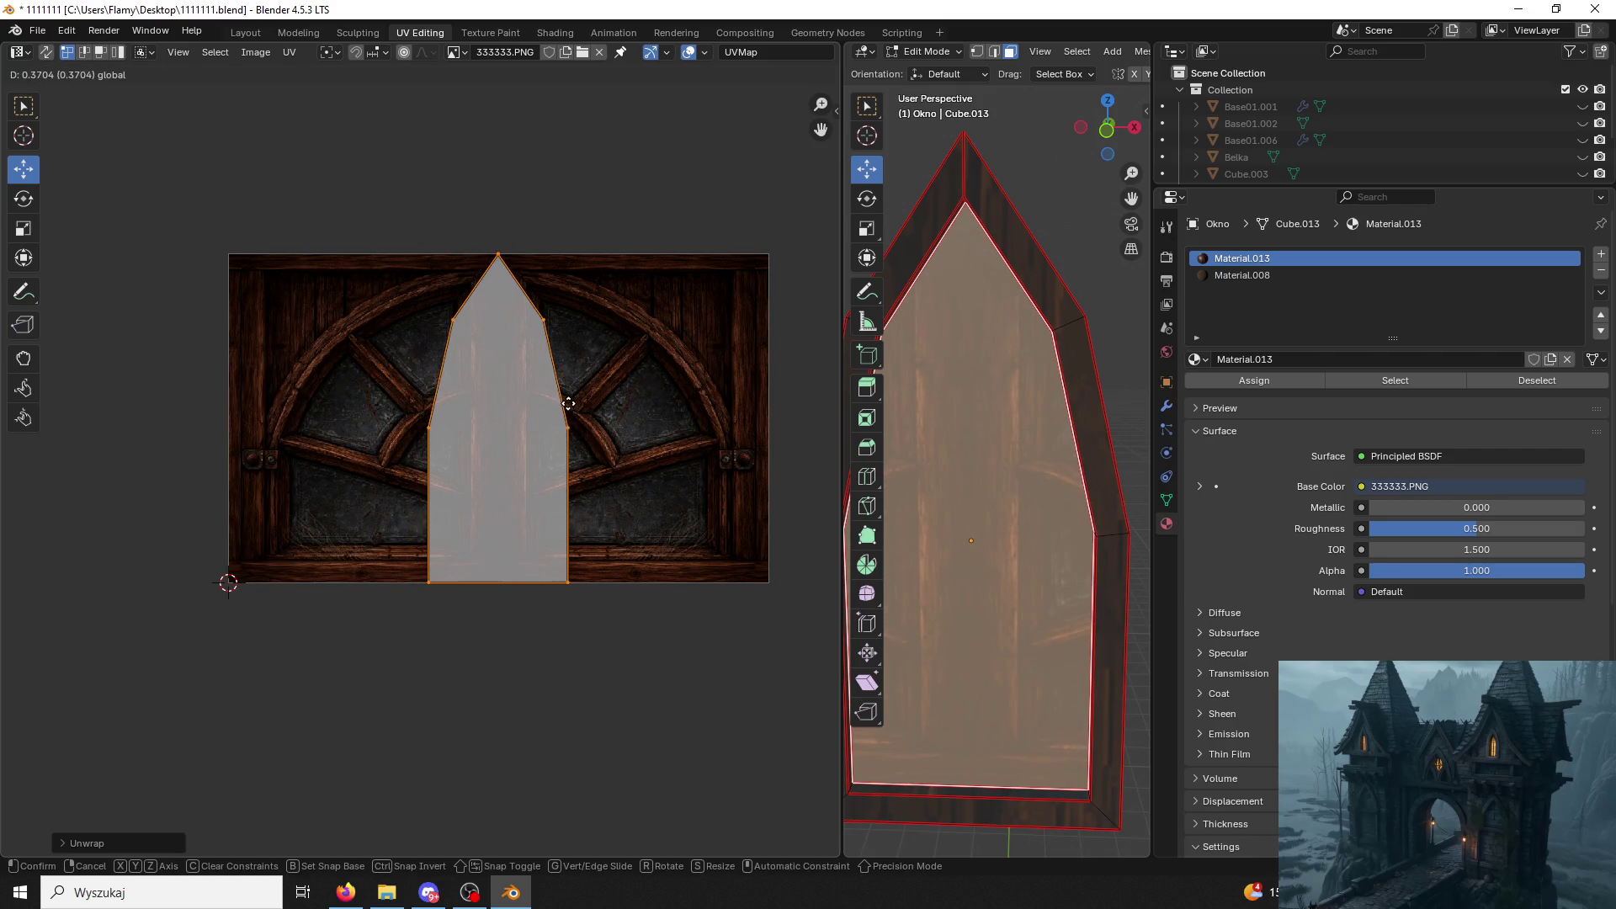
pyautogui.click(568, 404)
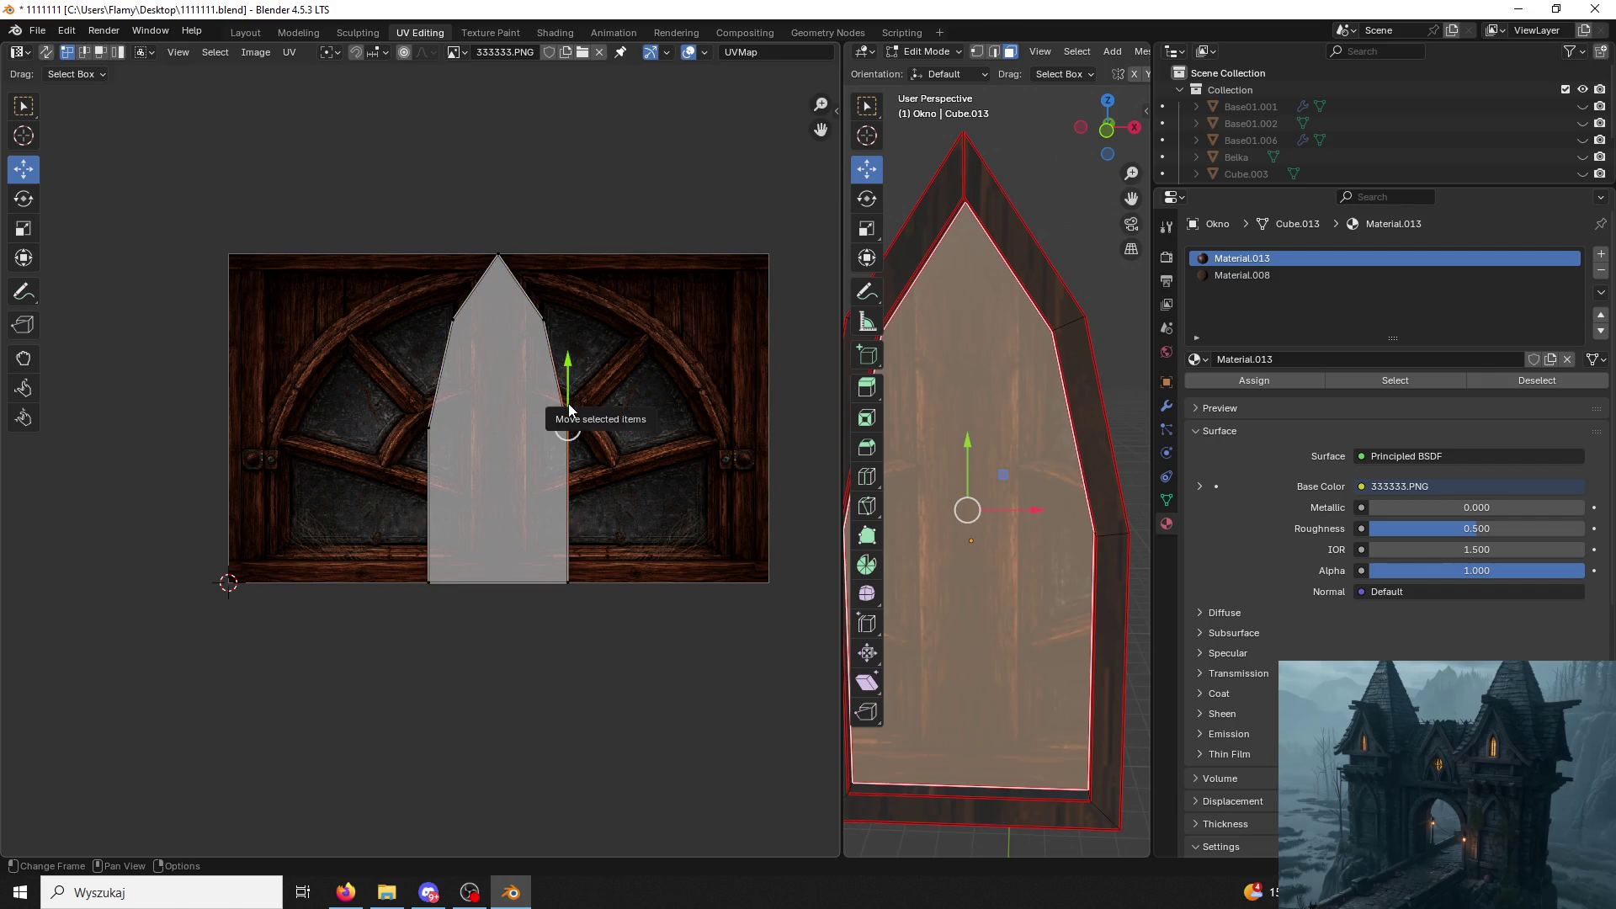
# Stretch the island's right and left vertex columns outward to span the texture.
pyautogui.moveTo(618, 304); pyautogui.dragTo(530, 595)
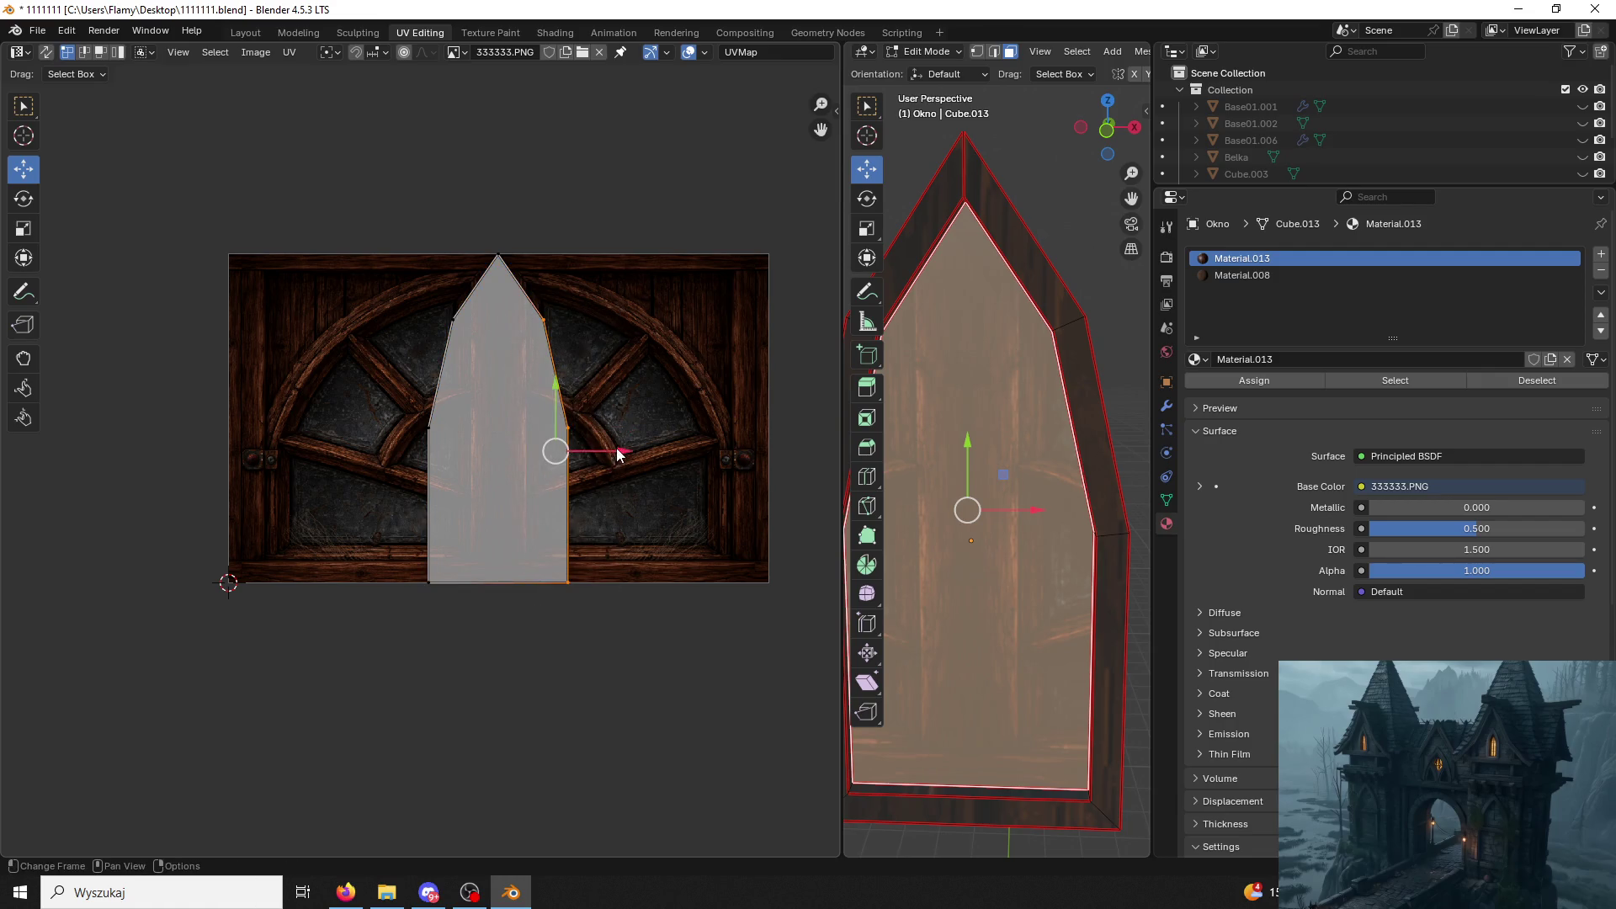
pyautogui.moveTo(621, 456); pyautogui.dragTo(775, 454)
pyautogui.click(776, 454)
pyautogui.moveTo(479, 304); pyautogui.dragTo(380, 600)
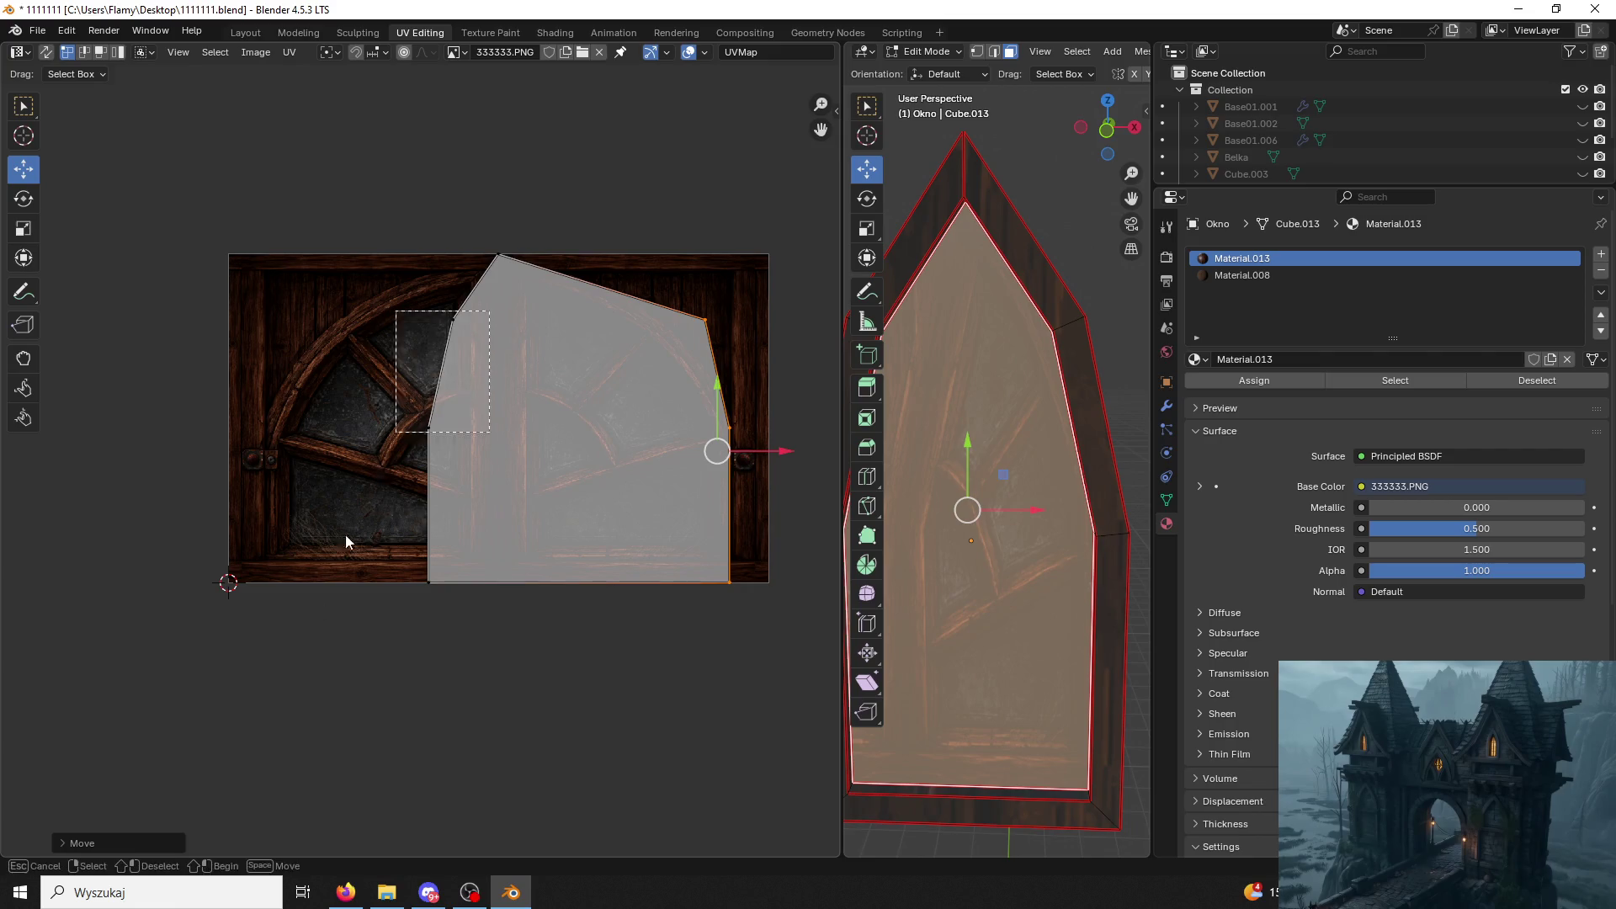
pyautogui.moveTo(509, 451); pyautogui.dragTo(340, 467)
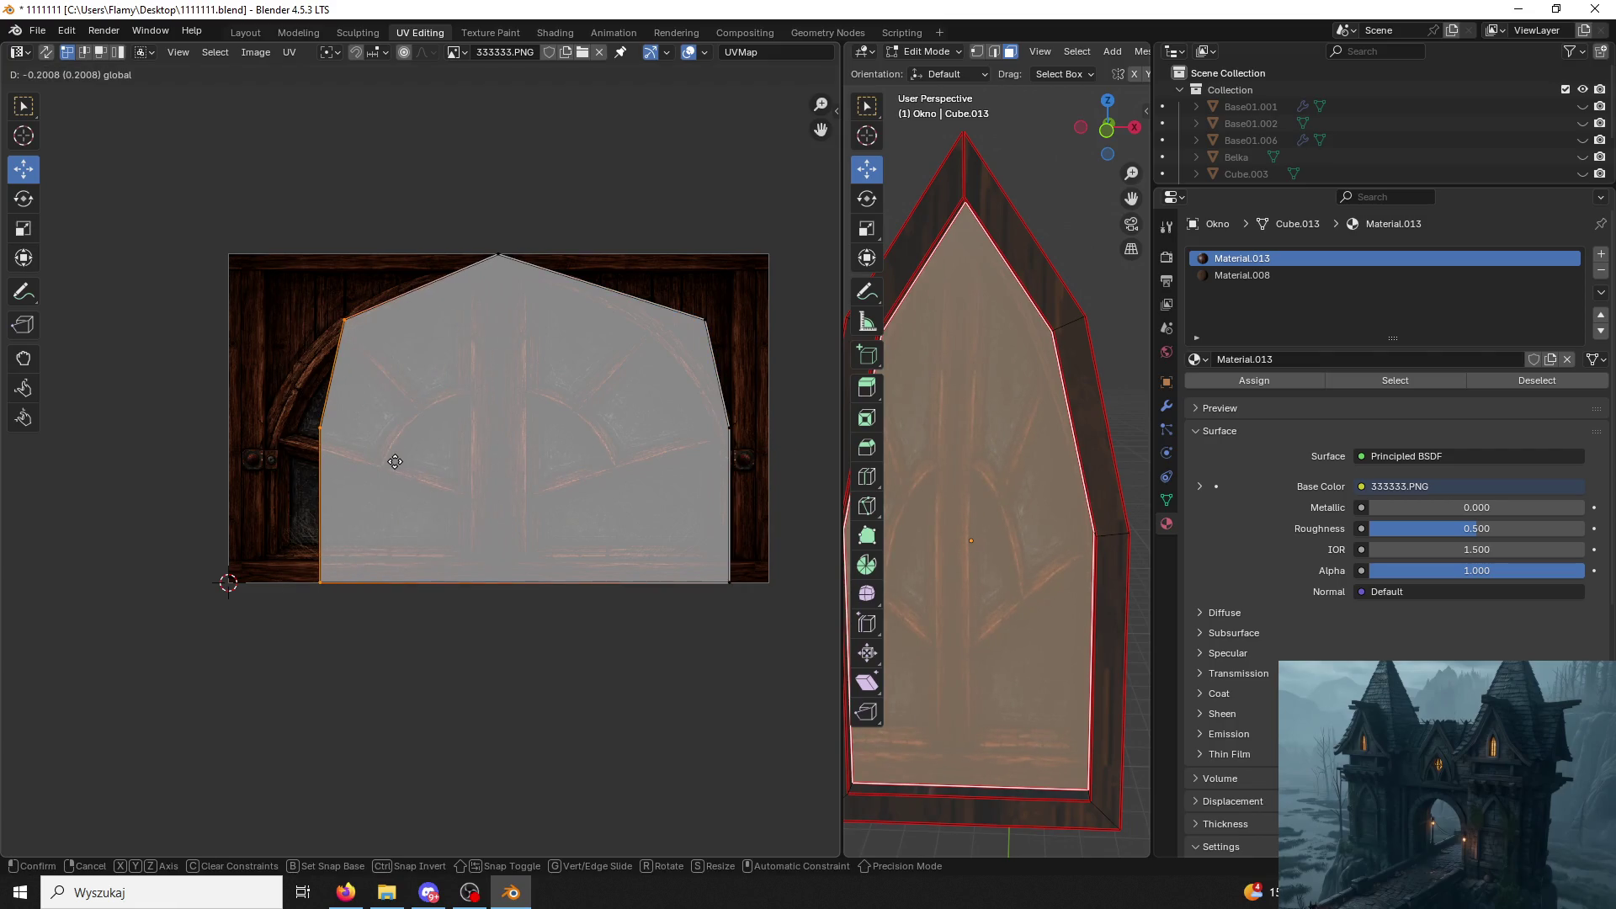
pyautogui.click(1057, 202)
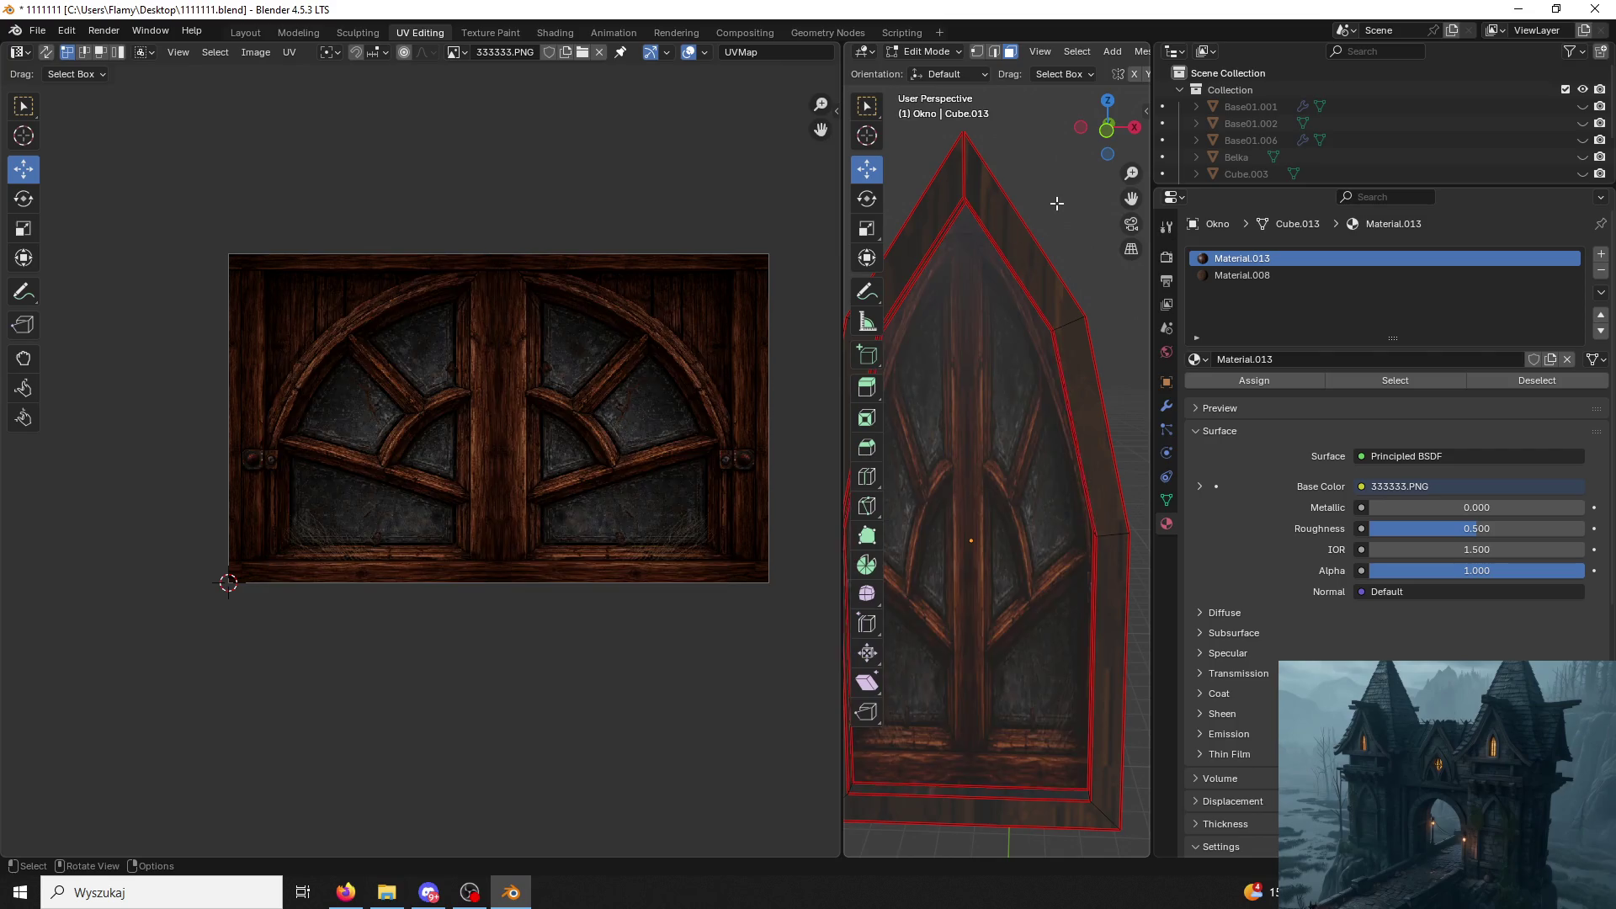
pyautogui.click(1020, 414)
# Scale the two upper vertices apart and raise the island's top point to the arch.
pyautogui.click(705, 318)
pyautogui.keyDown('shift'); pyautogui.click(295, 325); pyautogui.keyUp('shift')
pyautogui.press('s')
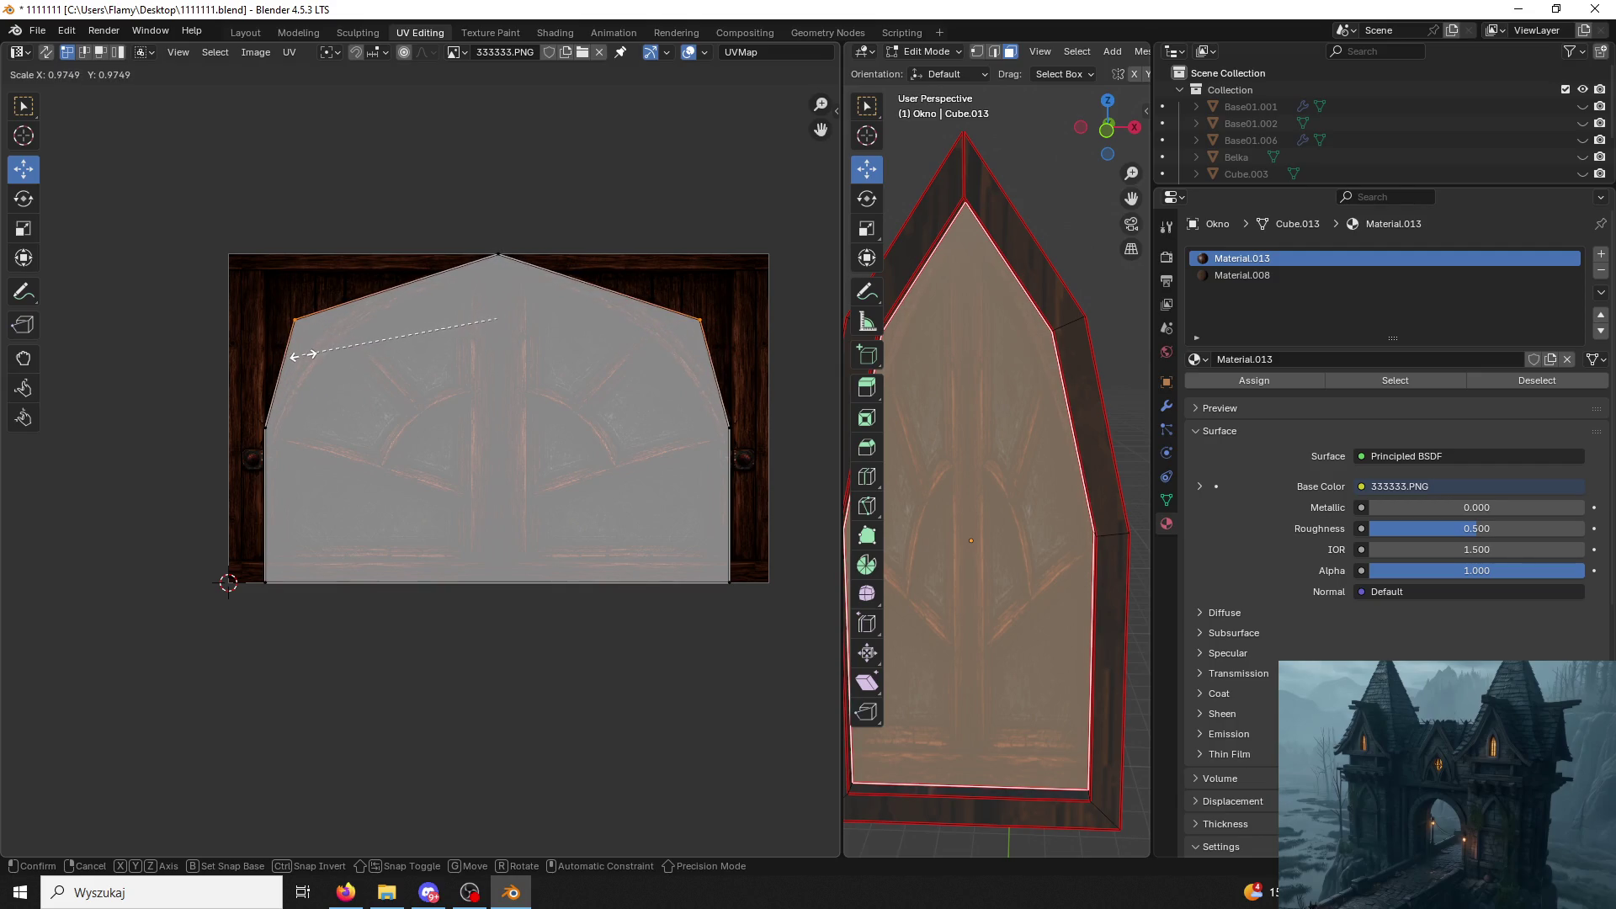
pyautogui.click(303, 355)
pyautogui.moveTo(490, 261); pyautogui.dragTo(498, 173)
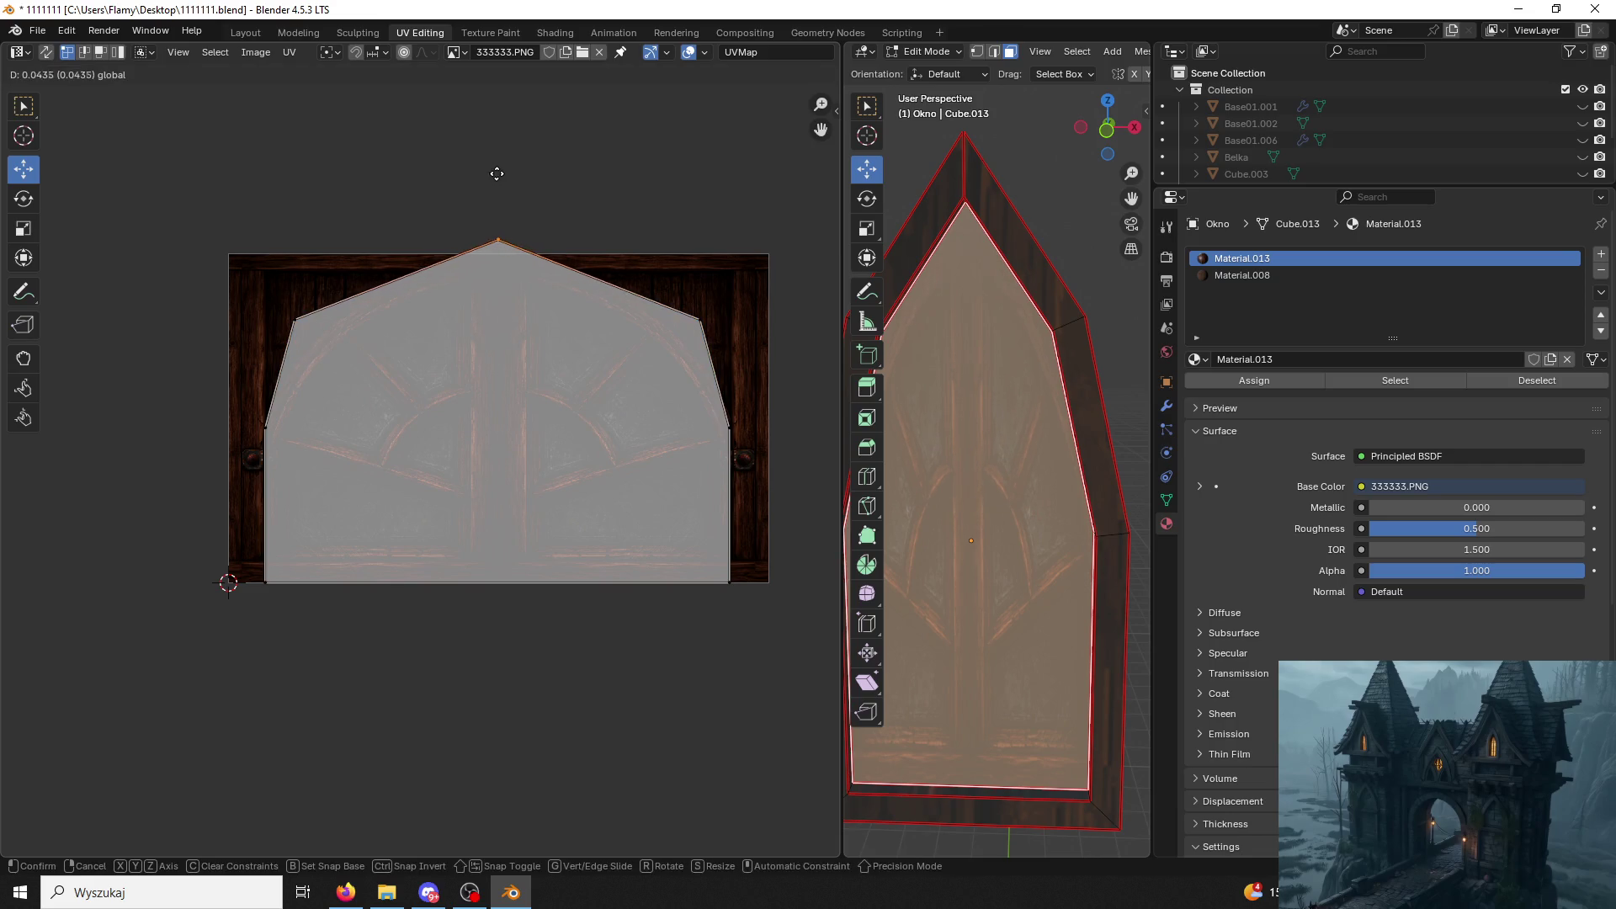
pyautogui.click(544, 155)
pyautogui.click(1045, 155)
pyautogui.scroll(-3, 1051, 162)
pyautogui.moveTo(1039, 207); pyautogui.dragTo(1059, 323, button='middle')
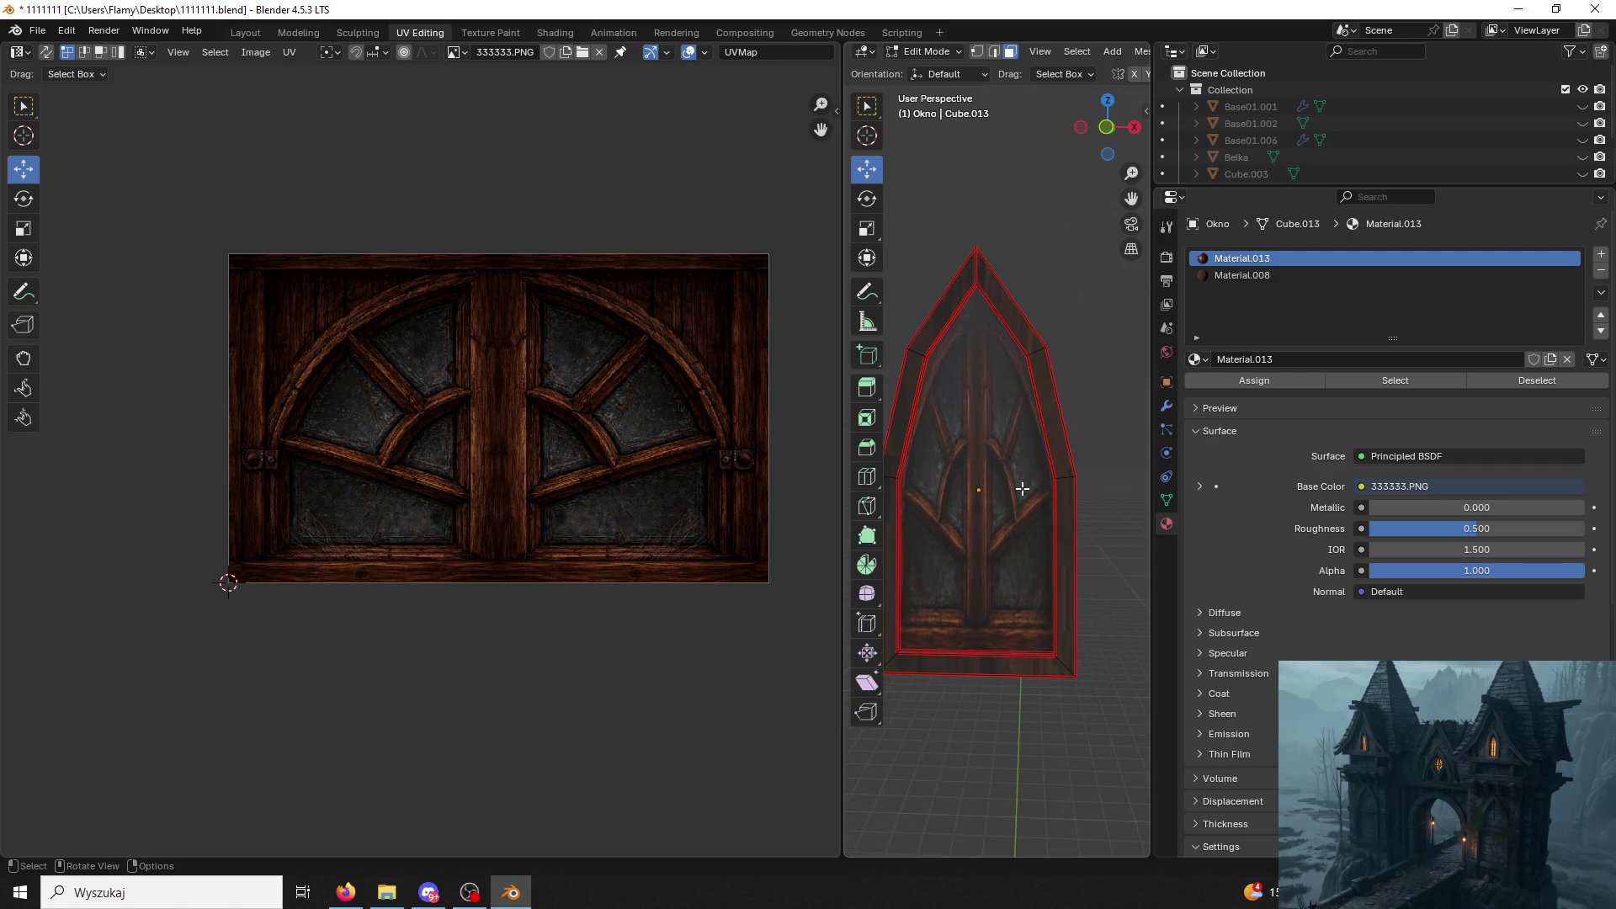
# Lift the island's bottom edge slightly and check the pane texture.
pyautogui.click(1023, 488)
pyautogui.moveTo(745, 562); pyautogui.dragTo(222, 657)
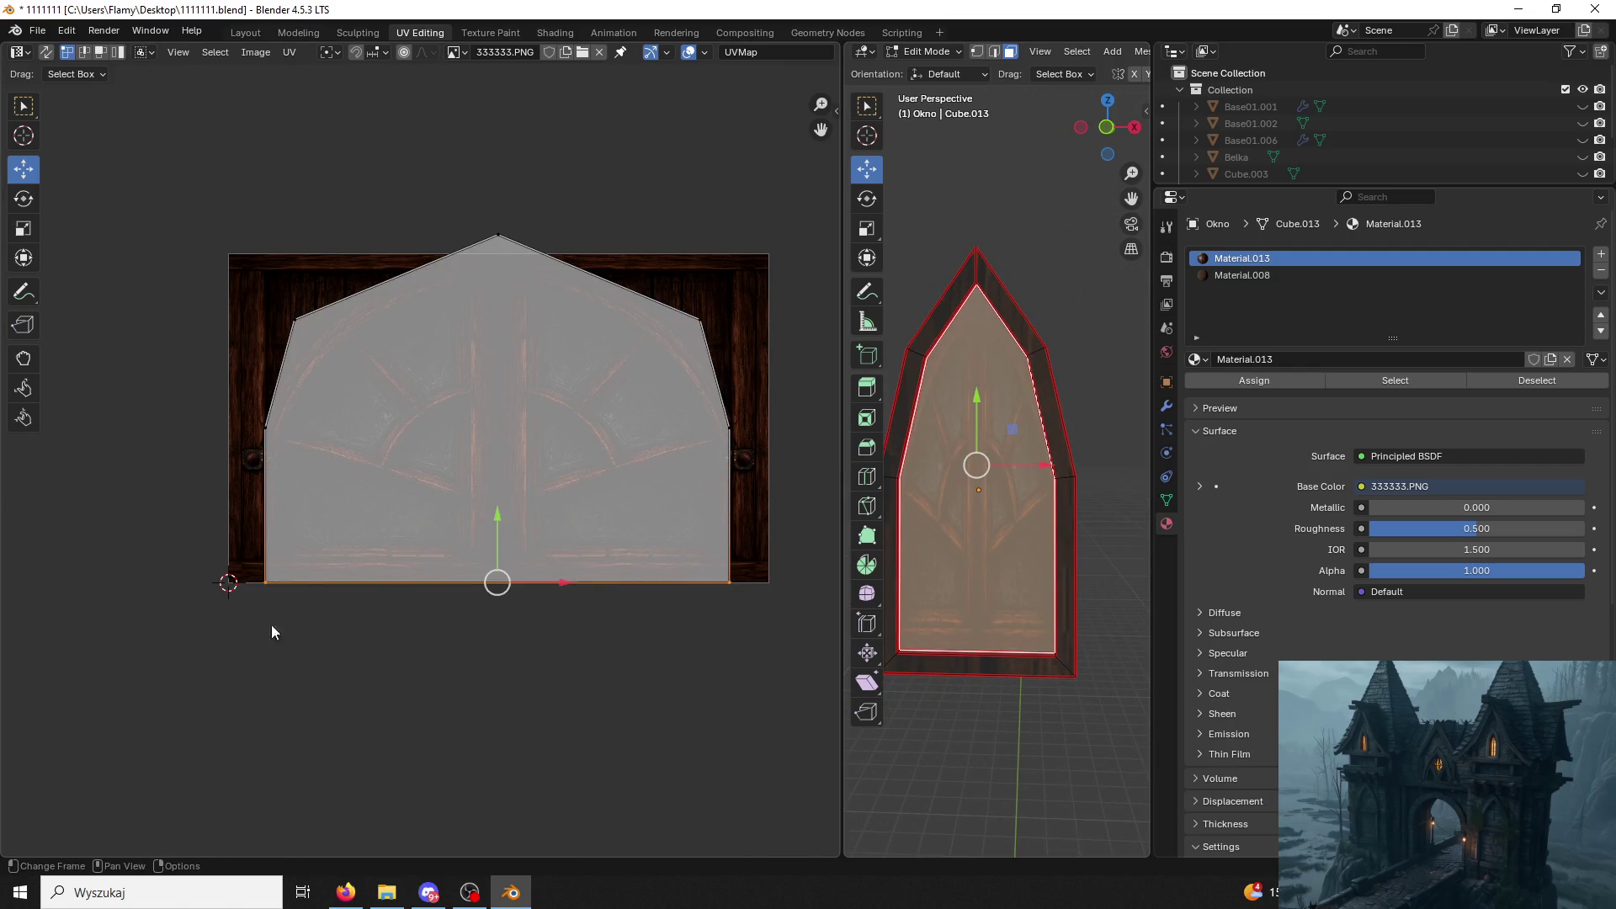
pyautogui.moveTo(494, 509); pyautogui.dragTo(493, 488)
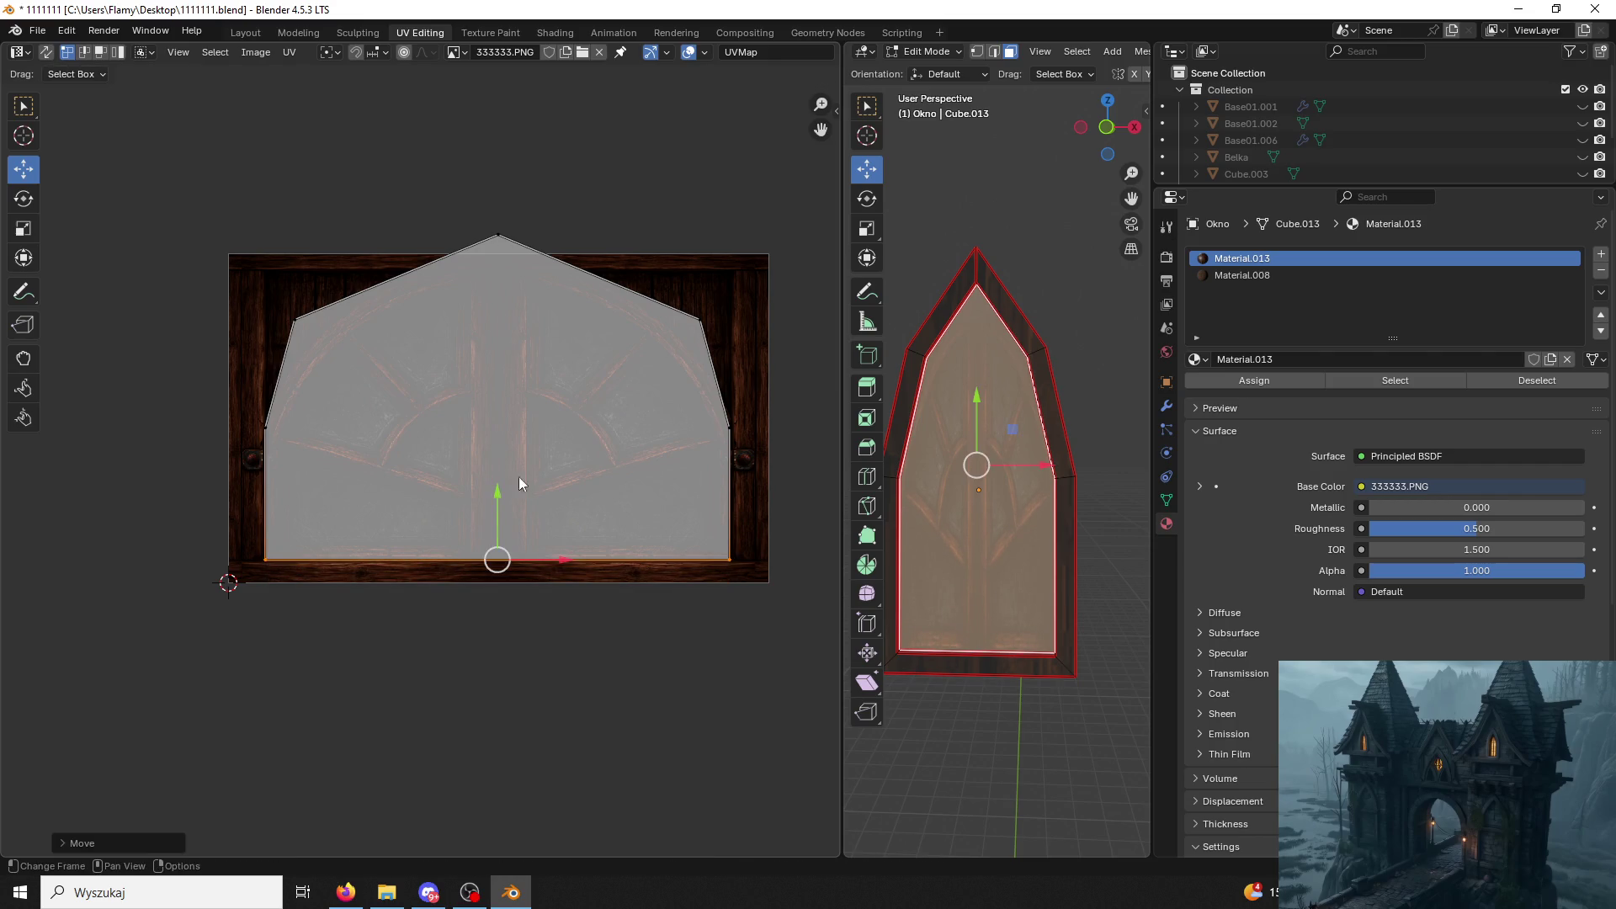
pyautogui.click(928, 228)
pyautogui.moveTo(929, 228); pyautogui.dragTo(959, 240, button='middle')
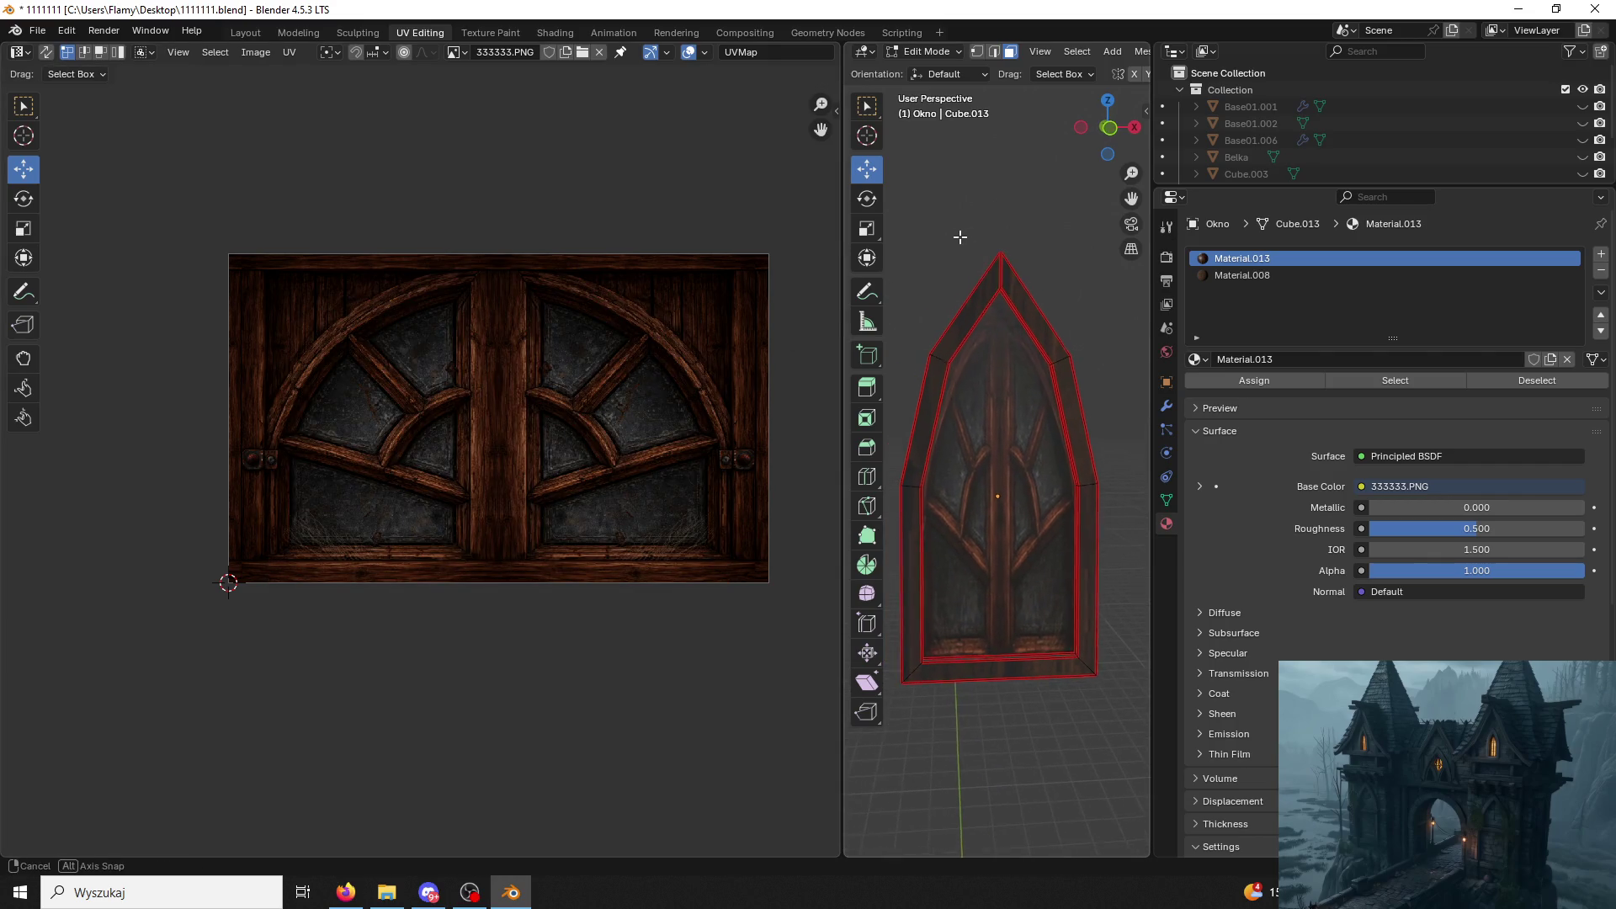
# Narrow the two slanted side edges, then preview the pane from the front and select a frame face.
pyautogui.press('a')
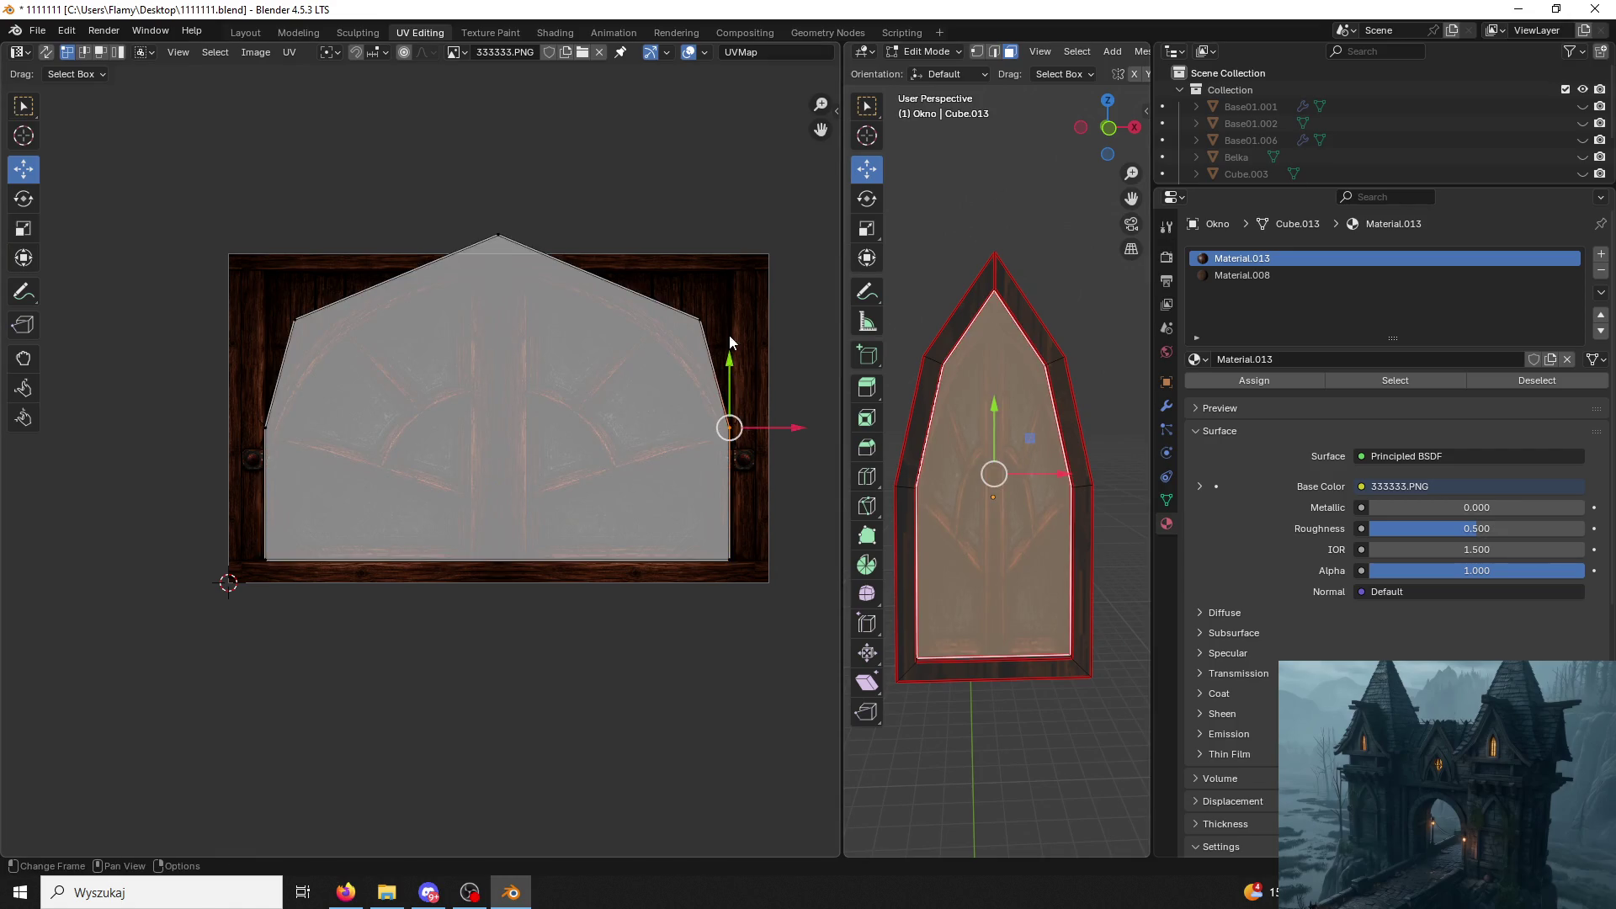
pyautogui.click(705, 329)
pyautogui.keyDown('shift'); pyautogui.click(269, 432); pyautogui.keyUp('shift')
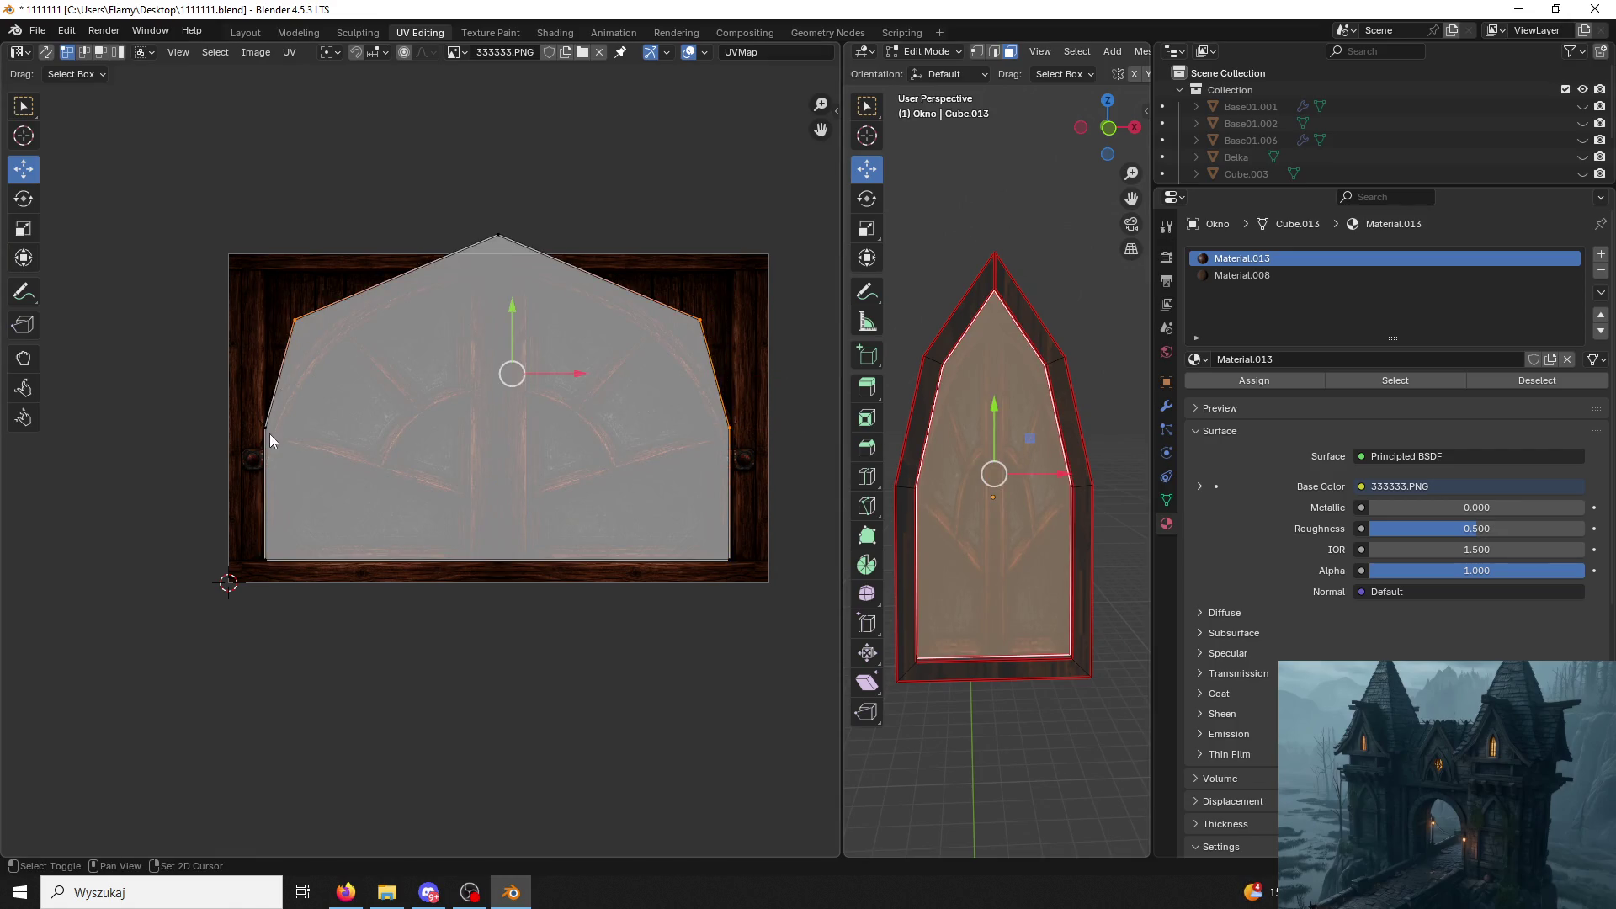
pyautogui.press('s')
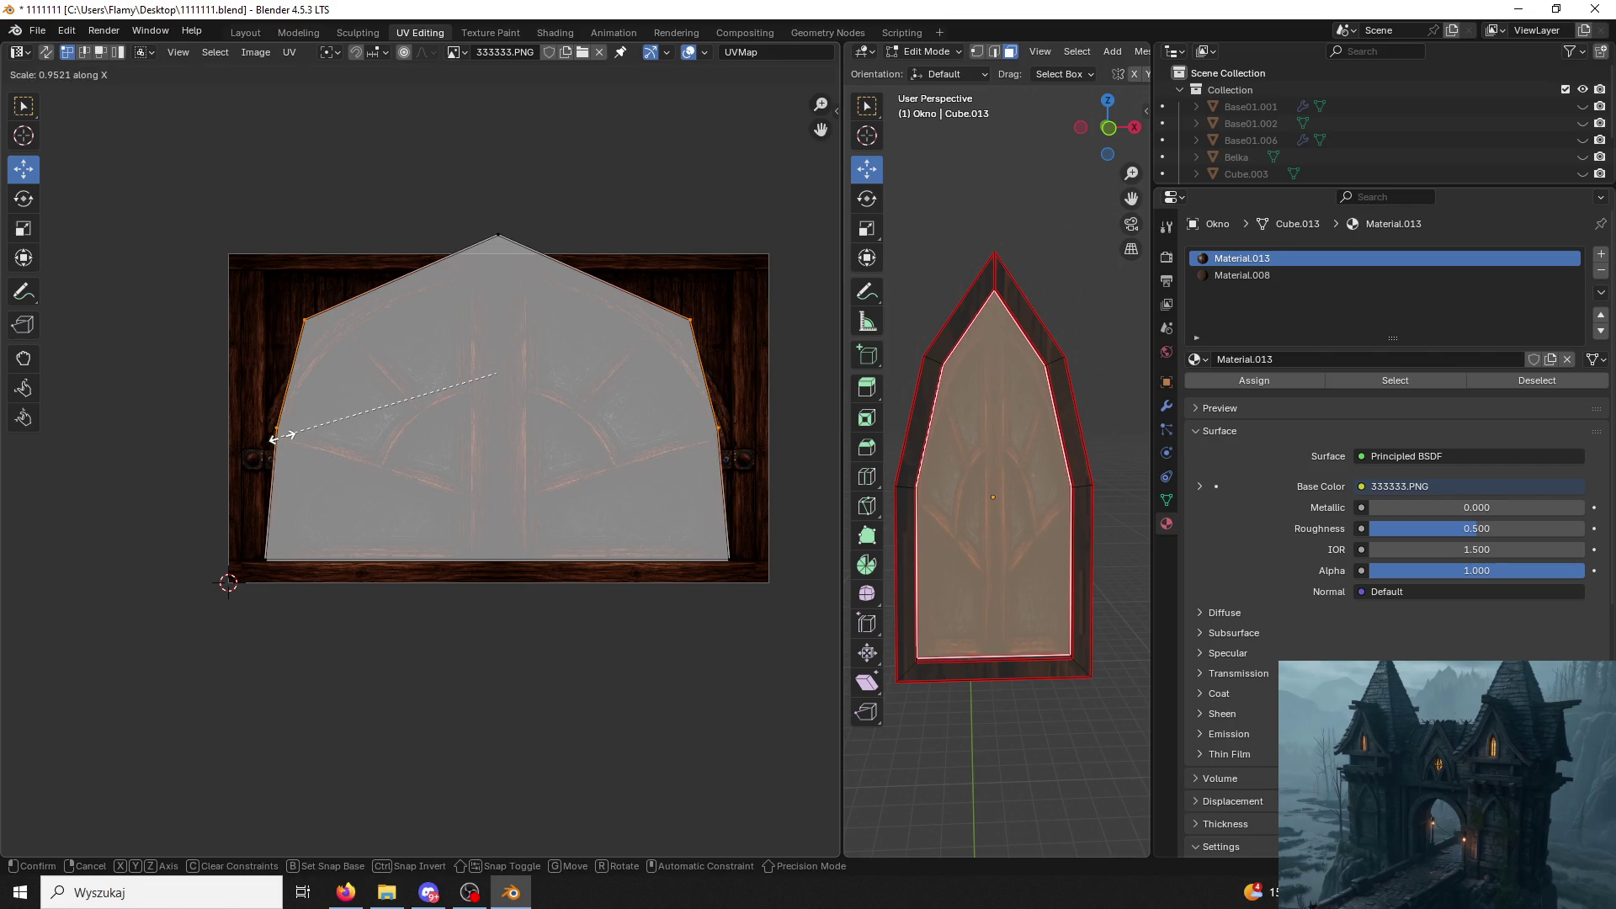
pyautogui.click(270, 433)
pyautogui.click(1043, 271)
pyautogui.moveTo(1044, 271); pyautogui.dragTo(1050, 266, button='middle')
pyautogui.press('a')
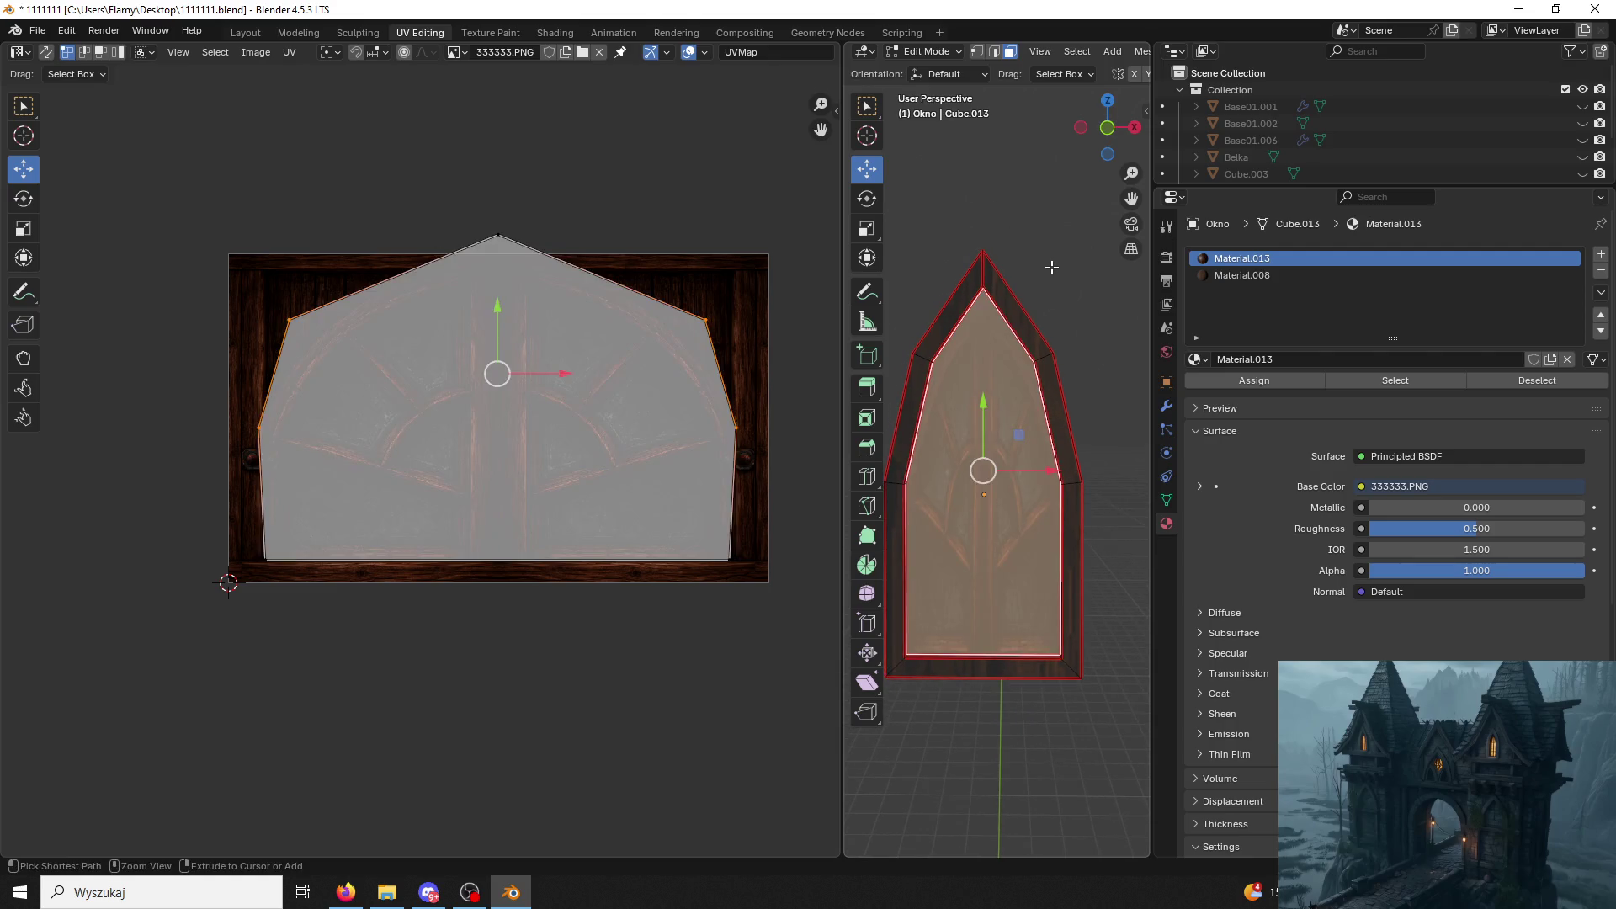
pyautogui.click(1051, 266)
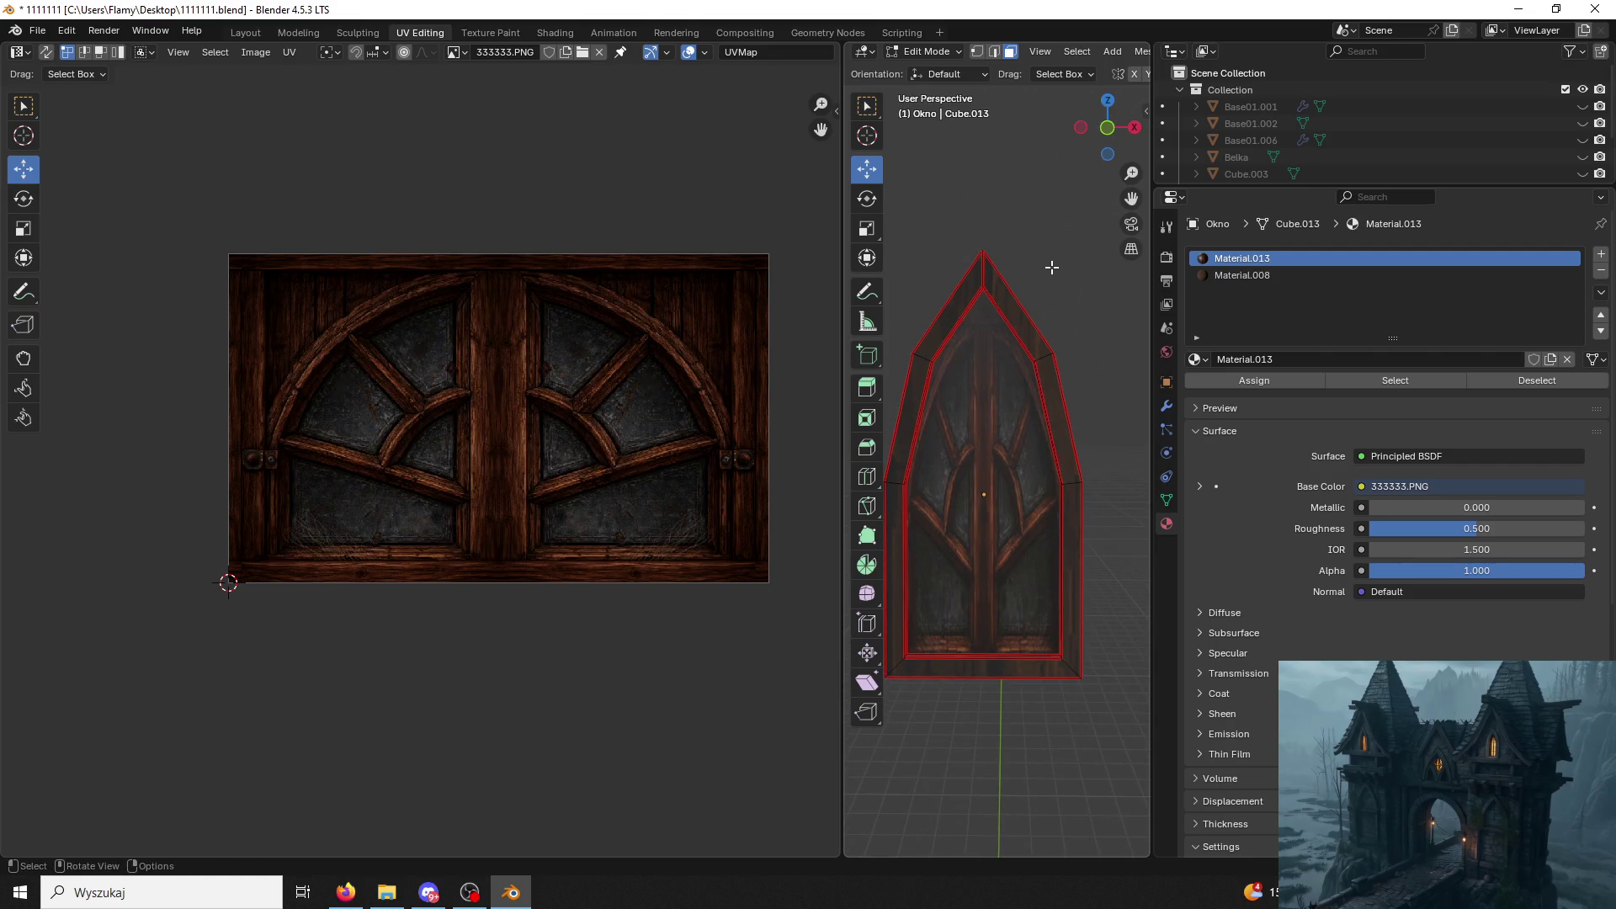
pyautogui.click(1039, 375)
pyautogui.moveTo(1043, 375); pyautogui.dragTo(1039, 376, button='middle')
# Show EnvSamplerTex.002 planks, re-unwrap the linked frame and slide its island onto them.
pyautogui.hotkey('ctrl', 'l')
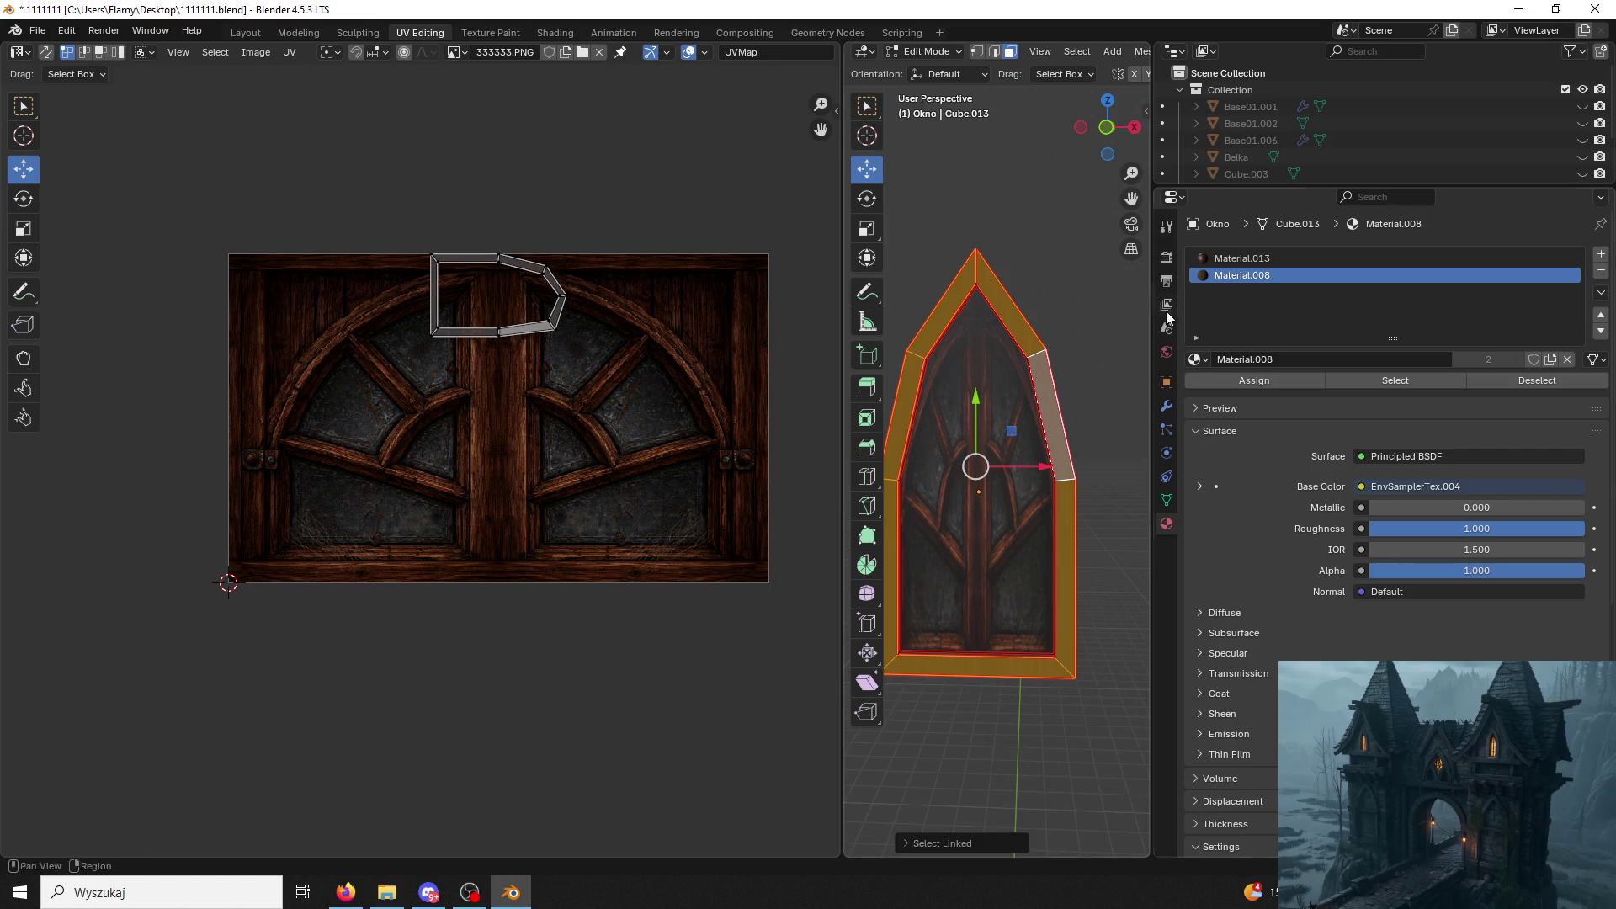
pyautogui.click(458, 52)
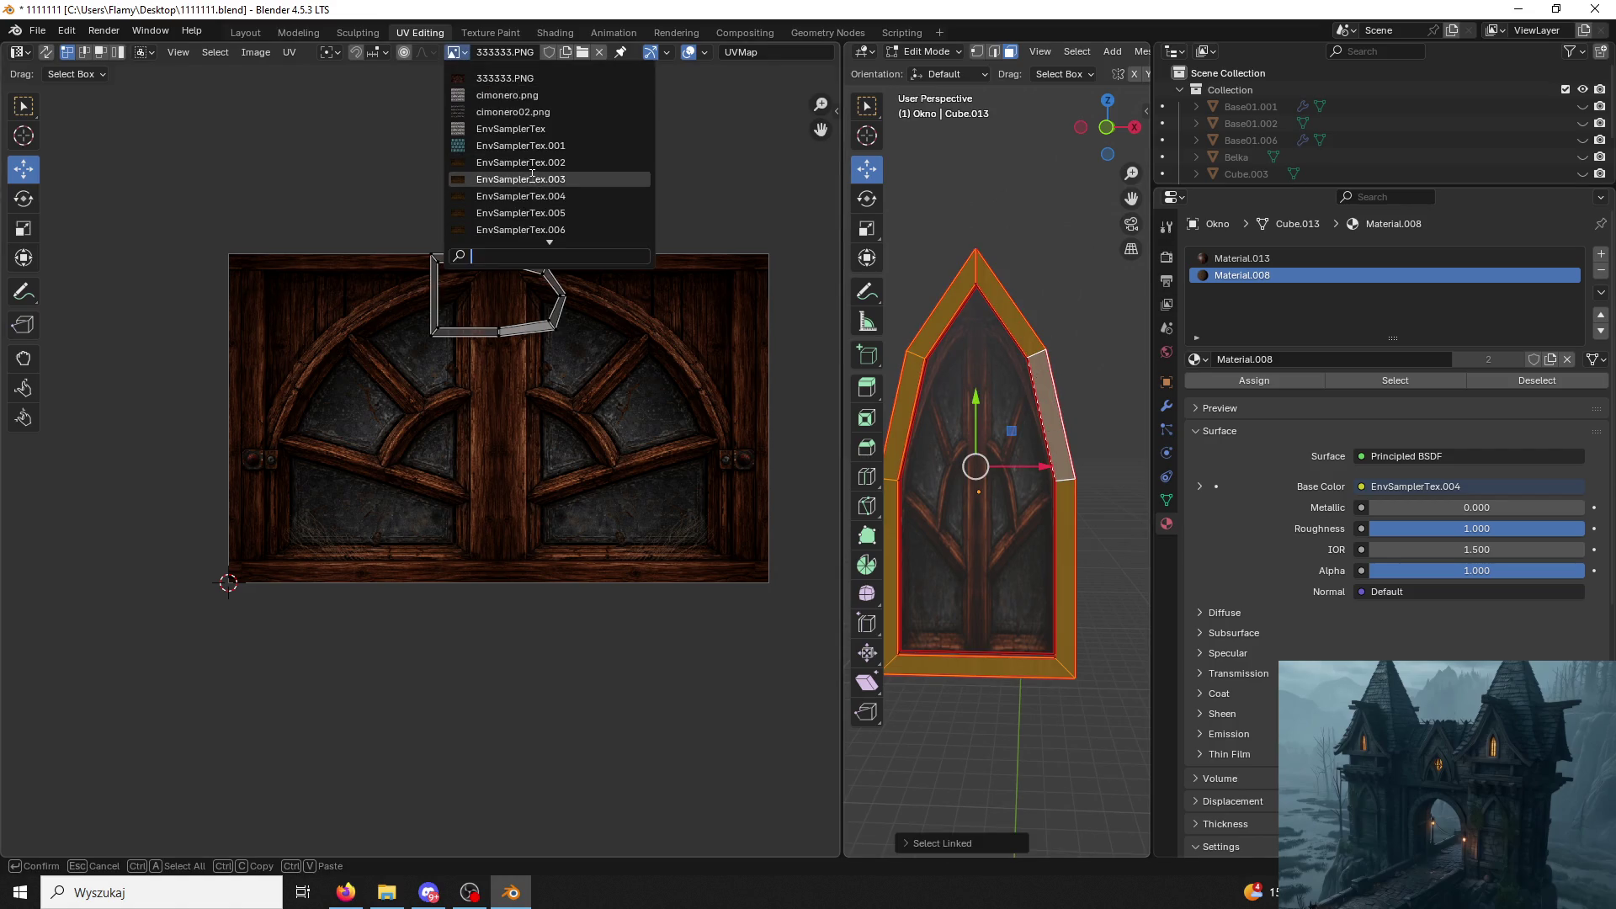
pyautogui.click(527, 164)
pyautogui.click(574, 327)
pyautogui.hotkey('ctrl', 'l')
pyautogui.press('u')
pyautogui.click(600, 346)
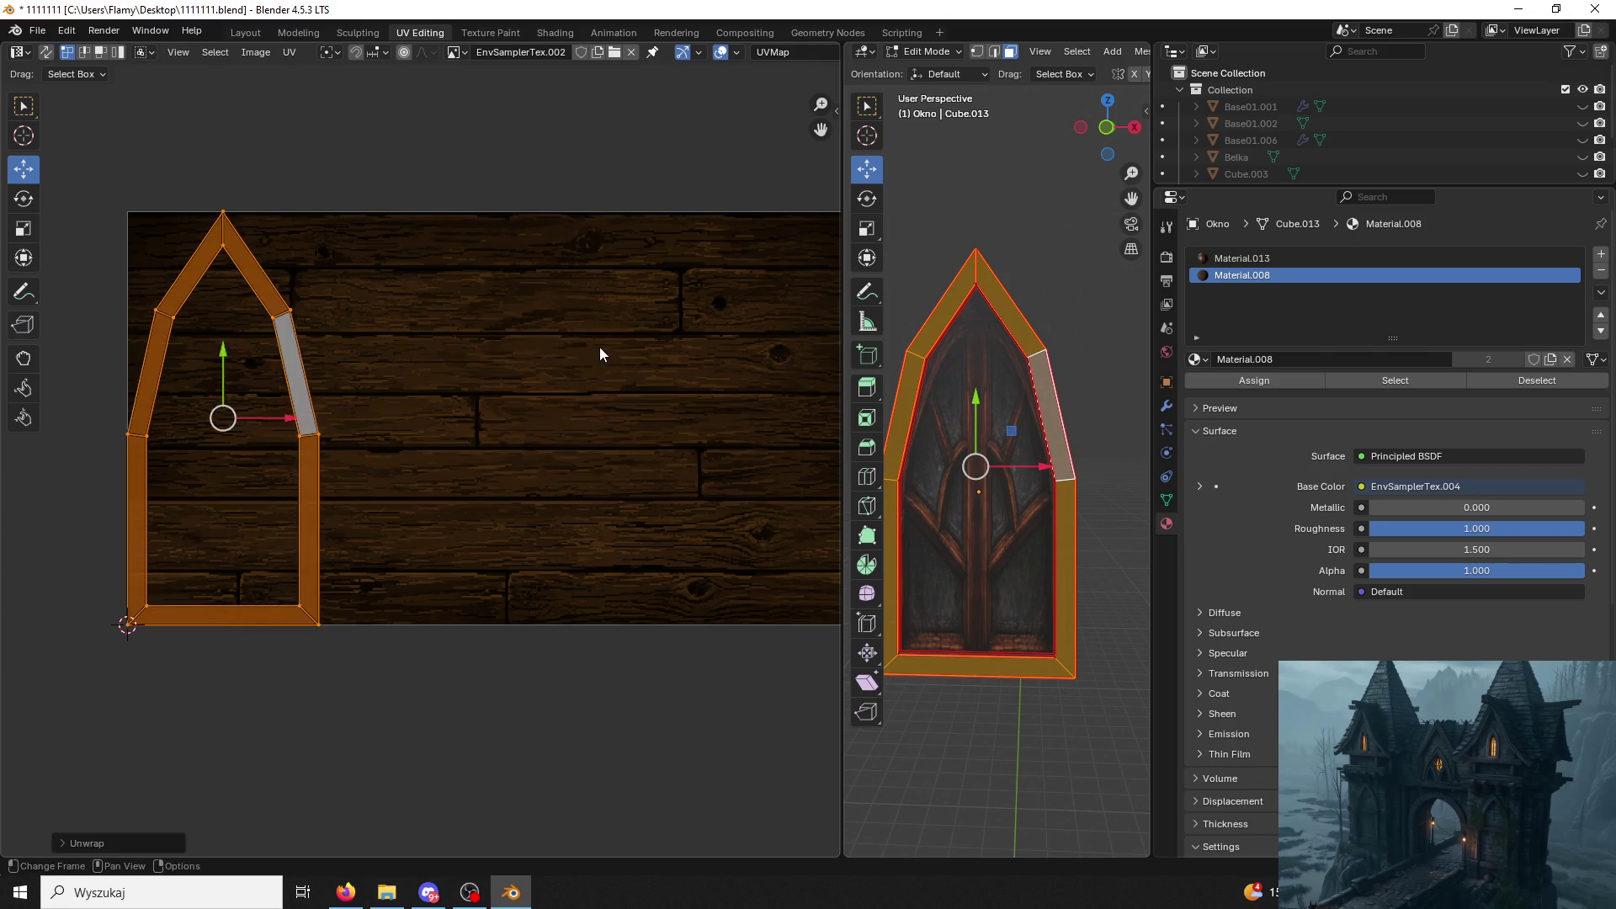
pyautogui.moveTo(290, 430); pyautogui.dragTo(567, 408)
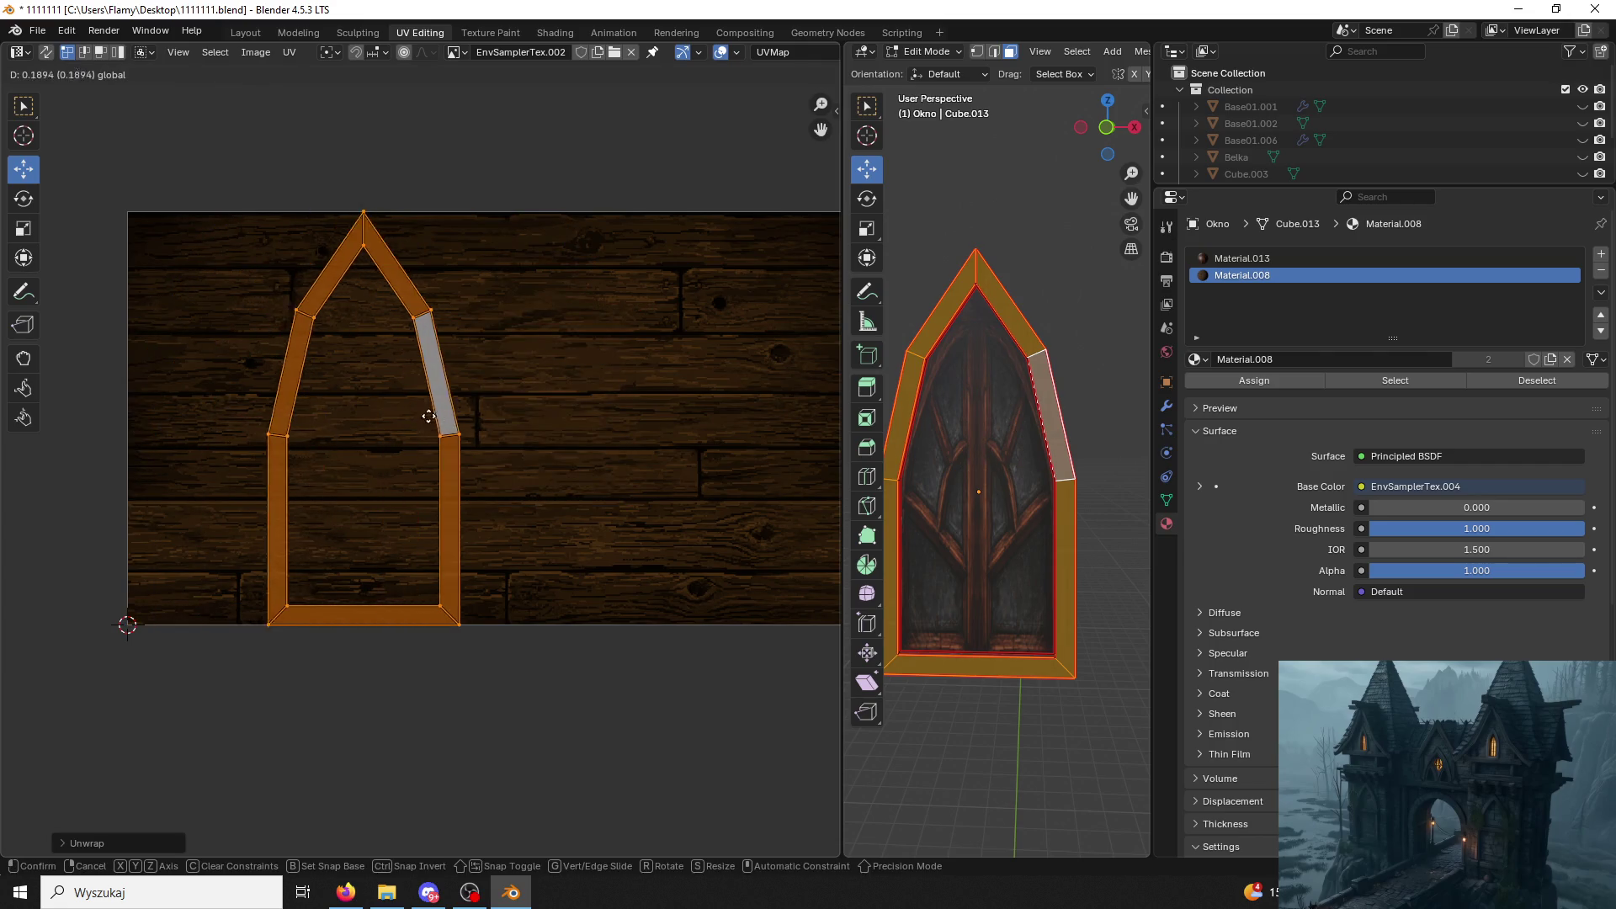
pyautogui.click(567, 407)
pyautogui.click(592, 434)
pyautogui.click(686, 316)
# Reselect the frame, shrink its arched UV island and shift it left on the planks.
pyautogui.click(1091, 275)
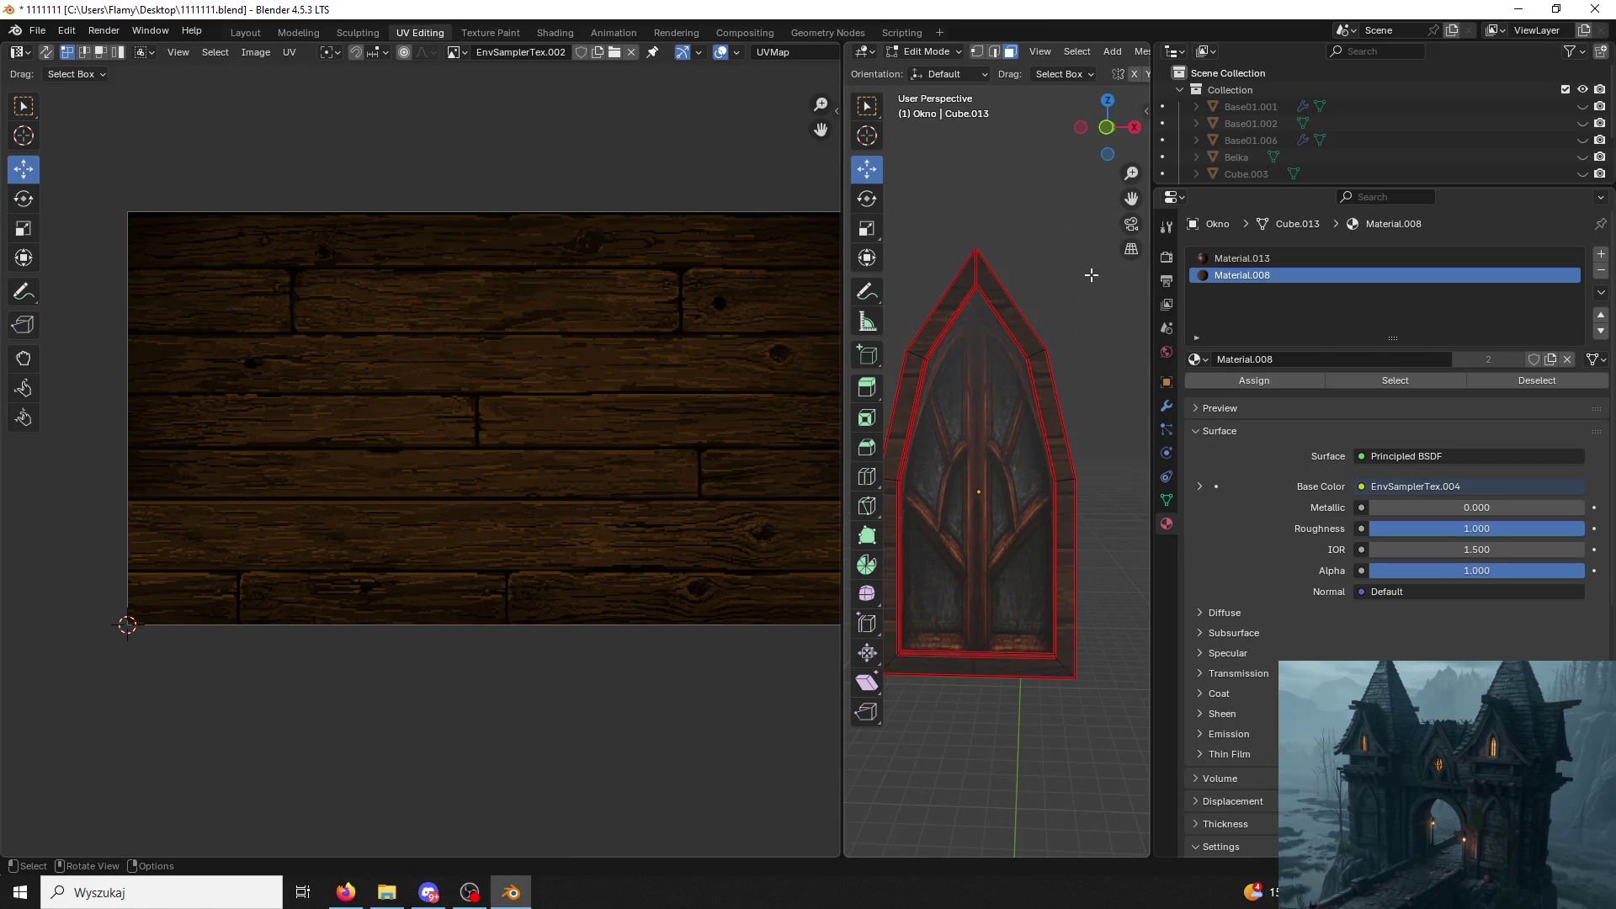
pyautogui.click(1049, 416)
pyautogui.hotkey('ctrl', 'l')
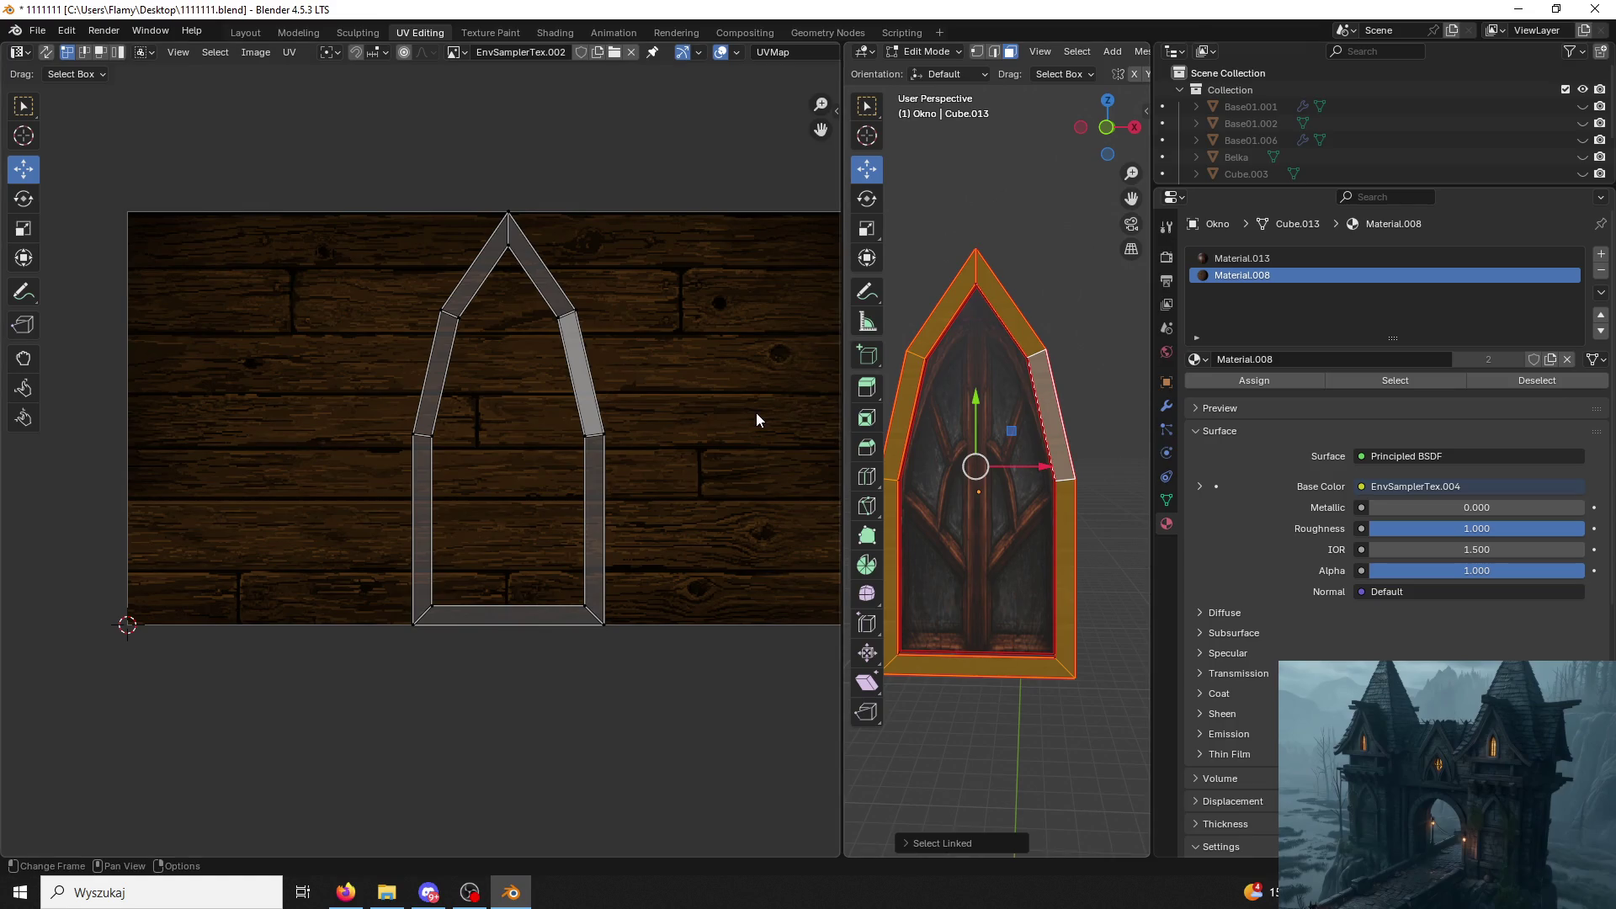
pyautogui.press('s')
pyautogui.click(615, 470)
pyautogui.press('g')
pyautogui.click(544, 418)
pyautogui.click(658, 352)
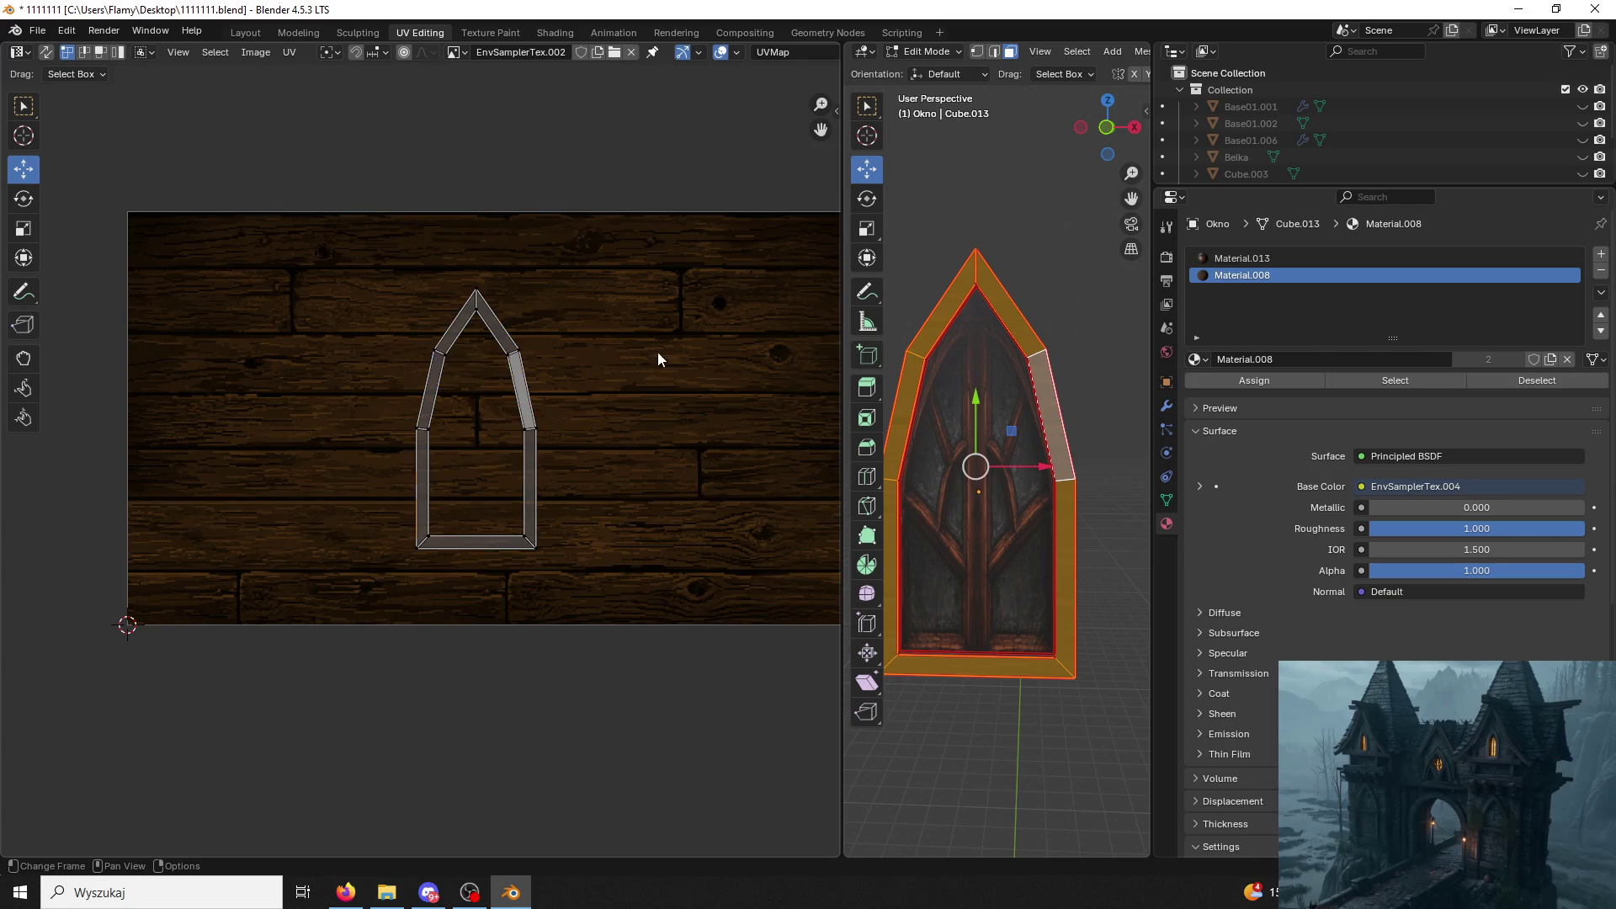
pyautogui.click(1083, 247)
pyautogui.moveTo(1047, 390); pyautogui.dragTo(1064, 498, button='middle')
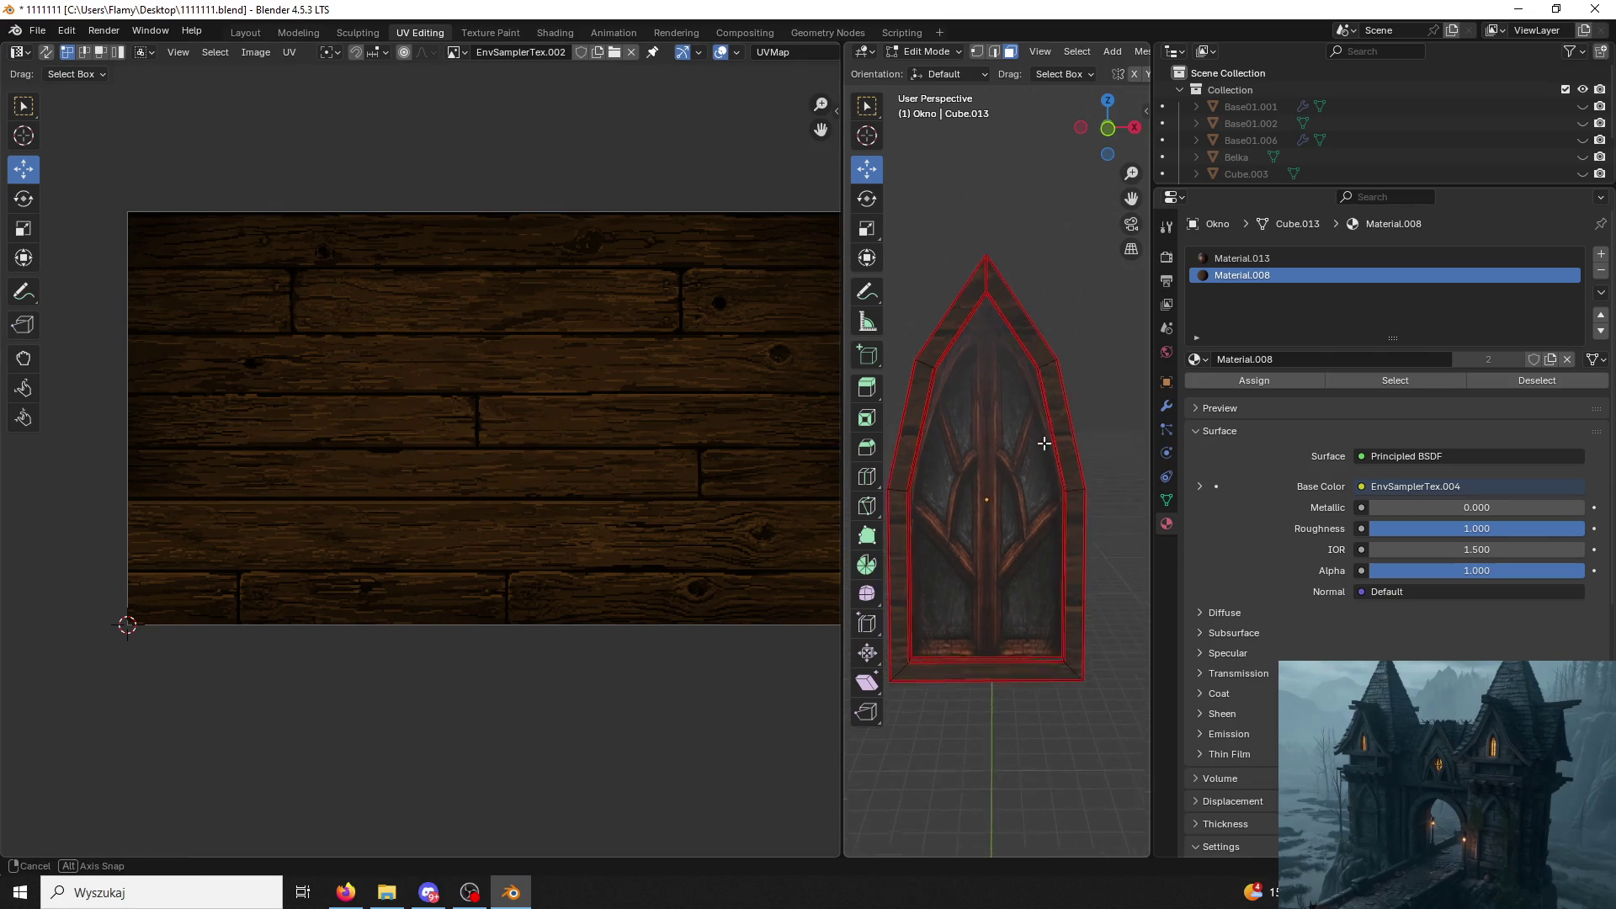
# Unwrap the frame's inner border faces and rotate them 90° into a strip stretched across the full texture width.
pyautogui.click(1032, 663)
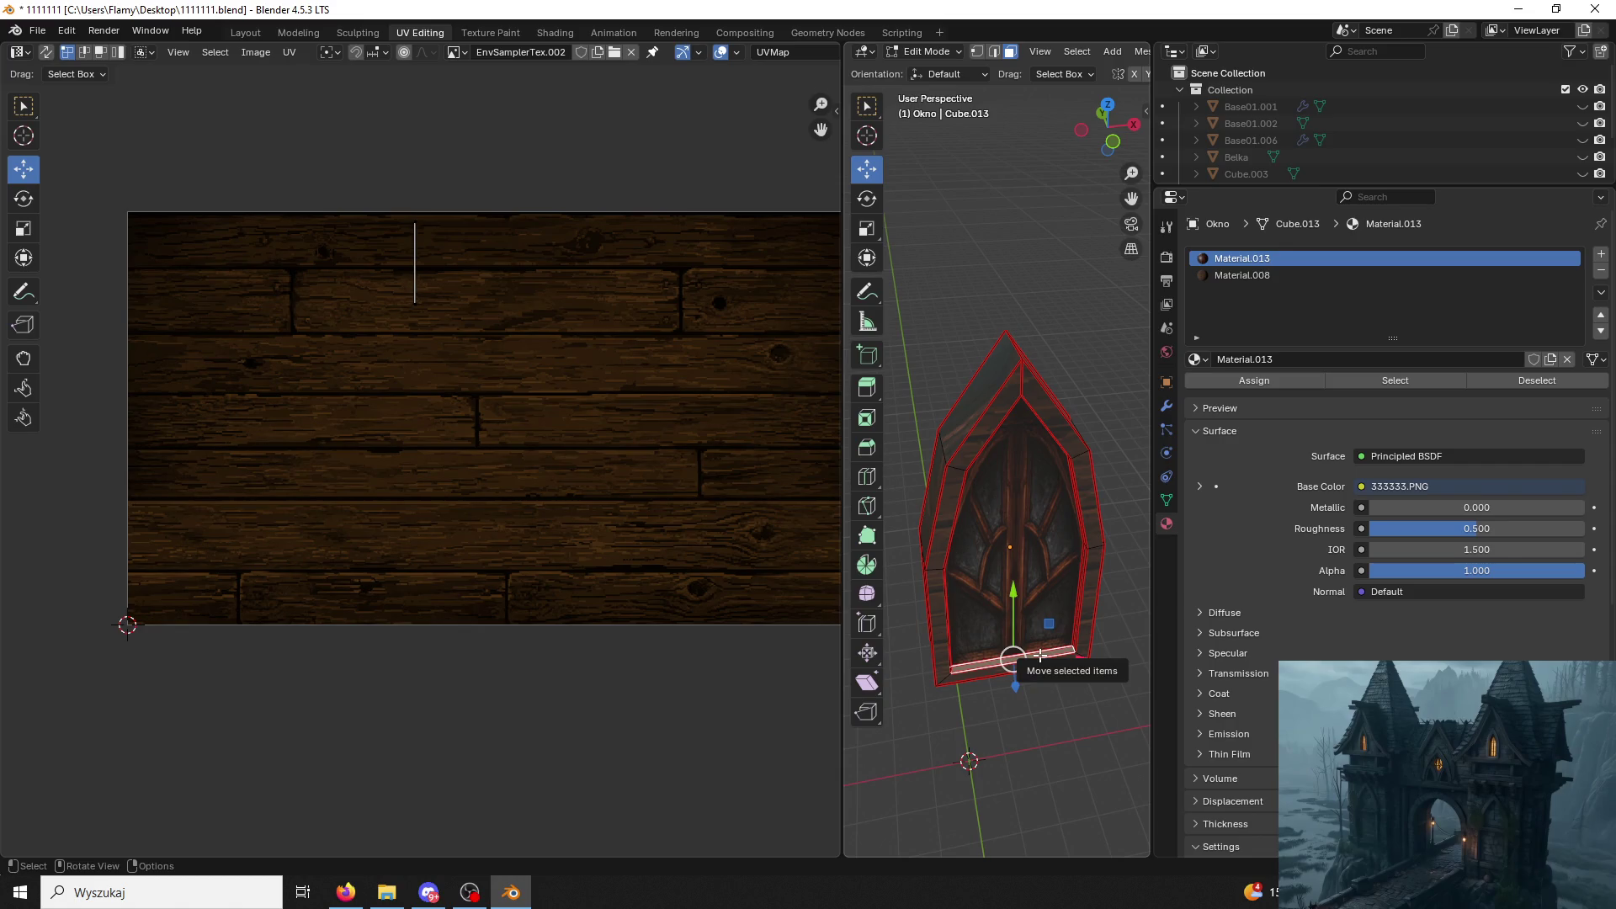
pyautogui.press('l')
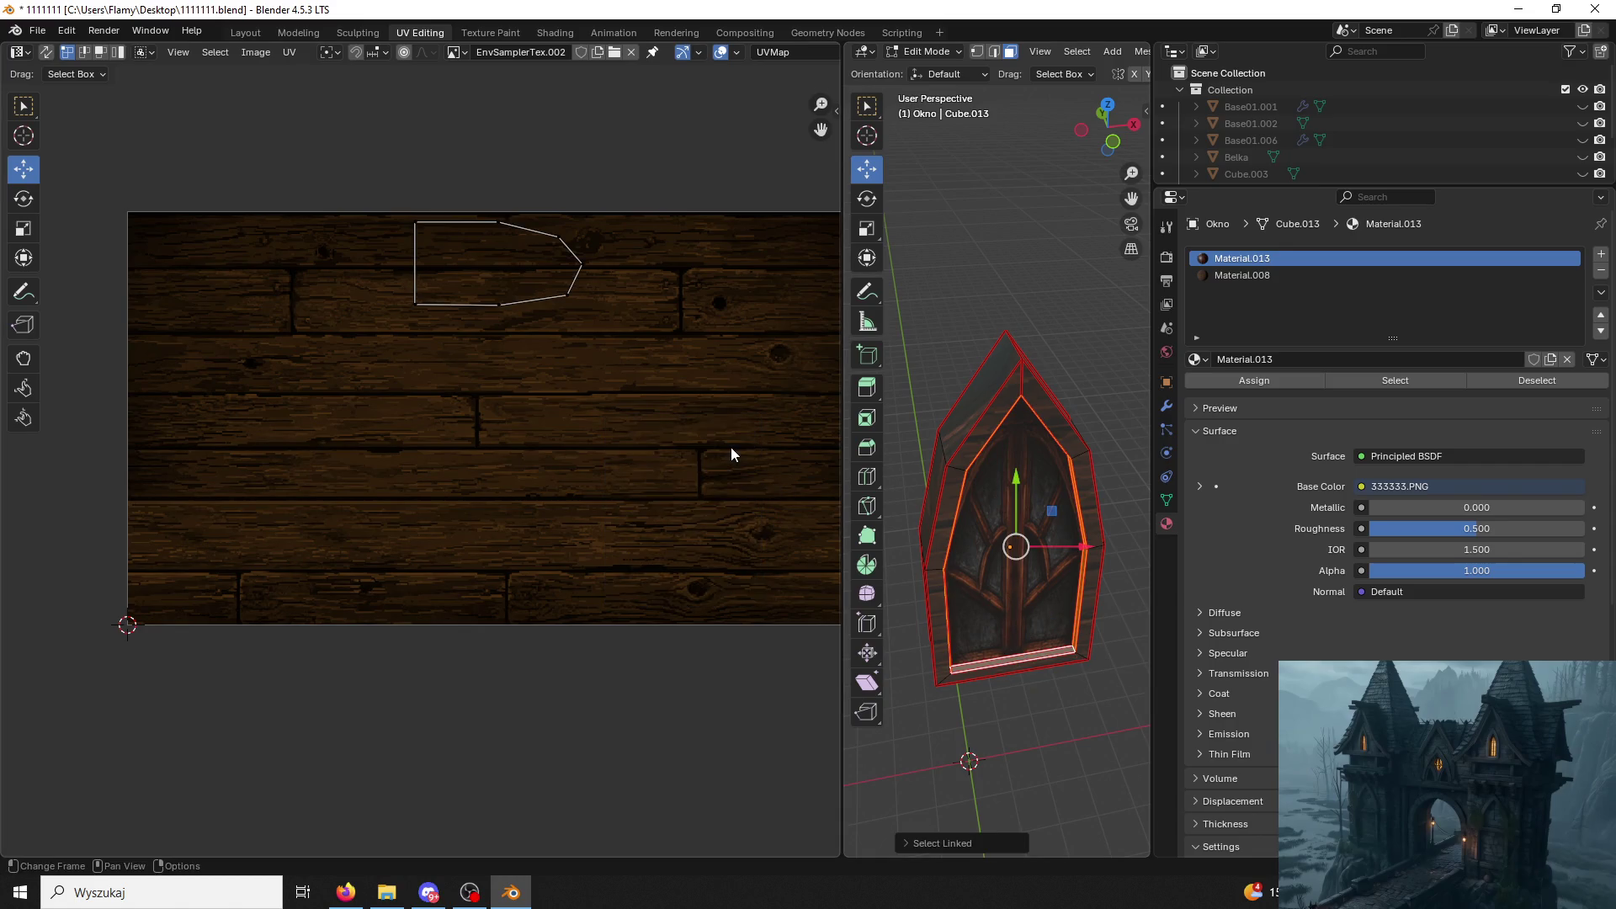
pyautogui.moveTo(932, 428); pyautogui.dragTo(1118, 400, button='middle')
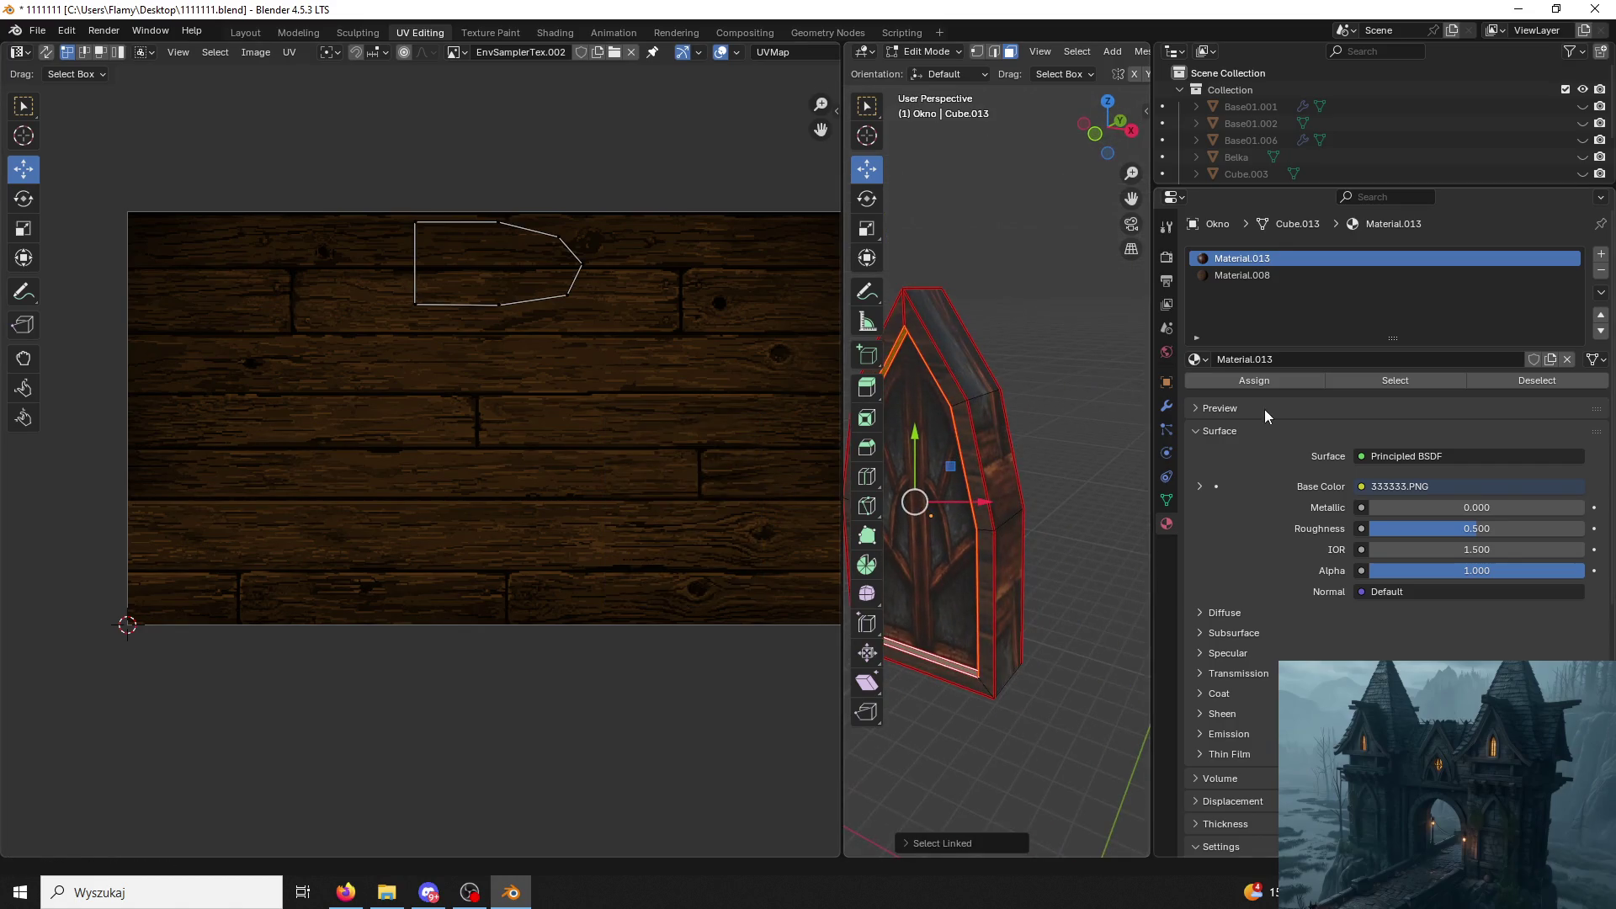
pyautogui.click(987, 303)
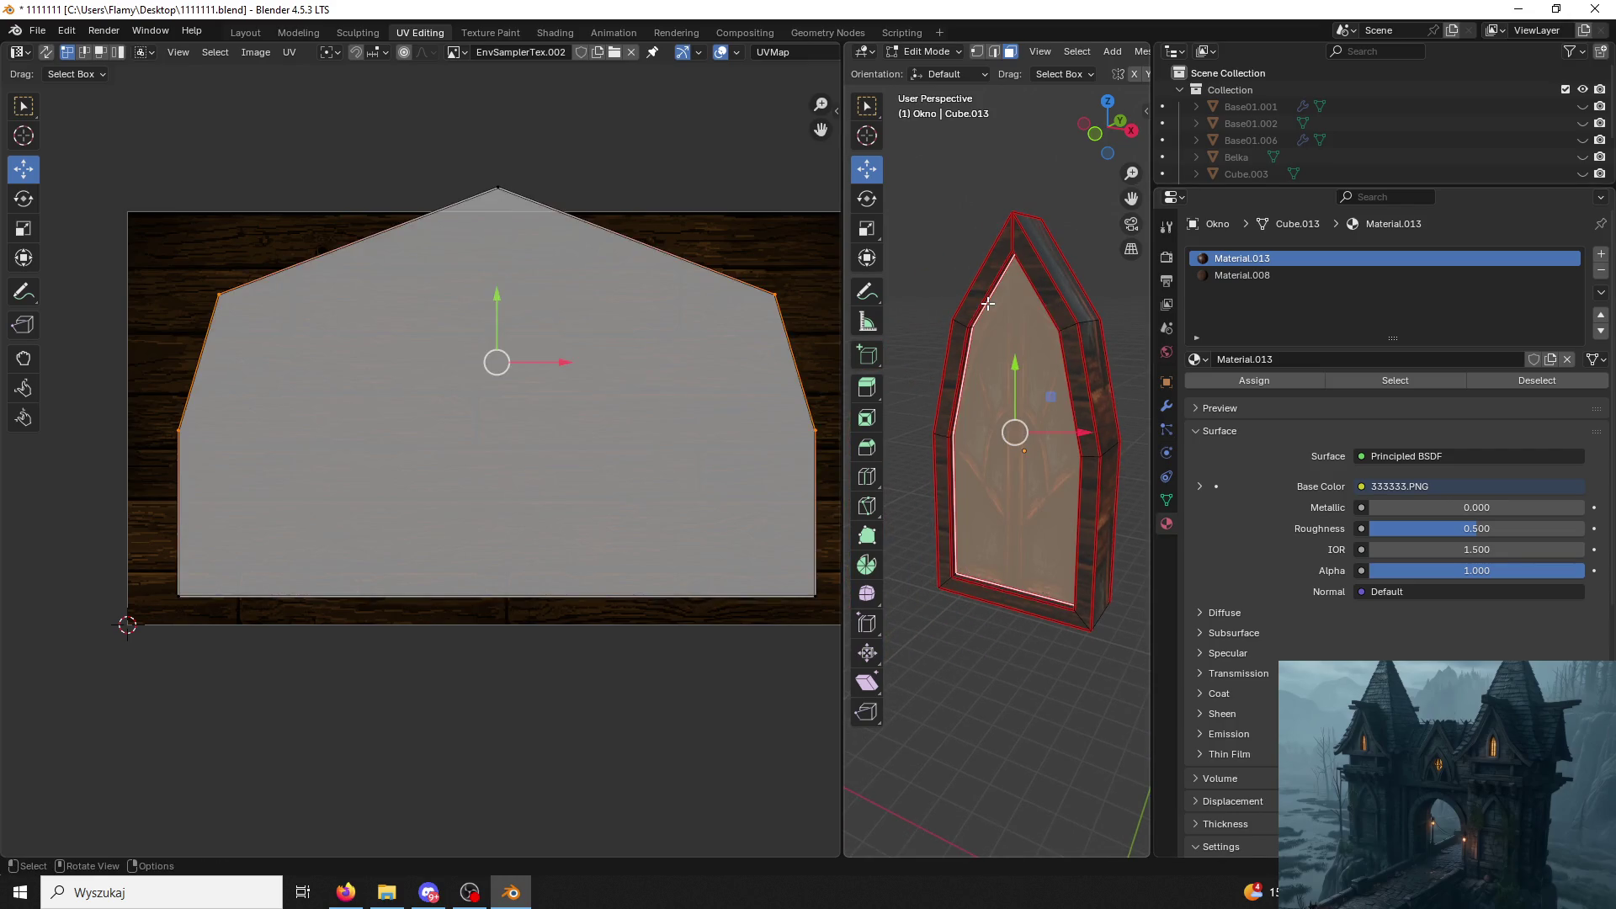
pyautogui.click(985, 303)
pyautogui.hotkey('ctrl', 'l')
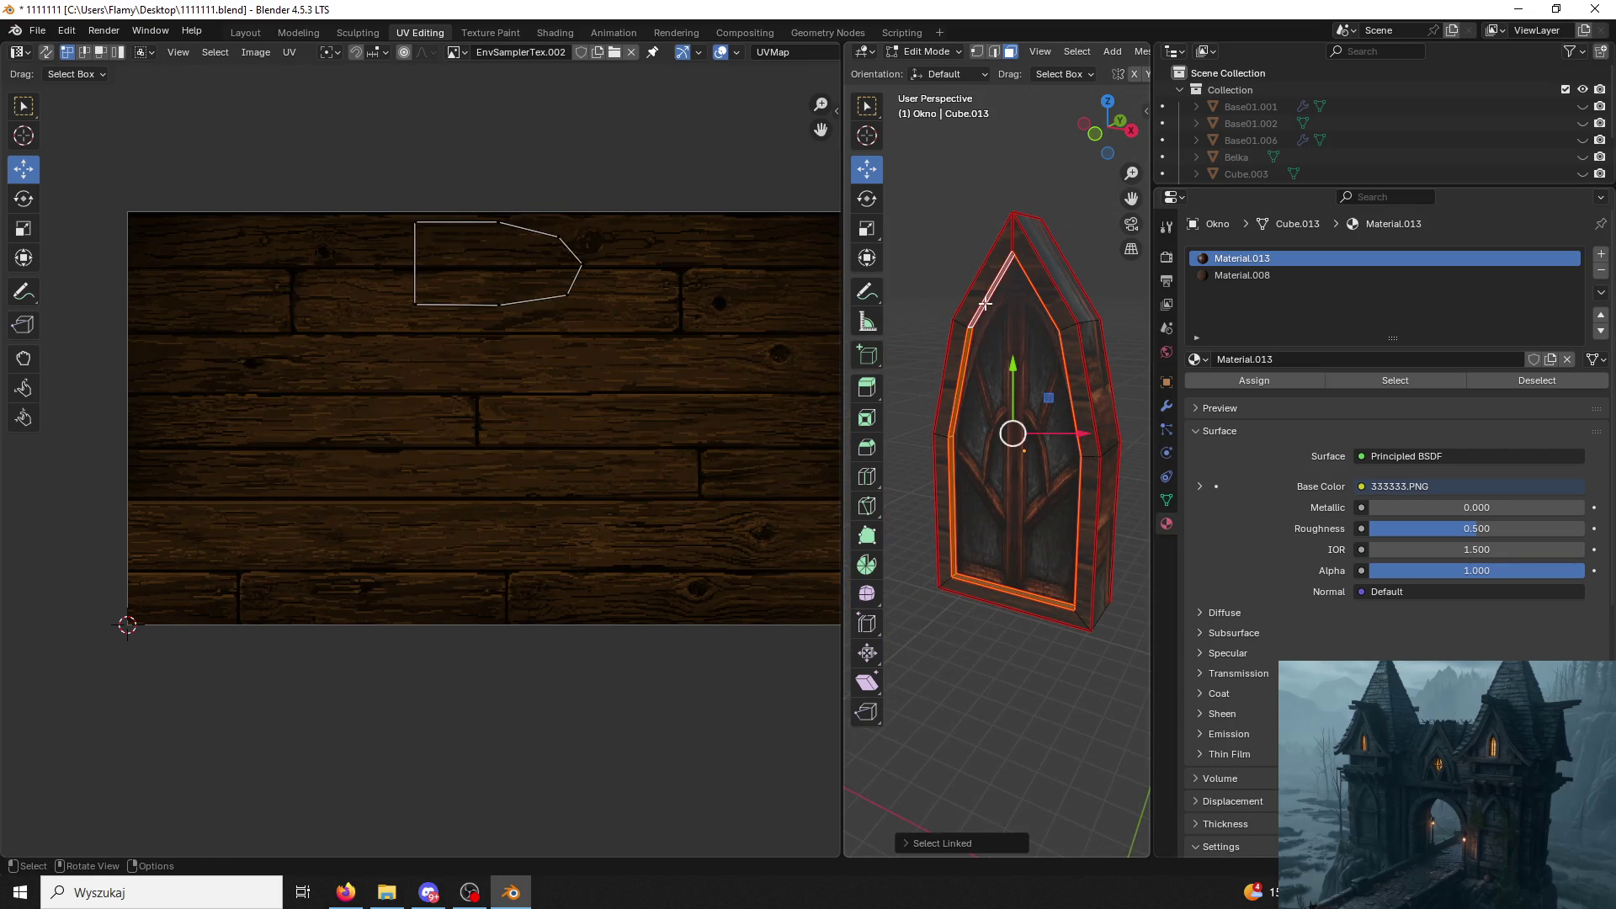
pyautogui.press('u')
pyautogui.click(985, 303)
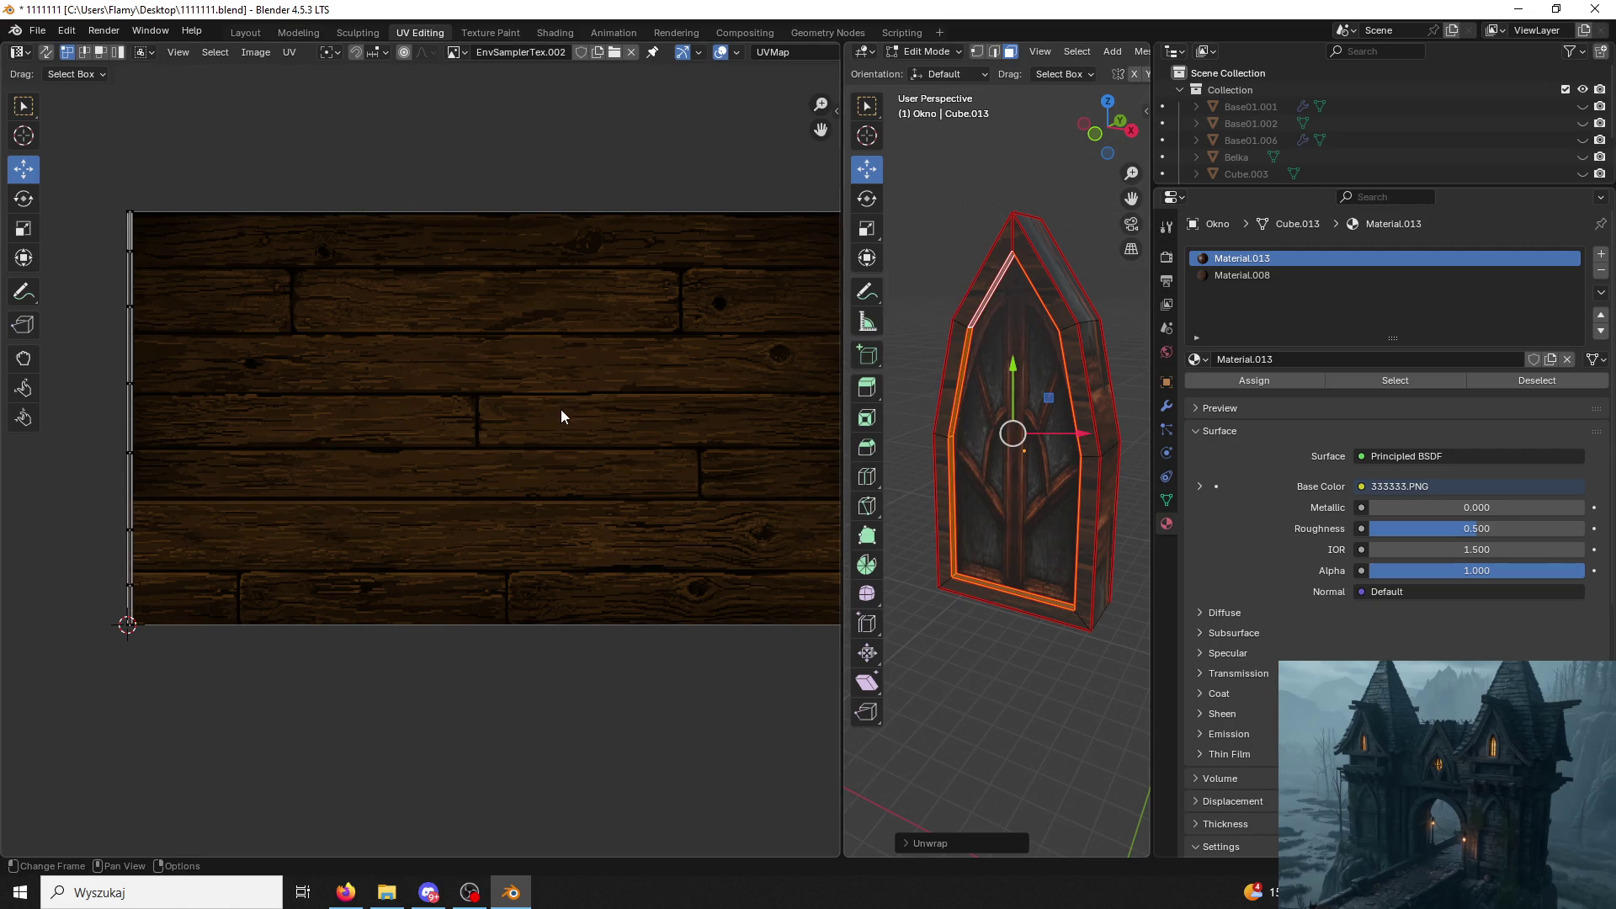
pyautogui.write('ar9')
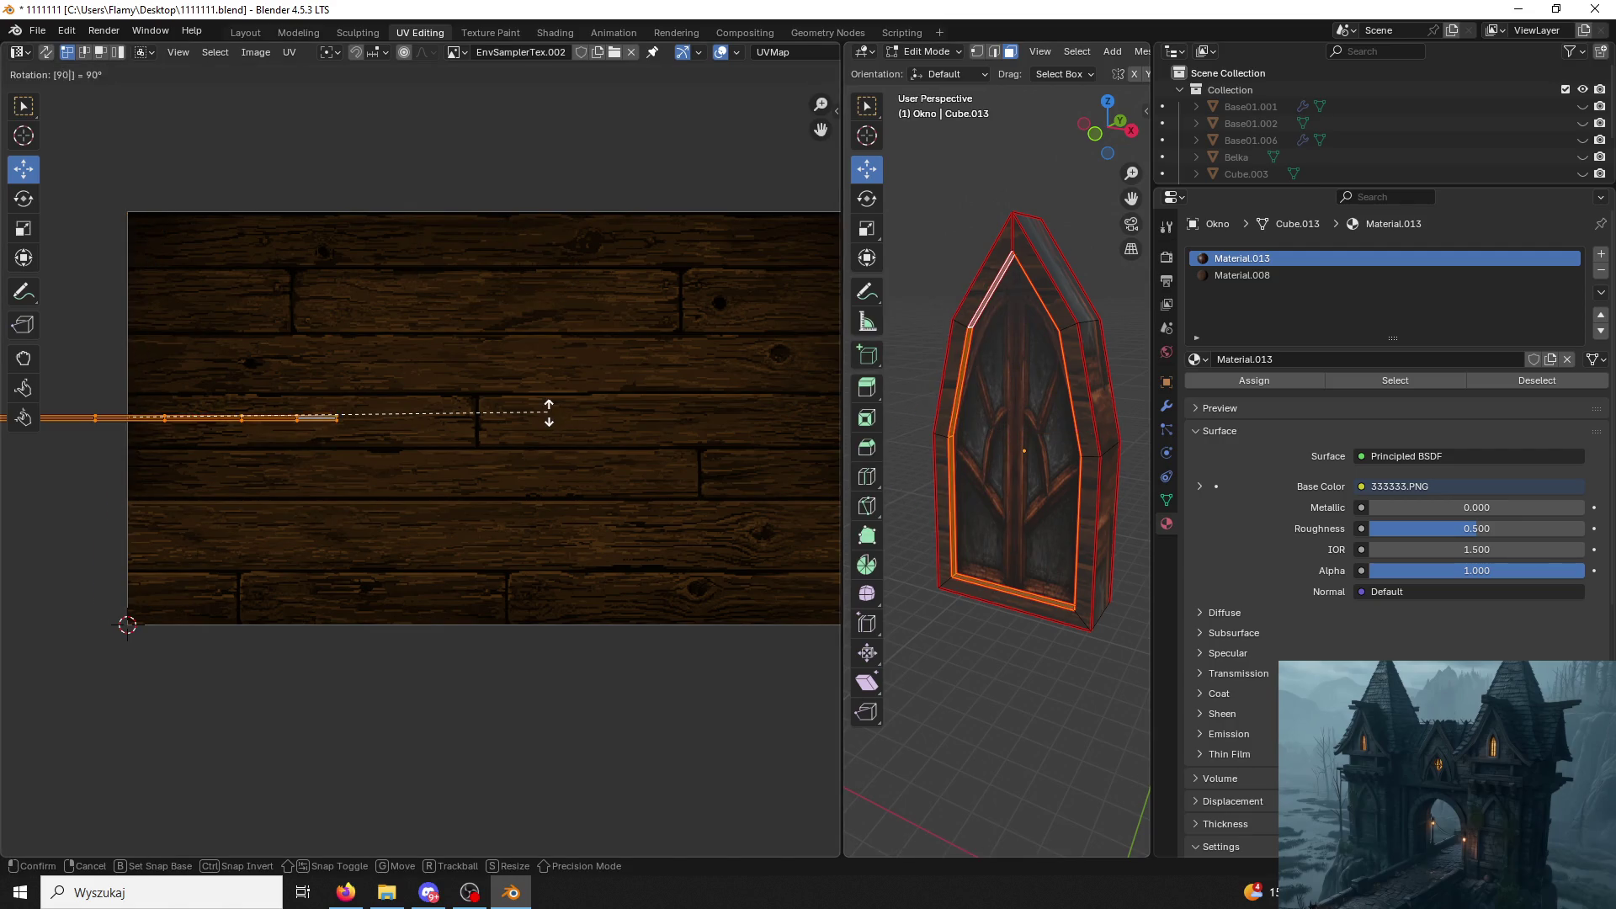
pyautogui.write('0')
pyautogui.press('Return')
pyautogui.press('s')
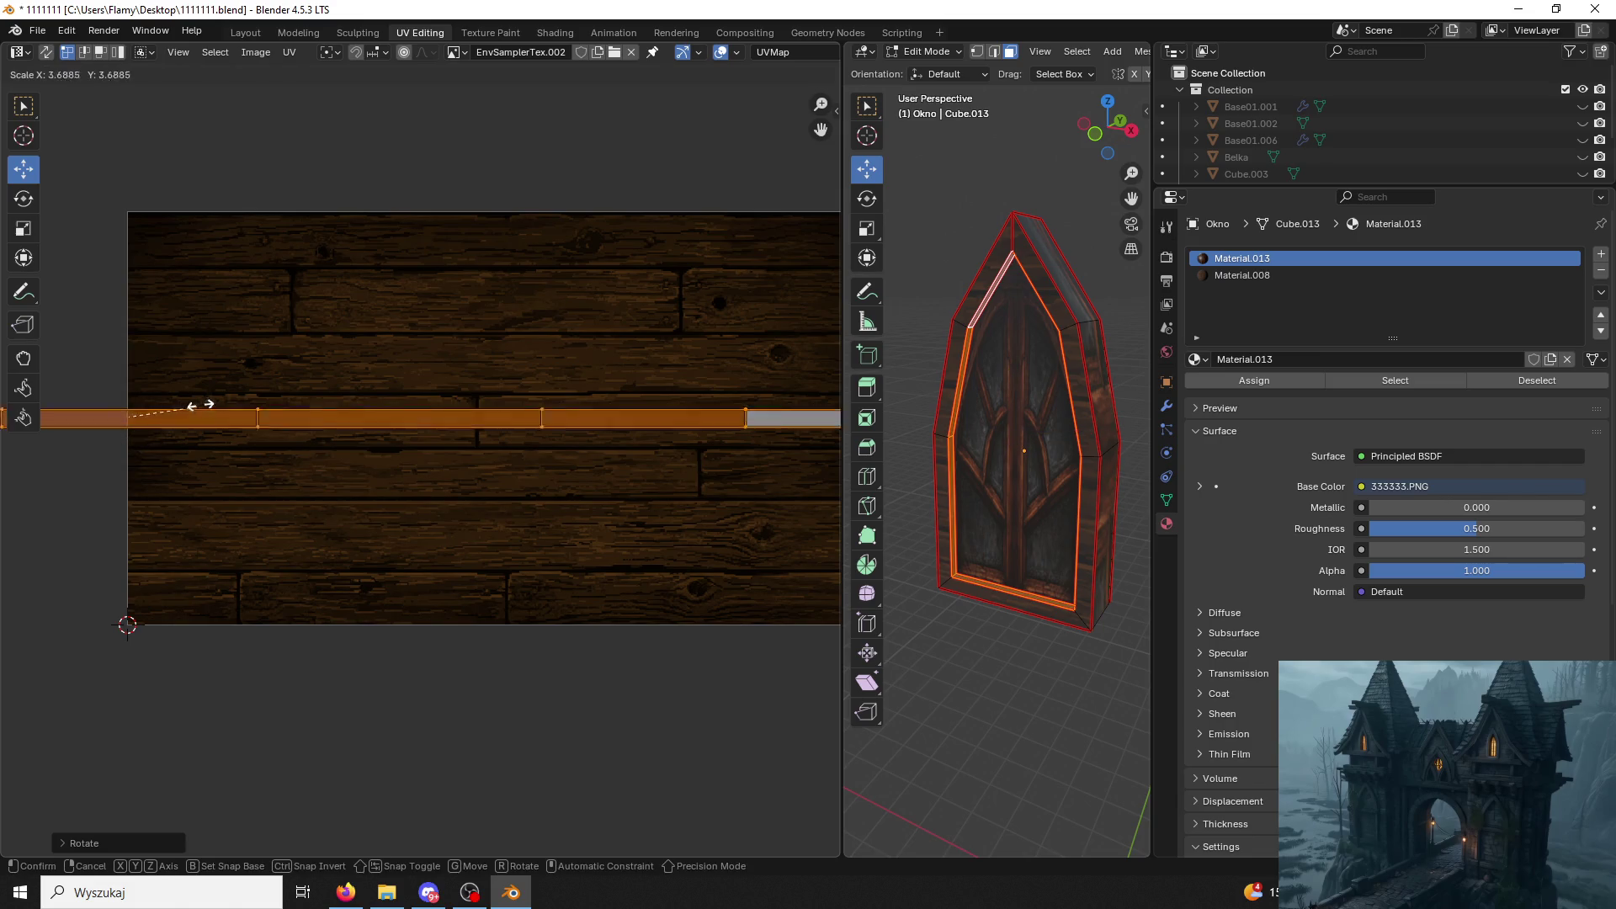
pyautogui.click(303, 358)
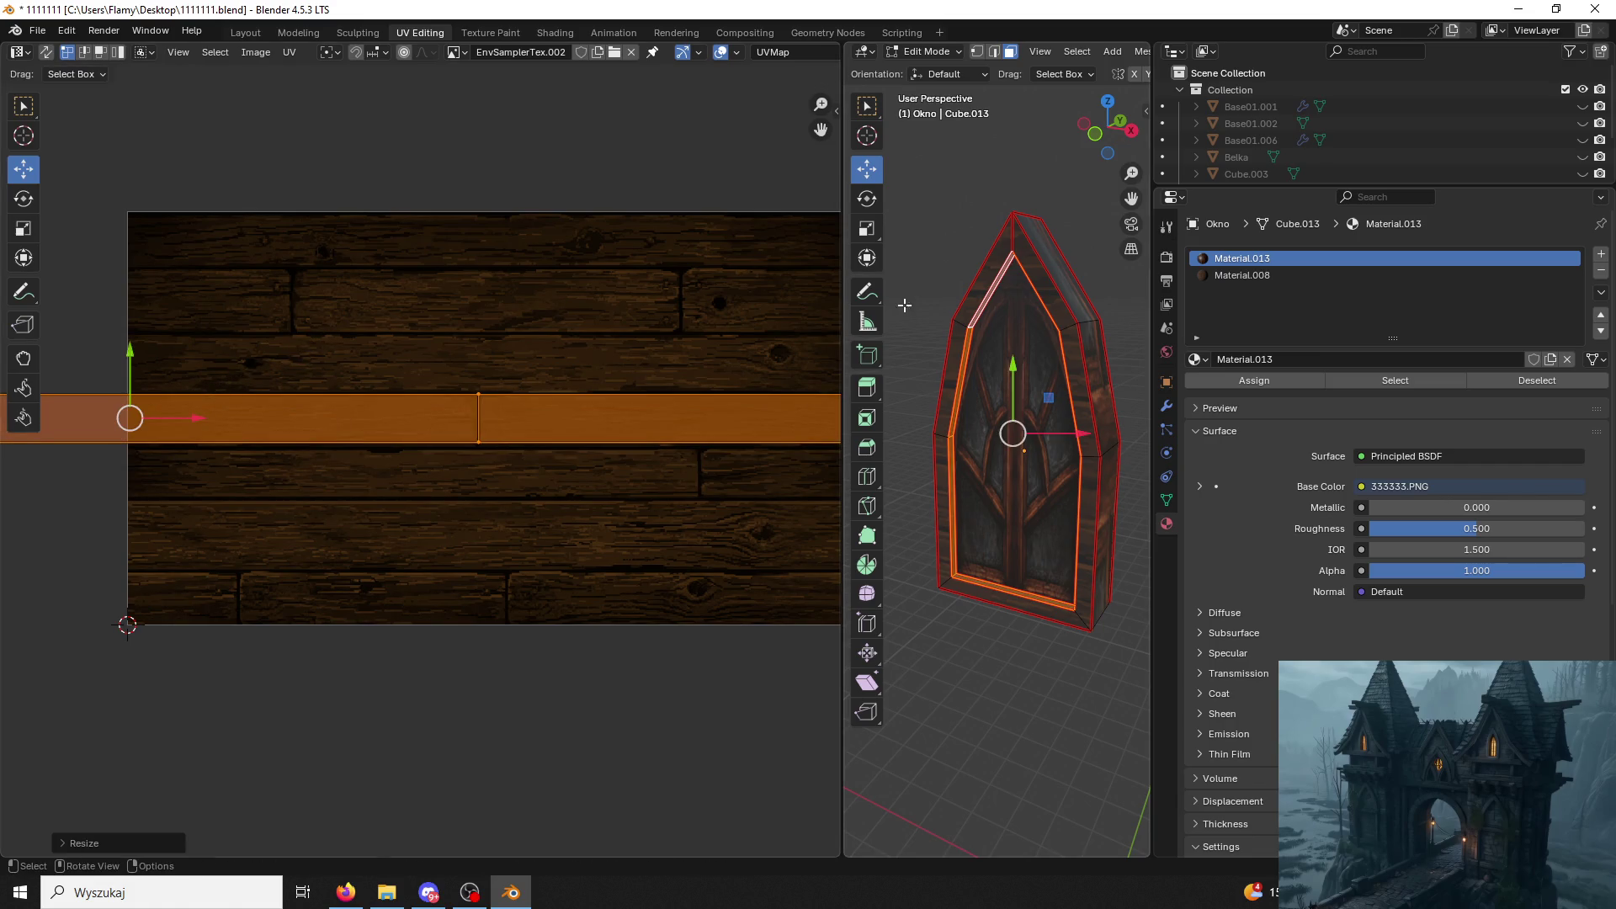
# Unwrap the frame's outer side faces into a horizontal strip, enlarge it along the planks and shift it vertically.
pyautogui.hotkey('alt', 'a')
pyautogui.moveTo(938, 261); pyautogui.dragTo(1010, 354, button='middle')
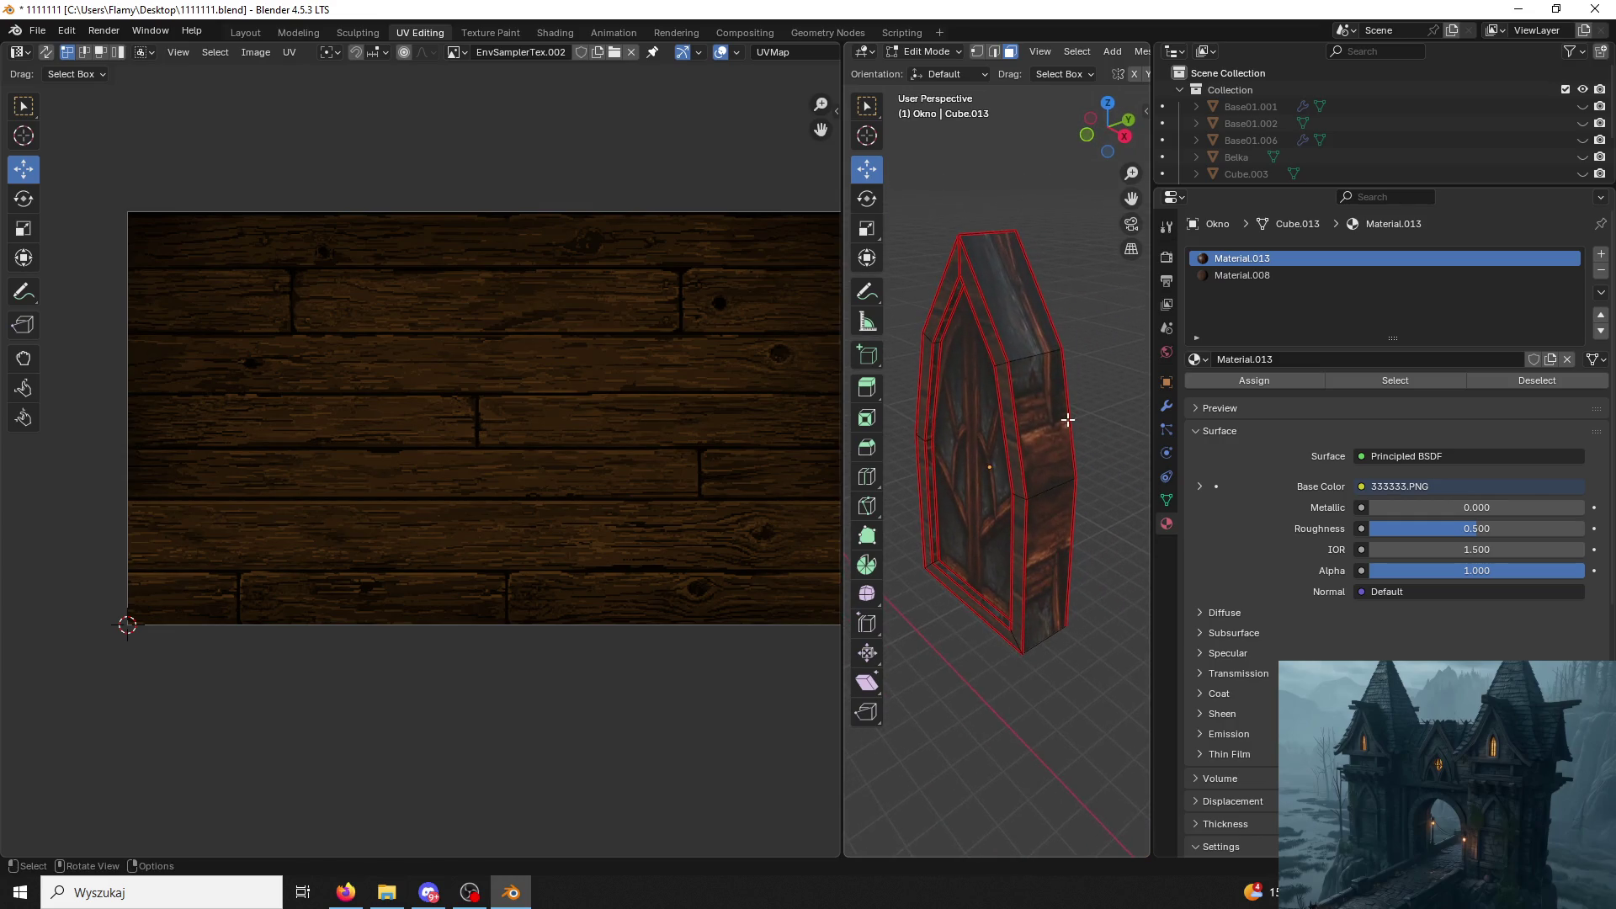
pyautogui.click(1049, 418)
pyautogui.hotkey('ctrl', 'l')
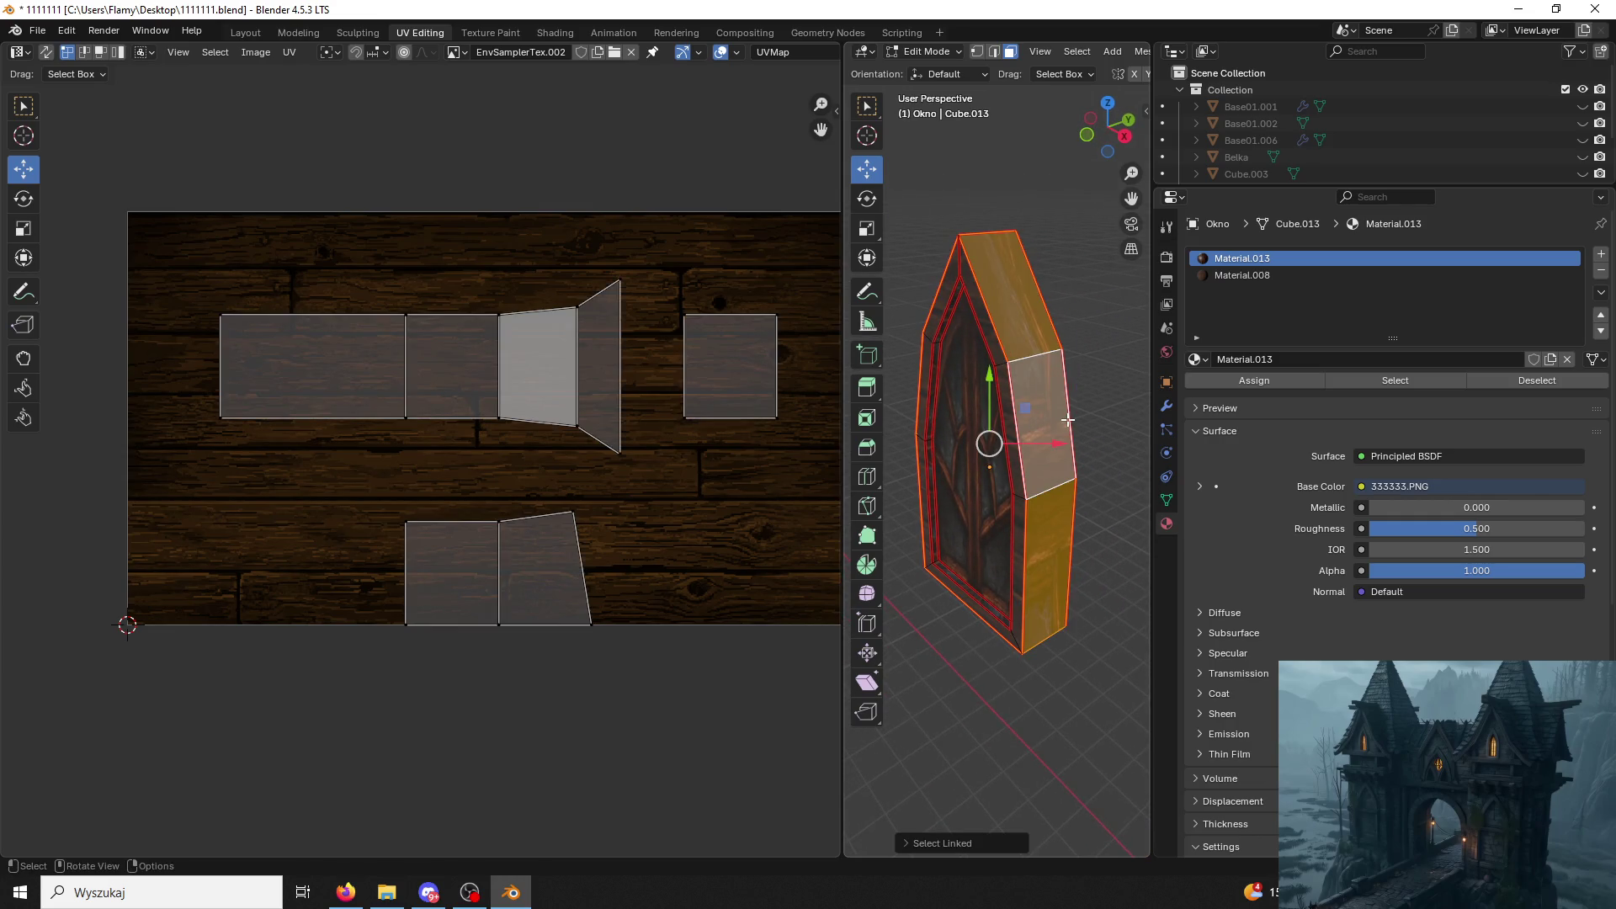
pyautogui.press('u')
pyautogui.click(1048, 420)
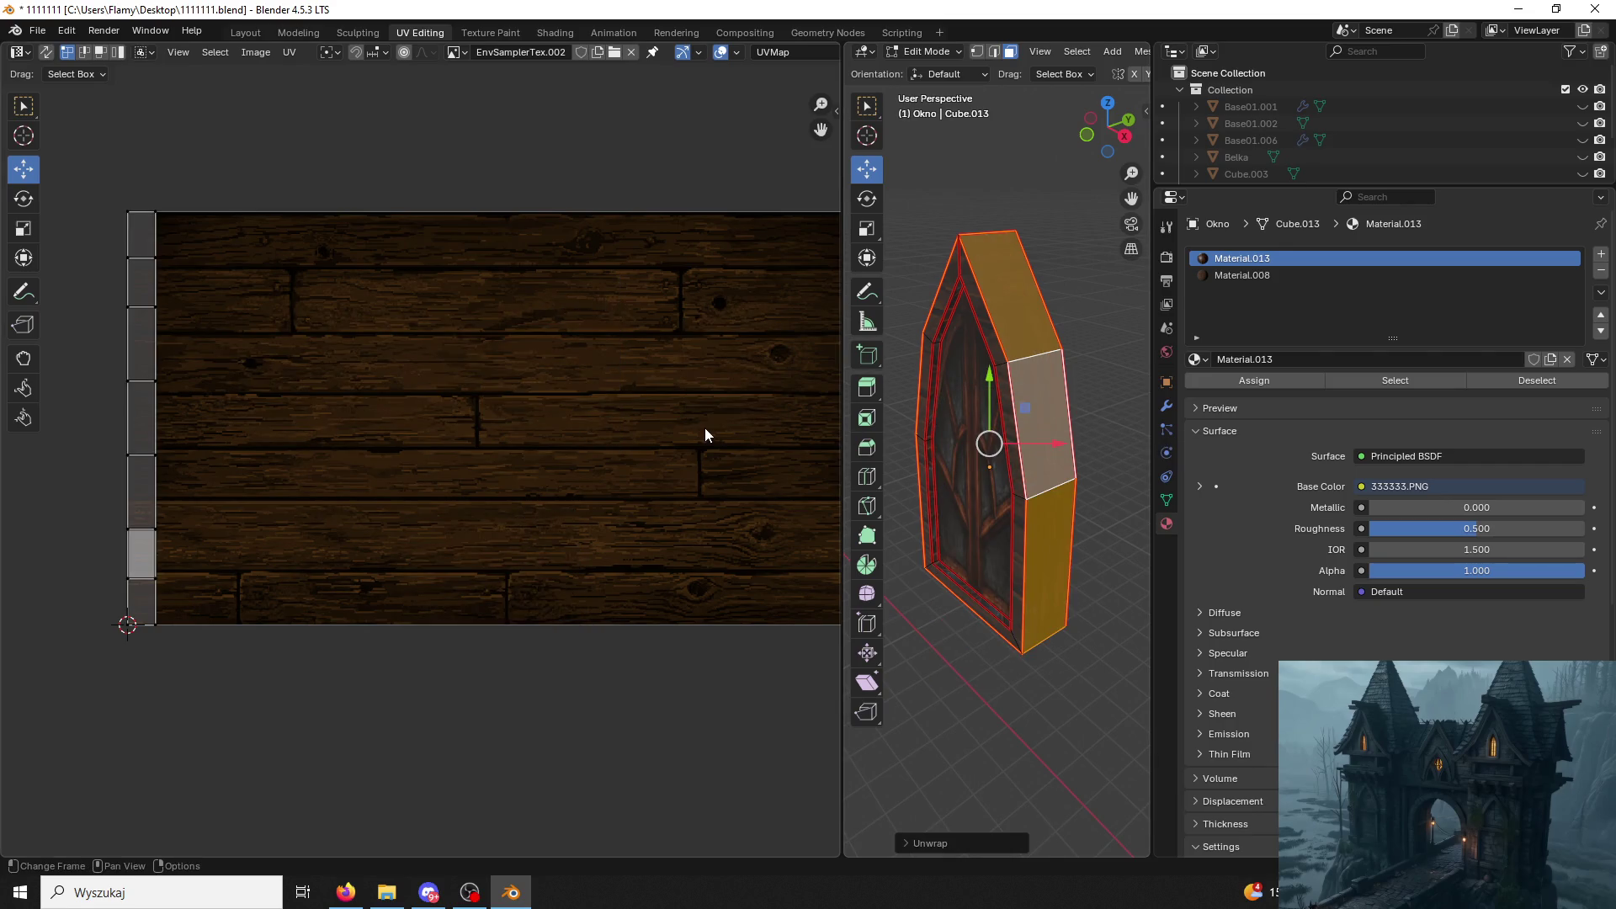
pyautogui.write('ar90')
pyautogui.press('Return')
pyautogui.press('s')
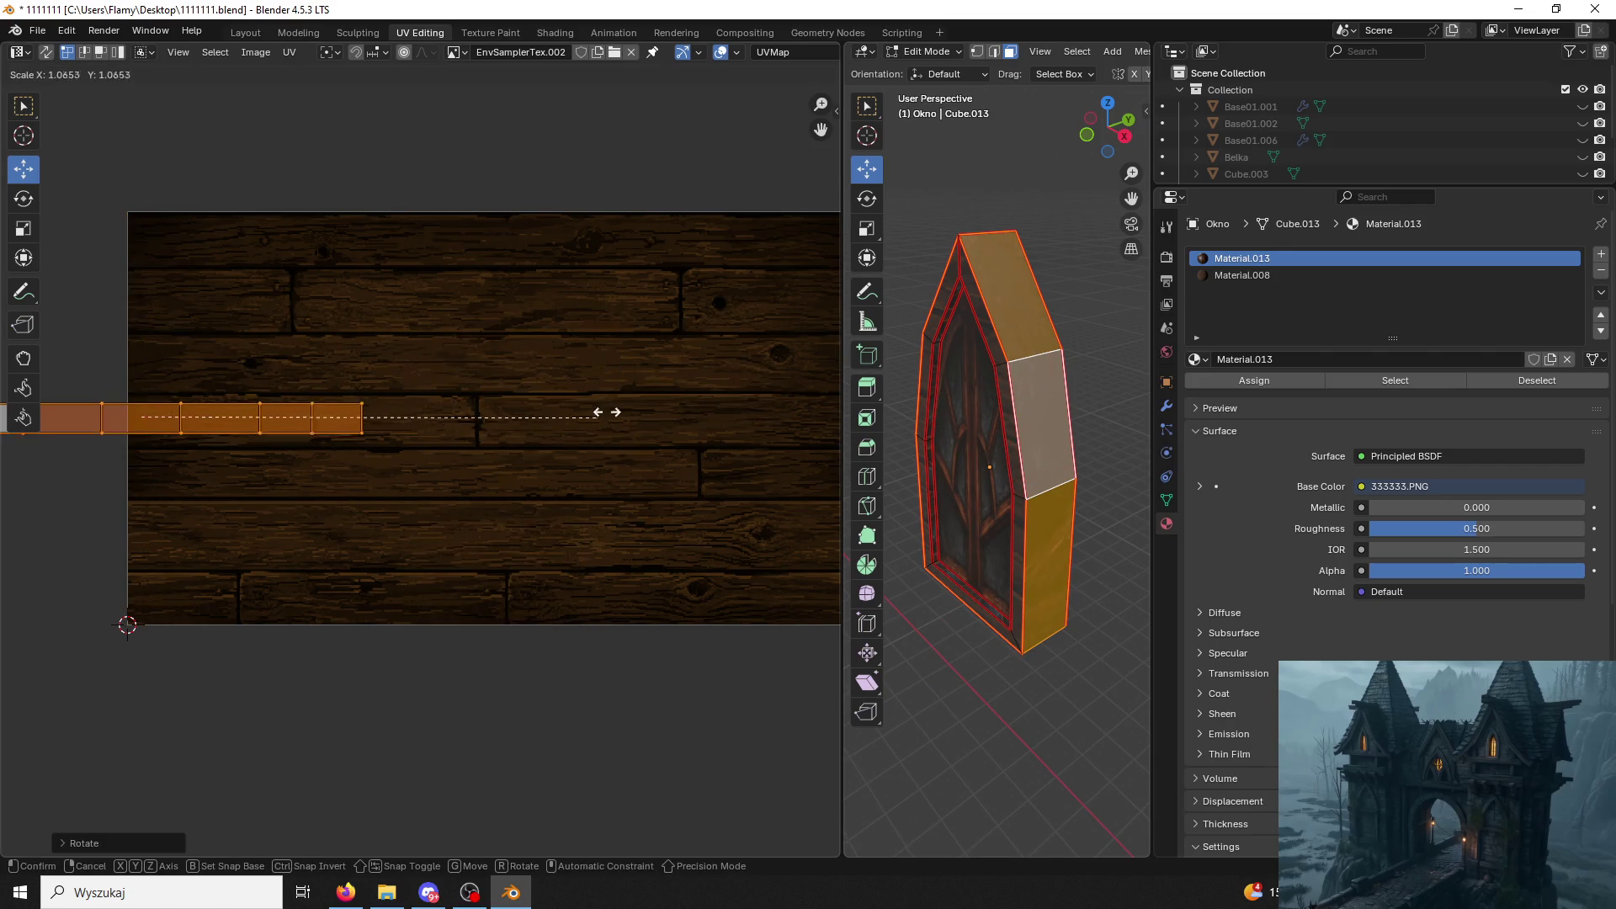
pyautogui.press('Return')
pyautogui.press('g')
pyautogui.press('y')
pyautogui.press('Return')
pyautogui.moveTo(213, 469); pyautogui.dragTo(577, 480)
pyautogui.click(1067, 200)
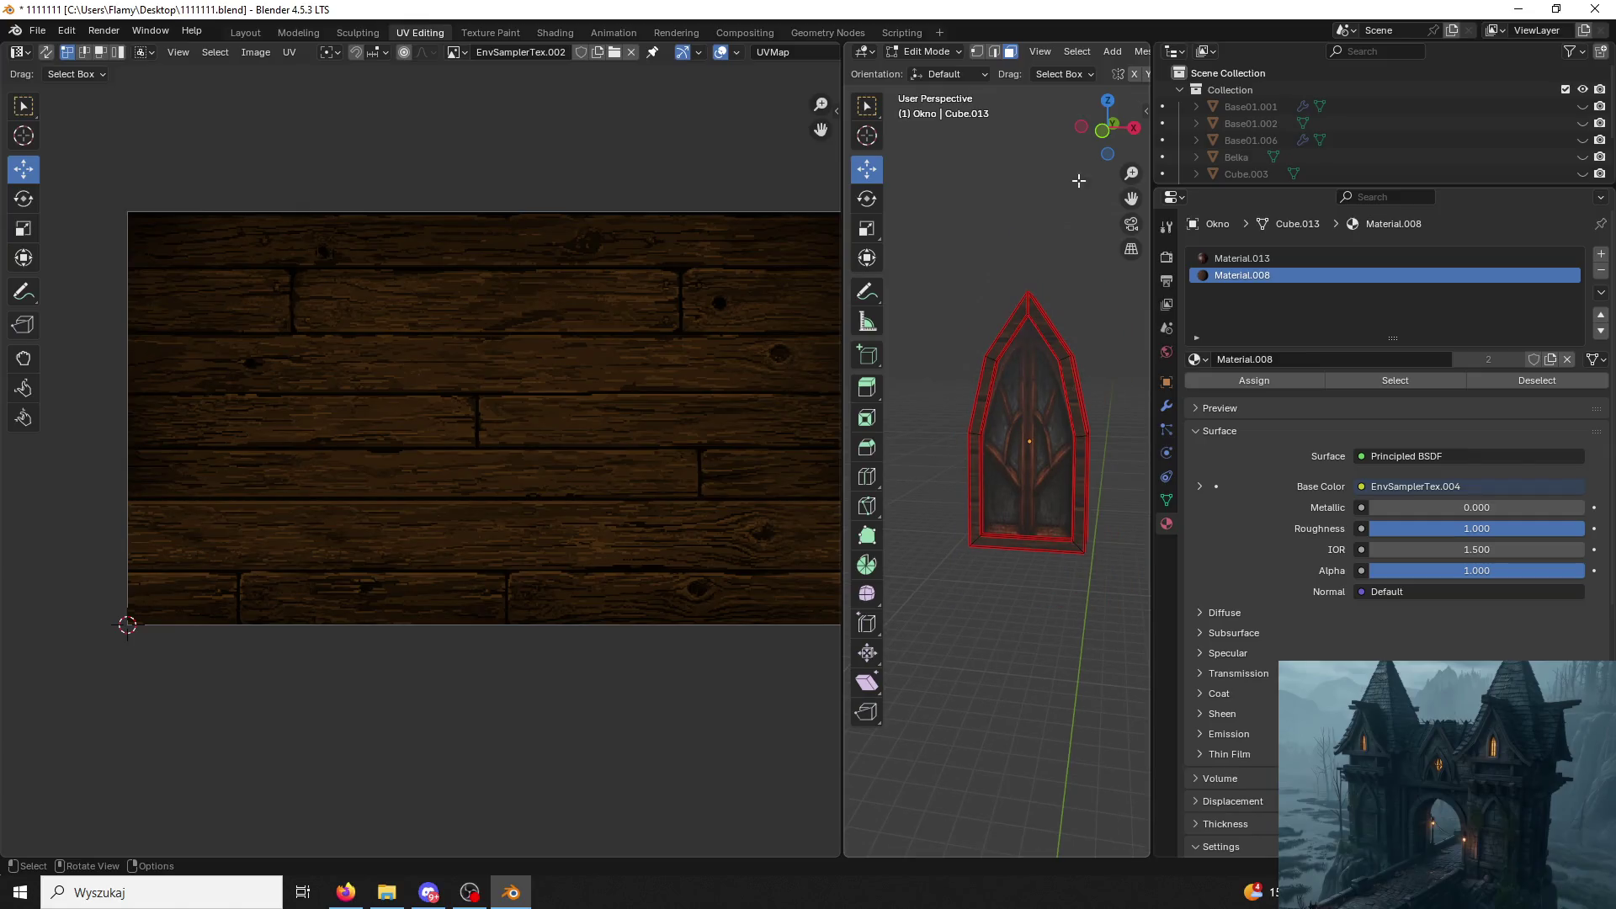
# Return Okno to Object Mode and view the finished wood-textured window in the Layout workspace.
pyautogui.click(923, 58)
pyautogui.moveTo(992, 297)
pyautogui.mouseDown(button='middle')
pyautogui.moveTo(1039, 306)
pyautogui.moveTo(984, 352)
pyautogui.mouseUp(button='middle')
pyautogui.scroll(2, 994, 356)
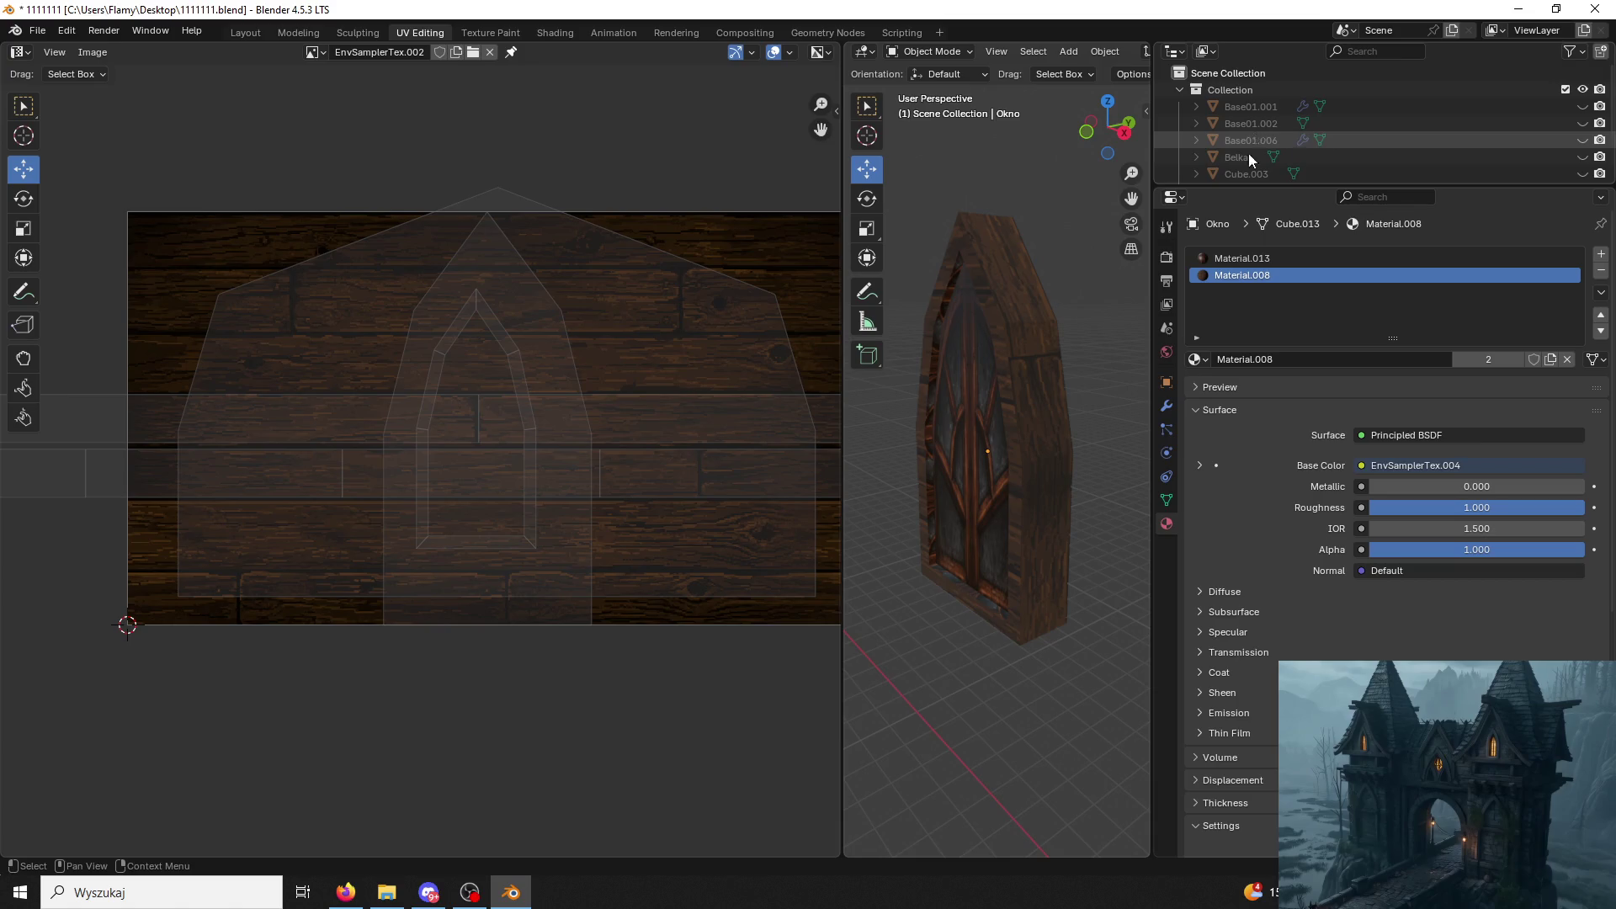
pyautogui.click(246, 35)
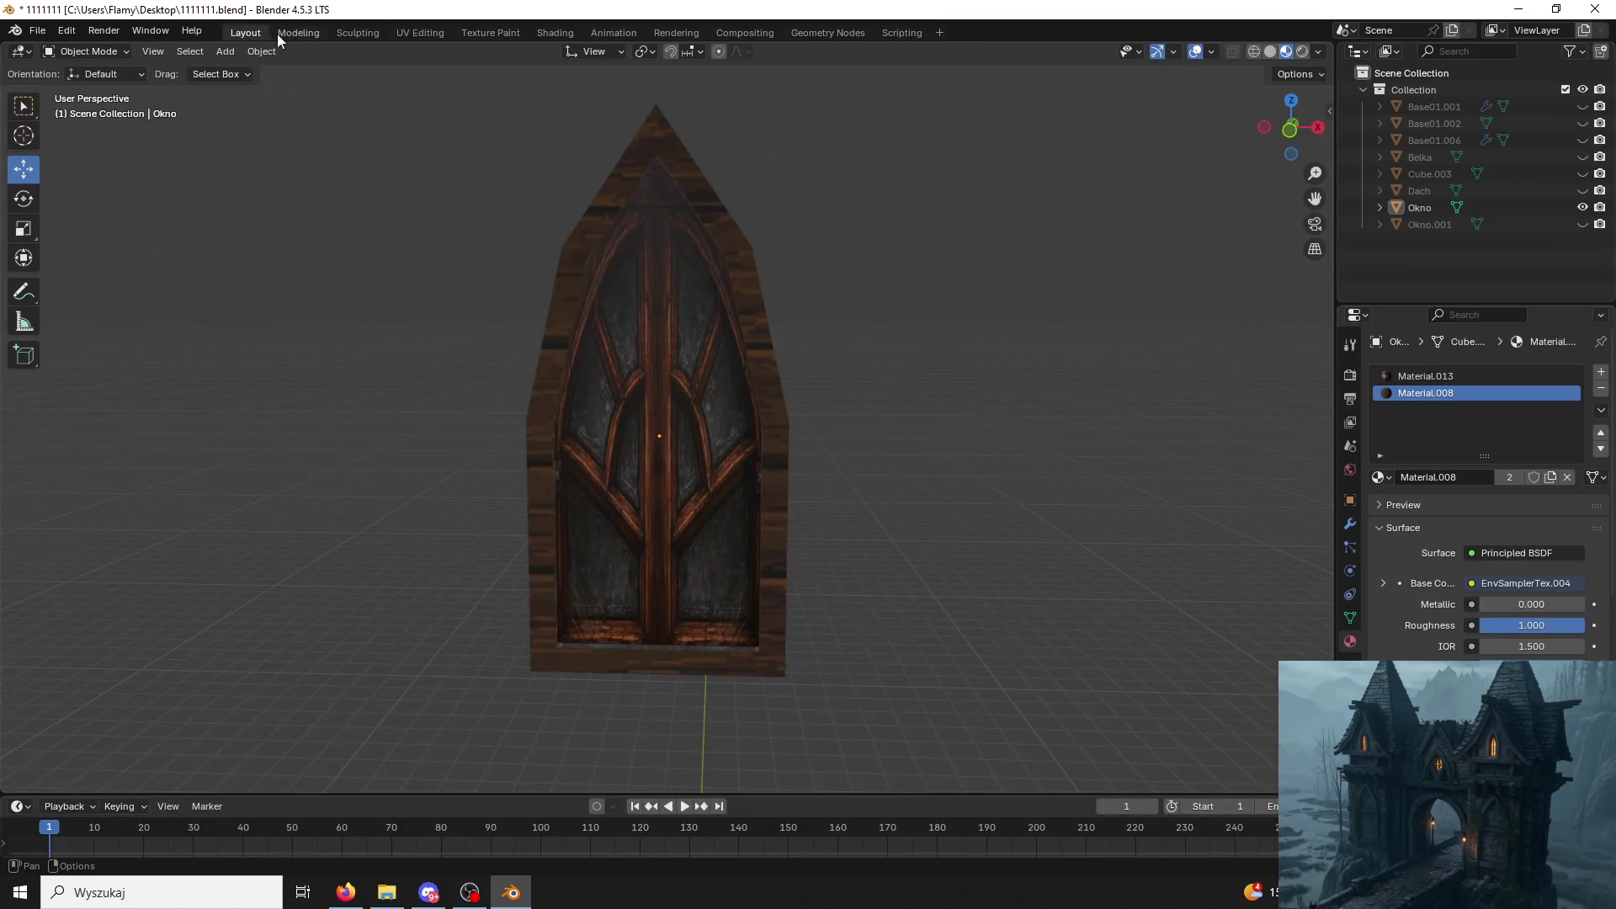
pyautogui.moveTo(838, 300); pyautogui.dragTo(788, 342, button='middle')
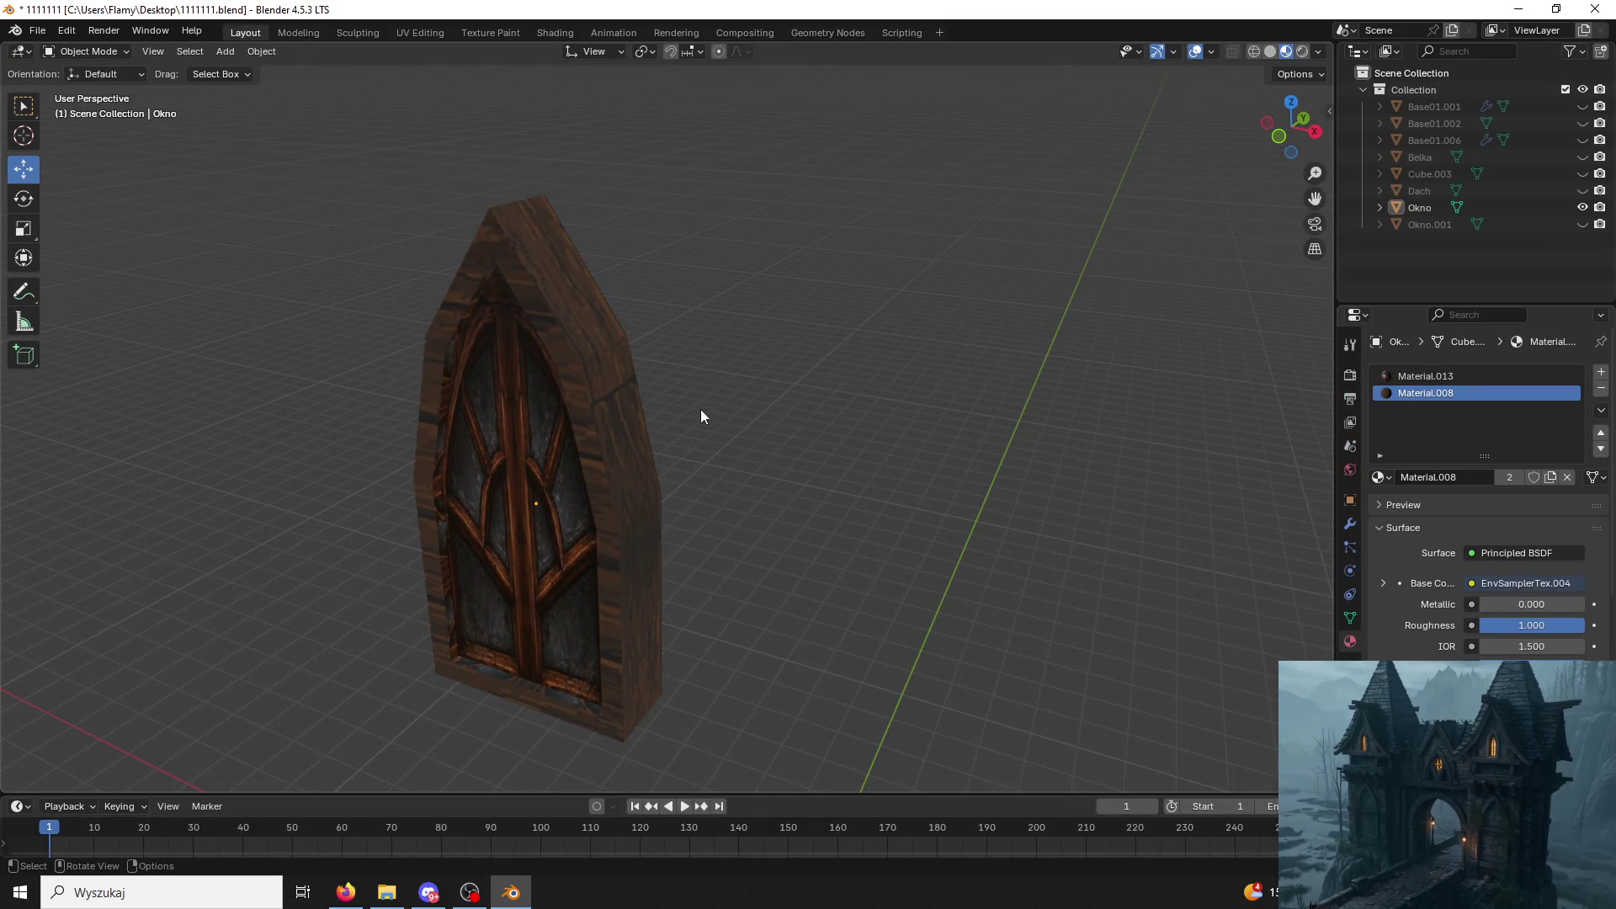
pyautogui.click(104, 32)
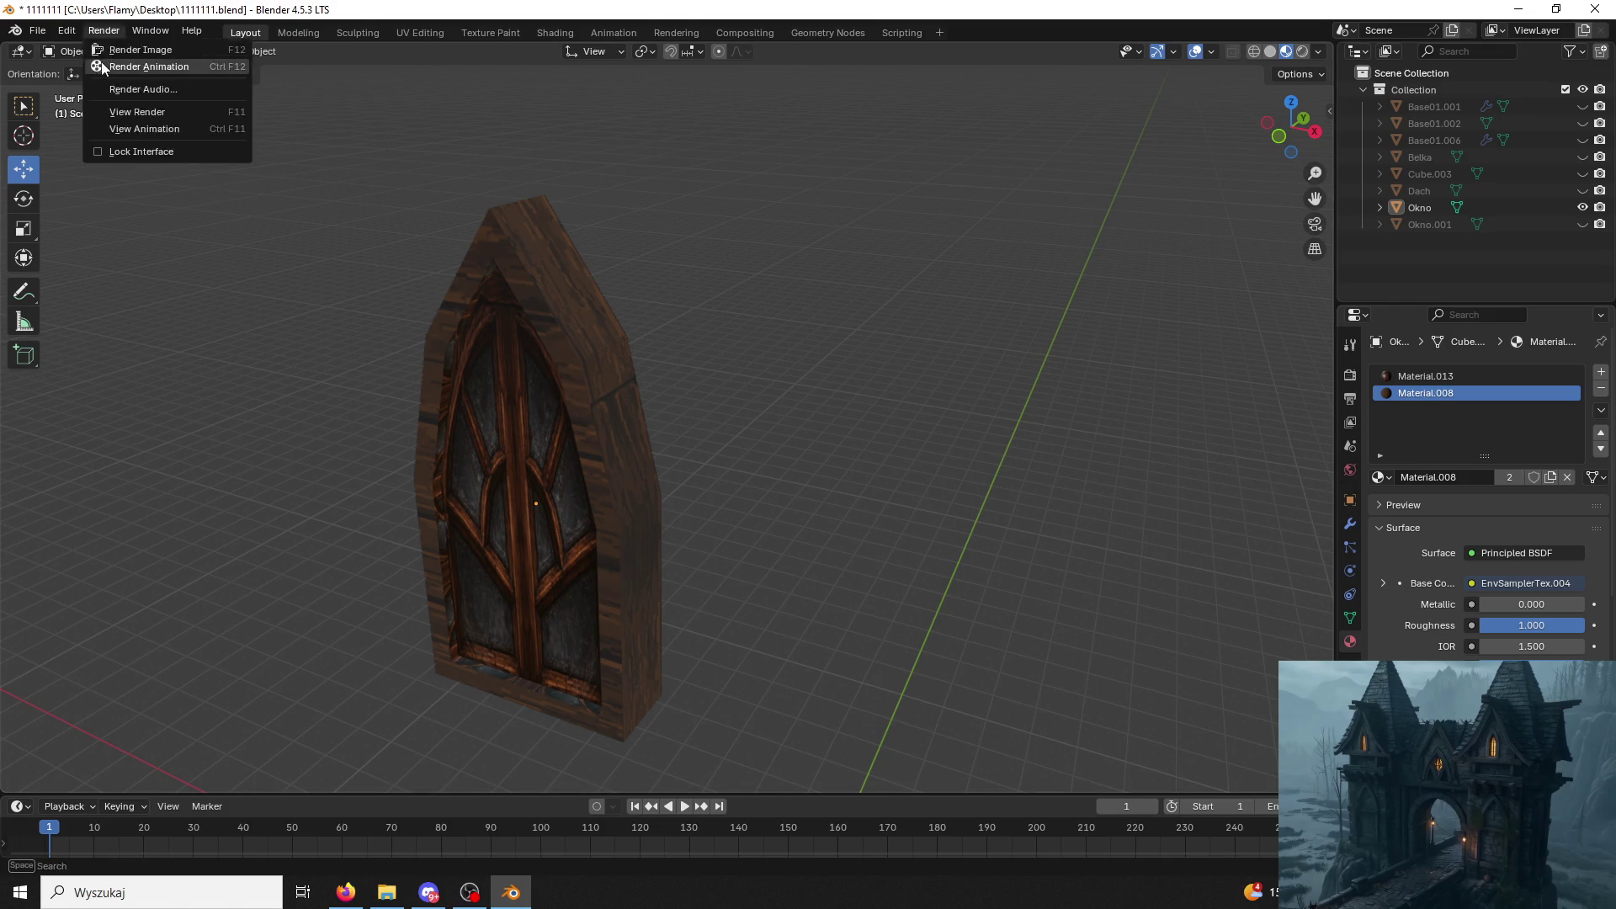
pyautogui.click(65, 30)
pyautogui.click(87, 51)
pyautogui.click(513, 692)
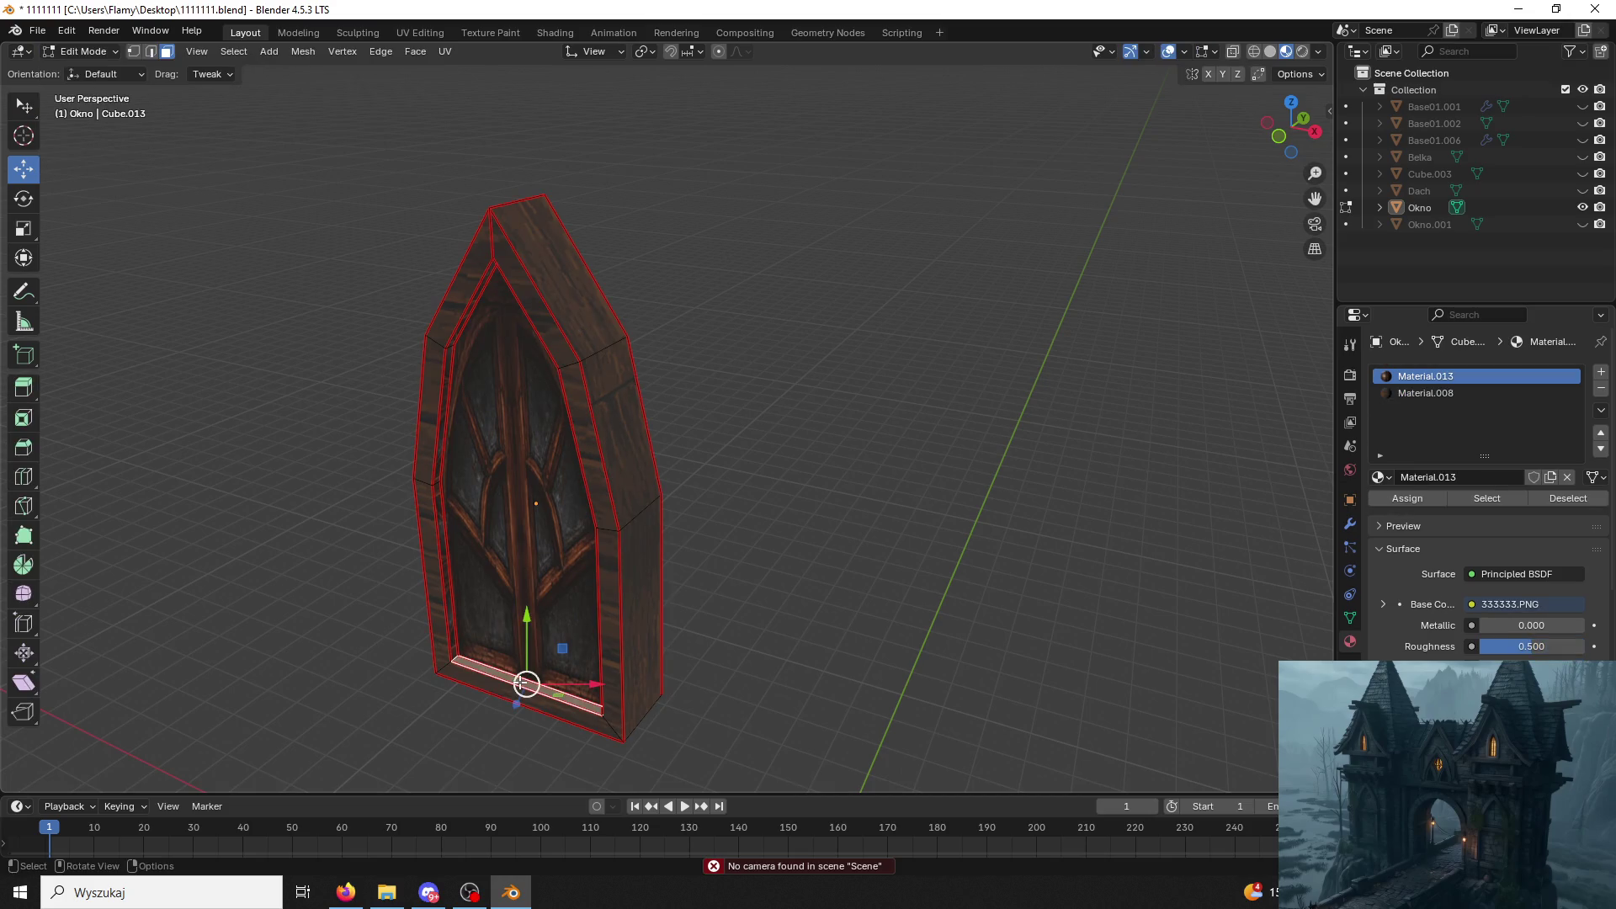
pyautogui.press('l')
pyautogui.click(1412, 394)
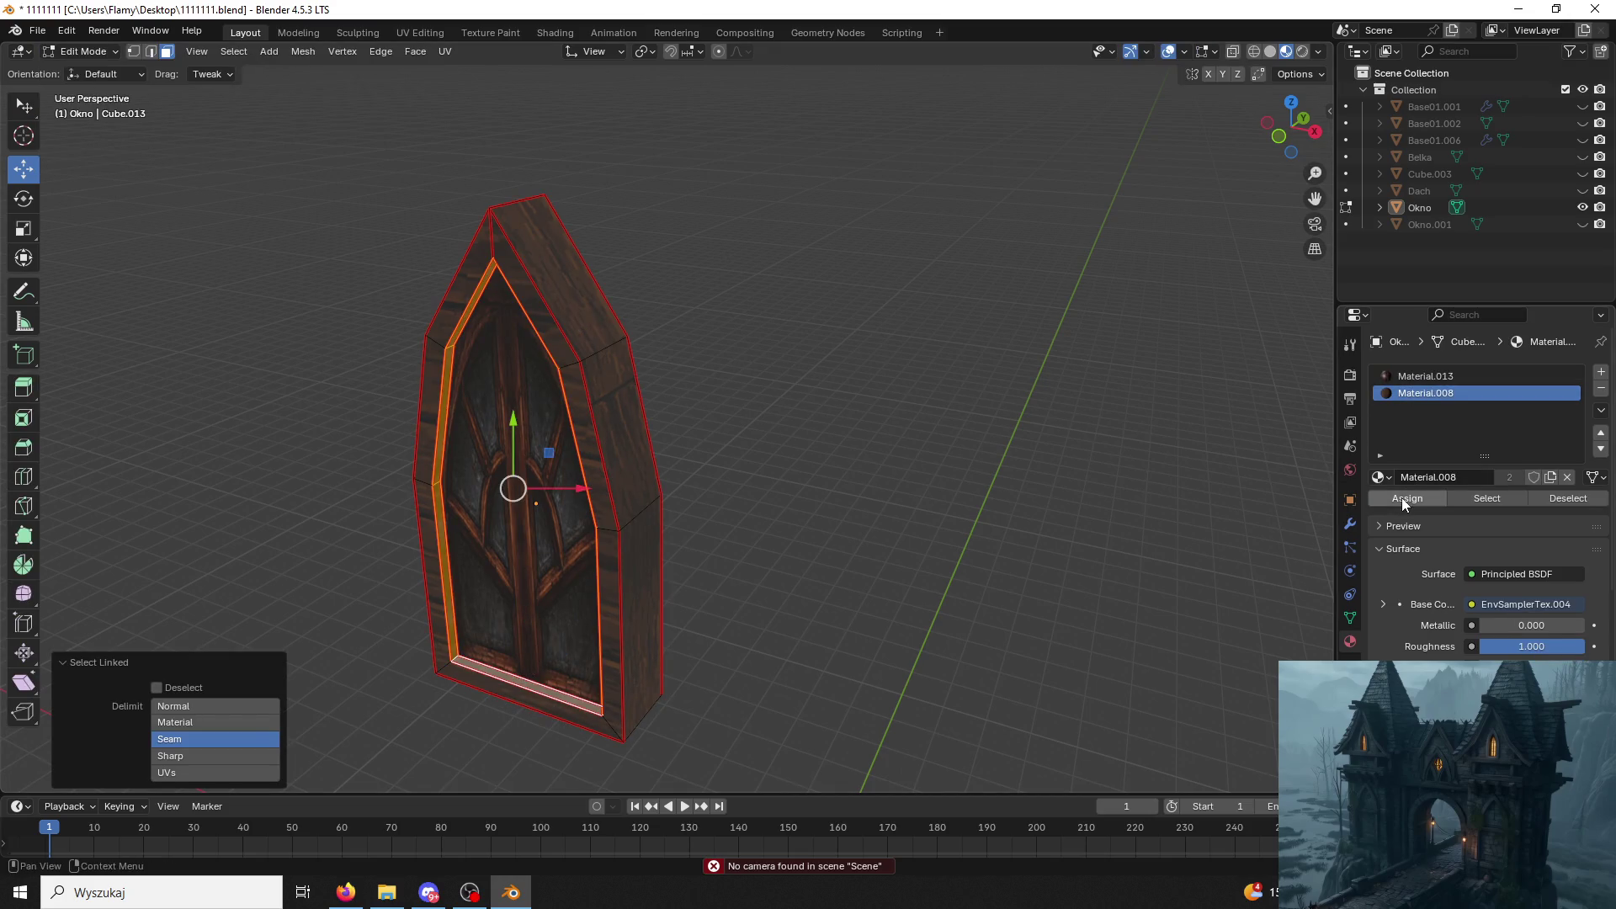
pyautogui.click(920, 572)
pyautogui.click(86, 50)
pyautogui.moveTo(325, 345)
pyautogui.mouseDown(button='middle')
pyautogui.moveTo(391, 312)
pyautogui.moveTo(312, 333)
pyautogui.mouseUp(button='middle')
pyautogui.click(507, 340)
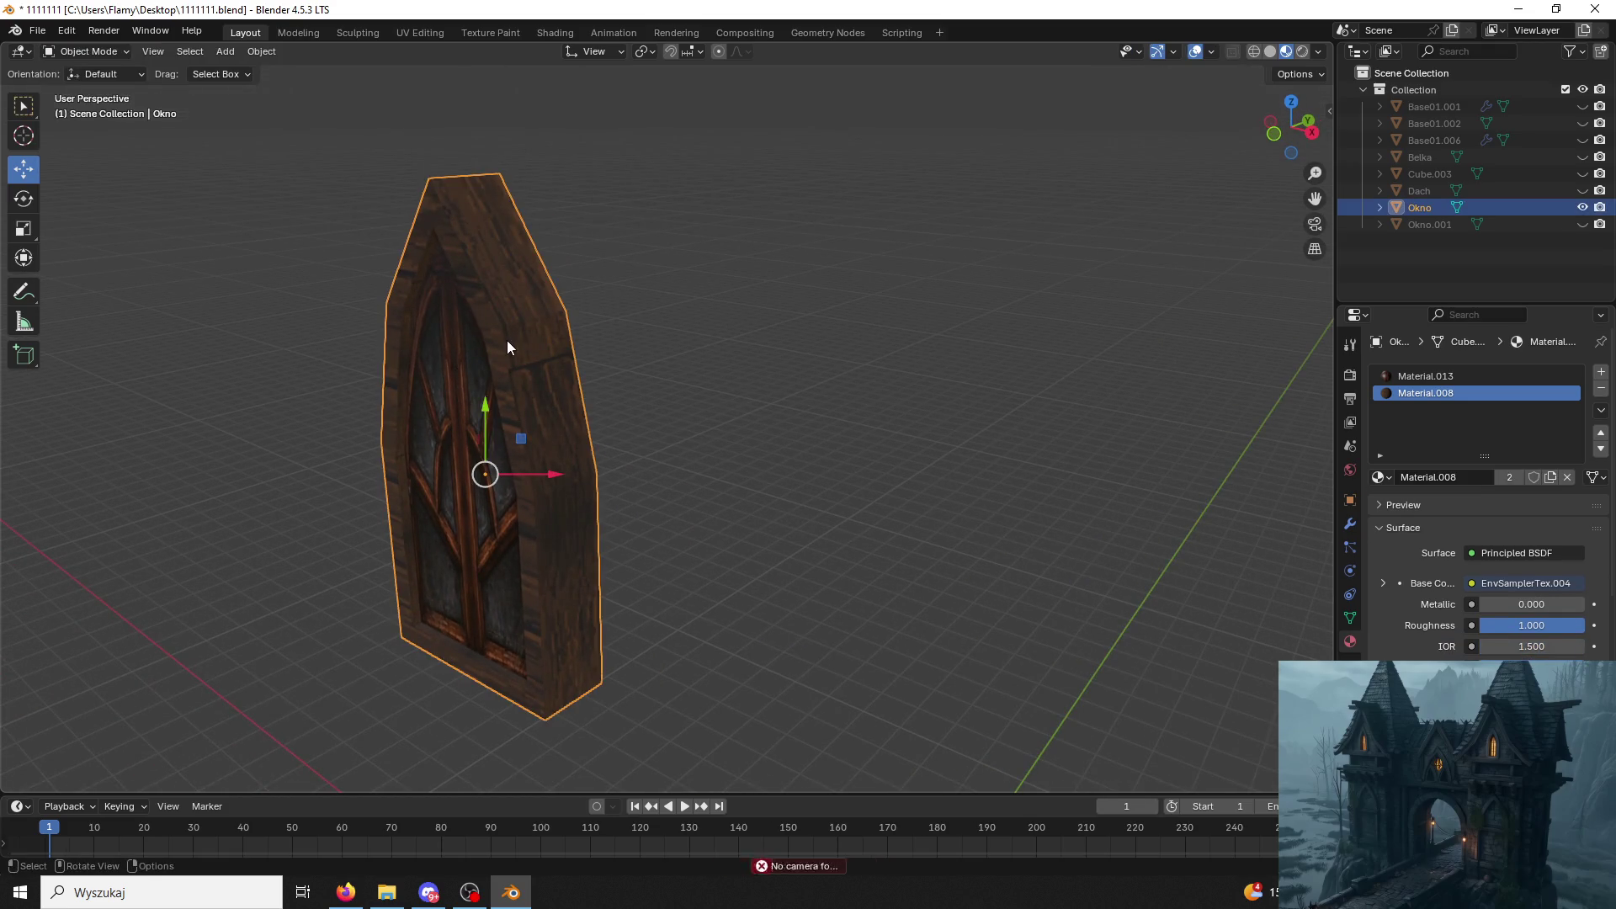
pyautogui.scroll(-3, 506, 340)
pyautogui.moveTo(522, 332)
pyautogui.mouseDown(button='middle')
pyautogui.moveTo(706, 305)
pyautogui.moveTo(593, 323)
pyautogui.mouseUp(button='middle')
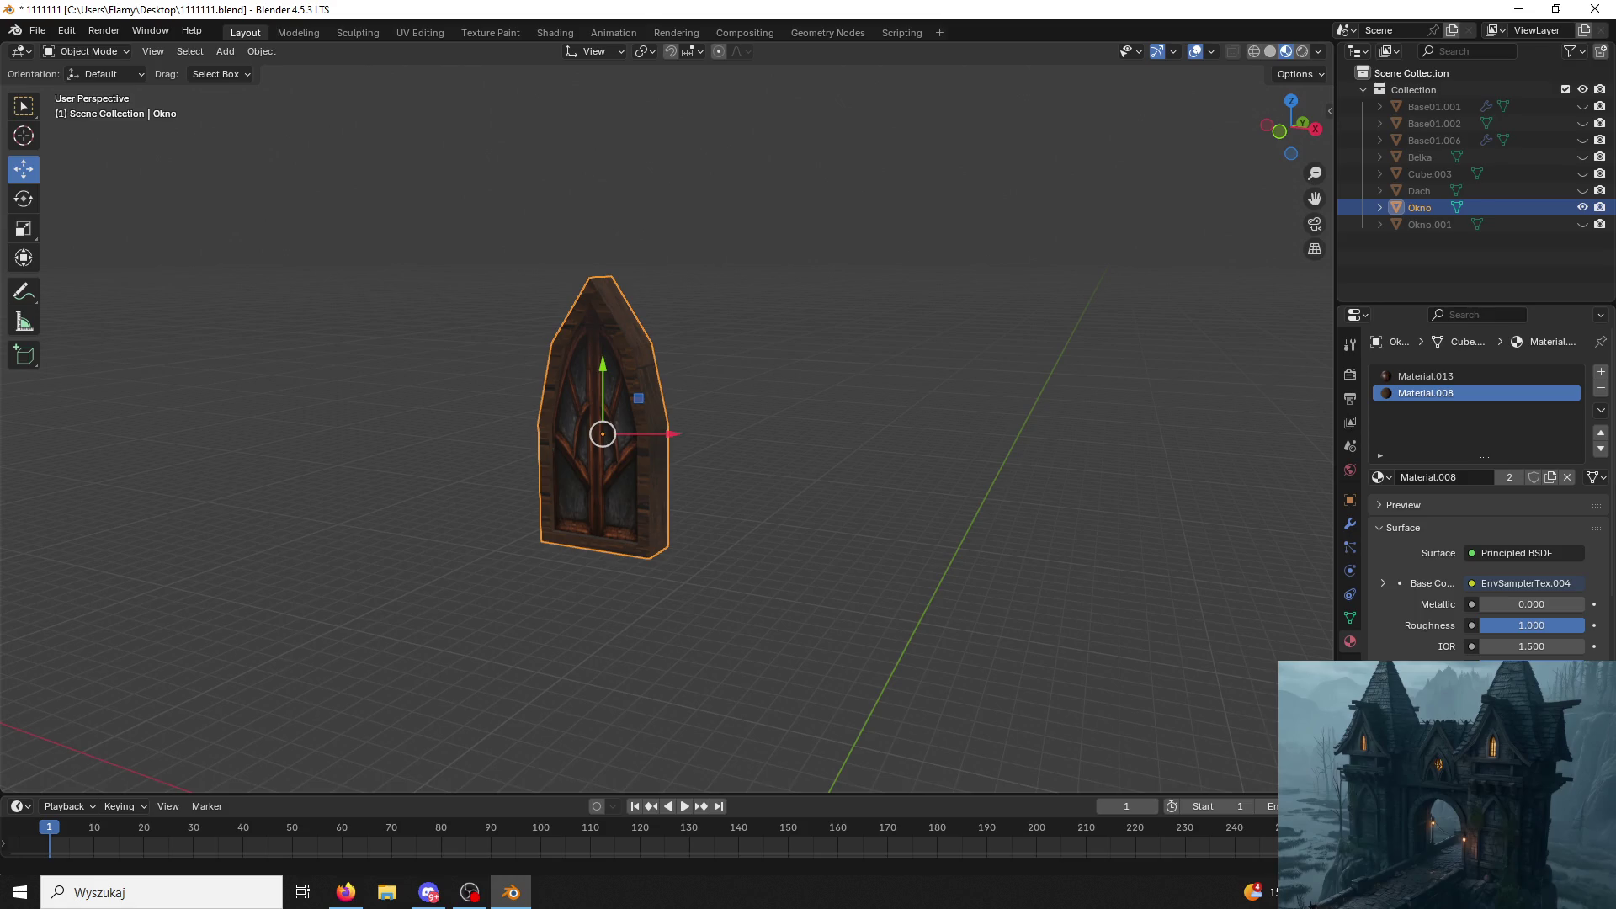
# Reveal the dormer wall, roof, beams and white bases in the Outliner while checking the window.
pyautogui.moveTo(941, 547); pyautogui.dragTo(828, 581, button='middle')
pyautogui.click(859, 597)
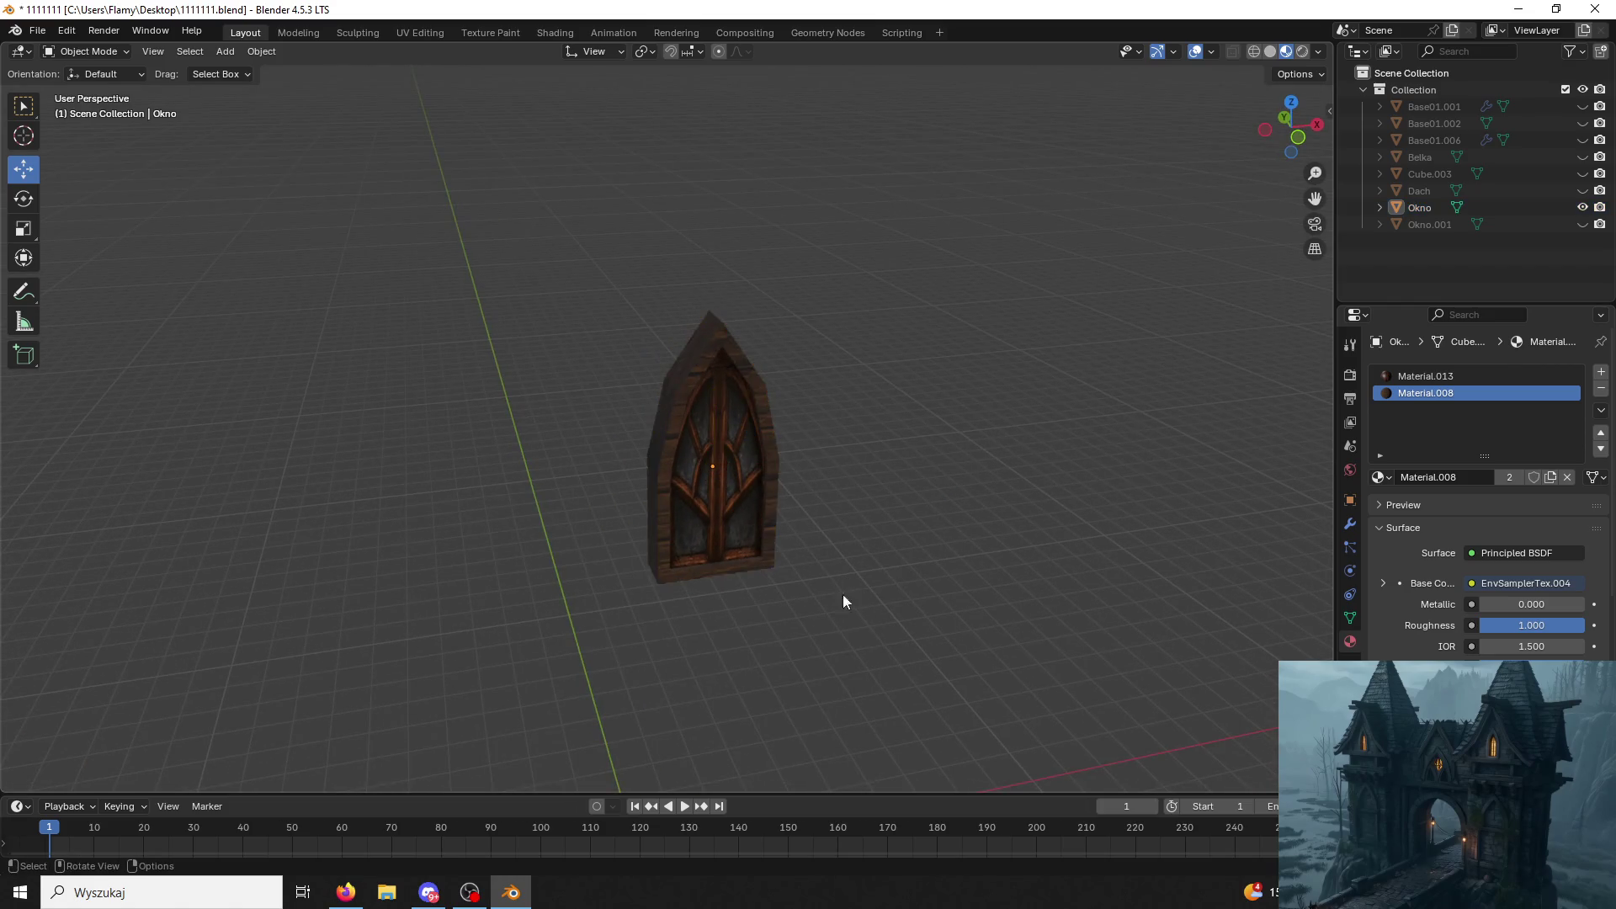
pyautogui.click(773, 447)
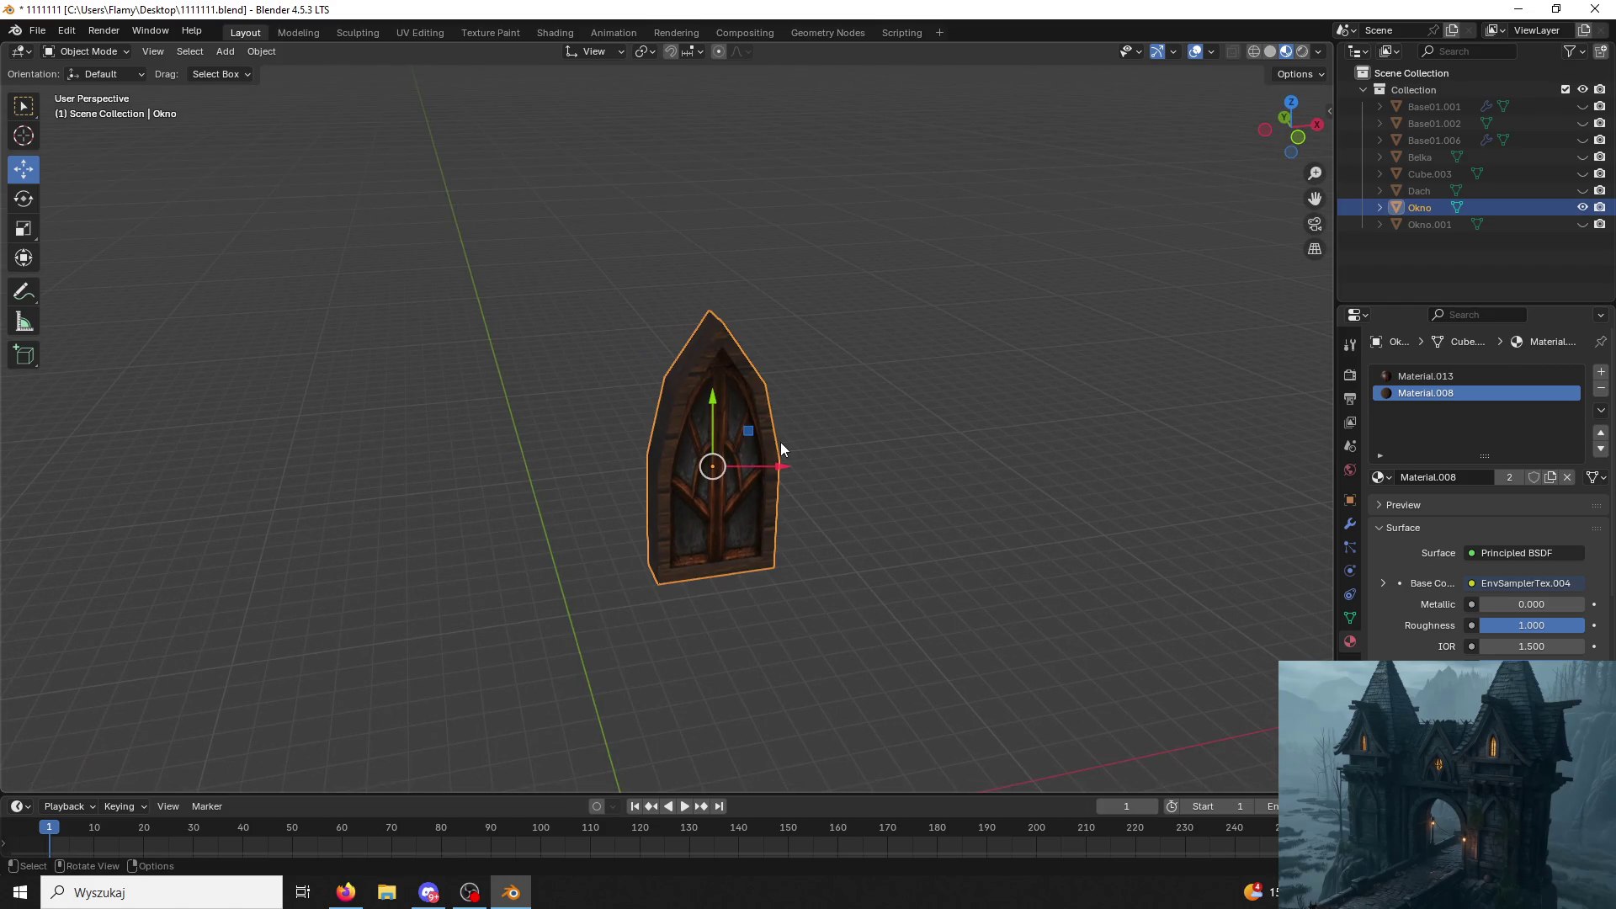
pyautogui.click(1582, 224)
pyautogui.click(1583, 191)
pyautogui.click(1583, 157)
pyautogui.click(1582, 138)
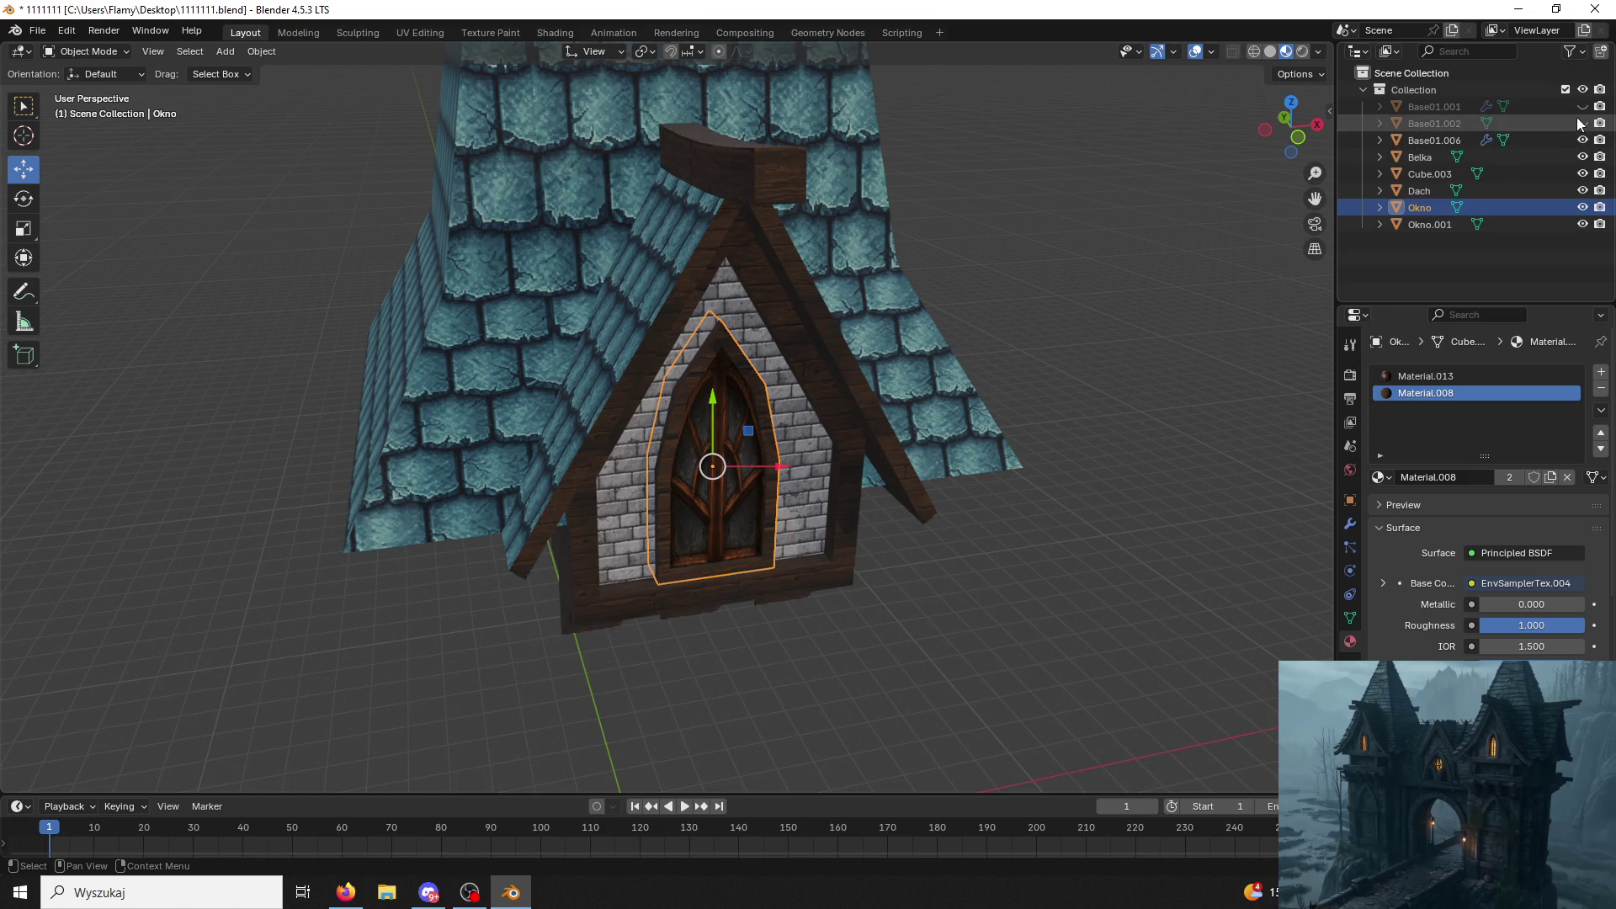
pyautogui.click(1582, 122)
# Hide the dormer, window, roof, base and beam objects until the viewport is empty.
pyautogui.click(1090, 304)
pyautogui.moveTo(1090, 305)
pyautogui.mouseDown(button='middle')
pyautogui.moveTo(977, 265)
pyautogui.moveTo(451, 346)
pyautogui.moveTo(468, 354)
pyautogui.mouseUp(button='middle')
pyautogui.scroll(-2, 970, 265)
pyautogui.click(448, 345)
pyautogui.scroll(-2, 468, 360)
pyautogui.scroll(-2, 683, 560)
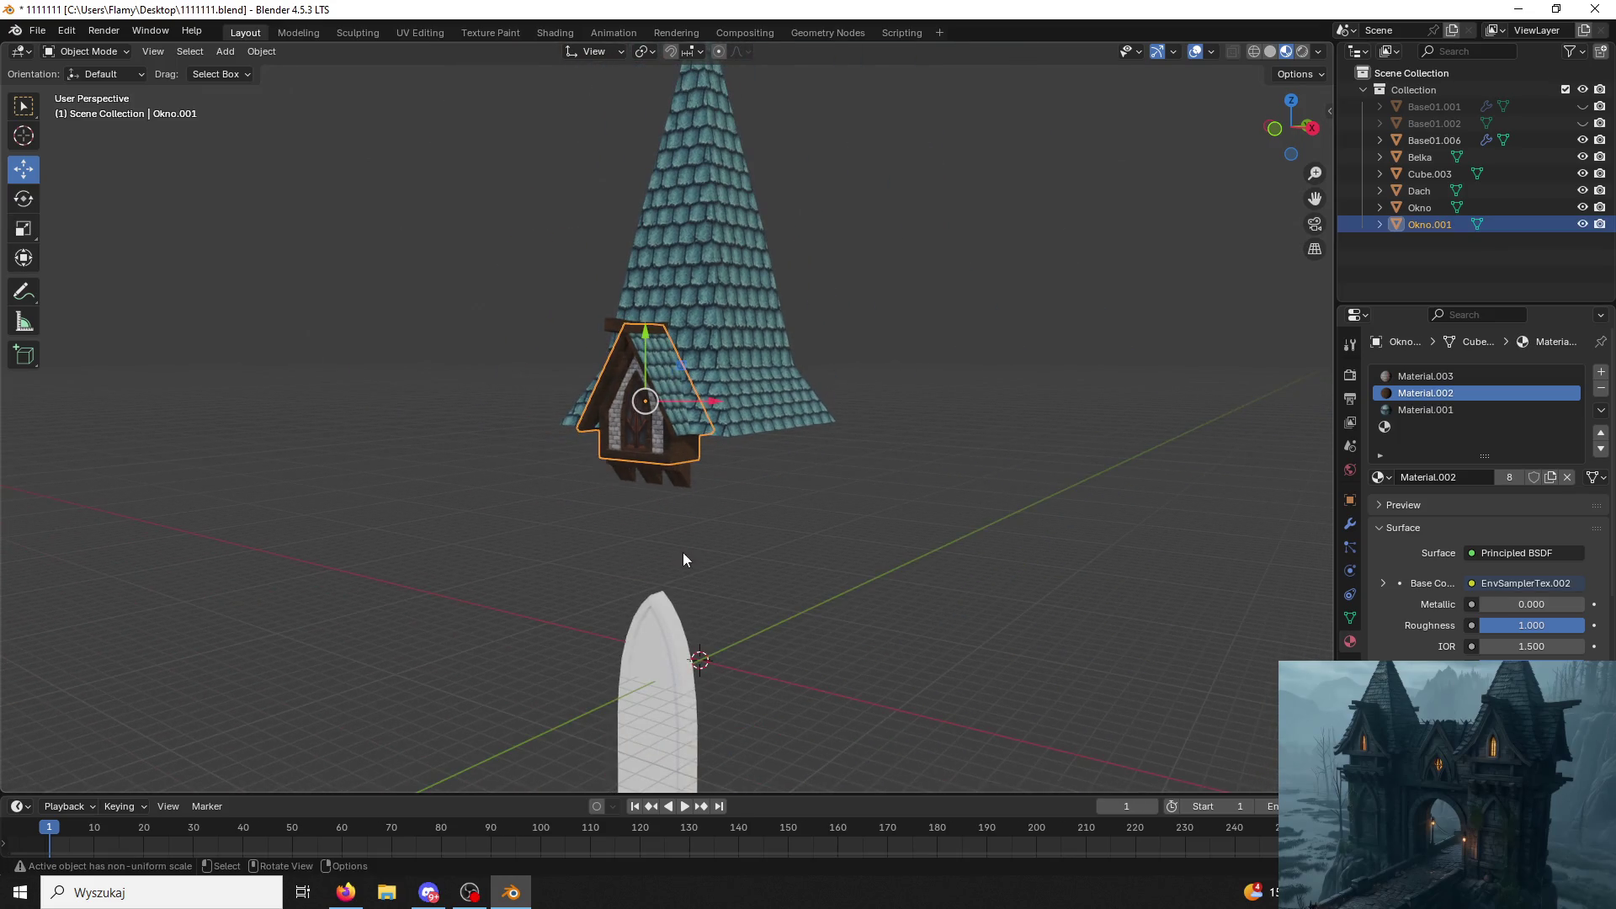
pyautogui.click(1582, 224)
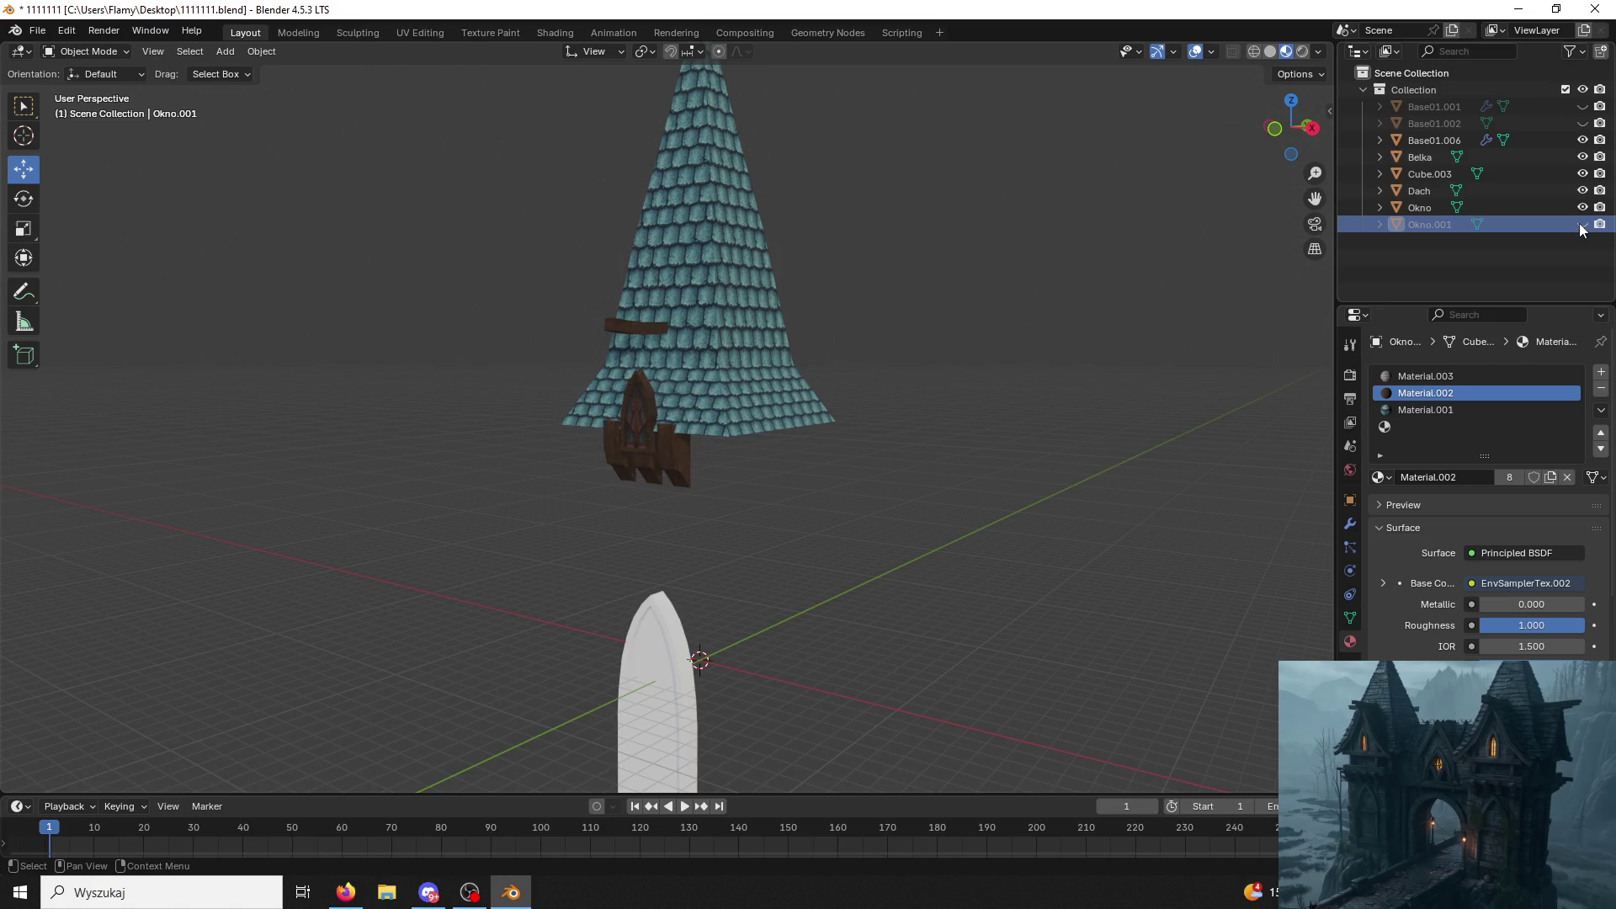
pyautogui.click(1583, 208)
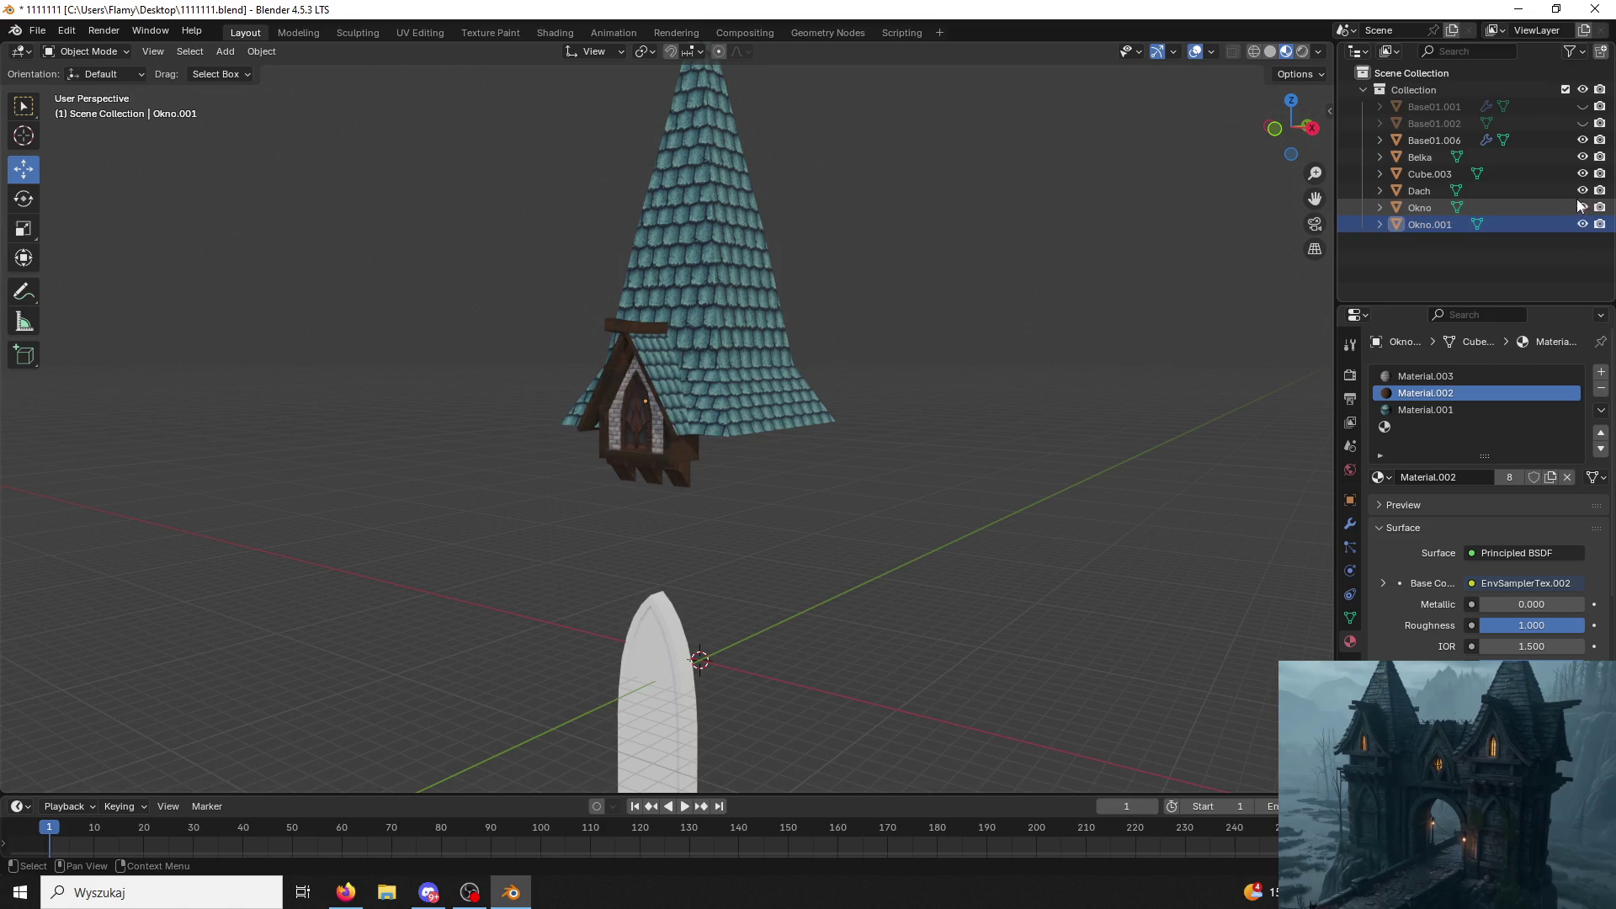
pyautogui.click(1582, 190)
pyautogui.click(1583, 189)
pyautogui.click(1583, 174)
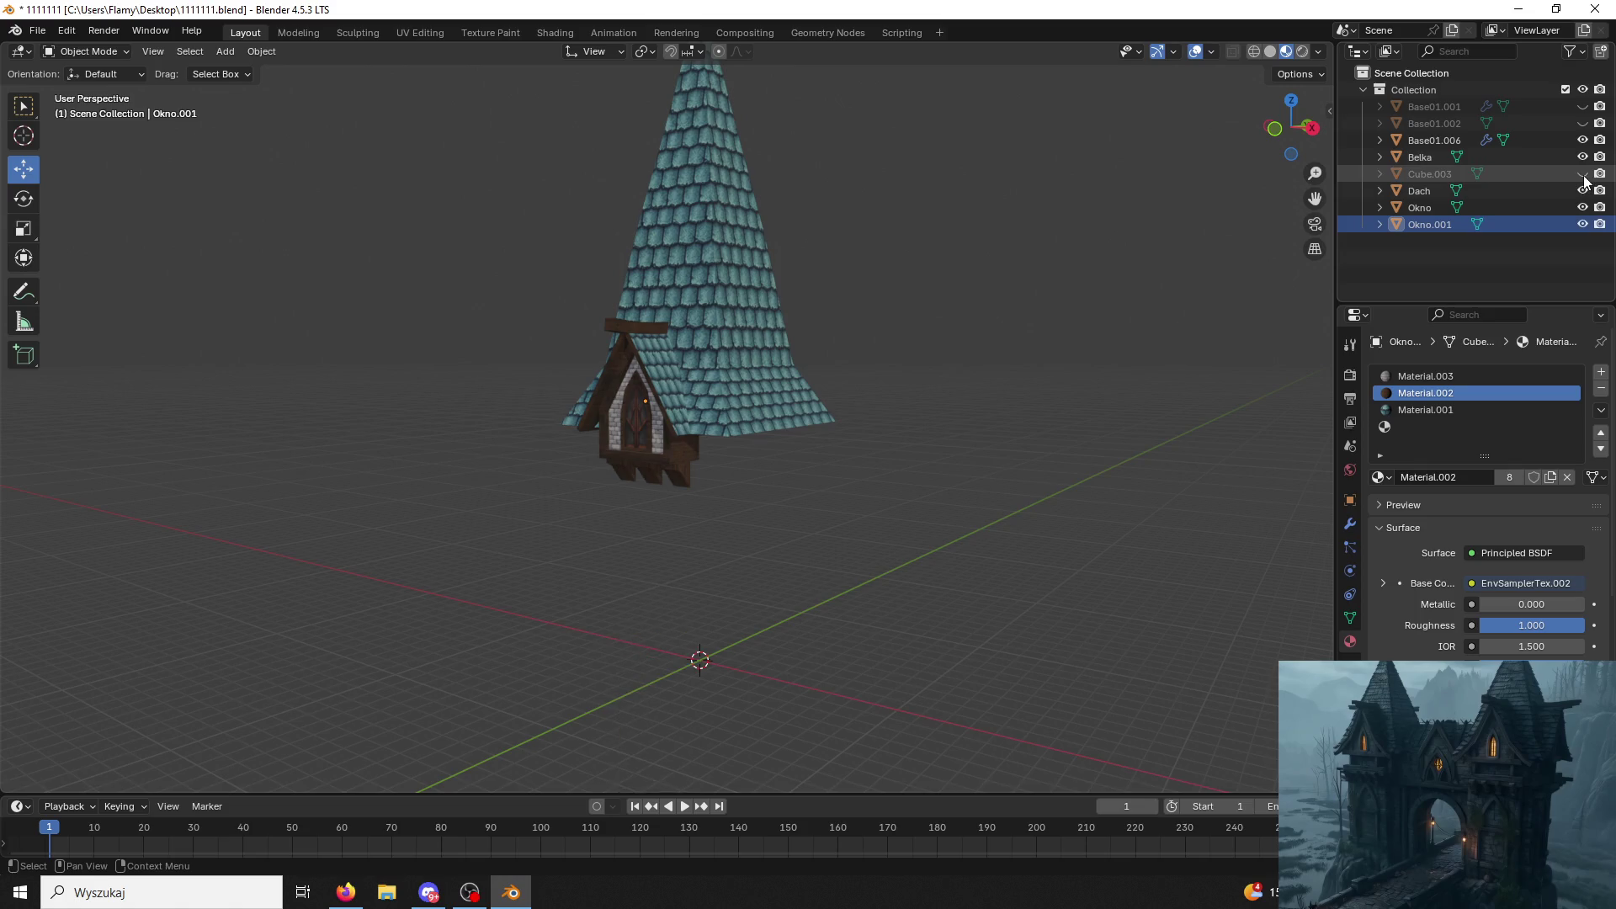
pyautogui.click(1583, 174)
pyautogui.click(1583, 156)
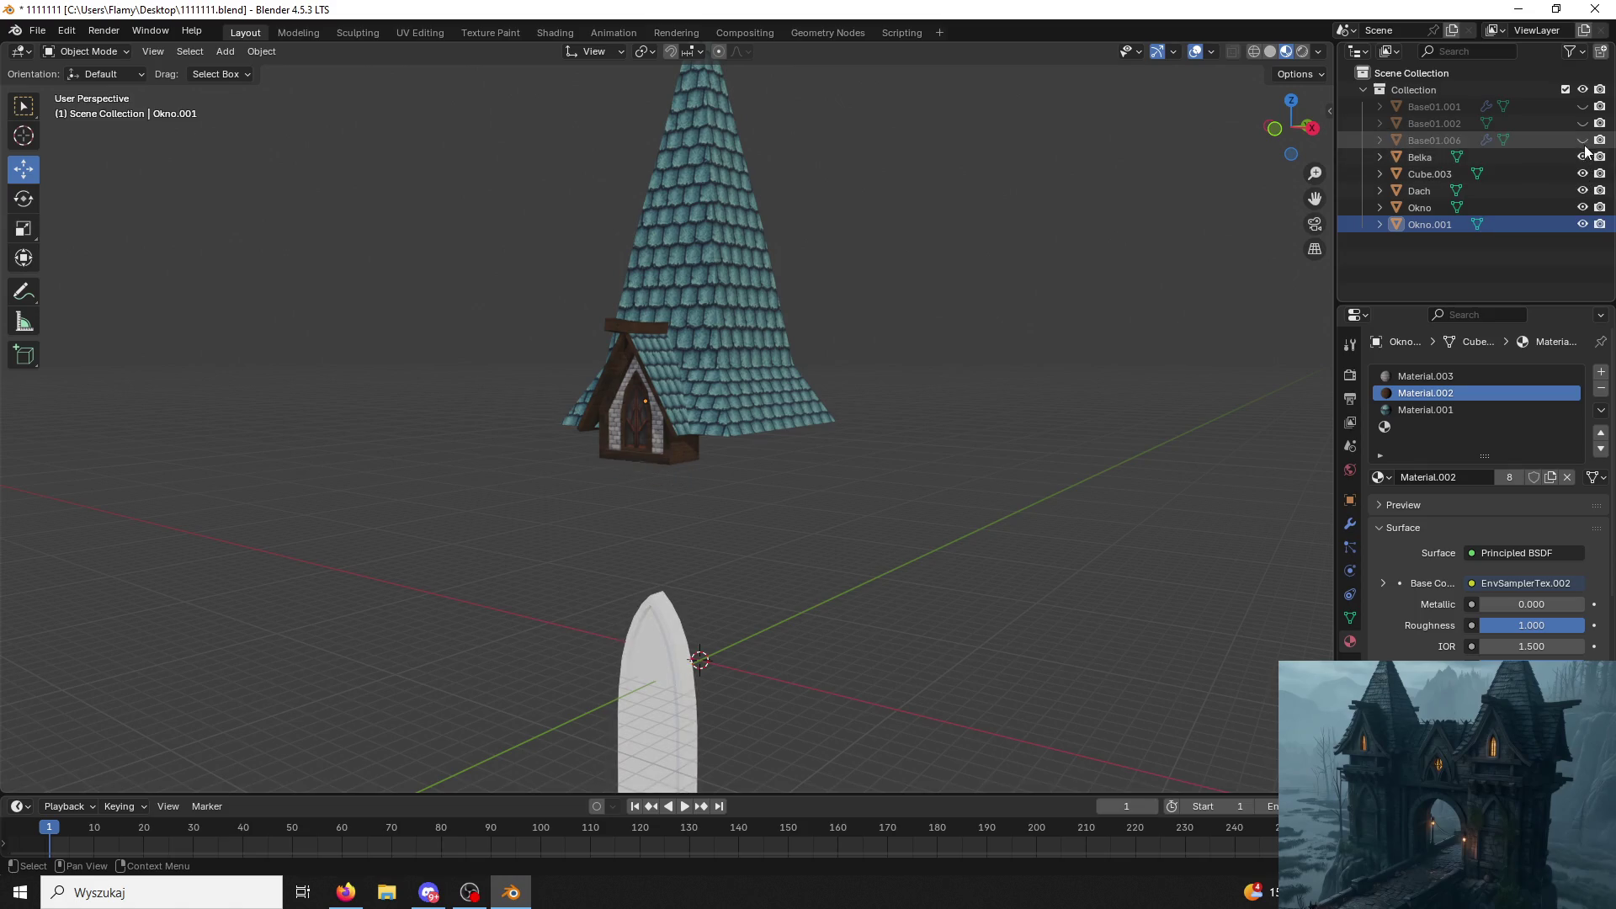
pyautogui.moveTo(1583, 173); pyautogui.dragTo(1583, 223)
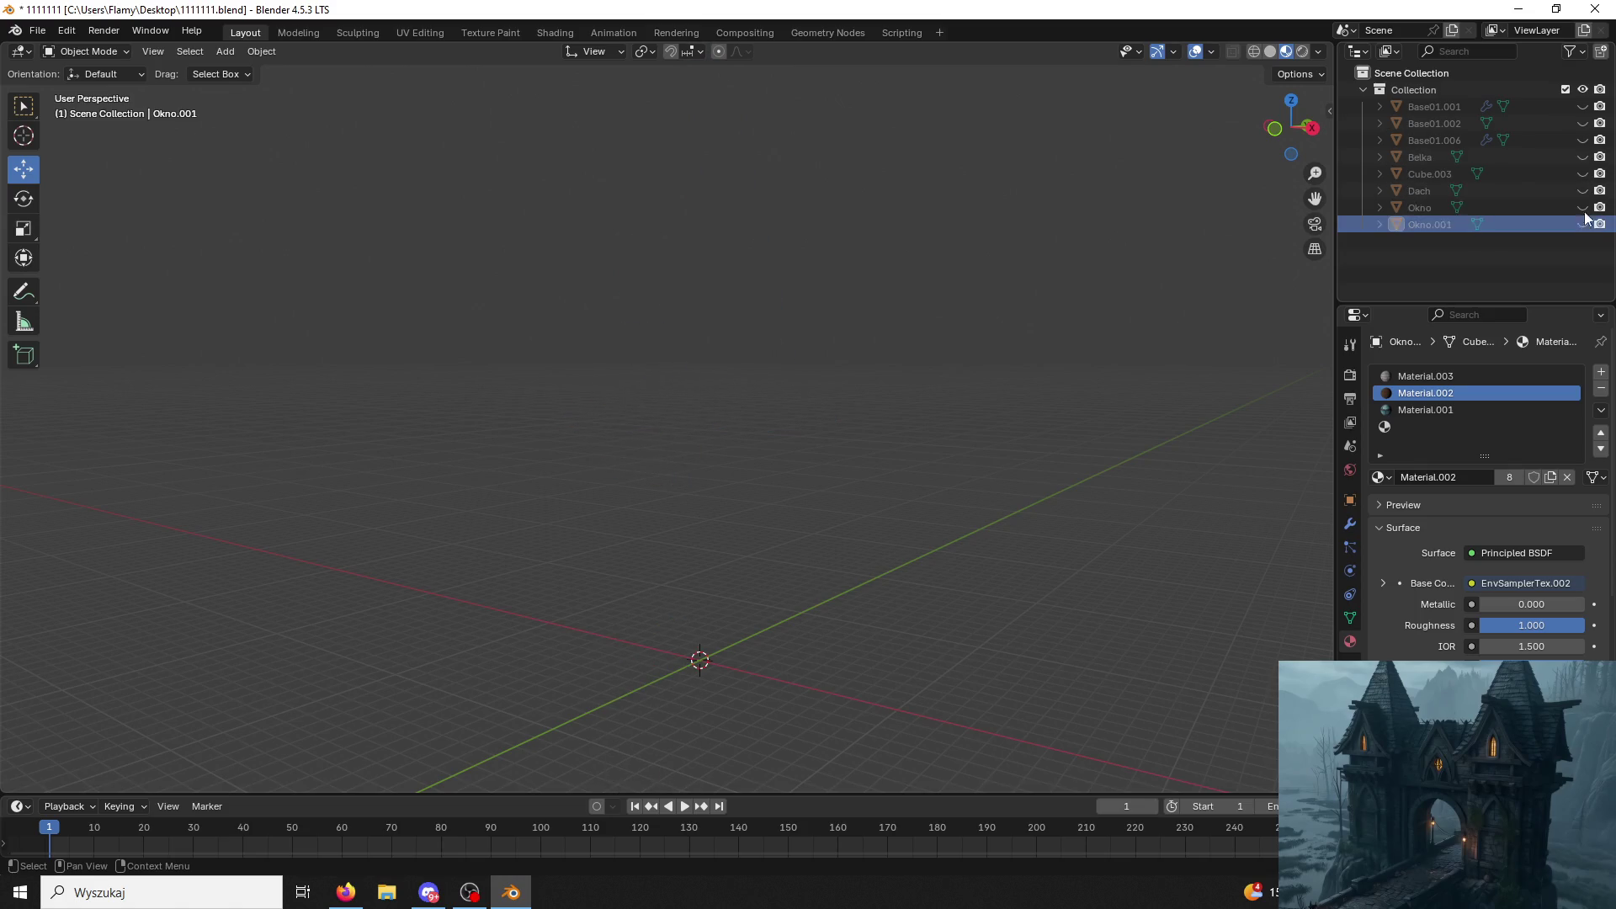
# Show only the white pillar Base01.002, select it and enter mesh editing.
pyautogui.click(1583, 107)
pyautogui.click(1583, 123)
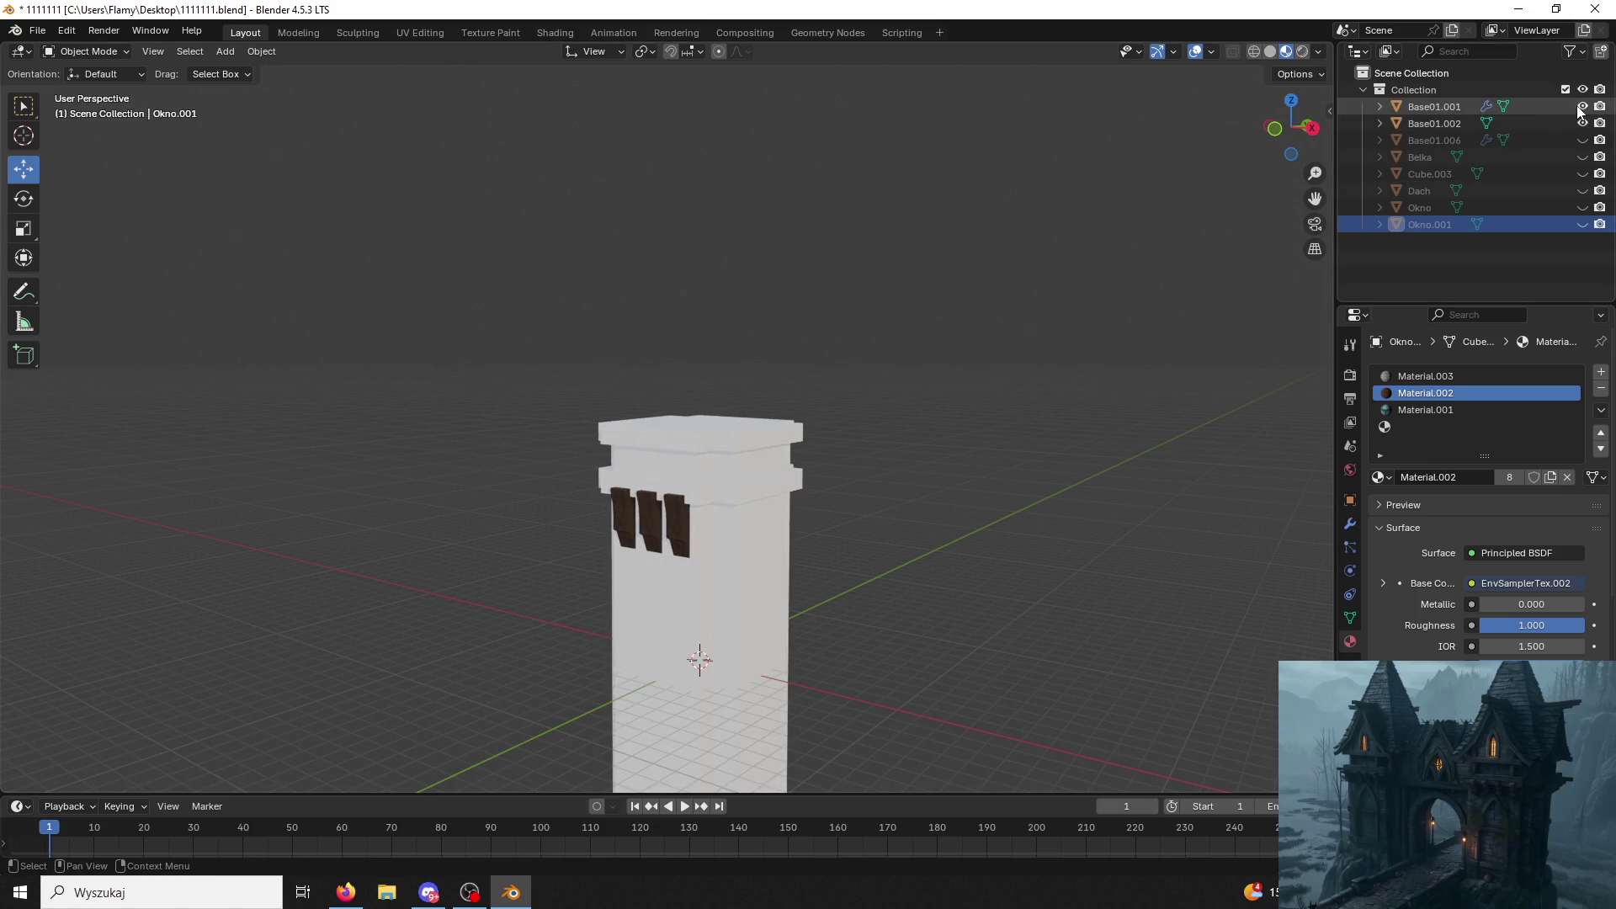
pyautogui.click(1583, 106)
pyautogui.click(739, 511)
pyautogui.moveTo(739, 512)
pyautogui.mouseDown(button='middle')
pyautogui.moveTo(768, 612)
pyautogui.moveTo(818, 622)
pyautogui.moveTo(848, 365)
pyautogui.moveTo(808, 417)
pyautogui.mouseUp(button='middle')
pyautogui.click(78, 50)
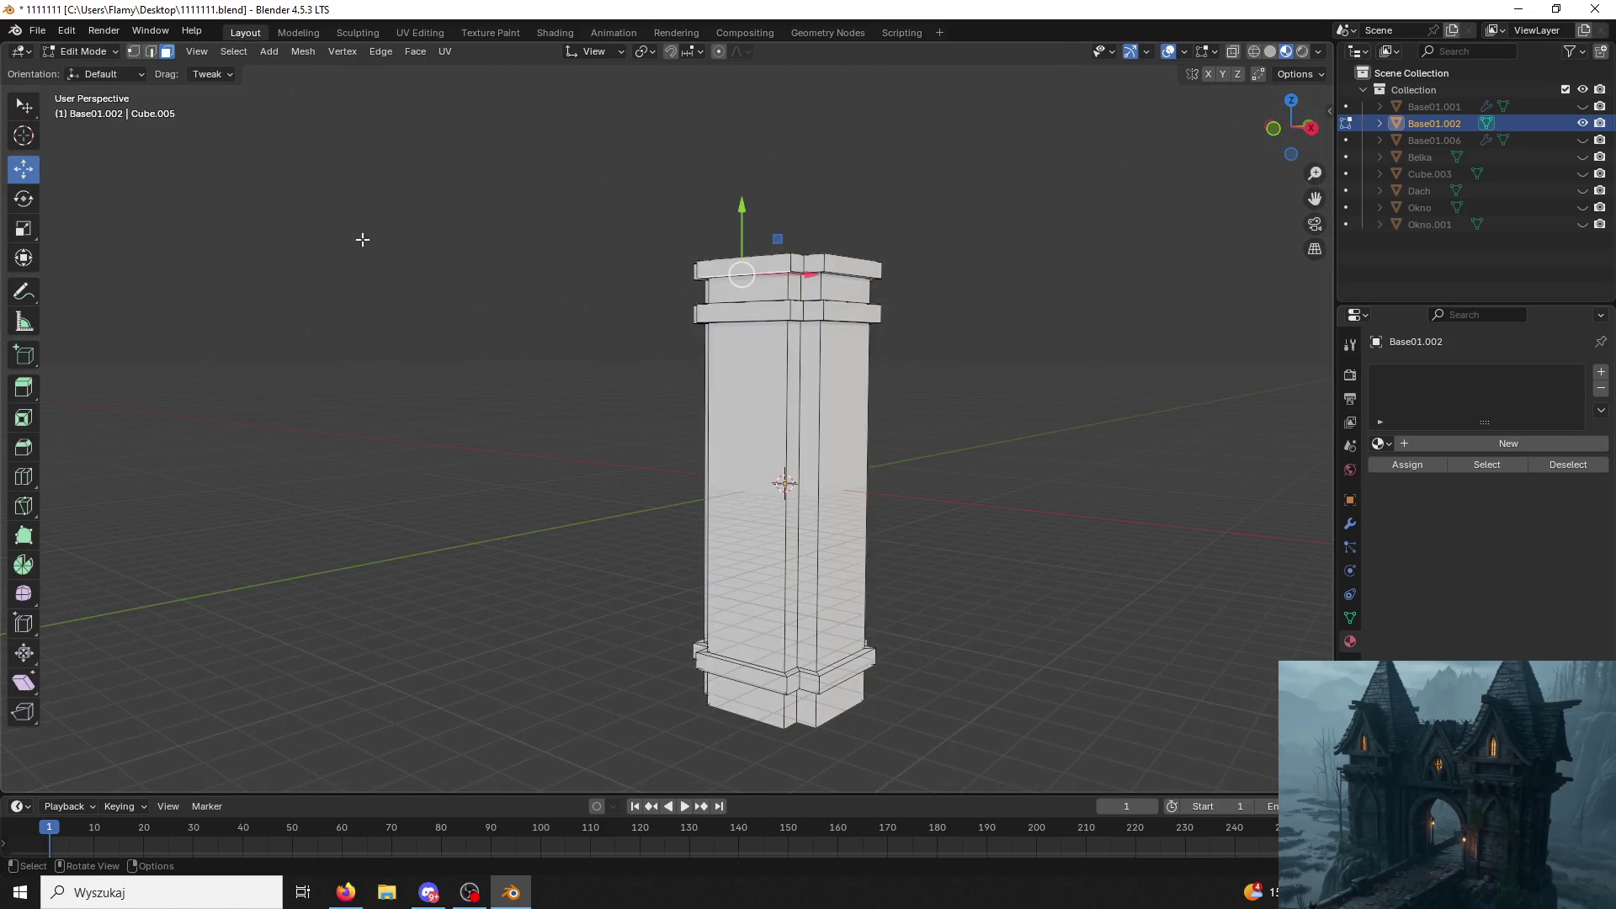
# Save the file, quit Blender and reopen 1111111.blend from the desktop.
pyautogui.hotkey('ctrl', 's')
pyautogui.click(713, 399)
pyautogui.click(1588, 9)
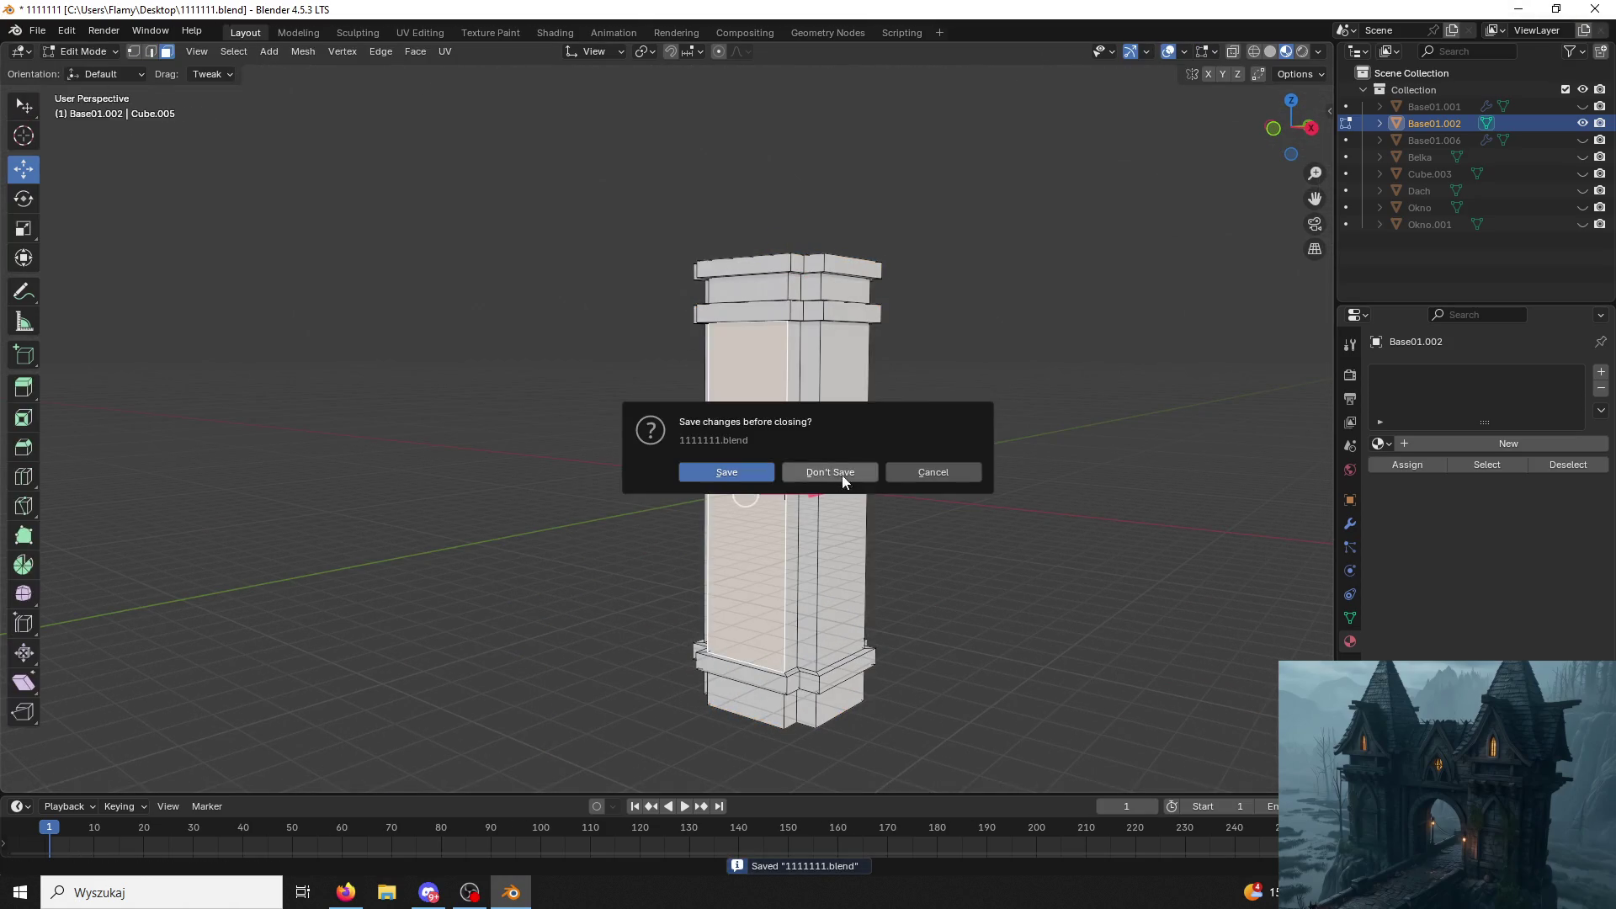
pyautogui.click(736, 474)
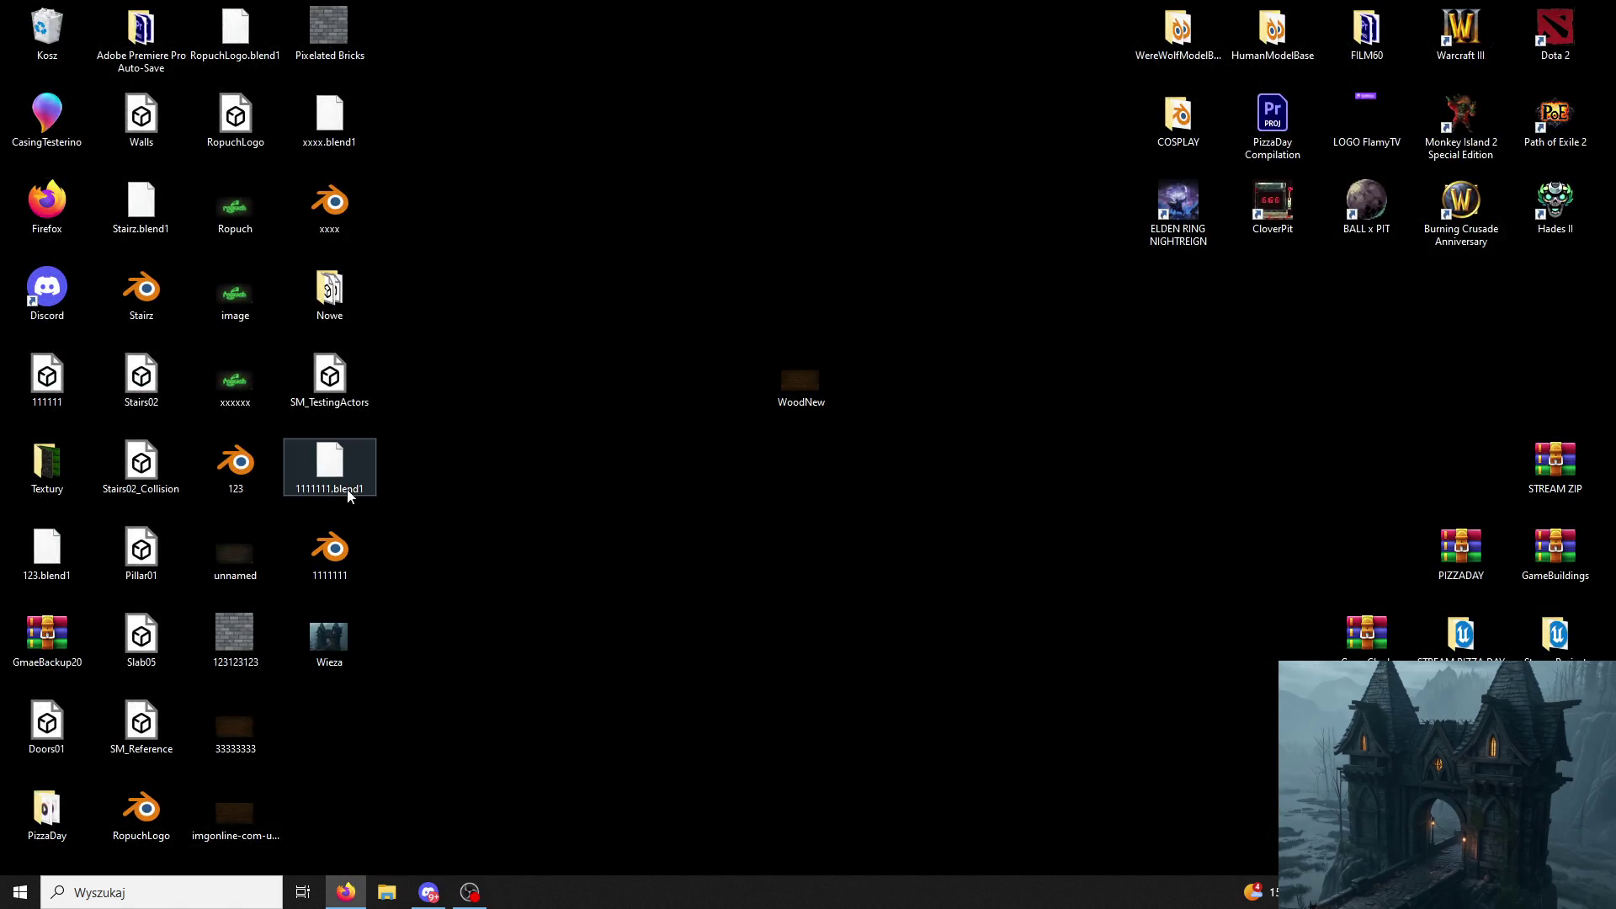
pyautogui.doubleClick(355, 556)
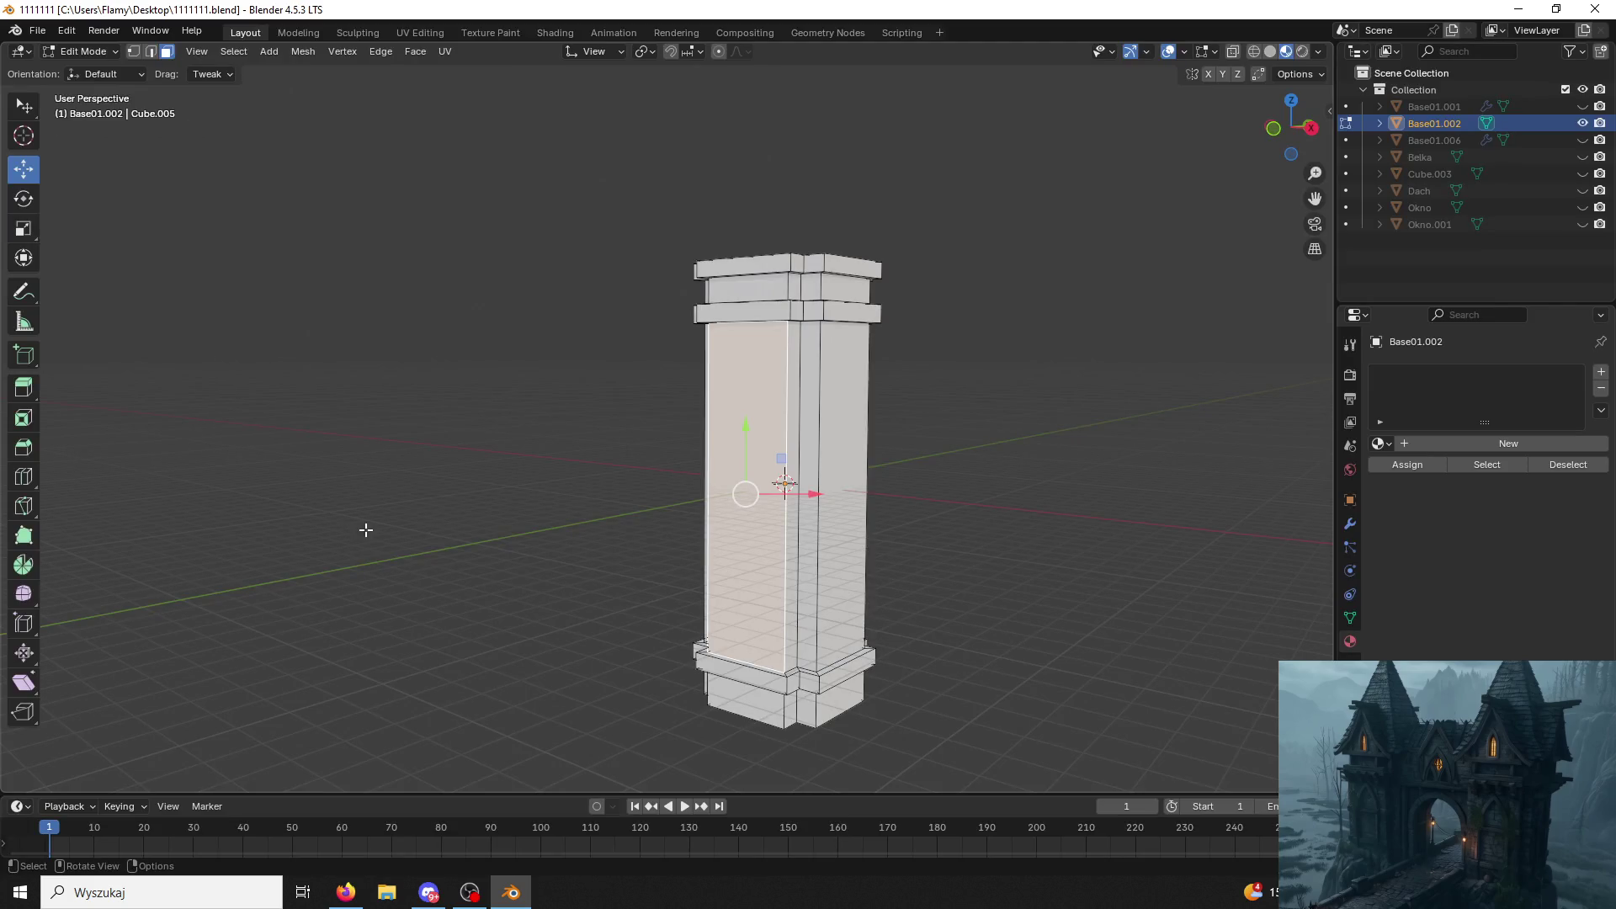
pyautogui.scroll(3, 771, 473)
# Mark the pillar's top face outline as a UV seam.
pyautogui.moveTo(845, 223); pyautogui.dragTo(916, 266, button='middle')
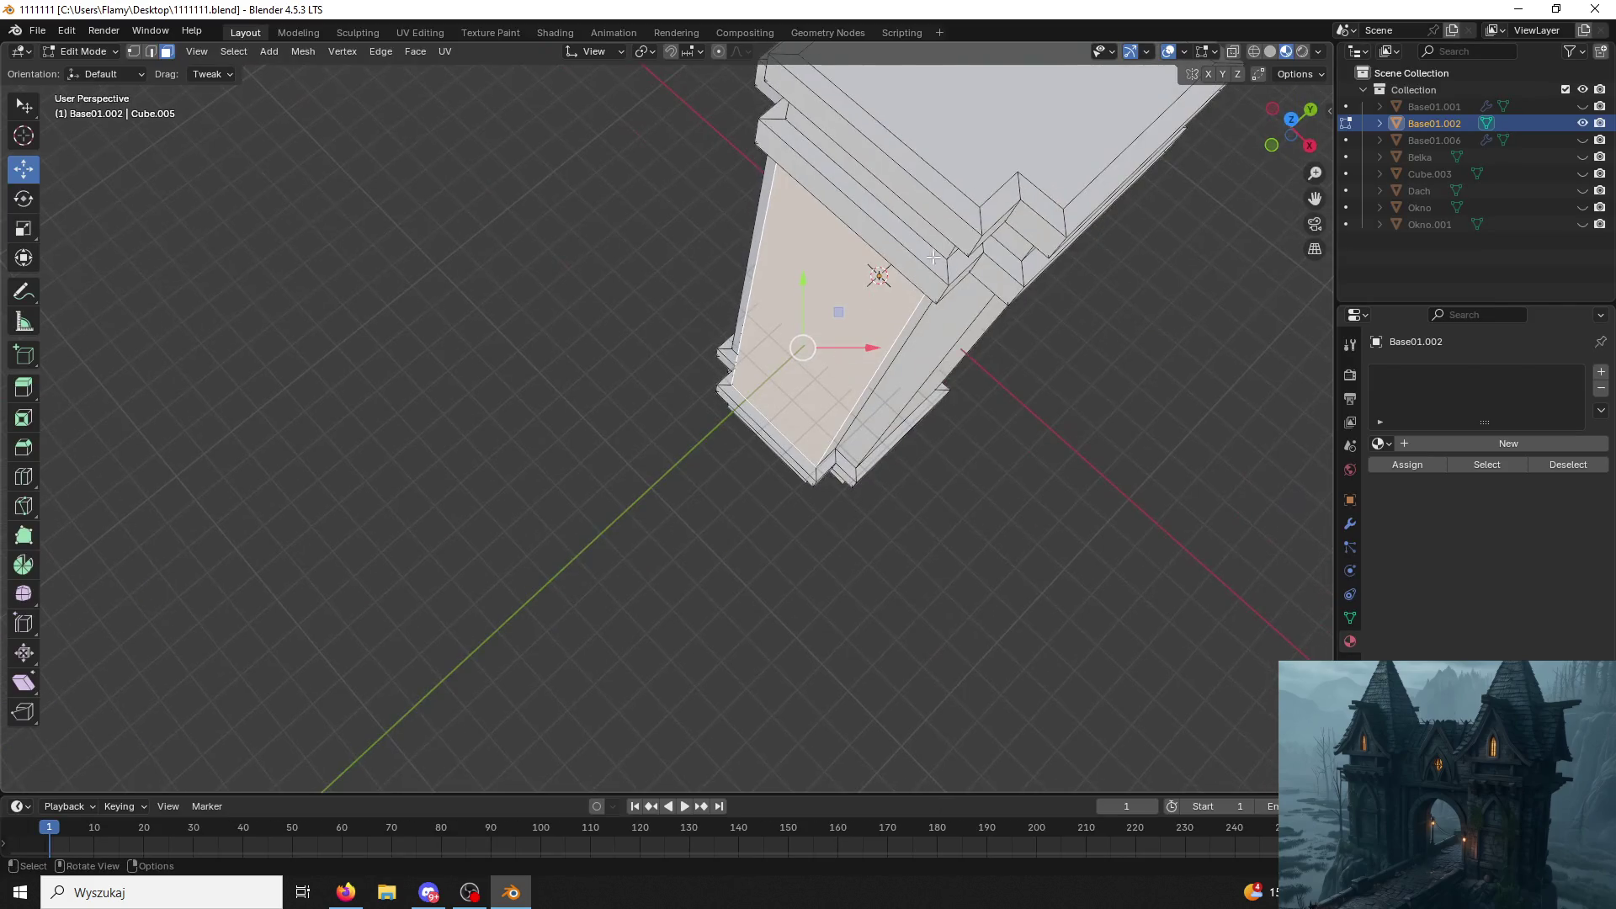
pyautogui.moveTo(981, 199); pyautogui.dragTo(922, 177, button='middle')
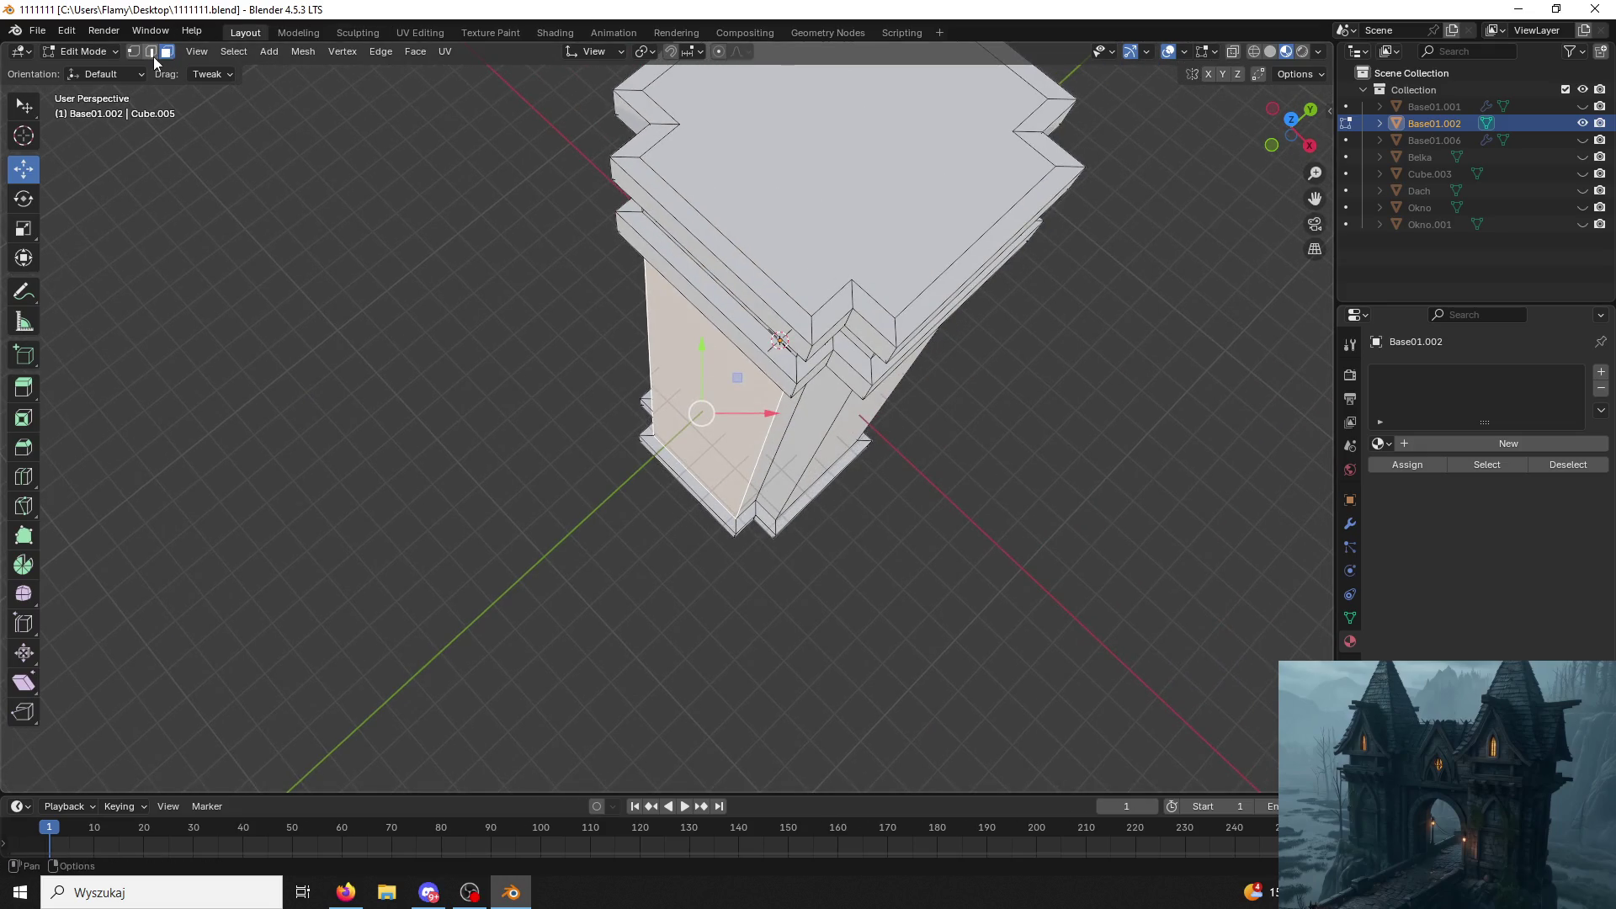
pyautogui.click(679, 199)
pyautogui.moveTo(679, 198); pyautogui.dragTo(712, 278, button='middle')
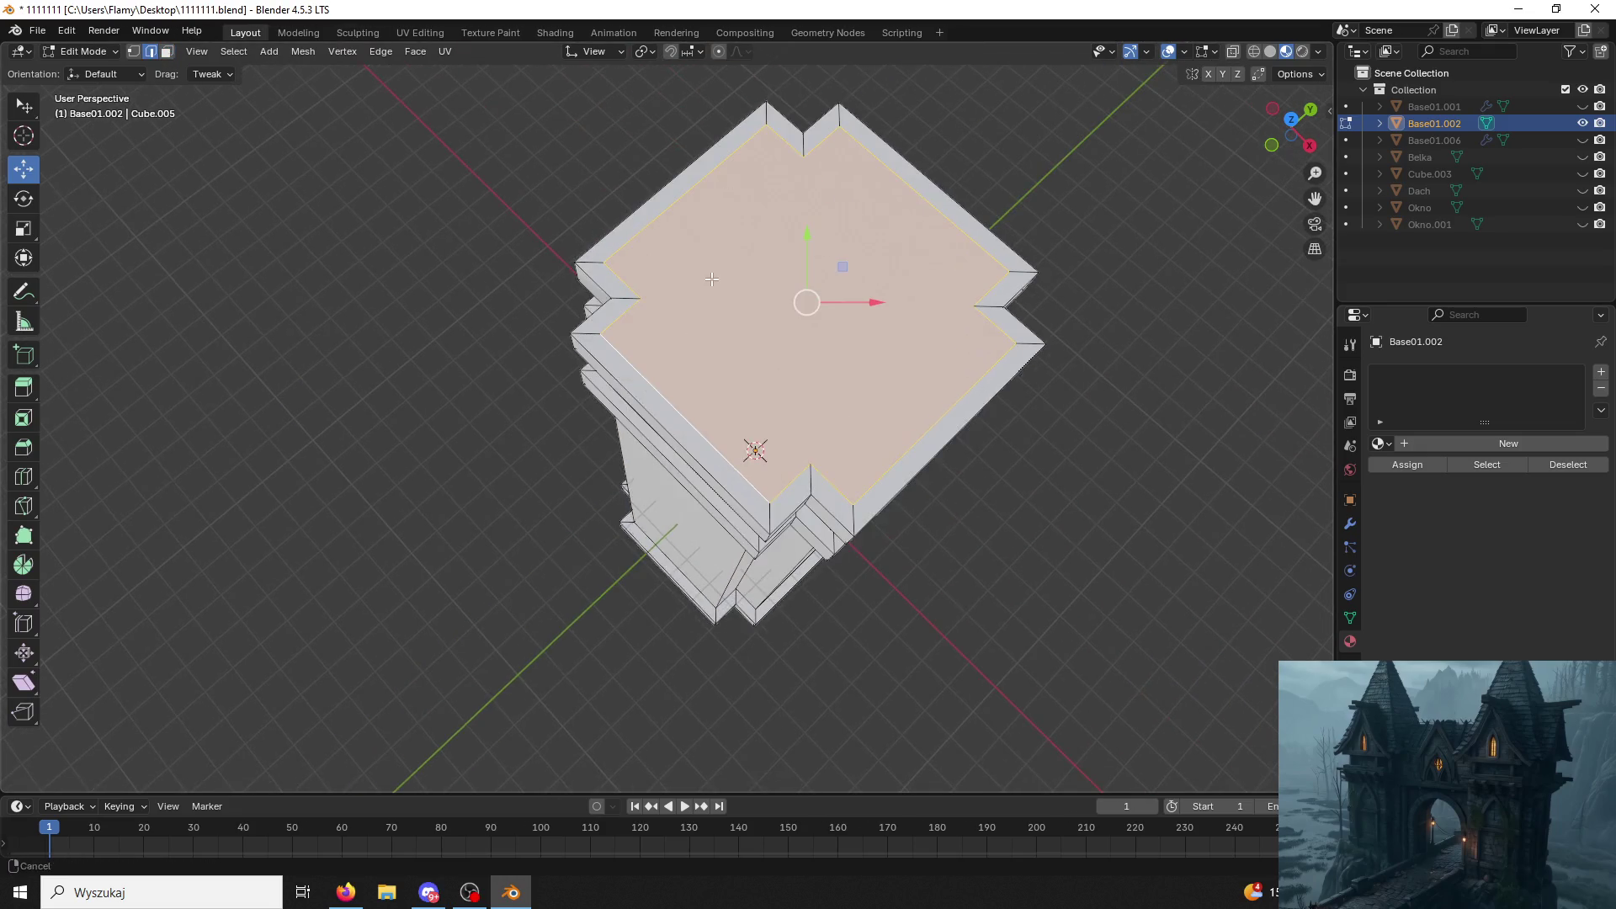
pyautogui.hotkey('ctrl', 'e')
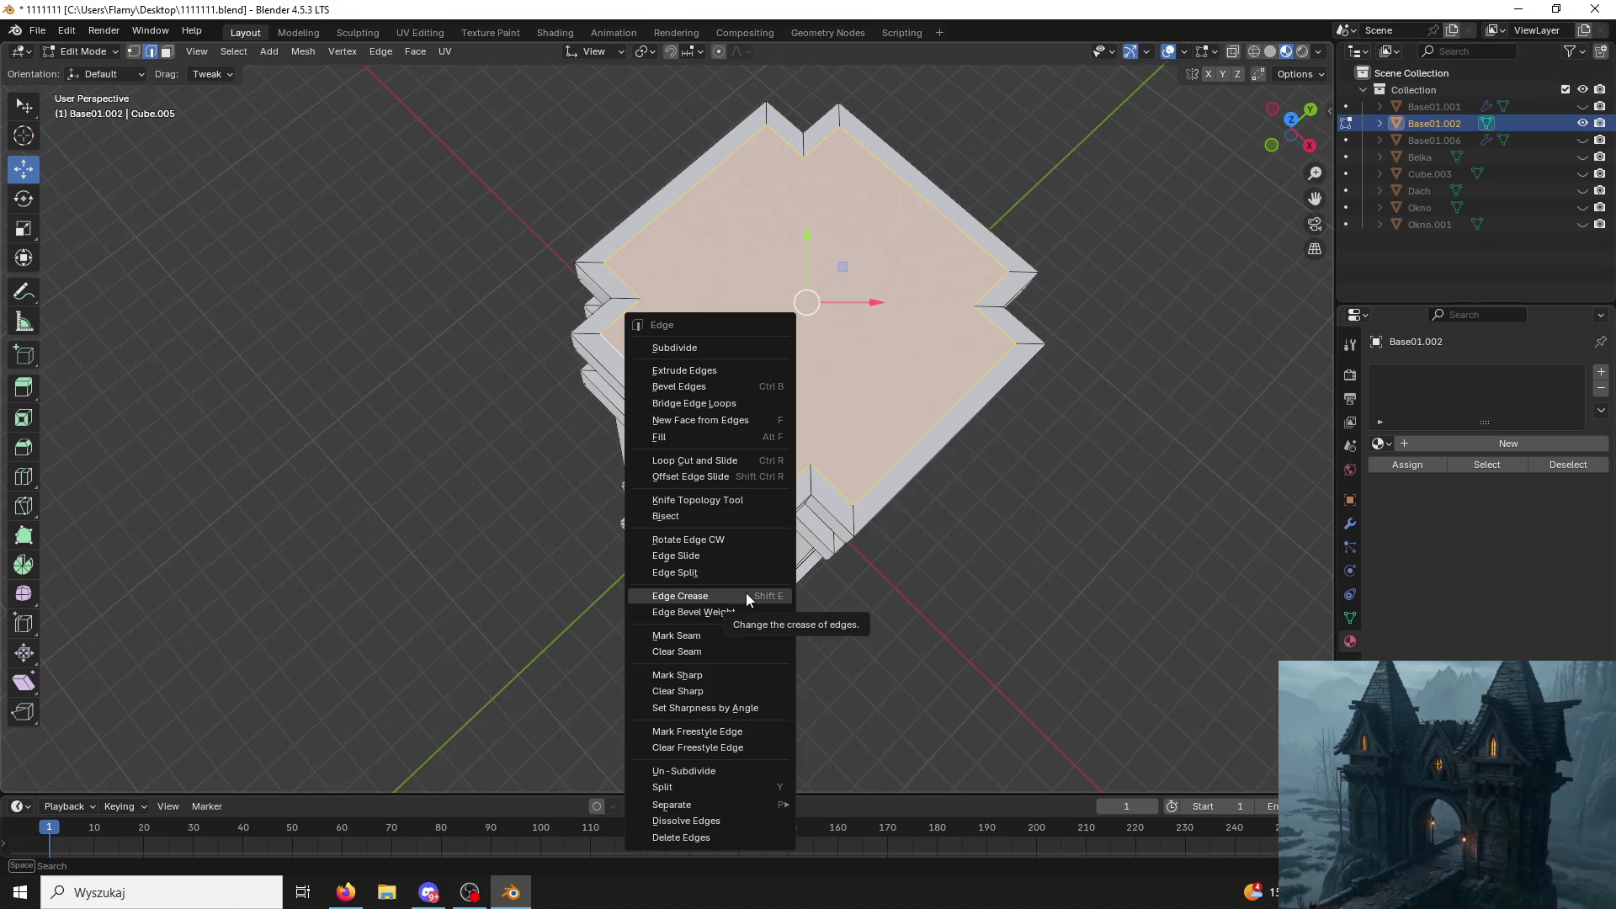
pyautogui.click(707, 634)
pyautogui.click(573, 574)
# Mark the top outer edge loop and the upper trim loops as seams.
pyautogui.moveTo(603, 271); pyautogui.dragTo(739, 141, button='middle')
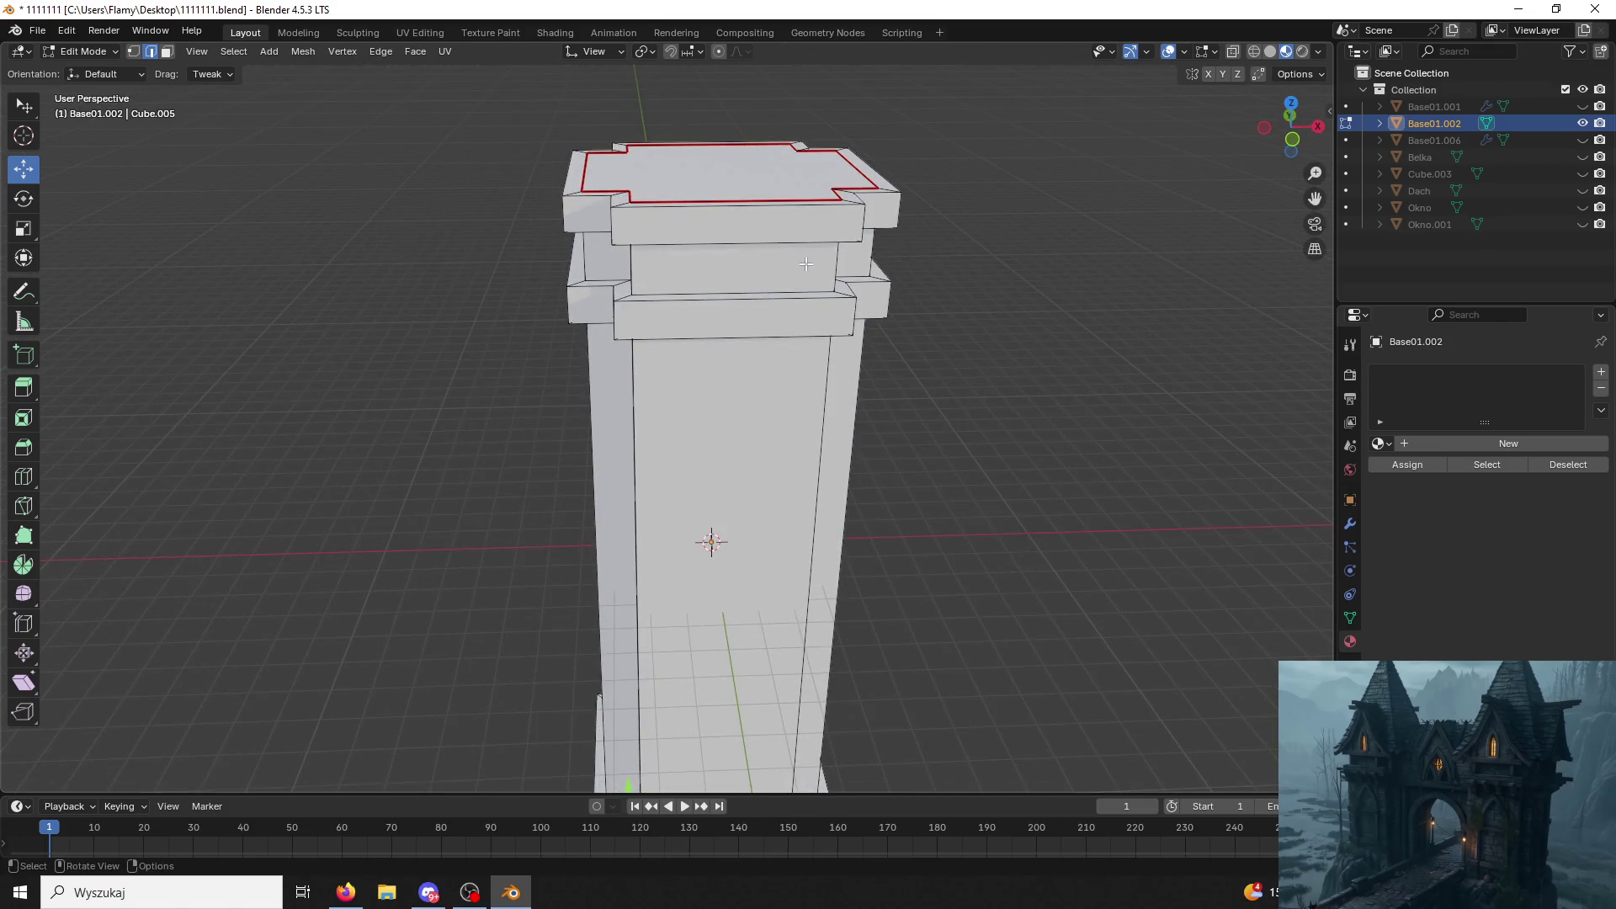
pyautogui.keyDown('alt'); pyautogui.click(758, 205); pyautogui.keyUp('alt')
pyautogui.hotkey('ctrl', 'e')
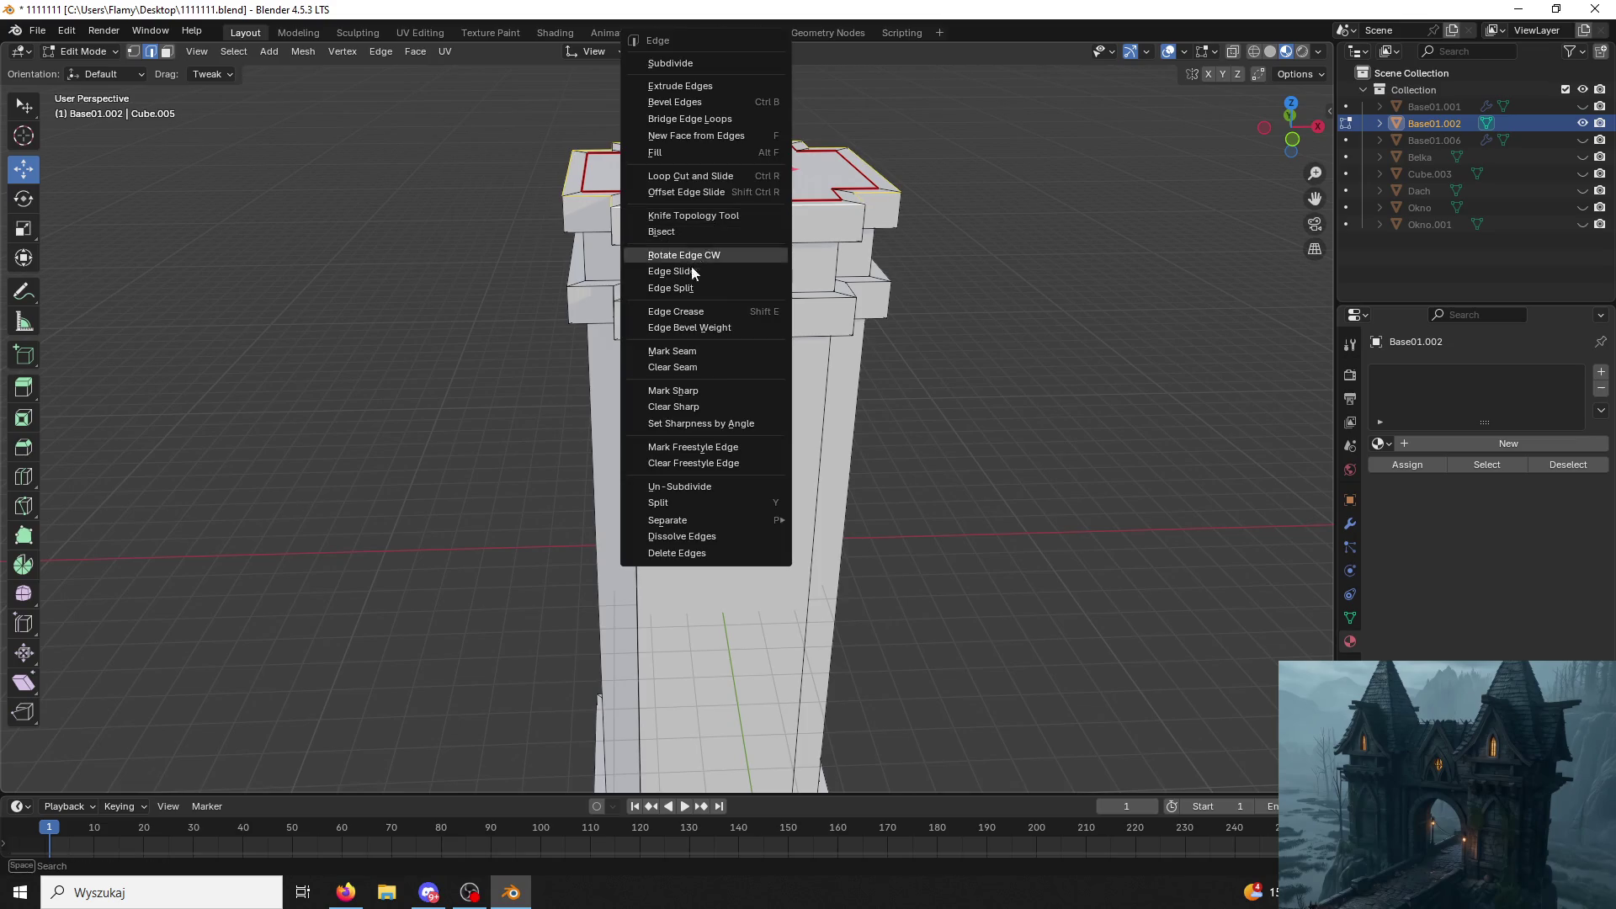
pyautogui.click(672, 350)
pyautogui.moveTo(671, 349); pyautogui.dragTo(718, 234, button='middle')
pyautogui.keyDown('alt'); pyautogui.click(717, 232); pyautogui.keyUp('alt')
pyautogui.hotkey('ctrl', 'e')
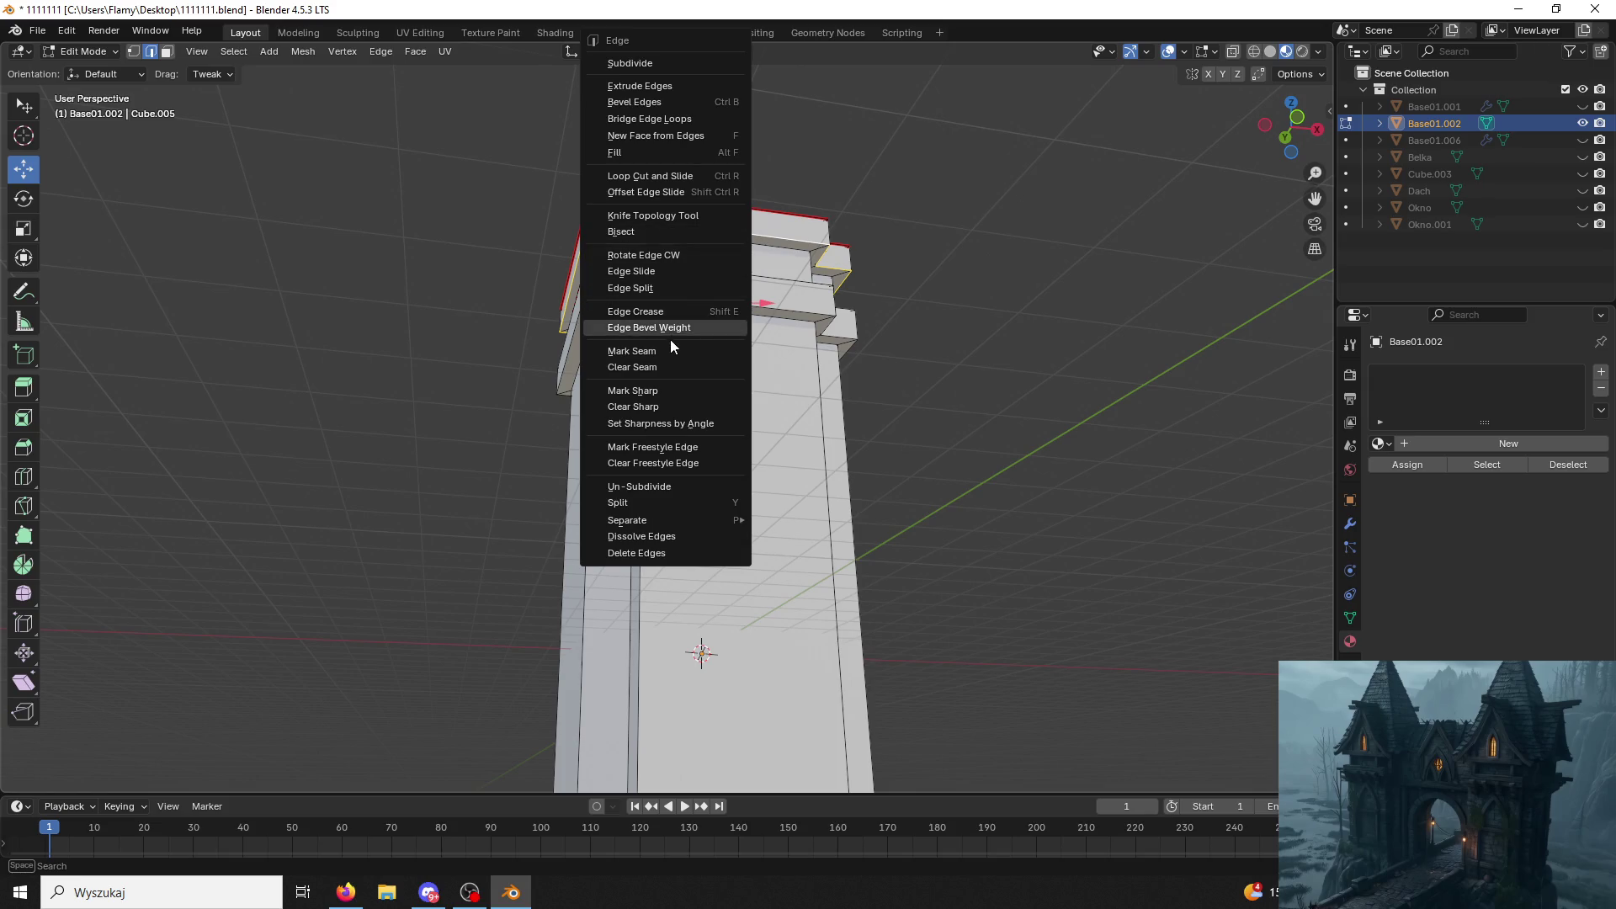
pyautogui.click(673, 350)
pyautogui.keyDown('alt'); pyautogui.click(715, 236); pyautogui.keyUp('alt')
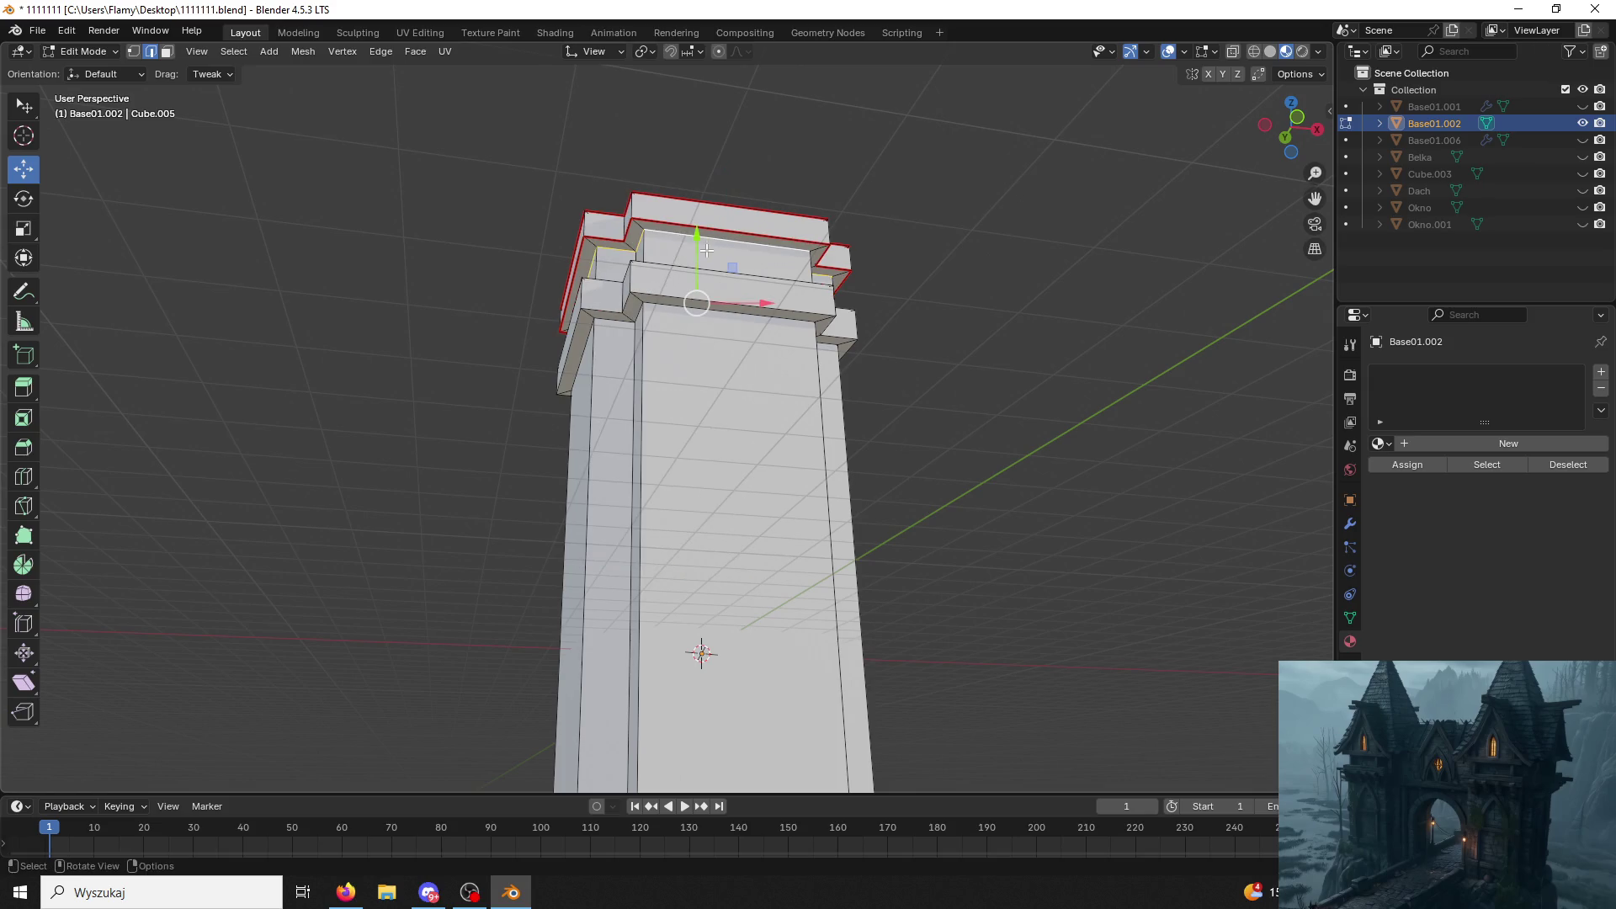
pyautogui.hotkey('ctrl', 'e')
pyautogui.click(653, 342)
# Mark the middle and lower trim edge loops as seams, undoing a stray bevel weight.
pyautogui.moveTo(652, 343)
pyautogui.mouseDown(button='middle')
pyautogui.moveTo(718, 265)
pyautogui.moveTo(671, 330)
pyautogui.mouseUp(button='middle')
pyautogui.keyDown('alt'); pyautogui.click(671, 326); pyautogui.keyUp('alt')
pyautogui.hotkey('ctrl', 'e')
pyautogui.click(671, 350)
pyautogui.keyDown('alt'); pyautogui.click(683, 339); pyautogui.keyUp('alt')
pyautogui.hotkey('ctrl', 'e')
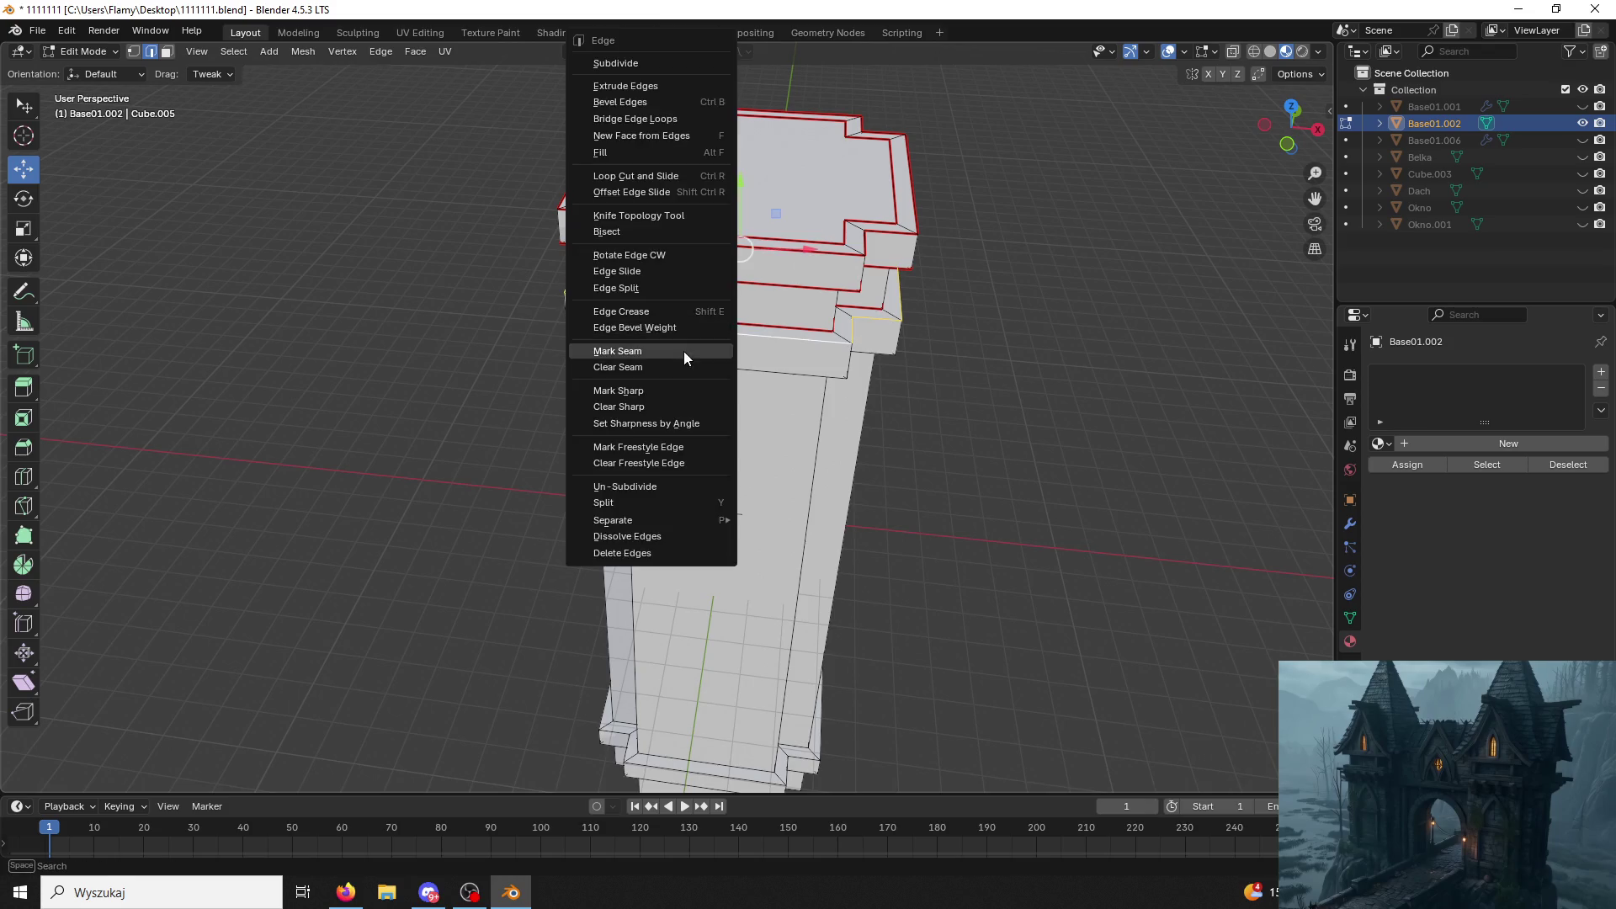
pyautogui.click(682, 351)
pyautogui.moveTo(683, 351); pyautogui.dragTo(732, 303, button='middle')
pyautogui.keyDown('alt'); pyautogui.click(732, 302); pyautogui.keyUp('alt')
pyautogui.hotkey('ctrl', 'e')
pyautogui.click(674, 350)
pyautogui.keyDown('alt'); pyautogui.click(698, 321); pyautogui.keyUp('alt')
pyautogui.hotkey('ctrl', 'e')
pyautogui.click(676, 331)
pyautogui.click(678, 327)
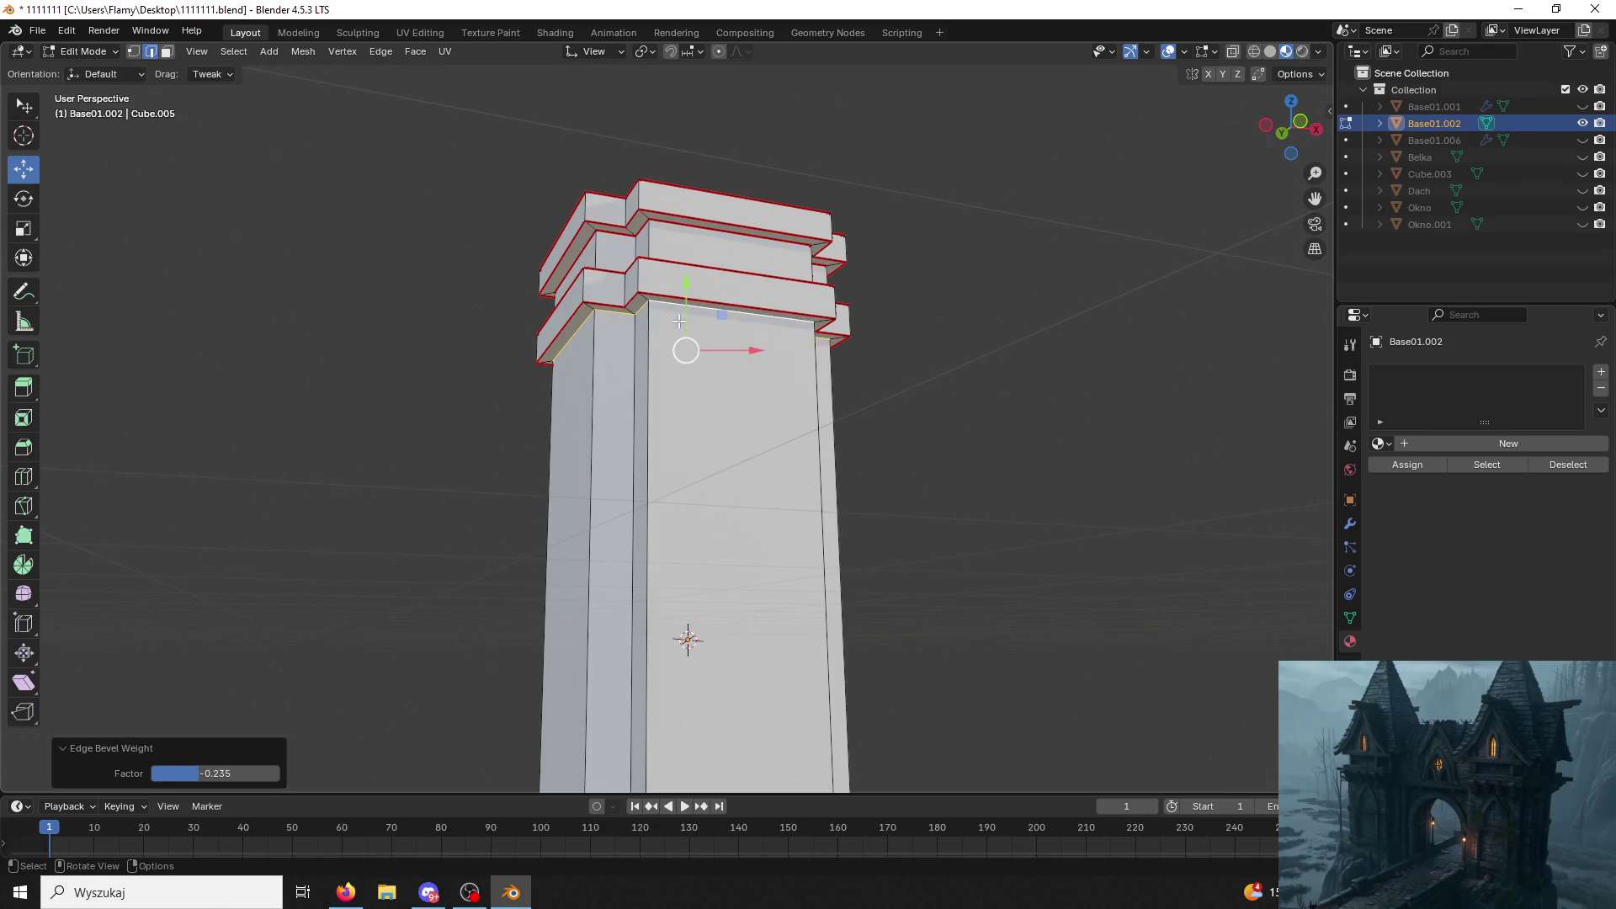
pyautogui.hotkey('ctrl', 'e')
pyautogui.click(618, 345)
# Mark one vertical corner edge of the pillar as a seam.
pyautogui.moveTo(617, 344)
pyautogui.mouseDown(button='middle')
pyautogui.moveTo(612, 363)
pyautogui.moveTo(642, 178)
pyautogui.mouseUp(button='middle')
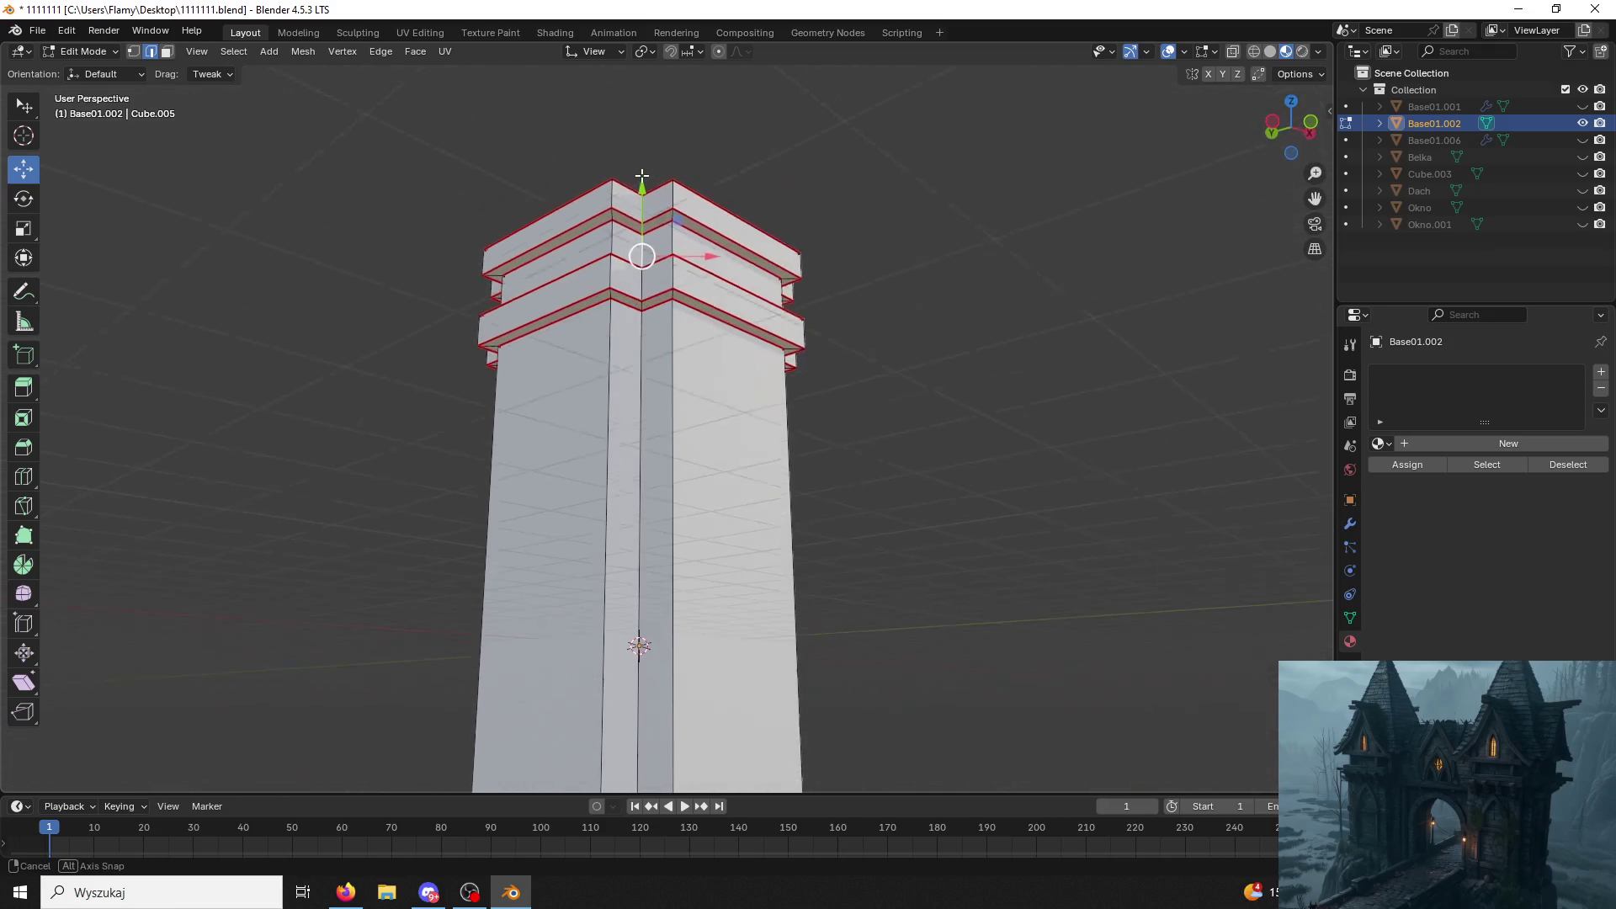
pyautogui.moveTo(642, 177); pyautogui.dragTo(554, 270, button='middle')
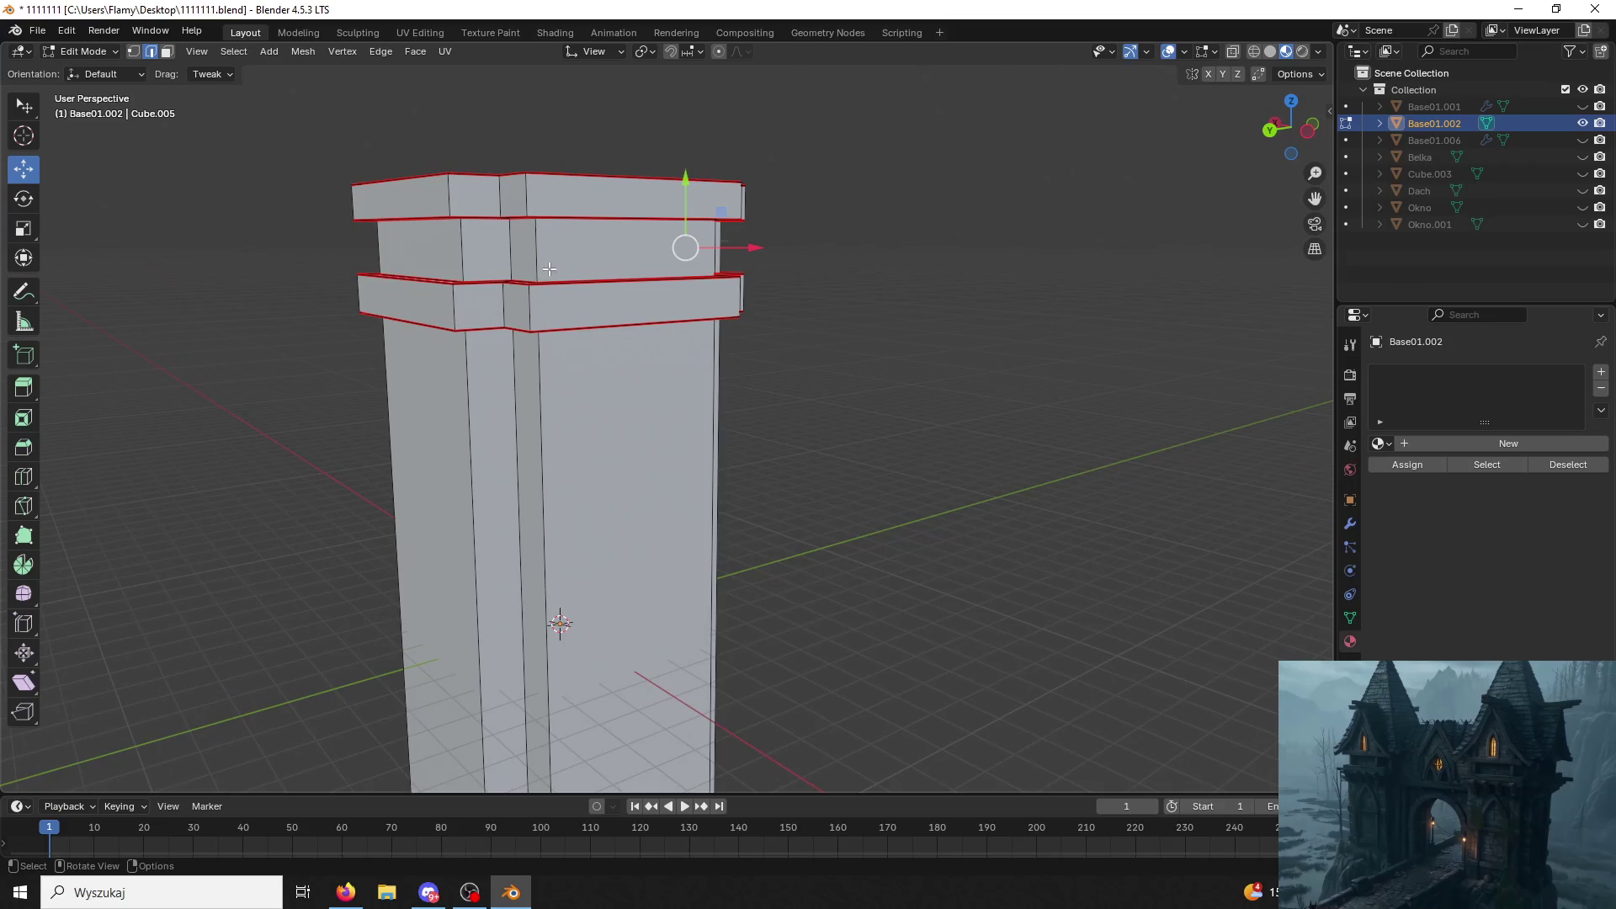
pyautogui.keyDown('alt'); pyautogui.click(509, 256); pyautogui.keyUp('alt')
pyautogui.hotkey('ctrl', 'e')
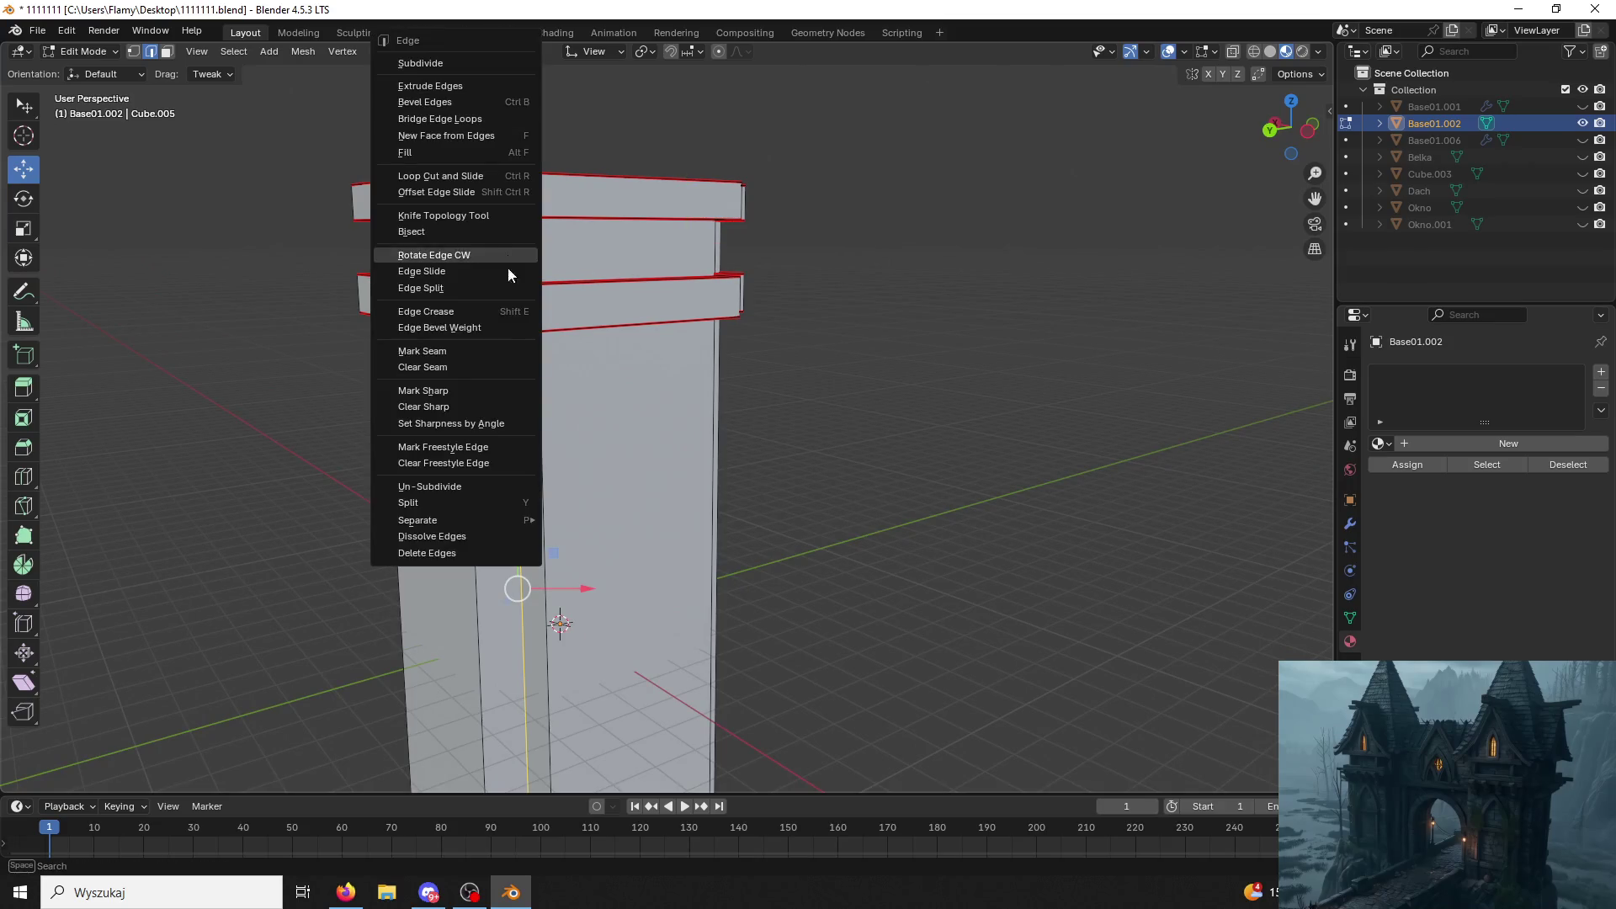
pyautogui.click(457, 349)
pyautogui.moveTo(456, 350)
pyautogui.mouseDown(button='middle')
pyautogui.moveTo(322, 245)
pyautogui.moveTo(731, 390)
pyautogui.mouseUp(button='middle')
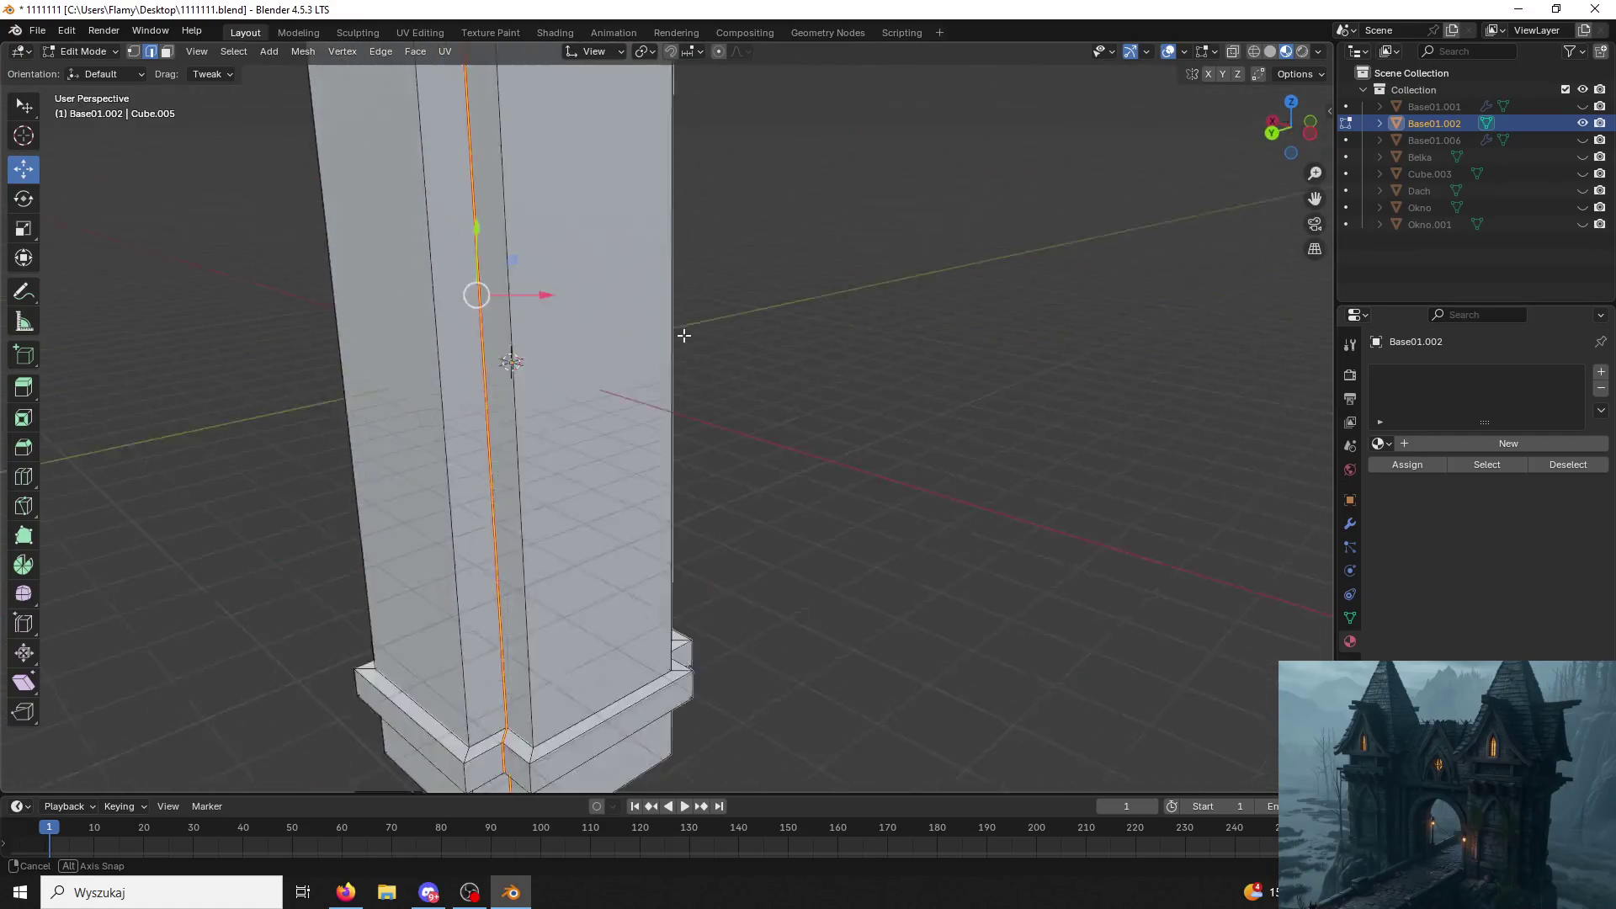
pyautogui.moveTo(730, 388)
pyautogui.mouseDown(button='middle')
pyautogui.moveTo(442, 292)
pyautogui.moveTo(779, 610)
pyautogui.mouseUp(button='middle')
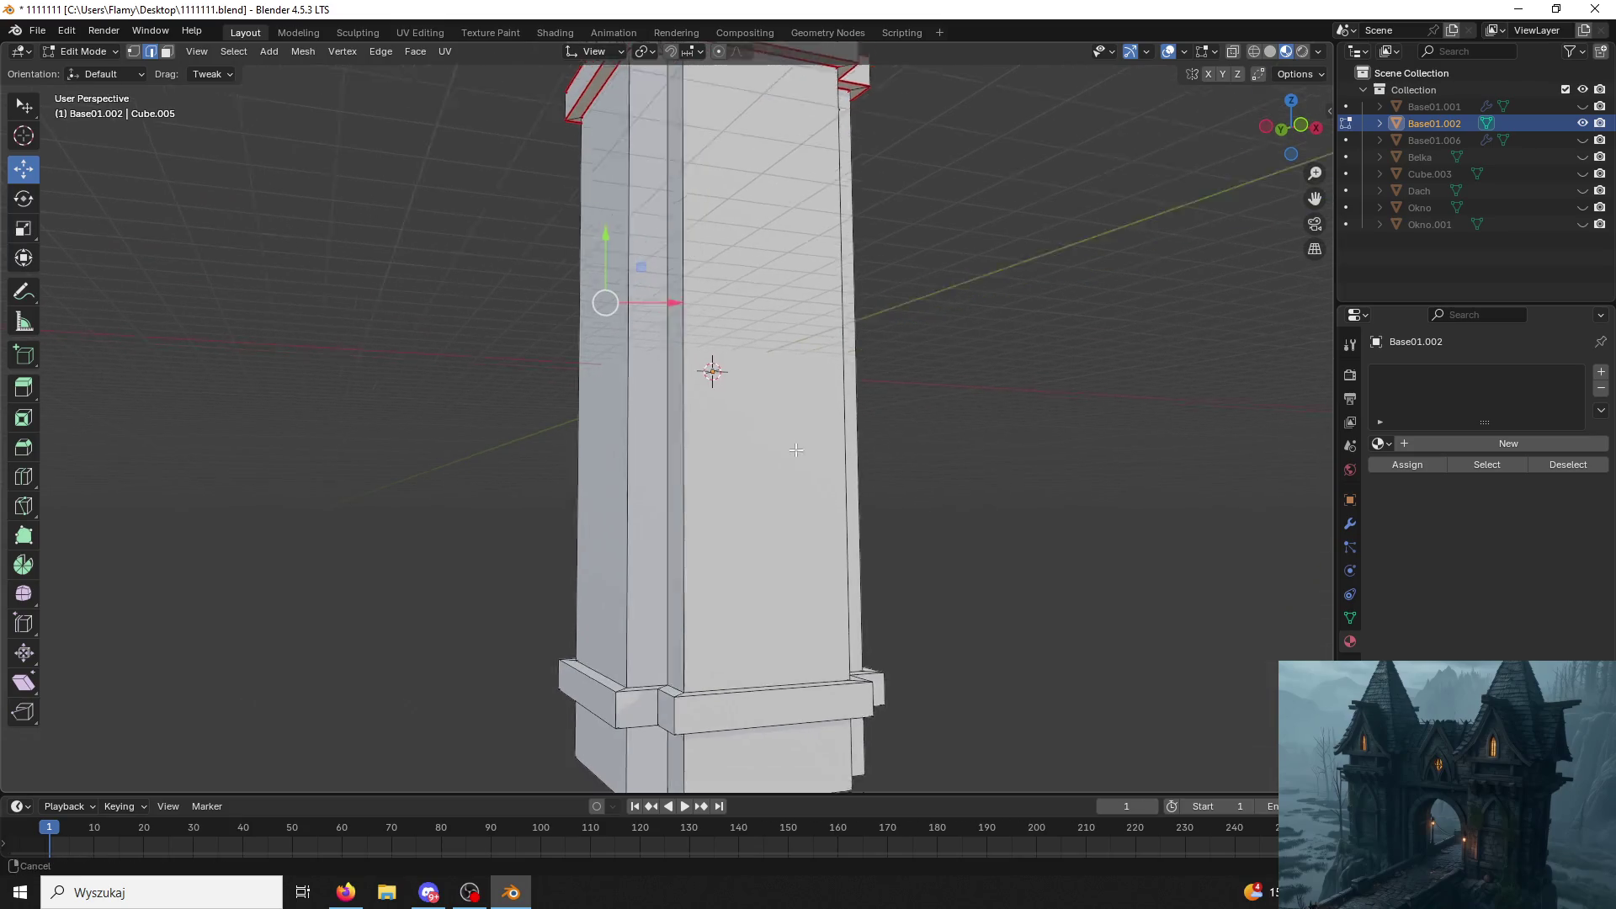
# Mark the three edge loops around the pillar's base ledge as seams.
pyautogui.keyDown('alt'); pyautogui.click(765, 577); pyautogui.keyUp('alt')
pyautogui.rightClick(758, 569)
pyautogui.click(758, 569)
pyautogui.keyDown('alt'); pyautogui.click(749, 586); pyautogui.keyUp('alt')
pyautogui.rightClick(750, 587)
pyautogui.click(750, 588)
pyautogui.keyDown('alt'); pyautogui.click(733, 611); pyautogui.keyUp('alt')
pyautogui.rightClick(730, 611)
pyautogui.click(726, 615)
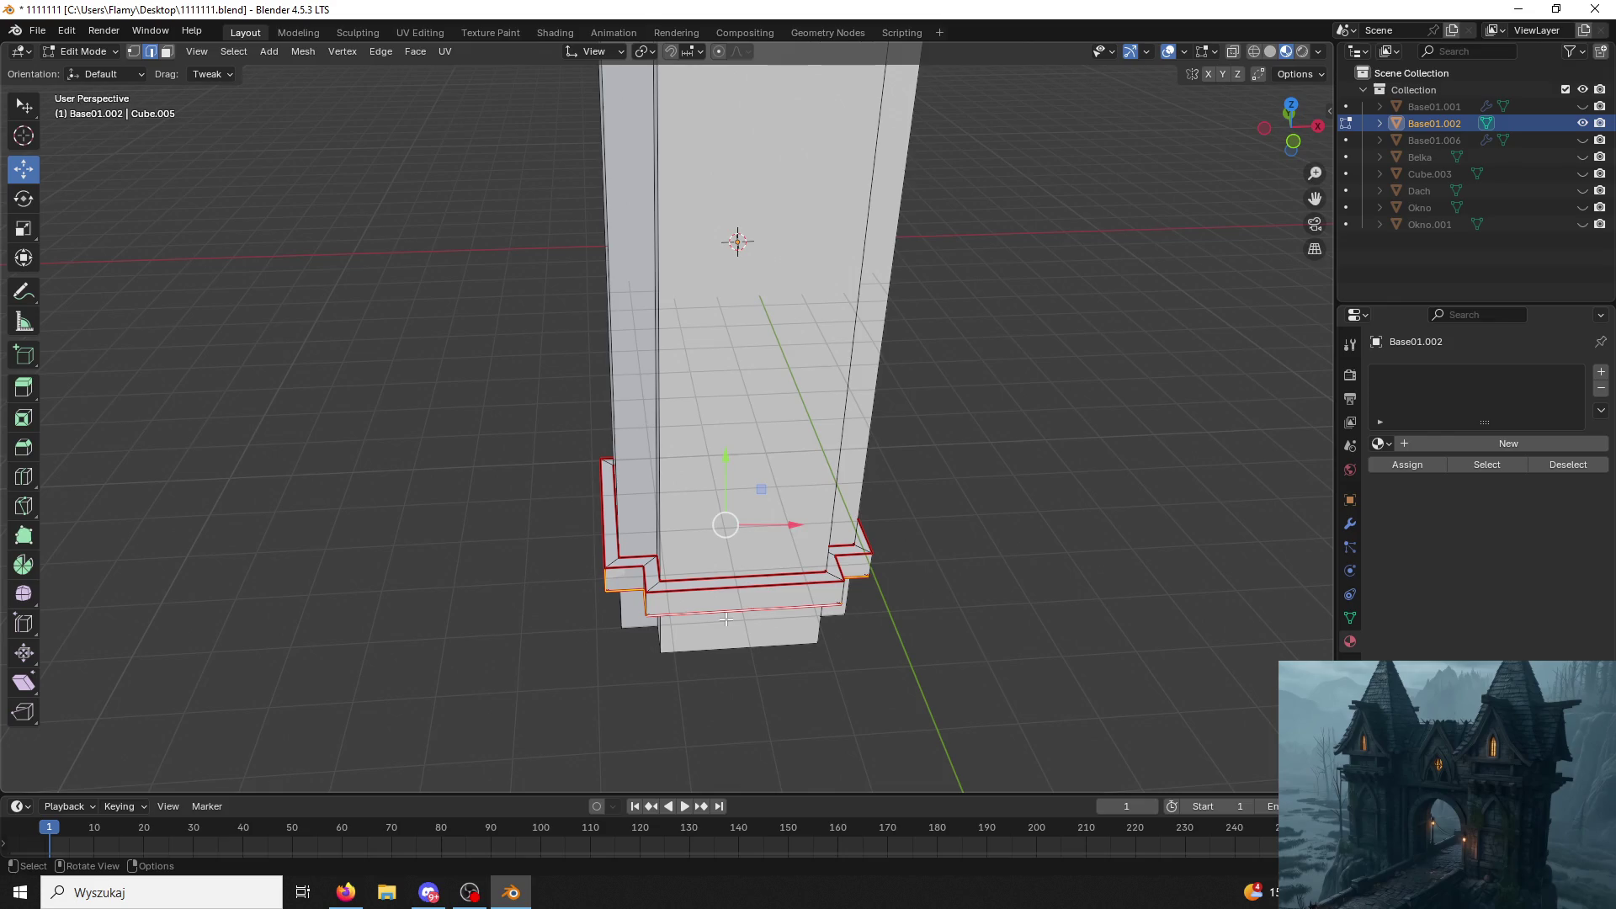
# Mark the lower front edge of the base ledge as a seam.
pyautogui.moveTo(659, 652); pyautogui.dragTo(811, 539, button='middle')
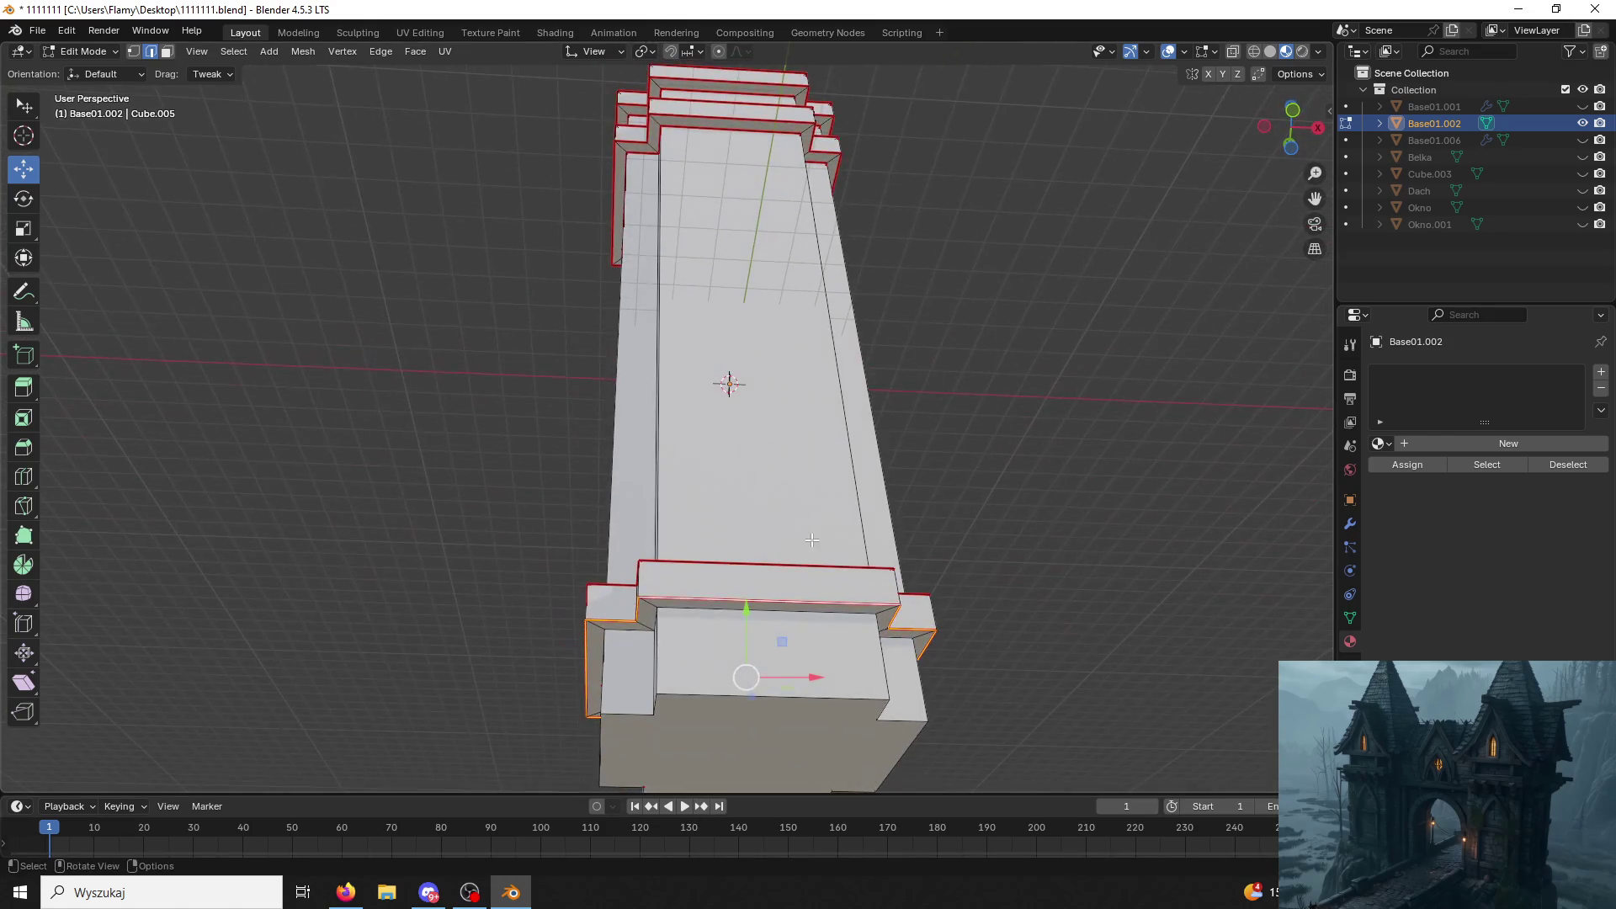
pyautogui.click(812, 607)
pyautogui.click(809, 682)
pyautogui.rightClick(777, 608)
pyautogui.click(808, 695)
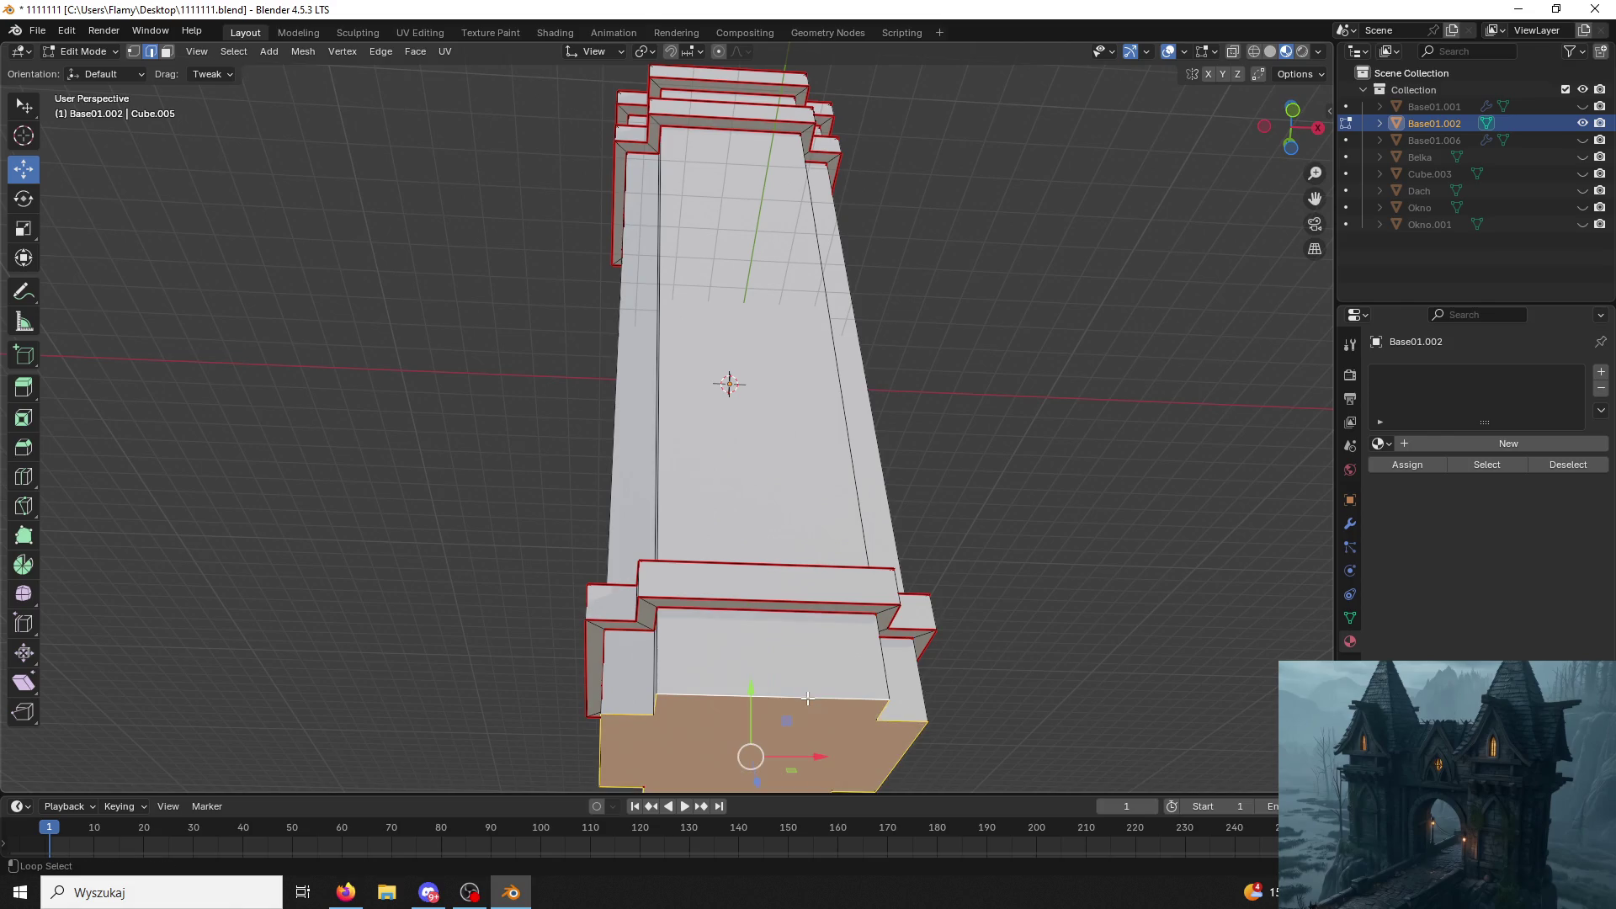
pyautogui.rightClick(808, 697)
# Orbit around the pillar to check the seams and select its top face.
pyautogui.moveTo(991, 616)
pyautogui.mouseDown(button='middle')
pyautogui.moveTo(1170, 691)
pyautogui.moveTo(977, 552)
pyautogui.mouseUp(button='middle')
pyautogui.scroll(-3, 985, 444)
pyautogui.moveTo(950, 484); pyautogui.dragTo(890, 435, button='middle')
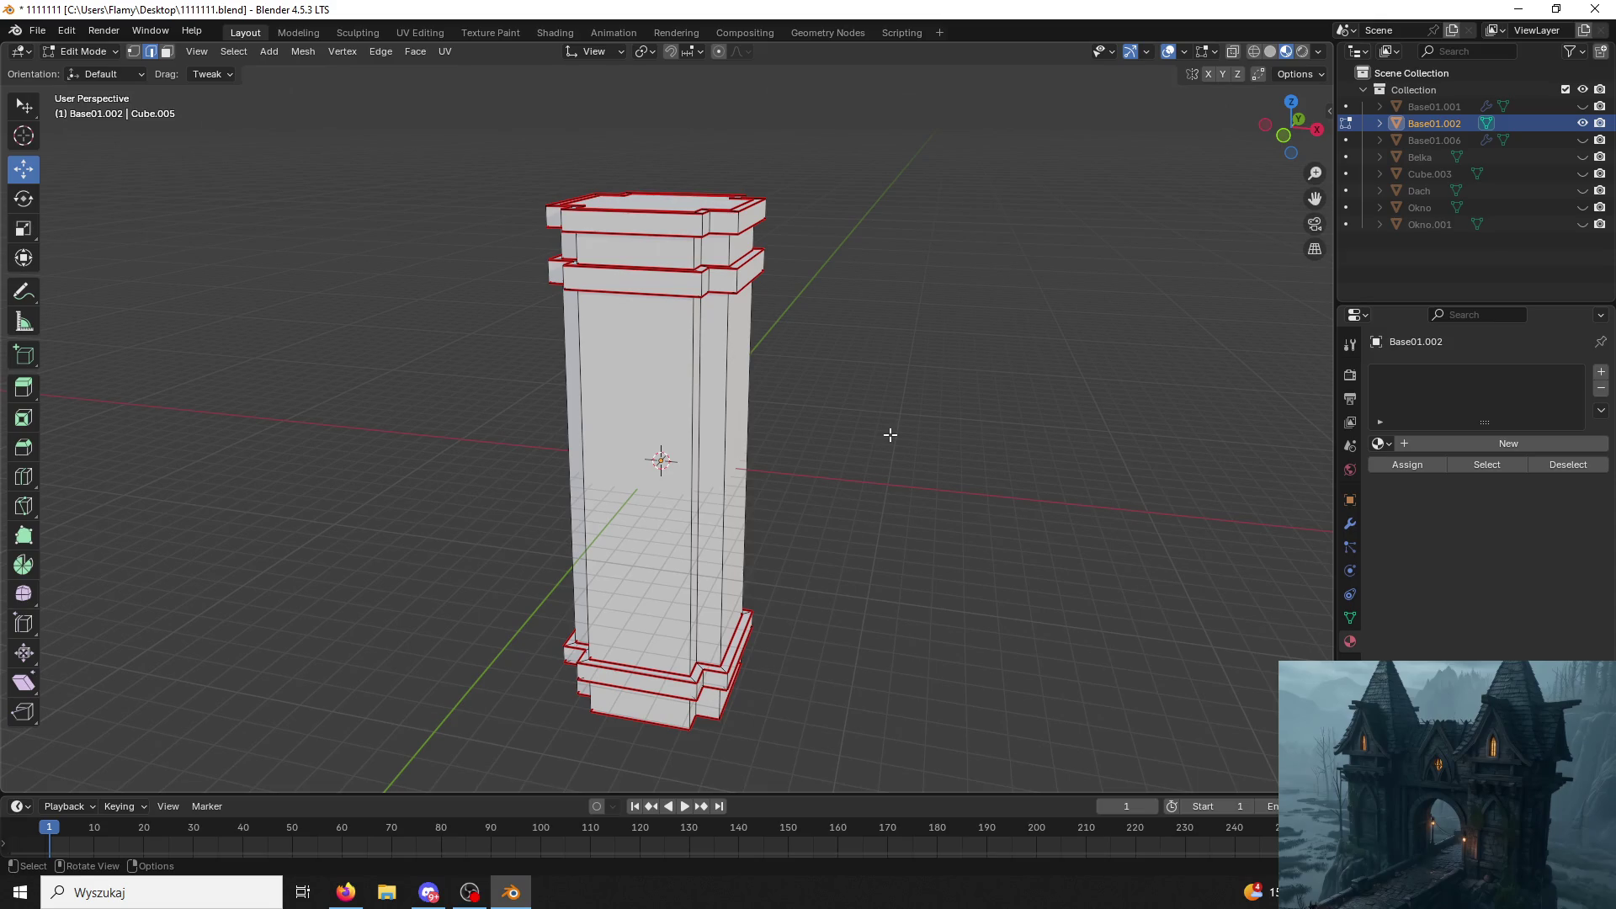
pyautogui.moveTo(756, 443); pyautogui.dragTo(639, 238, button='middle')
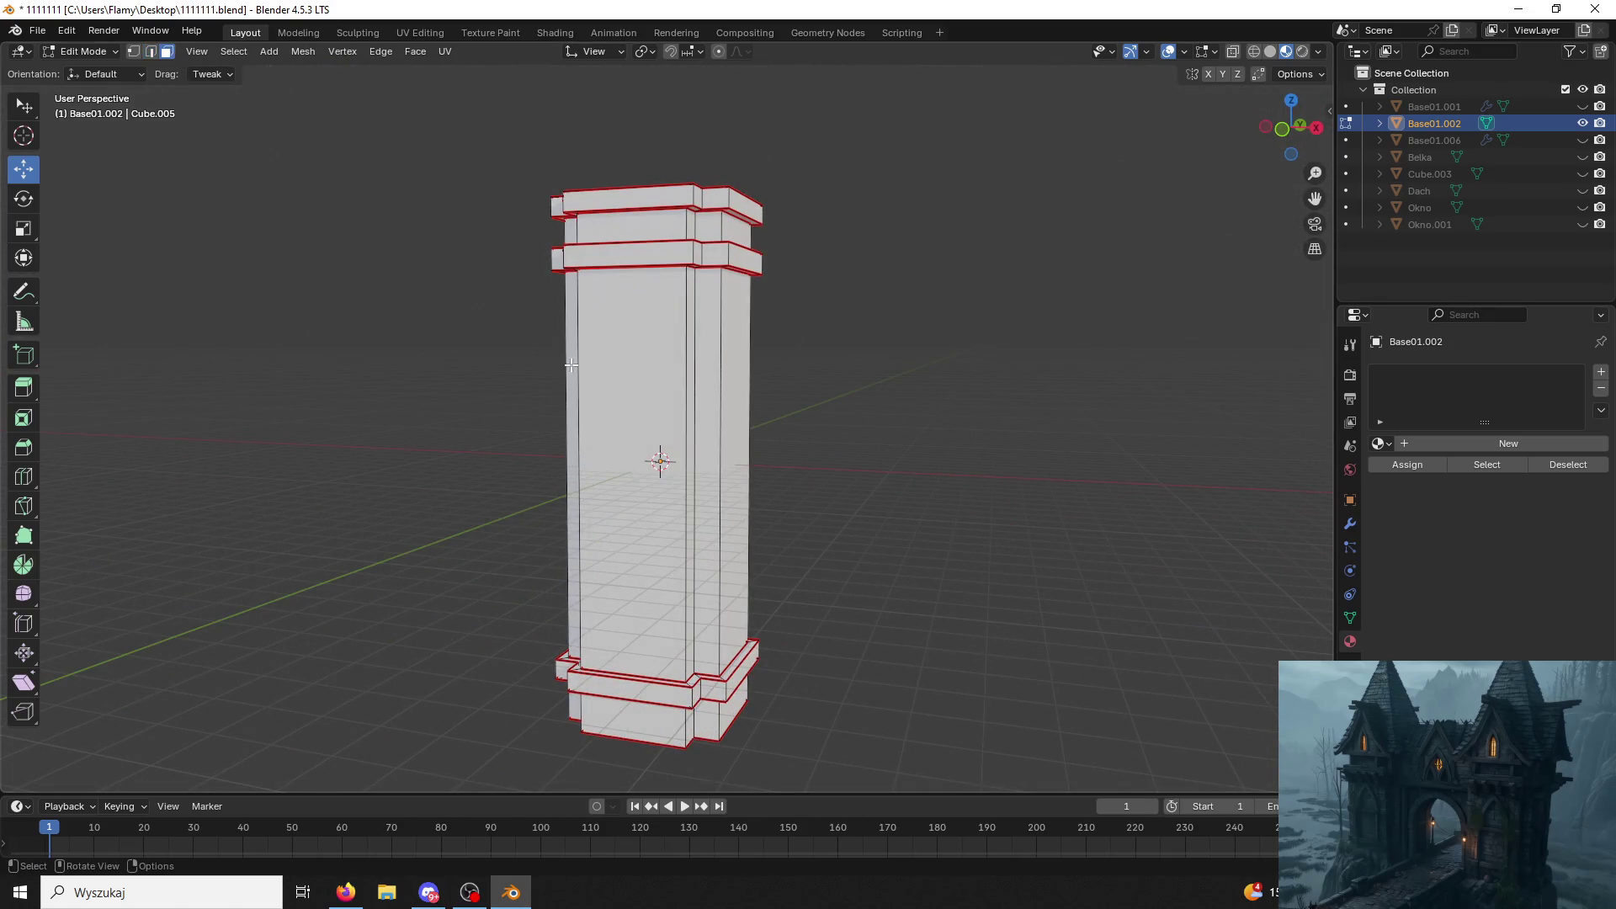
pyautogui.moveTo(569, 364); pyautogui.dragTo(657, 322, button='middle')
pyautogui.click(682, 323)
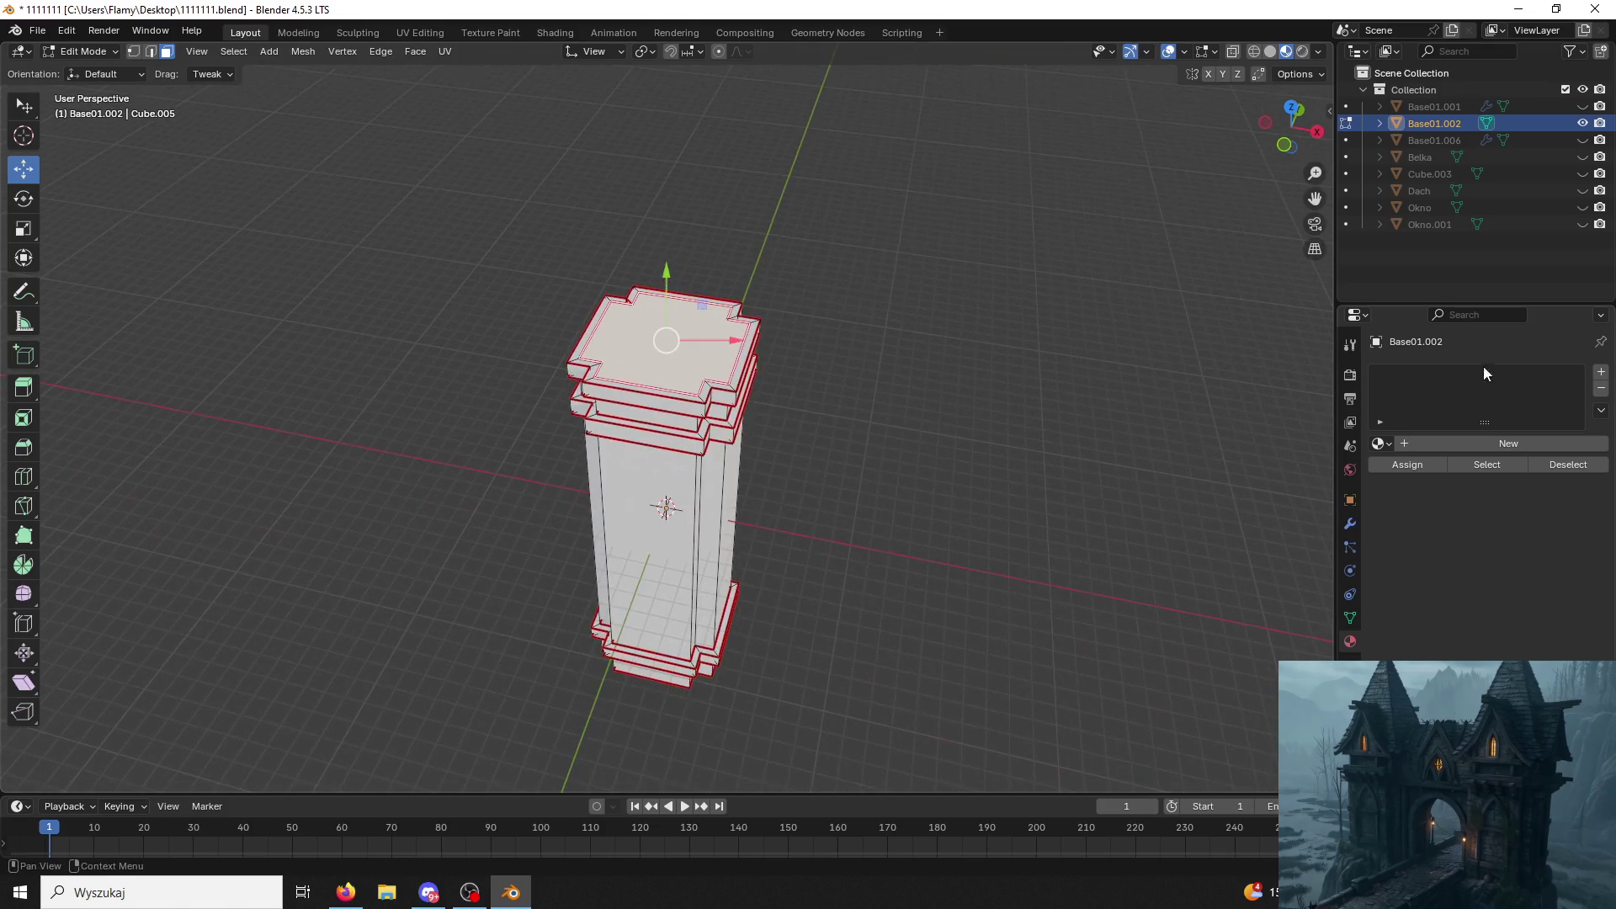
# Give the pillar Material.003, load cimonero.png in UV Editing and unwrap the mesh.
pyautogui.click(1403, 445)
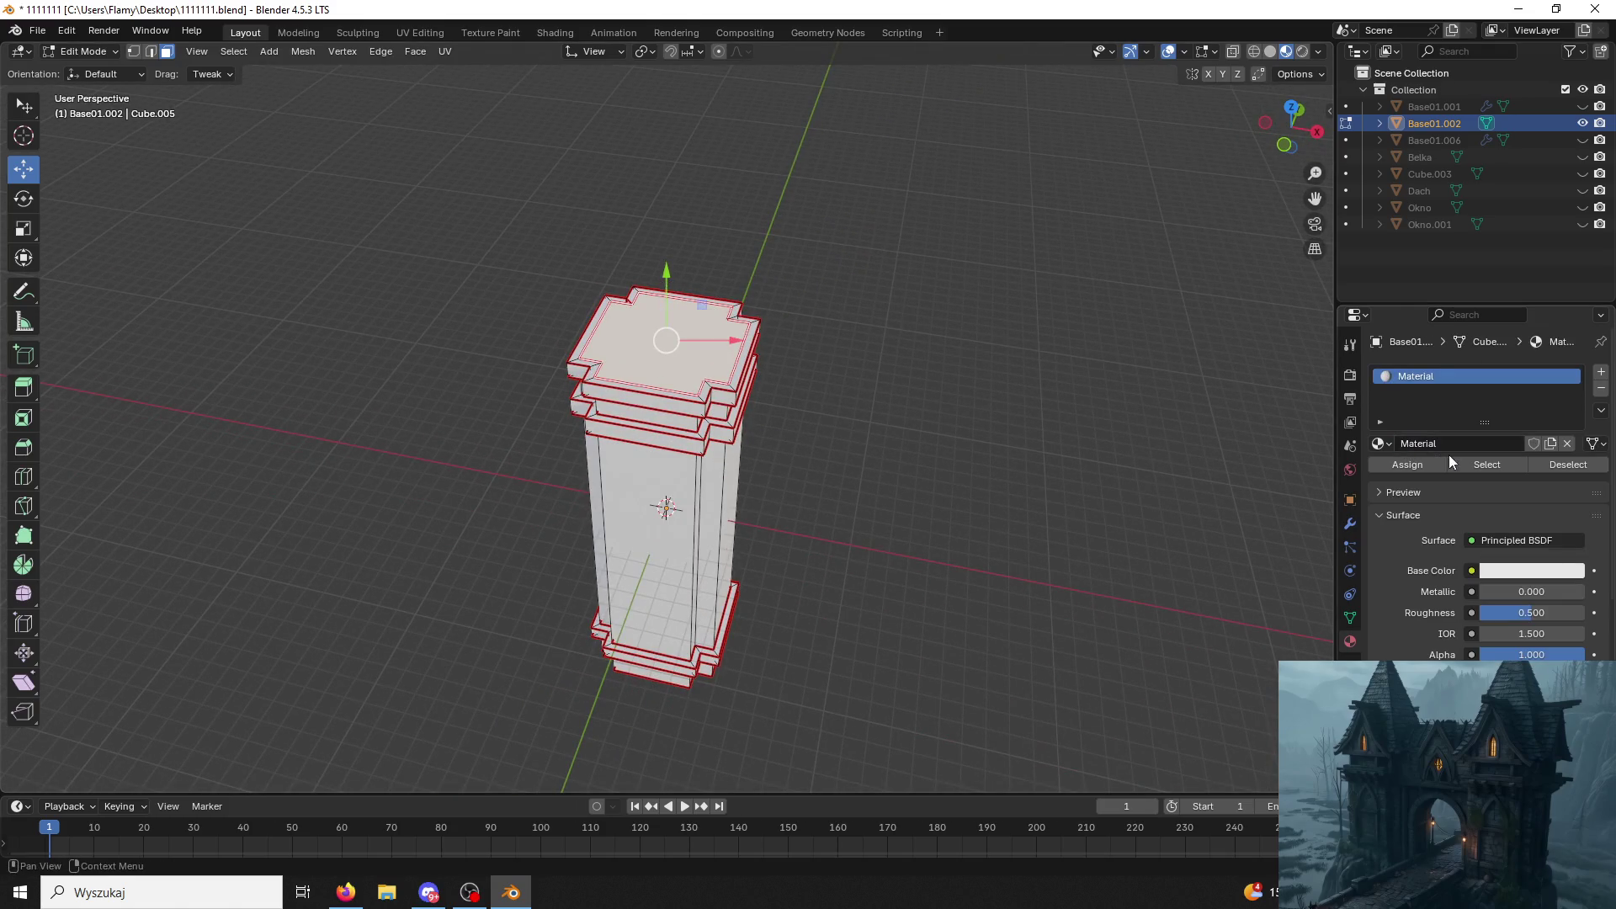
pyautogui.click(1379, 444)
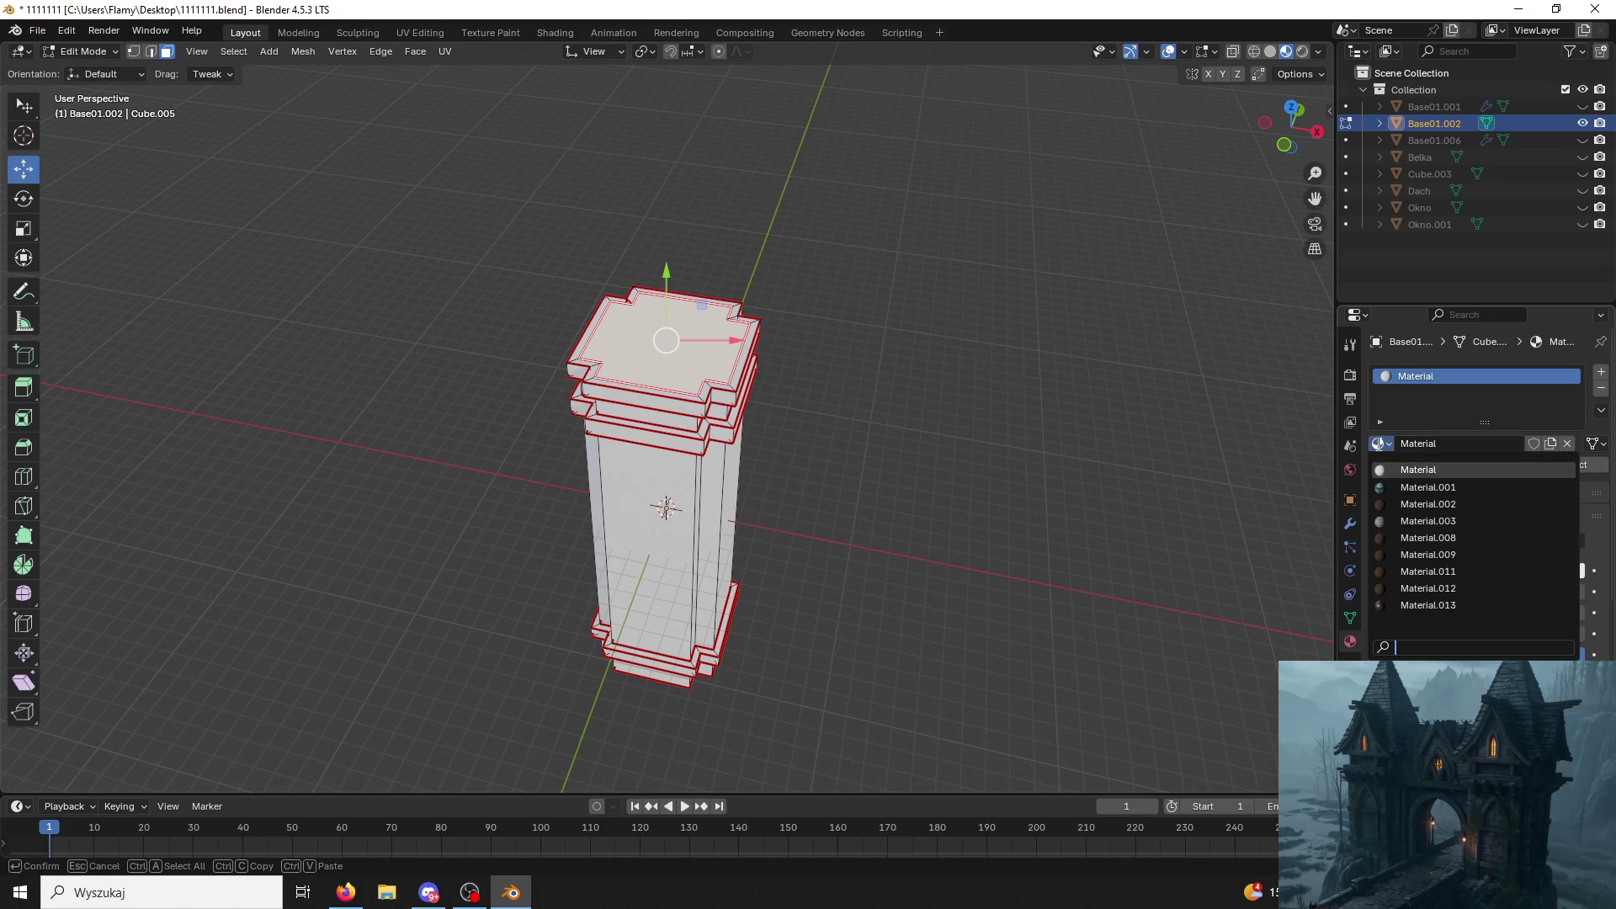
pyautogui.click(1427, 514)
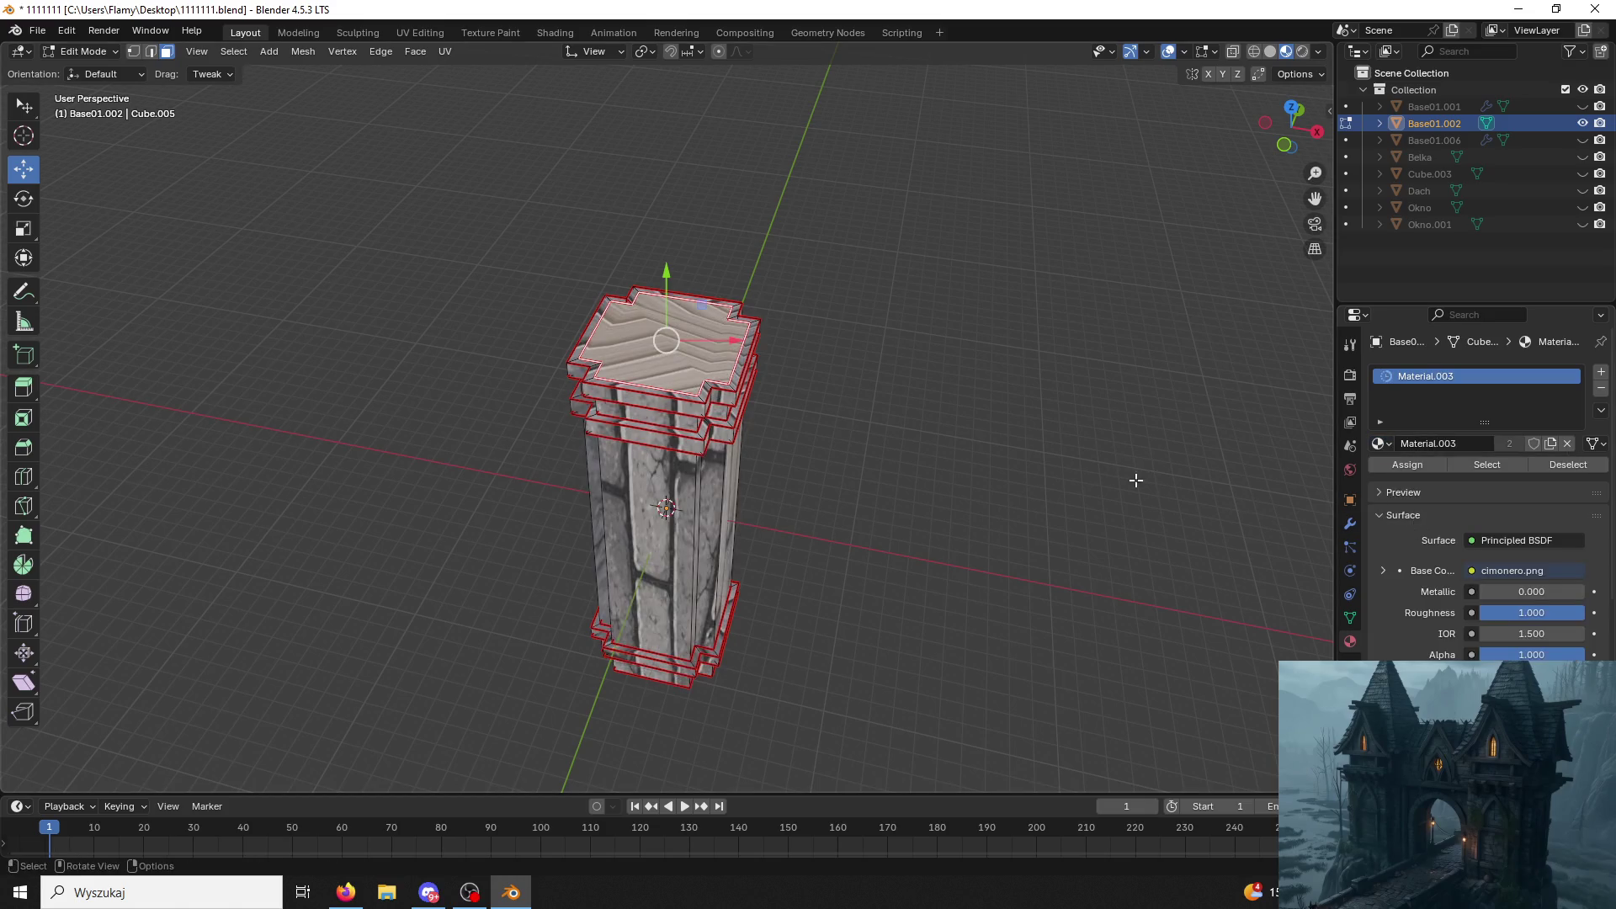
pyautogui.scroll(2, 1145, 482)
pyautogui.click(426, 36)
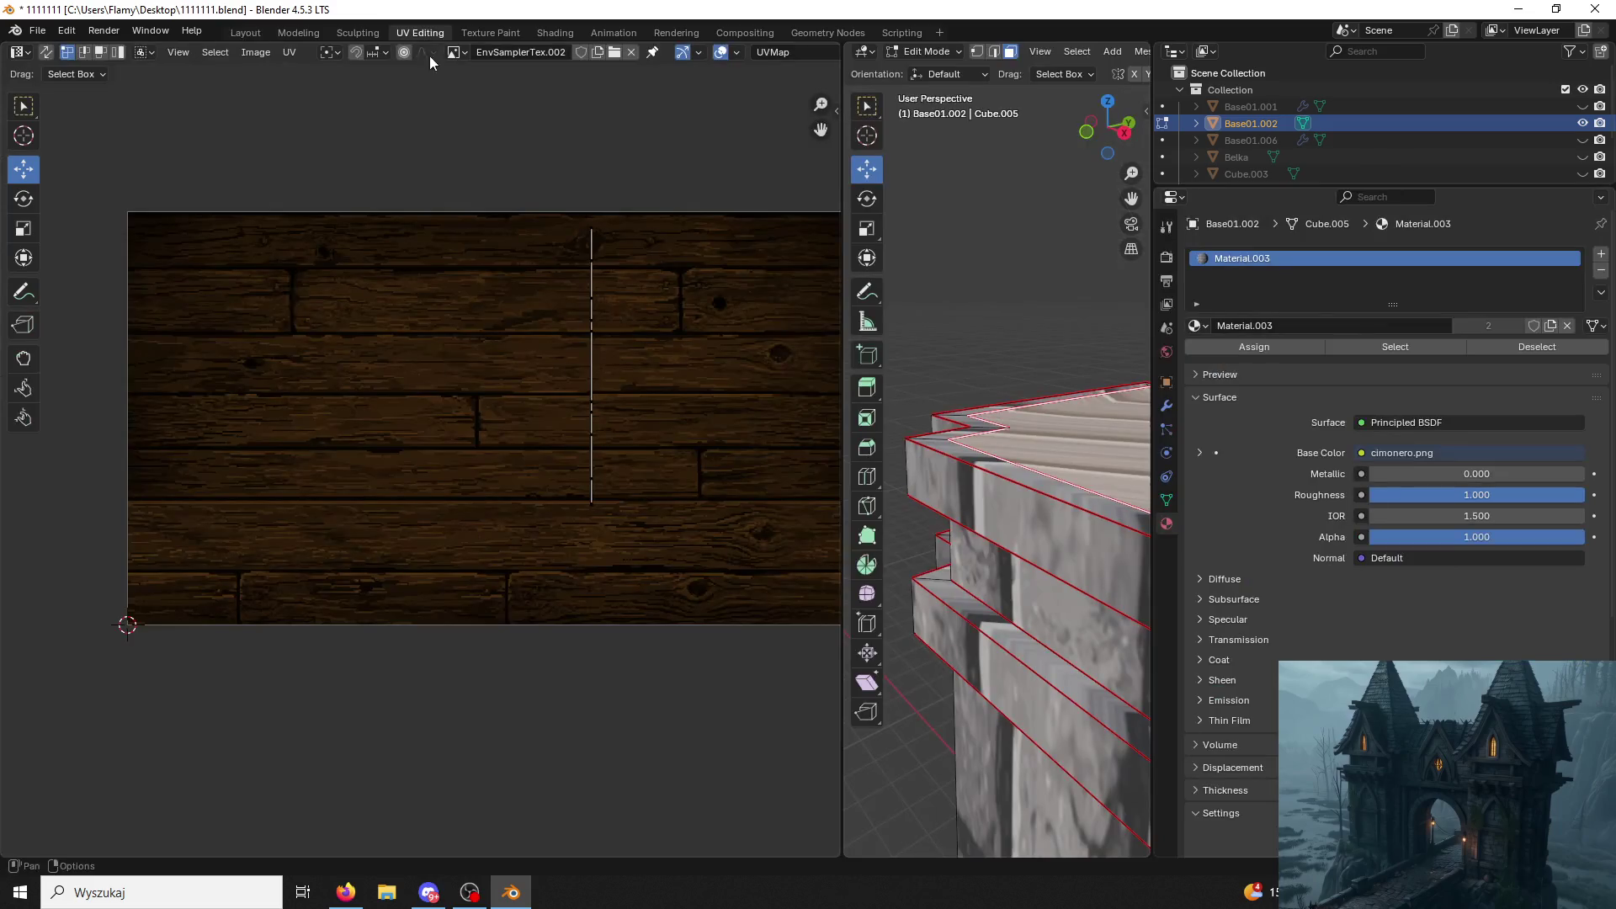
pyautogui.click(455, 52)
pyautogui.click(494, 95)
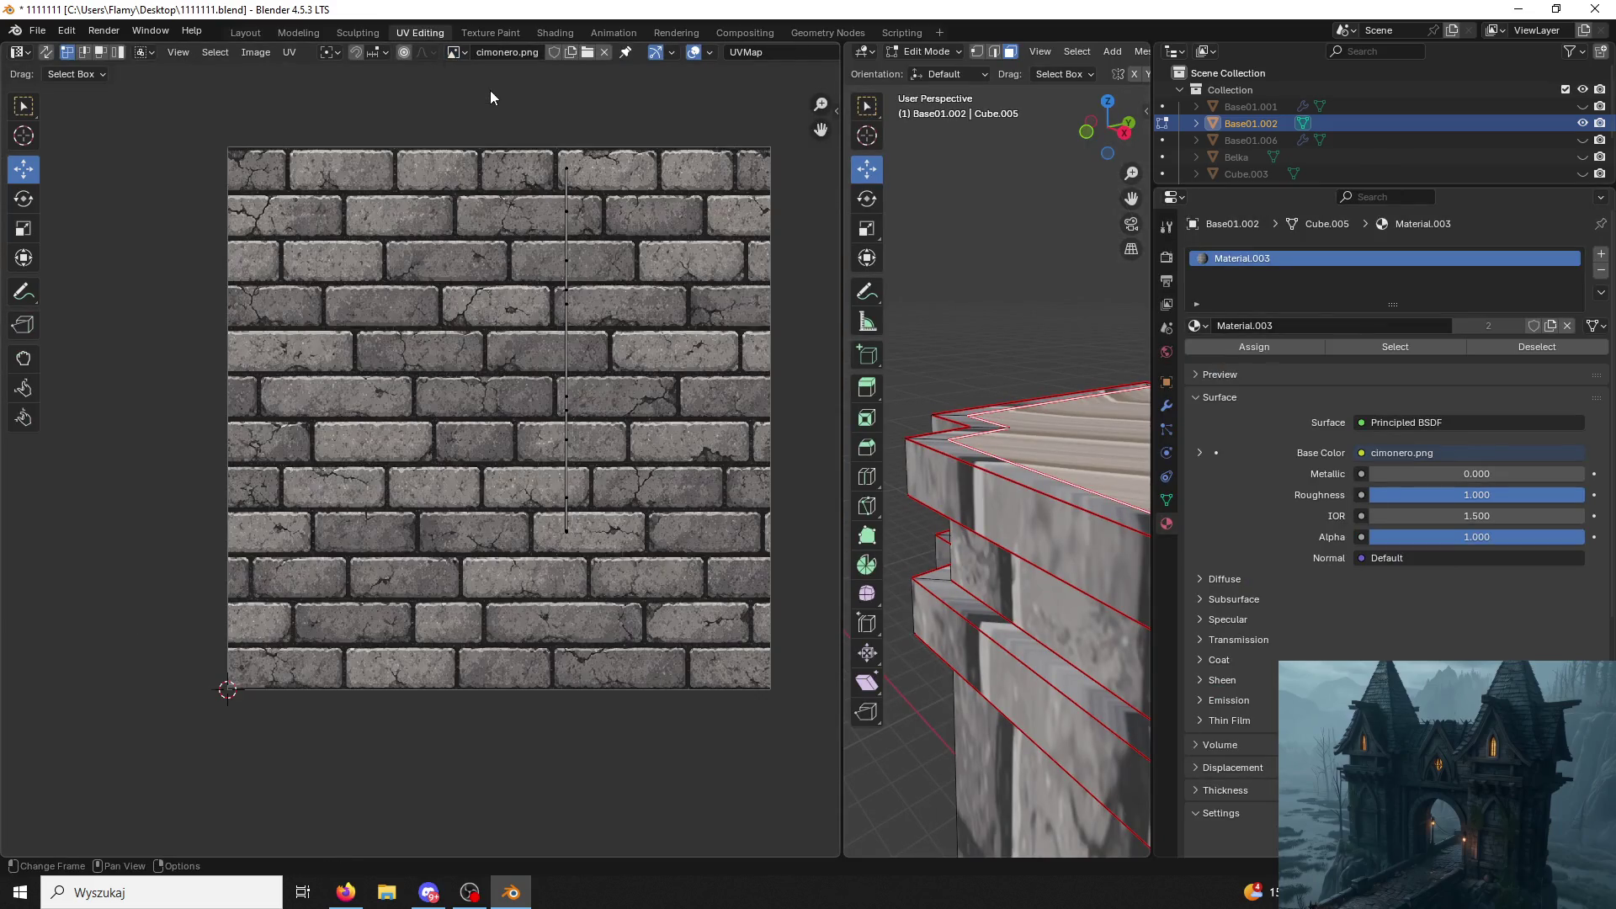
pyautogui.press('u')
pyautogui.click(1097, 438)
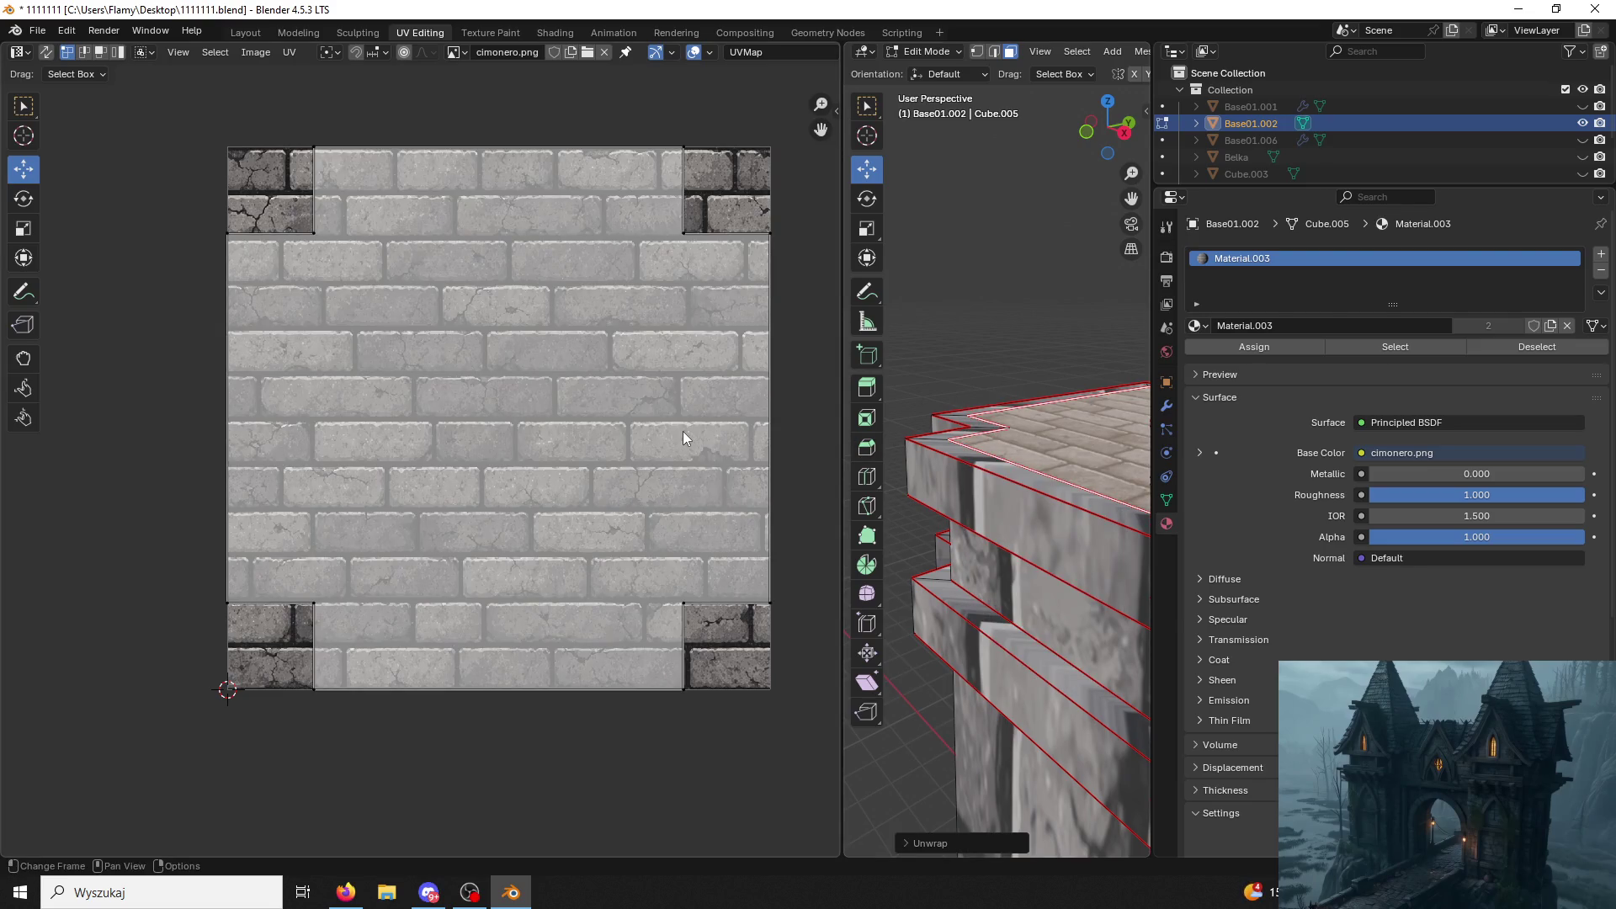
# Add a second slot with Material.002 and assign it to the pillar's top face.
pyautogui.click(1010, 325)
pyautogui.moveTo(1011, 325)
pyautogui.mouseDown(button='middle')
pyautogui.moveTo(997, 361)
pyautogui.moveTo(1008, 349)
pyautogui.mouseUp(button='middle')
pyautogui.click(1011, 336)
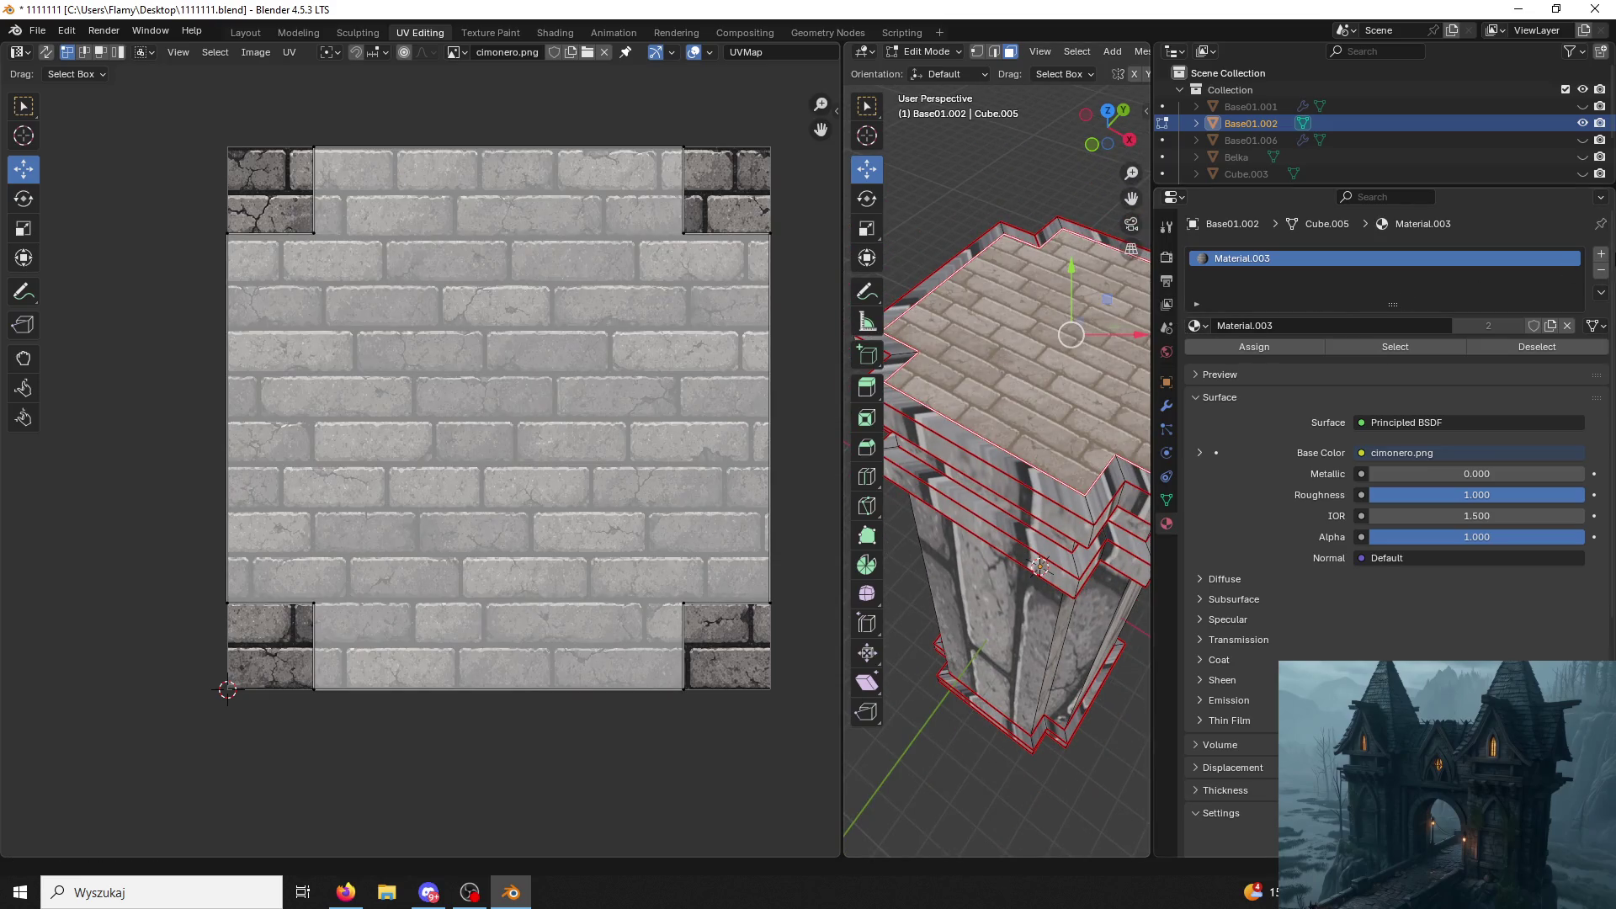
pyautogui.click(1601, 254)
pyautogui.click(1222, 358)
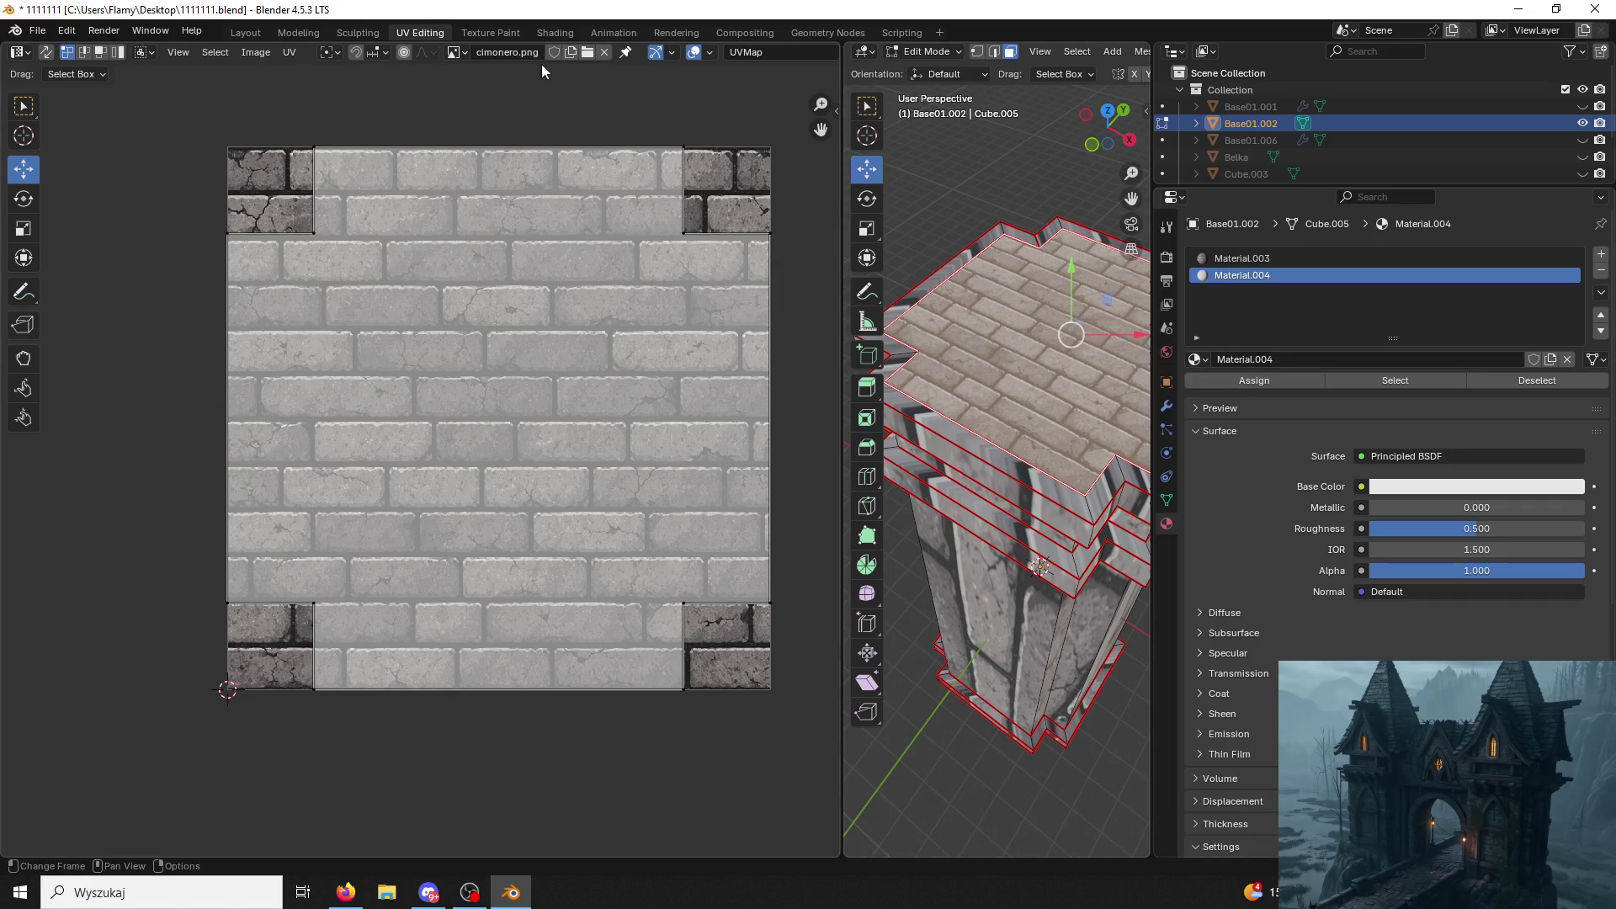
pyautogui.click(1208, 356)
pyautogui.click(1233, 415)
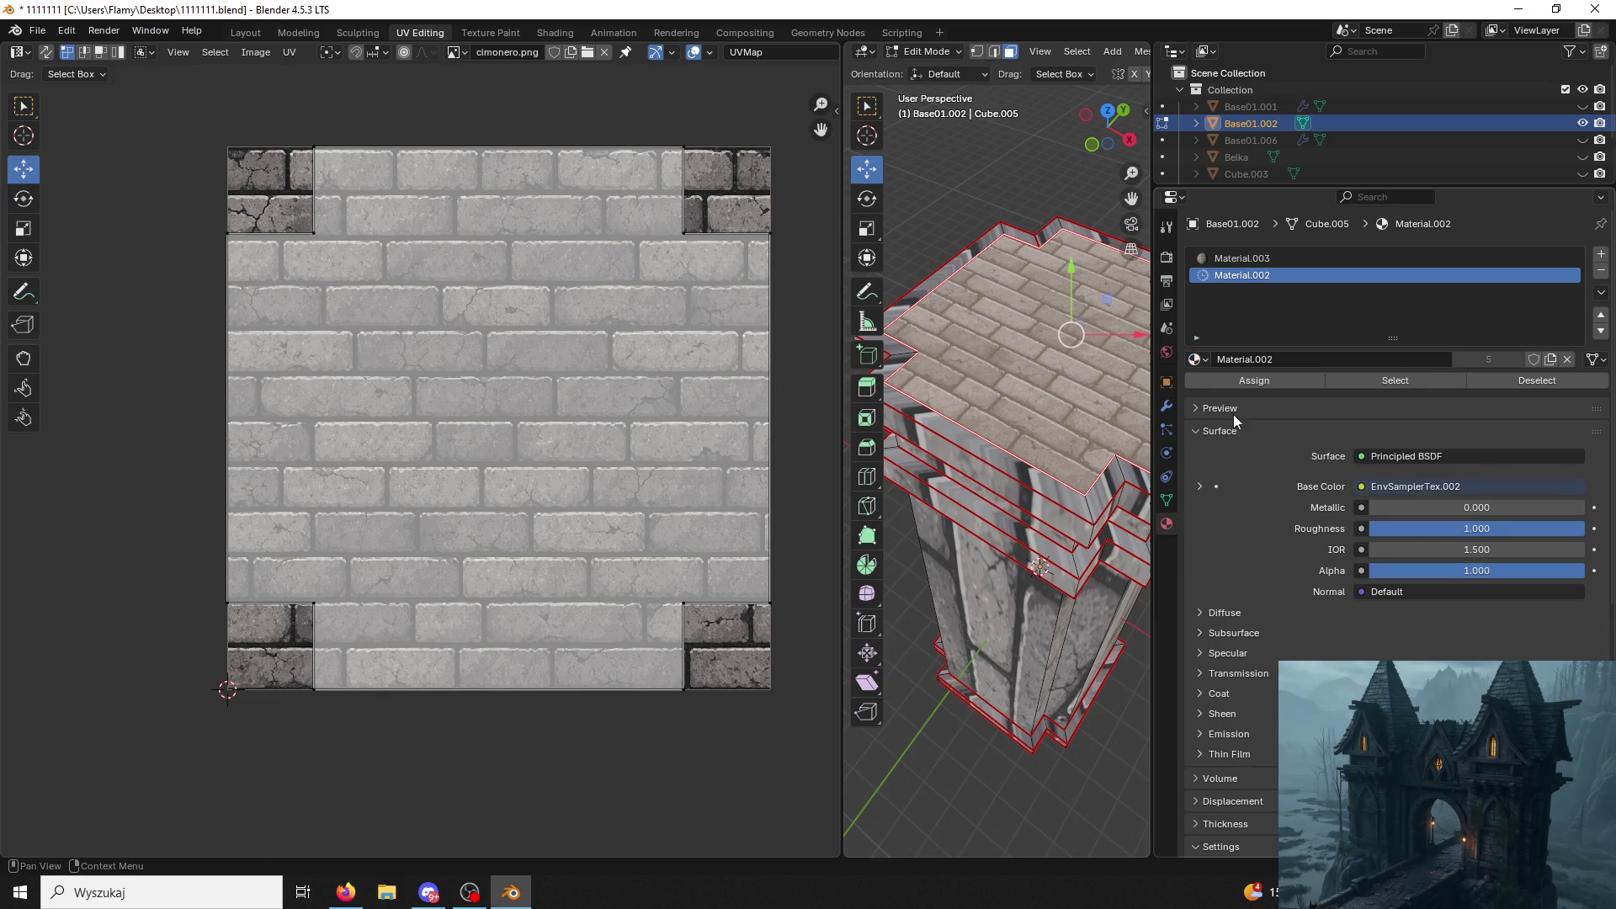
pyautogui.click(1219, 381)
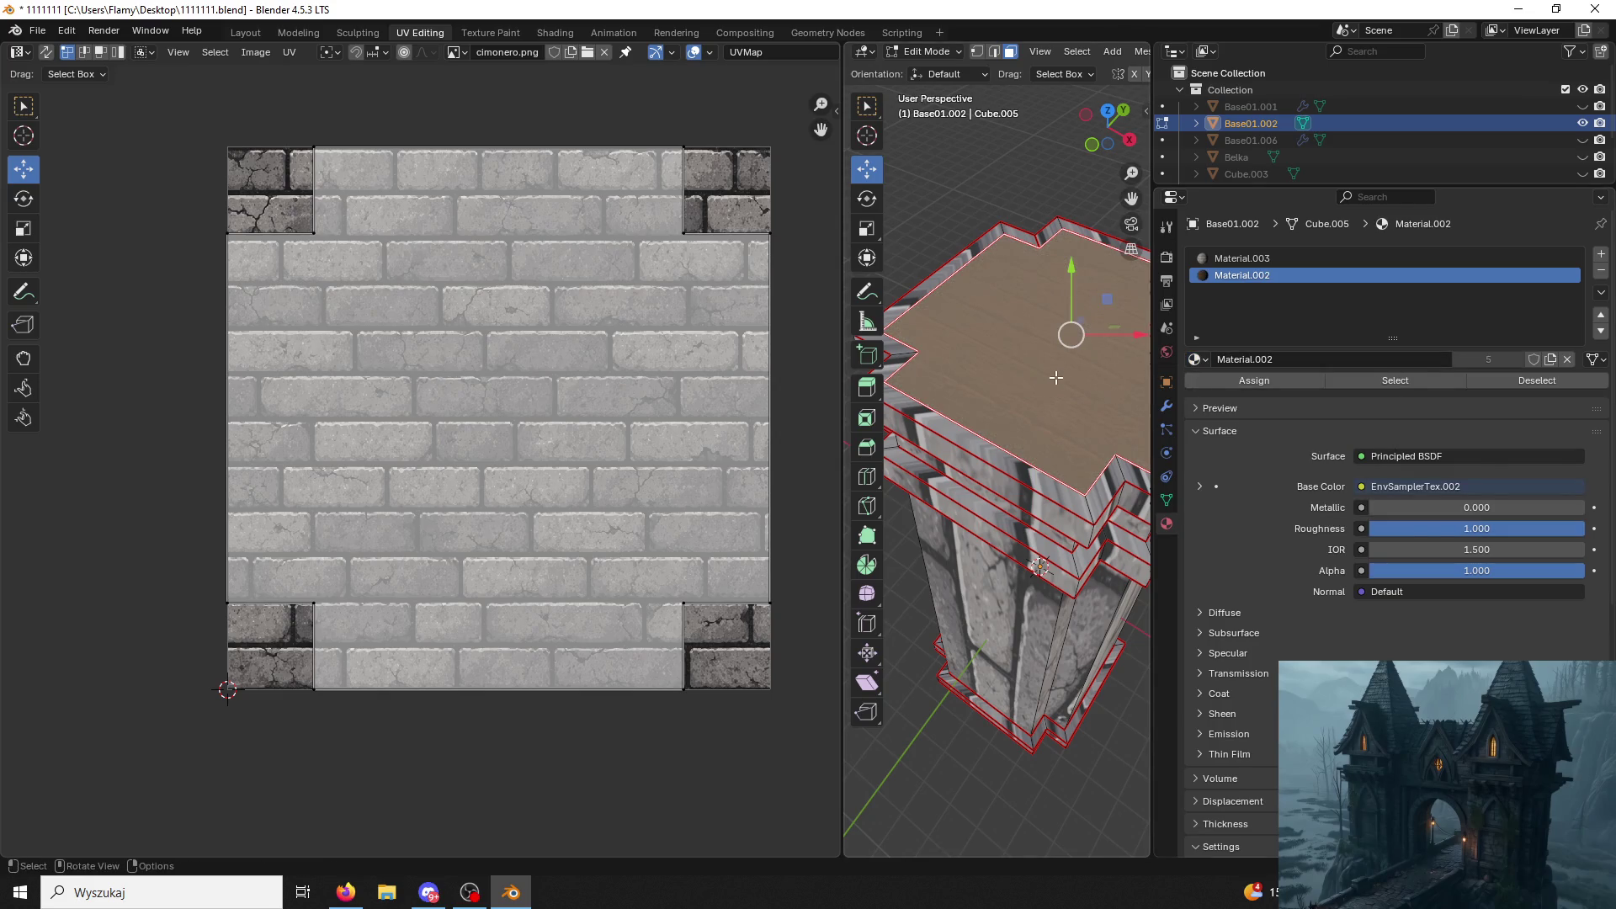
# Select the Material.002 faces and unwrap the wooden top face separately.
pyautogui.click(884, 178)
pyautogui.moveTo(909, 253); pyautogui.dragTo(1010, 462, button='middle')
pyautogui.press('l')
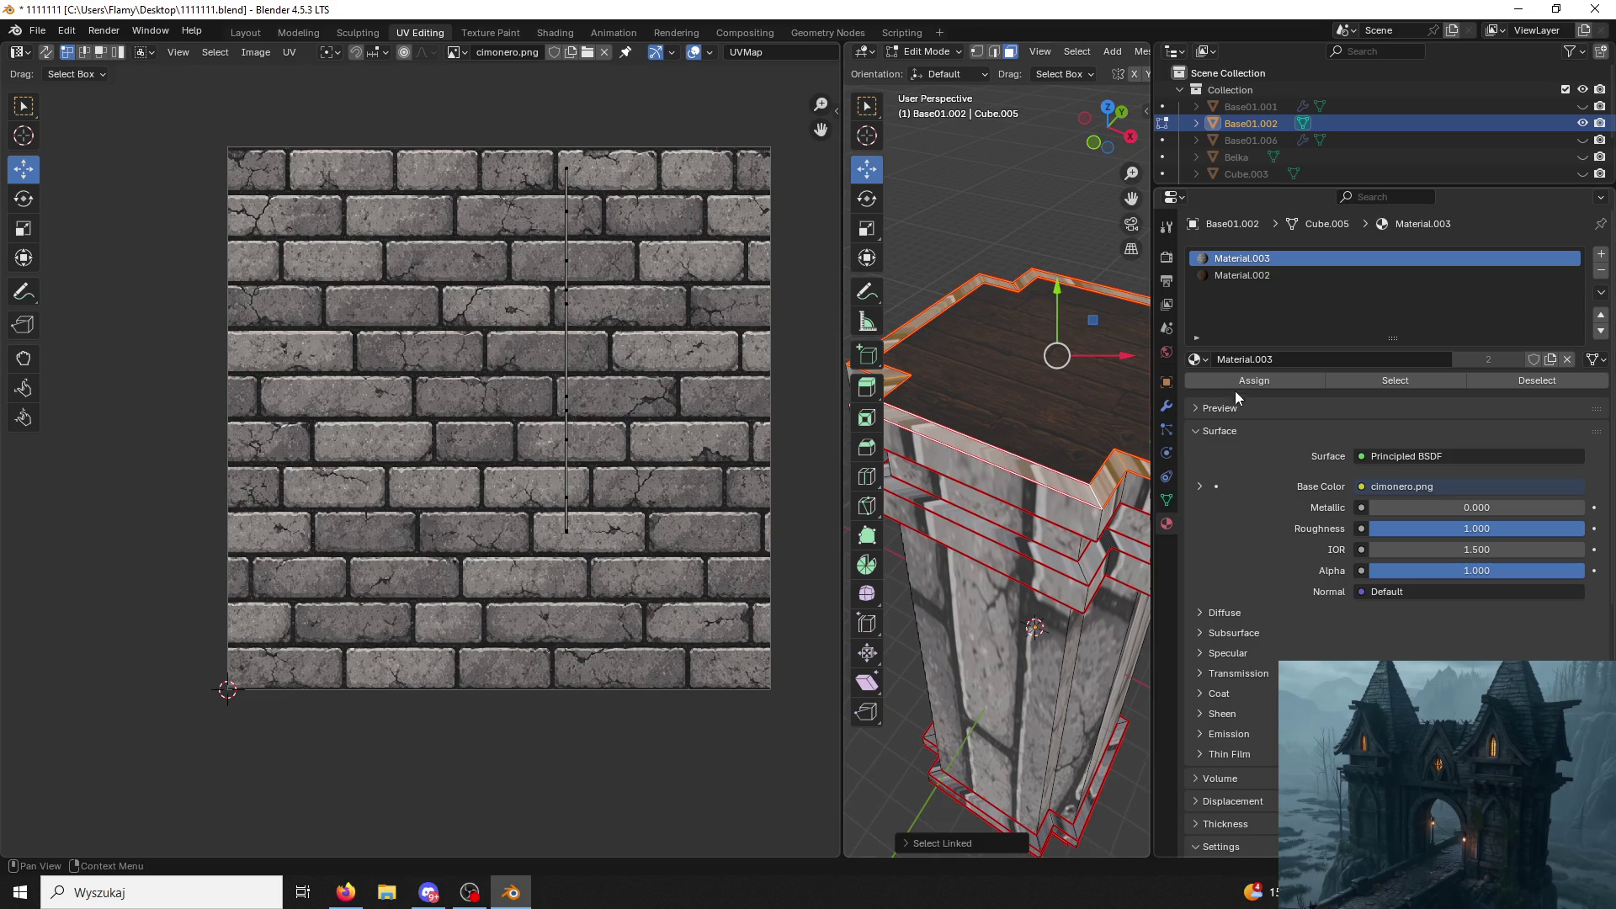
pyautogui.rightClick(704, 442)
pyautogui.press('Escape')
pyautogui.click(1021, 444)
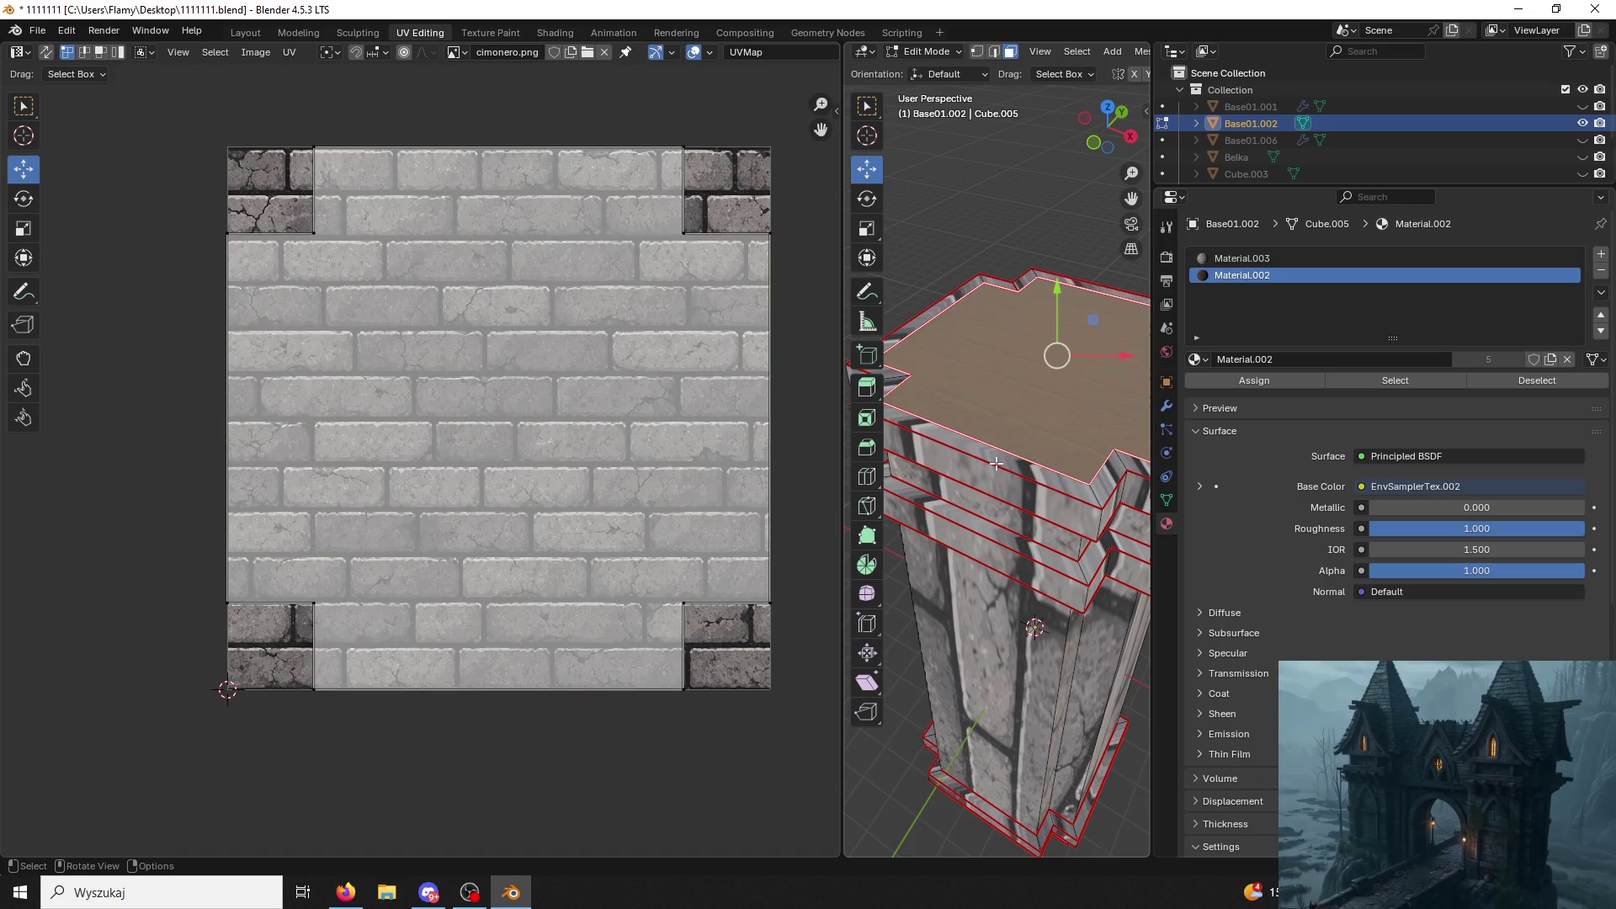
pyautogui.press('u')
pyautogui.click(1002, 451)
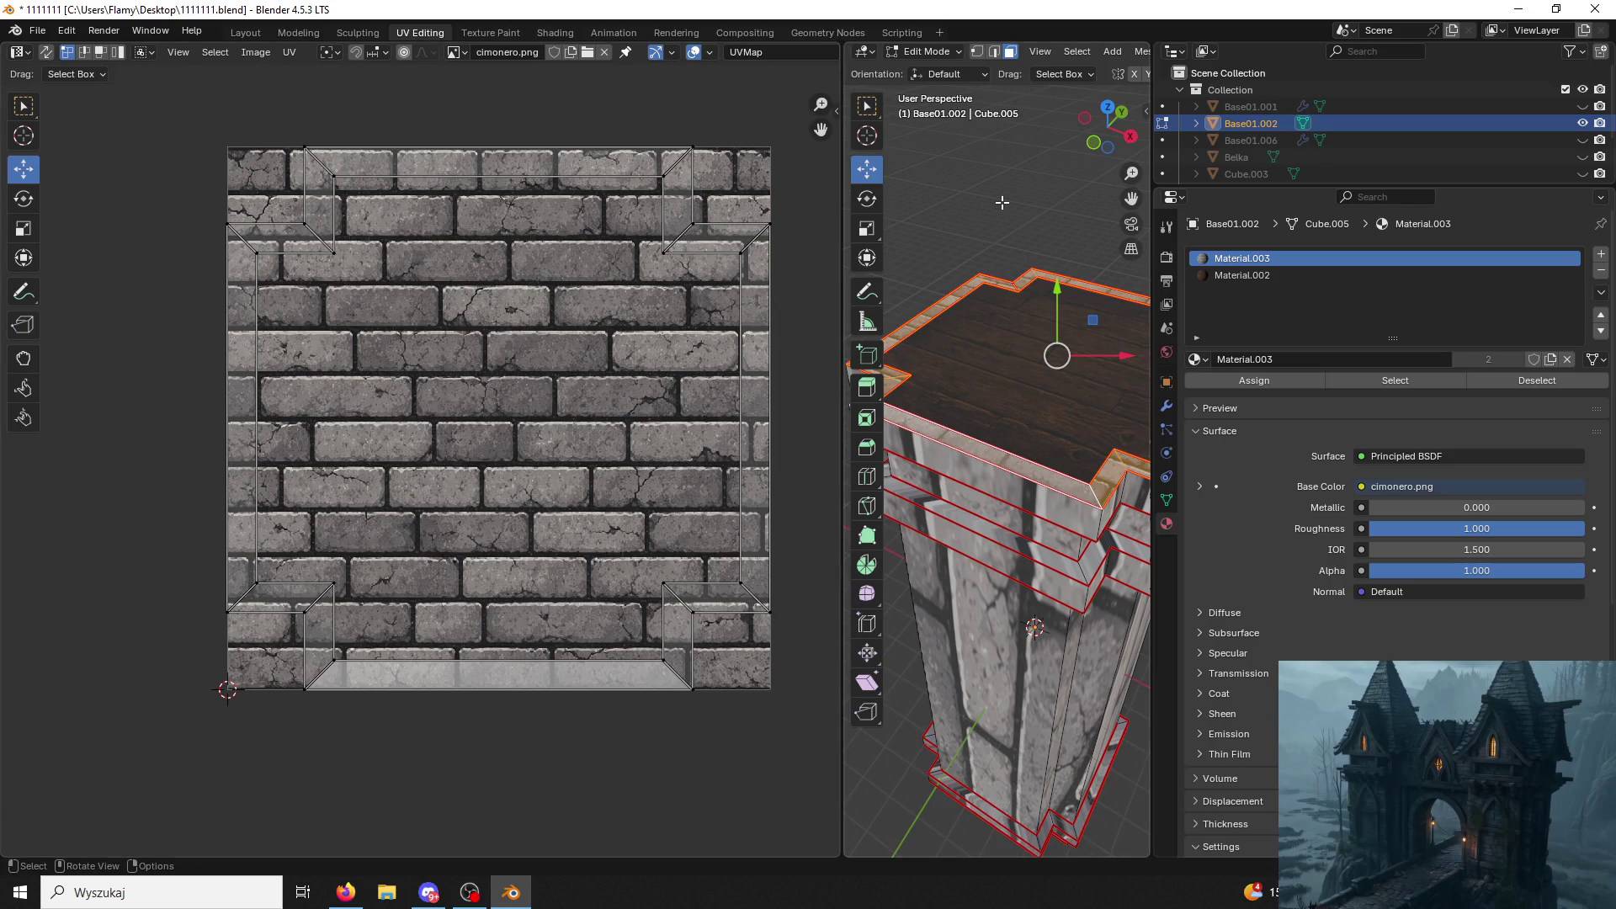
pyautogui.click(1033, 237)
pyautogui.moveTo(998, 214); pyautogui.dragTo(1033, 238, button='middle')
pyautogui.click(1016, 462)
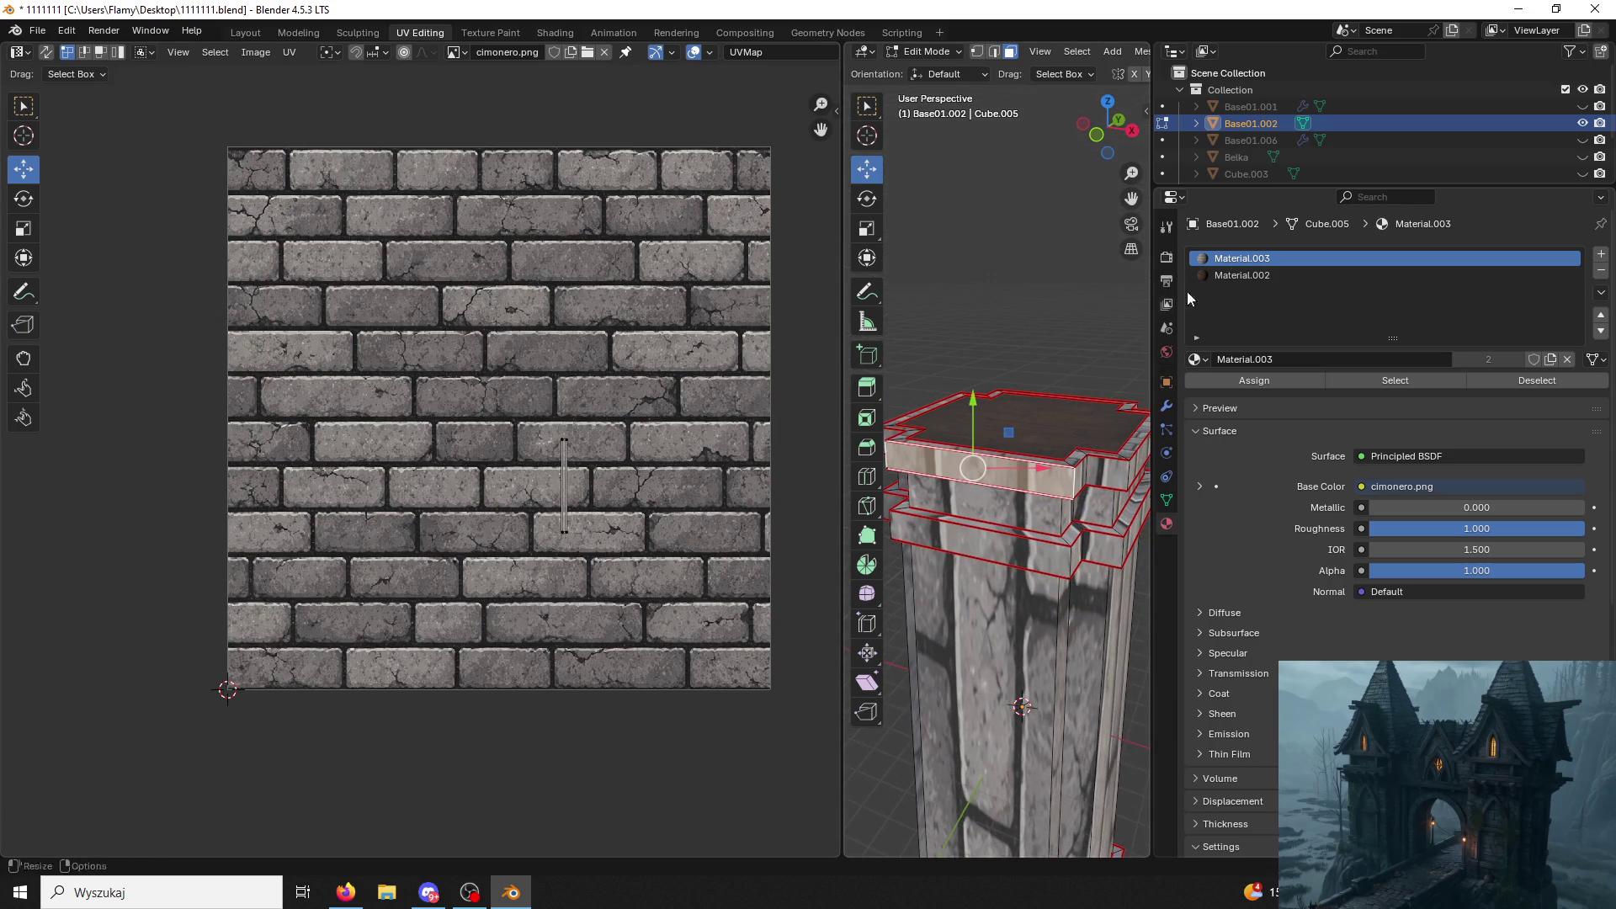
pyautogui.scroll(-2, 1464, 155)
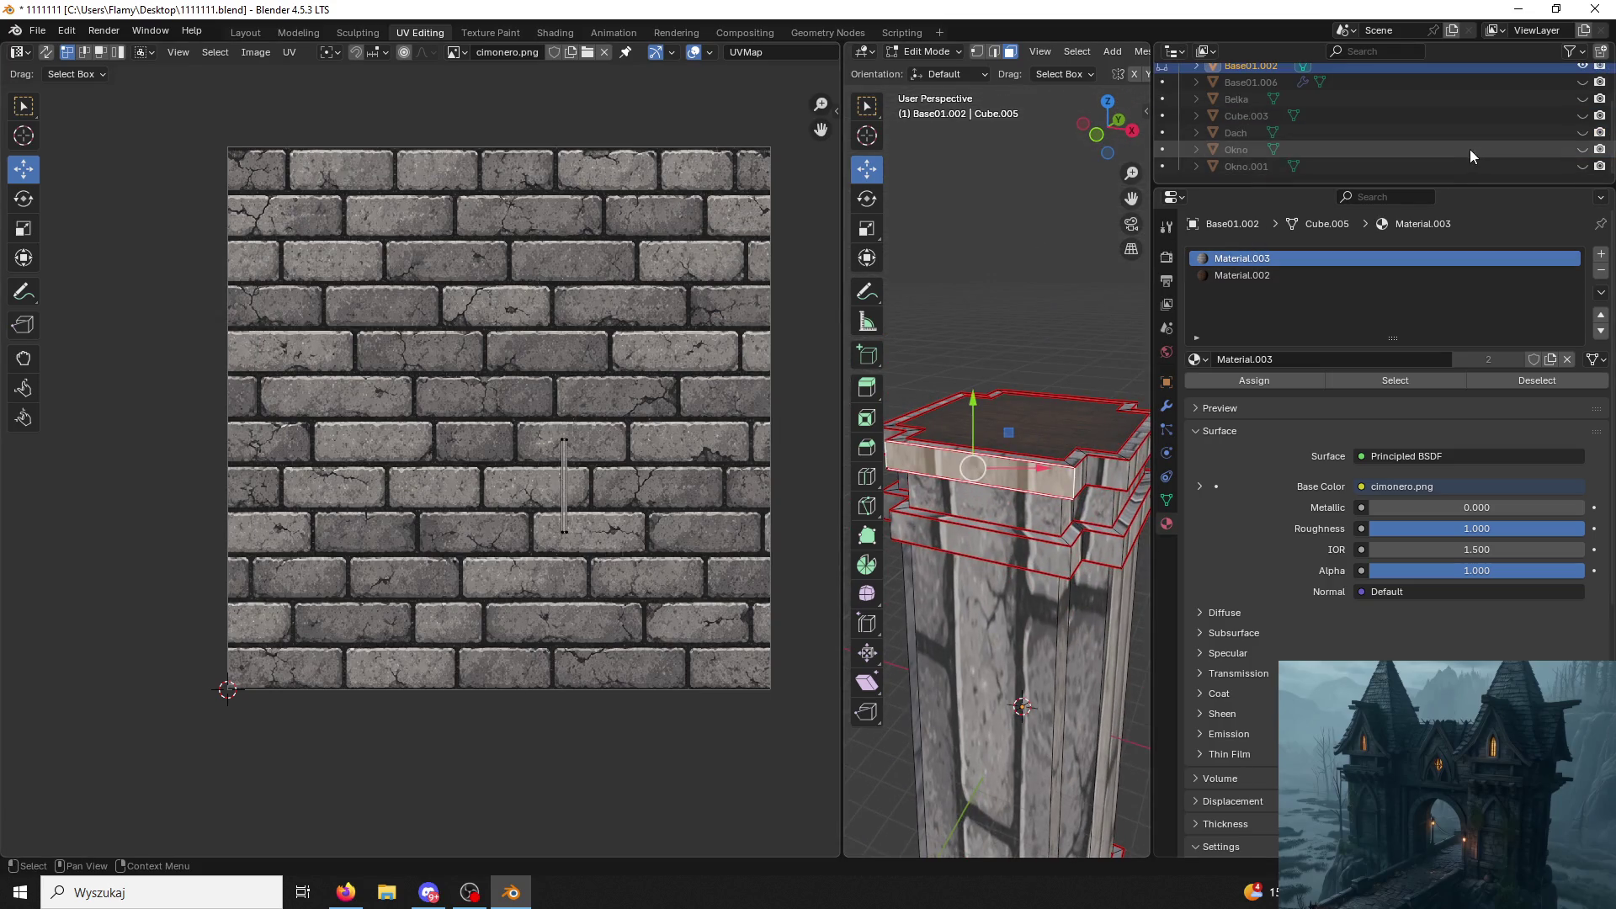
# Unhide Dach, Okno and Okno.001 so the roof and windows sit above the pillar.
pyautogui.click(1584, 132)
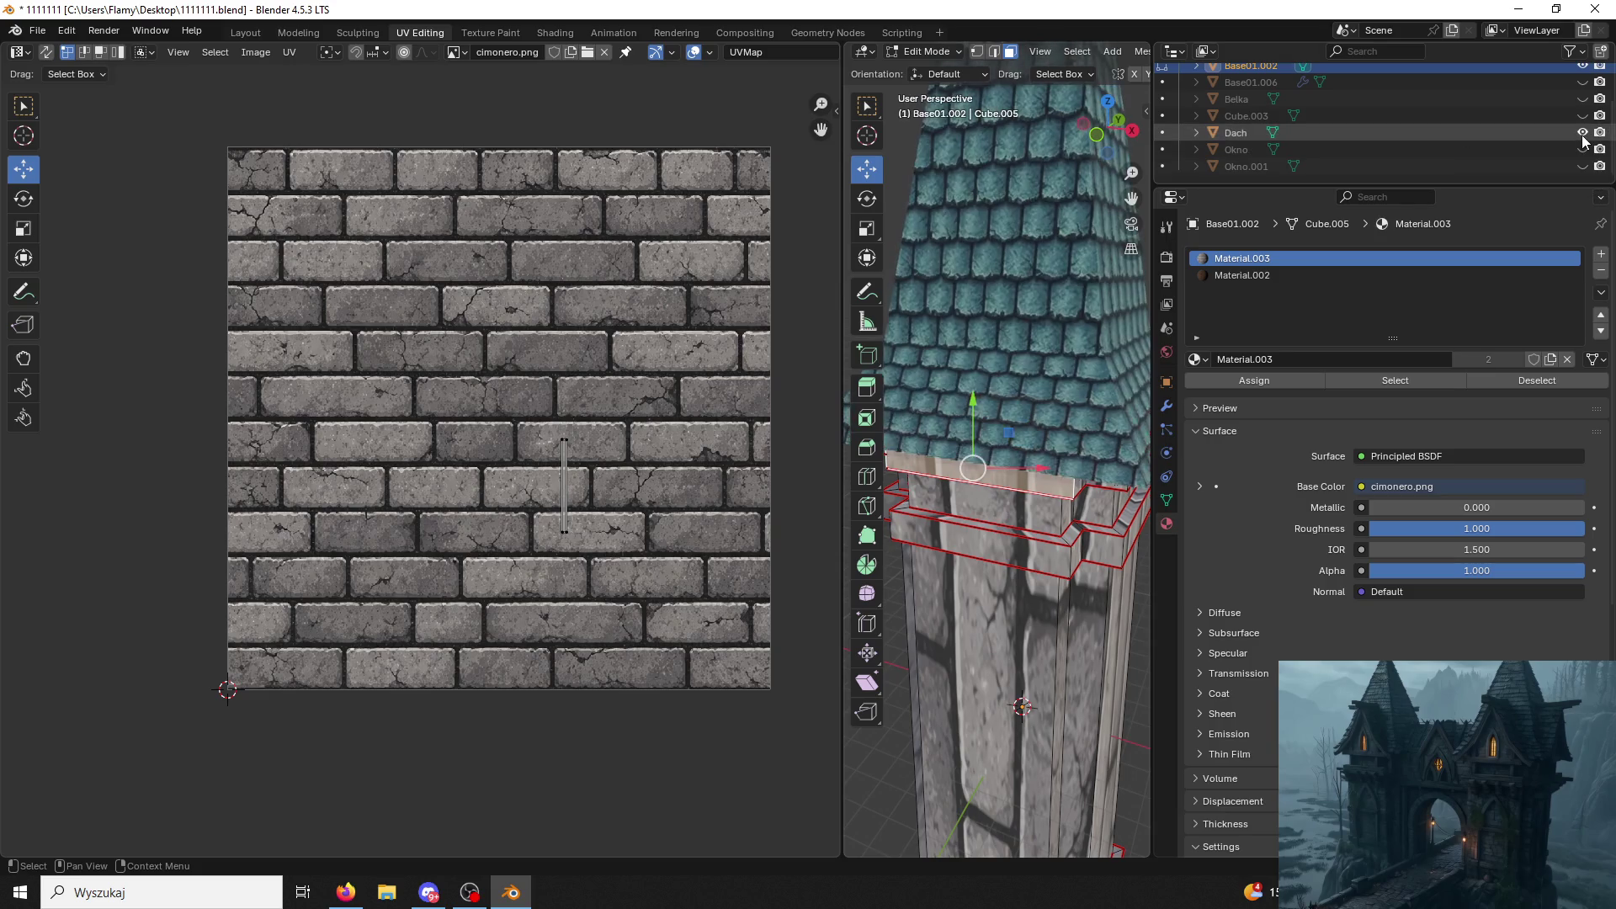
pyautogui.moveTo(1011, 379); pyautogui.dragTo(1011, 303, button='middle')
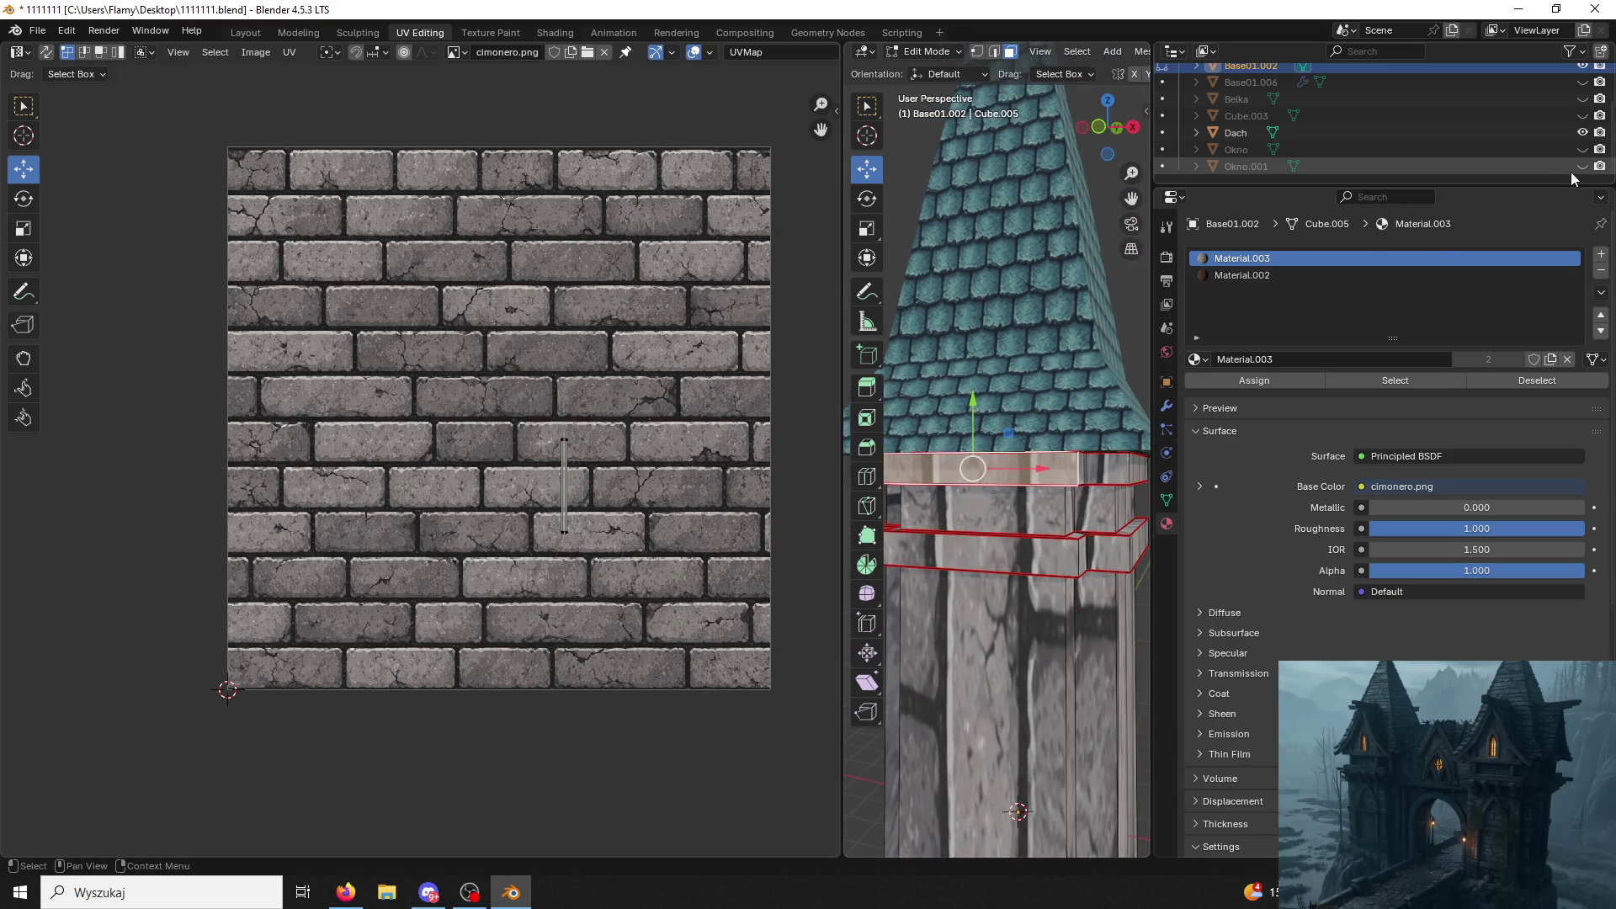
pyautogui.click(1584, 149)
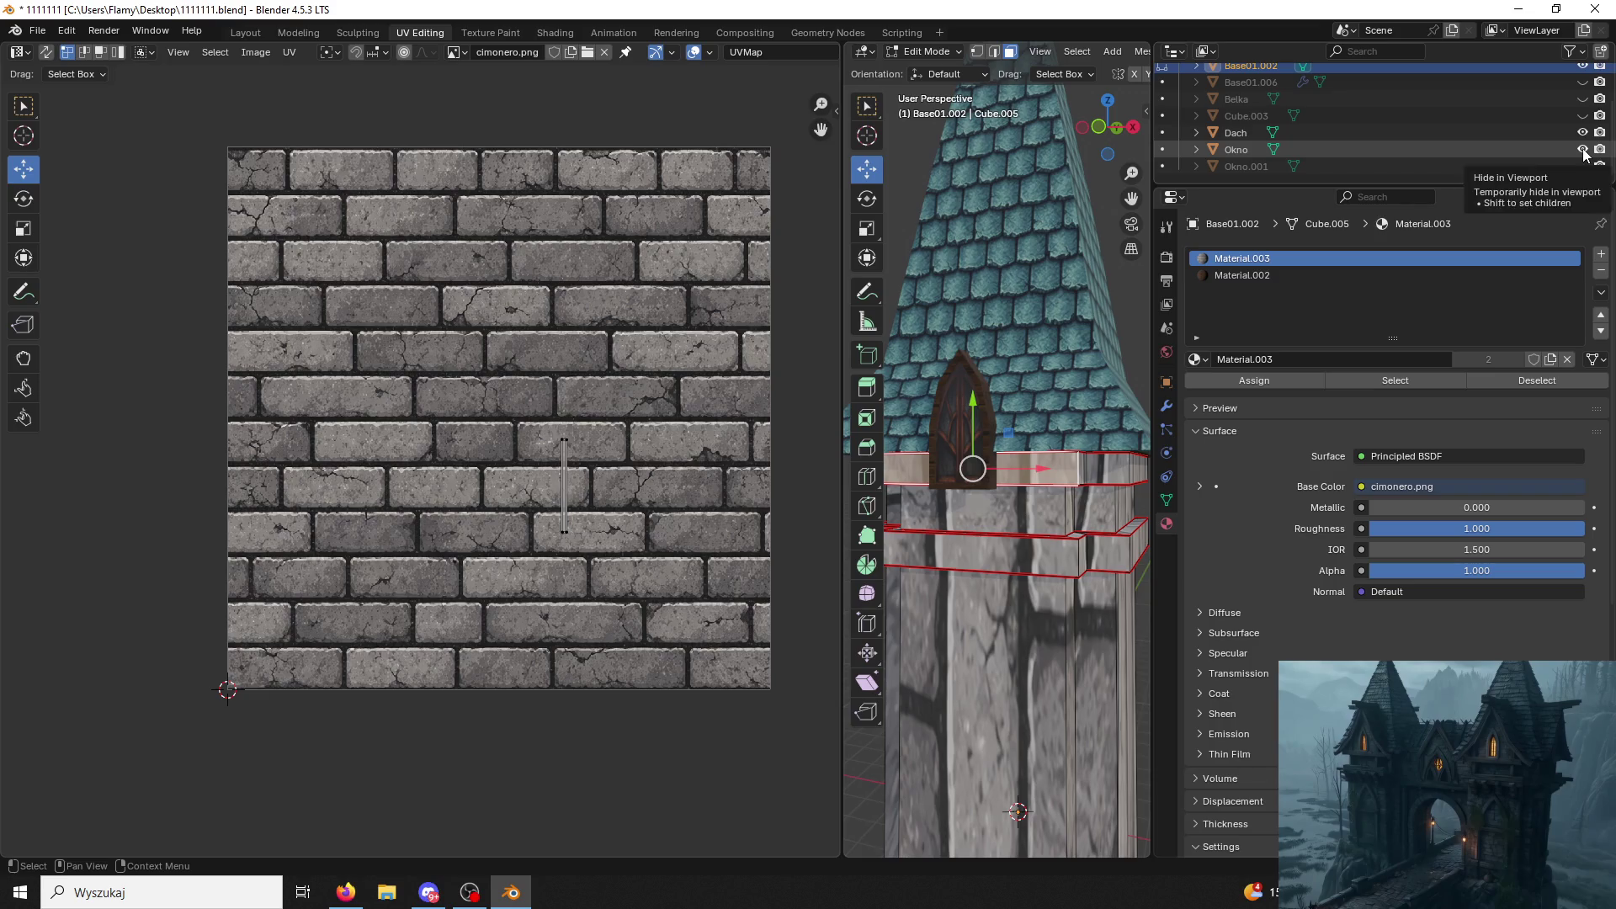
pyautogui.click(1584, 166)
pyautogui.moveTo(1069, 436)
pyautogui.keyDown('shift'); pyautogui.mouseDown(button='middle')
pyautogui.moveTo(1044, 347)
pyautogui.moveTo(1025, 380)
pyautogui.mouseUp(button='middle'); pyautogui.keyUp('shift')
pyautogui.click(976, 354)
pyautogui.click(1033, 384)
pyautogui.scroll(-4, 1023, 355)
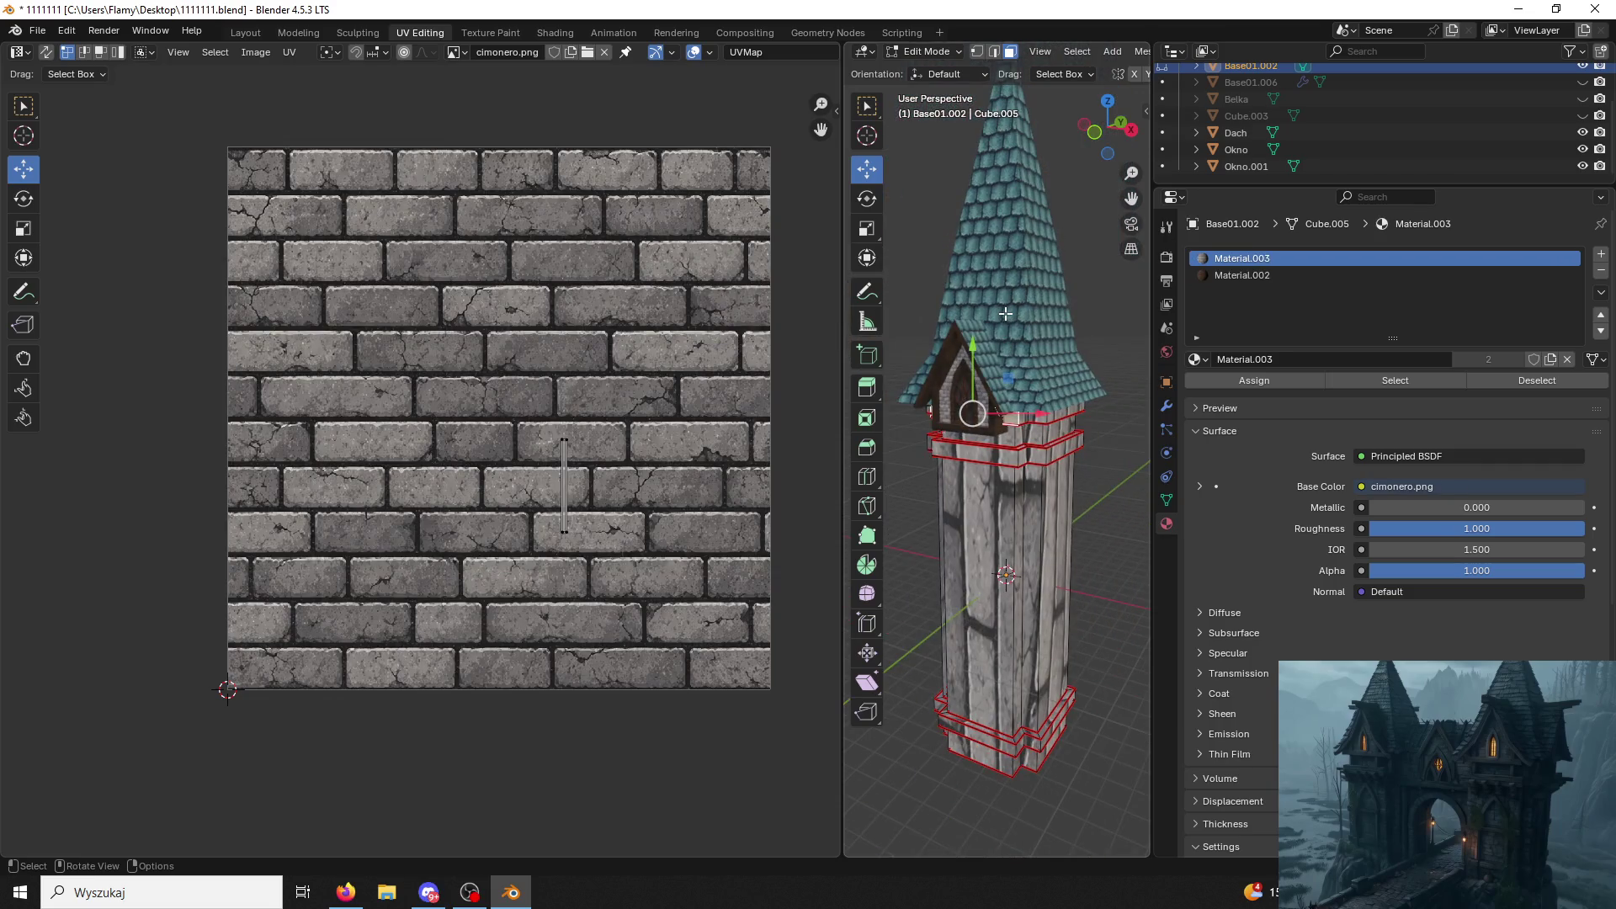
pyautogui.click(989, 543)
# Unwrap the connected wall strip, turn its UV islands 90° and enlarge them.
pyautogui.hotkey('ctrl', 'l')
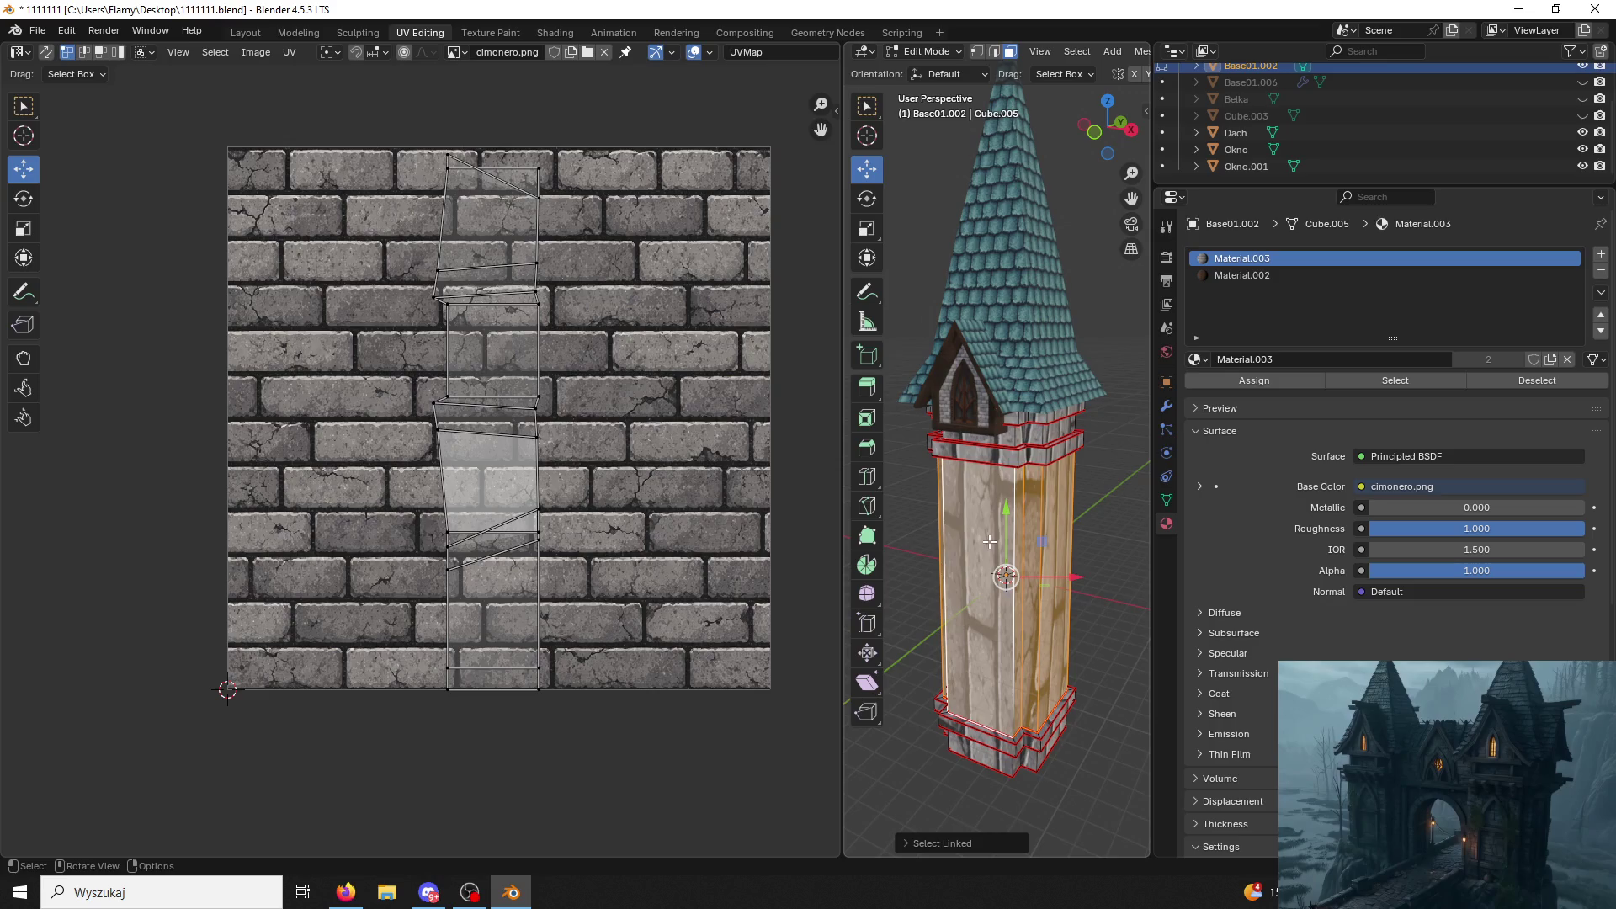
pyautogui.press('u')
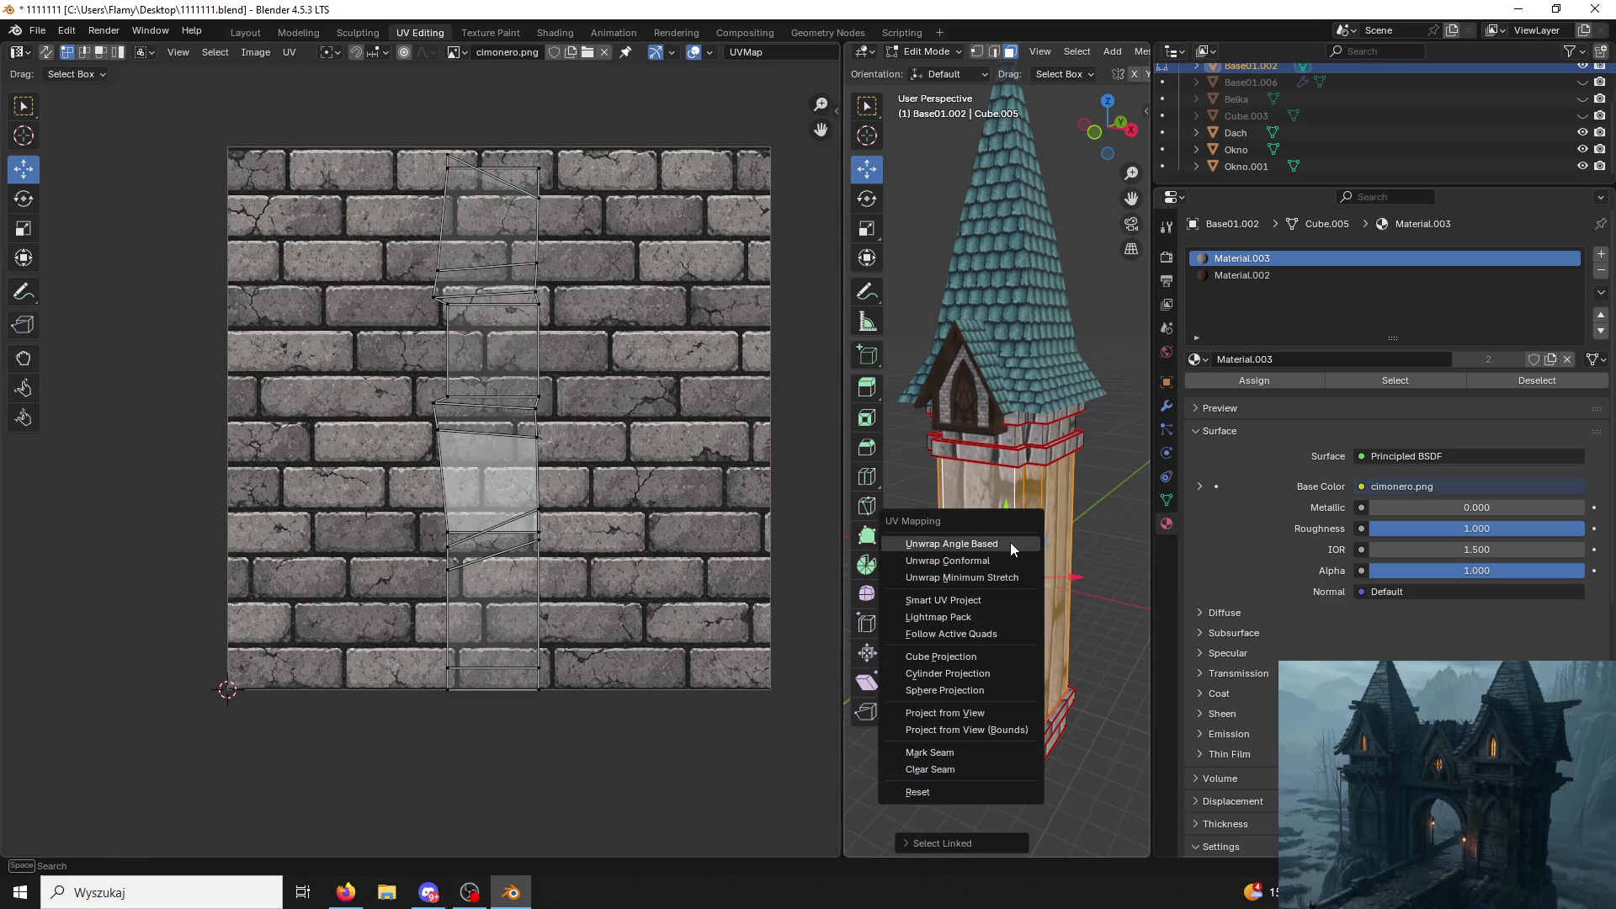
pyautogui.click(1010, 543)
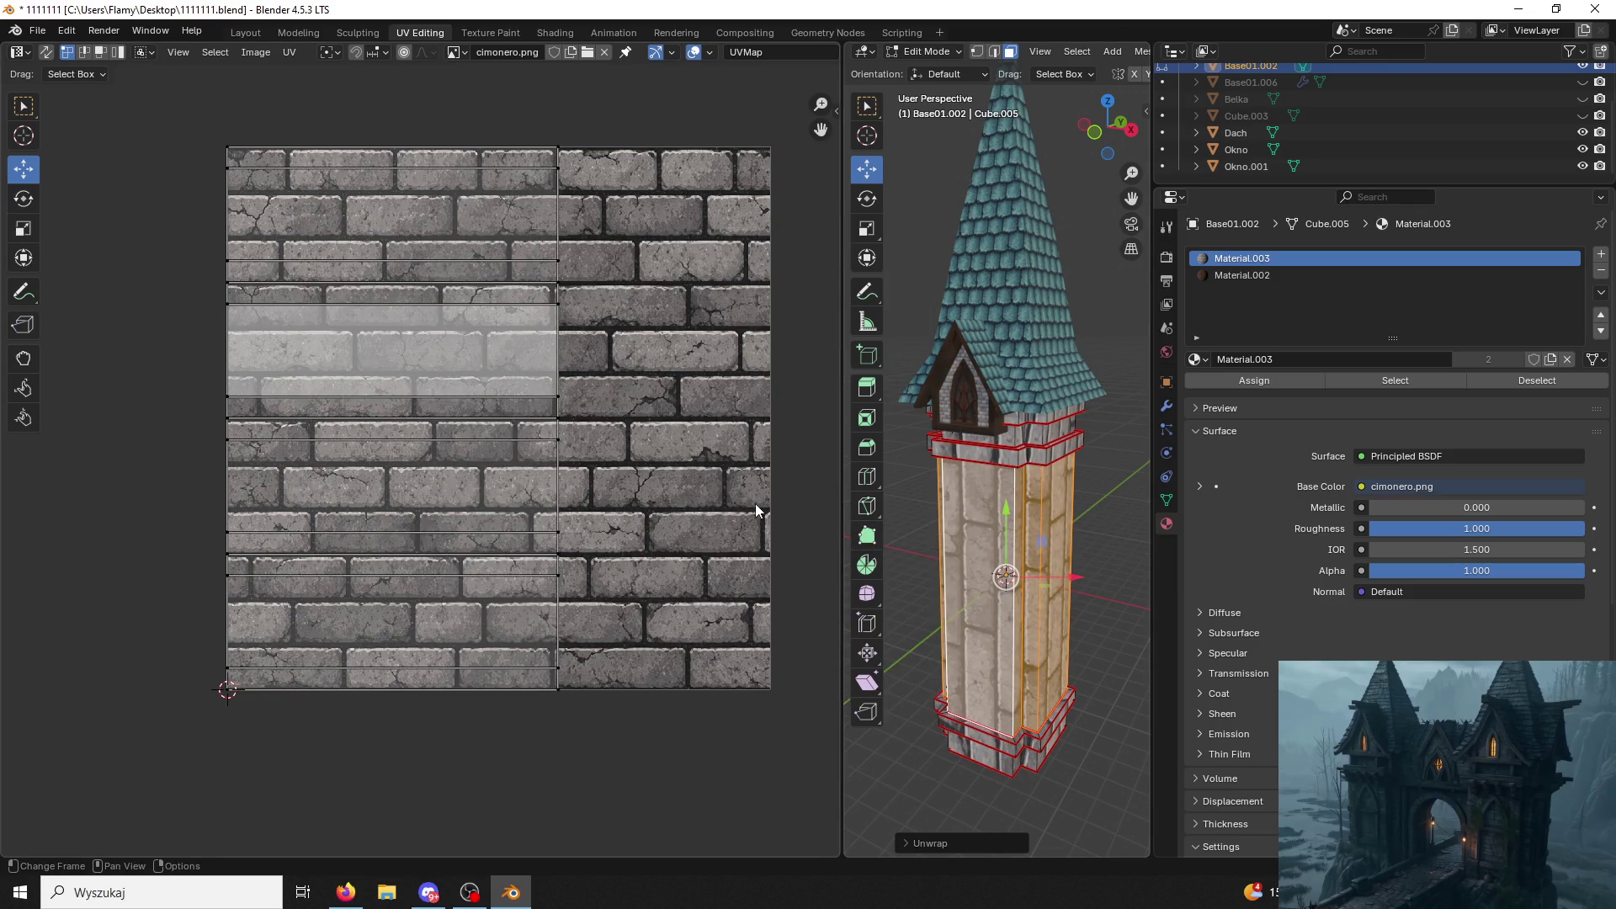
pyautogui.write('ar90')
pyautogui.press('Return')
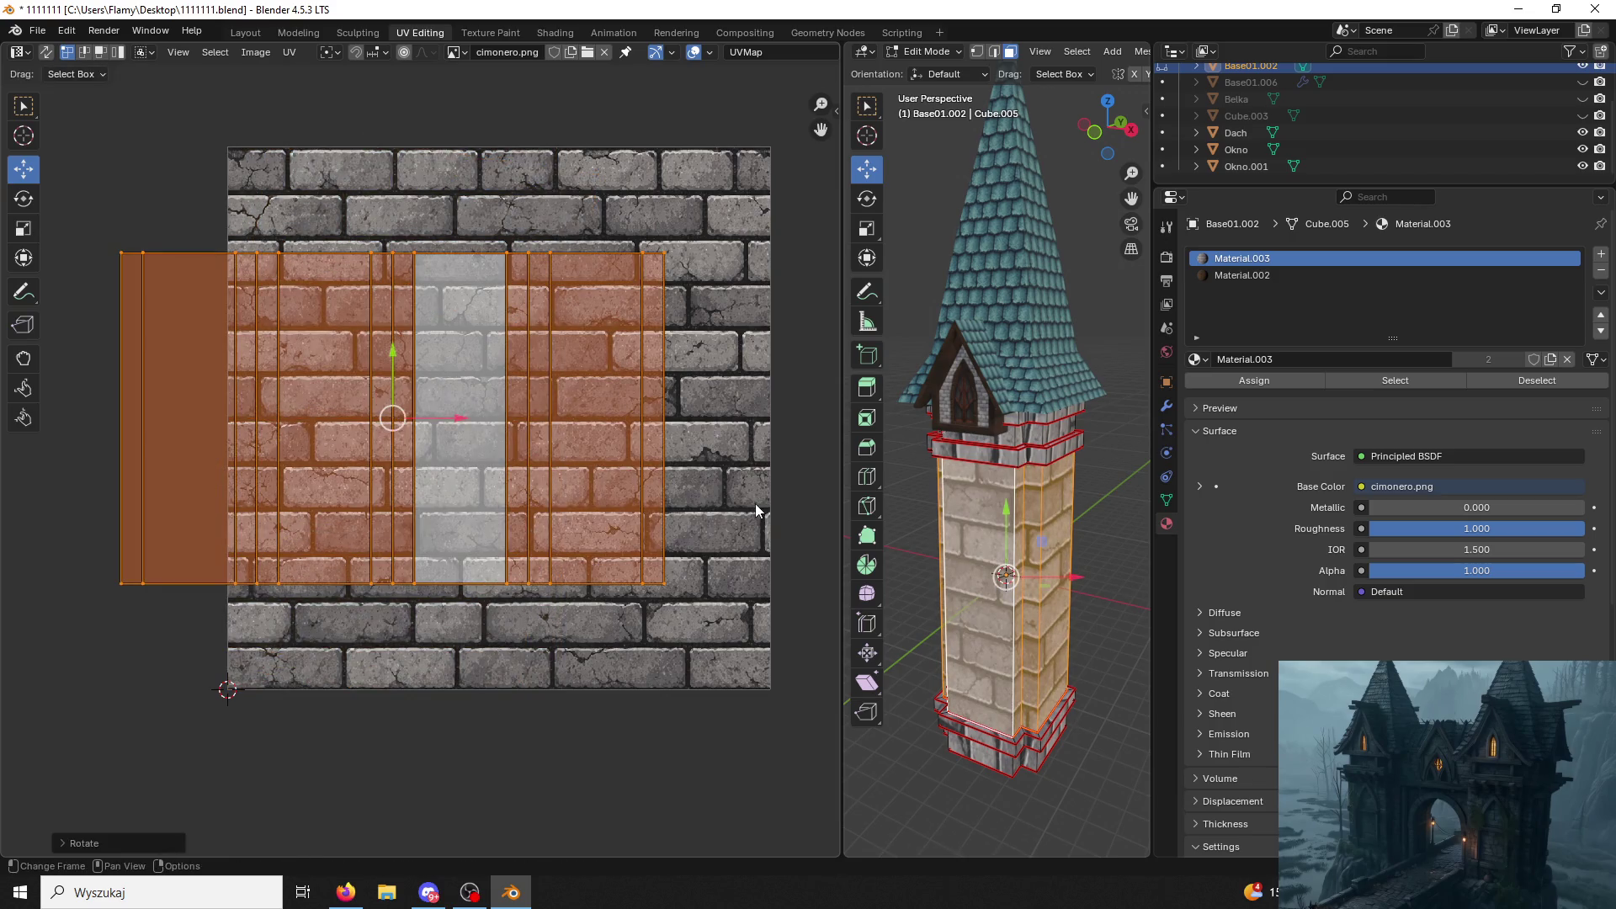
pyautogui.press('s')
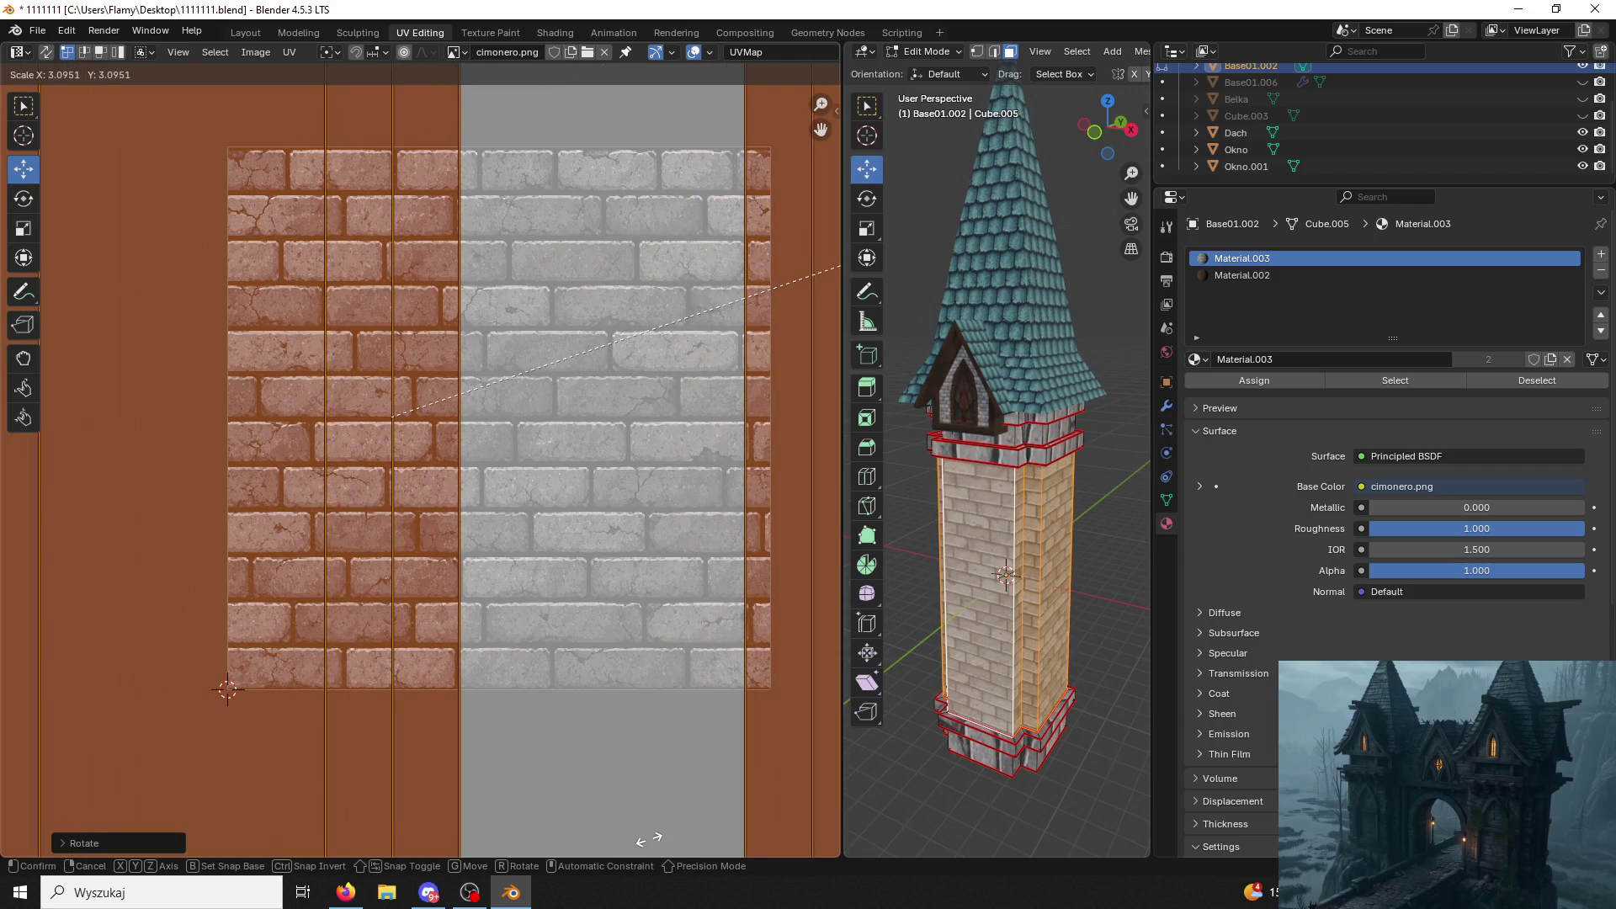
pyautogui.click(649, 840)
pyautogui.scroll(2, 1007, 672)
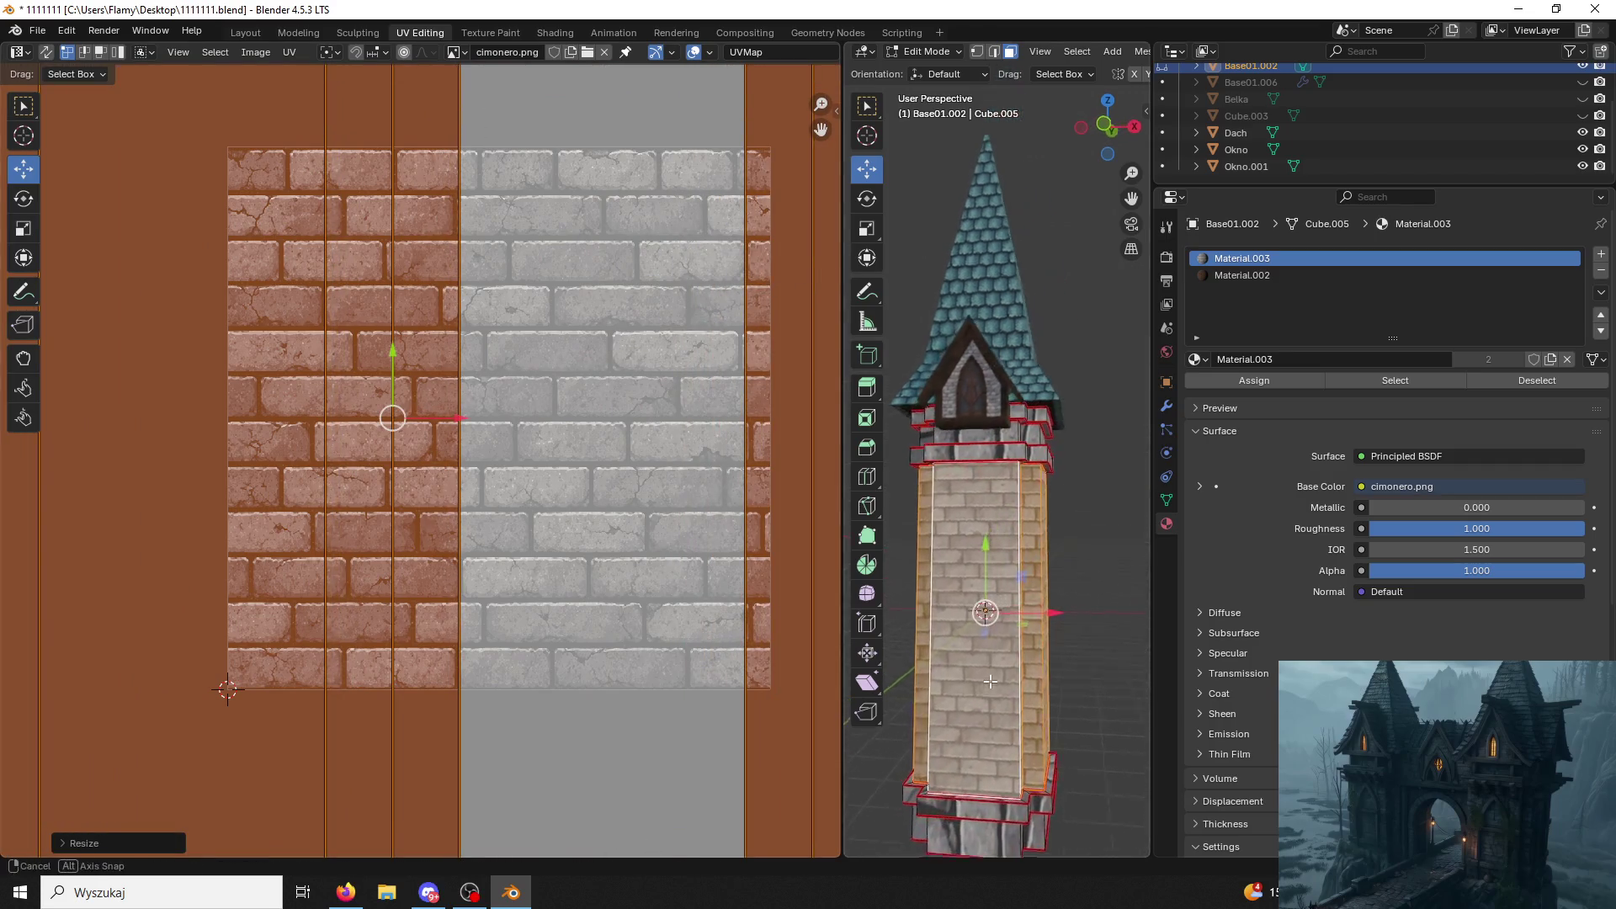
pyautogui.scroll(3, 1008, 672)
# Fine-tune the UV island size for even brick tiling and return to Object Mode.
pyautogui.click(667, 549)
pyautogui.press('a')
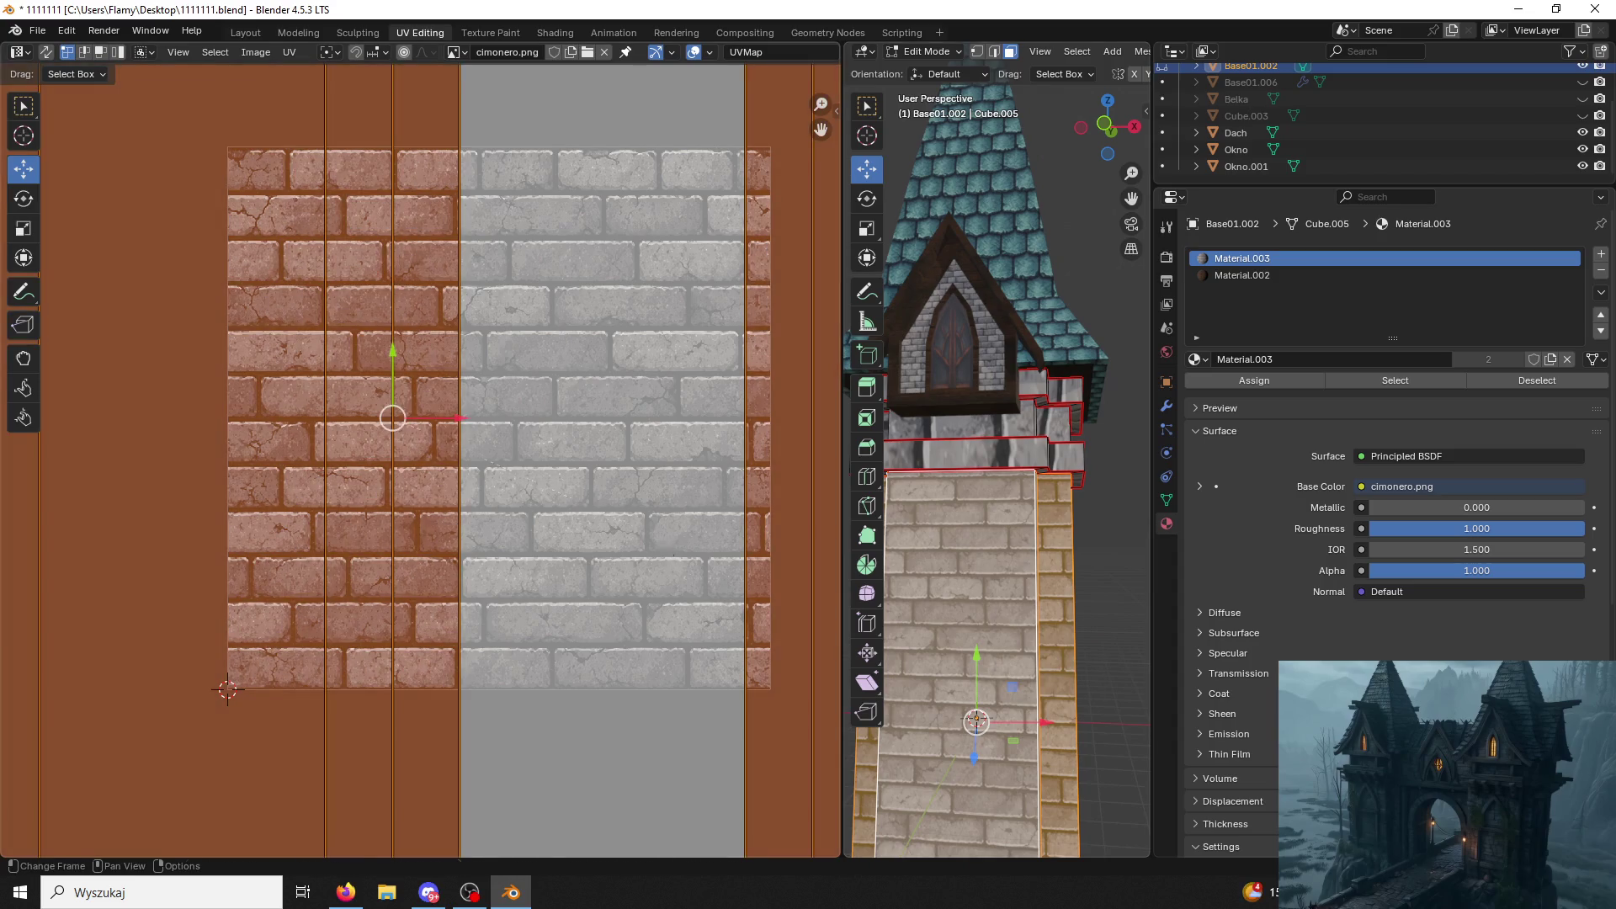
pyautogui.press('s')
pyautogui.click(693, 504)
pyautogui.scroll(2, 984, 455)
pyautogui.moveTo(935, 481); pyautogui.dragTo(998, 411, button='middle')
pyautogui.scroll(-2, 998, 410)
pyautogui.scroll(-2, 1011, 392)
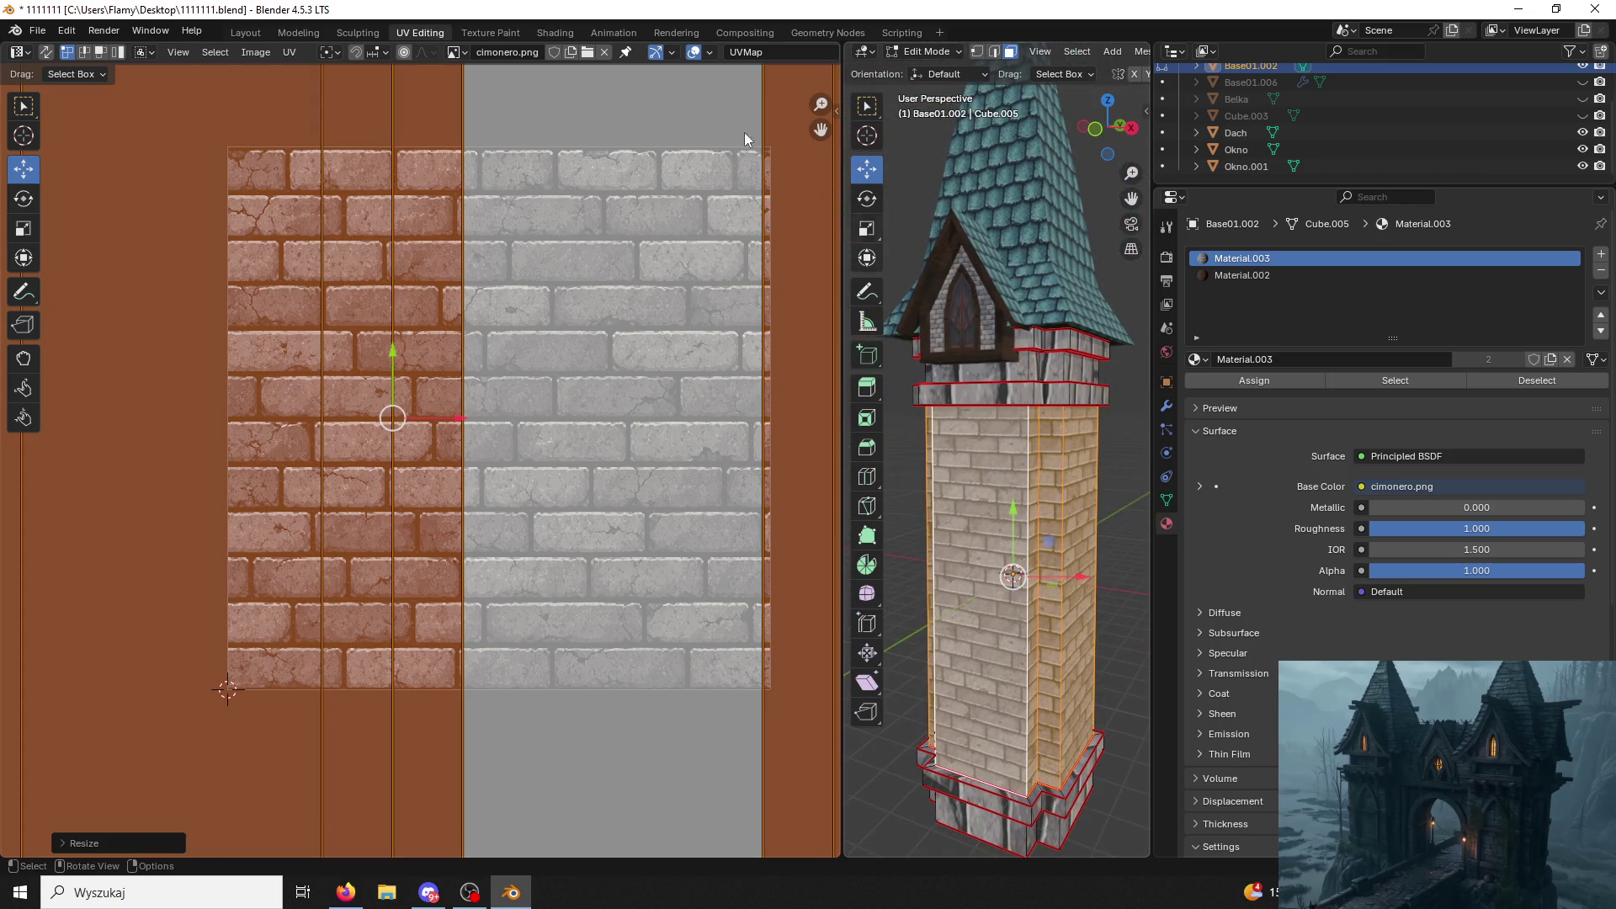
pyautogui.click(950, 51)
pyautogui.click(939, 72)
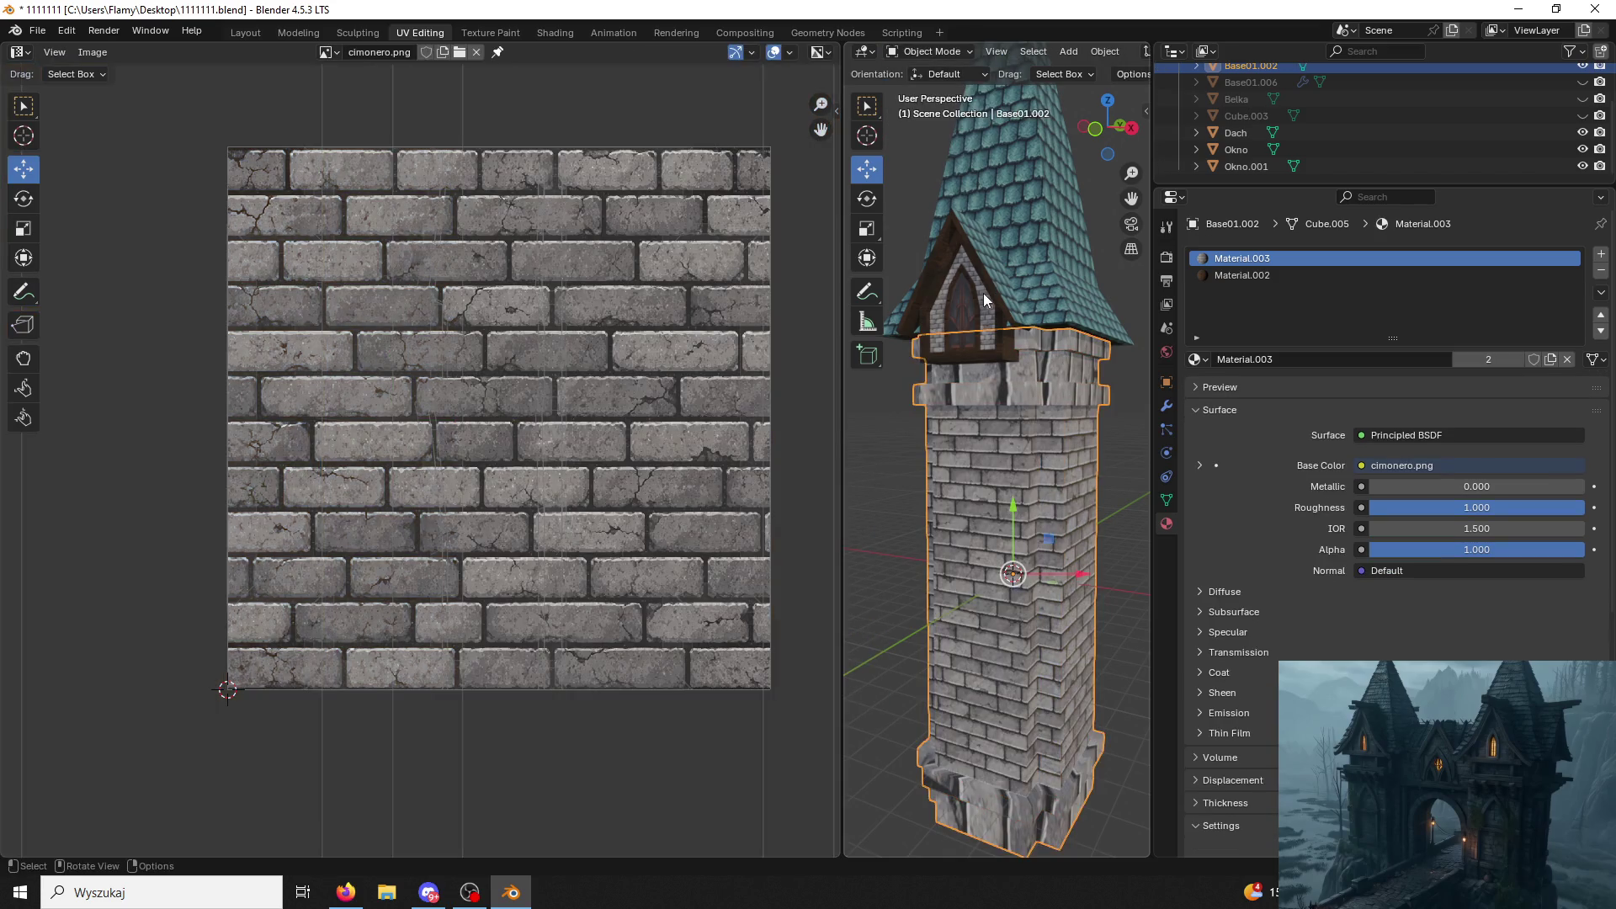
# Shrink the Okno.001 dormer gable face's UV island so its bricks render smaller.
pyautogui.click(983, 300)
pyautogui.click(935, 52)
pyautogui.click(940, 93)
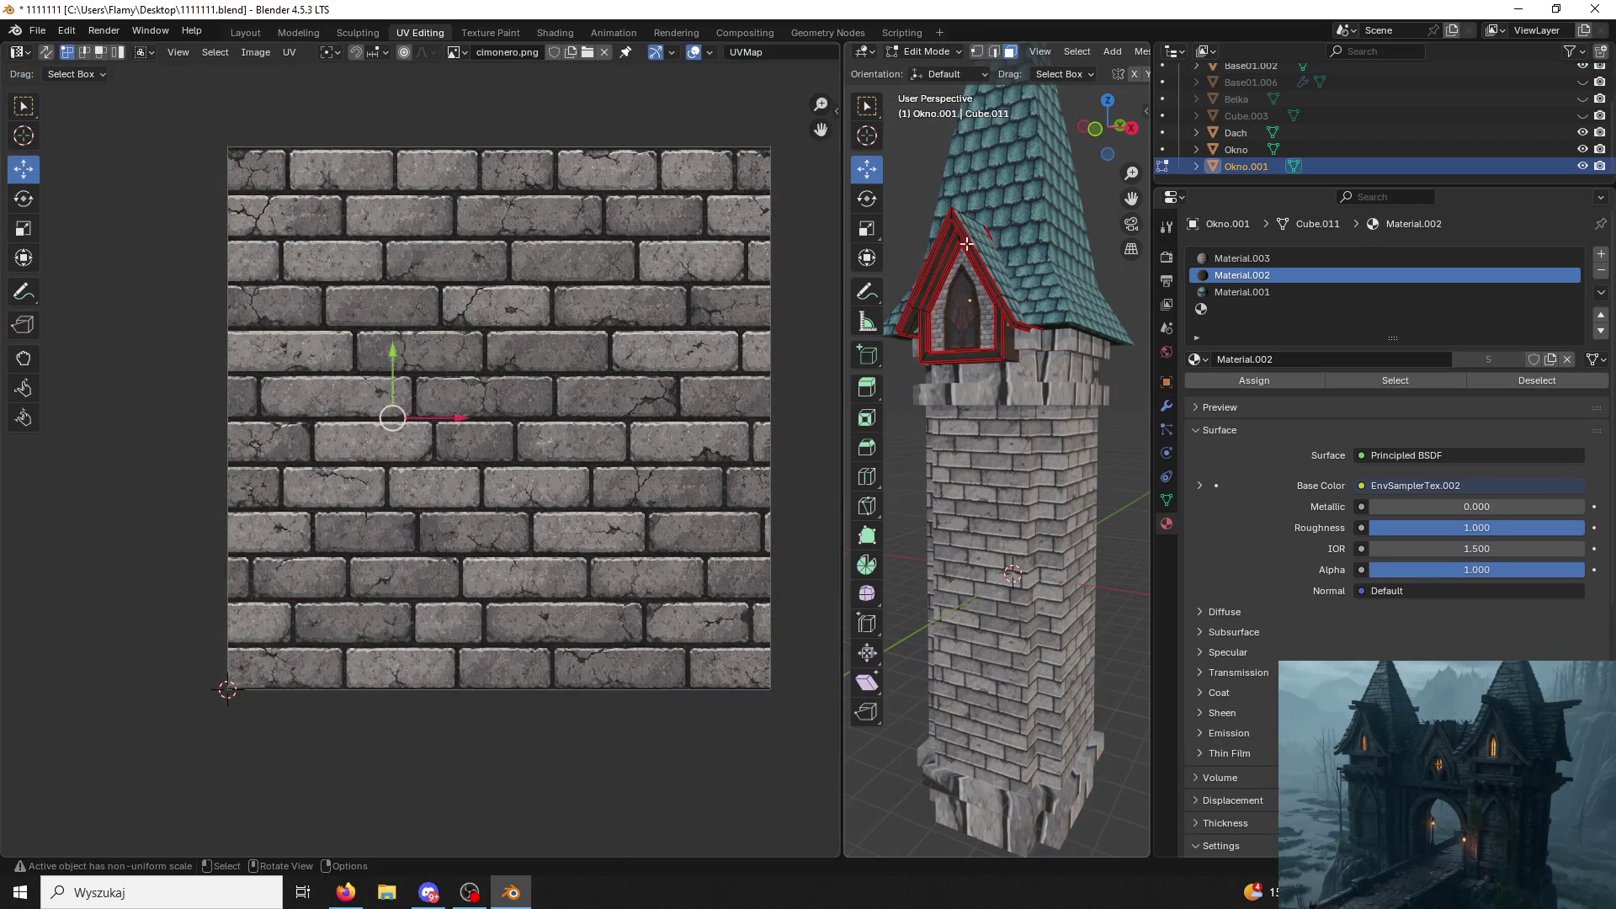
pyautogui.click(983, 316)
pyautogui.scroll(-3, 502, 484)
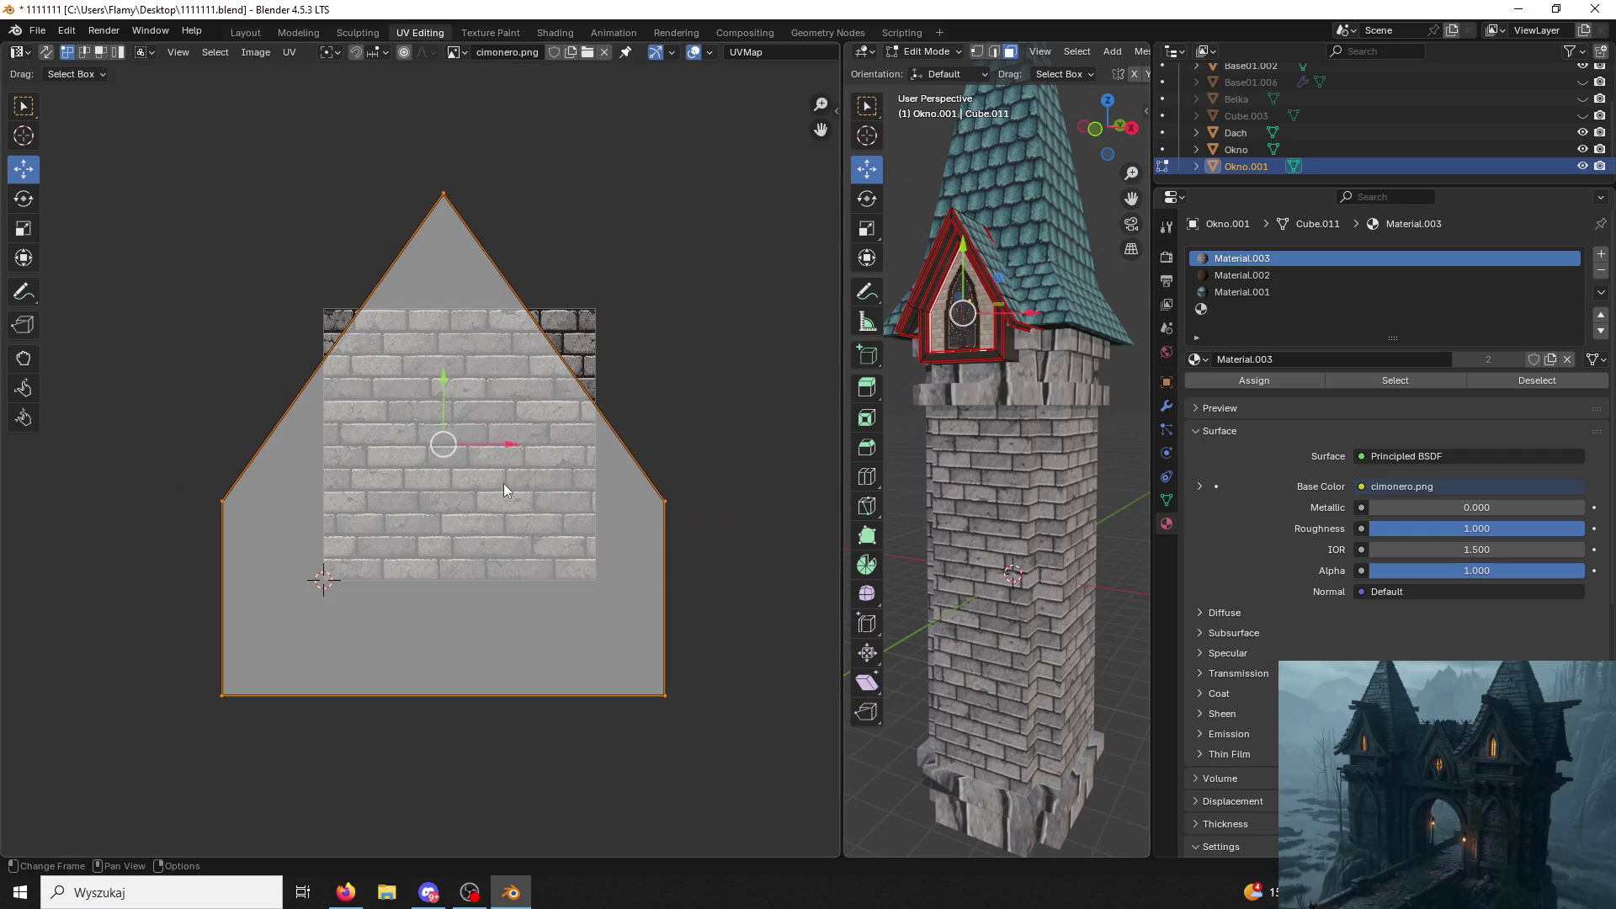
pyautogui.press('s')
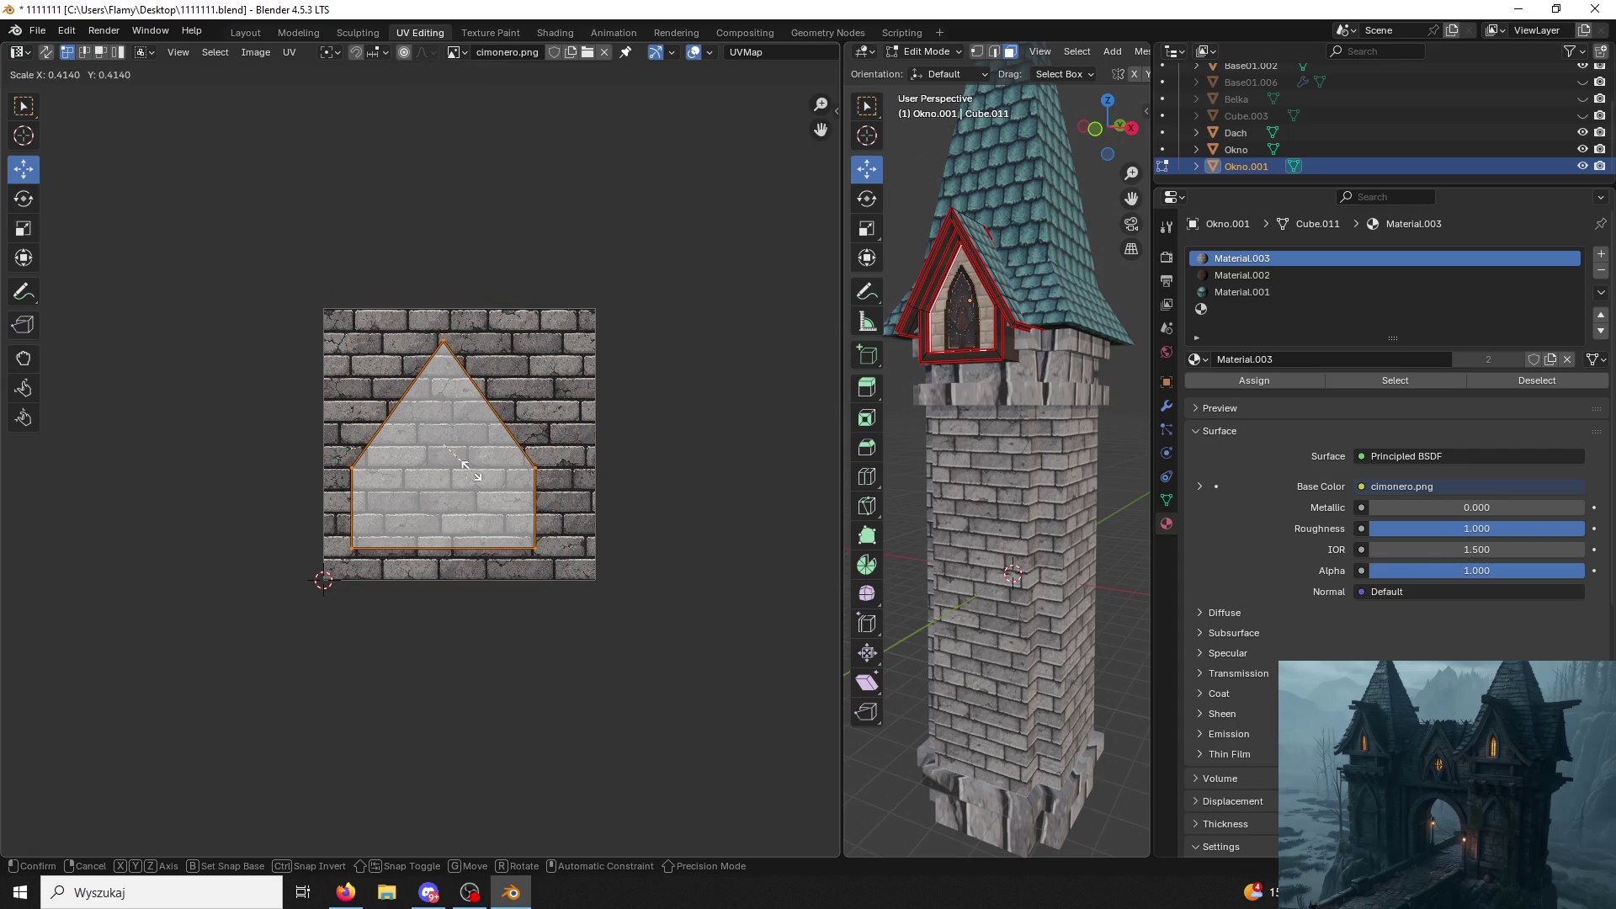
pyautogui.click(469, 470)
# Leave the dormer's Edit Mode and make the tower body Base01.002 the active object.
pyautogui.click(766, 456)
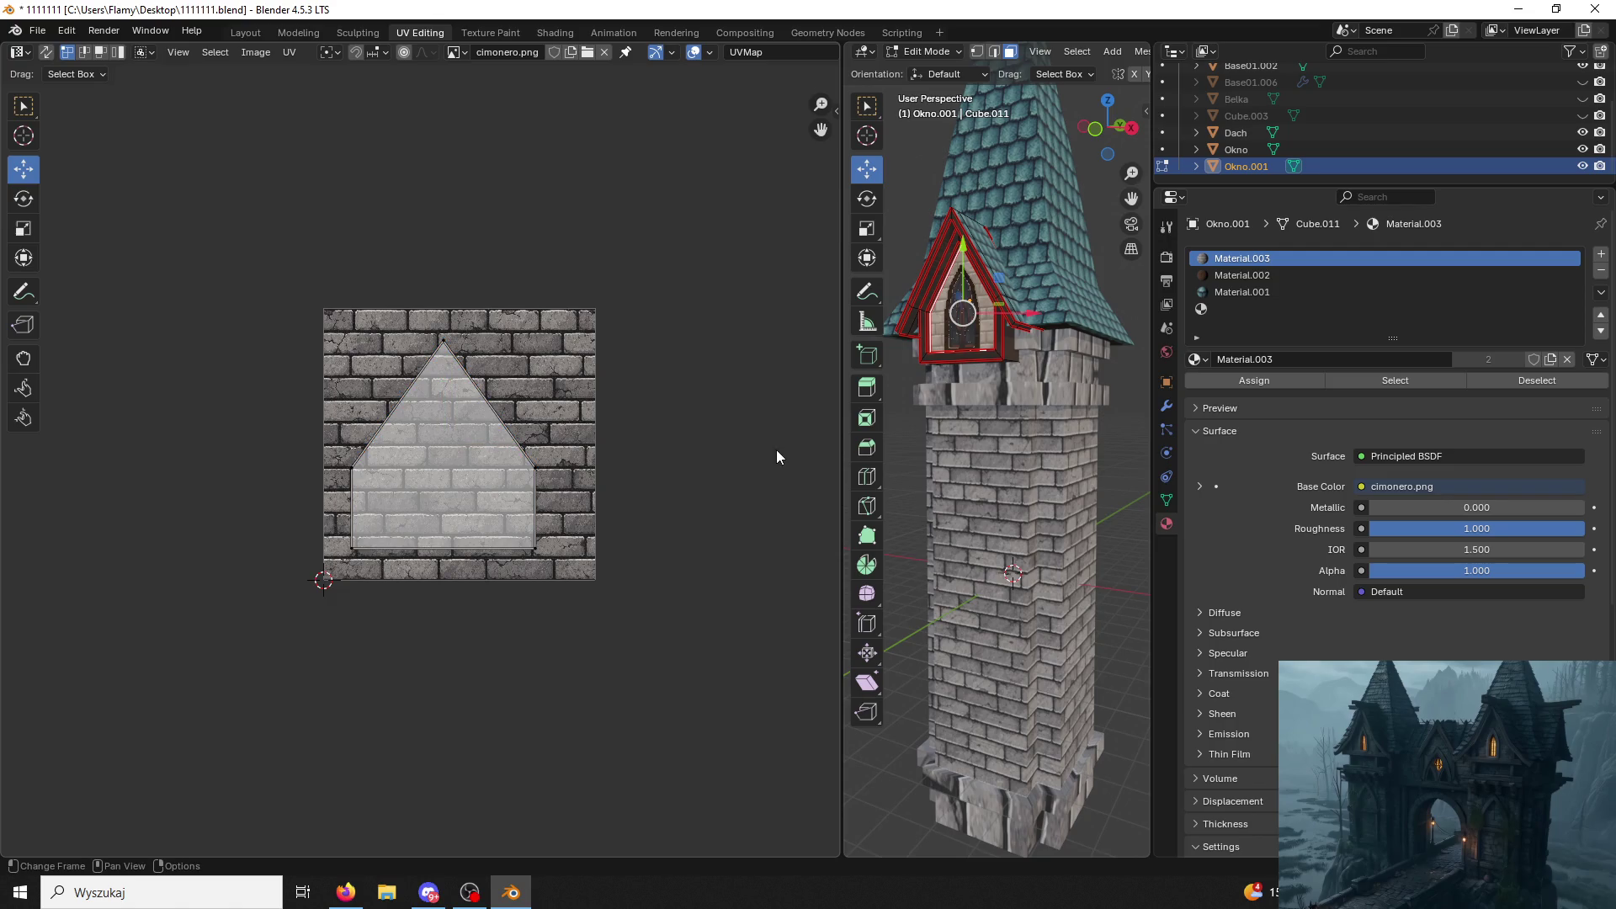
pyautogui.click(923, 52)
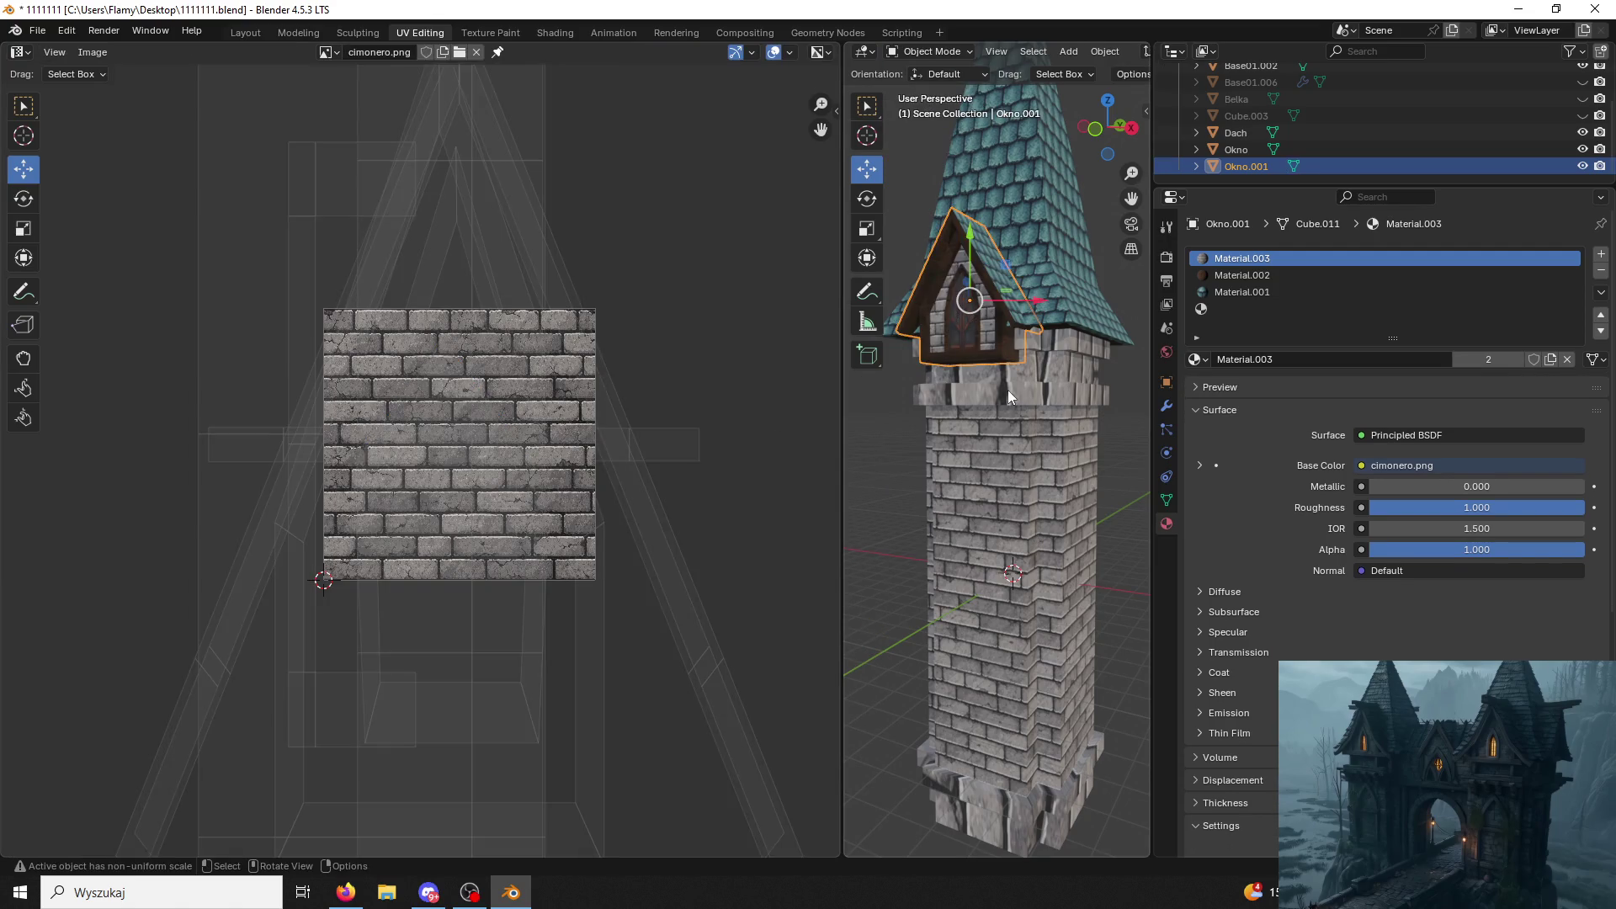
pyautogui.click(1017, 458)
pyautogui.click(897, 52)
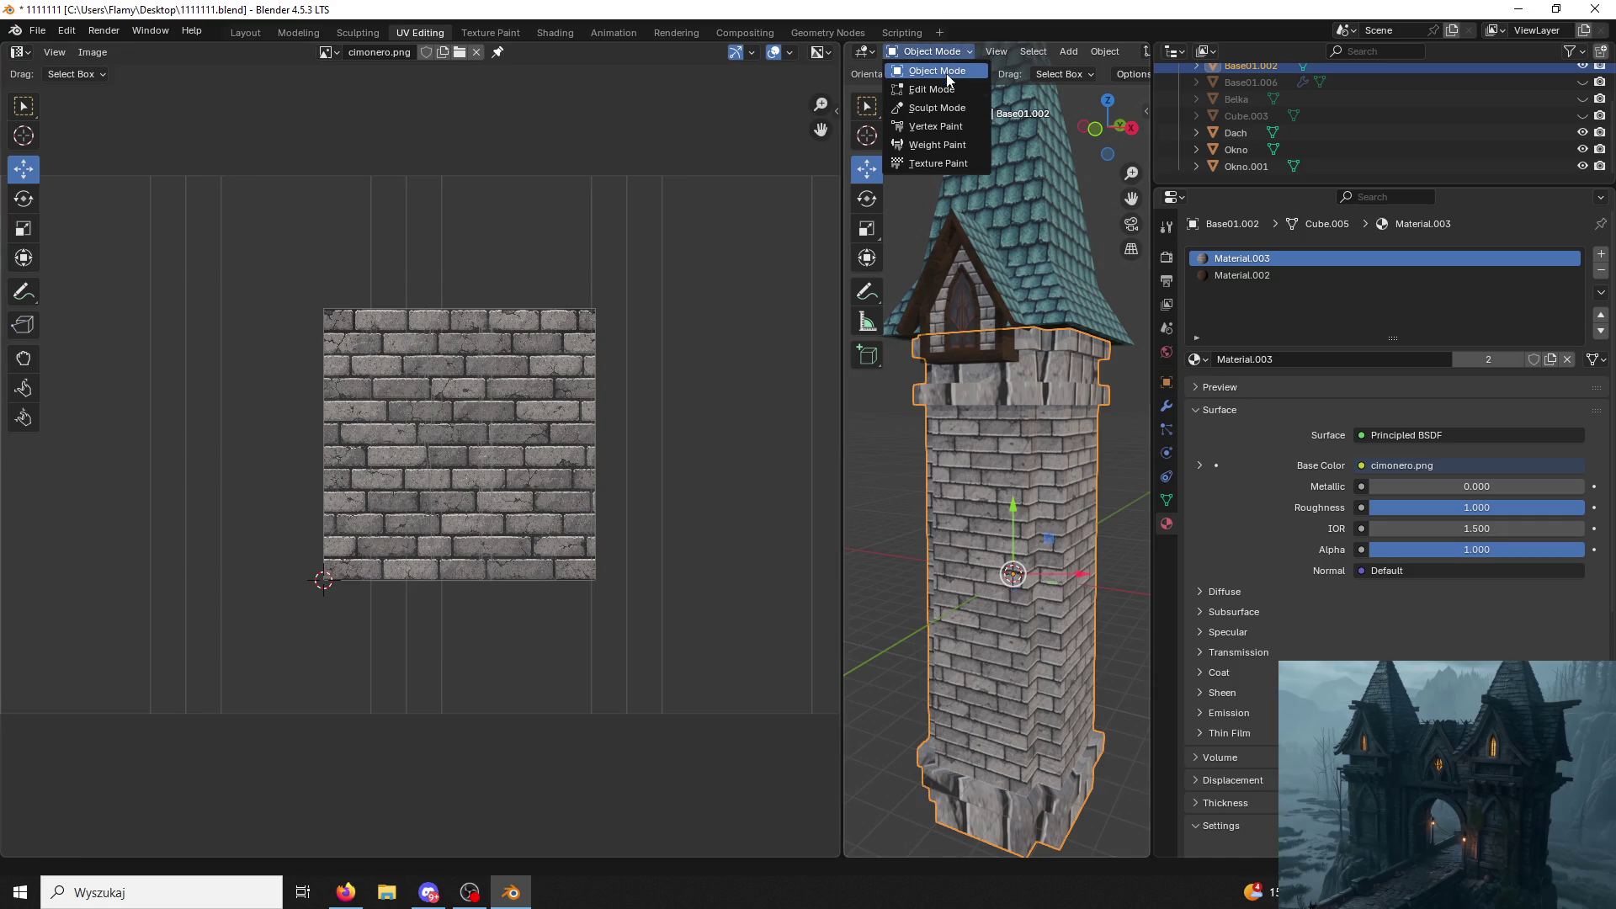
# Select the tower's trim band face ring and turn, flip and enlarge its UV strip.
pyautogui.click(933, 89)
pyautogui.press('3')
pyautogui.click(979, 379)
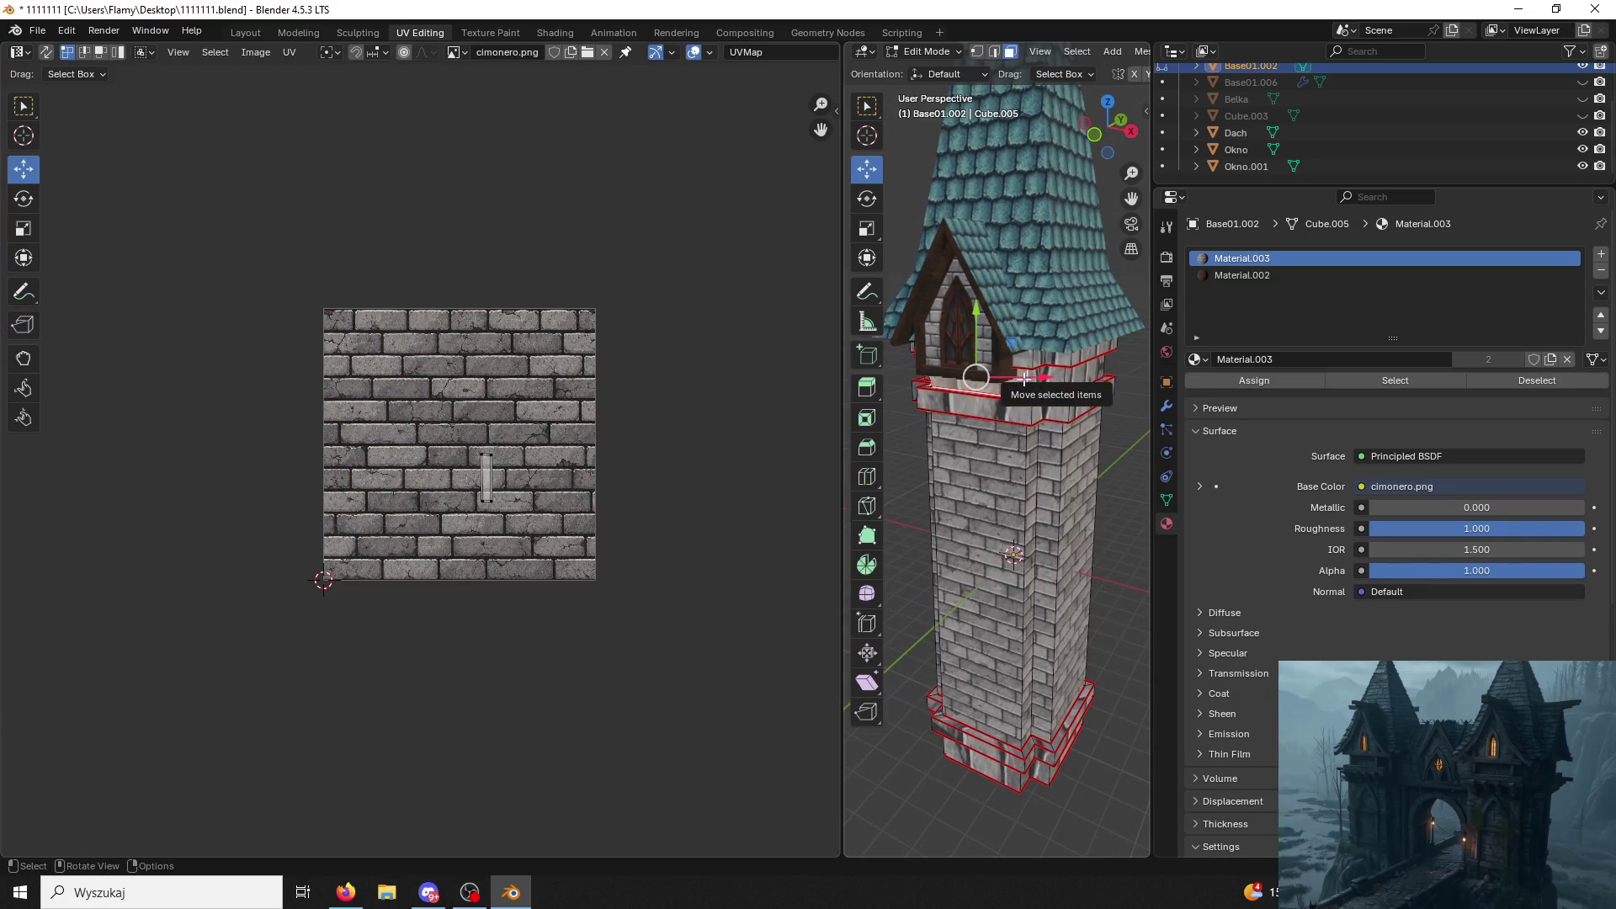
pyautogui.keyDown('alt'); pyautogui.click(1023, 377); pyautogui.keyUp('alt')
pyautogui.write('ag90')
pyautogui.press('Return')
pyautogui.write('r180')
pyautogui.press('Return')
pyautogui.scroll(3, 526, 511)
pyautogui.press('s')
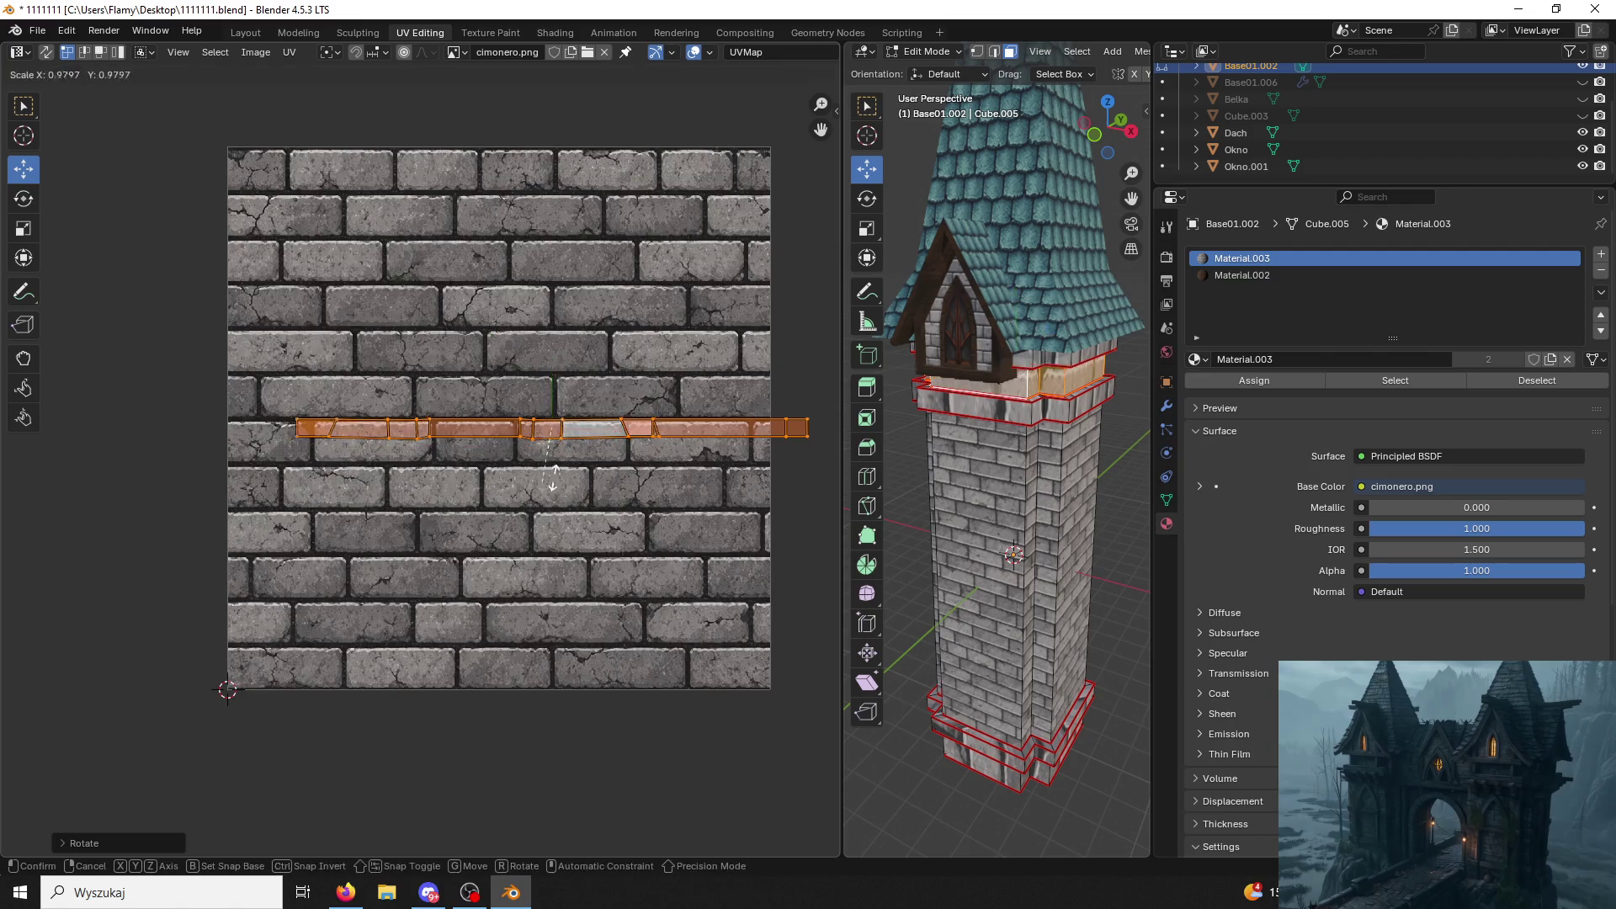
pyautogui.click(130, 182)
# Re-unwrap the band, rotate its UV strip 90° horizontal and scale it up over the bricks.
pyautogui.press('u')
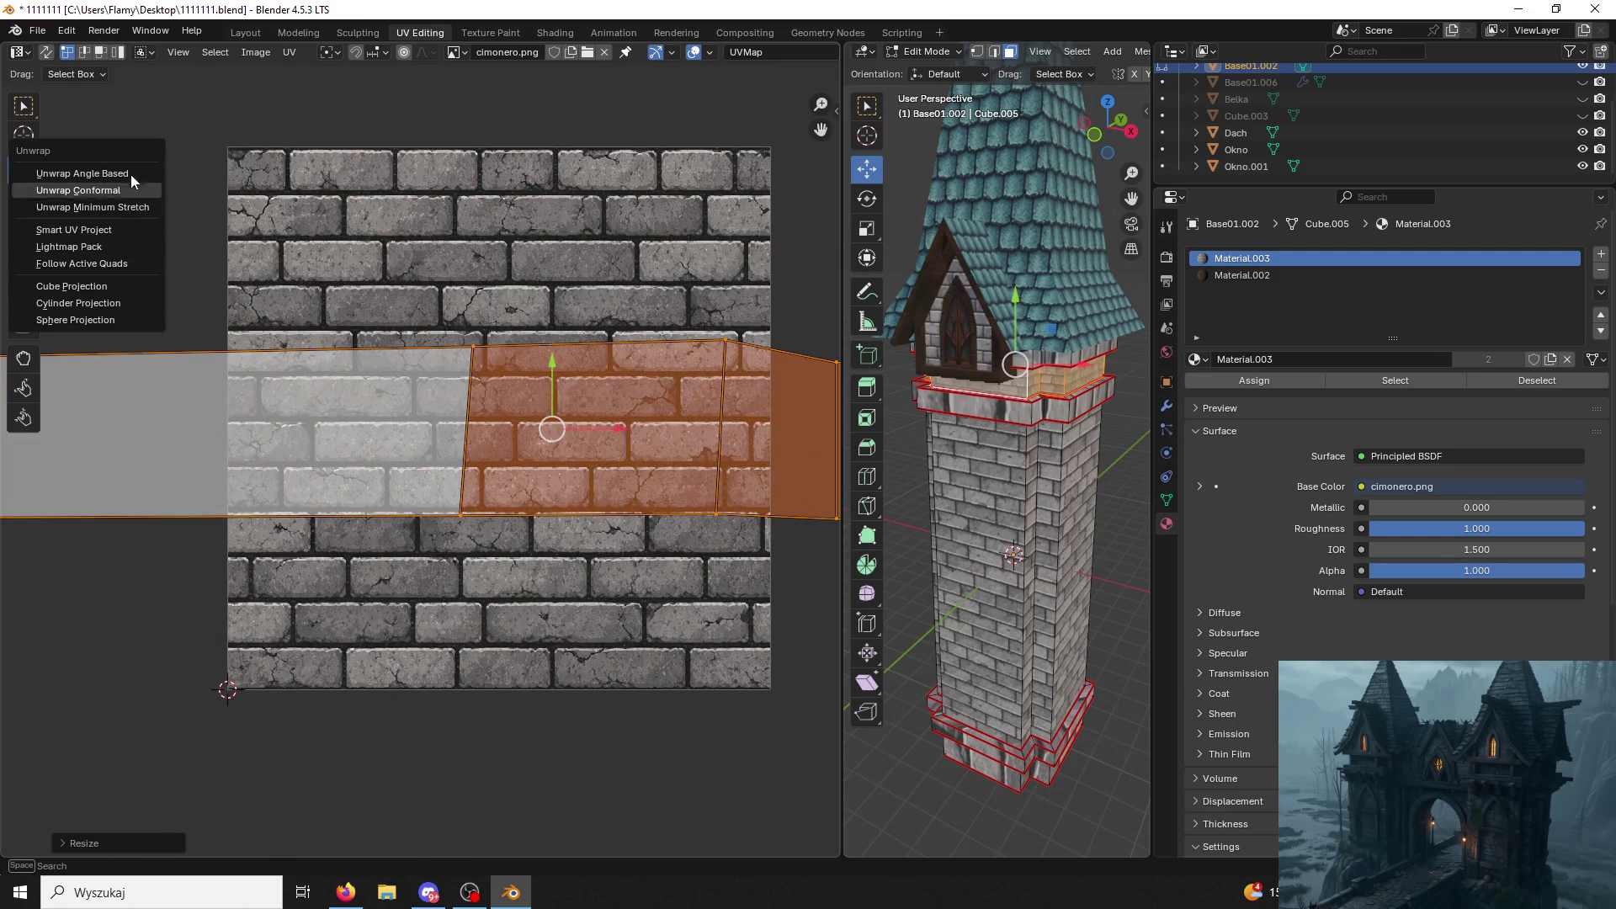
pyautogui.click(97, 183)
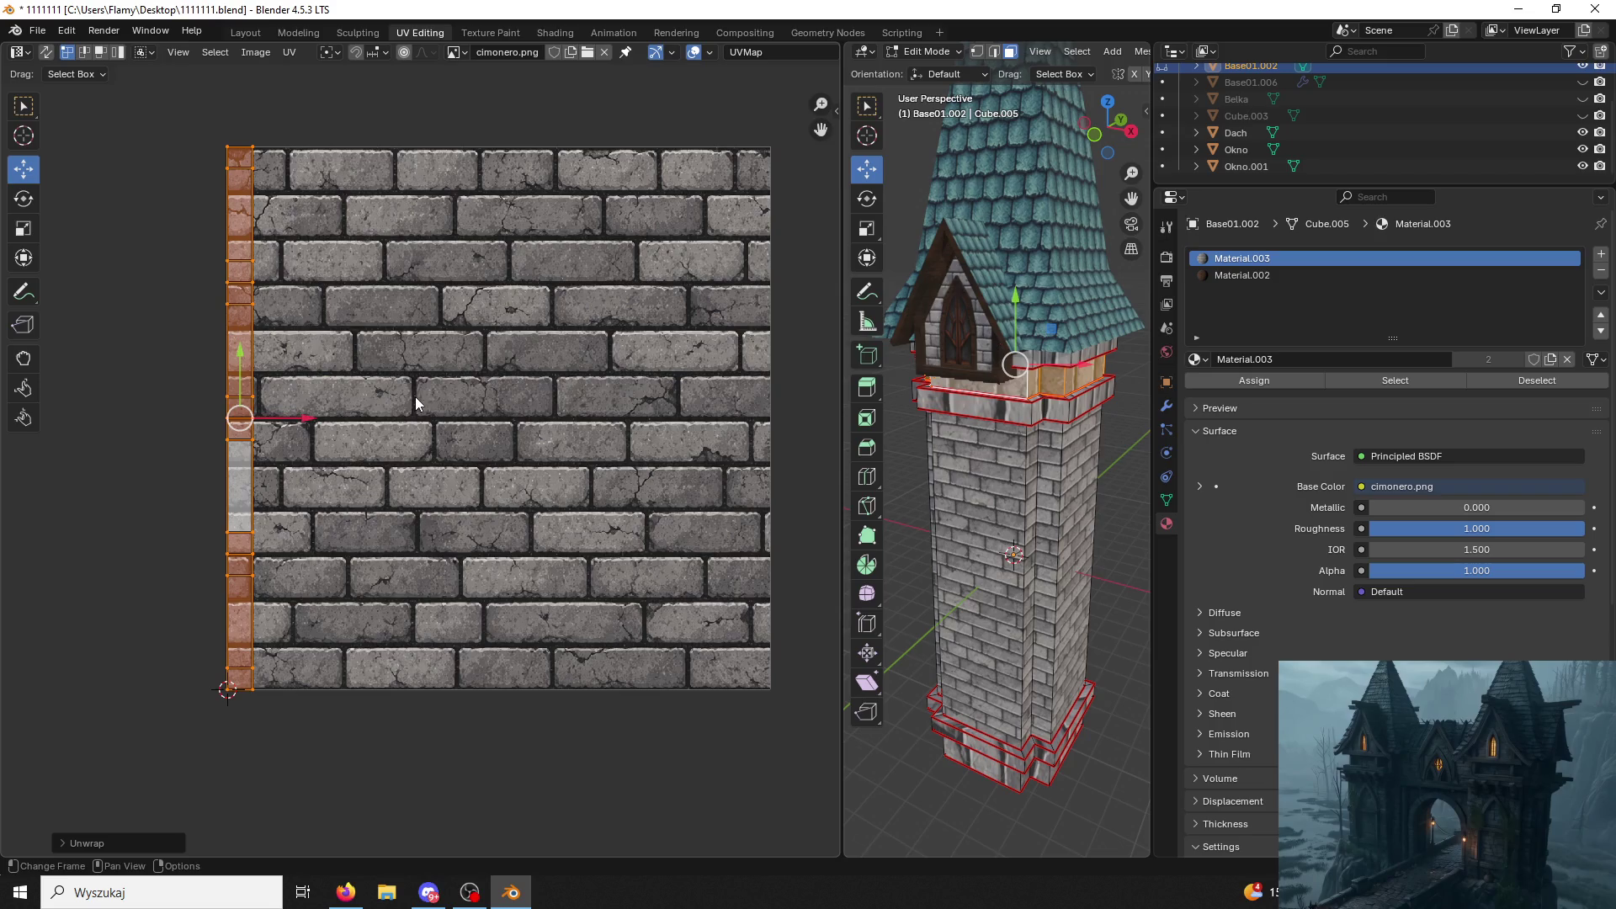
pyautogui.press('r')
pyautogui.press('Return')
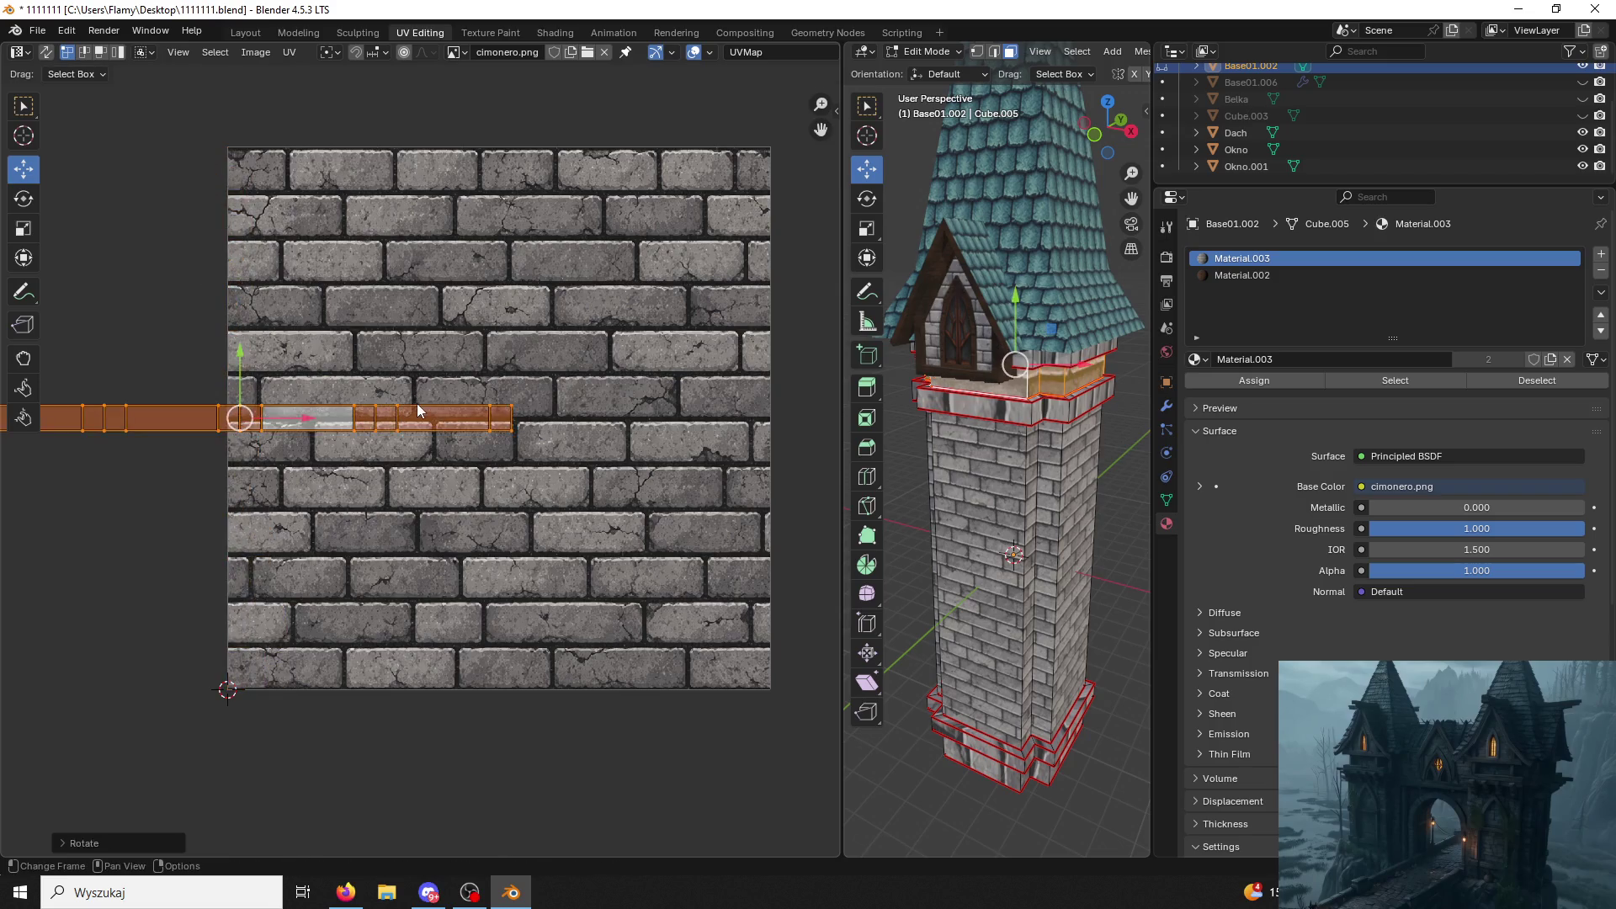
pyautogui.press('s')
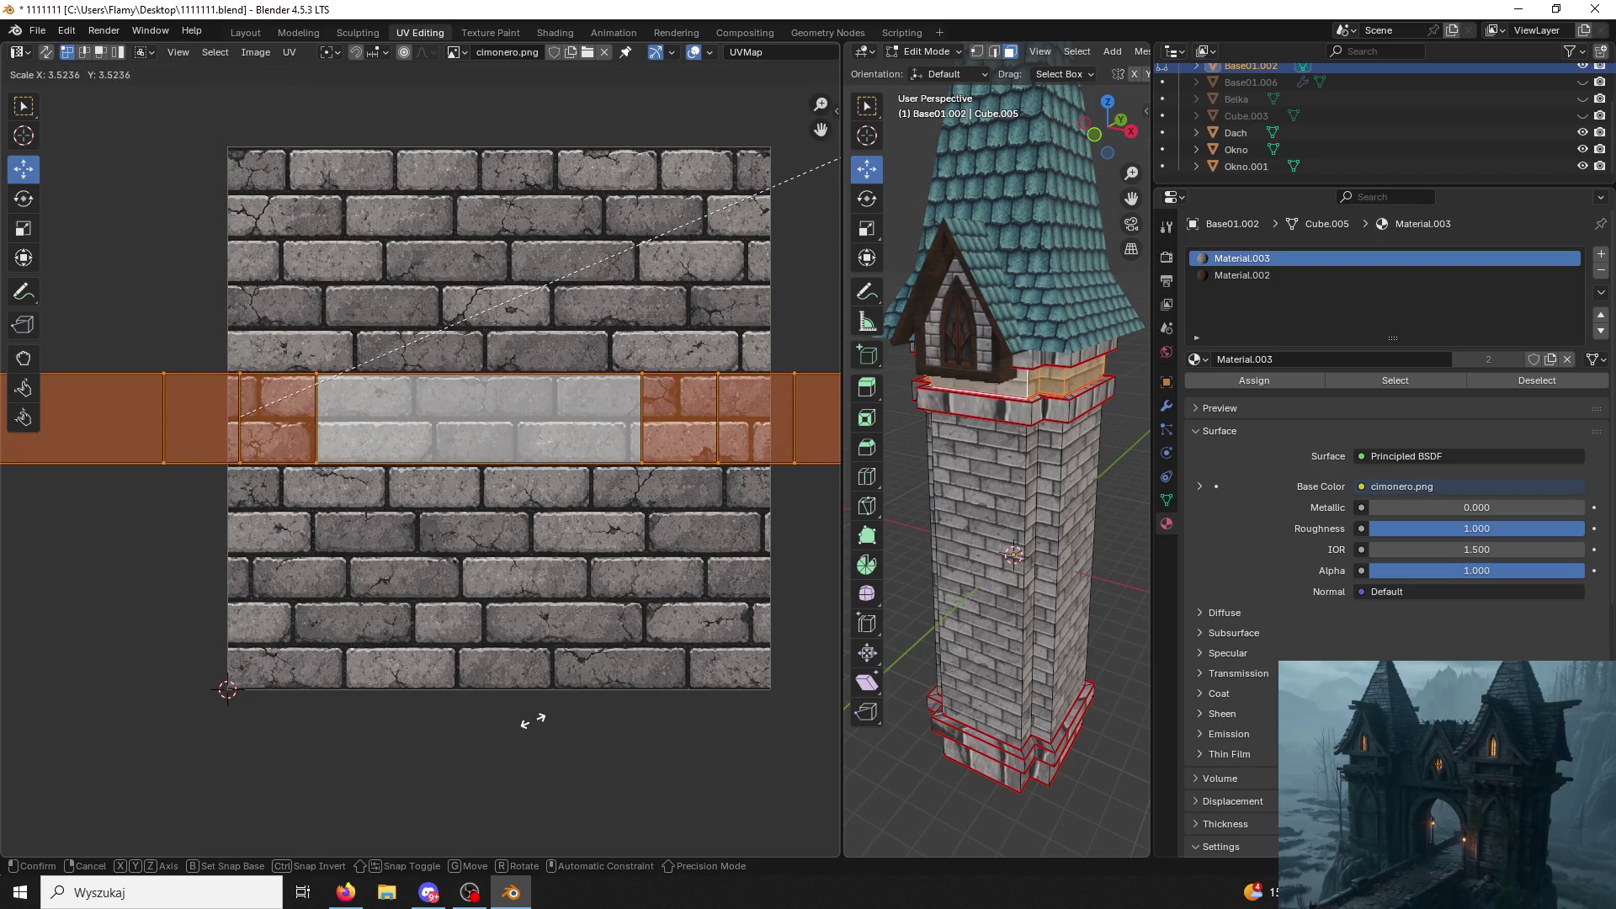
pyautogui.click(532, 721)
pyautogui.moveTo(999, 556); pyautogui.dragTo(1033, 585, button='middle')
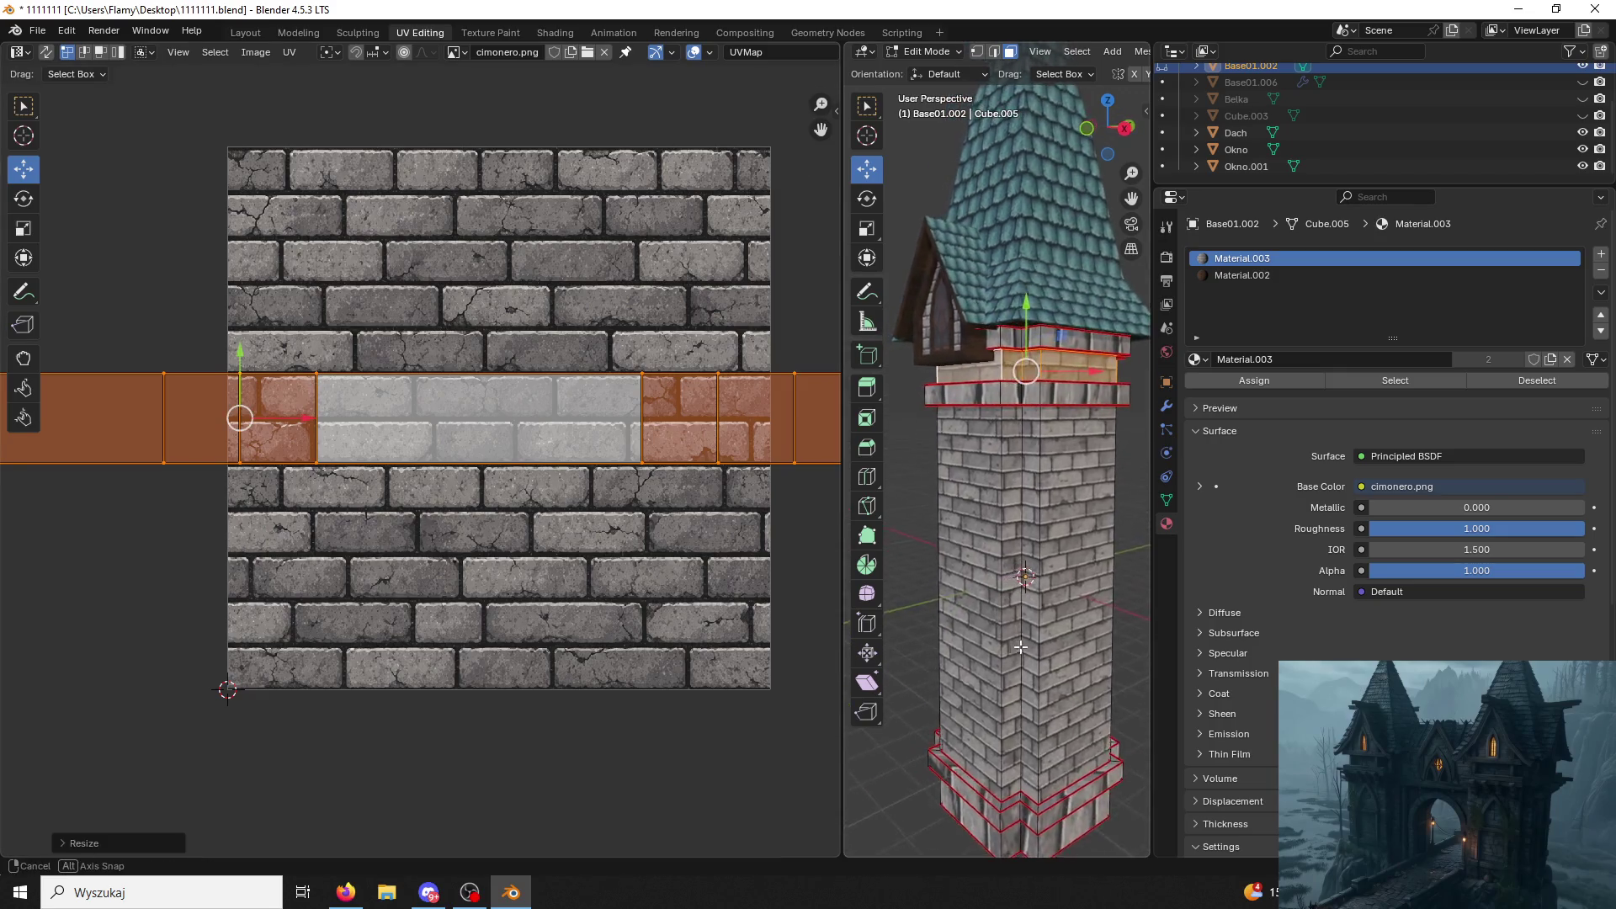
pyautogui.scroll(2, 1033, 585)
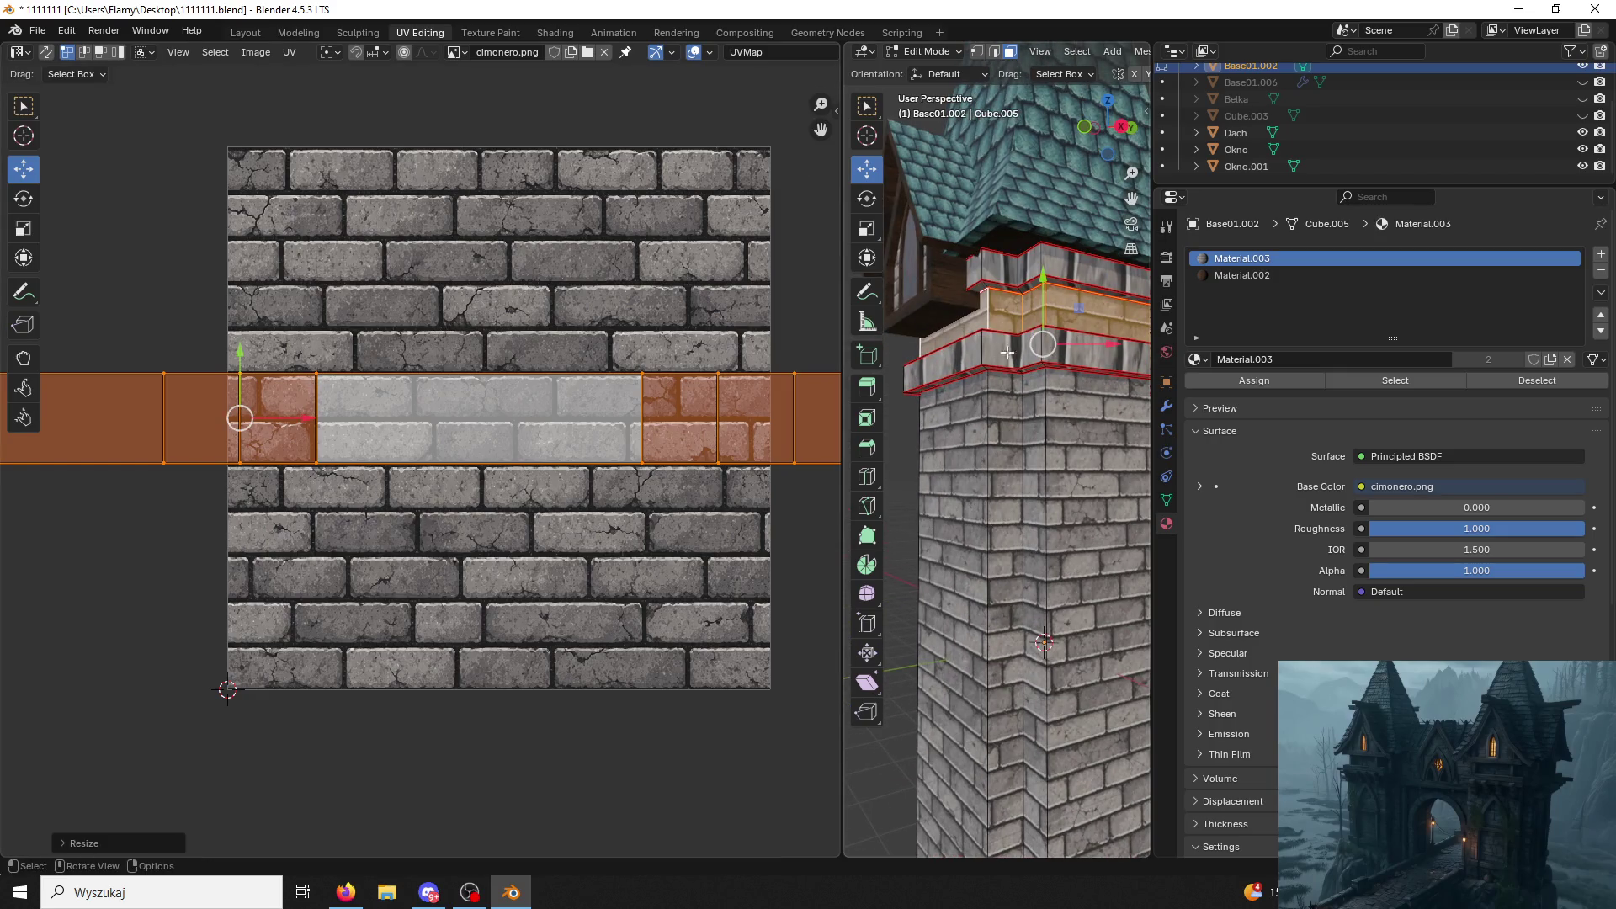
# Unwrap the upper trim band's face loop and assign Material.002 to it.
pyautogui.keyDown('alt'); pyautogui.click(1043, 266); pyautogui.keyUp('alt')
pyautogui.hotkey('ctrl', 'l')
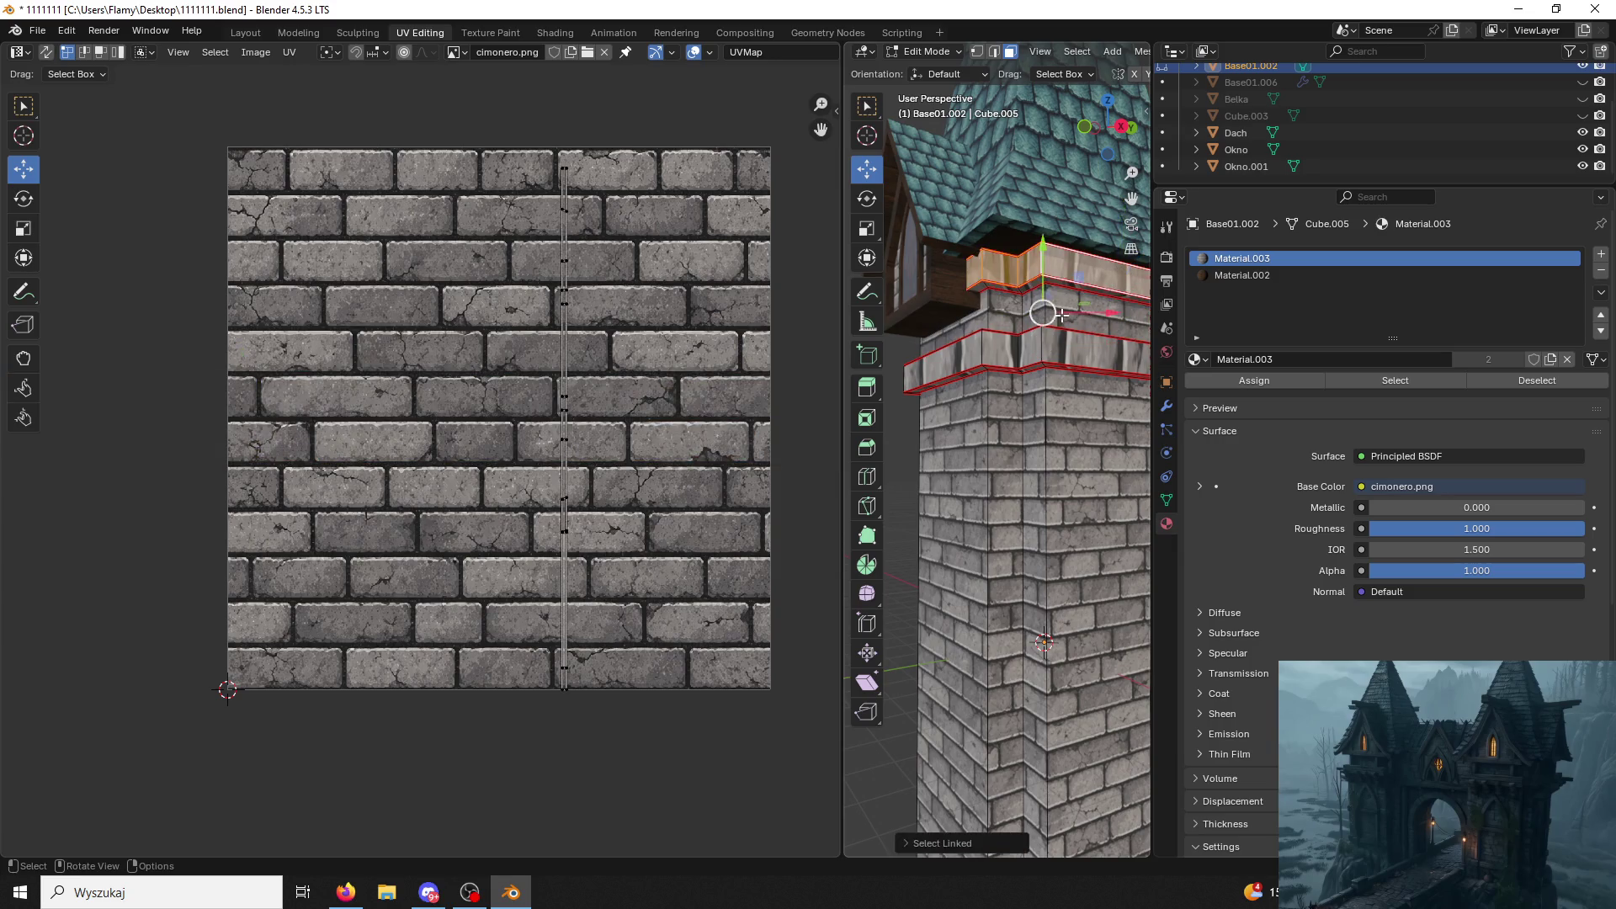
pyautogui.press('u')
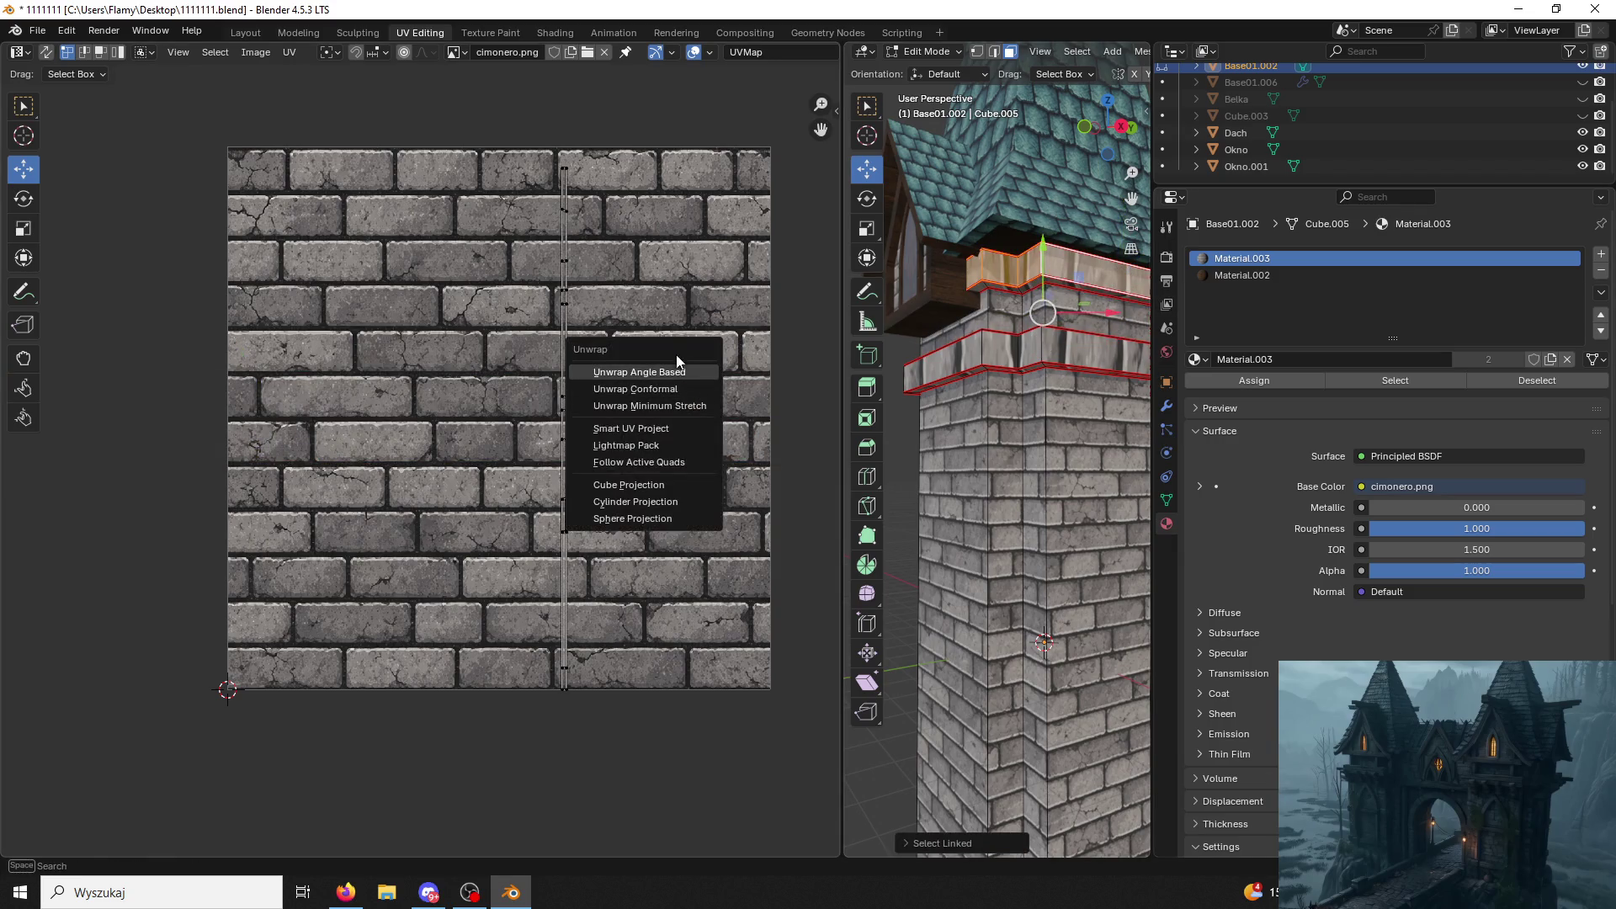
pyautogui.click(663, 369)
pyautogui.press('a')
pyautogui.press('u')
pyautogui.click(648, 352)
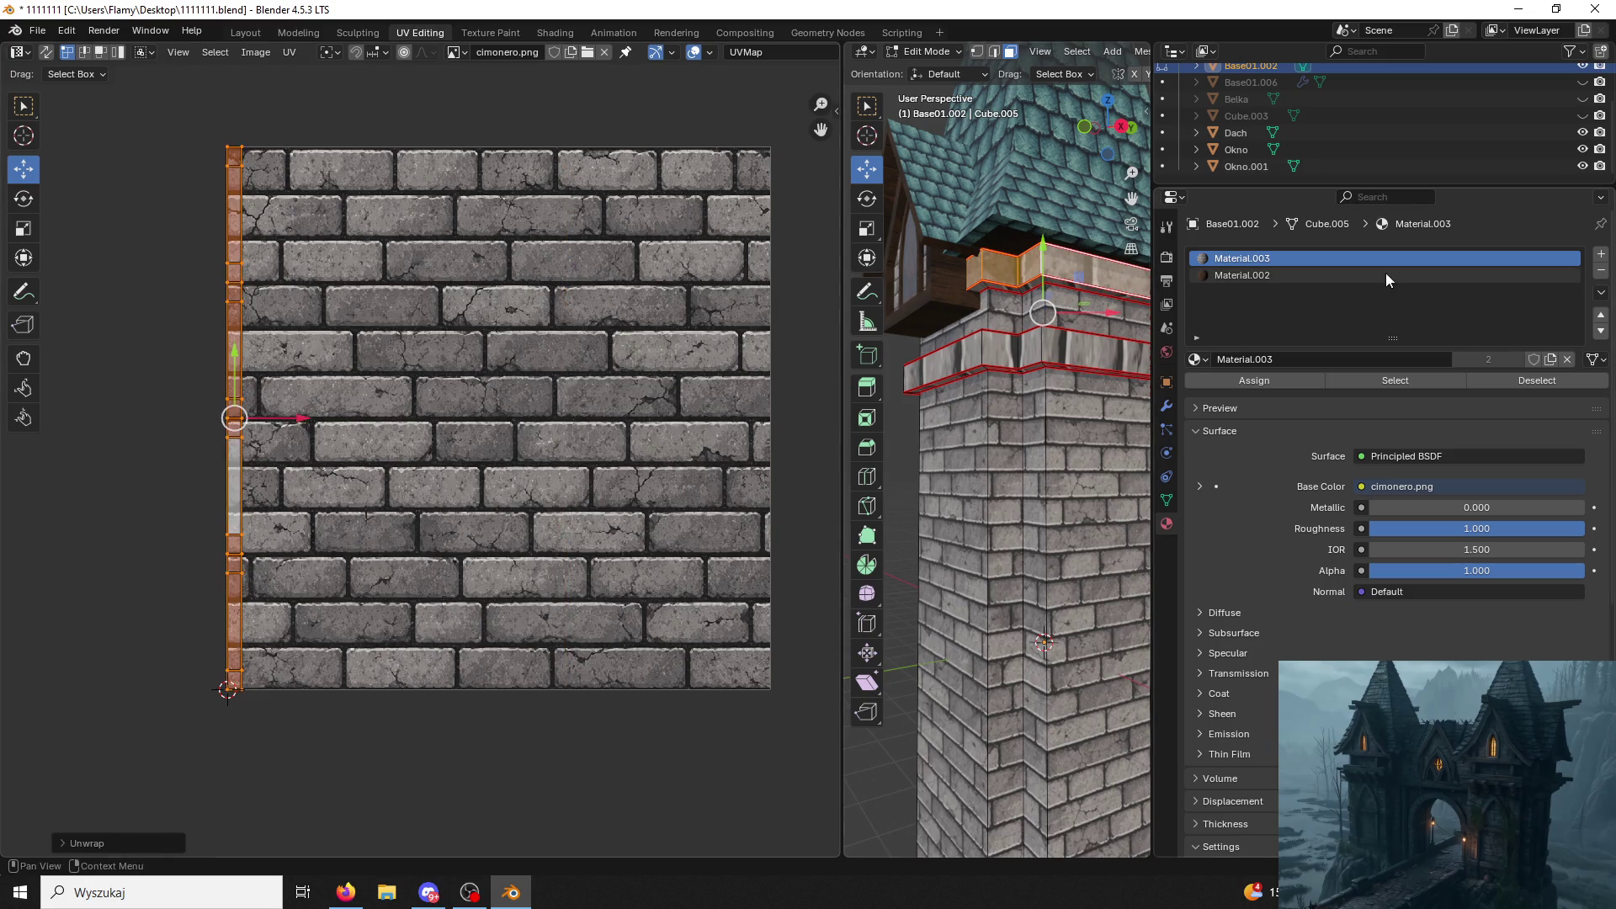
pyautogui.click(1292, 275)
pyautogui.click(1238, 381)
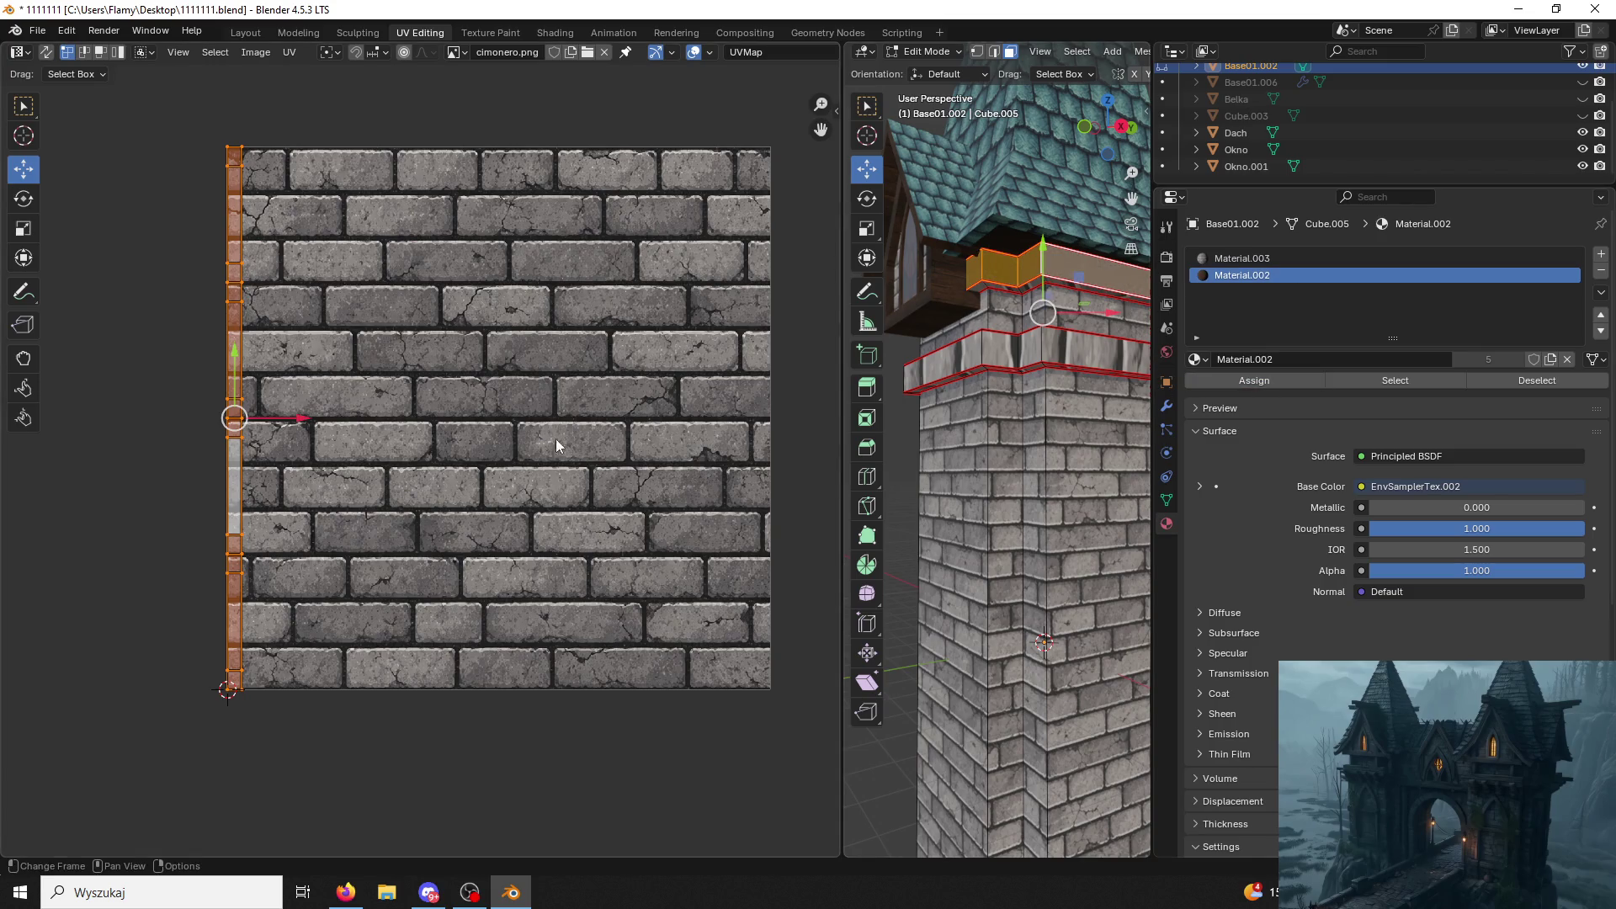
# Show the EnvSamplerTex.002 wood image and rotate, stretch and slide the band's UV strip onto the planks.
pyautogui.click(455, 52)
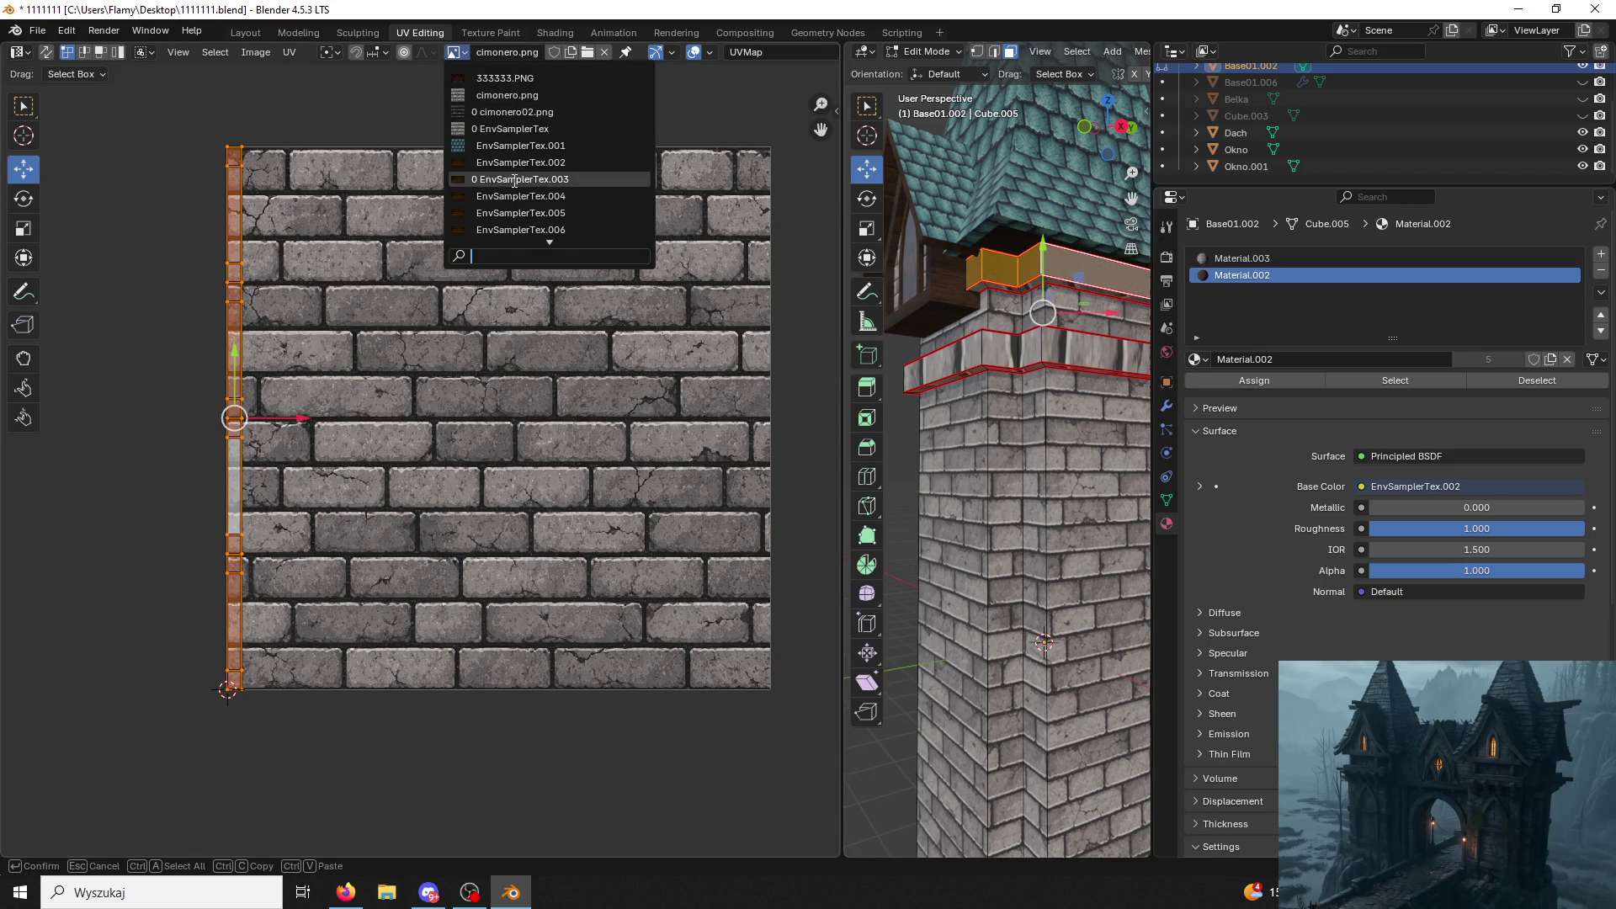
pyautogui.click(506, 173)
pyautogui.write('r')
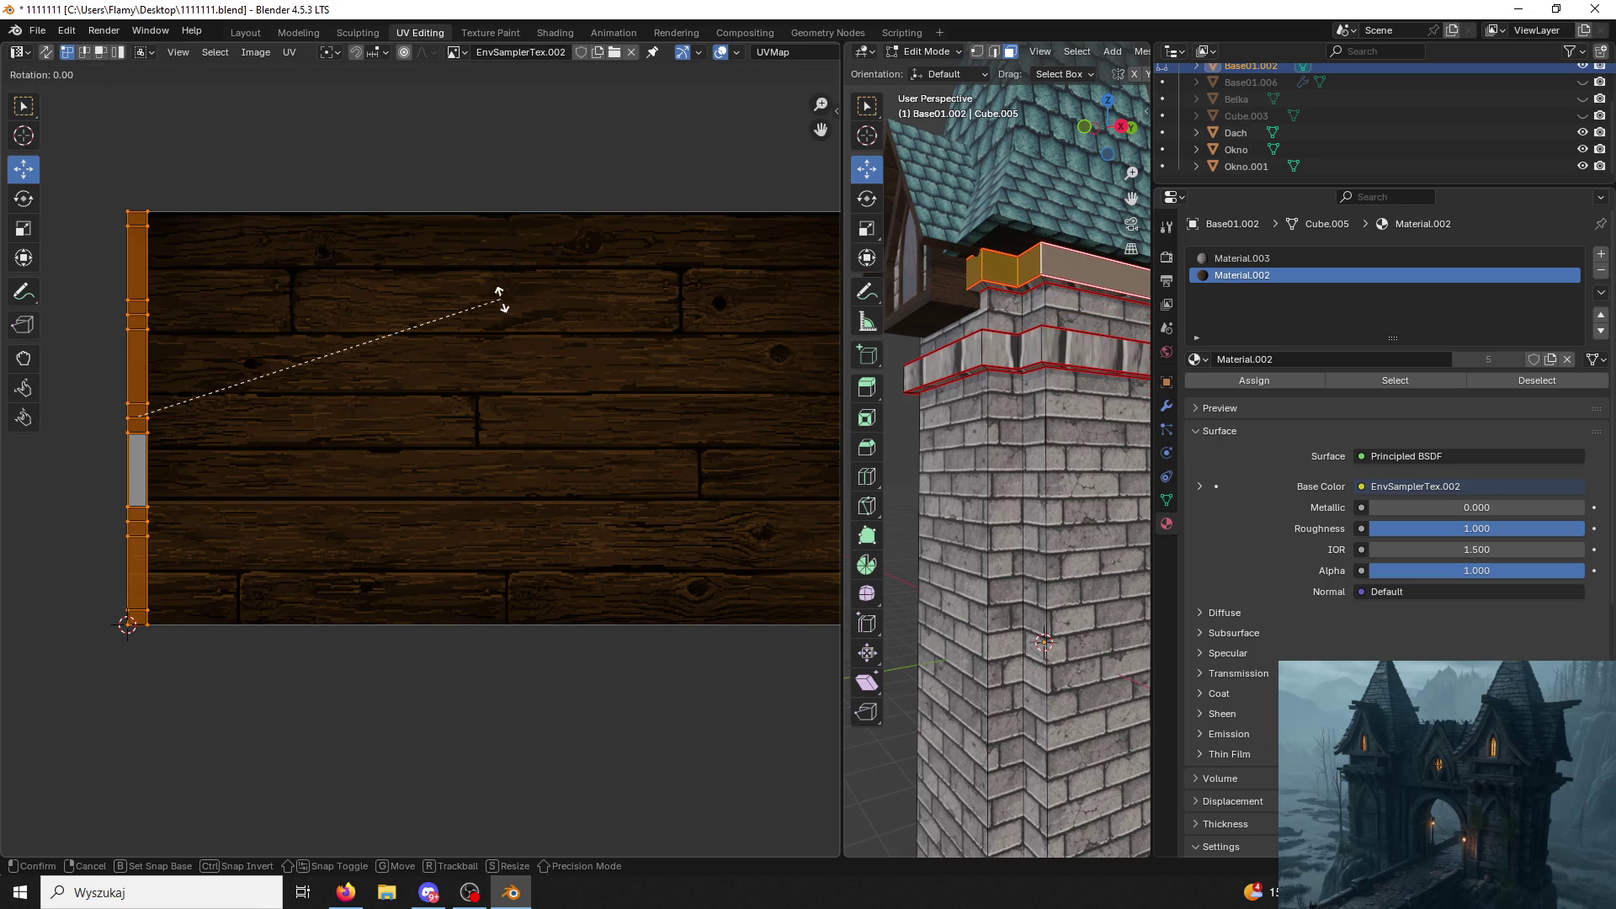
pyautogui.write('90')
pyautogui.press('Return')
pyautogui.press('s')
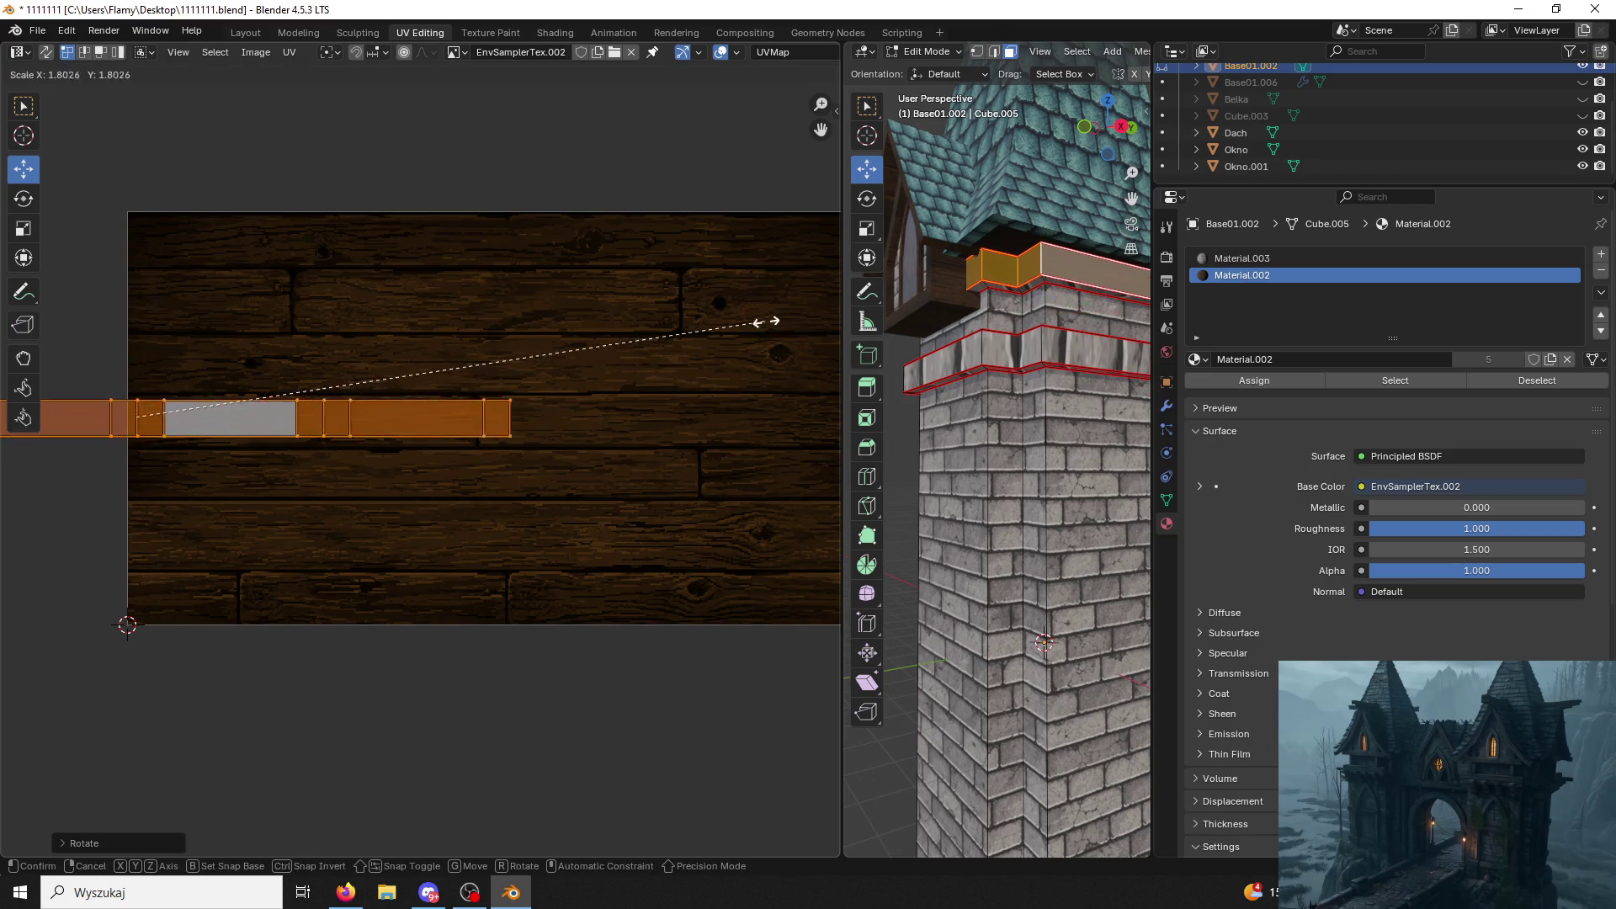
pyautogui.click(236, 216)
pyautogui.press('g')
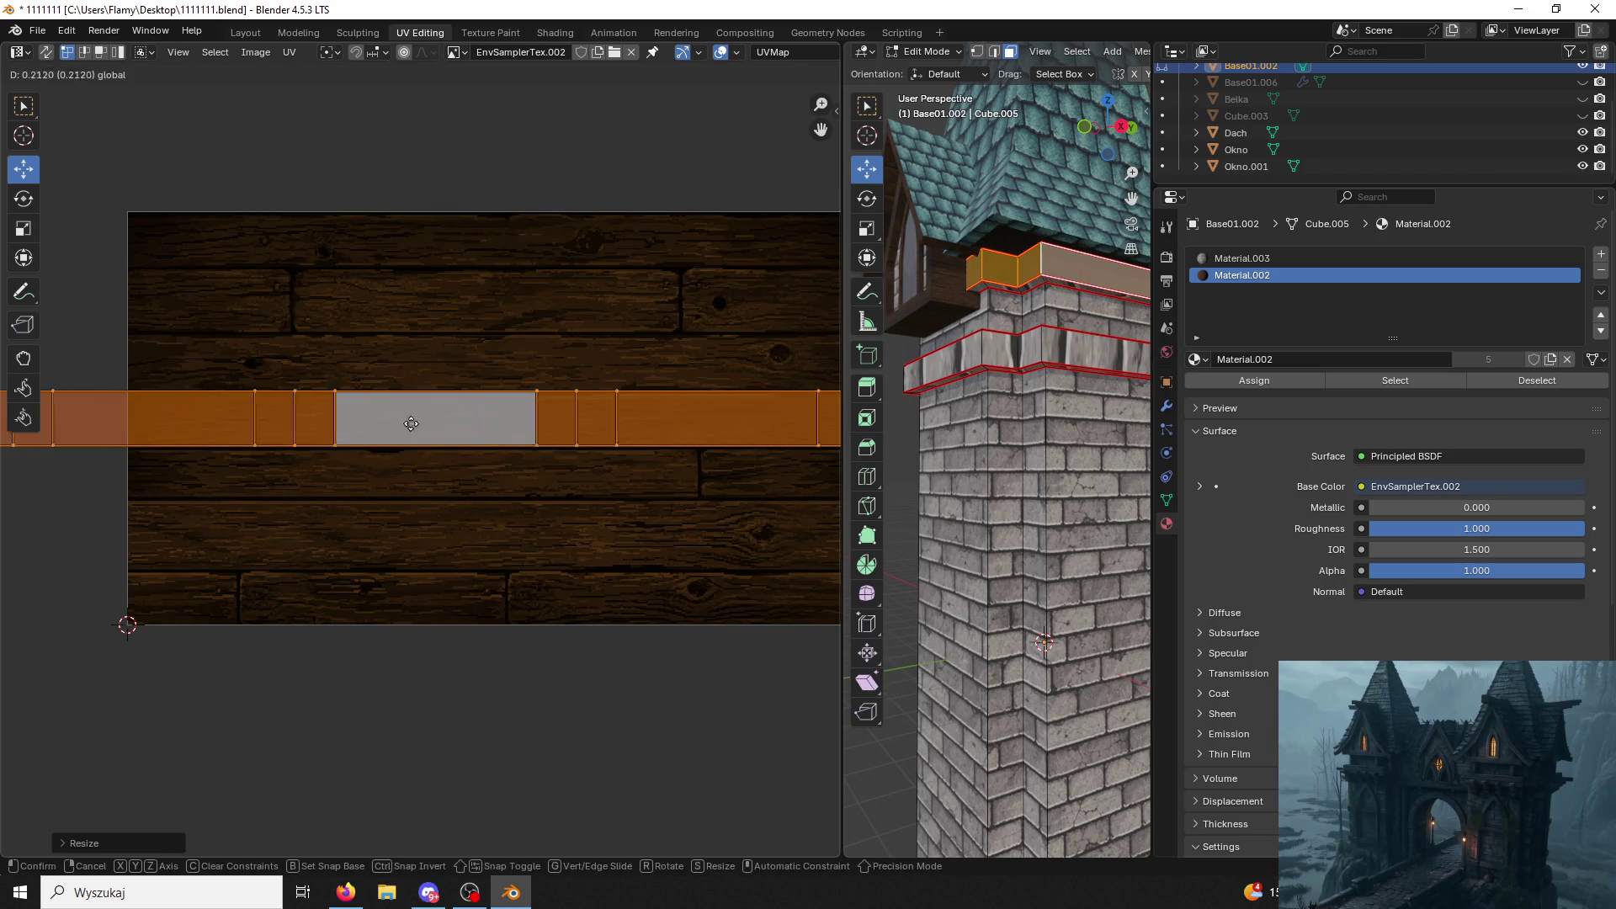
pyautogui.click(740, 417)
pyautogui.hotkey('alt', 'a')
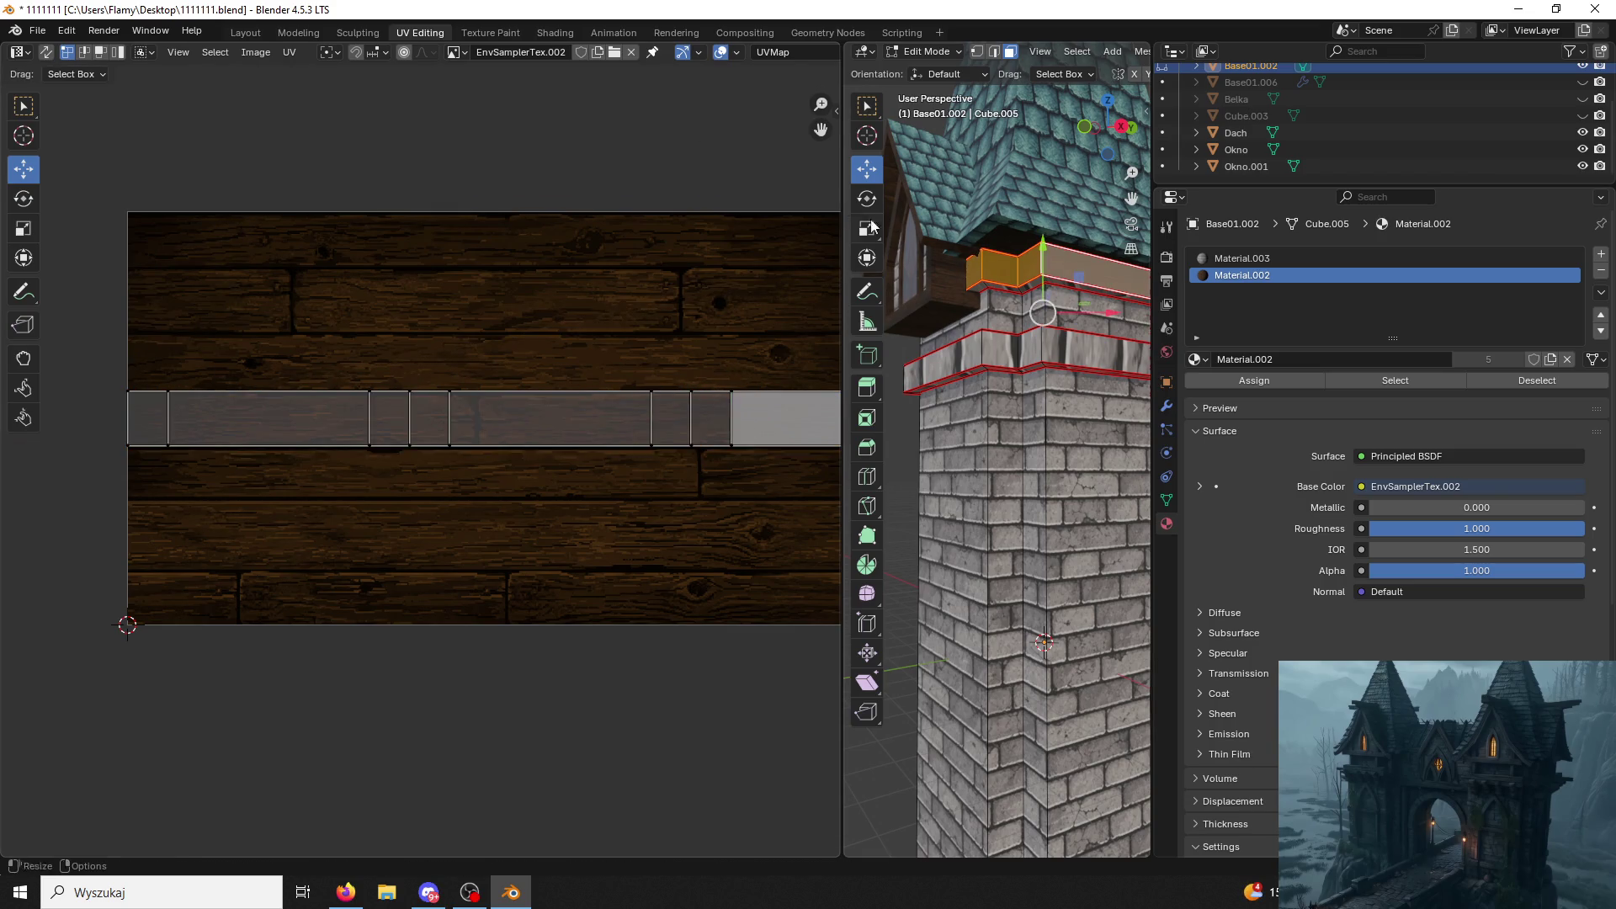
# Narrow the base wooden band's UV strip along X only.
pyautogui.click(1016, 460)
pyautogui.moveTo(1016, 460)
pyautogui.mouseDown(button='middle')
pyautogui.moveTo(1021, 402)
pyautogui.moveTo(986, 445)
pyautogui.mouseUp(button='middle')
pyautogui.scroll(3, 1020, 401)
pyautogui.scroll(2, 1006, 467)
pyautogui.click(1004, 420)
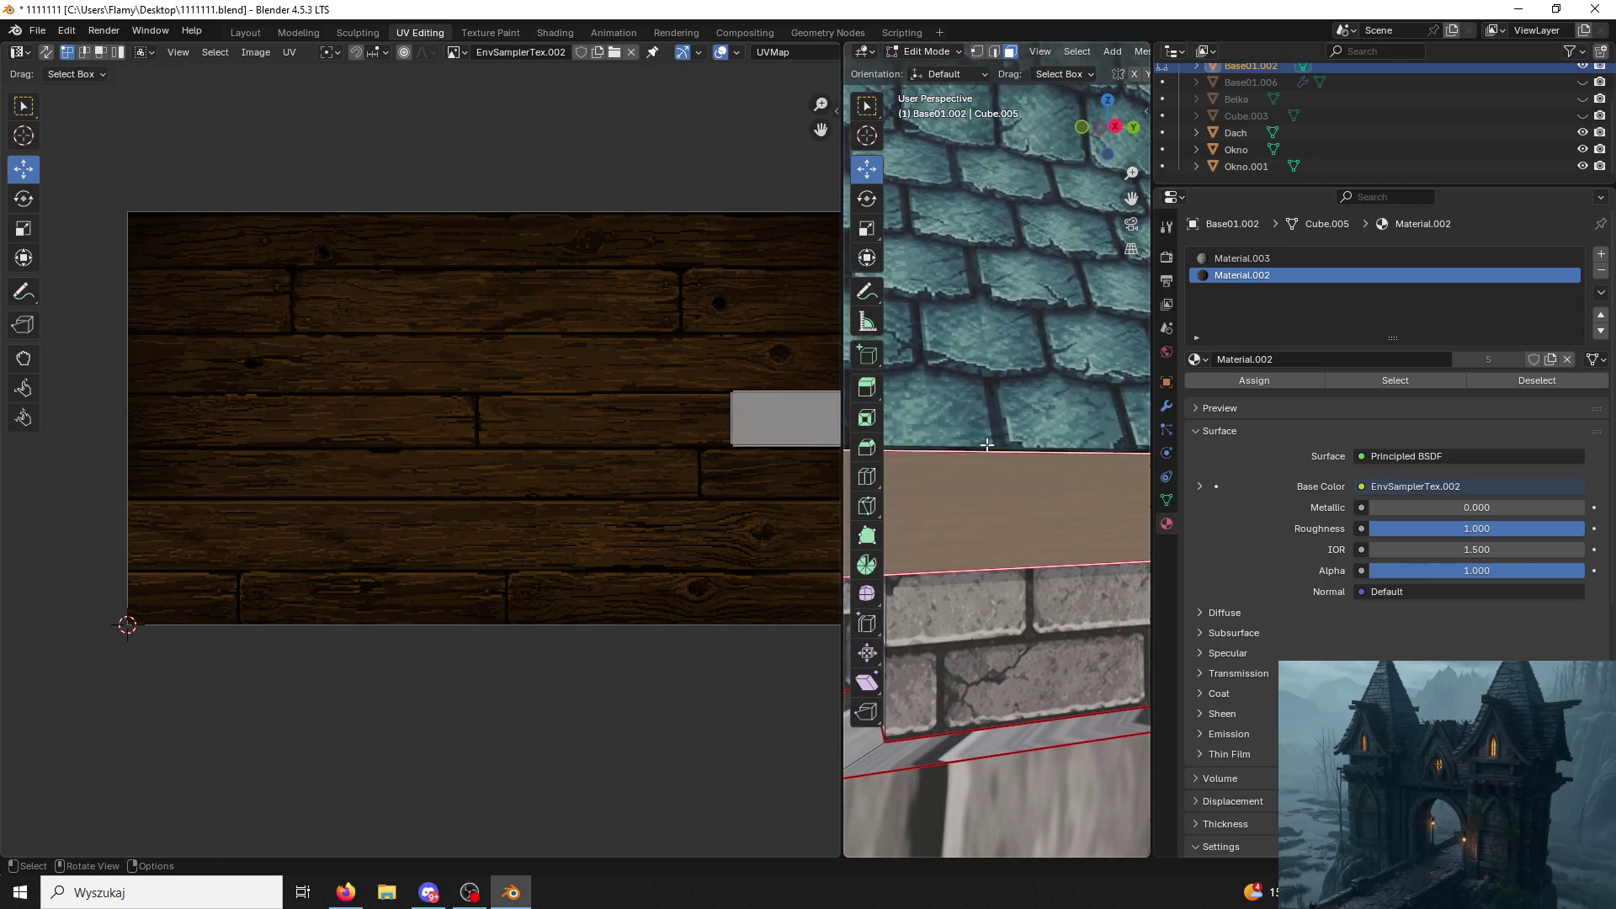
pyautogui.press('a')
pyautogui.press('a')
pyautogui.press('a')
pyautogui.press('s')
pyautogui.press('x')
pyautogui.click(813, 542)
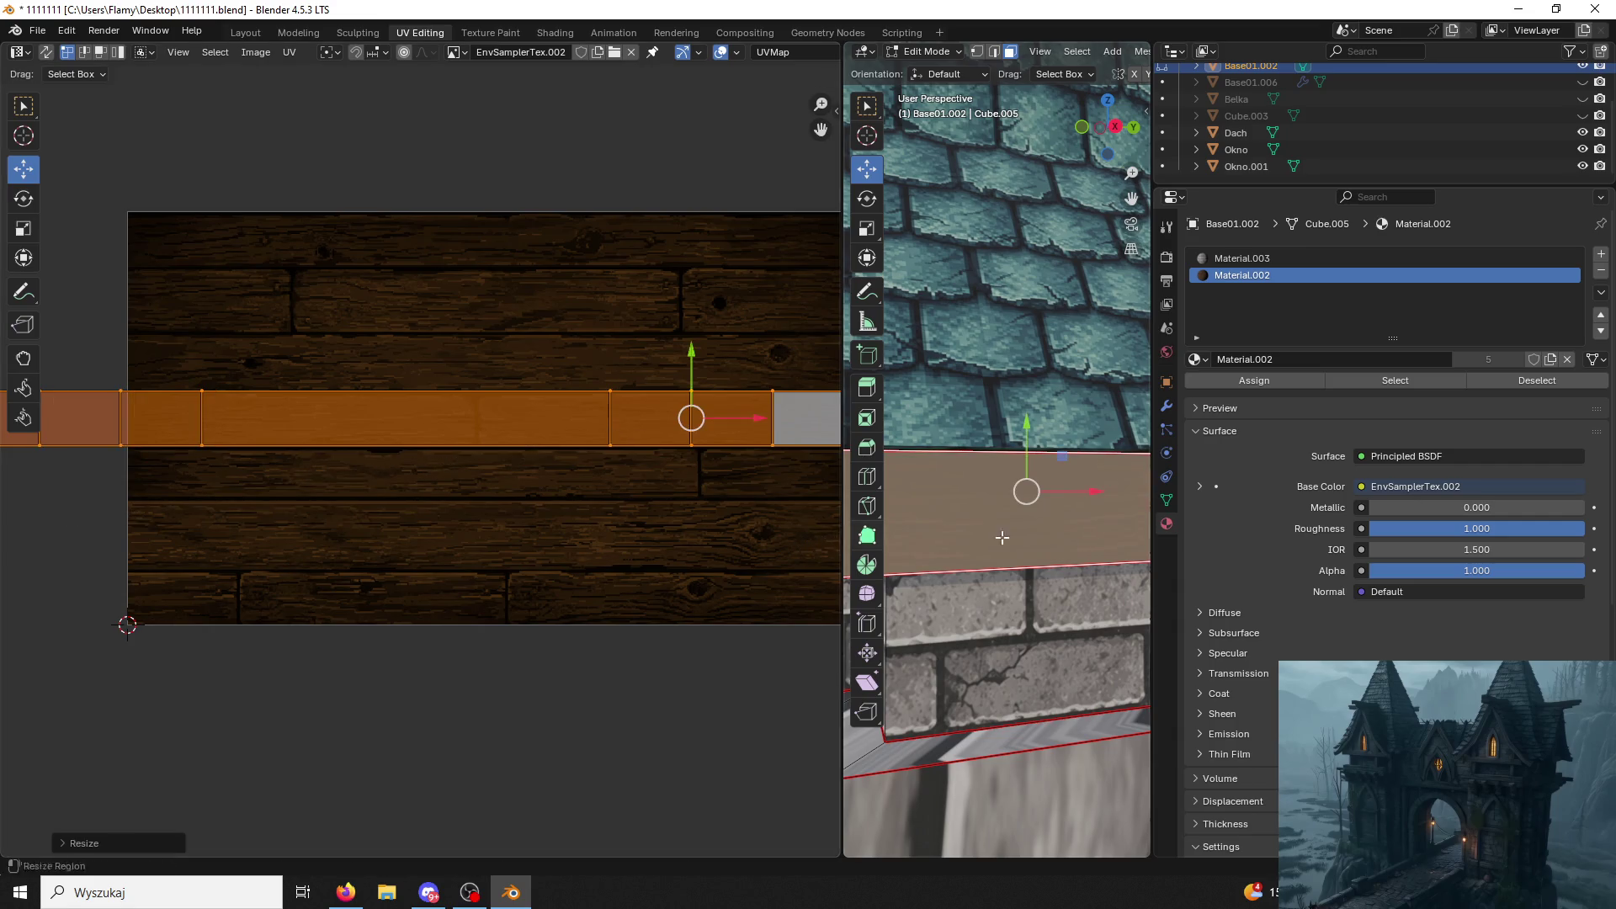
pyautogui.hotkey('alt', 'a')
# Select the connected stone trim strip, glance at its mapping options and check Firefox.
pyautogui.moveTo(949, 375); pyautogui.dragTo(1085, 406, button='middle')
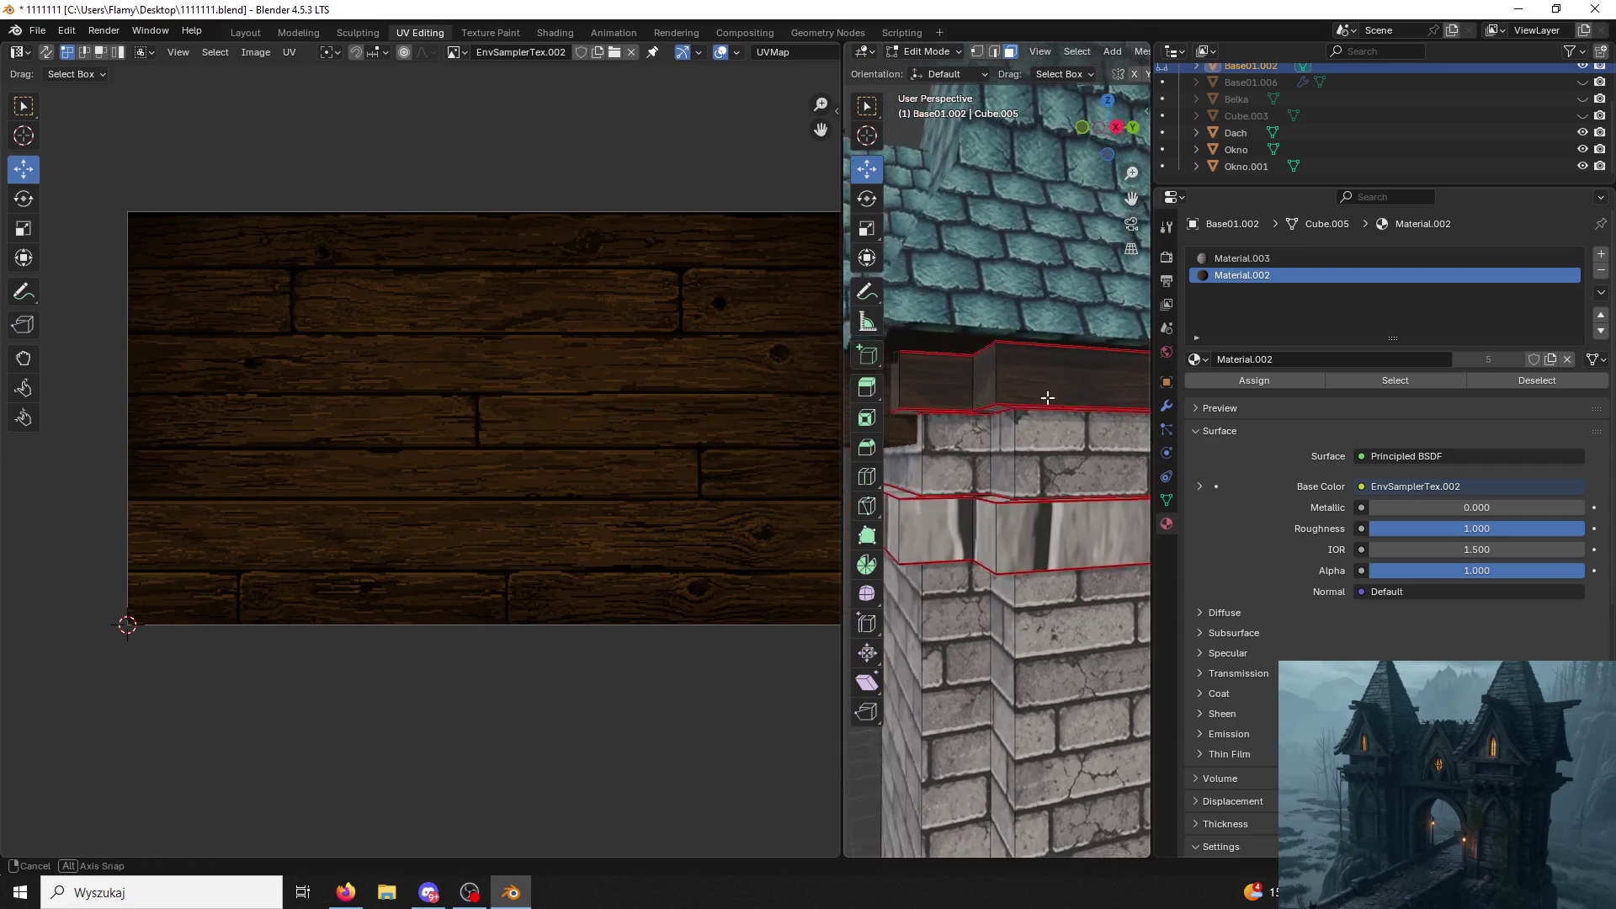
pyautogui.moveTo(1085, 406); pyautogui.dragTo(1041, 532, button='middle')
pyautogui.click(1041, 533)
pyautogui.press('l')
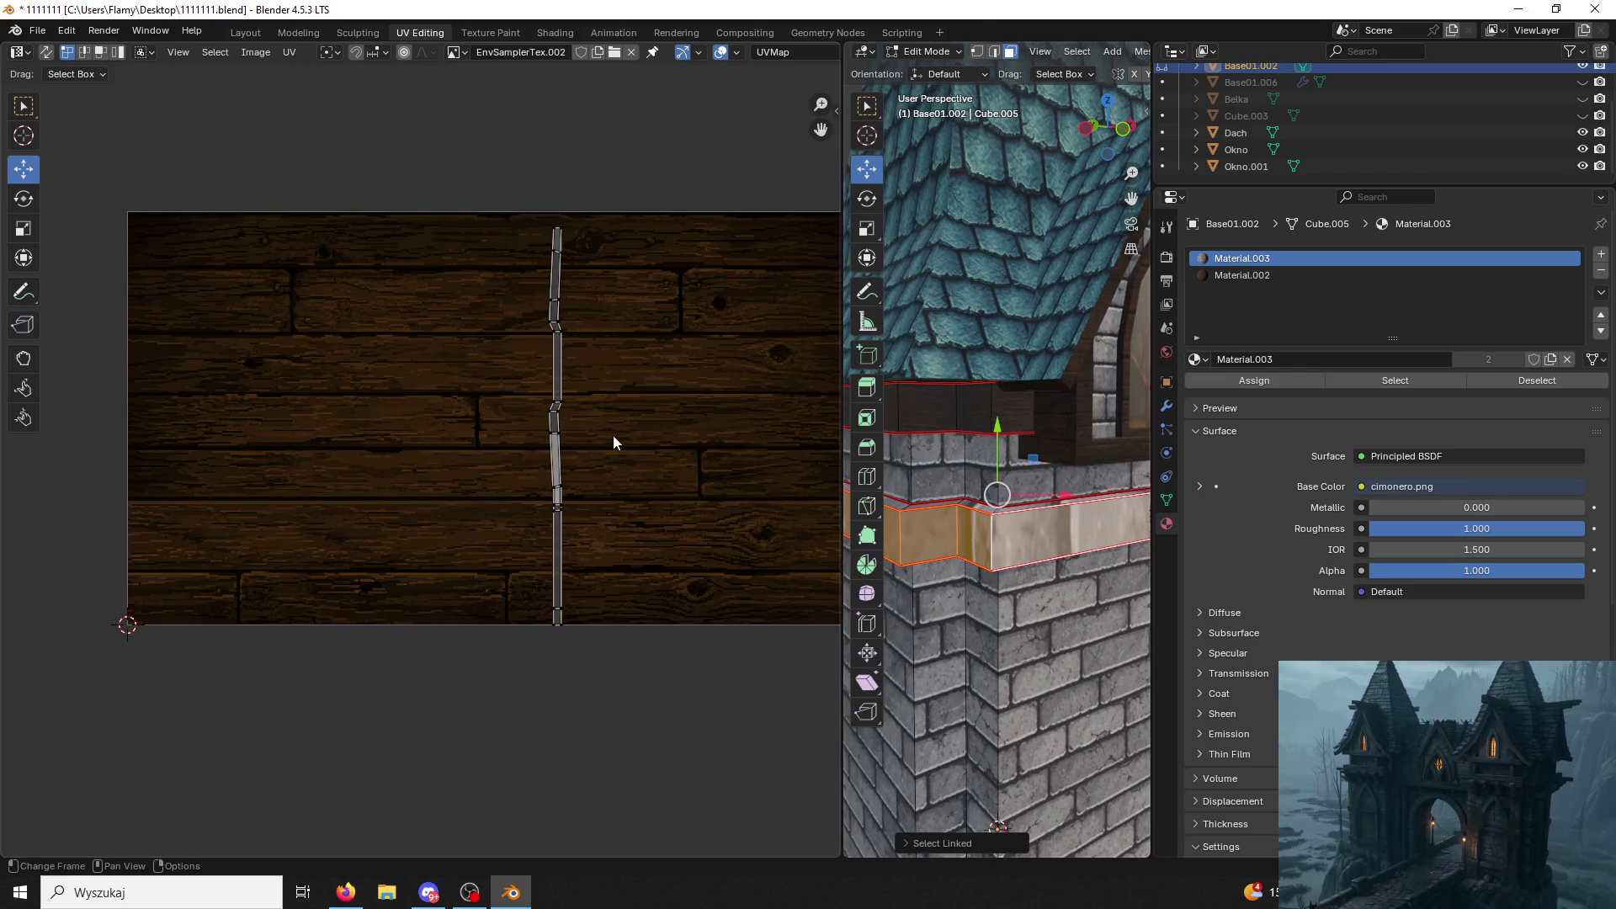
pyautogui.rightClick(614, 435)
pyautogui.press('Escape')
pyautogui.click(345, 891)
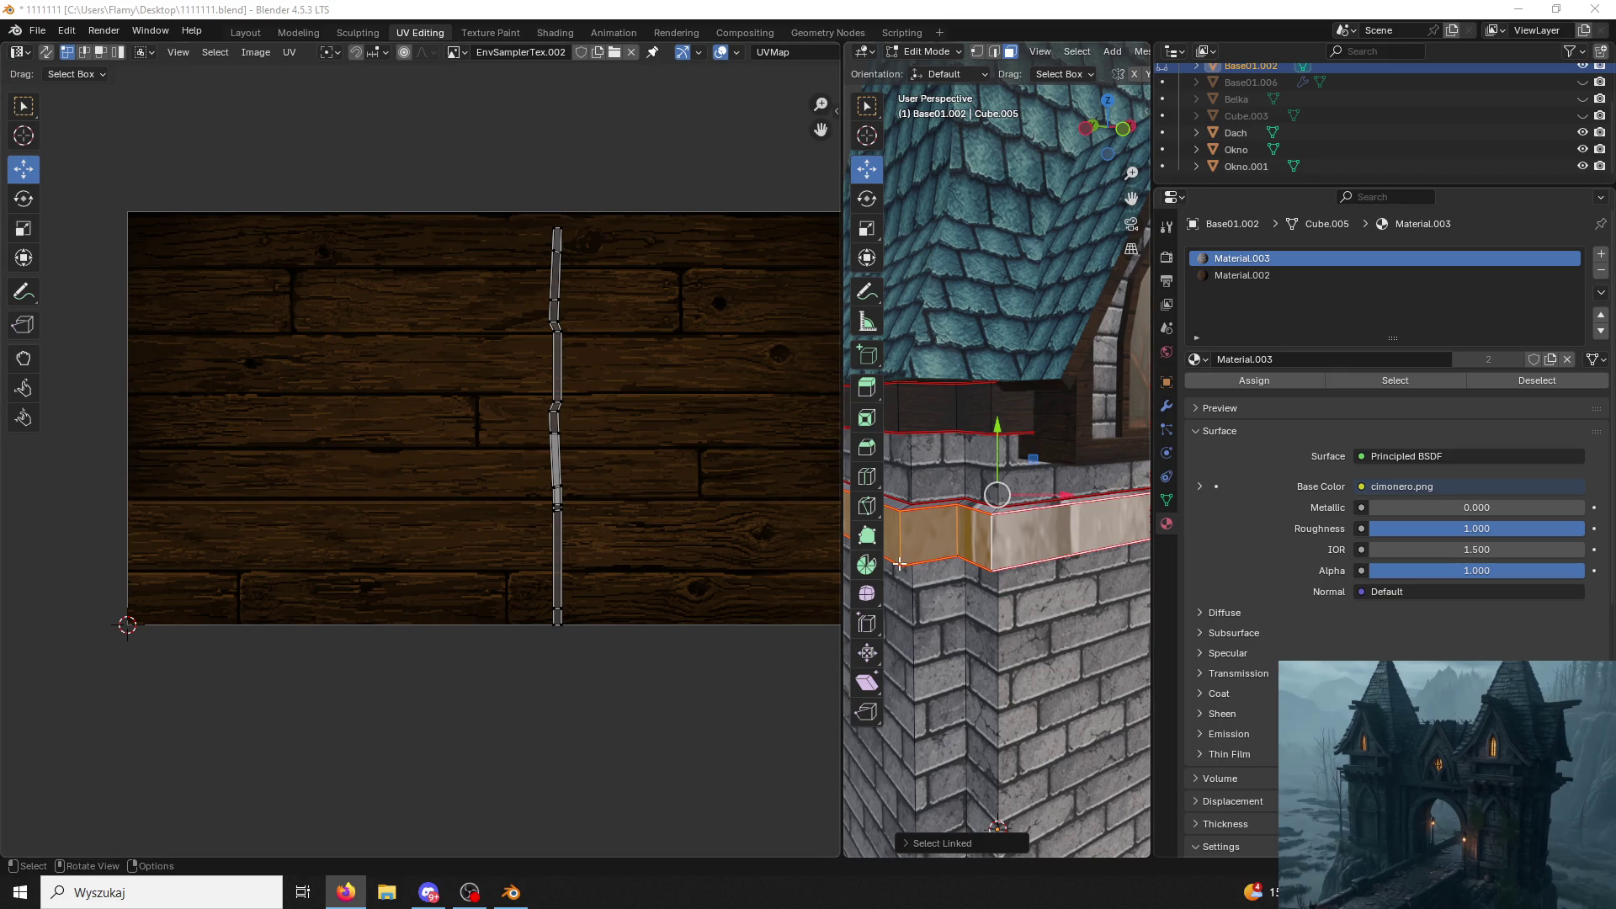
# Unwrap both trim strips, lay the UV strip horizontal, enlarge it and move it lower on the texture.
pyautogui.click(1084, 538)
pyautogui.press('l')
pyautogui.press('u')
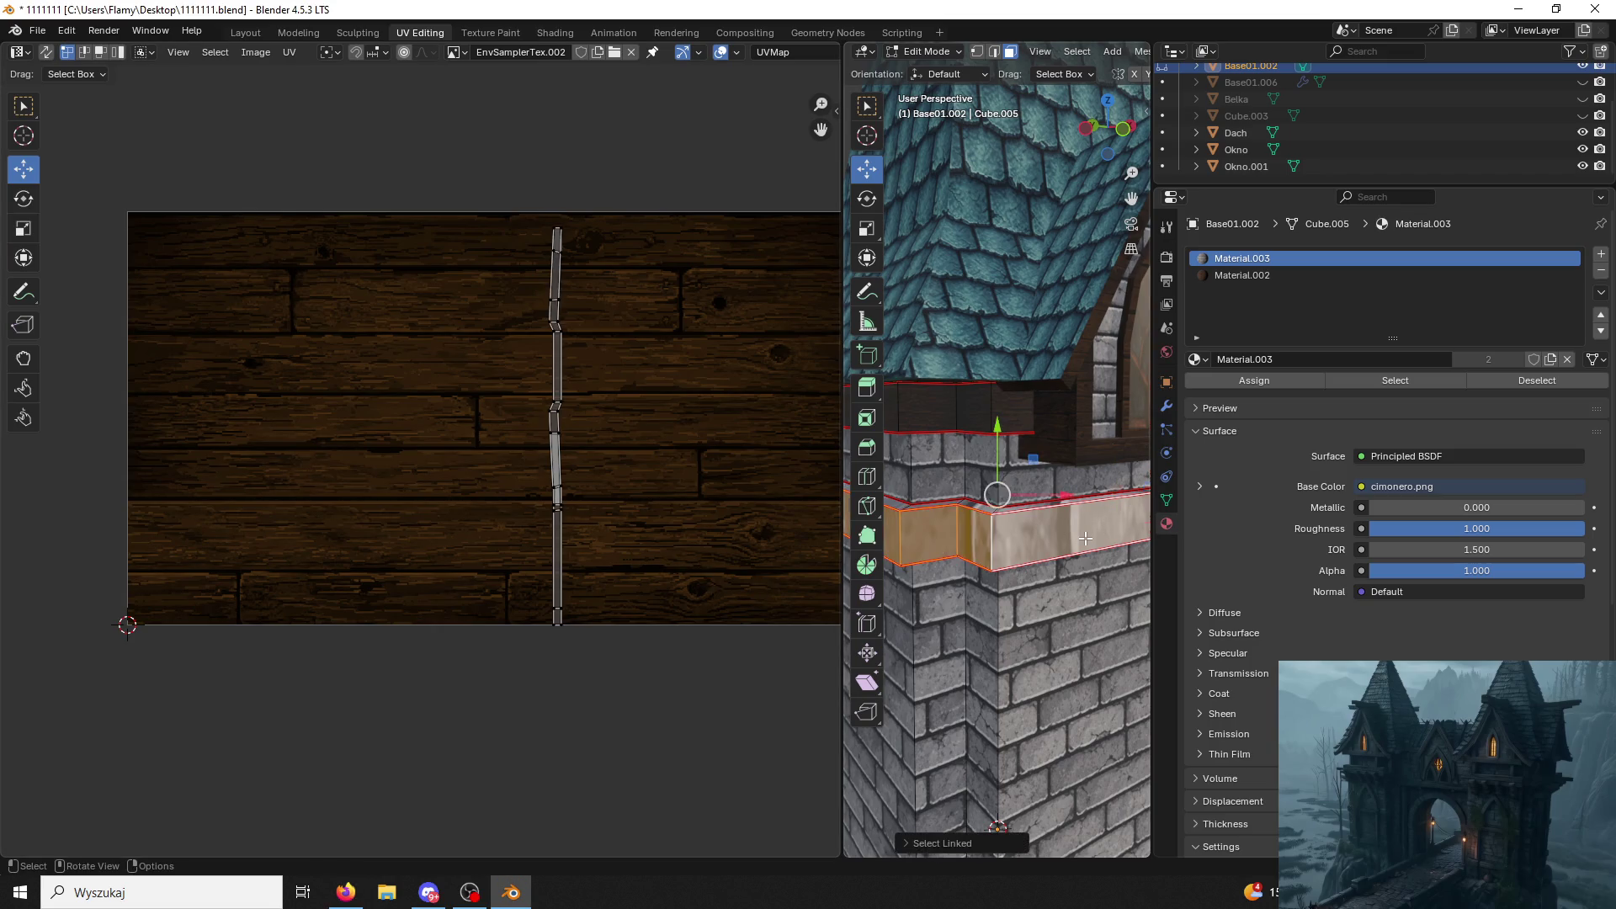
pyautogui.click(1085, 538)
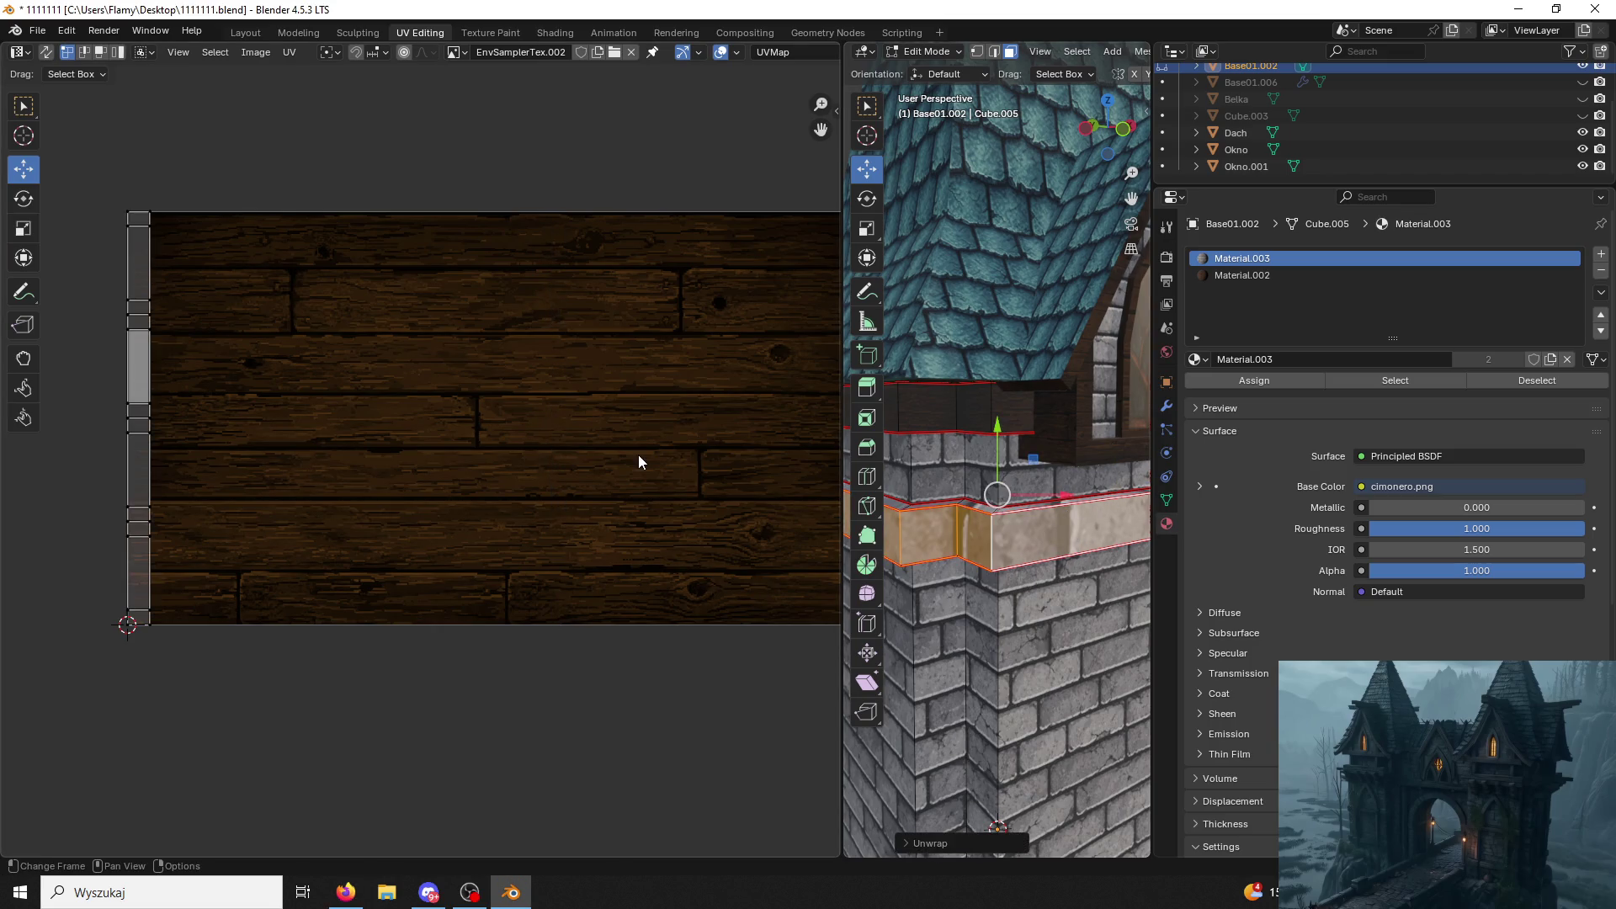
pyautogui.write('ar90')
pyautogui.press('Return')
pyautogui.press('s')
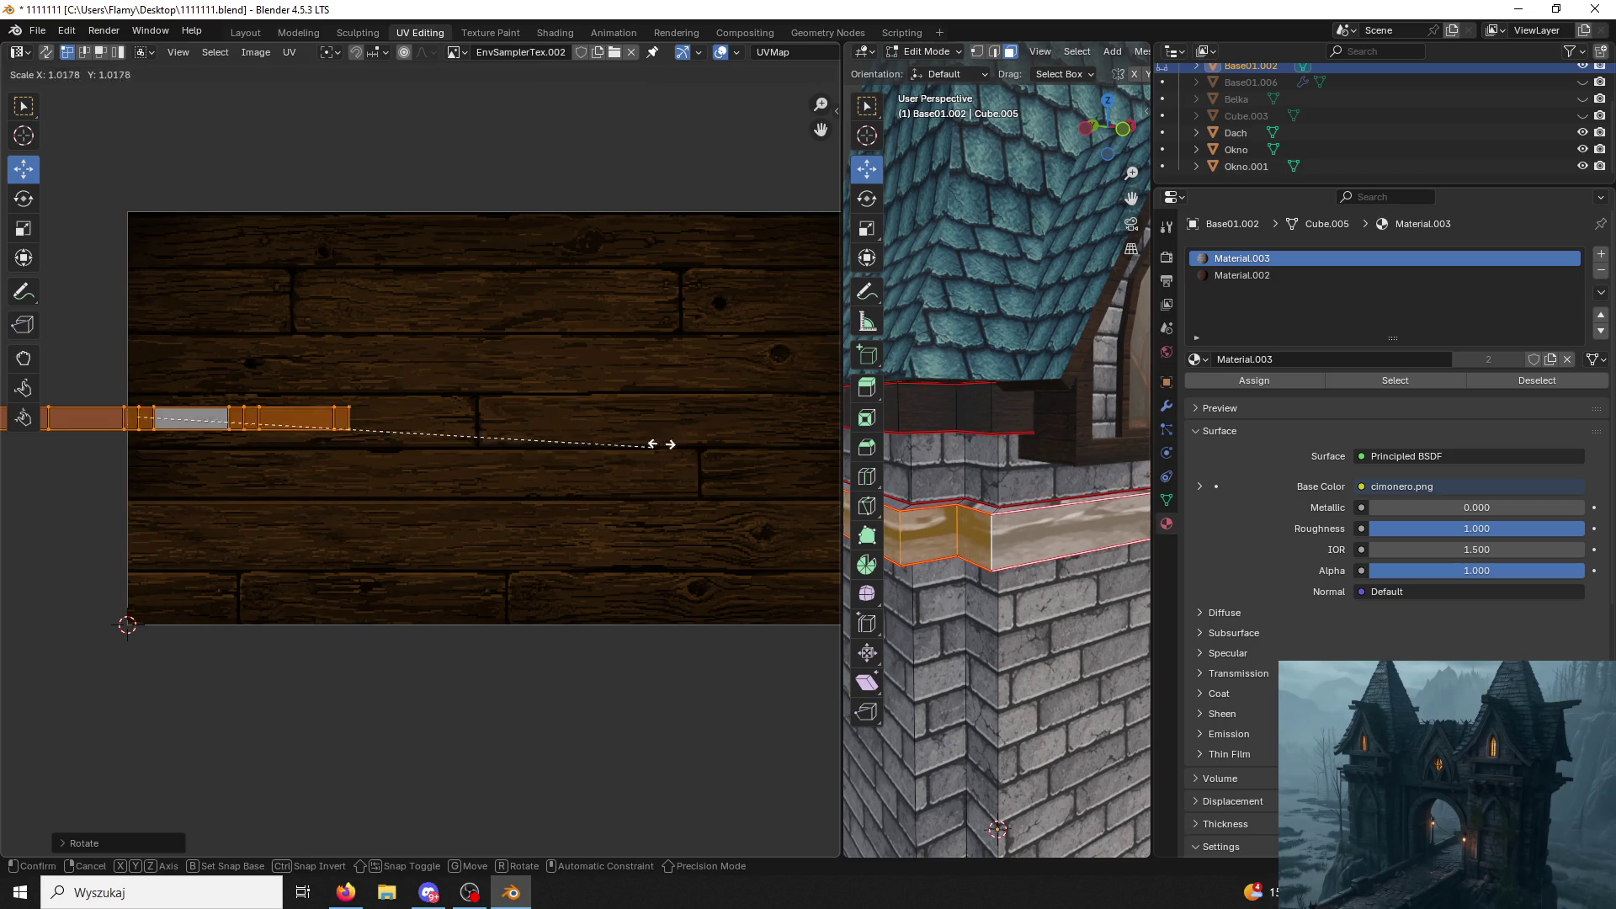
pyautogui.click(788, 242)
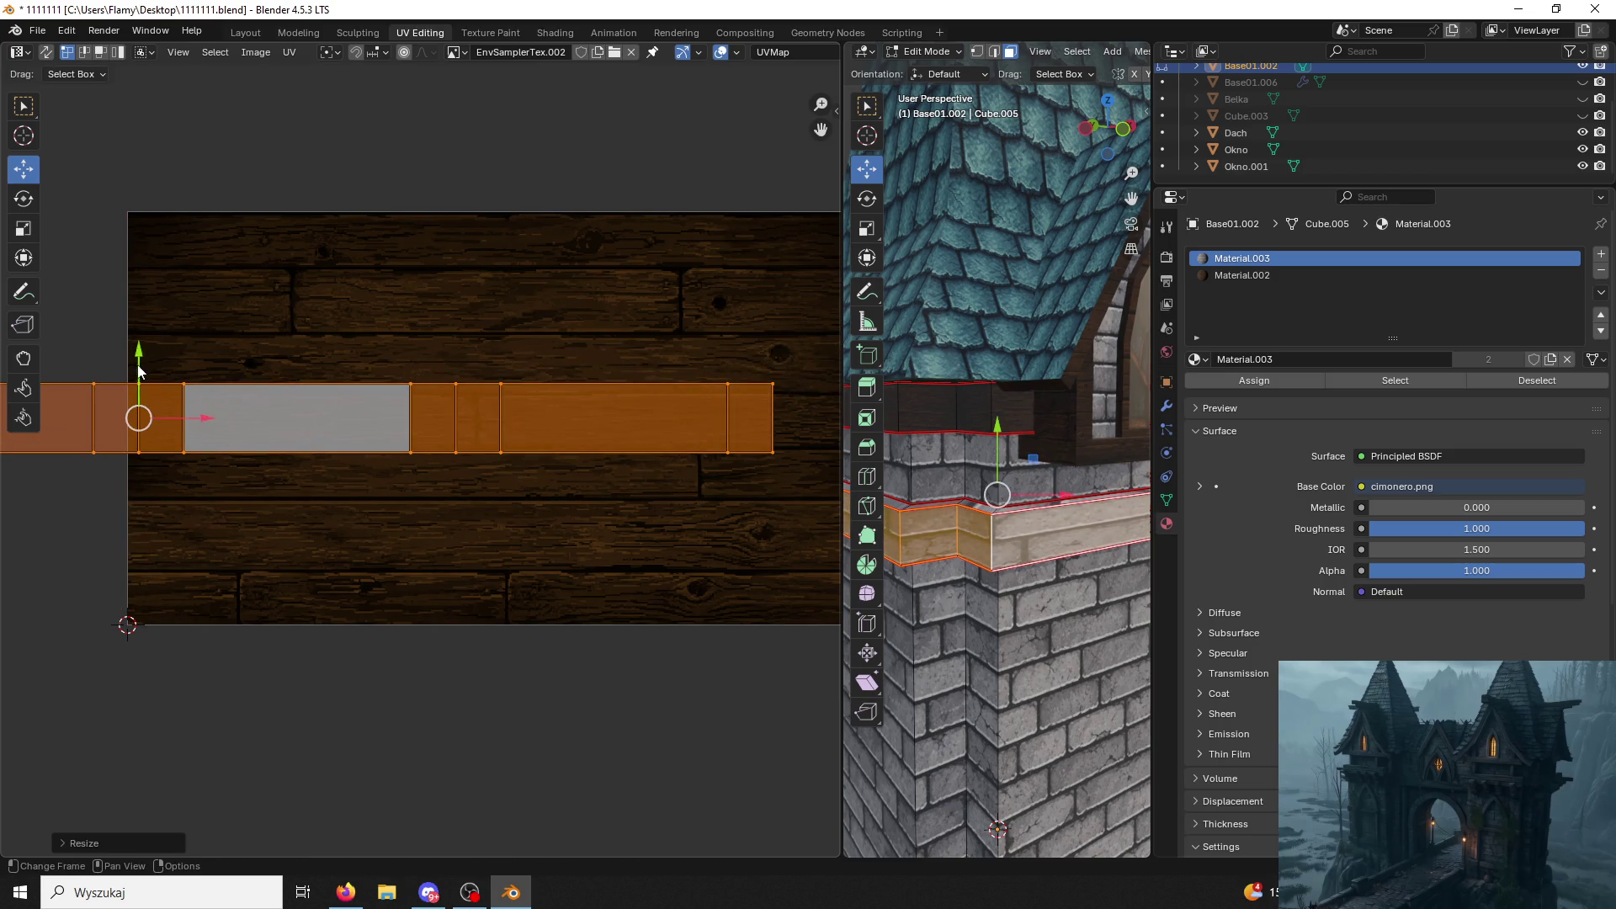
pyautogui.press('g')
pyautogui.click(493, 511)
# Shrink and shift the trim strip right, then enlarge all its UV faces together.
pyautogui.press('s')
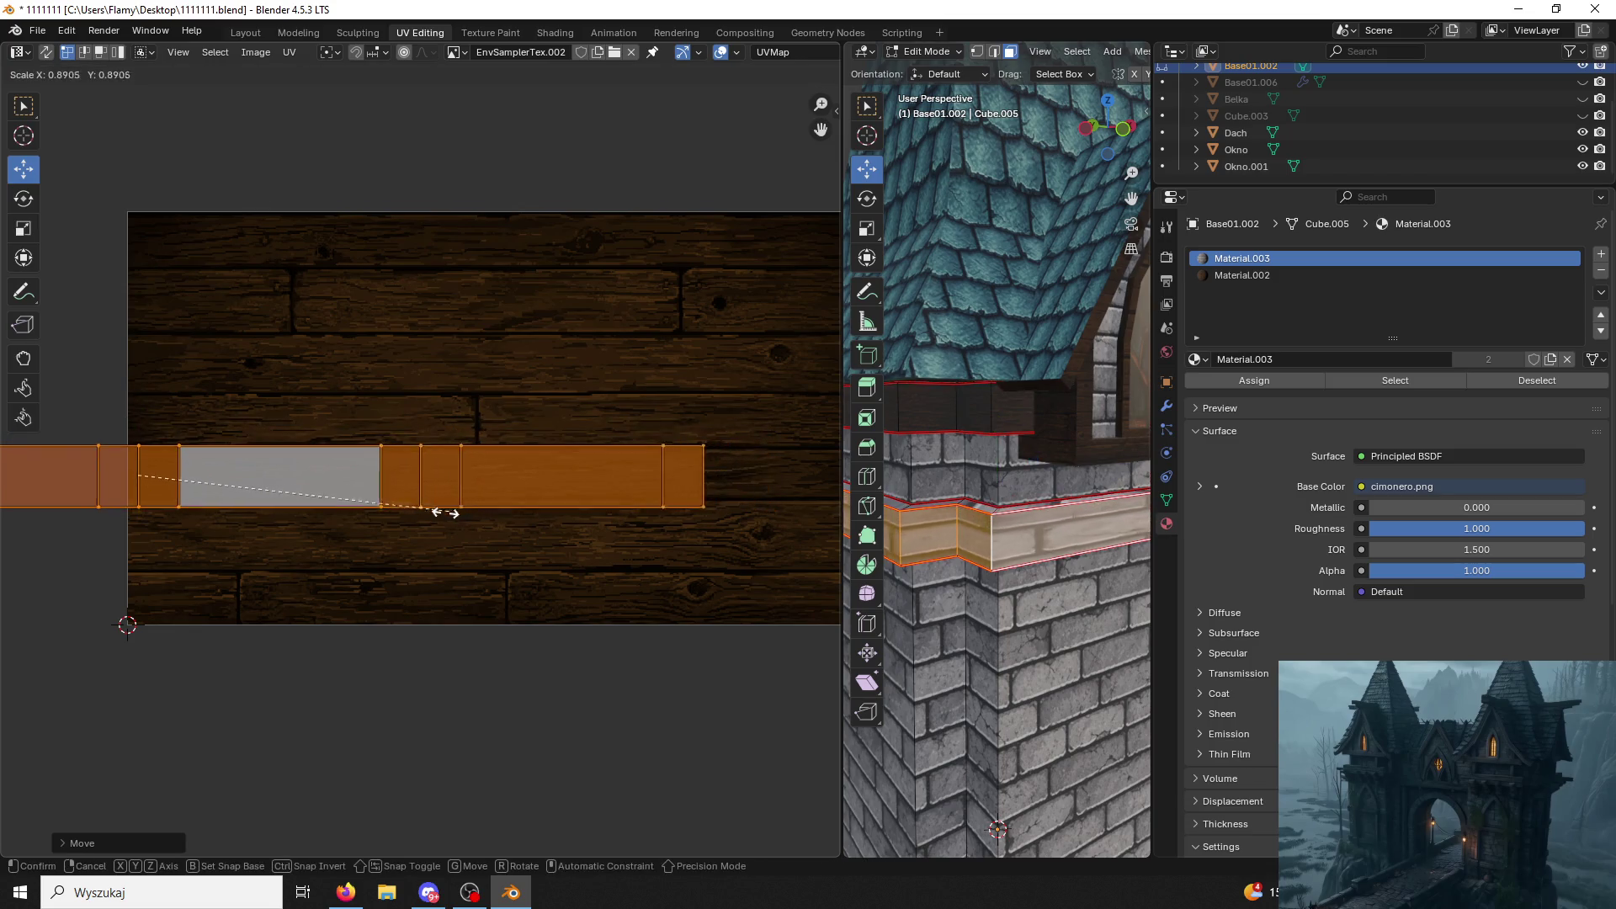
pyautogui.click(381, 537)
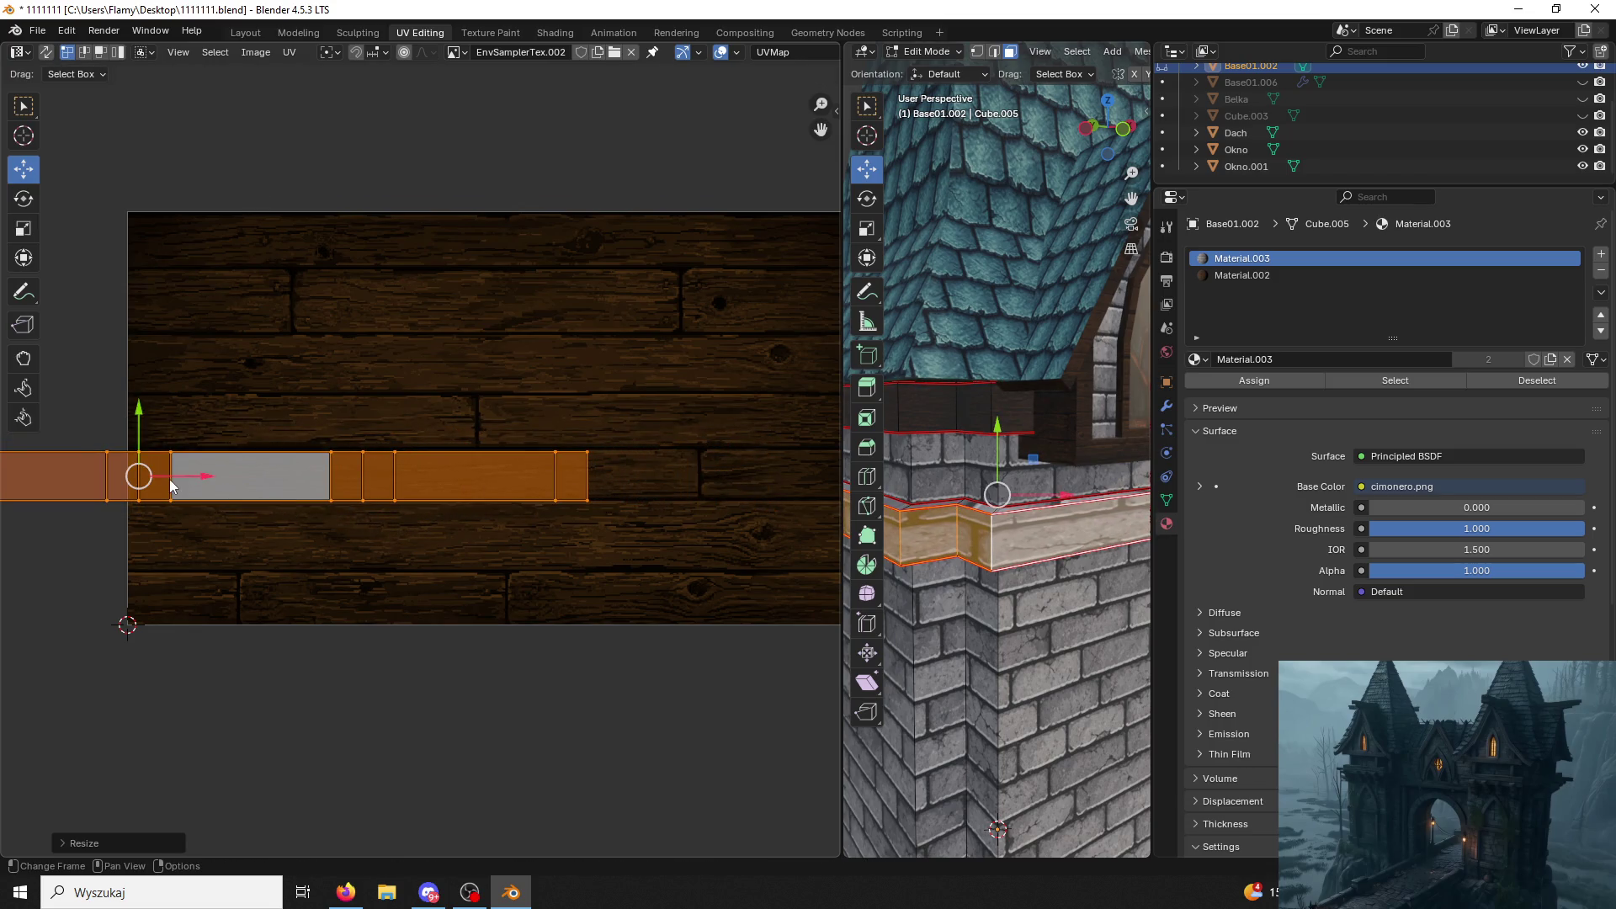
pyautogui.press('g')
pyautogui.click(550, 477)
pyautogui.click(518, 424)
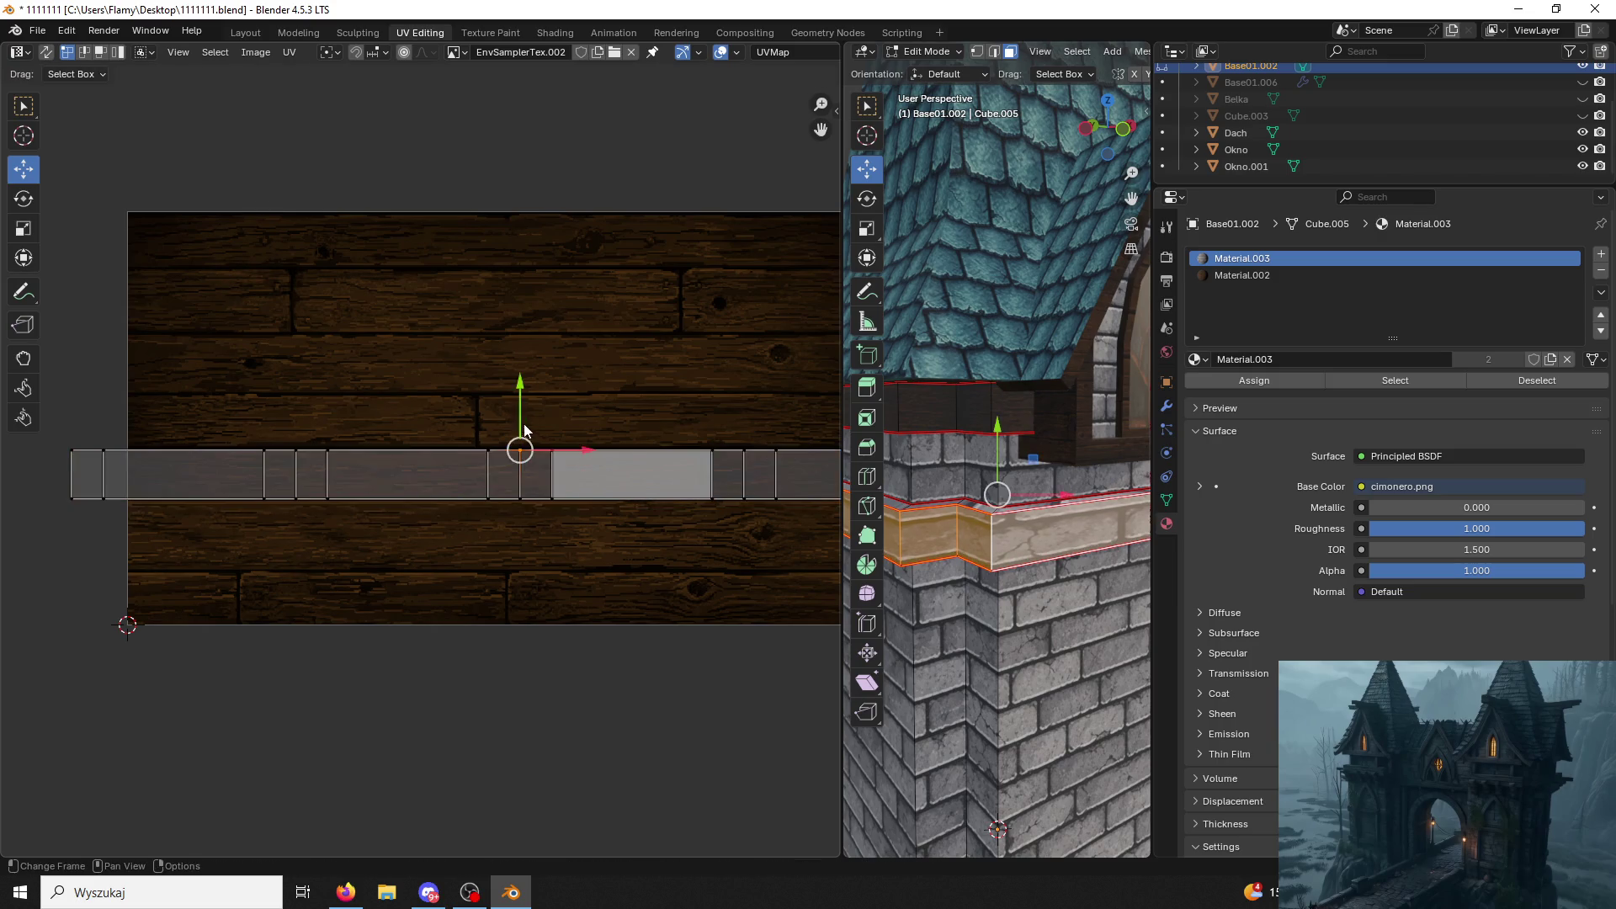
pyautogui.press('a')
pyautogui.press('s')
pyautogui.click(719, 409)
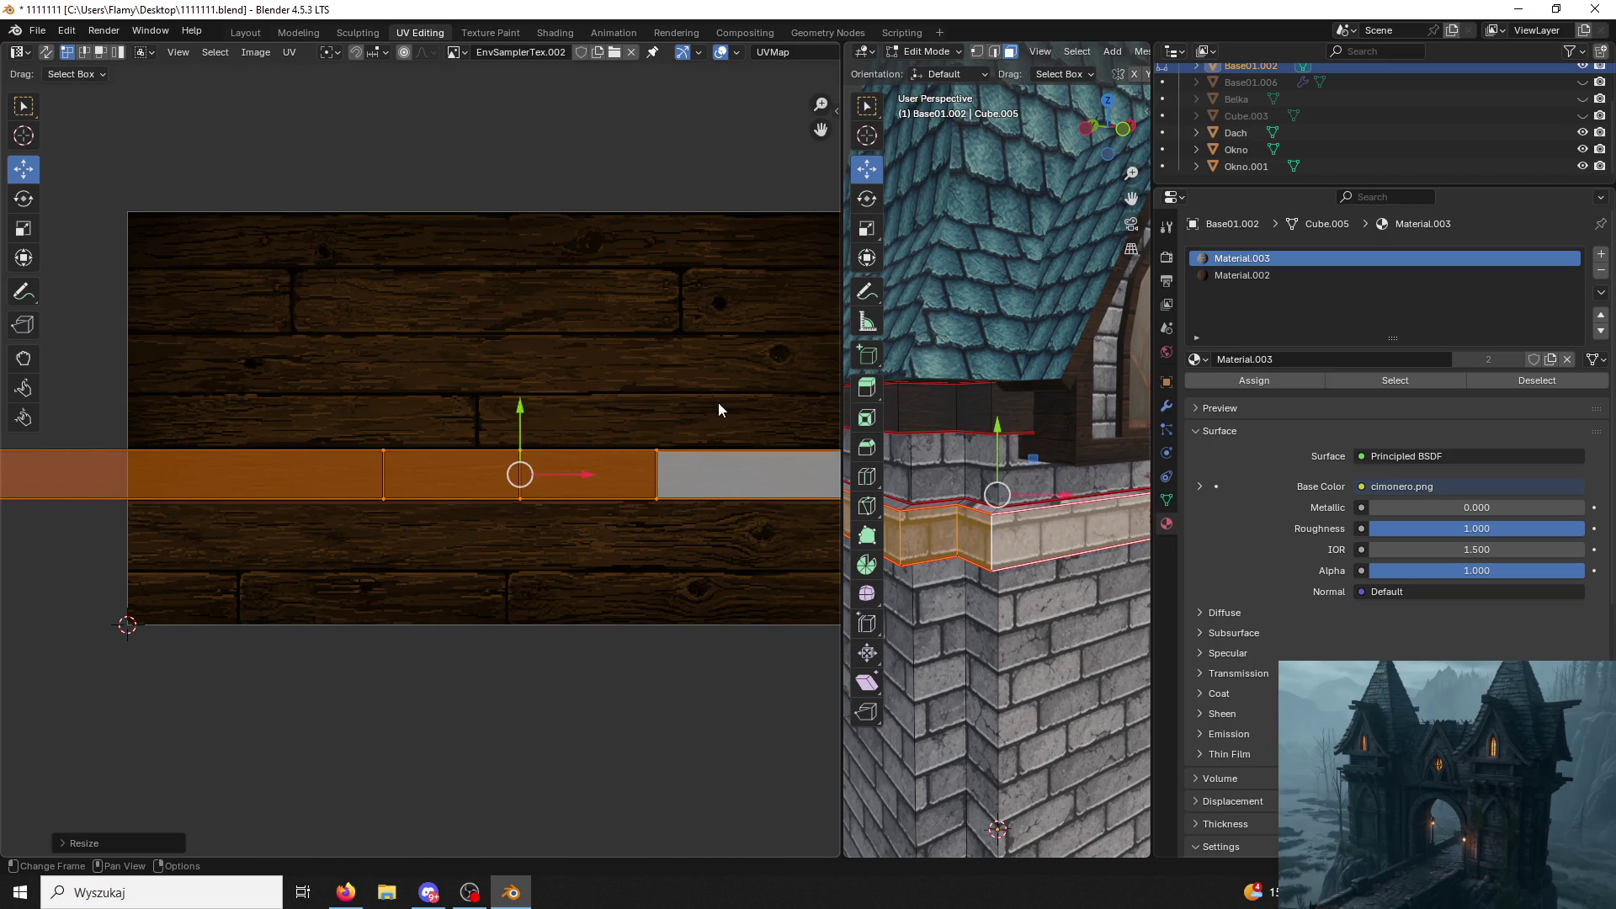
# Assign the wood Material.002 to the selected trim faces and pick the next trim strip.
pyautogui.click(1243, 274)
pyautogui.click(1264, 376)
pyautogui.moveTo(997, 505)
pyautogui.mouseDown(button='middle')
pyautogui.moveTo(880, 447)
pyautogui.moveTo(877, 462)
pyautogui.mouseUp(button='middle')
pyautogui.click(1083, 458)
pyautogui.click(1065, 531)
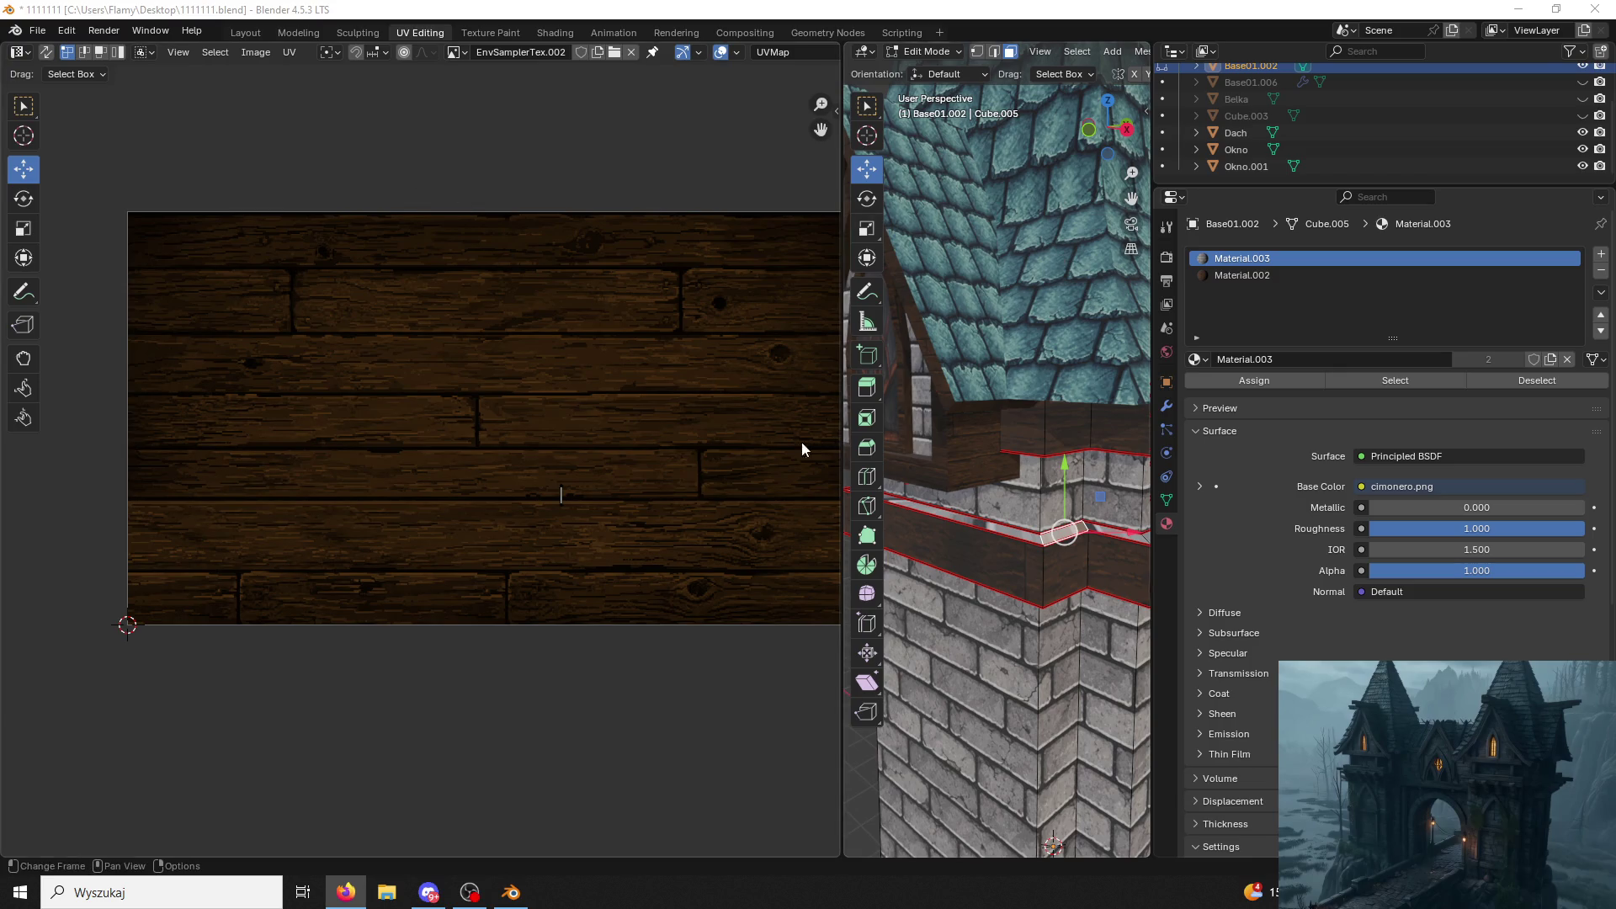
# Select the wooden wall band's connected faces and slide their UV strip left to align the planks.
pyautogui.moveTo(985, 379); pyautogui.dragTo(1006, 560, button='middle')
pyautogui.click(1007, 561)
pyautogui.press('l')
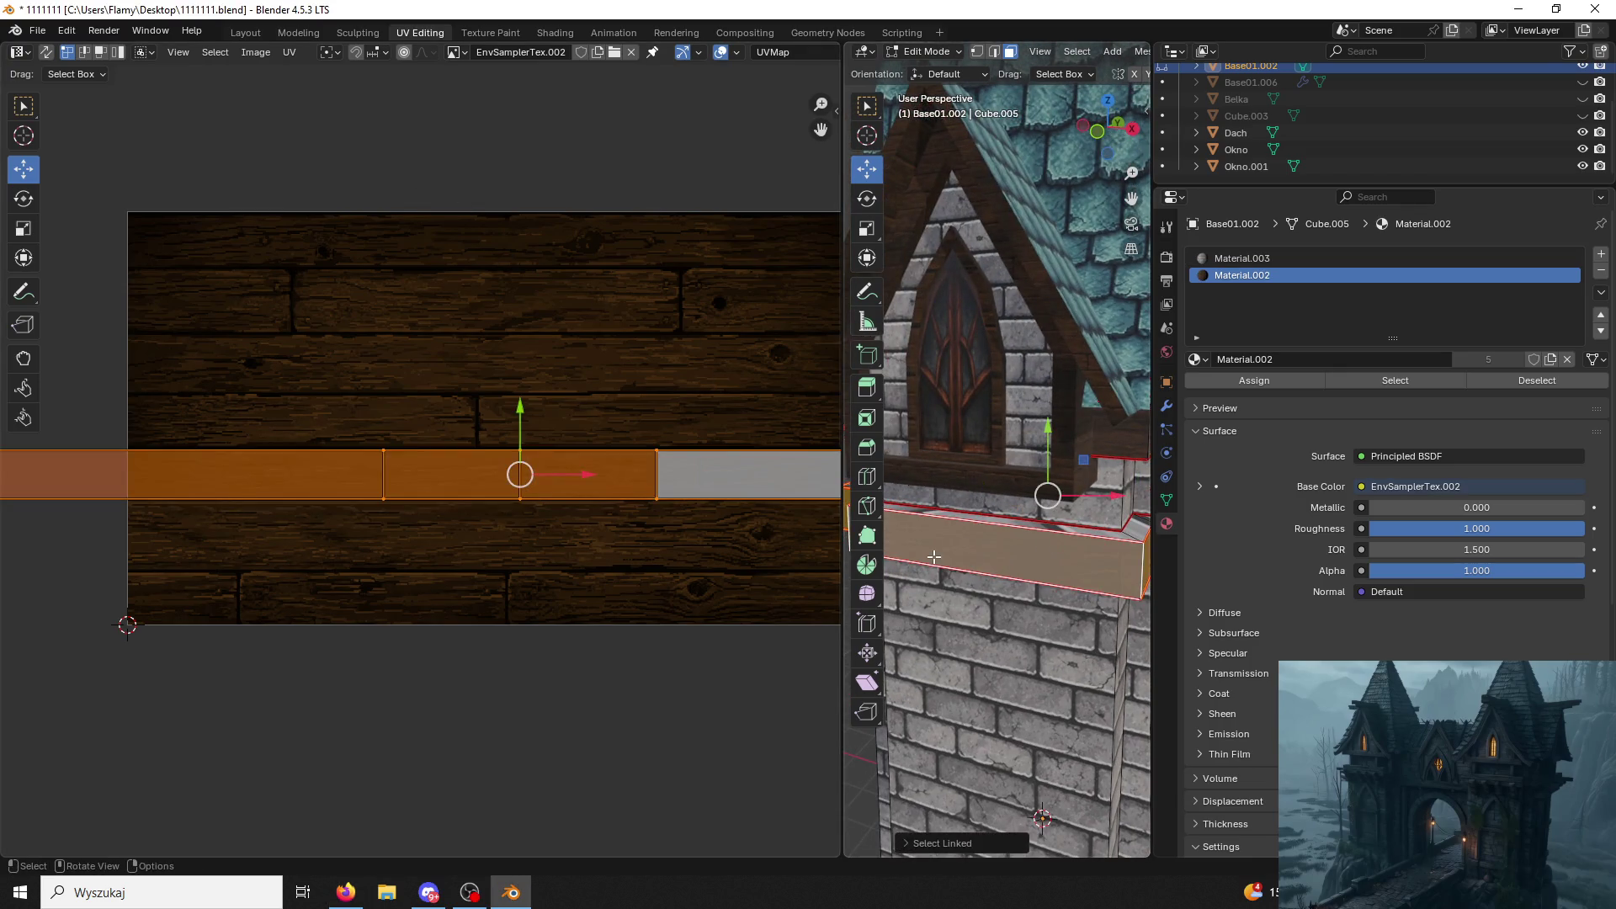
pyautogui.press('g')
pyautogui.moveTo(573, 474); pyautogui.dragTo(344, 478)
pyautogui.click(343, 477)
pyautogui.click(1008, 429)
pyautogui.moveTo(1008, 429)
pyautogui.mouseDown(button='middle')
pyautogui.moveTo(909, 377)
pyautogui.moveTo(1035, 403)
pyautogui.mouseUp(button='middle')
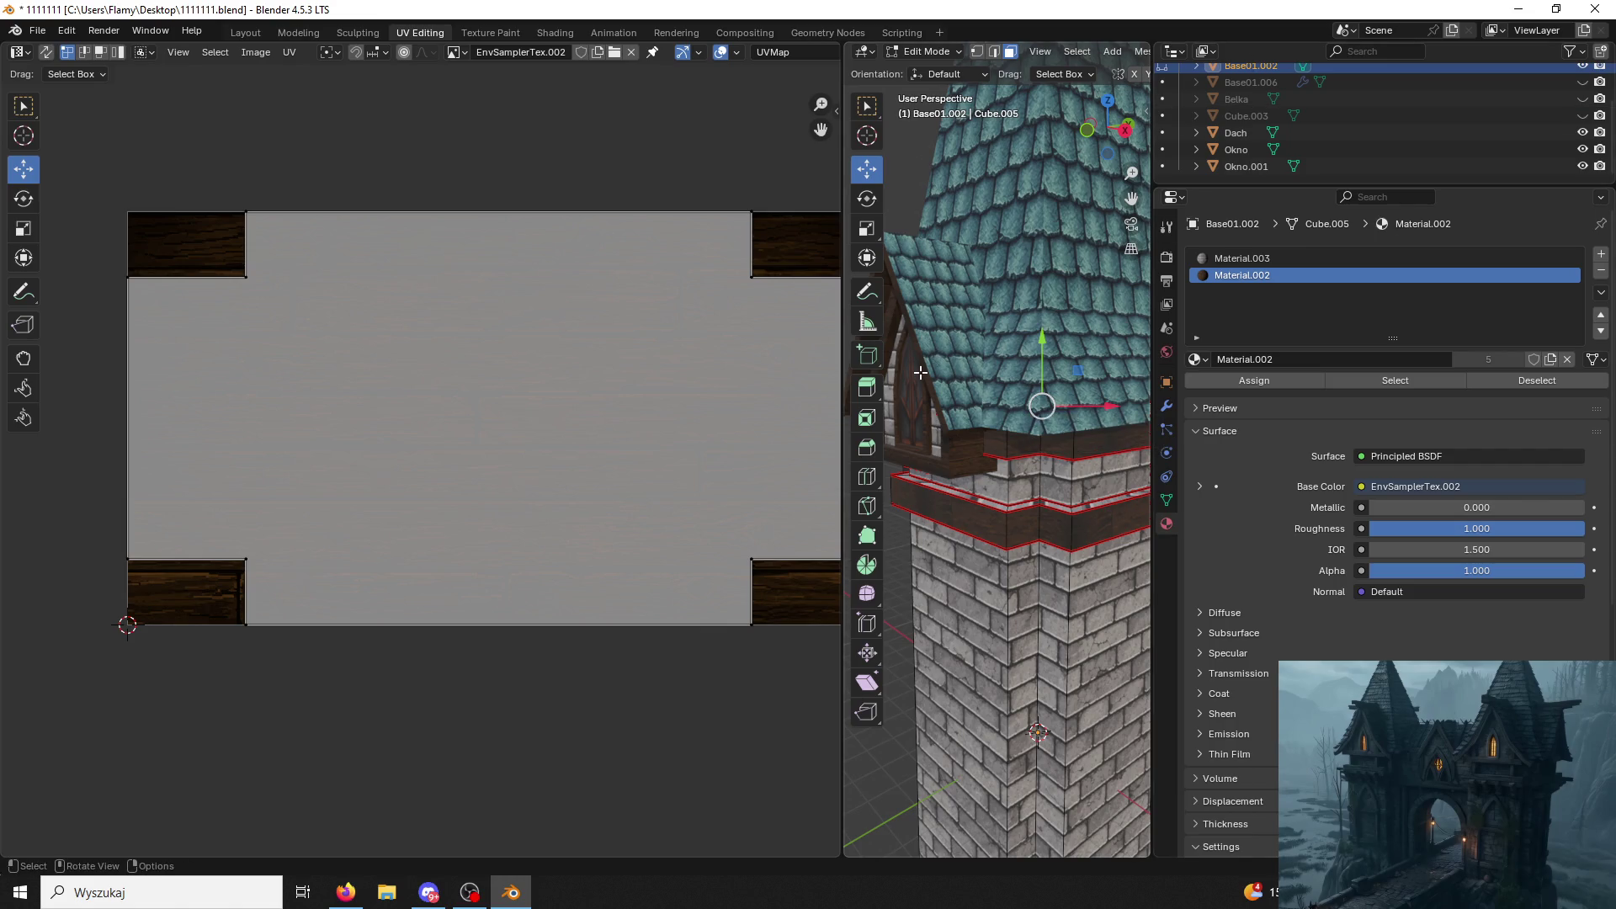
pyautogui.moveTo(1053, 488)
pyautogui.mouseDown(button='middle')
pyautogui.moveTo(1042, 390)
pyautogui.moveTo(984, 296)
pyautogui.mouseUp(button='middle')
# Unwrap the upper stone ledge's connected strip and enlarge its UV islands.
pyautogui.click(984, 296)
pyautogui.hotkey('ctrl', 'l')
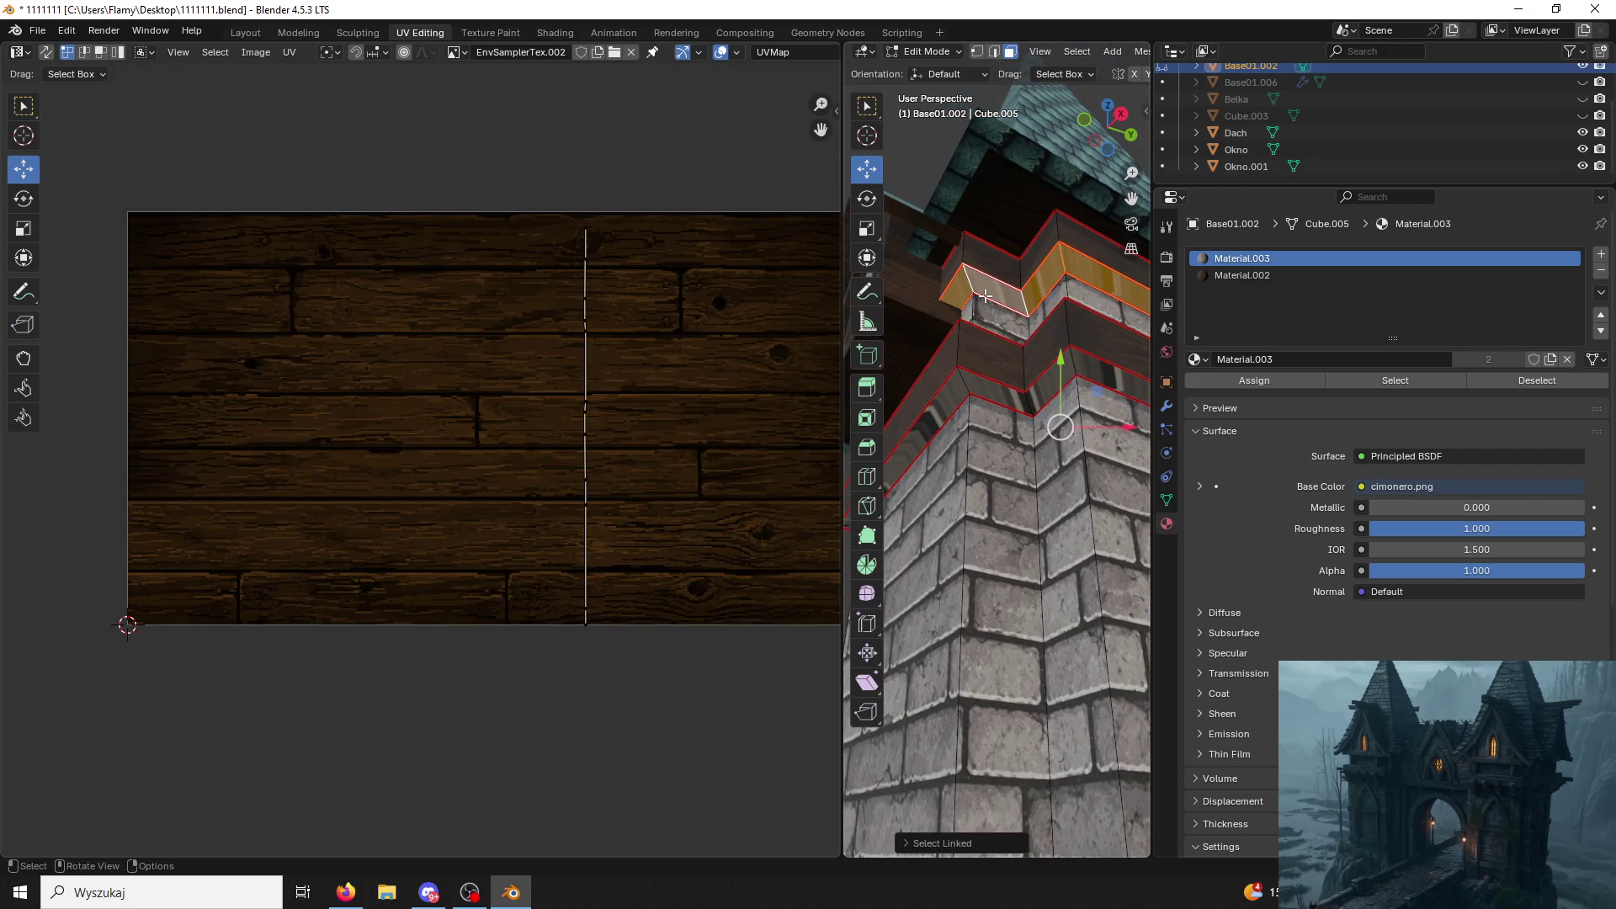
pyautogui.press('u')
pyautogui.click(985, 296)
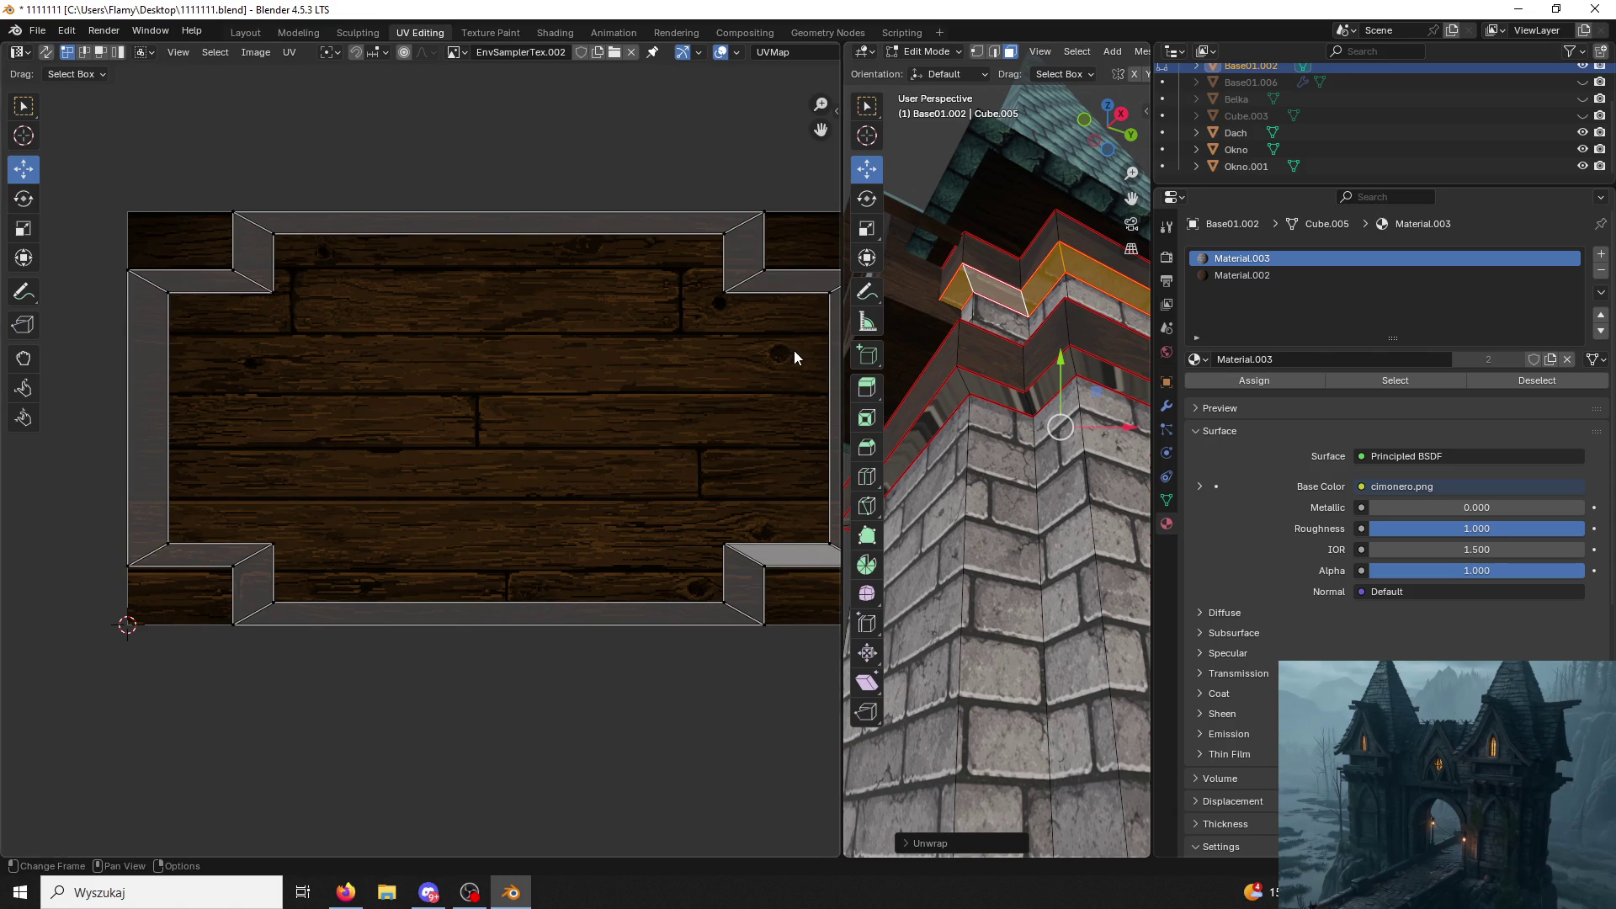
pyautogui.press('a')
pyautogui.press('s')
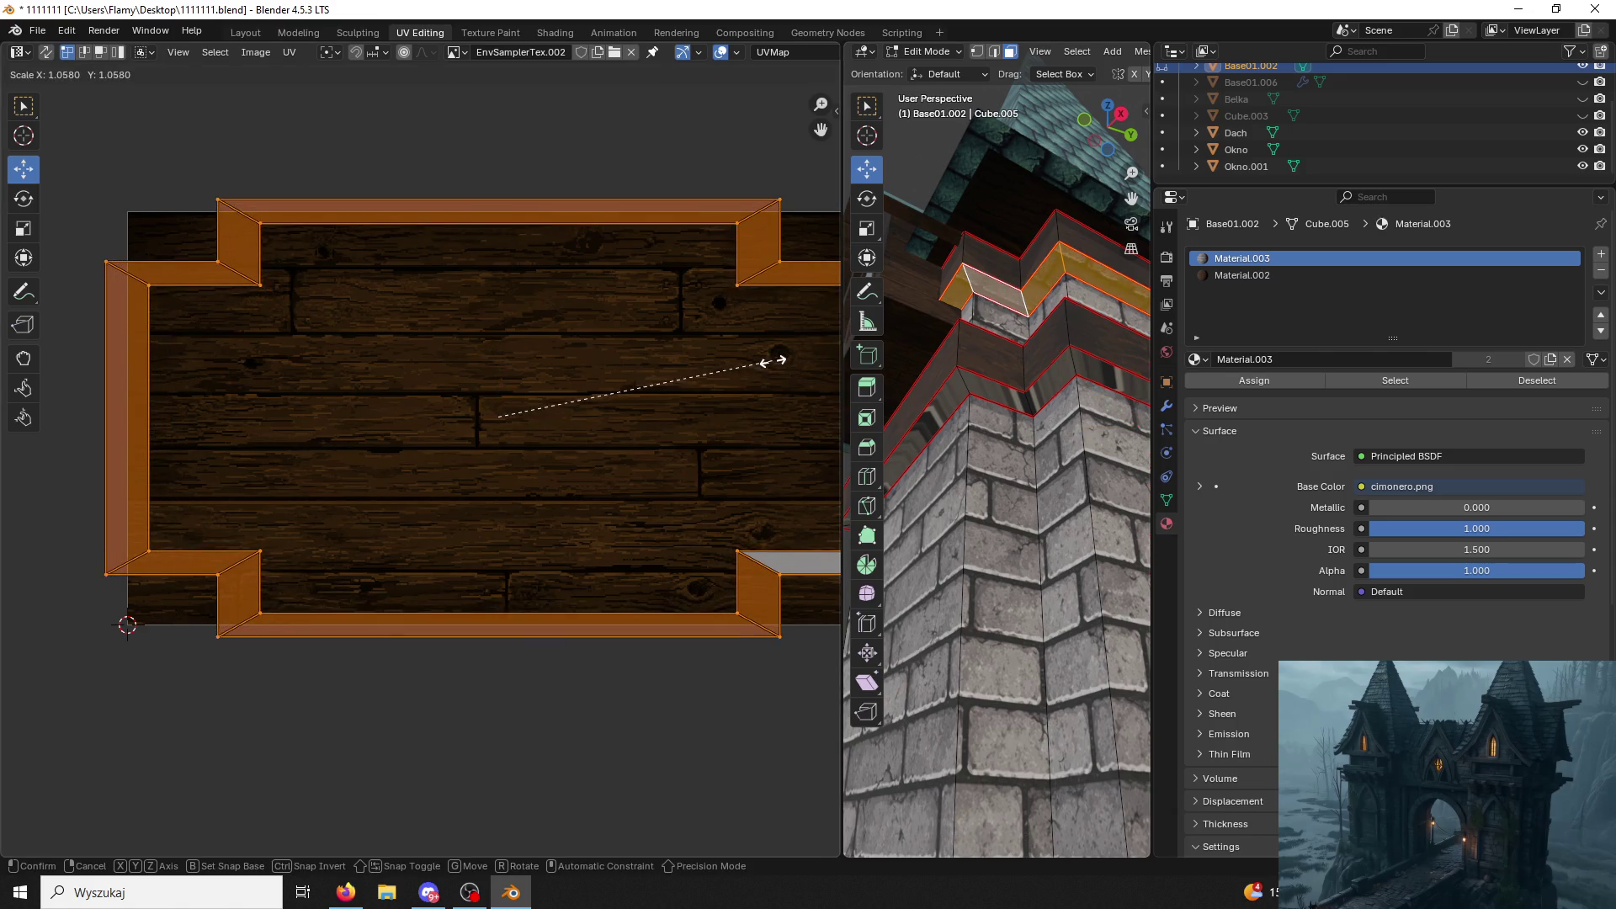
pyautogui.click(773, 368)
pyautogui.click(759, 137)
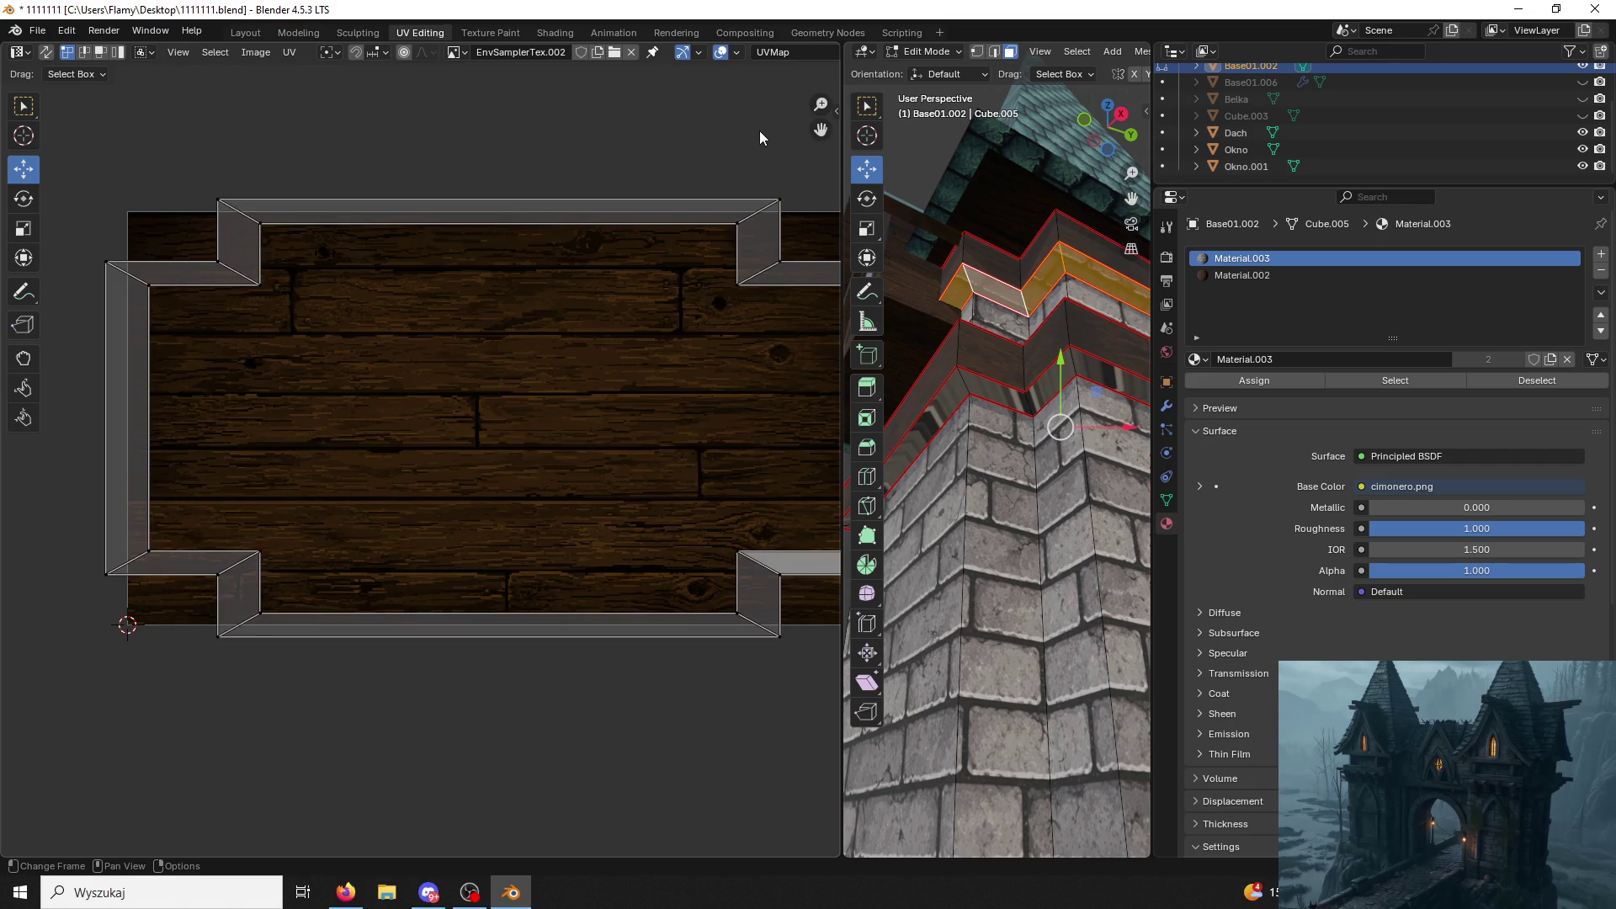
# Fine-tune the ledge islands' size and pick the wood Material.002 slot.
pyautogui.press('a')
pyautogui.press('s')
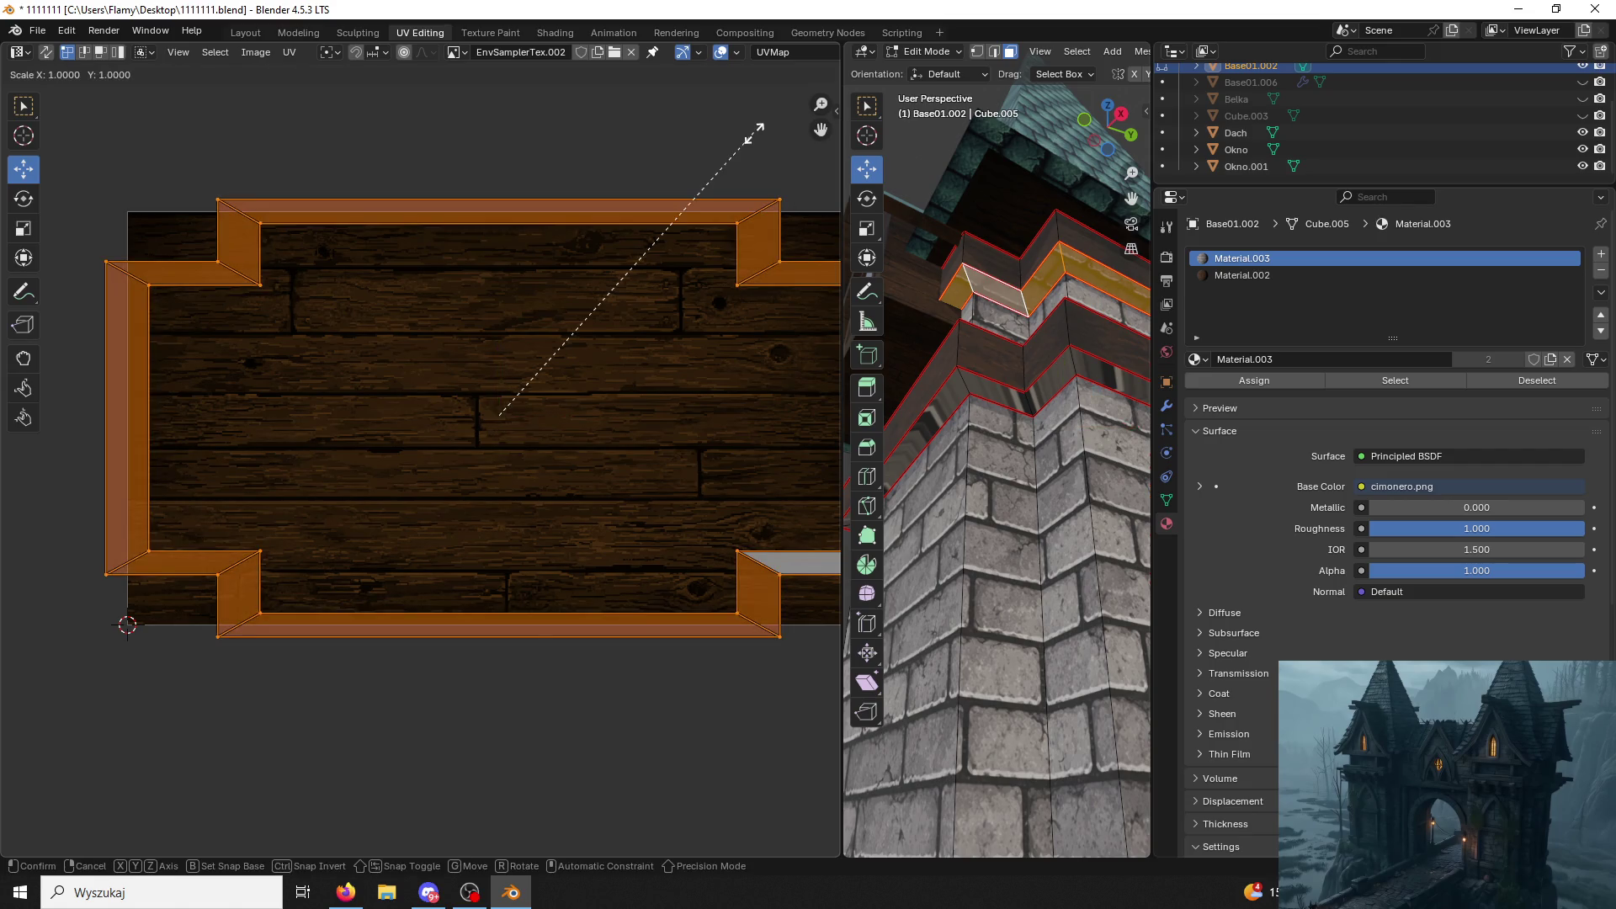
pyautogui.click(756, 133)
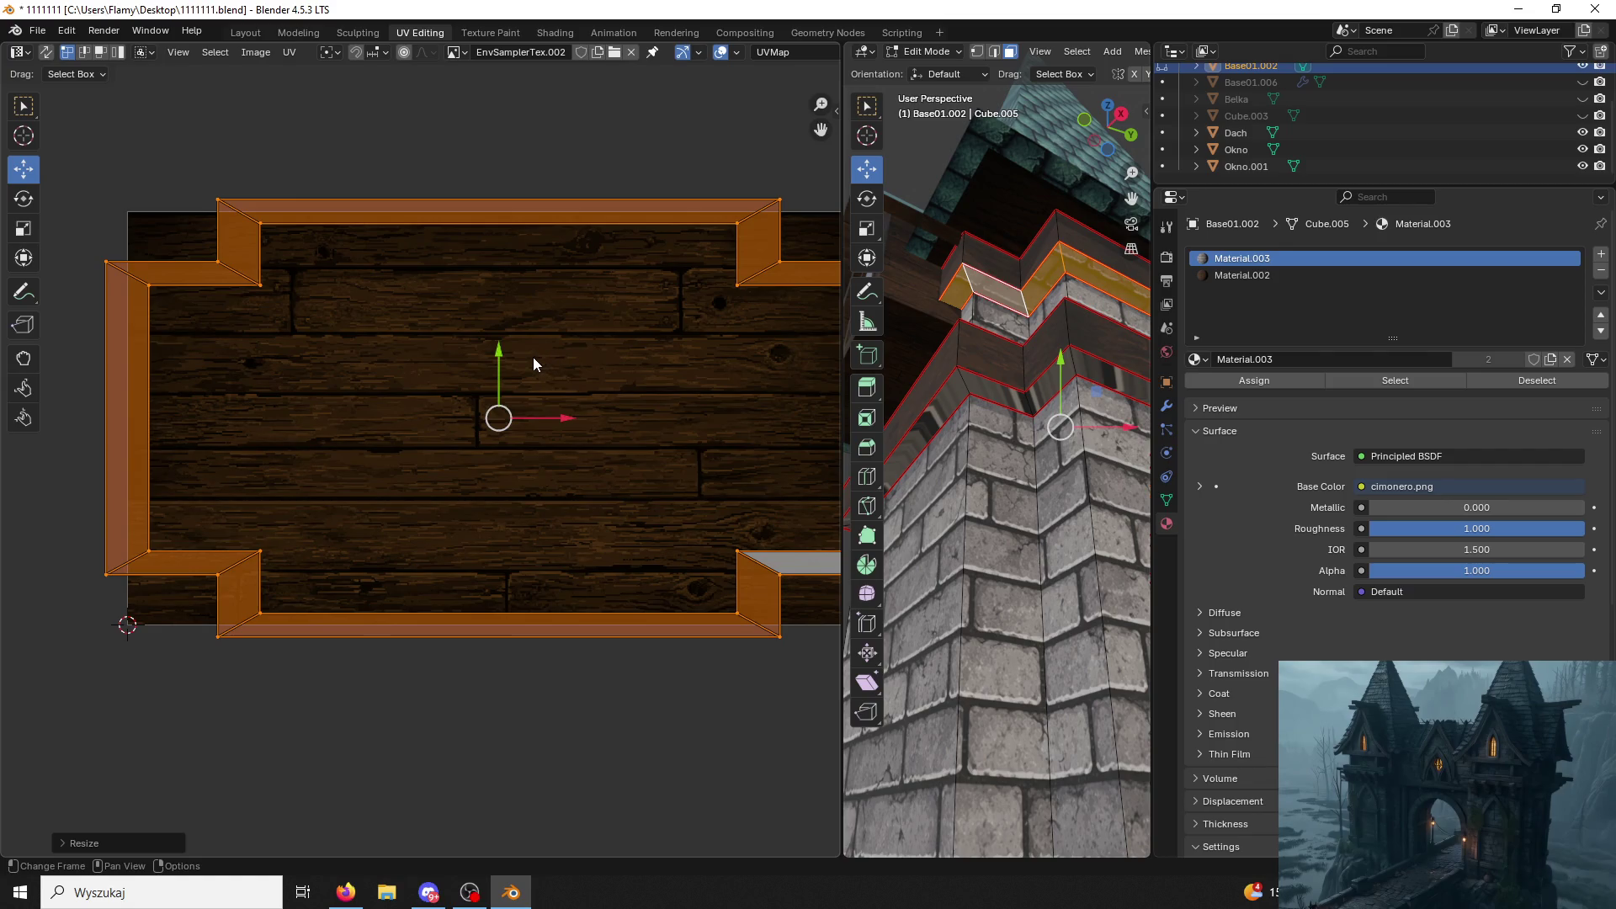
pyautogui.press('s')
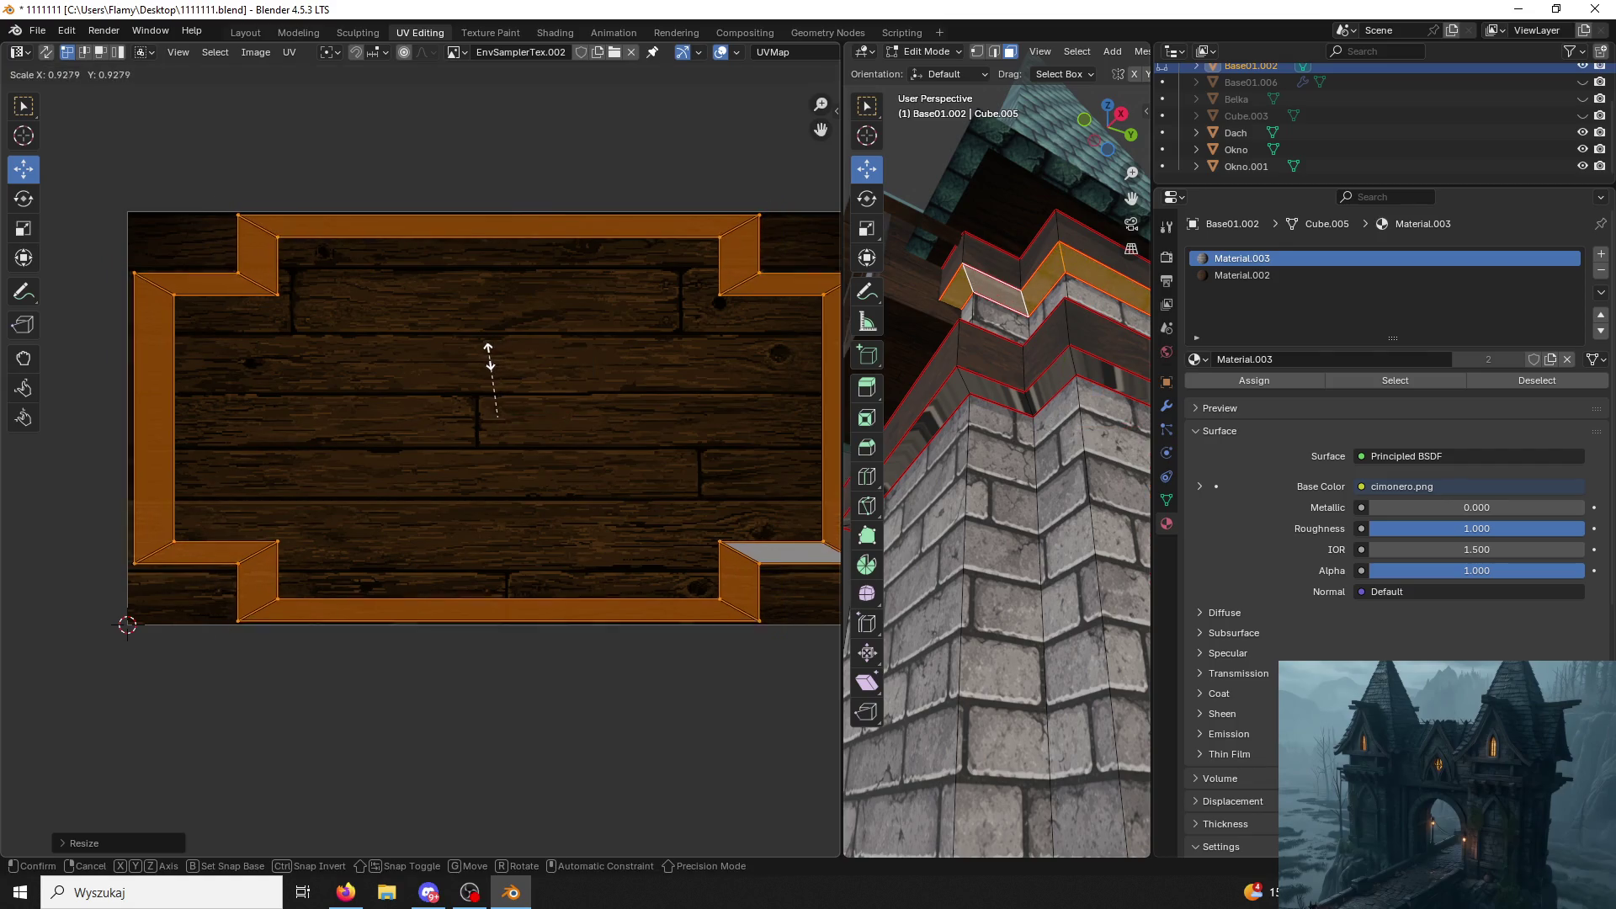
pyautogui.click(503, 348)
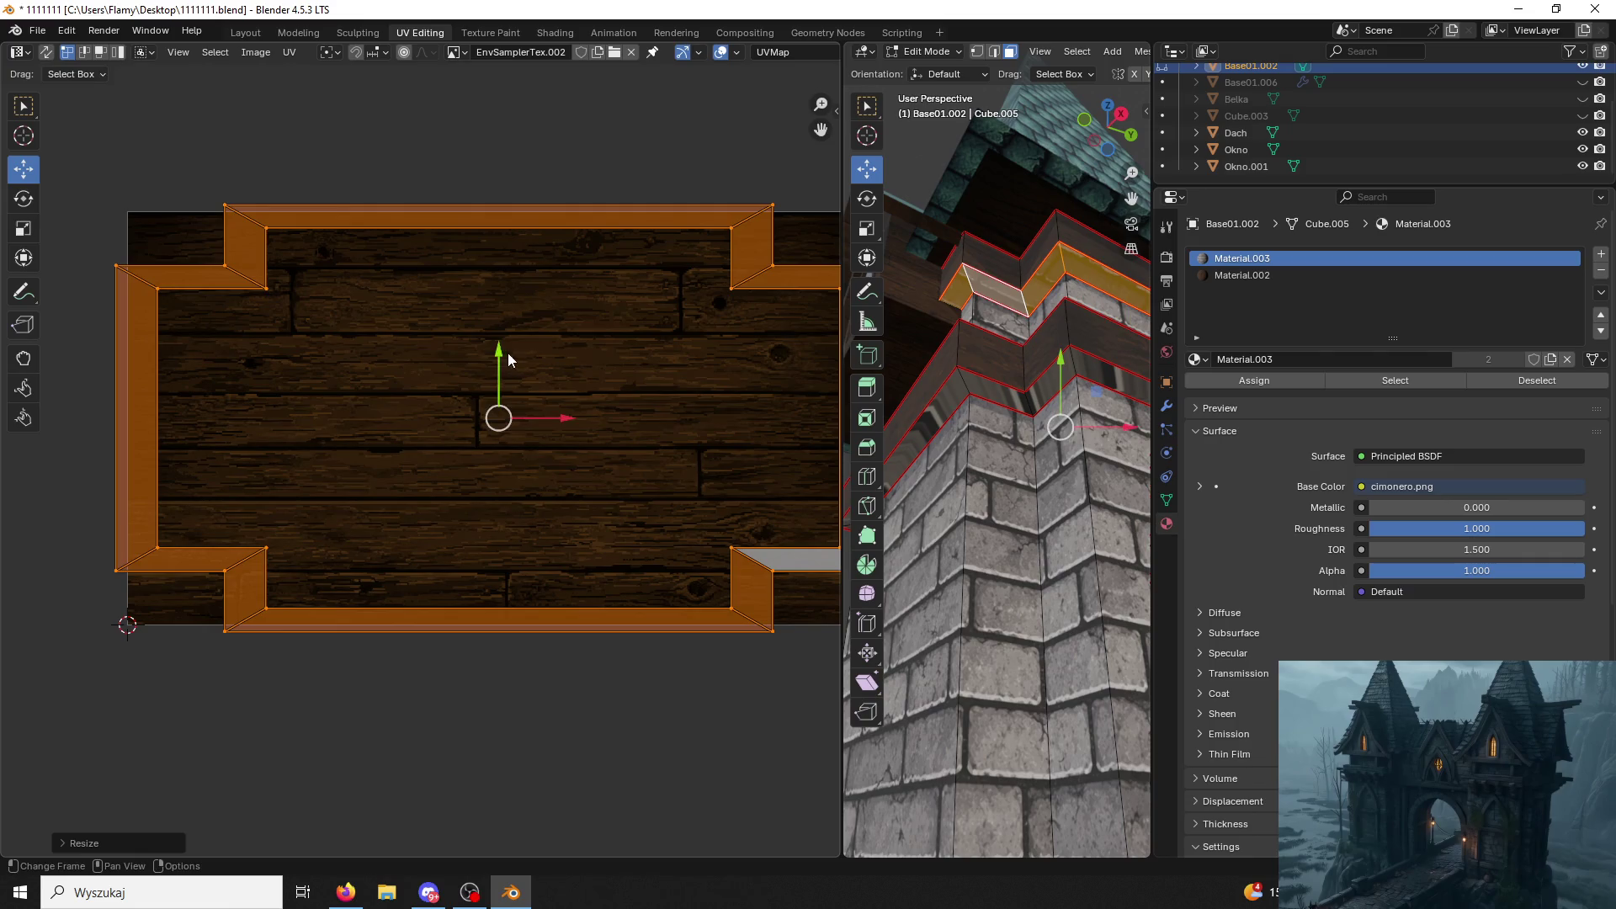
pyautogui.click(1244, 274)
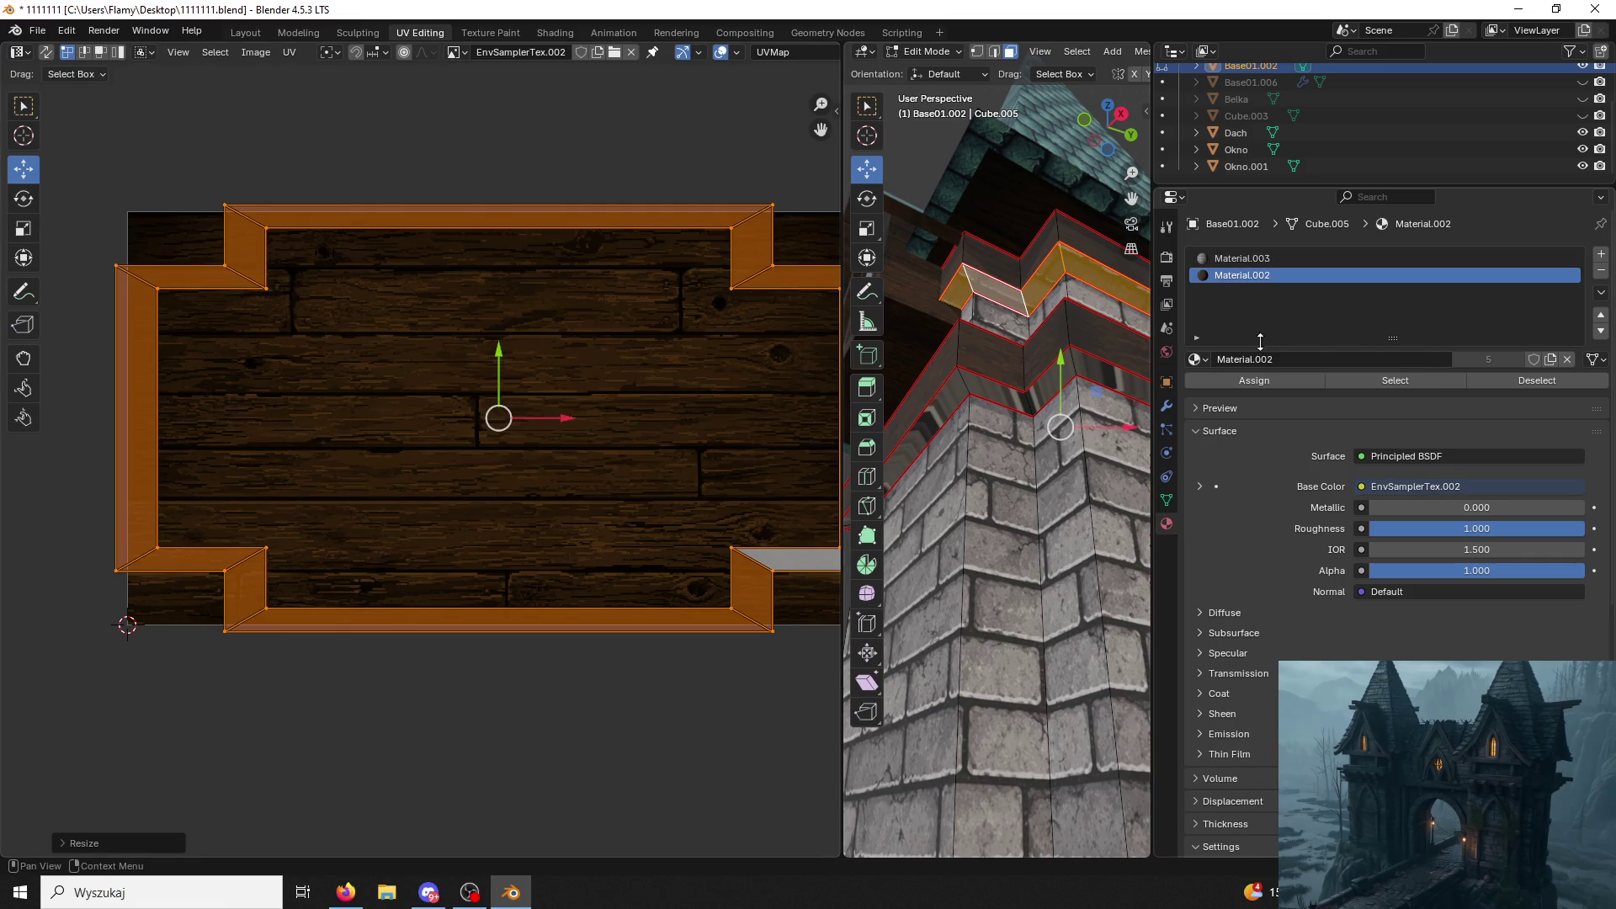
pyautogui.click(1047, 325)
pyautogui.moveTo(1047, 324); pyautogui.dragTo(1026, 464, button='middle')
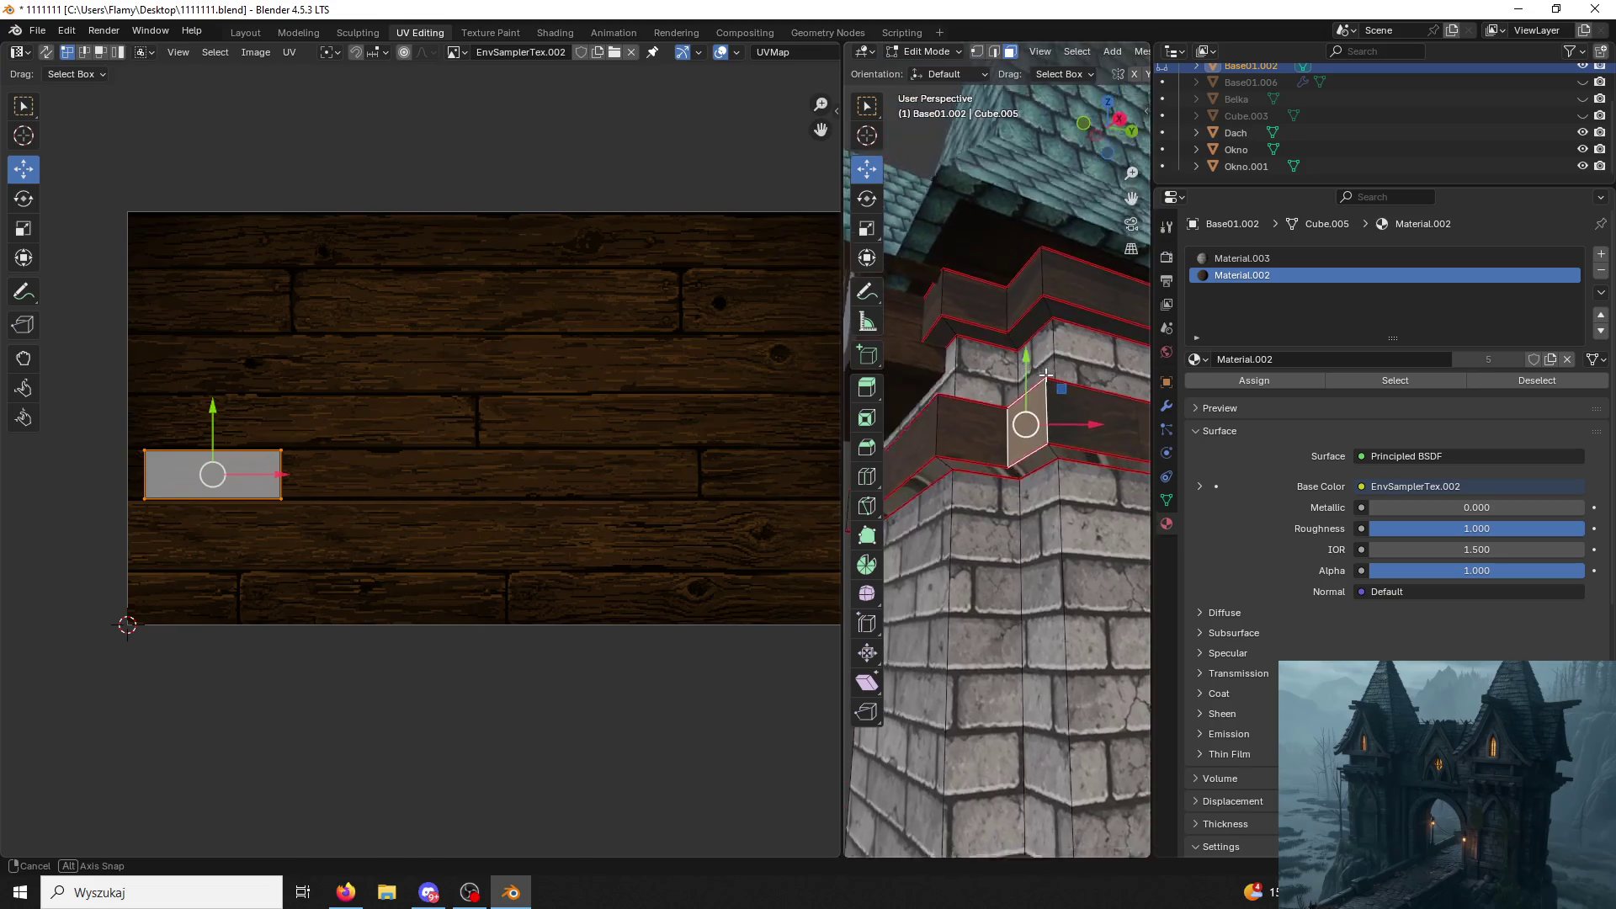
# Unwrap the lower stone ledge strip and enlarge its UV islands.
pyautogui.click(1011, 444)
pyautogui.hotkey('ctrl', 'l')
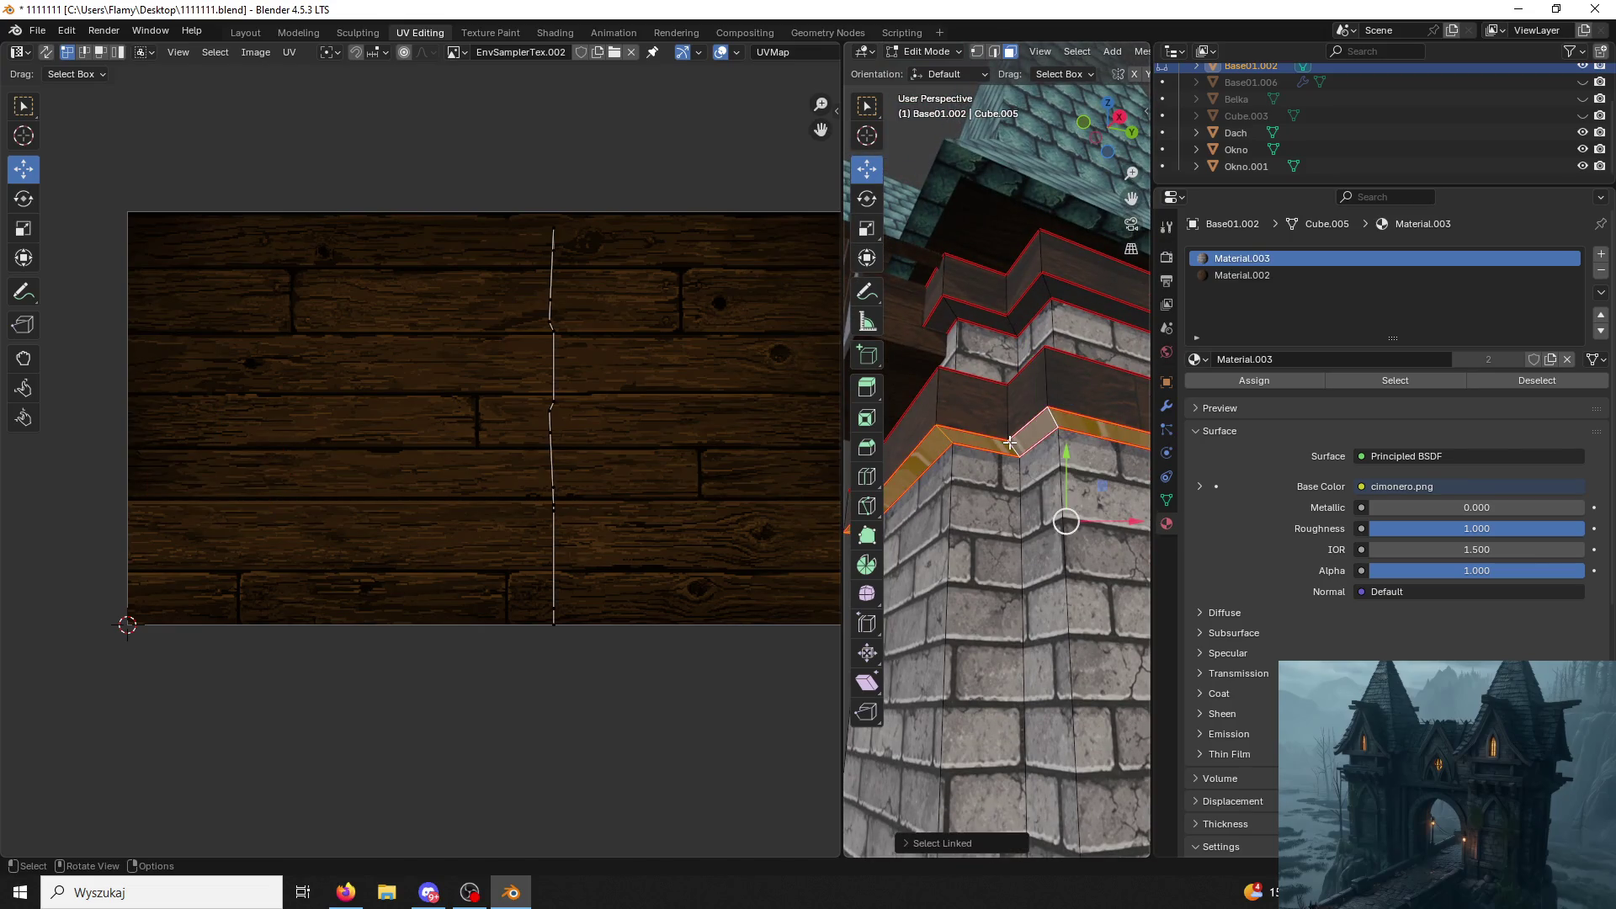
pyautogui.press('u')
pyautogui.click(1009, 443)
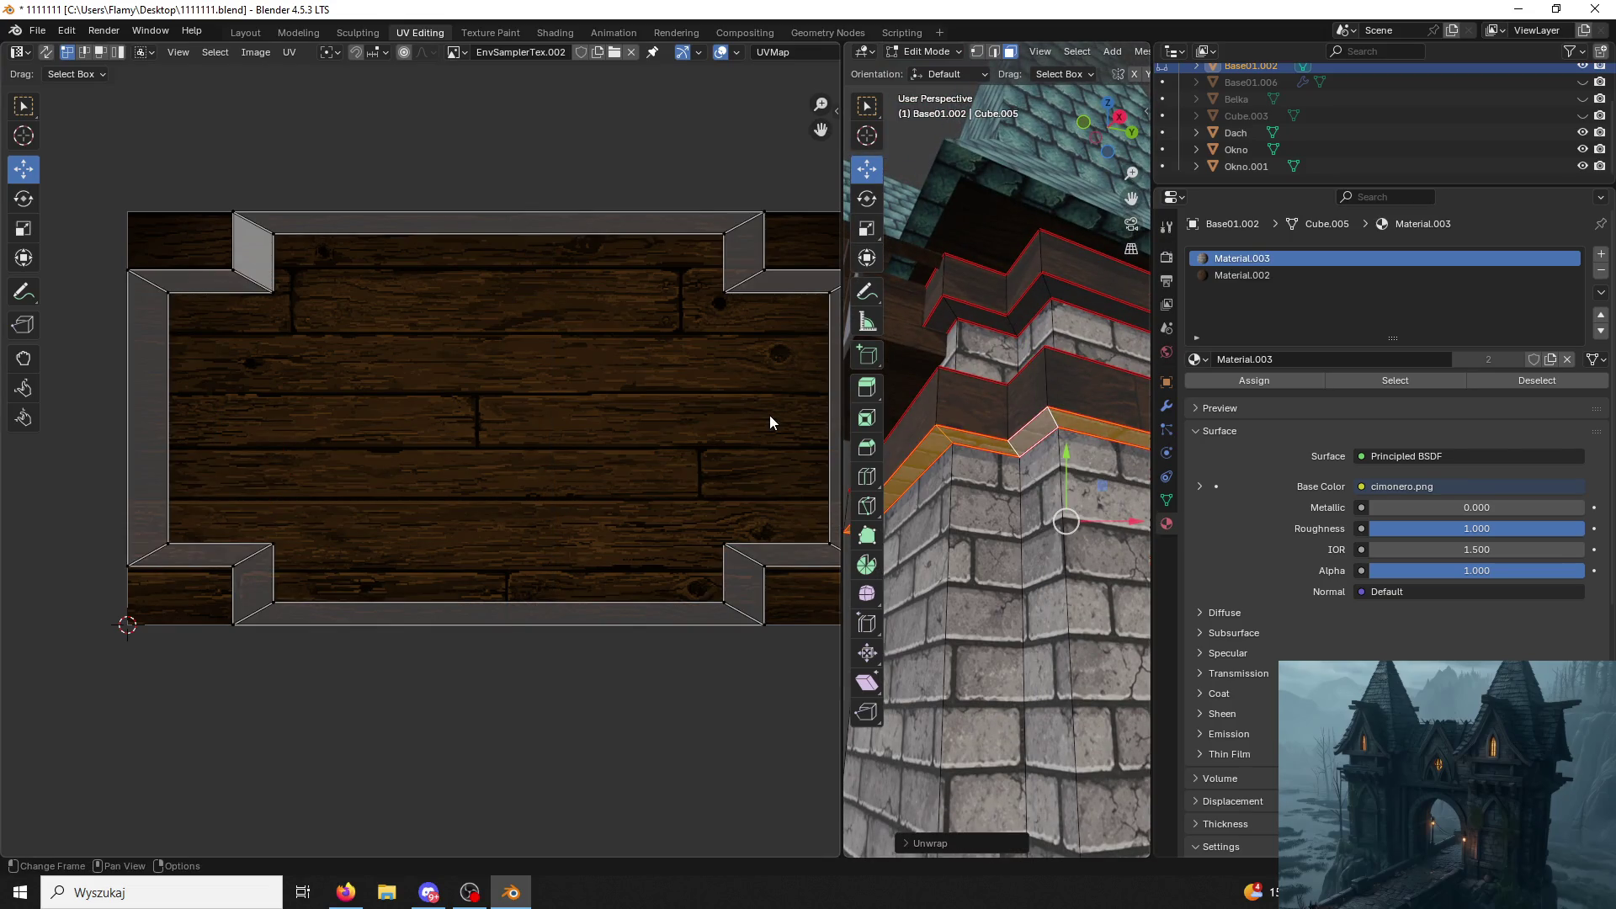
pyautogui.press('a')
pyautogui.press('s')
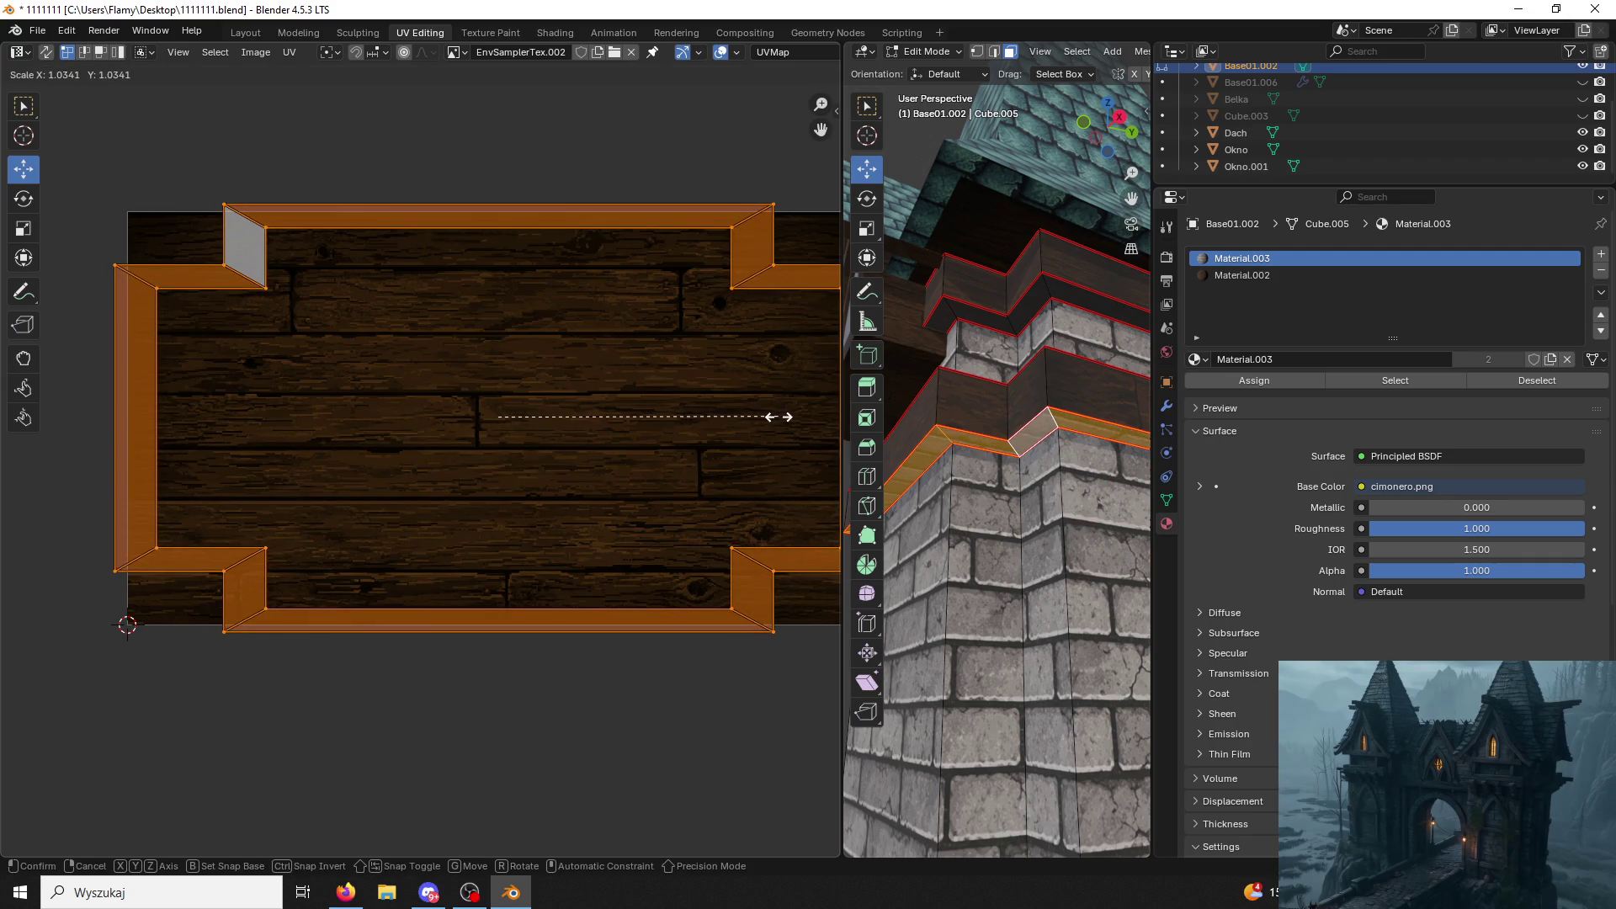
pyautogui.click(769, 407)
# Select the ledge face loop and assign Material.002 to it.
pyautogui.click(1068, 356)
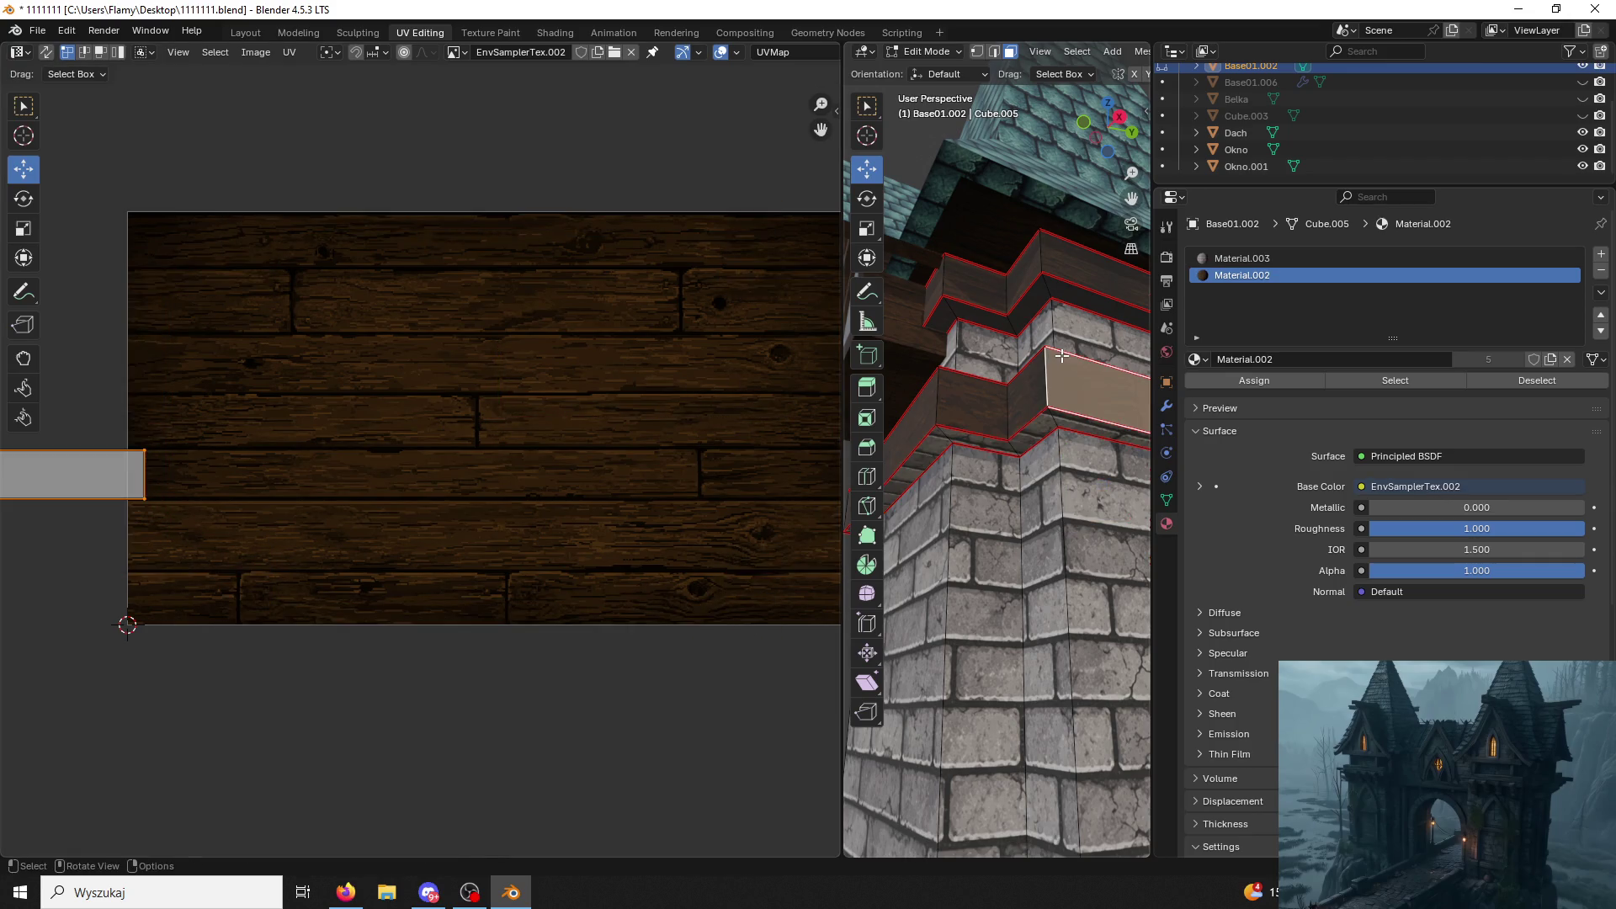
pyautogui.click(1021, 436)
pyautogui.click(1243, 274)
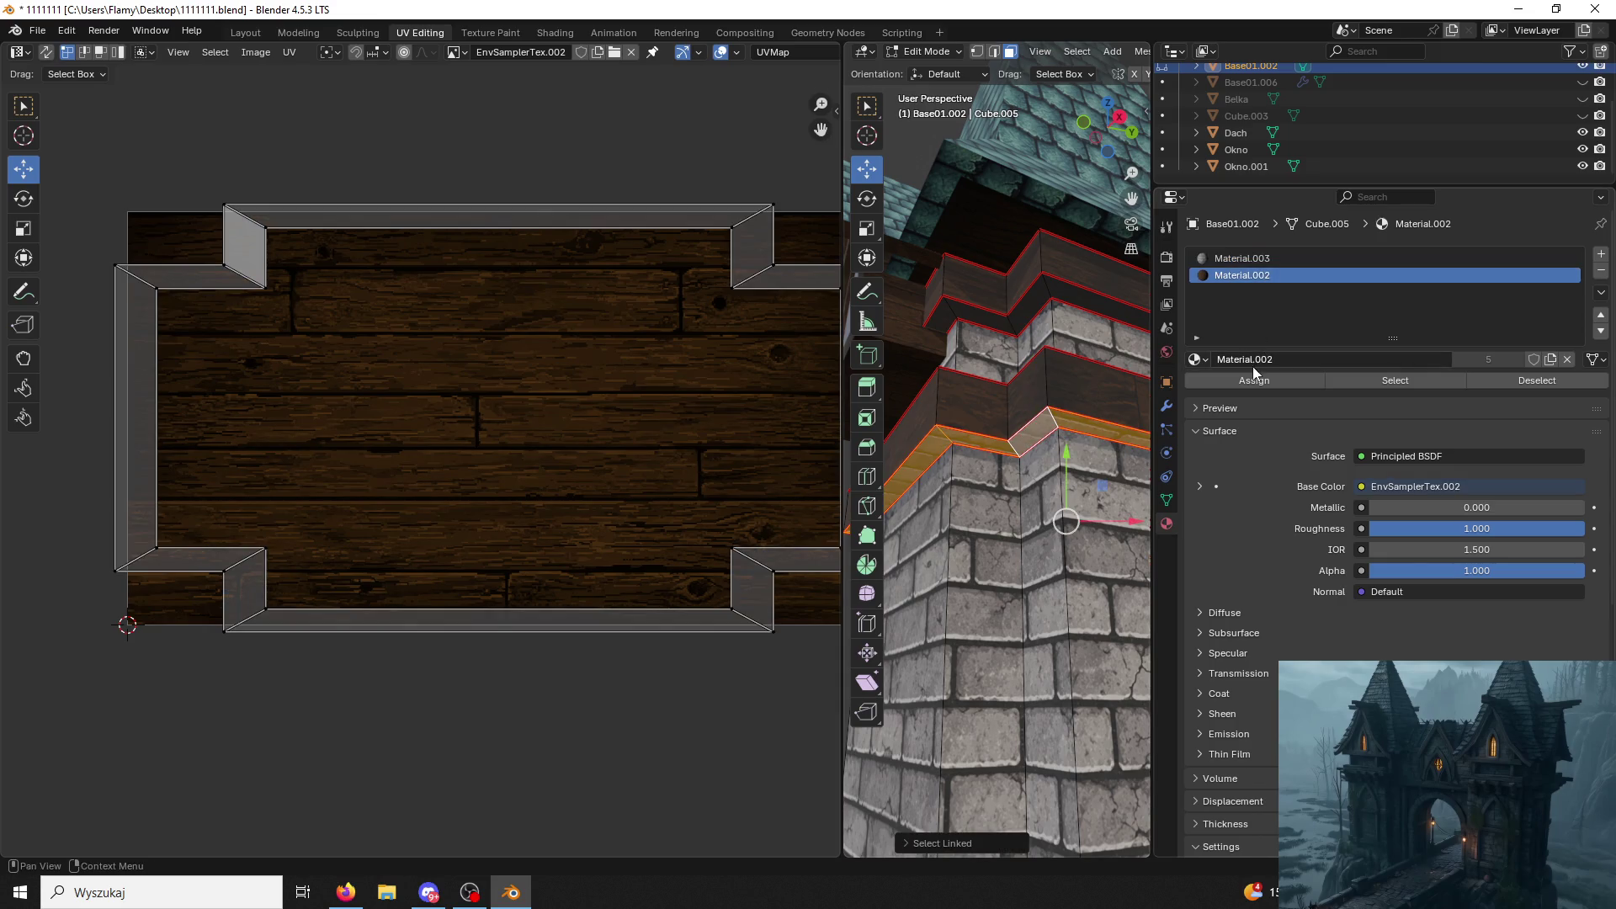
pyautogui.click(1253, 380)
pyautogui.click(1101, 376)
# Unwrap the ledge faces directly under the window gable.
pyautogui.moveTo(1101, 377)
pyautogui.mouseDown(button='middle')
pyautogui.moveTo(932, 405)
pyautogui.moveTo(959, 450)
pyautogui.mouseUp(button='middle')
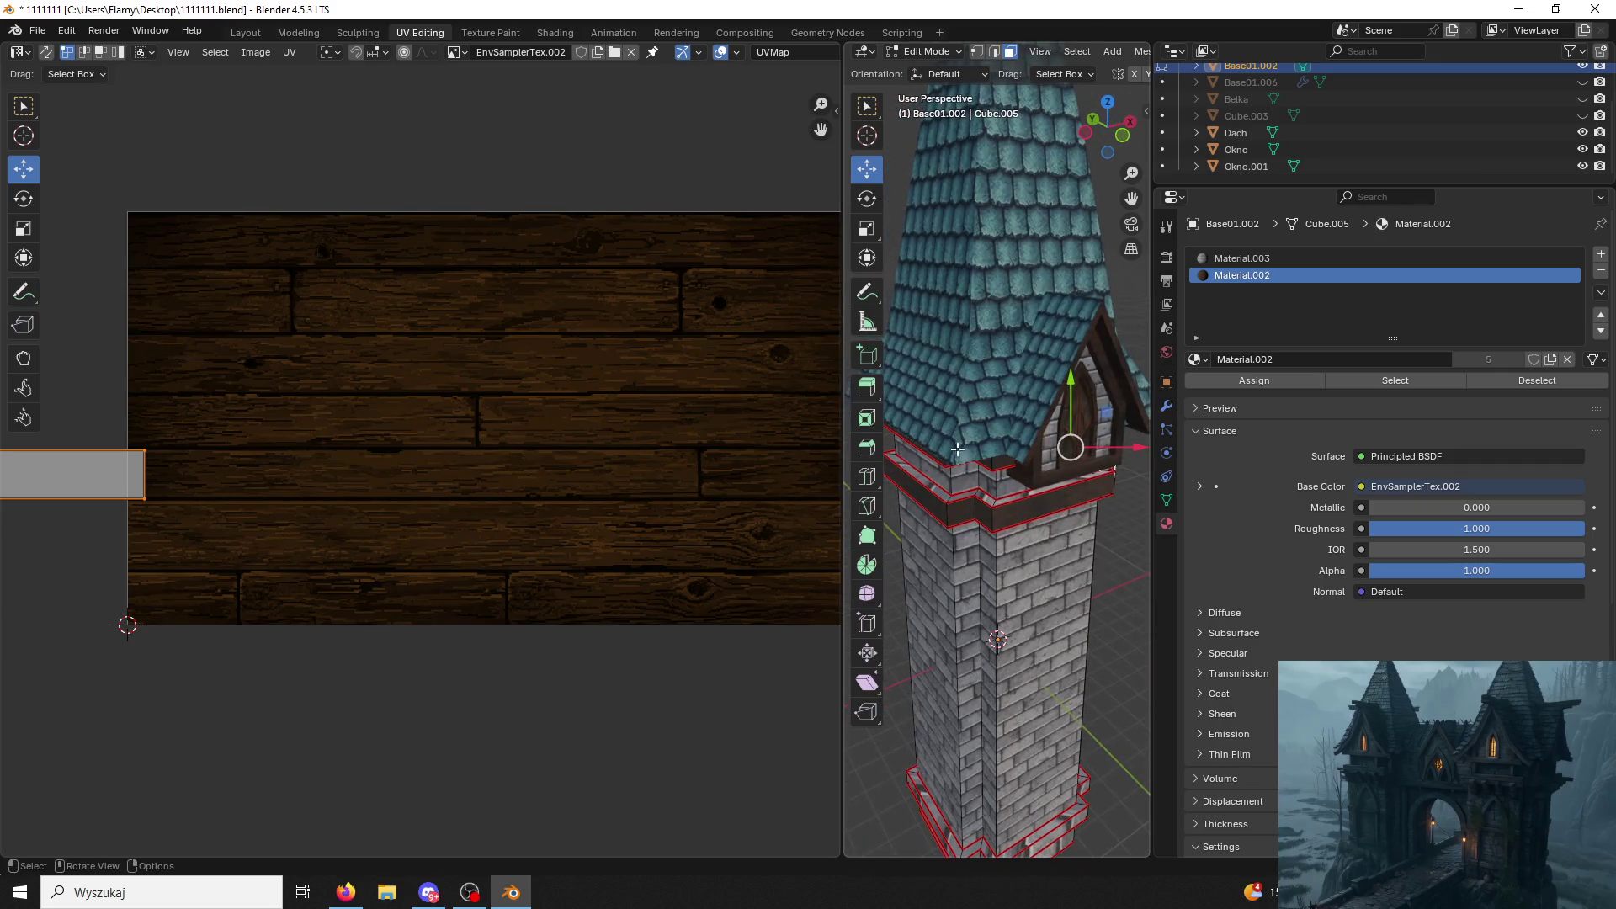
pyautogui.click(995, 499)
pyautogui.scroll(3, 994, 498)
pyautogui.keyDown('alt'); pyautogui.click(994, 499); pyautogui.keyUp('alt')
pyautogui.press('u')
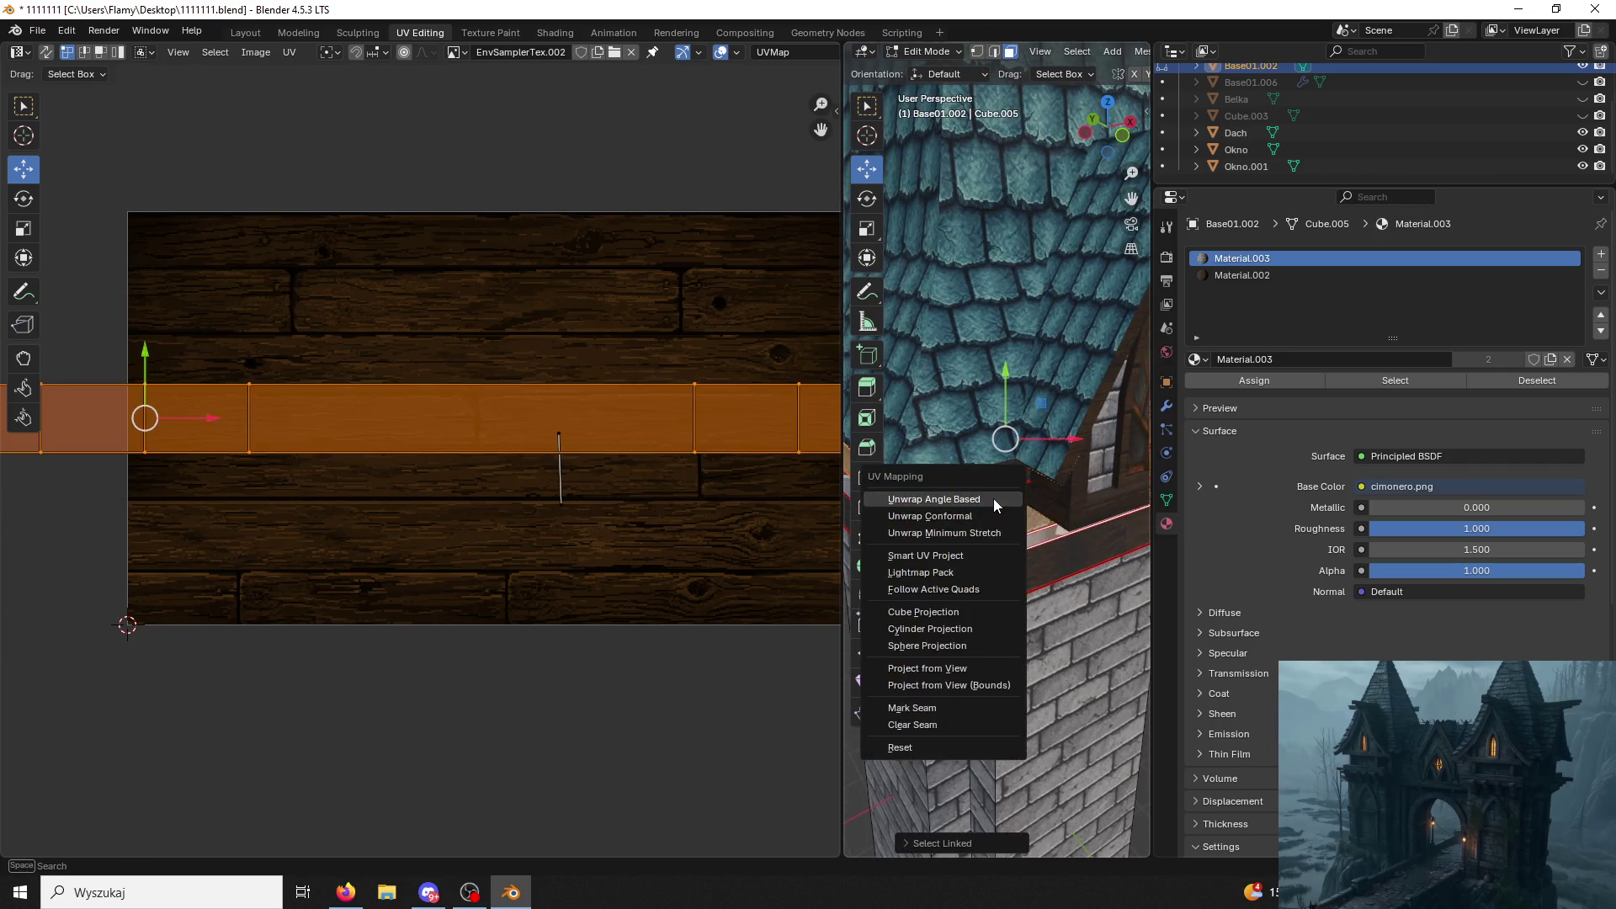
pyautogui.click(994, 499)
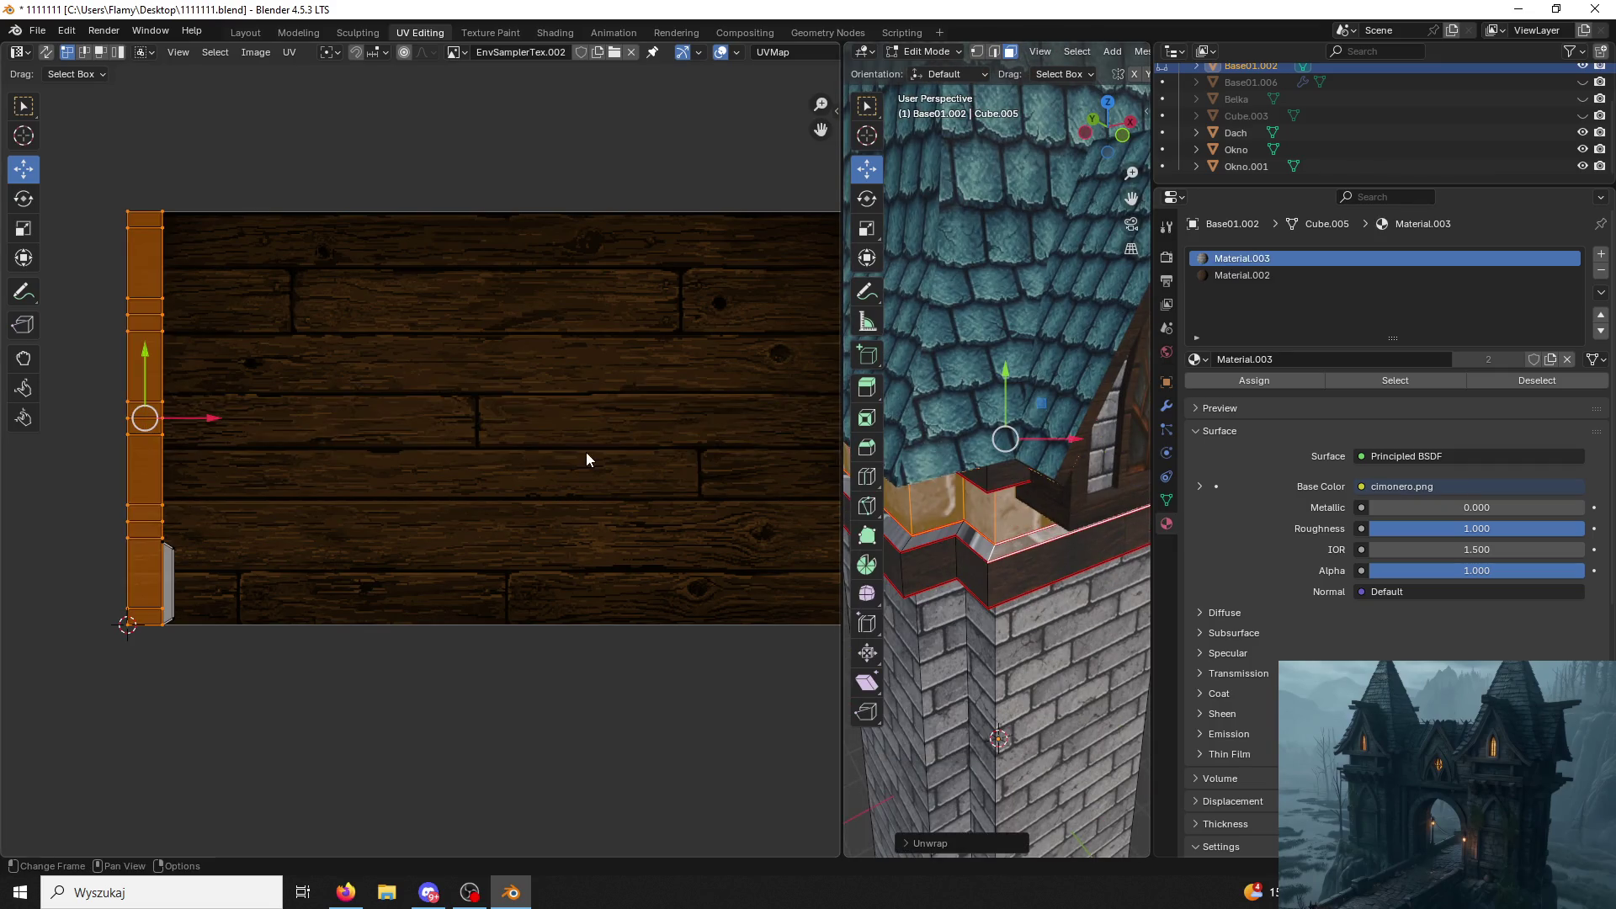
# Unwrap the connected ledge band under the window as a strip and assign it Material.002.
pyautogui.click(974, 541)
pyautogui.hotkey('ctrl', 'l')
pyautogui.moveTo(973, 542)
pyautogui.mouseDown(button='middle')
pyautogui.moveTo(920, 469)
pyautogui.moveTo(951, 537)
pyautogui.mouseUp(button='middle')
pyautogui.keyDown('ctrl'); pyautogui.click(919, 469); pyautogui.keyUp('ctrl')
pyautogui.press('u')
pyautogui.click(1242, 273)
pyautogui.click(1254, 380)
# Unwrap the longer ledge face loop, enlarge its UV island and assign it Material.002.
pyautogui.click(953, 533)
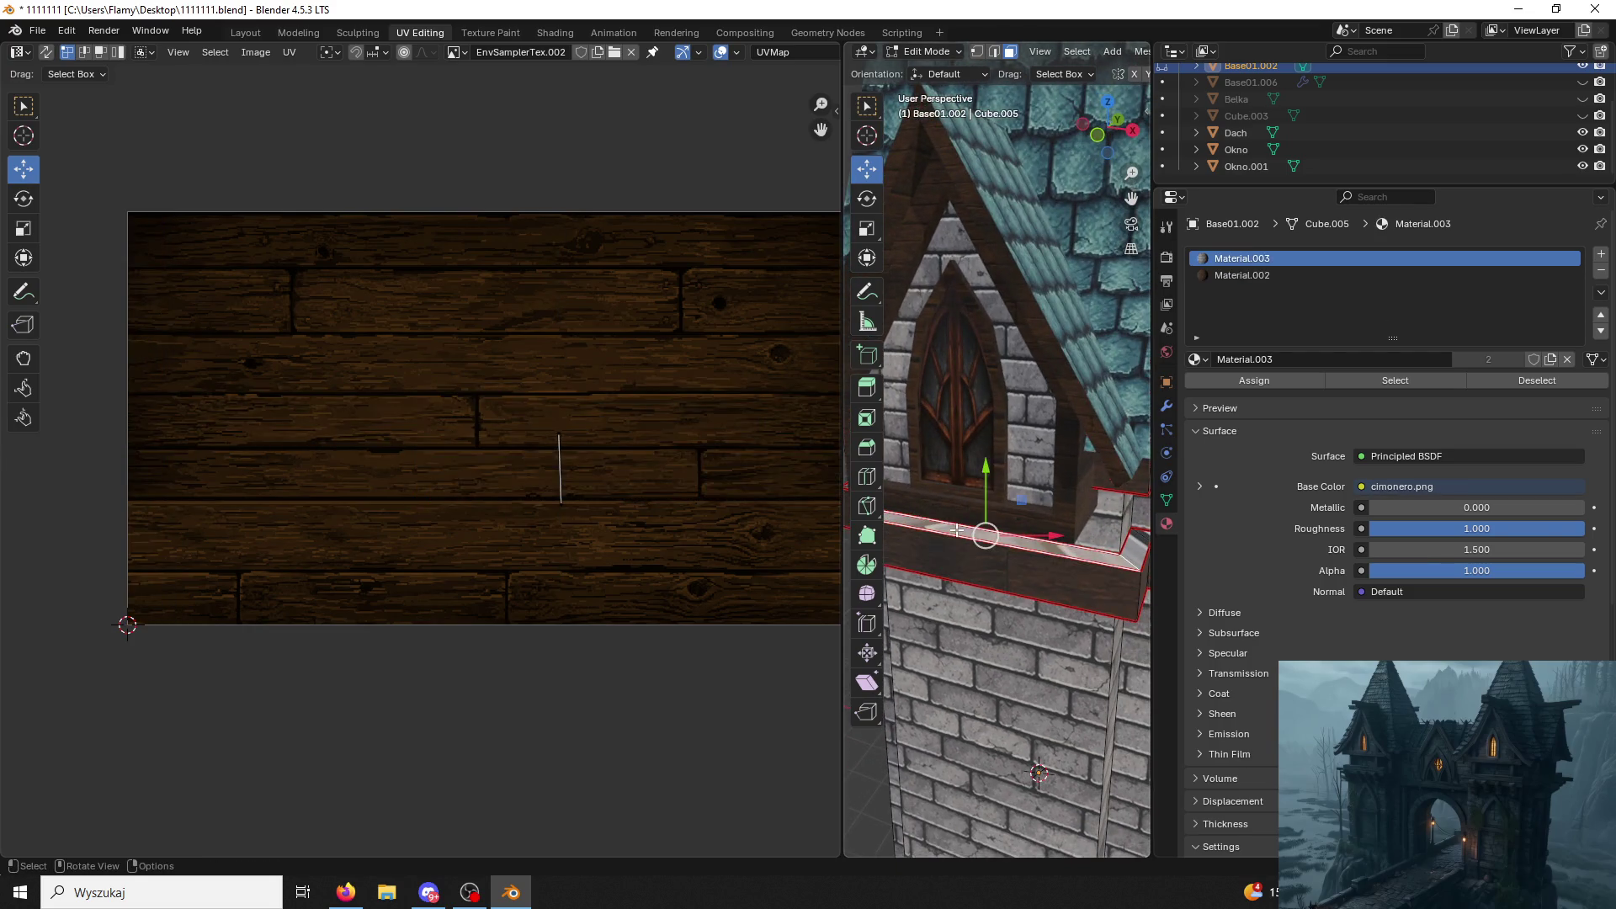
pyautogui.press('u')
pyautogui.press('Escape')
pyautogui.click(1140, 547)
pyautogui.press('u')
pyautogui.click(1140, 548)
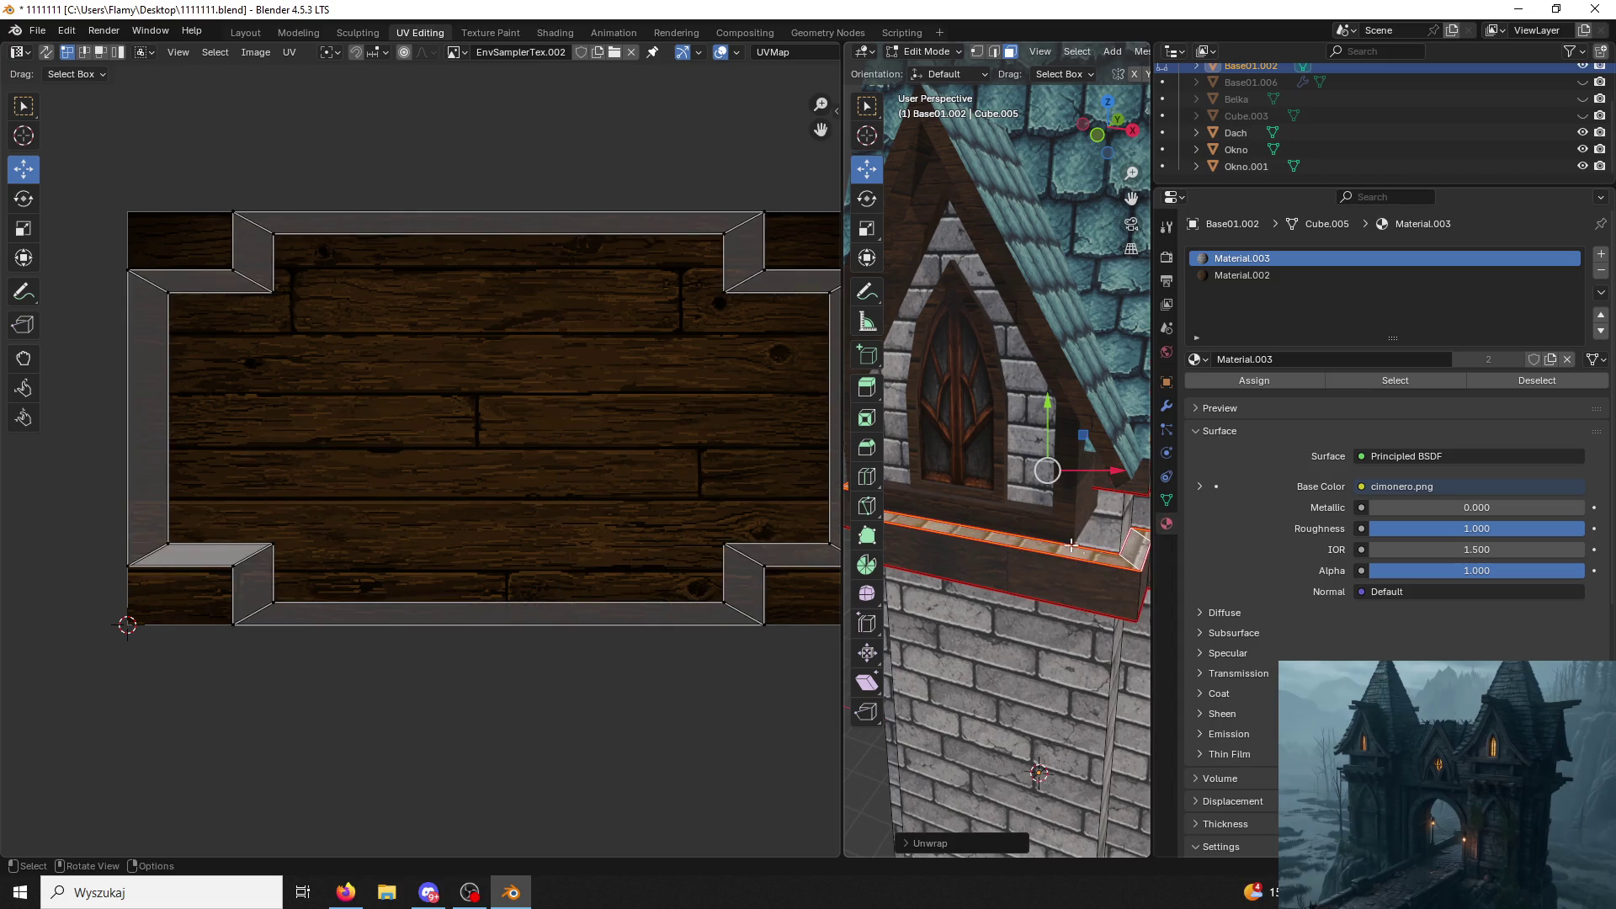
pyautogui.press('a')
pyautogui.press('s')
pyautogui.click(631, 495)
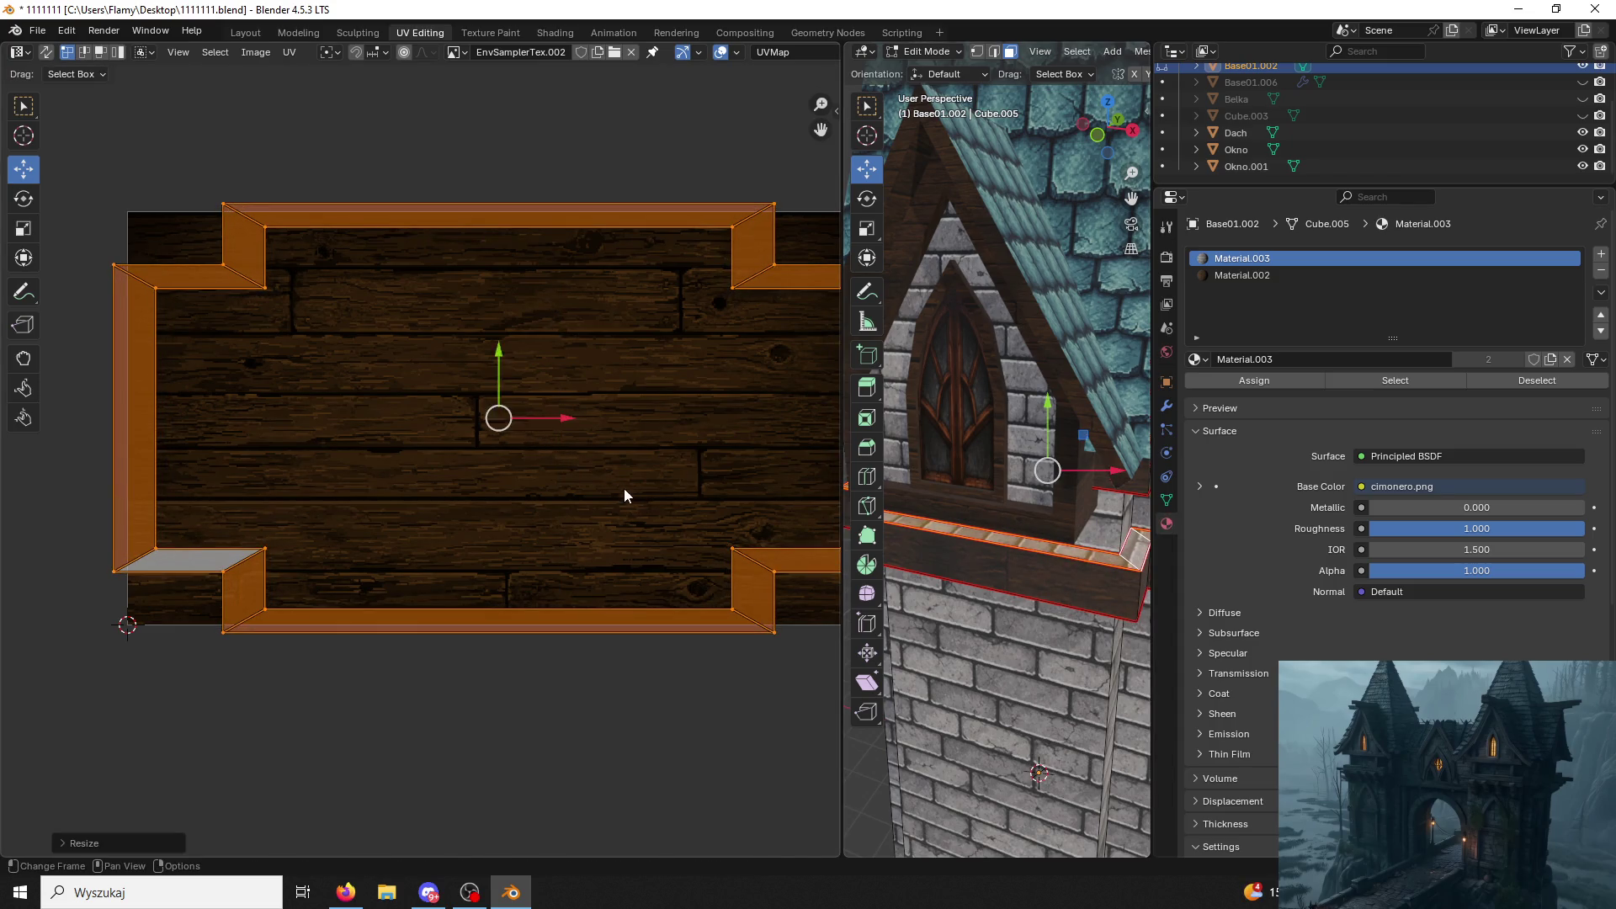
pyautogui.click(1224, 276)
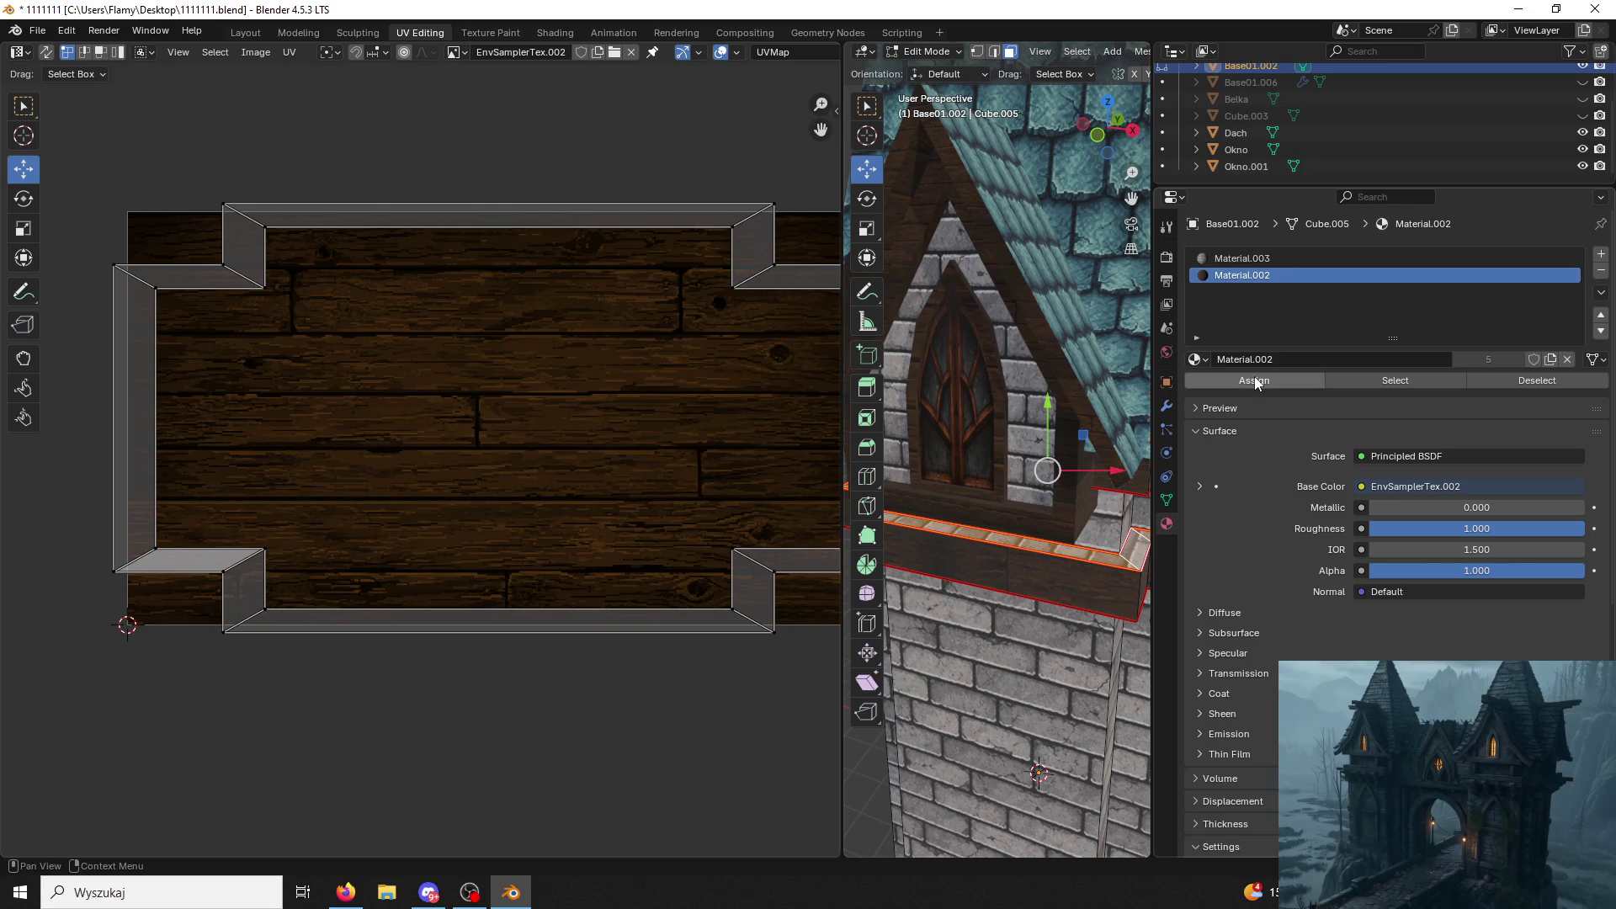
pyautogui.click(1254, 381)
pyautogui.scroll(-3, 1029, 462)
# Select the linked faces of the base trim at the tower's foot.
pyautogui.moveTo(1028, 462)
pyautogui.mouseDown(button='middle')
pyautogui.moveTo(972, 190)
pyautogui.moveTo(978, 491)
pyautogui.mouseUp(button='middle')
pyautogui.moveTo(1039, 563); pyautogui.dragTo(1021, 560, button='middle')
pyautogui.click(977, 531)
pyautogui.hotkey('ctrl', 'l')
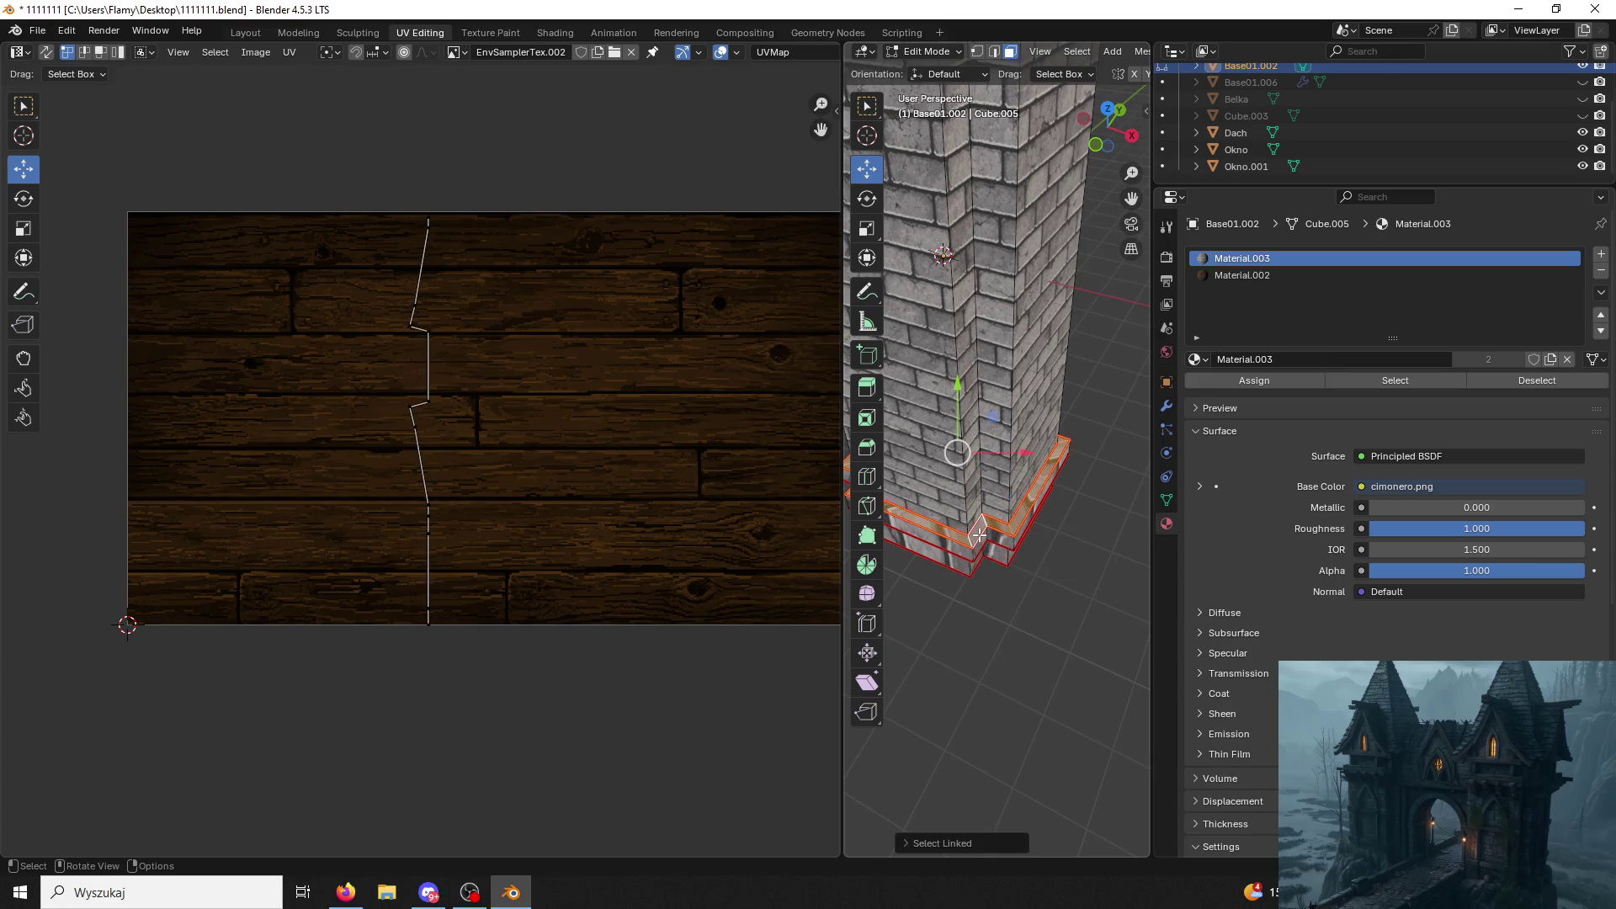
# Unwrap the base trim, shrink its UV island and assign Material.002 to it.
pyautogui.press('u')
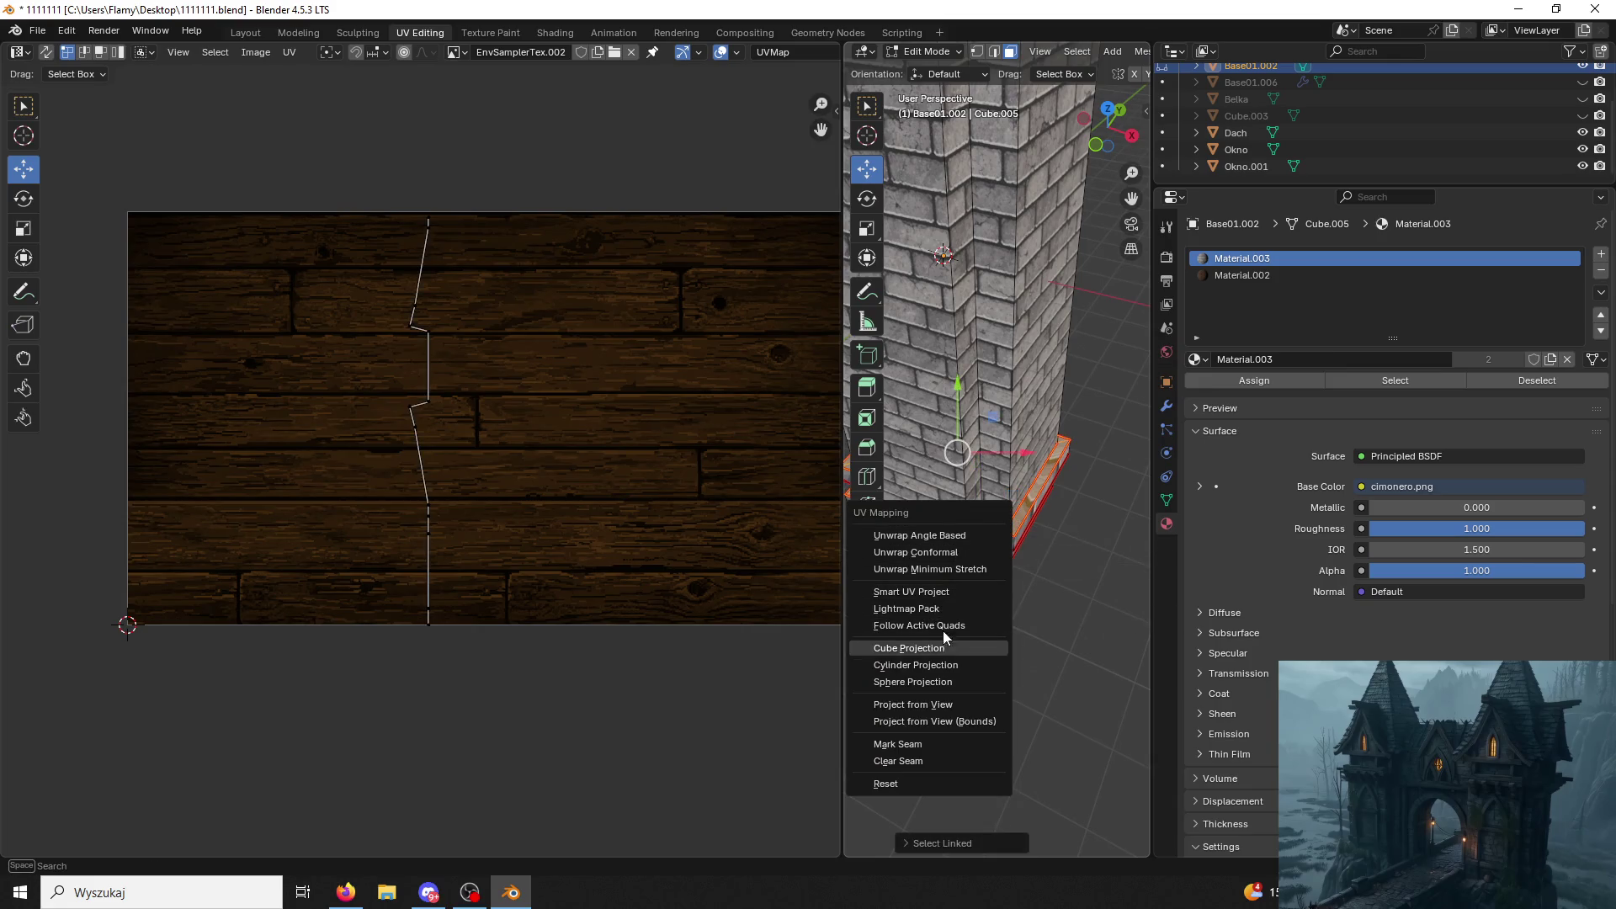
pyautogui.click(919, 535)
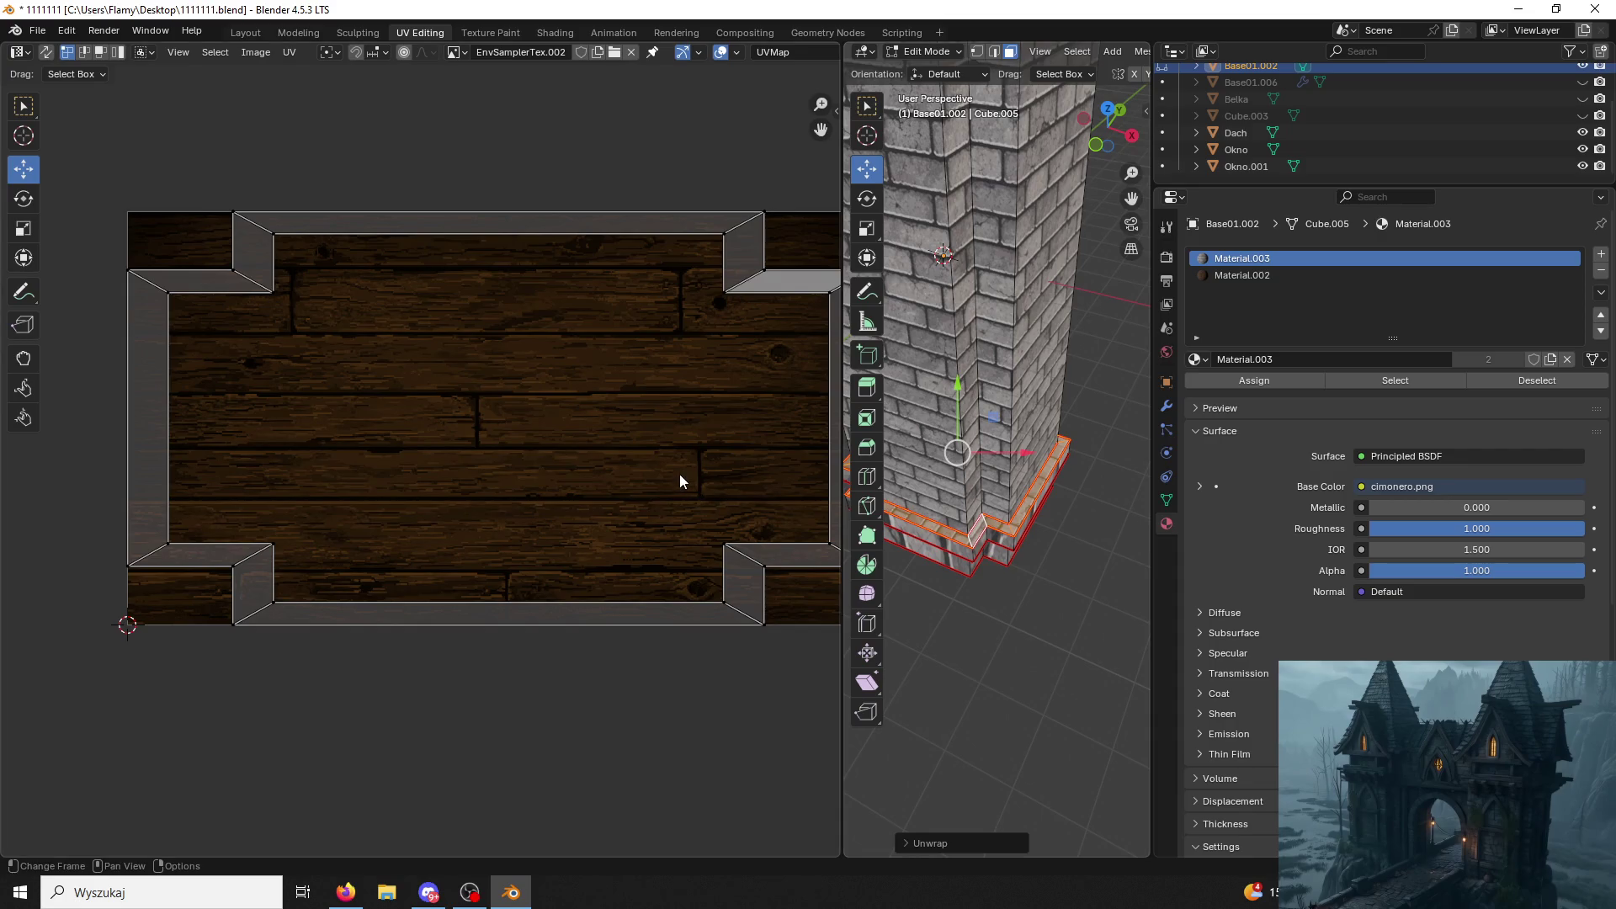
pyautogui.press('a')
pyautogui.press('s')
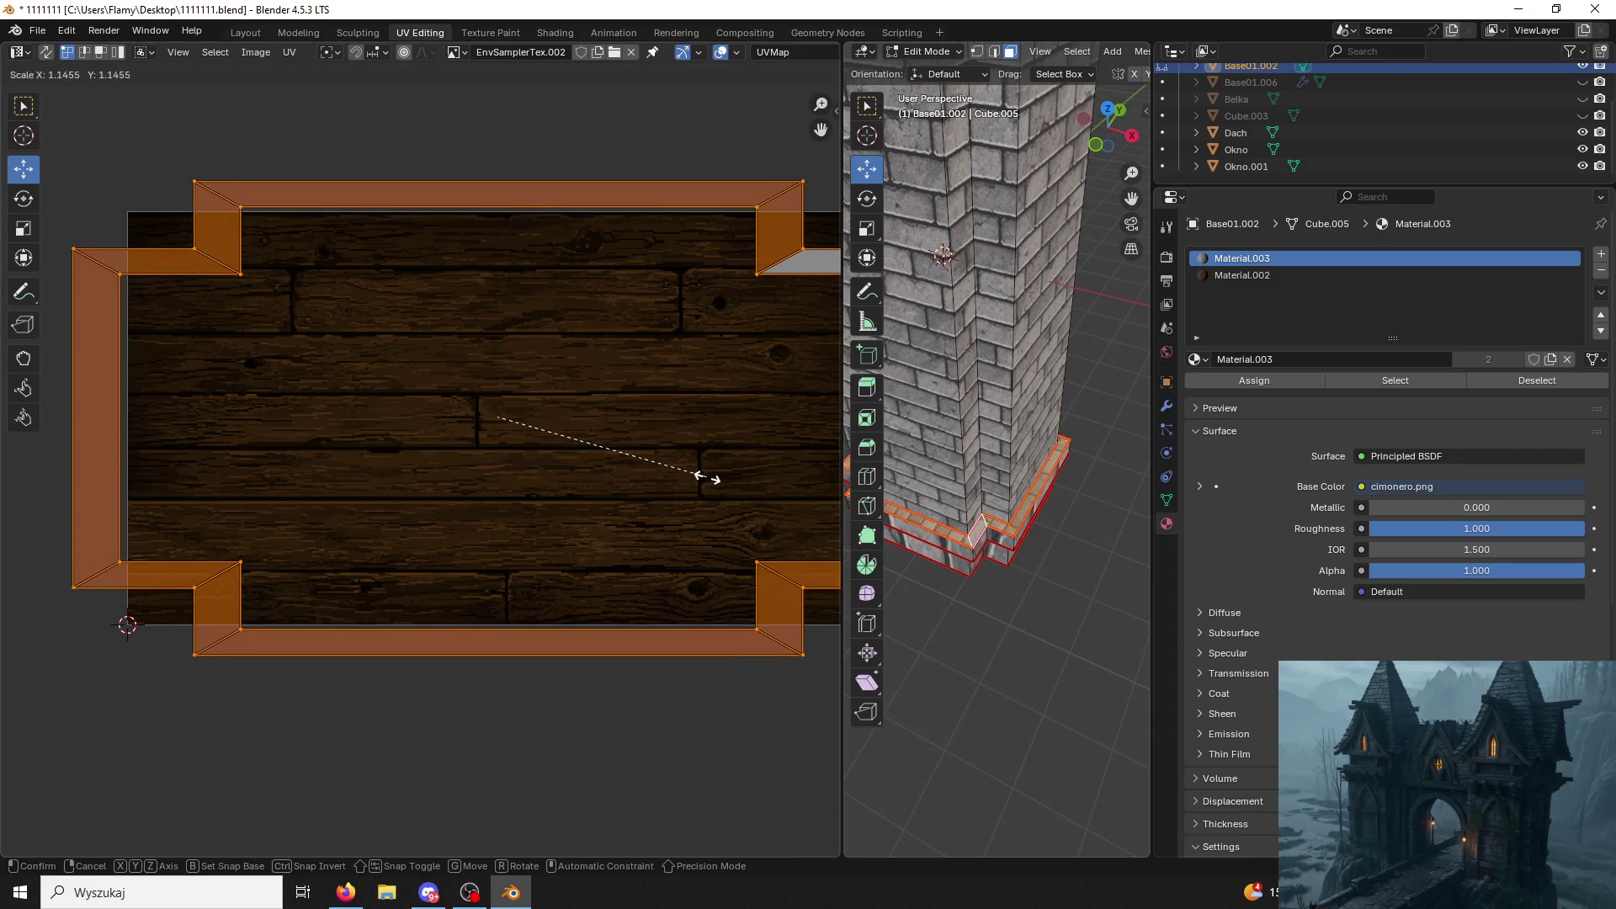
pyautogui.click(680, 504)
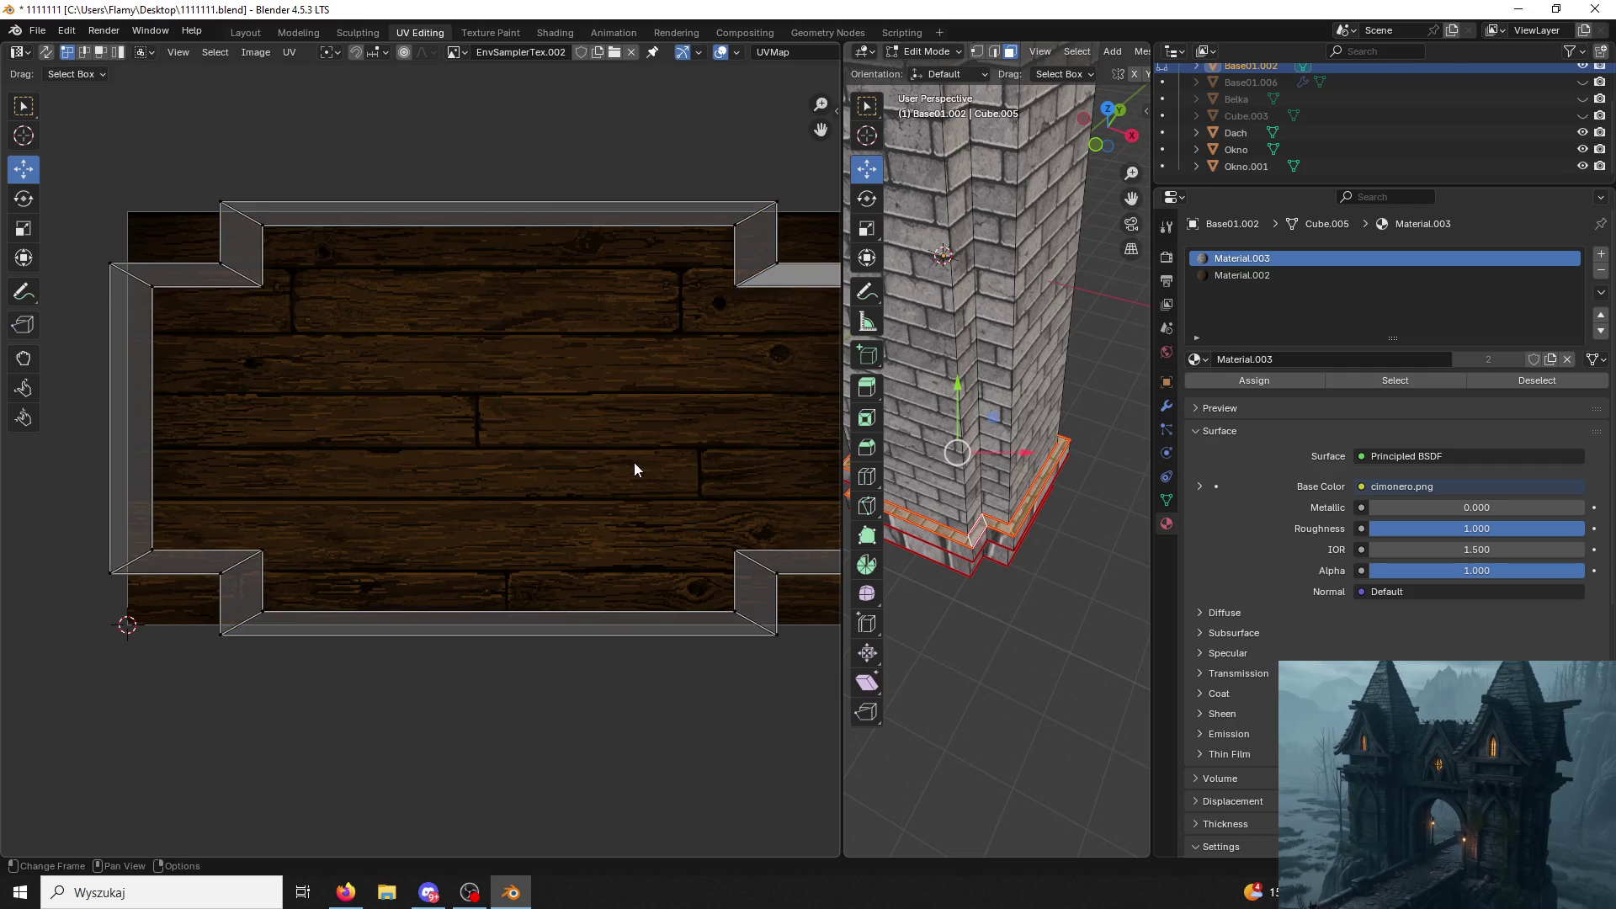
pyautogui.click(1241, 274)
pyautogui.click(1242, 382)
# Select the next linked trim loop from below and back out of unwrapping it.
pyautogui.moveTo(998, 417); pyautogui.dragTo(1019, 521, button='middle')
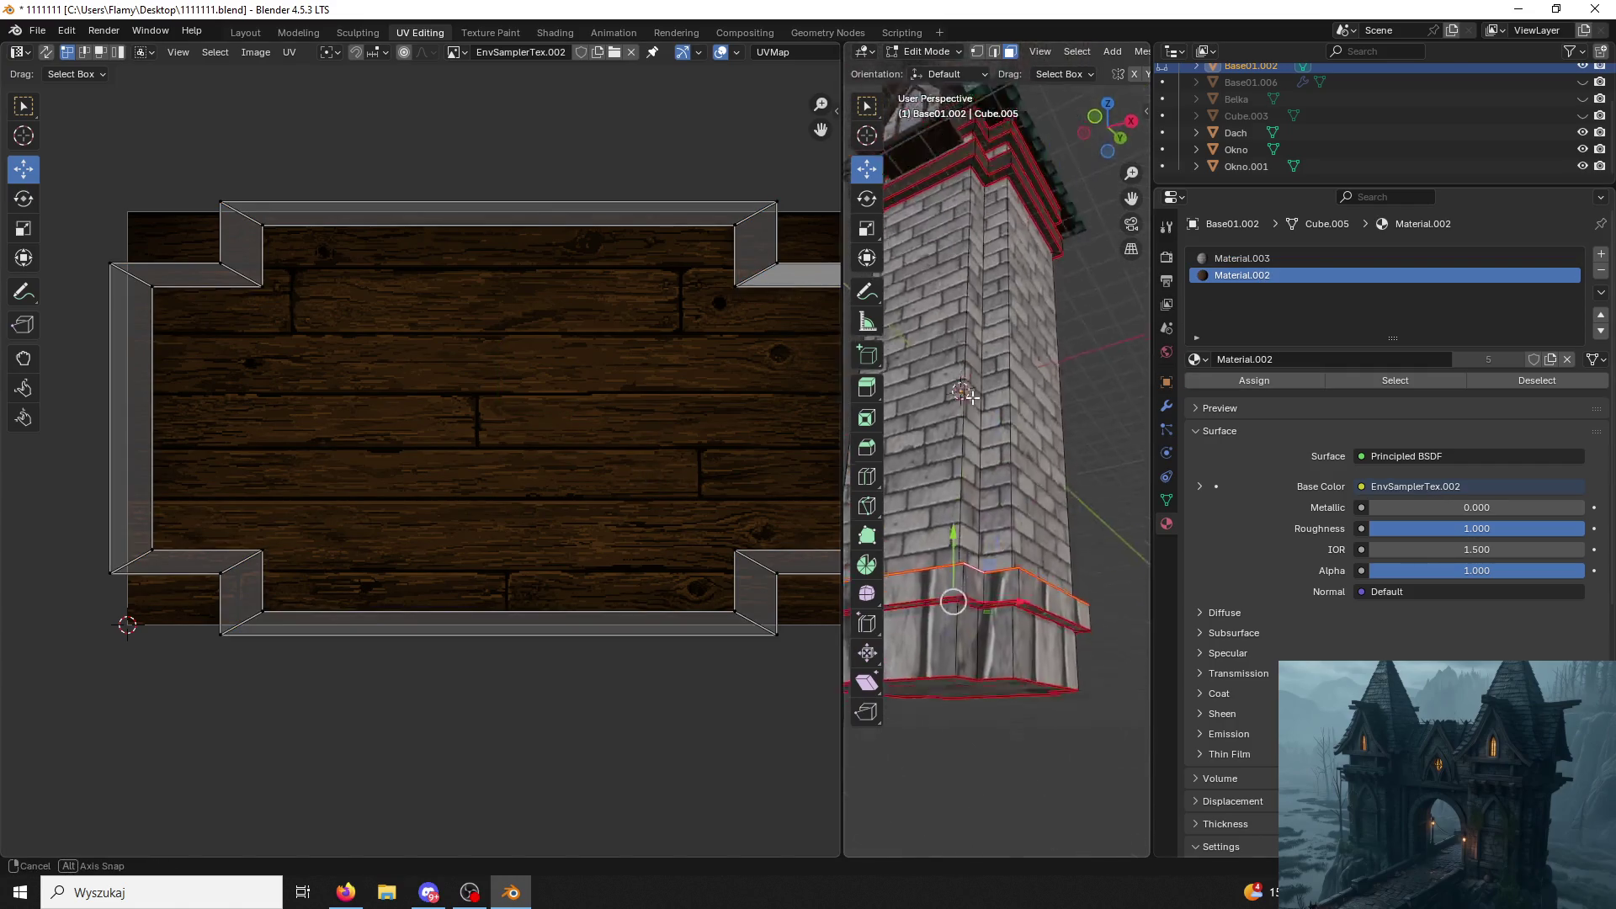
pyautogui.hotkey('ctrl', 'l')
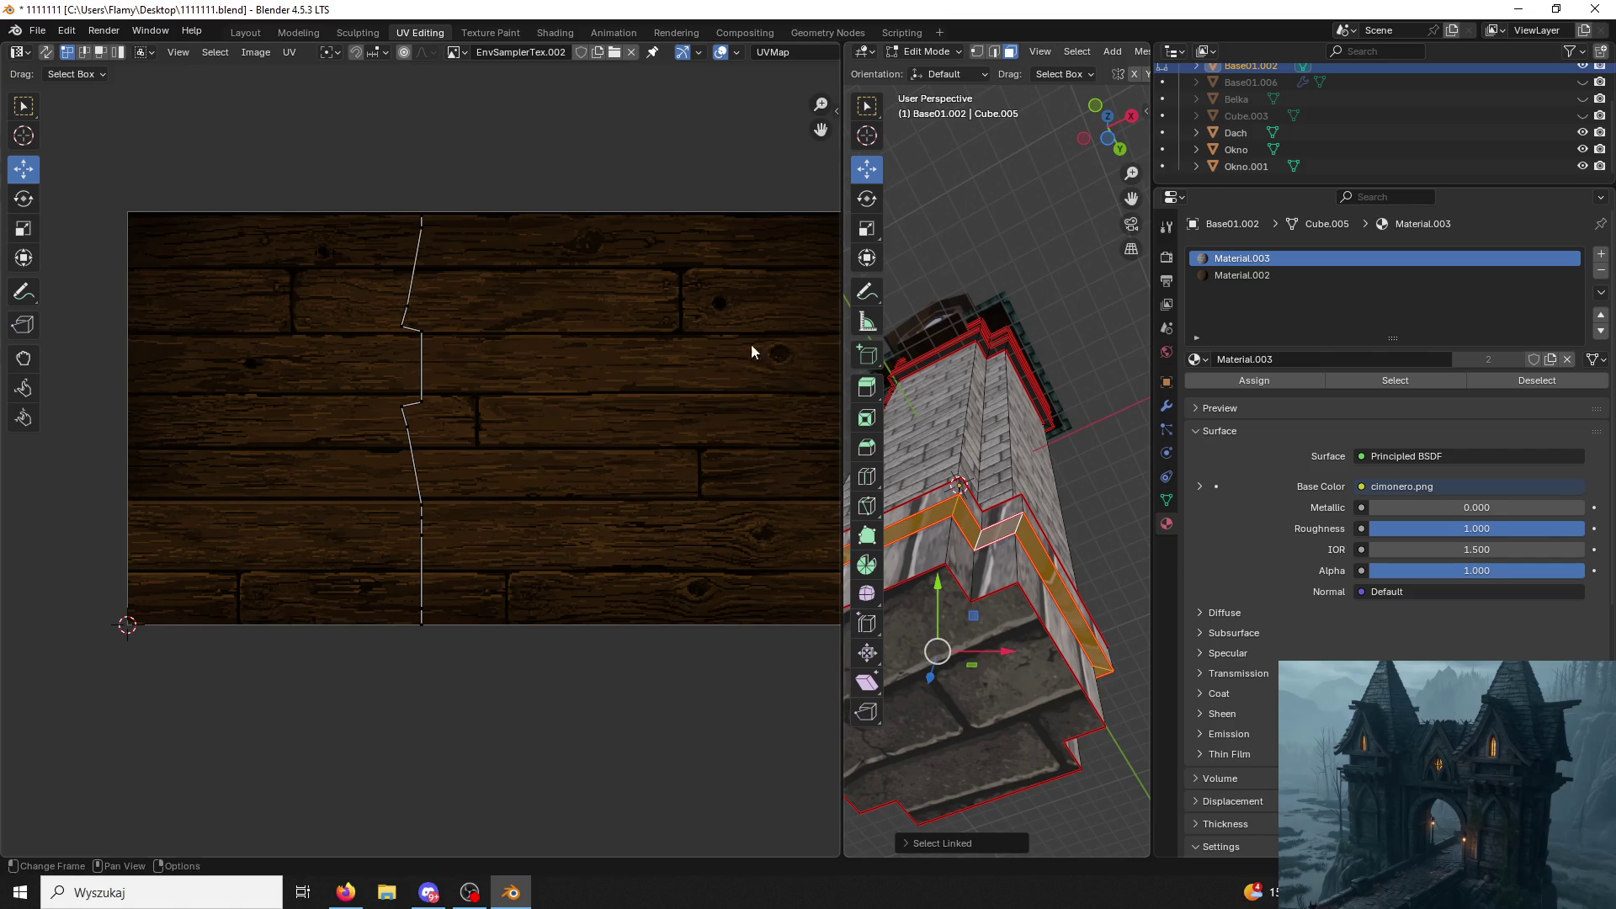
pyautogui.moveTo(768, 351); pyautogui.dragTo(602, 447, button='middle')
pyautogui.press('u')
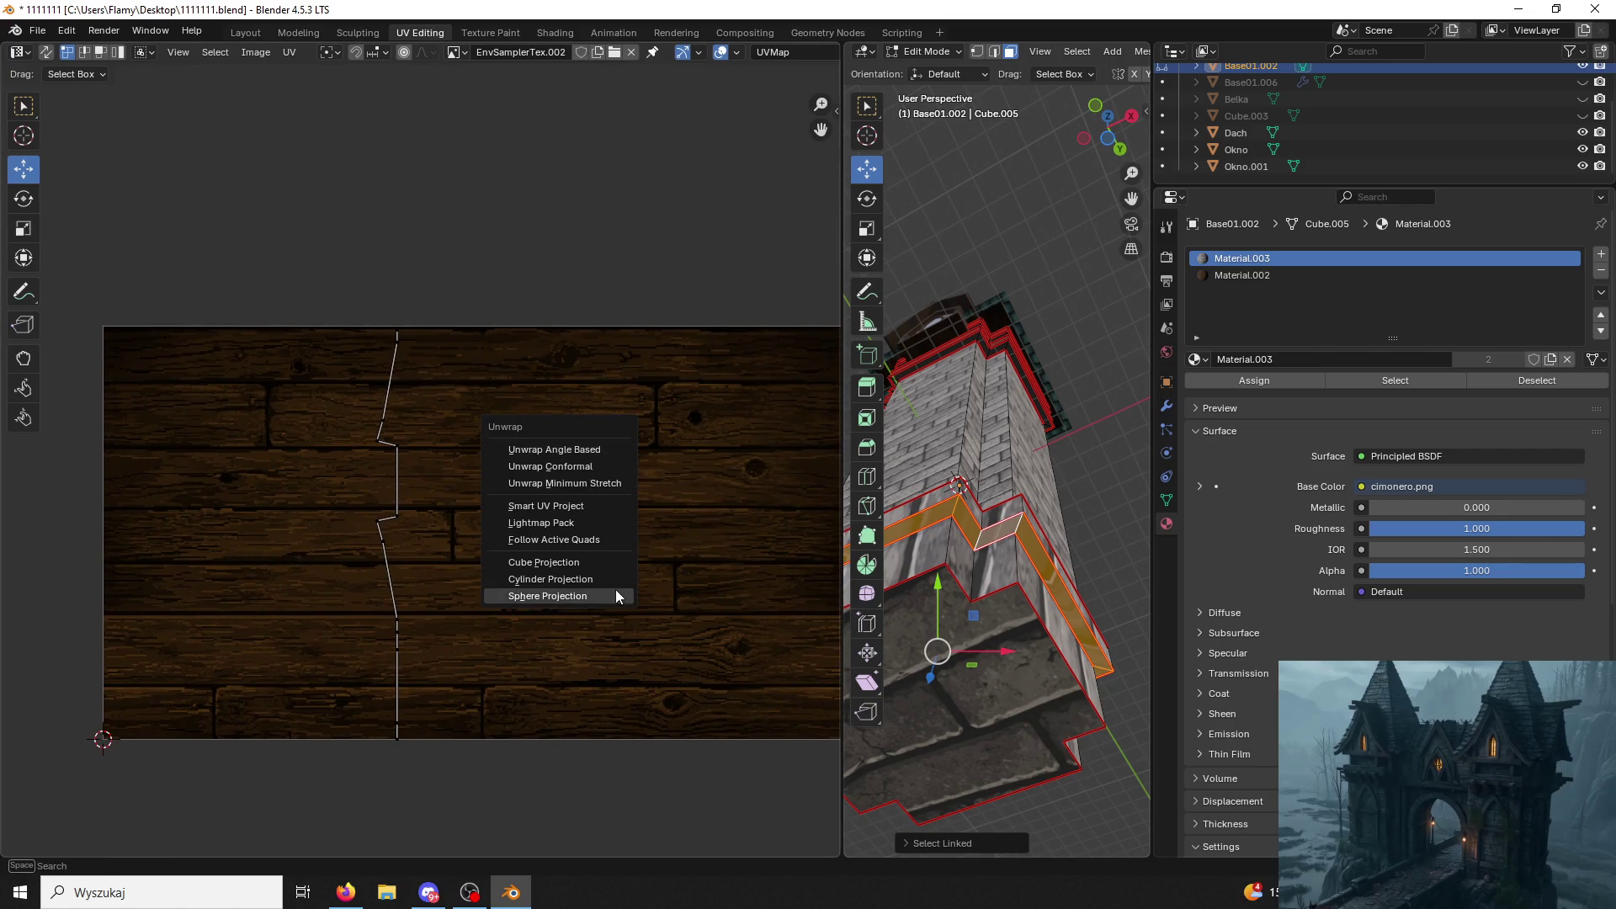
pyautogui.click(575, 449)
pyautogui.press('u')
pyautogui.click(575, 448)
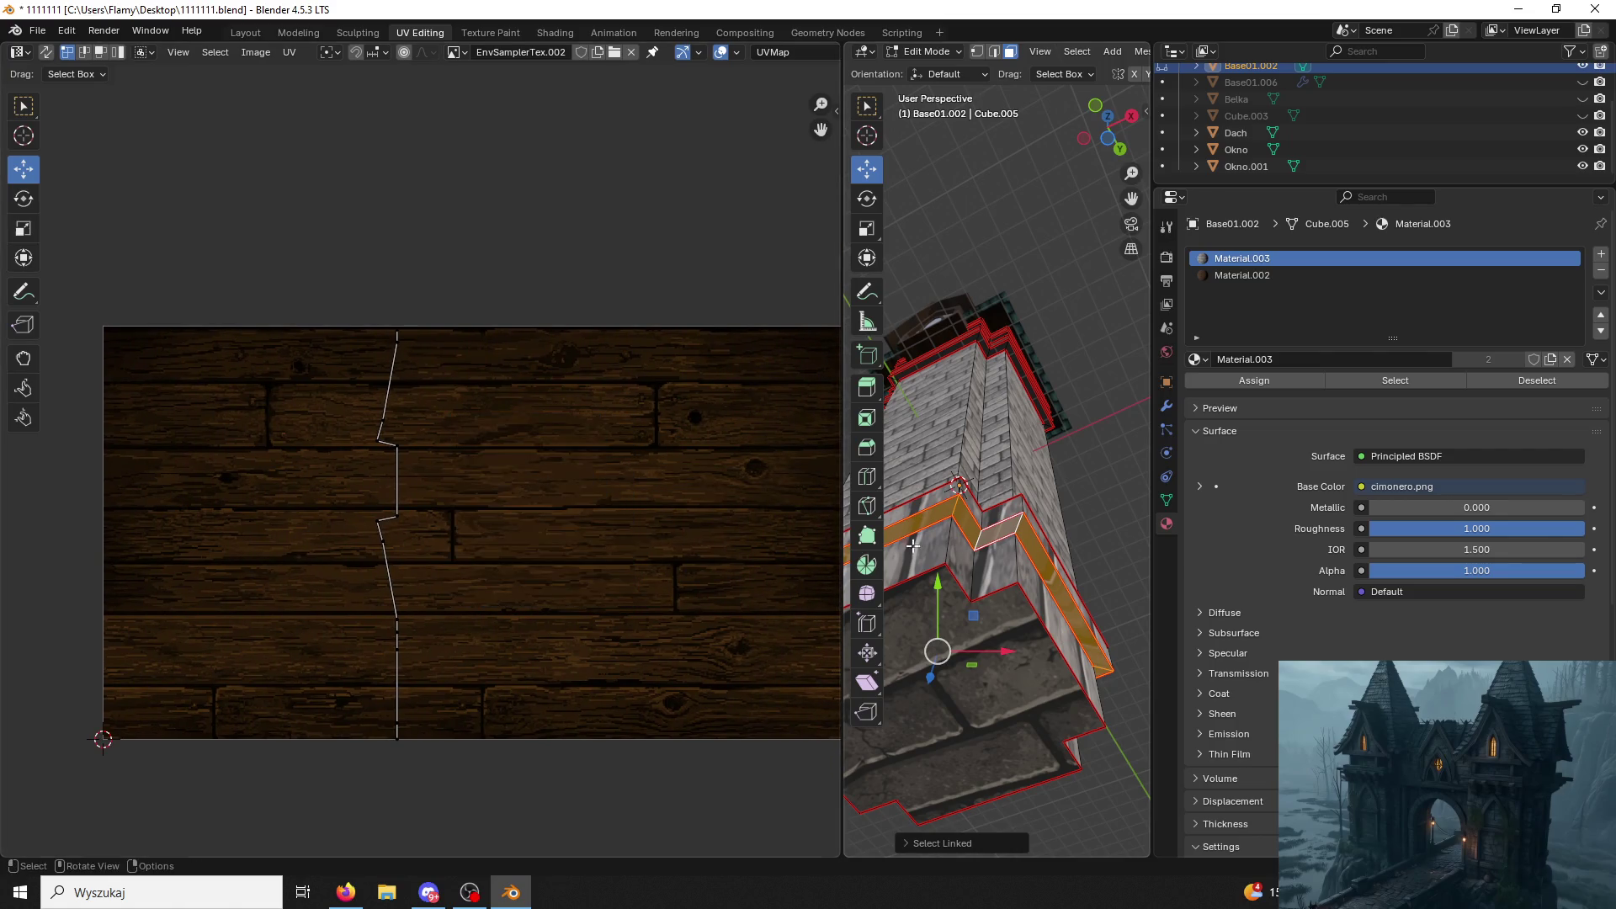
# Smart UV project the lower trim faces, resize the islands and assign Material.002.
pyautogui.click(997, 531)
pyautogui.hotkey('ctrl', 'l')
pyautogui.press('u')
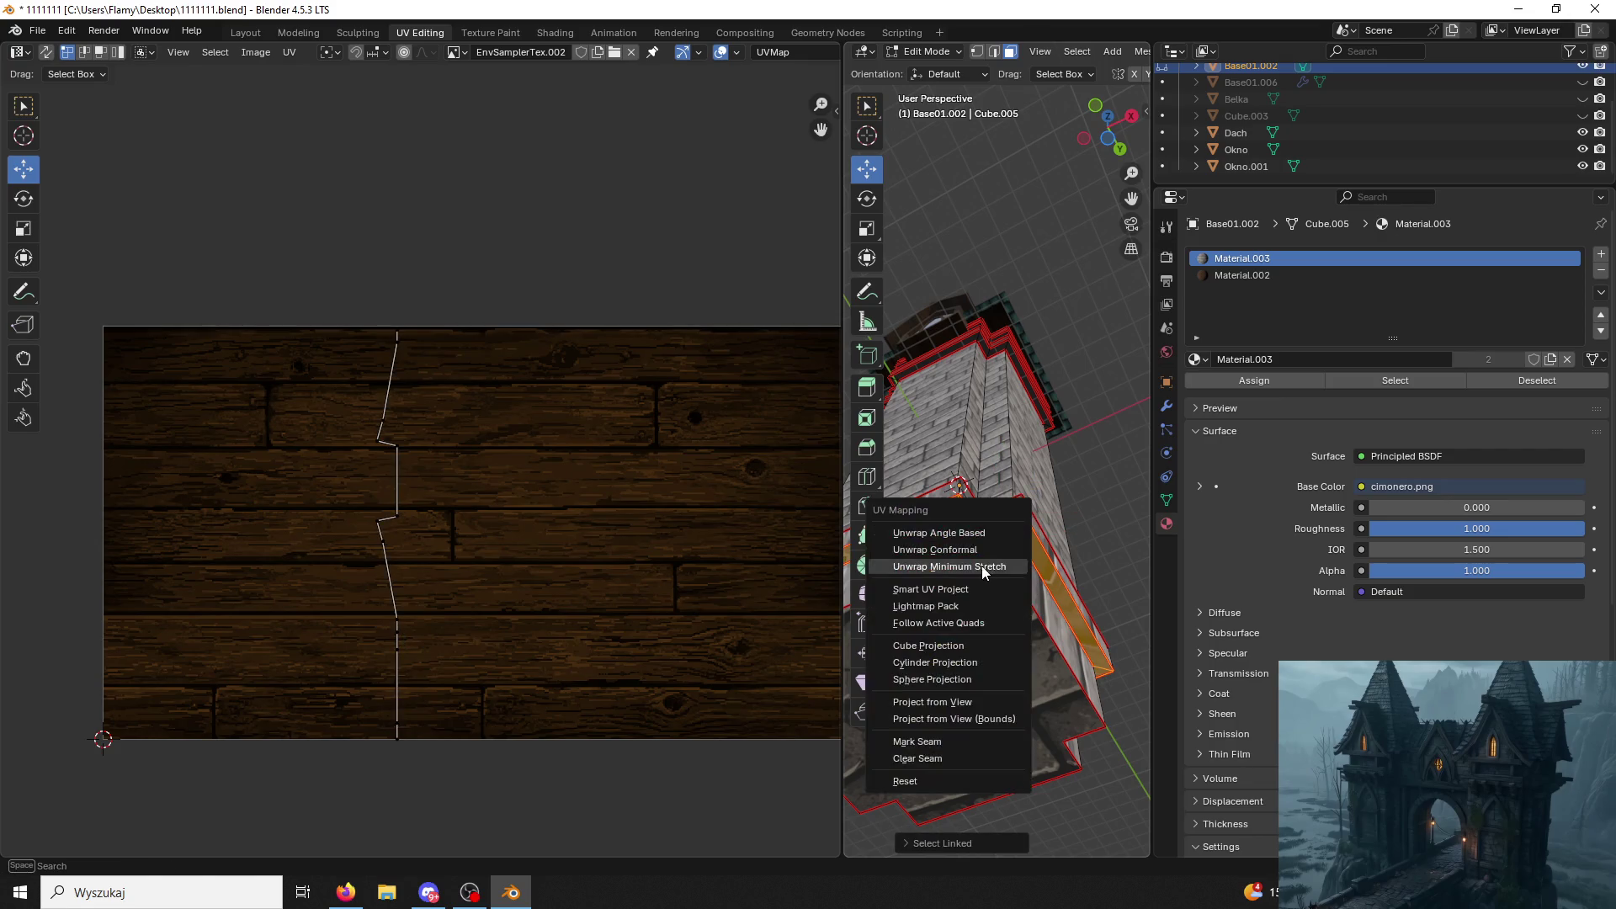
pyautogui.click(946, 588)
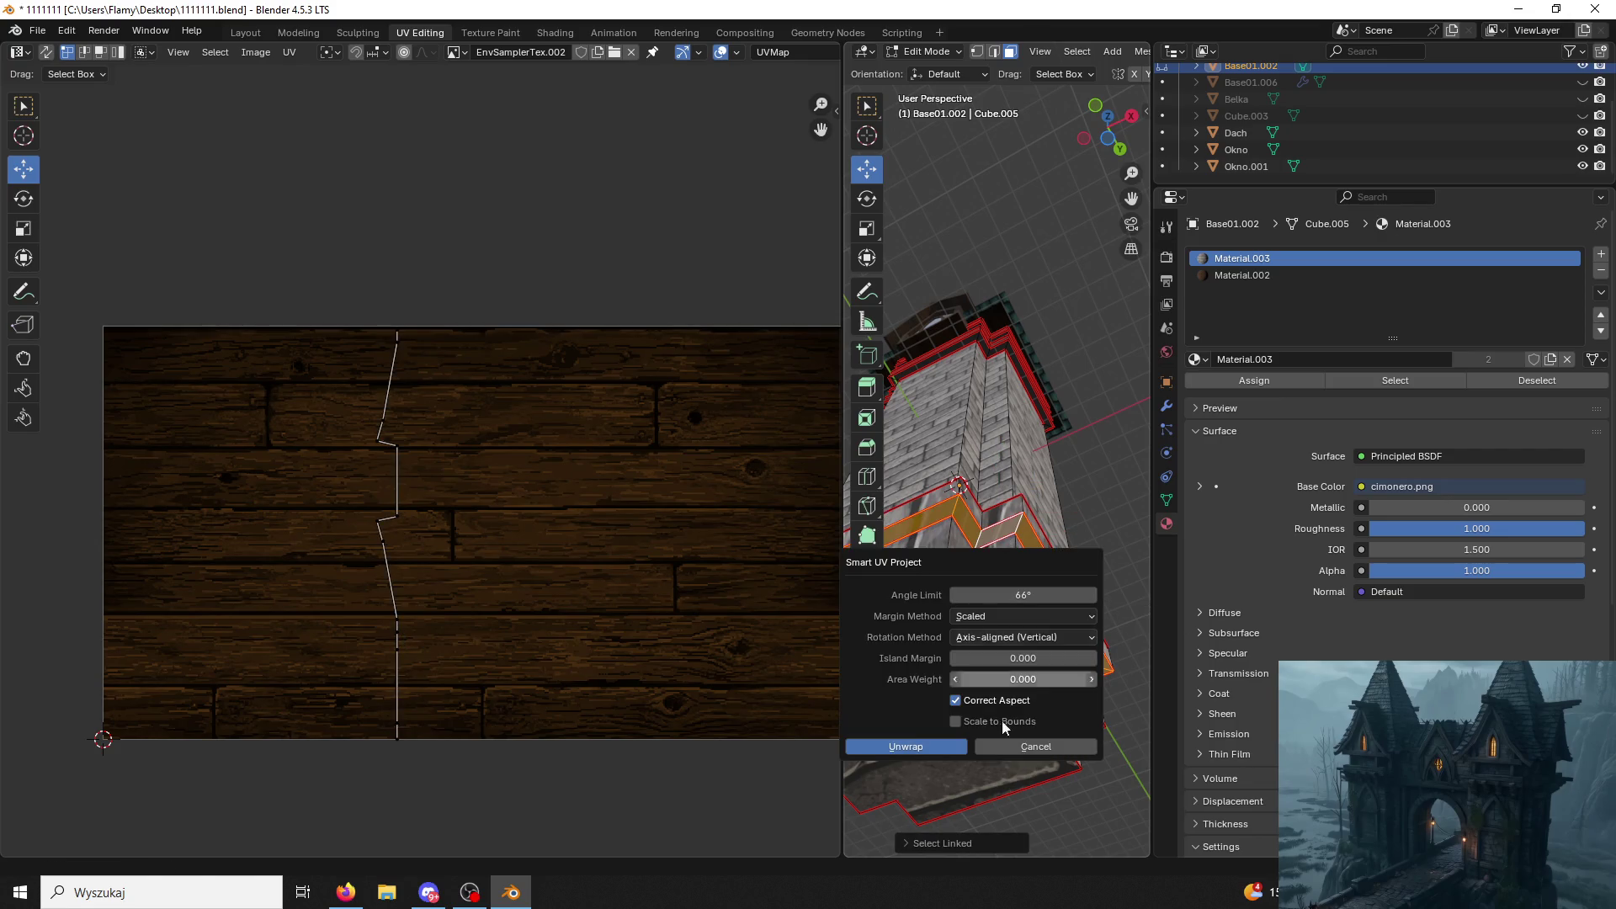
pyautogui.click(931, 747)
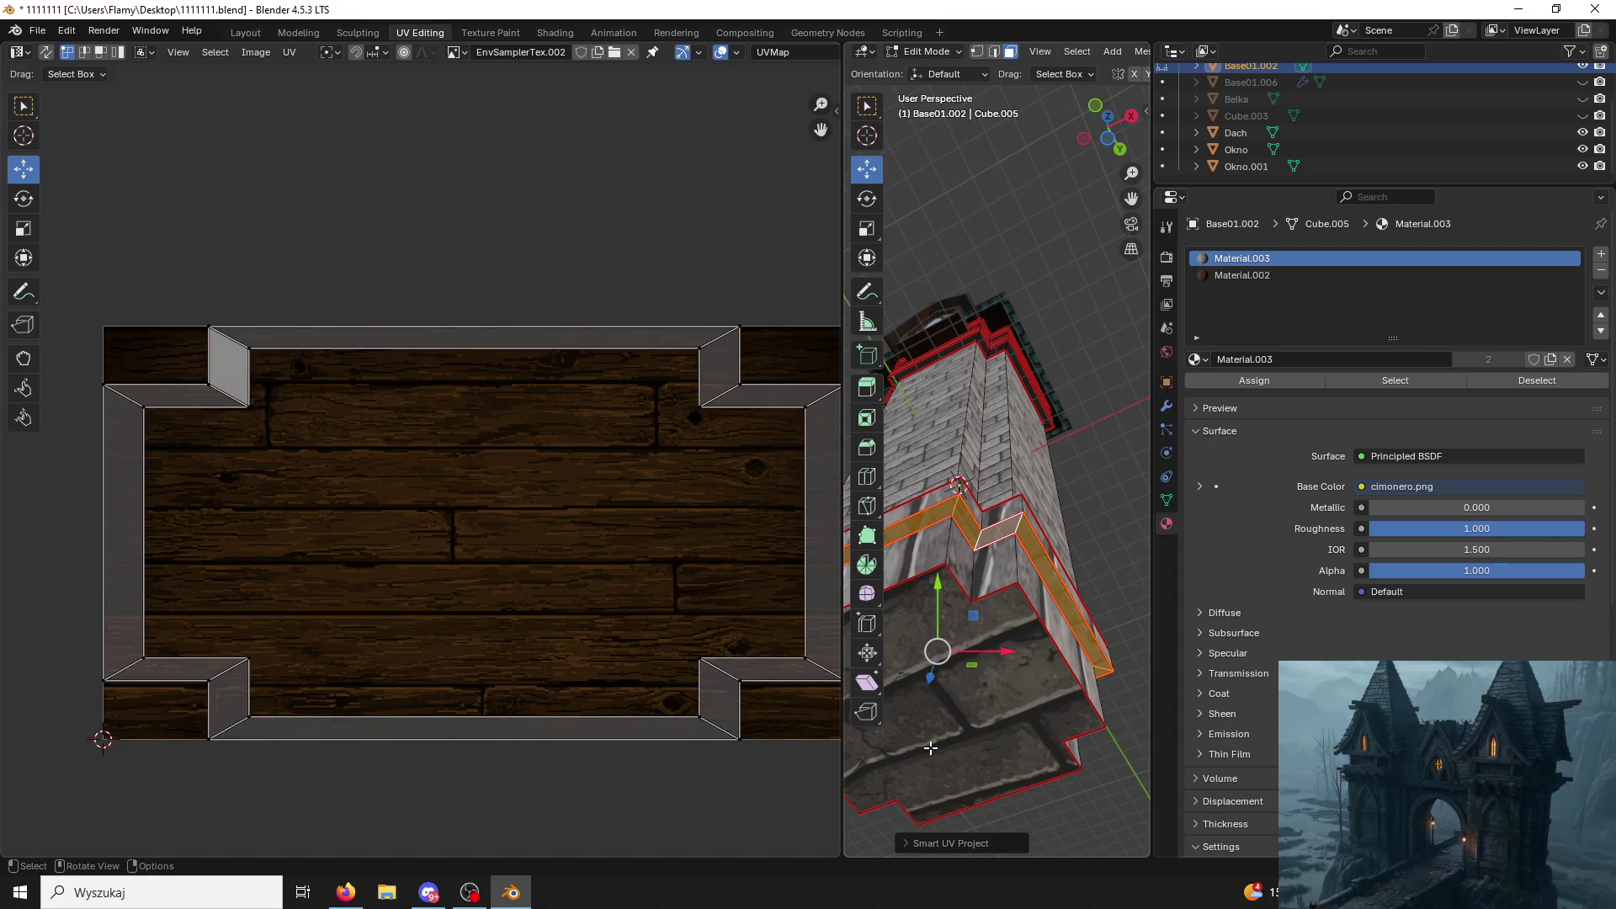
pyautogui.press('a')
pyautogui.press('s')
pyautogui.click(684, 481)
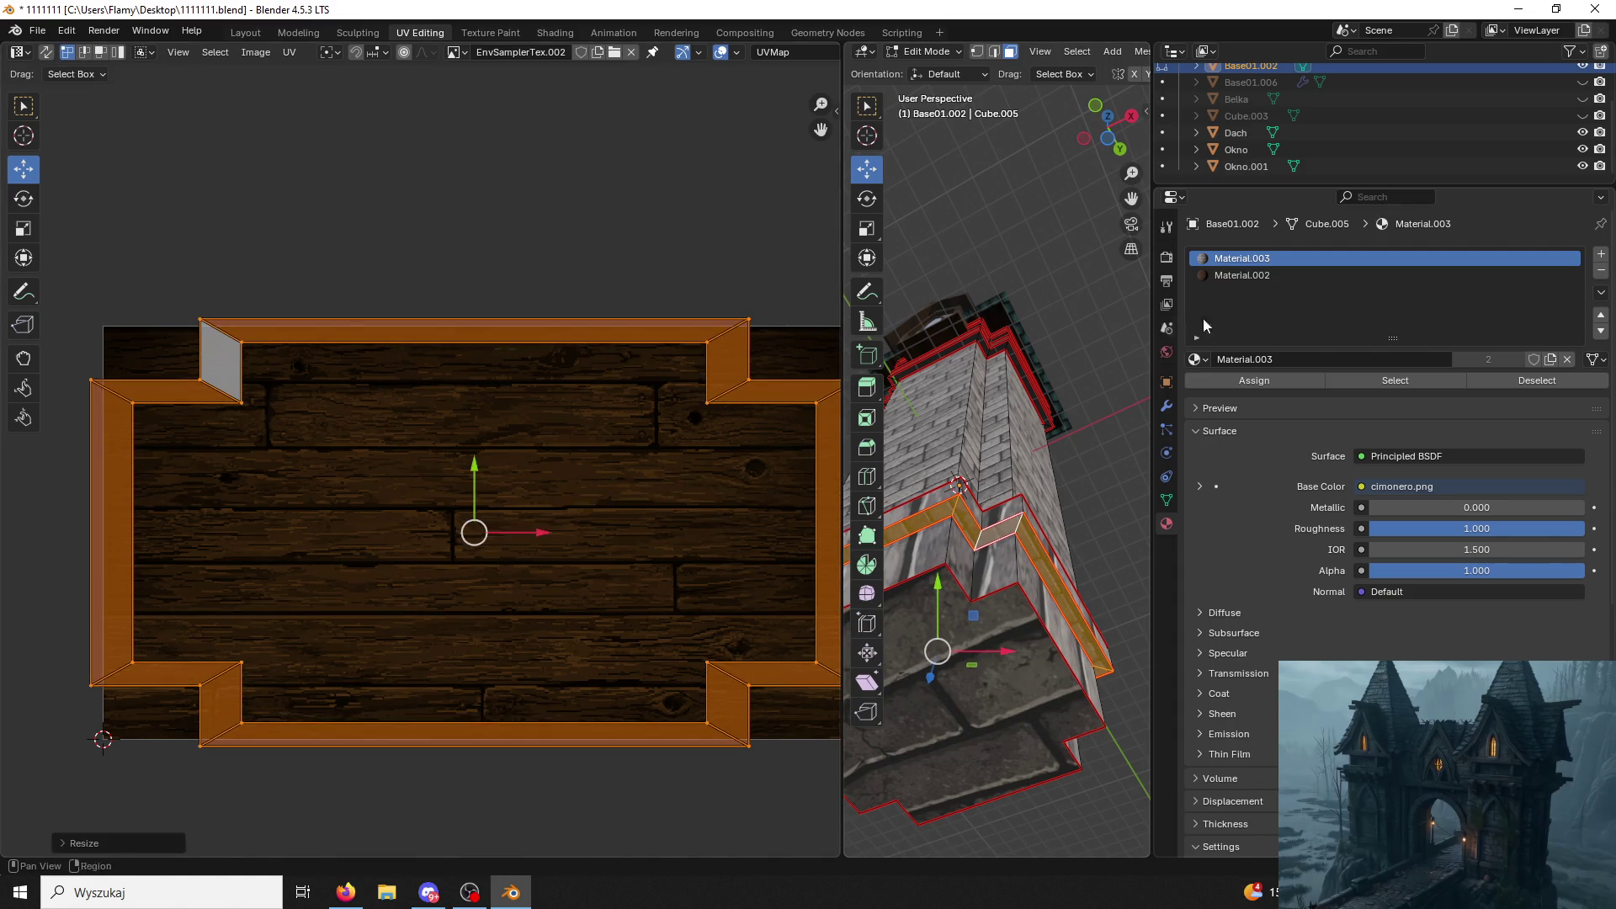
pyautogui.click(1243, 274)
pyautogui.click(1254, 381)
# Unwrap the bottom band, turn its UV strip horizontal and enlarge it.
pyautogui.moveTo(1011, 582)
pyautogui.mouseDown(button='middle')
pyautogui.moveTo(1046, 560)
pyautogui.moveTo(1032, 570)
pyautogui.mouseUp(button='middle')
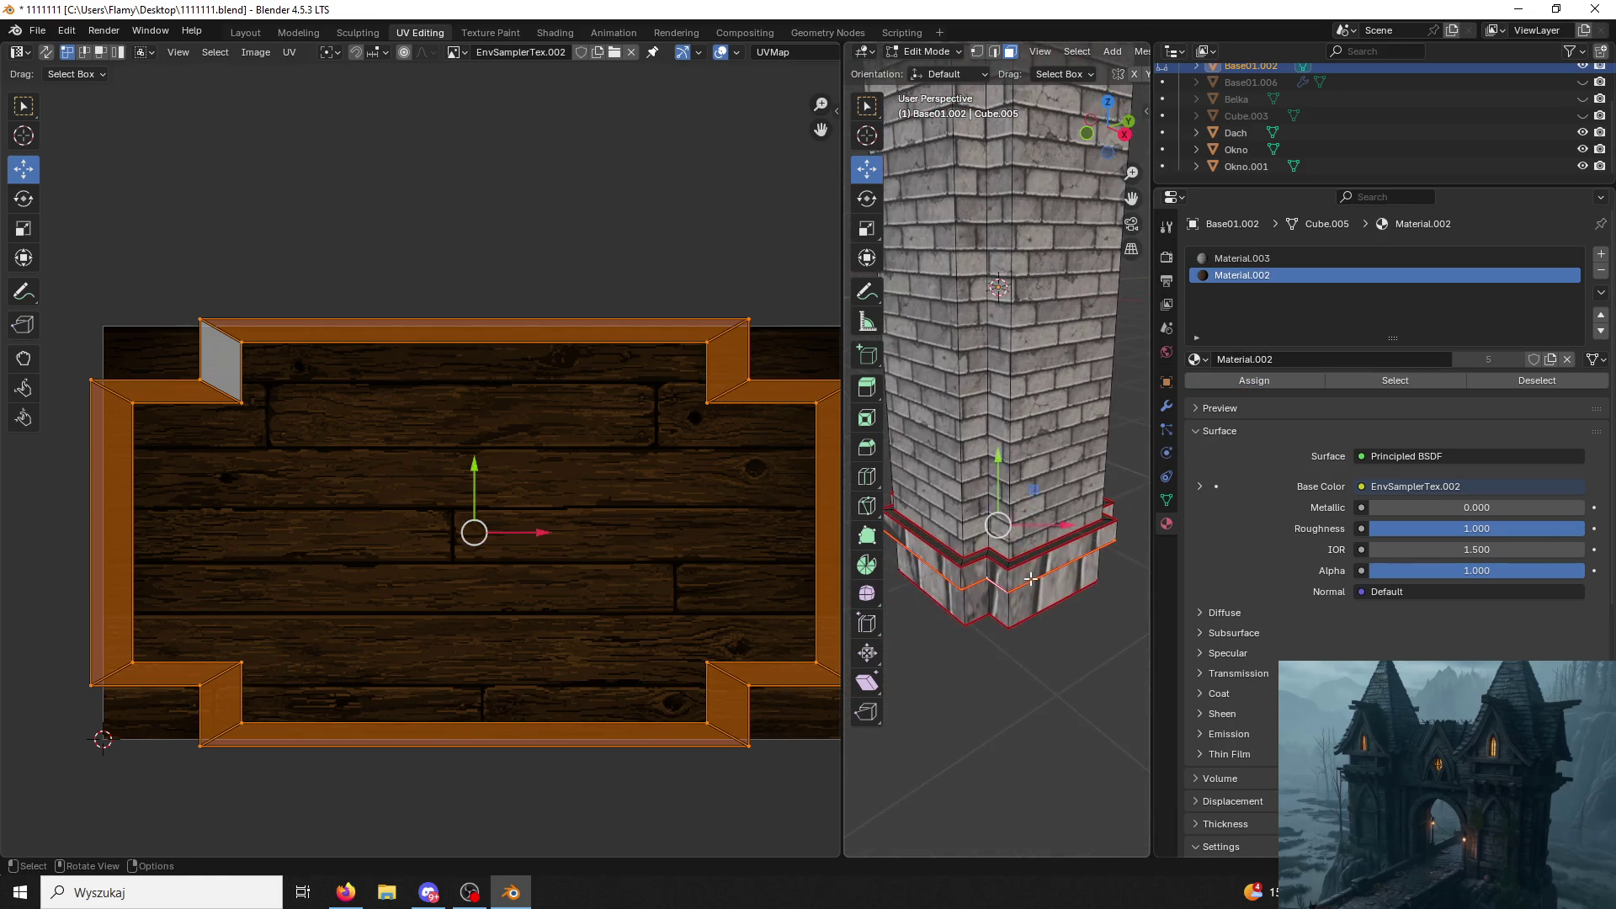
pyautogui.click(1031, 570)
pyautogui.hotkey('ctrl', 'l')
pyautogui.press('u')
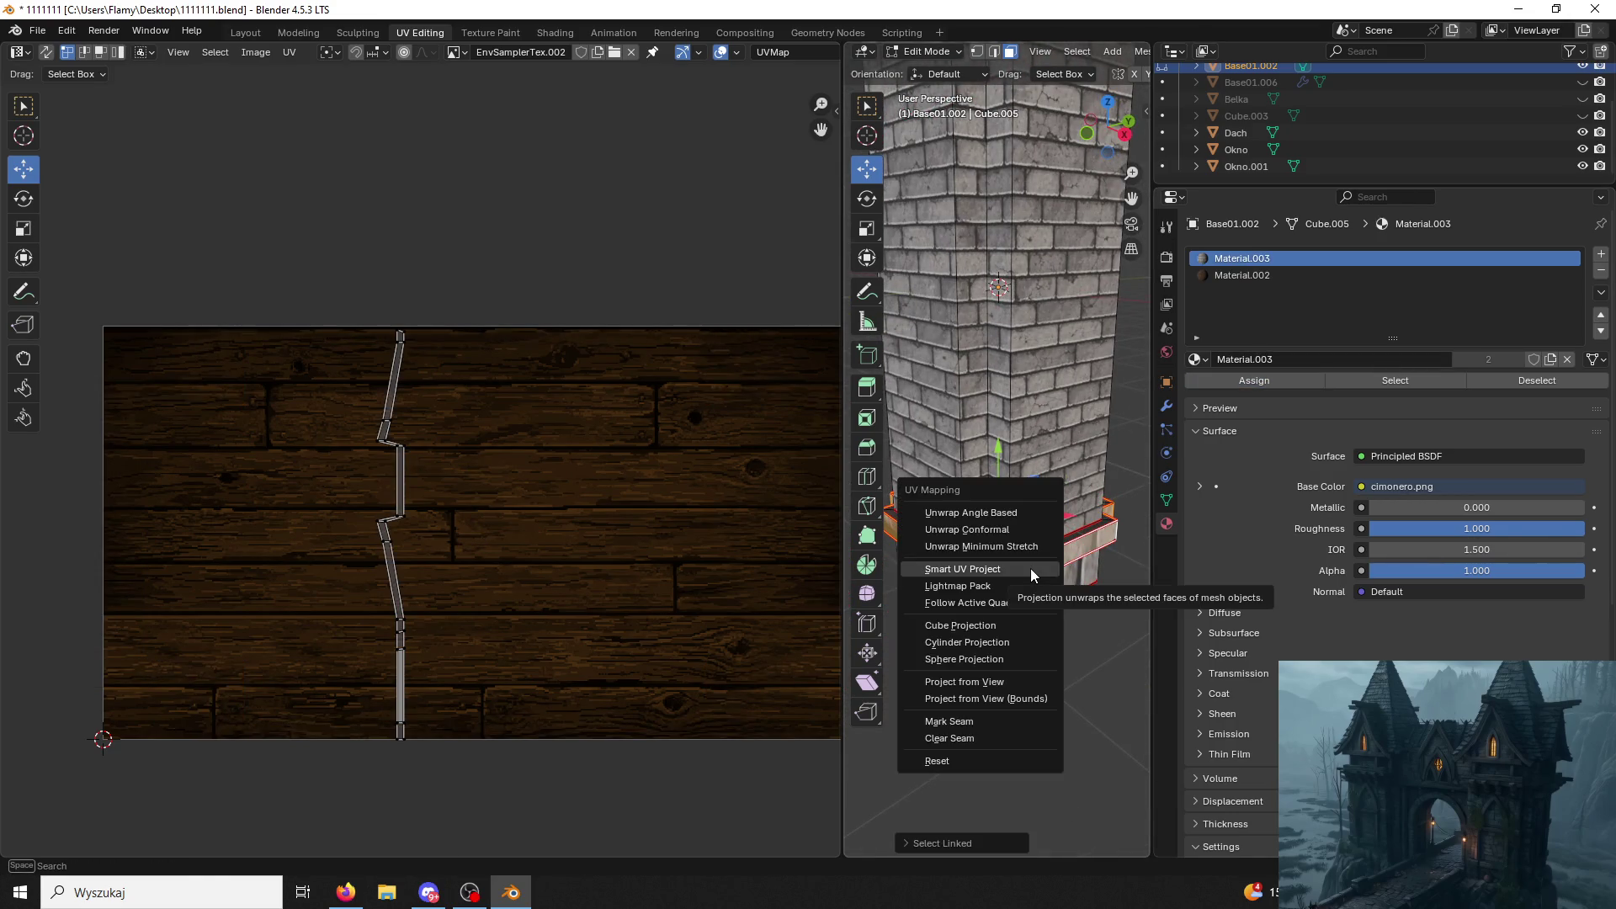
pyautogui.click(1031, 513)
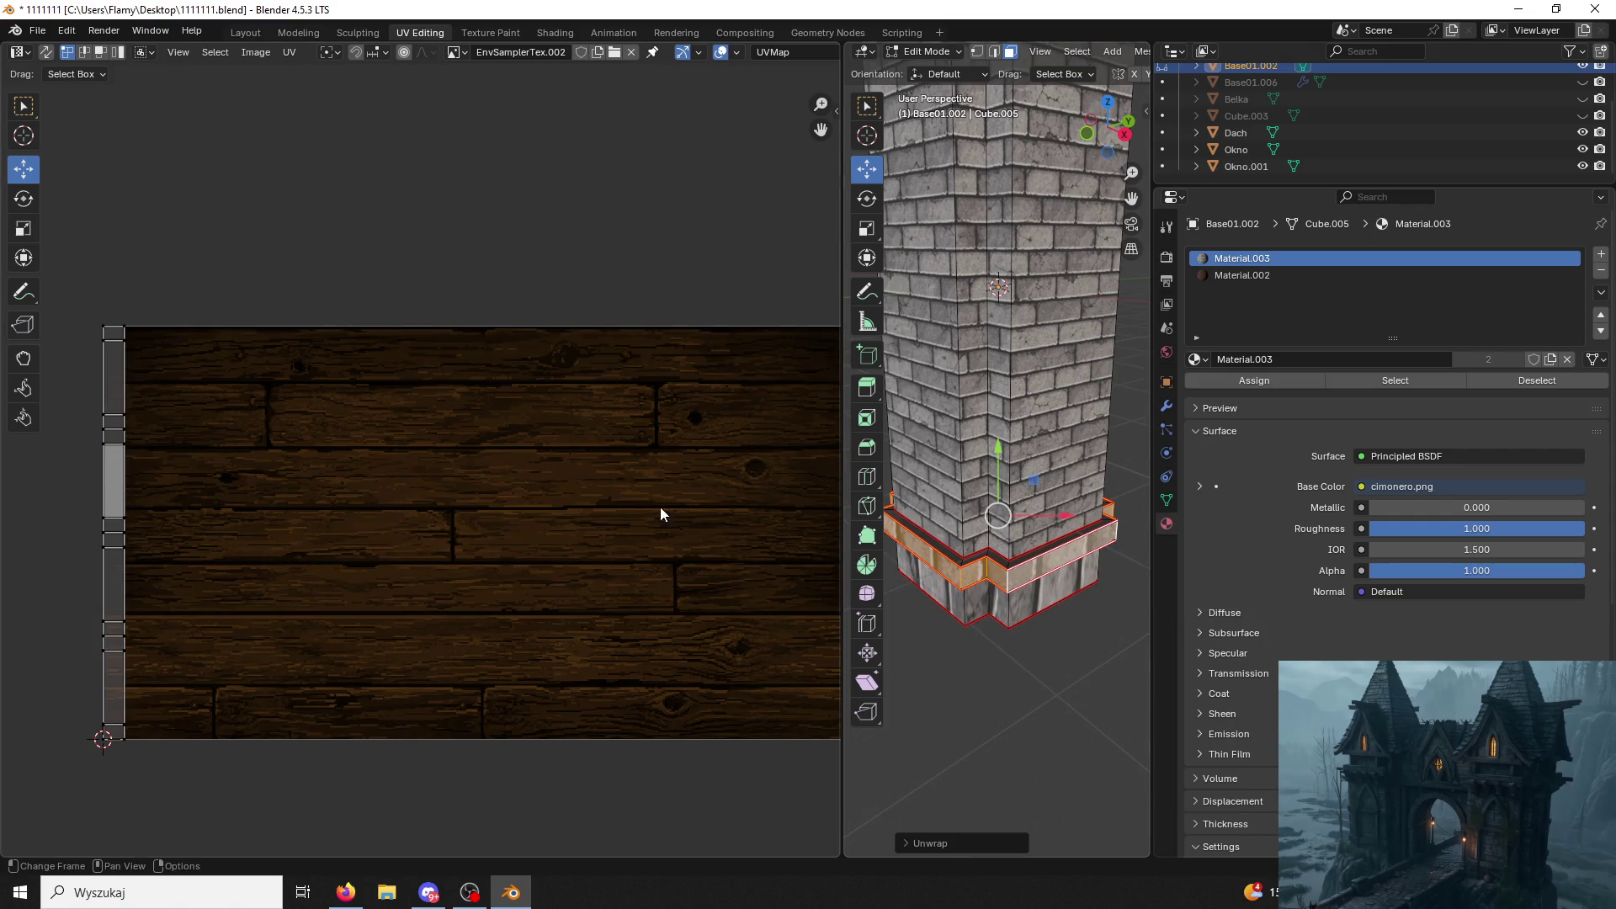
pyautogui.write('a')
pyautogui.write('r9')
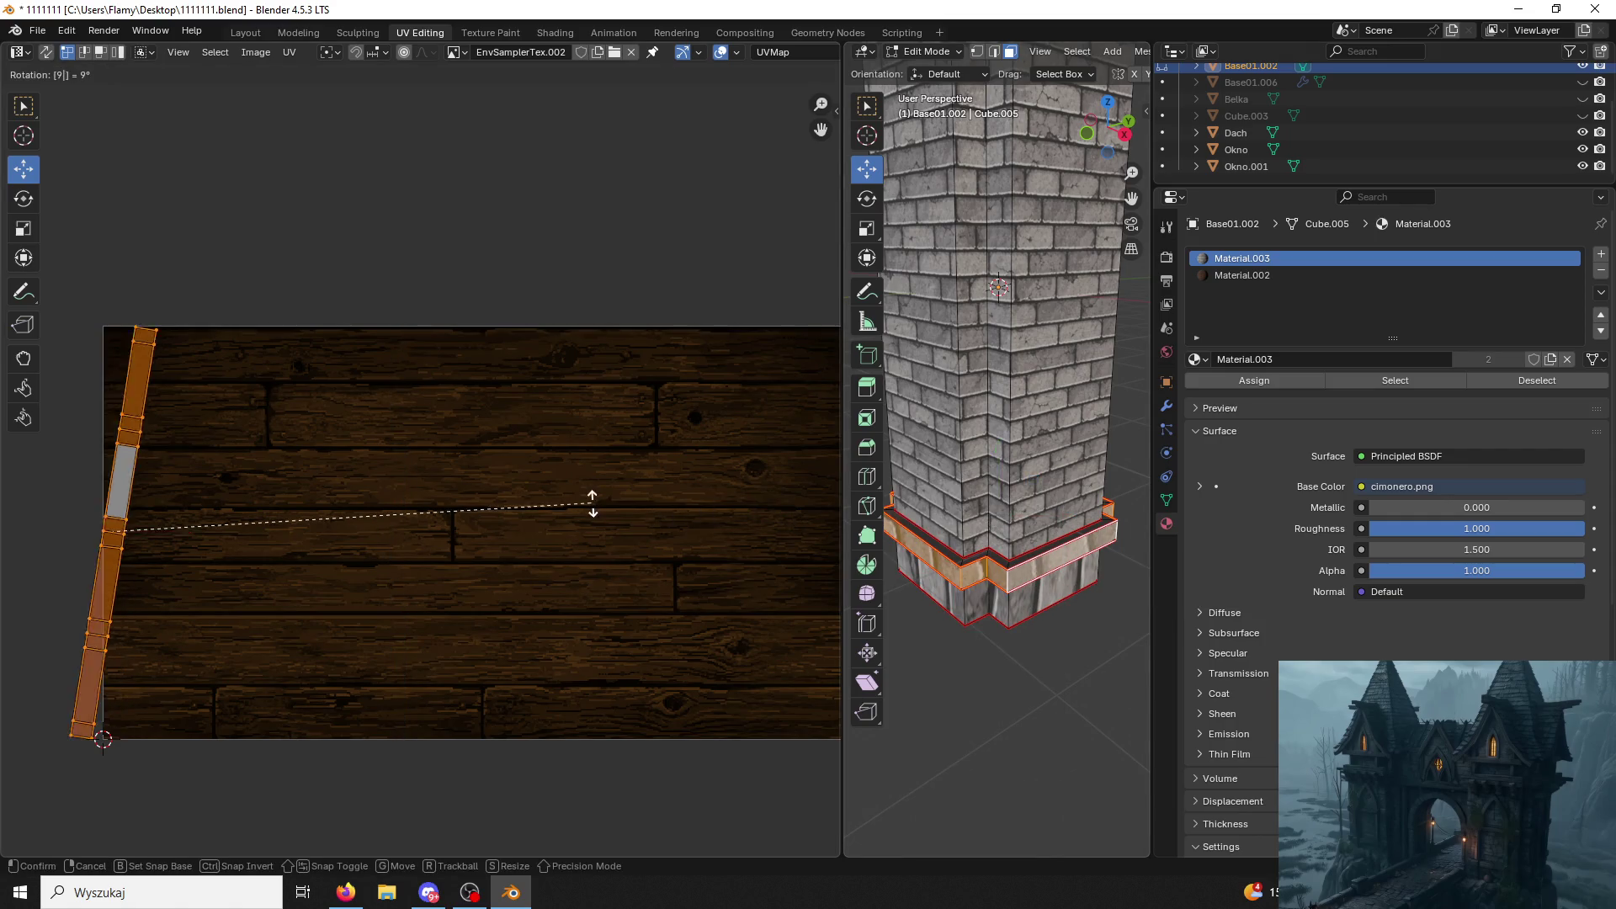
pyautogui.write('0')
pyautogui.press('Return')
pyautogui.press('s')
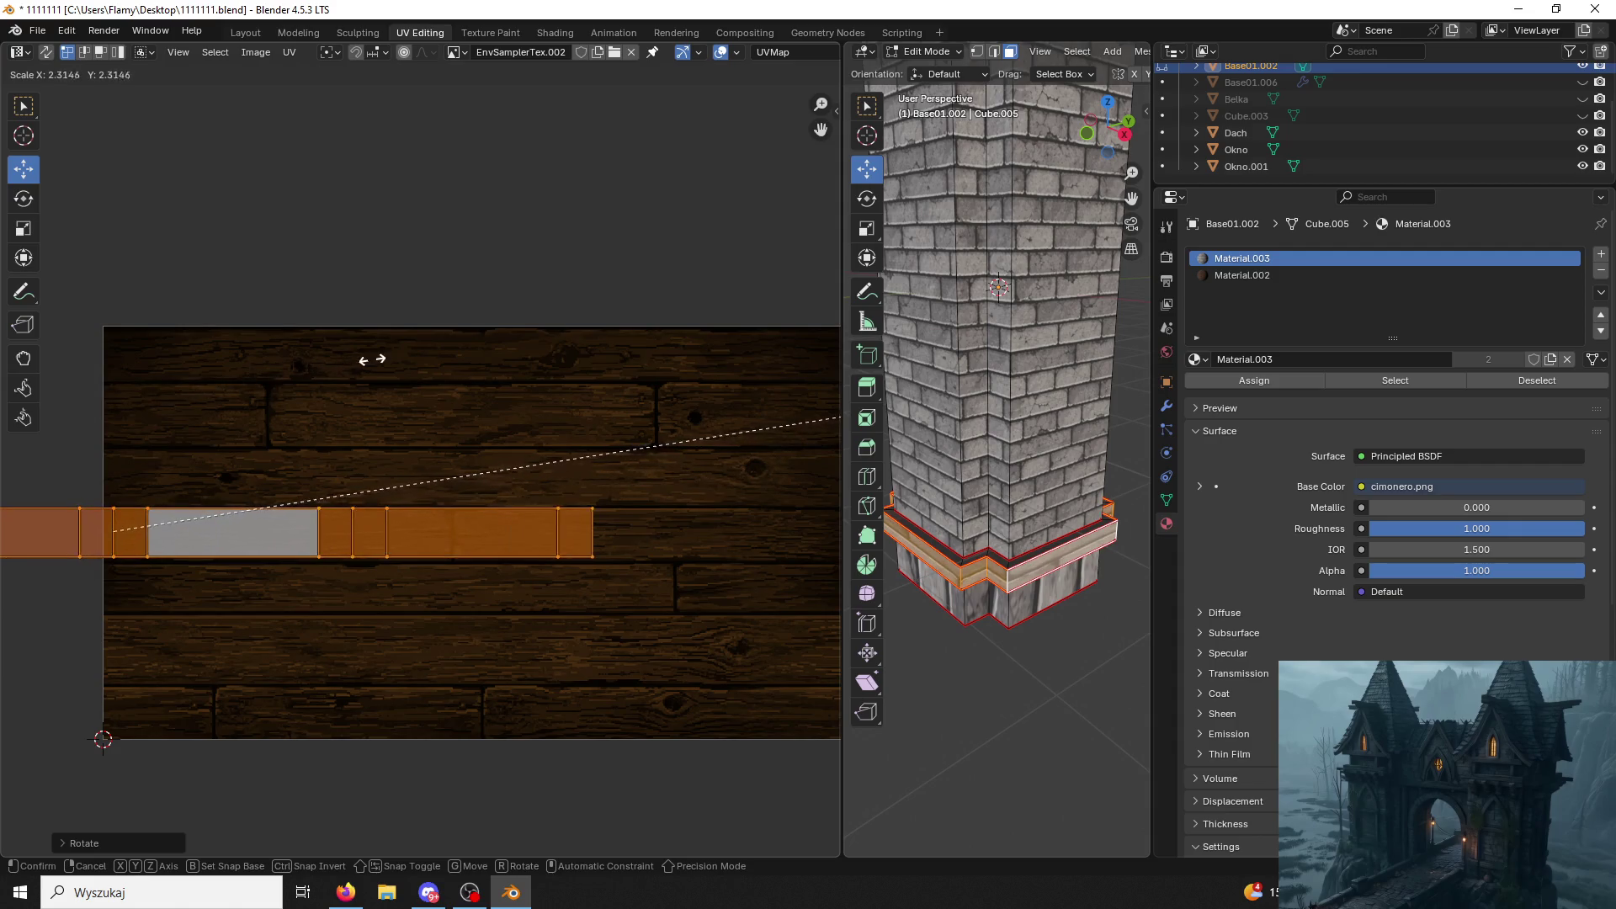
pyautogui.click(442, 341)
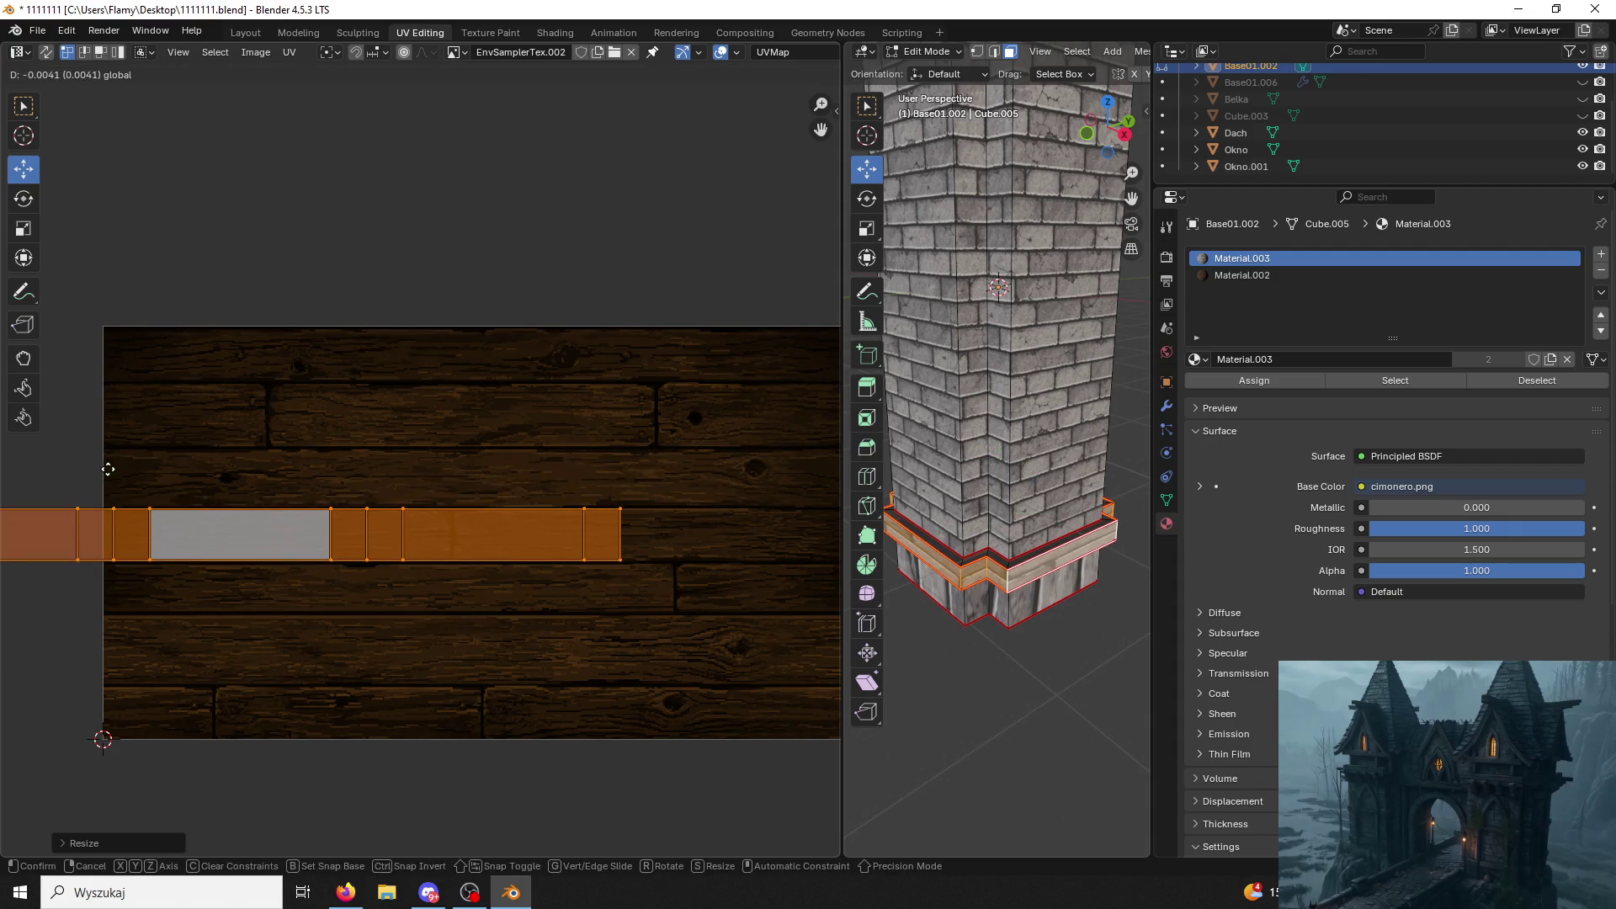
# Slide and stretch the strip across the wood texture and give the band the wood material.
pyautogui.moveTo(180, 532); pyautogui.dragTo(430, 530)
pyautogui.click(429, 531)
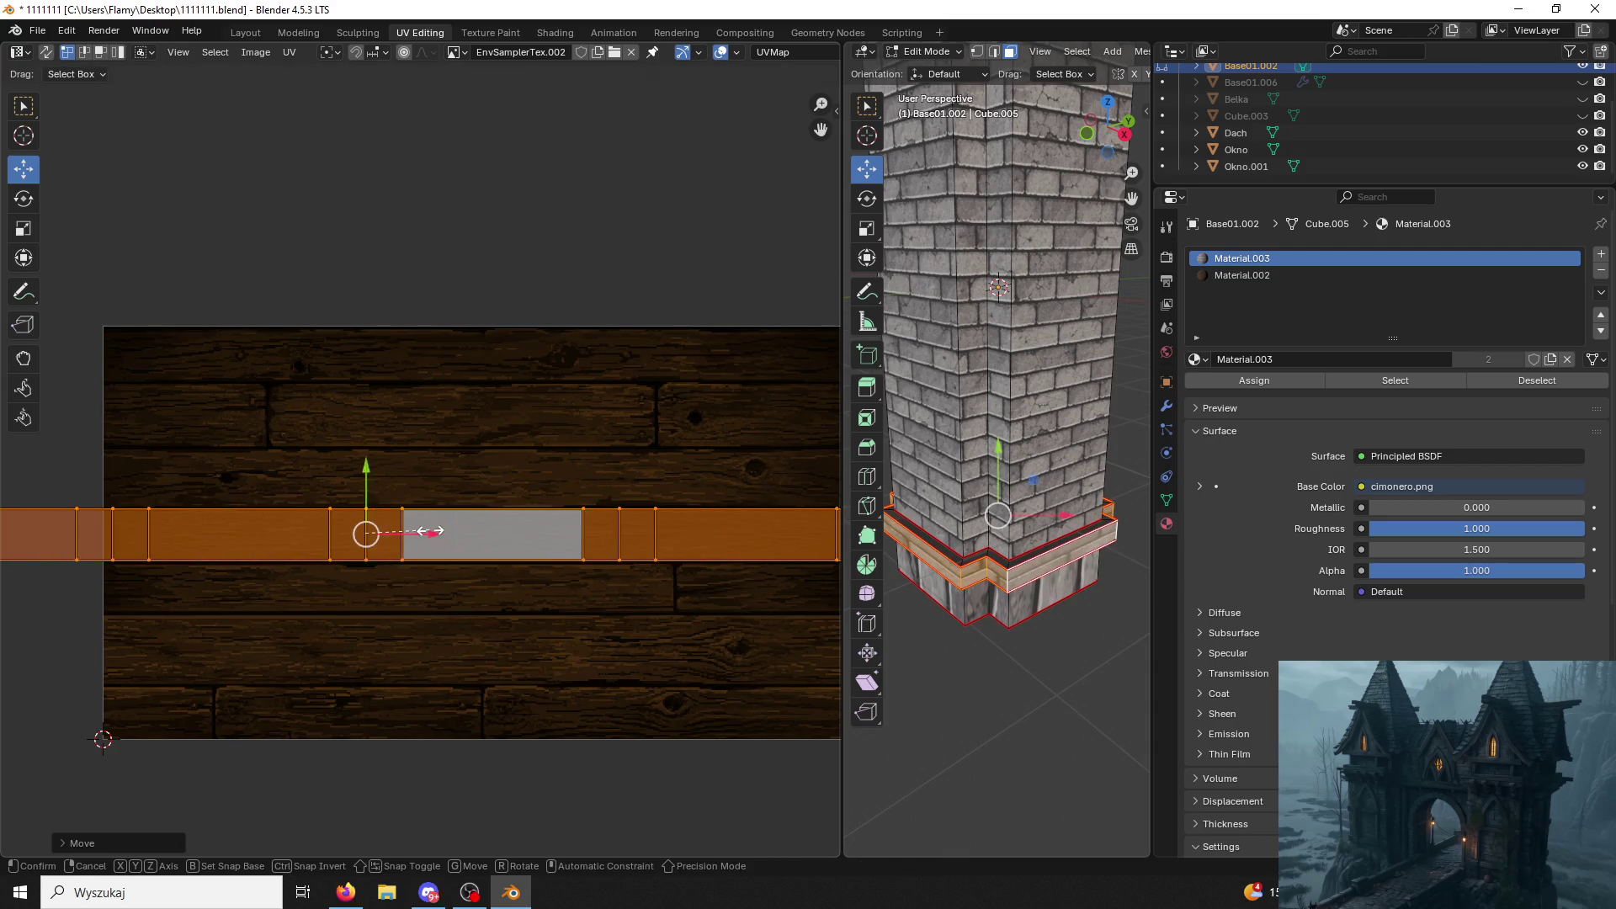
pyautogui.press('s')
pyautogui.click(554, 527)
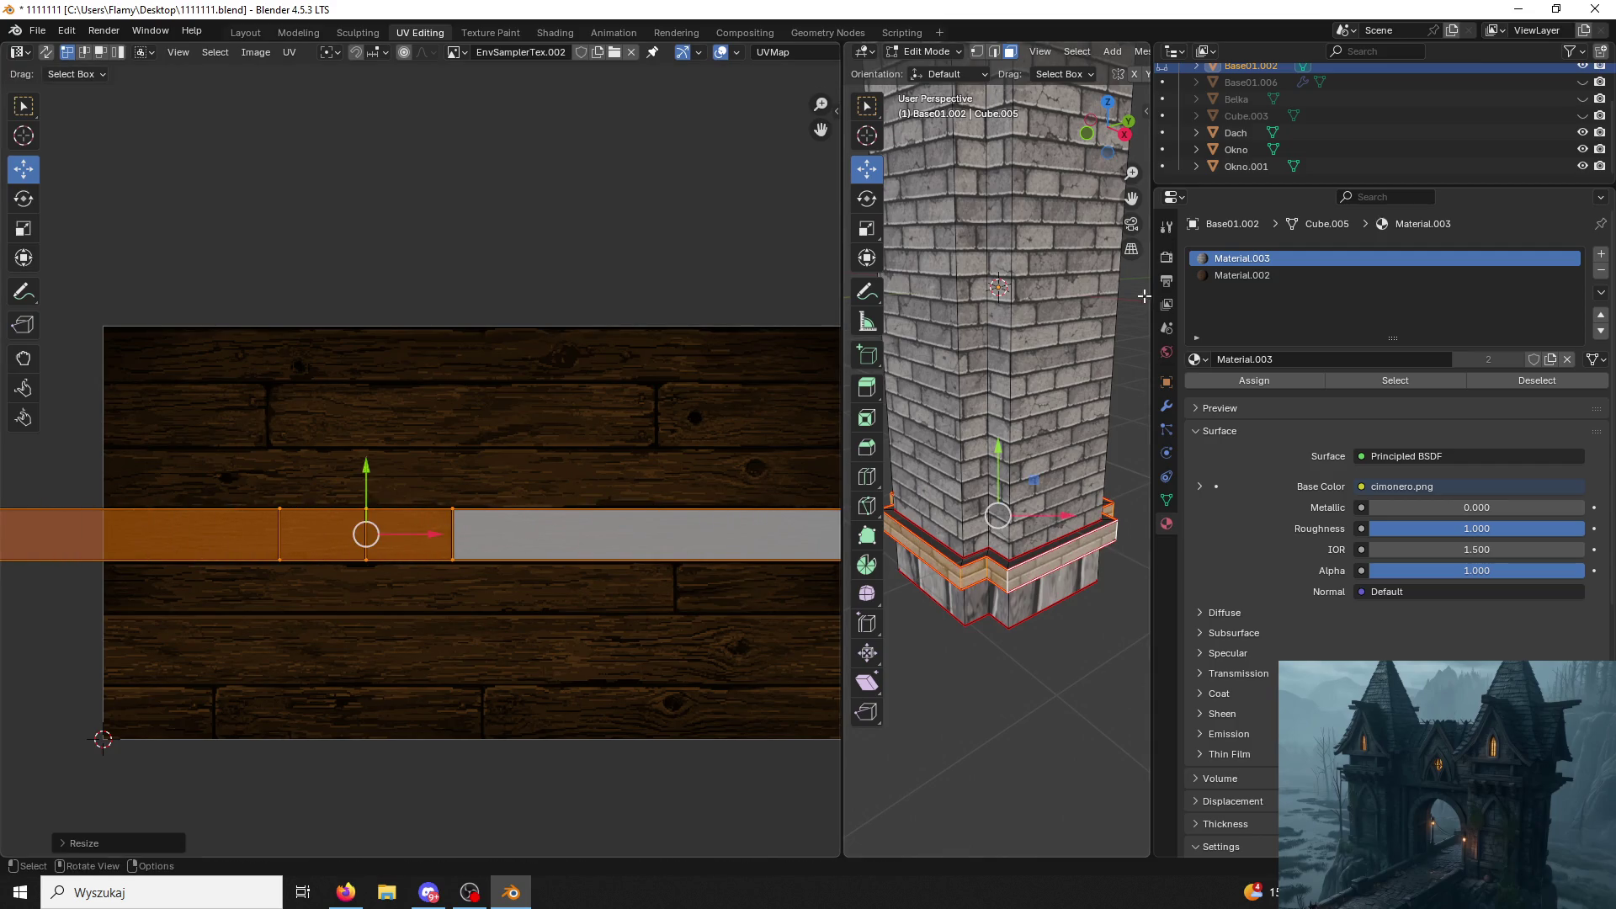
pyautogui.click(1242, 273)
pyautogui.click(1253, 379)
pyautogui.click(1100, 687)
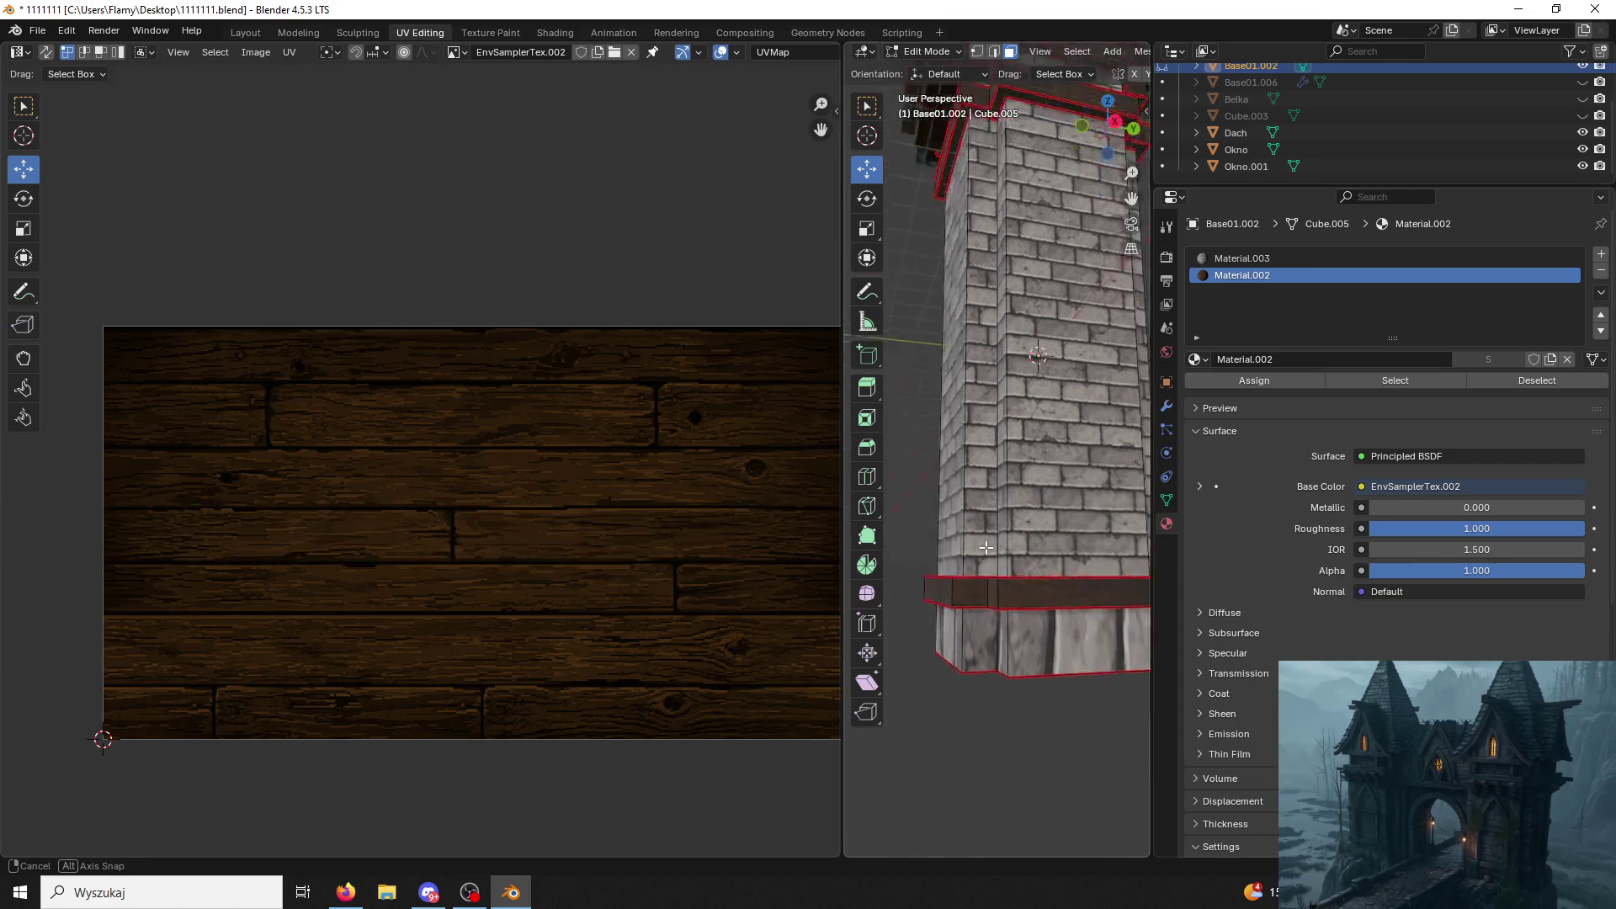
pyautogui.scroll(3, 988, 494)
pyautogui.scroll(2, 988, 494)
pyautogui.scroll(3, 988, 493)
# Unwrap the linked lower base band and assign it the brick material Material.003.
pyautogui.moveTo(987, 494); pyautogui.dragTo(998, 630, button='middle')
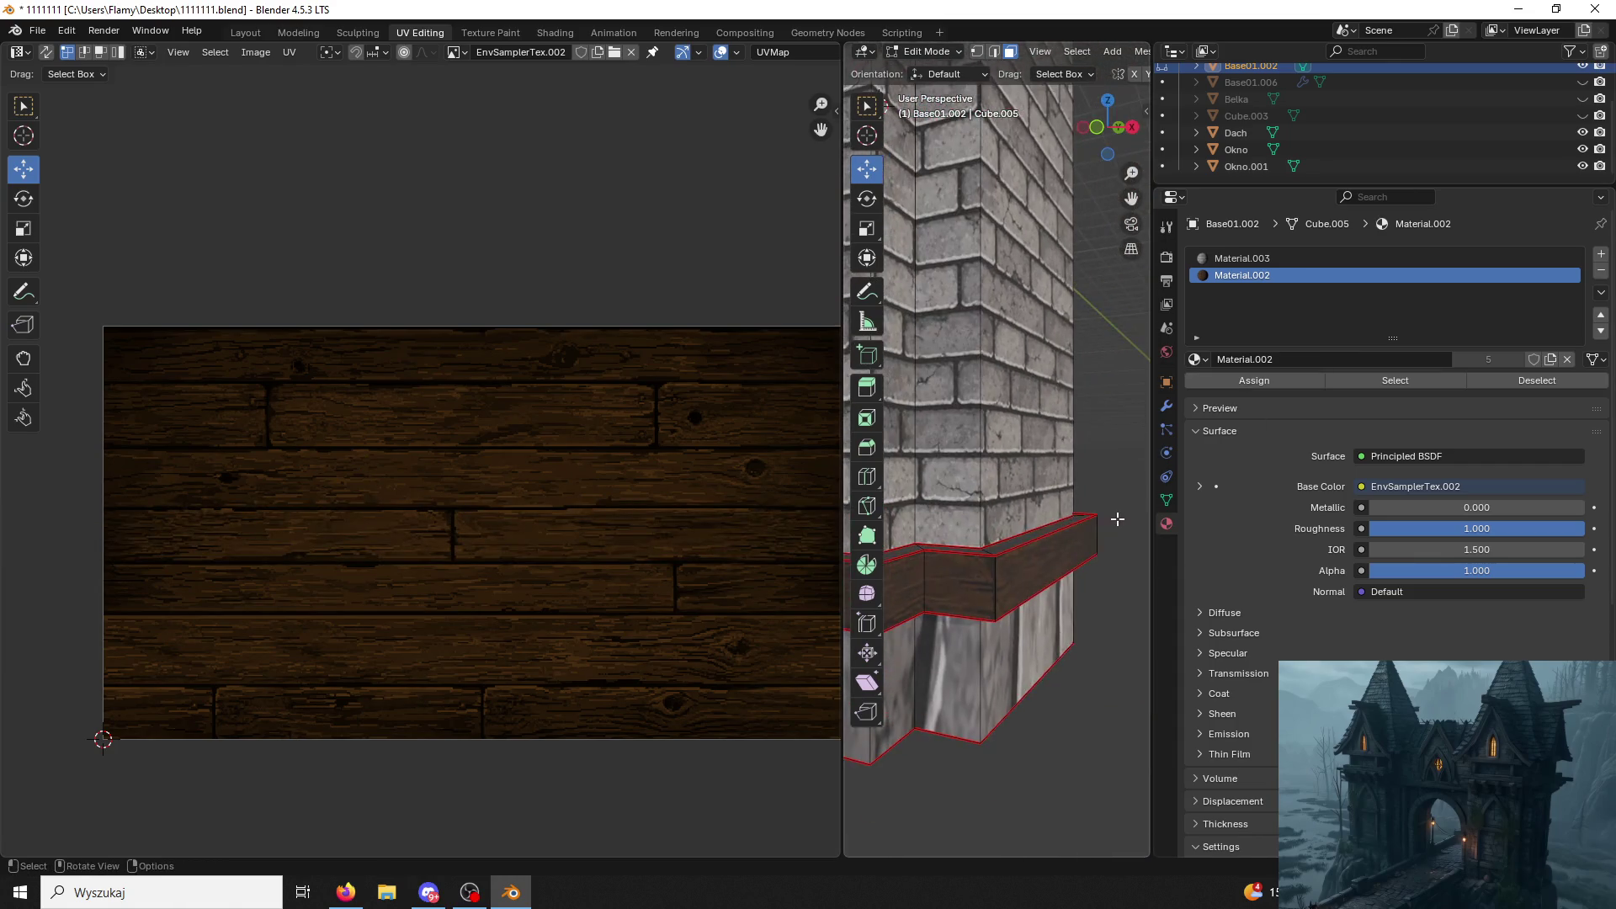
pyautogui.click(999, 630)
pyautogui.scroll(-2, 999, 630)
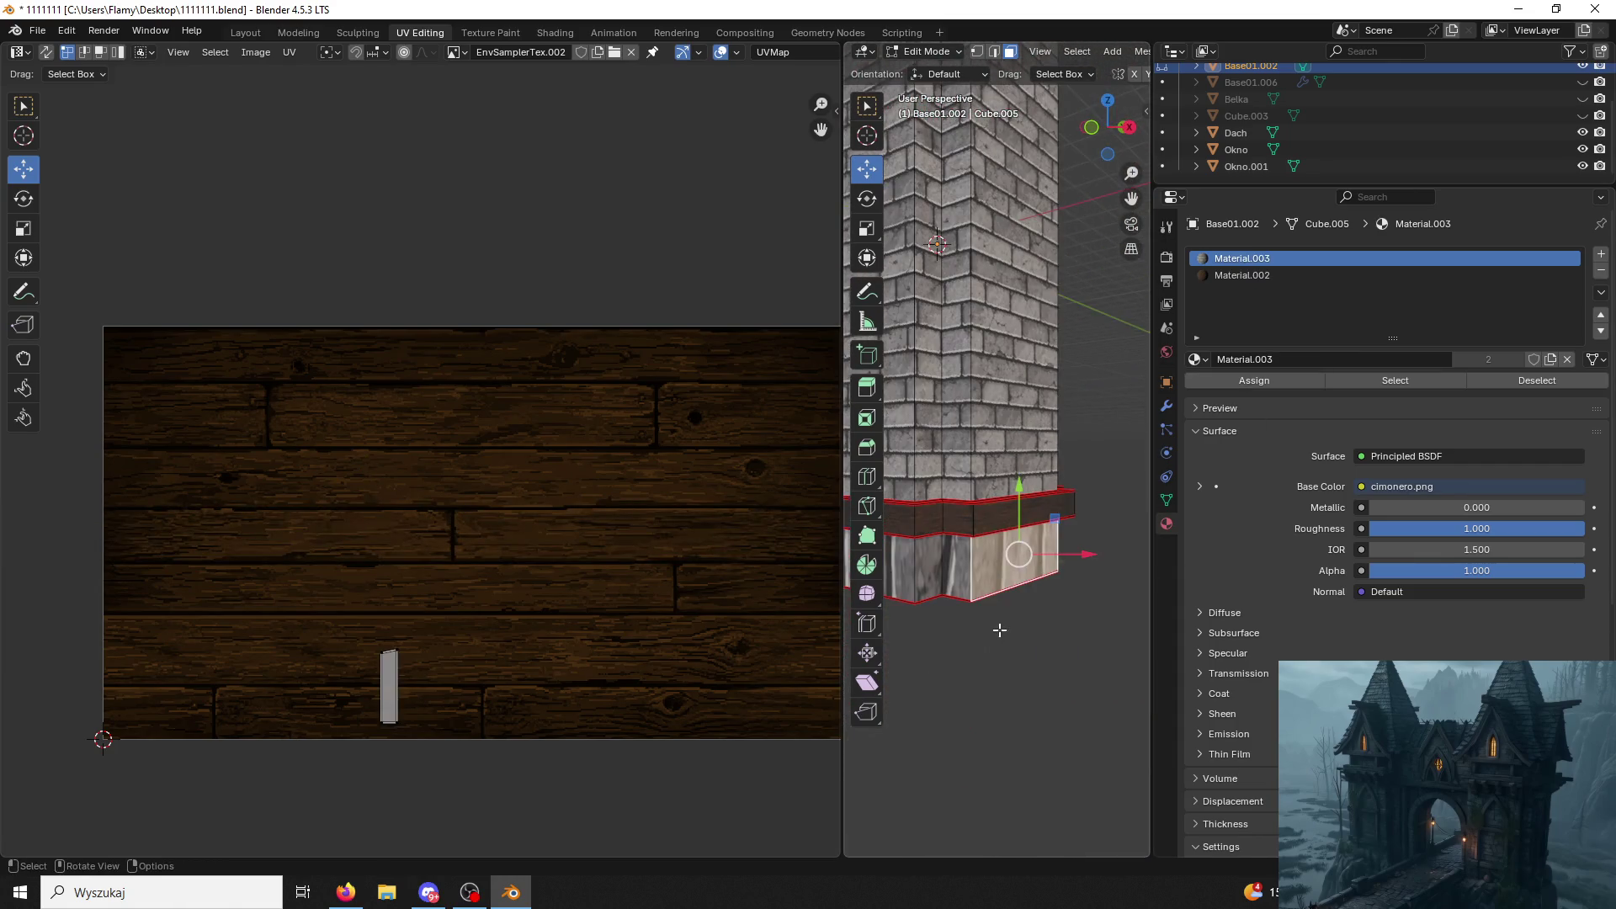
pyautogui.click(958, 543)
pyautogui.hotkey('ctrl', 'l')
pyautogui.press('u')
pyautogui.click(959, 545)
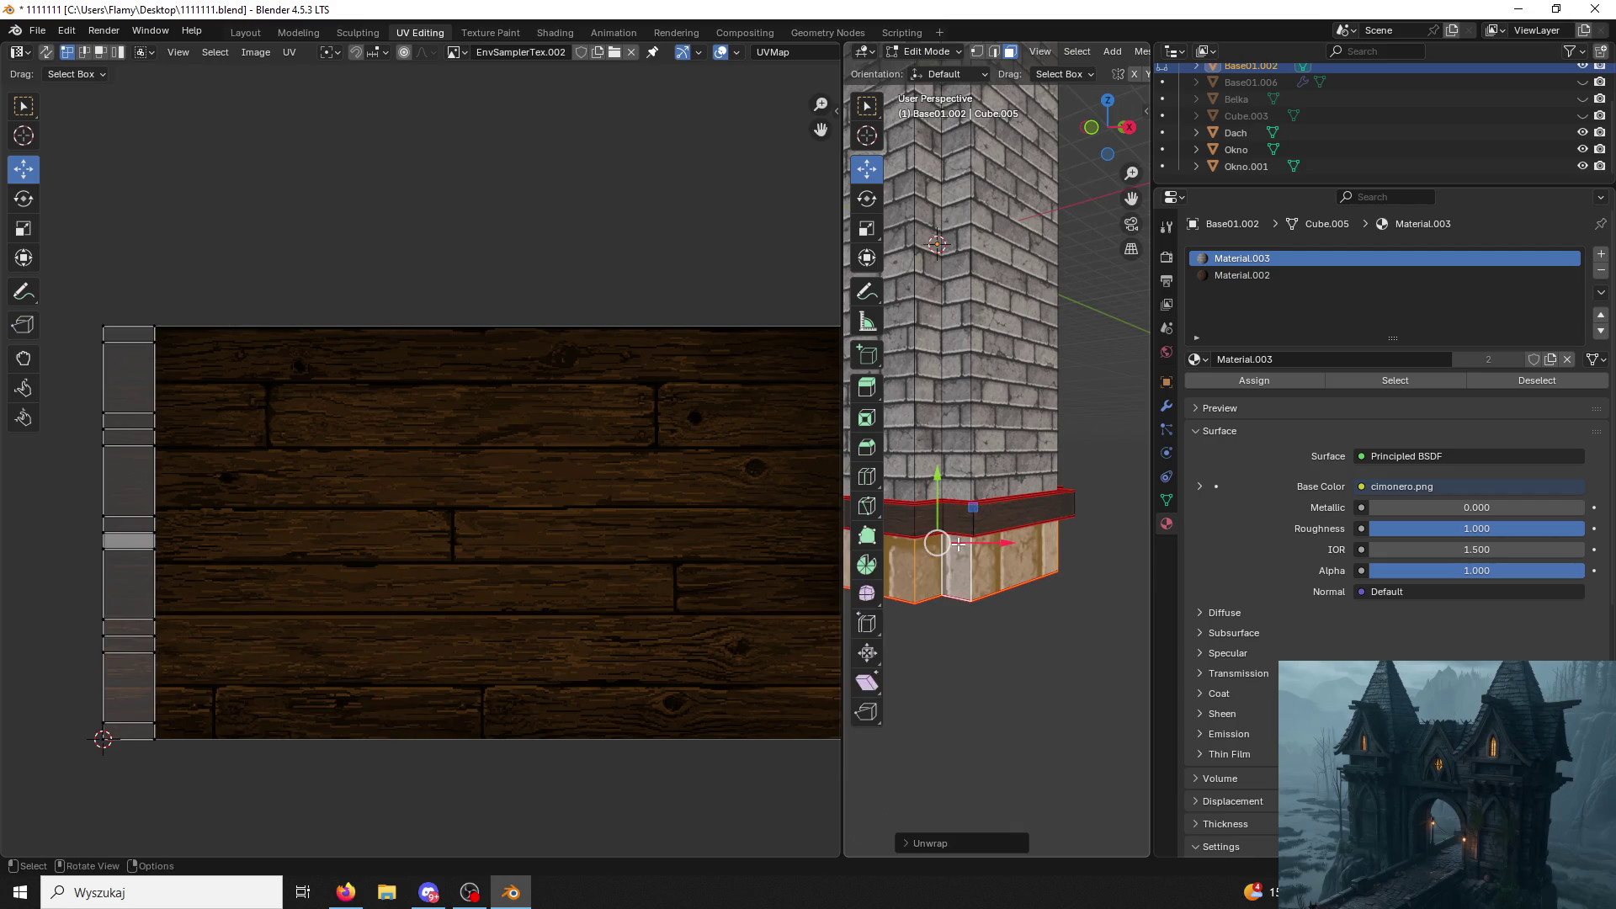
pyautogui.click(1255, 383)
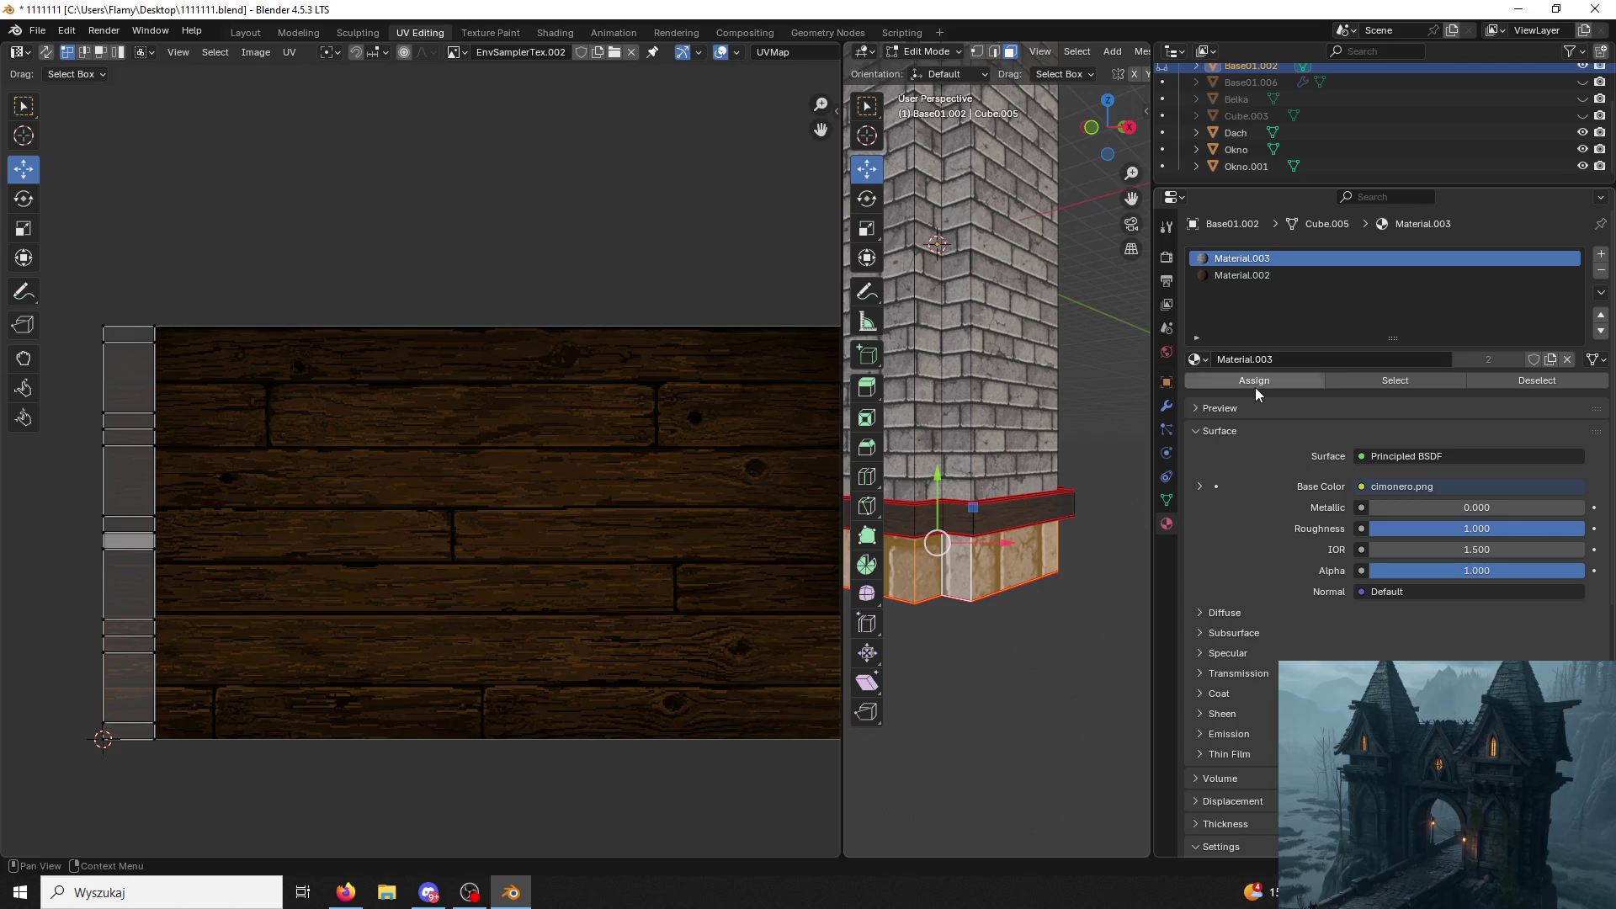
pyautogui.write('ar90')
# Turn the UV strip horizontal over the brick image, enlarge it and shift it upward.
pyautogui.press('Return')
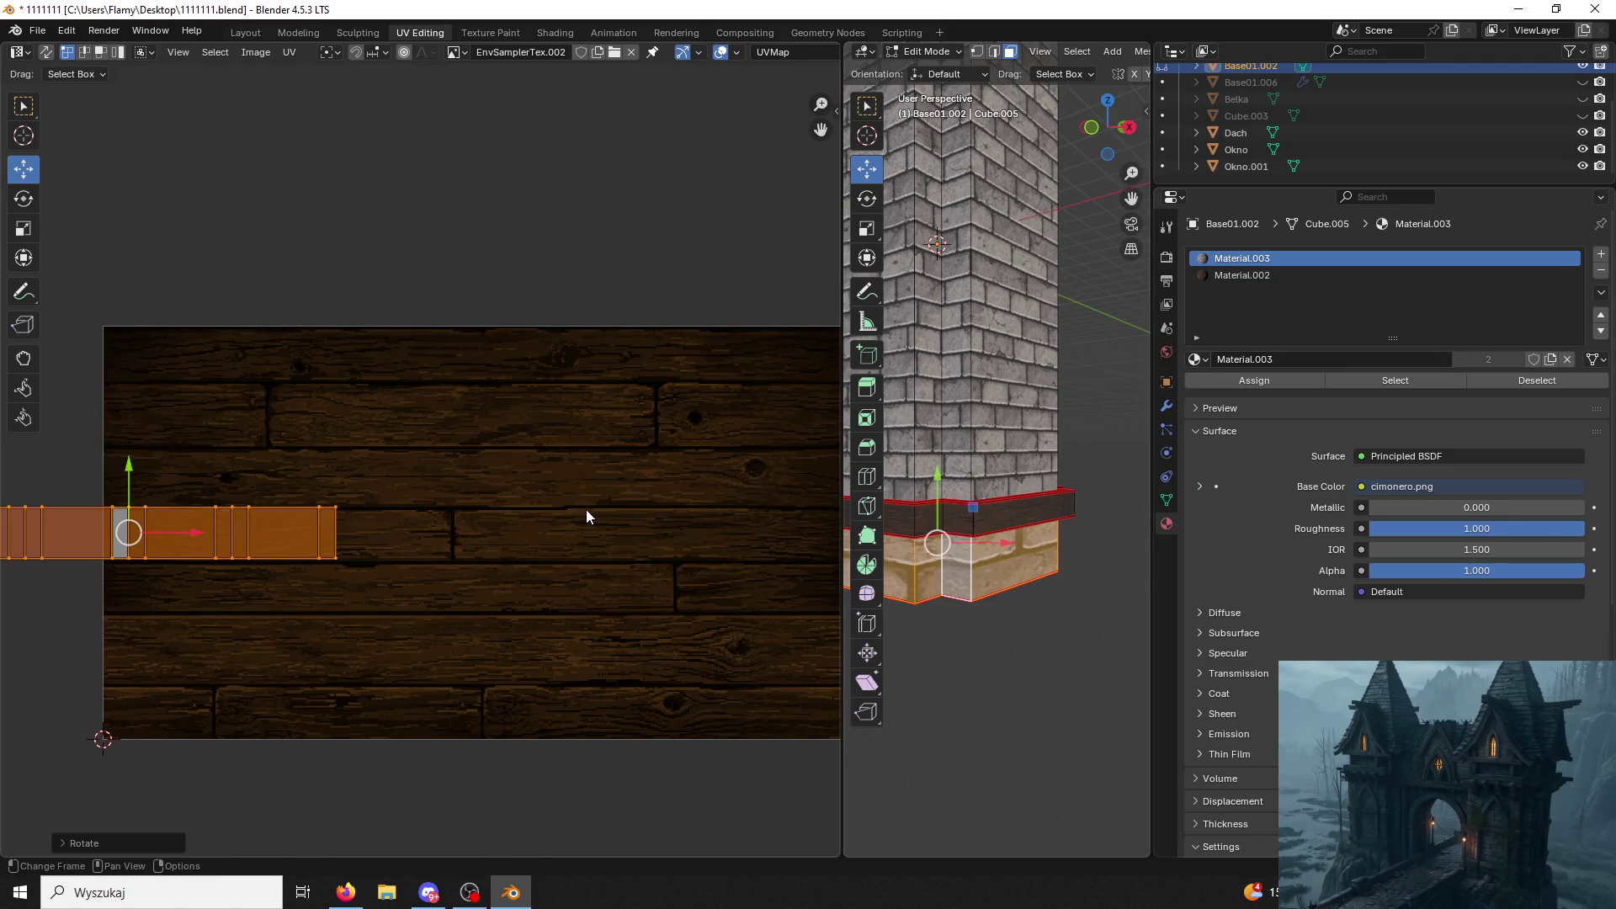
pyautogui.click(454, 53)
pyautogui.click(476, 128)
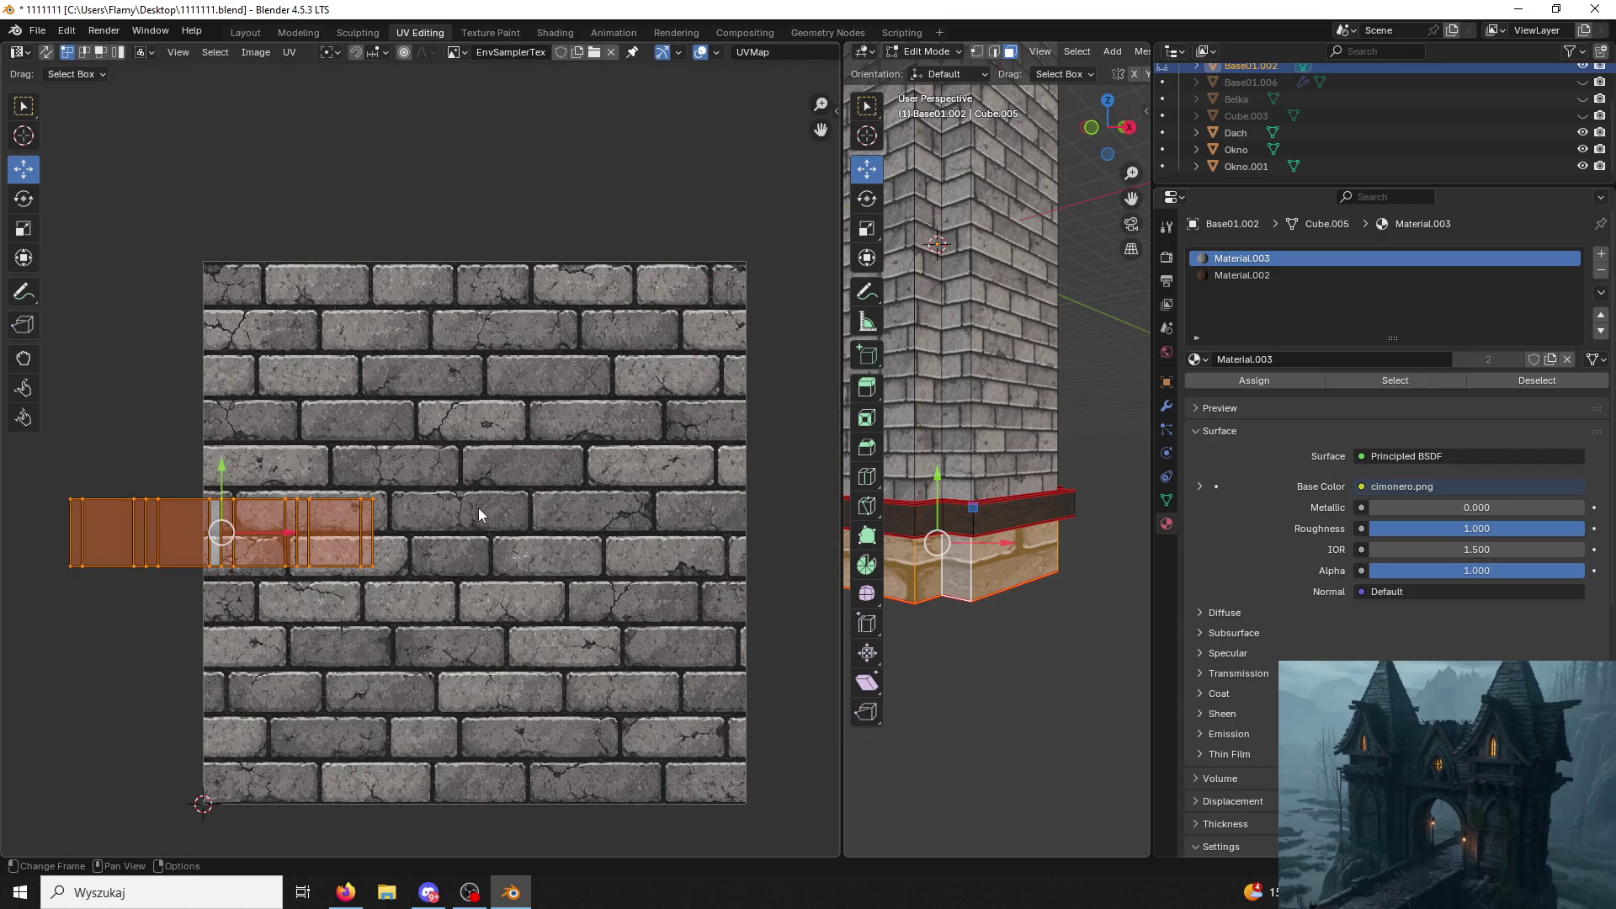
pyautogui.press('s')
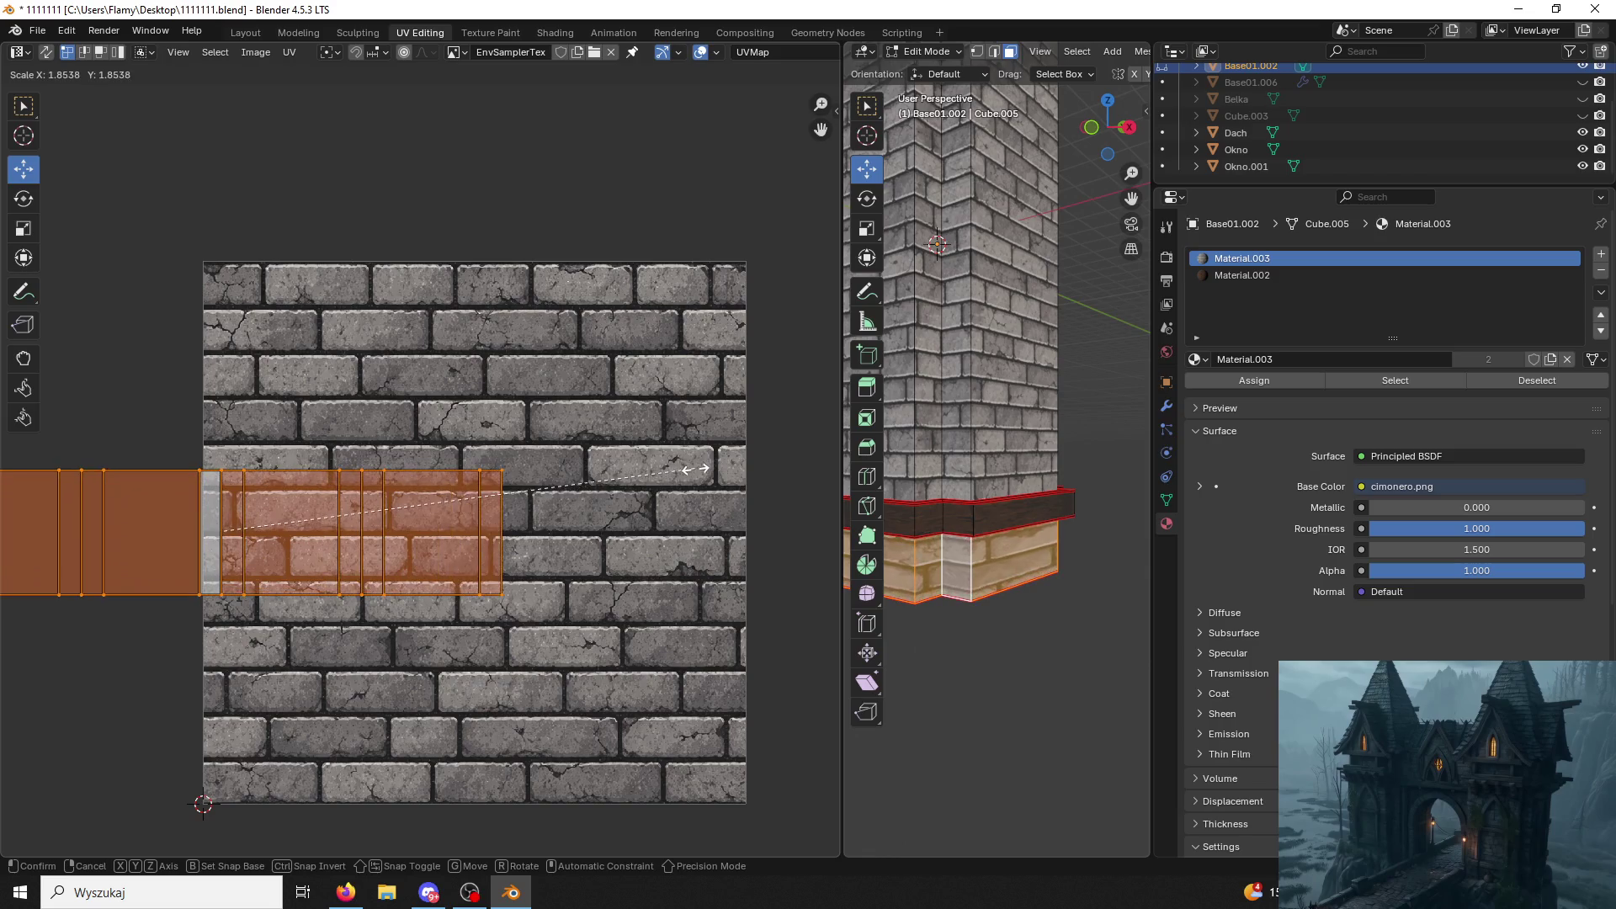
pyautogui.click(696, 470)
pyautogui.press('g')
pyautogui.press('y')
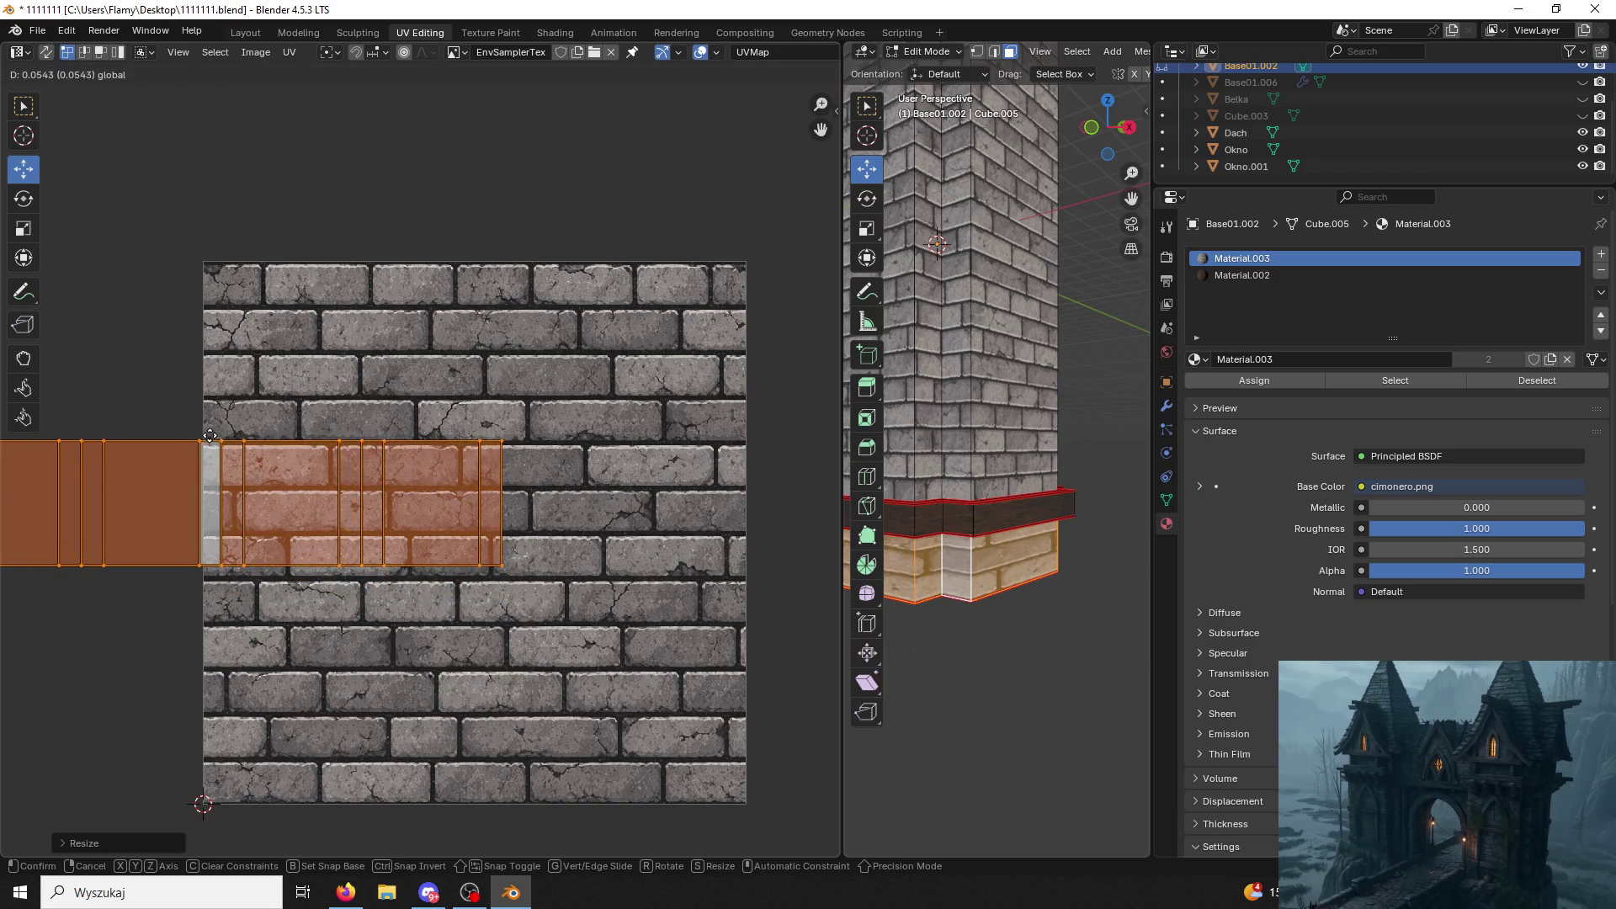
pyautogui.click(209, 442)
# Resize and flip the strip, stretch it horizontally across the bricks, then deselect.
pyautogui.press('s')
pyautogui.click(275, 446)
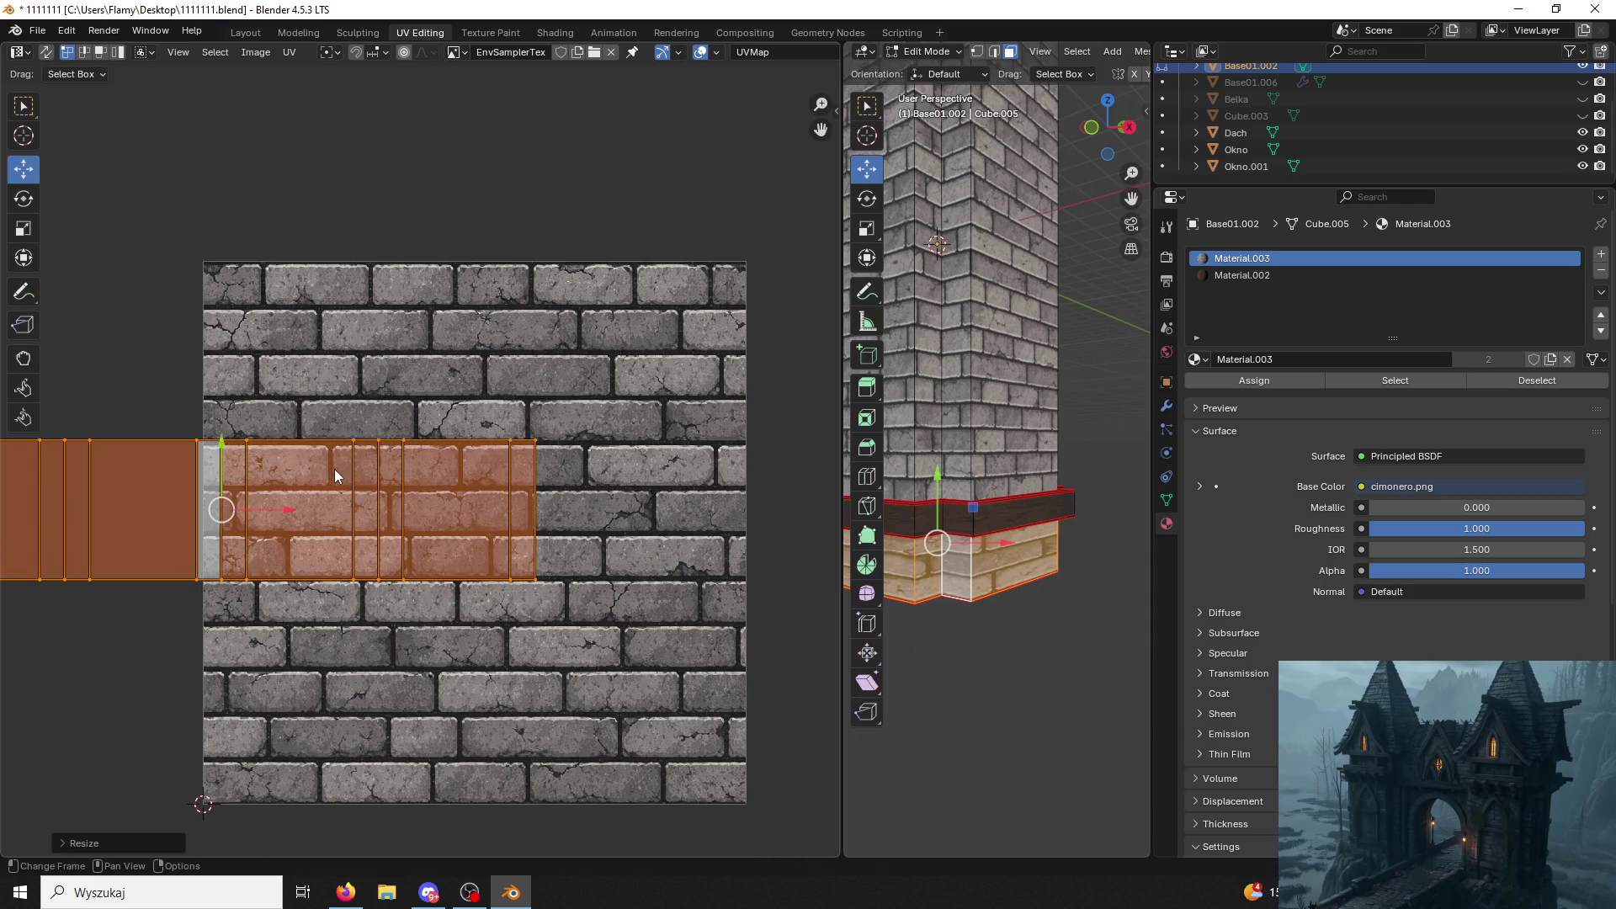
pyautogui.write('r180')
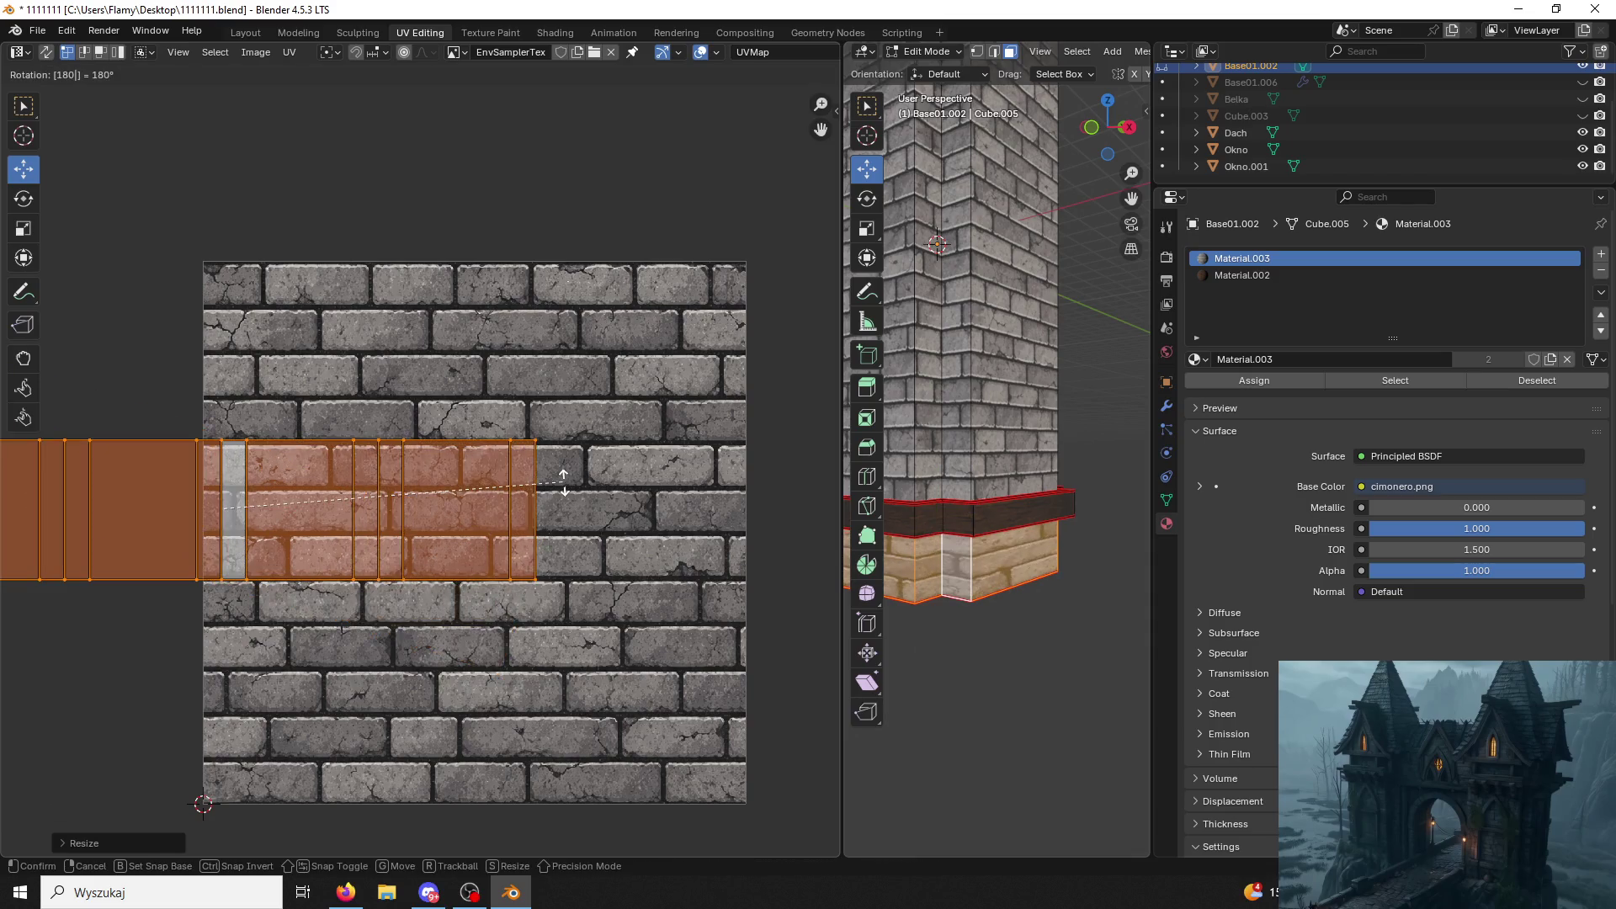
pyautogui.press('Return')
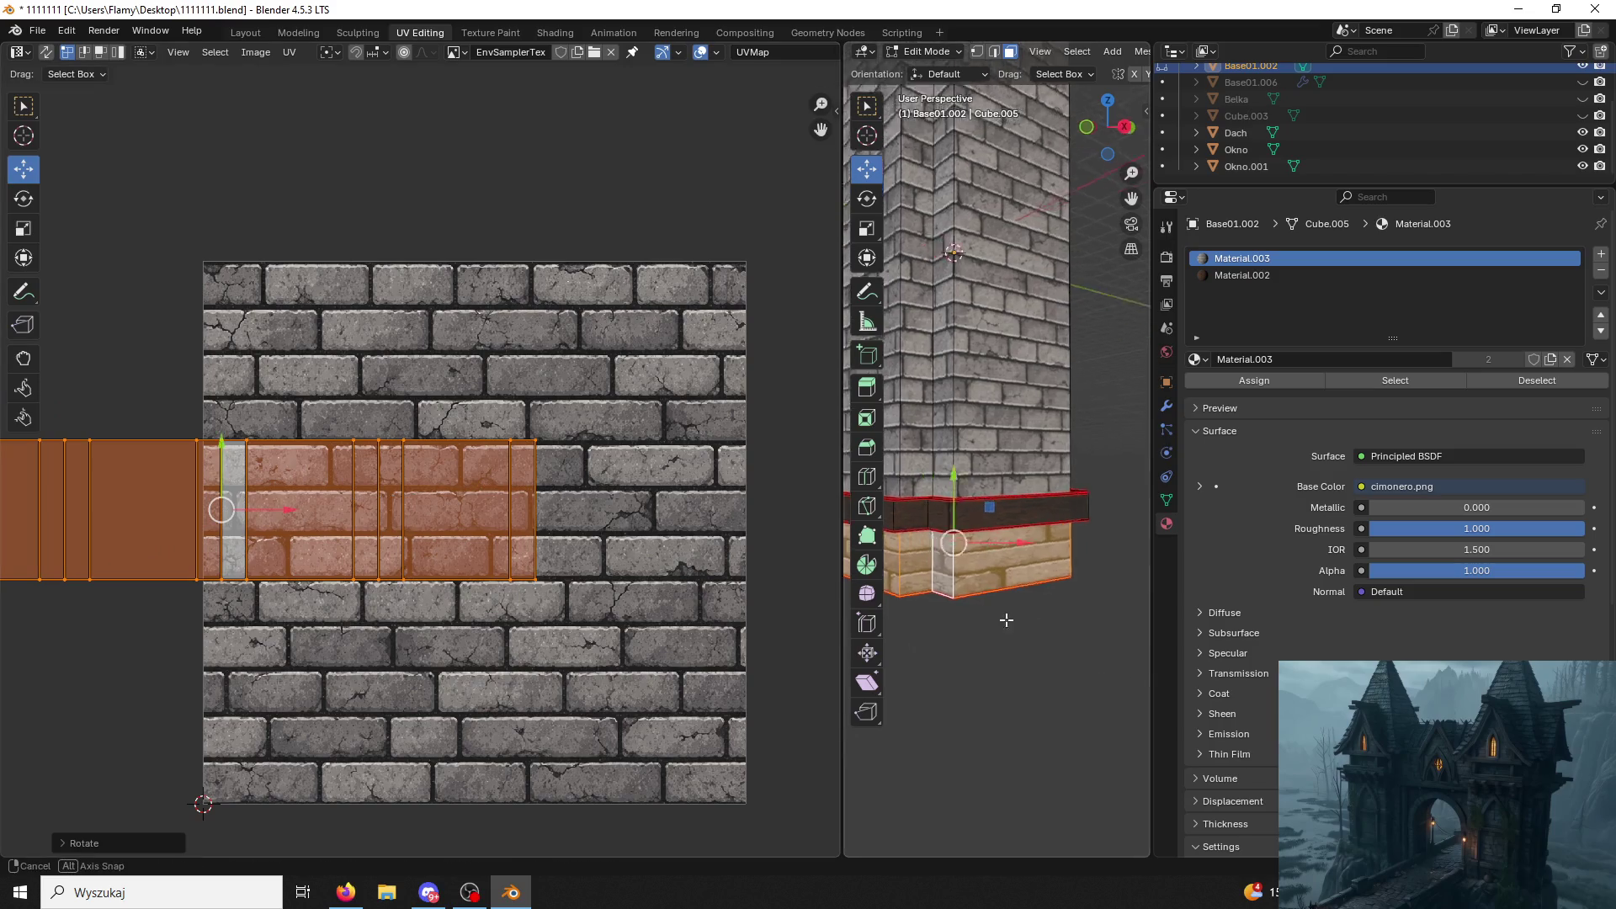
pyautogui.moveTo(998, 606); pyautogui.dragTo(924, 628, button='middle')
pyautogui.press('s')
pyautogui.press('x')
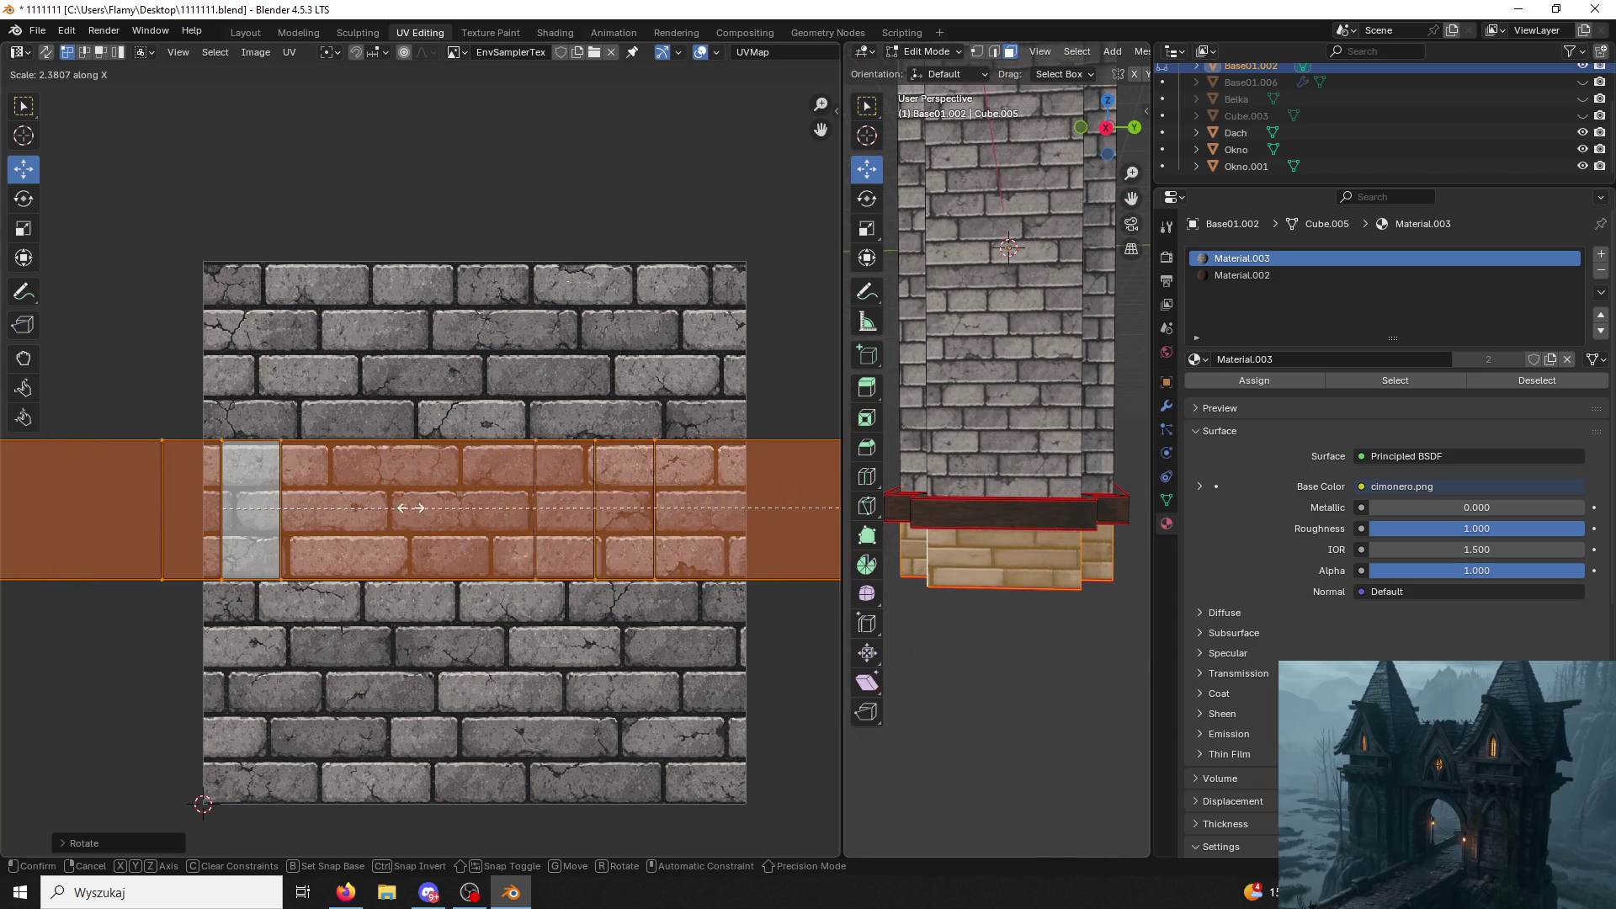
pyautogui.click(216, 505)
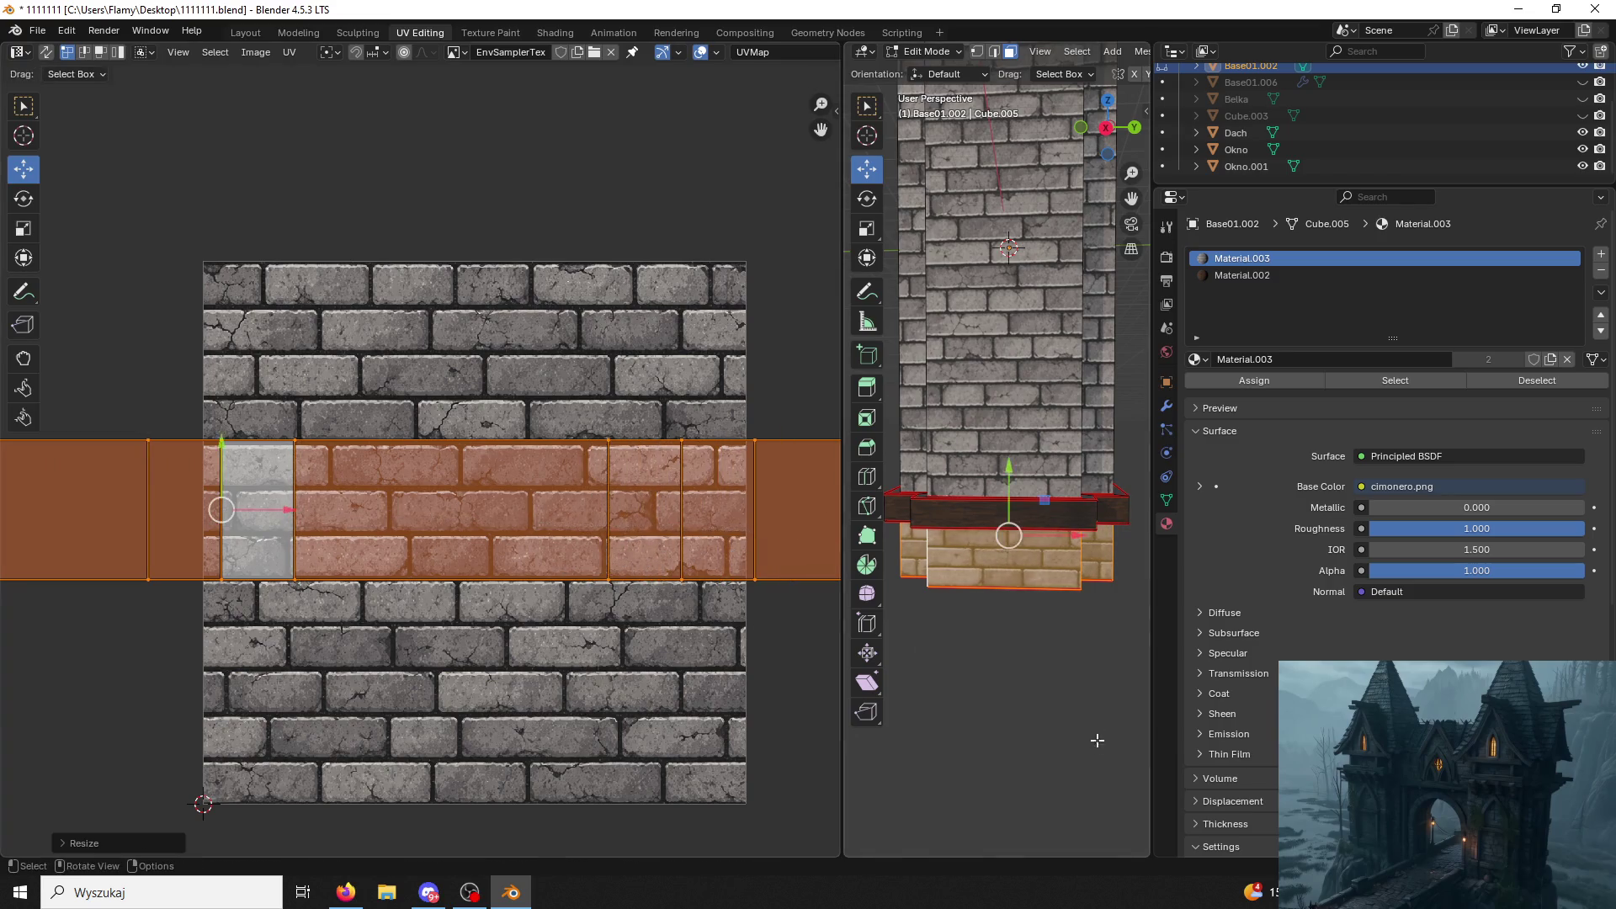
pyautogui.hotkey('alt', 'a')
pyautogui.moveTo(1011, 553); pyautogui.dragTo(988, 780, button='middle')
pyautogui.scroll(-3, 988, 780)
pyautogui.scroll(-3, 987, 780)
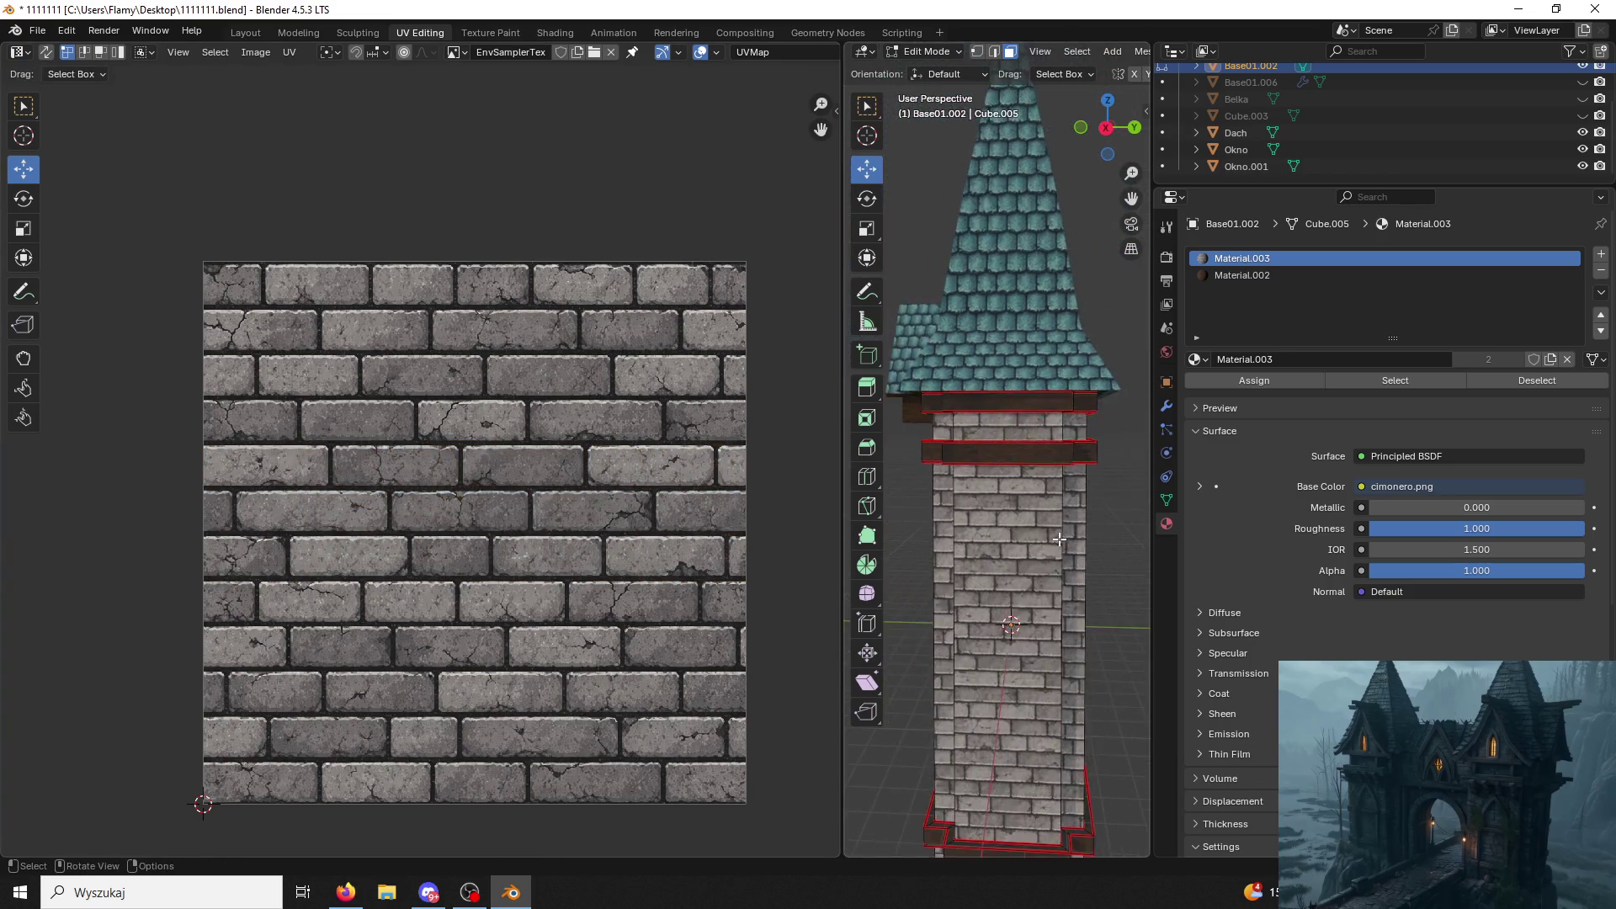
pyautogui.scroll(-2, 987, 779)
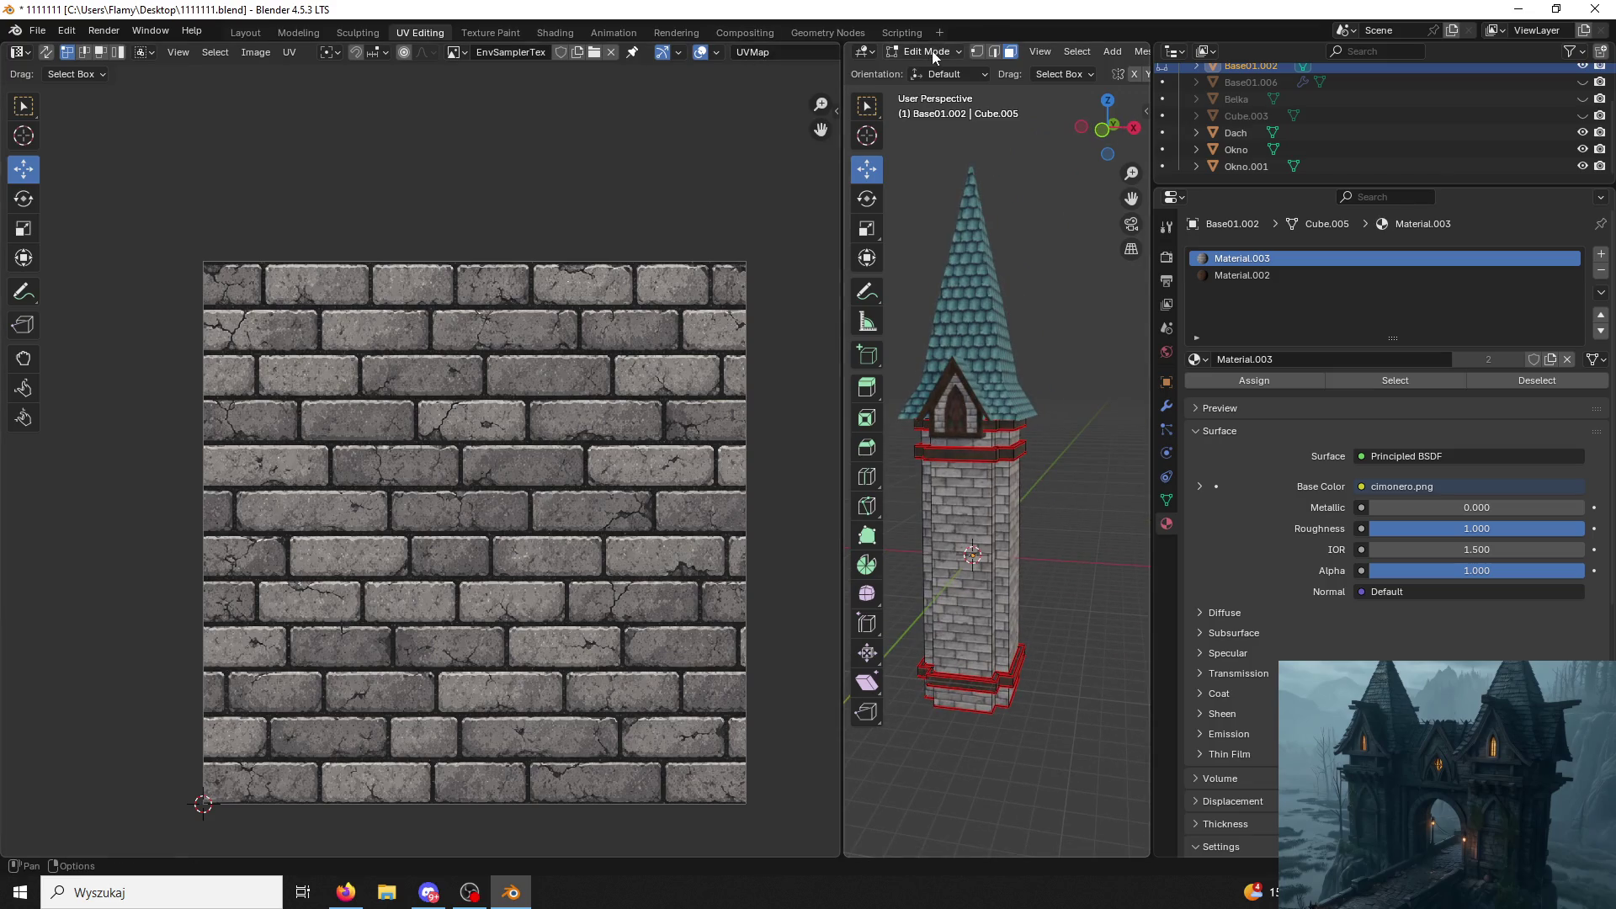
# Return to Object Mode, save with Ctrl+S, then unhide and select the door Cube.003.
pyautogui.click(932, 51)
pyautogui.click(932, 25)
pyautogui.scroll(3, 999, 417)
pyautogui.moveTo(1026, 536)
pyautogui.mouseDown(button='middle')
pyautogui.moveTo(1076, 386)
pyautogui.moveTo(1035, 373)
pyautogui.mouseUp(button='middle')
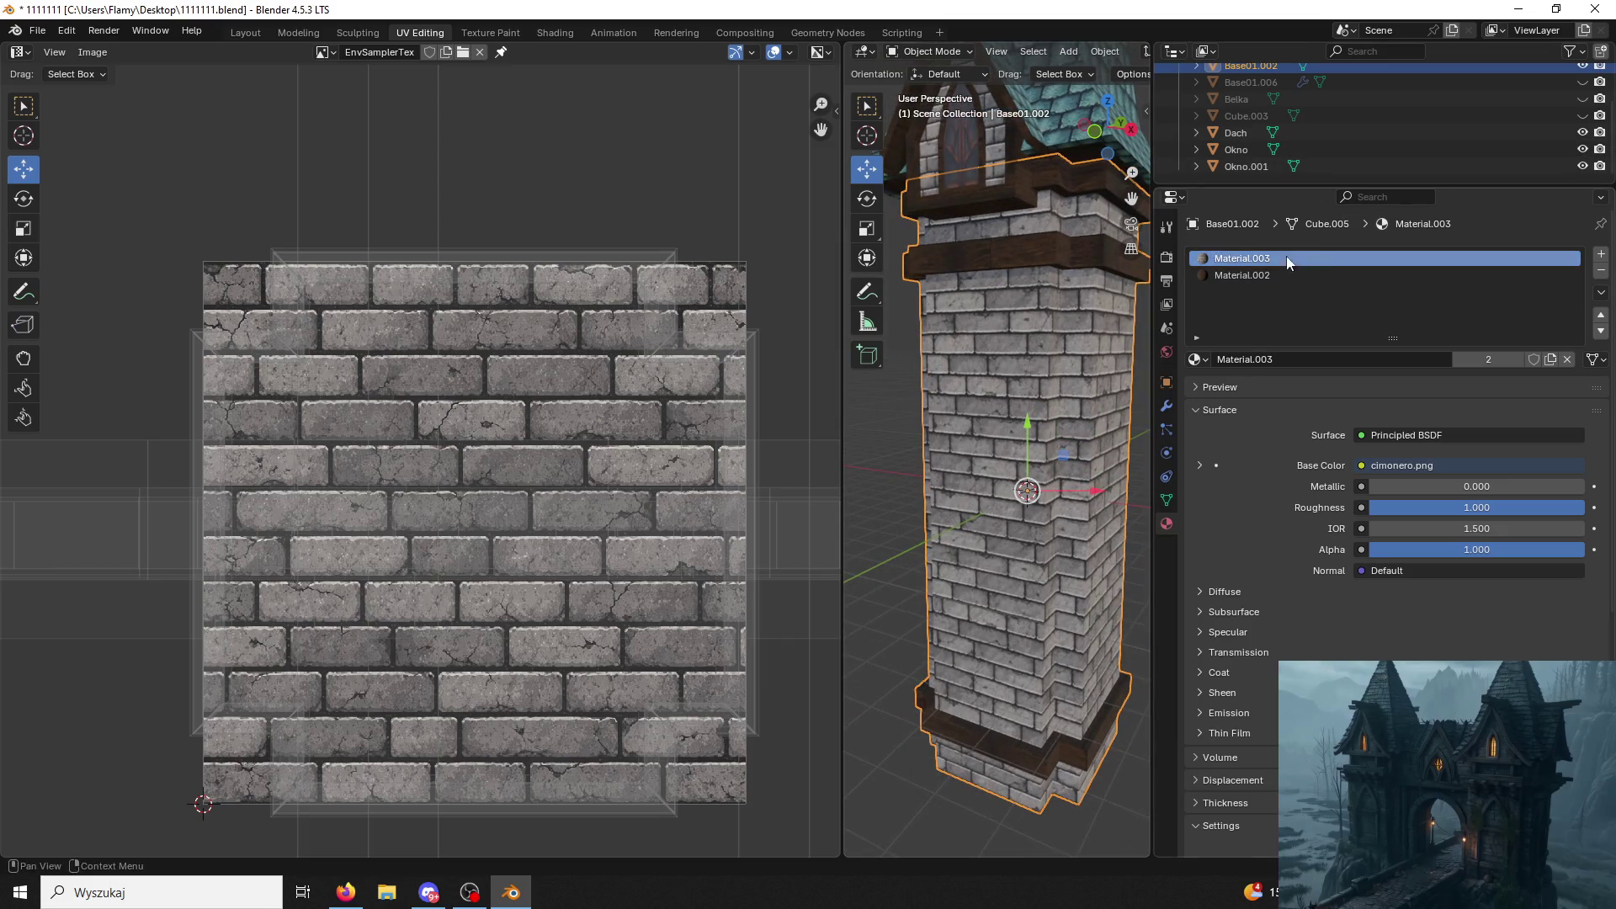
pyautogui.hotkey('ctrl', 's')
pyautogui.click(1583, 114)
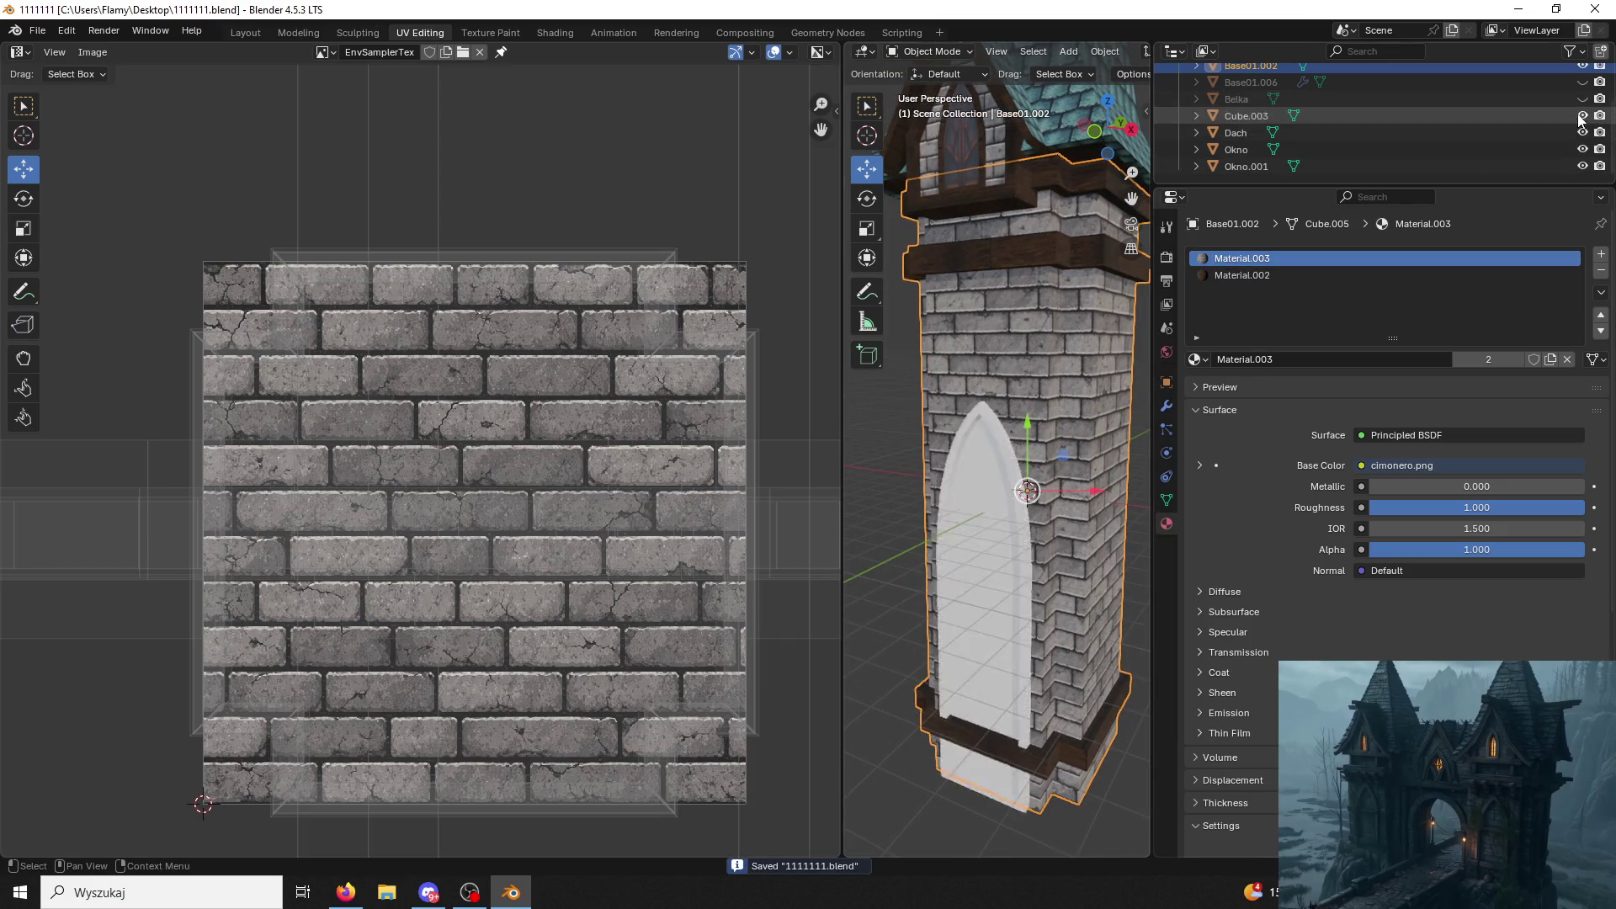
pyautogui.moveTo(1059, 338)
pyautogui.mouseDown(button='middle')
pyautogui.moveTo(1112, 538)
pyautogui.moveTo(984, 415)
pyautogui.moveTo(999, 487)
pyautogui.mouseUp(button='middle')
pyautogui.click(984, 415)
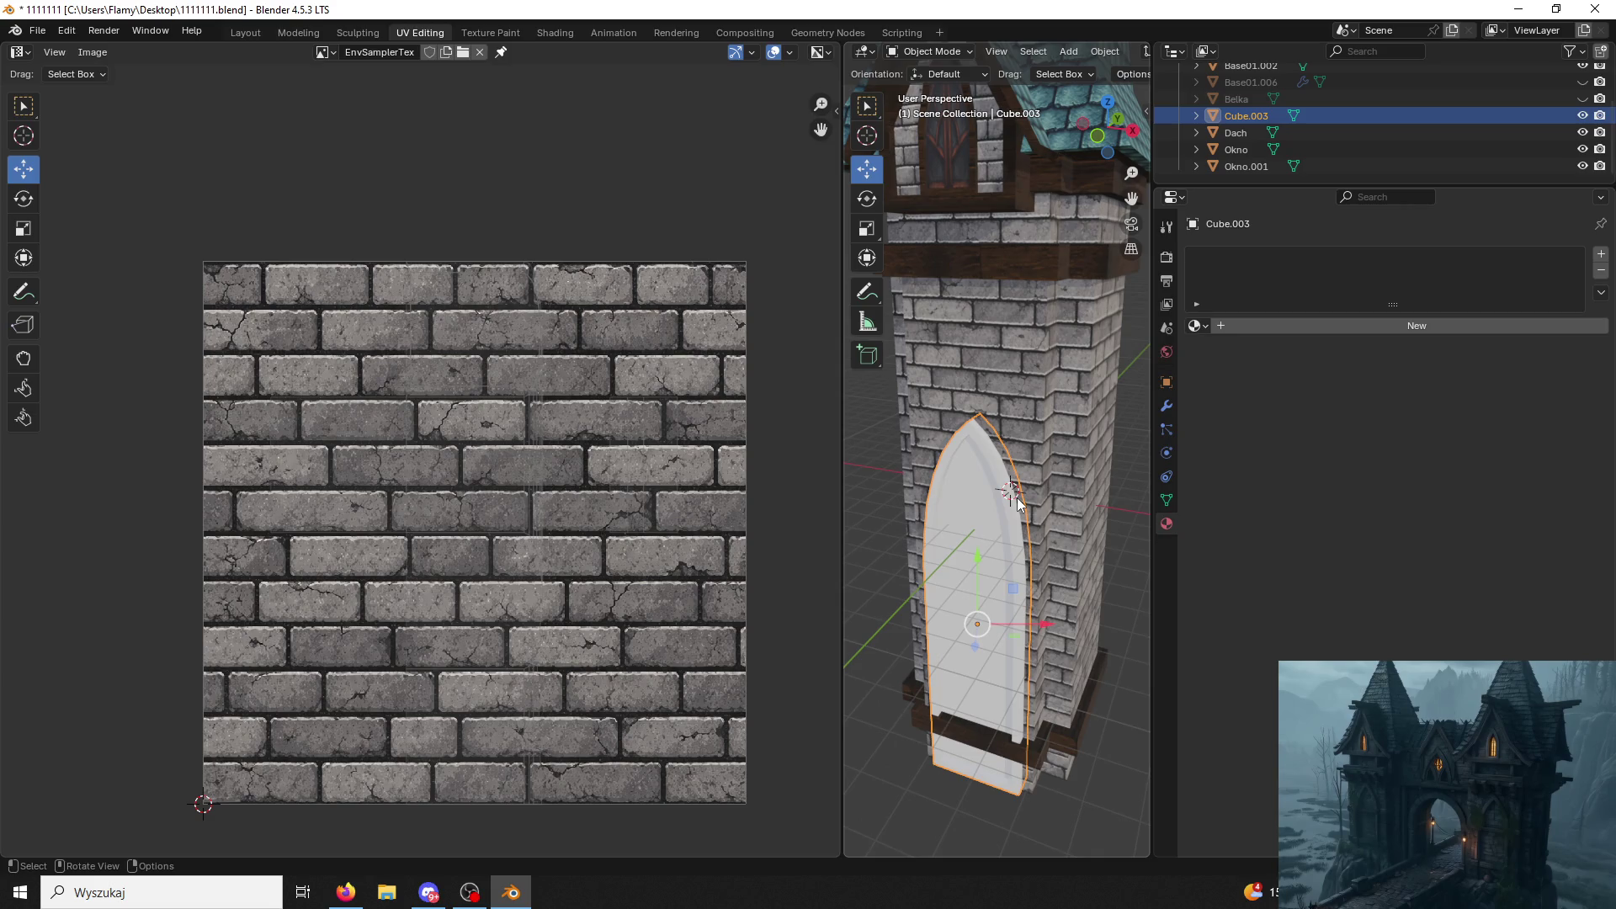
# Give the door the existing brick material Material.003 and enter Edit Mode on its mesh.
pyautogui.click(1224, 321)
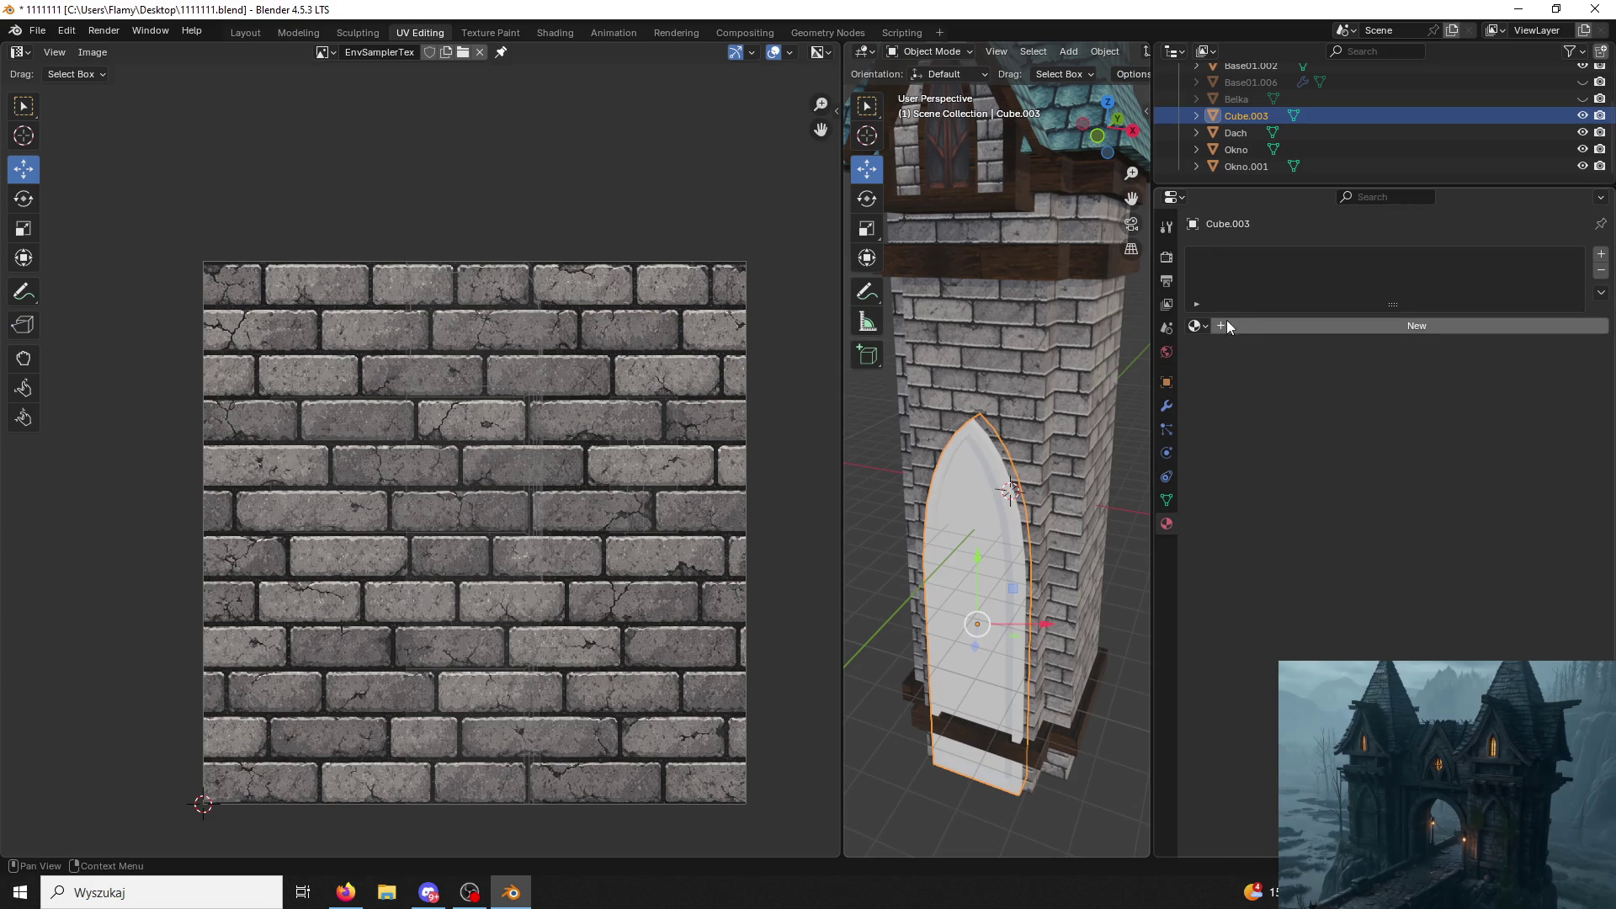
pyautogui.click(1198, 325)
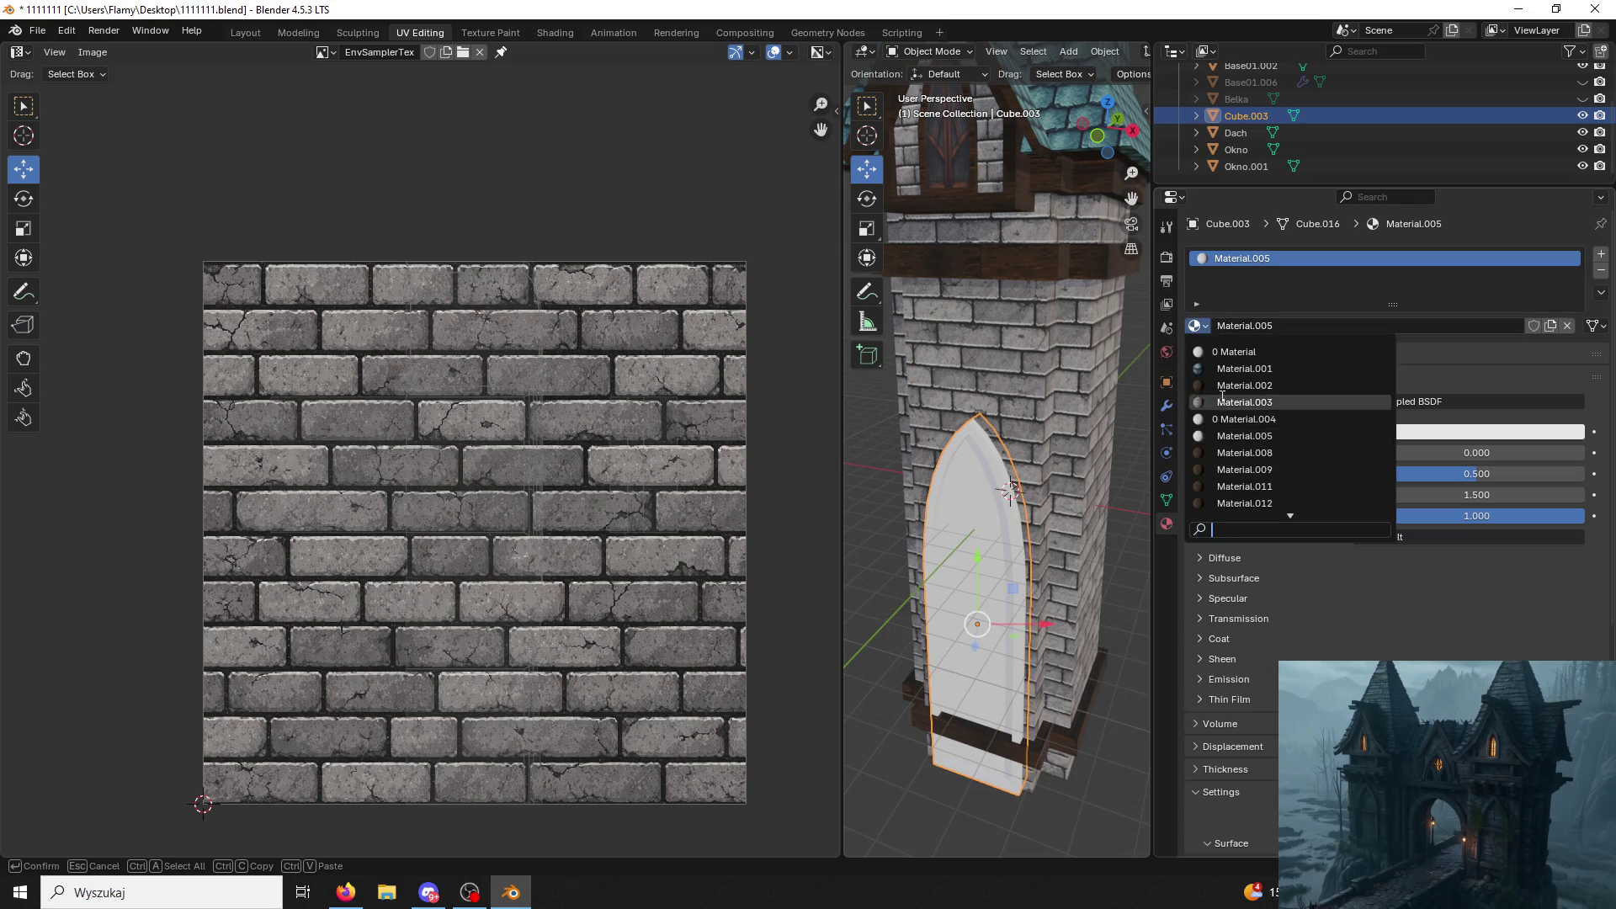
pyautogui.click(1229, 403)
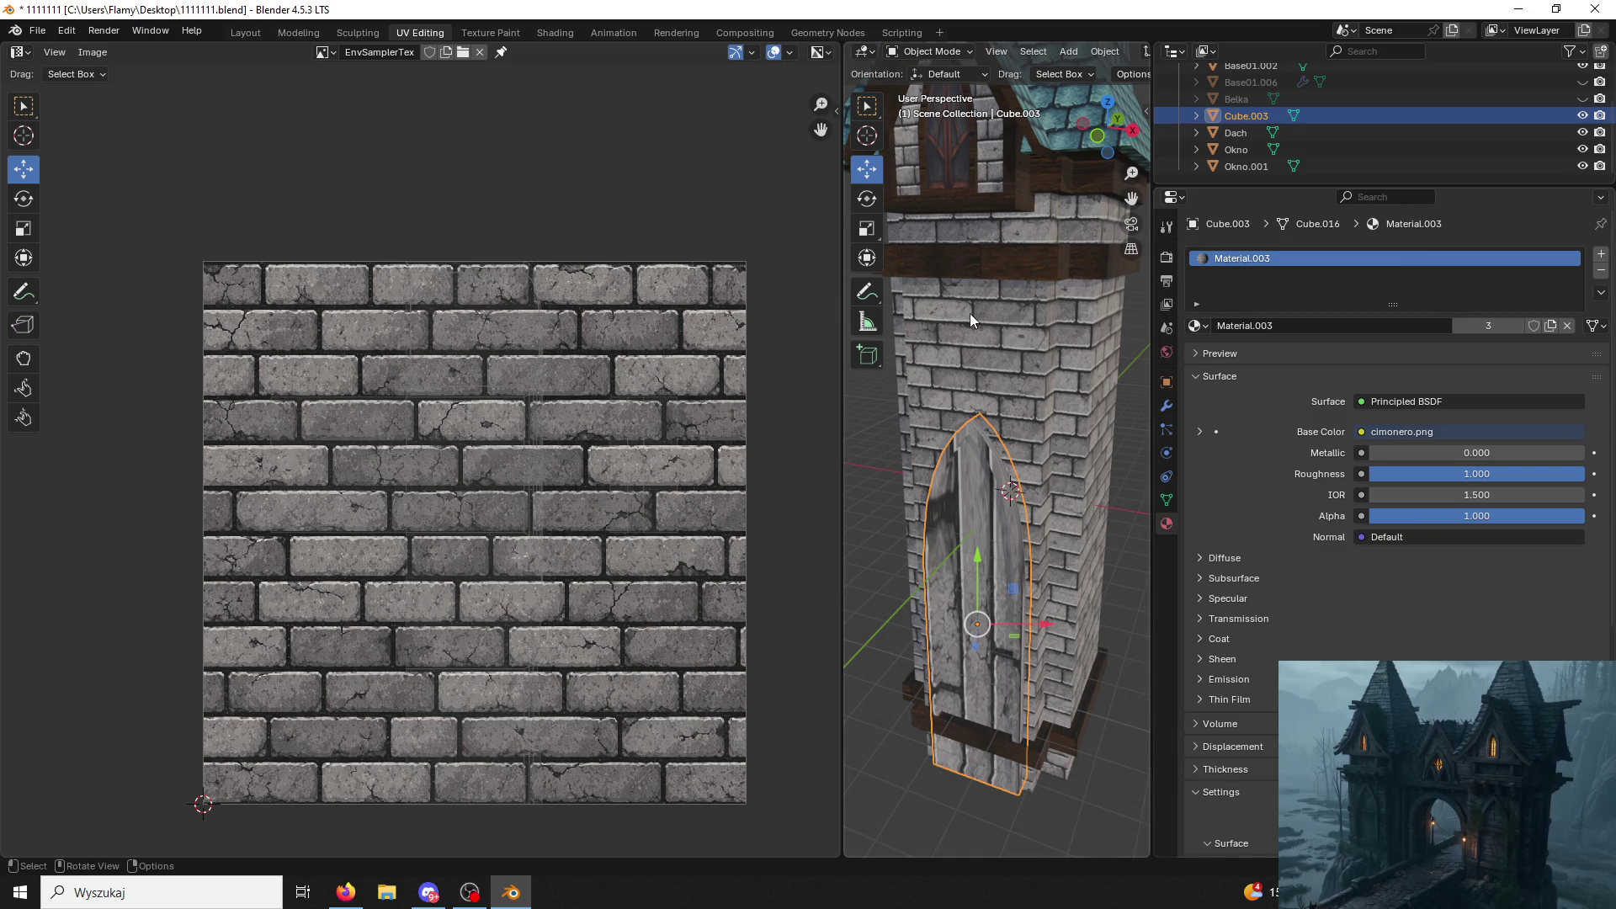
pyautogui.click(931, 51)
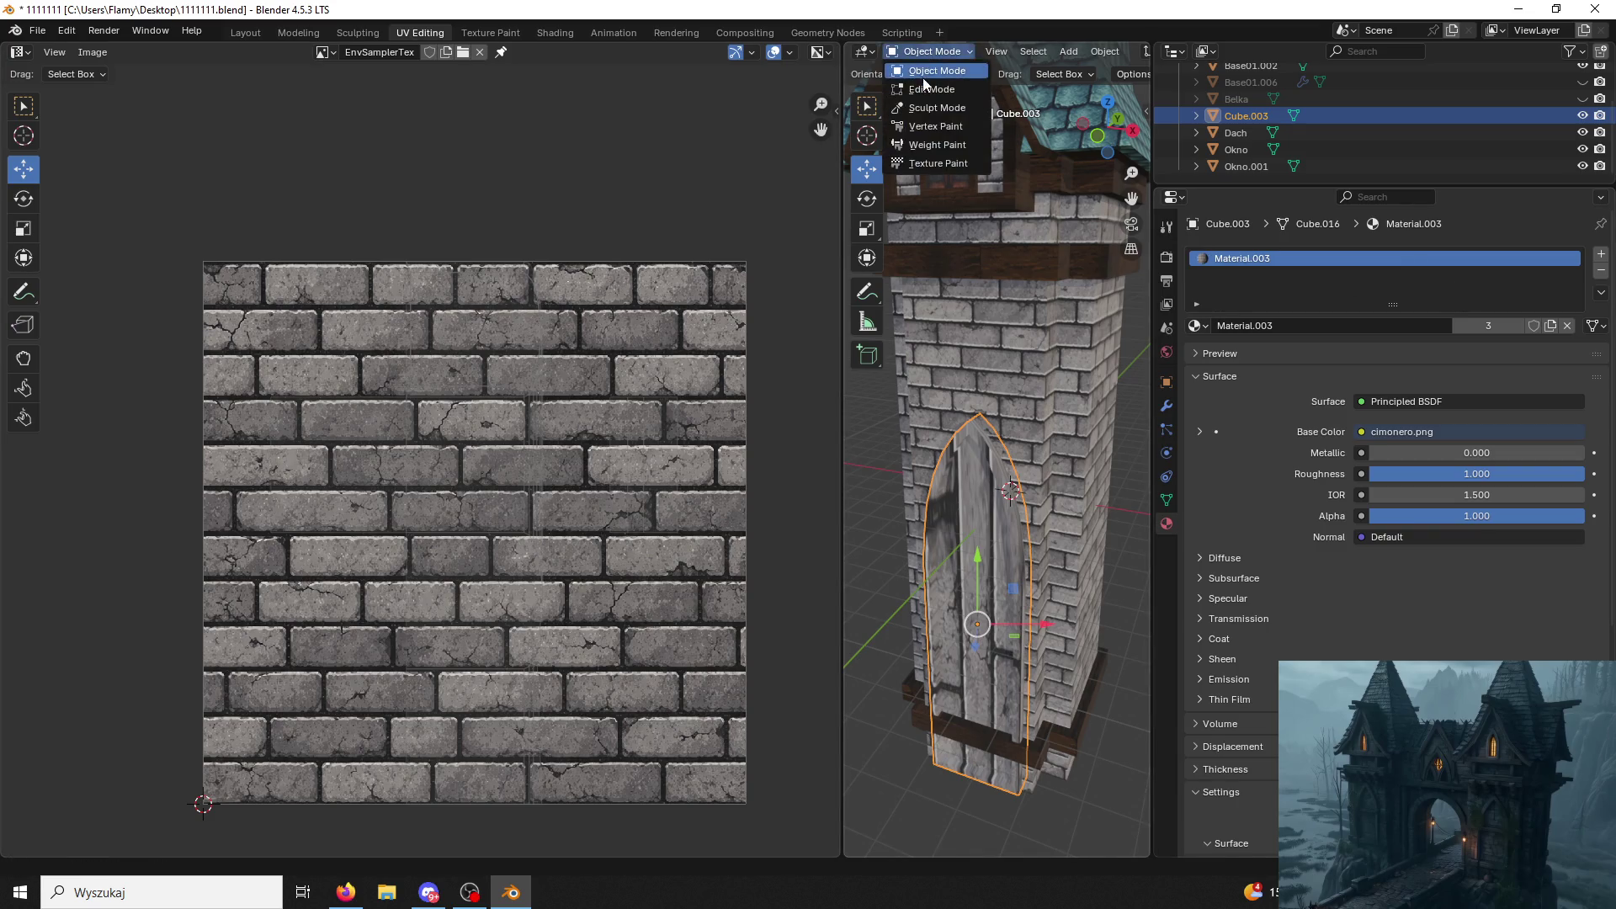
pyautogui.click(941, 99)
pyautogui.moveTo(985, 379)
pyautogui.mouseDown(button='middle')
pyautogui.moveTo(1028, 429)
pyautogui.moveTo(974, 375)
pyautogui.moveTo(1010, 280)
pyautogui.mouseUp(button='middle')
pyautogui.hotkey('ctrl', 'f')
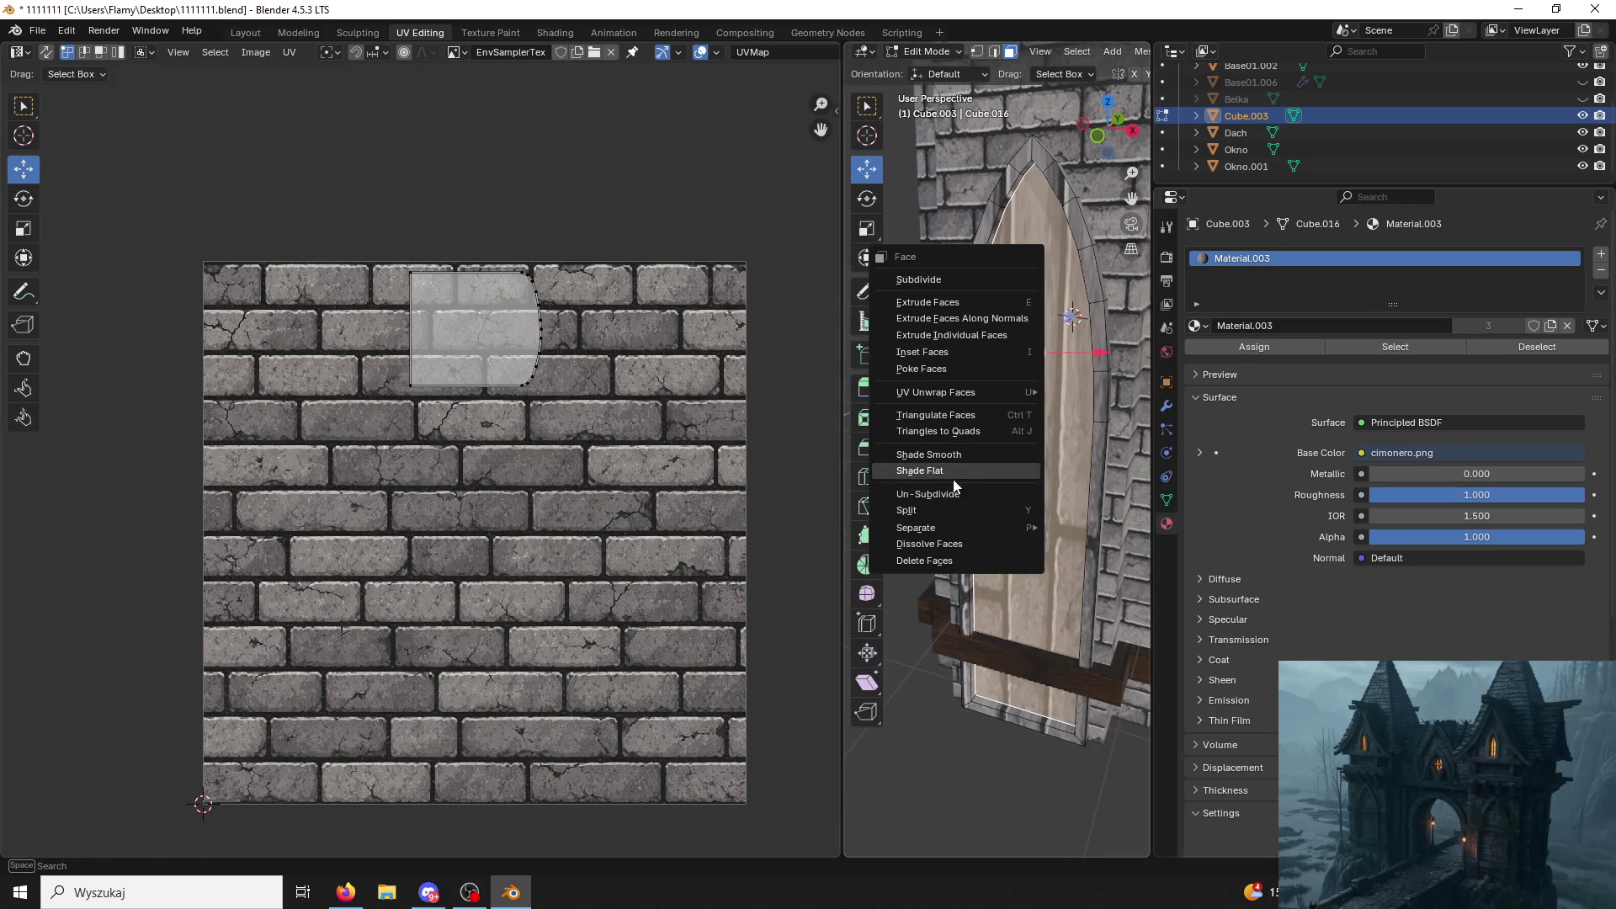
pyautogui.click(994, 51)
pyautogui.hotkey('ctrl', 'e')
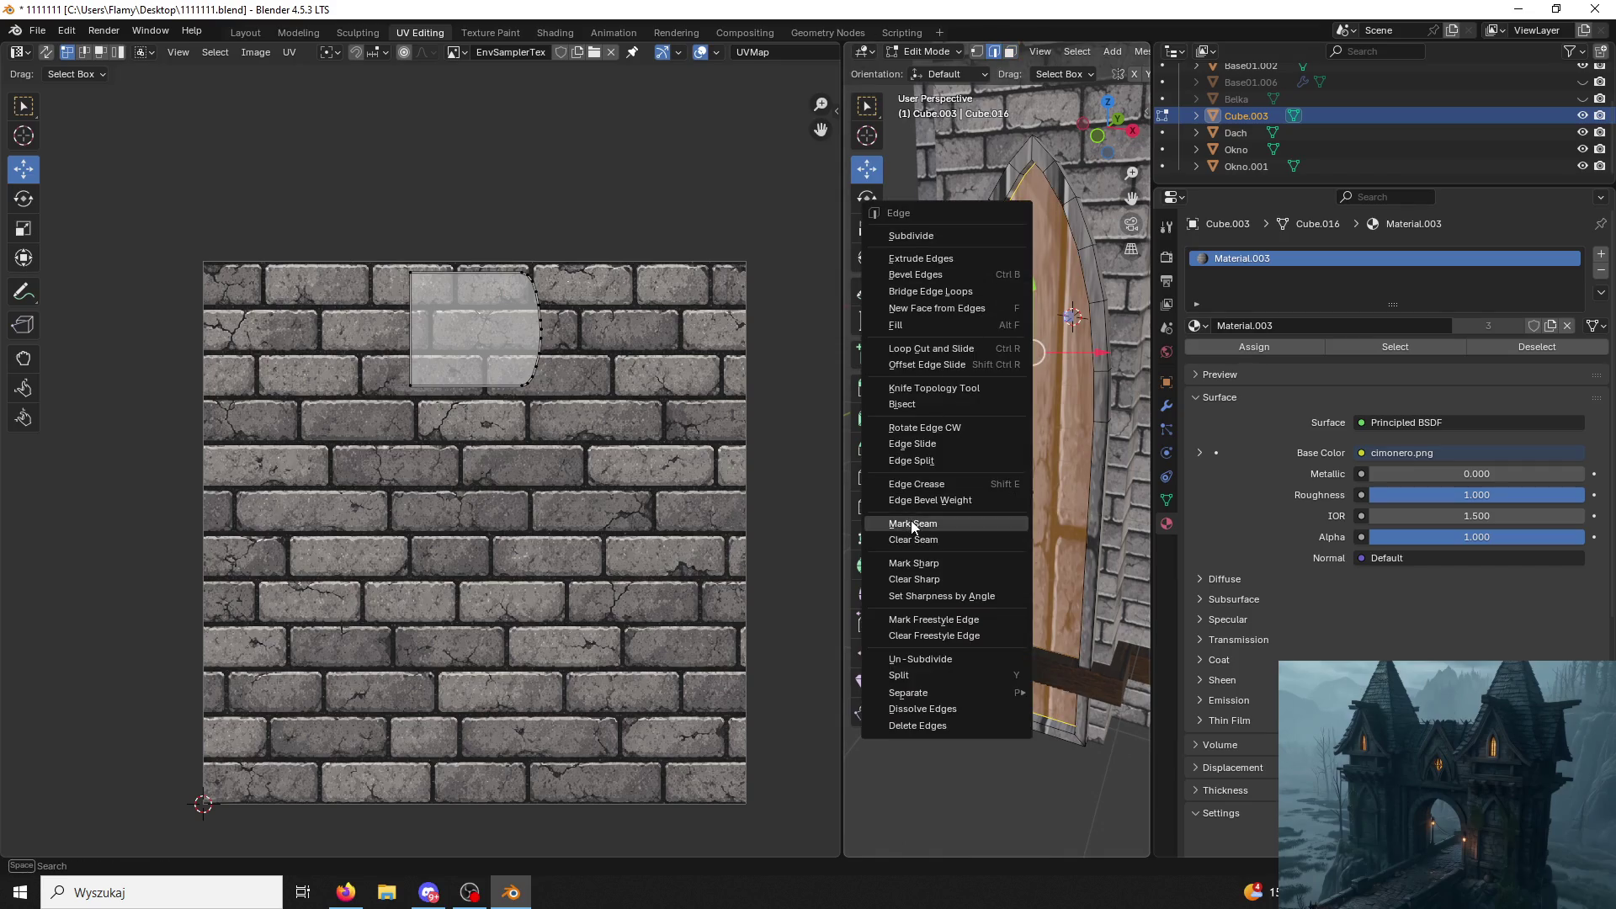
pyautogui.click(912, 523)
pyautogui.click(965, 452)
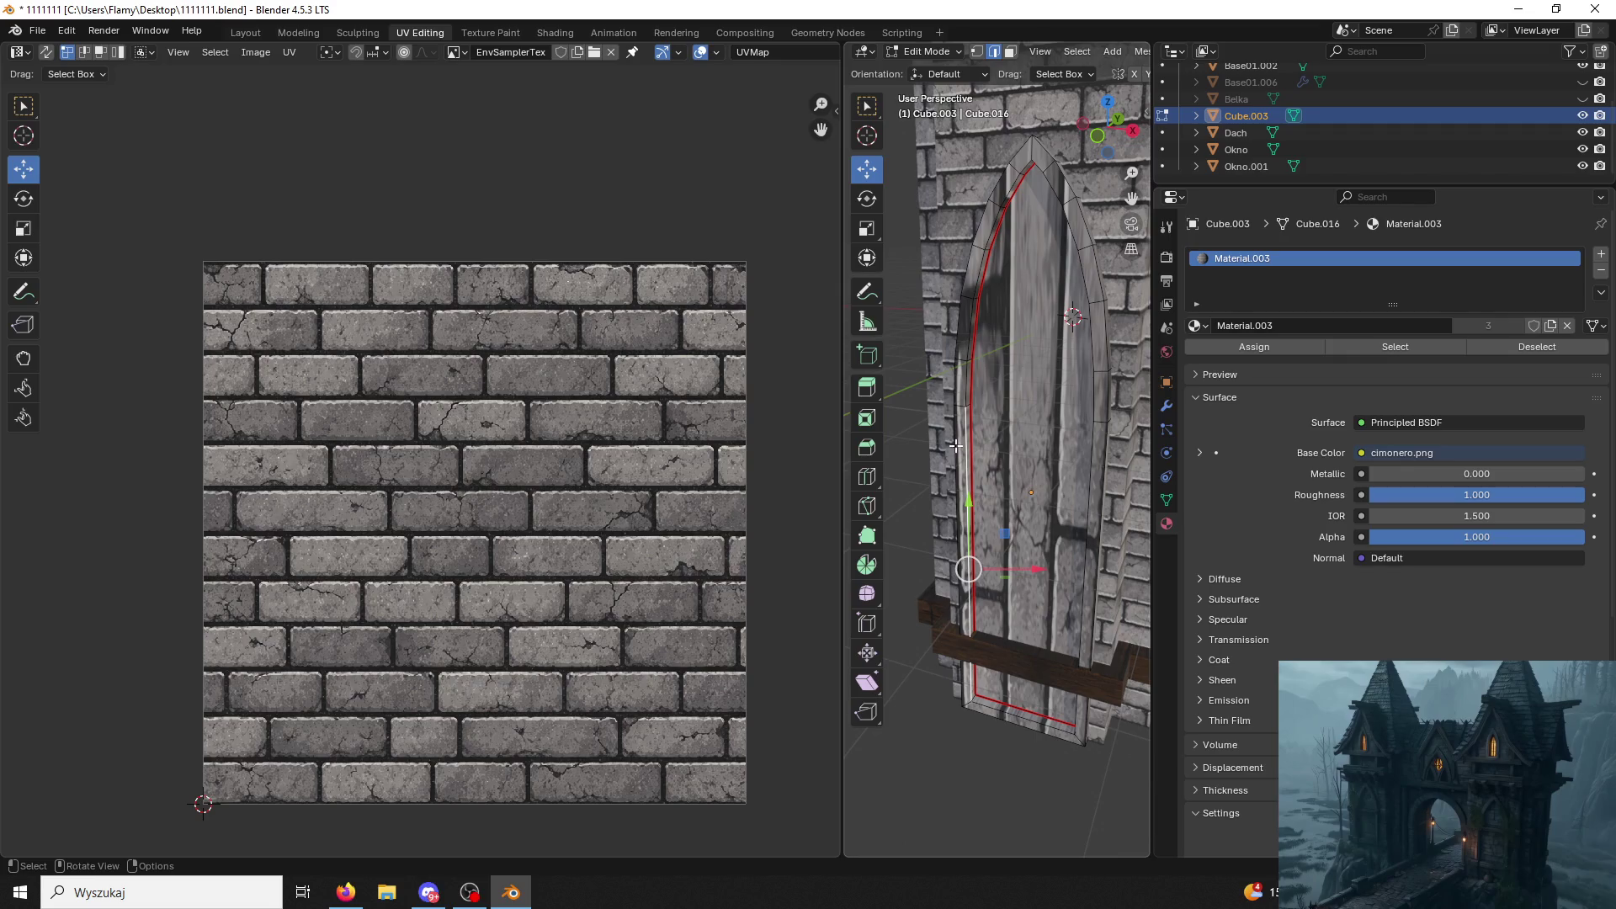
pyautogui.press('alt')
pyautogui.keyDown('alt'); pyautogui.click(1062, 202); pyautogui.keyUp('alt')
pyautogui.hotkey('ctrl', 'e')
pyautogui.click(915, 351)
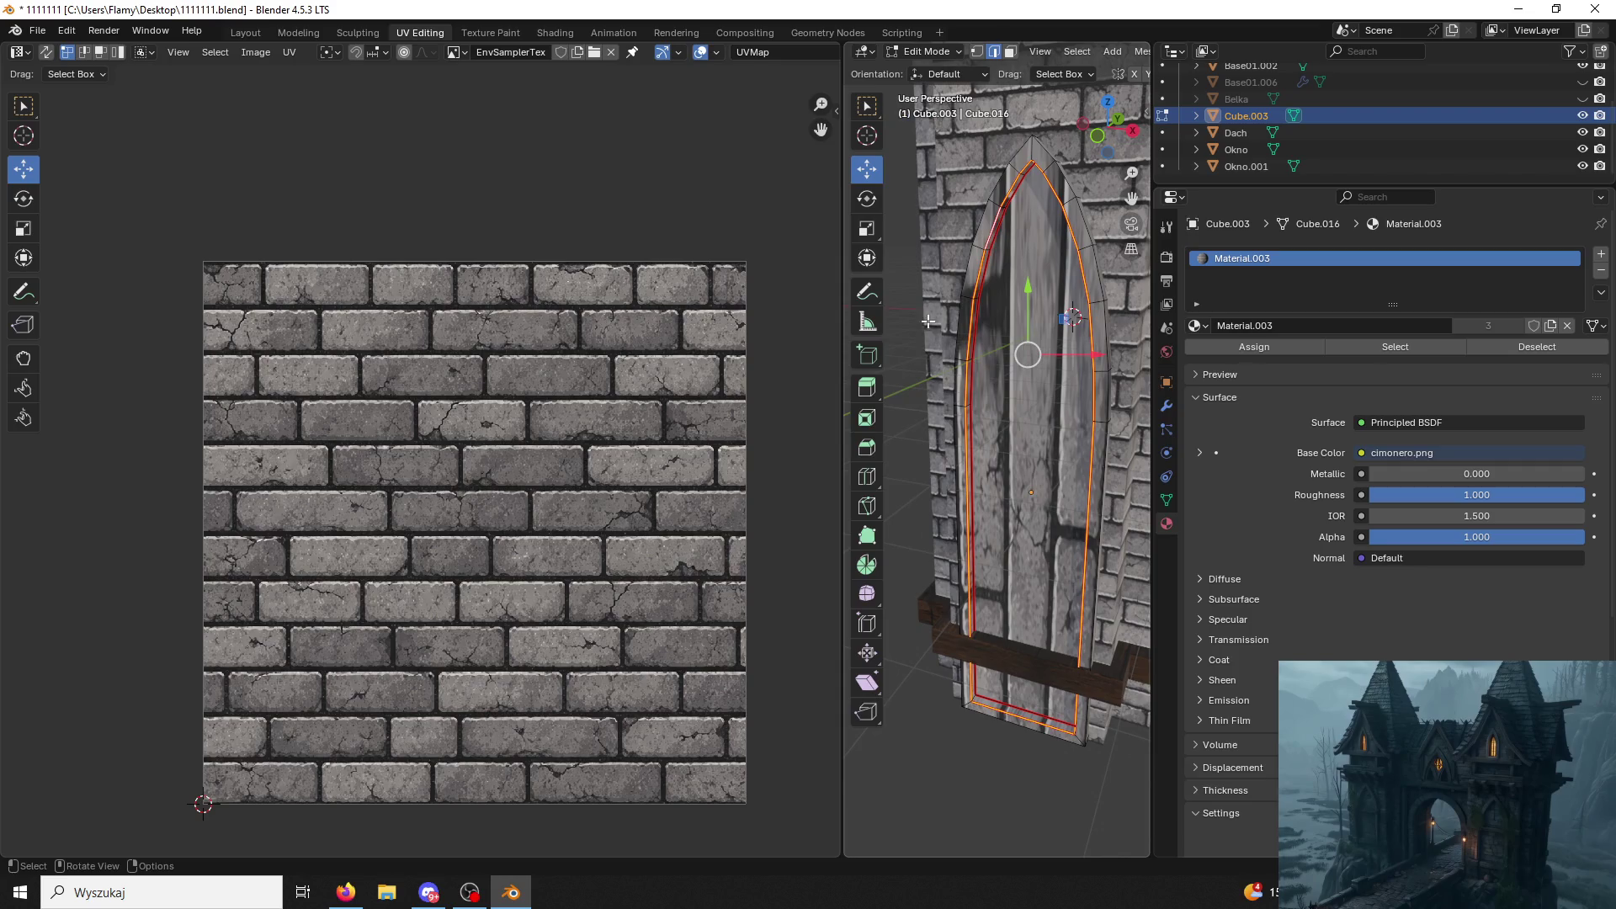
pyautogui.keyDown('alt'); pyautogui.click(957, 303); pyautogui.keyUp('alt')
pyautogui.hotkey('ctrl', 'e')
pyautogui.click(912, 351)
pyautogui.moveTo(919, 350); pyautogui.dragTo(962, 262, button='middle')
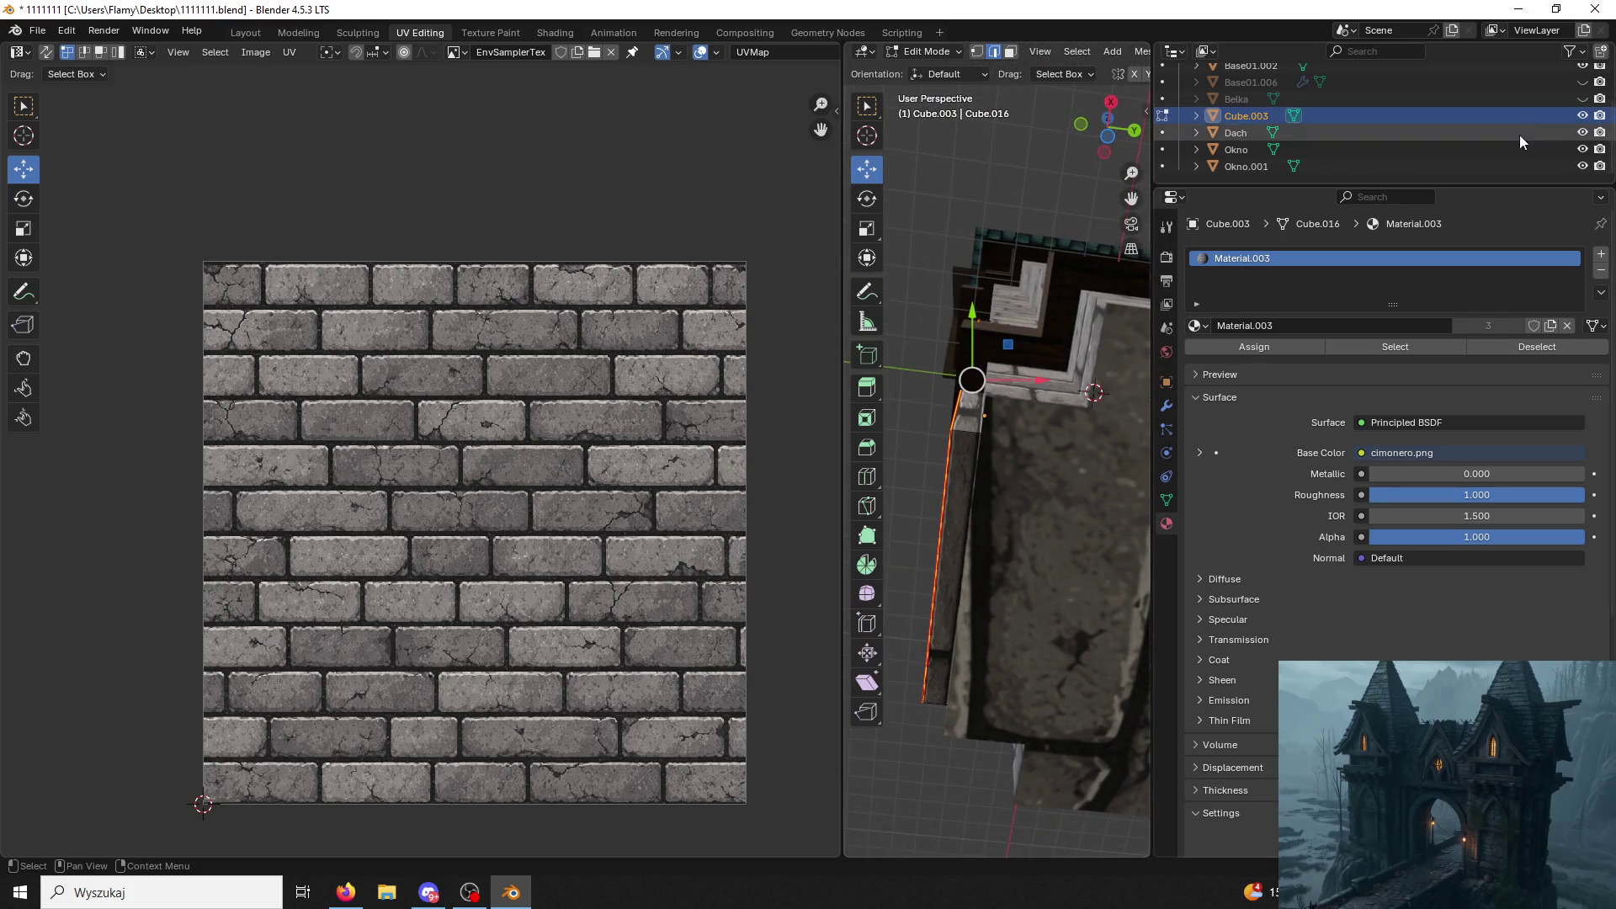
pyautogui.click(1584, 167)
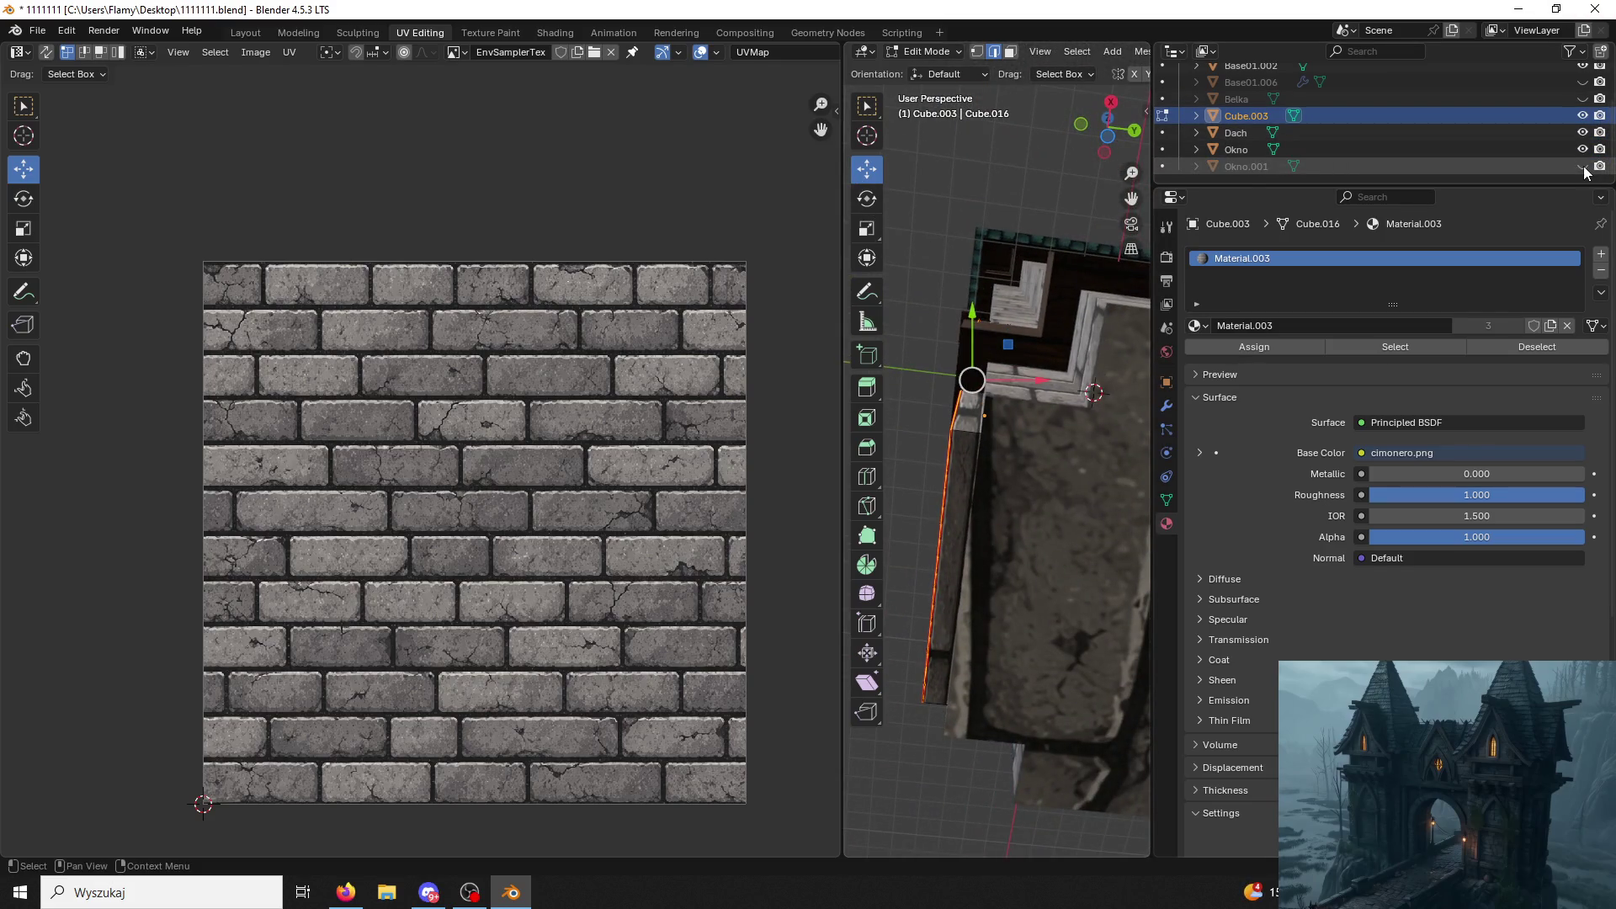
pyautogui.click(1584, 165)
pyautogui.click(1129, 452)
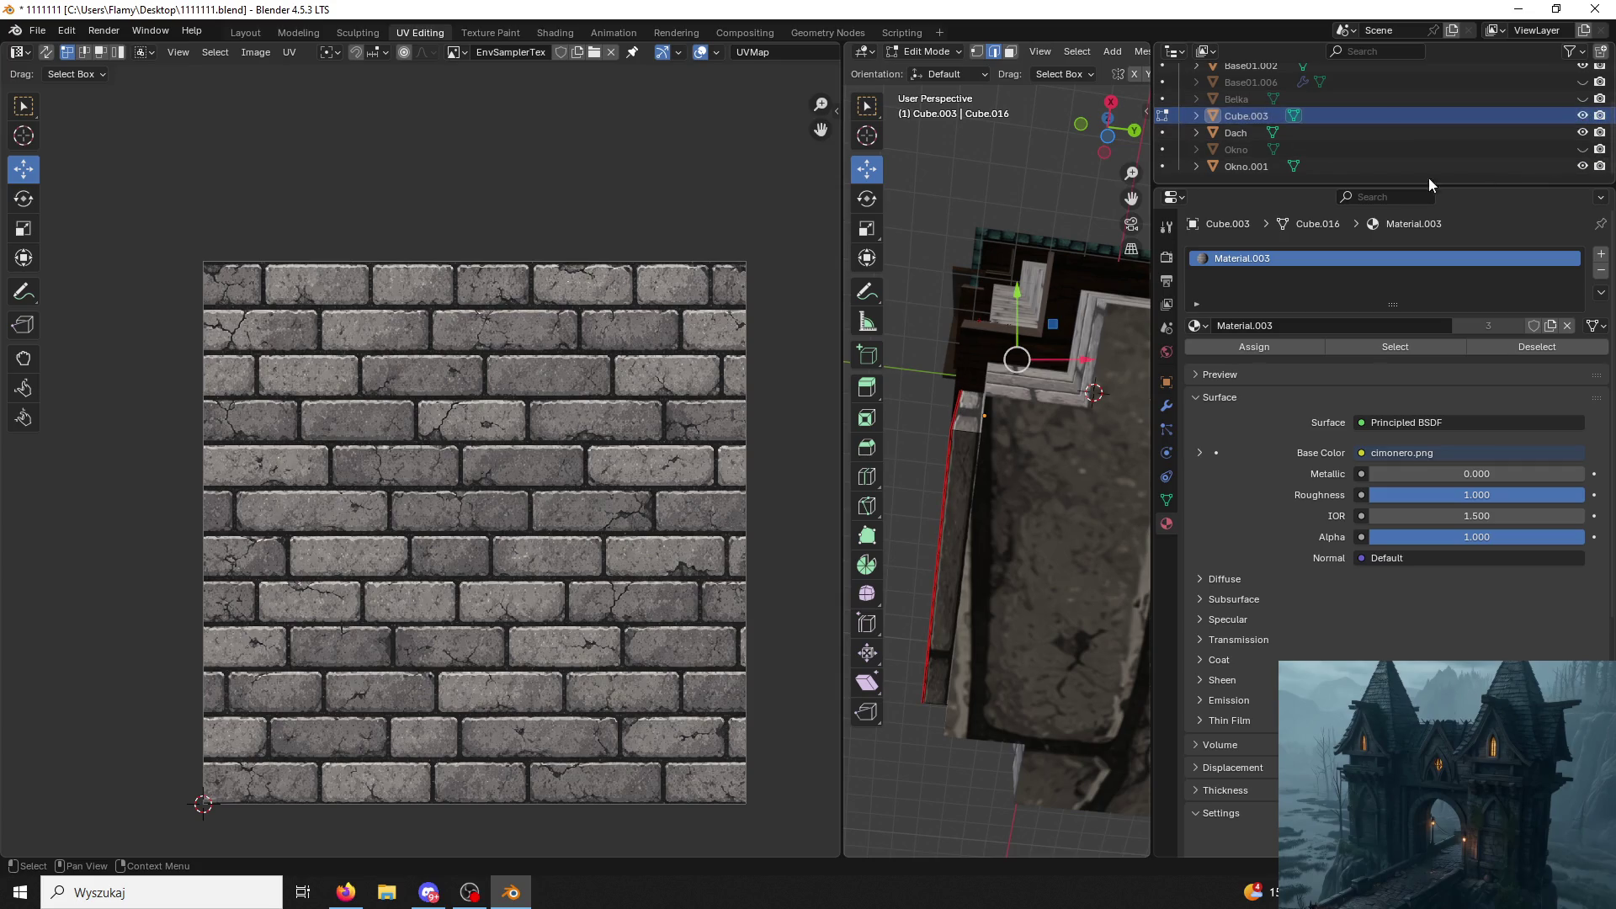
# Hide Base01.002, select the door Cube.003 and enter Edit Mode.
pyautogui.click(933, 51)
pyautogui.click(1079, 458)
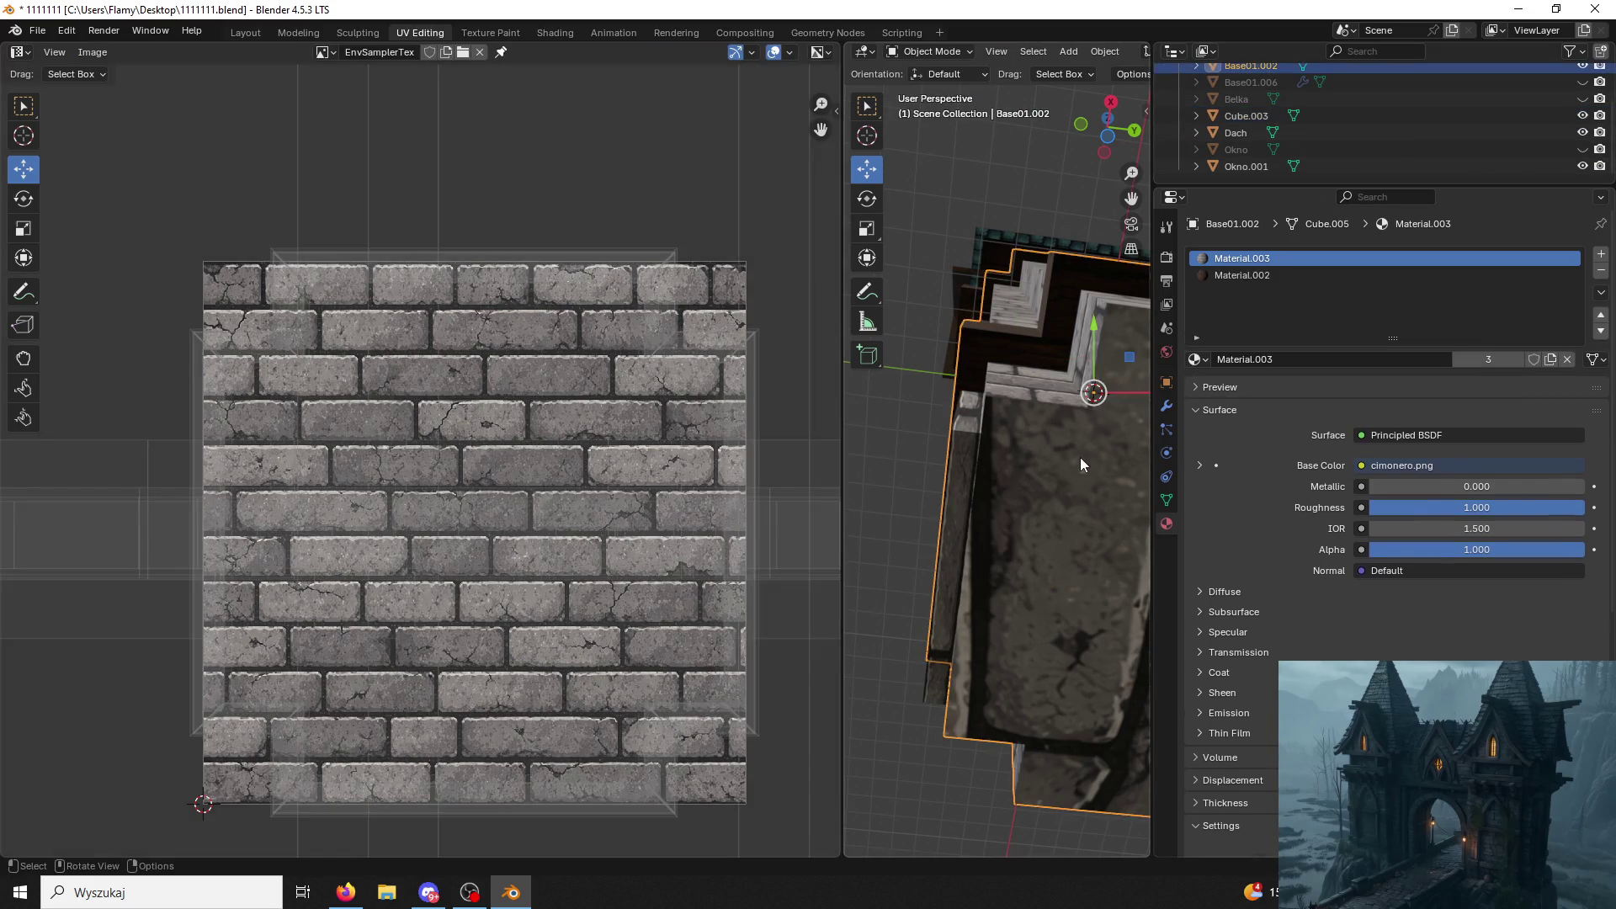
pyautogui.click(1584, 65)
pyautogui.moveTo(1098, 341); pyautogui.dragTo(928, 464, button='middle')
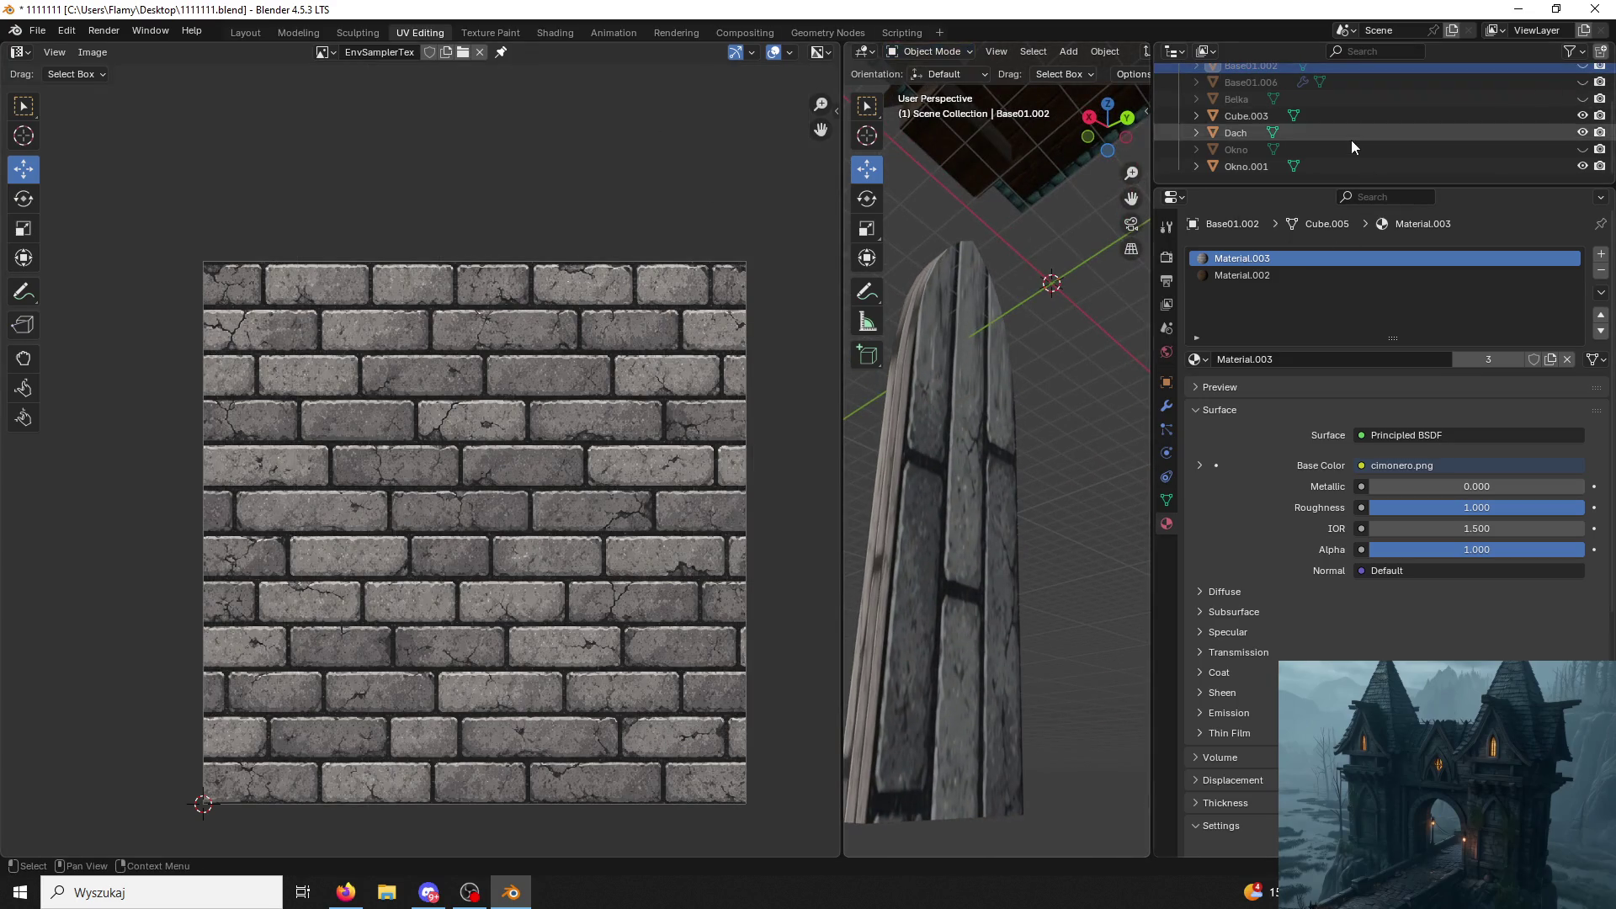
pyautogui.click(1370, 165)
pyautogui.click(1524, 143)
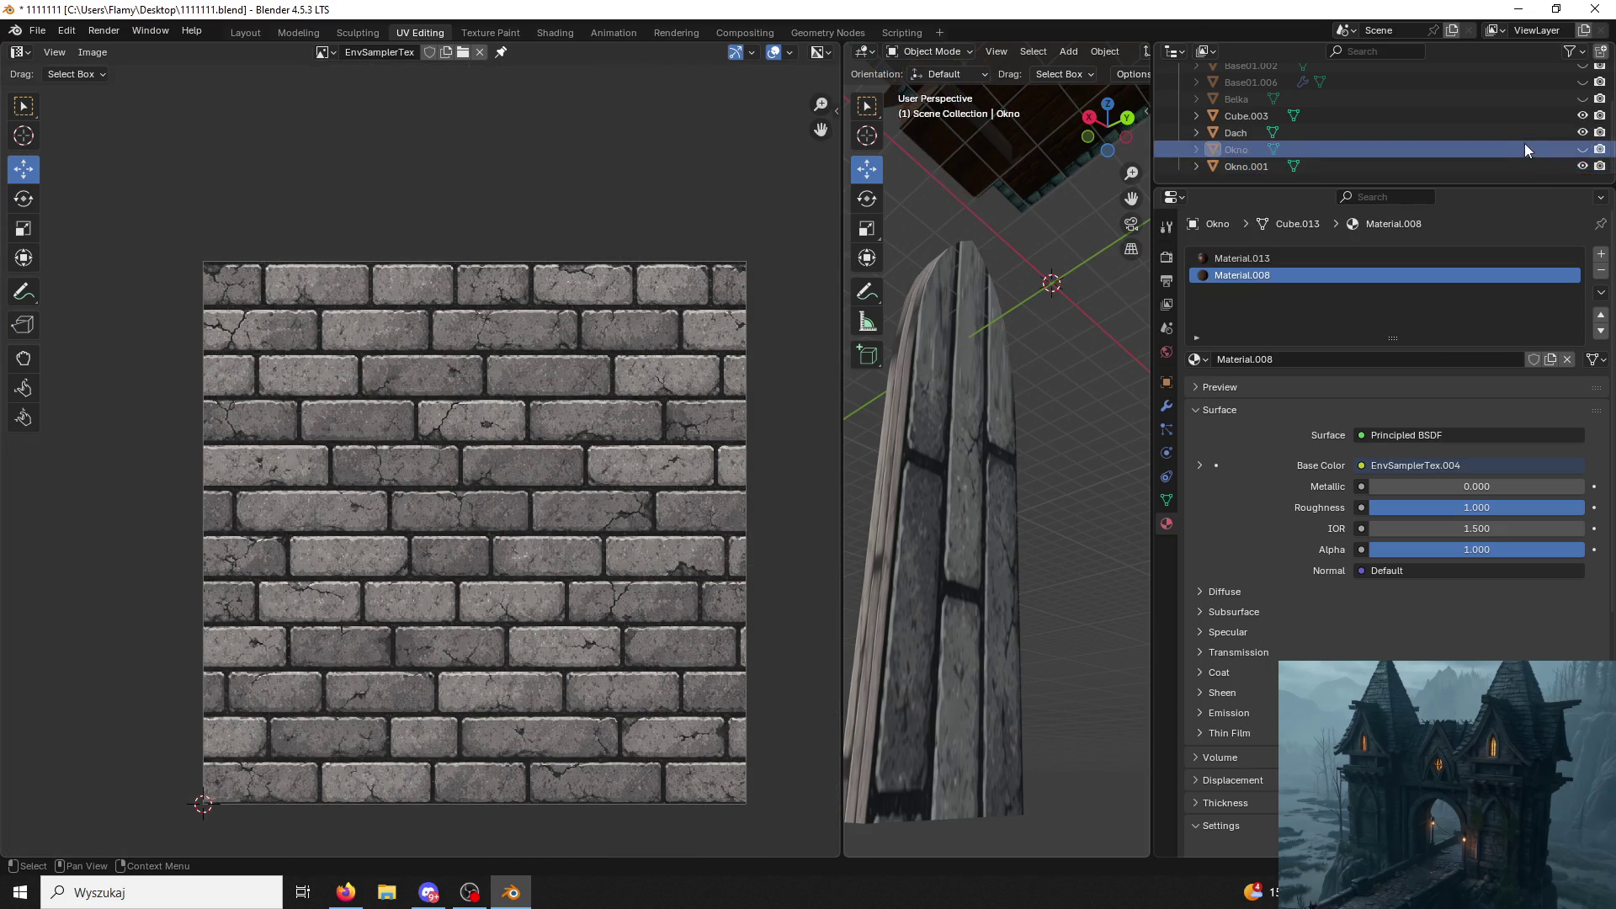
pyautogui.click(1506, 118)
pyautogui.click(929, 52)
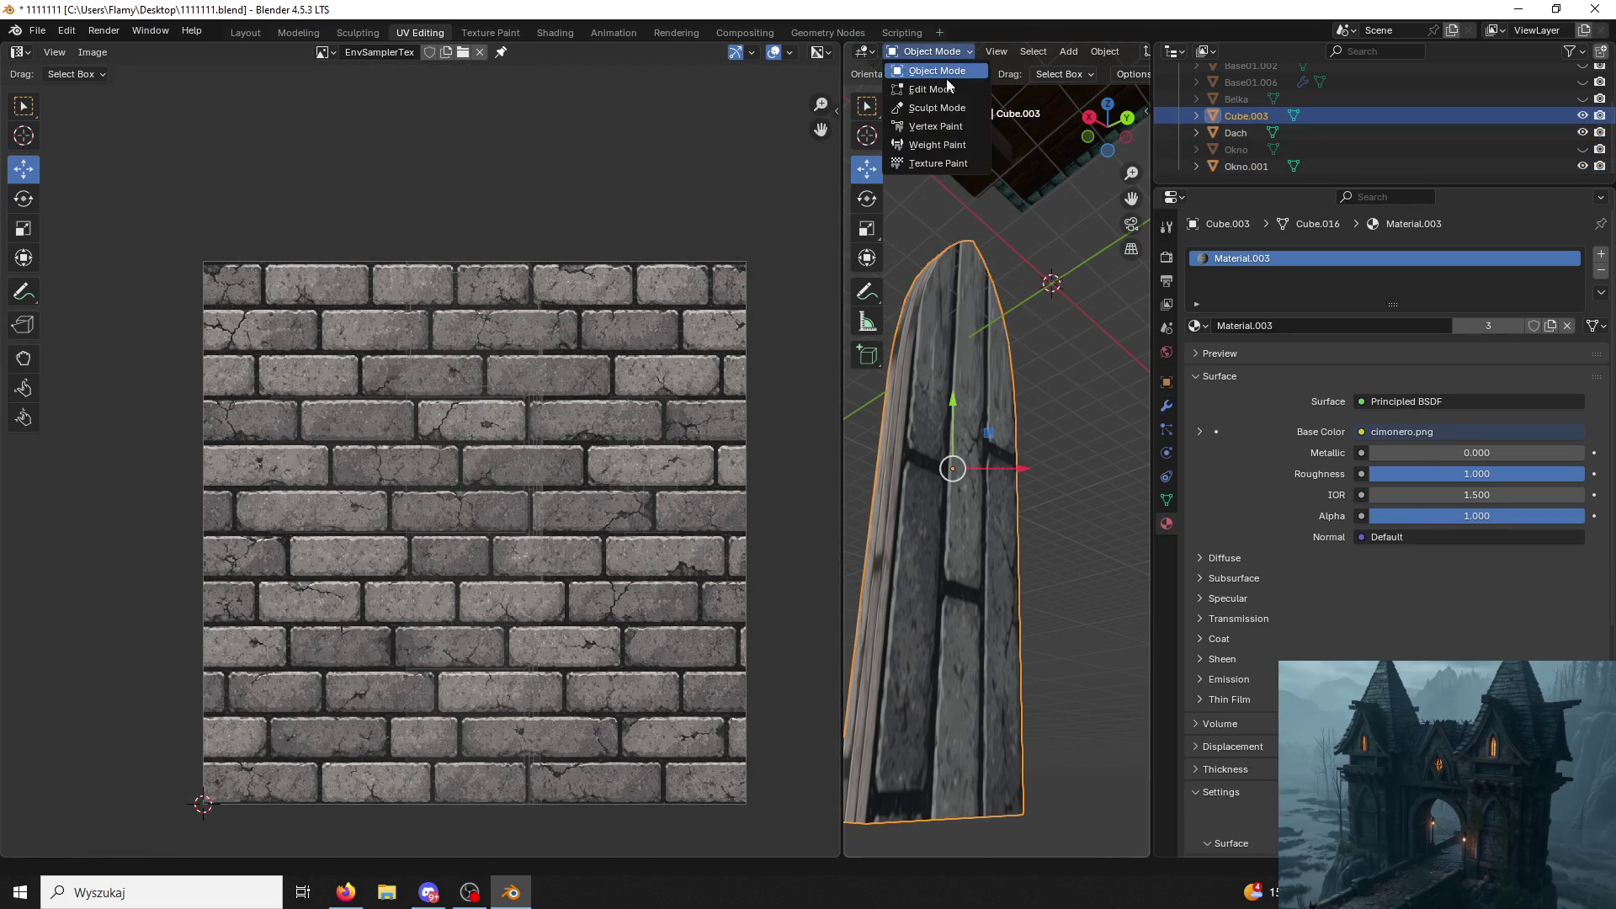
pyautogui.click(934, 87)
# Select the door's outline edges and mark them as UV seams.
pyautogui.press('a')
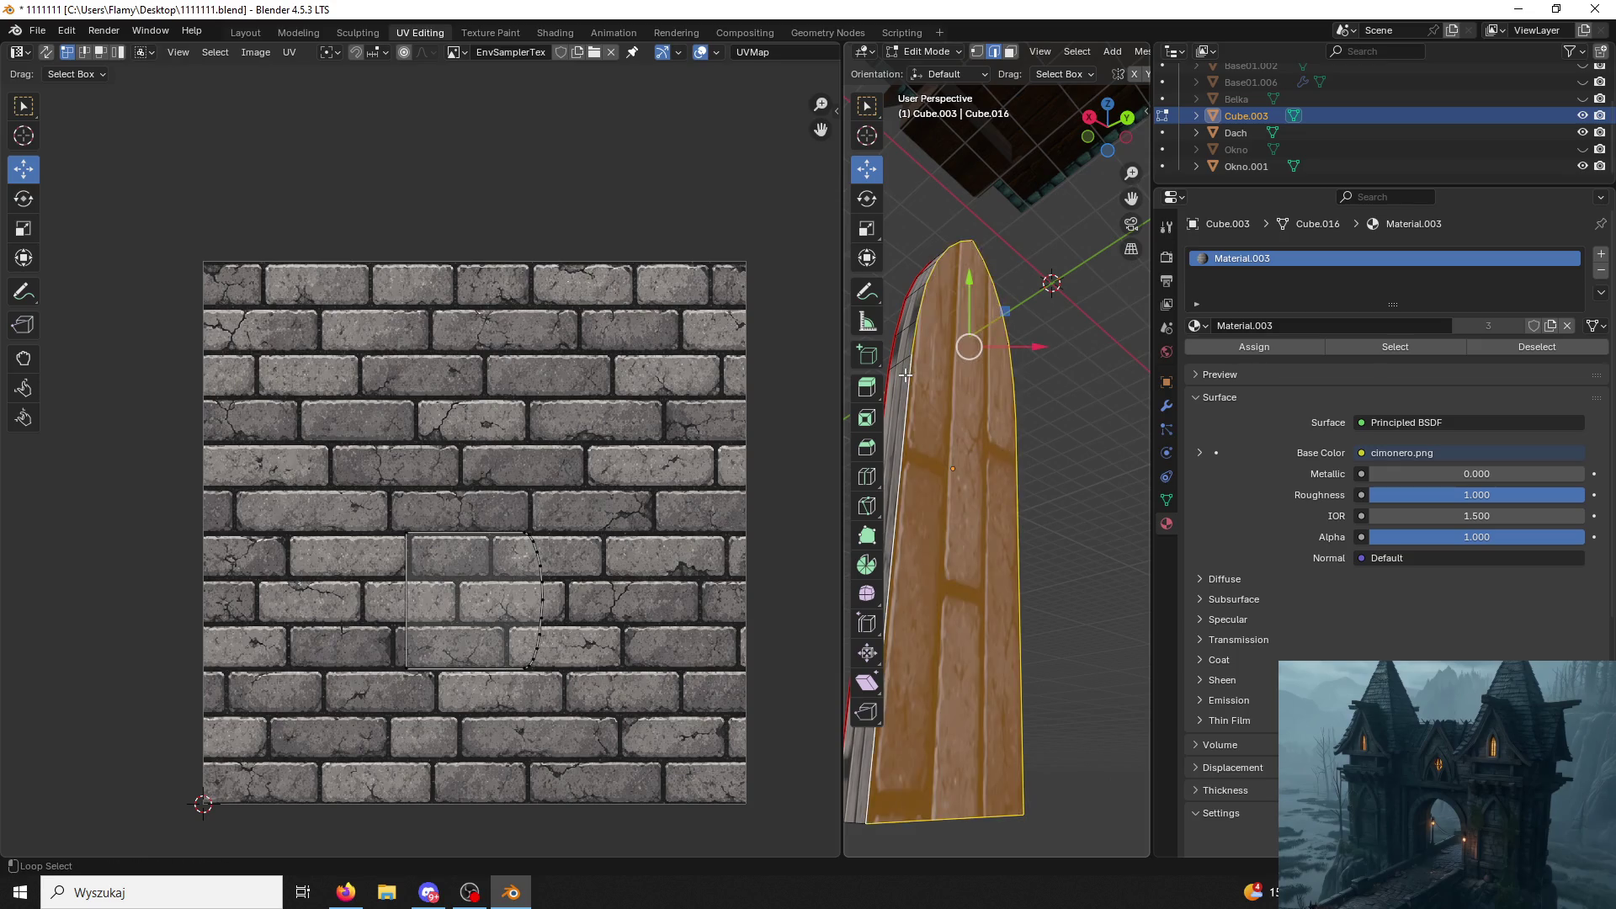
pyautogui.hotkey('ctrl', 'e')
pyautogui.click(820, 644)
pyautogui.moveTo(882, 602); pyautogui.dragTo(919, 381, button='middle')
pyautogui.keyDown('alt'); pyautogui.click(912, 308); pyautogui.keyUp('alt')
pyautogui.hotkey('ctrl', 'e')
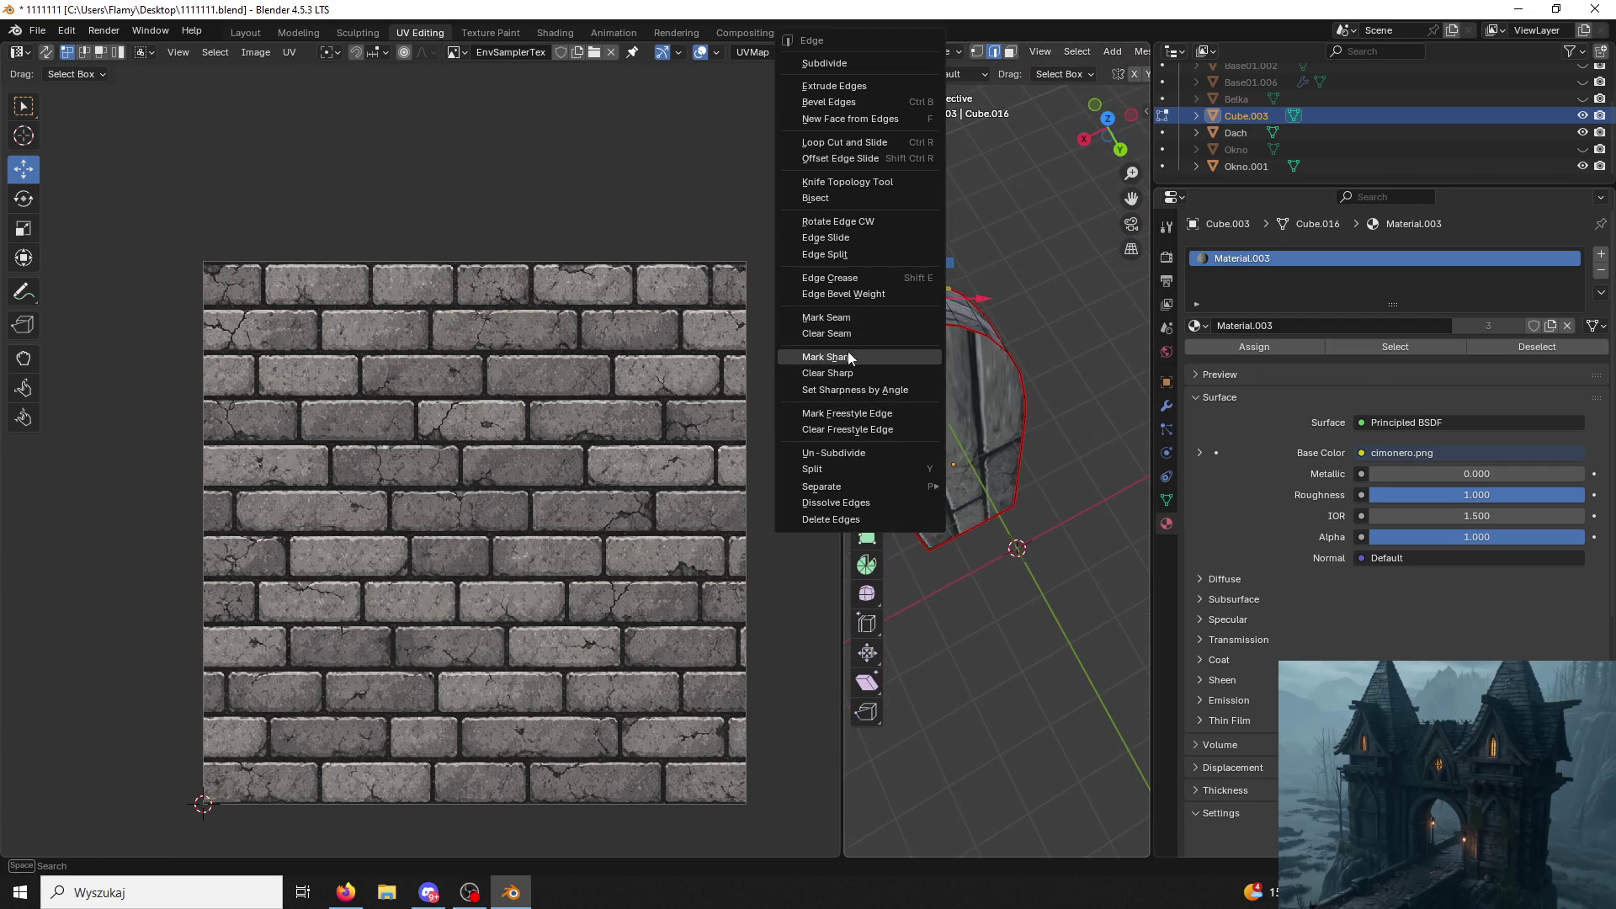
pyautogui.click(921, 323)
pyautogui.moveTo(921, 325); pyautogui.dragTo(880, 126, button='middle')
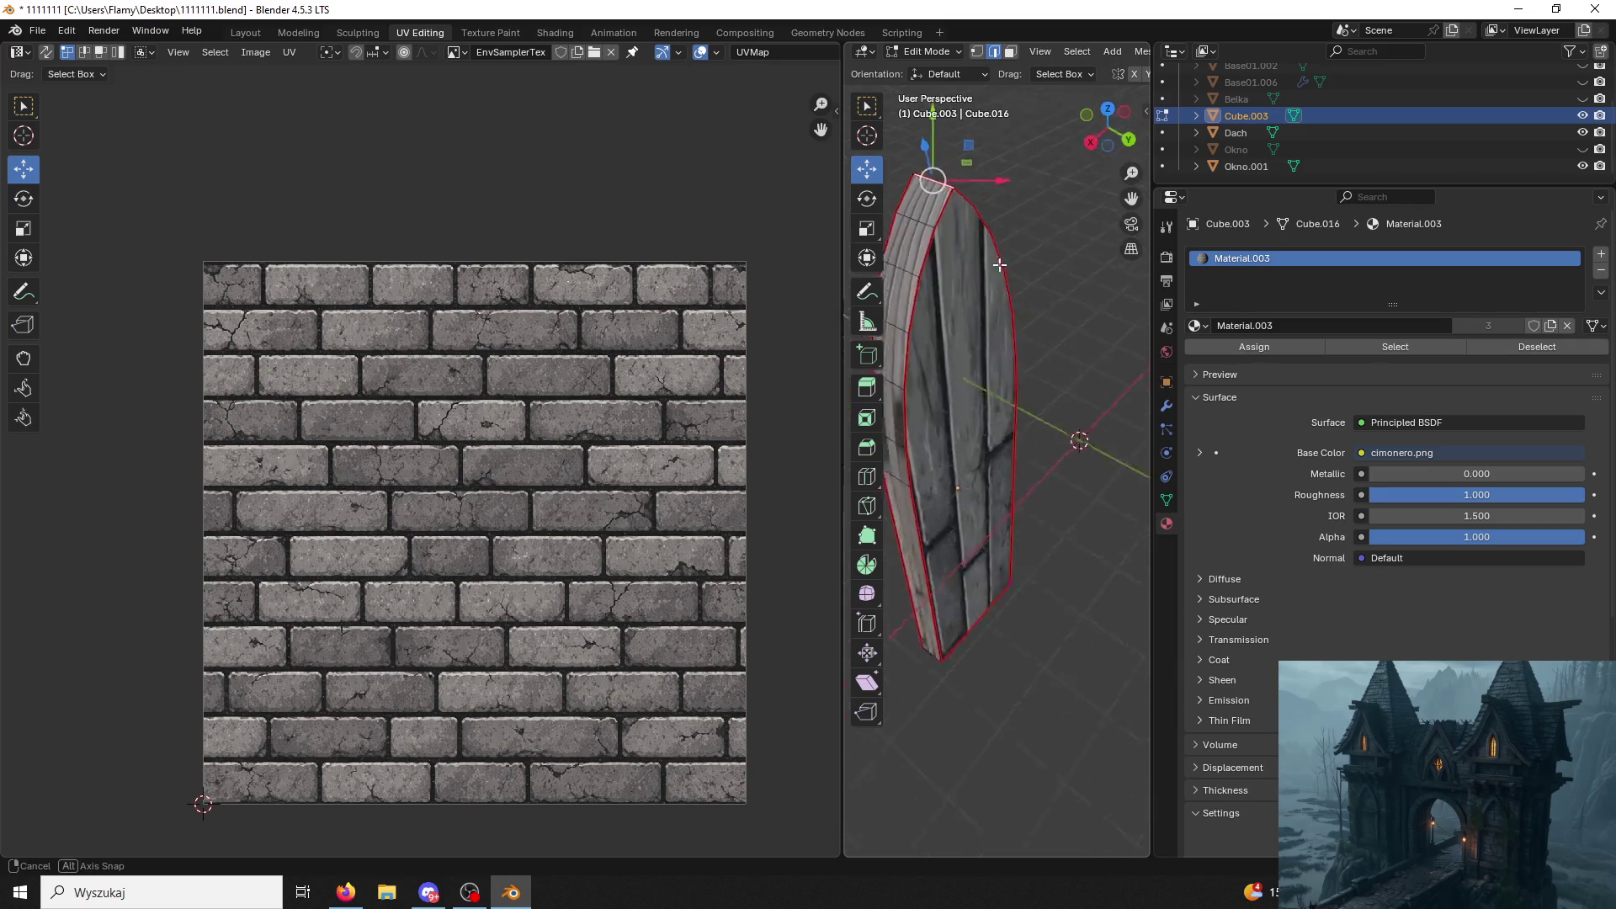
# Select all door faces and add a second slot with new Material.006.
pyautogui.click(1011, 50)
pyautogui.press('a')
pyautogui.moveTo(1049, 379); pyautogui.dragTo(1068, 367, button='middle')
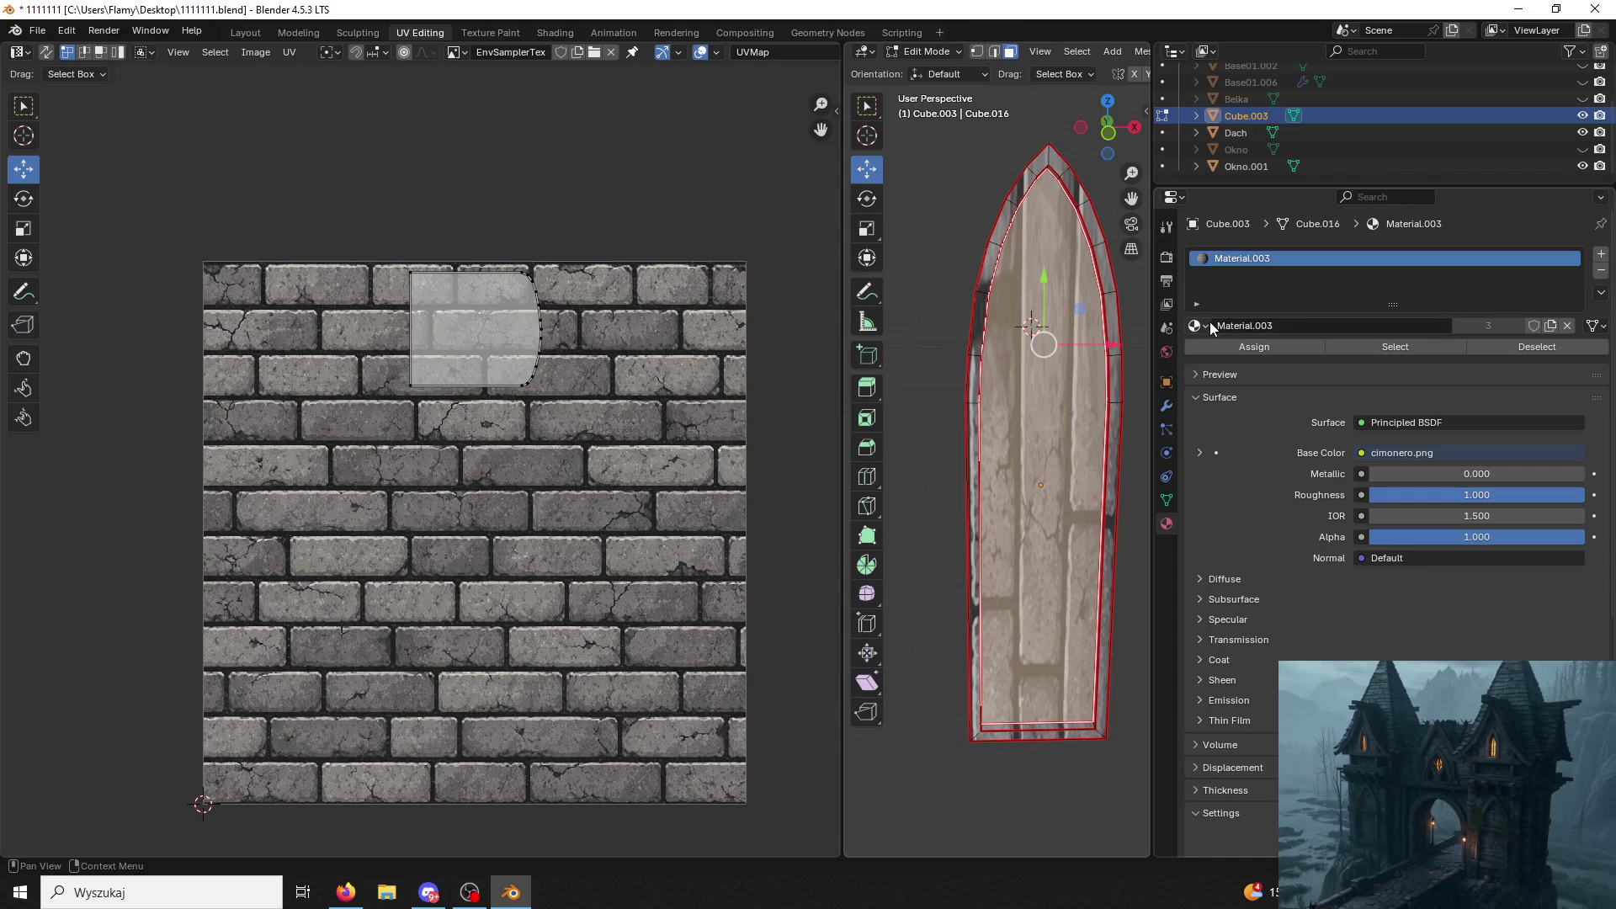
pyautogui.click(1601, 254)
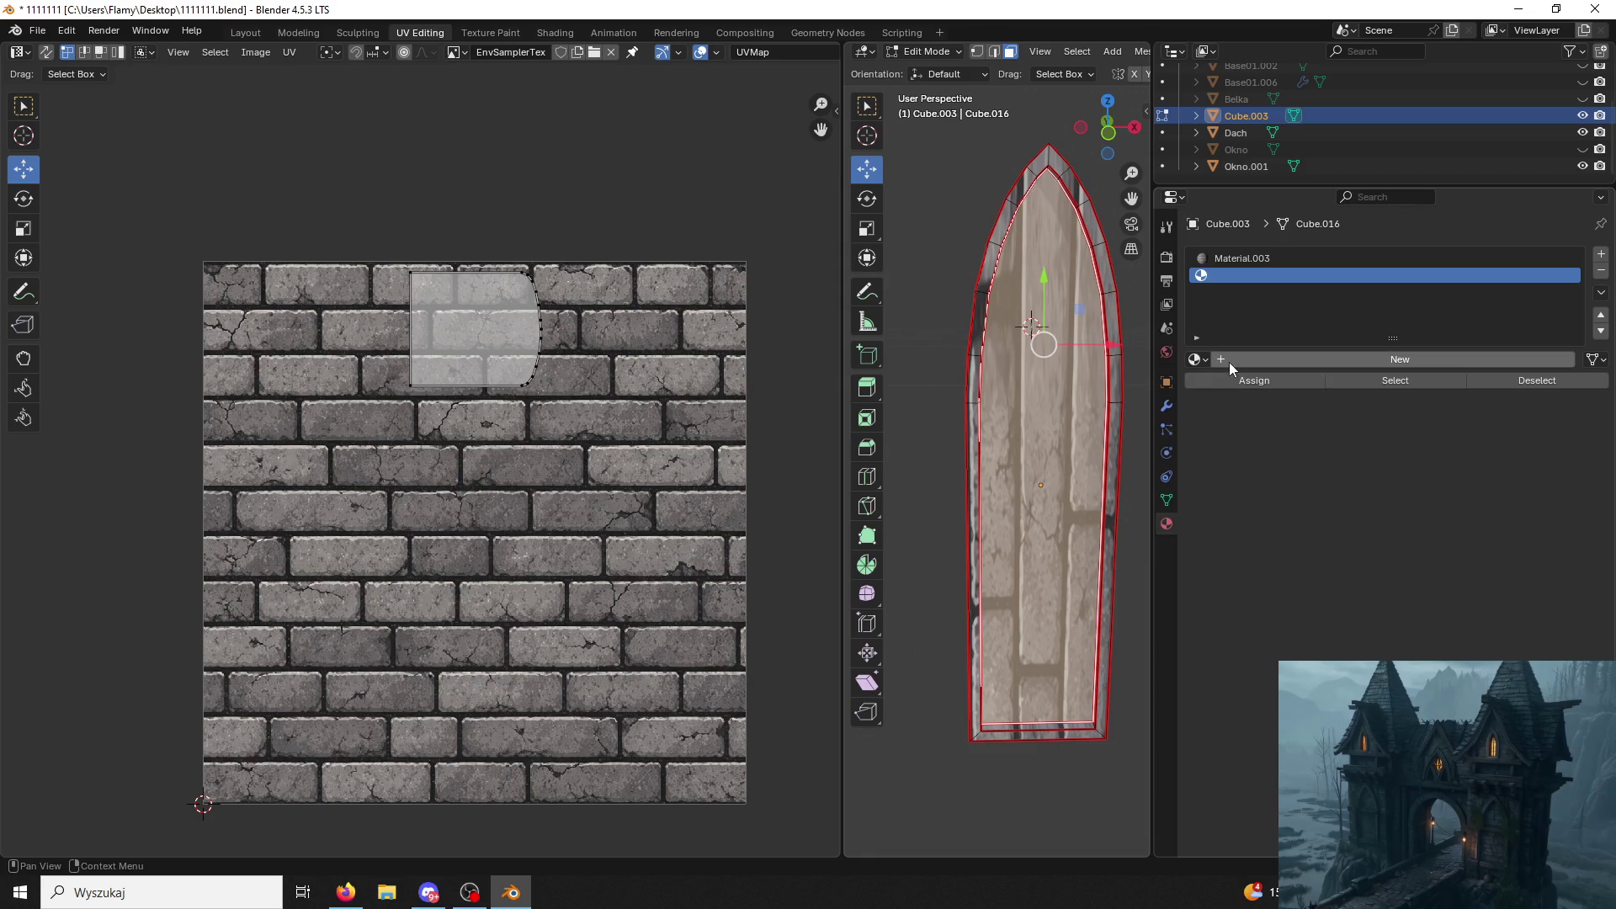
pyautogui.doubleClick(1224, 361)
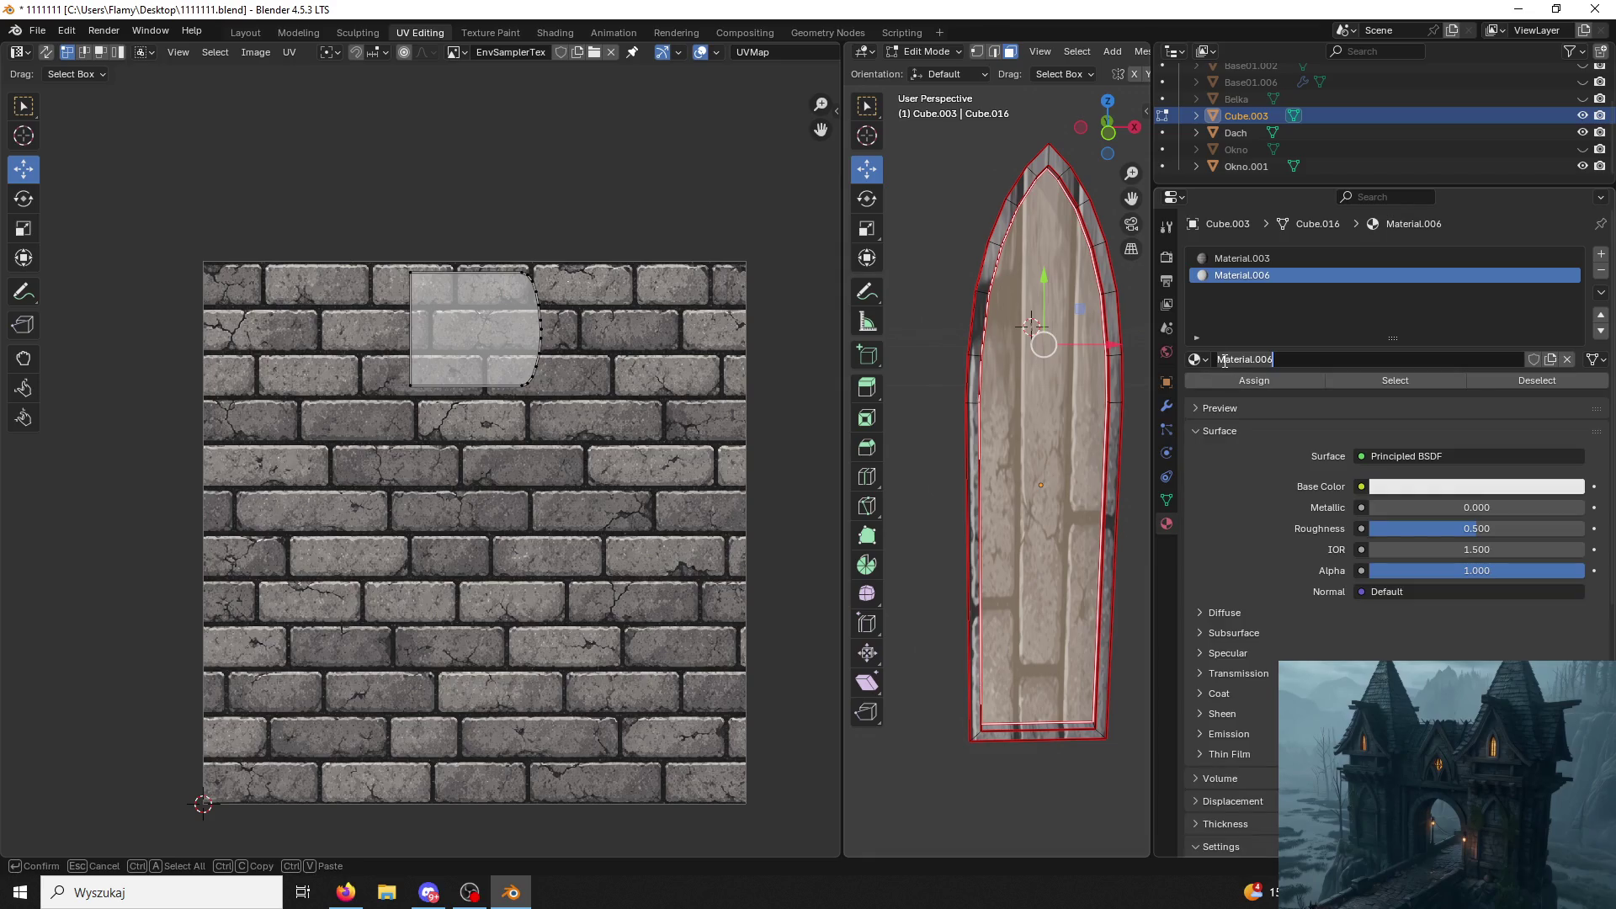
pyautogui.press('Return')
pyautogui.click(551, 32)
# Bring cimonero02.png from File Explorer into Material.006's nodes and link its Color to Base Color.
pyautogui.moveTo(552, 11); pyautogui.dragTo(1157, 202)
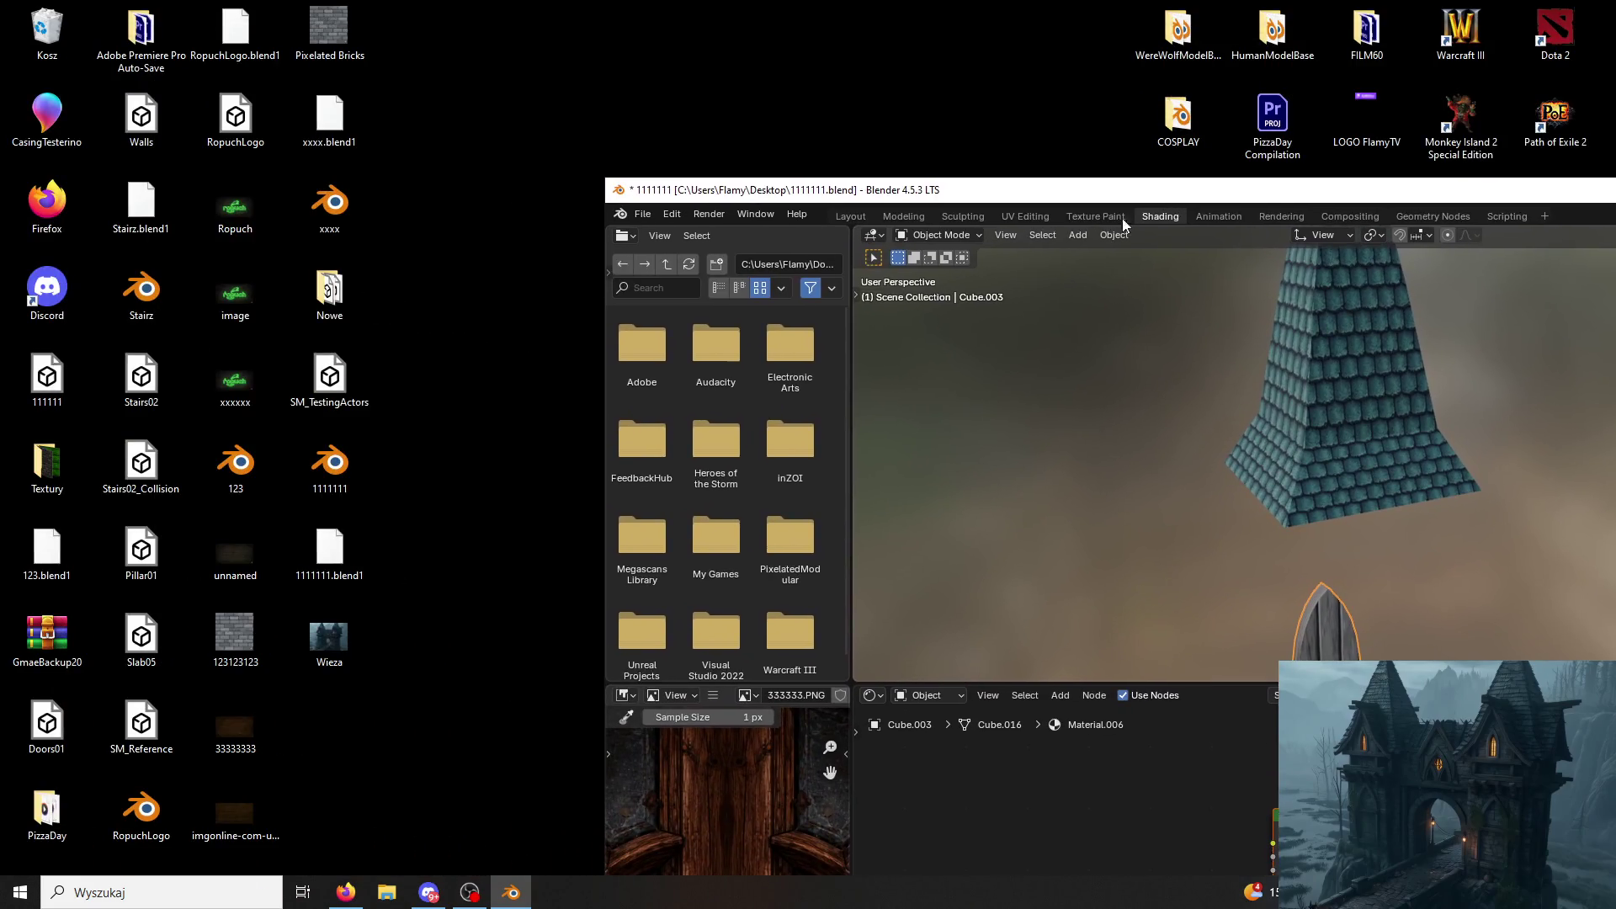
pyautogui.doubleClick(328, 293)
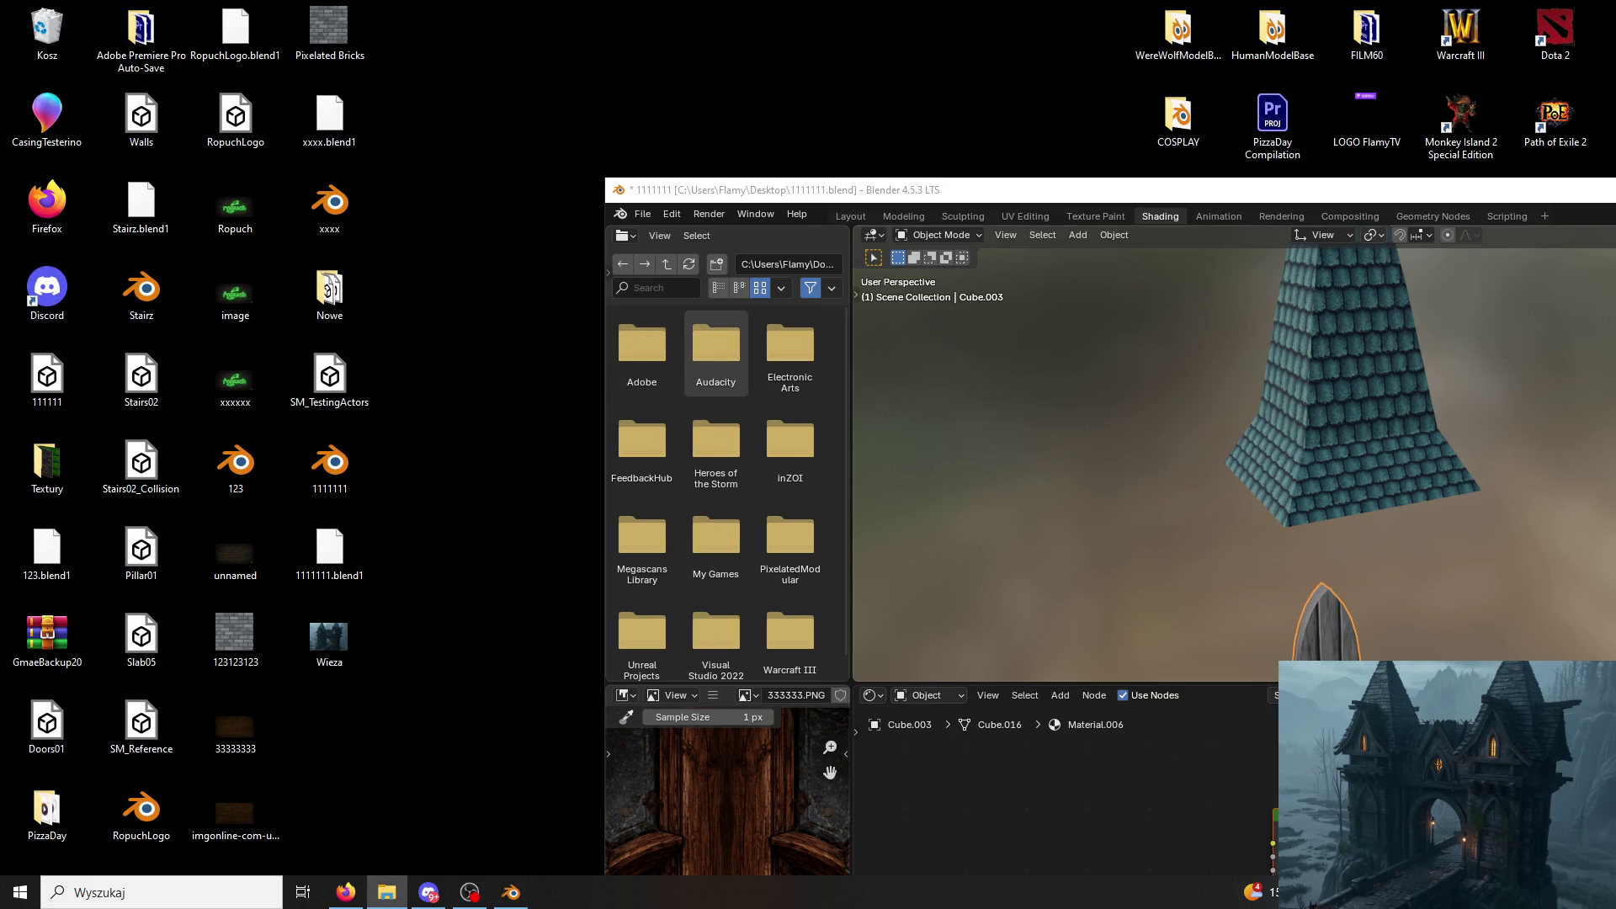
pyautogui.moveTo(1437, 531); pyautogui.dragTo(1091, 818)
pyautogui.moveTo(1212, 827); pyautogui.dragTo(1279, 844)
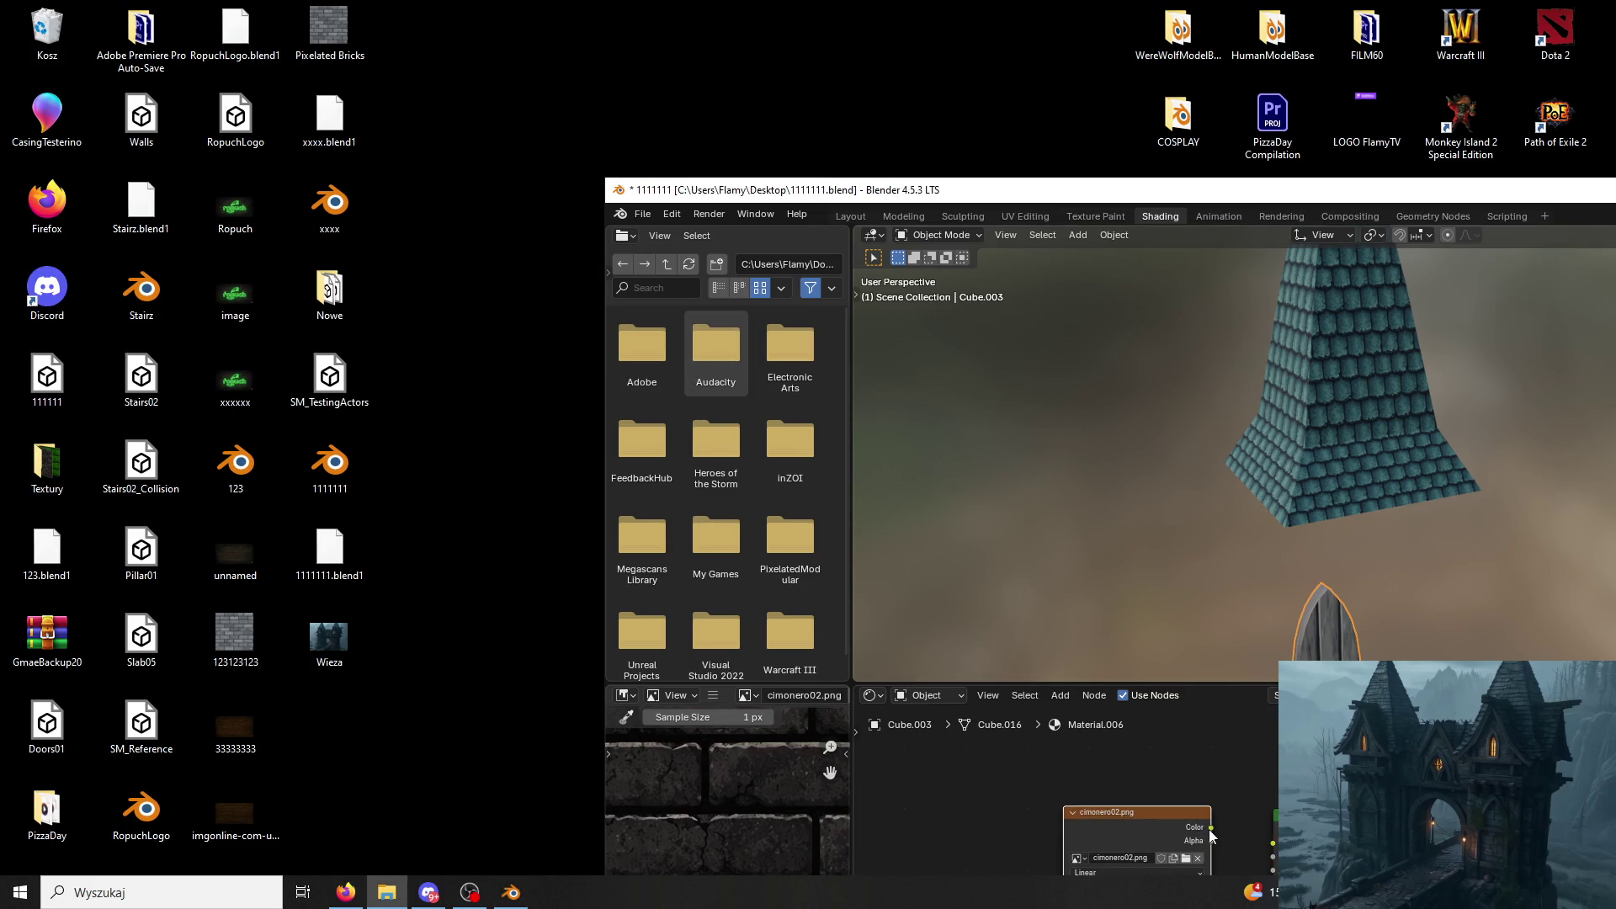
pyautogui.press('Home')
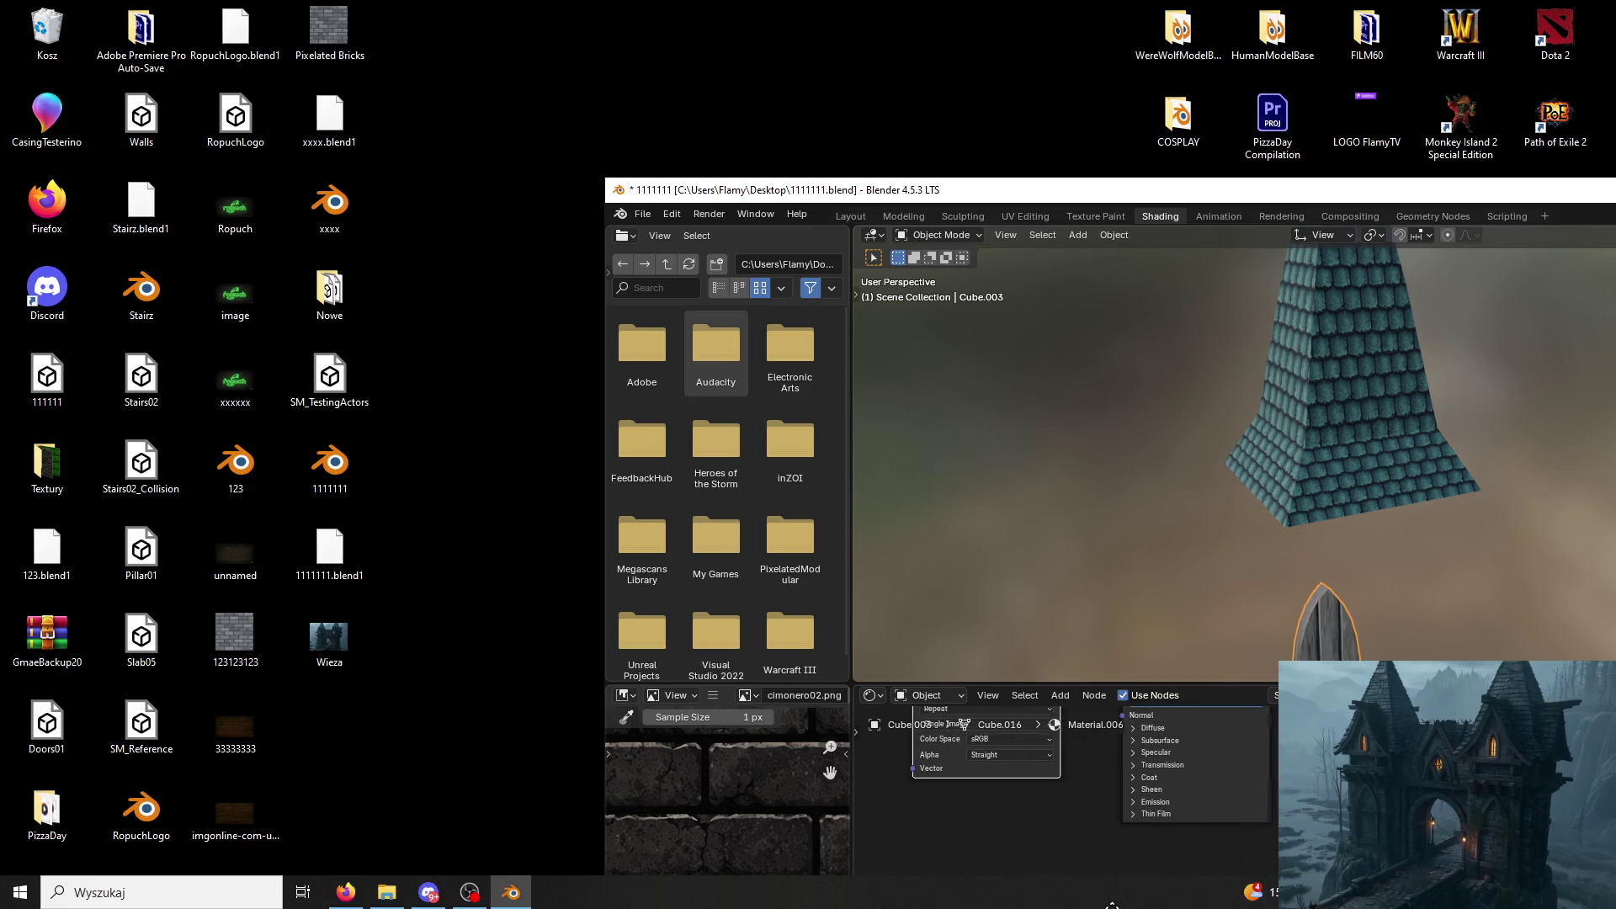
pyautogui.doubleClick(1094, 190)
# Inspect the brick-covered door from several angles and return to the UV Editing workspace.
pyautogui.press('KP_Decimal')
pyautogui.moveTo(936, 246); pyautogui.dragTo(885, 252, button='middle')
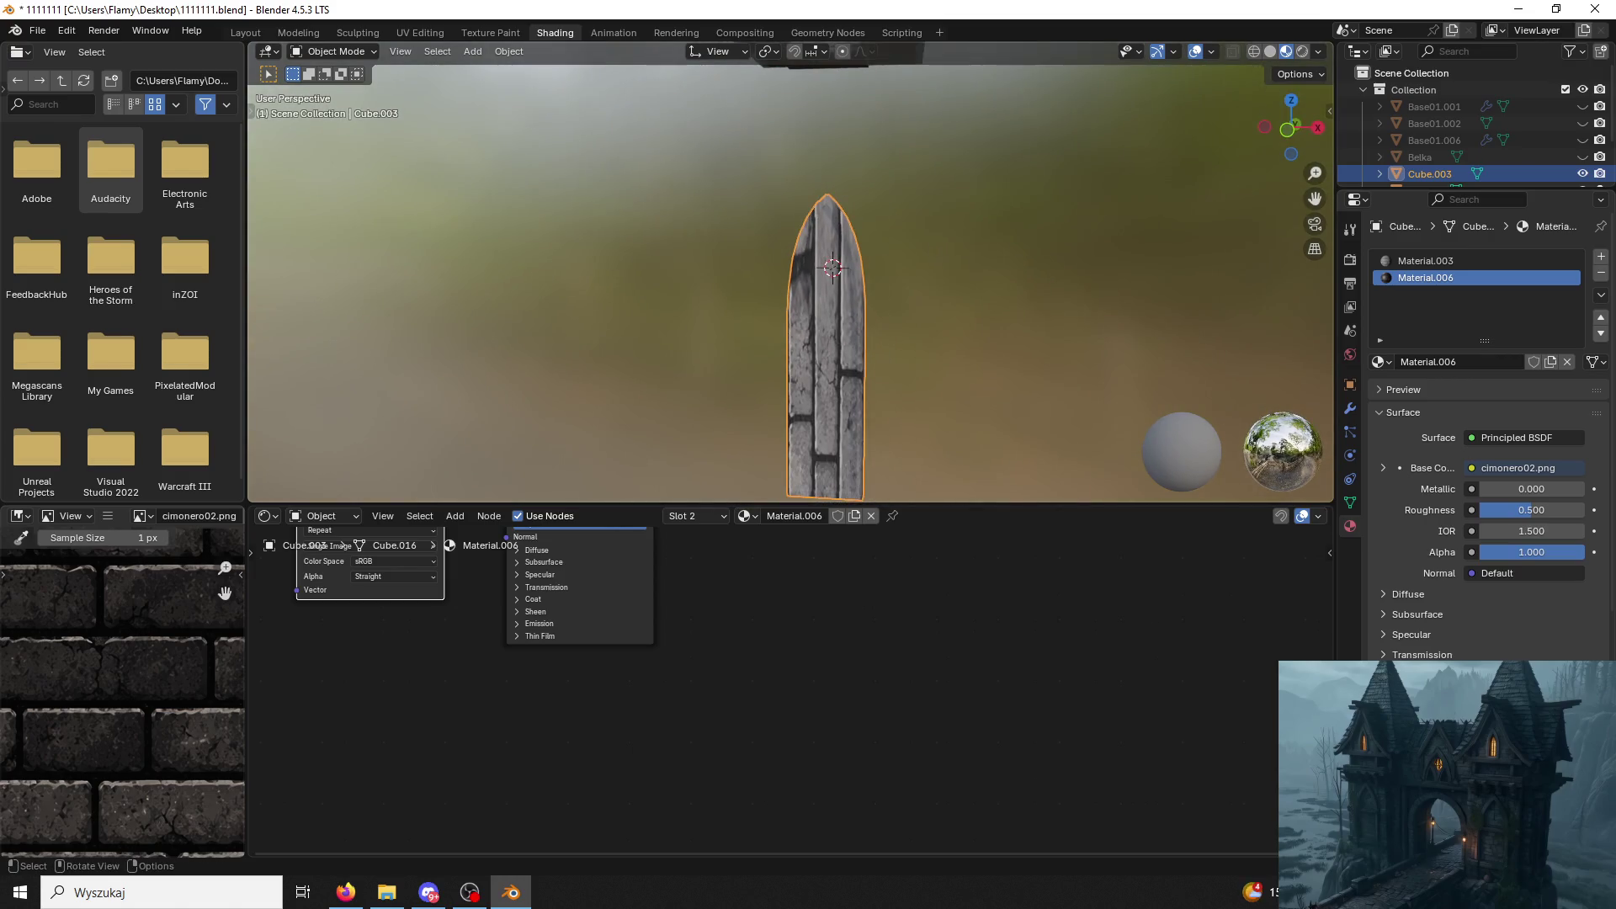
pyautogui.hotkey('alt', 'Tab')
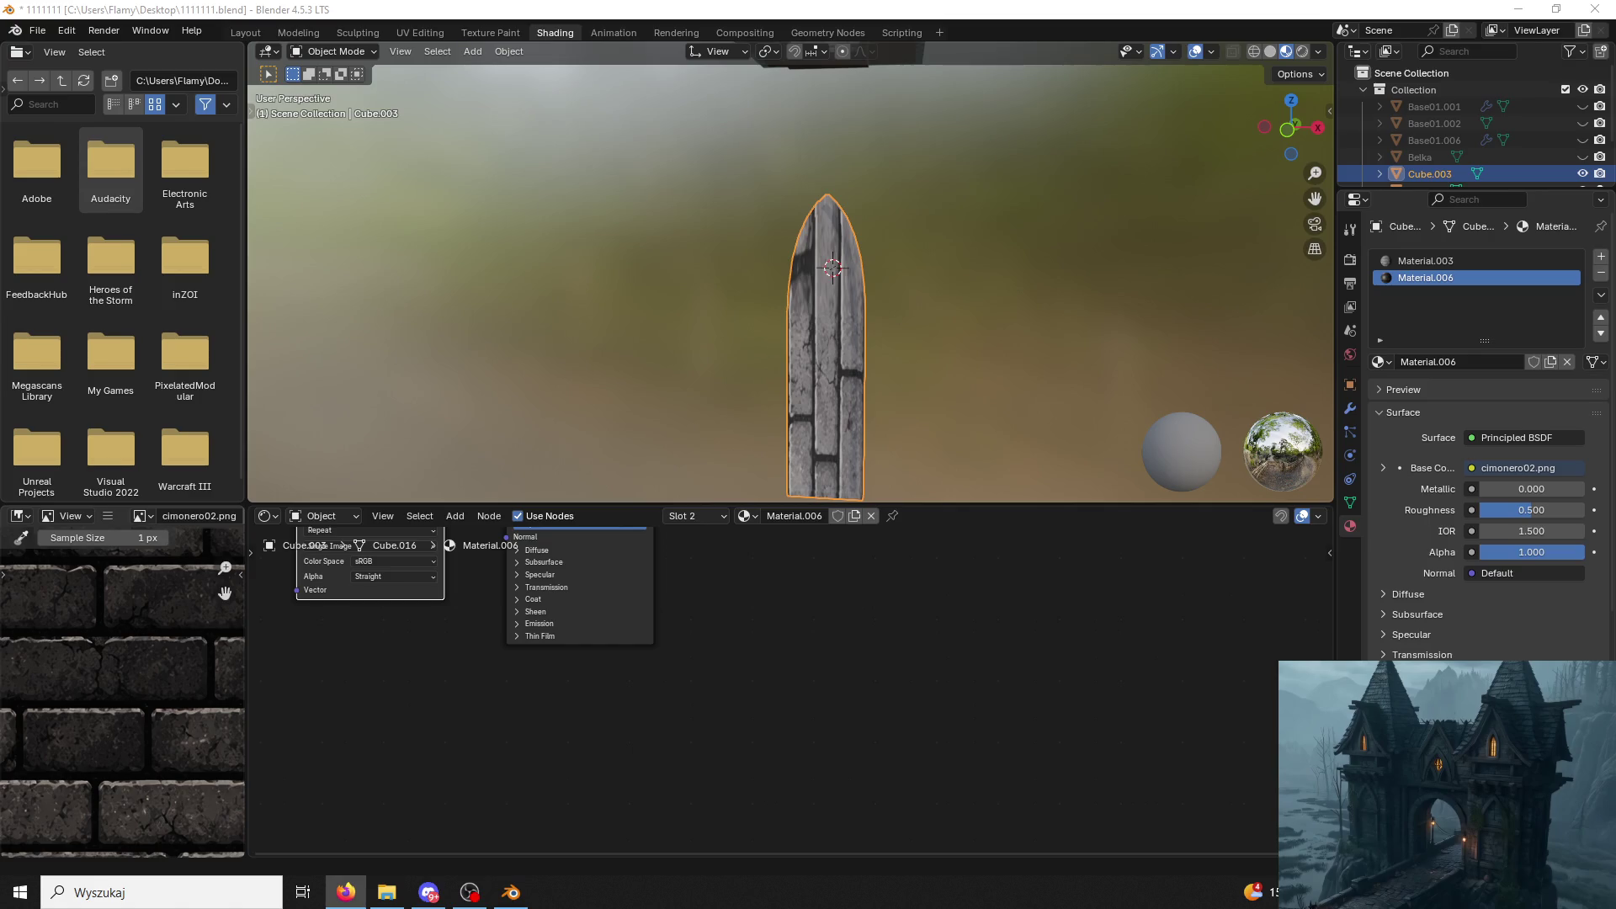
pyautogui.moveTo(841, 642)
pyautogui.mouseDown(button='middle')
pyautogui.moveTo(939, 718)
pyautogui.moveTo(972, 780)
pyautogui.mouseUp(button='middle')
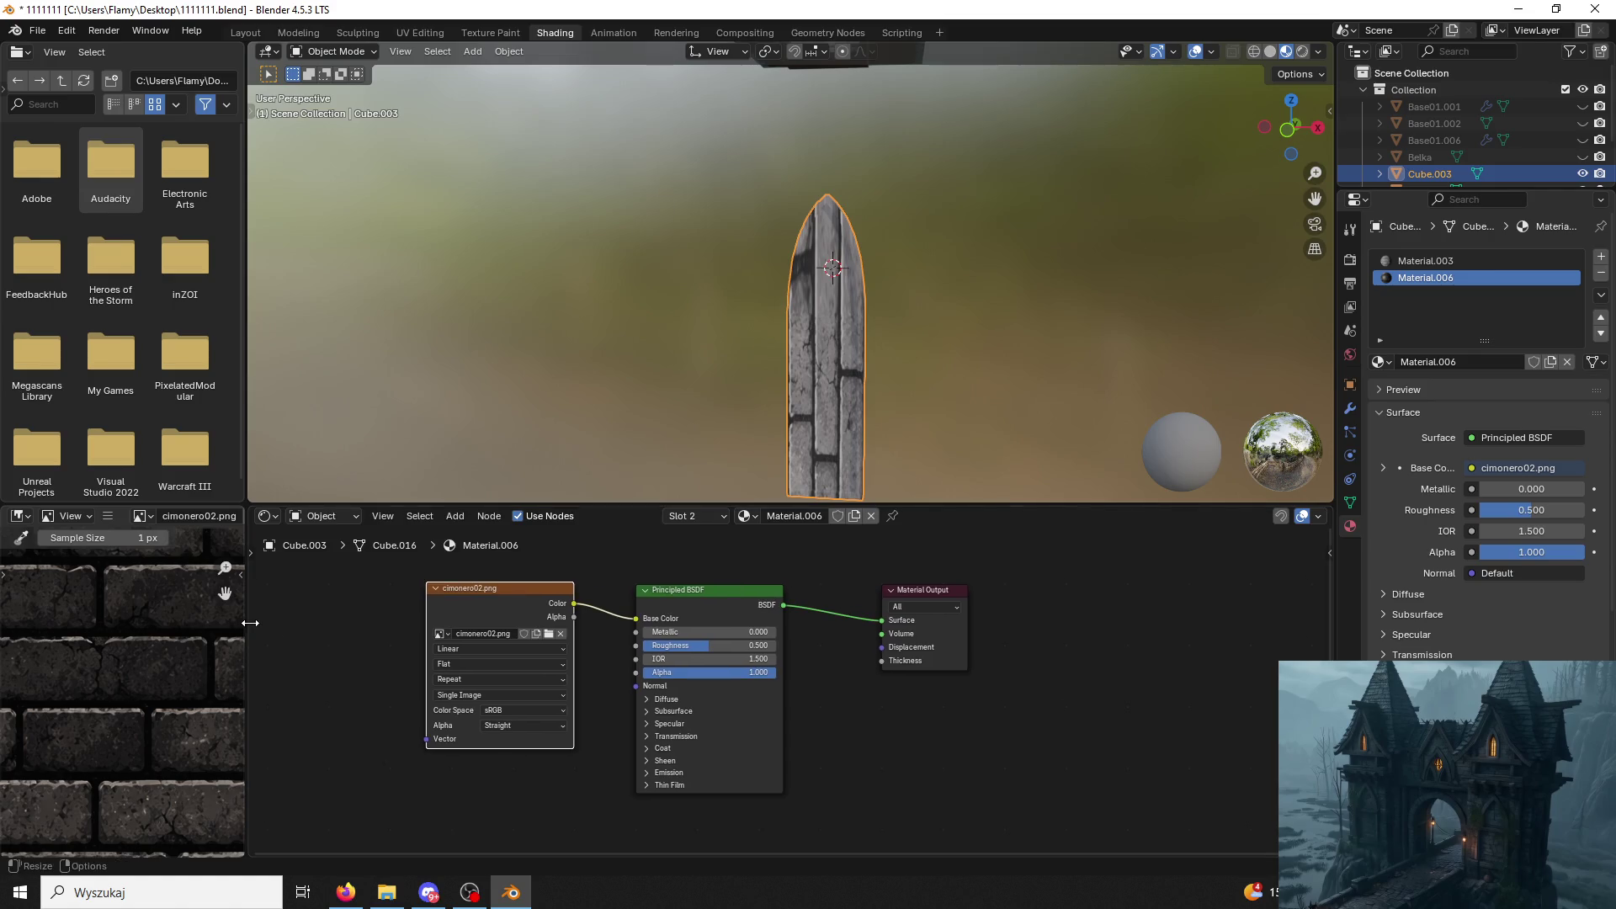
pyautogui.moveTo(618, 371); pyautogui.dragTo(936, 327, button='middle')
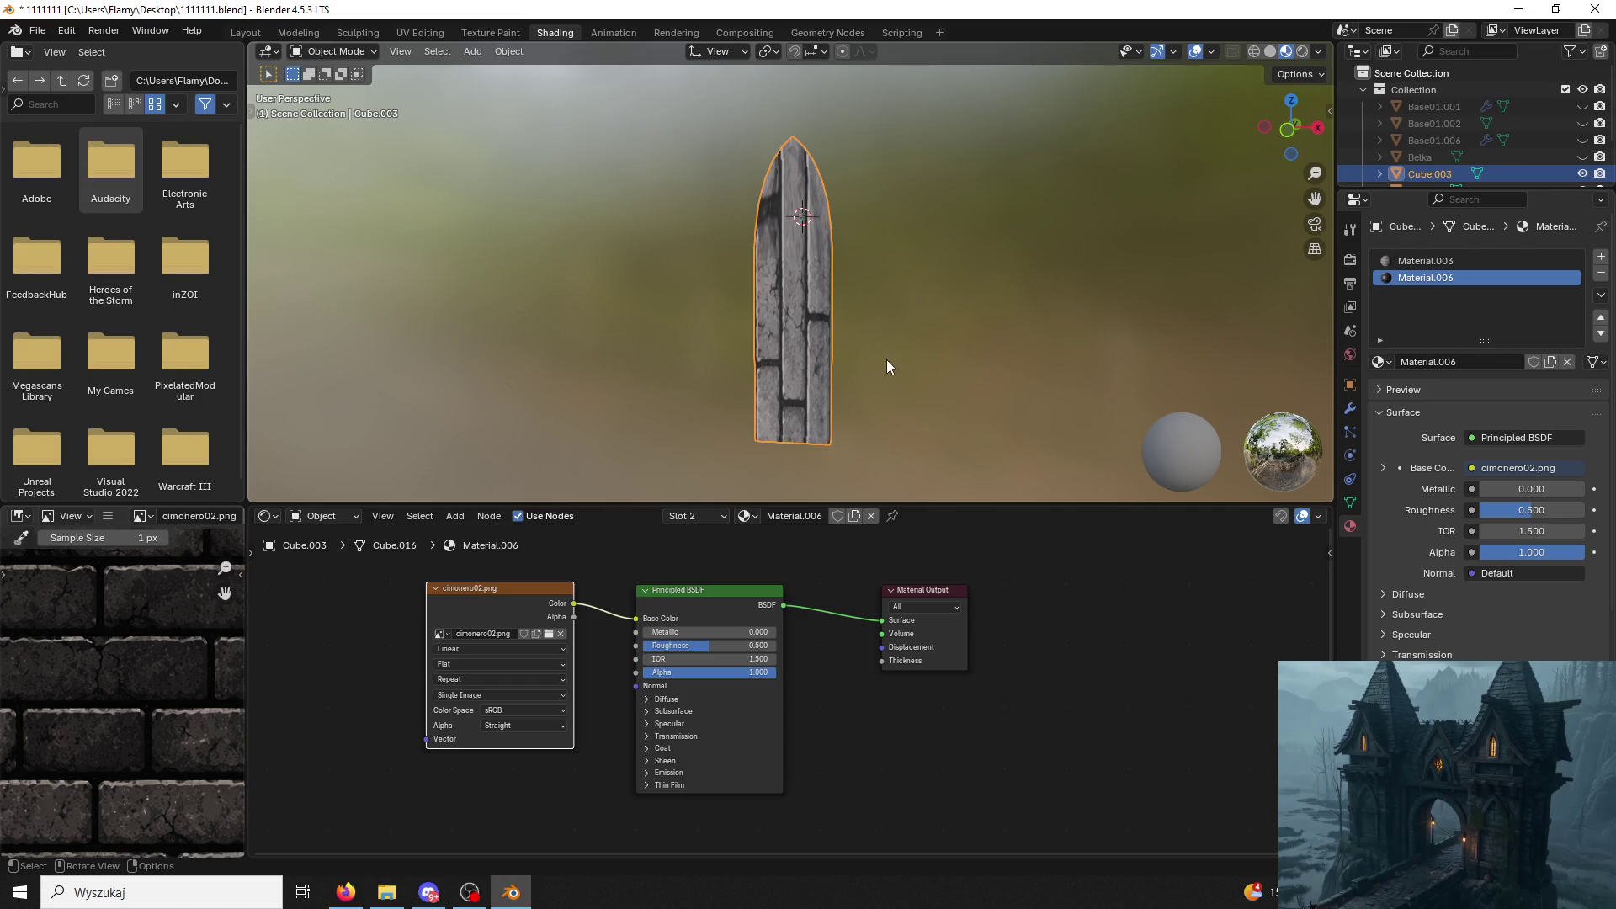
pyautogui.moveTo(835, 363)
pyautogui.mouseDown(button='middle')
pyautogui.moveTo(679, 337)
pyautogui.moveTo(821, 372)
pyautogui.mouseUp(button='middle')
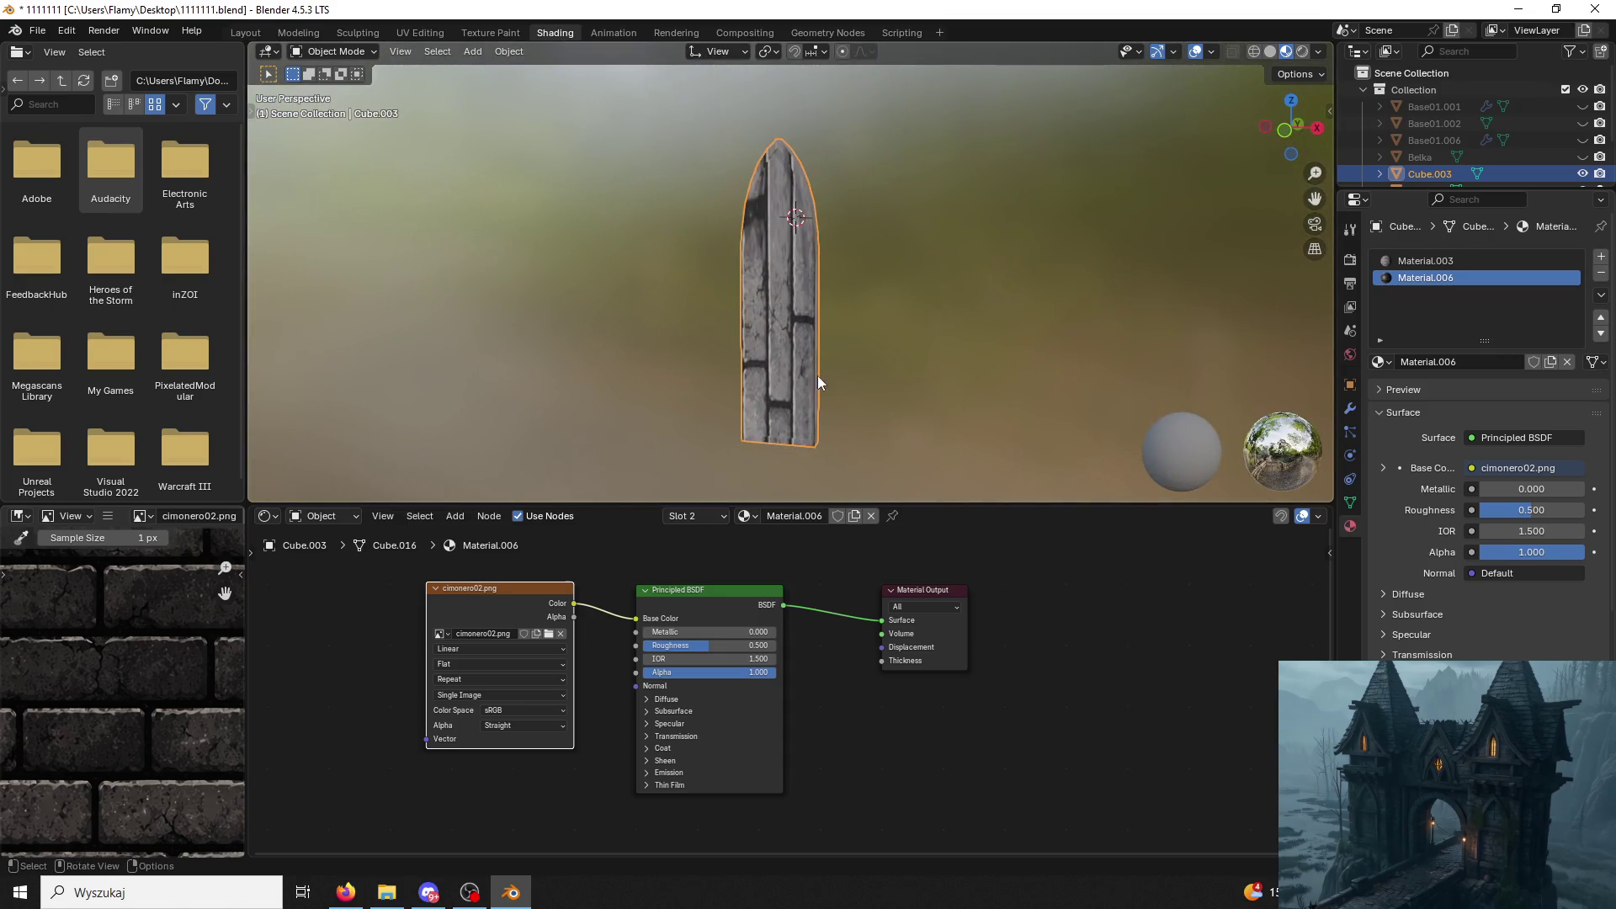
pyautogui.click(422, 33)
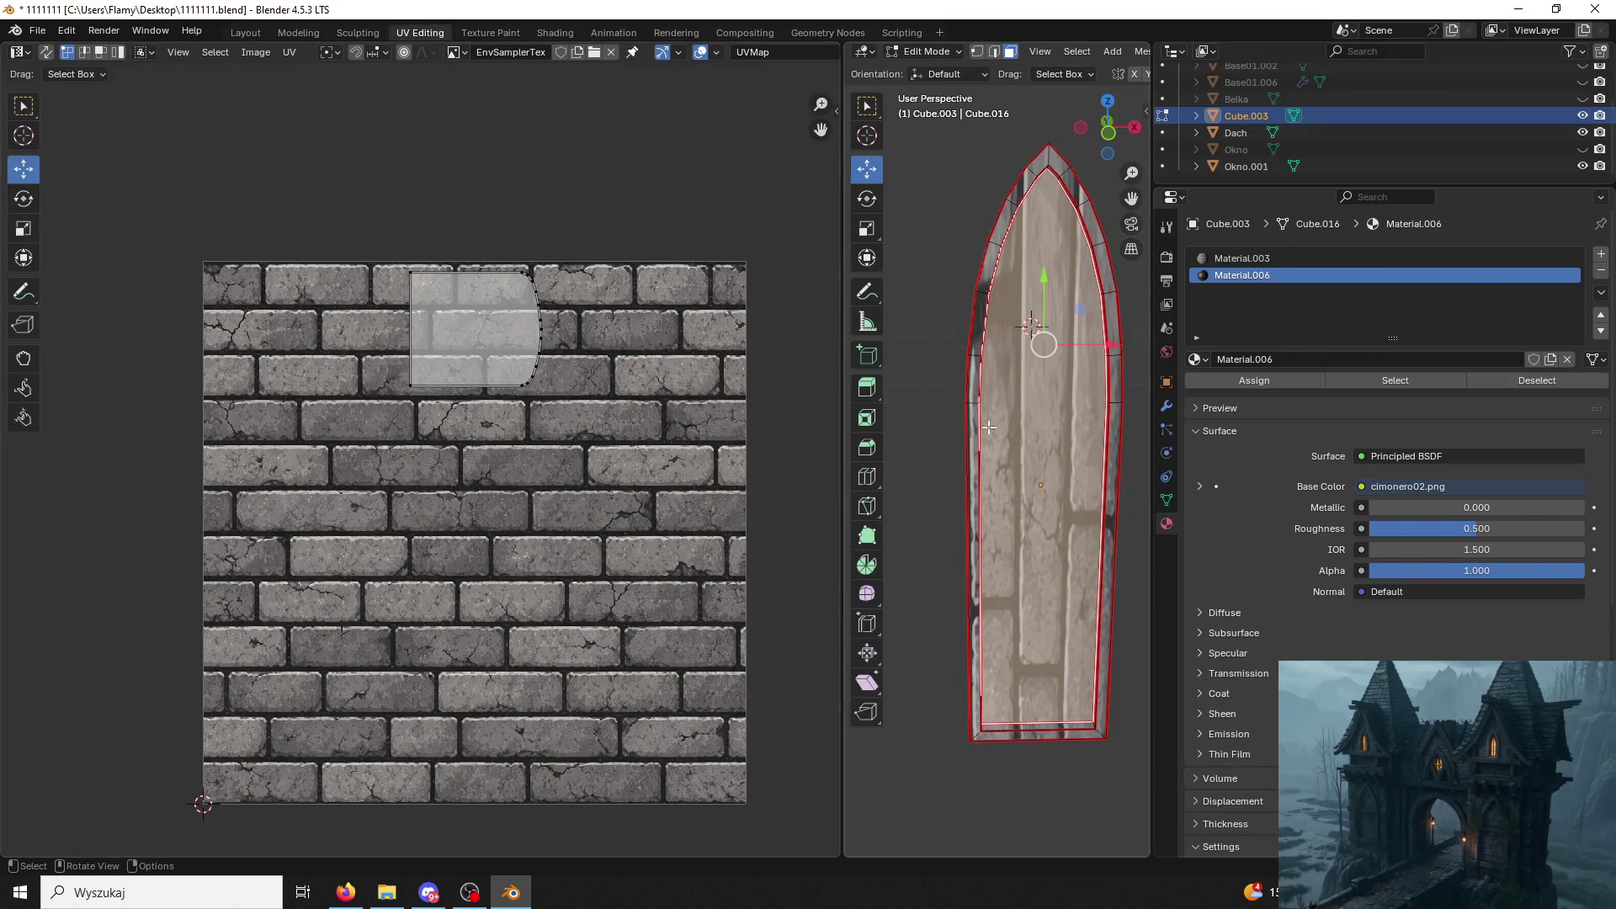
# Unwrap all door faces along the marked seams and assign Material.006 to them.
pyautogui.rightClick(660, 466)
pyautogui.press('Escape')
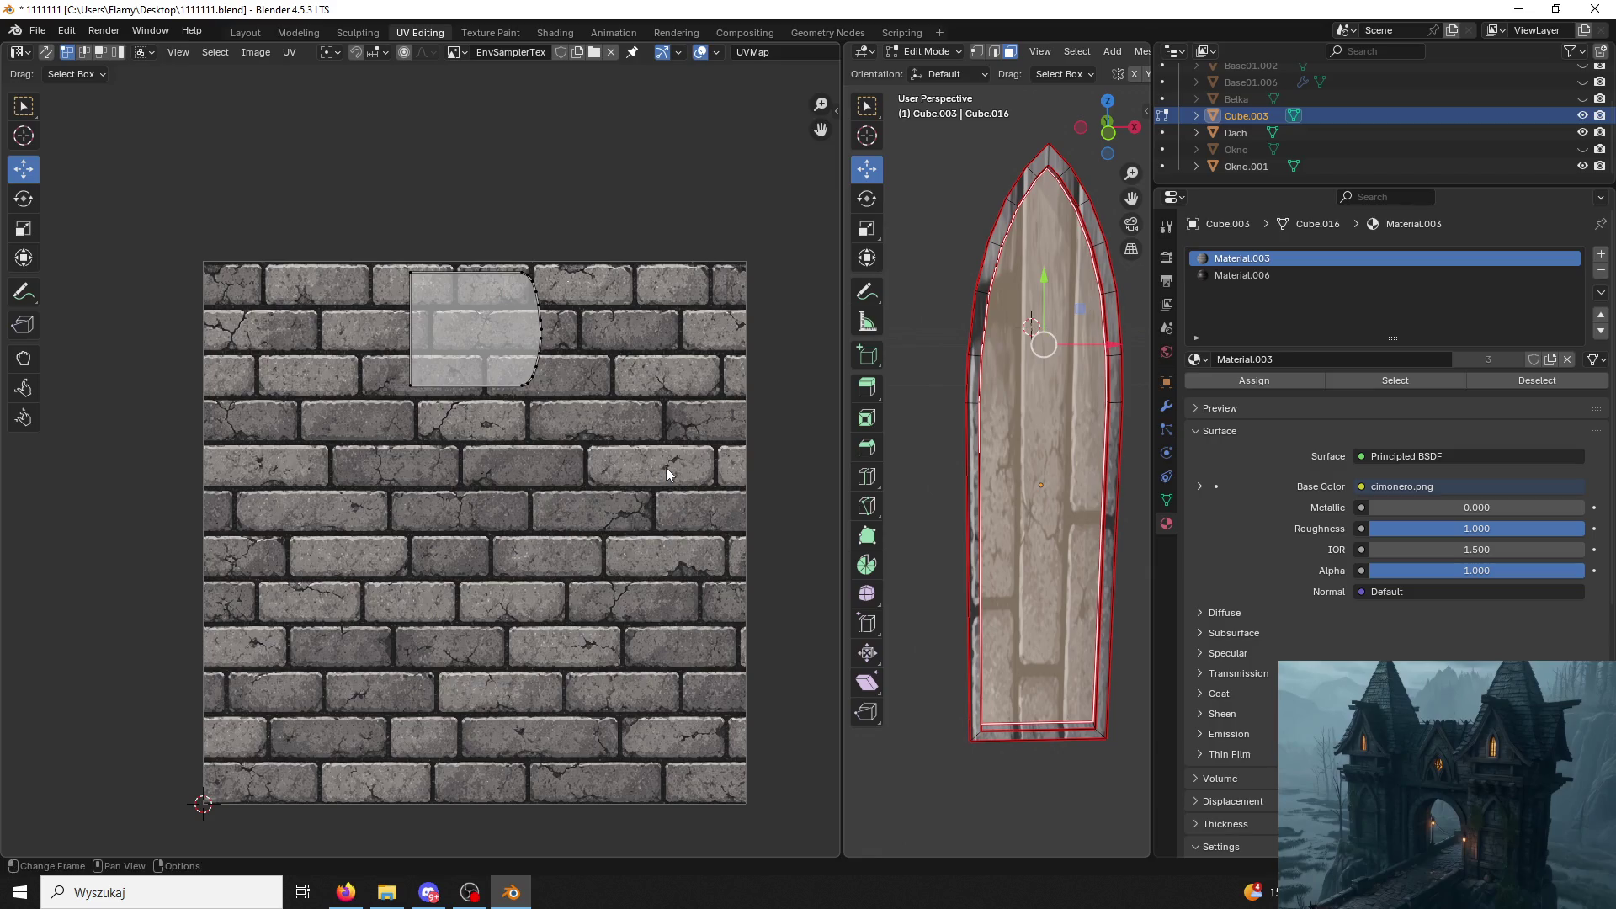
pyautogui.hotkey('alt', 'a')
pyautogui.press('a')
pyautogui.press('u')
pyautogui.click(984, 378)
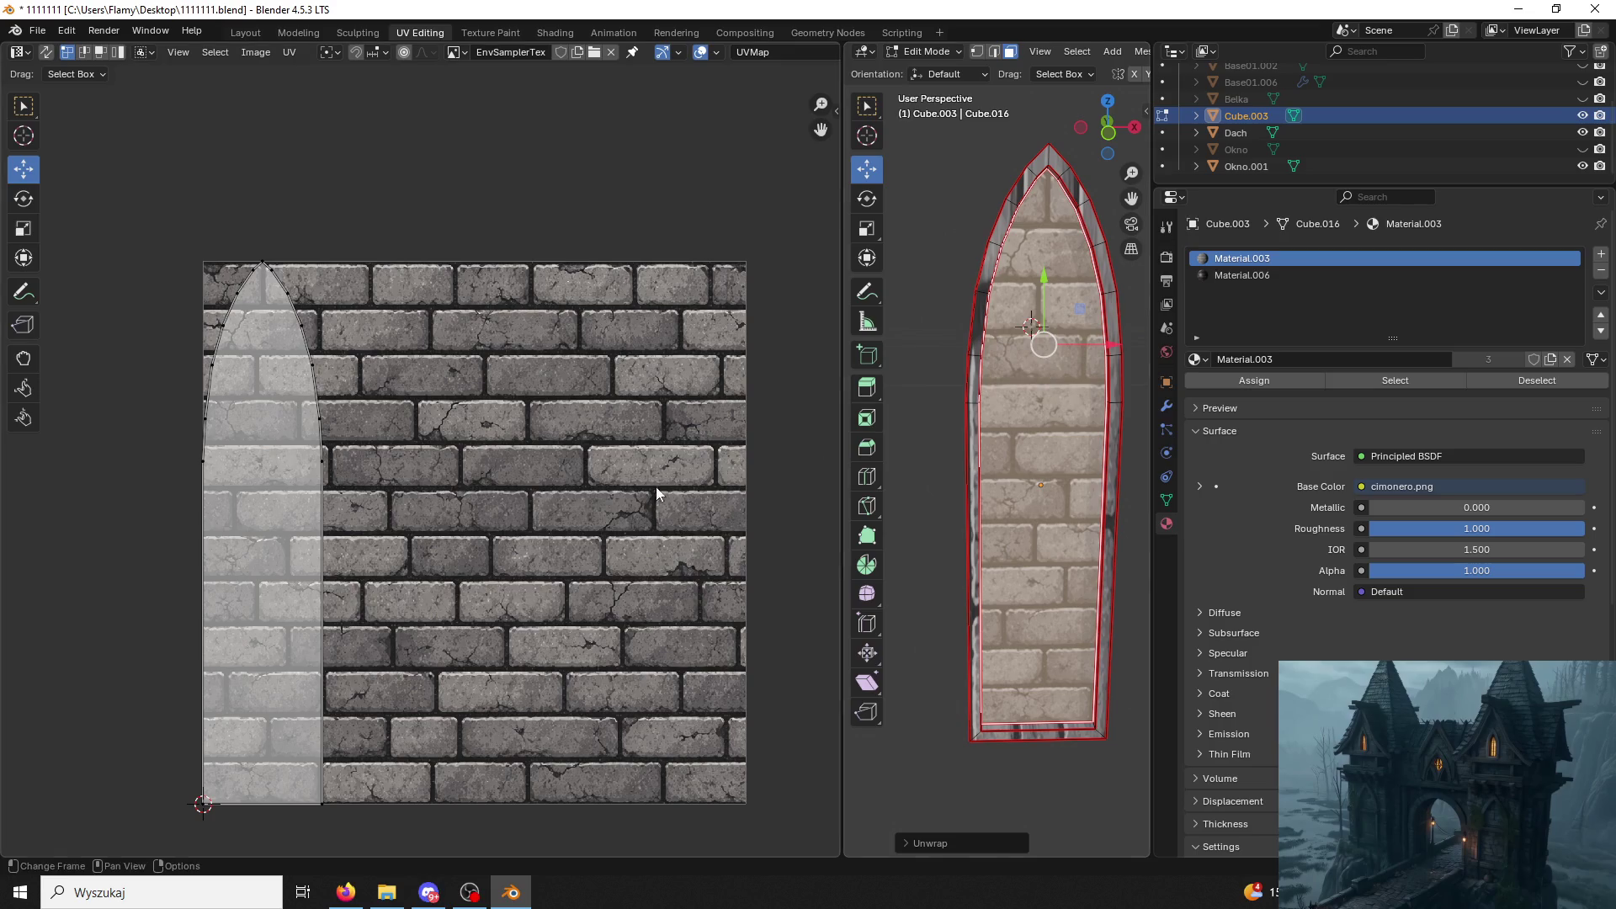
pyautogui.press('a')
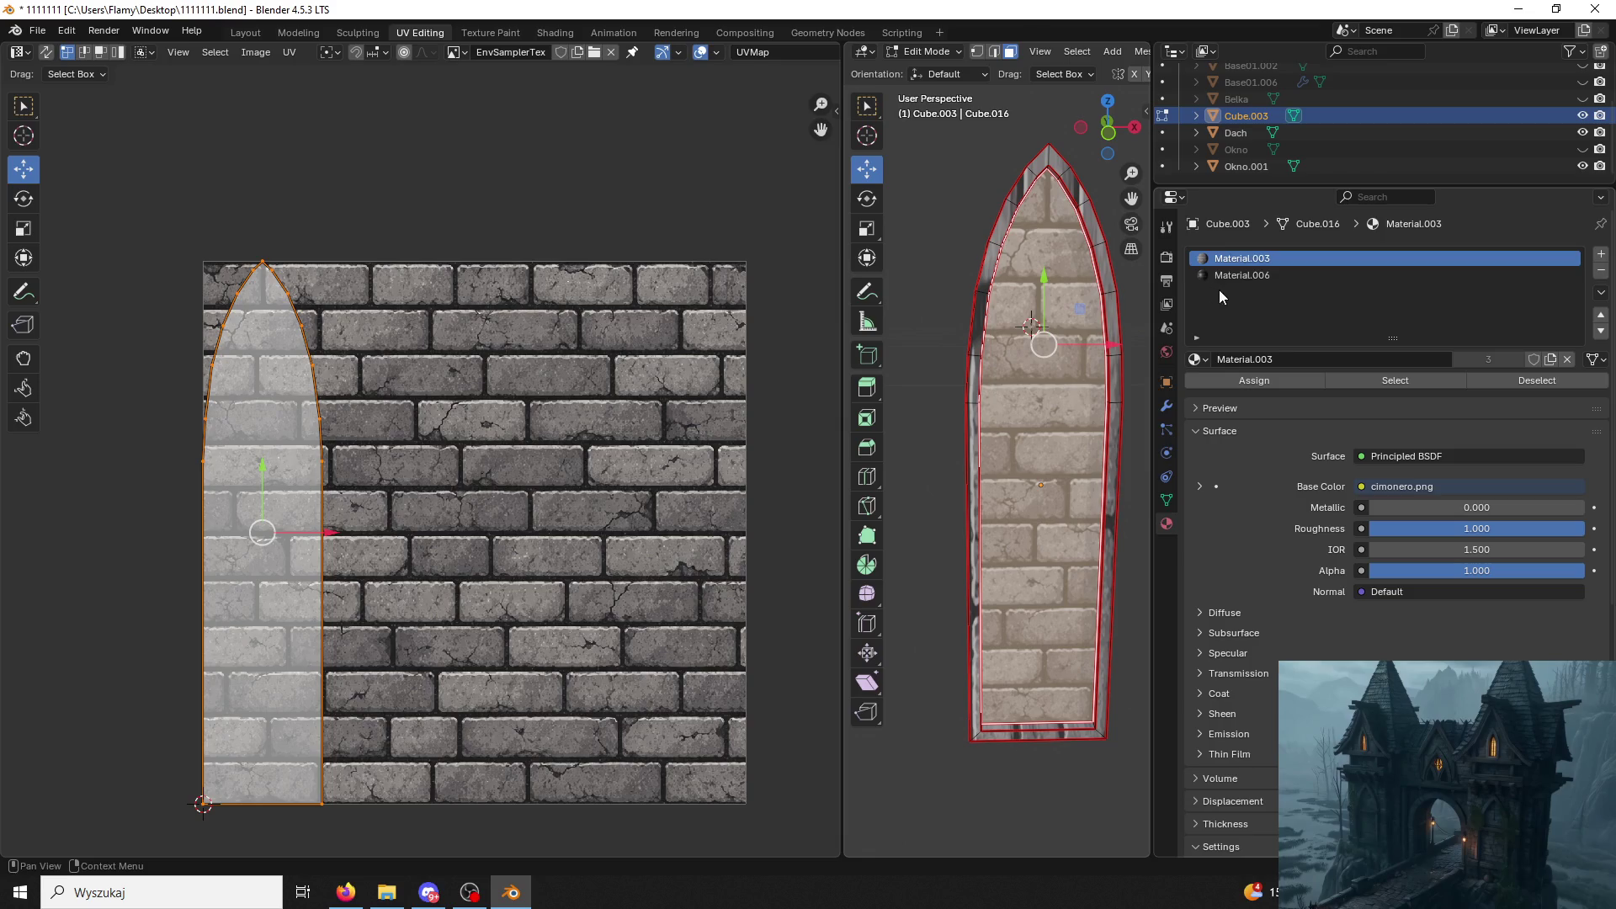
pyautogui.click(1242, 275)
pyautogui.click(1254, 380)
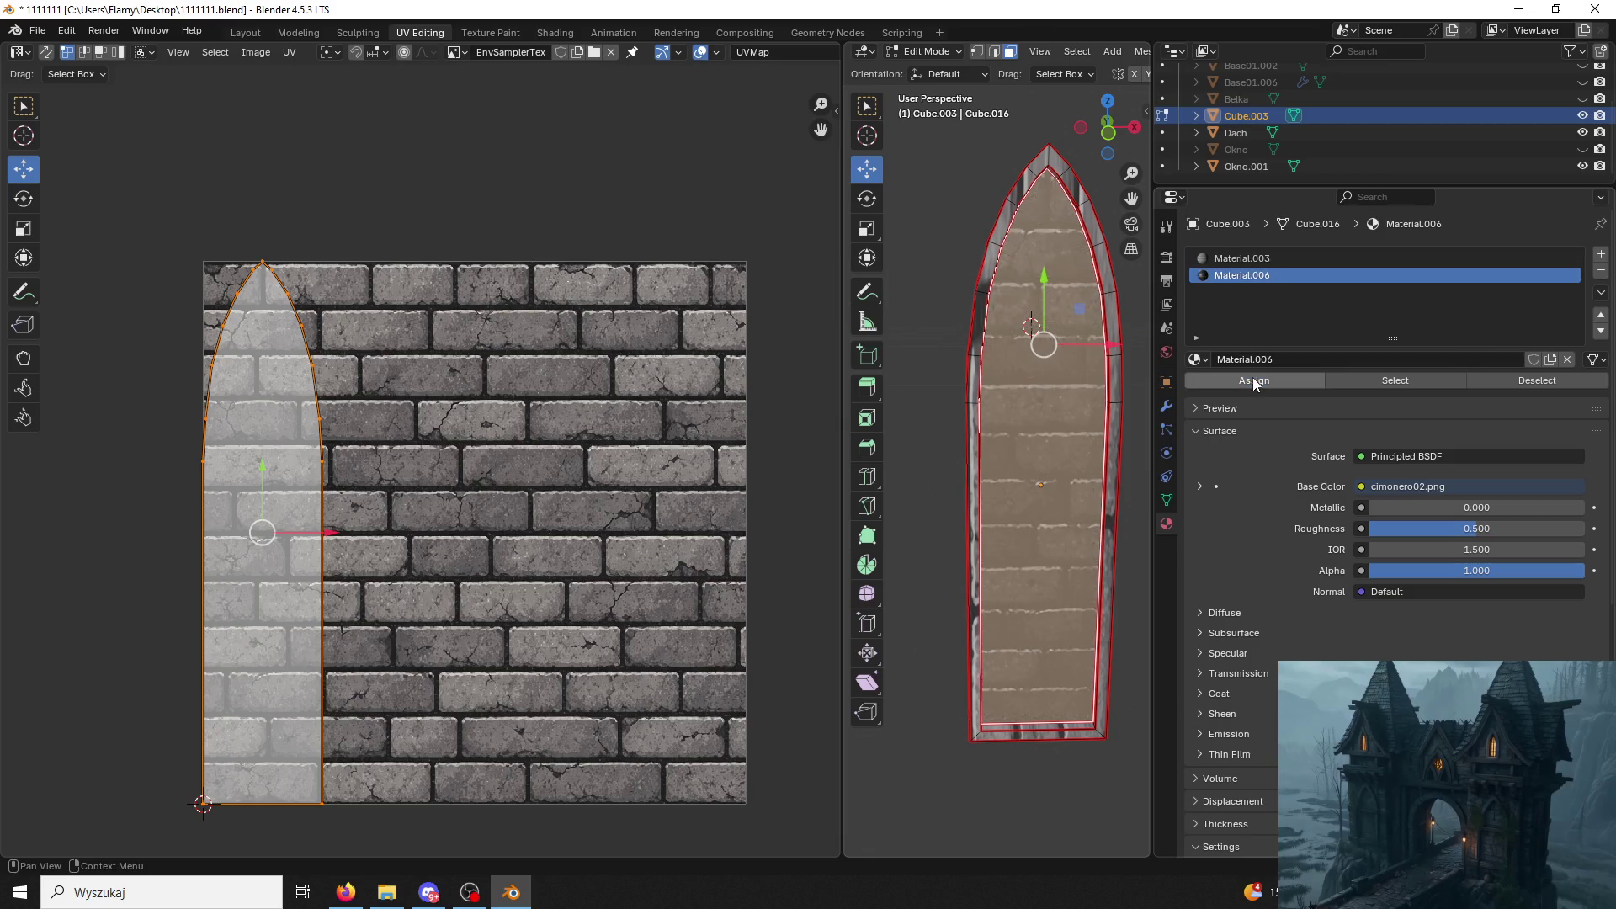
# Display cimonero02.png in the UV Editor and slide the door's UV island sideways across the bricks.
pyautogui.click(458, 54)
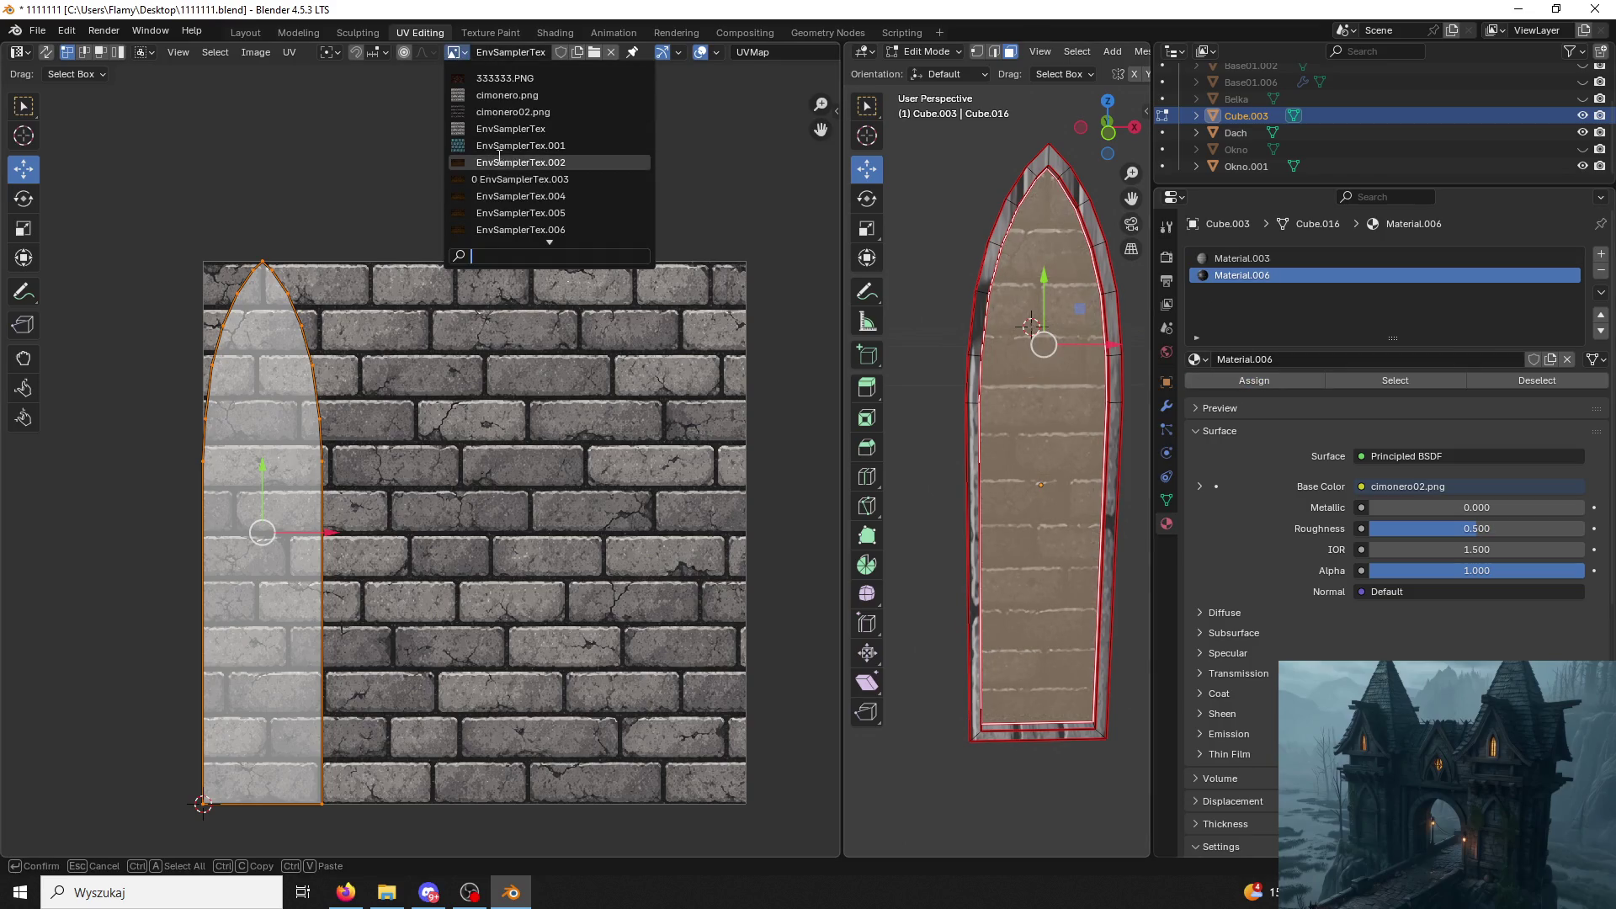
pyautogui.click(510, 79)
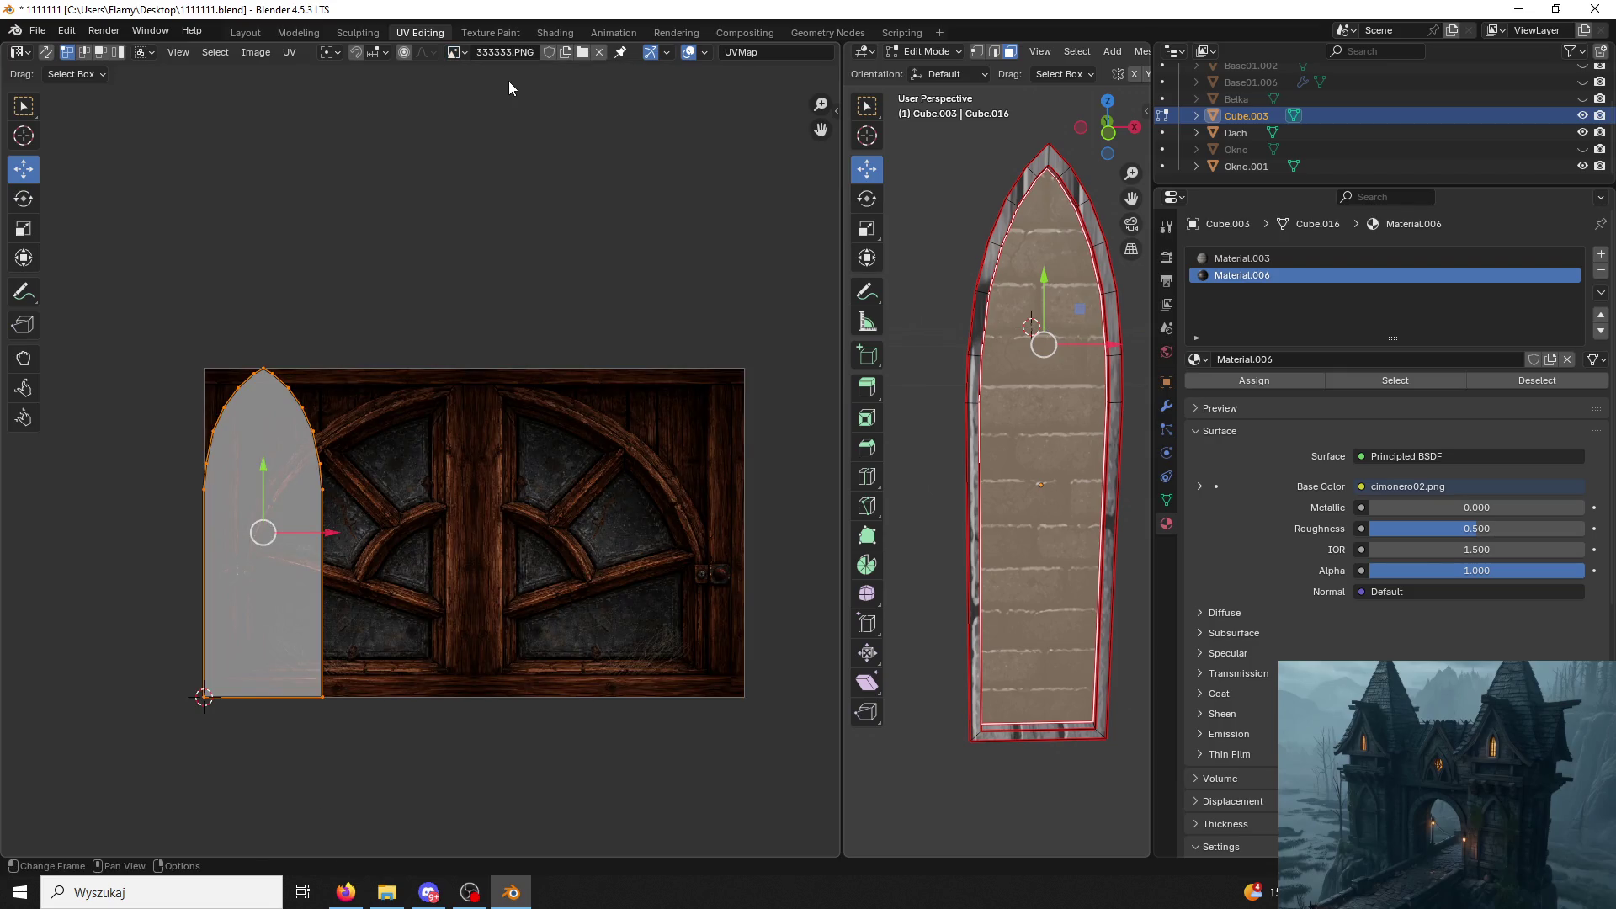
pyautogui.click(455, 51)
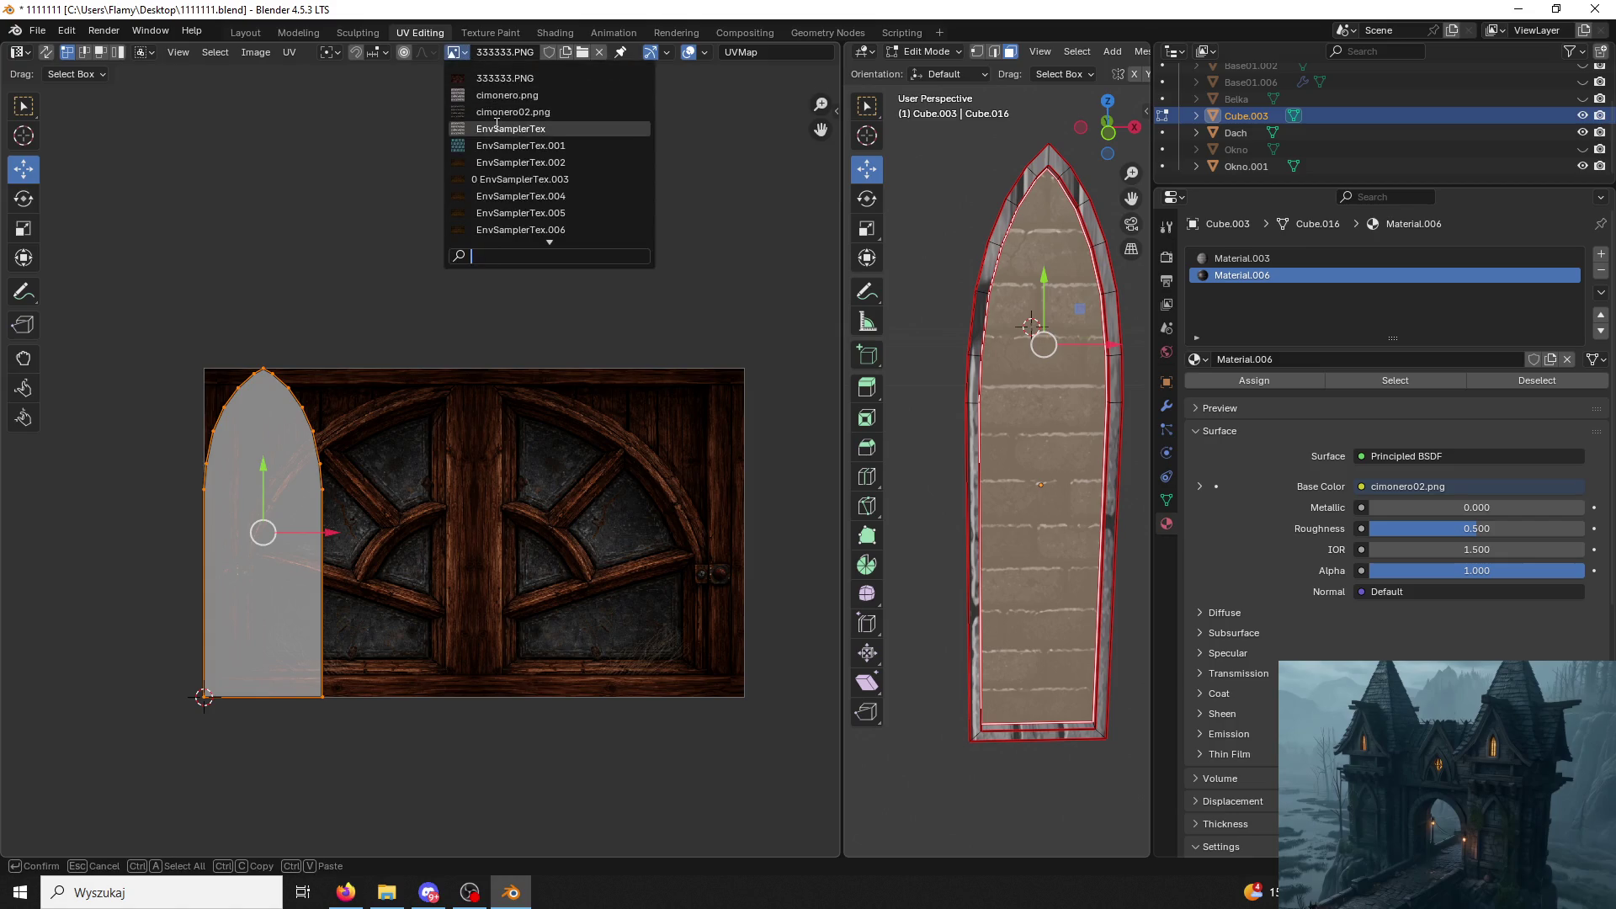
pyautogui.click(497, 112)
pyautogui.moveTo(327, 536); pyautogui.dragTo(553, 532)
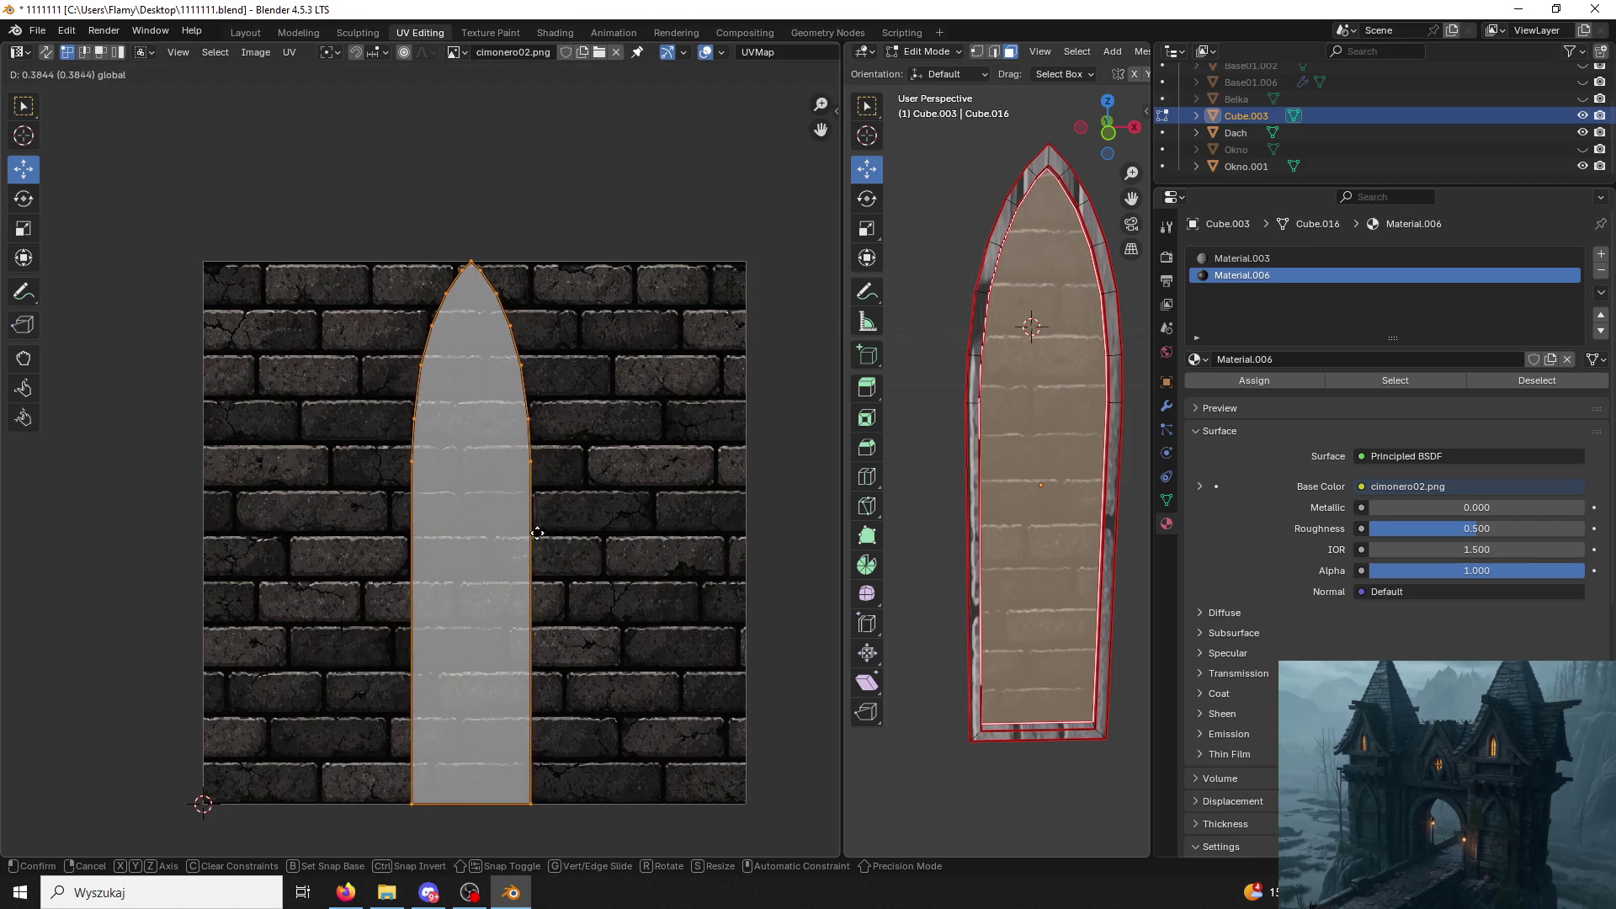
pyautogui.click(554, 530)
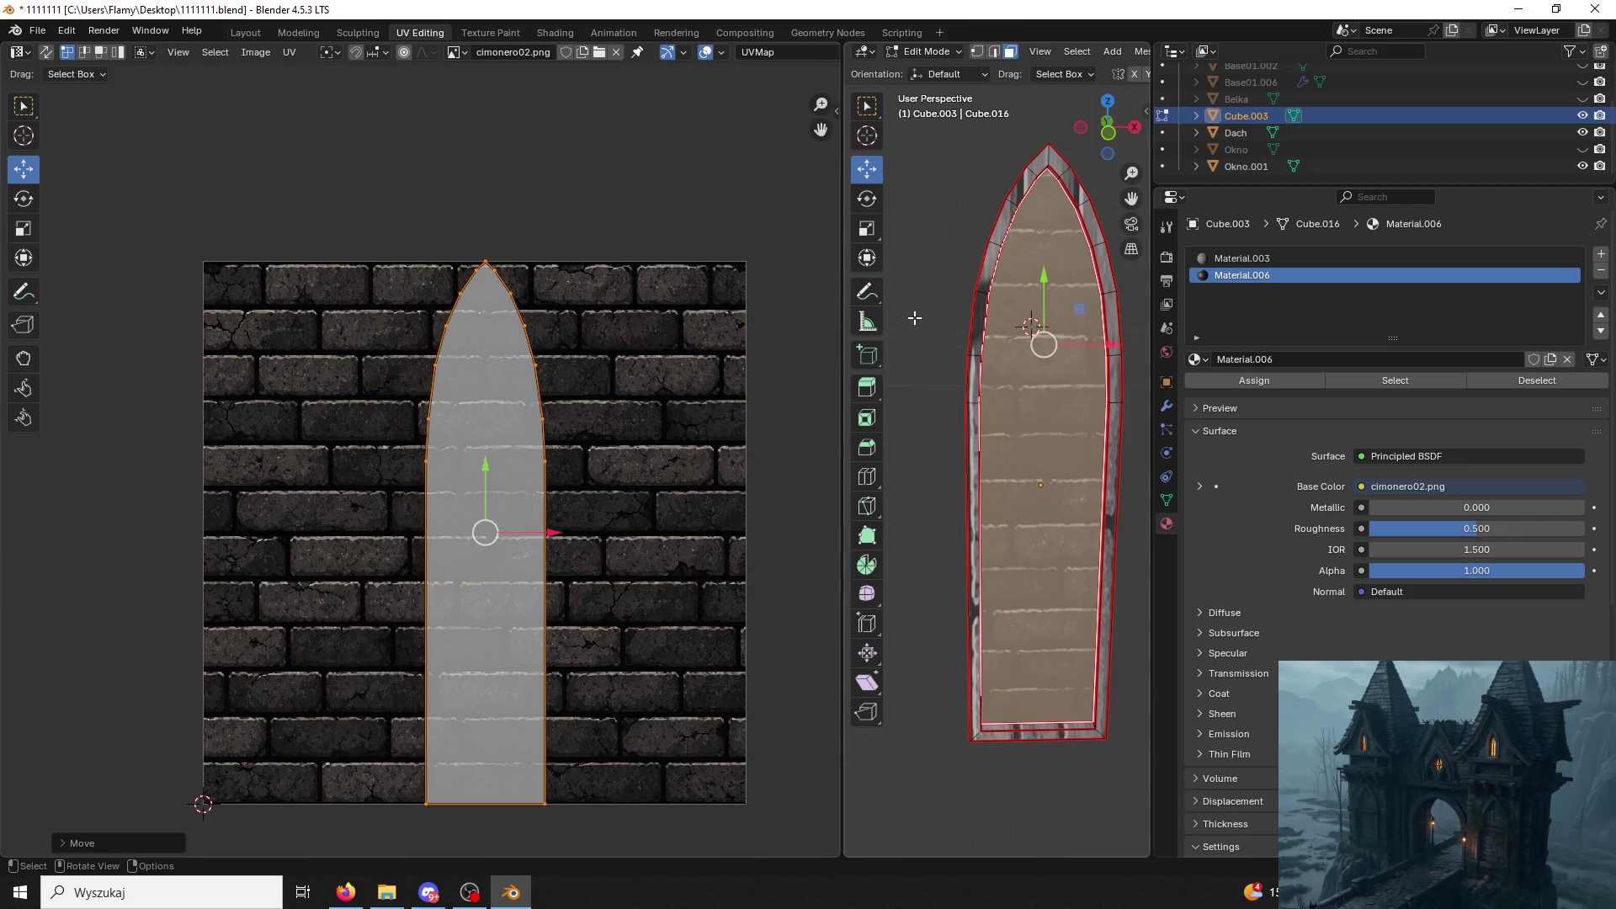
pyautogui.hotkey('alt', 'a')
pyautogui.moveTo(934, 303); pyautogui.dragTo(904, 285, button='middle')
pyautogui.click(1096, 313)
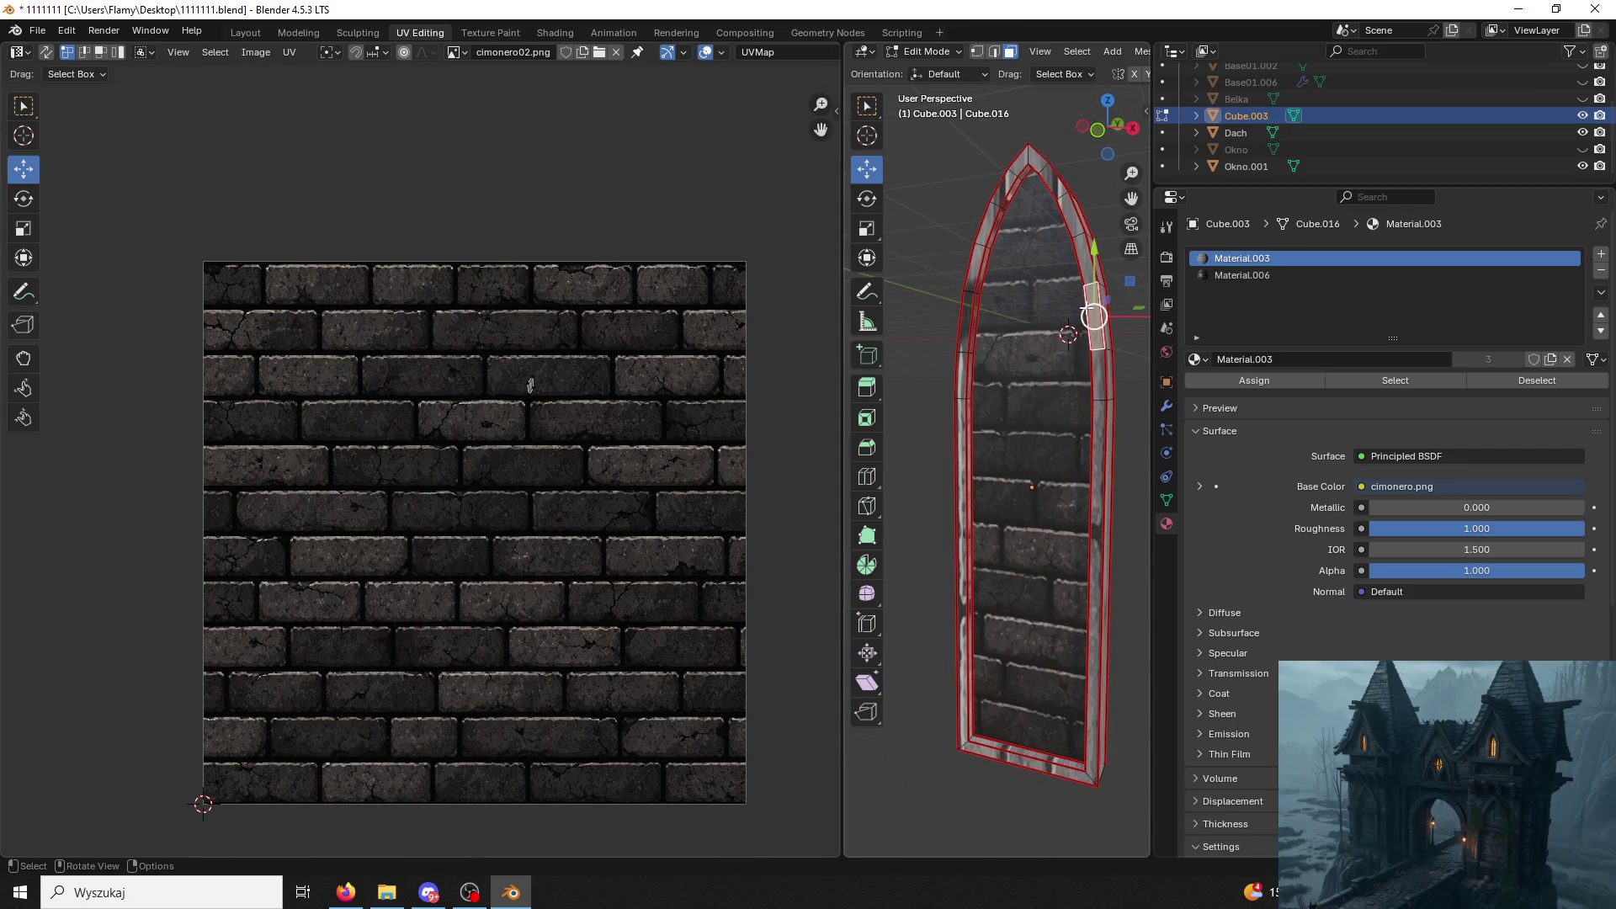
# Select the arch's inner frame strip, assign Material.006, unwrap it and slide its island to the right.
pyautogui.press('l')
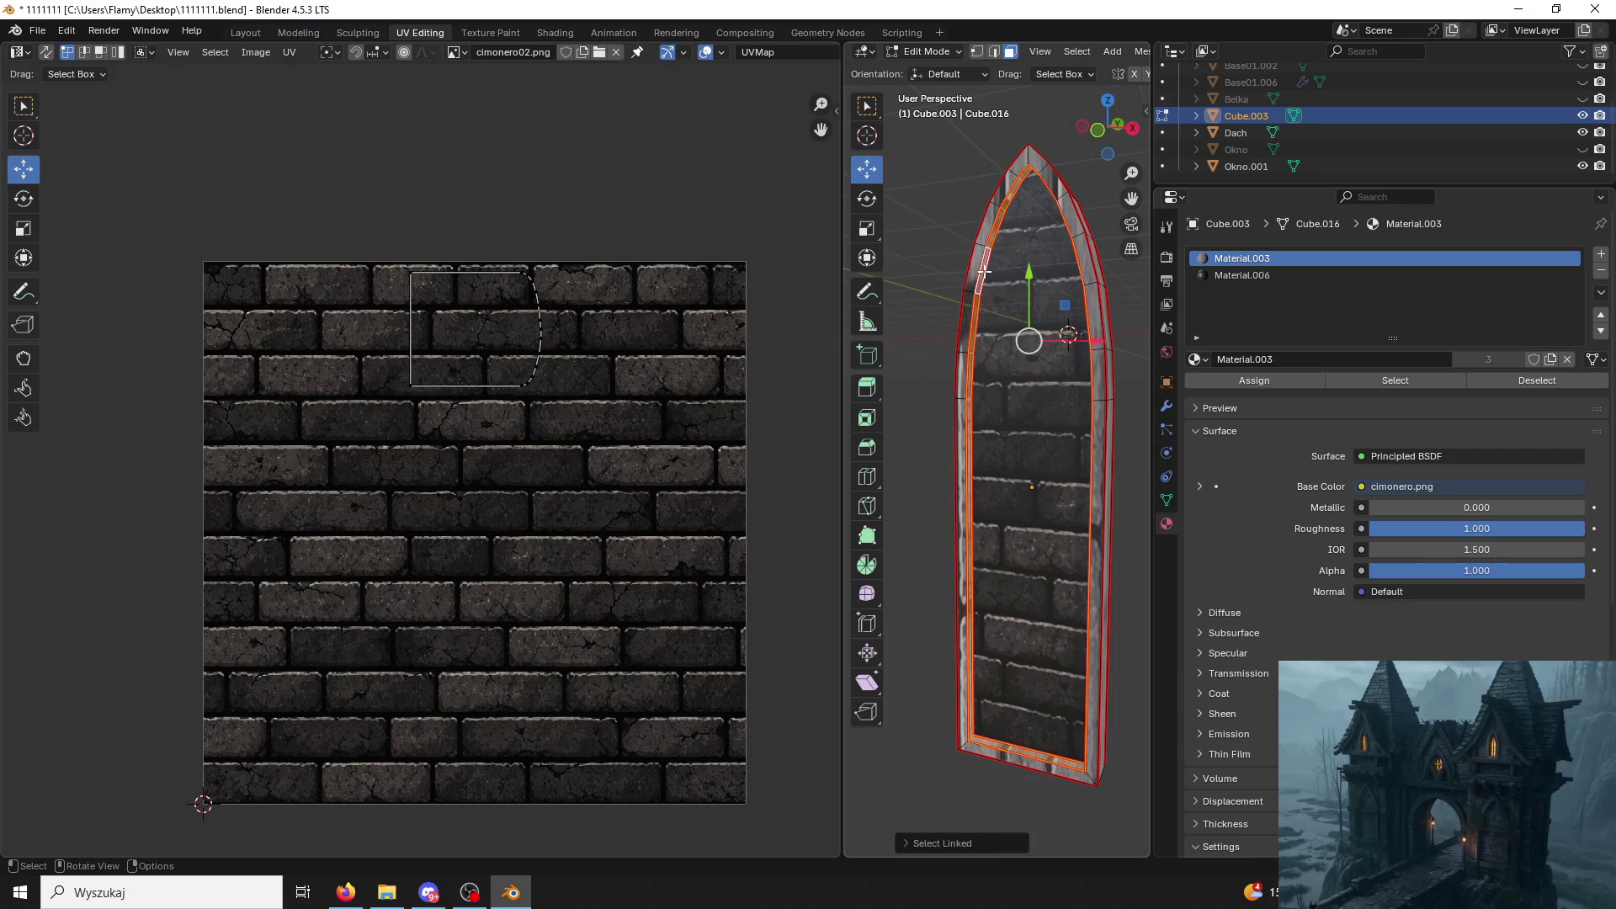
pyautogui.click(1217, 277)
pyautogui.click(1255, 379)
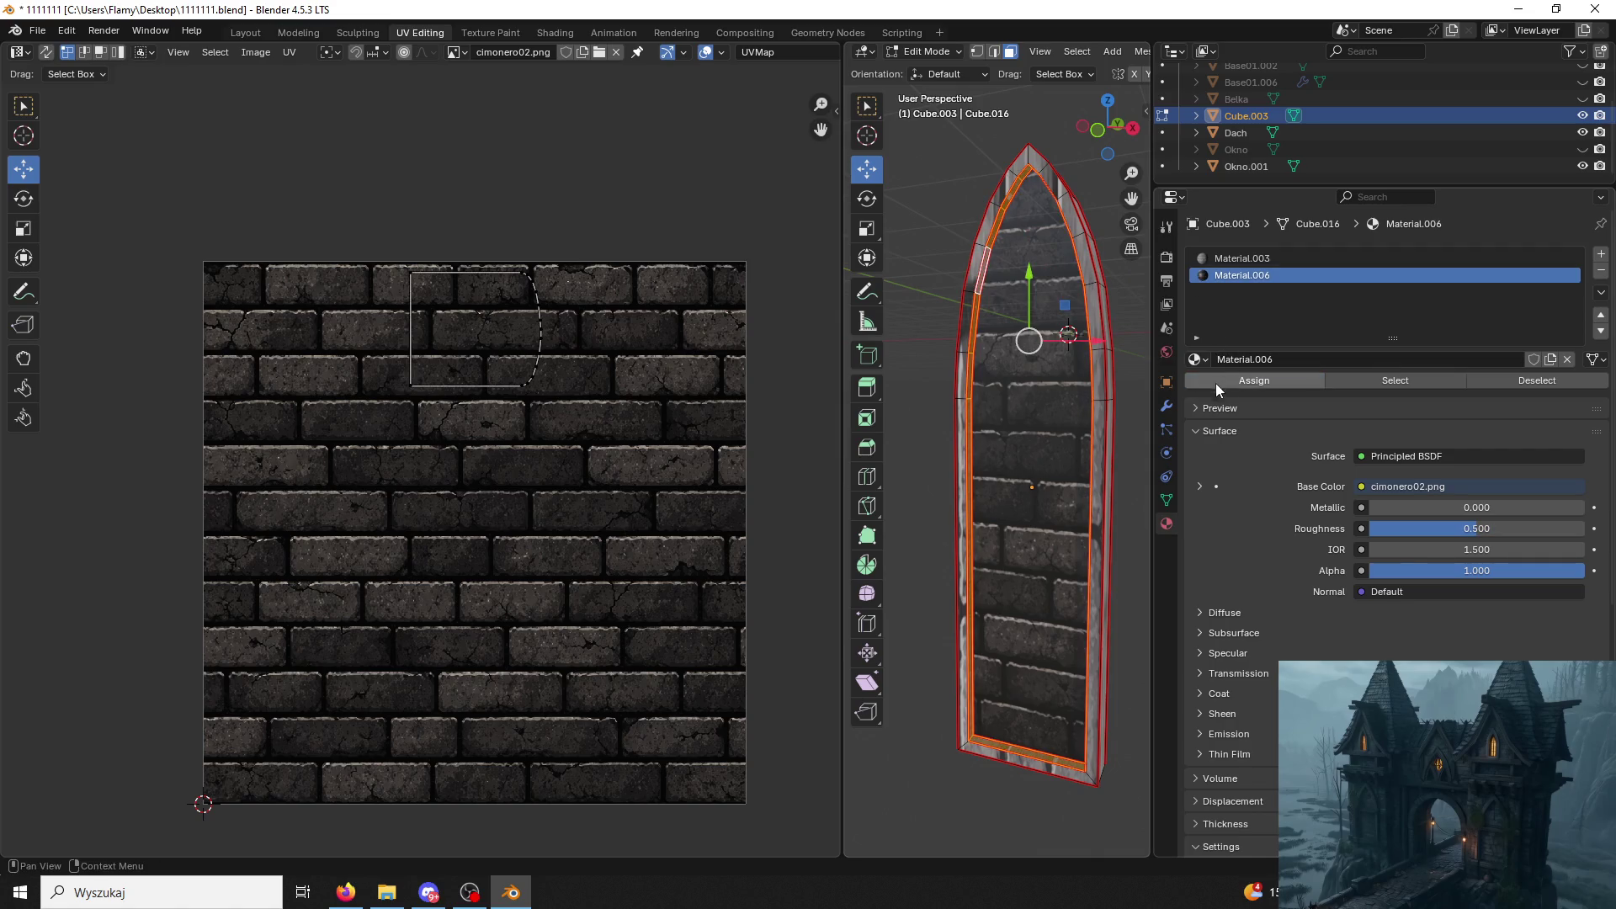
pyautogui.press('u')
pyautogui.click(619, 473)
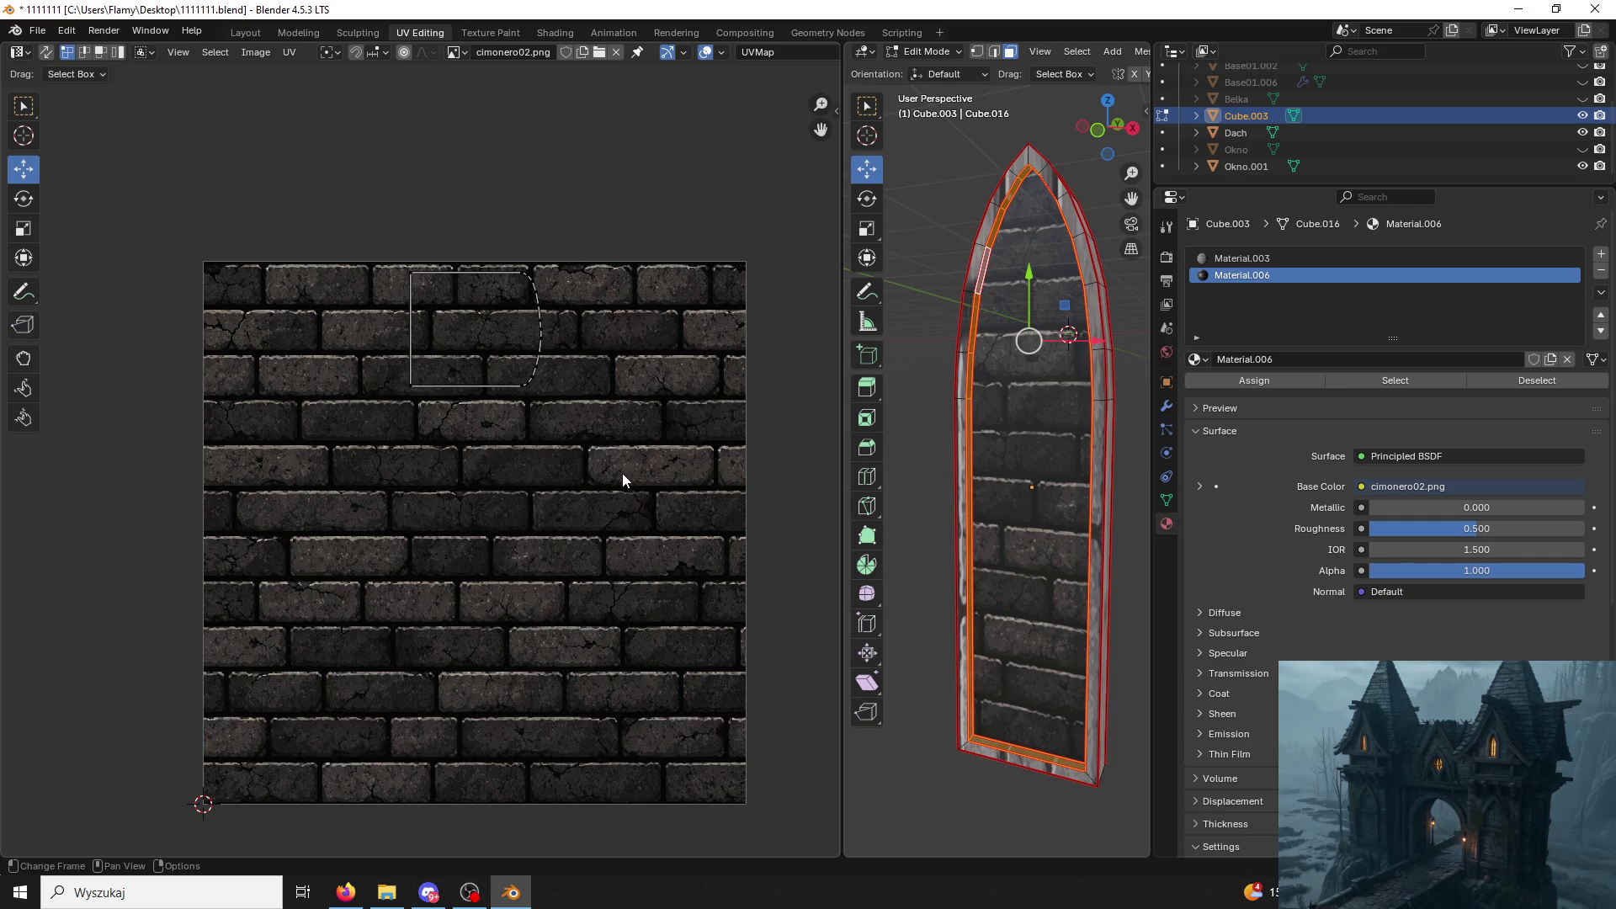
pyautogui.press('a')
pyautogui.press('u')
pyautogui.click(623, 474)
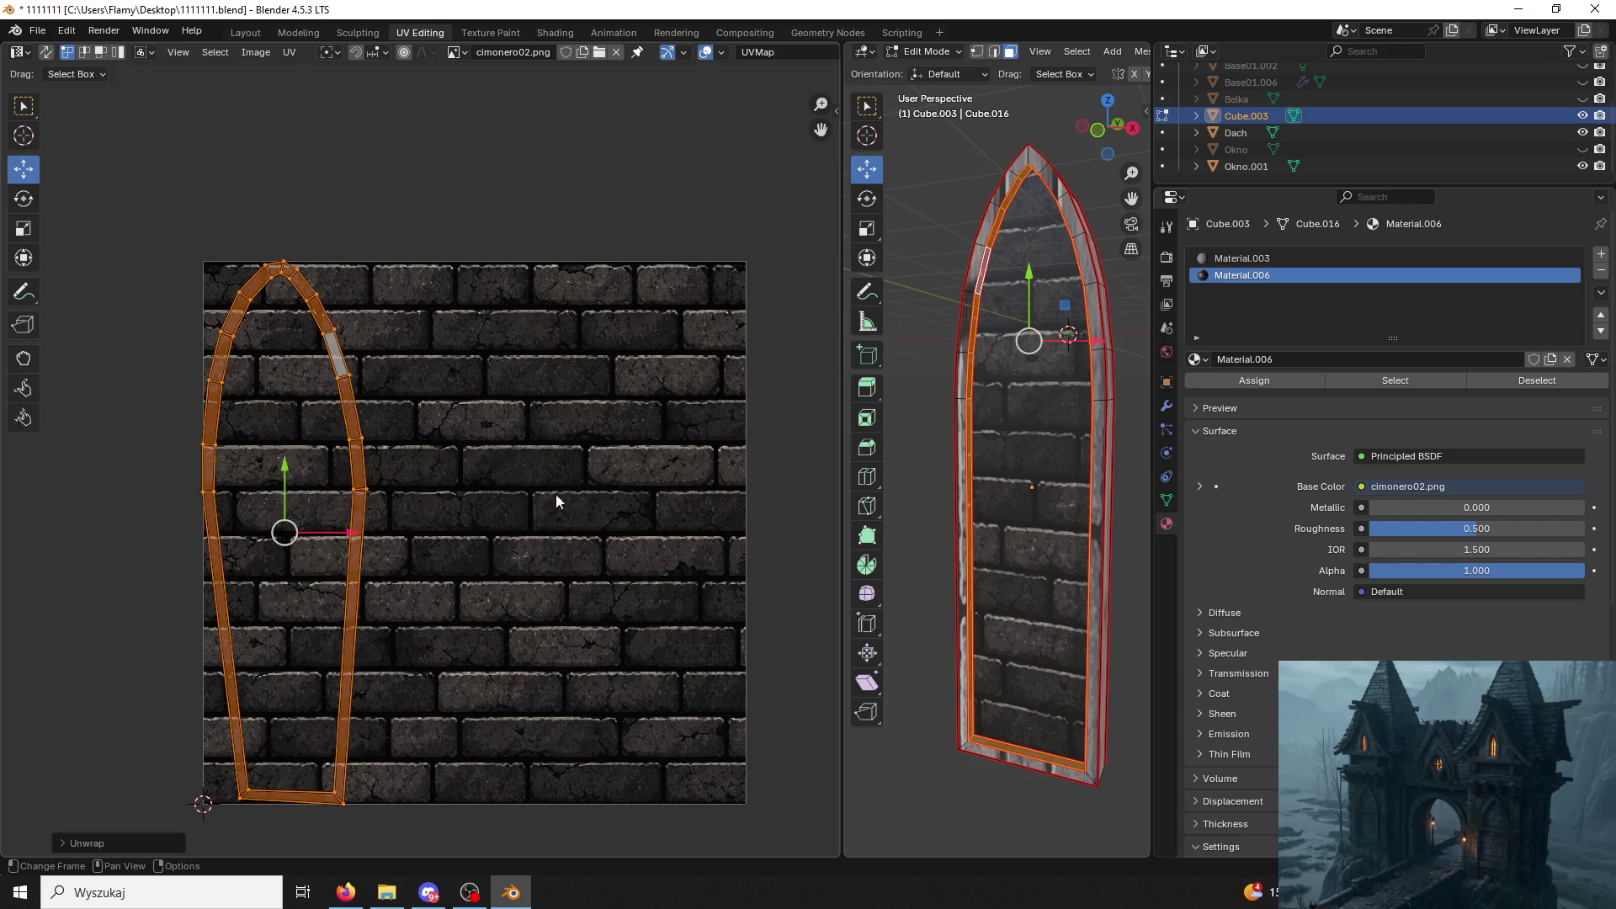
pyautogui.moveTo(343, 537); pyautogui.dragTo(560, 531)
# Try cube, sphere and finally cylinder projection on the strip's UVs, then enlarge the island.
pyautogui.press('a')
pyautogui.press('u')
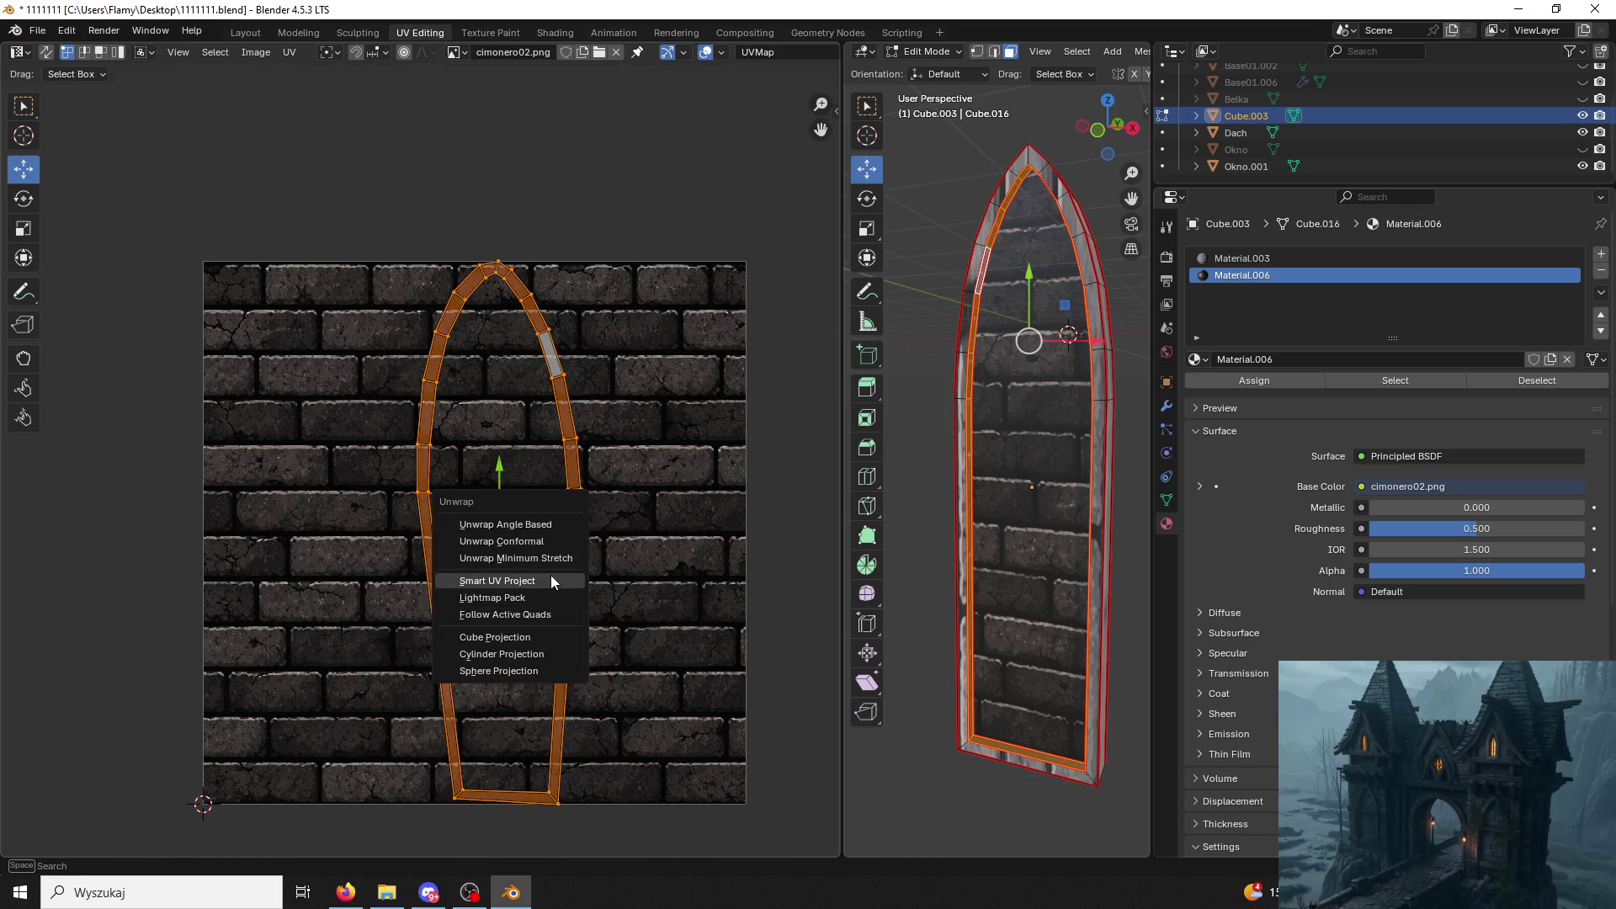
pyautogui.click(543, 636)
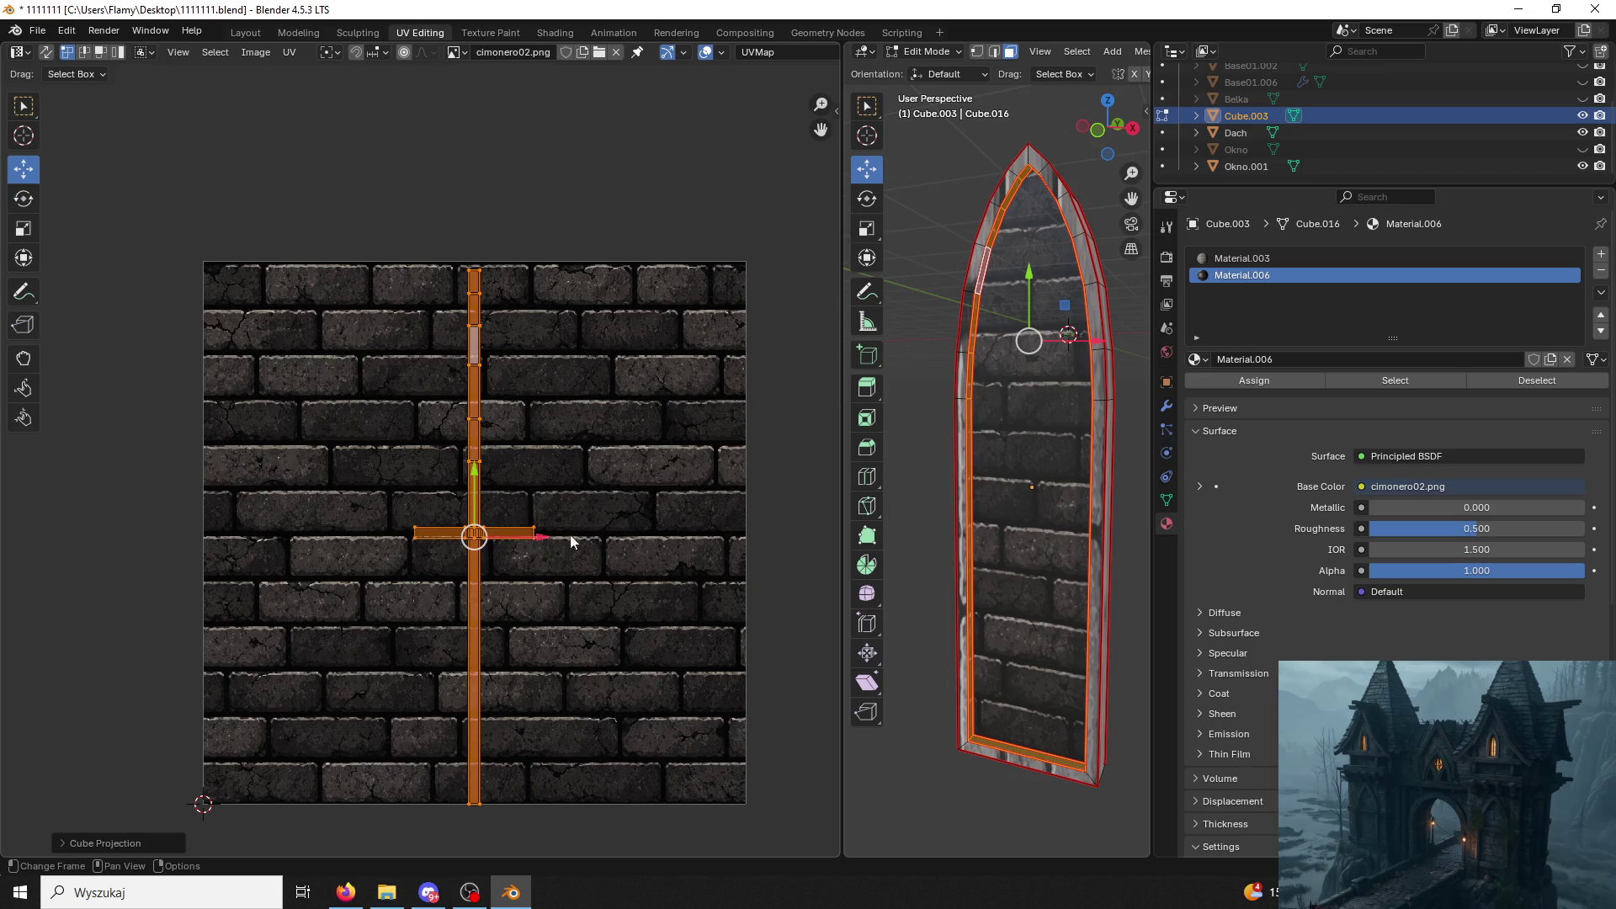
pyautogui.press('u')
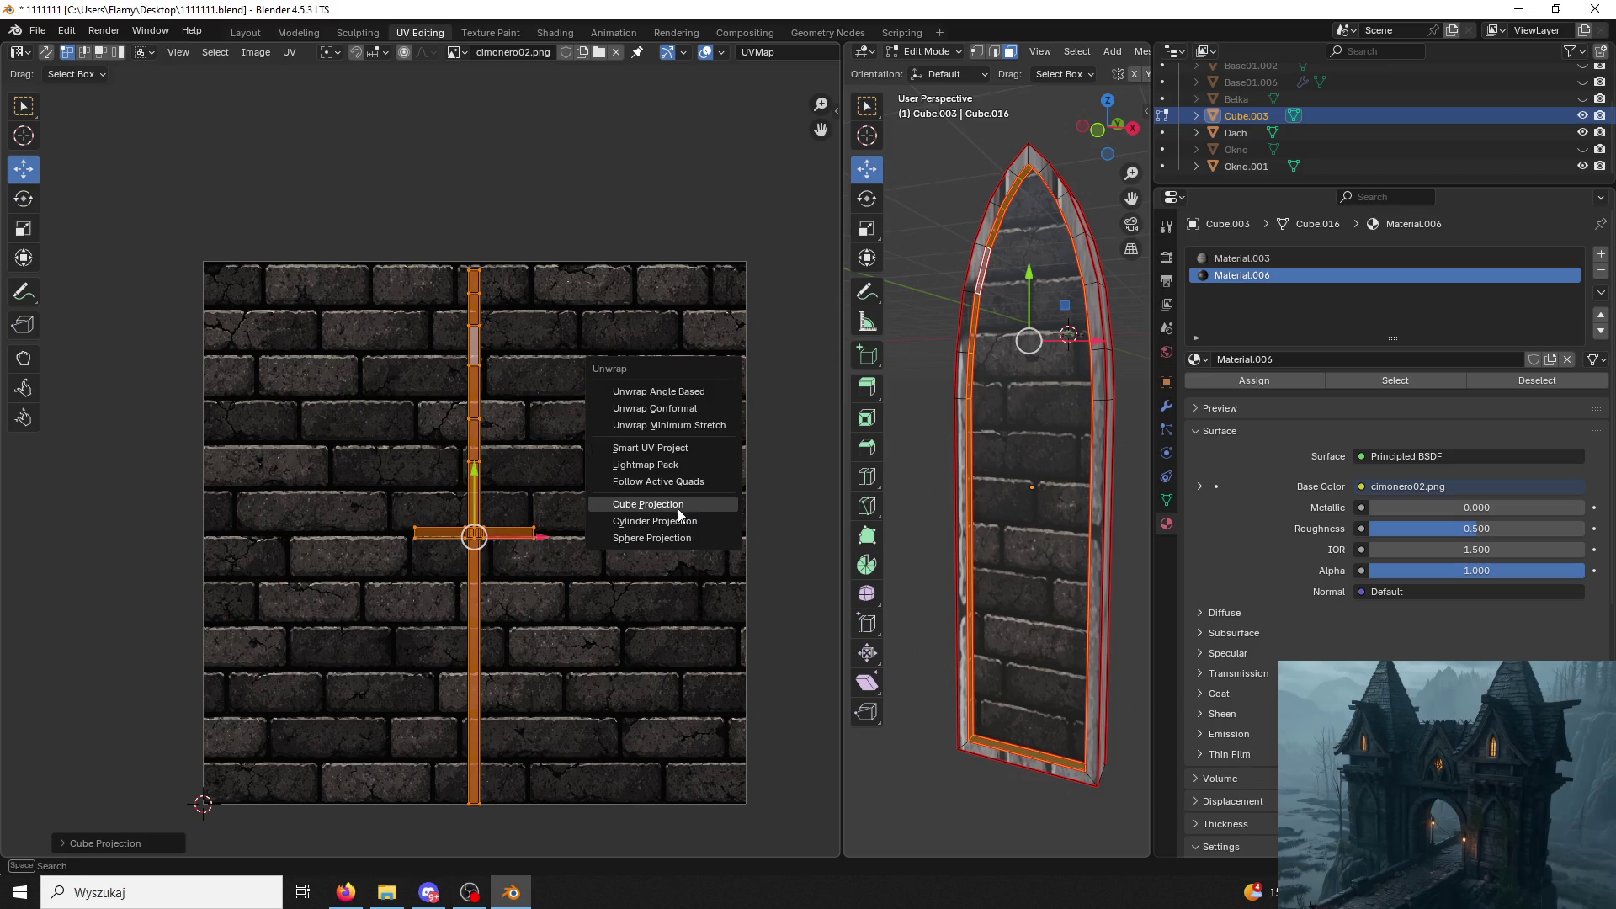
pyautogui.click(709, 541)
pyautogui.press('u')
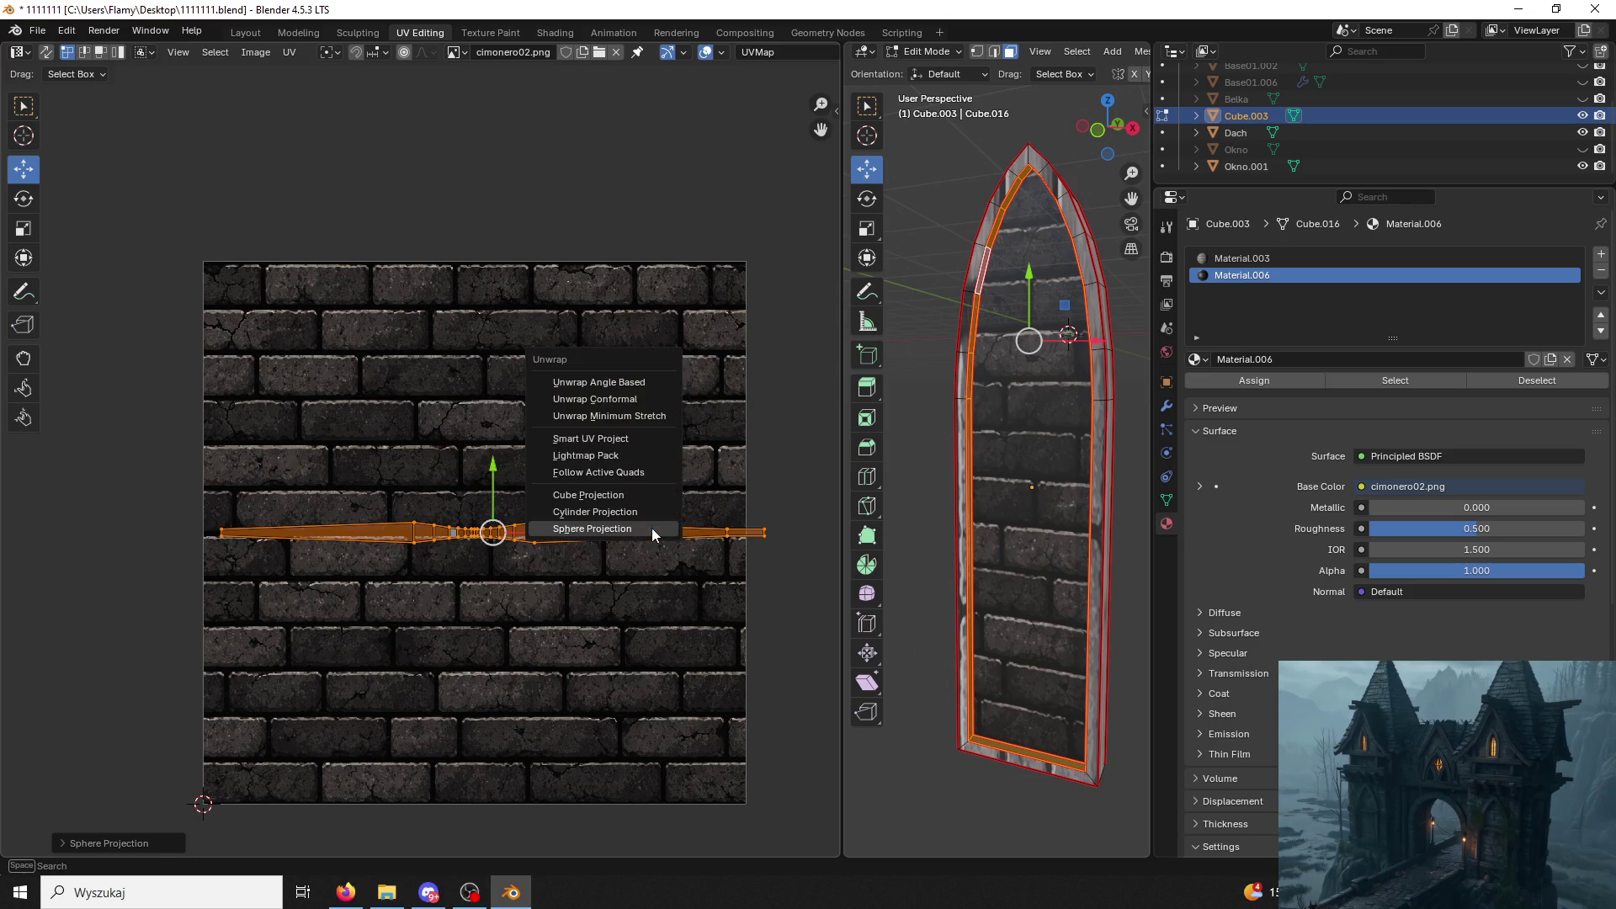
pyautogui.click(621, 510)
pyautogui.press('u')
pyautogui.press('Escape')
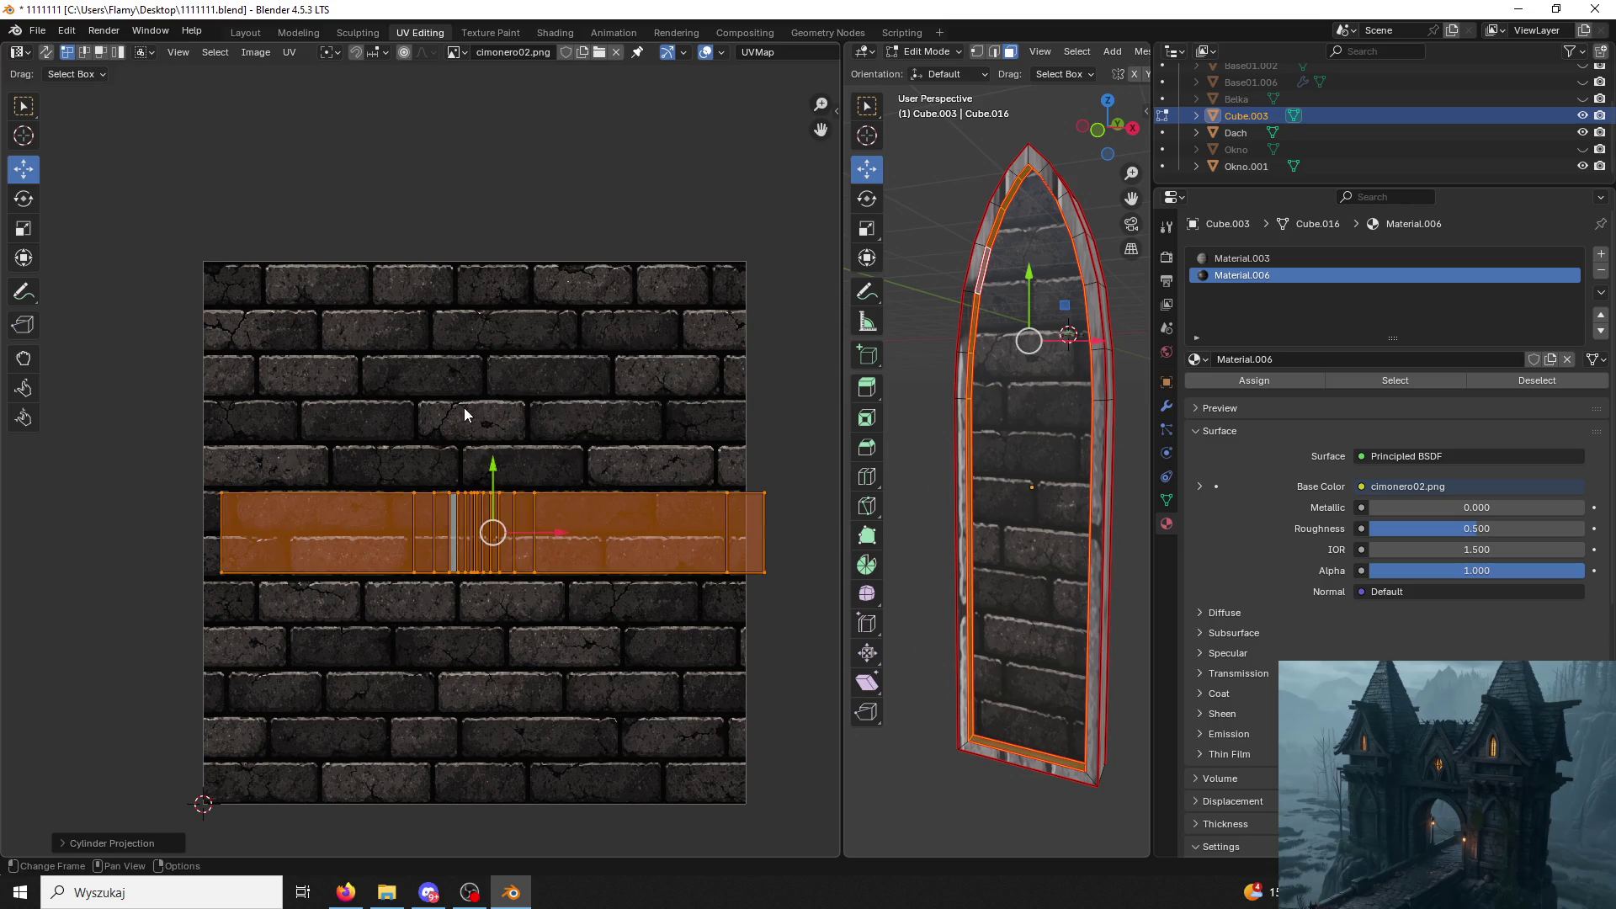
pyautogui.press('s')
pyautogui.click(759, 271)
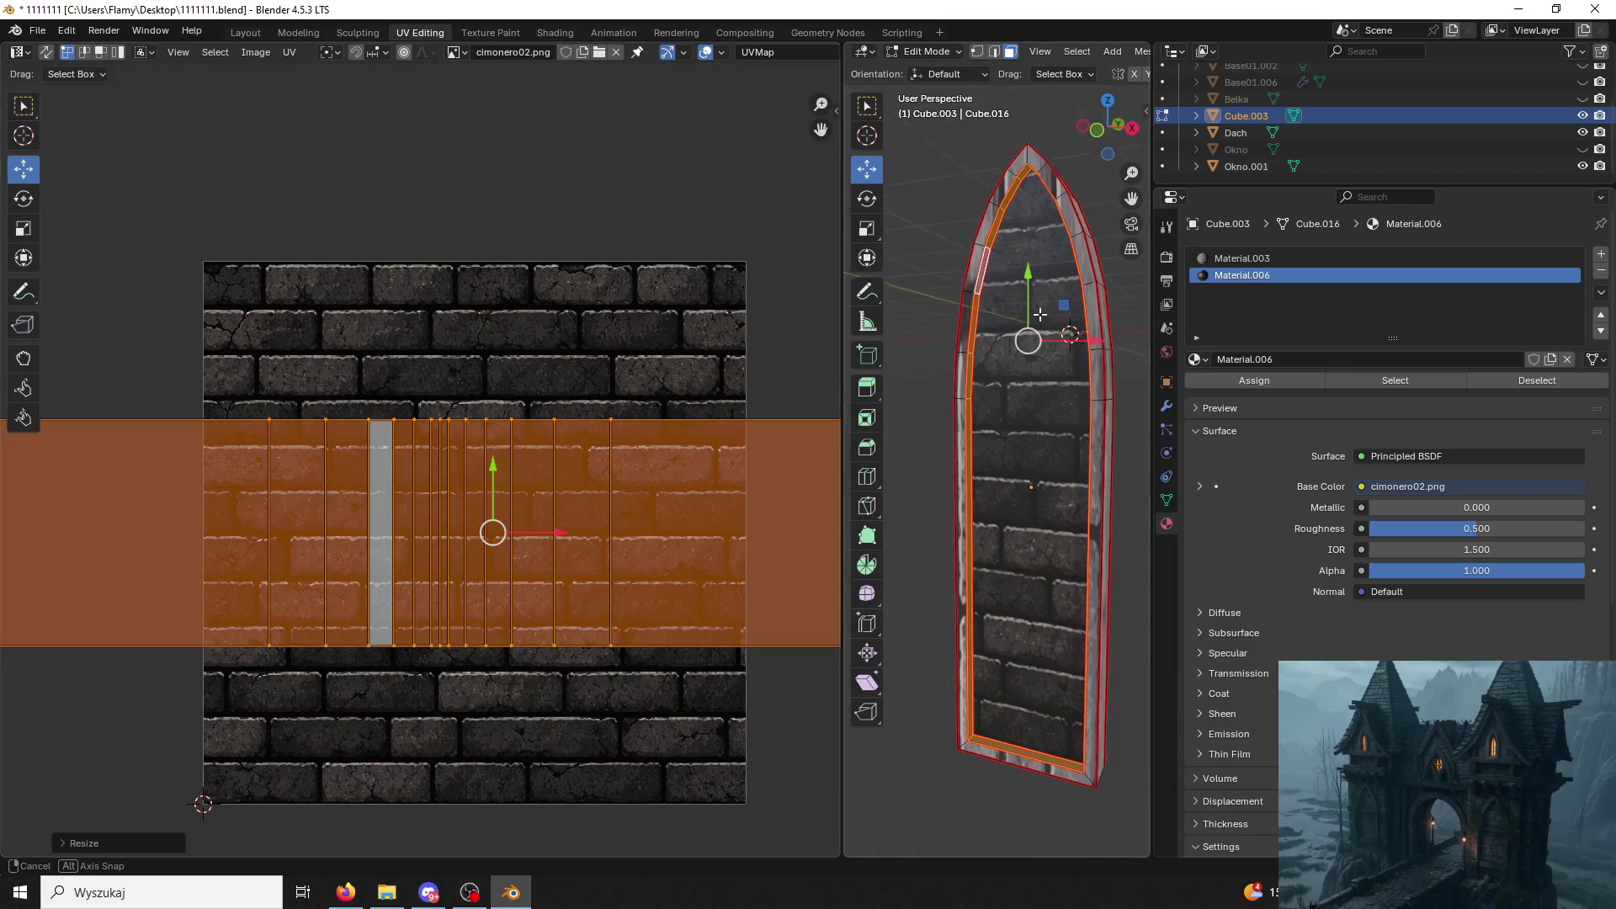
pyautogui.scroll(2, 1095, 339)
pyautogui.scroll(4, 1112, 463)
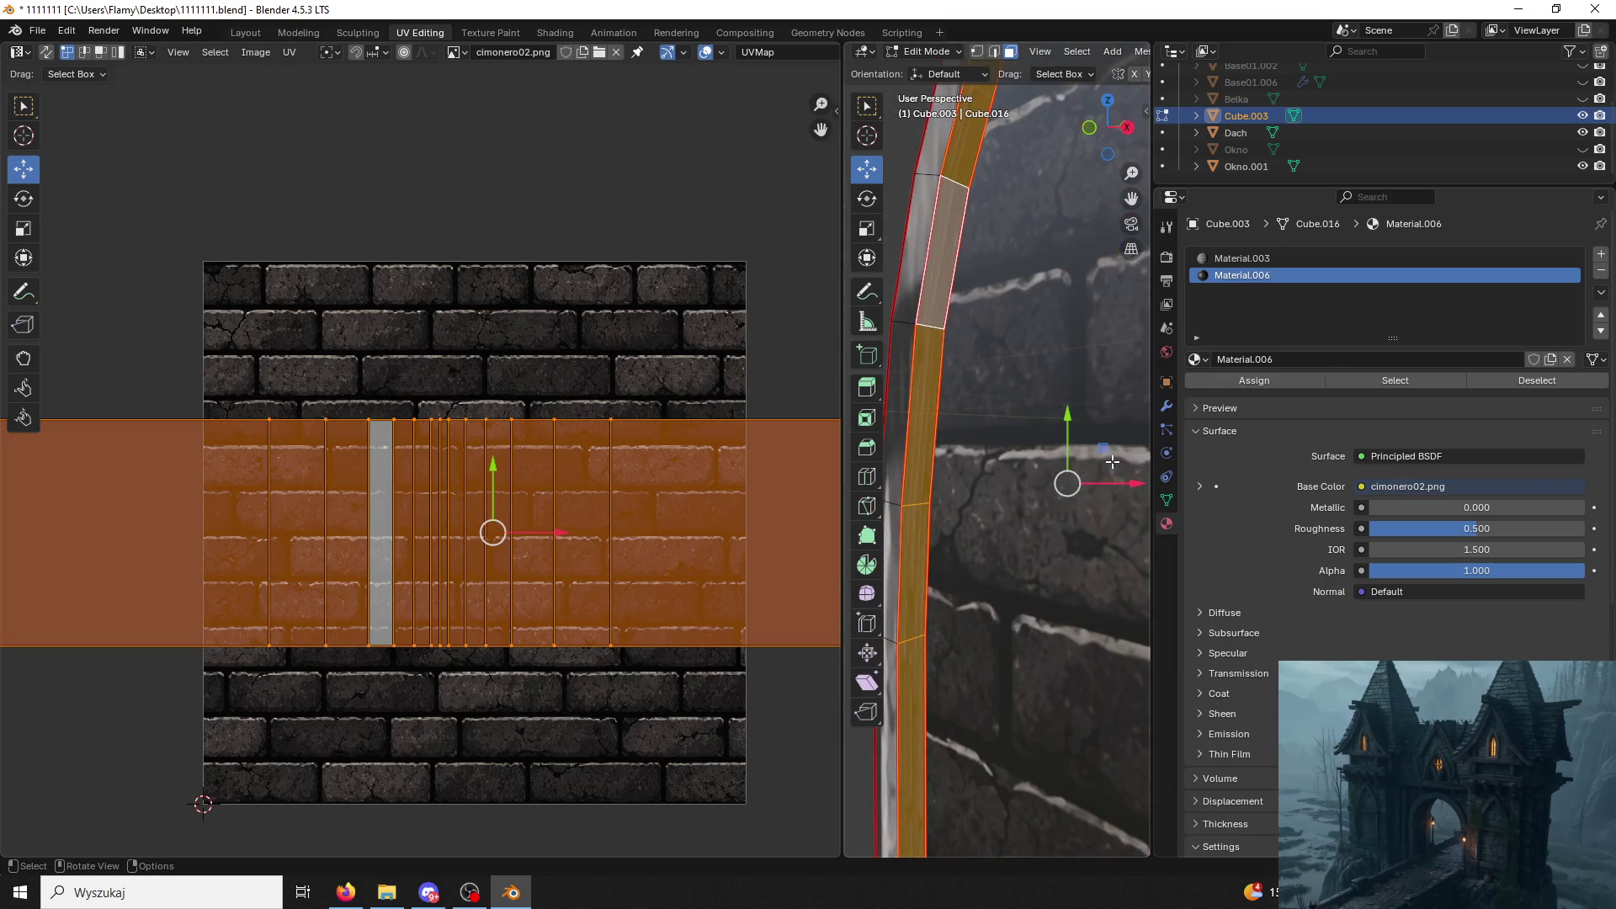
pyautogui.write('r90')
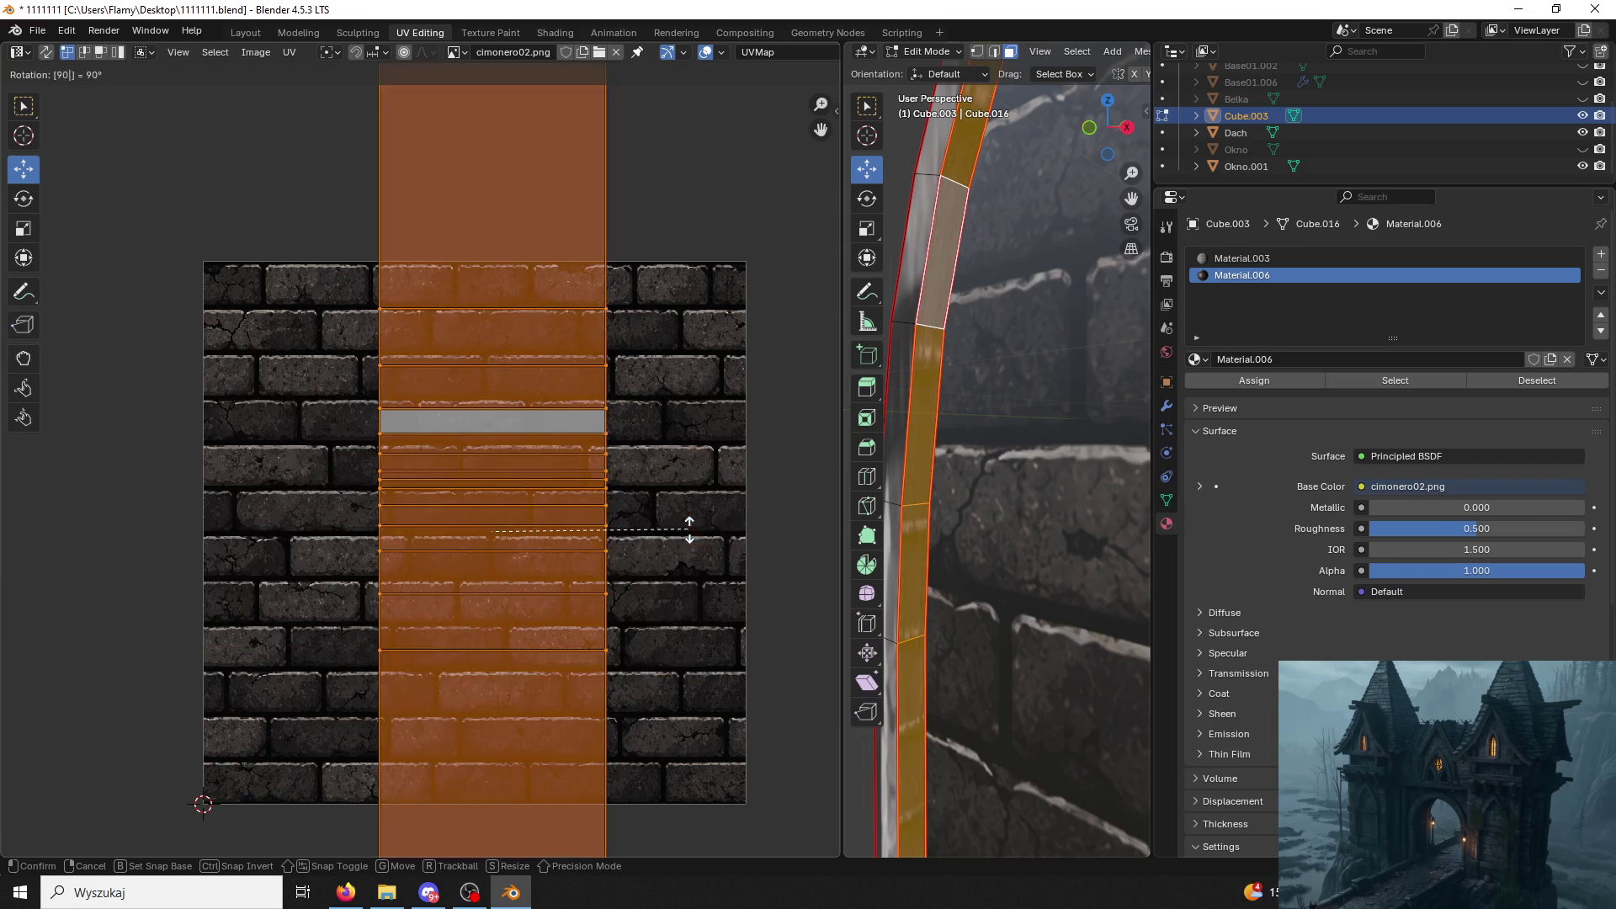
# Rotate the strip's UV island 90° upright and scale it along X into a thin vertical column.
pyautogui.press('Return')
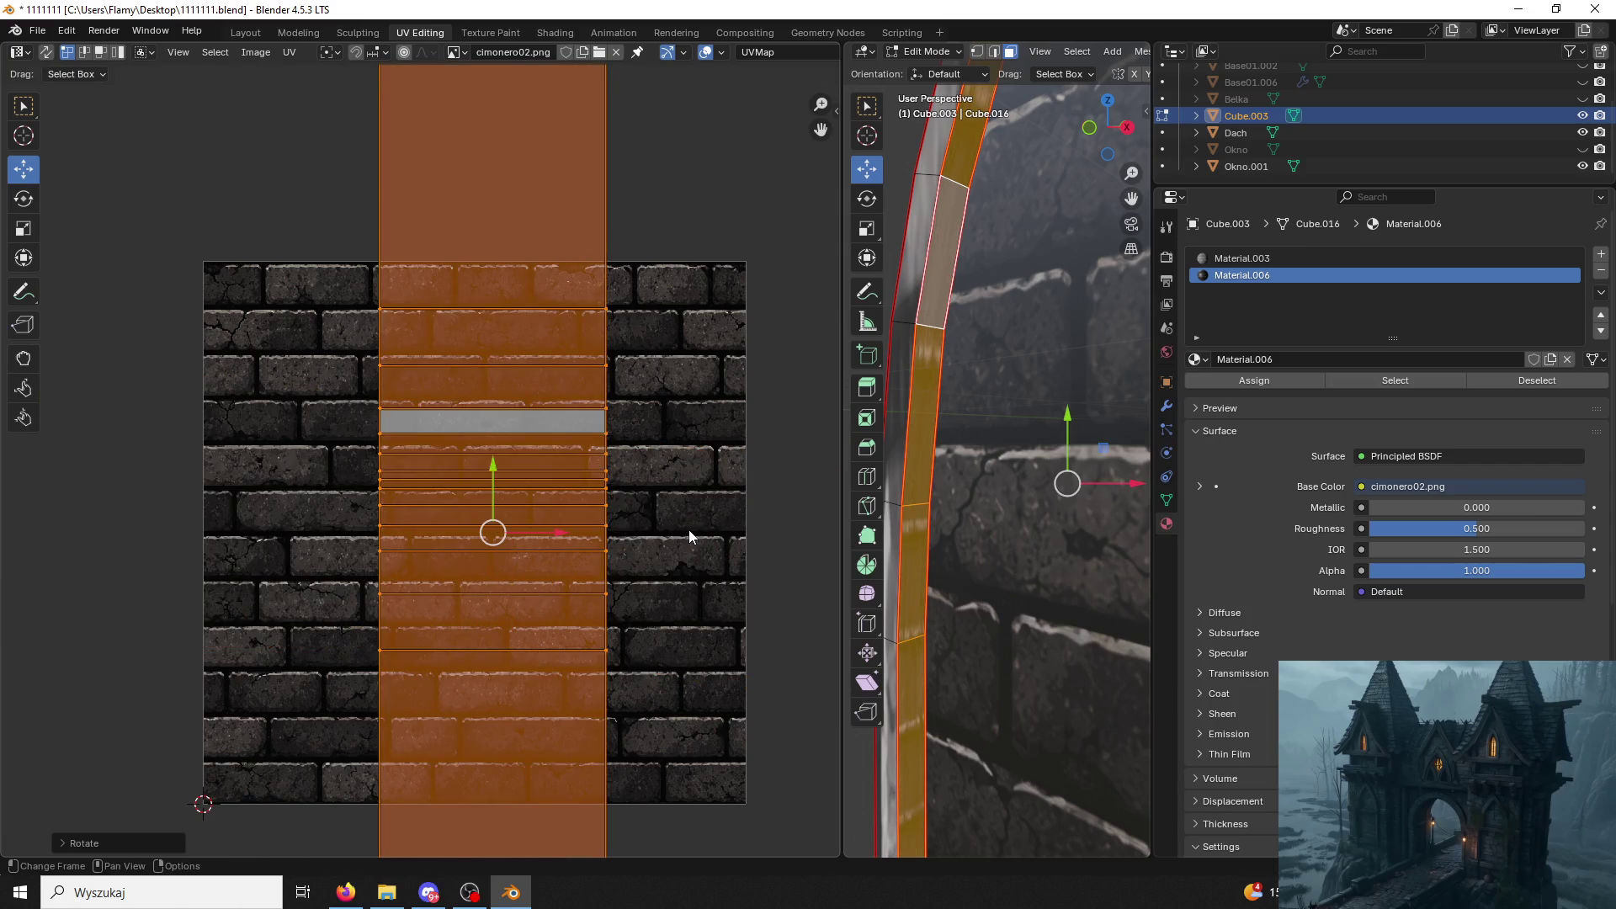
pyautogui.press('s')
pyautogui.press('x')
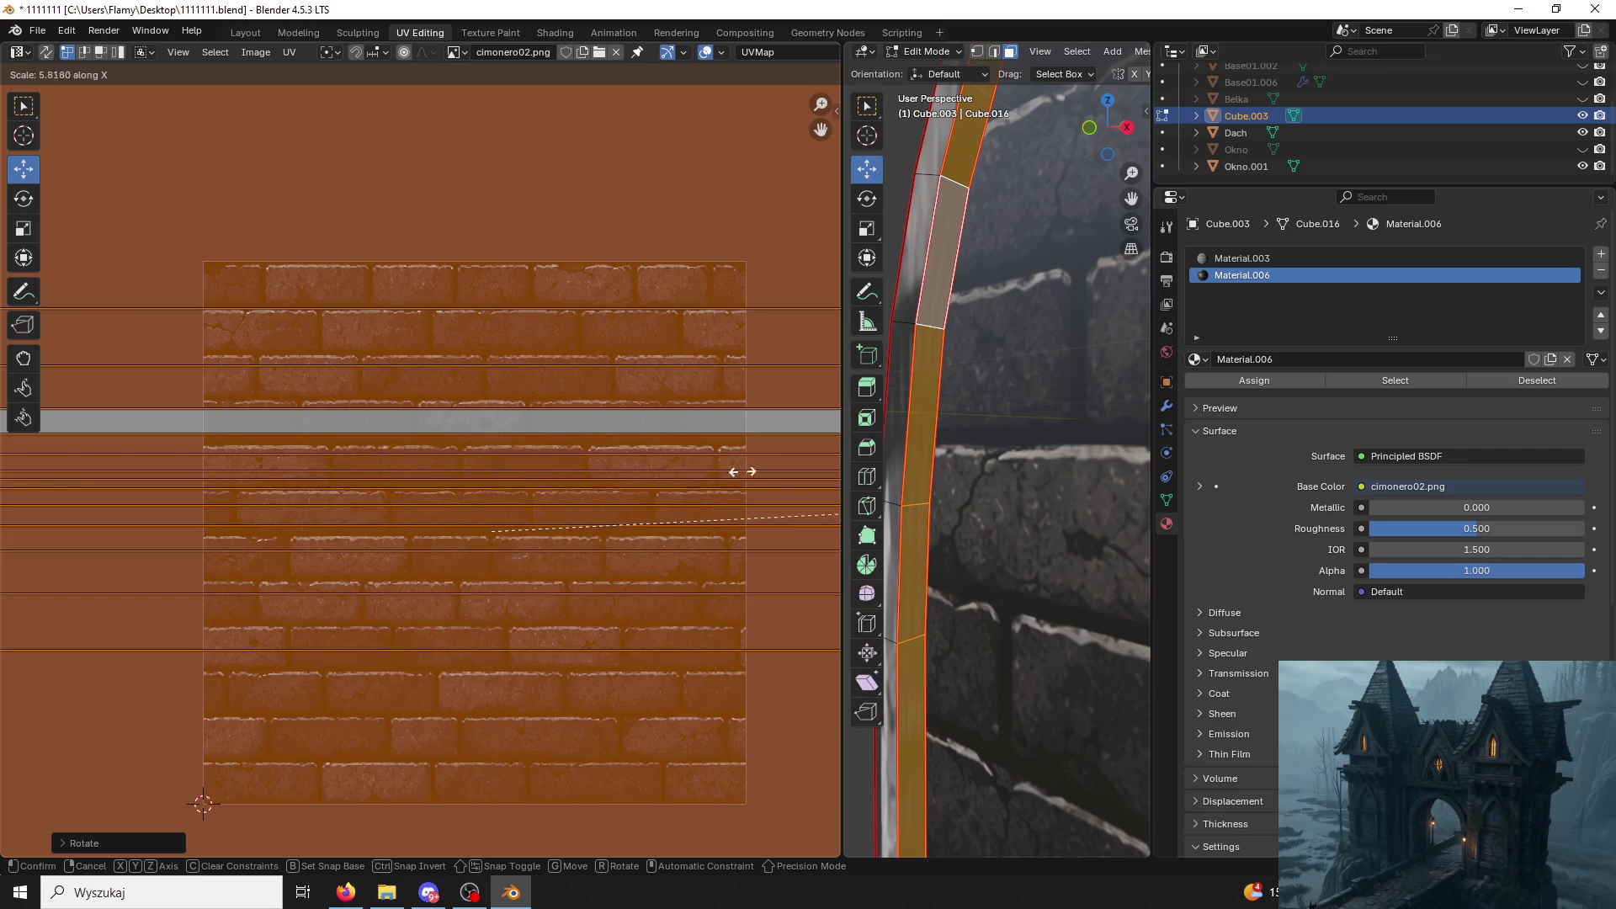
pyautogui.click(487, 473)
pyautogui.scroll(-4, 540, 473)
pyautogui.scroll(-3, 540, 472)
pyautogui.press('s')
pyautogui.press('x')
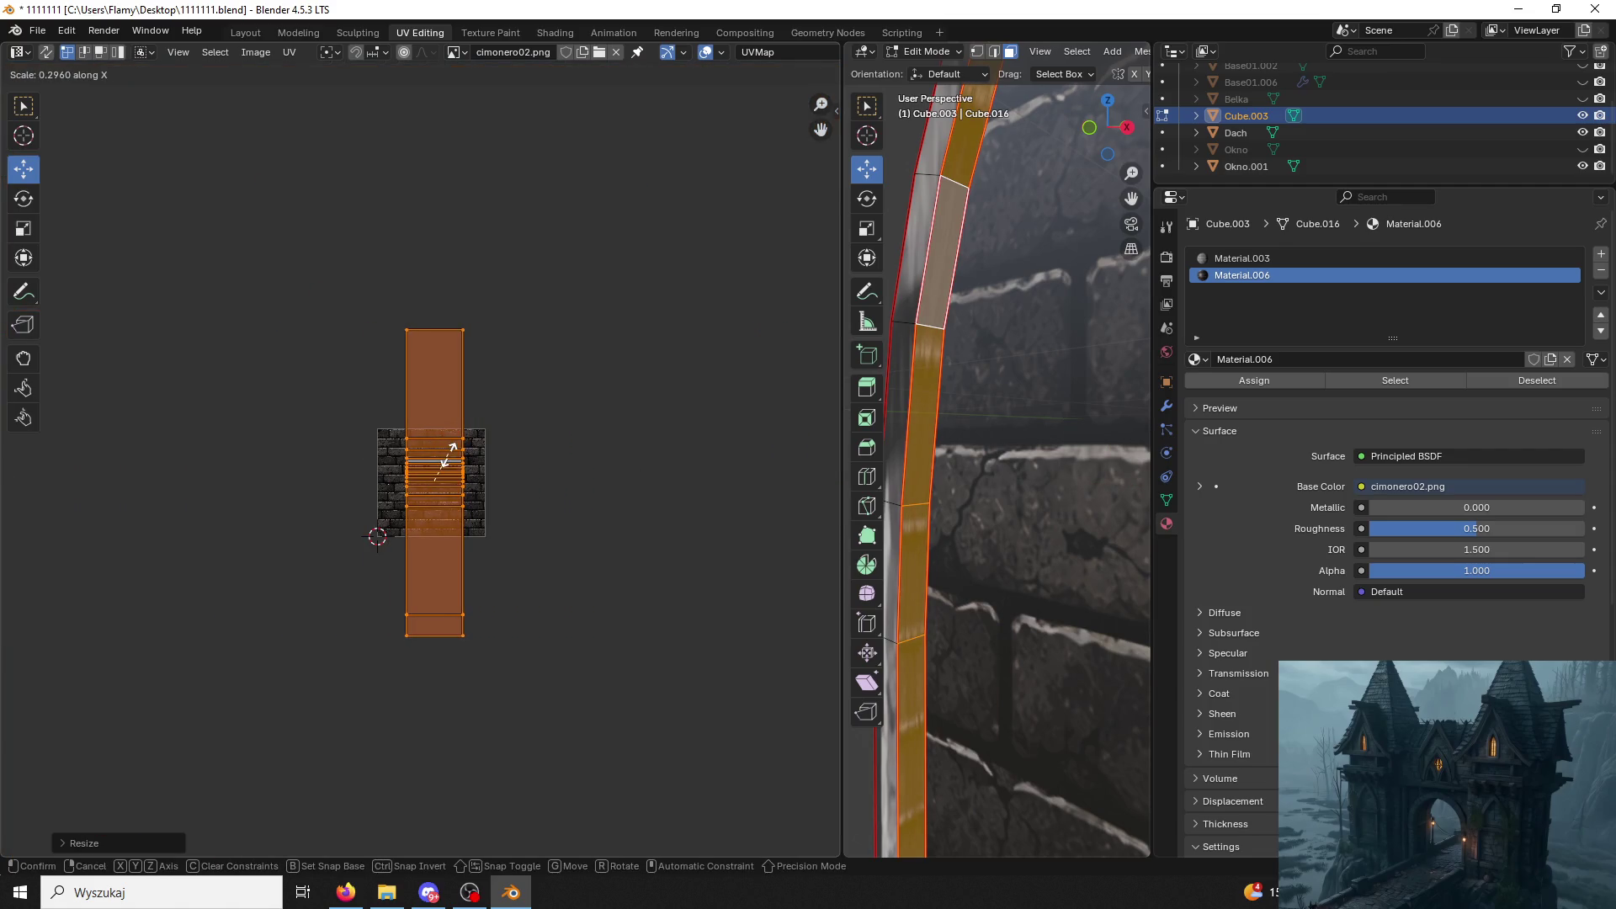
pyautogui.scroll(5, 436, 466)
pyautogui.scroll(2, 462, 487)
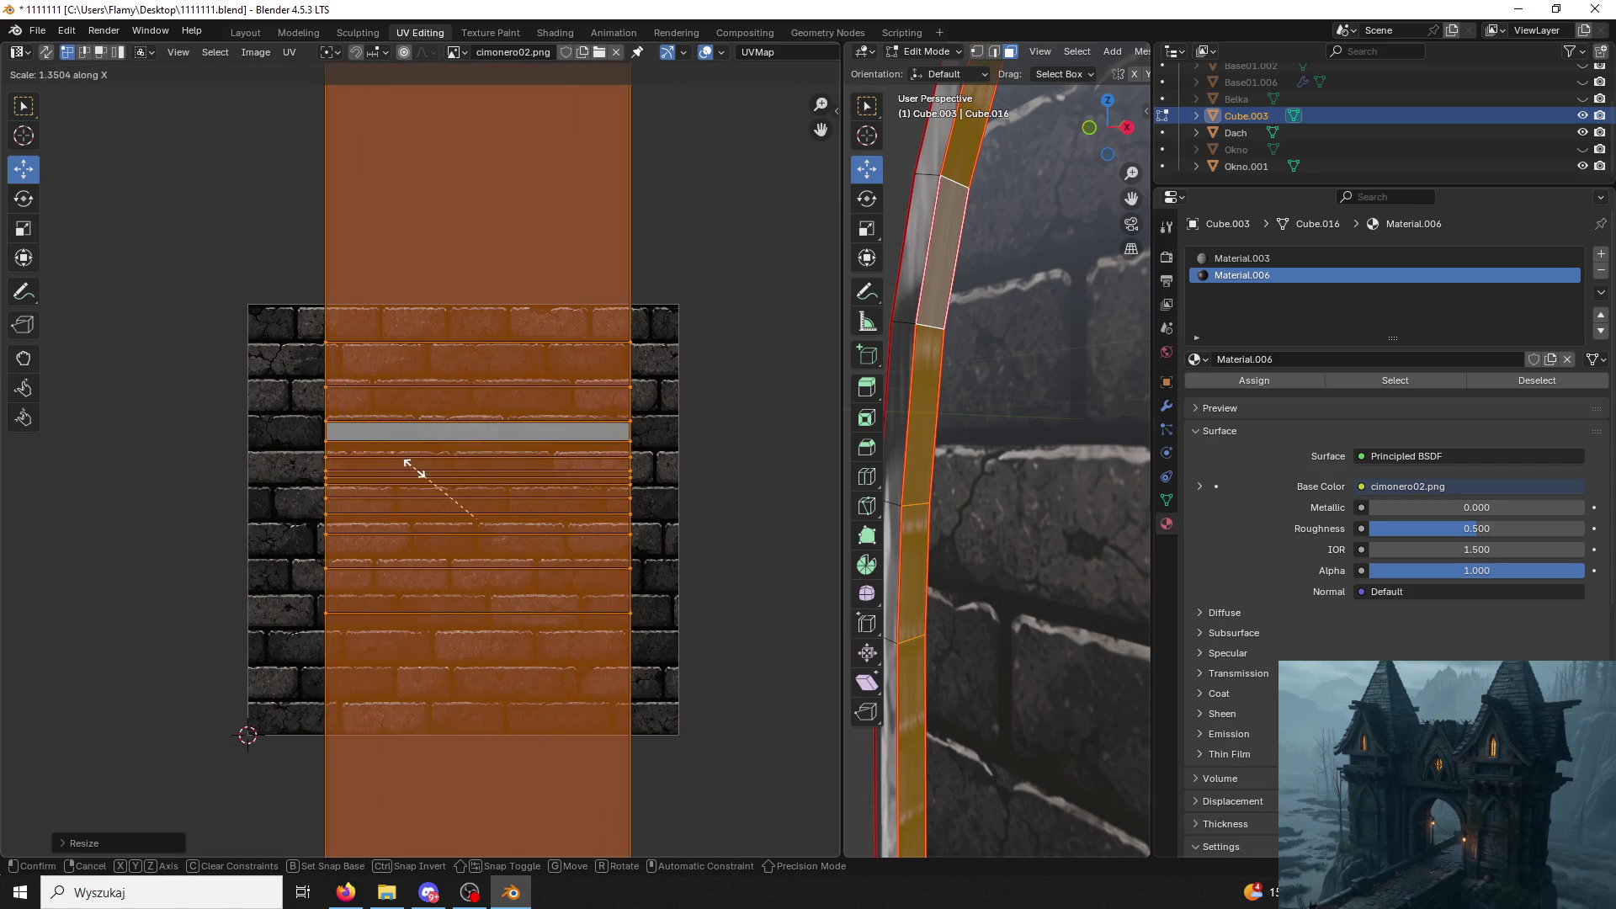
pyautogui.click(473, 497)
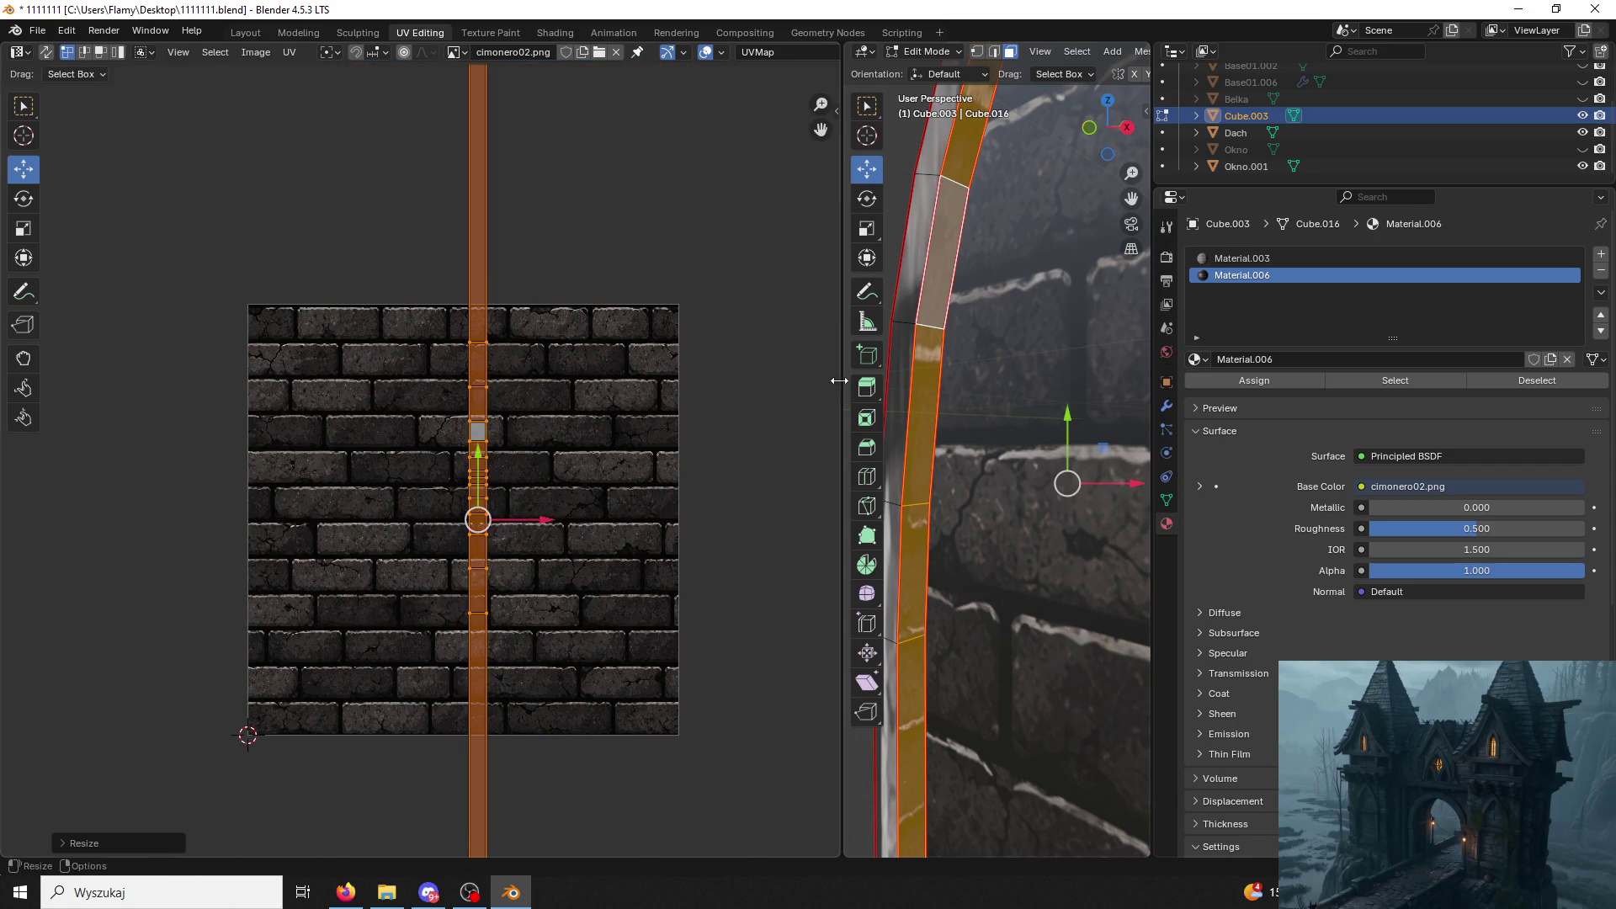
pyautogui.scroll(-2, 834, 388)
pyautogui.scroll(-3, 1028, 459)
pyautogui.moveTo(1029, 458)
pyautogui.mouseDown(button='middle')
pyautogui.moveTo(1076, 442)
pyautogui.moveTo(983, 481)
pyautogui.mouseUp(button='middle')
pyautogui.moveTo(972, 544); pyautogui.dragTo(956, 452, button='middle')
# Pull the UV column's top vertices down along Y so its length fits the brick image.
pyautogui.click(454, 119)
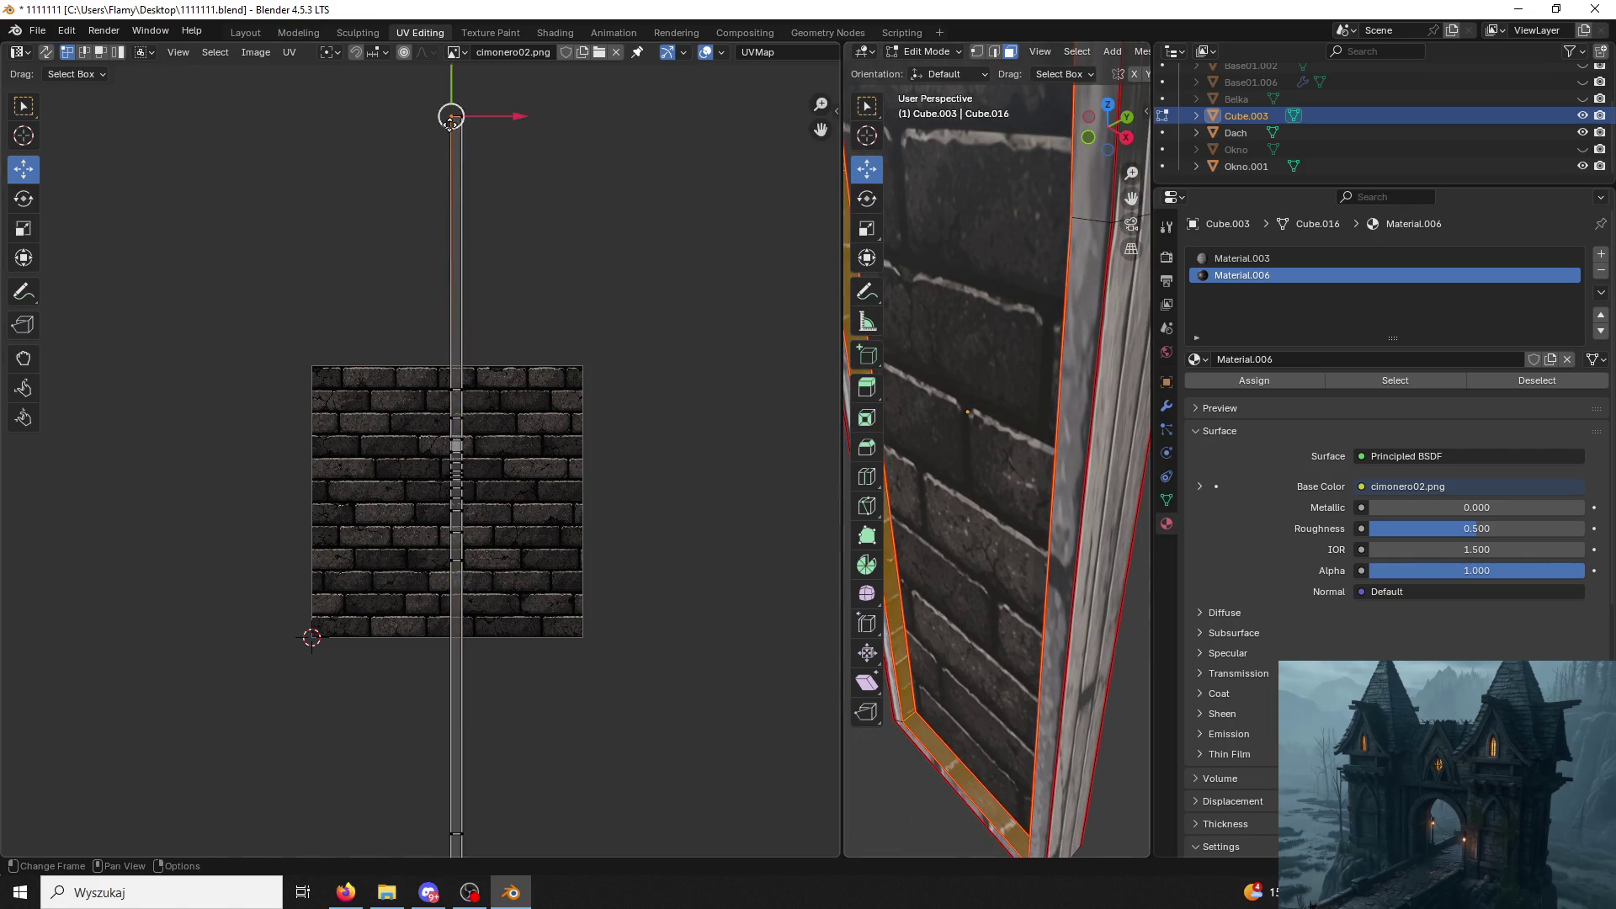
pyautogui.moveTo(456, 92); pyautogui.dragTo(467, 229)
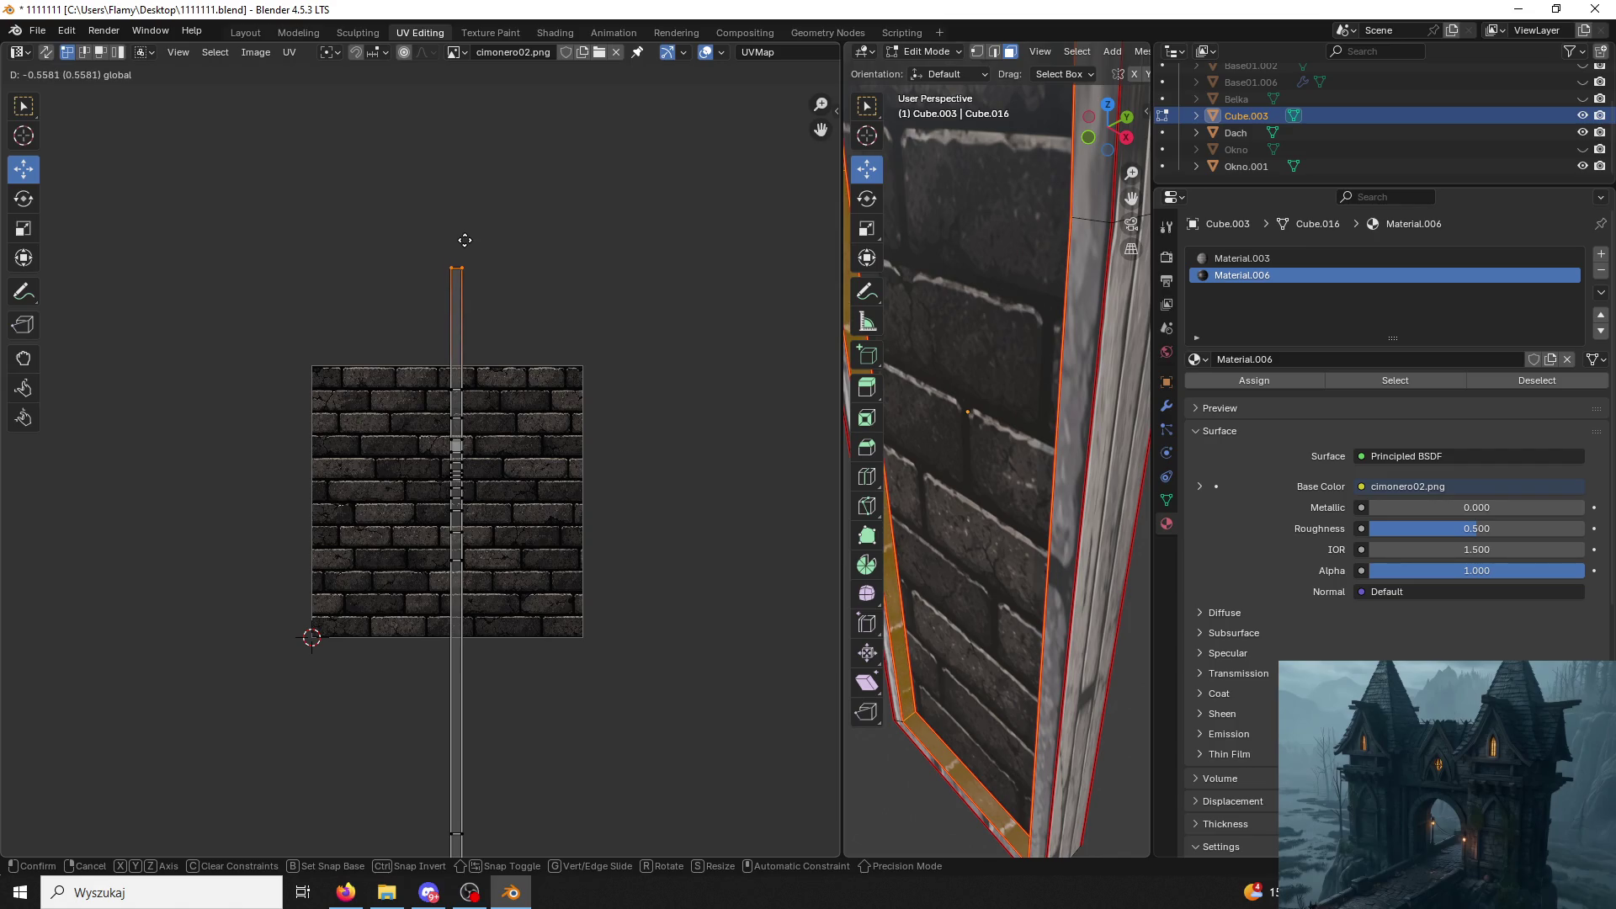
pyautogui.moveTo(470, 293)
pyautogui.mouseDown()
pyautogui.moveTo(474, 317)
pyautogui.moveTo(431, 210)
pyautogui.mouseUp()
pyautogui.moveTo(440, 212); pyautogui.dragTo(429, 194)
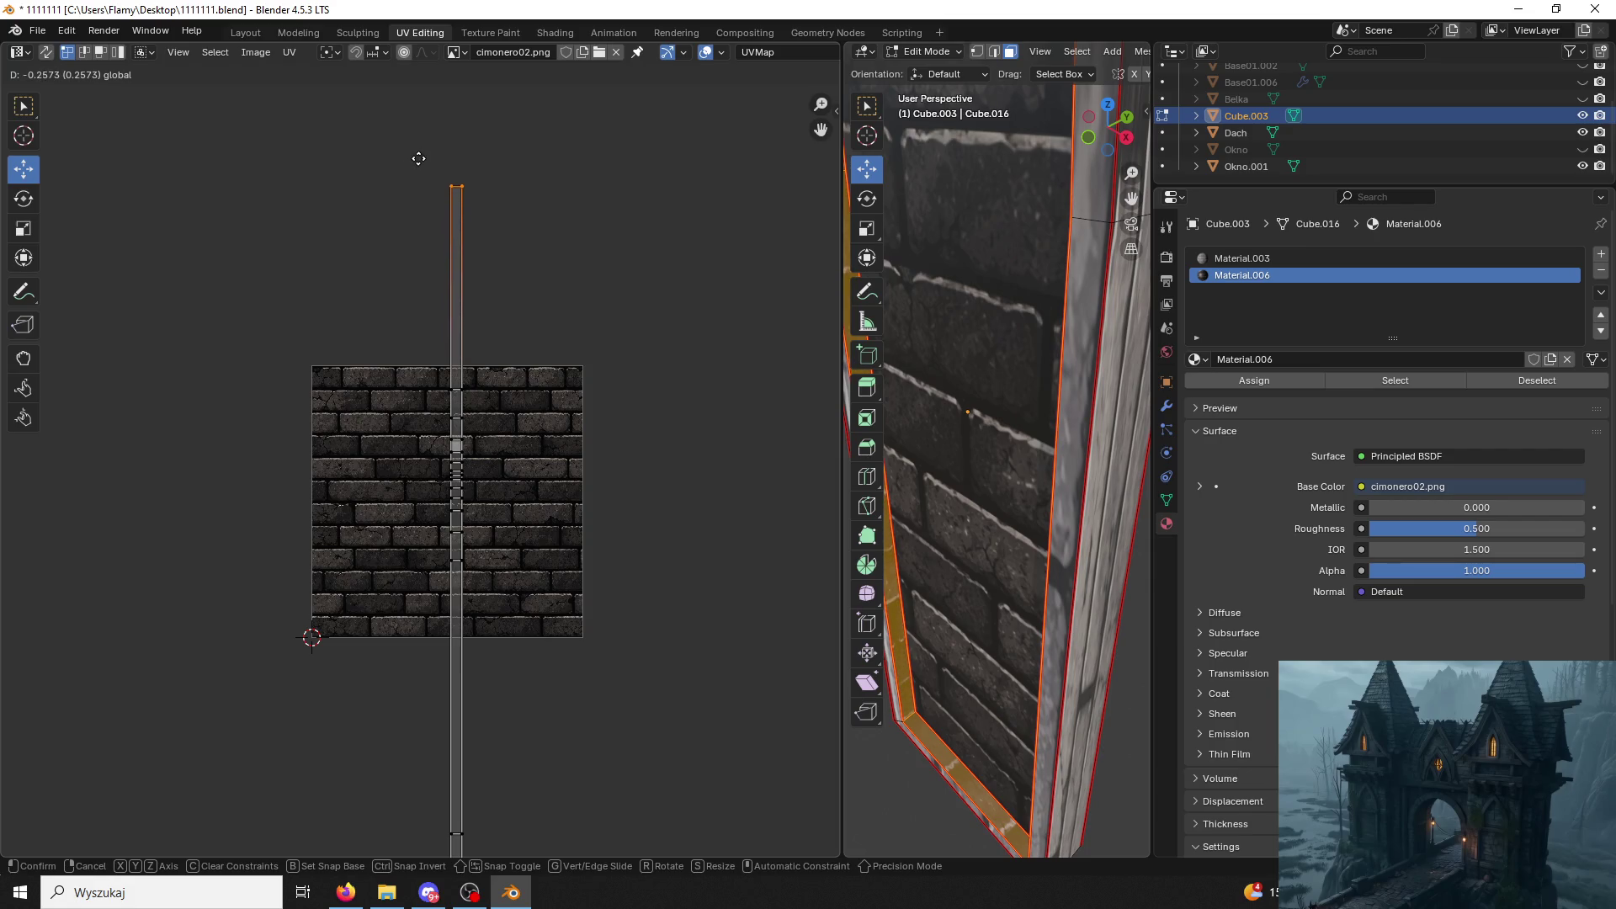
pyautogui.click(420, 165)
pyautogui.click(681, 431)
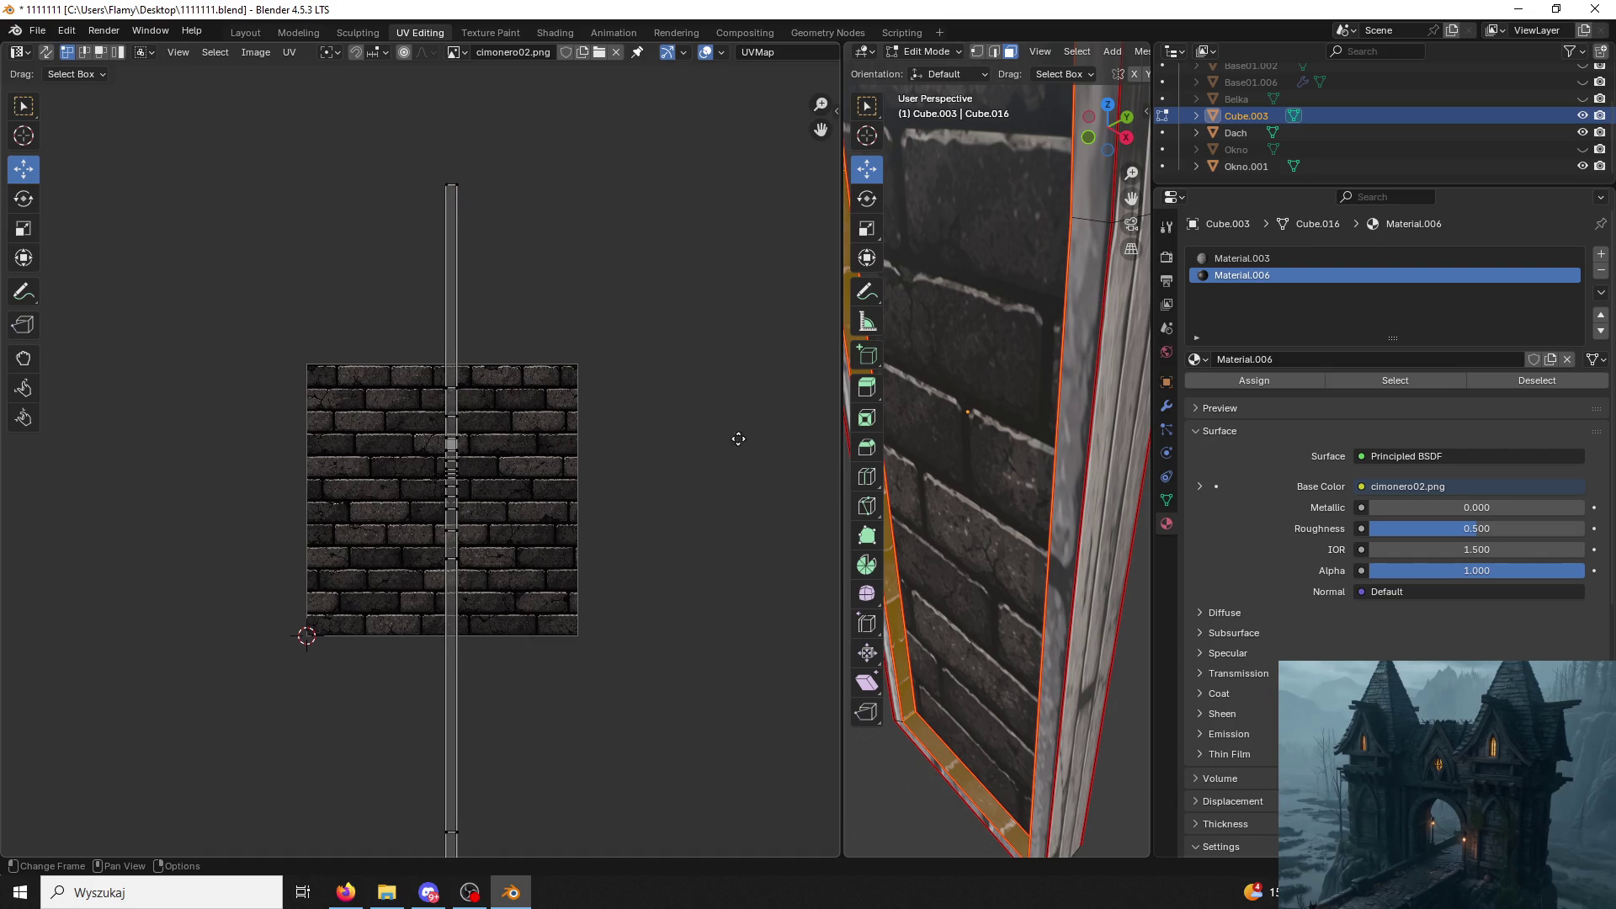
pyautogui.moveTo(741, 441); pyautogui.dragTo(715, 426, button='middle')
# Check the frame in 3D and nudge the column's top end down a little further.
pyautogui.moveTo(985, 481)
pyautogui.mouseDown(button='middle')
pyautogui.moveTo(1051, 488)
pyautogui.moveTo(1024, 600)
pyautogui.mouseUp(button='middle')
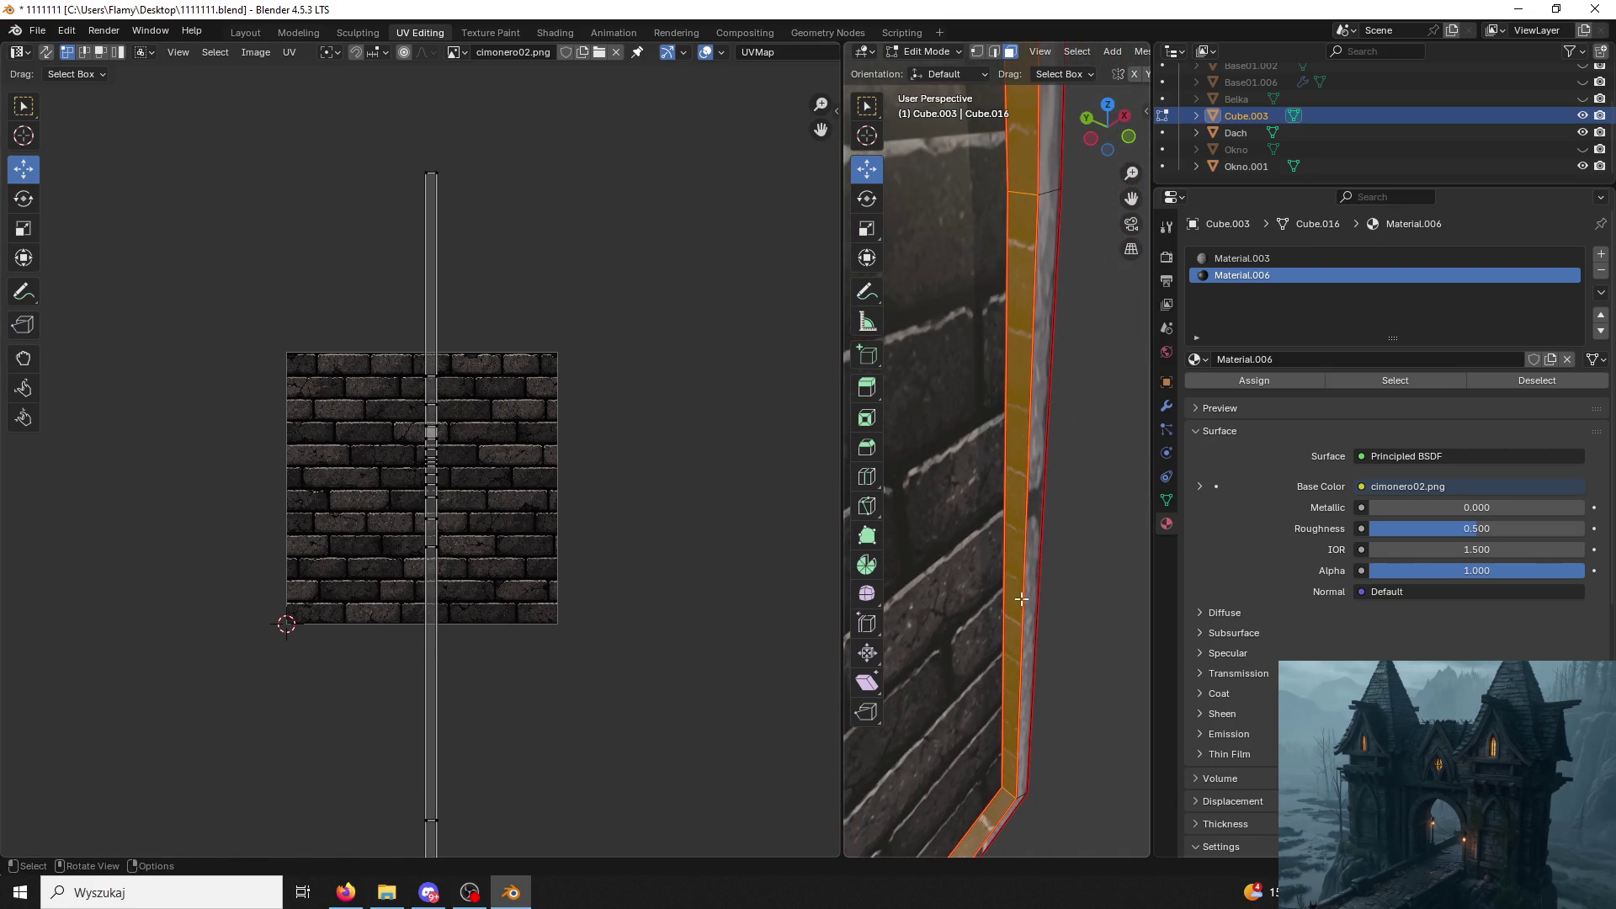
pyautogui.moveTo(441, 158); pyautogui.dragTo(410, 172)
pyautogui.moveTo(432, 116); pyautogui.dragTo(441, 240)
pyautogui.moveTo(876, 295); pyautogui.dragTo(960, 380, button='middle')
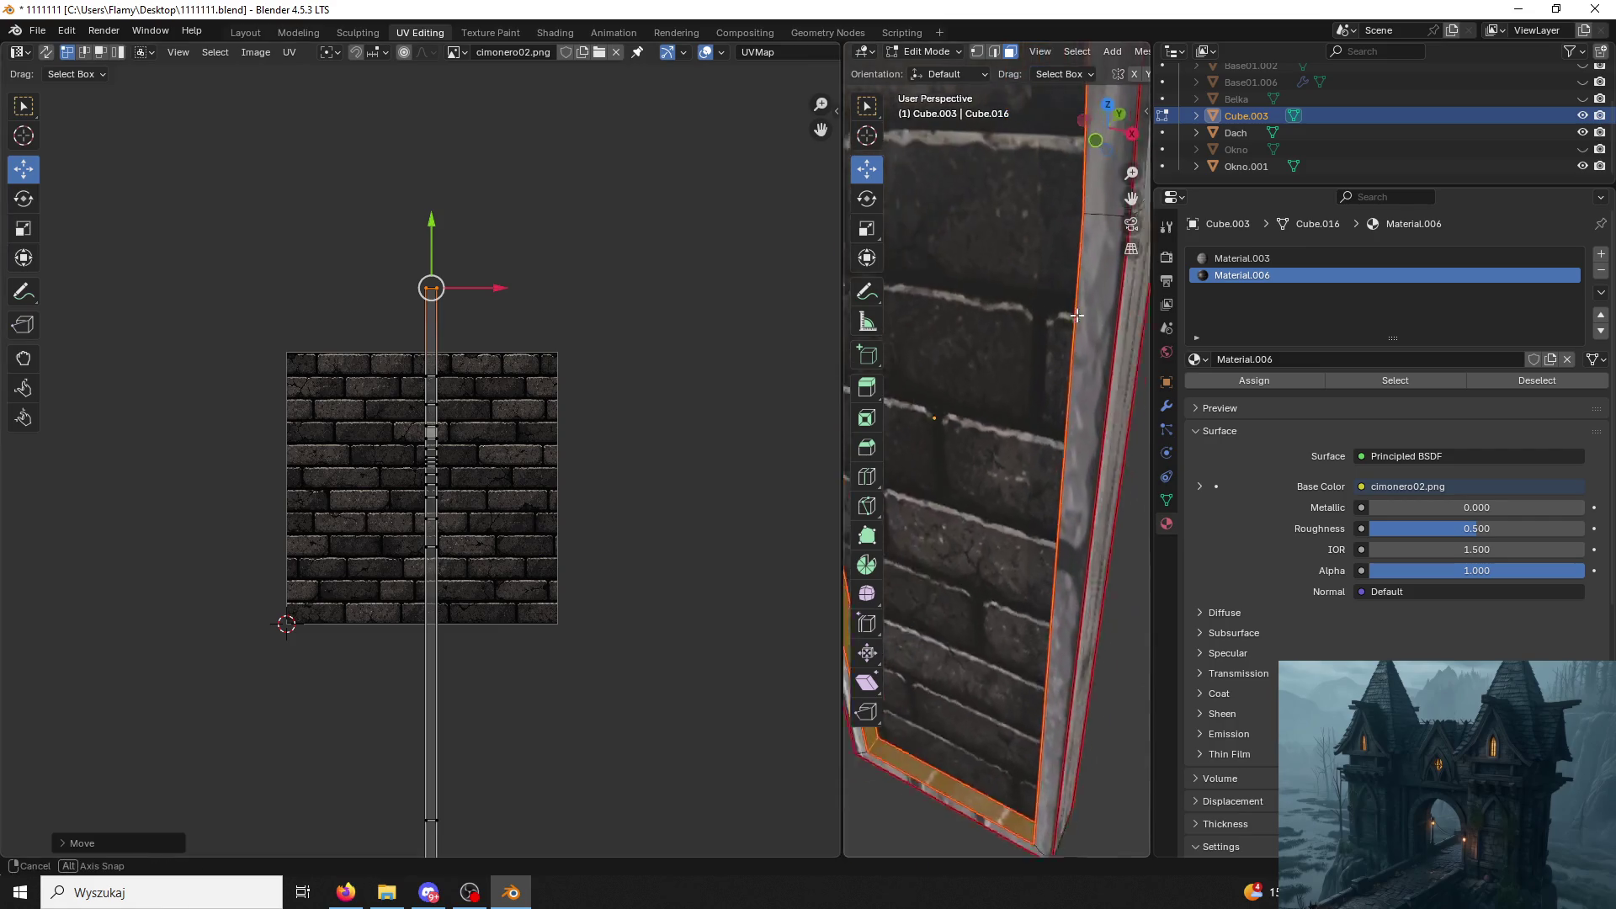
pyautogui.press('g')
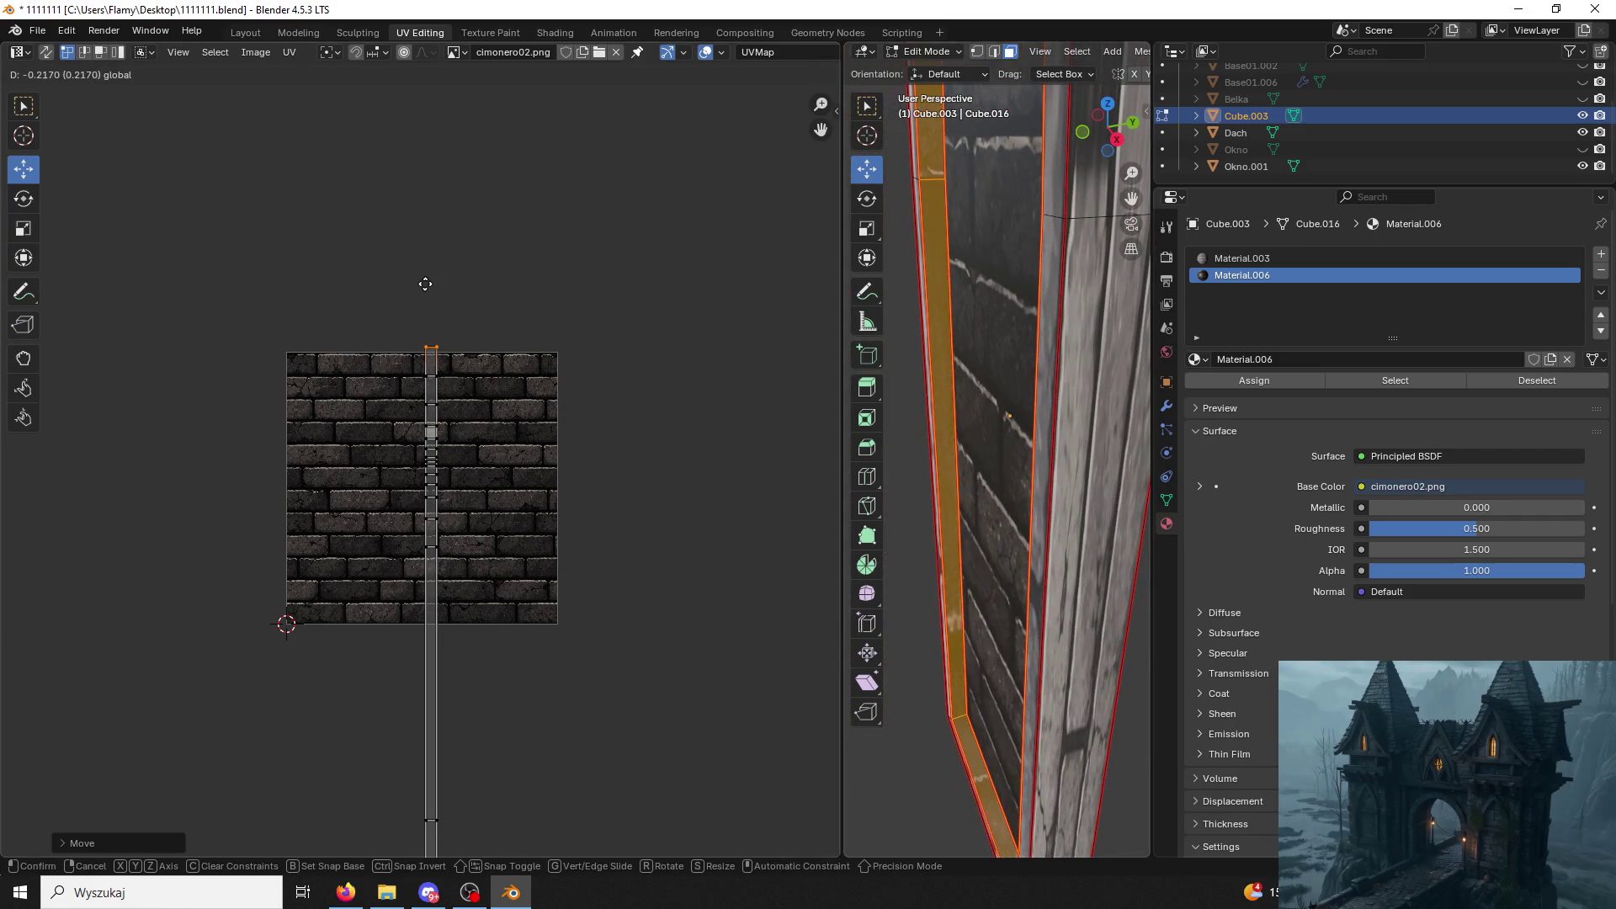
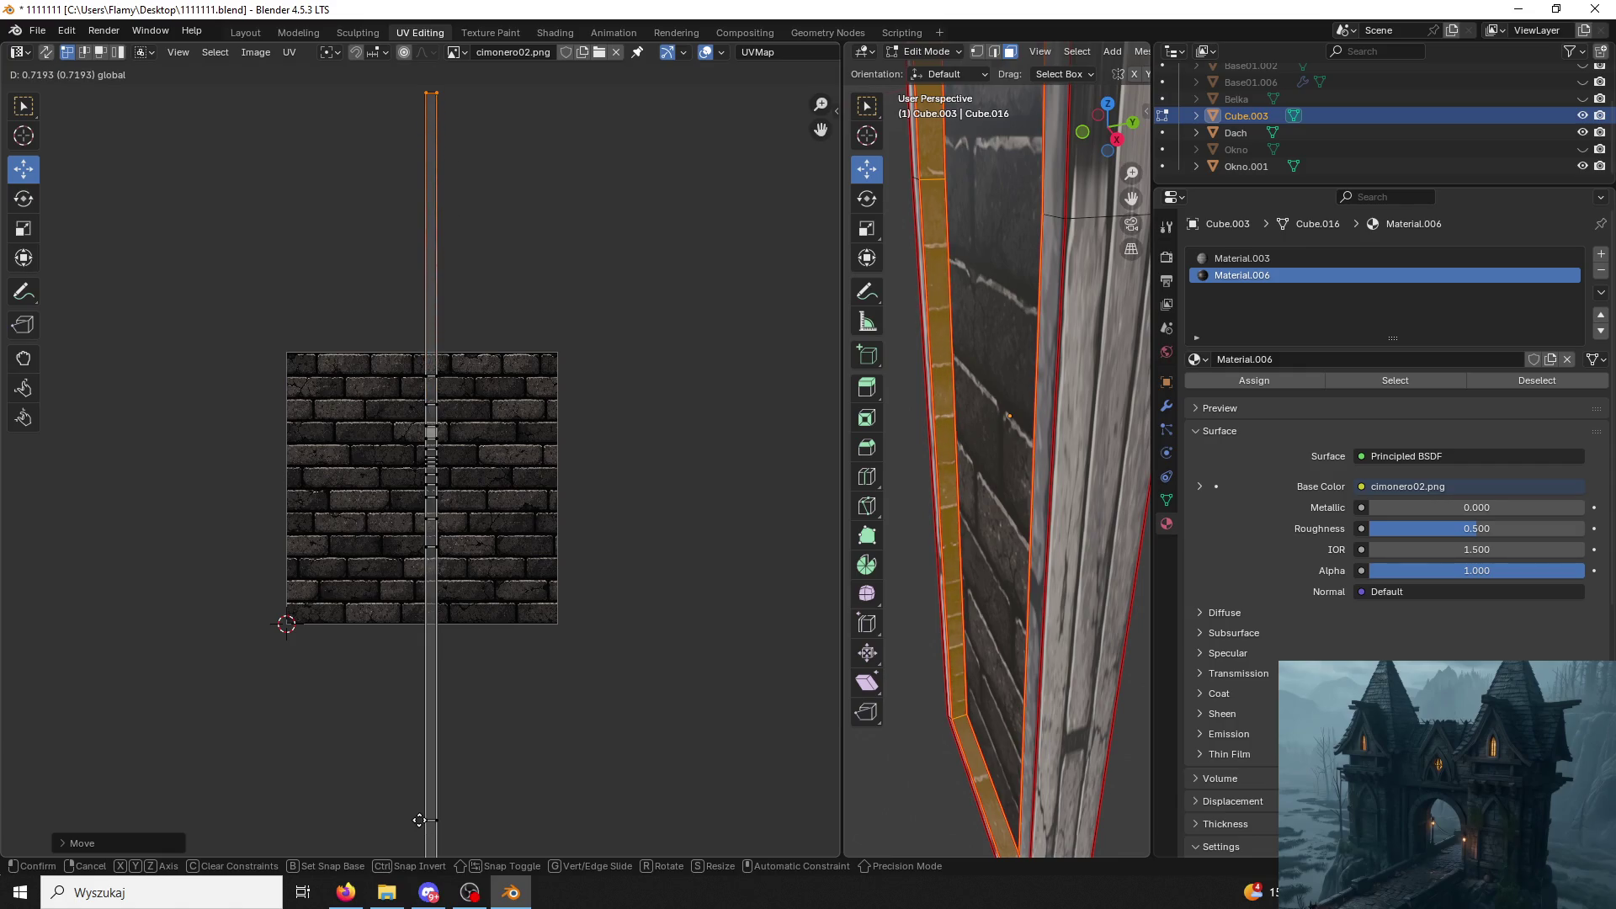
# Select the whole thin vertical UV strip of the frame and unwrap it into its arch shape.
pyautogui.click(444, 154)
pyautogui.moveTo(463, 352); pyautogui.dragTo(409, 387)
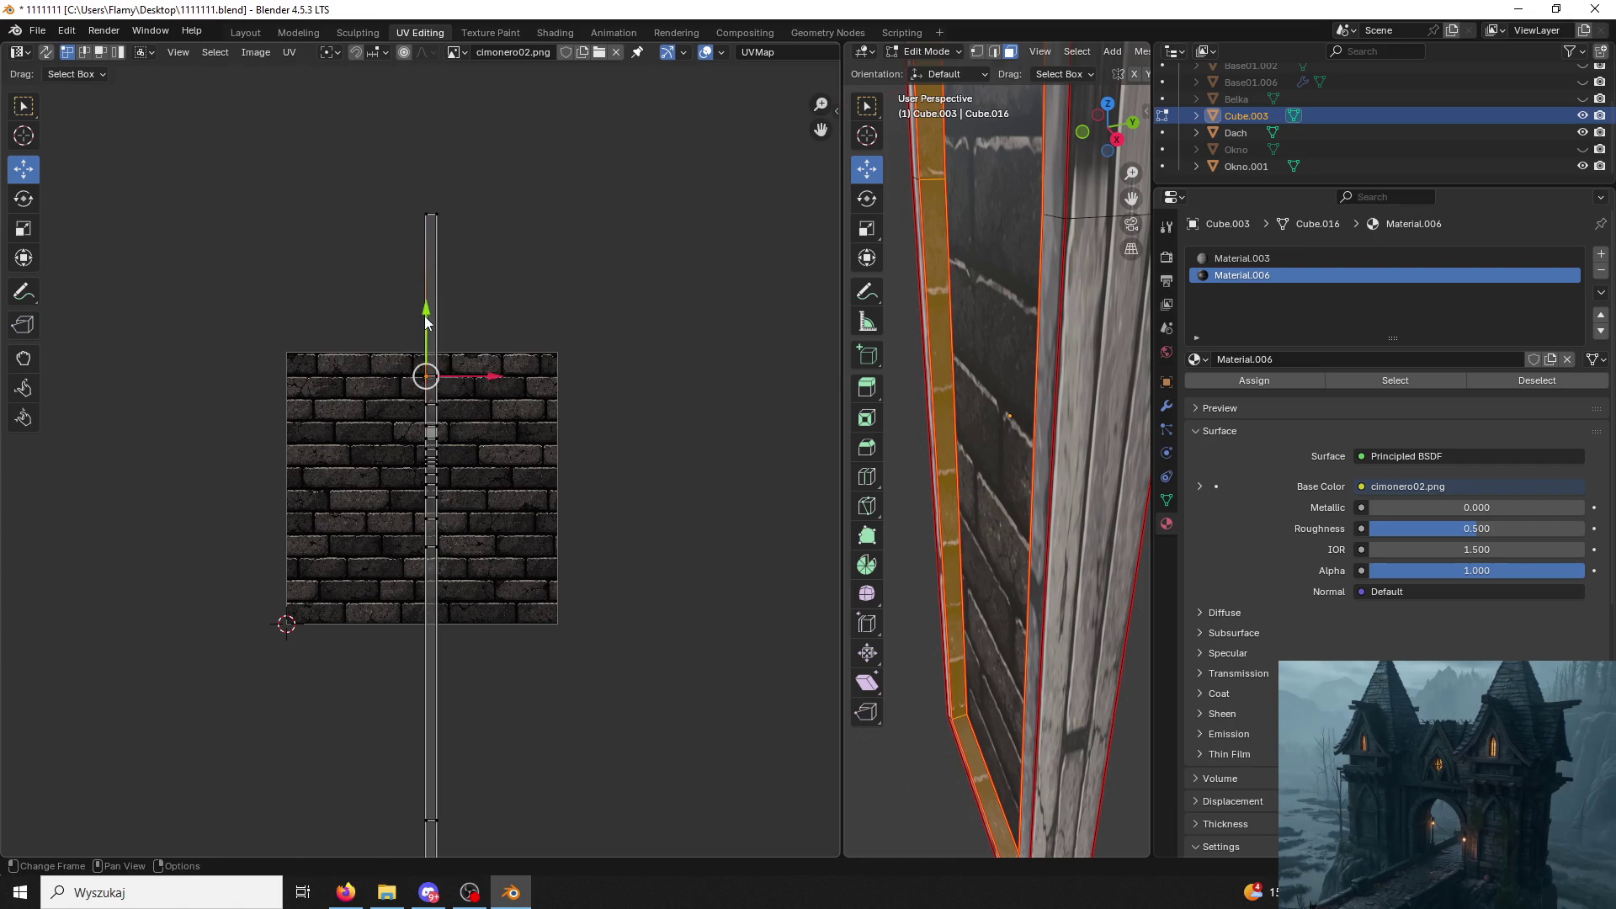
pyautogui.press('l')
pyautogui.click(434, 375)
pyautogui.press('l')
pyautogui.press('u')
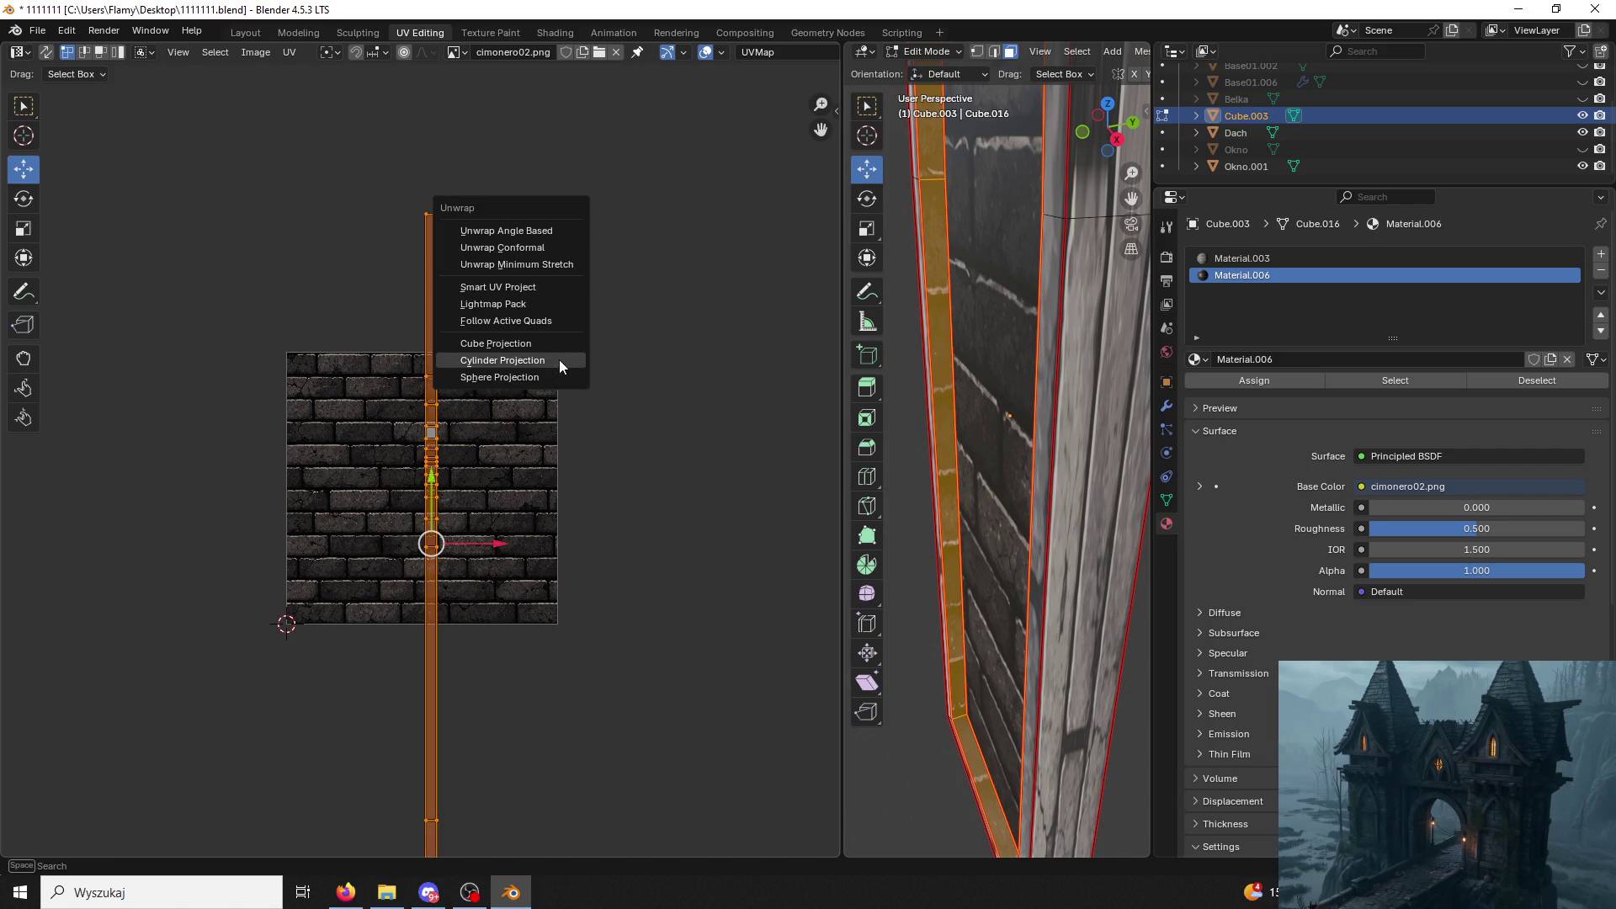
pyautogui.click(484, 249)
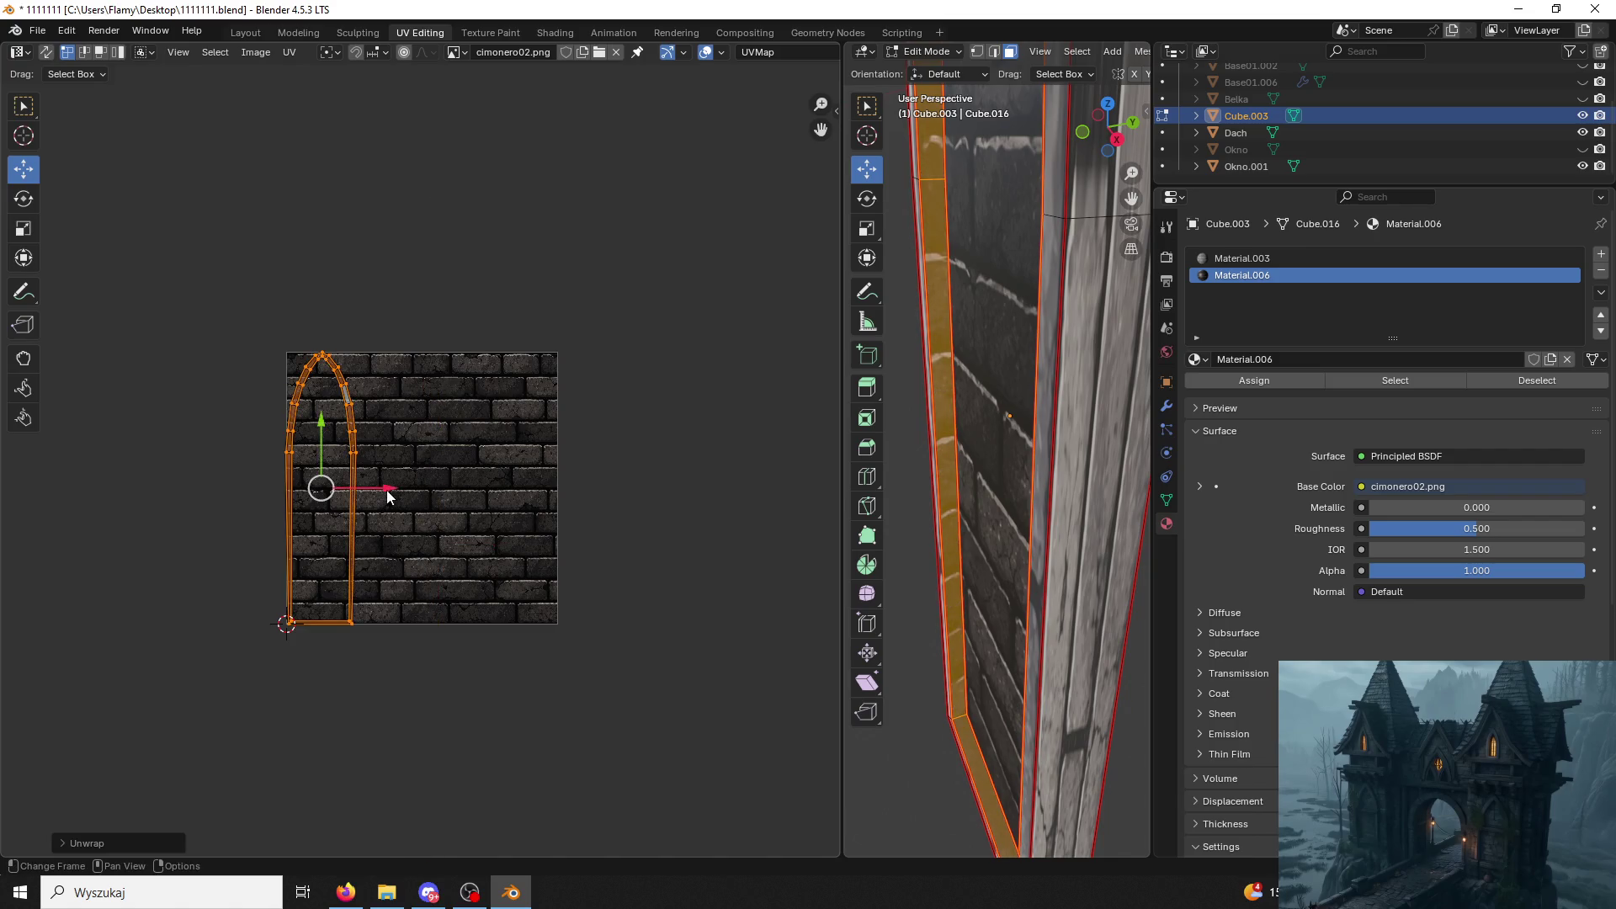
# Slide the arch island right and resize it so it sits inside the brick texture.
pyautogui.moveTo(388, 497); pyautogui.dragTo(479, 499)
pyautogui.click(486, 498)
pyautogui.press('s')
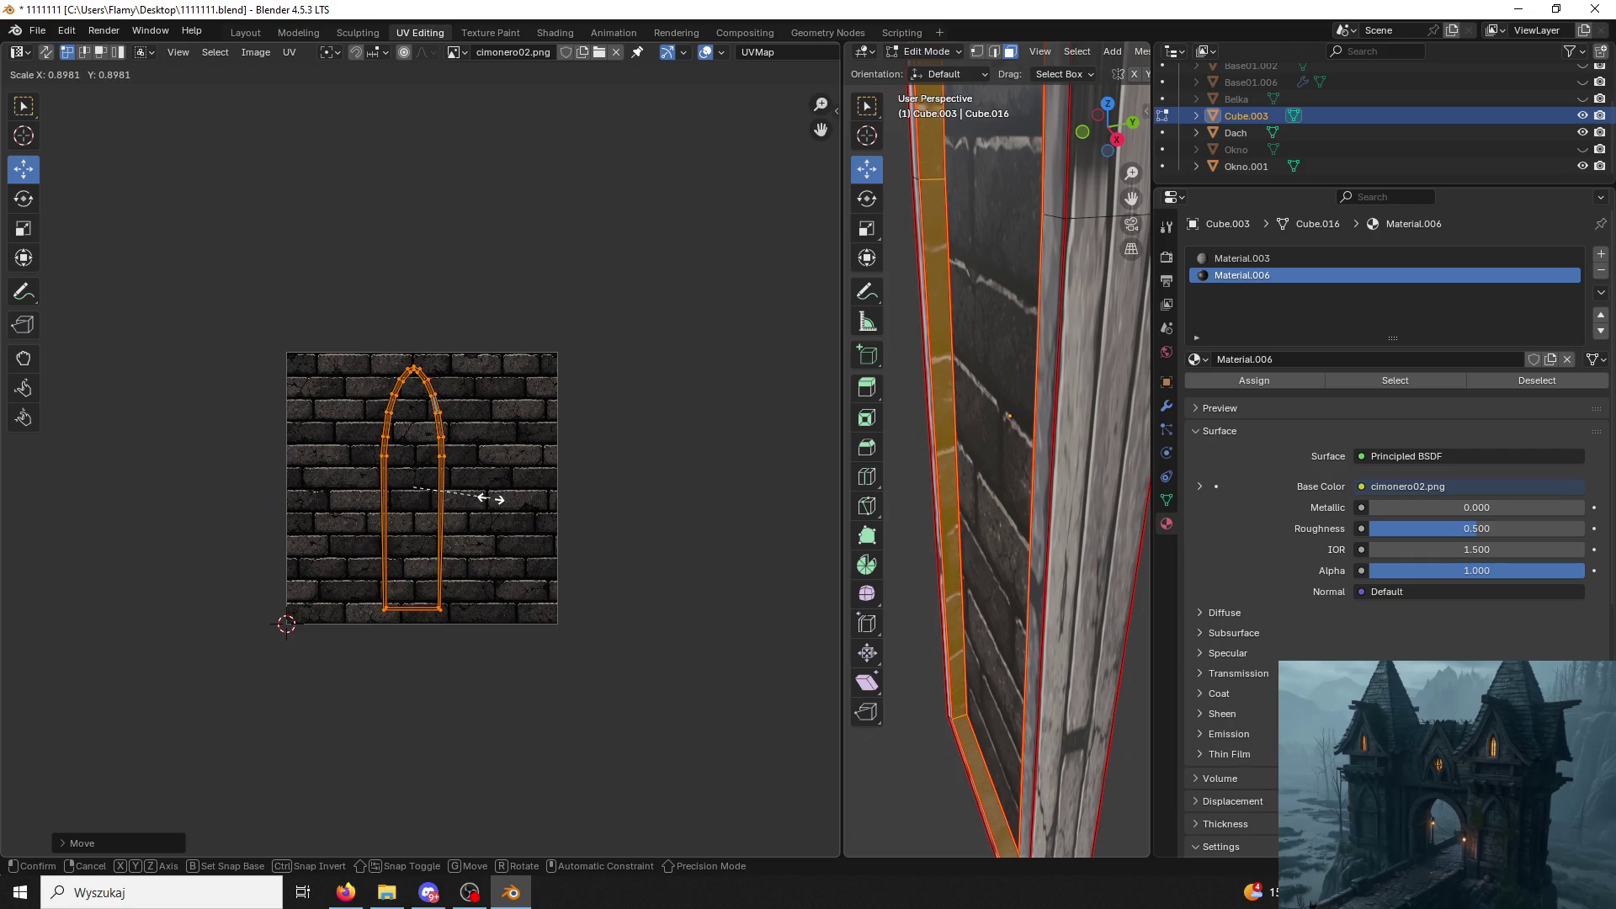
pyautogui.click(487, 499)
pyautogui.click(756, 422)
pyautogui.moveTo(757, 430); pyautogui.dragTo(1033, 411, button='middle')
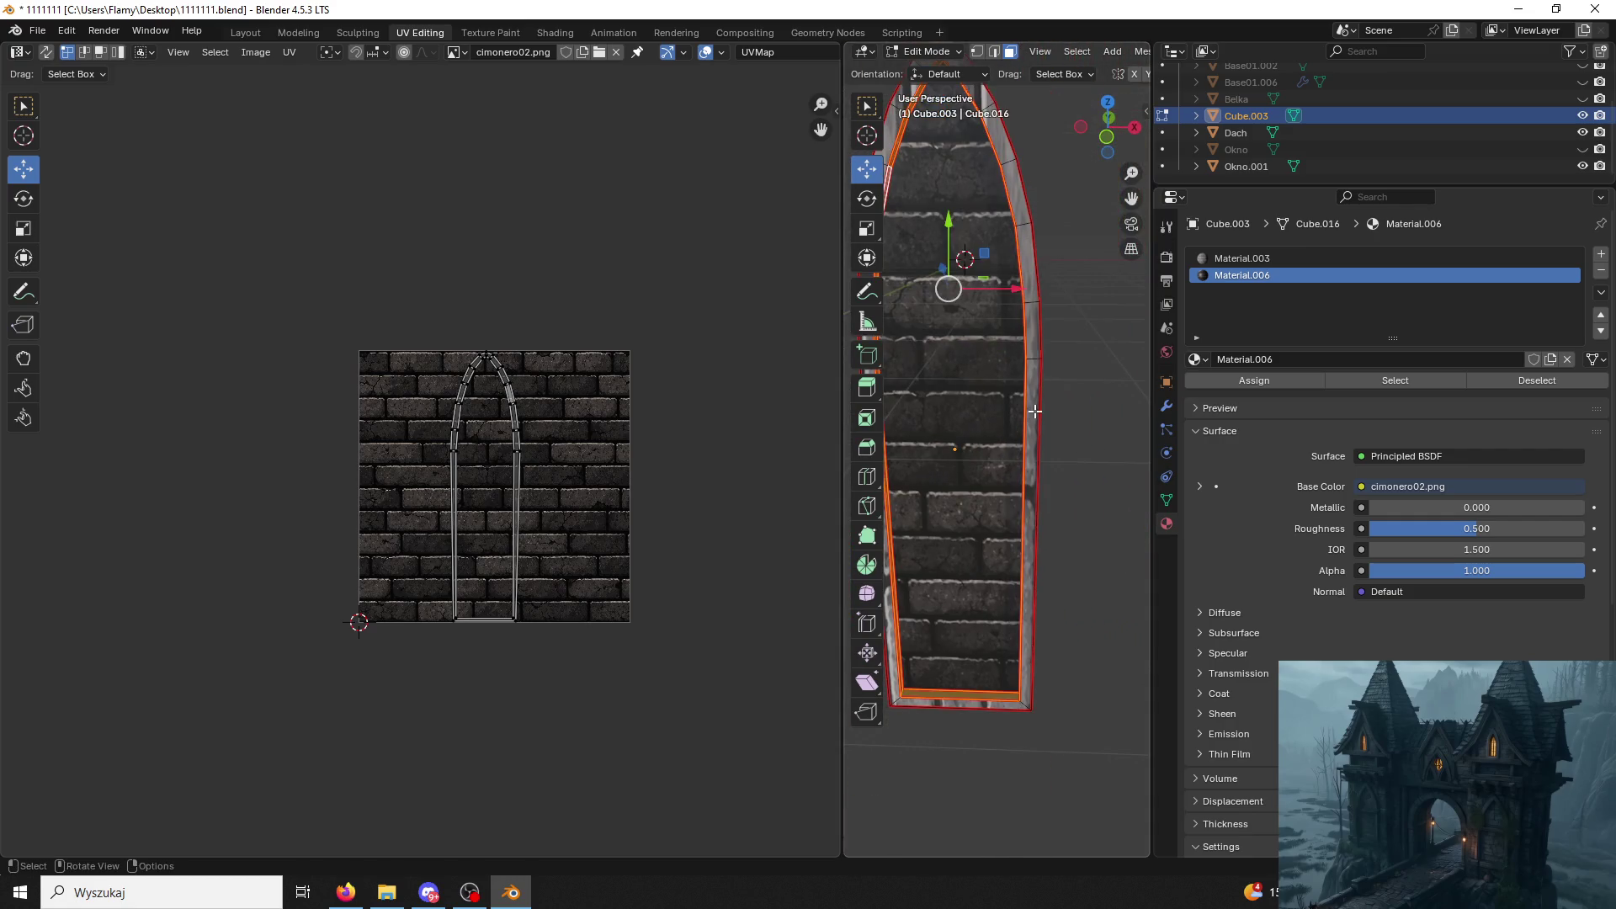
# Select the arch's thin right-side front face and unwrap it.
pyautogui.click(1033, 411)
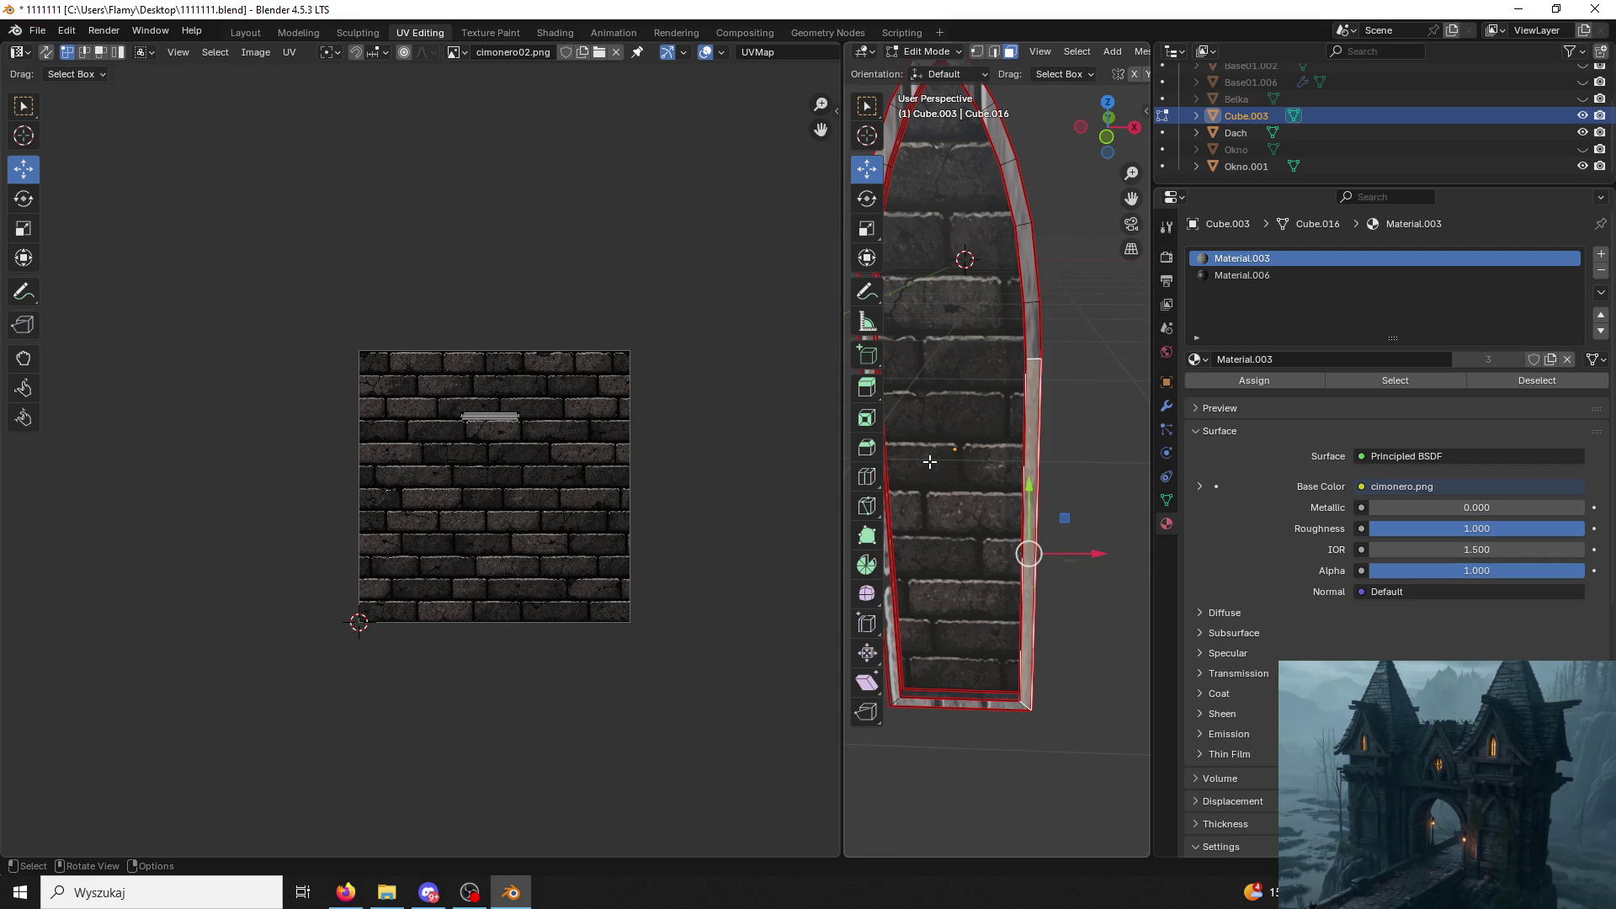
pyautogui.hotkey('ctrl', 'l')
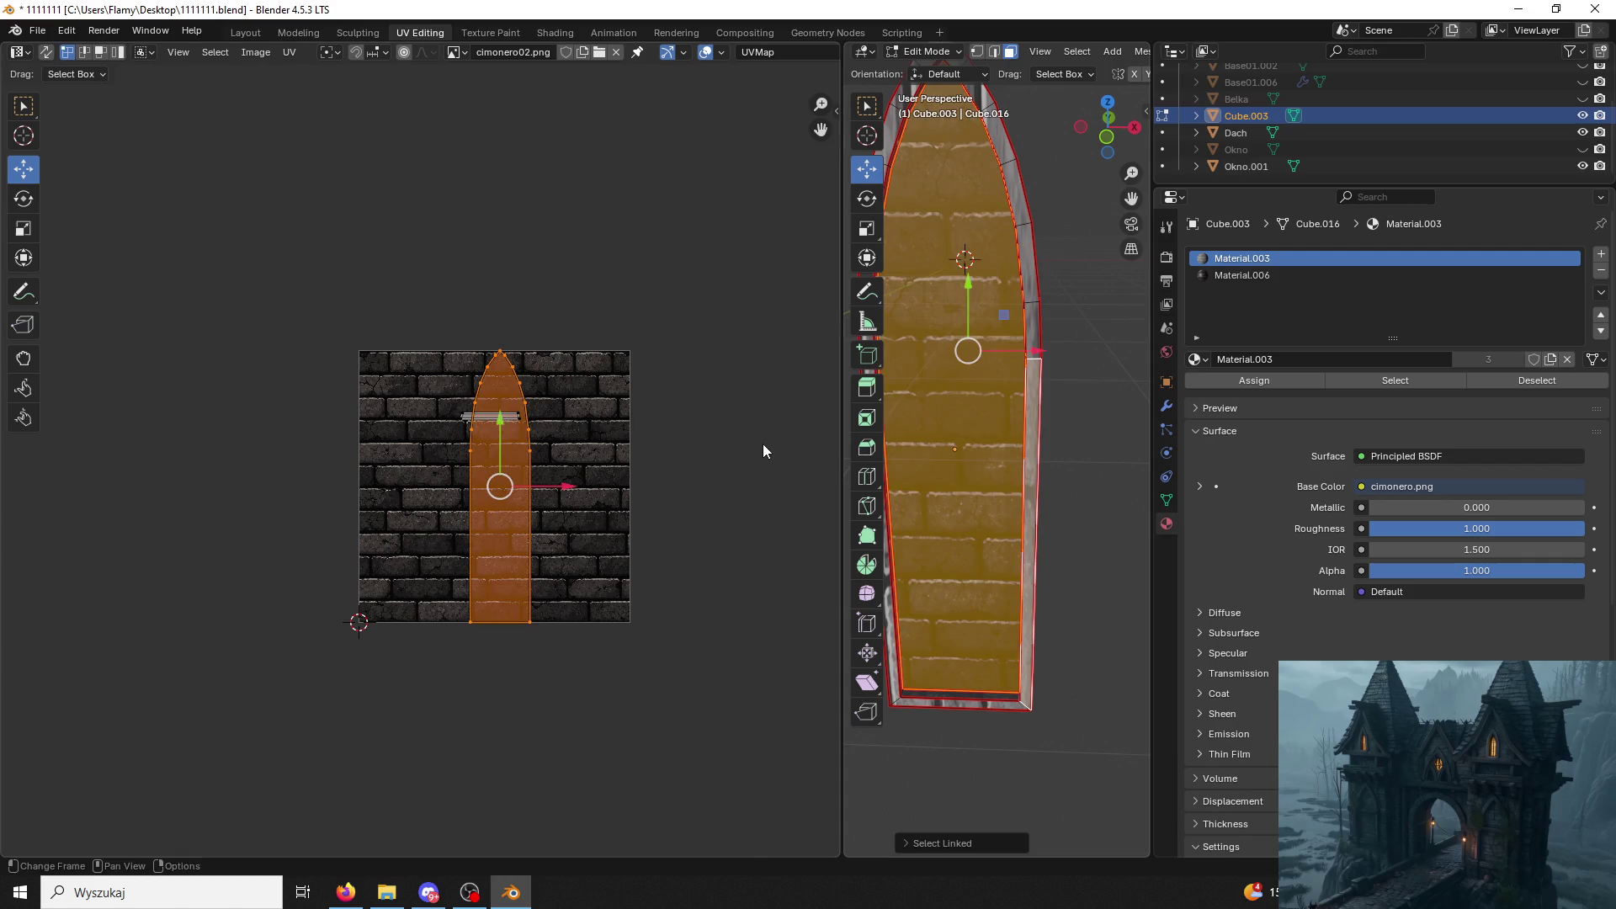
pyautogui.click(1043, 391)
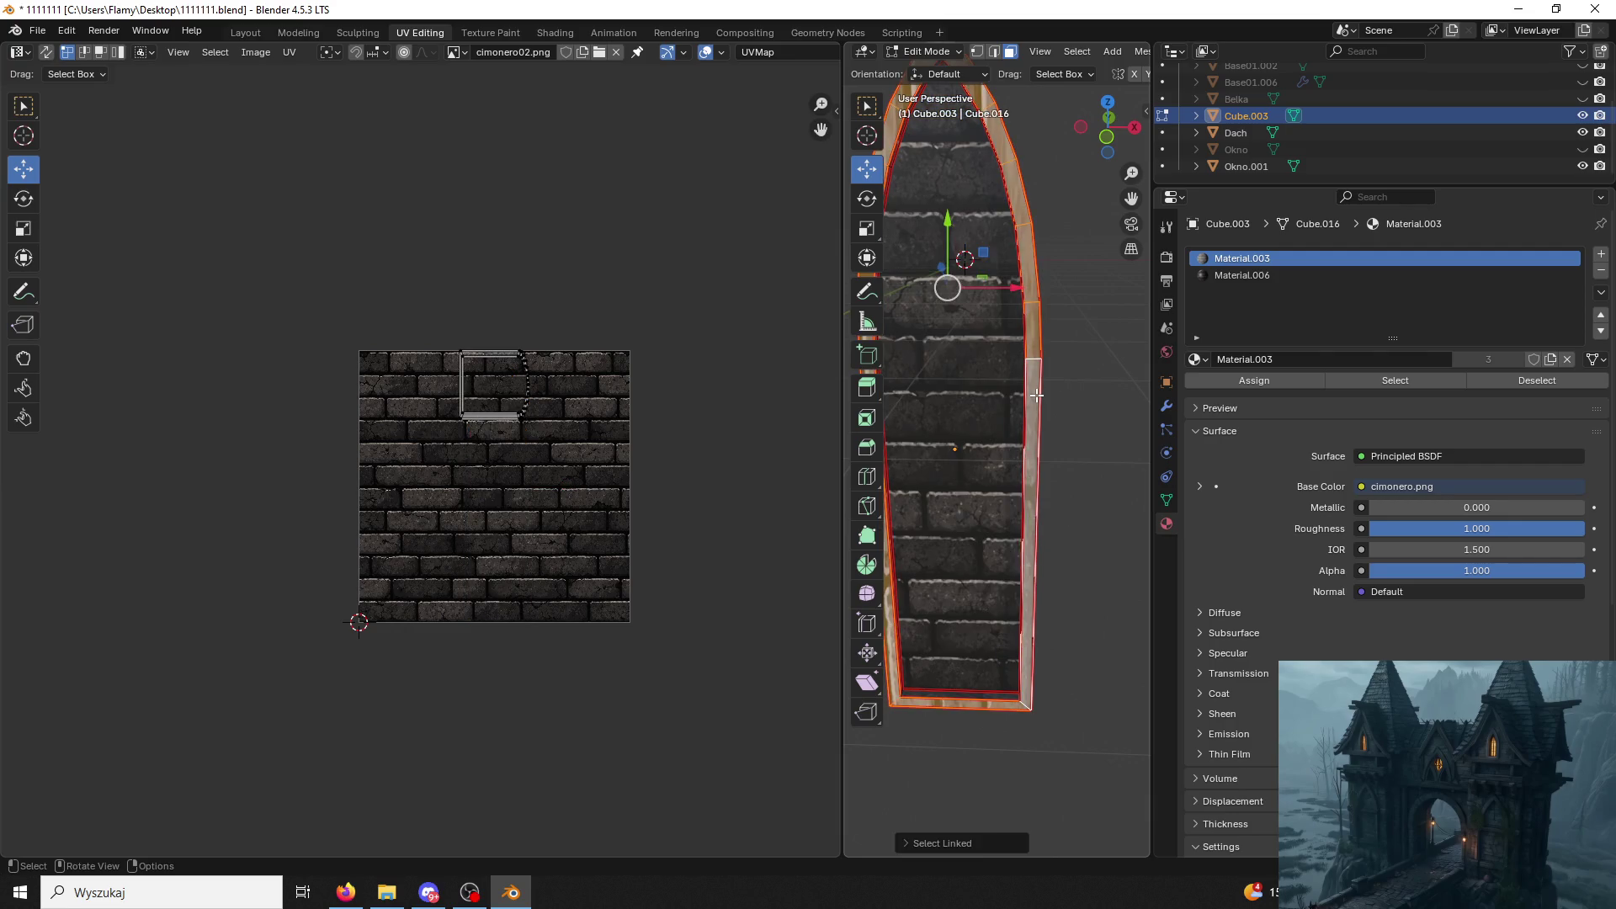
pyautogui.press('u')
pyautogui.click(1036, 397)
pyautogui.scroll(2, 583, 477)
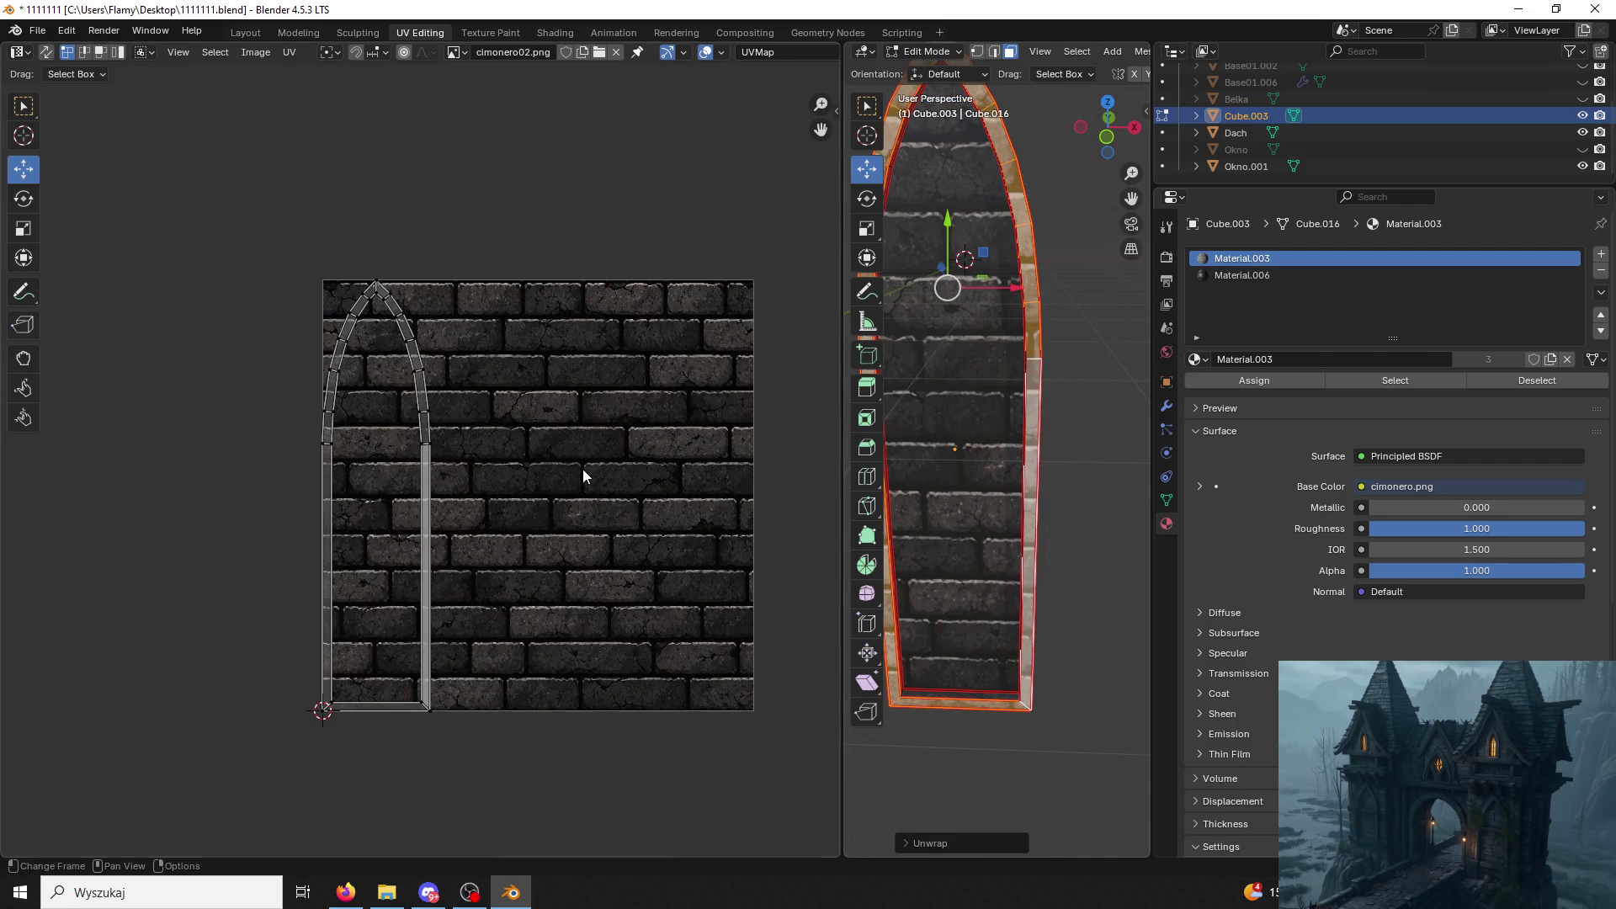
# Move the whole arch UV island and enlarge it over the bricks.
pyautogui.press('a')
pyautogui.press('g')
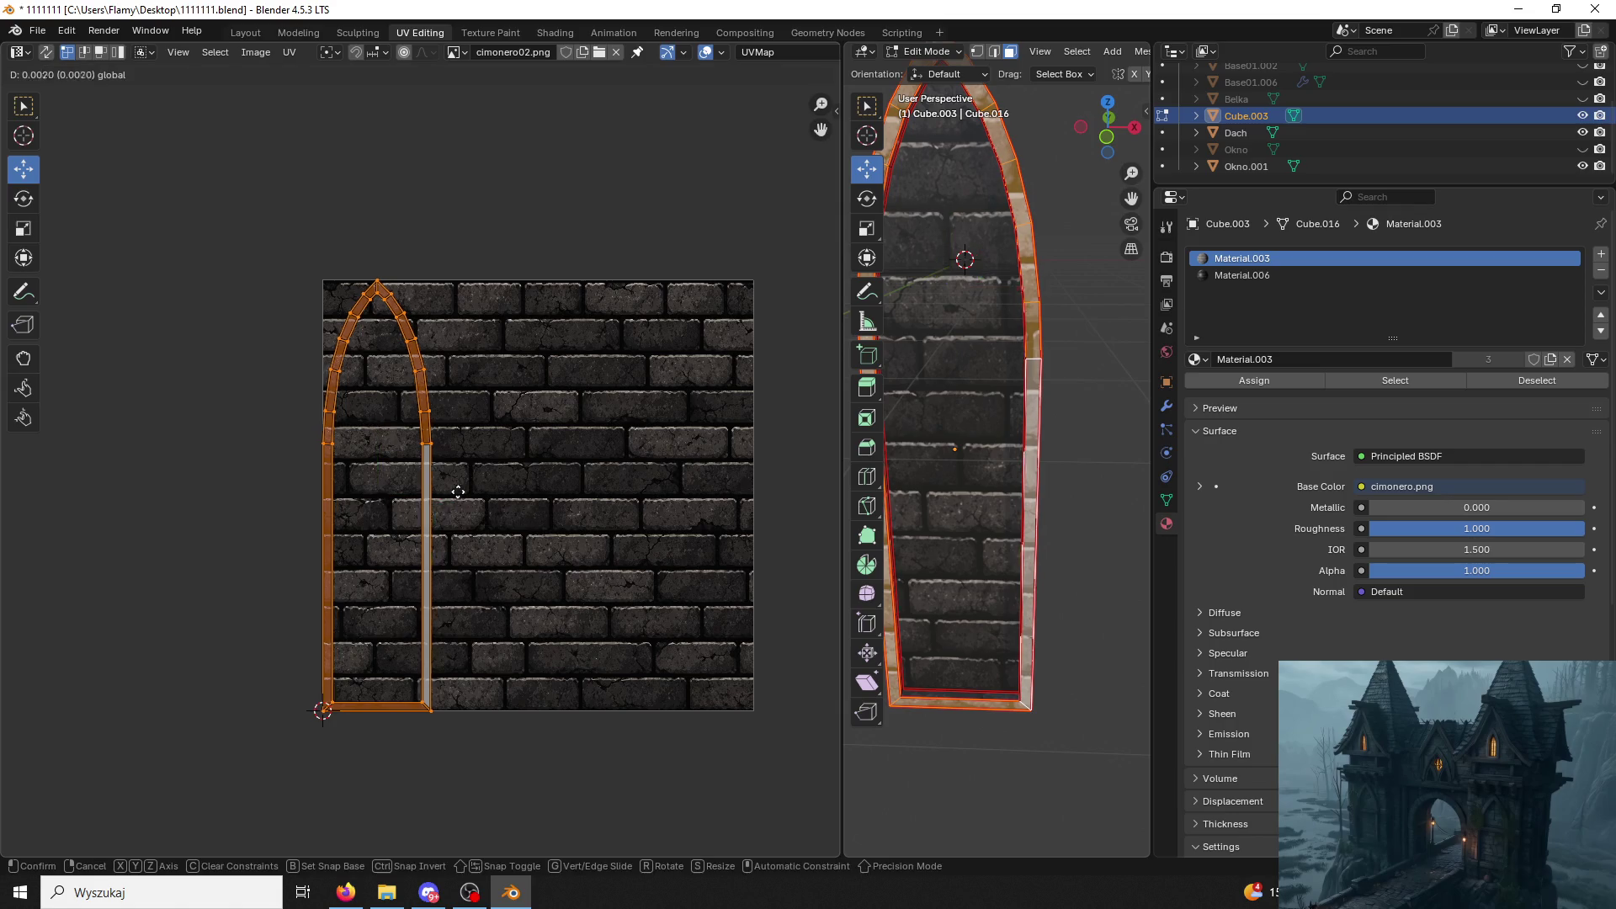
pyautogui.click(601, 486)
pyautogui.click(601, 487)
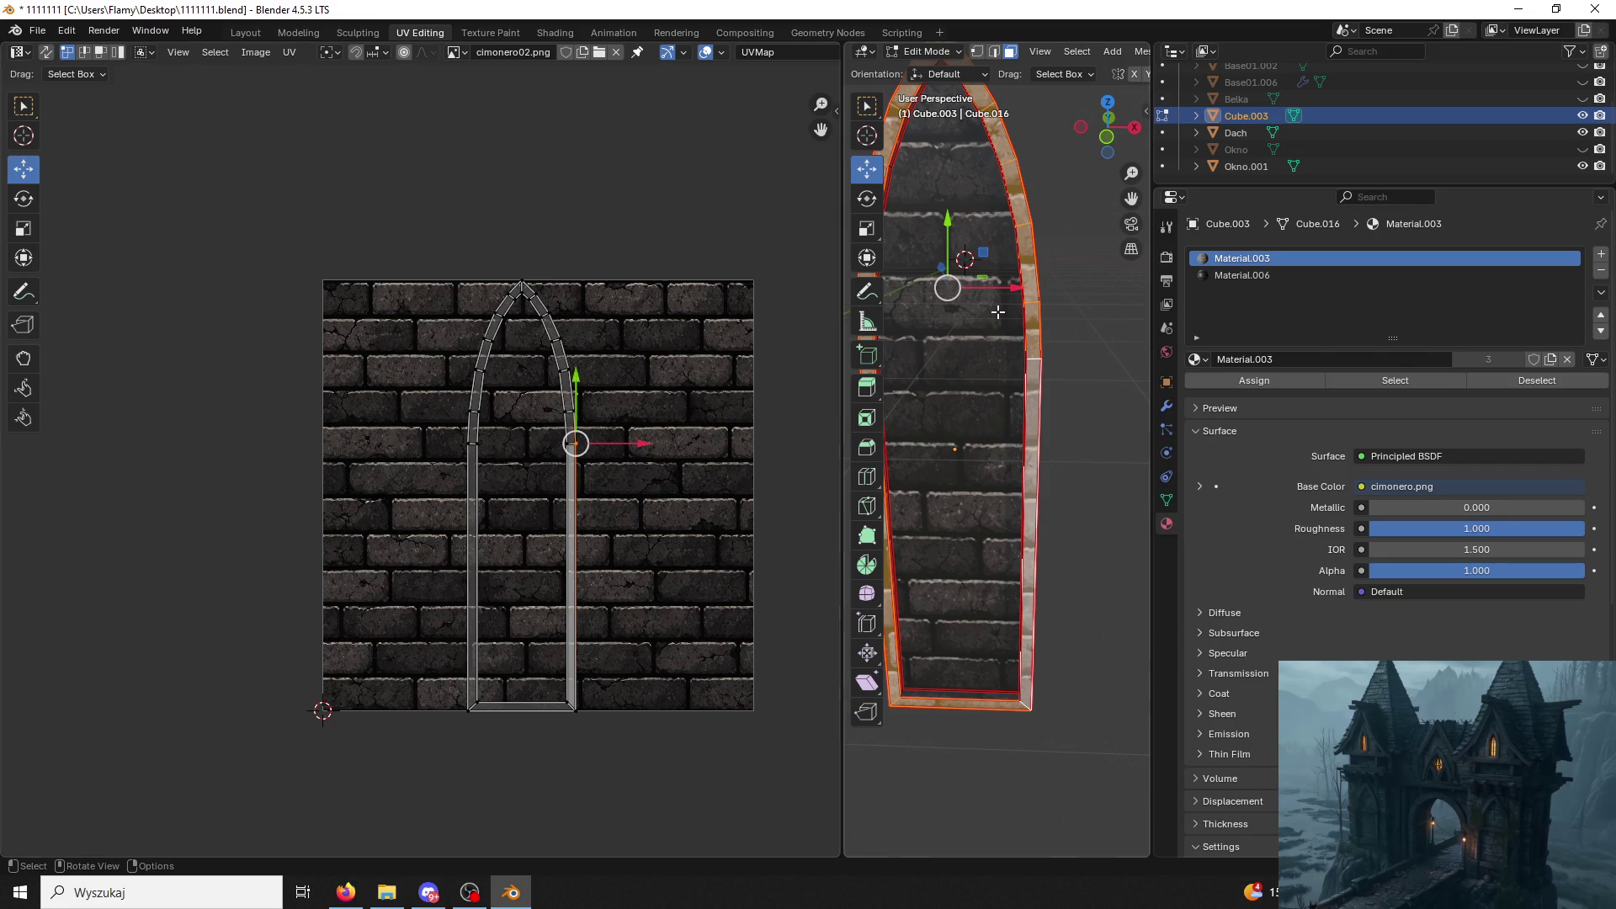
pyautogui.press('a')
pyautogui.press('s')
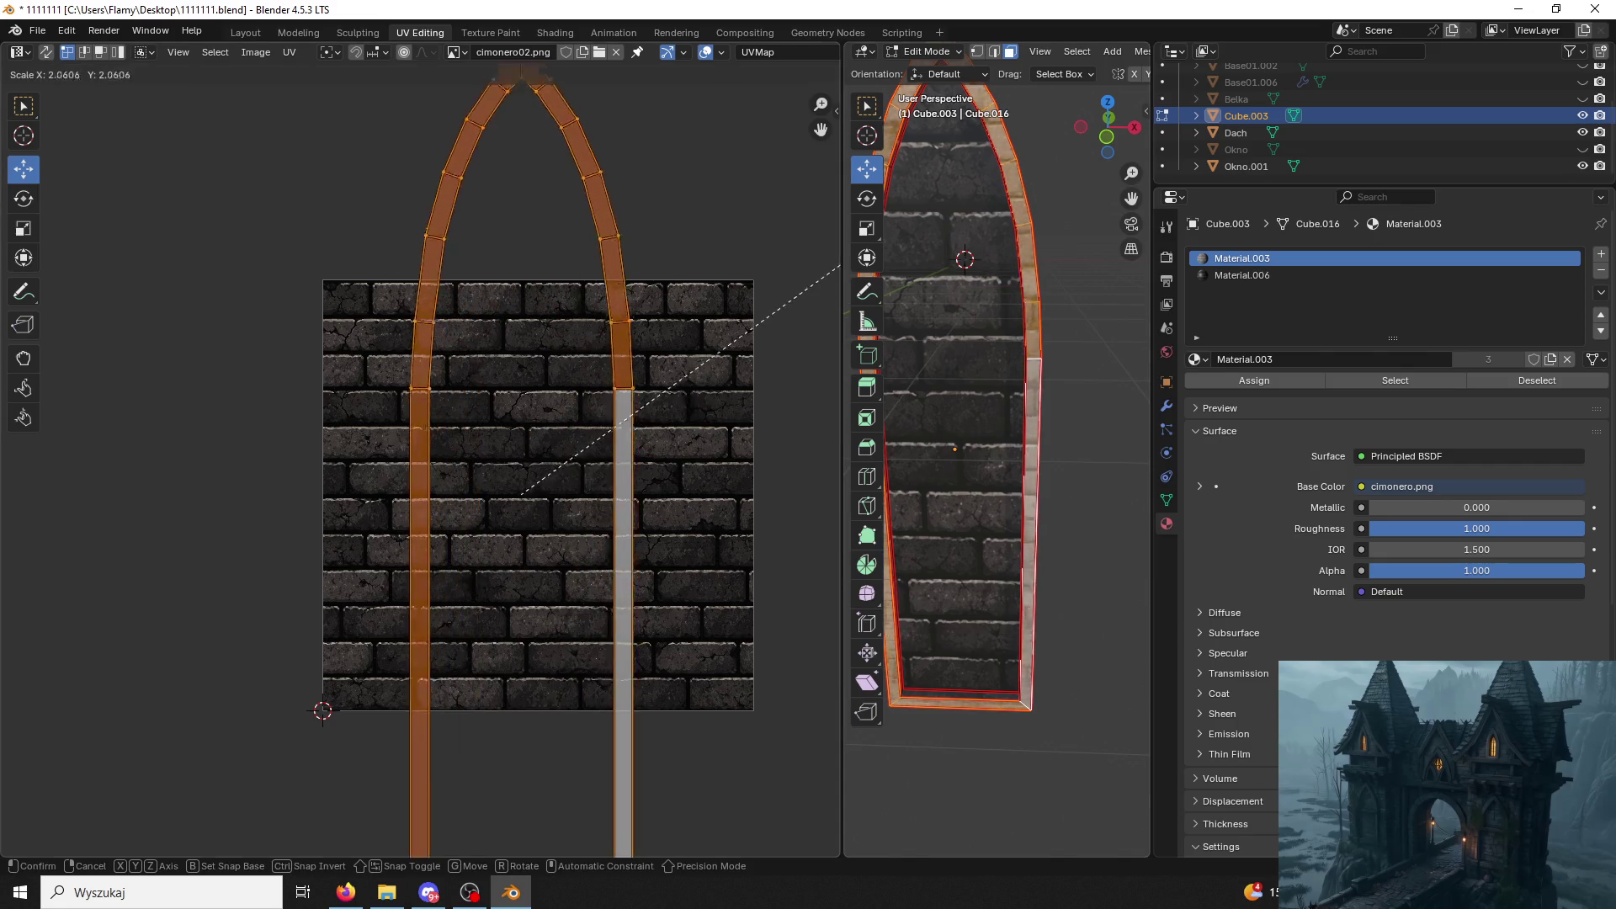
pyautogui.click(787, 329)
pyautogui.write('r90')
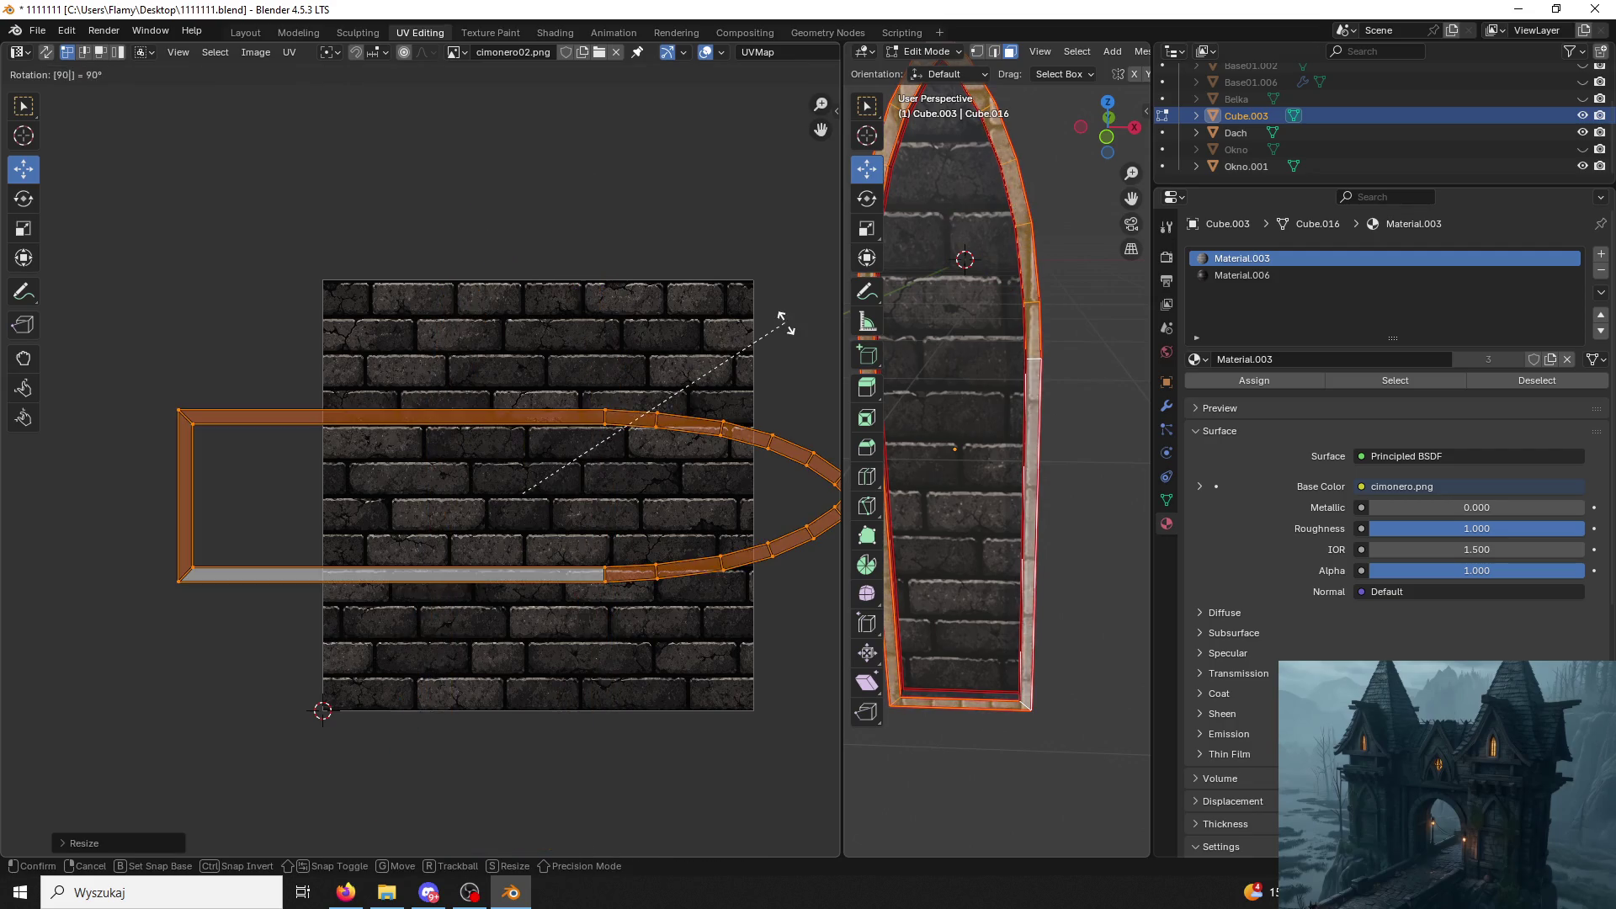
# Rotate the island 90° then 180° so the arch stands upright, shifting it upward.
pyautogui.press('Return')
pyautogui.moveTo(521, 426); pyautogui.dragTo(515, 392)
pyautogui.hotkey('alt', 'a')
pyautogui.write('a')
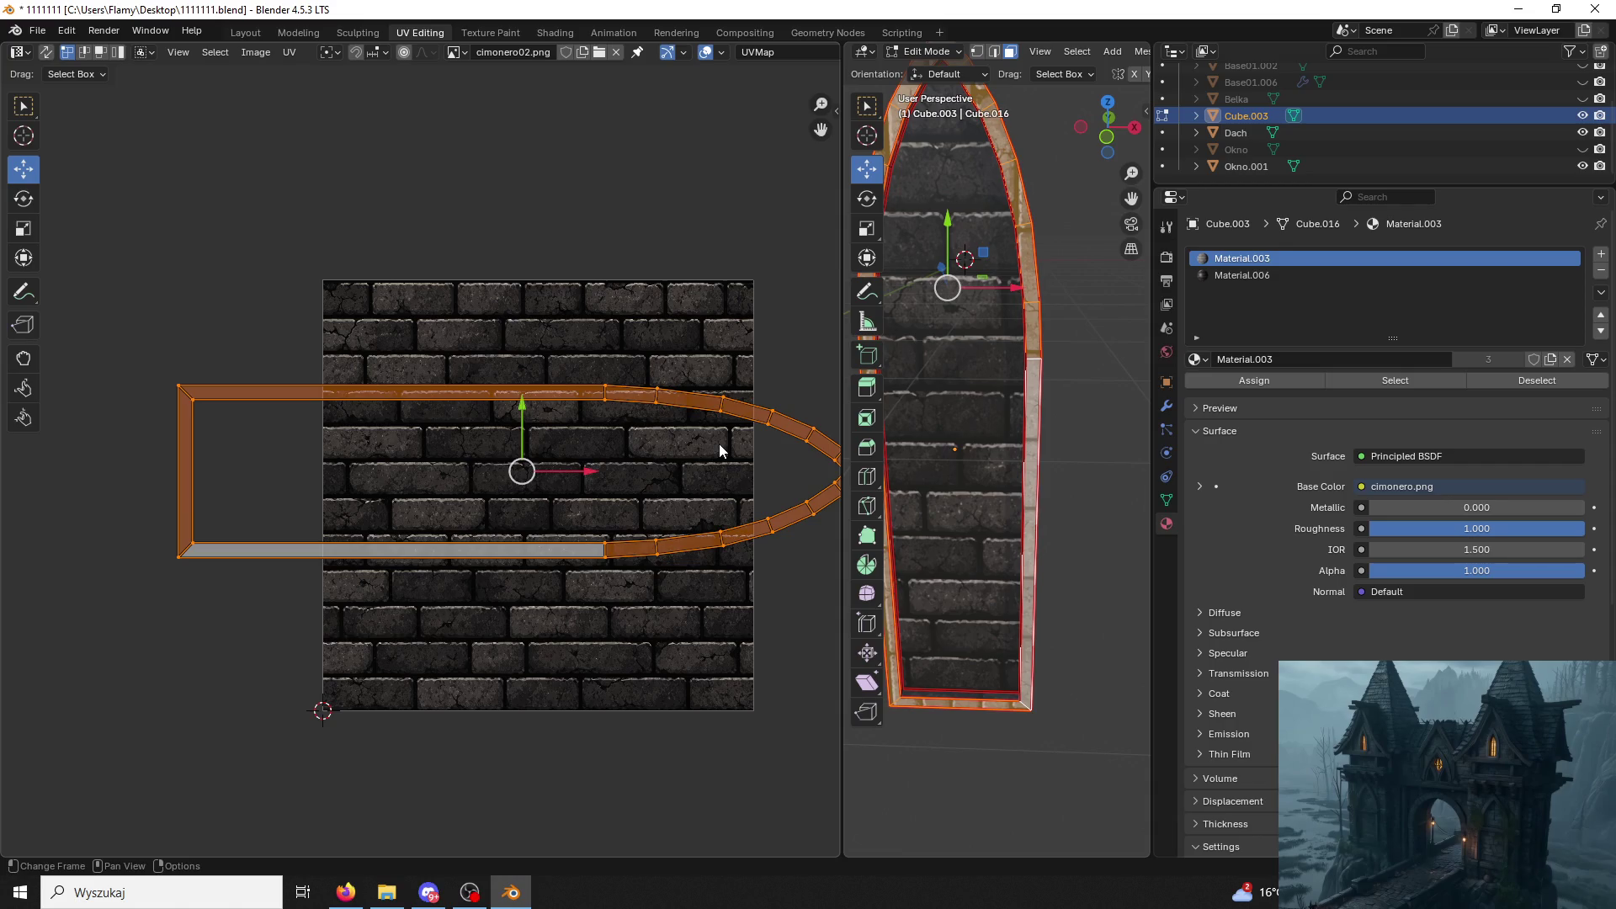
pyautogui.write('r90')
pyautogui.press('Return')
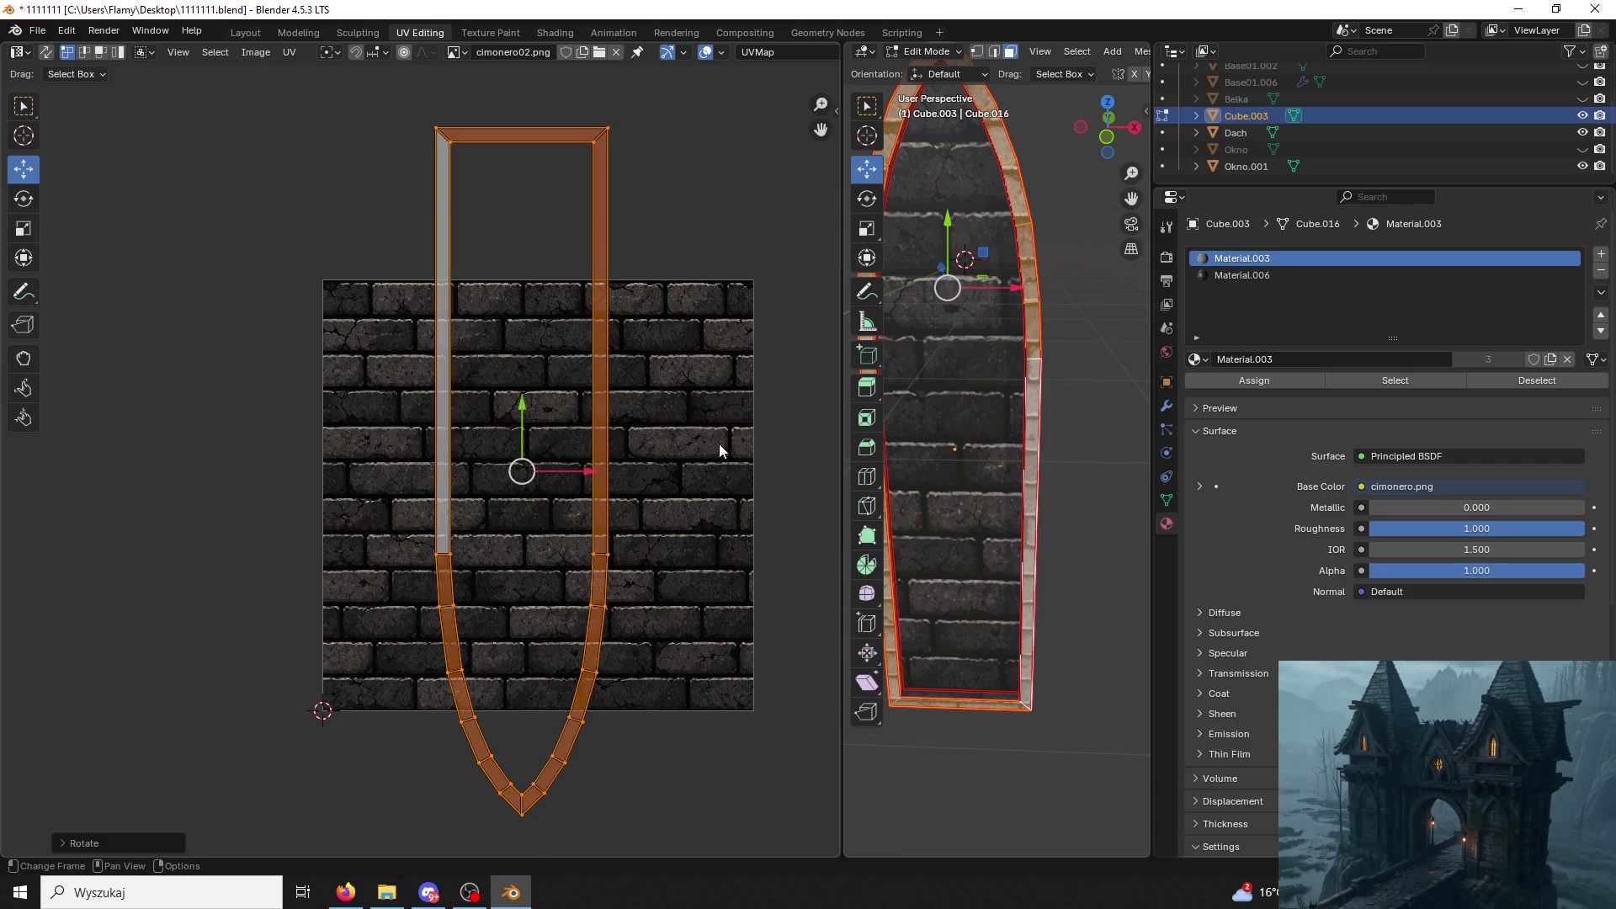
pyautogui.write('r180')
pyautogui.press('Return')
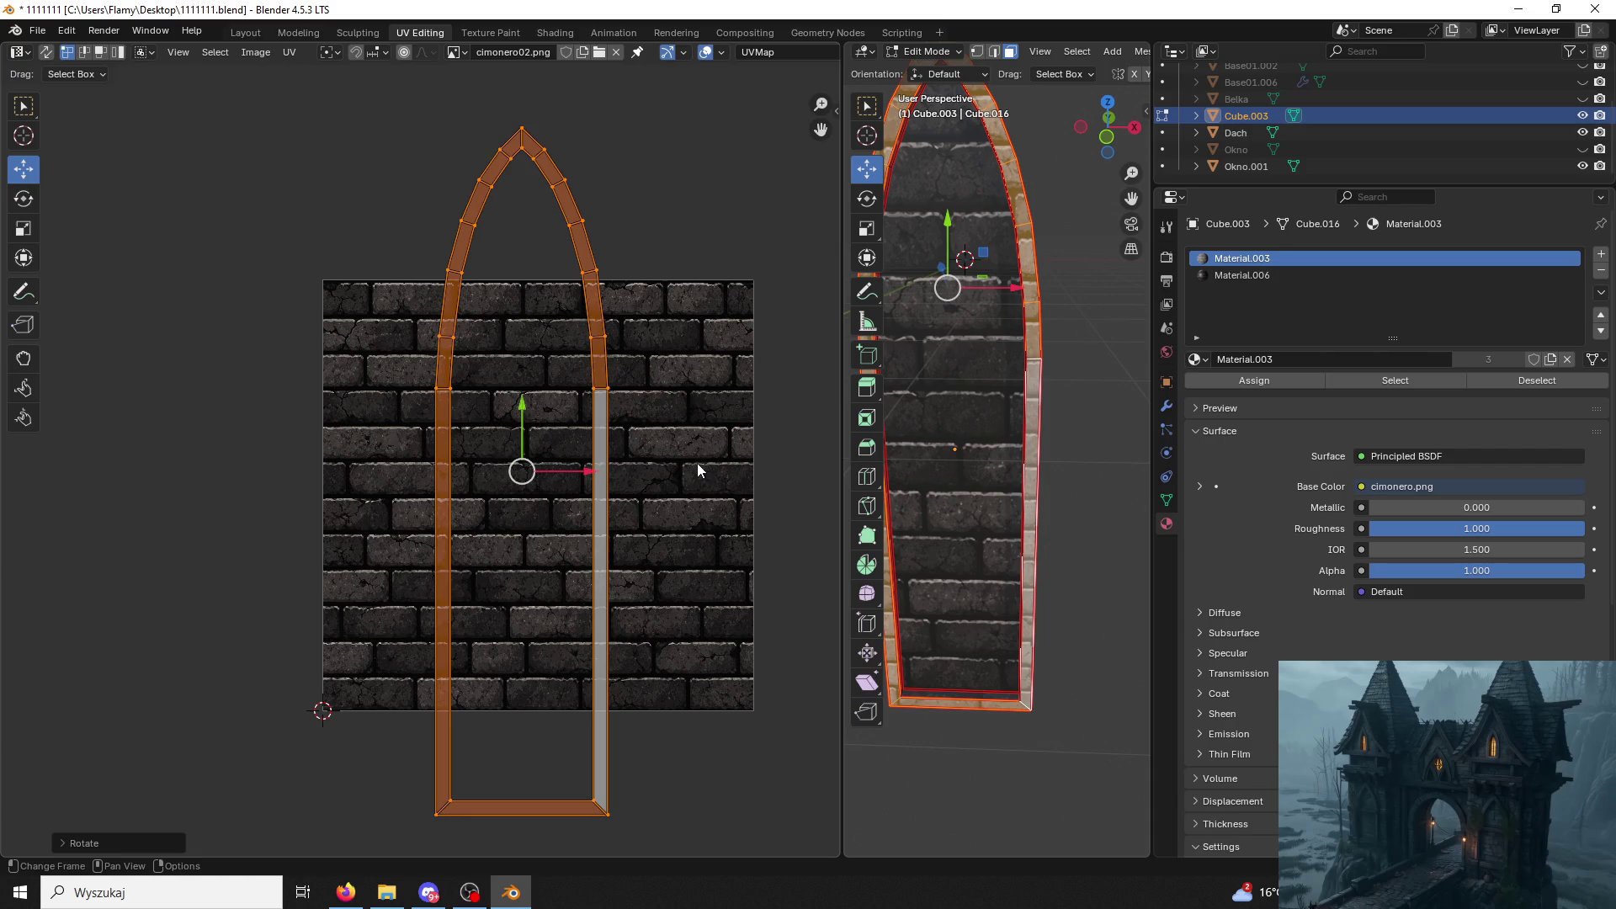
pyautogui.hotkey('alt', 'a')
# Select the connected loop of the arch's side faces for unwrapping.
pyautogui.moveTo(985, 379); pyautogui.dragTo(1048, 335, button='middle')
pyautogui.click(1049, 335)
pyautogui.press('u')
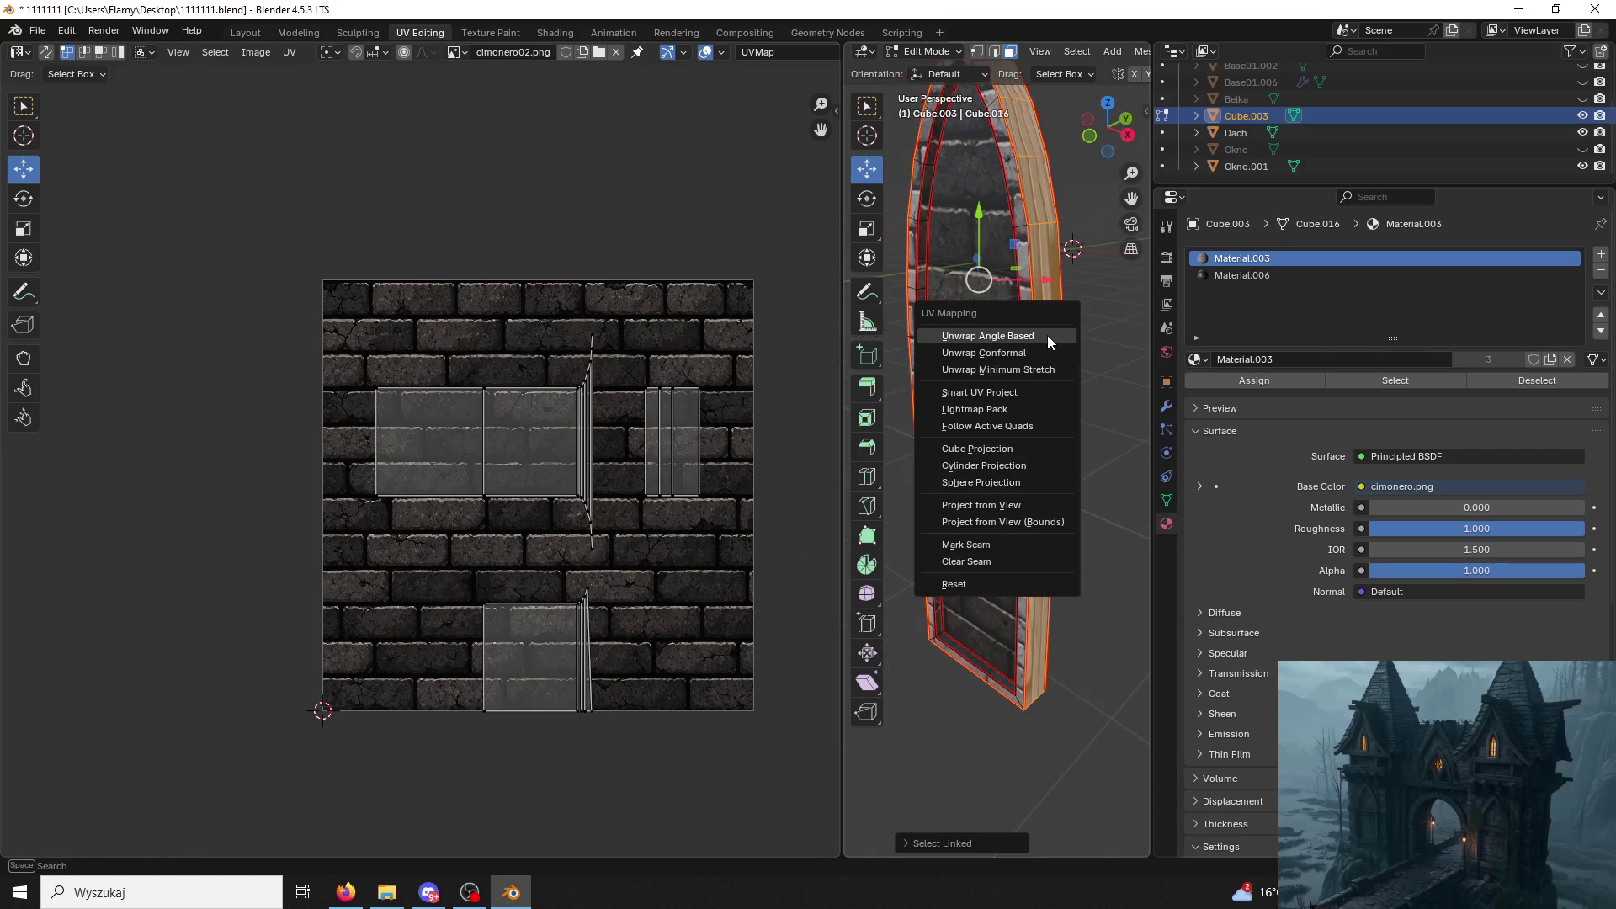
# Unwrap the side strip and enlarge the whole UV strip.
pyautogui.click(1027, 343)
pyautogui.press('a')
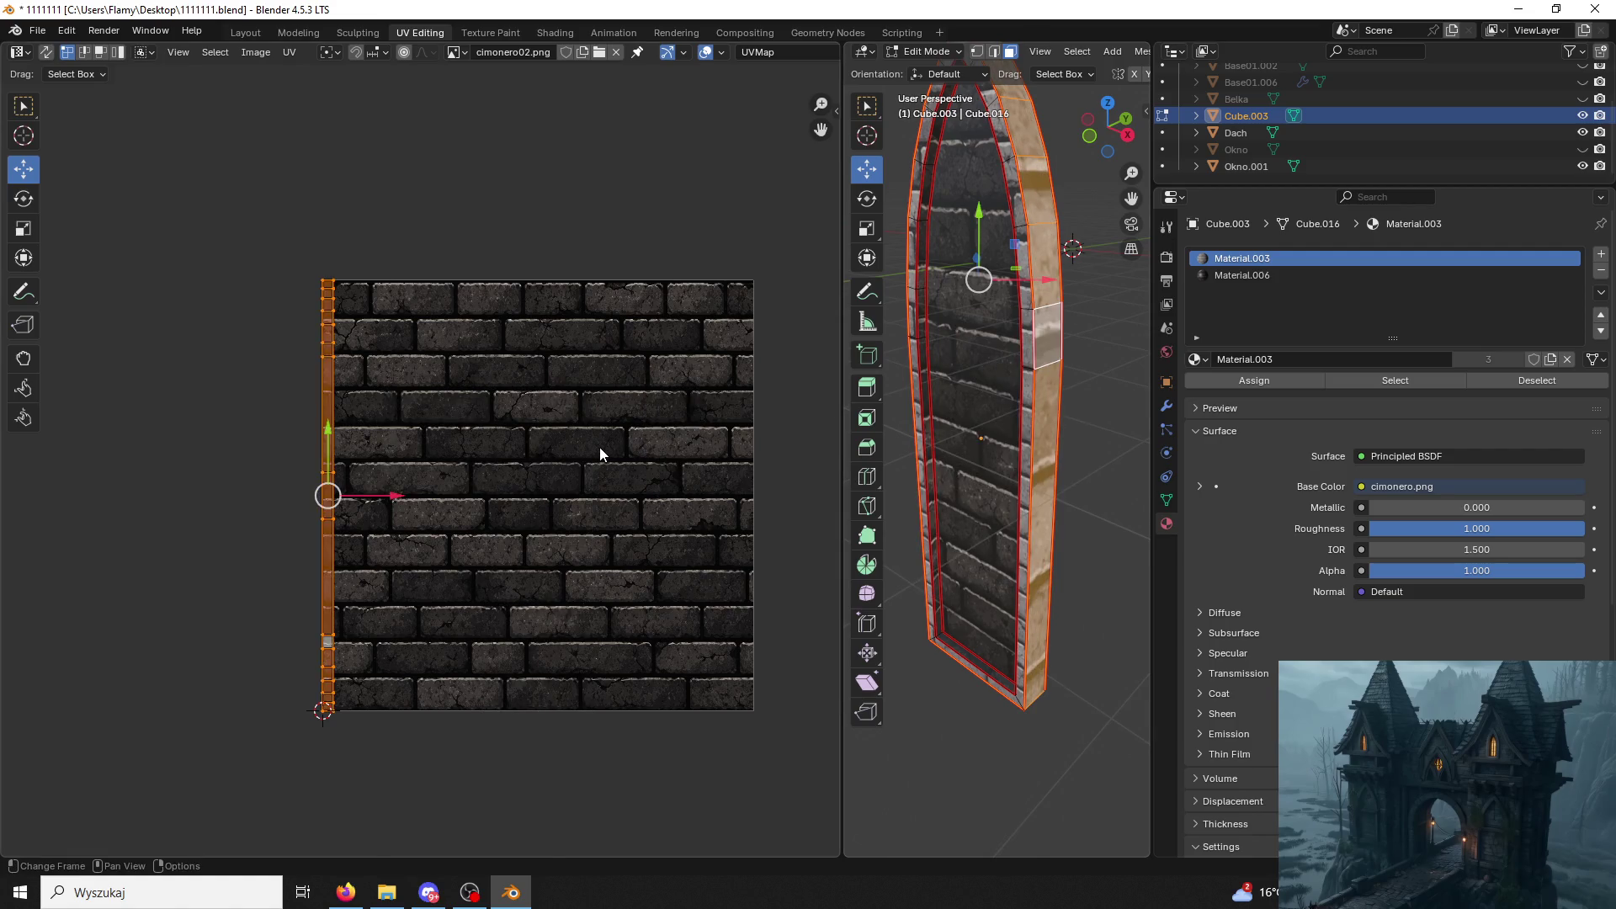
pyautogui.press('s')
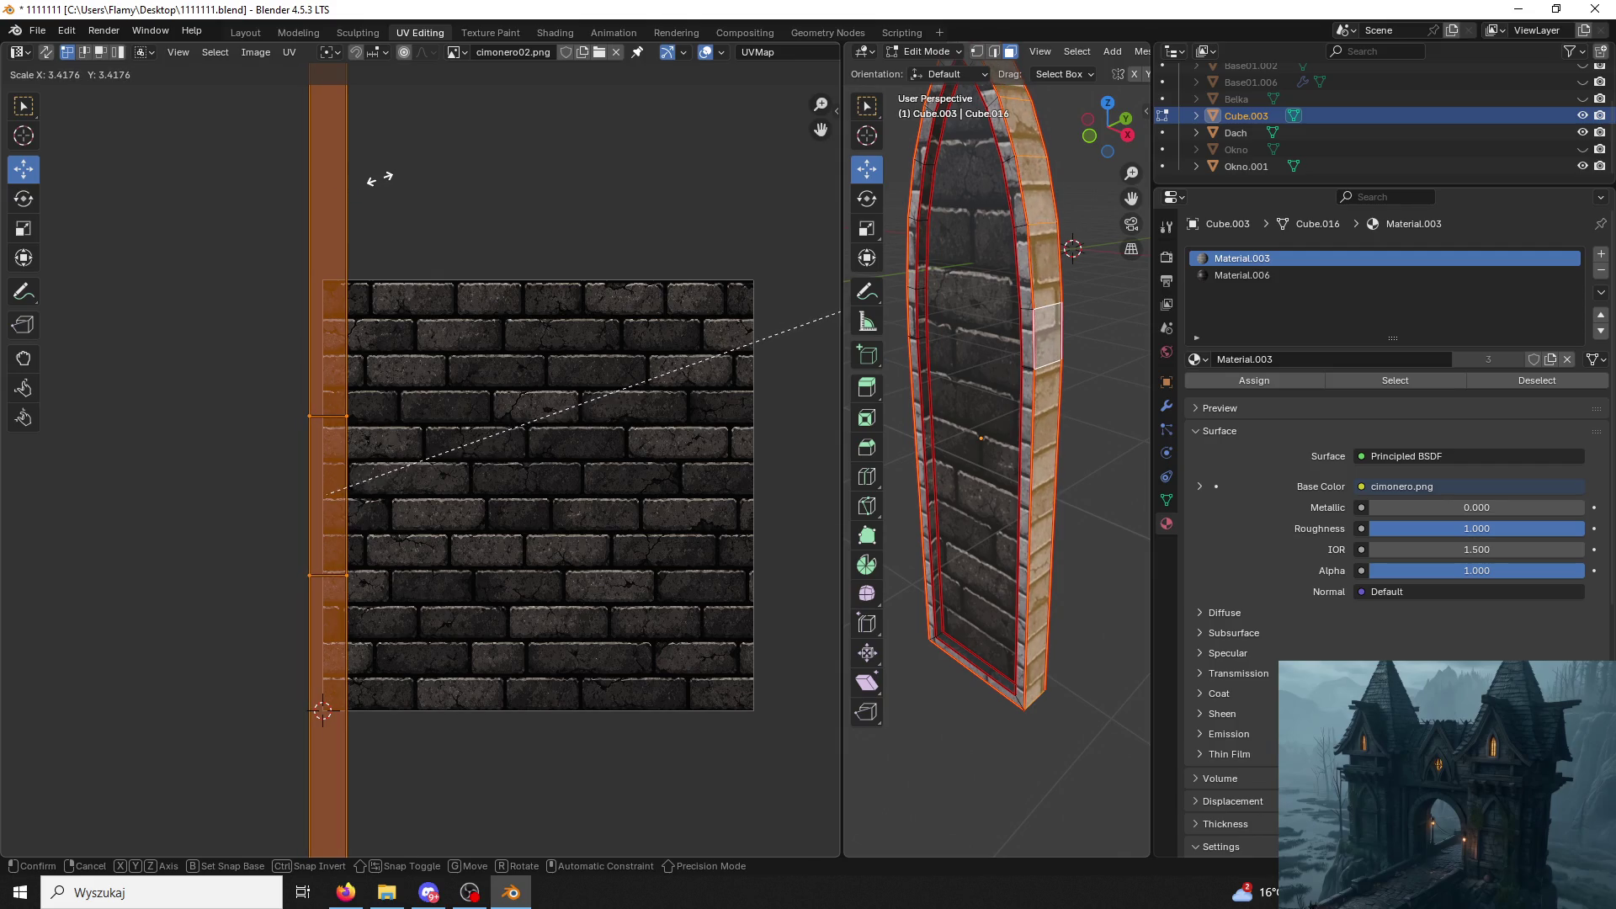
pyautogui.click(383, 177)
pyautogui.click(187, 386)
# Move the strip over the brick texture, nudge it up, and deselect the mesh faces.
pyautogui.click(312, 416)
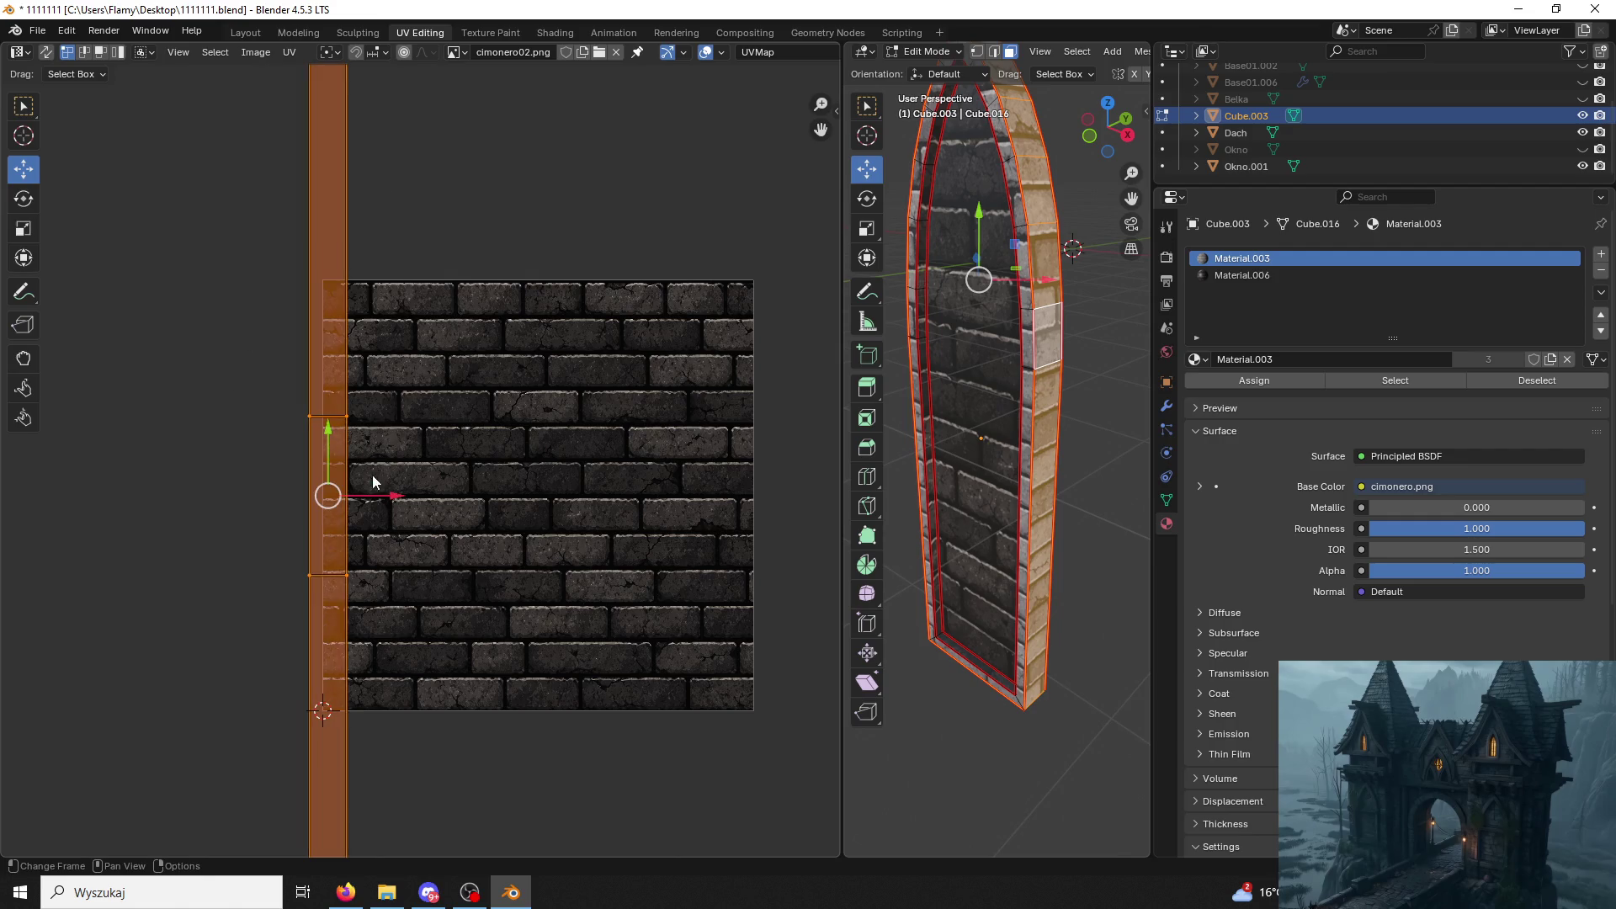
pyautogui.press('g')
pyautogui.click(449, 485)
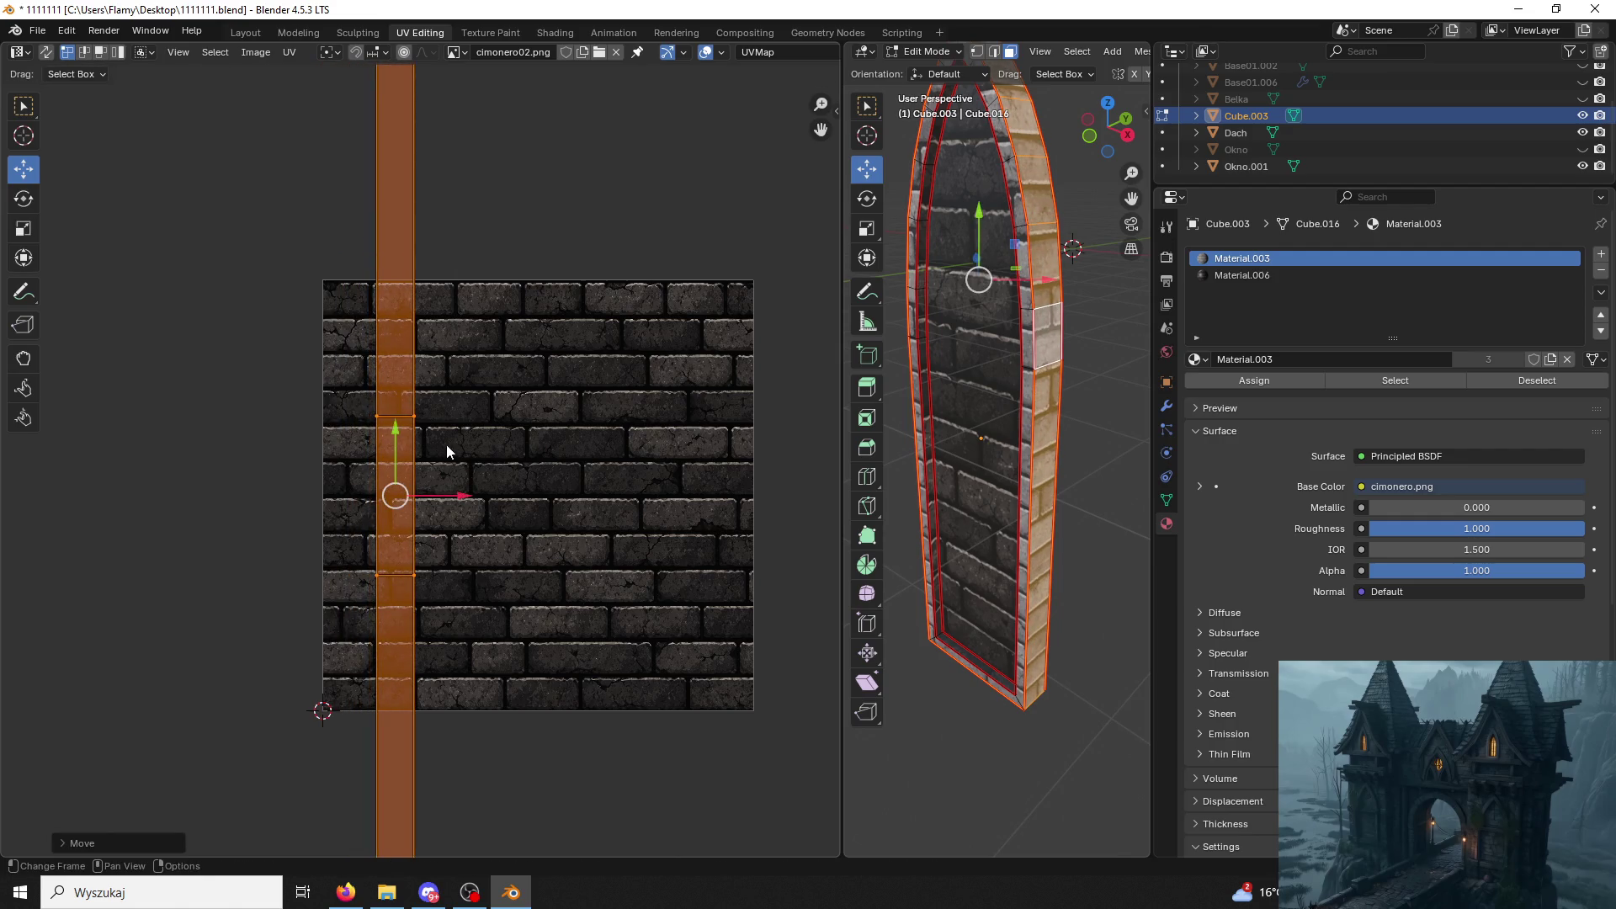
pyautogui.moveTo(392, 431); pyautogui.dragTo(393, 426)
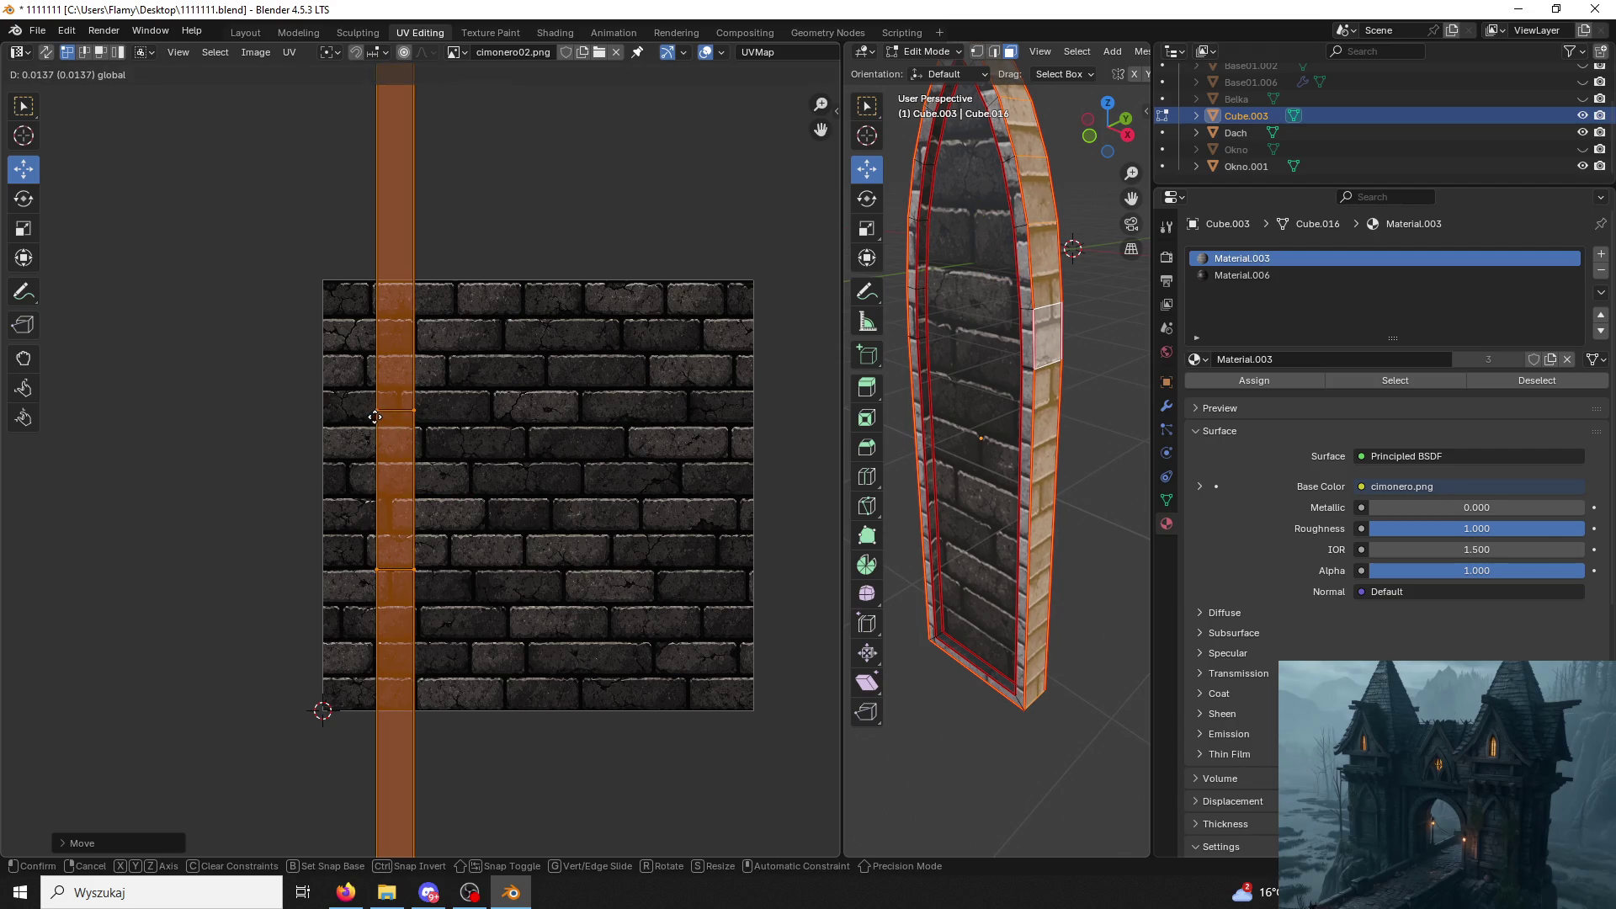
pyautogui.click(691, 368)
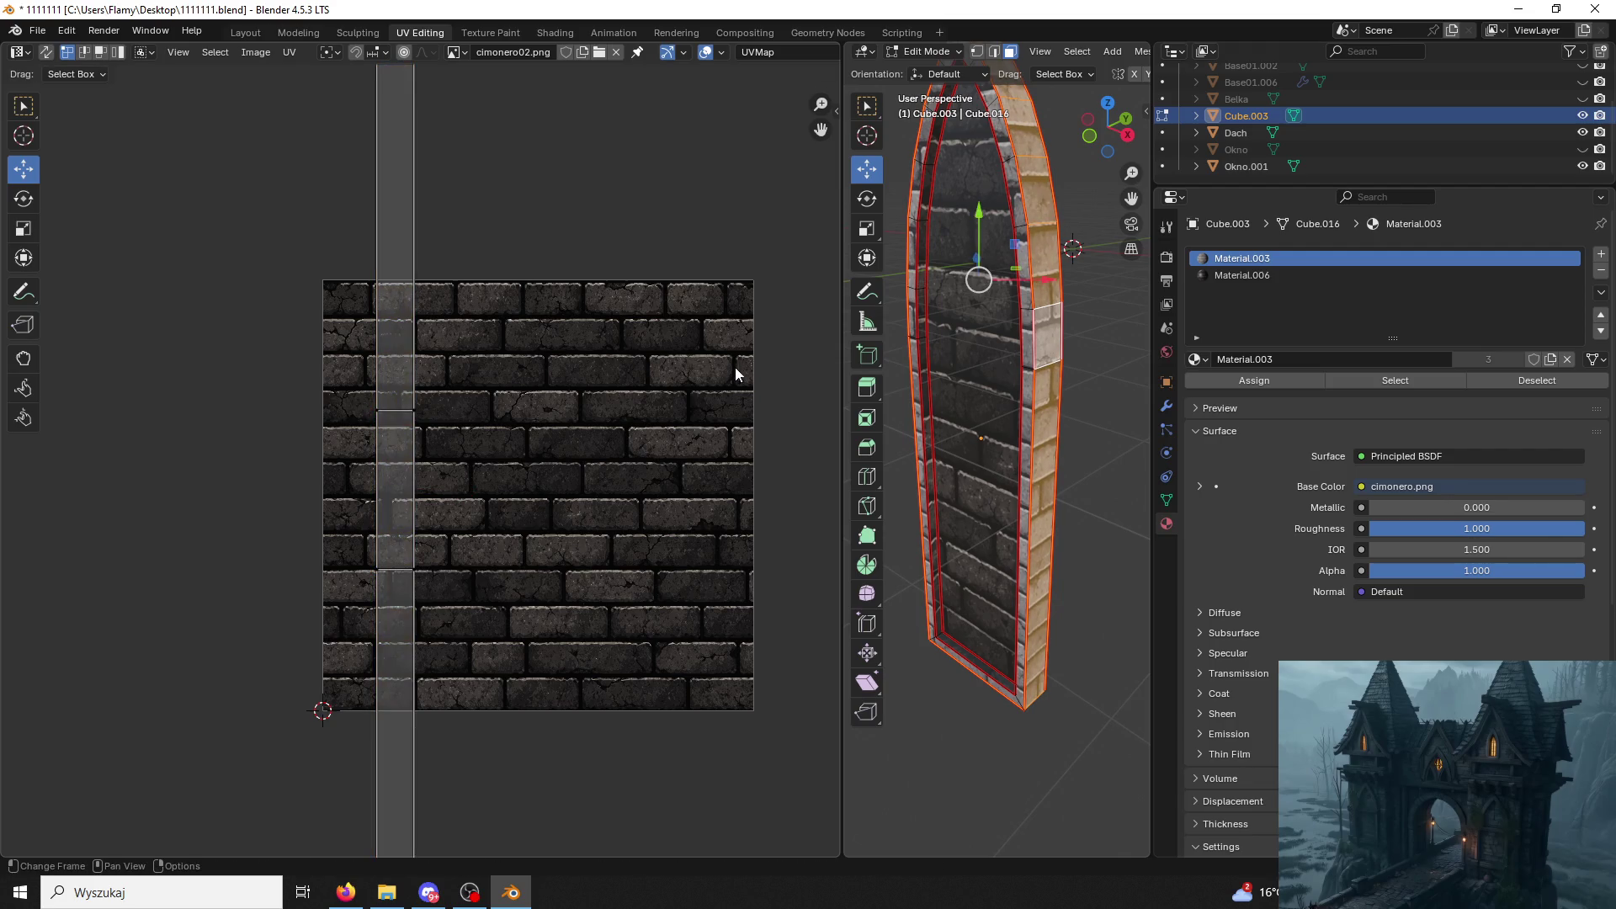
pyautogui.click(982, 722)
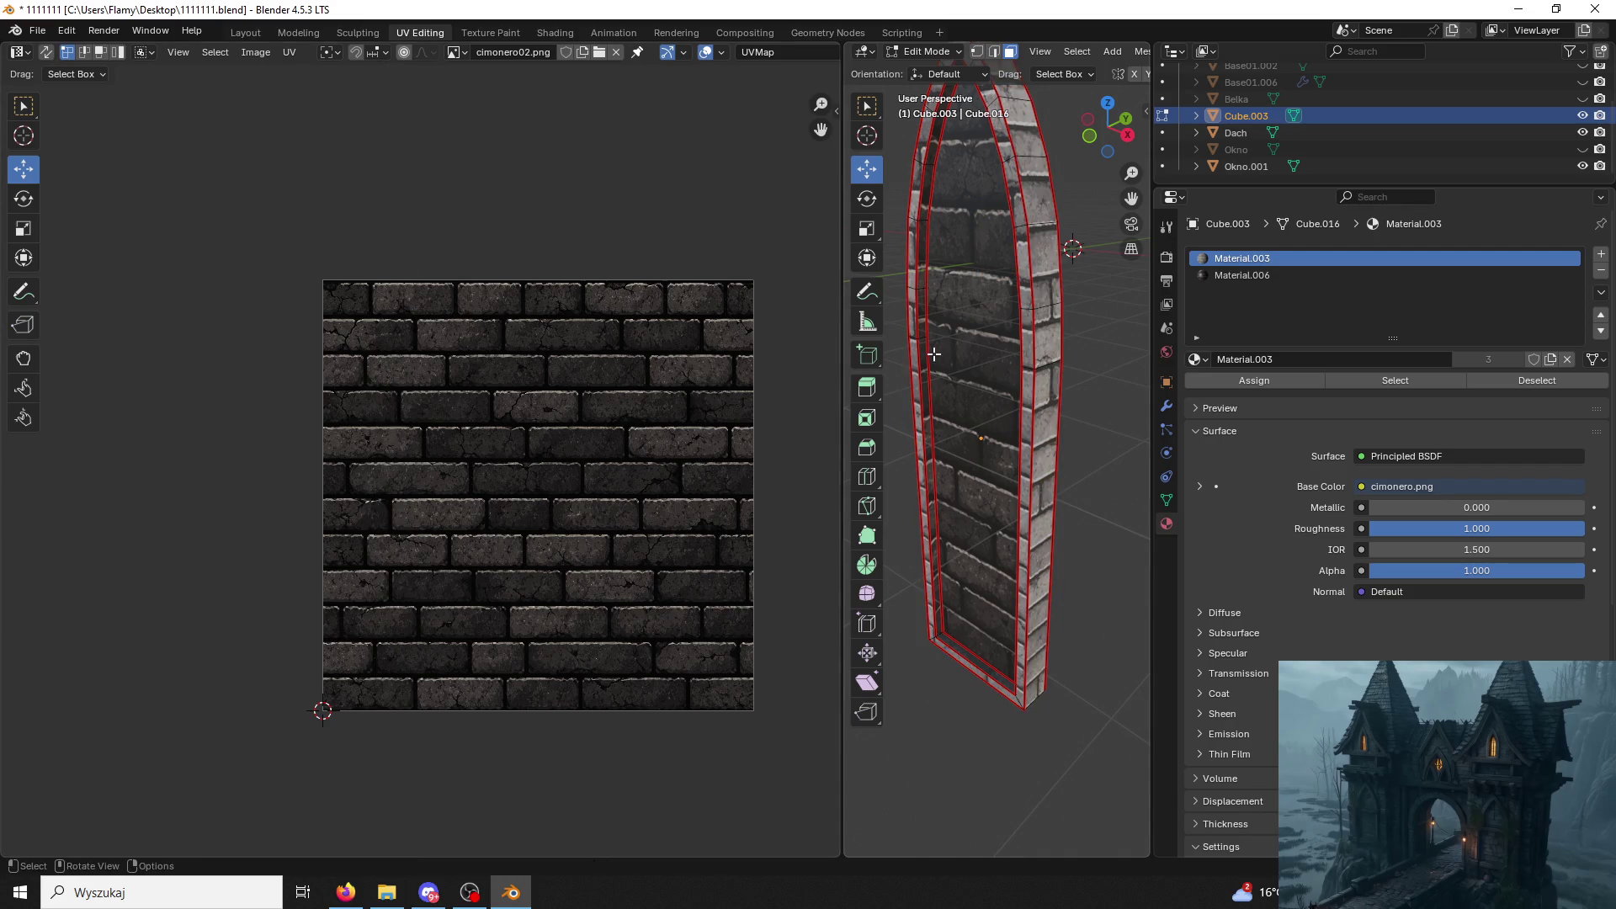
pyautogui.moveTo(904, 387); pyautogui.dragTo(973, 379, button='middle')
pyautogui.click(929, 52)
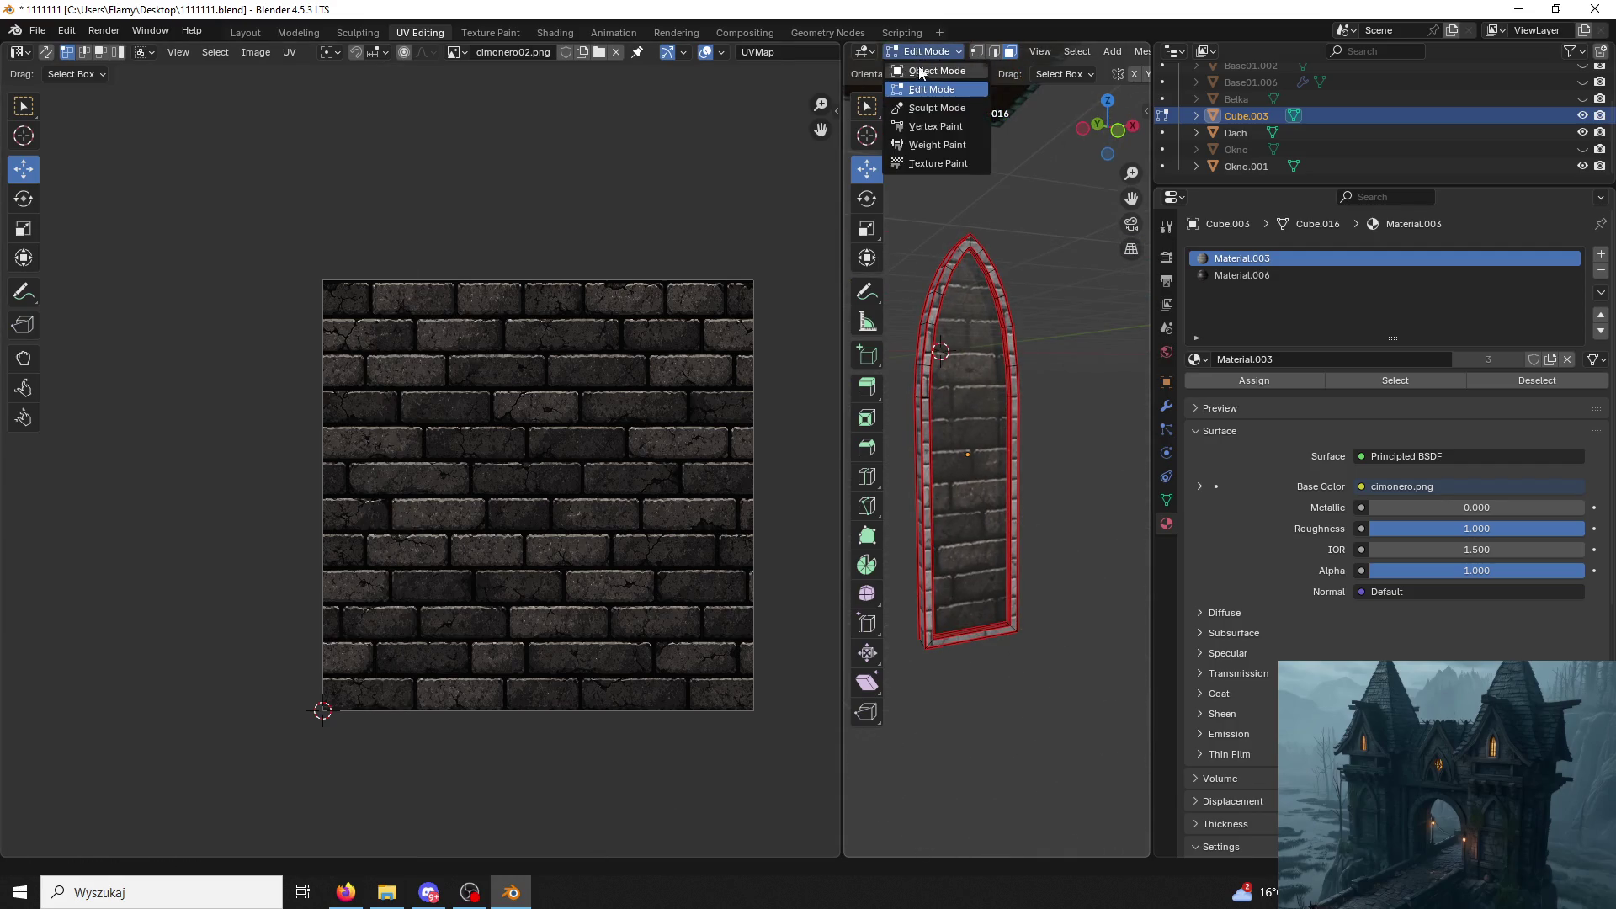
pyautogui.scroll(-3, 1051, 193)
# Switch to the Layout workspace and save the file.
pyautogui.moveTo(949, 229); pyautogui.dragTo(995, 228, button='middle')
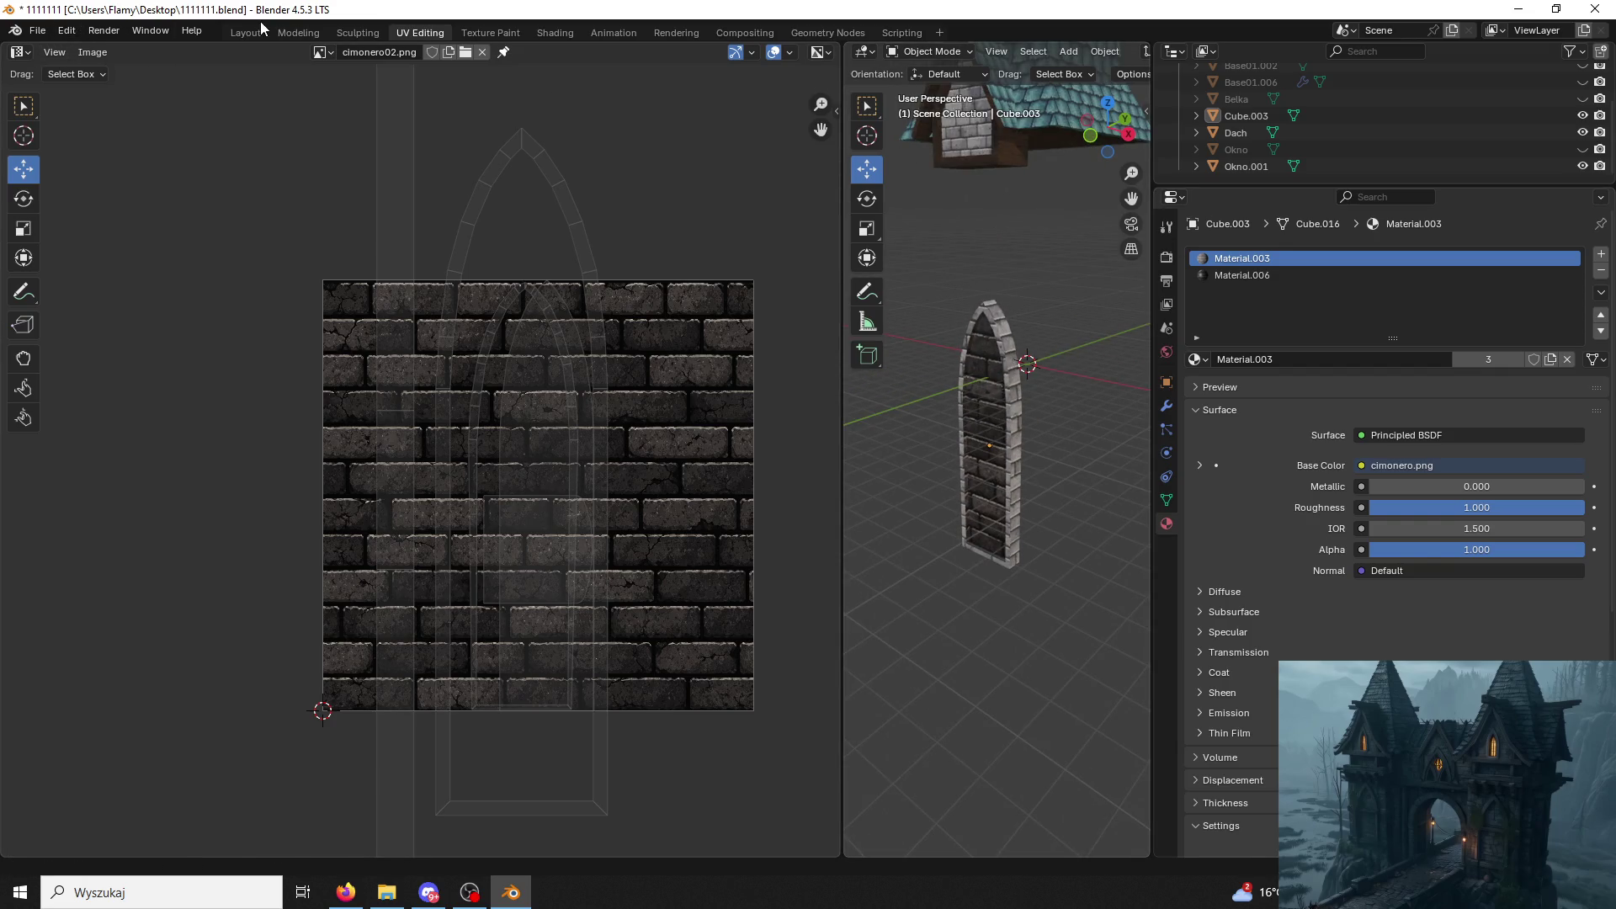
pyautogui.click(229, 32)
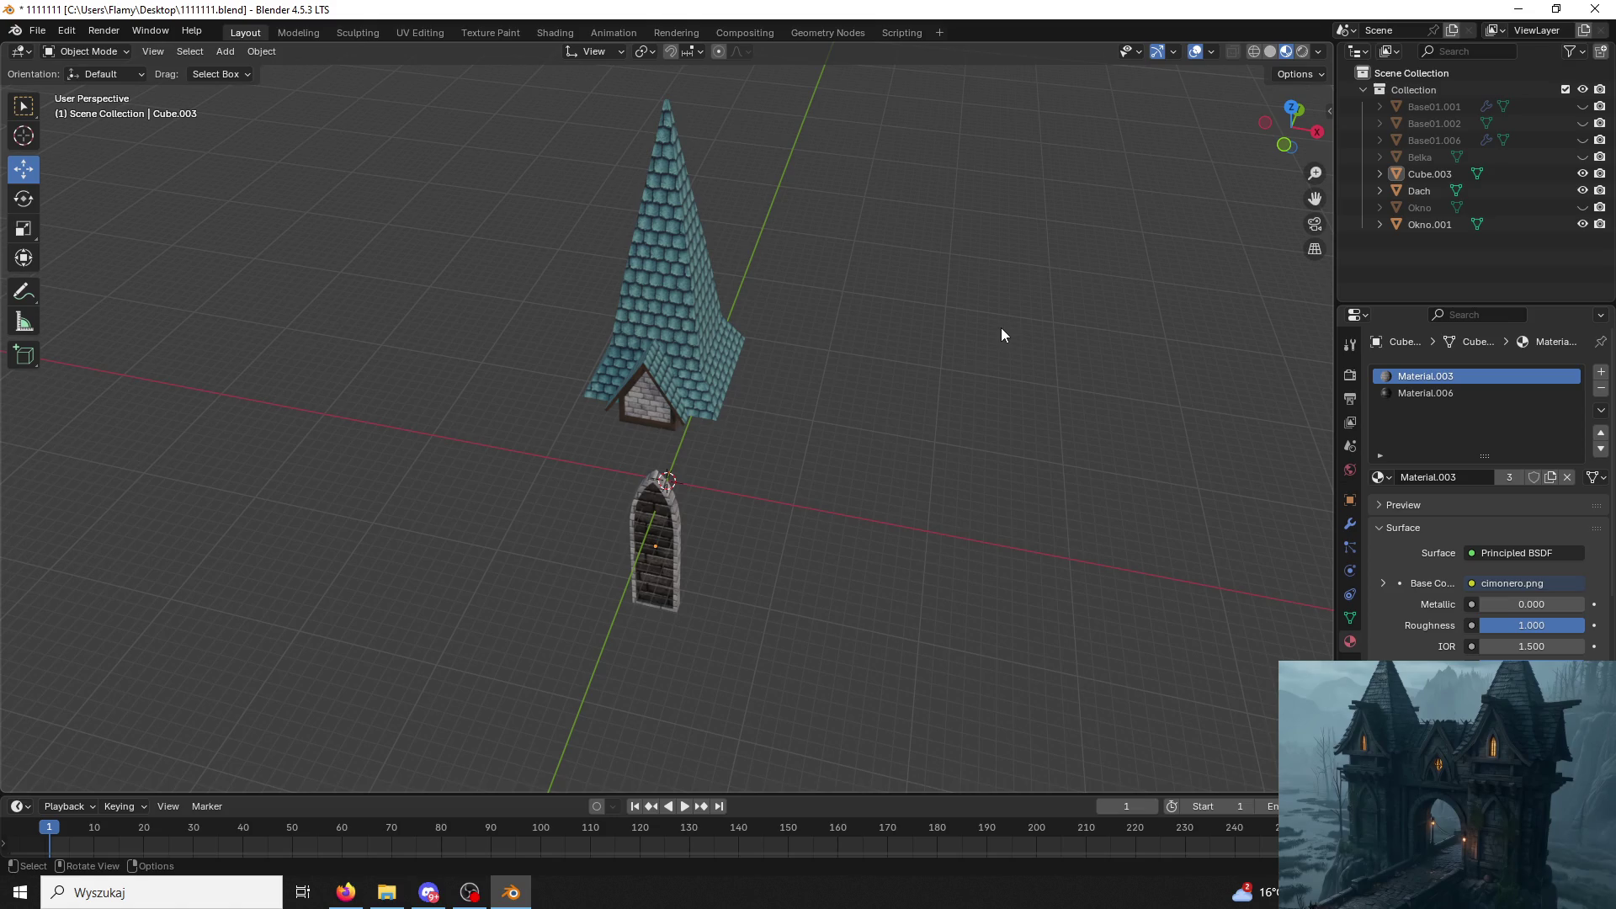
pyautogui.hotkey('ctrl', 's')
# Toggle visibility of Okno, Okno.001, Belka, Base01.006 and the Base01.002 tower body in the Outliner.
pyautogui.click(1583, 224)
pyautogui.click(1582, 207)
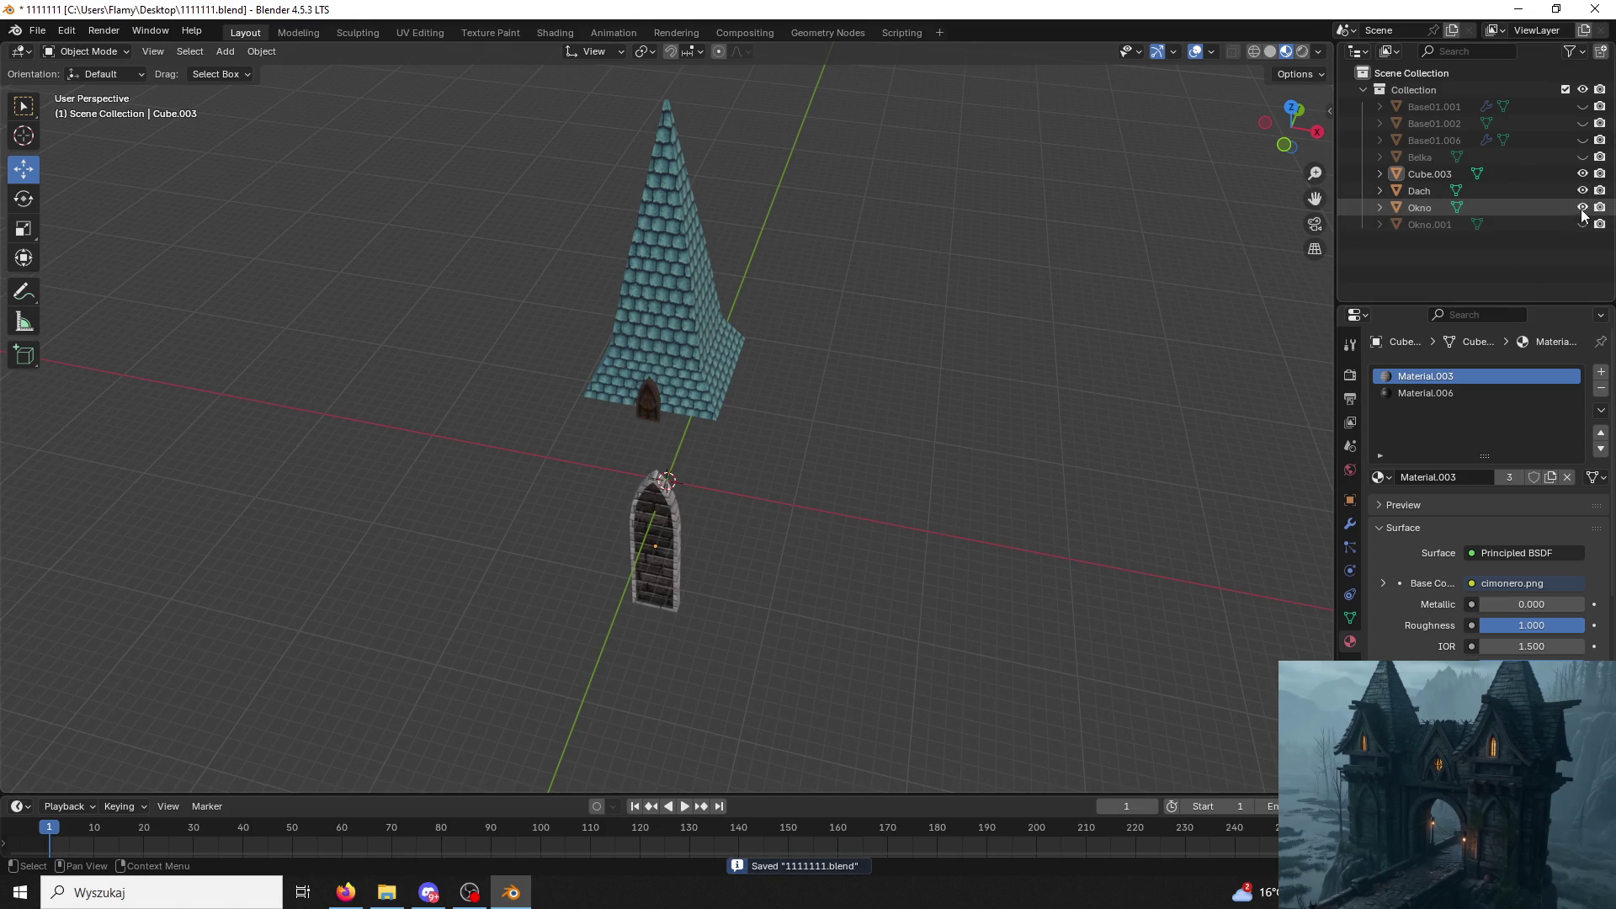
pyautogui.click(1583, 223)
pyautogui.click(1582, 158)
pyautogui.click(1582, 141)
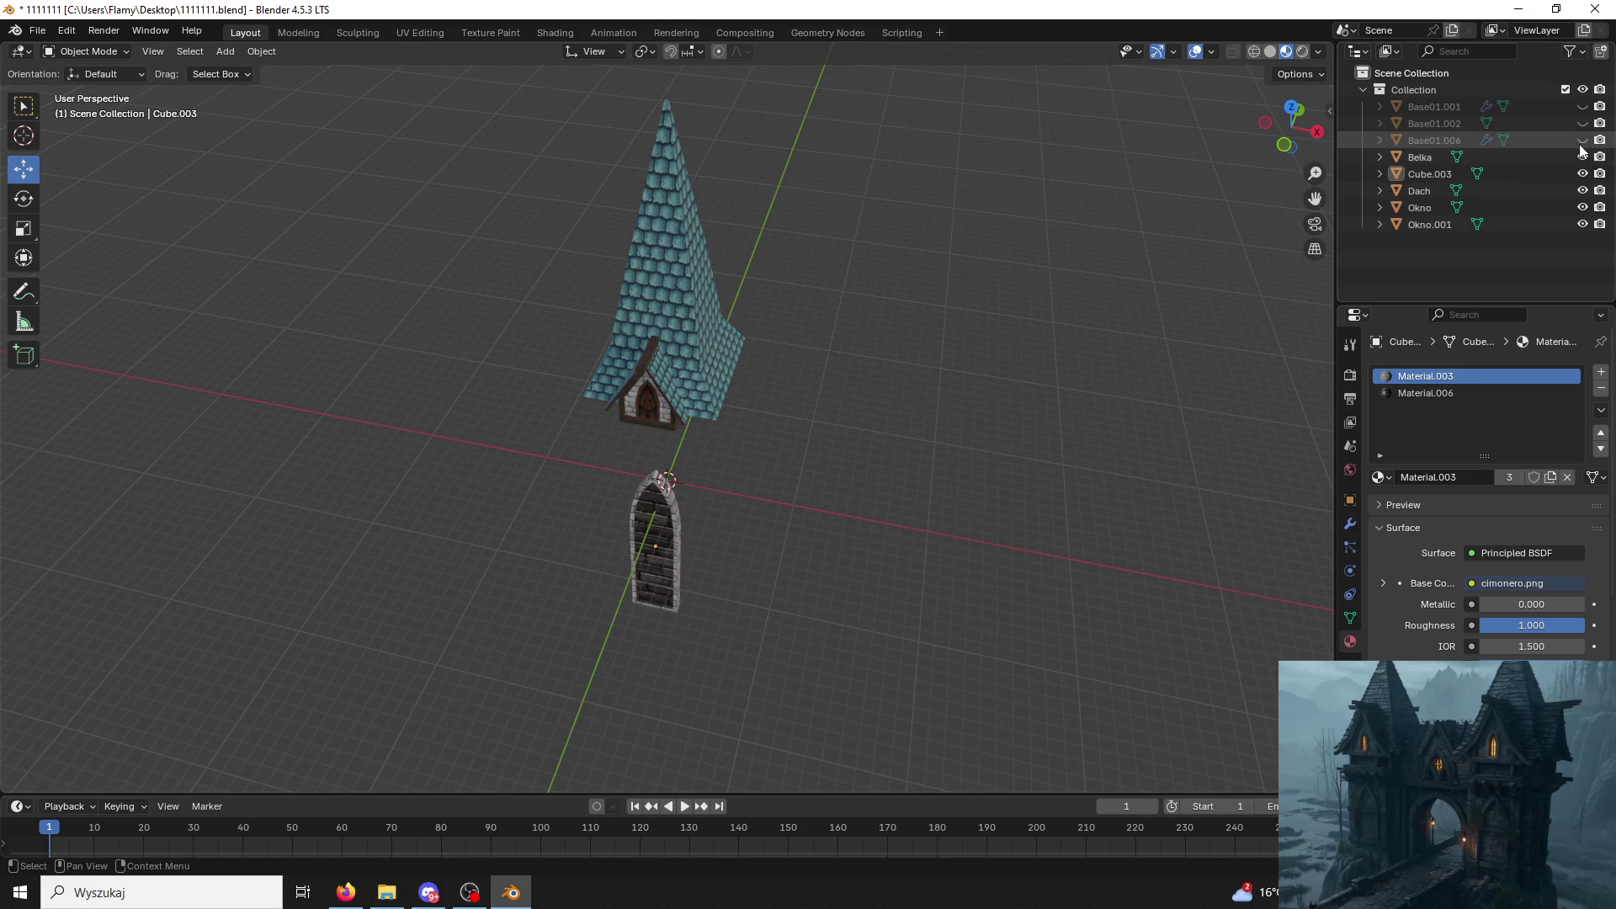
pyautogui.scroll(2, 856, 247)
pyautogui.moveTo(856, 248); pyautogui.dragTo(855, 338, button='middle')
pyautogui.click(1447, 145)
pyautogui.press('Delete')
pyautogui.click(1583, 123)
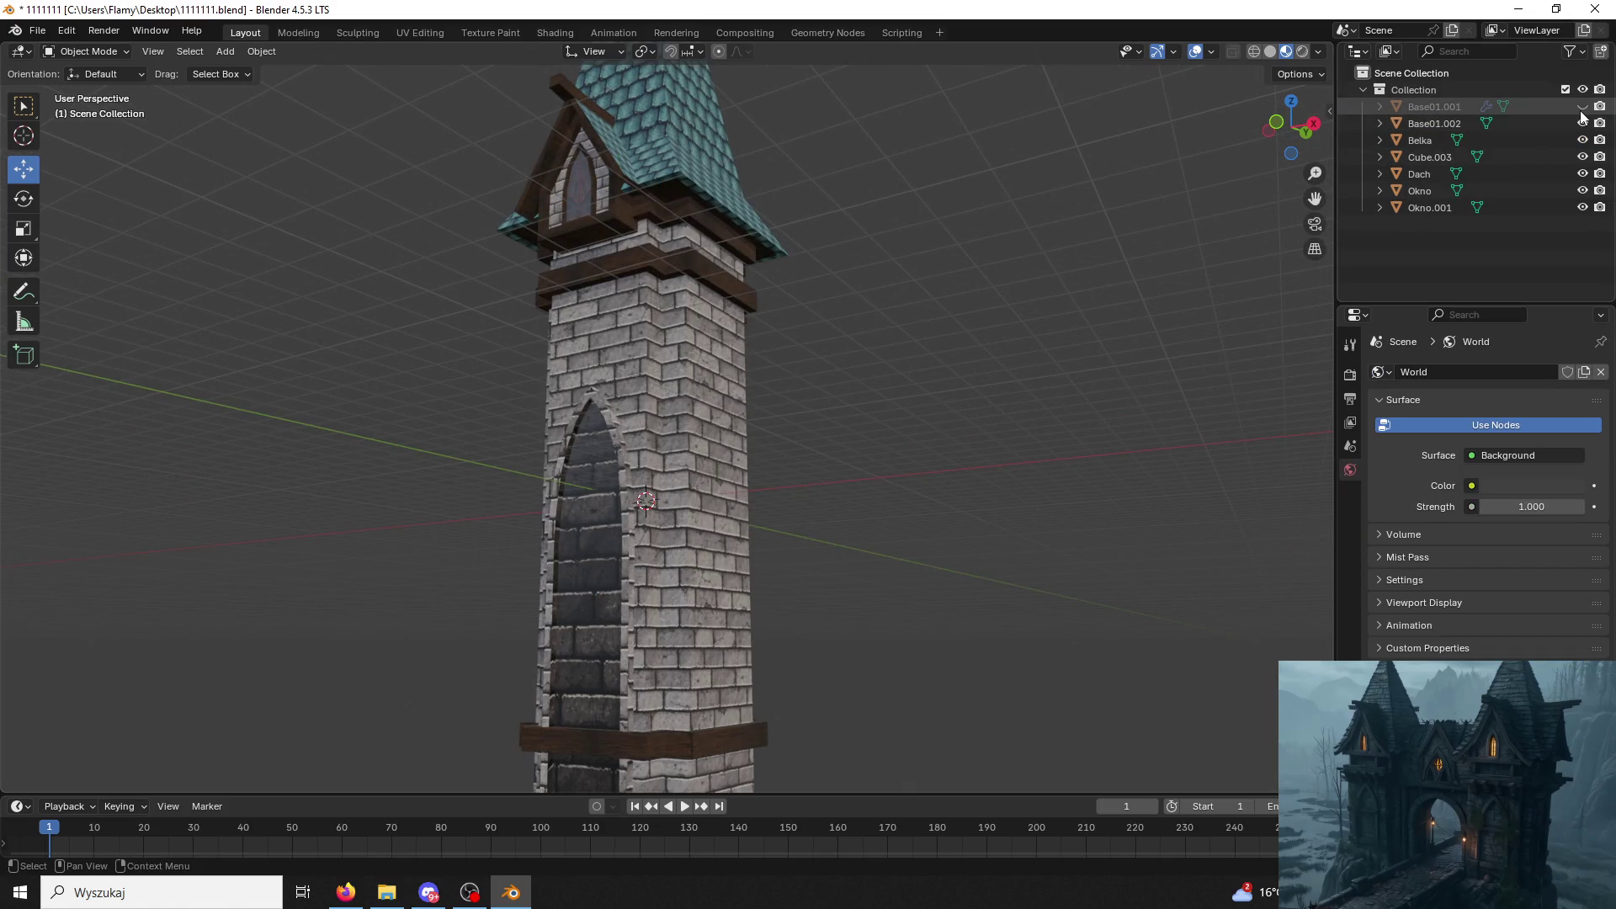
pyautogui.moveTo(1106, 289); pyautogui.dragTo(1428, 212, button='middle')
pyautogui.scroll(-3, 1165, 278)
pyautogui.hotkey('ctrl', 'z')
pyautogui.hotkey('ctrl', 'z')
pyautogui.hotkey('ctrl', 'z')
pyautogui.hotkey('ctrl', 'z')
pyautogui.hotkey('ctrl', 'z')
pyautogui.hotkey('ctrl', 'z')
pyautogui.hotkey('ctrl', 'z')
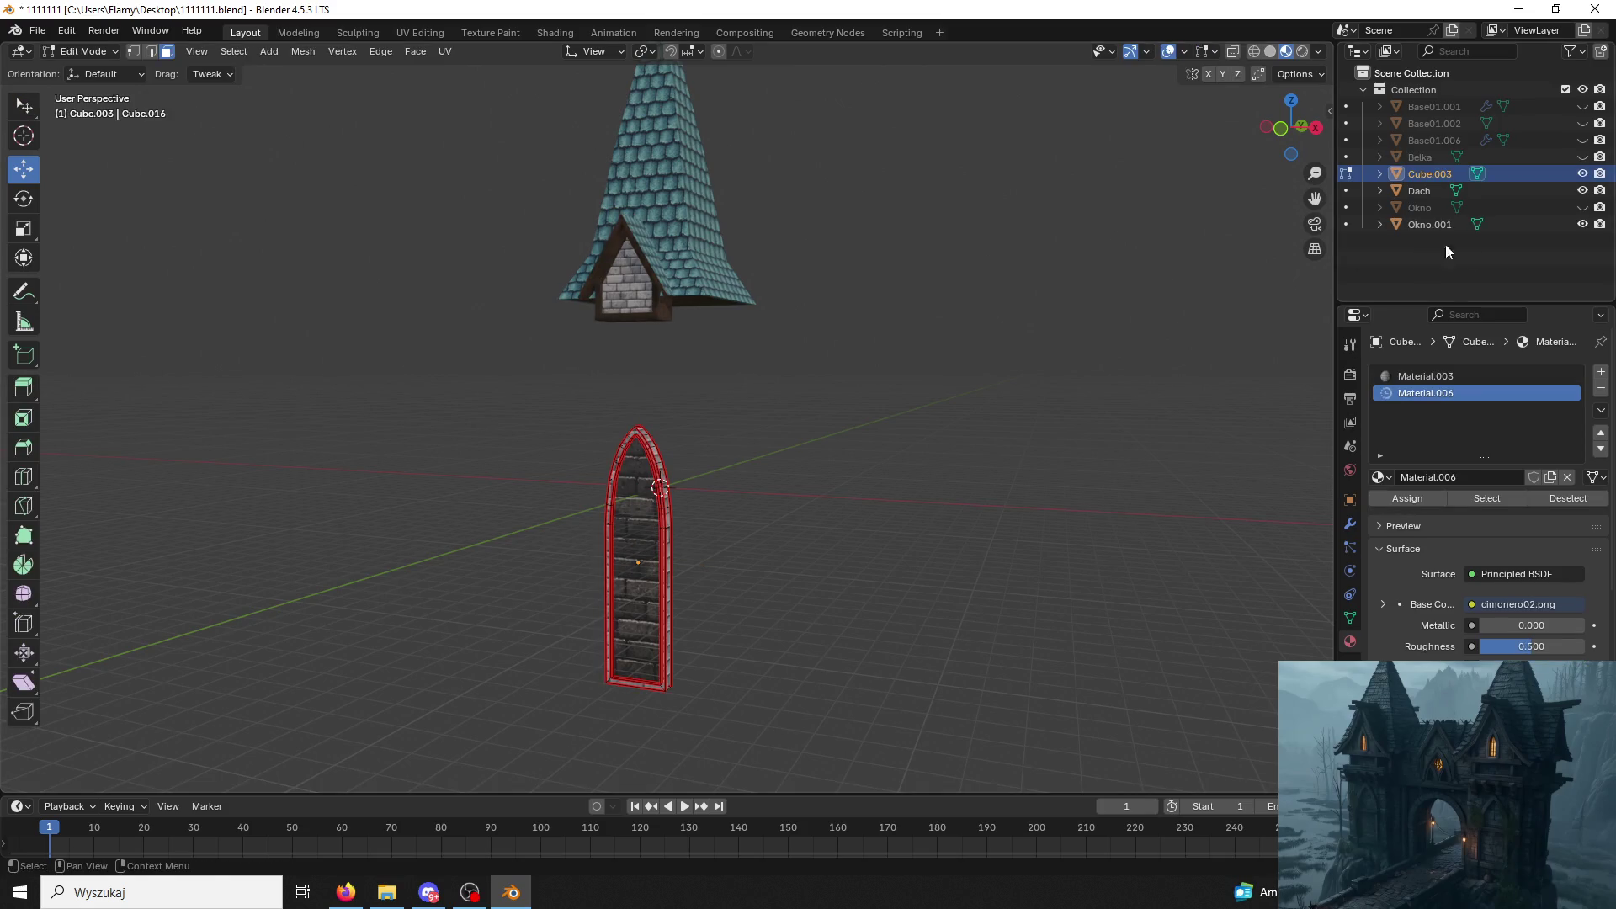
# Show Okno, Base01.002, Base01.006, Belka and Base01.001 again and return to Object Mode.
pyautogui.click(1582, 207)
pyautogui.click(1583, 140)
pyautogui.click(1583, 122)
pyautogui.click(1583, 157)
pyautogui.moveTo(920, 416); pyautogui.dragTo(1050, 407, button='middle')
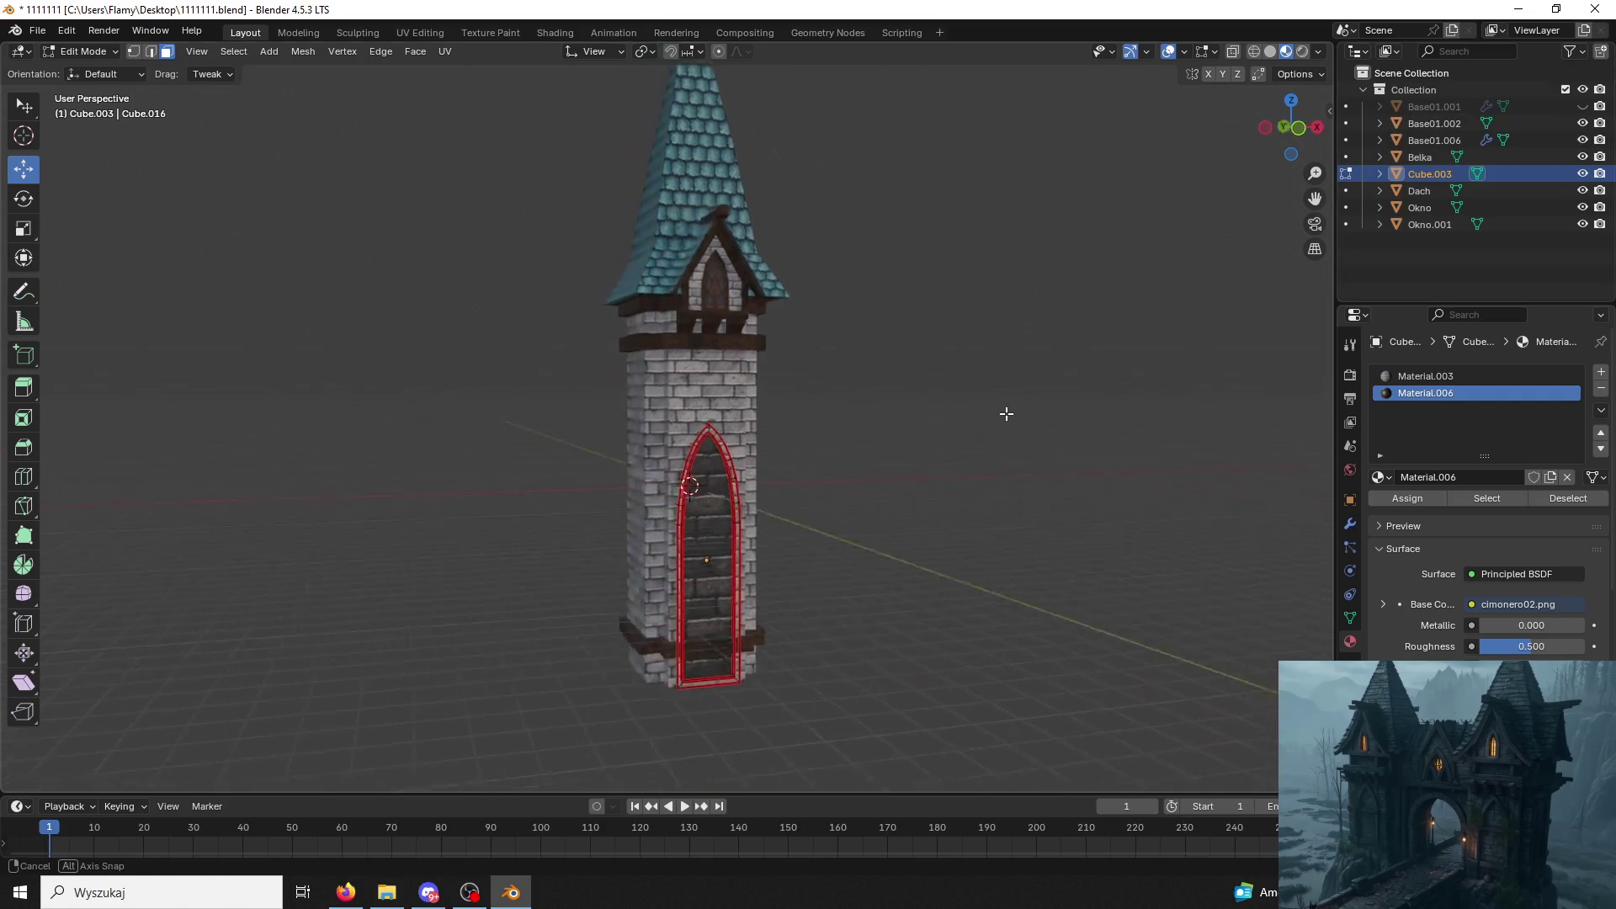
pyautogui.click(84, 51)
pyautogui.click(1582, 107)
pyautogui.moveTo(1019, 321)
pyautogui.mouseDown(button='middle')
pyautogui.moveTo(906, 359)
pyautogui.moveTo(1117, 356)
pyautogui.moveTo(1056, 360)
pyautogui.mouseUp(button='middle')
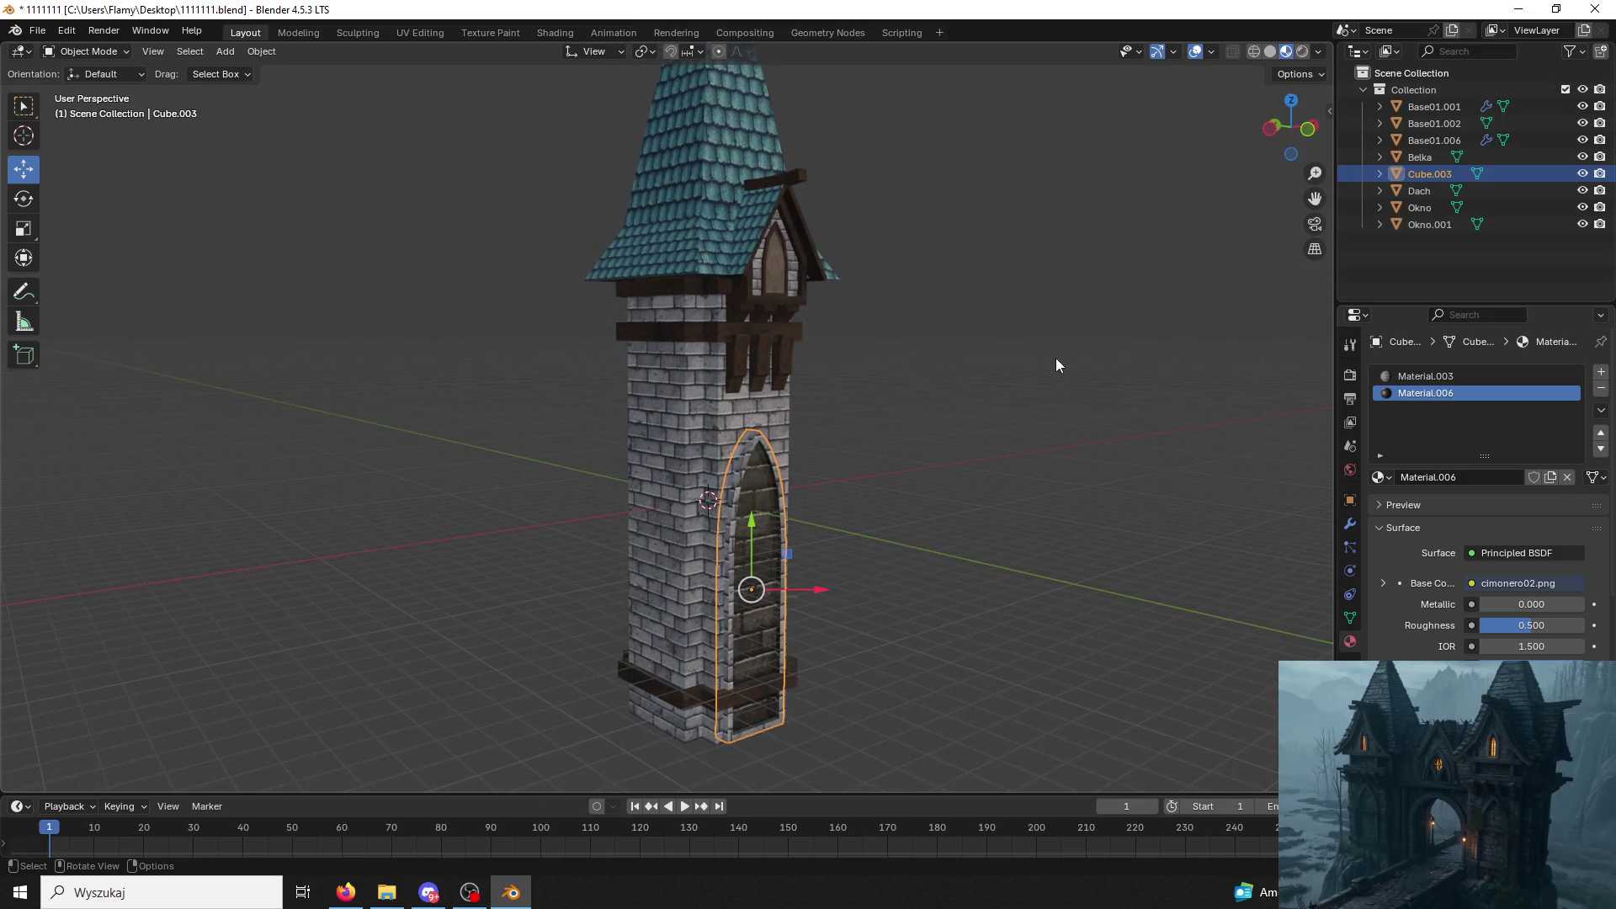
# Join the Base01.002 tower body into the roof Dach and save the file.
pyautogui.click(663, 380)
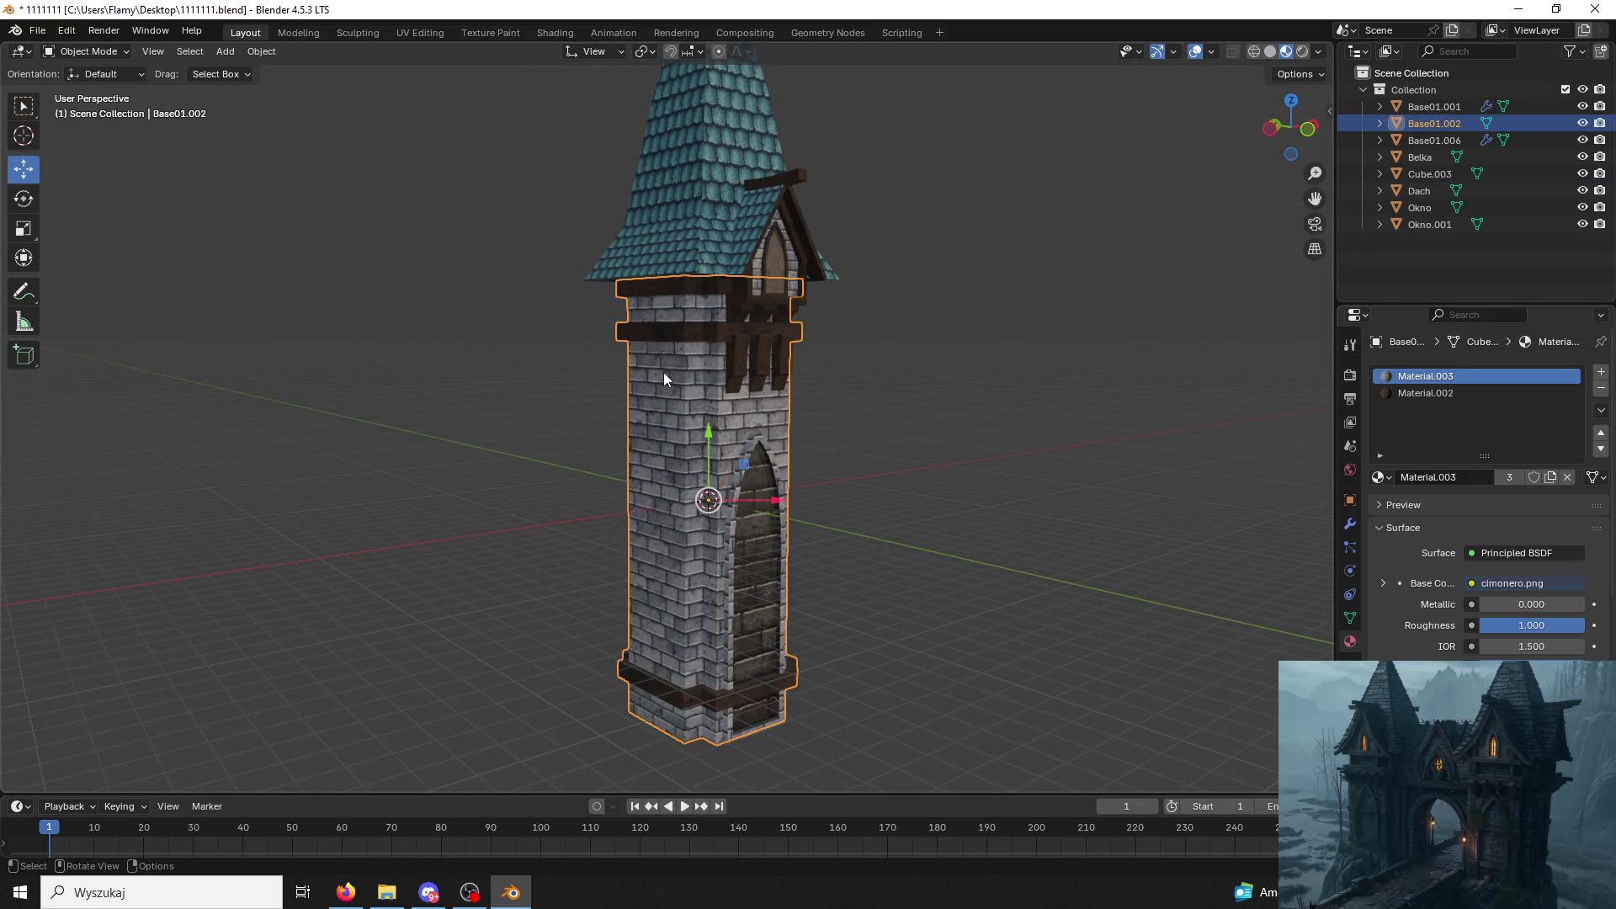
pyautogui.keyDown('shift'); pyautogui.click(688, 231); pyautogui.keyUp('shift')
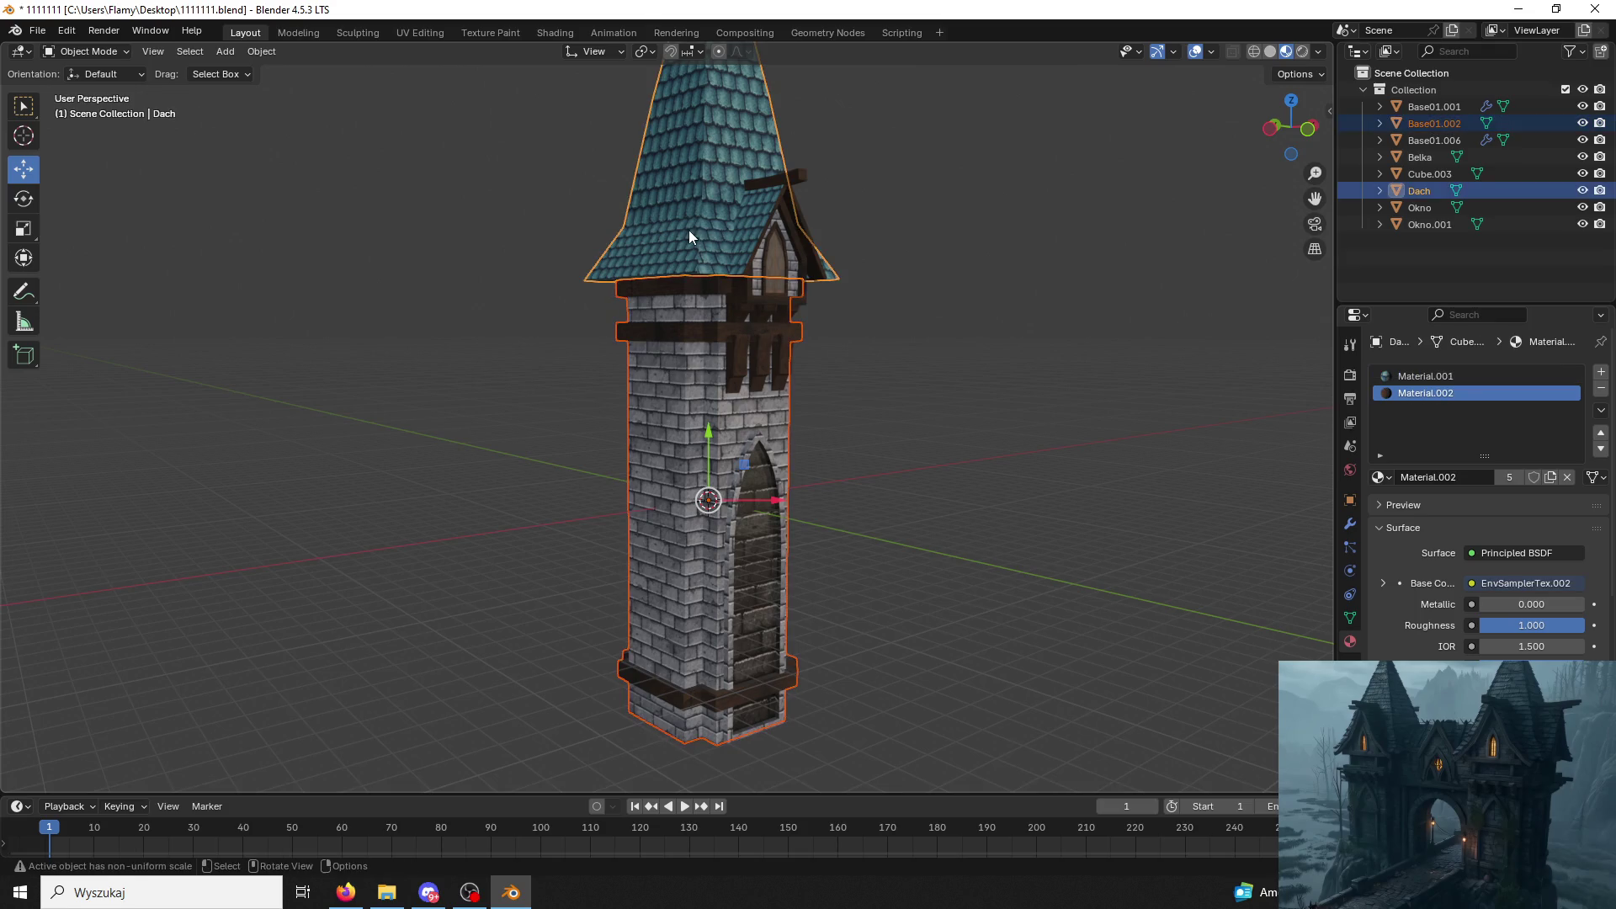
pyautogui.hotkey('ctrl', 'j')
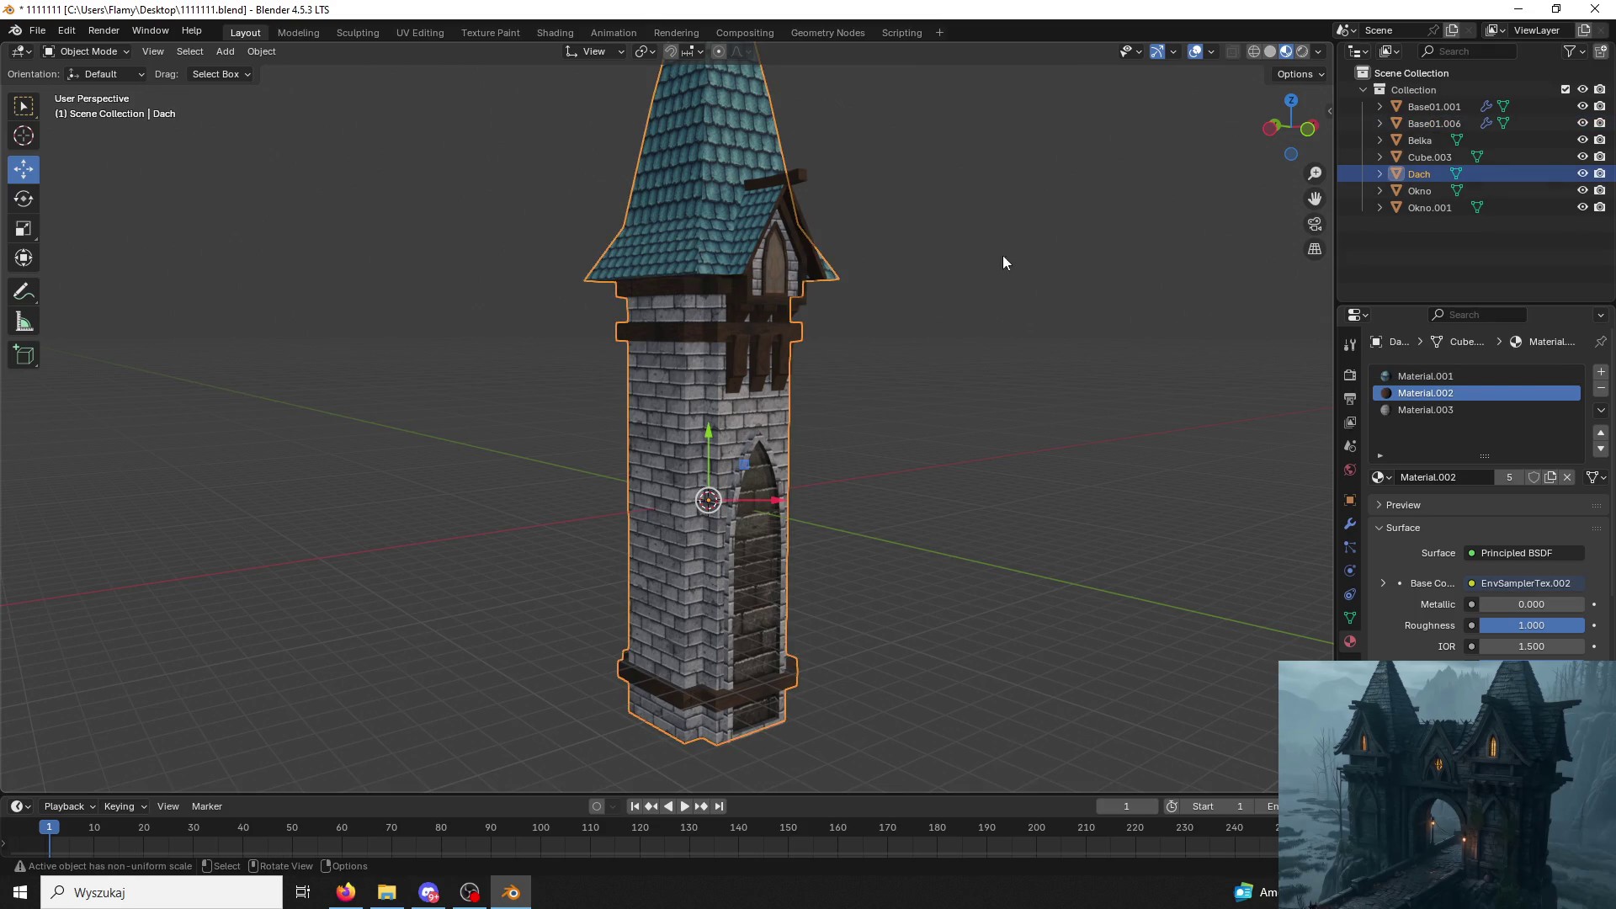
pyautogui.click(970, 489)
pyautogui.hotkey('ctrl', 's')
# Join the Okno.001 dormer window into the Belka beam.
pyautogui.click(680, 280)
pyautogui.click(757, 280)
pyautogui.keyDown('shift'); pyautogui.click(800, 181); pyautogui.keyUp('shift')
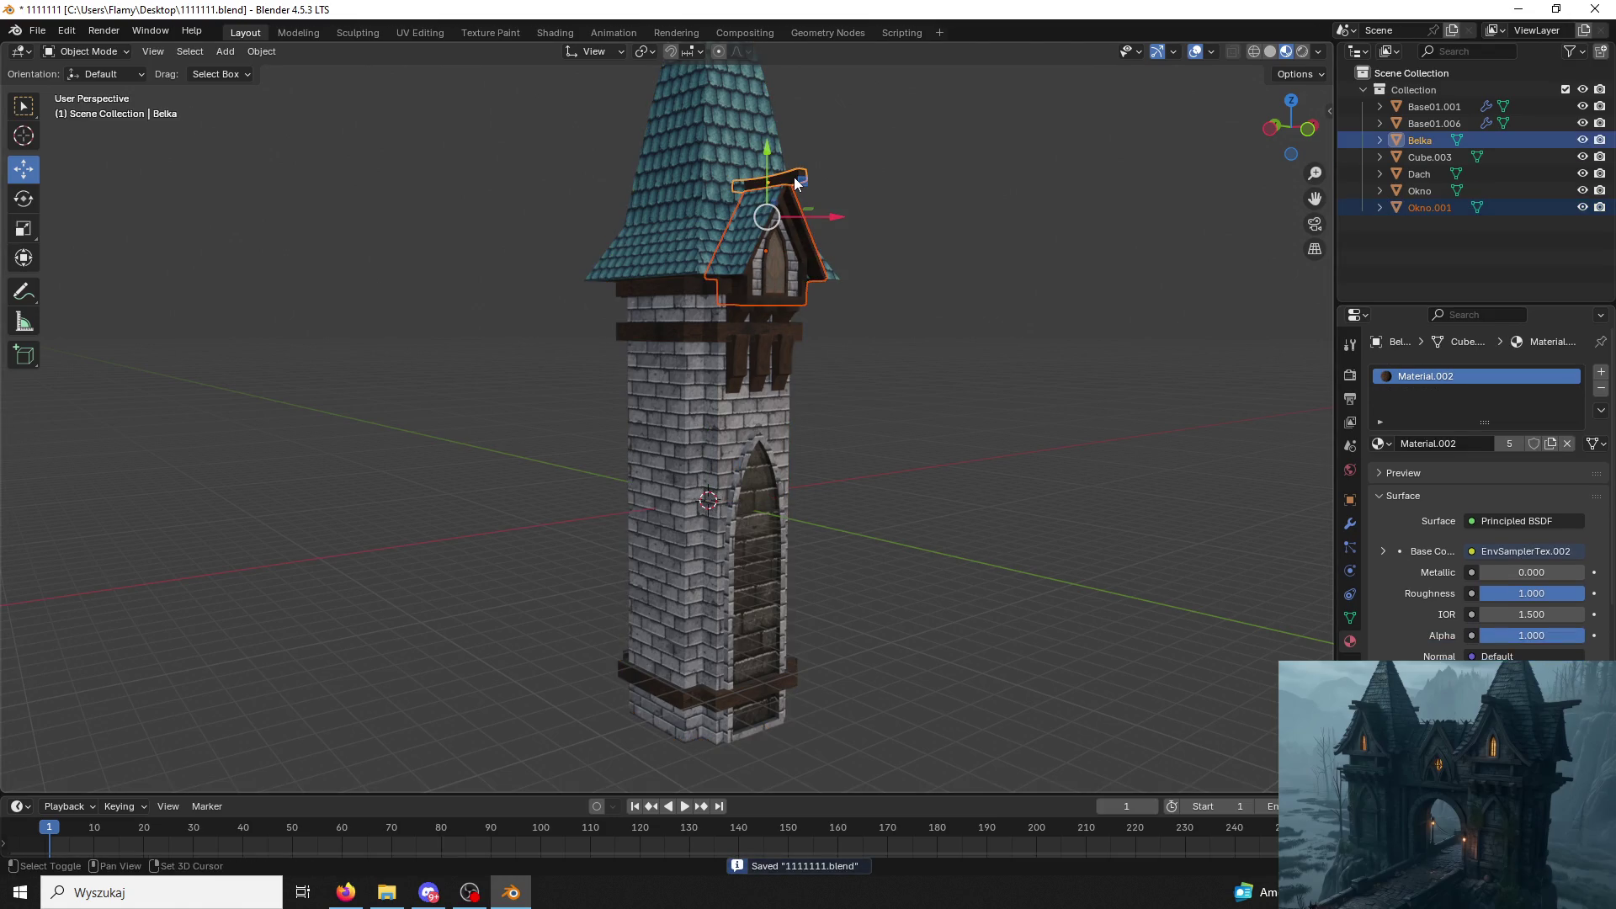
pyautogui.hotkey('ctrl', 'j')
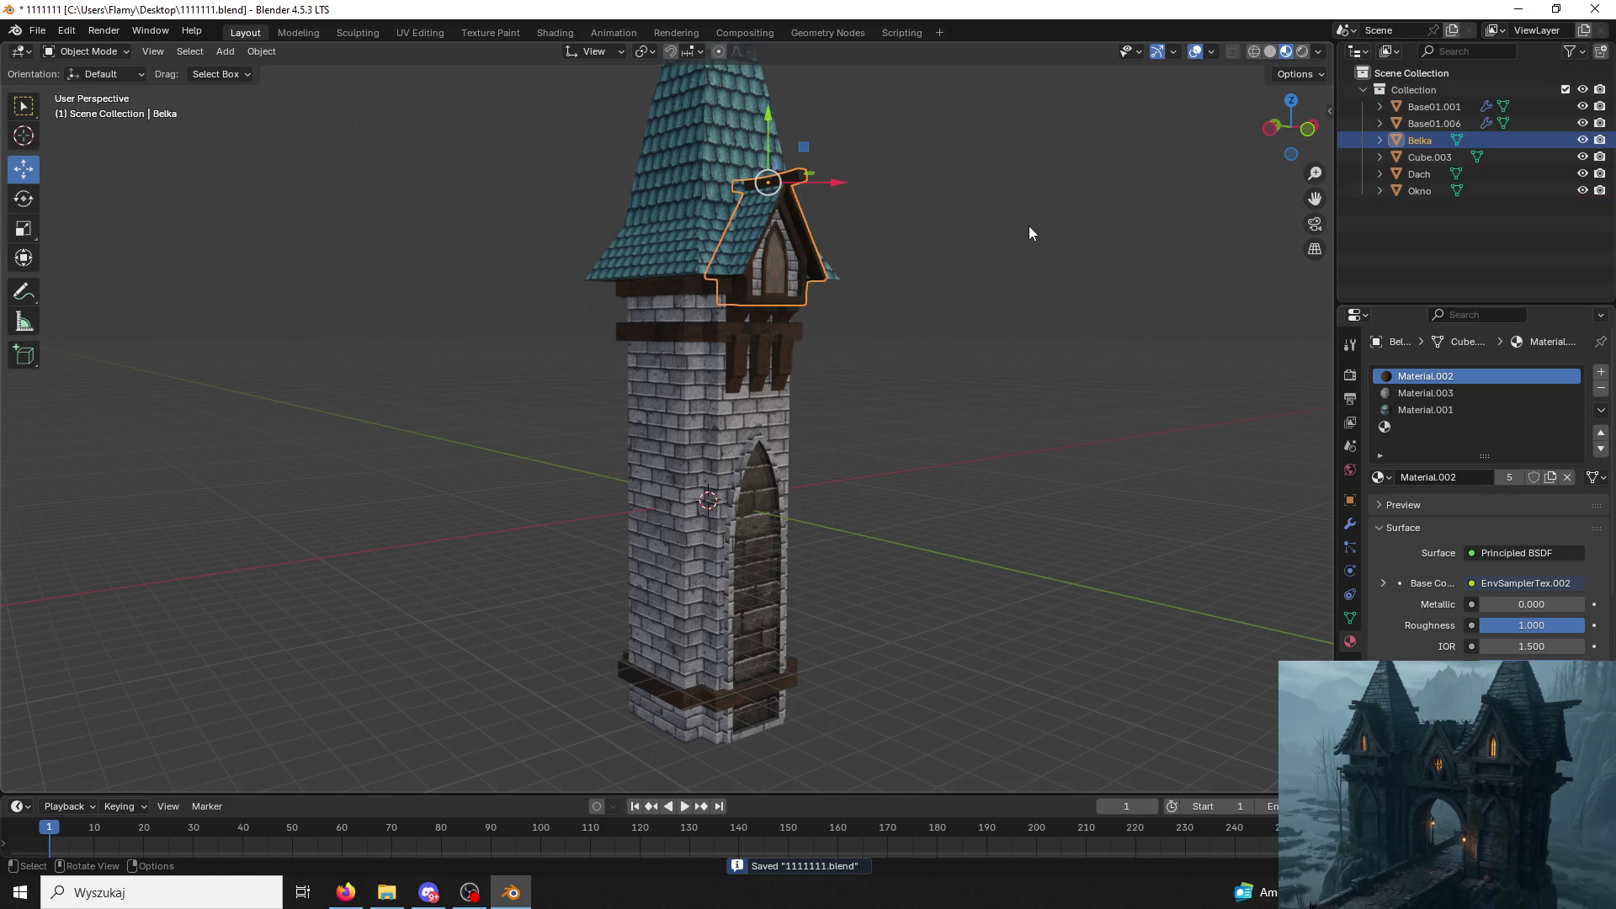
pyautogui.click(1029, 227)
pyautogui.moveTo(980, 265)
pyautogui.mouseDown(button='middle')
pyautogui.moveTo(731, 255)
pyautogui.moveTo(1293, 404)
pyautogui.mouseUp(button='middle')
# Remove the empty fourth material slot from Belka.
pyautogui.click(731, 254)
pyautogui.click(1552, 430)
pyautogui.click(1602, 388)
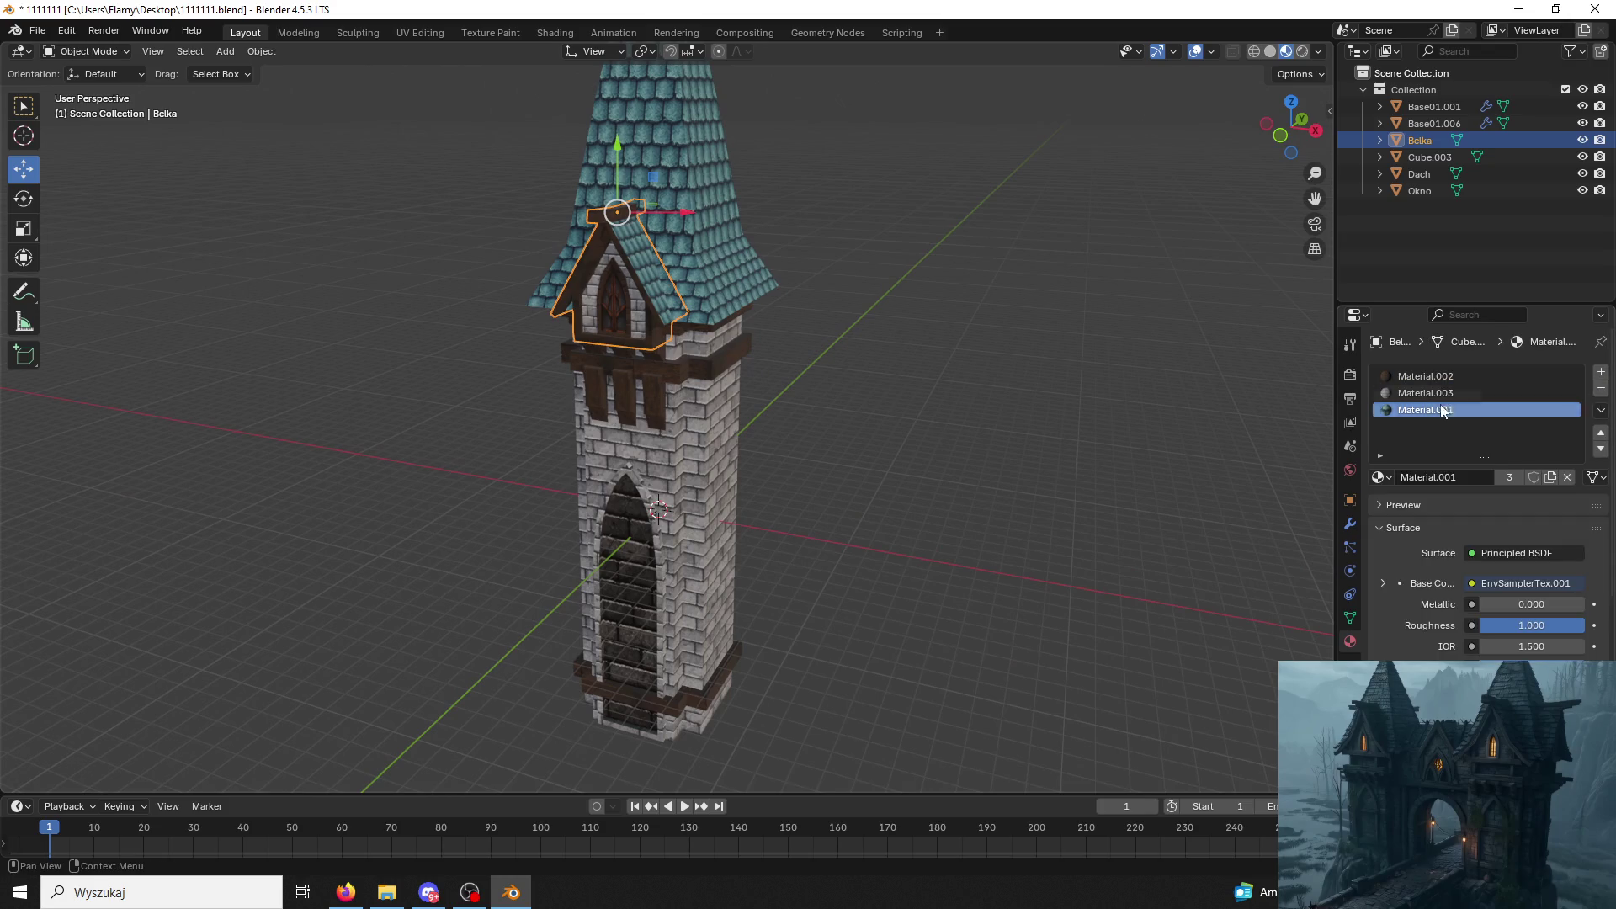
pyautogui.click(1427, 376)
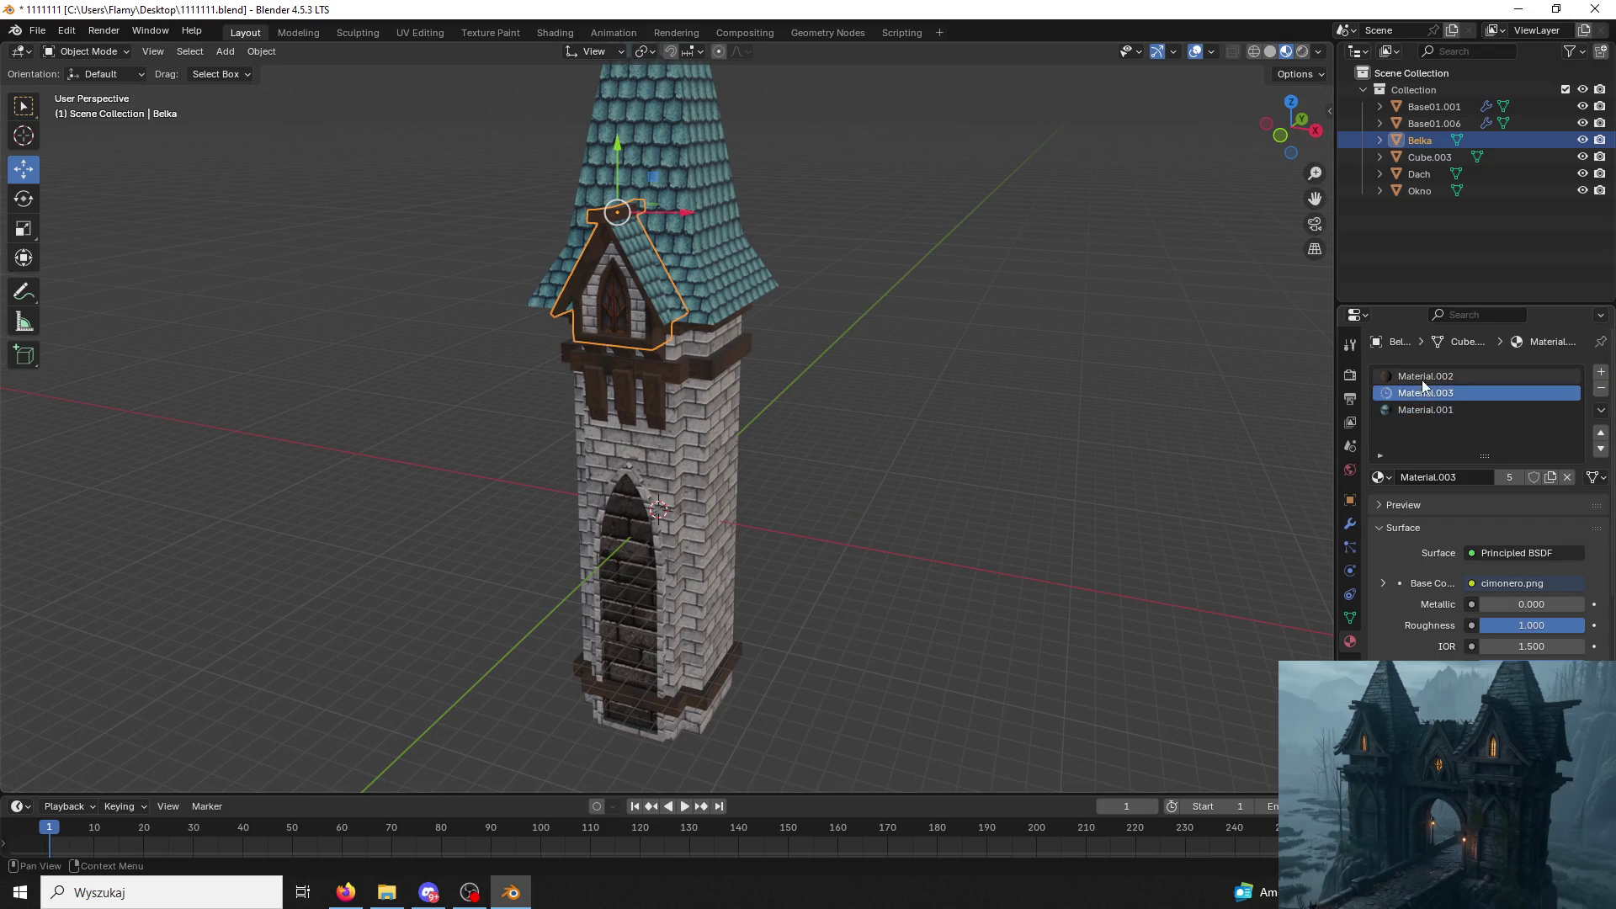
# Join the Base01.001 window trim into Base01.006 and remove its extra material slots.
pyautogui.click(669, 404)
pyautogui.click(660, 367)
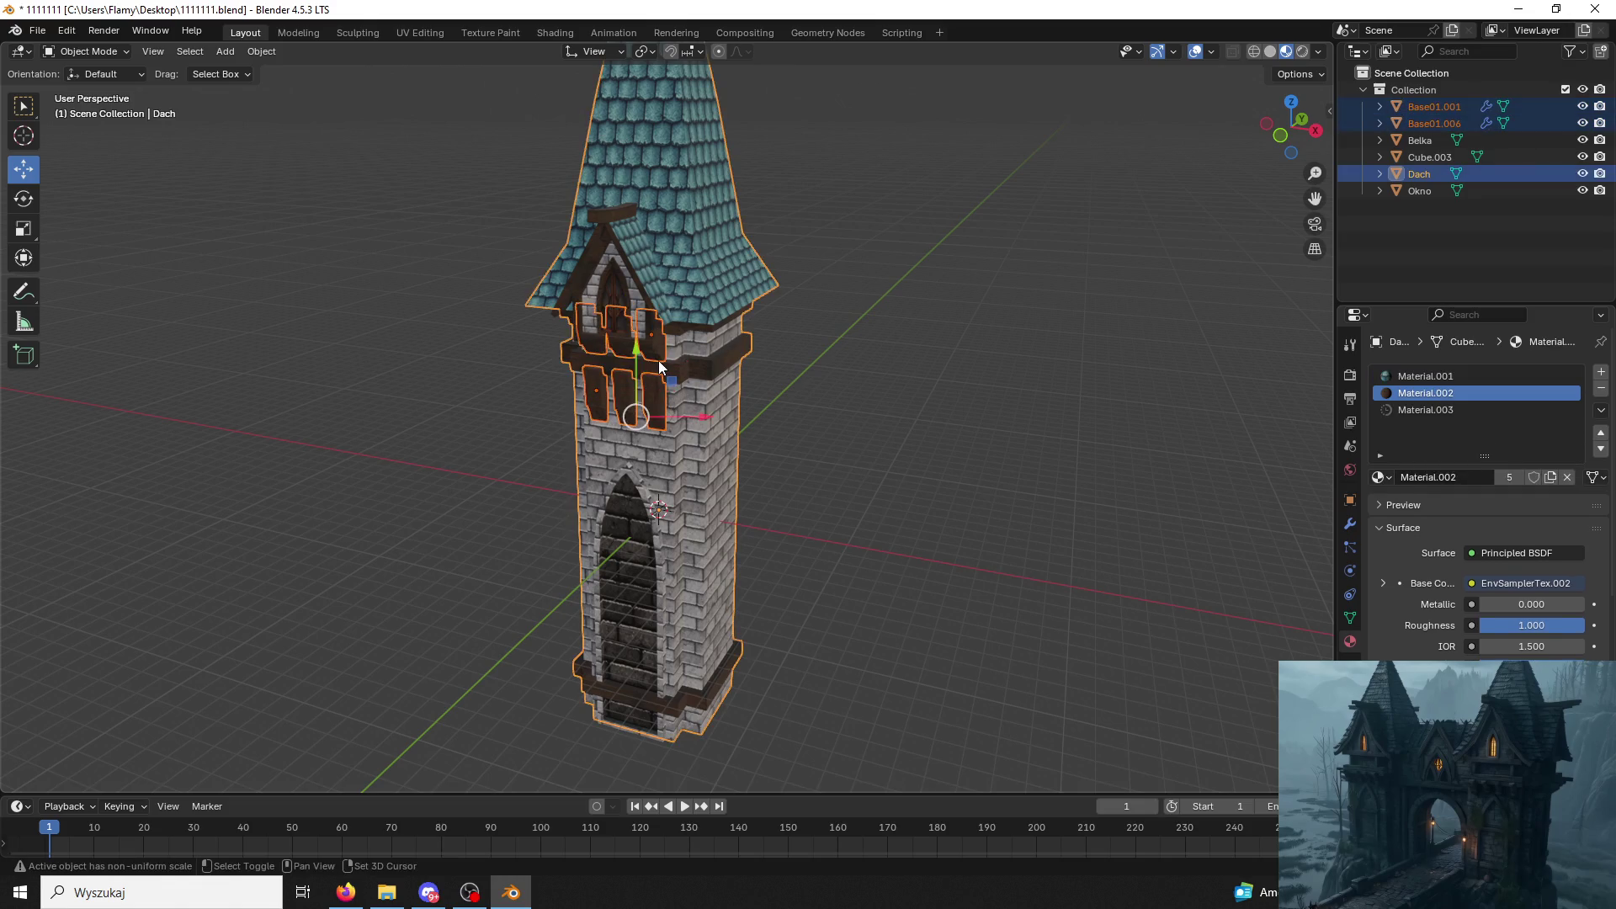
pyautogui.click(666, 390)
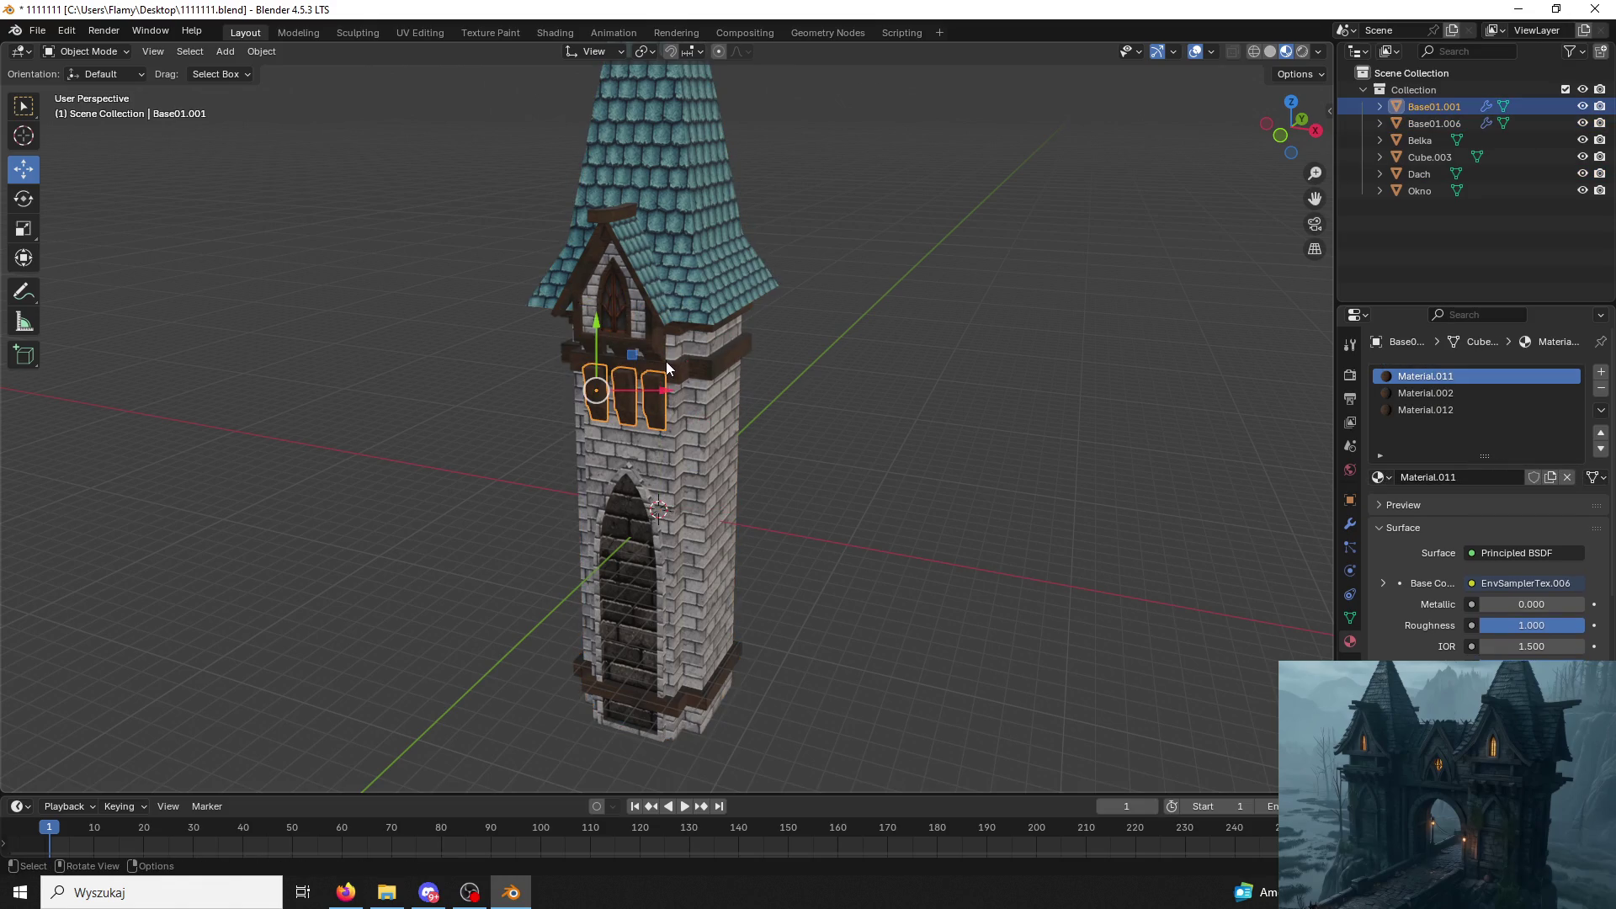
pyautogui.keyDown('shift'); pyautogui.click(664, 360); pyautogui.keyUp('shift')
pyautogui.hotkey('ctrl', 'j')
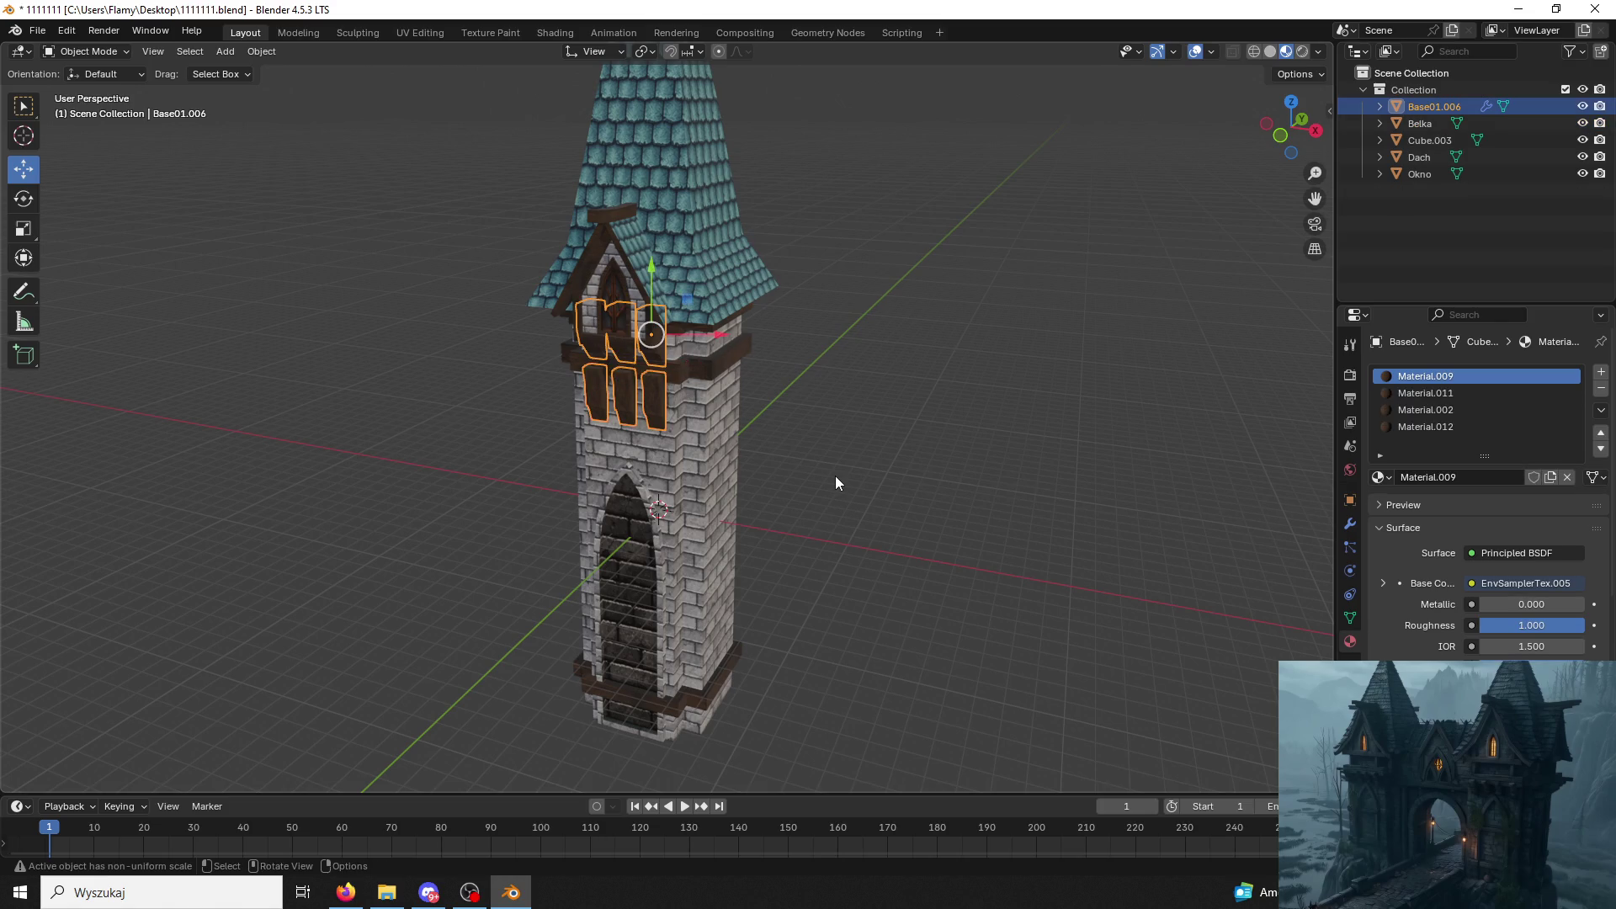
pyautogui.click(1602, 388)
pyautogui.click(1601, 388)
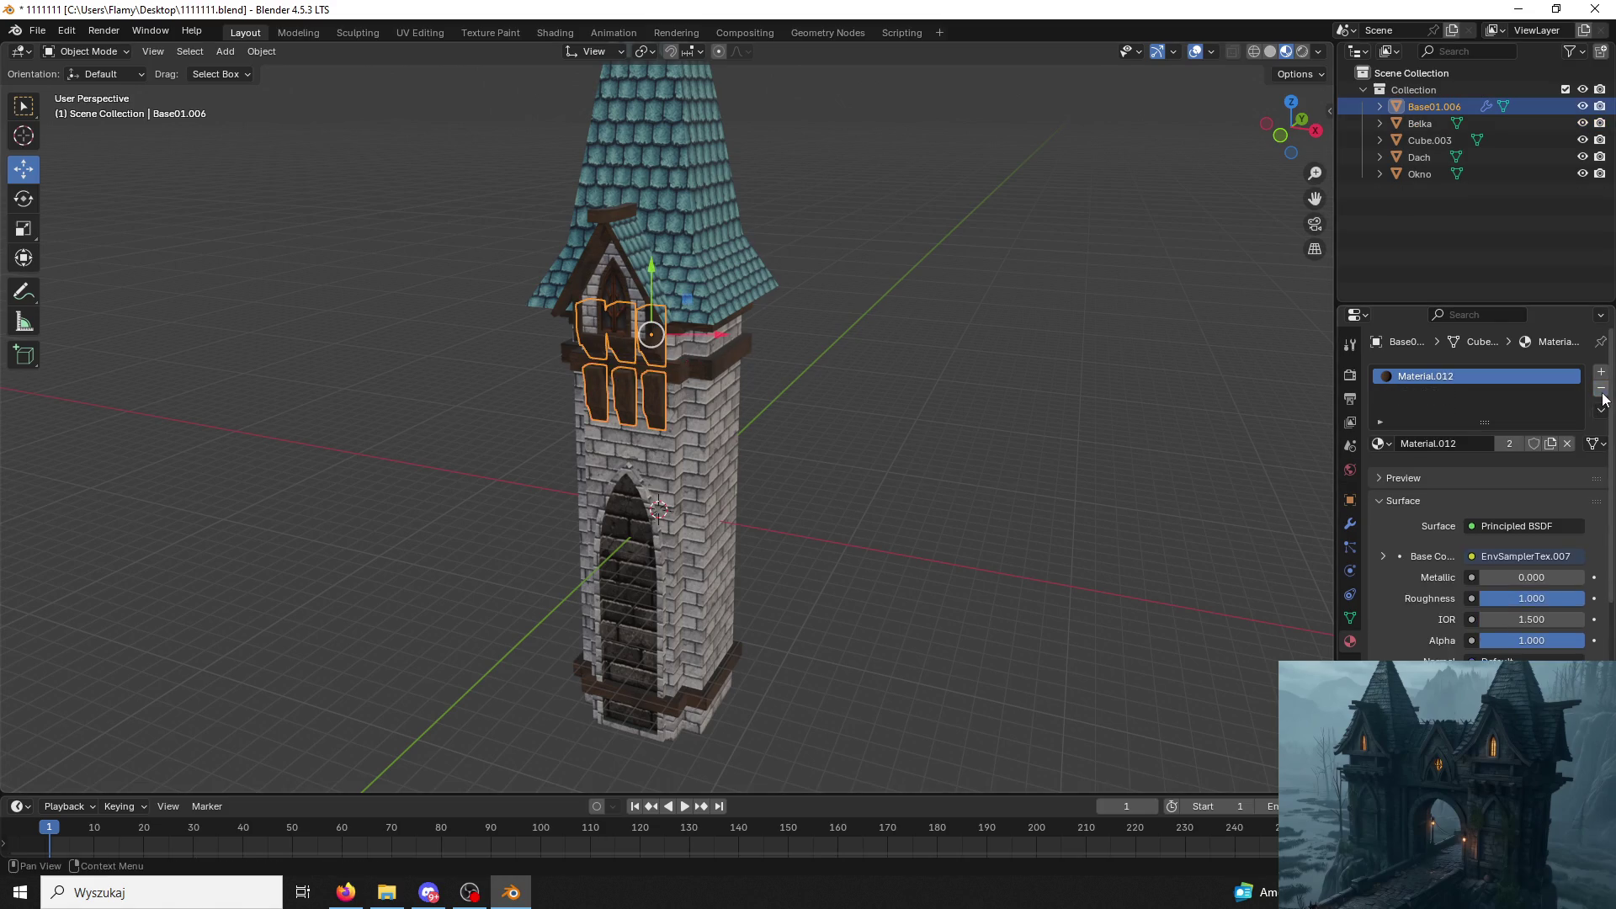
pyautogui.click(798, 437)
pyautogui.moveTo(798, 436); pyautogui.dragTo(881, 426, button='middle')
# Join the Dach tower into the arched door object Cube.003.
pyautogui.click(693, 522)
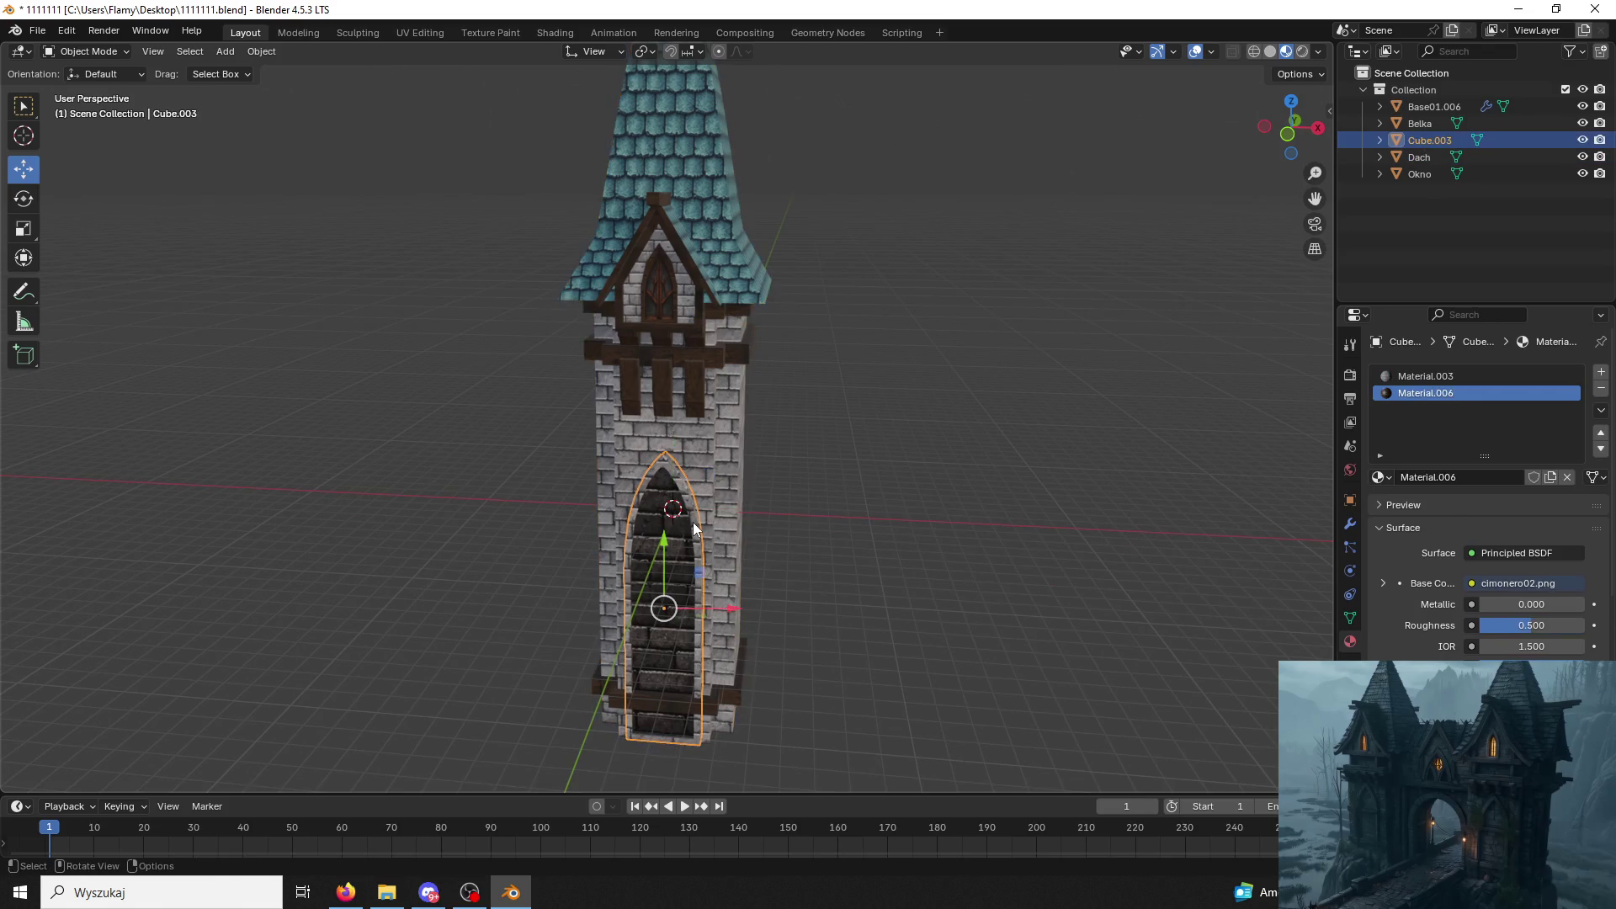
pyautogui.scroll(2, 692, 522)
pyautogui.keyDown('shift'); pyautogui.click(726, 490); pyautogui.keyUp('shift')
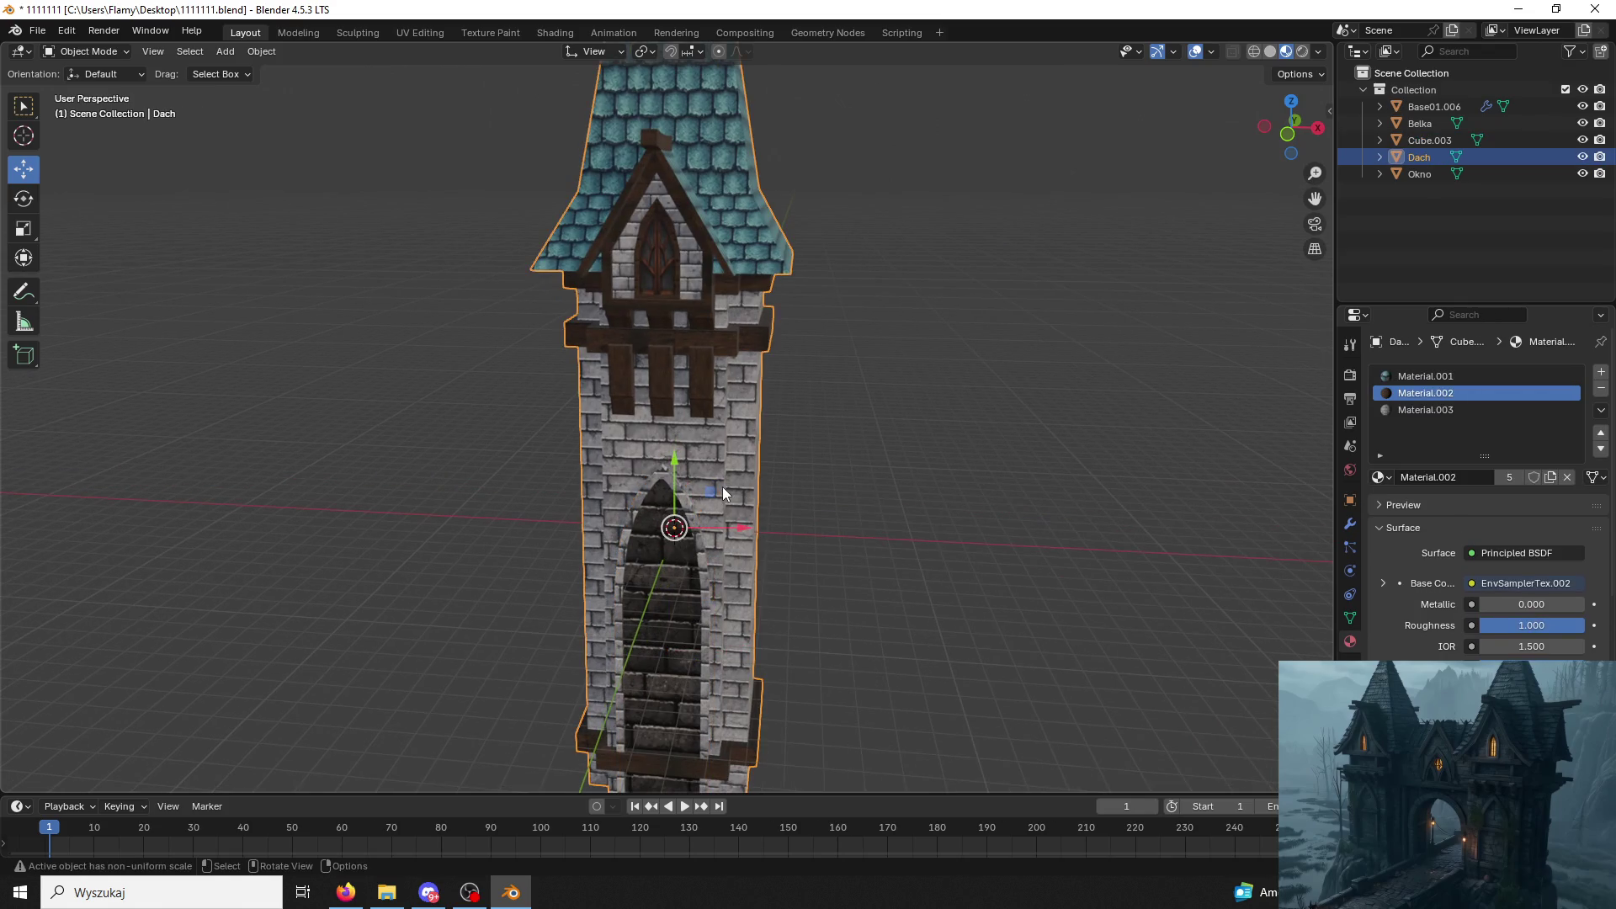
pyautogui.keyDown('shift'); pyautogui.click(666, 561); pyautogui.keyUp('shift')
pyautogui.hotkey('ctrl', 'j')
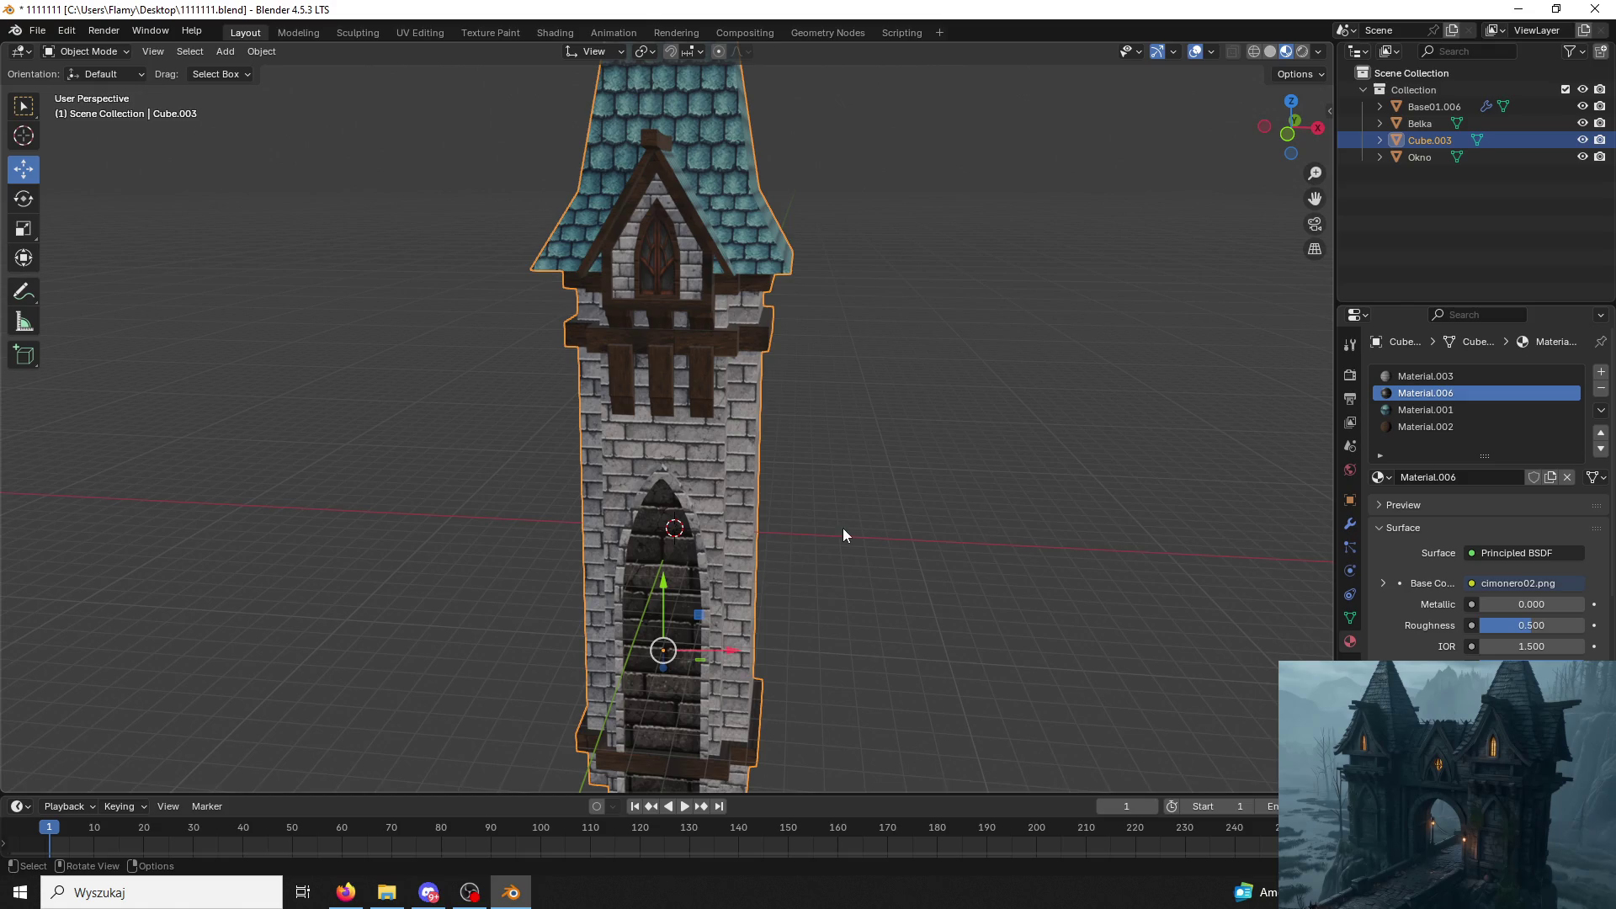
pyautogui.moveTo(713, 531); pyautogui.dragTo(757, 525, button='middle')
# Join the Belka gable into the window Okno.
pyautogui.click(732, 361)
pyautogui.click(753, 260)
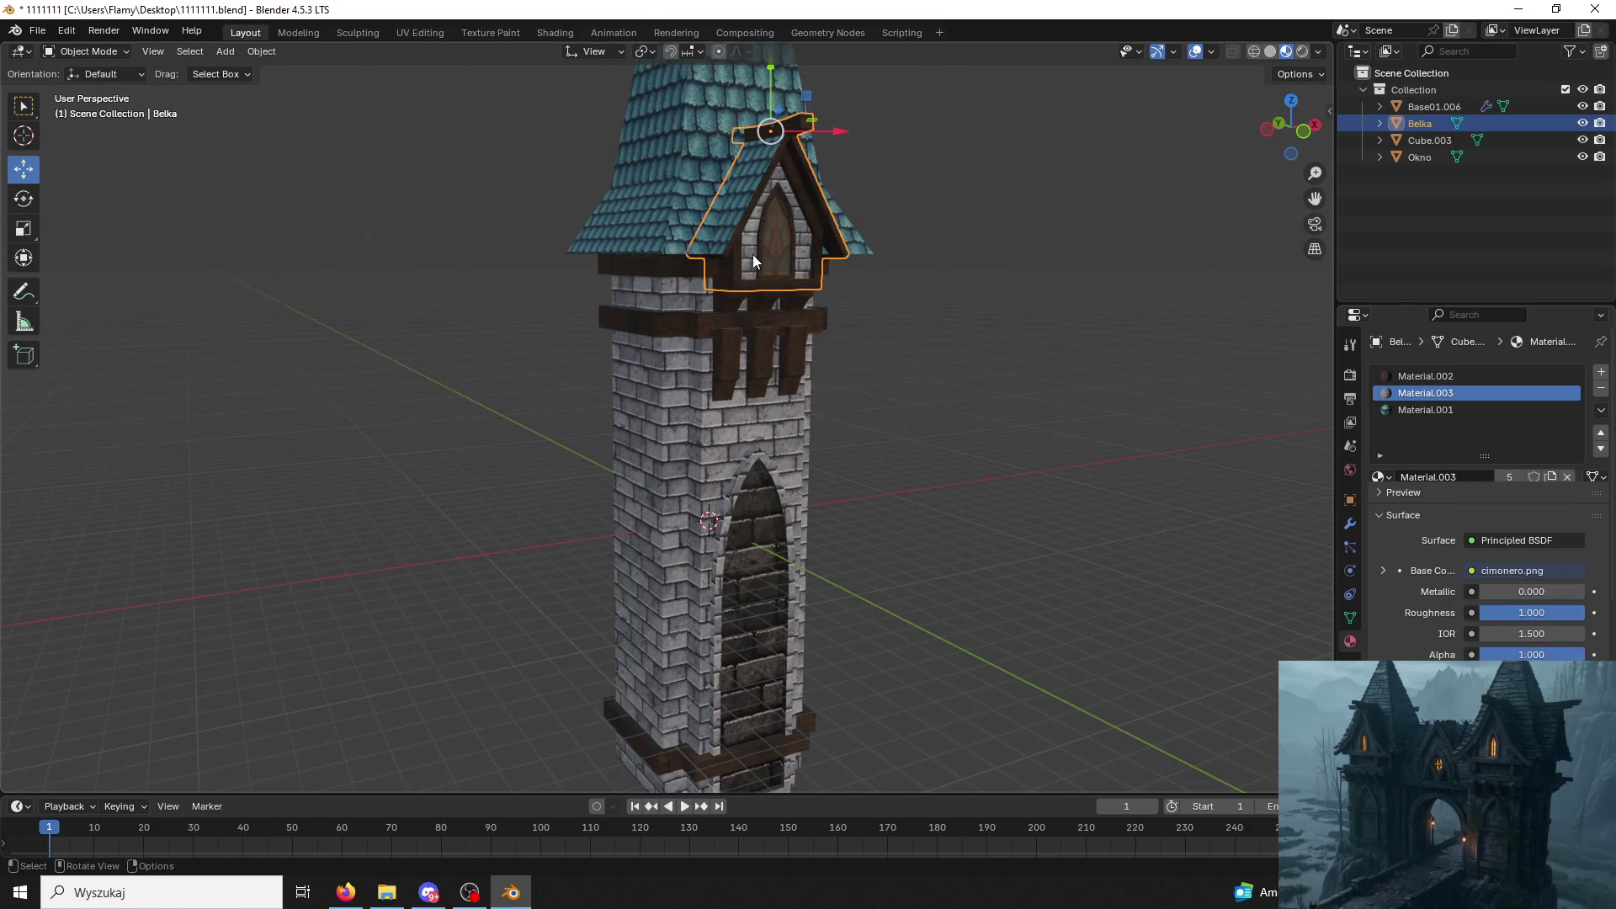
pyautogui.click(765, 239)
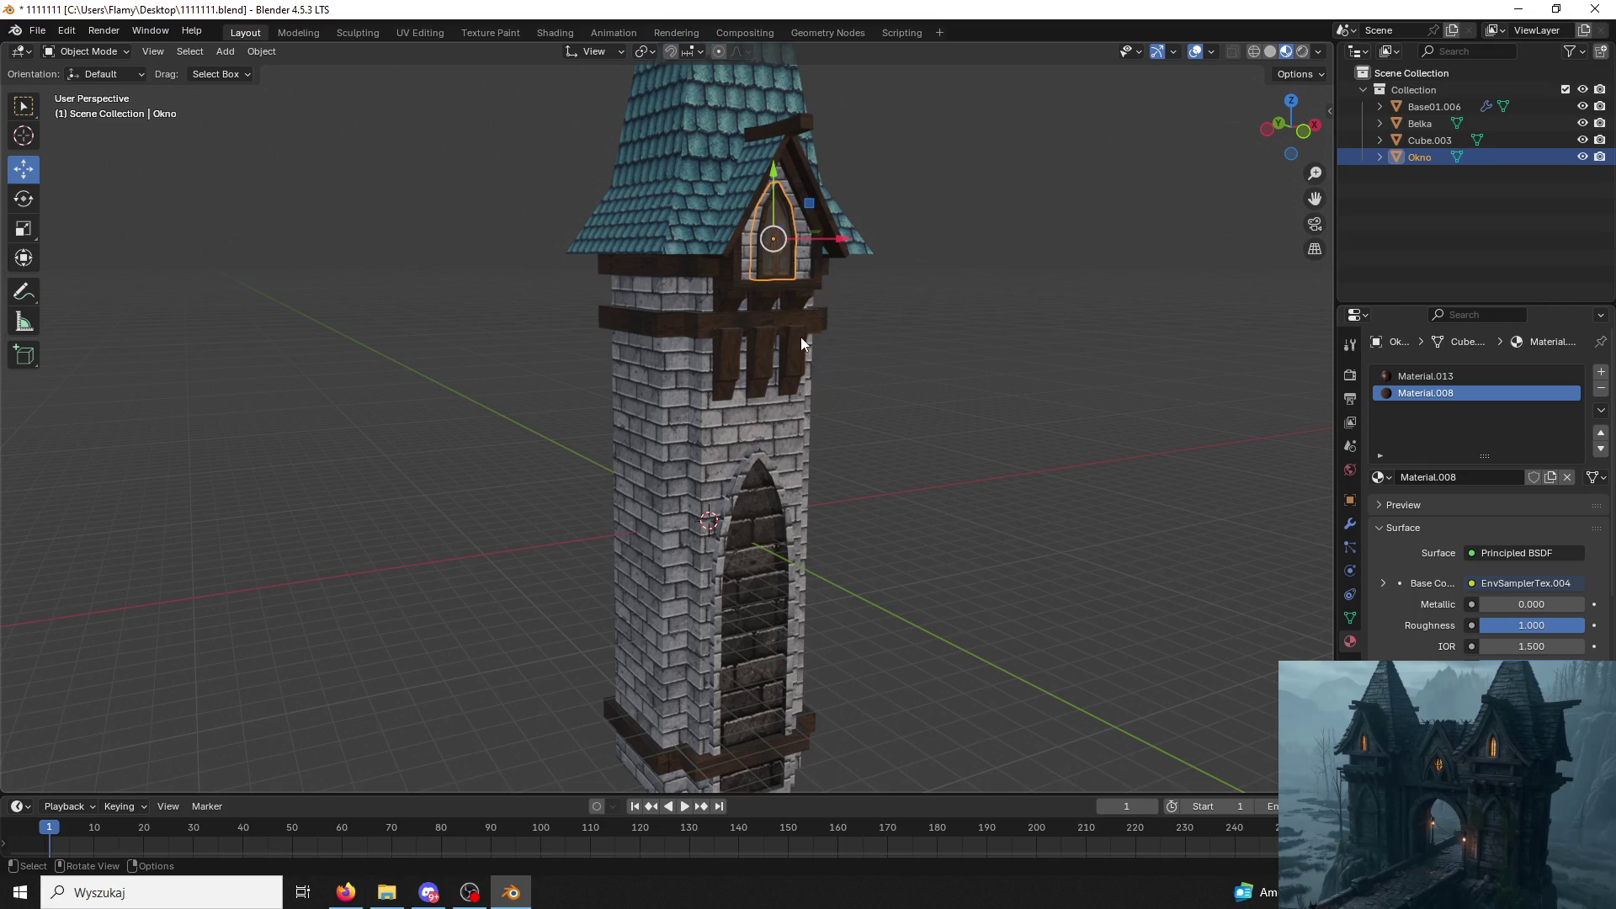
pyautogui.keyDown('ctrl'); pyautogui.click(801, 181); pyautogui.keyUp('ctrl')
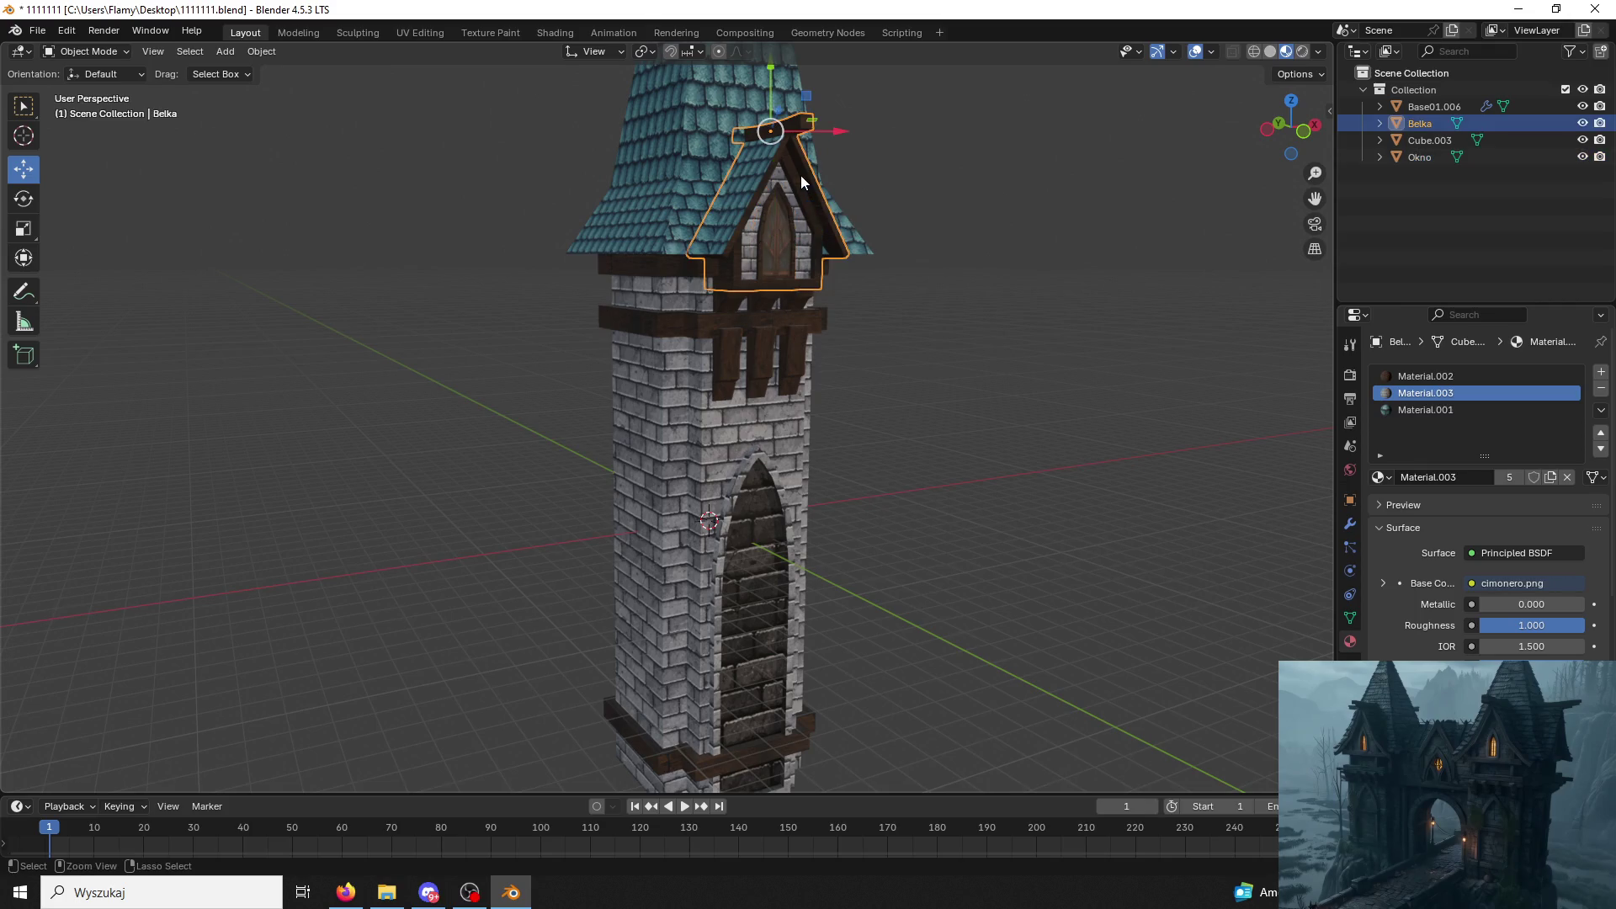
pyautogui.click(792, 228)
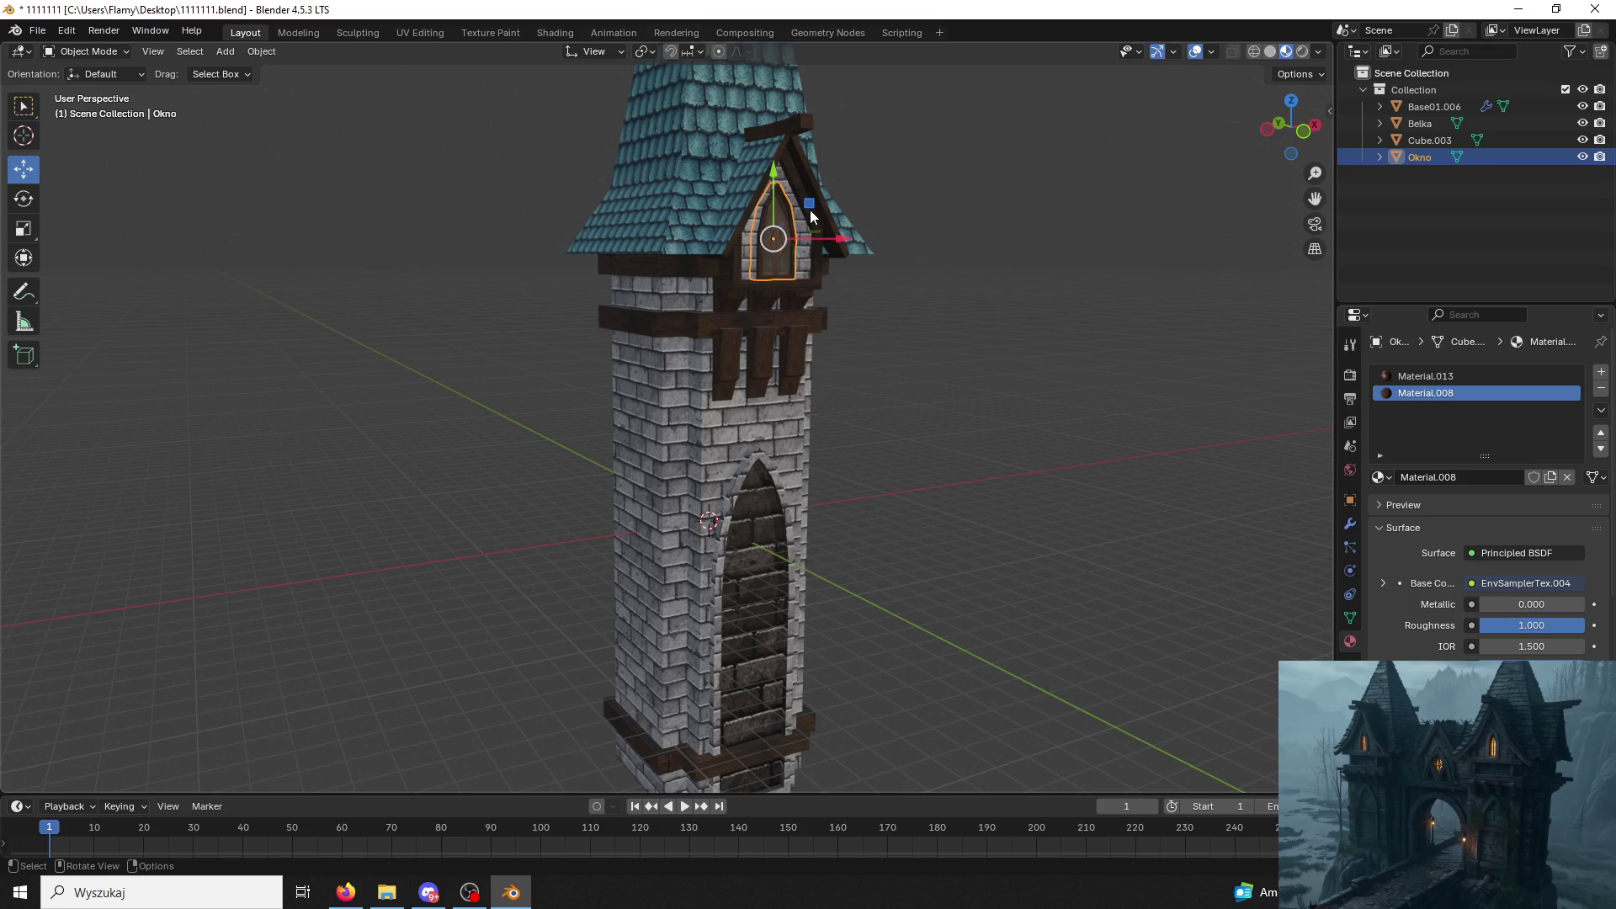
pyautogui.click(810, 211)
pyautogui.click(809, 217)
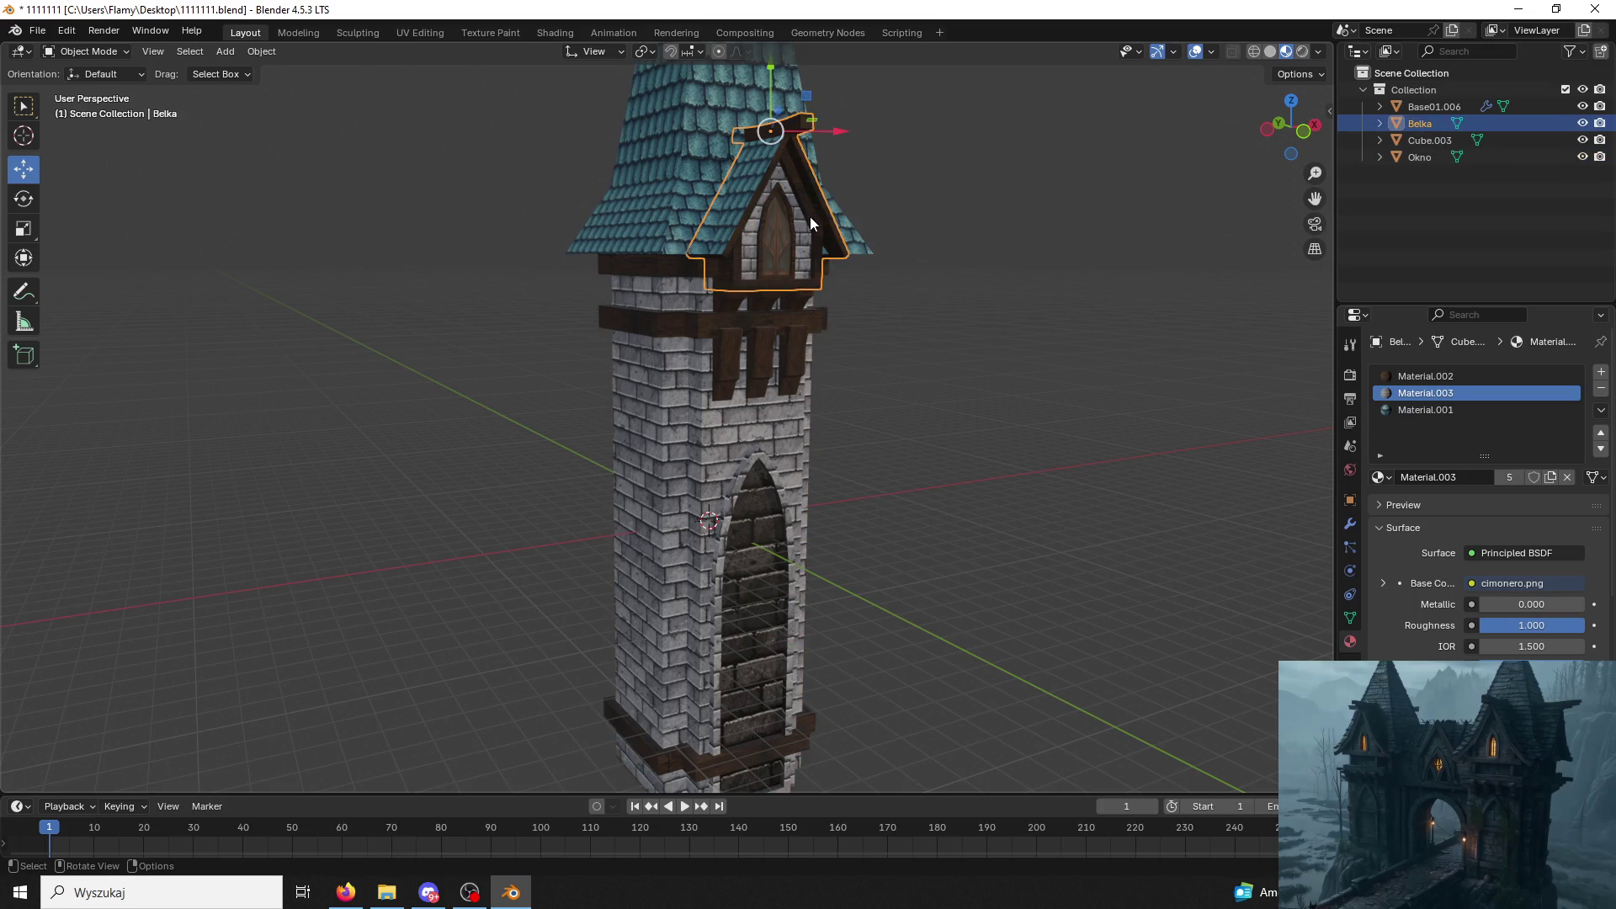
pyautogui.hotkey('ctrl', 'j')
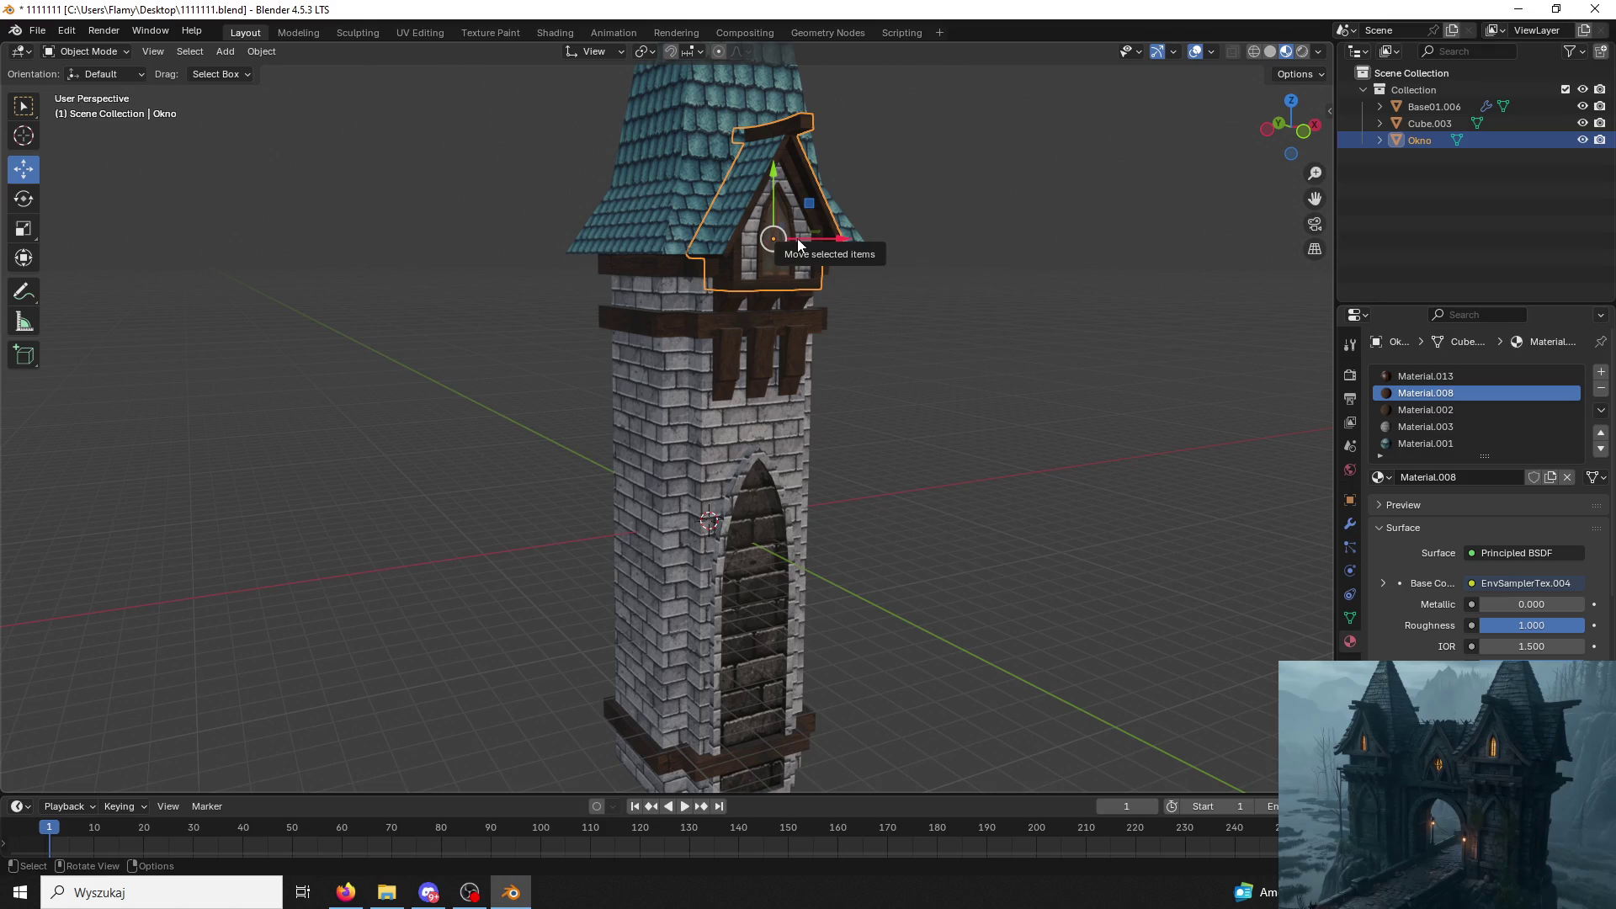
pyautogui.hotkey('alt', 'a')
# Merge the Okno window gable into the Cube.003 tower mesh and enter Edit Mode.
pyautogui.click(773, 240)
pyautogui.scroll(-3, 1442, 408)
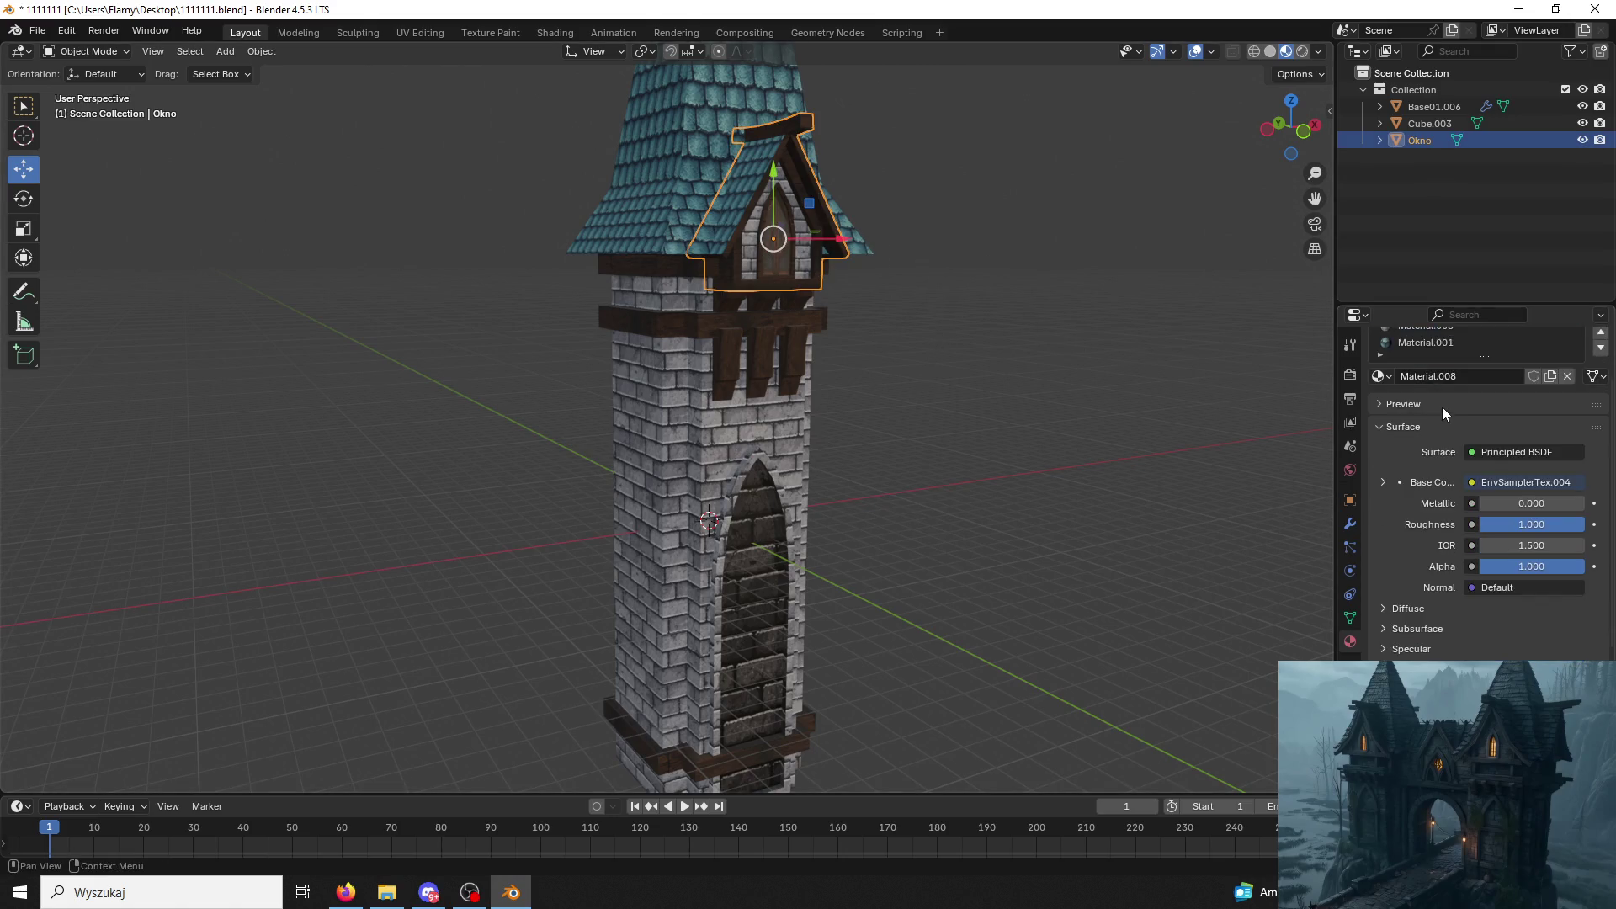
pyautogui.scroll(3, 1442, 408)
pyautogui.scroll(1, 1129, 456)
pyautogui.click(800, 492)
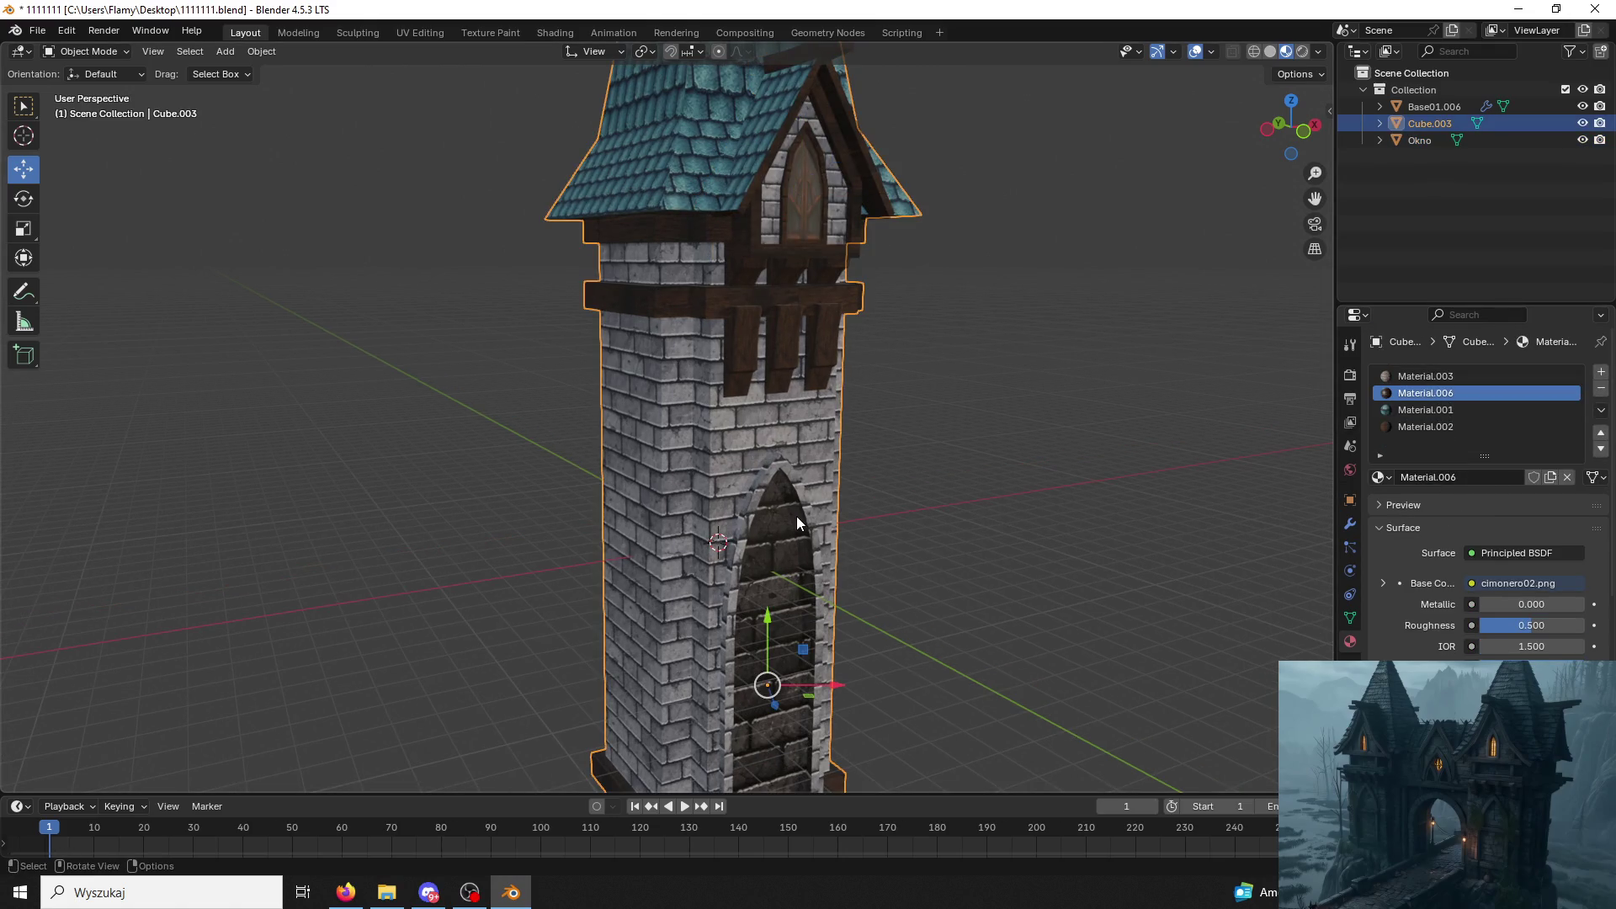
pyautogui.moveTo(793, 517); pyautogui.dragTo(744, 531, button='middle')
pyautogui.click(739, 399)
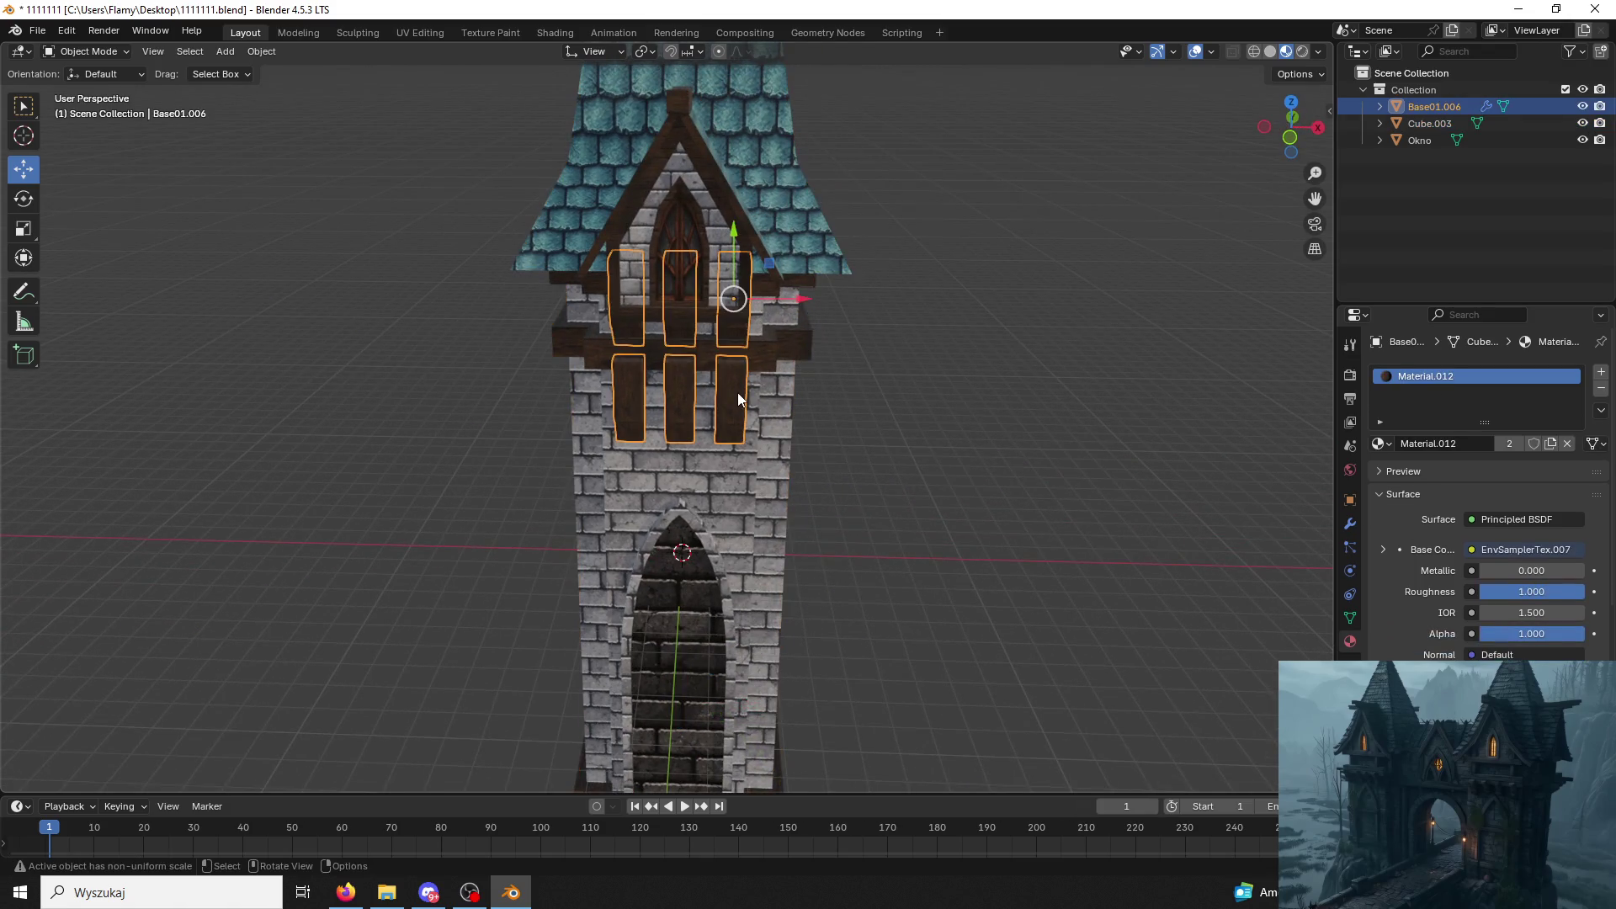
pyautogui.click(776, 339)
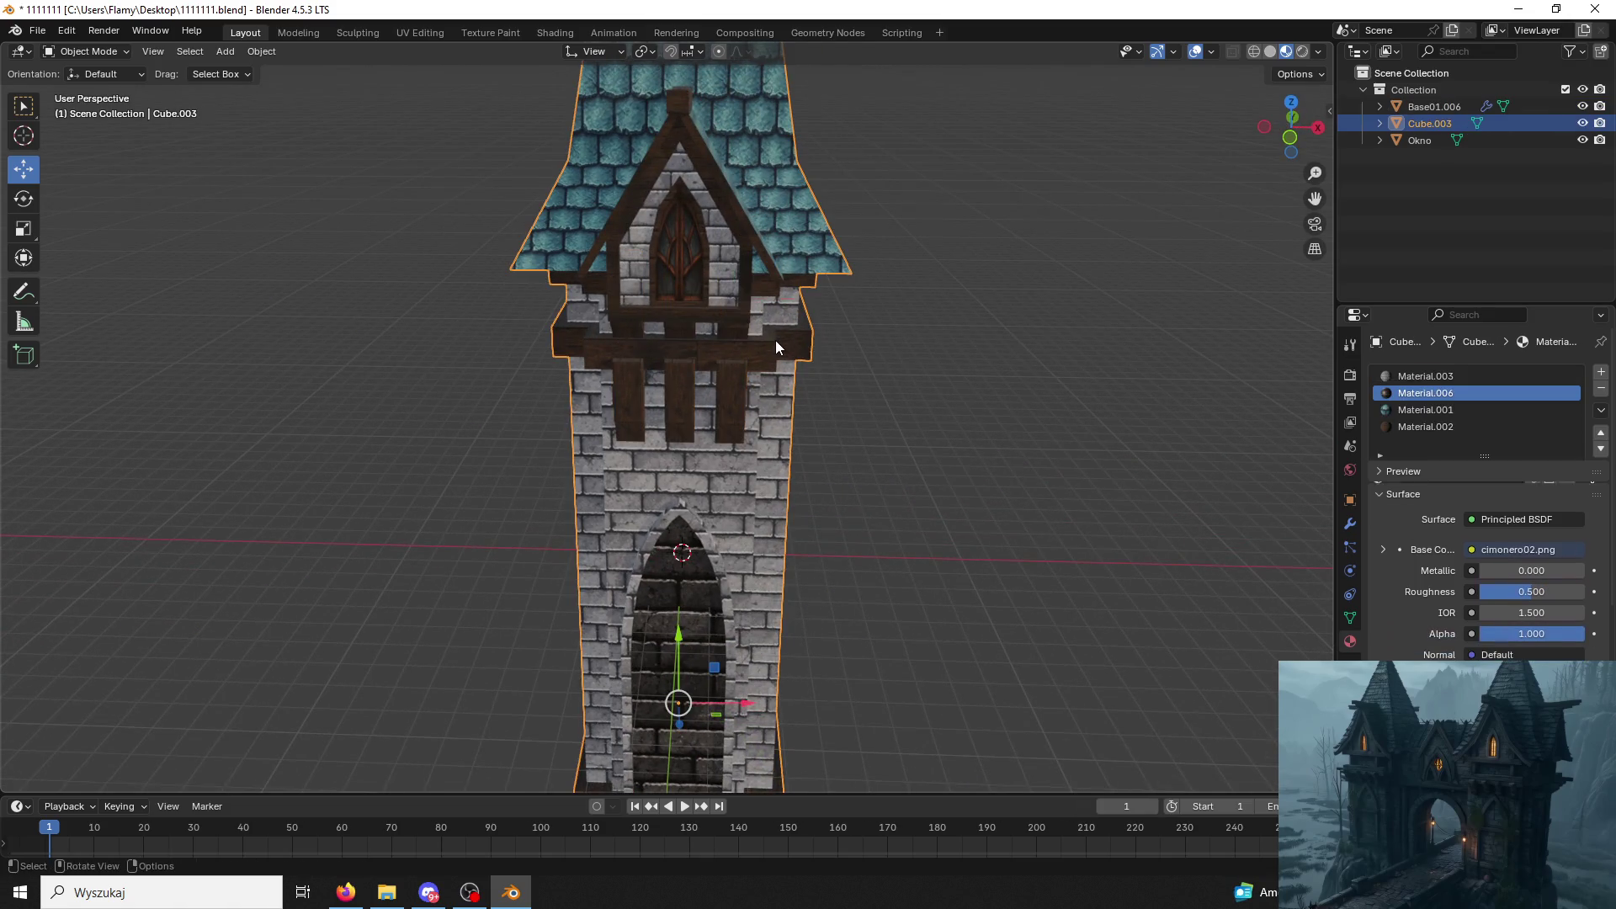
pyautogui.click(716, 252)
pyautogui.click(714, 220)
pyautogui.keyDown('shift'); pyautogui.click(758, 203); pyautogui.keyUp('shift')
pyautogui.hotkey('ctrl', 'j')
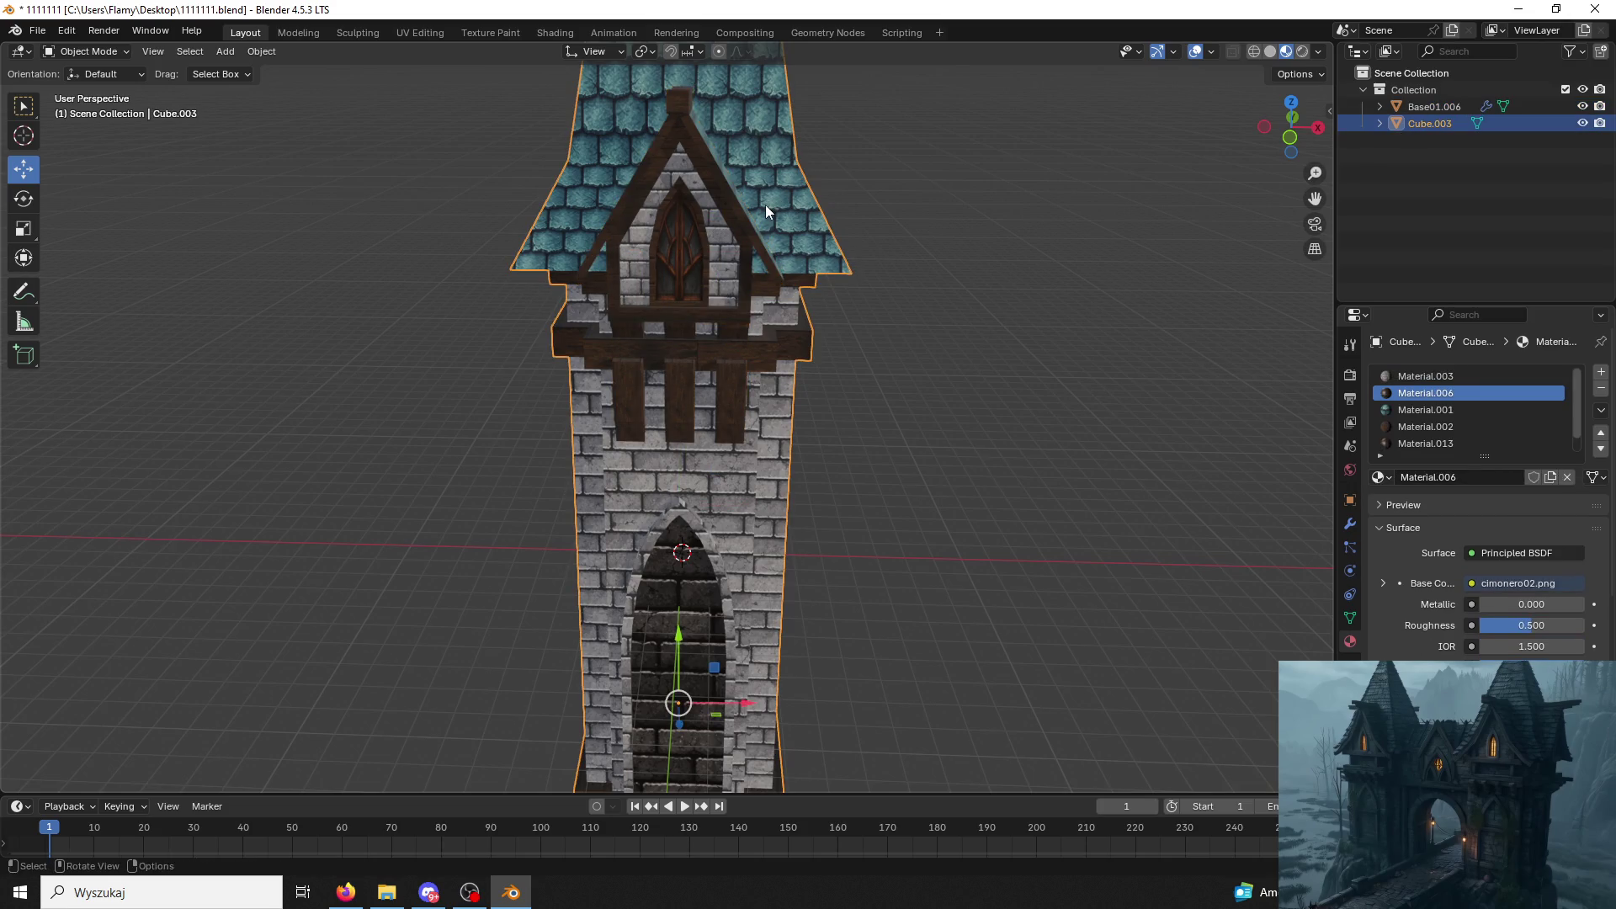
pyautogui.press('Tab')
pyautogui.scroll(5, 692, 563)
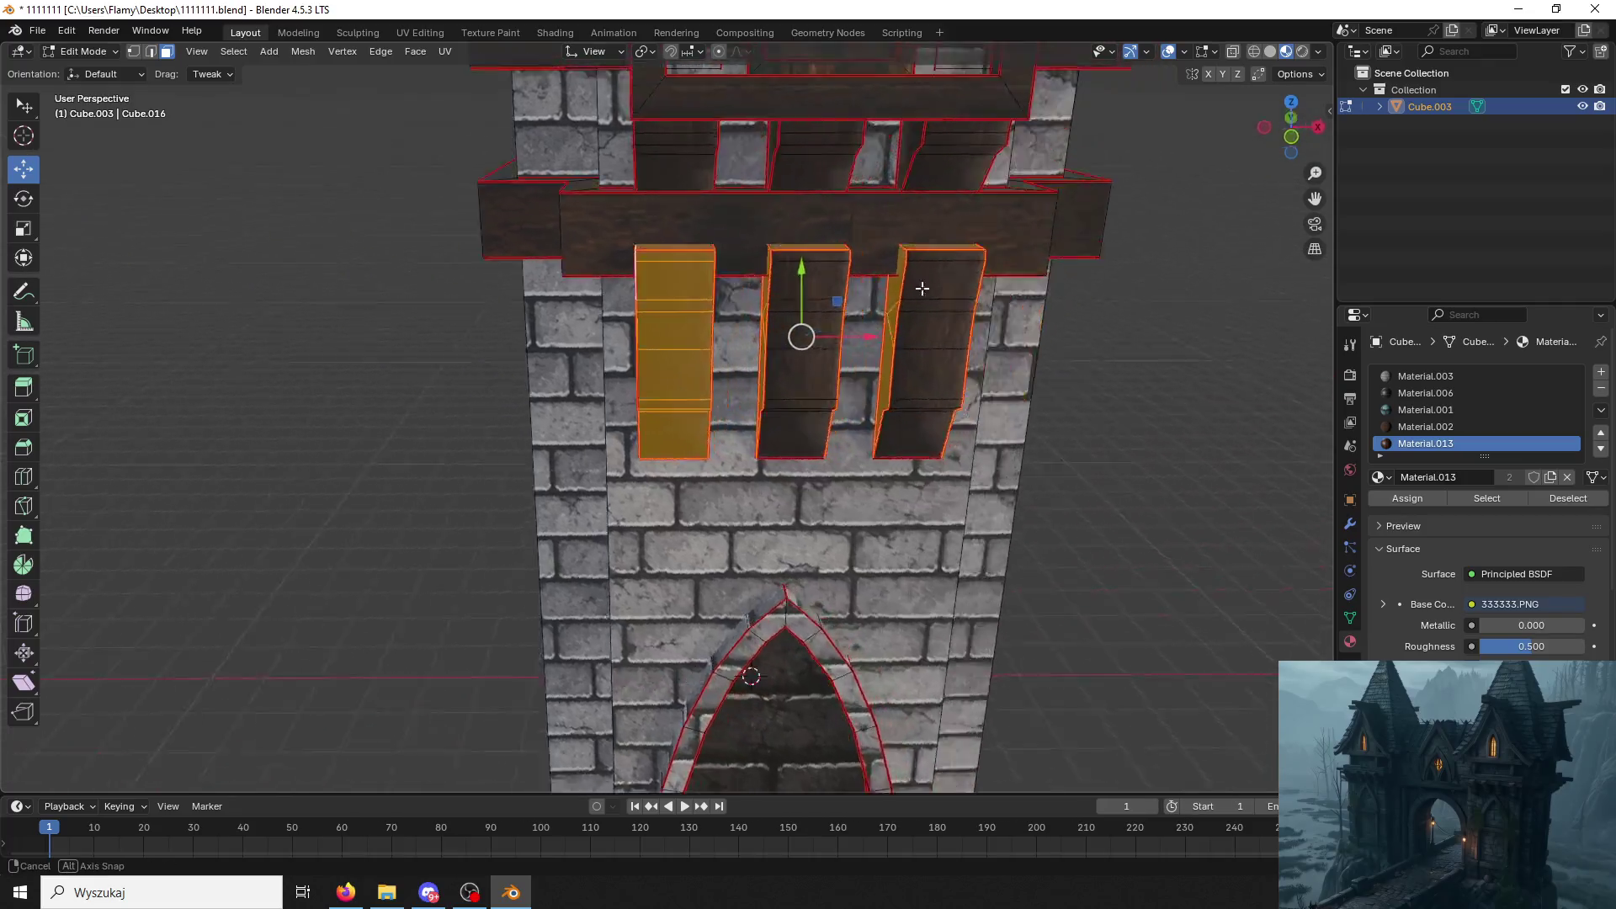
# Assign the wood plank material (Material.002) to the selected shutter faces and deselect them.
pyautogui.moveTo(826, 324); pyautogui.dragTo(833, 280, button='middle')
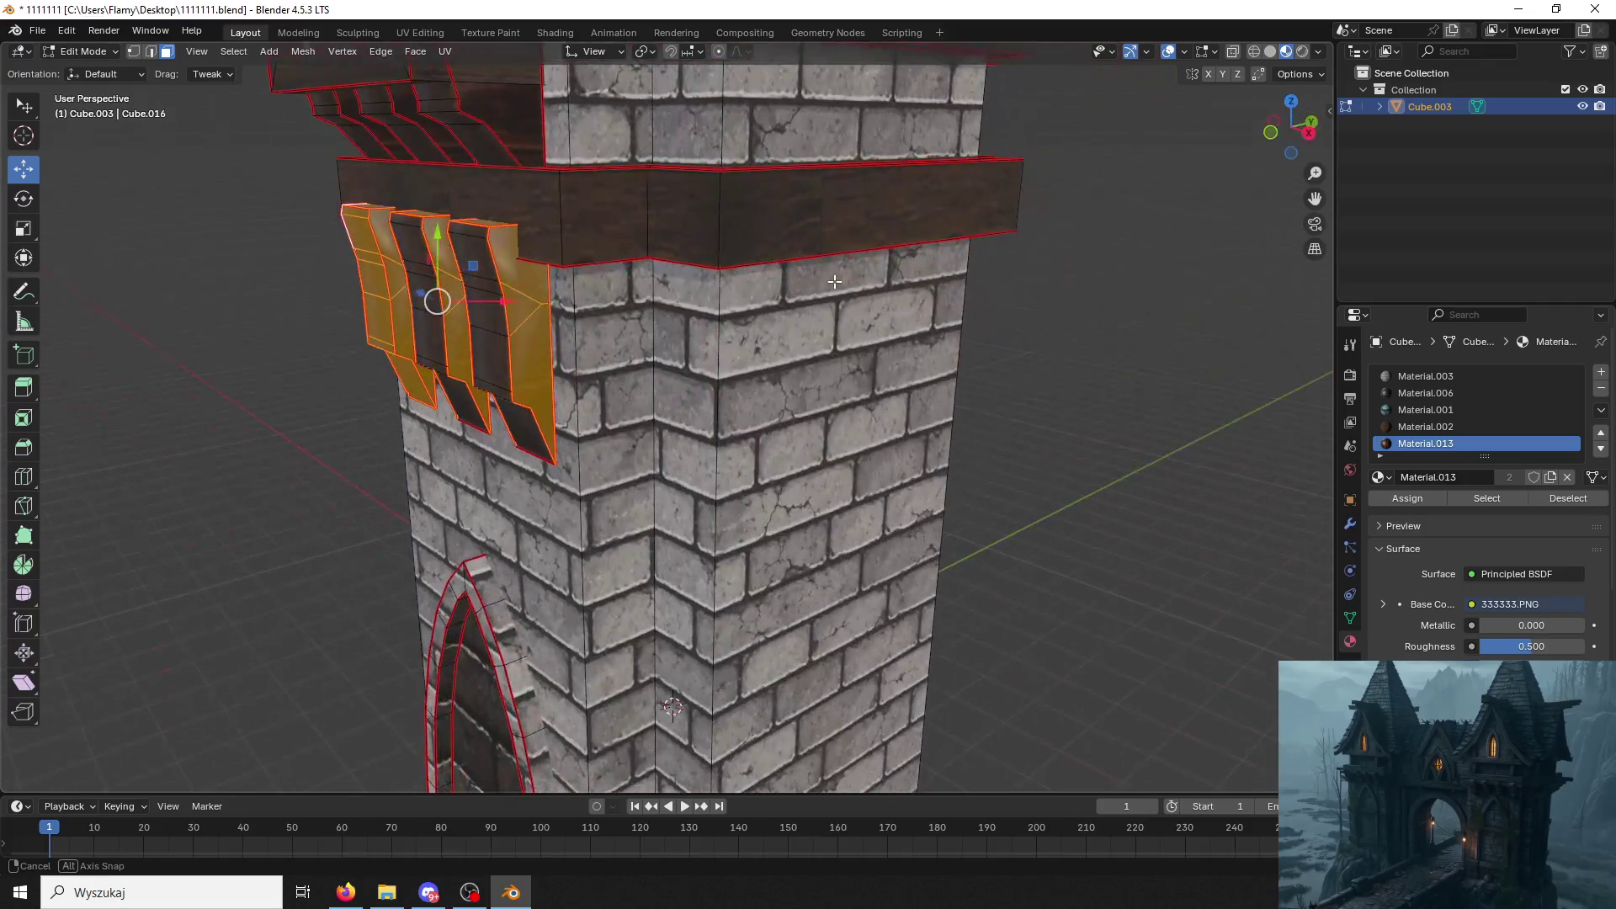
pyautogui.click(1419, 430)
pyautogui.click(1407, 499)
pyautogui.click(1100, 434)
# Select the top faces of the three shutters on the tower front.
pyautogui.moveTo(1100, 433); pyautogui.dragTo(1003, 436, button='middle')
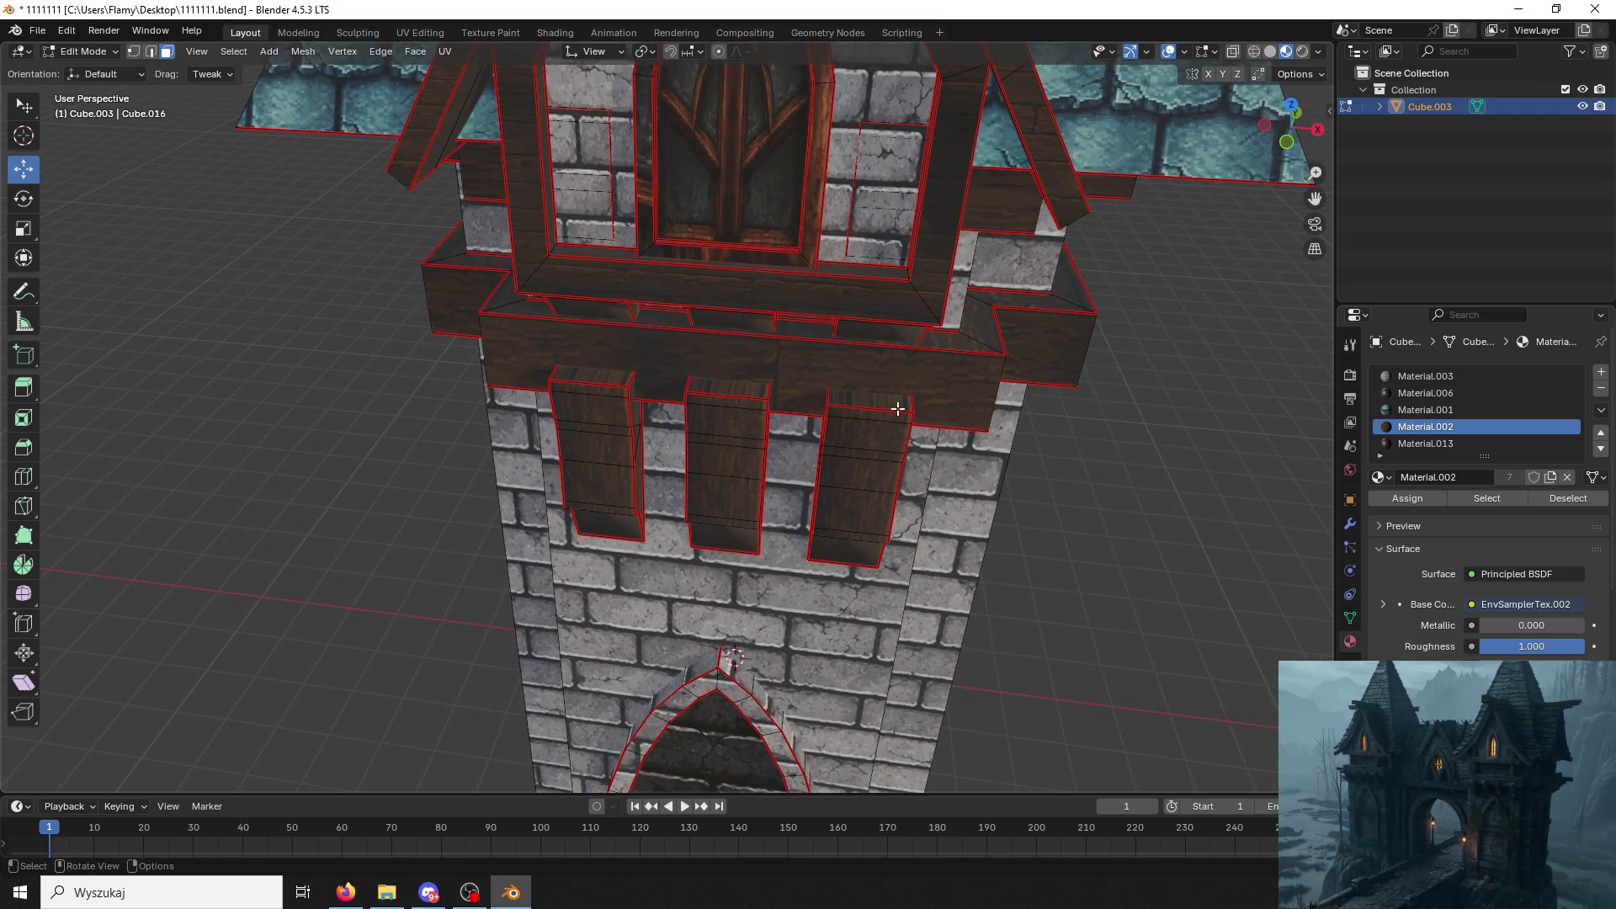
pyautogui.click(727, 387)
pyautogui.keyDown('shift'); pyautogui.click(869, 402); pyautogui.keyUp('shift')
pyautogui.keyDown('shift'); pyautogui.click(614, 376); pyautogui.keyUp('shift')
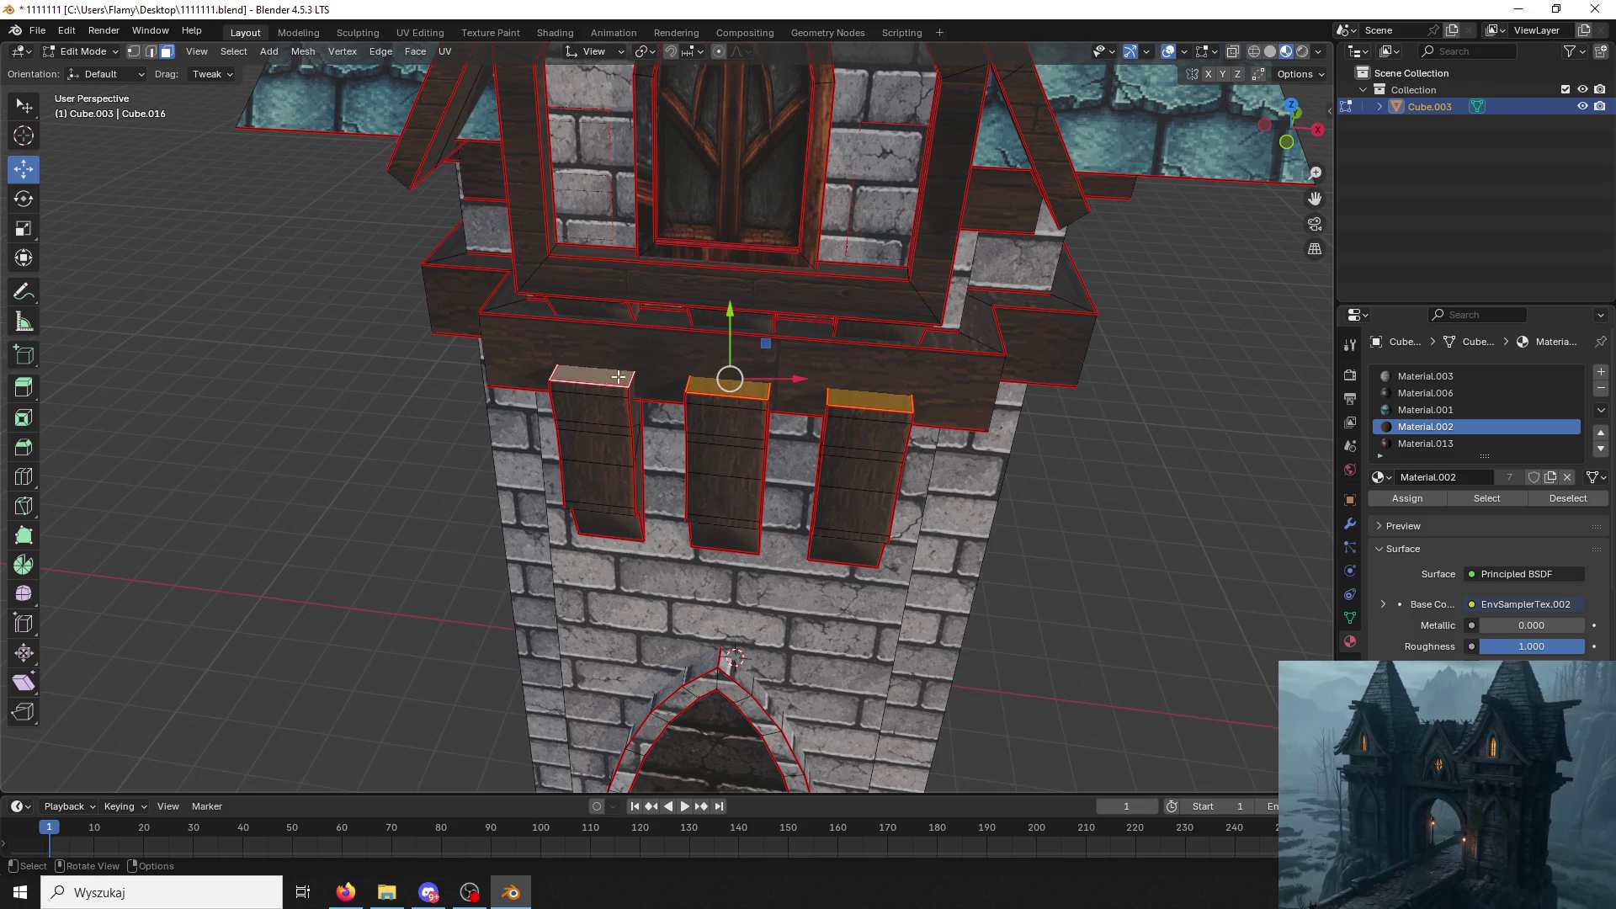
# Gather the side ledge and frame pieces into the selection with linked-select (L).
pyautogui.moveTo(663, 351)
pyautogui.mouseDown(button='middle')
pyautogui.moveTo(1039, 356)
pyautogui.moveTo(1011, 341)
pyautogui.moveTo(1073, 265)
pyautogui.moveTo(1061, 177)
pyautogui.mouseUp(button='middle')
pyautogui.scroll(2, 1005, 338)
pyautogui.scroll(2, 1001, 336)
pyautogui.click(1058, 177)
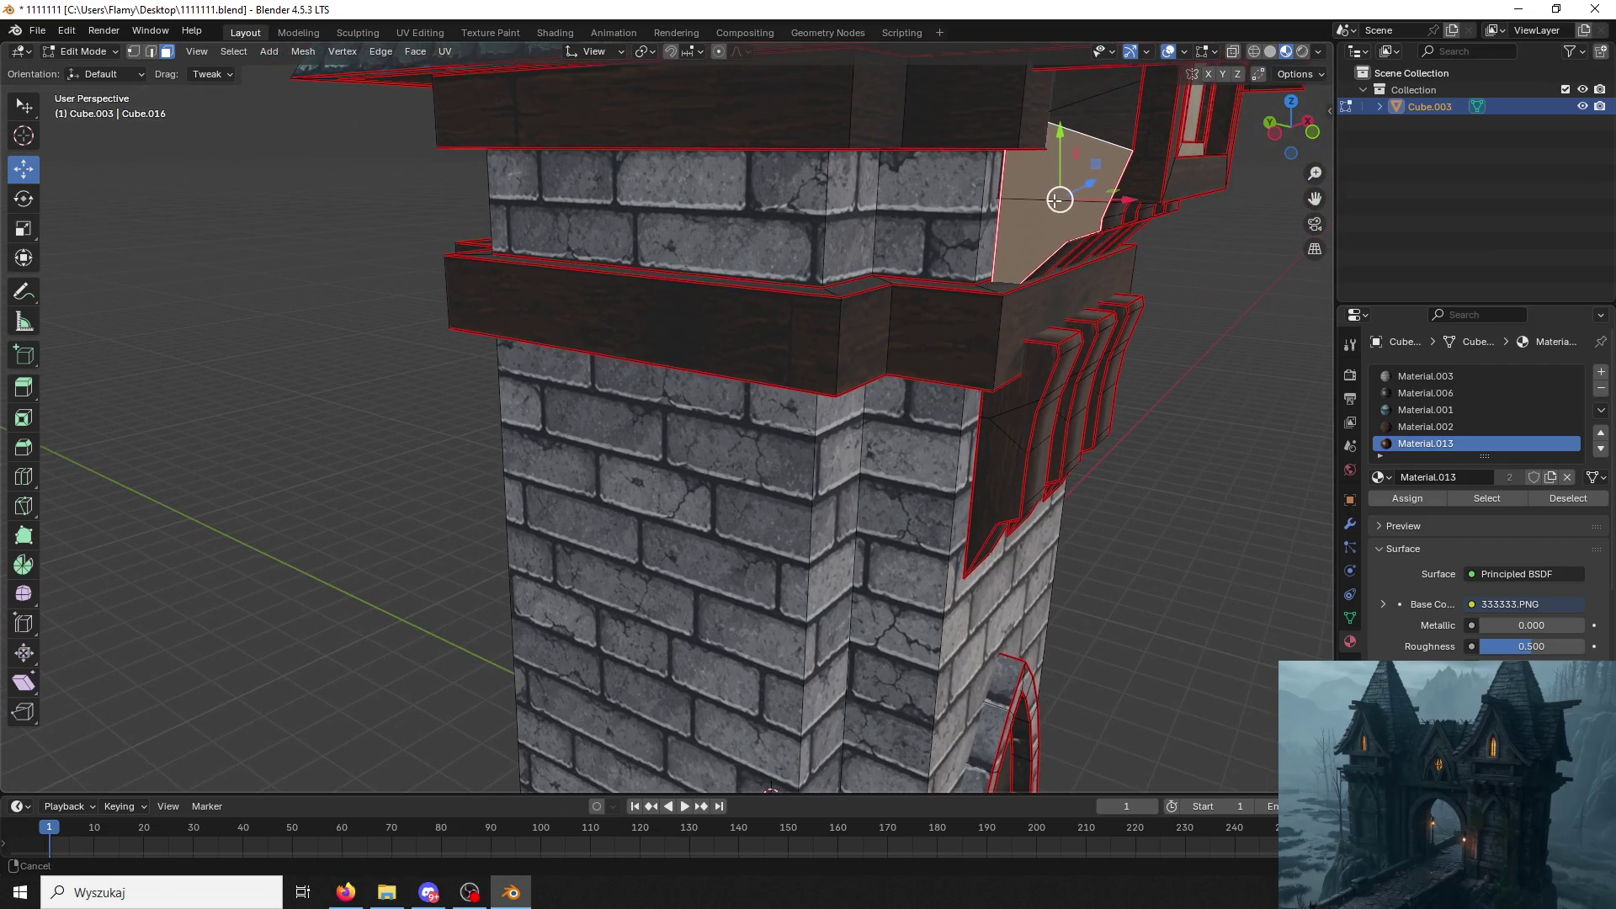
pyautogui.press('l')
pyautogui.keyDown('shift'); pyautogui.click(1122, 220); pyautogui.keyUp('shift')
pyautogui.moveTo(1122, 221)
pyautogui.mouseDown(button='middle')
pyautogui.moveTo(1019, 219)
pyautogui.moveTo(845, 281)
pyautogui.mouseUp(button='middle')
pyautogui.press('l')
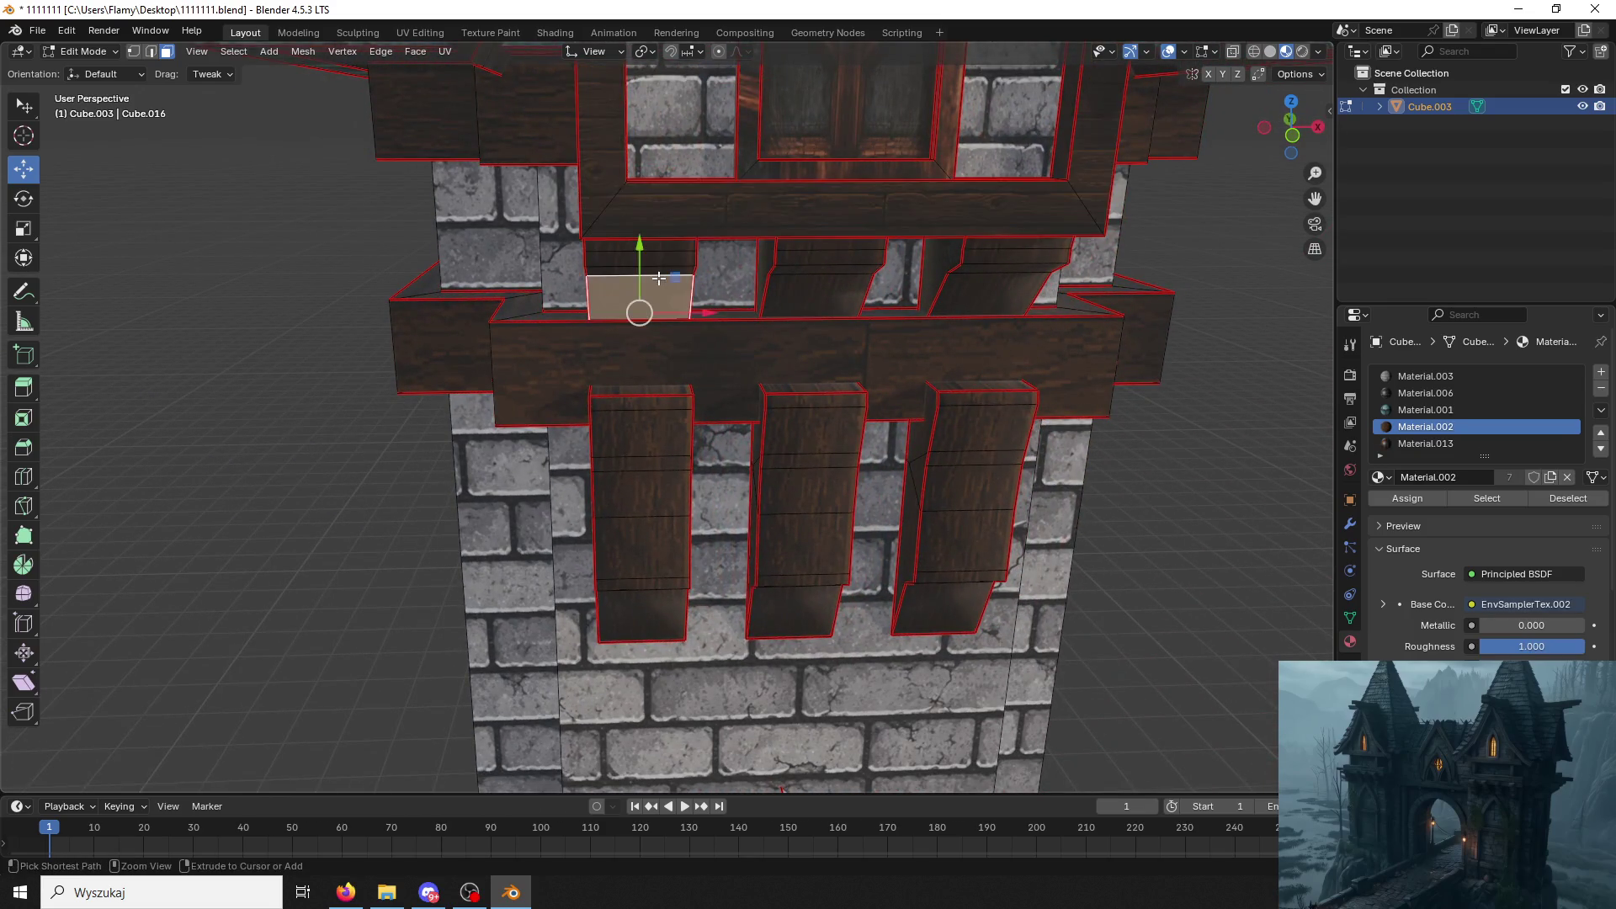
pyautogui.moveTo(652, 278); pyautogui.dragTo(814, 260, button='middle')
pyautogui.keyDown('shift'); pyautogui.click(815, 261); pyautogui.keyUp('shift')
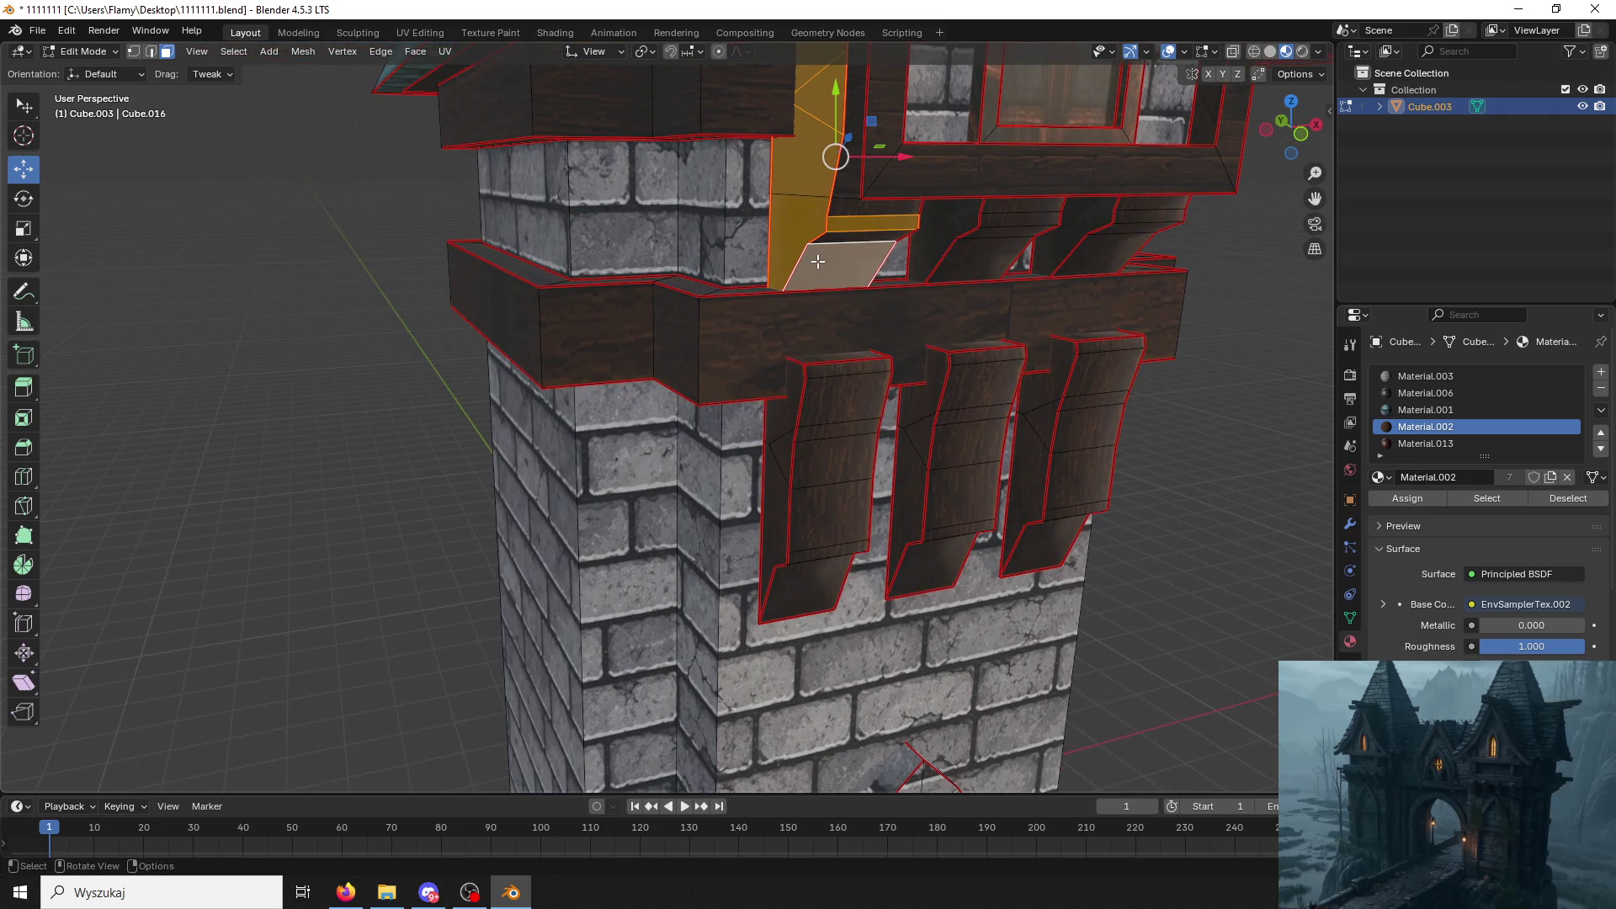
pyautogui.press('l')
pyautogui.keyDown('shift'); pyautogui.click(963, 255); pyautogui.keyUp('shift')
pyautogui.press('l')
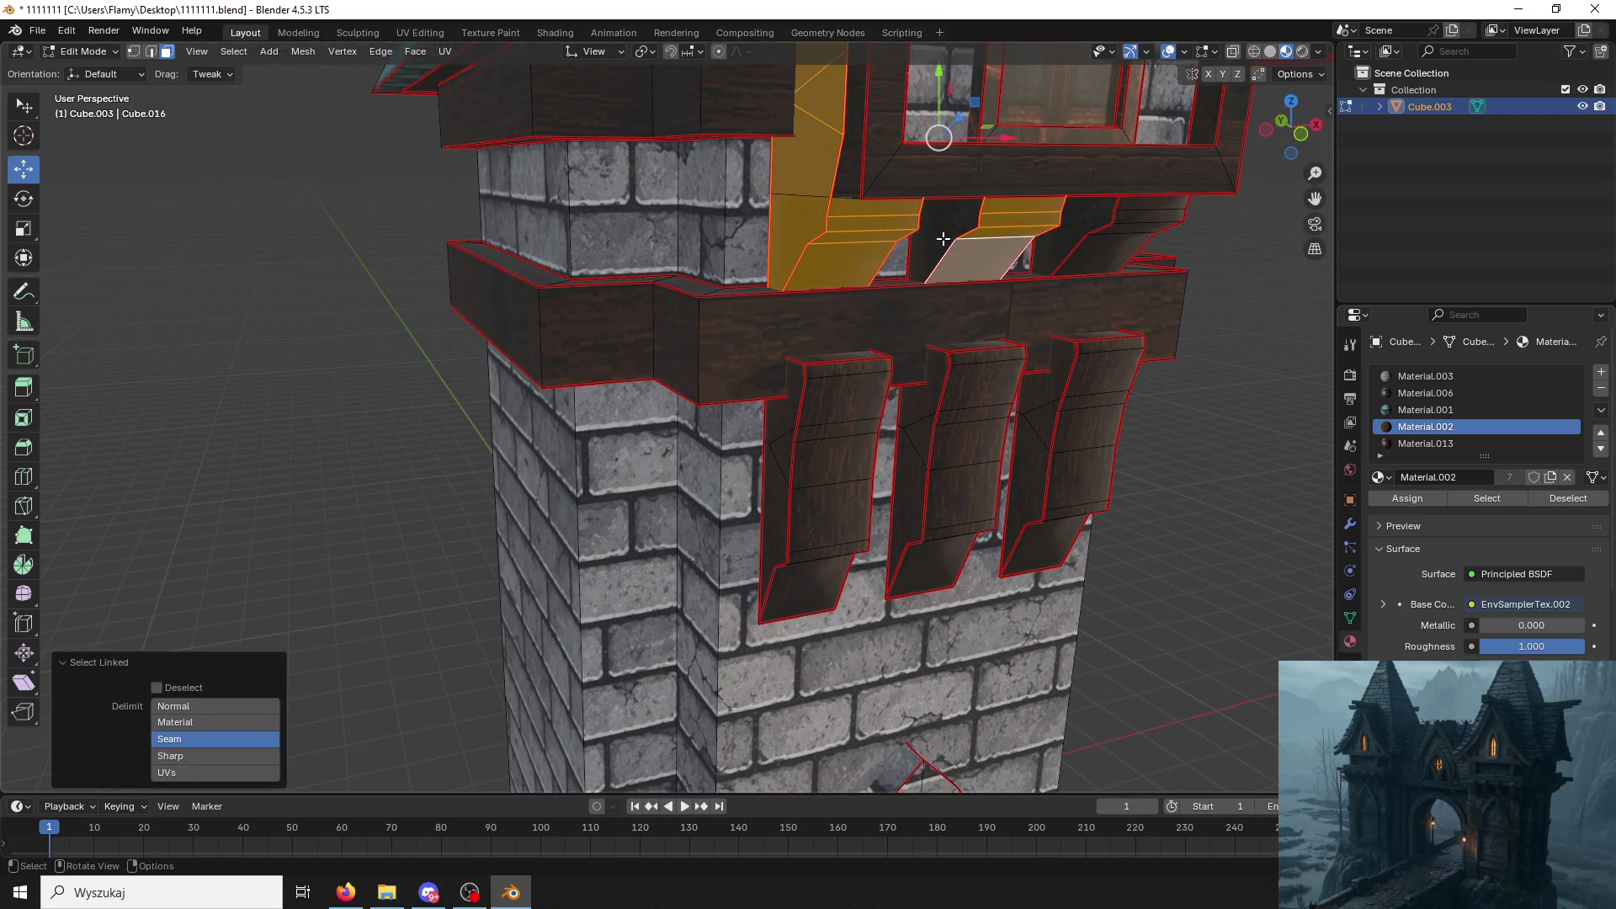
pyautogui.keyDown('shift'); pyautogui.click(947, 240); pyautogui.keyUp('shift')
pyautogui.press('l')
# Extend the linked selection to the remaining ledge pieces around the far side.
pyautogui.keyDown('shift'); pyautogui.click(1058, 249); pyautogui.keyUp('shift')
pyautogui.press('l')
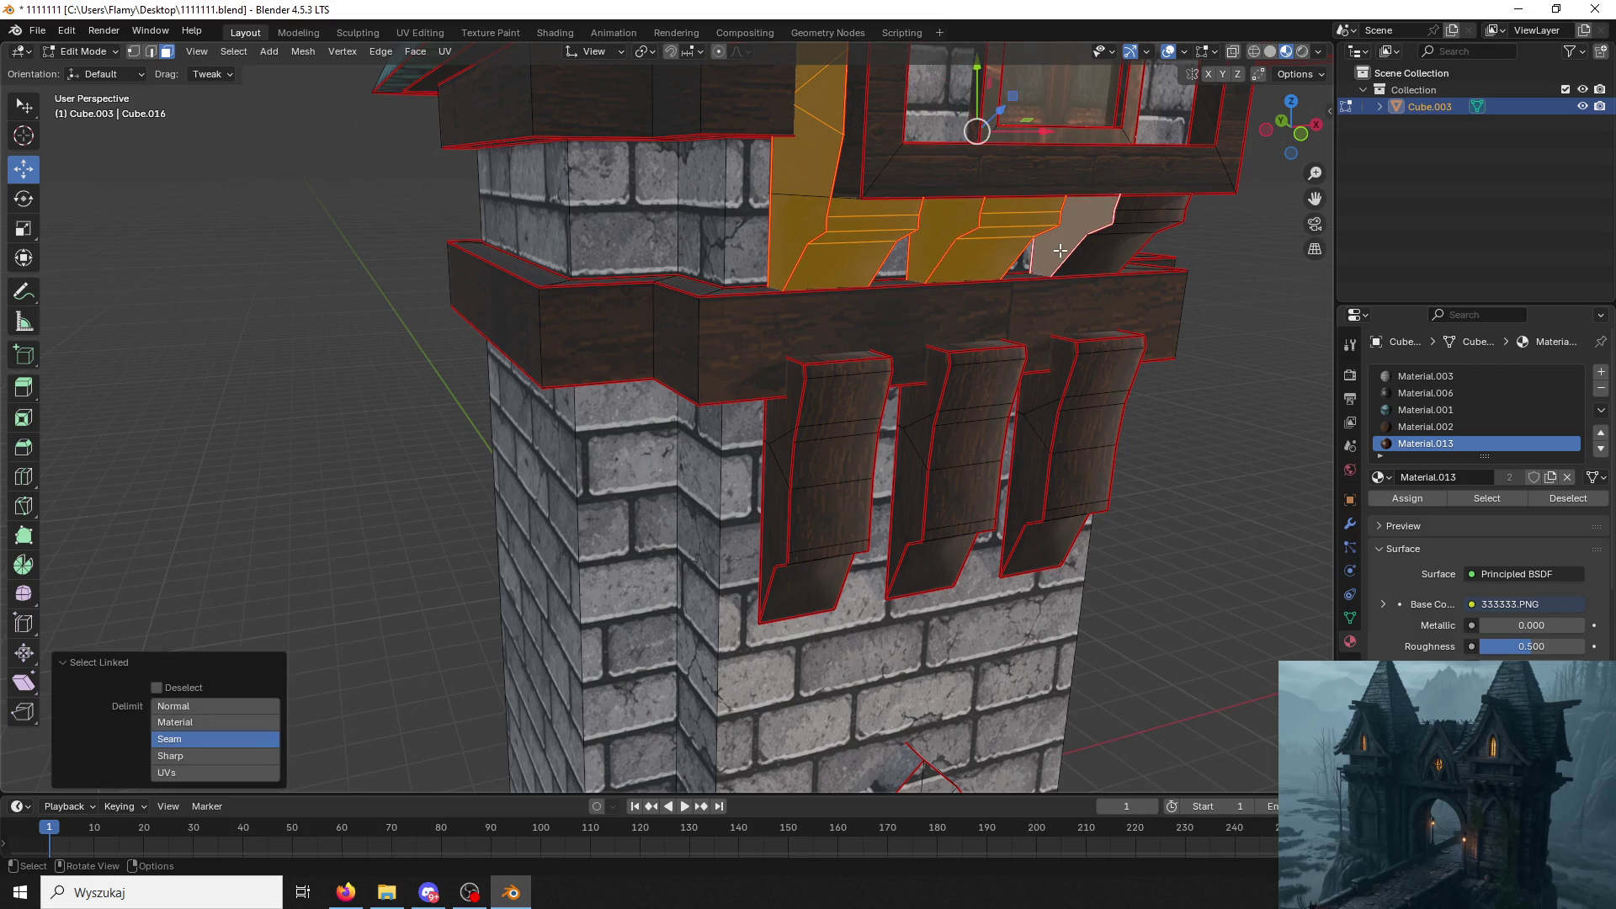
pyautogui.keyDown('shift'); pyautogui.click(1062, 251); pyautogui.keyUp('shift')
pyautogui.press('l')
pyautogui.moveTo(1061, 250); pyautogui.dragTo(561, 266, button='middle')
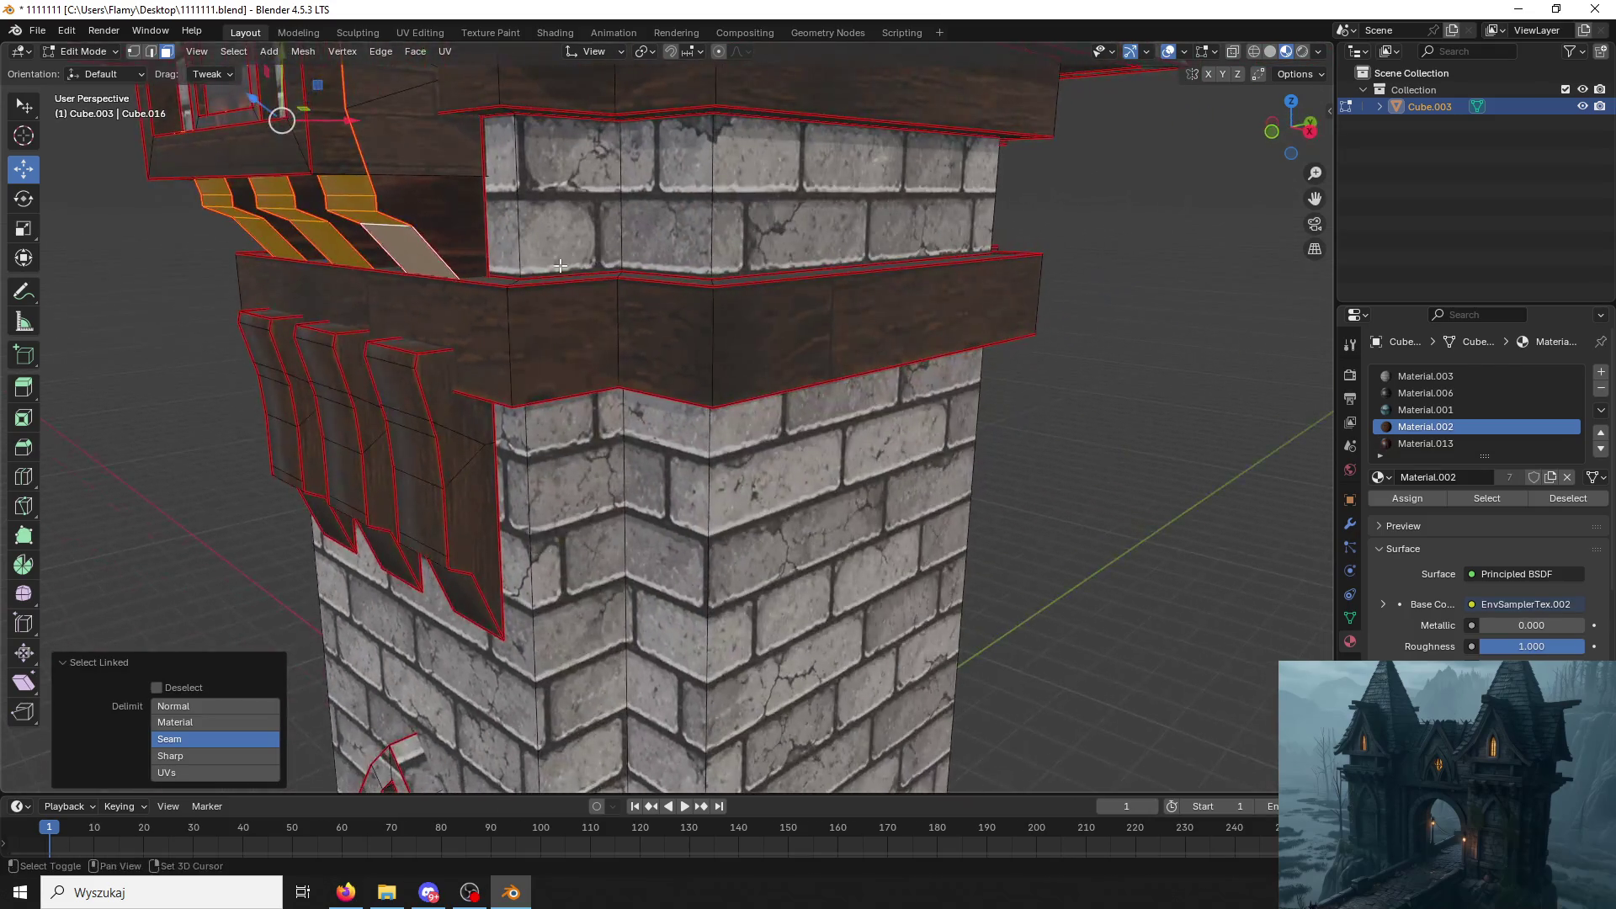
pyautogui.keyDown('shift'); pyautogui.click(455, 219); pyautogui.keyUp('shift')
pyautogui.press('l')
pyautogui.keyDown('shift'); pyautogui.click(368, 254); pyautogui.keyUp('shift')
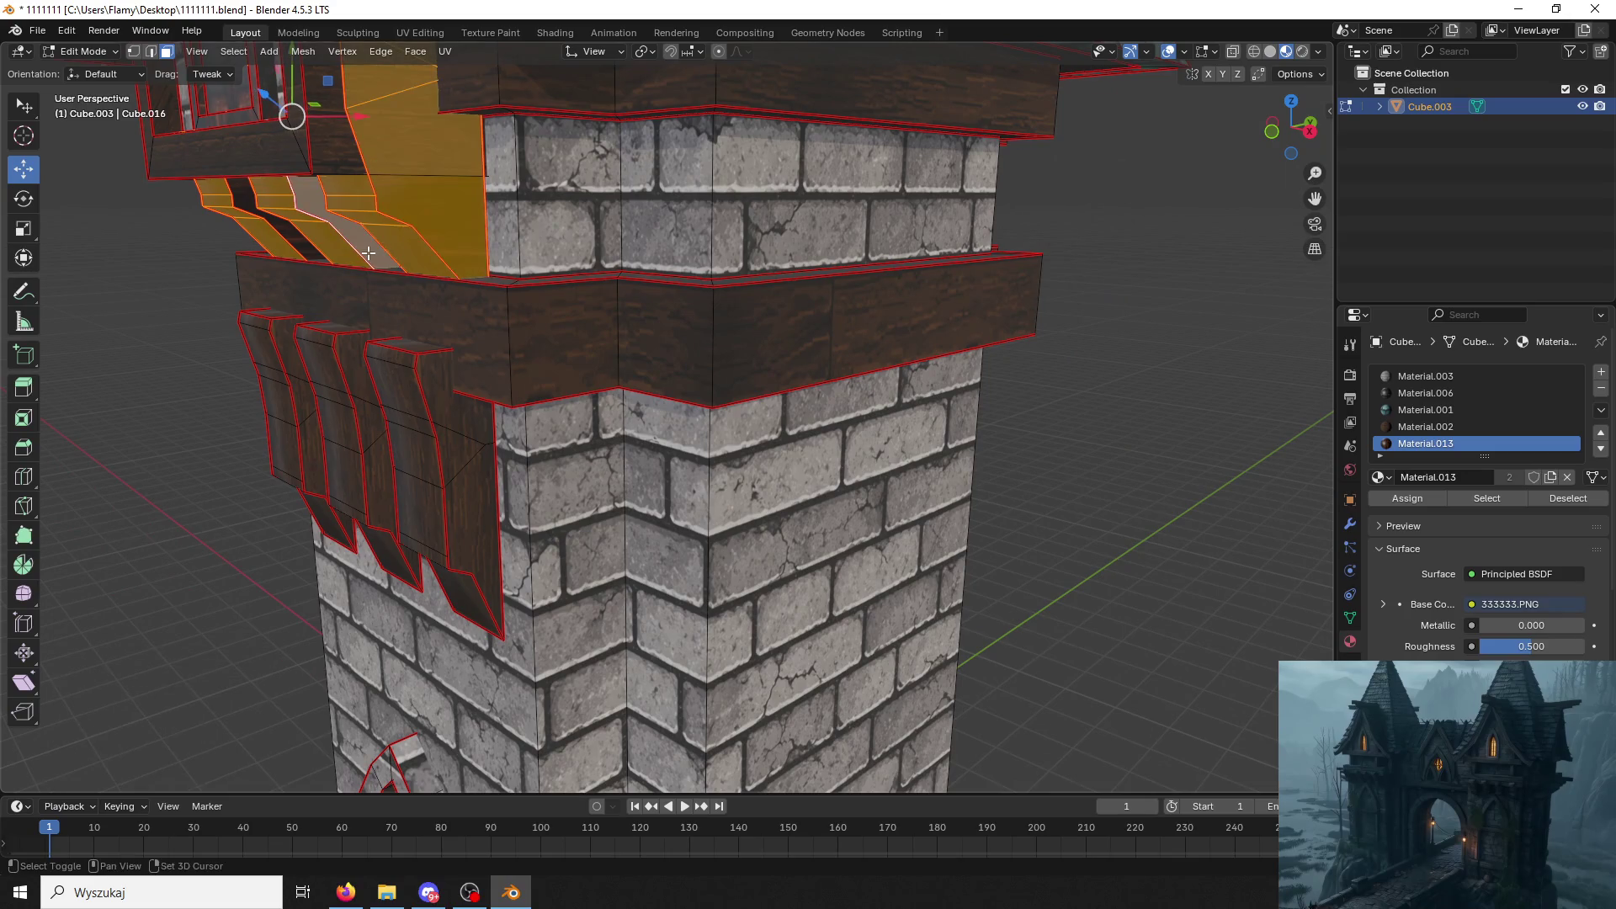
pyautogui.press('l')
pyautogui.keyDown('shift'); pyautogui.click(303, 240); pyautogui.keyUp('shift')
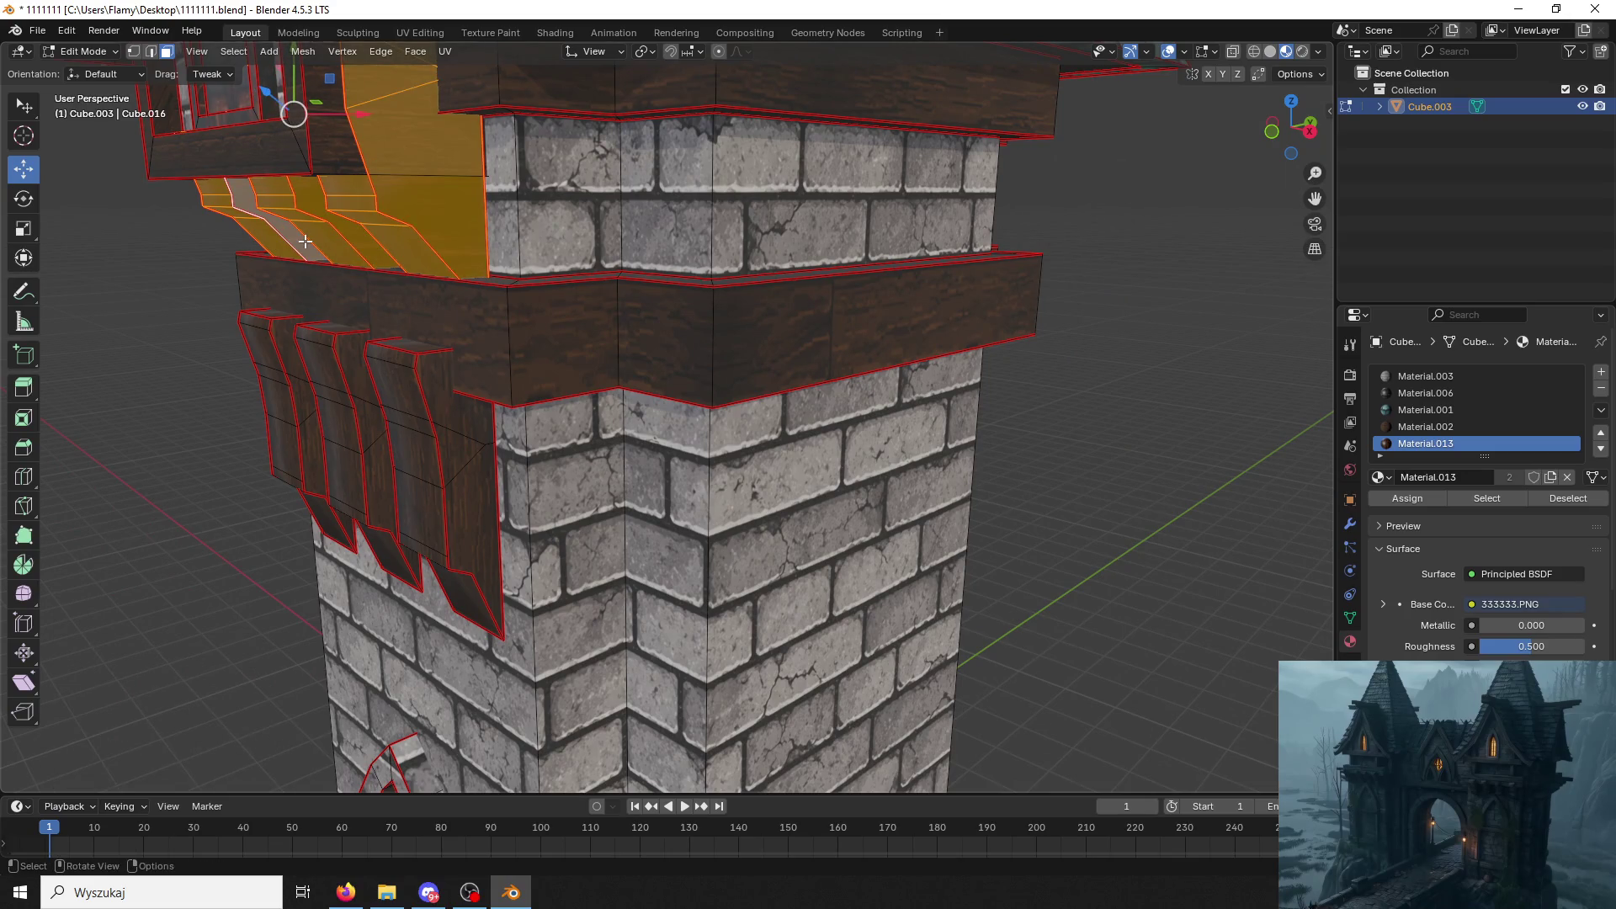
pyautogui.press('l')
pyautogui.moveTo(316, 238); pyautogui.dragTo(541, 277, button='middle')
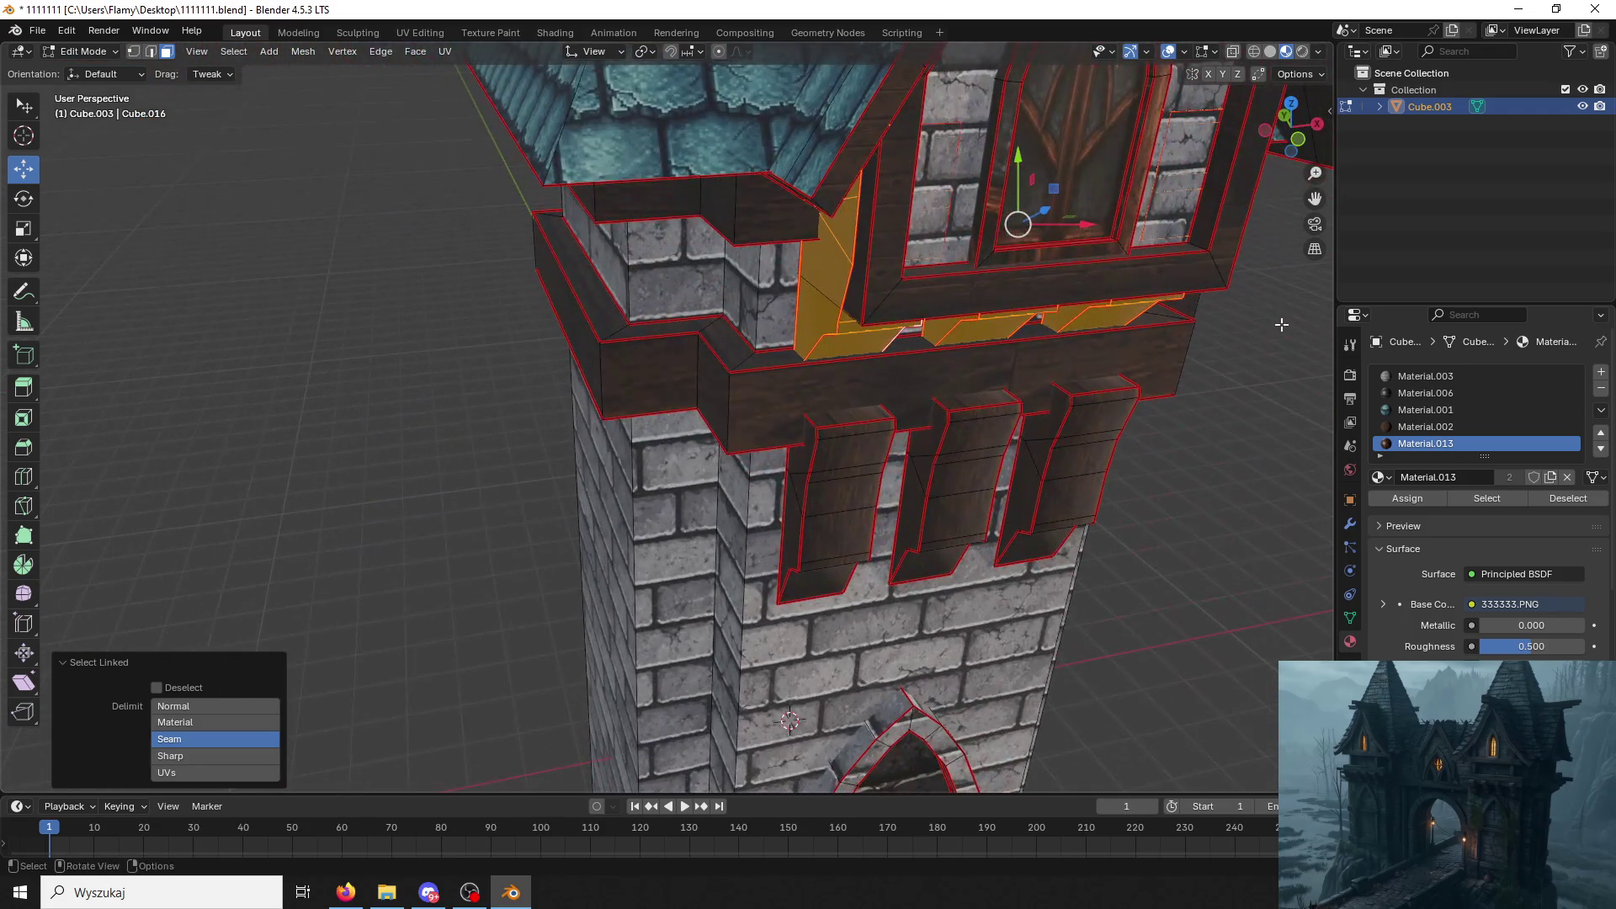
# Assign the wood material to the selected ledge pieces and clear the selection.
pyautogui.click(1422, 426)
pyautogui.click(1410, 500)
pyautogui.hotkey('alt', 'a')
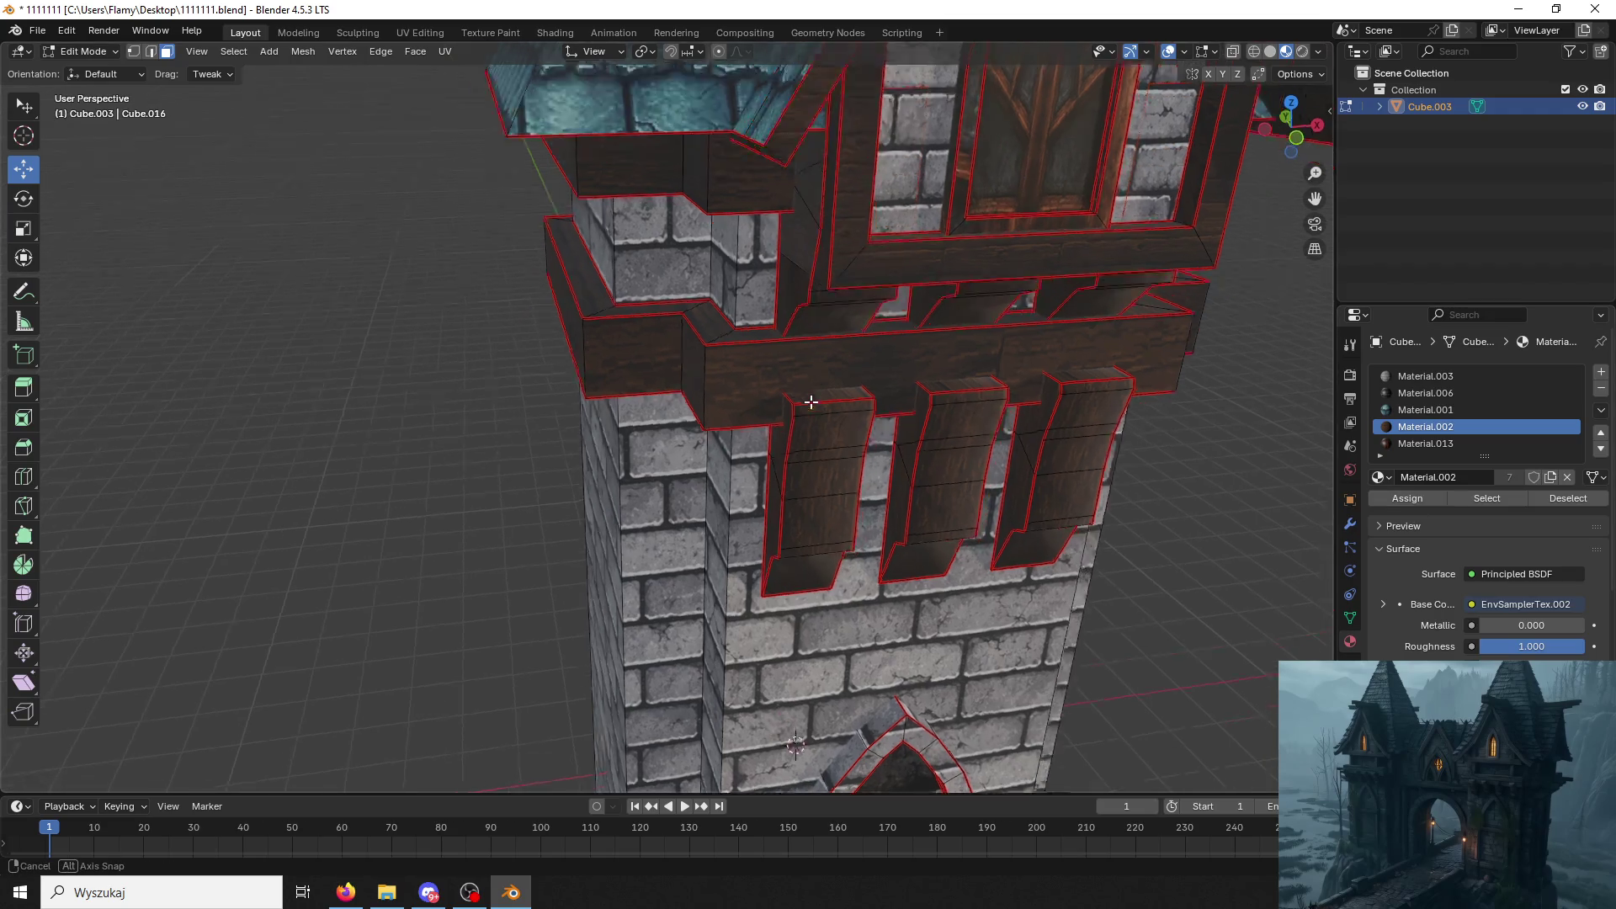
pyautogui.moveTo(379, 487)
pyautogui.mouseDown(button='middle')
pyautogui.moveTo(956, 386)
pyautogui.moveTo(926, 330)
pyautogui.mouseUp(button='middle')
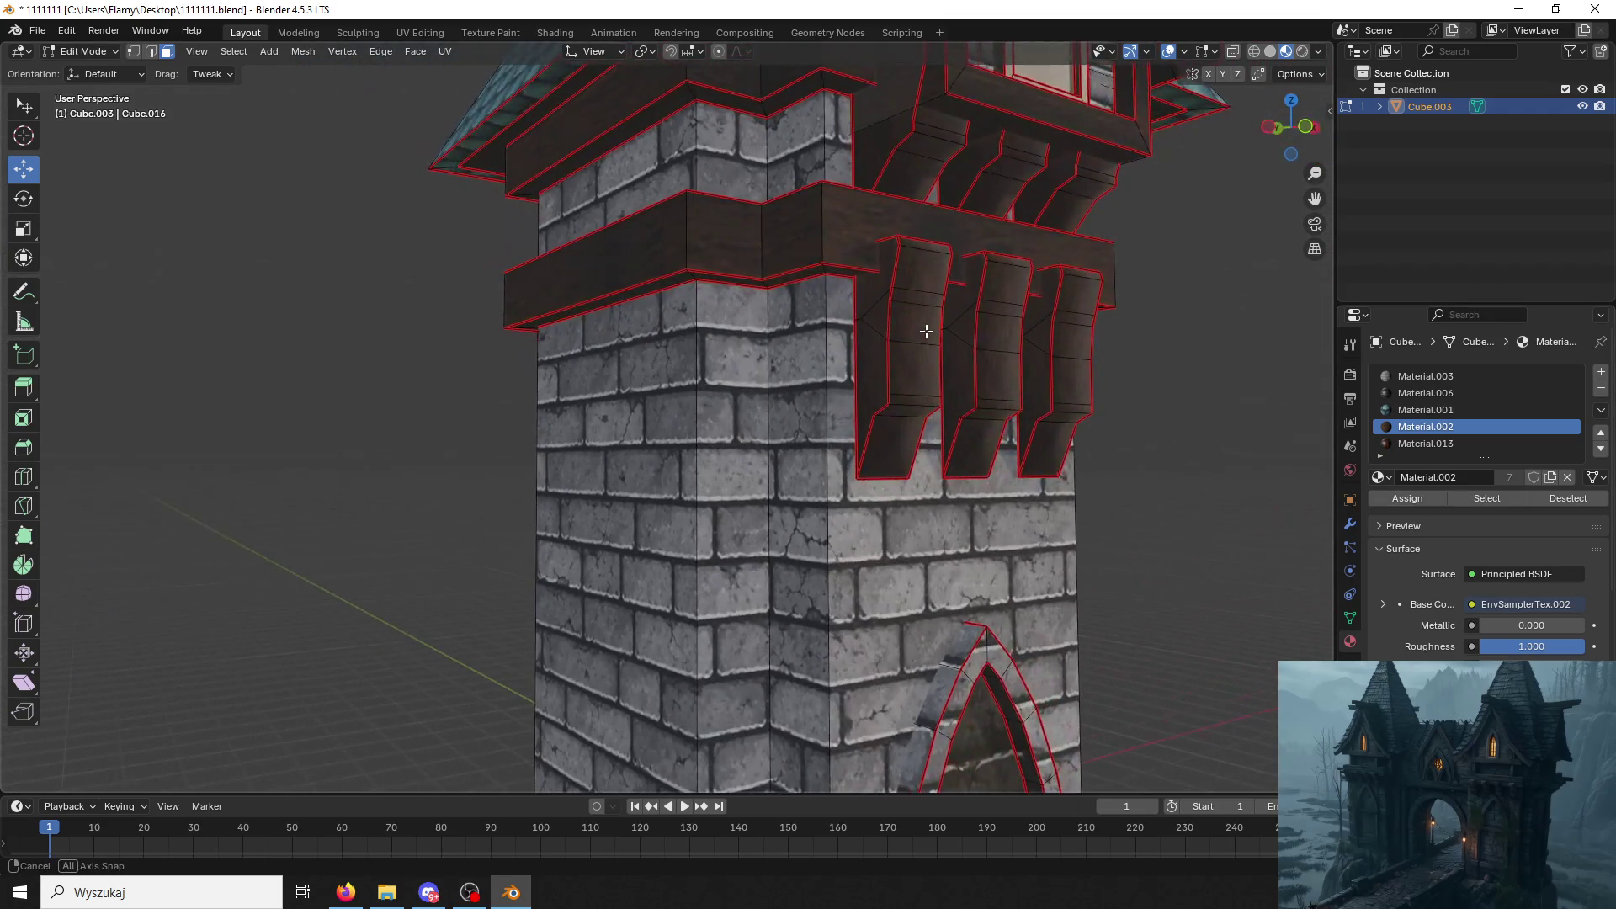
# Select the first and second carved brackets with Ctrl+L, cancelling an accidental knife cut.
pyautogui.click(927, 330)
pyautogui.hotkey('ctrl', 'l')
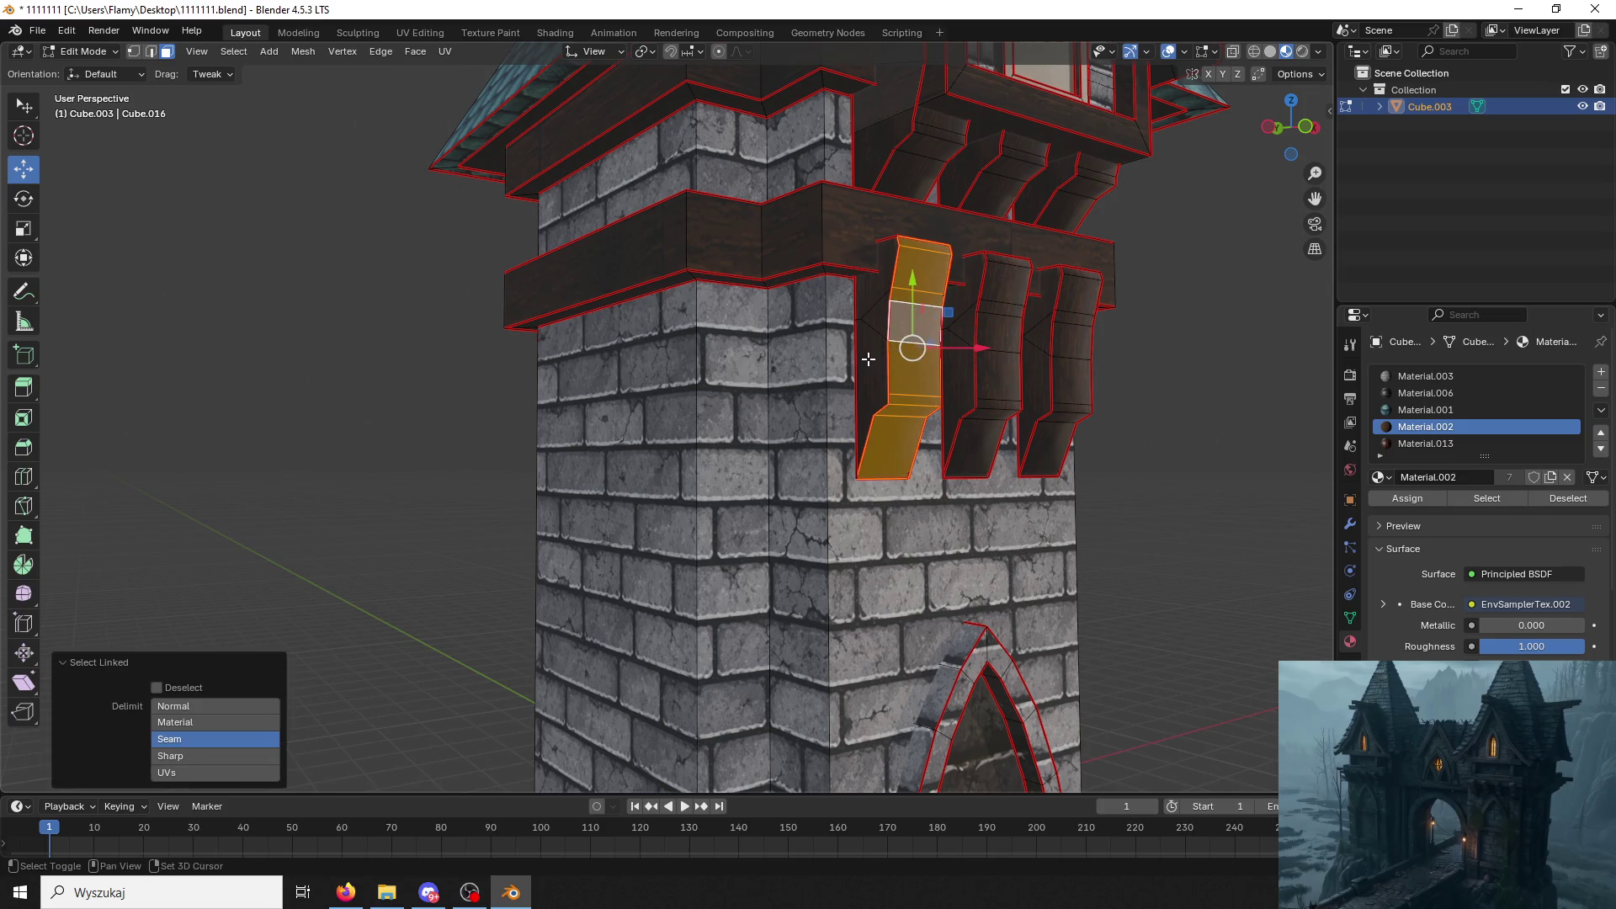
pyautogui.moveTo(909, 343)
pyautogui.mouseDown(button='middle')
pyautogui.moveTo(876, 383)
pyautogui.moveTo(628, 414)
pyautogui.moveTo(546, 304)
pyautogui.mouseUp(button='middle')
pyautogui.press('k')
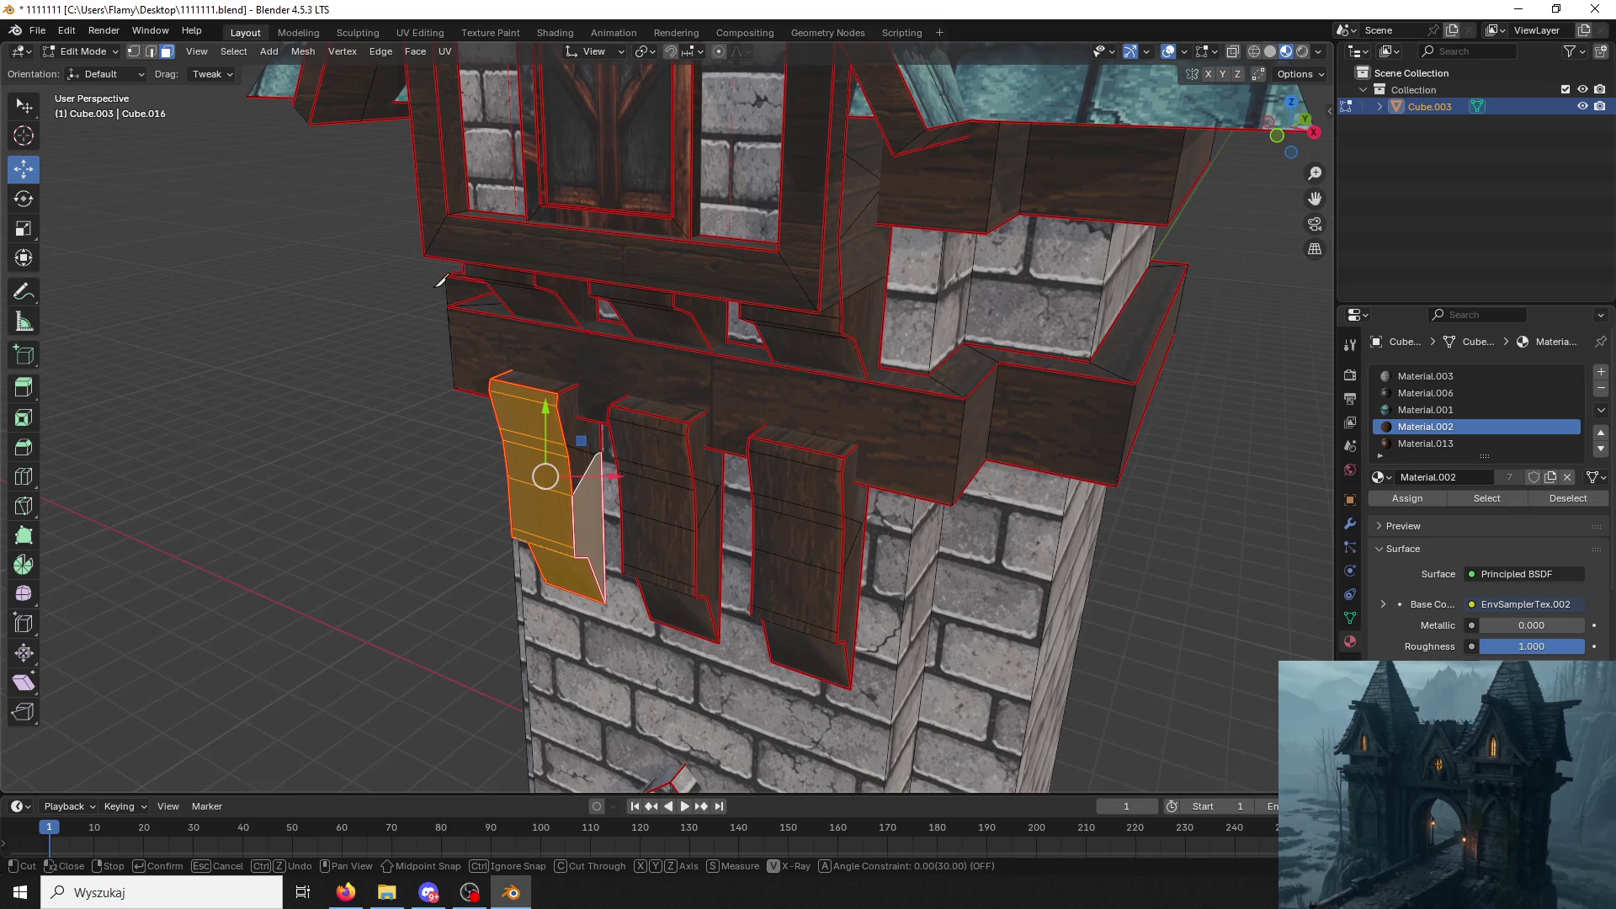
pyautogui.press('Escape')
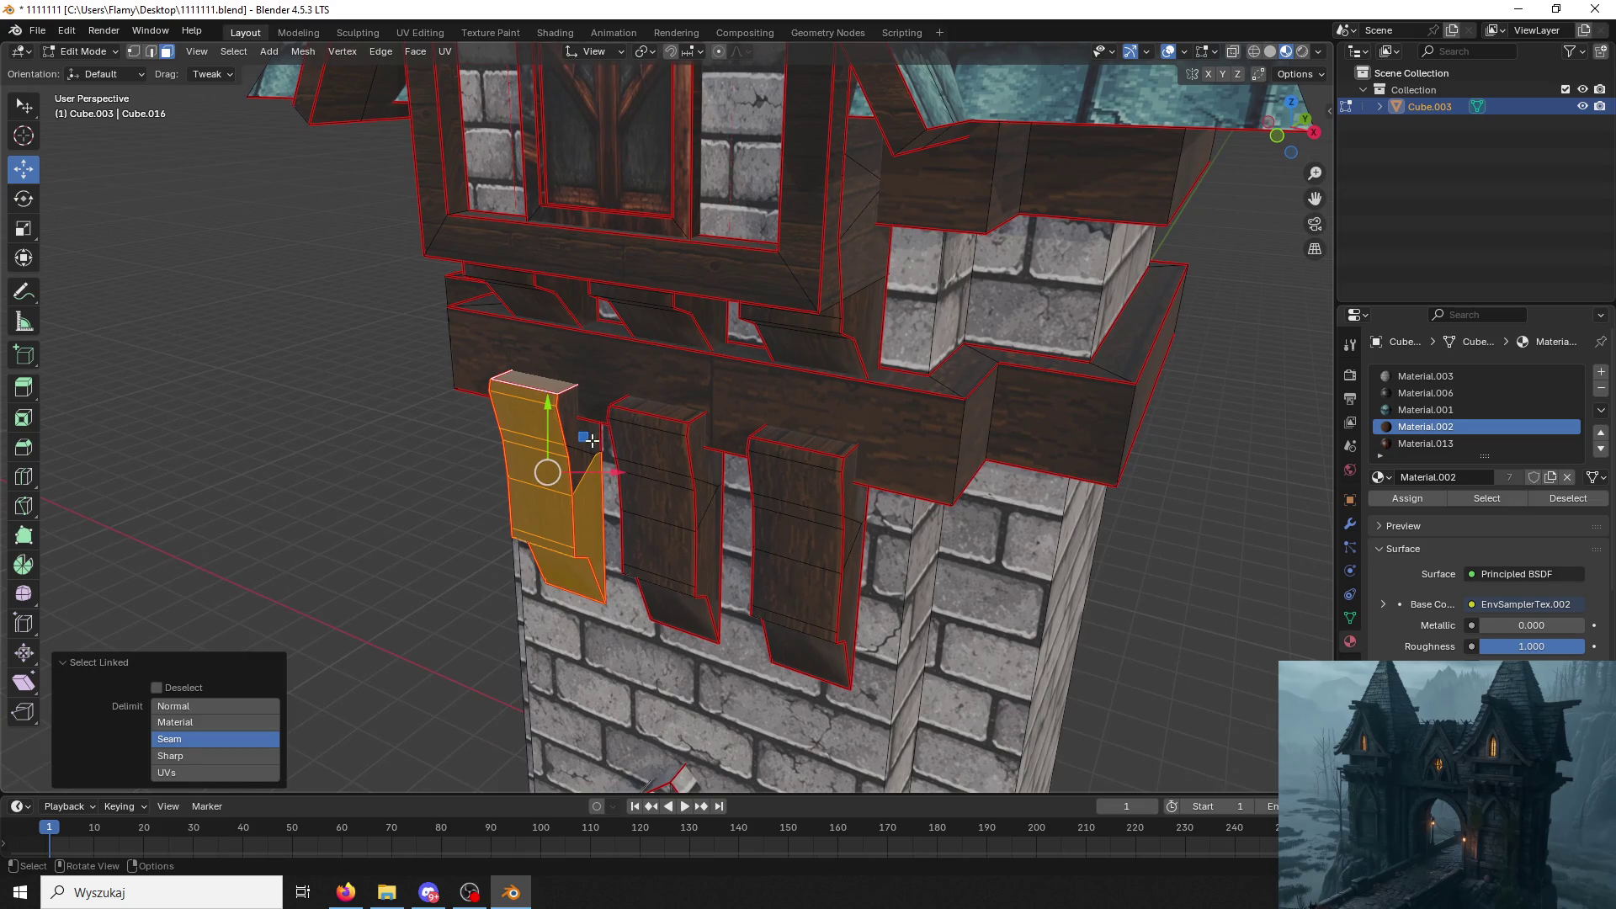
pyautogui.keyDown('shift'); pyautogui.click(661, 447); pyautogui.keyUp('shift')
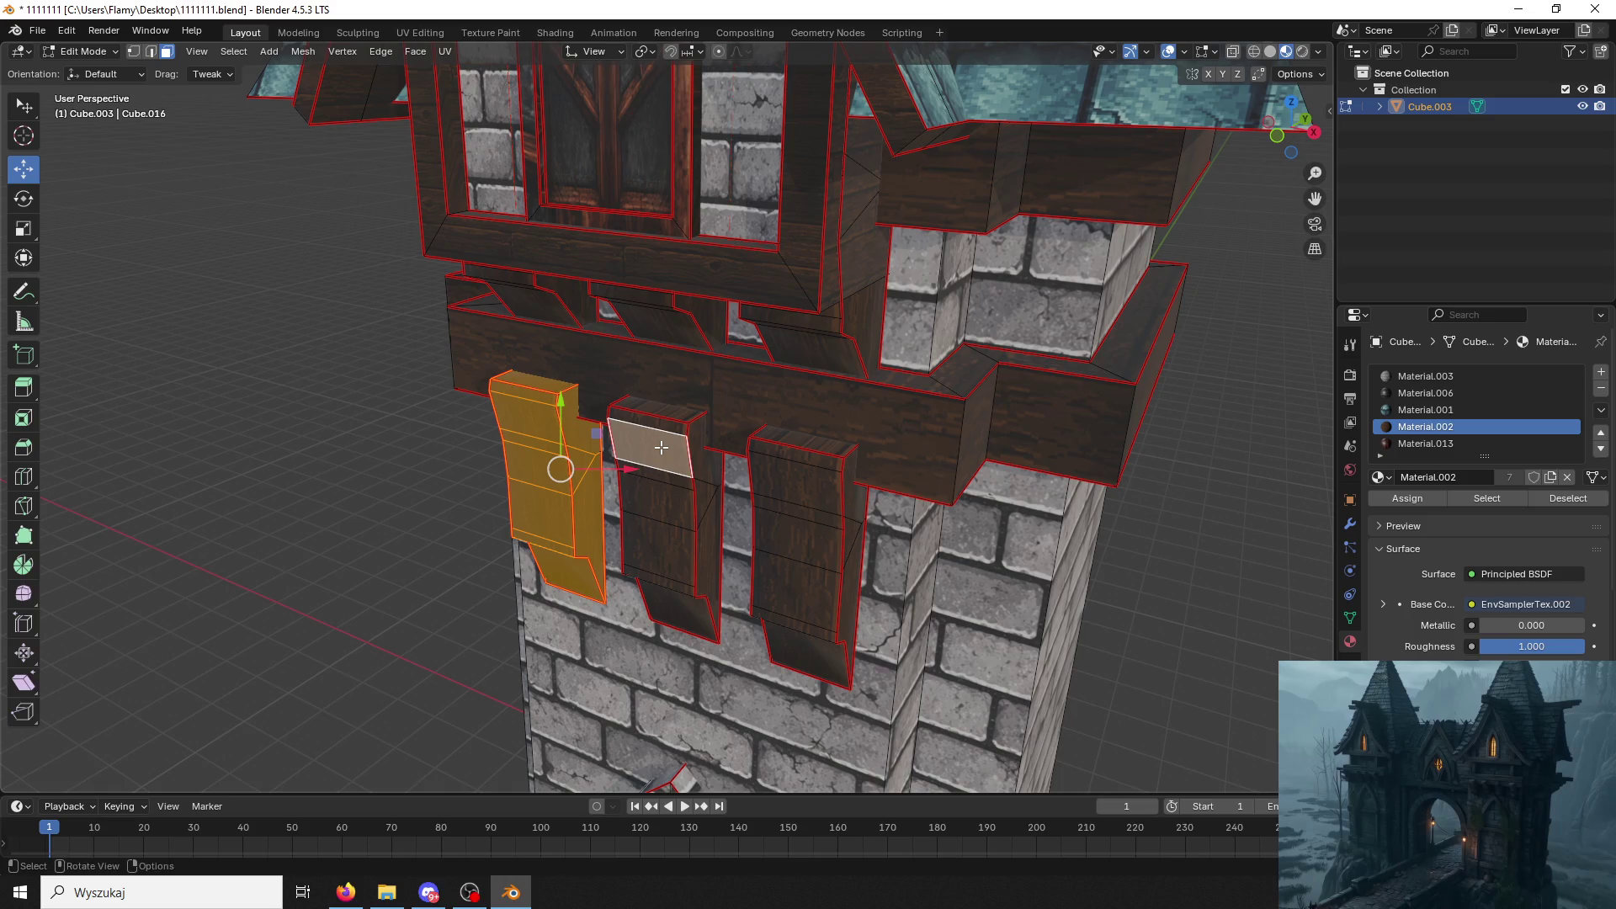
pyautogui.hotkey('ctrl', 'l')
pyautogui.keyDown('shift'); pyautogui.click(676, 435); pyautogui.keyUp('shift')
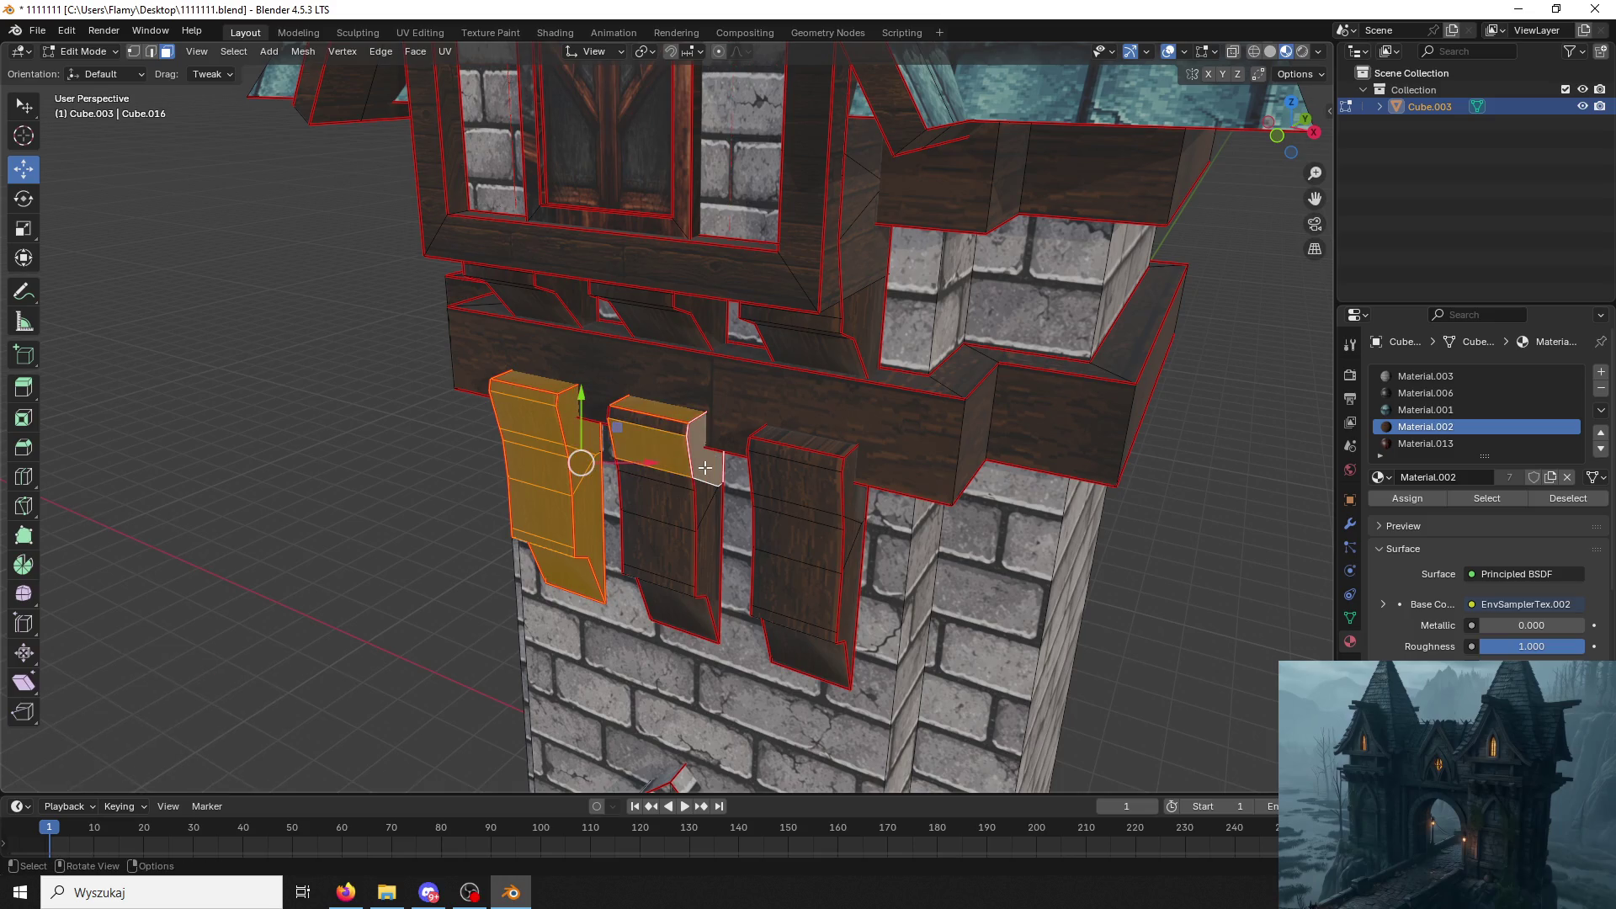
pyautogui.hotkey('ctrl', 'l')
pyautogui.keyDown('shift'); pyautogui.click(670, 496); pyautogui.keyUp('shift')
pyautogui.hotkey('ctrl', 'l')
# Add the third and fourth brackets to the linked selection.
pyautogui.moveTo(671, 497); pyautogui.dragTo(955, 388, button='middle')
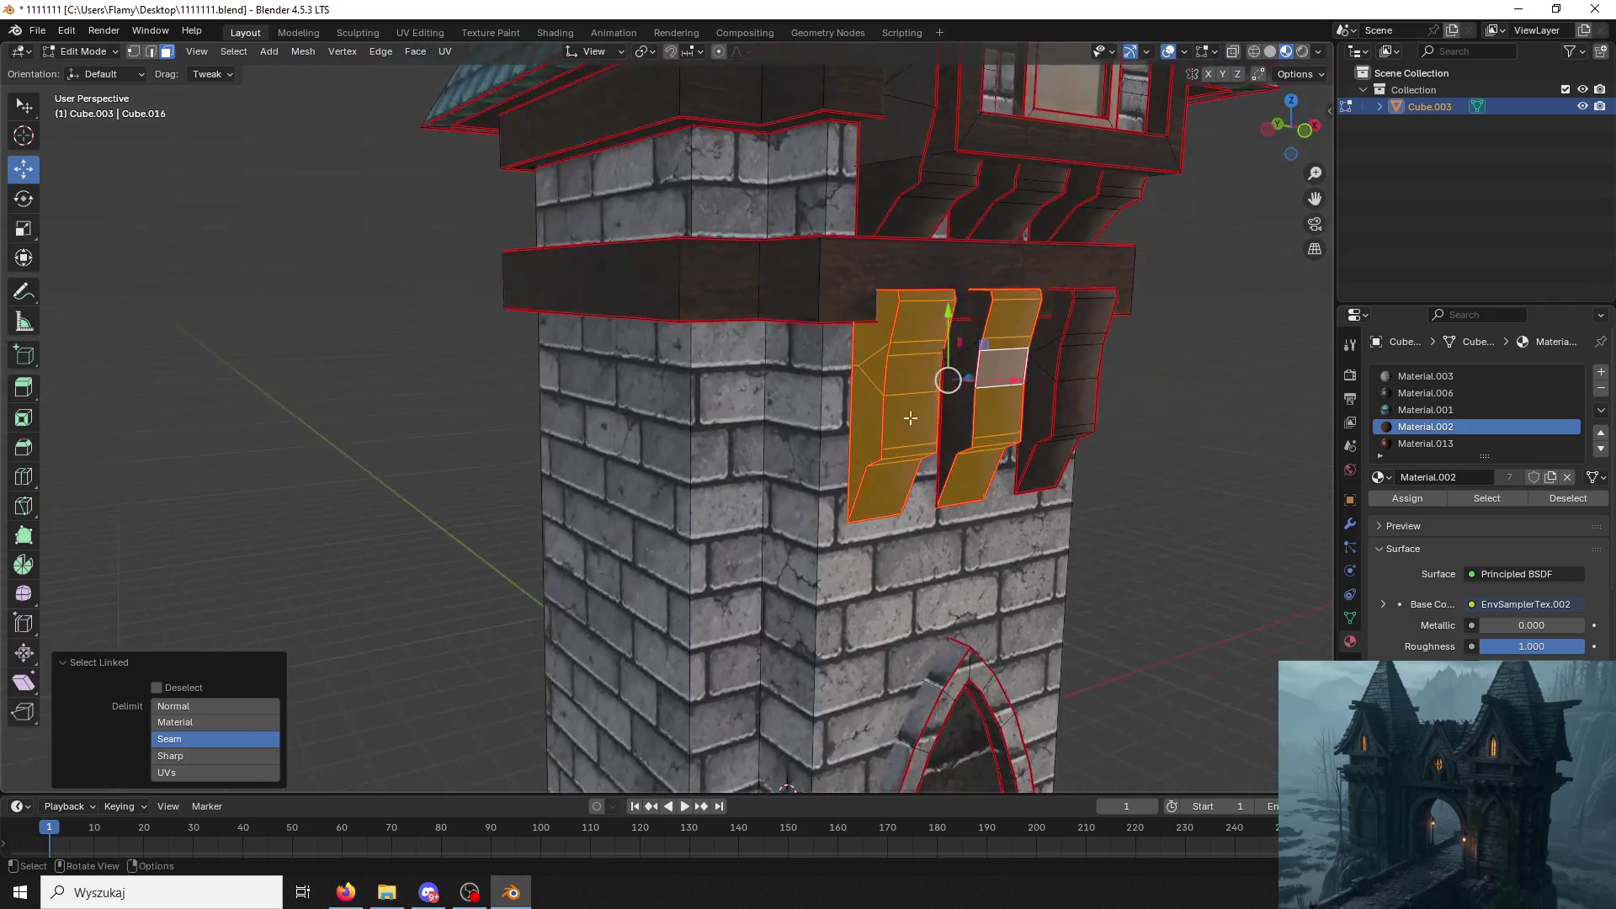
pyautogui.keyDown('shift'); pyautogui.click(955, 388); pyautogui.keyUp('shift')
pyautogui.hotkey('ctrl', 'l')
pyautogui.keyDown('shift'); pyautogui.click(1042, 336); pyautogui.keyUp('shift')
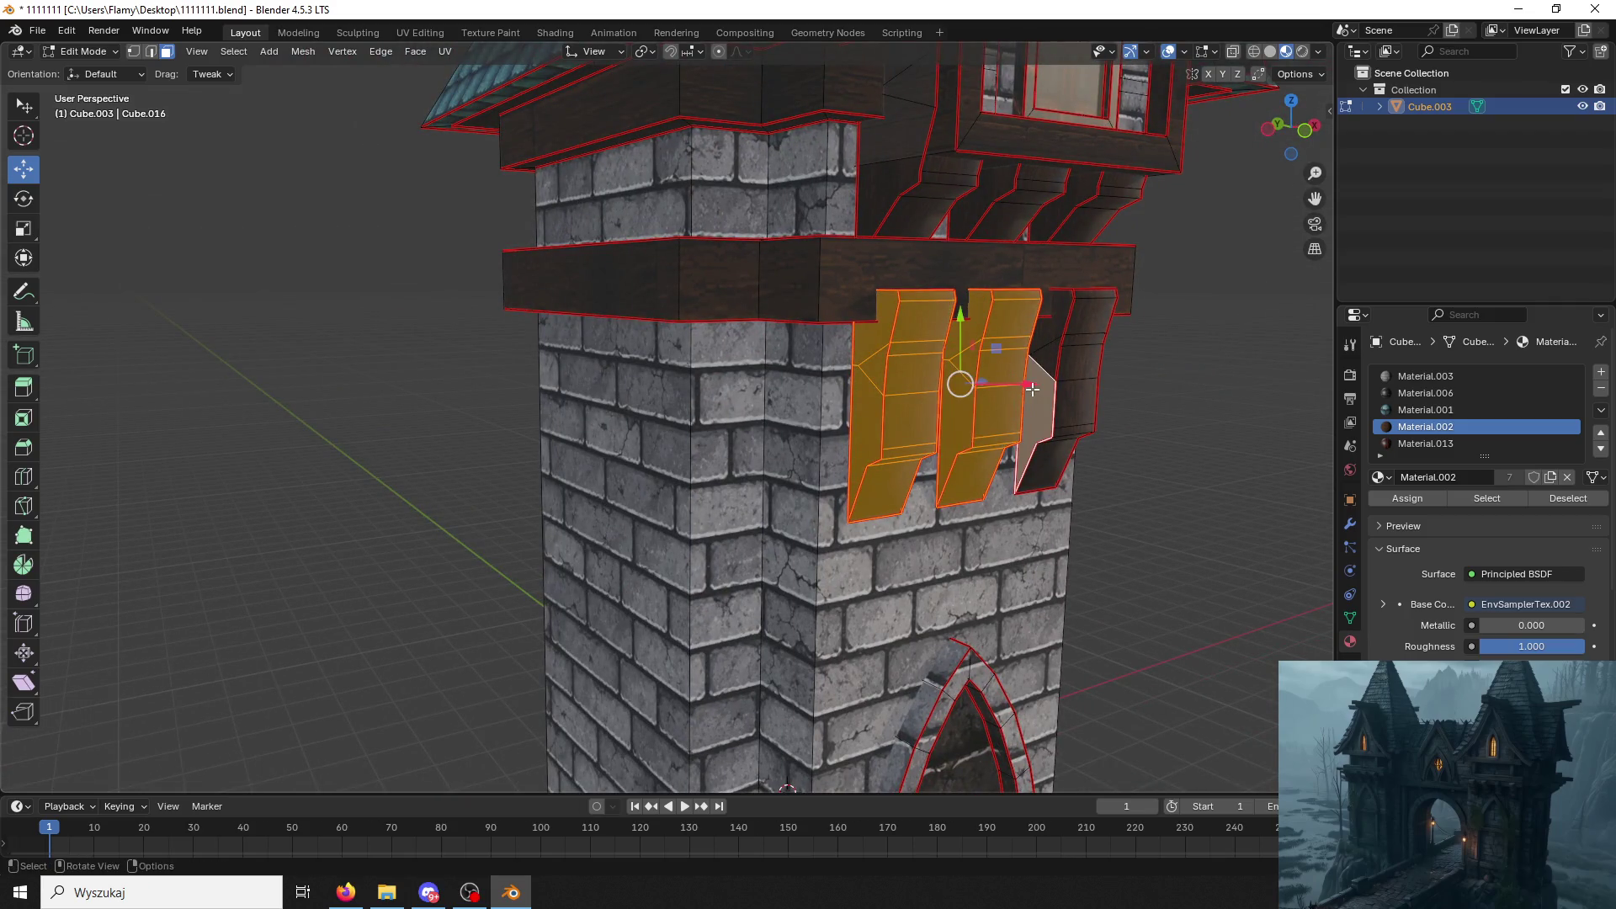
pyautogui.hotkey('ctrl', 'l')
pyautogui.keyDown('shift'); pyautogui.click(1068, 389); pyautogui.keyUp('shift')
pyautogui.hotkey('ctrl', 'l')
pyautogui.moveTo(1067, 389); pyautogui.dragTo(568, 488, button='middle')
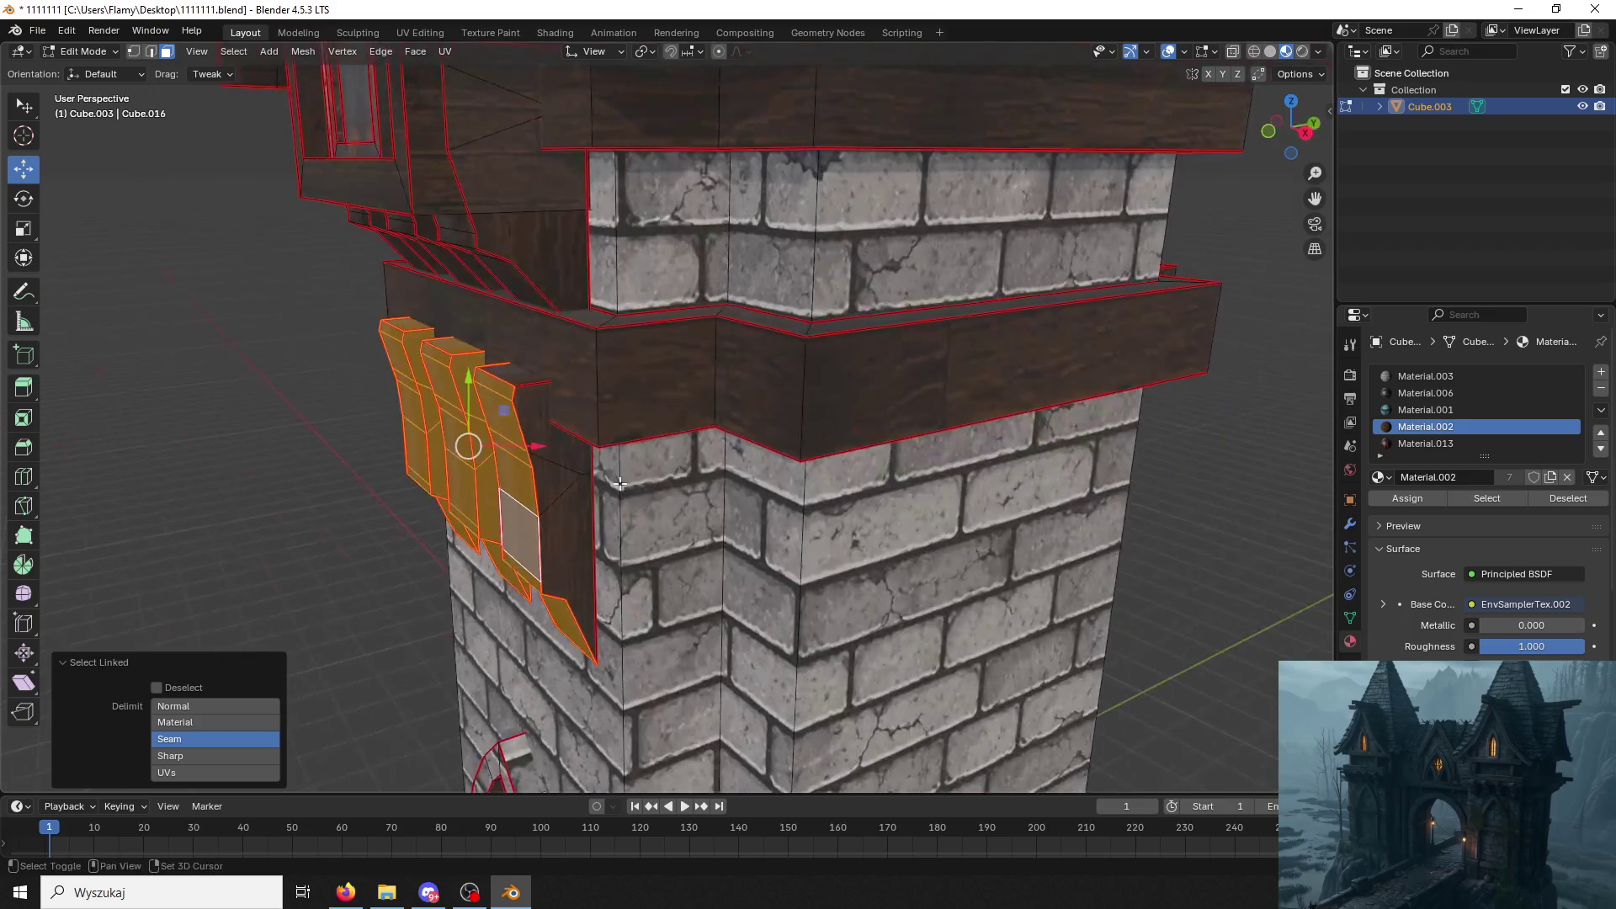
pyautogui.keyDown('shift'); pyautogui.click(569, 487); pyautogui.keyUp('shift')
pyautogui.hotkey('ctrl', 'l')
pyautogui.keyDown('shift'); pyautogui.click(522, 379); pyautogui.keyUp('shift')
pyautogui.hotkey('ctrl', 'l')
# Assign the wood material to all four brackets and deselect everything.
pyautogui.moveTo(562, 365); pyautogui.dragTo(1170, 376, button='middle')
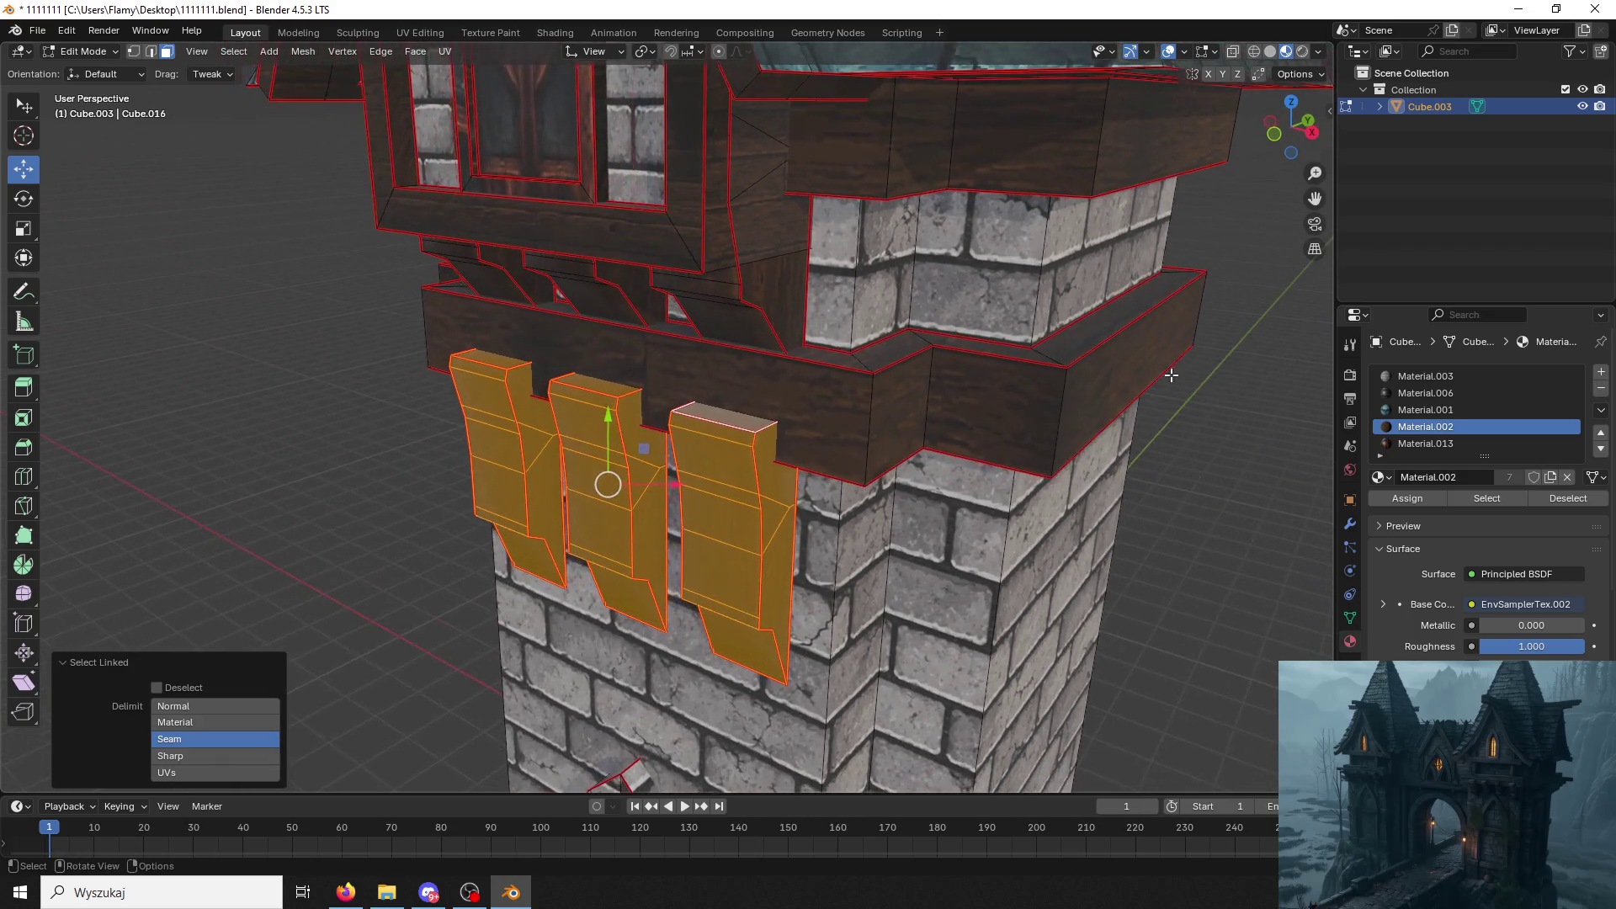
pyautogui.click(1410, 500)
pyautogui.hotkey('alt', 'a')
# Select the three bracket top faces and bring up the UV Editing workspace.
pyautogui.click(723, 419)
pyautogui.keyDown('shift'); pyautogui.click(594, 383); pyautogui.keyUp('shift')
pyautogui.keyDown('shift'); pyautogui.click(499, 363); pyautogui.keyUp('shift')
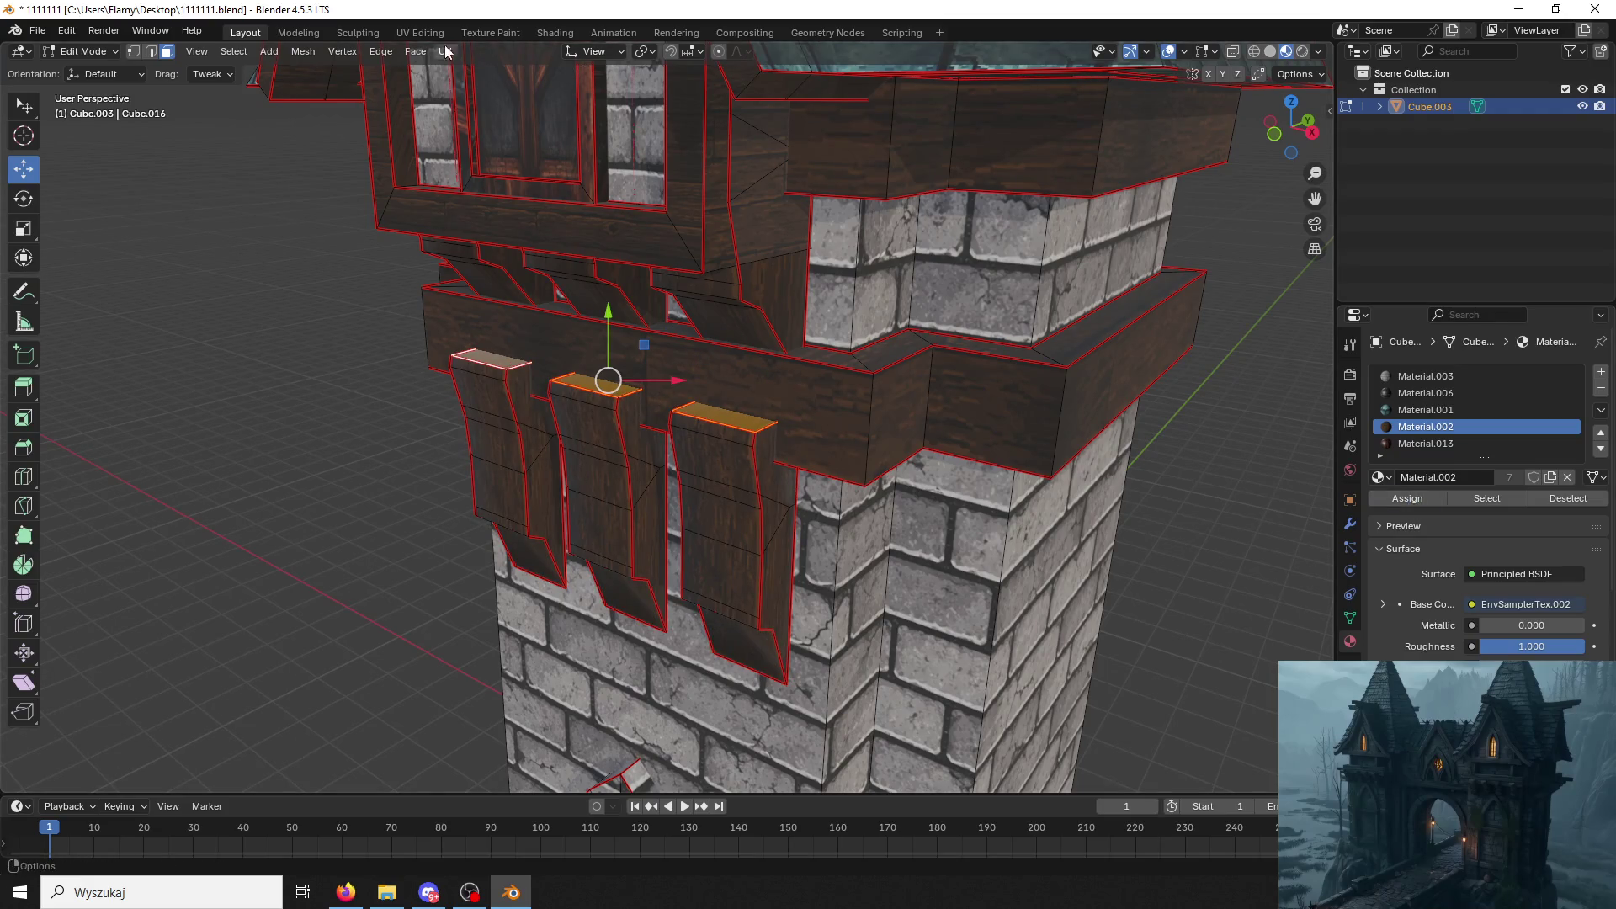
pyautogui.click(423, 33)
pyautogui.moveTo(1010, 378)
pyautogui.mouseDown(button='middle')
pyautogui.moveTo(1049, 496)
pyautogui.moveTo(999, 480)
pyautogui.mouseUp(button='middle')
pyautogui.scroll(3, 1049, 495)
# Unwrap the bracket tops and show the EnvSamplerTex.004 wood texture in the UV editor.
pyautogui.press('u')
pyautogui.click(973, 493)
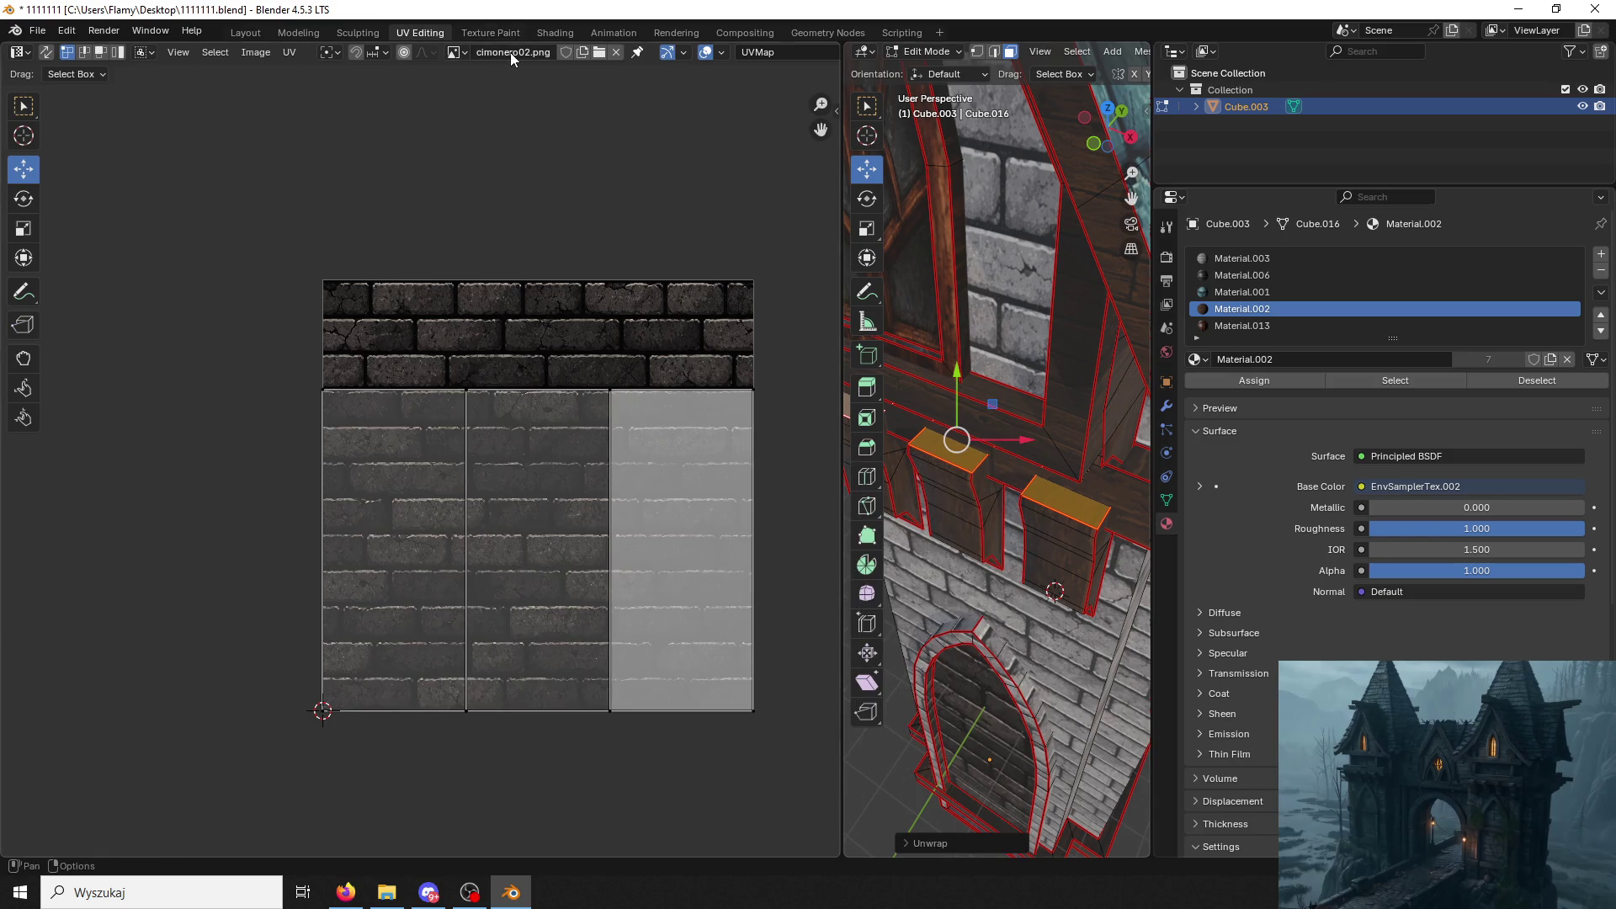
pyautogui.click(457, 52)
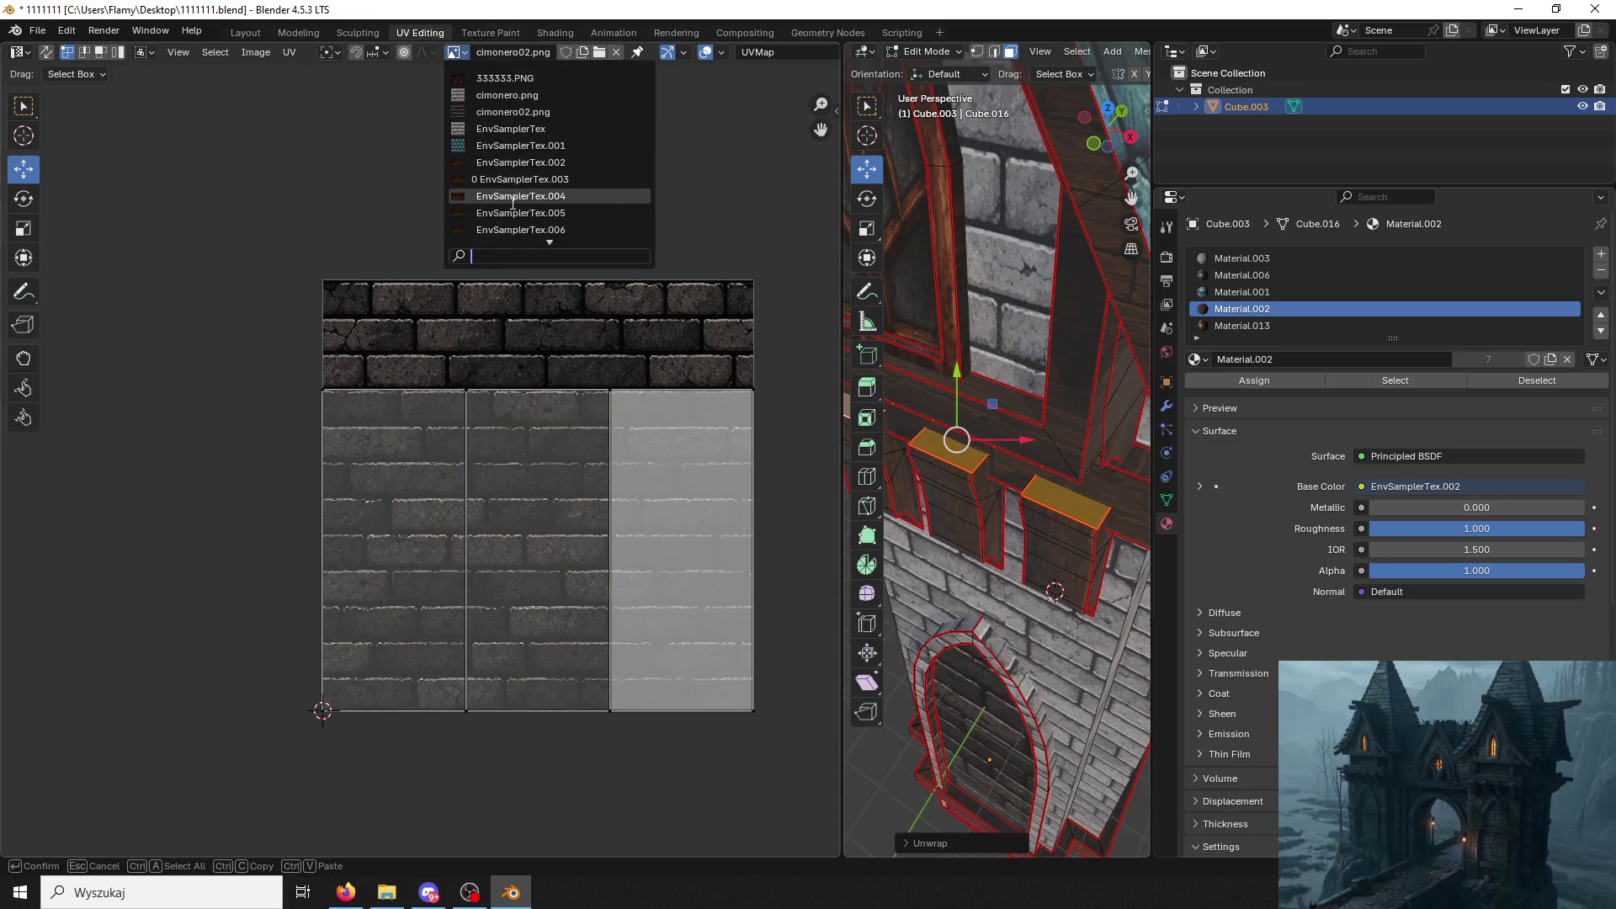
pyautogui.click(512, 200)
pyautogui.scroll(2, 1124, 468)
pyautogui.scroll(2, 1123, 469)
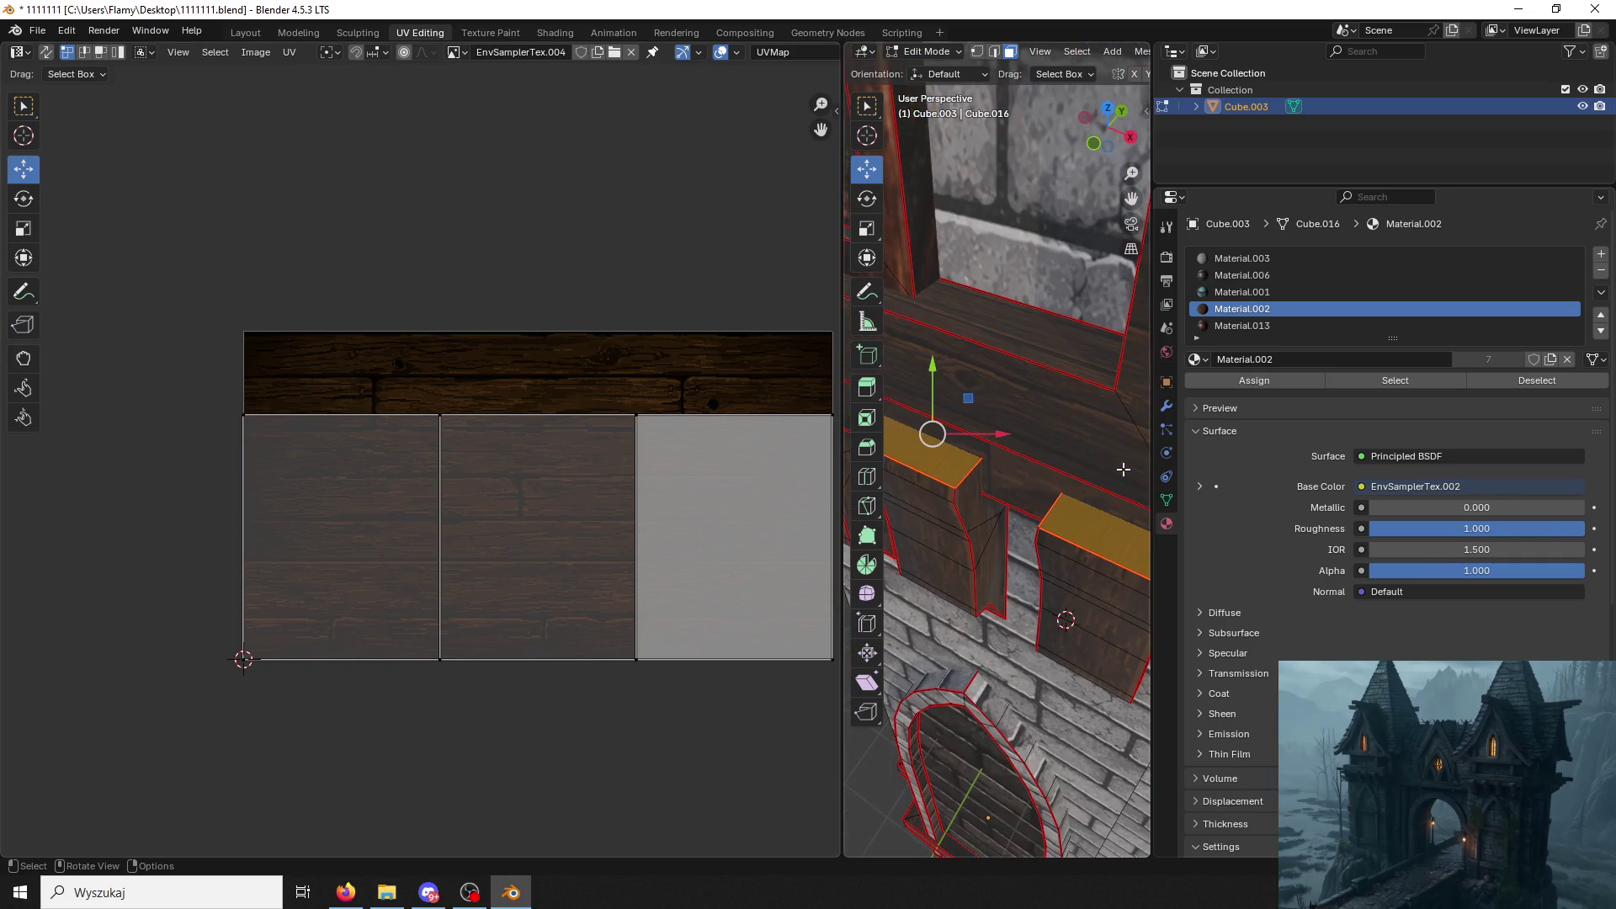
# Scale up and reposition the UV islands so they sit over the wood planks.
pyautogui.press('a')
pyautogui.press('s')
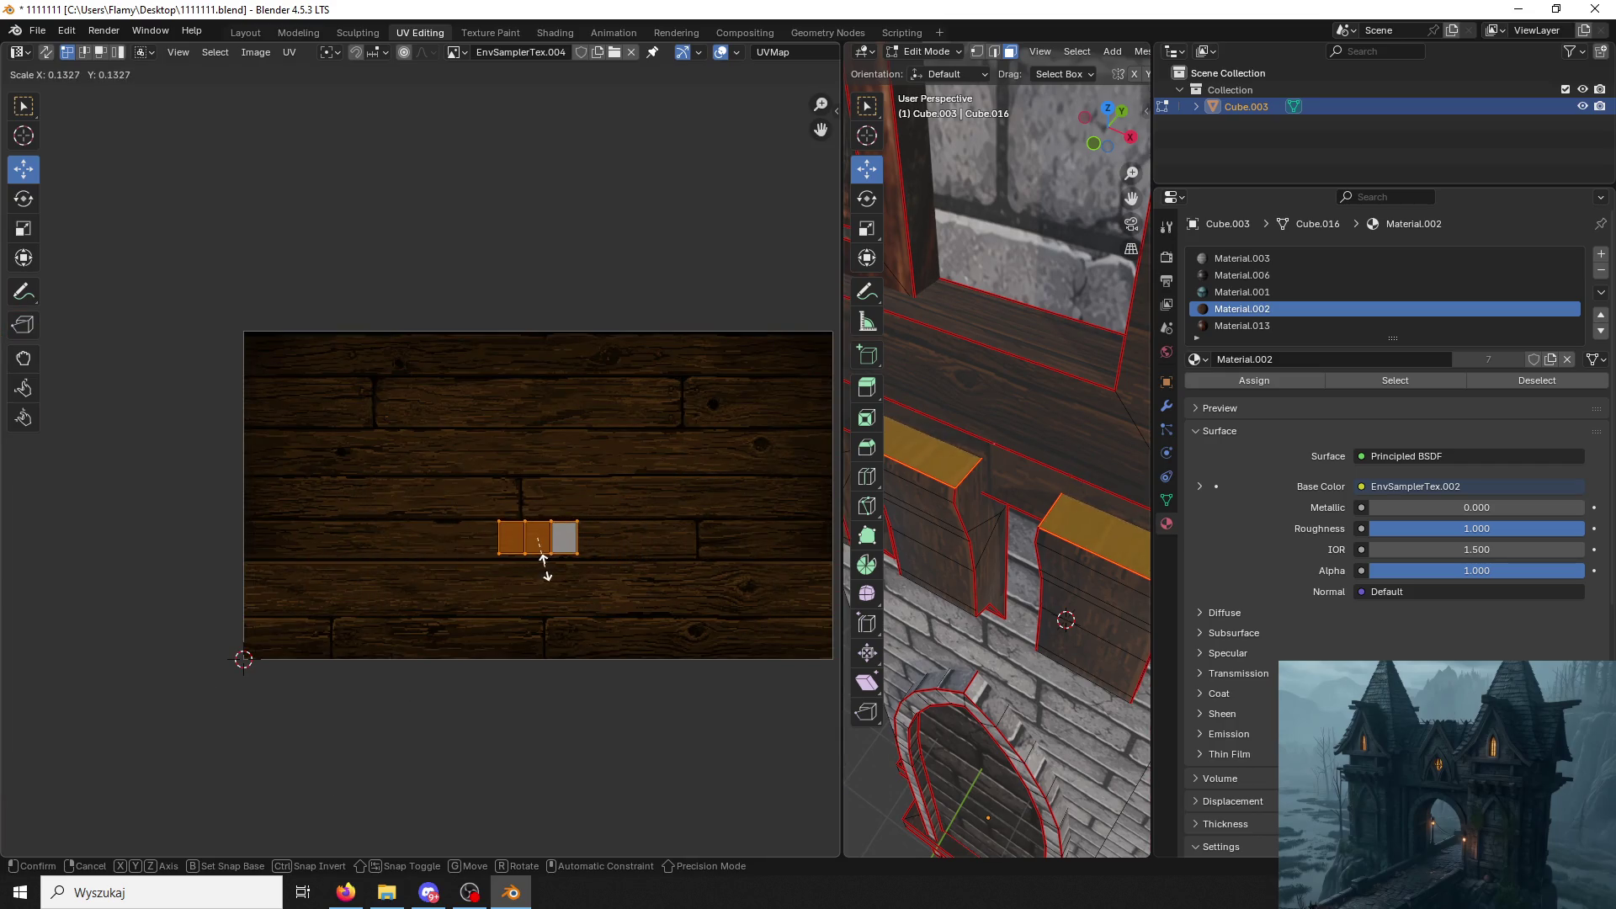
pyautogui.click(568, 564)
pyautogui.press('s')
pyautogui.click(646, 530)
pyautogui.moveTo(534, 465); pyautogui.dragTo(531, 446)
pyautogui.click(531, 447)
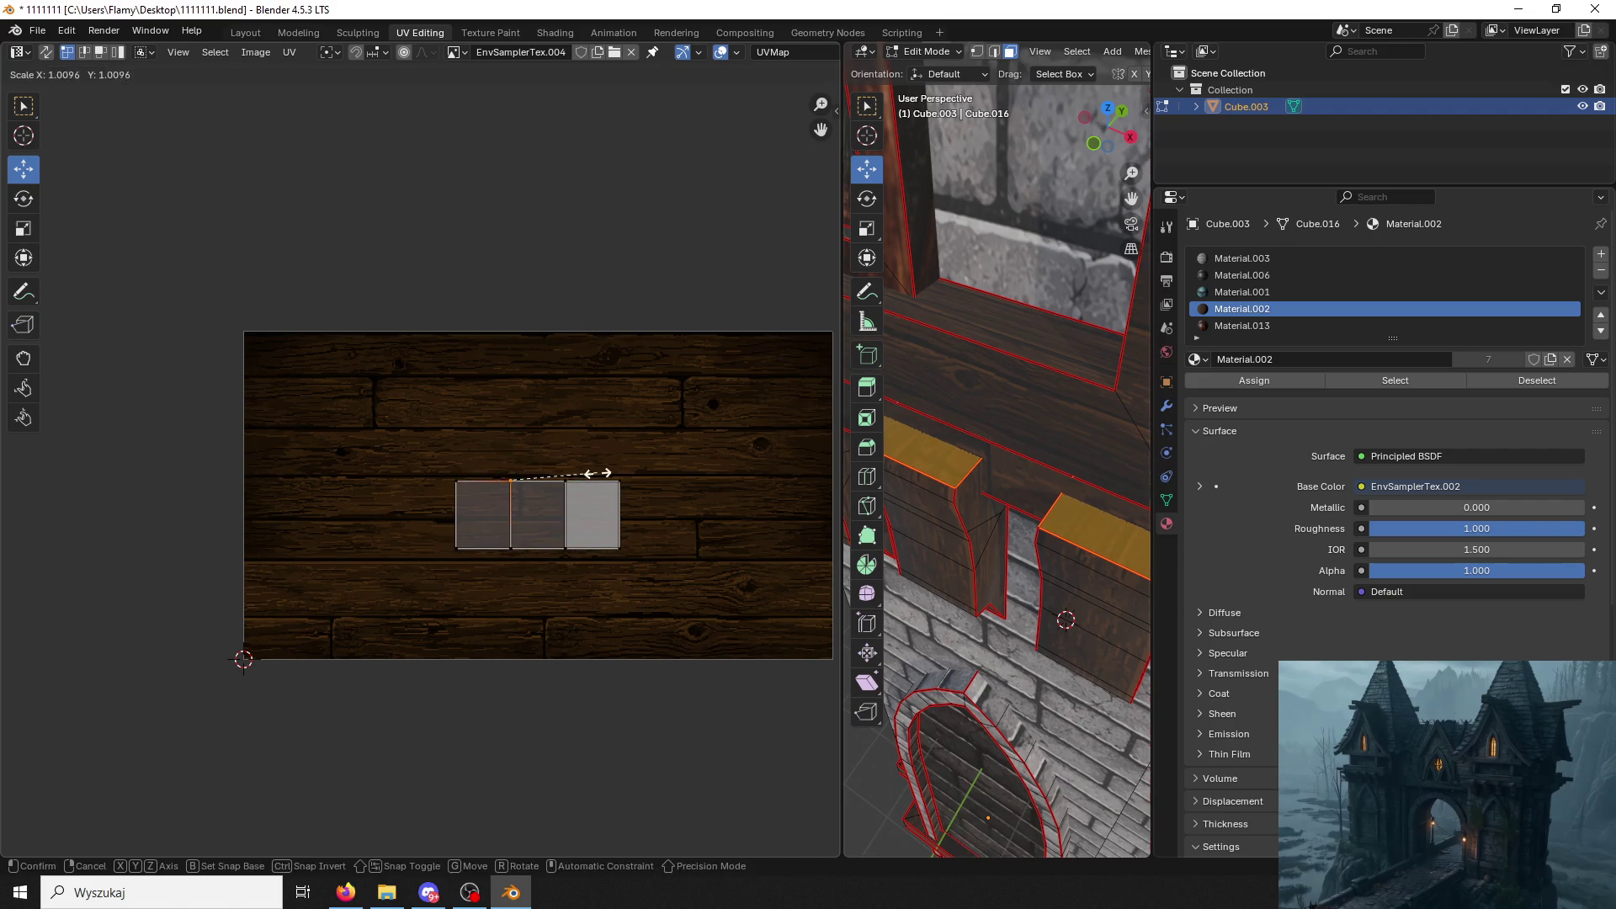
pyautogui.press('s')
pyautogui.click(625, 461)
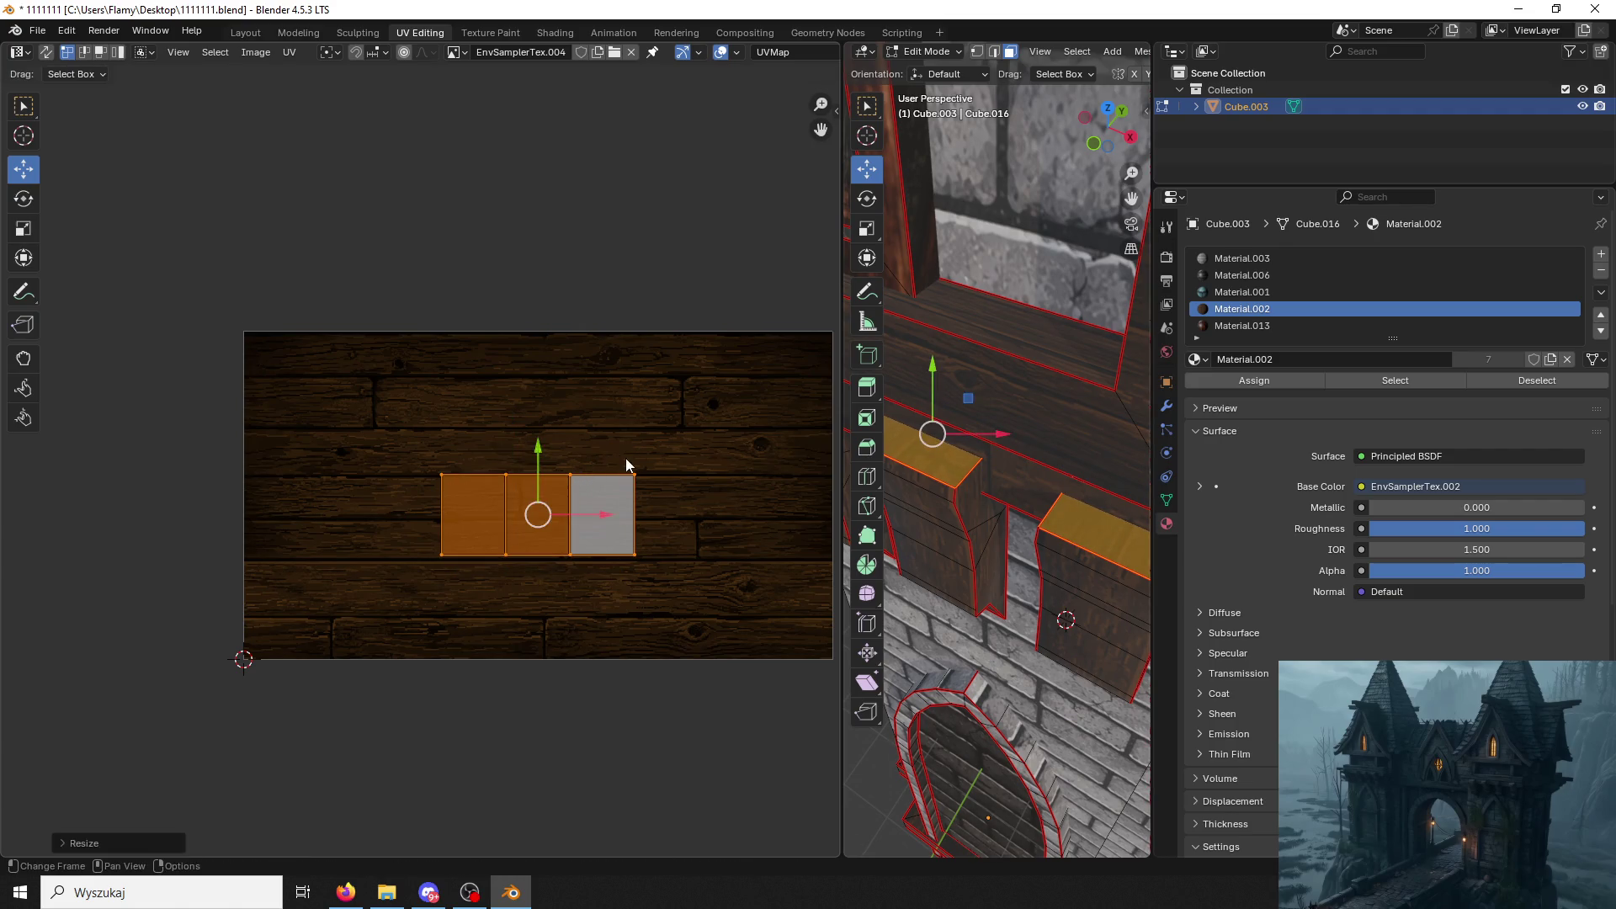
pyautogui.moveTo(552, 461); pyautogui.dragTo(566, 474)
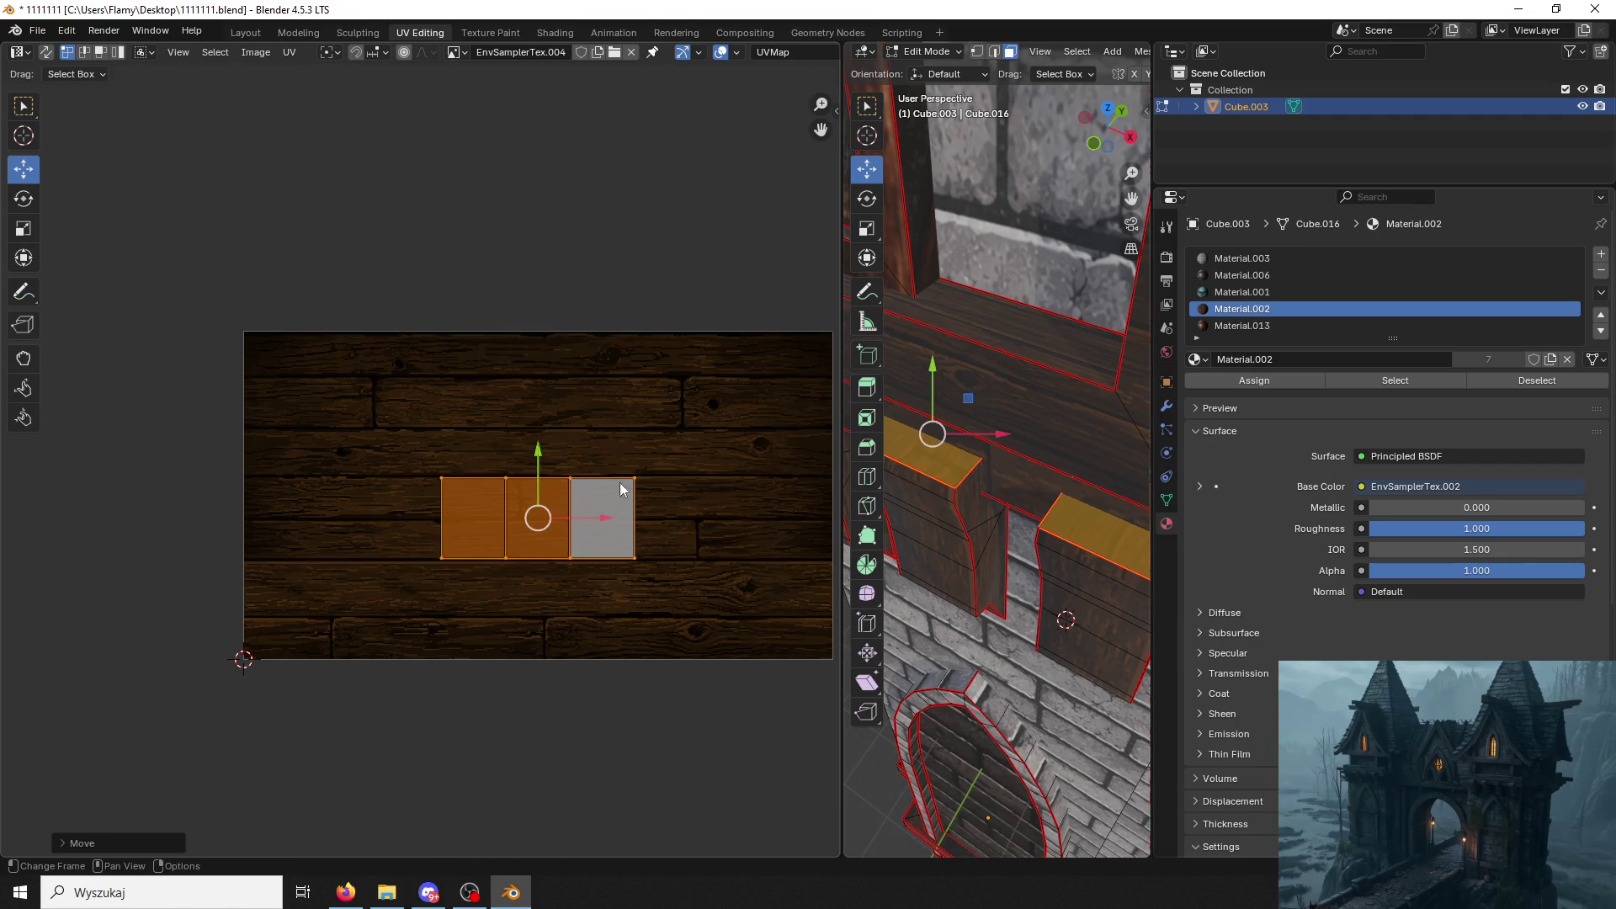
# Check the tower wall's material slots, then leave edit mode and frame the whole tower.
pyautogui.click(649, 405)
pyautogui.click(1046, 414)
pyautogui.moveTo(1010, 430); pyautogui.dragTo(1091, 400, button='middle')
pyautogui.click(1090, 399)
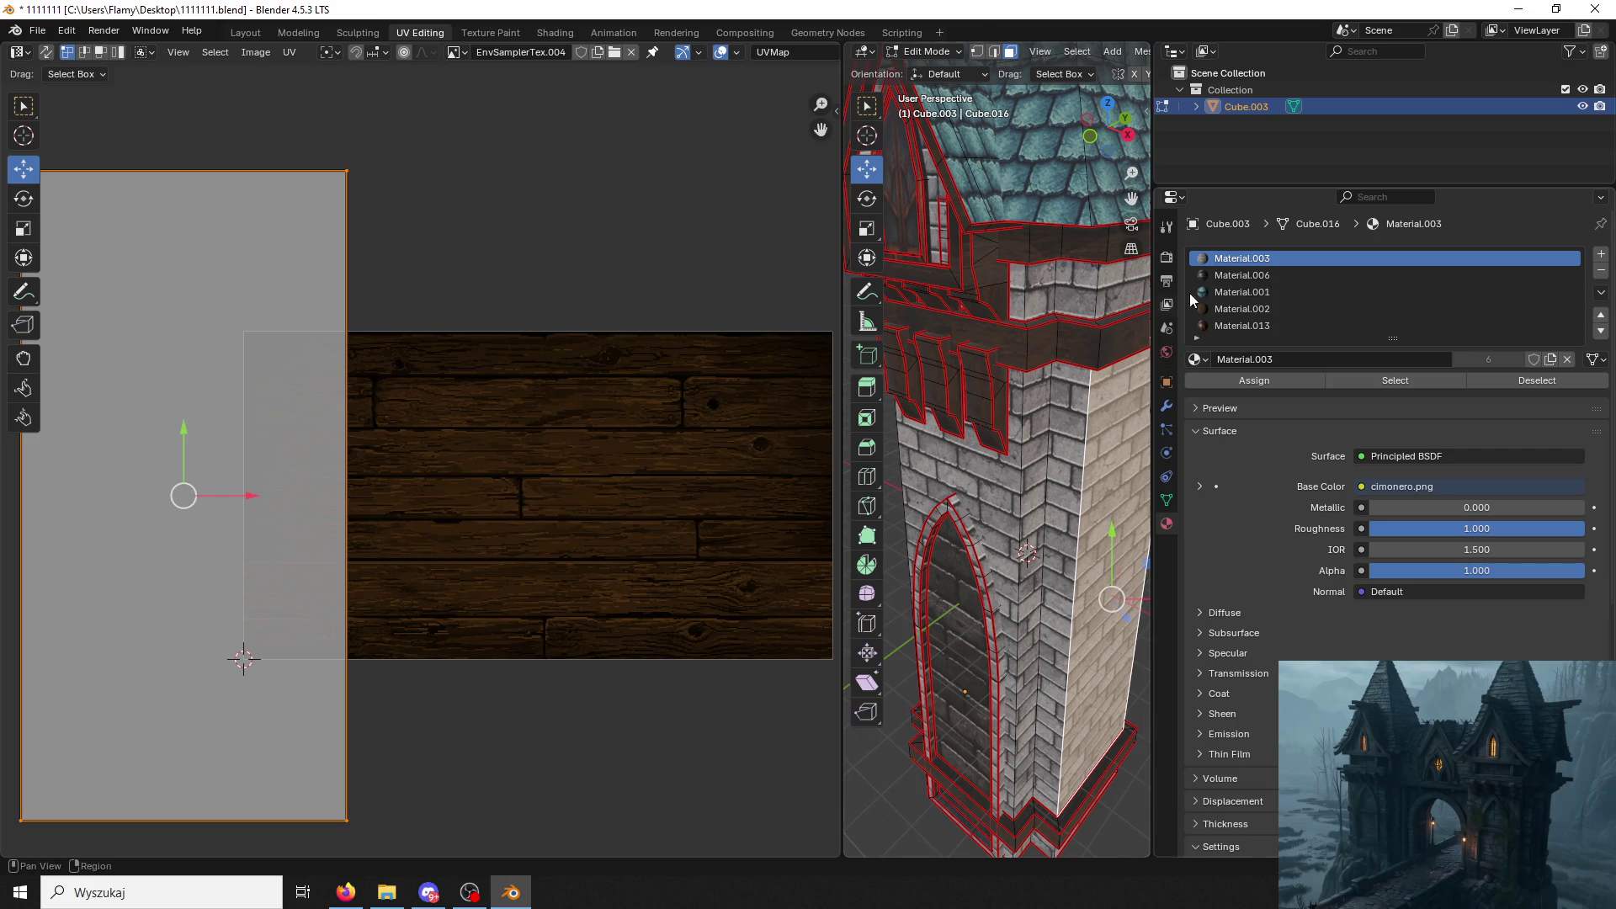
pyautogui.click(1242, 291)
pyautogui.click(1242, 325)
pyautogui.click(1244, 274)
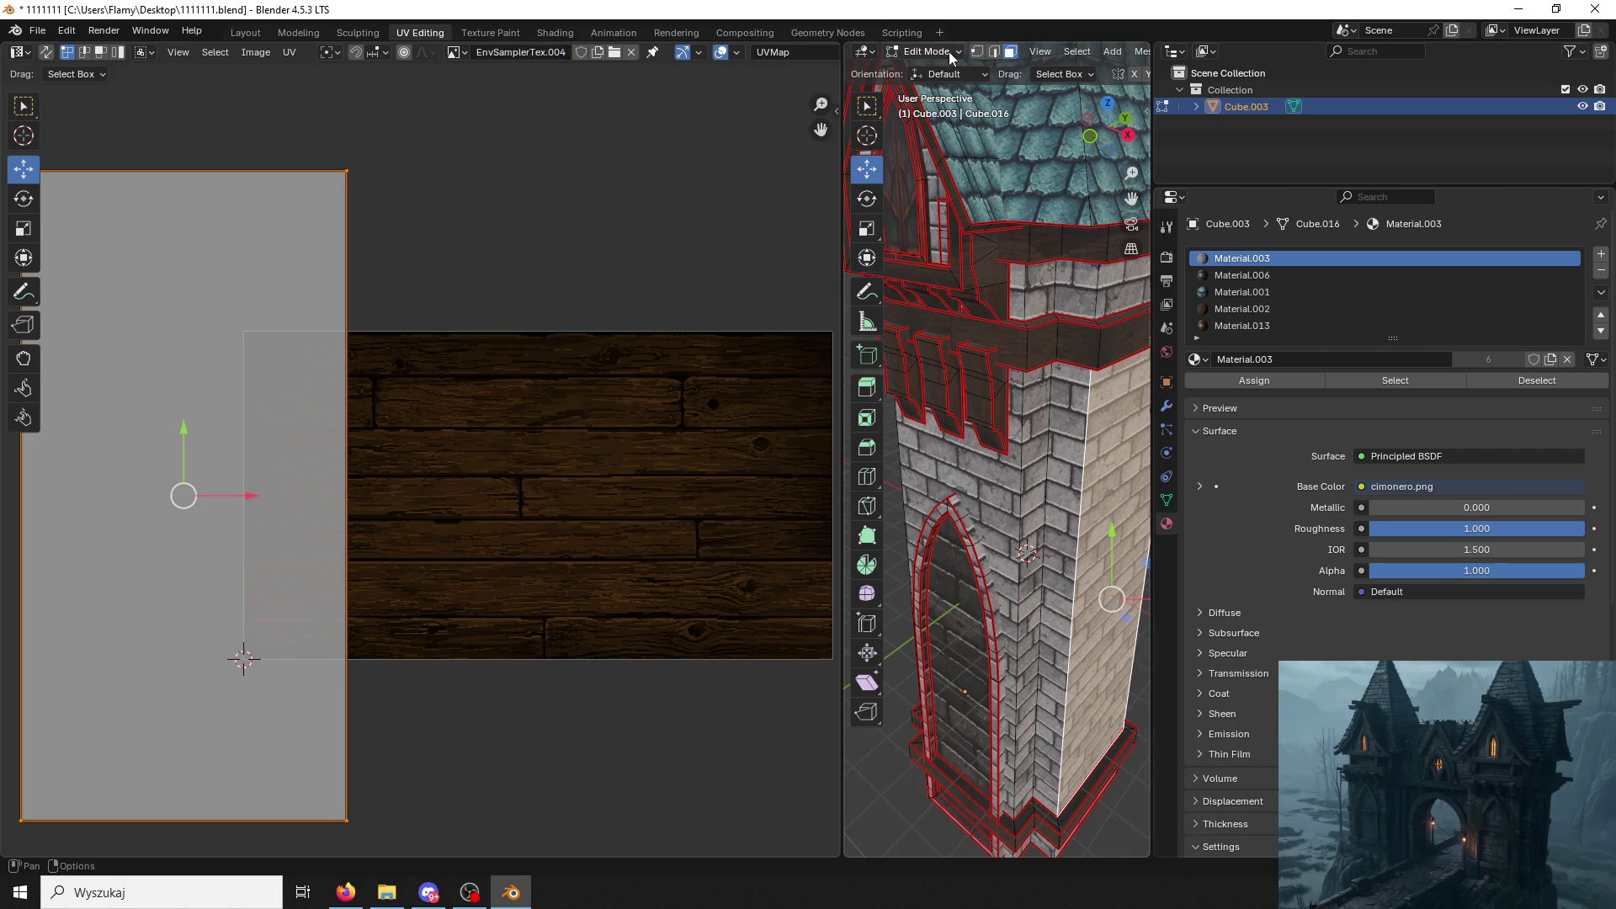
pyautogui.press('Tab')
pyautogui.press('KP_Decimal')
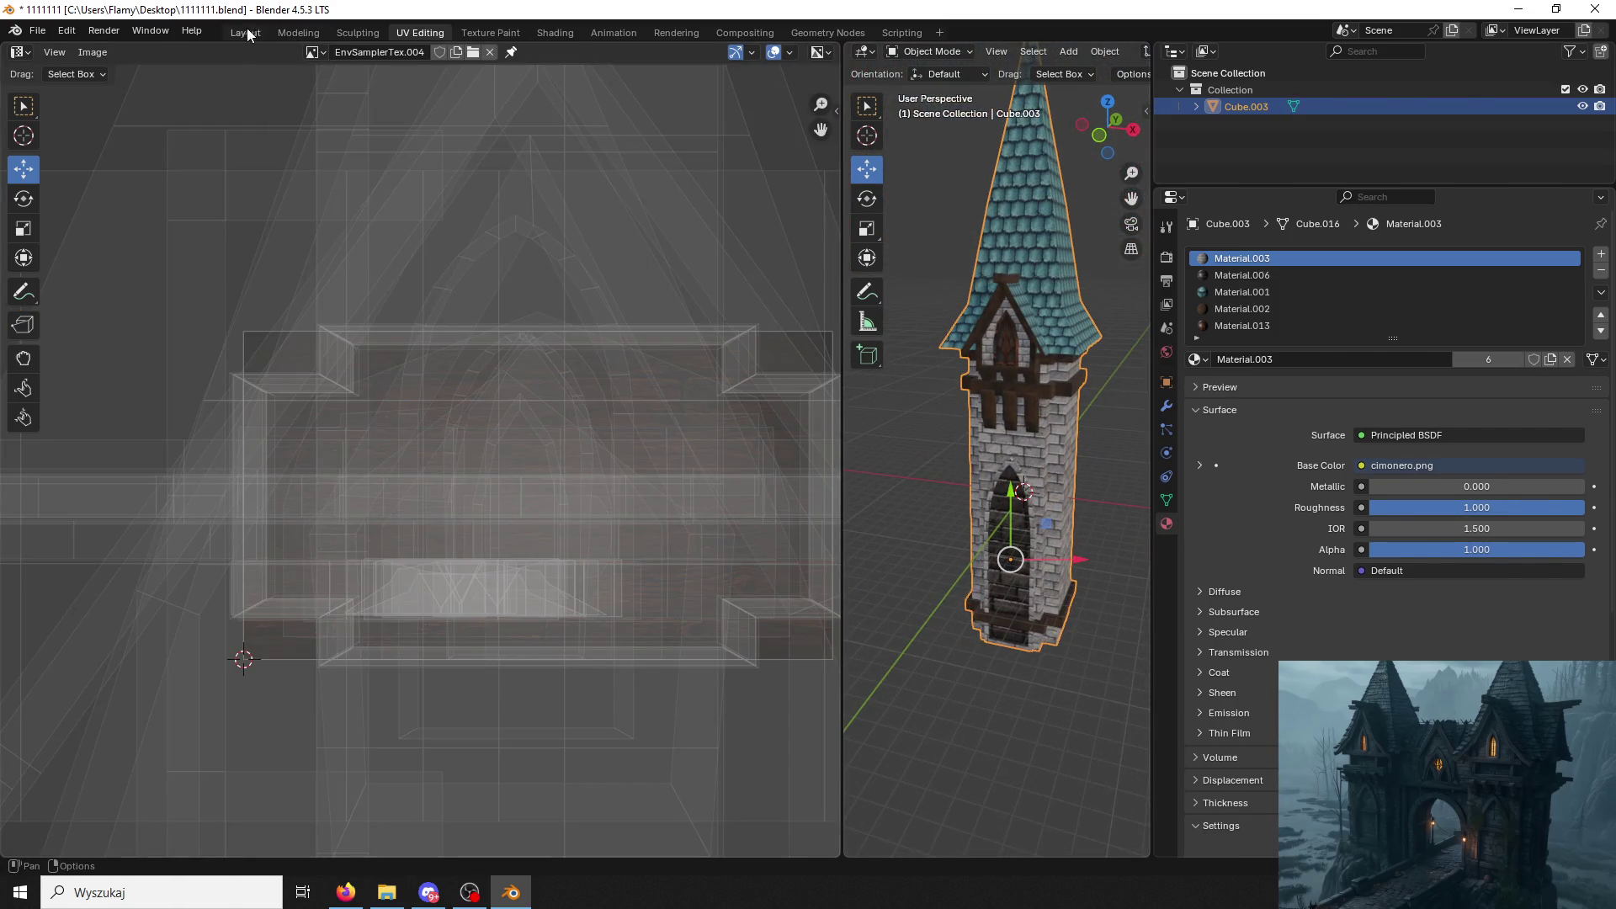
# Return to the Layout workspace, frame the tower and save the project with Ctrl+S.
pyautogui.click(248, 34)
pyautogui.press('KP_Decimal')
pyautogui.moveTo(808, 360)
pyautogui.mouseDown(button='middle')
pyautogui.moveTo(839, 348)
pyautogui.moveTo(818, 355)
pyautogui.mouseUp(button='middle')
pyautogui.hotkey('ctrl', 's')
pyautogui.scroll(-2, 808, 361)
# Look over the textured tower from several angles and reselect it for export.
pyautogui.click(791, 406)
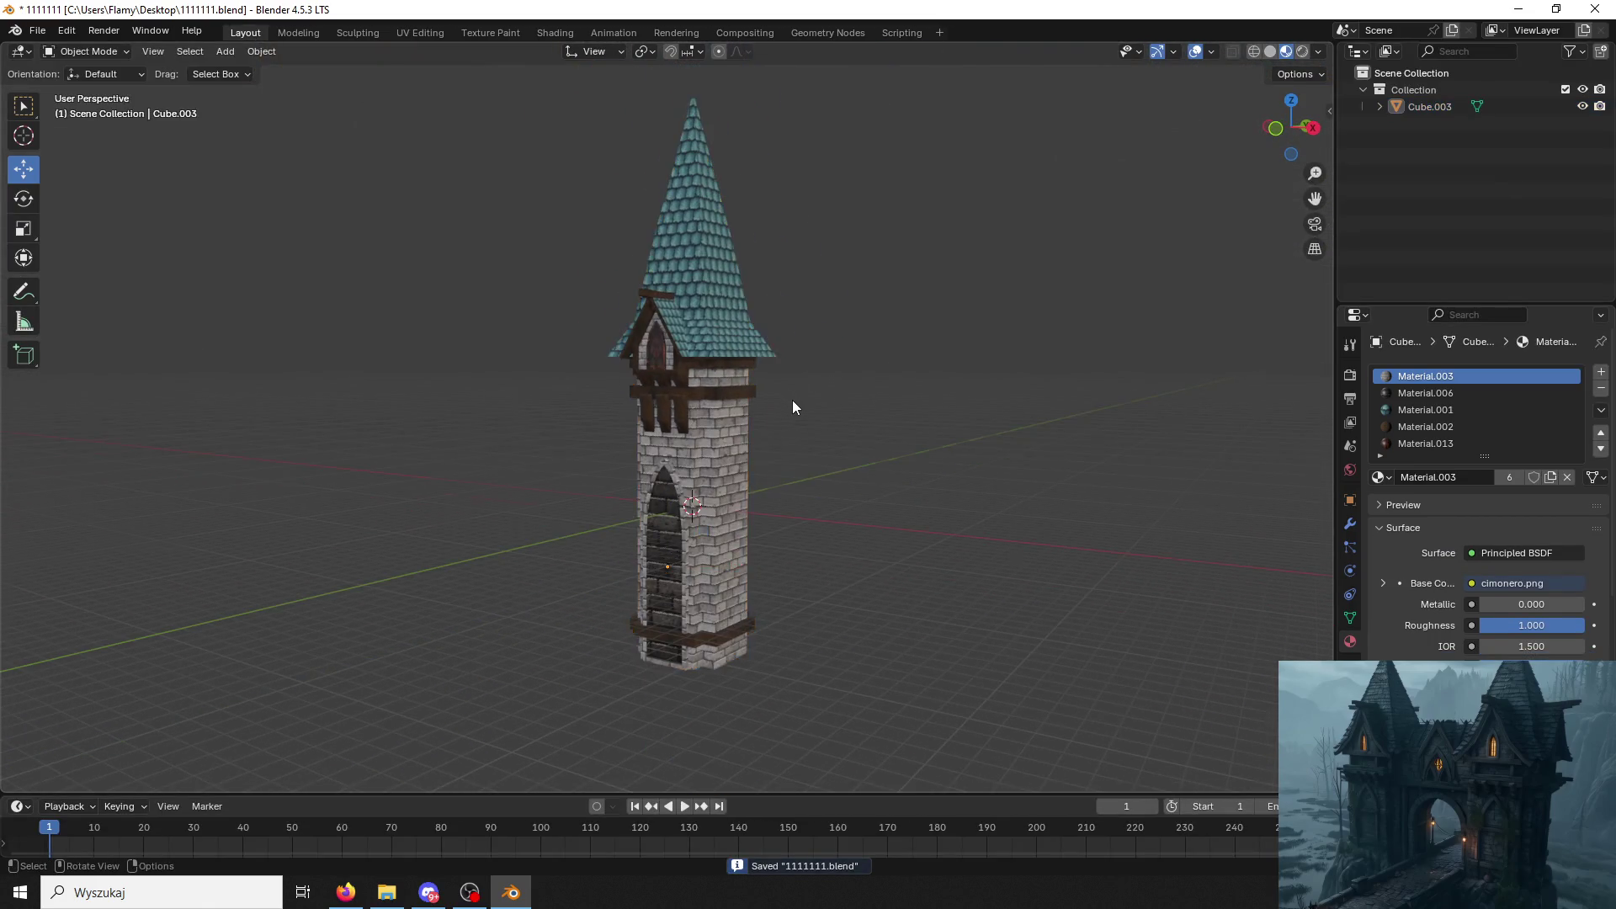
pyautogui.scroll(3, 790, 405)
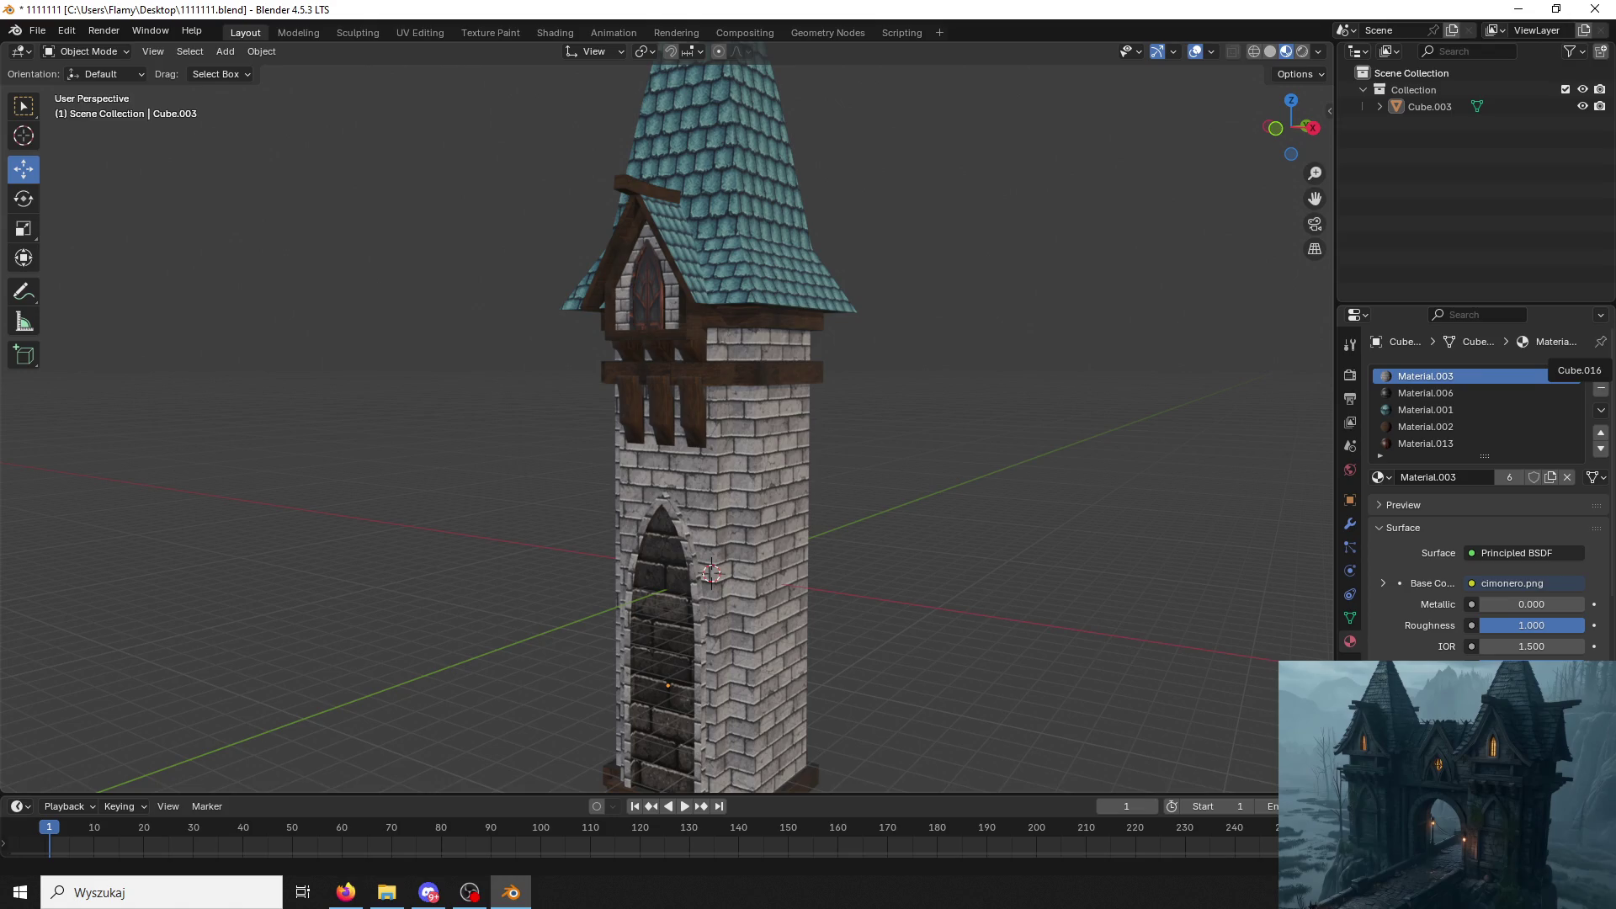
pyautogui.moveTo(1078, 244); pyautogui.dragTo(1153, 287, button='middle')
pyautogui.click(750, 377)
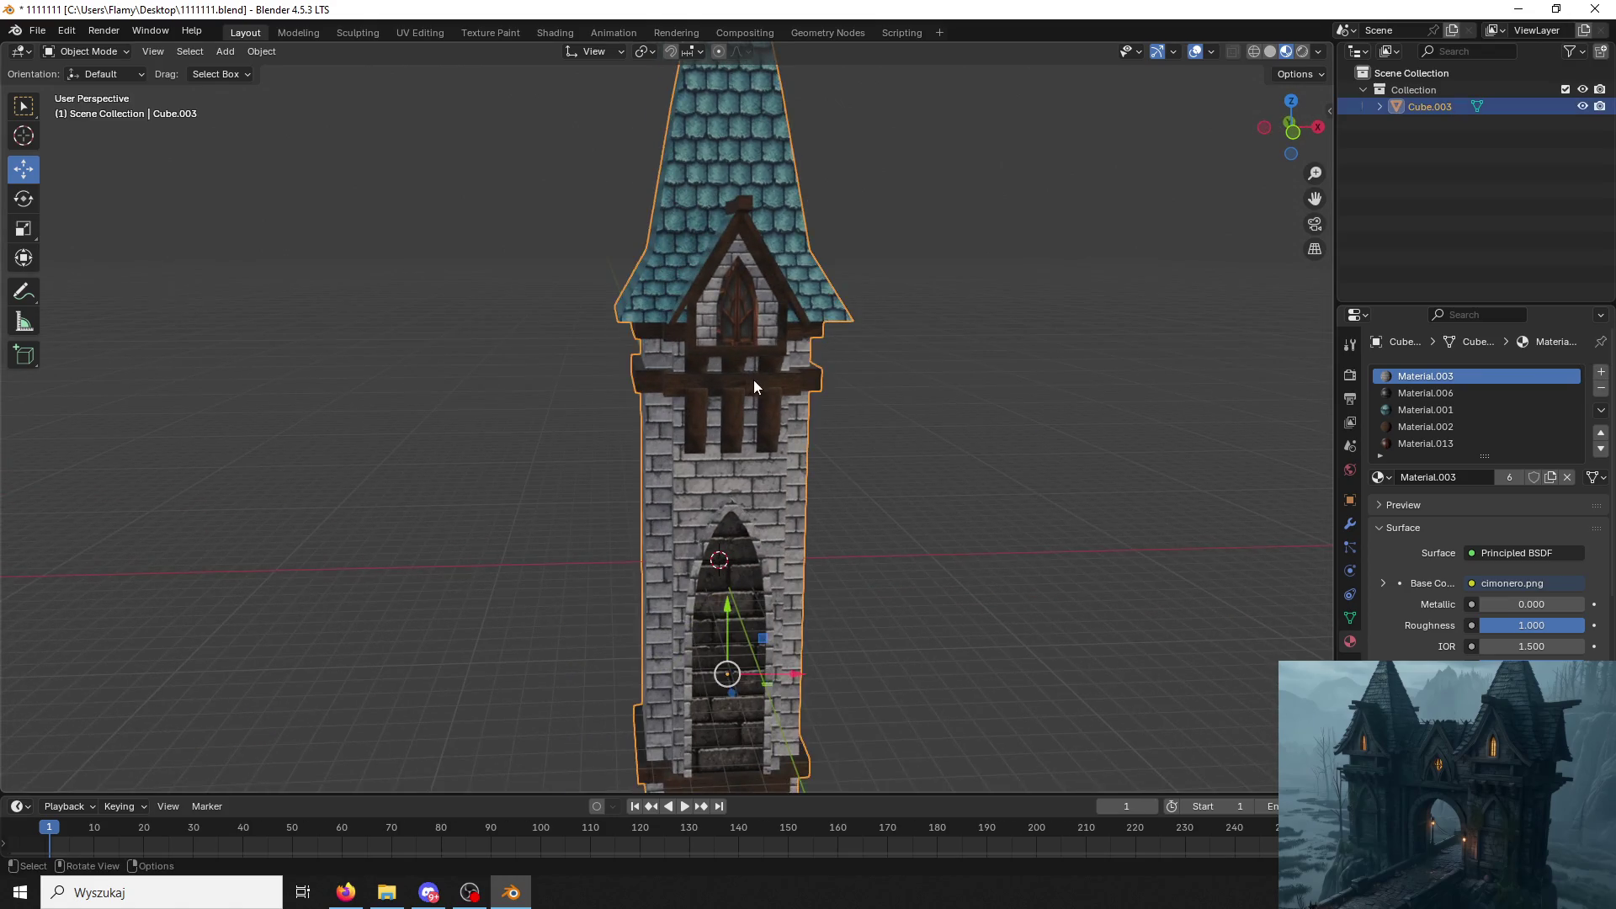
pyautogui.moveTo(749, 378); pyautogui.dragTo(643, 377, button='middle')
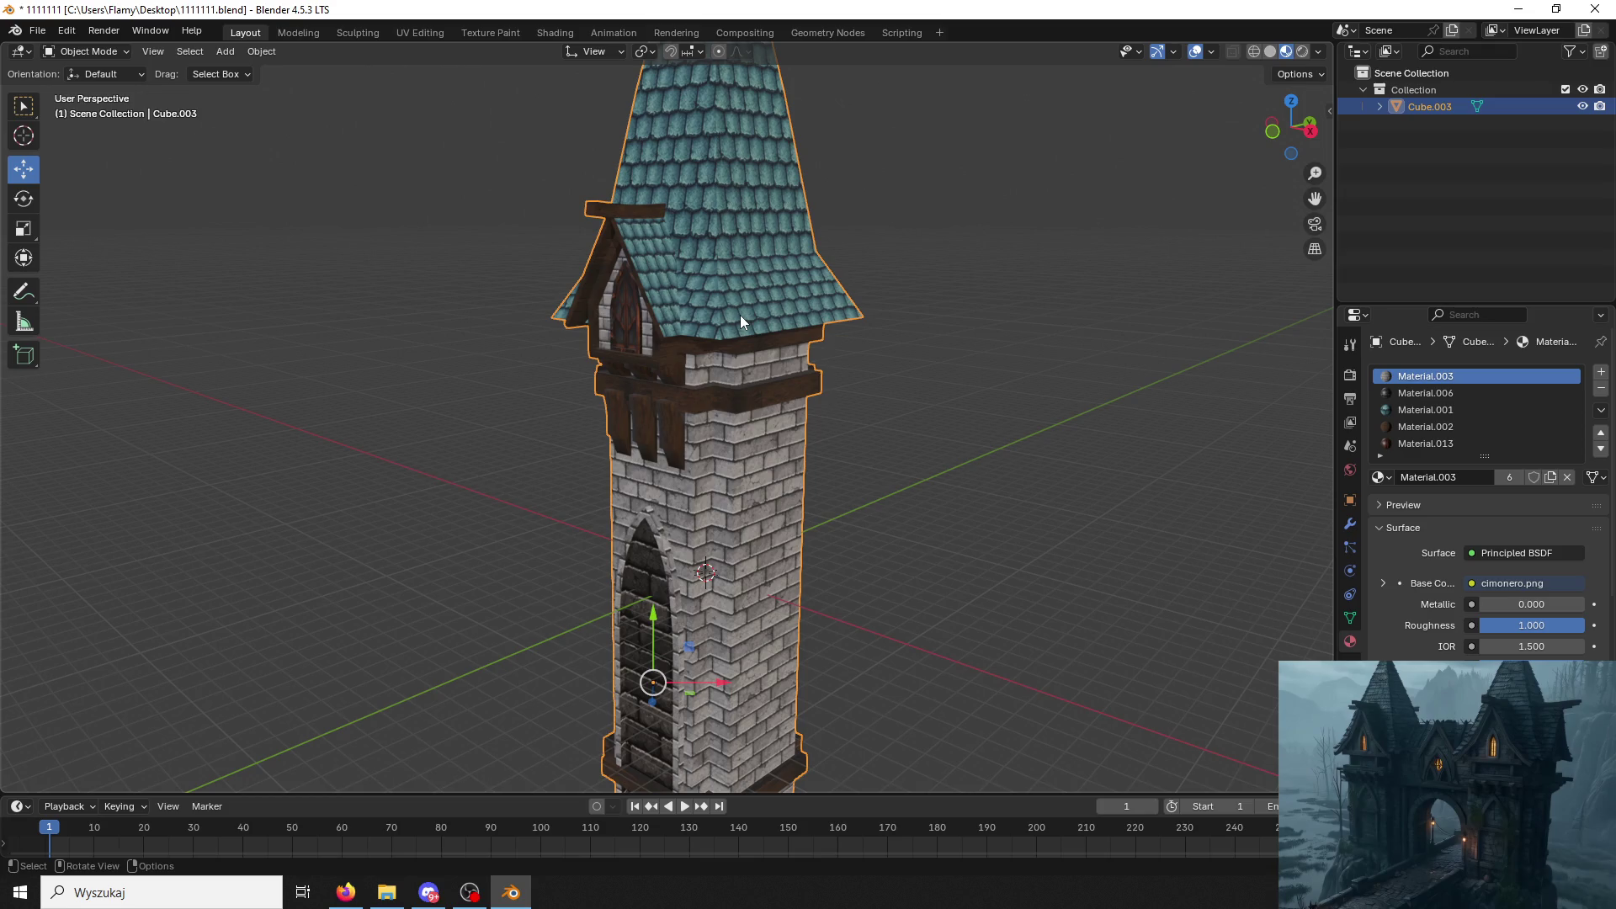
pyautogui.moveTo(680, 636)
pyautogui.mouseDown(button='middle')
pyautogui.moveTo(775, 627)
pyautogui.moveTo(652, 636)
pyautogui.mouseUp(button='middle')
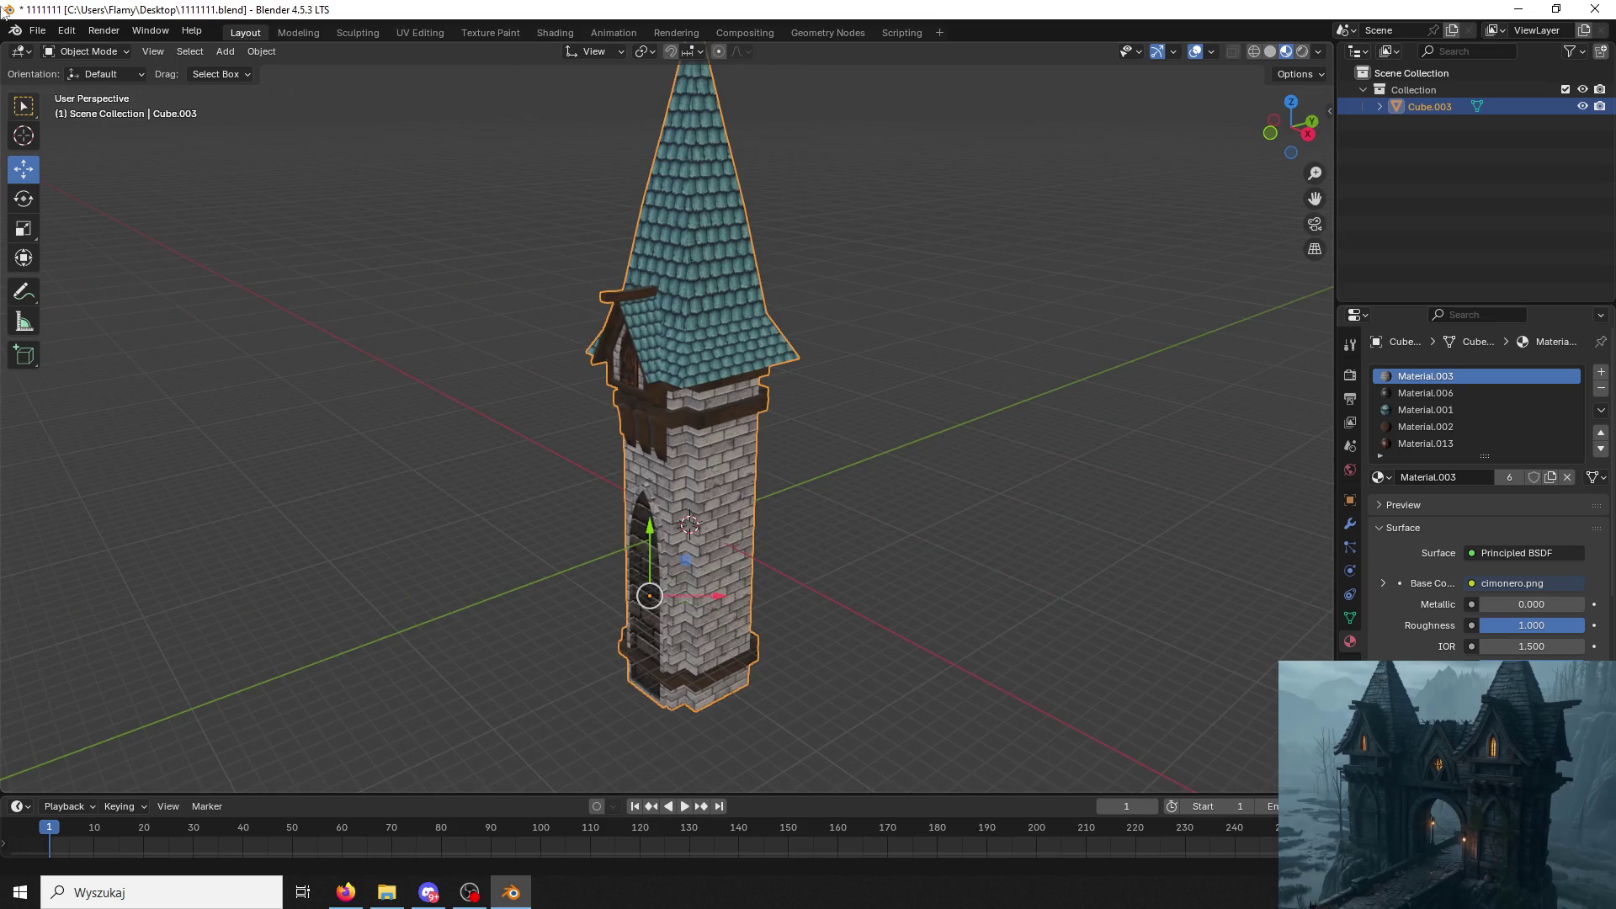
pyautogui.click(39, 30)
pyautogui.moveTo(64, 286)
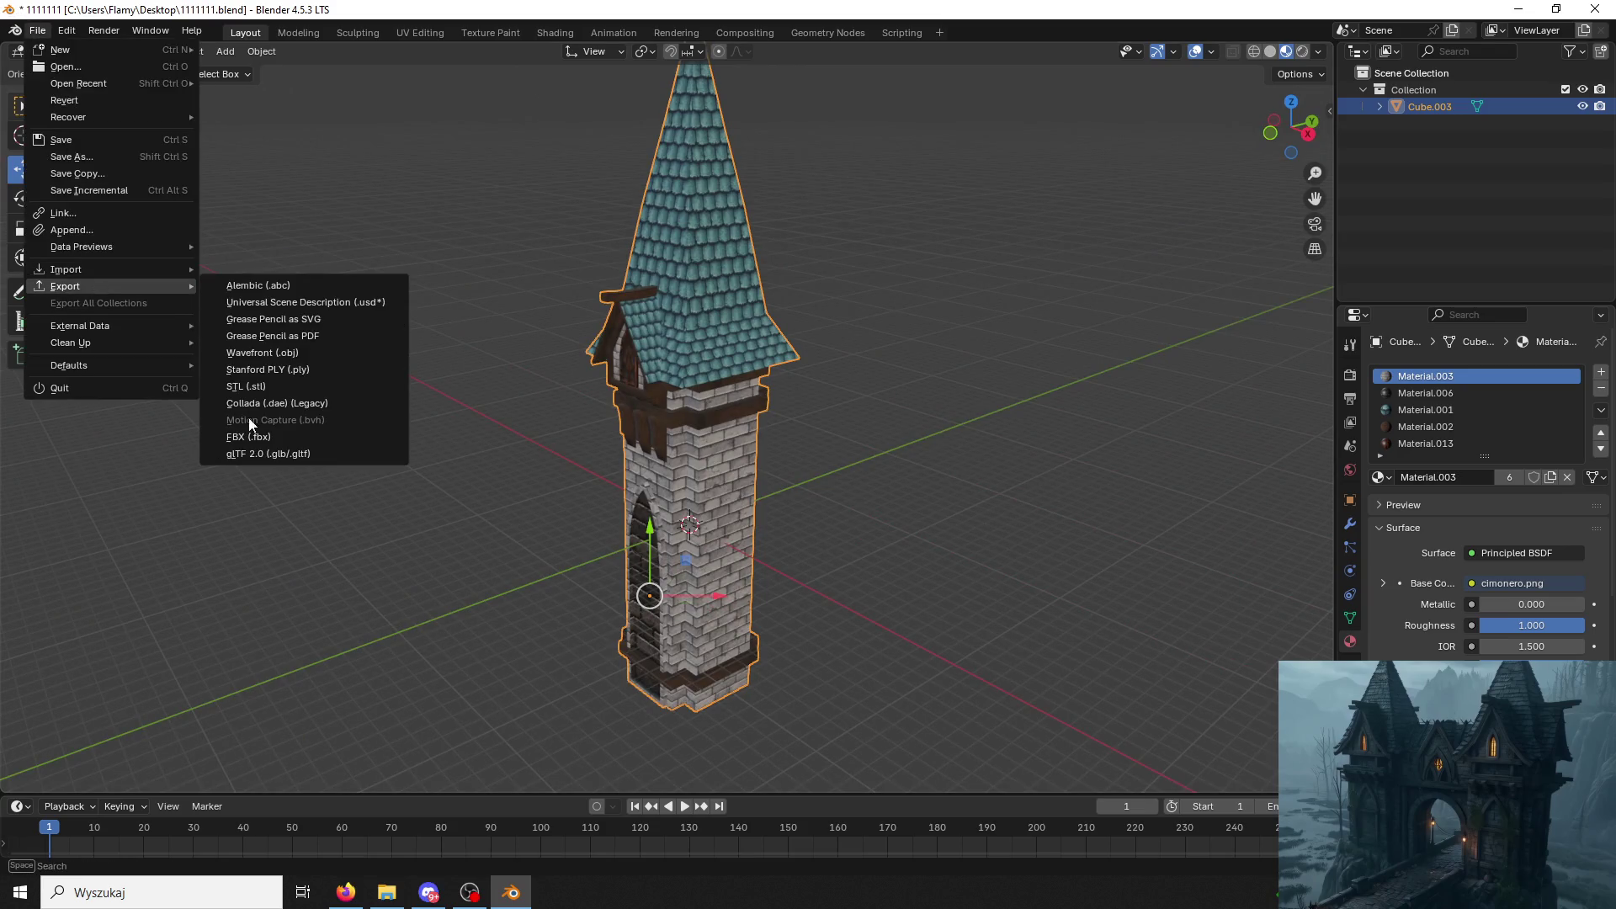
# Export the selected tower as Tower03.fbx to the Desktop, then minimise Blender and select Unreal's placeholder wall.
pyautogui.click(246, 428)
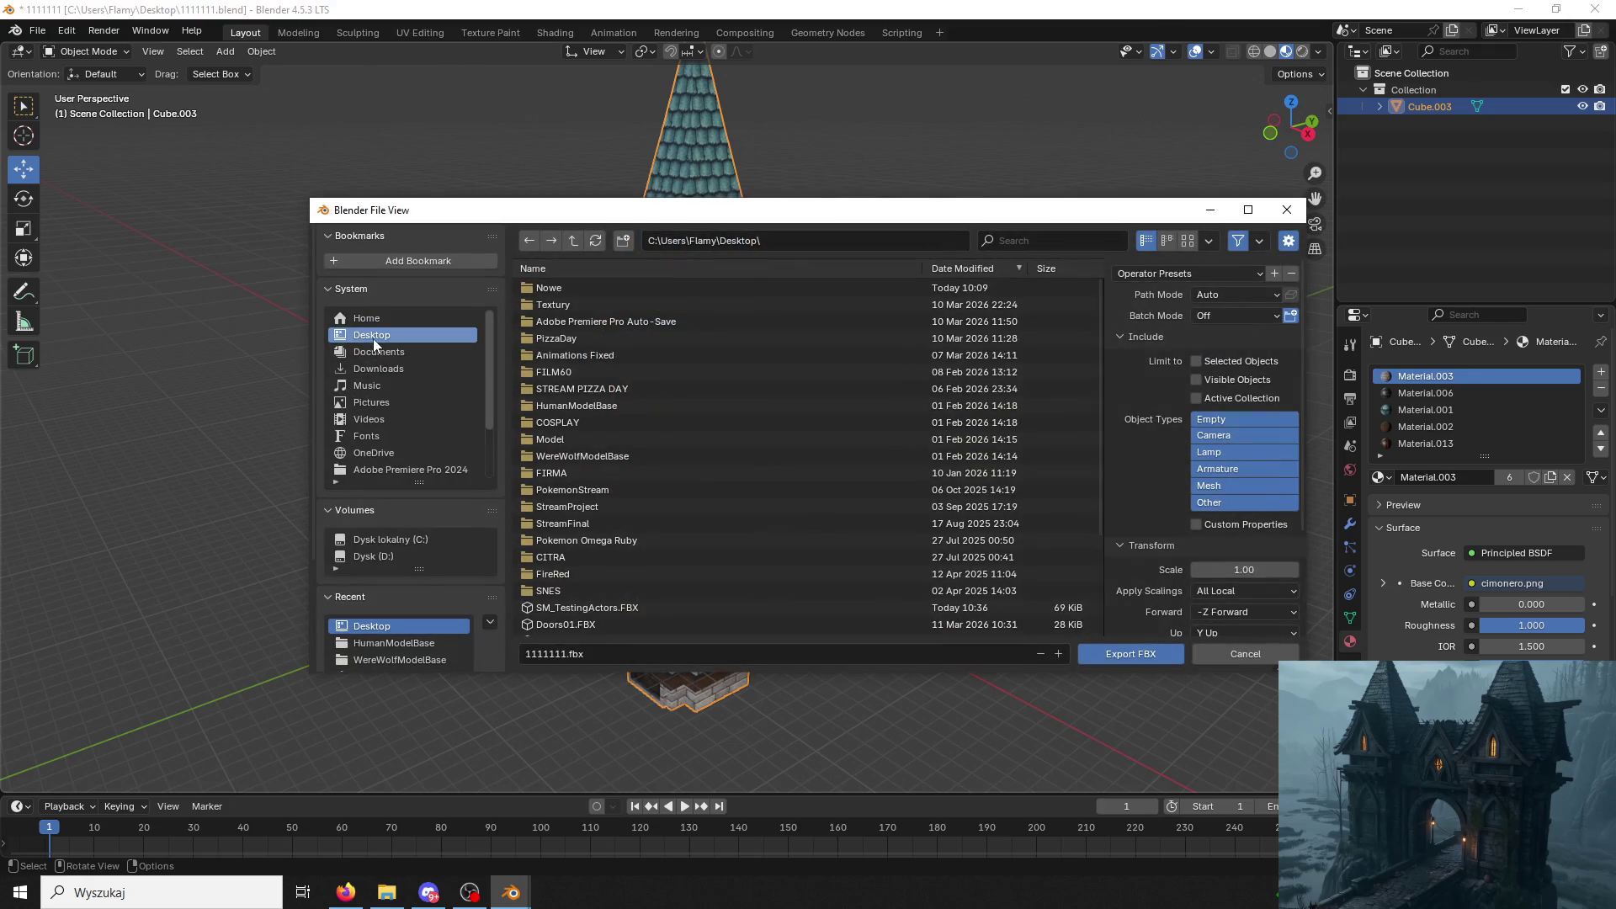
pyautogui.click(654, 655)
pyautogui.write('Tower03')
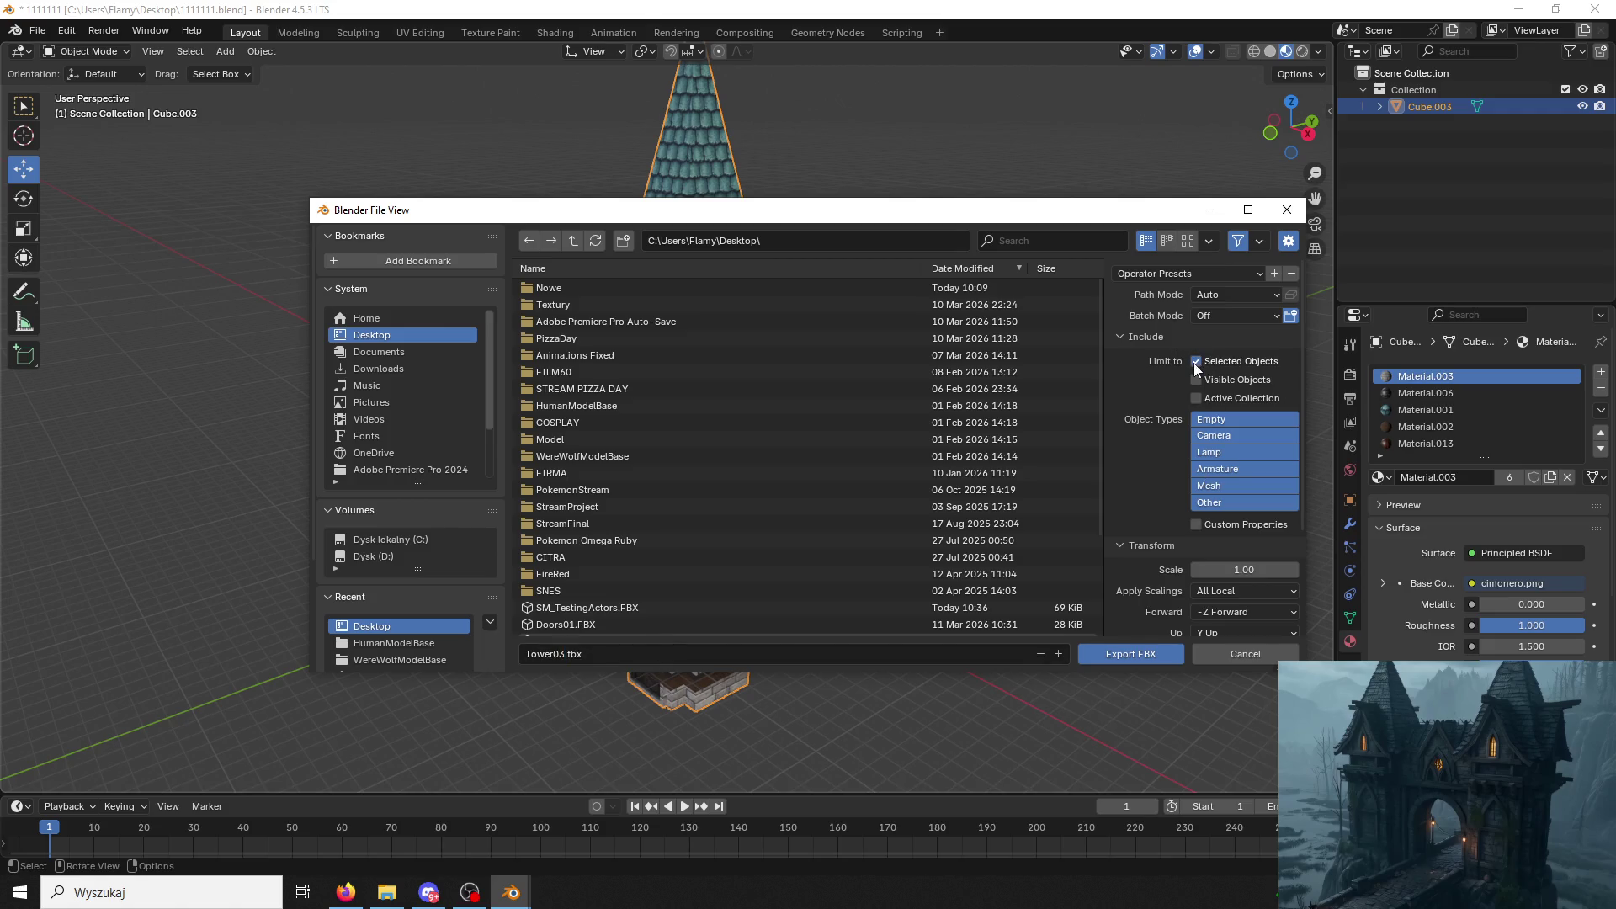
pyautogui.click(1131, 653)
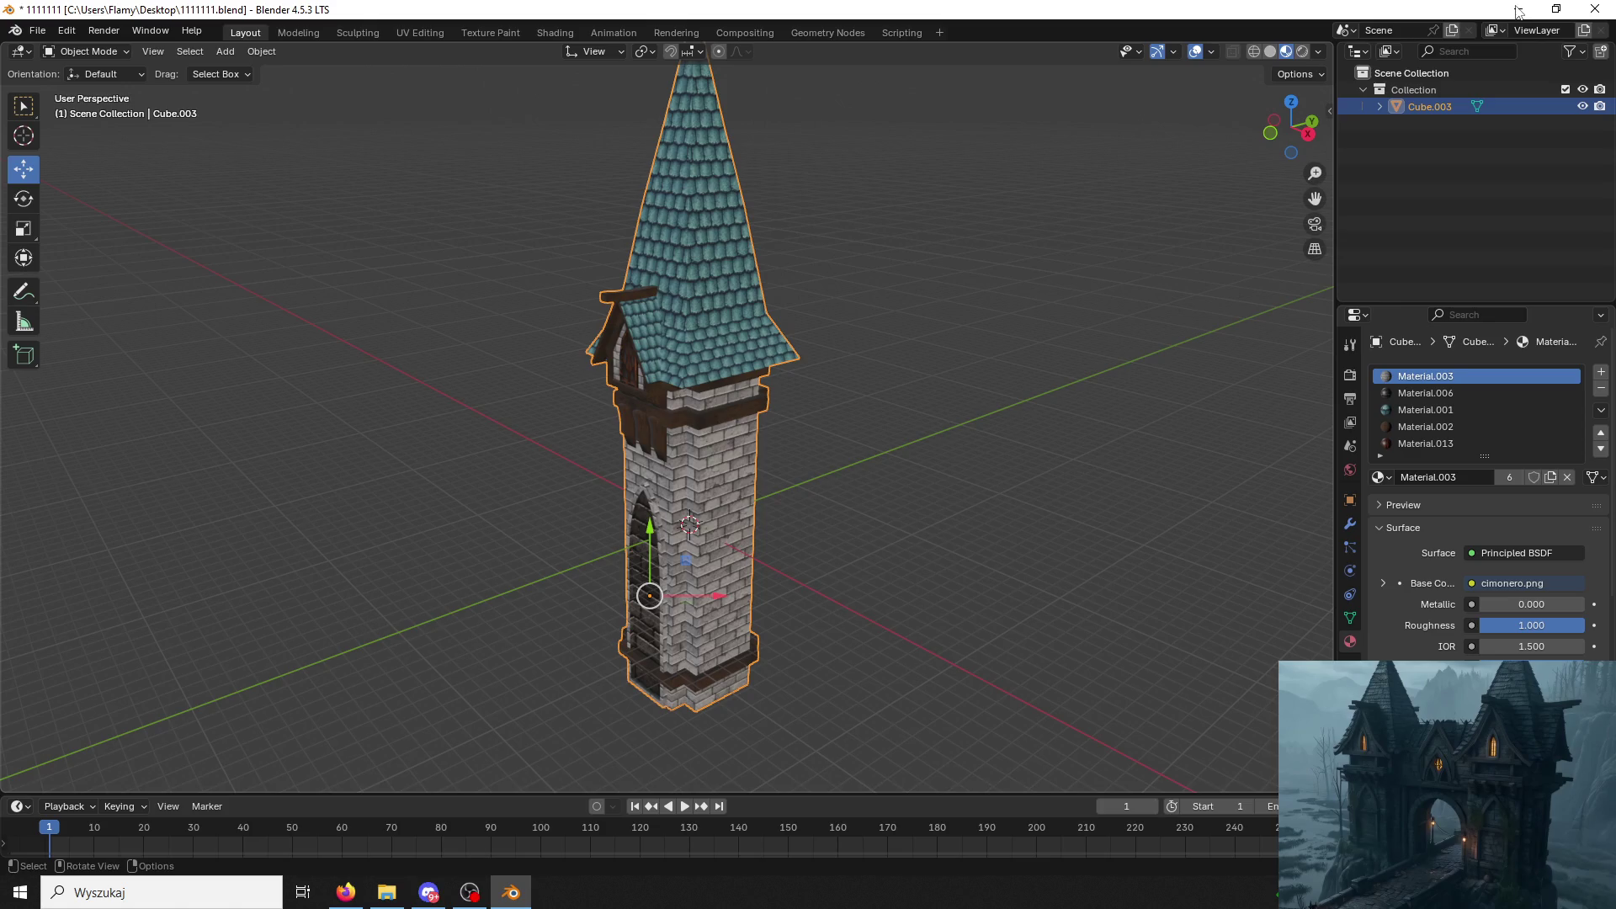
pyautogui.click(1520, 10)
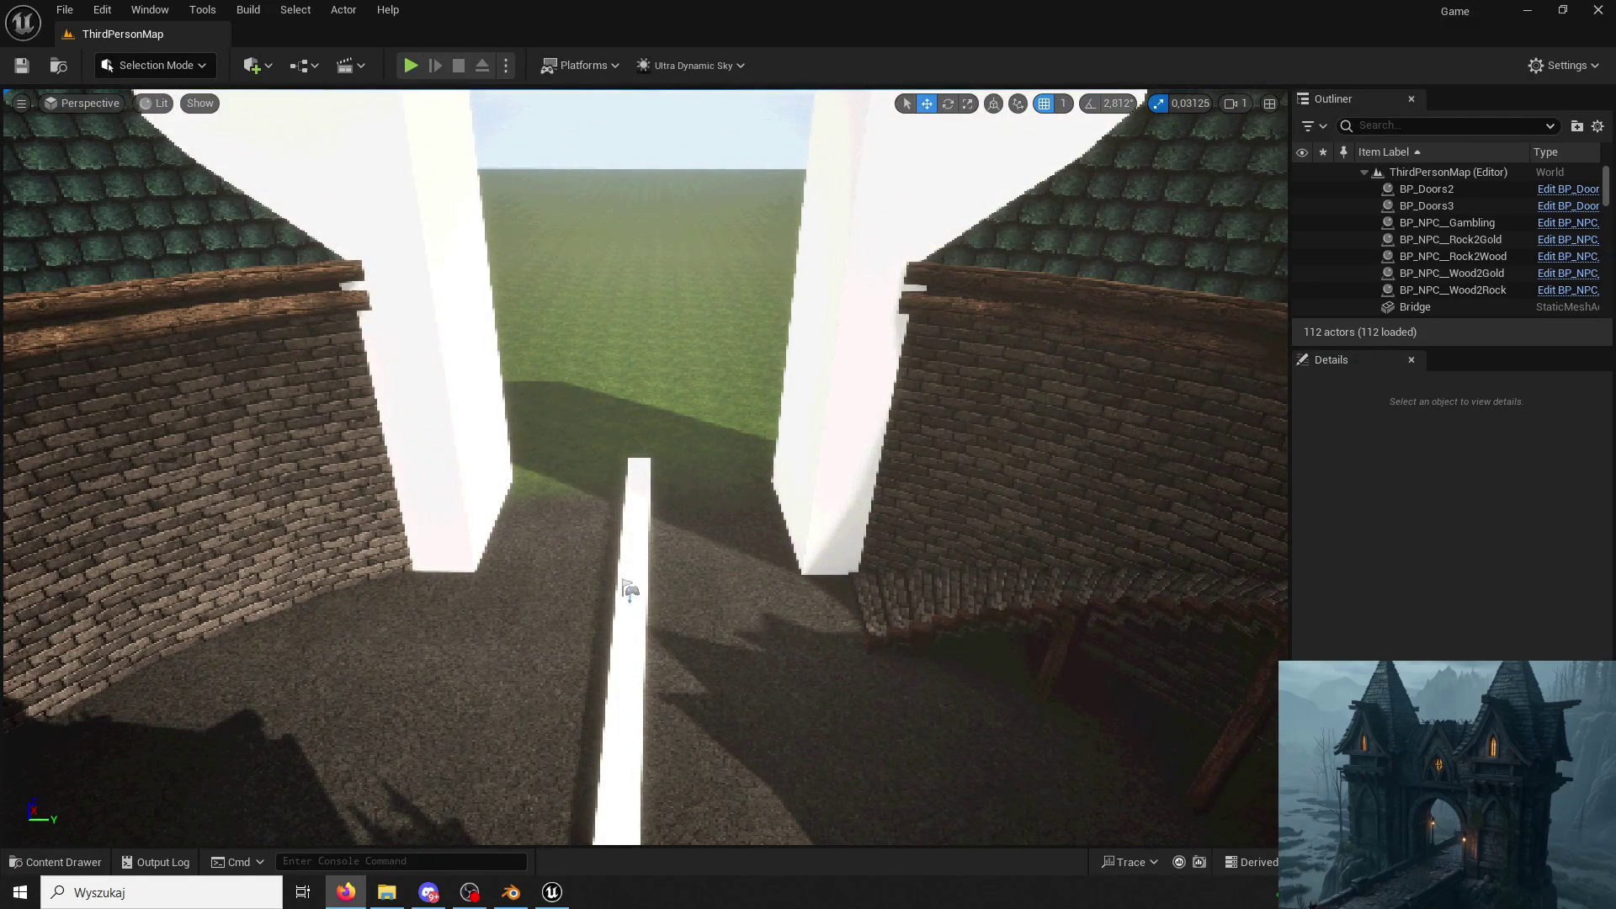
pyautogui.click(808, 358)
# Delete the white placeholder wall from the level and the SM_TestingActors mesh from the content browser.
pyautogui.press('Delete')
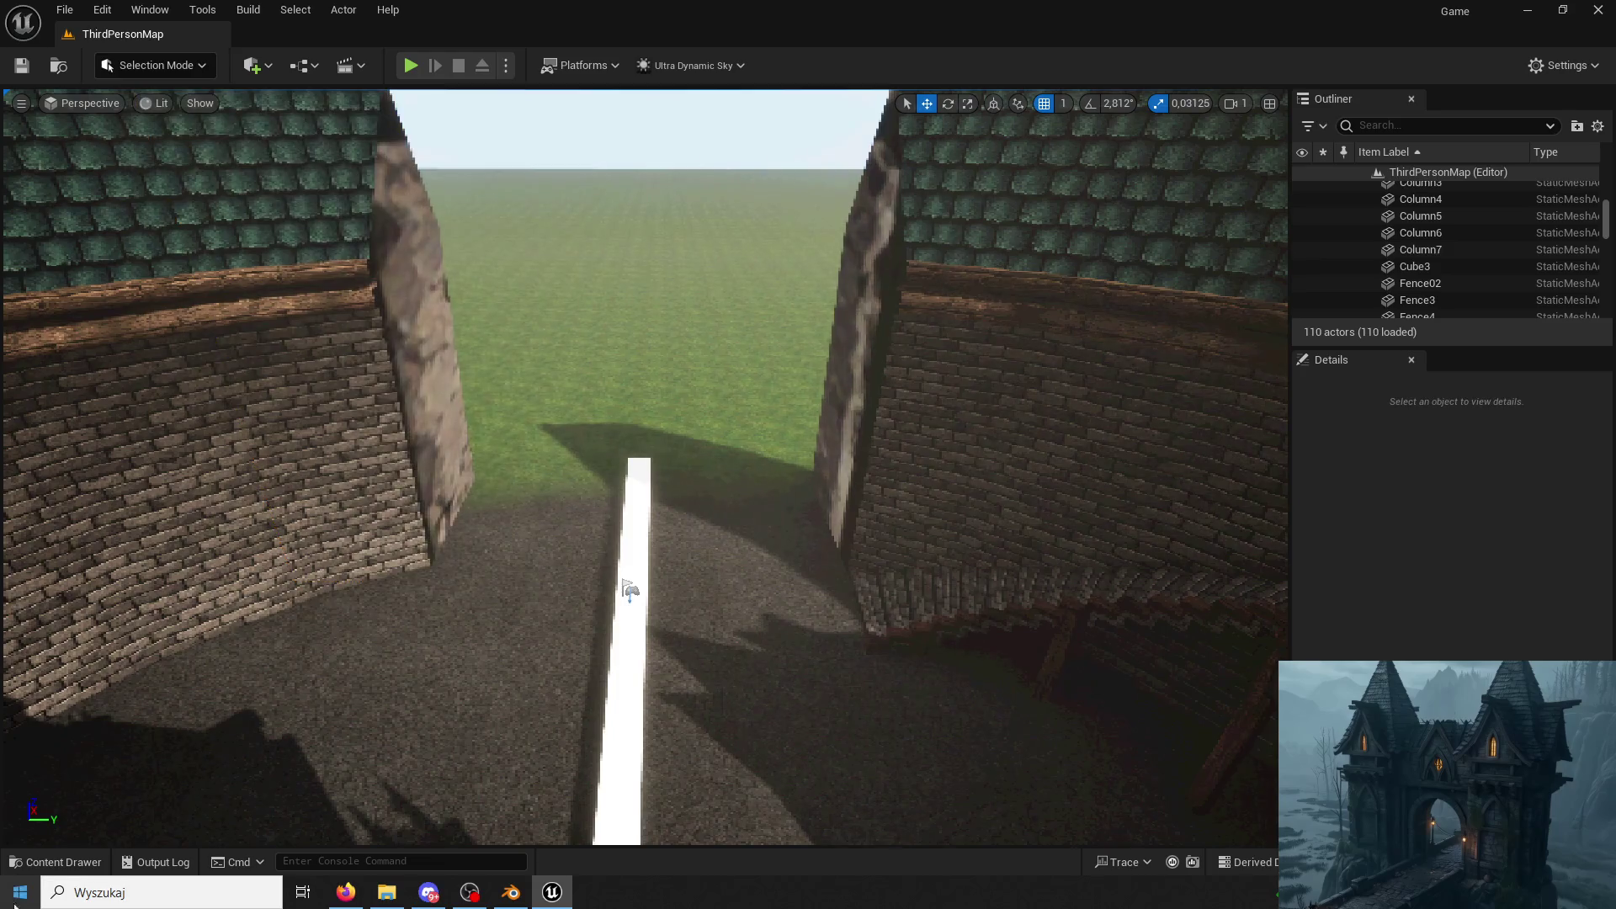
pyautogui.click(54, 861)
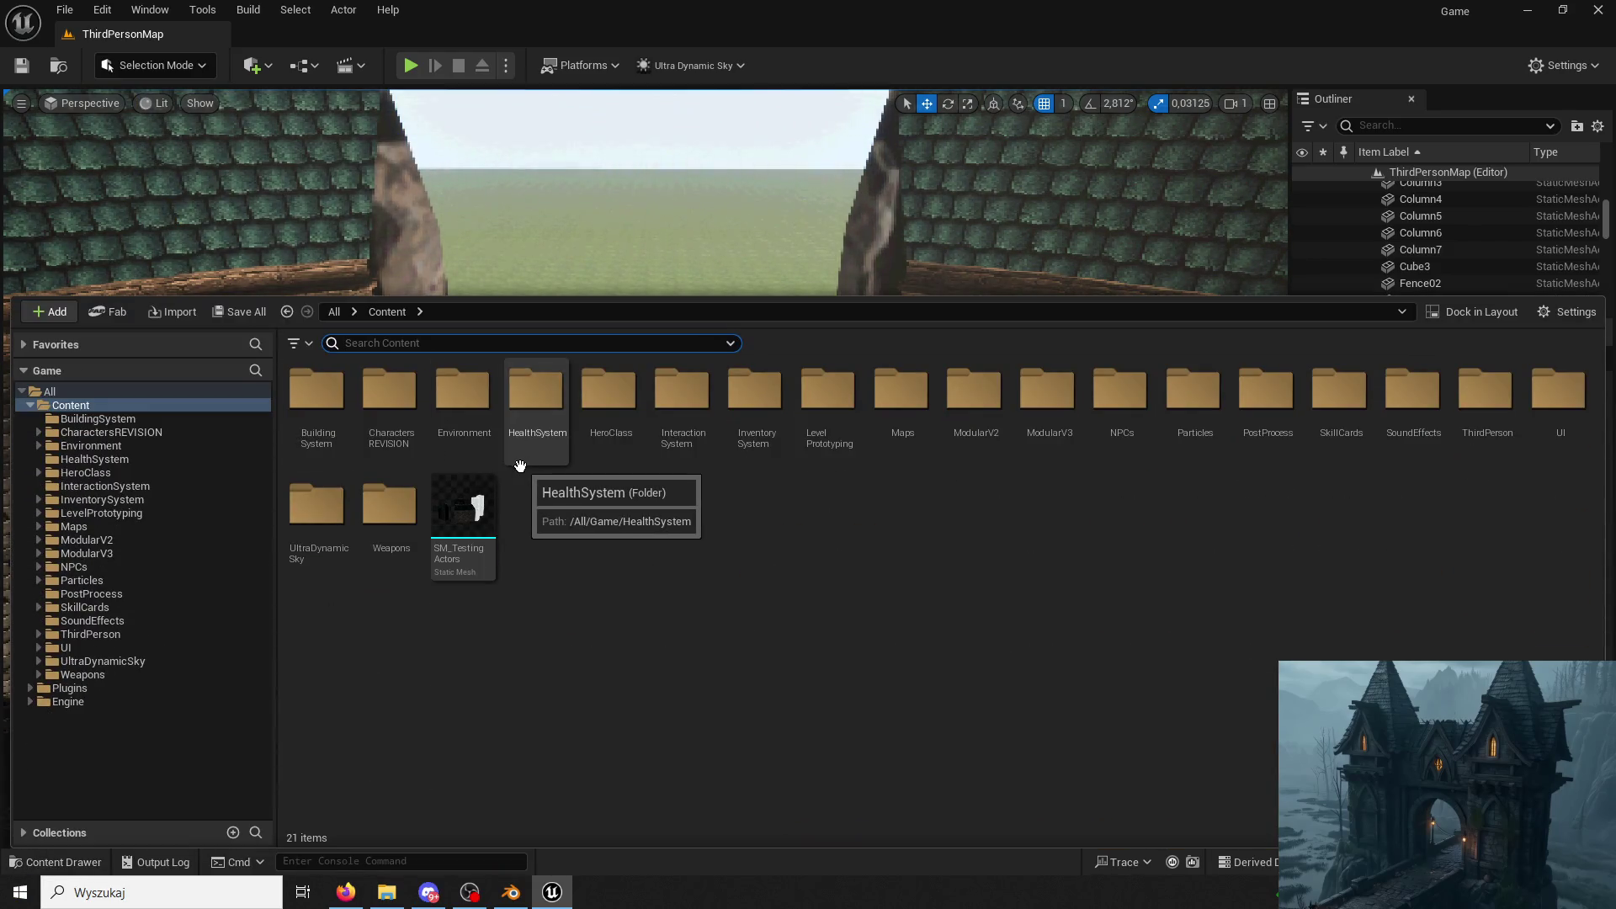
pyautogui.click(463, 512)
pyautogui.press('Delete')
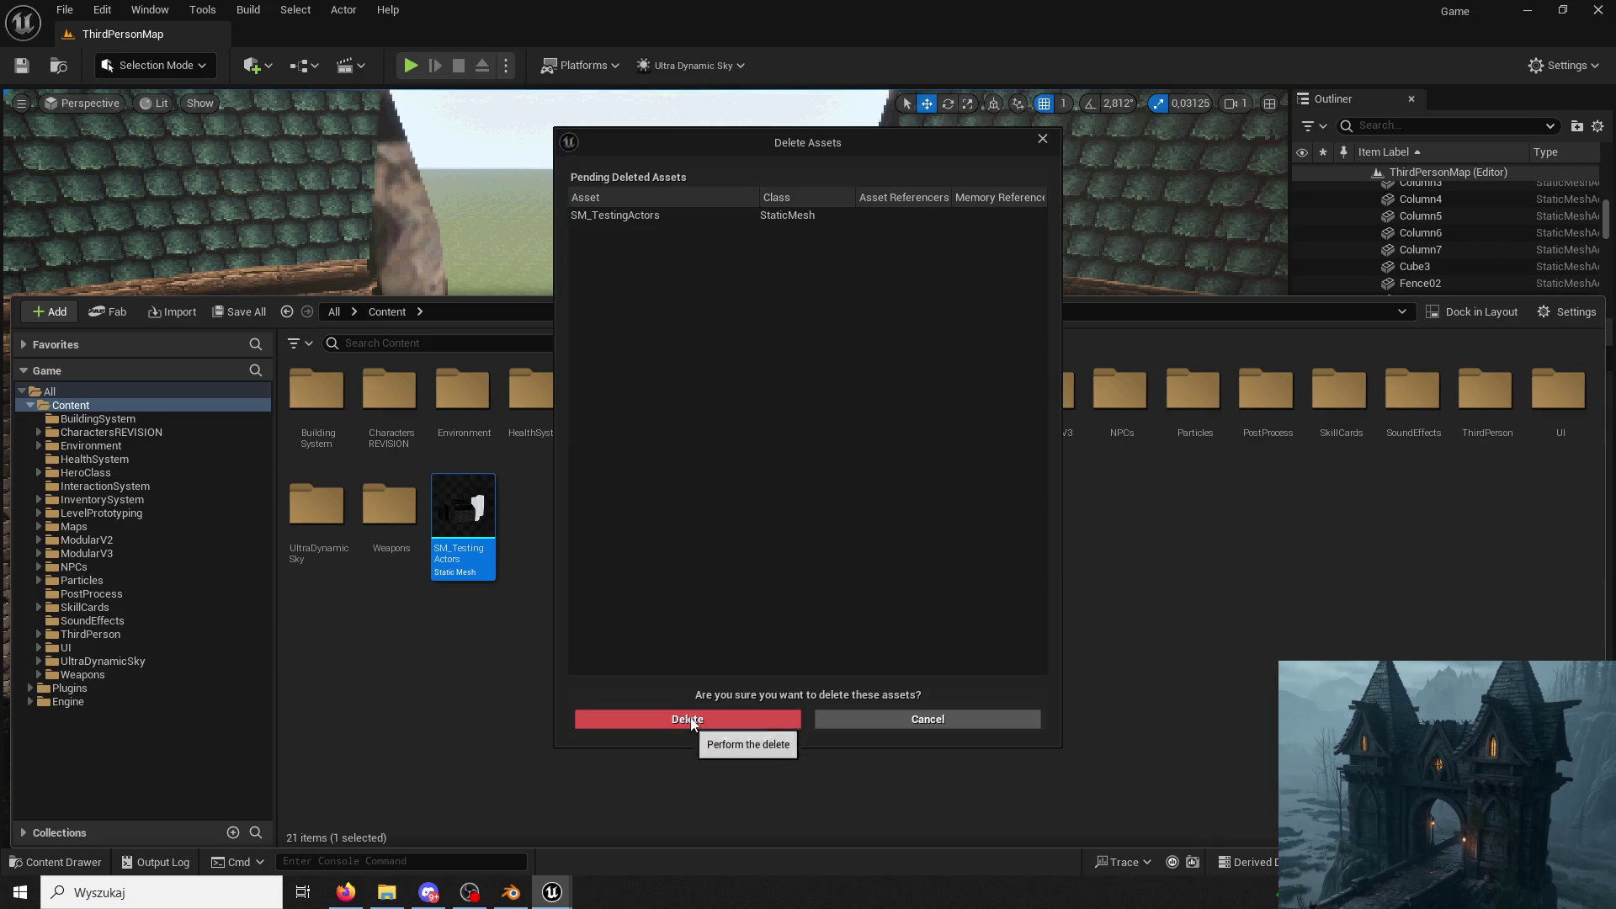
pyautogui.click(689, 718)
# Create a new folder named Towers inside ModularV3 and open it.
pyautogui.click(86, 554)
pyautogui.click(686, 469)
pyautogui.rightClick(681, 483)
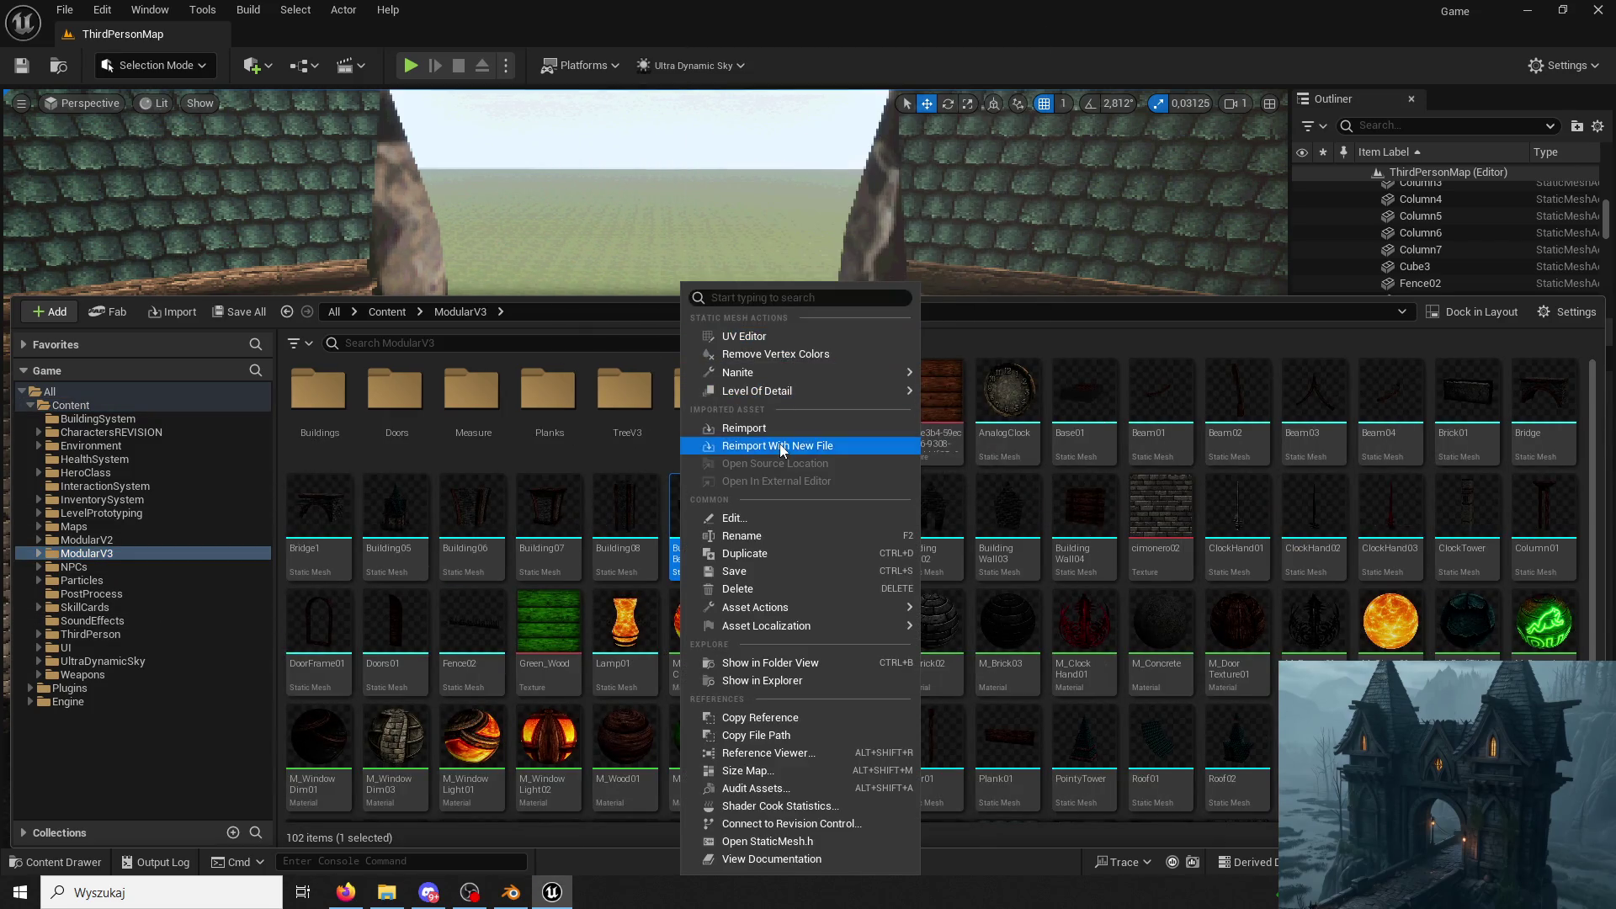
pyautogui.click(323, 356)
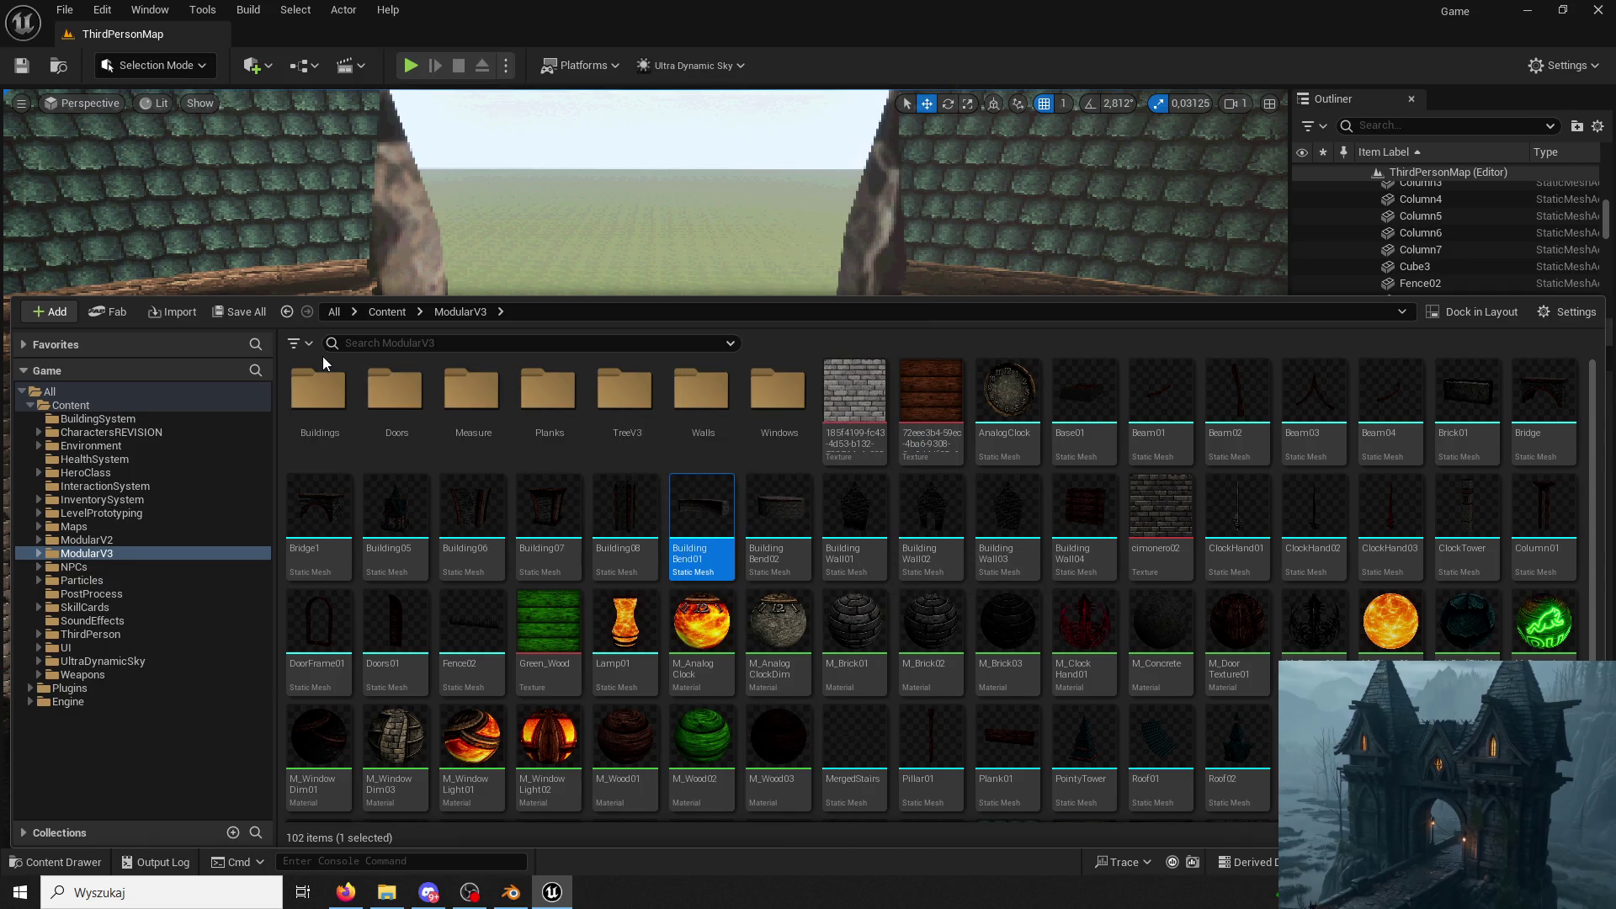
pyautogui.rightClick(515, 546)
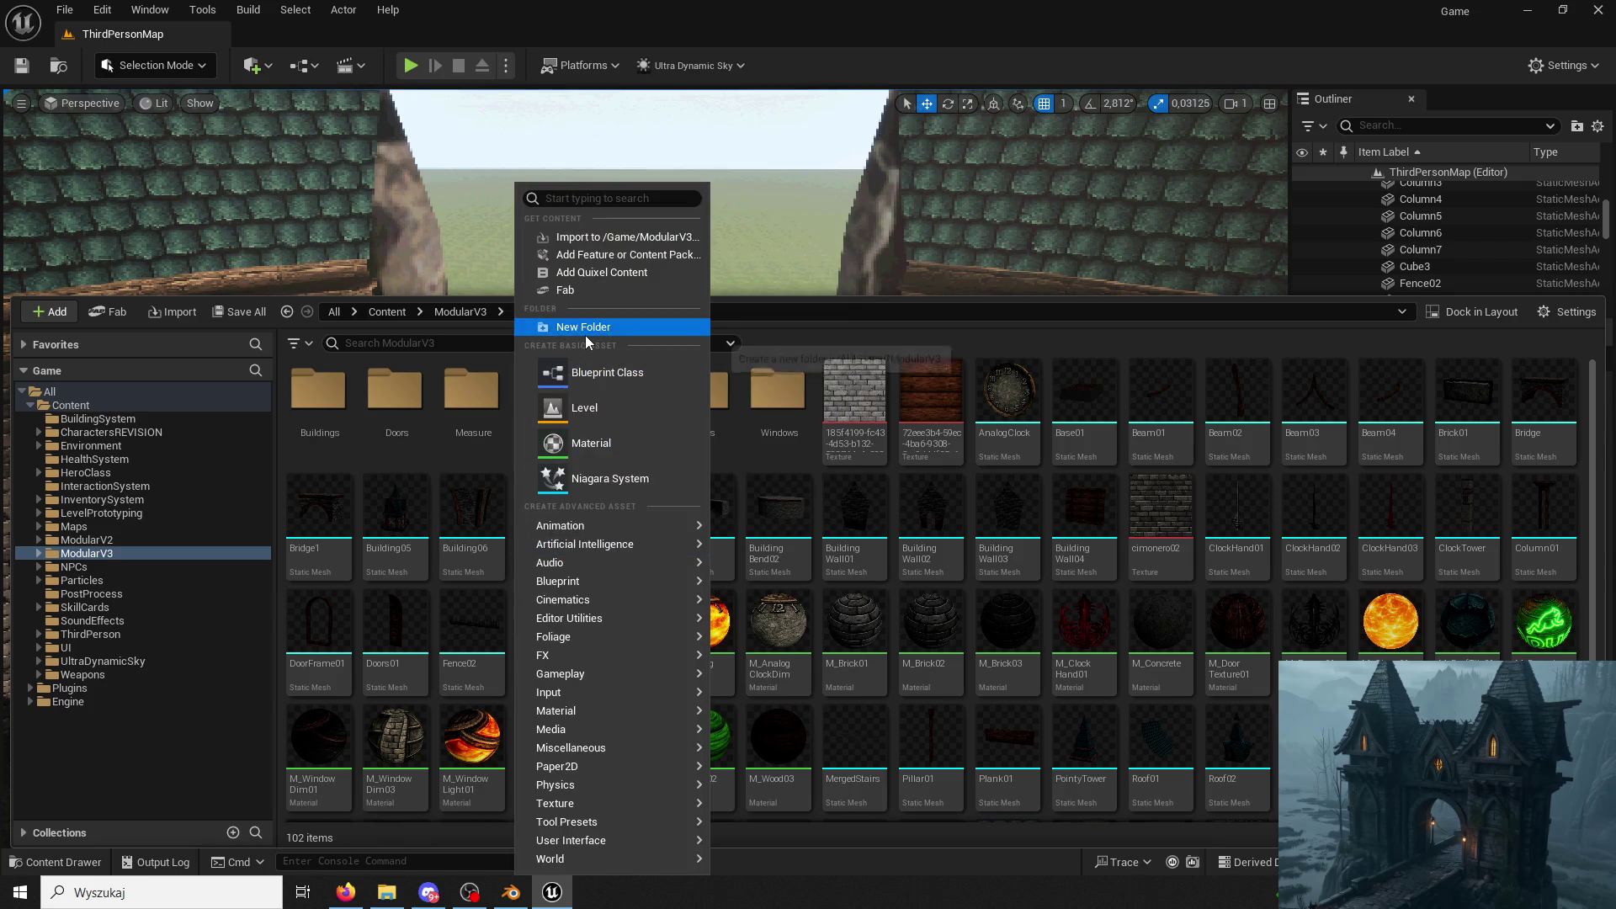
pyautogui.click(585, 329)
pyautogui.write('Towers')
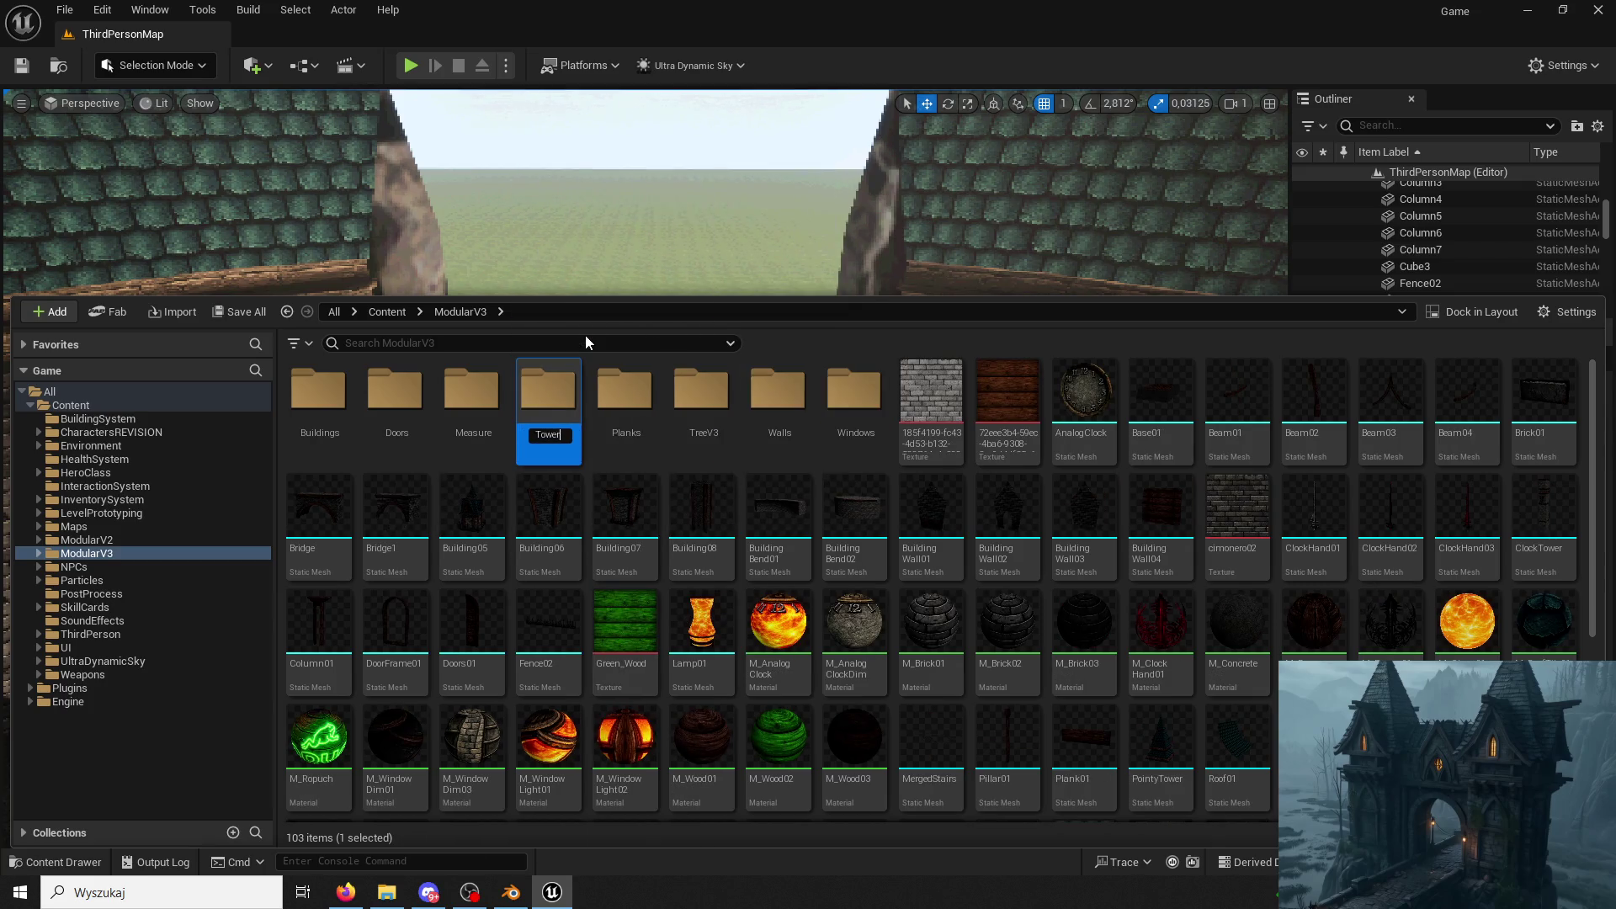
pyautogui.press('Return')
pyautogui.press('Return')
pyautogui.moveTo(492, 14); pyautogui.dragTo(832, 121)
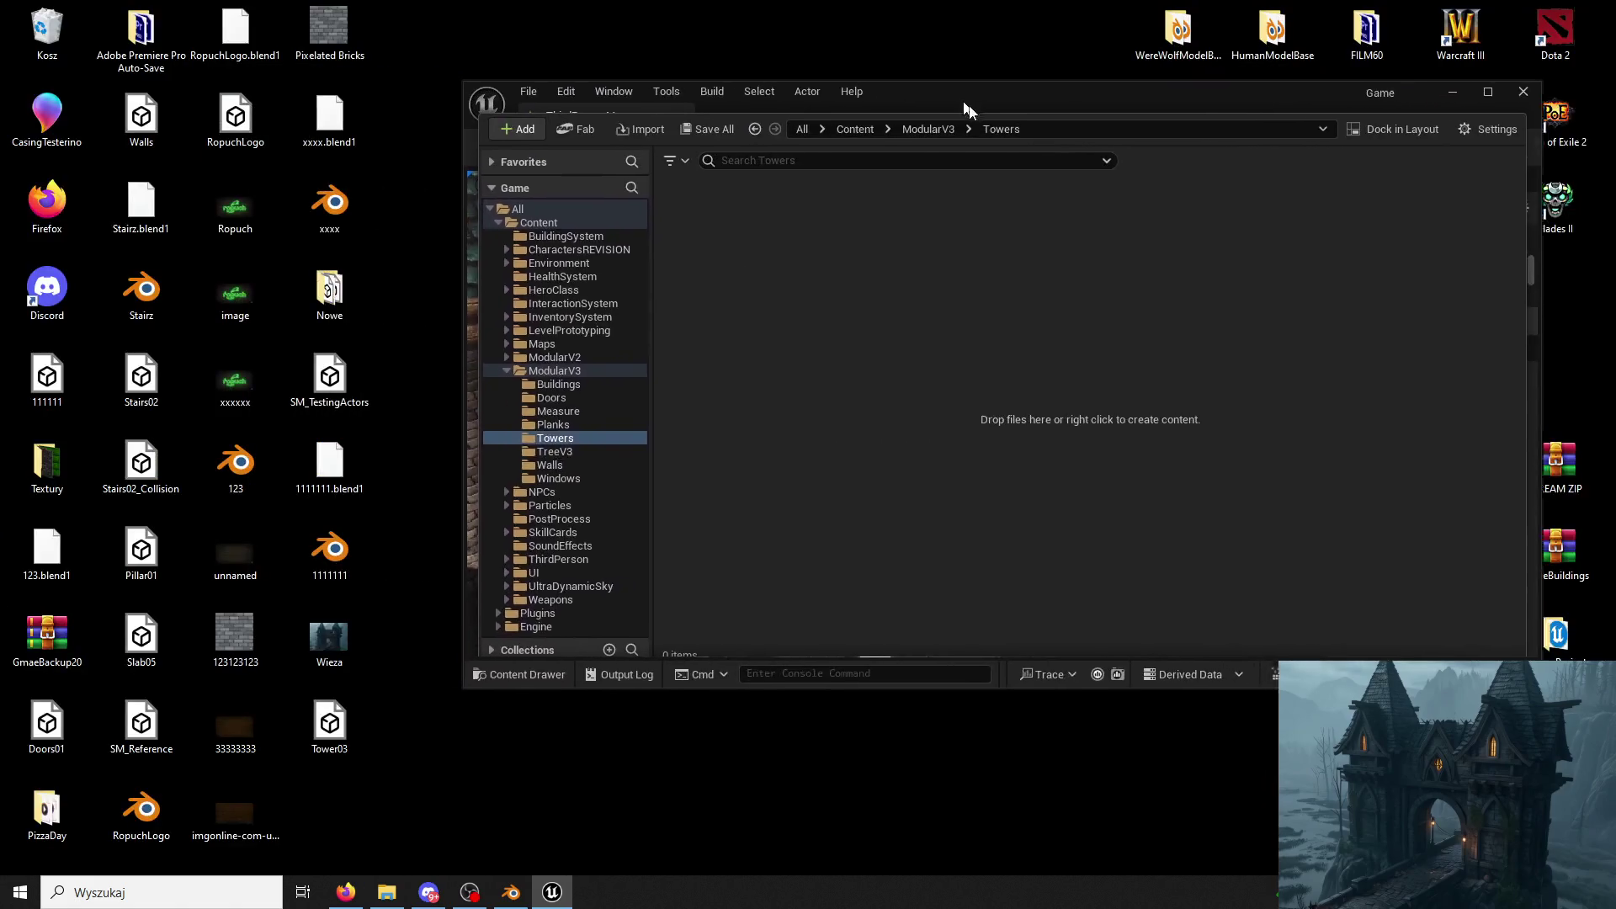
# Import Tower03.fbx into the Towers folder with the default FBX settings.
pyautogui.moveTo(330, 726); pyautogui.dragTo(747, 452)
pyautogui.click(823, 762)
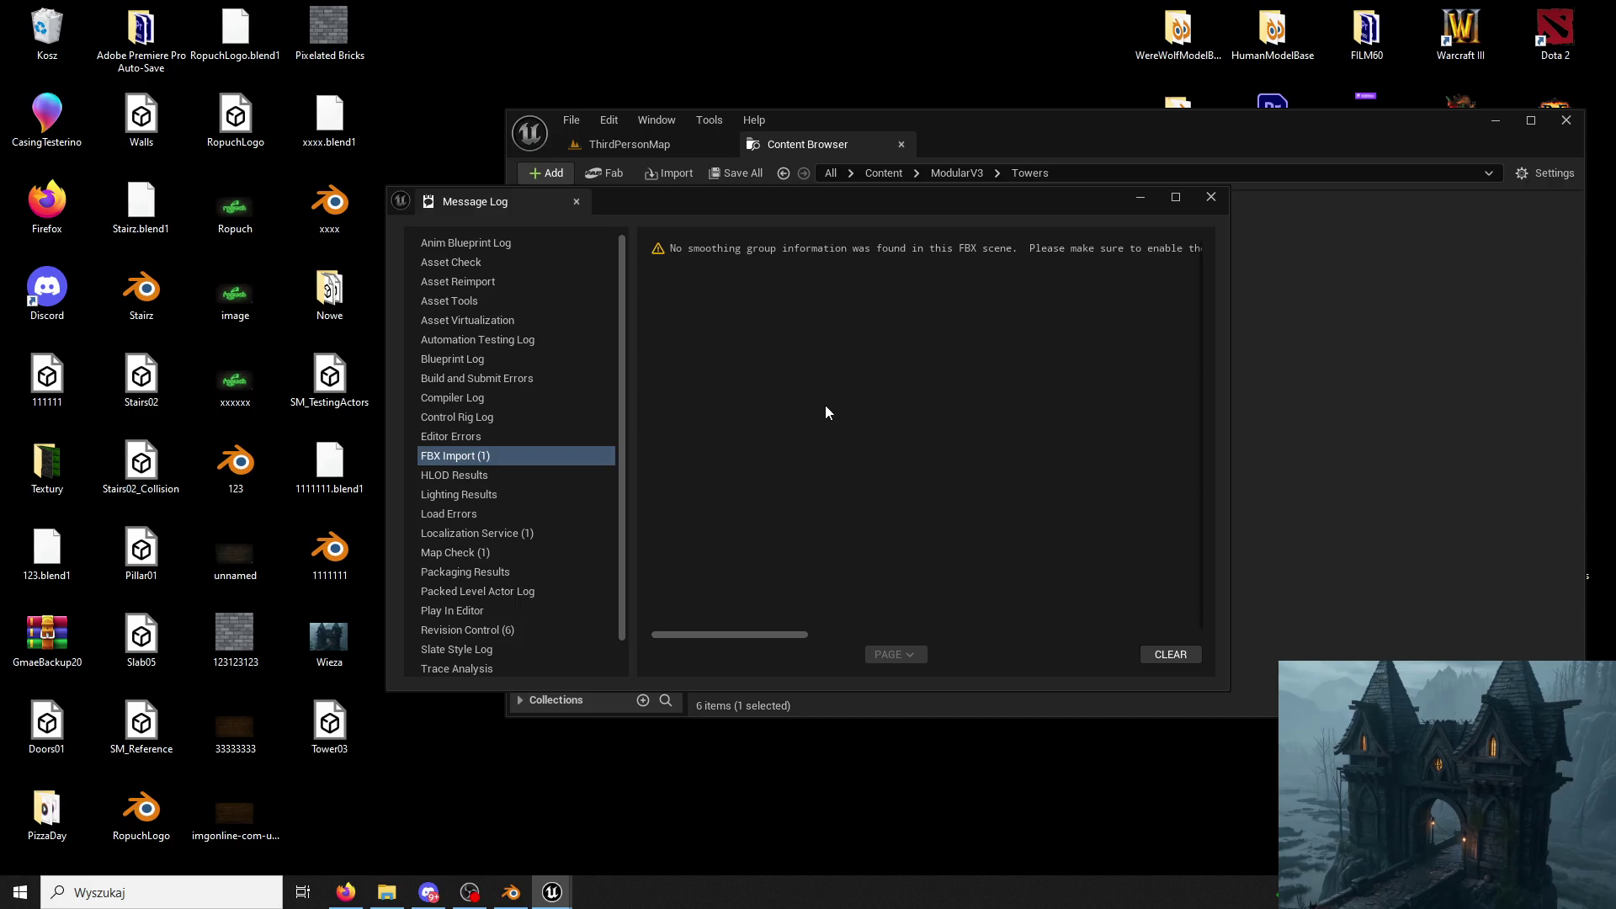
pyautogui.click(1192, 199)
# Delete the stray imported textures, including TexturaDachowka and Wood01.
pyautogui.click(948, 259)
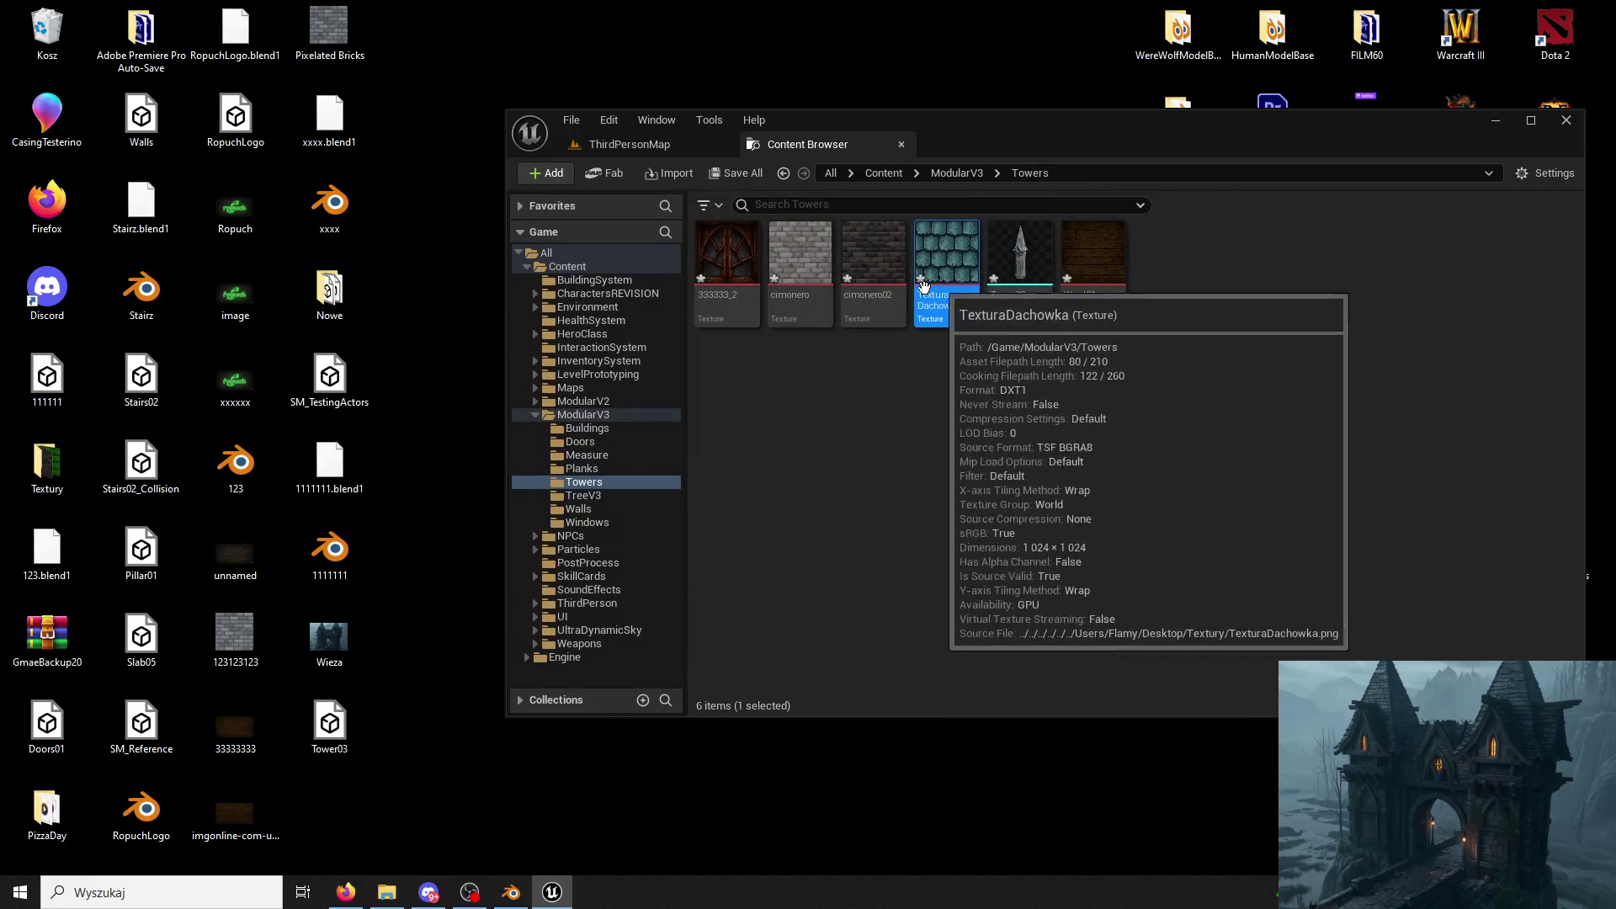
pyautogui.keyDown('shift'); pyautogui.click(728, 259); pyautogui.keyUp('shift')
pyautogui.press('Delete')
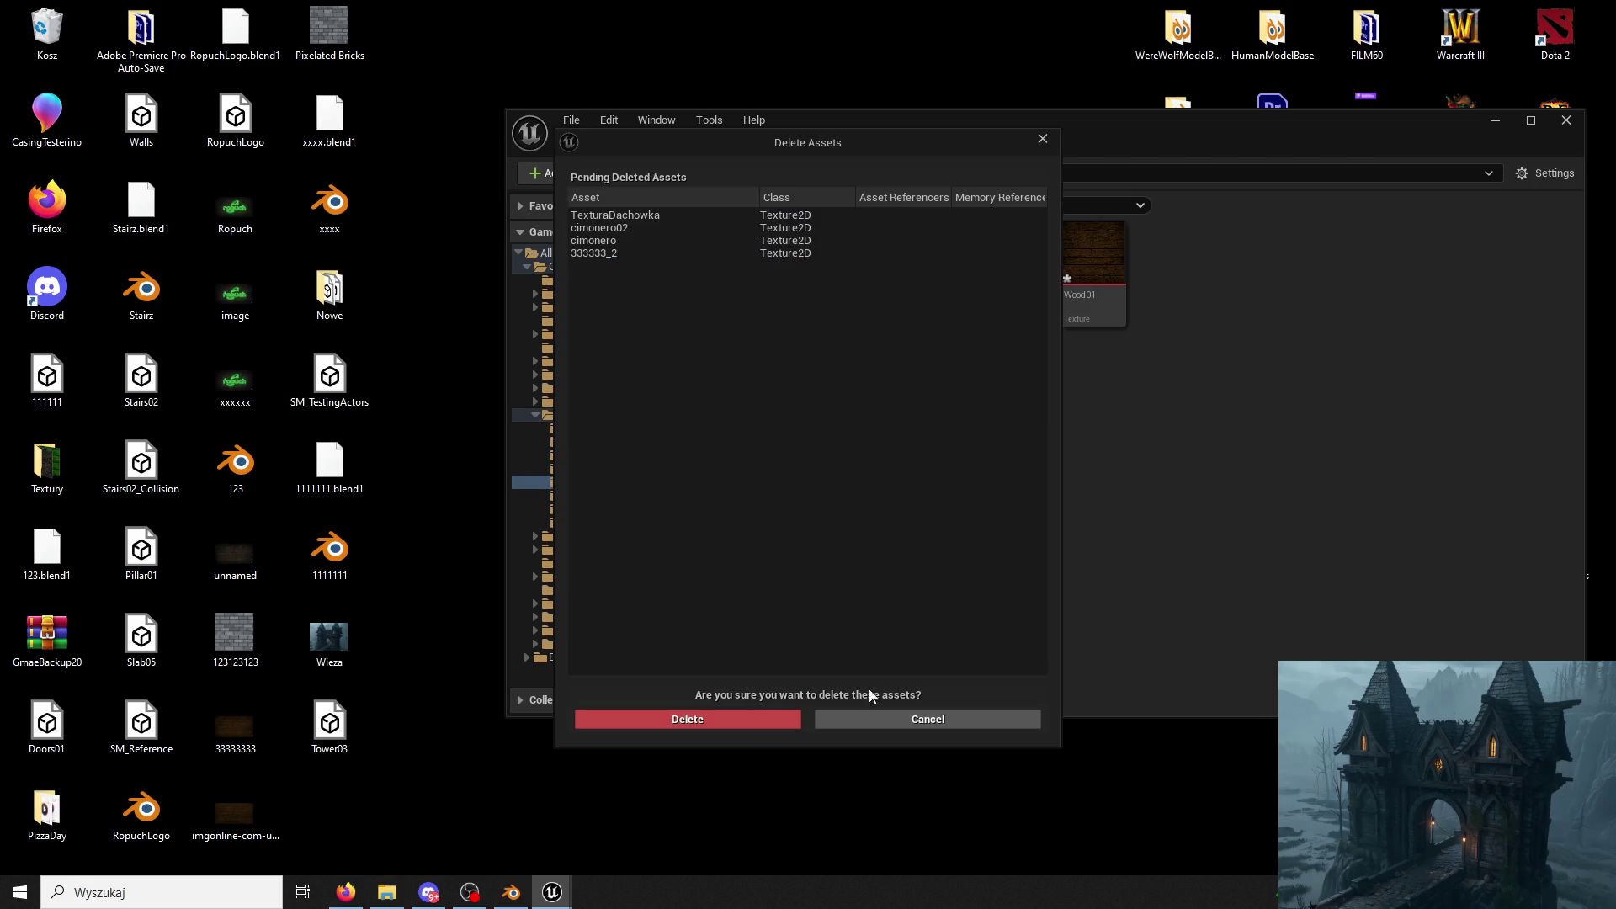
pyautogui.click(740, 720)
pyautogui.click(796, 272)
pyautogui.press('Delete')
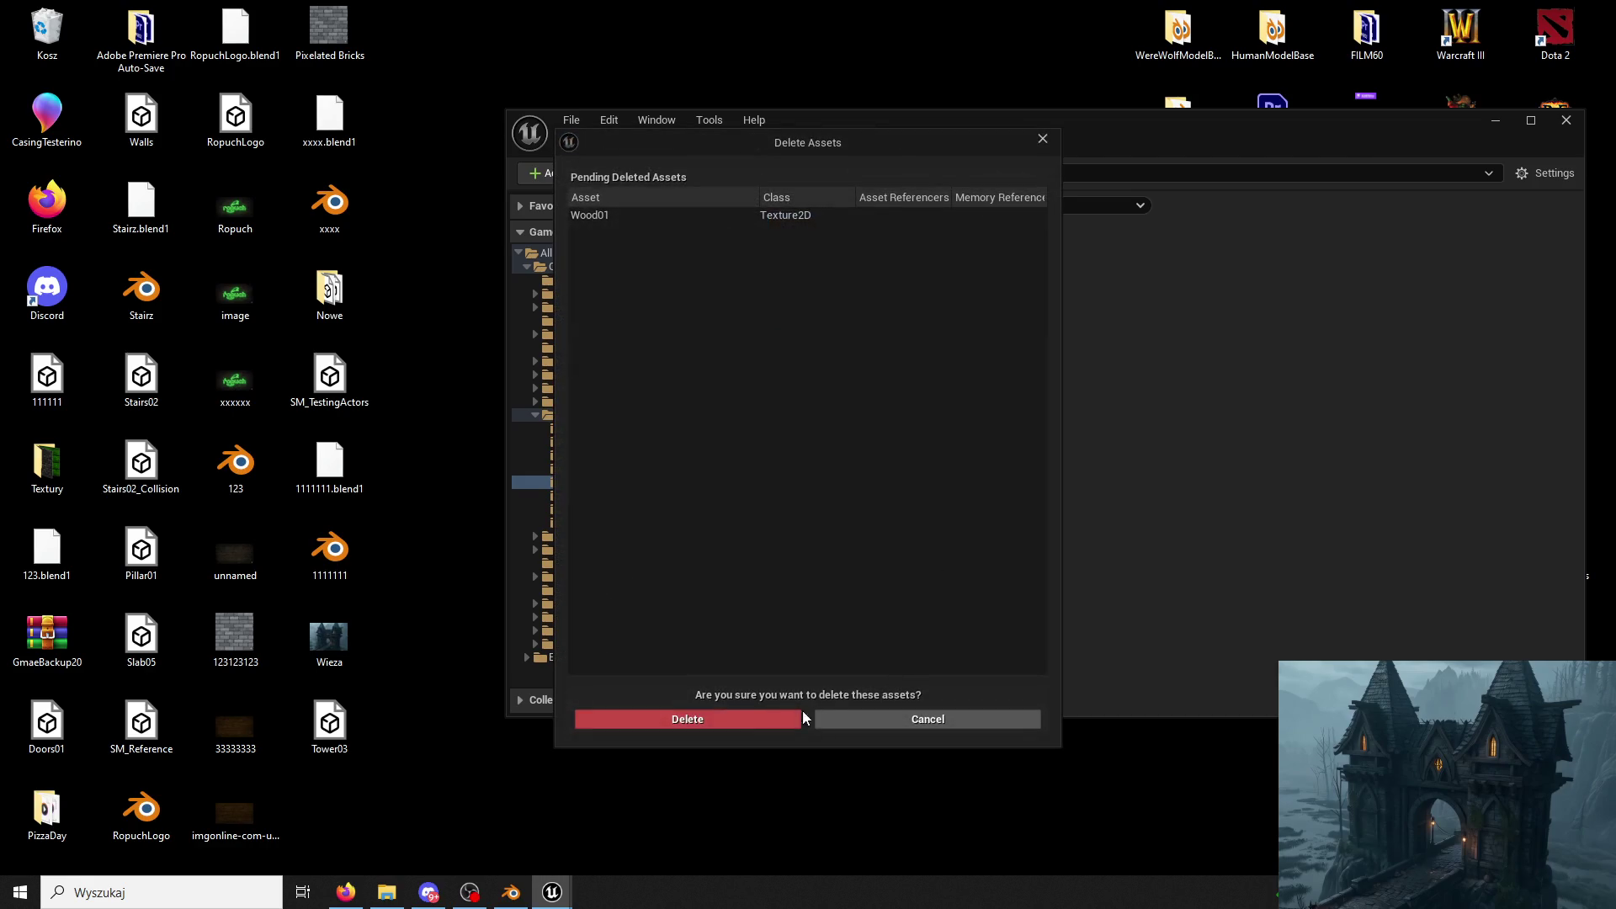
pyautogui.click(746, 720)
# Open Tower03 in a docked mesh editor tab, inspect it, and return to the ThirdPersonMap level.
pyautogui.doubleClick(722, 262)
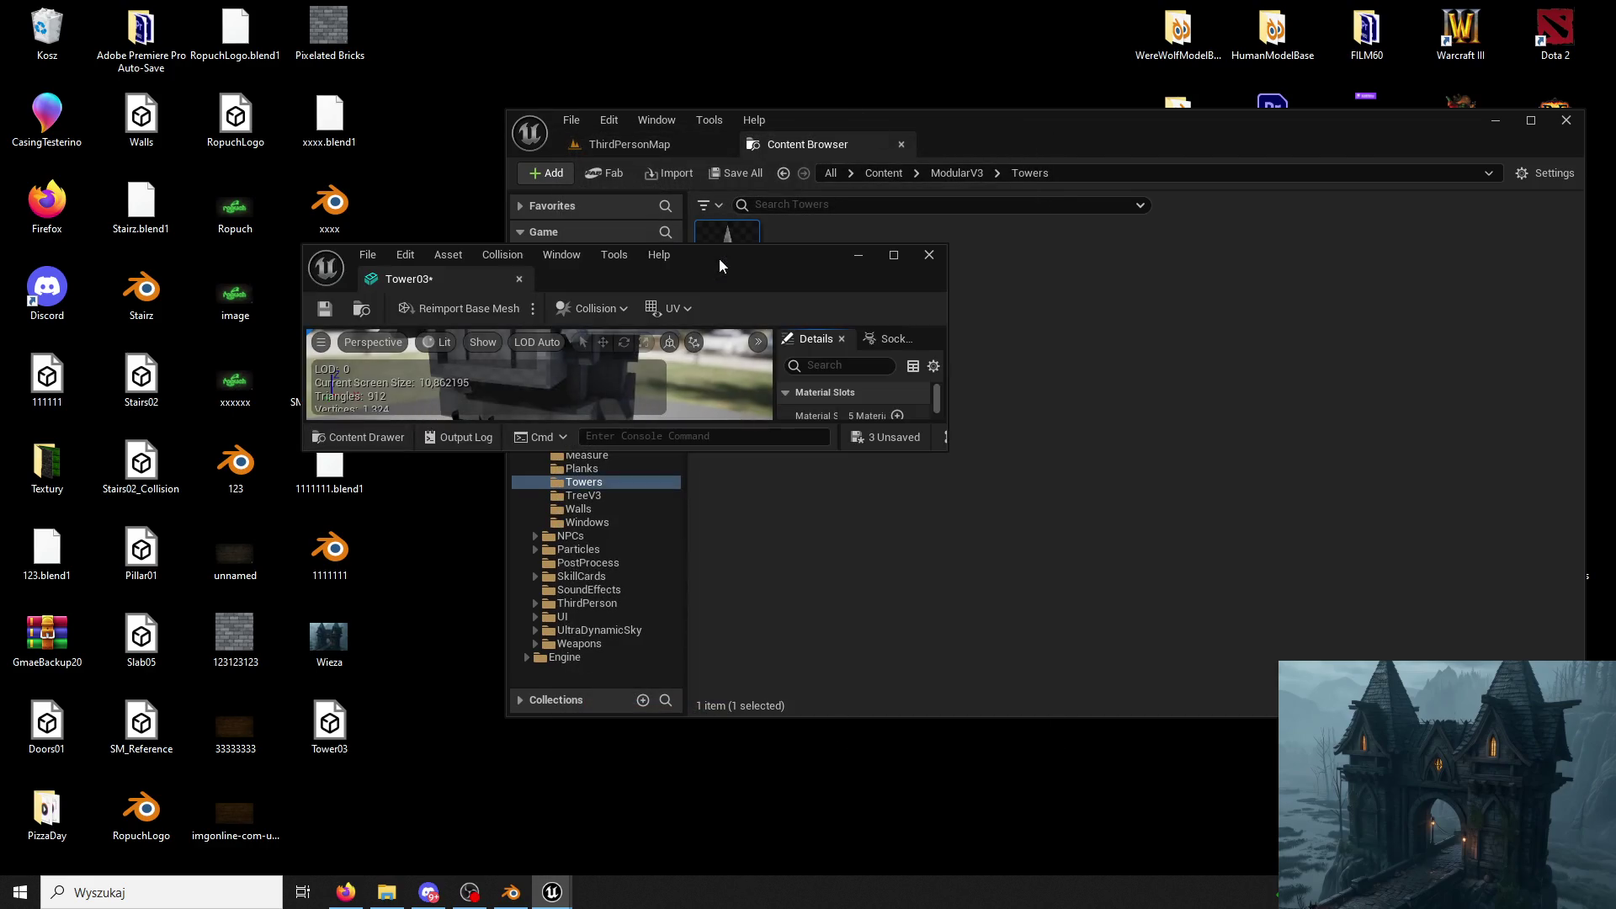
pyautogui.doubleClick(945, 137)
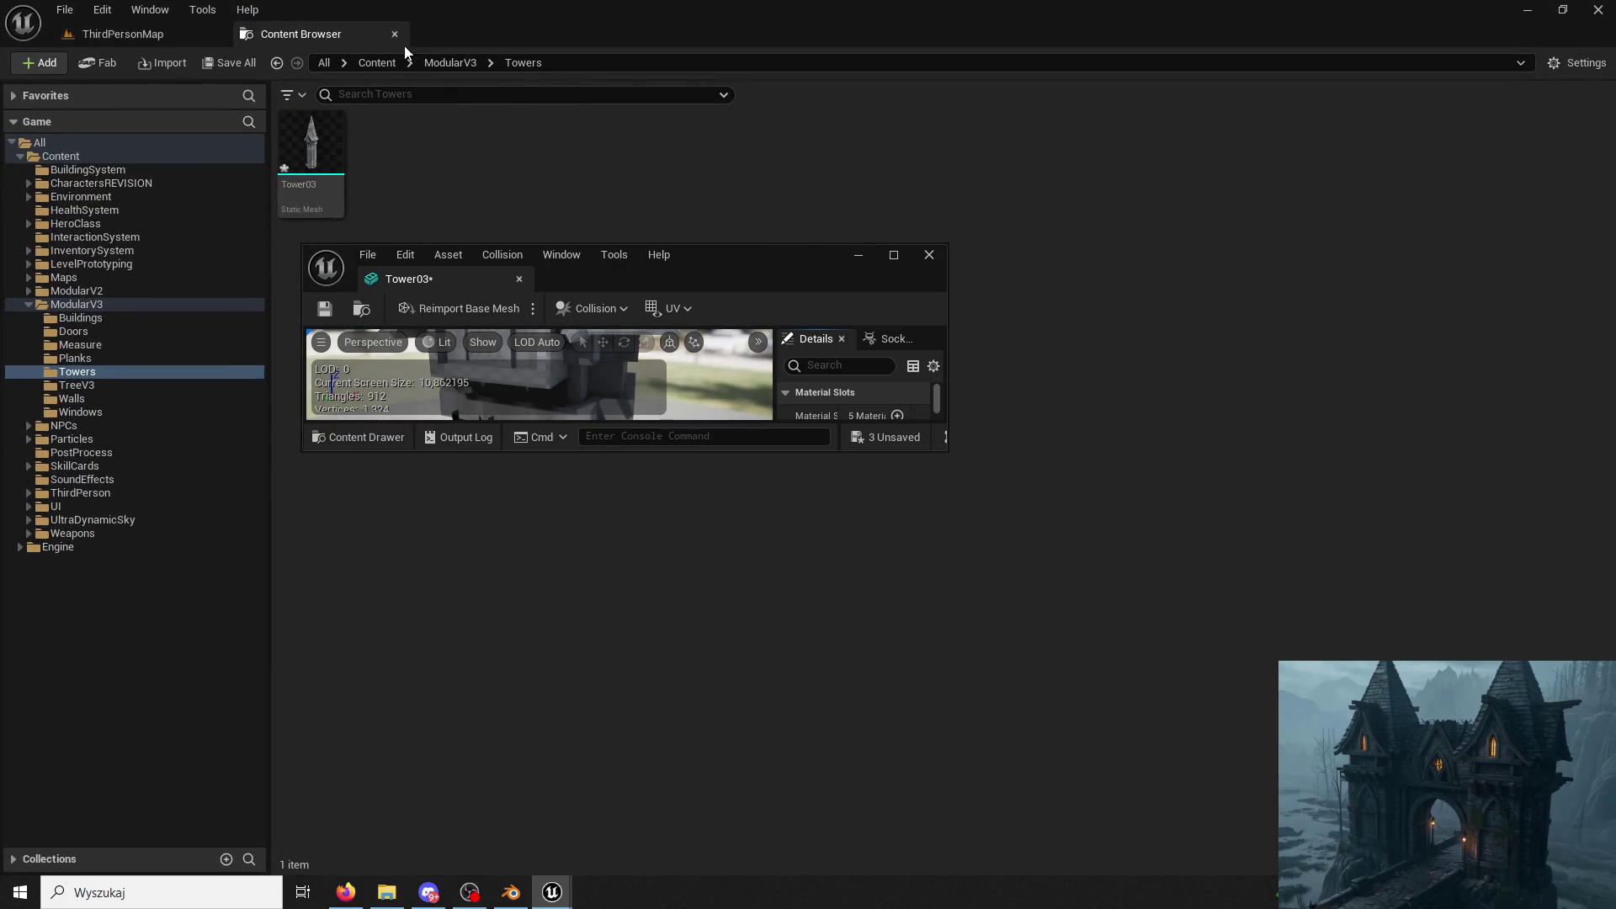
pyautogui.click(396, 30)
pyautogui.moveTo(414, 284); pyautogui.dragTo(307, 33)
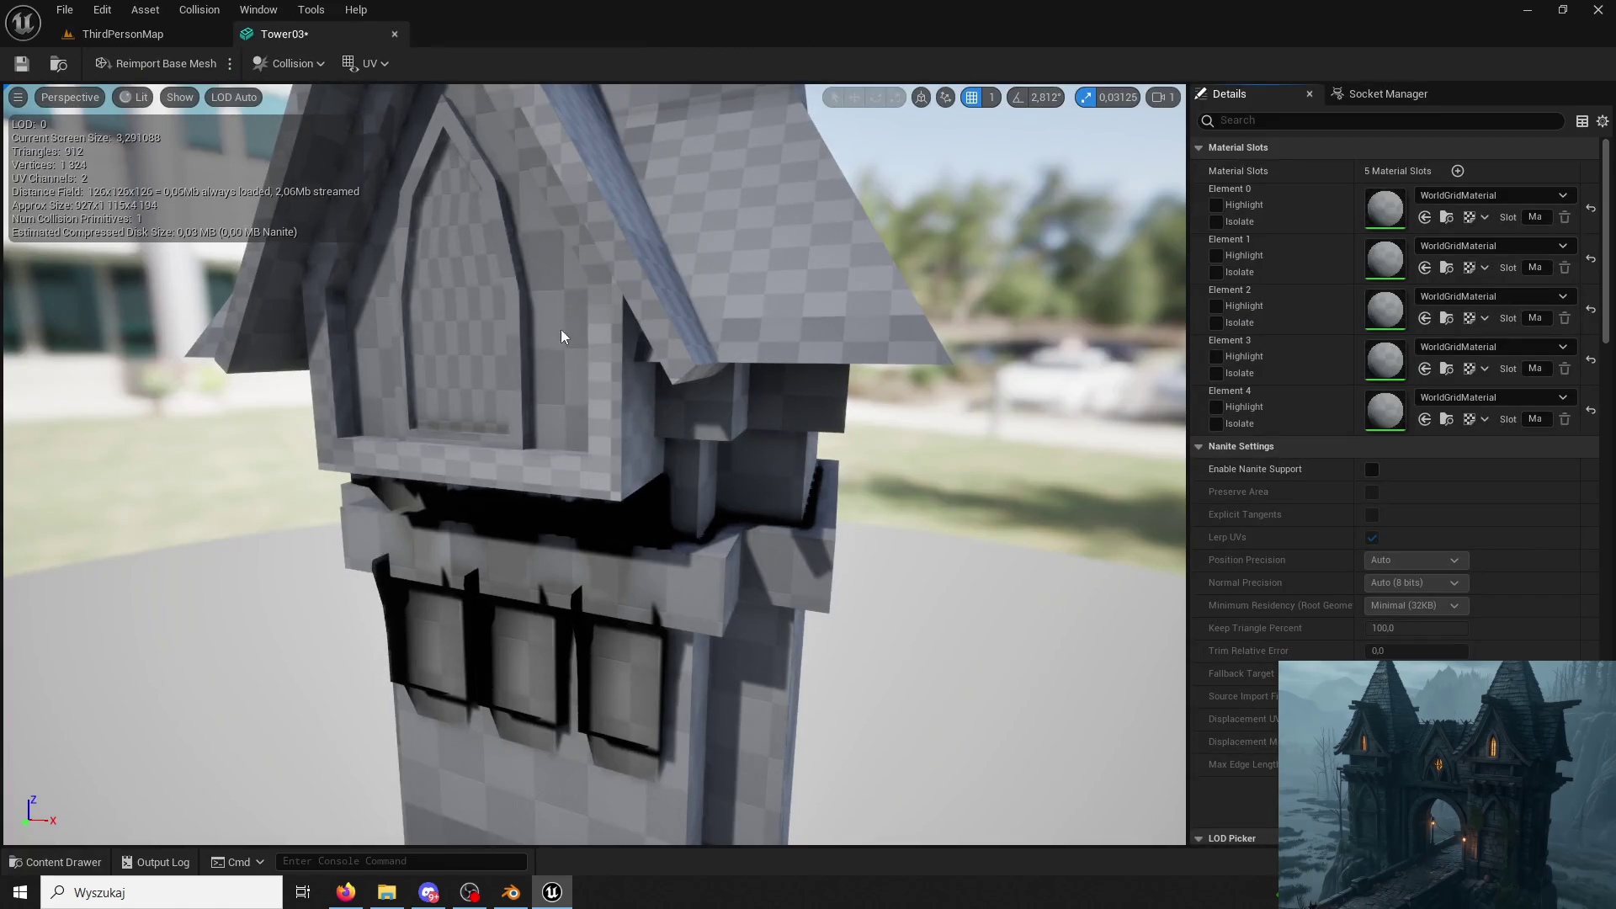
pyautogui.scroll(2, 631, 451)
pyautogui.scroll(2, 394, 560)
pyautogui.moveTo(278, 208); pyautogui.dragTo(411, 254)
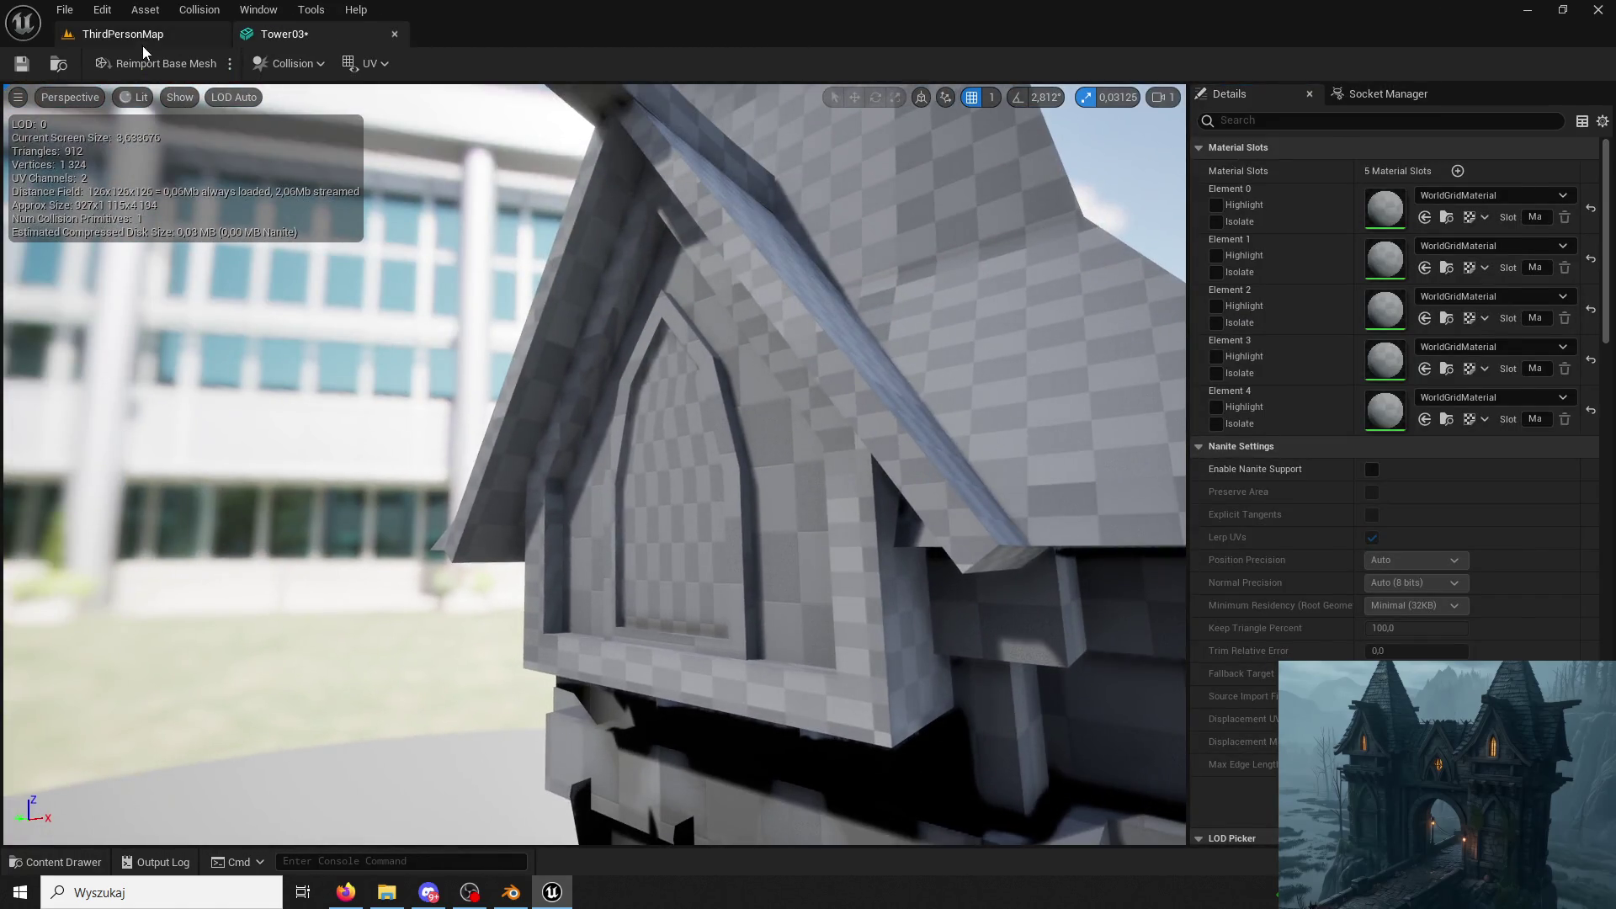
pyautogui.click(143, 39)
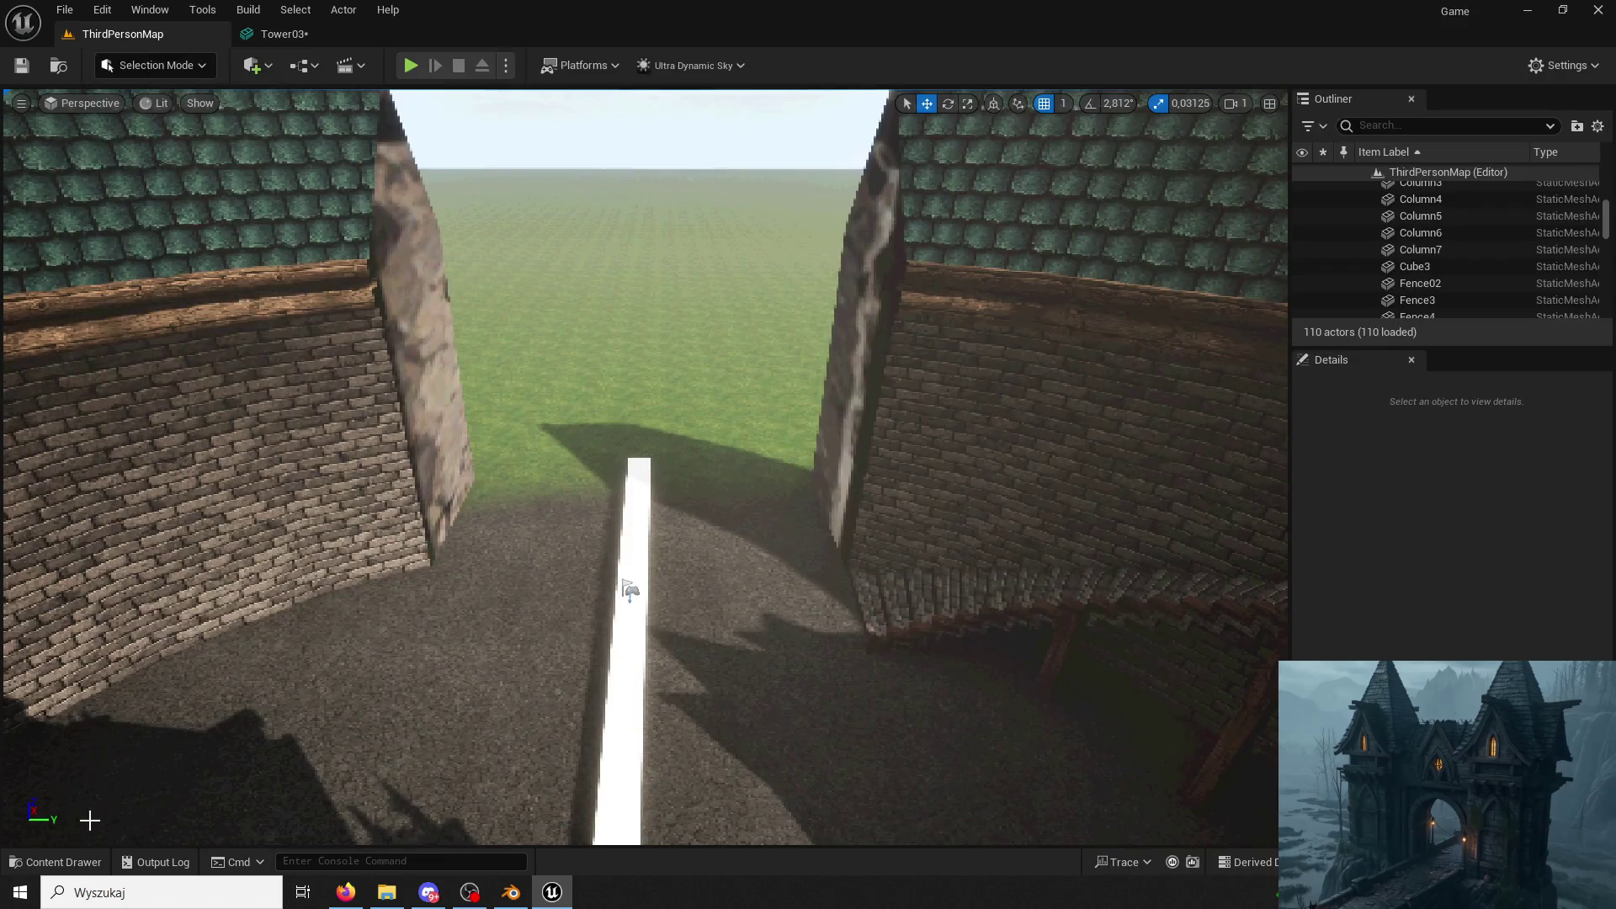
# Place Tower03 in the level and recompute its normals in Modeling Mode with Fix Inconsistent enabled.
pyautogui.click(50, 862)
pyautogui.moveTo(323, 410)
pyautogui.mouseDown()
pyautogui.moveTo(519, 195)
pyautogui.moveTo(627, 588)
pyautogui.mouseUp()
pyautogui.click(154, 67)
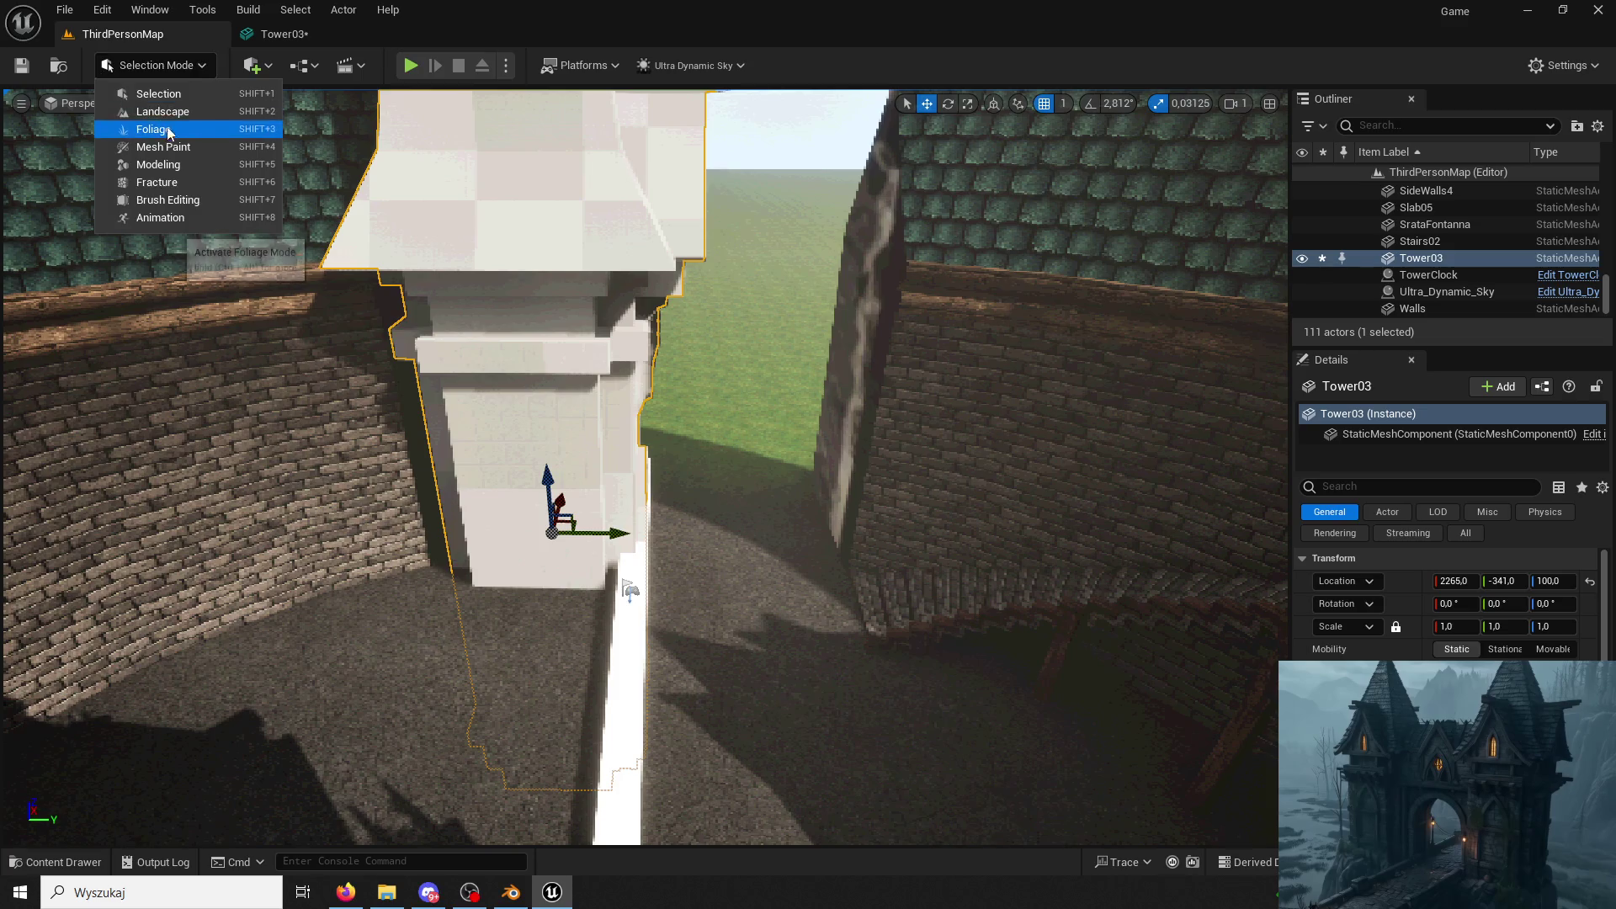
pyautogui.click(140, 160)
pyautogui.click(26, 524)
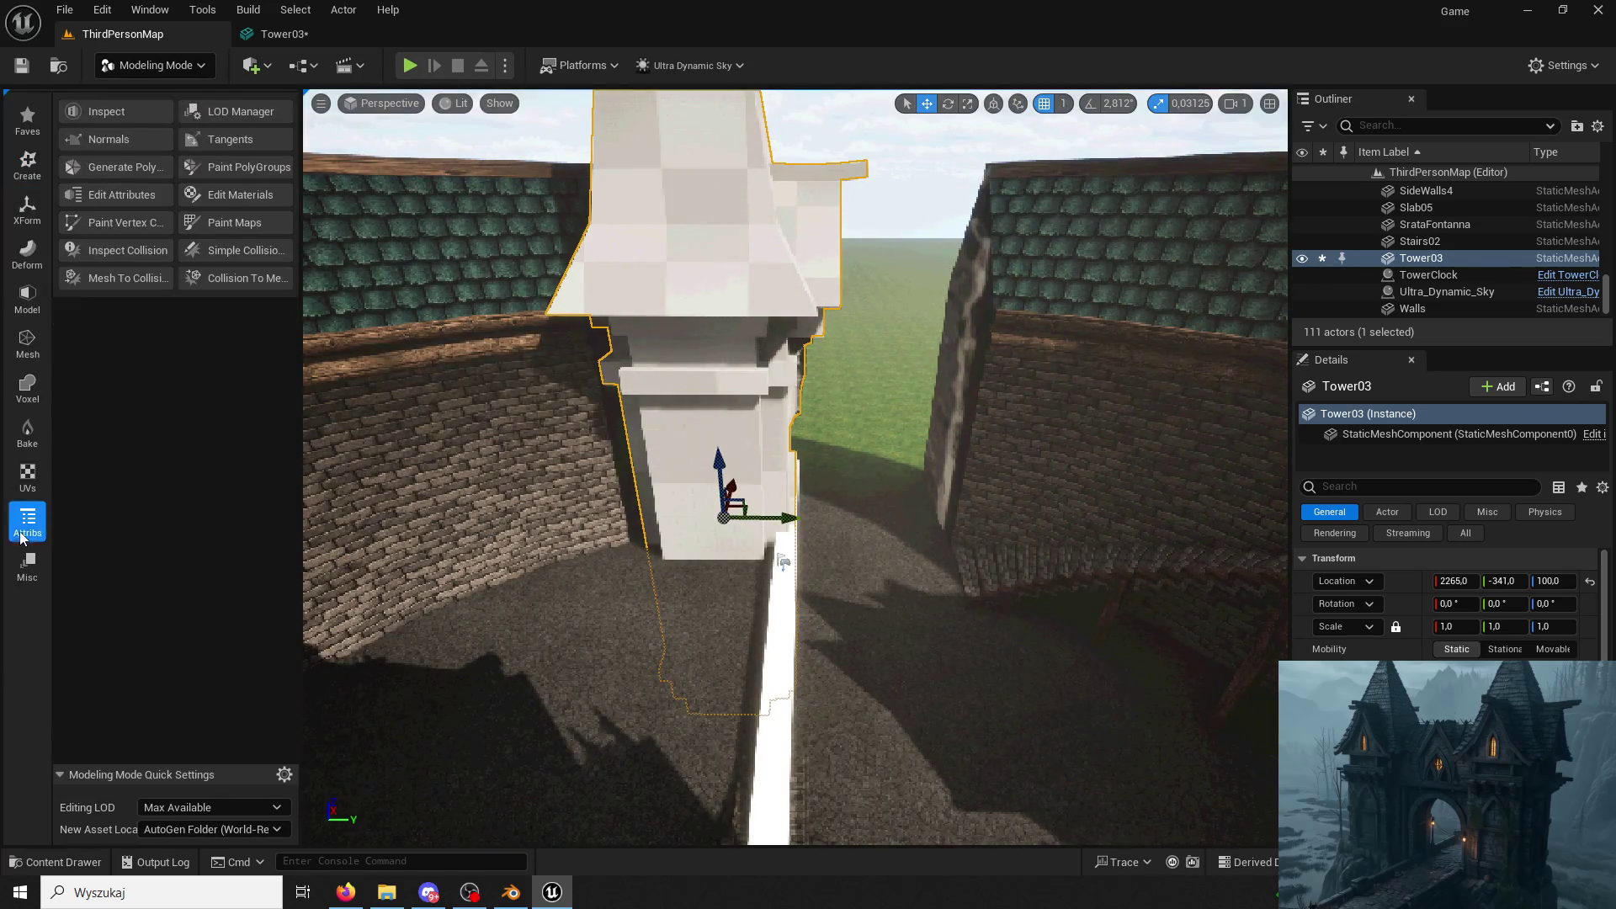
pyautogui.click(93, 140)
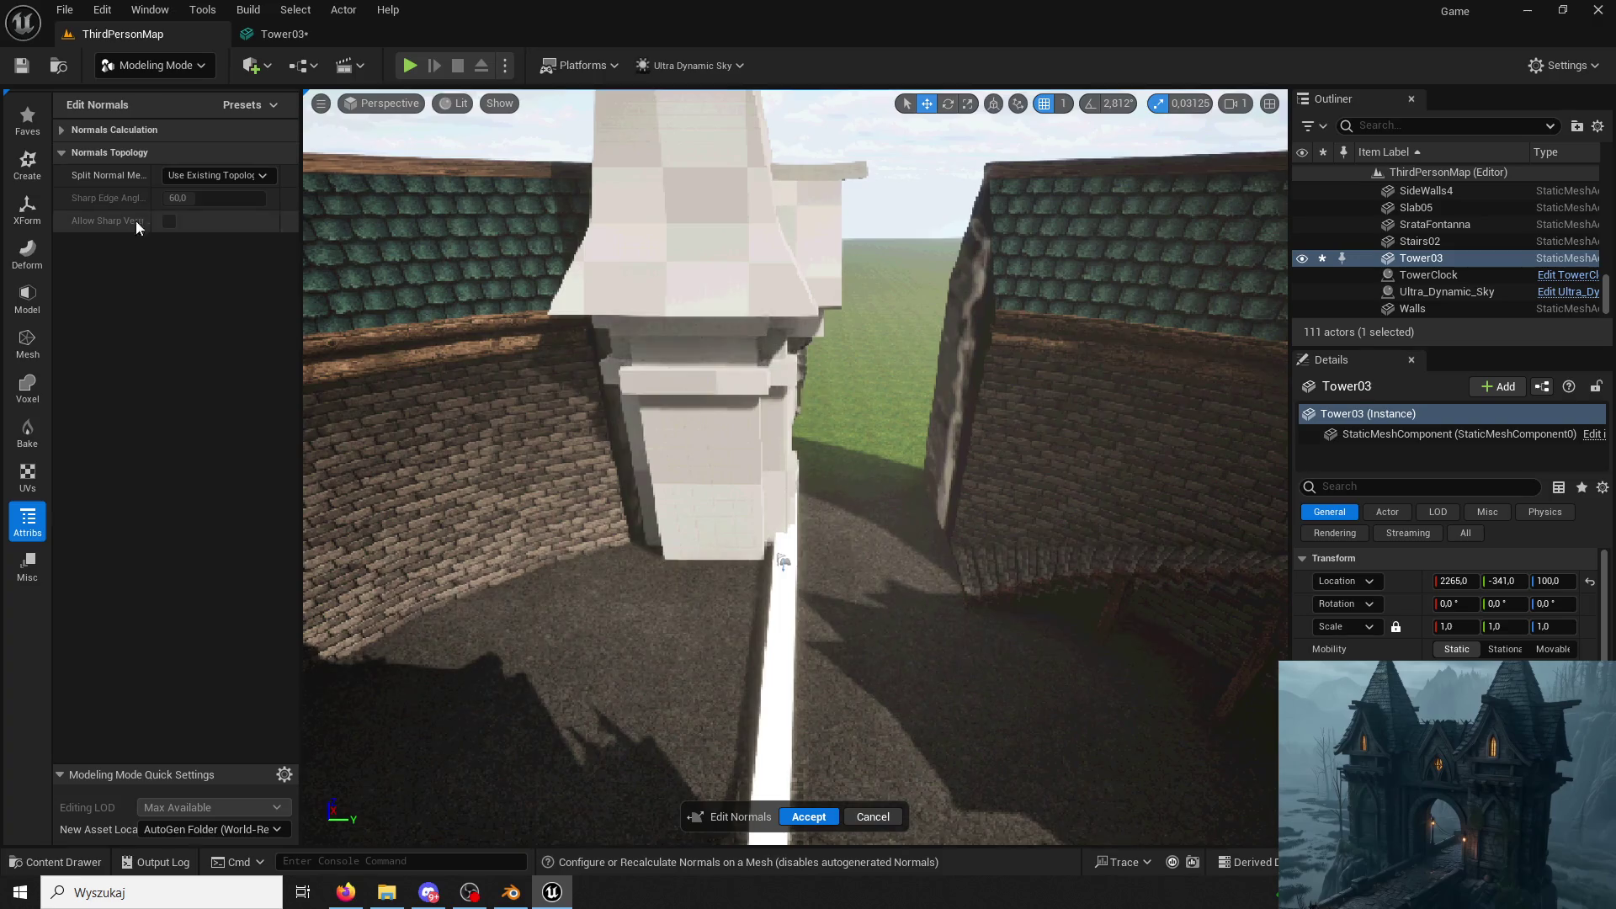
pyautogui.click(64, 131)
pyautogui.click(171, 198)
pyautogui.moveTo(604, 672); pyautogui.dragTo(603, 672, button='right')
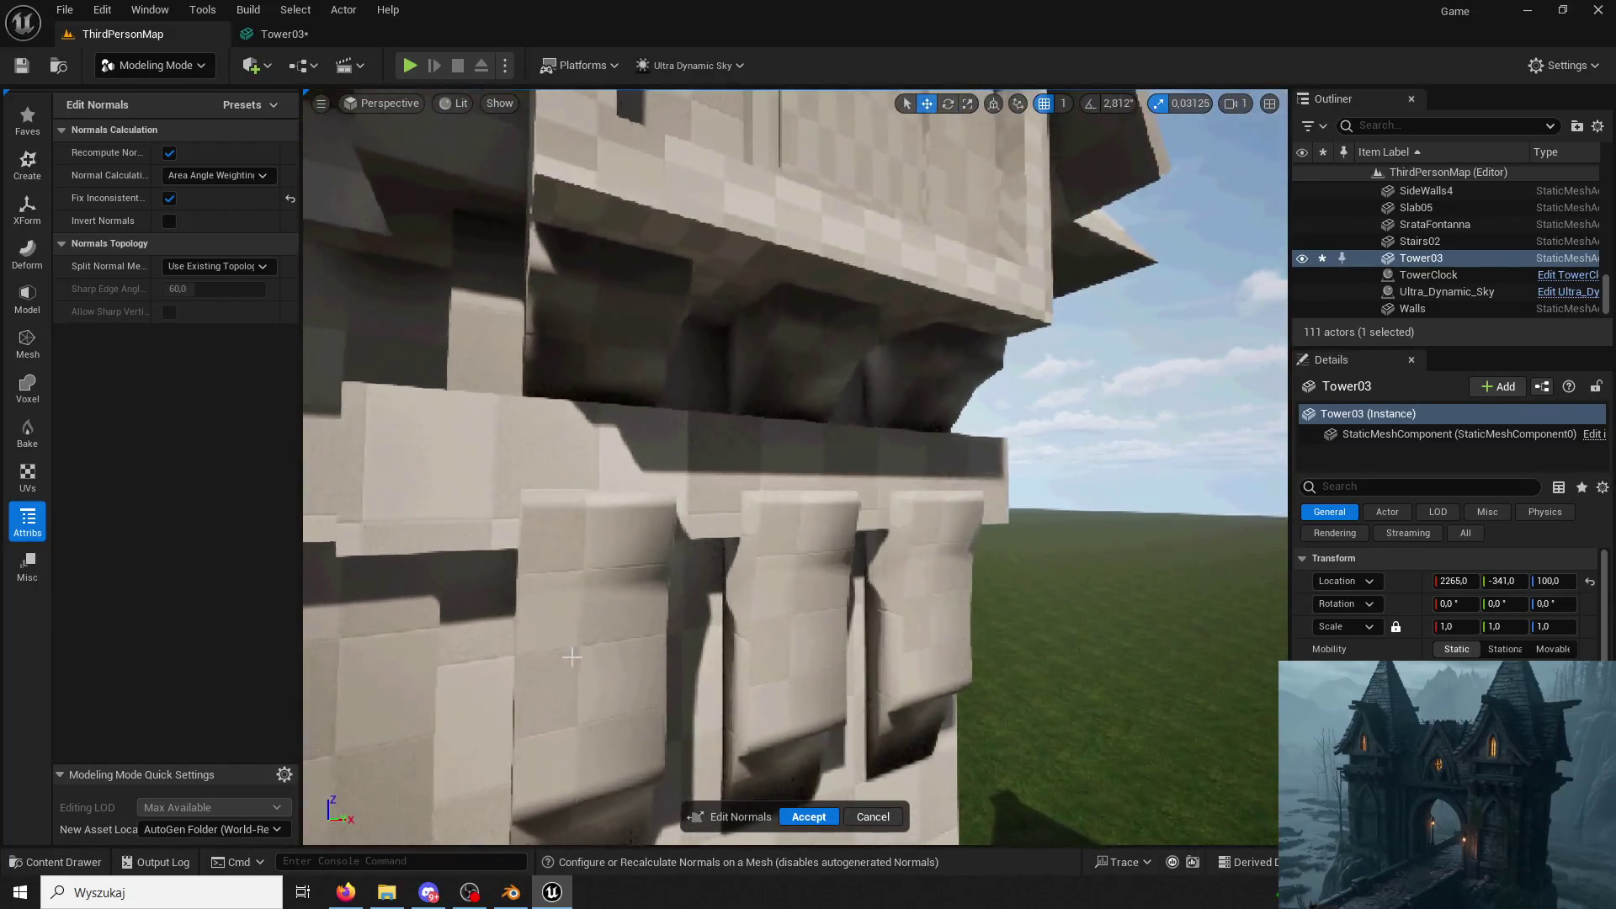
pyautogui.click(808, 814)
# Rotate the tower about its vertical axis, then delete it from the level.
pyautogui.moveTo(809, 805); pyautogui.dragTo(809, 804, button='right')
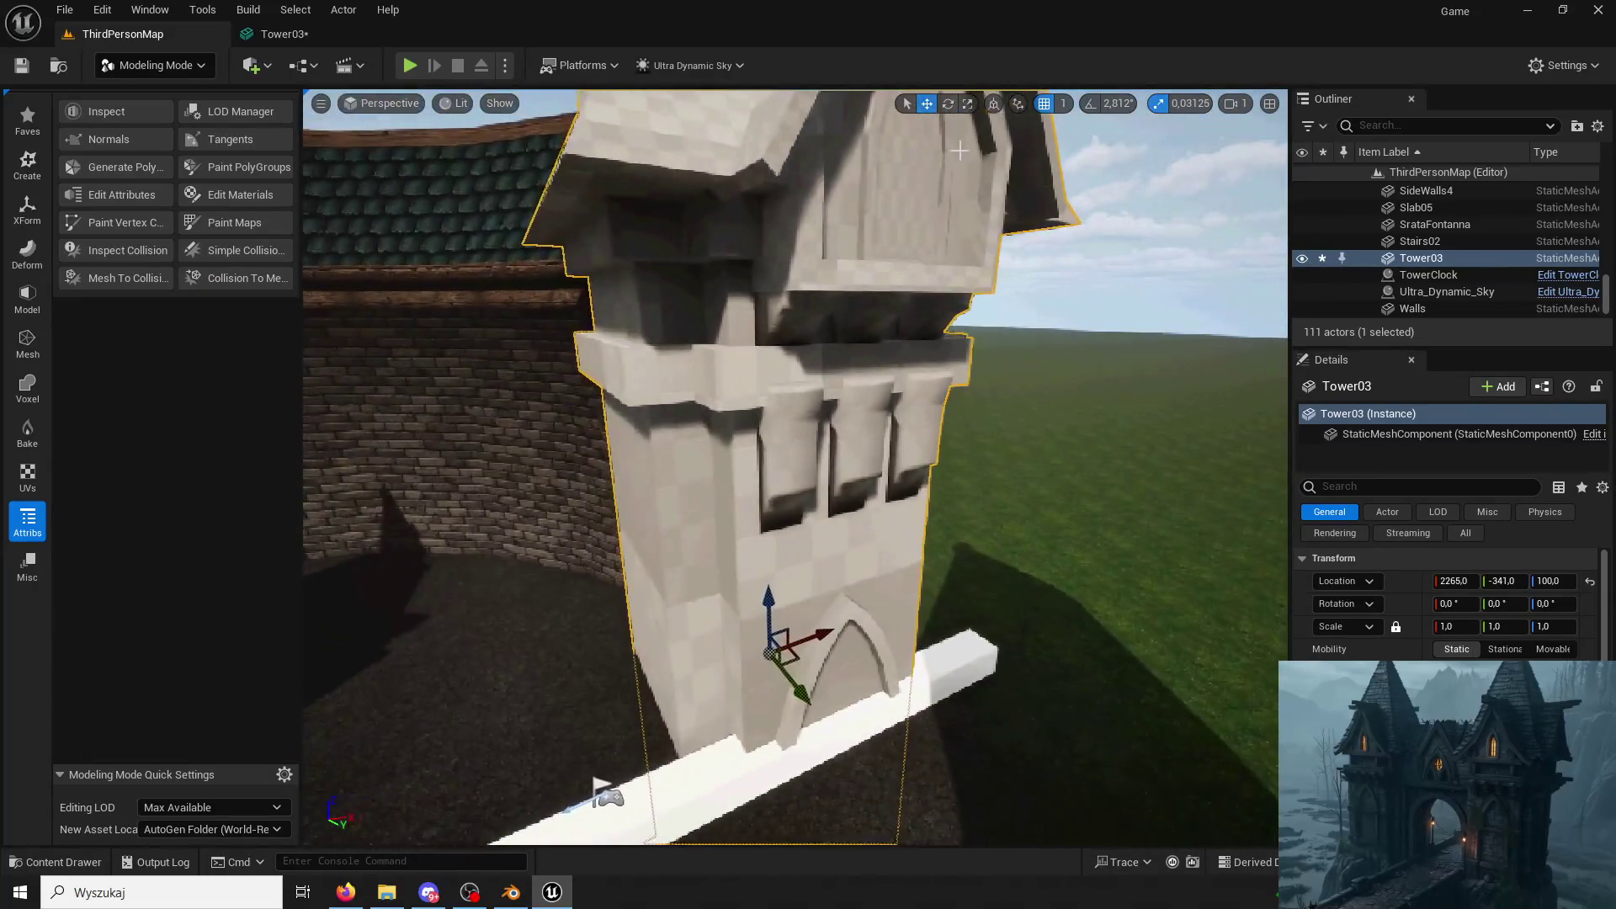
pyautogui.click(949, 104)
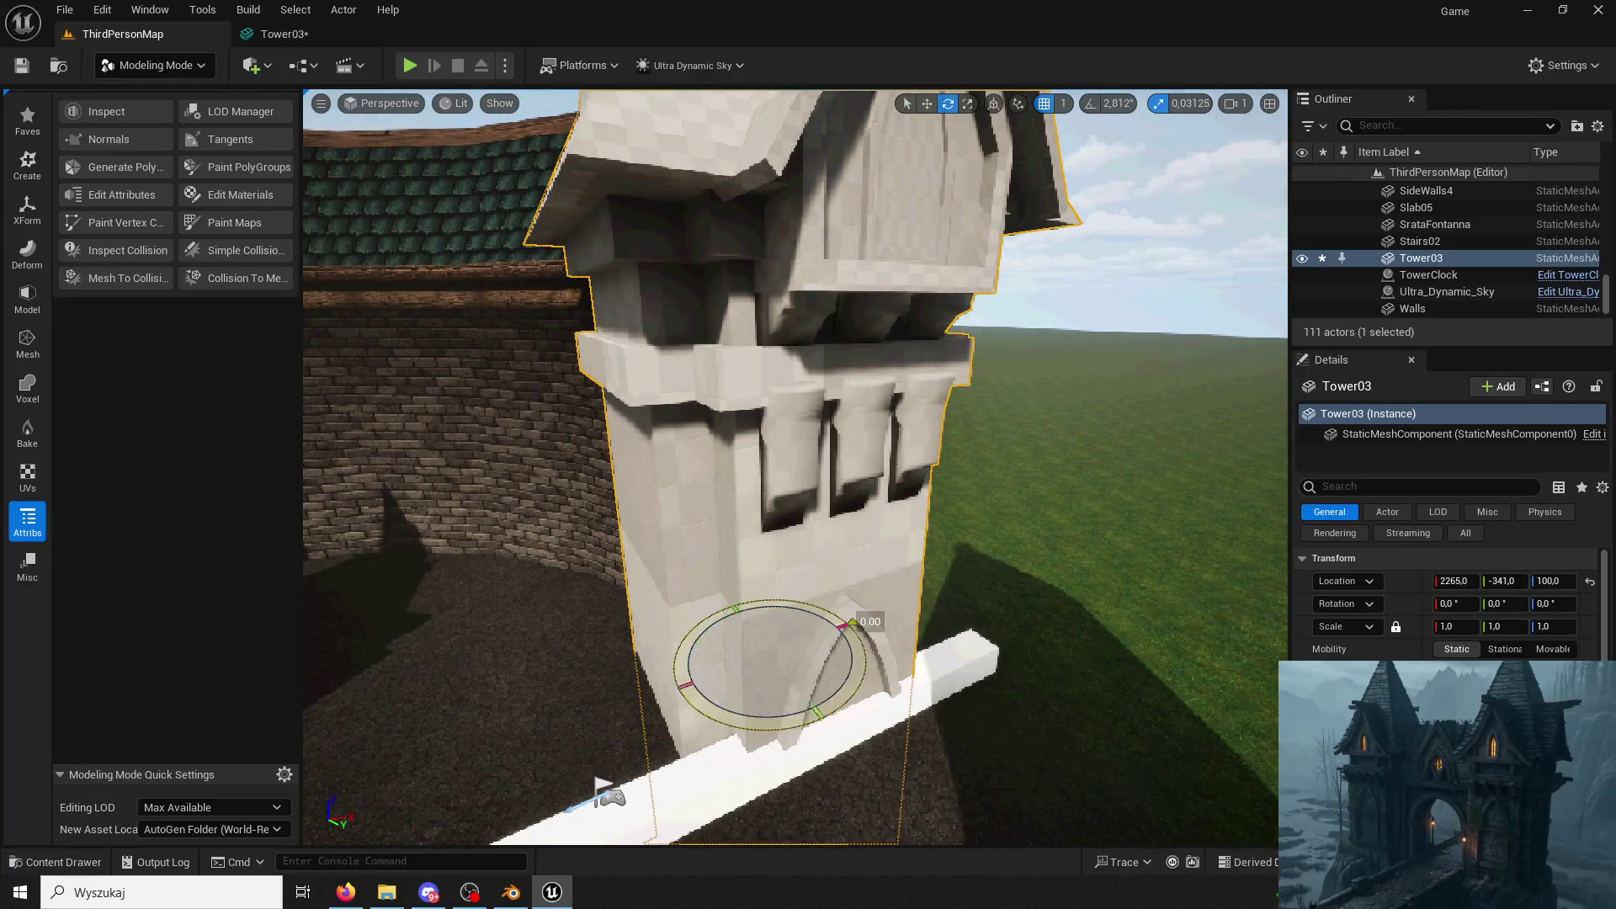
pyautogui.moveTo(808, 712); pyautogui.dragTo(836, 666)
pyautogui.moveTo(836, 666); pyautogui.dragTo(505, 505, button='right')
pyautogui.press('Delete')
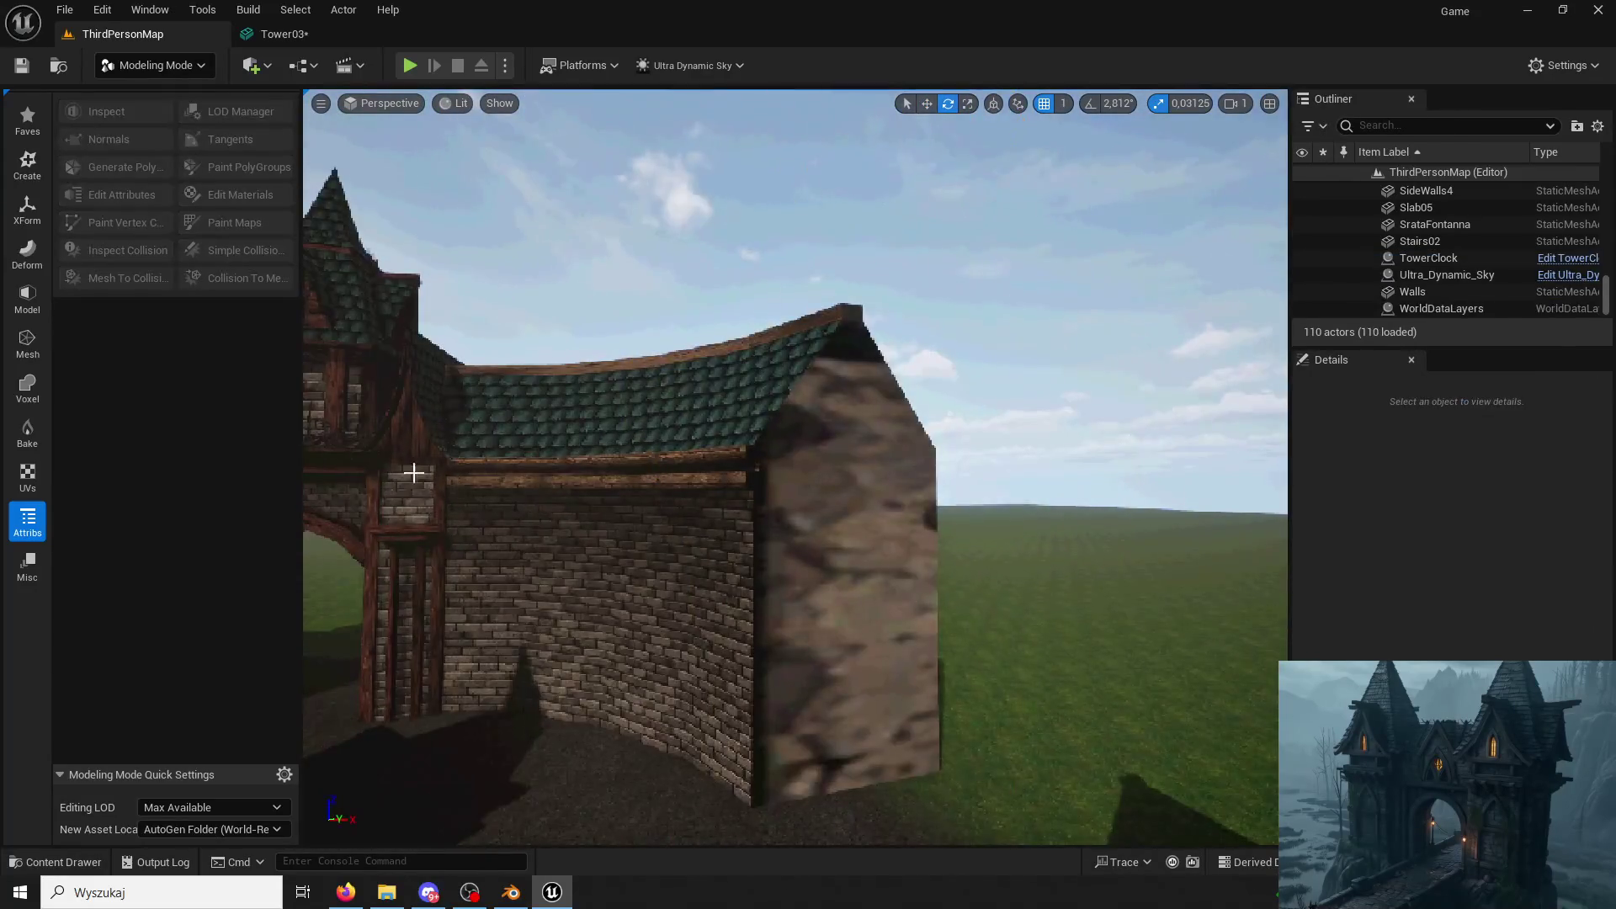
pyautogui.click(152, 65)
# Assign M_Brick02 to Element 1 of Tower03, undoing a misplaced assignment on the first slot.
pyautogui.click(284, 33)
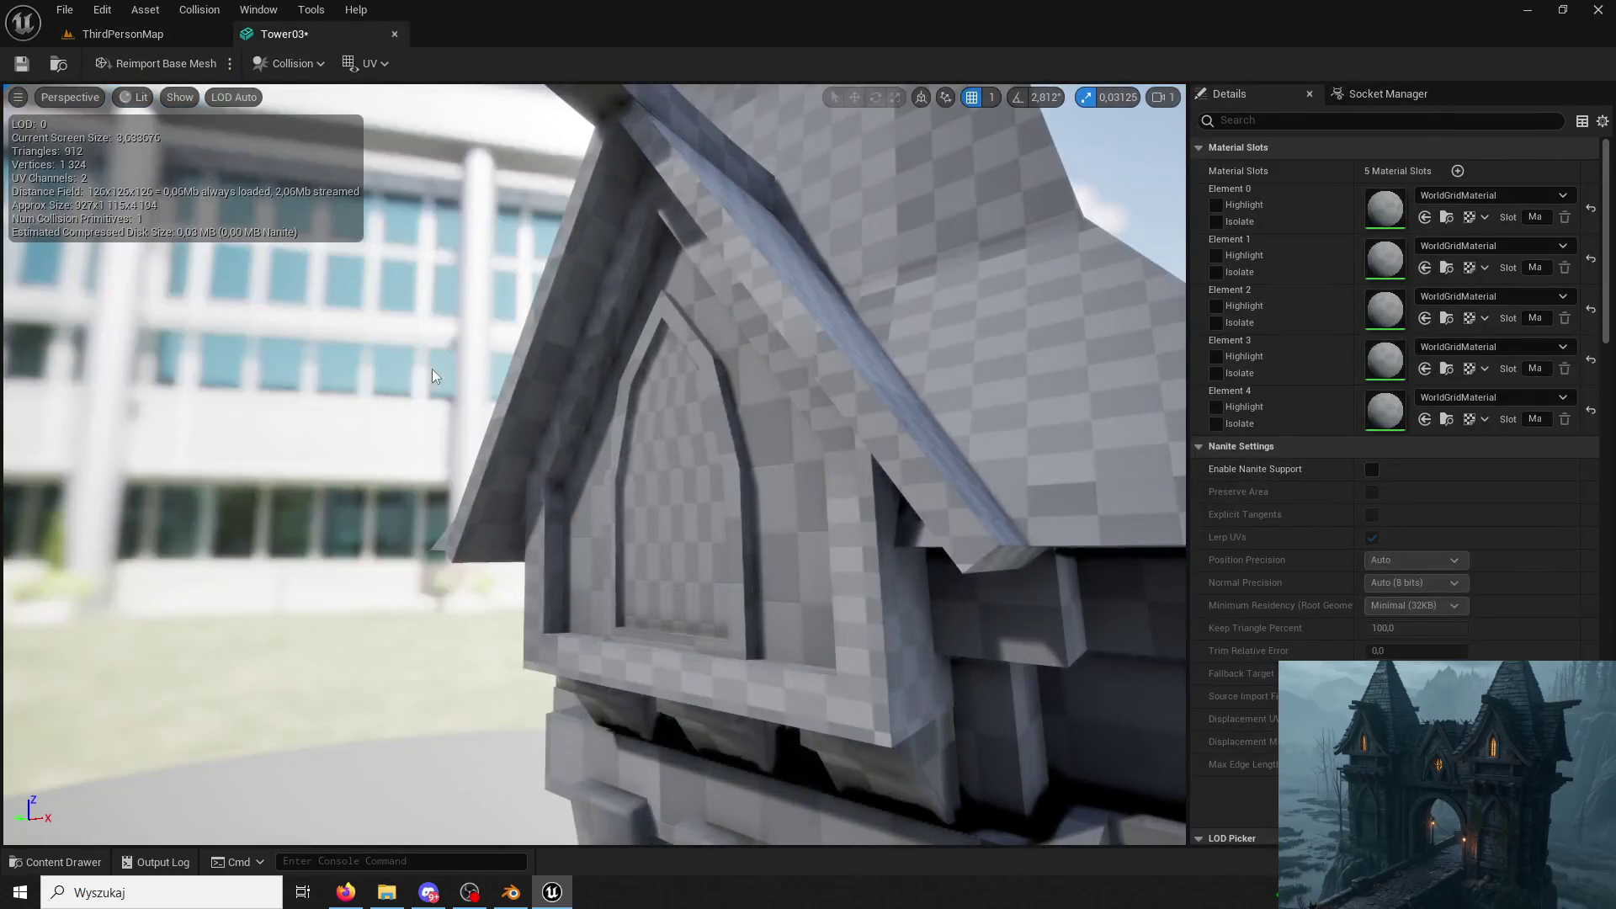
pyautogui.click(64, 861)
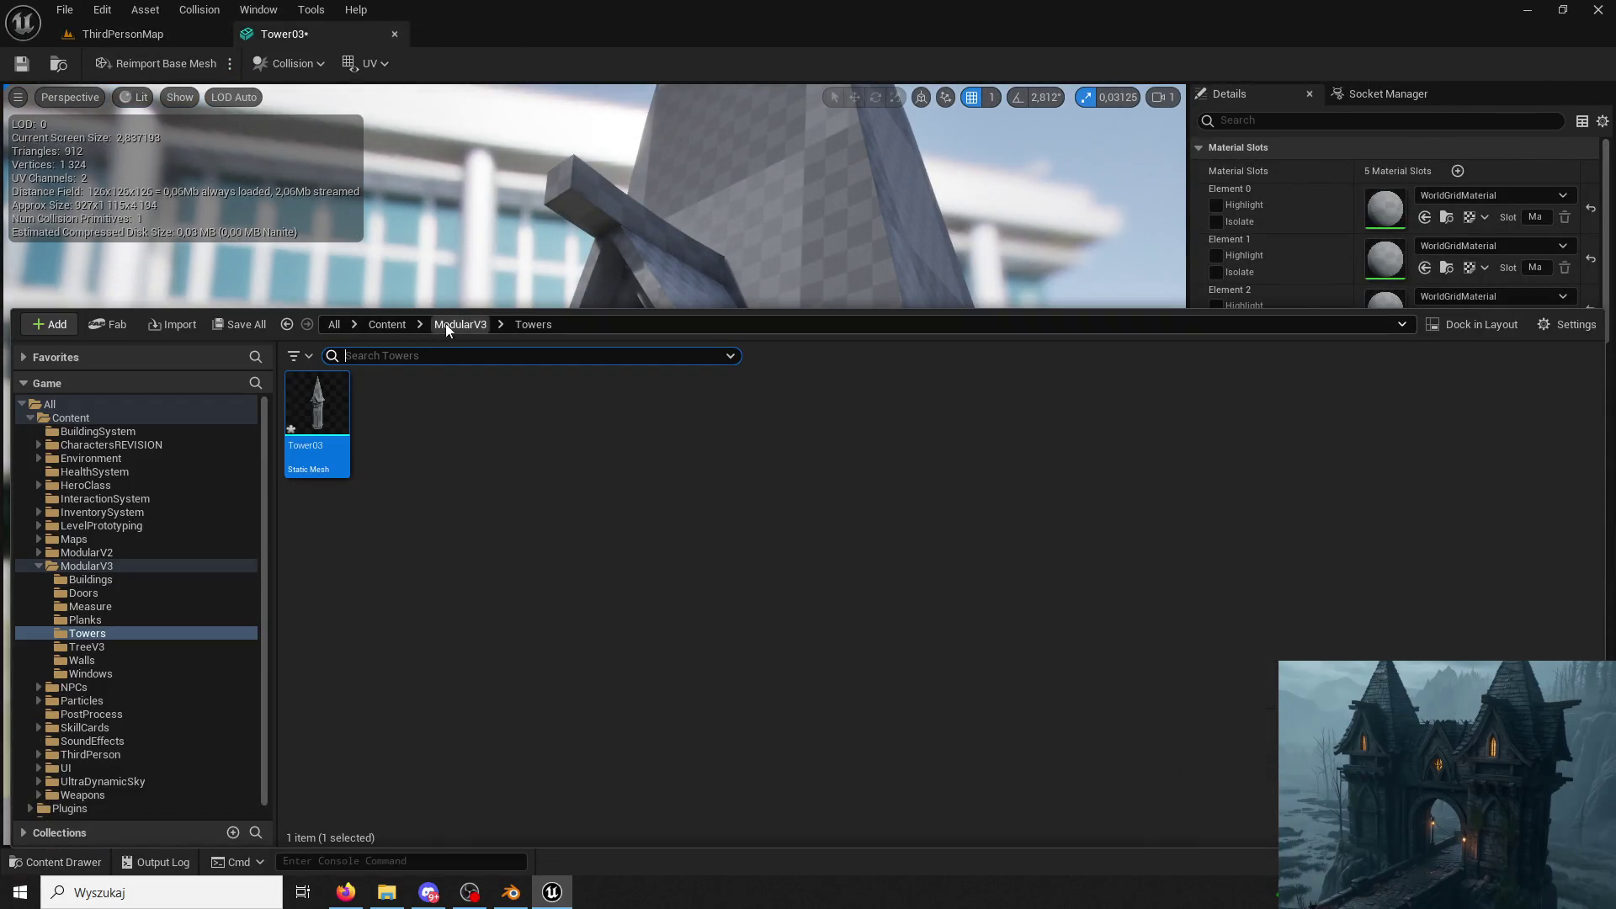
pyautogui.click(446, 323)
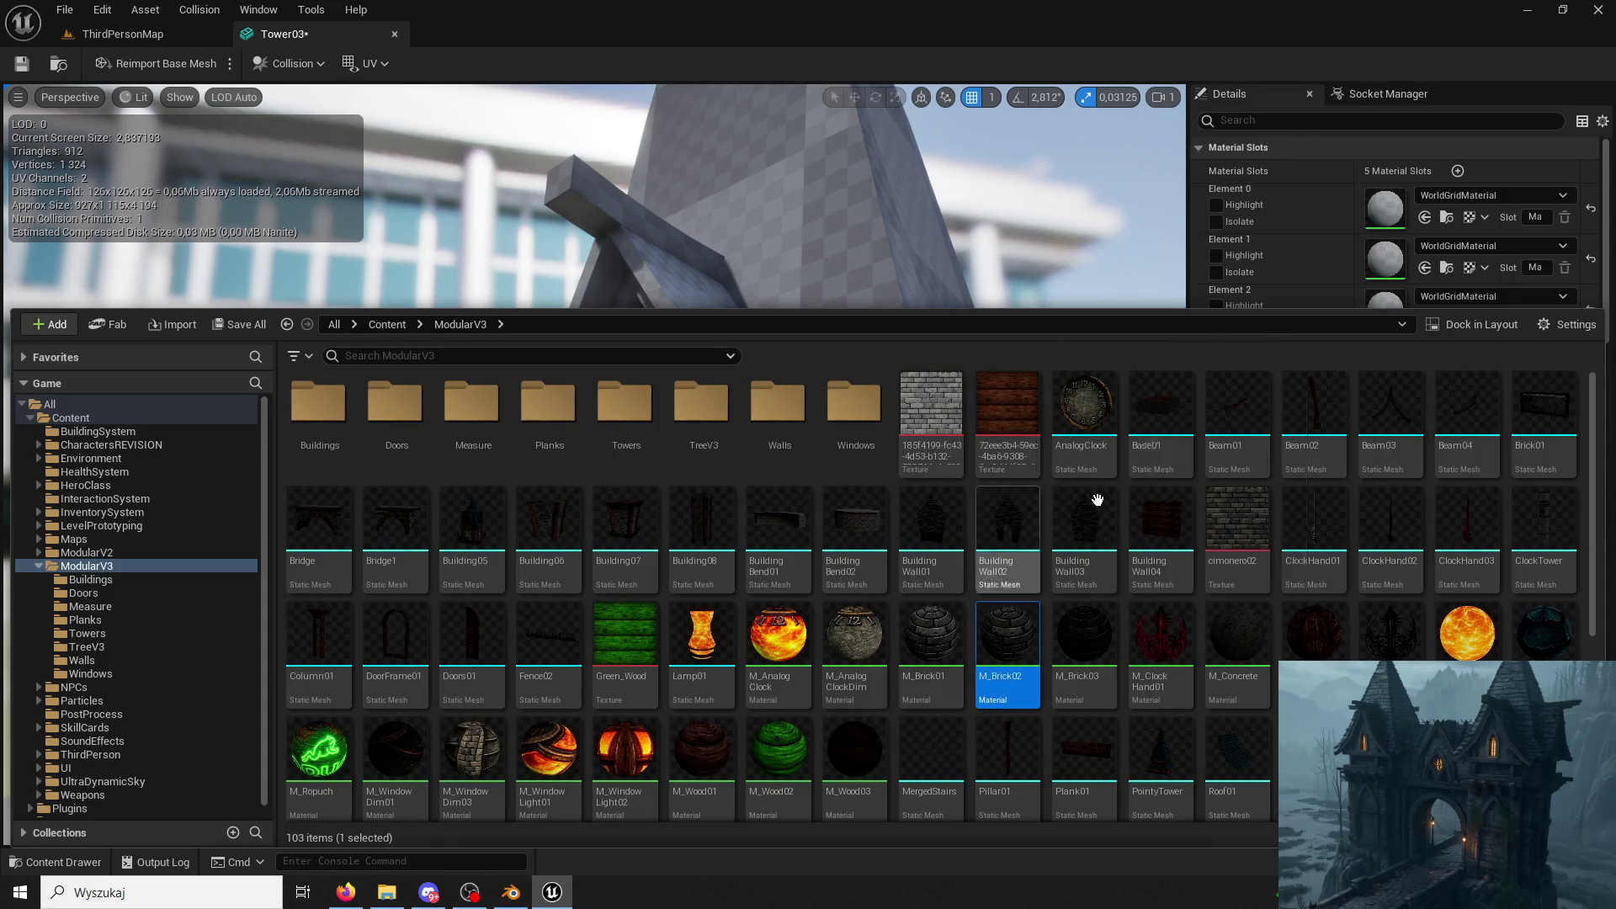
pyautogui.click(1426, 217)
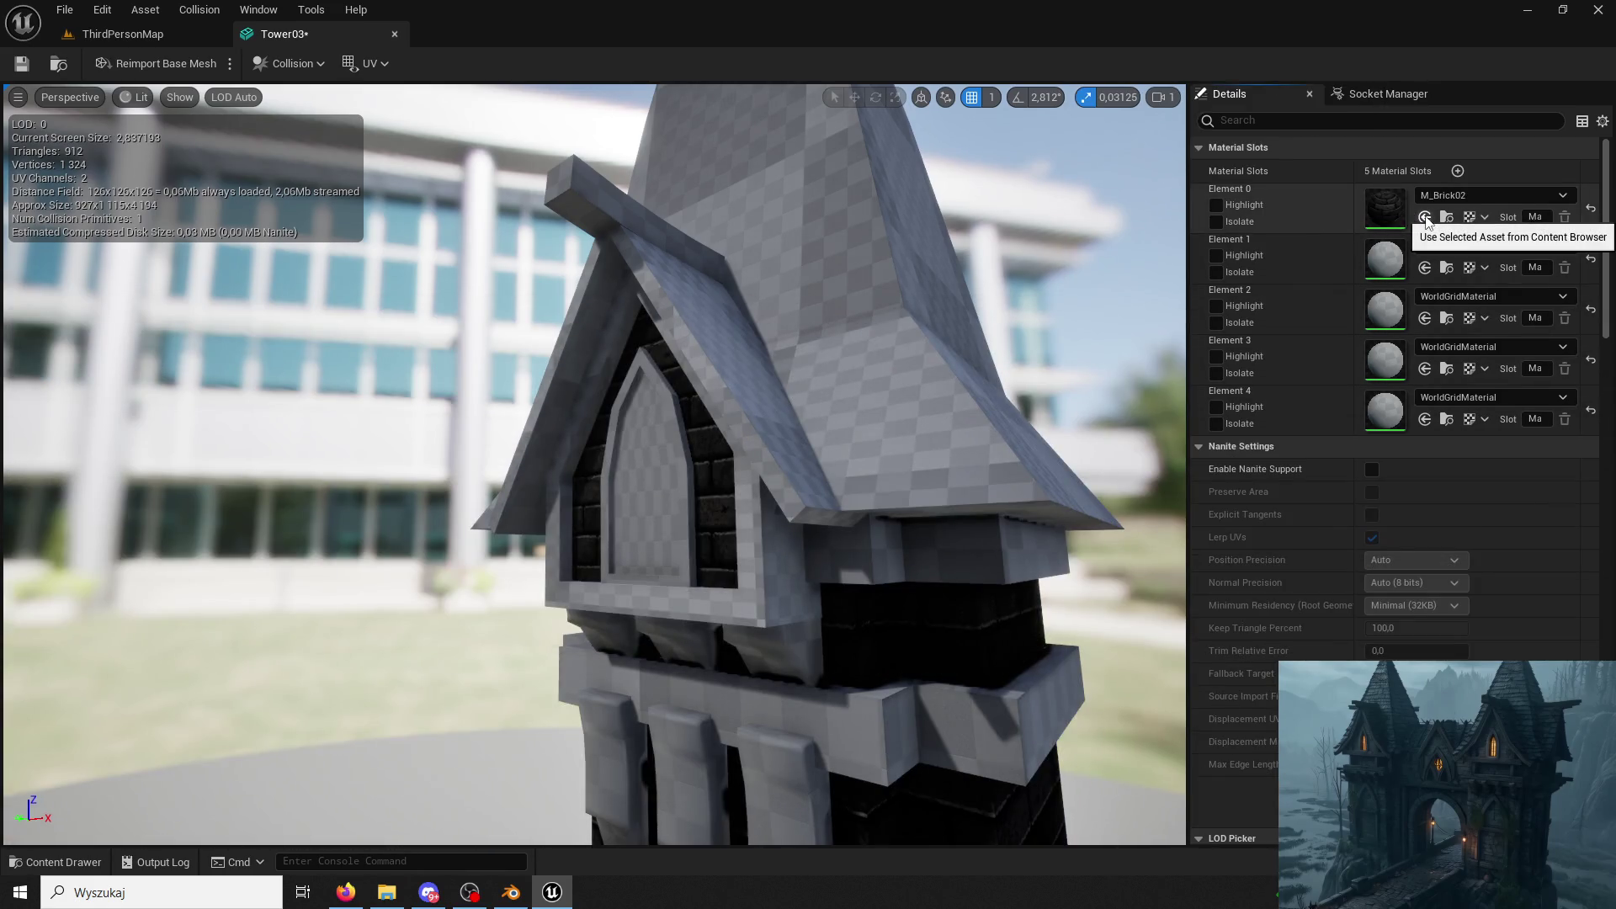
pyautogui.hotkey('ctrl', 'z')
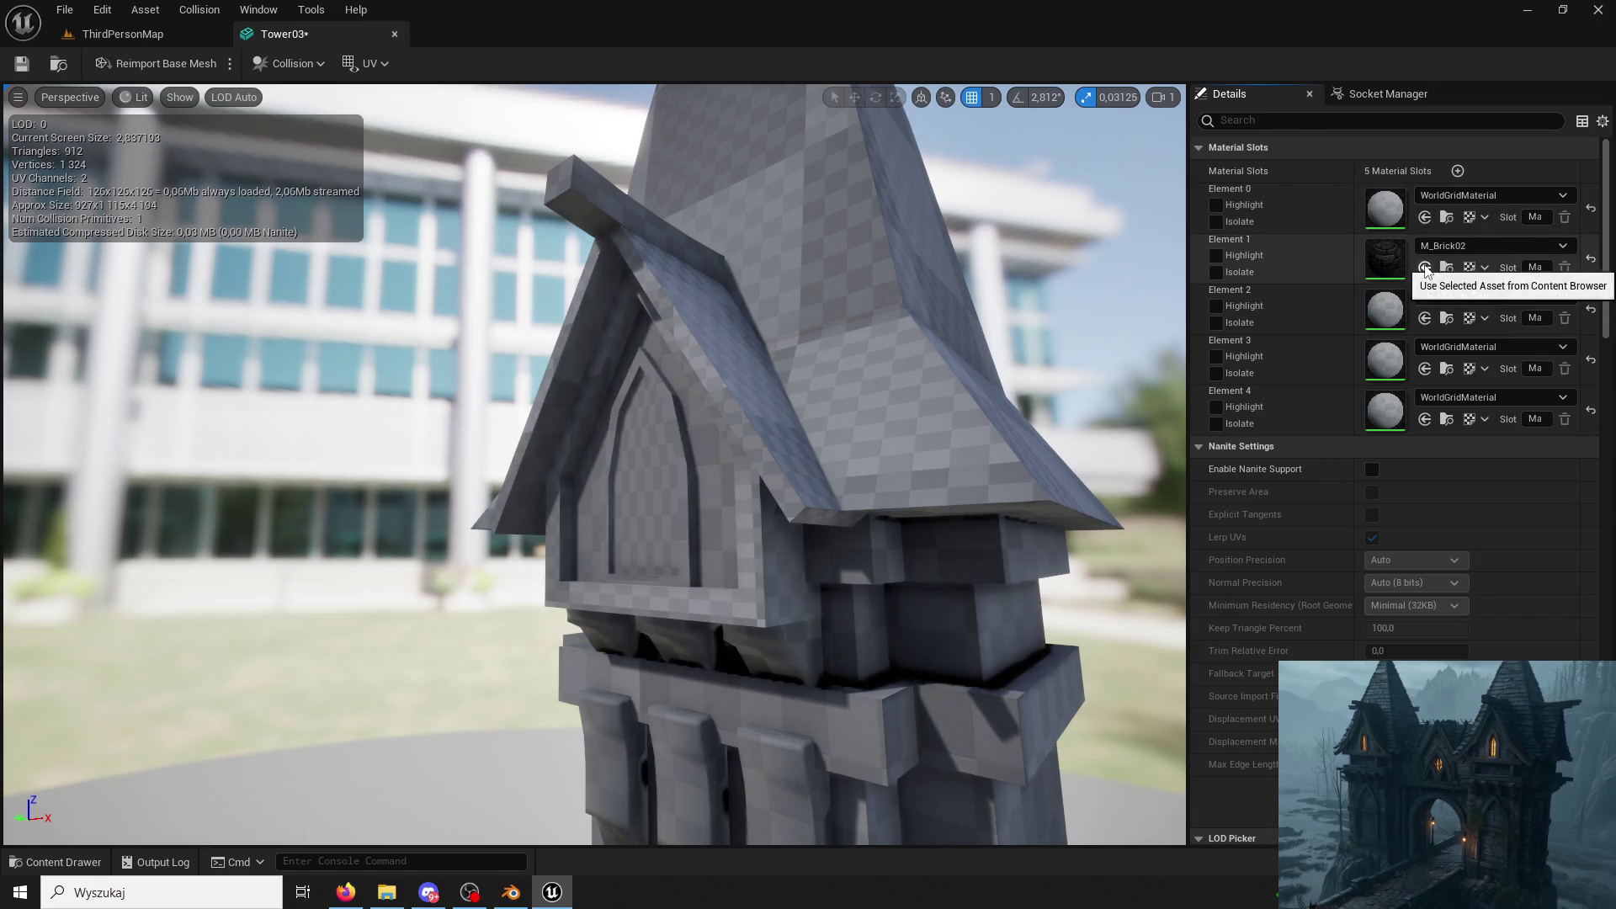
pyautogui.click(1425, 268)
pyautogui.moveTo(594, 466); pyautogui.dragTo(593, 465, button='right')
# Assign M_RoofTile01 to Element 2 so the spire shows roof tiles.
pyautogui.click(55, 861)
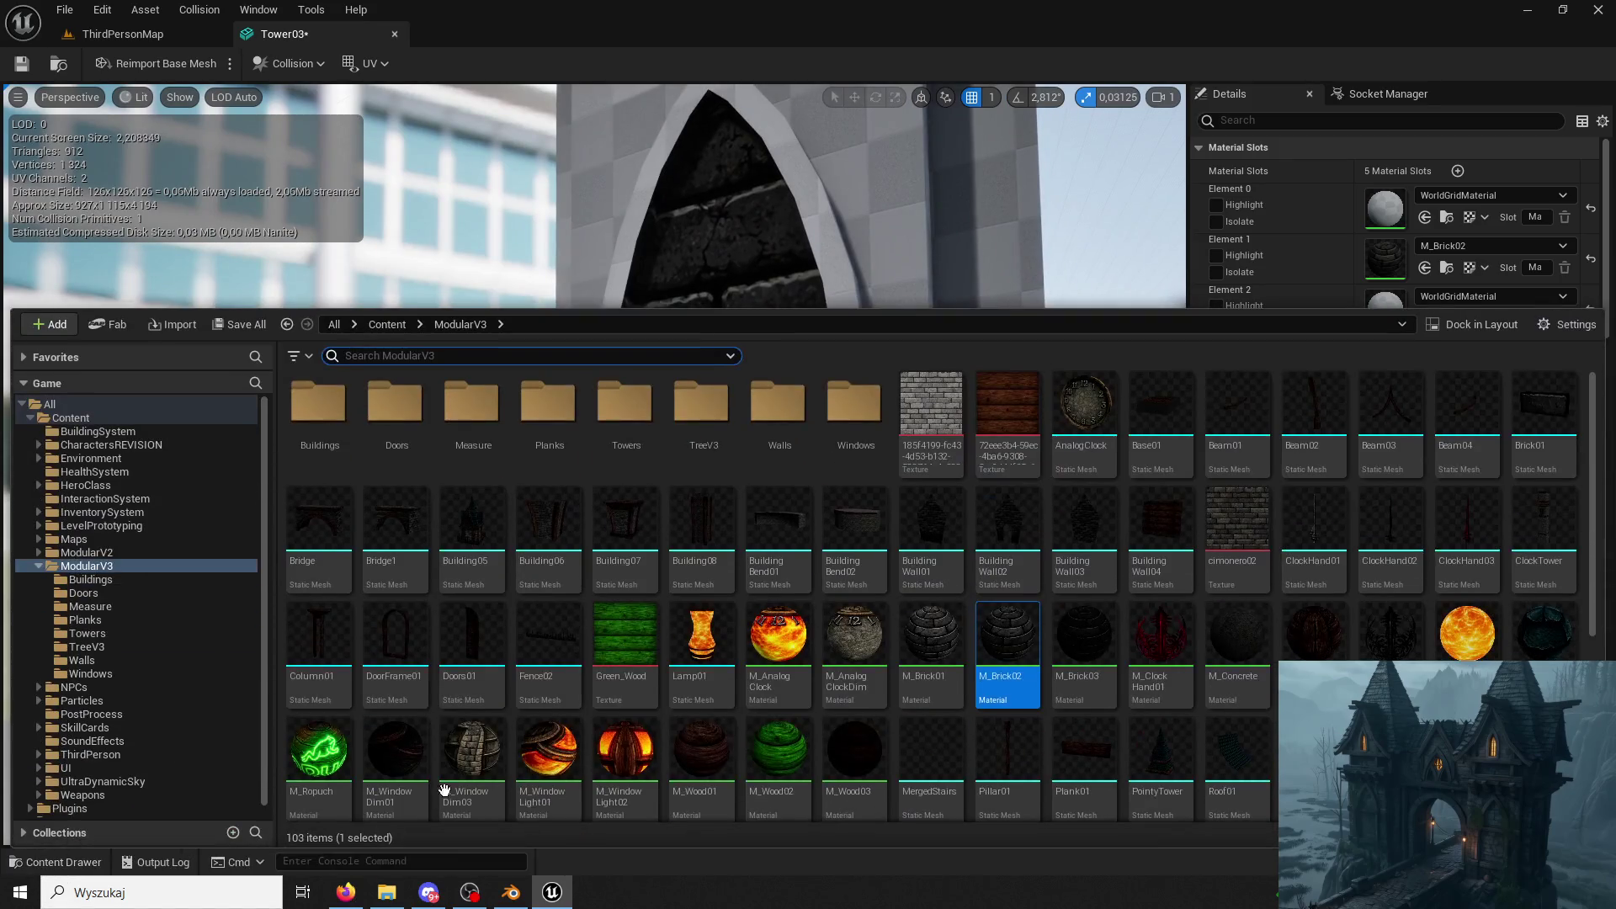
pyautogui.click(942, 643)
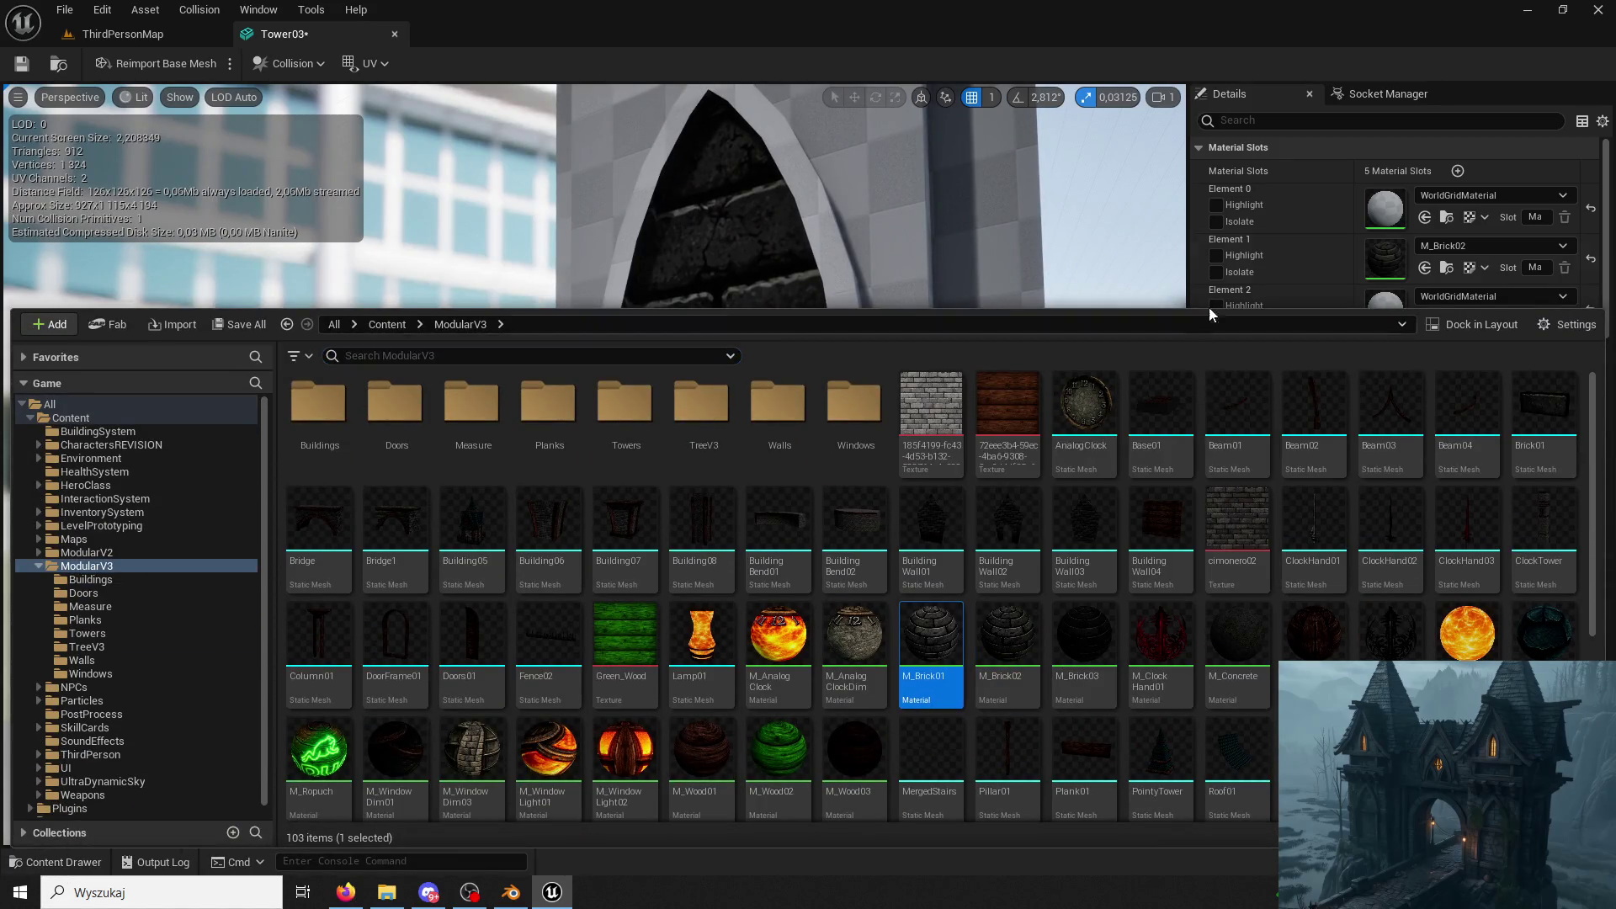
pyautogui.click(1285, 252)
pyautogui.moveTo(758, 505); pyautogui.dragTo(759, 505, button='right')
pyautogui.click(1426, 318)
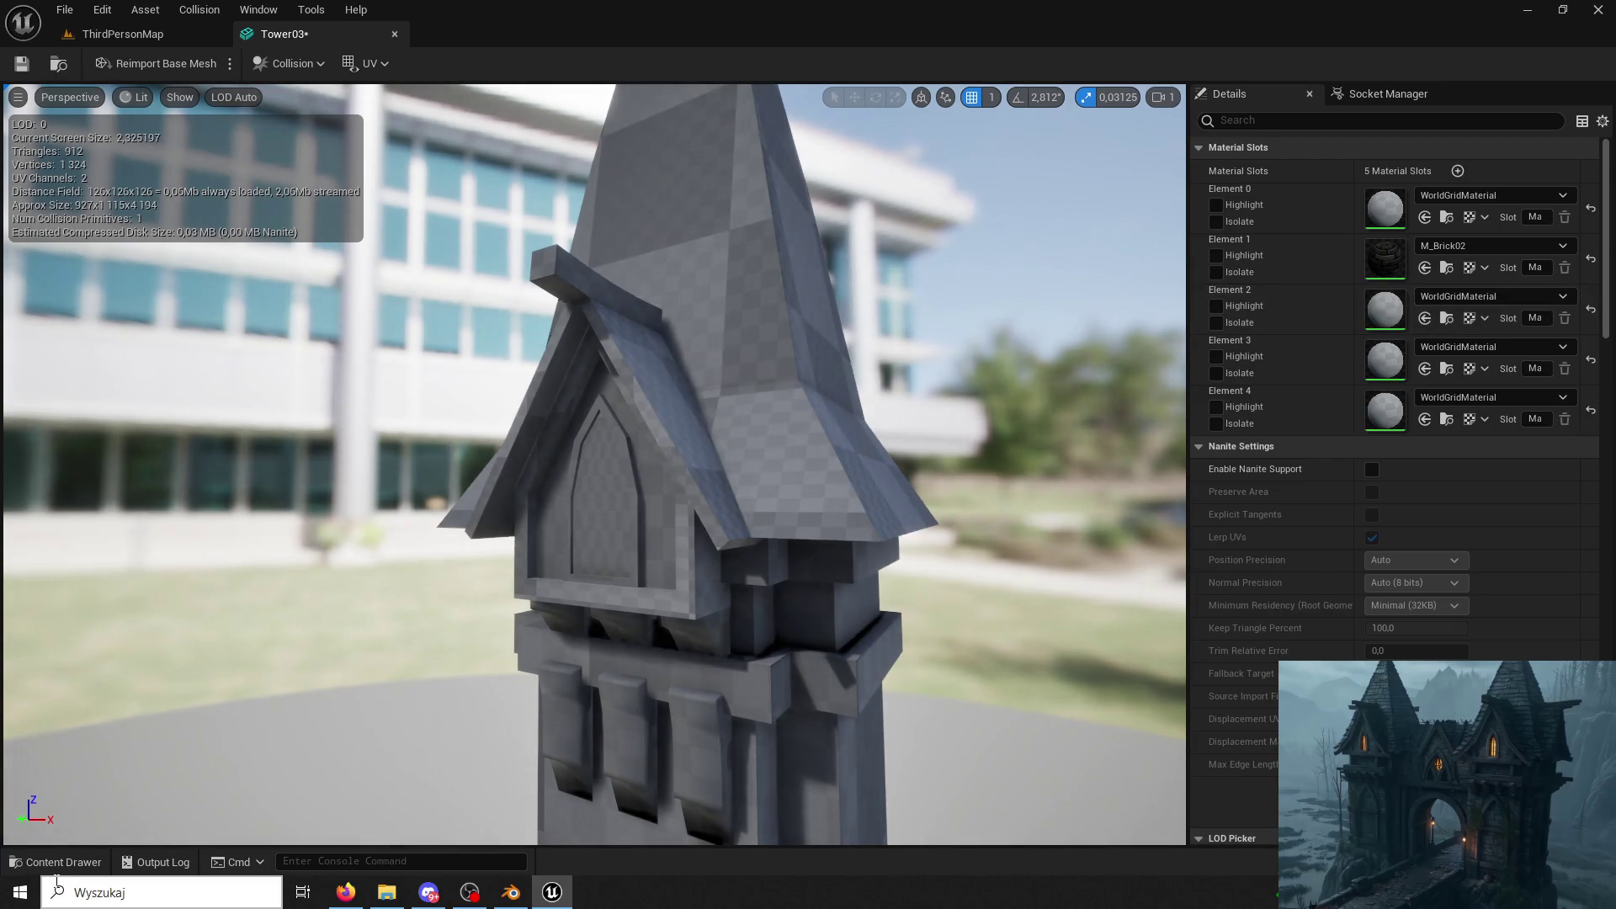
pyautogui.click(55, 863)
pyautogui.scroll(-2, 1052, 549)
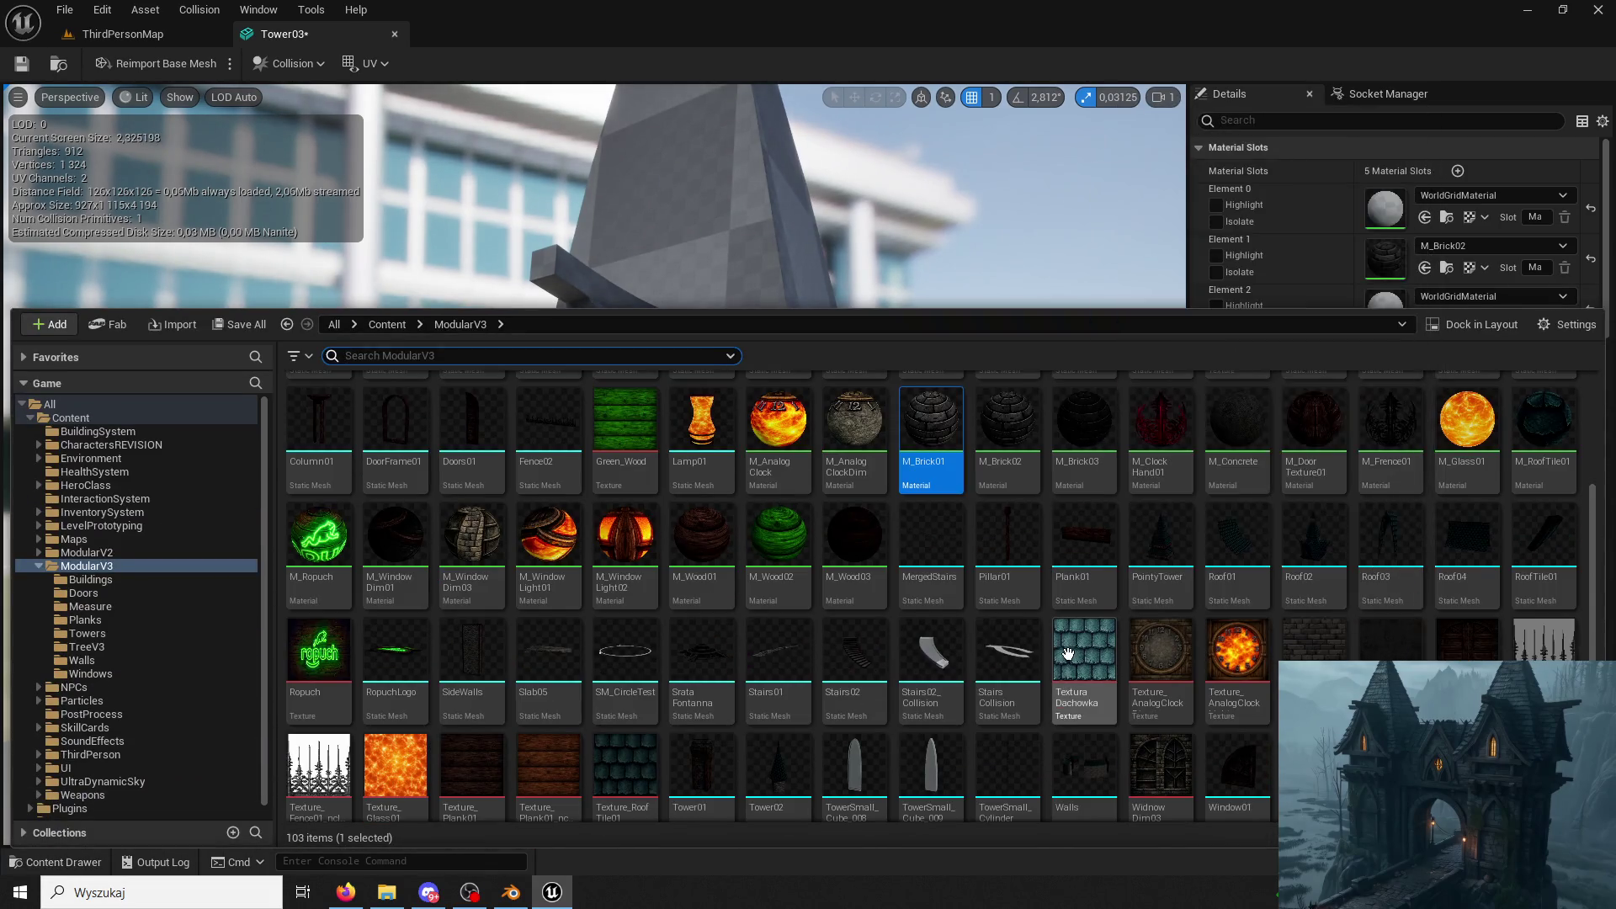
pyautogui.scroll(2, 783, 505)
pyautogui.scroll(1, 884, 606)
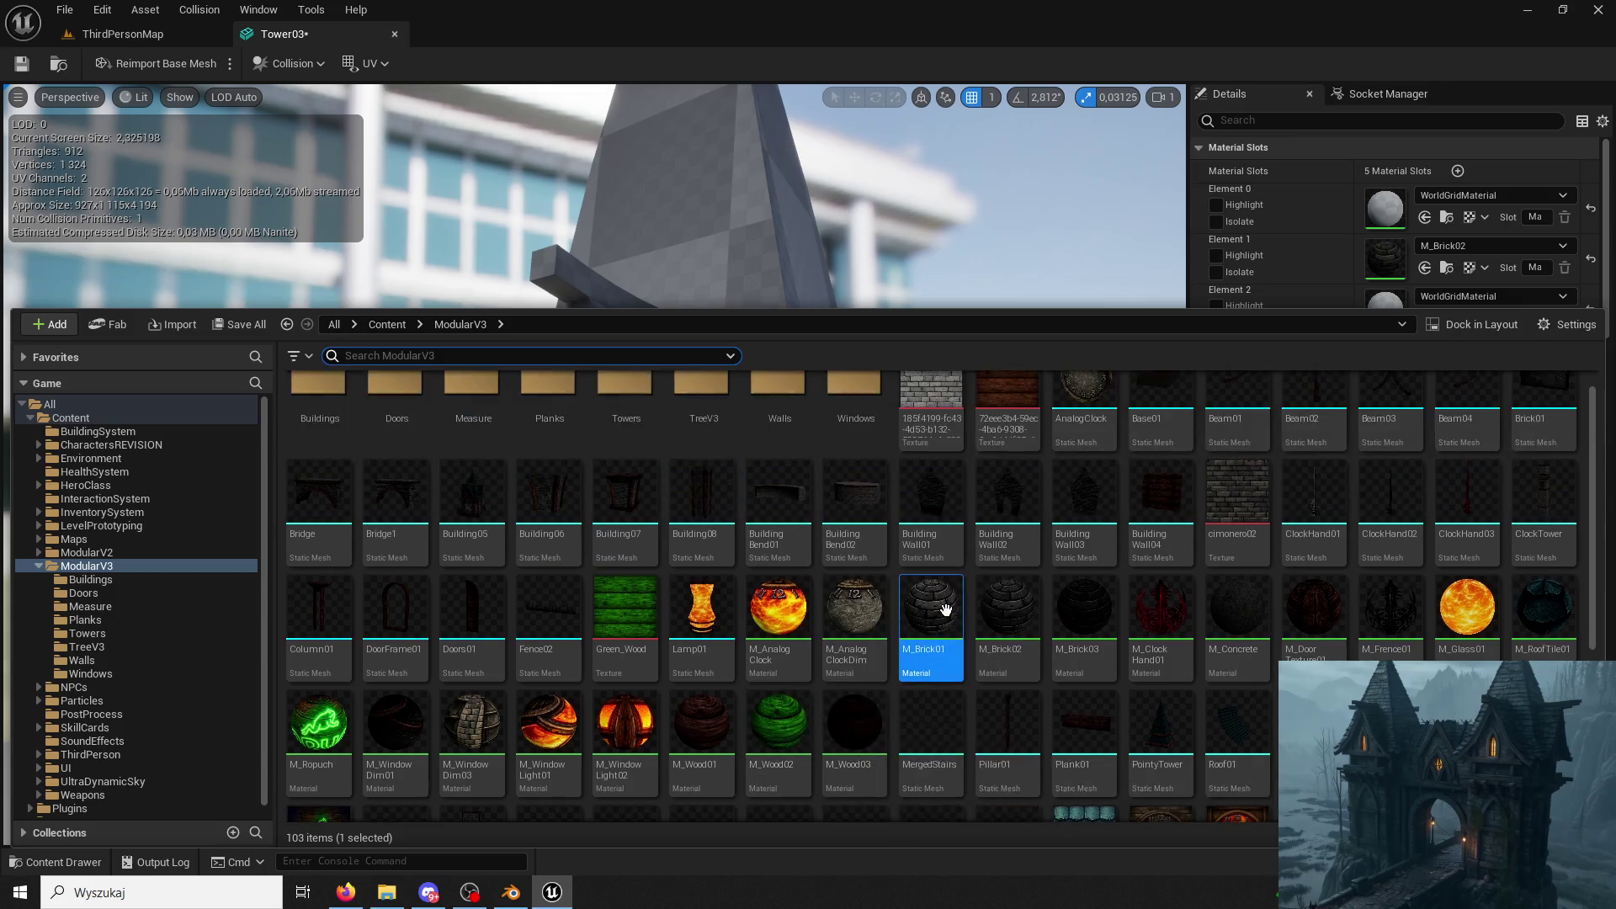
pyautogui.scroll(-1, 1074, 571)
pyautogui.scroll(-1, 1075, 572)
pyautogui.click(1543, 423)
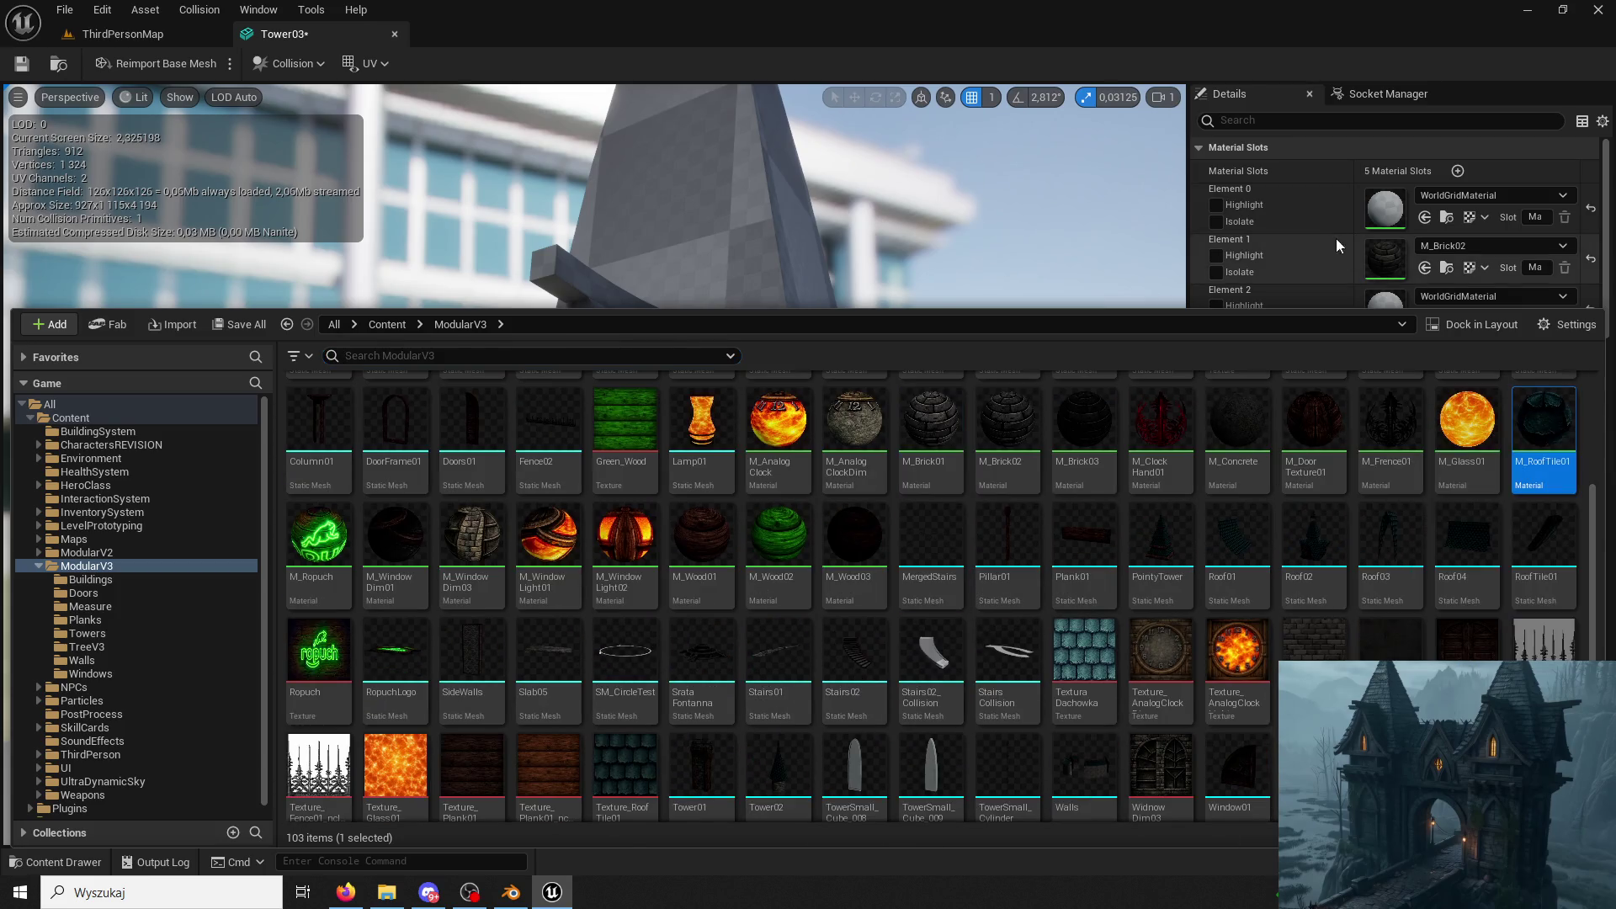
pyautogui.click(1333, 288)
pyautogui.click(1425, 318)
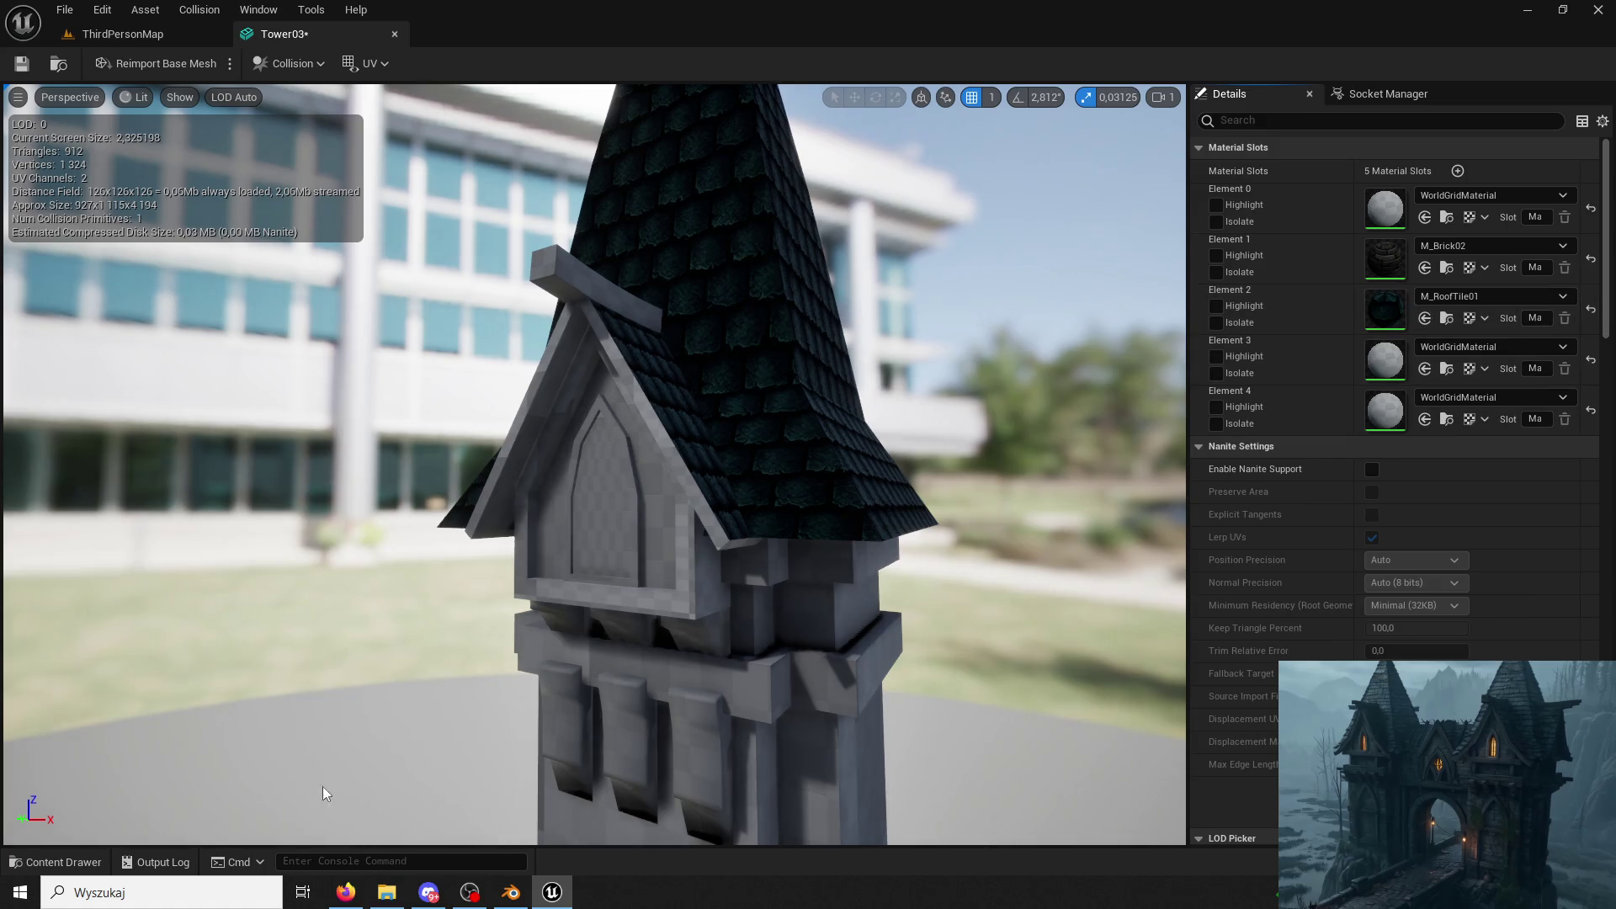
pyautogui.click(54, 861)
# Undo a roof-tile assignment on Element 3 and try M_Plank02 on the wooden parts instead.
pyautogui.click(1337, 259)
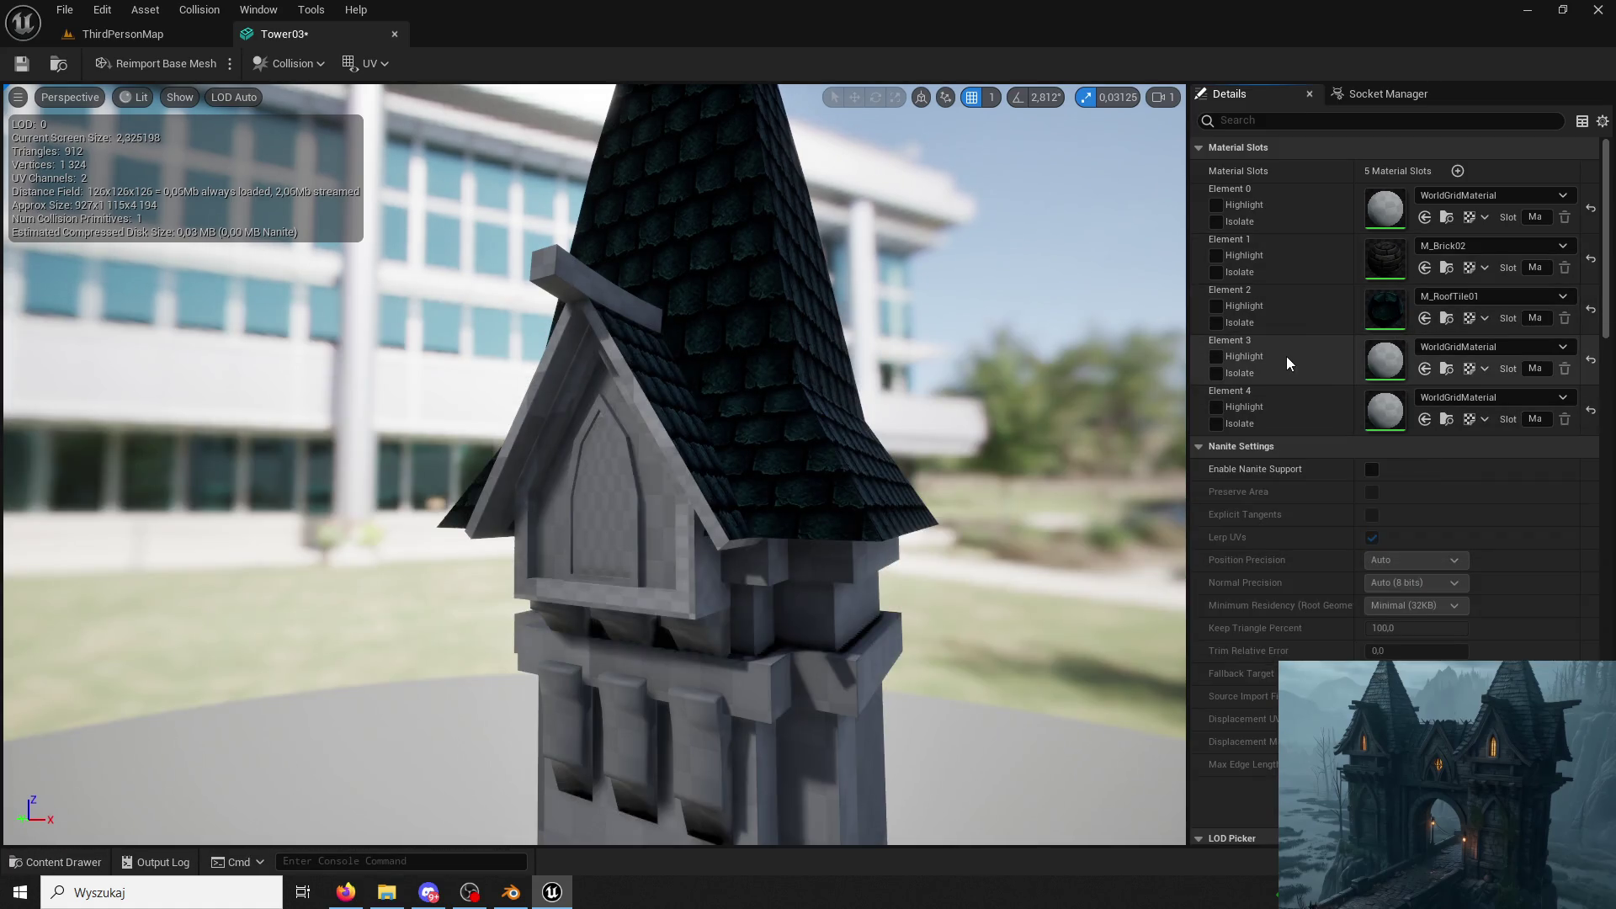
pyautogui.click(1425, 368)
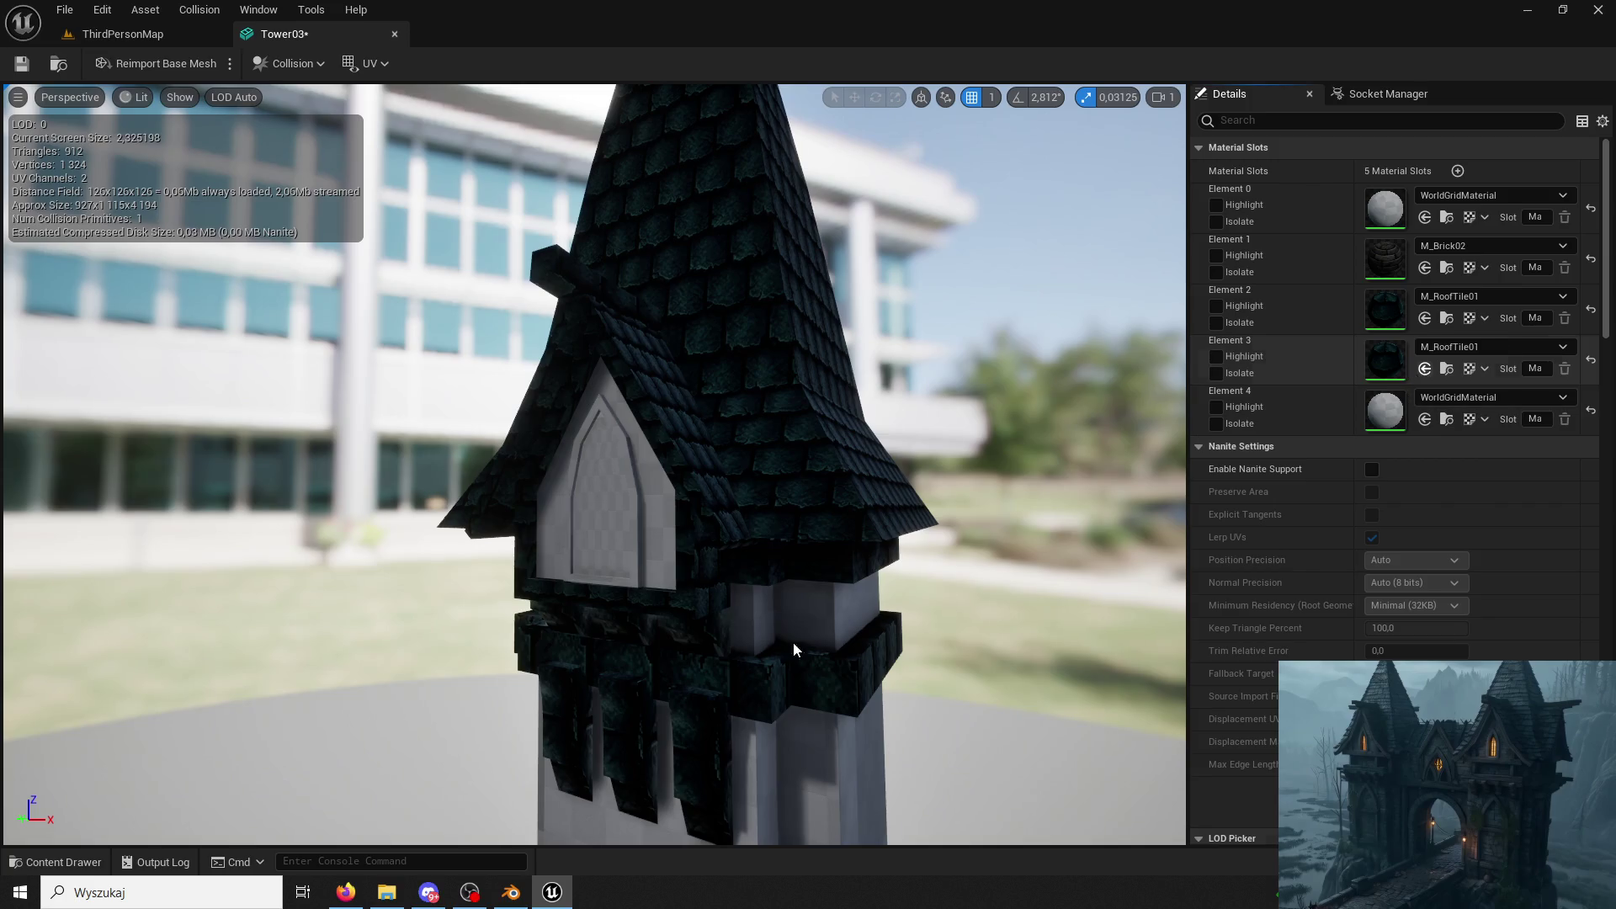
pyautogui.hotkey('ctrl', 'z')
pyautogui.click(105, 861)
pyautogui.scroll(2, 516, 577)
pyautogui.scroll(2, 516, 506)
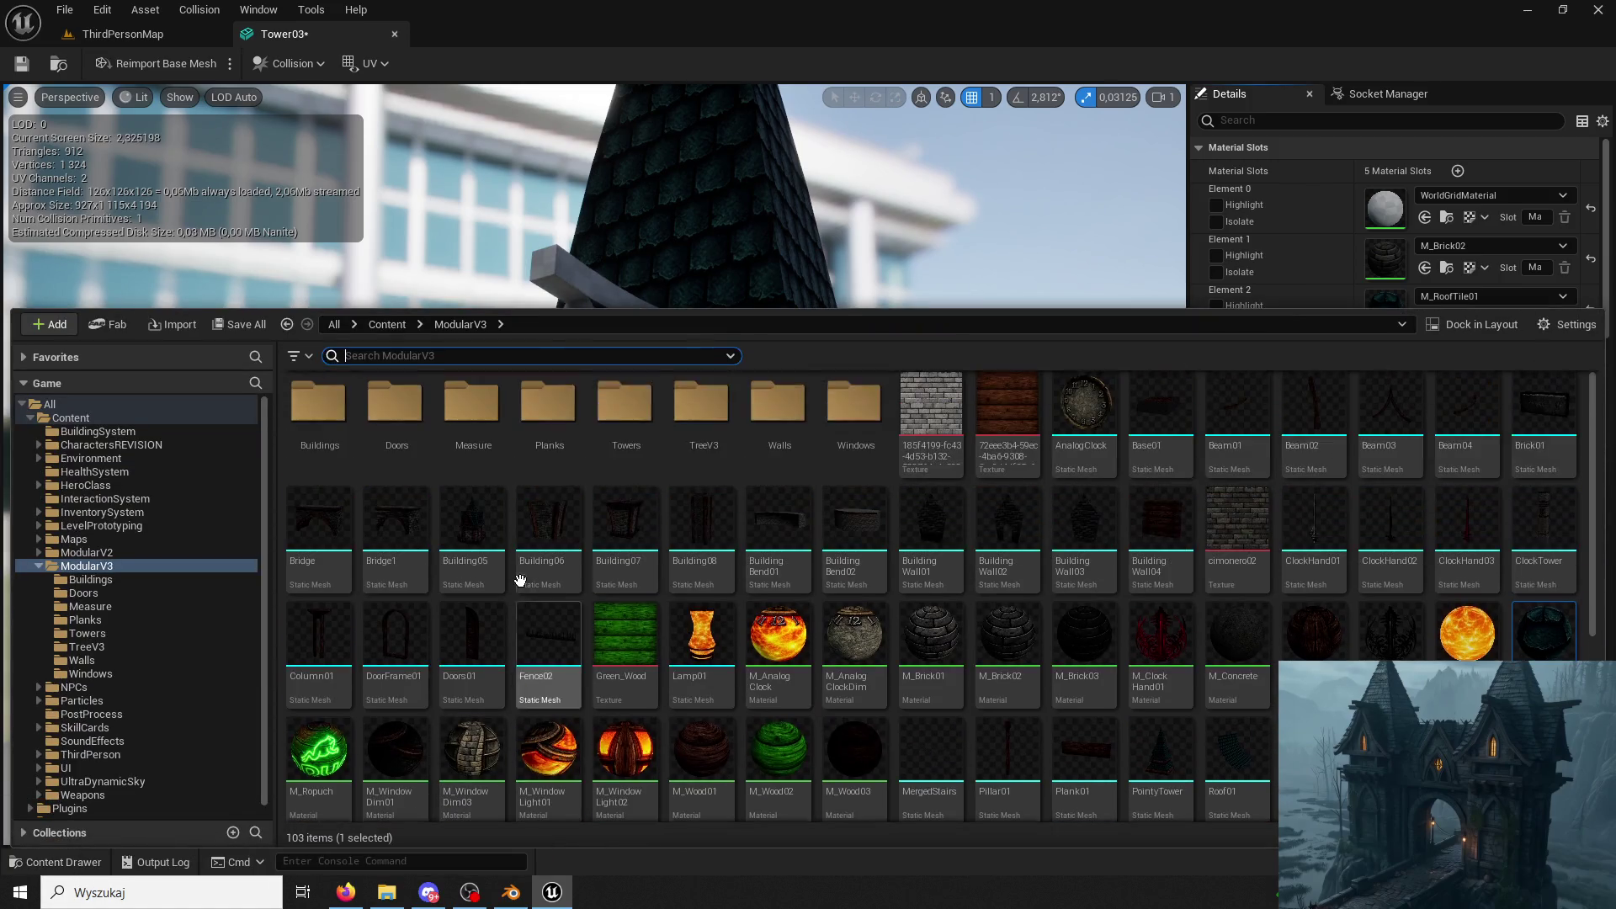
pyautogui.doubleClick(549, 404)
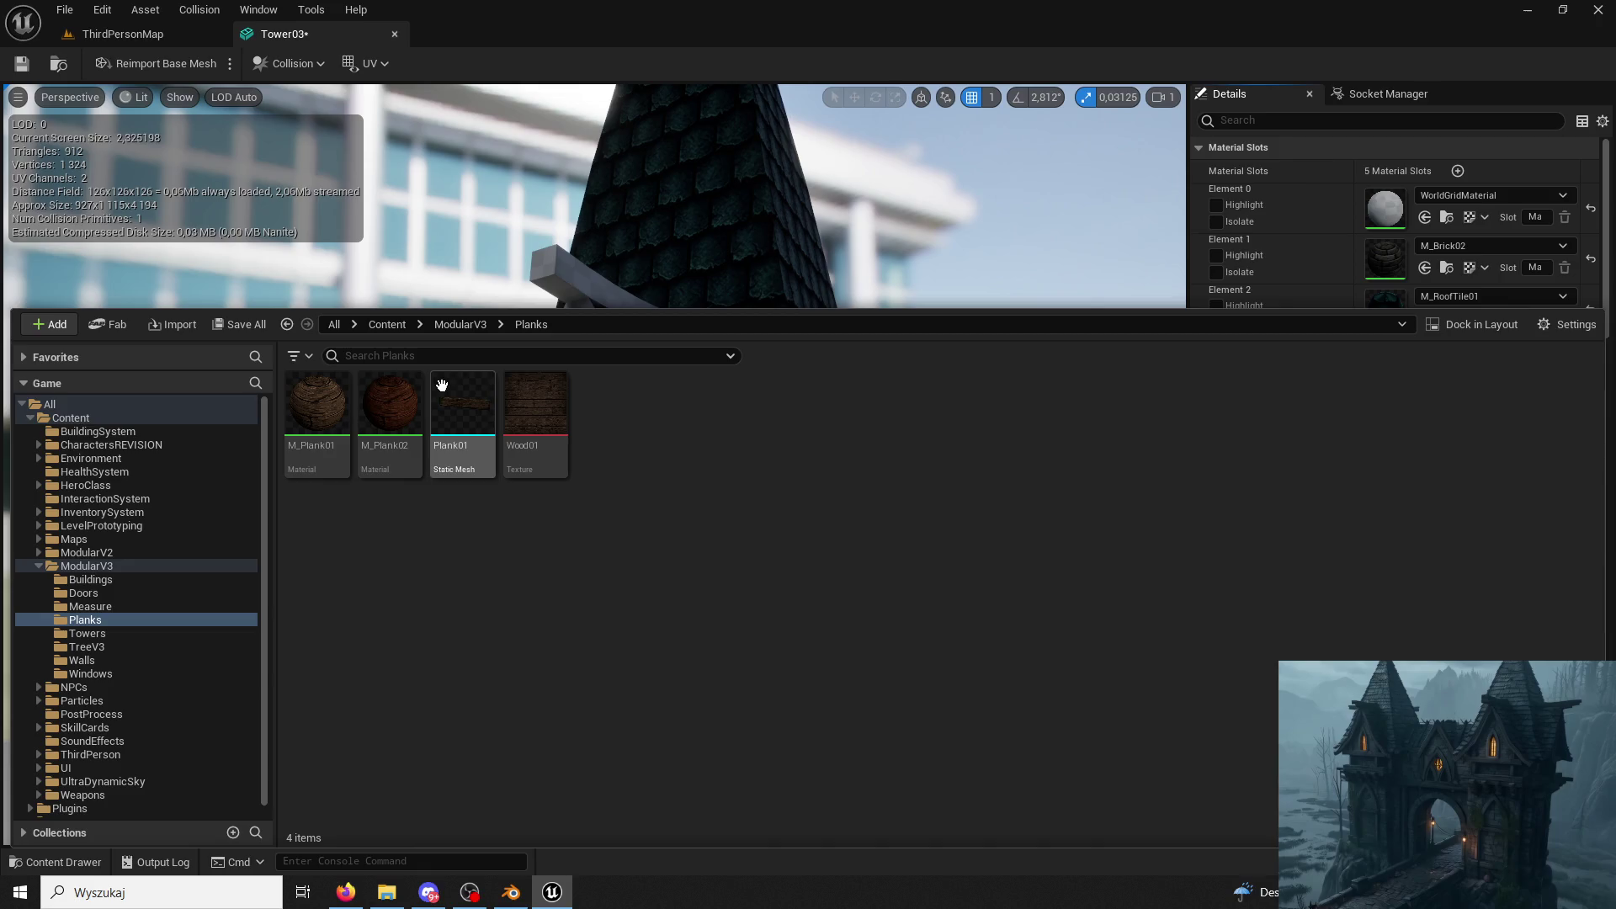
pyautogui.click(389, 410)
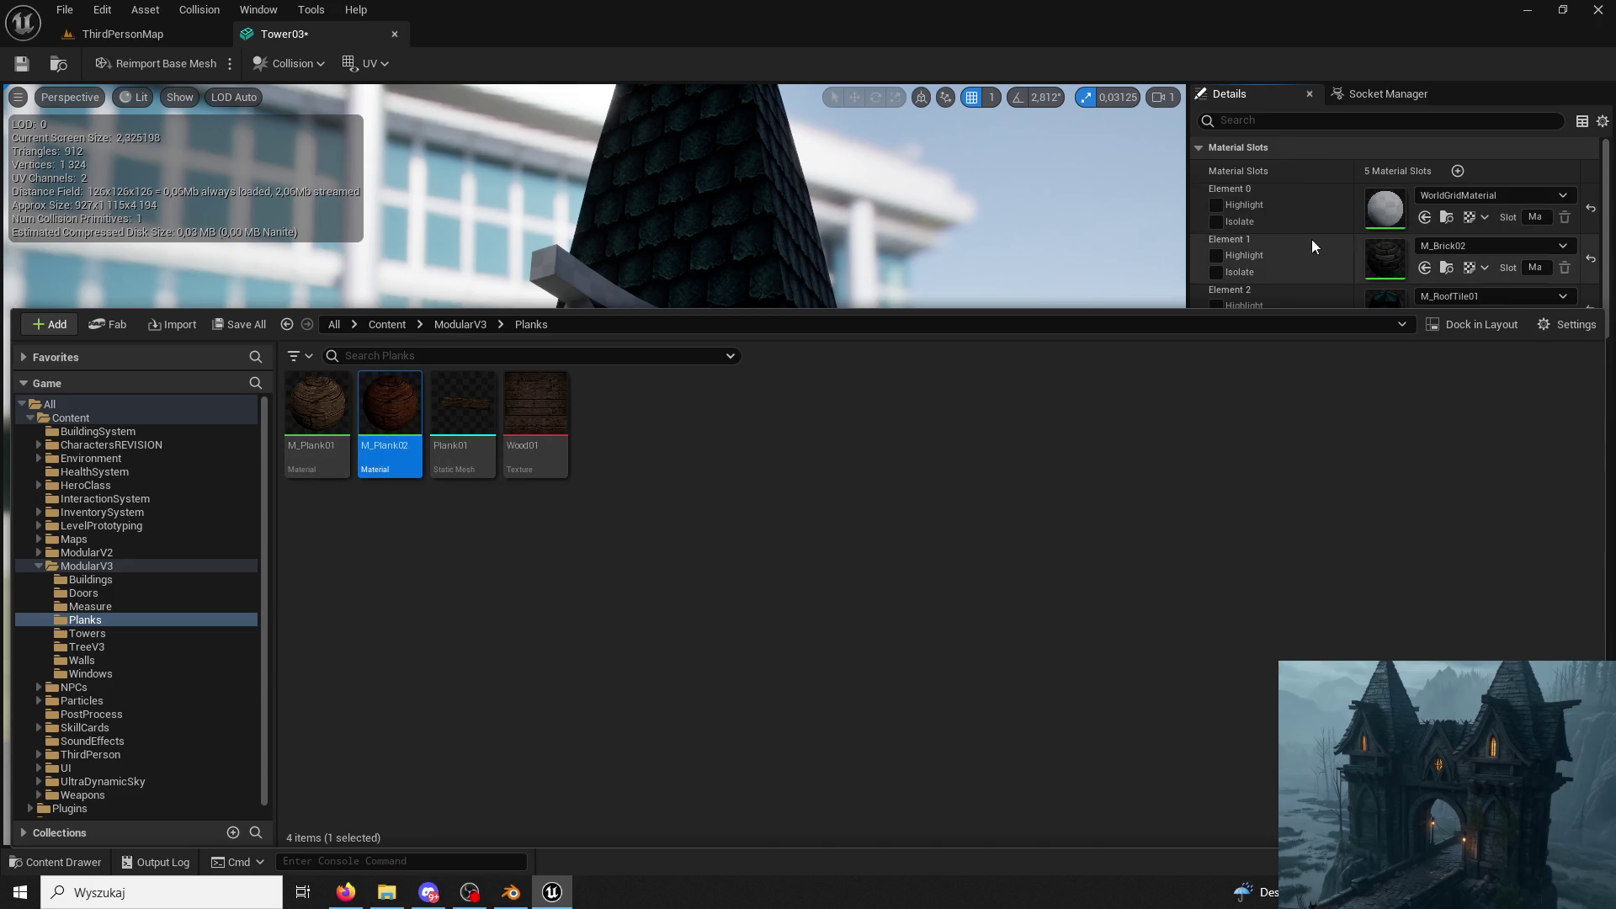
pyautogui.click(1309, 239)
pyautogui.click(1425, 368)
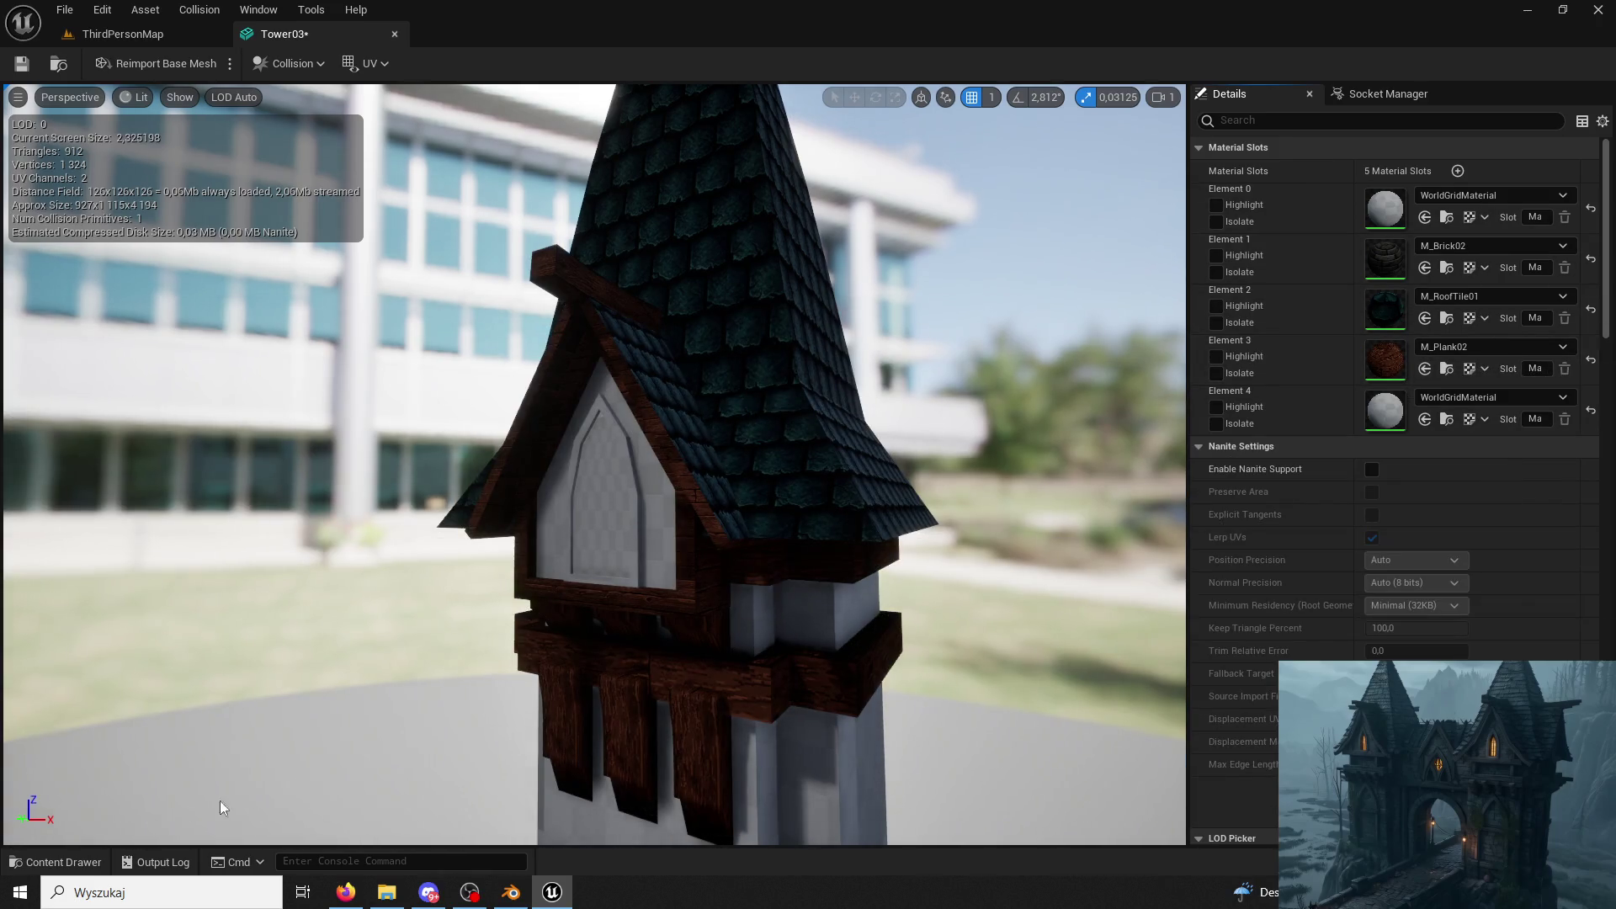
# Replace it with M_Plank01 on Element 3 for the beams and shutters.
pyautogui.click(64, 860)
pyautogui.click(320, 413)
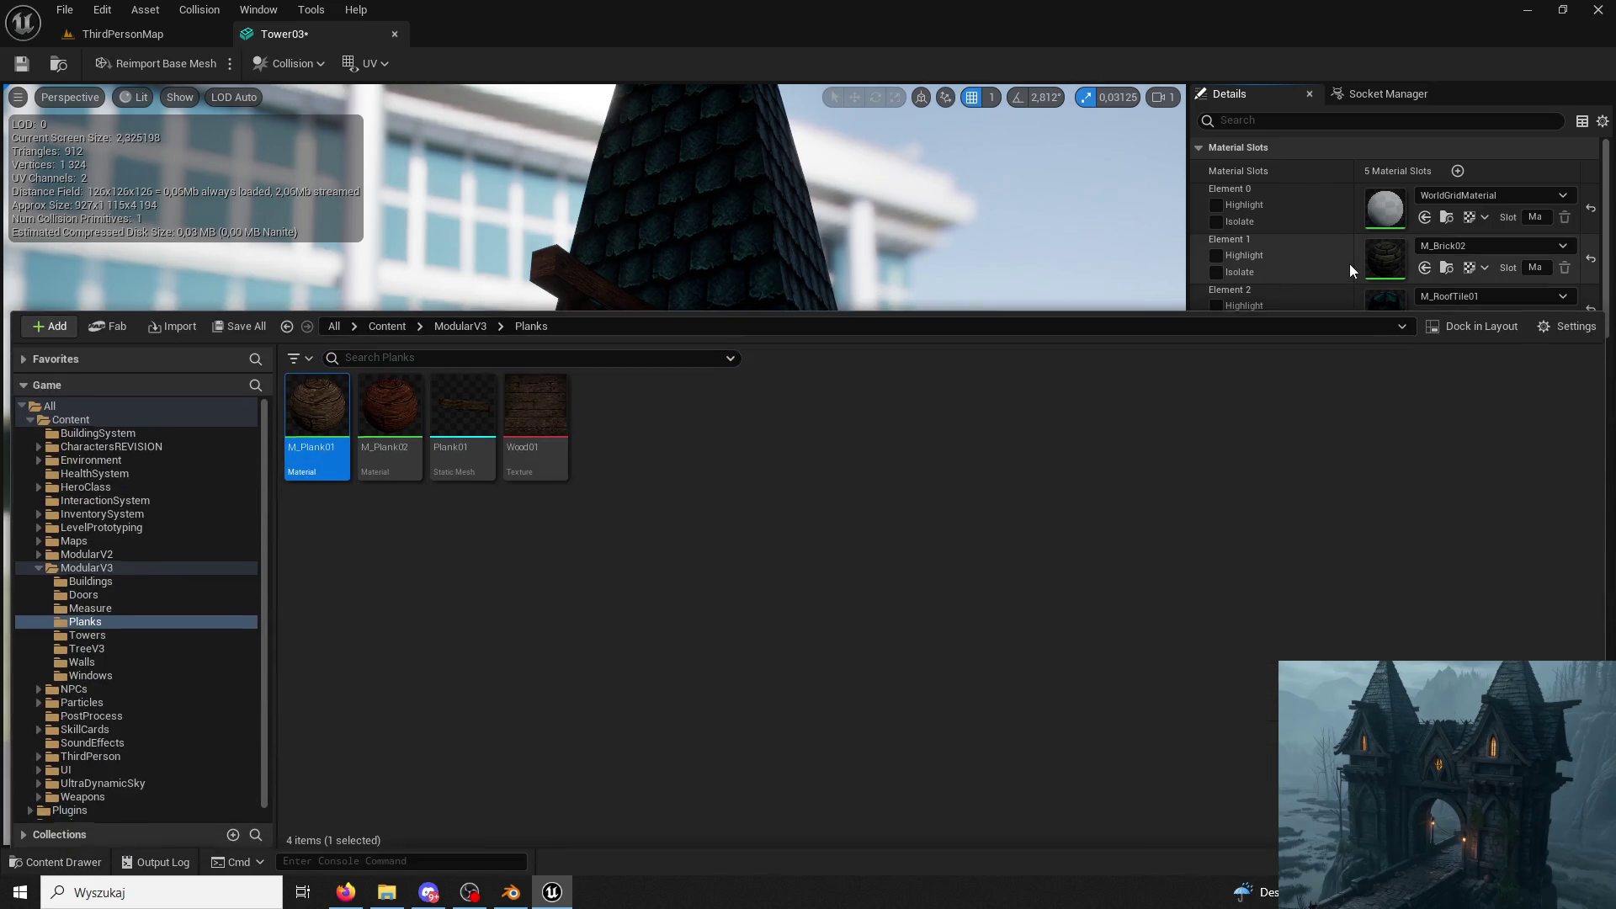
pyautogui.click(1351, 264)
pyautogui.click(1426, 367)
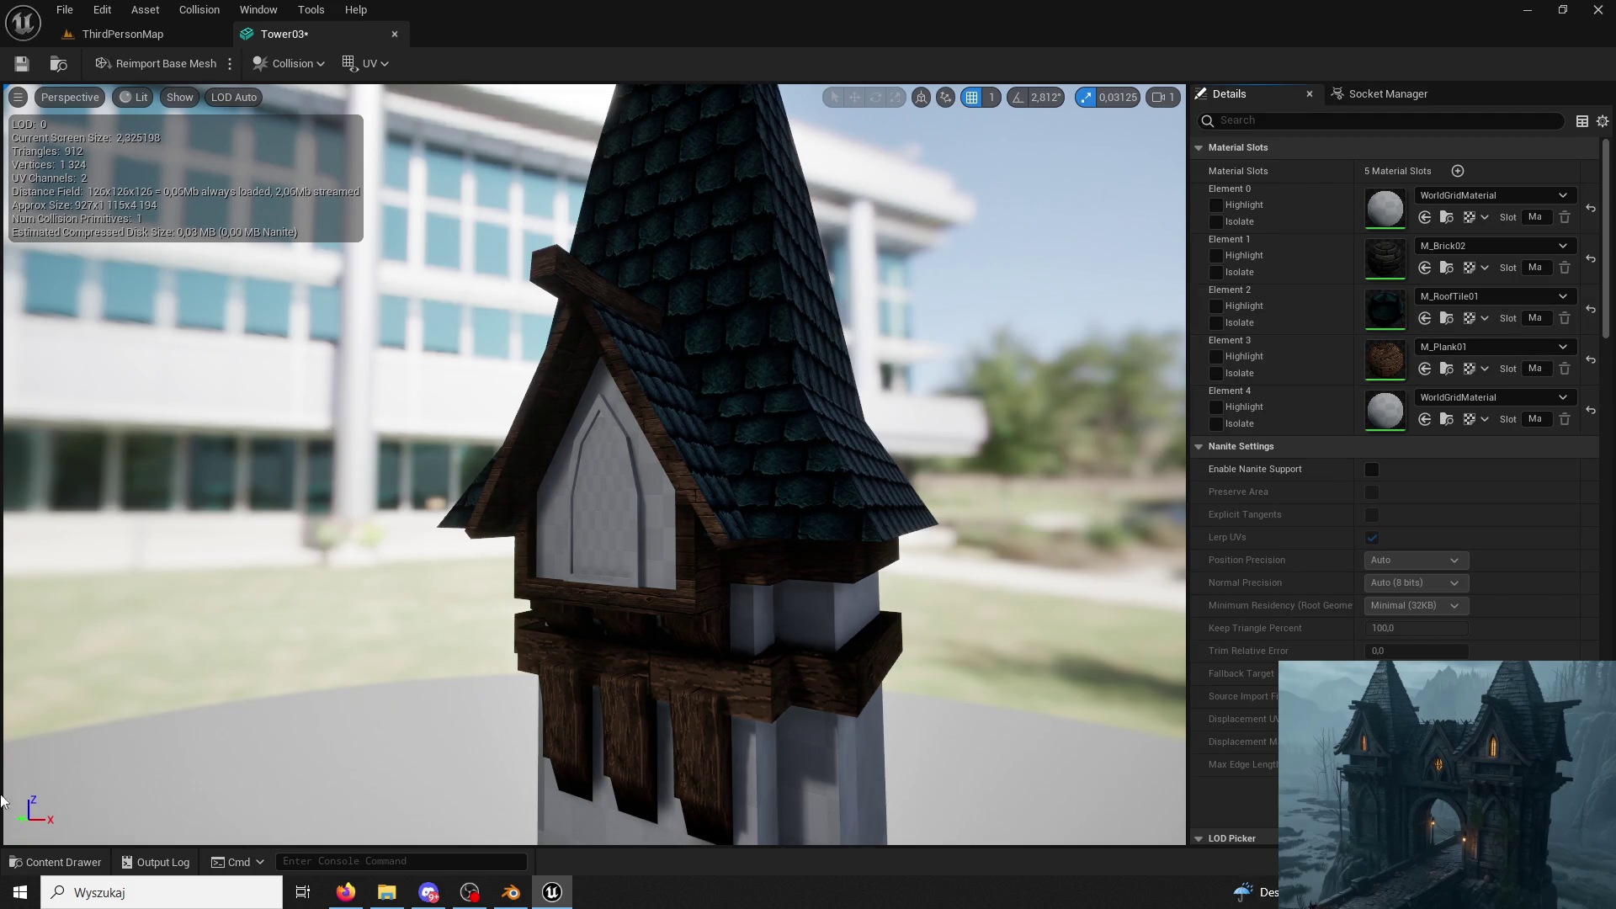
# Assign M_Brick01 to Element 0 for the tower's grey walls.
pyautogui.click(57, 862)
pyautogui.click(454, 325)
pyautogui.click(57, 863)
pyautogui.click(57, 862)
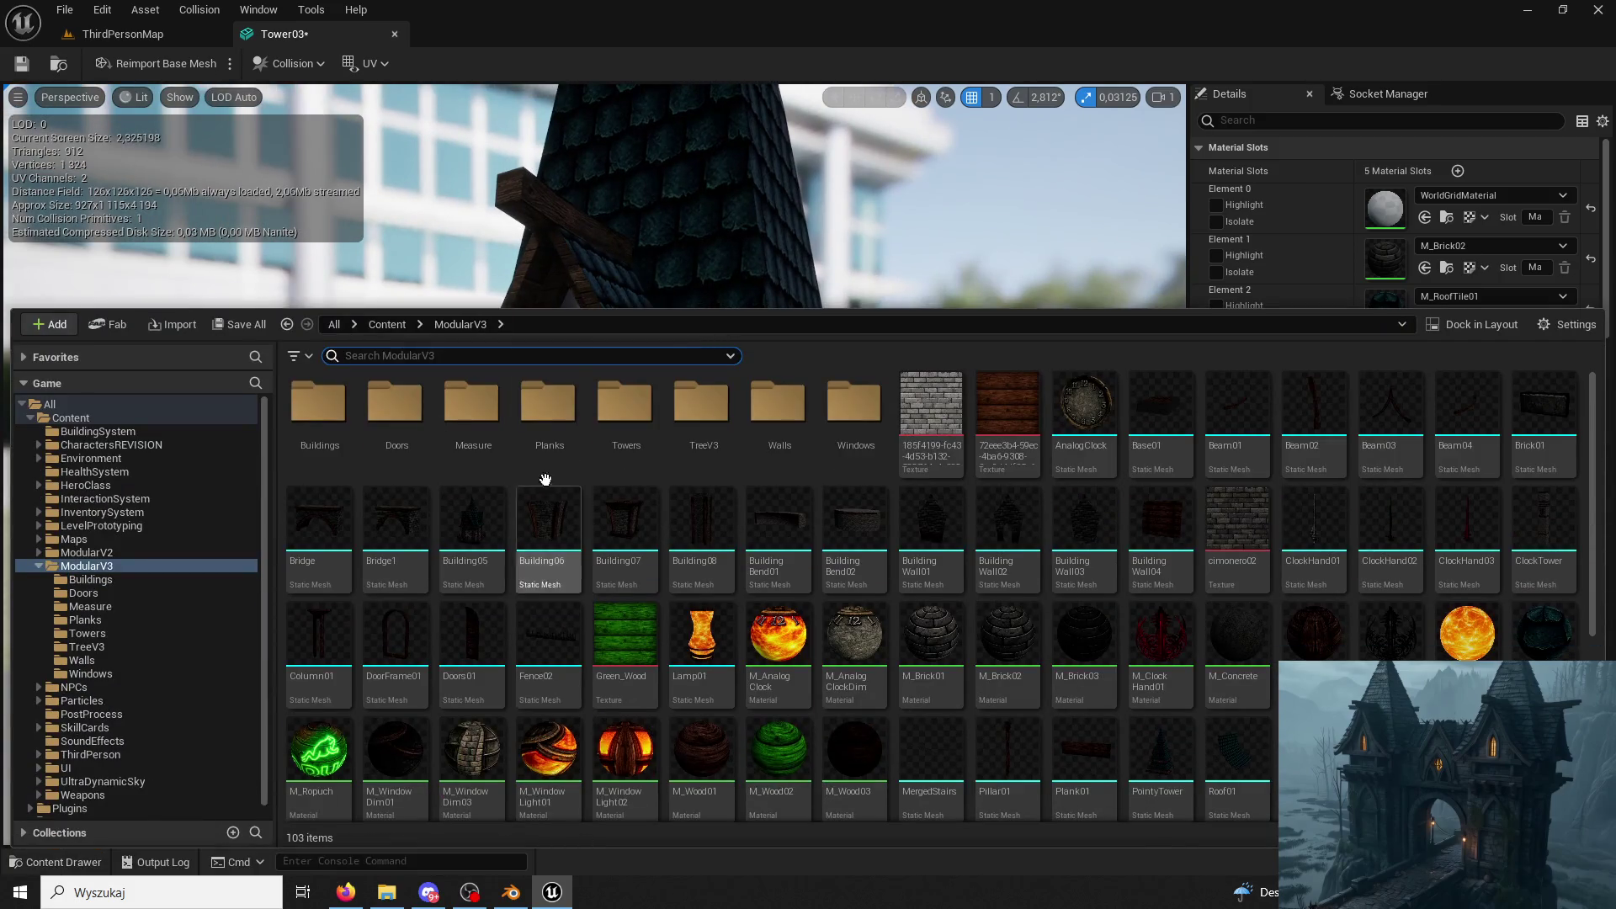
pyautogui.click(794, 282)
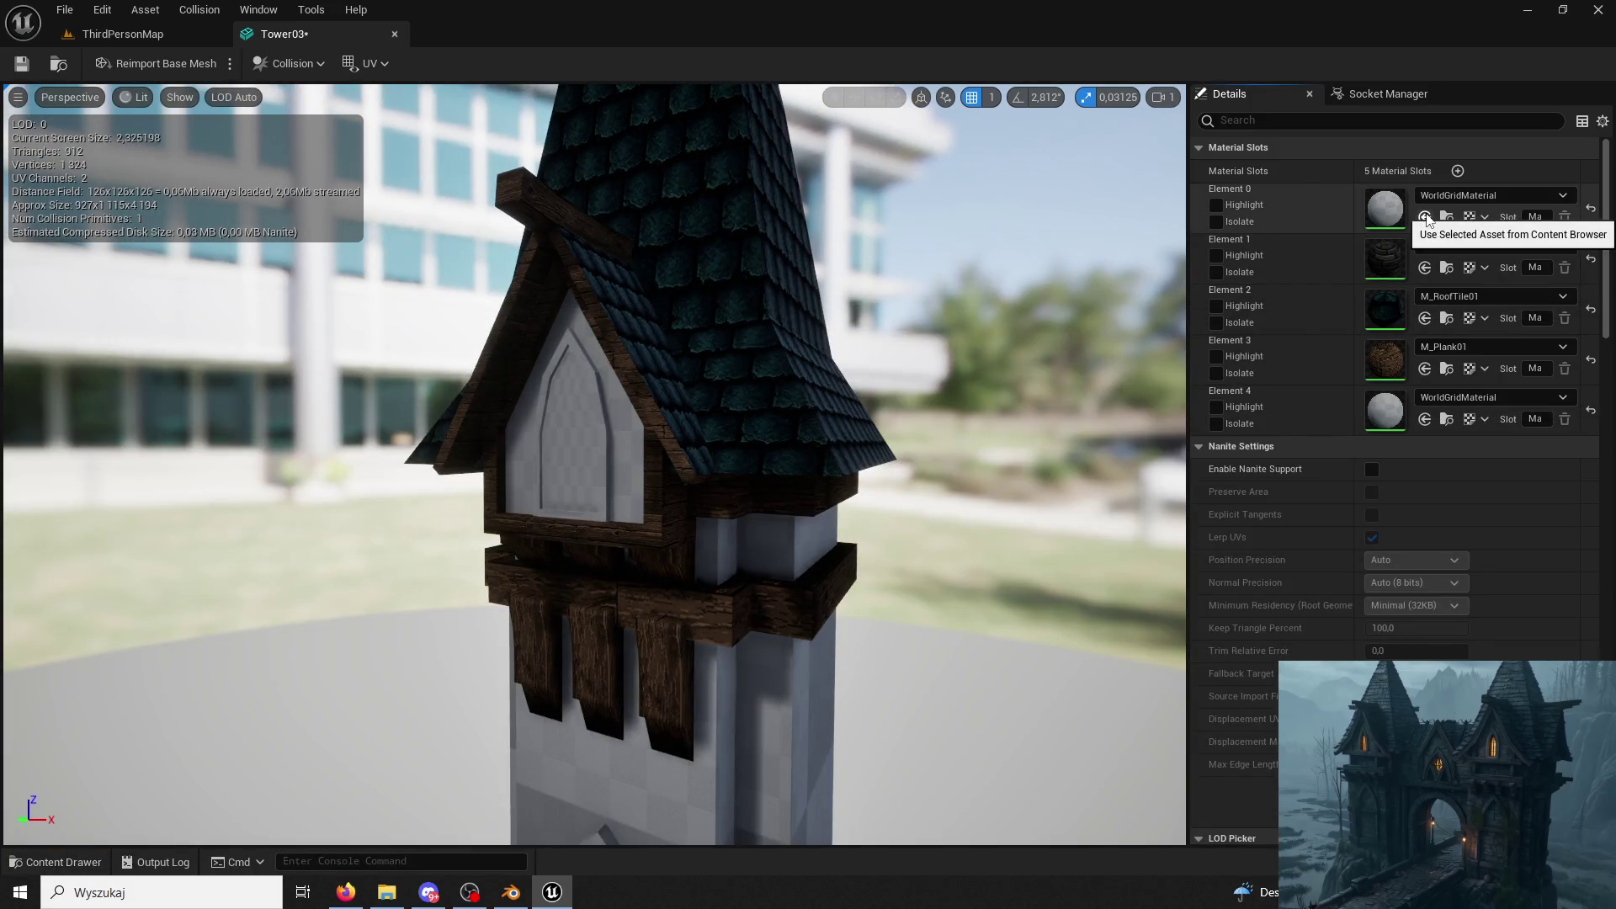
pyautogui.click(57, 862)
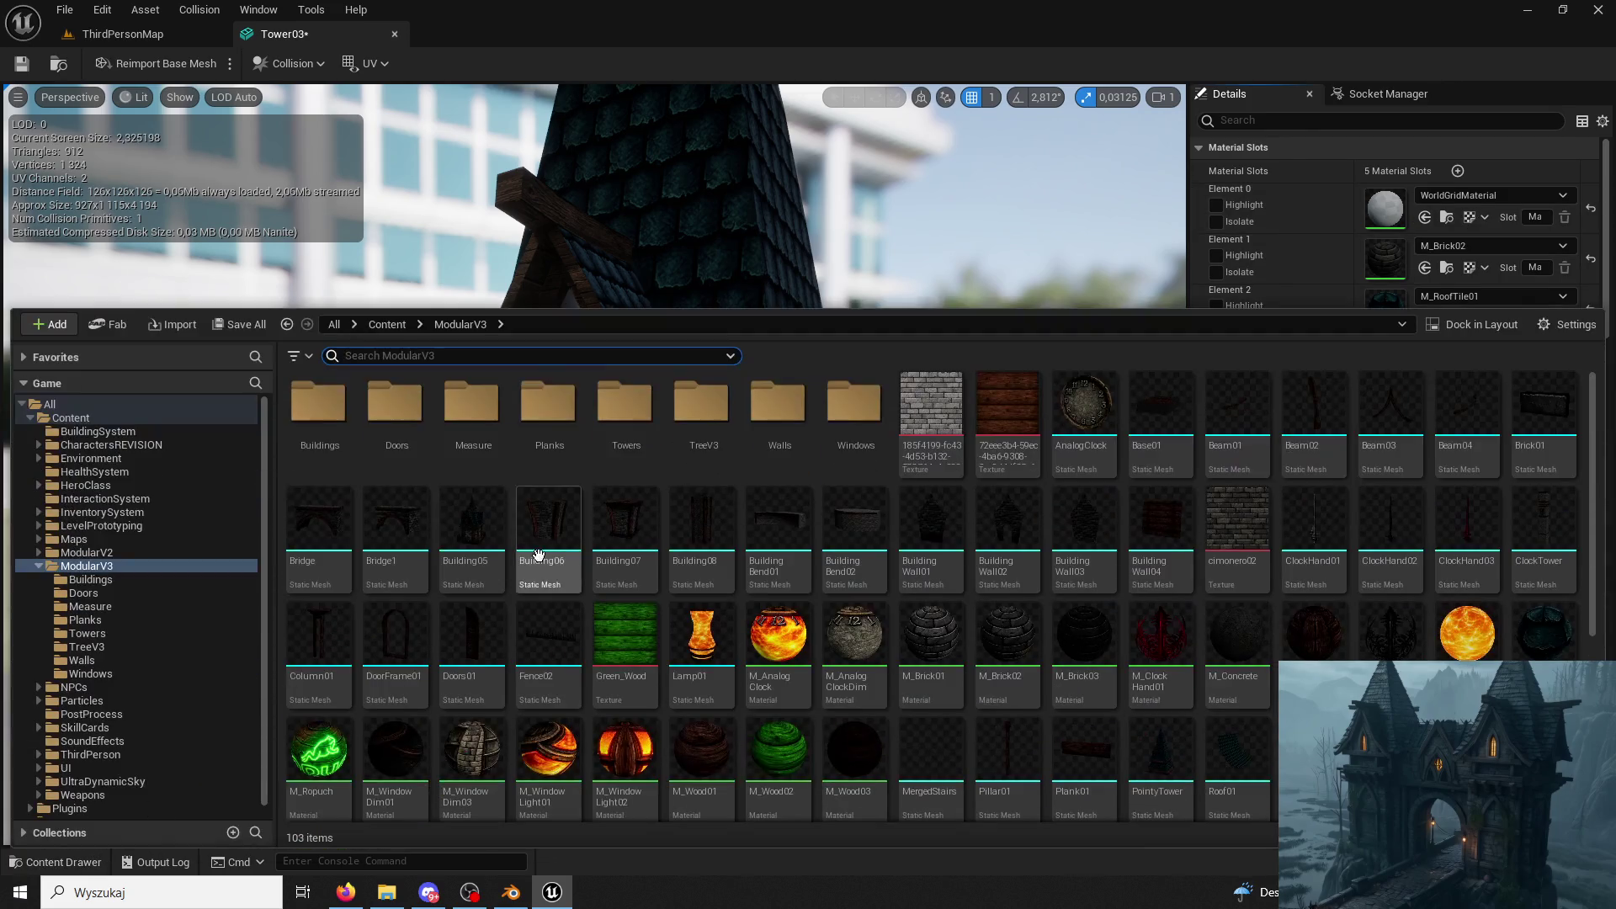
pyautogui.click(909, 625)
pyautogui.click(1426, 217)
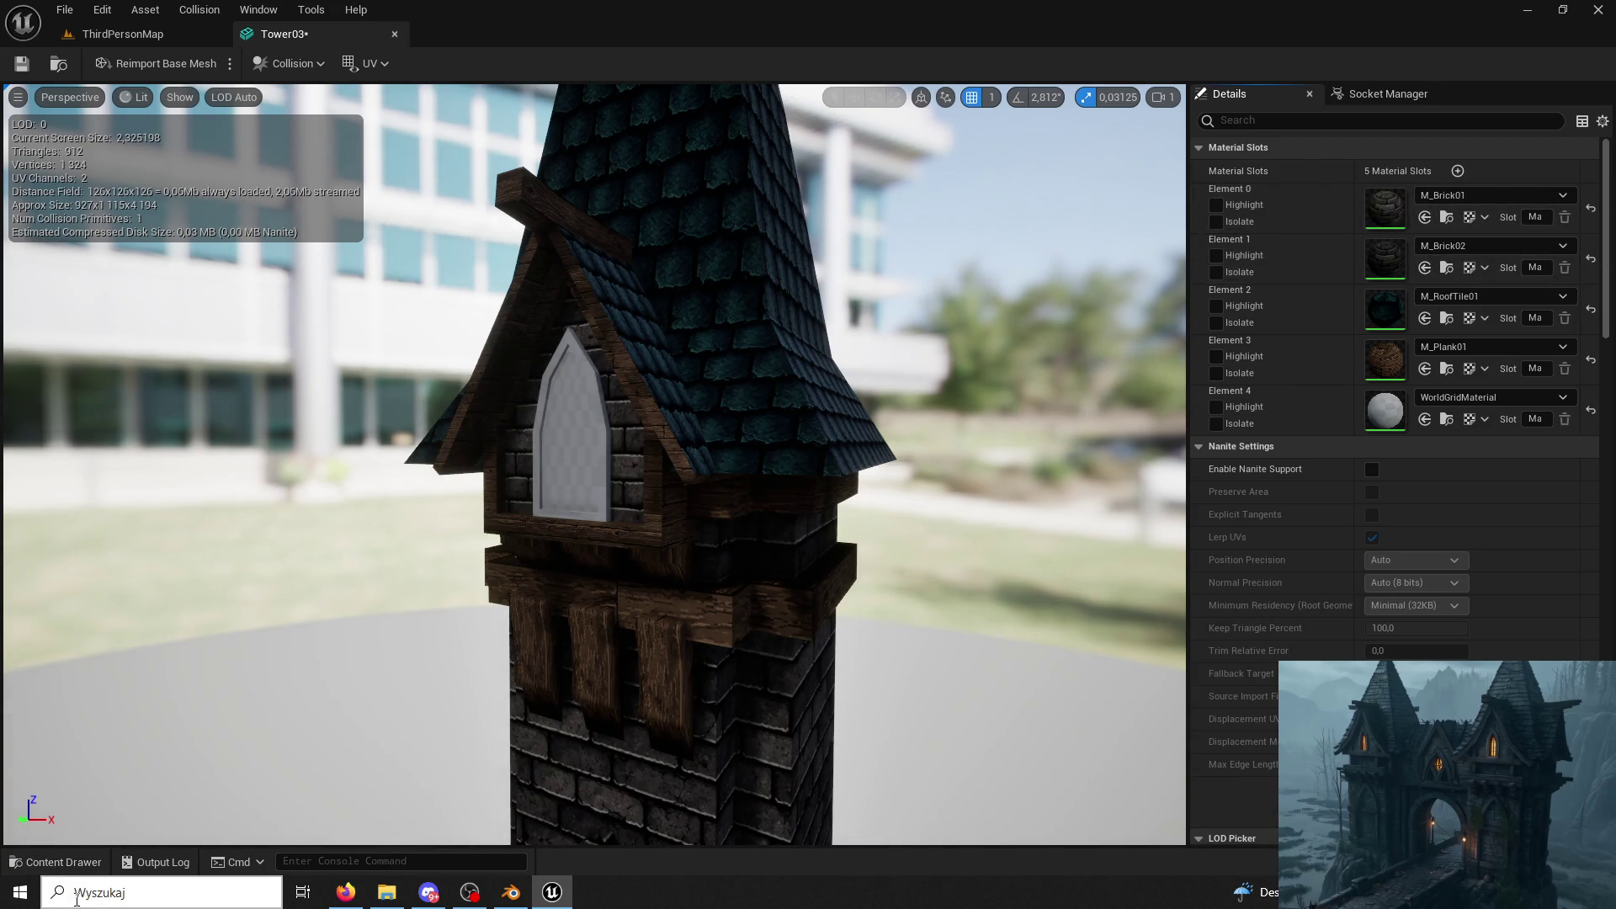
# Assign M_WindowLight01 to Element 4 so the dormer window glows, then switch to Blender.
pyautogui.click(57, 862)
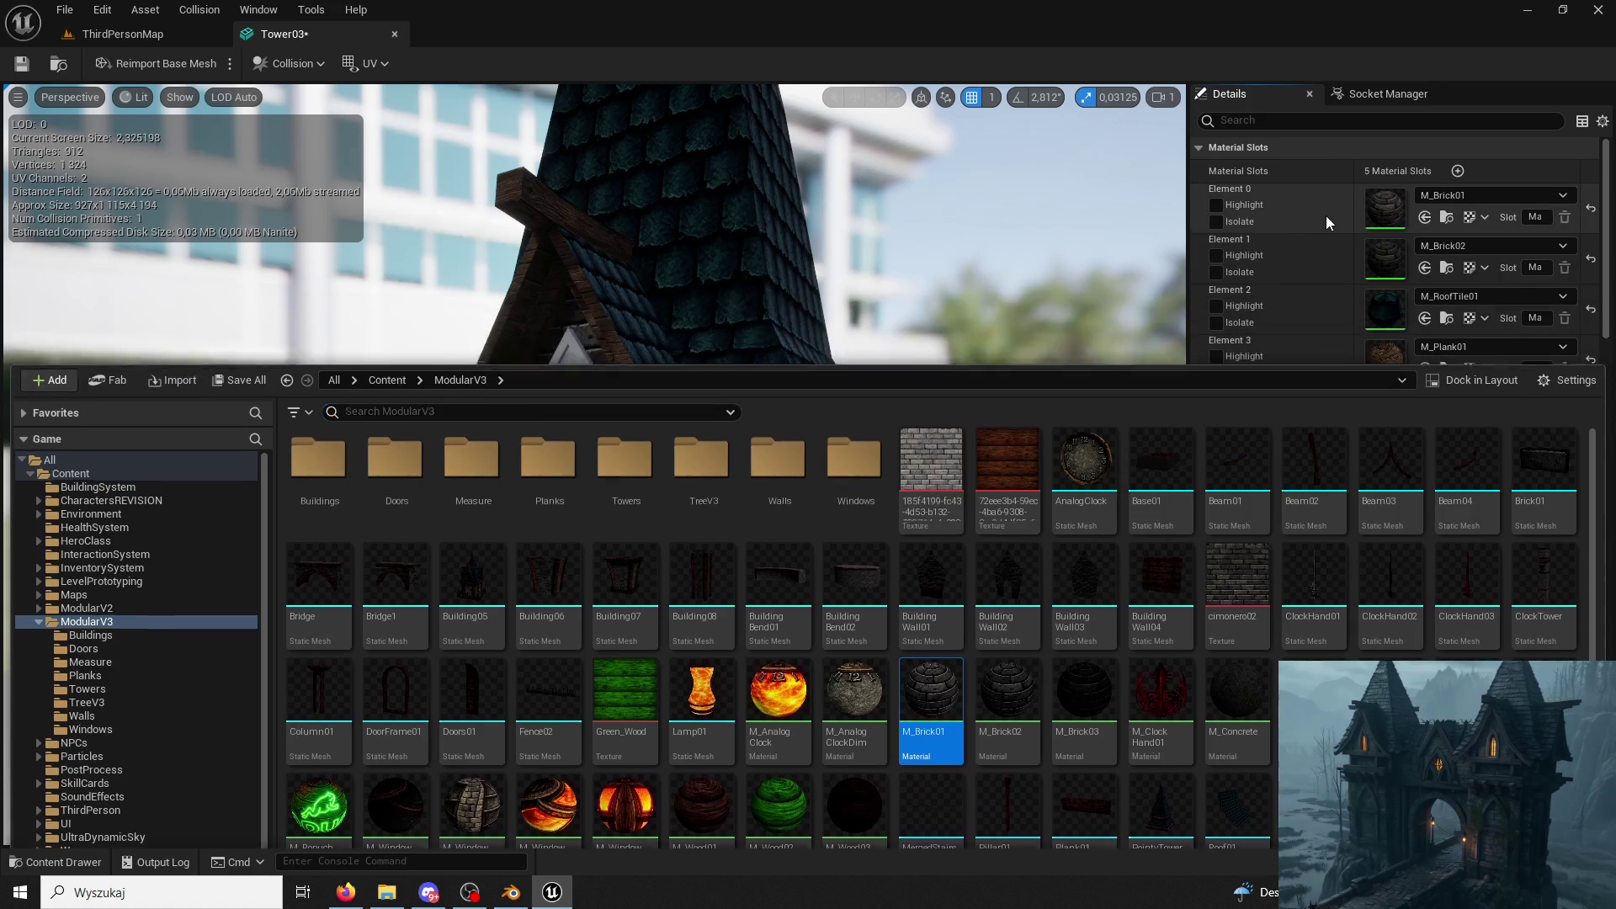
pyautogui.click(1327, 217)
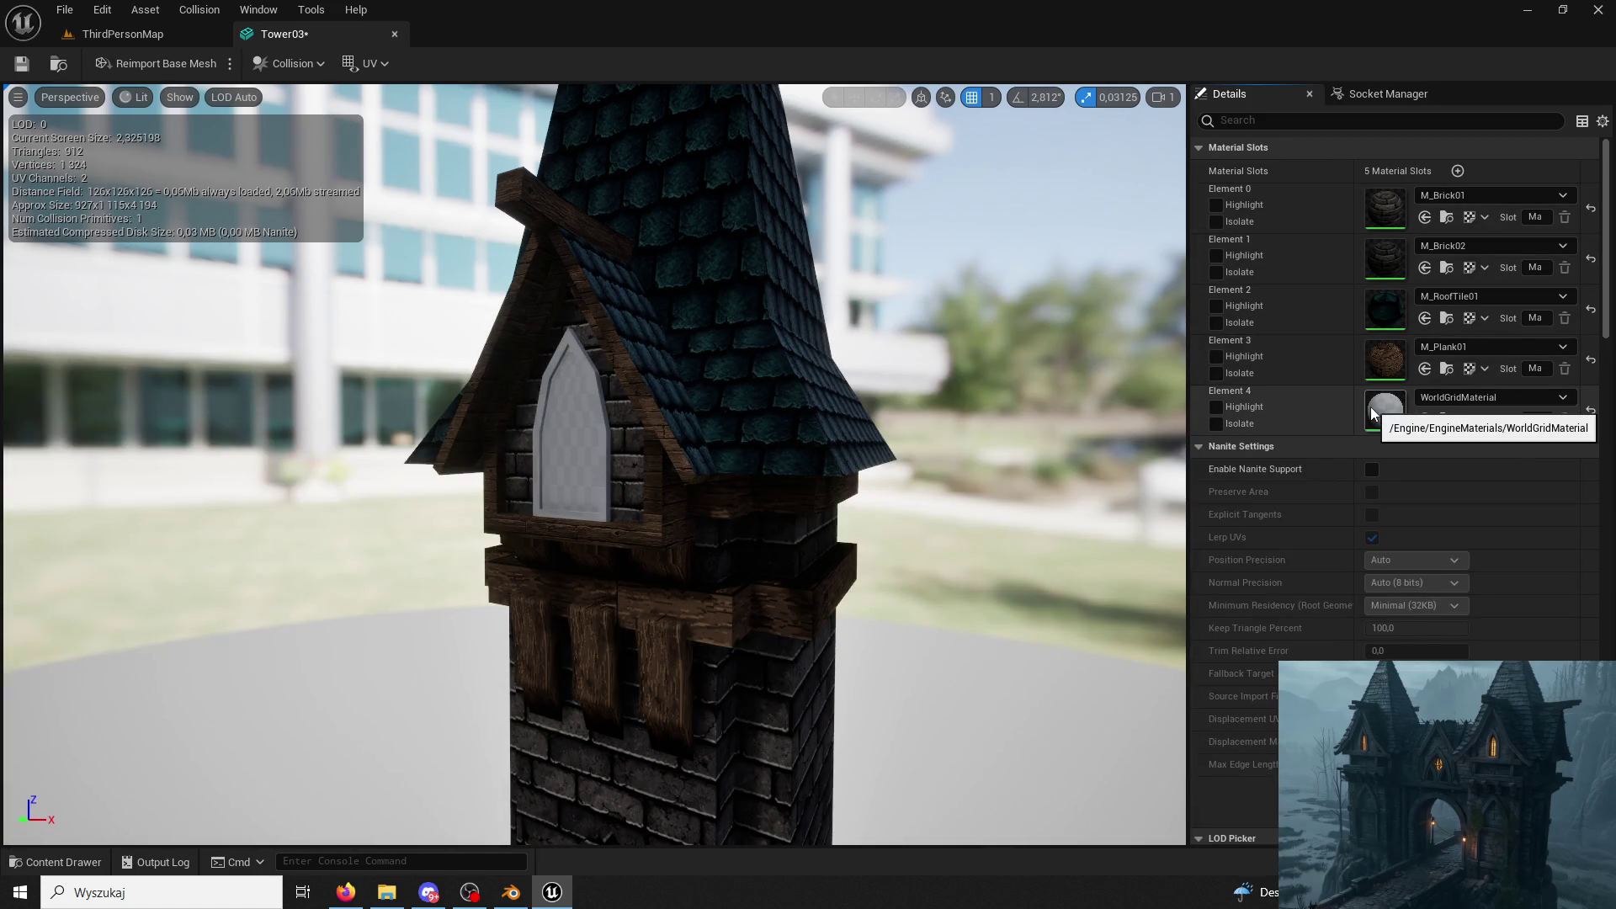
pyautogui.scroll(2, 607, 474)
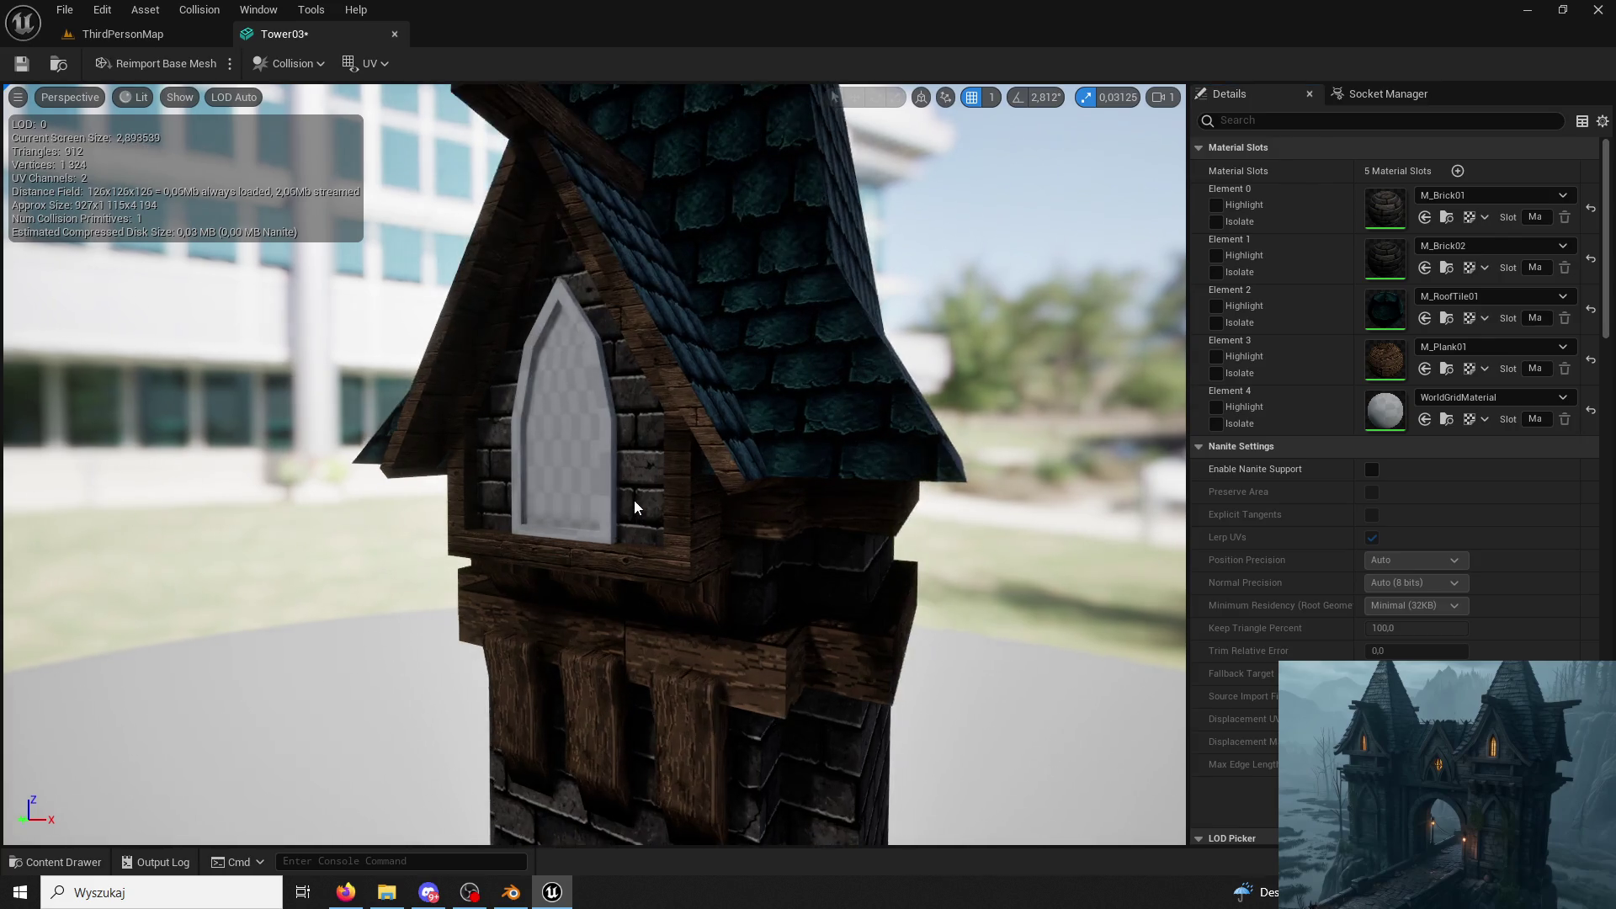
pyautogui.scroll(2, 634, 501)
pyautogui.click(57, 863)
pyautogui.scroll(-3, 573, 540)
pyautogui.scroll(-2, 574, 540)
pyautogui.scroll(-2, 574, 538)
pyautogui.scroll(1, 573, 539)
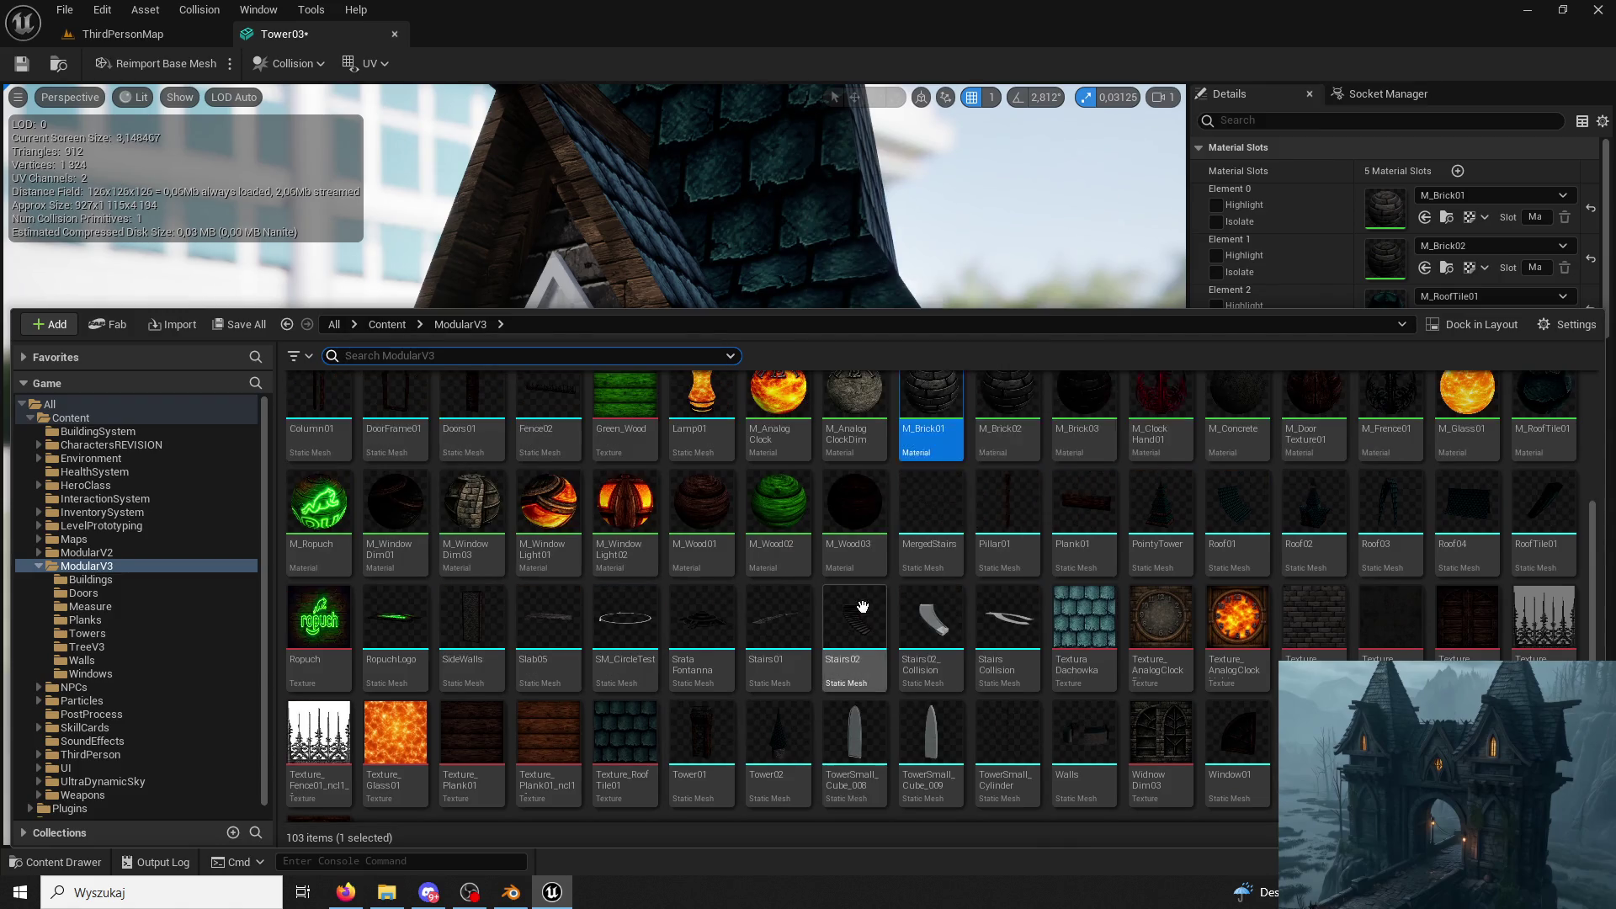
pyautogui.moveTo(932, 404); pyautogui.dragTo(1403, 352)
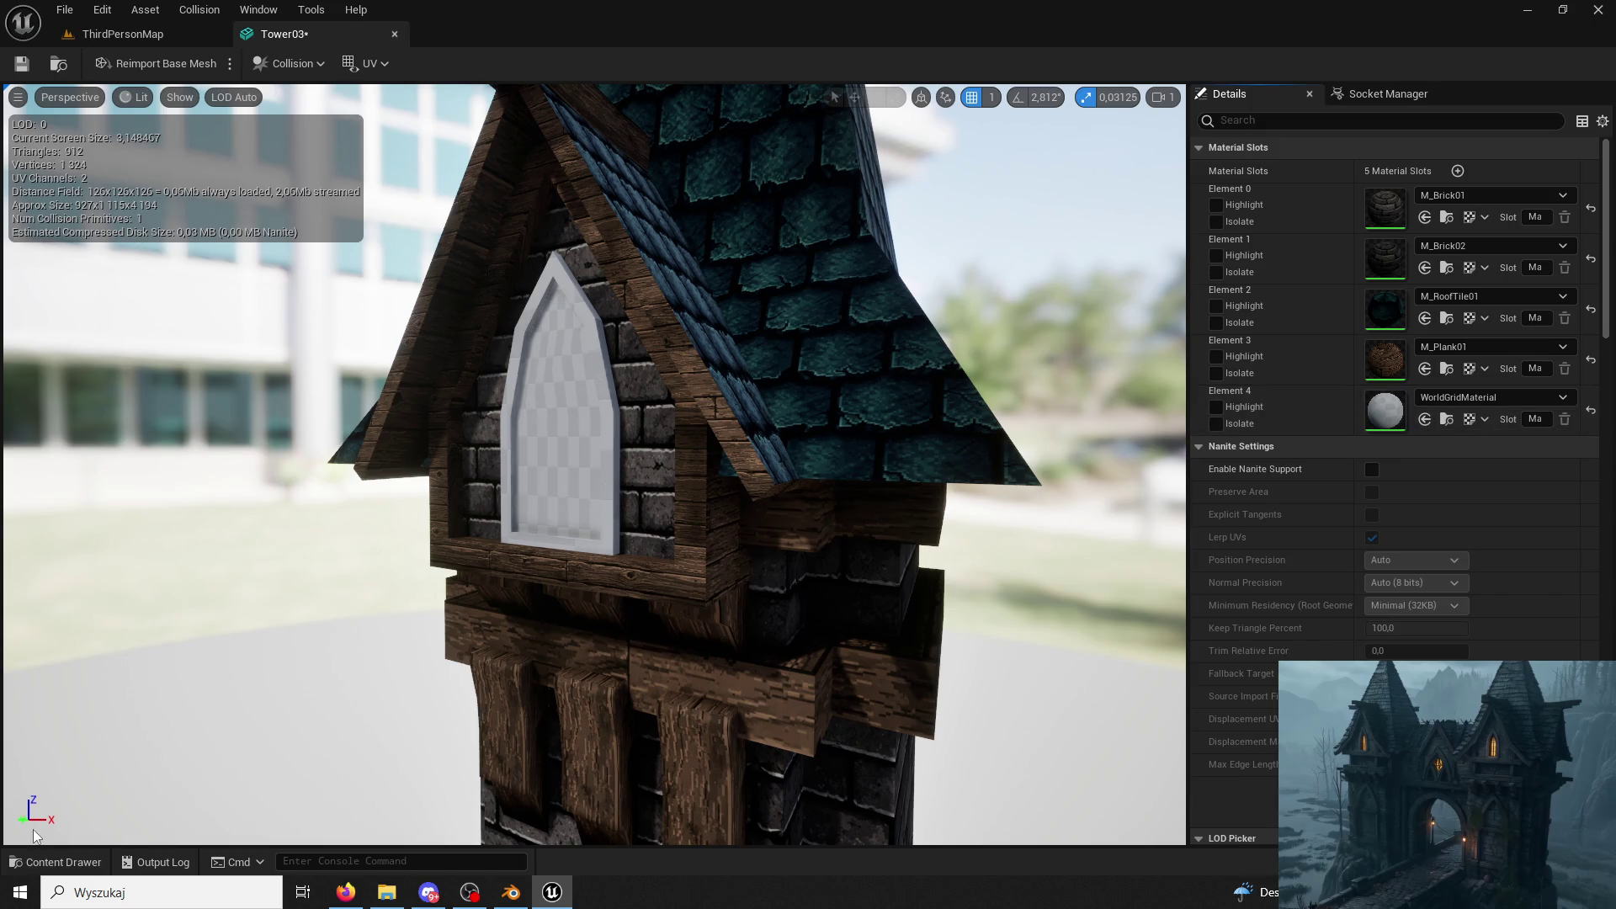
pyautogui.click(57, 862)
pyautogui.moveTo(550, 518)
pyautogui.mouseDown()
pyautogui.moveTo(1394, 357)
pyautogui.moveTo(1386, 411)
pyautogui.mouseUp()
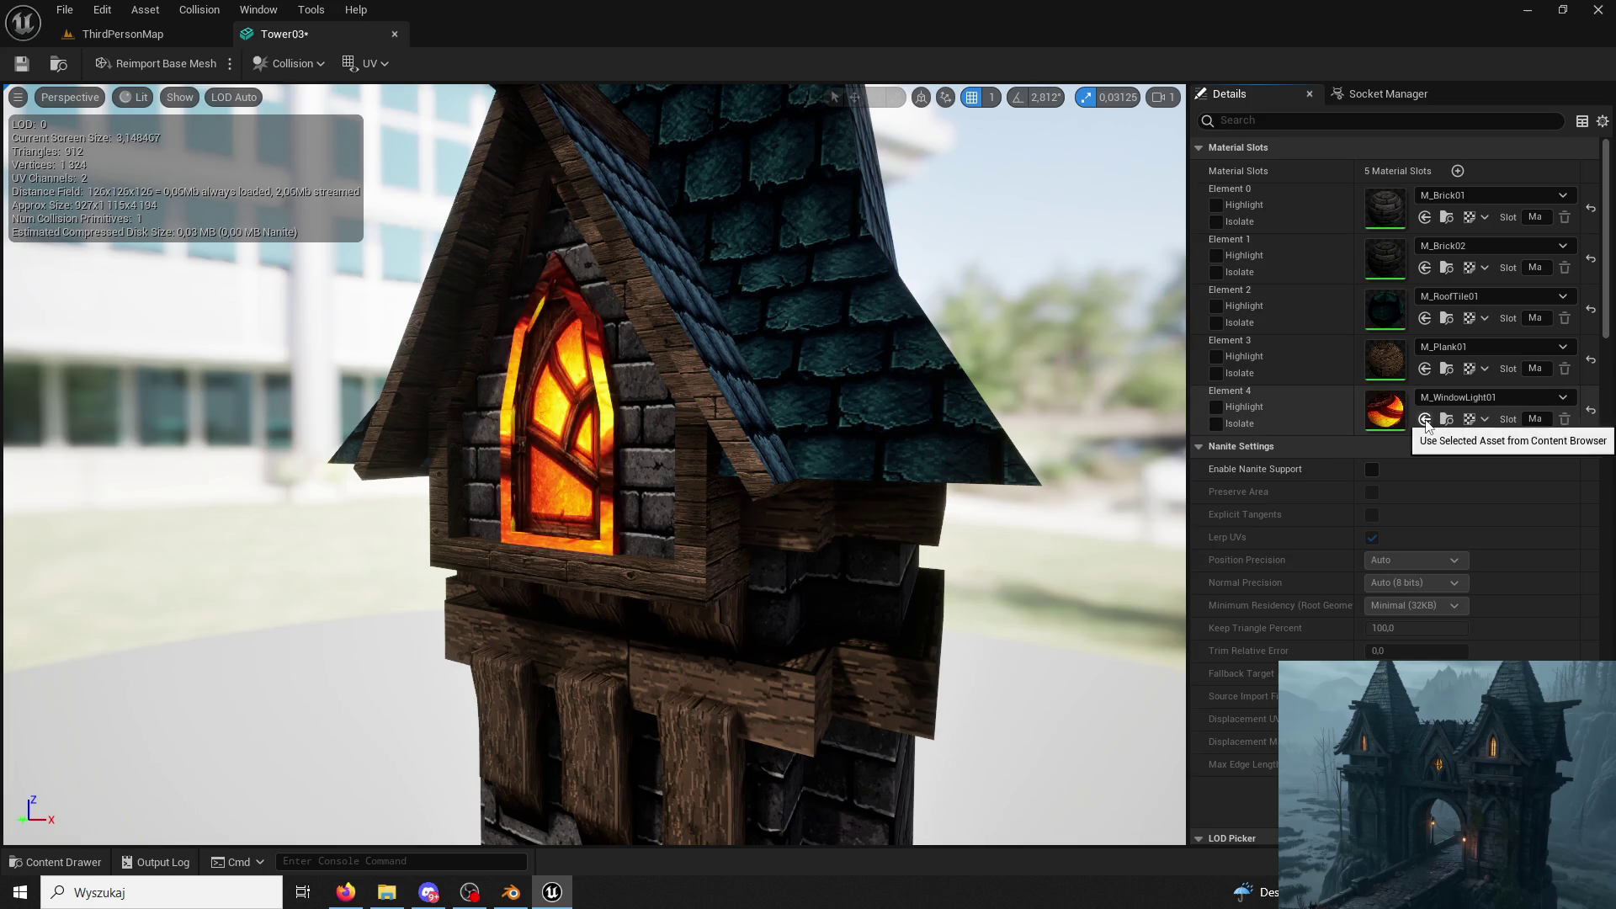
pyautogui.scroll(3, 758, 418)
pyautogui.moveTo(541, 819); pyautogui.dragTo(540, 820)
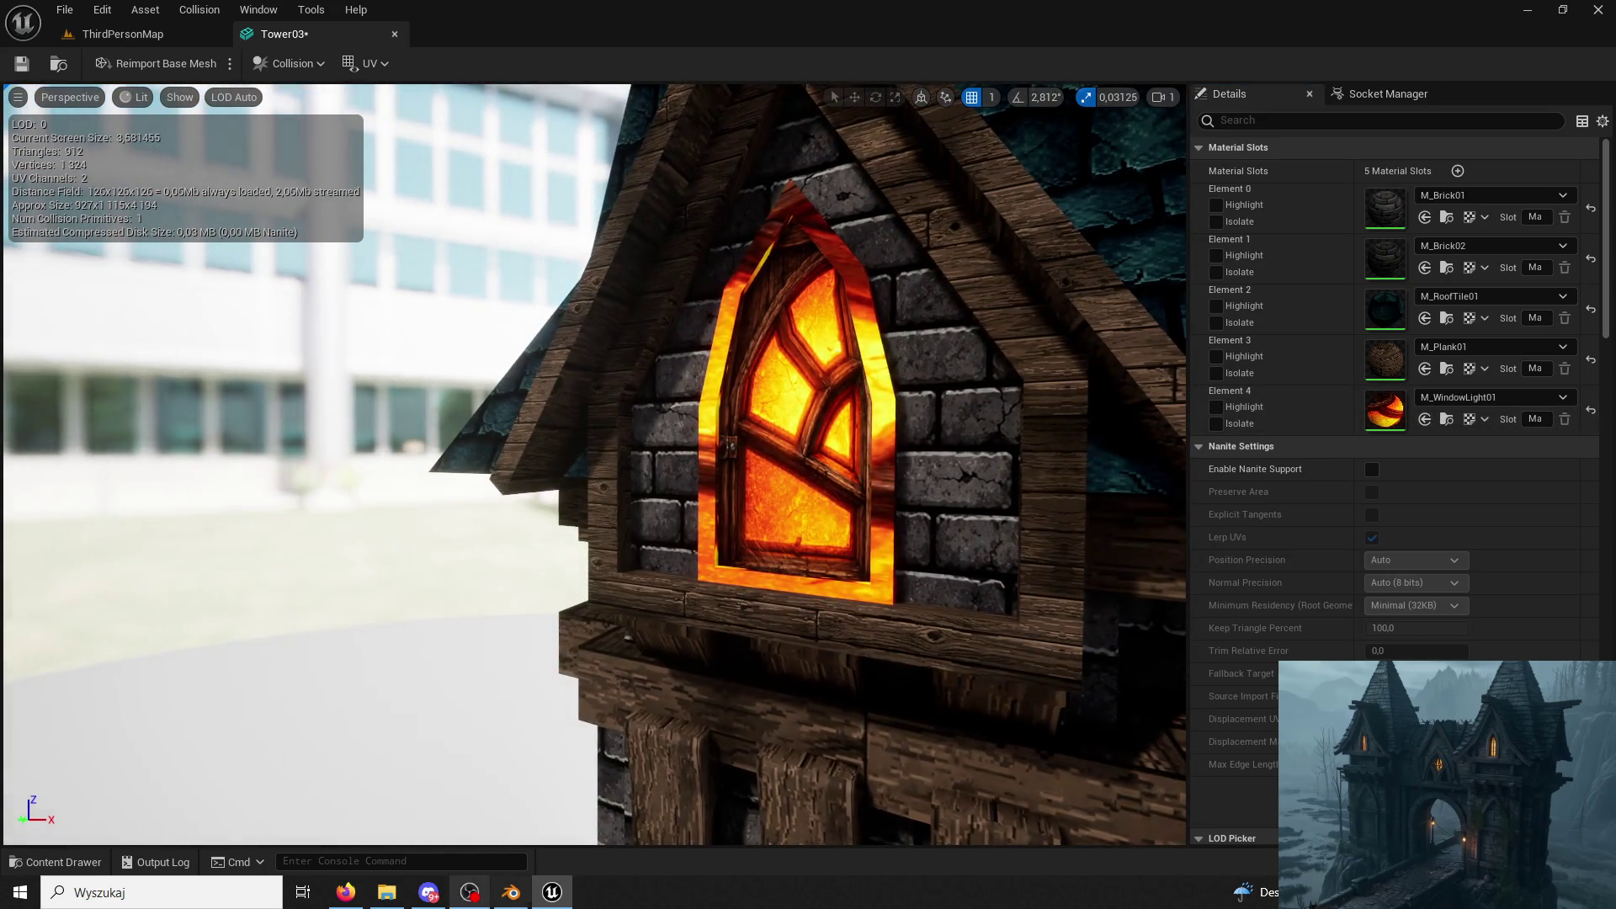
pyautogui.hotkey('alt', 'Tab')
pyautogui.scroll(5, 679, 433)
pyautogui.scroll(4, 697, 464)
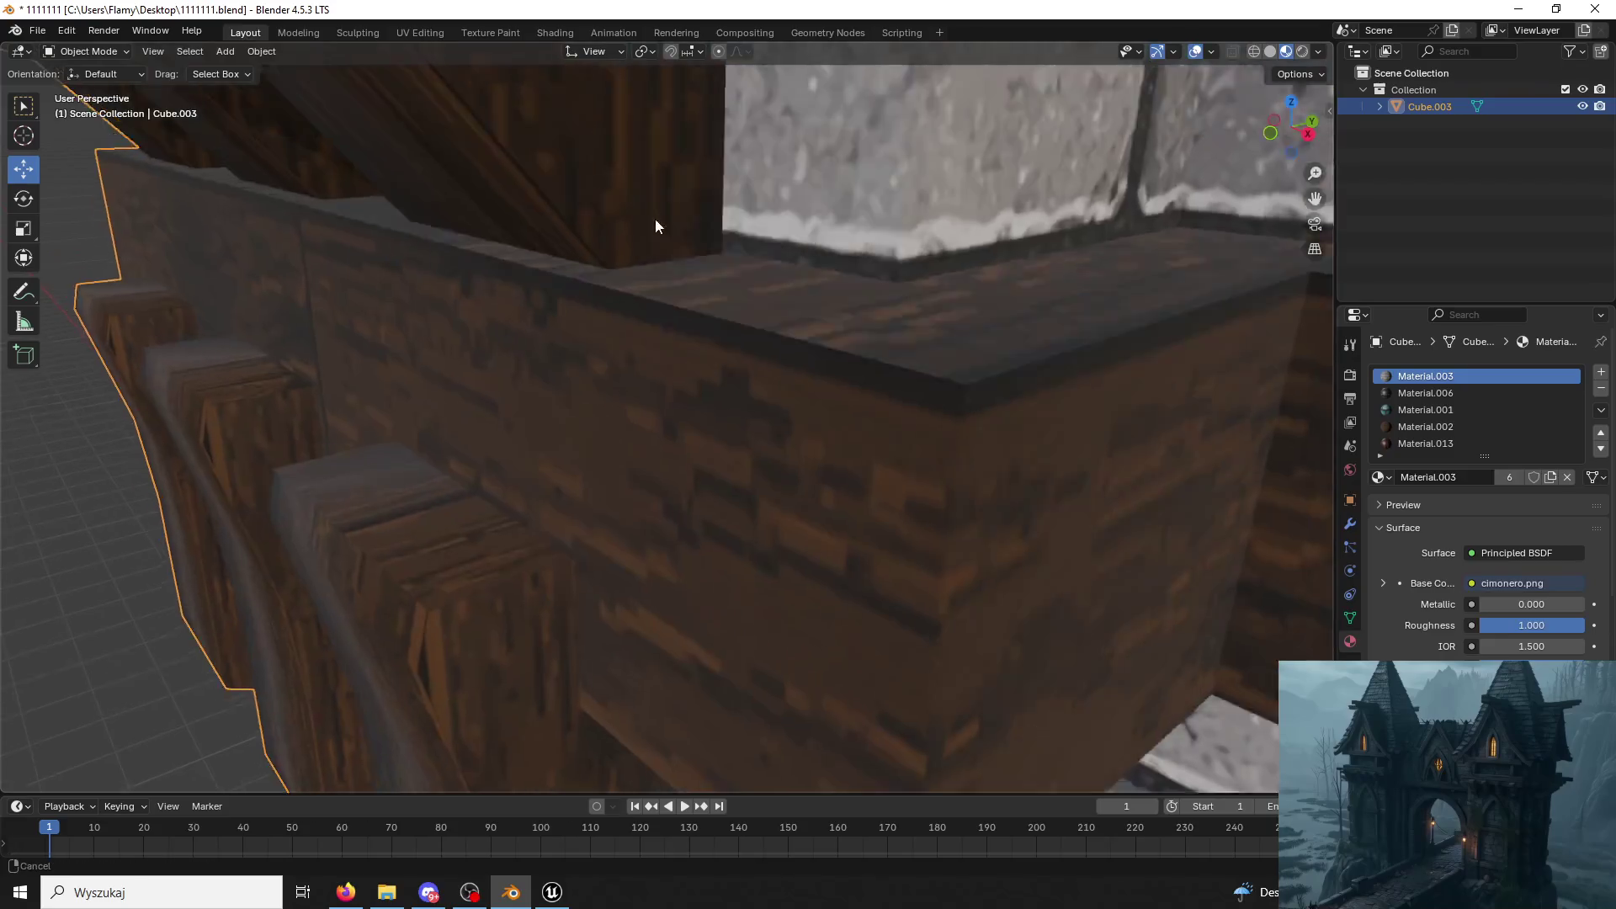
# In Edit Mode, select the linked window faces and assign Material.002, undoing and redoing the change.
pyautogui.moveTo(634, 198); pyautogui.dragTo(764, 315, button='middle')
pyautogui.scroll(-4, 738, 279)
pyautogui.scroll(2, 762, 342)
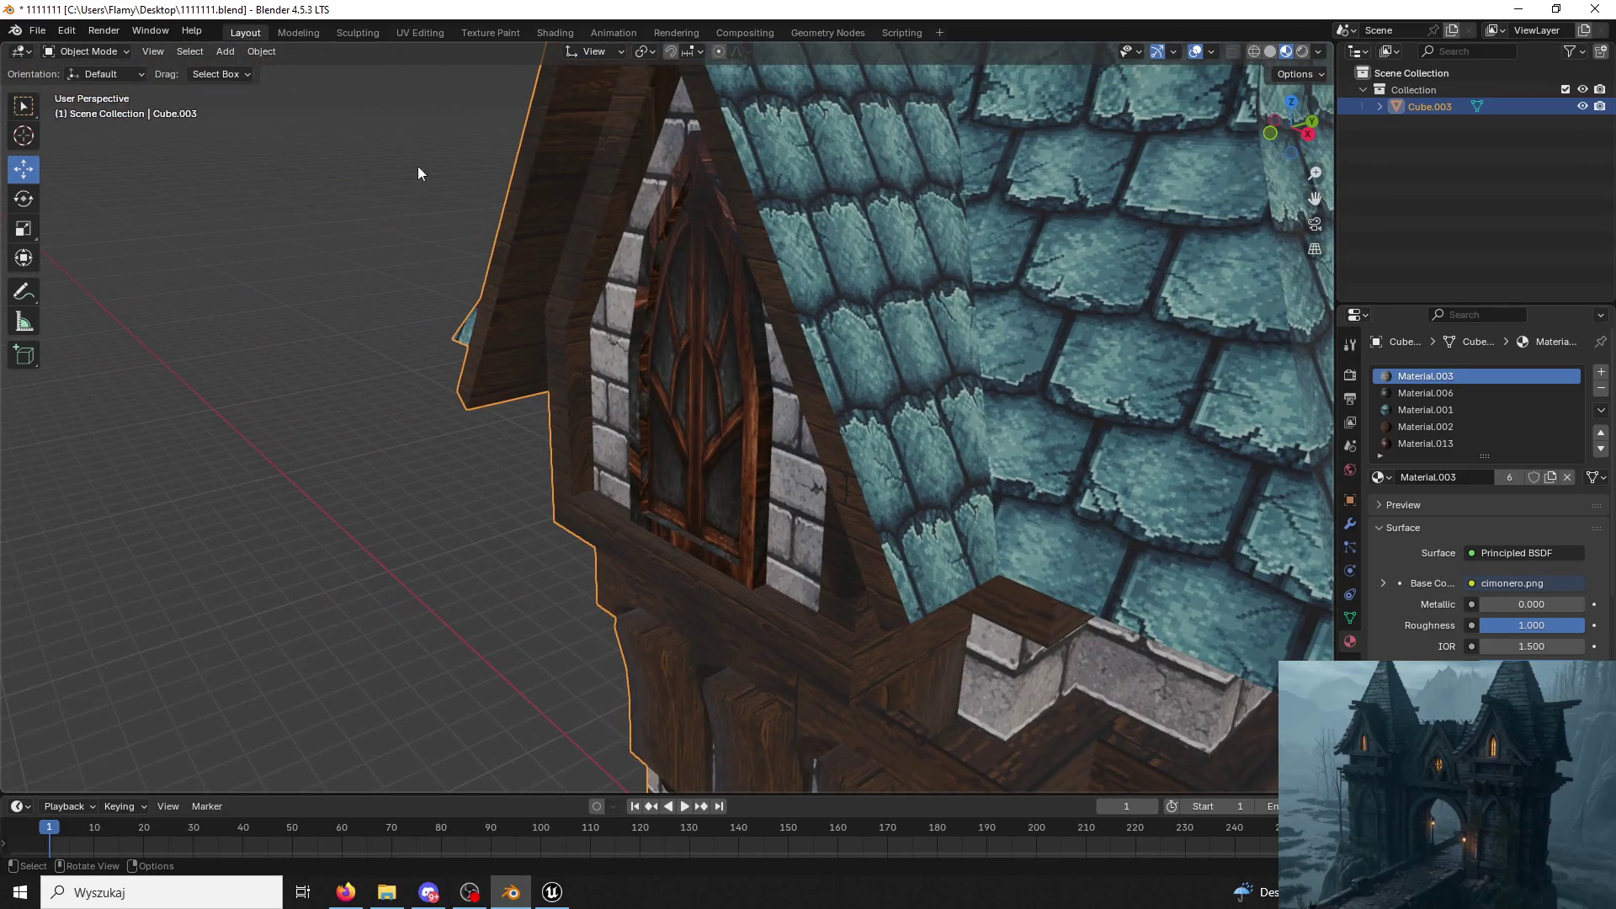
pyautogui.click(89, 51)
pyautogui.click(85, 86)
pyautogui.click(701, 379)
pyautogui.click(750, 395)
pyautogui.moveTo(751, 395); pyautogui.dragTo(785, 391, button='middle')
pyautogui.press('l')
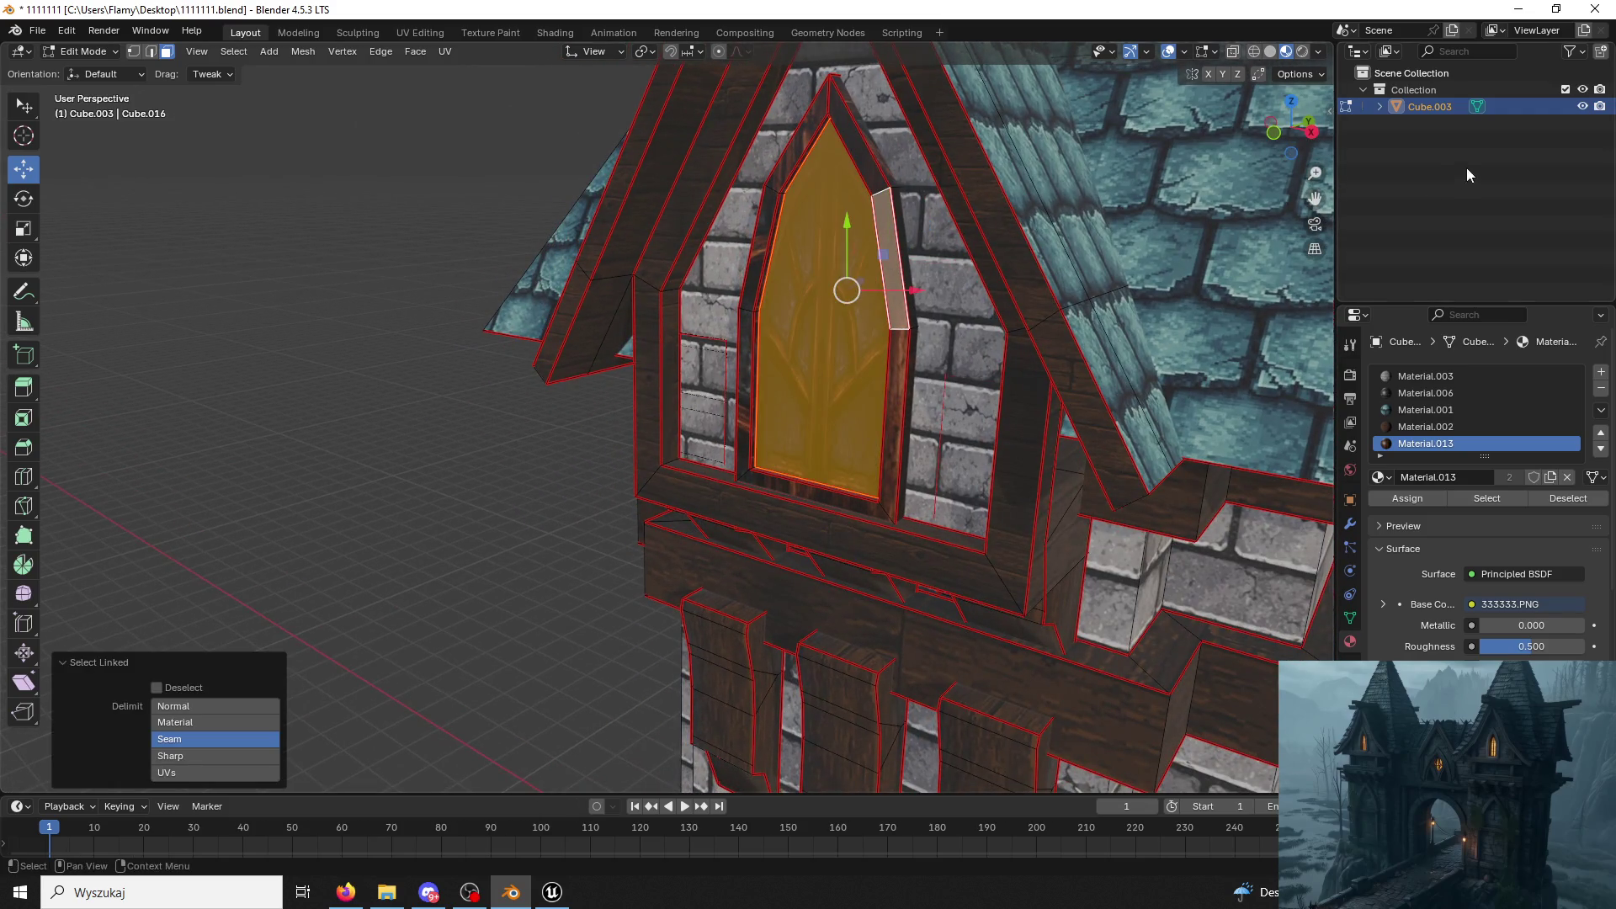
pyautogui.click(1447, 427)
pyautogui.click(1395, 497)
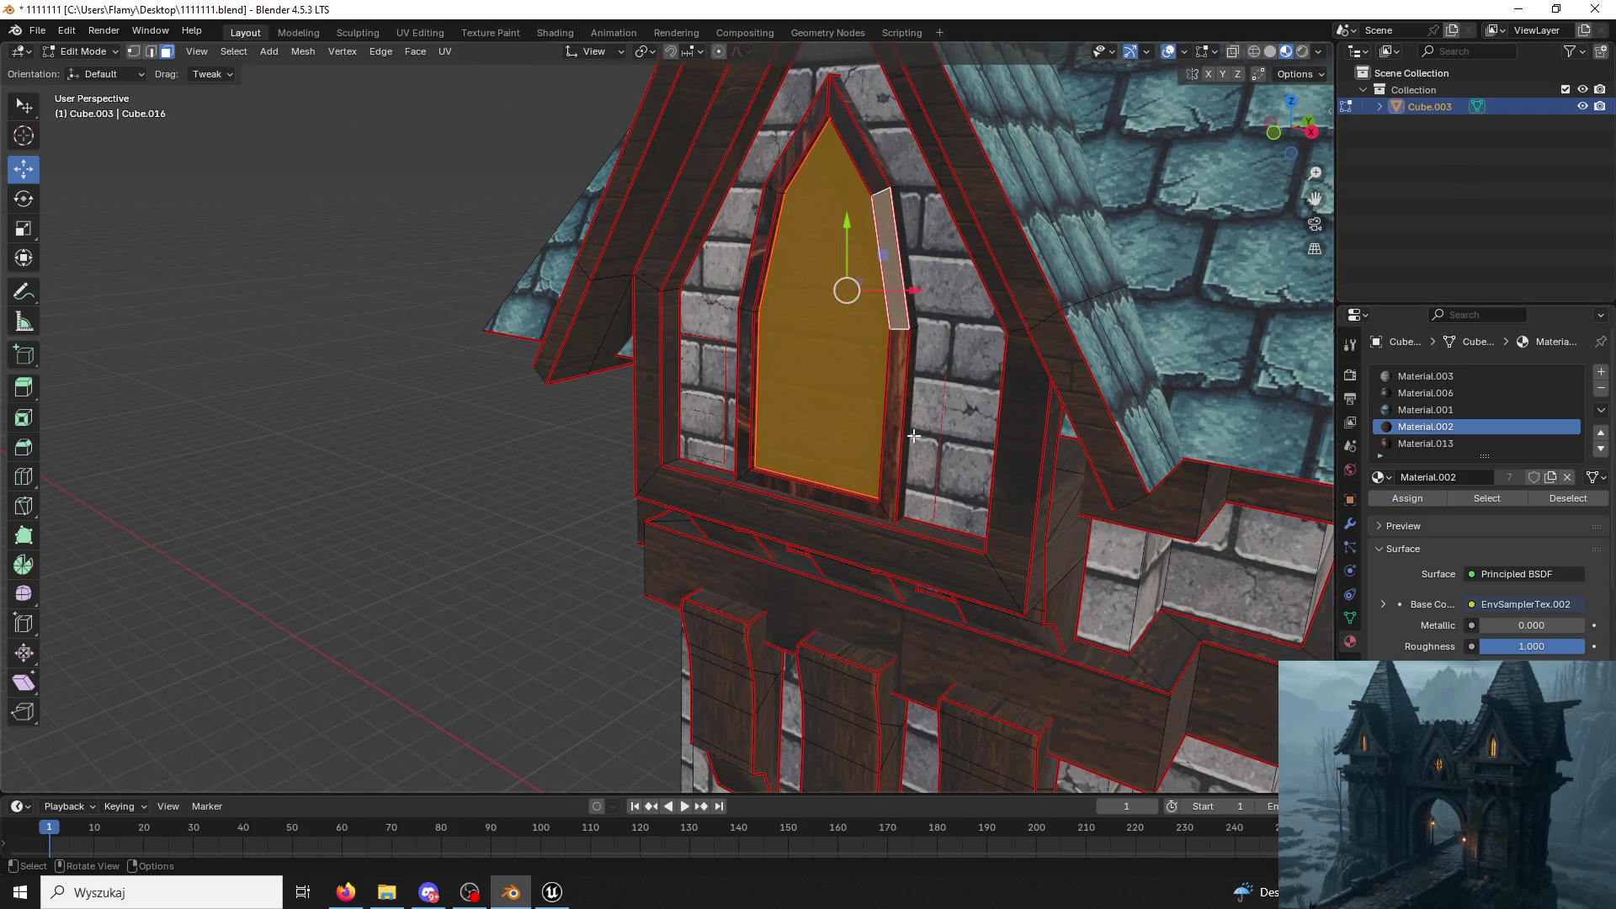
pyautogui.hotkey('ctrl', 'z')
pyautogui.hotkey('ctrl', 'z')
pyautogui.hotkey('ctrl', 'z')
pyautogui.hotkey('ctrl', 'shift', 'z')
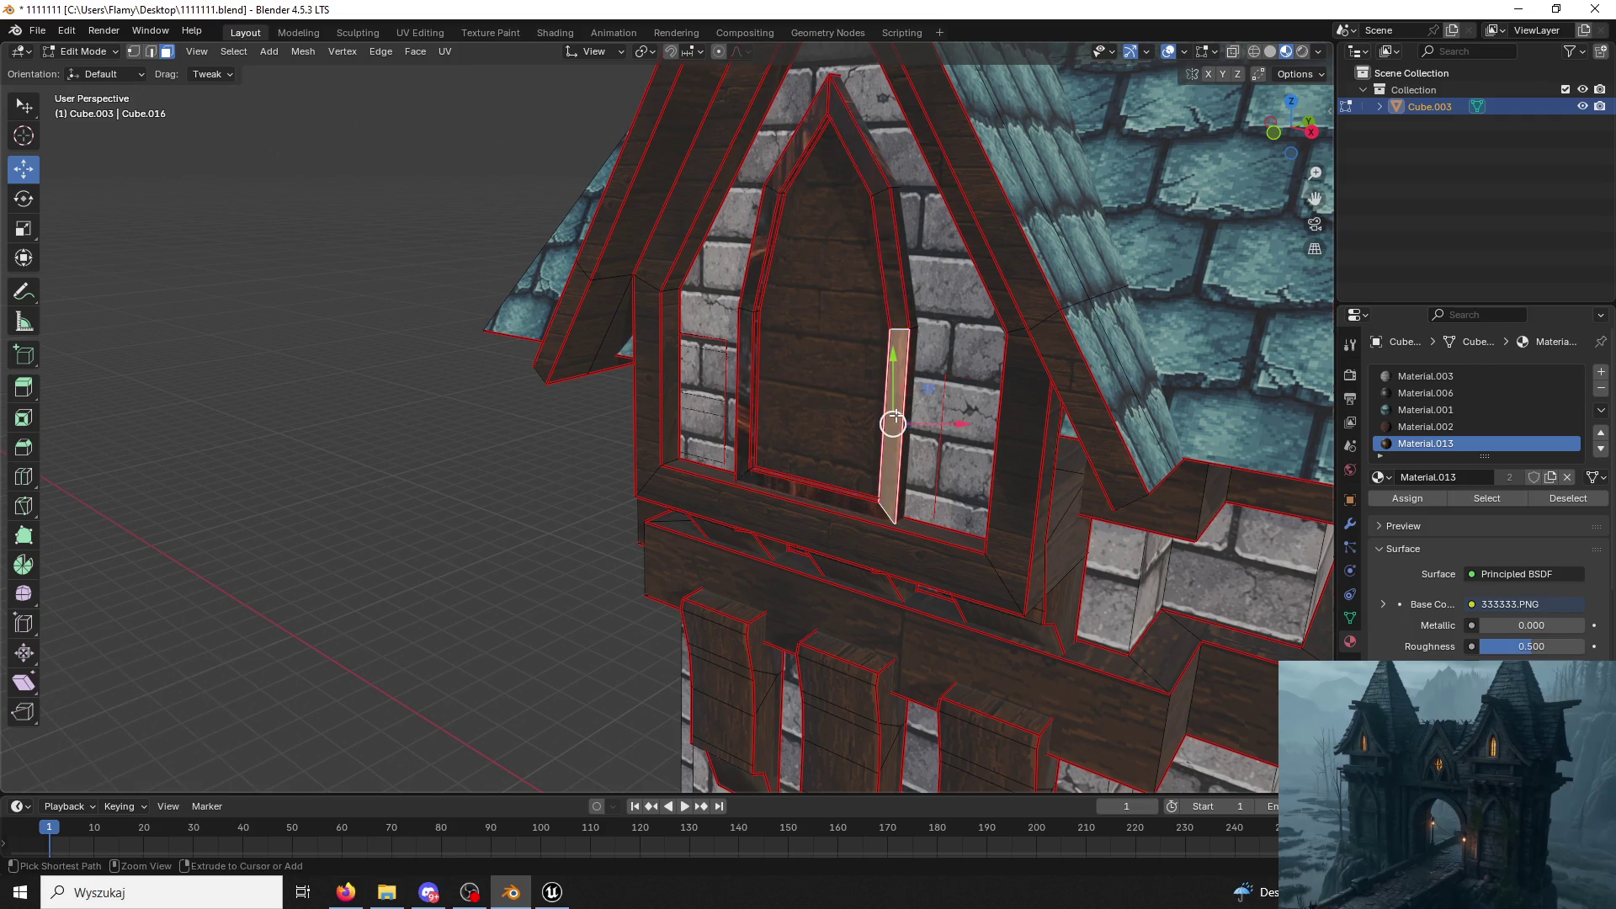
pyautogui.hotkey('ctrl', 'shift', 'z')
# Select the narrow window-frame strips and assign Material.013 to them.
pyautogui.click(896, 415)
pyautogui.press('l')
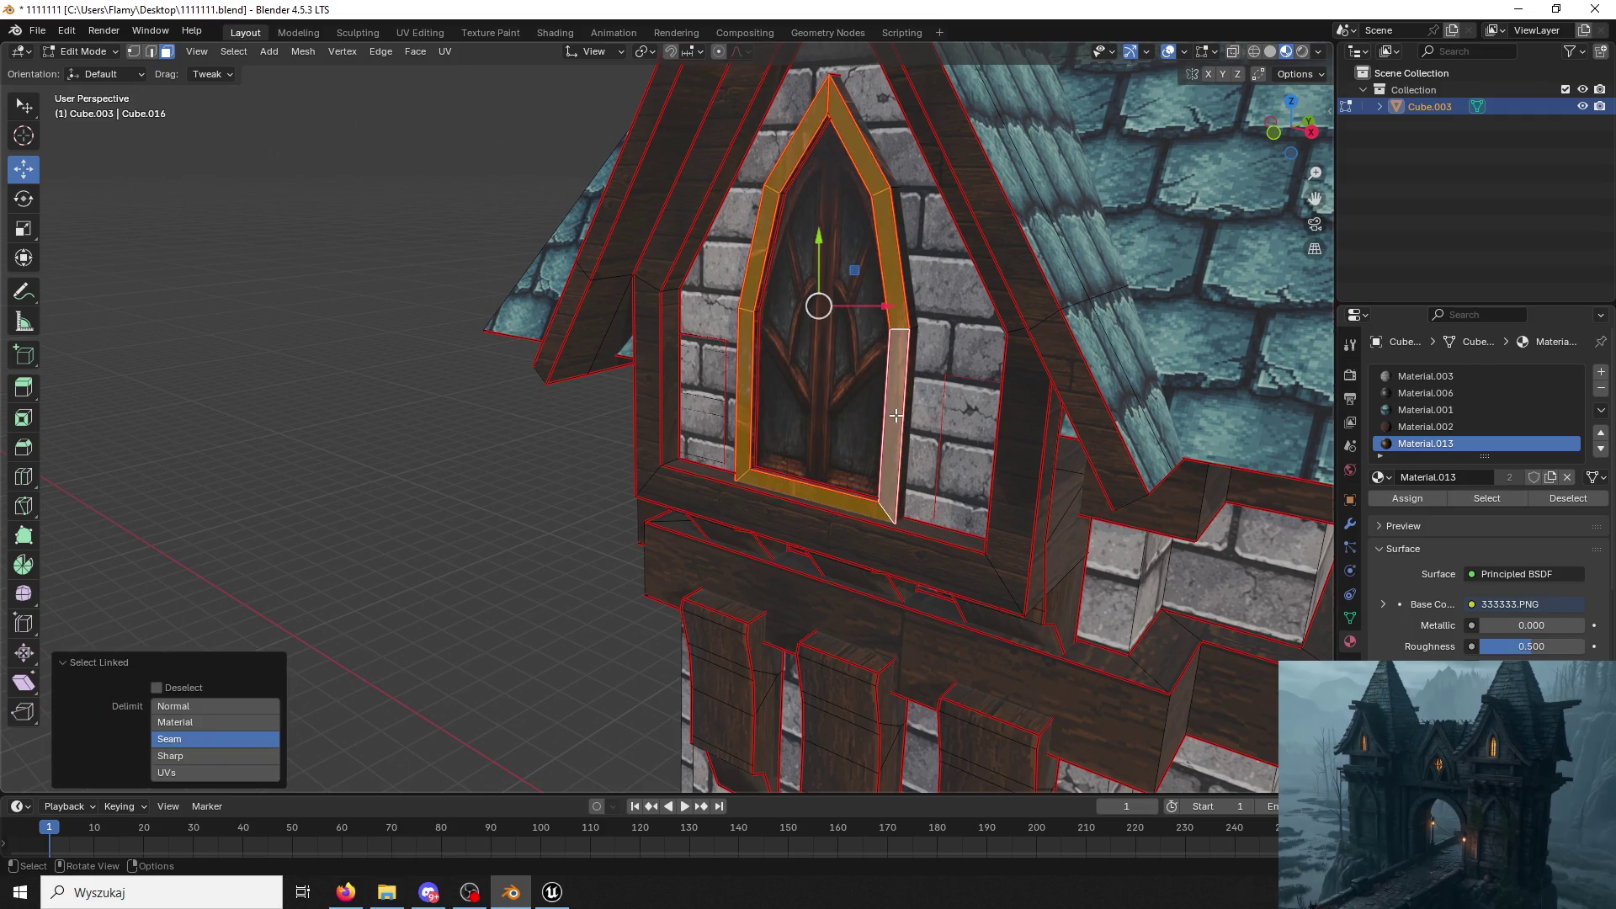
pyautogui.click(1395, 506)
pyautogui.moveTo(887, 394); pyautogui.dragTo(798, 371, button='middle')
pyautogui.click(755, 363)
pyautogui.press('l')
pyautogui.click(1417, 504)
# Give the remaining frame strips on the tower's side Material.002.
pyautogui.moveTo(884, 417); pyautogui.dragTo(874, 392, button='middle')
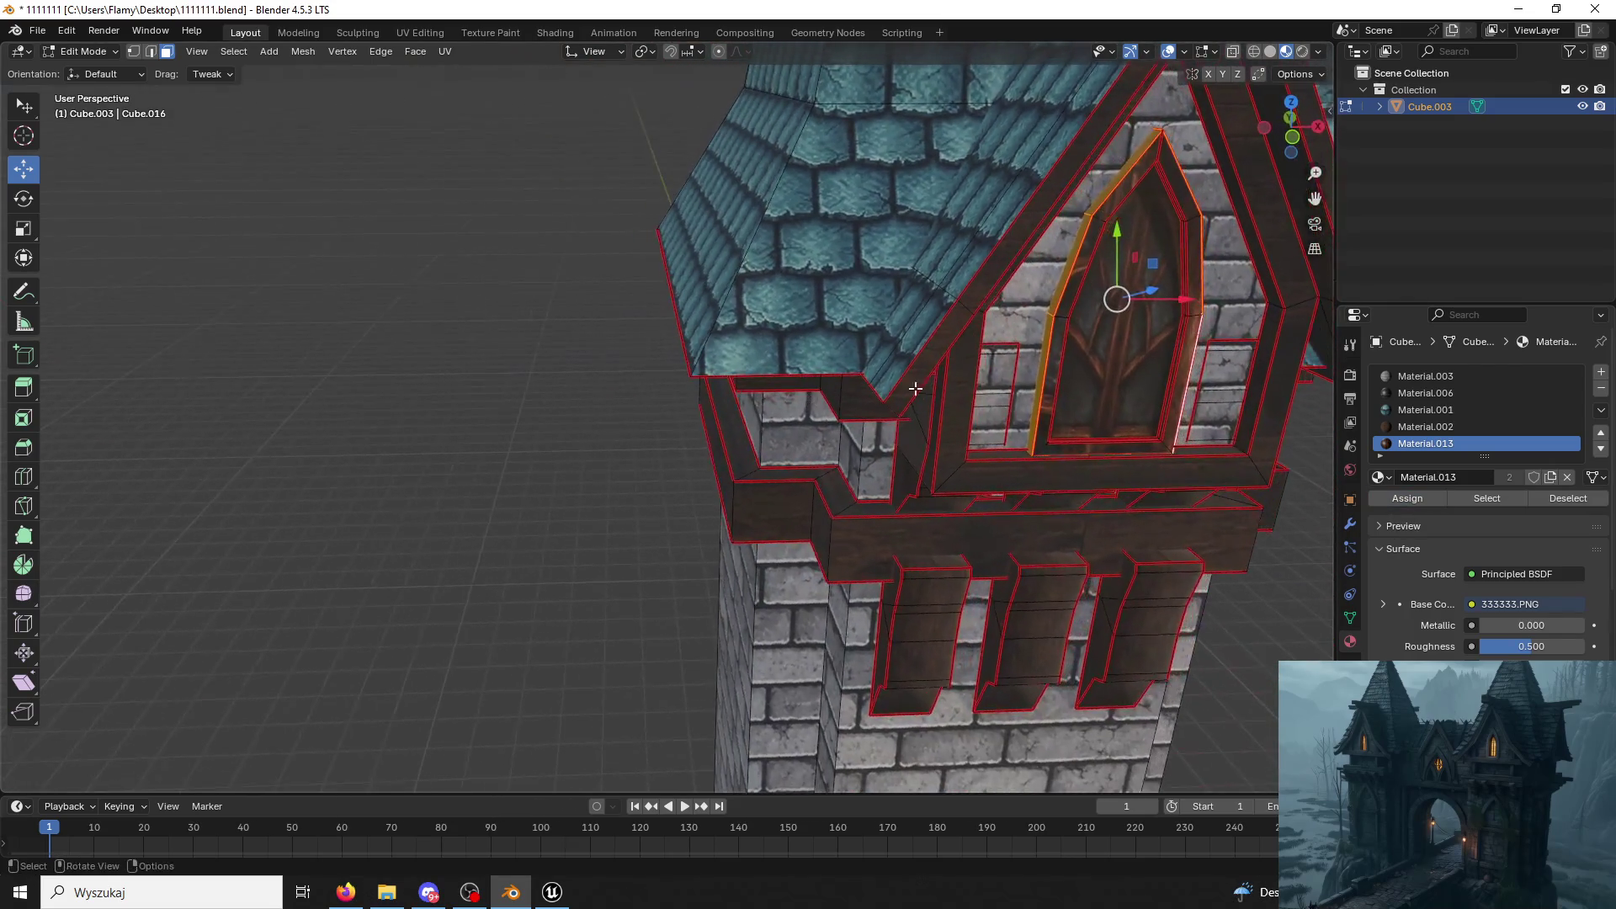
pyautogui.click(949, 343)
pyautogui.click(1058, 358)
pyautogui.press('l')
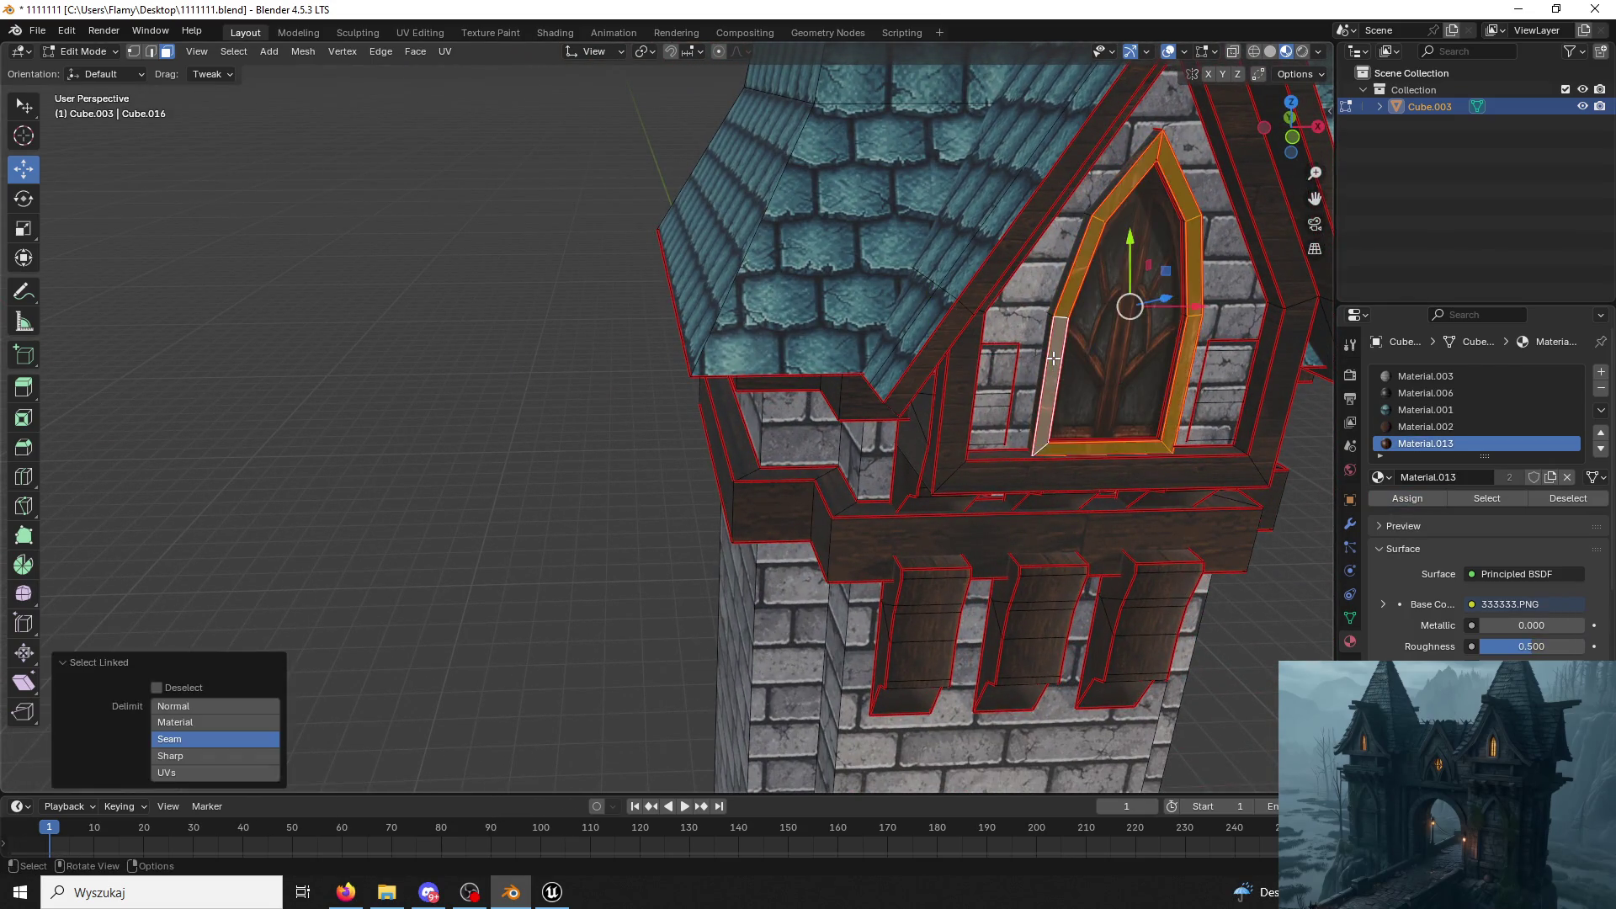
pyautogui.click(1425, 427)
pyautogui.click(1419, 501)
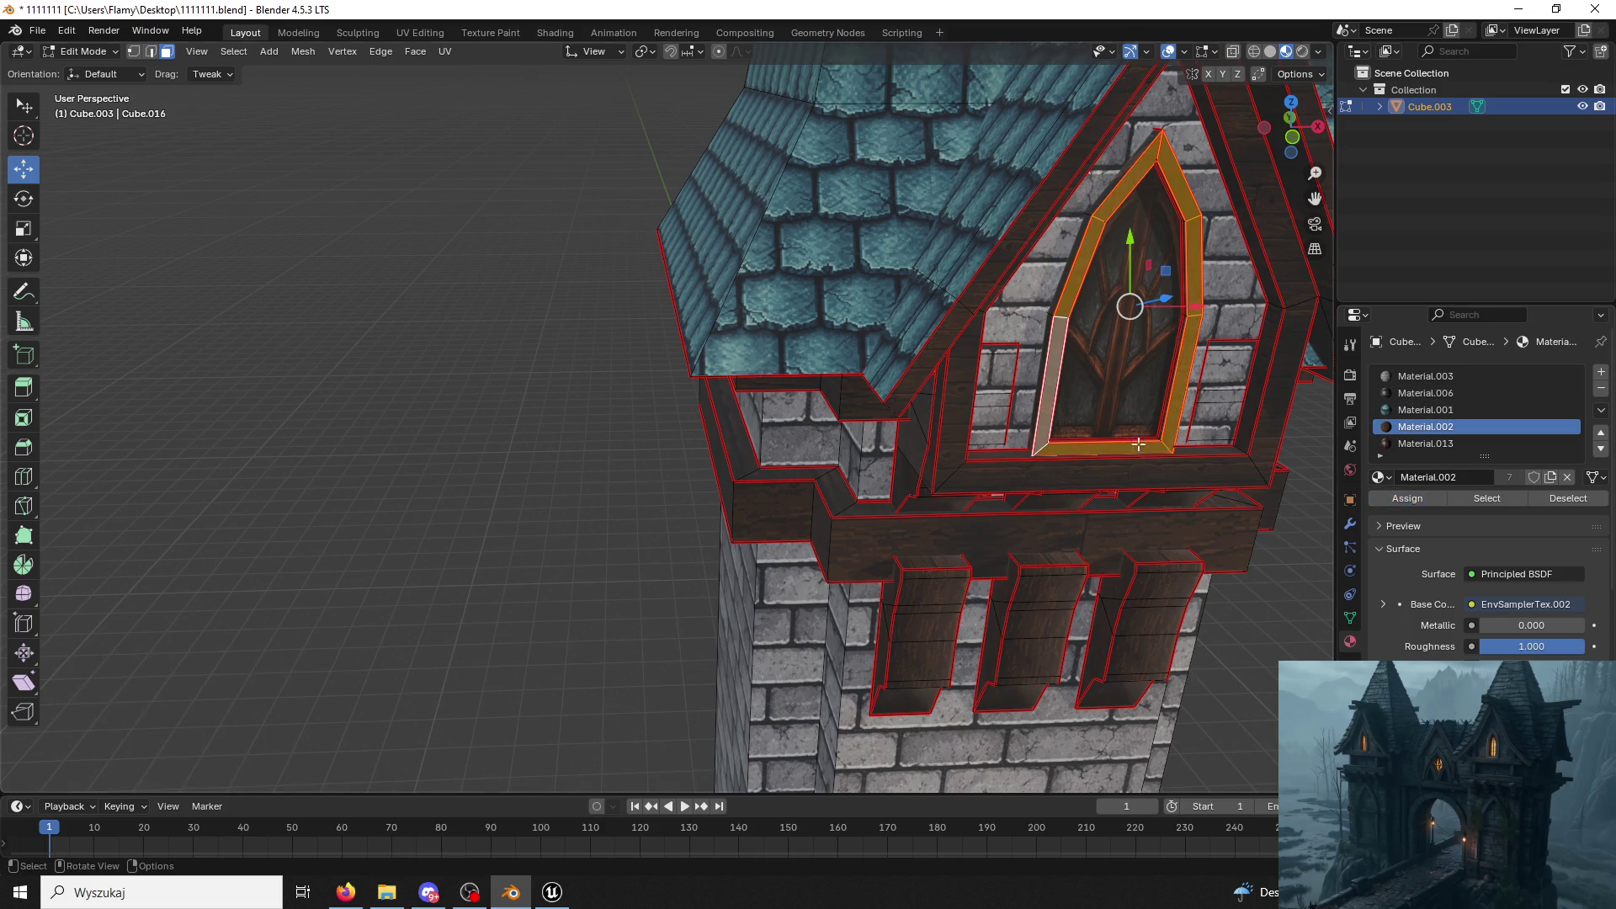
pyautogui.click(1038, 396)
pyautogui.press('l')
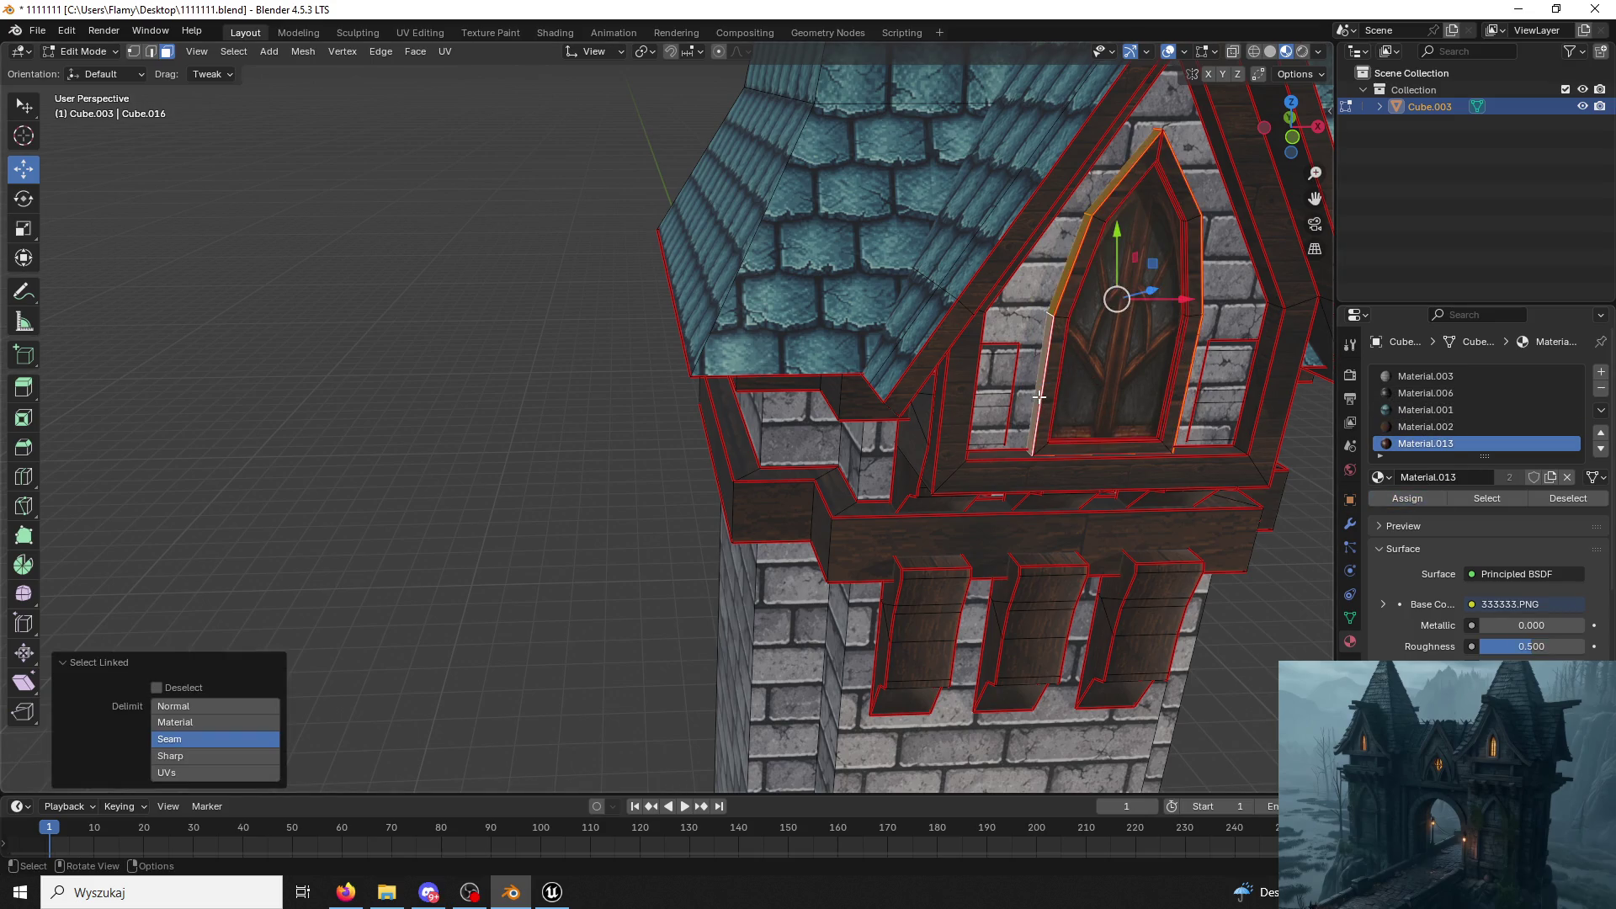
pyautogui.click(1408, 498)
# Return to Object Mode, save the Blender file and switch back to Unreal Engine.
pyautogui.moveTo(1065, 426); pyautogui.dragTo(1154, 439, button='middle')
pyautogui.moveTo(993, 280)
pyautogui.mouseDown(button='middle')
pyautogui.moveTo(705, 247)
pyautogui.moveTo(606, 291)
pyautogui.mouseUp(button='middle')
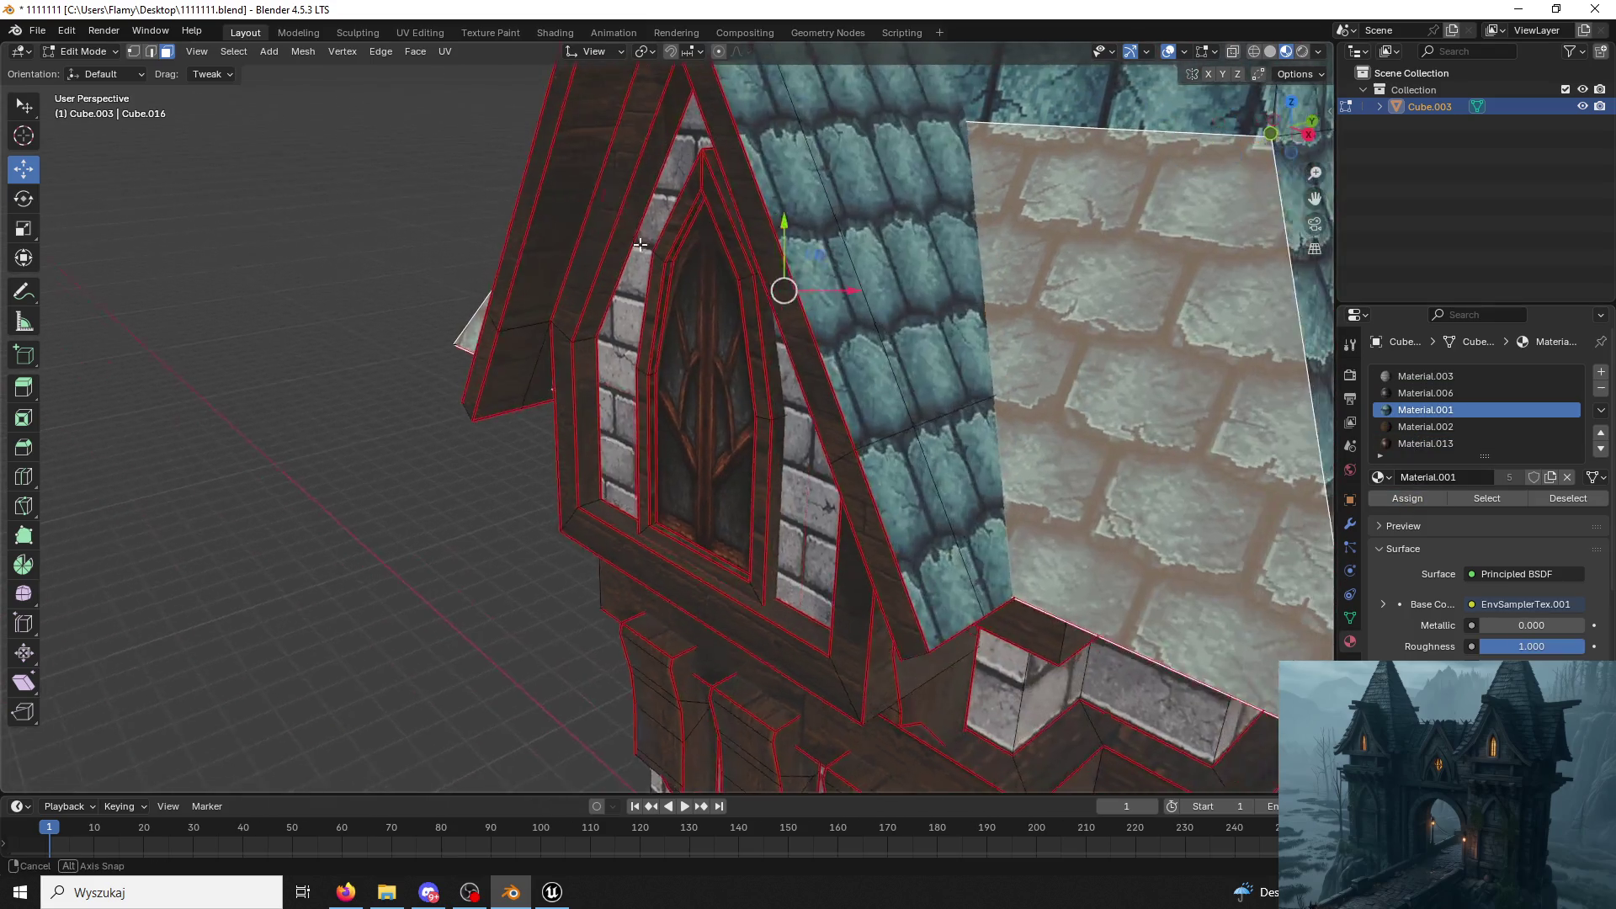
pyautogui.scroll(-5, 261, 103)
pyautogui.click(83, 50)
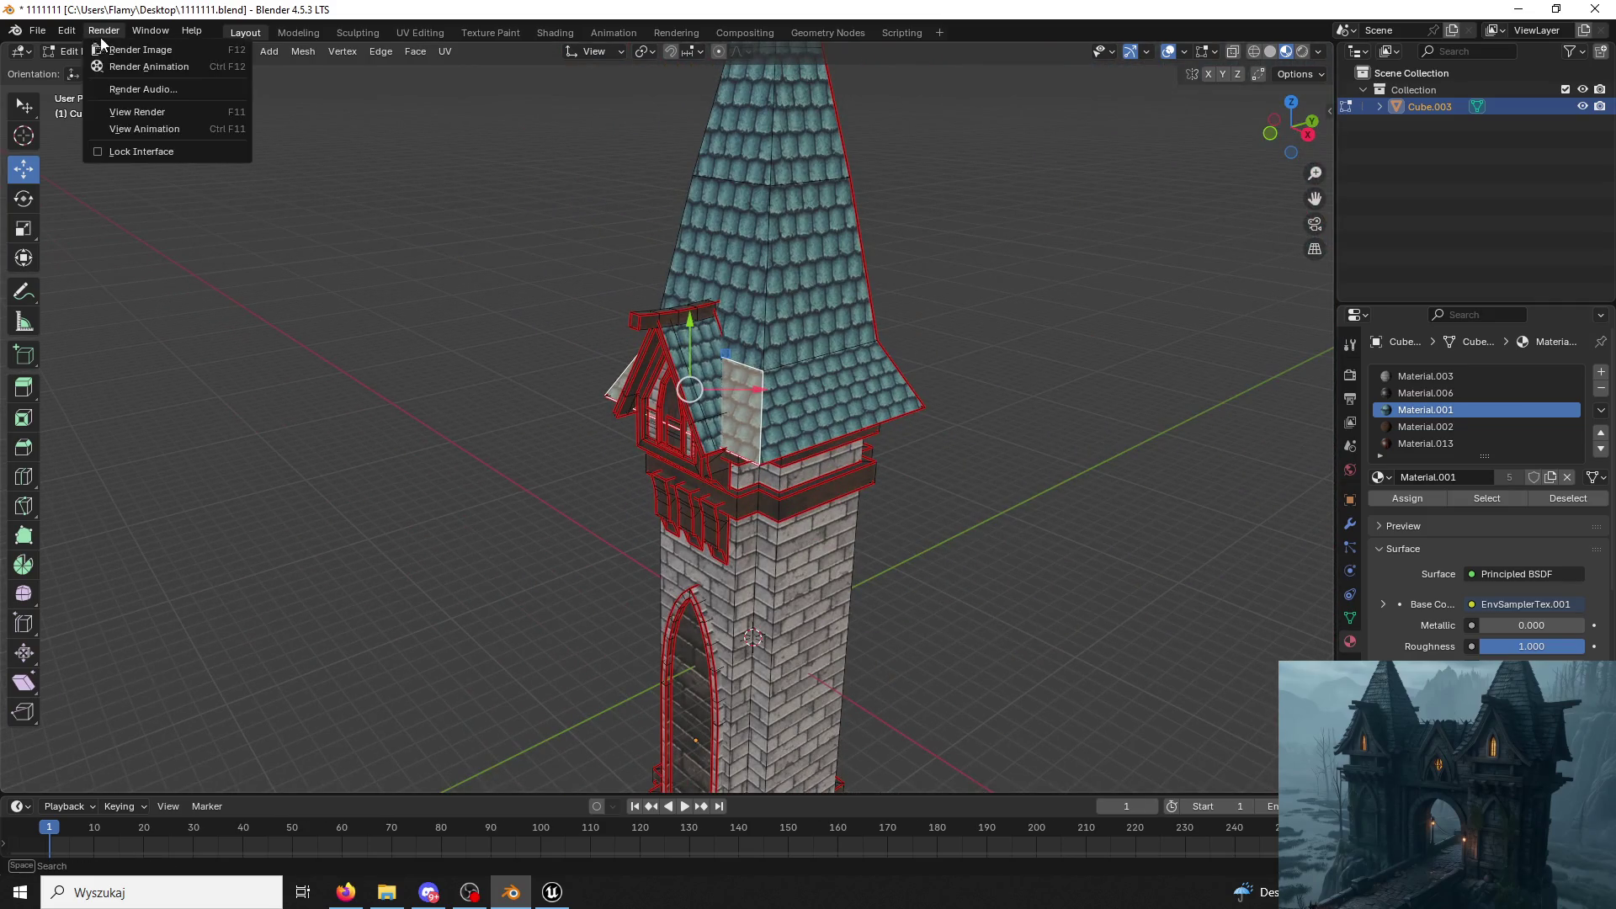
pyautogui.click(83, 50)
pyautogui.click(770, 355)
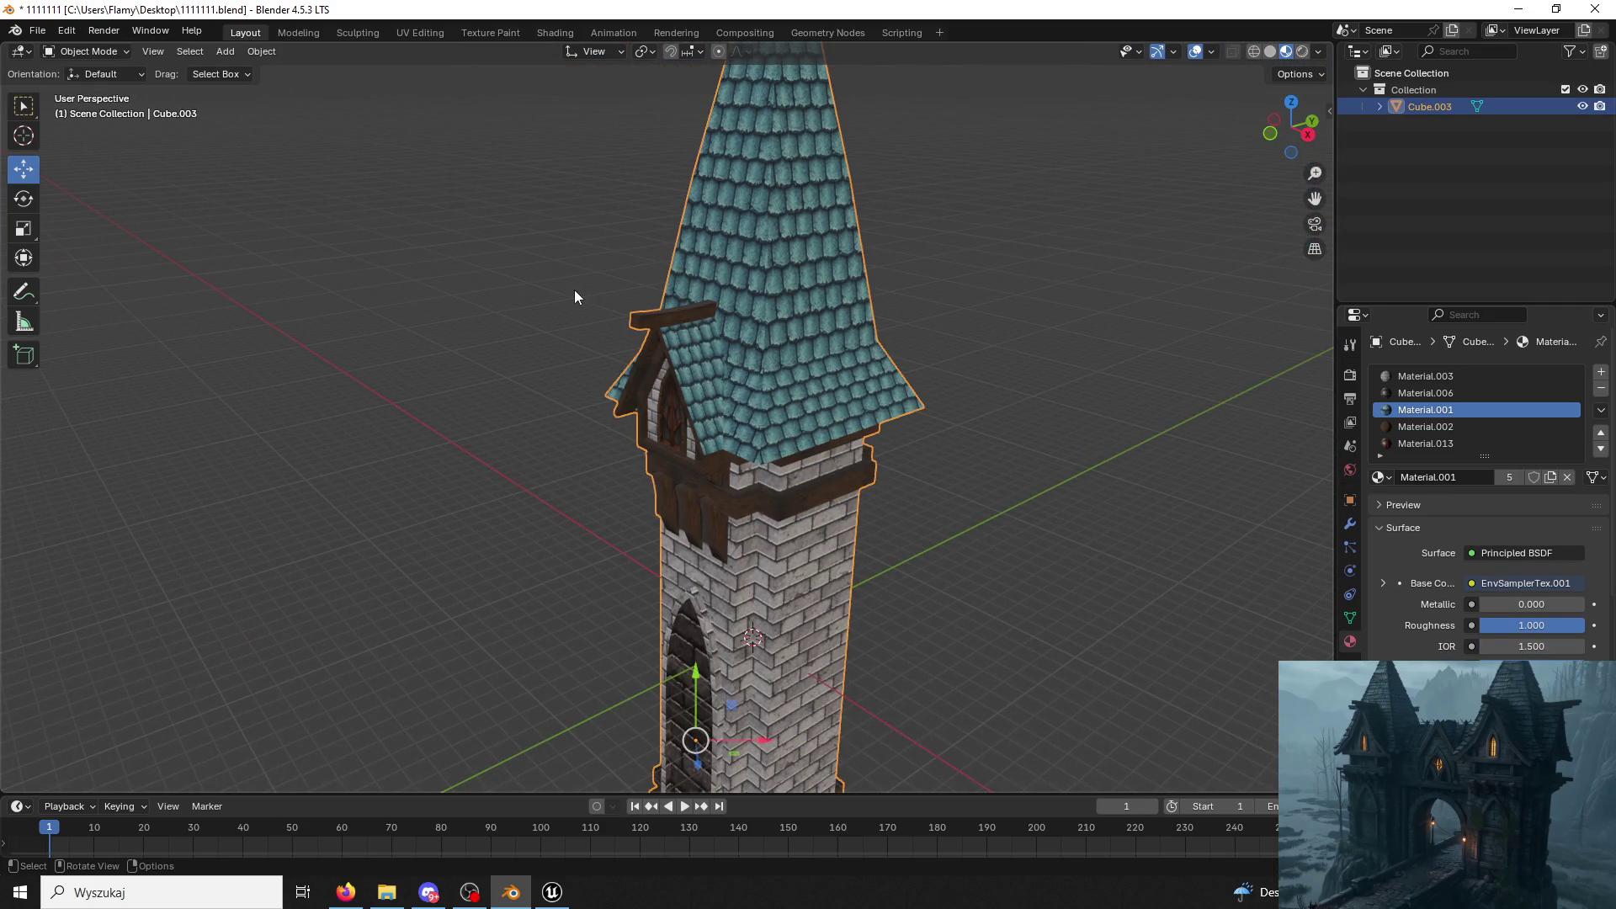
pyautogui.hotkey('ctrl', 's')
pyautogui.scroll(3, 674, 358)
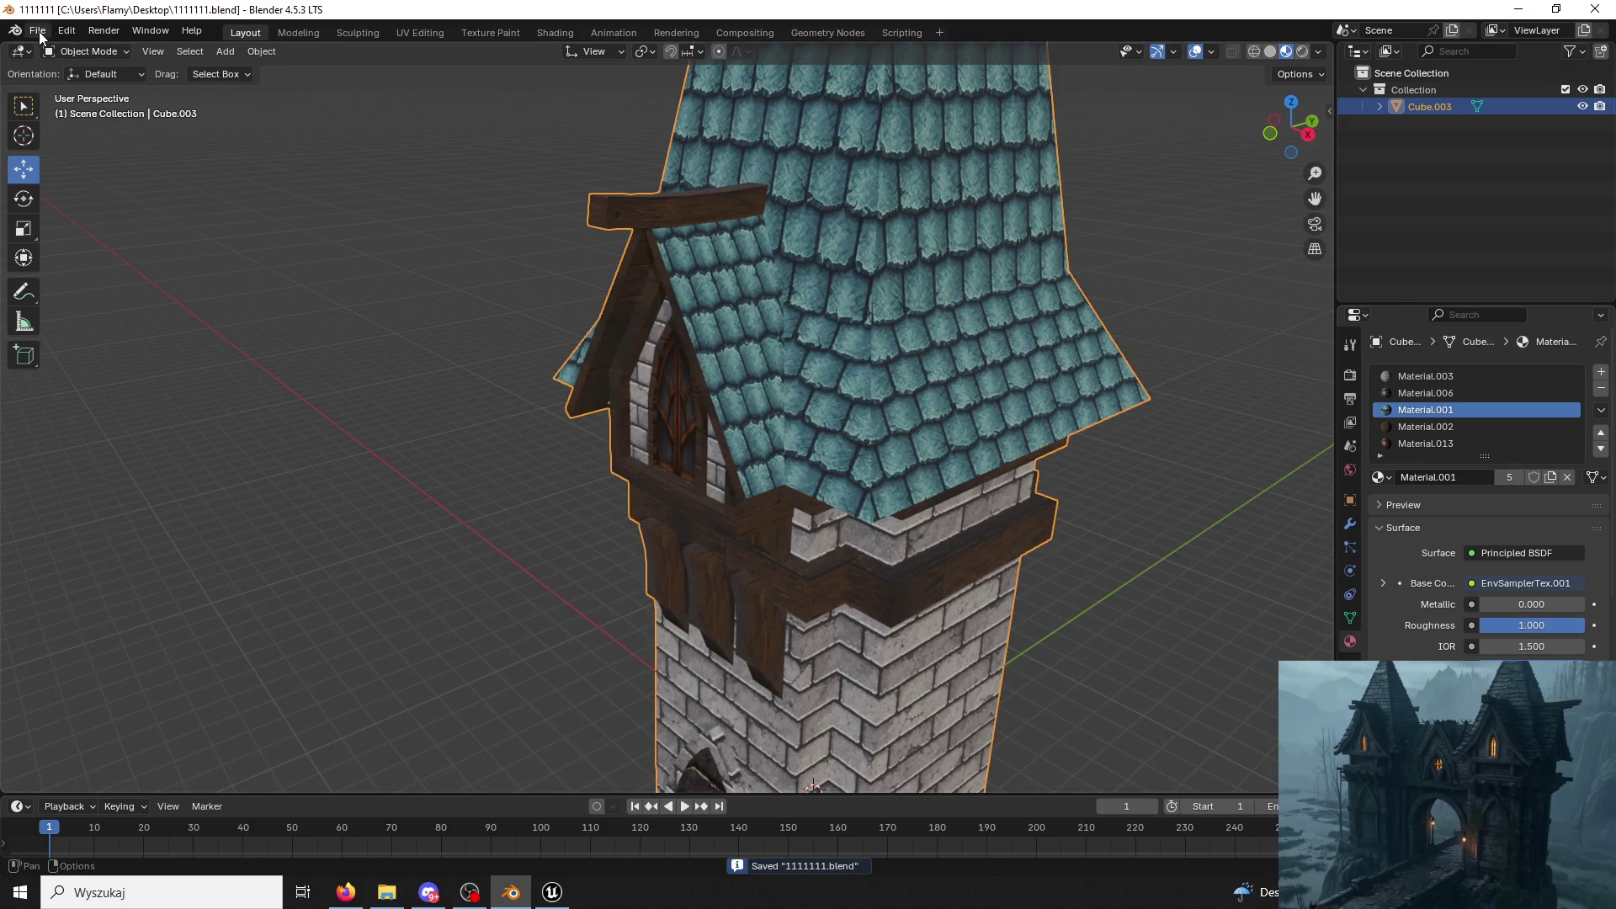
pyautogui.scroll(4, 961, 612)
pyautogui.moveTo(961, 613); pyautogui.dragTo(941, 575, button='middle')
pyautogui.click(551, 893)
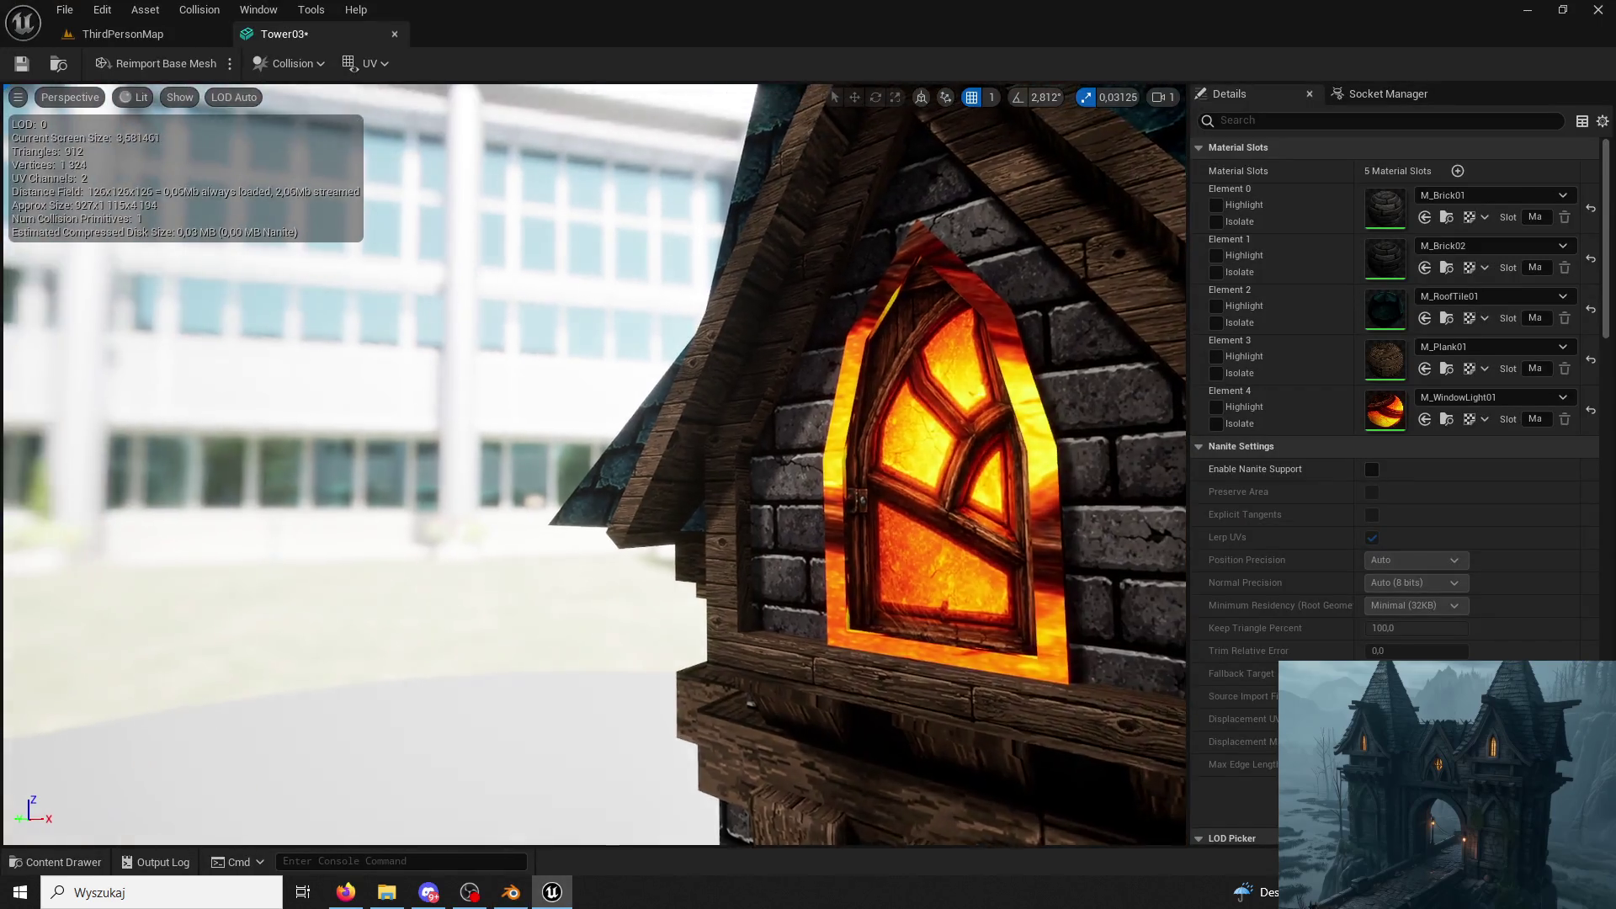
# Orbit around Tower03 to review it, then bring Blender back to the front.
pyautogui.moveTo(1105, 578); pyautogui.dragTo(1102, 578)
pyautogui.scroll(-3, 1101, 577)
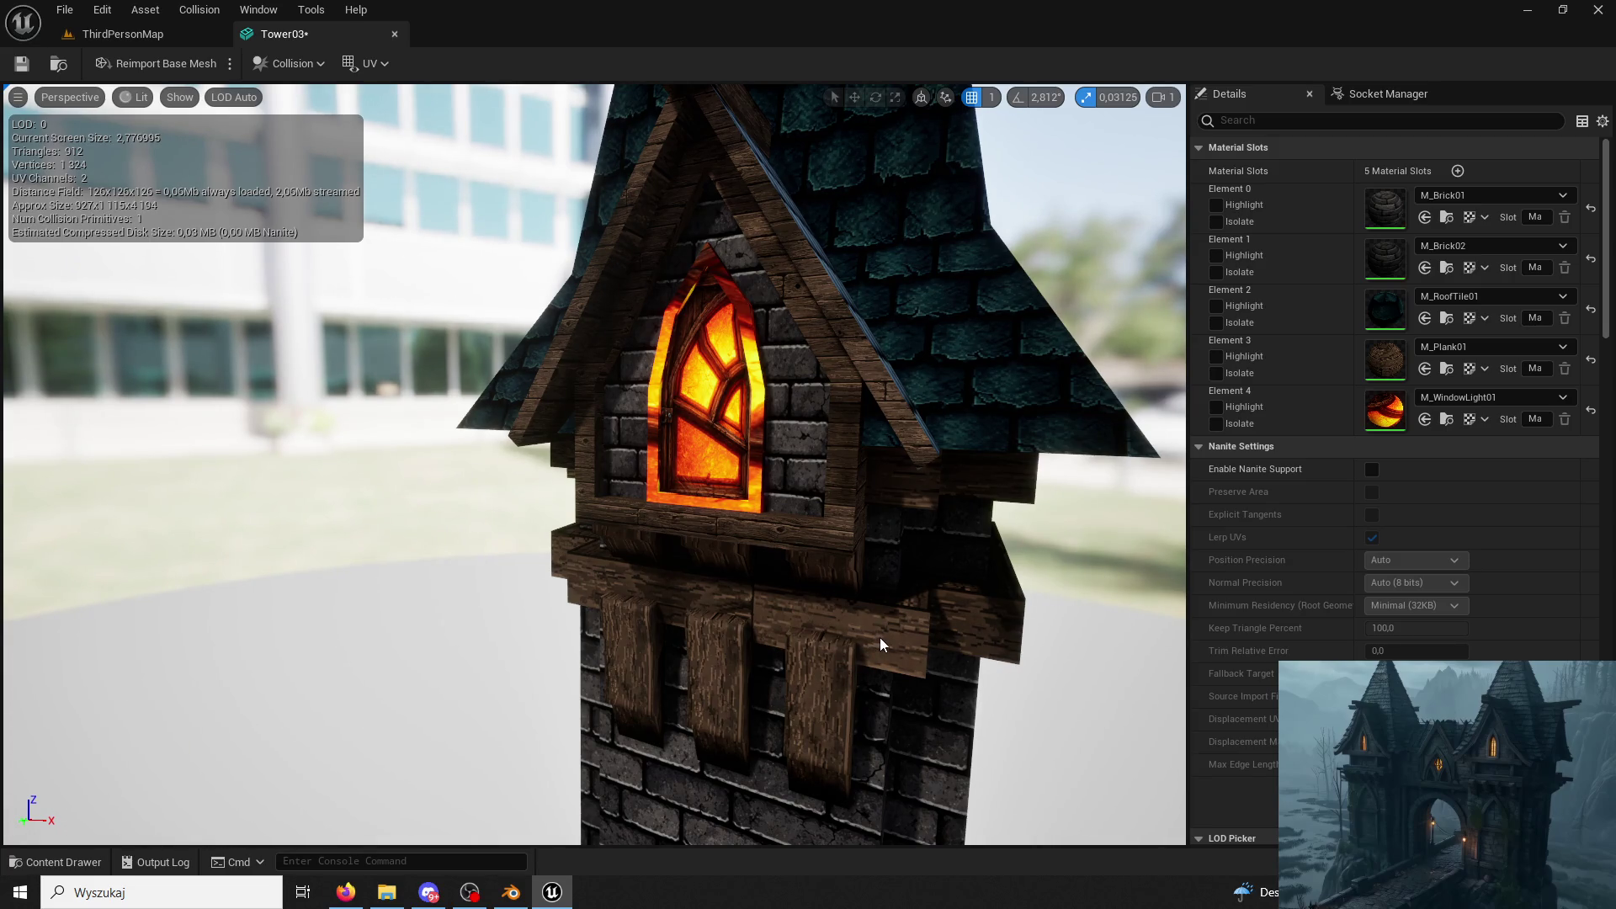
pyautogui.click(507, 897)
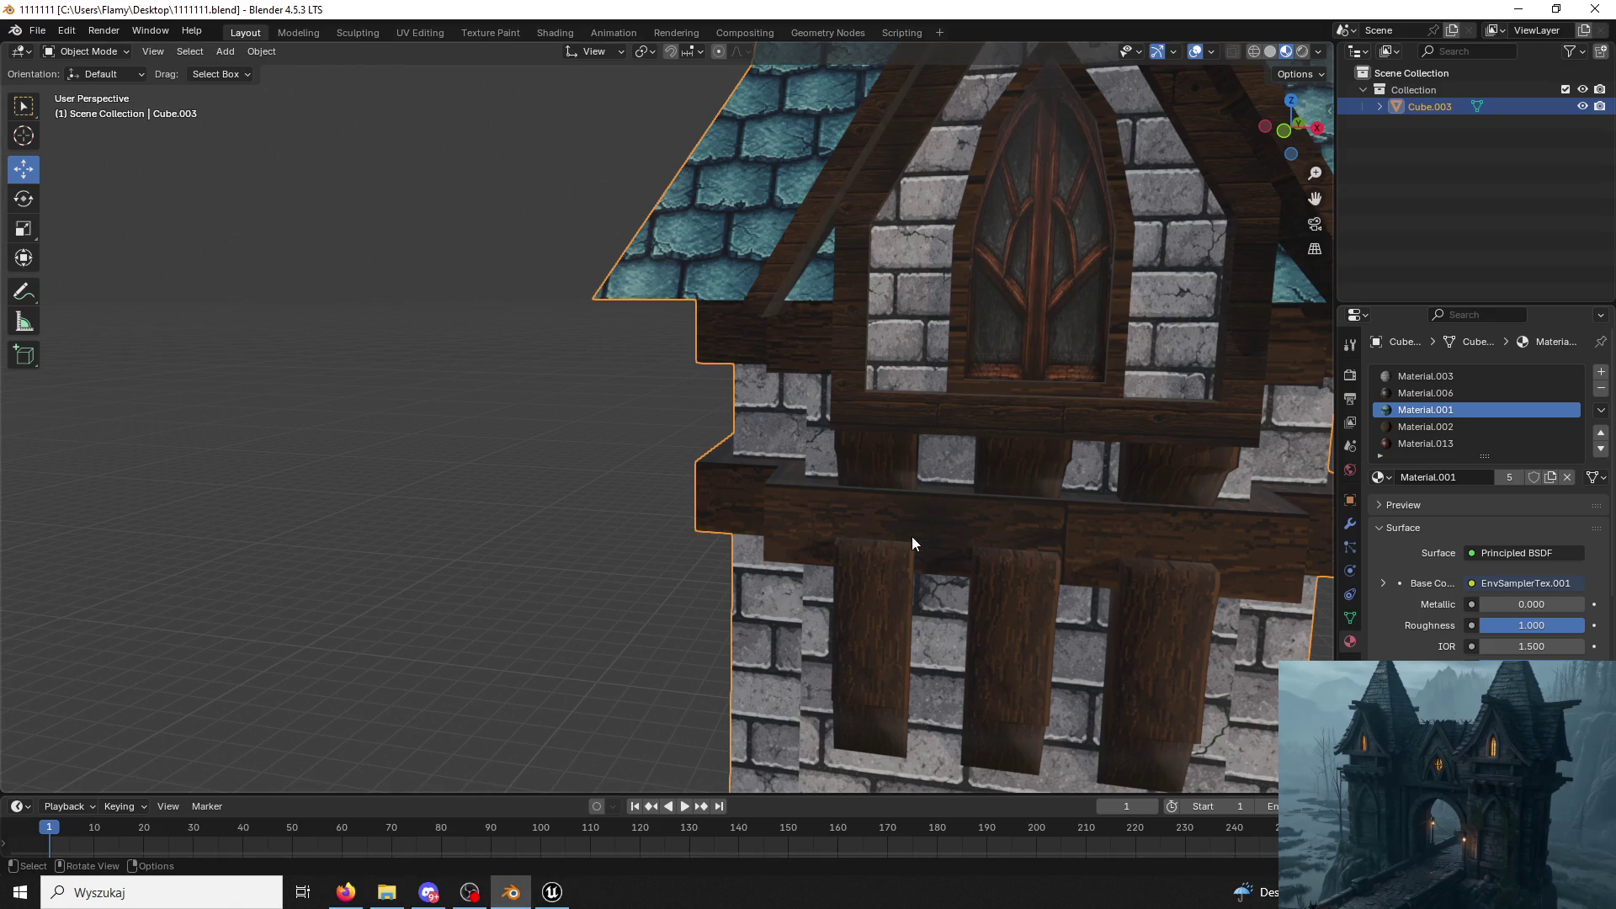
# Select the wooden ledge's linked faces, enlarge their UVs and shift them down over the plank texture.
pyautogui.click(88, 51)
pyautogui.click(108, 91)
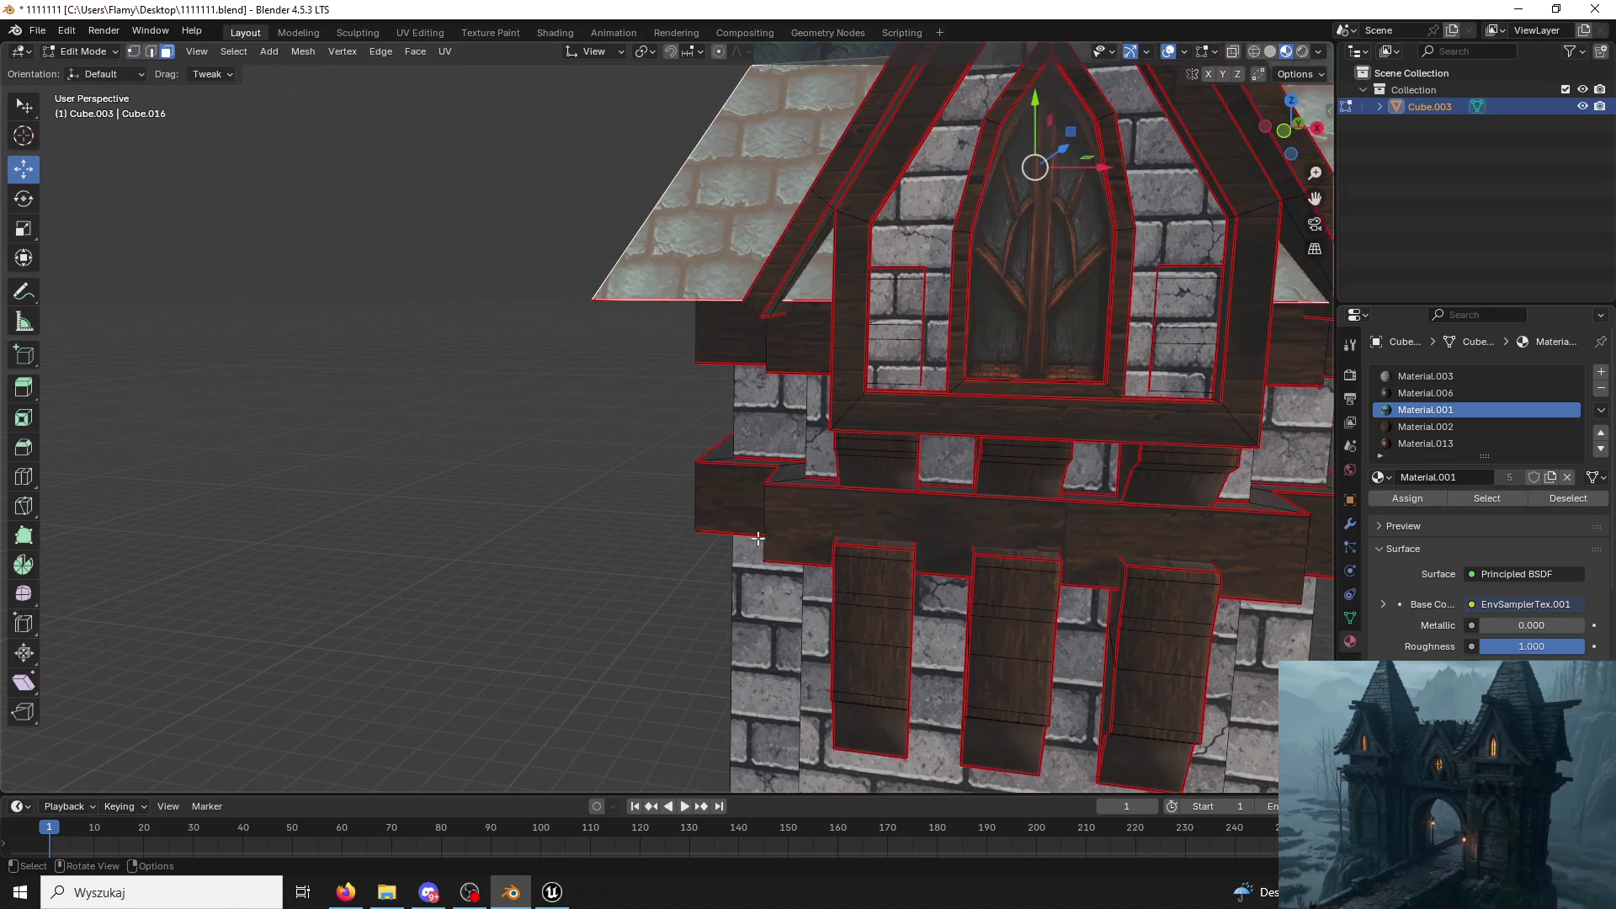
pyautogui.press('l')
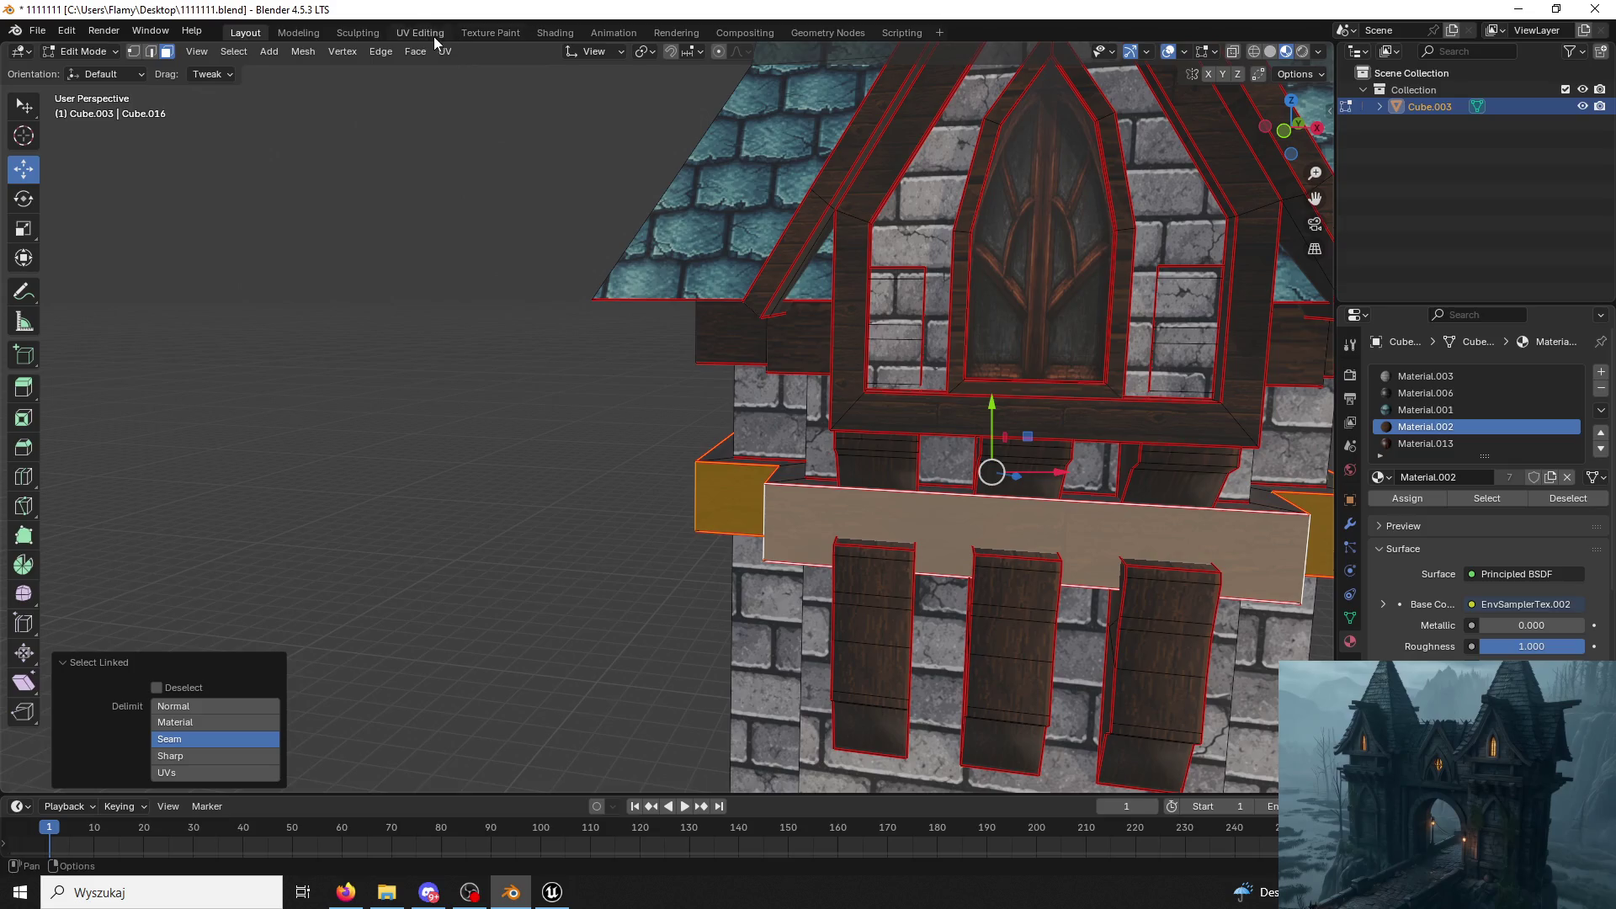
pyautogui.click(420, 32)
pyautogui.press('s')
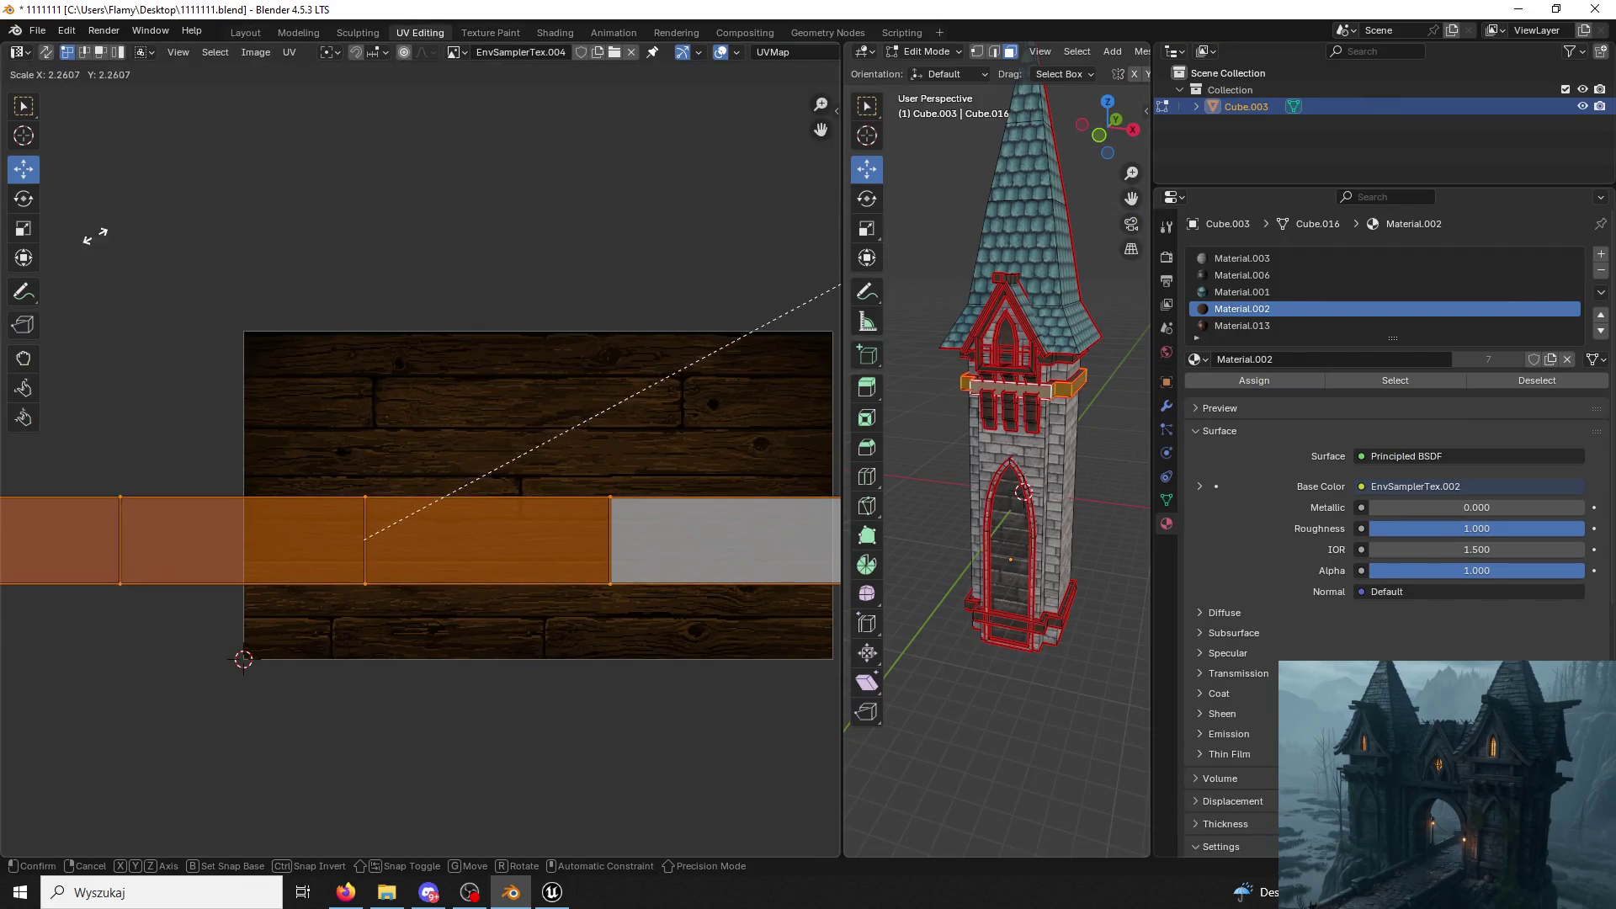
pyautogui.click(130, 267)
pyautogui.moveTo(366, 466); pyautogui.dragTo(368, 496)
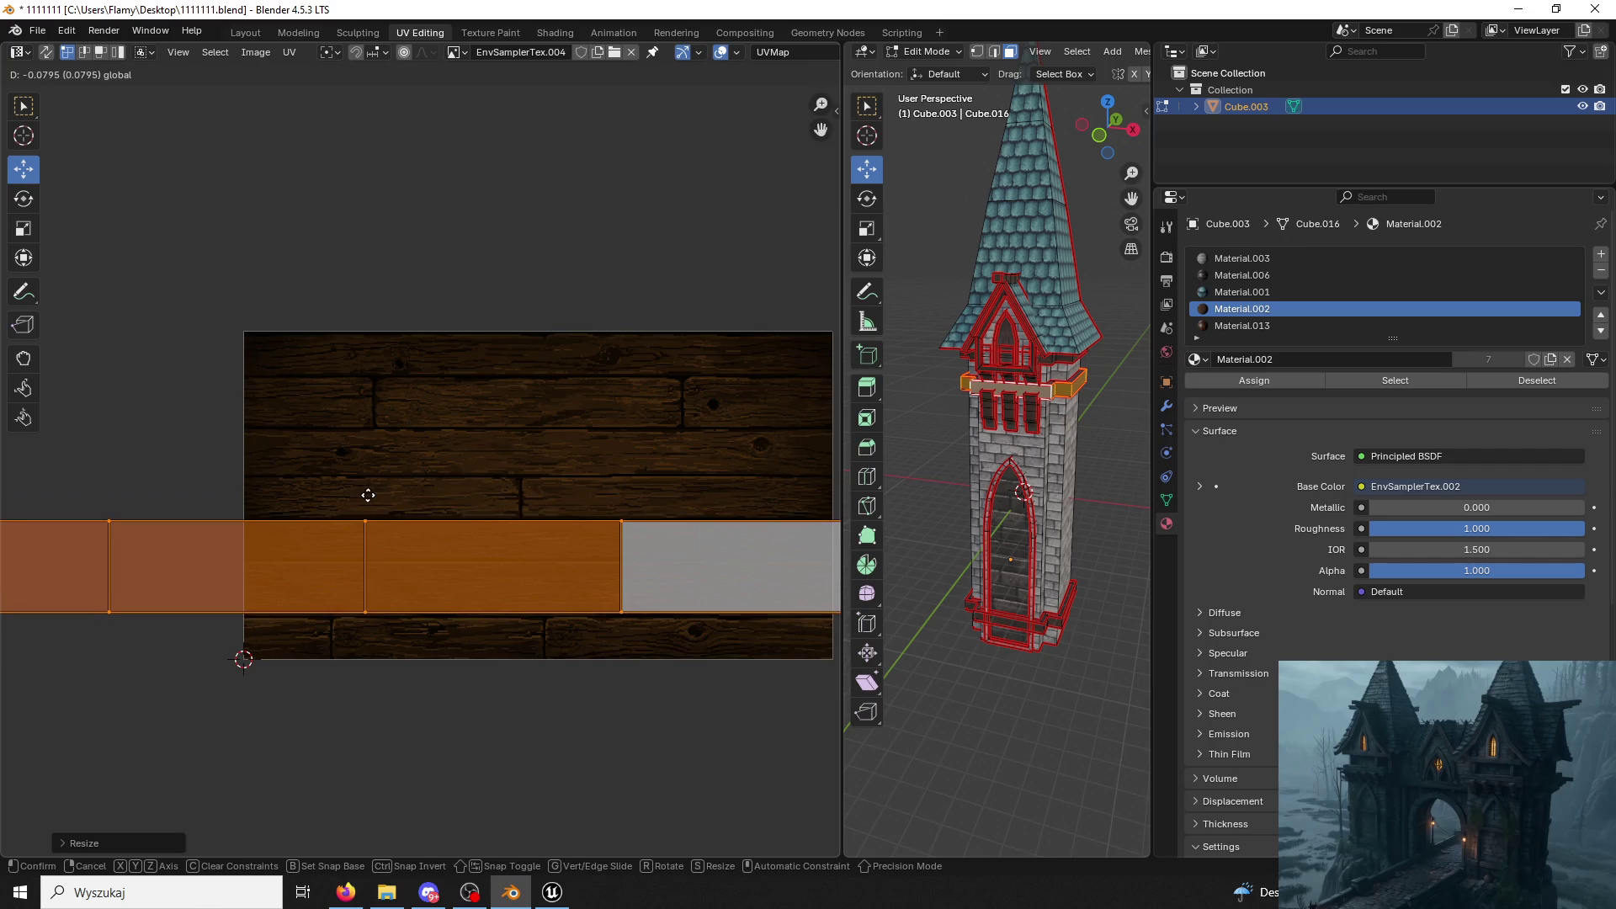
pyautogui.click(367, 495)
# Inspect plank faces around the brick corner, then switch over to Unreal Engine.
pyautogui.click(978, 438)
pyautogui.scroll(3, 973, 480)
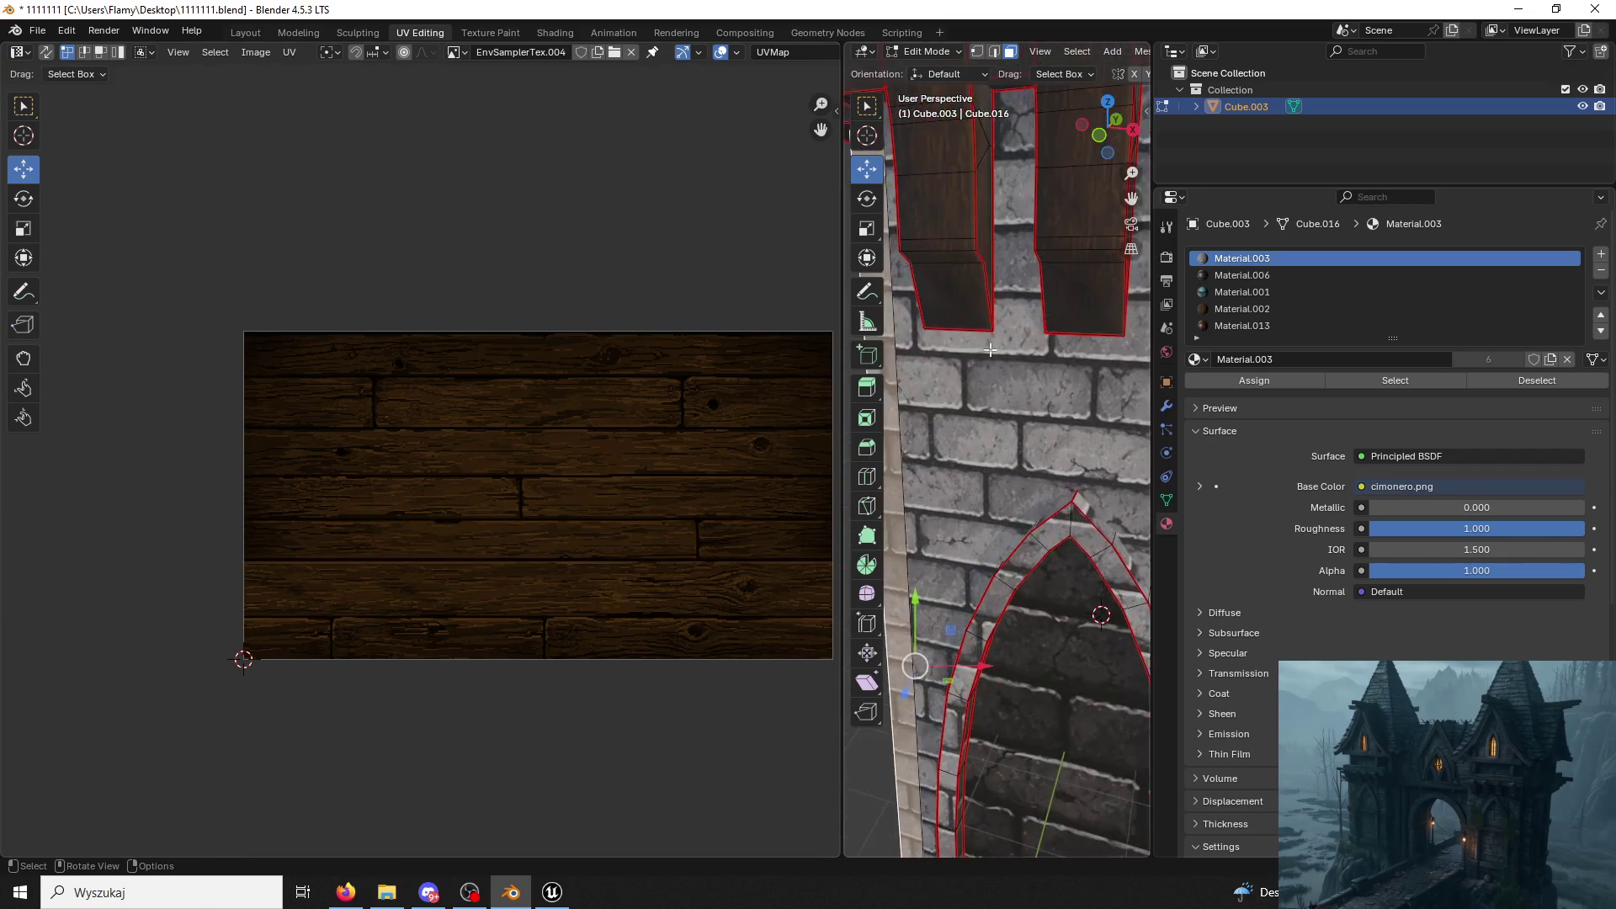
pyautogui.scroll(3, 963, 524)
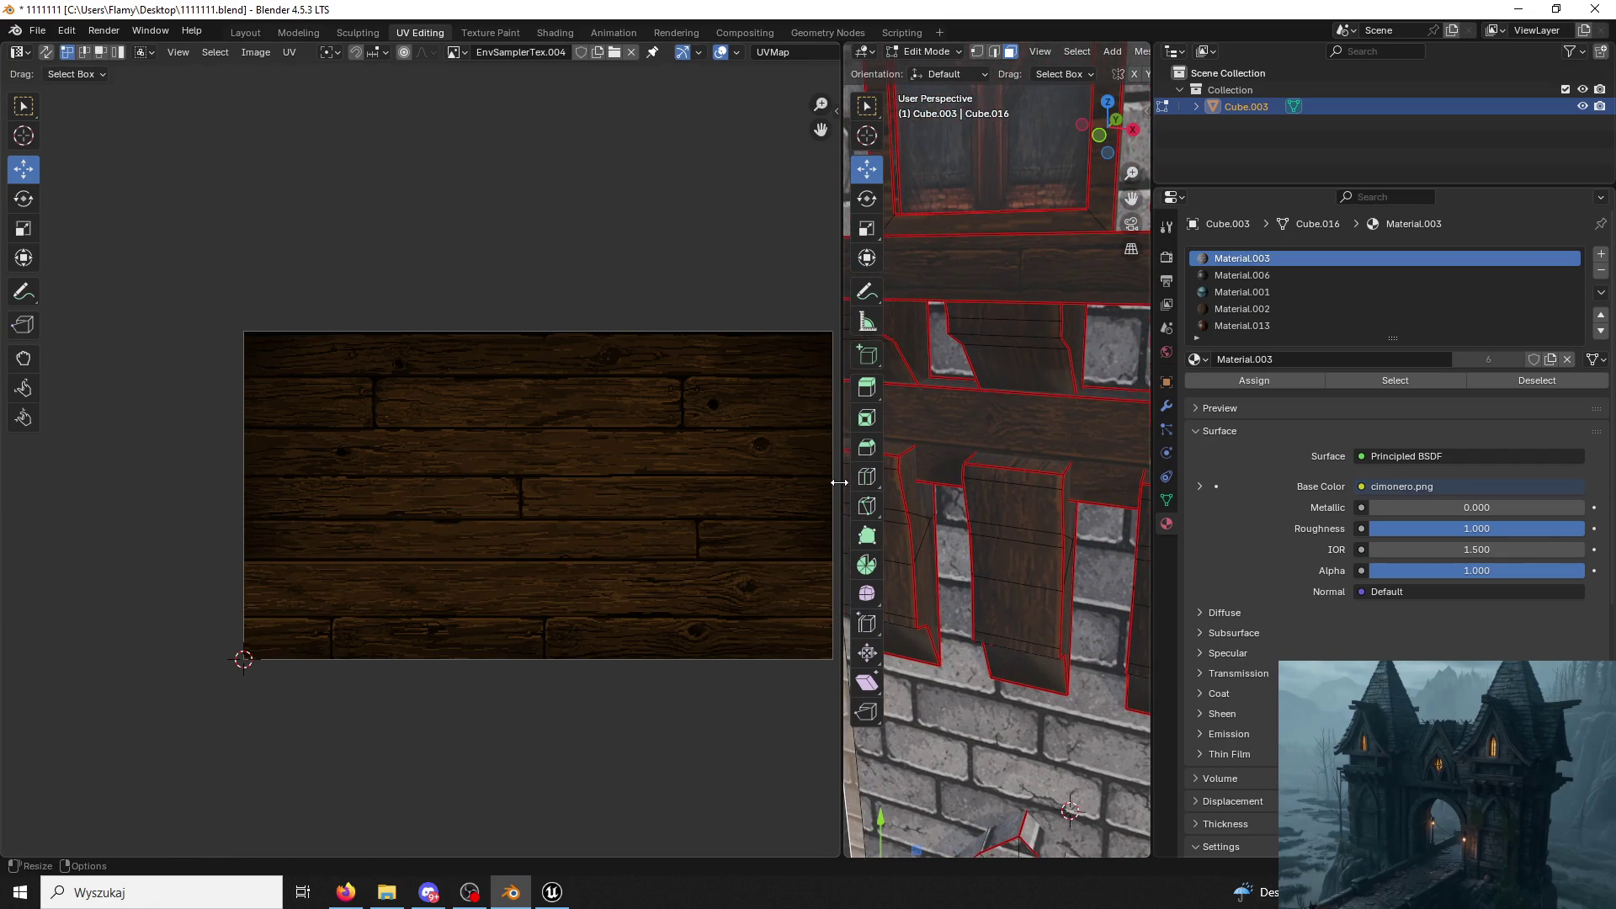
pyautogui.moveTo(1092, 465)
pyautogui.mouseDown(button='middle')
pyautogui.moveTo(1037, 433)
pyautogui.moveTo(1070, 400)
pyautogui.mouseUp(button='middle')
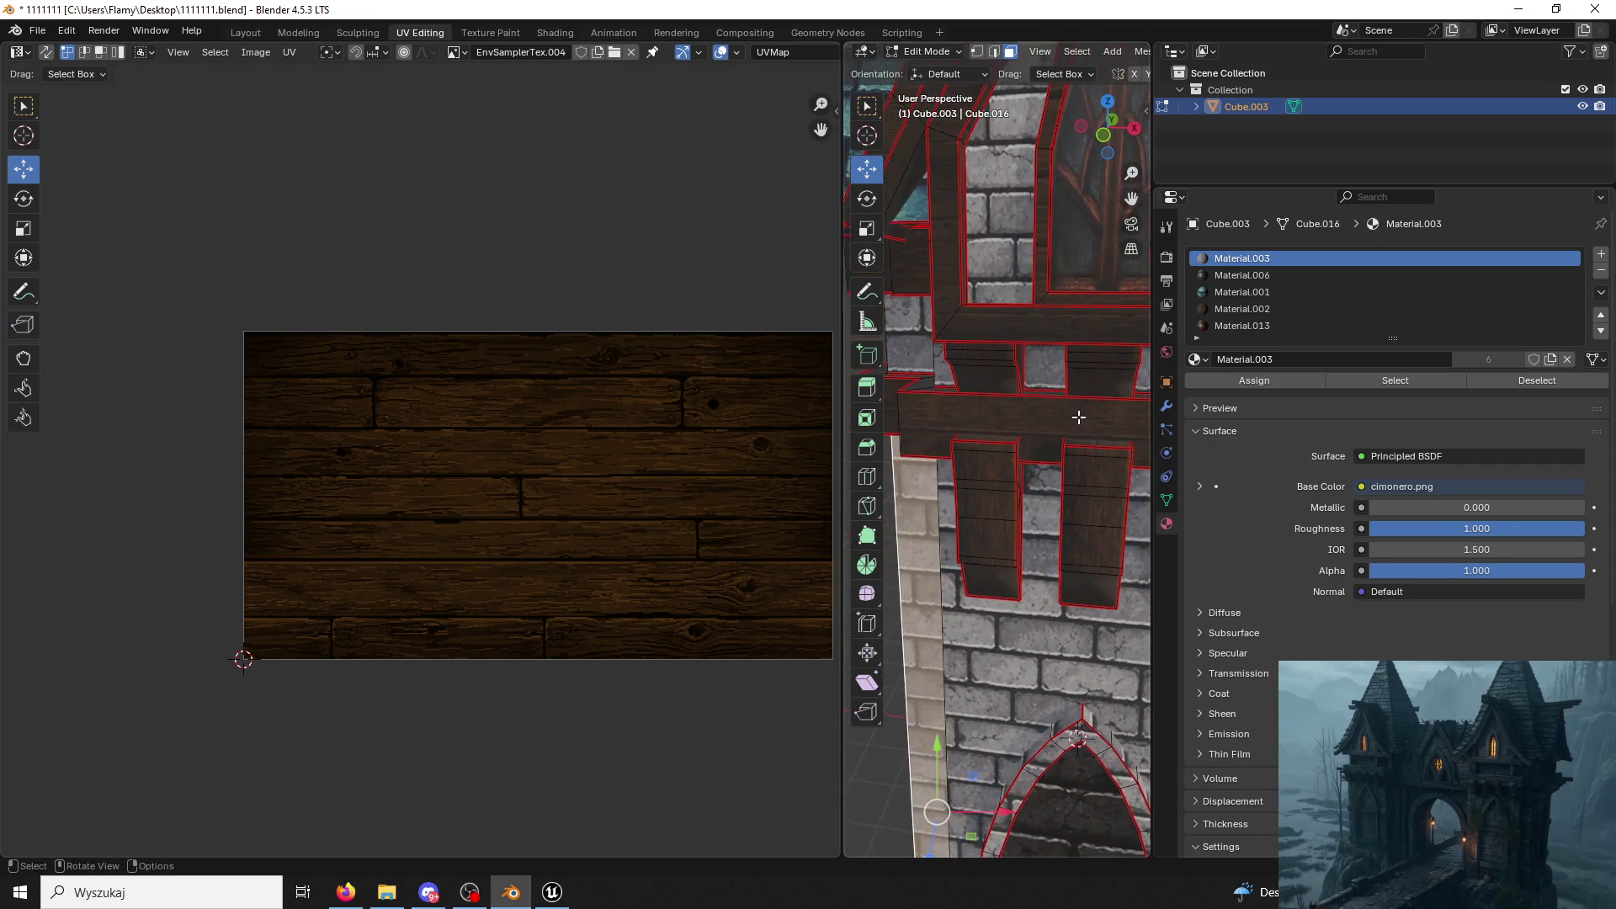
pyautogui.click(1124, 407)
pyautogui.moveTo(1124, 406)
pyautogui.mouseDown(button='middle')
pyautogui.moveTo(884, 633)
pyautogui.moveTo(650, 906)
pyautogui.mouseUp(button='middle')
pyautogui.click(553, 891)
pyautogui.scroll(5, 773, 625)
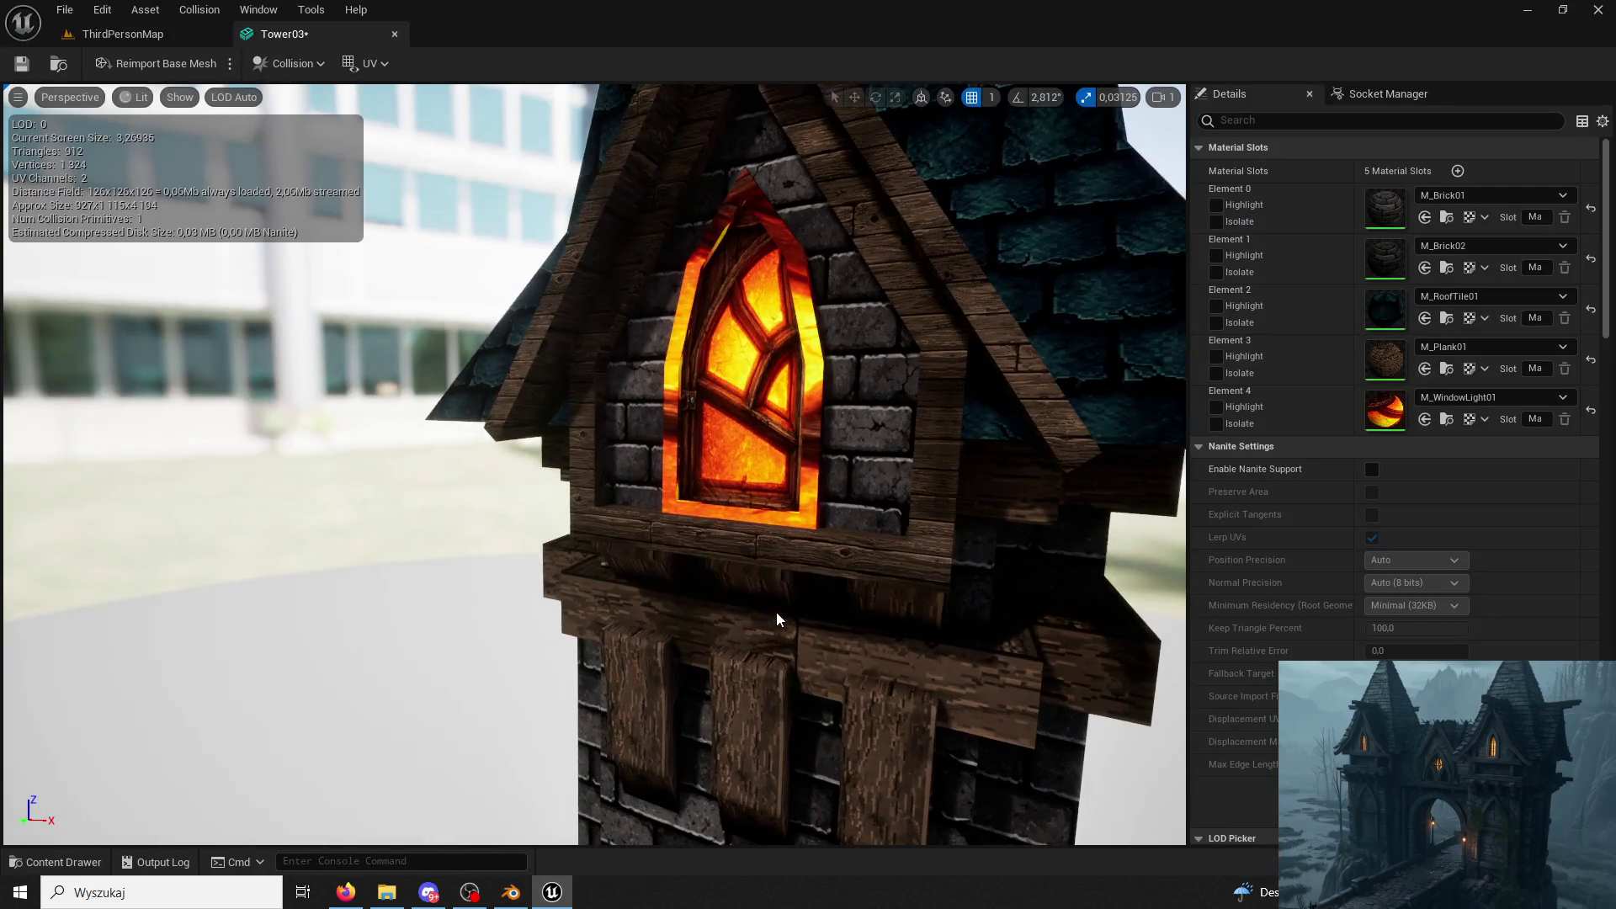
# Orbit around the tower's ledge and lower beams, then return to Blender in Object Mode.
pyautogui.moveTo(773, 379); pyautogui.dragTo(773, 632, button='middle')
pyautogui.moveTo(772, 505); pyautogui.dragTo(620, 506)
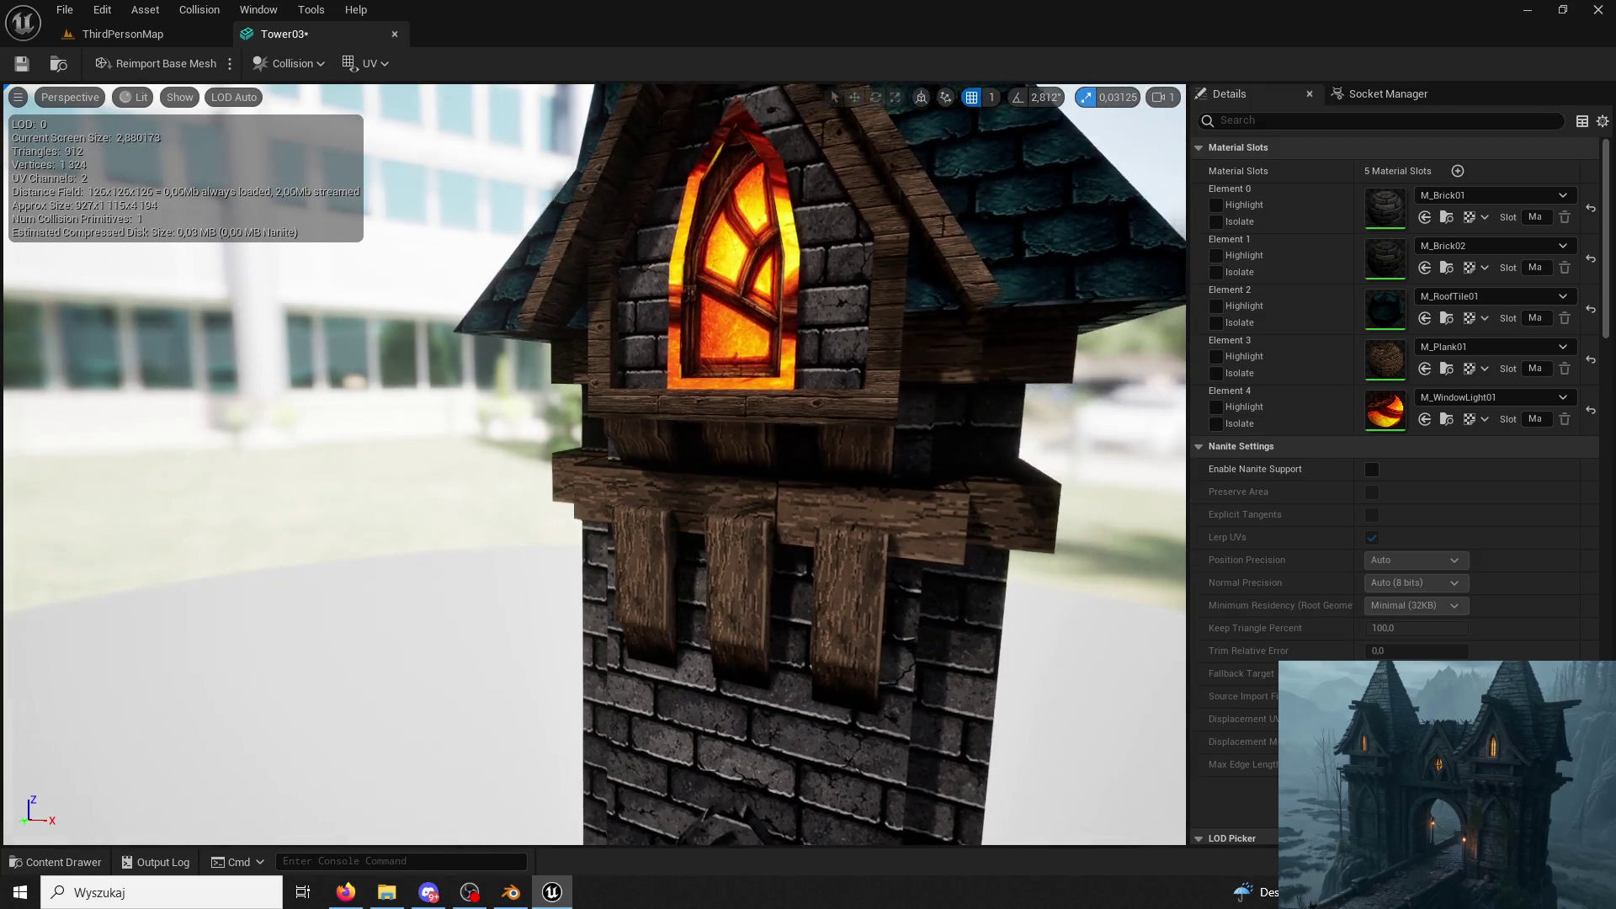
pyautogui.moveTo(807, 597); pyautogui.dragTo(759, 598)
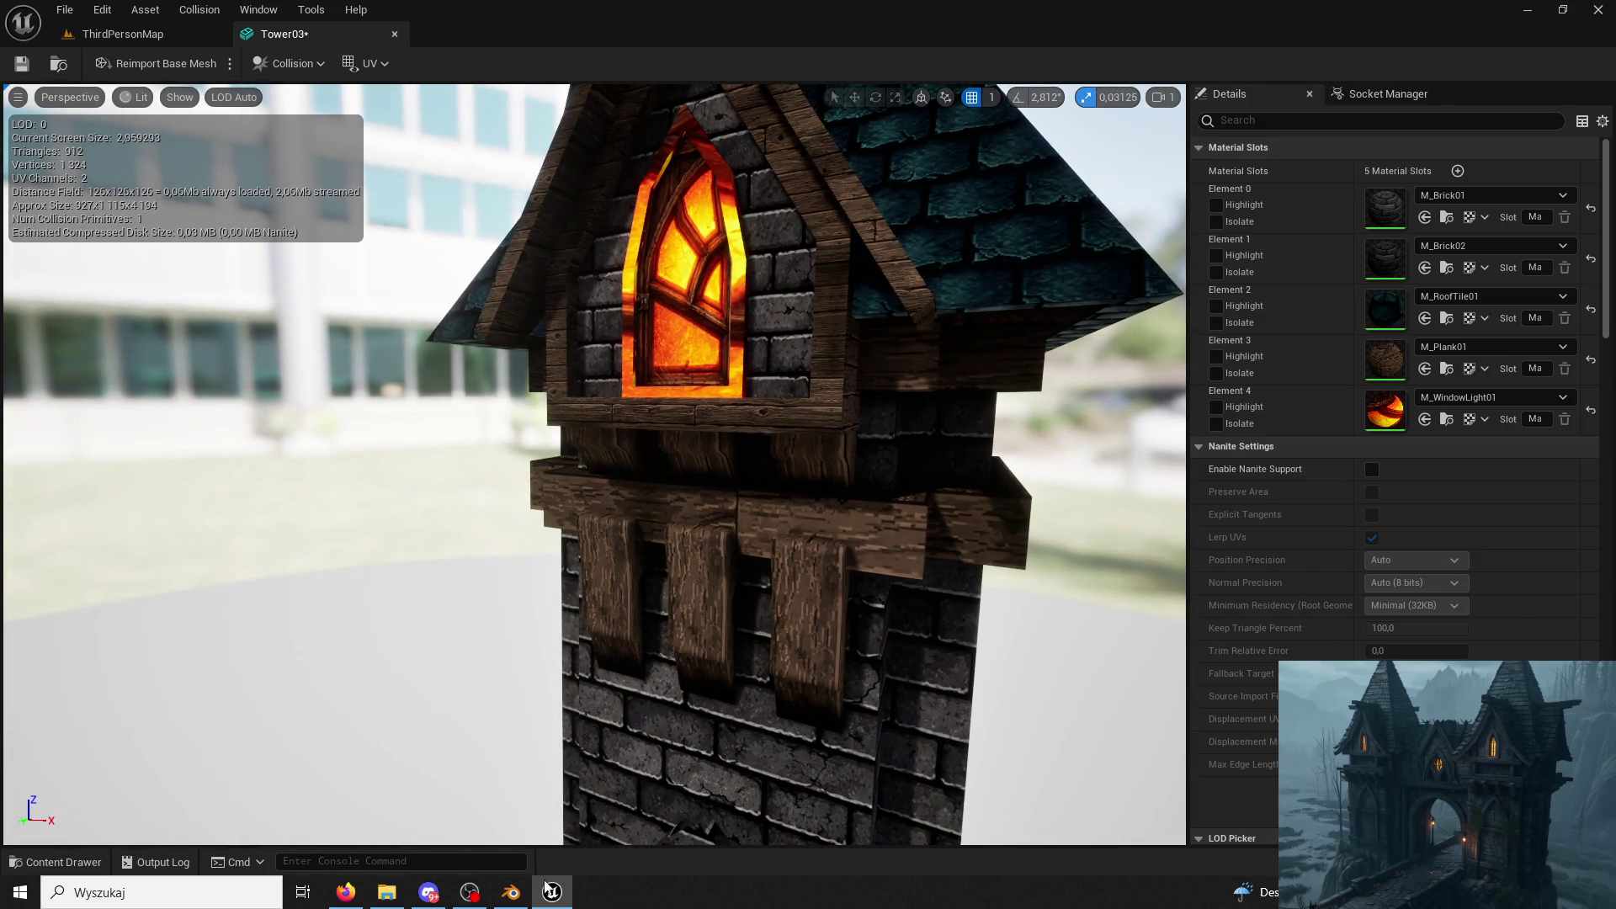
pyautogui.click(511, 893)
pyautogui.click(933, 52)
pyautogui.scroll(-5, 991, 383)
pyautogui.scroll(-1, 991, 383)
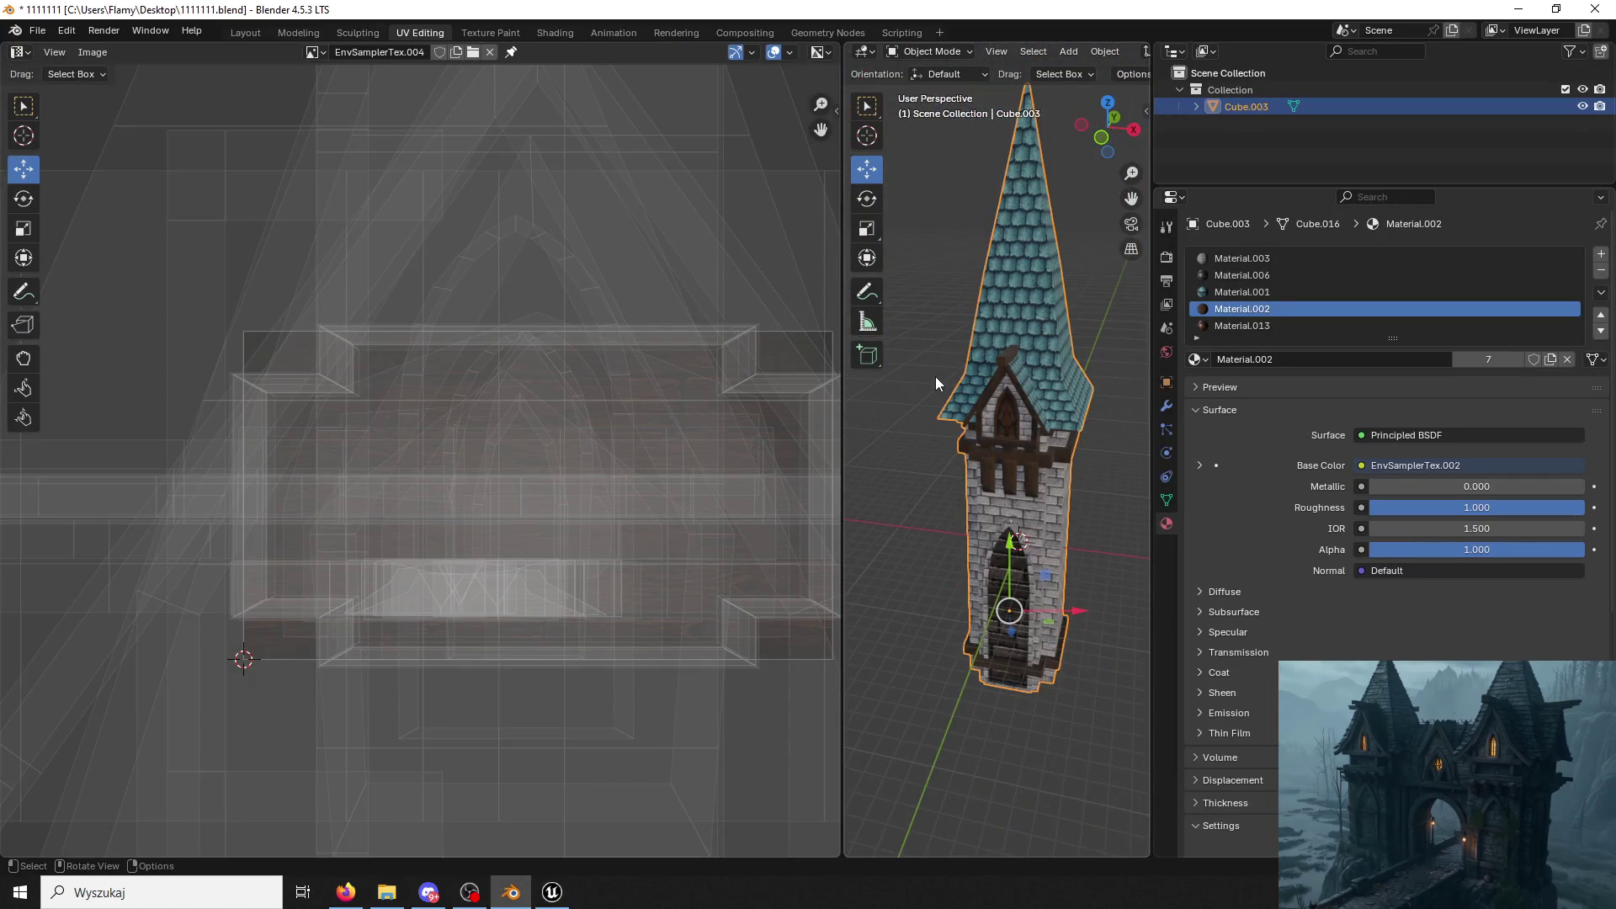
# Export the tower over Tower03.fbx, save the blend file and minimize Blender.
pyautogui.click(46, 26)
pyautogui.click(41, 34)
pyautogui.click(45, 33)
pyautogui.moveTo(76, 438)
pyautogui.click(309, 466)
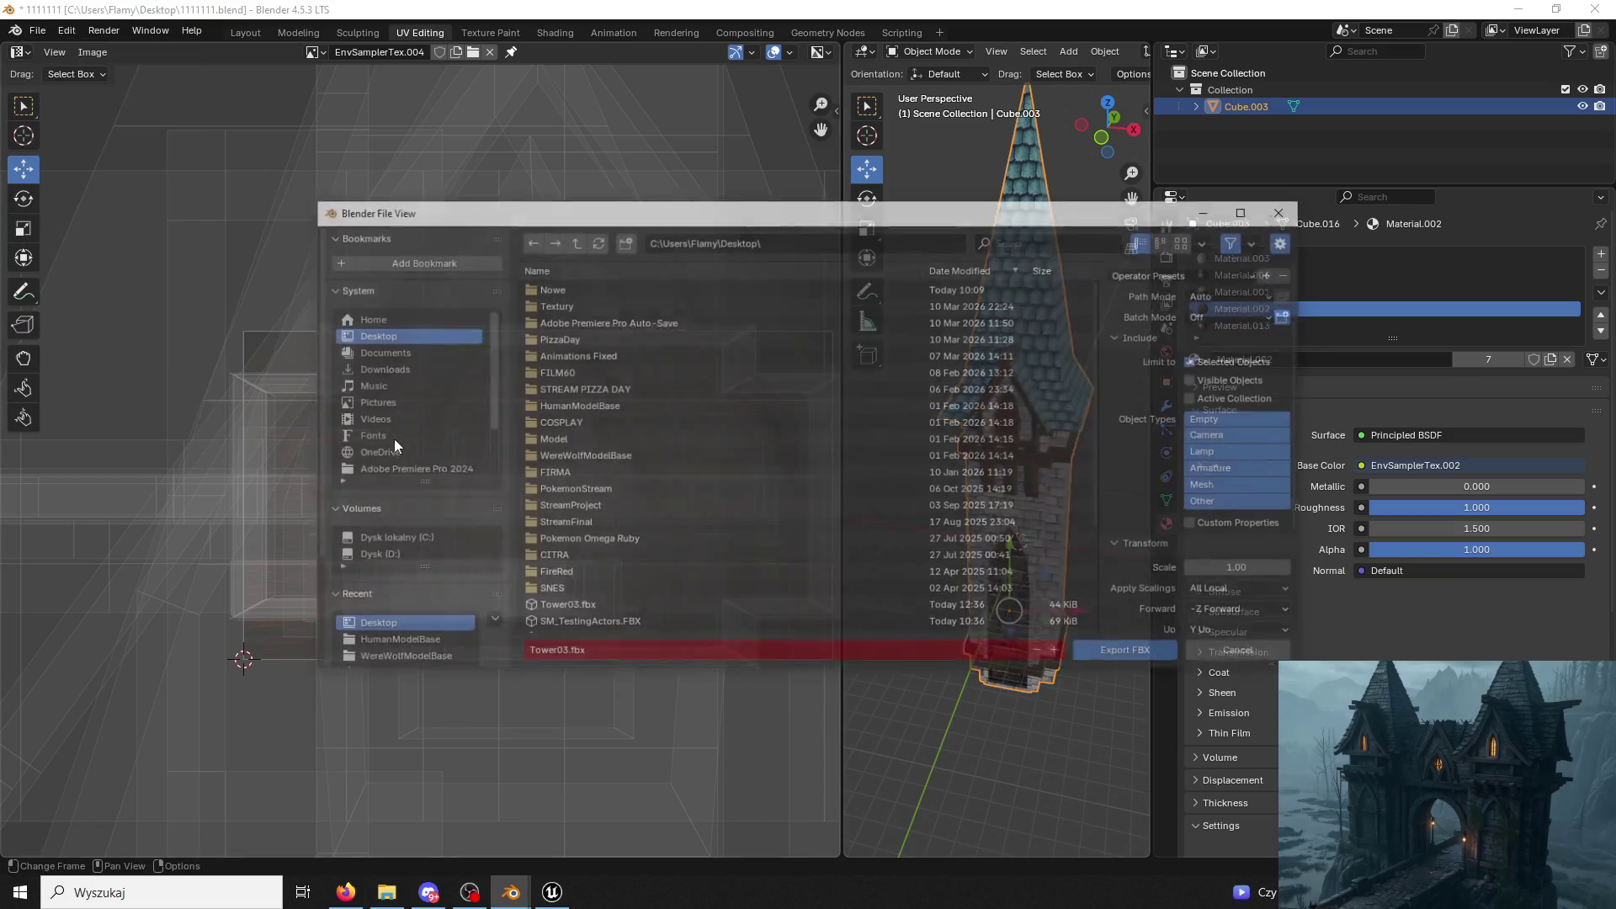
pyautogui.scroll(-3, 593, 575)
pyautogui.click(557, 501)
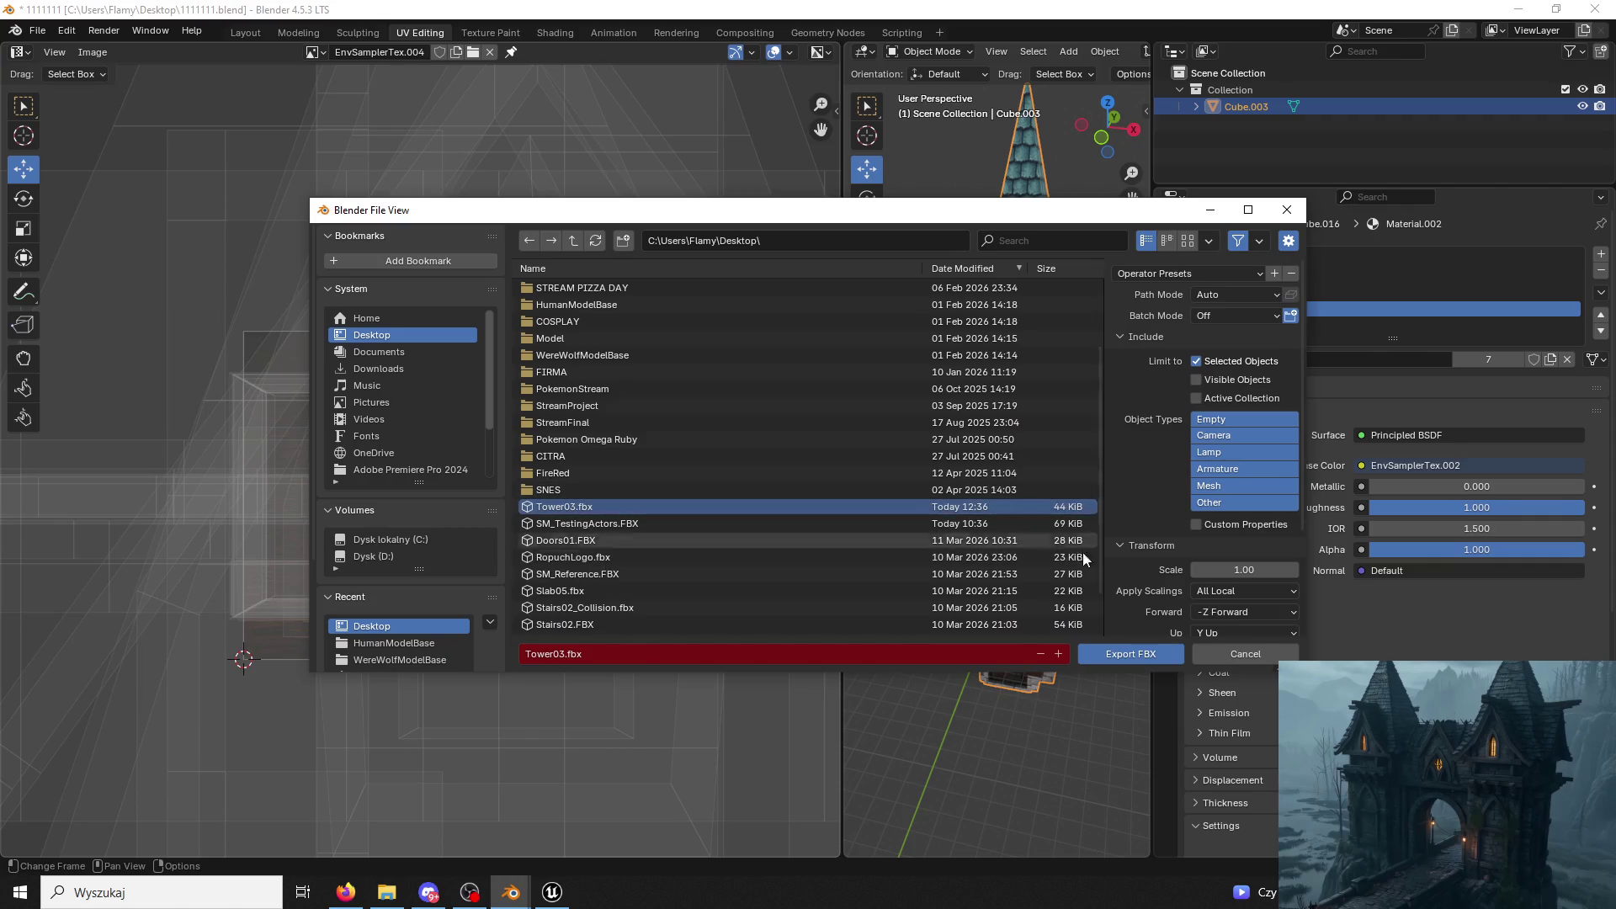
pyautogui.click(1136, 654)
pyautogui.hotkey('ctrl', 's')
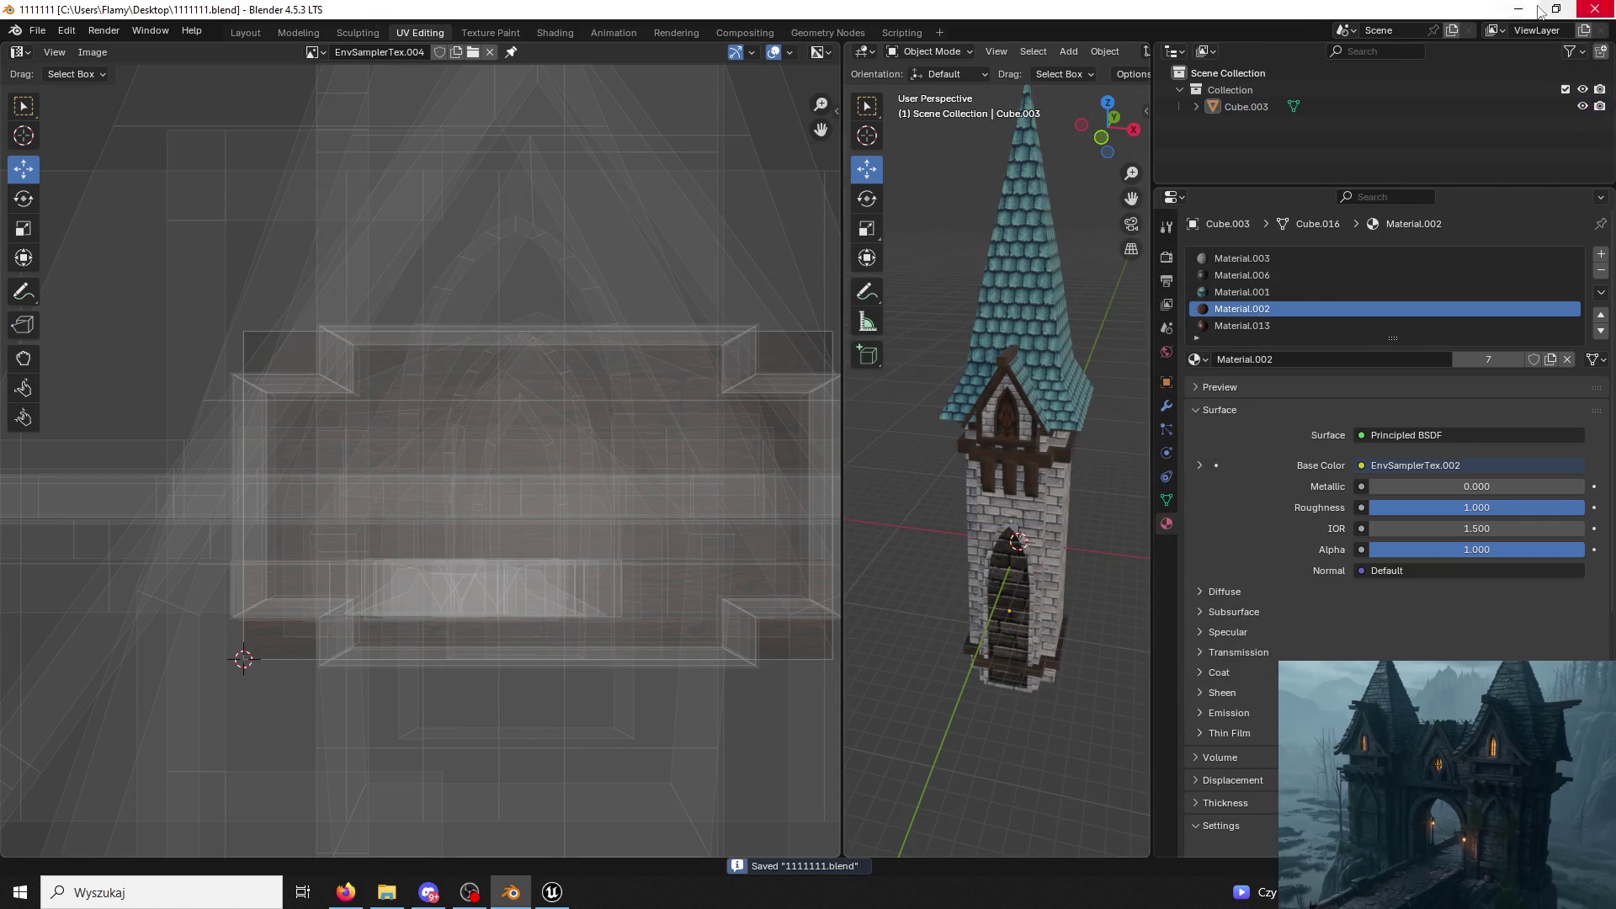
pyautogui.click(1510, 13)
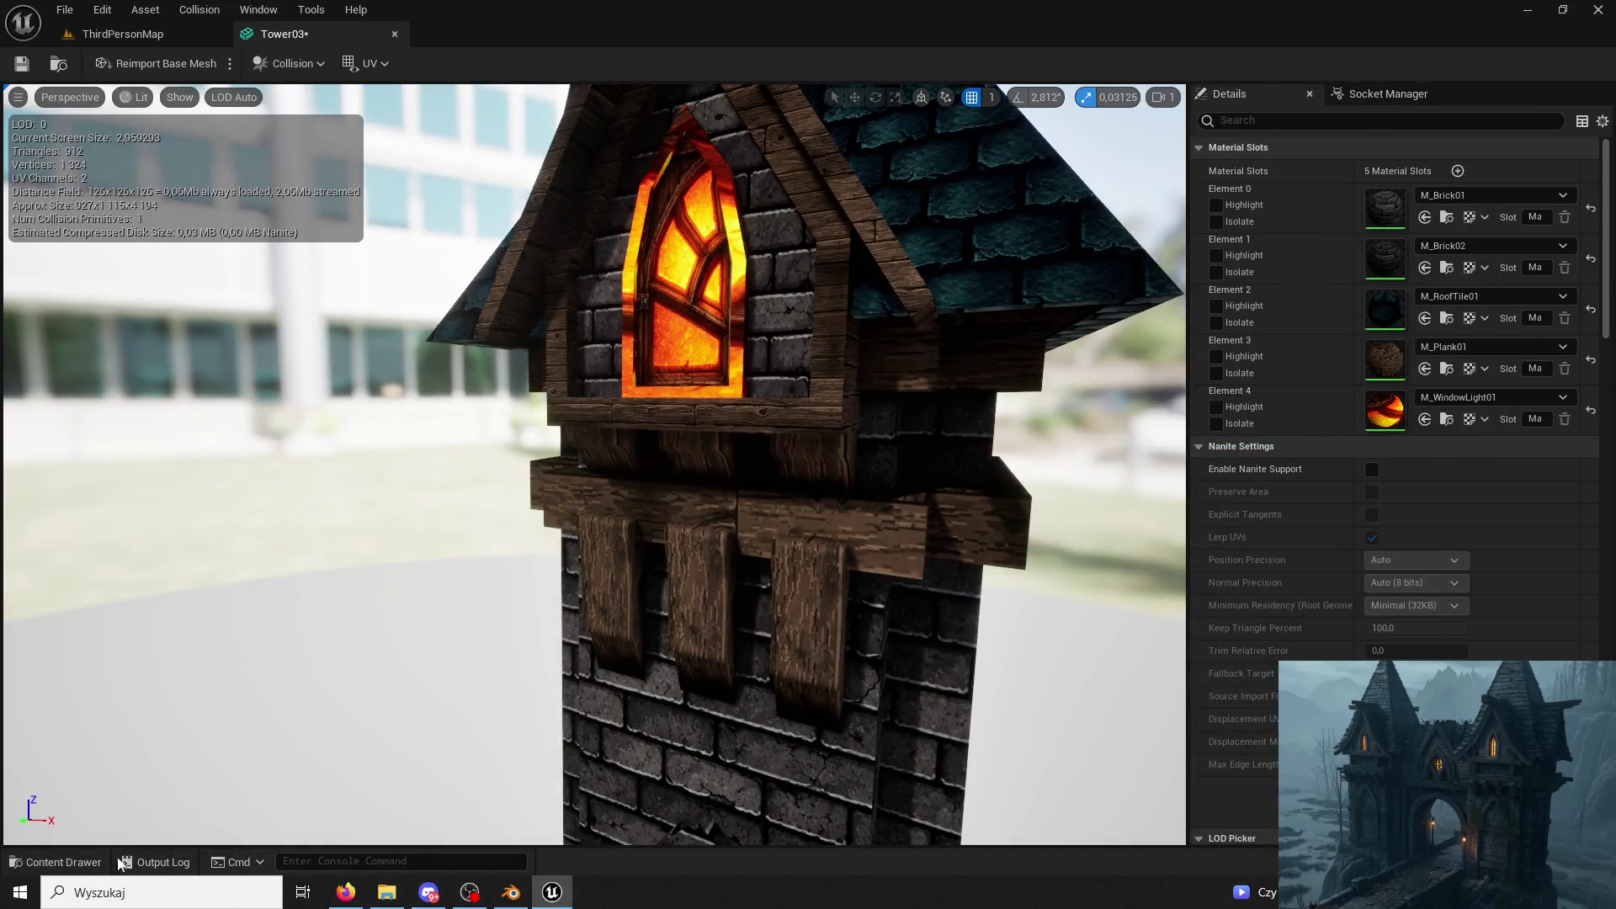
# Reimport Tower03 from the Towers folder, check the window up close, then switch to Blender.
pyautogui.click(57, 861)
pyautogui.scroll(2, 543, 512)
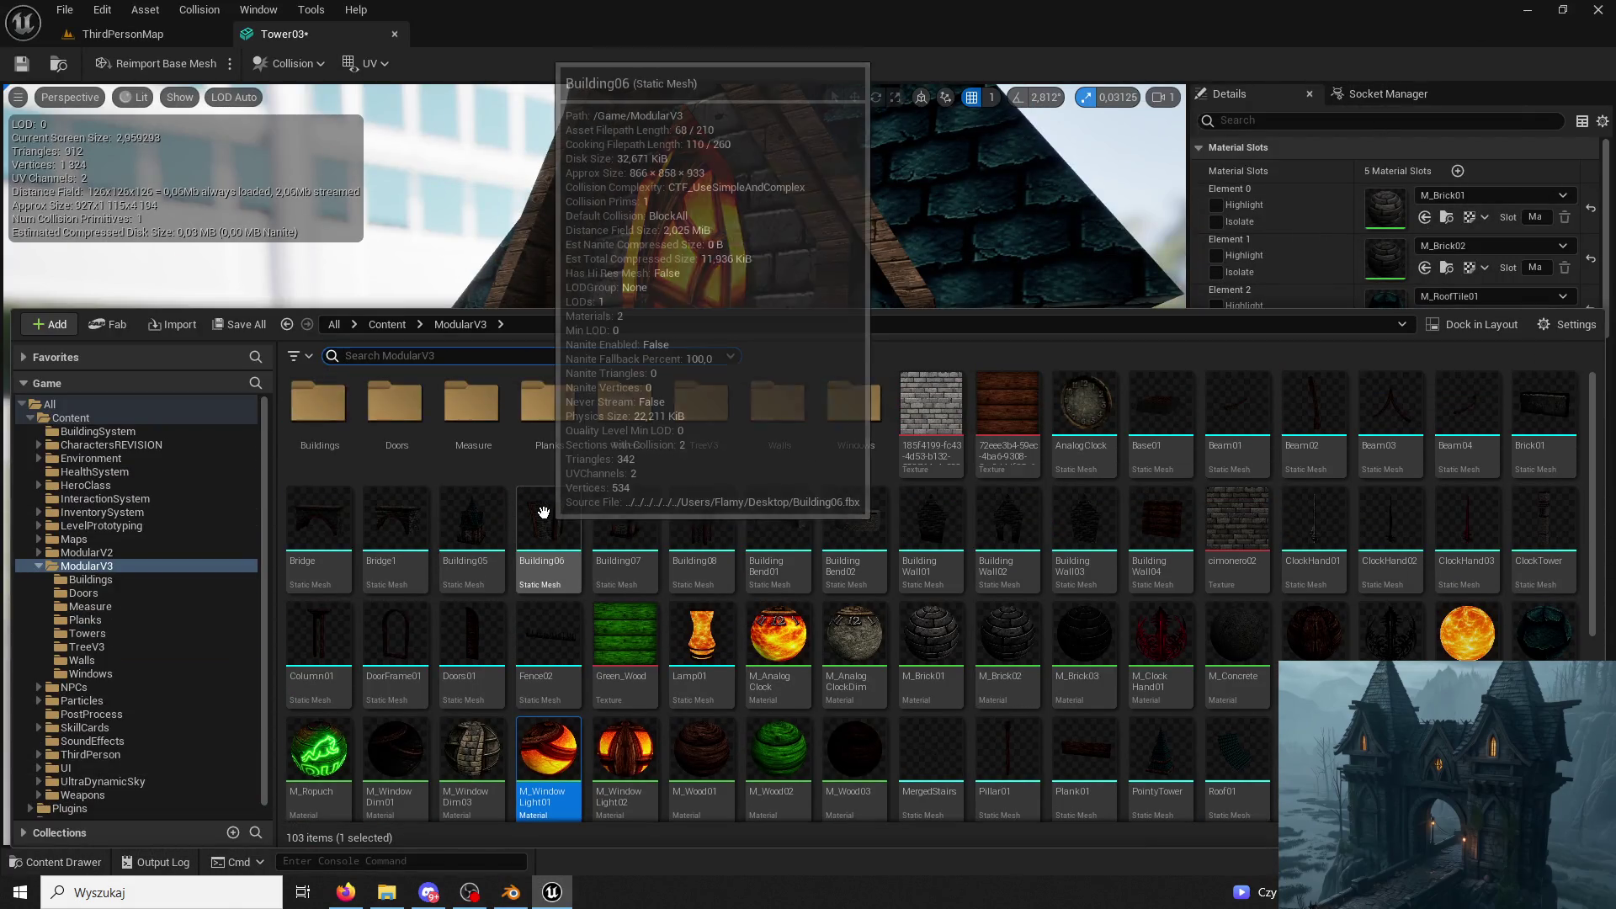
pyautogui.doubleClick(627, 404)
pyautogui.rightClick(311, 416)
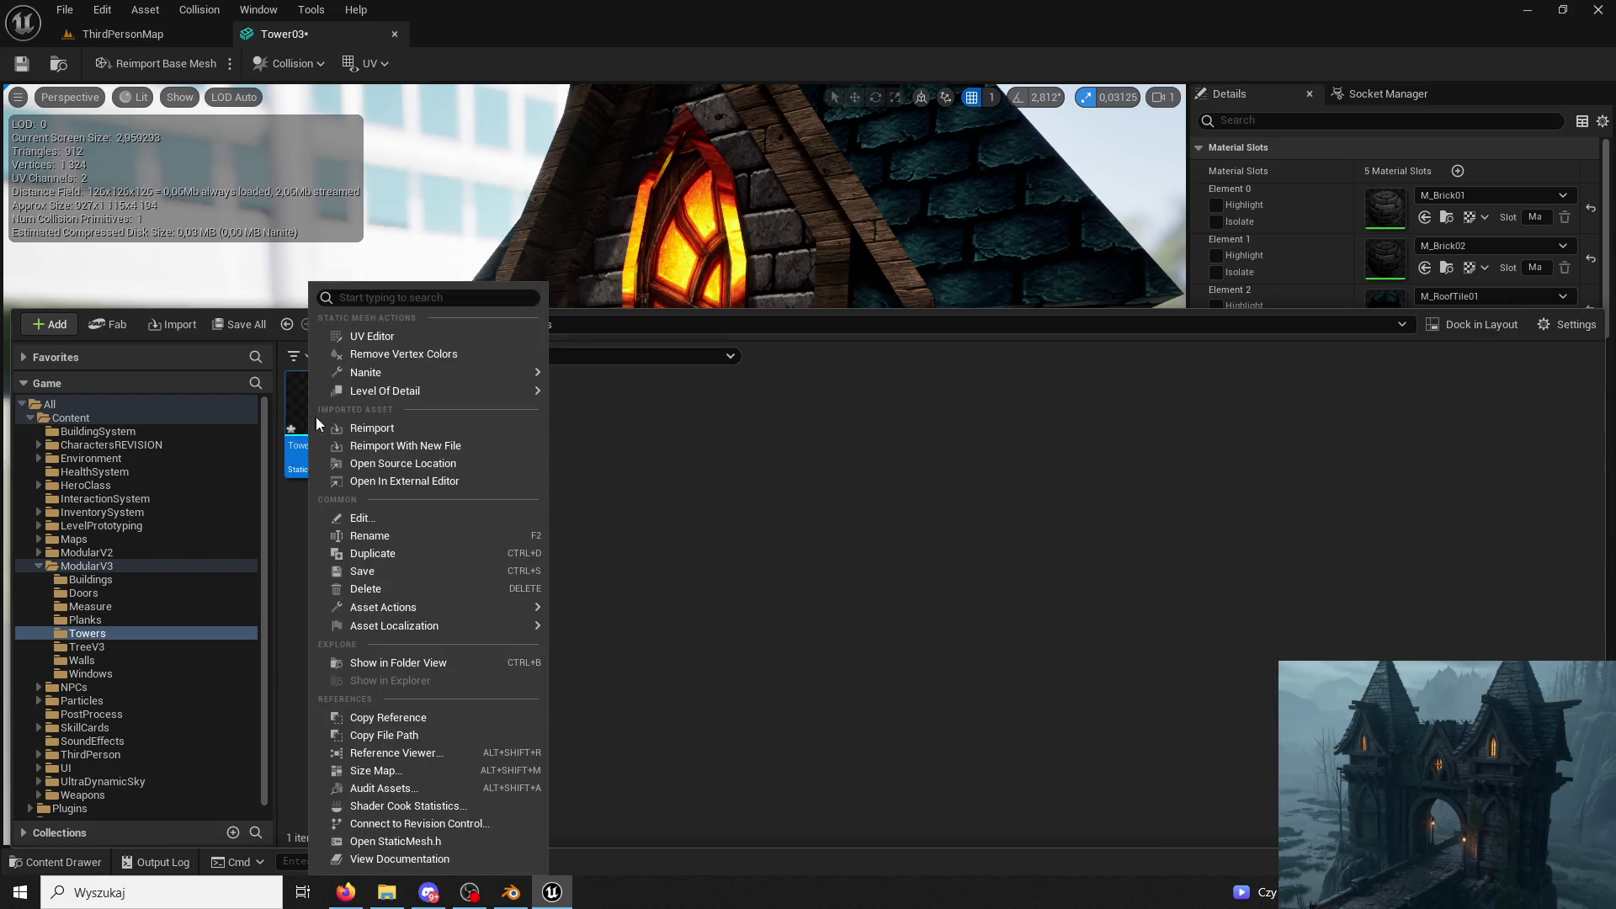
pyautogui.click(405, 444)
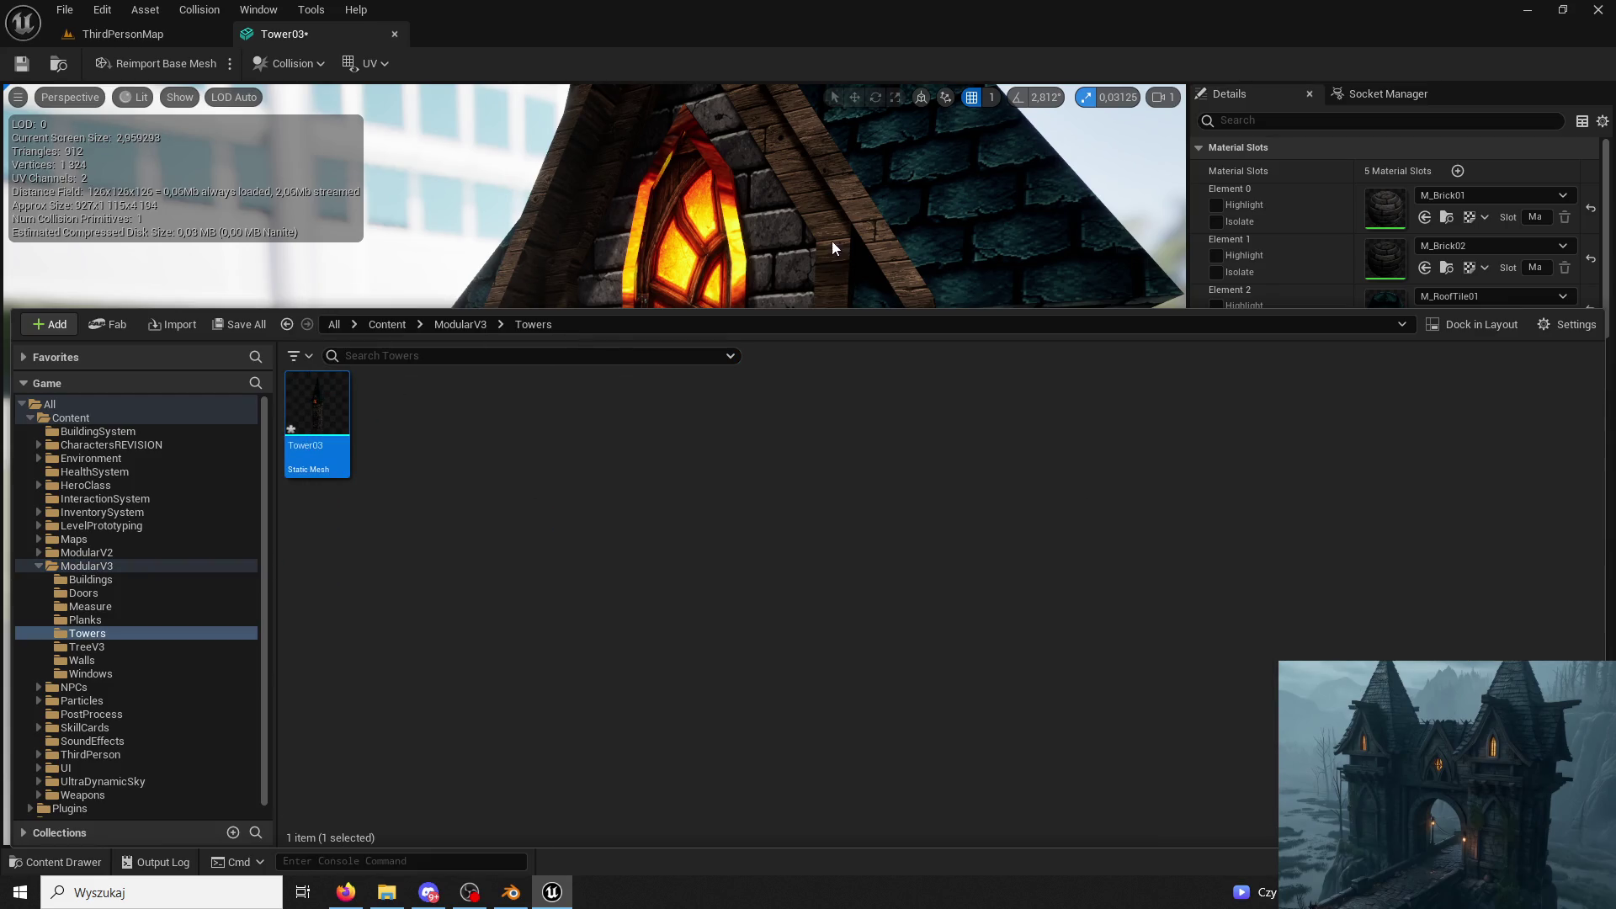
pyautogui.moveTo(871, 238)
pyautogui.mouseDown()
pyautogui.moveTo(853, 237)
pyautogui.moveTo(847, 364)
pyautogui.mouseUp()
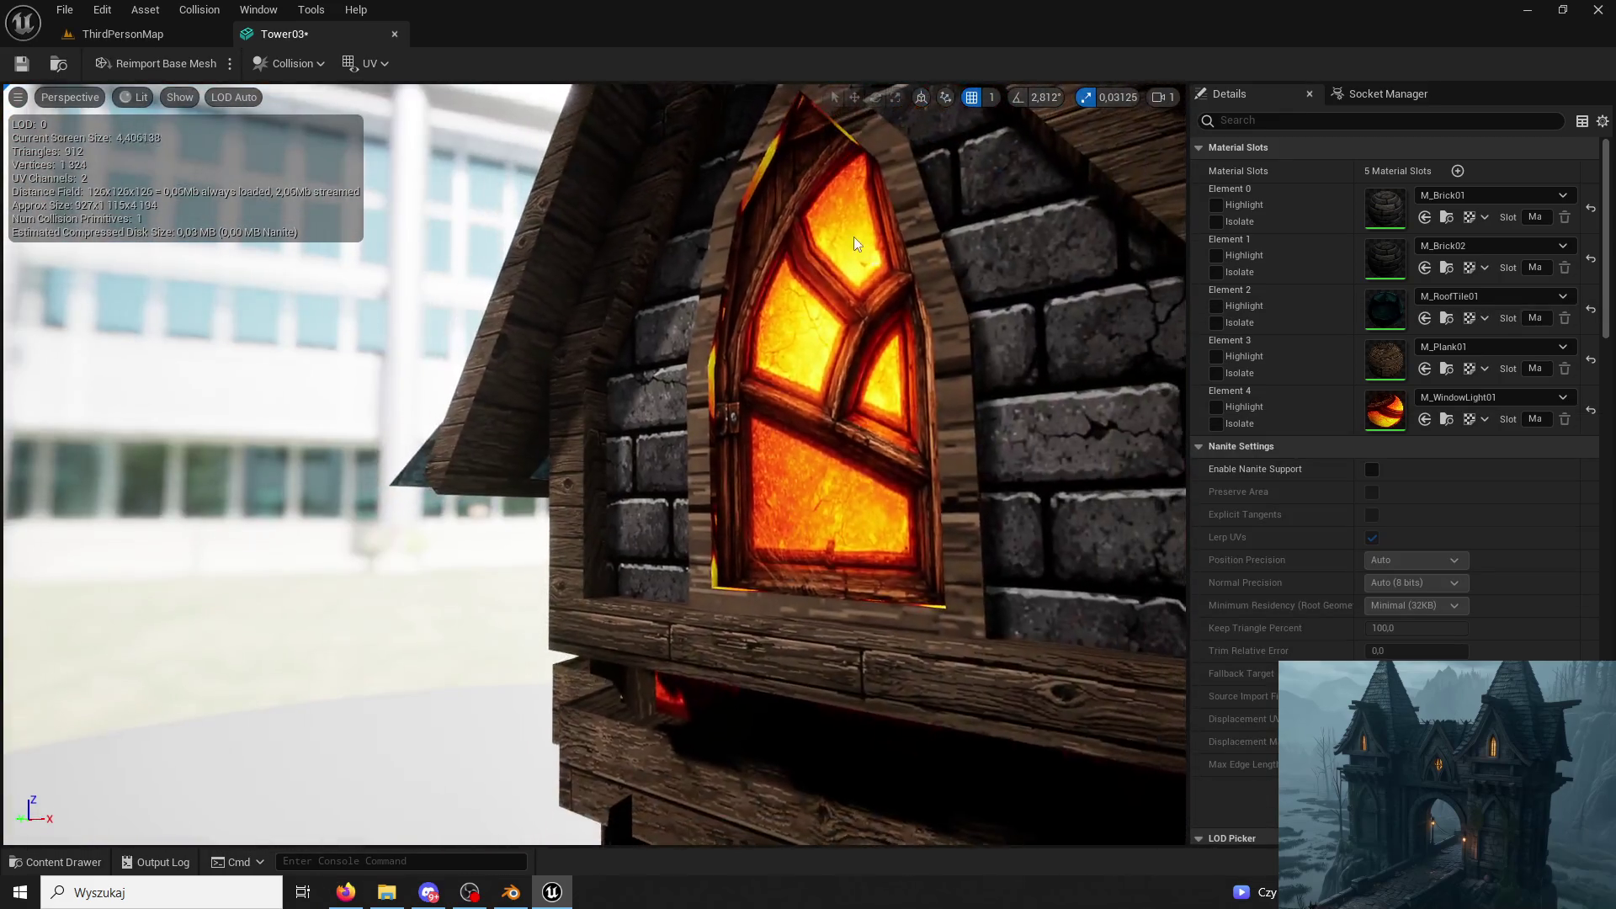
pyautogui.click(519, 904)
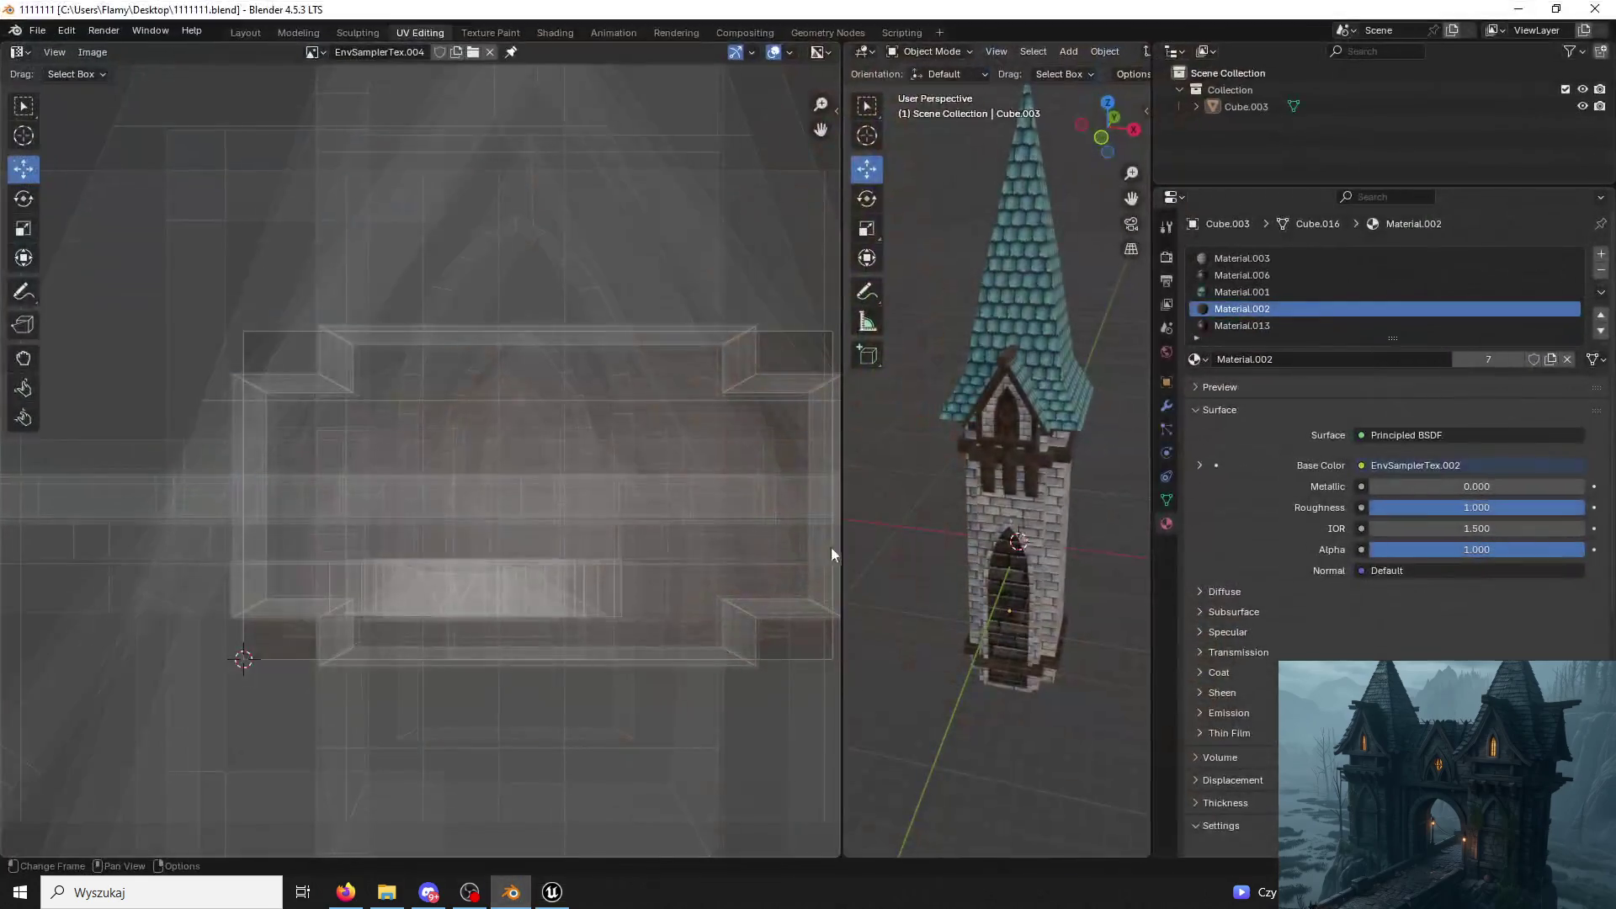
pyautogui.scroll(5, 992, 471)
# Select the arched window's inner frame strip with Ctrl+L and assign the plank material Material.002.
pyautogui.moveTo(937, 357)
pyautogui.keyDown('shift'); pyautogui.mouseDown(button='middle')
pyautogui.moveTo(1119, 492)
pyautogui.moveTo(1049, 429)
pyautogui.mouseUp(button='middle'); pyautogui.keyUp('shift')
pyautogui.click(1050, 430)
pyautogui.click(938, 51)
pyautogui.click(940, 91)
pyautogui.click(921, 332)
pyautogui.hotkey('ctrl', 'l')
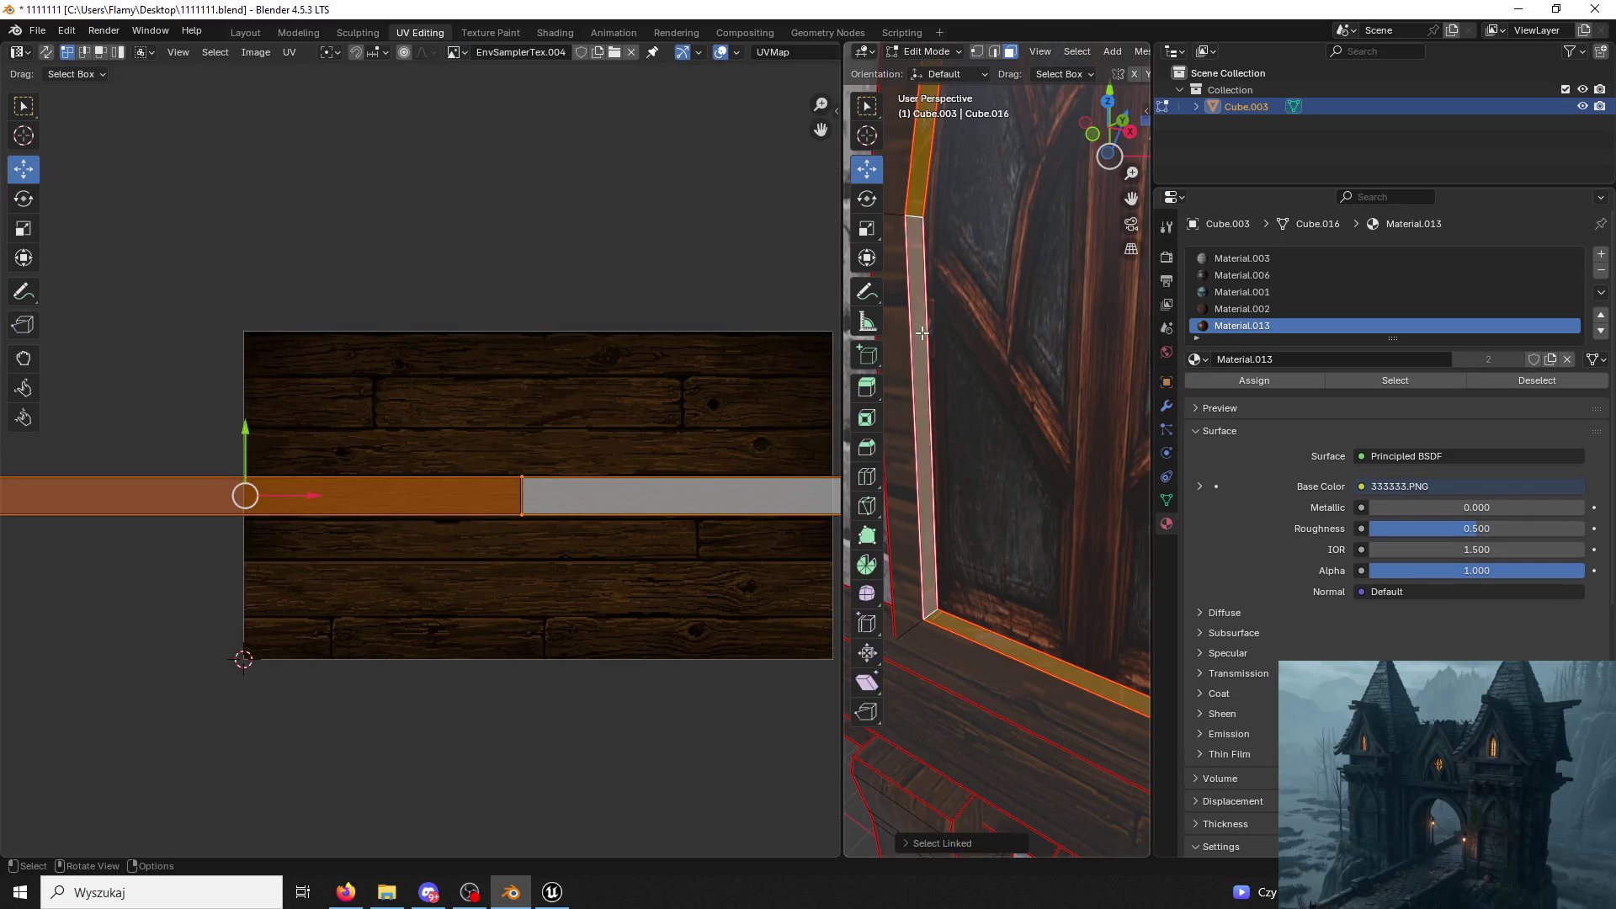
pyautogui.click(1229, 308)
pyautogui.click(1245, 375)
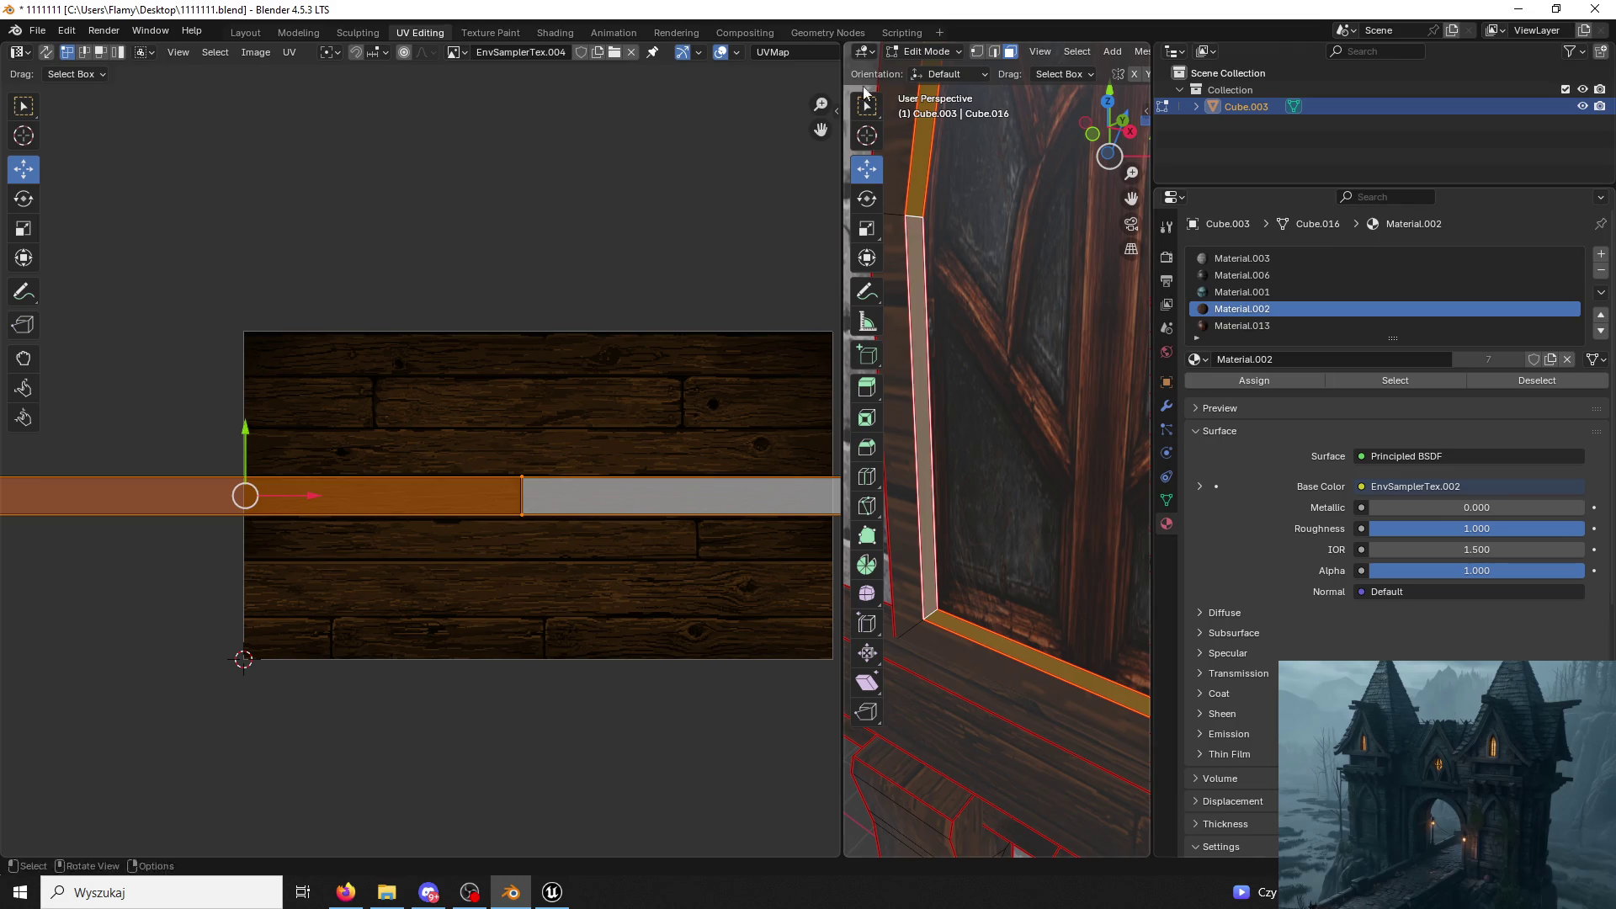
pyautogui.click(939, 51)
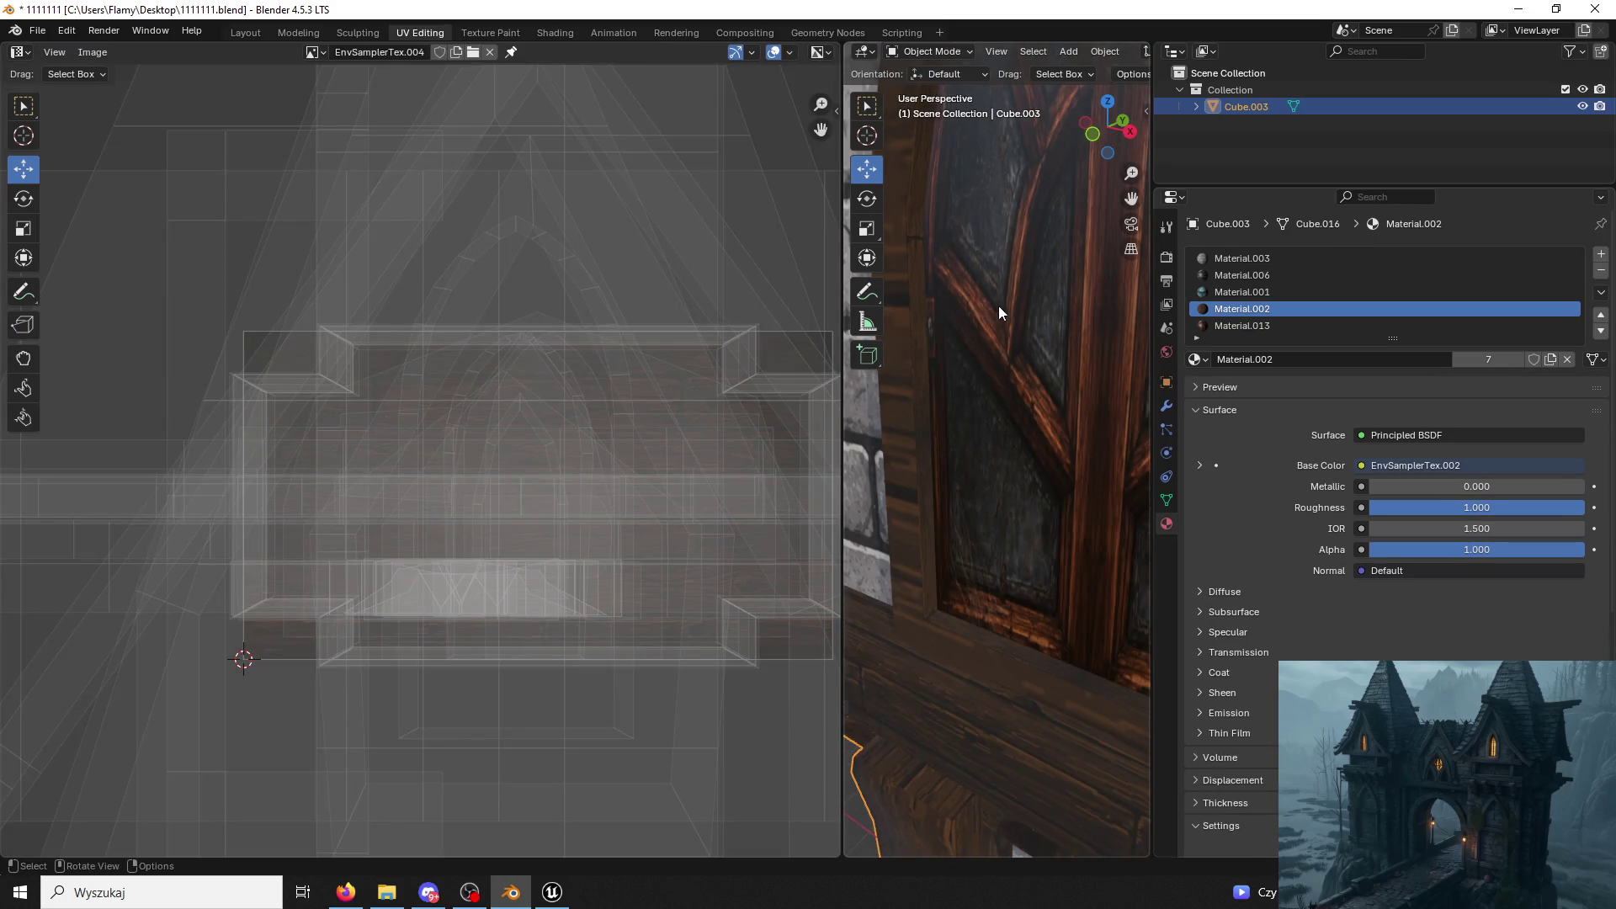
pyautogui.scroll(-5, 998, 306)
pyautogui.scroll(5, 999, 306)
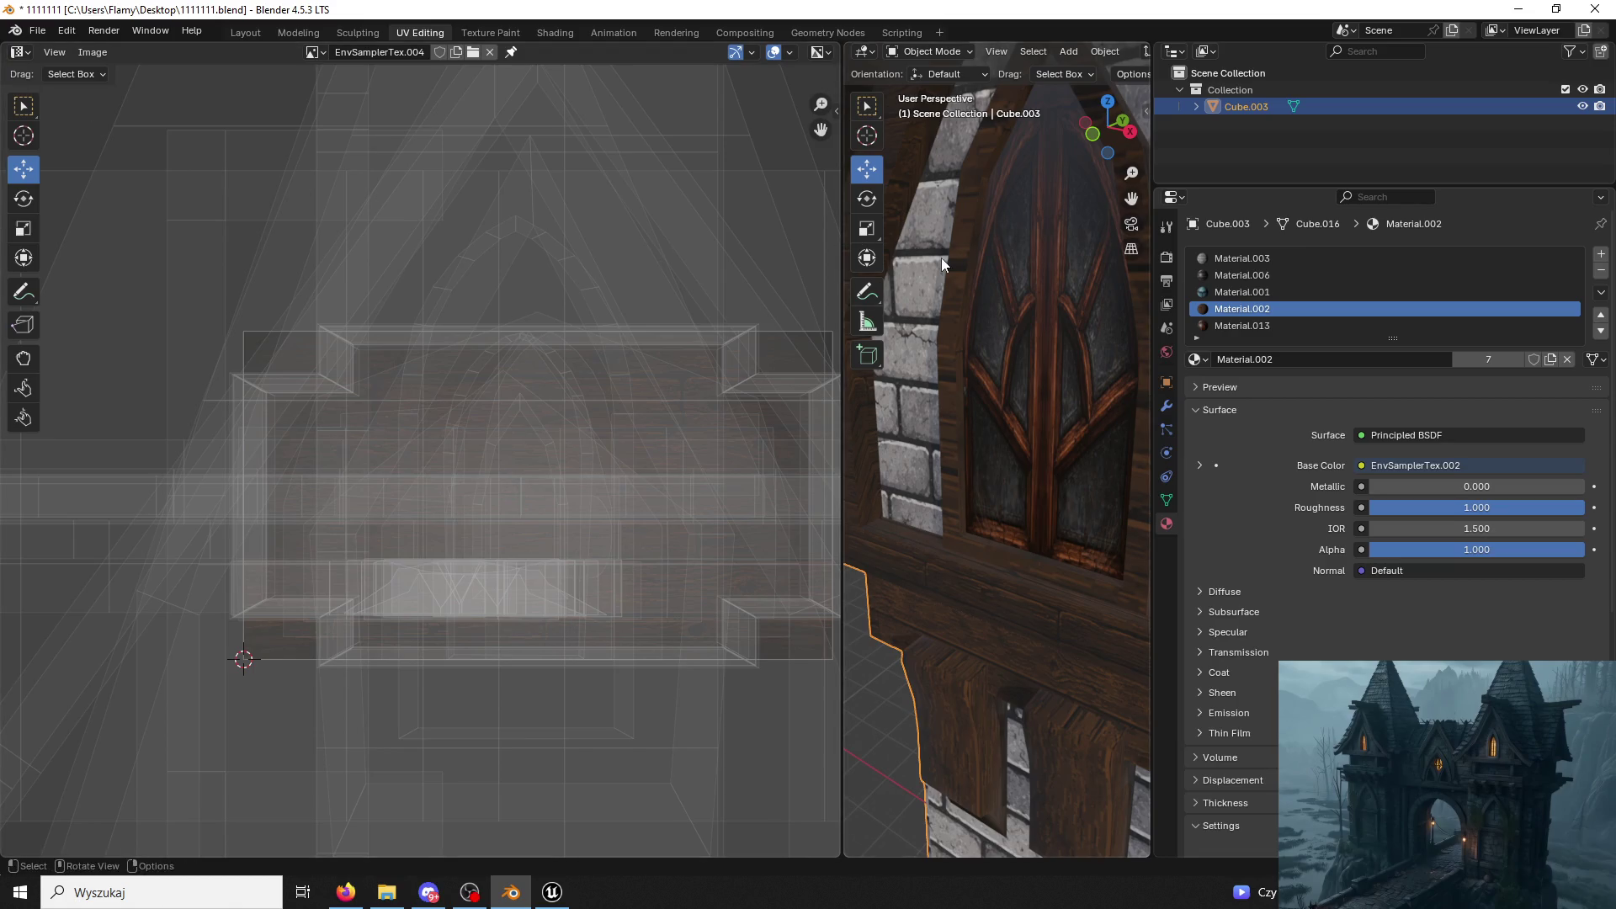
# Re-export the tower over Tower03.fbx and bring Unreal Engine to the front.
pyautogui.click(38, 30)
pyautogui.moveTo(66, 287)
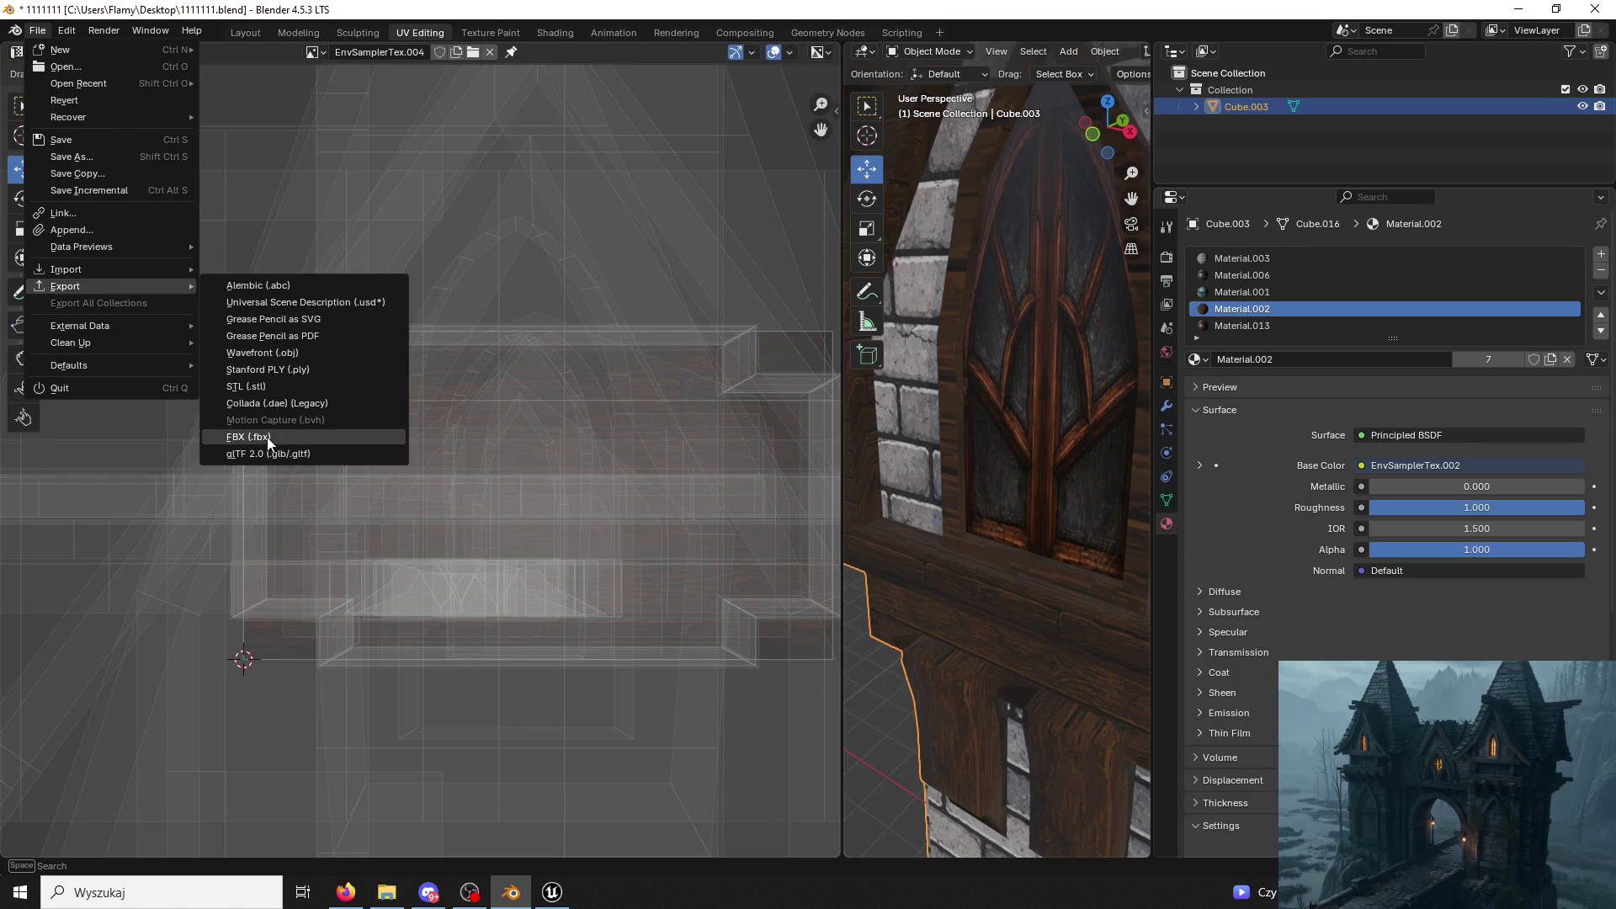
pyautogui.click(267, 438)
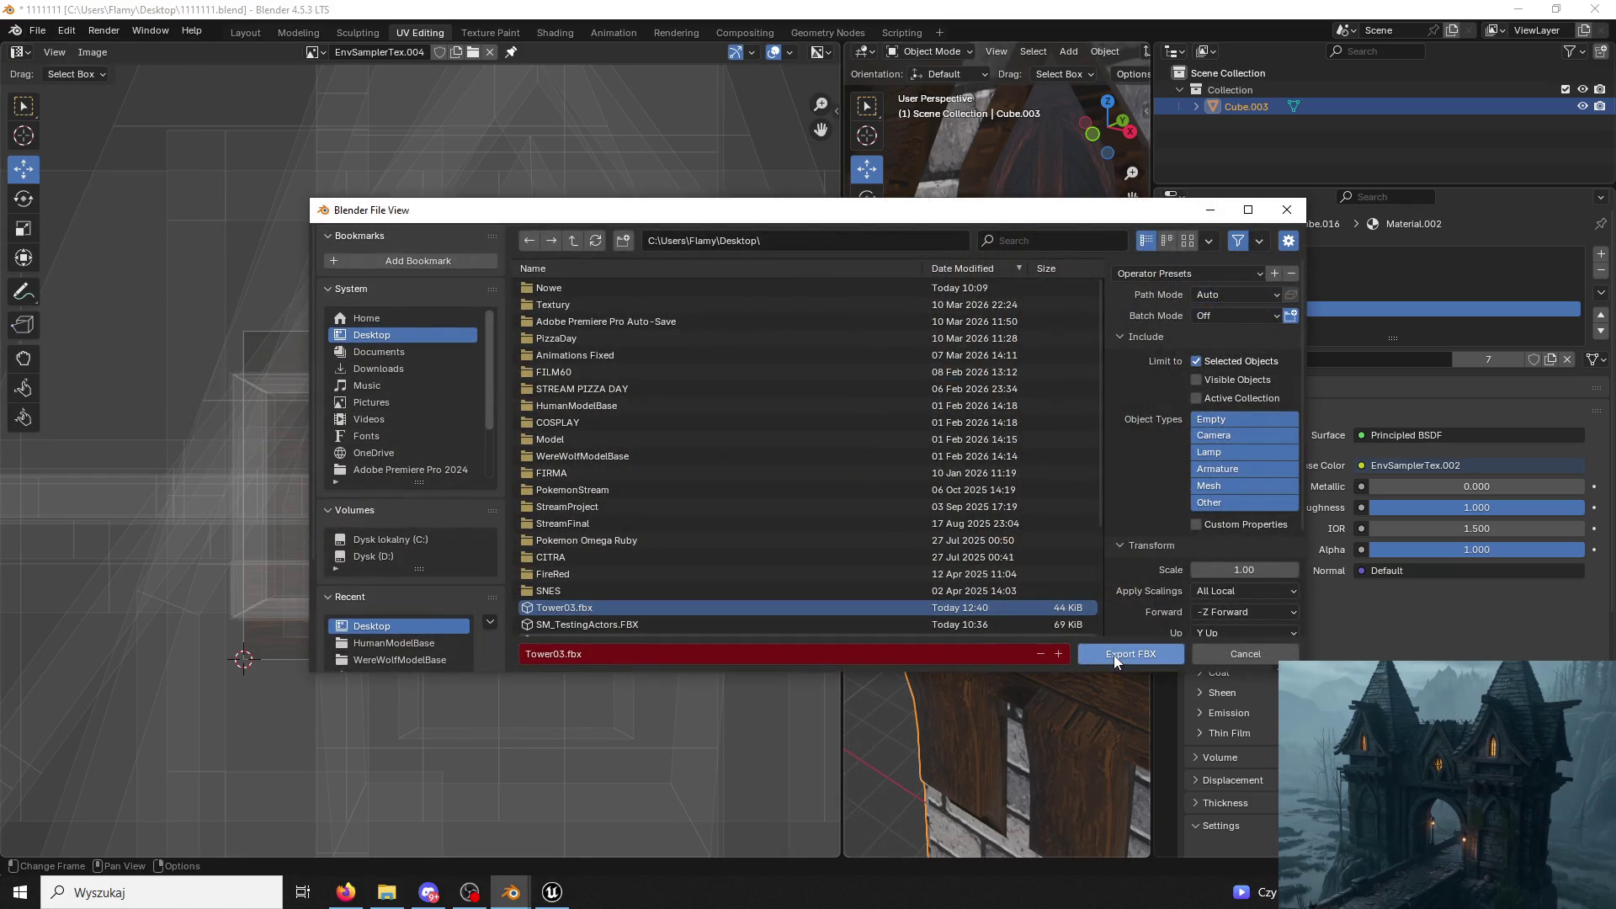
pyautogui.click(1118, 652)
pyautogui.click(552, 893)
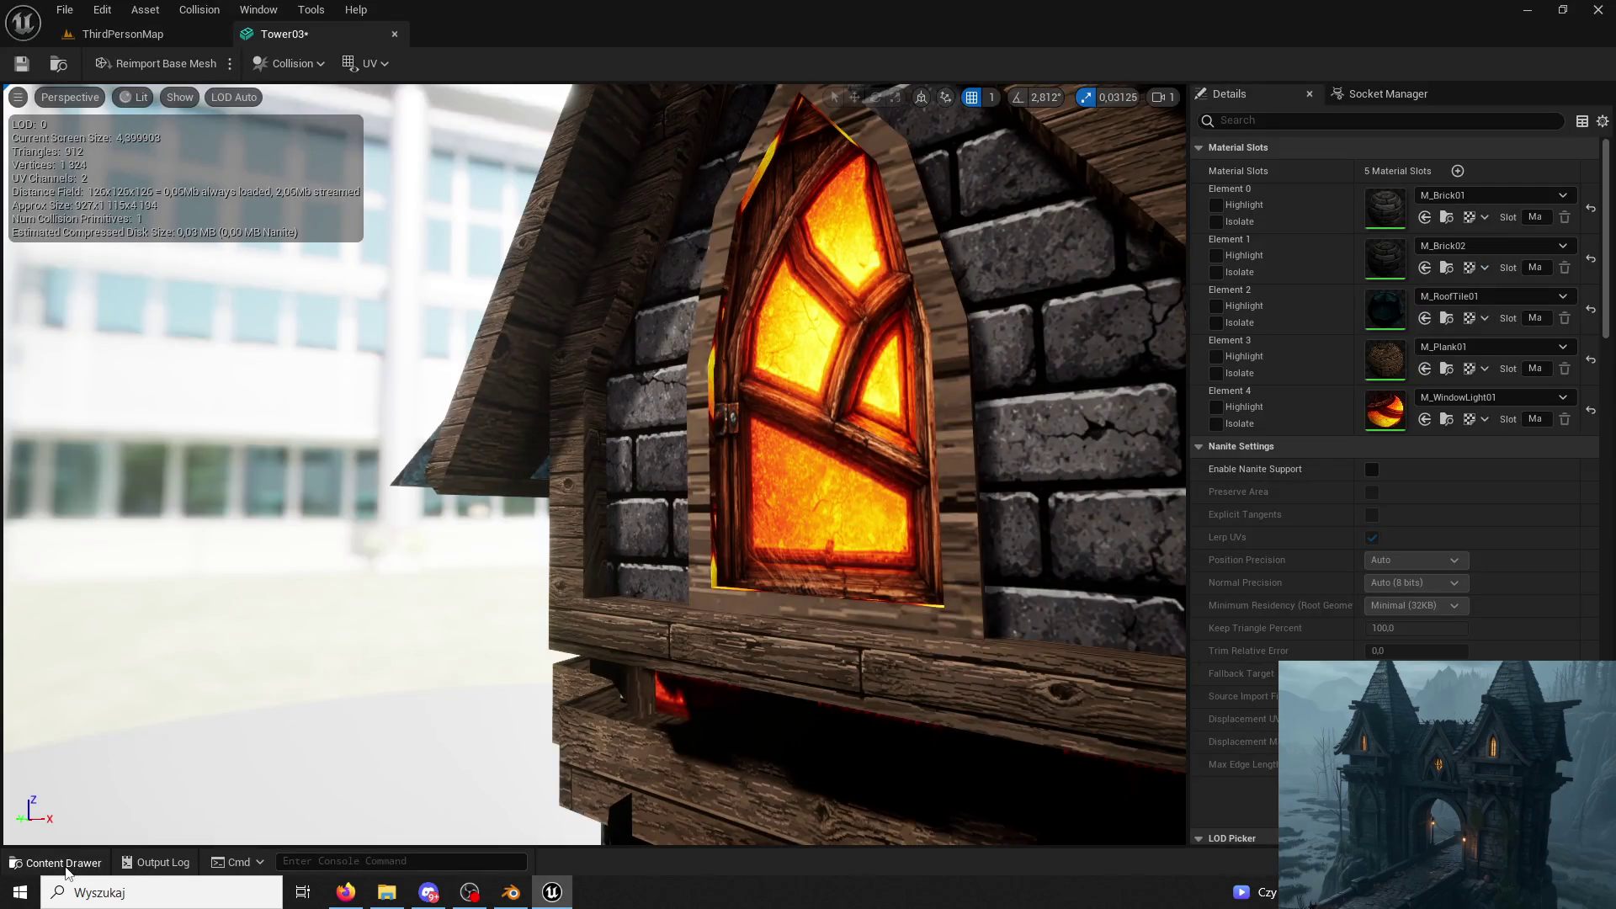
# Reimport Tower03 from the updated FBX and inspect its windows, glancing at Blender in between.
pyautogui.click(64, 863)
pyautogui.rightClick(313, 424)
pyautogui.click(457, 418)
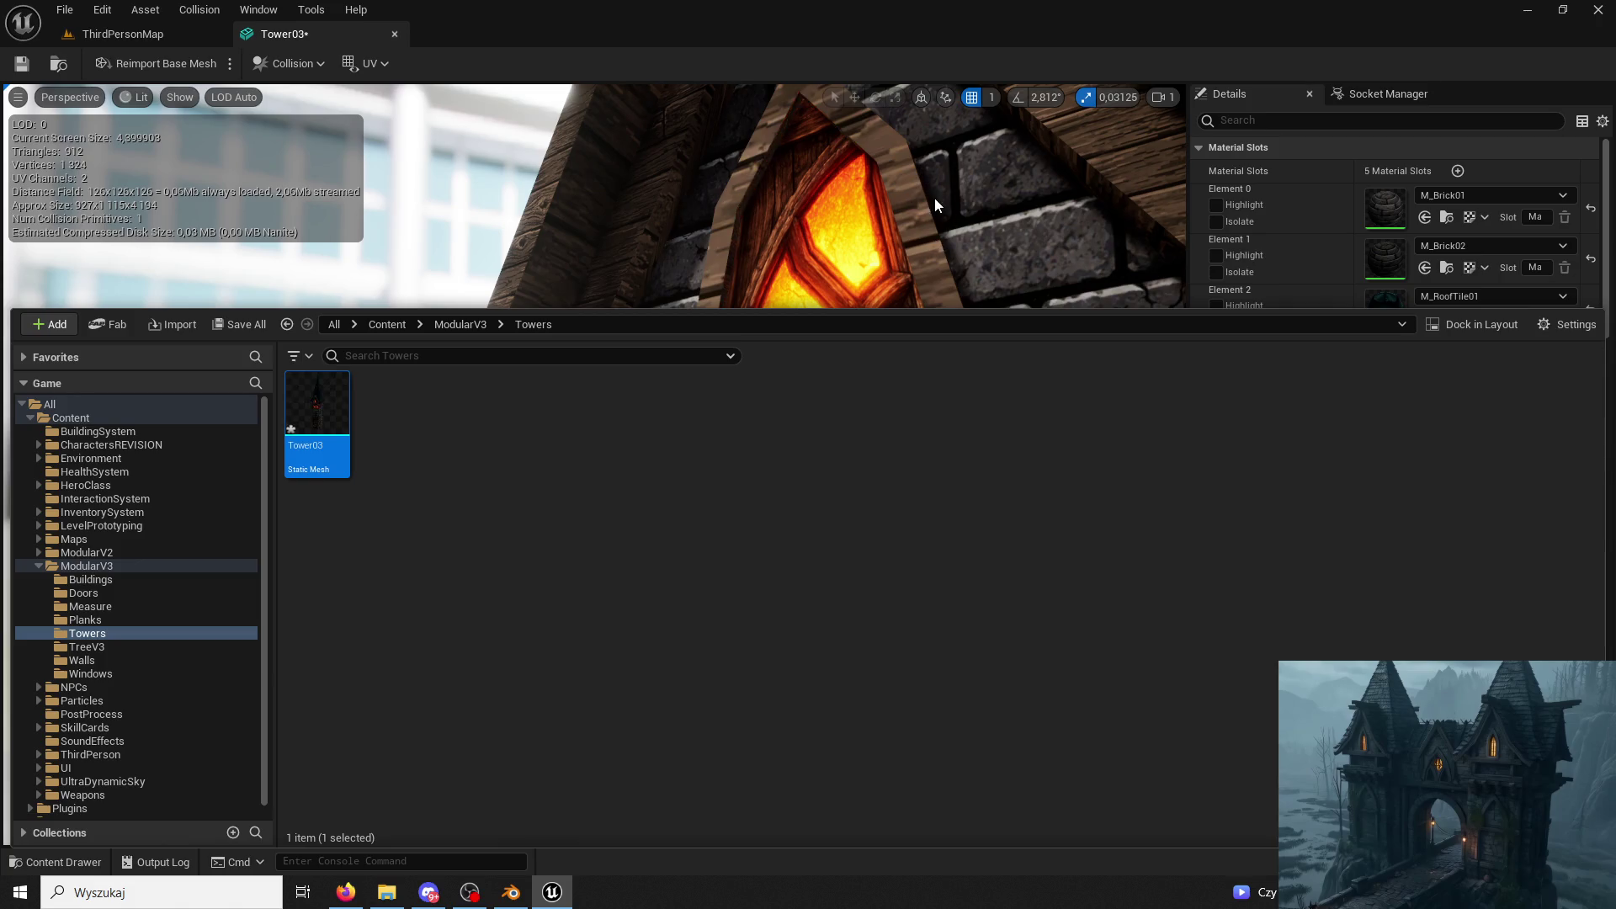
pyautogui.click(934, 199)
pyautogui.scroll(-5, 593, 465)
pyautogui.moveTo(593, 466); pyautogui.dragTo(543, 465)
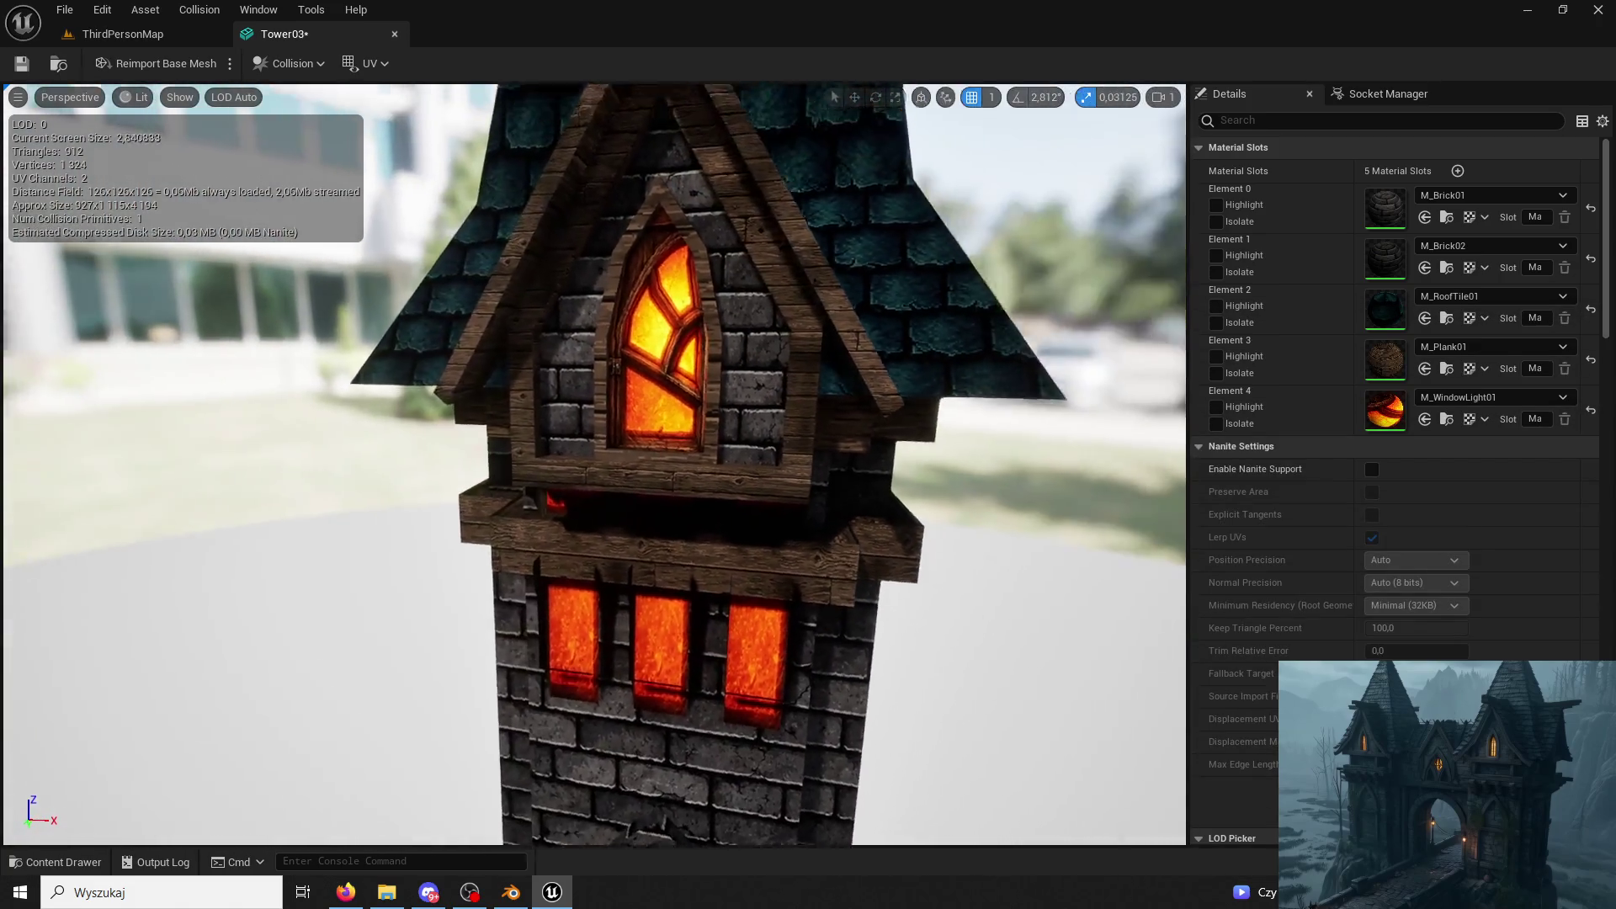
pyautogui.scroll(5, 593, 465)
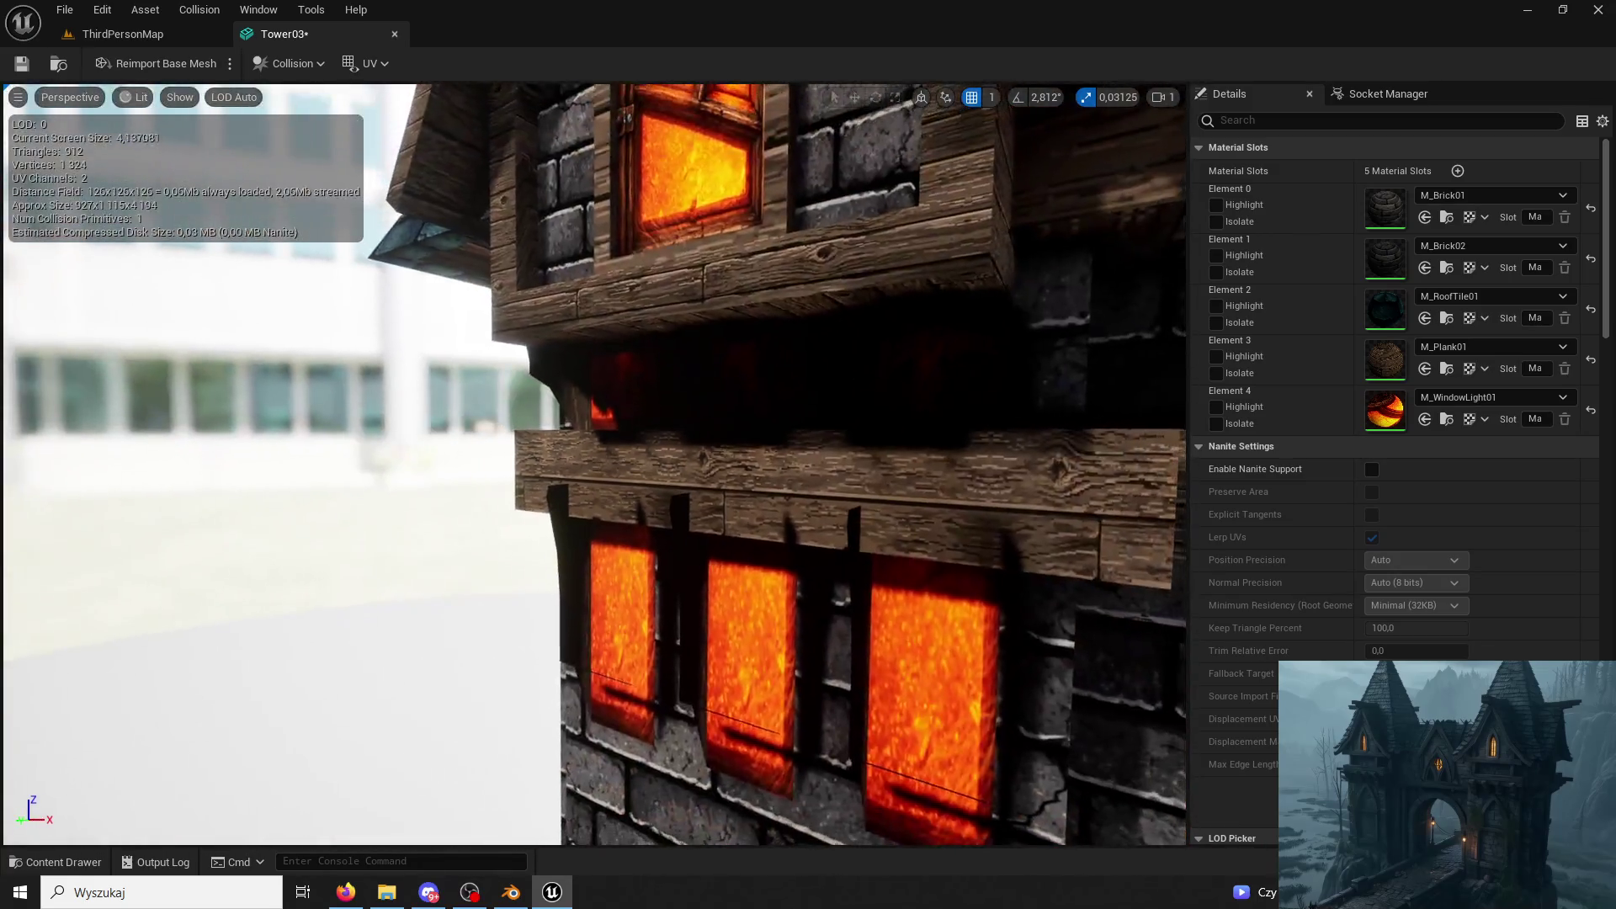
pyautogui.moveTo(884, 379)
pyautogui.mouseDown()
pyautogui.moveTo(994, 215)
pyautogui.moveTo(852, 531)
pyautogui.mouseUp()
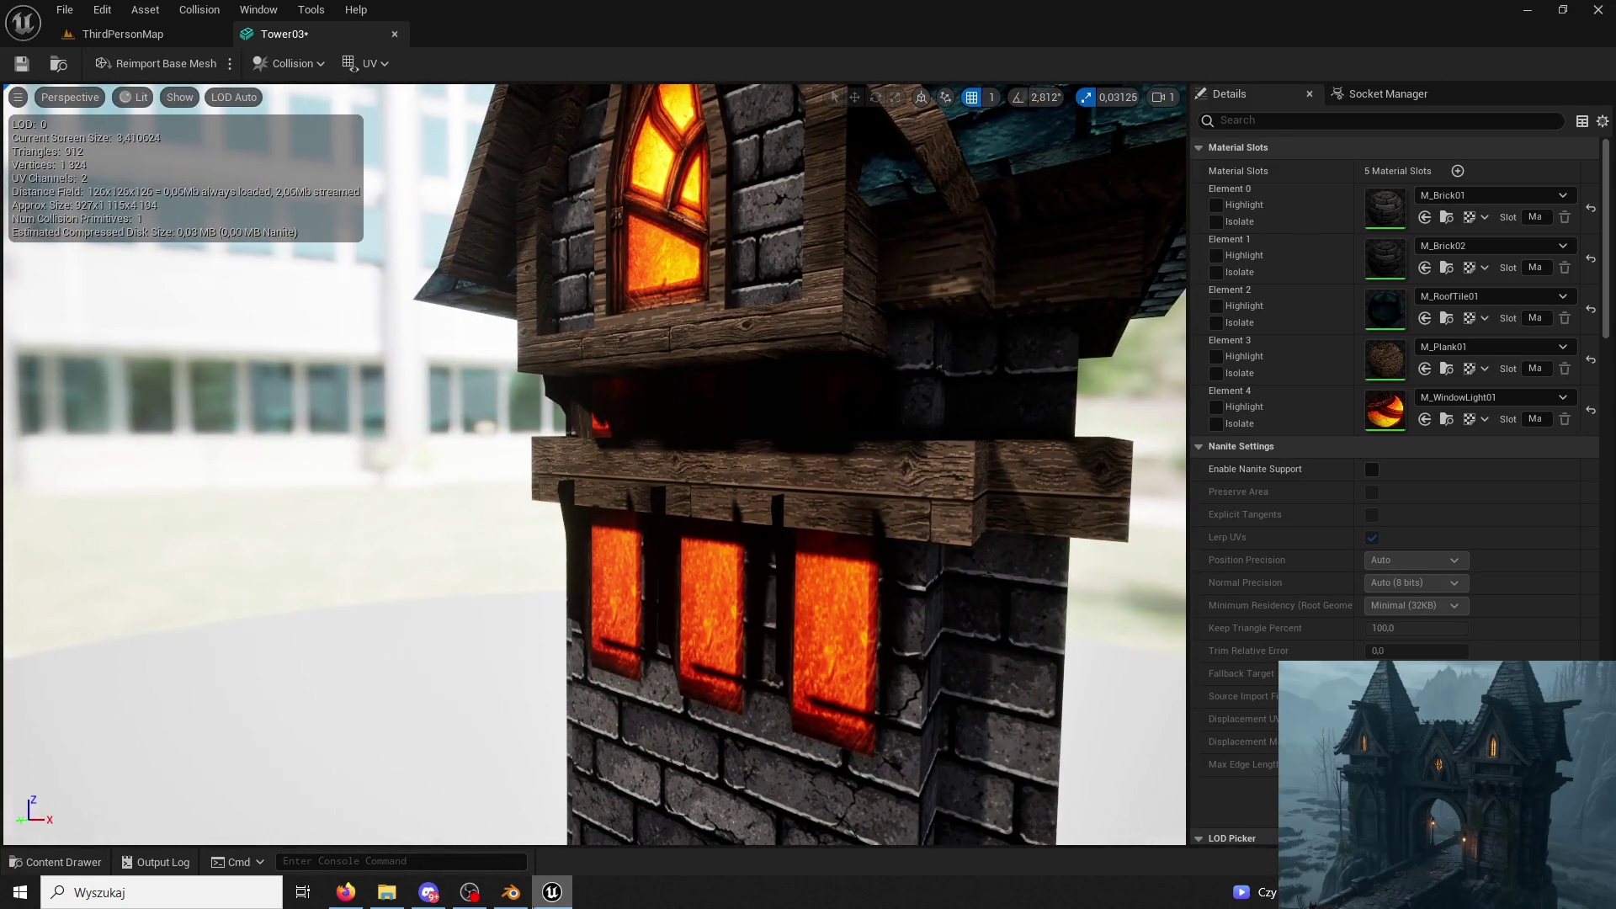
pyautogui.hotkey('alt', 'Tab')
pyautogui.rightClick(922, 558)
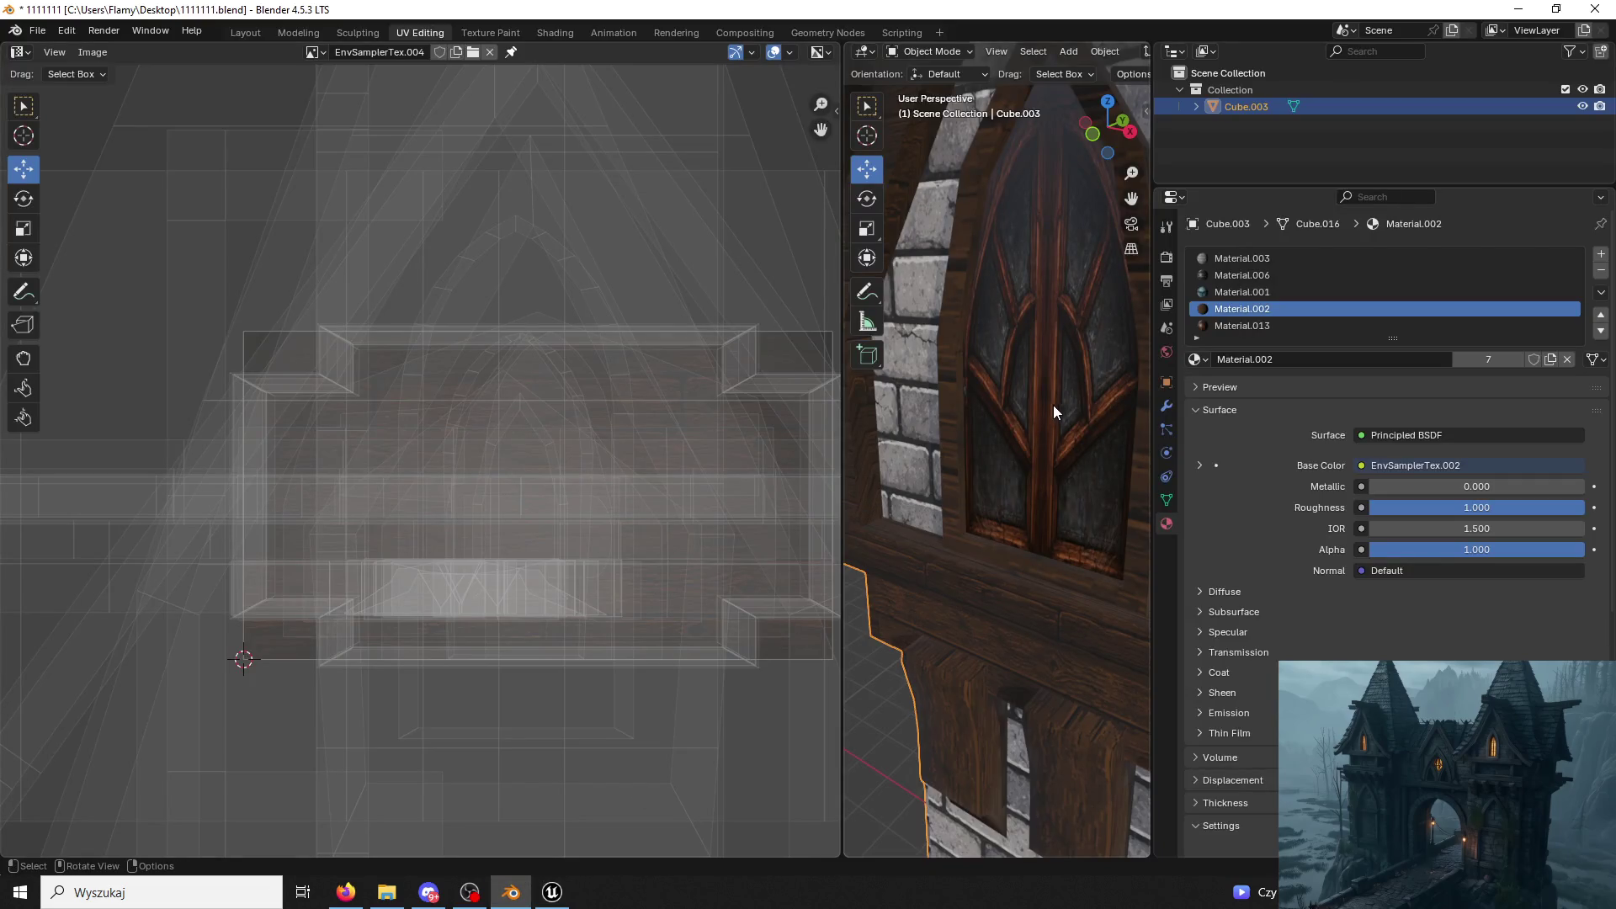
pyautogui.scroll(-3, 1035, 438)
pyautogui.click(552, 892)
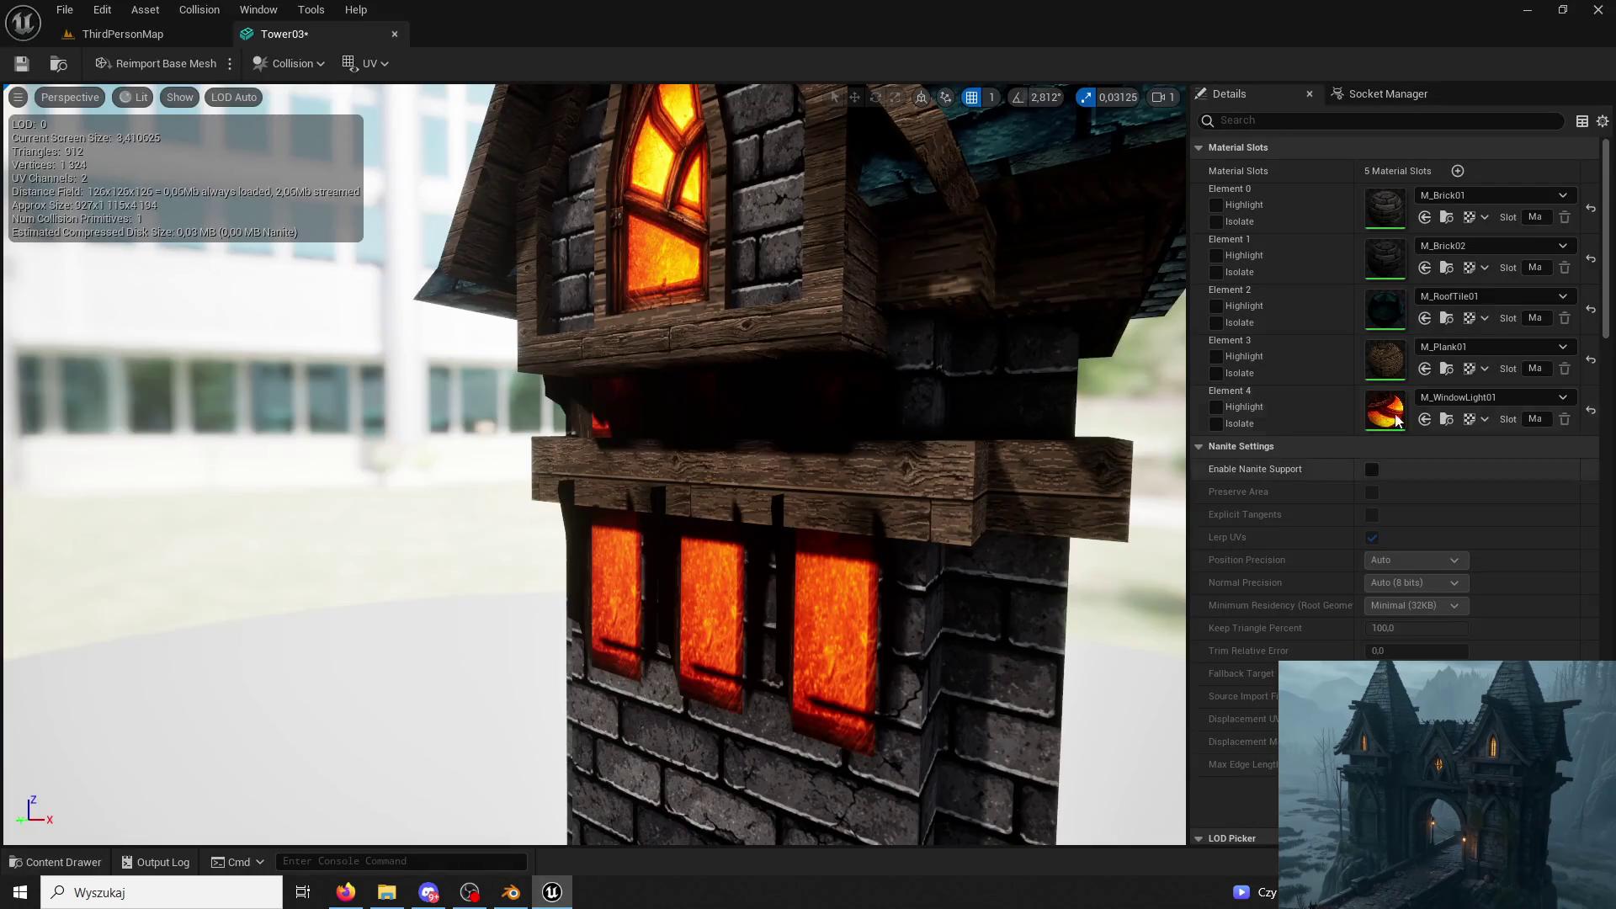
# Pick M_Plank01 from ModularV3/Planks and put it in the Element 4 slot, then return to Blender.
pyautogui.hotkey('ctrl', 'space')
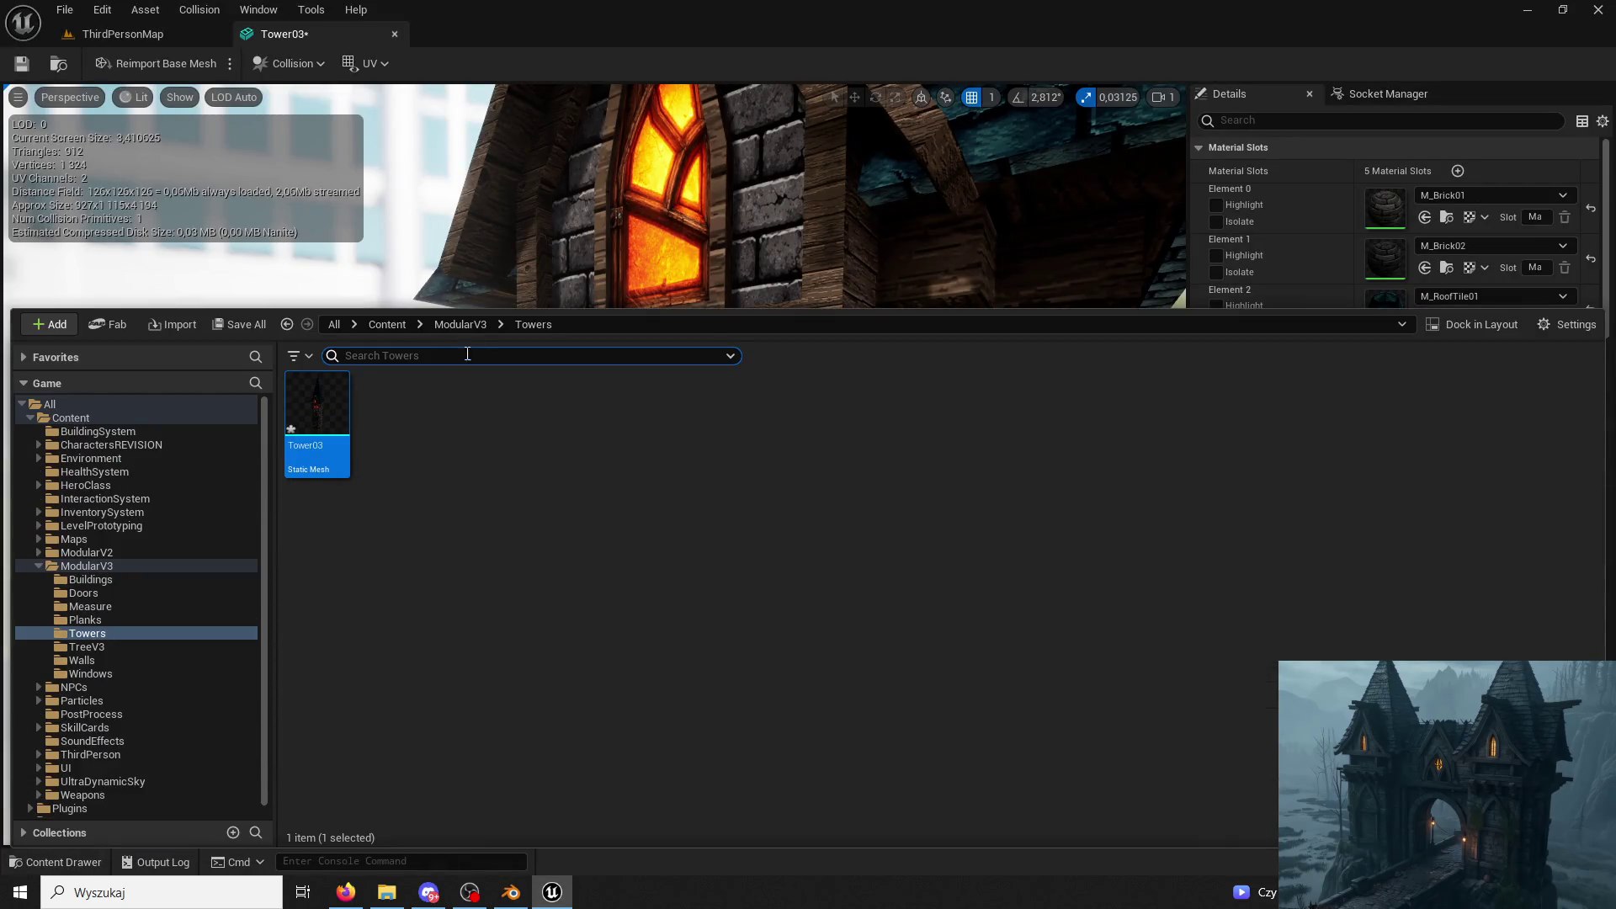
pyautogui.click(460, 323)
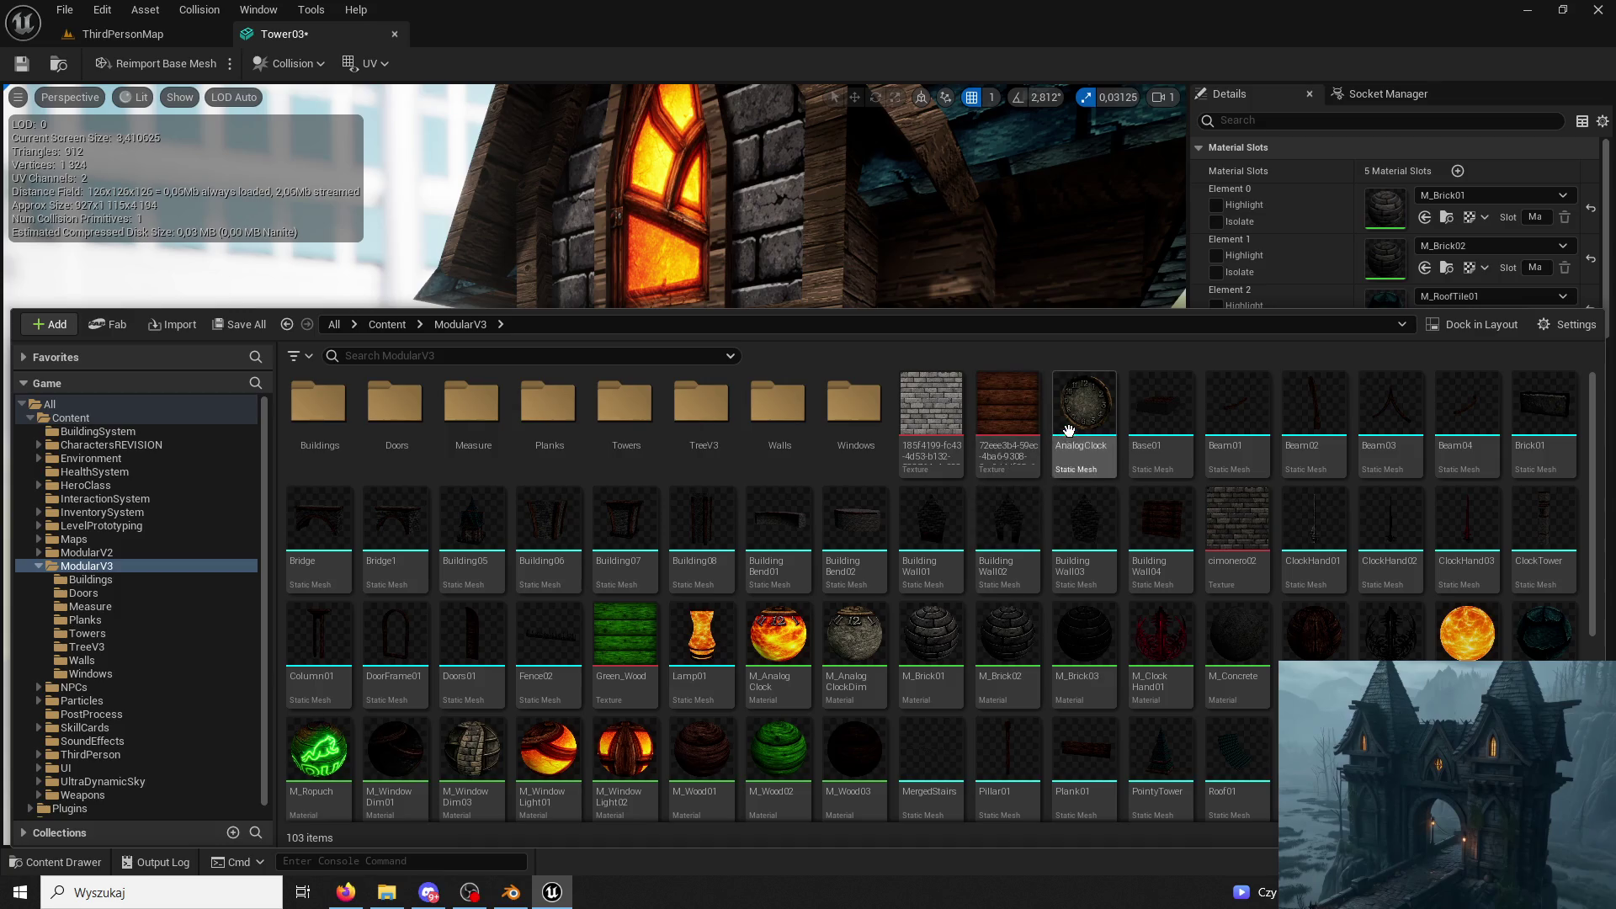
pyautogui.doubleClick(548, 404)
pyautogui.click(543, 423)
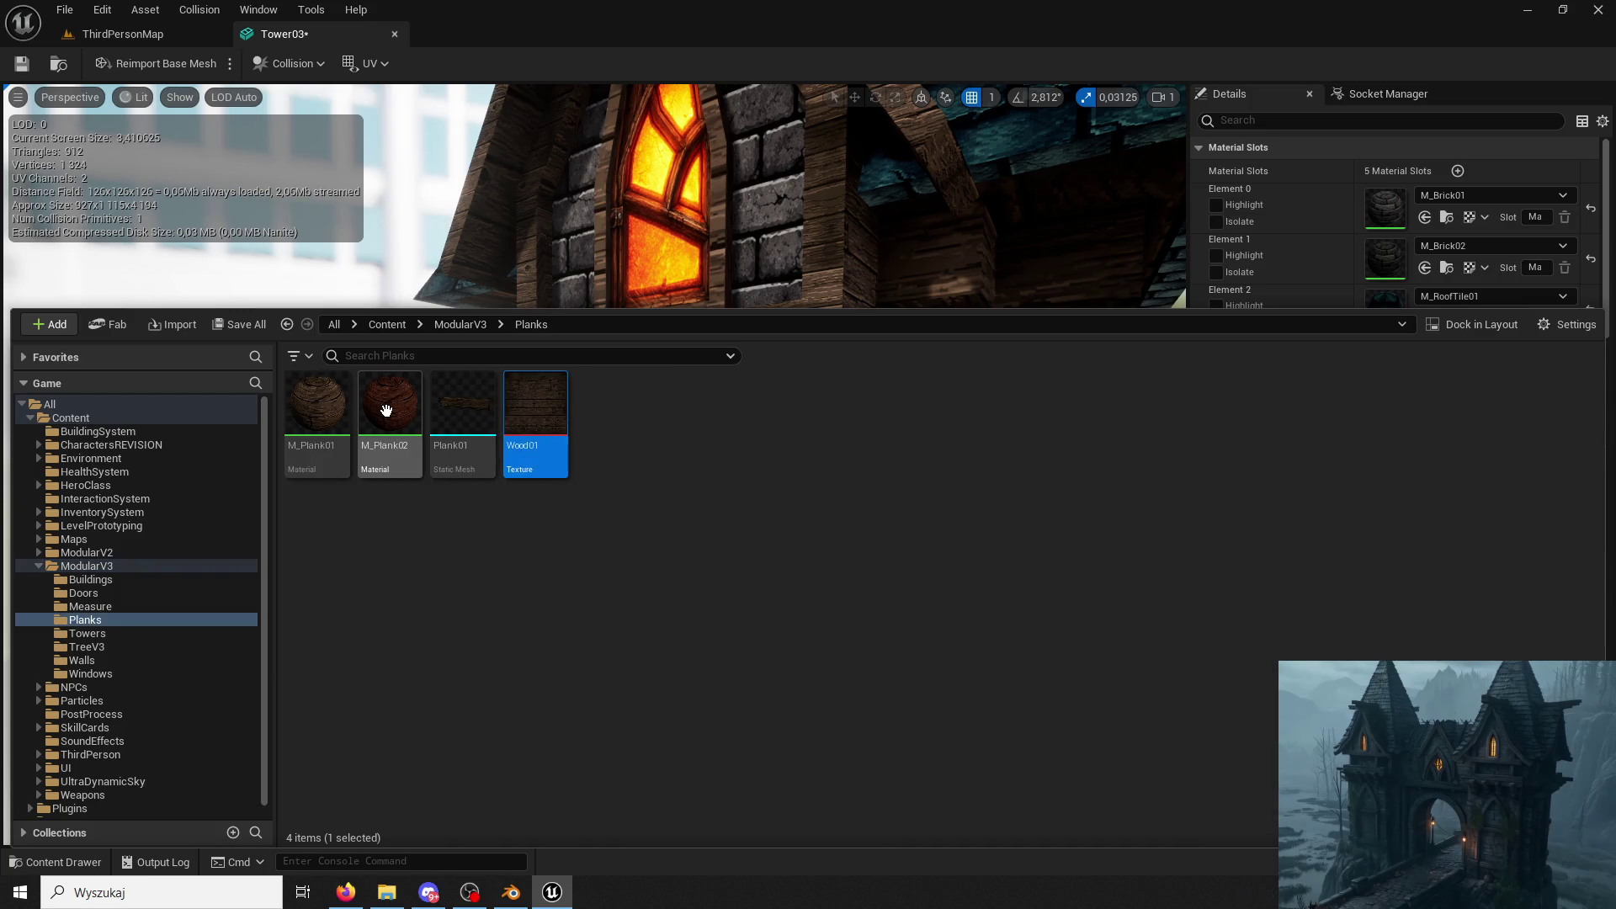
pyautogui.click(1481, 461)
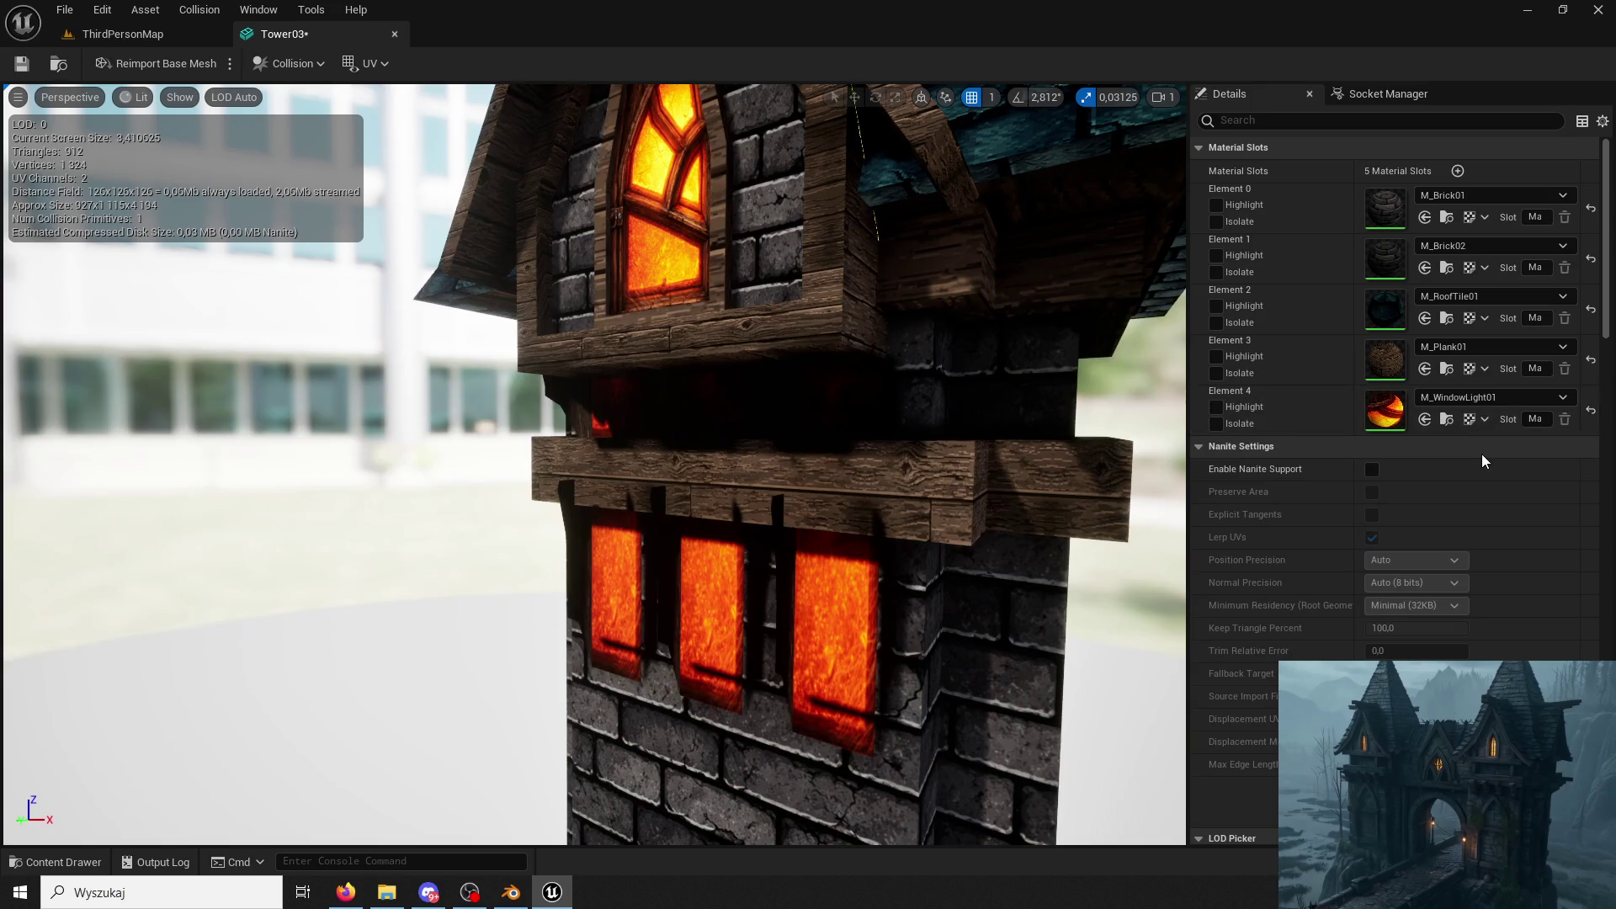
pyautogui.click(1424, 419)
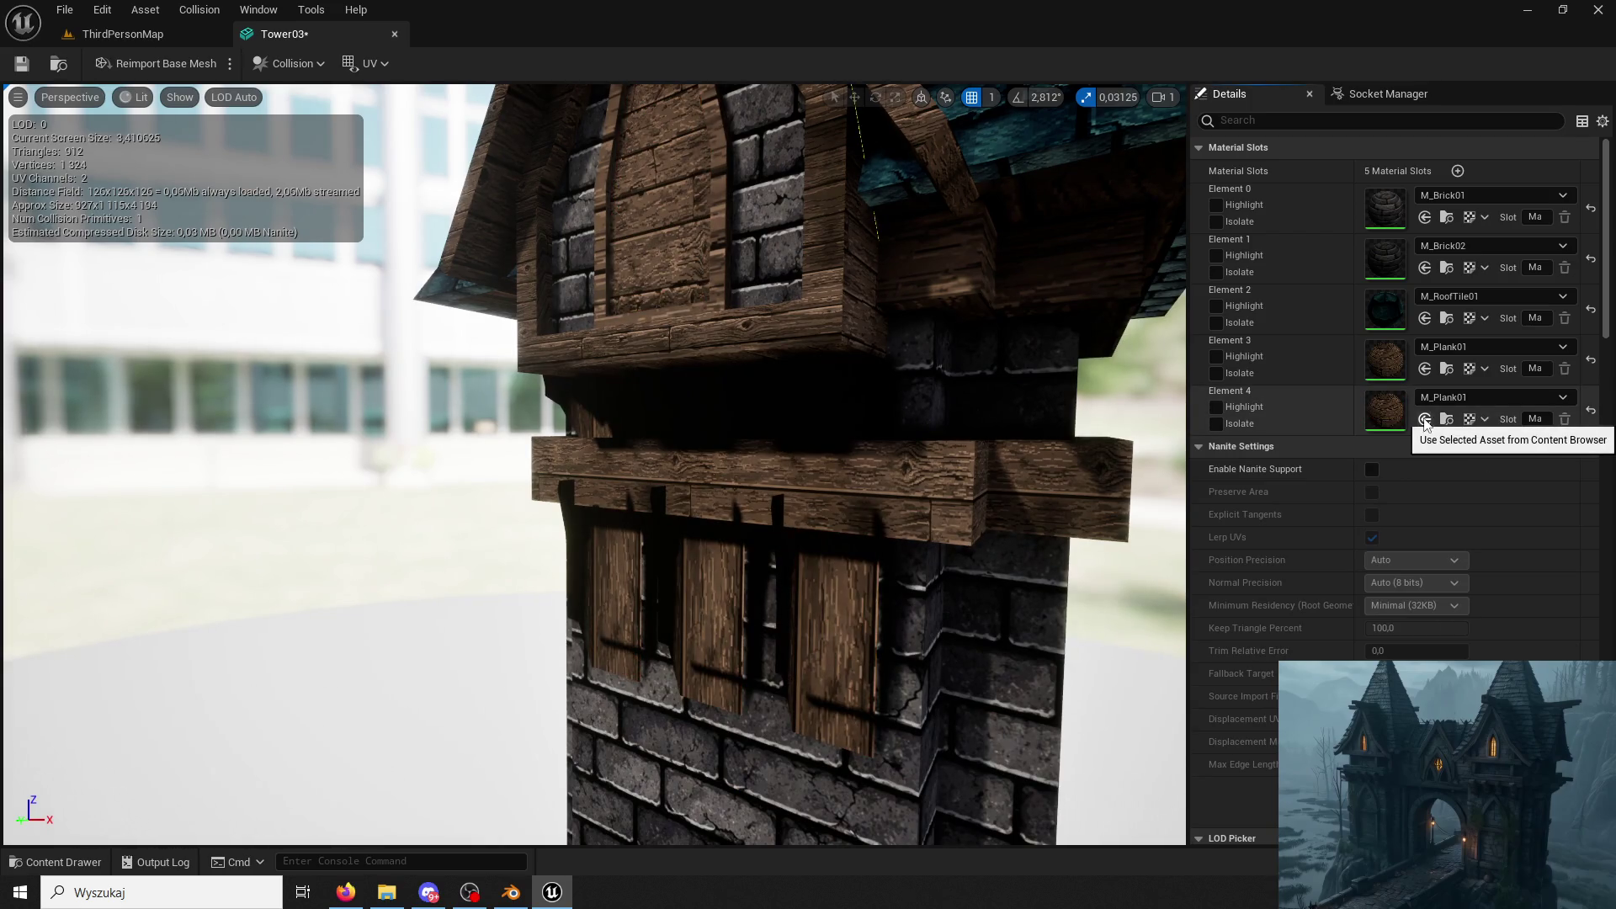
pyautogui.click(511, 891)
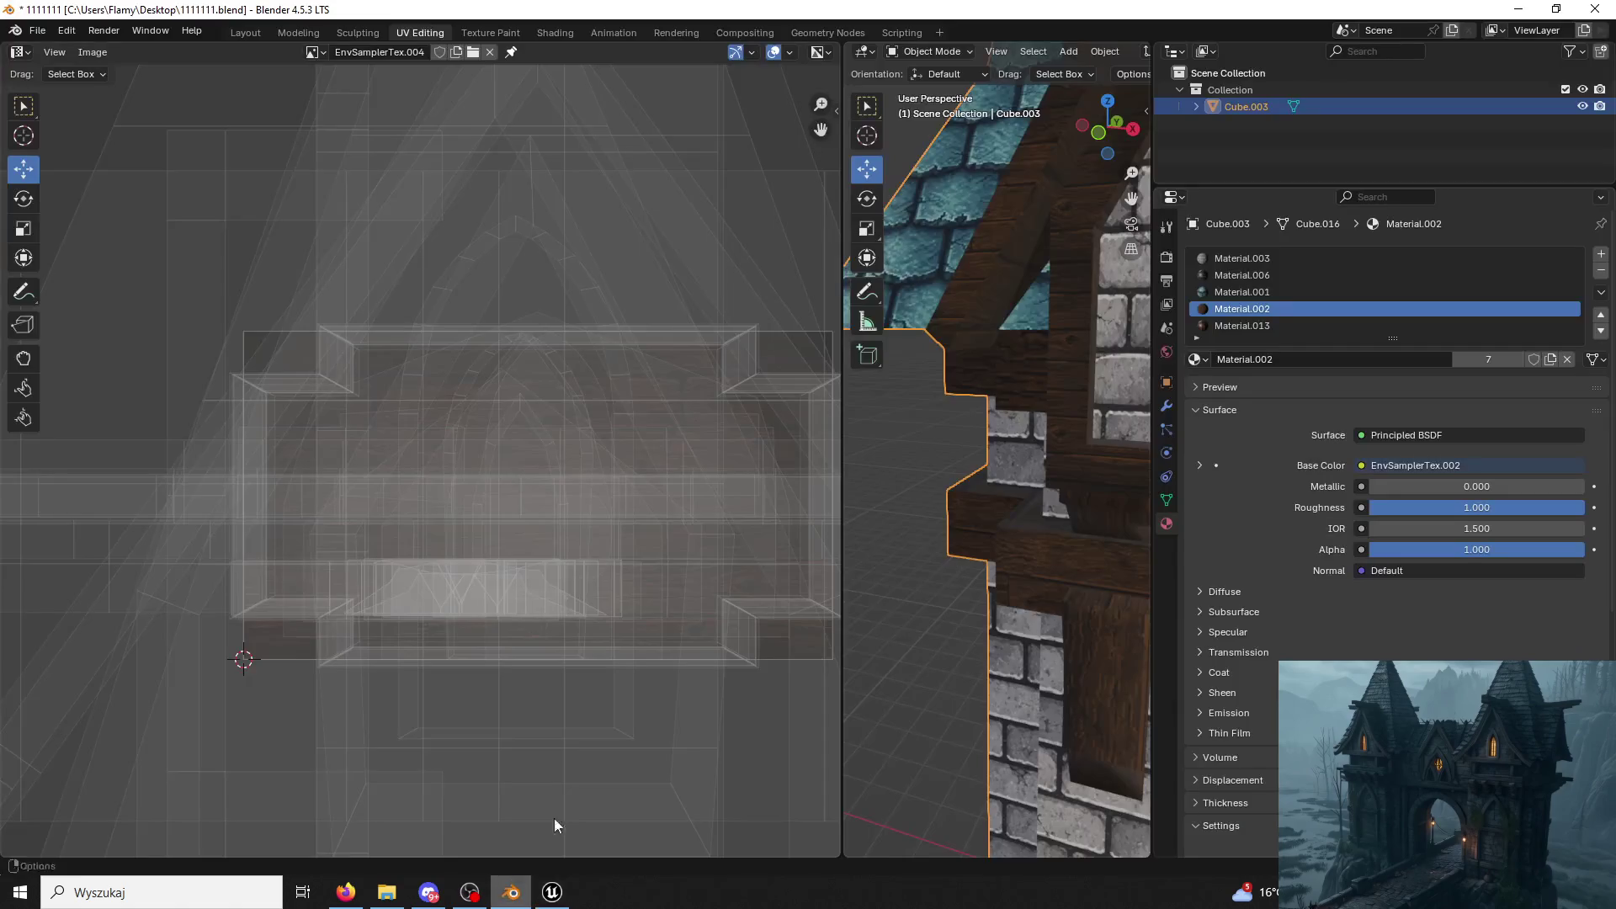
pyautogui.scroll(-3, 953, 507)
pyautogui.scroll(3, 961, 510)
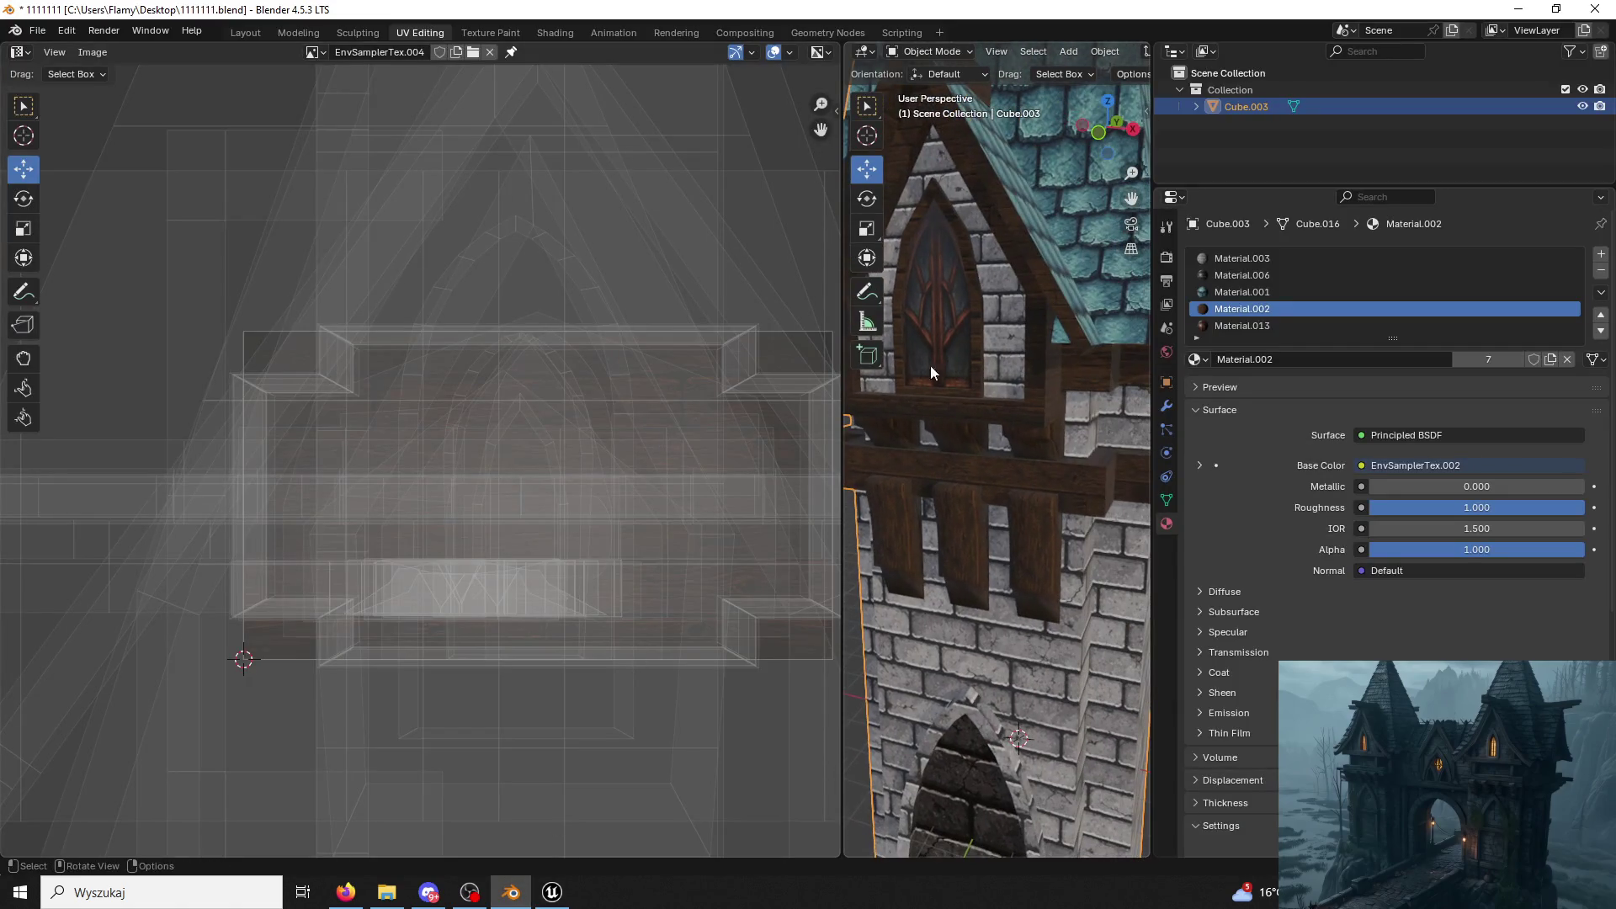
# In Edit Mode, L-select the plank below the window and assign the wood material Material.002.
pyautogui.click(932, 52)
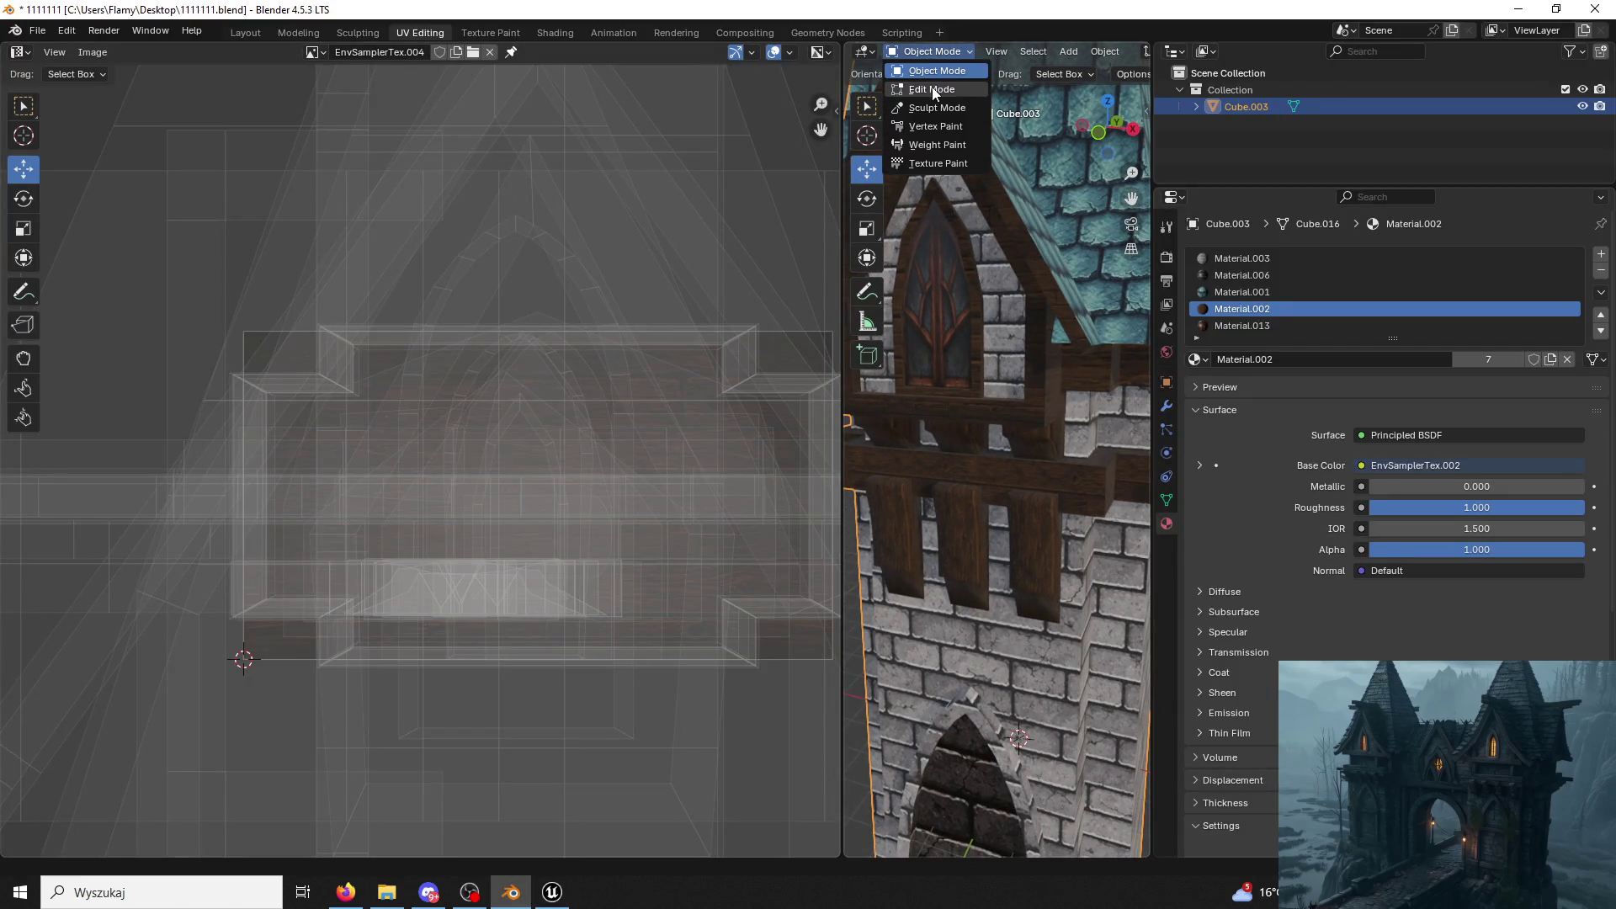
pyautogui.click(934, 90)
pyautogui.click(962, 567)
pyautogui.press('l')
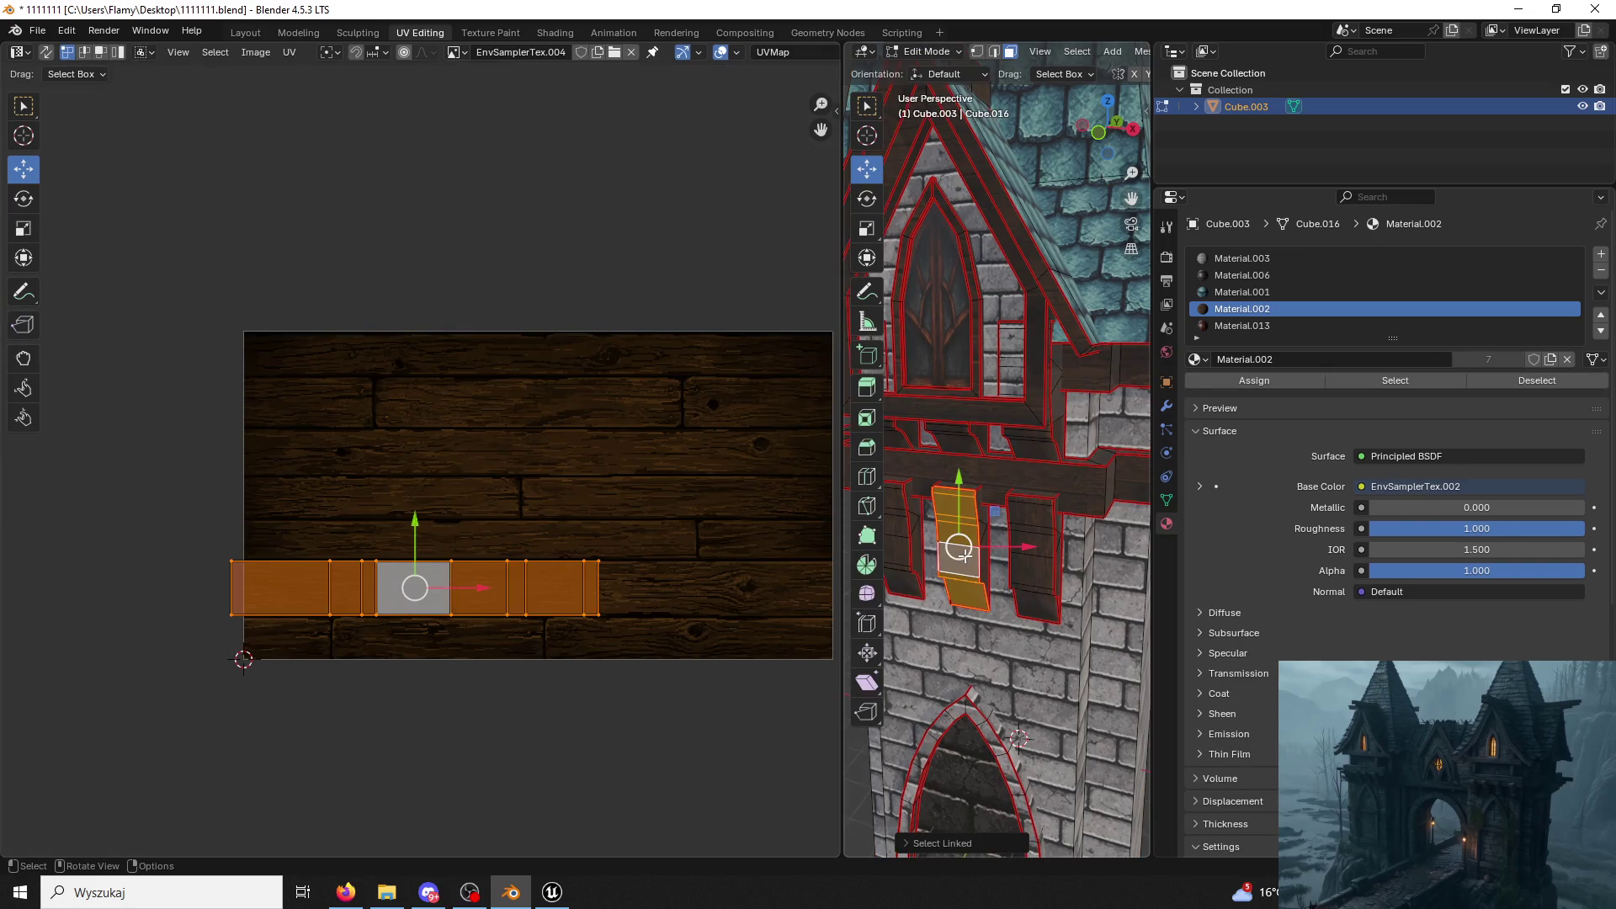
pyautogui.click(1253, 383)
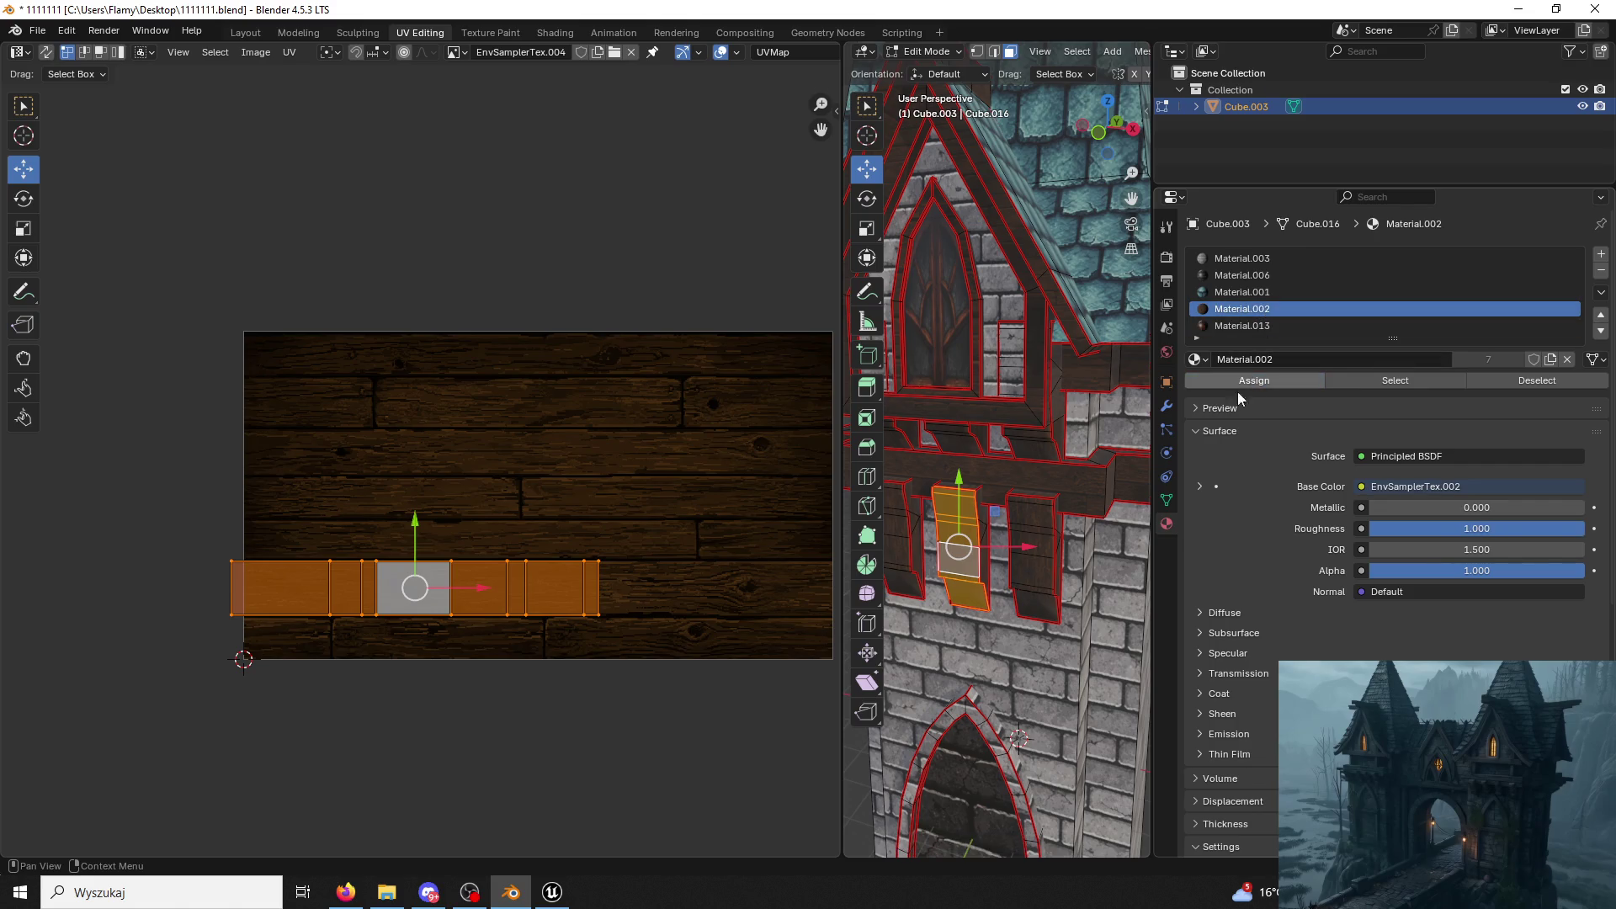
pyautogui.scroll(4, 960, 589)
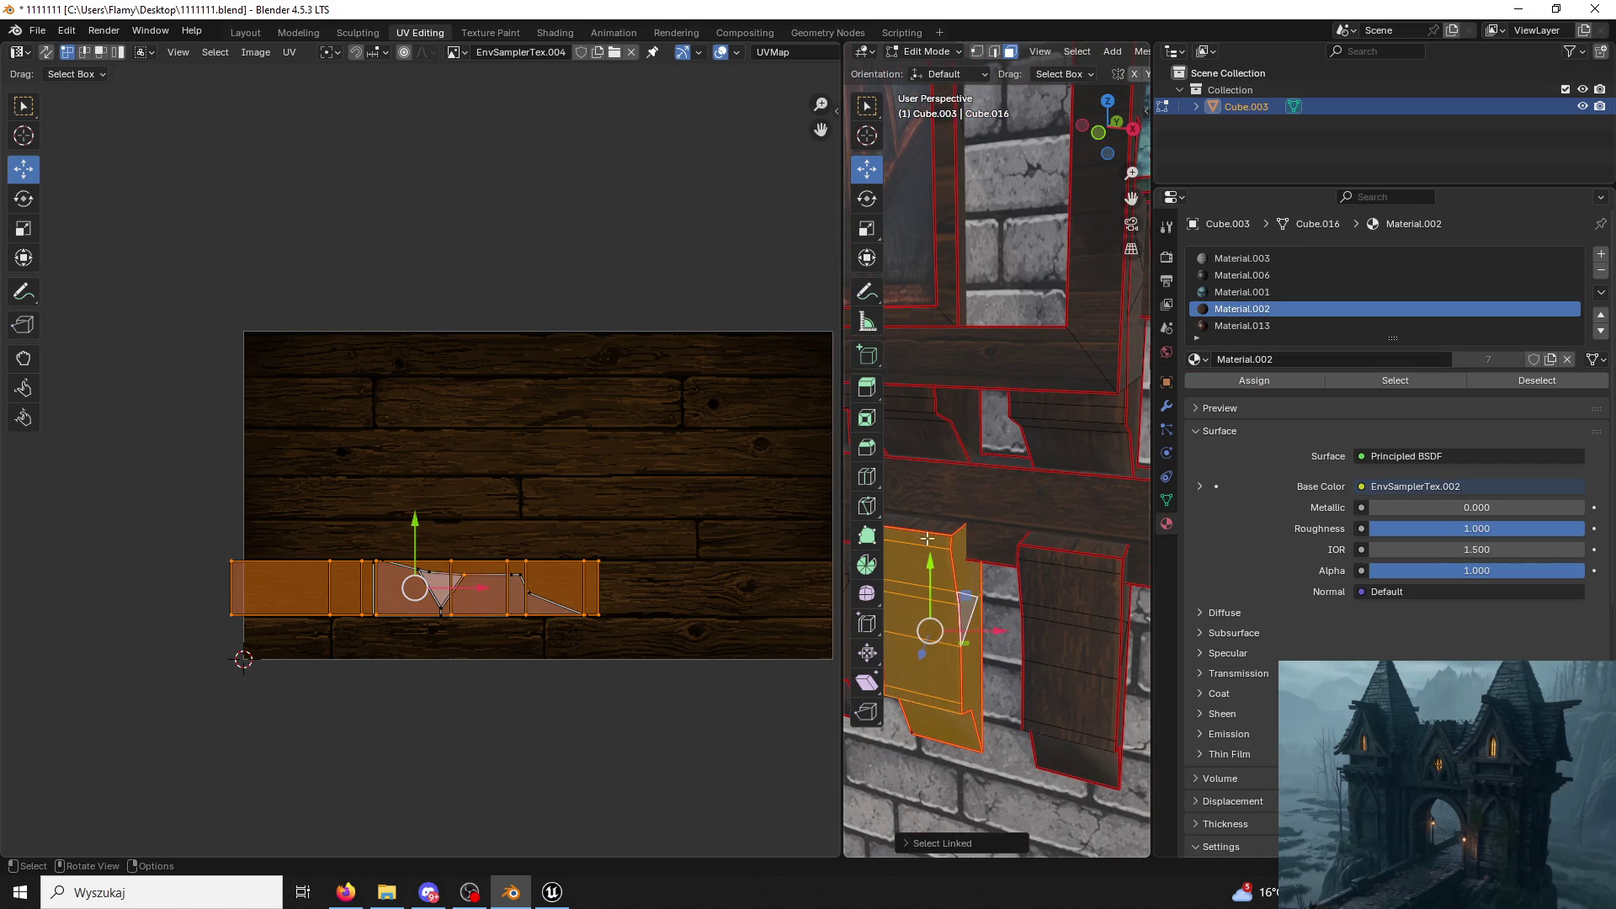
# Build a selection of the window frame piece and the three shutters using shift-click and L.
pyautogui.keyDown('shift'); pyautogui.click(932, 519); pyautogui.keyUp('shift')
pyautogui.keyDown('shift'); pyautogui.click(928, 526); pyautogui.keyUp('shift')
pyautogui.moveTo(927, 526)
pyautogui.mouseDown(button='middle')
pyautogui.moveTo(1045, 518)
pyautogui.moveTo(1032, 508)
pyautogui.mouseUp(button='middle')
pyautogui.keyDown('shift'); pyautogui.click(1100, 493); pyautogui.keyUp('shift')
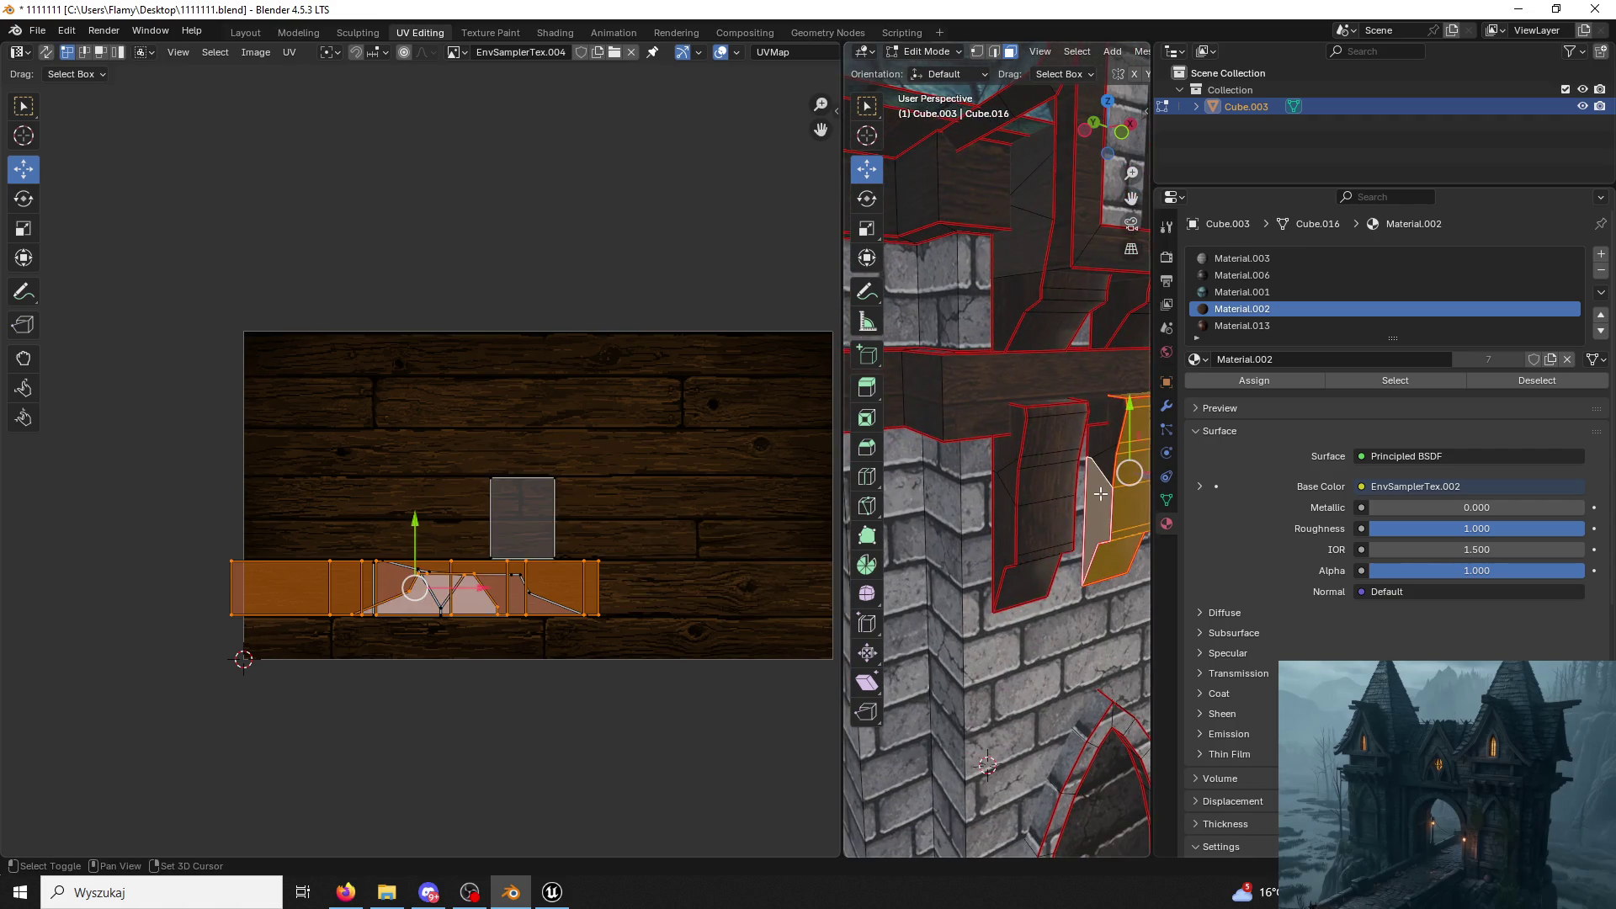
pyautogui.keyDown('shift'); pyautogui.click(1050, 506); pyautogui.keyUp('shift')
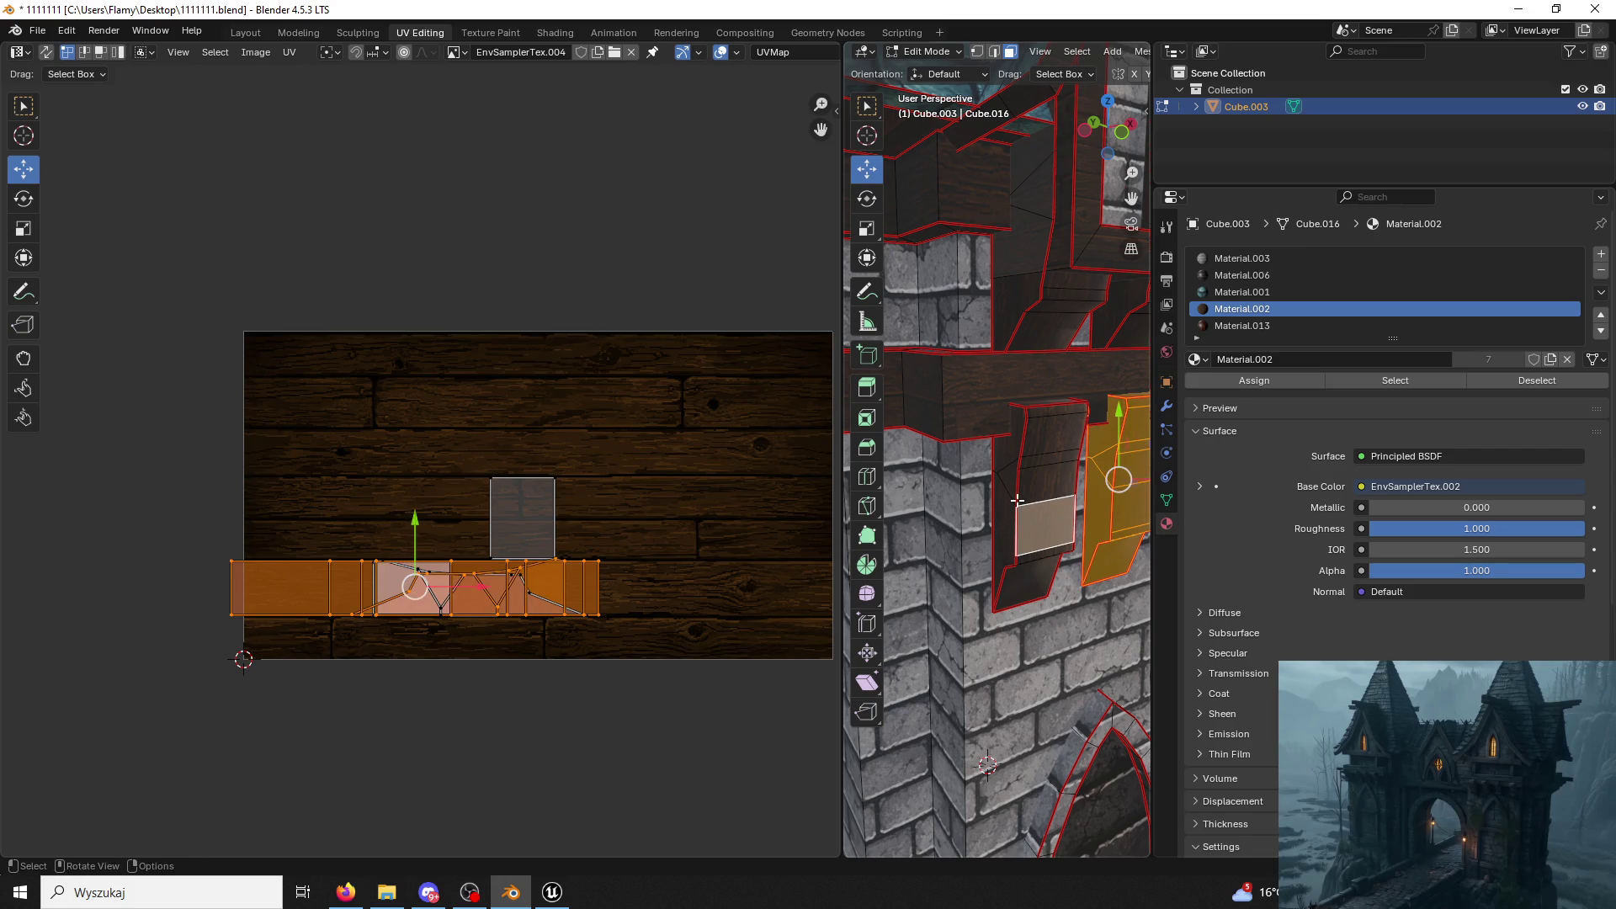
pyautogui.press('l')
pyautogui.press('l')
pyautogui.moveTo(1002, 502)
pyautogui.mouseDown(button='middle')
pyautogui.moveTo(1095, 461)
pyautogui.moveTo(980, 444)
pyautogui.mouseUp(button='middle')
pyautogui.keyDown('shift'); pyautogui.click(998, 449); pyautogui.keyUp('shift')
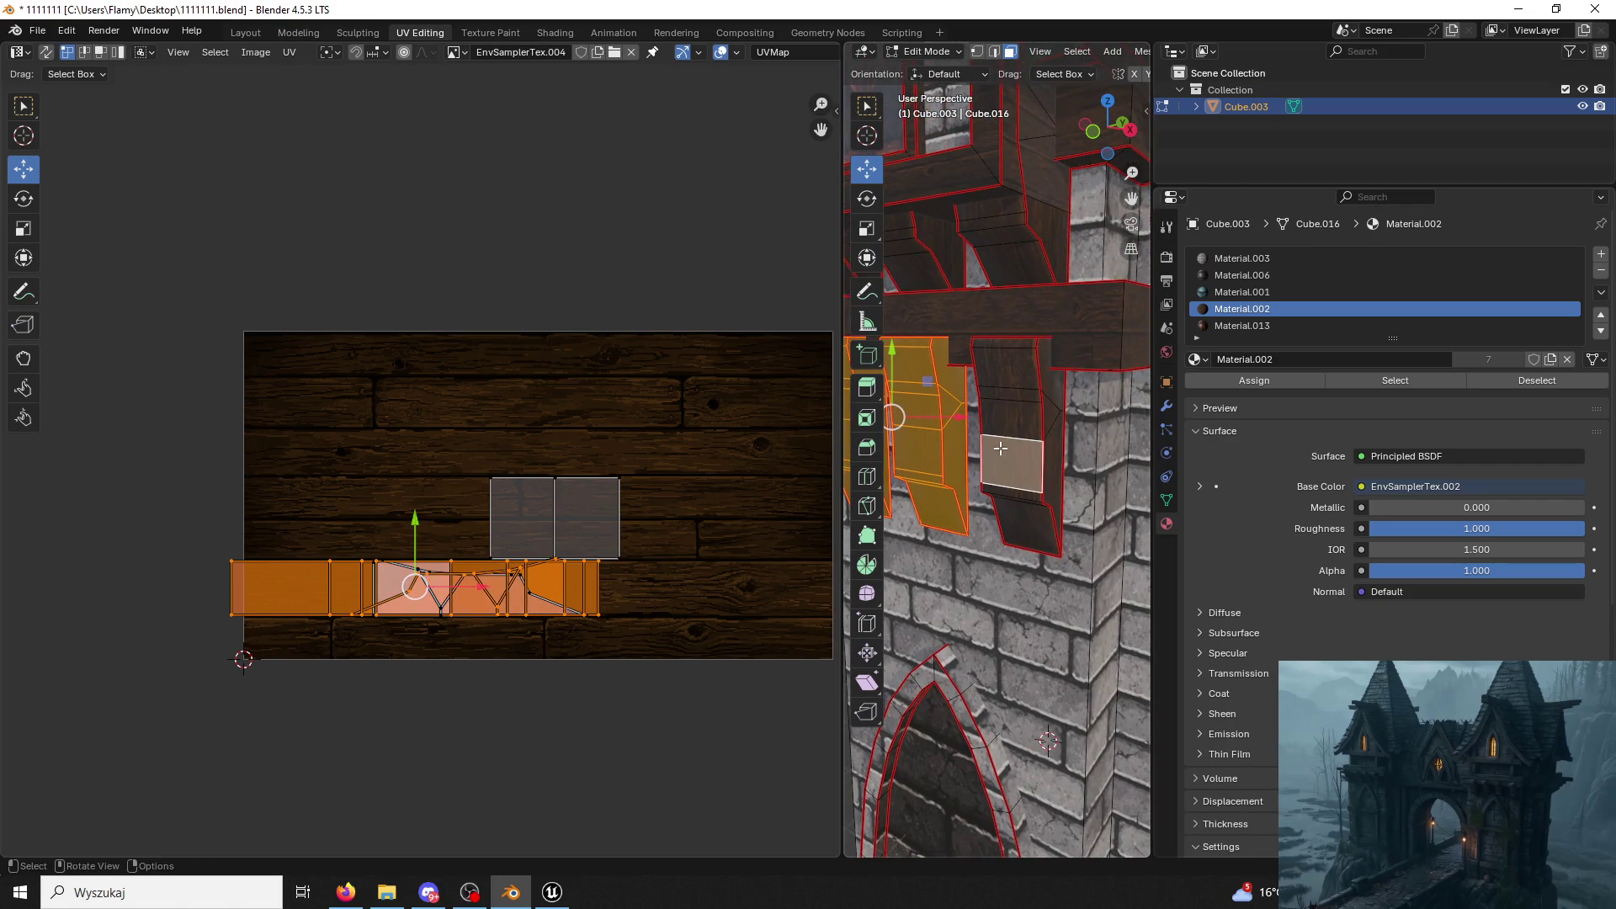
pyautogui.press('l')
pyautogui.moveTo(1033, 450)
pyautogui.mouseDown(button='middle')
pyautogui.moveTo(999, 468)
pyautogui.moveTo(1033, 452)
pyautogui.mouseUp(button='middle')
pyautogui.keyDown('shift'); pyautogui.click(947, 489); pyautogui.keyUp('shift')
pyautogui.press('l')
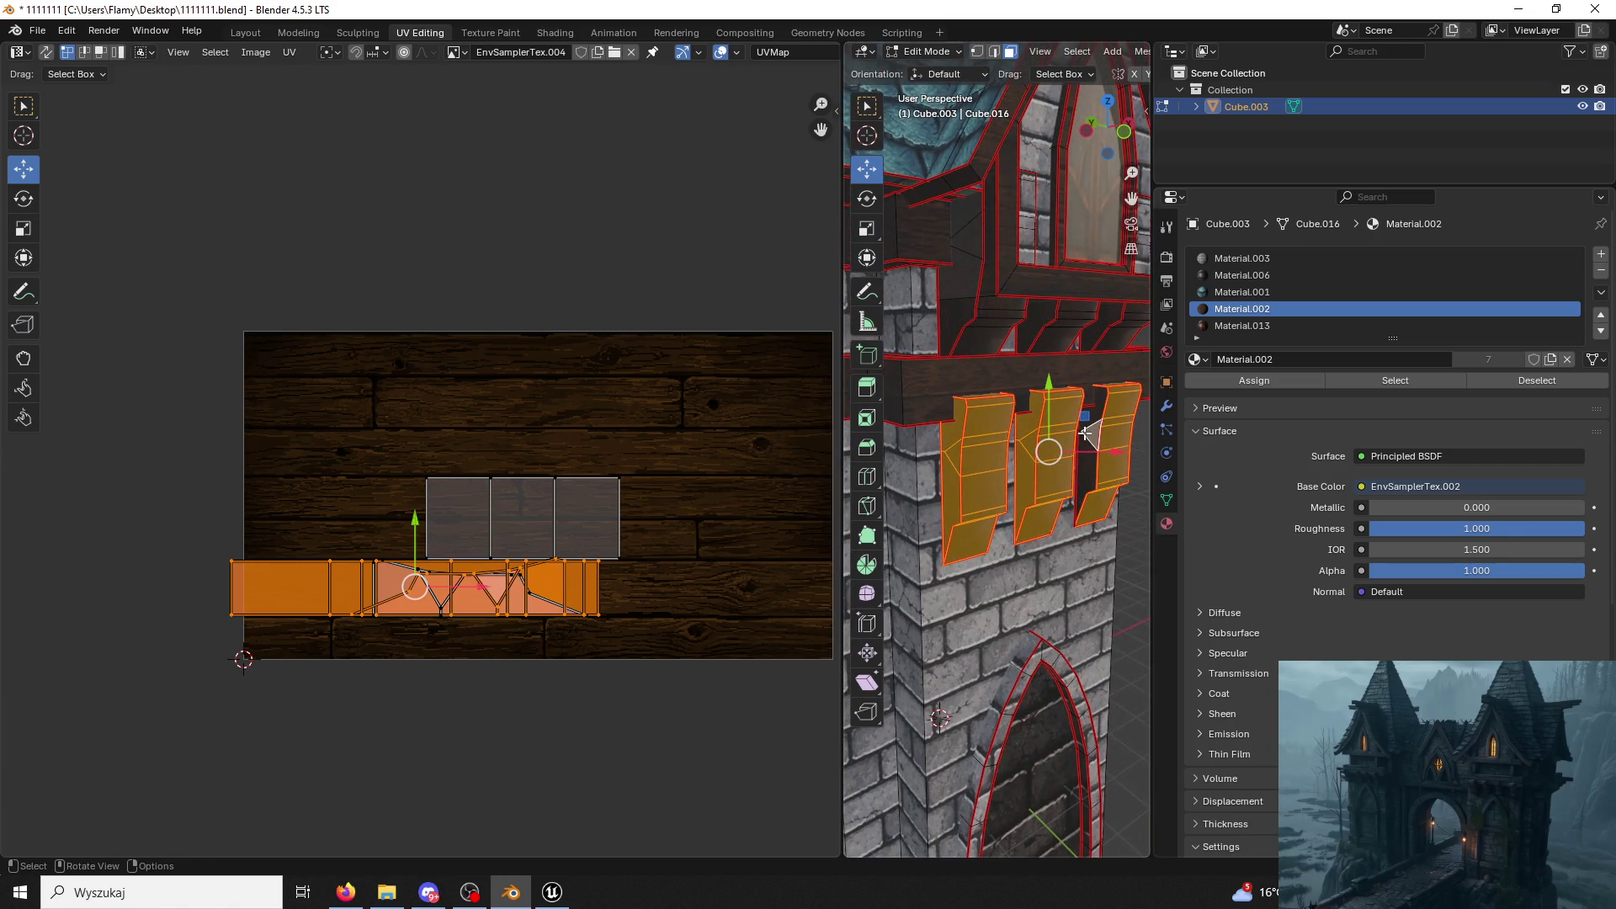
# Add the hanging wooden blocks above to the selection, dropping the horizontal beam picked by mistake.
pyautogui.moveTo(1084, 433)
pyautogui.mouseDown(button='middle')
pyautogui.moveTo(1012, 400)
pyautogui.moveTo(1037, 349)
pyautogui.mouseUp(button='middle')
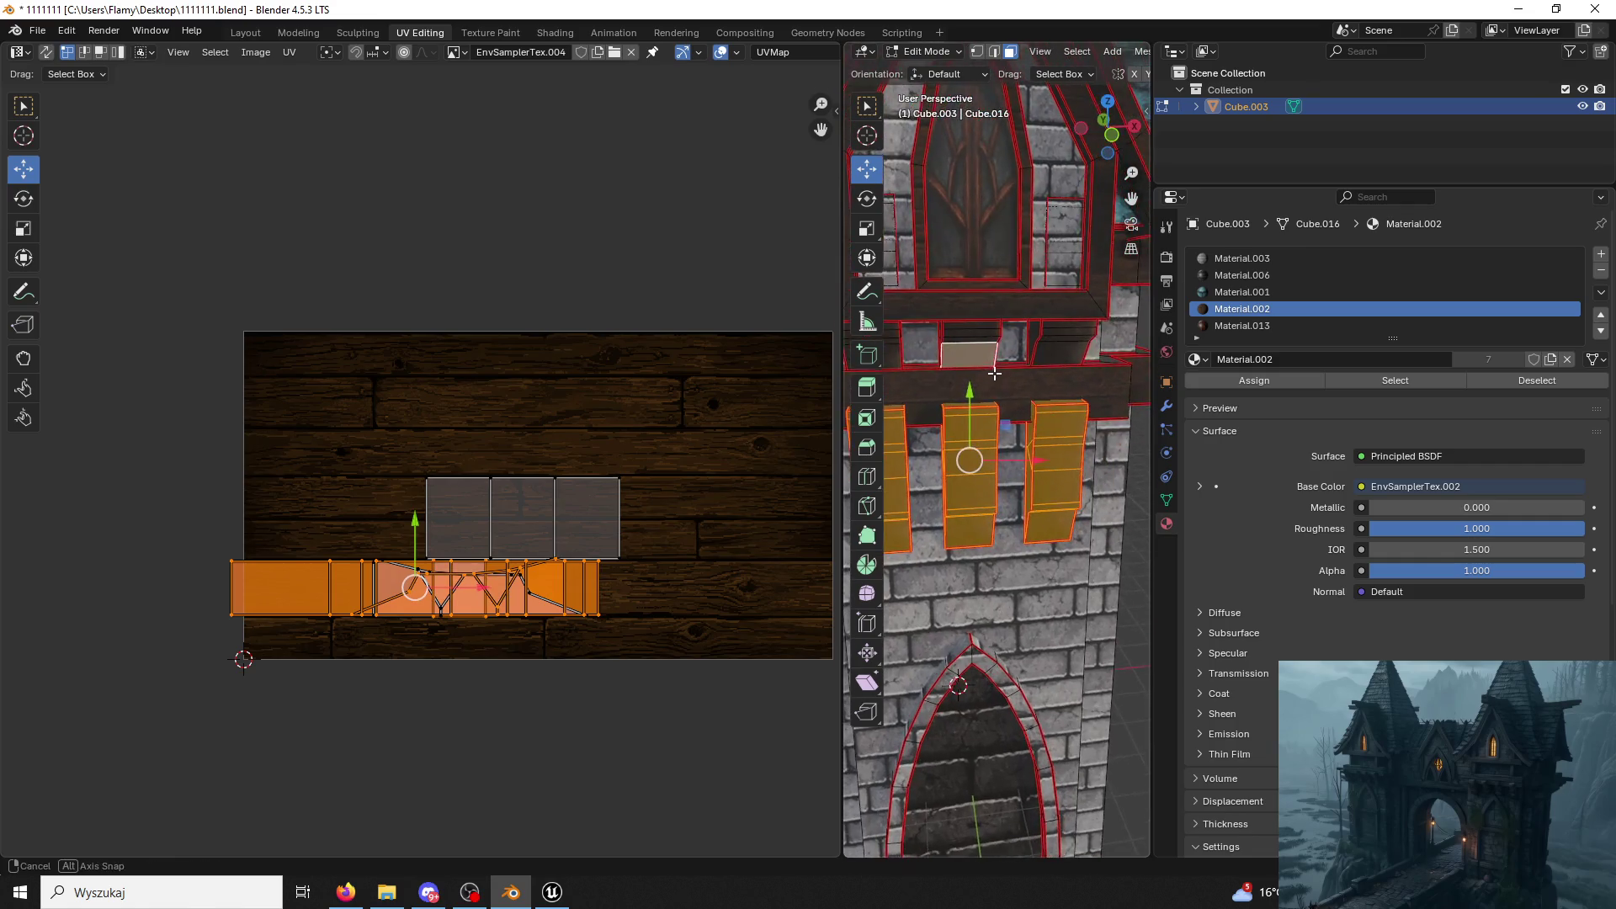
pyautogui.press('l')
pyautogui.hotkey('shift', 'l')
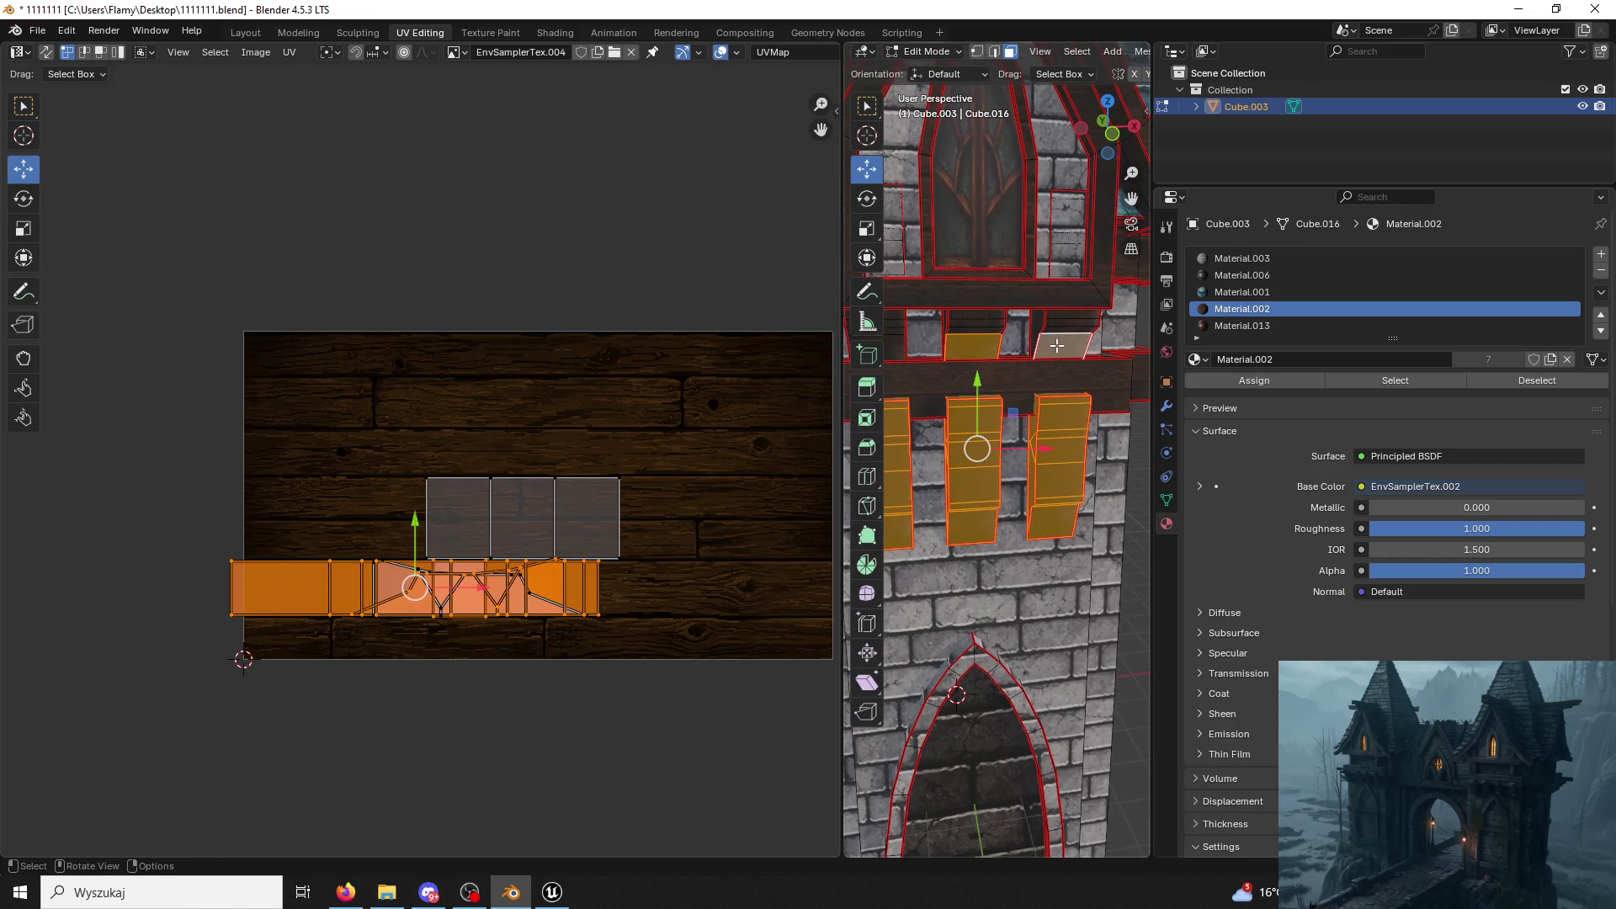
pyautogui.press('l')
pyautogui.keyDown('shift'); pyautogui.click(994, 336); pyautogui.keyUp('shift')
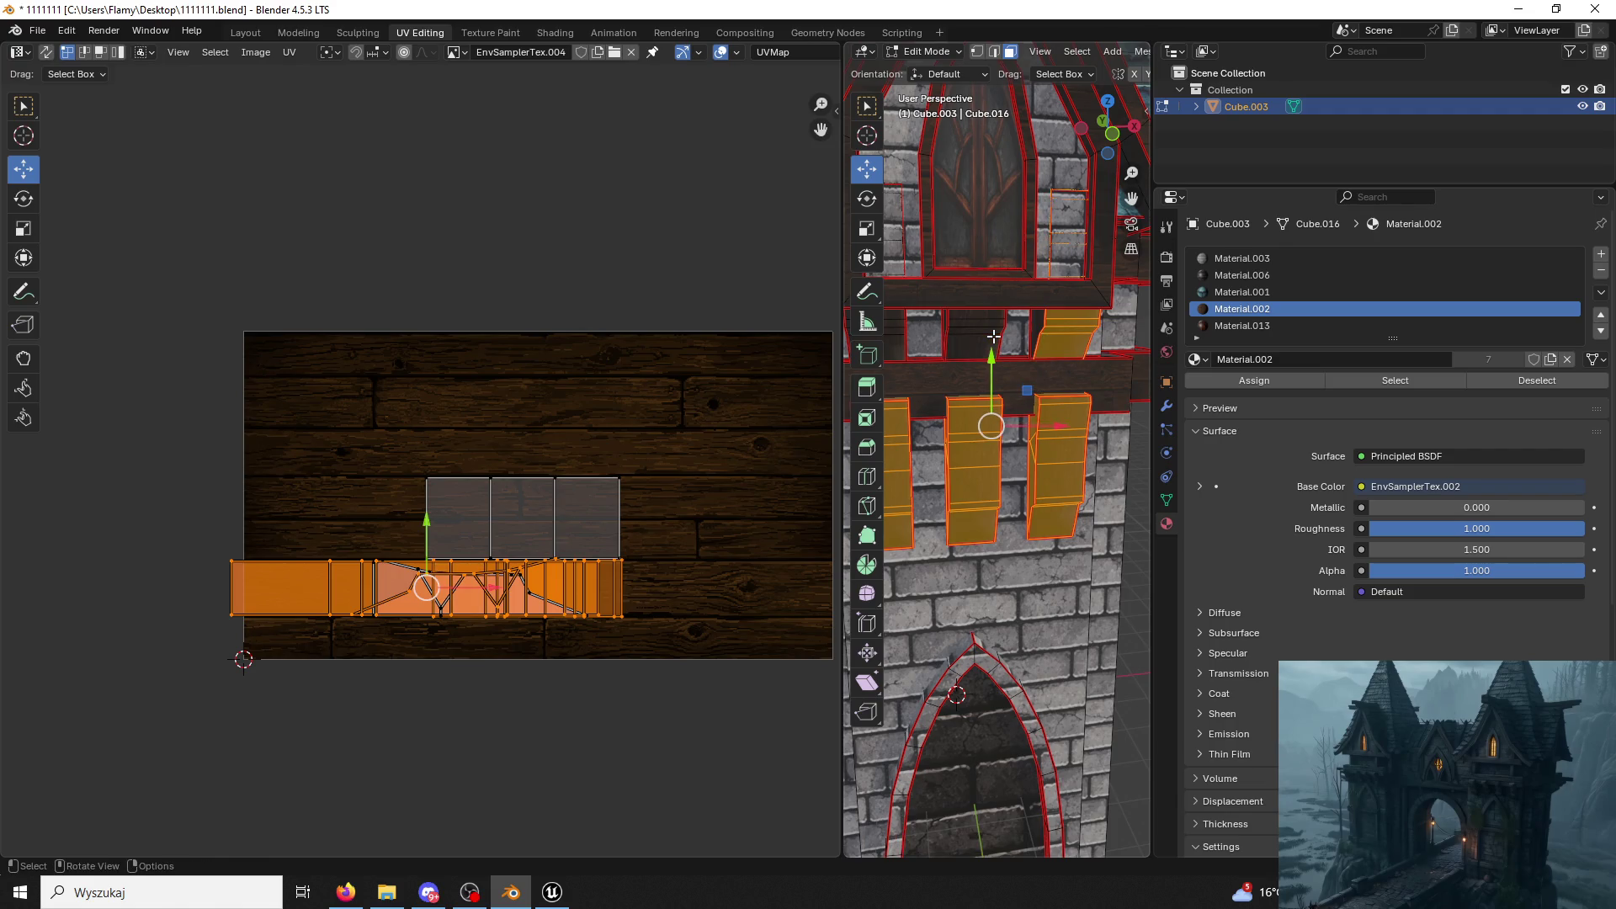
pyautogui.keyDown('shift'); pyautogui.click(995, 336); pyautogui.keyUp('shift')
pyautogui.press('l')
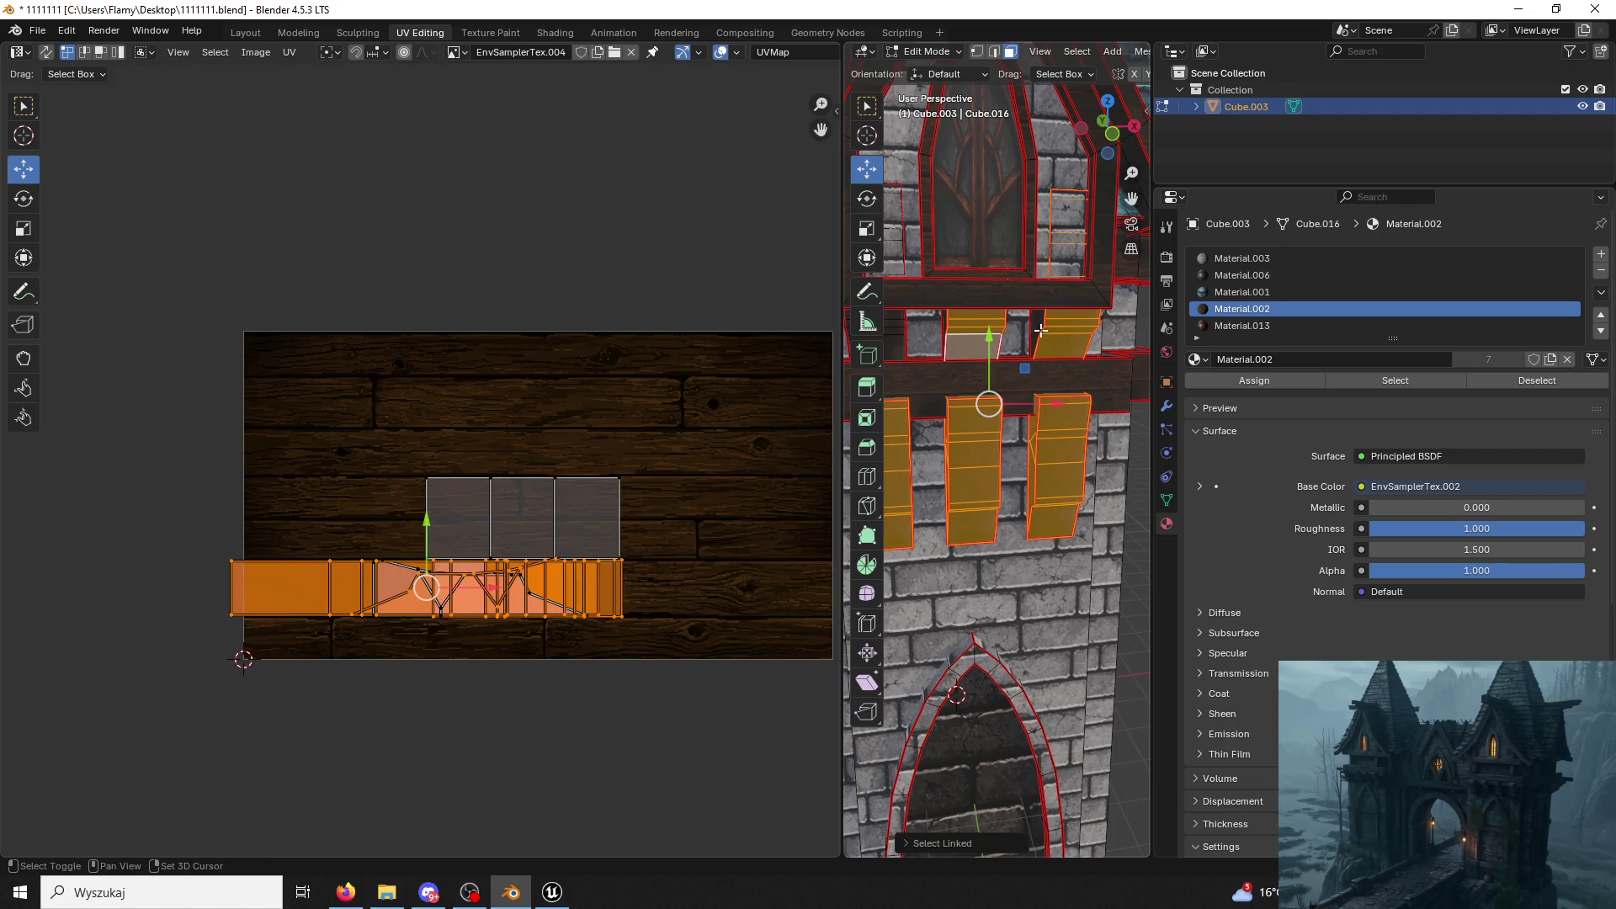
pyautogui.press('l')
pyautogui.moveTo(1039, 329)
pyautogui.mouseDown(button='middle')
pyautogui.moveTo(948, 345)
pyautogui.moveTo(1111, 340)
pyautogui.moveTo(867, 334)
pyautogui.mouseUp(button='middle')
pyautogui.press('l')
pyautogui.keyDown('shift'); pyautogui.click(1065, 329); pyautogui.keyUp('shift')
pyautogui.press('l')
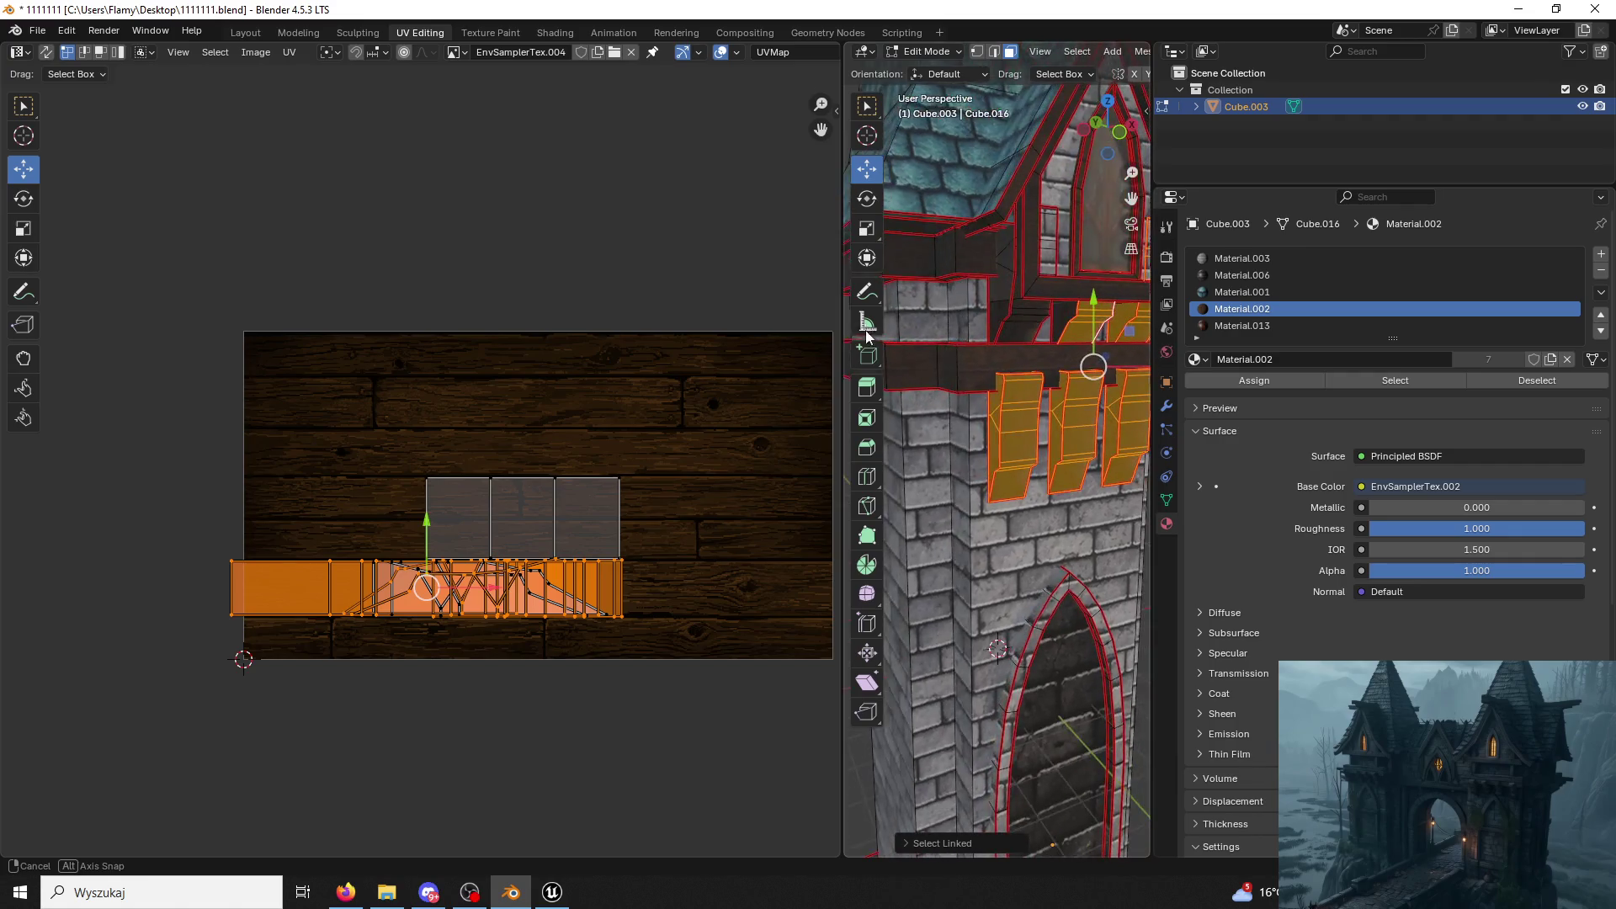
pyautogui.keyDown('shift'); pyautogui.click(1065, 314); pyautogui.keyUp('shift')
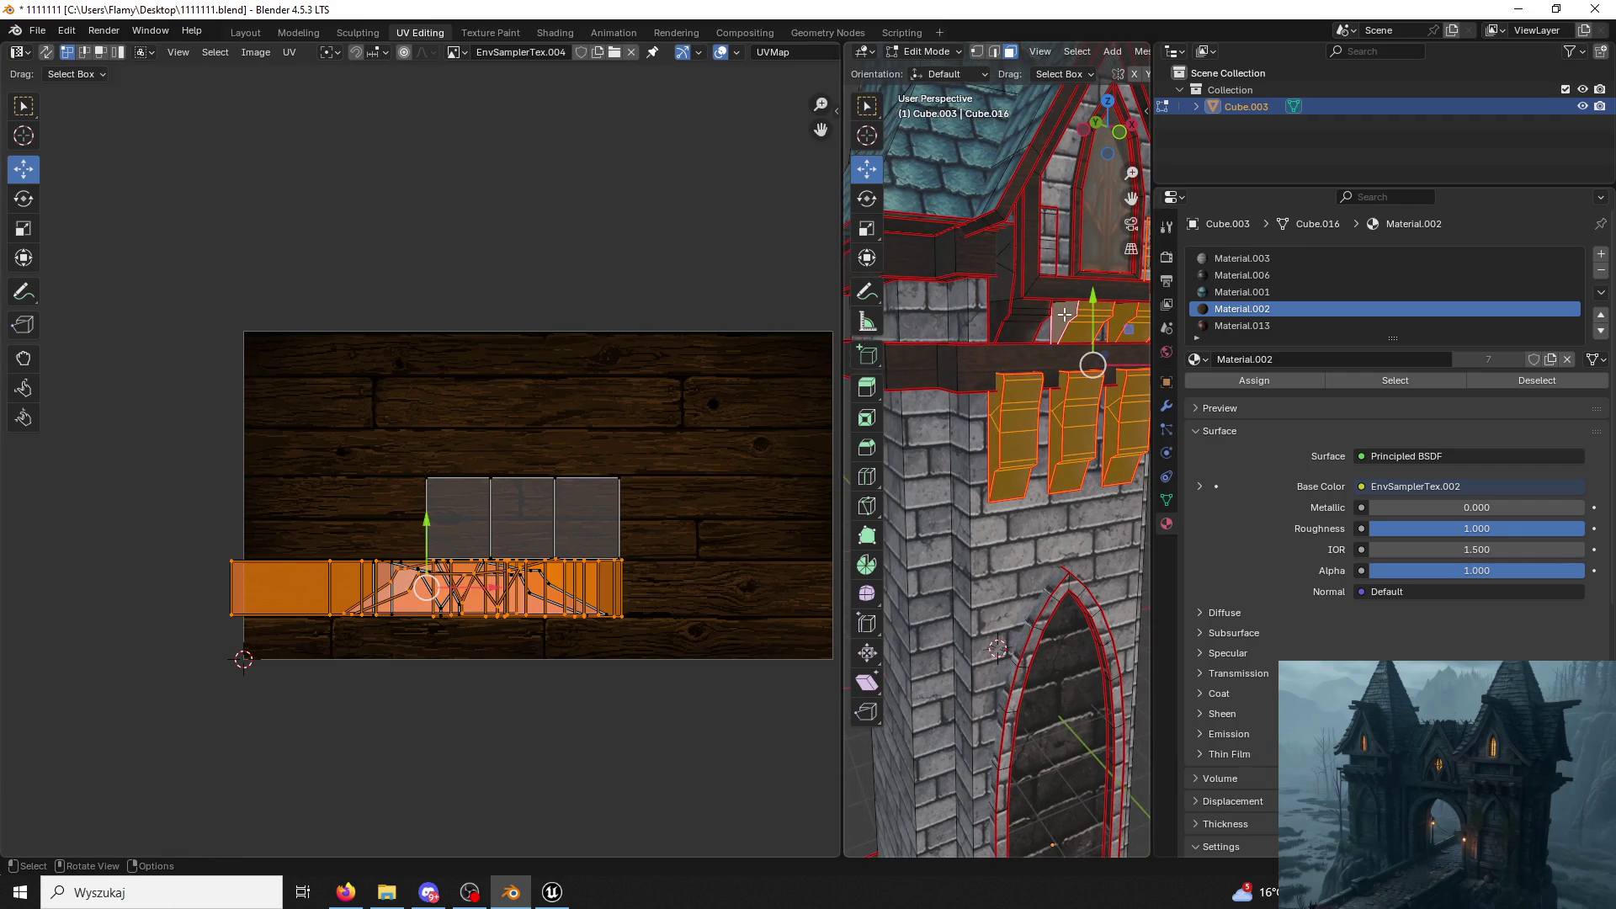
pyautogui.keyDown('shift'); pyautogui.click(1011, 319); pyautogui.keyUp('shift')
pyautogui.press('l')
pyautogui.keyDown('shift'); pyautogui.click(997, 318); pyautogui.keyUp('shift')
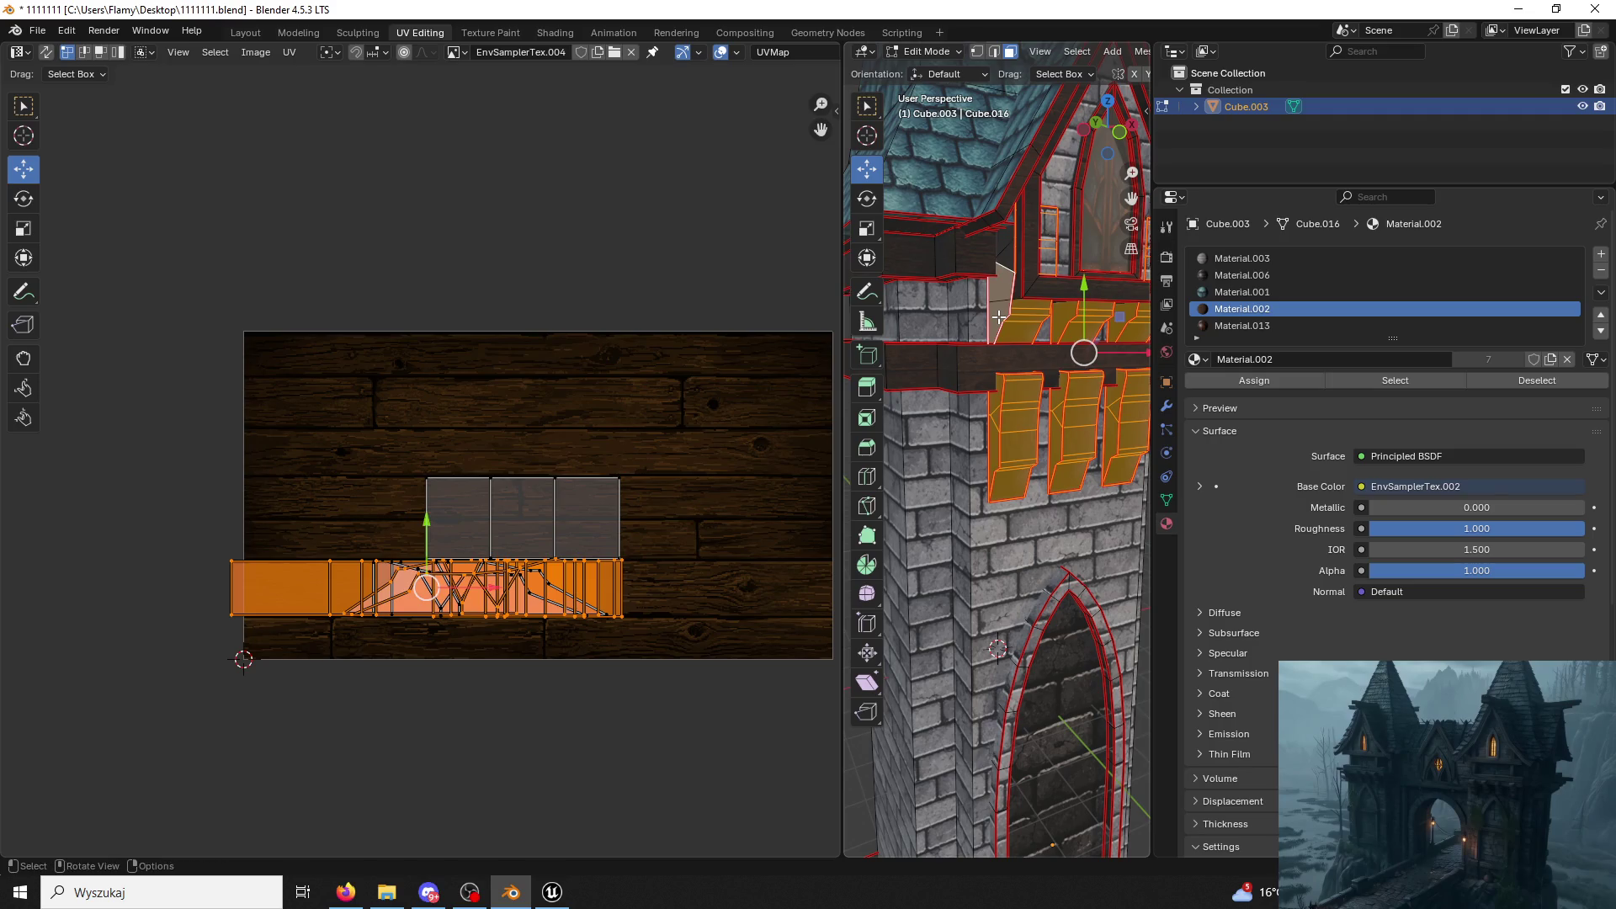
pyautogui.moveTo(998, 317); pyautogui.dragTo(1017, 332, button='middle')
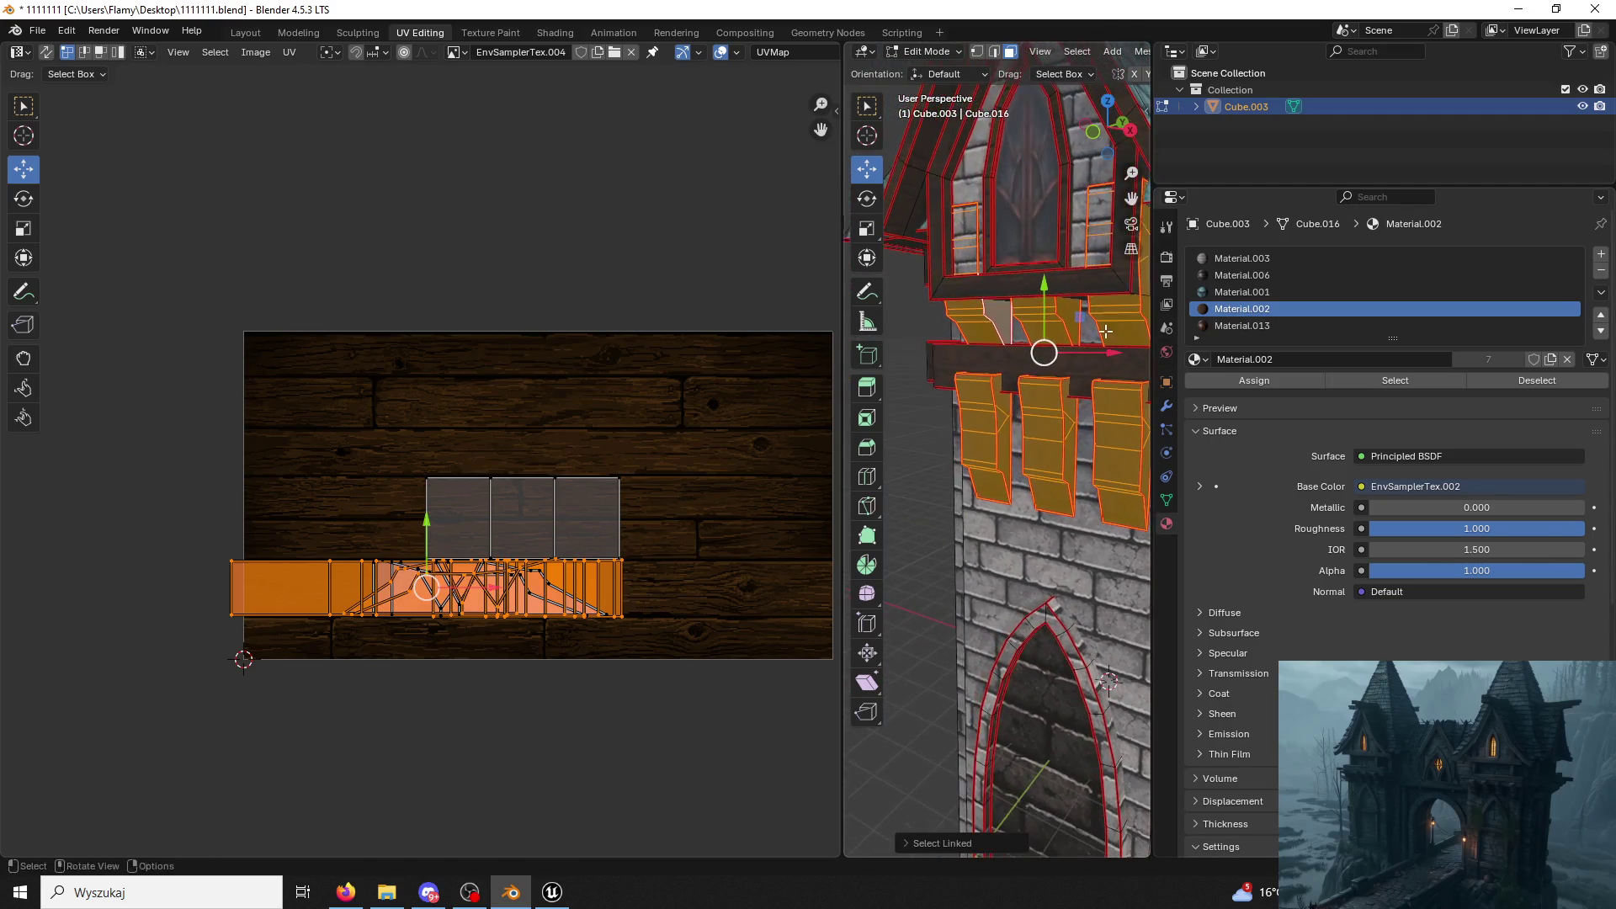
# Make Material.002 the active material slot and select the upper arched window face.
pyautogui.click(1233, 290)
pyautogui.click(1231, 308)
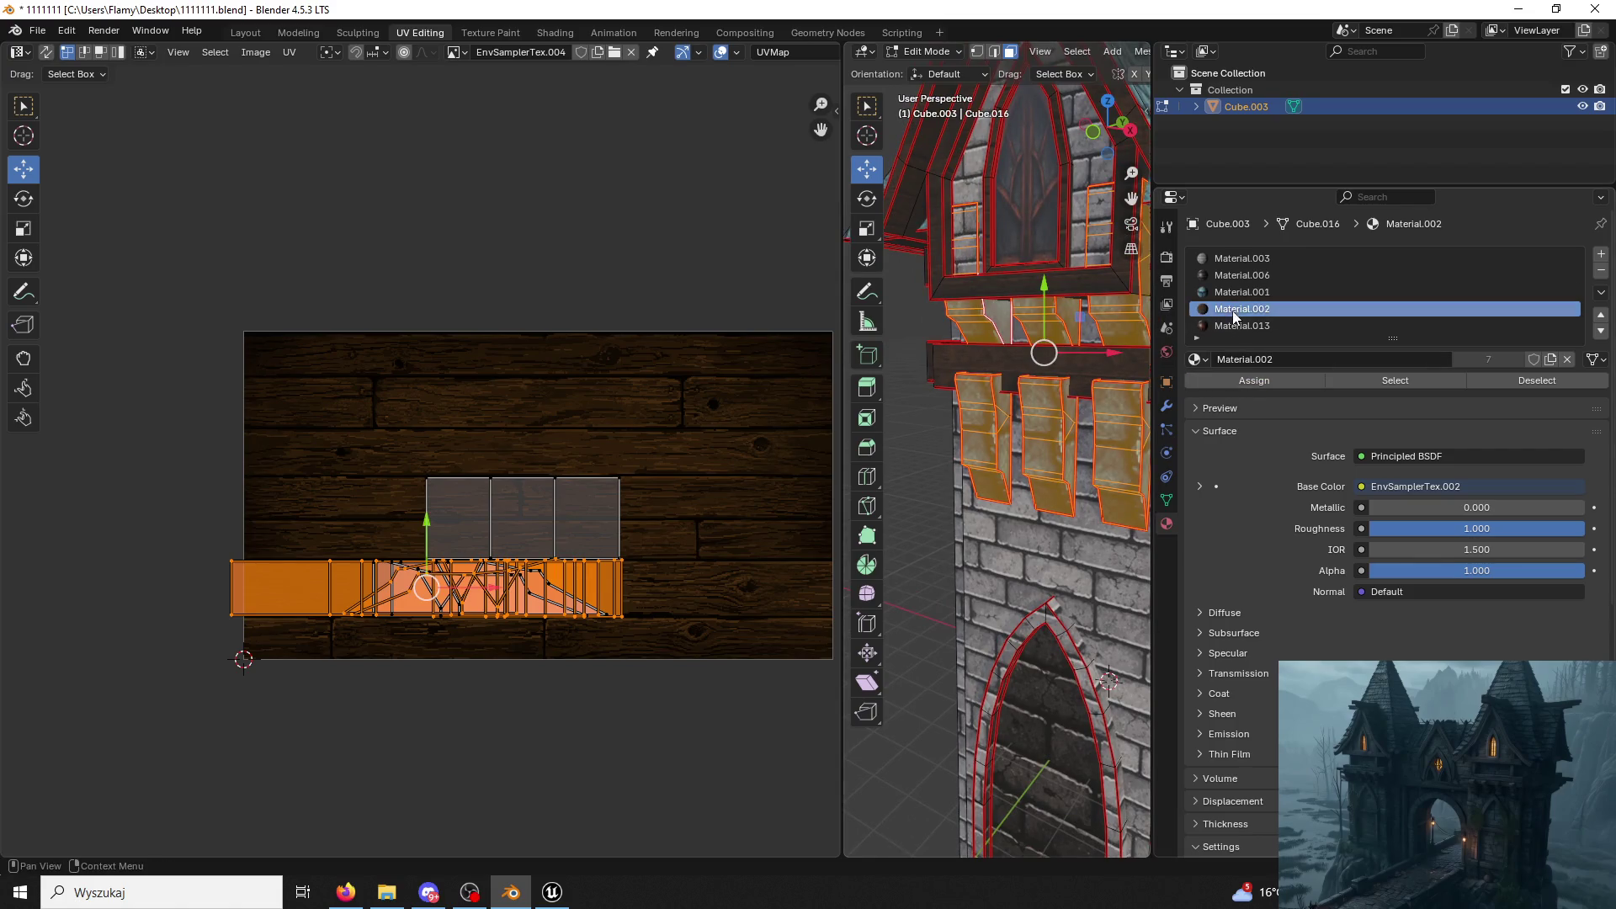
pyautogui.click(1010, 198)
pyautogui.scroll(-5, 1009, 197)
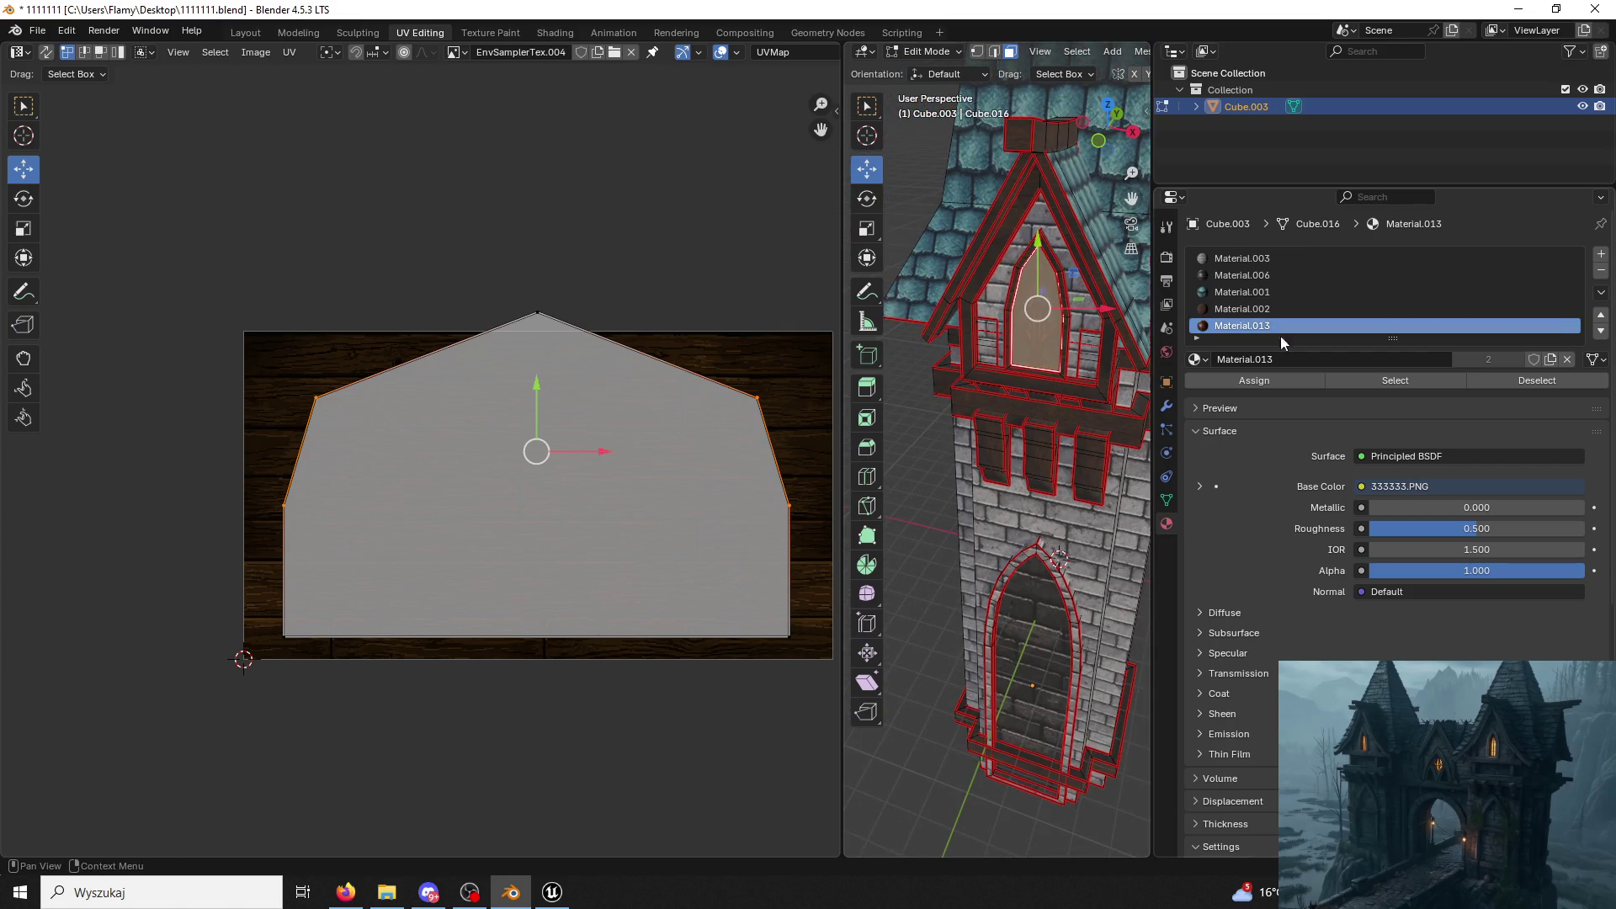
# Assign Material.013 to the arched window face, clear the selection and save the Blender file.
pyautogui.click(1256, 384)
pyautogui.click(907, 113)
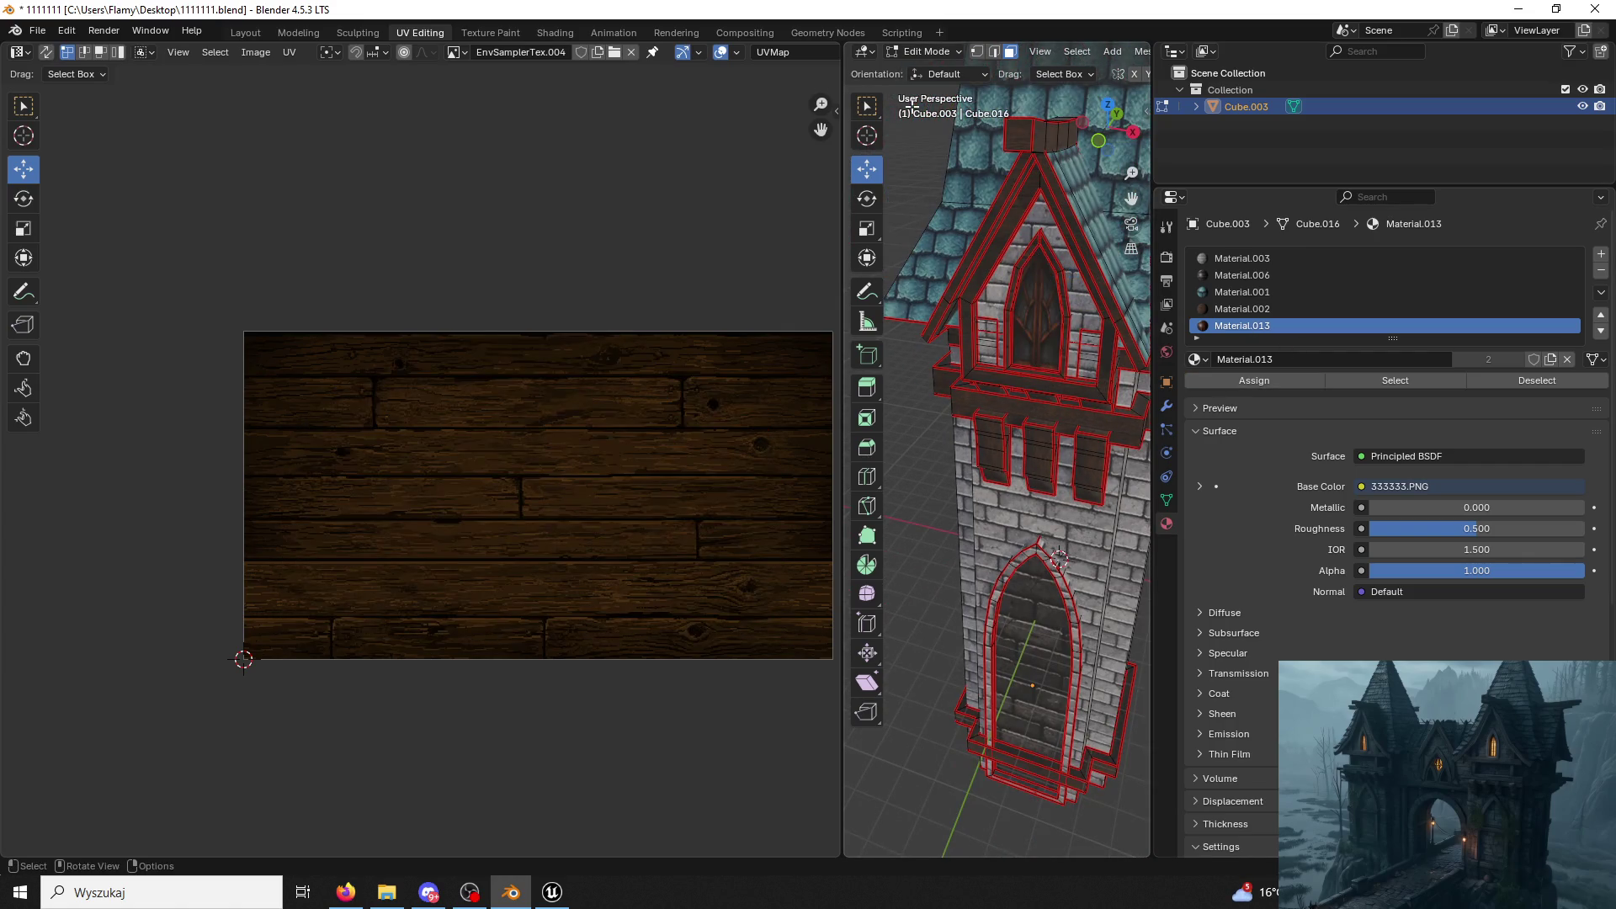
pyautogui.hotkey('ctrl', 's')
pyautogui.click(926, 51)
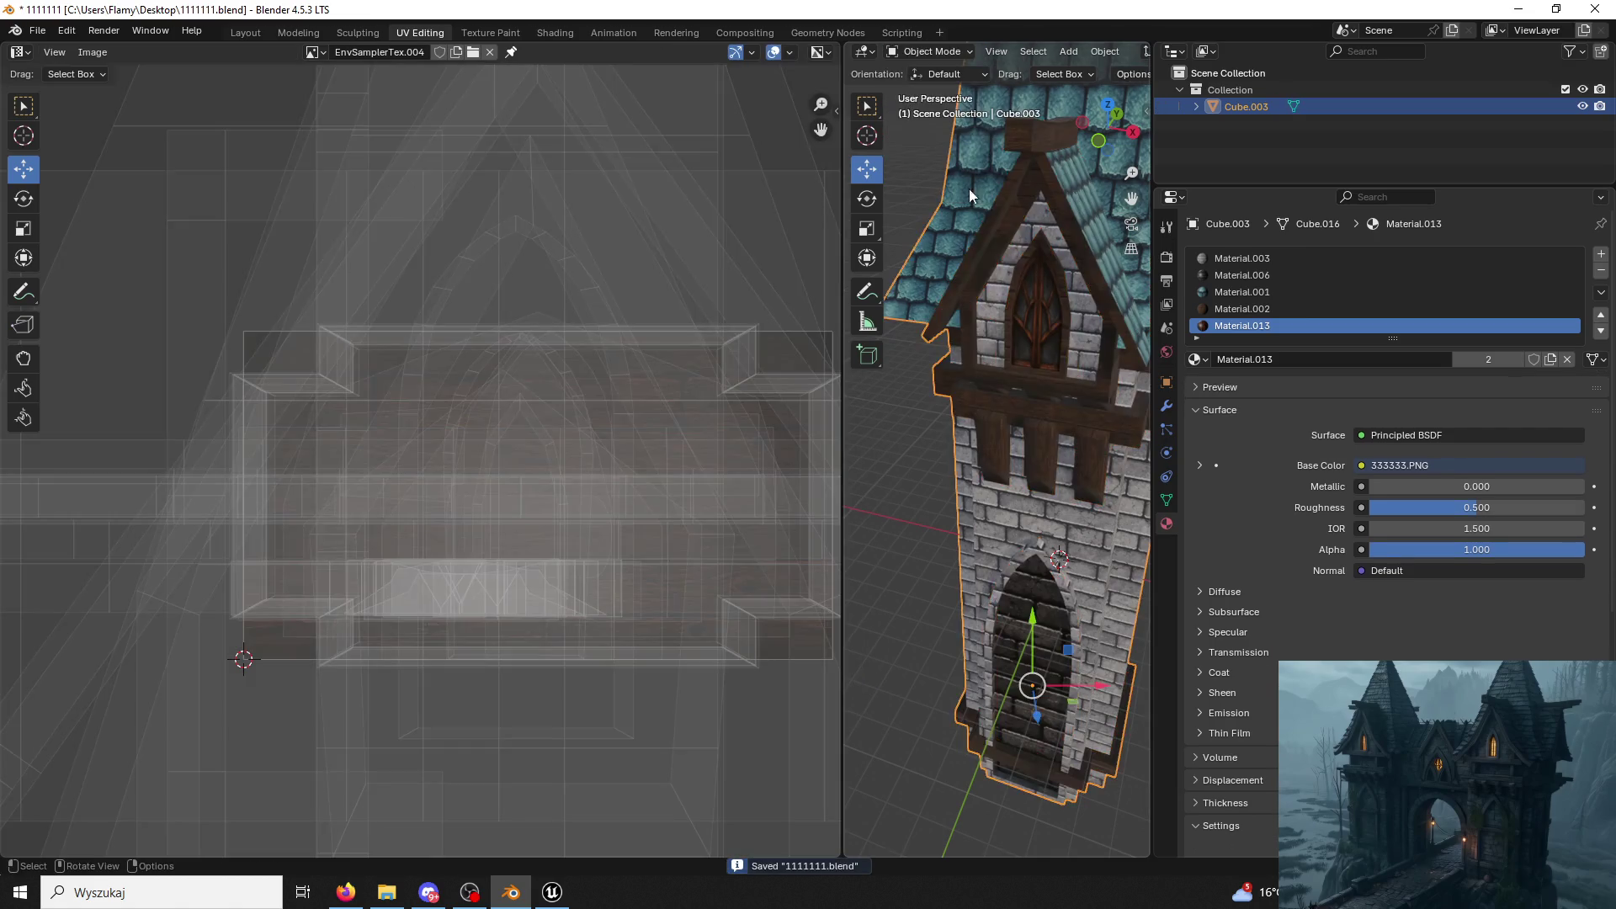
# Re-export the tower over Tower03.fbx and bring Unreal Engine to the front.
pyautogui.click(35, 31)
pyautogui.moveTo(65, 286)
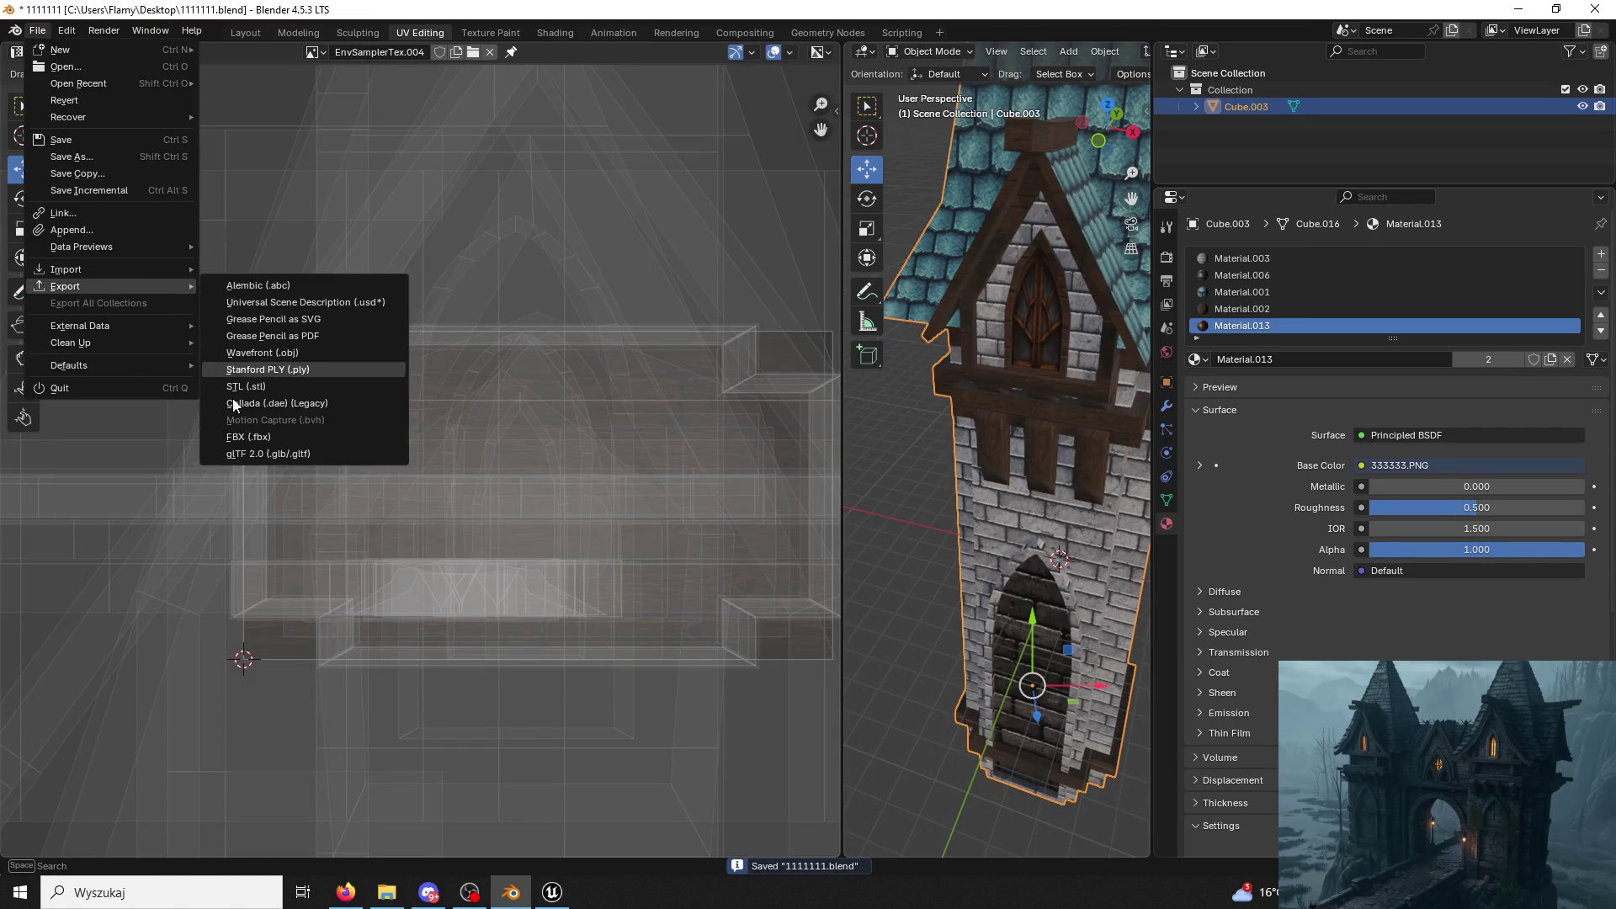
pyautogui.click(269, 444)
pyautogui.scroll(-3, 576, 580)
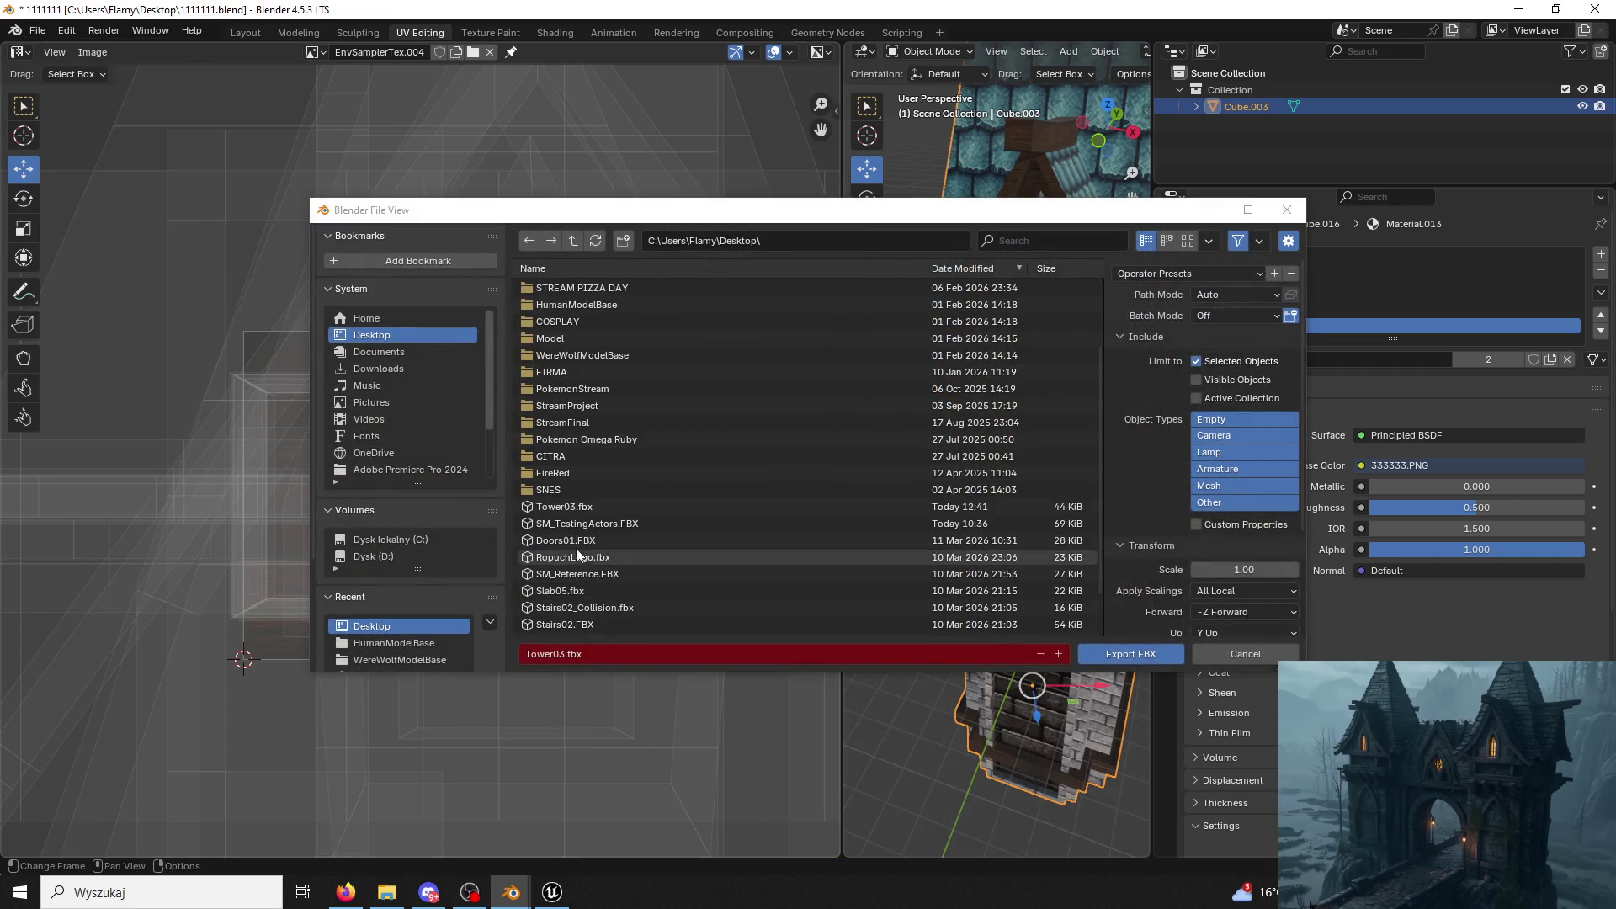
pyautogui.click(1118, 655)
pyautogui.click(552, 893)
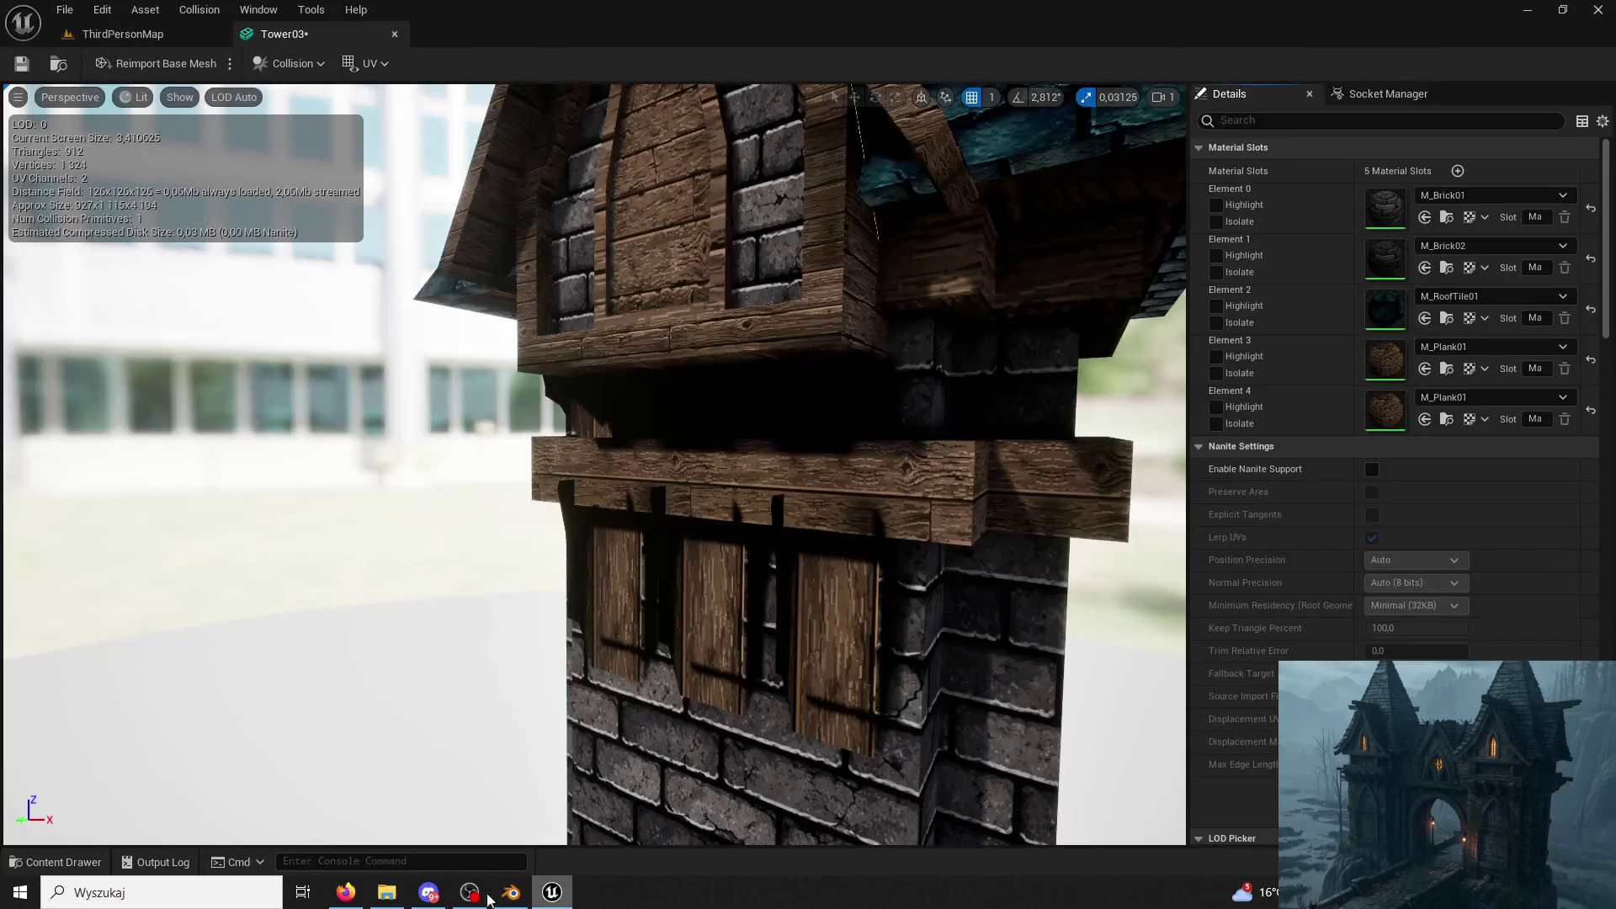
# Reimport Tower03 from ModularV3/Towers, check the wood-framed window, and reopen the drawer at ModularV3.
pyautogui.click(56, 862)
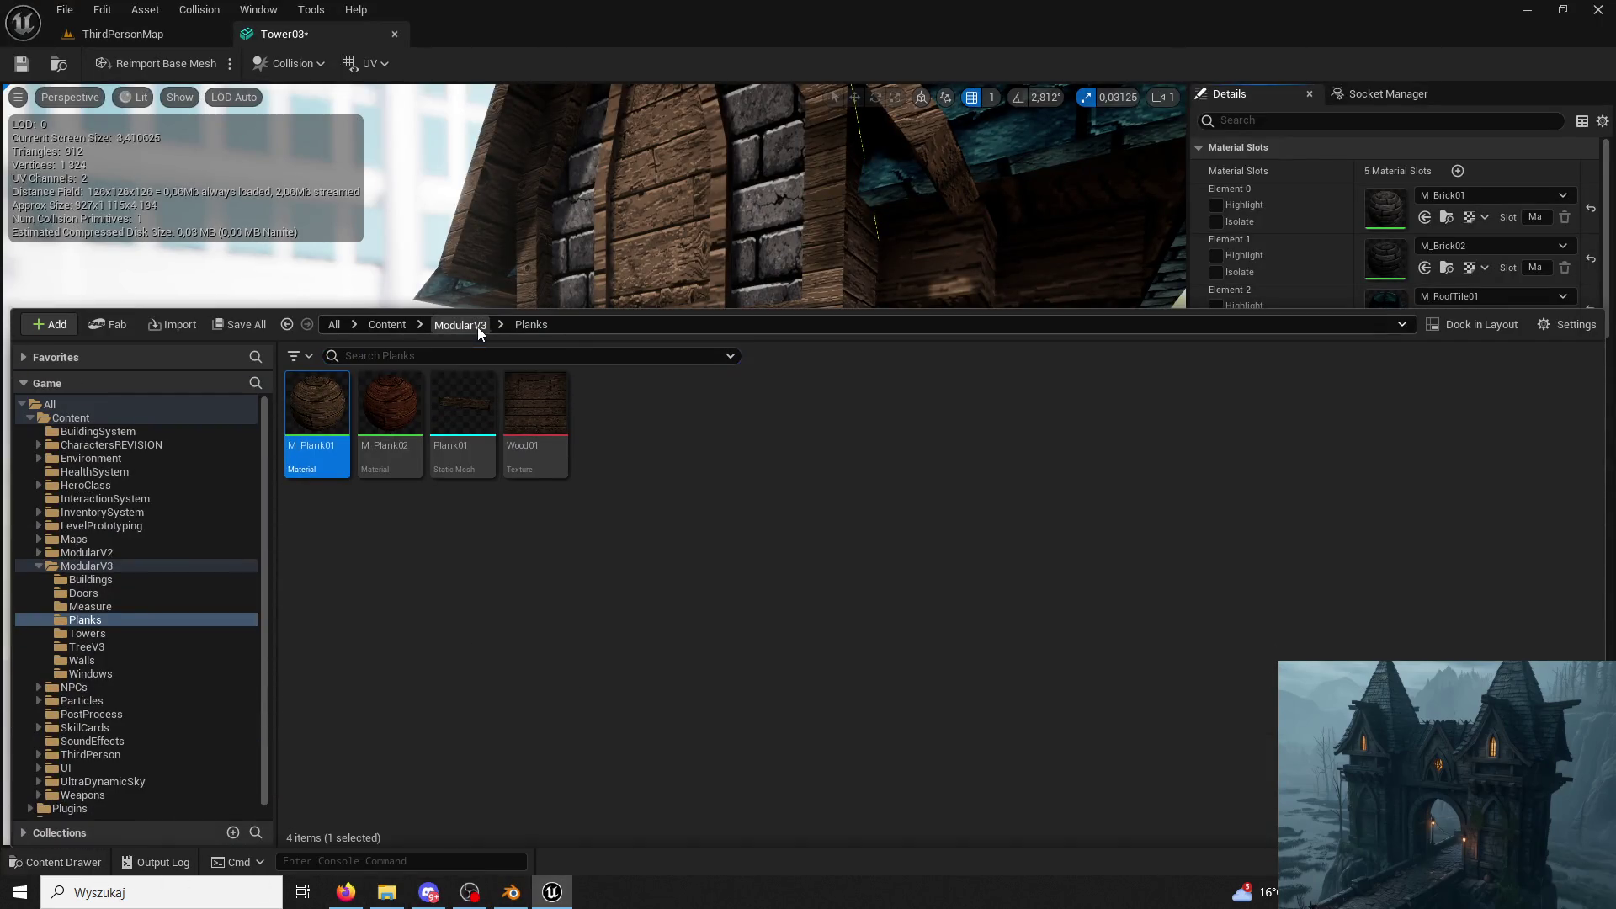
pyautogui.click(461, 325)
pyautogui.doubleClick(626, 401)
pyautogui.rightClick(337, 403)
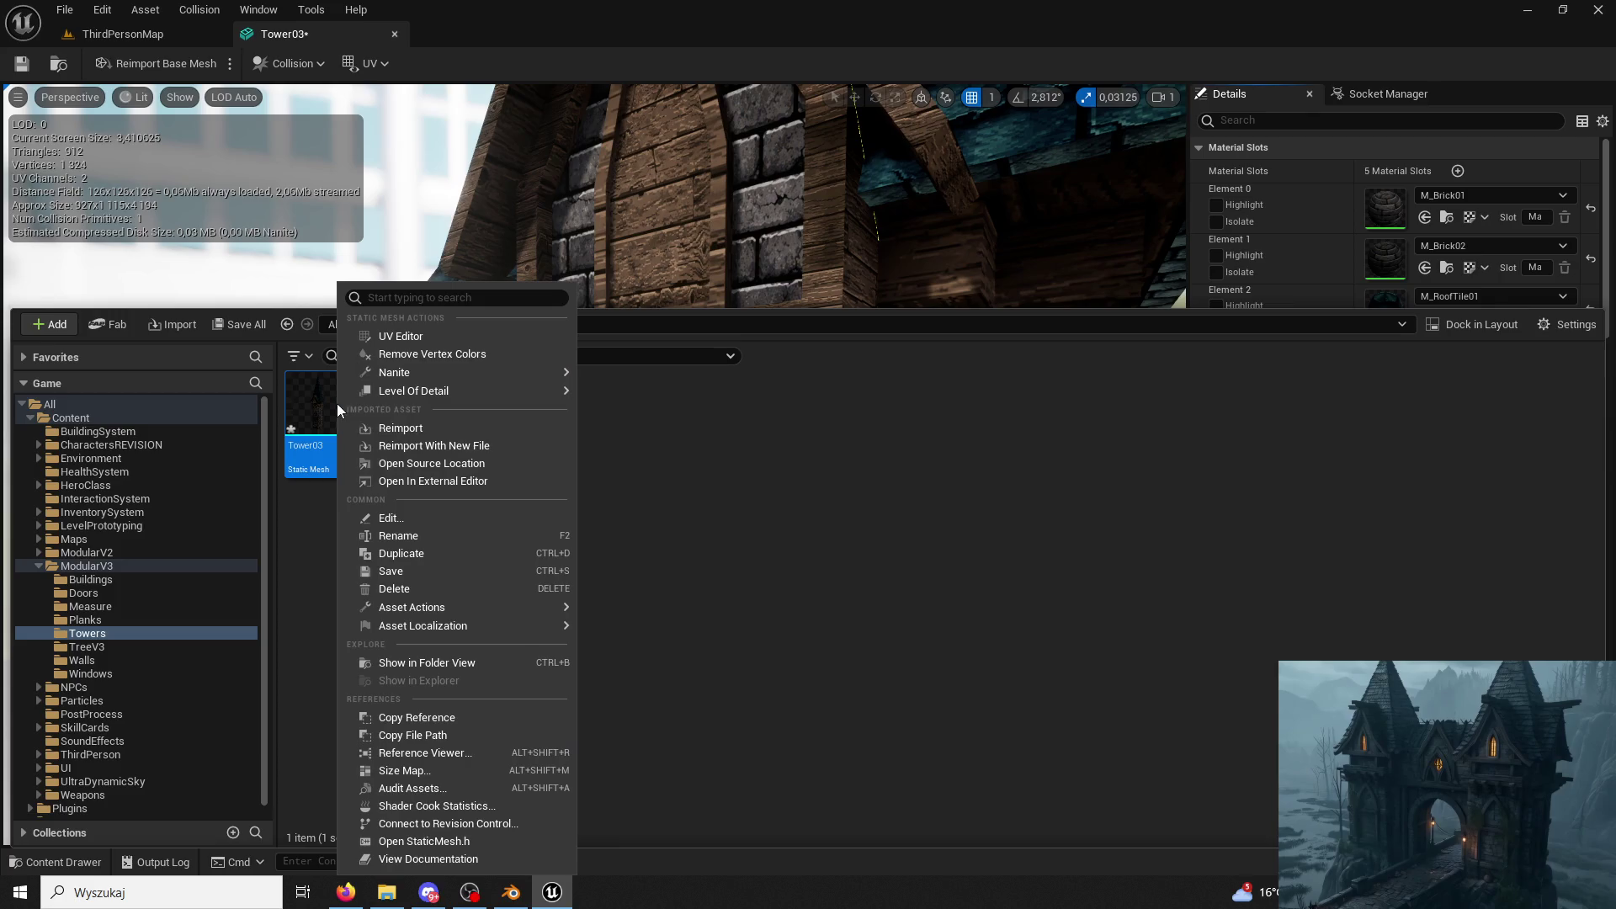
pyautogui.click(412, 431)
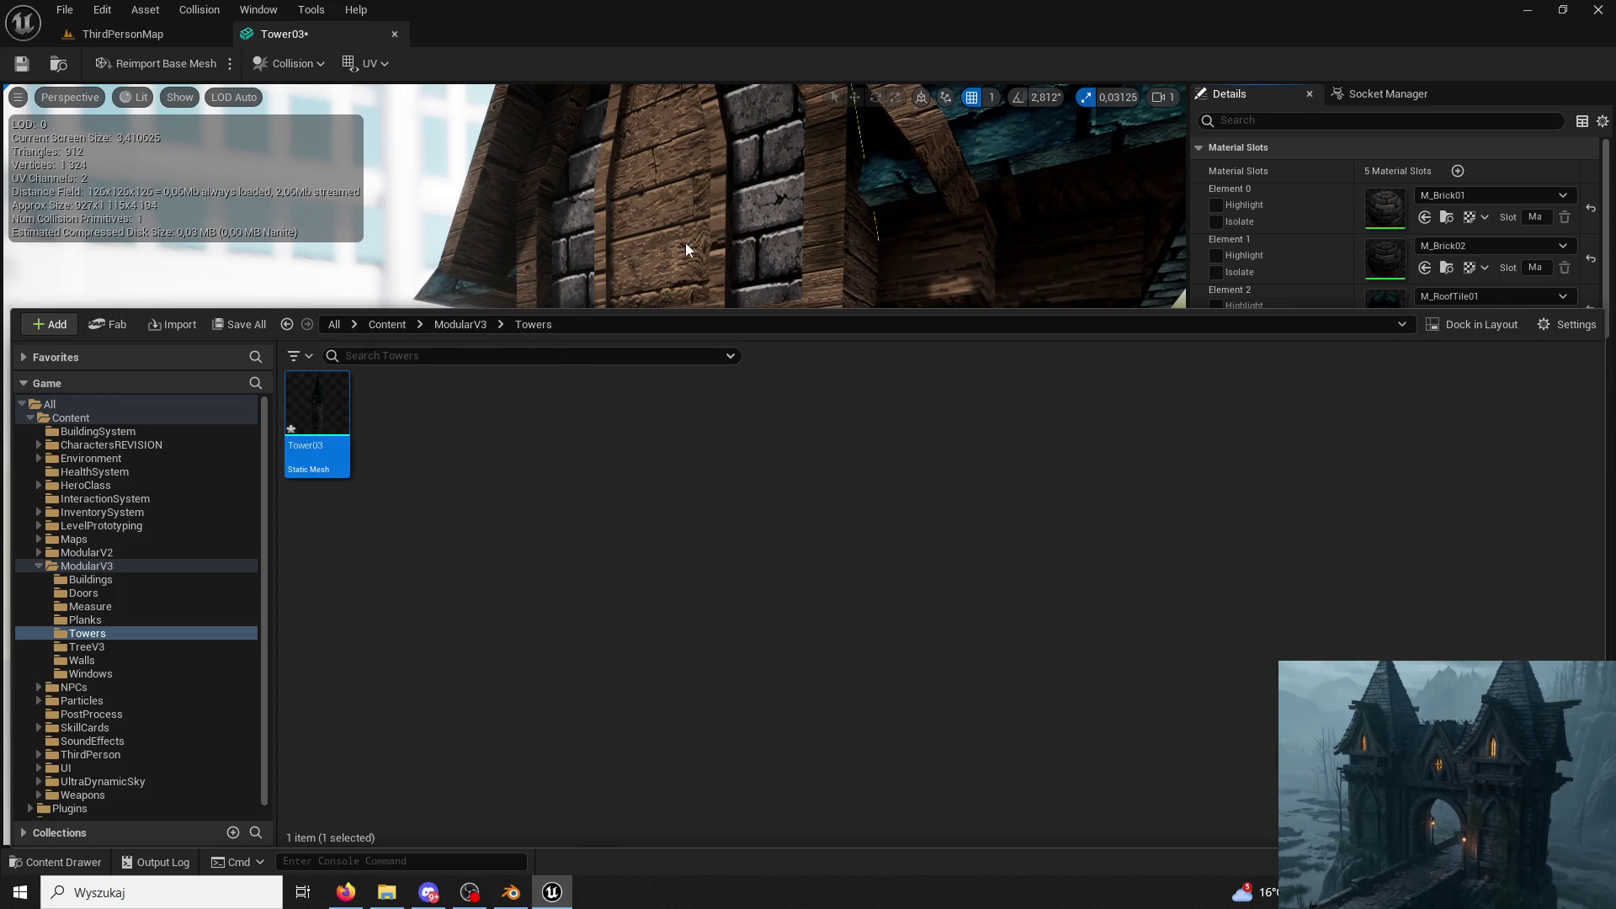
pyautogui.moveTo(692, 238); pyautogui.dragTo(801, 272)
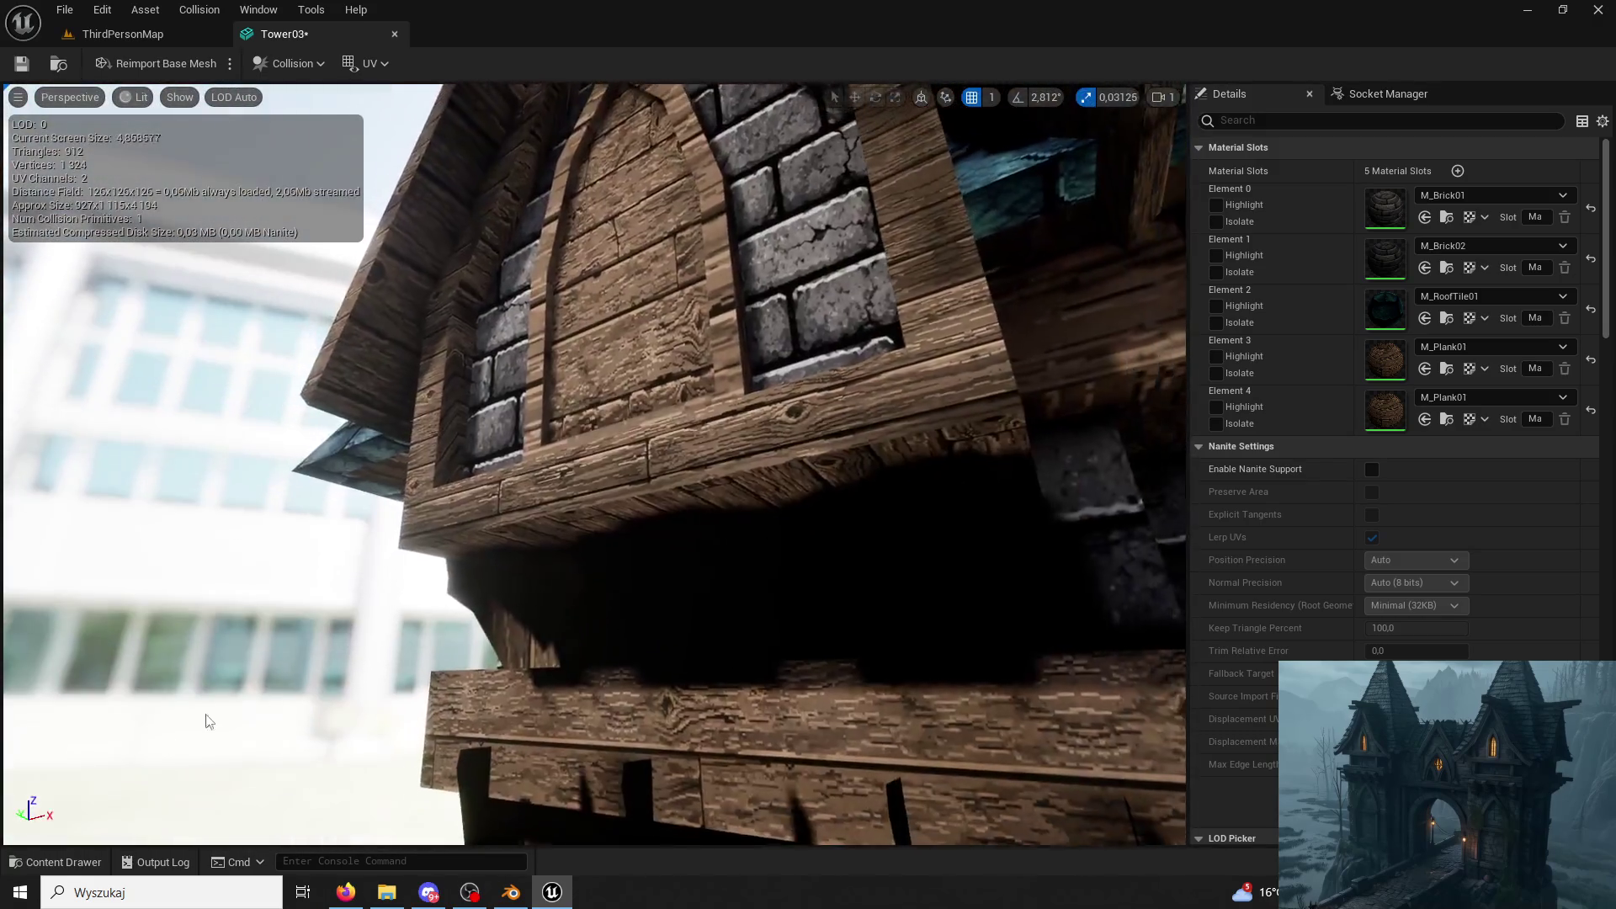
pyautogui.click(50, 862)
pyautogui.click(447, 326)
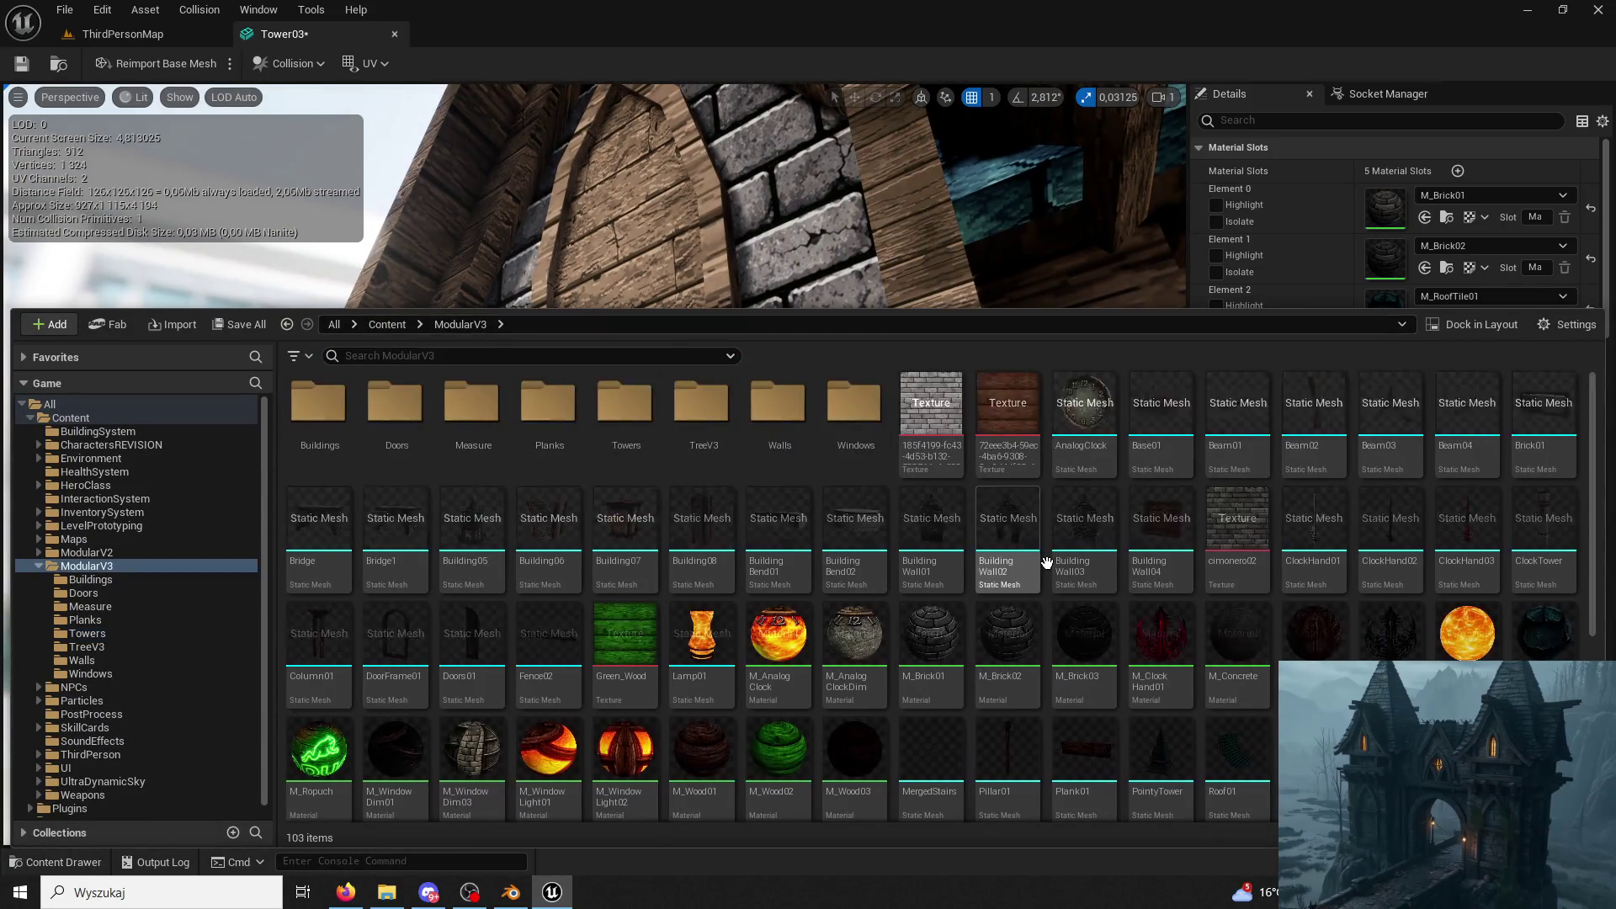
pyautogui.scroll(-3, 837, 521)
pyautogui.scroll(-2, 1329, 248)
# Undo the M_WindowLight01 slip on Element 3 and set Element 4 to M_WindowLight02, then return to Blender.
pyautogui.click(1426, 260)
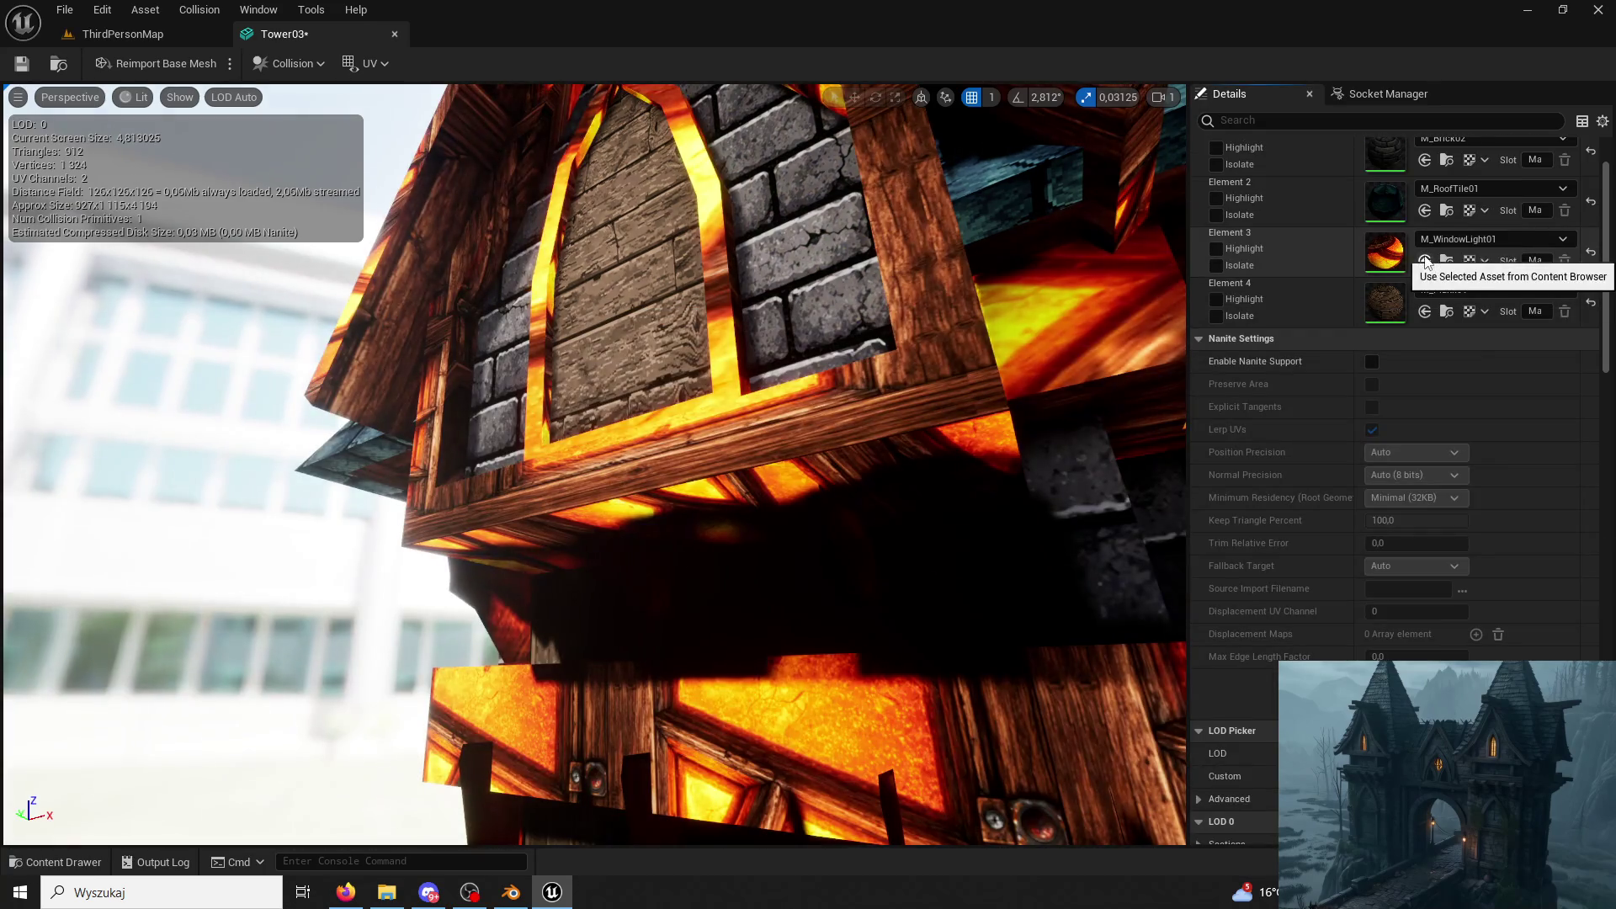
pyautogui.hotkey('ctrl', 'z')
pyautogui.click(1426, 313)
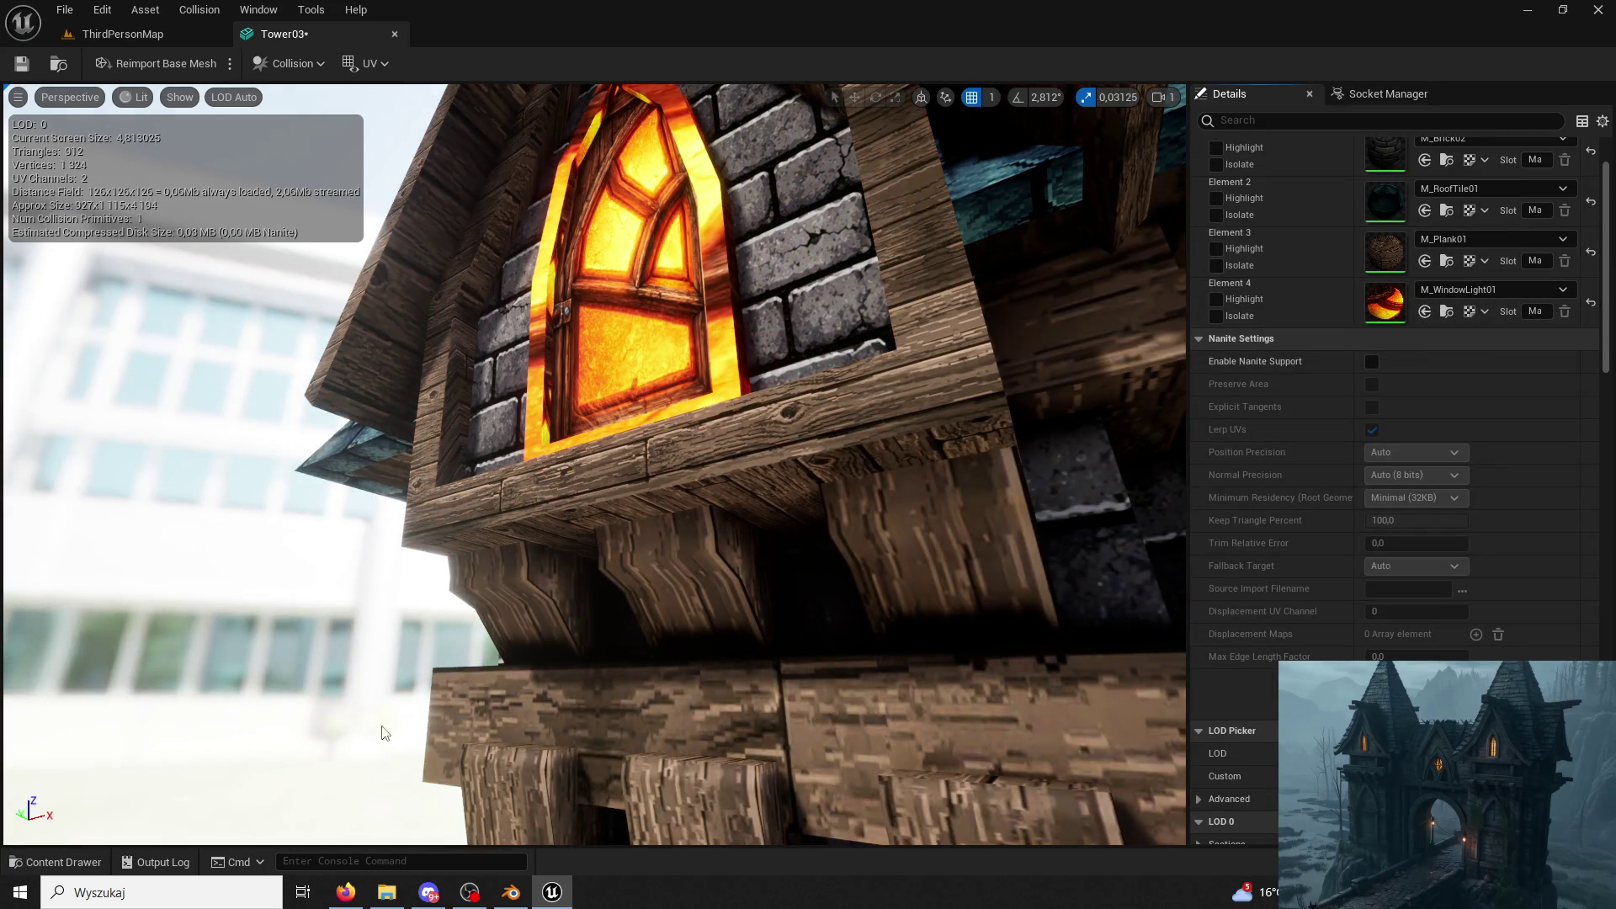
pyautogui.click(55, 861)
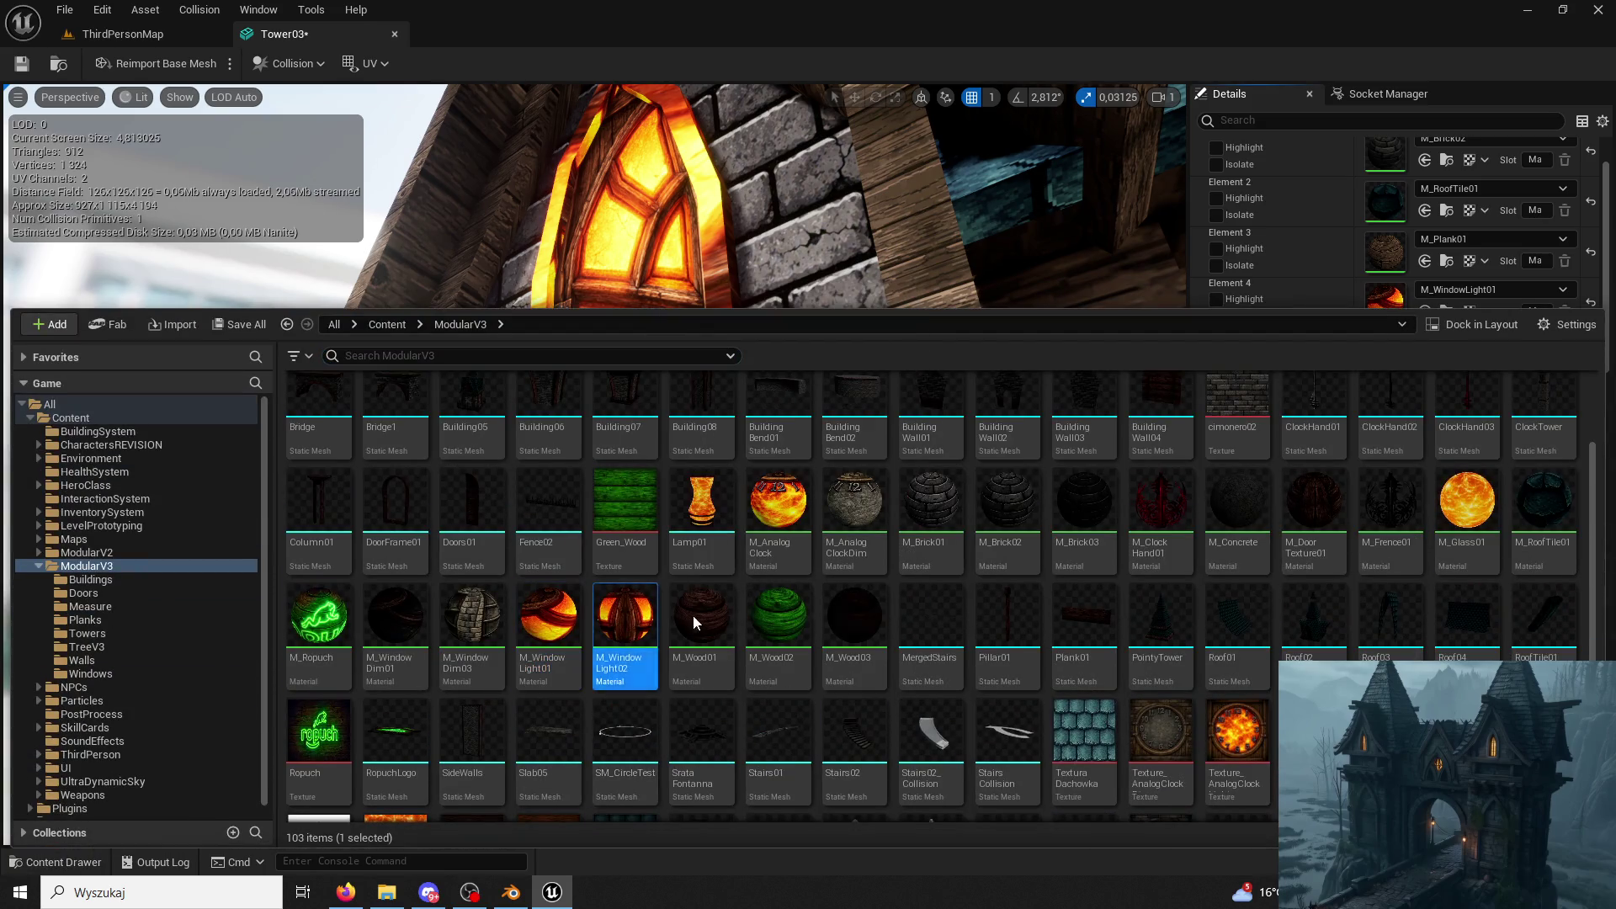
pyautogui.click(1427, 311)
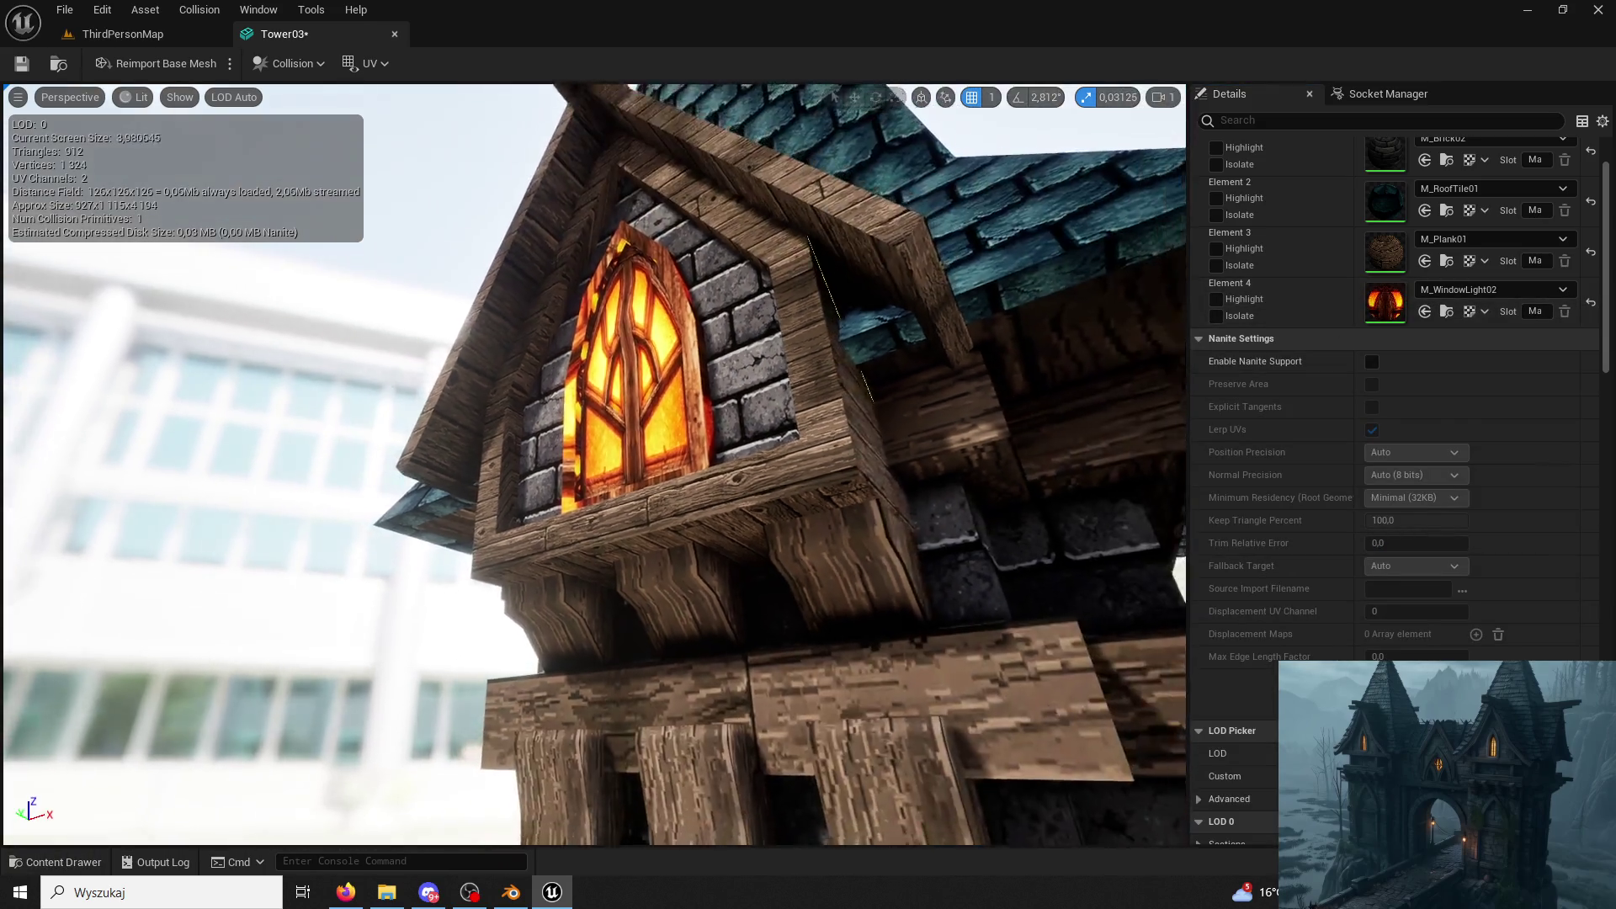
pyautogui.moveTo(594, 468); pyautogui.dragTo(594, 468)
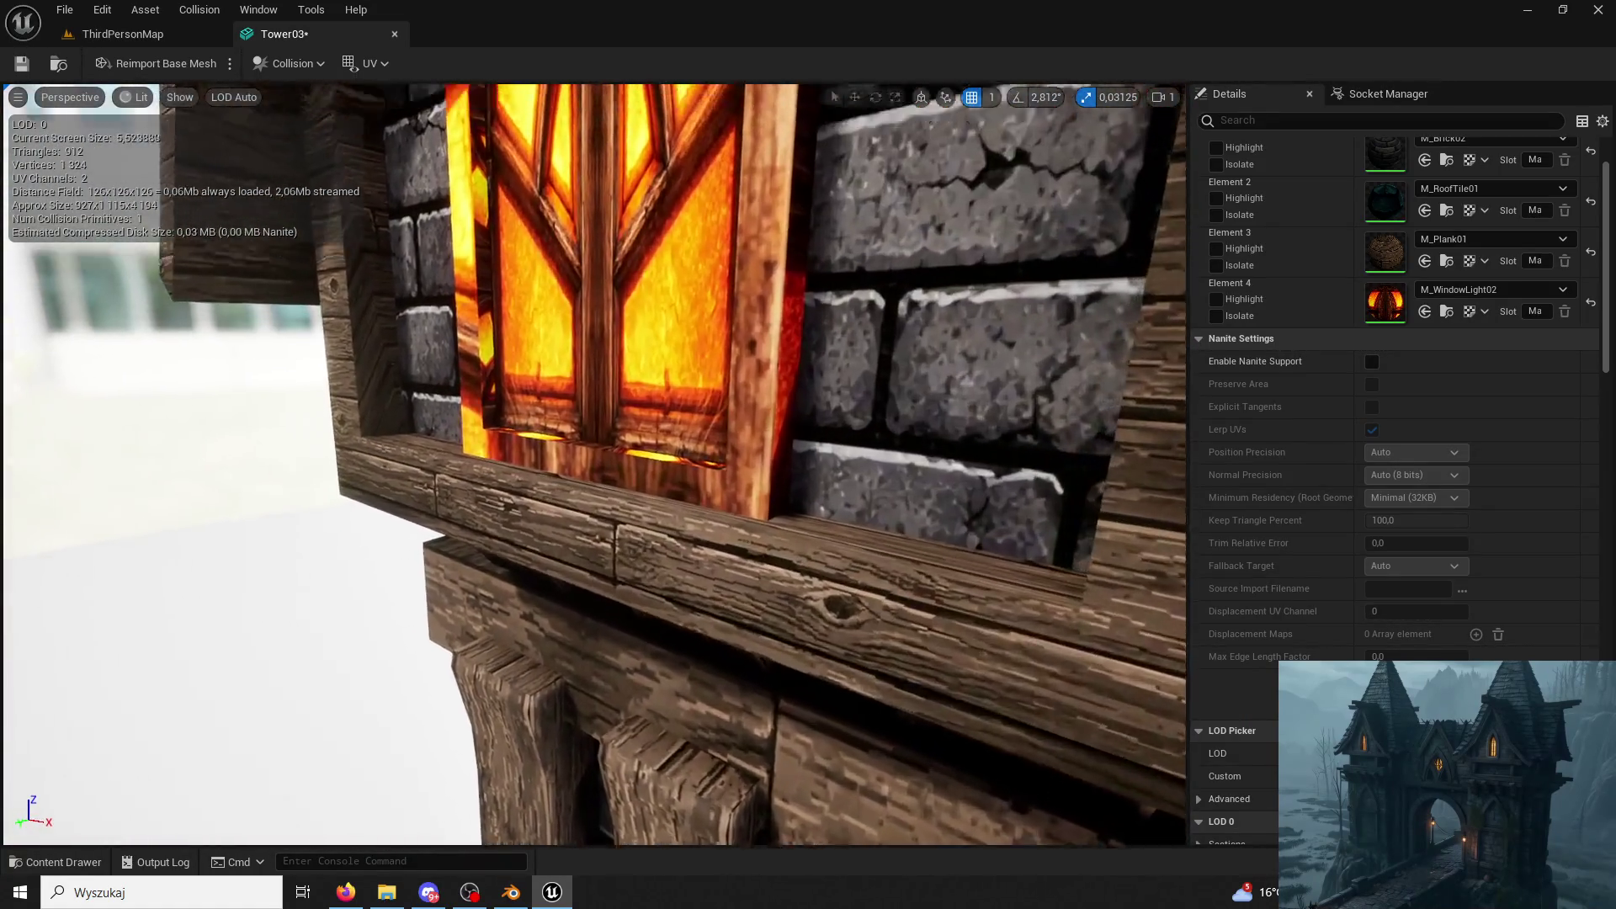
pyautogui.moveTo(851, 481); pyautogui.dragTo(850, 481, button='right')
pyautogui.click(510, 892)
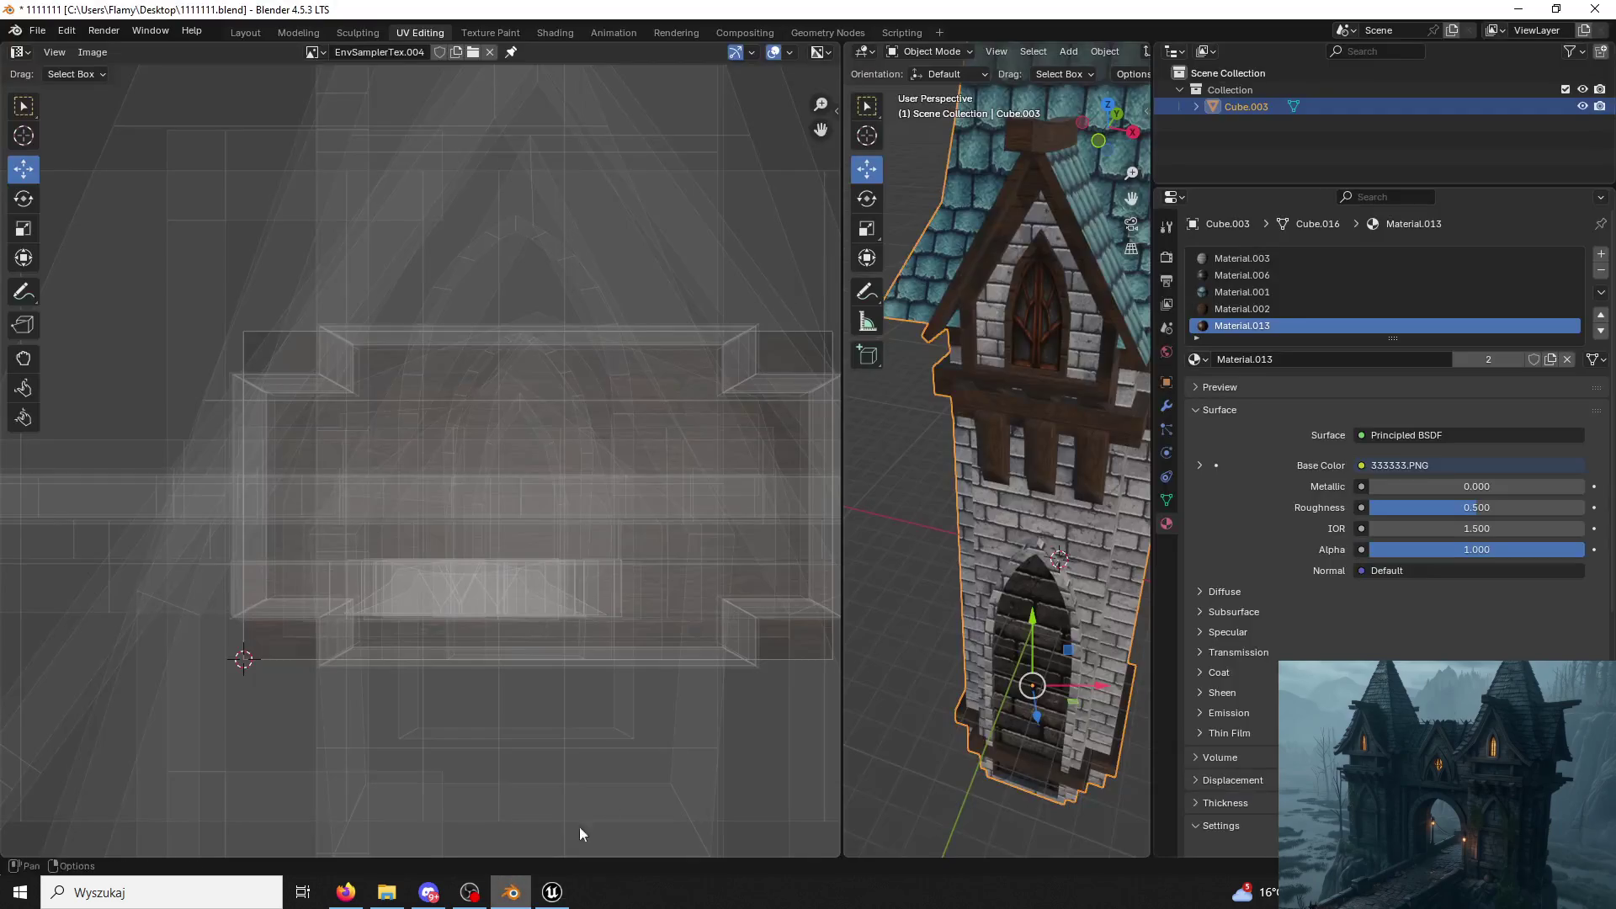
# Save the Blender file and bring Unreal Engine back to the front.
pyautogui.hotkey('ctrl', 's')
pyautogui.moveTo(1112, 336)
pyautogui.mouseDown(button='middle')
pyautogui.moveTo(1004, 438)
pyautogui.moveTo(965, 429)
pyautogui.mouseUp(button='middle')
pyautogui.click(549, 892)
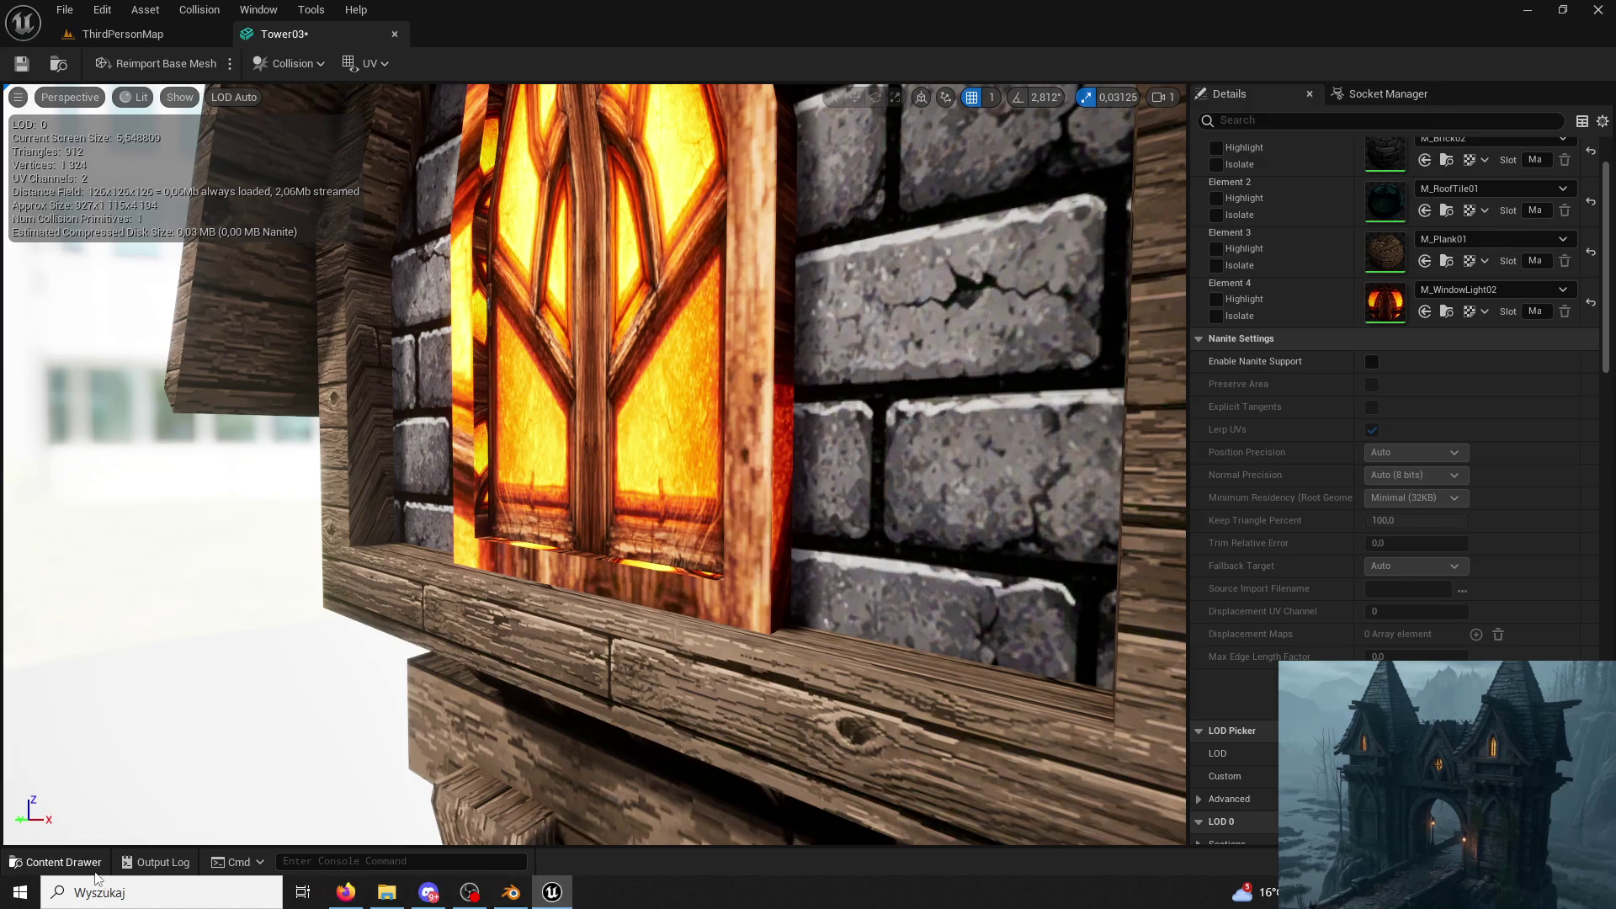
# Browse the Towers folder in the Content Drawer, then switch to the ThirdPersonMap level tab.
pyautogui.click(53, 862)
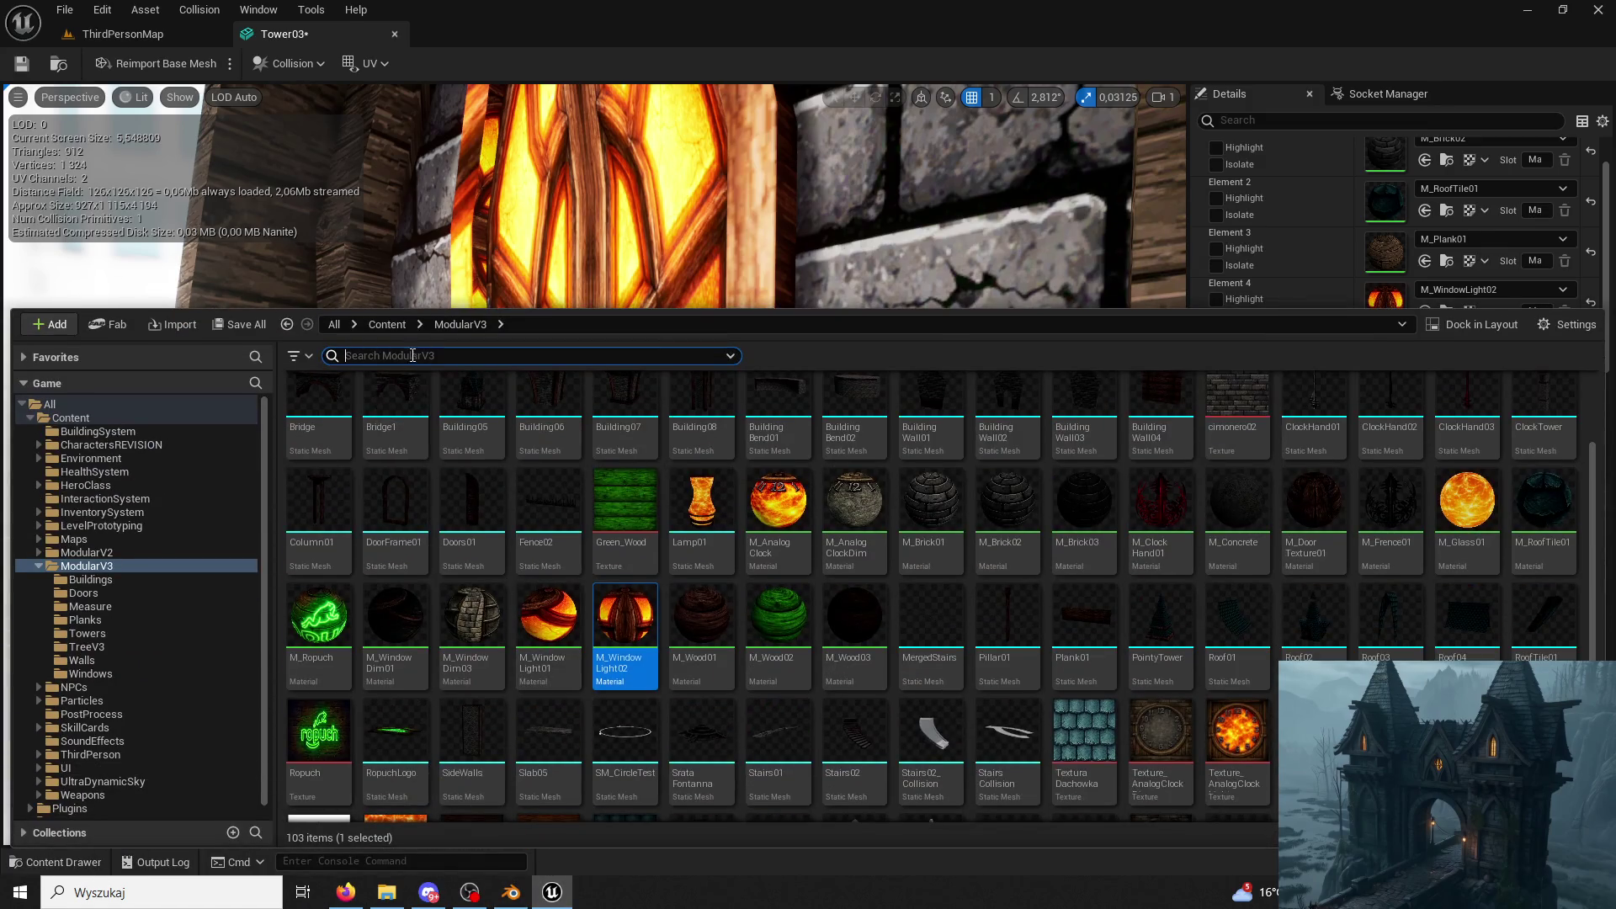
pyautogui.scroll(2, 590, 459)
pyautogui.doubleClick(626, 424)
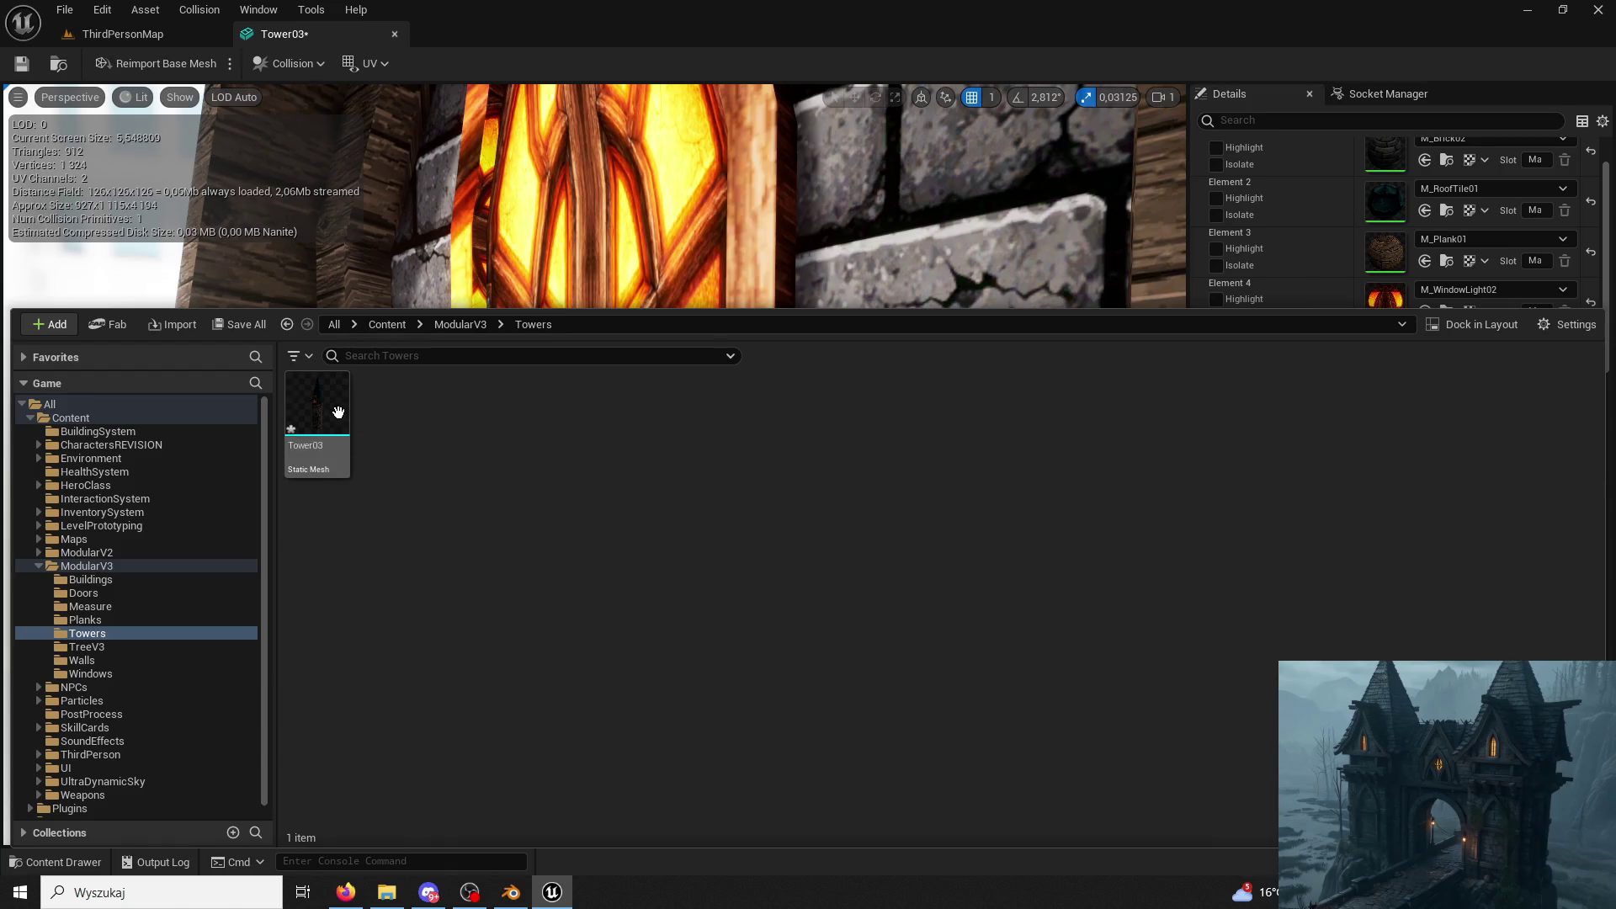
pyautogui.click(606, 199)
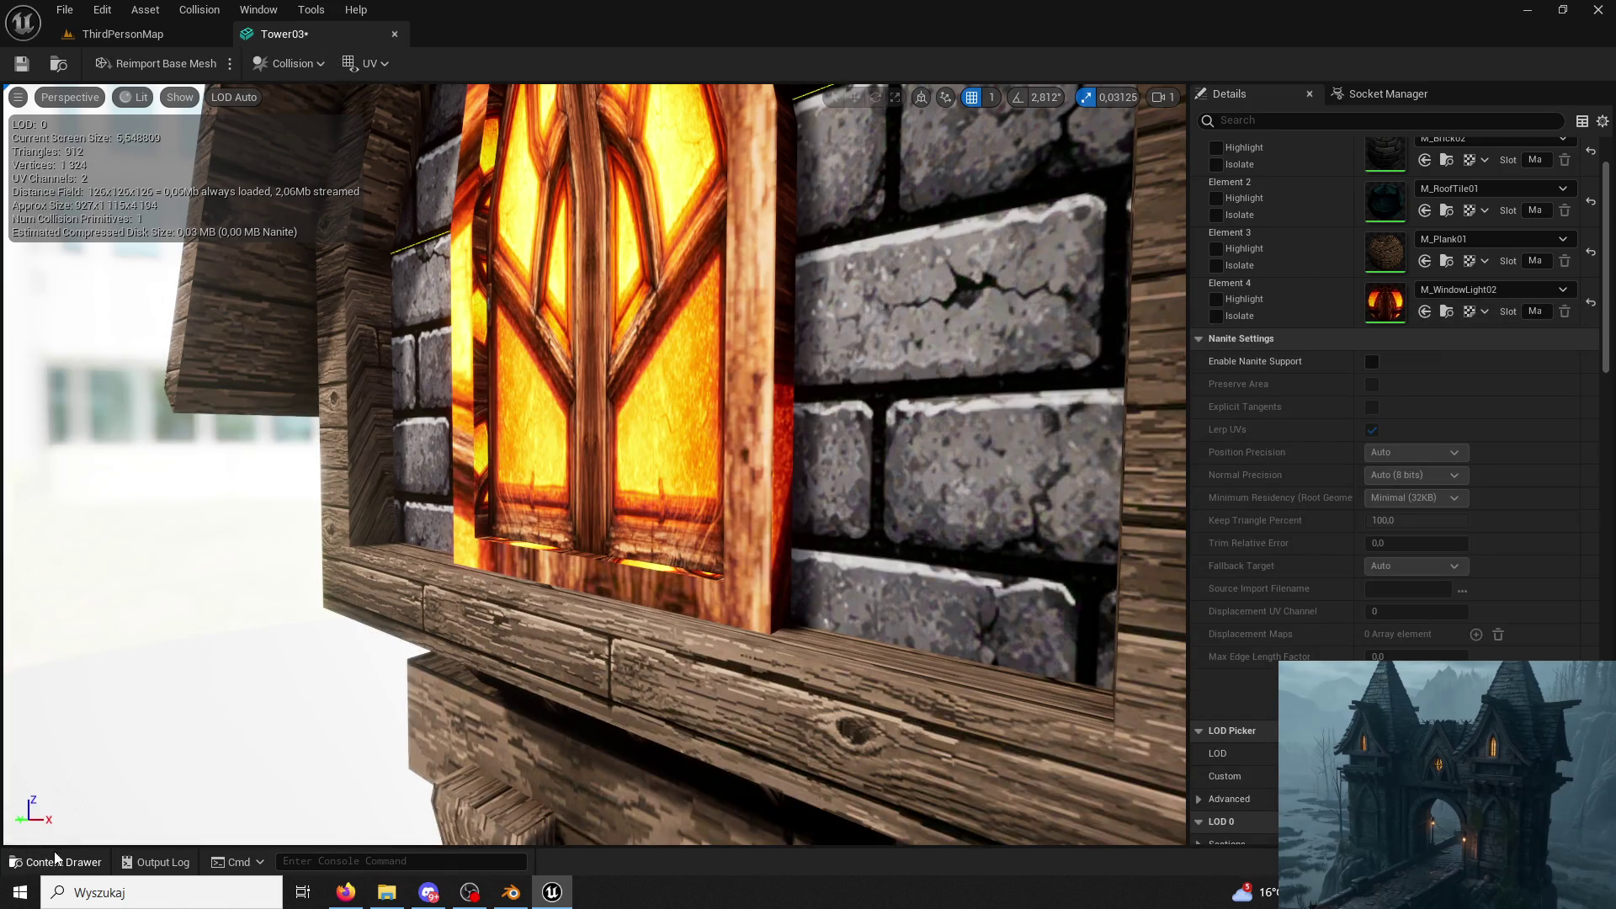
pyautogui.click(55, 862)
pyautogui.click(122, 35)
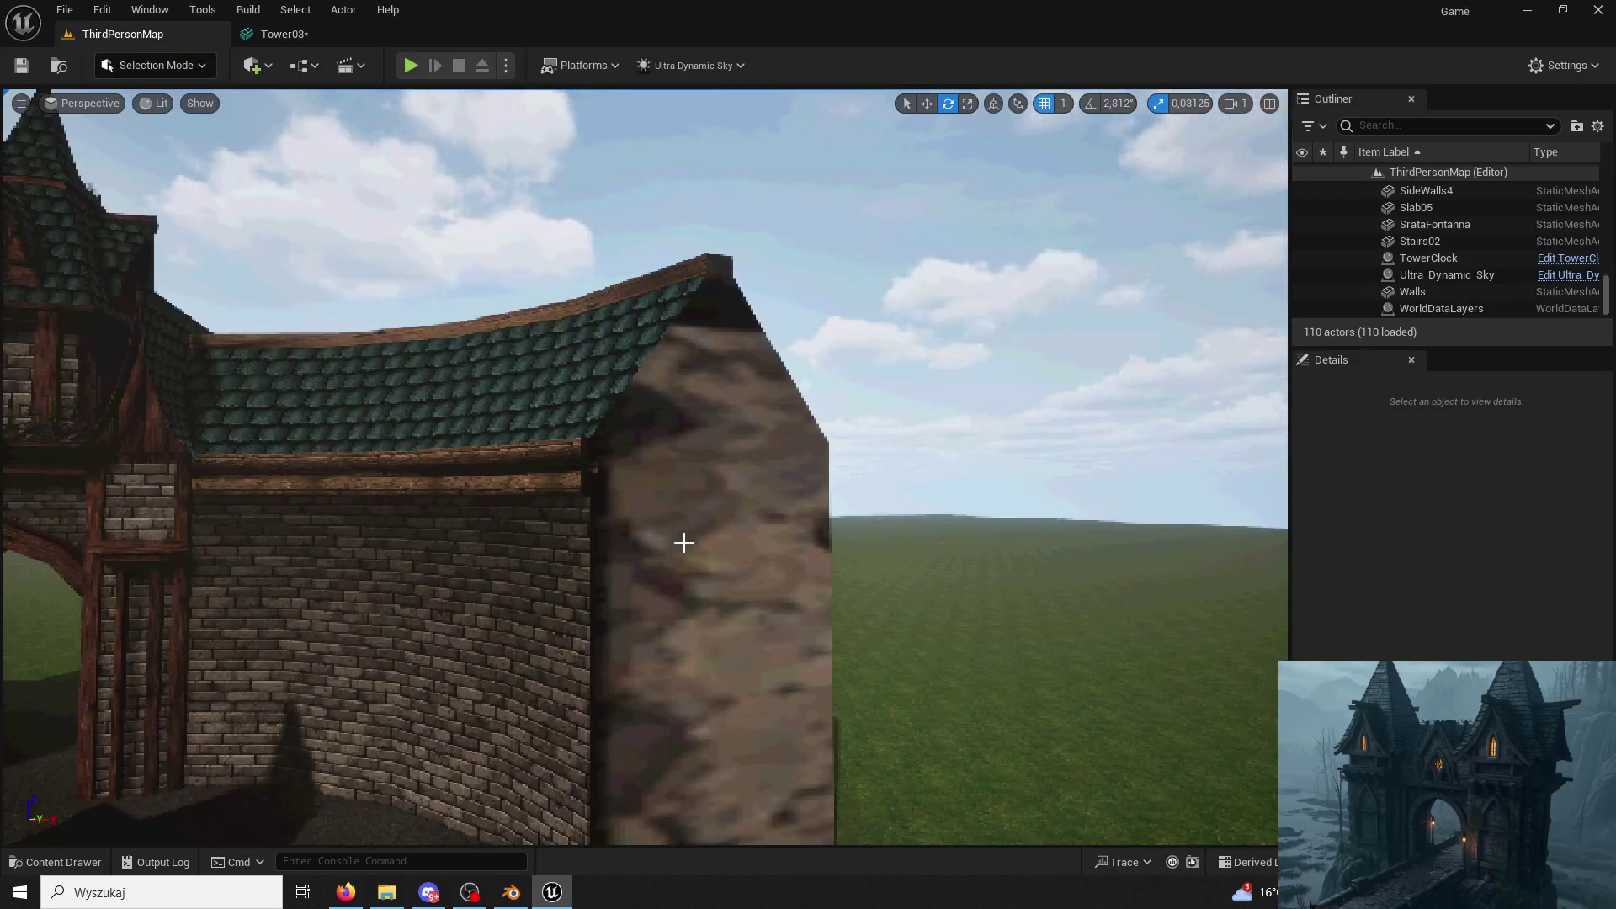
# Hit Delete on the Tower03 asset, then close Blender through its save prompt.
pyautogui.click(57, 857)
pyautogui.press('Delete')
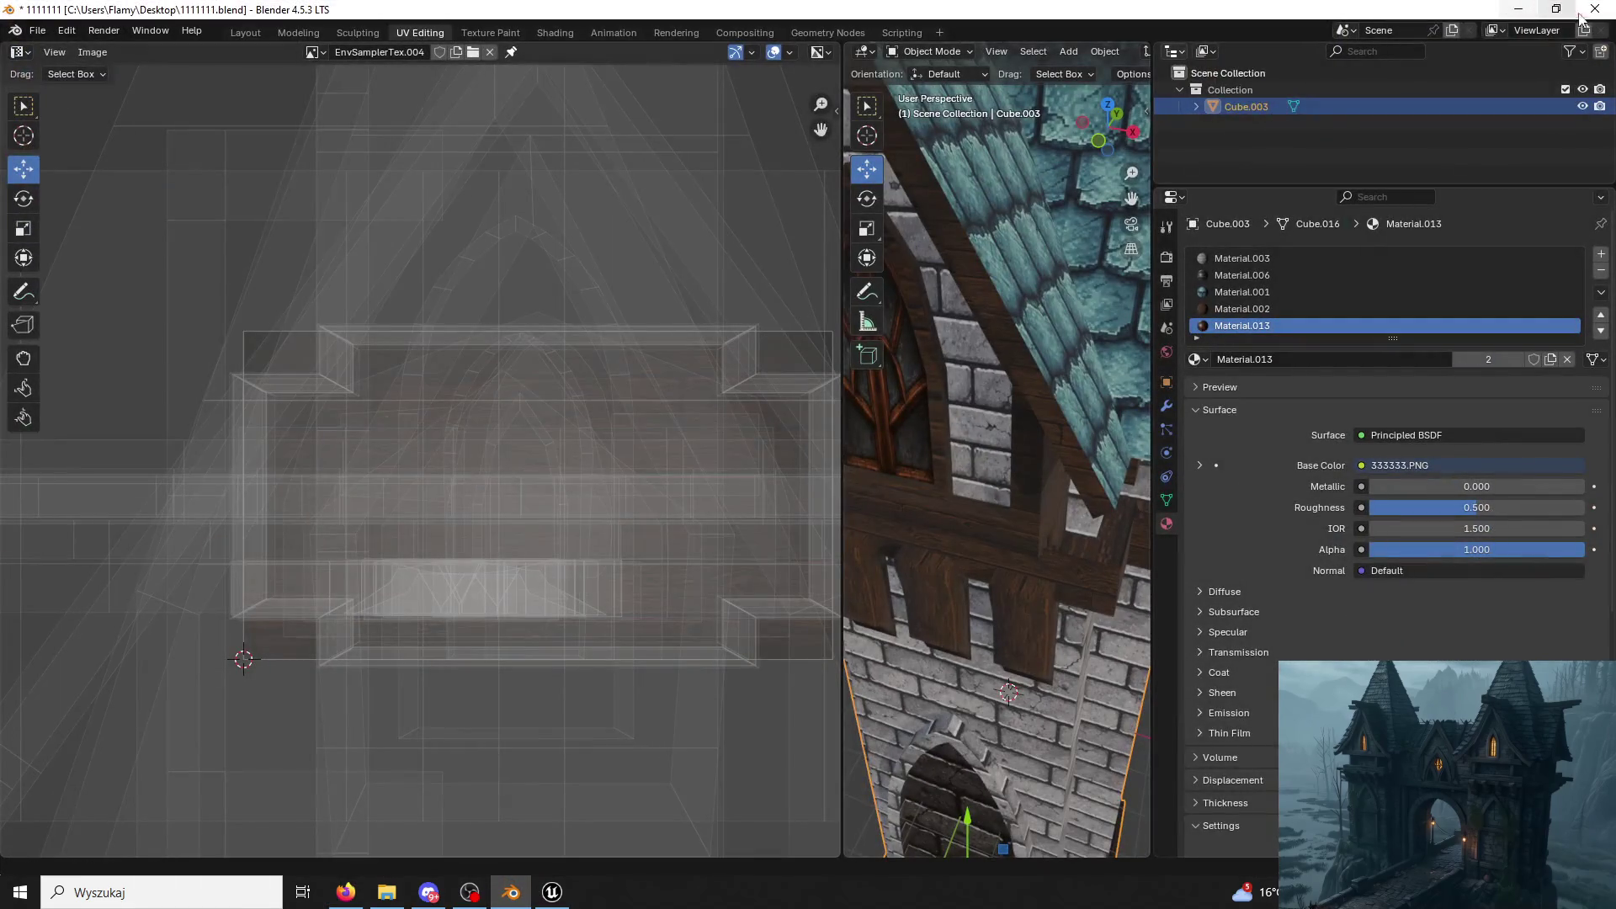
pyautogui.click(1595, 9)
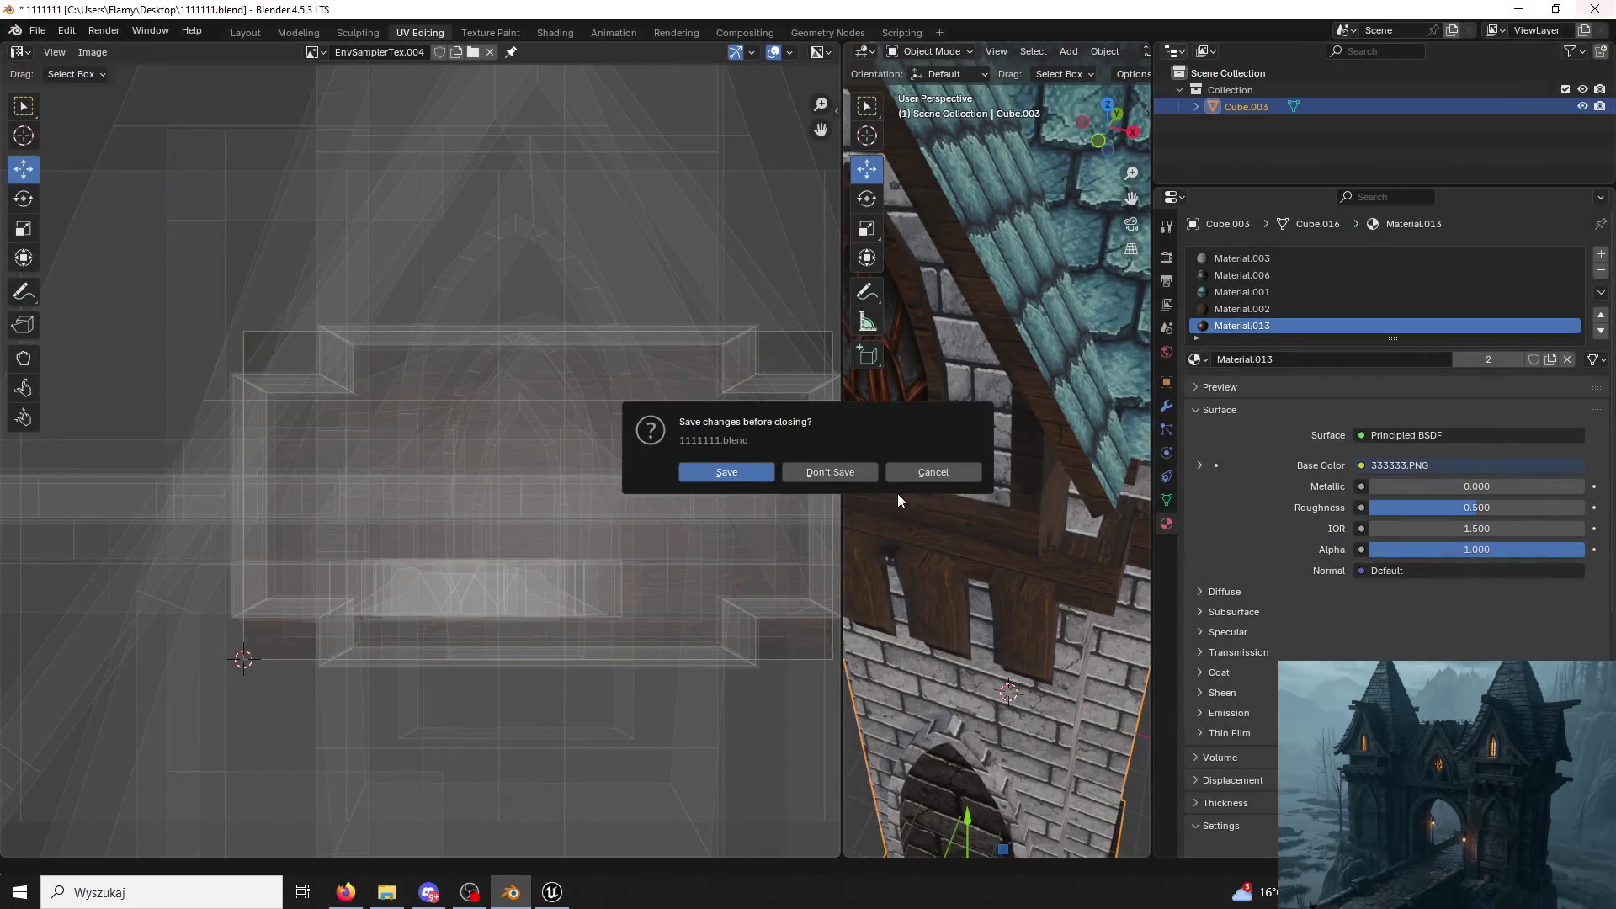
pyautogui.click(726, 470)
# Dismiss the open-with prompt for the .blend1 backup and reopen the 1111111 project from the desktop.
pyautogui.doubleClick(325, 556)
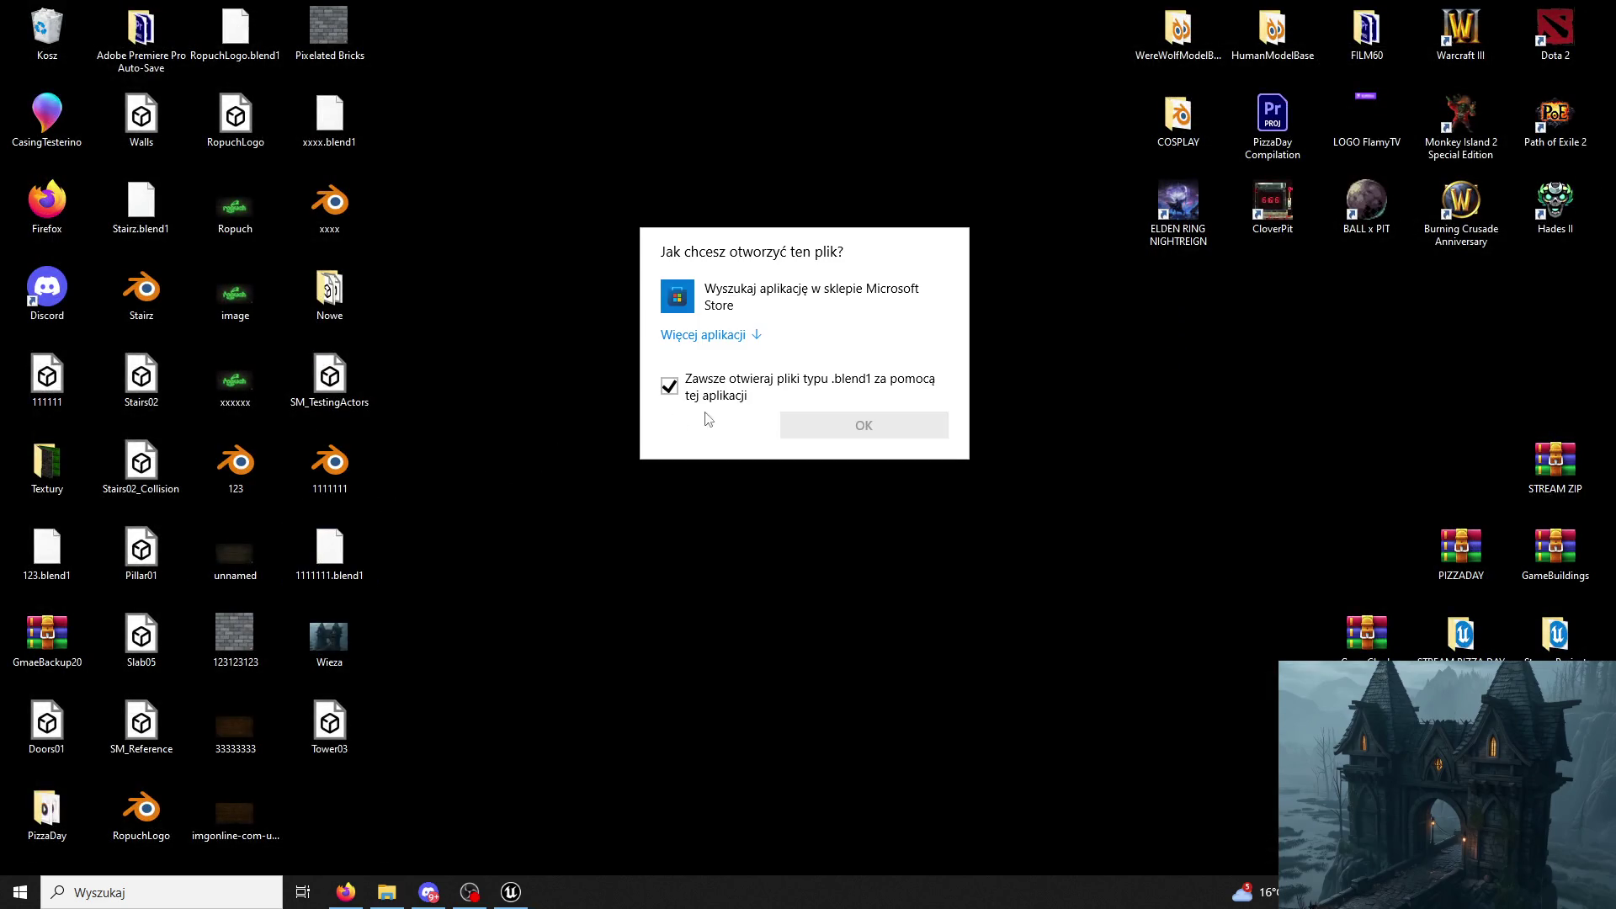
pyautogui.press('Escape')
pyautogui.doubleClick(330, 464)
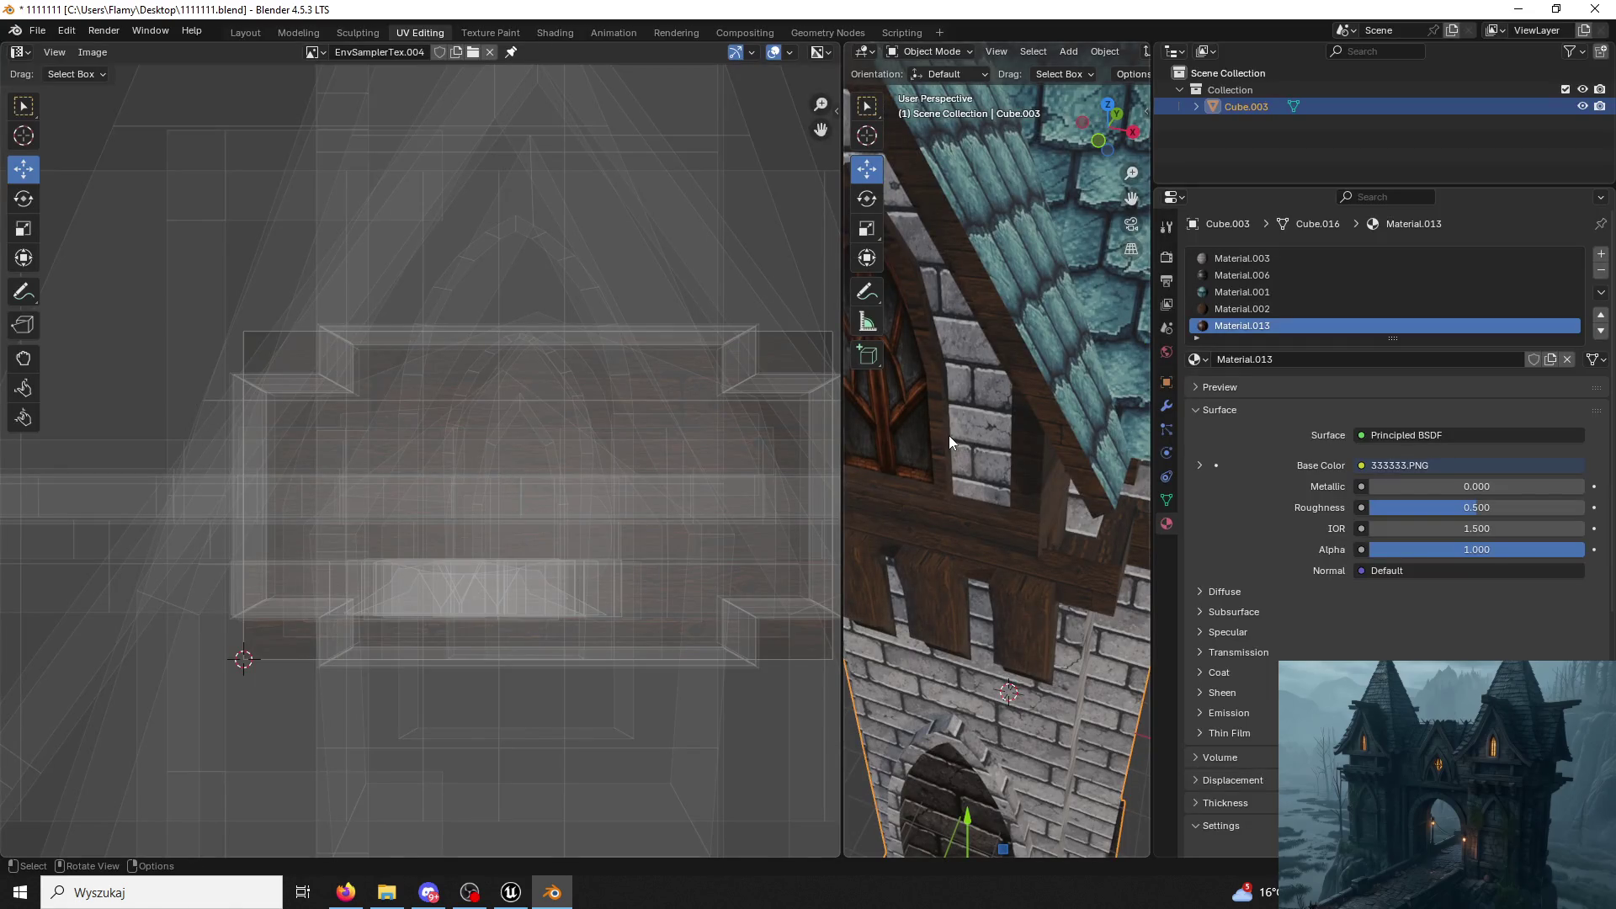
pyautogui.scroll(-3, 1009, 444)
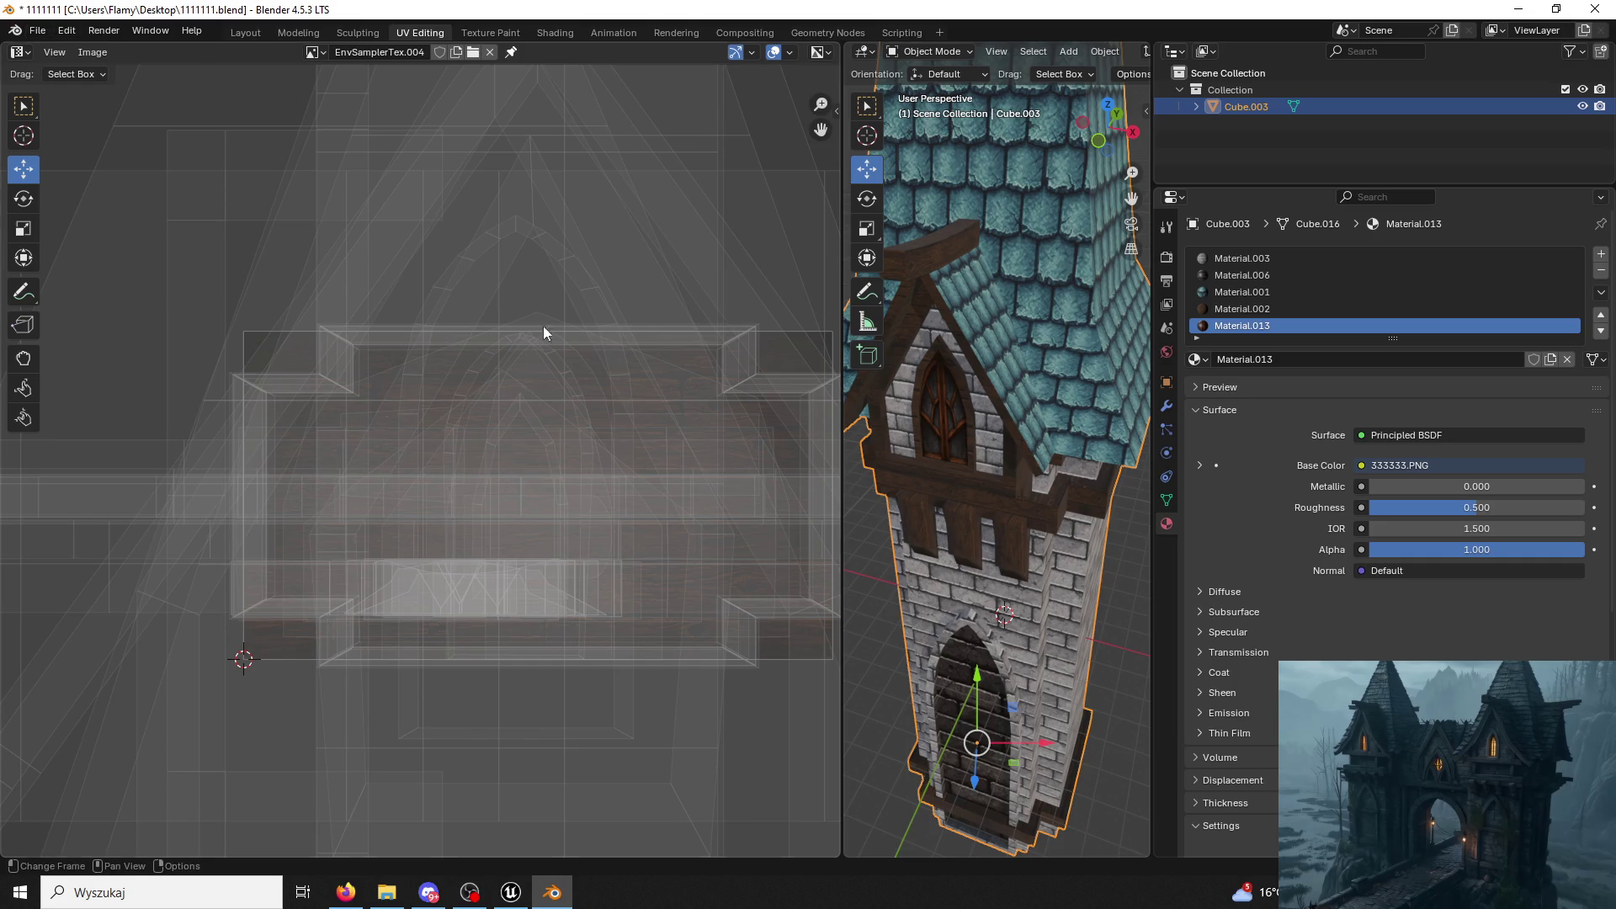
# Export the selected tower as FBX over Tower03.fbx with Limit to Selected Objects, then minimize Blender.
pyautogui.click(37, 29)
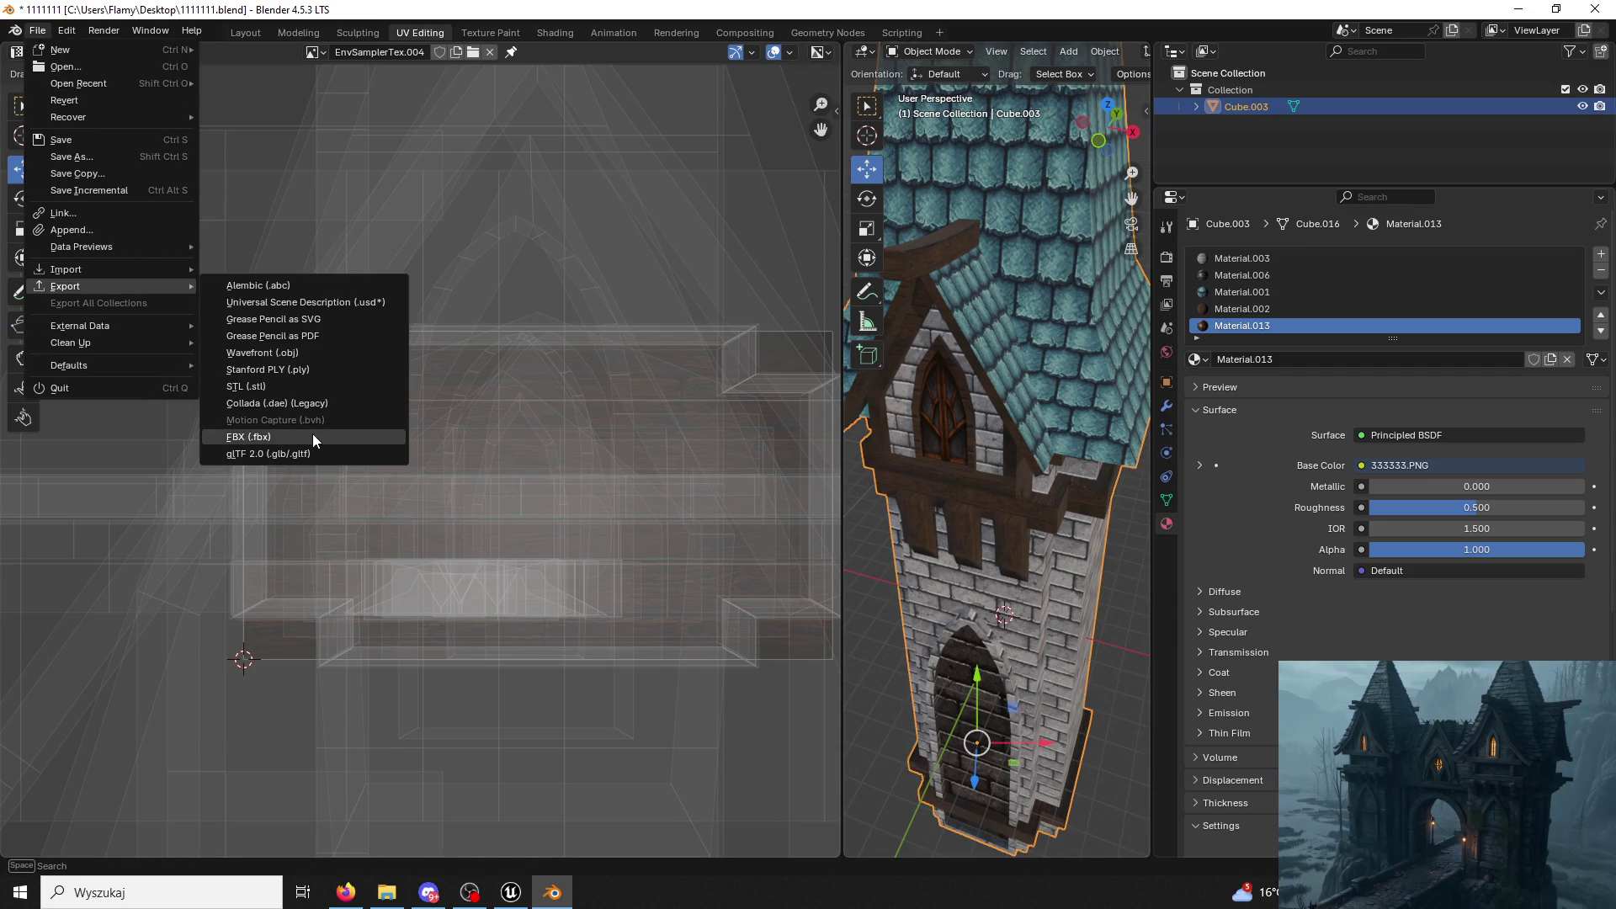
pyautogui.moveTo(65, 285)
pyautogui.click(313, 433)
pyautogui.scroll(-3, 716, 510)
pyautogui.click(716, 507)
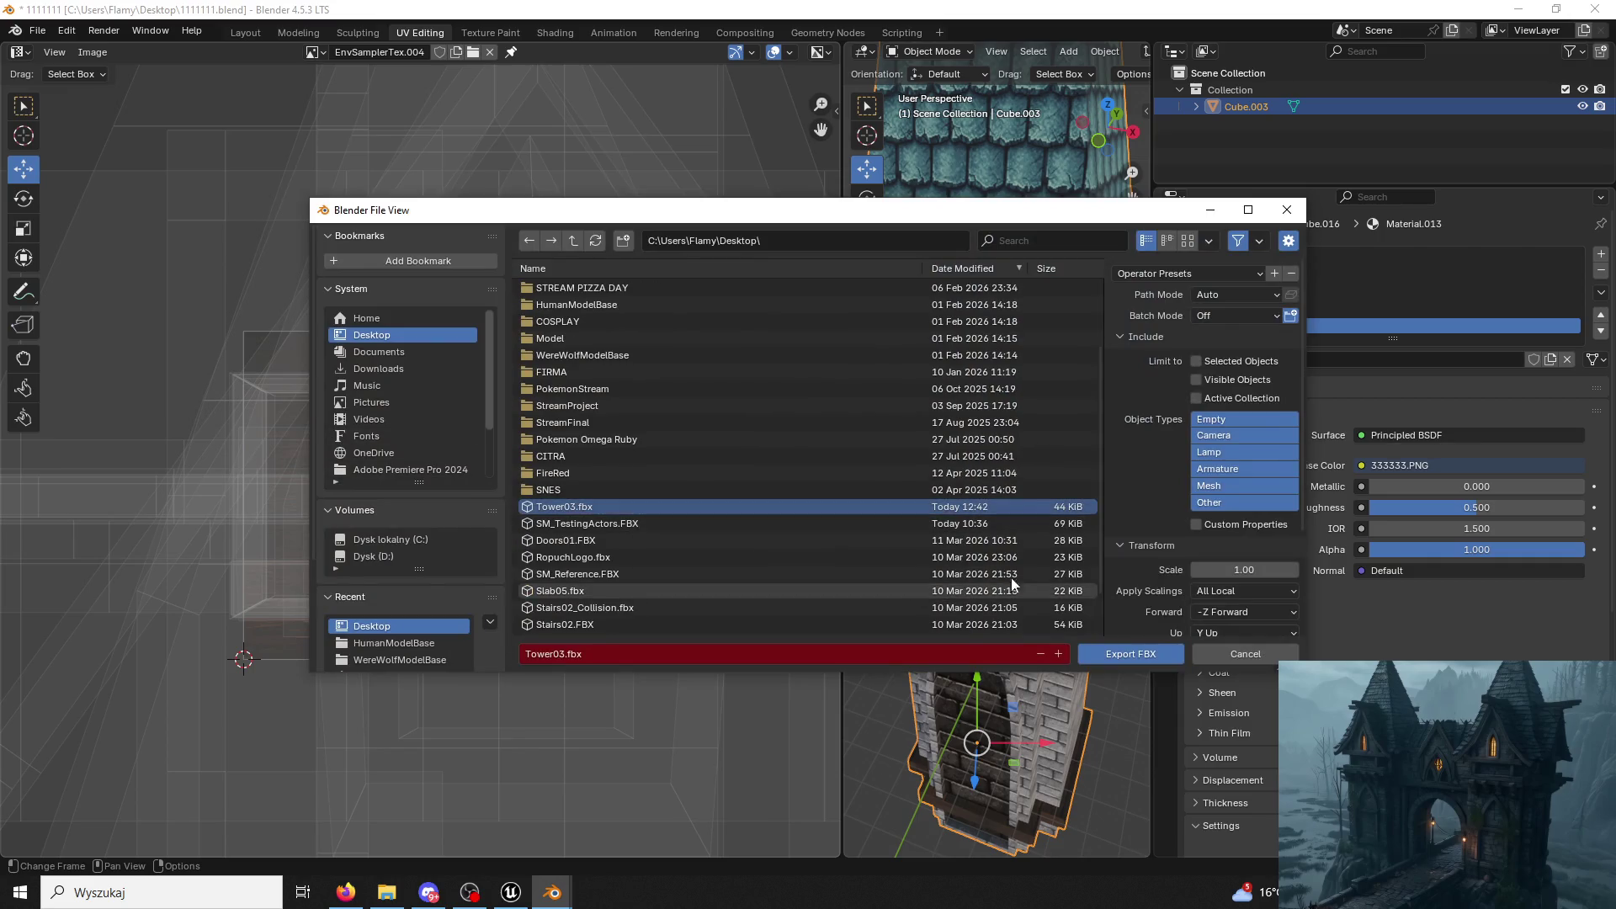
pyautogui.click(1193, 361)
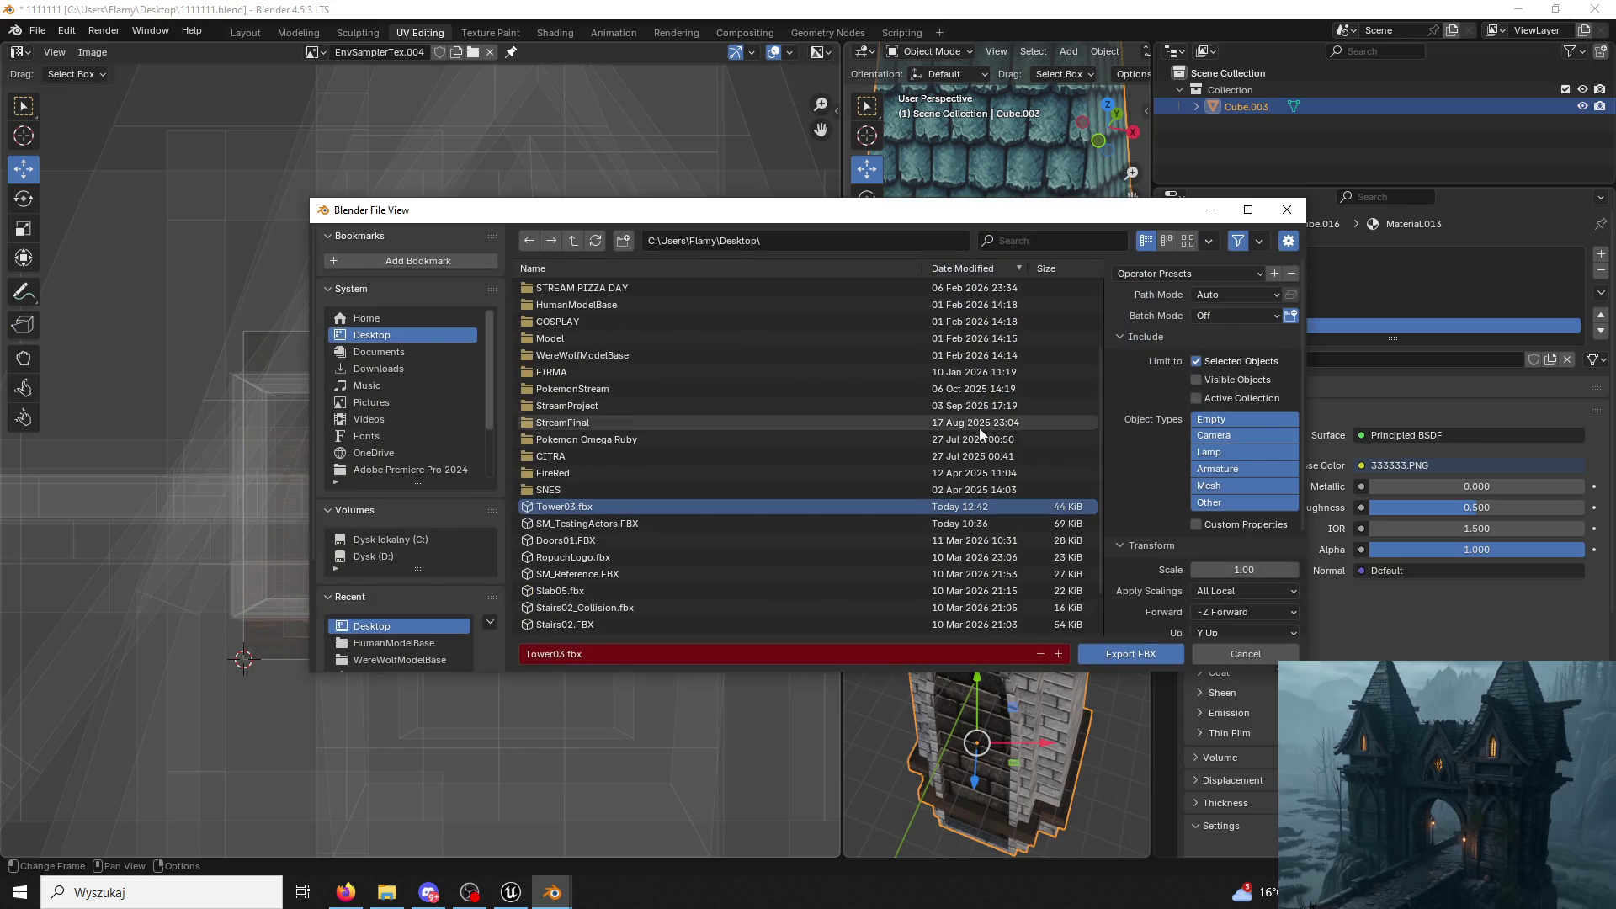
pyautogui.click(1131, 653)
pyautogui.click(1519, 9)
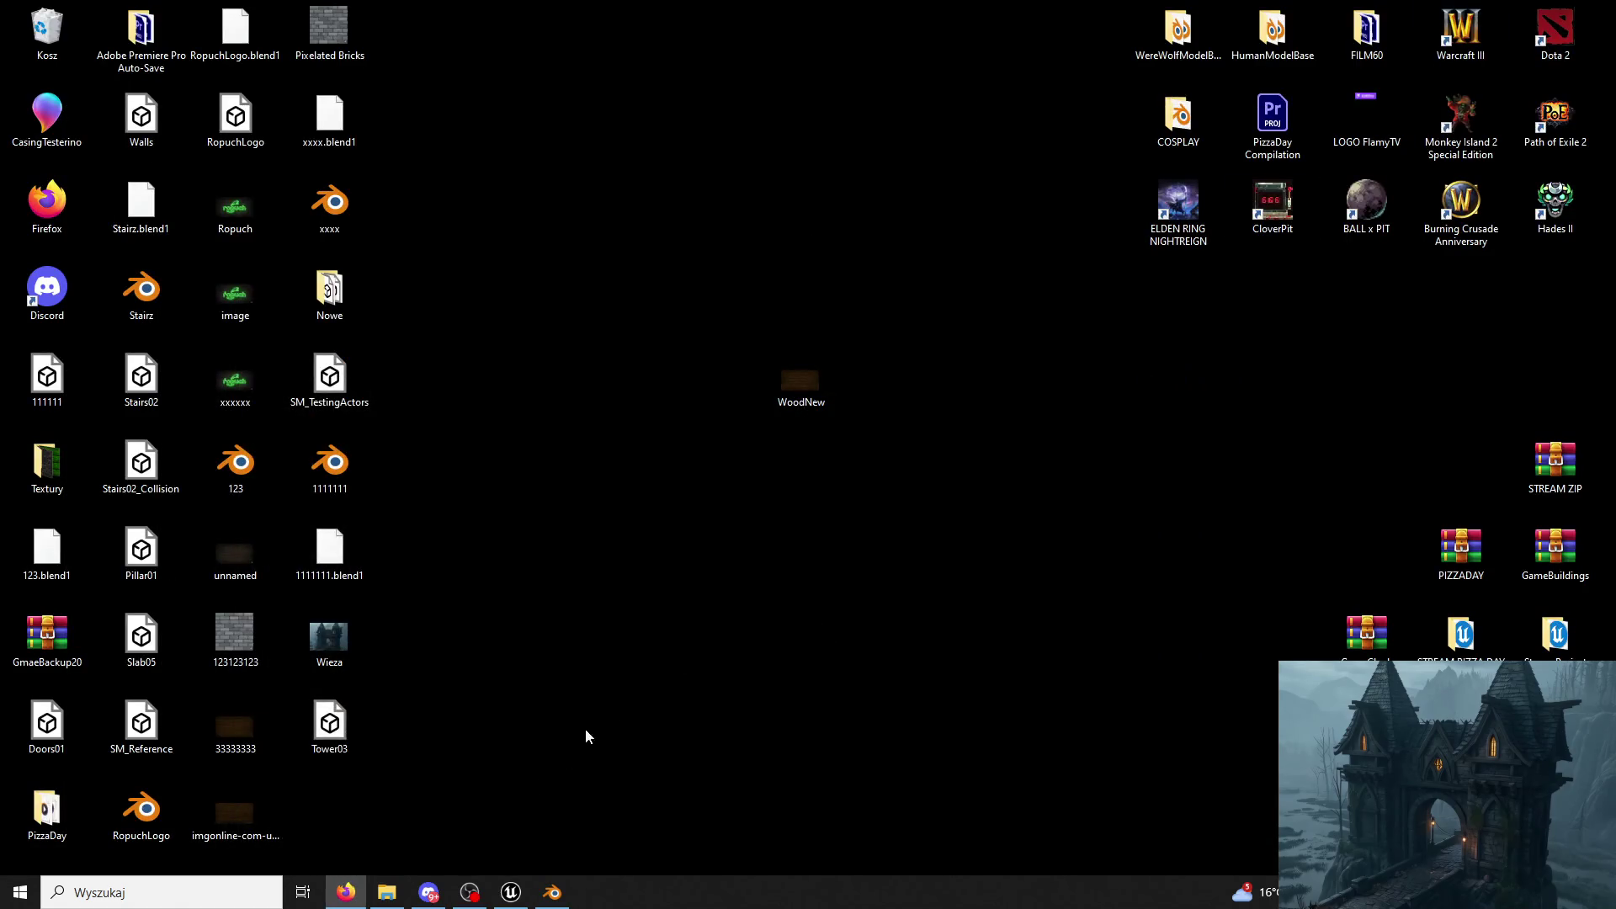
# Import Tower03.fbx from the desktop into the ModularV3 Towers folder in Unreal.
pyautogui.click(511, 895)
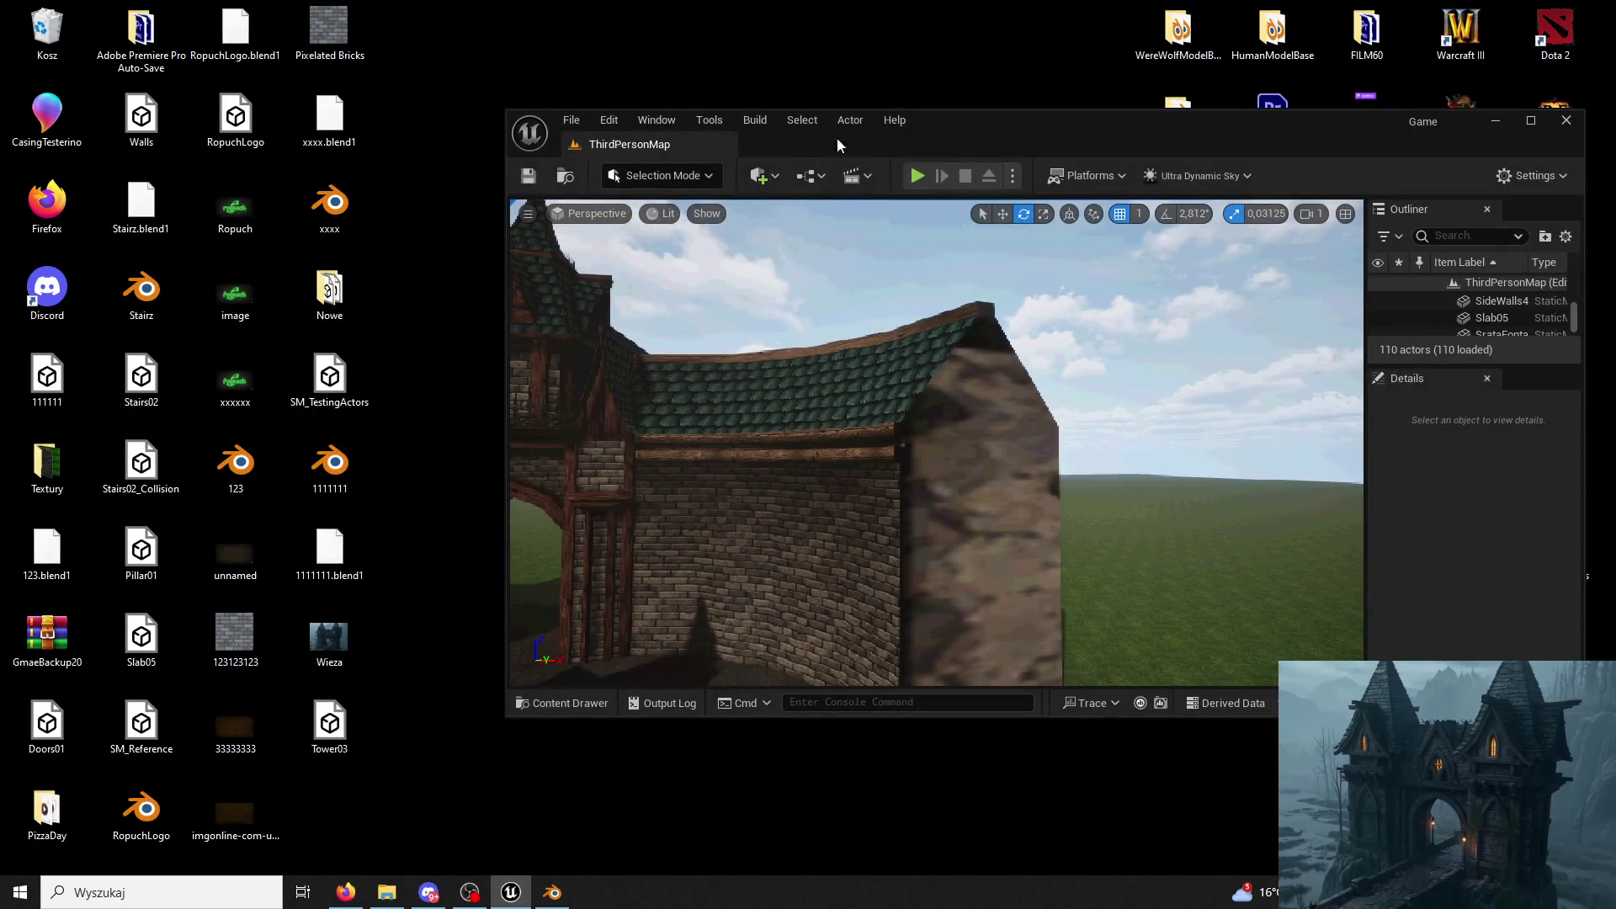
pyautogui.doubleClick(995, 139)
pyautogui.click(63, 862)
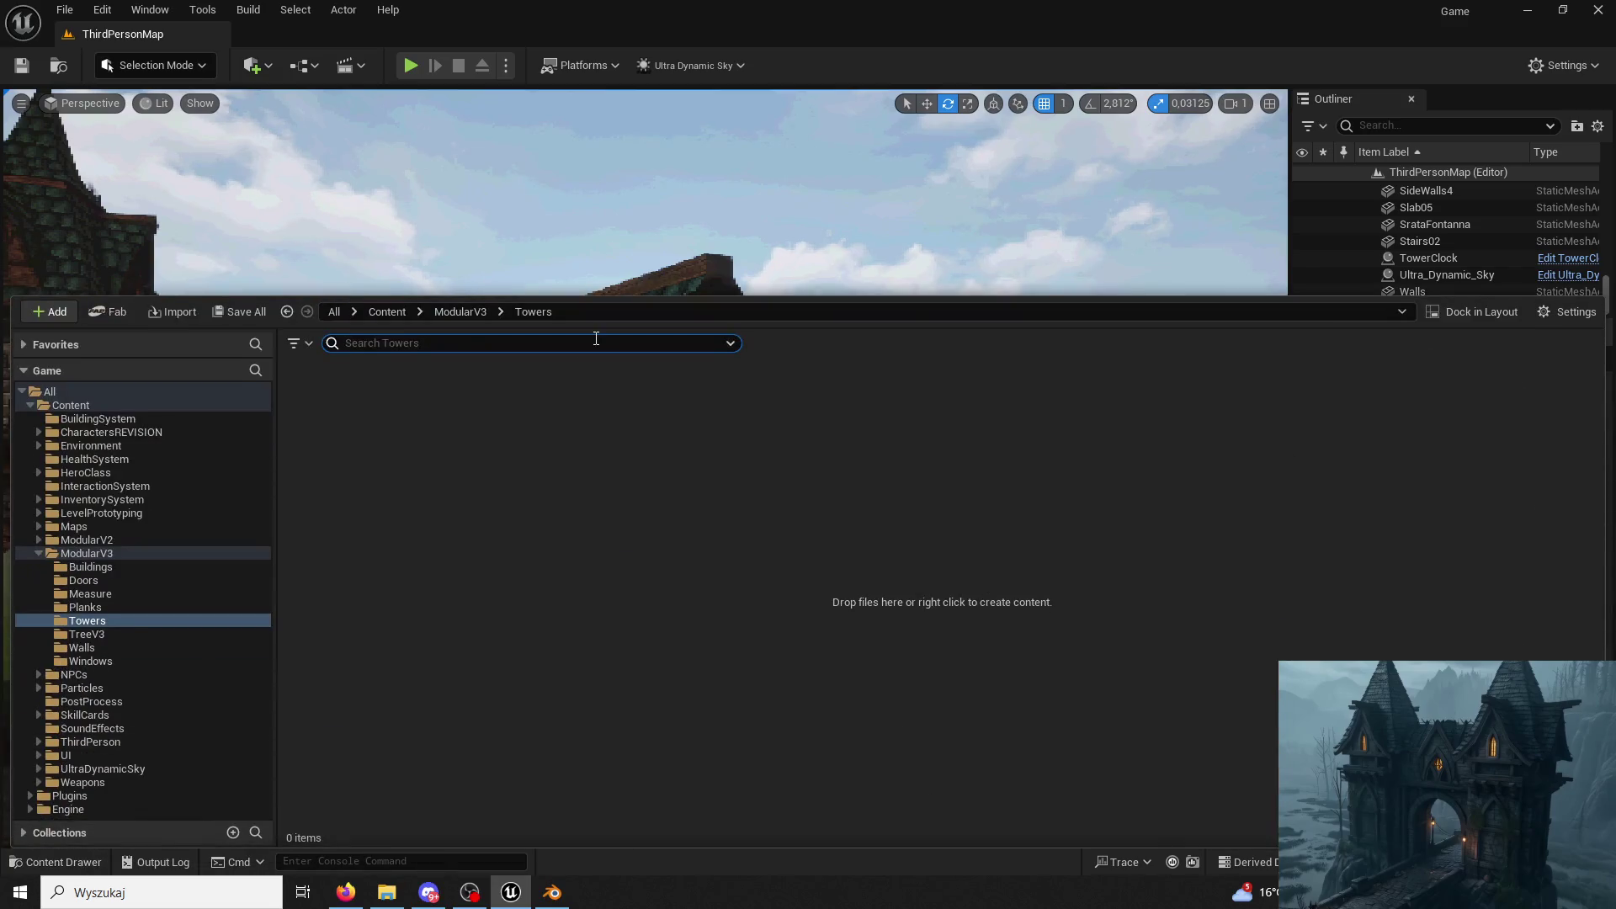
pyautogui.moveTo(543, 34); pyautogui.dragTo(916, 132)
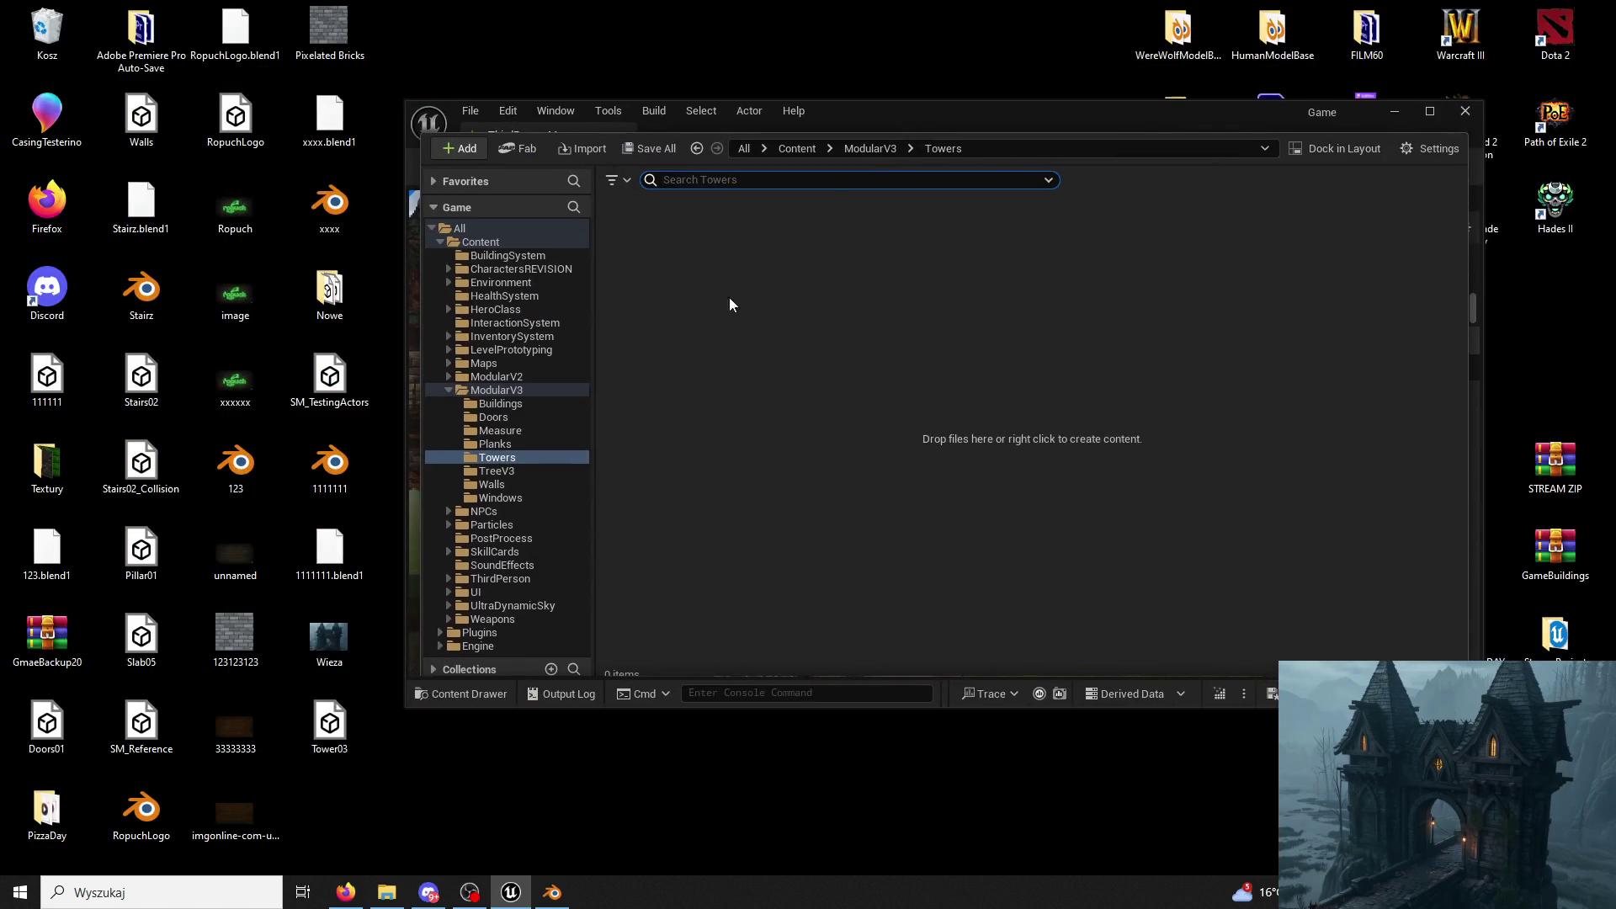
pyautogui.moveTo(330, 730); pyautogui.dragTo(798, 479)
pyautogui.click(831, 727)
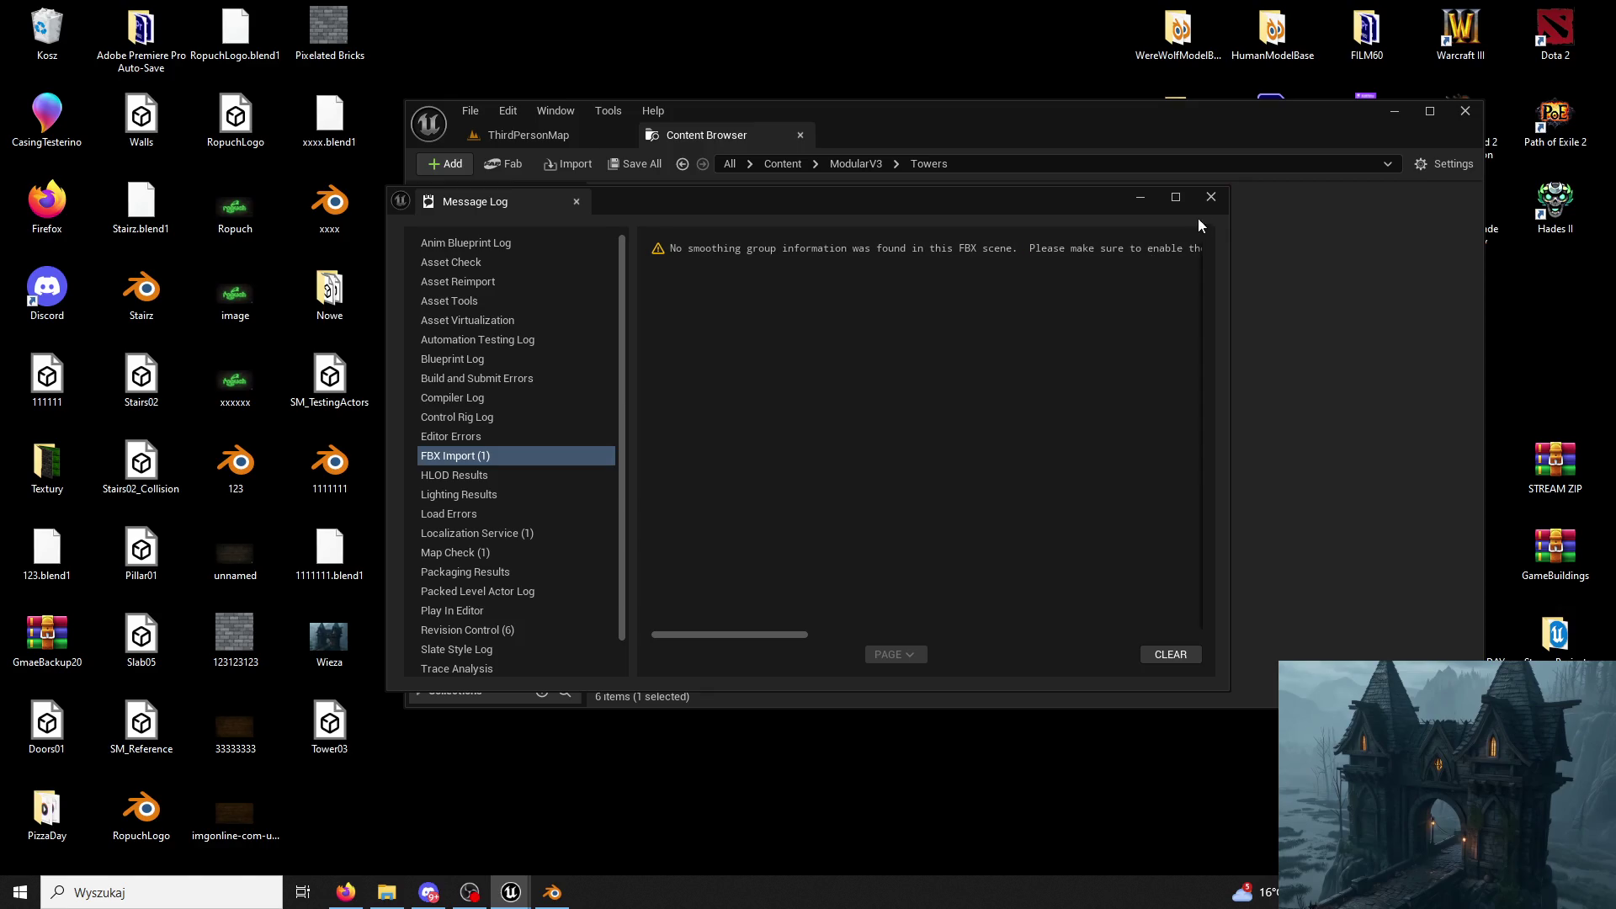
pyautogui.press('Escape')
# Delete the five extra textures that were imported with Tower03.
pyautogui.keyDown('ctrl'); pyautogui.click(852, 259); pyautogui.keyUp('ctrl')
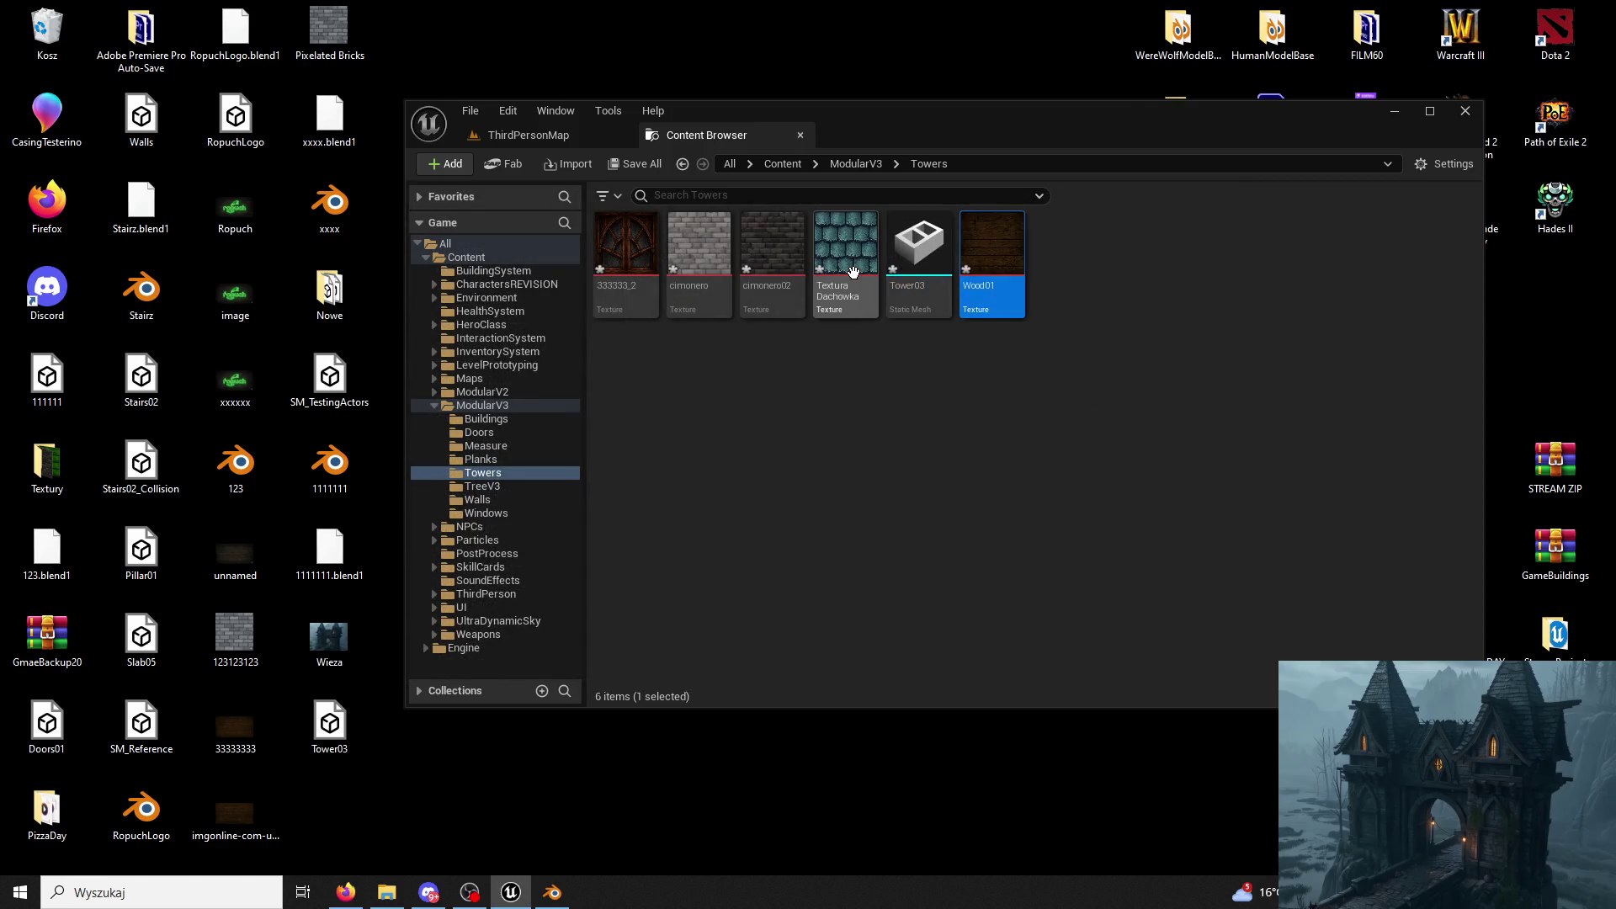
pyautogui.hotkey('ctrl', 'a')
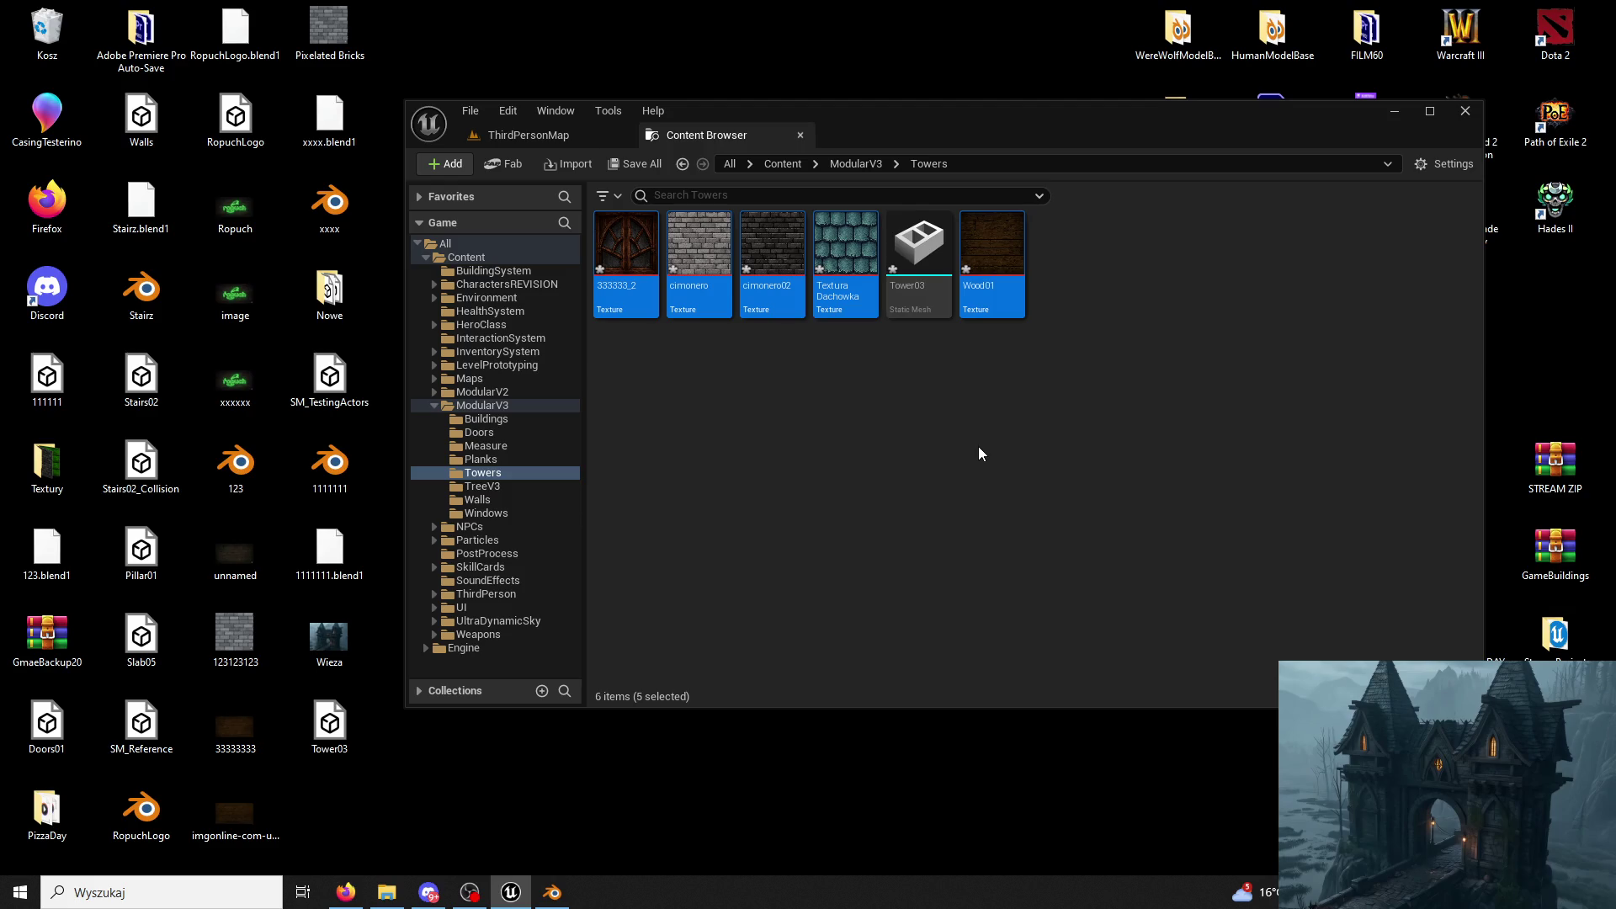
pyautogui.press('Delete')
pyautogui.click(769, 721)
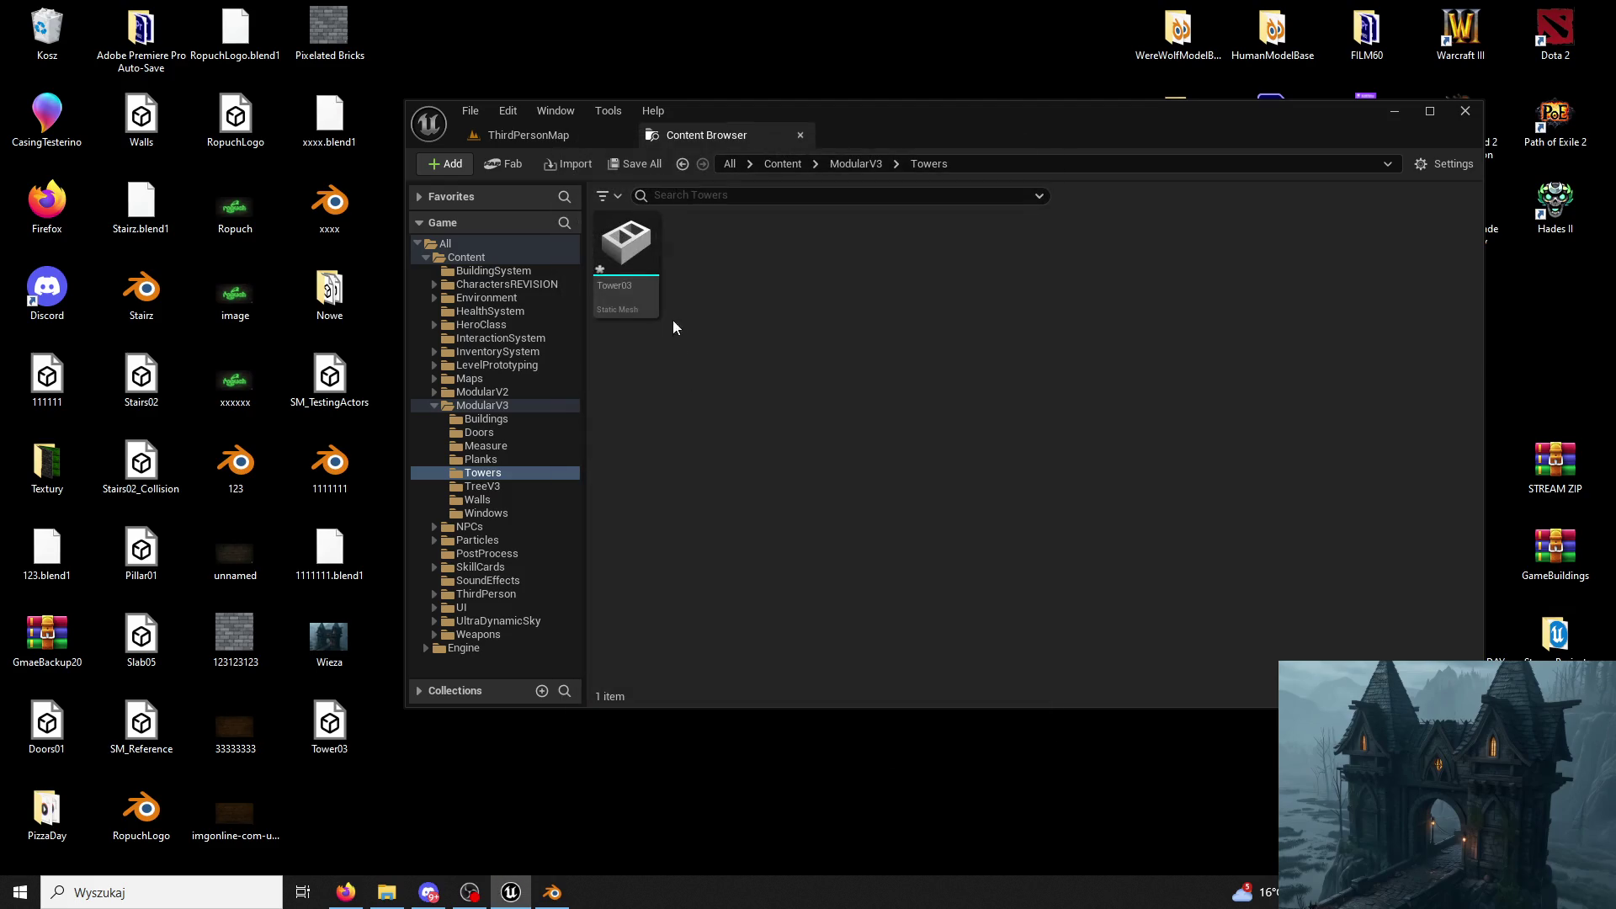
# Open Tower03 in the static mesh editor, docked full screen.
pyautogui.doubleClick(634, 269)
pyautogui.moveTo(571, 284); pyautogui.dragTo(943, 129)
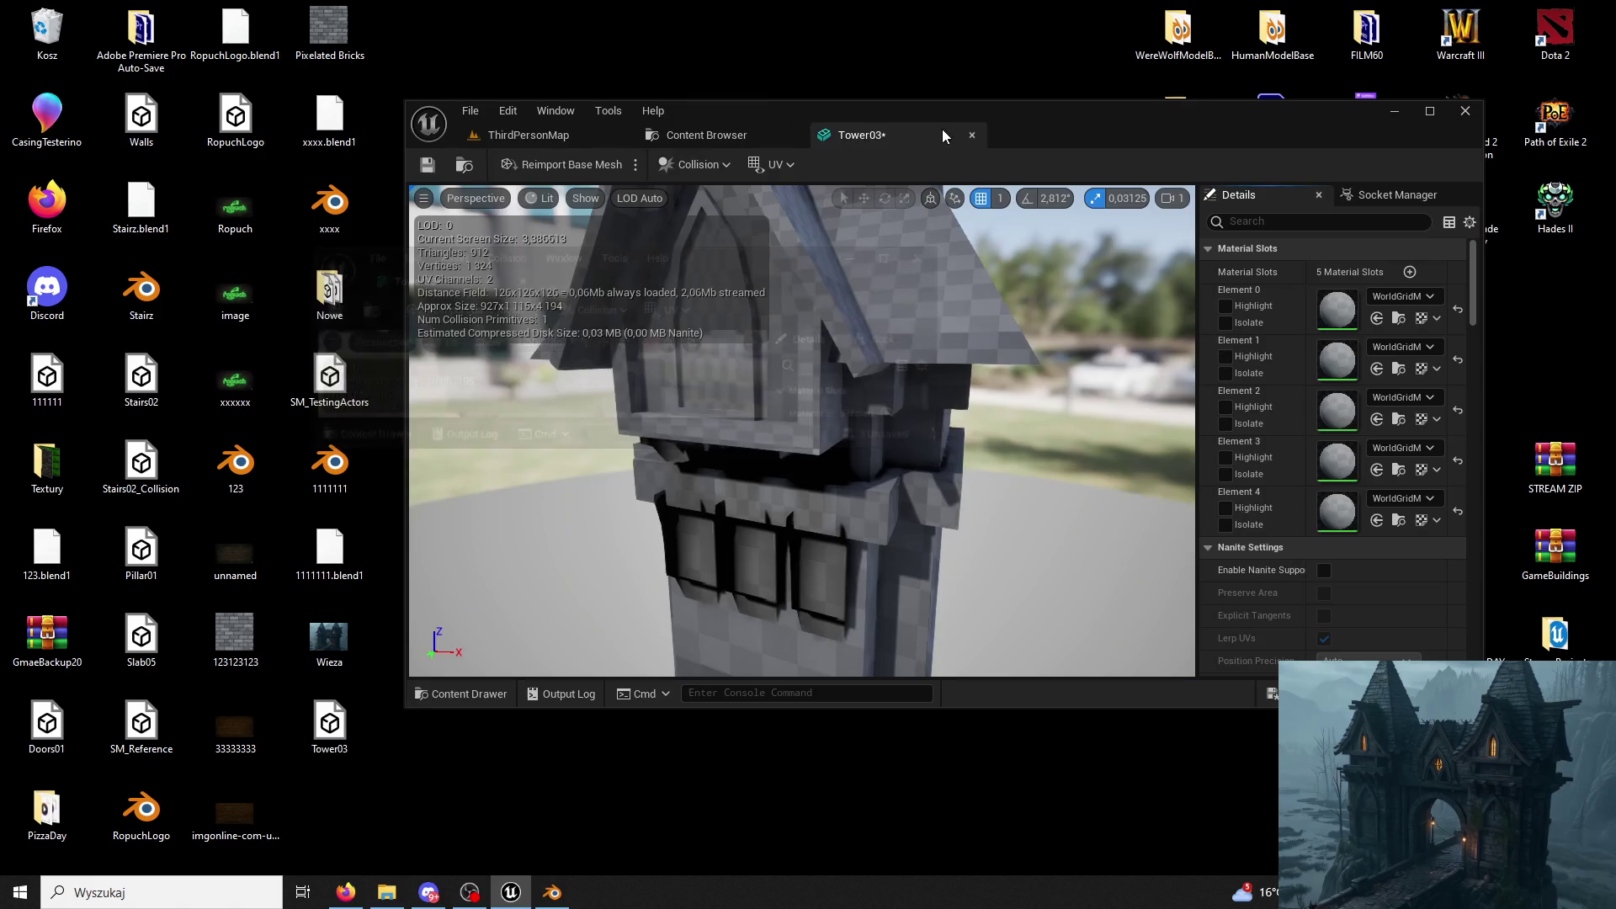
pyautogui.click(795, 141)
pyautogui.click(800, 134)
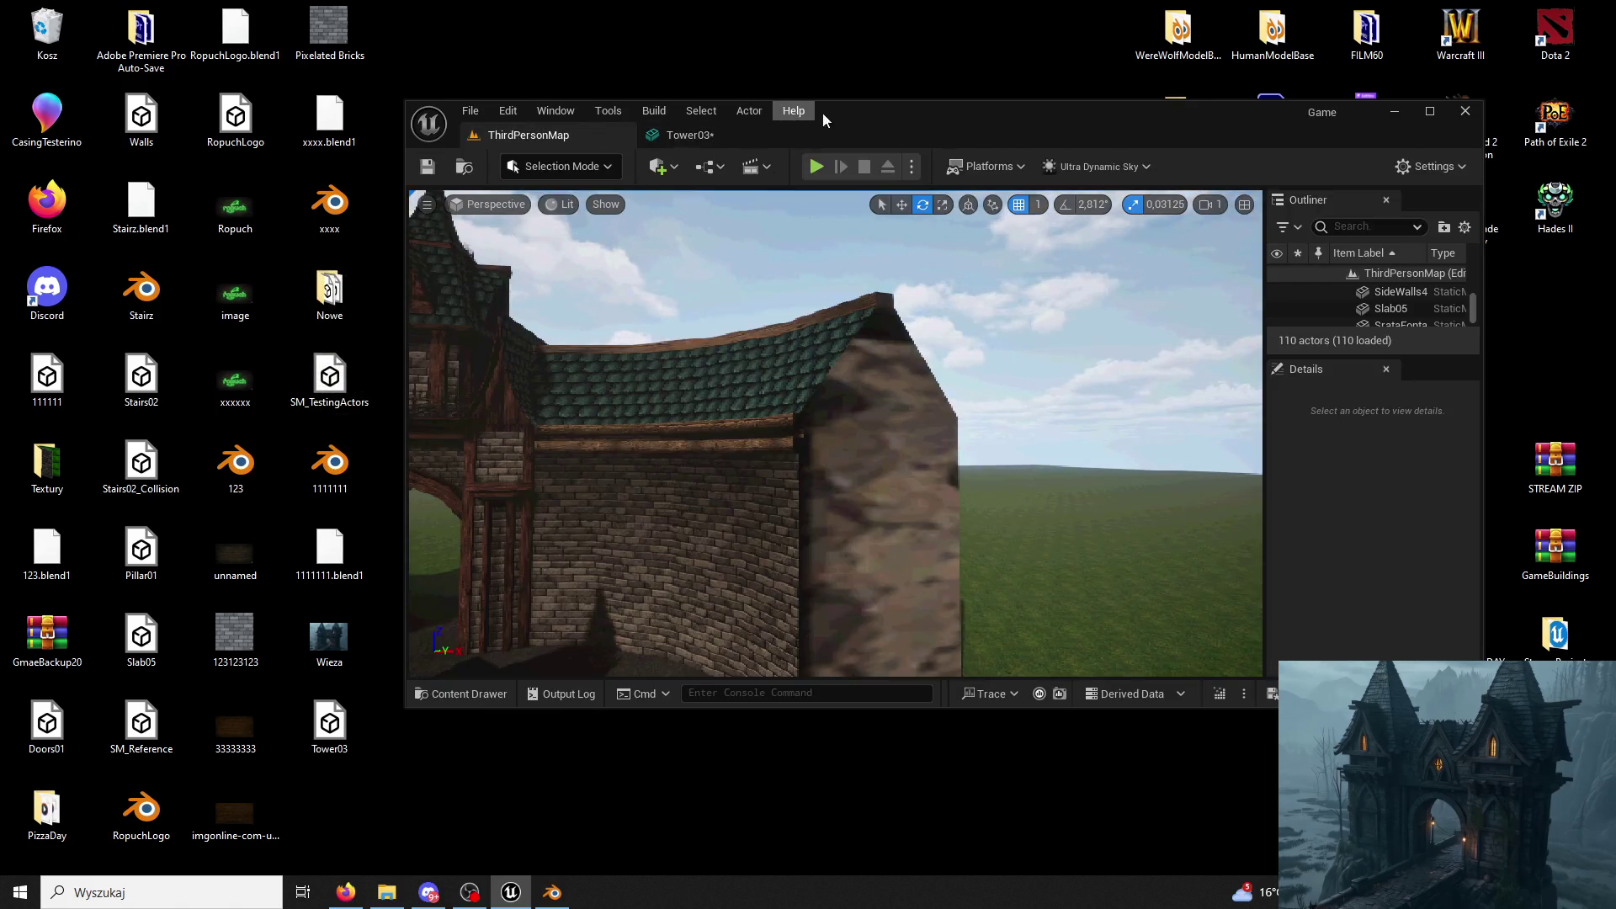
pyautogui.doubleClick(814, 113)
pyautogui.click(284, 34)
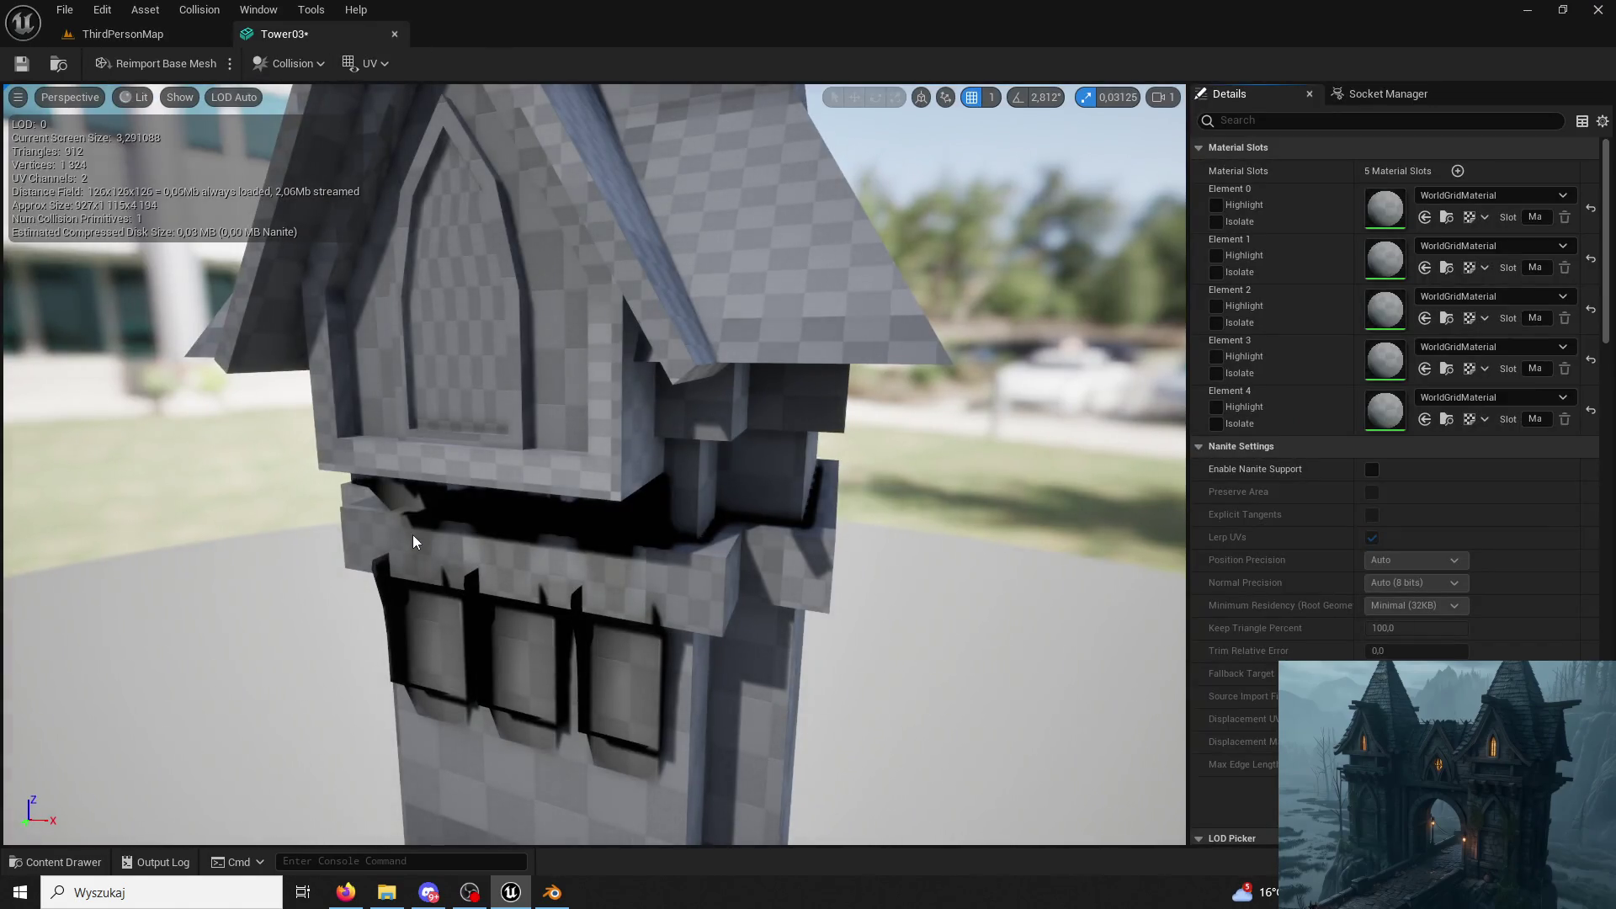
# Assign M_WindowLight02 from ModularV3 to Tower03's Element 4 material slot.
pyautogui.click(55, 862)
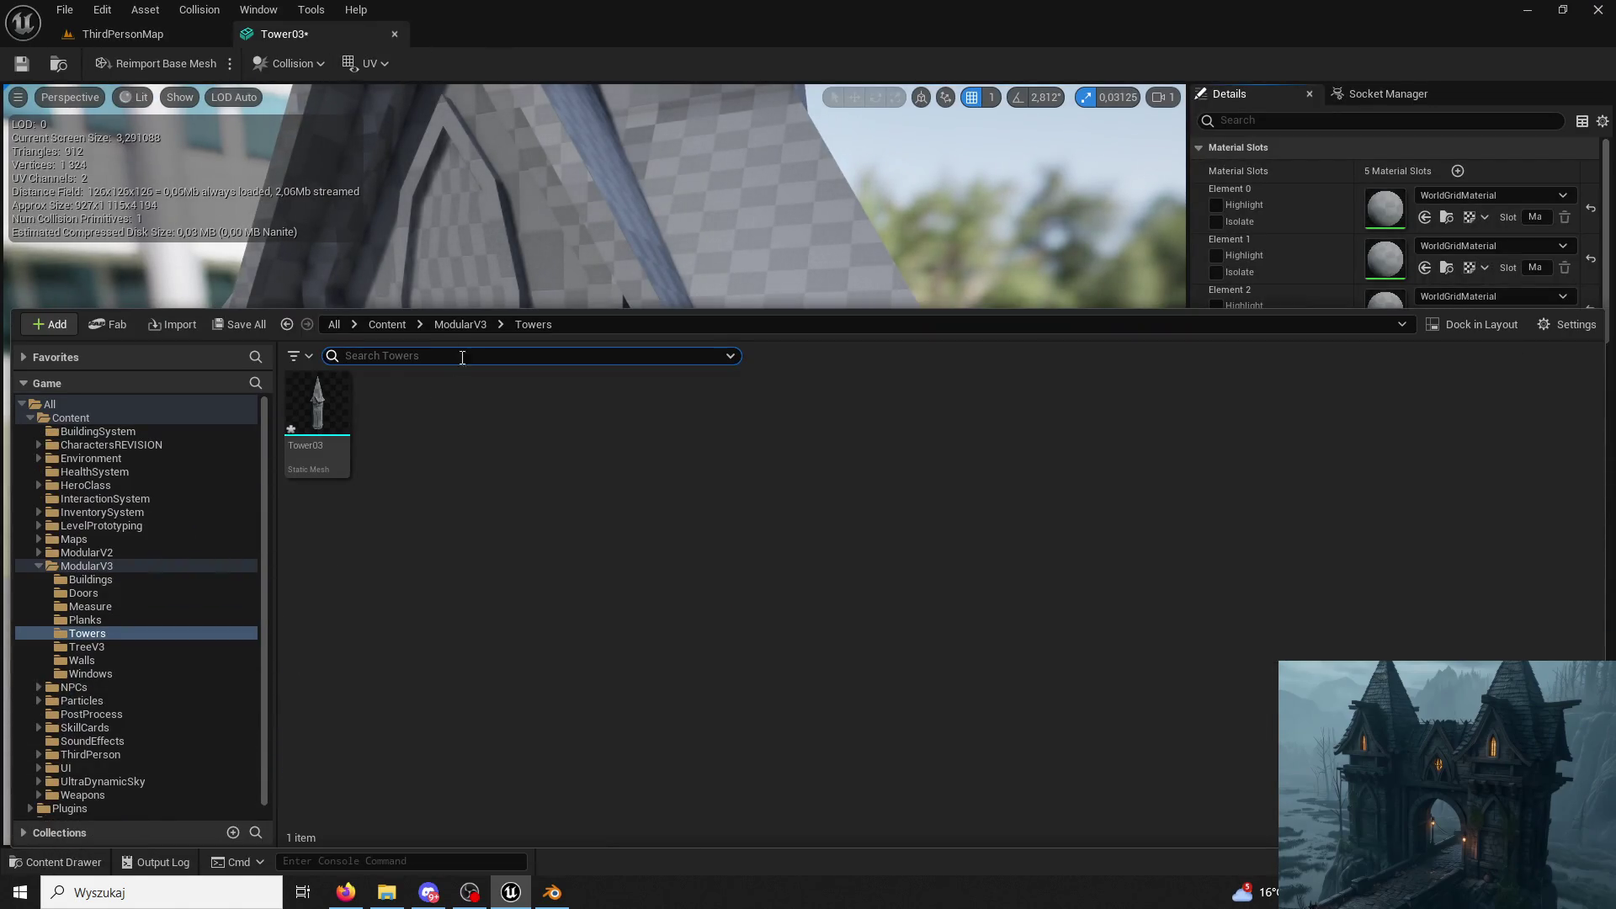
pyautogui.click(462, 326)
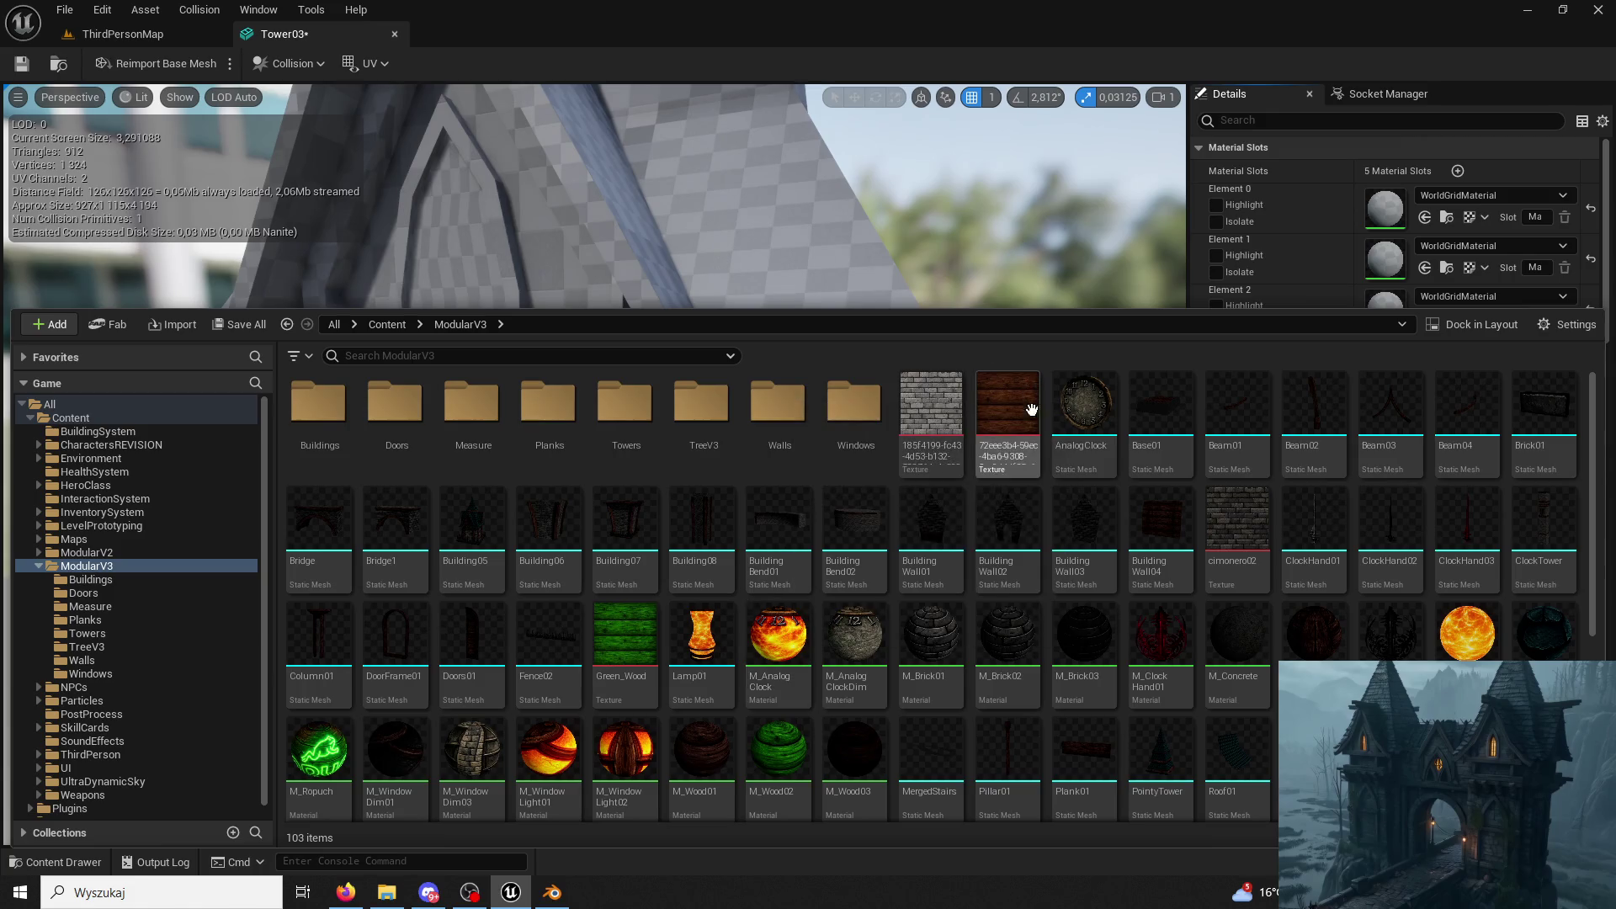
pyautogui.scroll(-1, 1181, 565)
pyautogui.scroll(-1, 1181, 565)
pyautogui.click(628, 616)
pyautogui.press('super+Down')
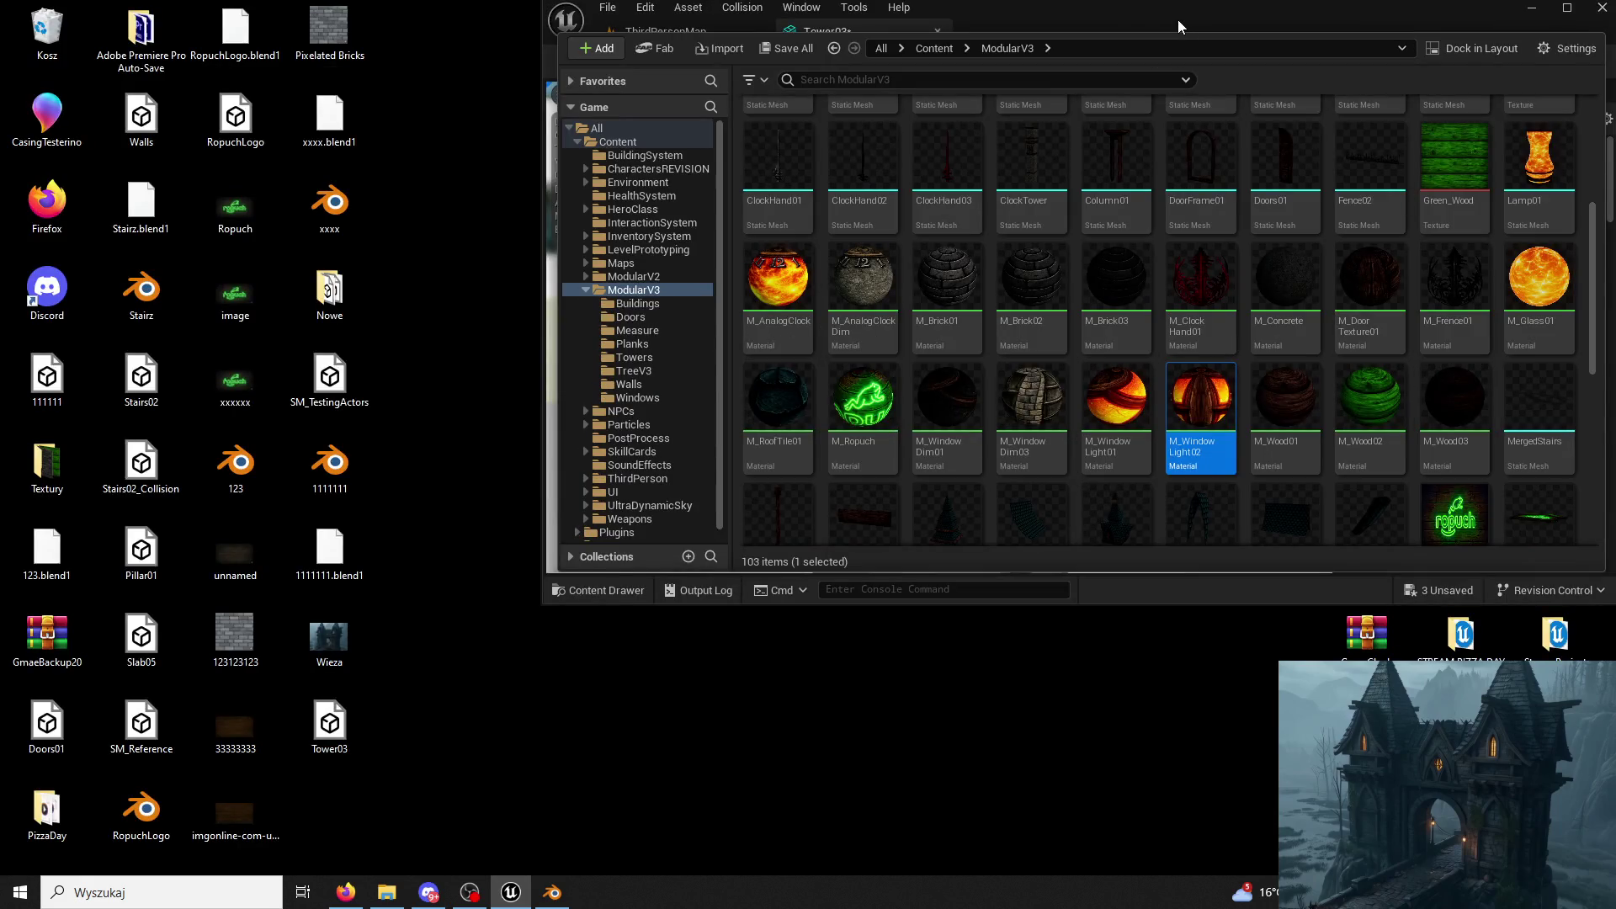
pyautogui.press('super+Up')
pyautogui.click(1423, 420)
# Inspect the glowing windows from below and above, then switch over to Blender.
pyautogui.moveTo(867, 426); pyautogui.dragTo(867, 379)
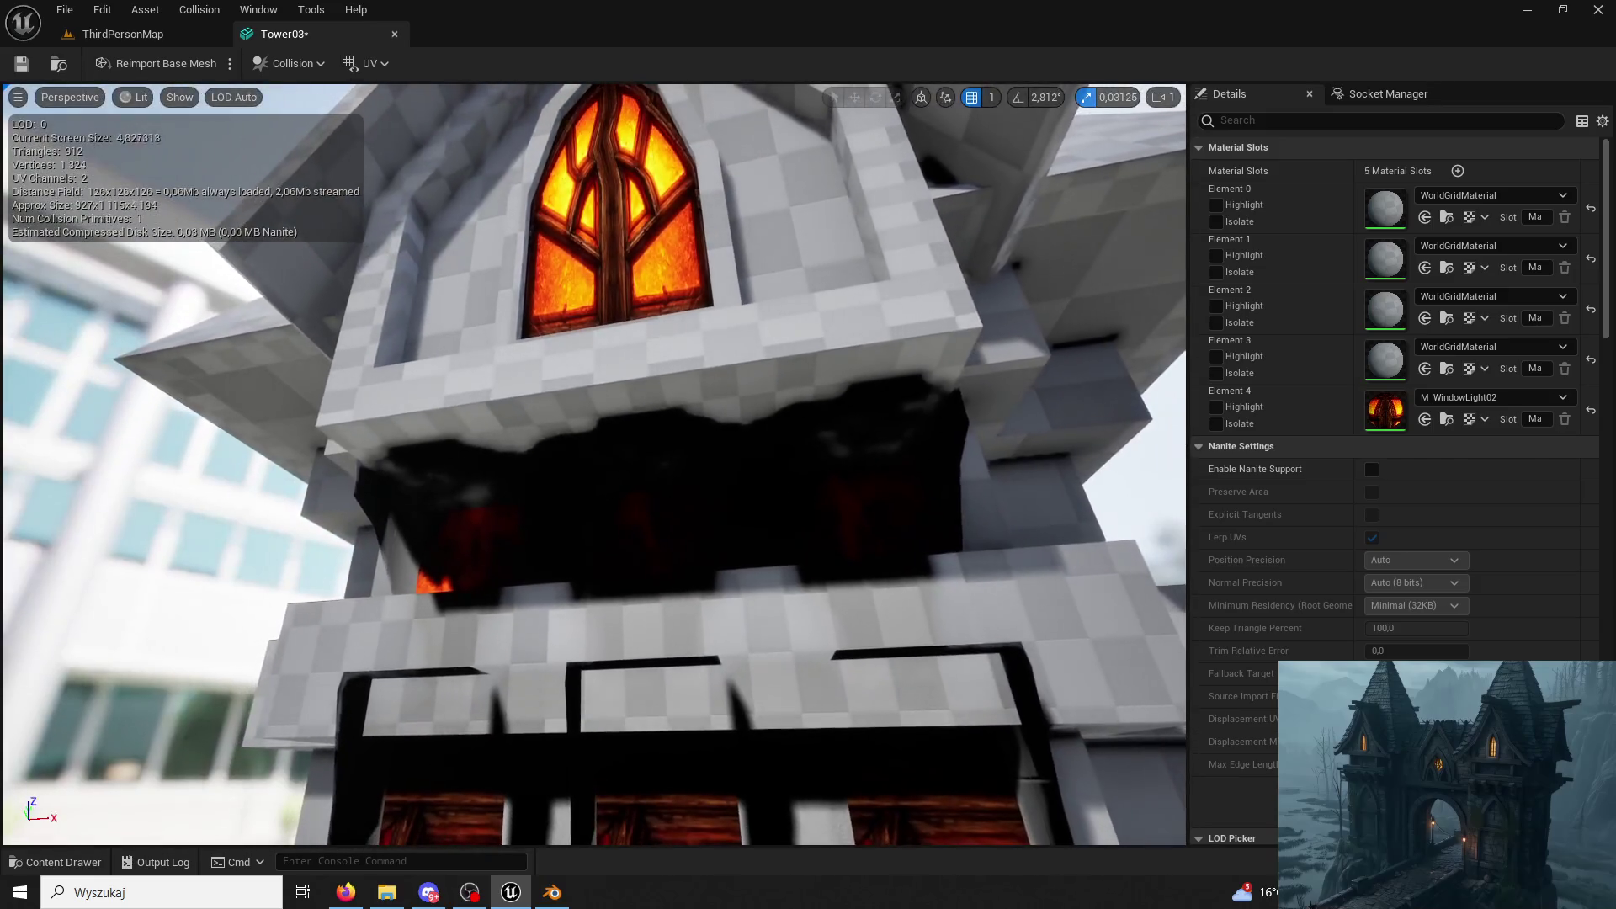
pyautogui.moveTo(866, 379); pyautogui.dragTo(867, 379)
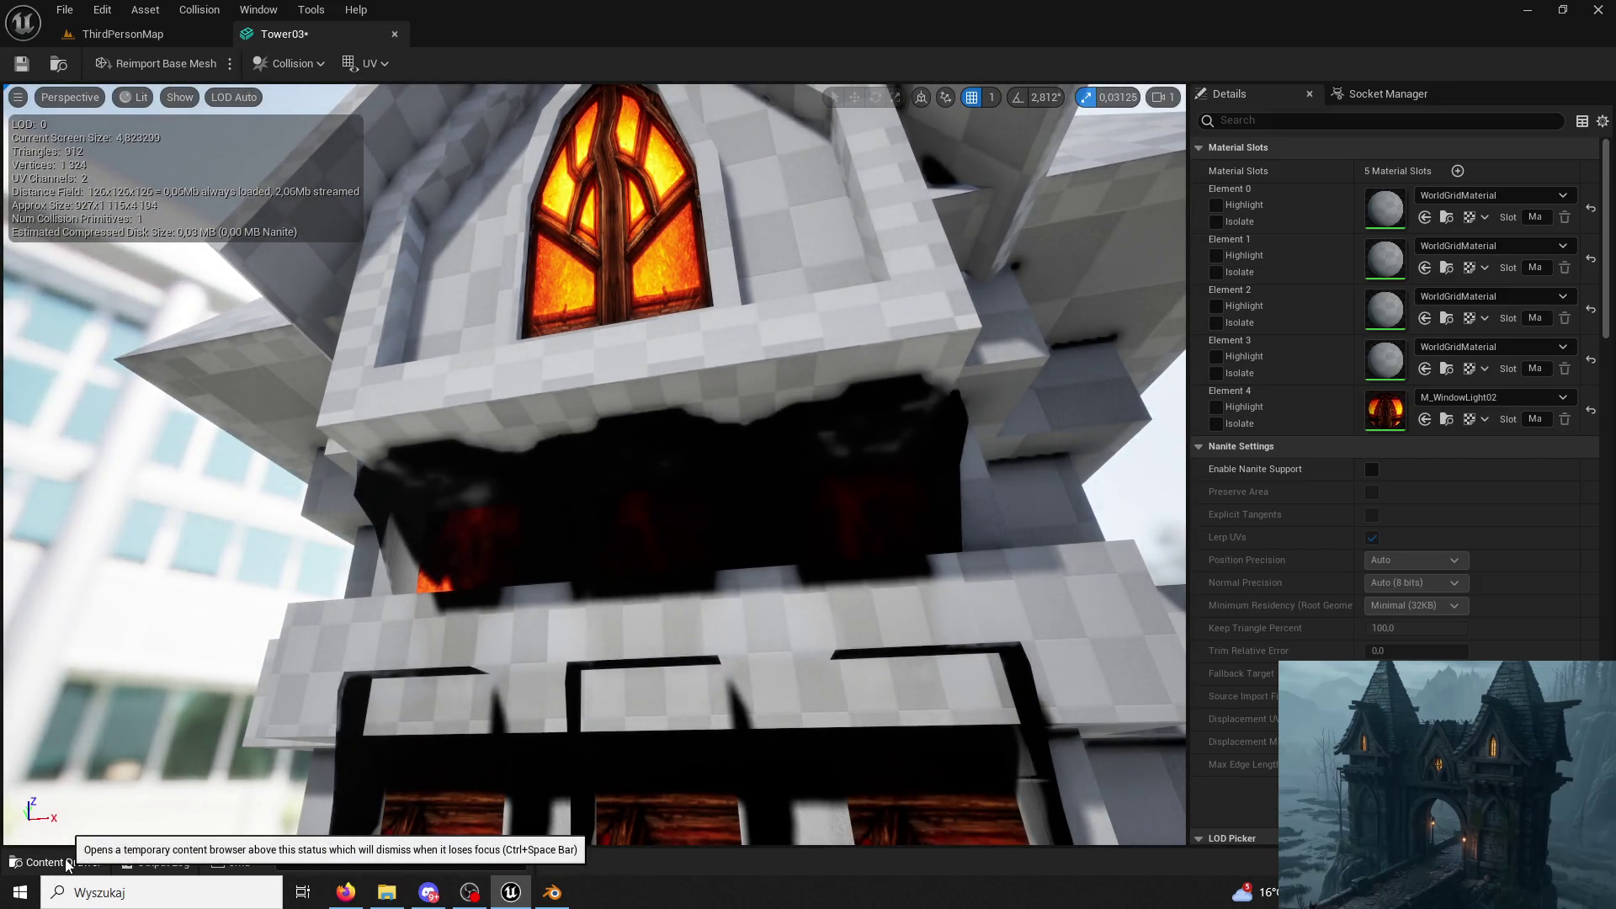
pyautogui.click(51, 861)
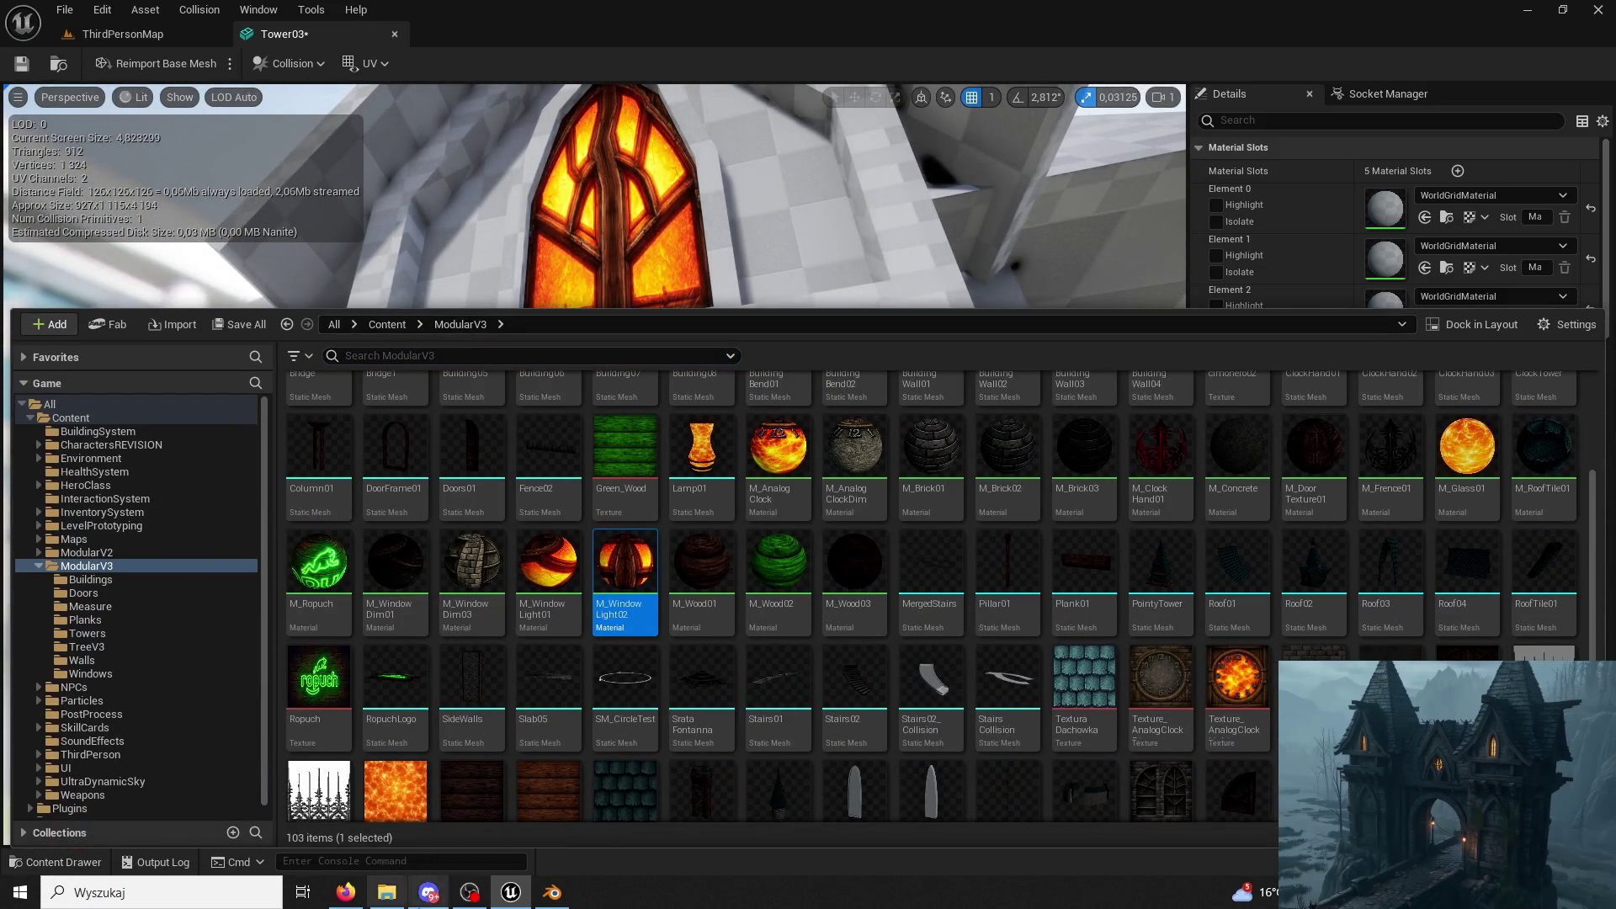
pyautogui.click(552, 892)
pyautogui.rightClick(949, 477)
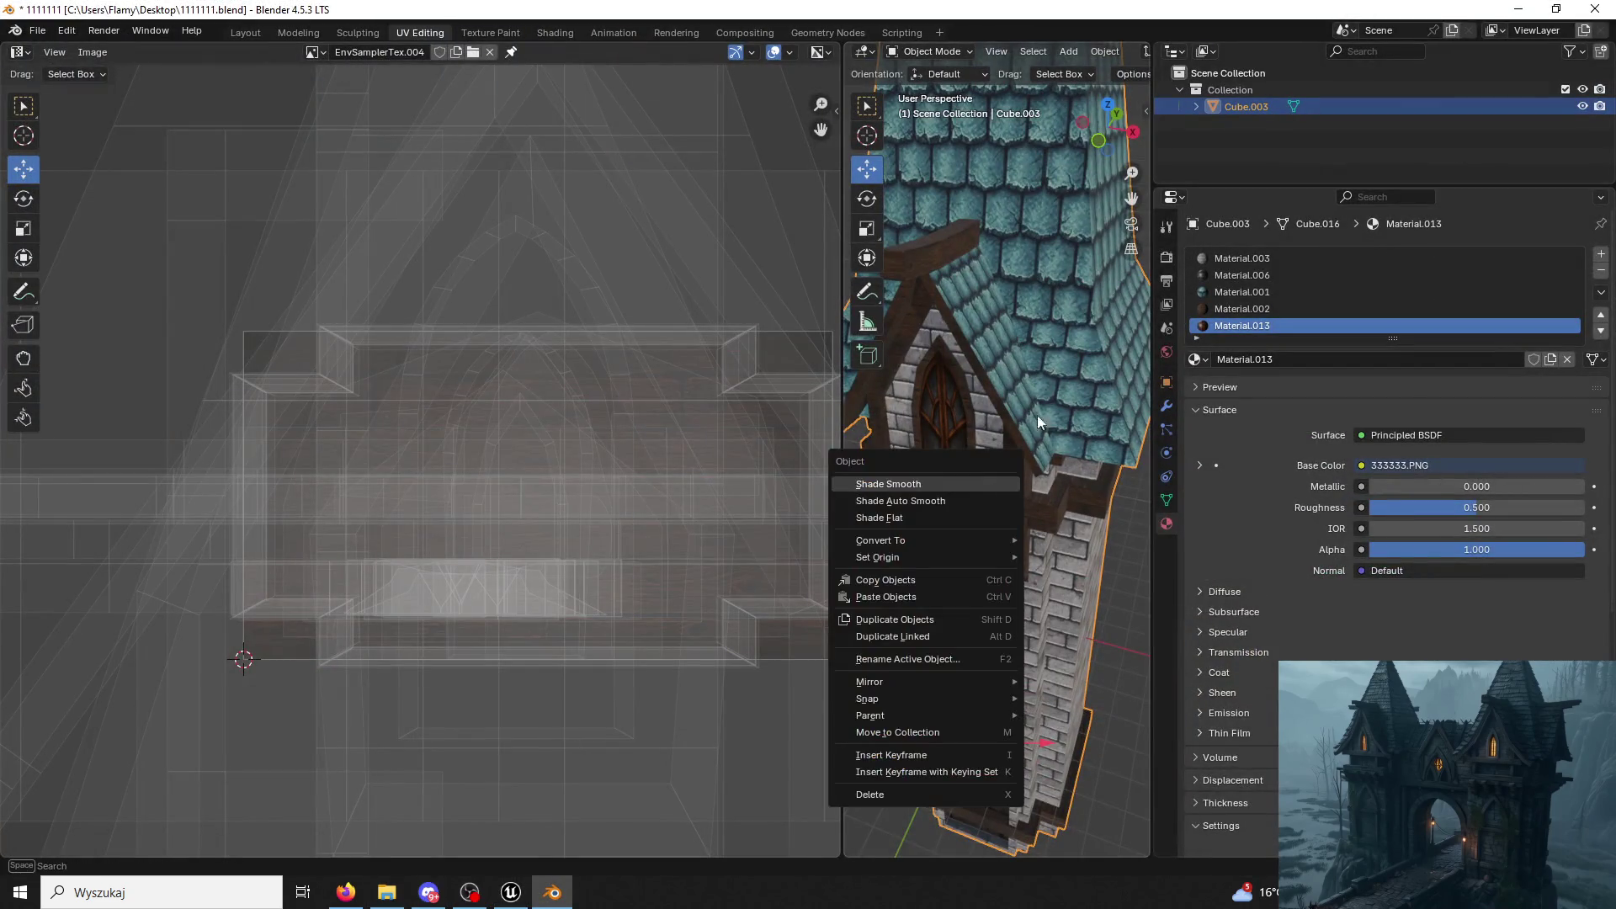
# Switch to the Modeling workspace and orbit around the brick tower for a close look.
pyautogui.moveTo(1035, 434); pyautogui.dragTo(1098, 340, button='middle')
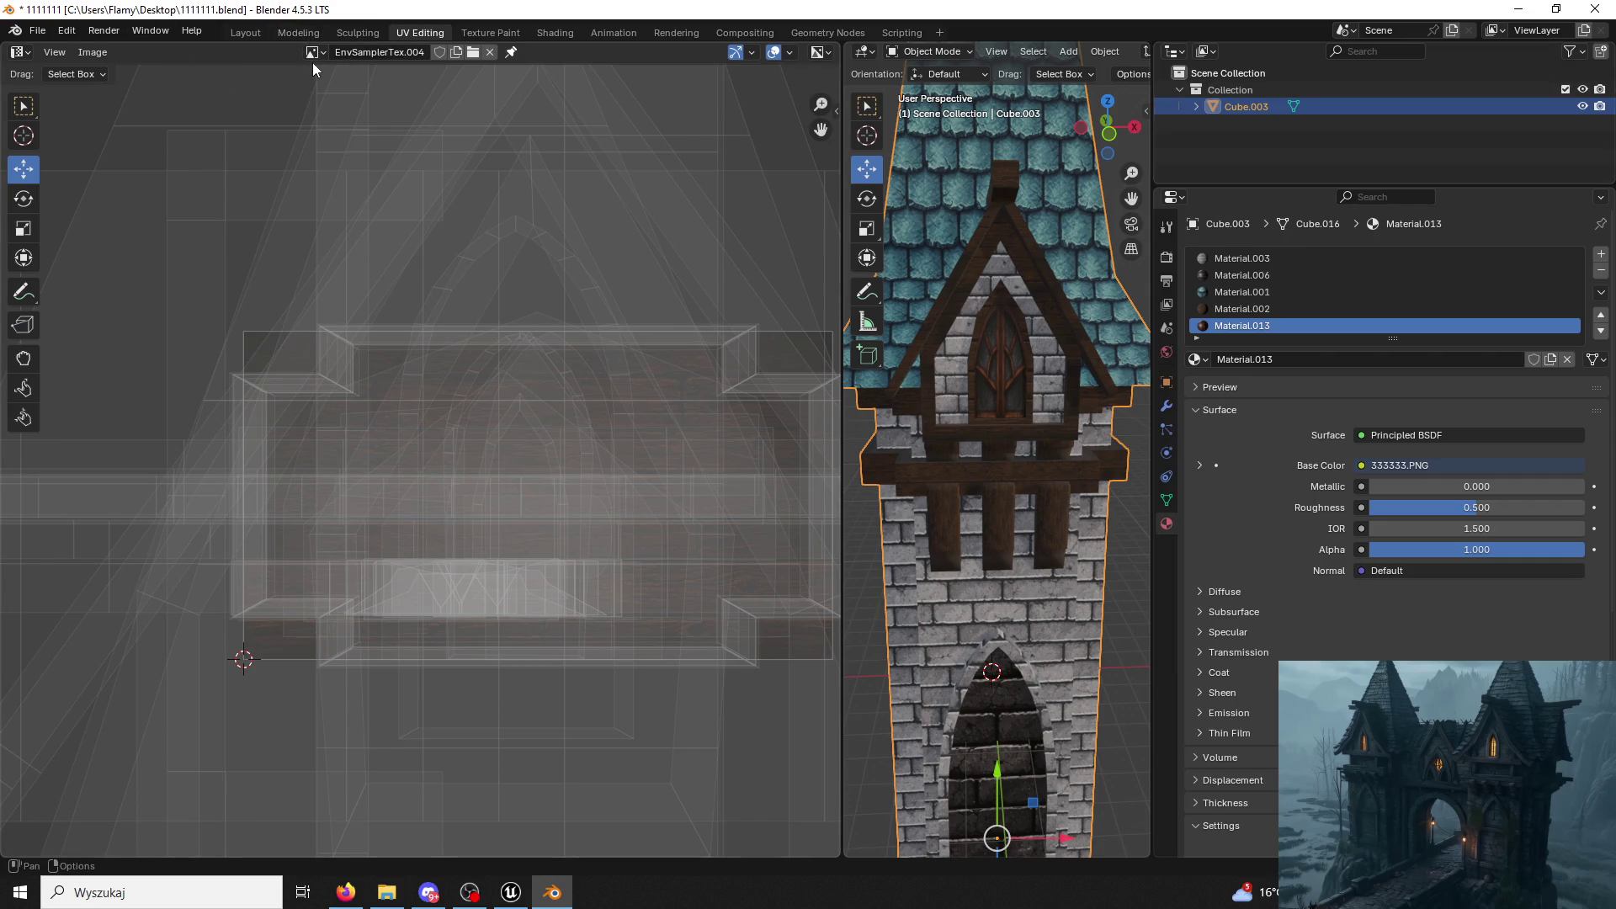
pyautogui.click(108, 30)
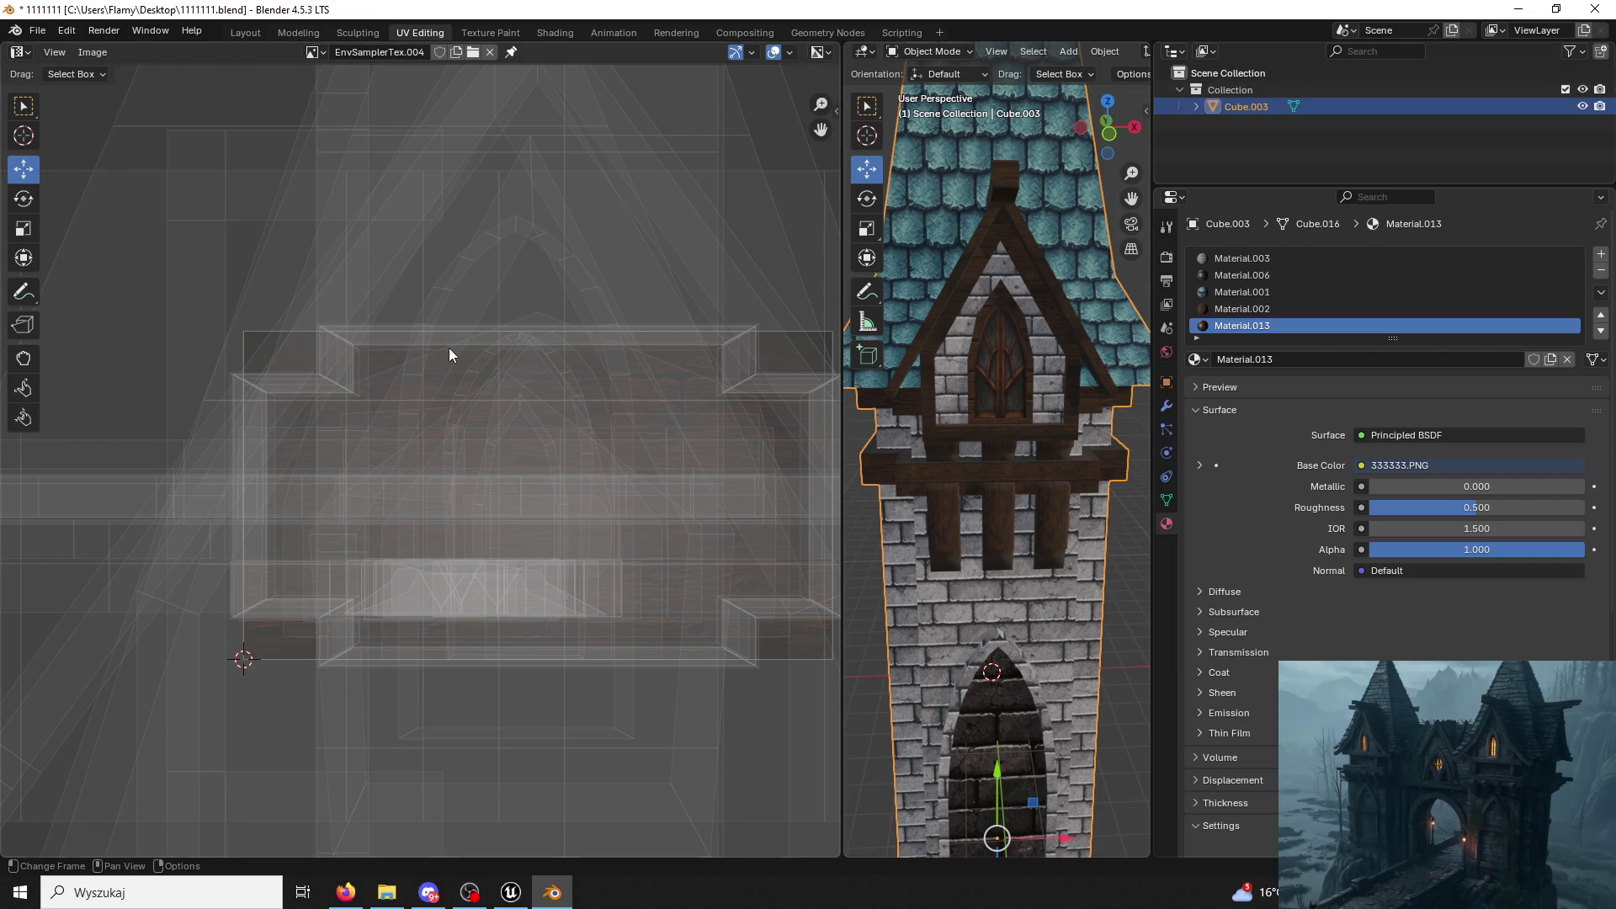
pyautogui.click(298, 32)
pyautogui.scroll(-3, 731, 433)
pyautogui.scroll(-3, 737, 463)
pyautogui.scroll(3, 737, 463)
pyautogui.moveTo(737, 463); pyautogui.dragTo(690, 503, button='middle')
pyautogui.scroll(1, 574, 226)
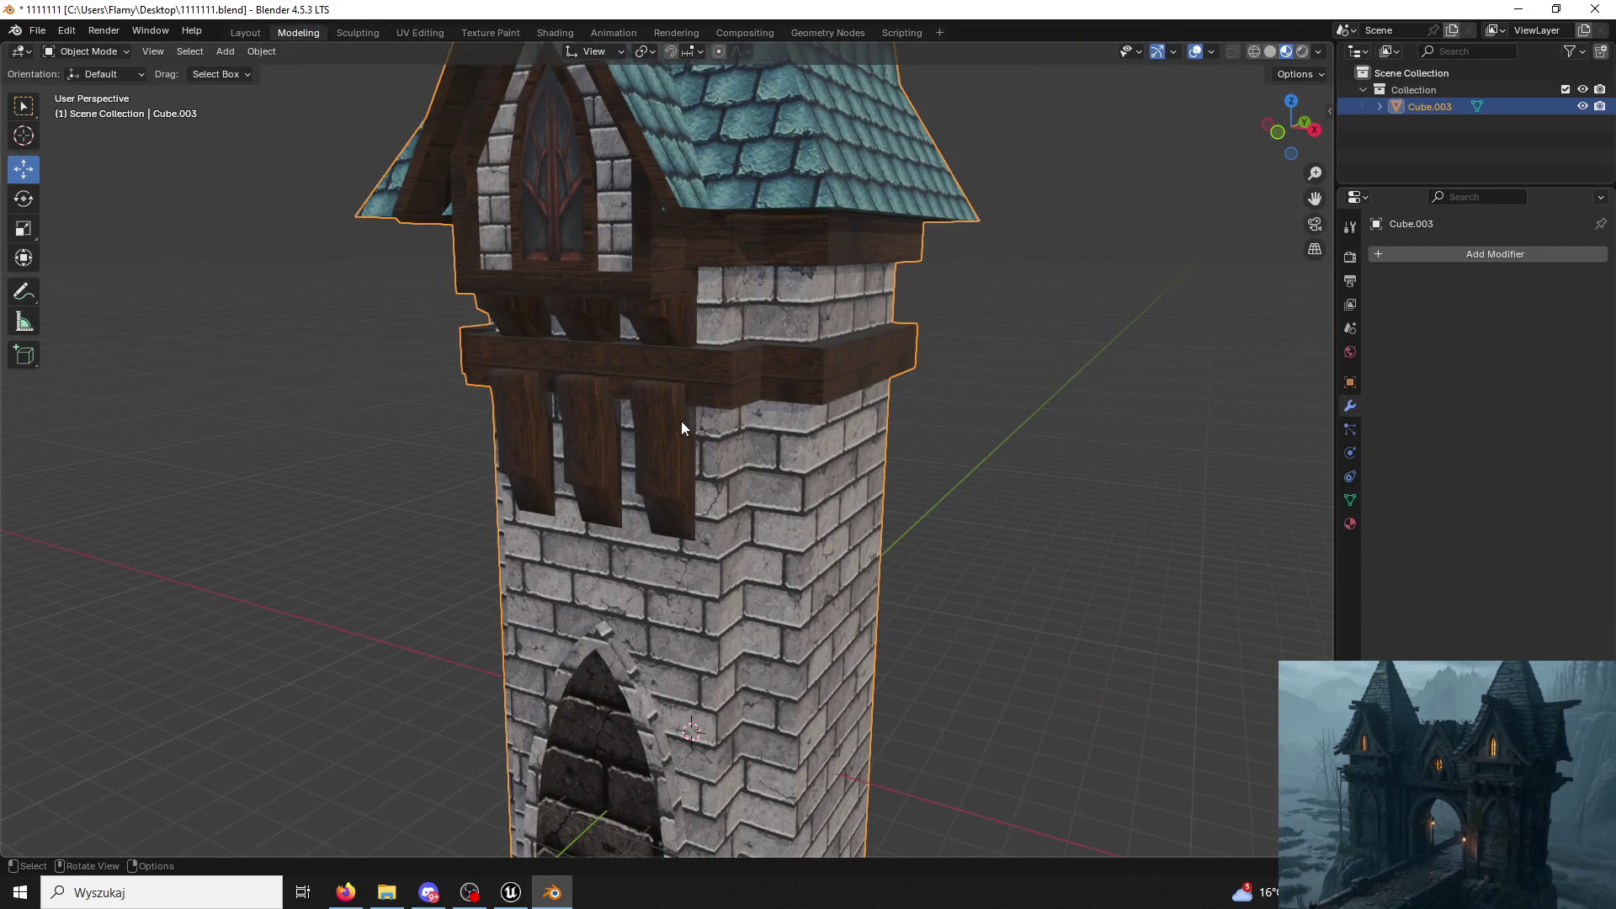
# Return to Unreal Engine's Tower03 mesh editor and close the content browser.
pyautogui.click(510, 892)
pyautogui.click(712, 245)
pyautogui.click(1425, 418)
# Assign M_Brick01 to Tower03's Element 1 material slot.
pyautogui.hotkey('ctrl', 'space')
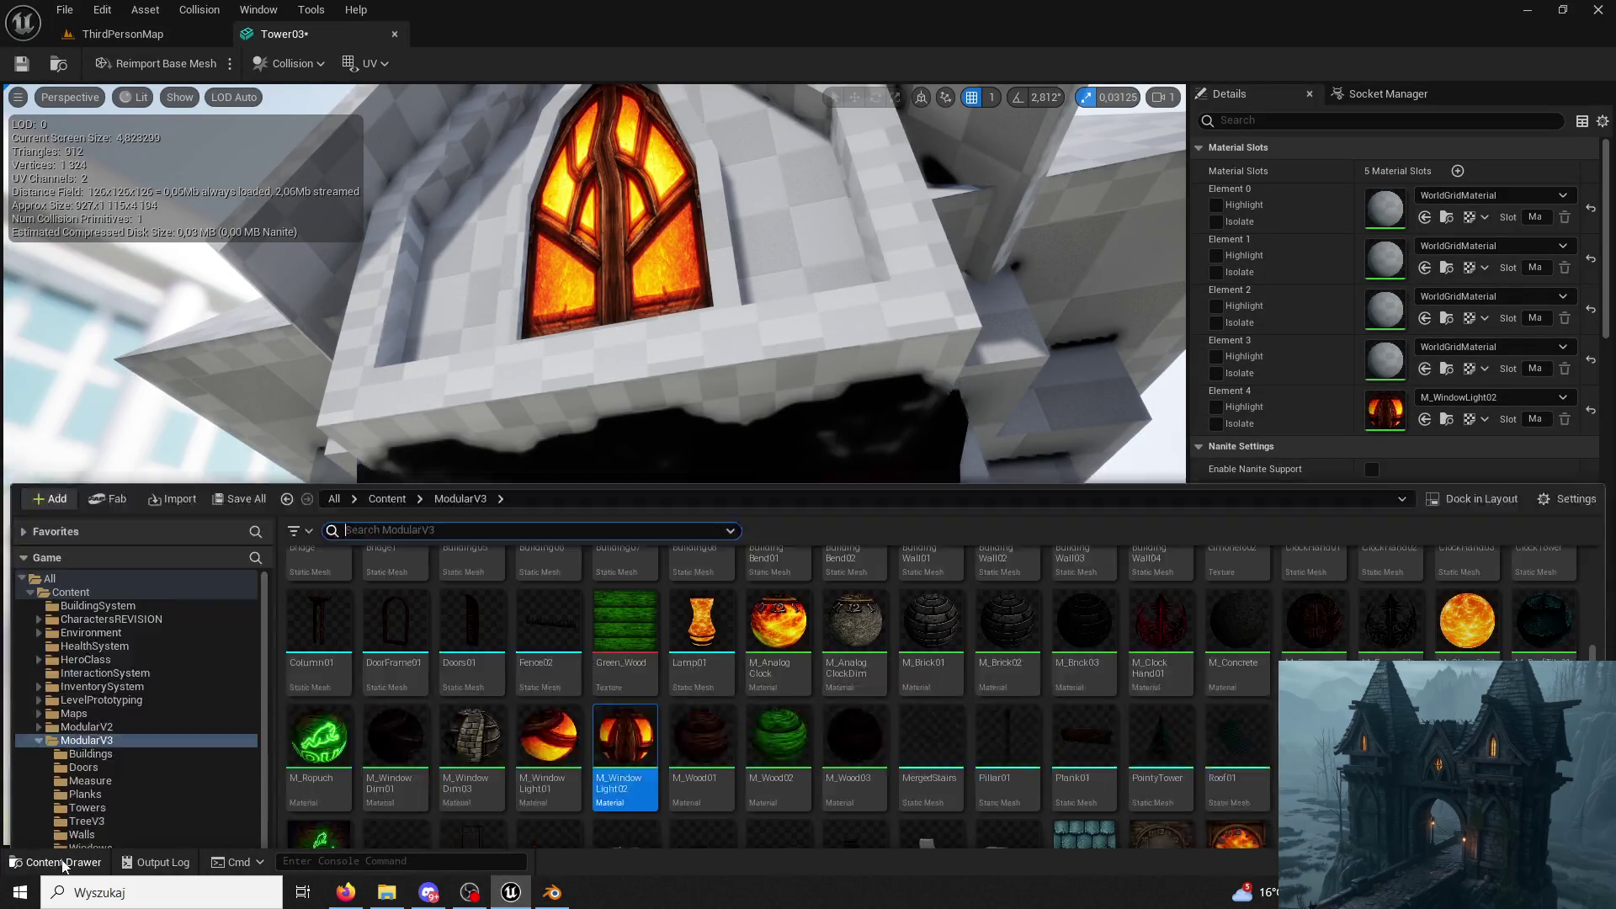
pyautogui.scroll(1, 409, 449)
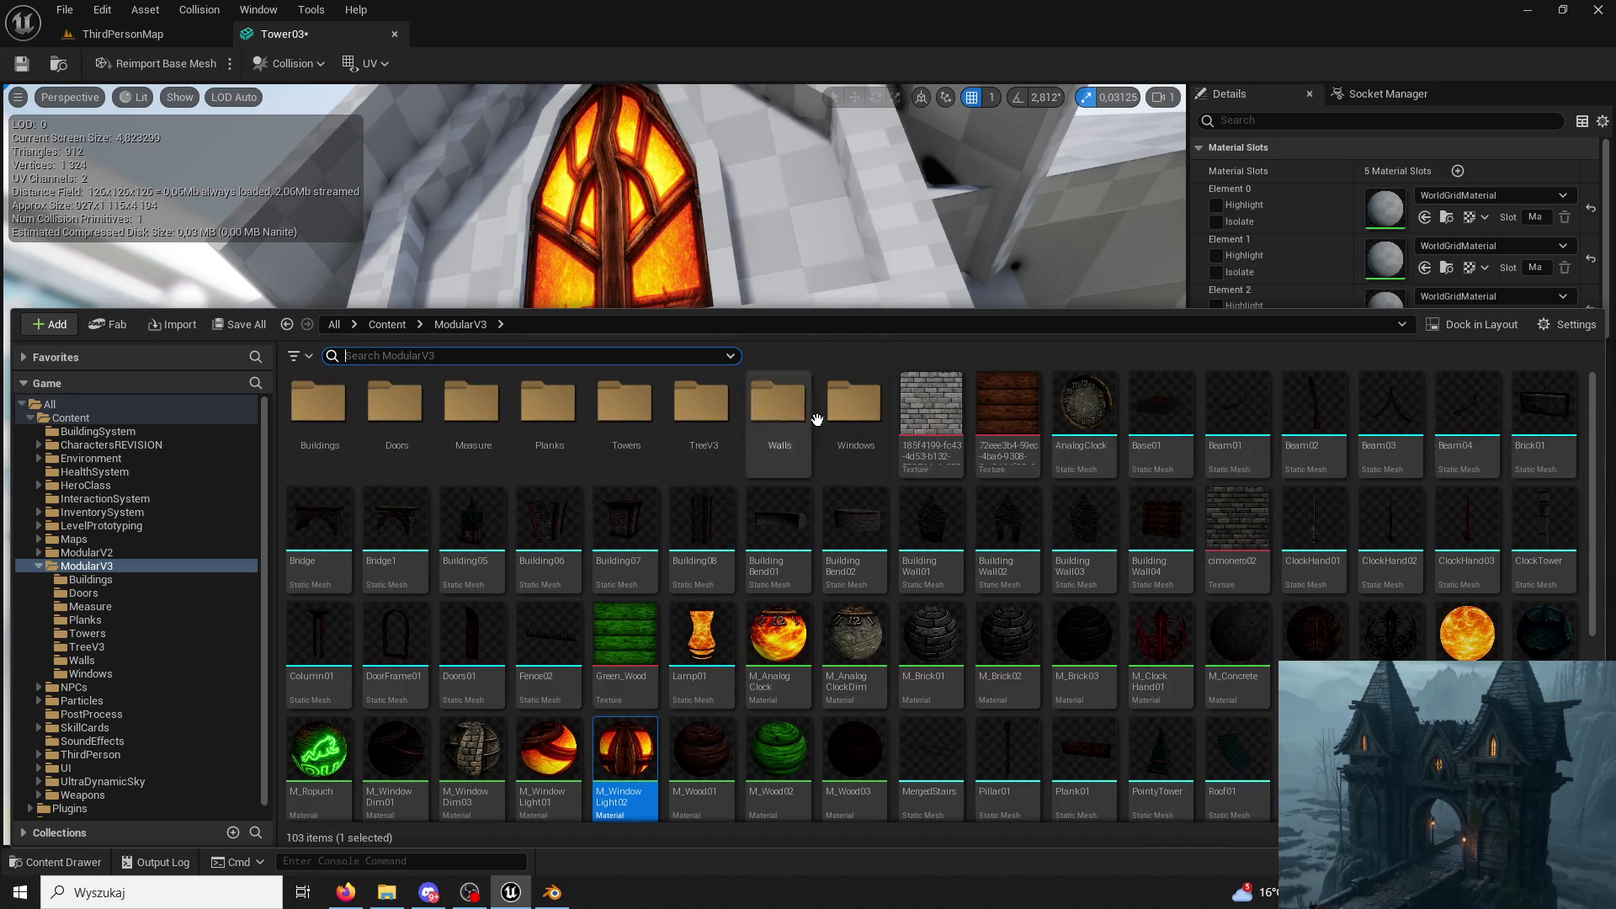
pyautogui.scroll(-1, 1084, 429)
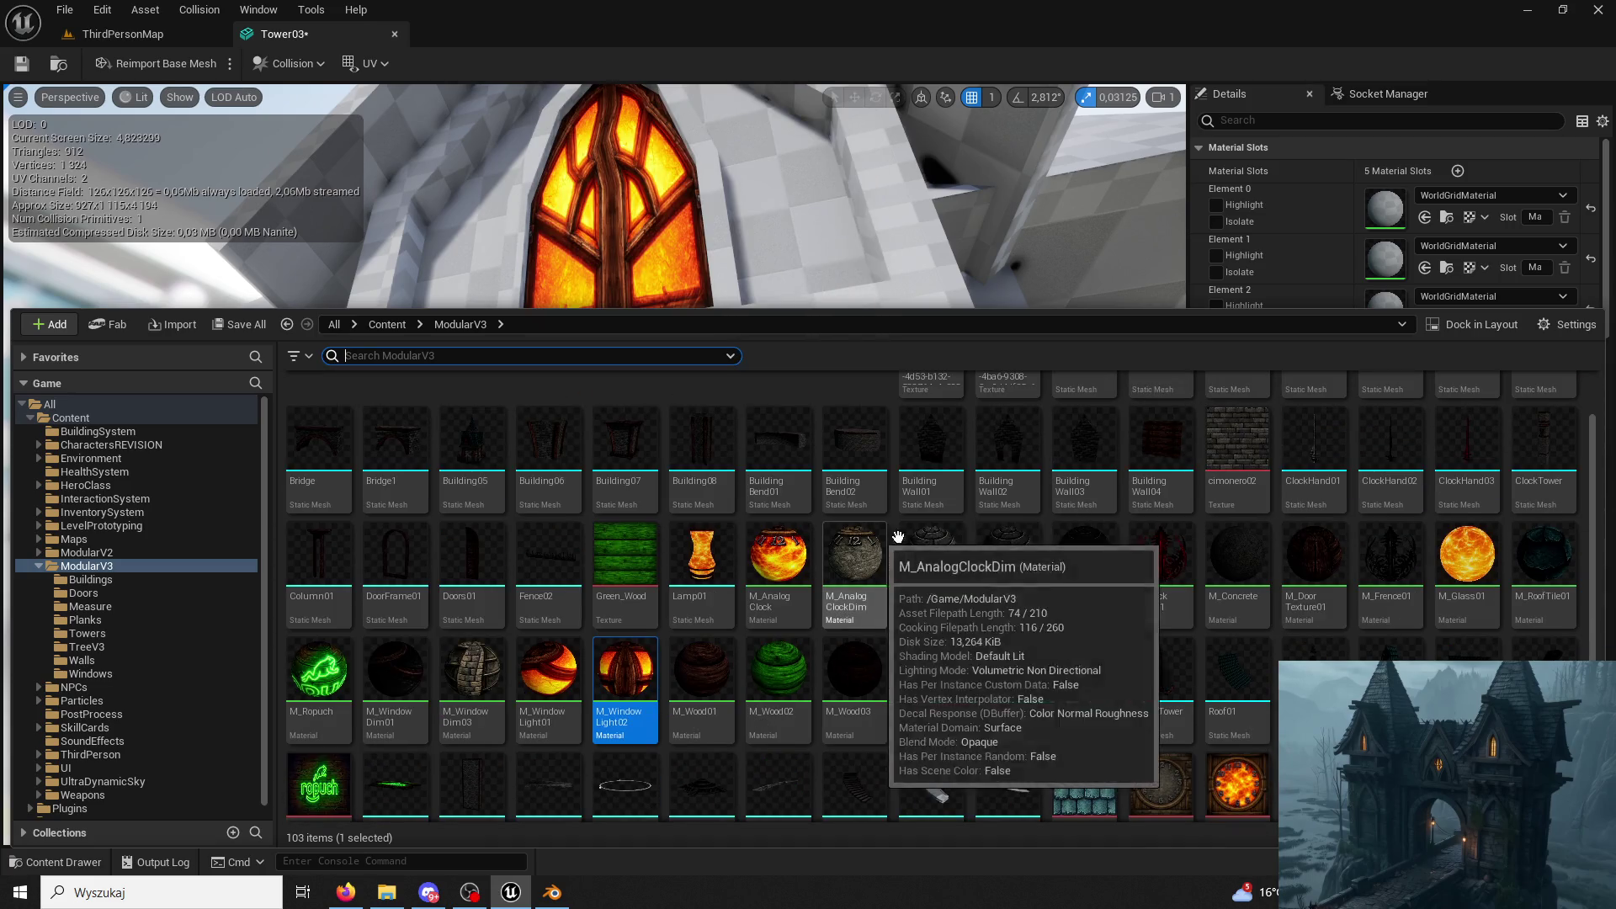
pyautogui.click(930, 556)
pyautogui.click(1424, 267)
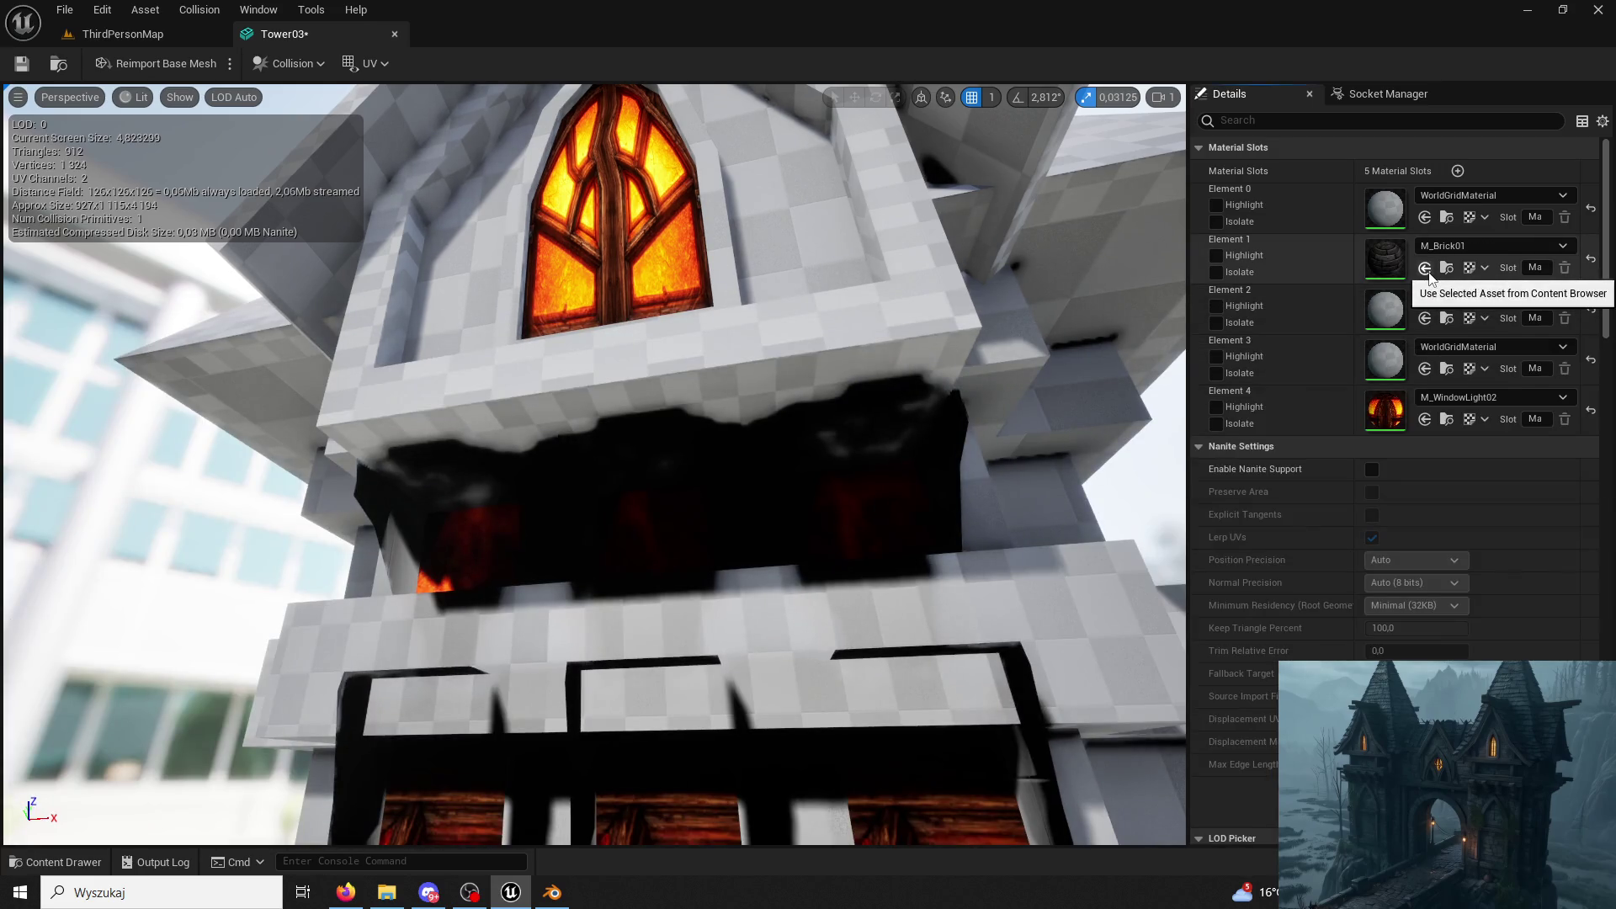
pyautogui.click(51, 862)
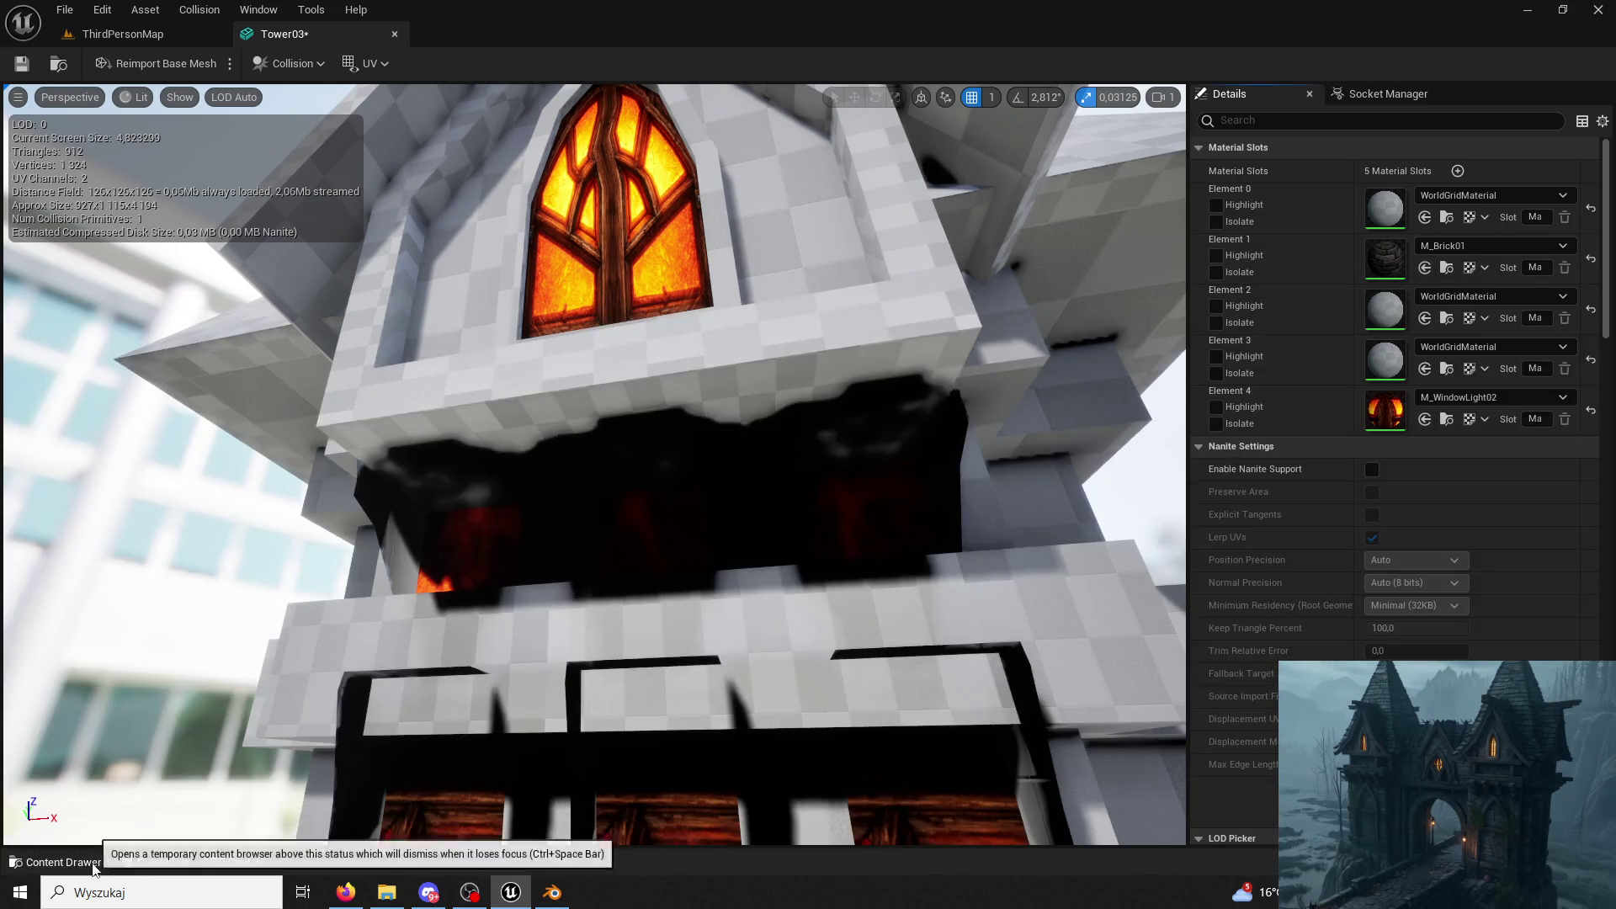
# Drag Tower03 from the Towers folder into the ThirdPersonMap level.
pyautogui.click(122, 34)
pyautogui.moveTo(193, 406); pyautogui.dragTo(194, 480, button='right')
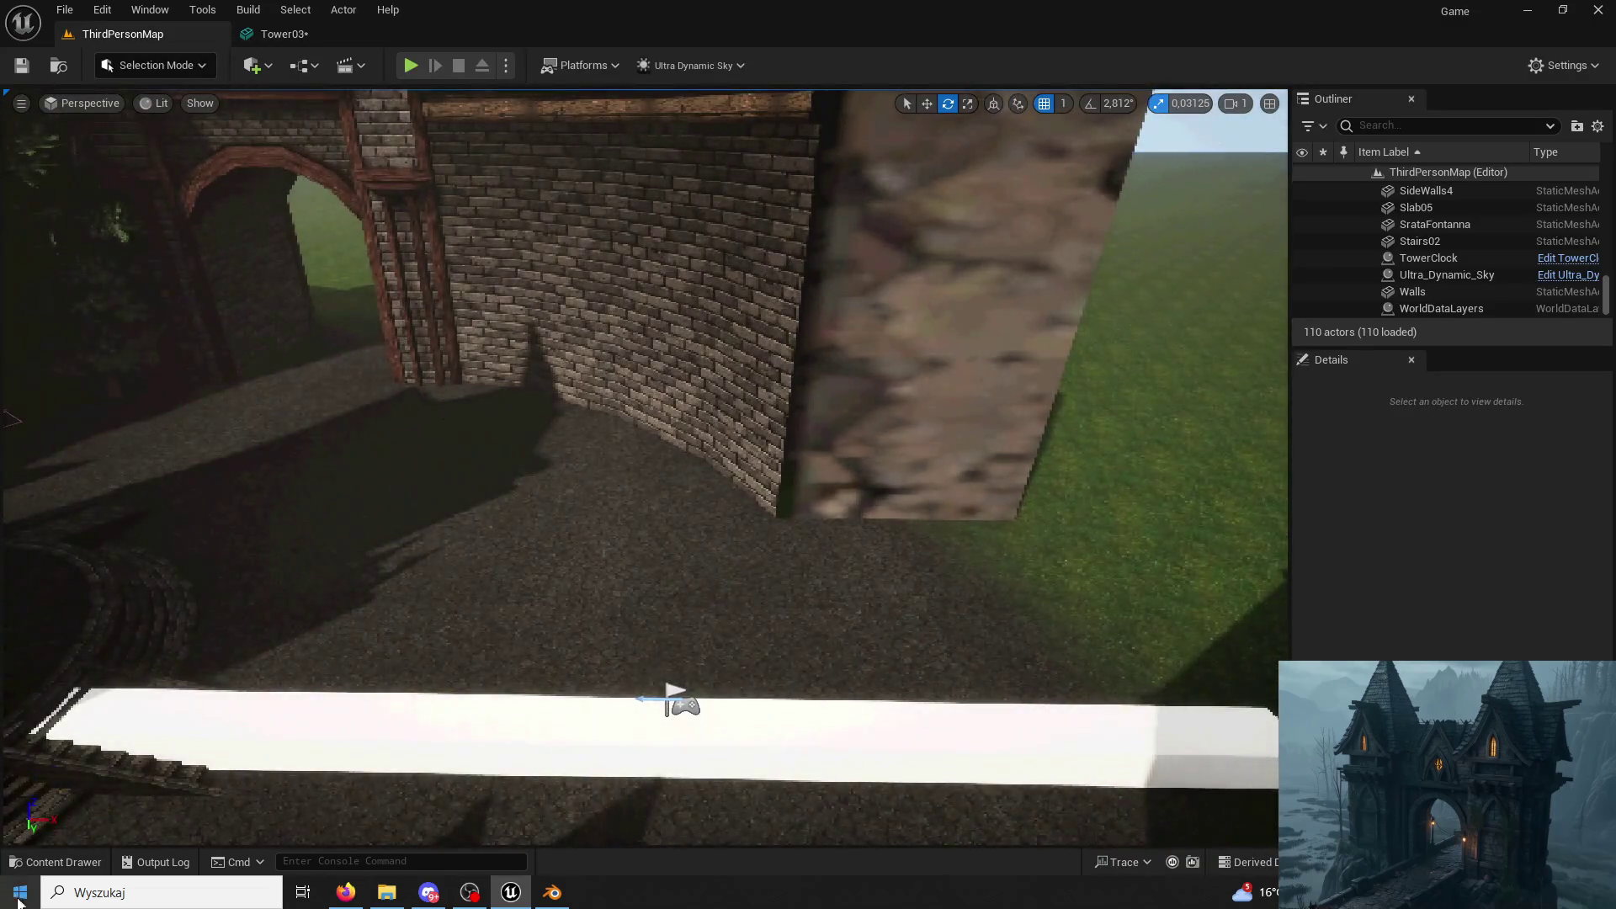
pyautogui.click(362, 746)
pyautogui.hotkey('ctrl', 'space')
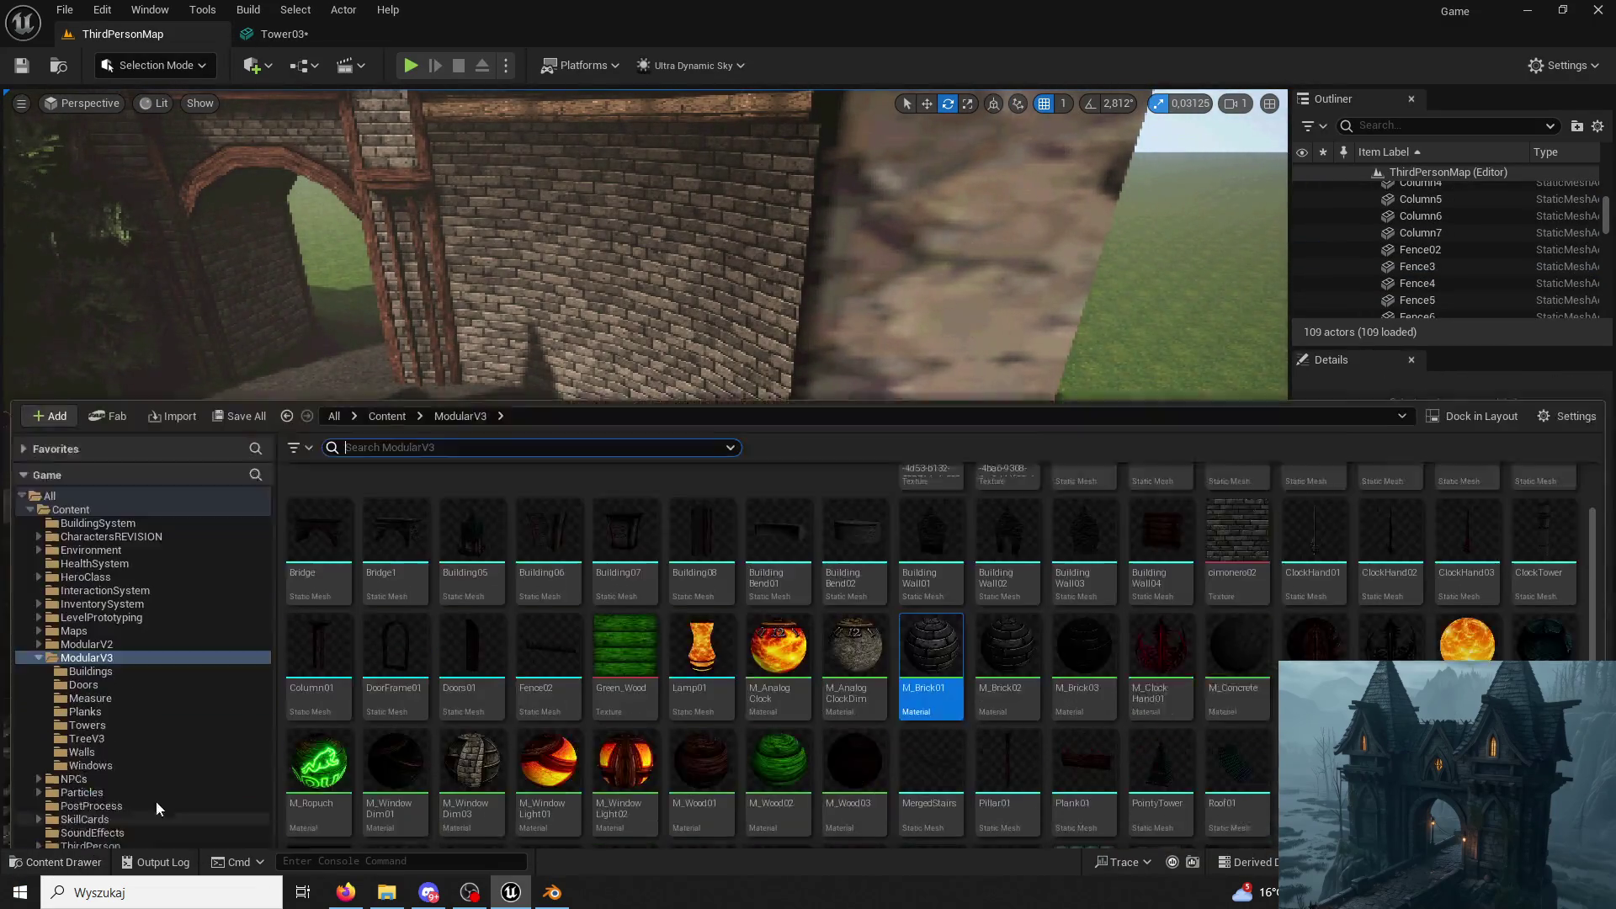
pyautogui.doubleClick(626, 395)
pyautogui.moveTo(318, 407); pyautogui.dragTo(987, 363)
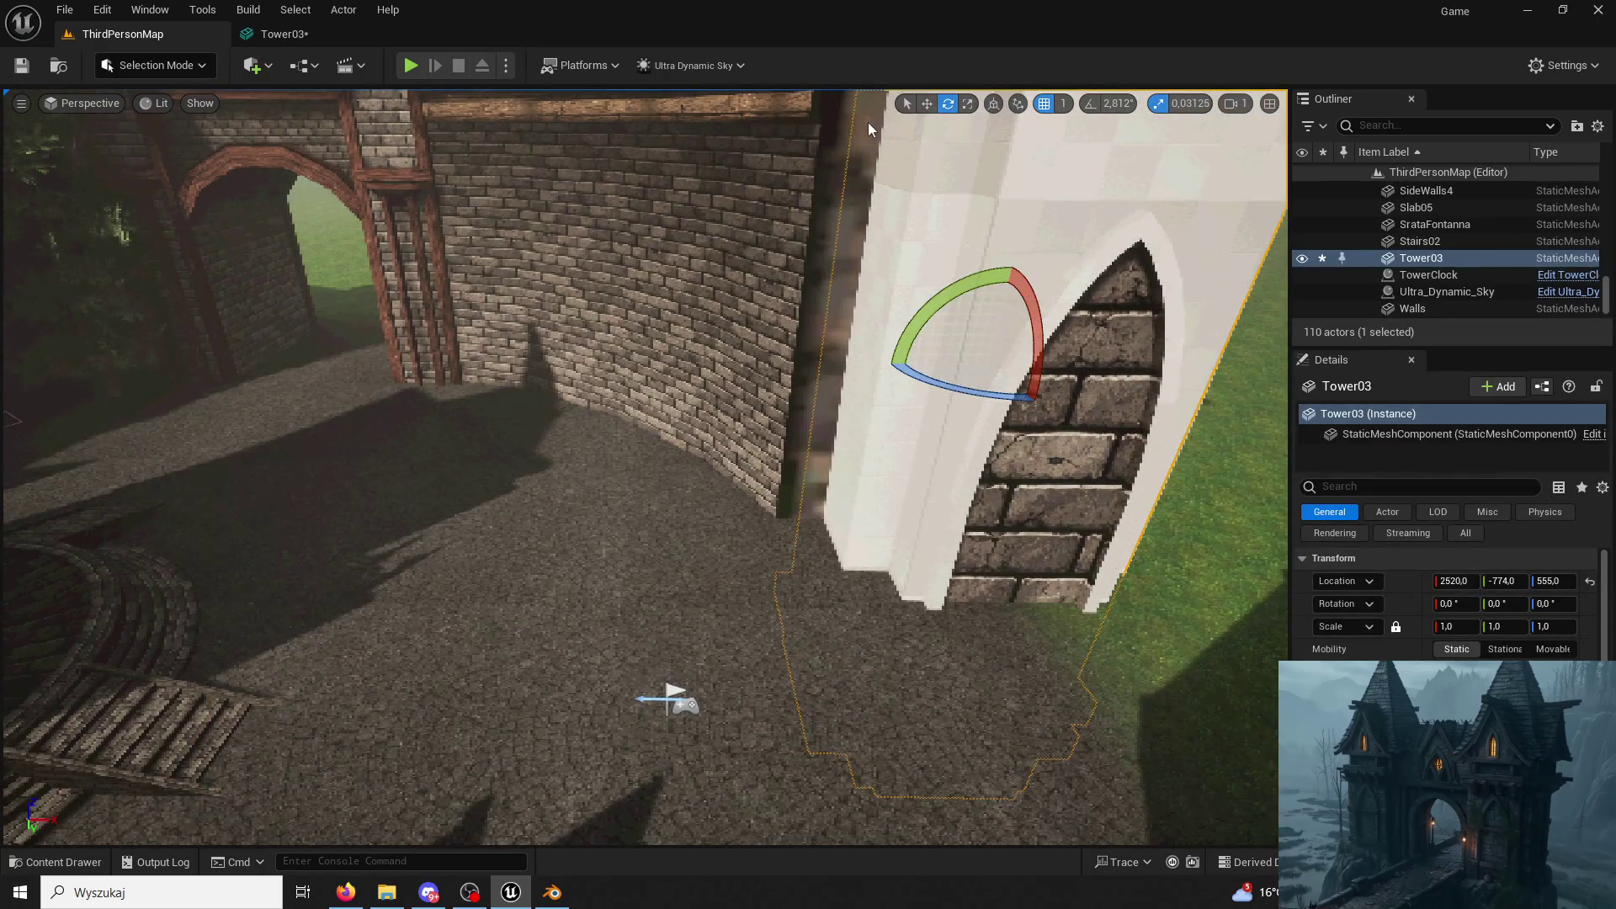
# Recalculate Tower03's normals with the Modeling Mode Normals tool and accept.
pyautogui.click(158, 65)
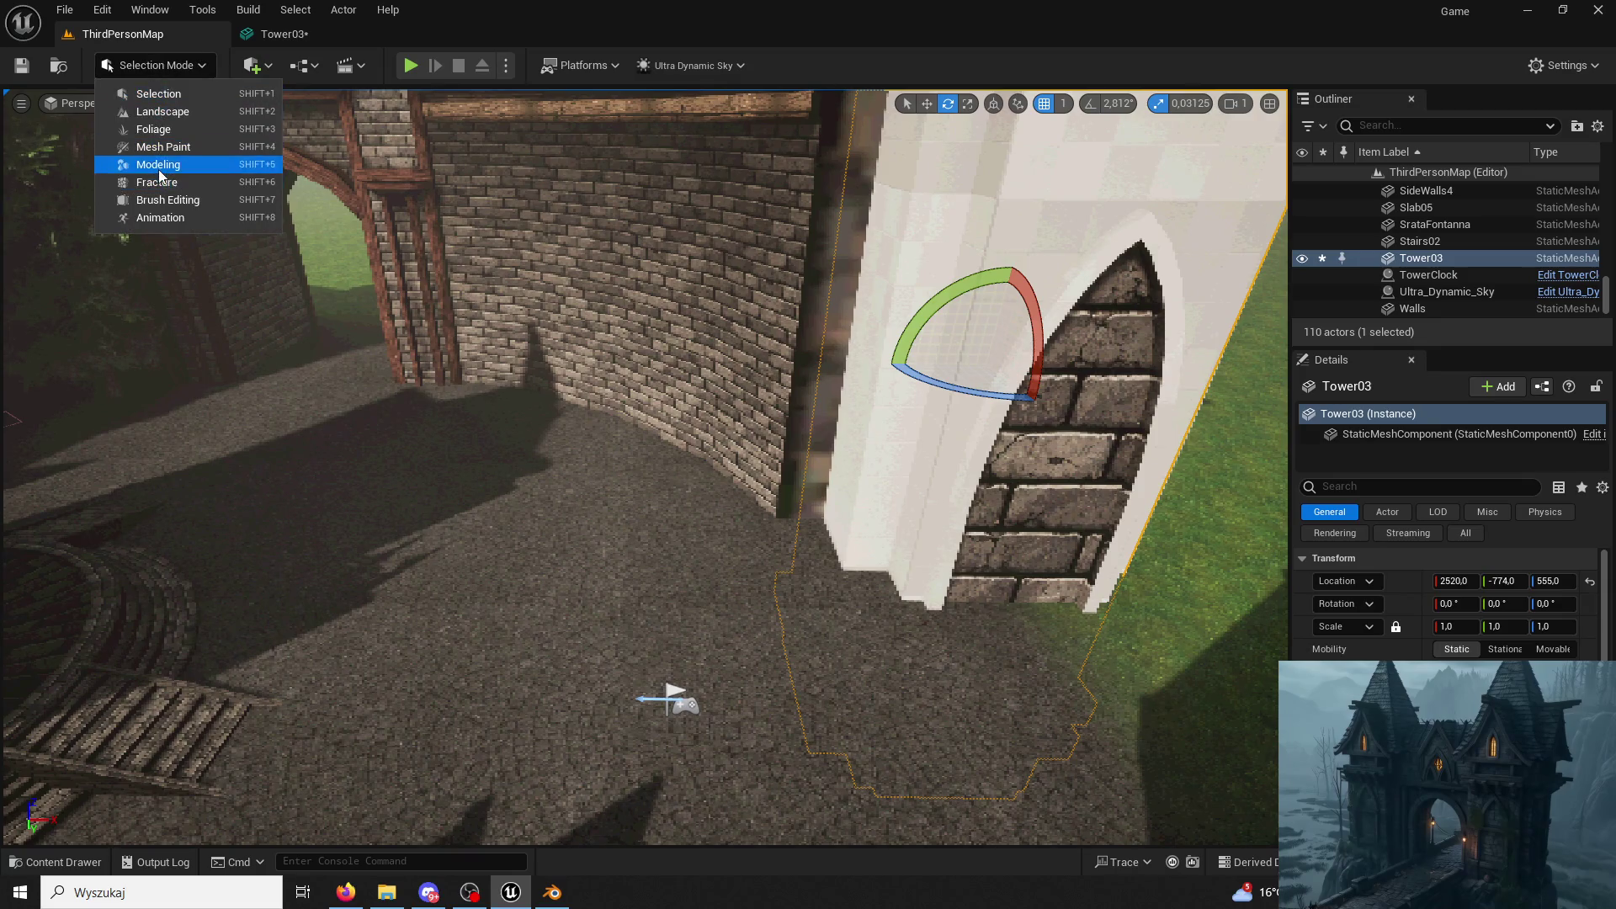
pyautogui.click(159, 167)
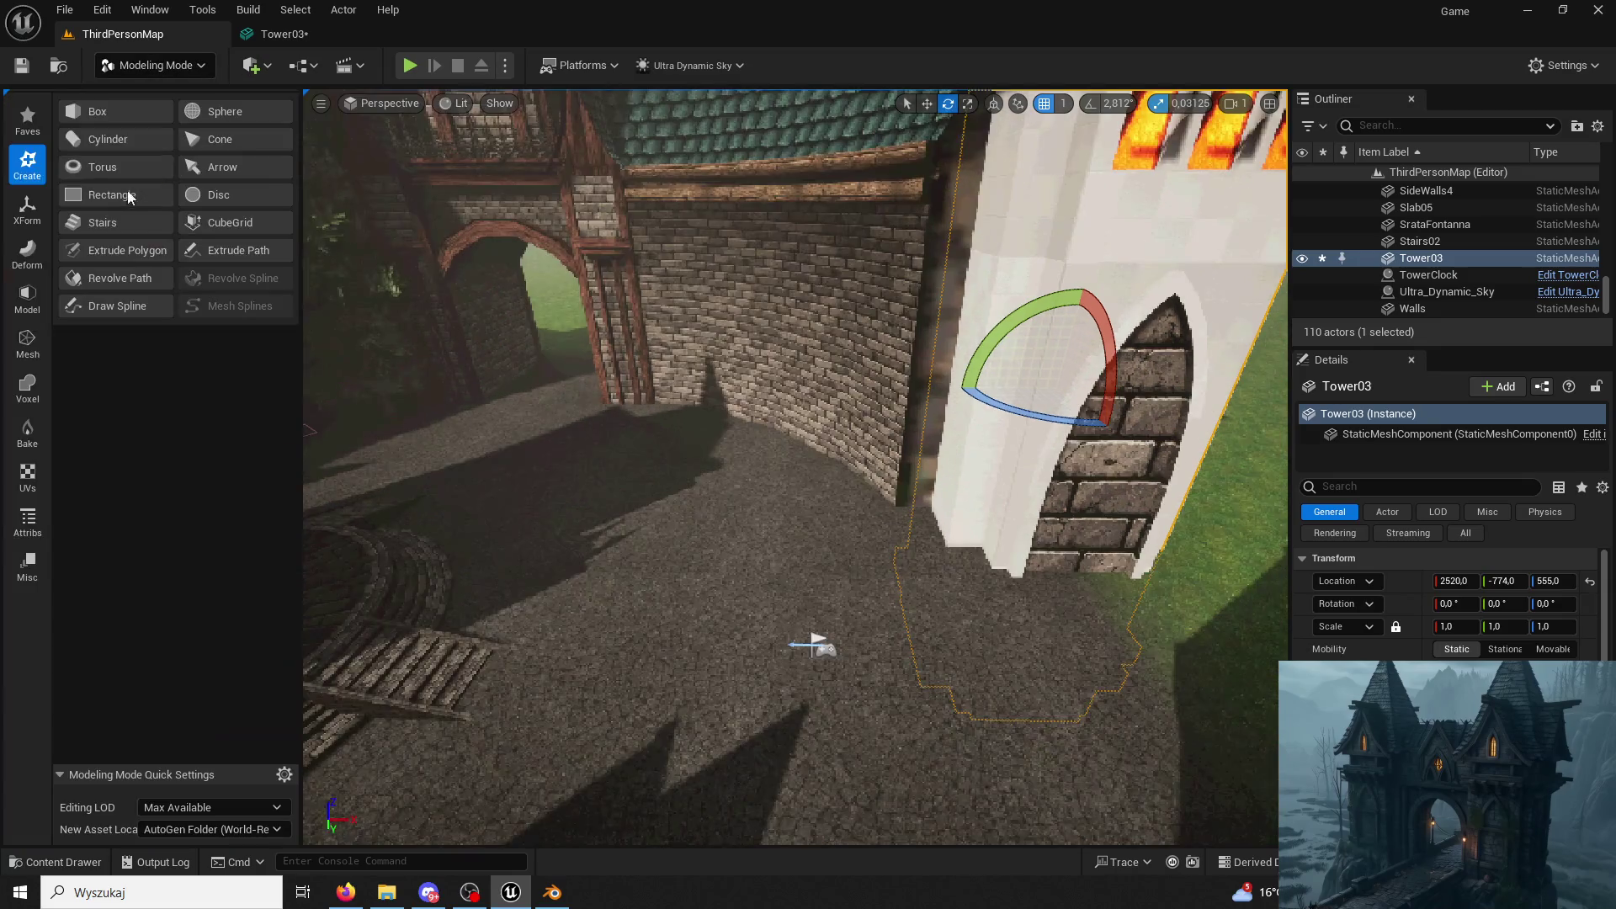
pyautogui.click(27, 521)
pyautogui.click(109, 138)
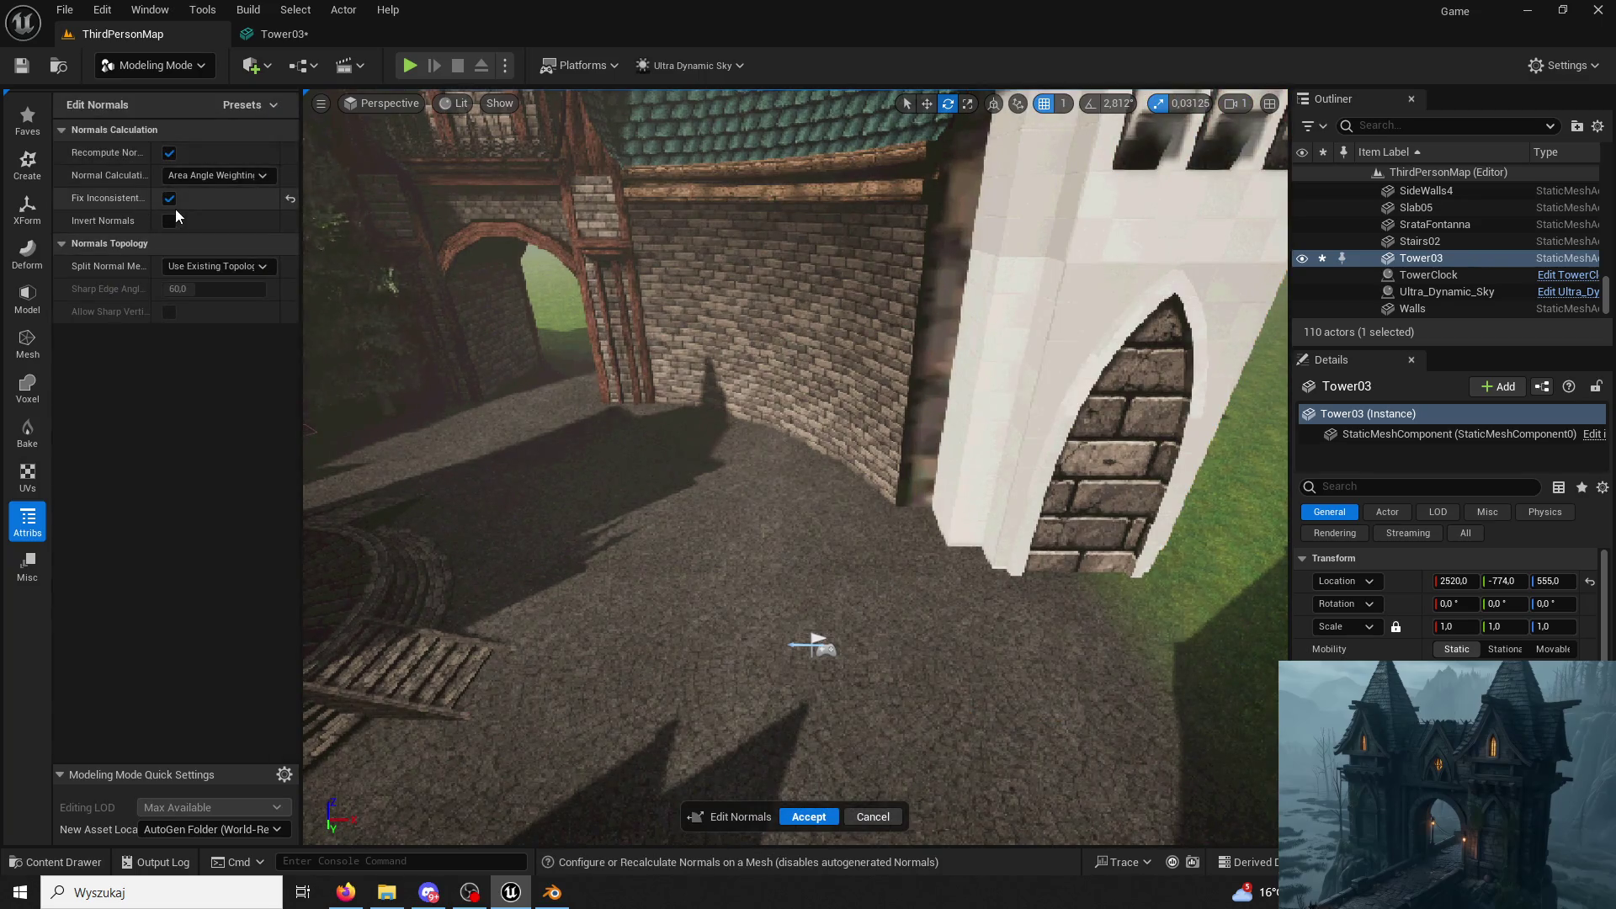
pyautogui.press('f')
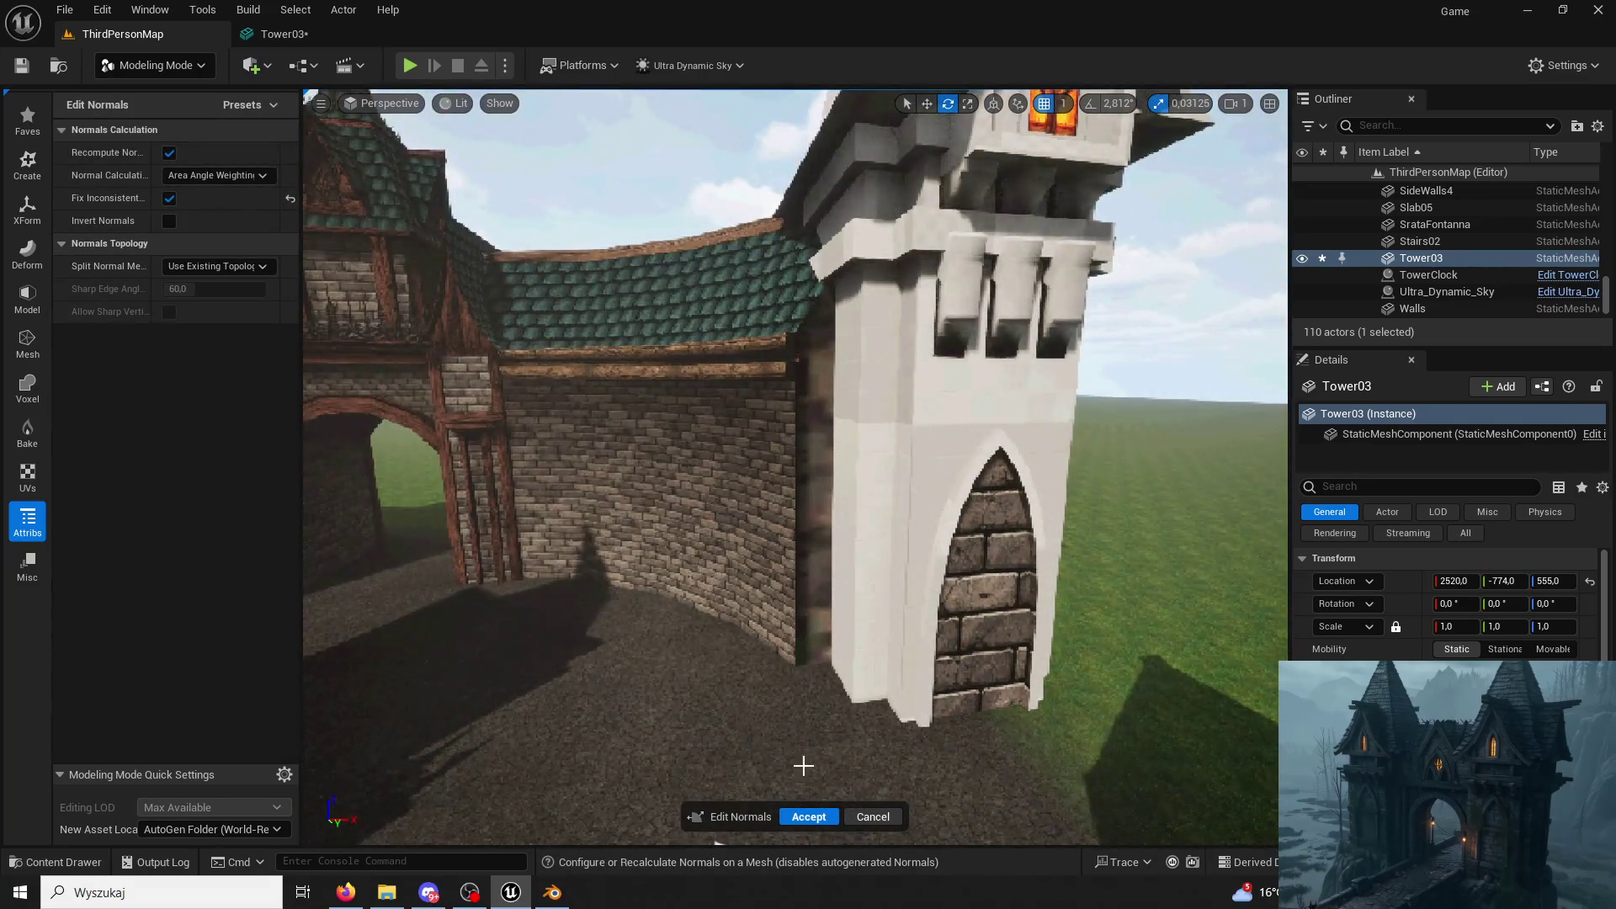
pyautogui.click(808, 815)
# Fly up to inspect the tower's glowing upper window and reopen the asset drawer.
pyautogui.moveTo(848, 758); pyautogui.dragTo(847, 708, button='right')
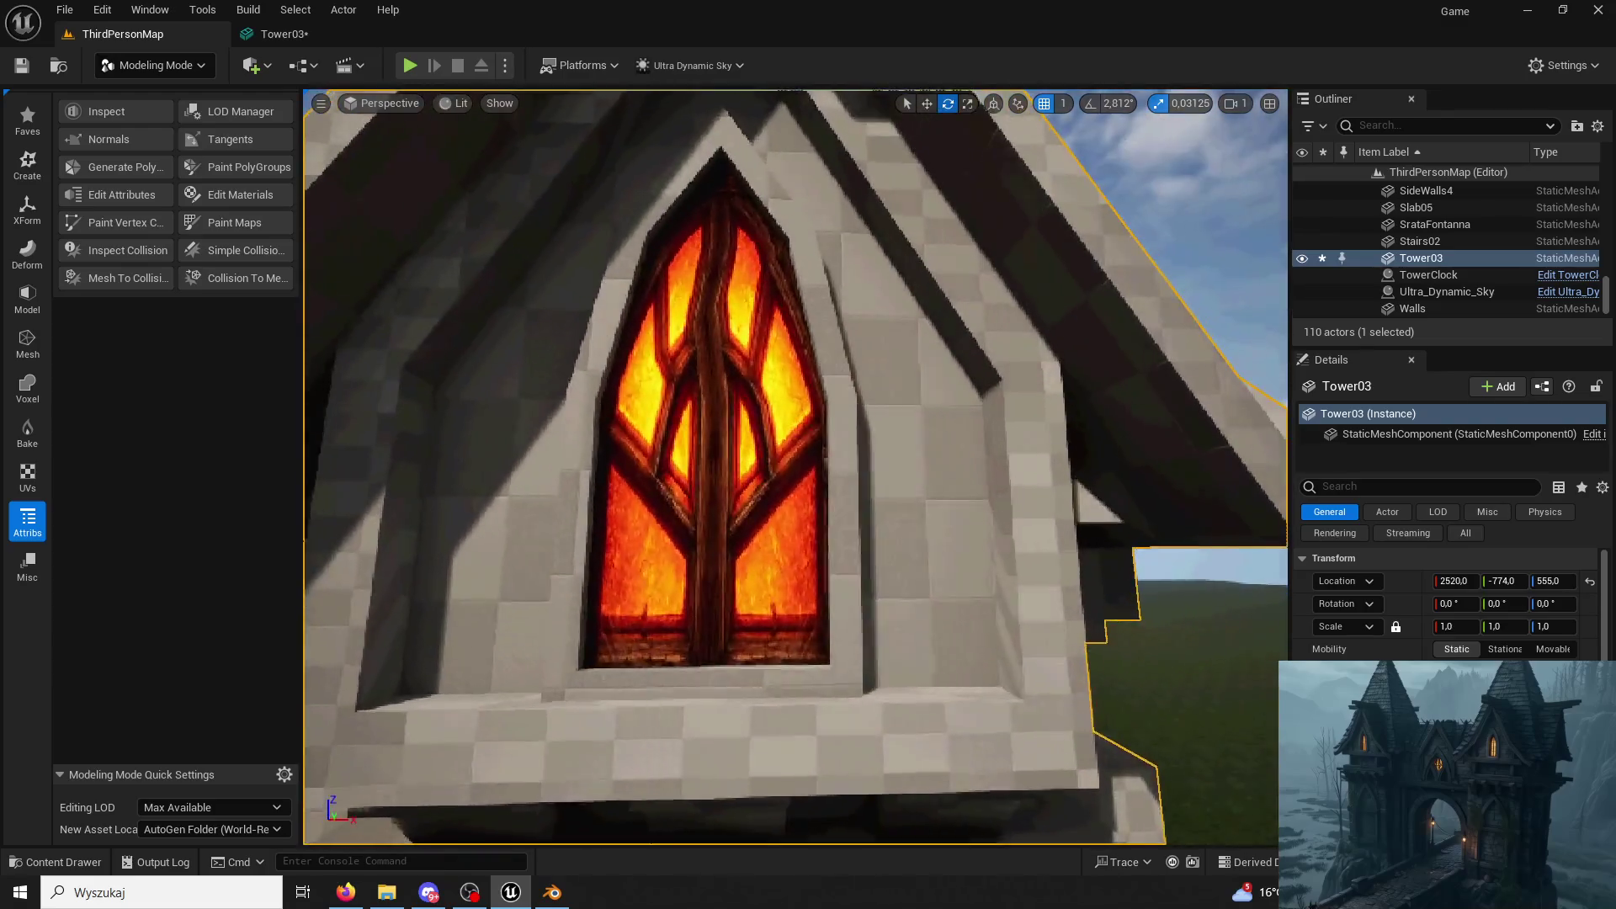
pyautogui.moveTo(802, 551); pyautogui.dragTo(802, 551, button='right')
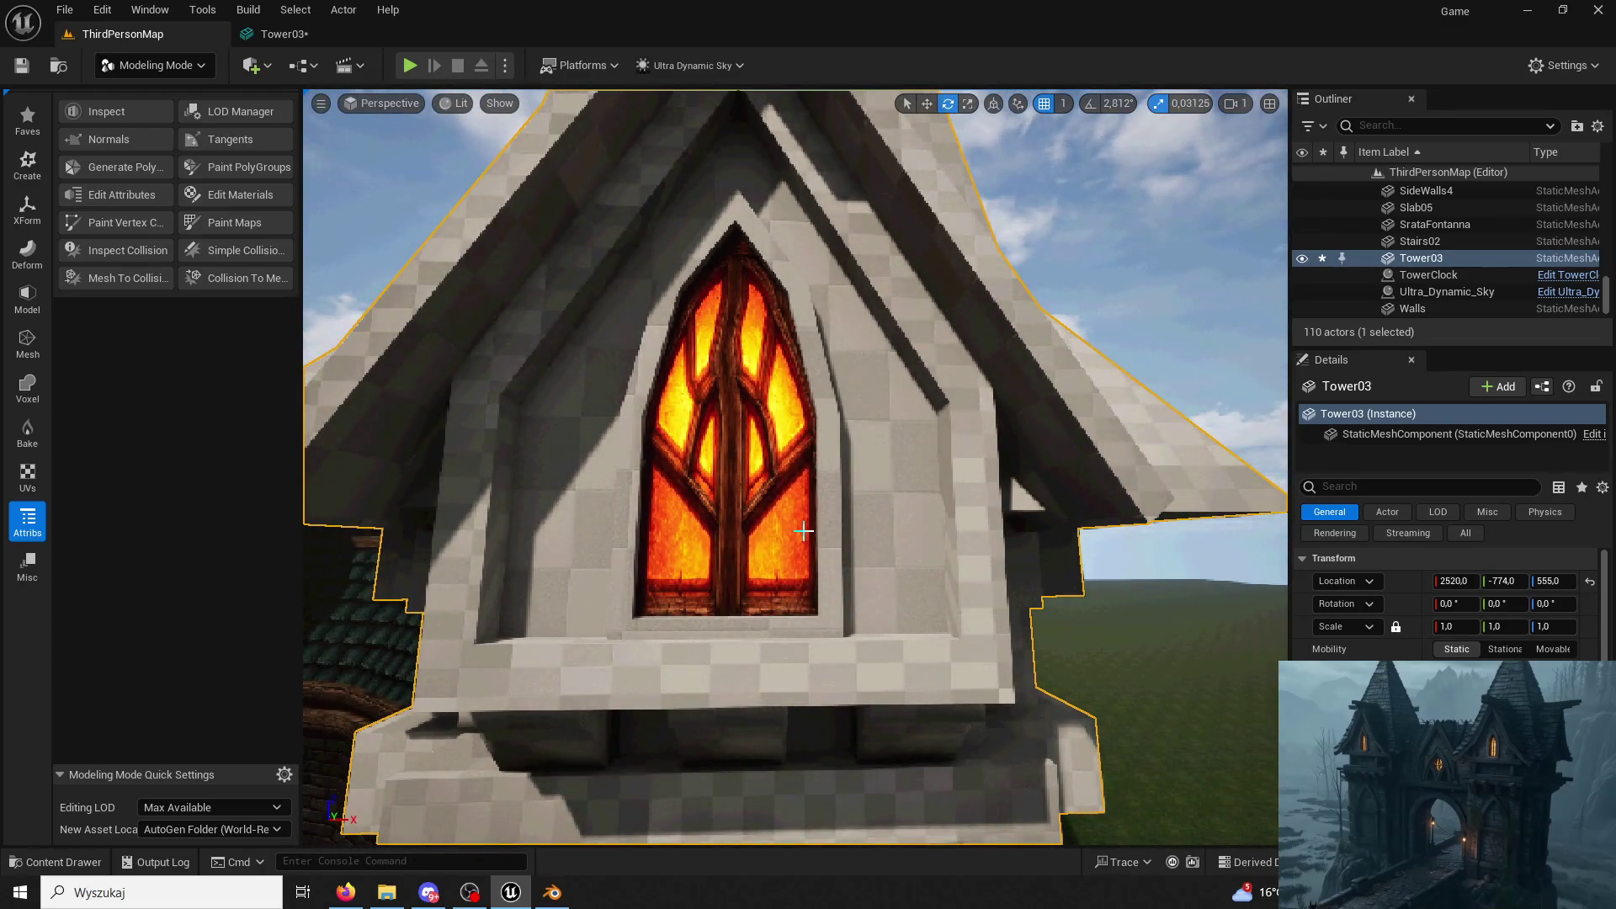
pyautogui.click(63, 862)
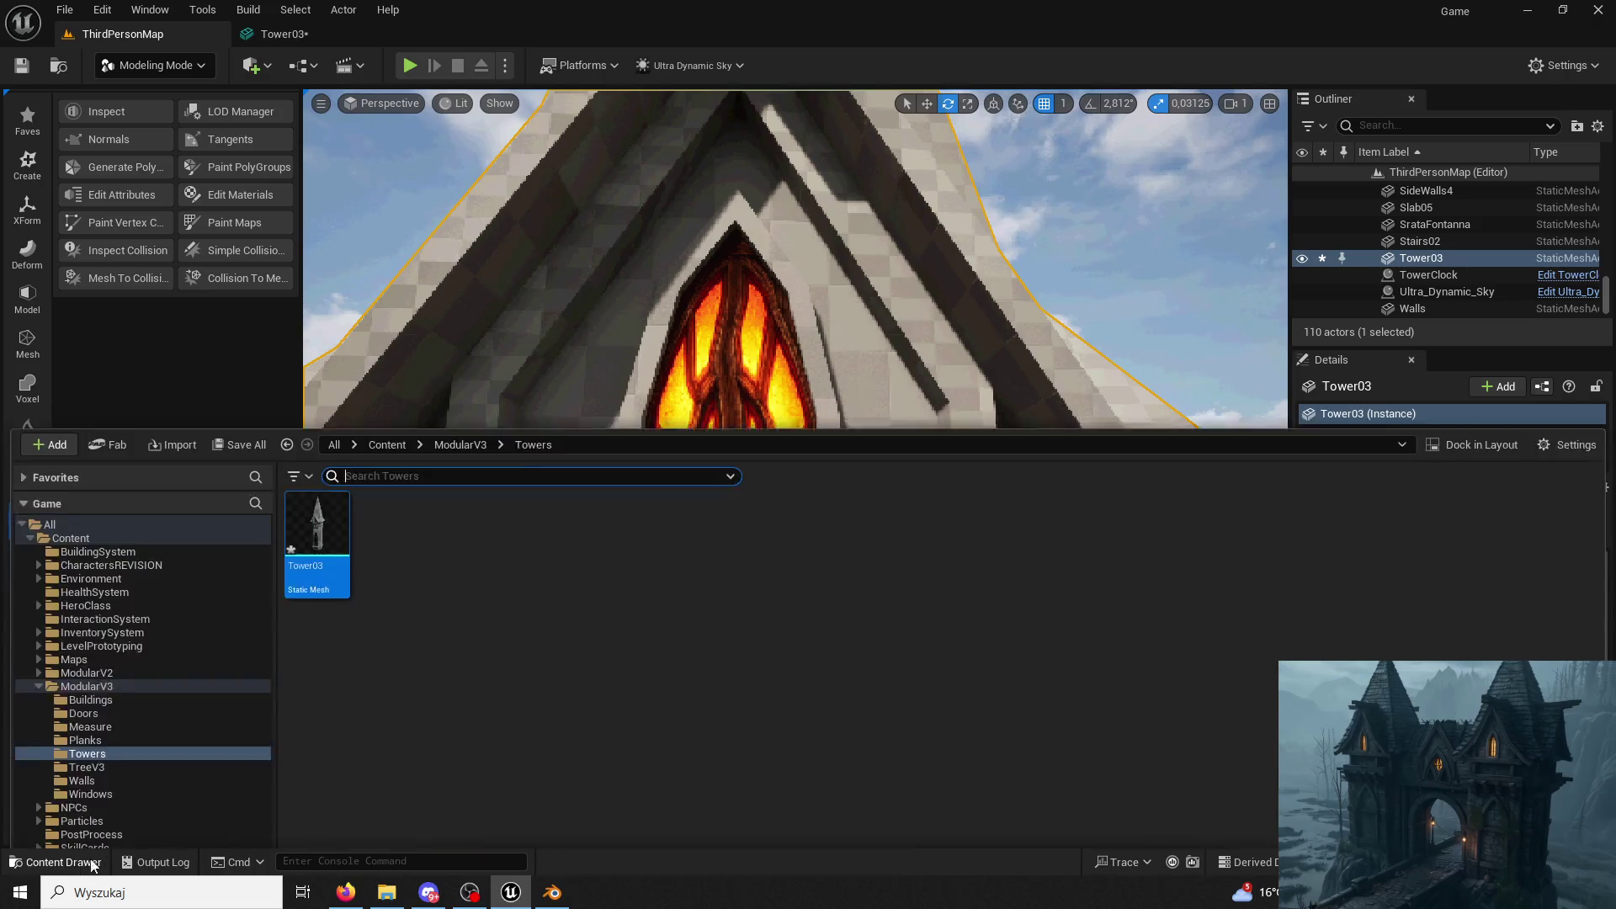
# Assign M_Brick01 to Tower03's first material slot.
pyautogui.click(461, 312)
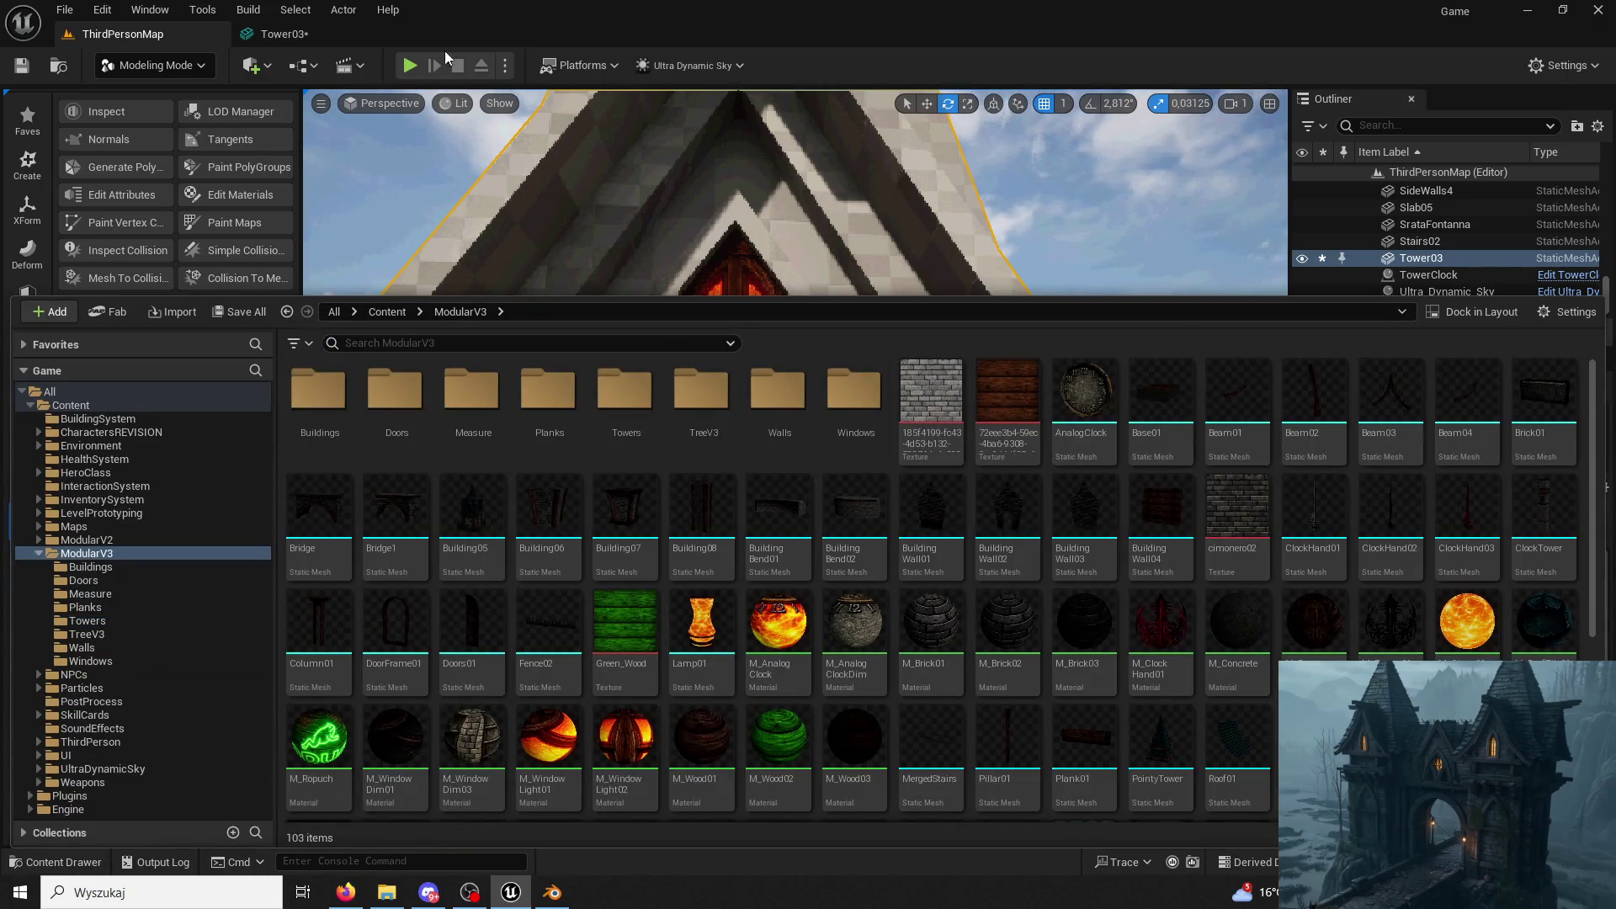
pyautogui.click(289, 33)
pyautogui.click(63, 861)
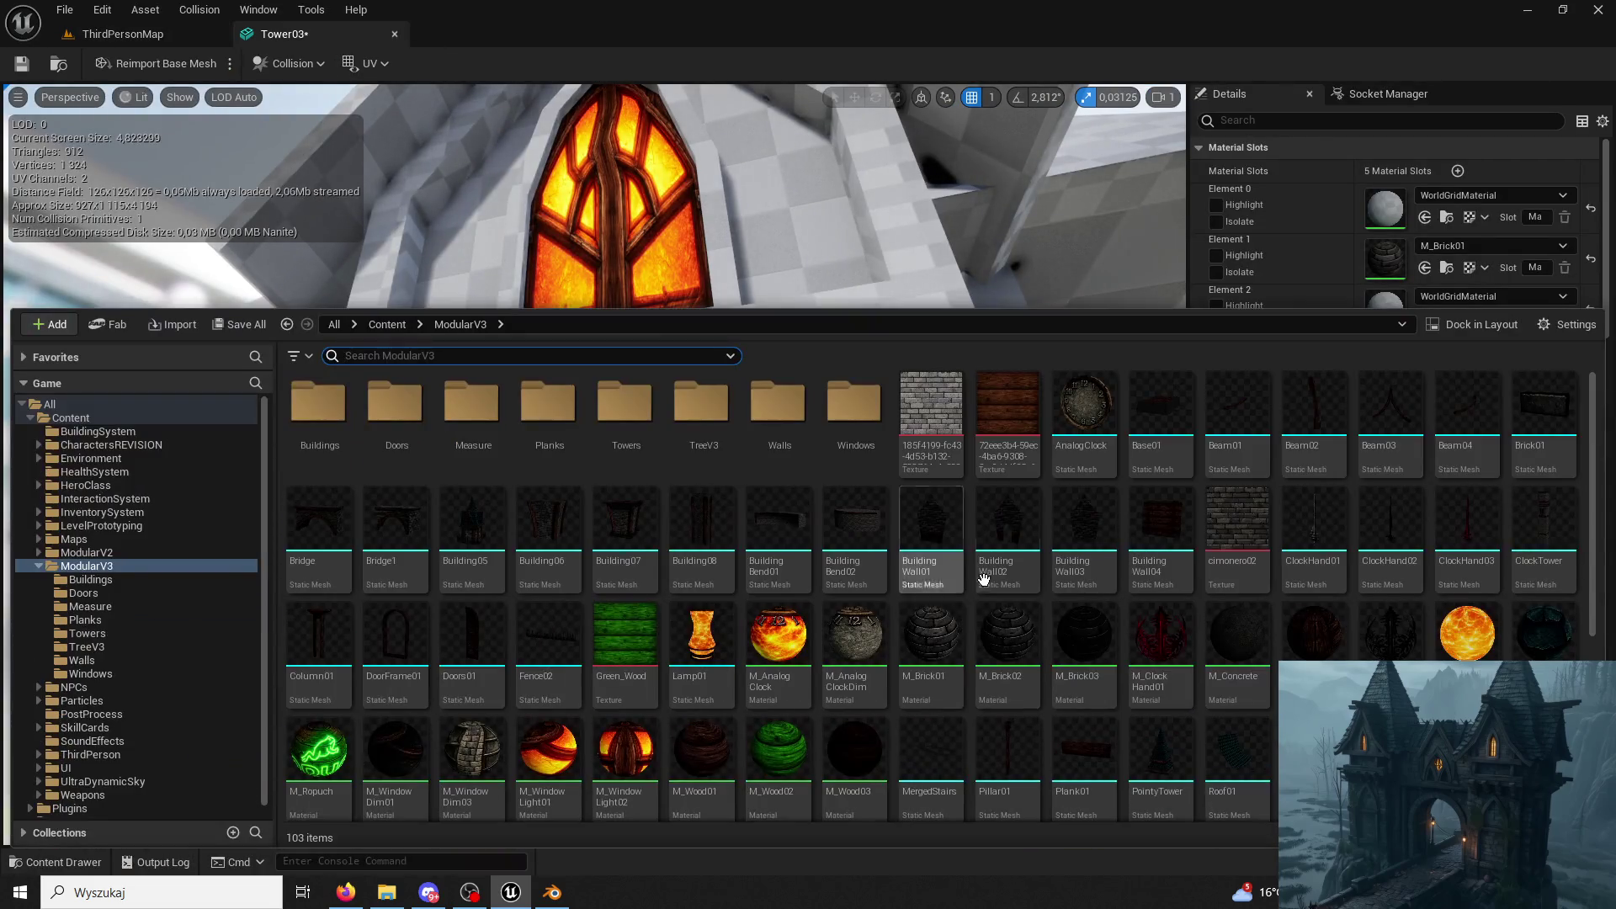
pyautogui.click(931, 645)
pyautogui.click(1428, 218)
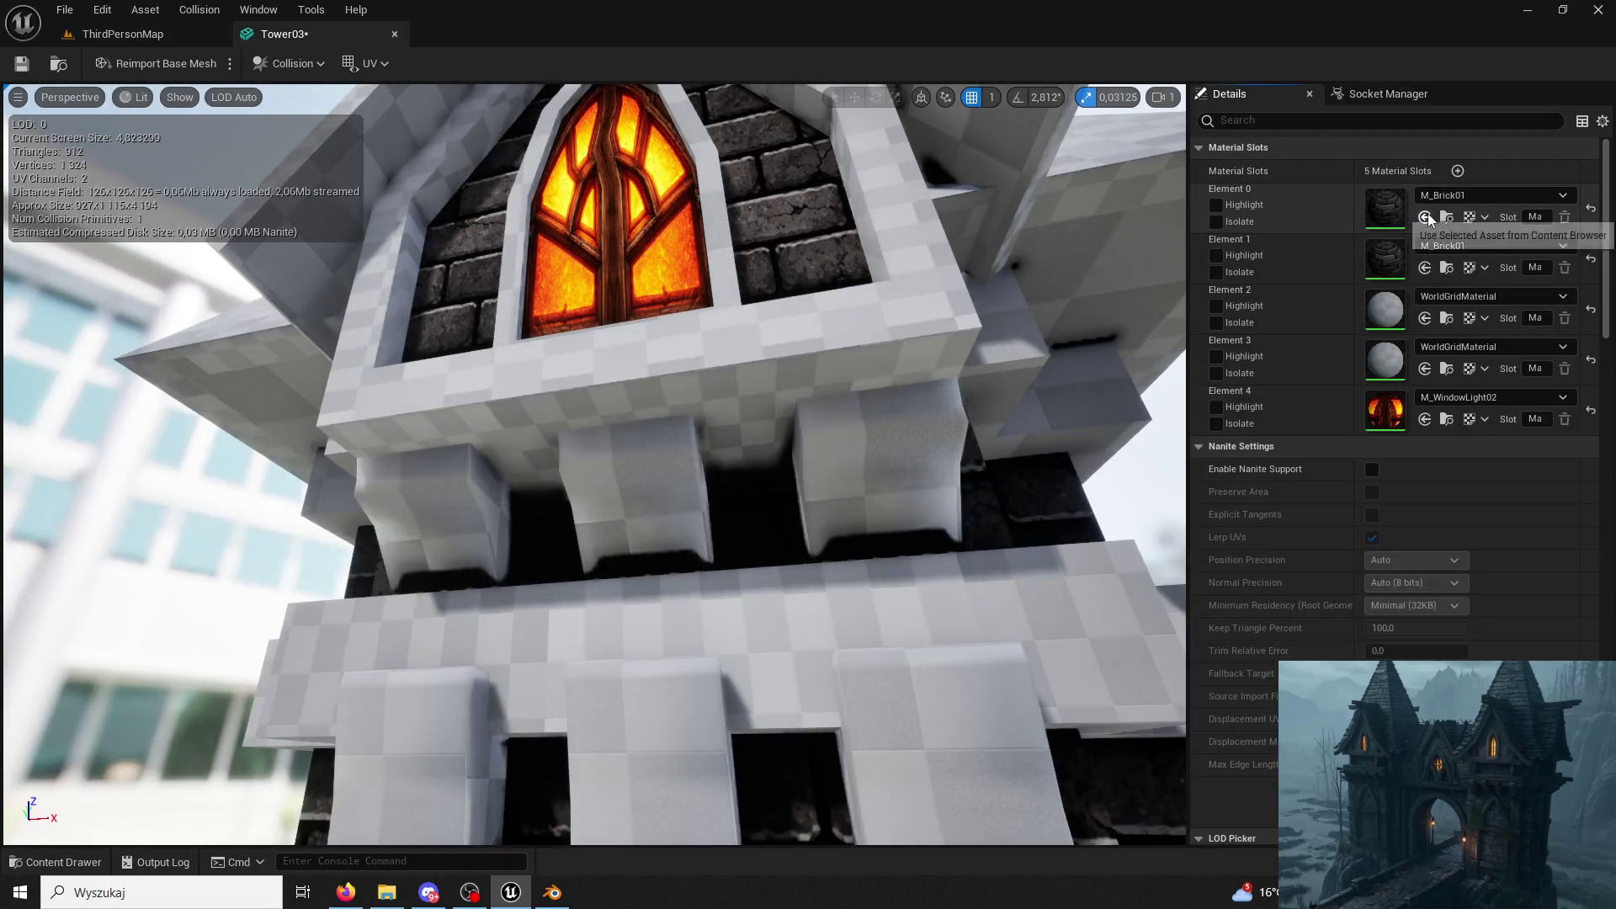
pyautogui.moveTo(595, 505)
pyautogui.mouseDown(button='right')
pyautogui.moveTo(594, 454)
pyautogui.moveTo(593, 531)
pyautogui.mouseUp(button='right')
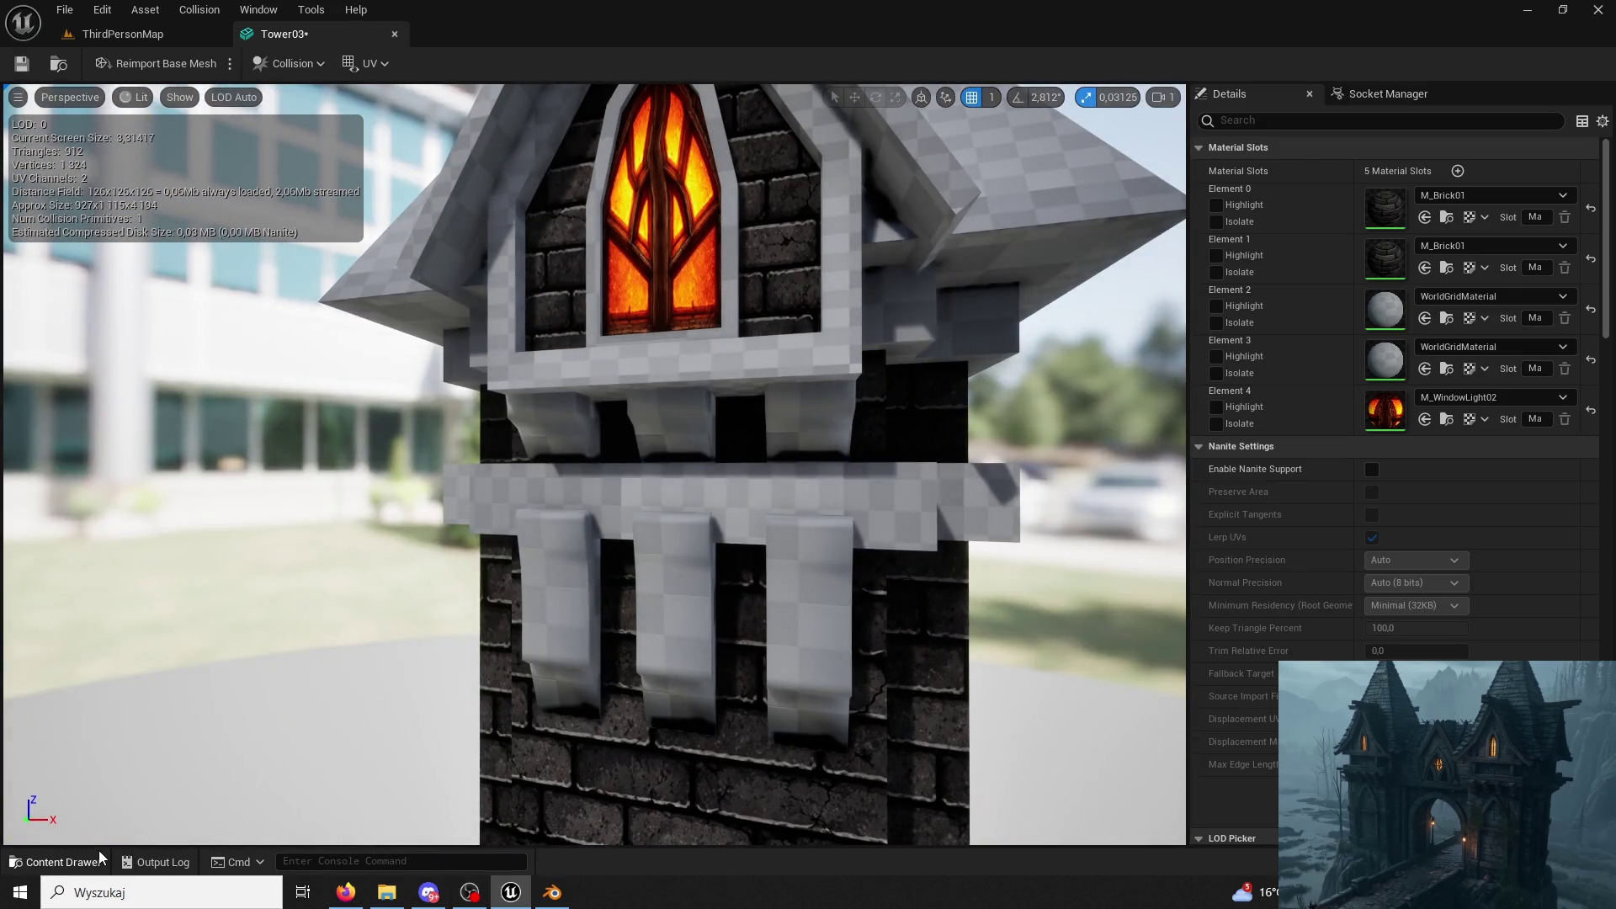
# Assign M_Plank01 to the roof slot and the grey trim slot.
pyautogui.click(98, 861)
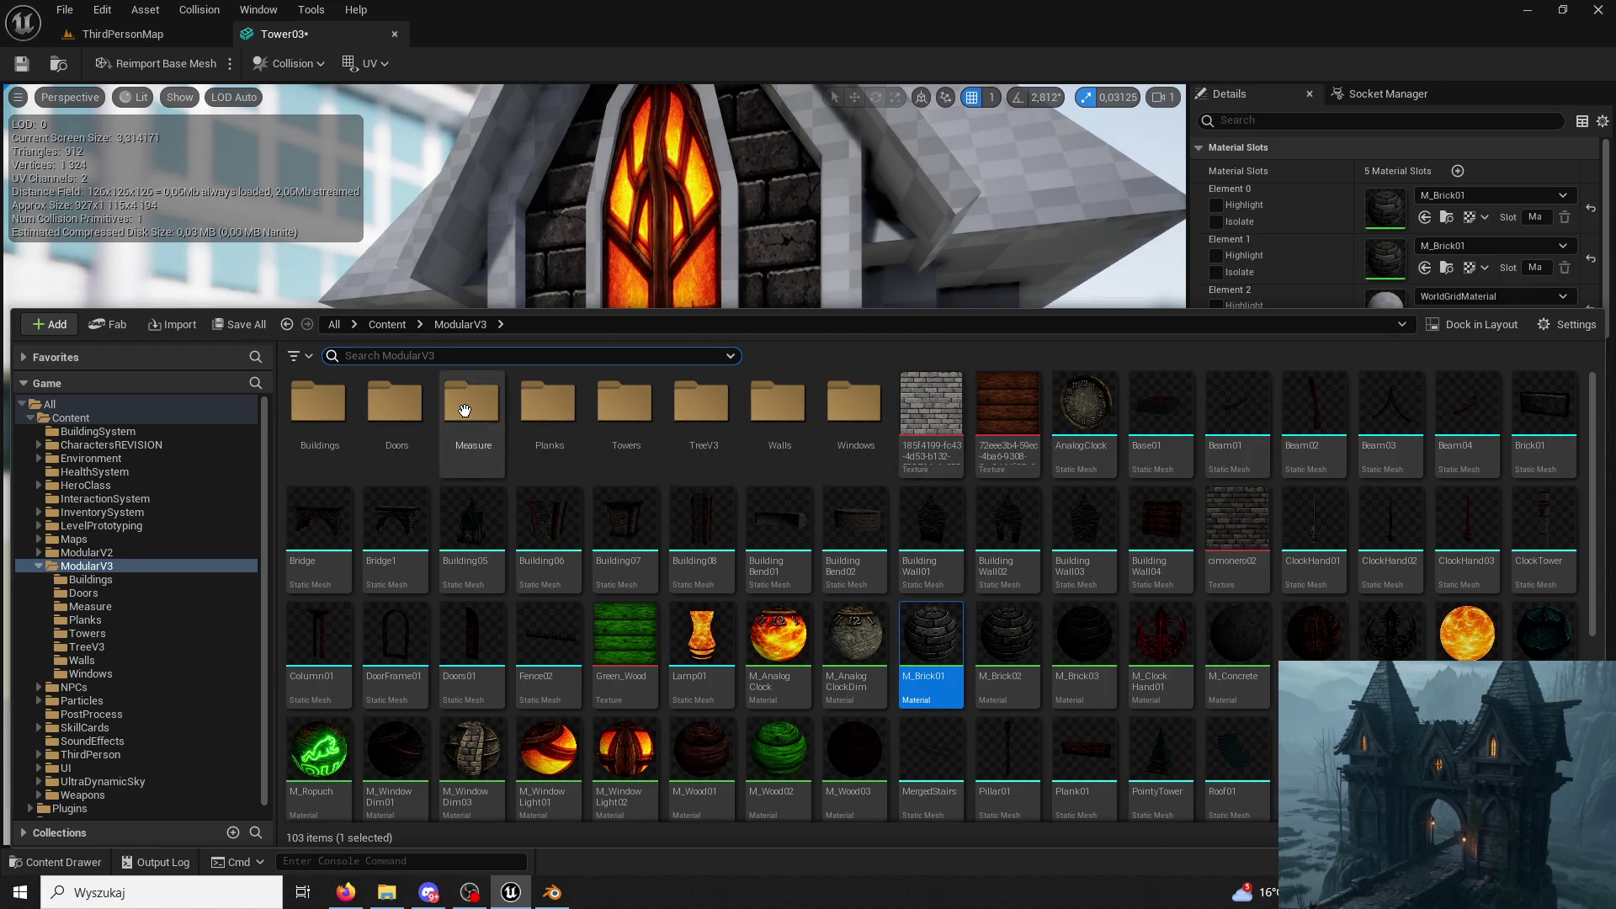
pyautogui.doubleClick(548, 411)
pyautogui.click(317, 405)
pyautogui.click(1434, 254)
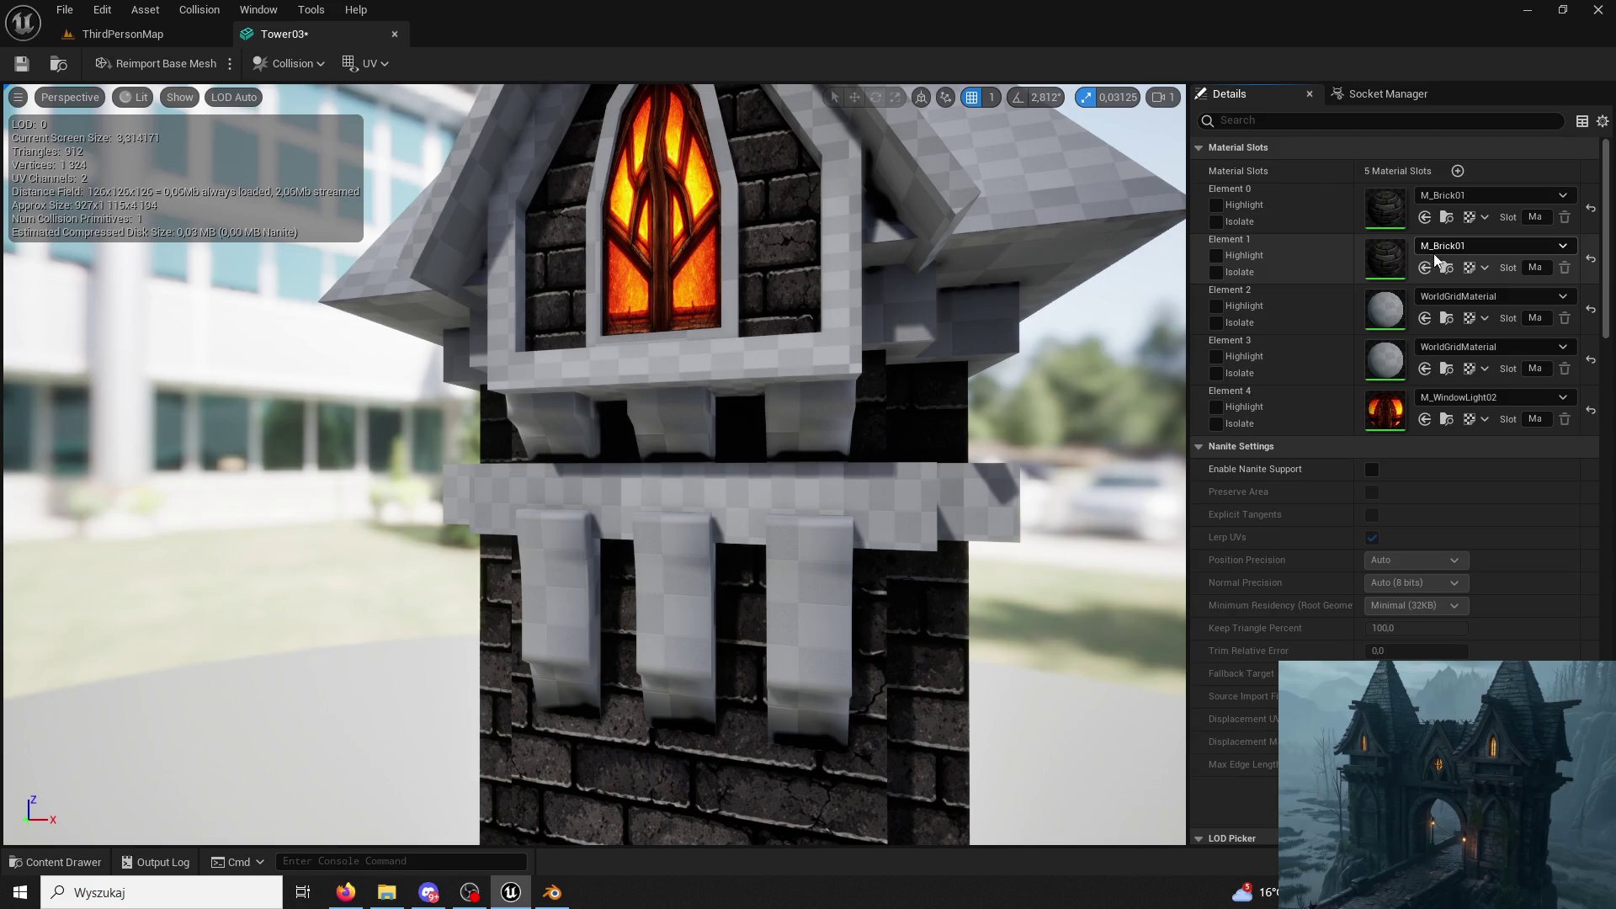
pyautogui.click(1424, 318)
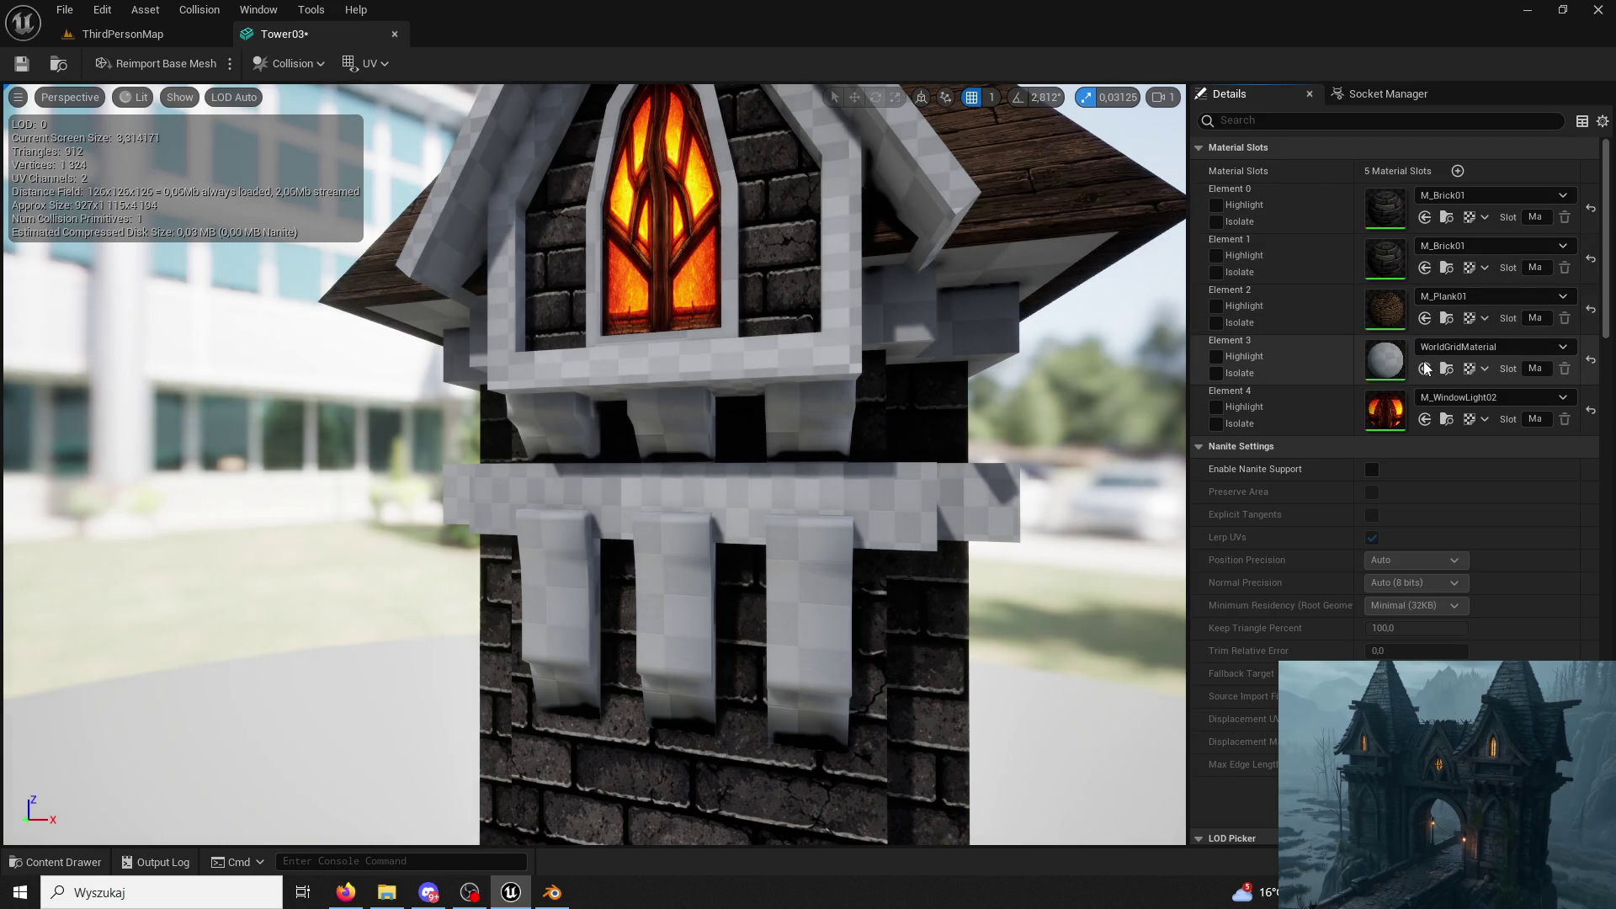
pyautogui.click(1425, 368)
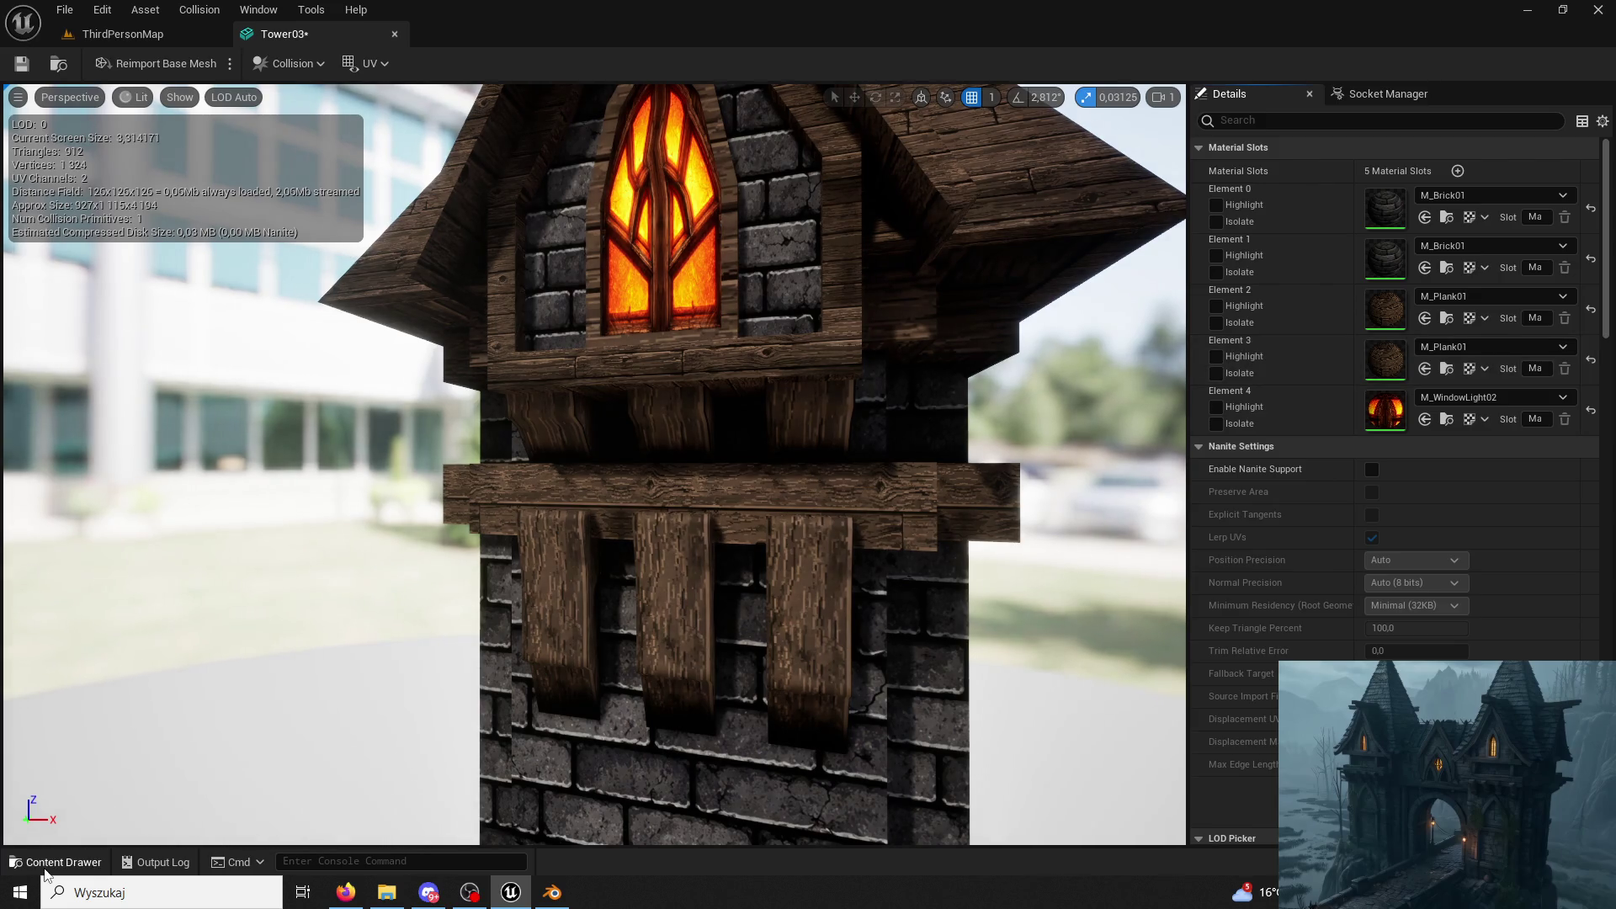
# Assign M_RoofTile01 to the roof slot, undoing a mistaken second-slot assignment.
pyautogui.click(49, 865)
pyautogui.click(449, 331)
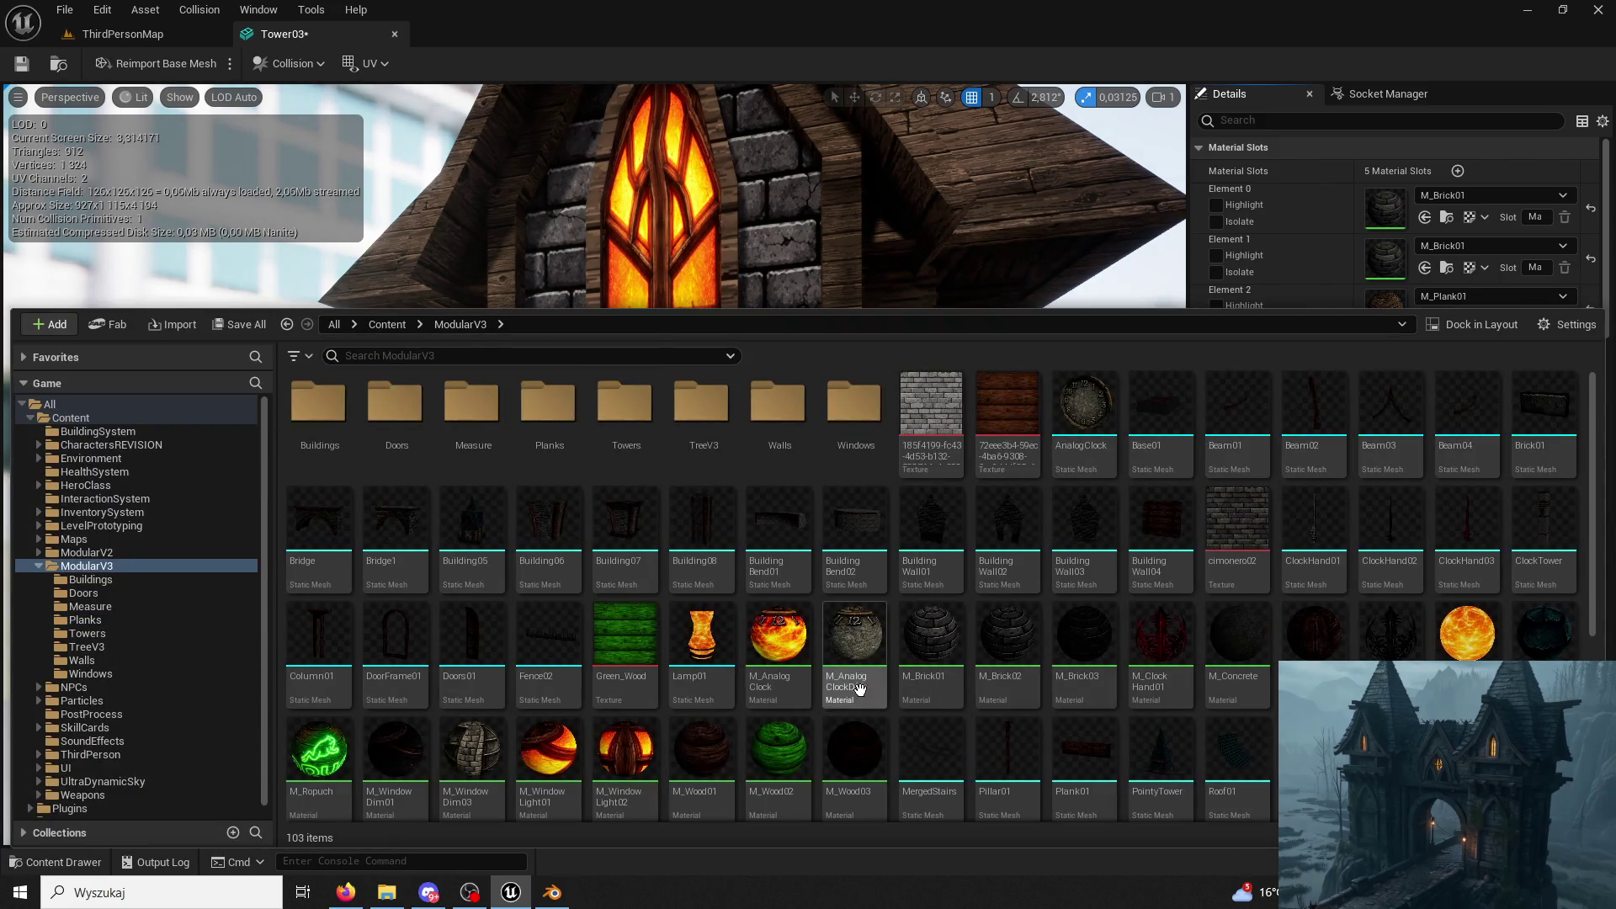
pyautogui.scroll(-2, 1043, 645)
pyautogui.scroll(1, 1043, 645)
pyautogui.click(1543, 543)
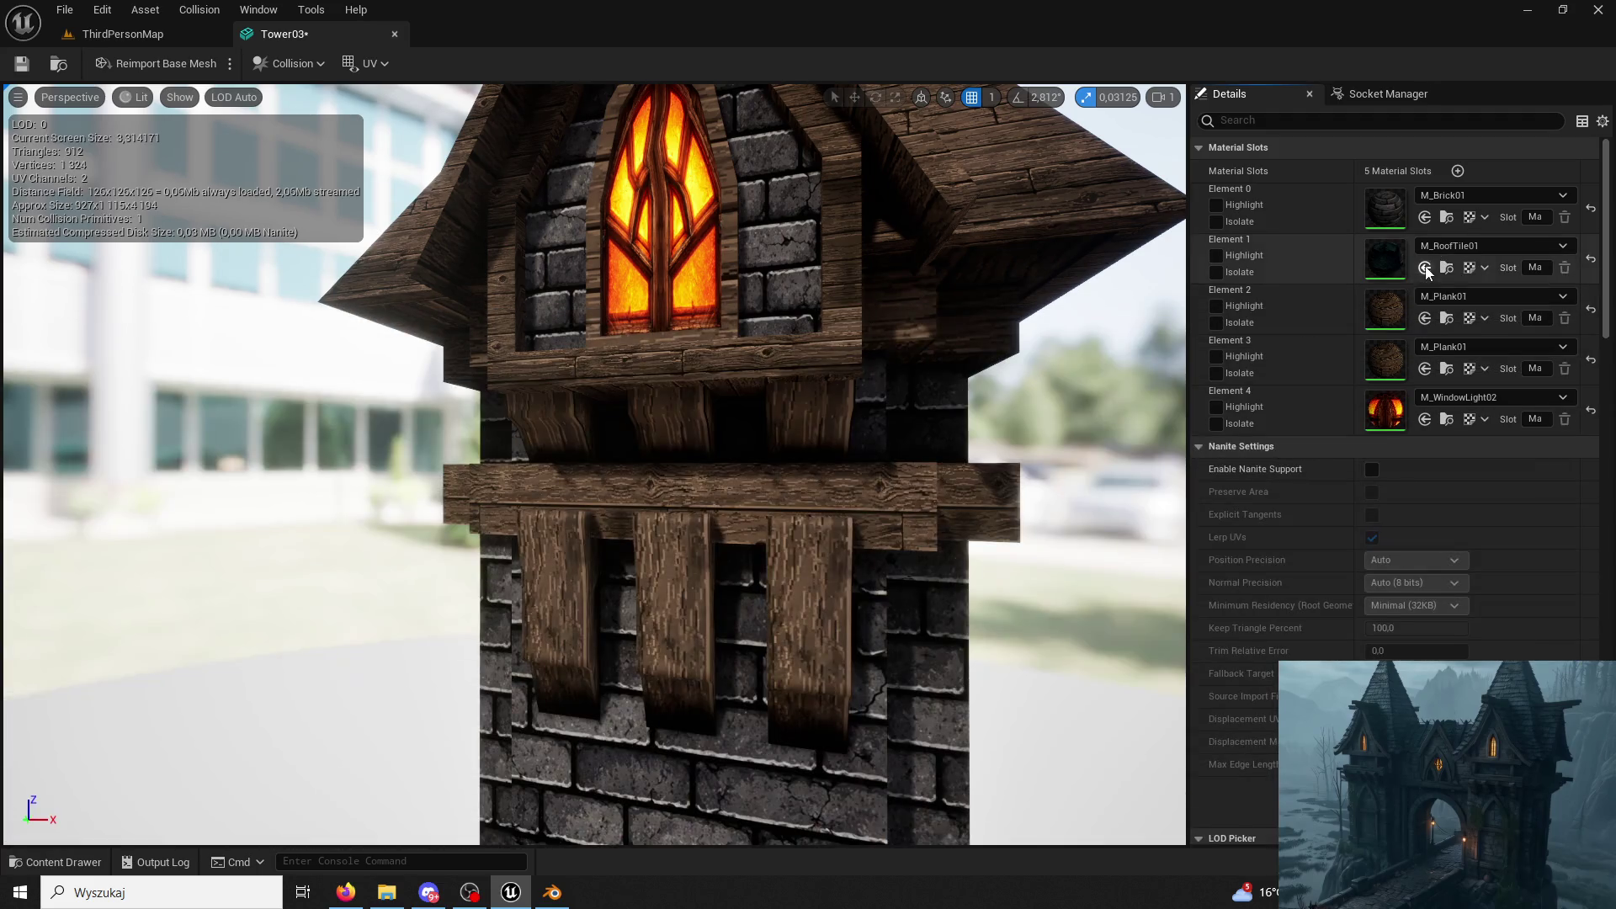
pyautogui.click(1426, 266)
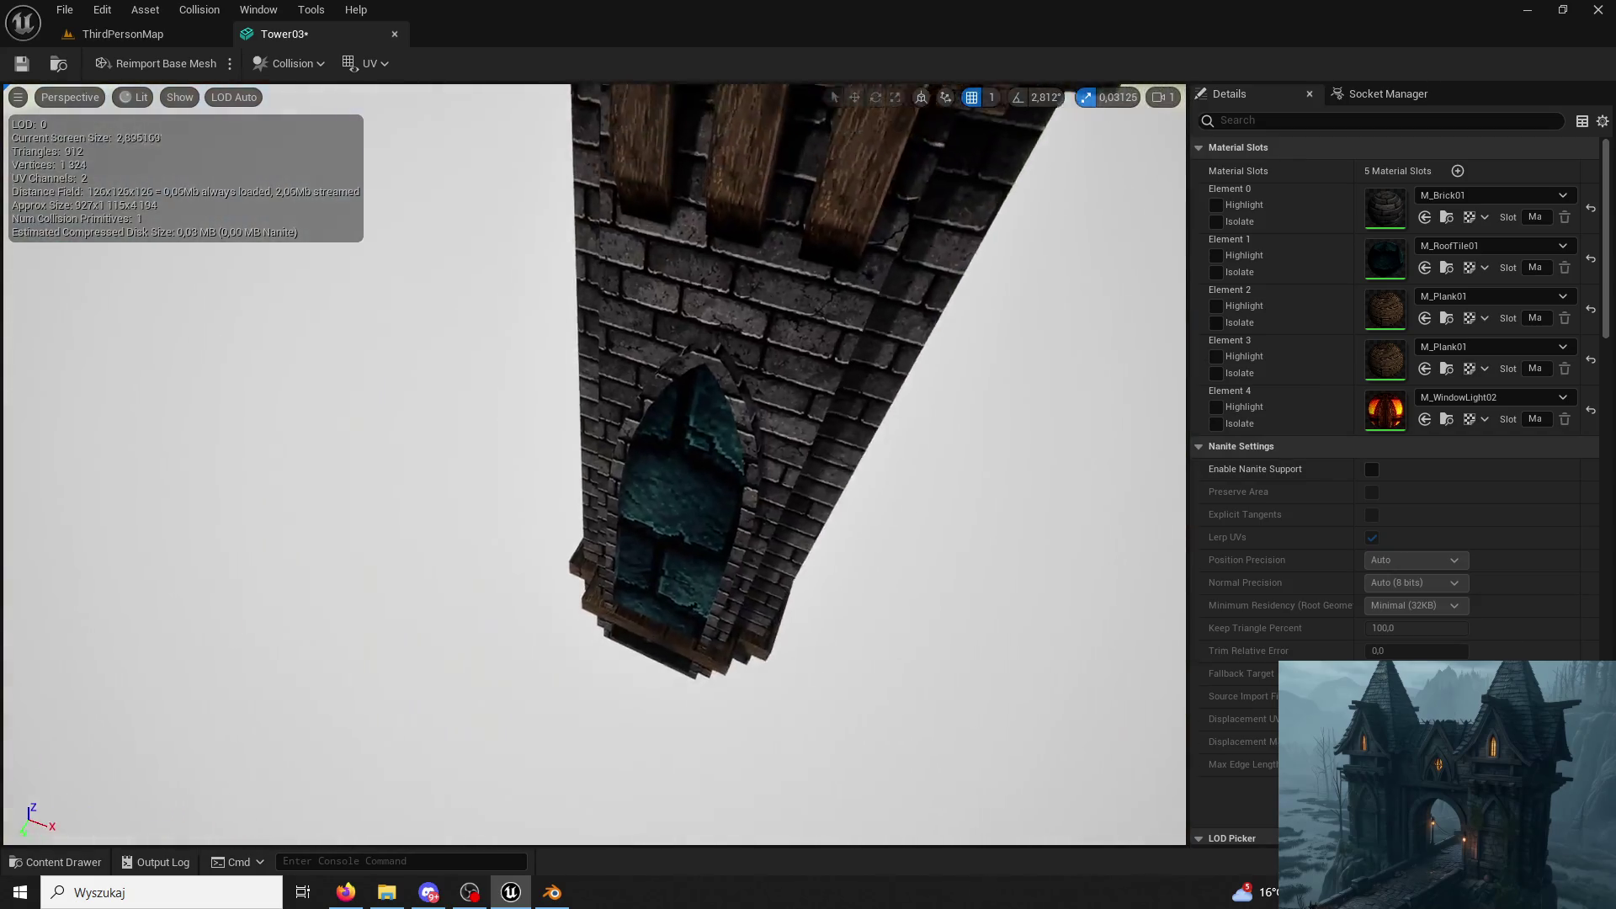
pyautogui.moveTo(1141, 380); pyautogui.dragTo(1140, 330)
pyautogui.hotkey('ctrl', 'z')
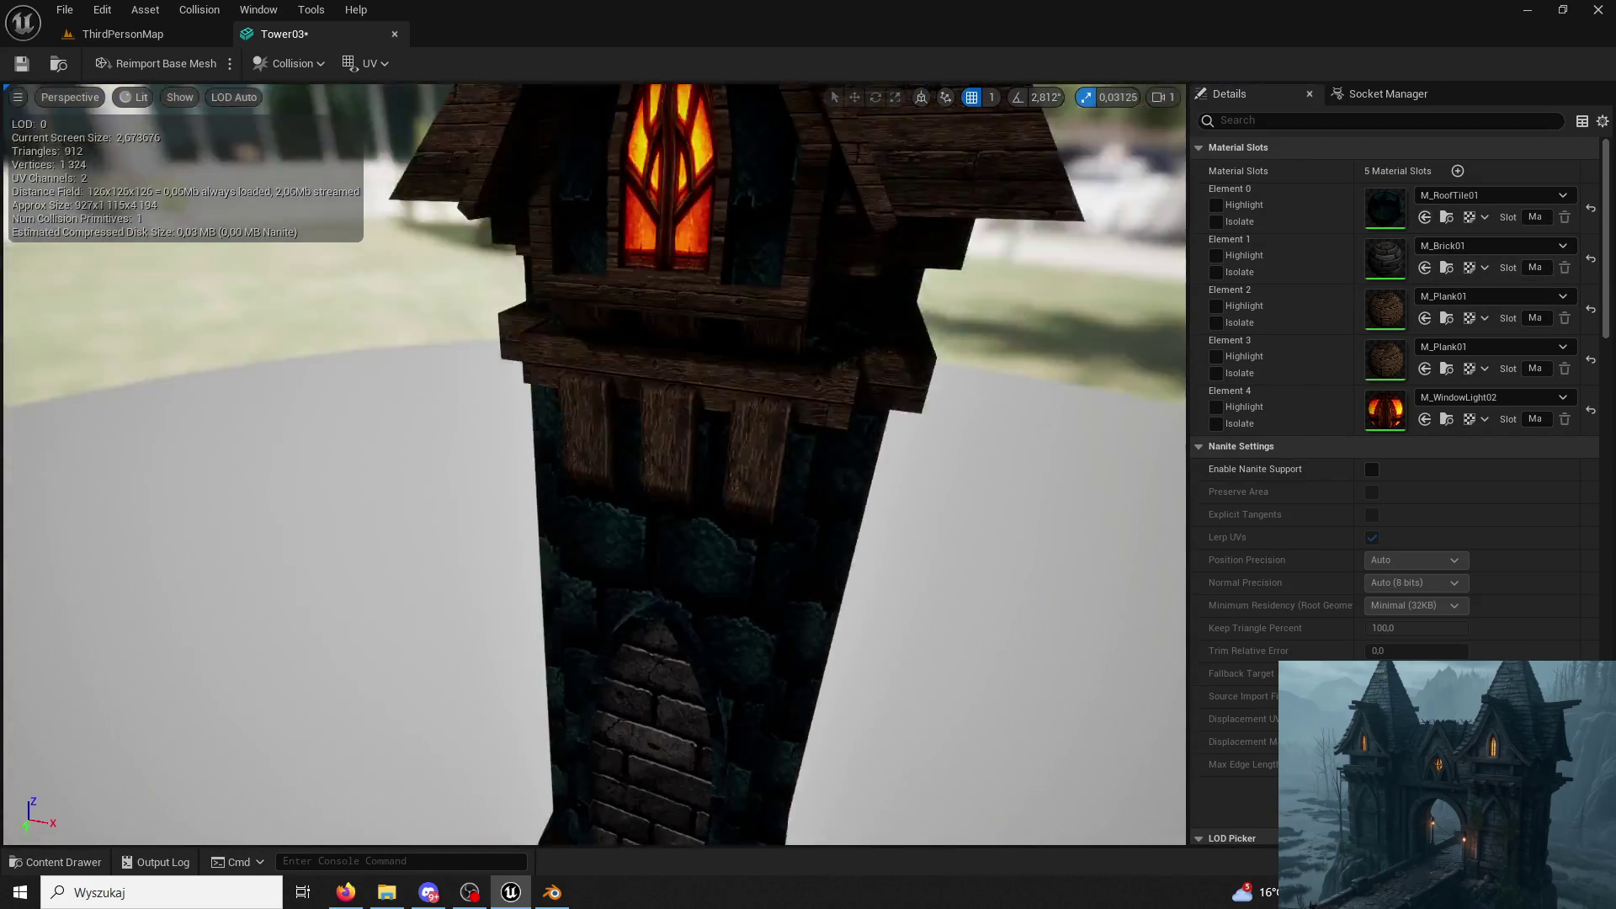
pyautogui.moveTo(1073, 379); pyautogui.dragTo(953, 303)
pyautogui.click(1426, 317)
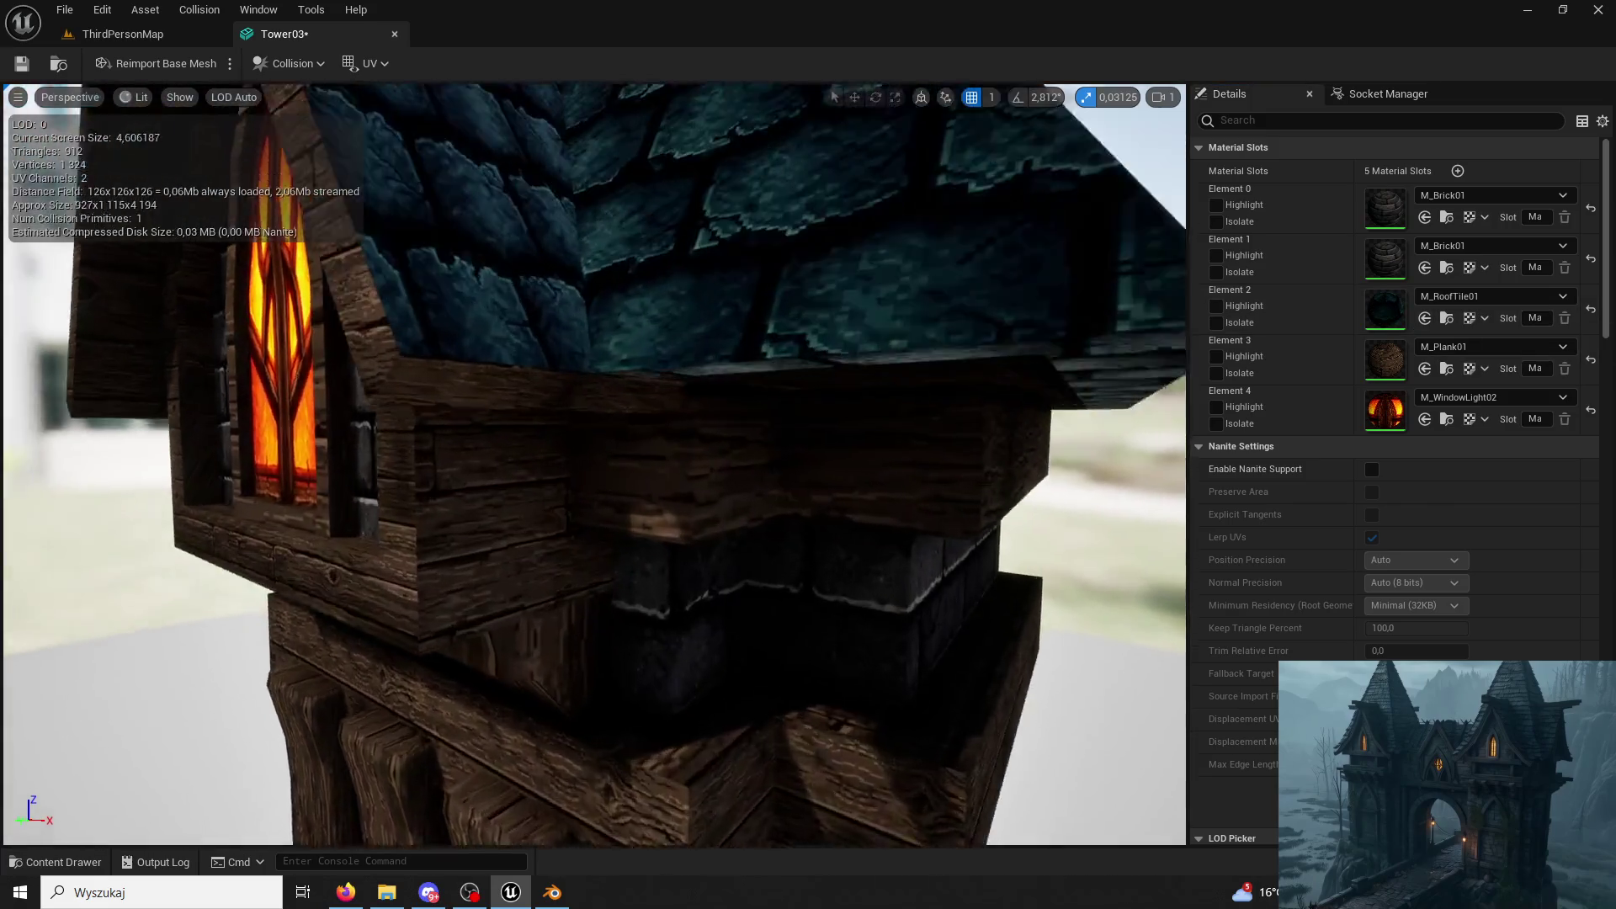
pyautogui.moveTo(594, 468); pyautogui.dragTo(594, 379)
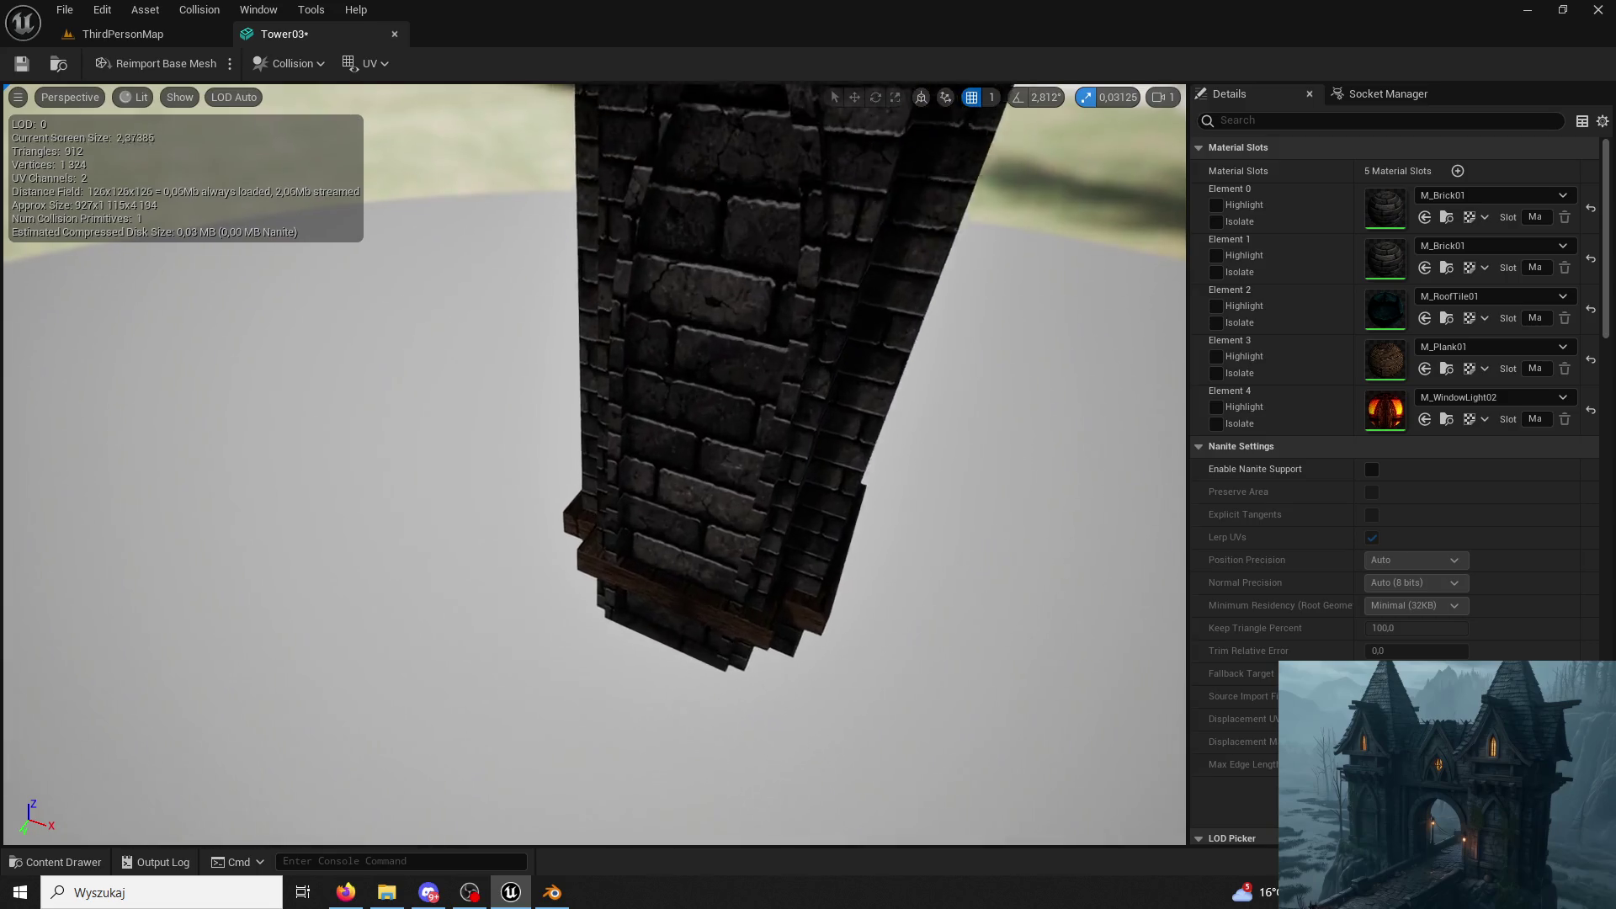
pyautogui.scroll(3, 594, 467)
pyautogui.moveTo(595, 467); pyautogui.dragTo(595, 379)
pyautogui.moveTo(593, 467); pyautogui.dragTo(599, 465)
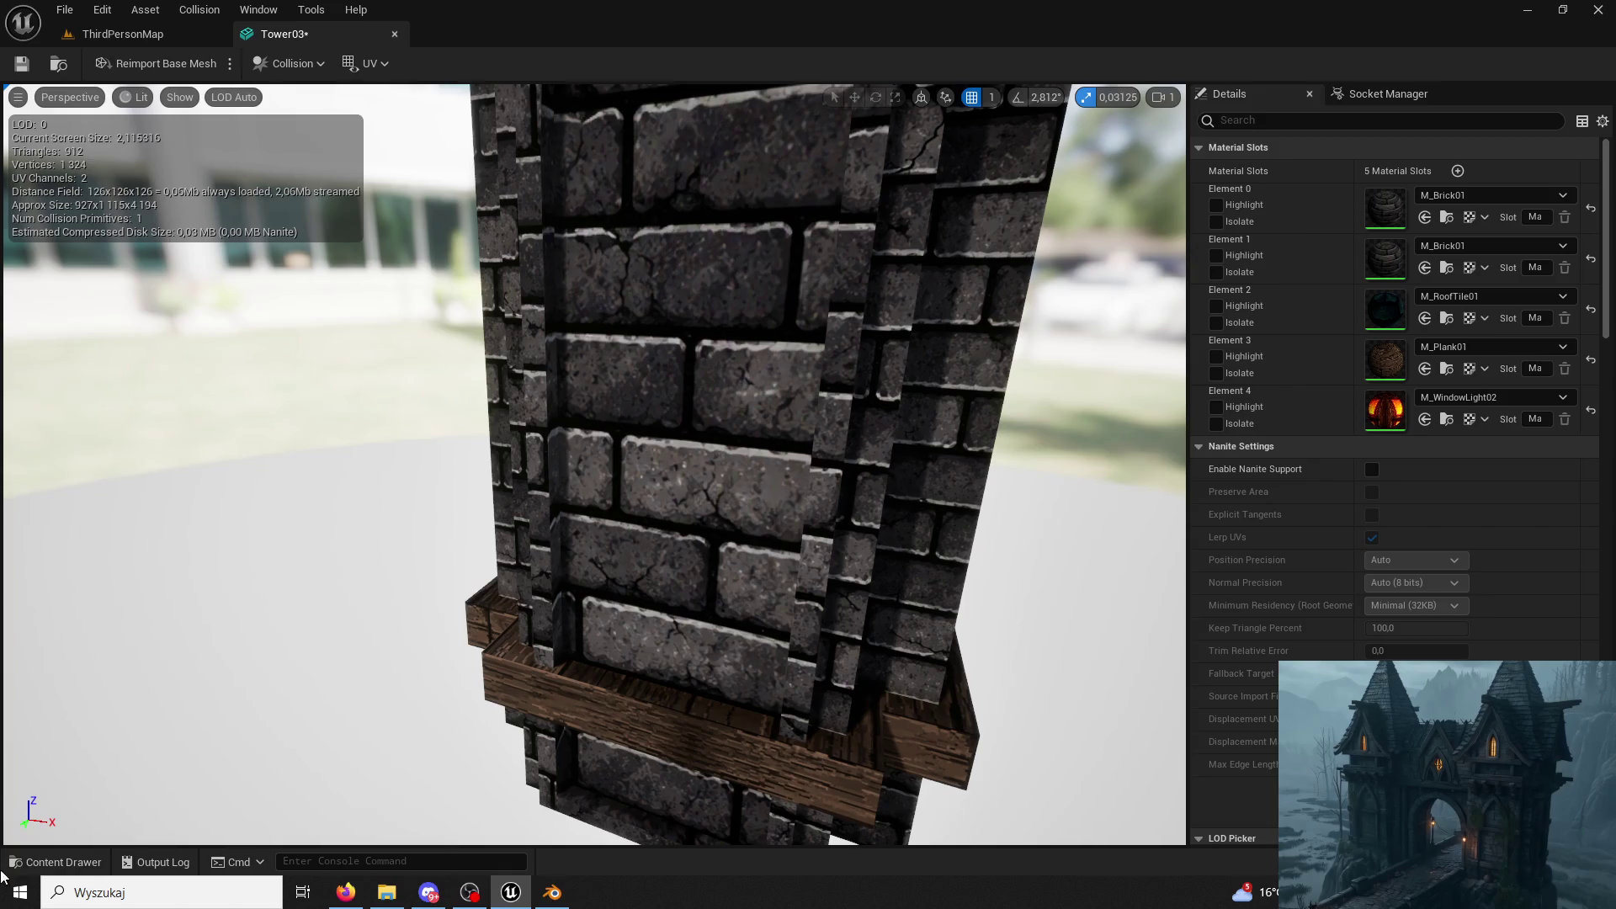
# Give the second slot M_Brick02 and the first slot M_Brick01, then close the mesh editor.
pyautogui.click(58, 863)
pyautogui.click(999, 562)
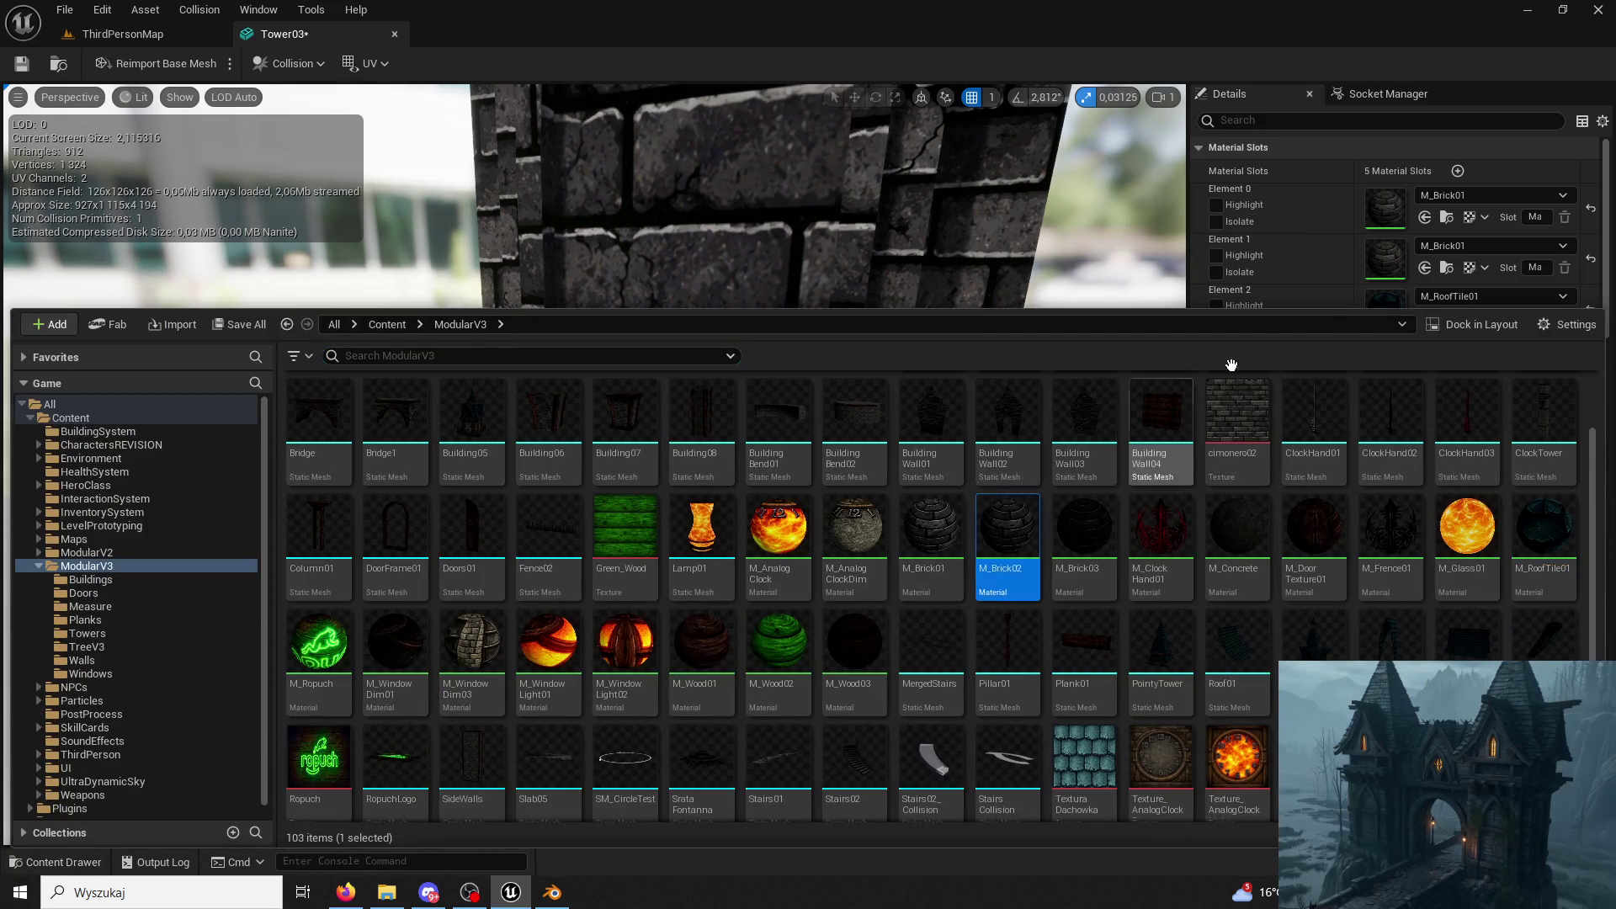
pyautogui.click(1424, 268)
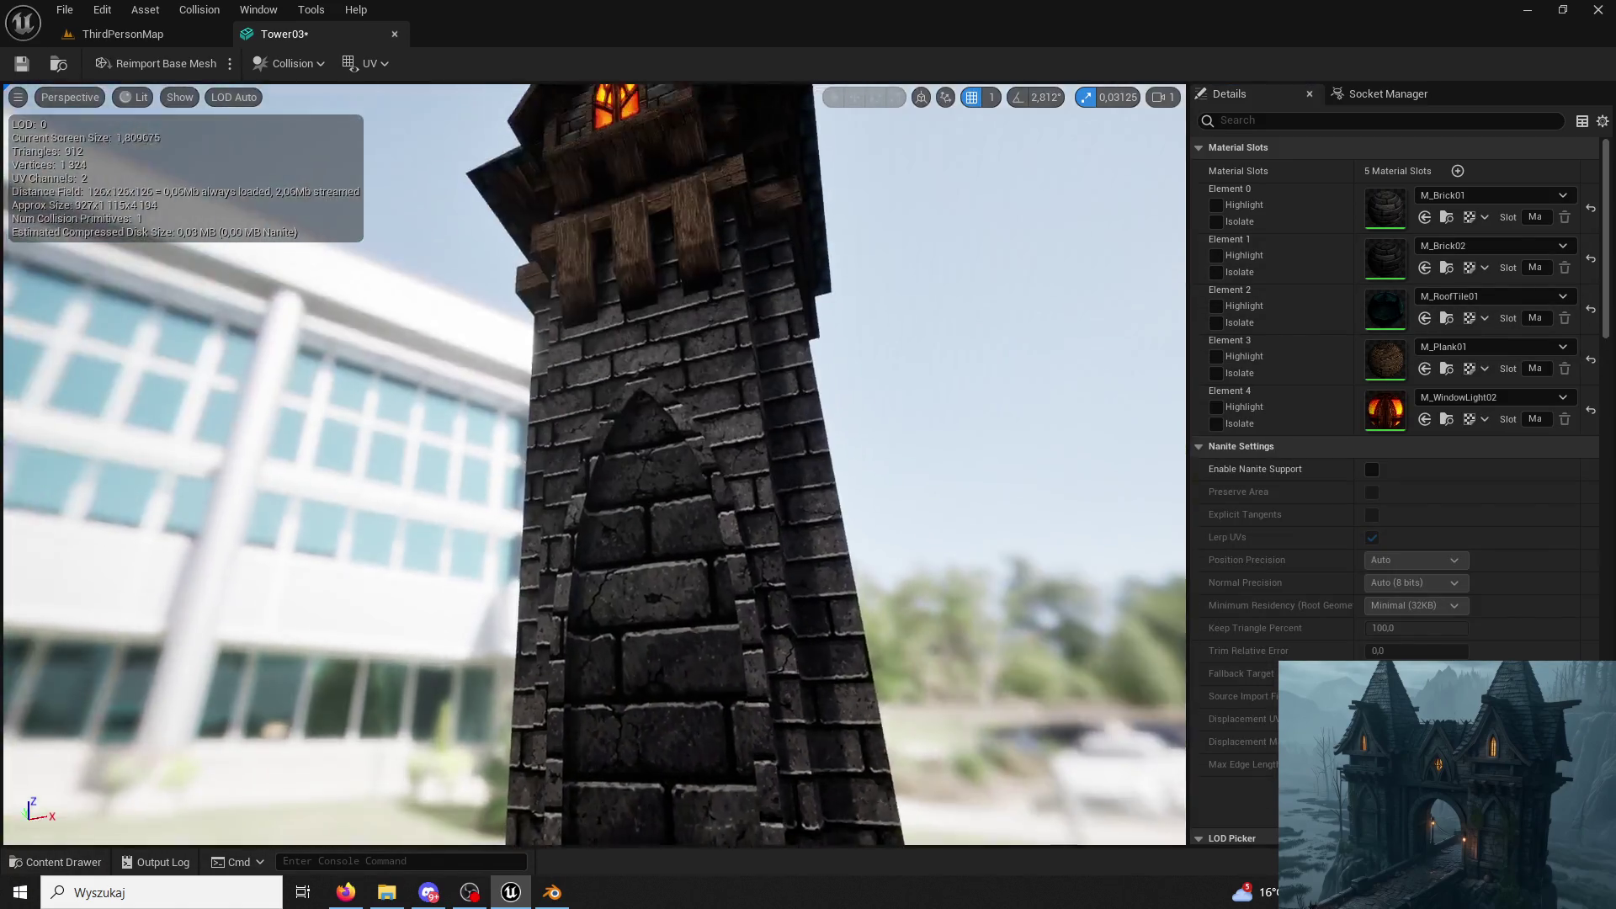
pyautogui.moveTo(707, 455); pyautogui.dragTo(828, 465)
pyautogui.click(58, 863)
pyautogui.click(931, 544)
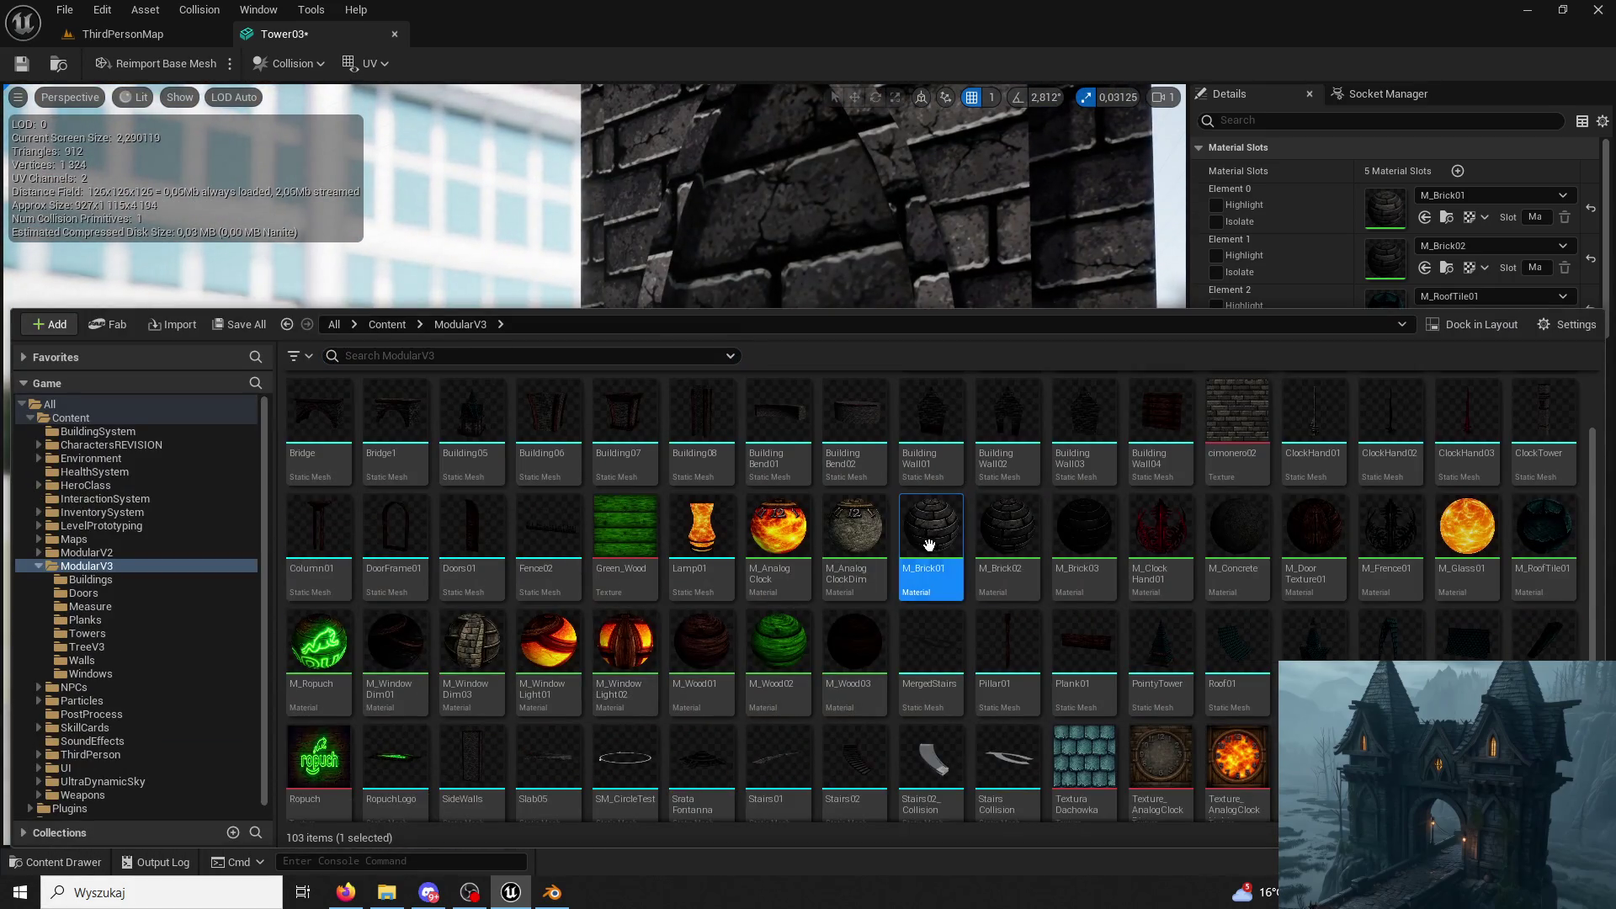
pyautogui.click(1426, 218)
pyautogui.moveTo(631, 443); pyautogui.dragTo(758, 455)
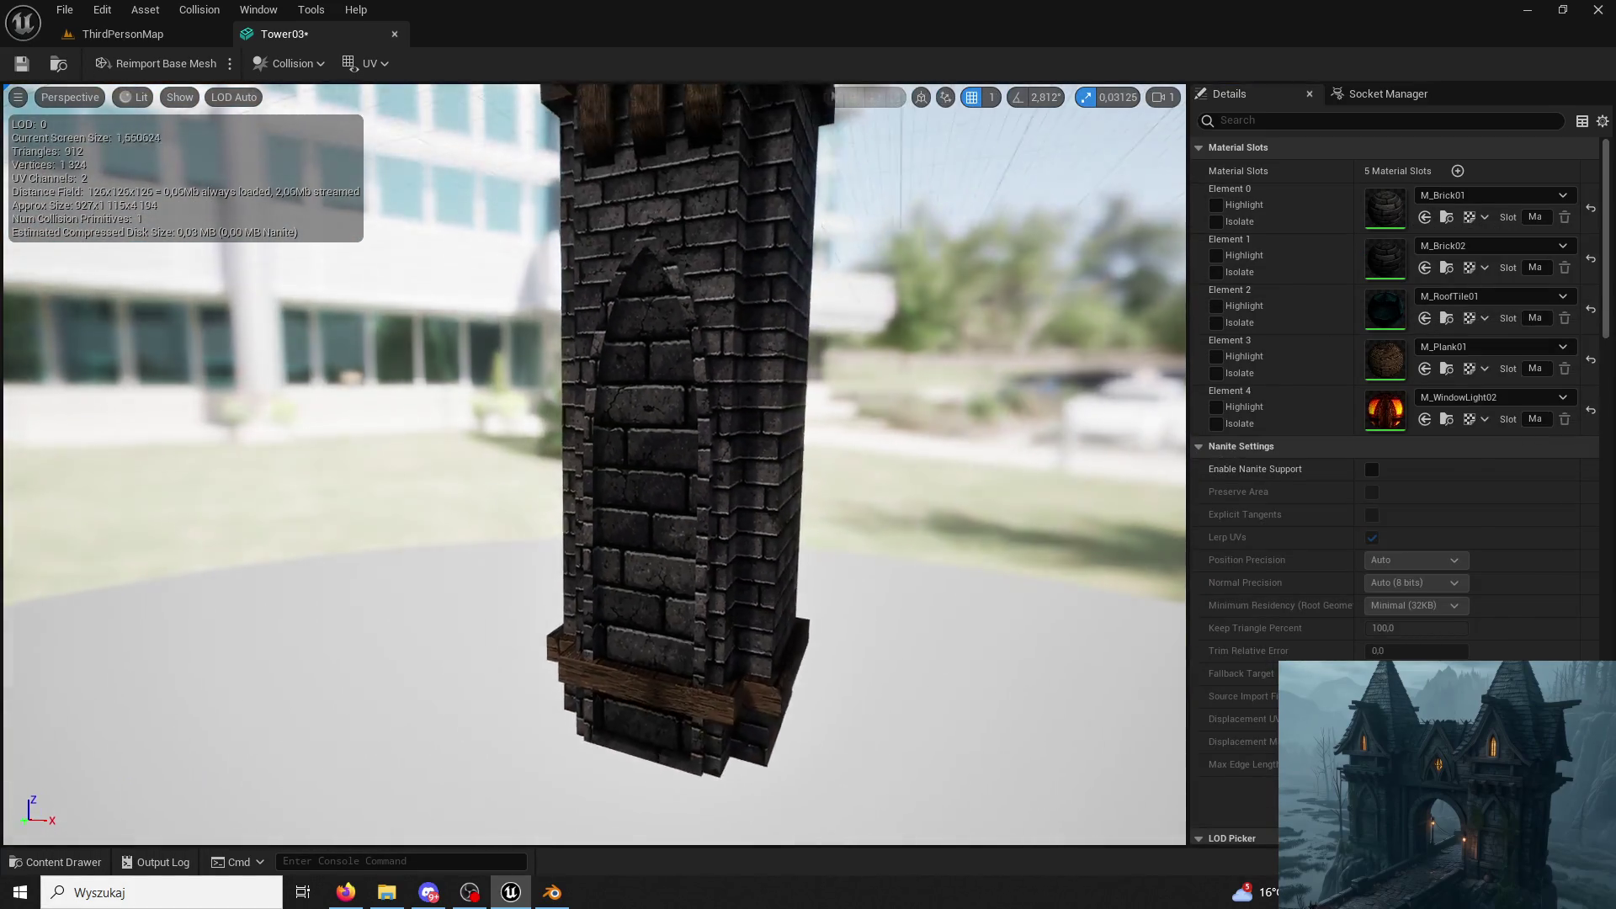
pyautogui.click(394, 34)
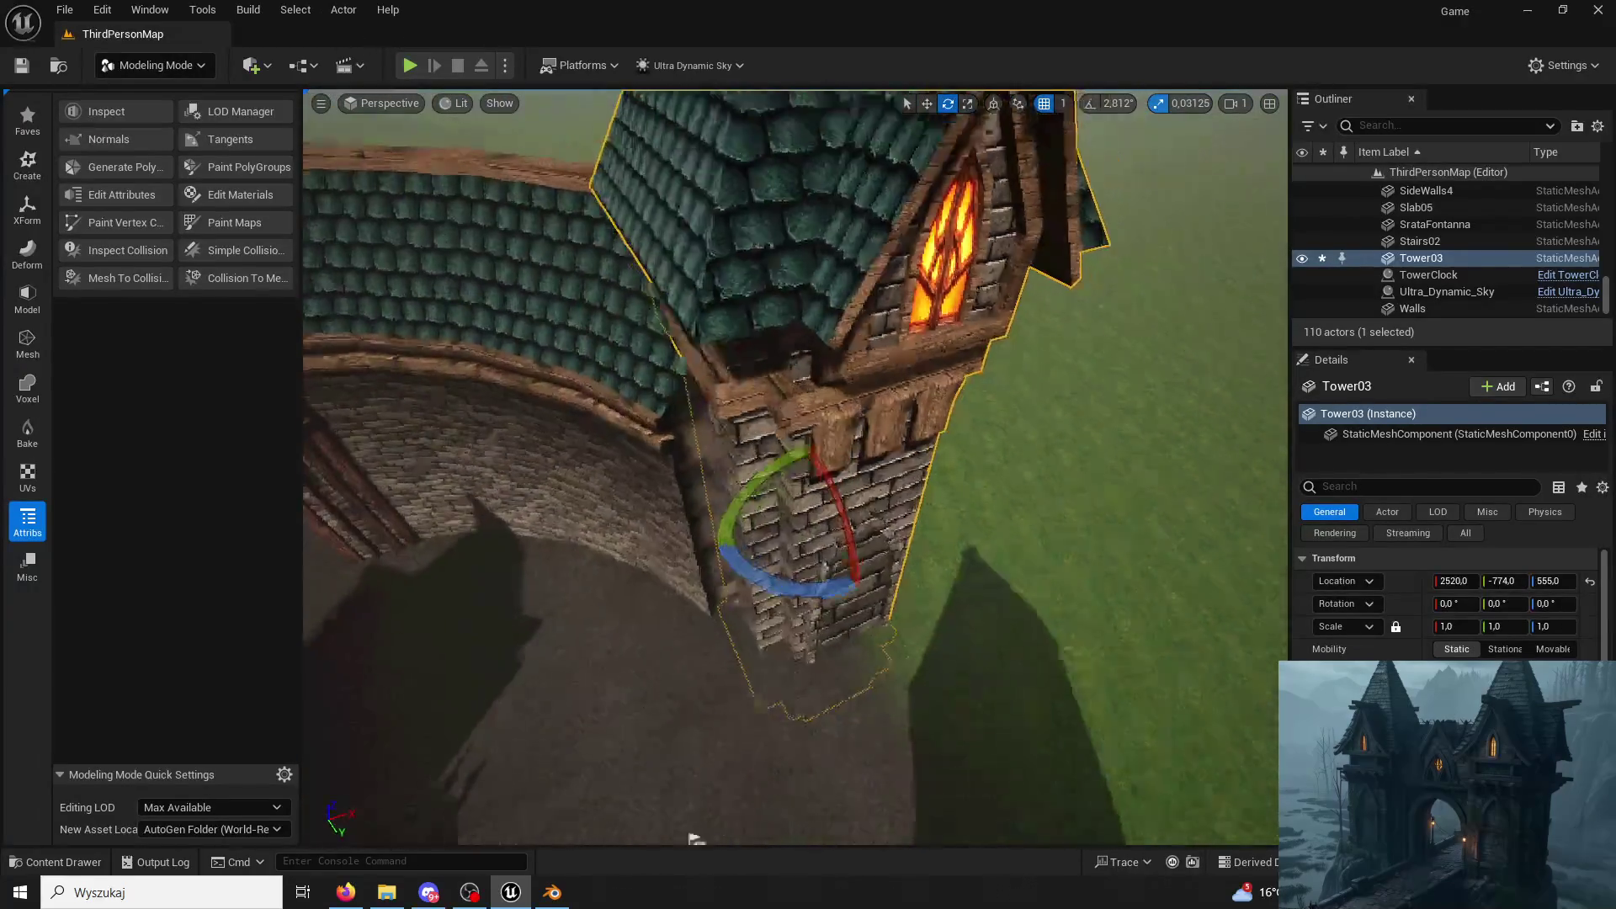
# Set Tower03's Z rotation to 90 degrees.
pyautogui.moveTo(758, 789); pyautogui.dragTo(758, 788, button='right')
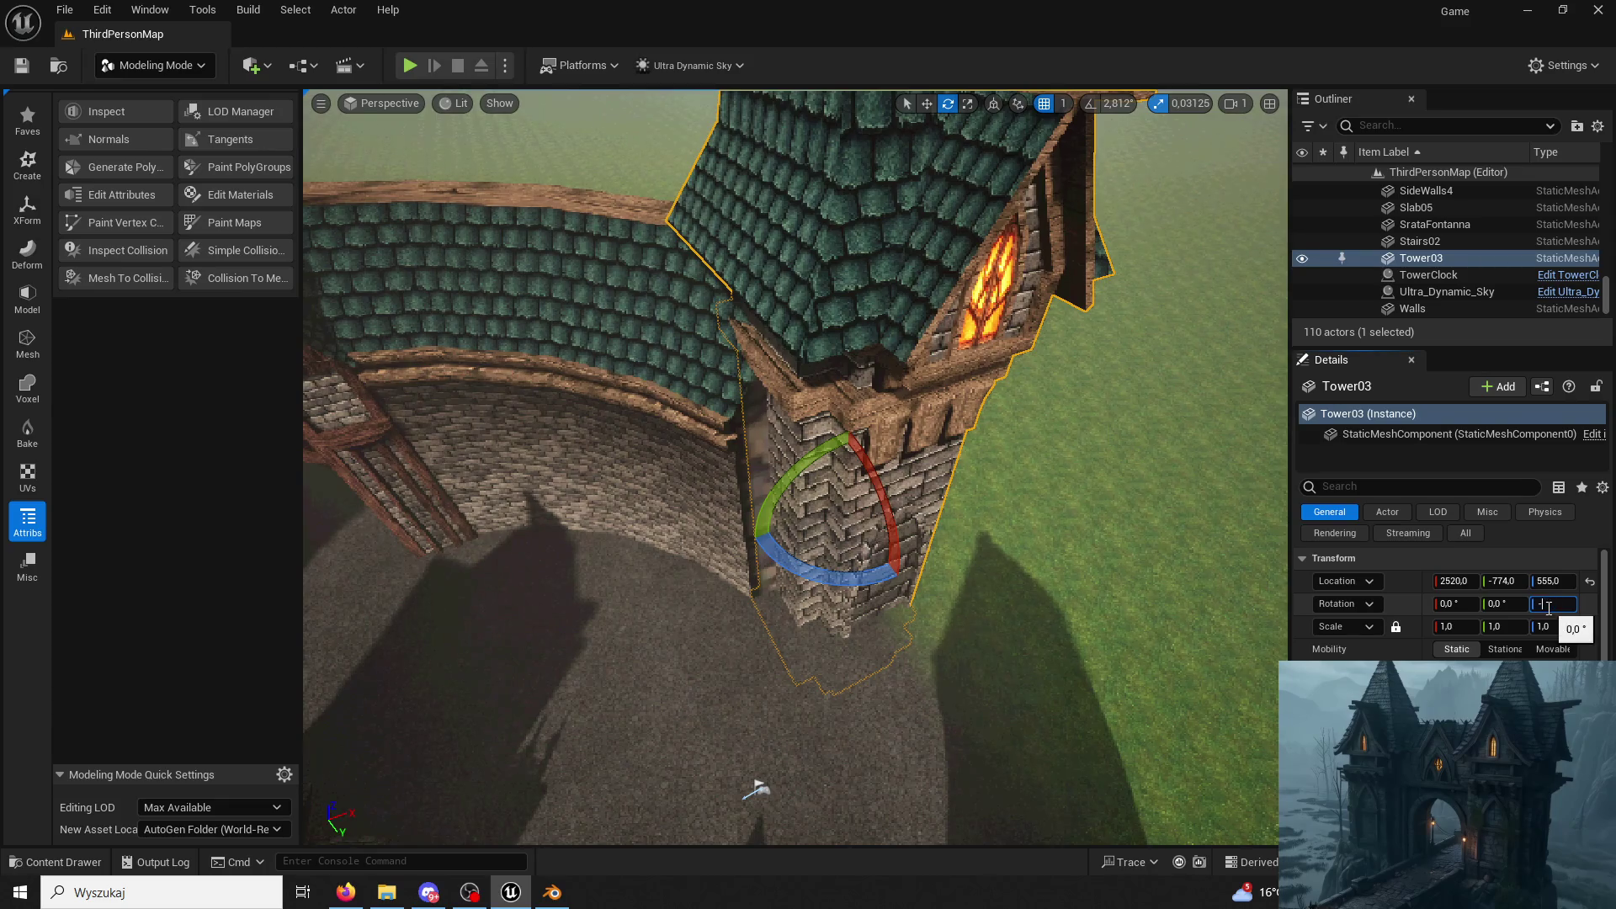
pyautogui.write('-90')
pyautogui.press('Return')
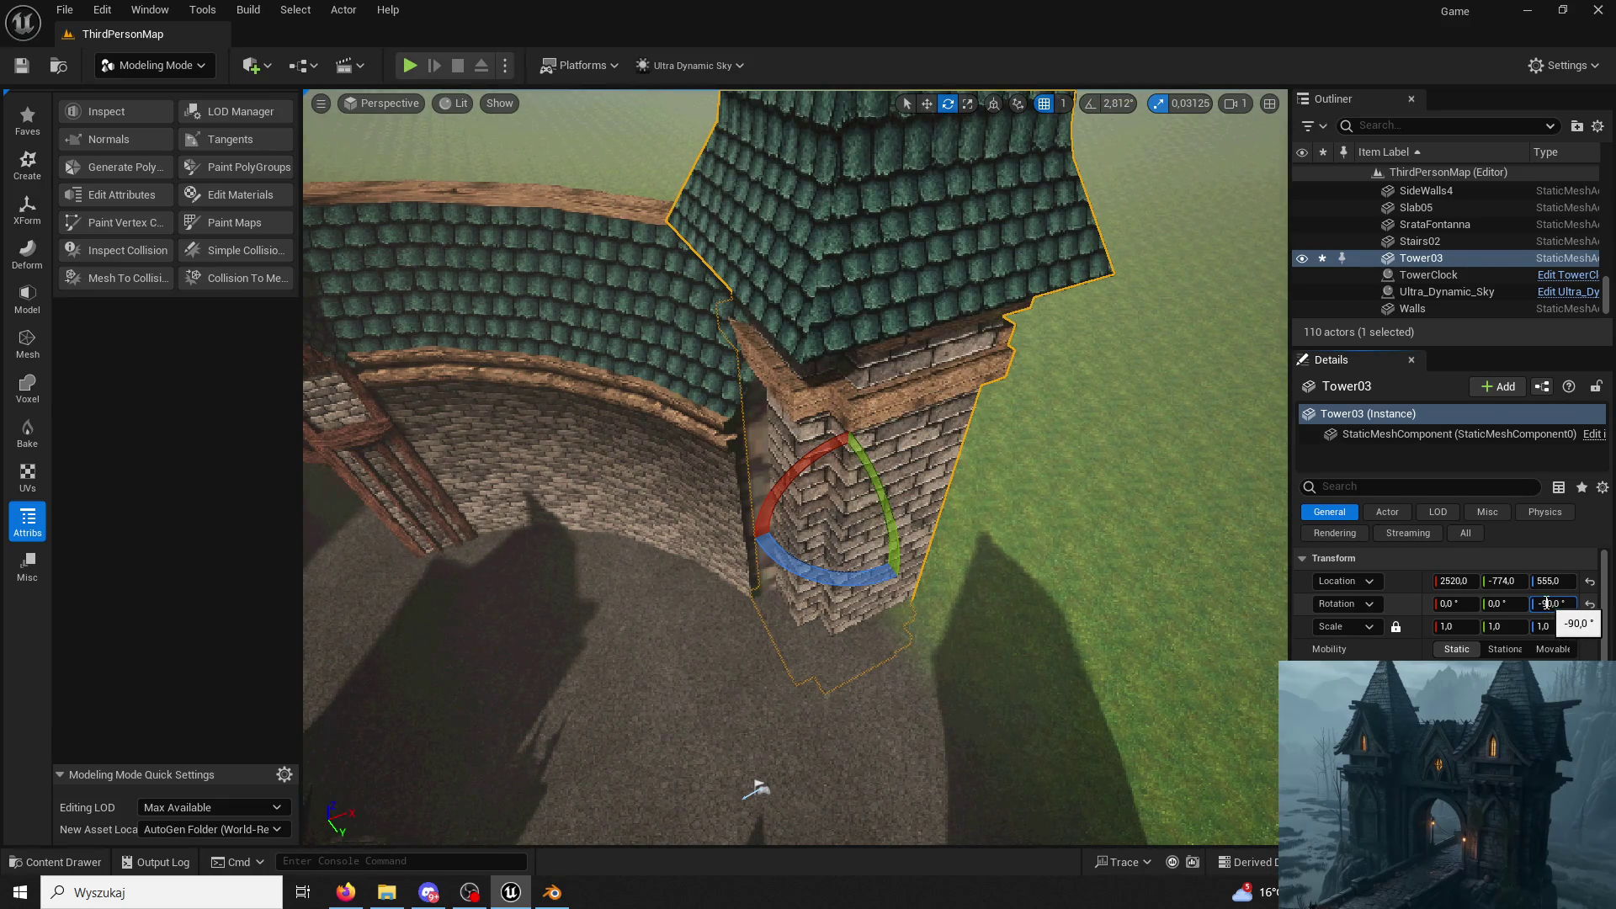
pyautogui.write('0')
pyautogui.press('Return')
pyautogui.moveTo(757, 789); pyautogui.dragTo(759, 790, button='right')
# In Selection Mode, slide Tower03 toward the curved gate wall with the move gizmo.
pyautogui.click(152, 65)
pyautogui.click(927, 102)
pyautogui.moveTo(562, 594)
pyautogui.mouseDown()
pyautogui.moveTo(499, 659)
pyautogui.moveTo(682, 827)
pyautogui.mouseUp()
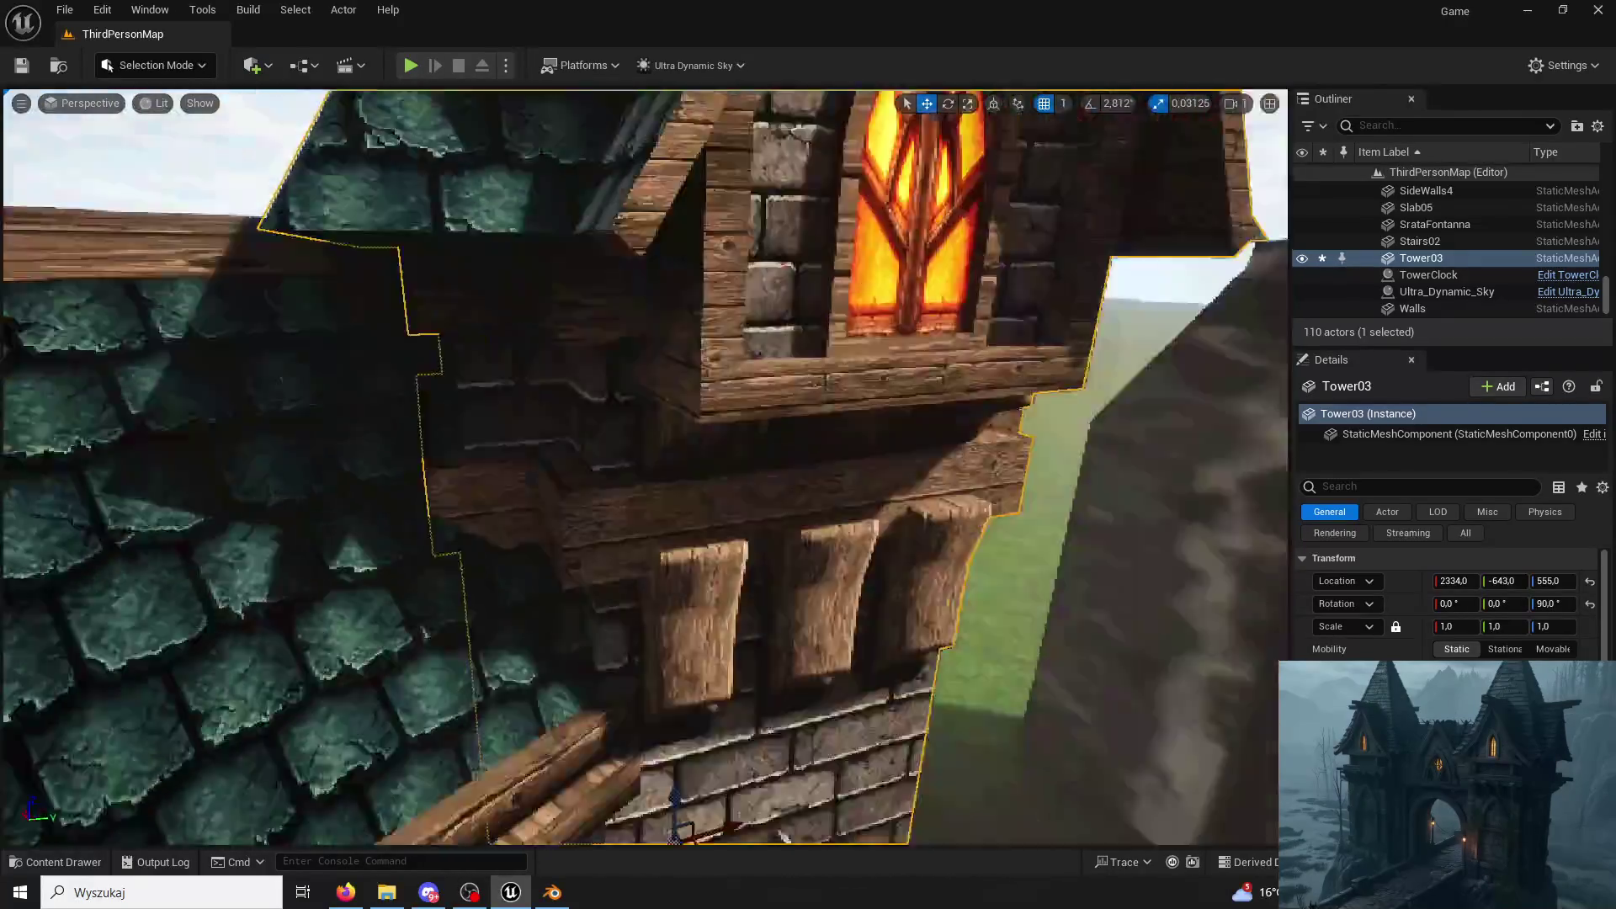
# Raise Tower03 along Z up to about 1222 at the top of the wall.
pyautogui.moveTo(683, 828); pyautogui.dragTo(661, 653, button='right')
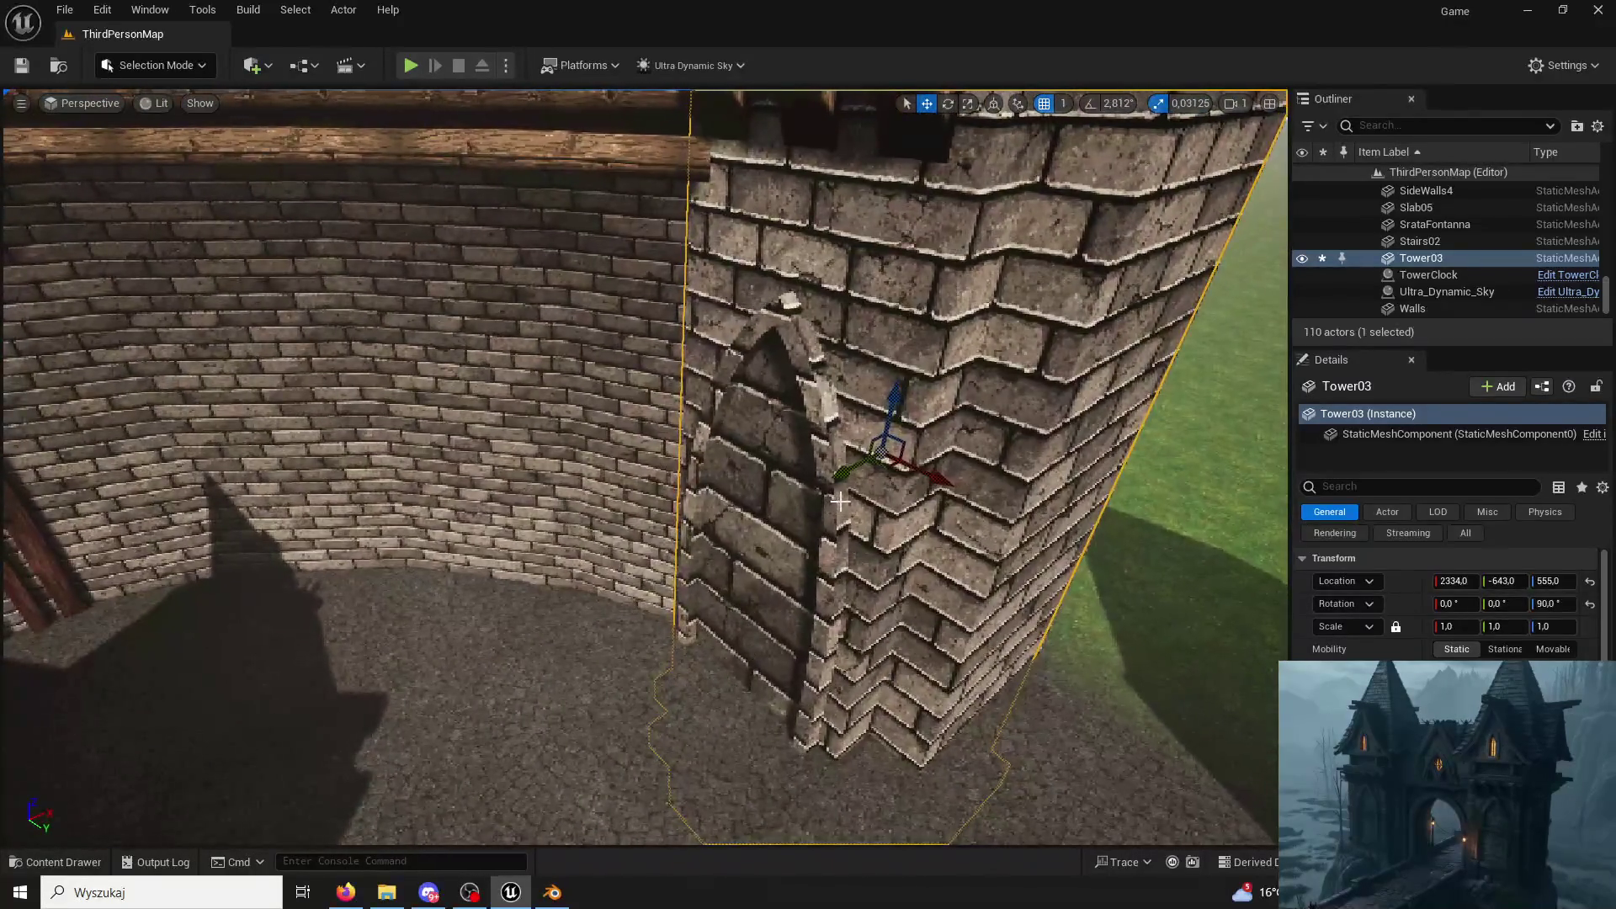
pyautogui.moveTo(839, 502)
pyautogui.mouseDown(button='right')
pyautogui.moveTo(982, 794)
pyautogui.moveTo(1039, 549)
pyautogui.mouseUp(button='right')
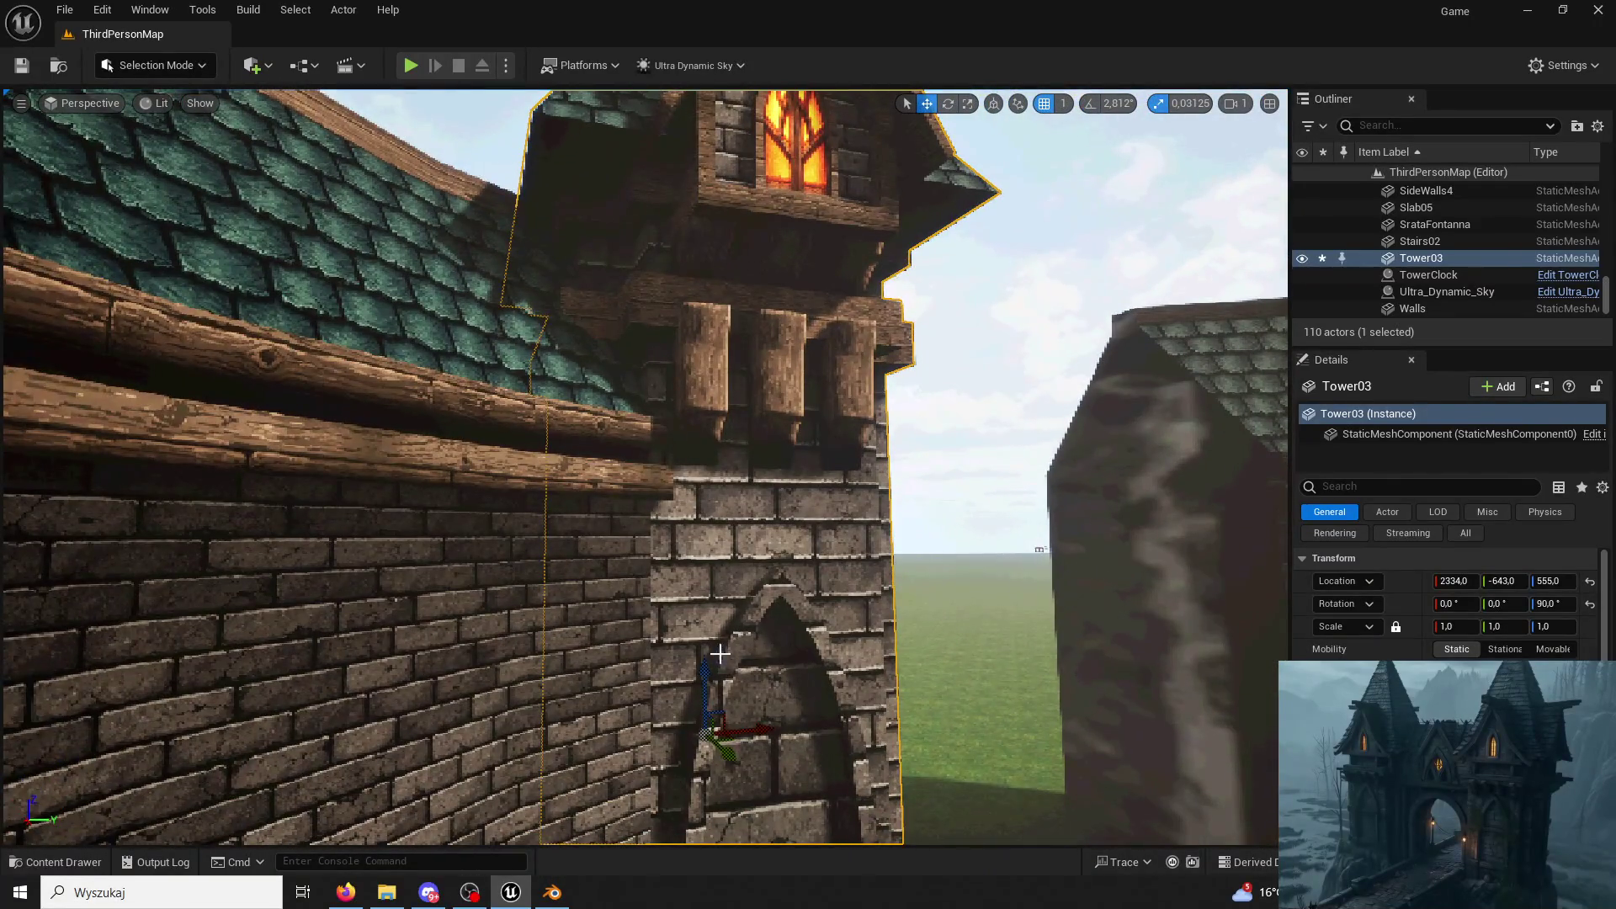
pyautogui.moveTo(719, 653); pyautogui.dragTo(697, 793)
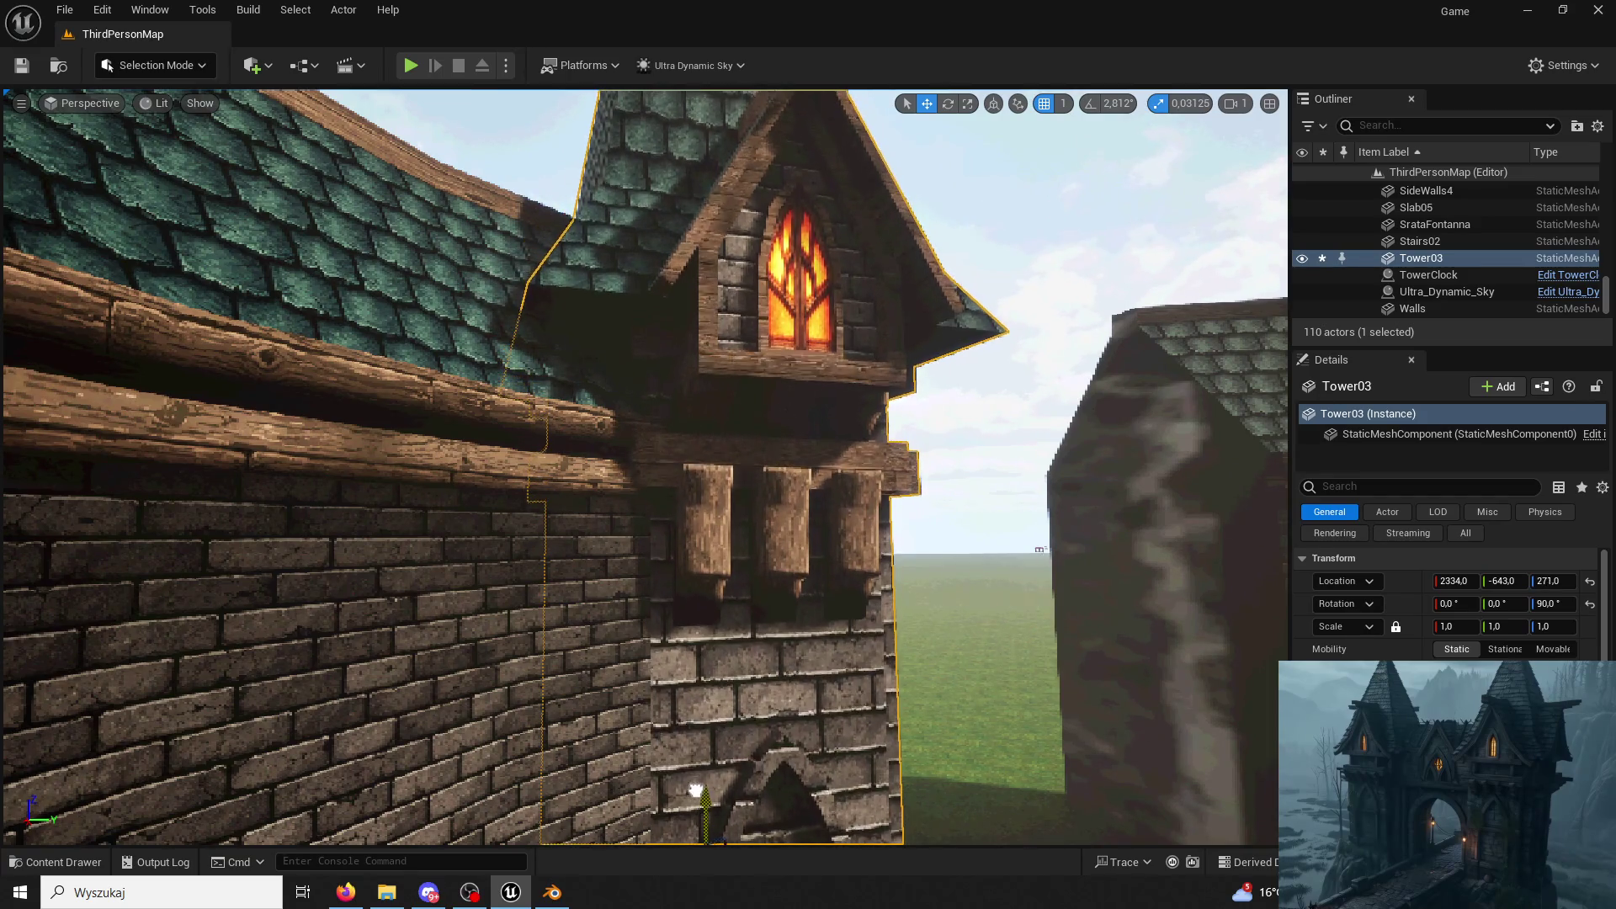
pyautogui.moveTo(697, 793); pyautogui.dragTo(1040, 670, button='right')
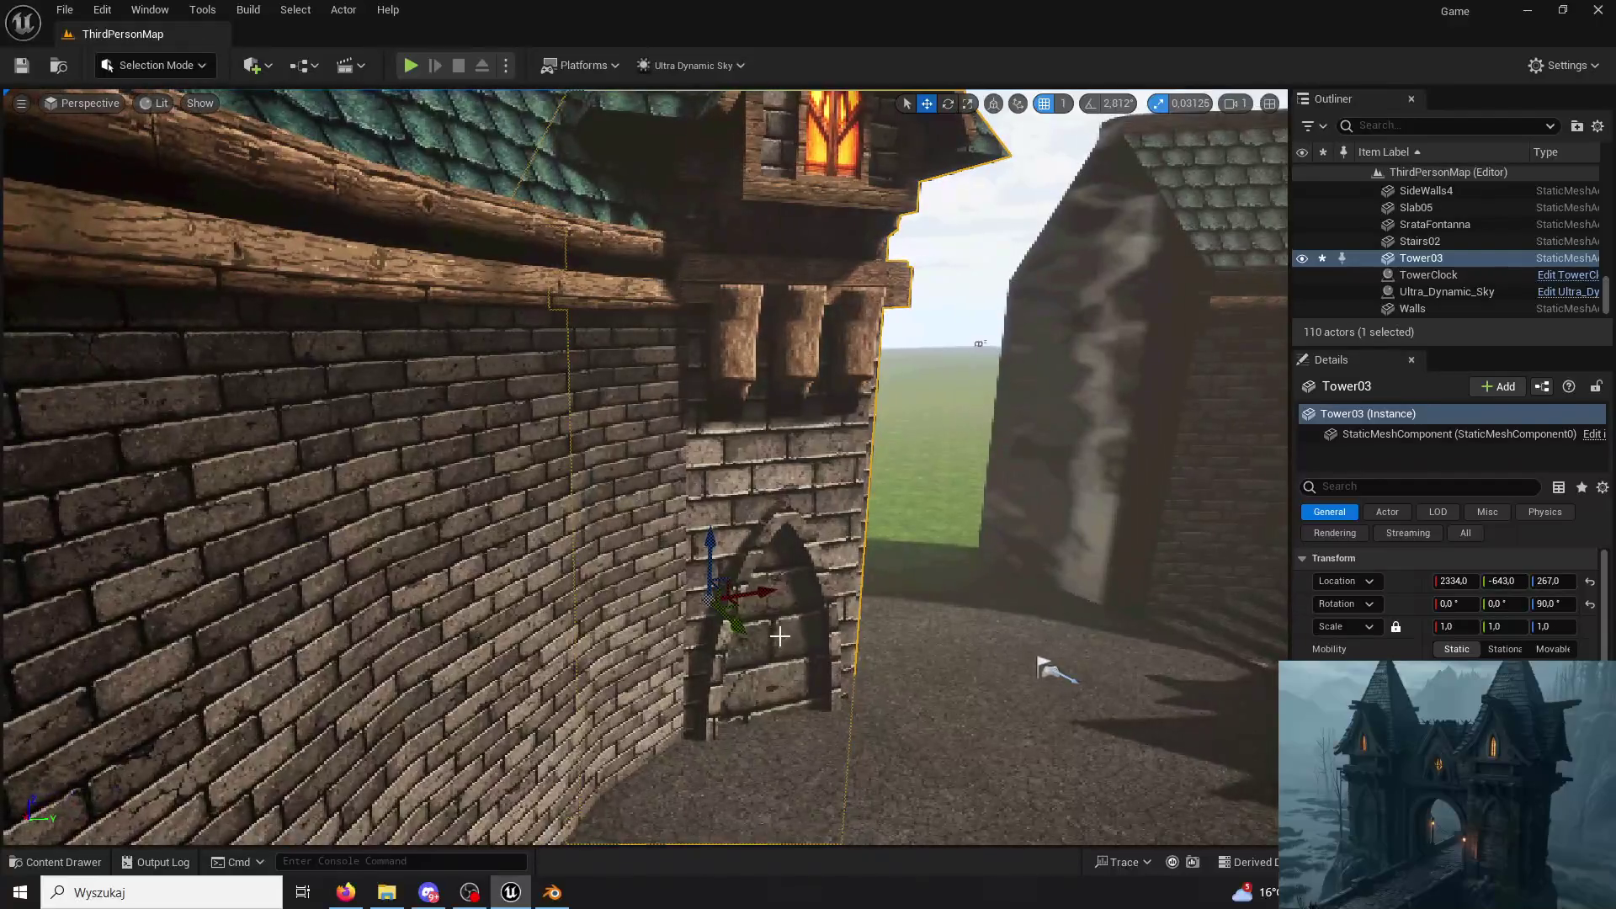
pyautogui.moveTo(718, 549); pyautogui.dragTo(675, 173)
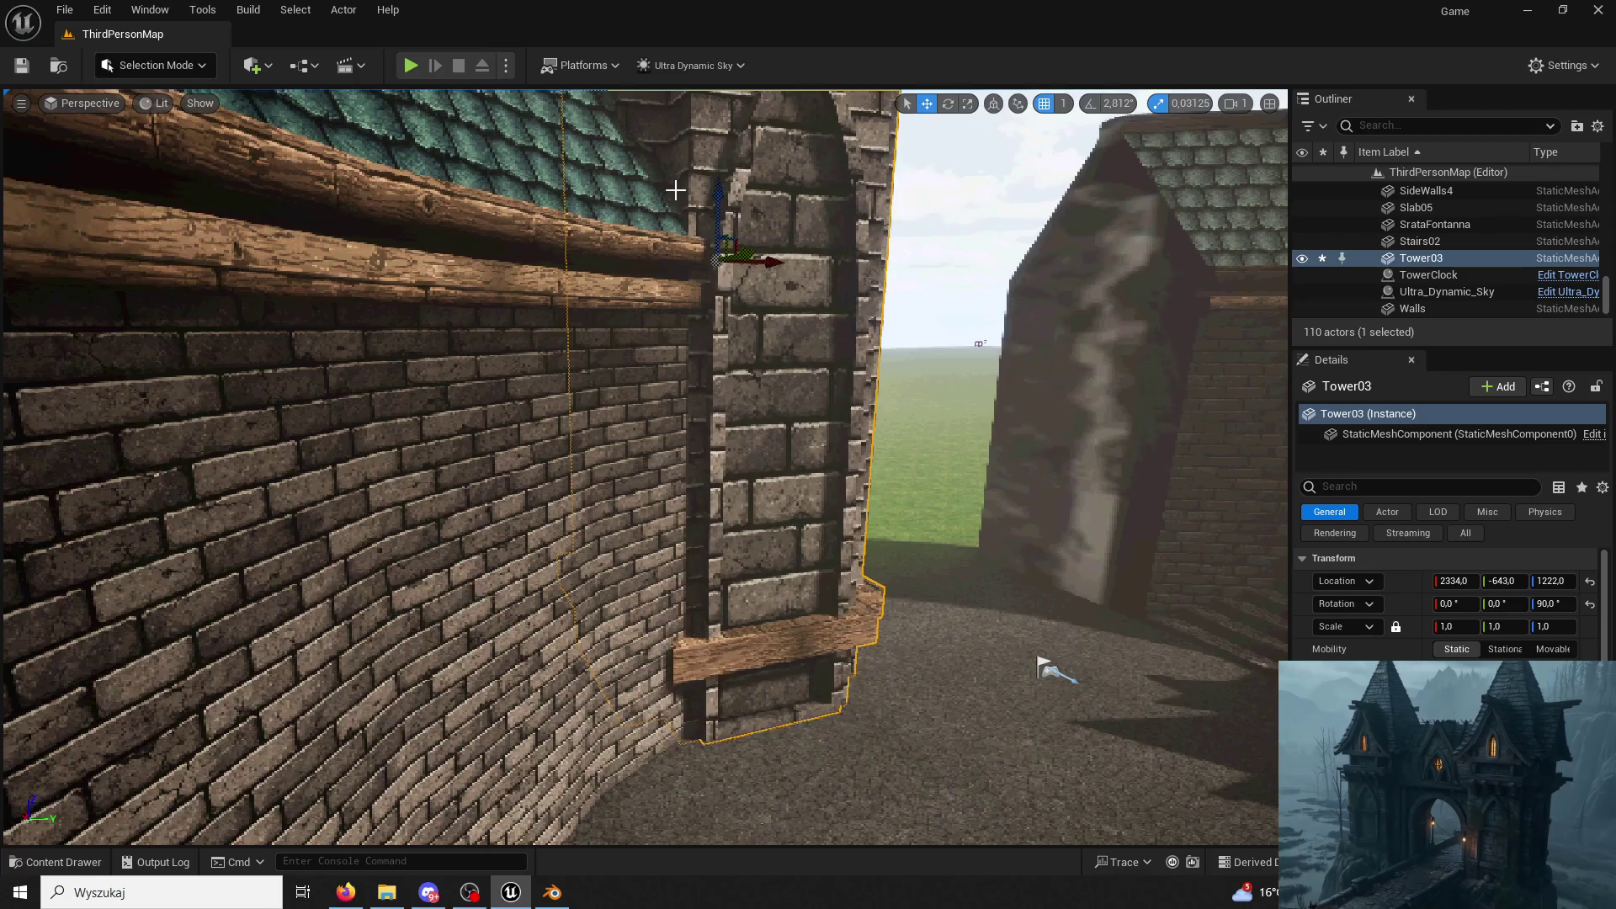
pyautogui.moveTo(674, 173); pyautogui.dragTo(675, 379, button='right')
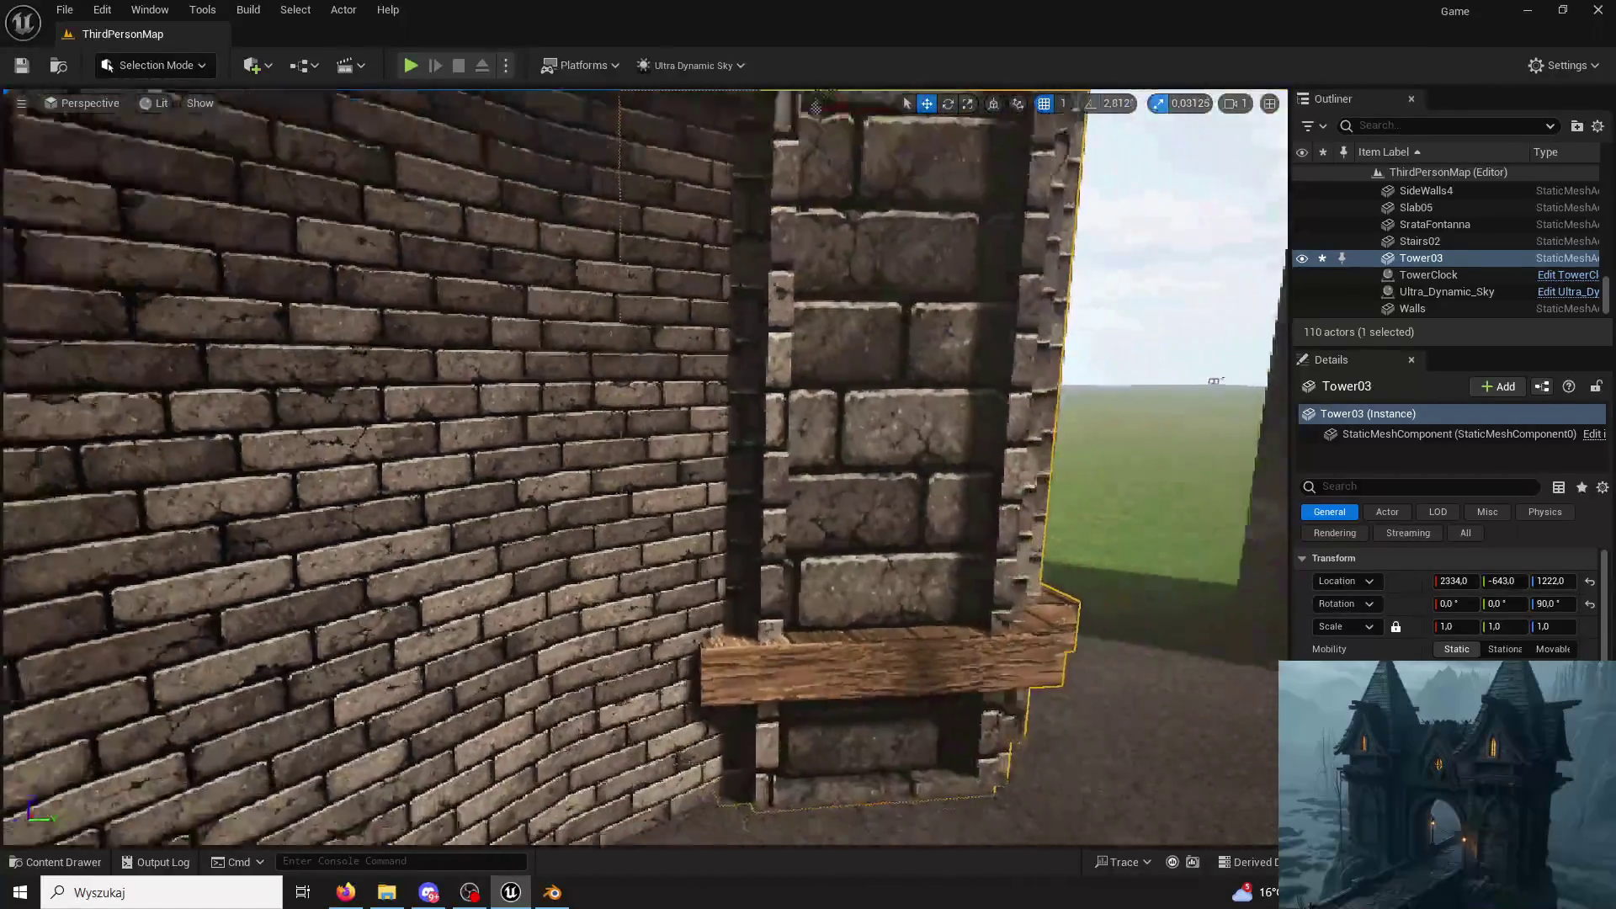
pyautogui.moveTo(1007, 450)
pyautogui.mouseDown(button='right')
pyautogui.moveTo(973, 824)
pyautogui.moveTo(935, 789)
pyautogui.mouseUp(button='right')
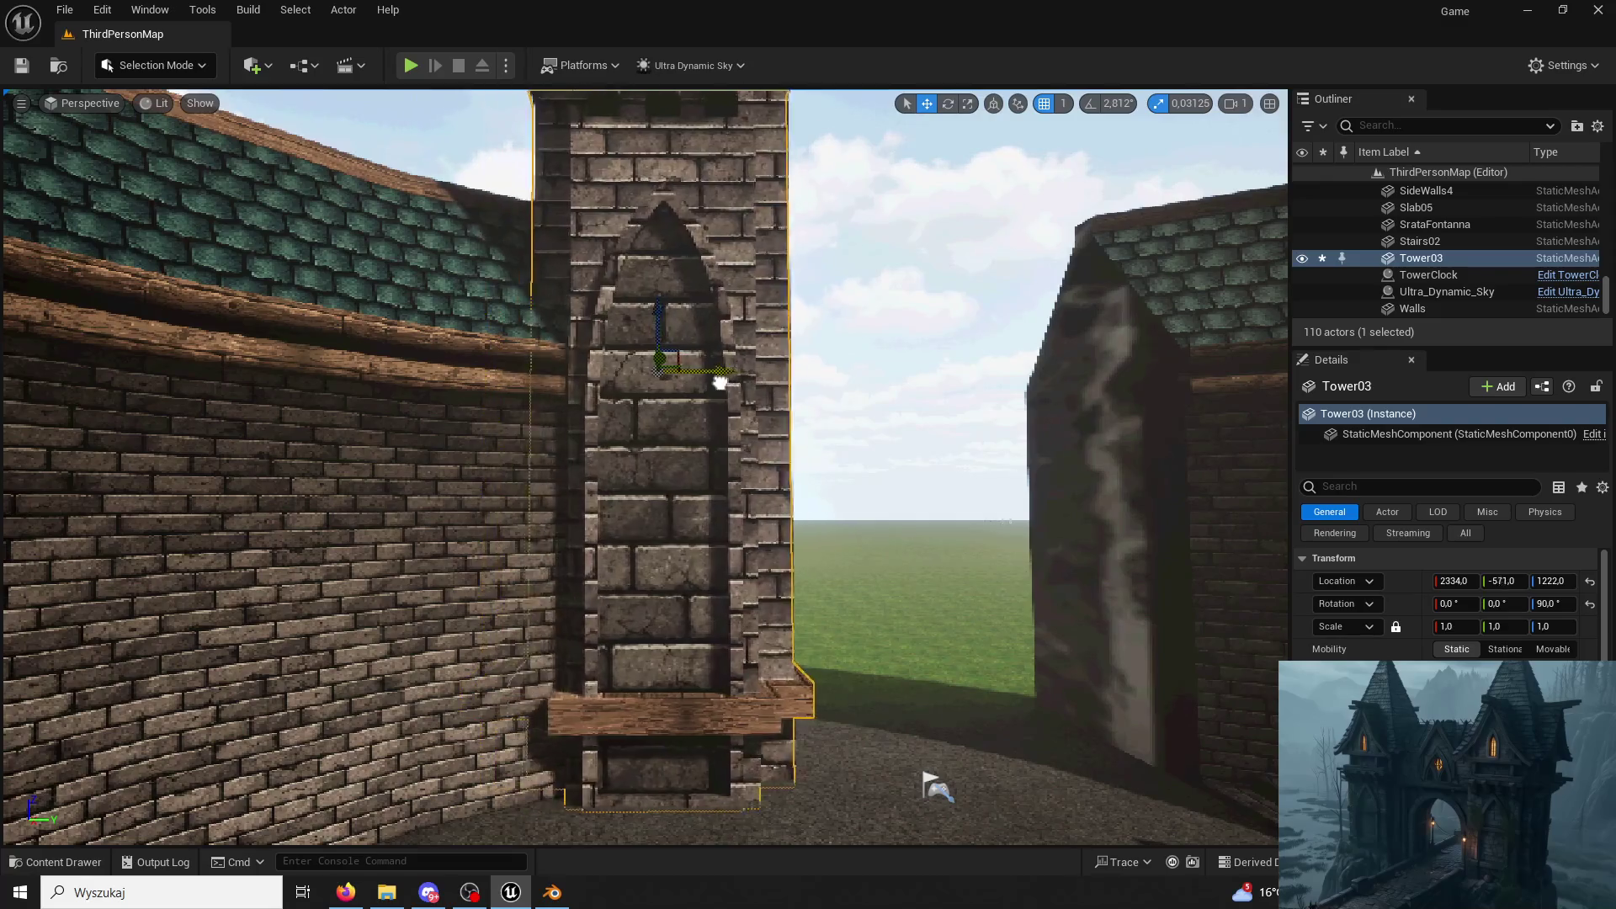
# Nudge Tower03 along Y and Alt-drag a duplicate, Tower4, beside it.
pyautogui.moveTo(691, 374)
pyautogui.mouseDown()
pyautogui.moveTo(754, 386)
pyautogui.moveTo(740, 391)
pyautogui.mouseUp()
pyautogui.moveTo(740, 390); pyautogui.dragTo(741, 390, button='right')
pyautogui.scroll(-2, 741, 387)
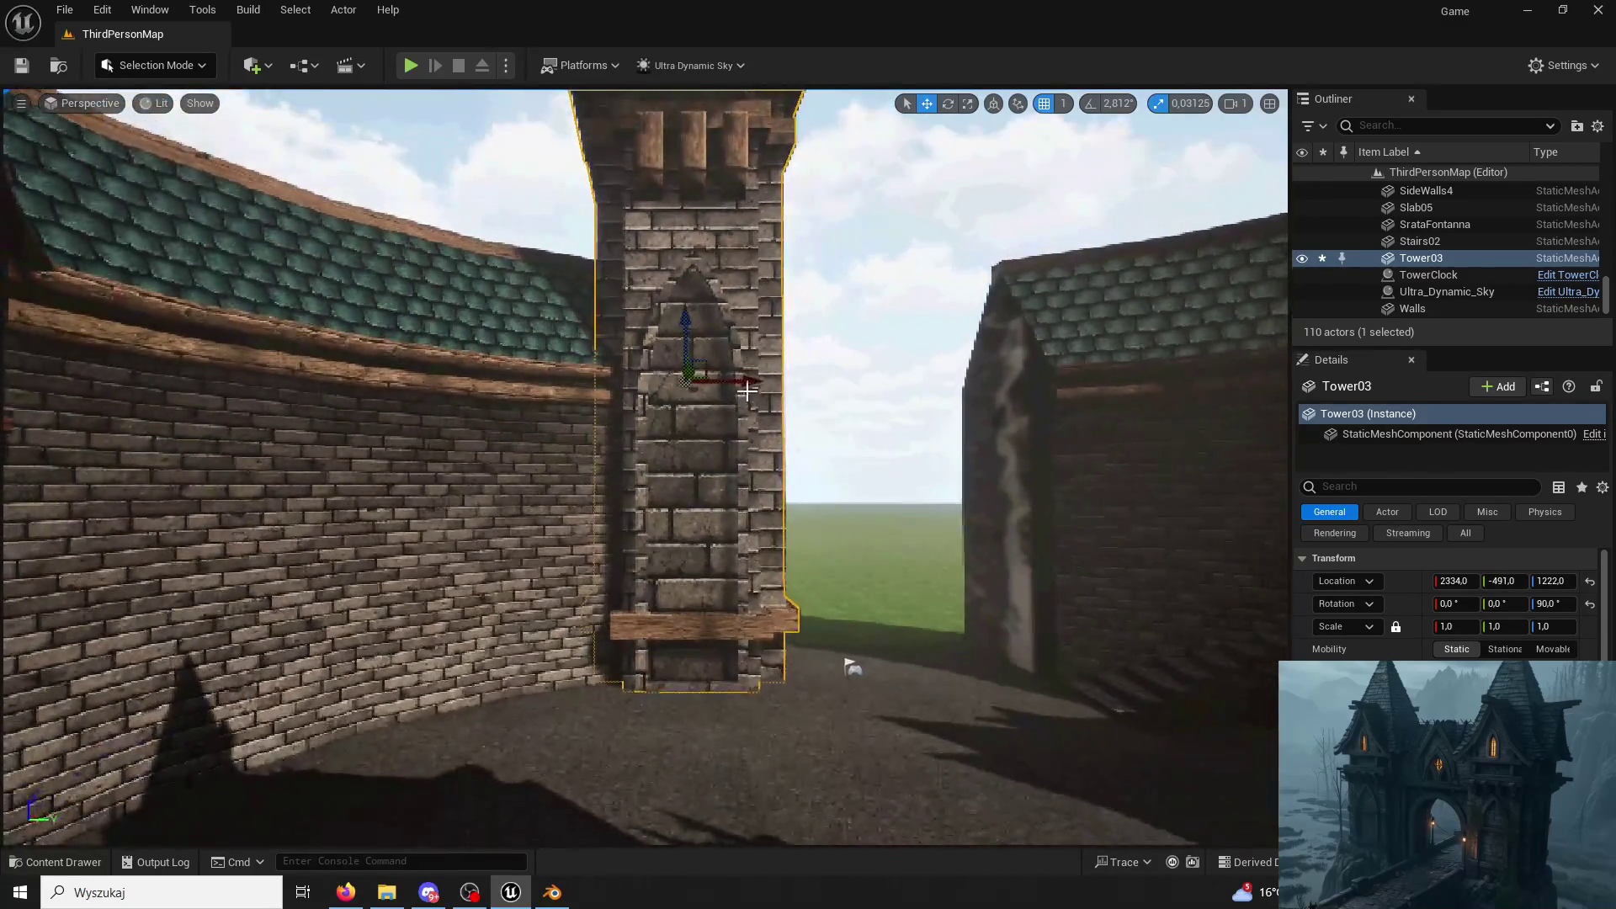
pyautogui.keyDown('alt'); pyautogui.moveTo(740, 380); pyautogui.dragTo(1065, 390); pyautogui.keyUp('alt')
pyautogui.moveTo(1065, 389); pyautogui.dragTo(811, 534, button='right')
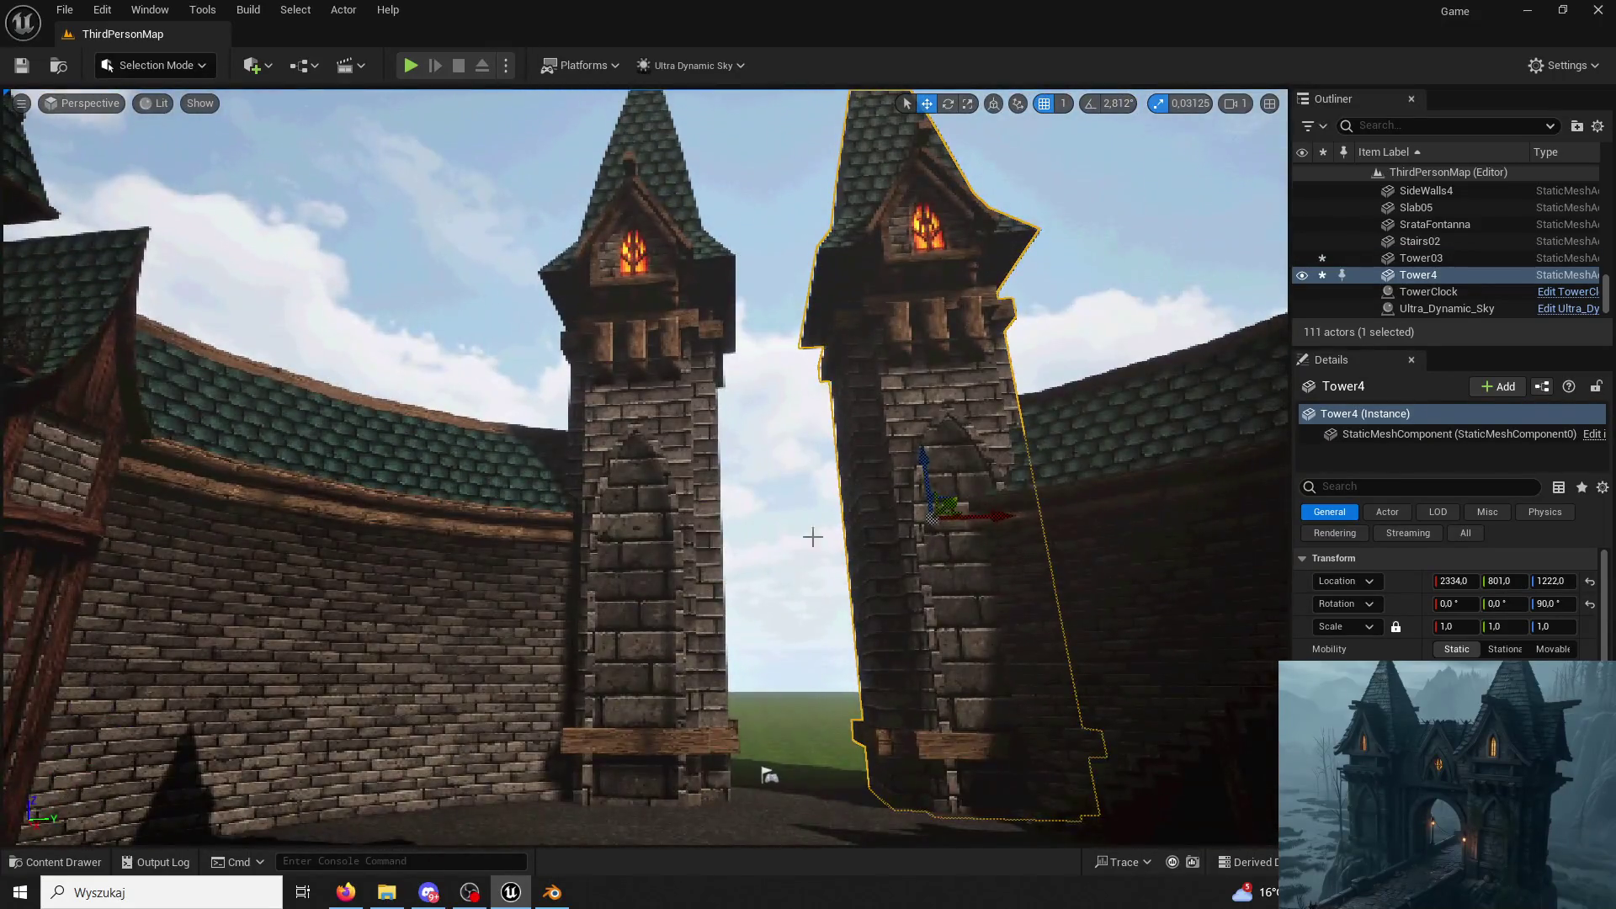
# Slide Tower03 left along Y, then delete it.
pyautogui.click(715, 632)
pyautogui.moveTo(717, 526)
pyautogui.mouseDown()
pyautogui.moveTo(667, 546)
pyautogui.moveTo(683, 549)
pyautogui.mouseUp()
pyautogui.moveTo(683, 549); pyautogui.dragTo(693, 656, button='right')
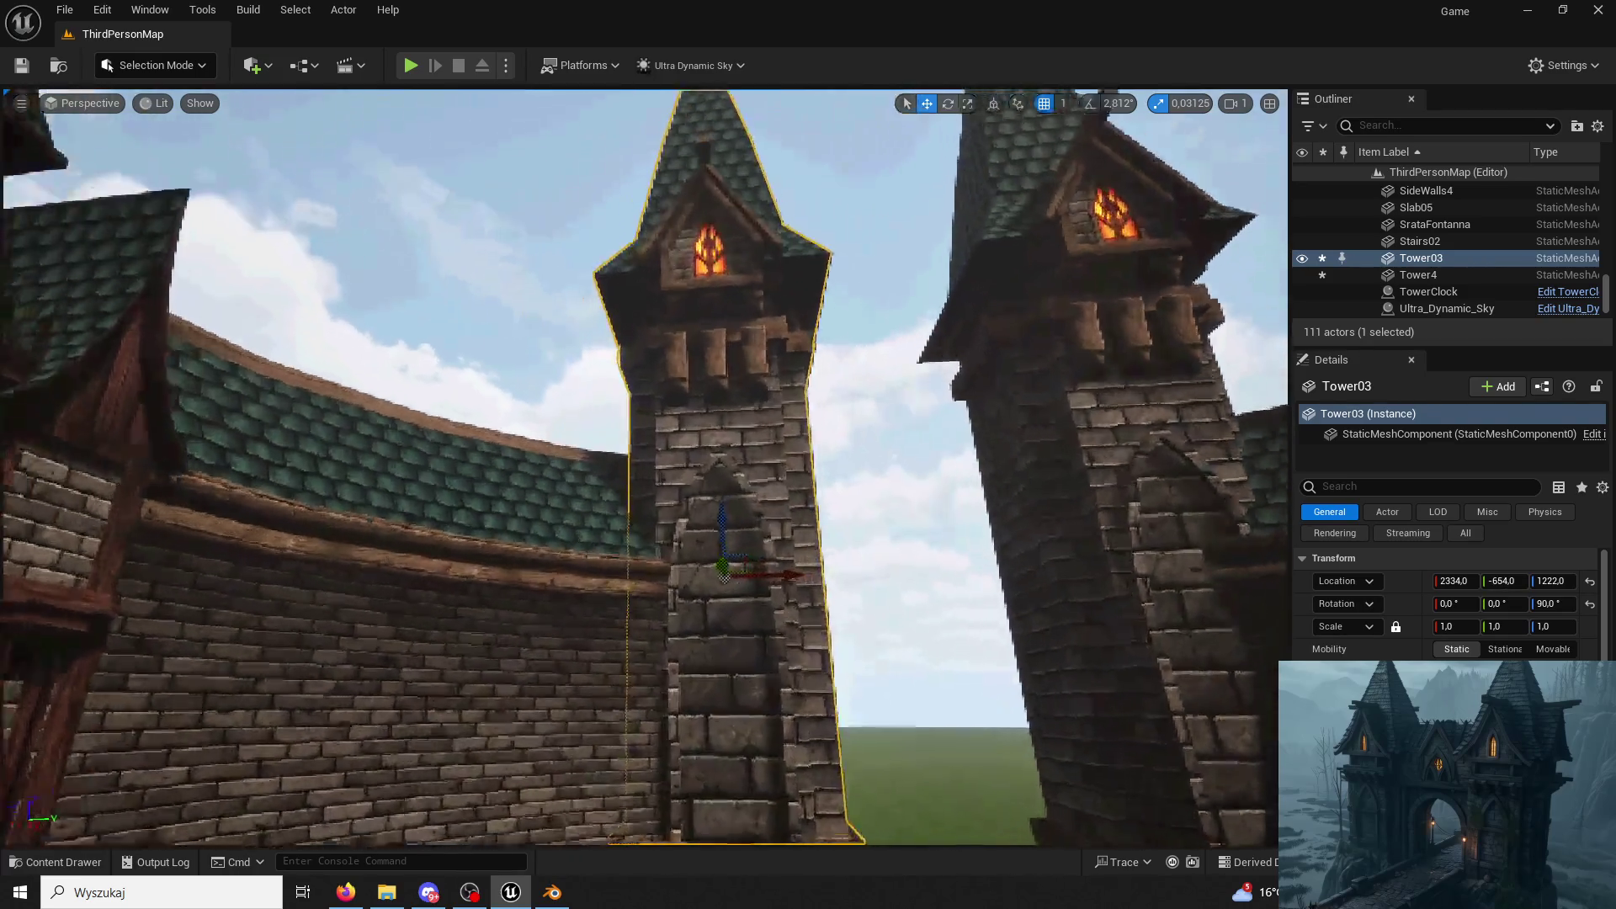
pyautogui.scroll(-3, 820, 542)
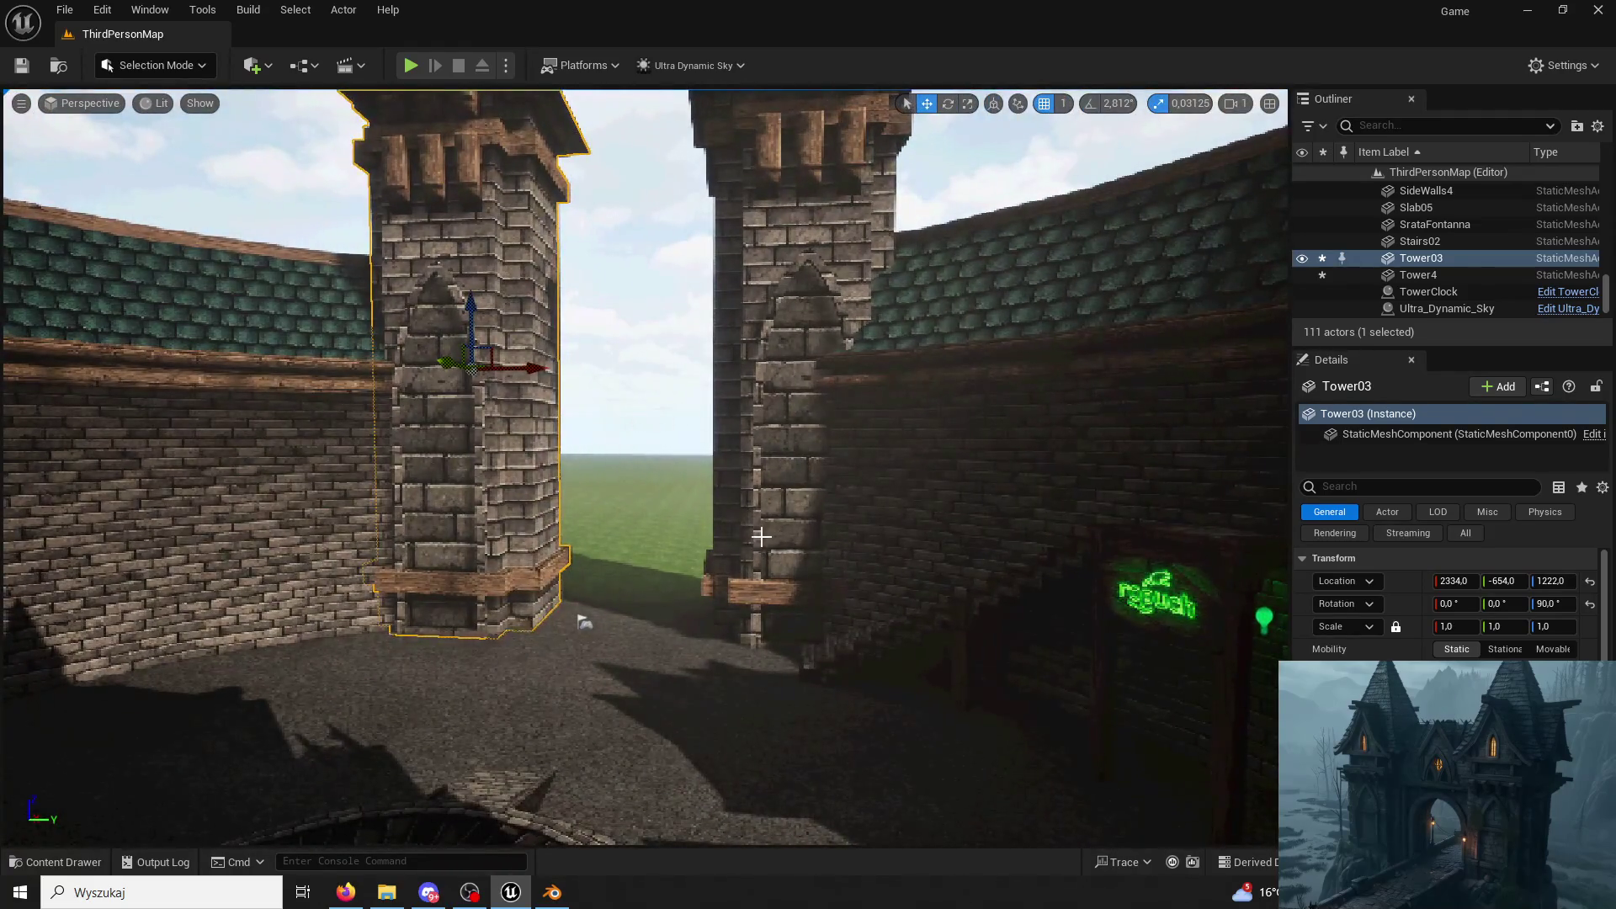
pyautogui.press('Delete')
# Duplicate Tower4 as Tower5 and move it to the other side of the gate gap.
pyautogui.click(882, 368)
pyautogui.moveTo(883, 367); pyautogui.dragTo(841, 402)
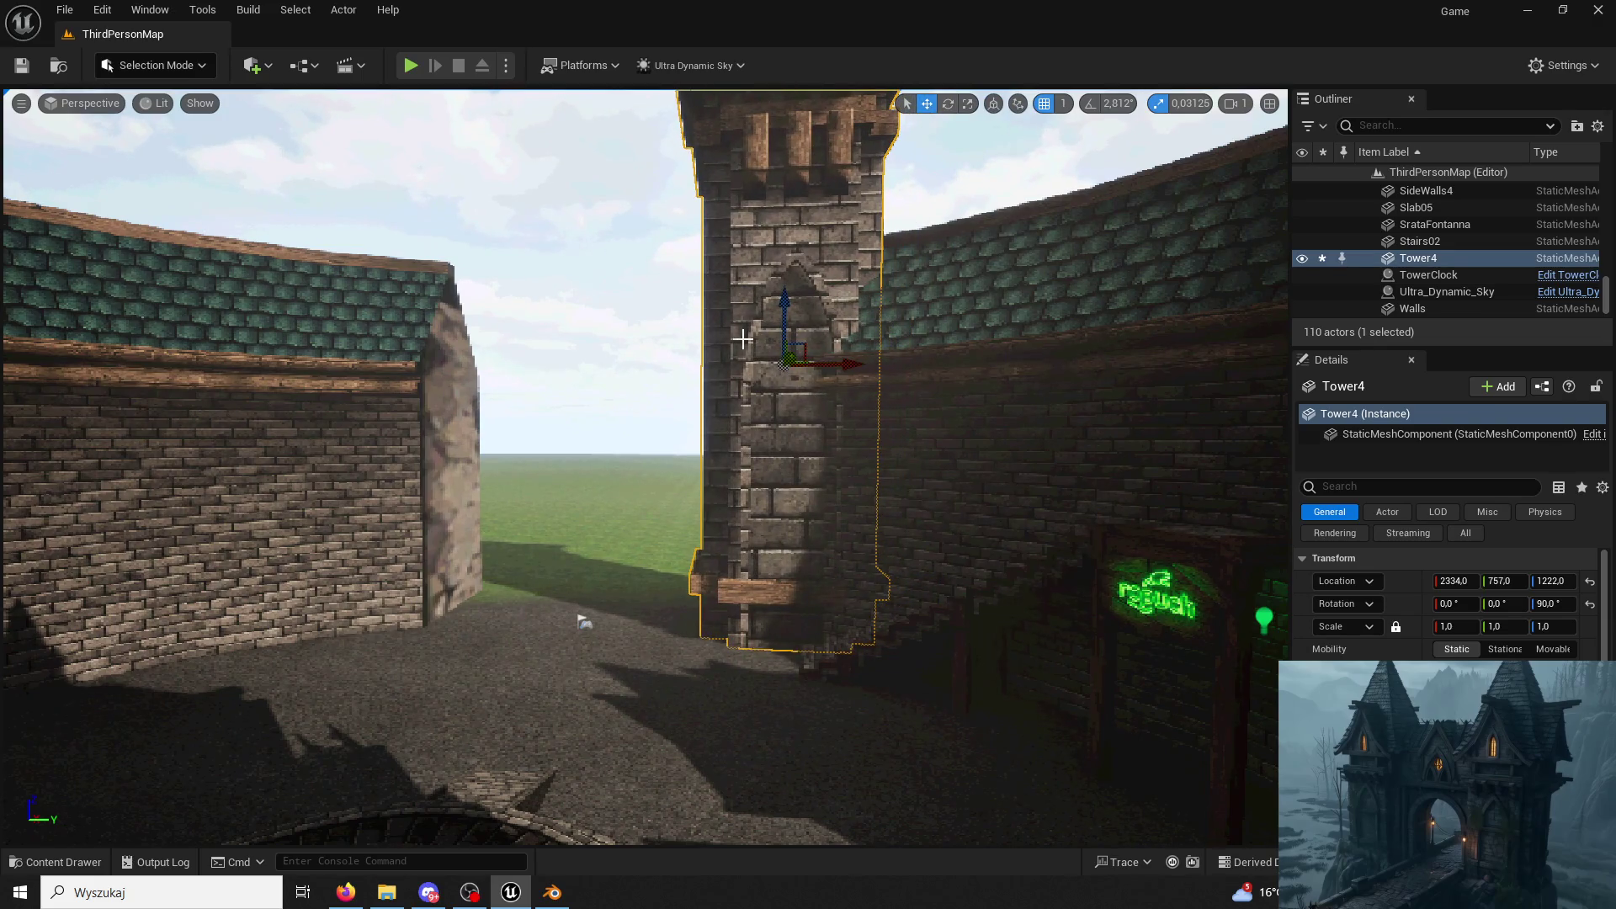
pyautogui.moveTo(743, 338); pyautogui.dragTo(743, 292, button='right')
pyautogui.moveTo(827, 430)
pyautogui.keyDown('alt'); pyautogui.mouseDown()
pyautogui.moveTo(418, 474)
pyautogui.moveTo(458, 471)
pyautogui.mouseUp(); pyautogui.keyUp('alt')
pyautogui.moveTo(458, 471); pyautogui.dragTo(457, 480, button='right')
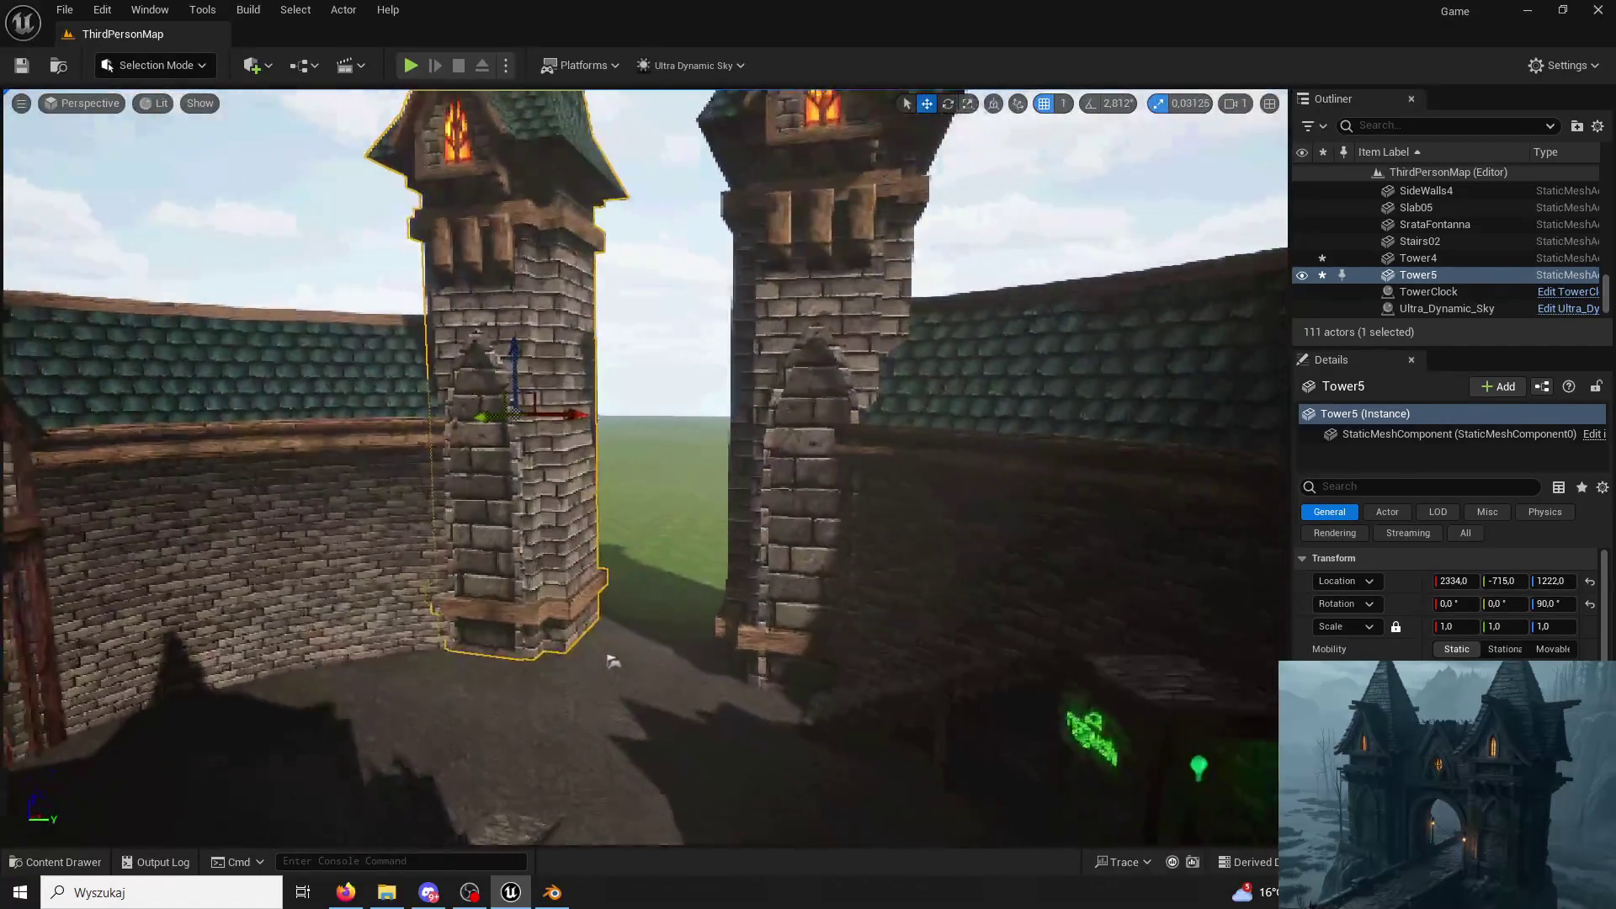
# Fly back over the gate area and start play-testing the level.
pyautogui.moveTo(774, 718); pyautogui.dragTo(769, 667, button='right')
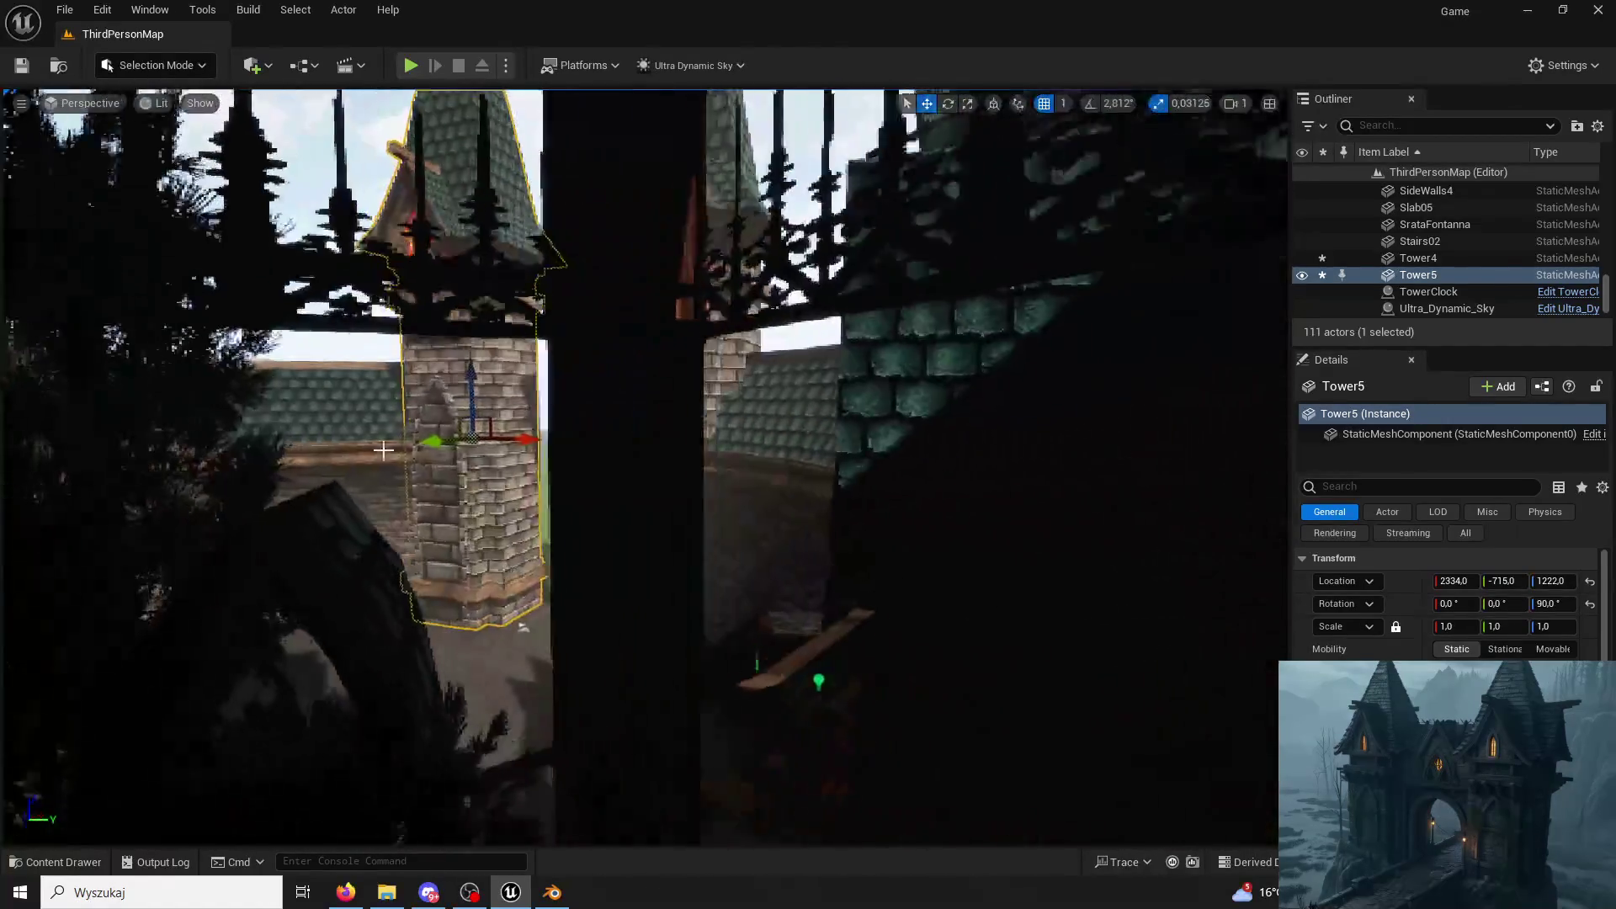
pyautogui.click(411, 64)
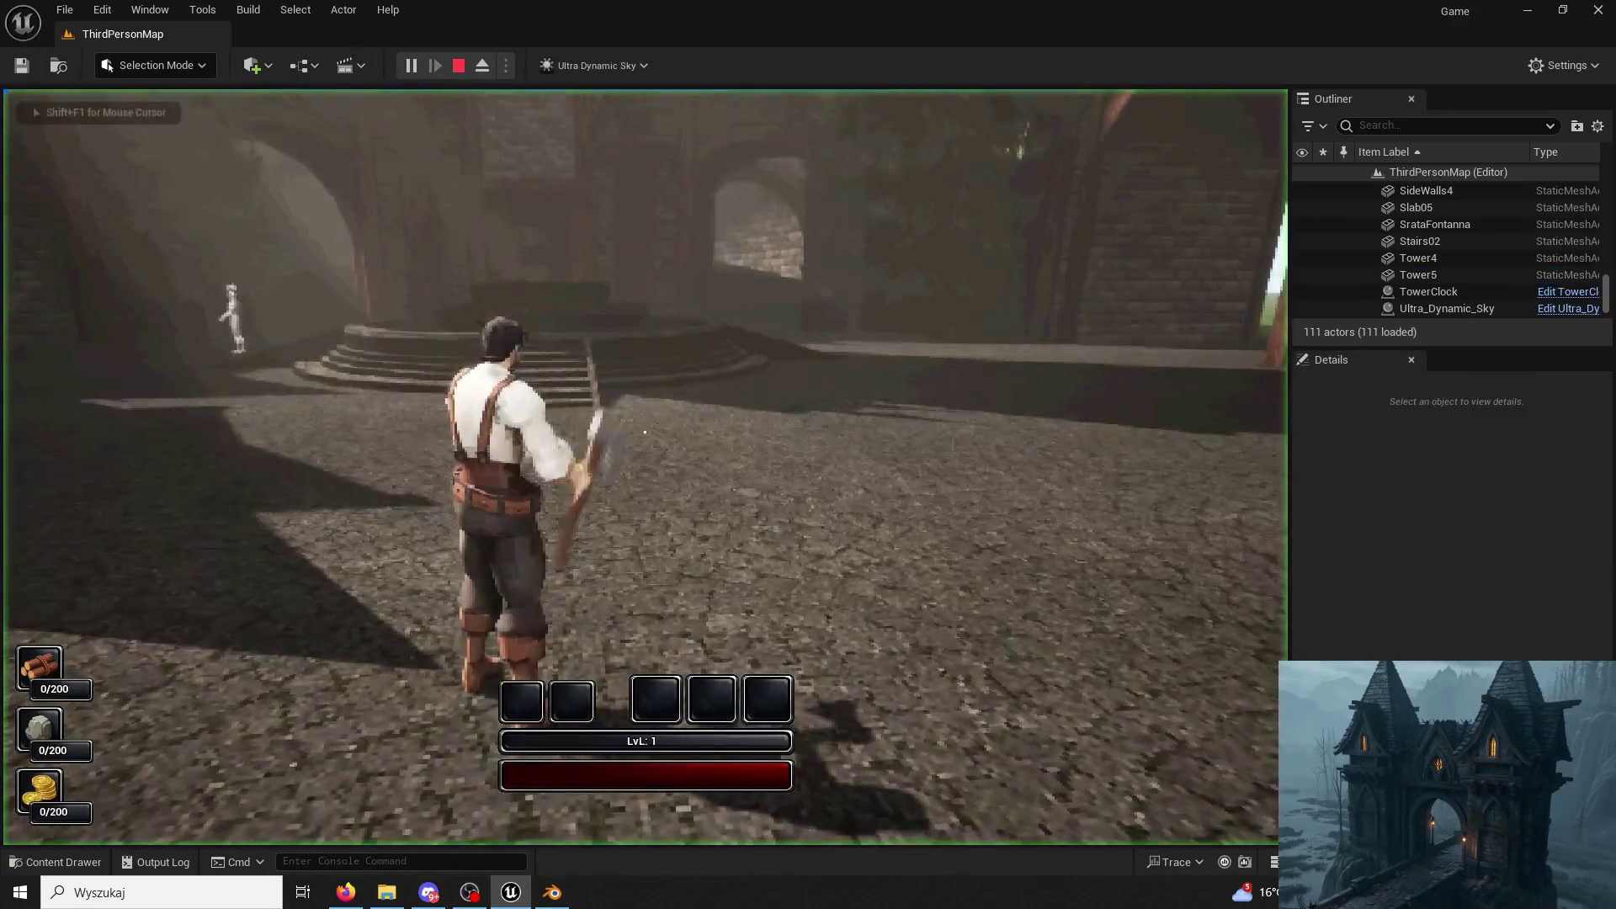
# Run the character between the towers into the courtyard and back, then end the play session.
pyautogui.press('w')
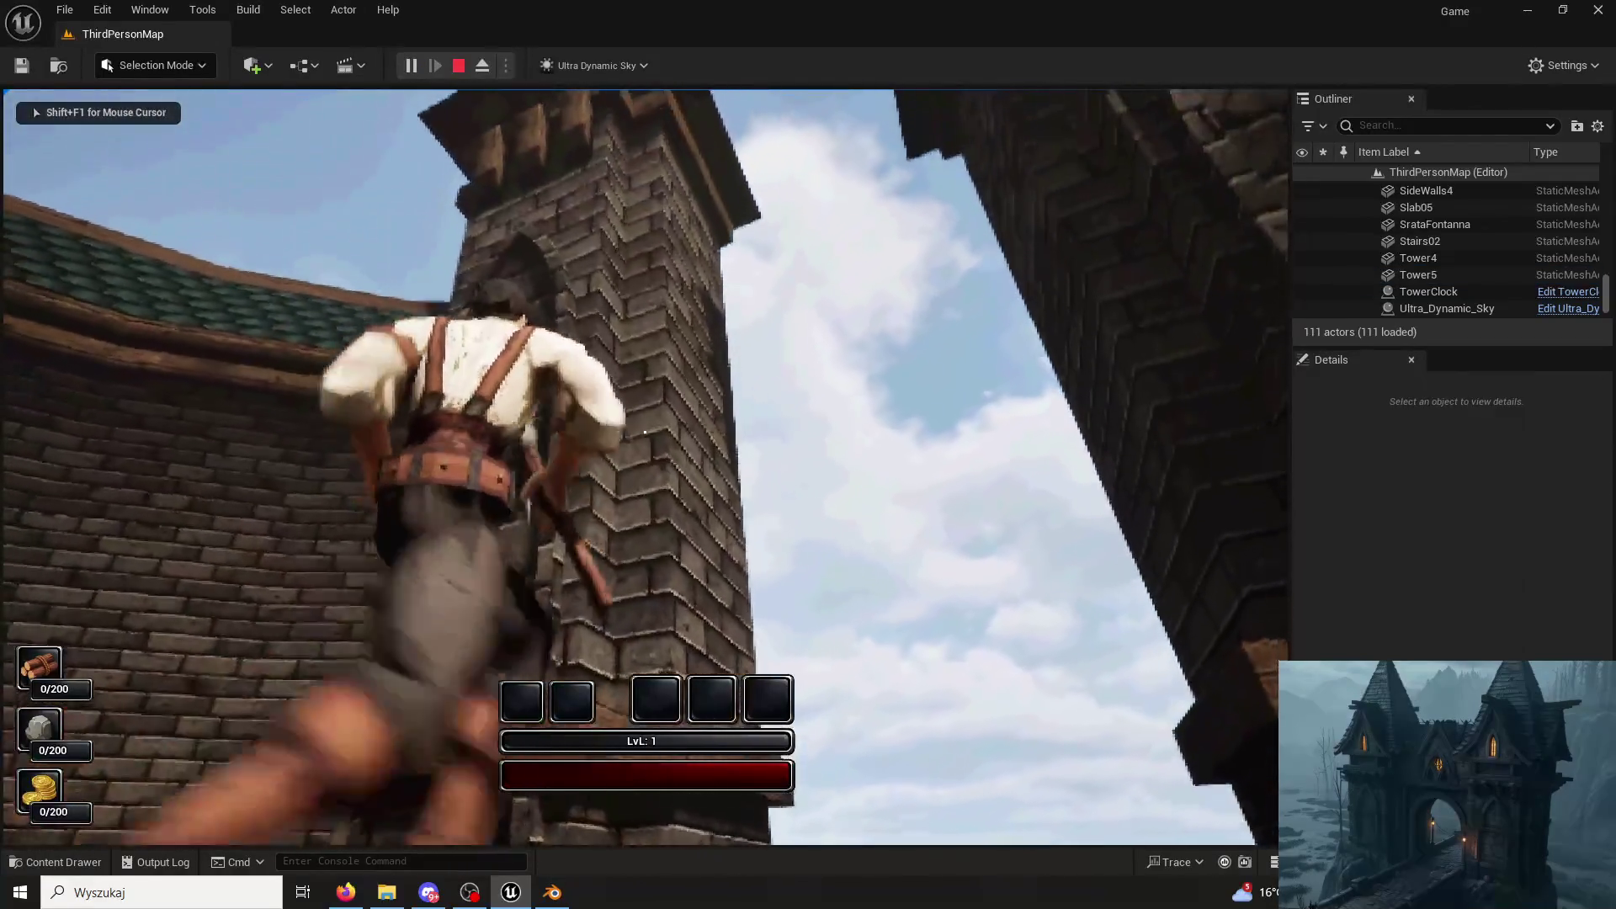
pyautogui.press('w')
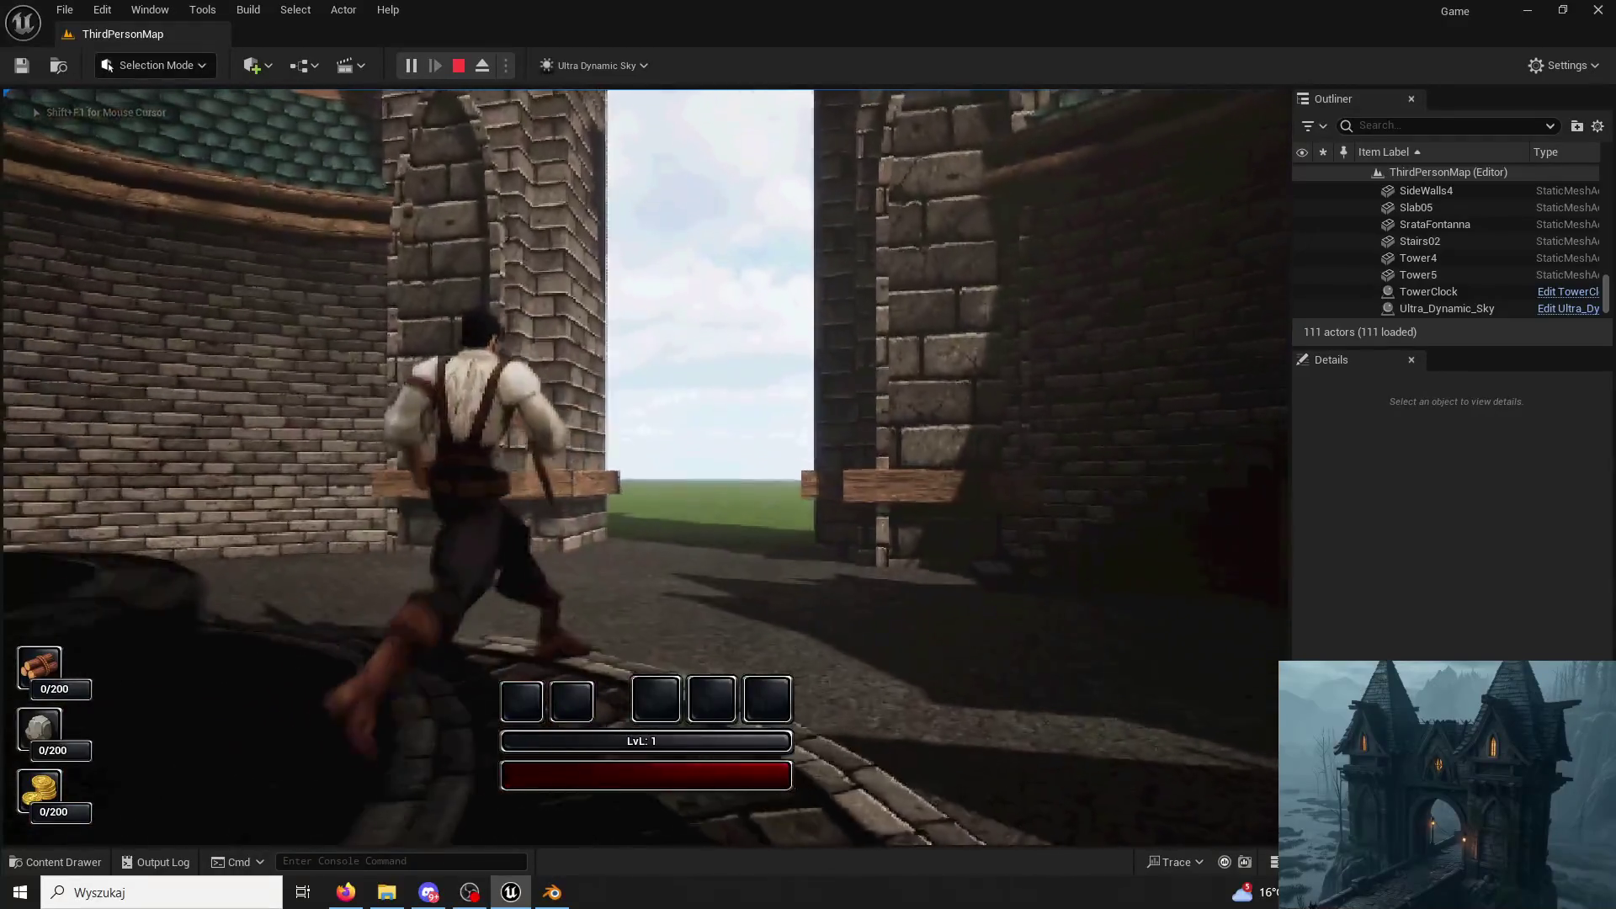
pyautogui.press('w')
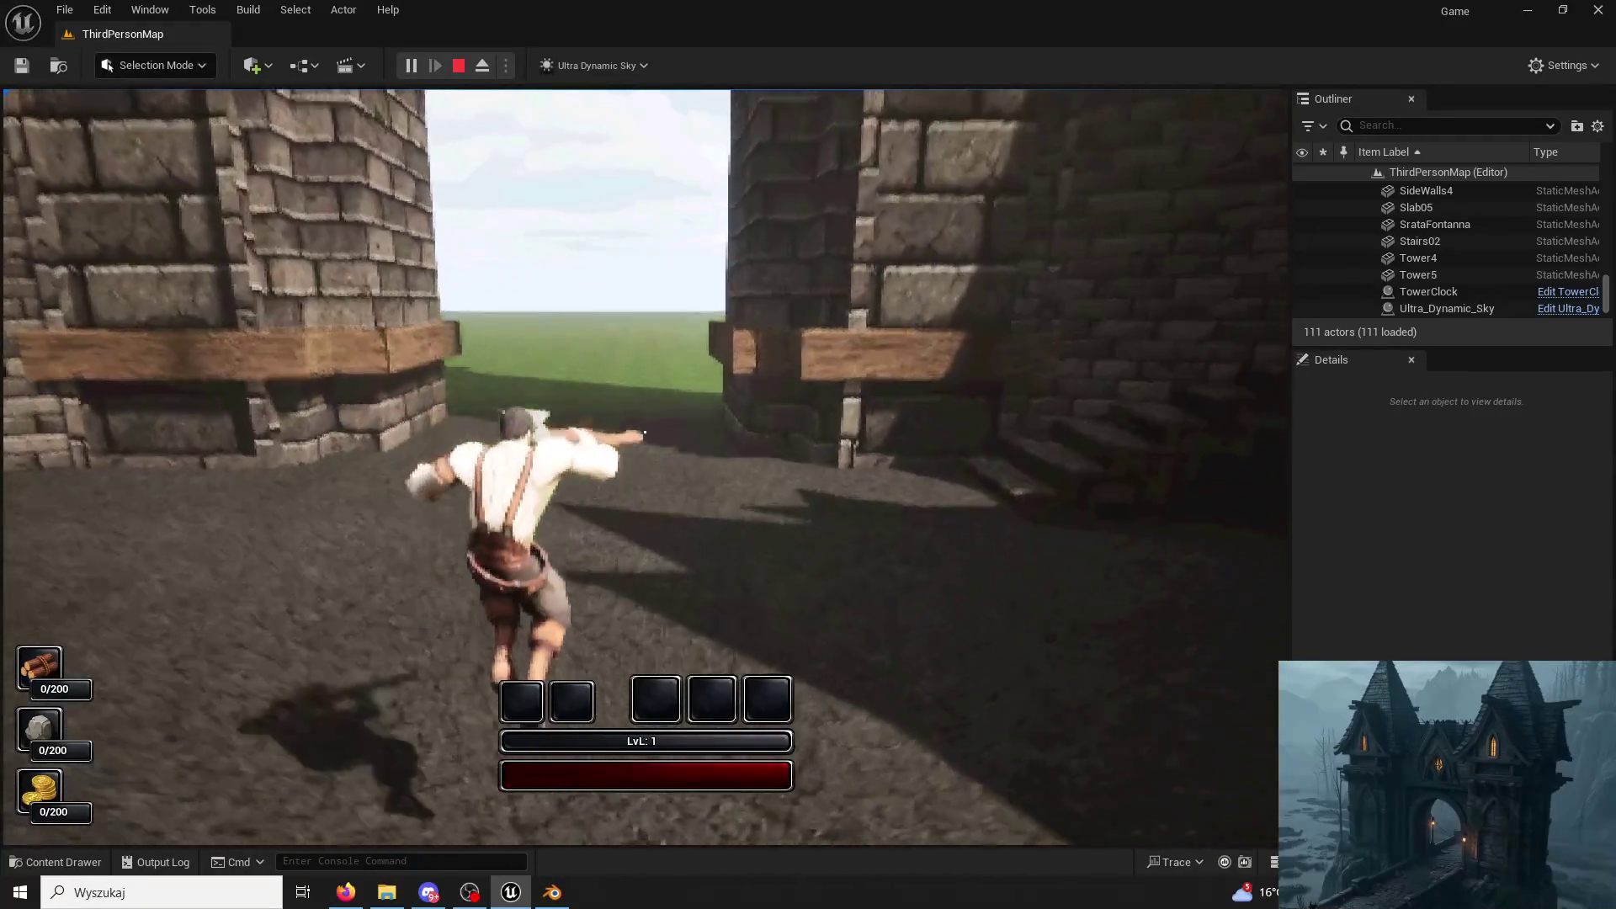
pyautogui.press('w')
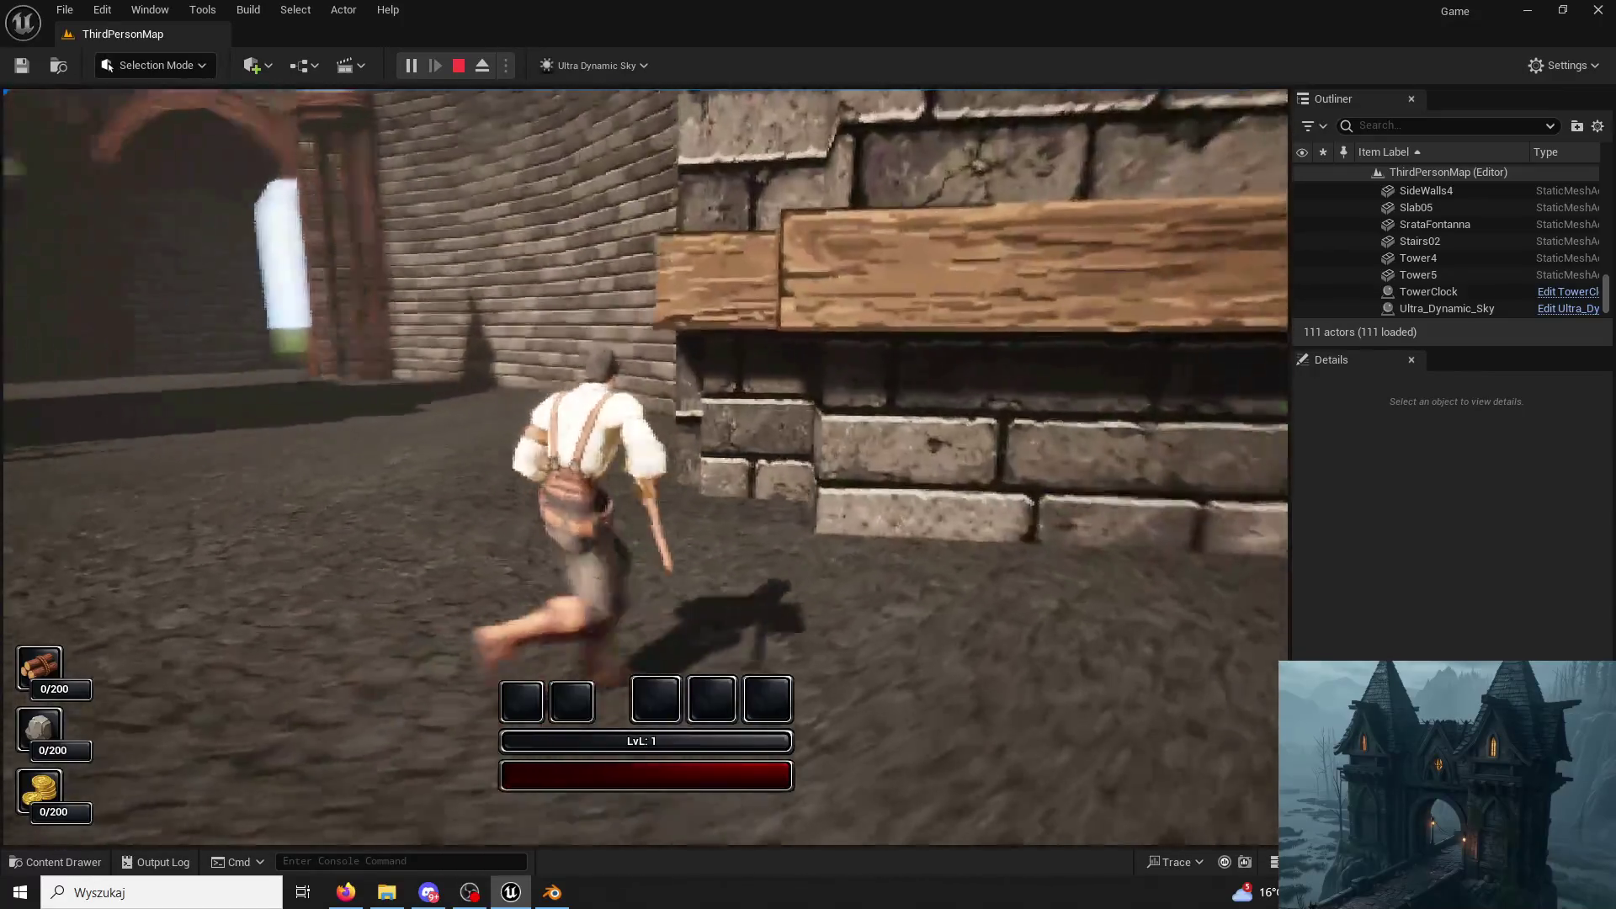
pyautogui.press('w')
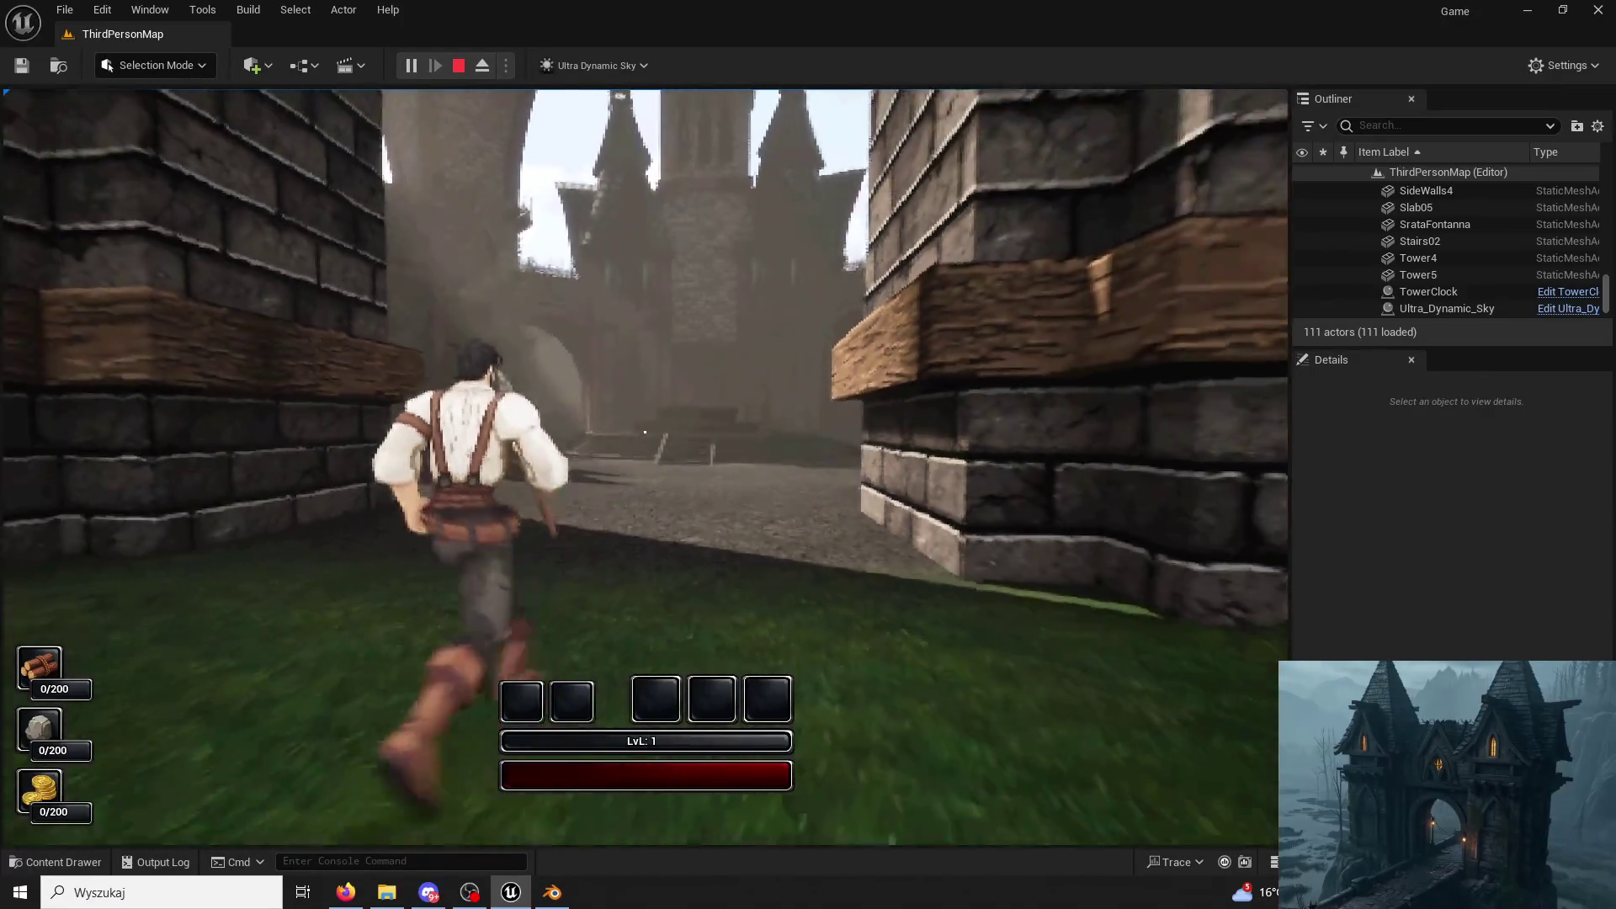
pyautogui.press('w')
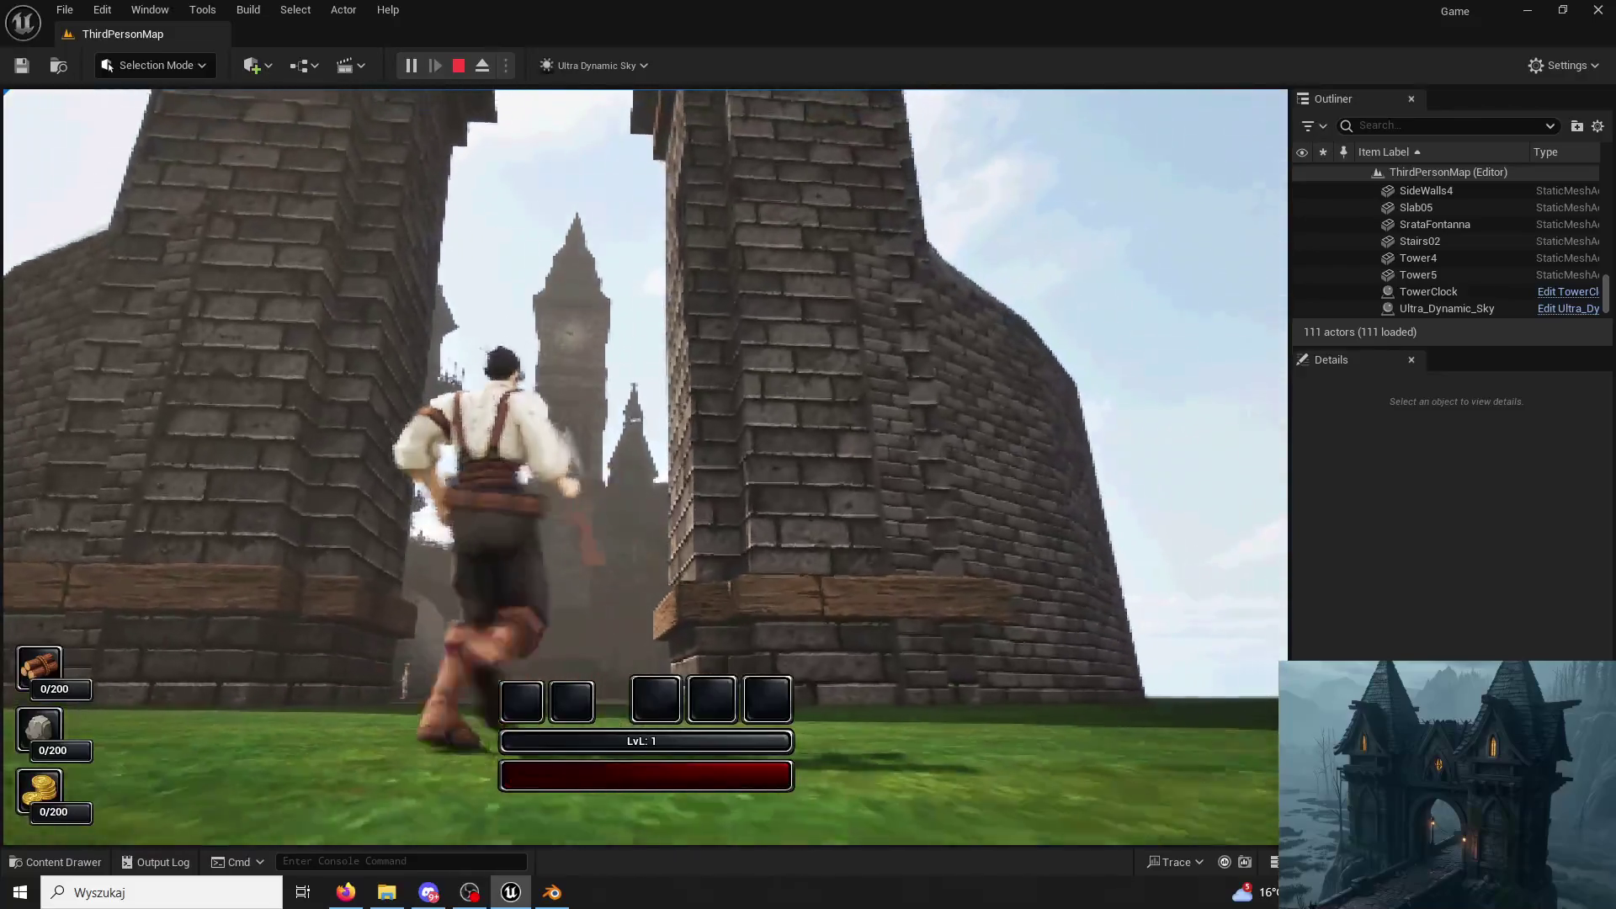
pyautogui.press('w')
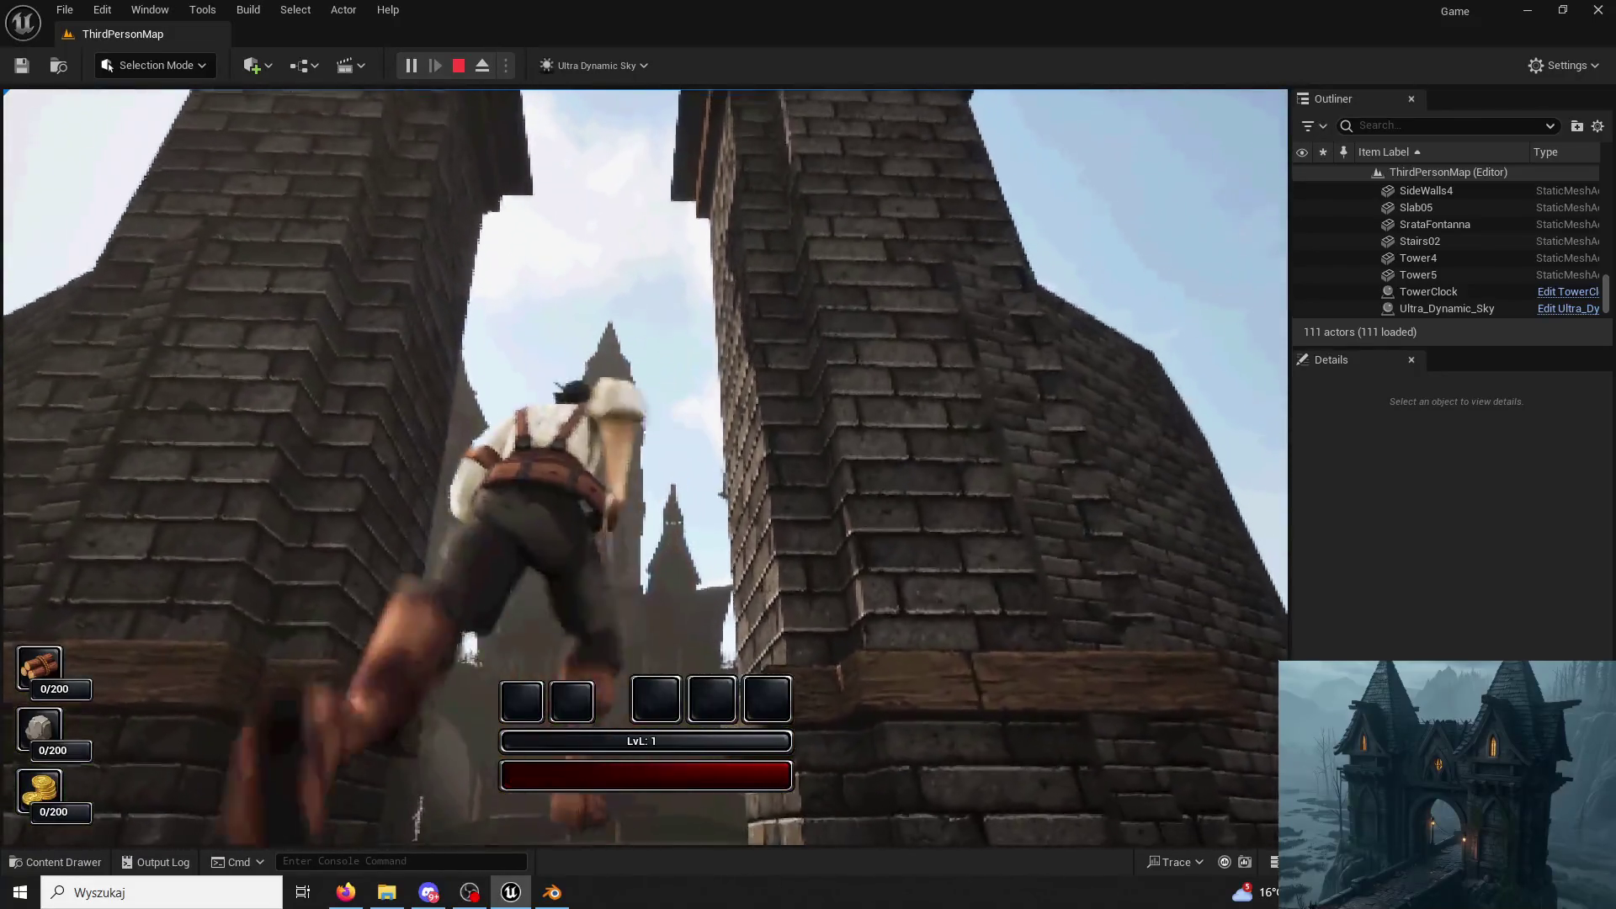
pyautogui.press('Escape')
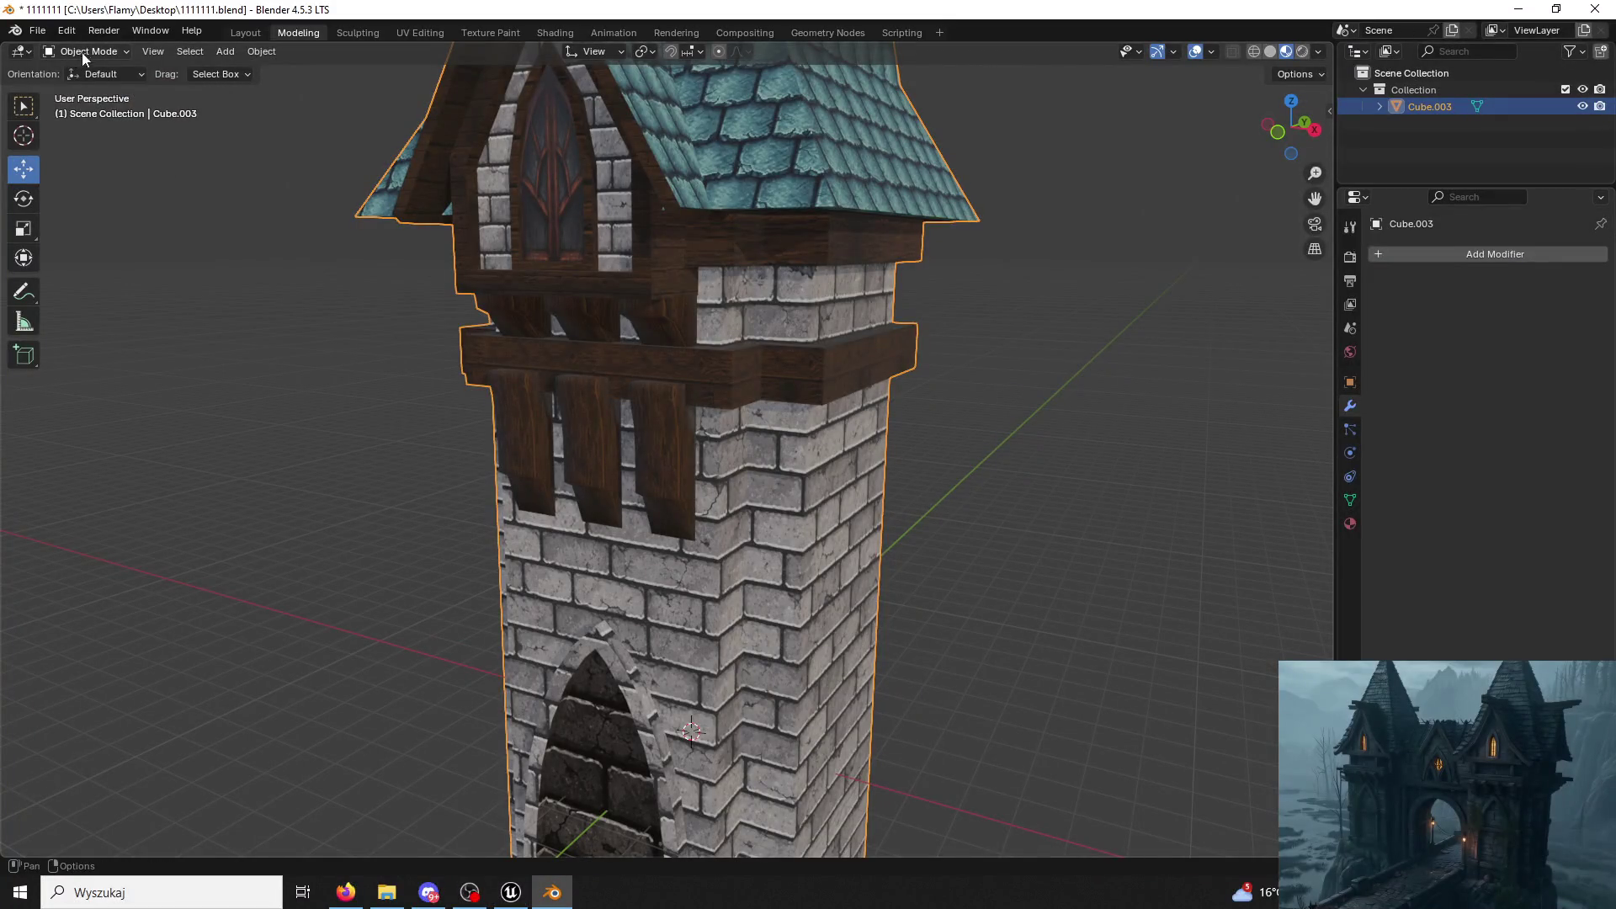
pyautogui.click(82, 52)
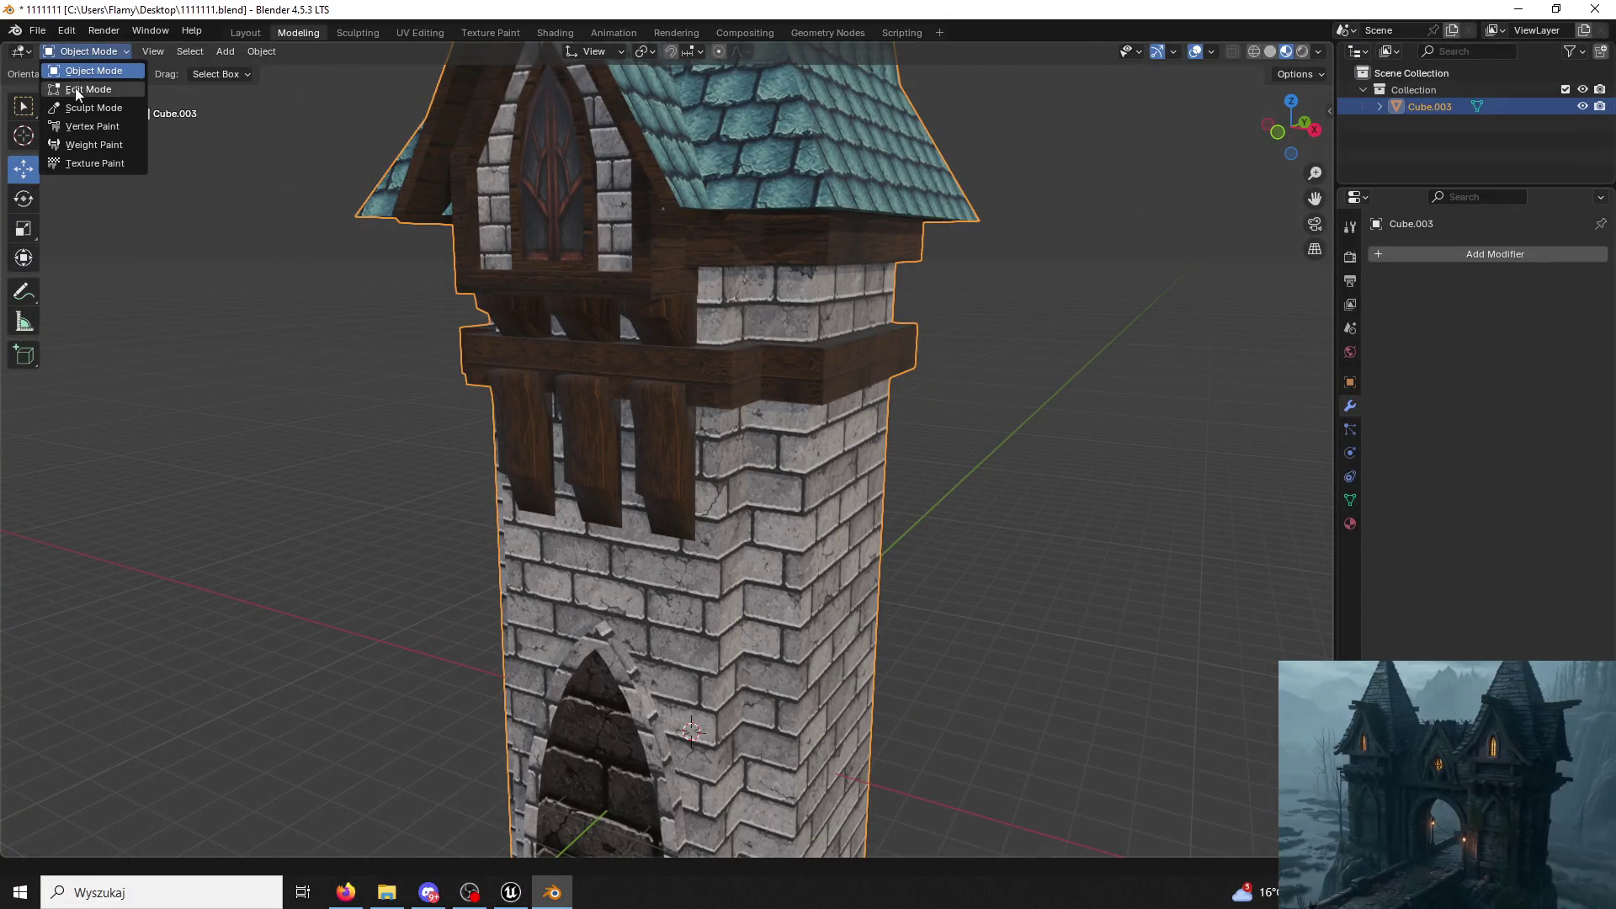
# Pick out the arch's linked faces in Edit Mode and check them in wireframe shading.
pyautogui.click(82, 93)
pyautogui.click(82, 51)
pyautogui.click(104, 55)
pyautogui.click(101, 90)
pyautogui.click(620, 681)
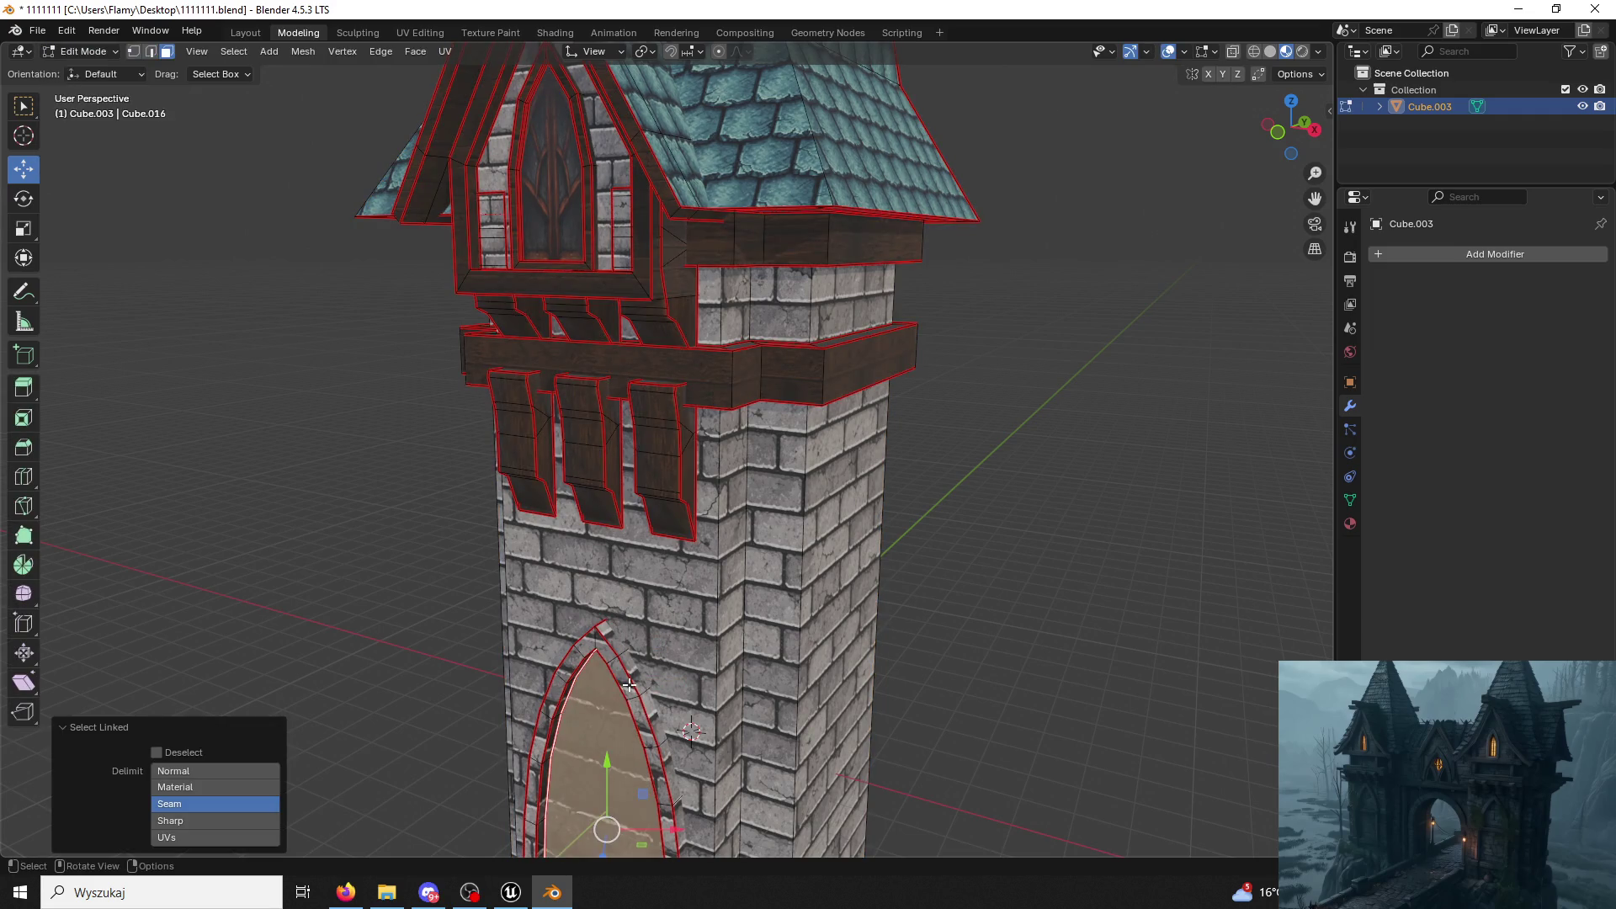
pyautogui.hotkey('ctrl', 'z')
pyautogui.press('l')
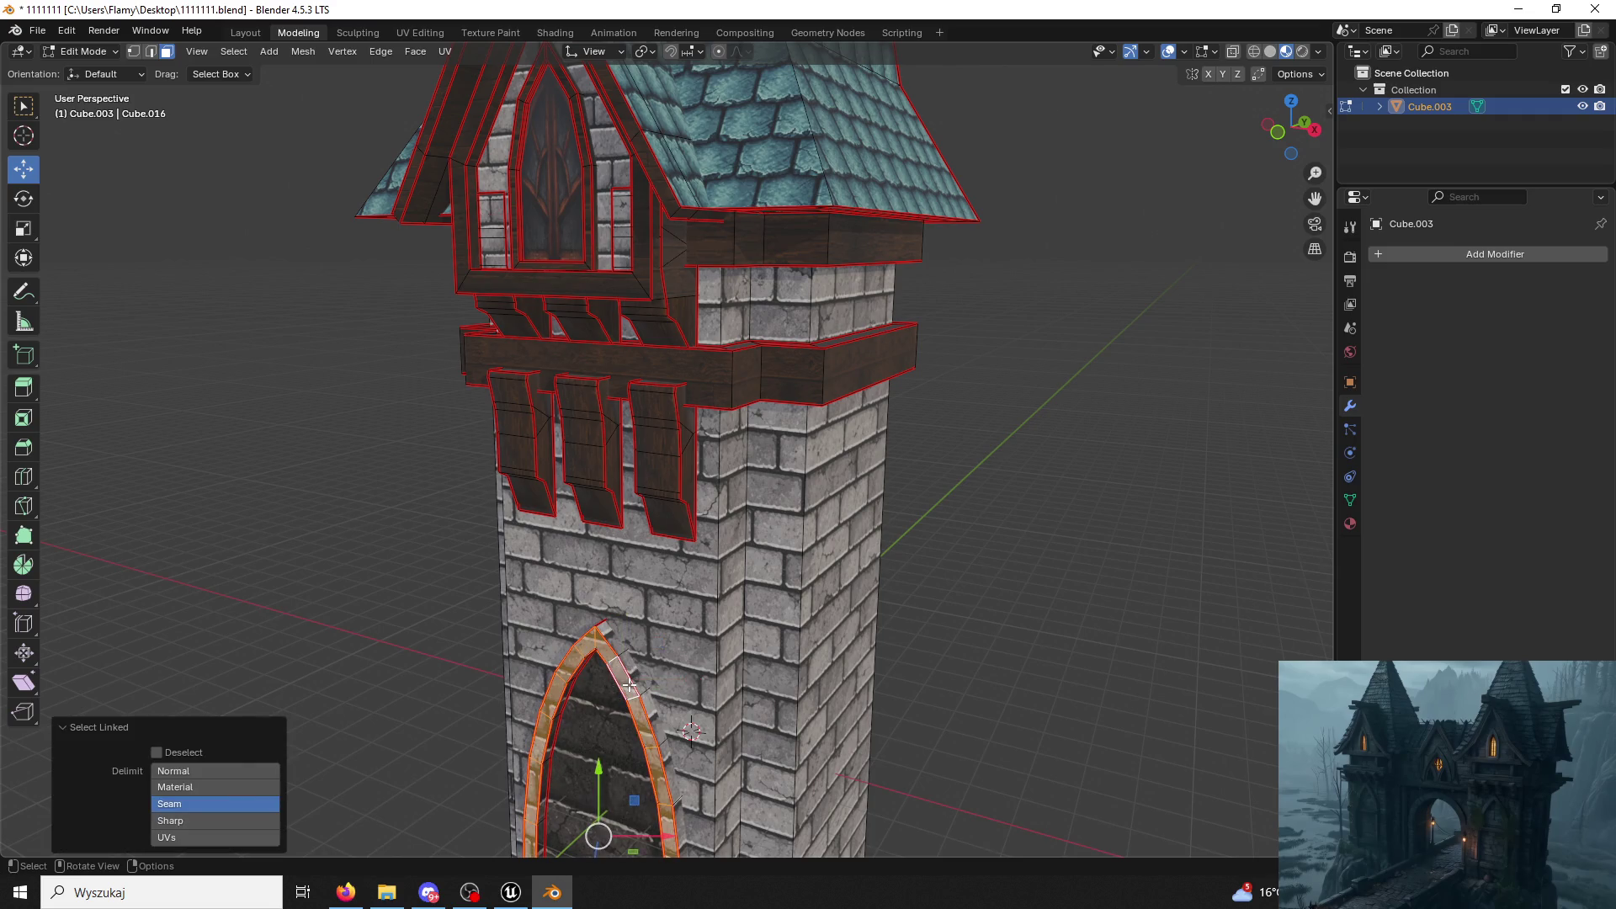
pyautogui.hotkey('shift', 'z')
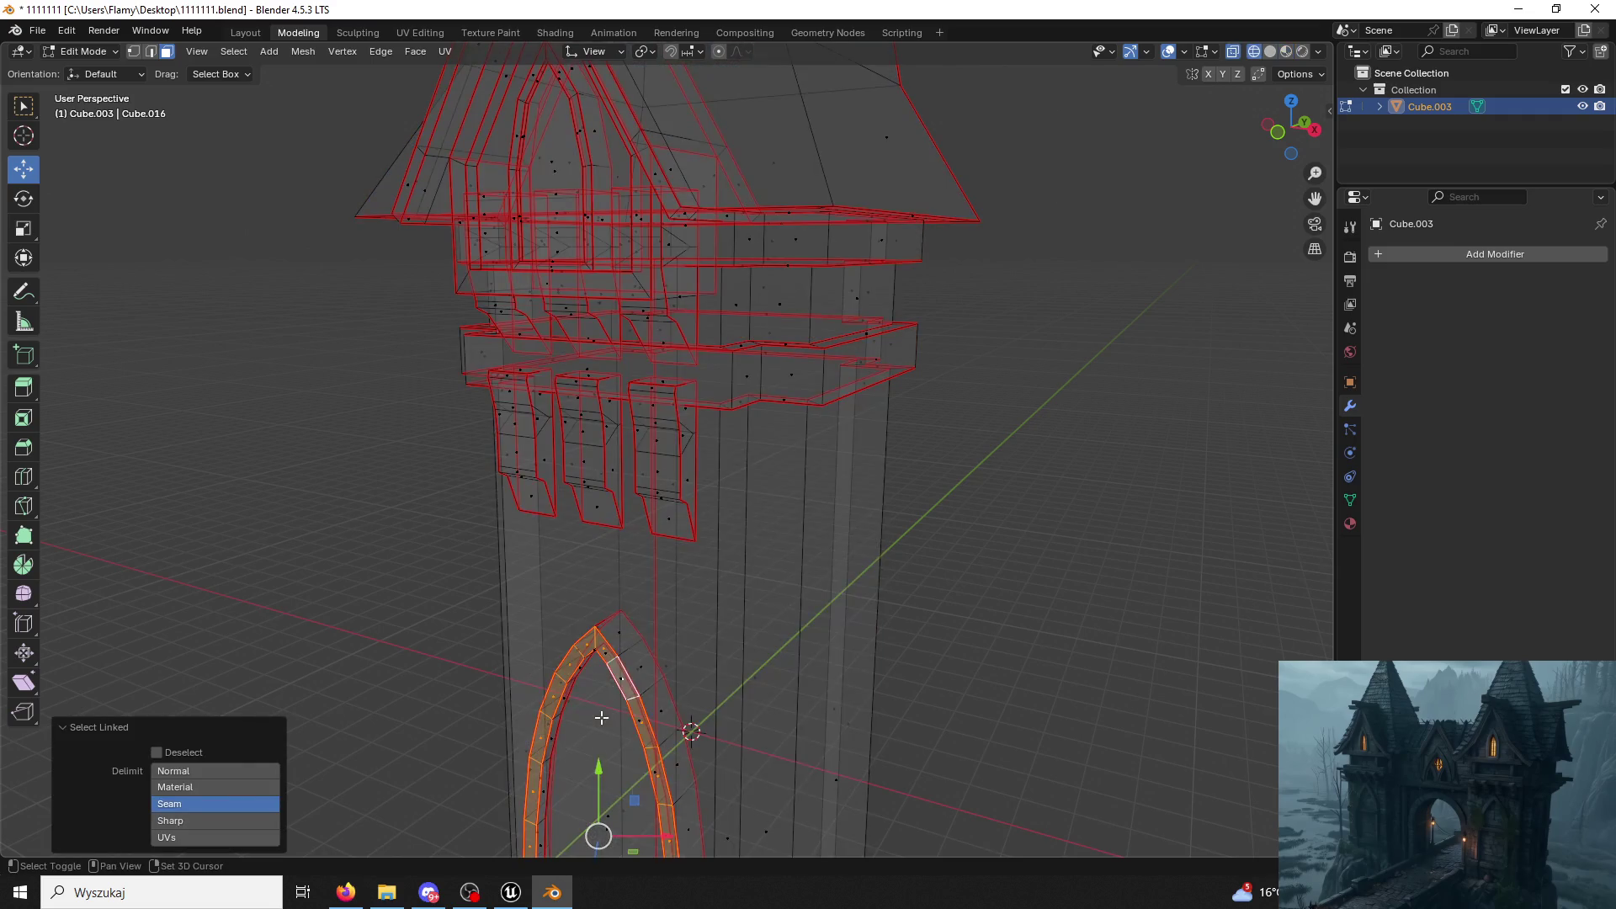
pyautogui.click(83, 51)
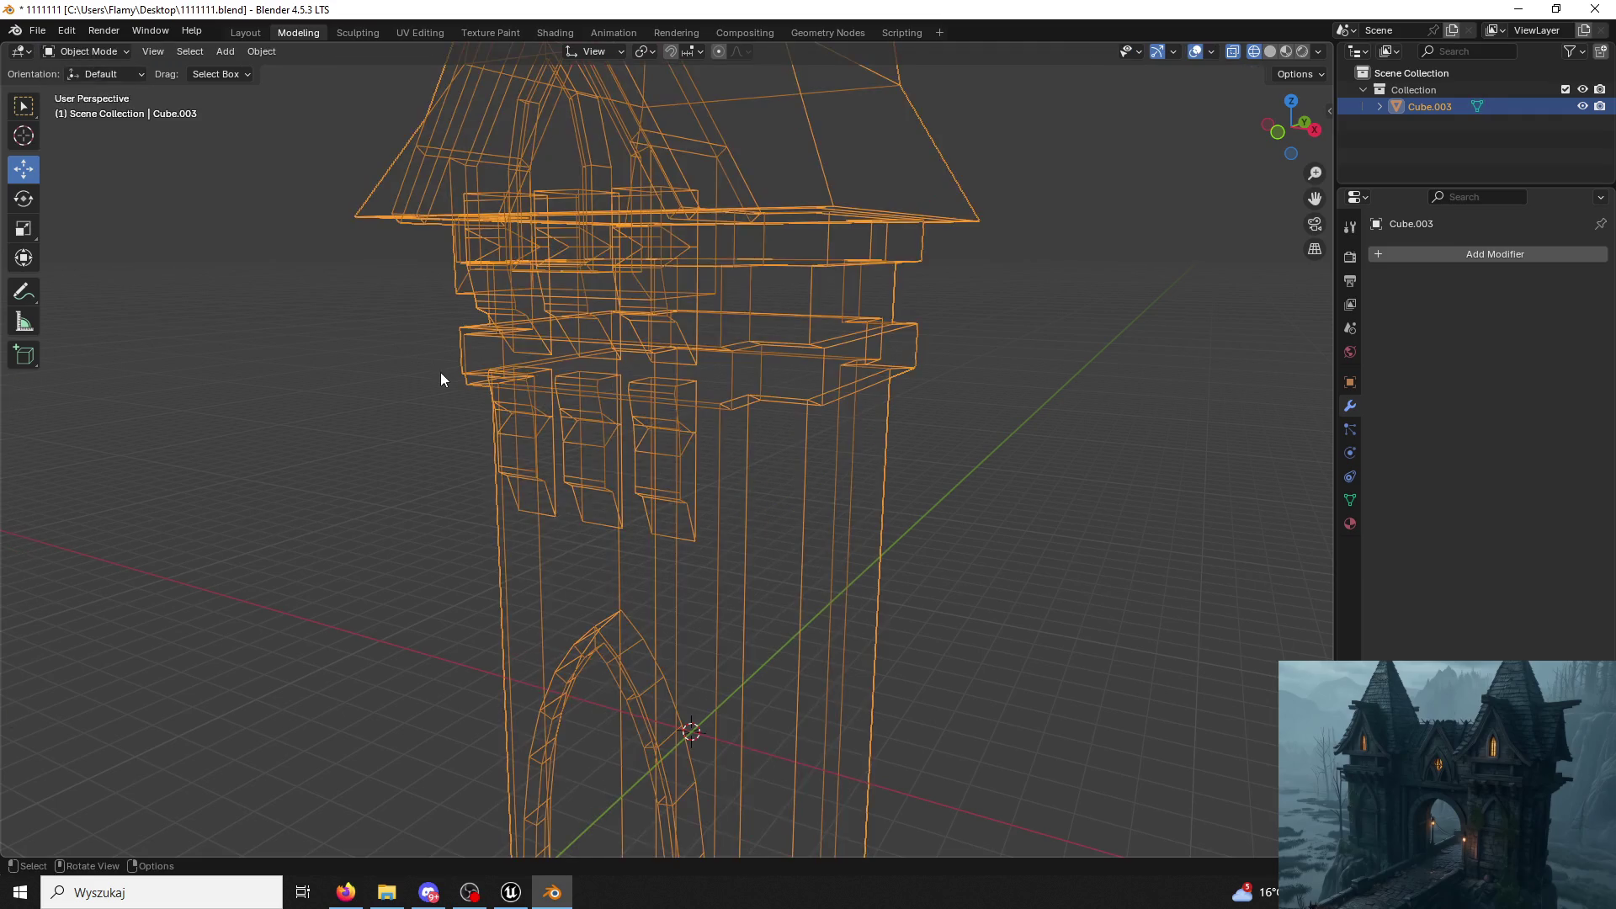
pyautogui.click(440, 373)
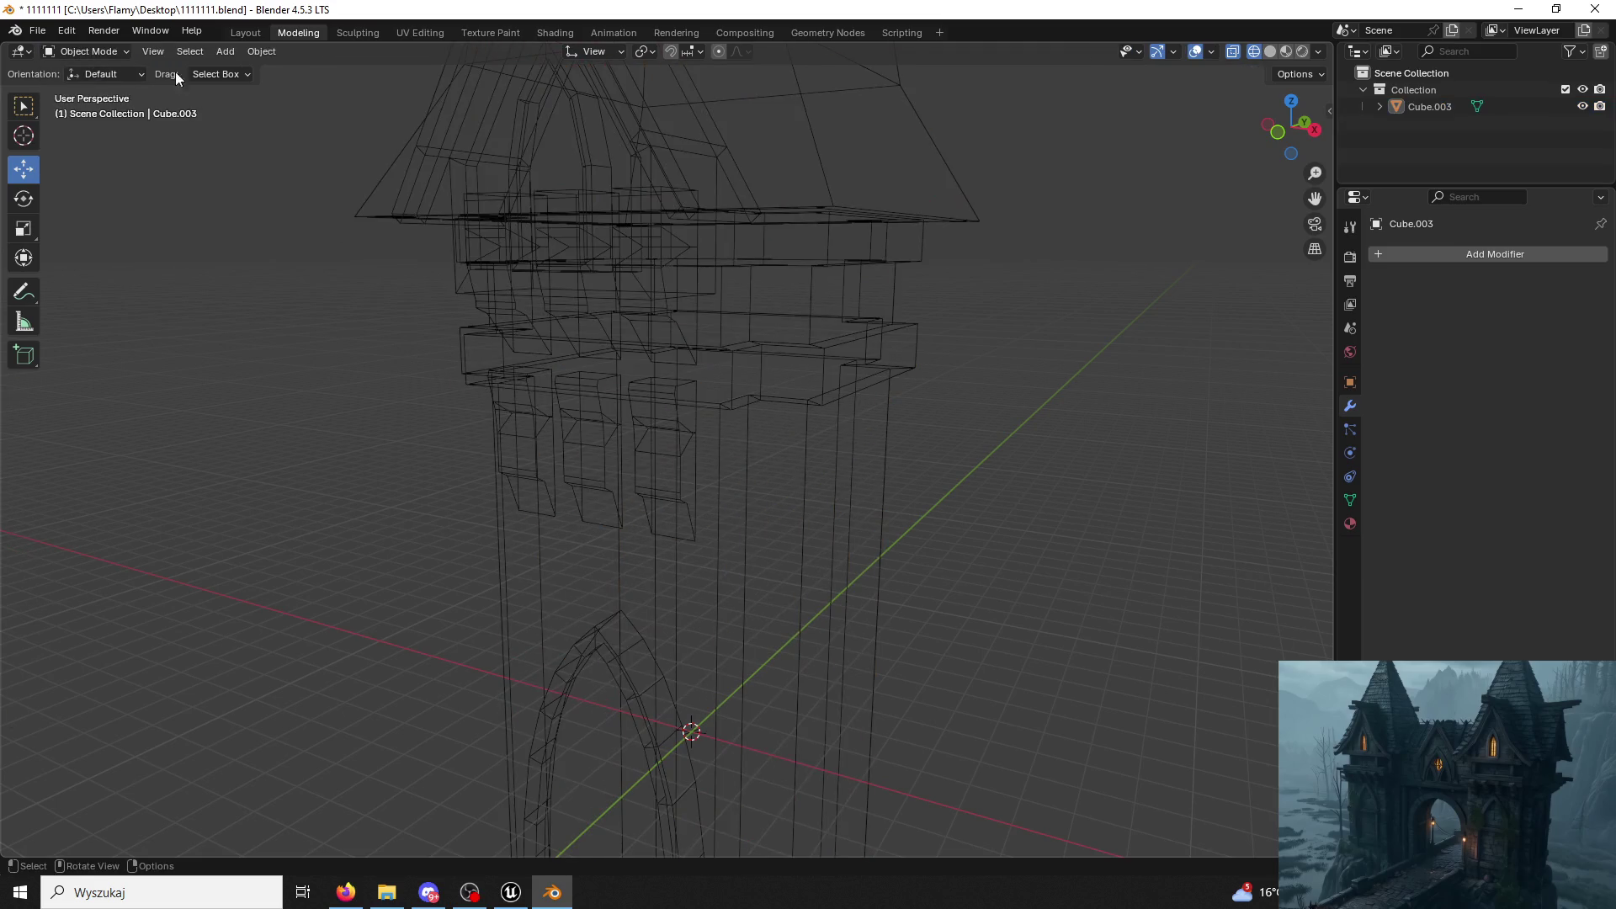
pyautogui.click(1268, 52)
# Separate the tower mesh into its loose parts and delete the arch piece.
pyautogui.press('a')
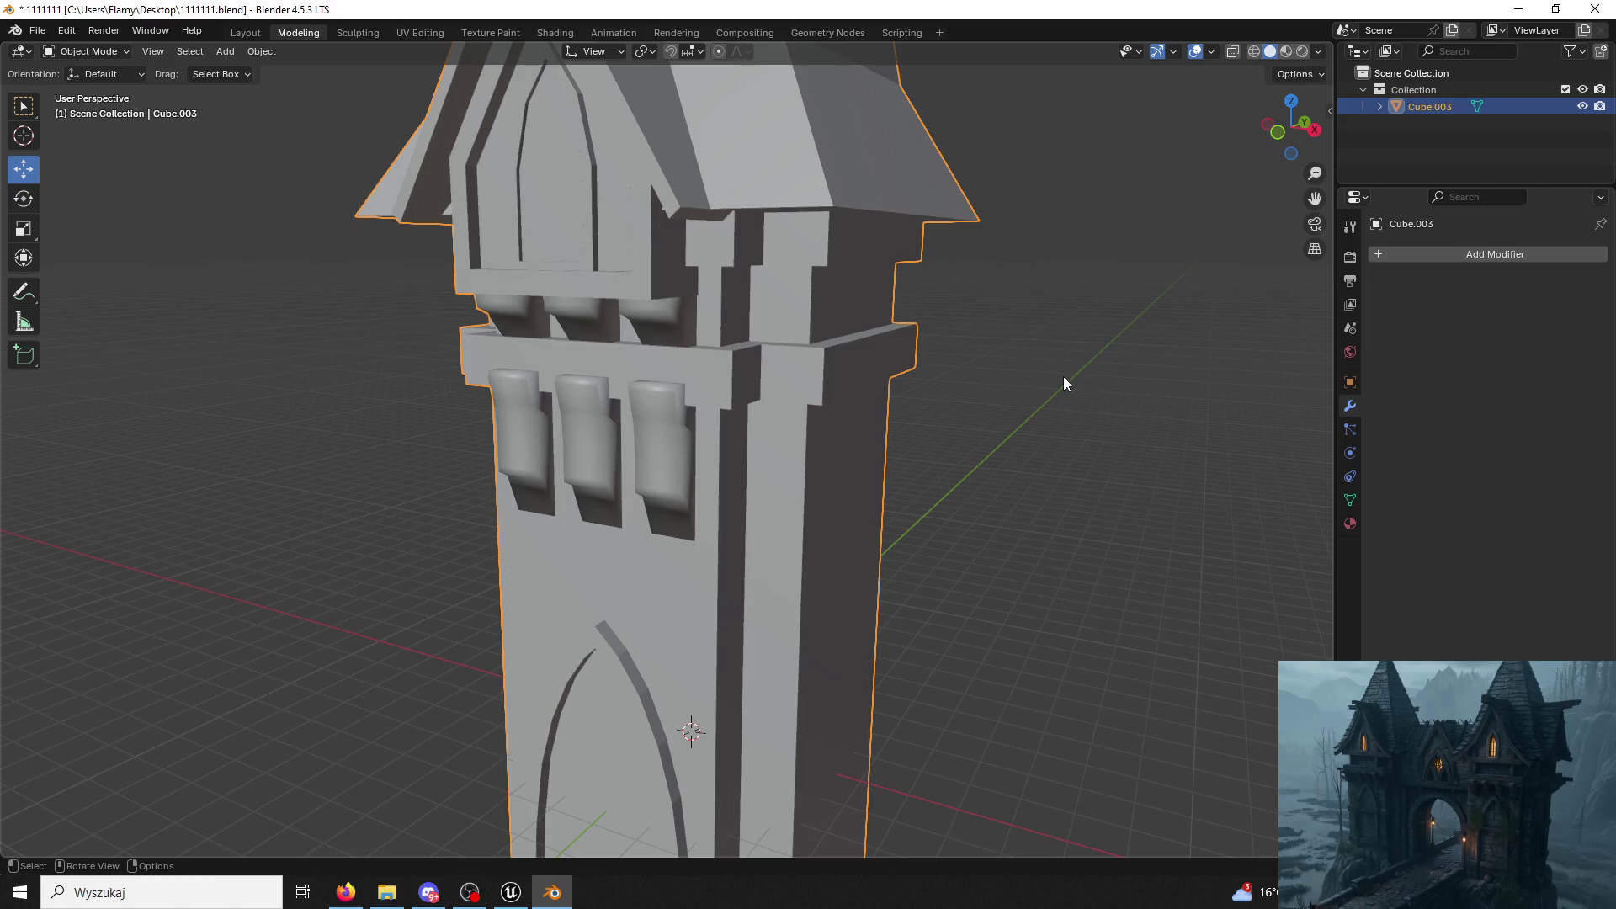
pyautogui.press('Tab')
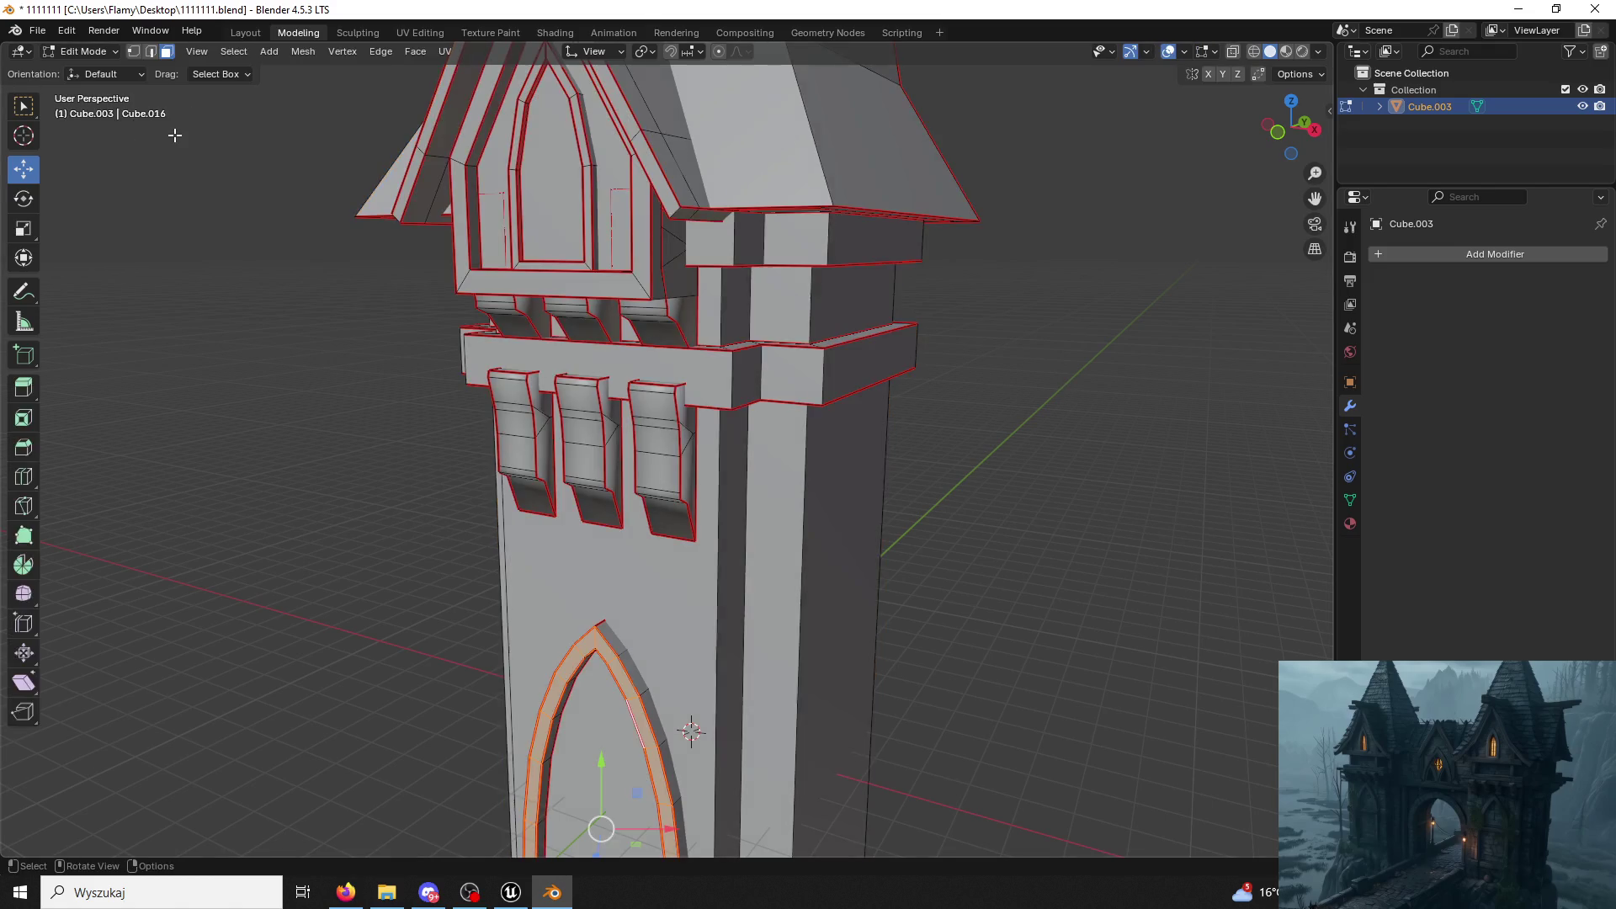
pyautogui.press('a')
pyautogui.press('p')
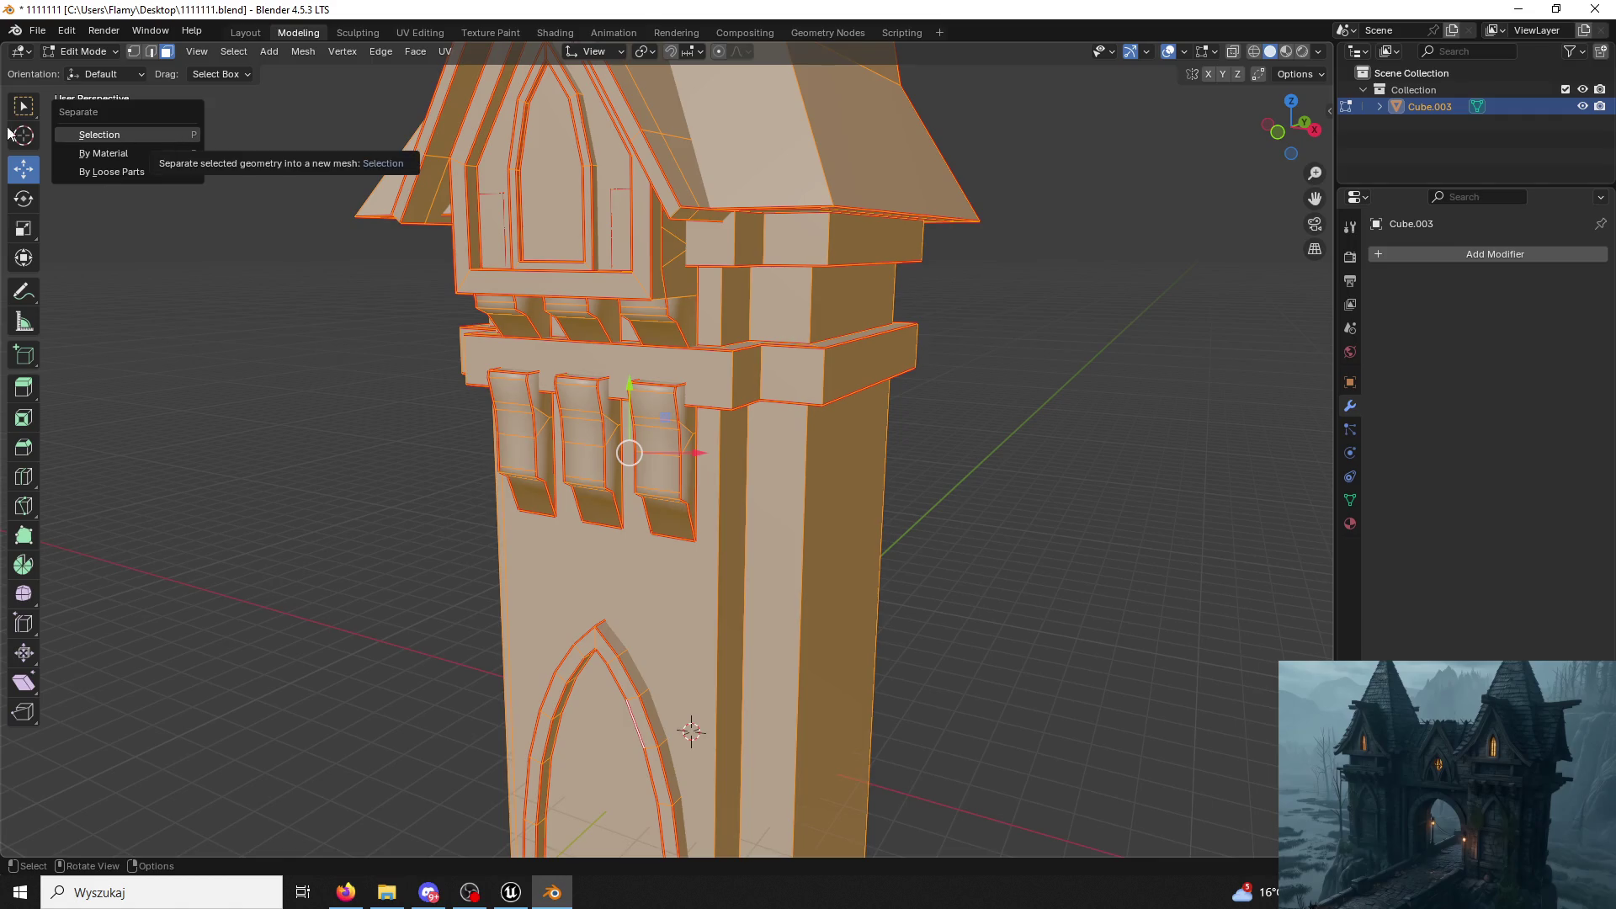
pyautogui.click(175, 134)
pyautogui.press('a')
pyautogui.press('p')
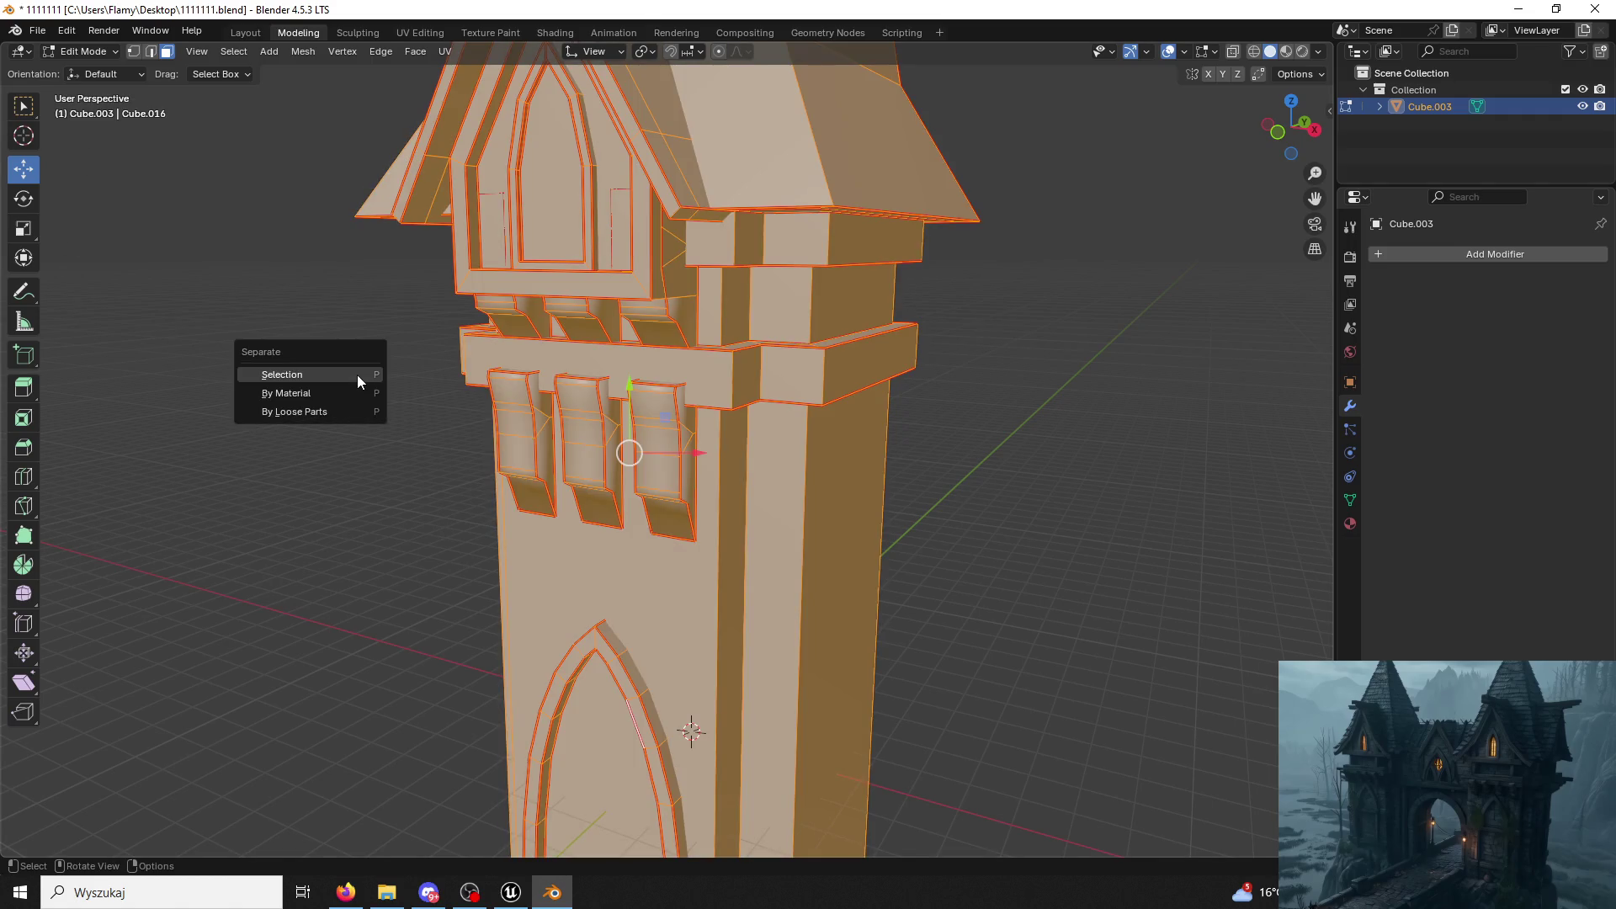
pyautogui.click(305, 411)
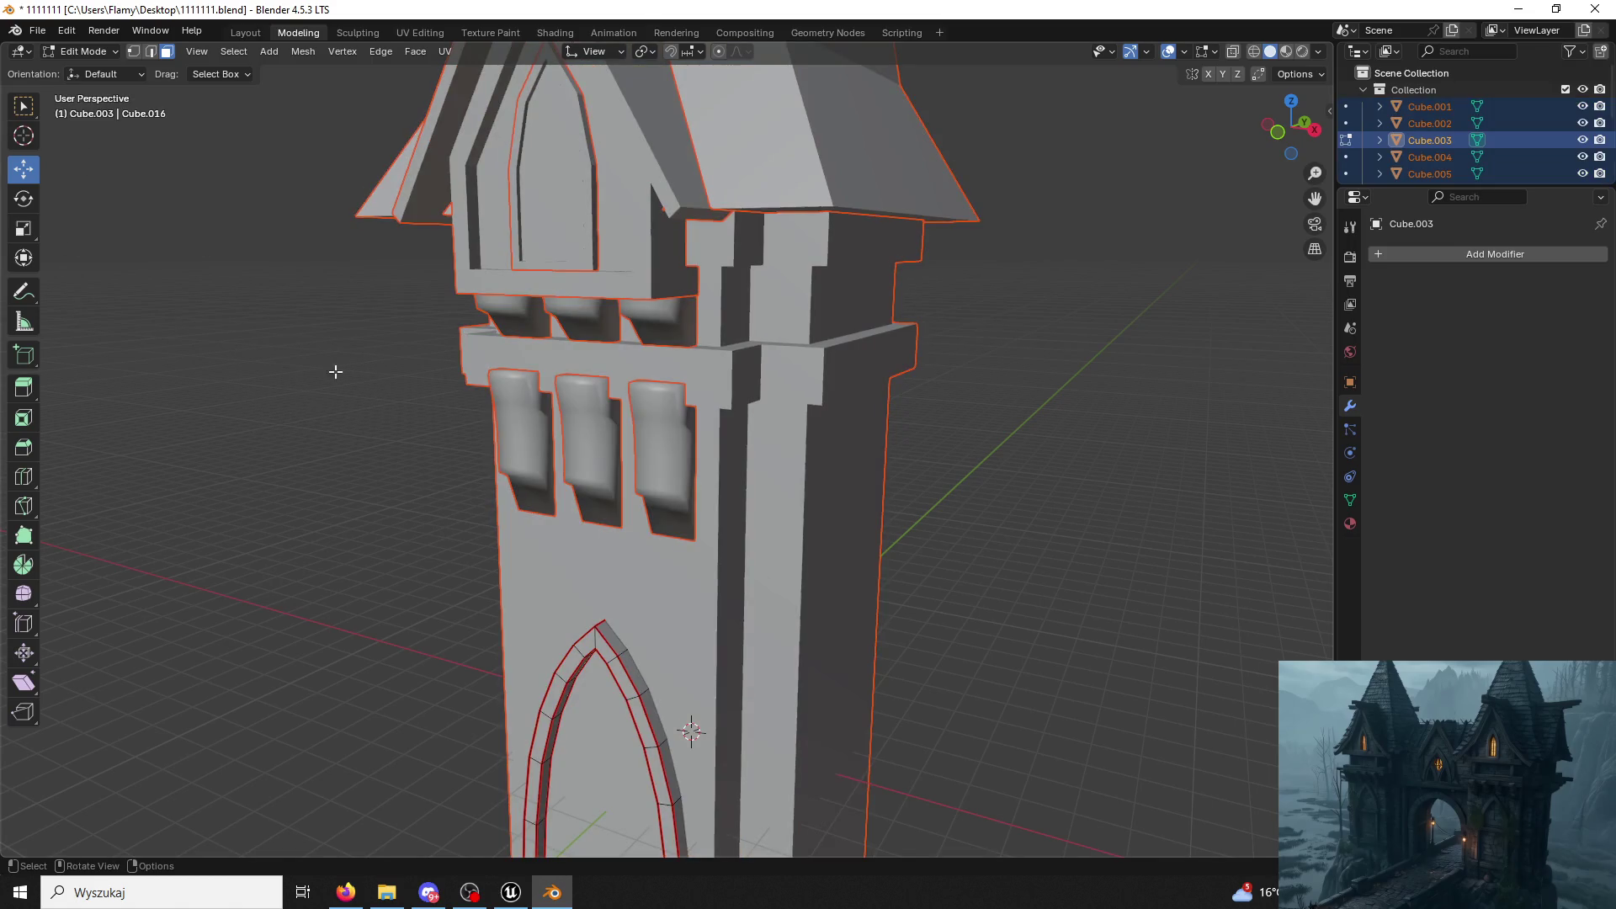
pyautogui.click(82, 52)
pyautogui.press('Delete')
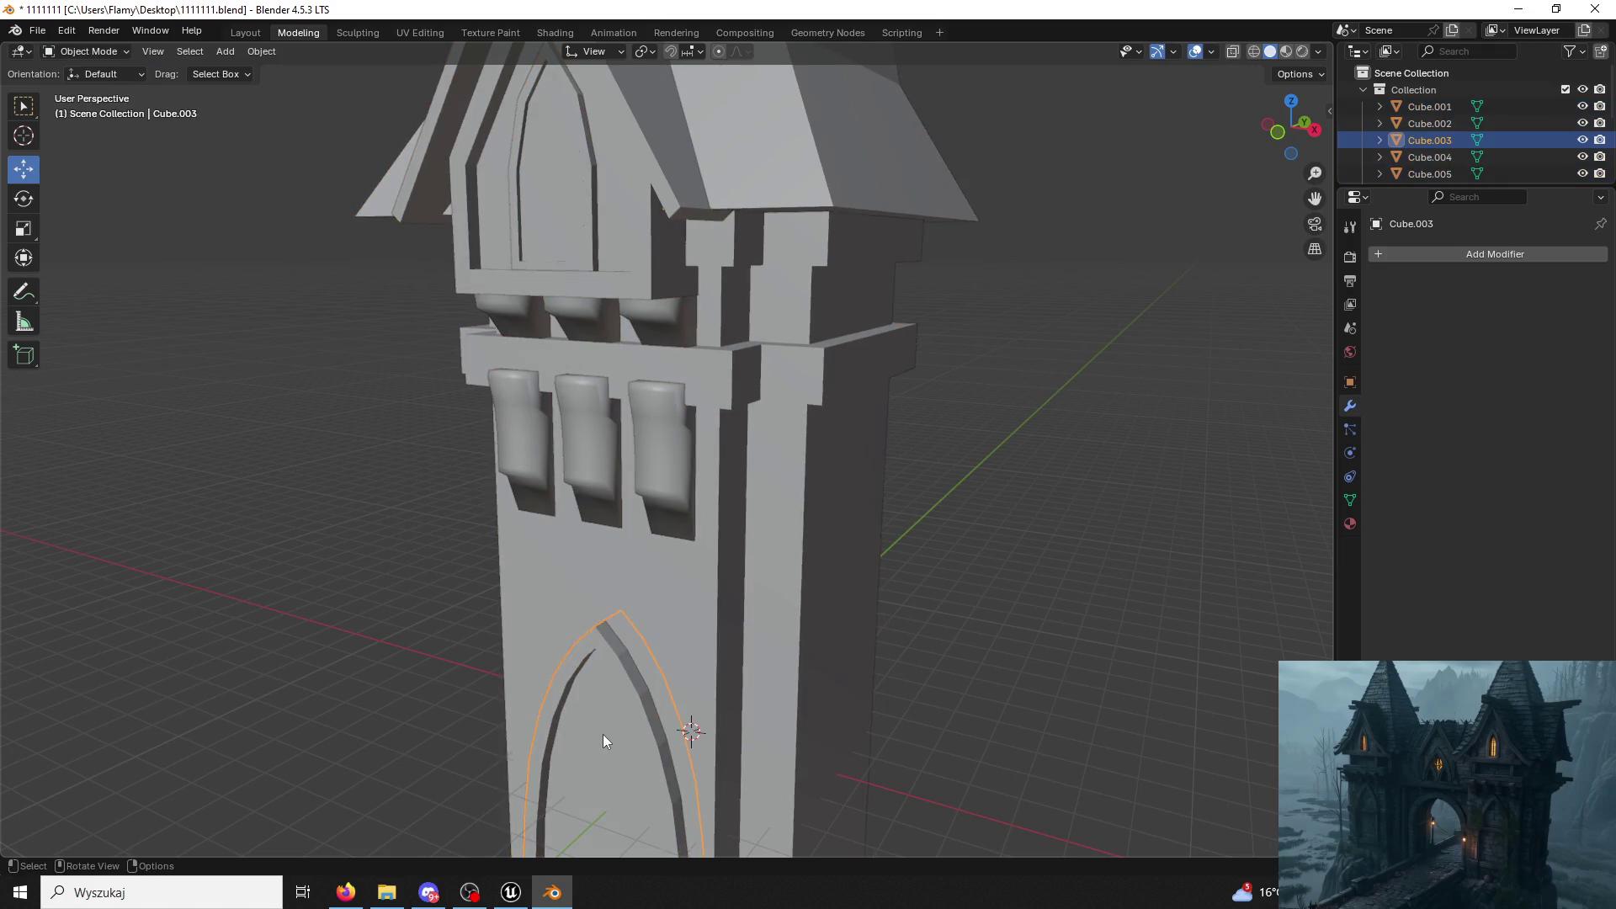
pyautogui.scroll(-2, 645, 597)
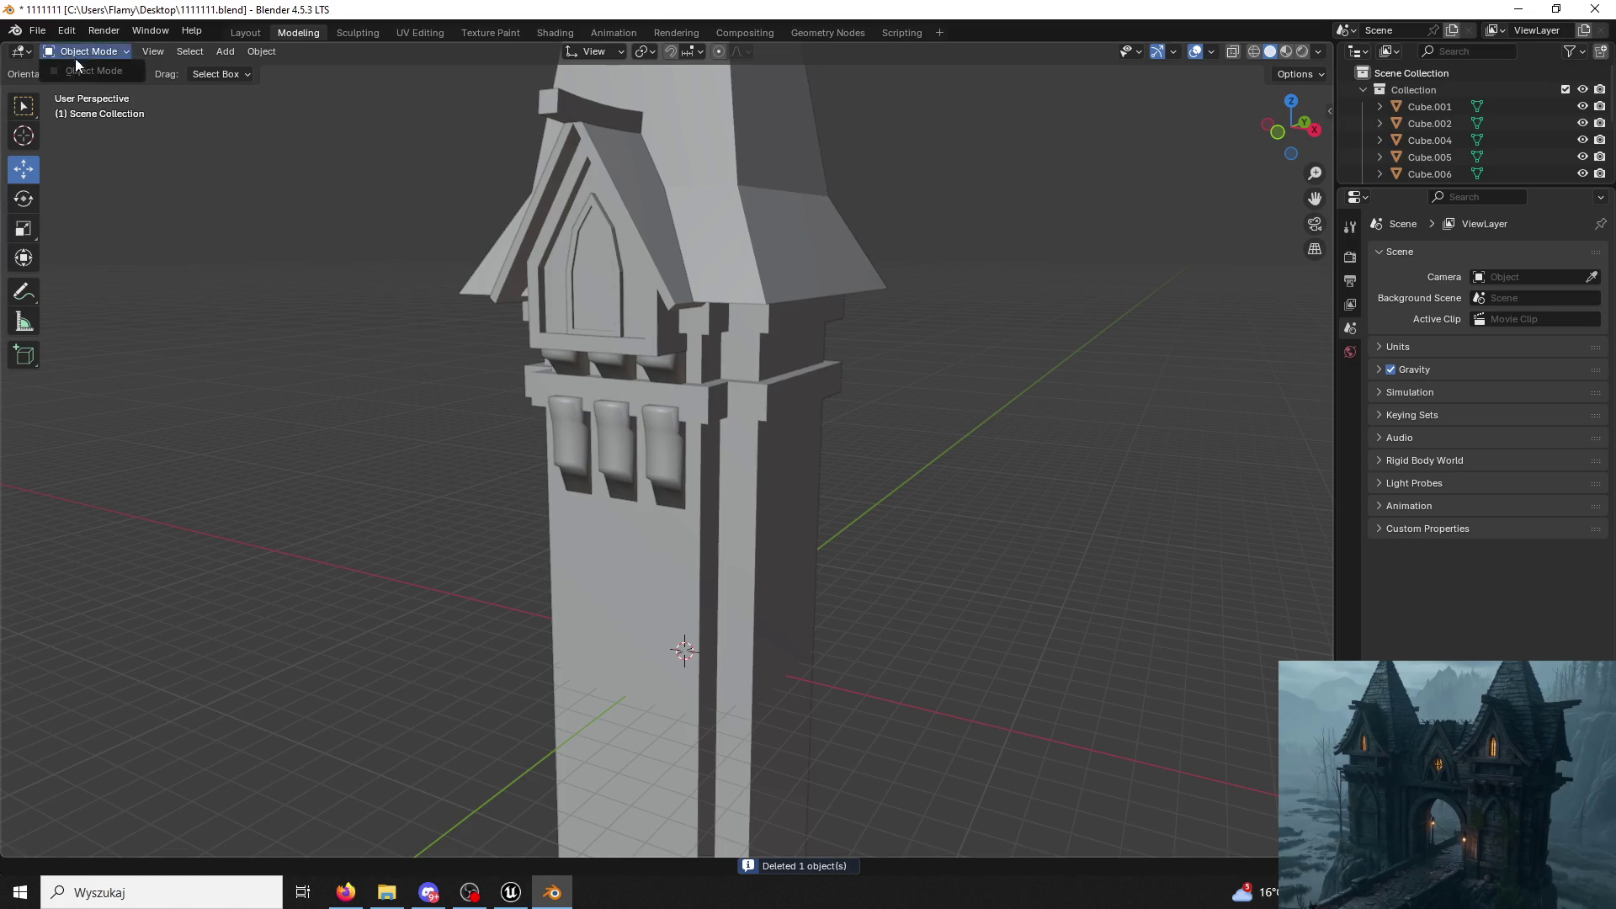
# Join all remaining tower parts into one object with Ctrl+J, then switch to the Unreal level.
pyautogui.click(666, 262)
pyautogui.press('a')
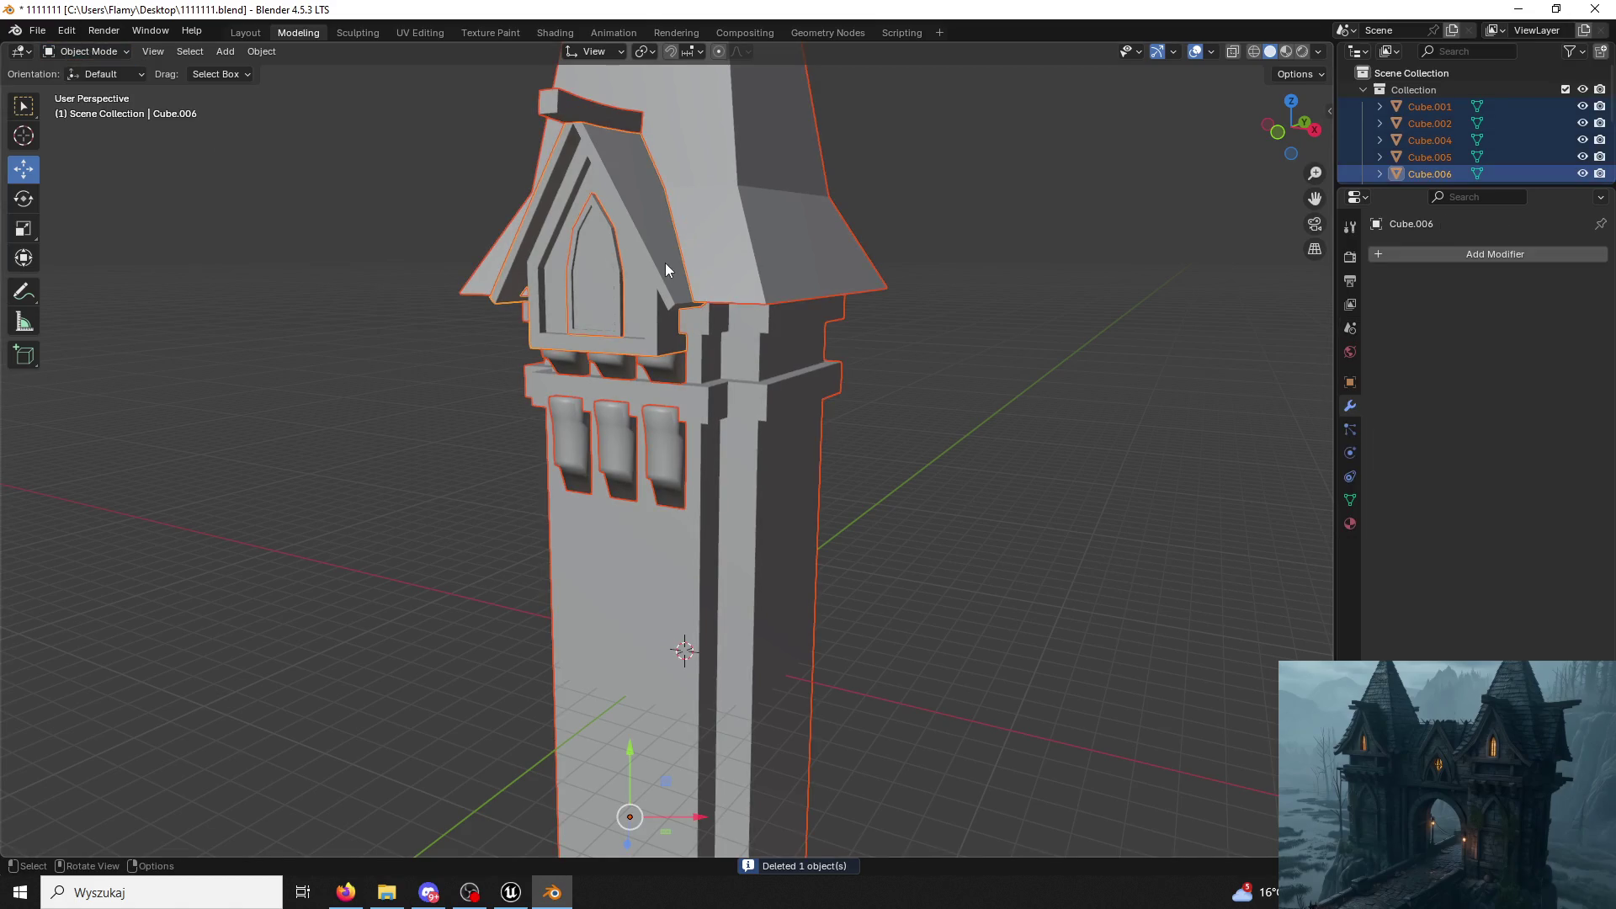
pyautogui.hotkey('ctrl', 'j')
pyautogui.click(487, 400)
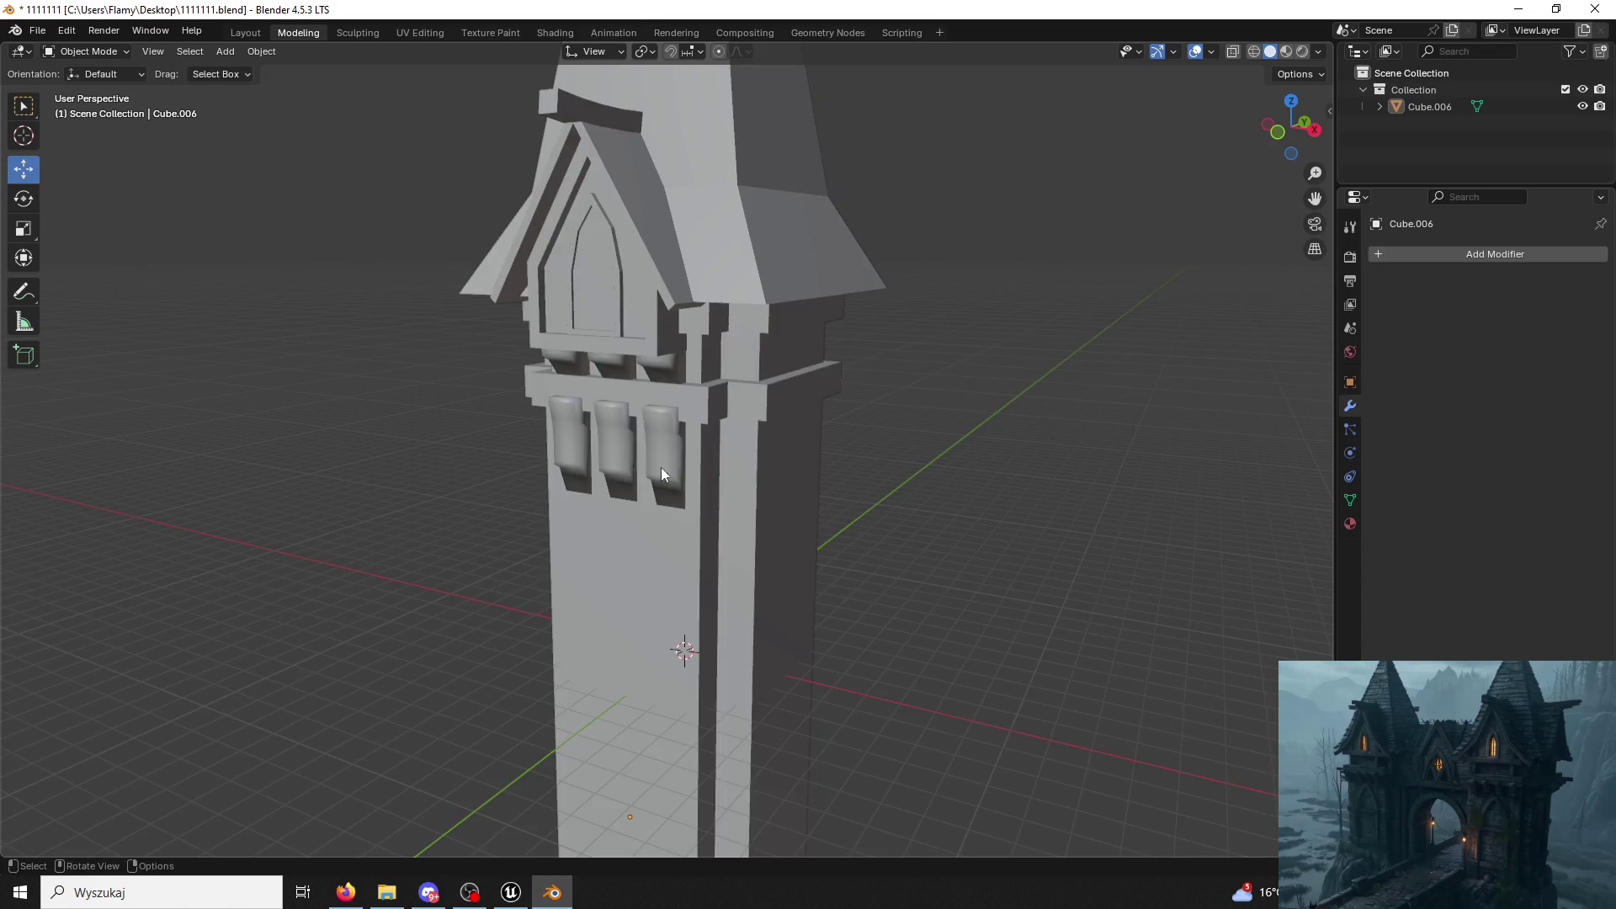
pyautogui.moveTo(660, 468); pyautogui.dragTo(662, 469, button='middle')
pyautogui.moveTo(783, 601); pyautogui.dragTo(796, 509, button='middle')
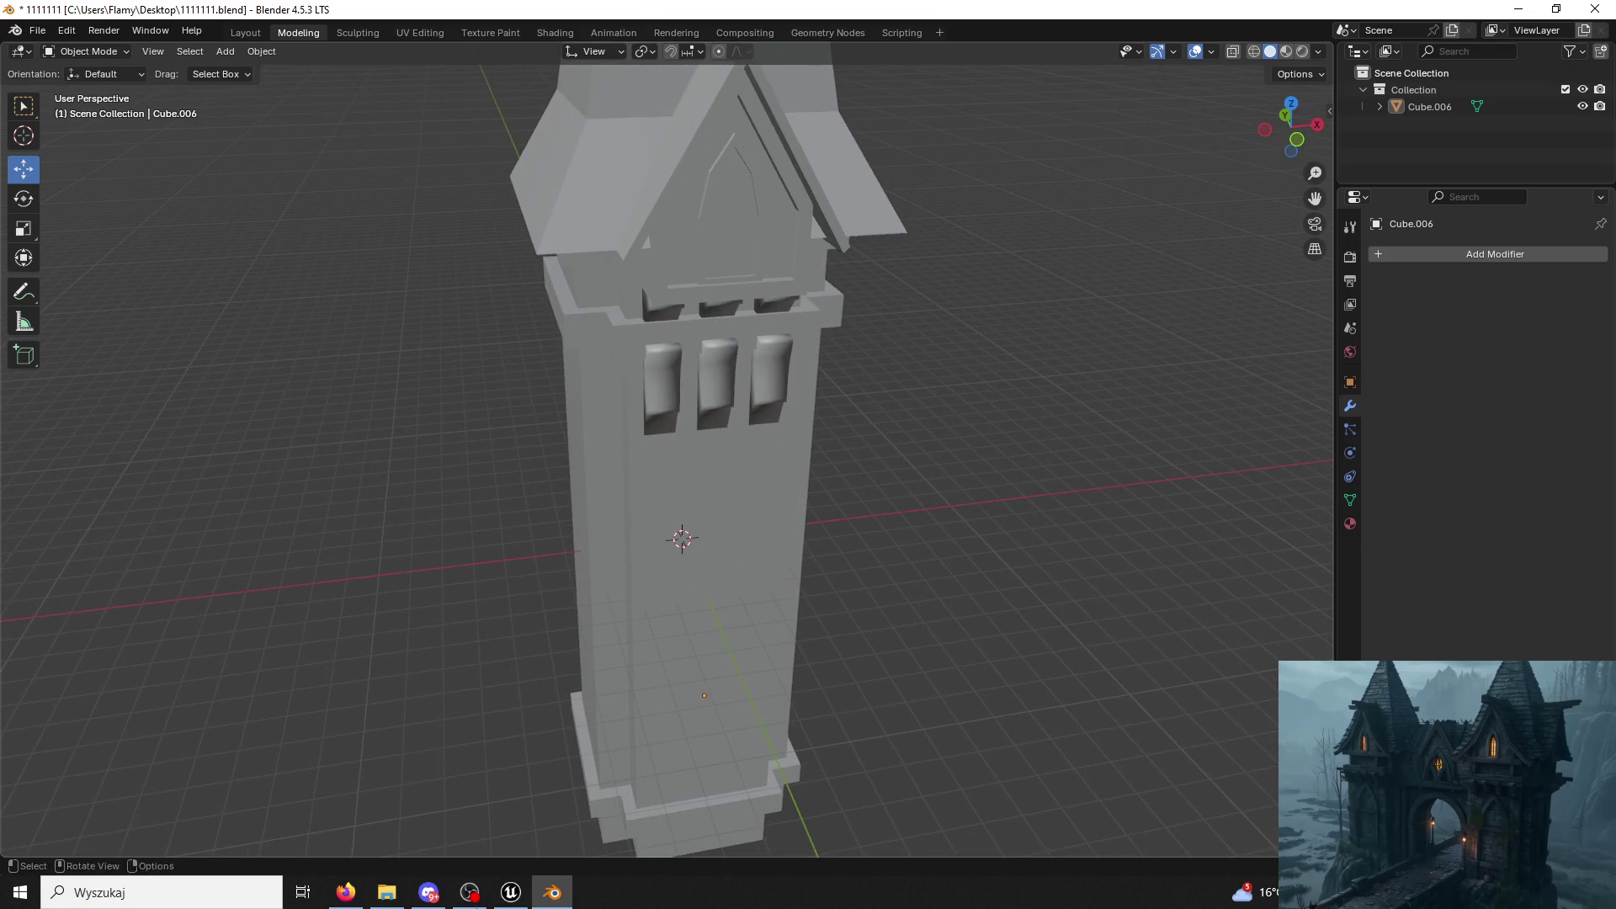
pyautogui.hotkey('alt', 'Tab')
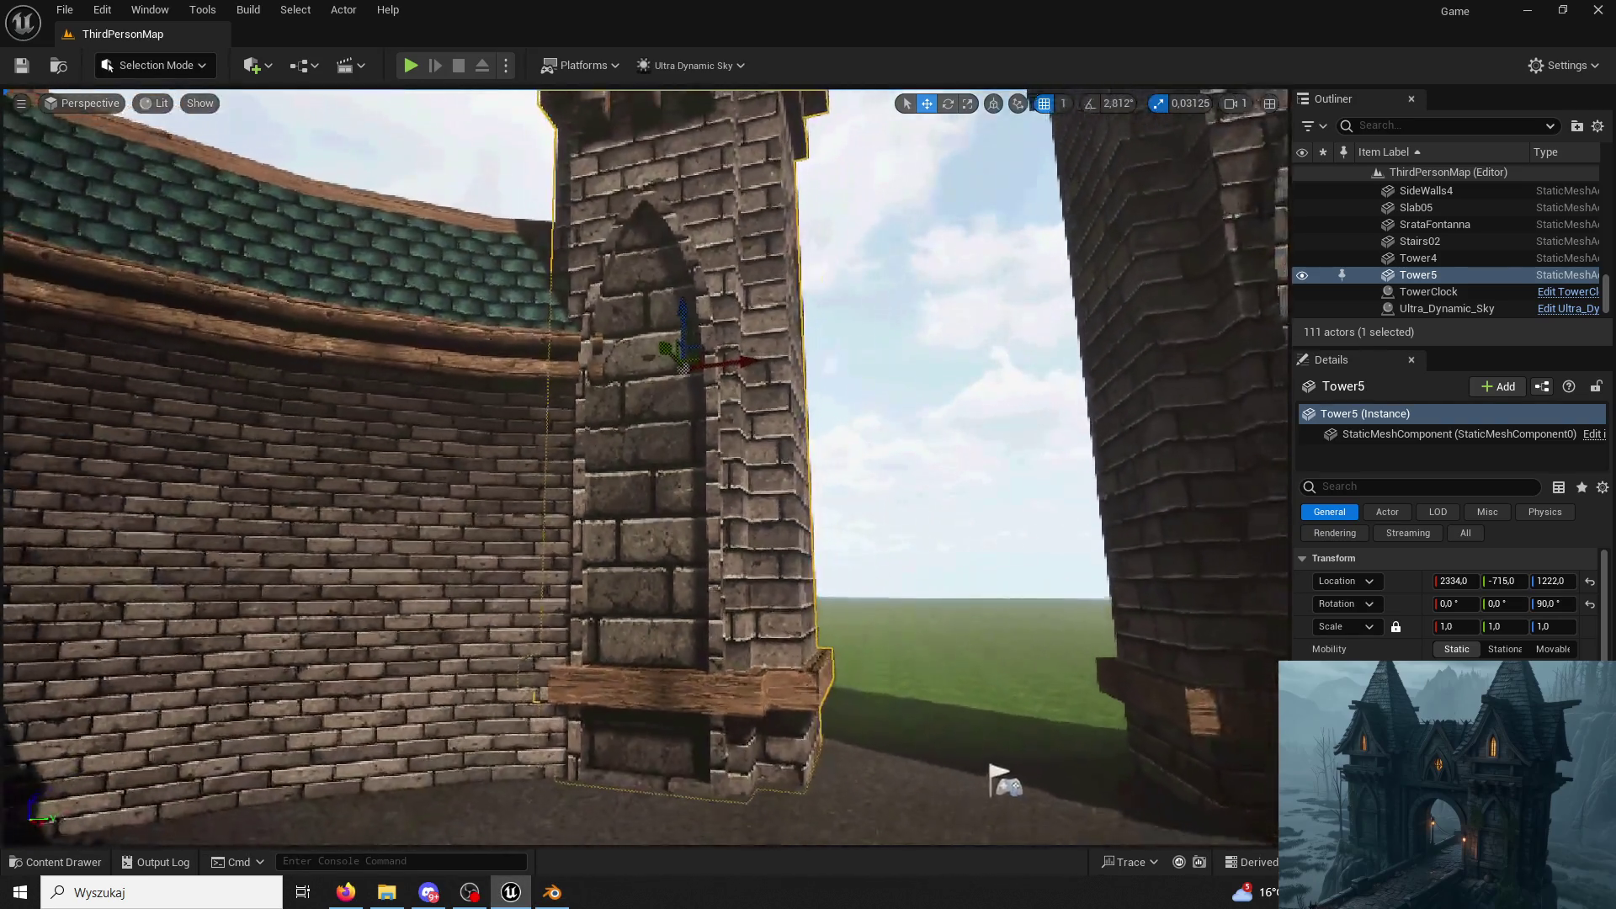
# Fly the camera around Tower5 to inspect its brick niche, then return to Blender.
pyautogui.moveTo(647, 467); pyautogui.dragTo(921, 711, button='right')
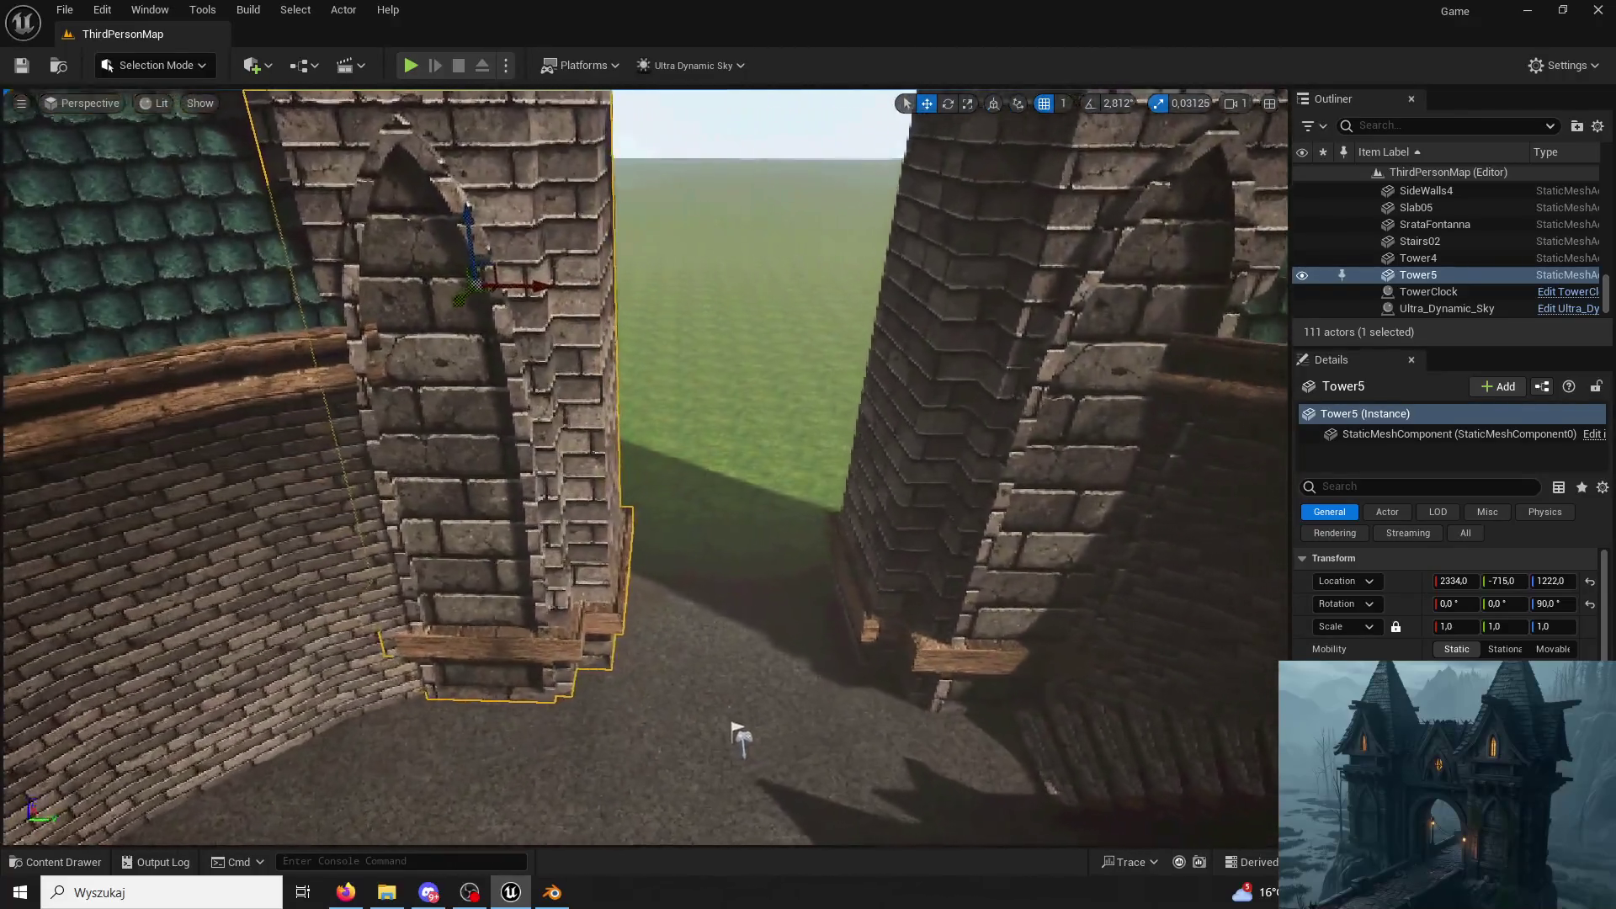
pyautogui.moveTo(740, 737); pyautogui.dragTo(920, 740, button='right')
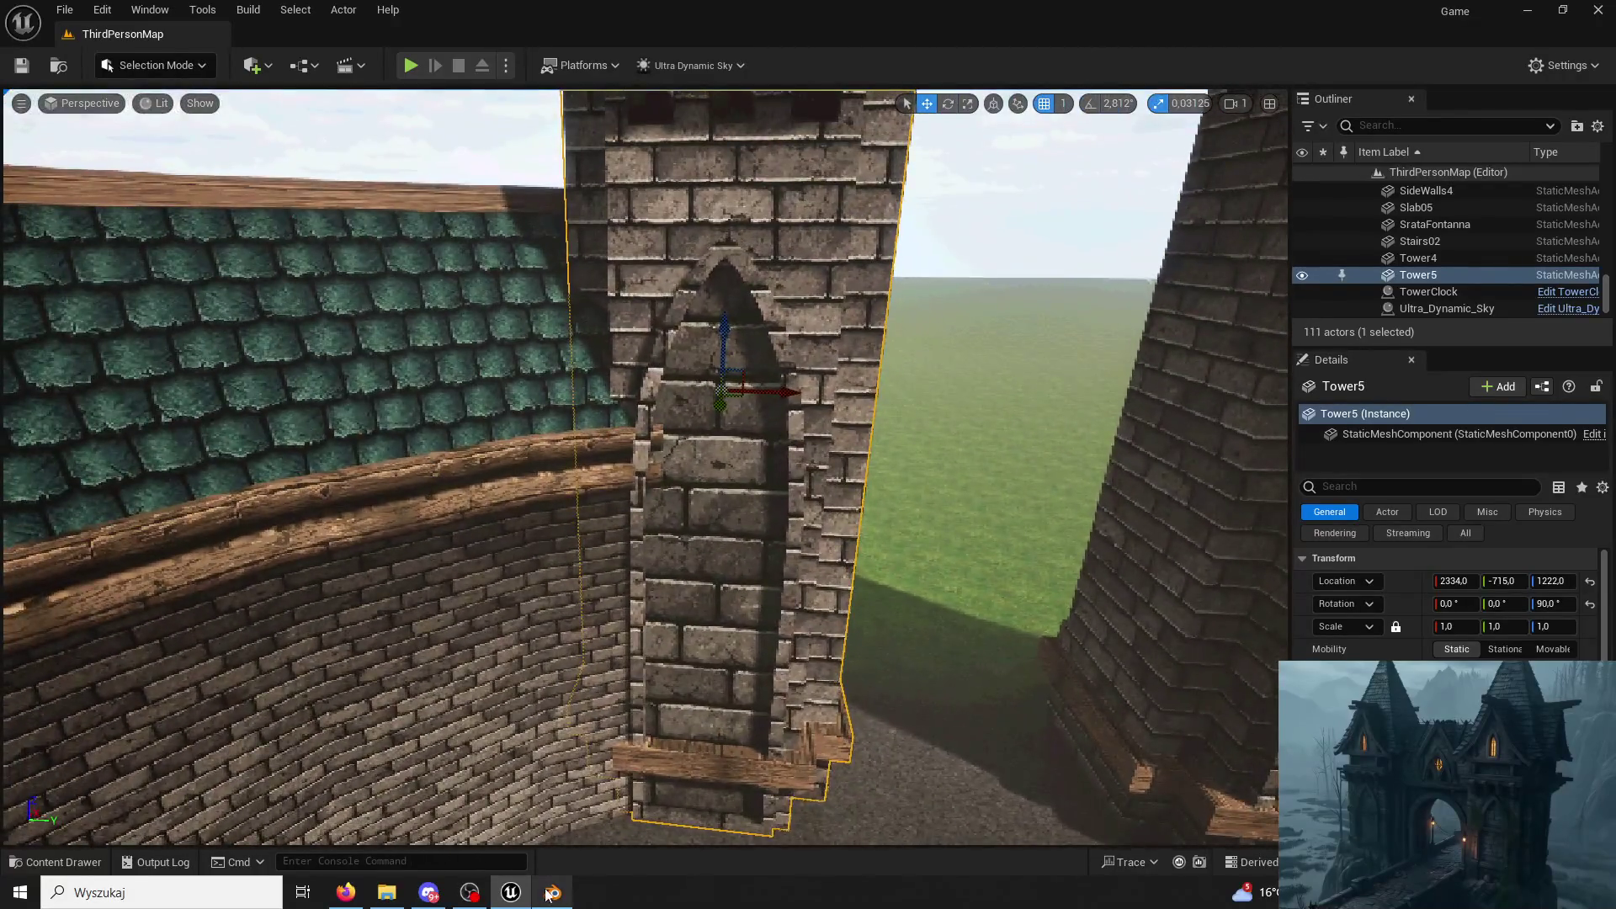
pyautogui.hotkey('alt', 'Tab')
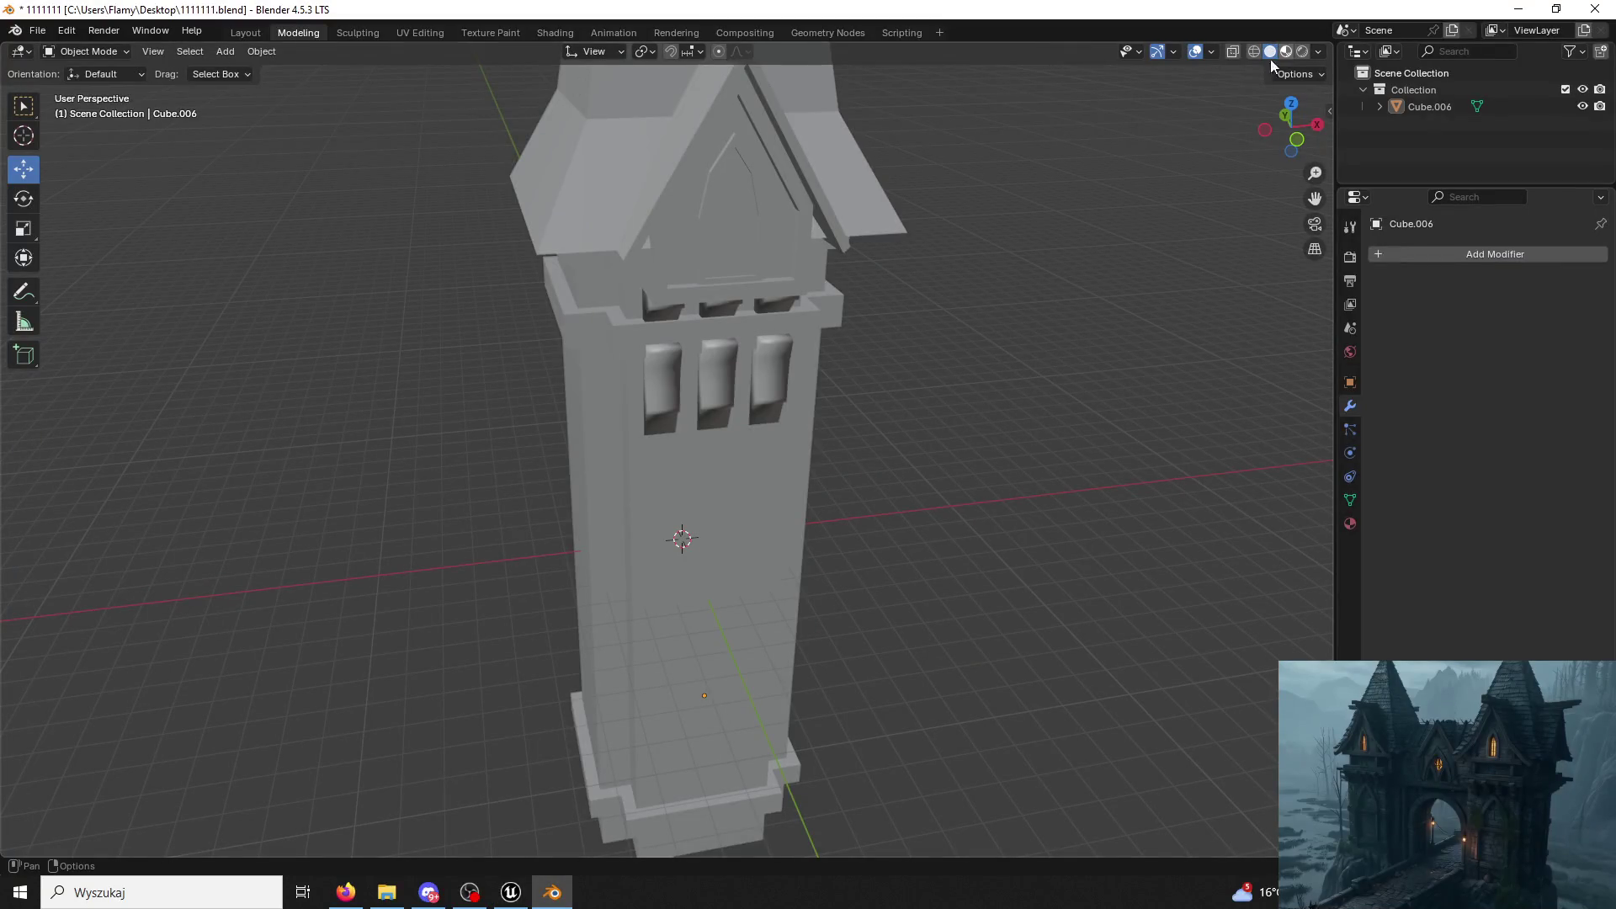
# Show material textures, edit the tower mesh and select the front brick wall's linked faces.
pyautogui.click(1285, 53)
pyautogui.click(745, 425)
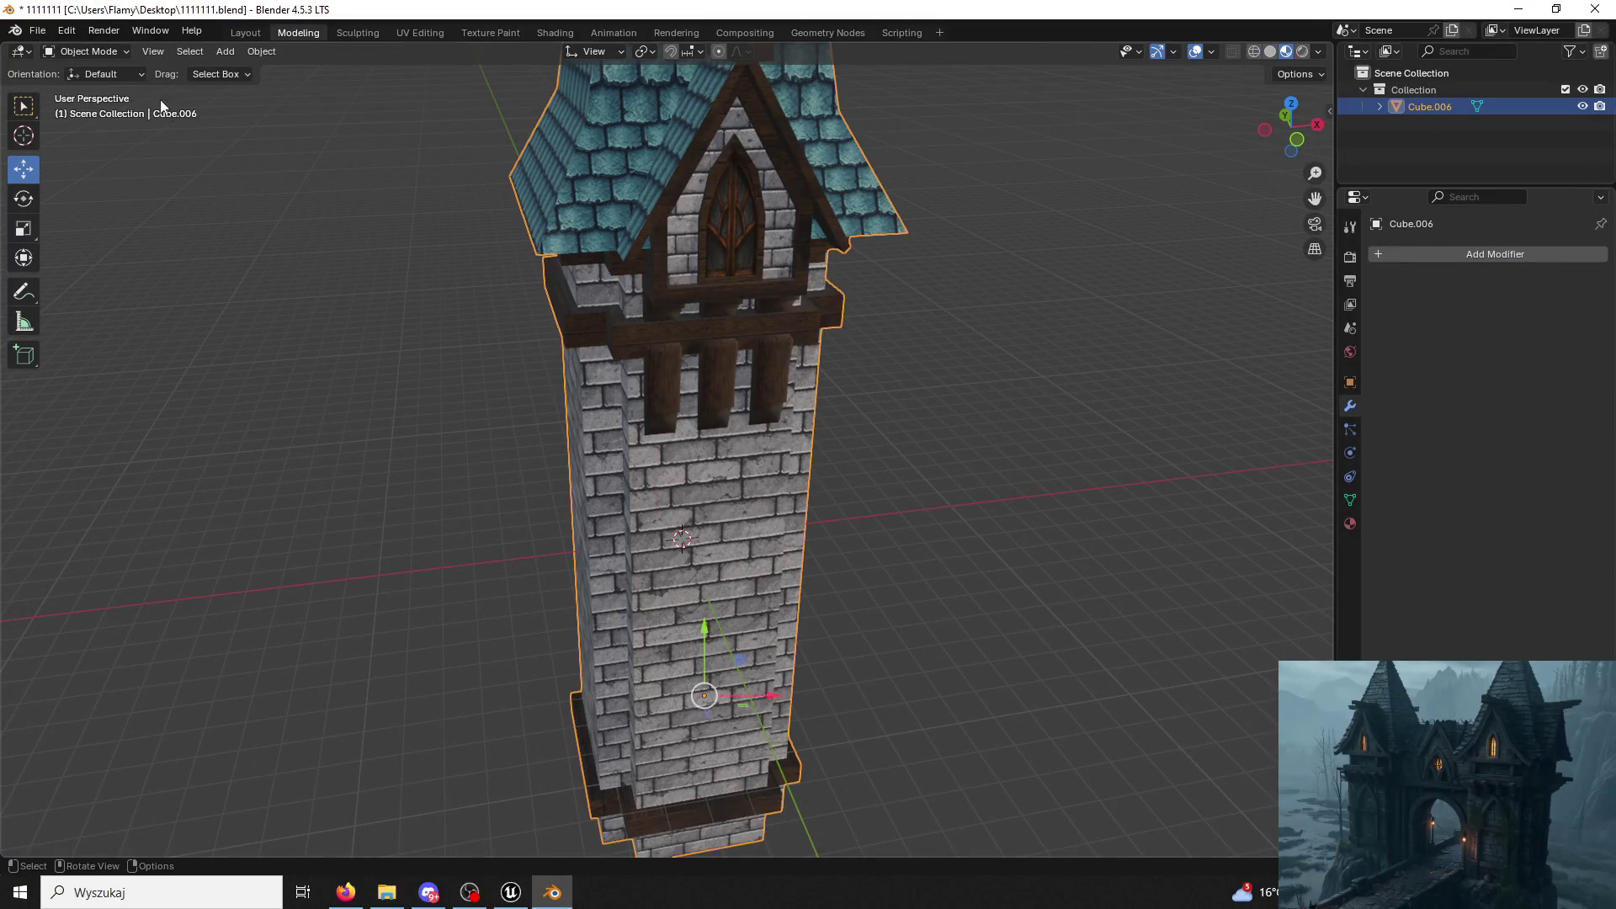
pyautogui.click(87, 51)
pyautogui.click(96, 99)
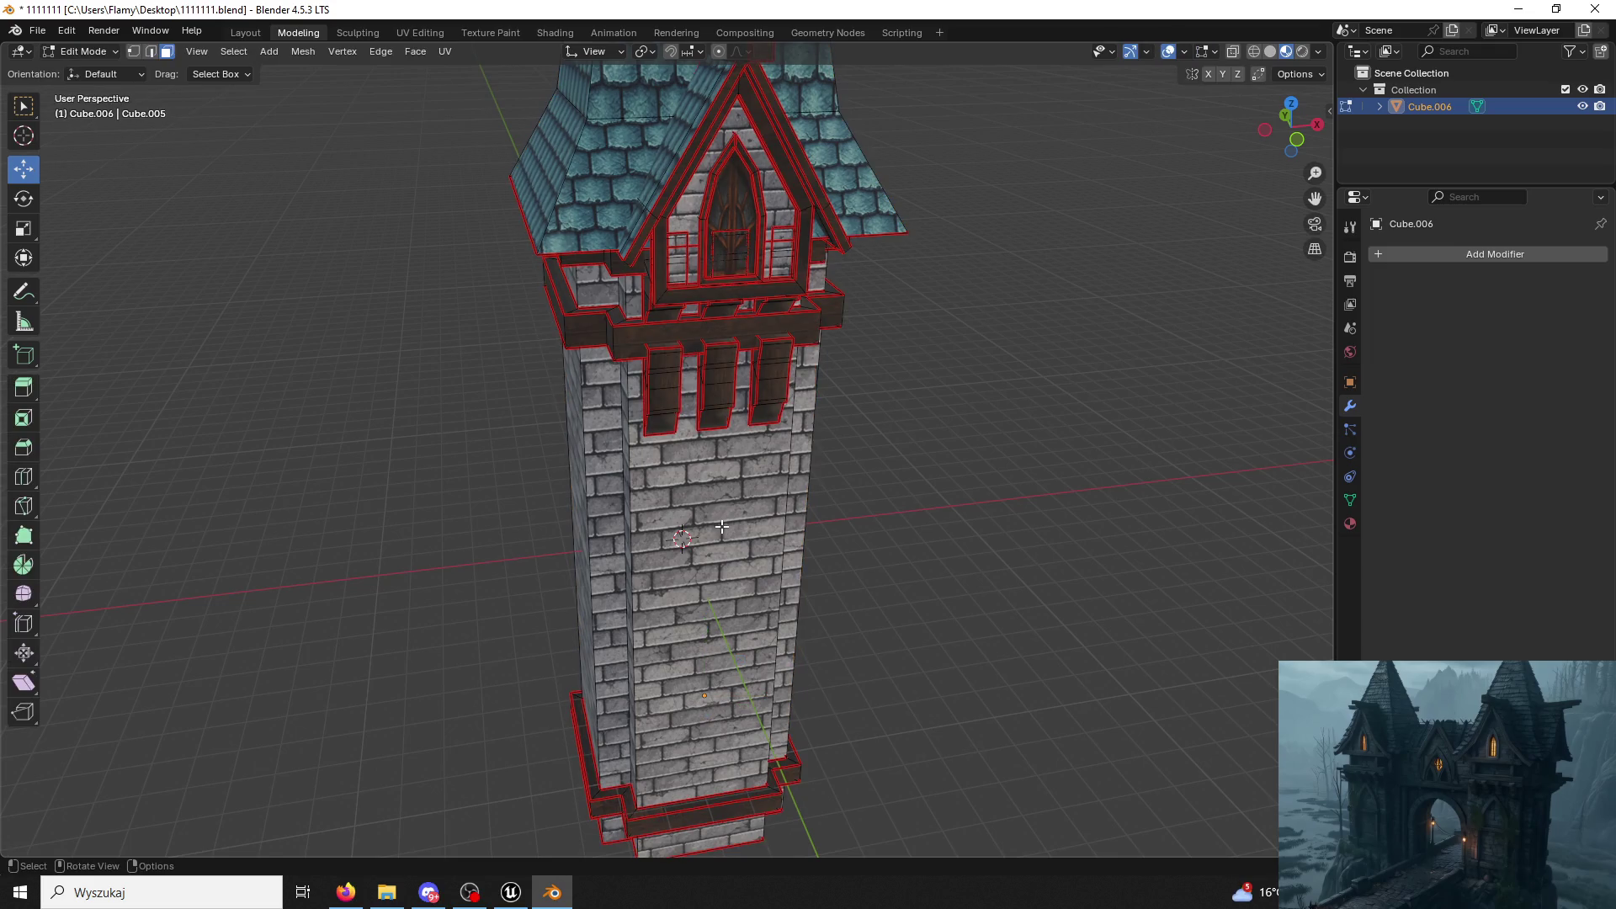
pyautogui.click(720, 529)
pyautogui.press('l')
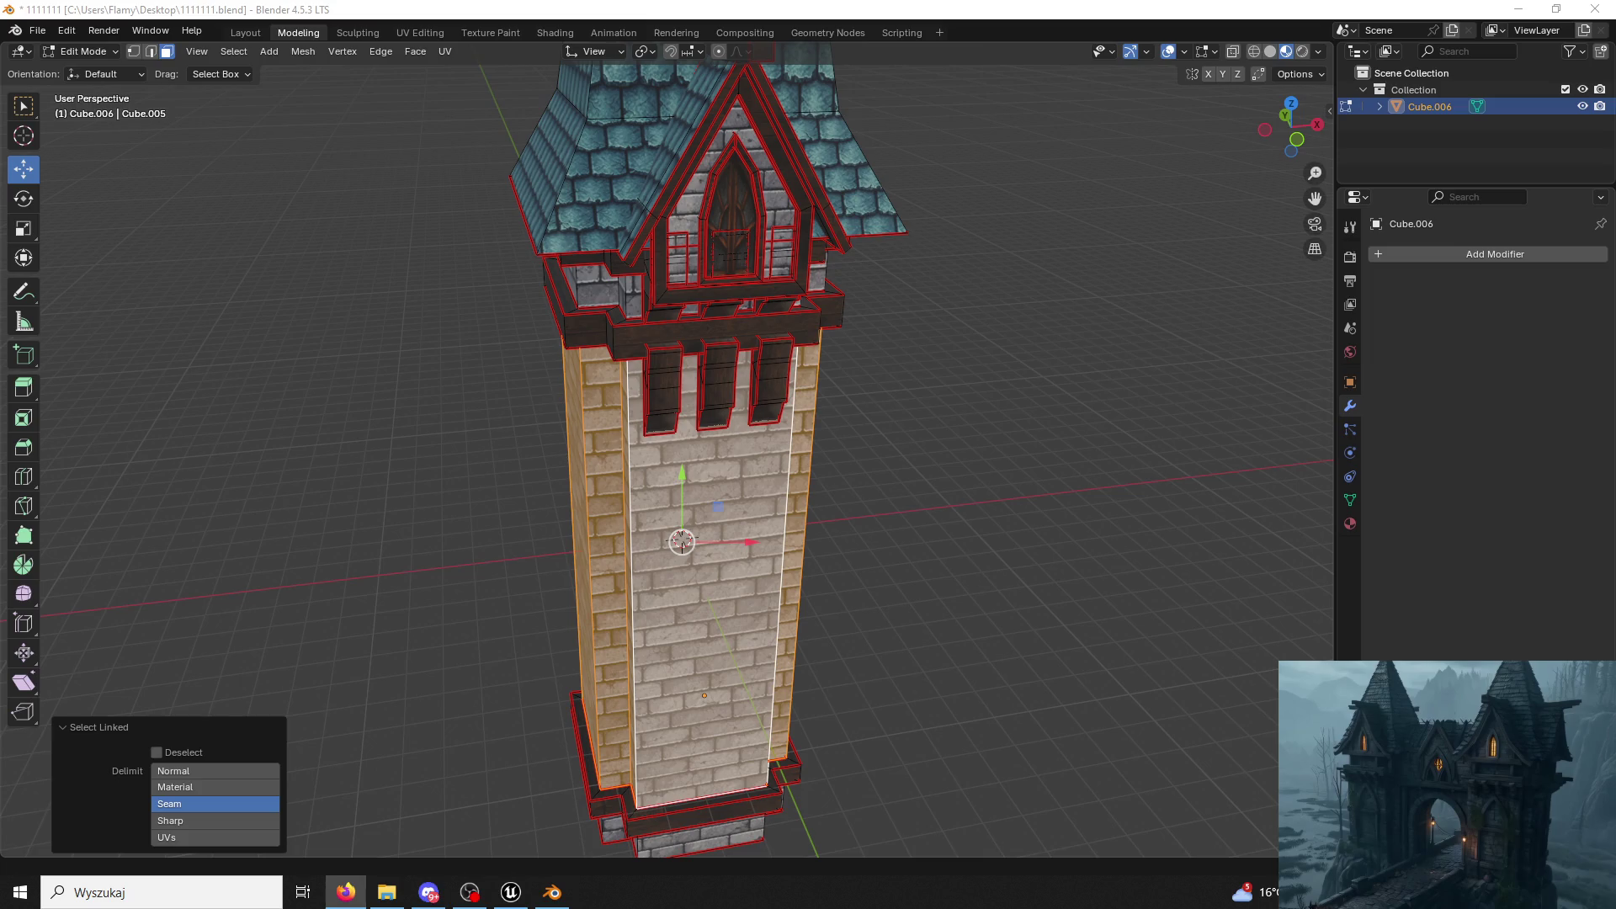
# Switch to the UV Editing workspace with the EnvSamplerTex brick image behind the wall UVs.
pyautogui.moveTo(1049, 517); pyautogui.dragTo(1044, 490, button='middle')
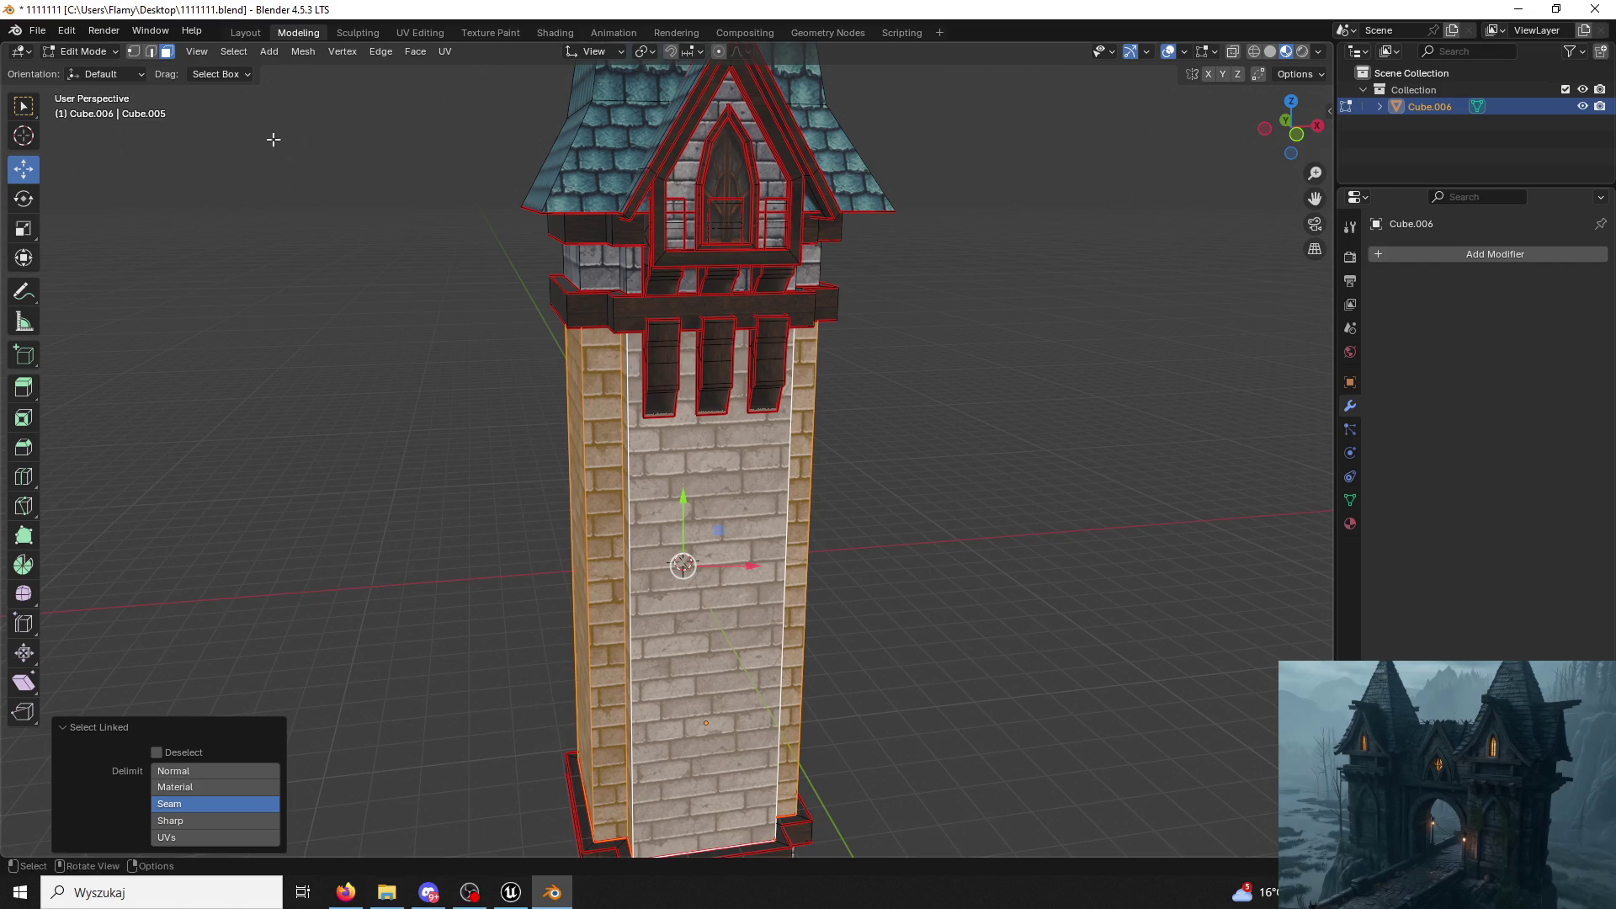
pyautogui.click(426, 34)
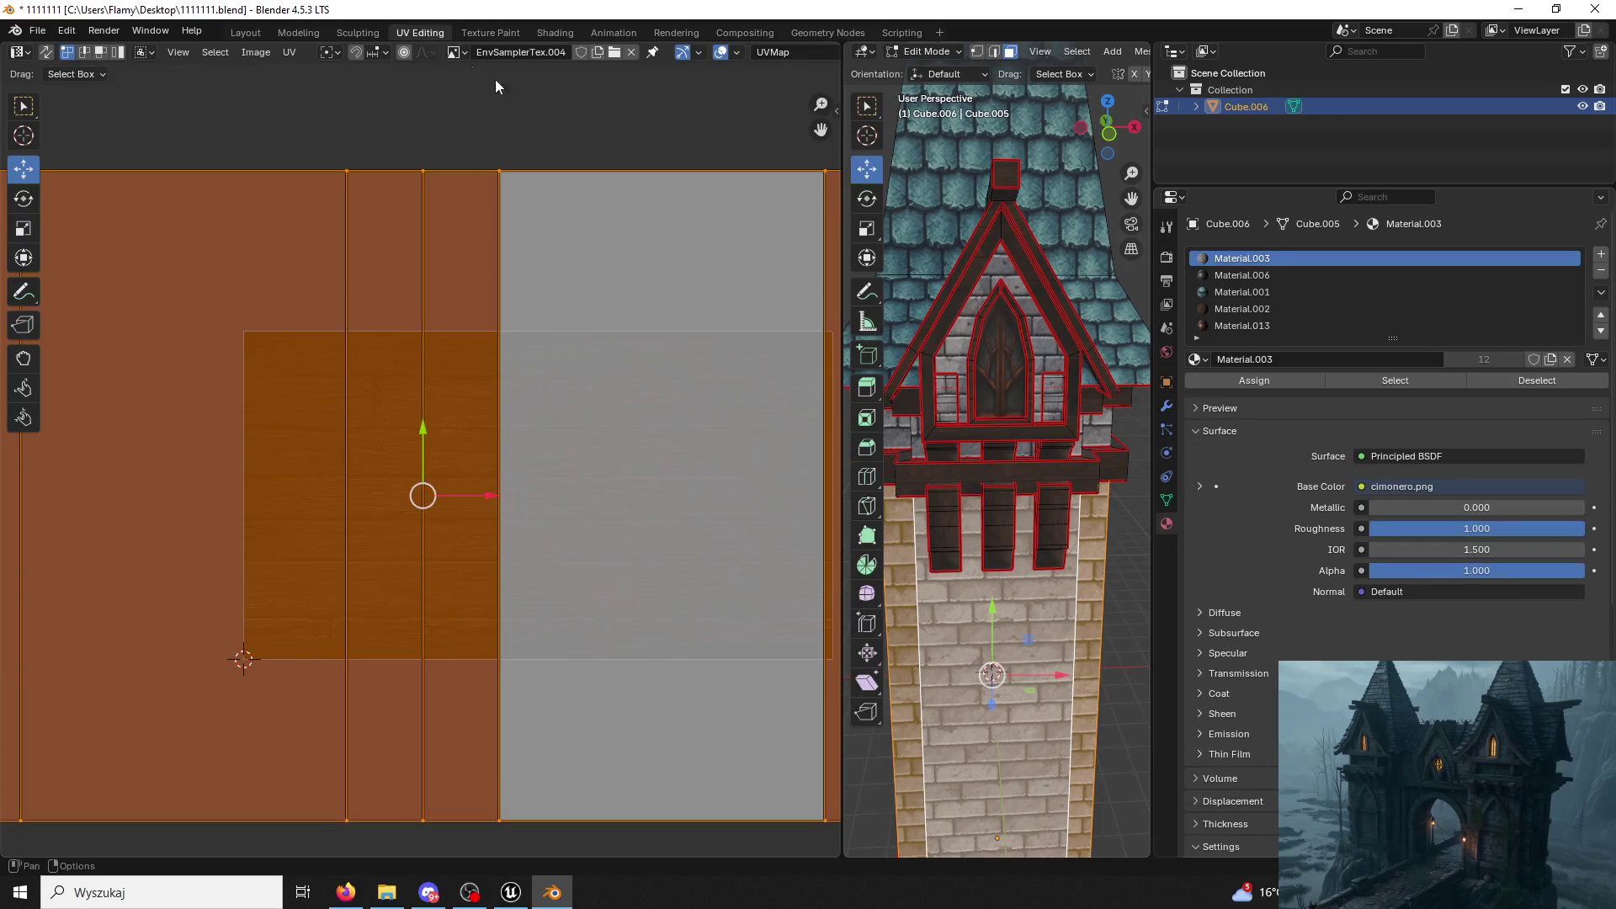
pyautogui.scroll(-3, 618, 369)
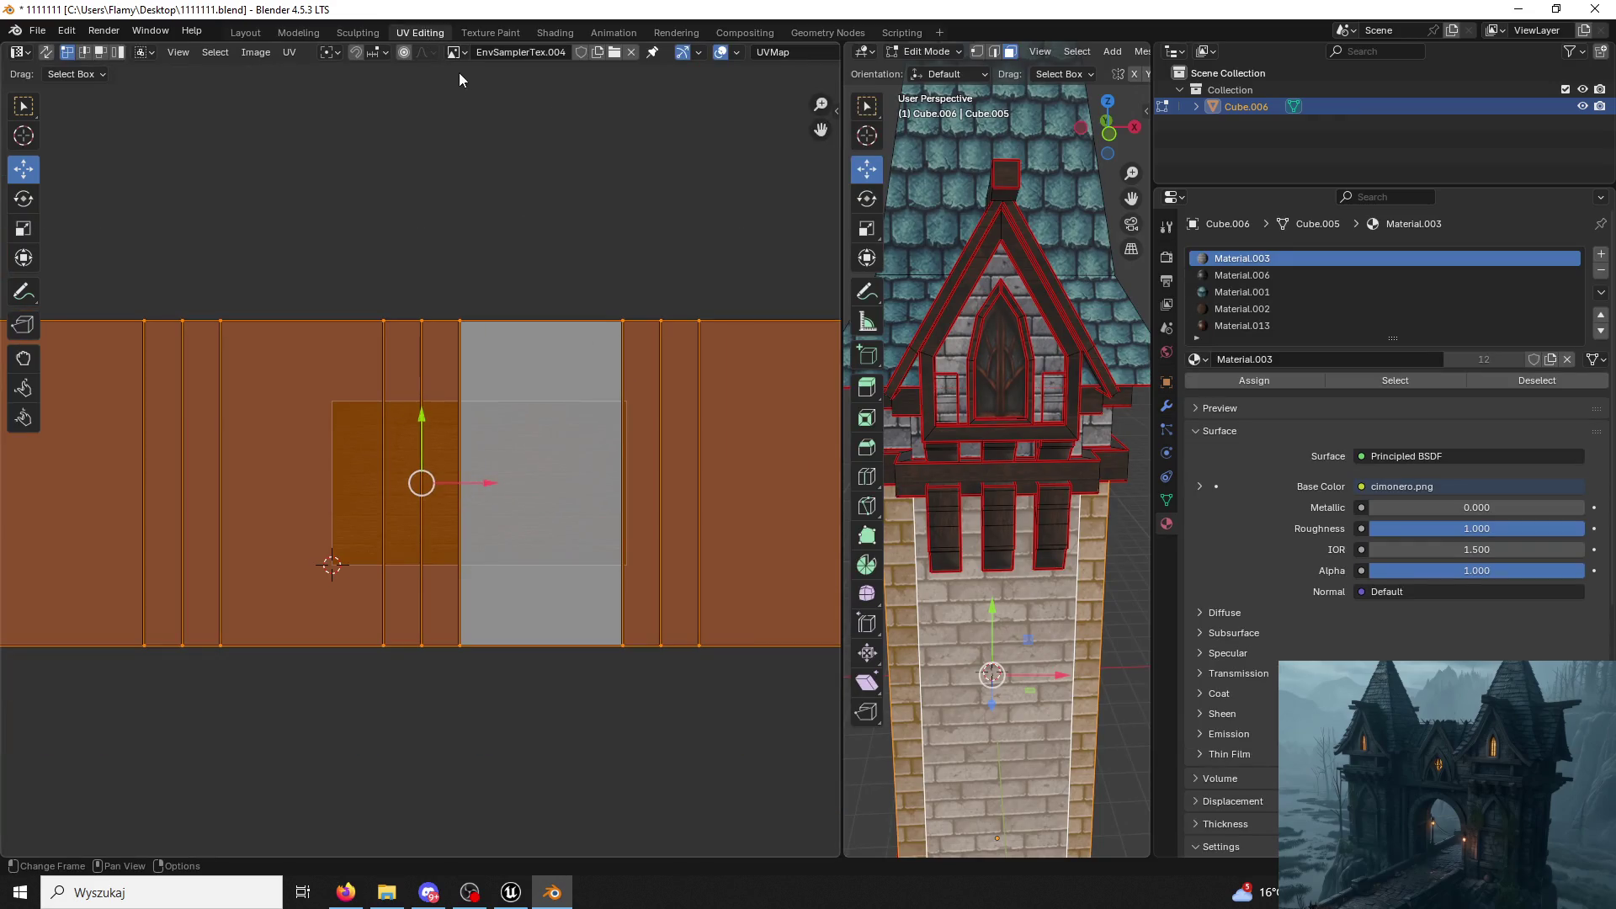
pyautogui.click(454, 52)
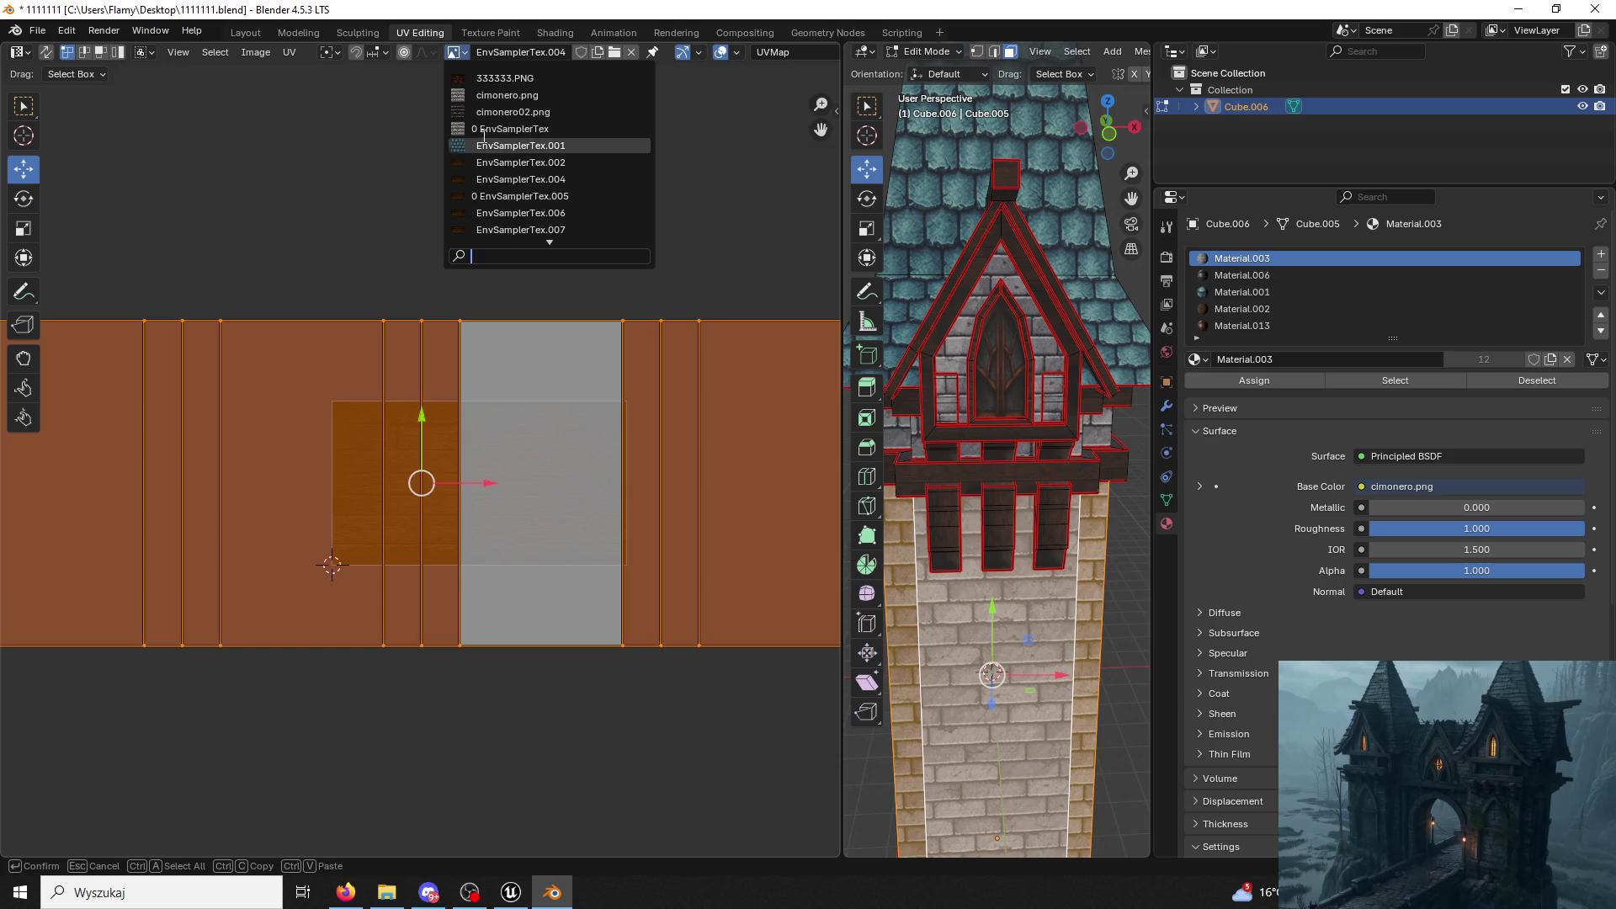
pyautogui.click(481, 130)
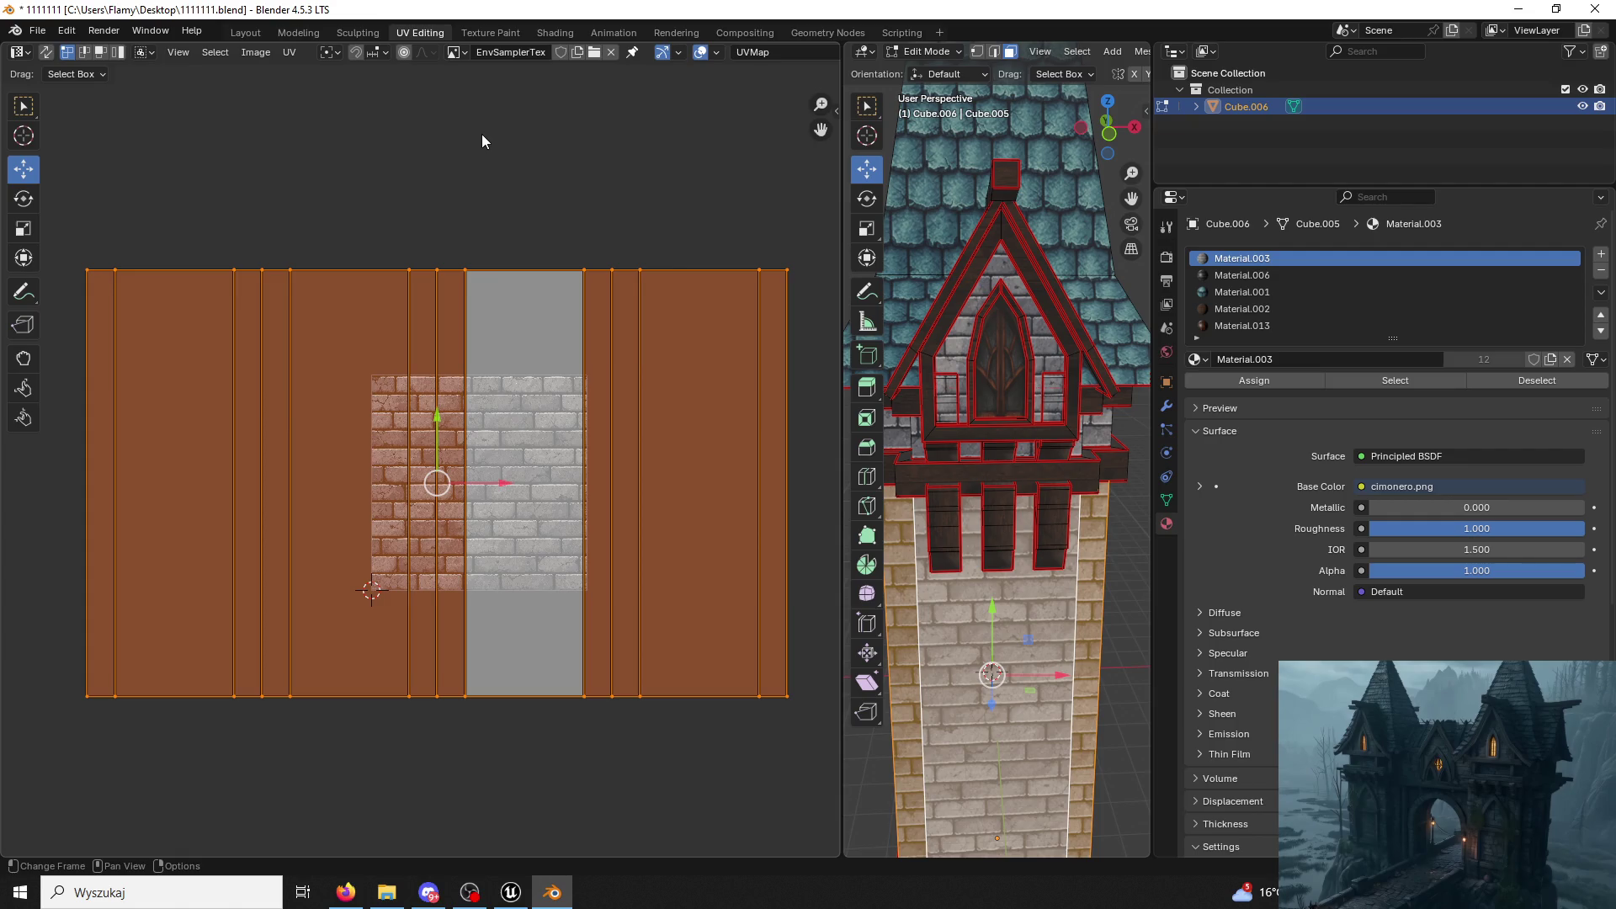
# Scale the wall UVs up, stretch them further along X, then select the upper band's linked strip.
pyautogui.press('s')
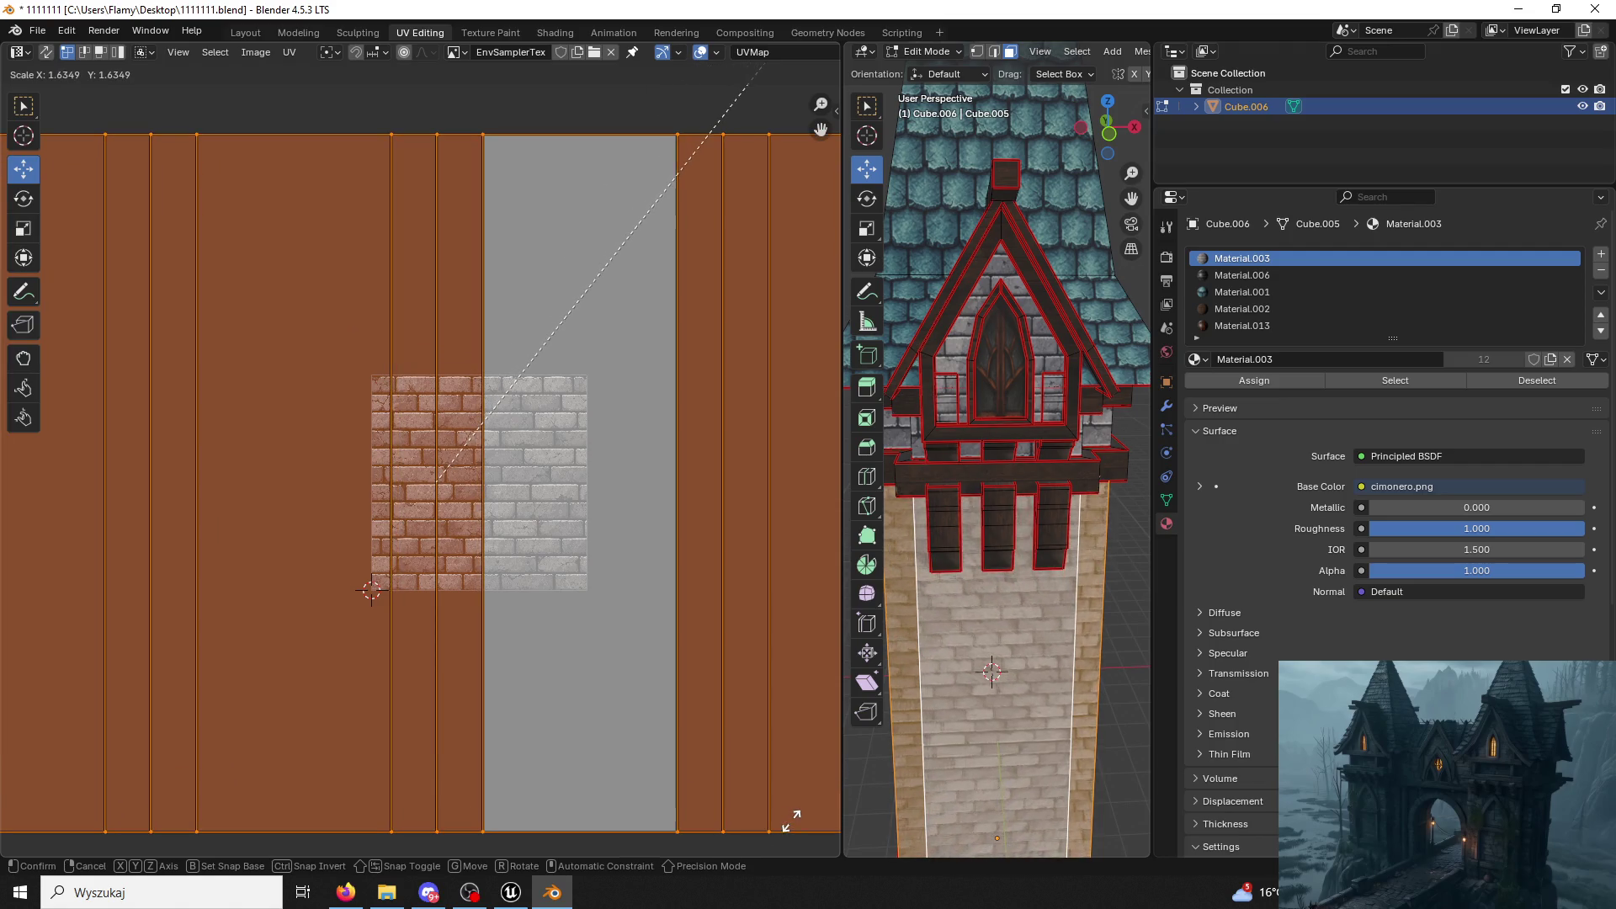
pyautogui.click(792, 822)
pyautogui.moveTo(910, 707); pyautogui.dragTo(945, 668, button='middle')
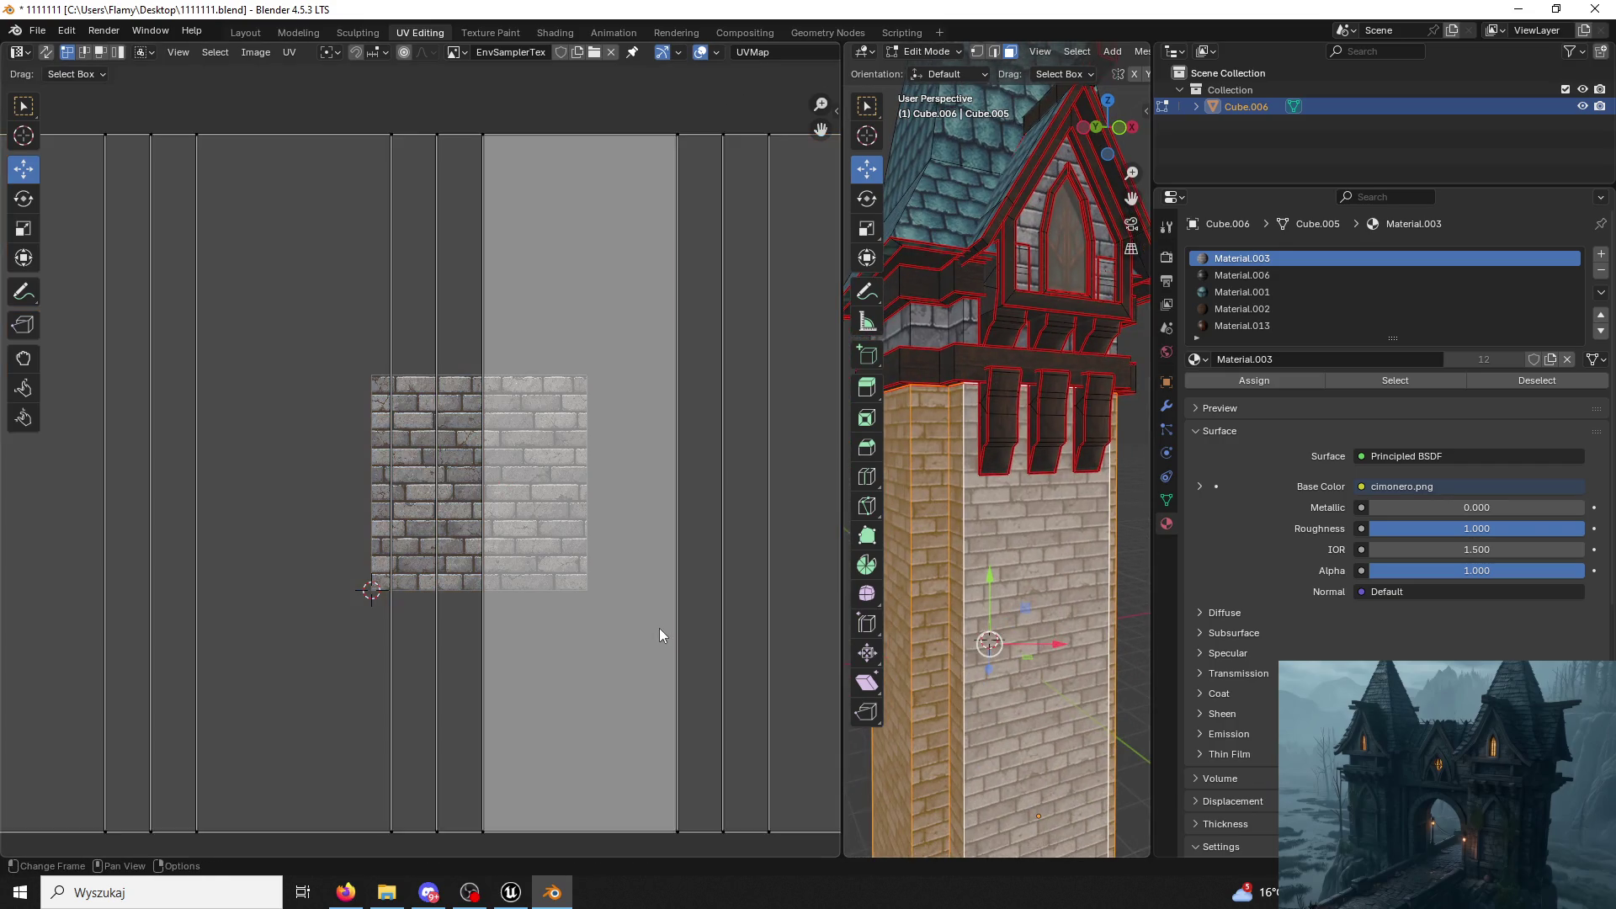
pyautogui.press('s')
pyautogui.press('x')
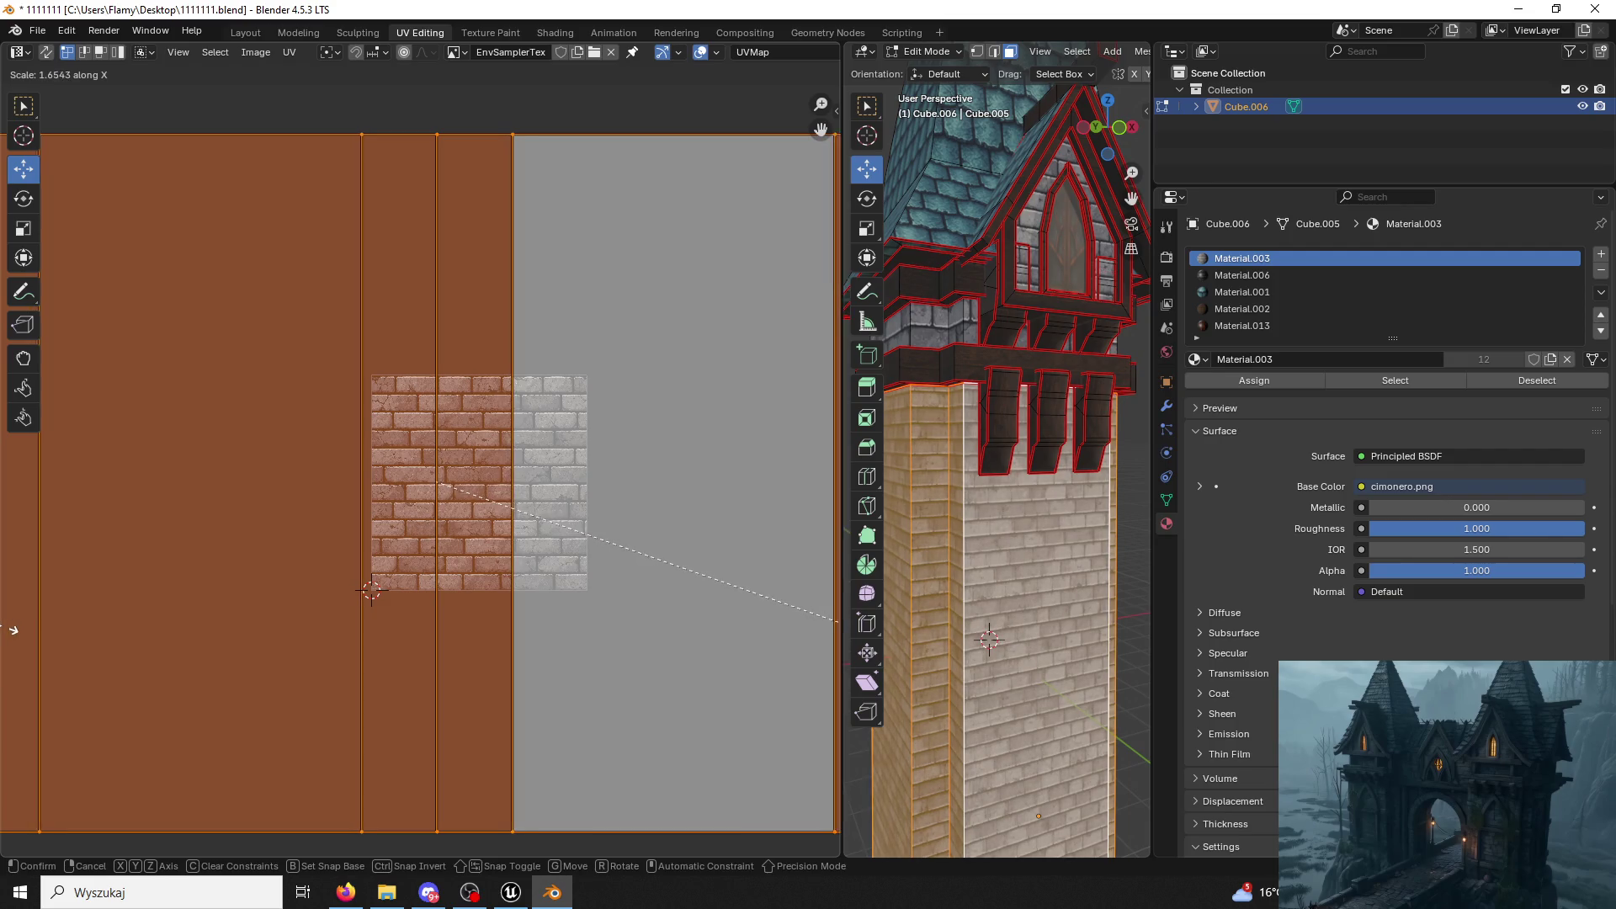
pyautogui.click(806, 632)
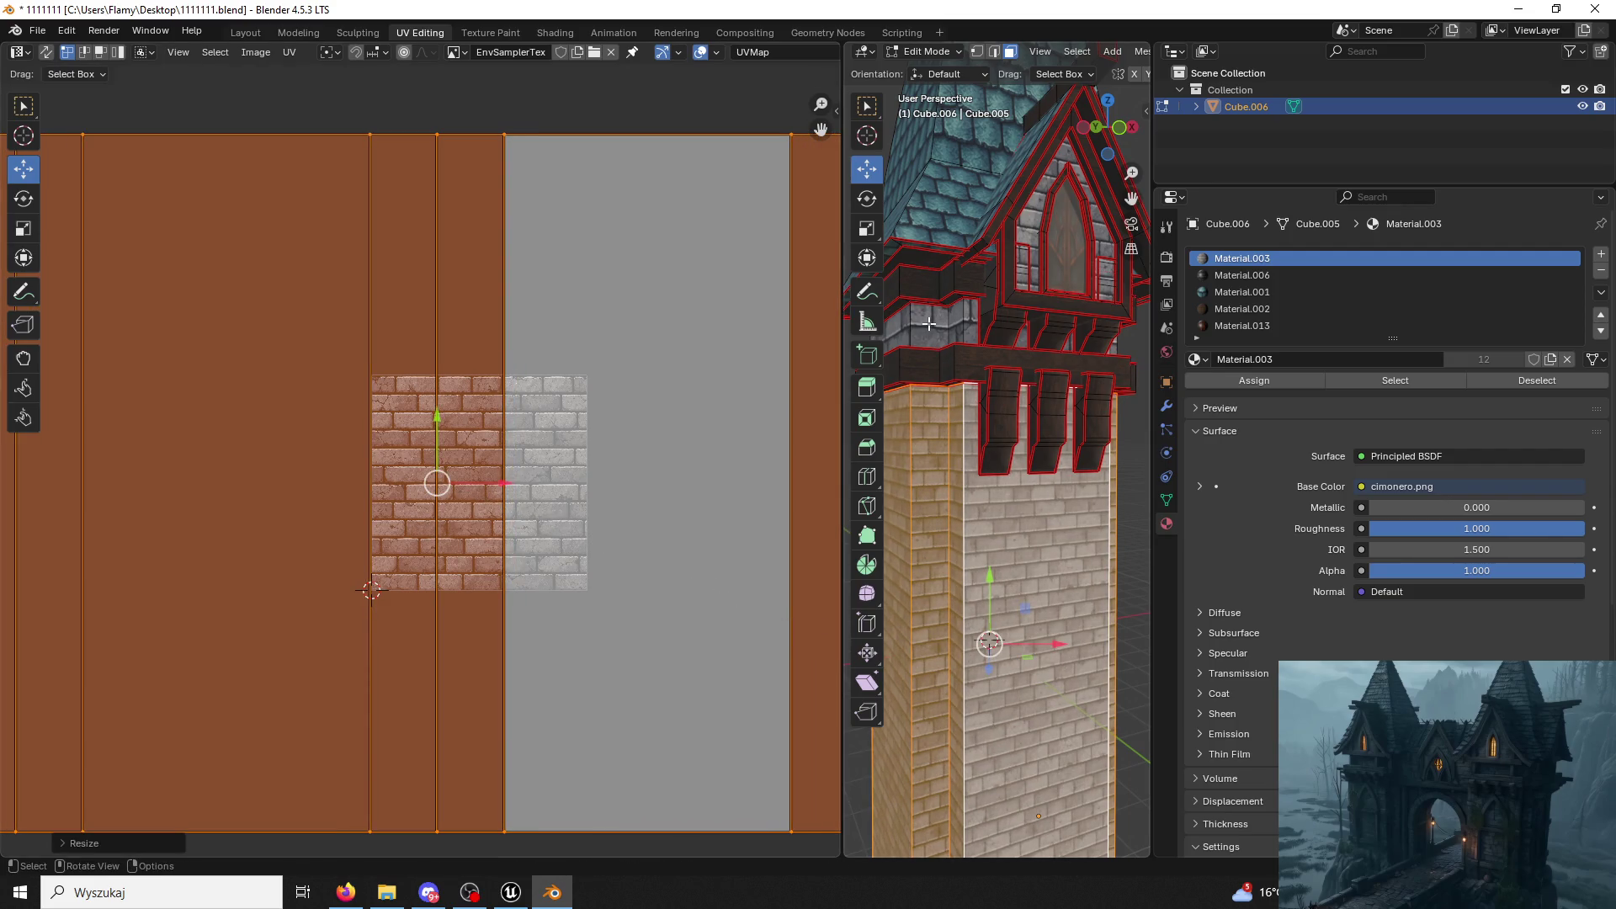
pyautogui.click(942, 322)
pyautogui.hotkey('ctrl', 'l')
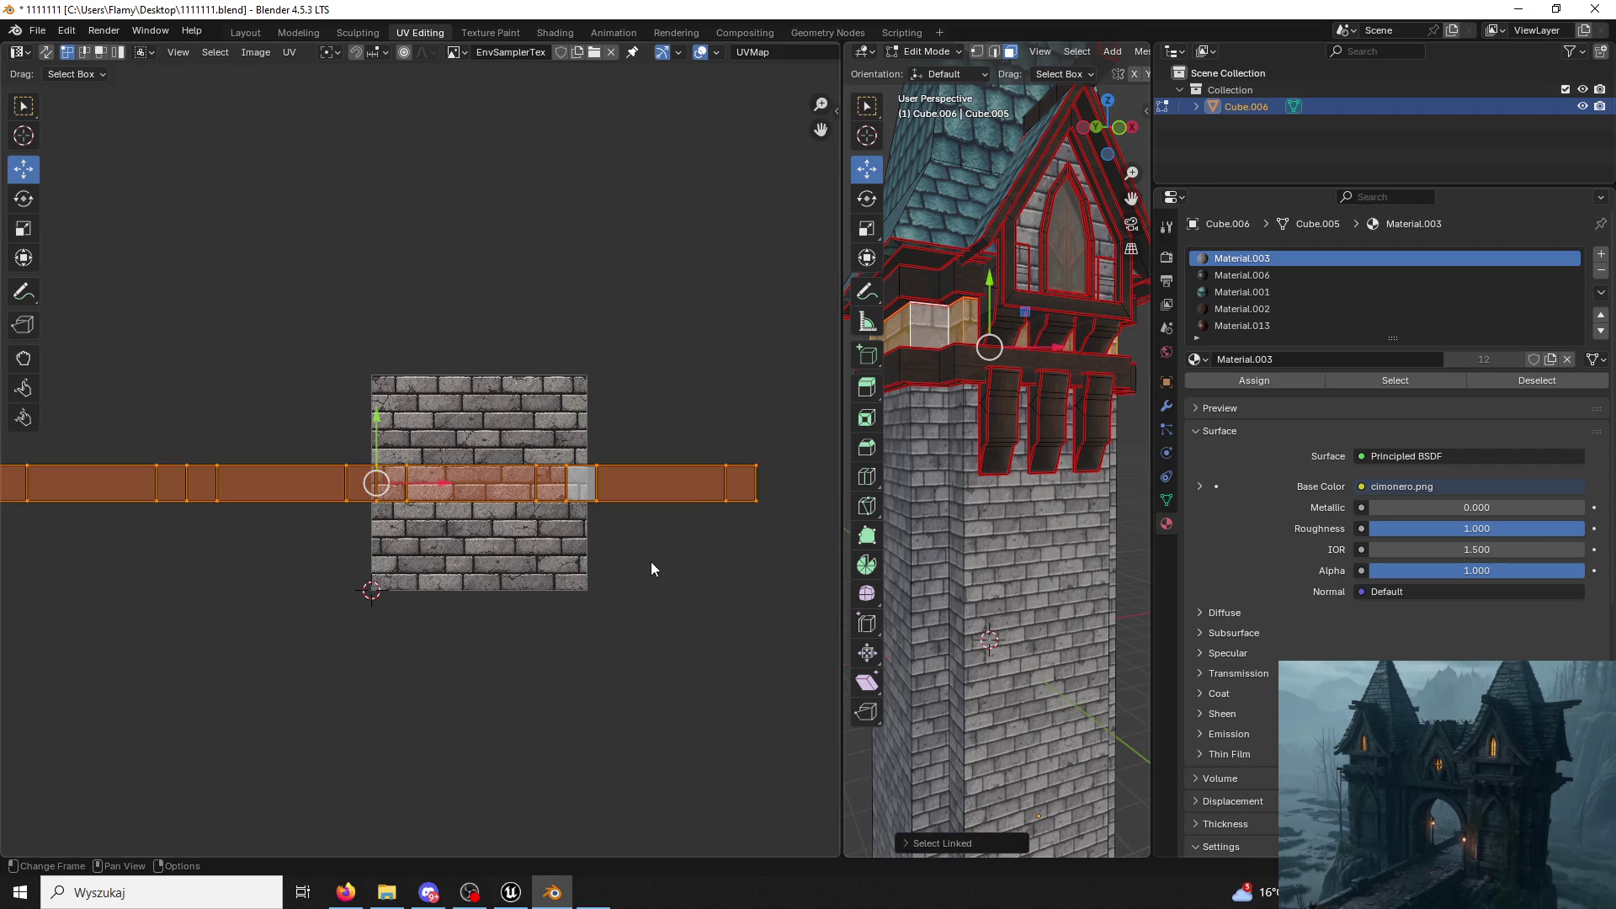
# Resize the upper band's UV strip along X and uniformly, then slide it down over the bricks.
pyautogui.press('s')
pyautogui.press('x')
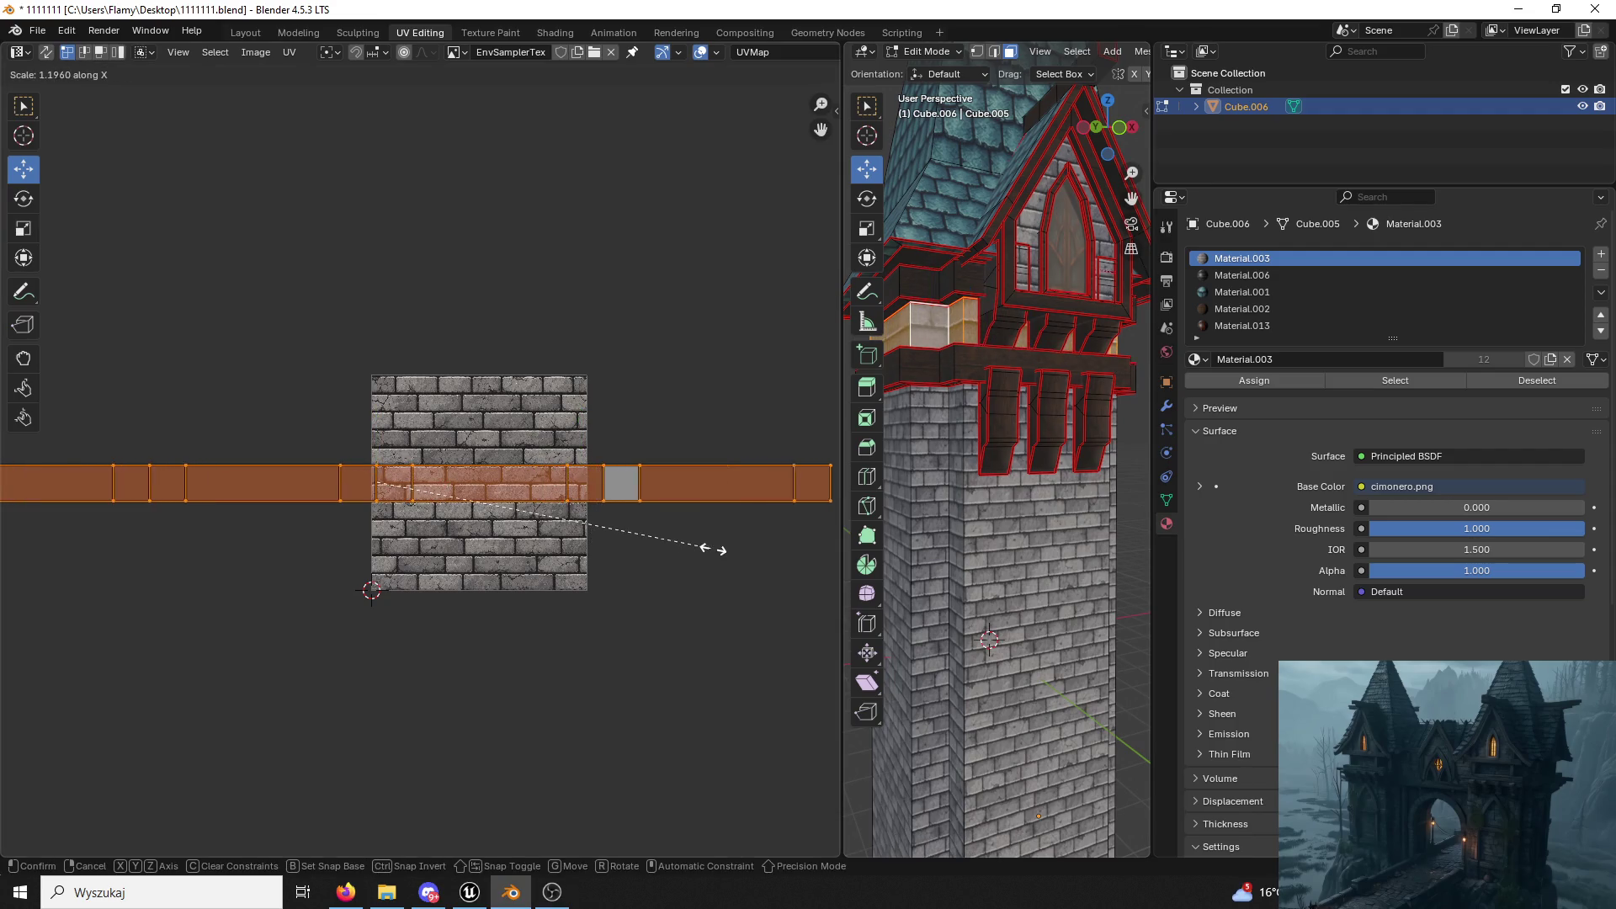
pyautogui.click(742, 544)
pyautogui.press('s')
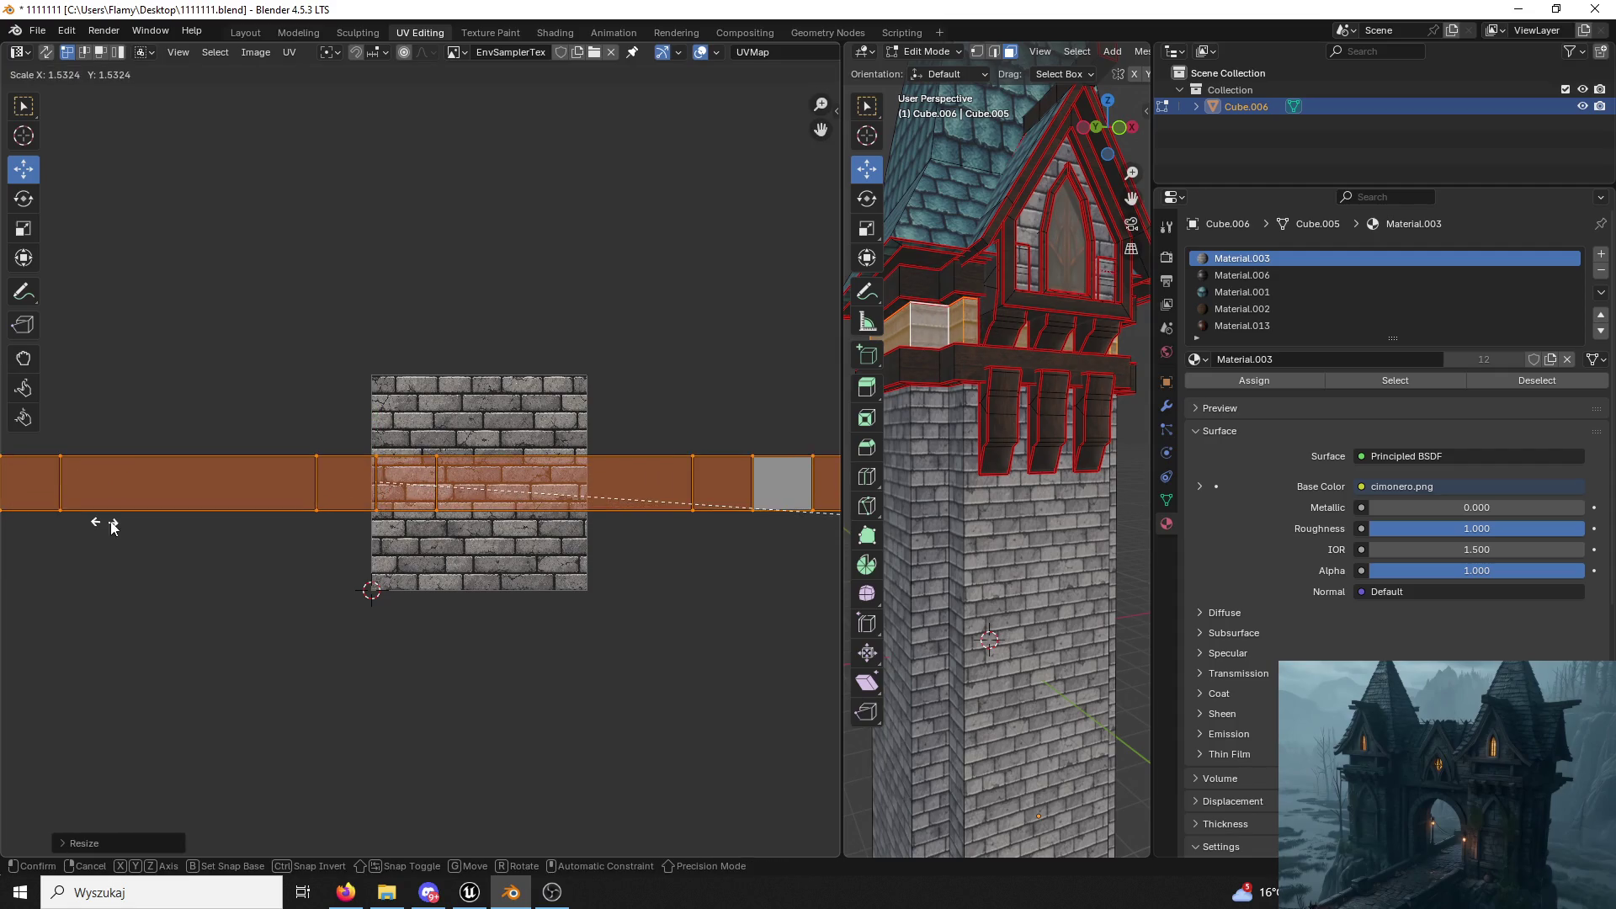
pyautogui.click(190, 507)
pyautogui.scroll(1, 357, 455)
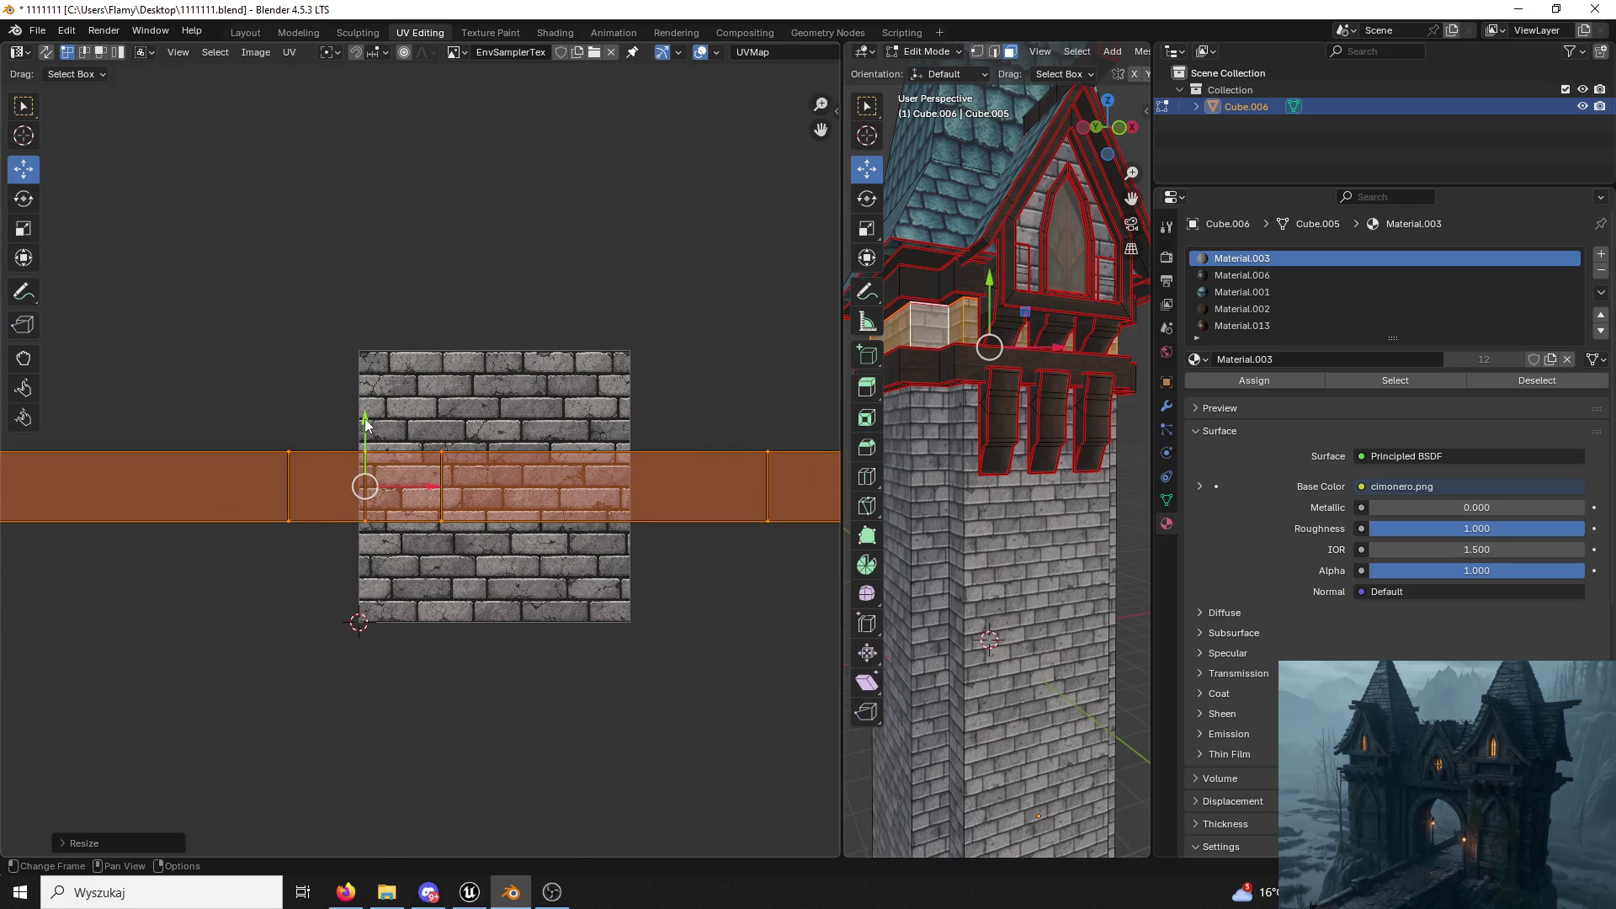
pyautogui.moveTo(368, 426); pyautogui.dragTo(352, 429)
pyautogui.press('Escape')
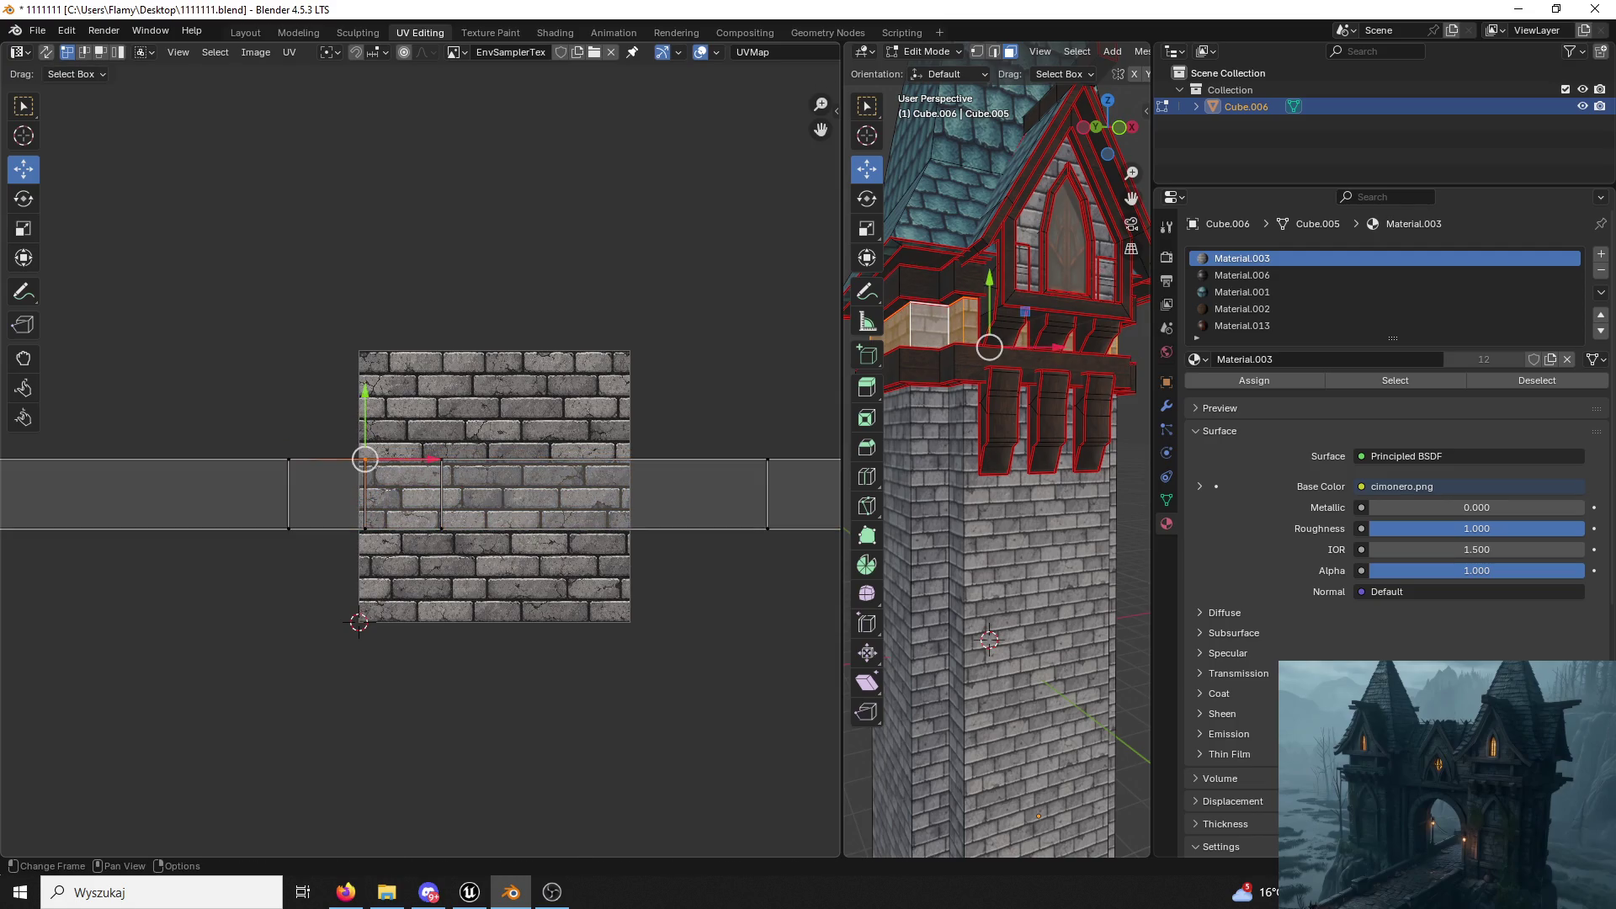
pyautogui.press('a')
pyautogui.press('s')
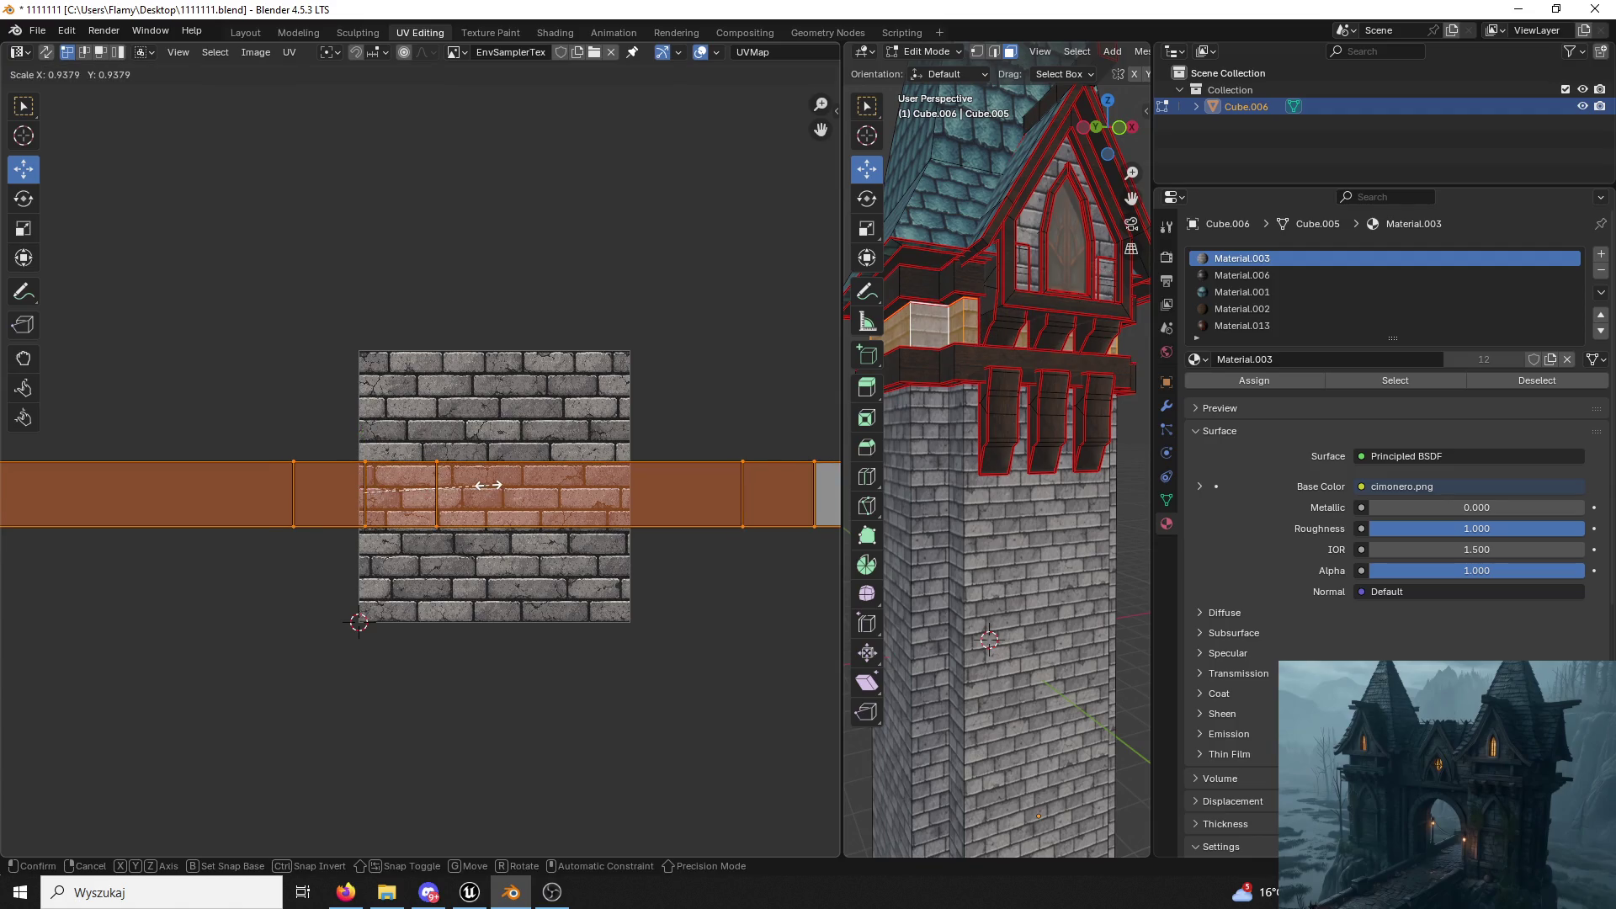
pyautogui.click(490, 490)
pyautogui.moveTo(364, 430); pyautogui.dragTo(377, 442)
pyautogui.click(740, 425)
# Select the base band's linked strip and enlarge its UVs over the brick texture.
pyautogui.moveTo(981, 348)
pyautogui.keyDown('shift'); pyautogui.mouseDown(button='middle')
pyautogui.moveTo(999, 200)
pyautogui.moveTo(1082, 666)
pyautogui.mouseUp(button='middle'); pyautogui.keyUp('shift')
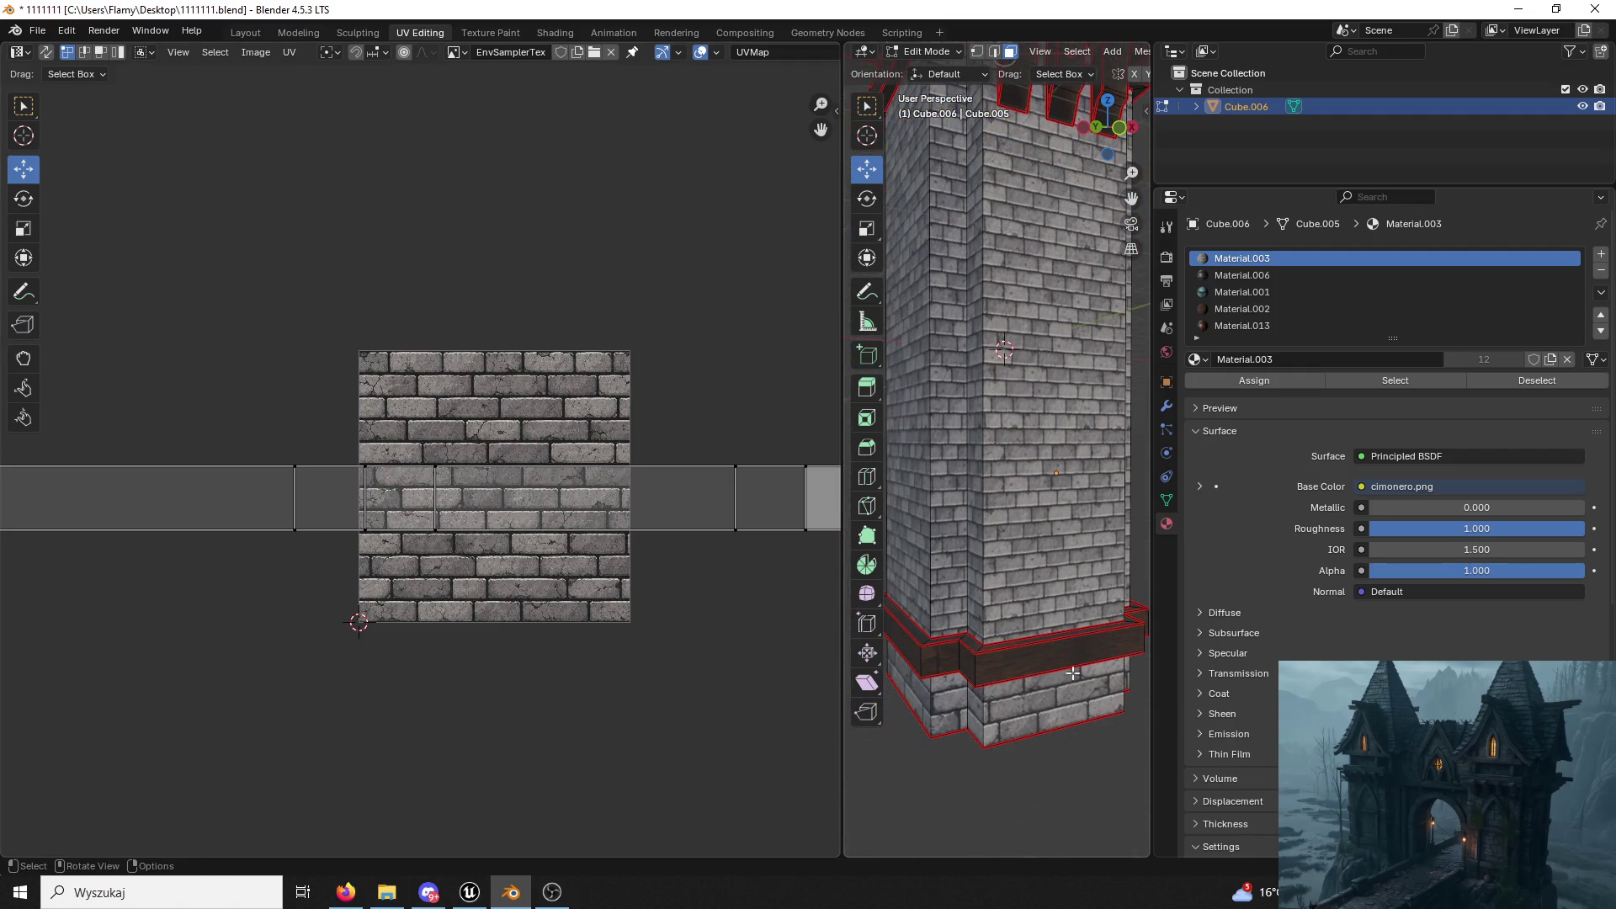
pyautogui.click(1045, 703)
pyautogui.hotkey('ctrl', 'l')
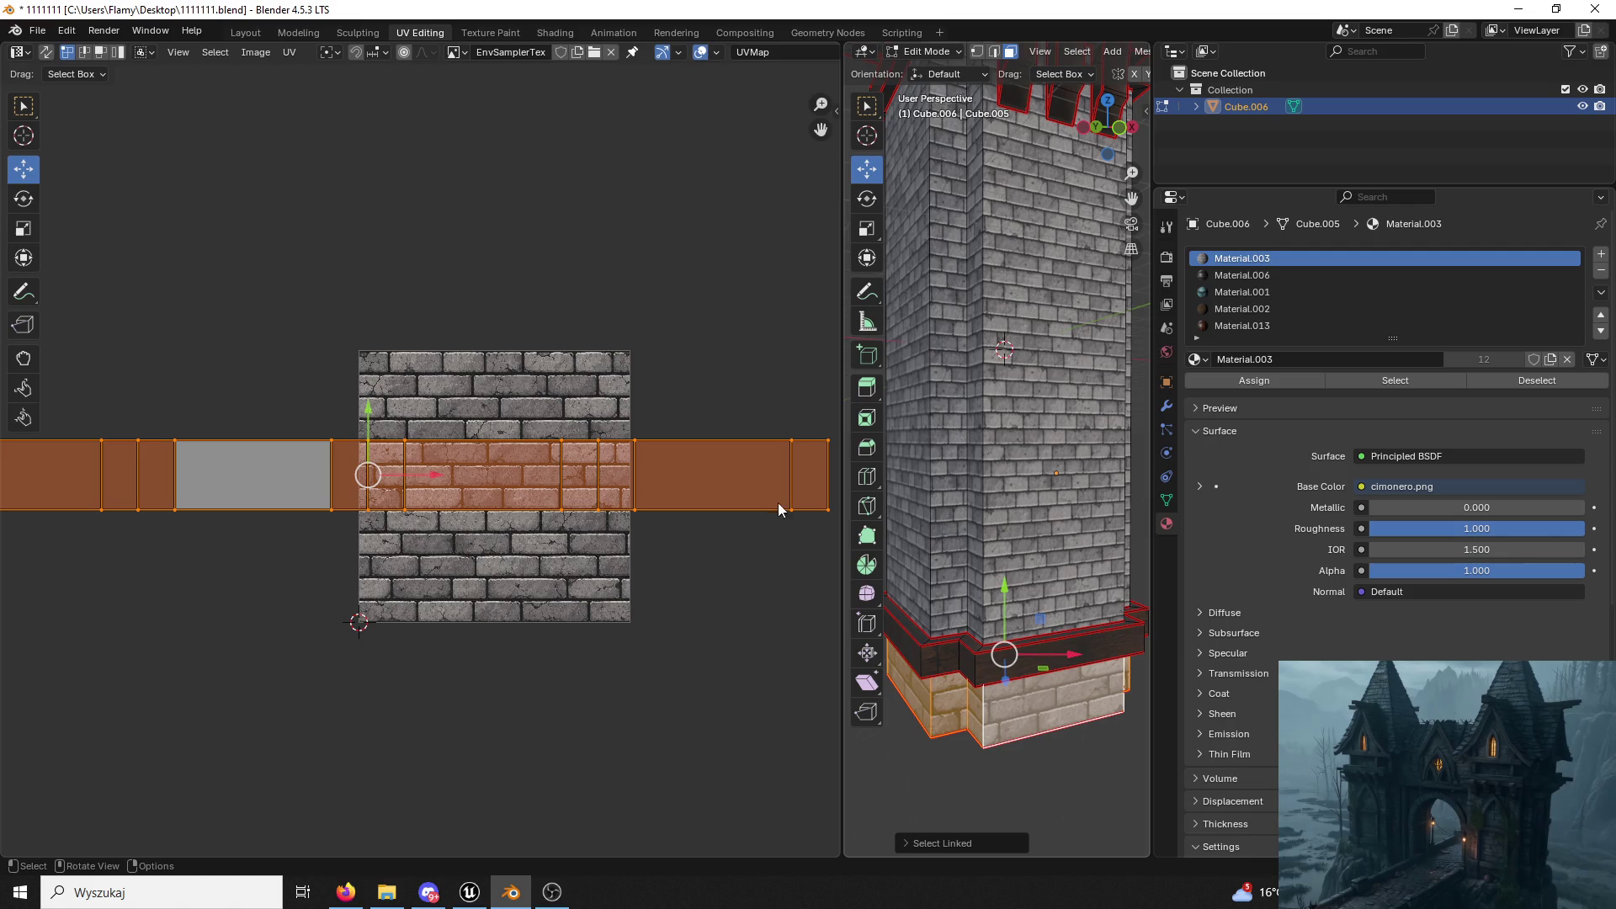
pyautogui.press('s')
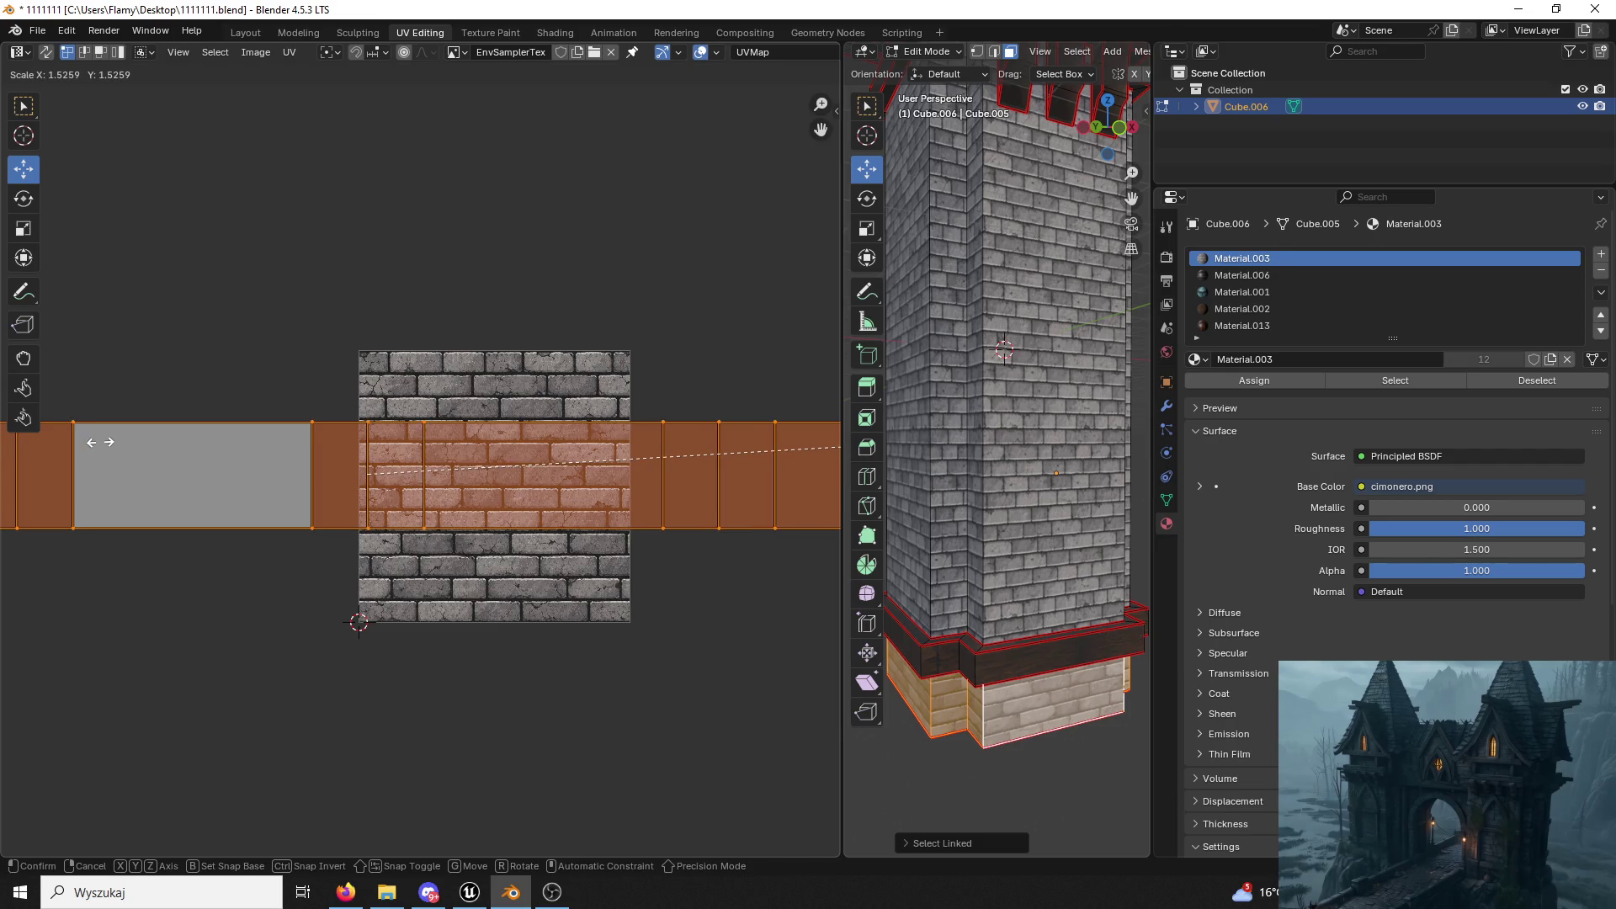
pyautogui.click(119, 439)
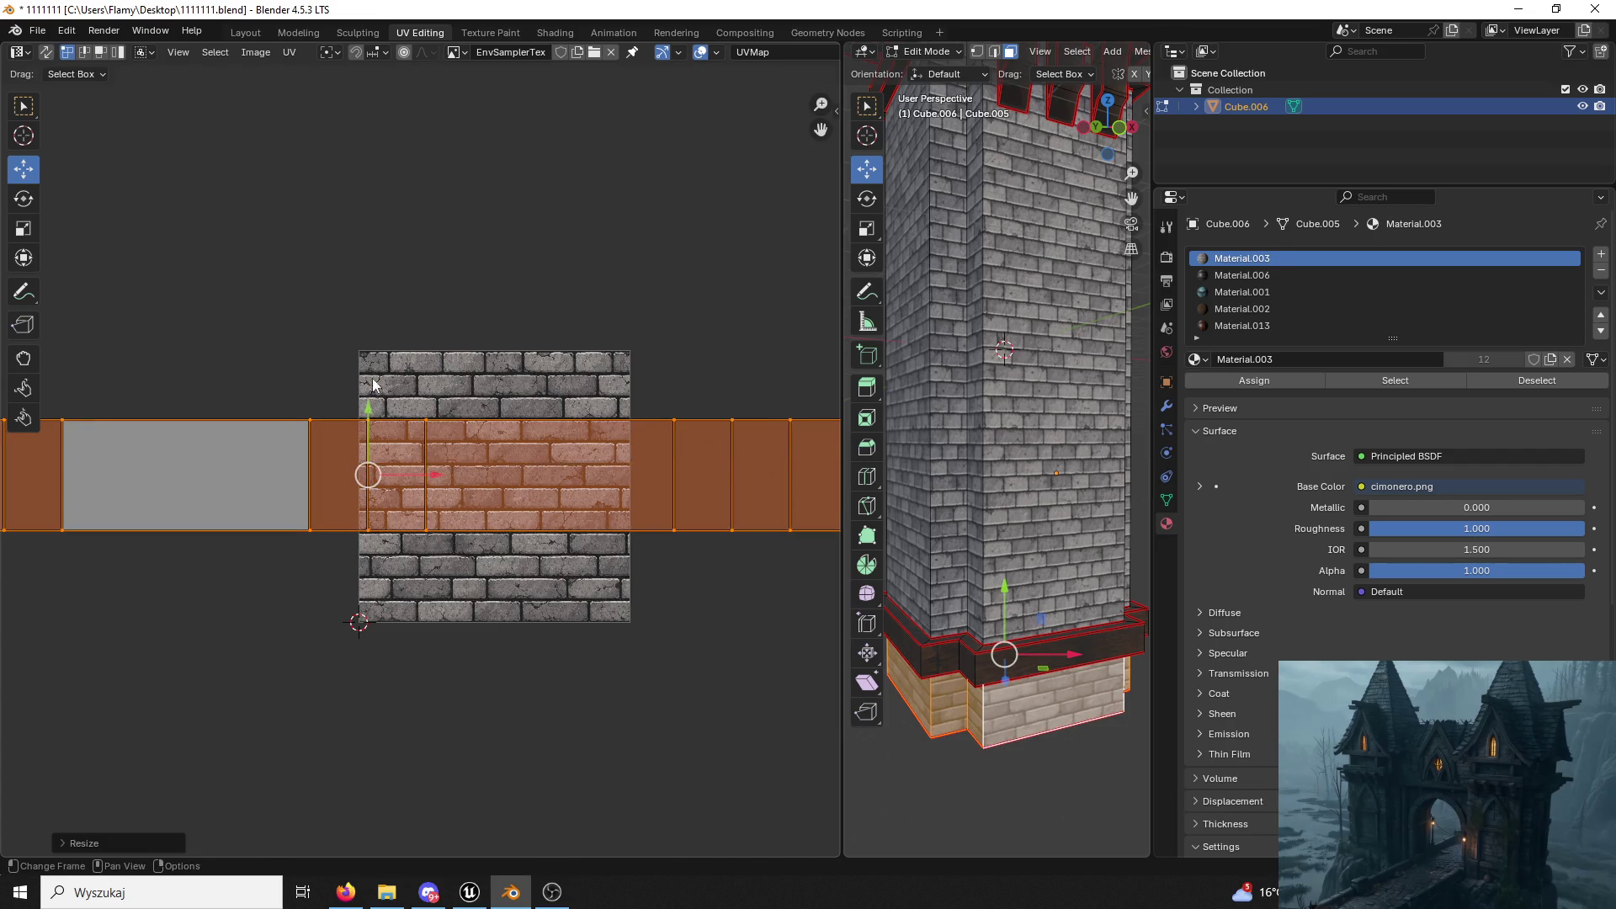
pyautogui.click(675, 317)
pyautogui.moveTo(909, 350)
pyautogui.mouseDown(button='middle')
pyautogui.moveTo(884, 370)
pyautogui.moveTo(997, 569)
pyautogui.moveTo(1012, 396)
pyautogui.mouseUp(button='middle')
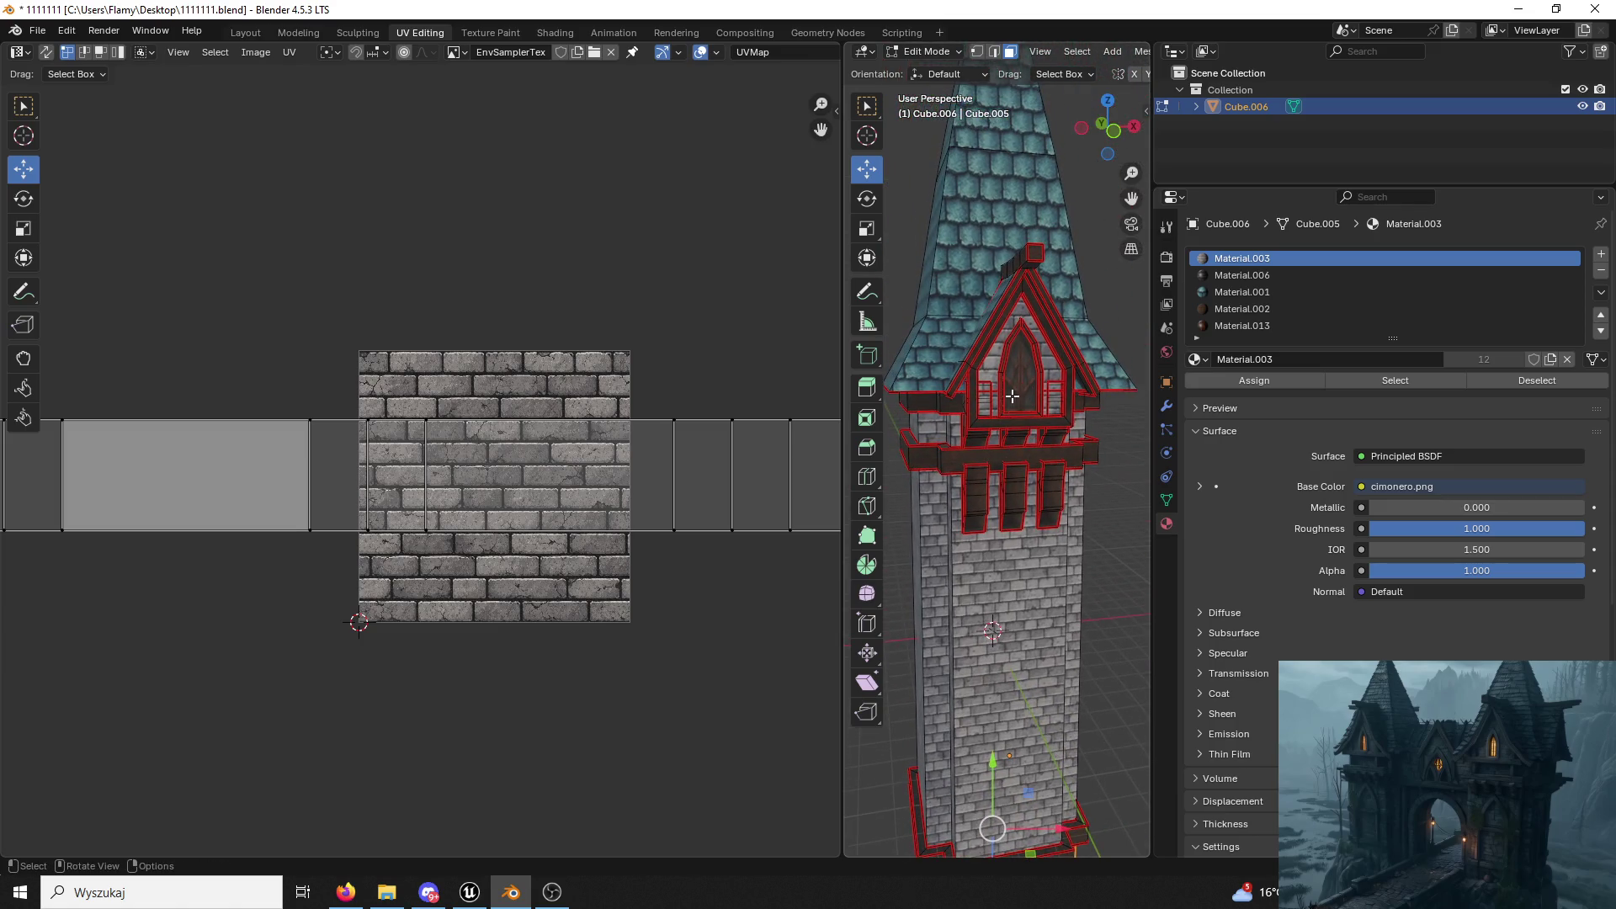
# Return the tower to Object Mode in the Modeling workspace and bring up the Unreal level.
pyautogui.click(929, 52)
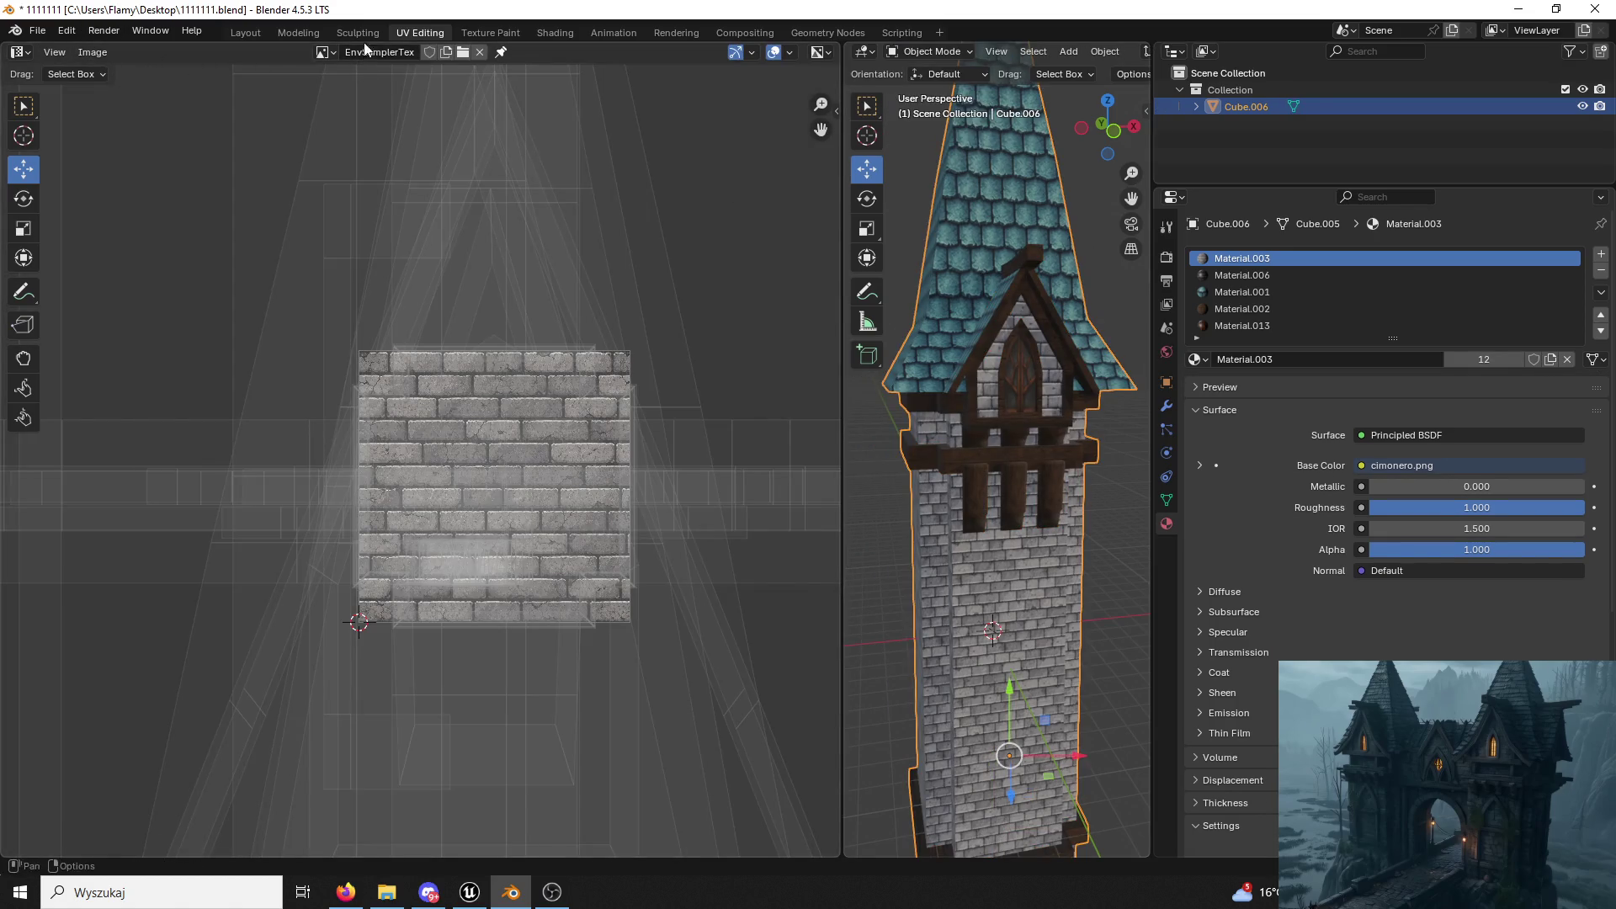
pyautogui.click(299, 31)
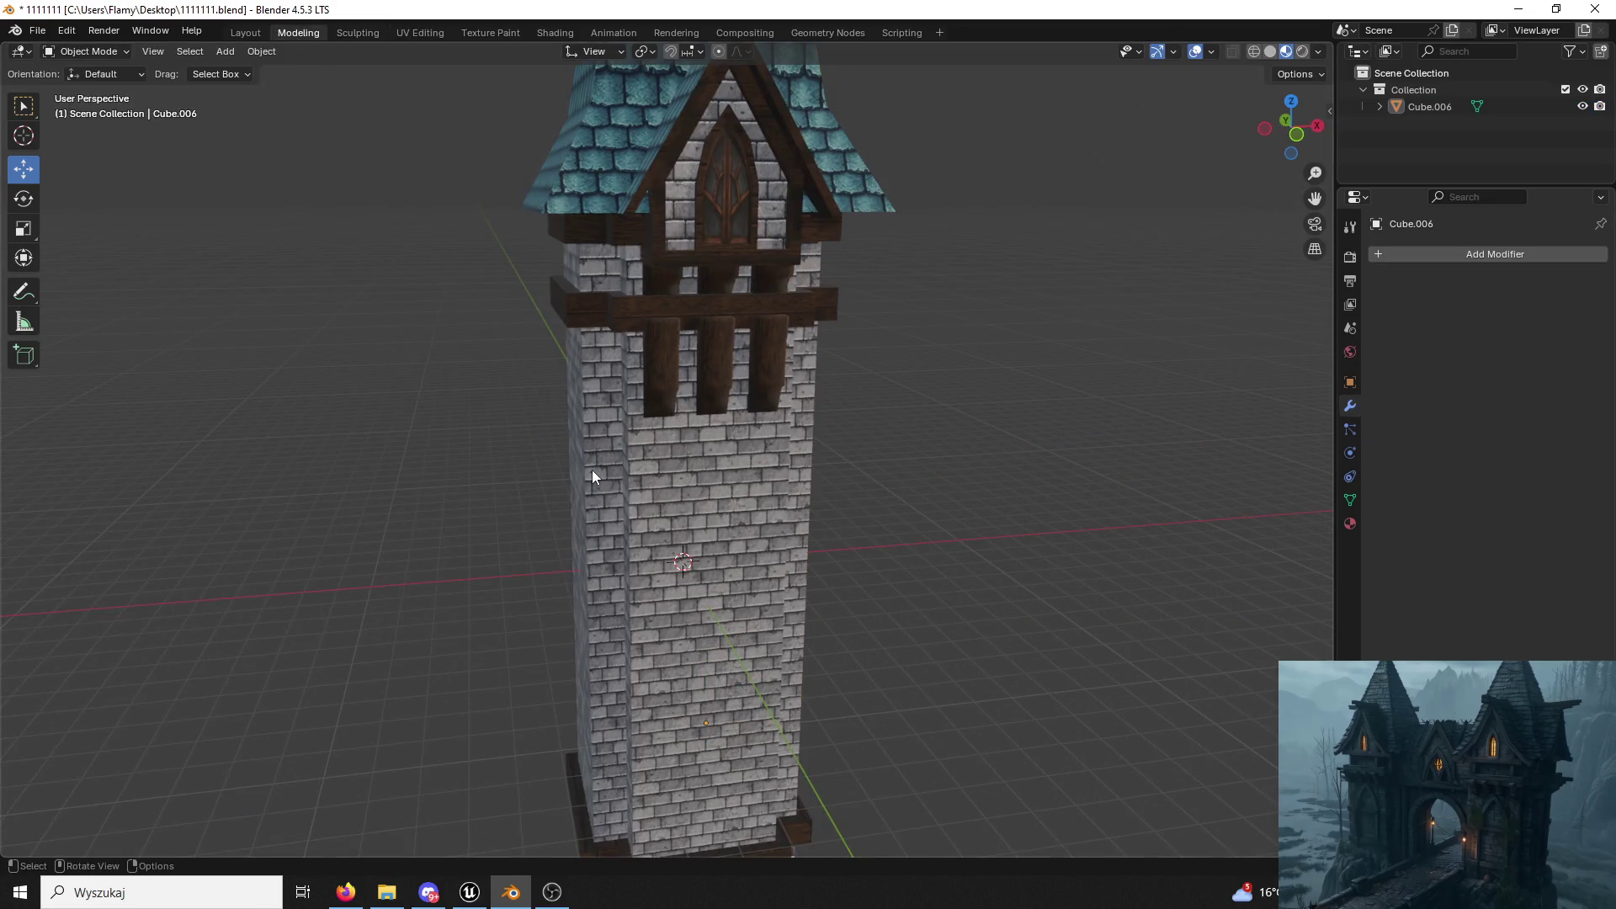
pyautogui.scroll(-2, 593, 470)
pyautogui.click(469, 892)
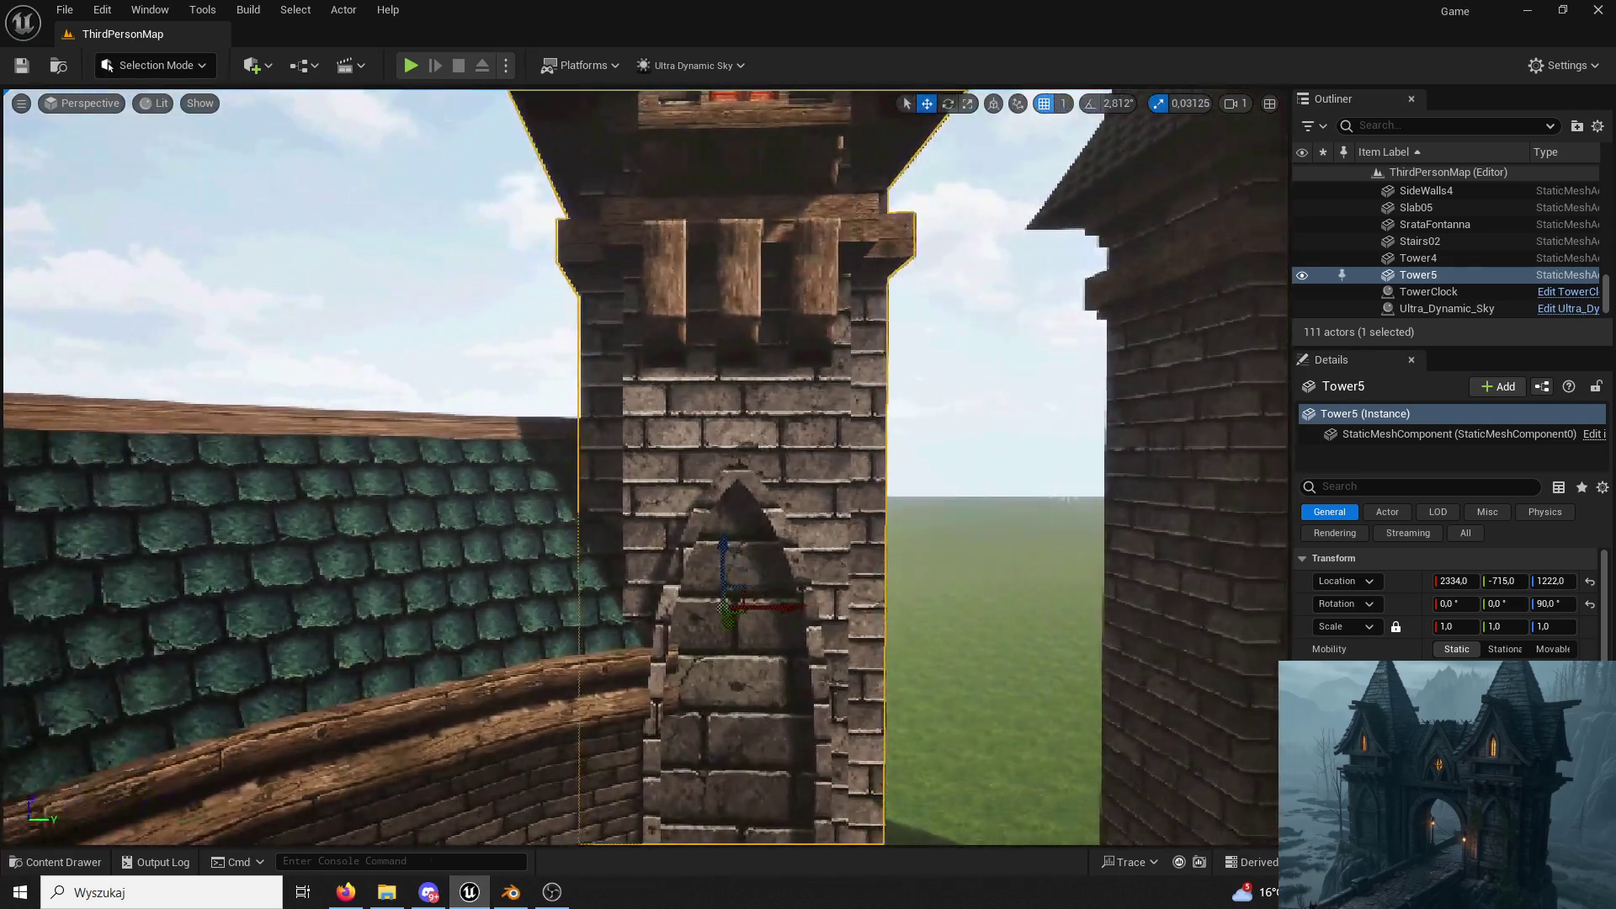
# Pull the view back to see both towers' bricks, then go back to the Blender tower file.
pyautogui.moveTo(645, 469); pyautogui.dragTo(682, 455, button='right')
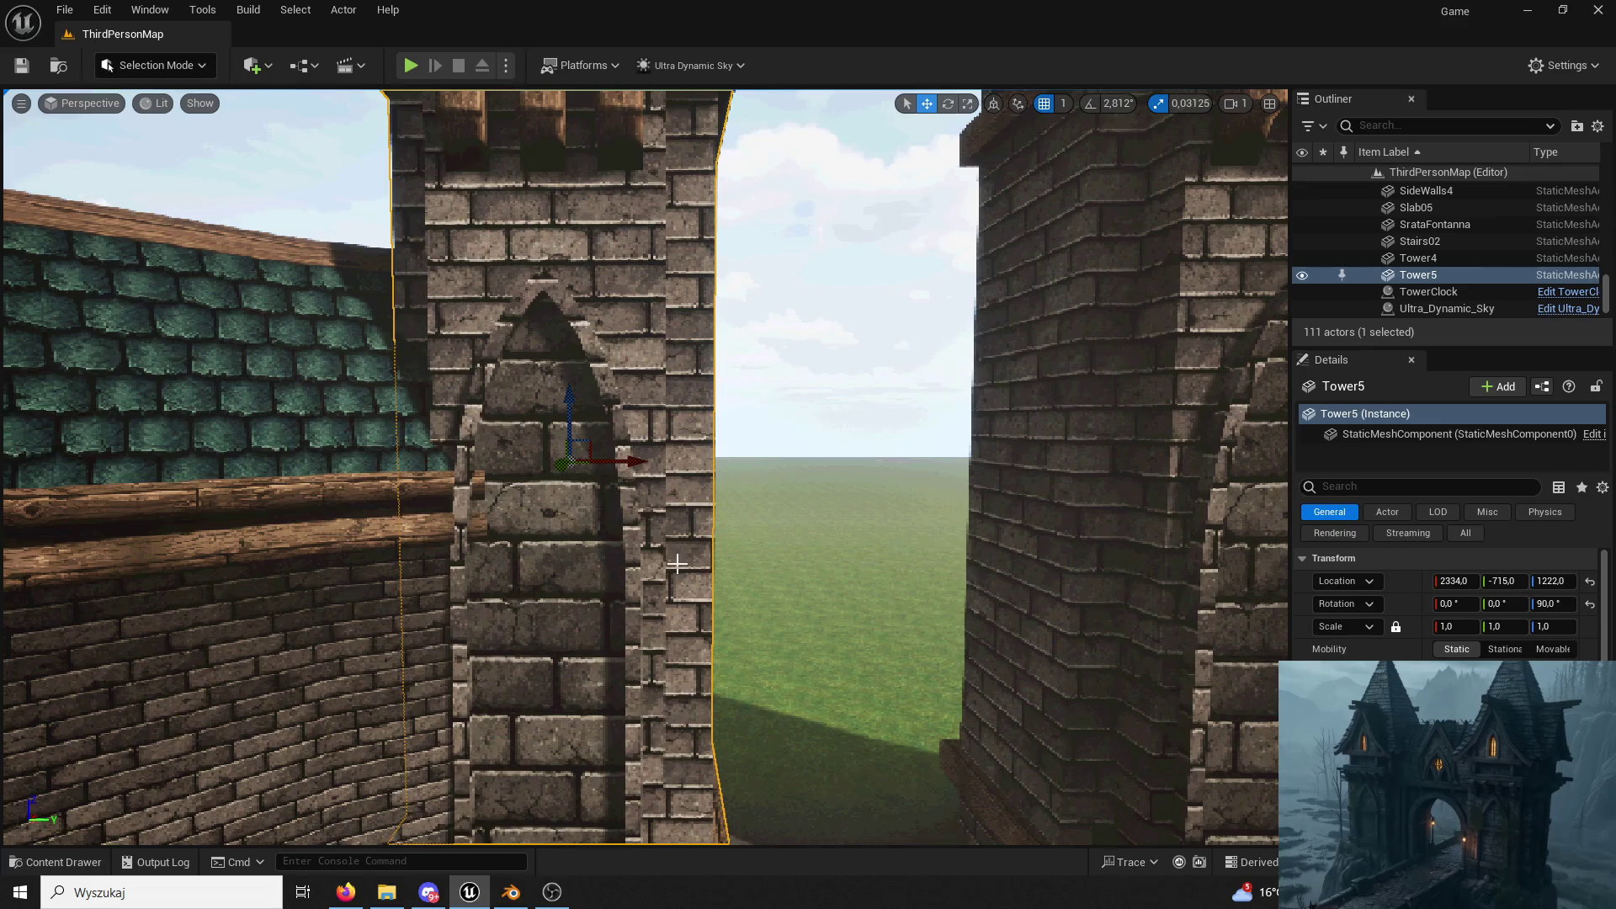
pyautogui.scroll(-1, 677, 562)
pyautogui.scroll(-1, 648, 556)
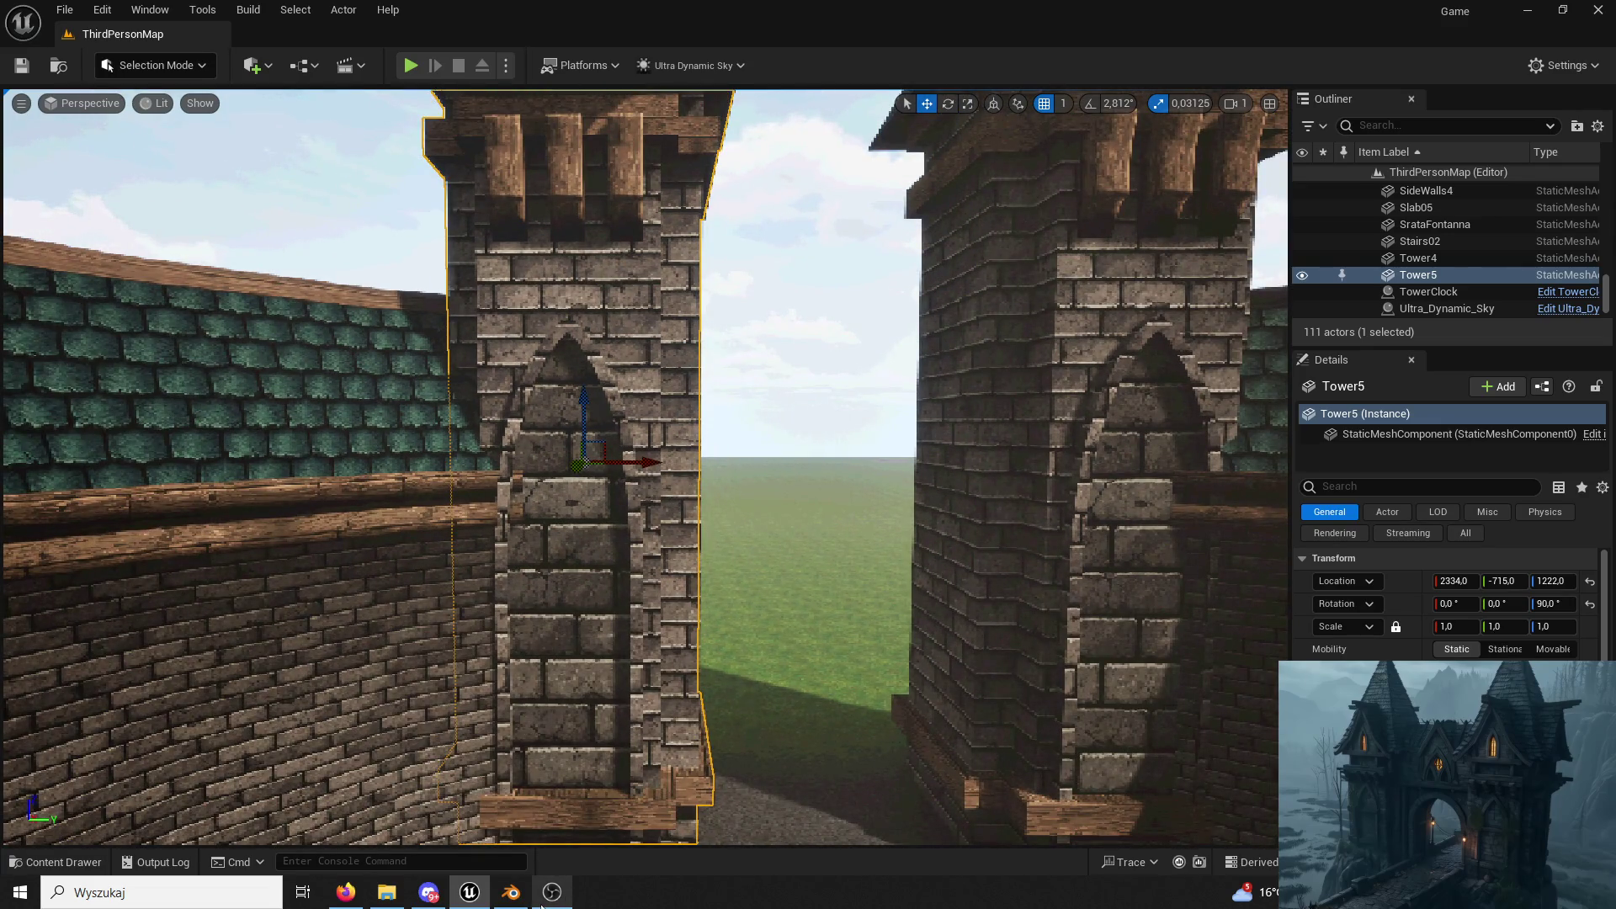
pyautogui.click(510, 894)
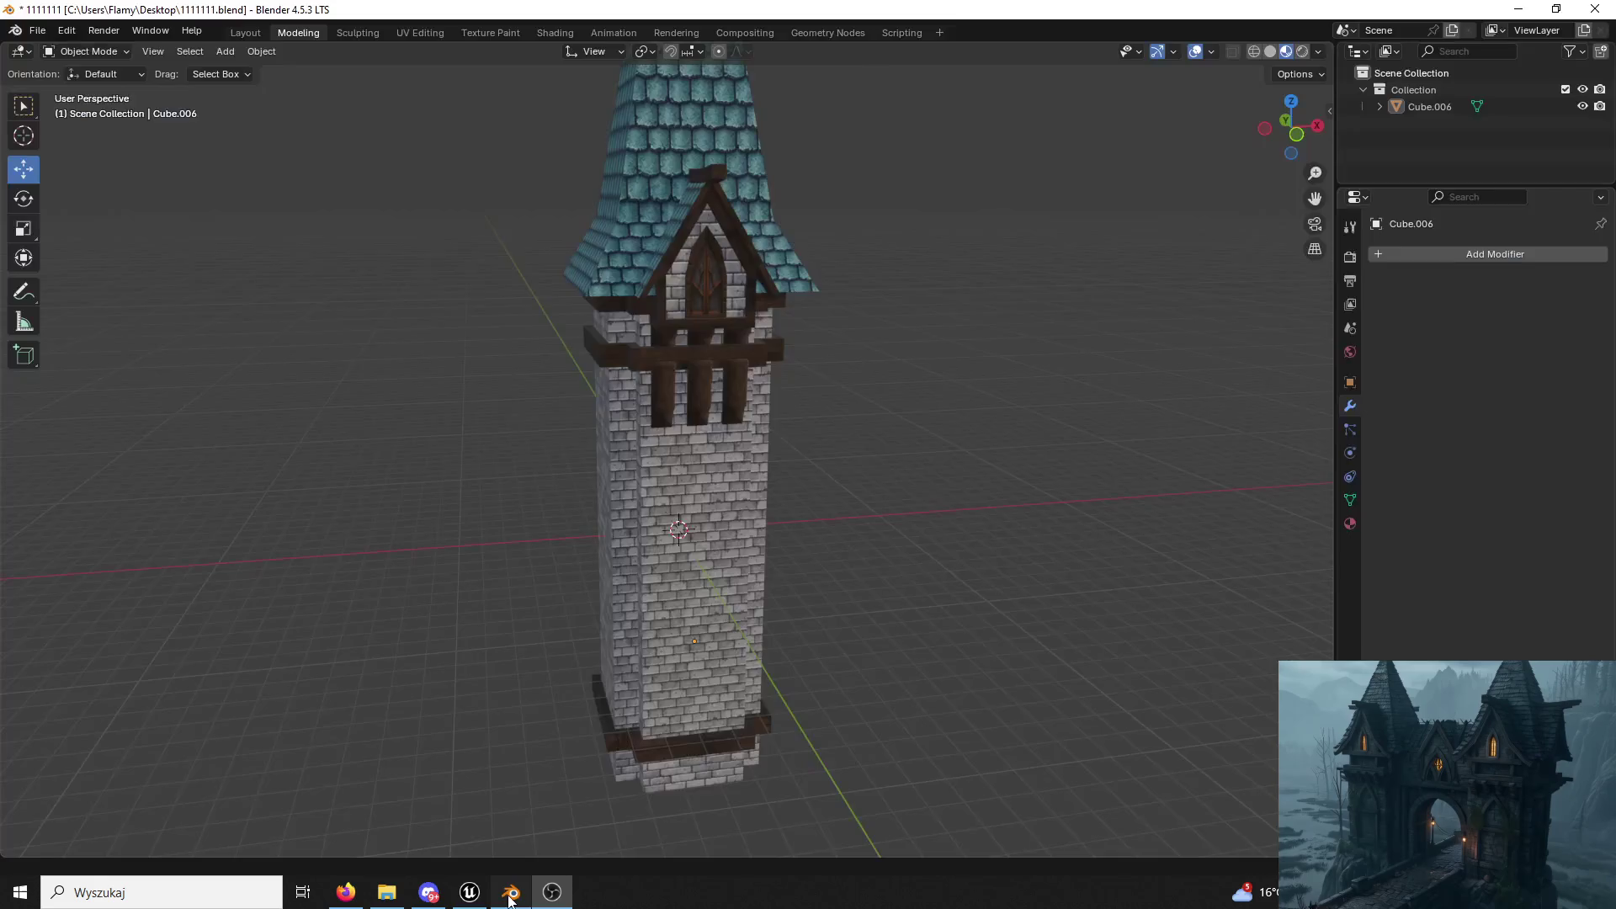
# Save the tower file, export it over Tower03.fbx on the Desktop, and close Blender.
pyautogui.click(689, 492)
pyautogui.hotkey('ctrl', 's')
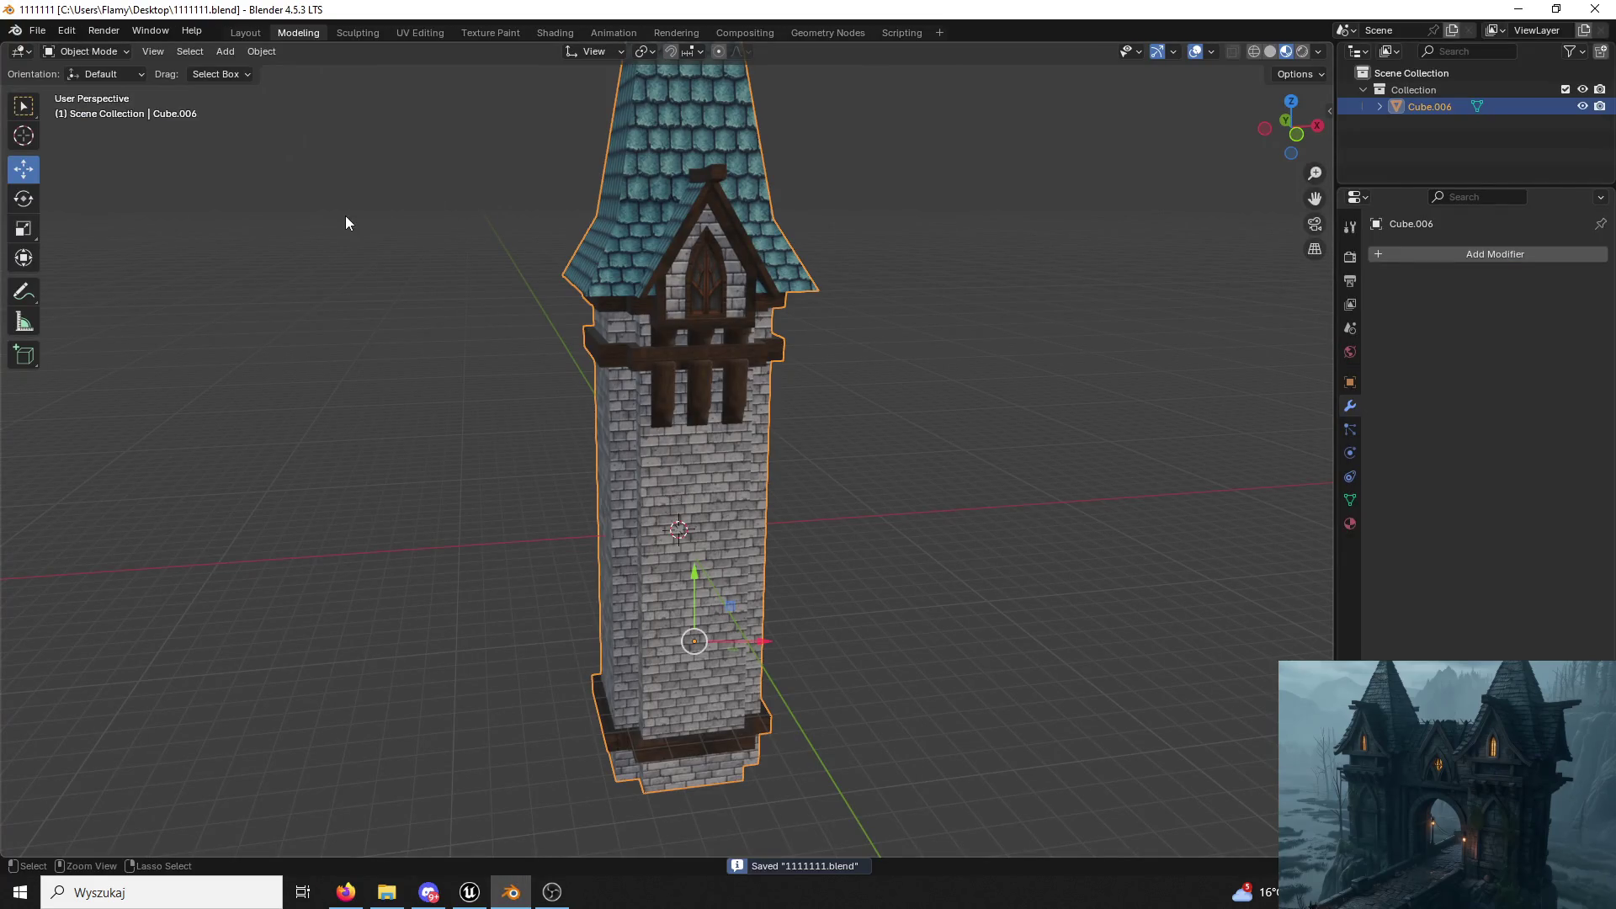
pyautogui.click(38, 30)
pyautogui.moveTo(67, 285)
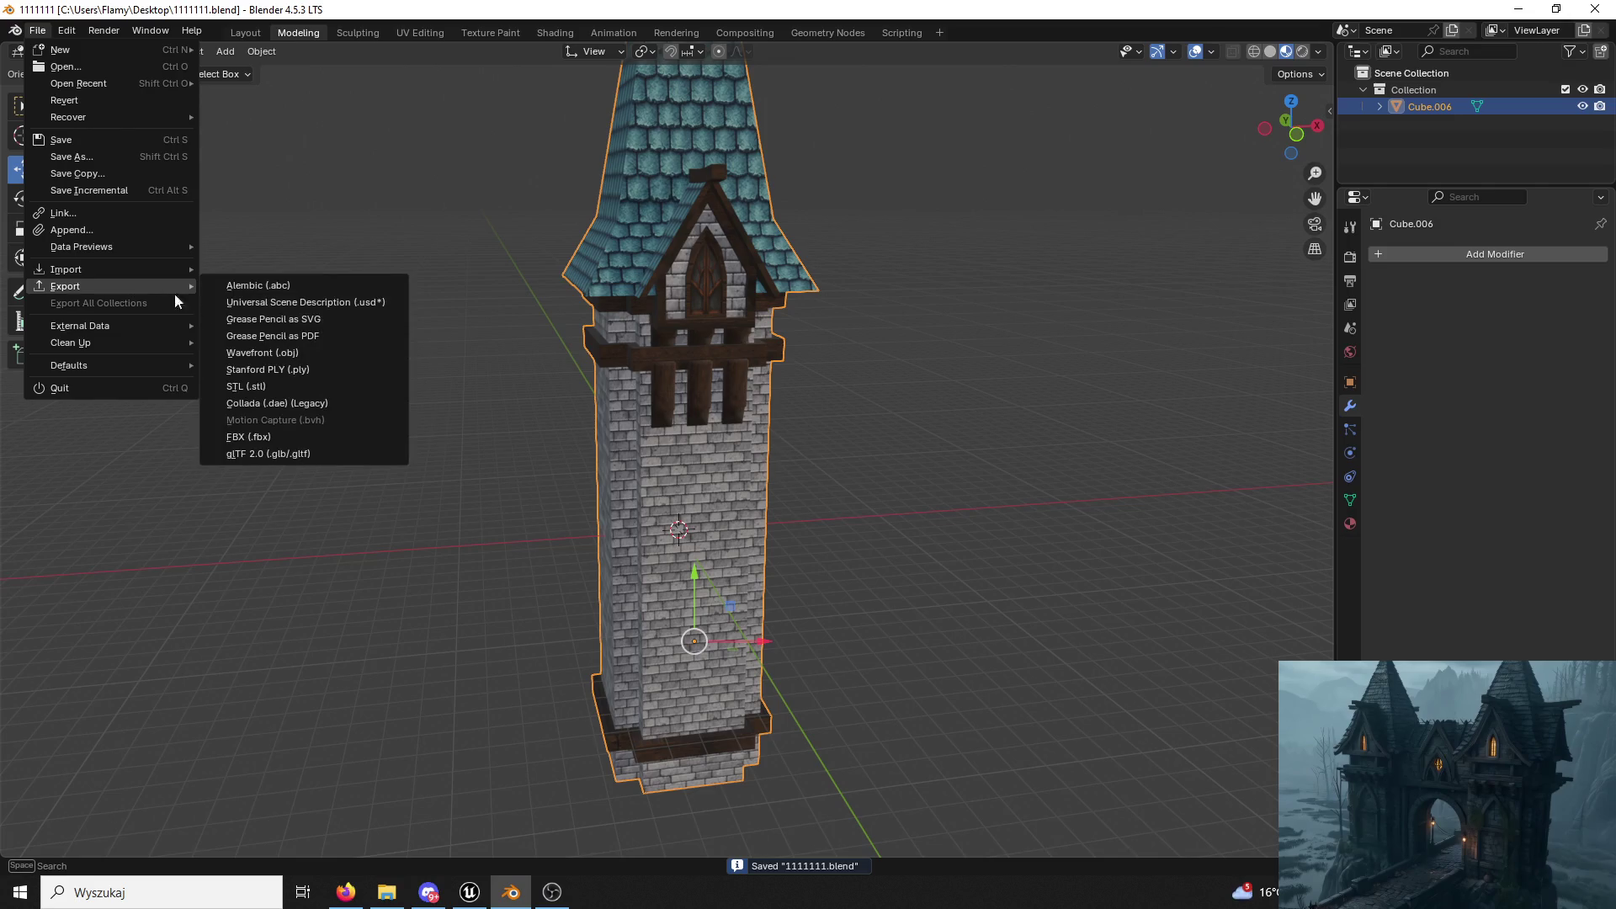
pyautogui.click(279, 438)
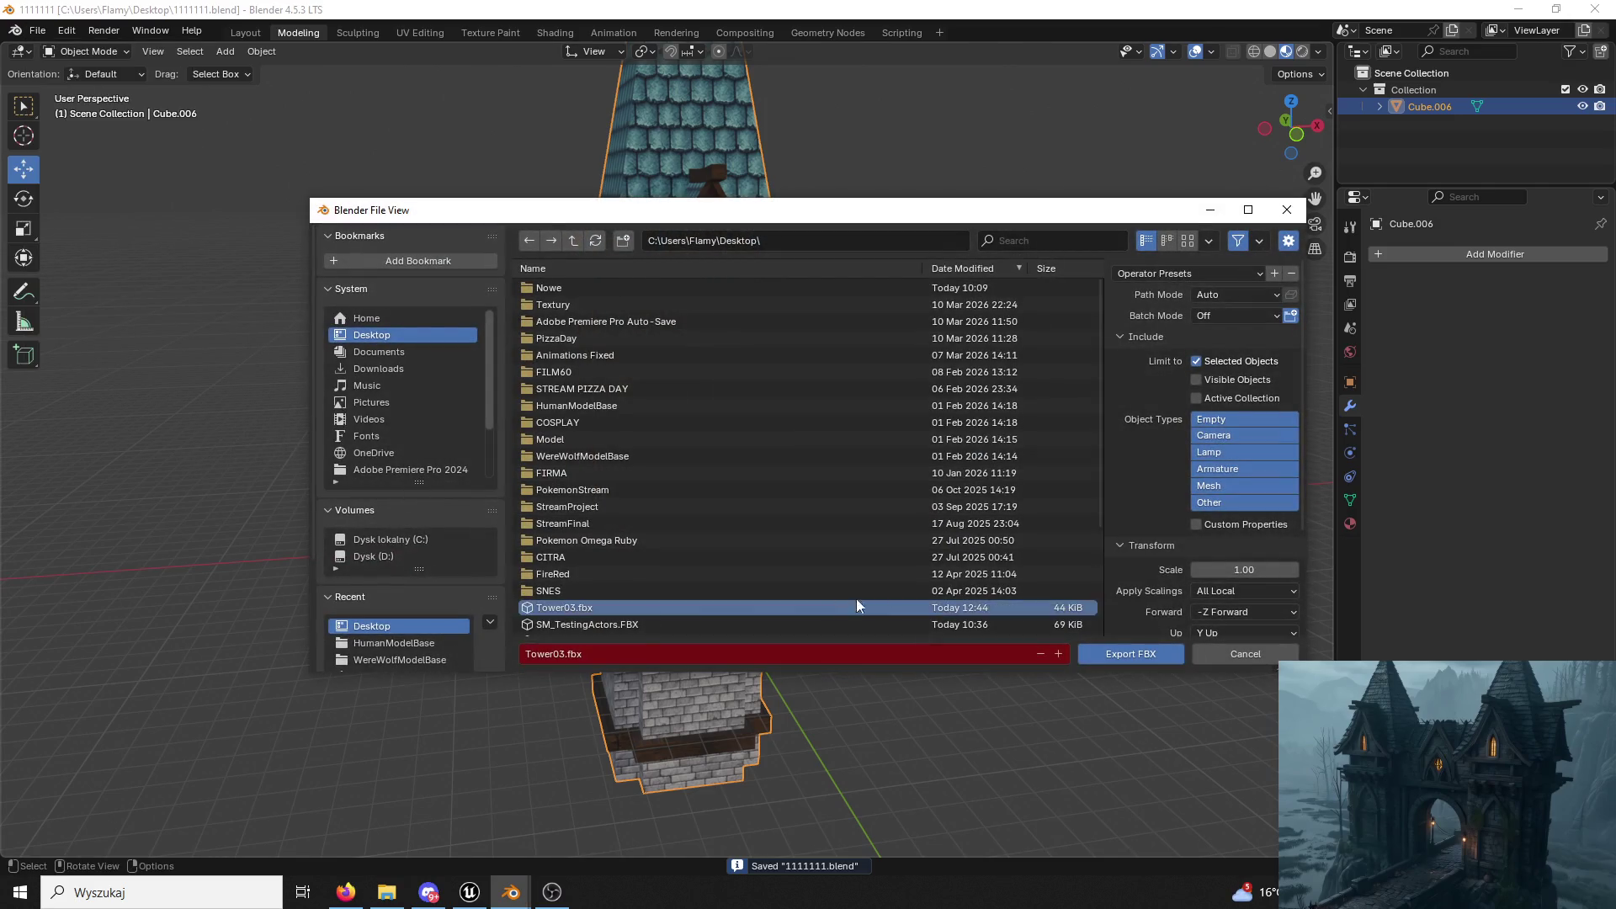
pyautogui.click(1099, 660)
pyautogui.click(1594, 9)
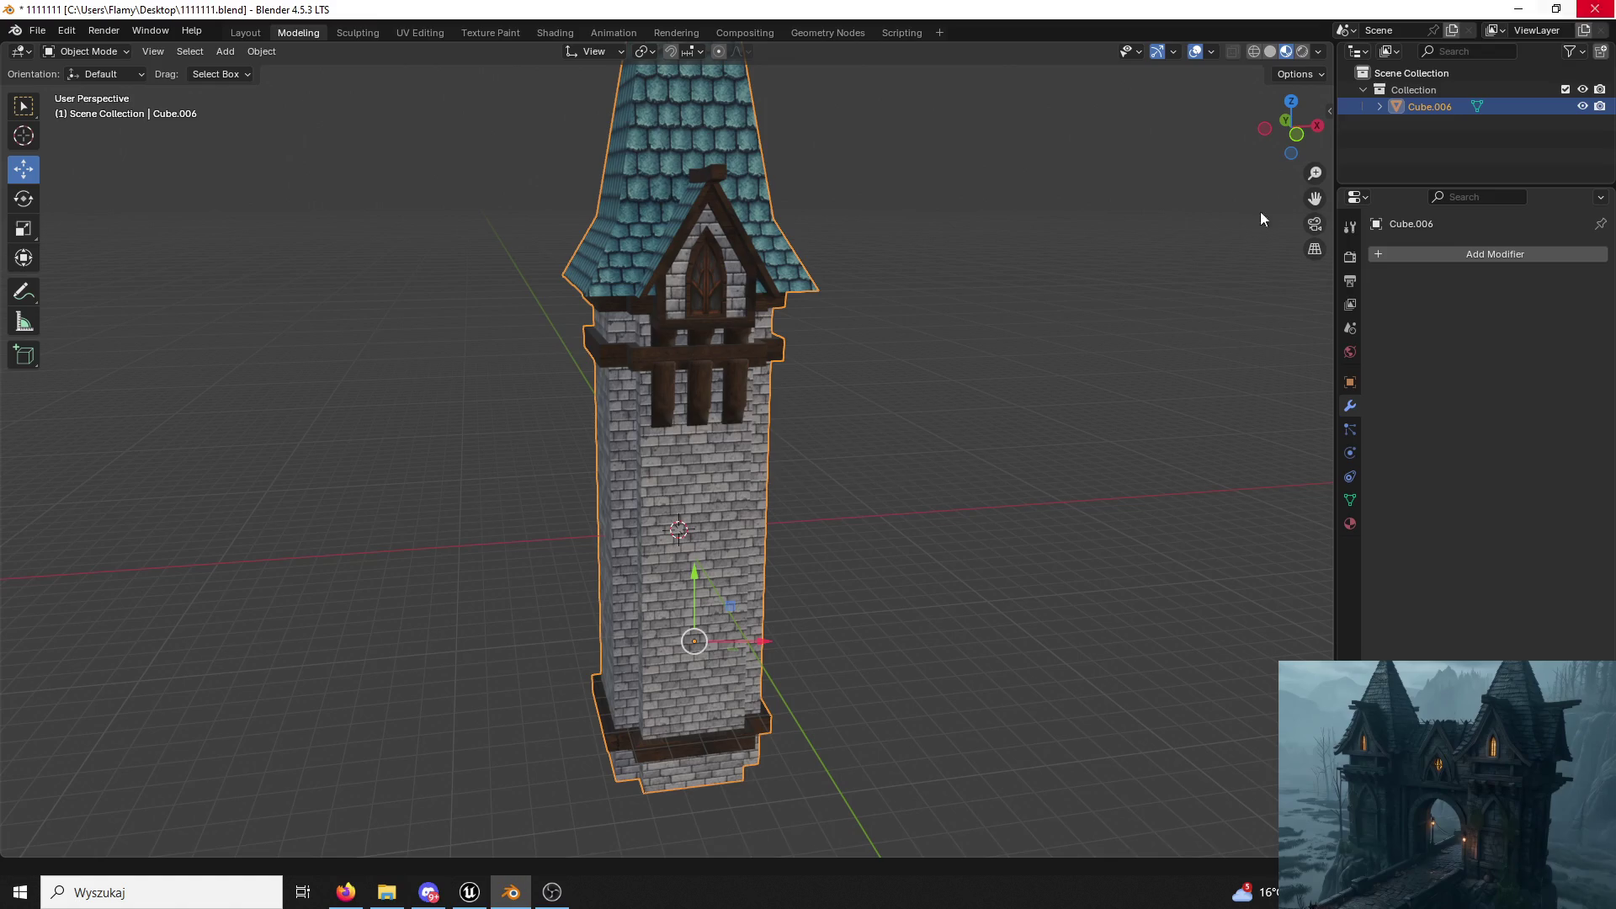
pyautogui.click(688, 473)
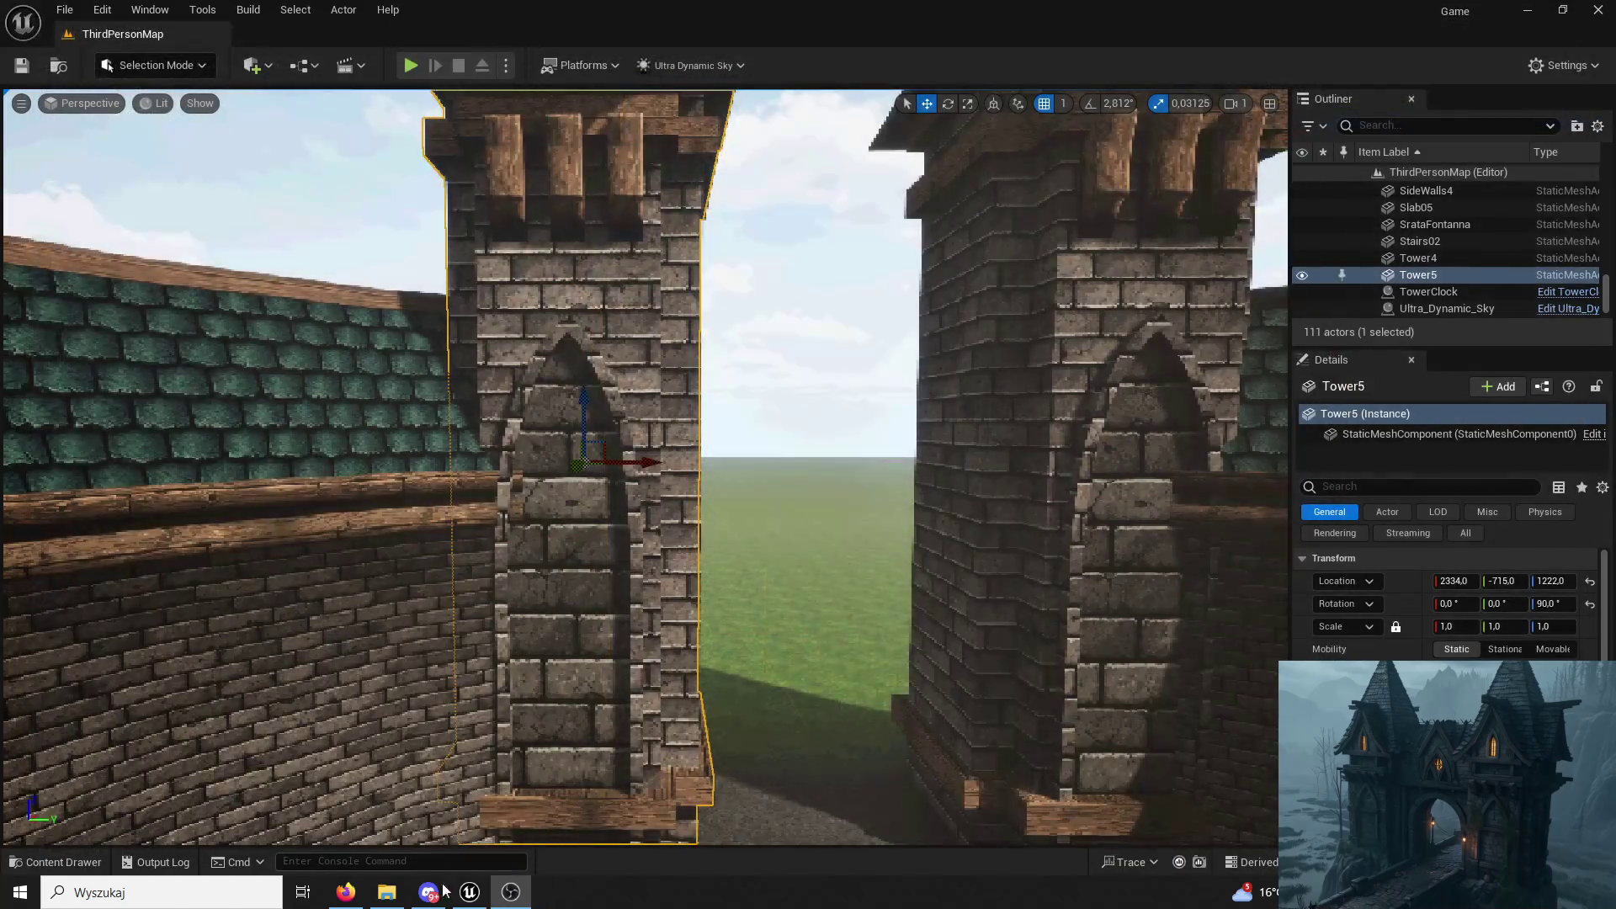
# Reimport the Tower03 asset in the Towers content folder from the updated FBX.
pyautogui.click(54, 861)
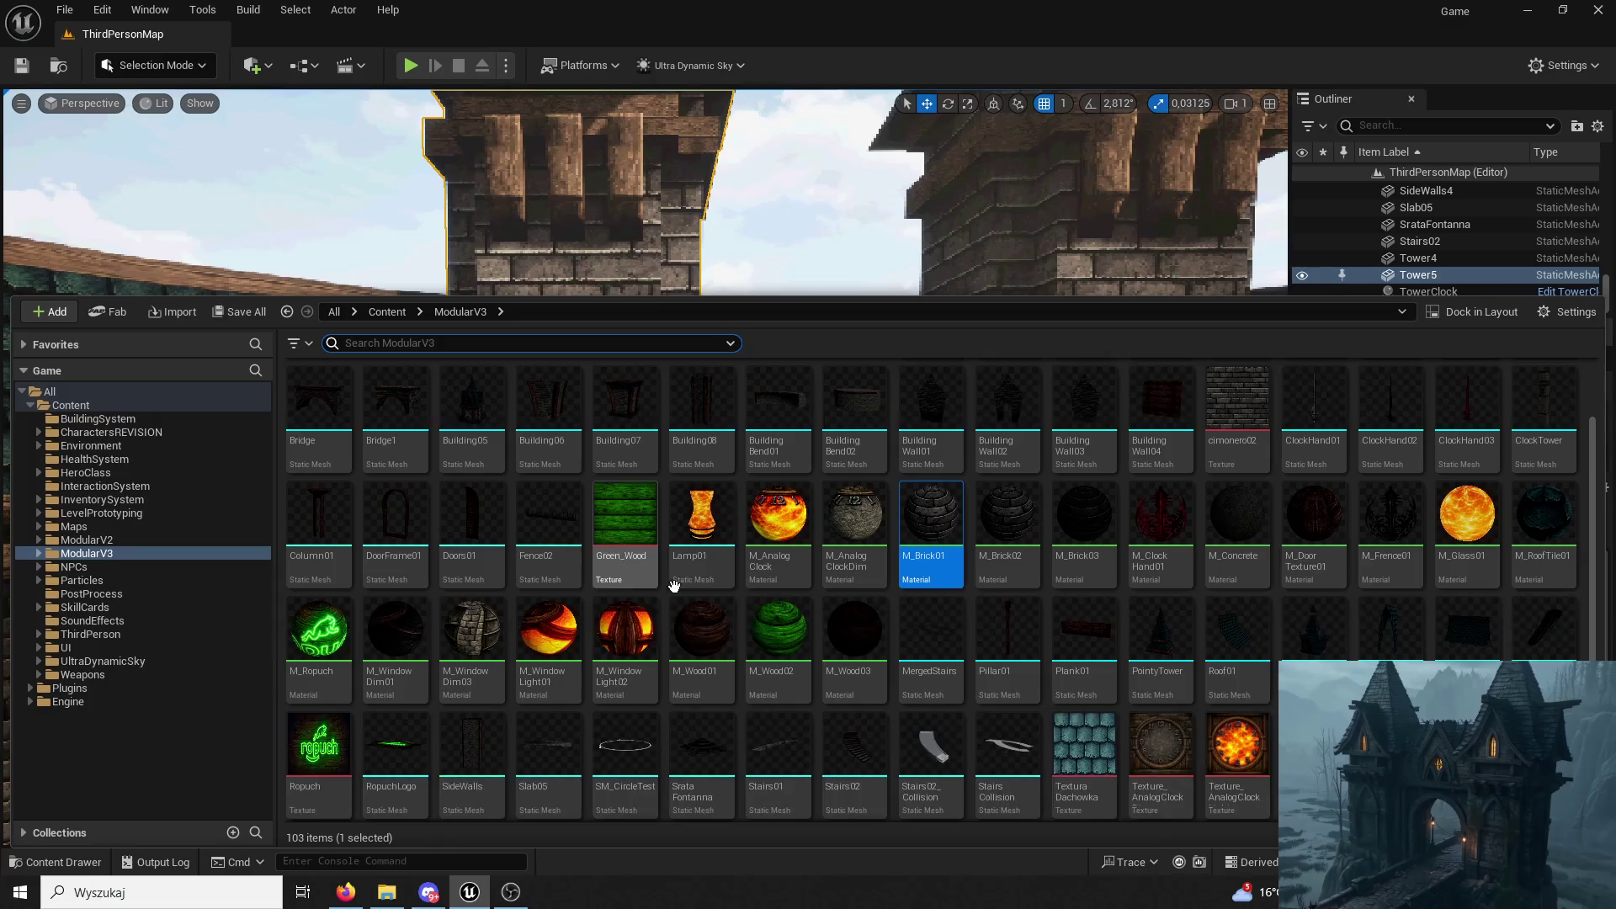
pyautogui.scroll(3, 671, 577)
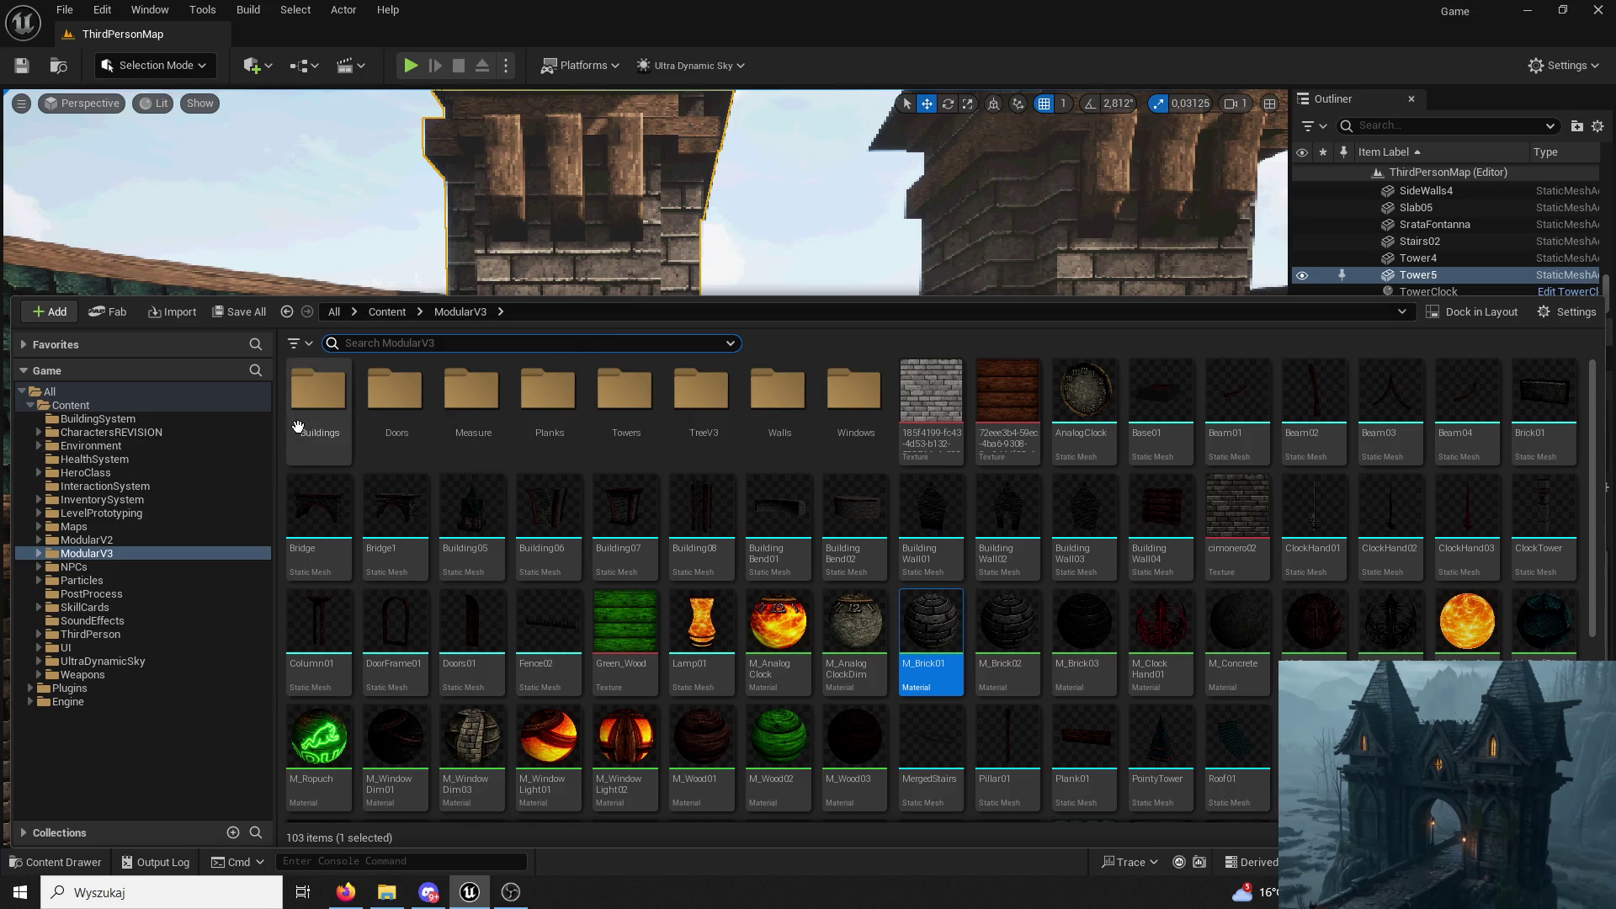
pyautogui.click(633, 390)
pyautogui.doubleClick(633, 390)
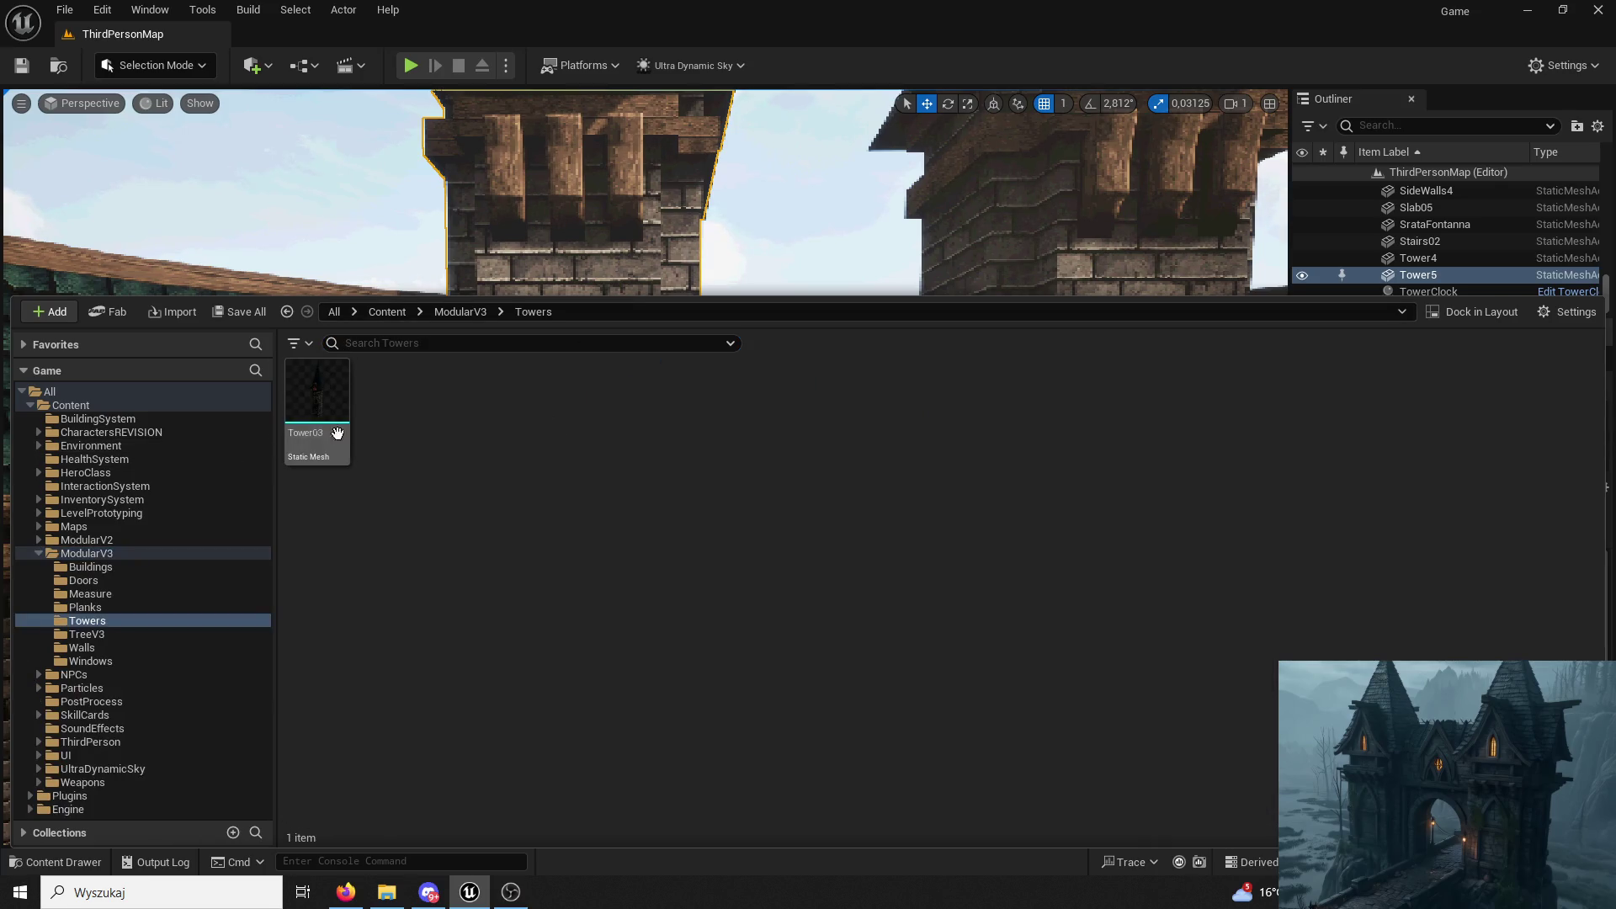
pyautogui.rightClick(319, 416)
pyautogui.click(415, 438)
# View both gate towers with the finer bricks, then switch the editor into Modeling mode.
pyautogui.click(496, 278)
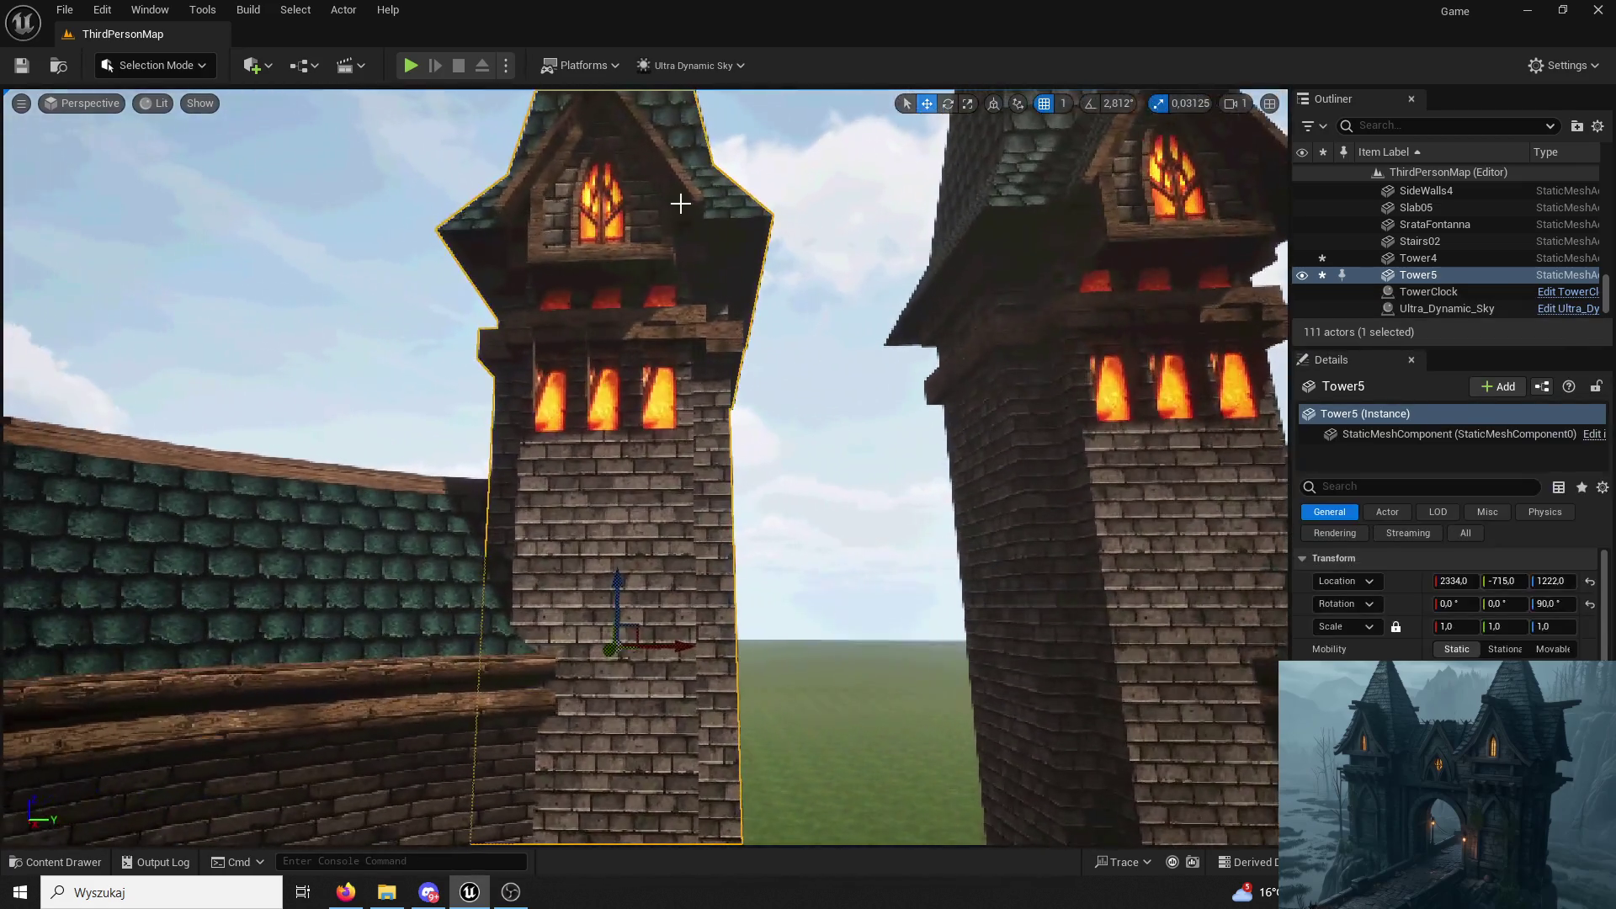
pyautogui.moveTo(677, 202)
pyautogui.mouseDown(button='right')
pyautogui.moveTo(870, 810)
pyautogui.moveTo(890, 657)
pyautogui.mouseUp(button='right')
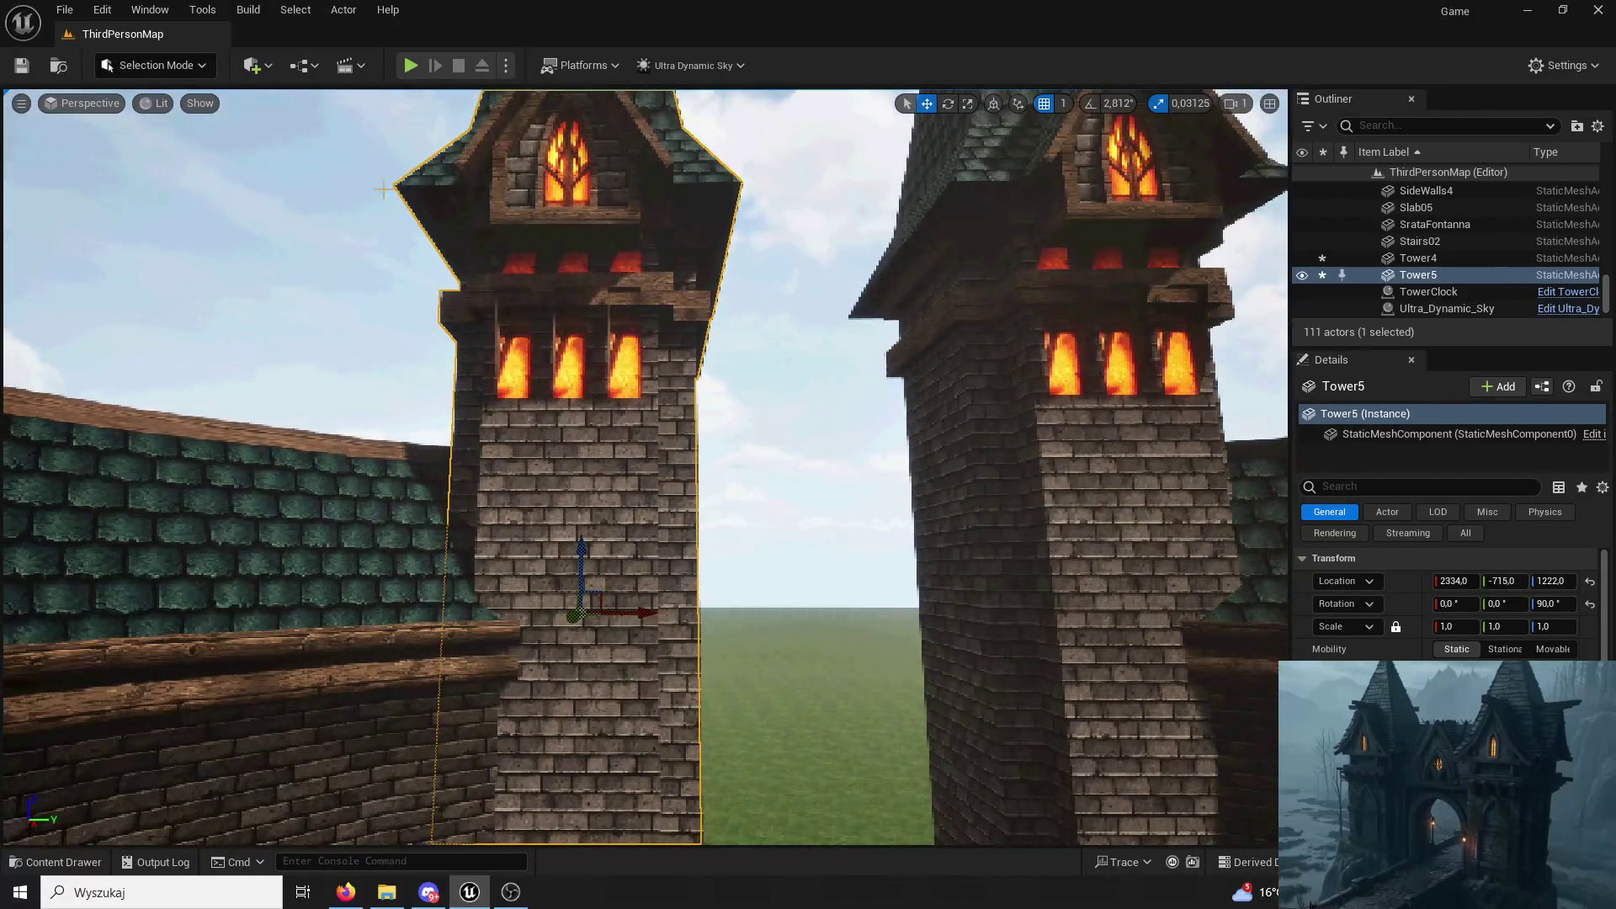
pyautogui.click(167, 61)
pyautogui.click(164, 167)
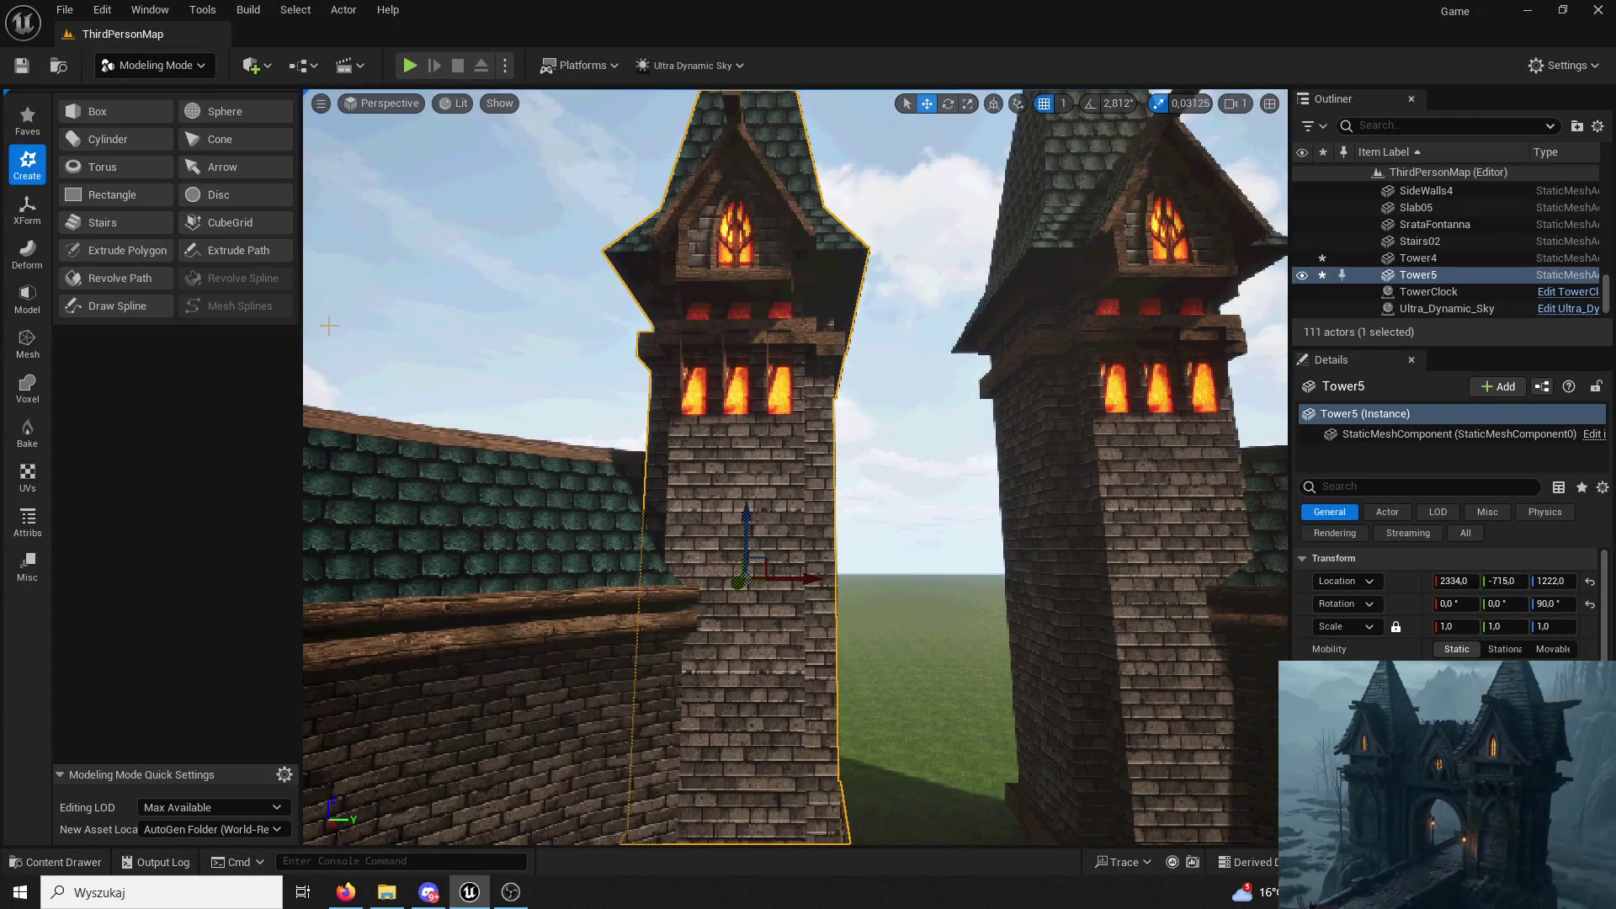
# Recalculate and accept the tower's normals from the mesh attribute tools.
pyautogui.click(27, 477)
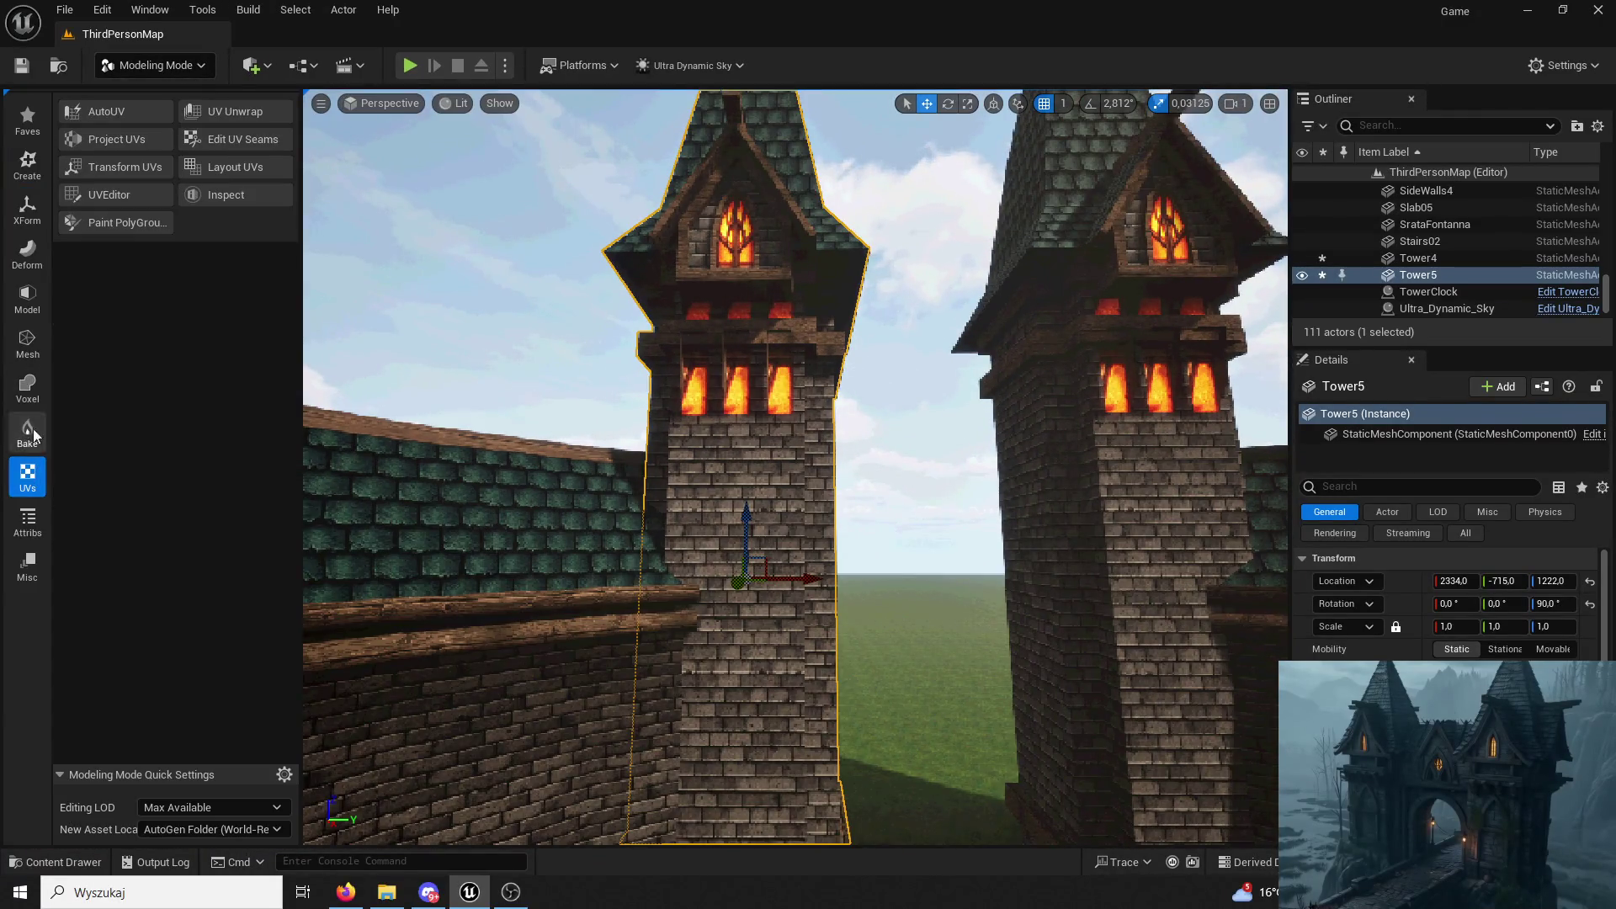
pyautogui.click(28, 520)
pyautogui.click(81, 140)
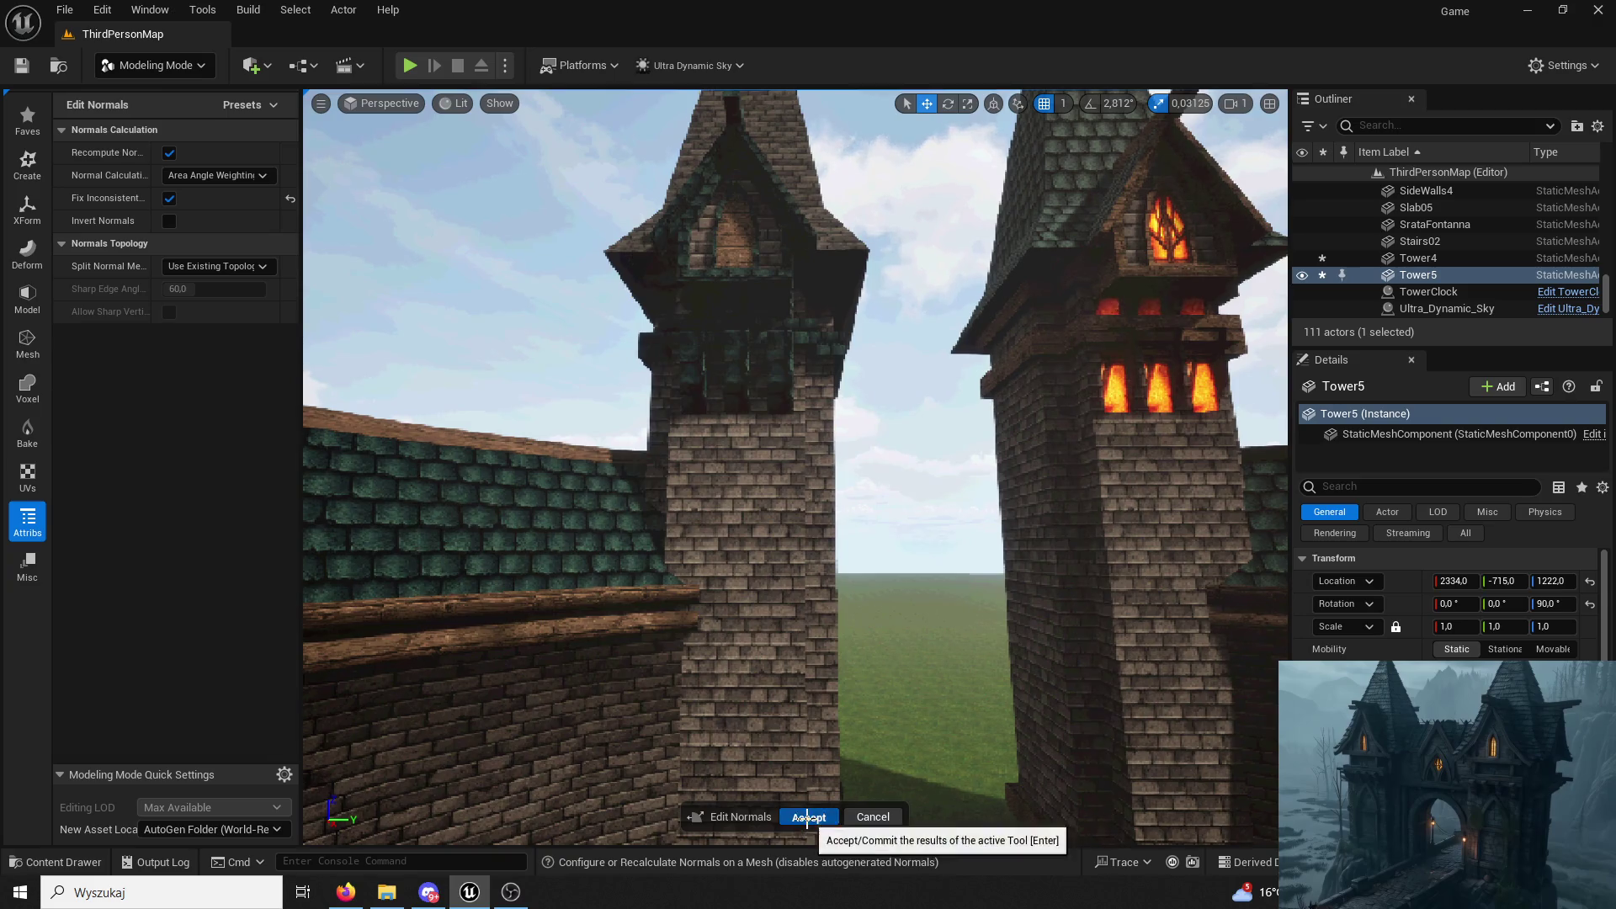
pyautogui.click(809, 817)
# Nudge Tower4 sideways and shift Tower5 along Y to -859, widening the gate gap.
pyautogui.moveTo(809, 505); pyautogui.dragTo(707, 431, button='right')
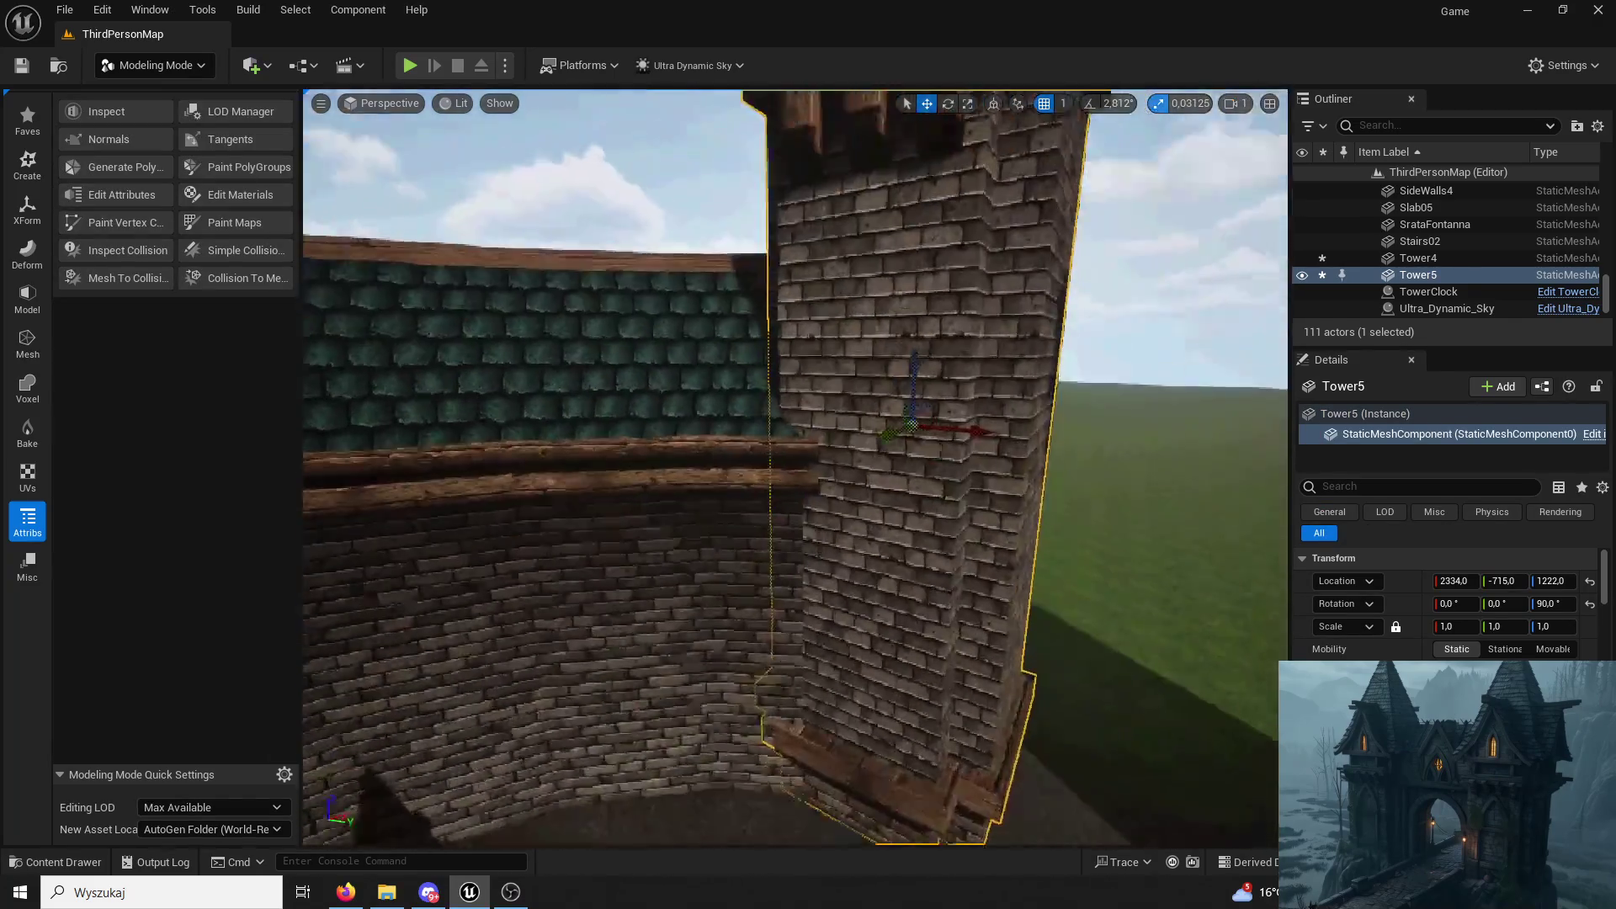
pyautogui.moveTo(809, 505)
pyautogui.mouseDown(button='right')
pyautogui.moveTo(758, 480)
pyautogui.moveTo(793, 660)
pyautogui.mouseUp(button='right')
pyautogui.click(822, 560)
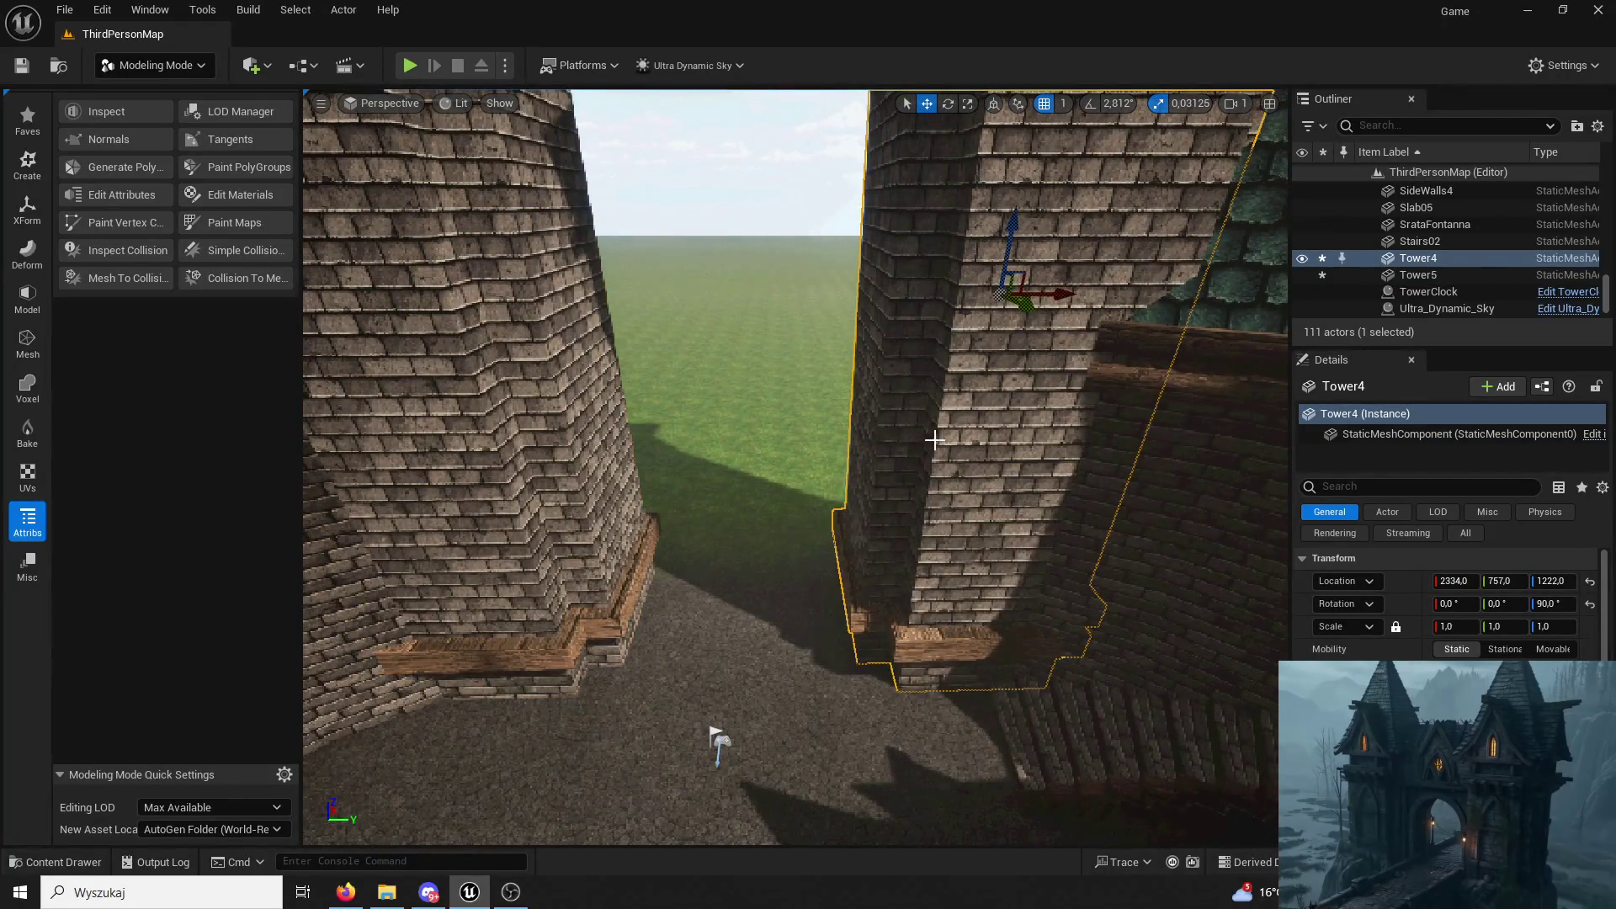
pyautogui.moveTo(1062, 296); pyautogui.dragTo(1109, 309)
pyautogui.click(586, 363)
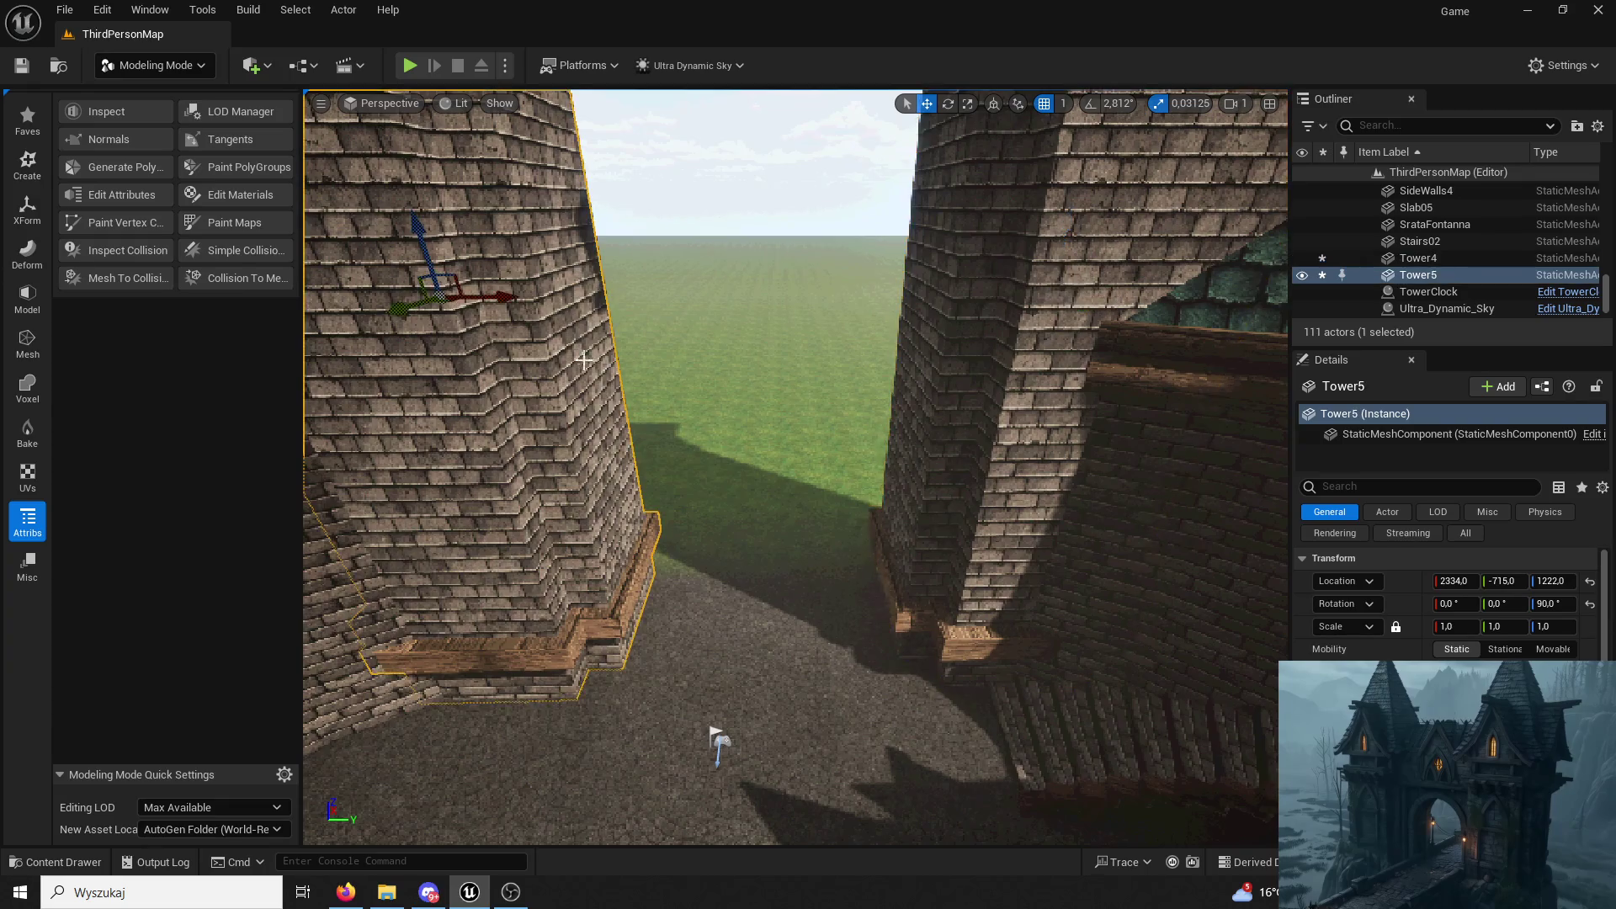
pyautogui.moveTo(715, 746); pyautogui.dragTo(708, 650)
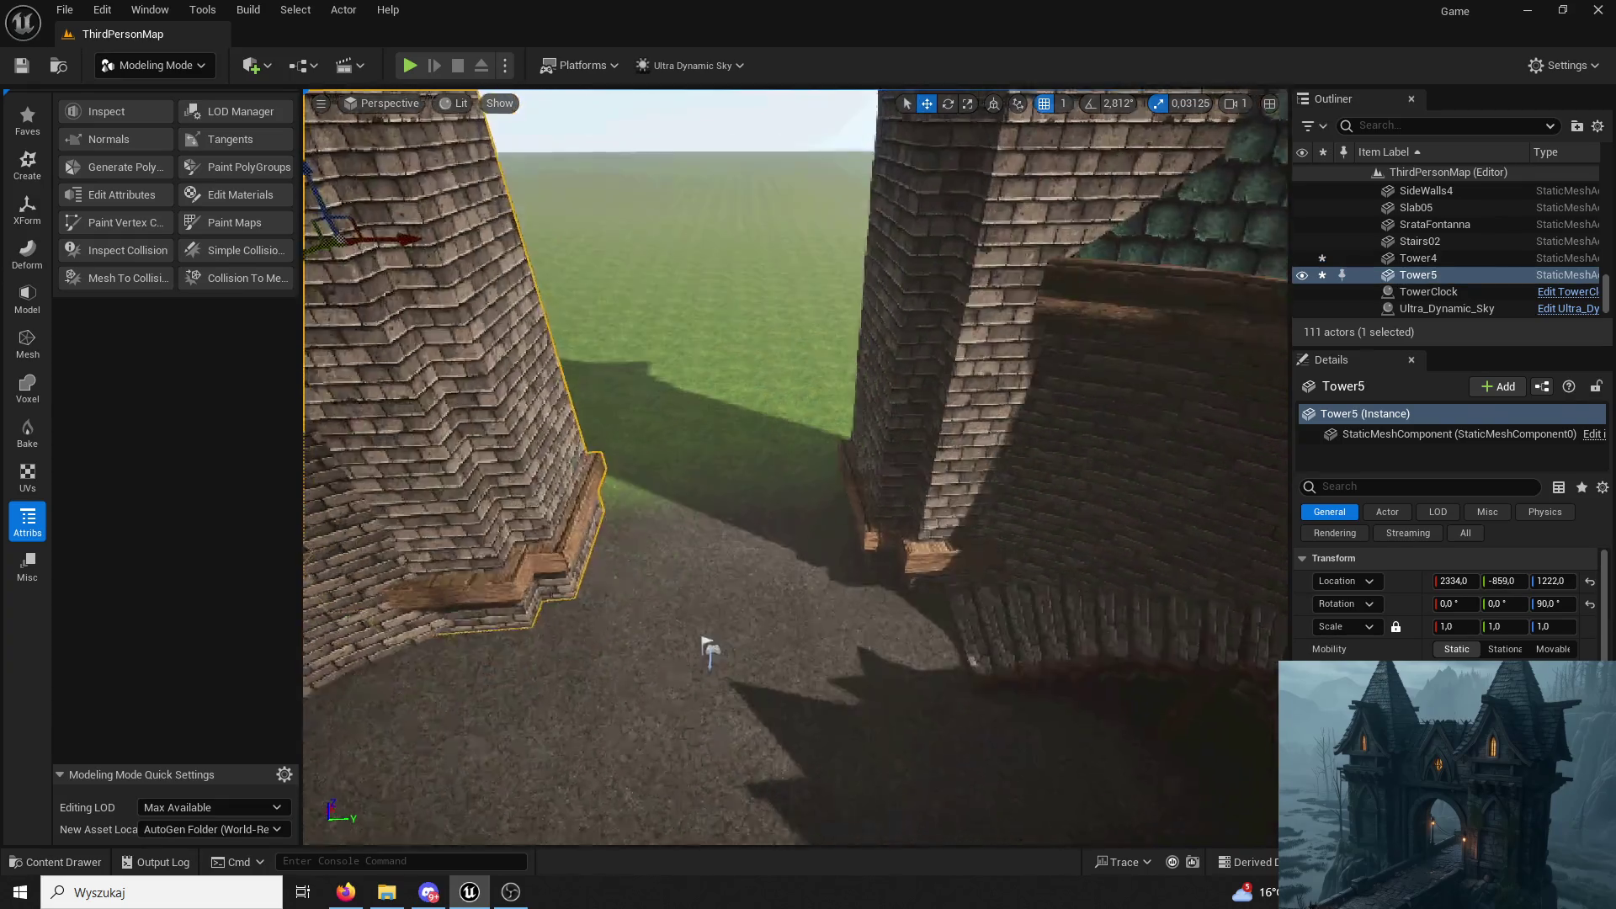
pyautogui.moveTo(710, 650)
pyautogui.mouseDown(button='right')
pyautogui.moveTo(761, 642)
pyautogui.moveTo(722, 801)
pyautogui.mouseUp(button='right')
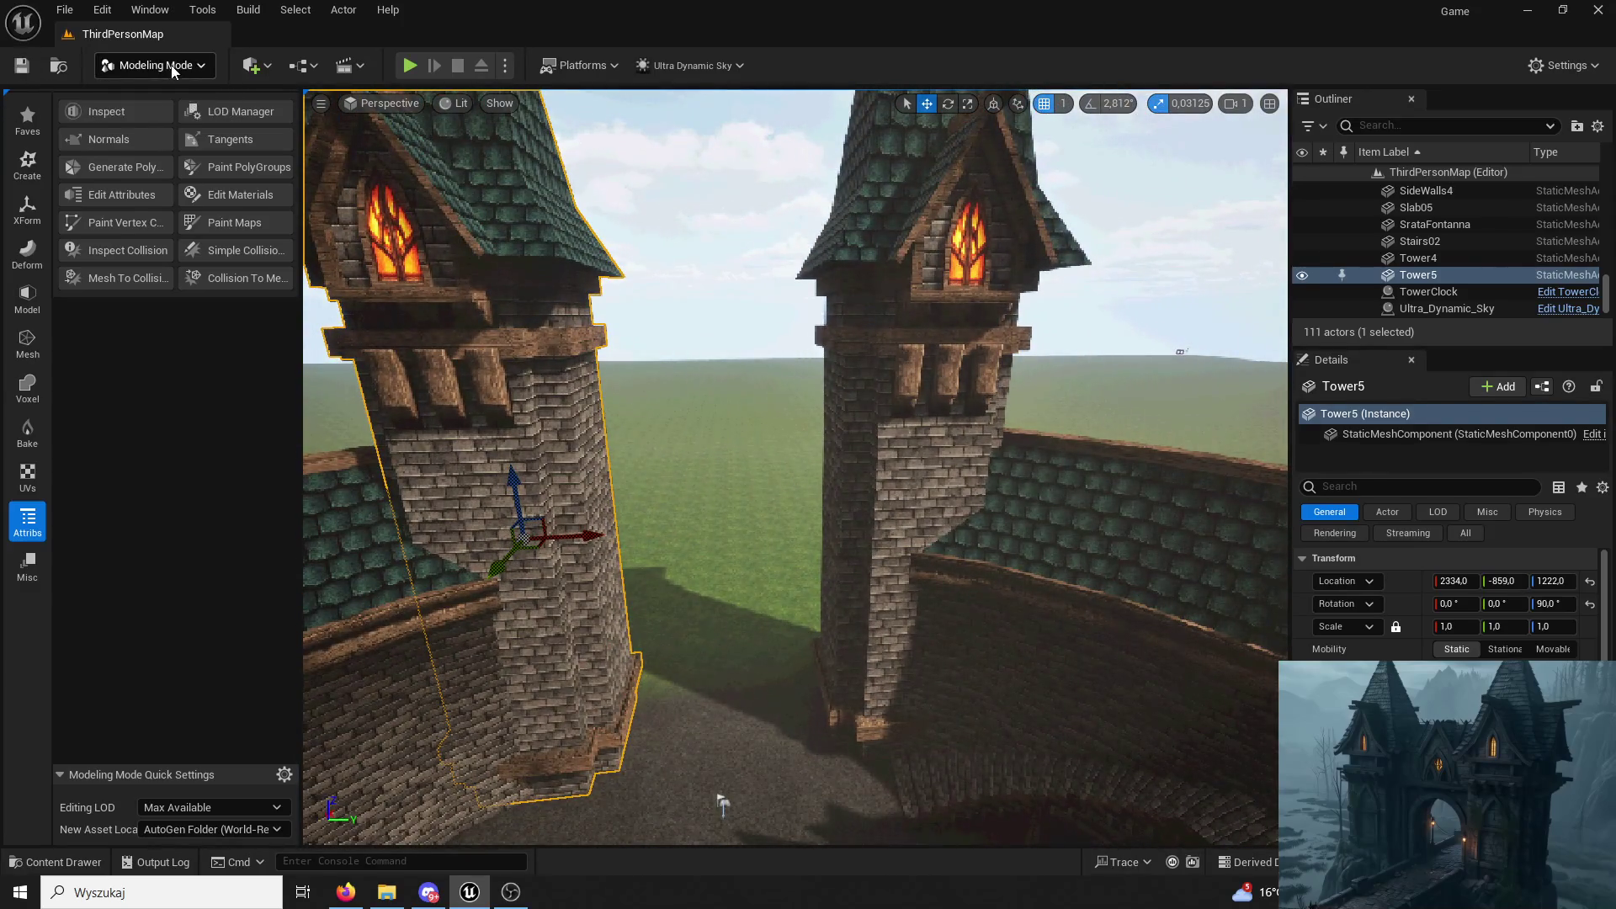
# Return the editor from modeling mode to ordinary Selection Mode.
pyautogui.click(155, 64)
pyautogui.click(158, 93)
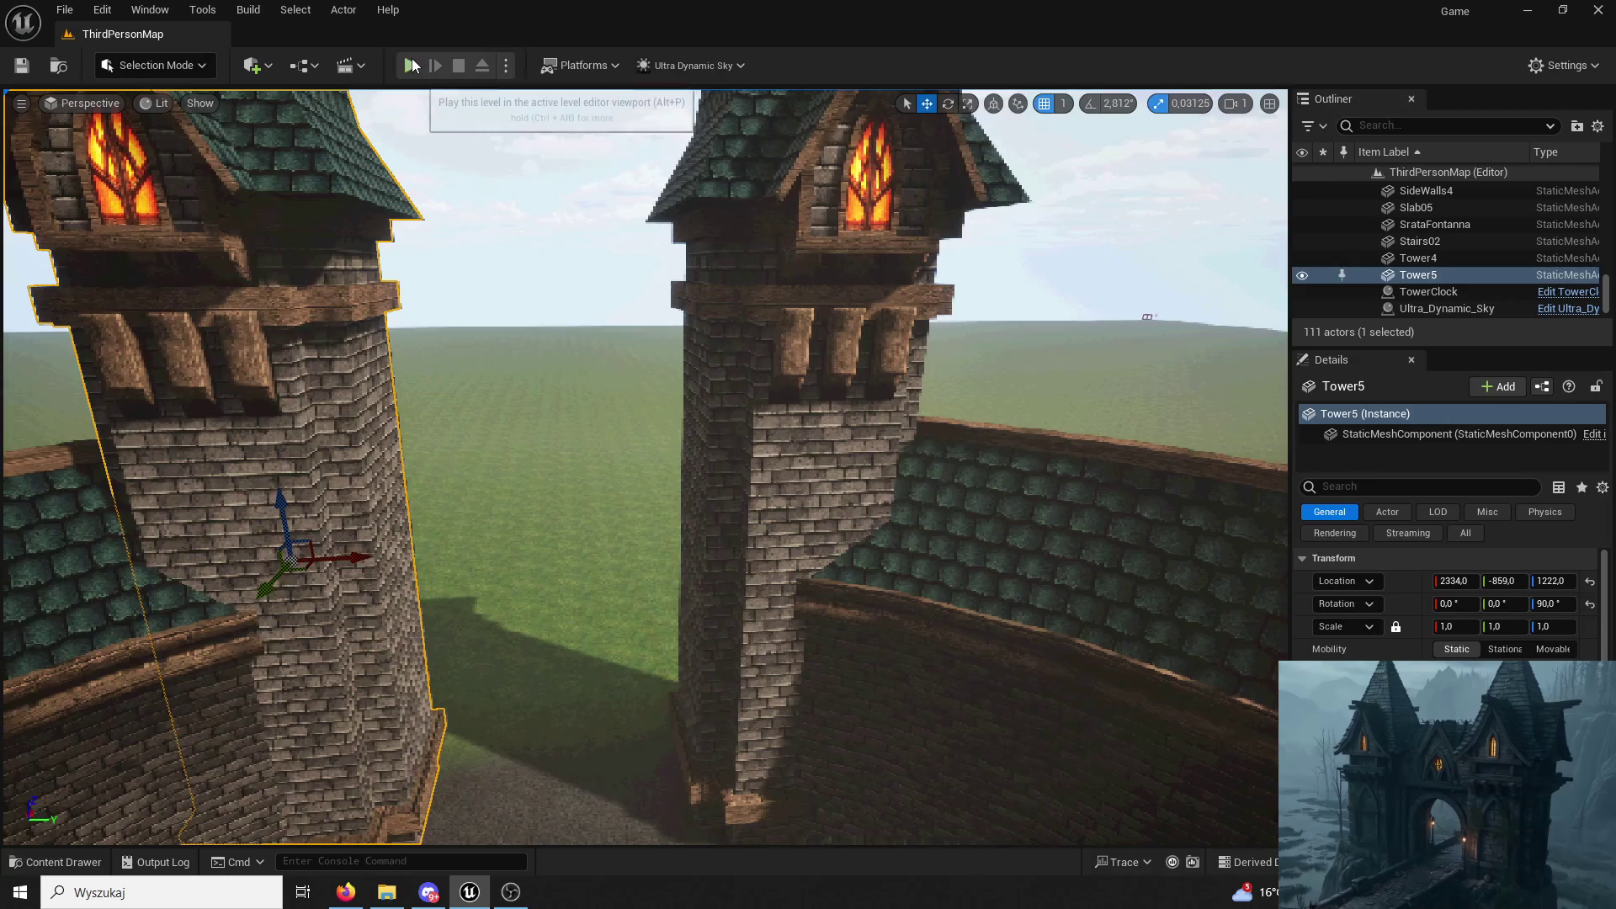
# Play-test the level briefly, running the character between the towers.
pyautogui.click(411, 64)
pyautogui.press('w')
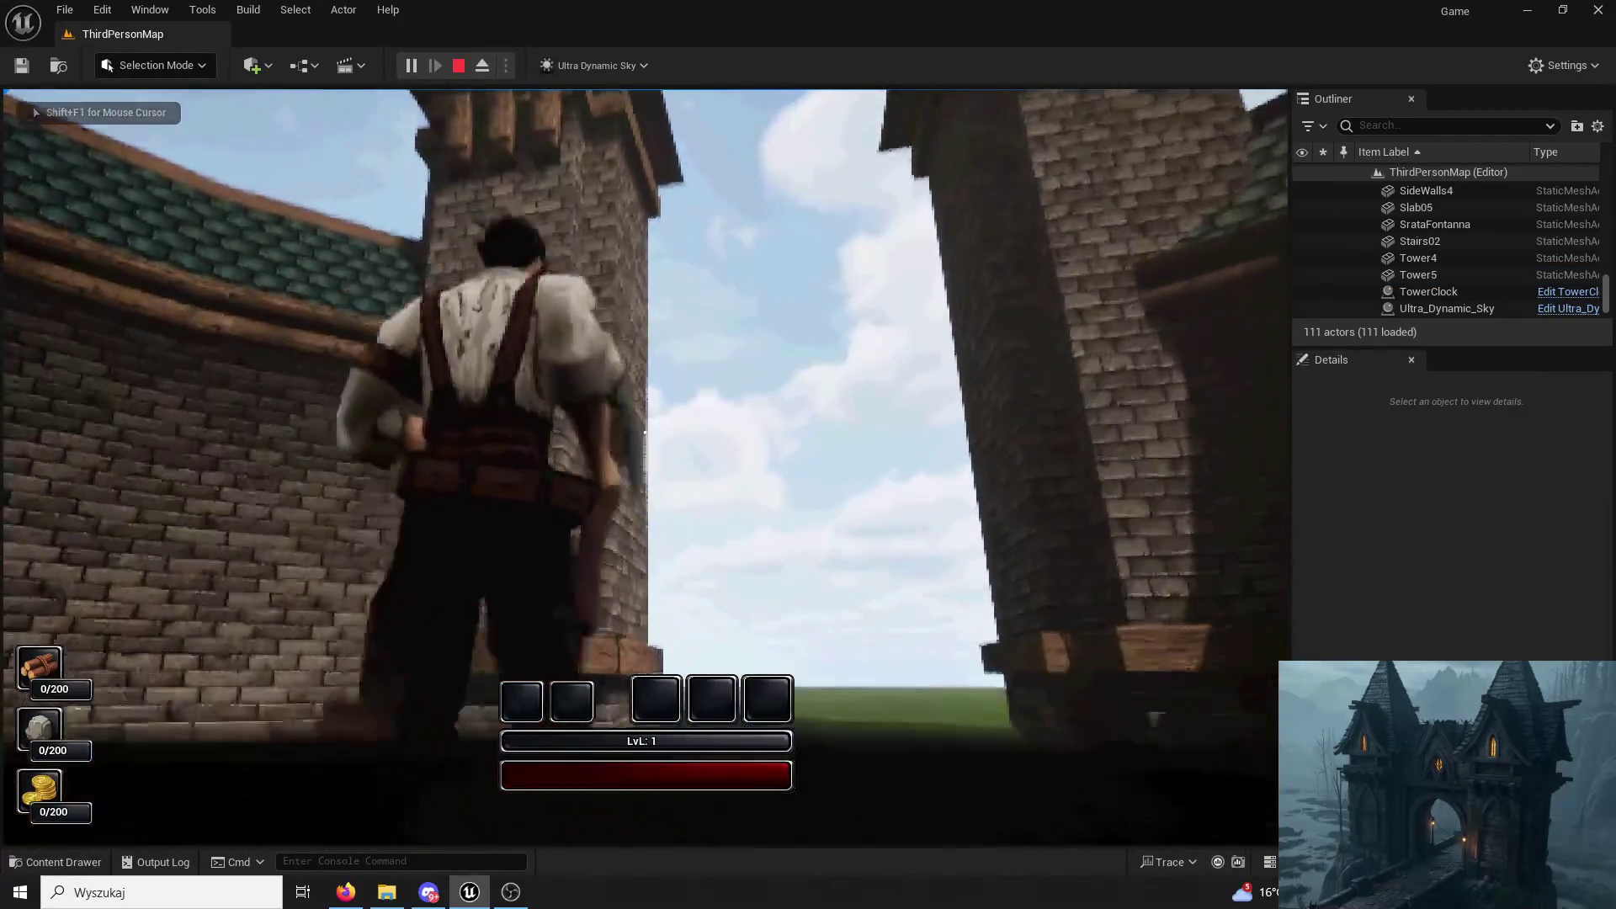
pyautogui.press('Escape')
# Select both towers together and lower them slightly with the gizmo.
pyautogui.keyDown('ctrl'); pyautogui.click(1027, 365); pyautogui.keyUp('ctrl')
pyautogui.moveTo(1102, 217)
pyautogui.mouseDown()
pyautogui.moveTo(1056, 215)
pyautogui.moveTo(967, 566)
pyautogui.mouseUp()
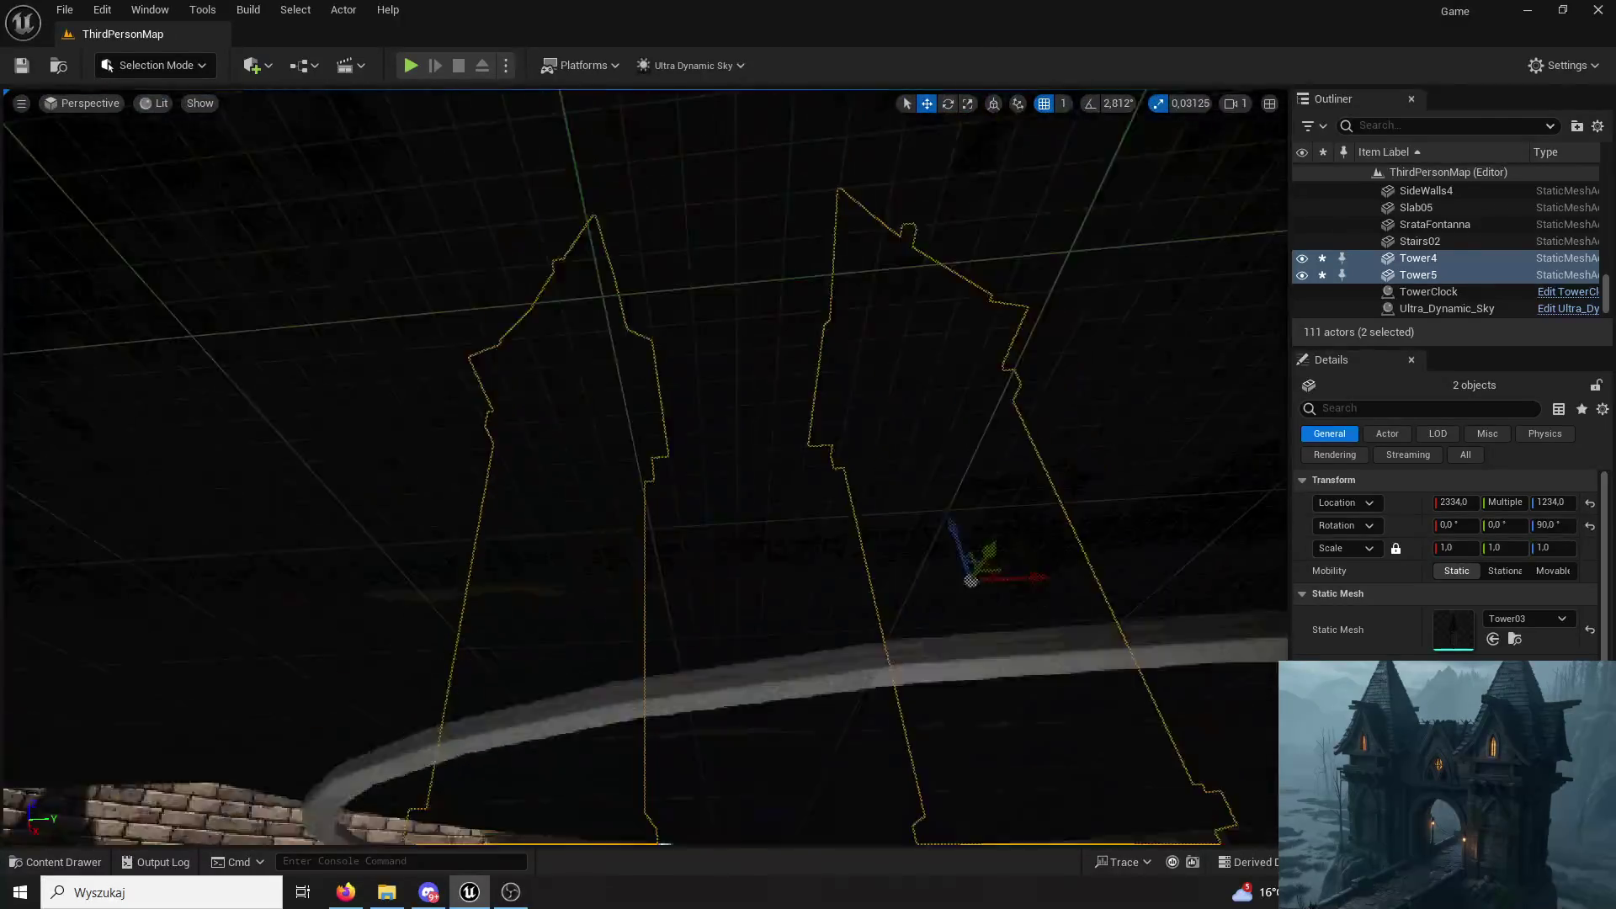
pyautogui.moveTo(966, 566); pyautogui.dragTo(884, 442, button='right')
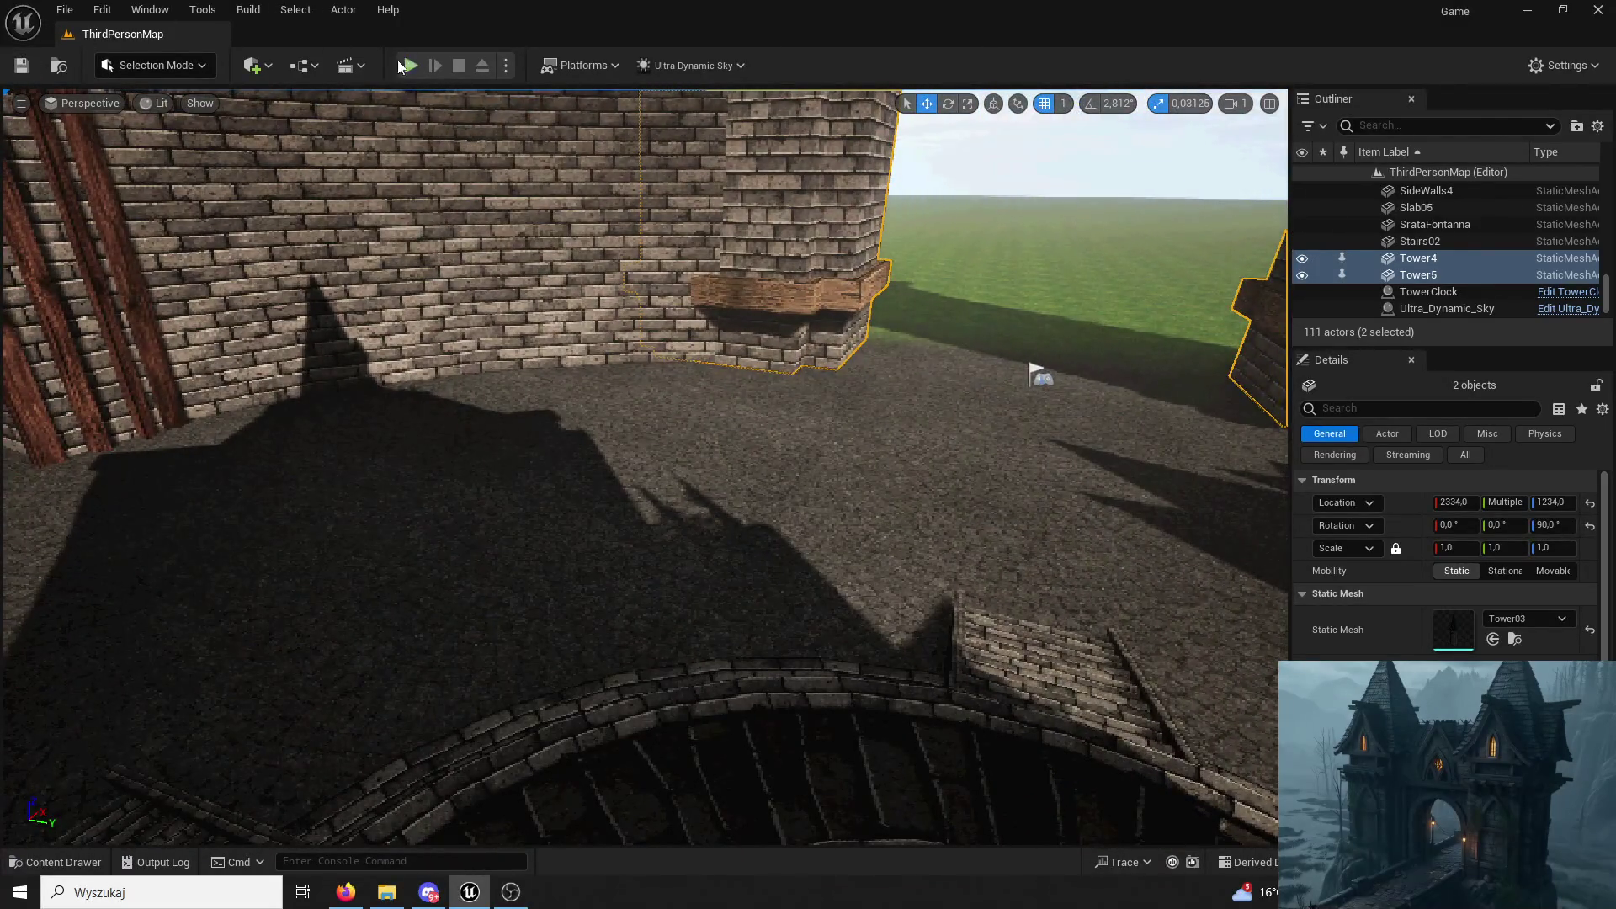
# Play-test again along the curved walkway, then bring up the Content Drawer on the Towers folder.
pyautogui.click(405, 67)
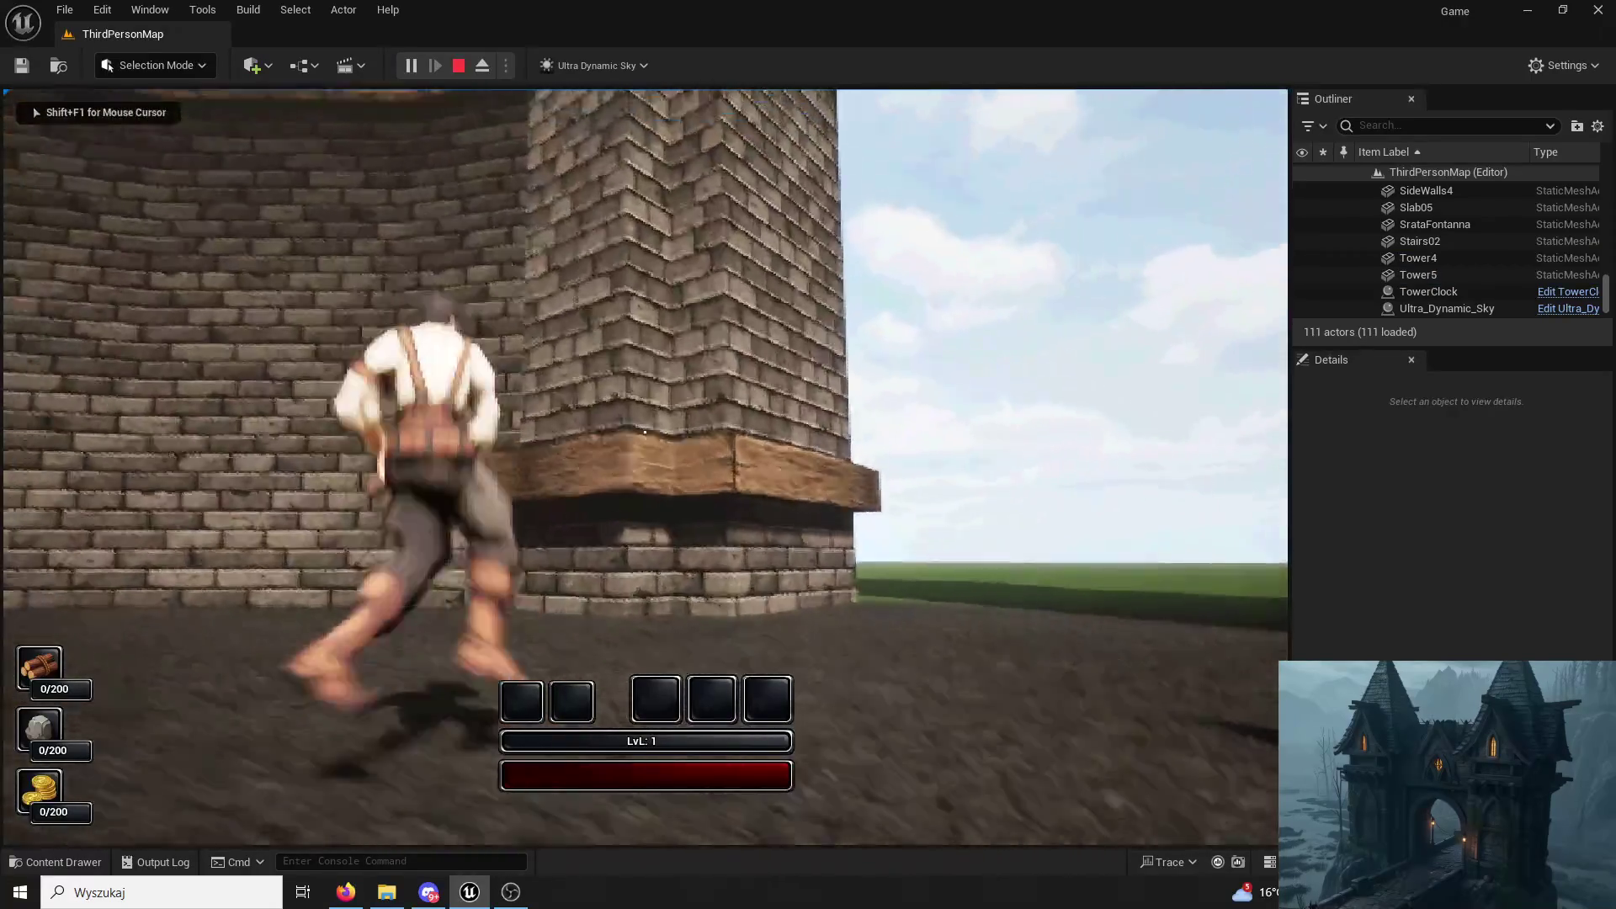
pyautogui.press('space')
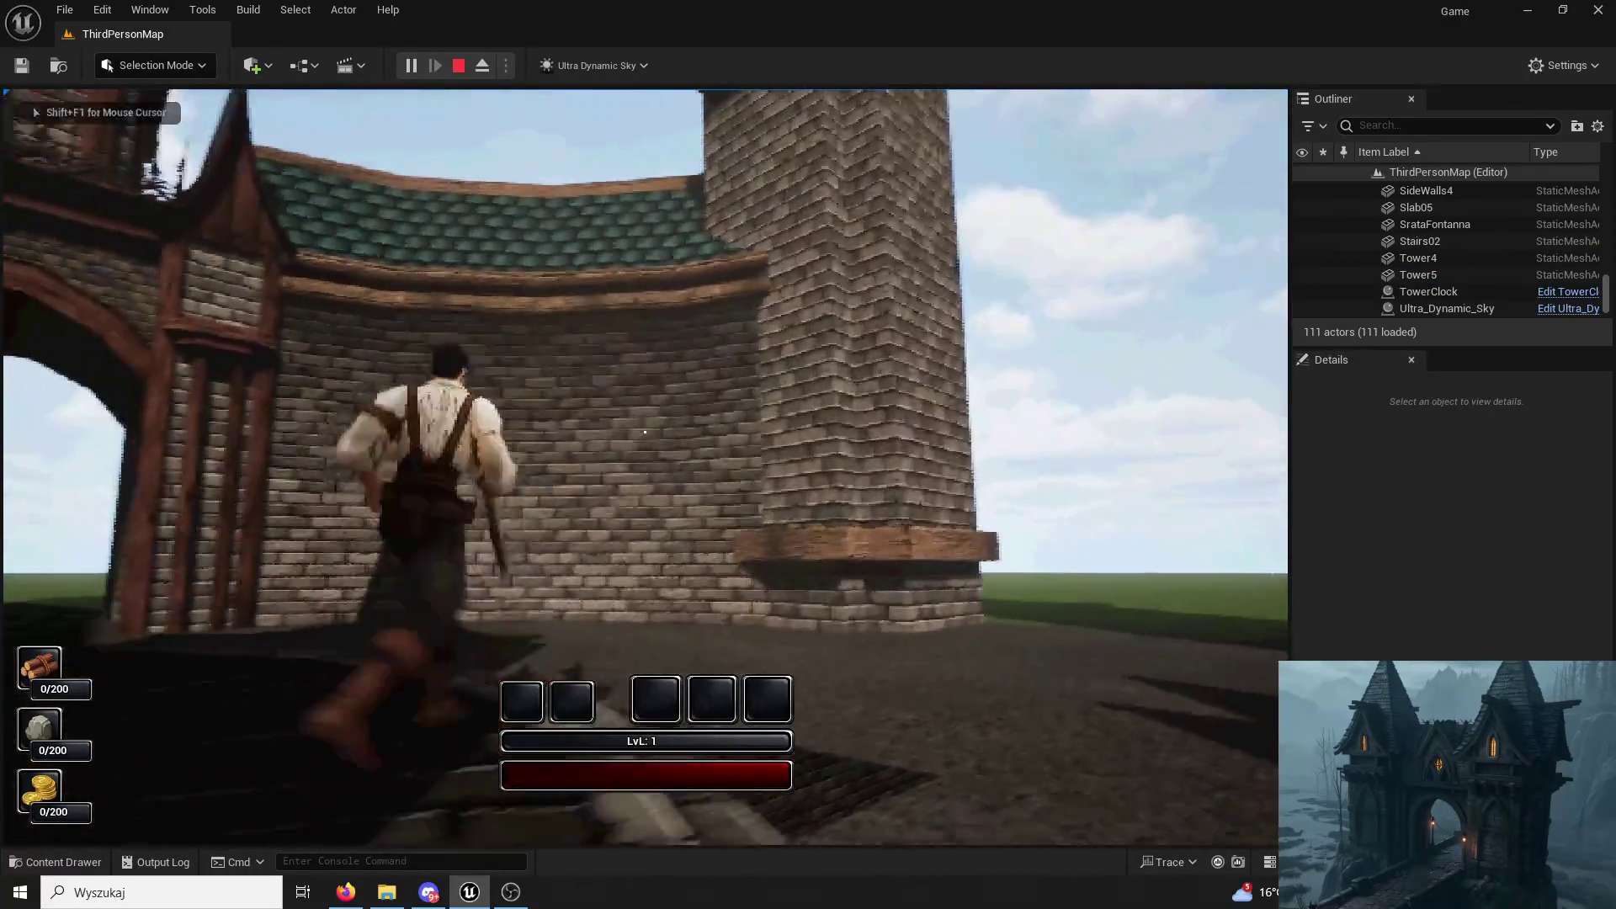
pyautogui.press('w')
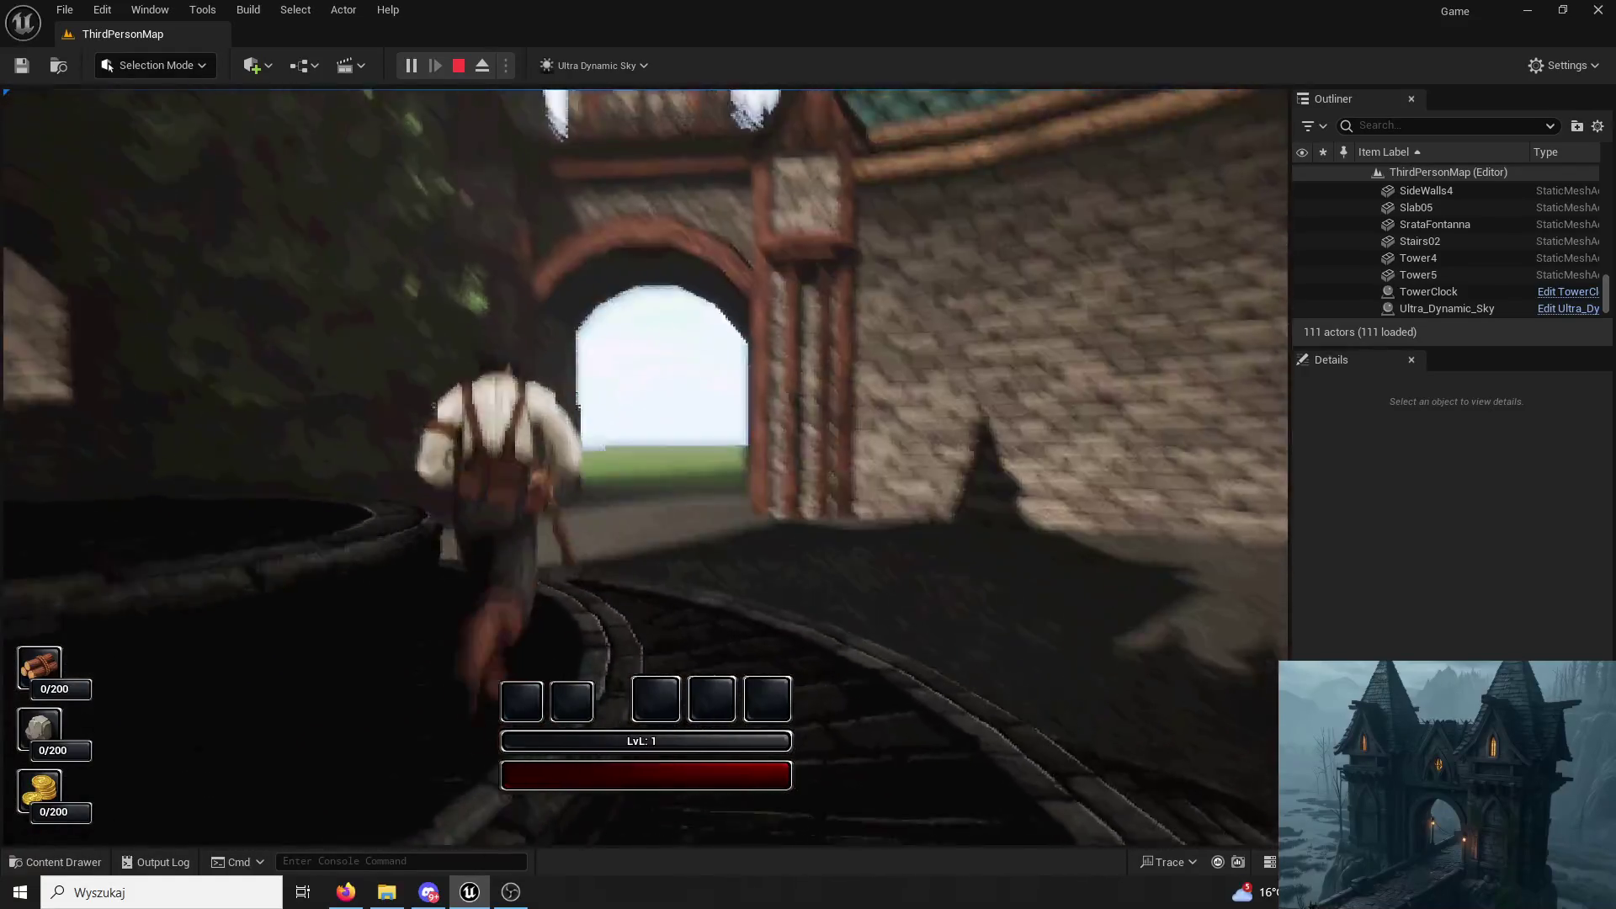
pyautogui.press('Escape')
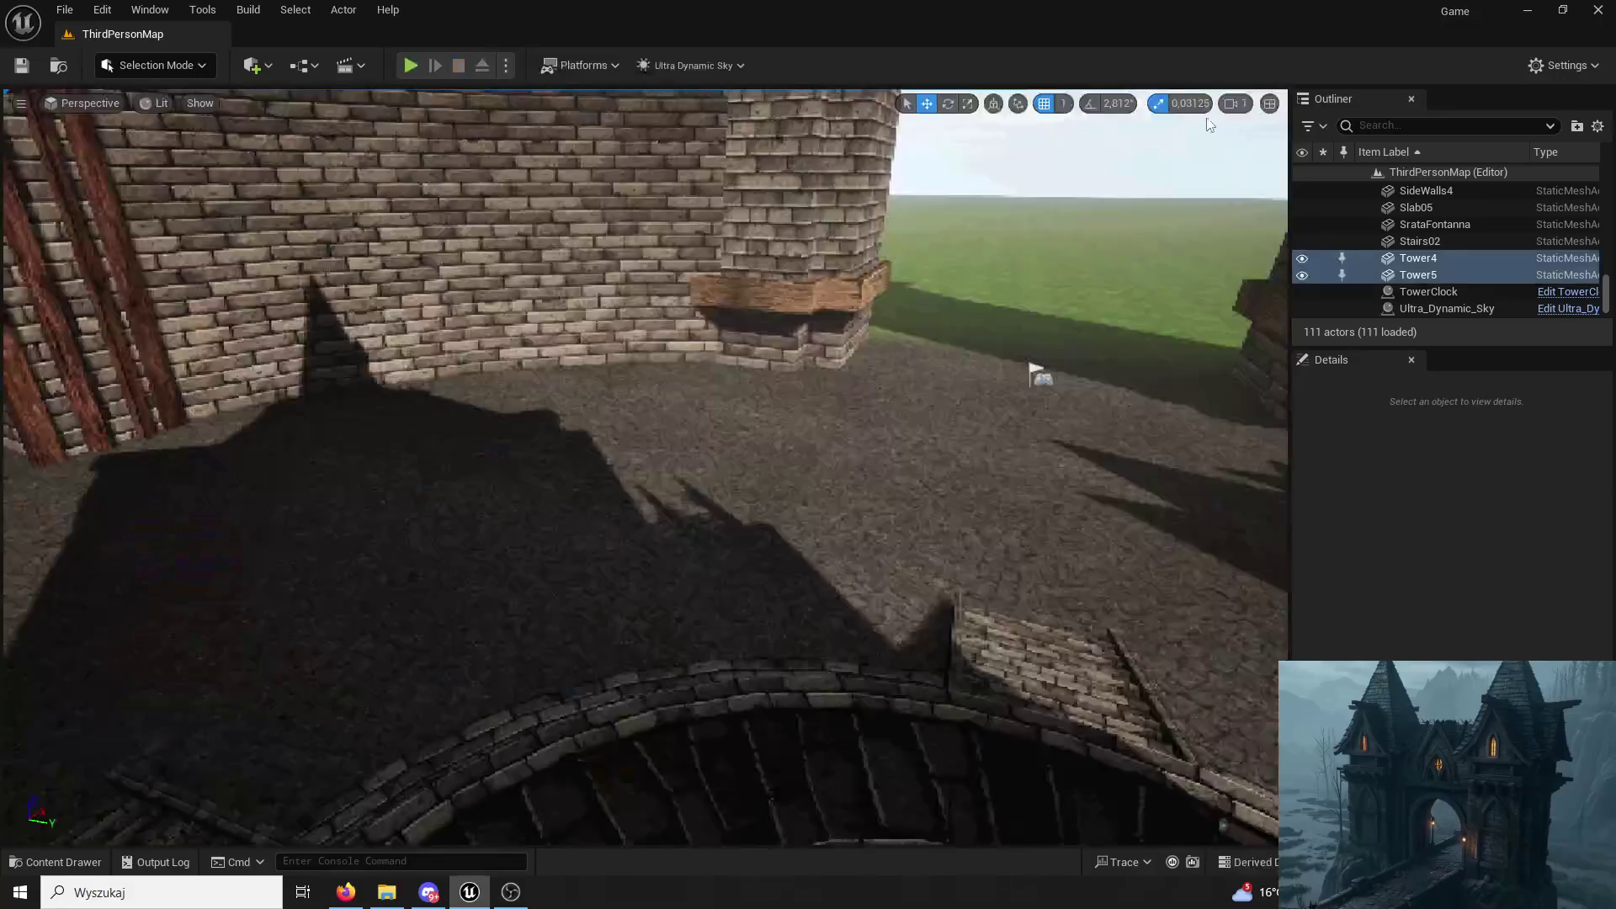
pyautogui.click(57, 862)
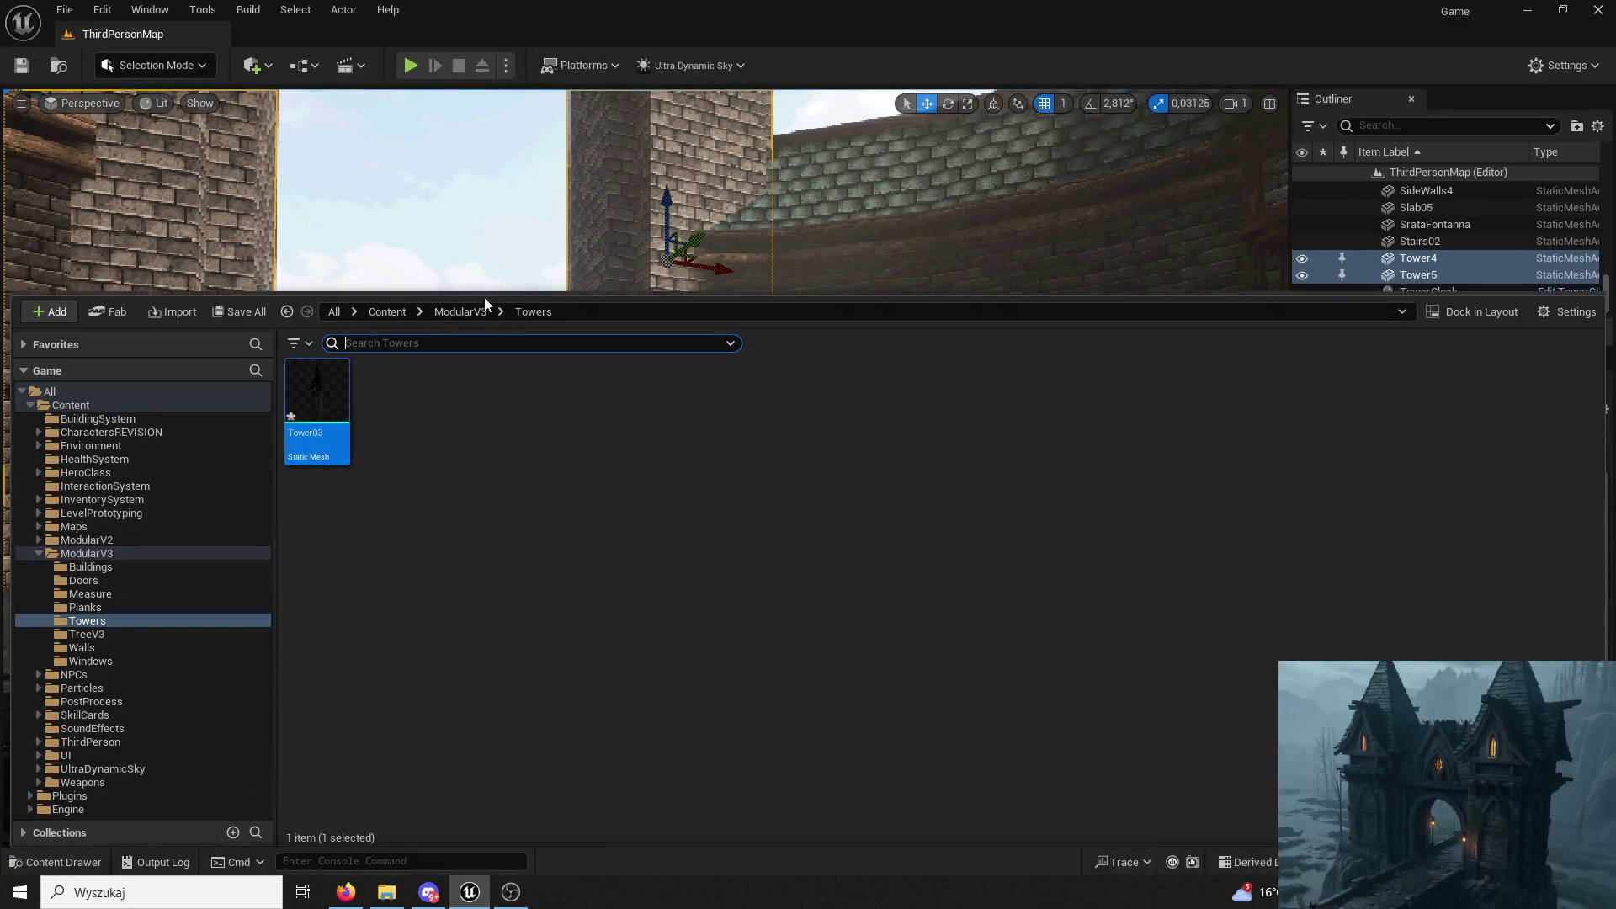
# Pick the M_Plank02 material from the Planks folder in the Content Drawer.
pyautogui.click(462, 310)
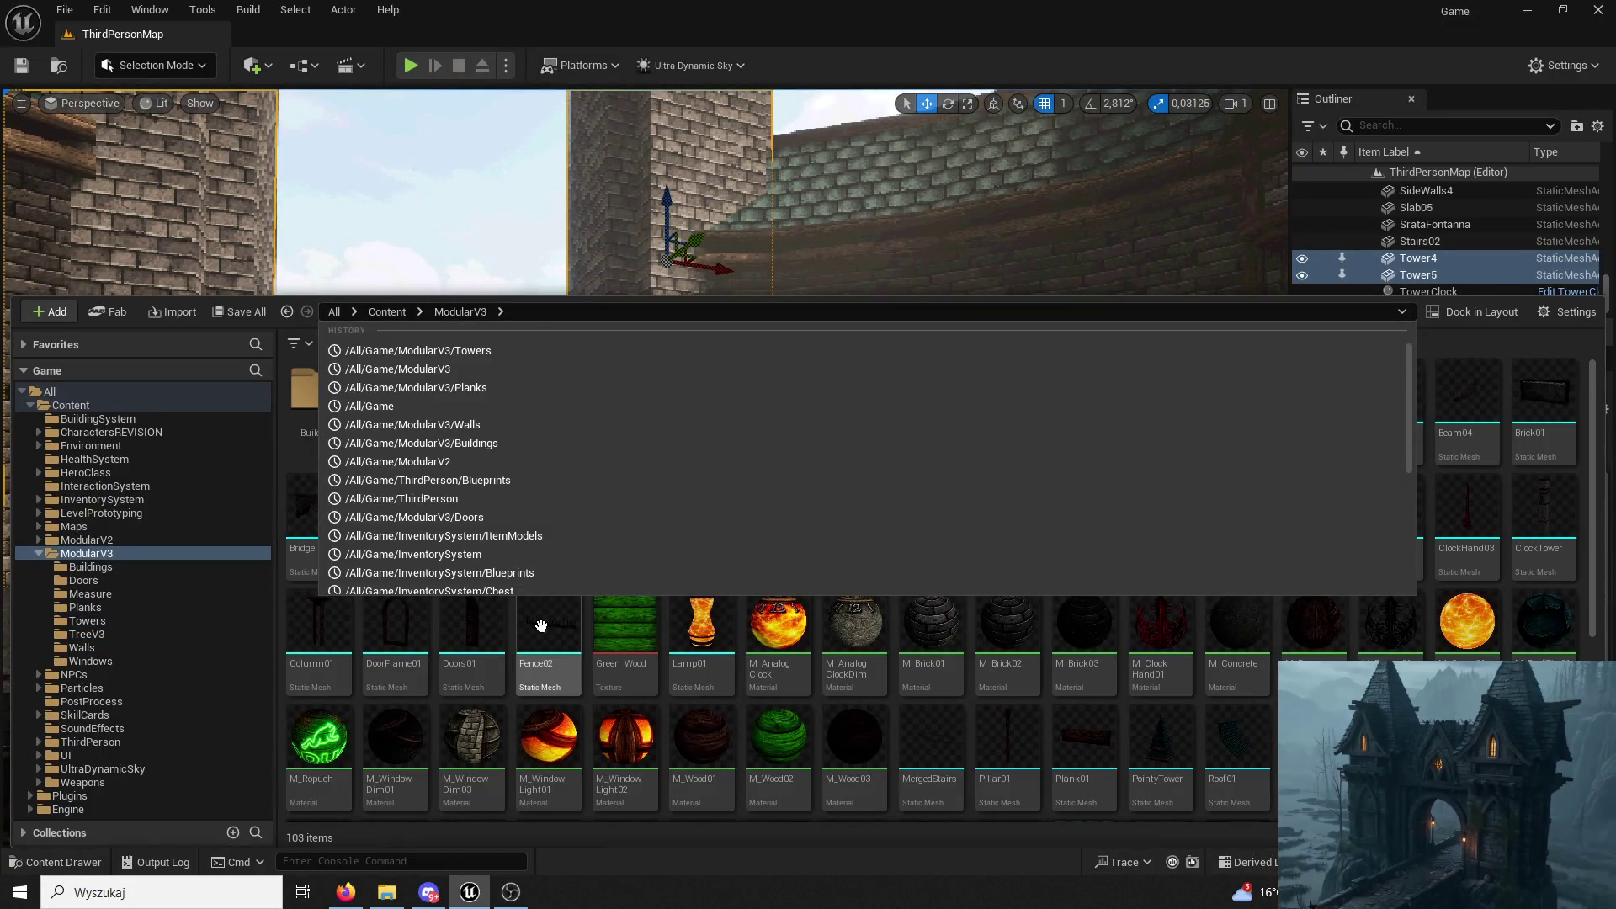
pyautogui.moveTo(363, 495); pyautogui.dragTo(363, 495, button='right')
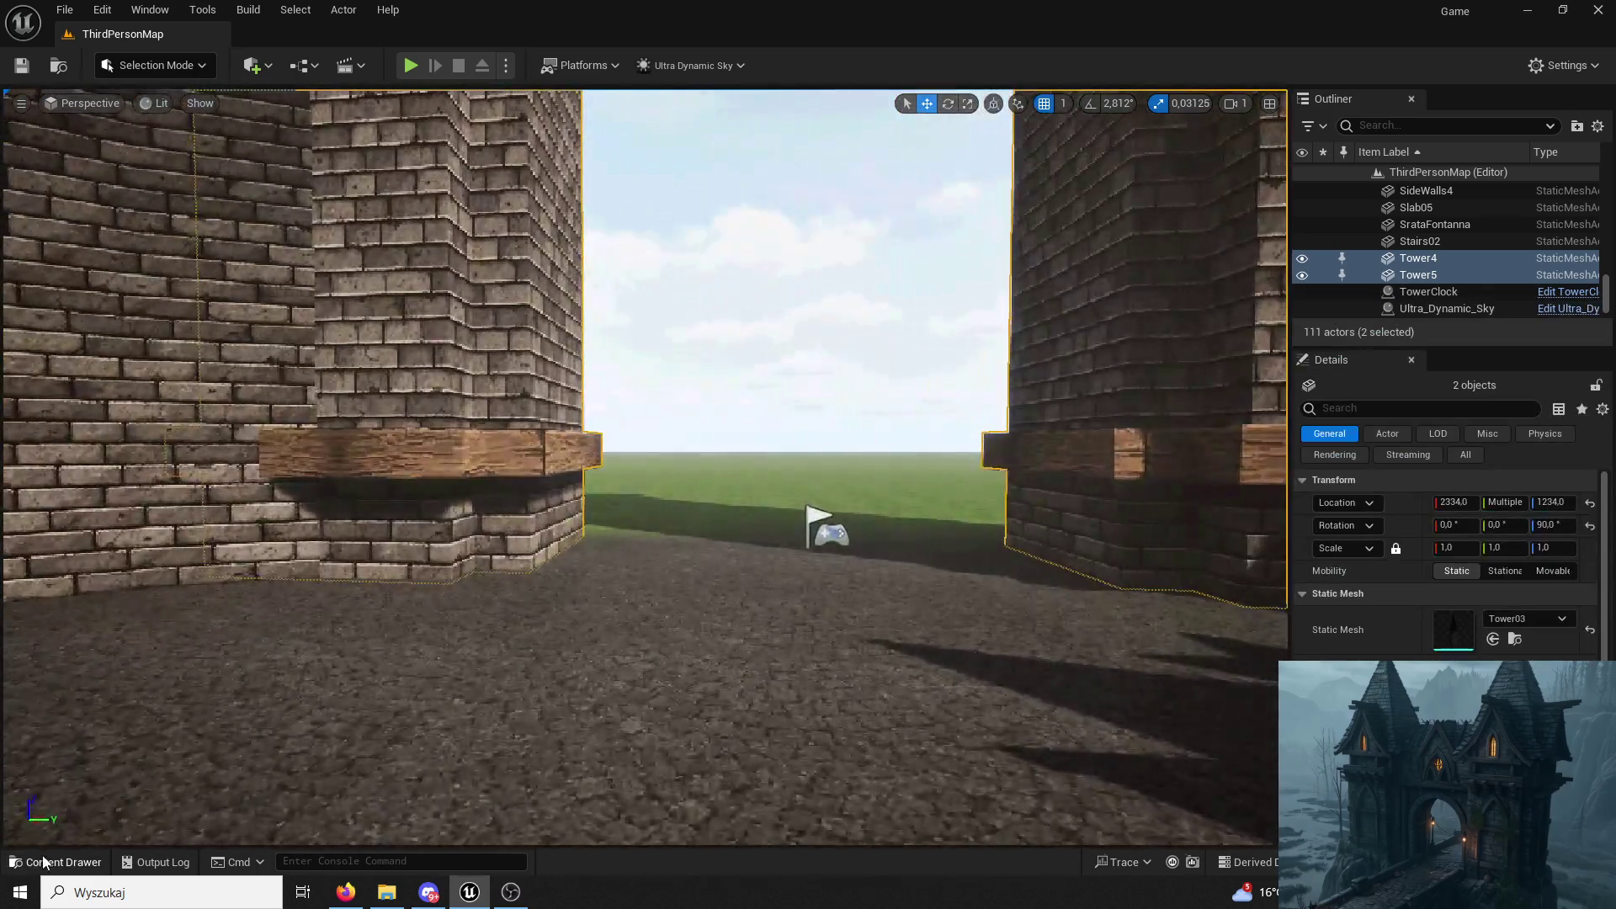
pyautogui.click(55, 861)
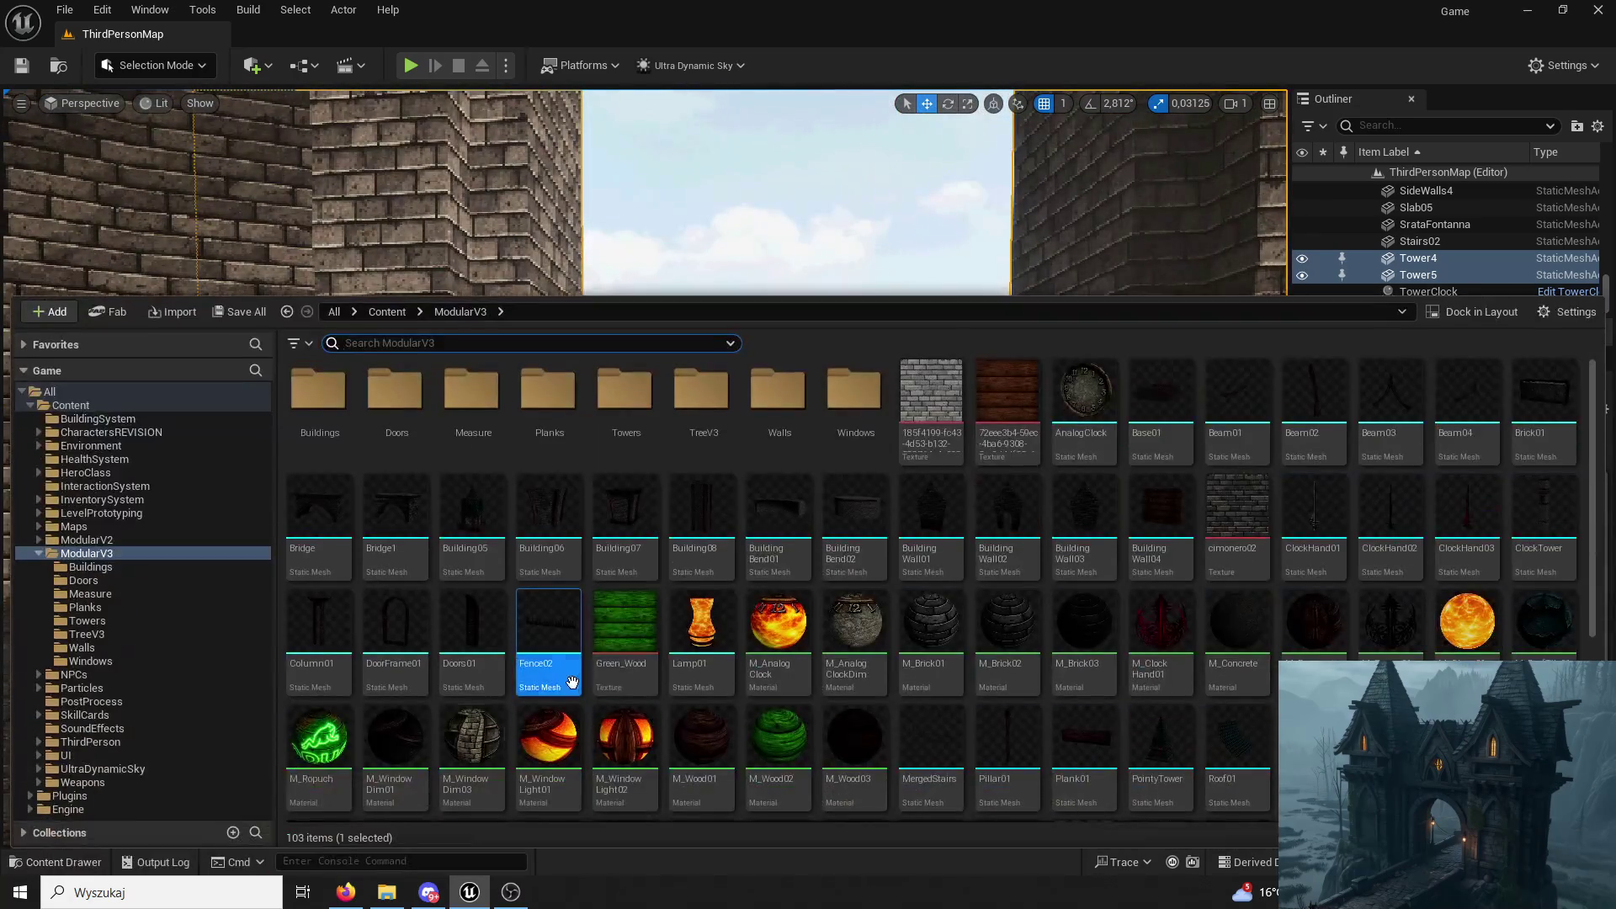
pyautogui.doubleClick(548, 391)
pyautogui.click(393, 395)
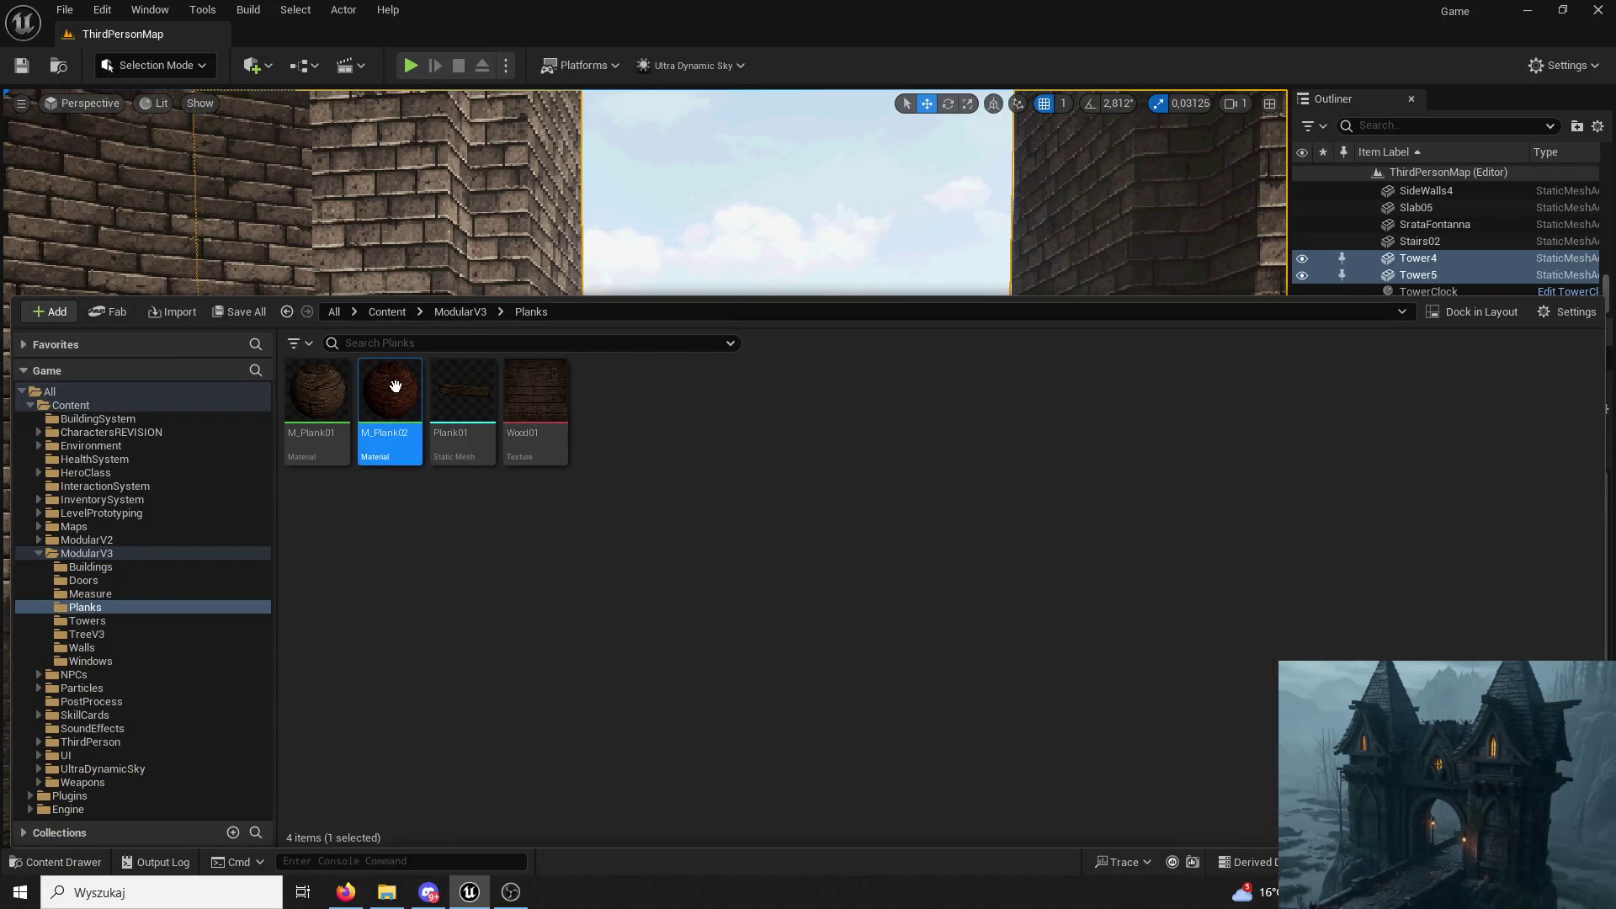
# Assign M_Plank02 to Tower03's Element 3 slot and return to the gate level.
pyautogui.click(463, 314)
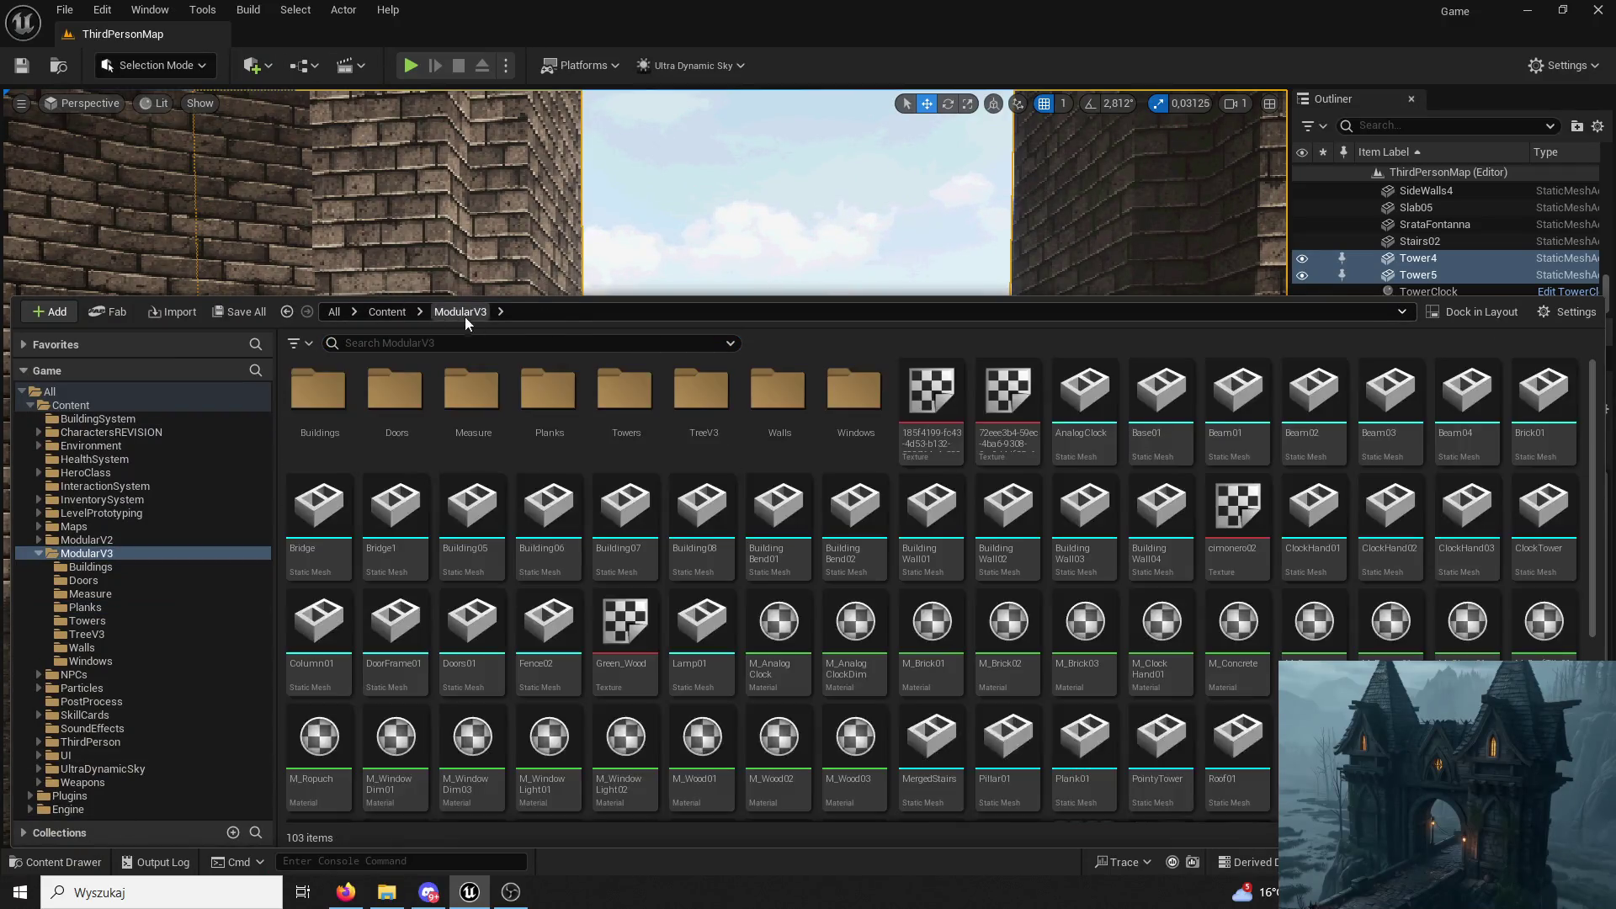
pyautogui.doubleClick(627, 392)
pyautogui.doubleClick(316, 389)
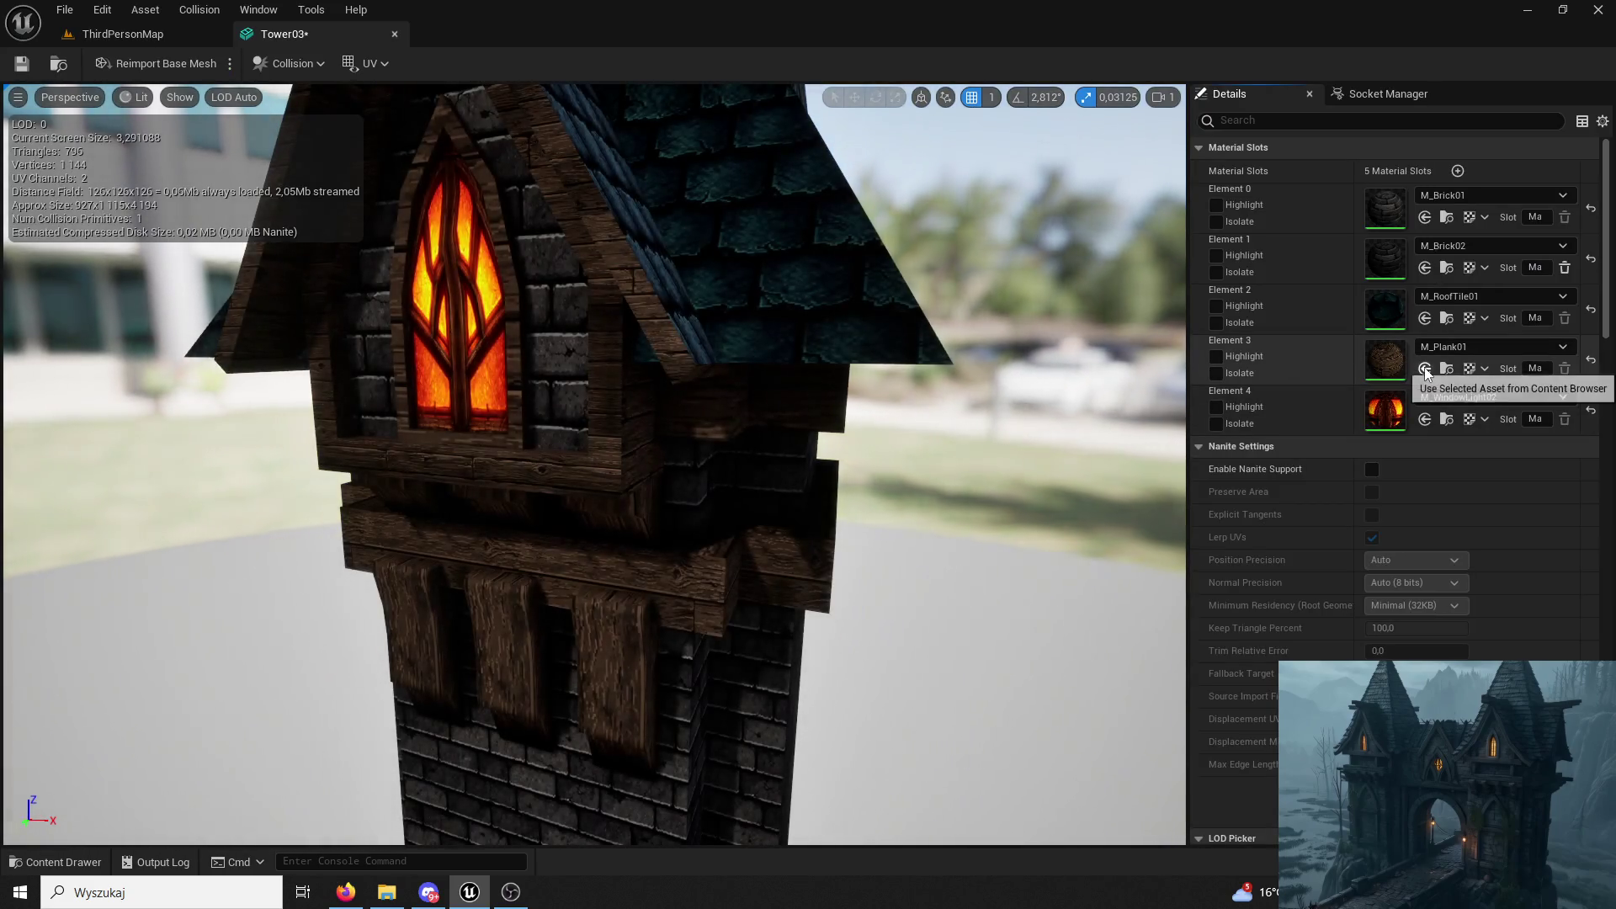
pyautogui.click(63, 861)
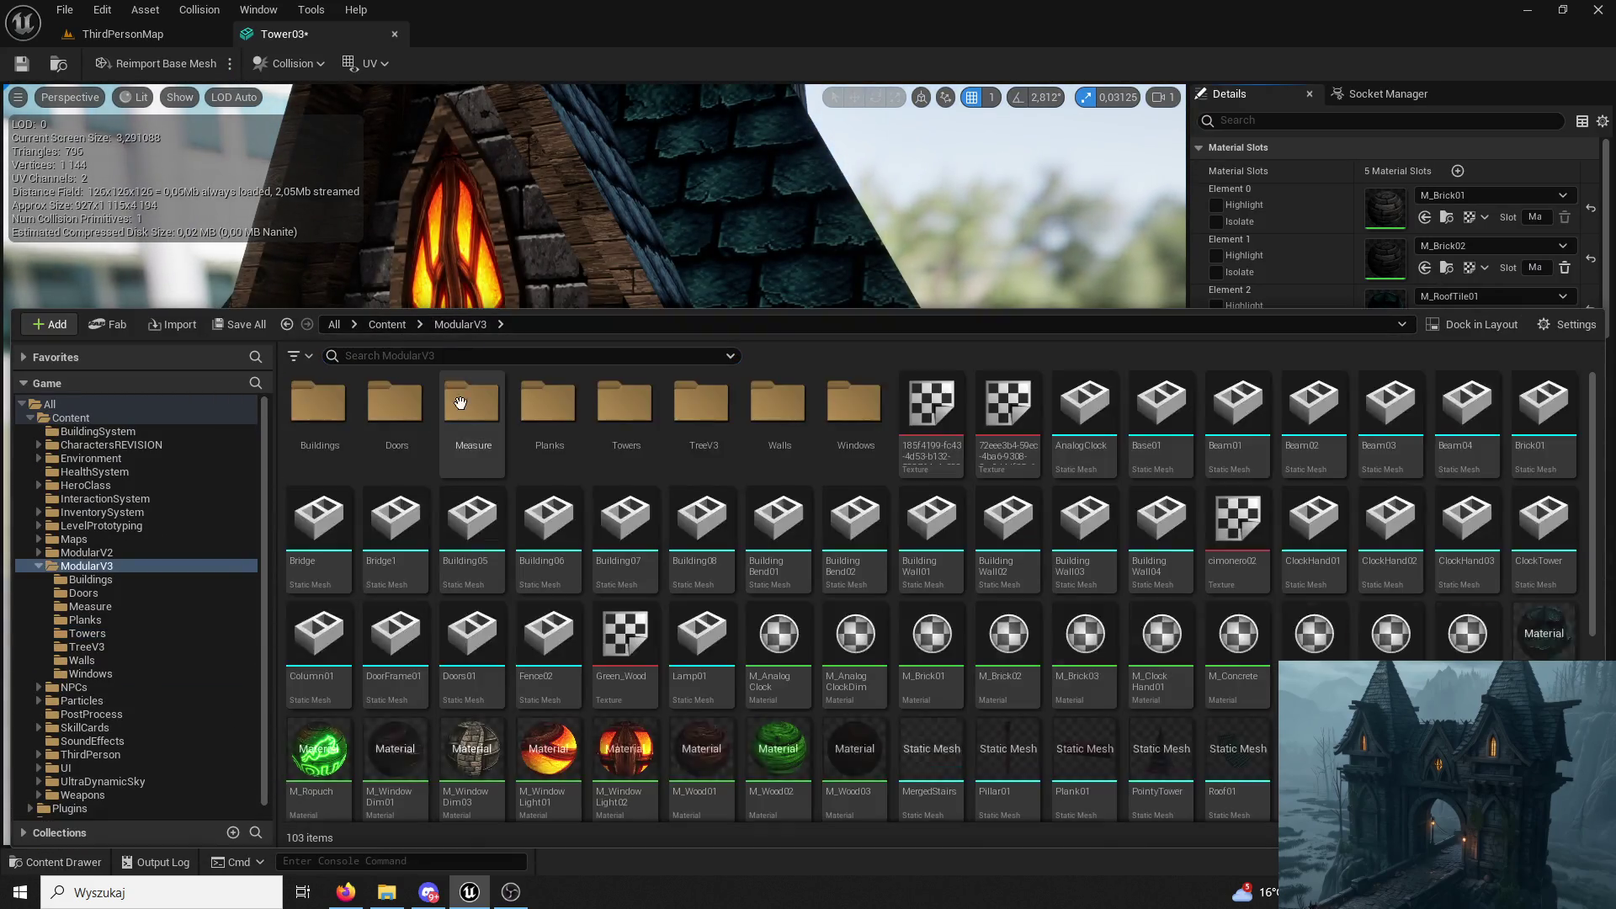
pyautogui.doubleClick(548, 404)
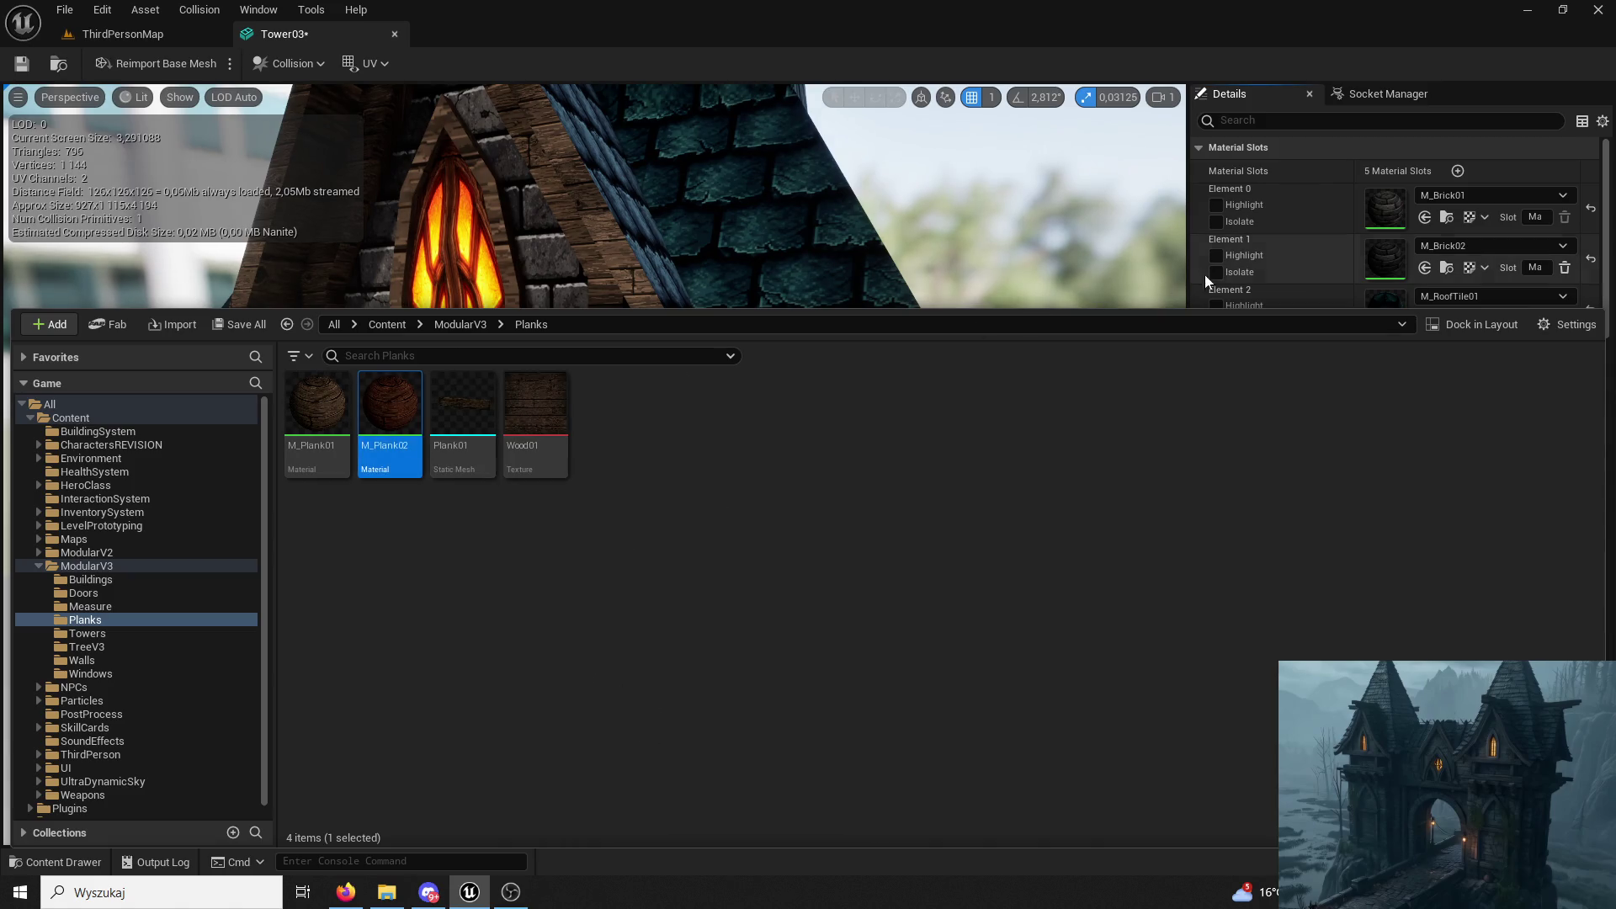
pyautogui.click(1194, 276)
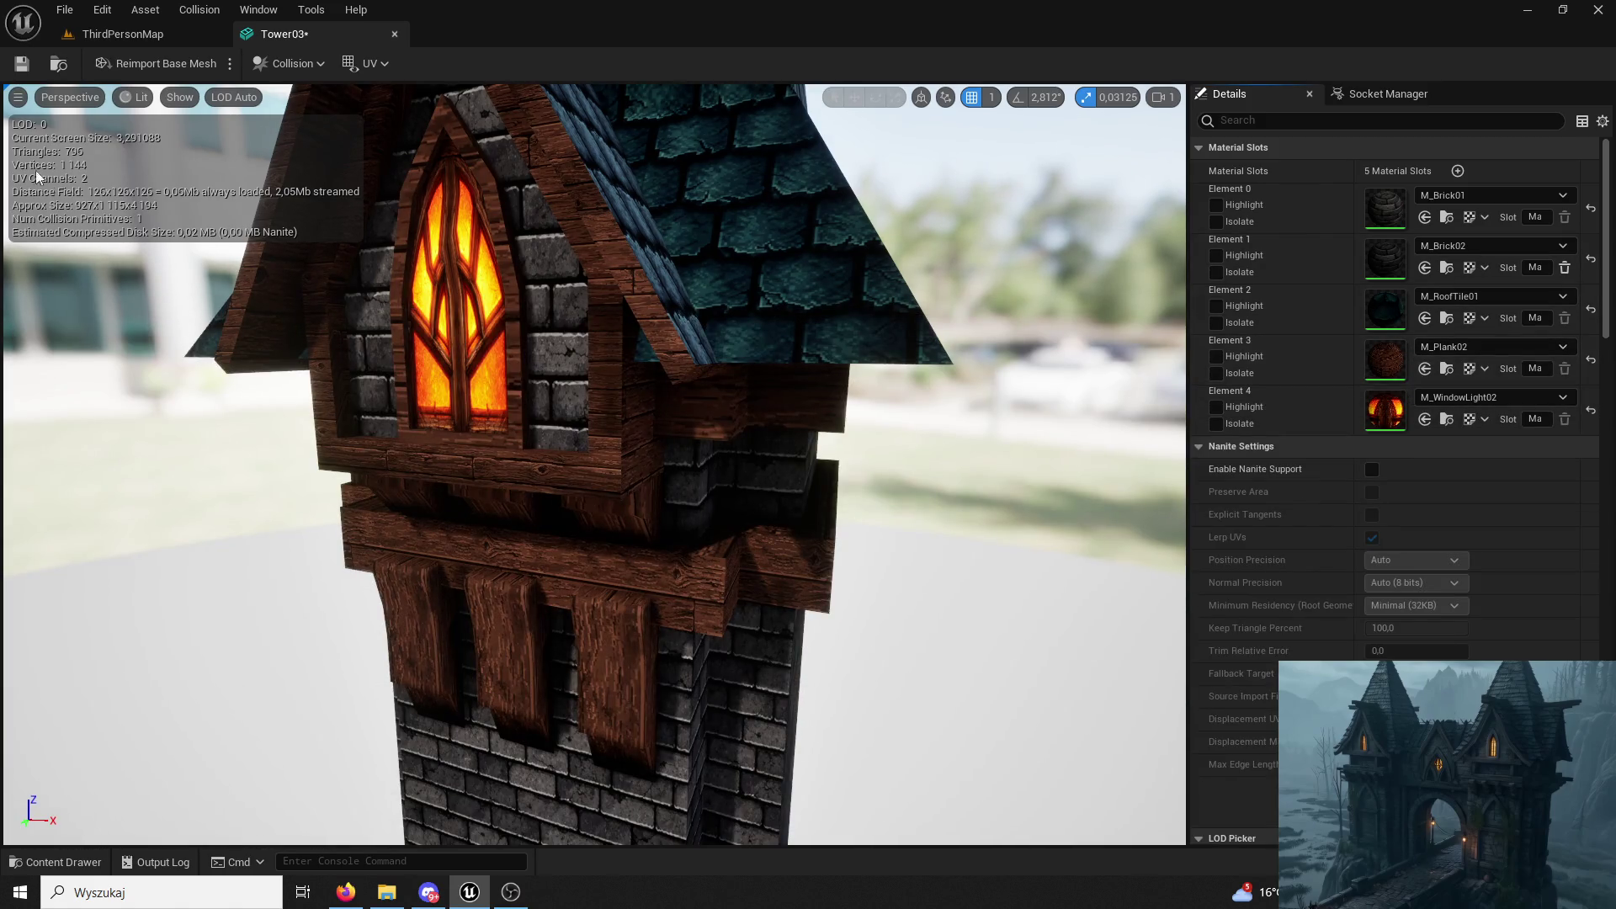
pyautogui.click(394, 35)
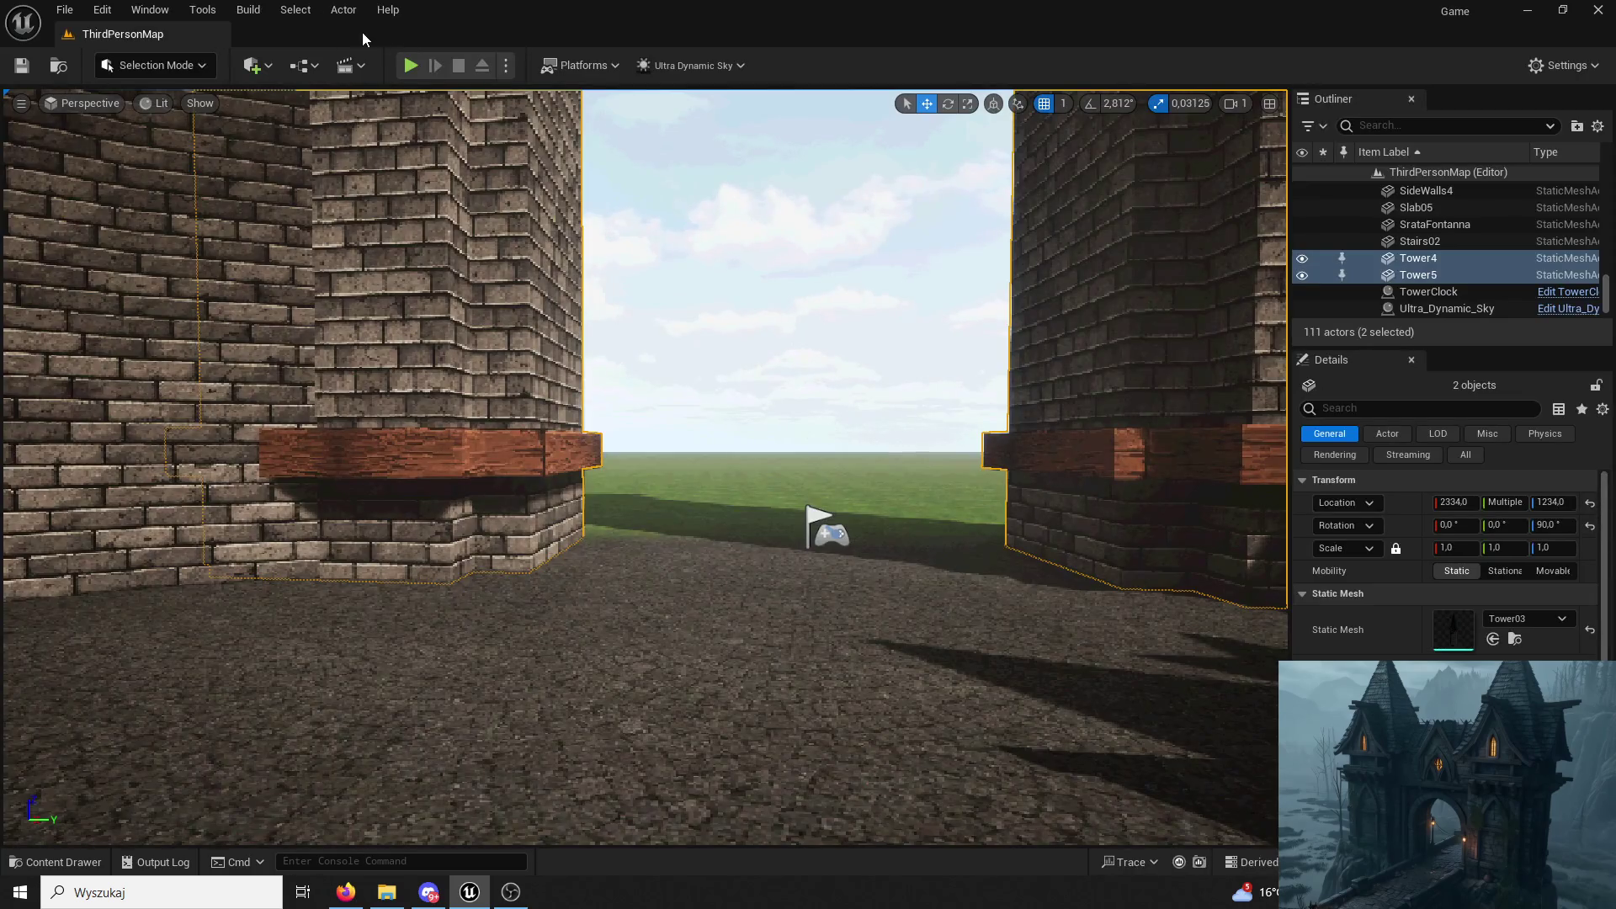
pyautogui.click(410, 67)
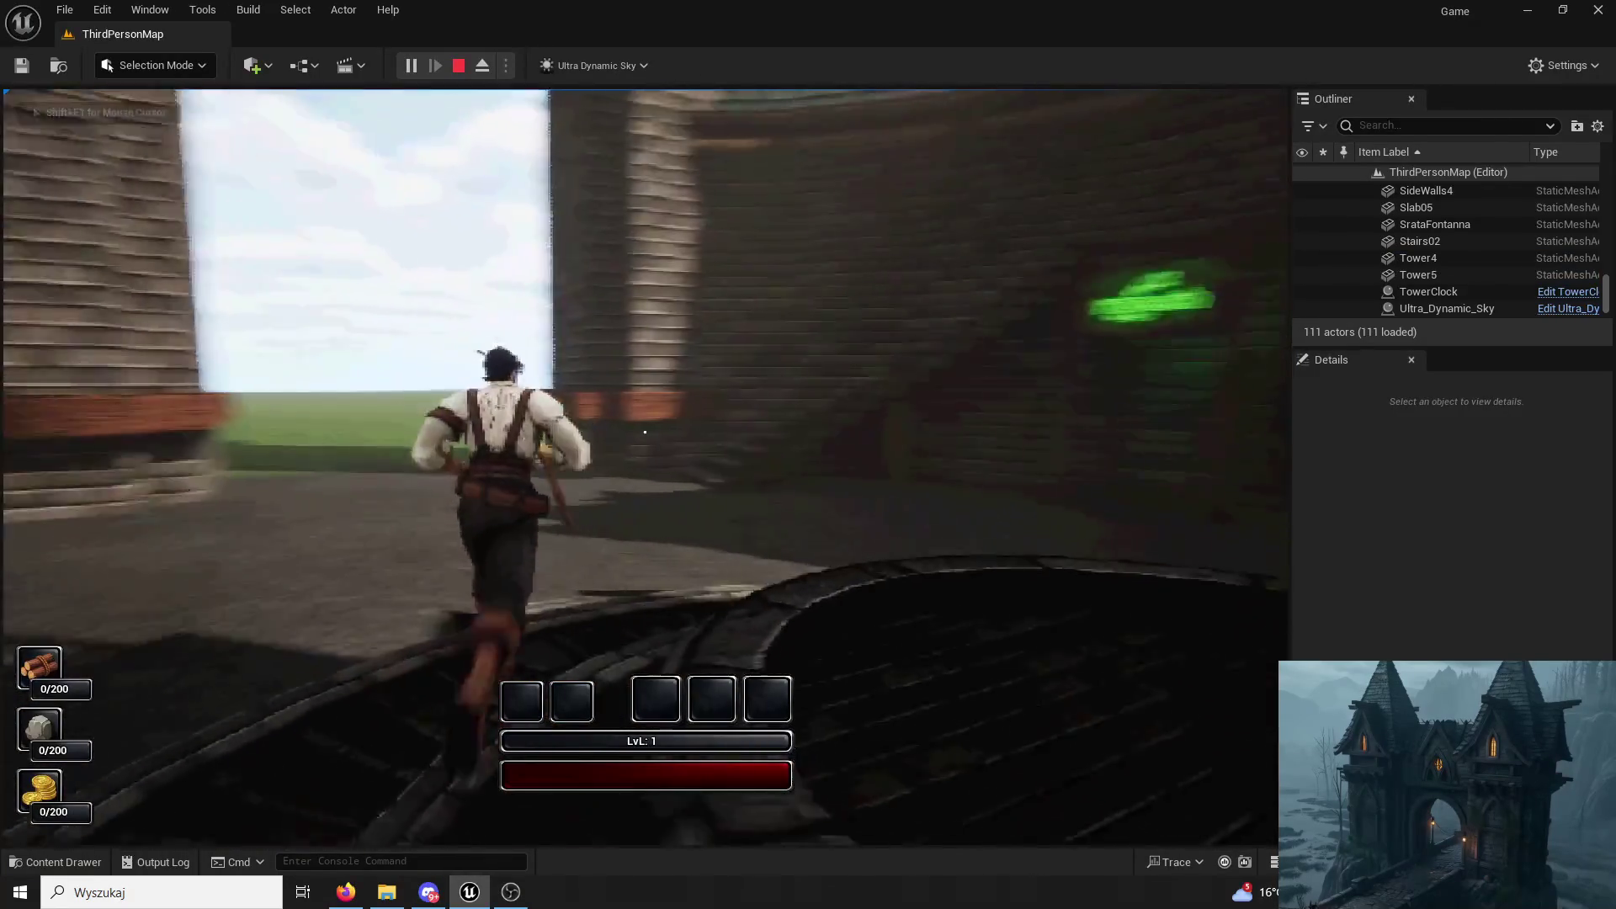
pyautogui.press('space')
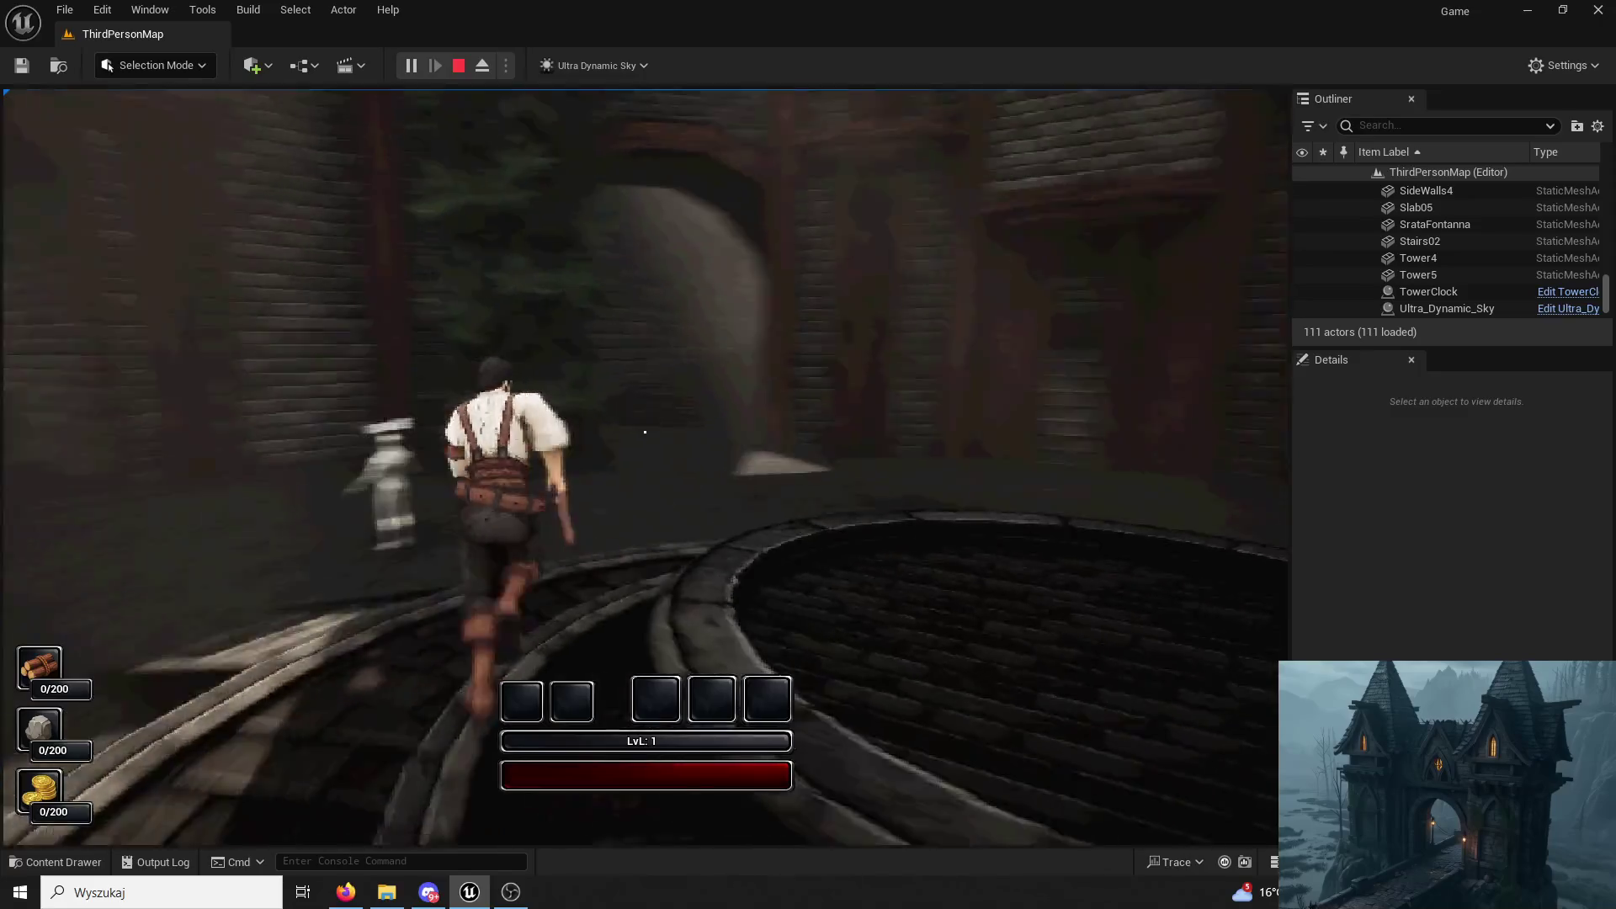
pyautogui.press('Escape')
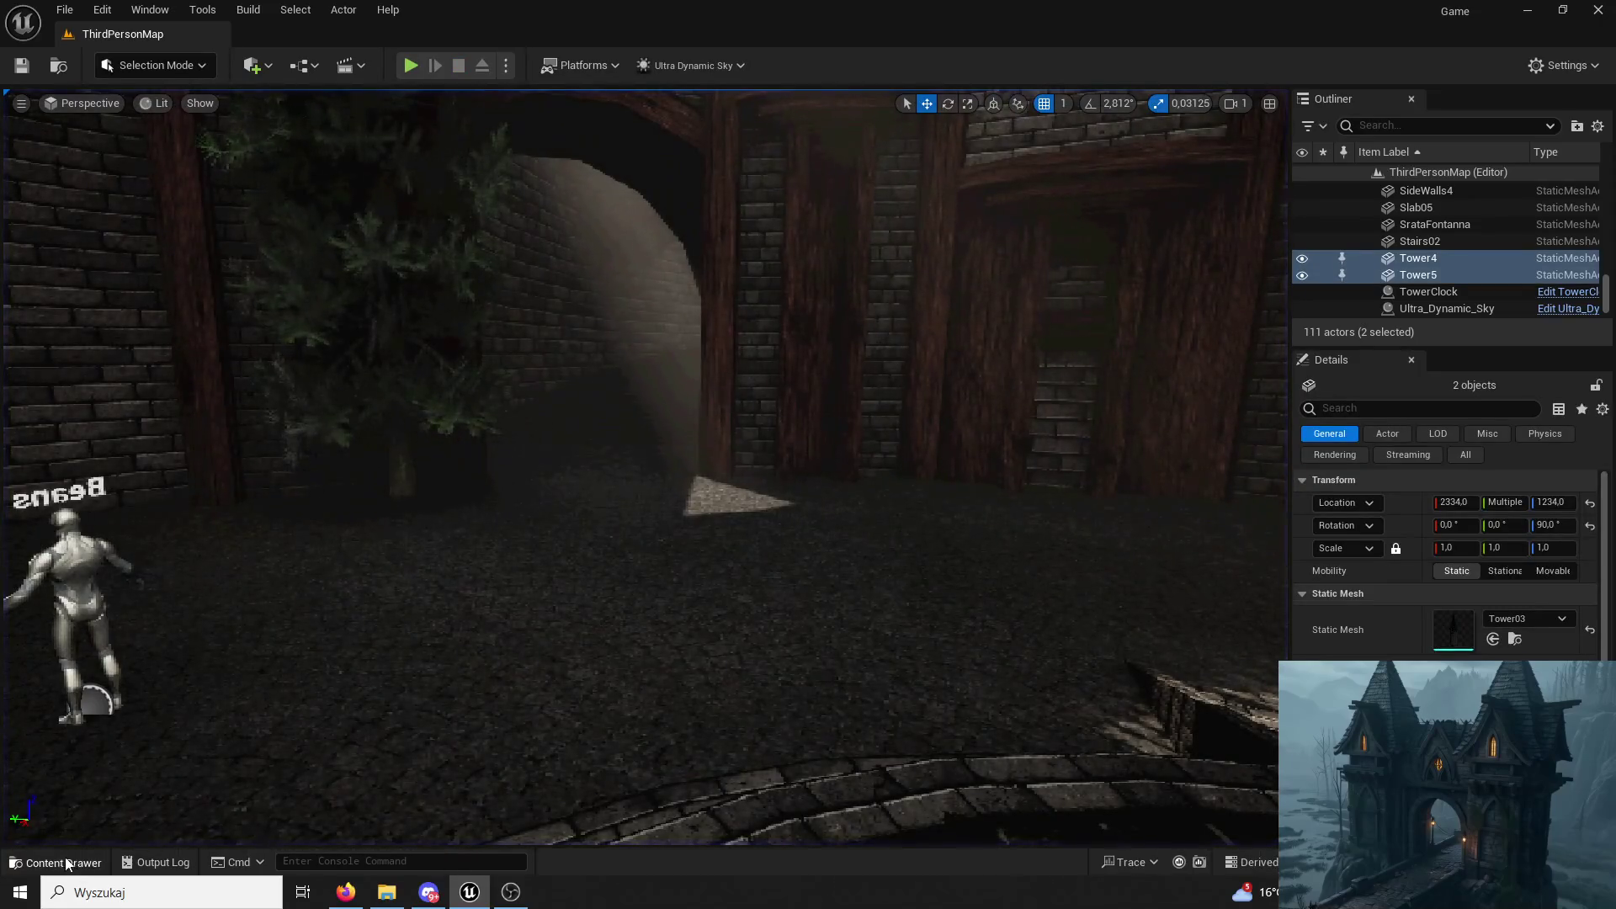
pyautogui.hotkey('ctrl', 'space')
# Select M_Wood01 in ModularV3 and open the Tower03 mesh from the Towers folder.
pyautogui.click(444, 313)
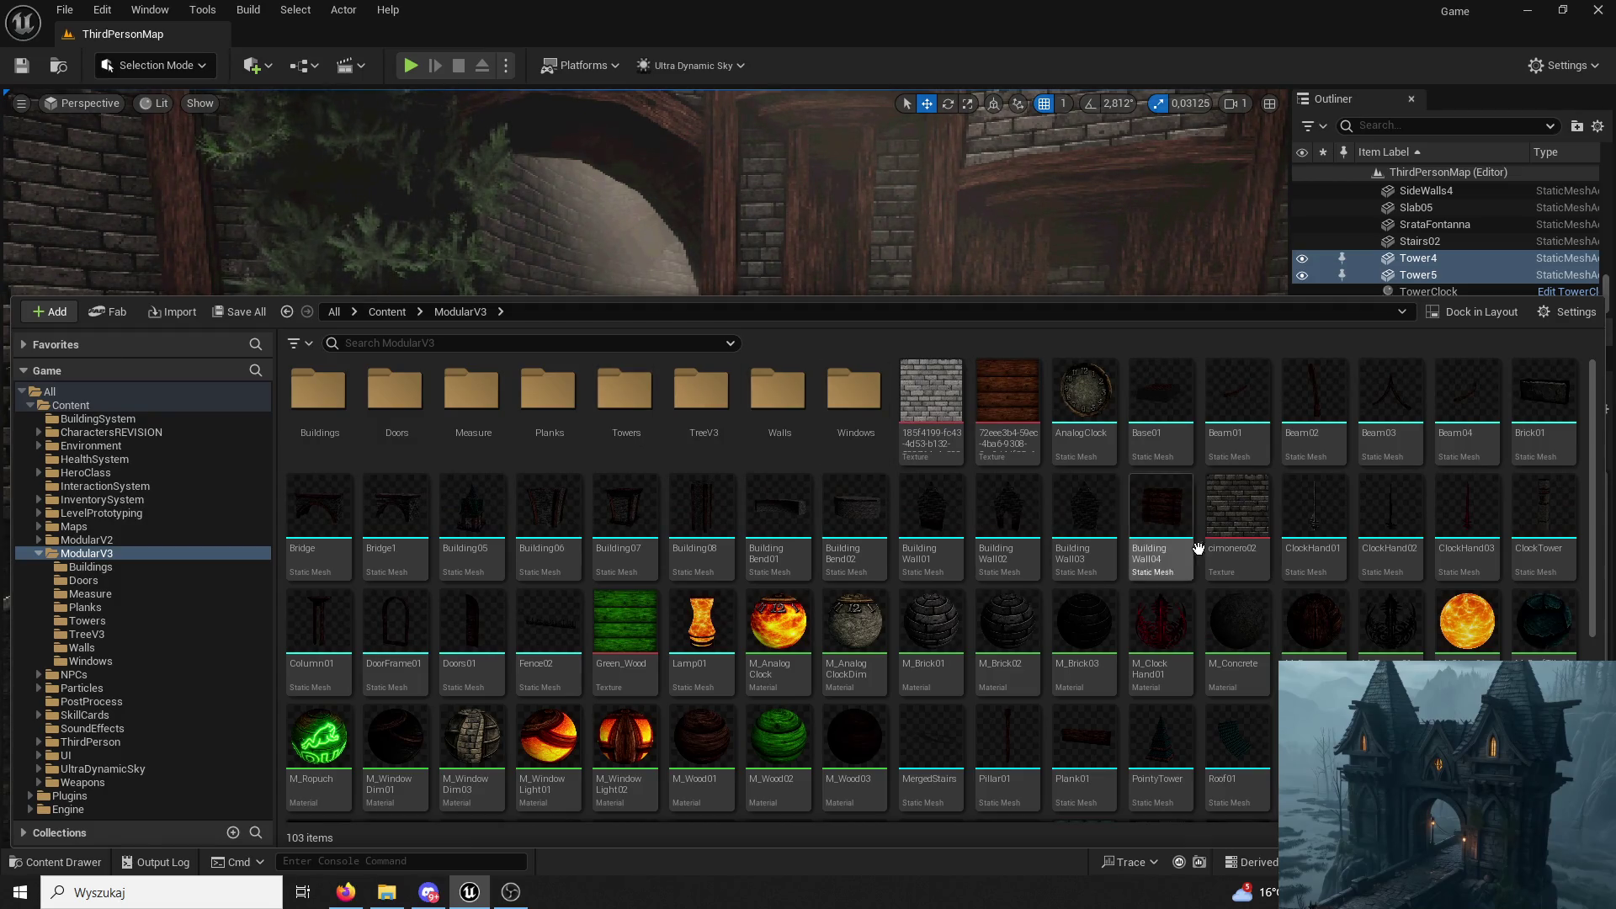
pyautogui.click(703, 738)
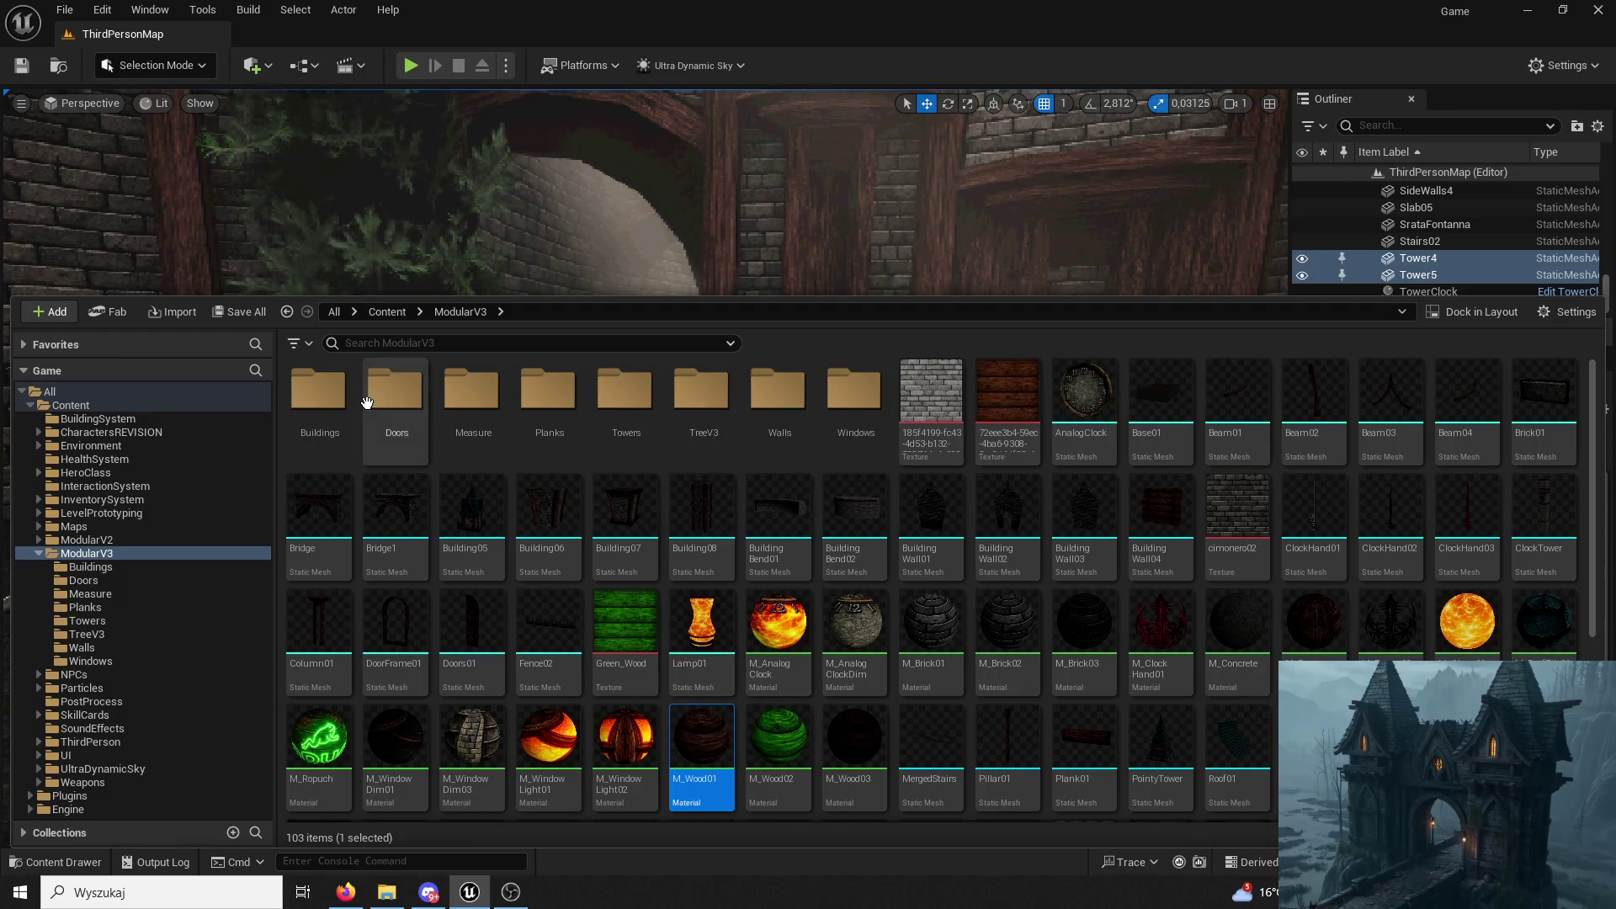
pyautogui.doubleClick(320, 394)
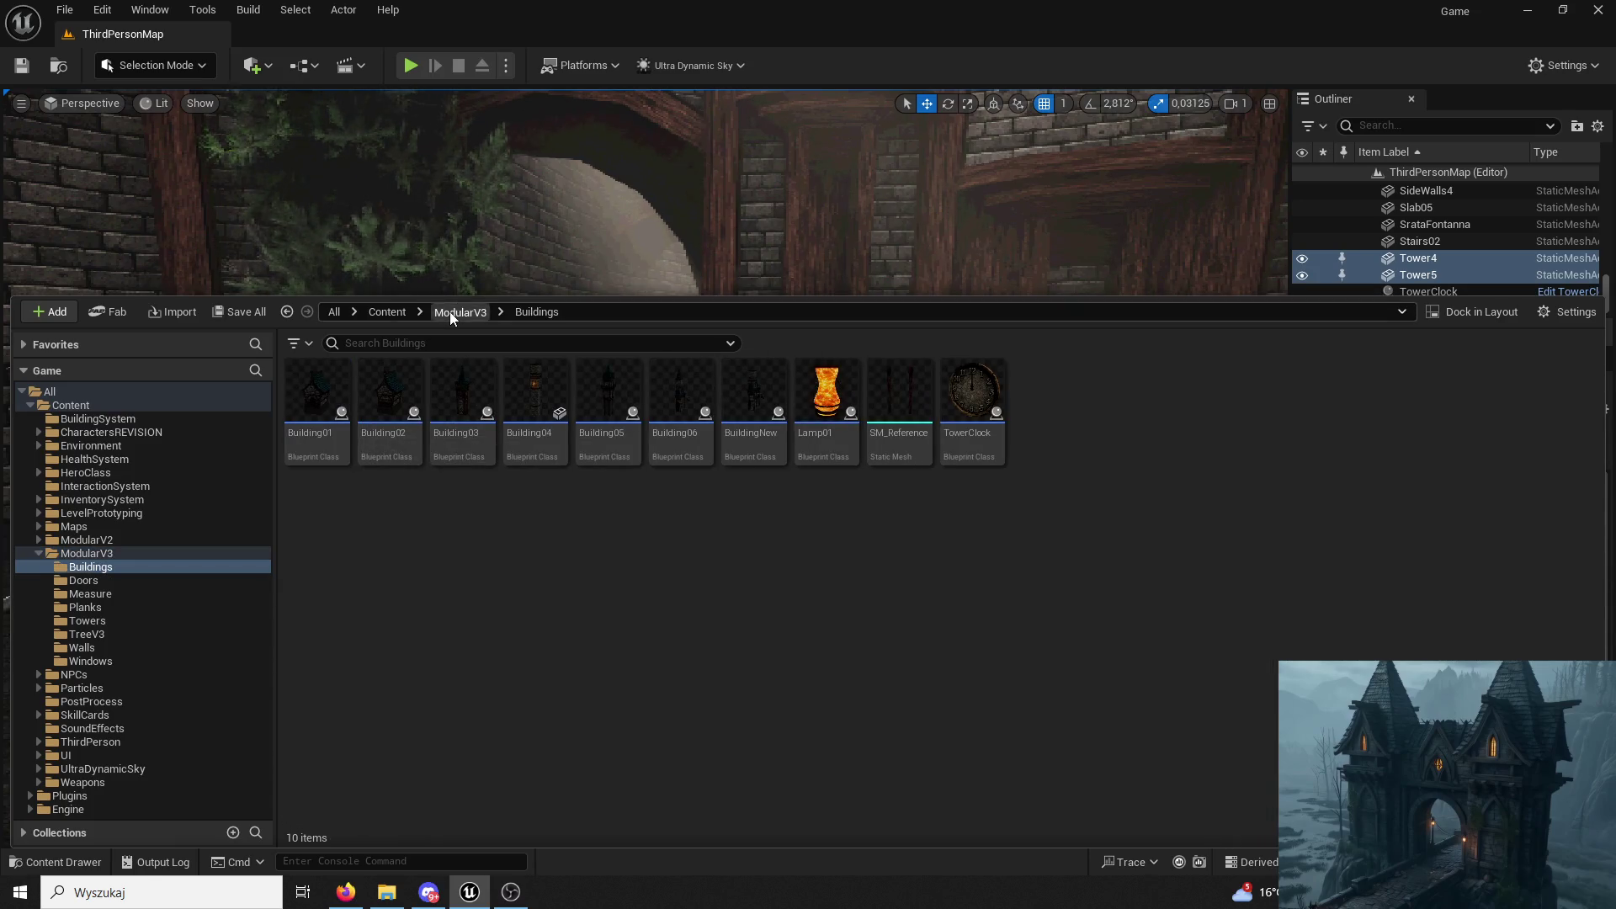
pyautogui.click(450, 311)
pyautogui.doubleClick(607, 397)
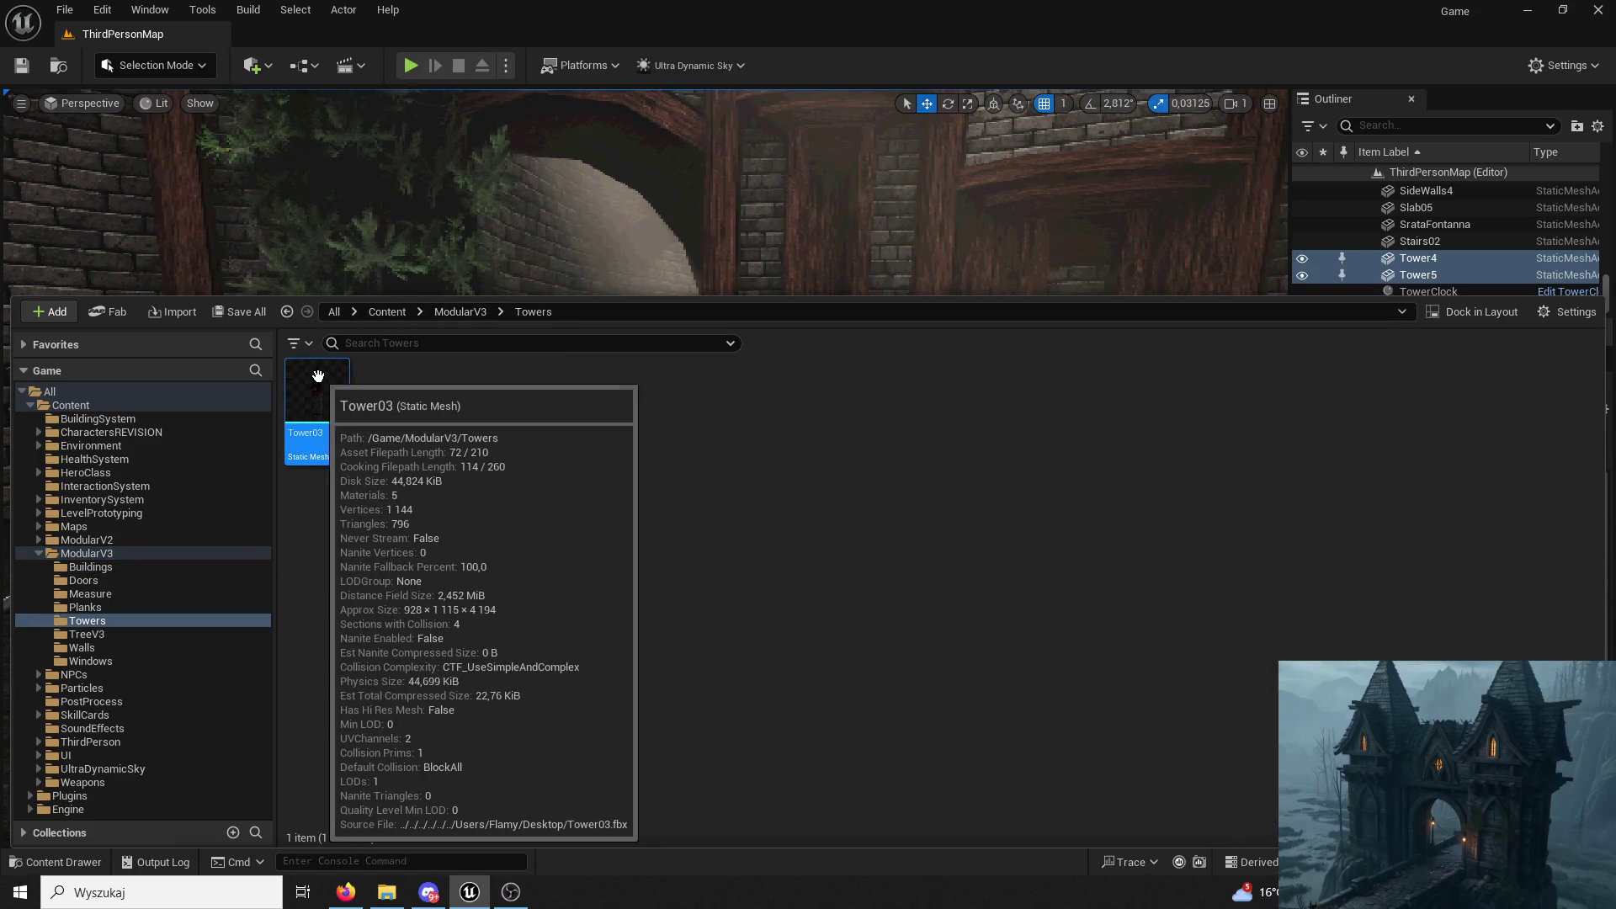
pyautogui.doubleClick(318, 377)
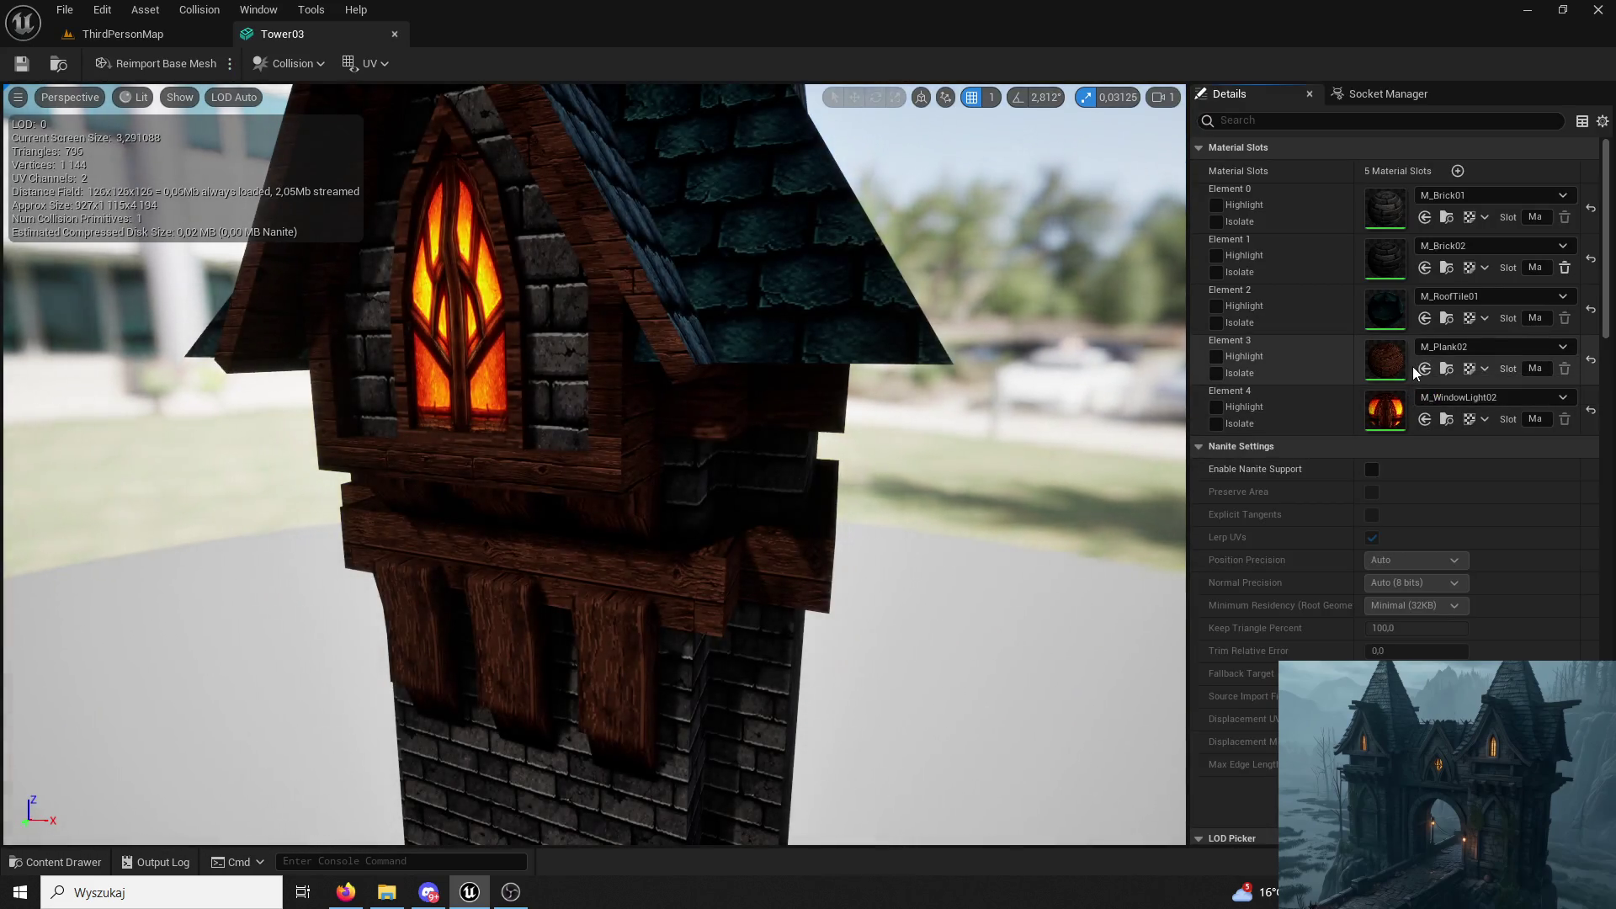
# Assign M_Wood01 to Tower03's Element 3 slot and switch back to the gate level.
pyautogui.click(57, 861)
pyautogui.click(446, 326)
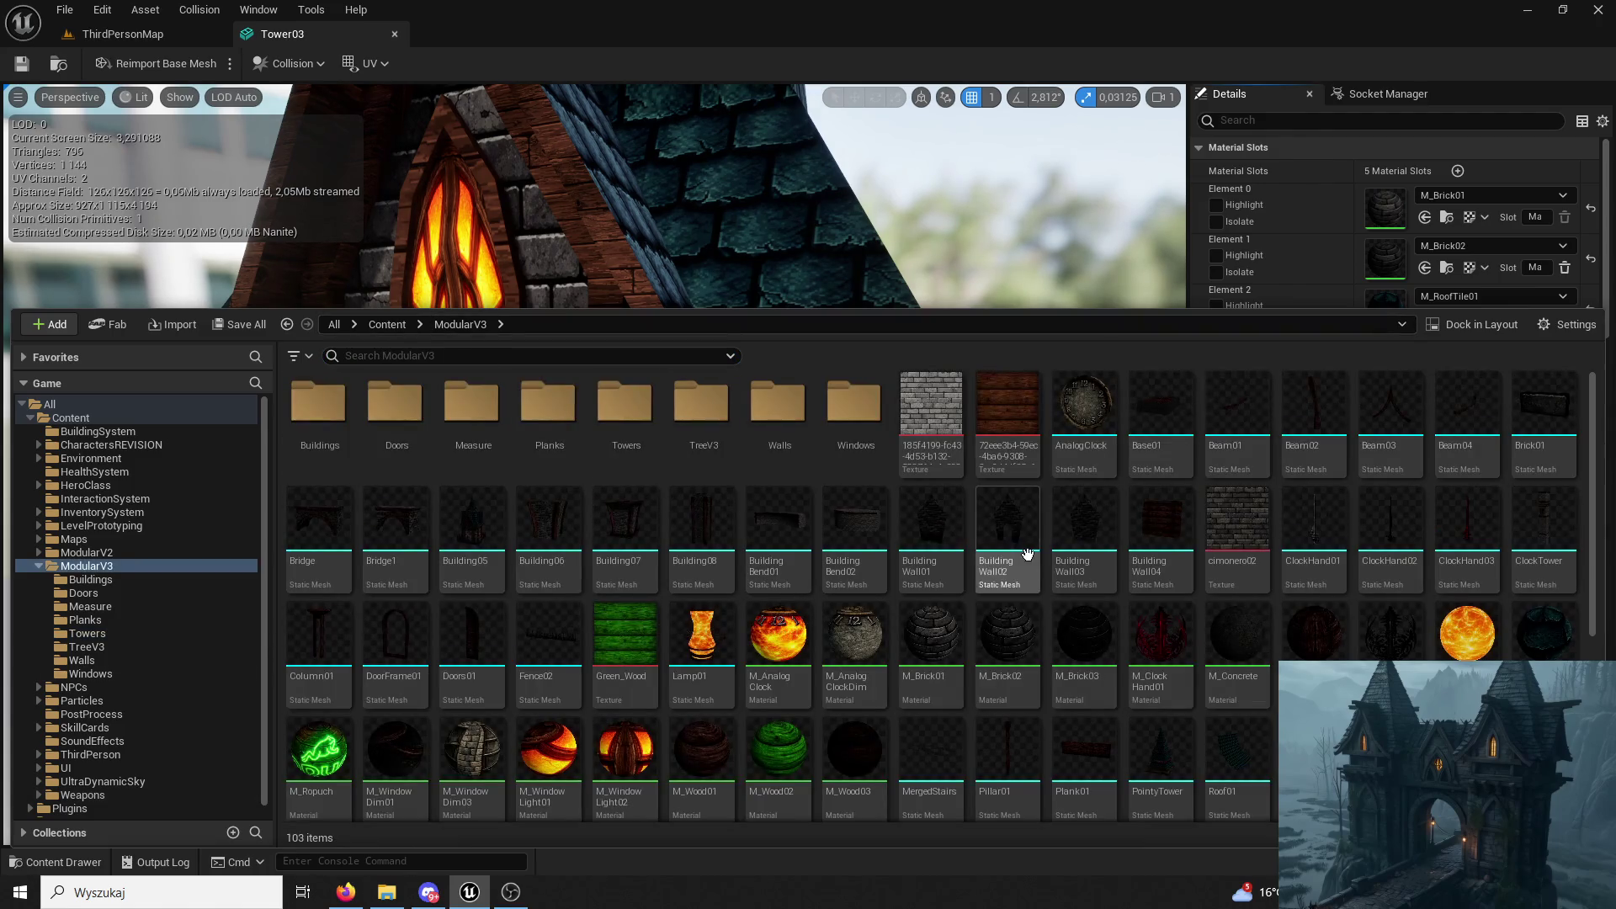
pyautogui.scroll(-2, 1287, 628)
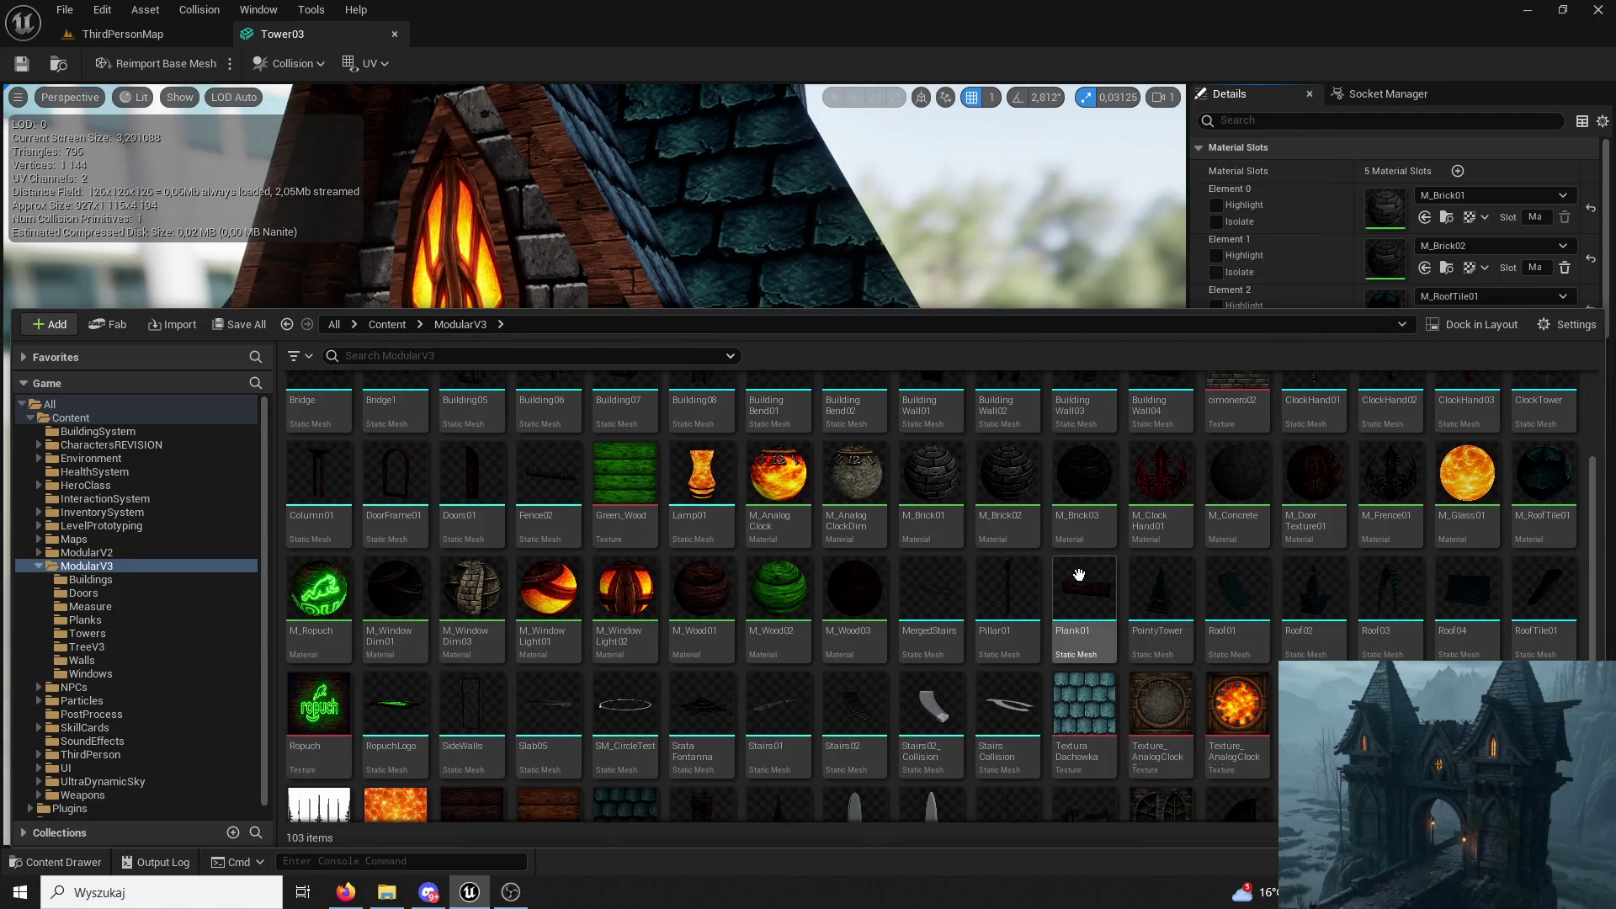
pyautogui.click(1318, 262)
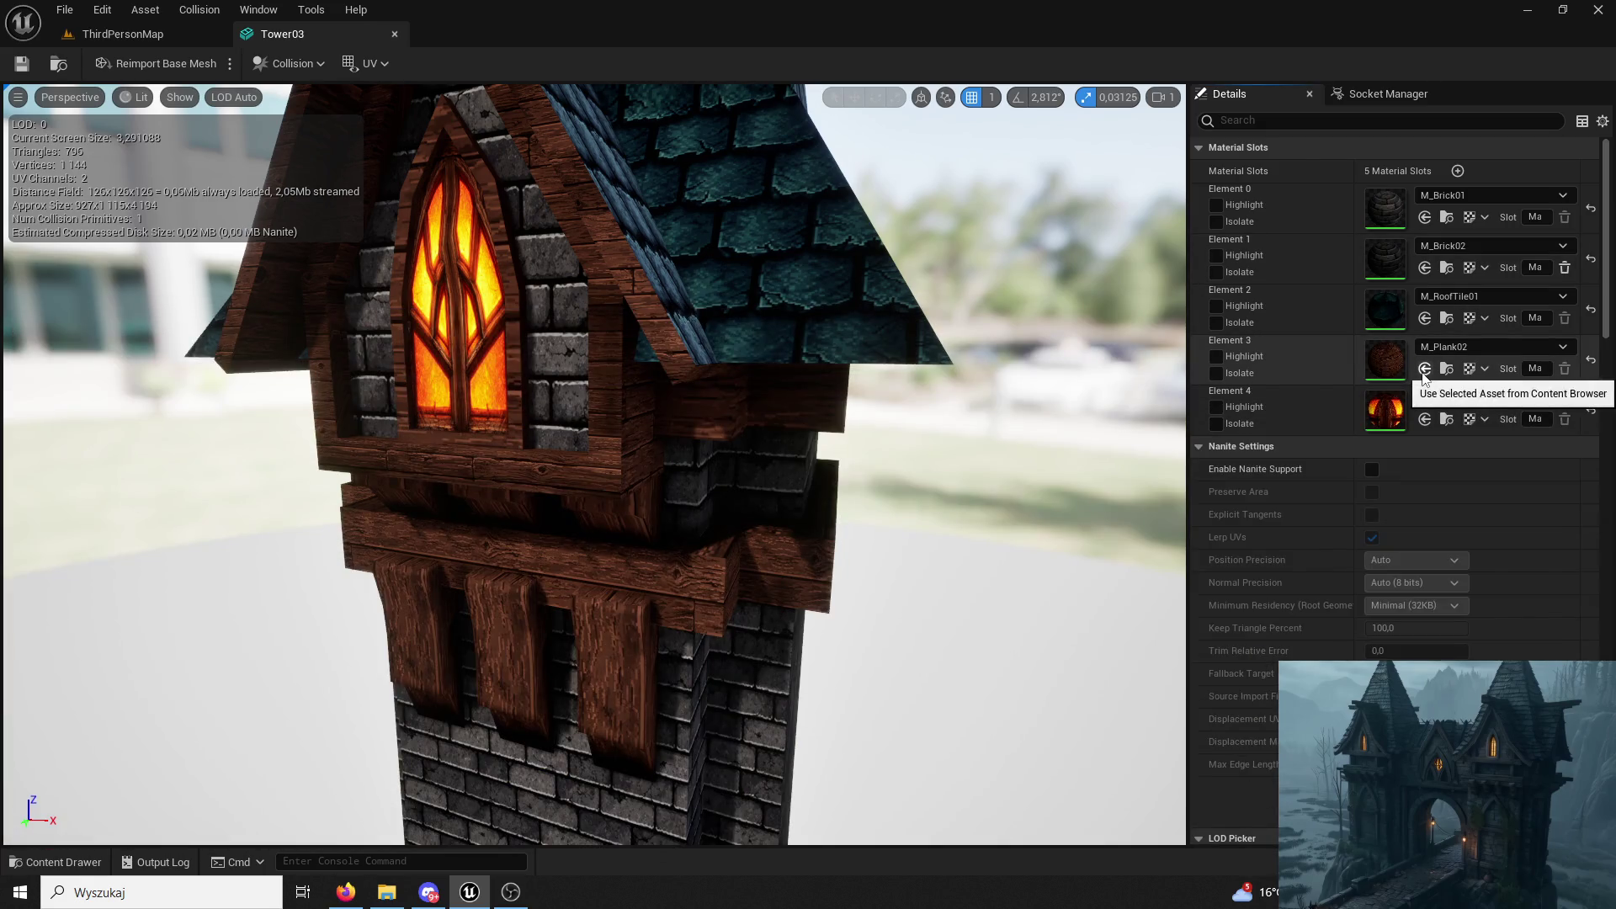
pyautogui.click(51, 862)
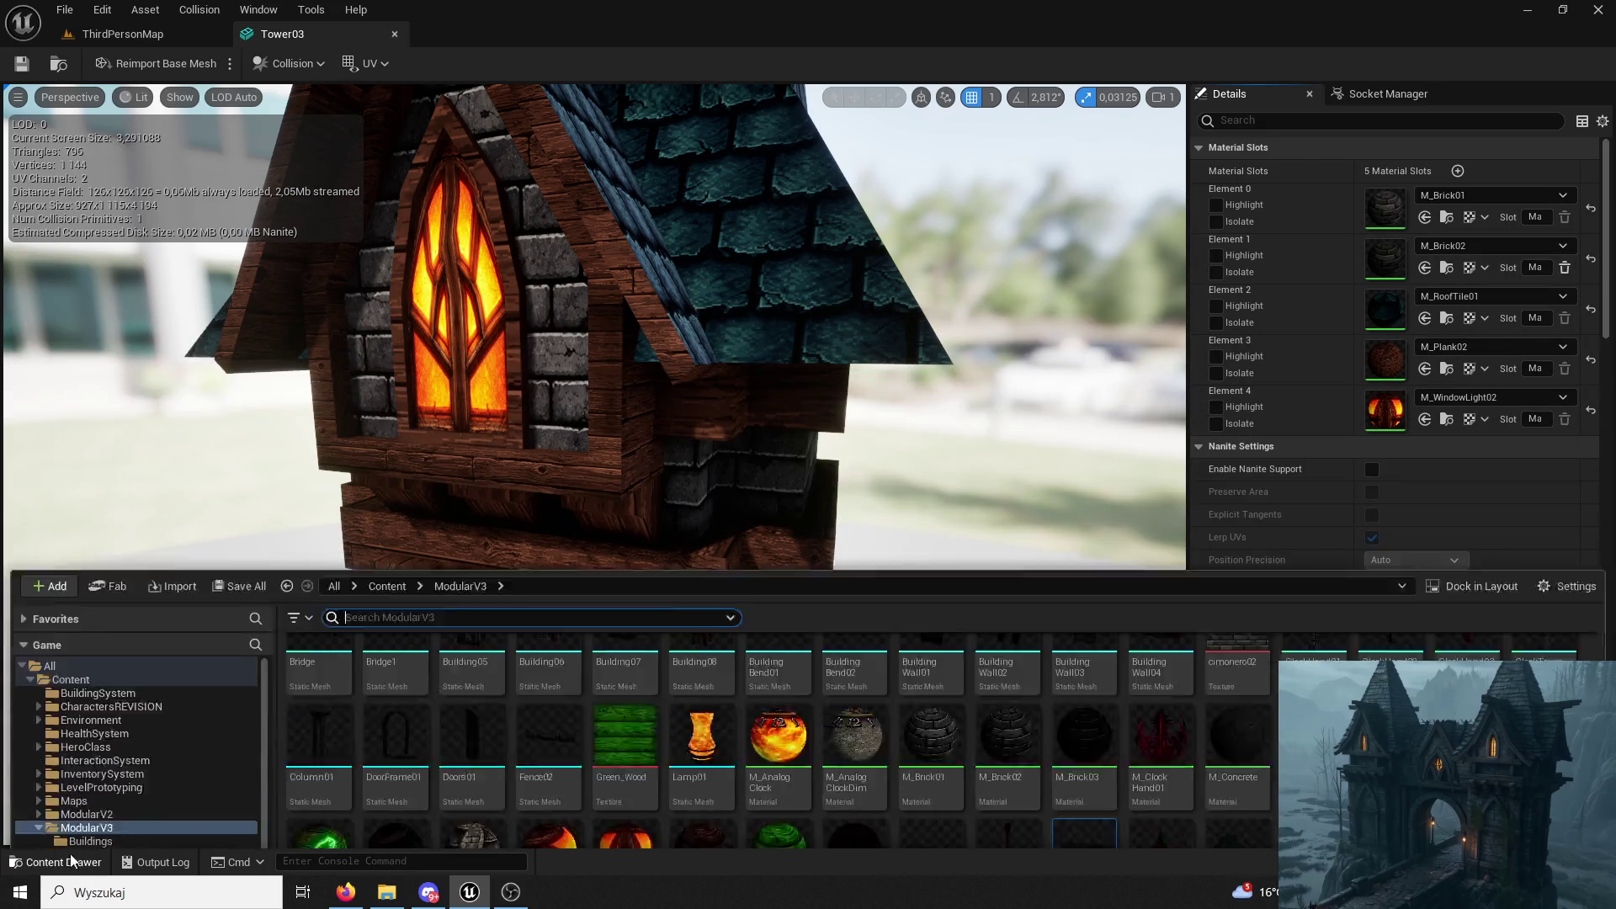
pyautogui.scroll(-2, 1175, 584)
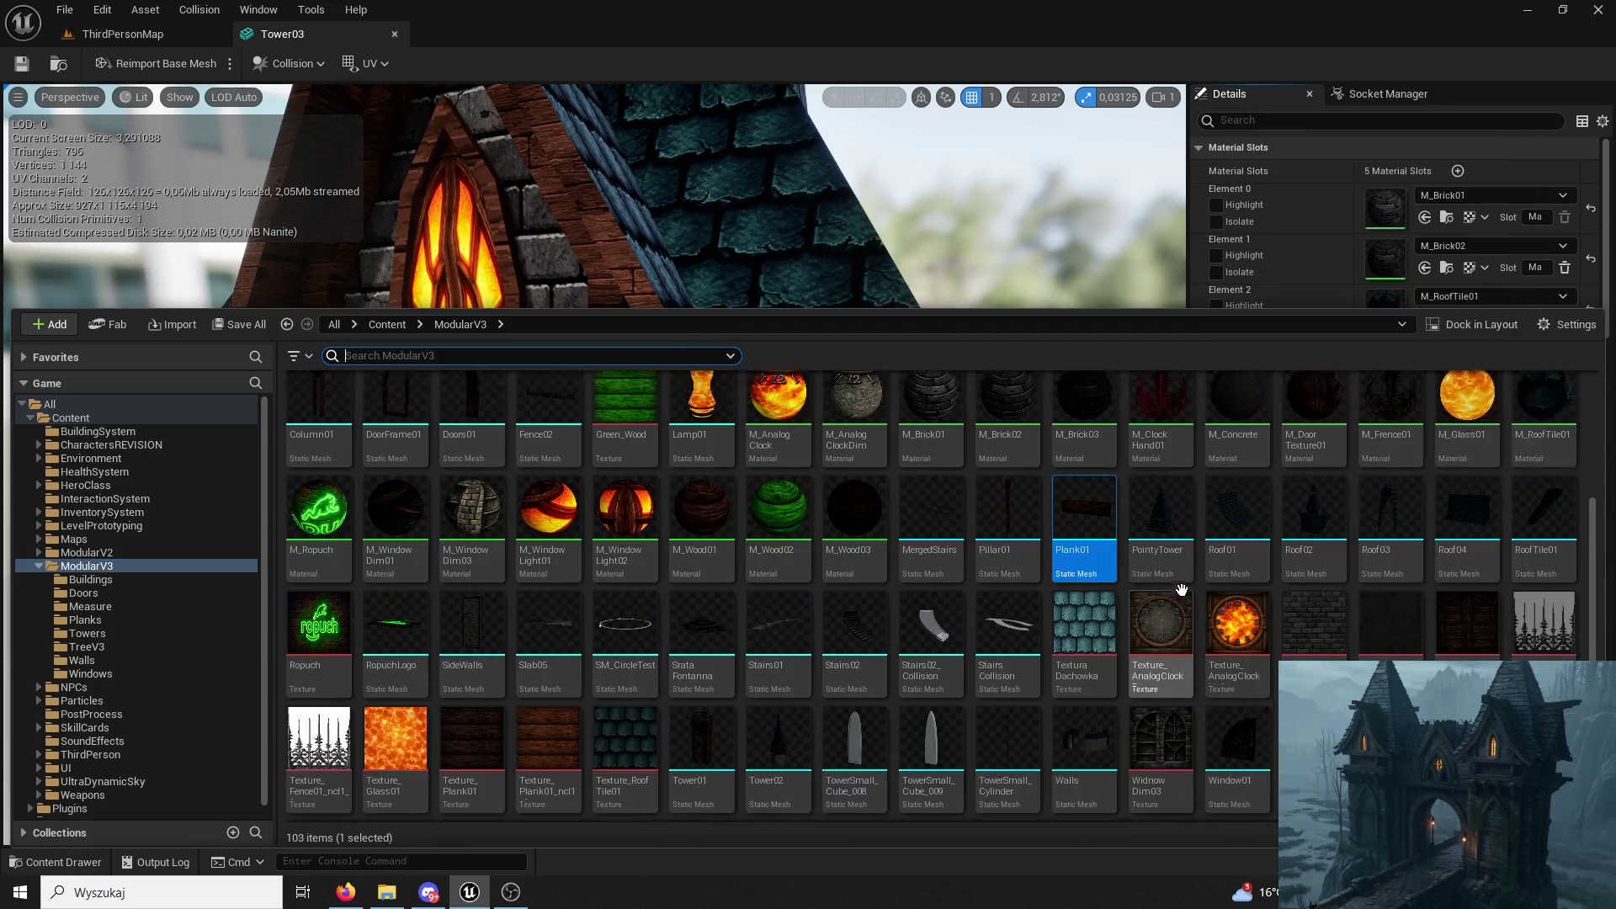
pyautogui.click(708, 493)
pyautogui.click(1347, 256)
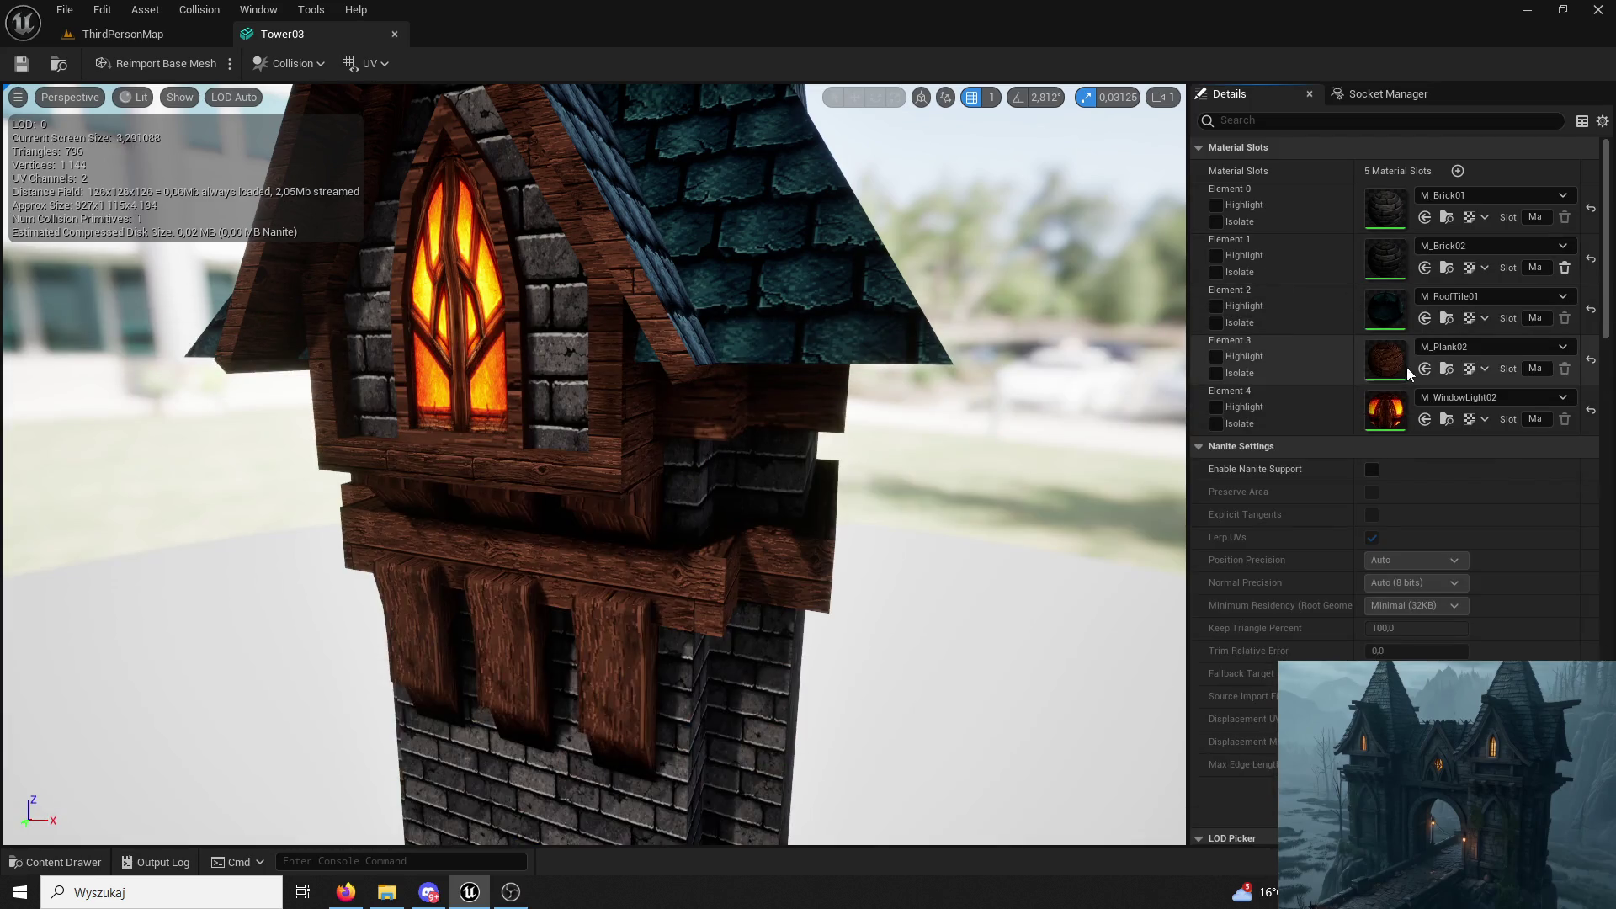
pyautogui.click(1422, 367)
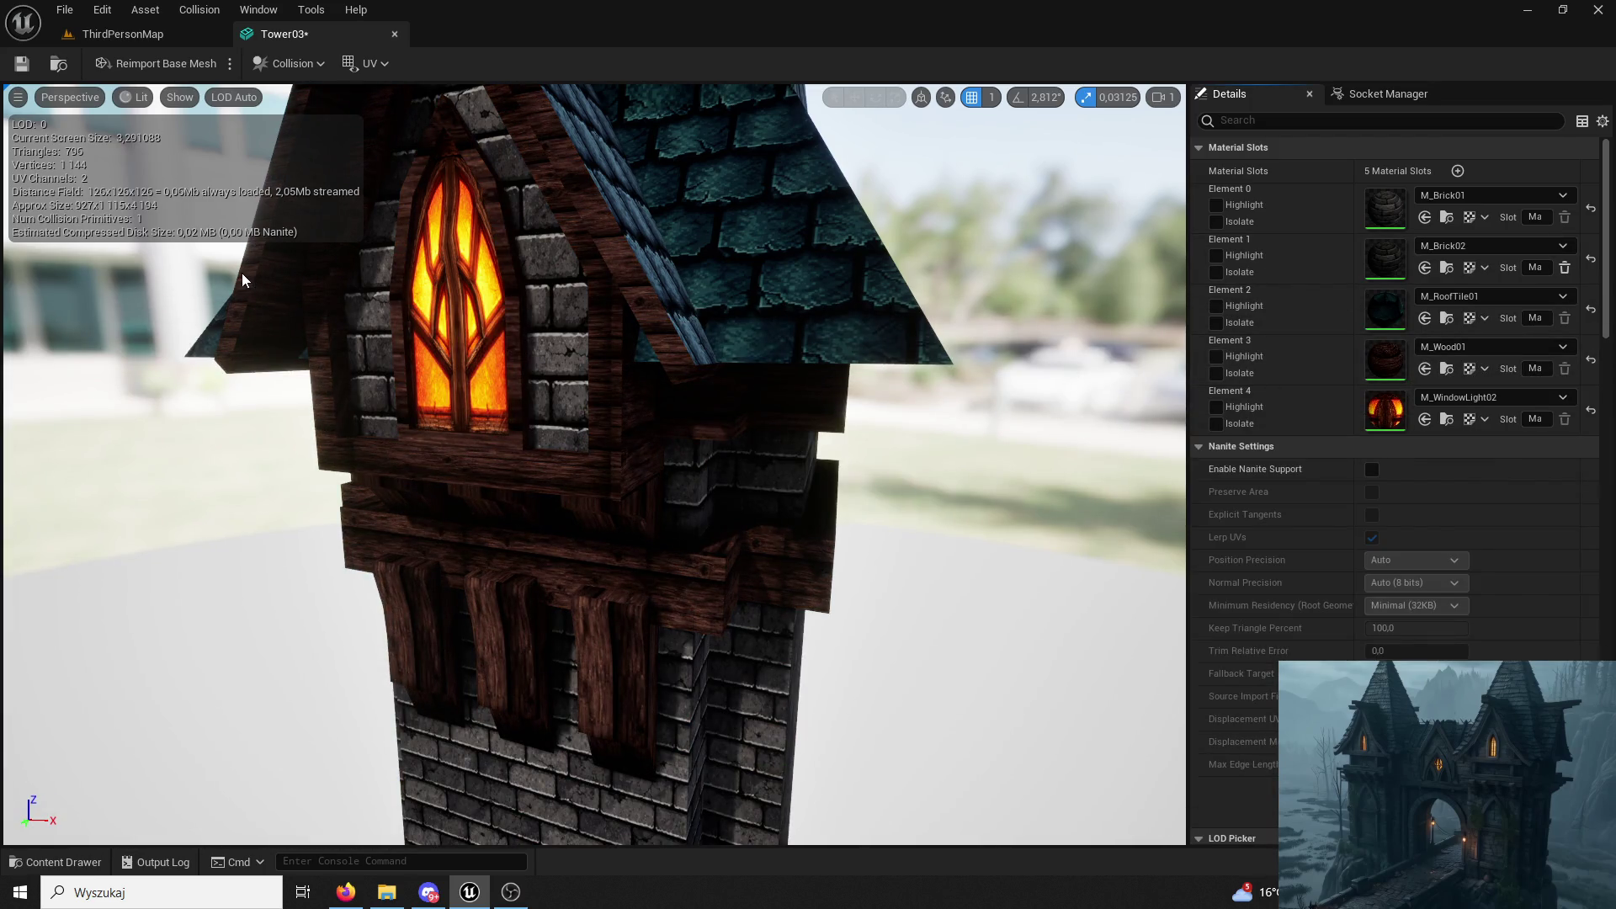
pyautogui.click(131, 32)
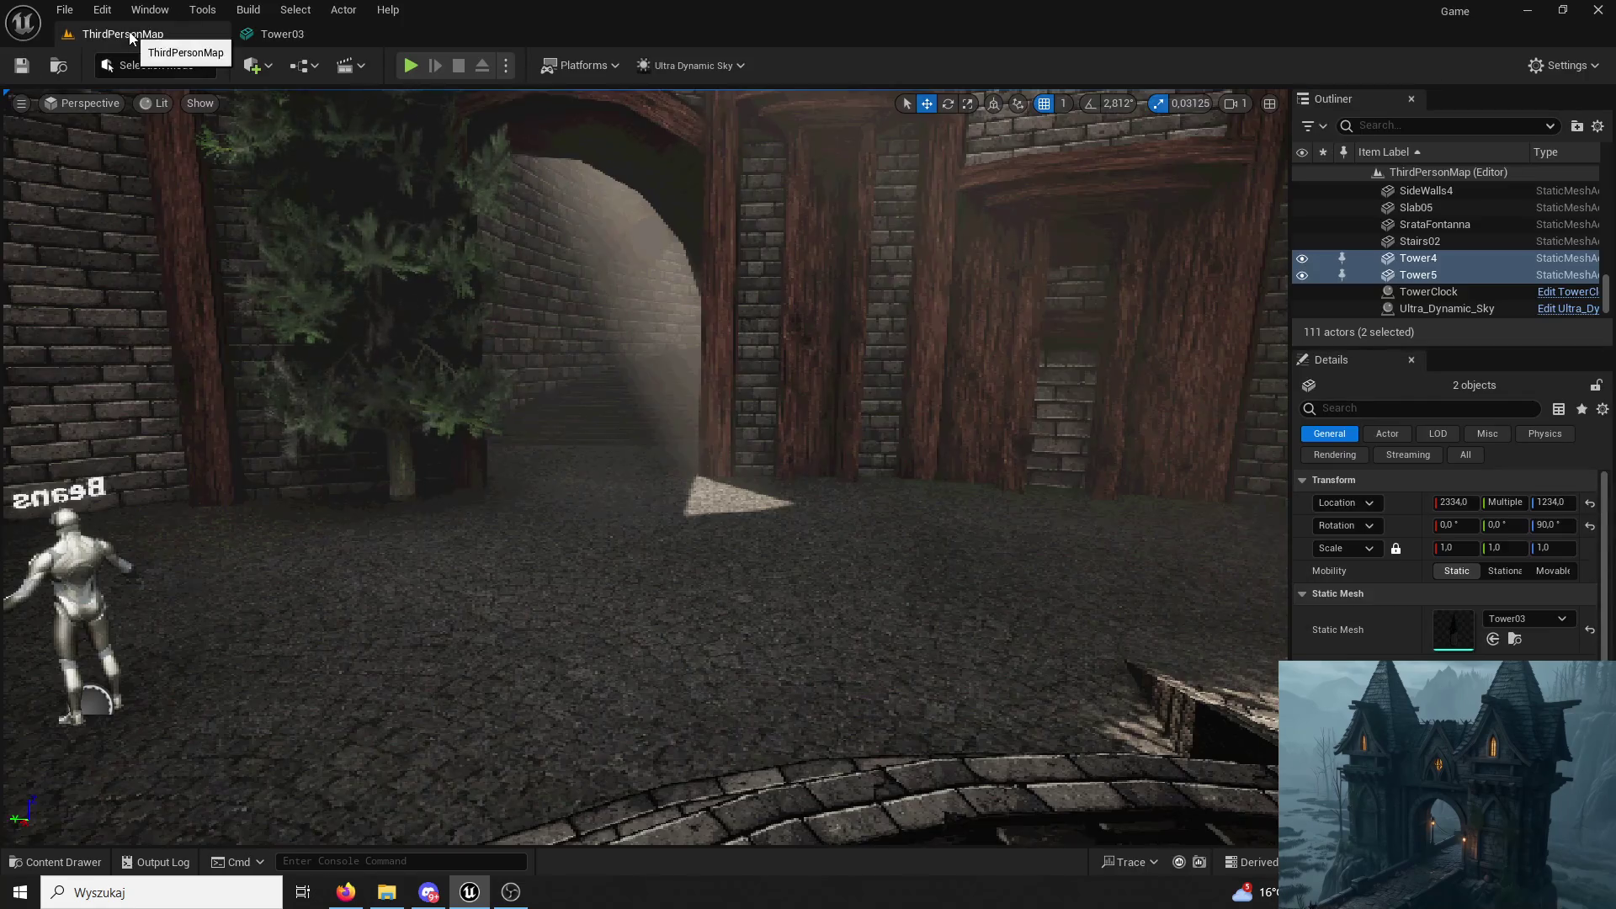
# Play-test the level, jumping onto the wall ledge and running around the well, then stop.
pyautogui.click(411, 65)
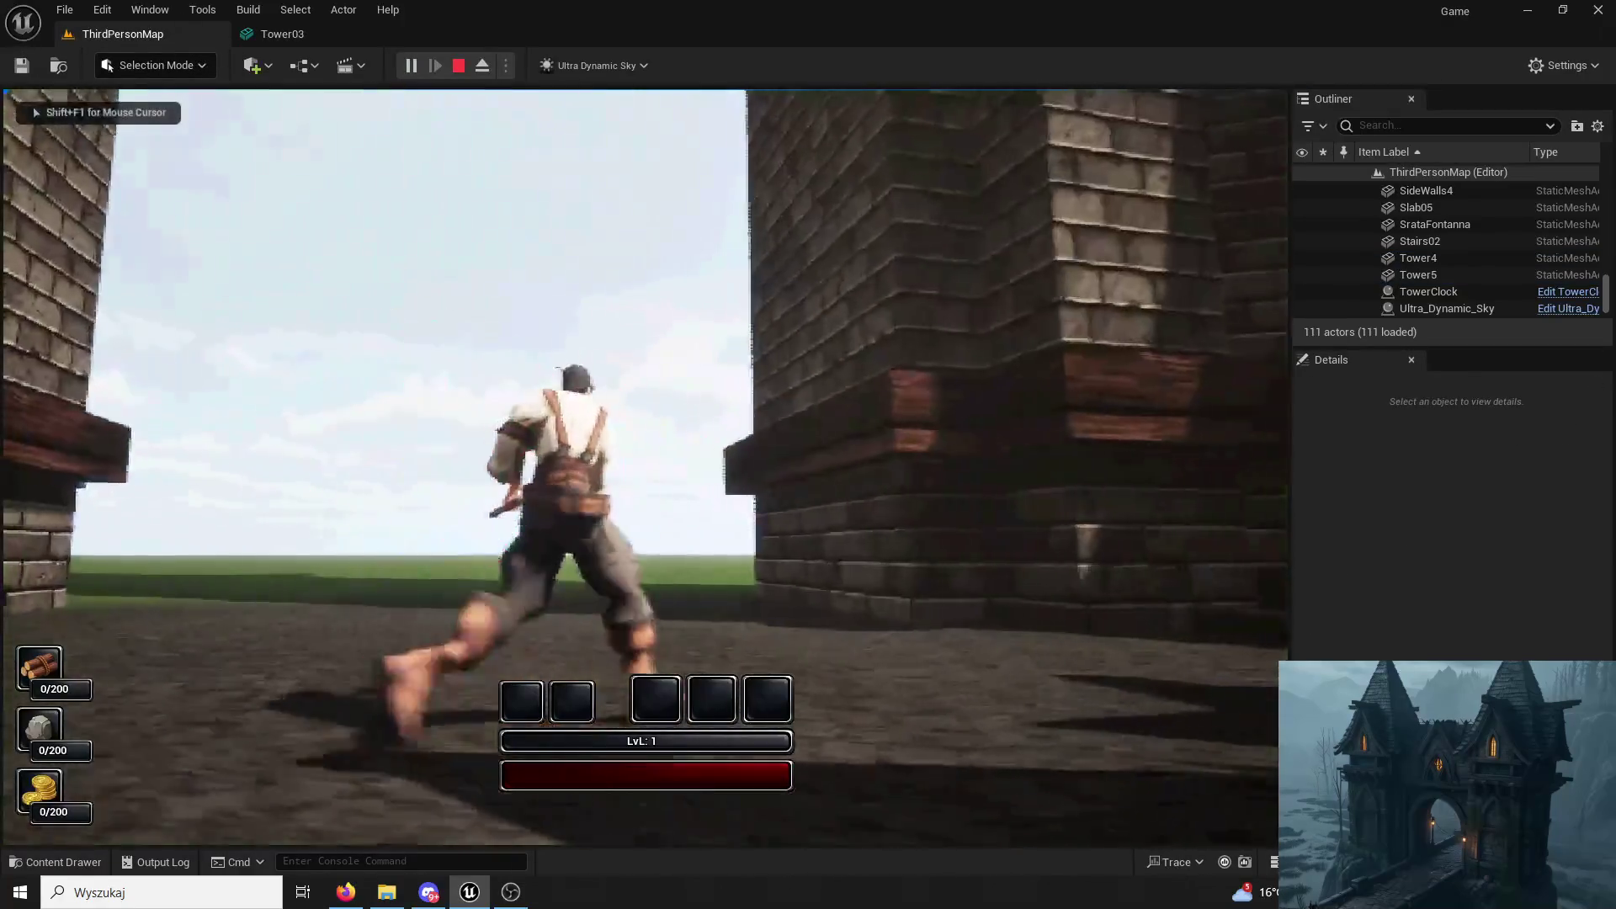
pyautogui.press('space')
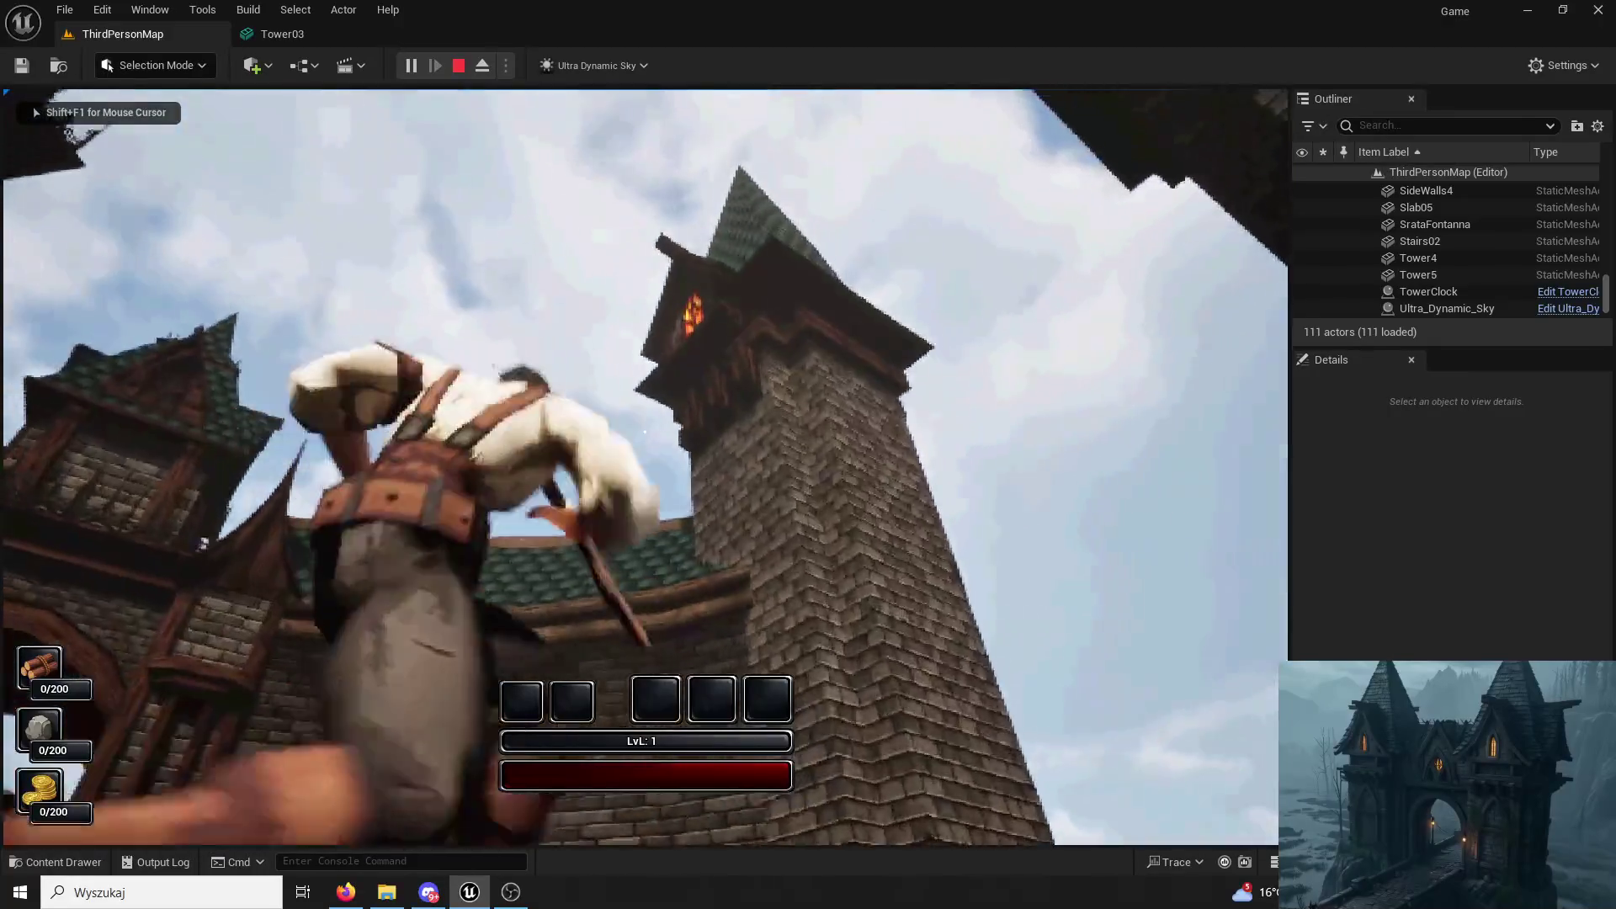
pyautogui.press('space')
pyautogui.press('w')
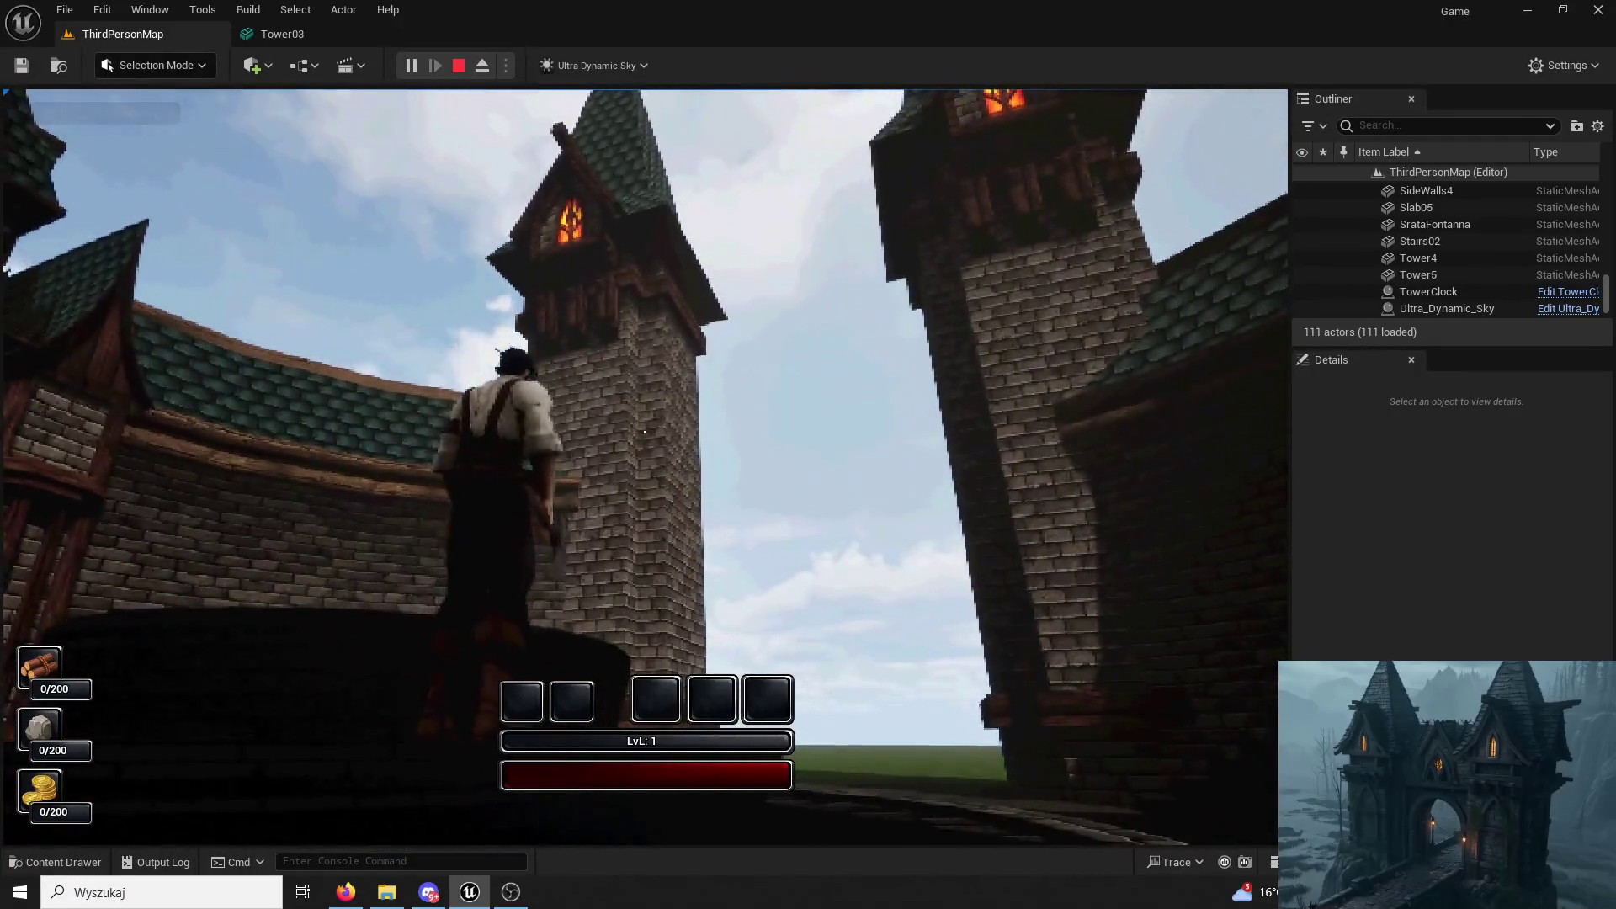
pyautogui.press('w')
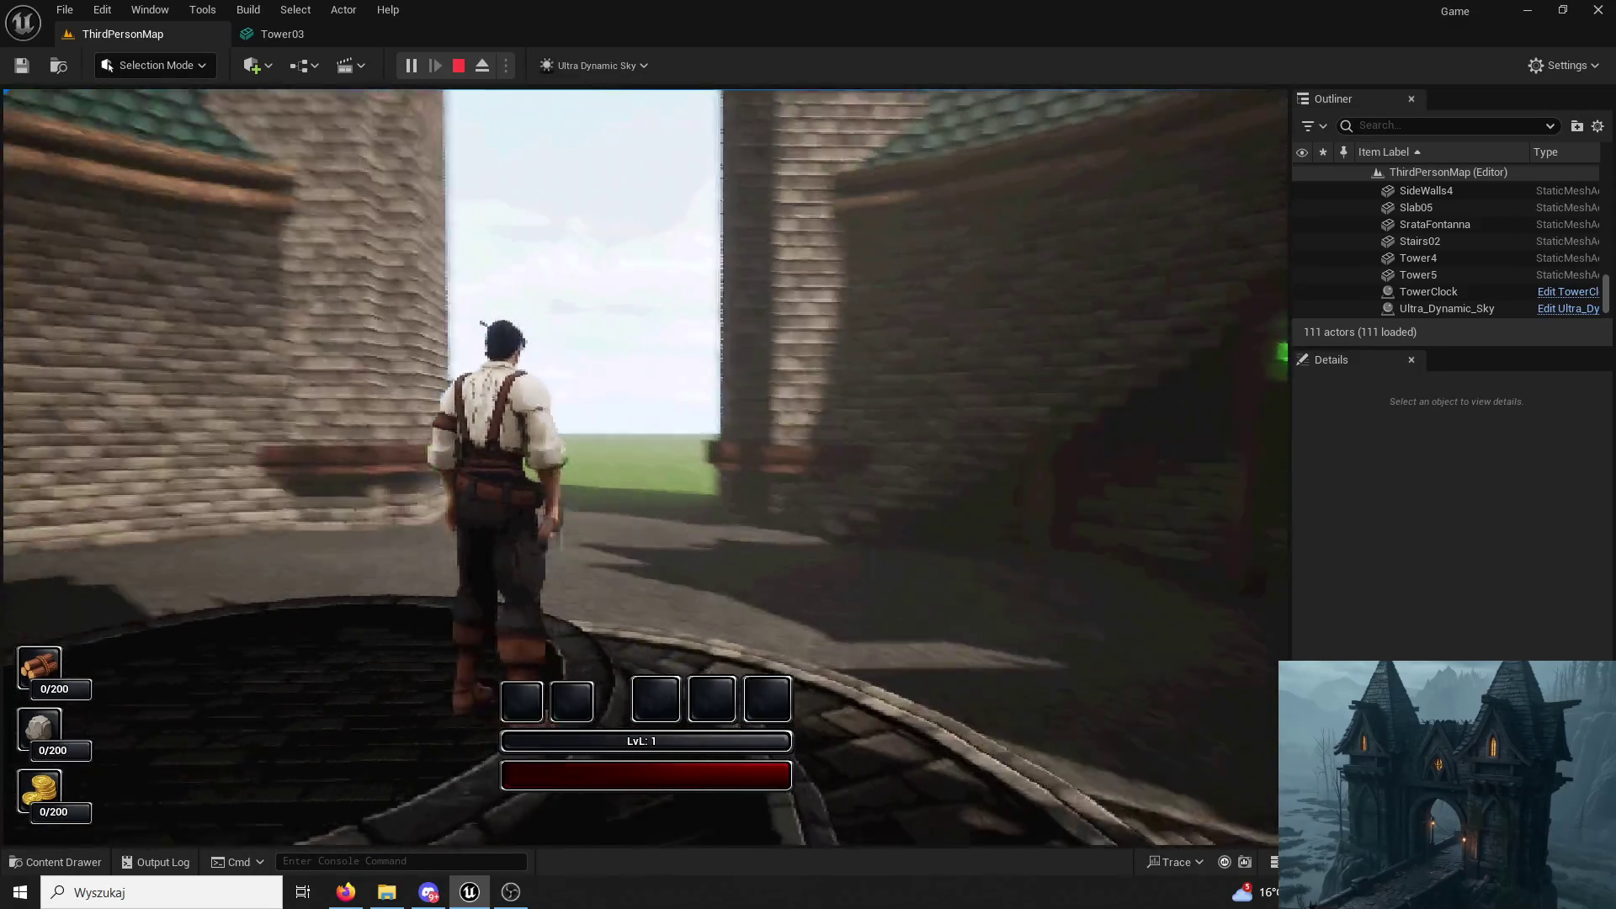
pyautogui.press('w')
pyautogui.press('space')
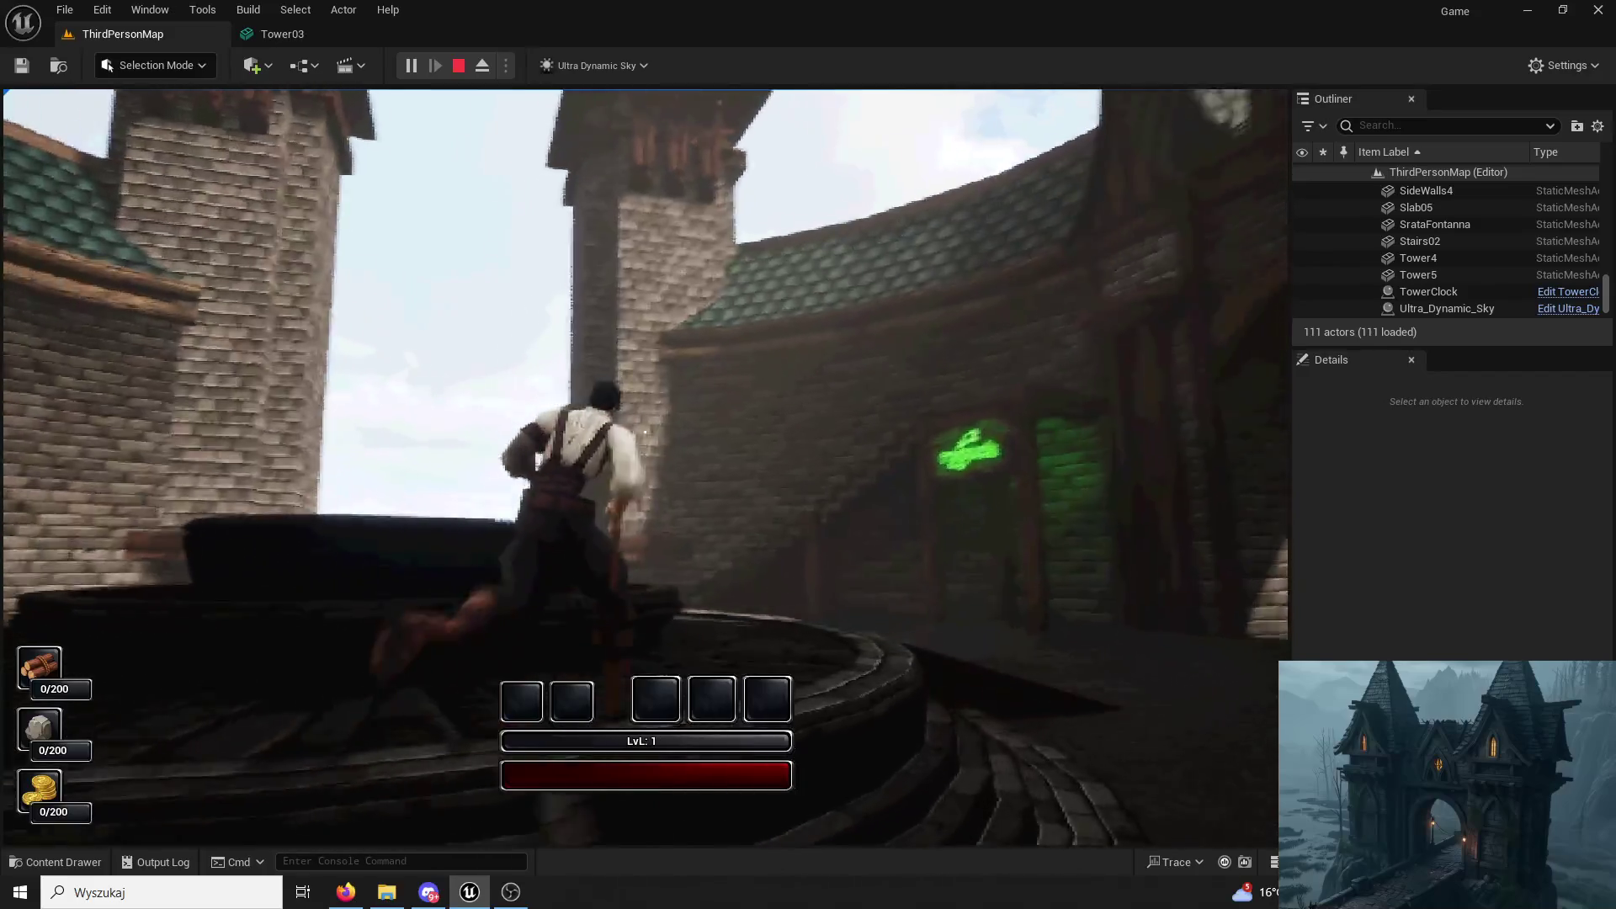
pyautogui.press('Escape')
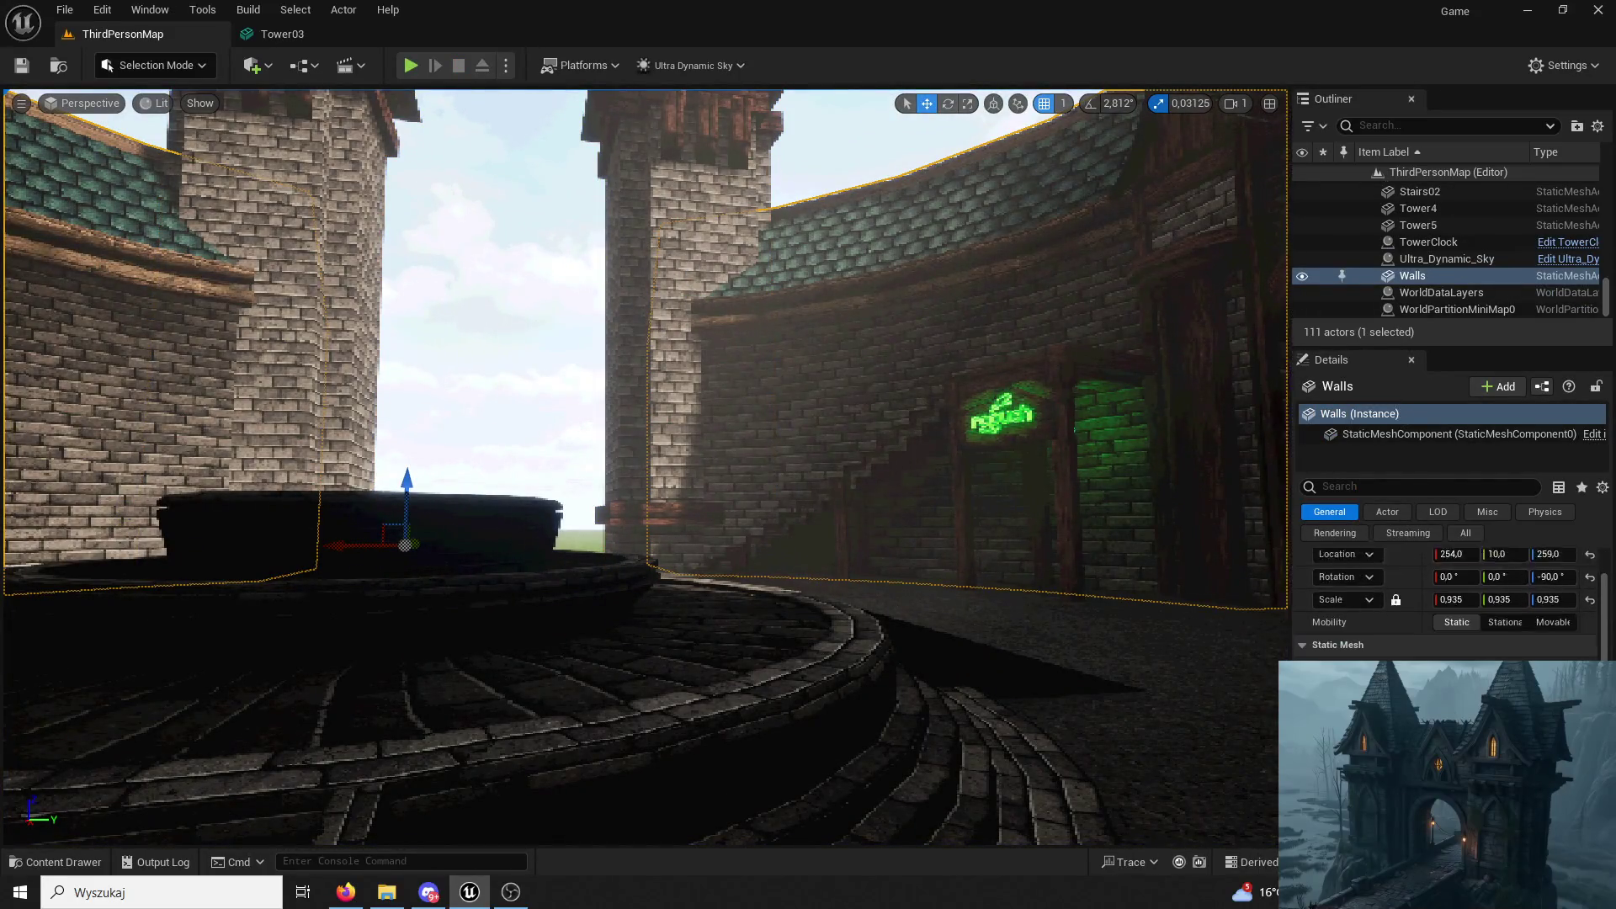
# Fly between the towers, select Tower5 and look up at both tower roofs before another play test.
pyautogui.click(69, 863)
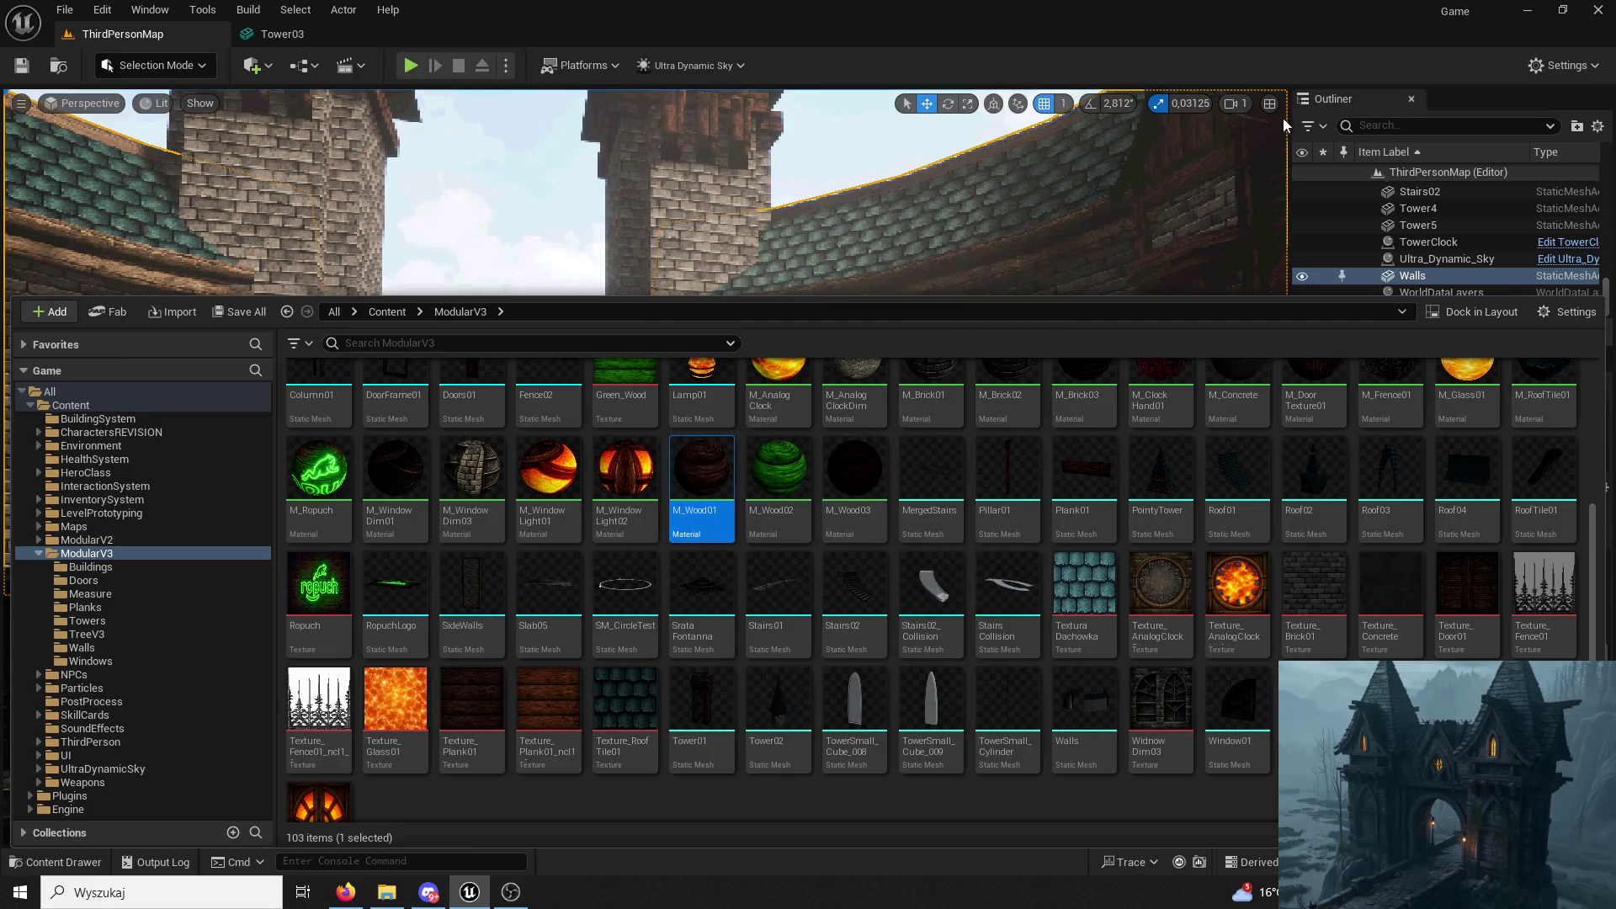
pyautogui.hotkey('ctrl', 'space')
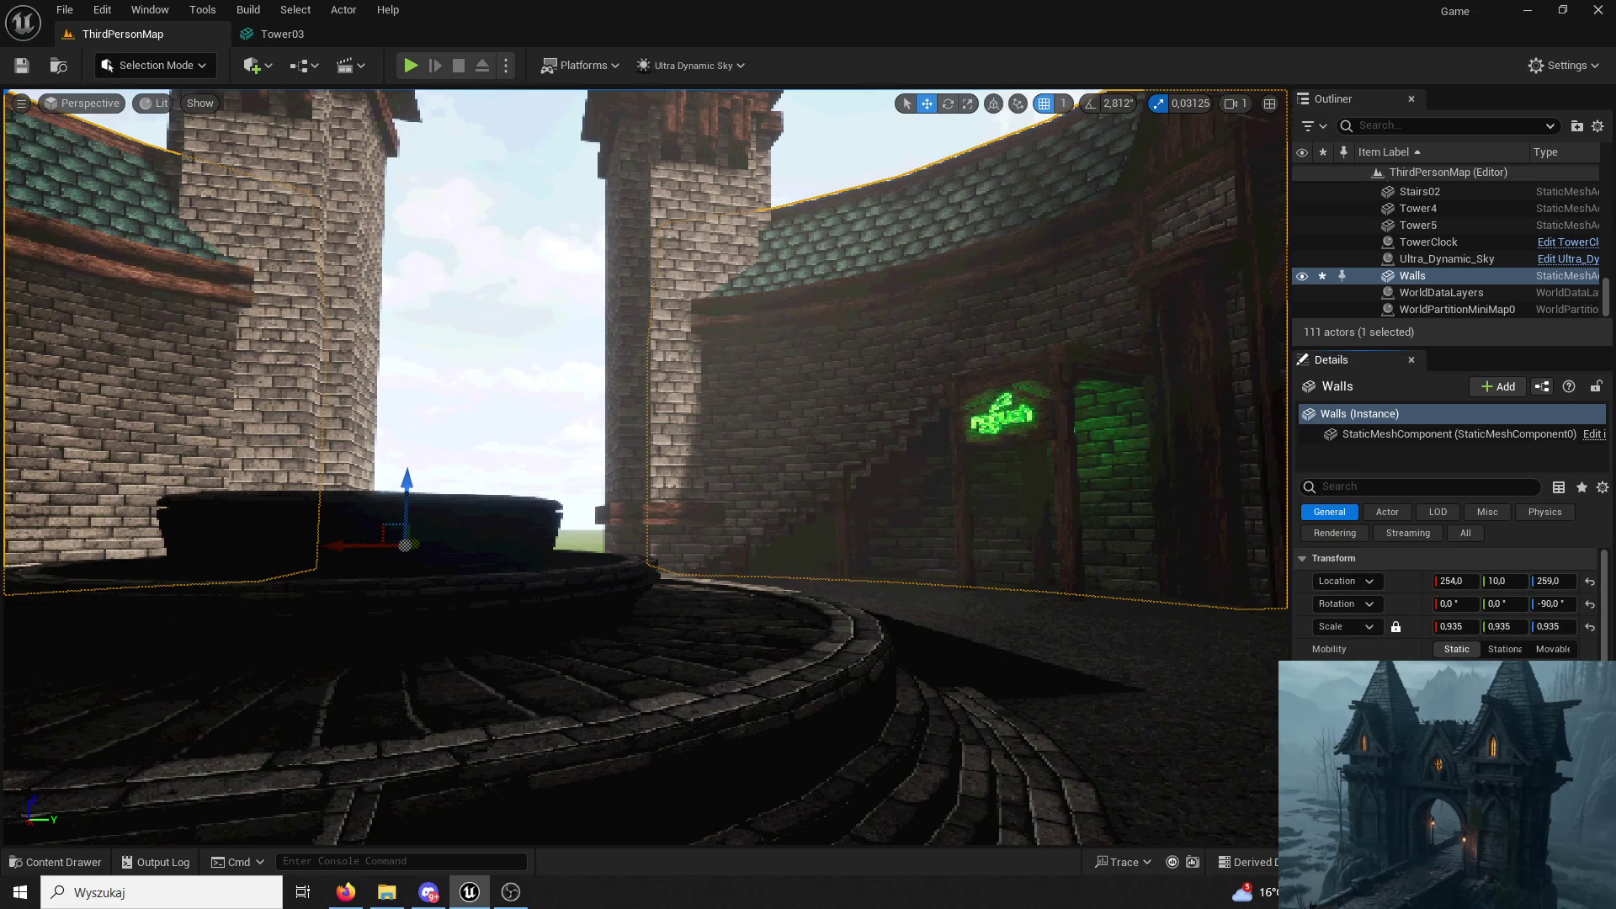
pyautogui.moveTo(1142, 584); pyautogui.dragTo(865, 544)
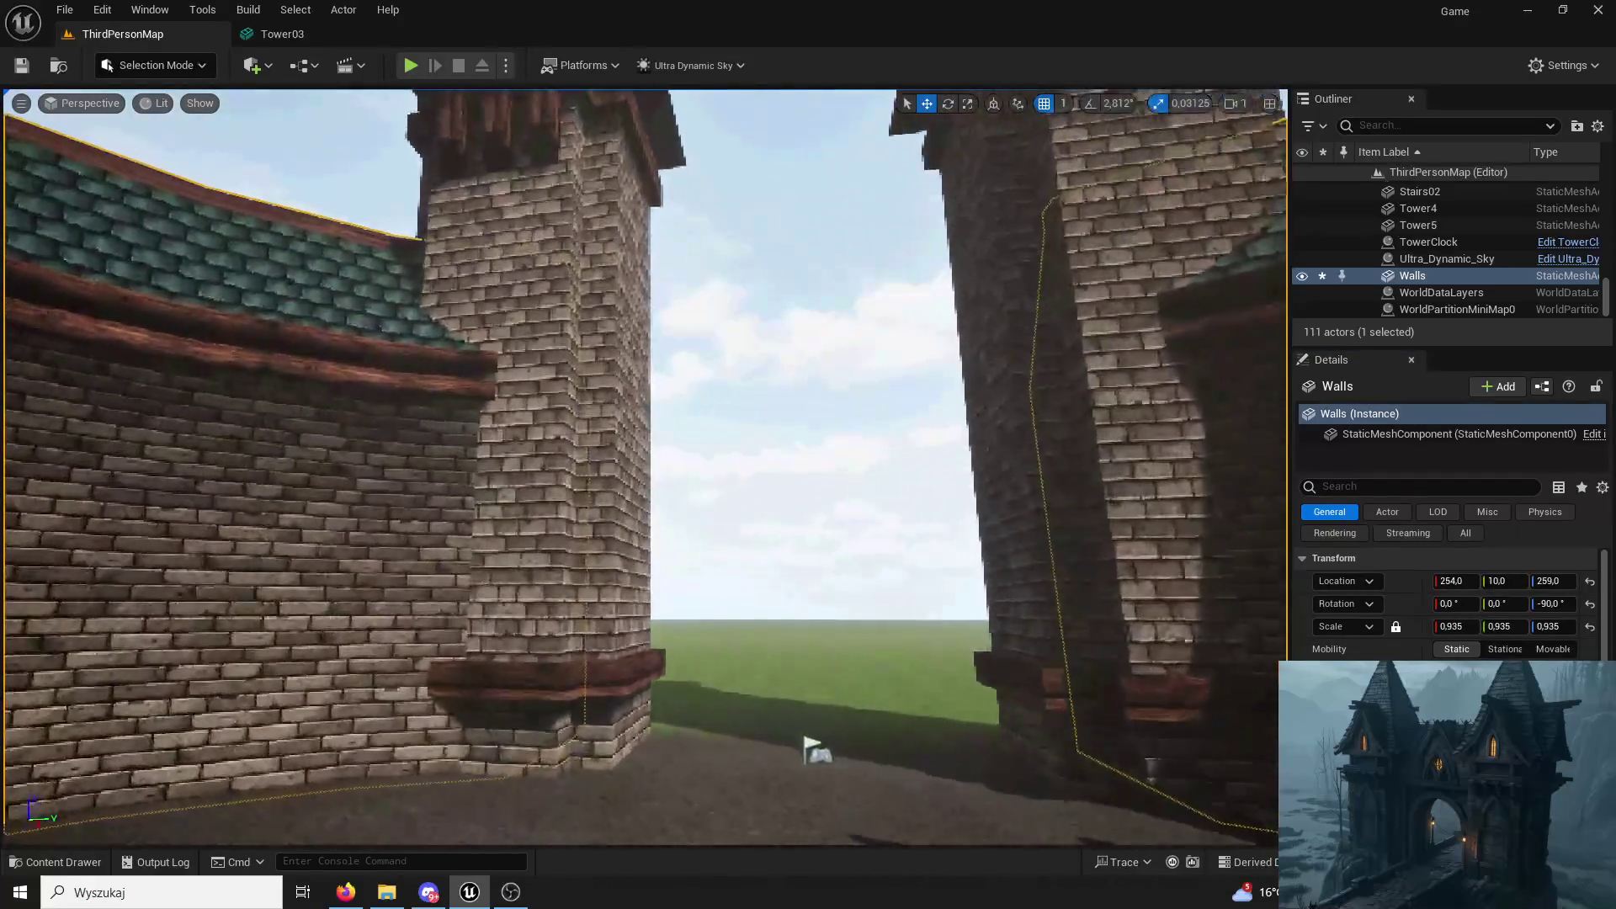
pyautogui.click(530, 518)
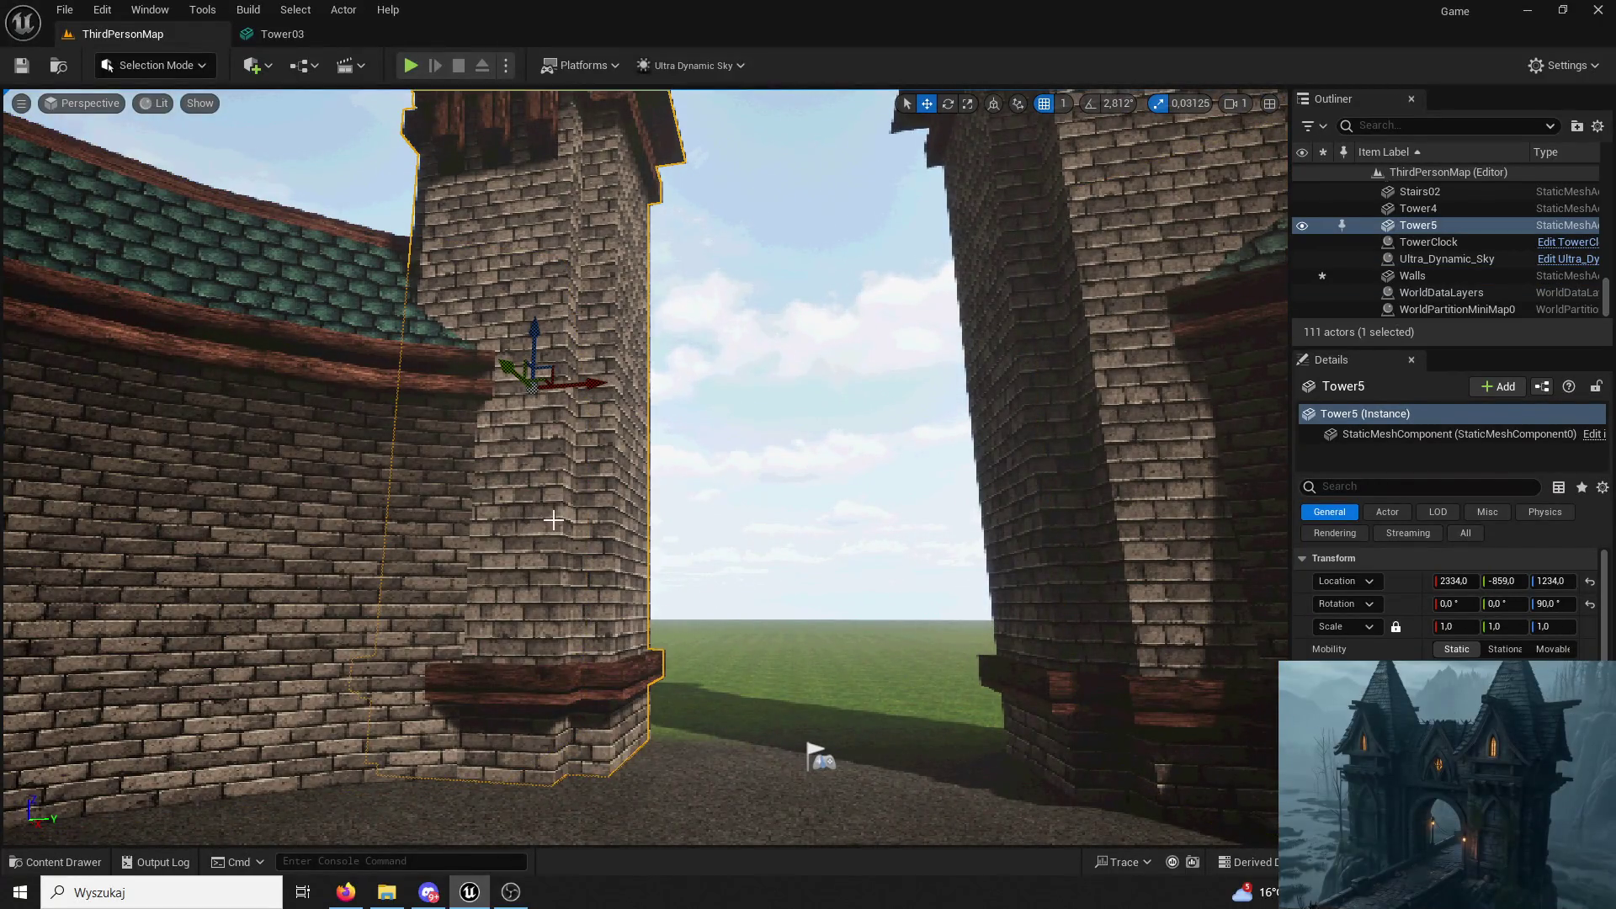
pyautogui.moveTo(558, 518); pyautogui.dragTo(591, 526, button='right')
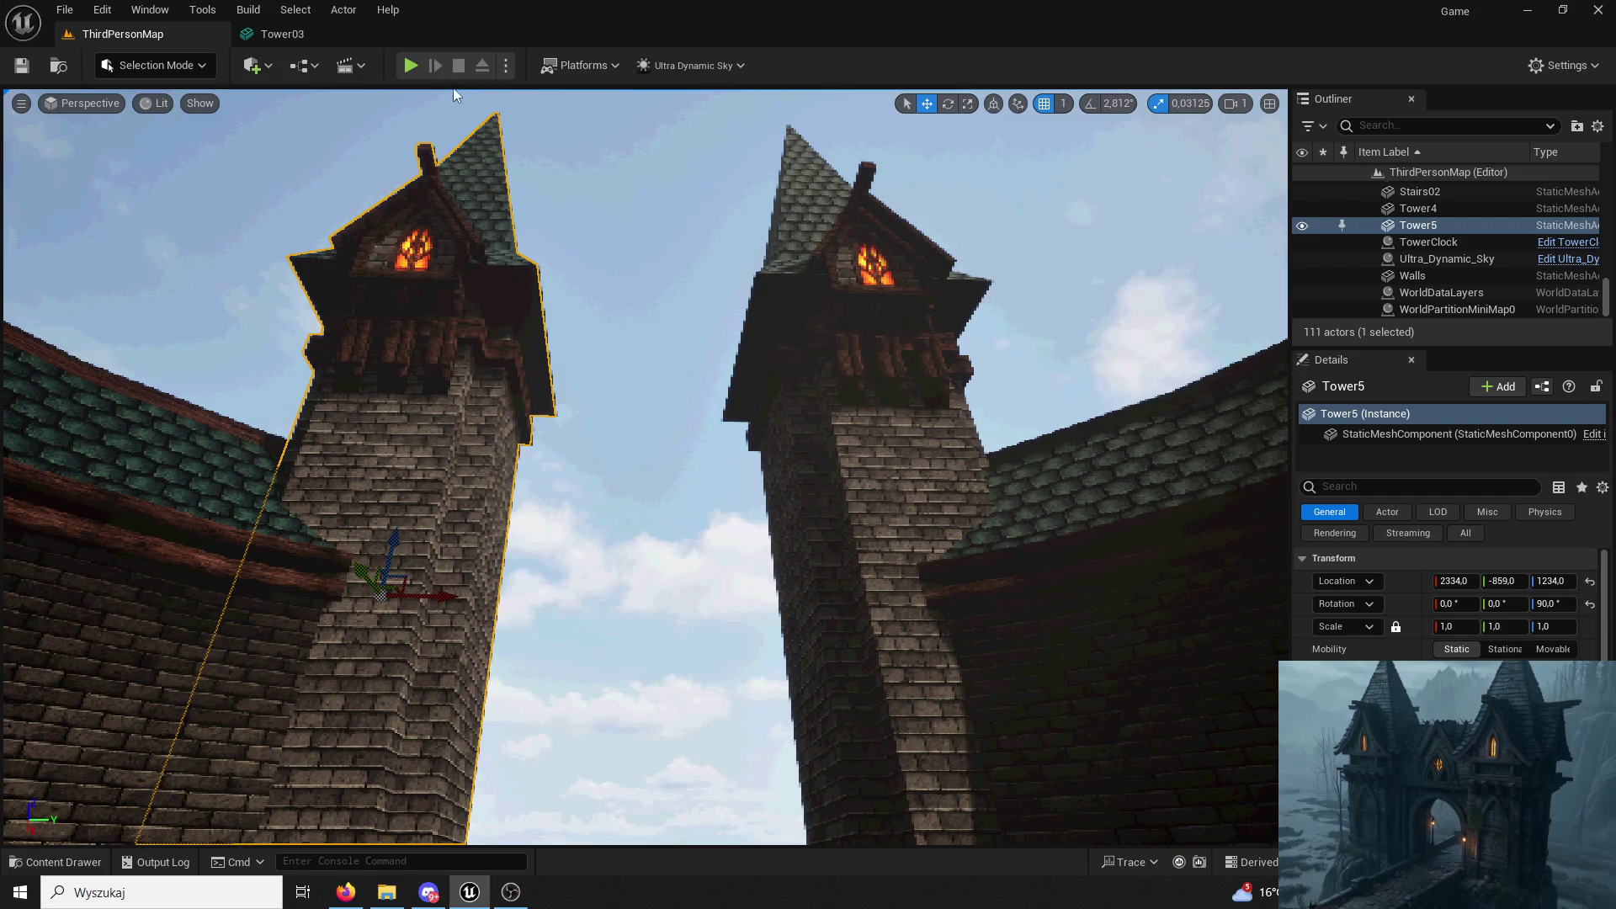
pyautogui.click(412, 67)
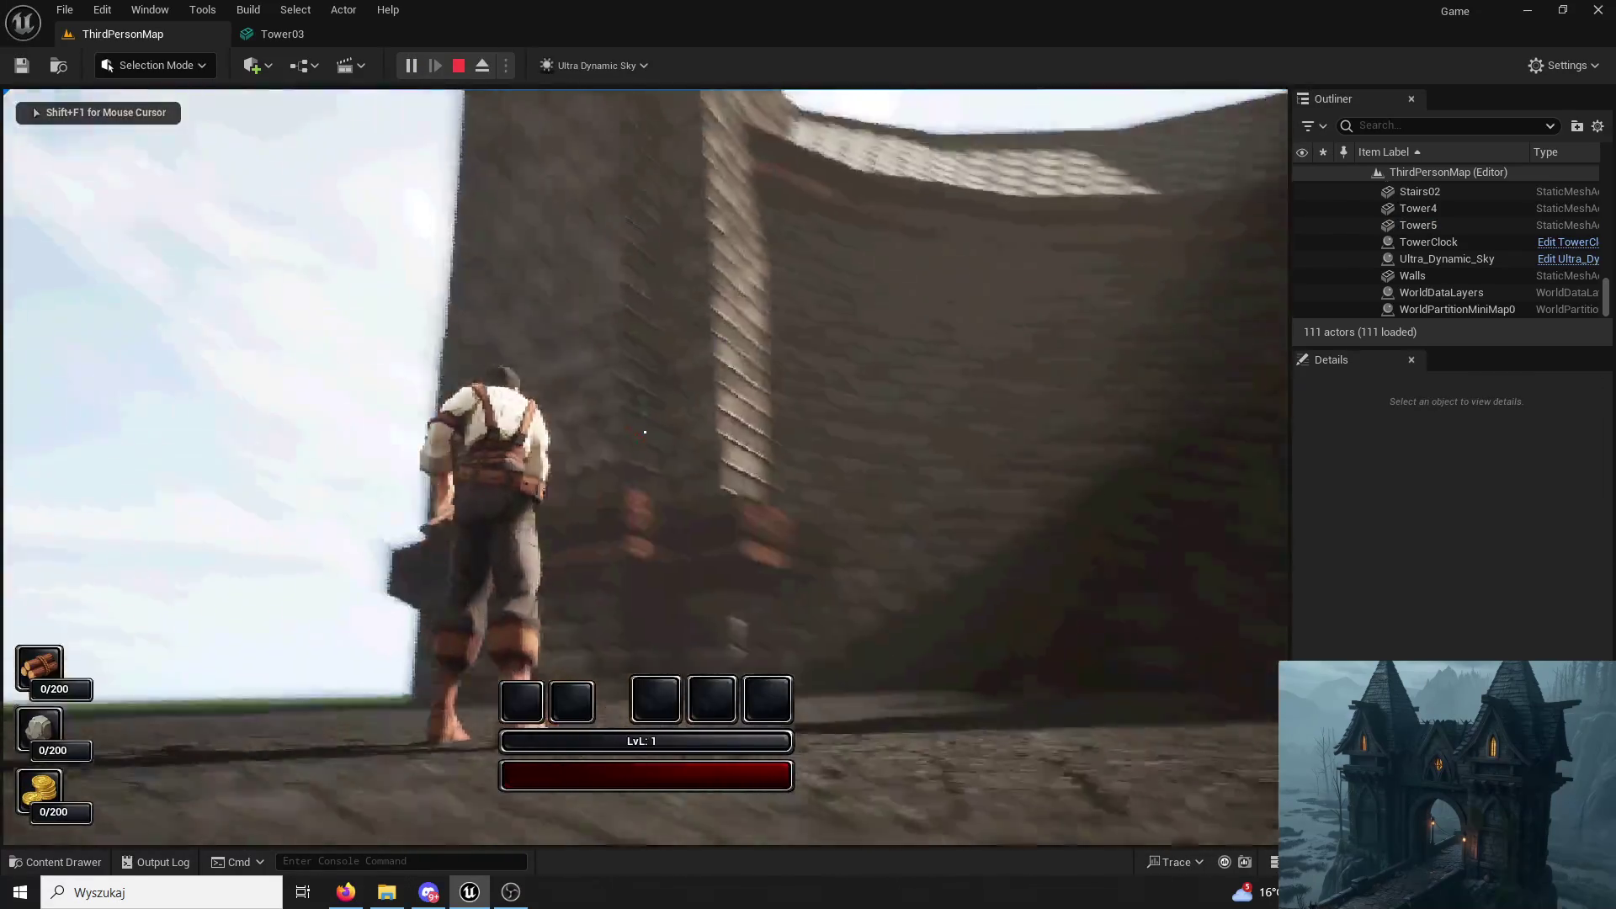
# Run the character past the towers, across the platform and through the dark interior.
pyautogui.press('w')
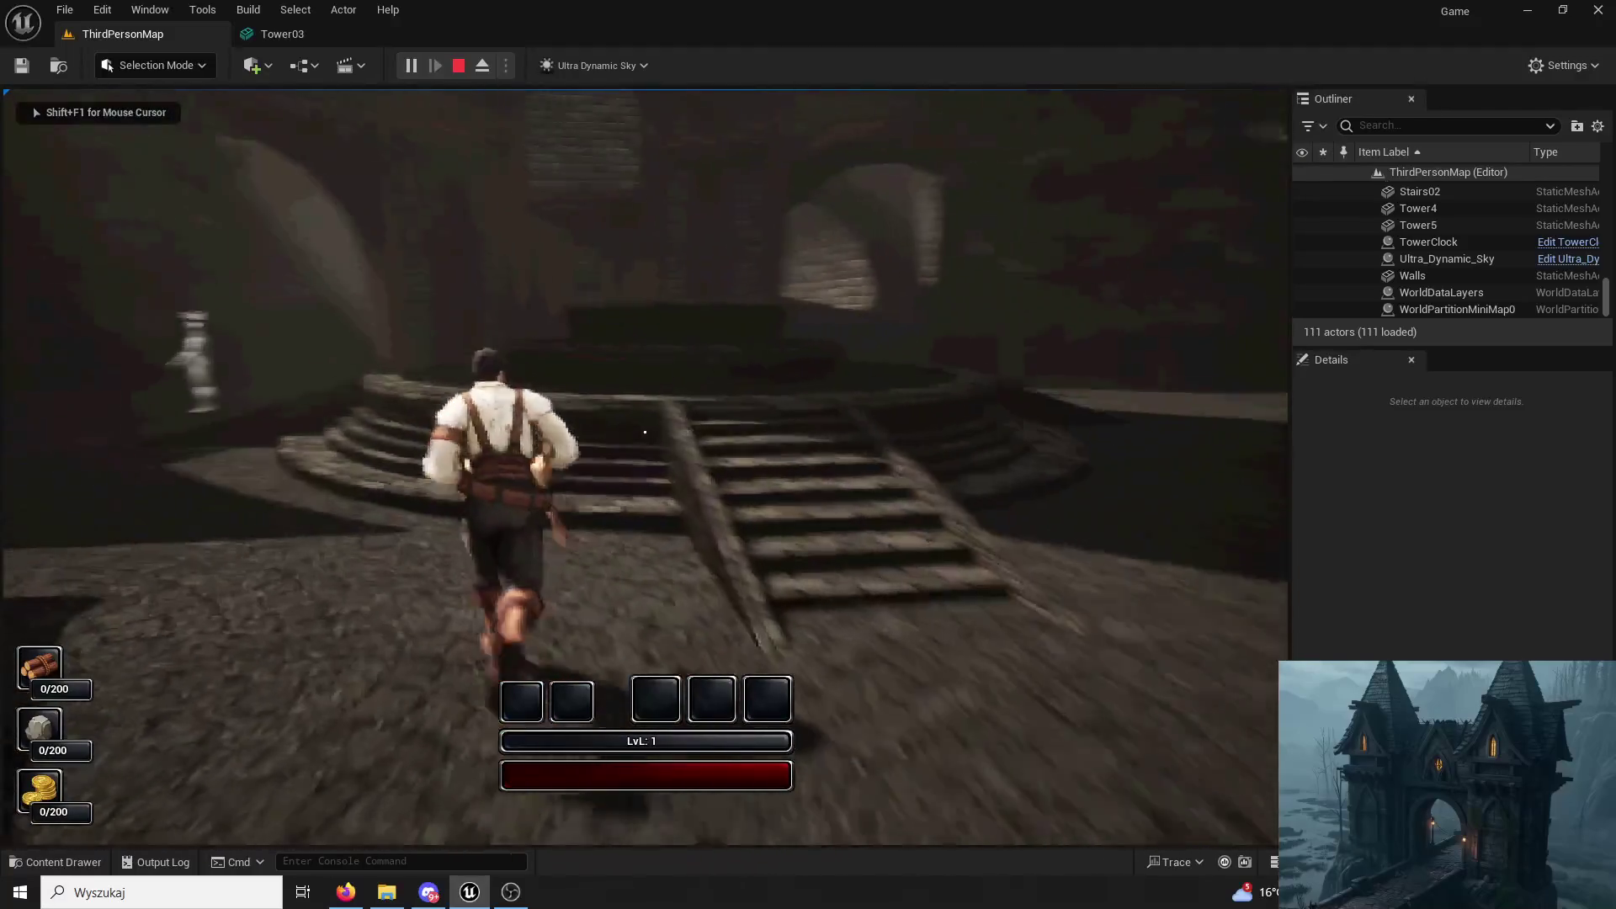
pyautogui.press('space')
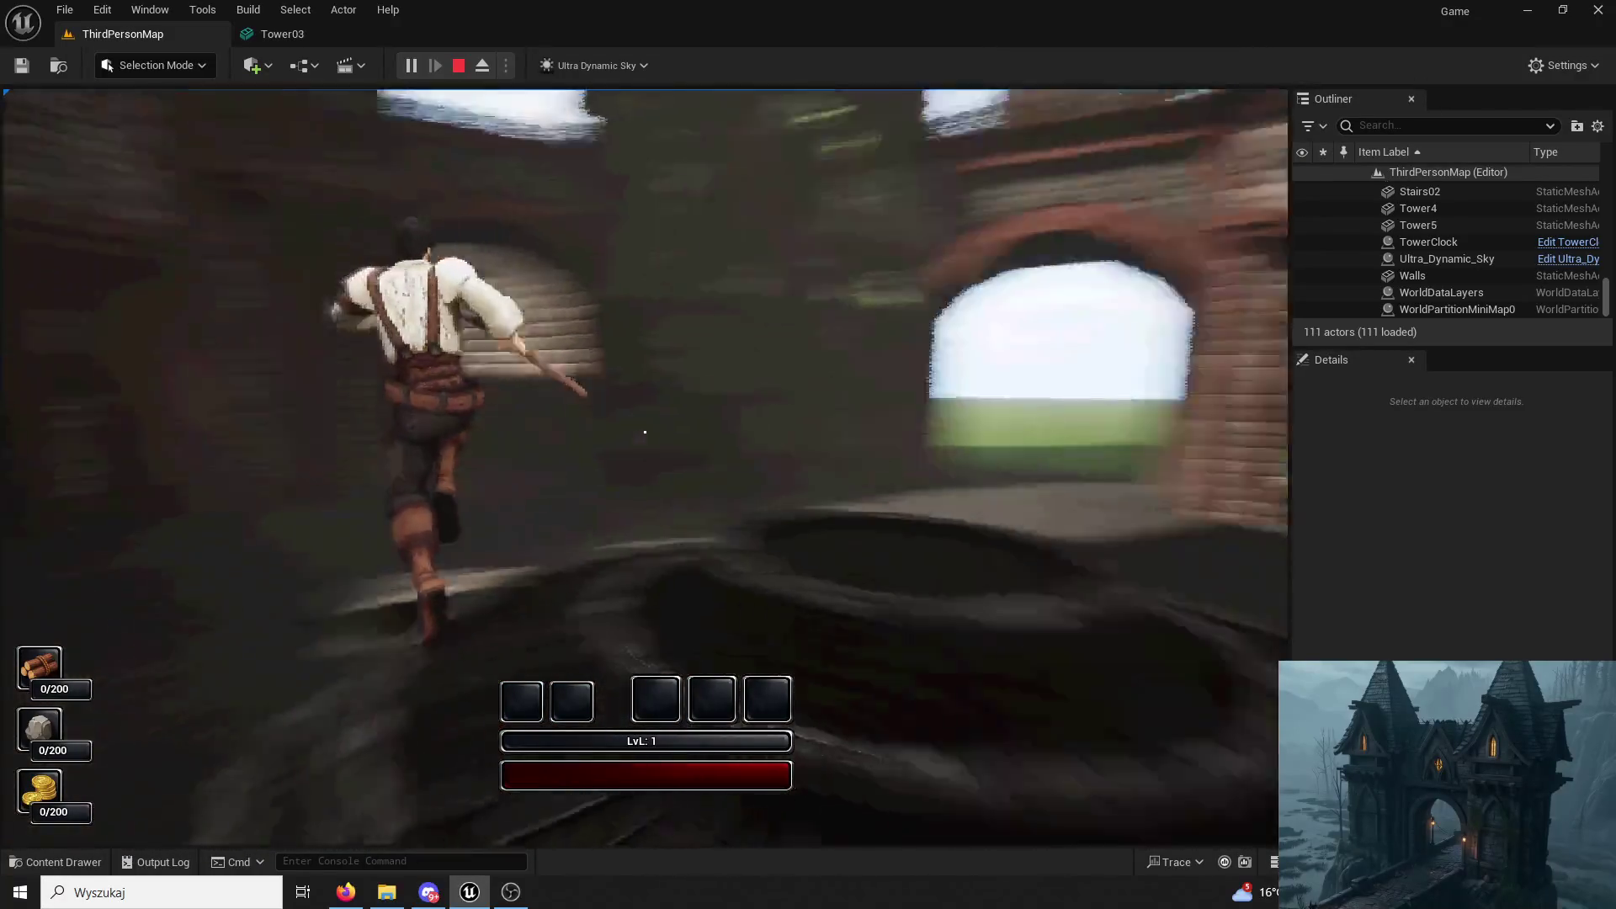
pyautogui.press('w')
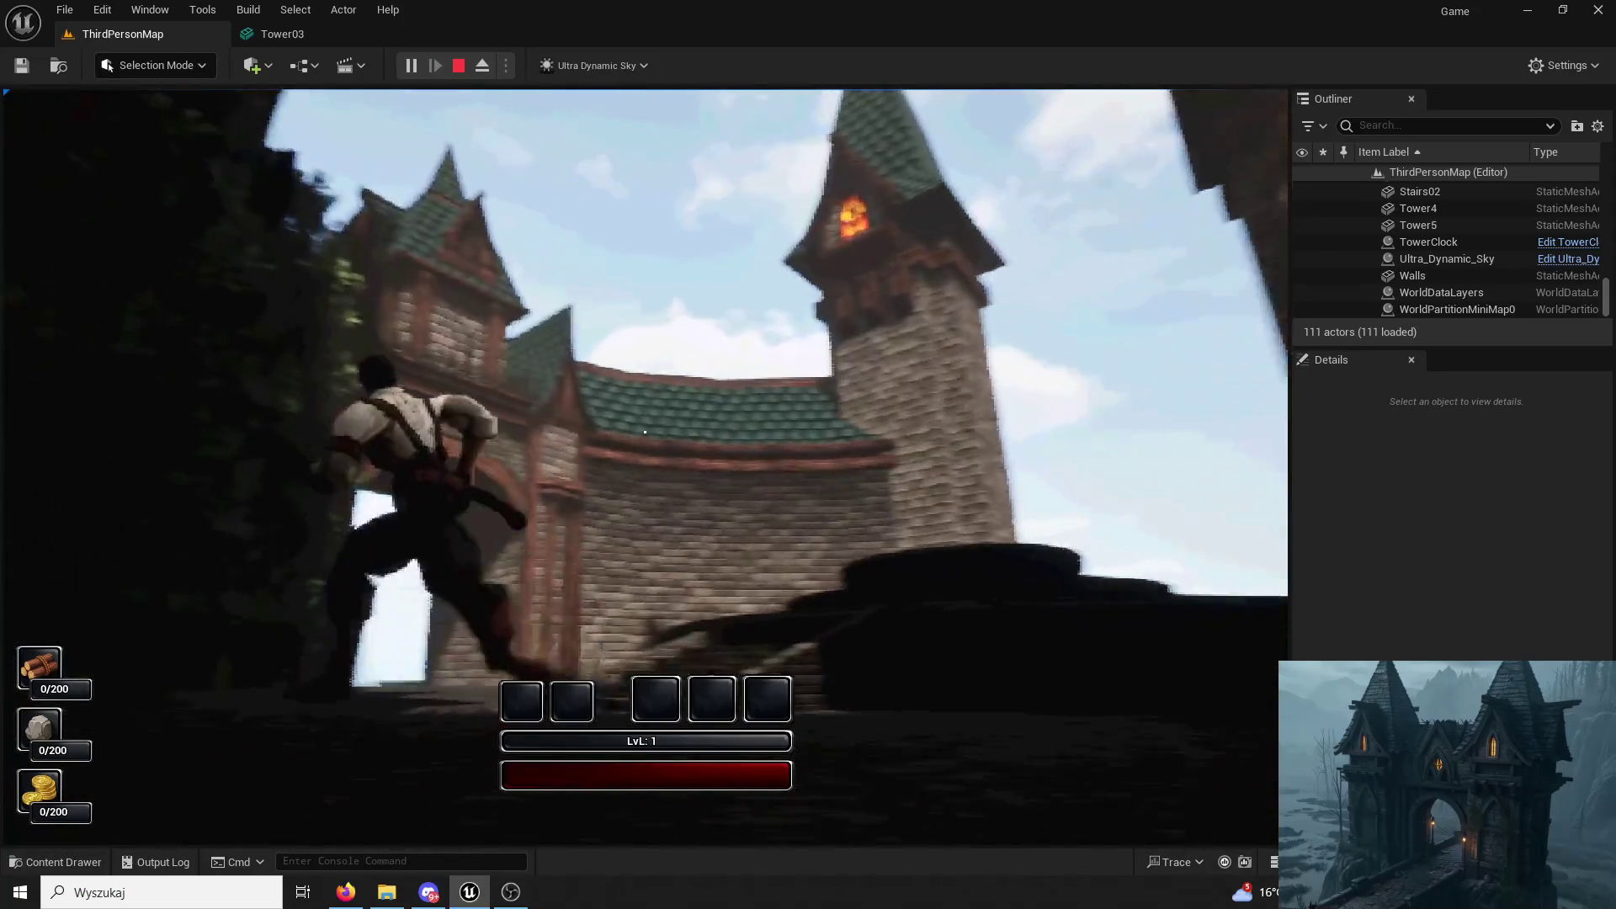
pyautogui.press('w')
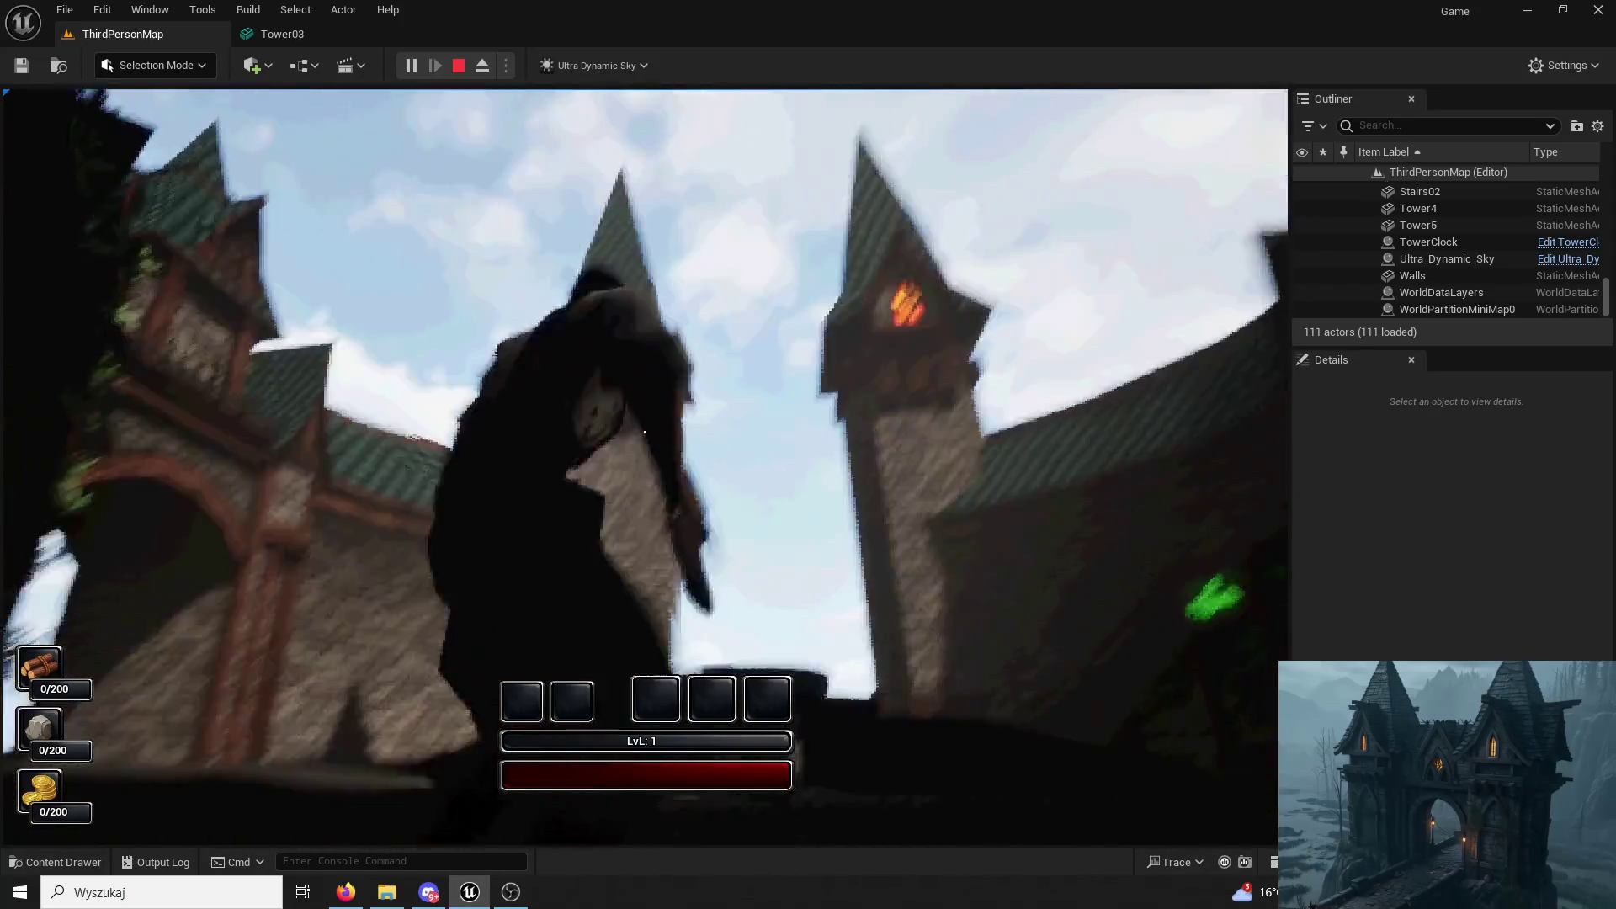
pyautogui.press('w')
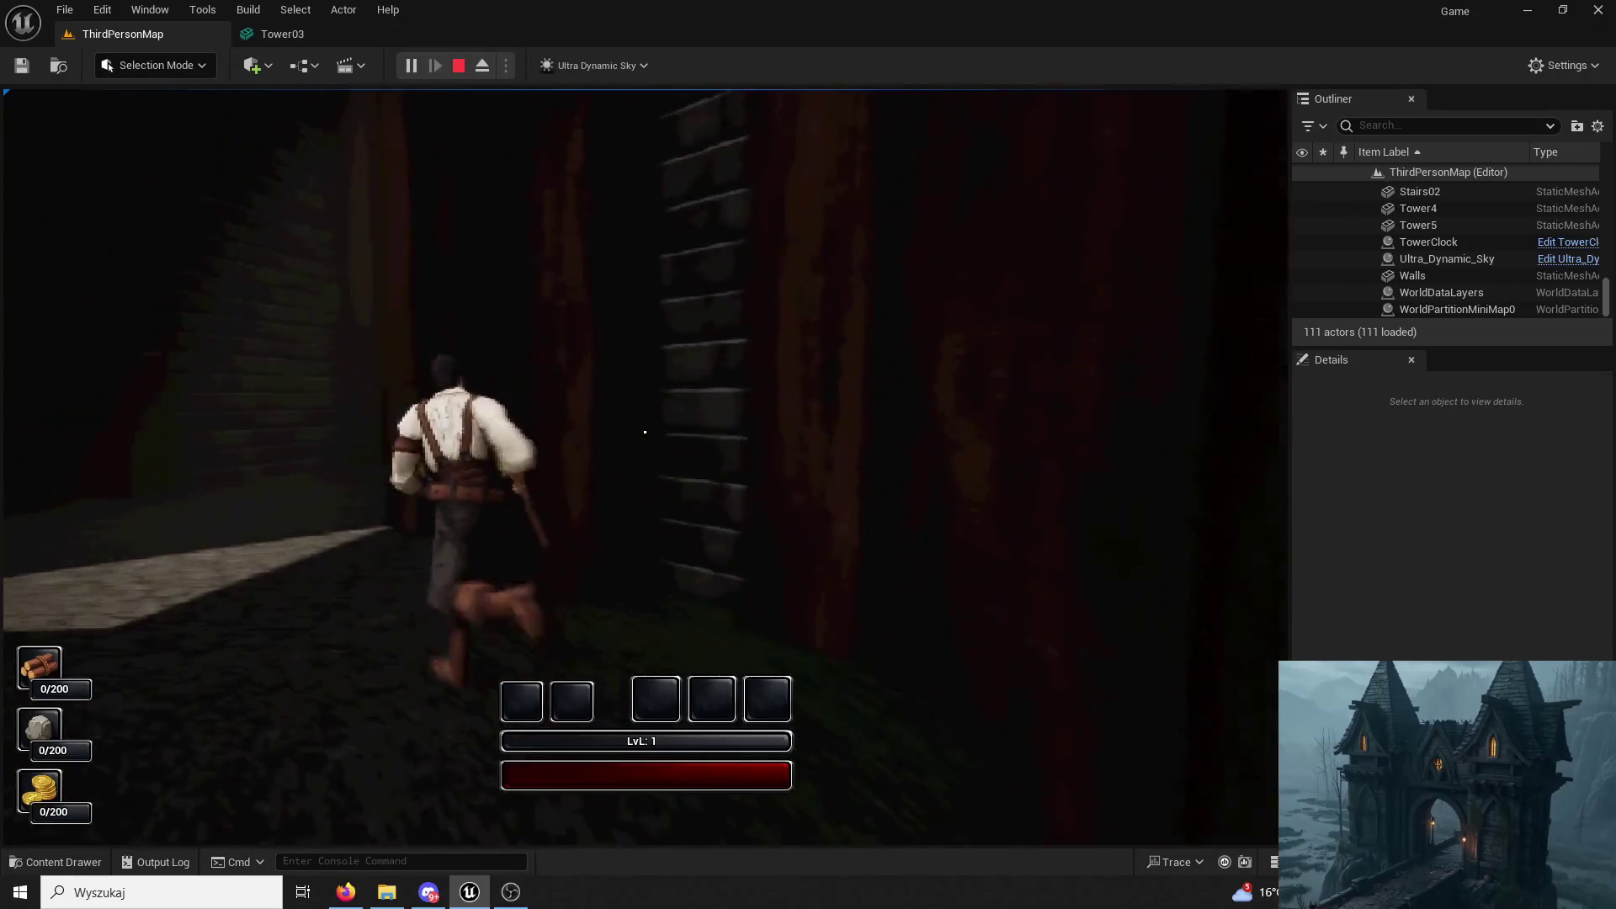
pyautogui.press('w')
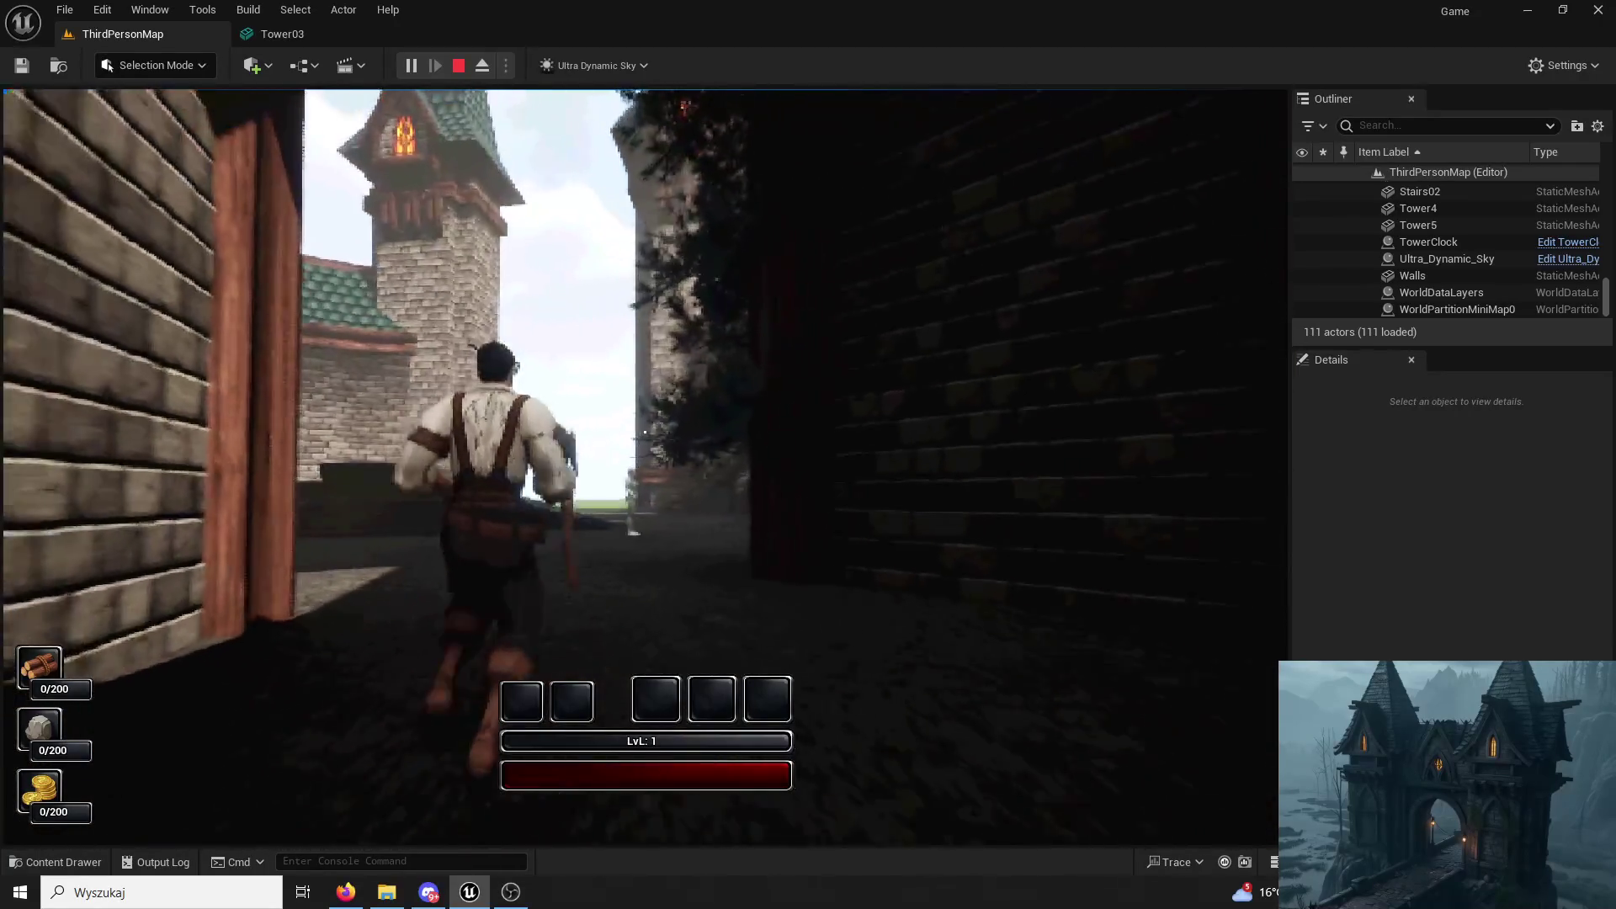
# Climb the walled staircase onto the grassy plateau, stop the test and start another.
pyautogui.press('w')
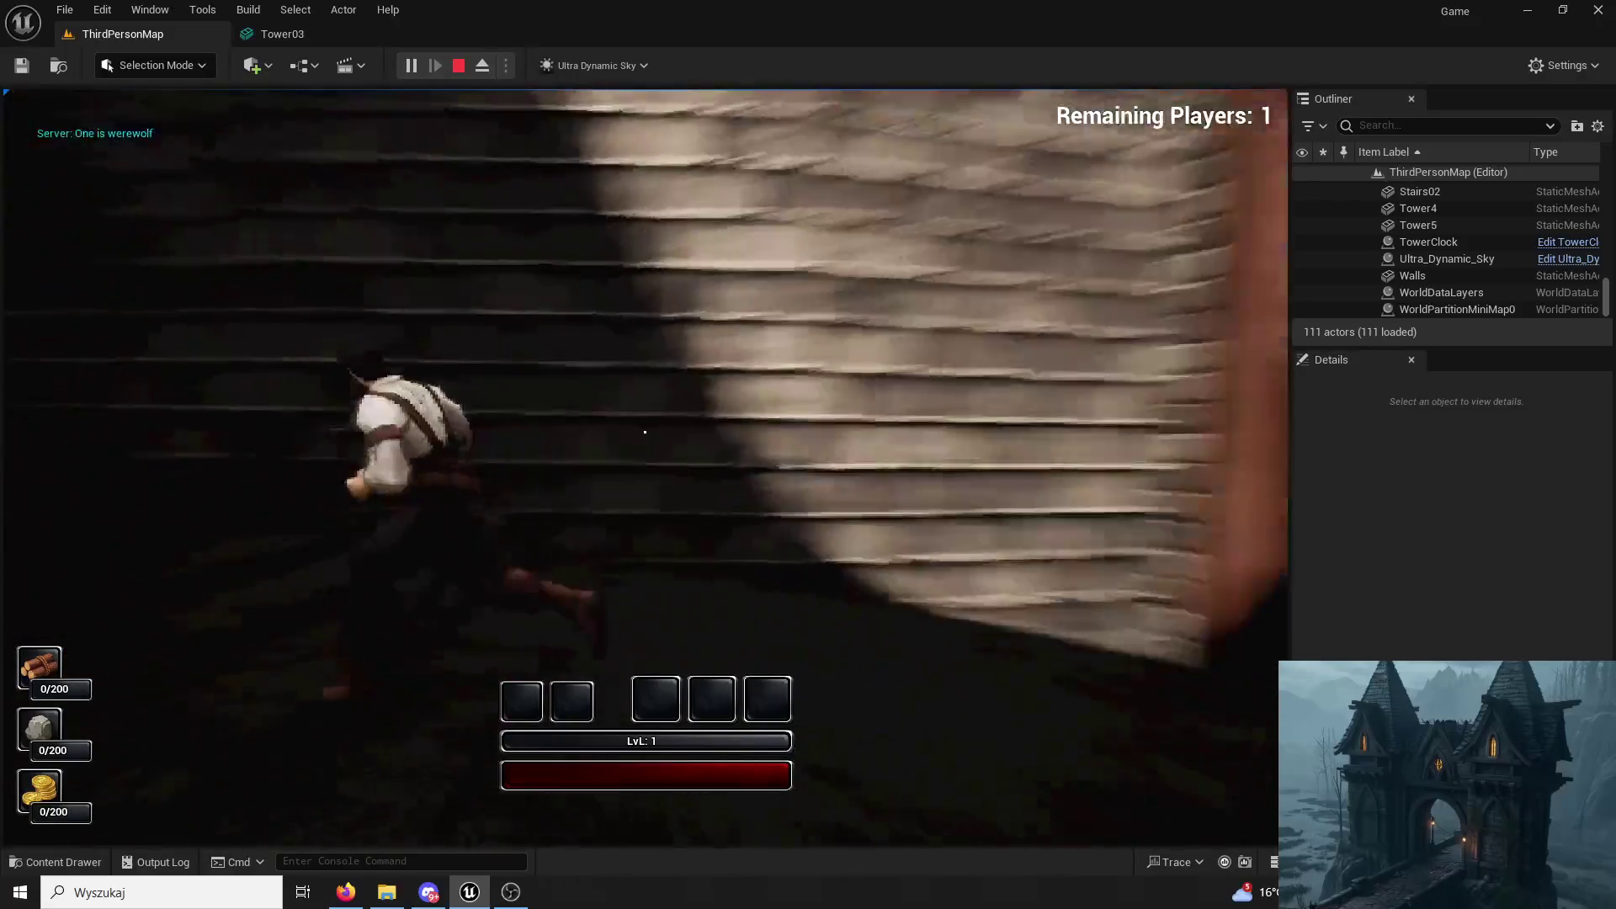
pyautogui.press('w')
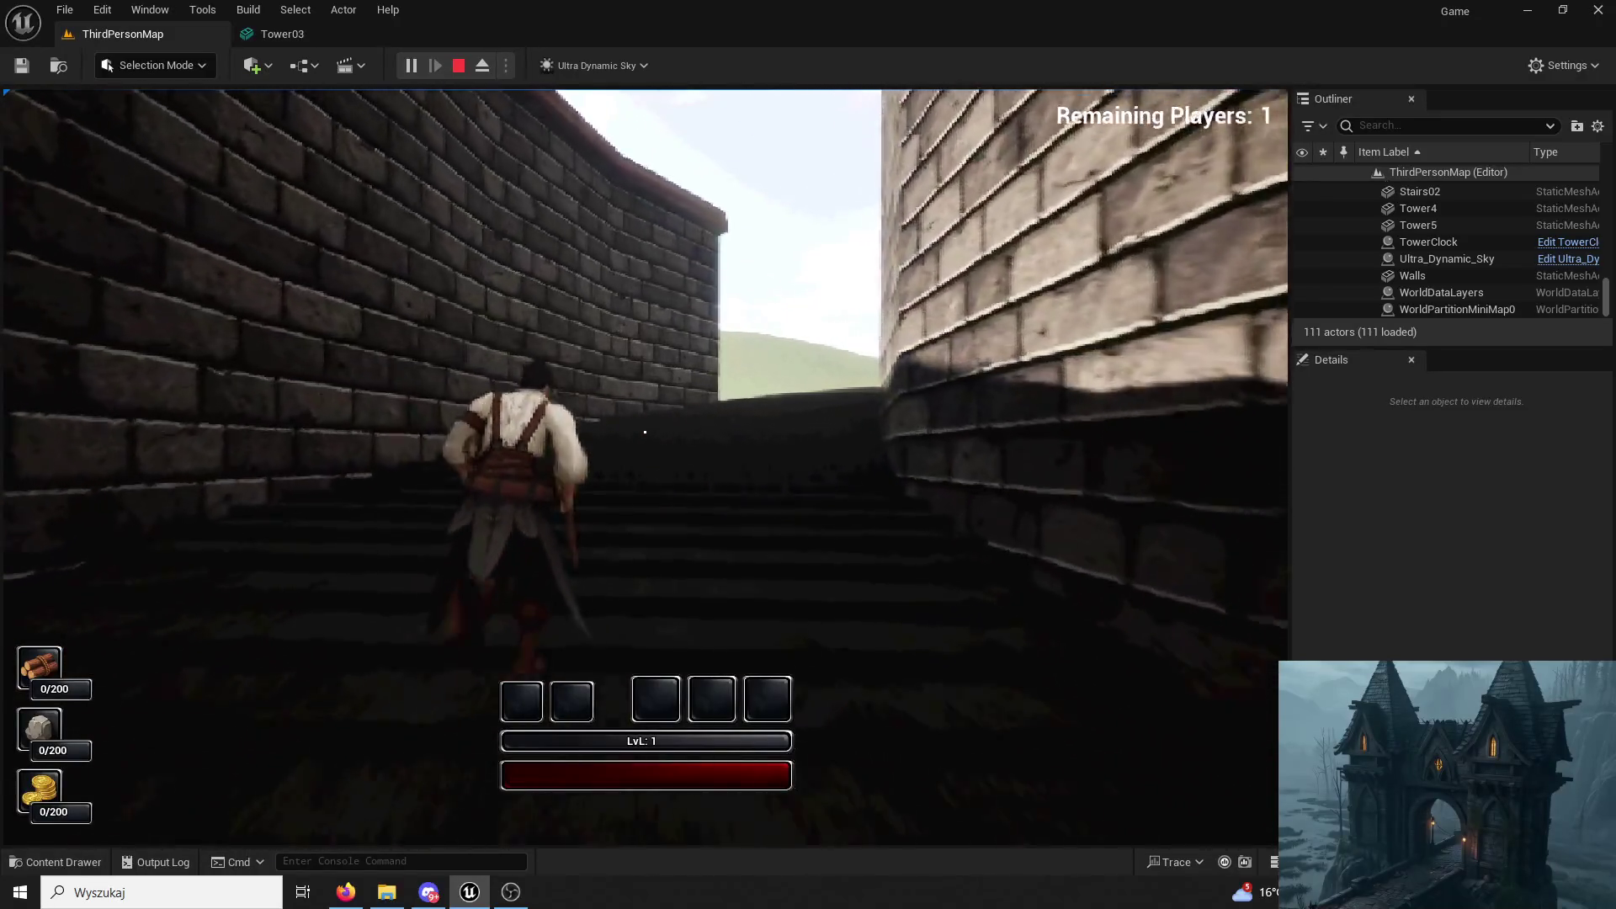
pyautogui.press('w')
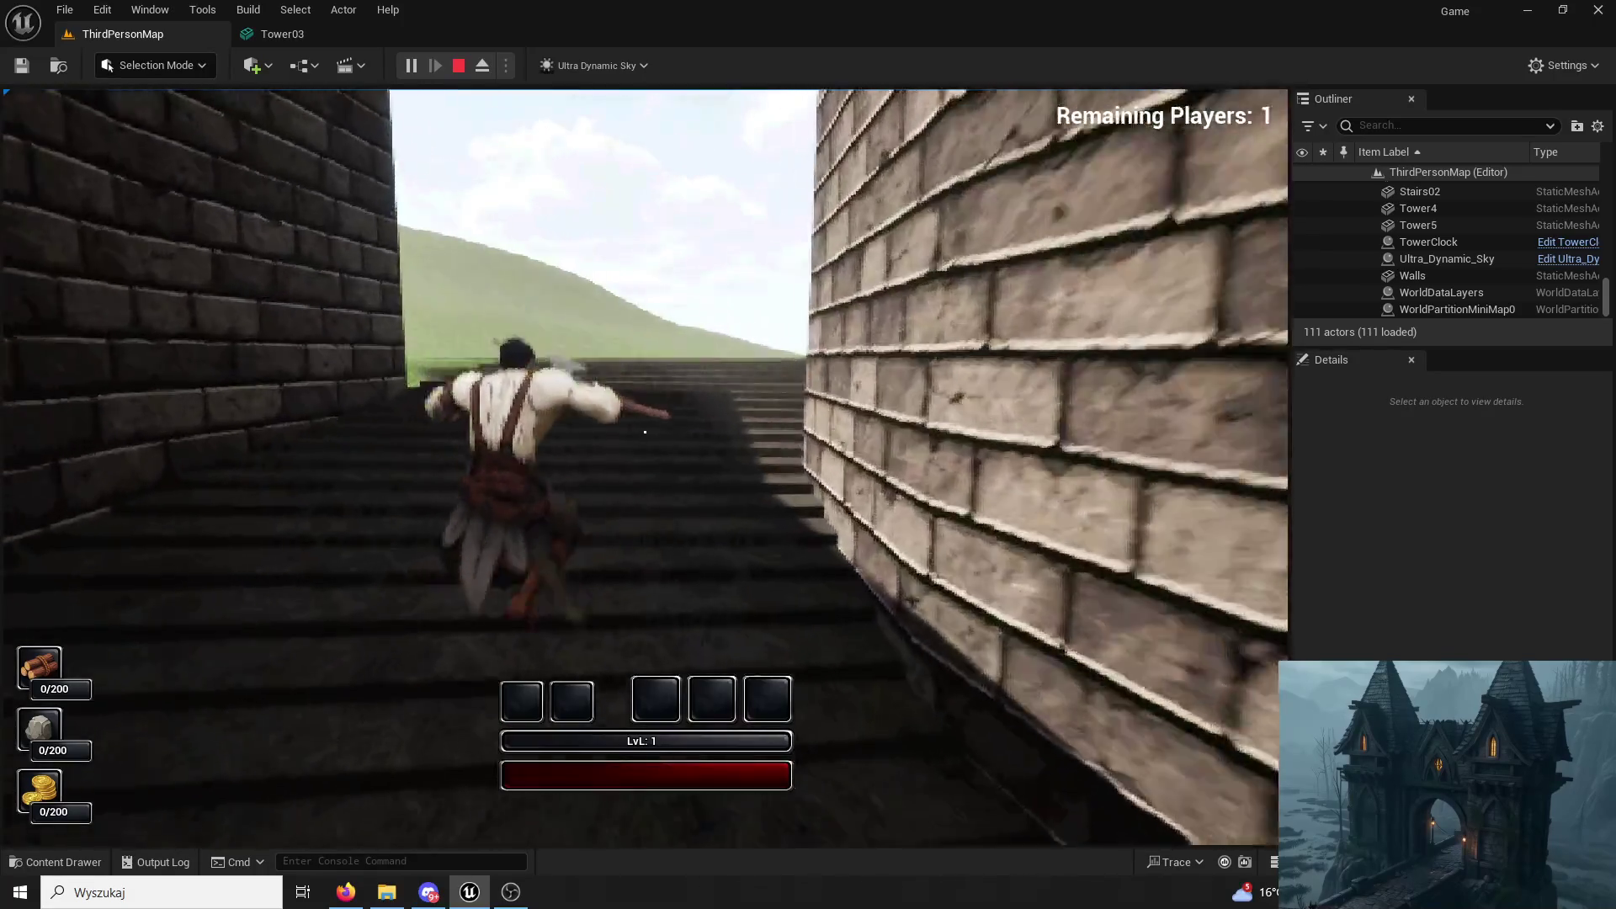
pyautogui.press('w')
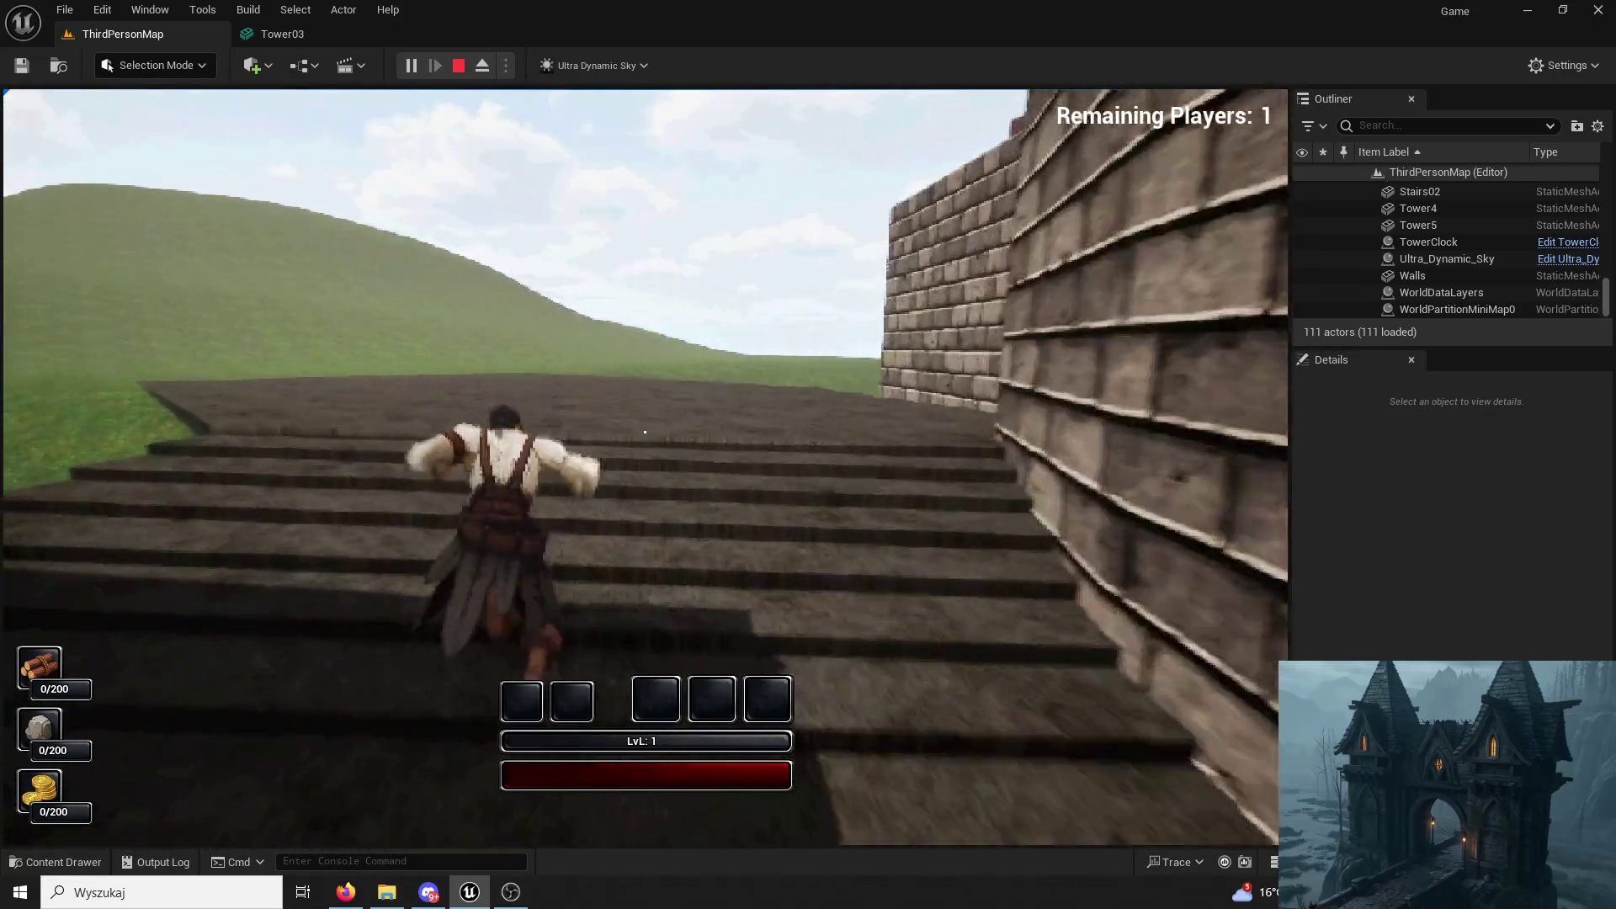
pyautogui.press('w')
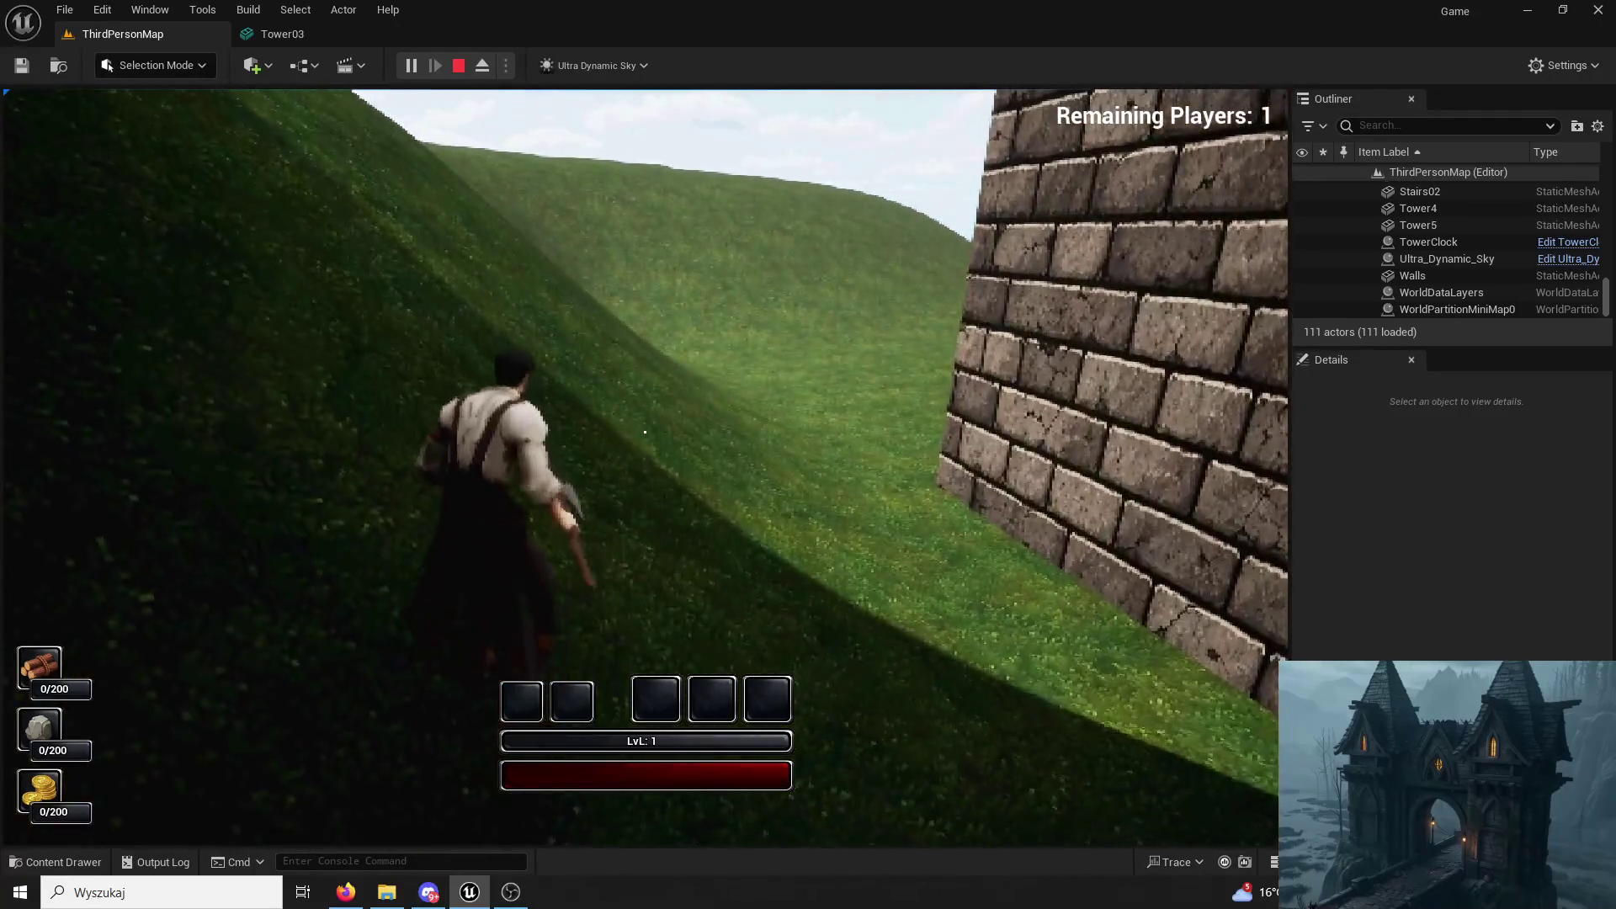
pyautogui.press('Escape')
pyautogui.click(411, 66)
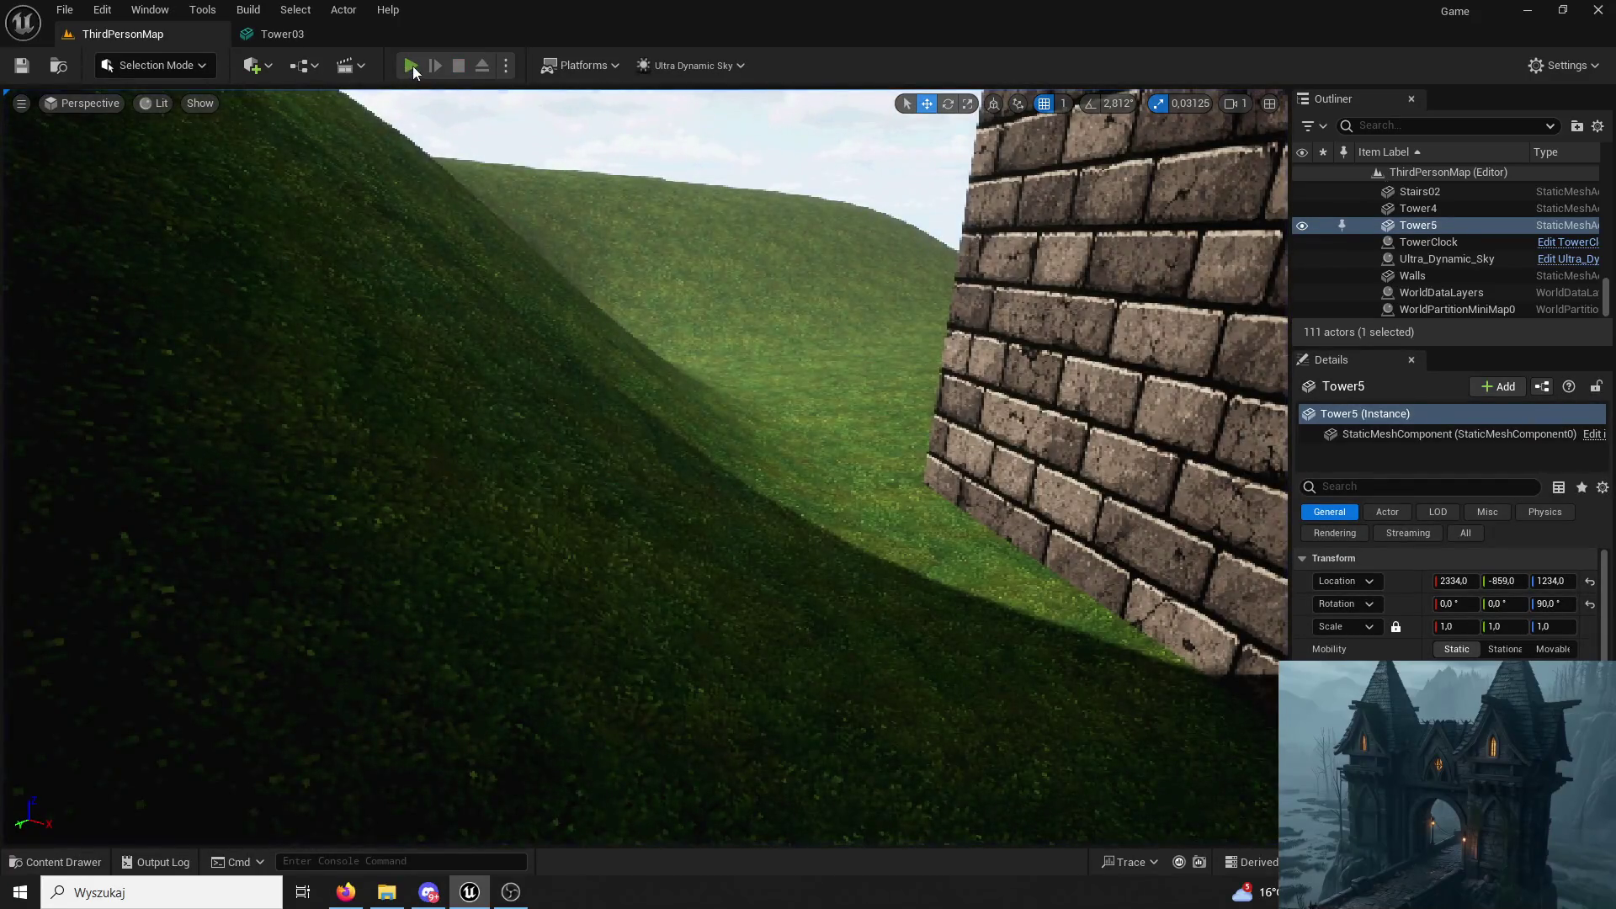
# Run a short play test up the stairs, stop it and set Unreal aside for Blender.
pyautogui.press('w')
pyautogui.press('w')
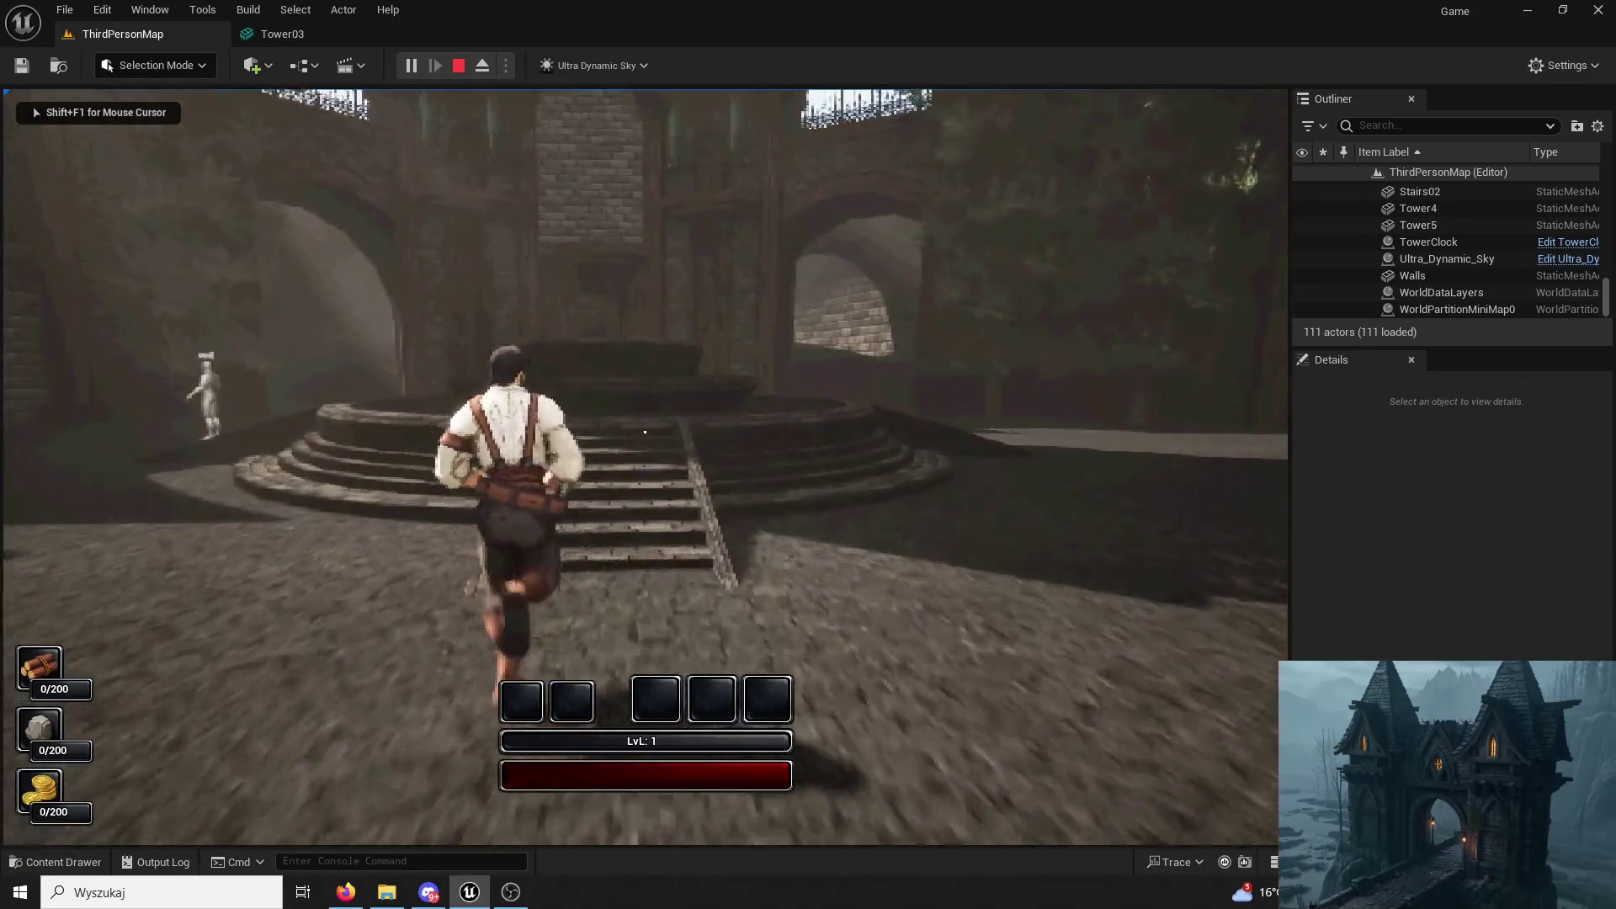
pyautogui.press('w')
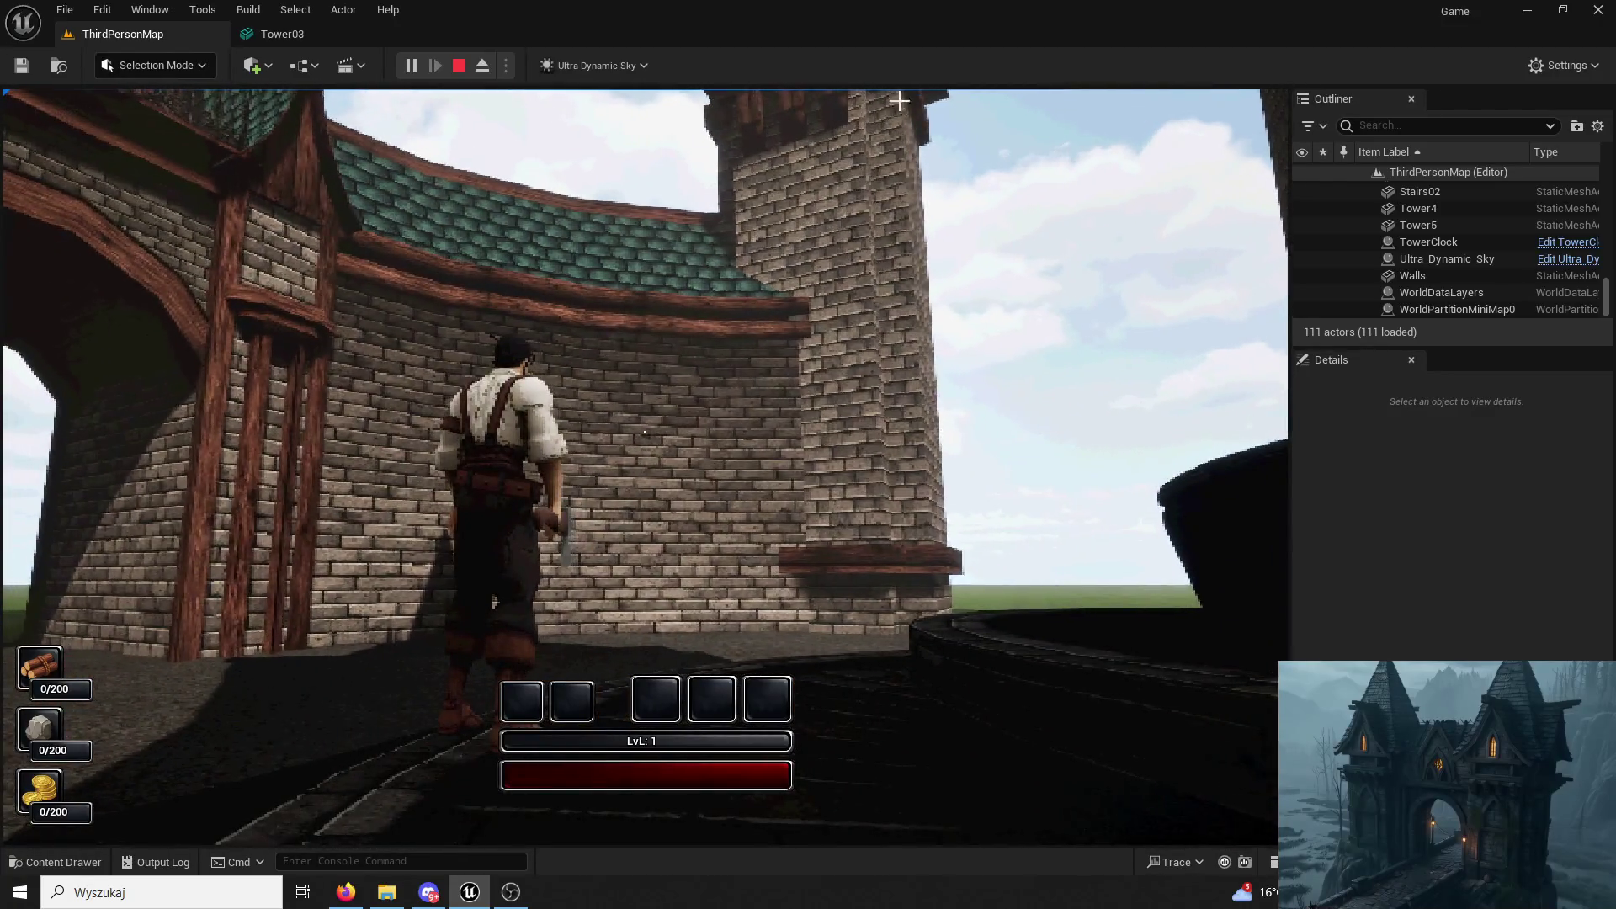
pyautogui.press('Escape')
pyautogui.scroll(8, 874, 569)
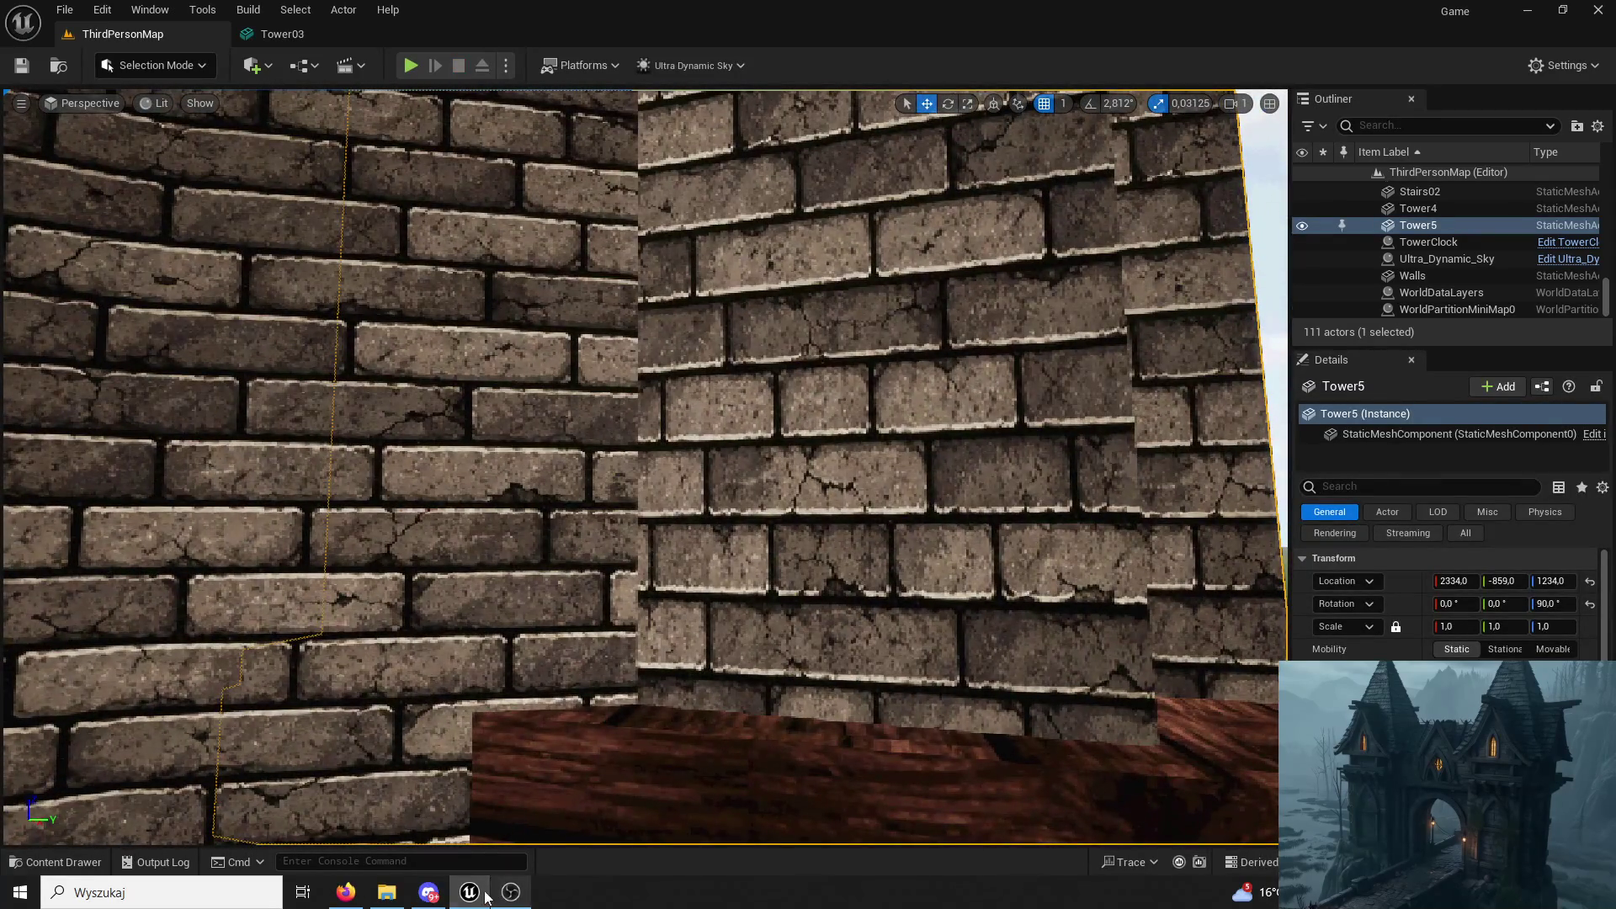
pyautogui.click(471, 894)
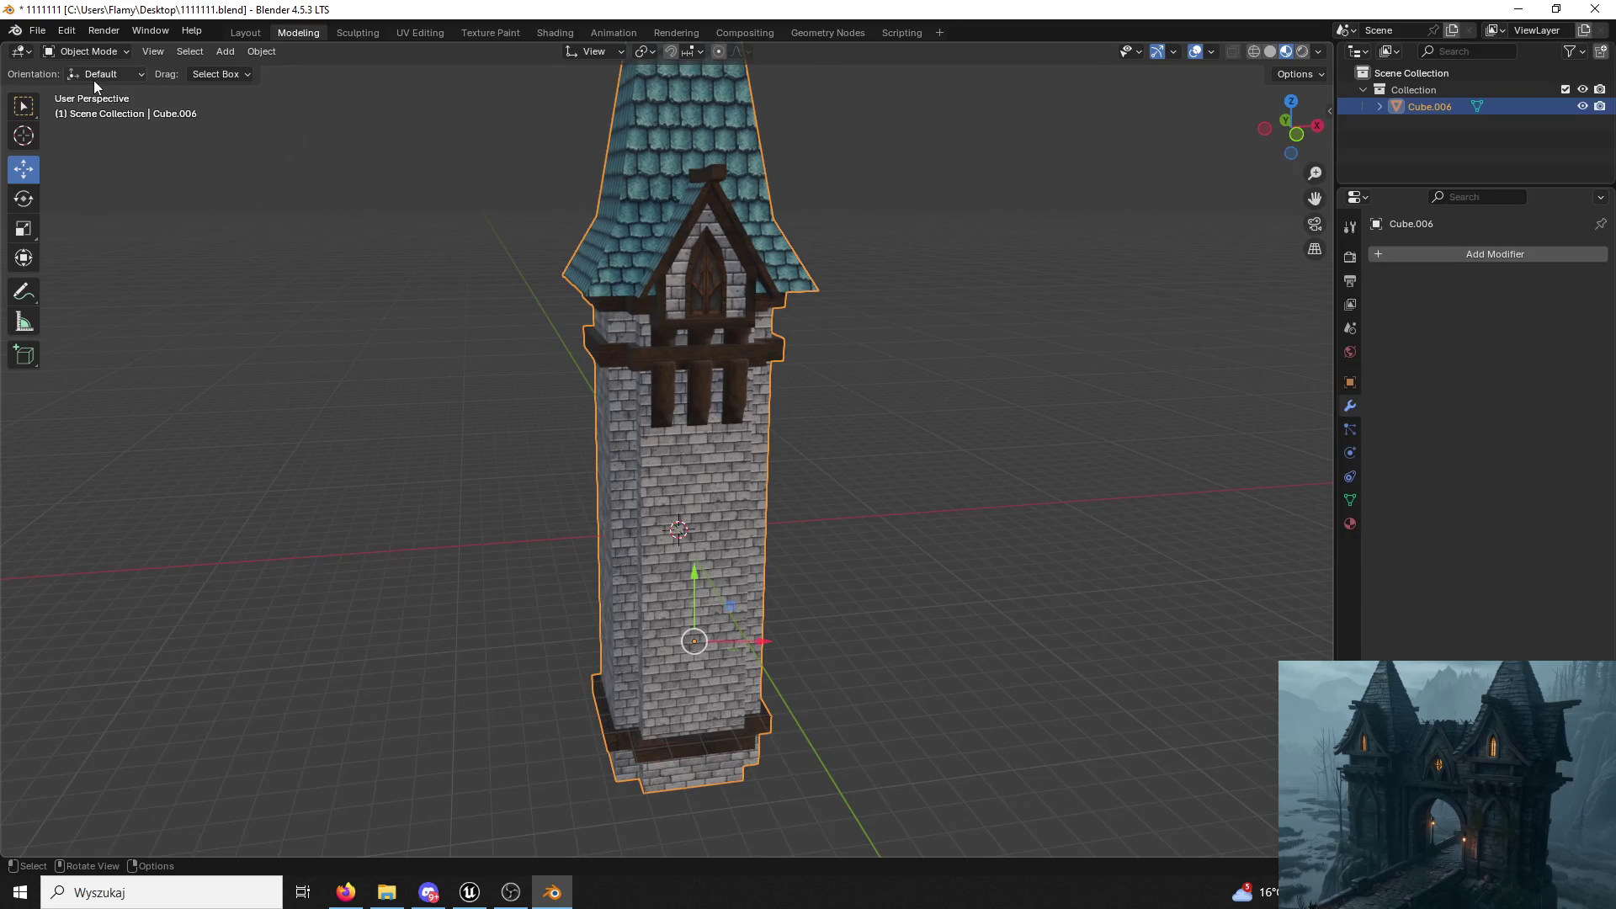
# Enter Edit Mode on the tower and select the front wall's linked faces delimited by seams.
pyautogui.click(97, 53)
pyautogui.click(88, 91)
pyautogui.click(658, 483)
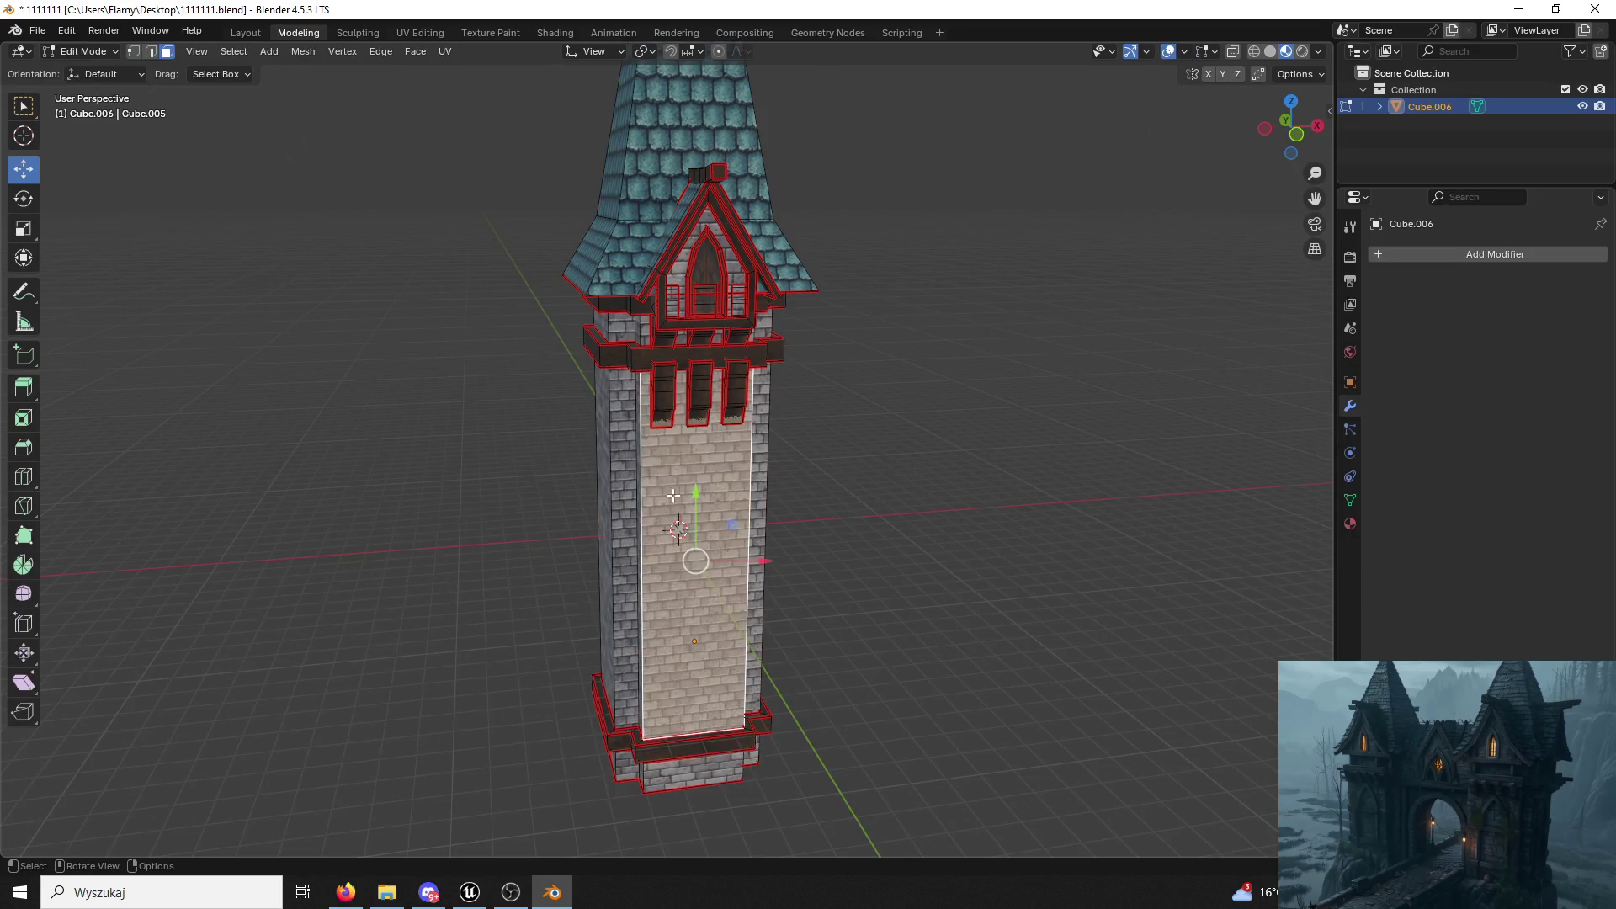
pyautogui.scroll(3, 668, 507)
pyautogui.hotkey('ctrl', 'l')
pyautogui.scroll(1, 638, 561)
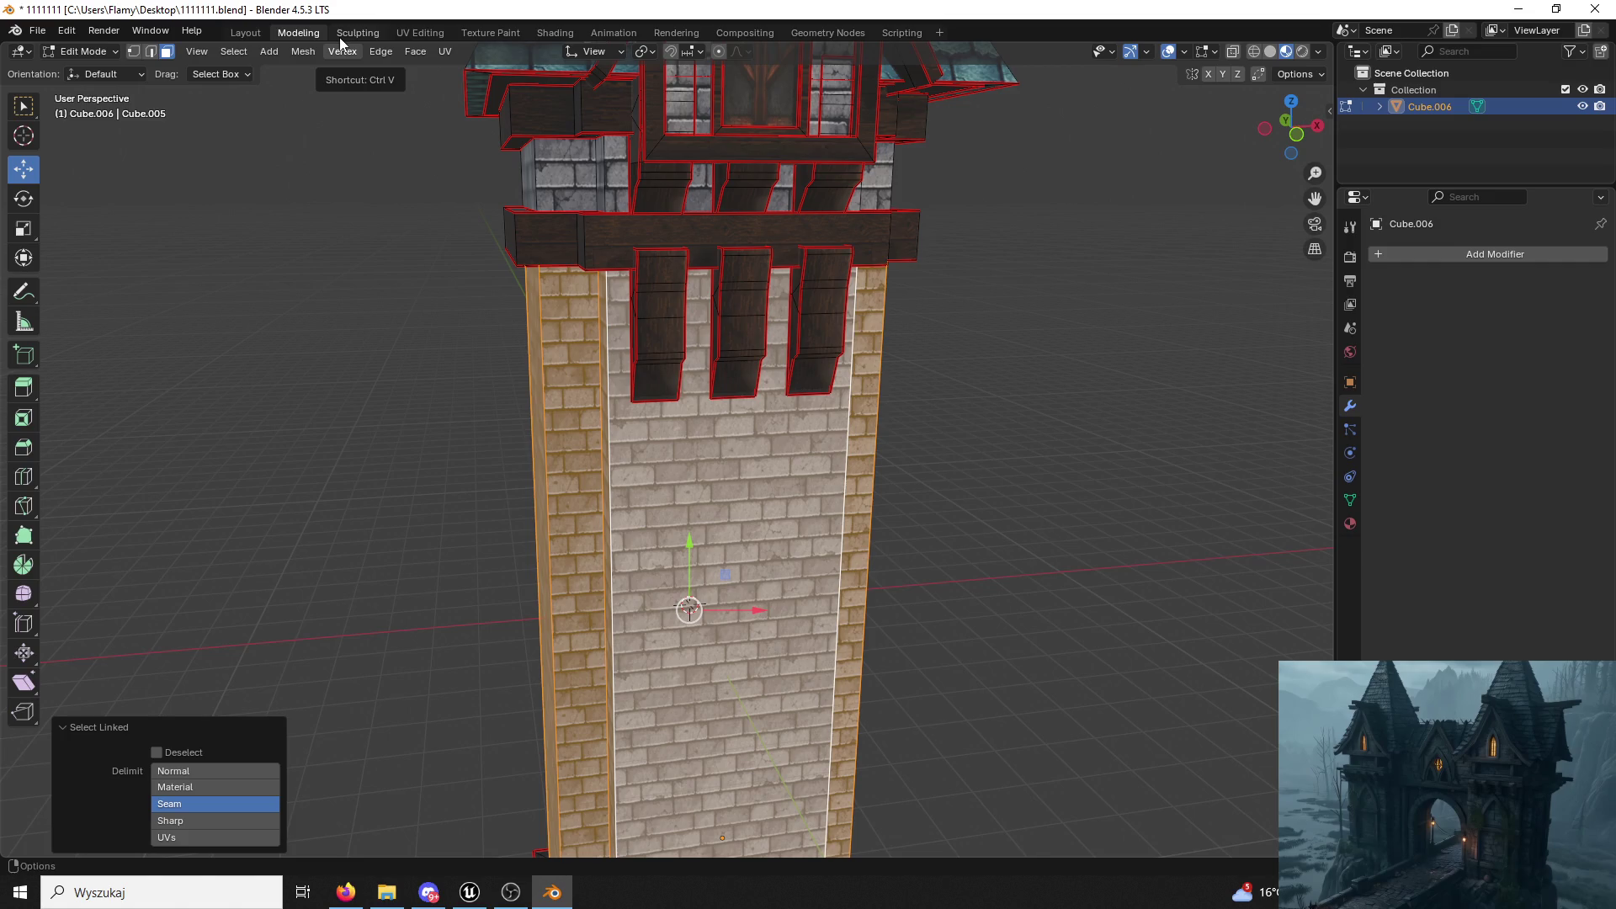
pyautogui.click(765, 494)
# Scale up the side wall UVs in the UV Editing workspace.
pyautogui.hotkey('ctrl', 'l')
pyautogui.click(419, 32)
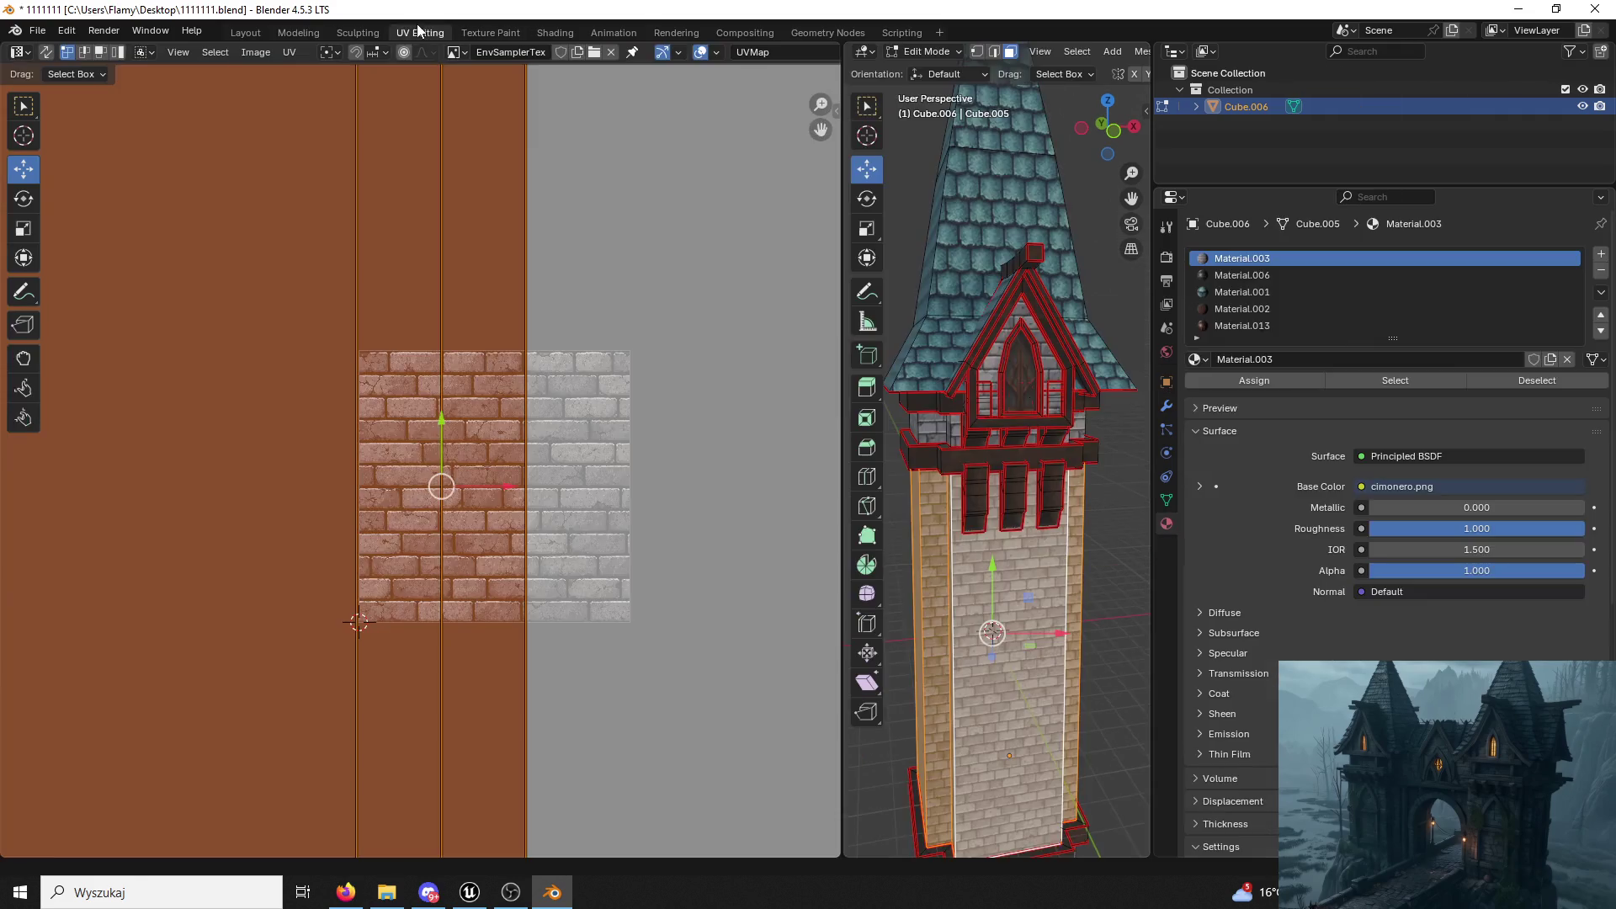
pyautogui.scroll(2, 785, 350)
pyautogui.press('s')
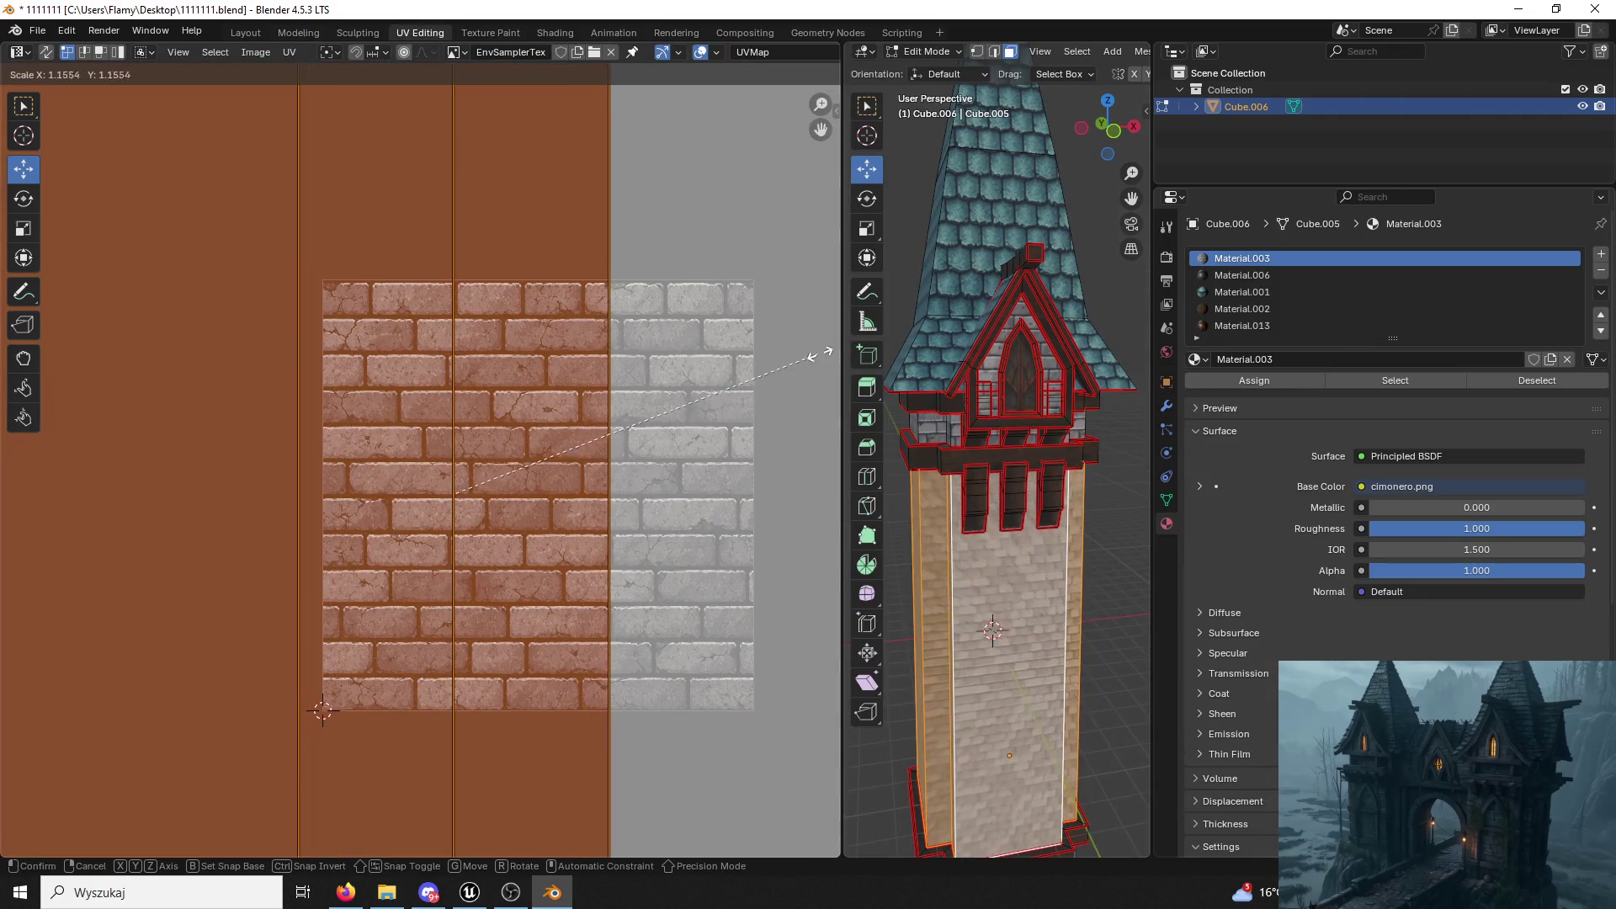
pyautogui.click(450, 494)
pyautogui.click(399, 194)
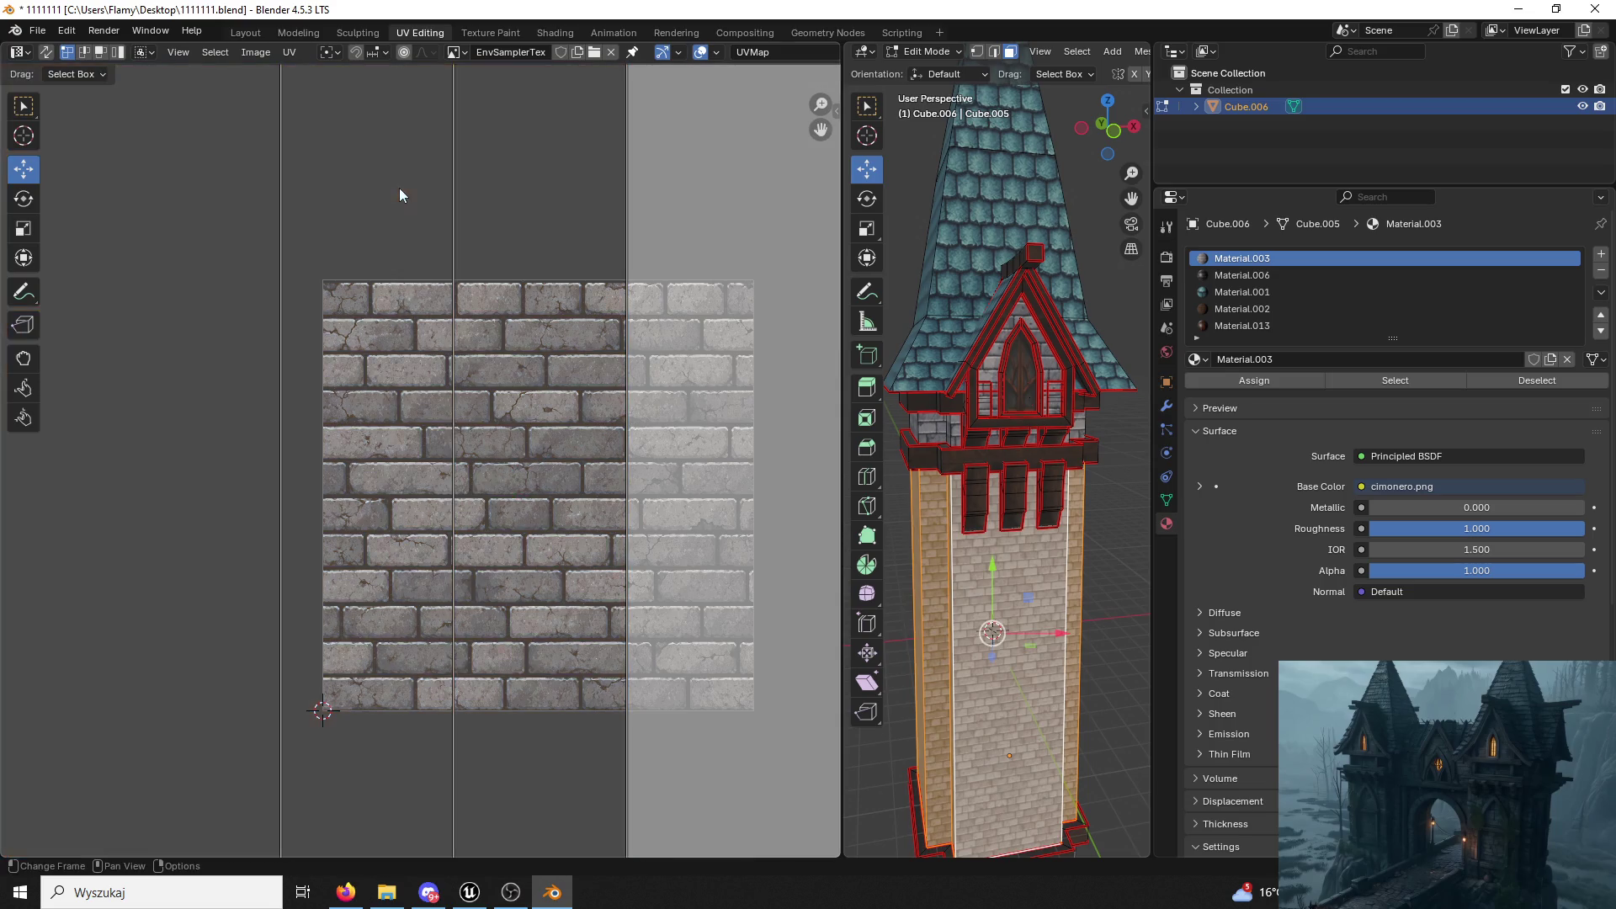
# Select the linked faces near the tower top and enlarge their UV island.
pyautogui.click(932, 427)
pyautogui.hotkey('ctrl', 'l')
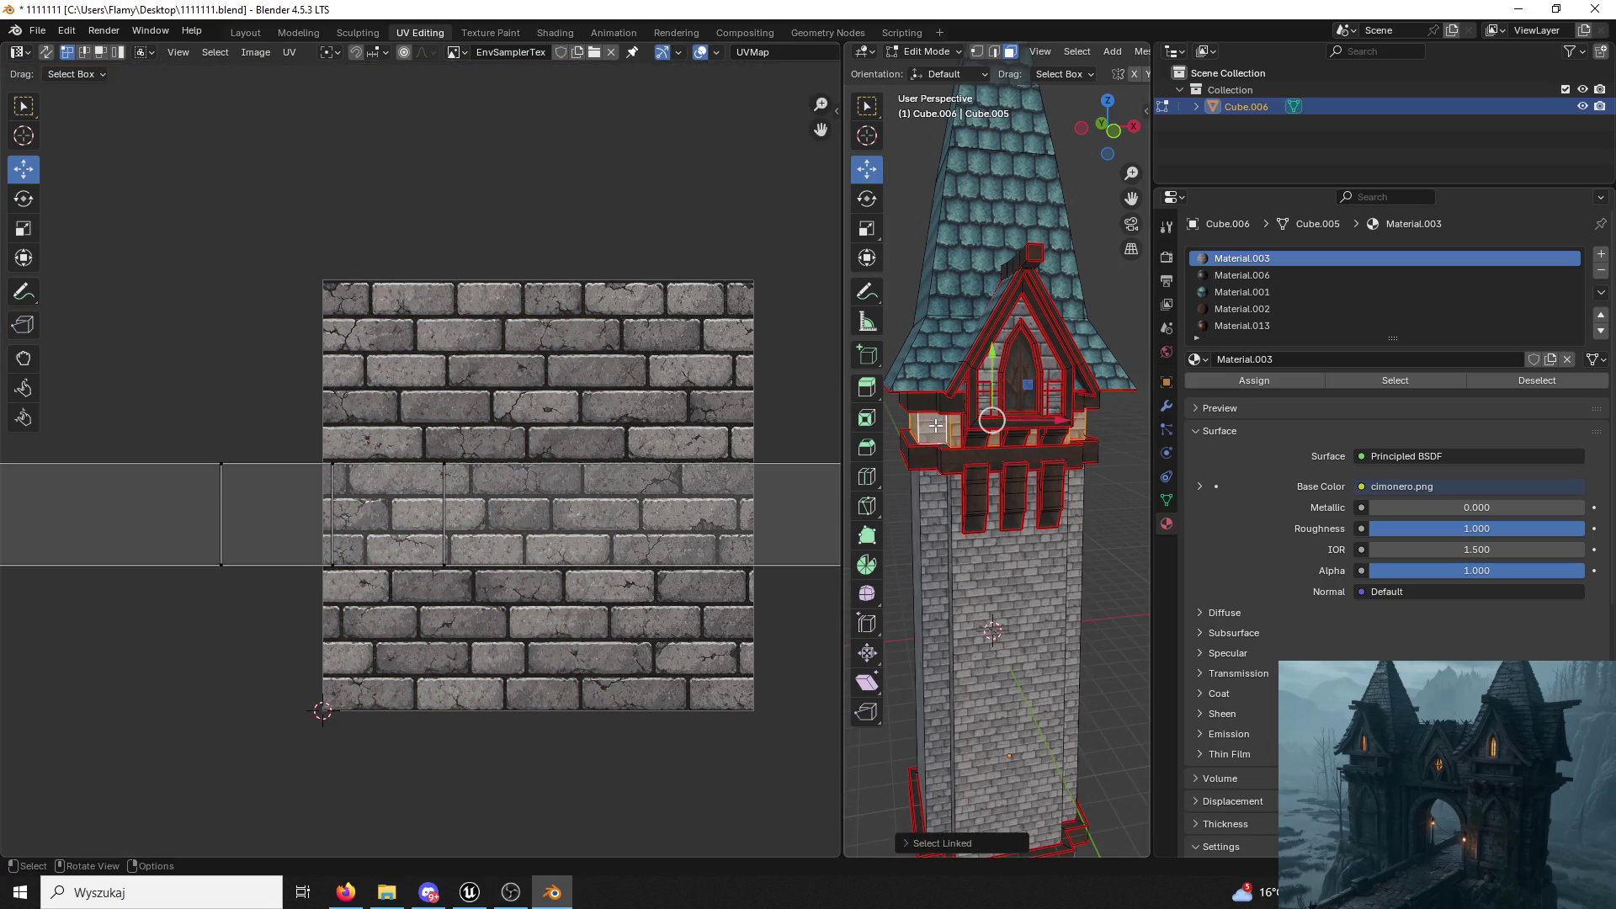
pyautogui.press('a')
pyautogui.press('s')
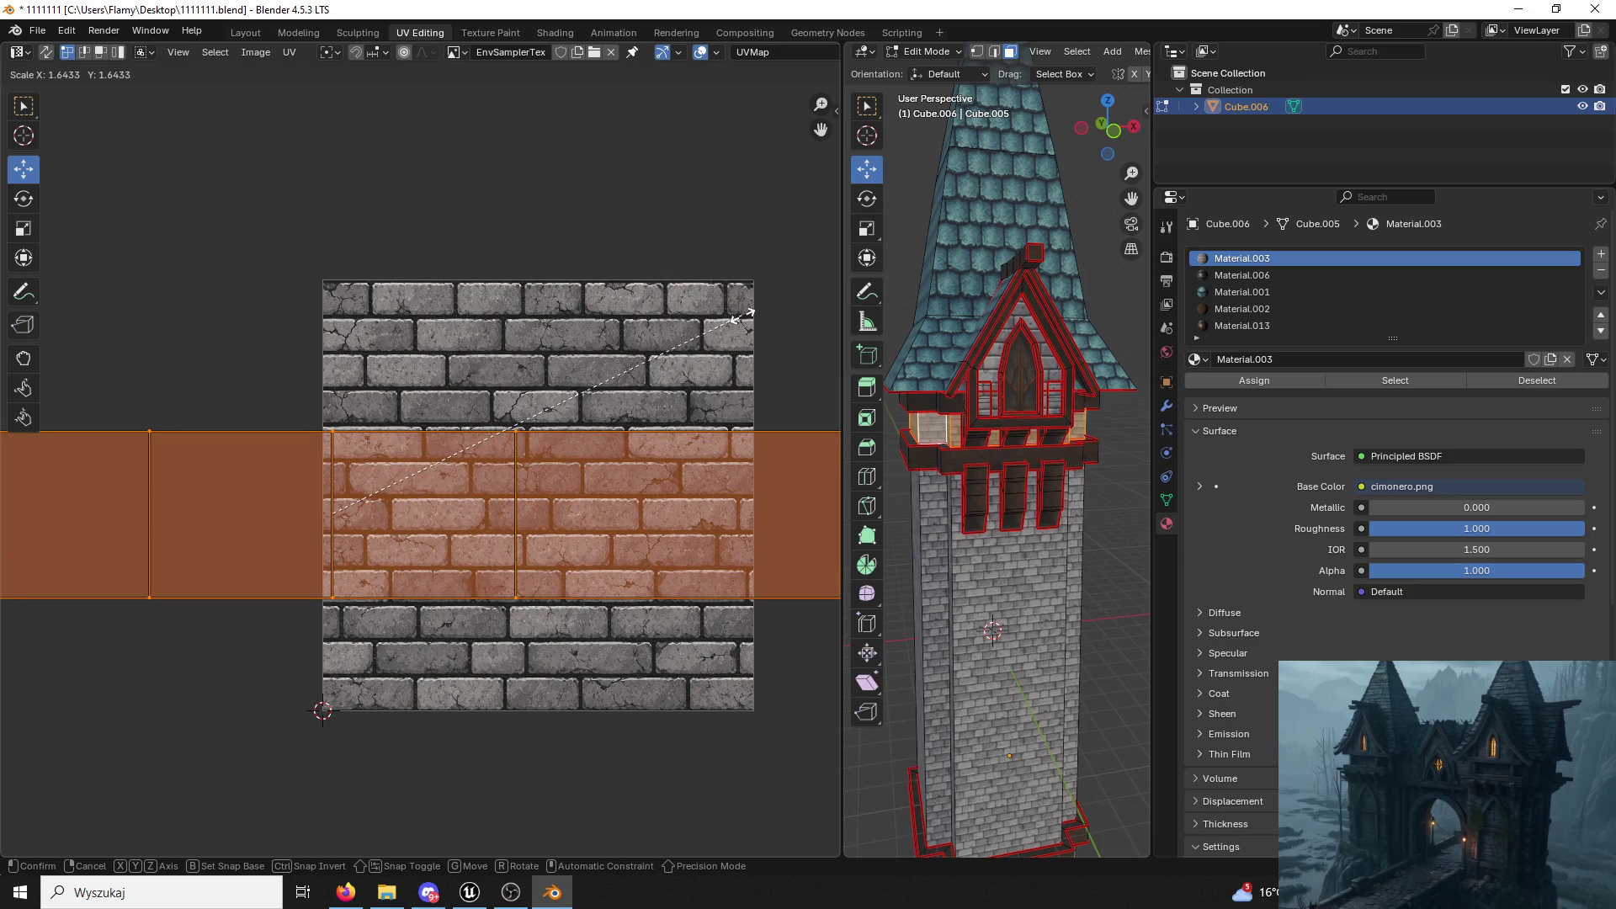
pyautogui.click(743, 316)
# Enlarge the tower base's UV island and return to Object Mode.
pyautogui.click(904, 573)
pyautogui.keyDown('shift'); pyautogui.moveTo(905, 573); pyautogui.dragTo(961, 317, button='middle'); pyautogui.keyUp('shift')
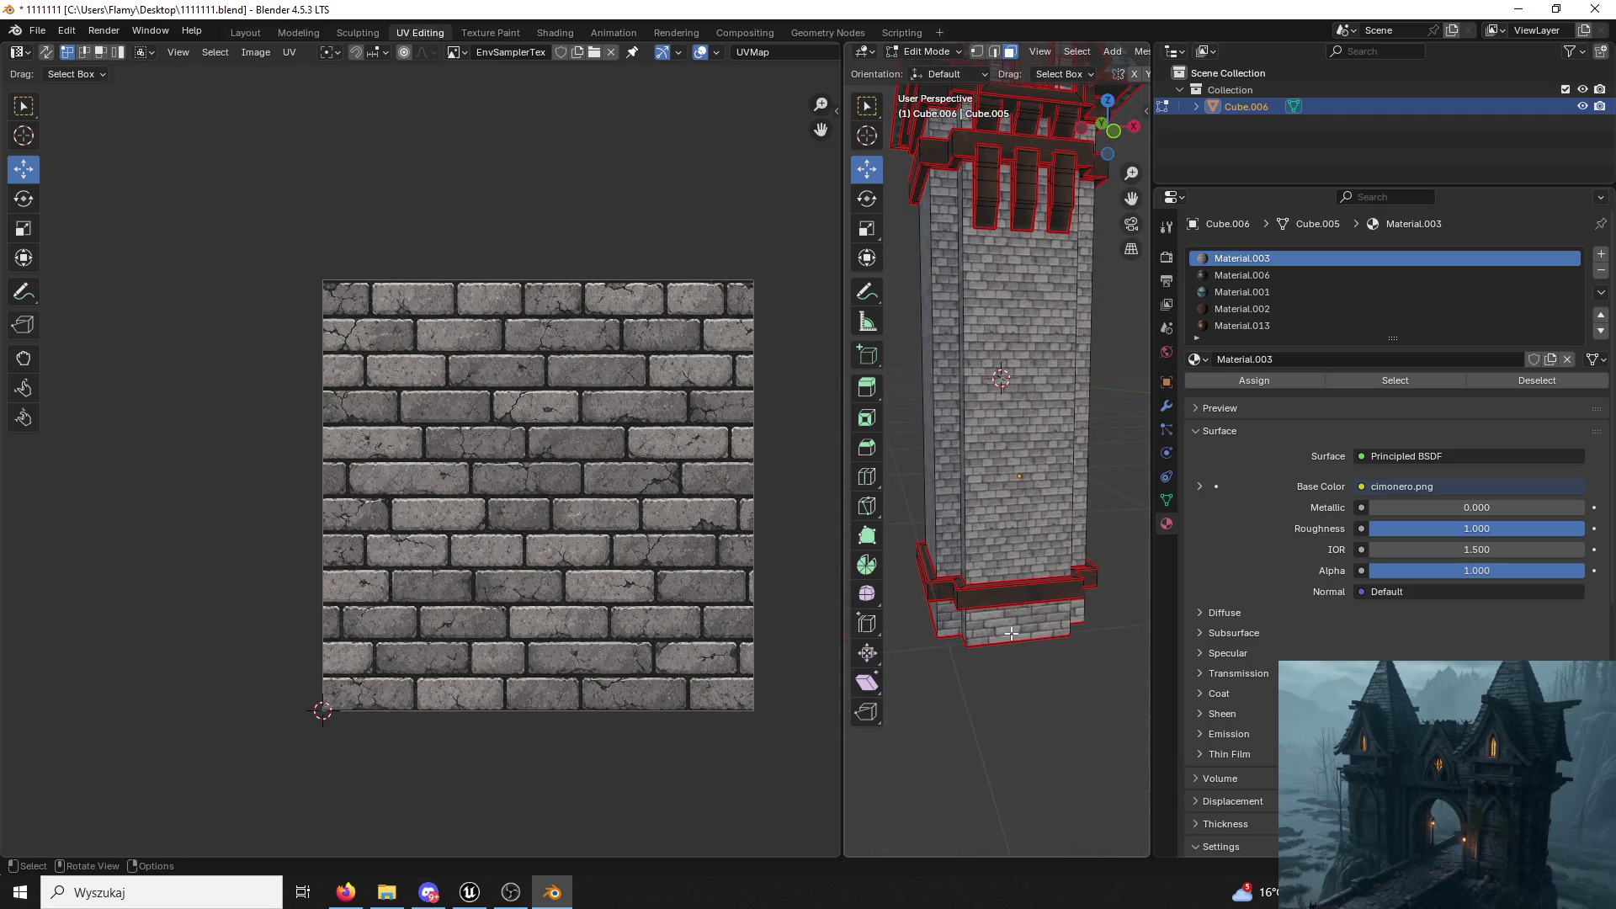
pyautogui.click(1018, 626)
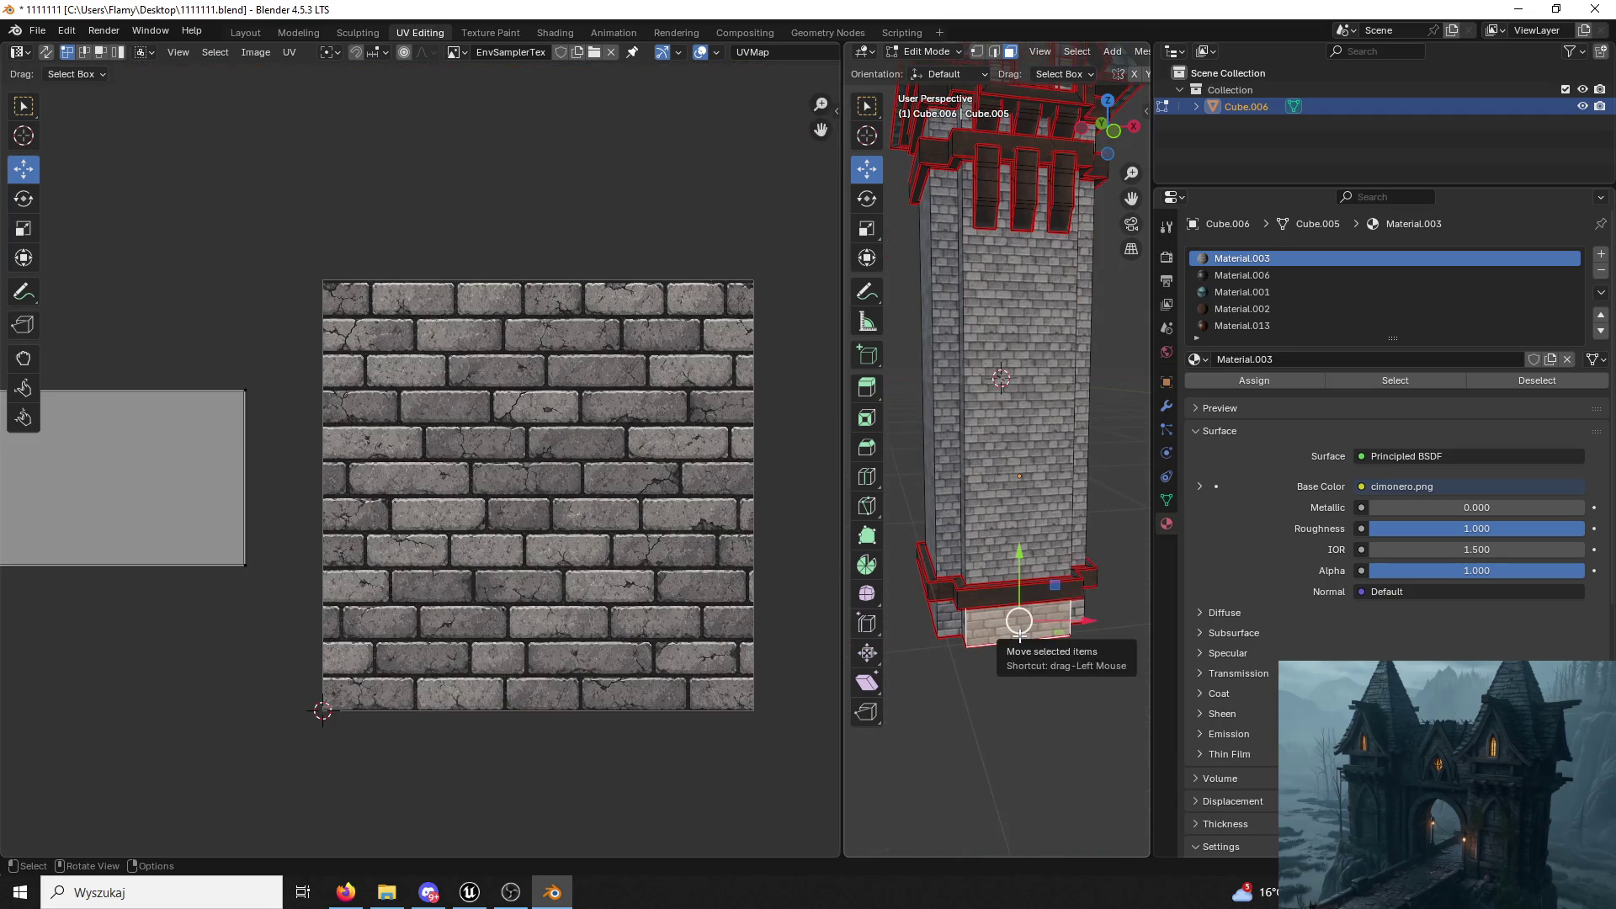
pyautogui.hotkey('ctrl', 'l')
pyautogui.press('a')
pyautogui.press('s')
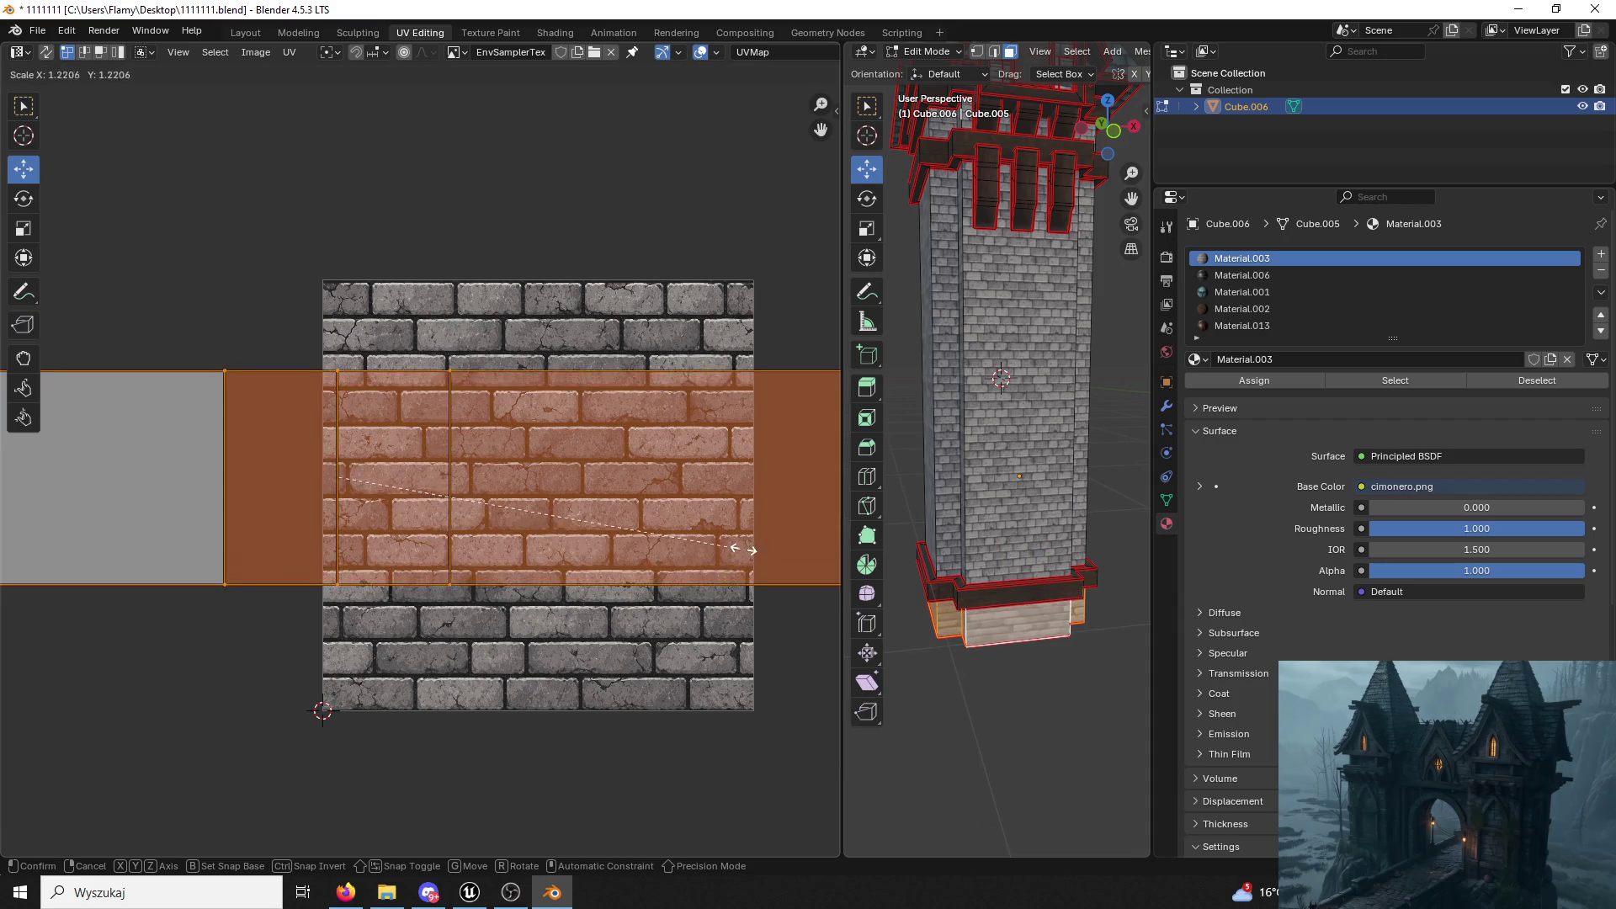
pyautogui.click(804, 534)
pyautogui.click(209, 125)
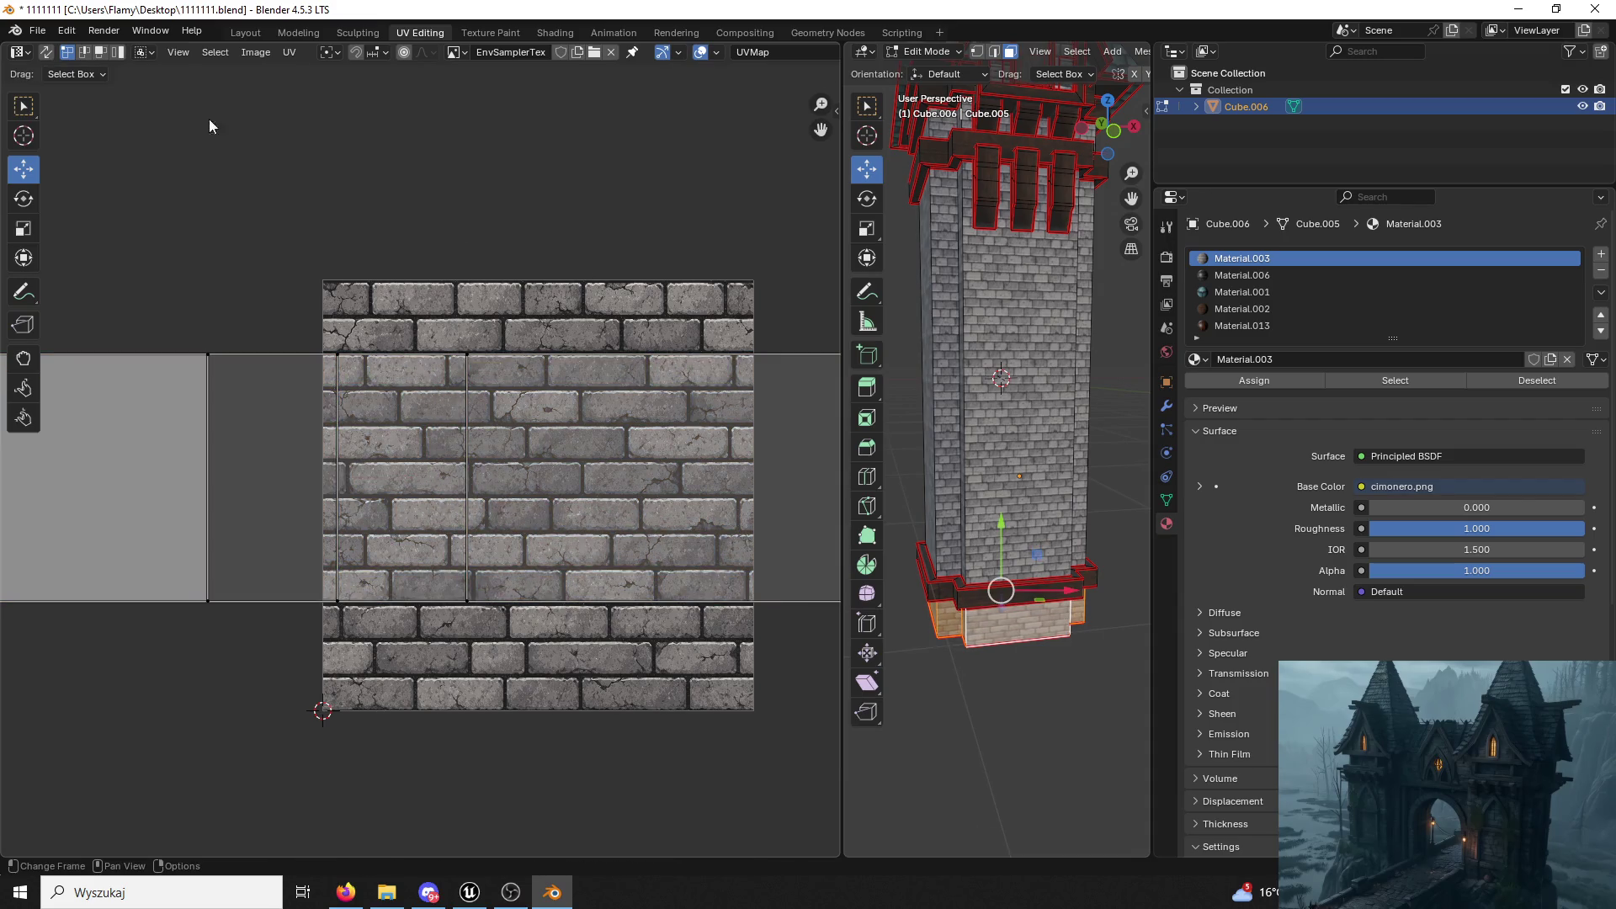
pyautogui.click(935, 51)
pyautogui.click(938, 71)
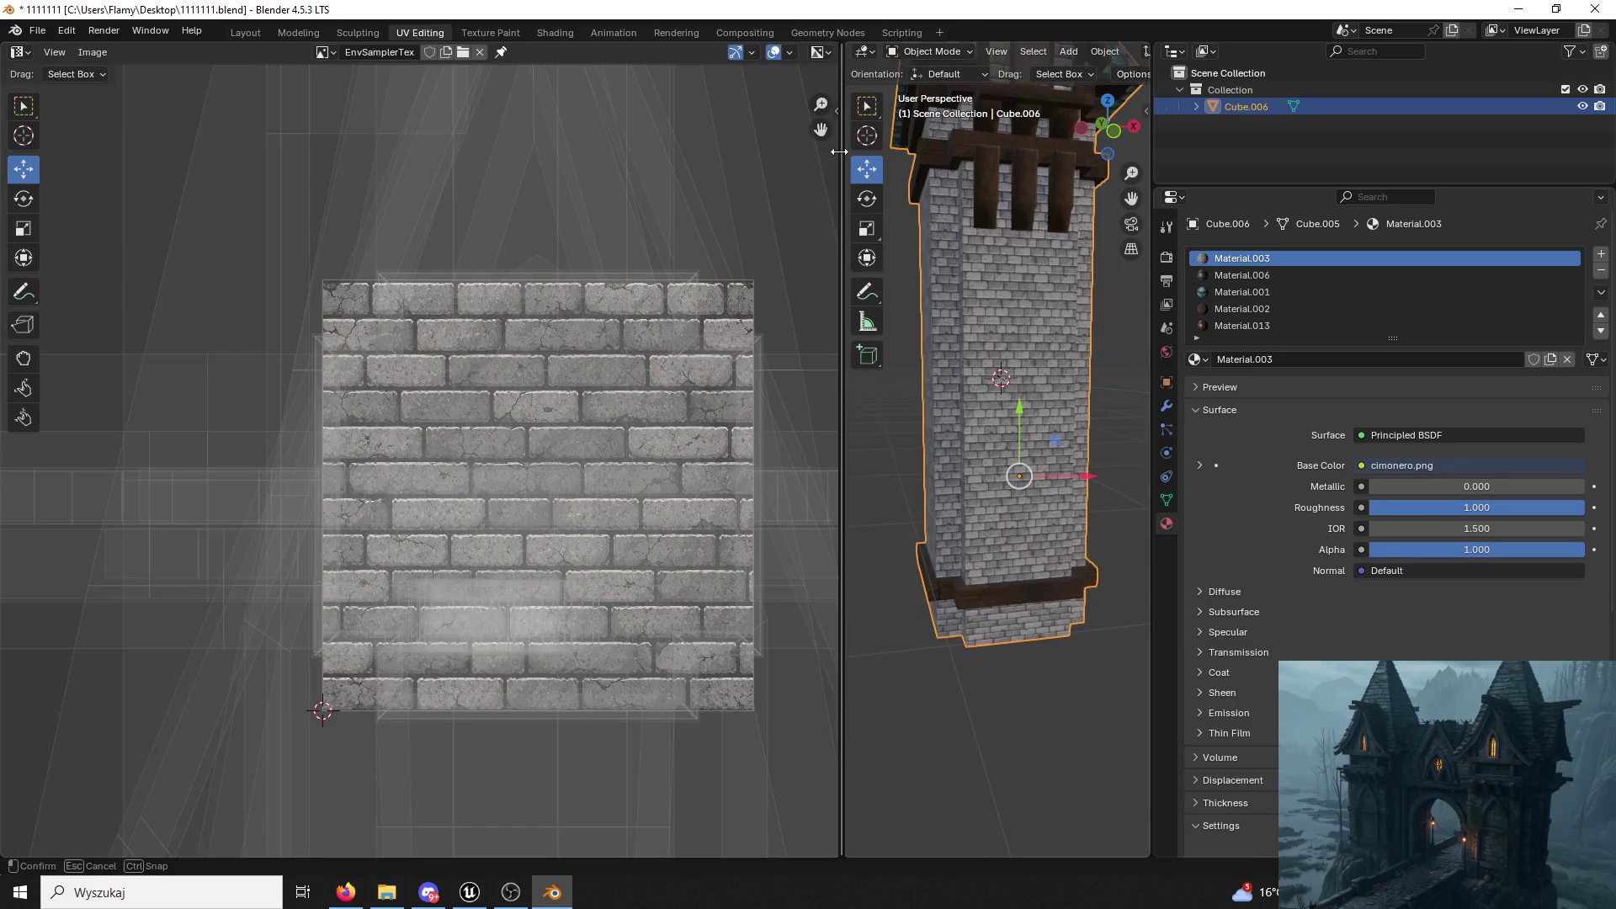
# Re-enter Edit Mode, enlarge the gable window wall UVs and go back to Object Mode.
pyautogui.moveTo(844, 303); pyautogui.dragTo(259, 303)
pyautogui.moveTo(870, 299); pyautogui.dragTo(952, 555, button='middle')
pyautogui.click(830, 544)
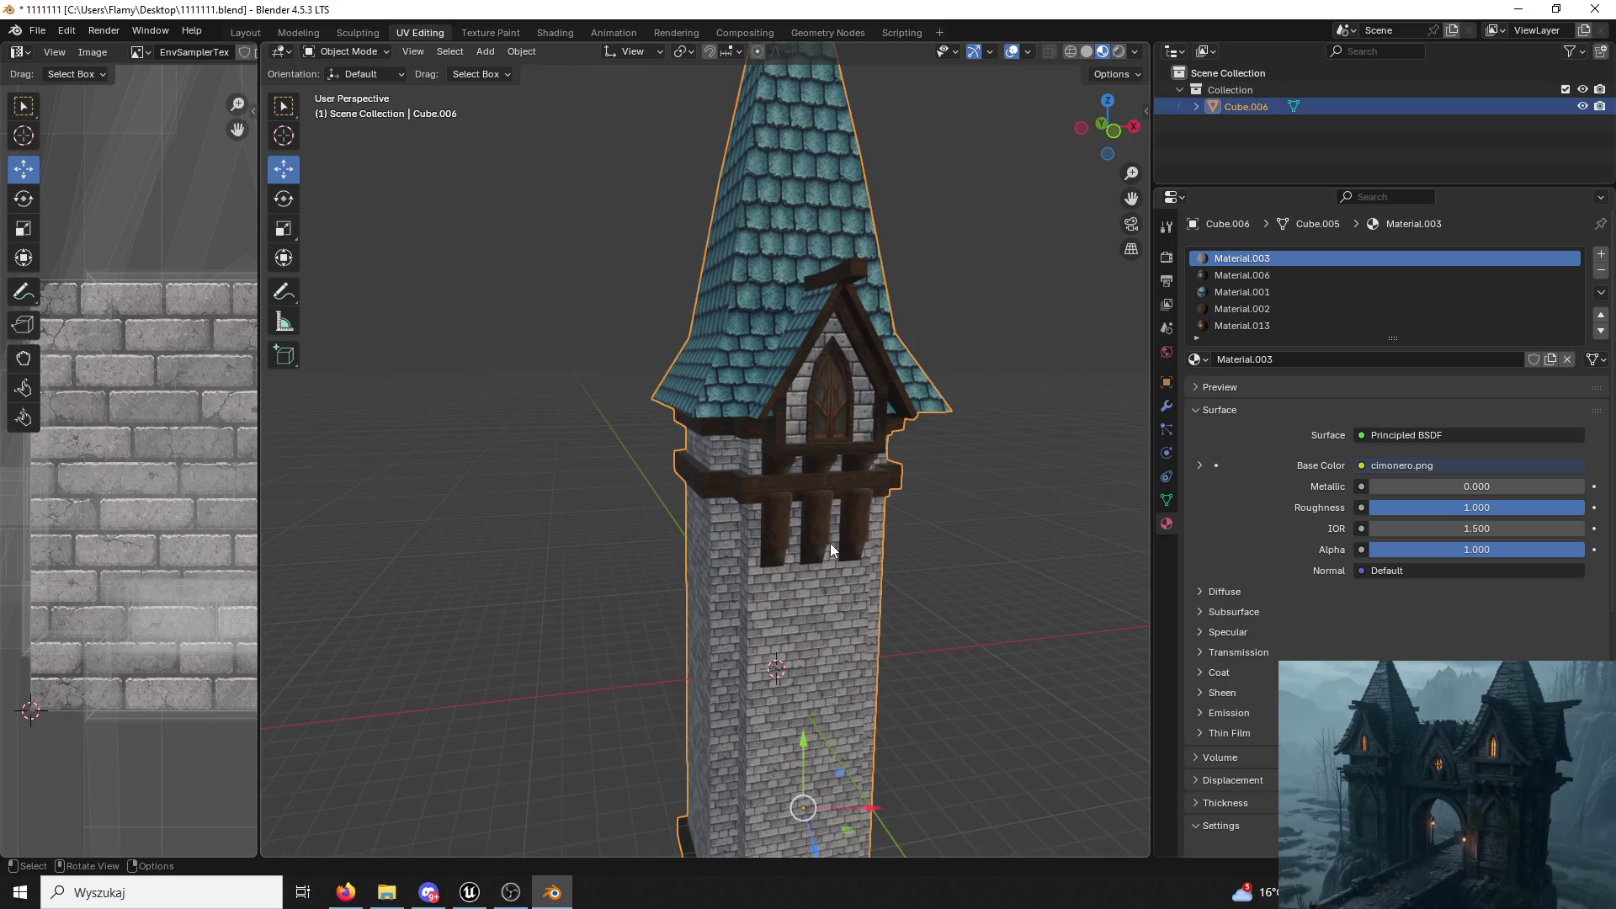
pyautogui.scroll(2, 704, 290)
pyautogui.click(348, 50)
pyautogui.click(355, 89)
pyautogui.click(866, 357)
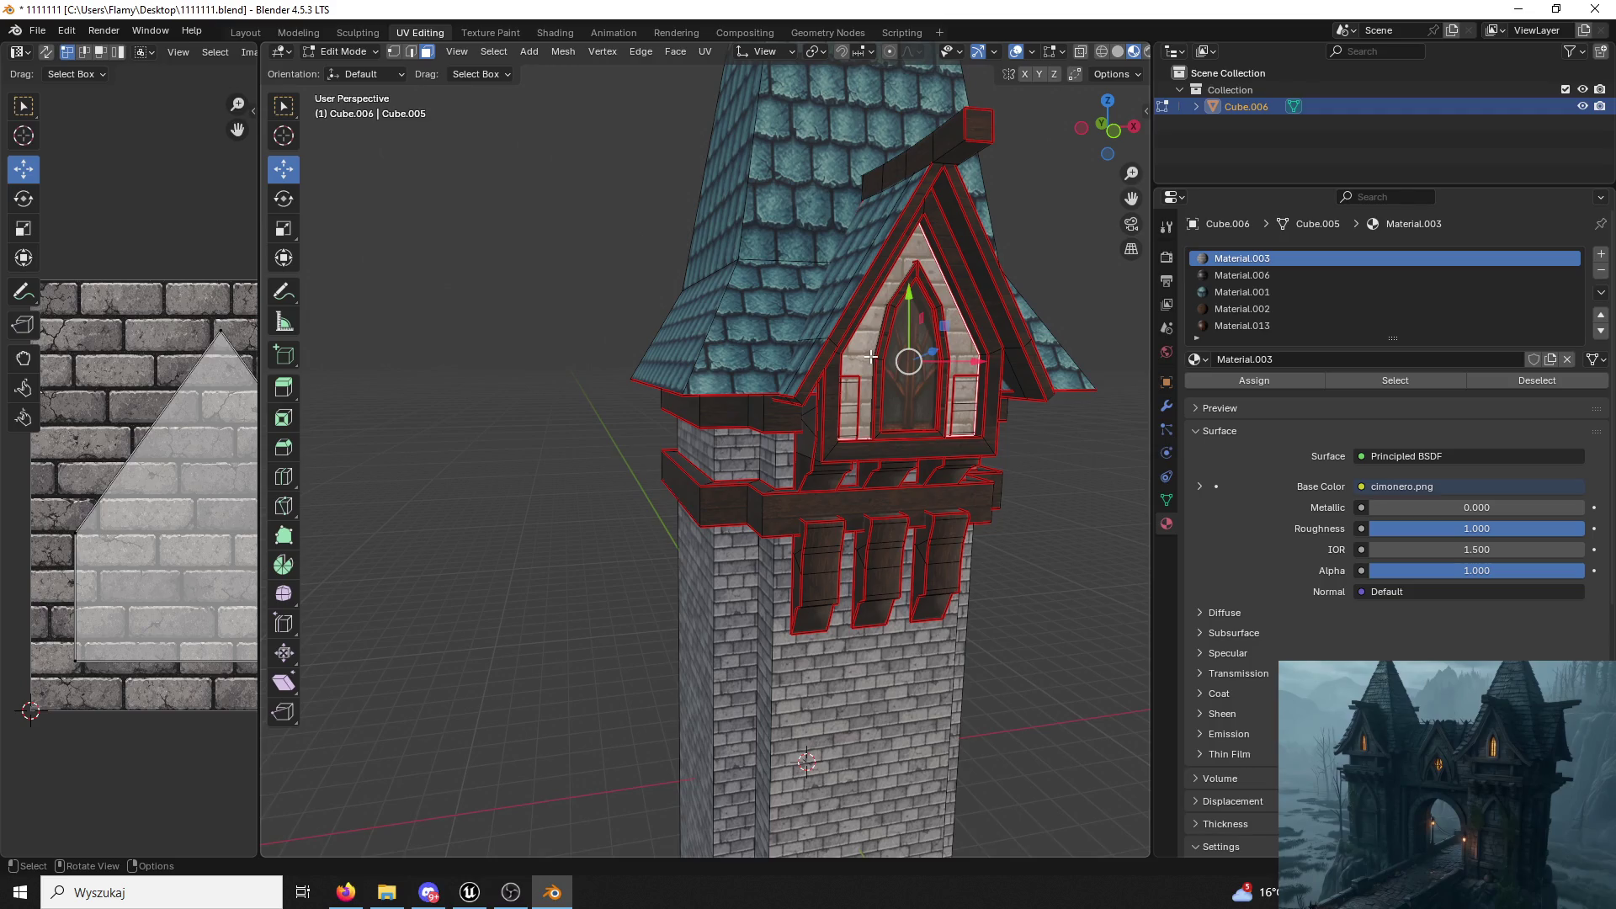
pyautogui.scroll(-2, 481, 408)
pyautogui.moveTo(266, 413); pyautogui.dragTo(828, 418)
pyautogui.press('a')
pyautogui.press('s')
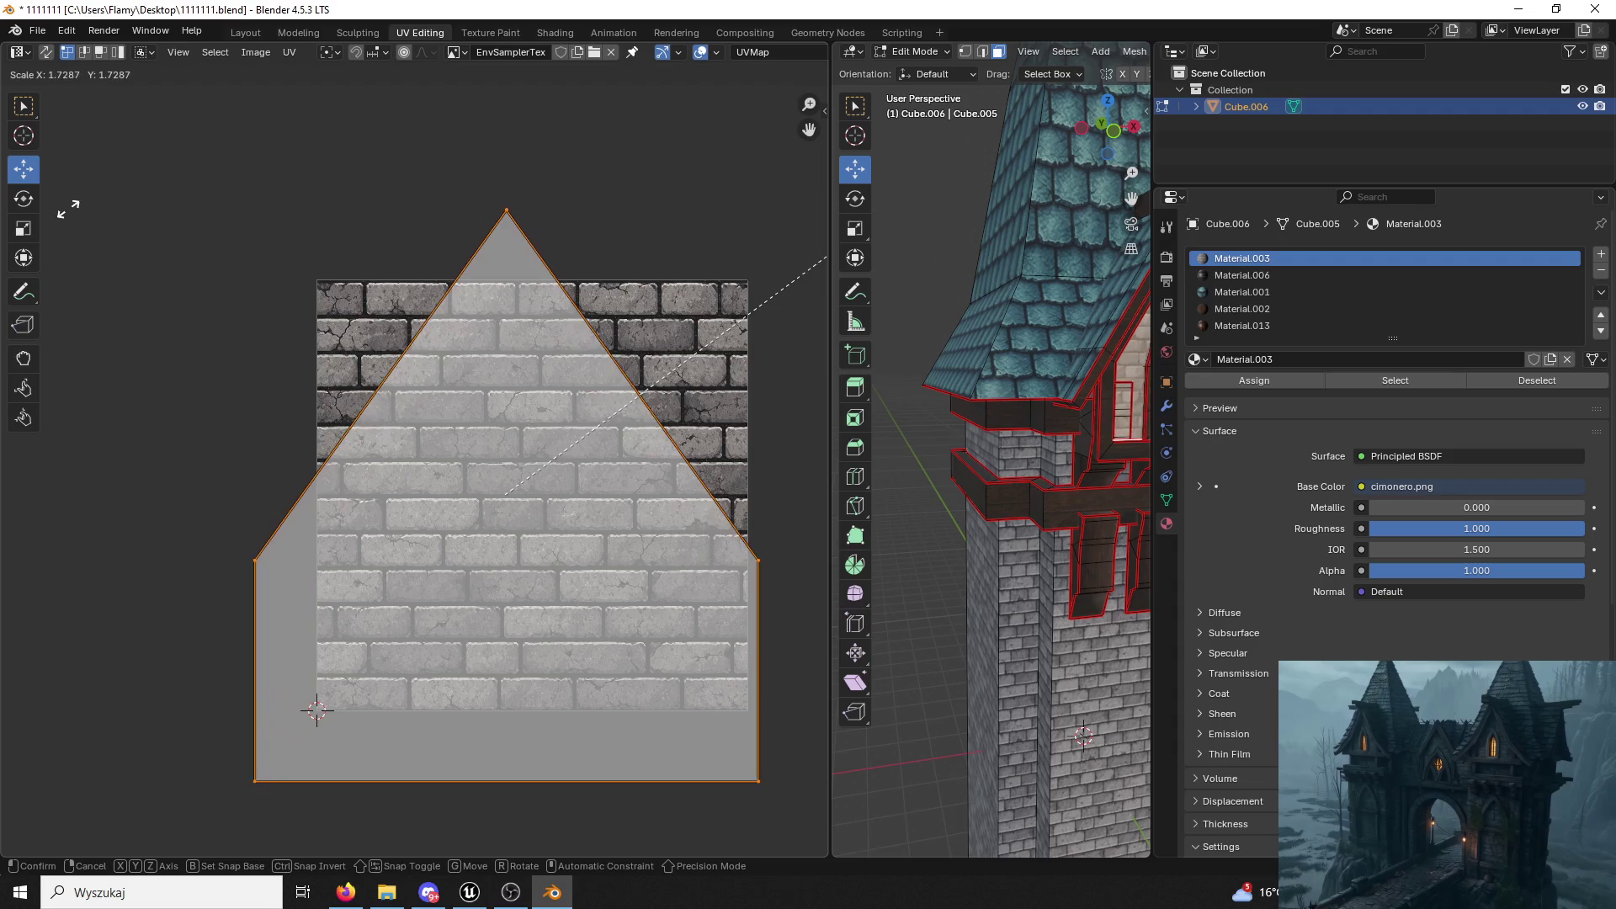
pyautogui.click(67, 208)
pyautogui.click(916, 50)
pyautogui.moveTo(831, 190); pyautogui.dragTo(552, 190)
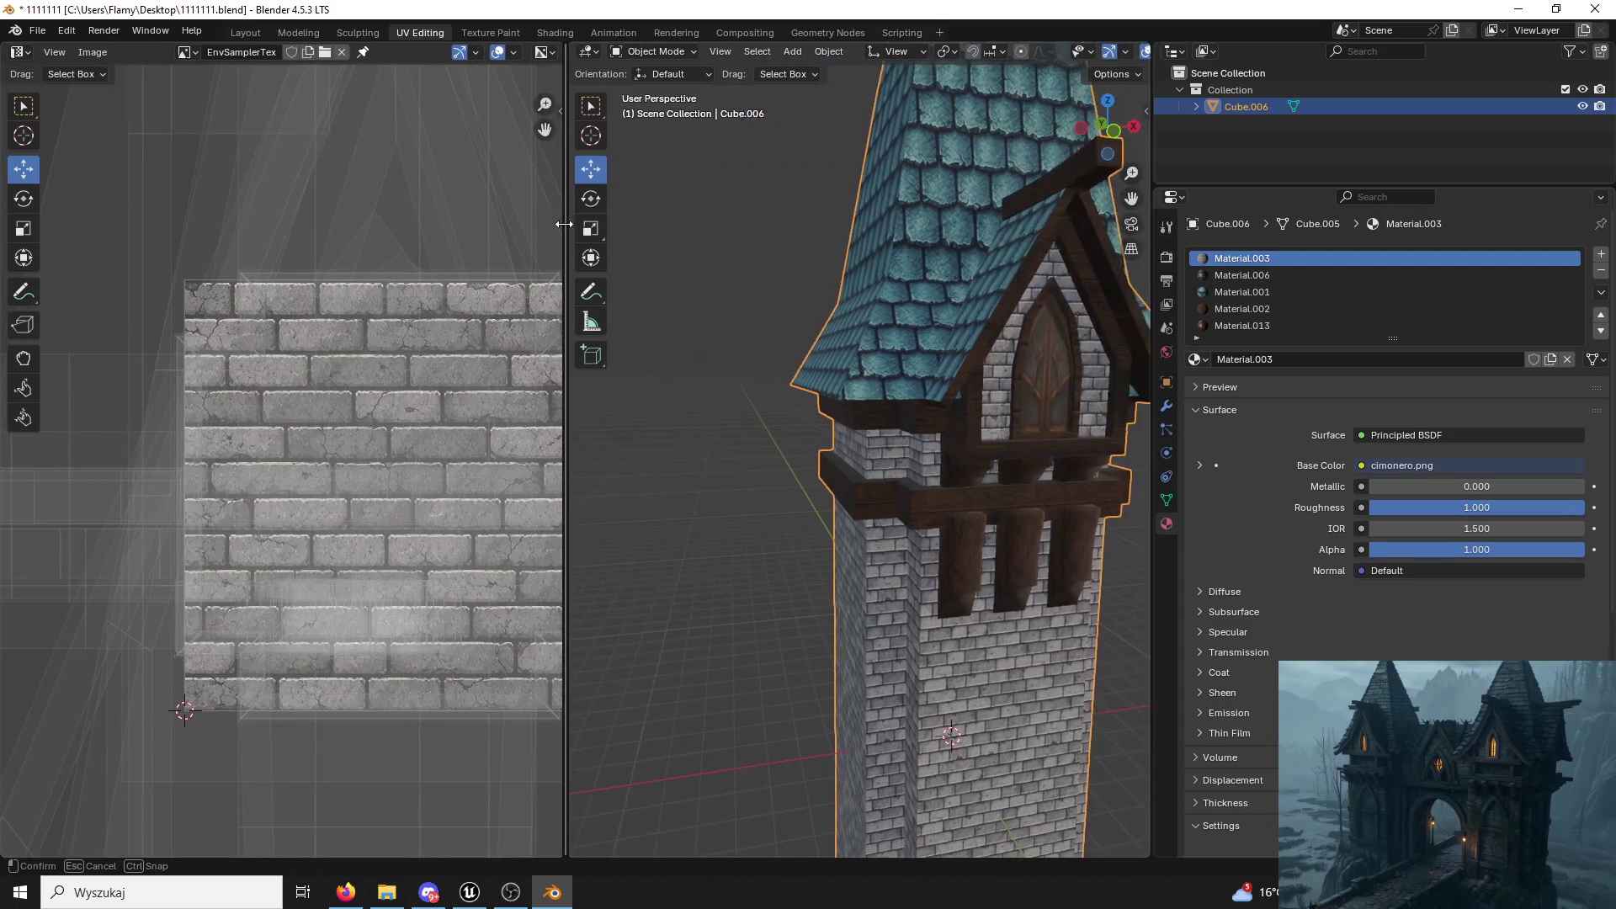
# Save the blend file and export the tower as FBX over Tower03.fbx on the Desktop.
pyautogui.click(33, 31)
pyautogui.click(52, 146)
pyautogui.click(37, 31)
pyautogui.moveTo(64, 285)
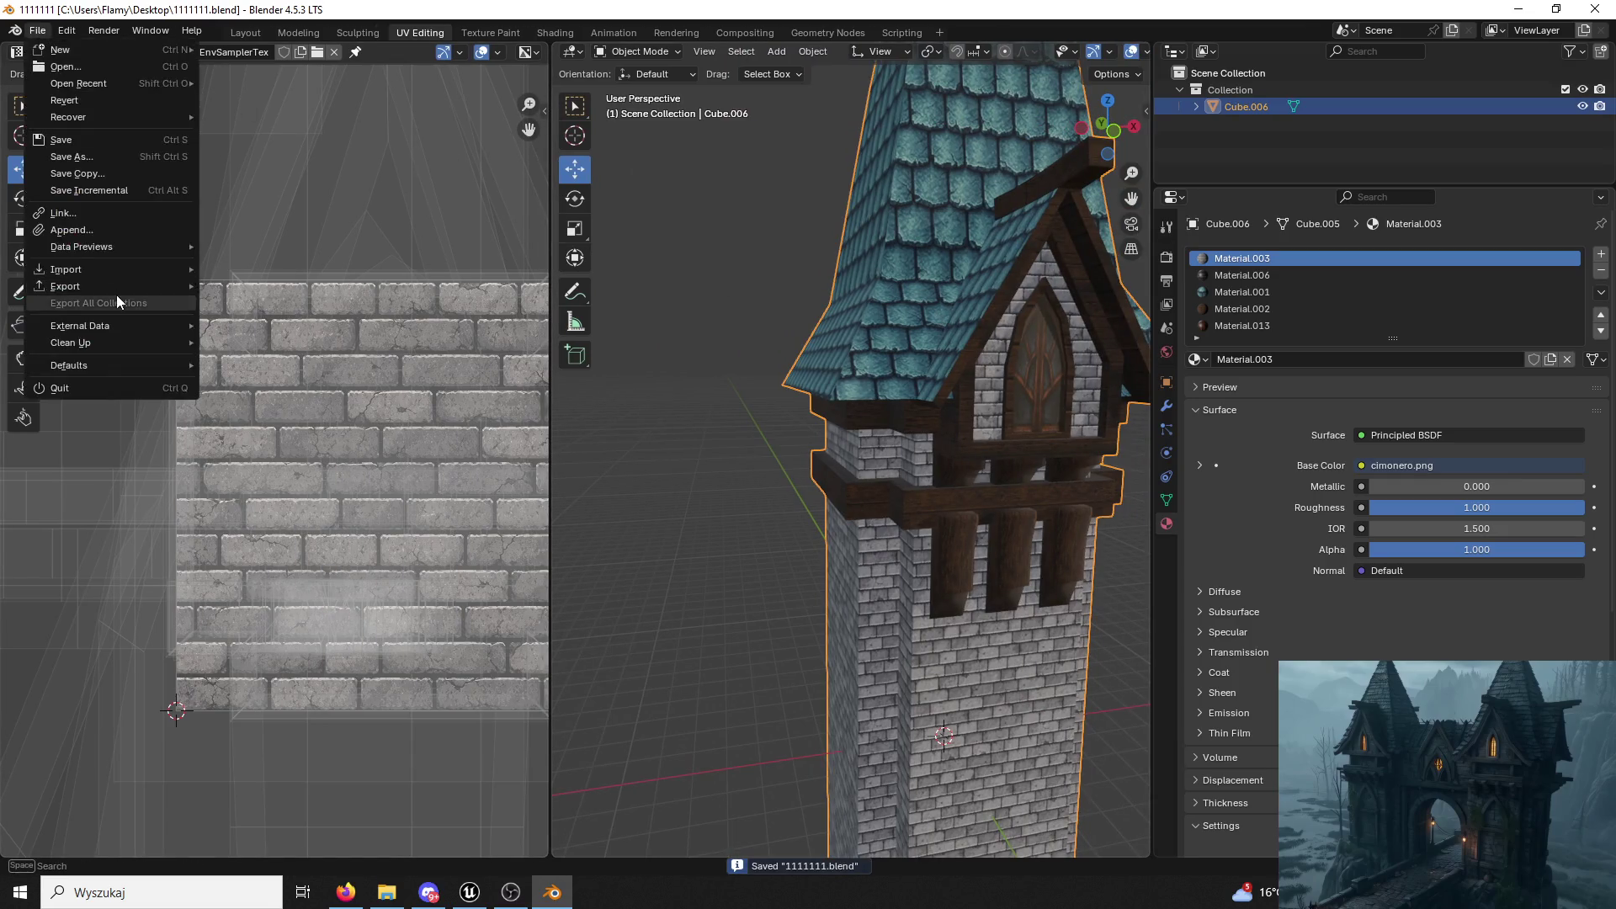
pyautogui.click(319, 434)
pyautogui.scroll(-3, 570, 523)
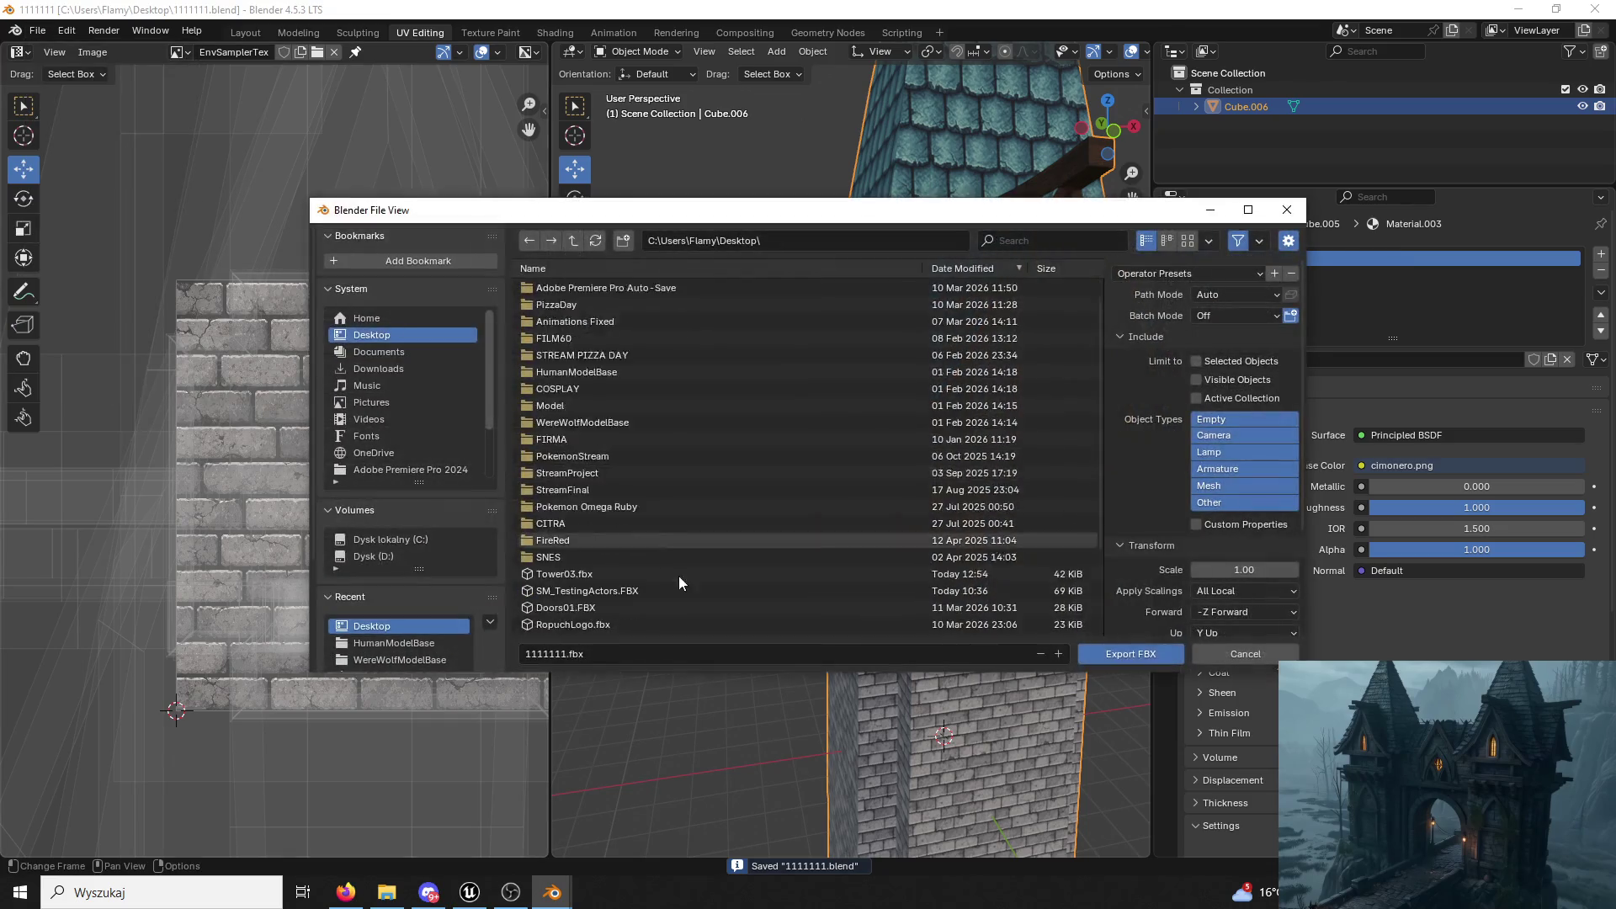
pyautogui.click(560, 506)
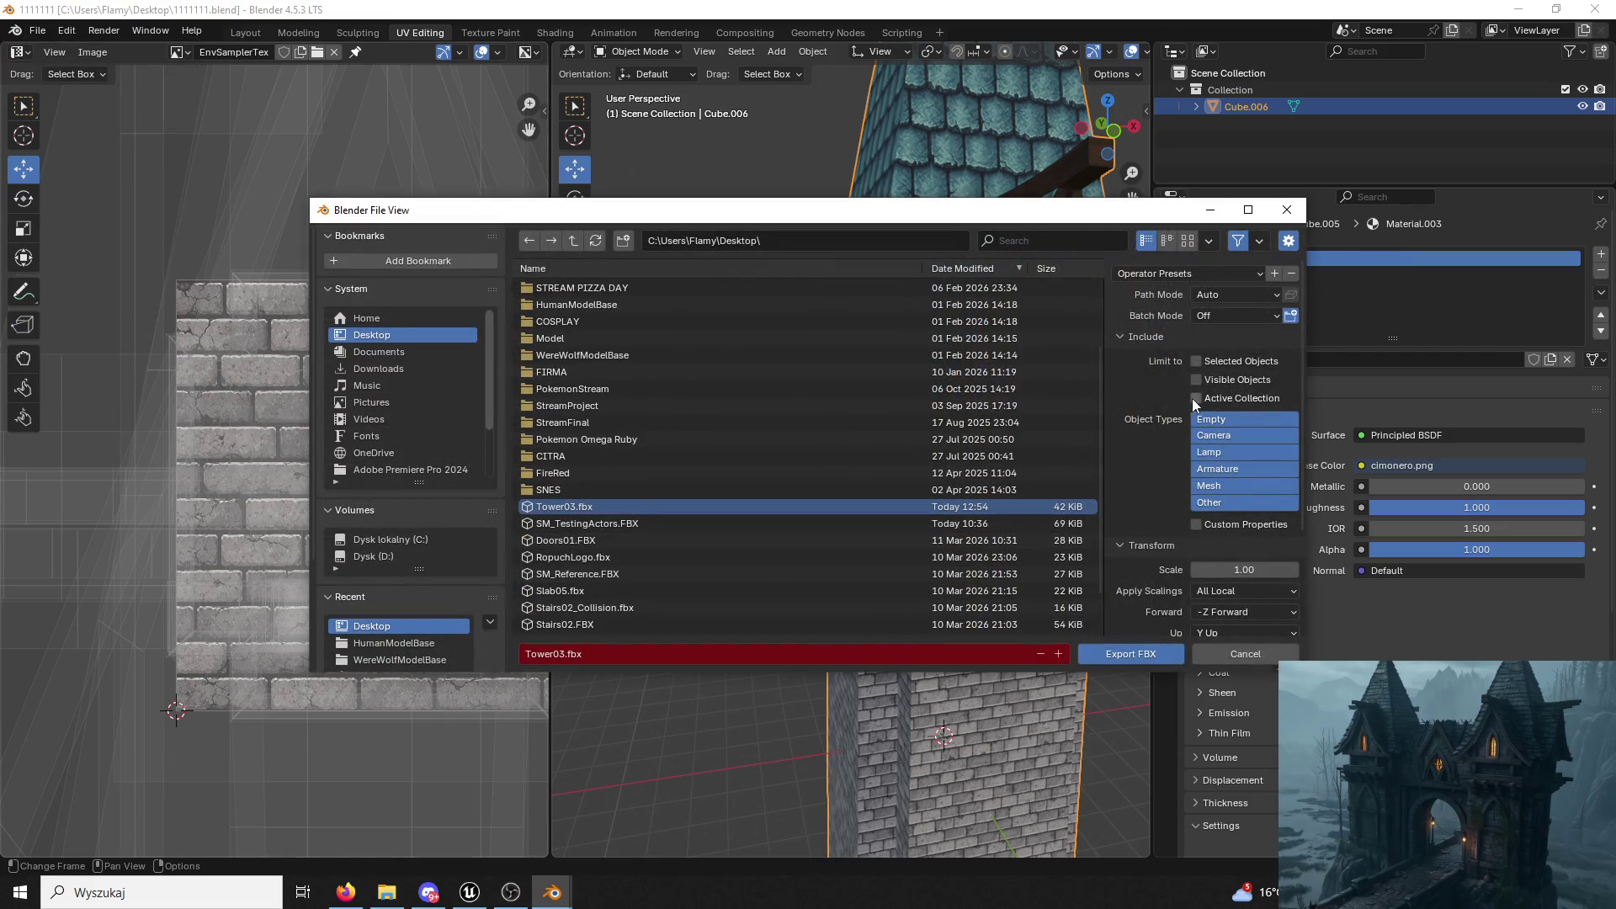
pyautogui.click(1130, 656)
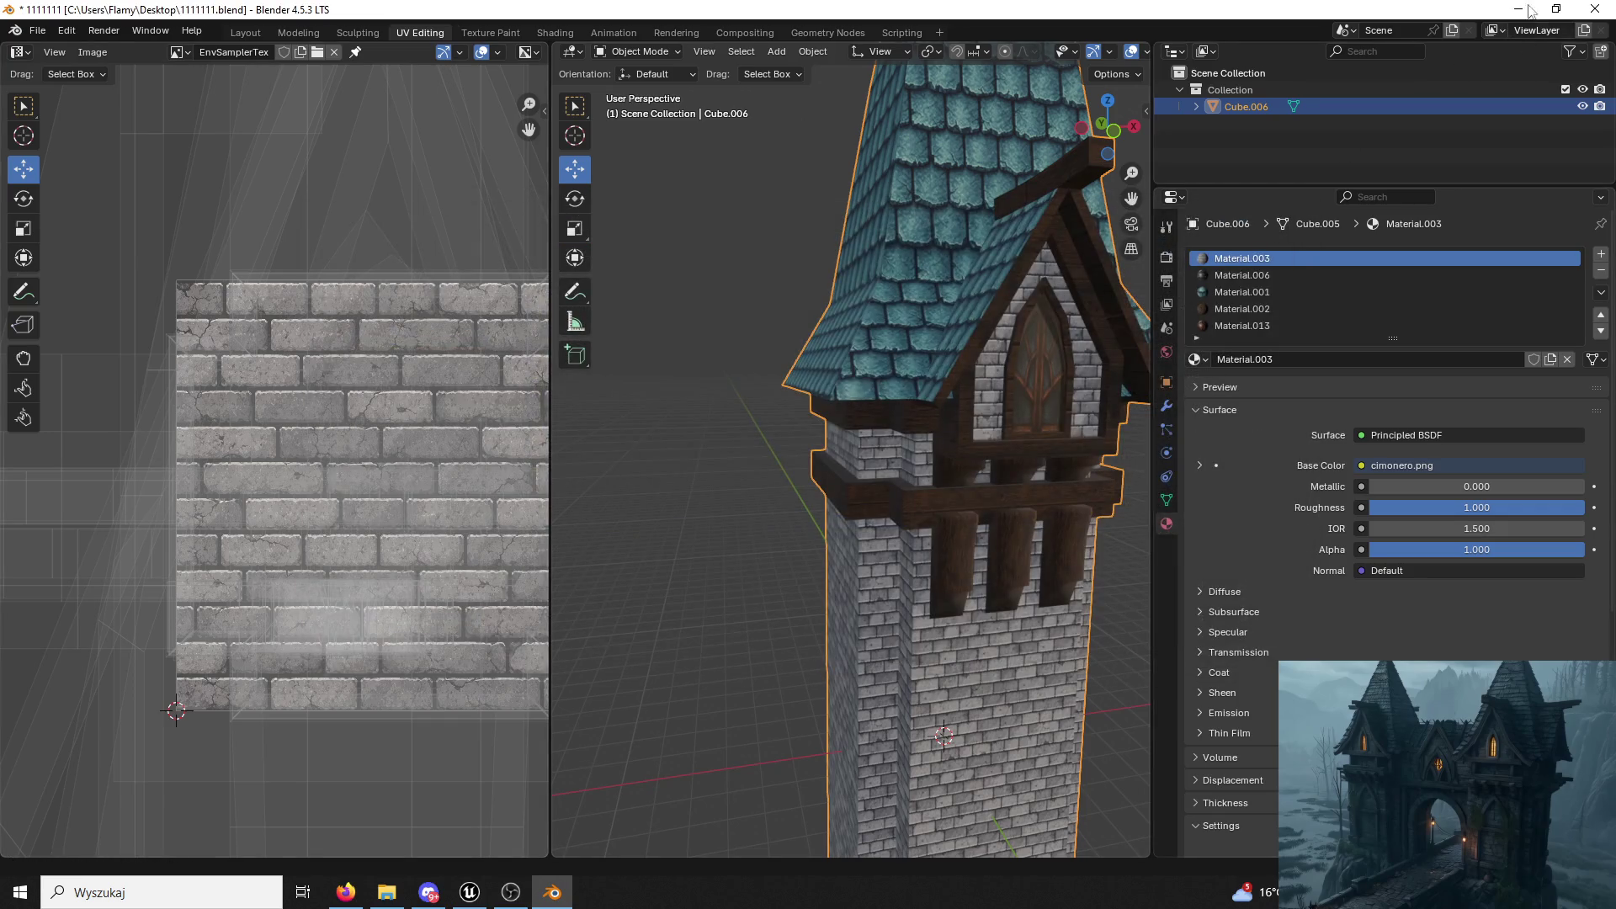
# Minimize Blender and bring up Unreal's asset browser on the ModularV3 folder.
pyautogui.click(1520, 11)
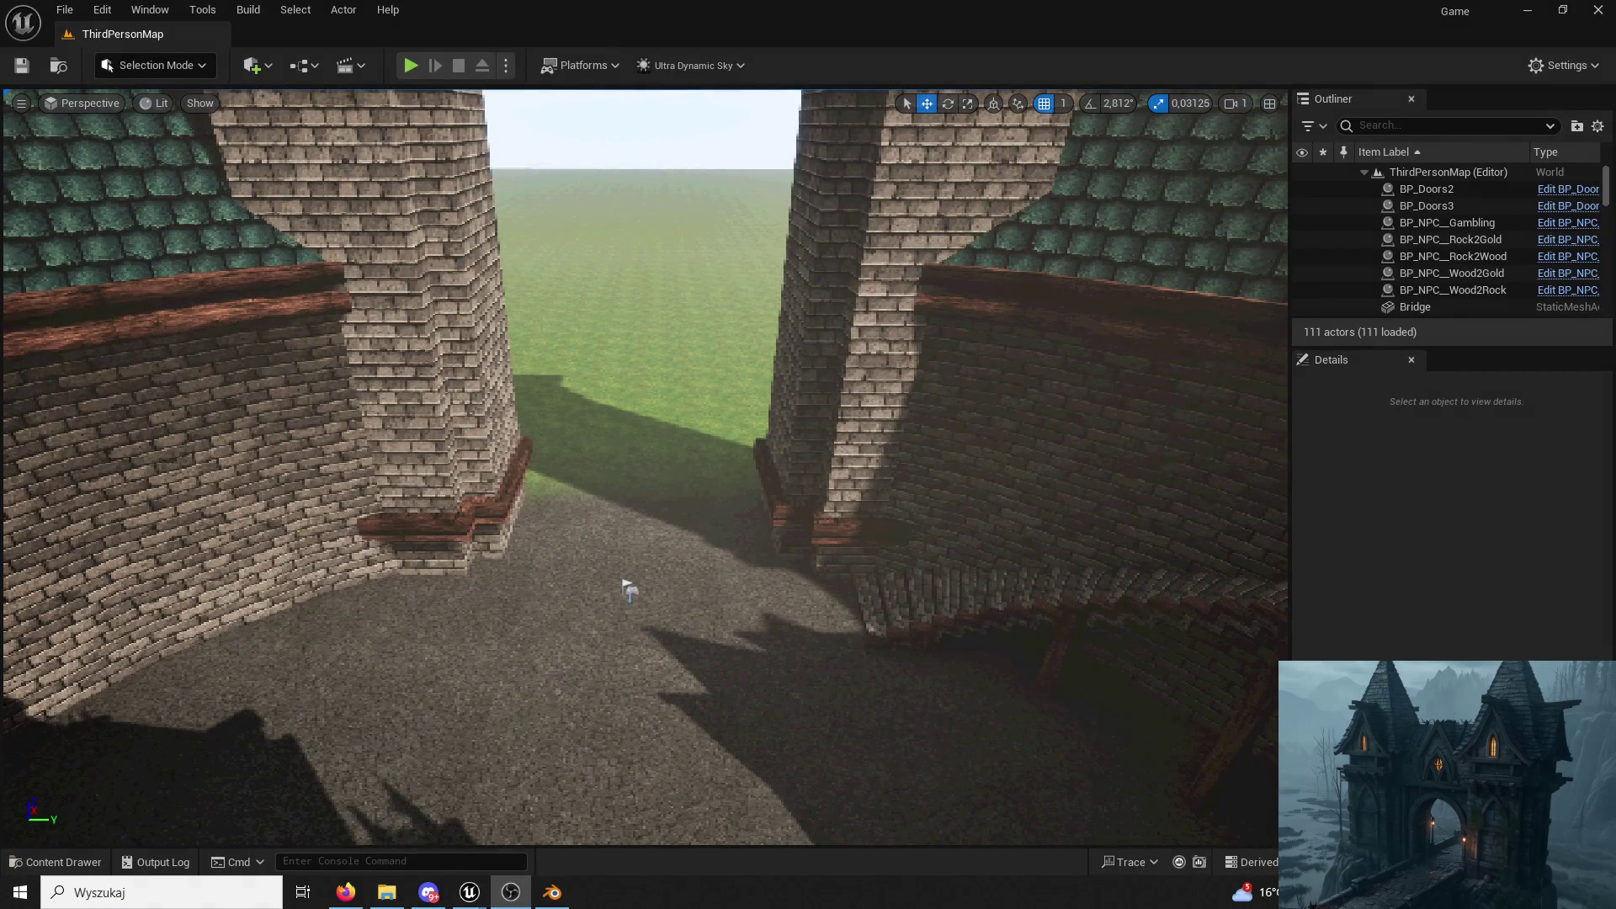
pyautogui.click(60, 869)
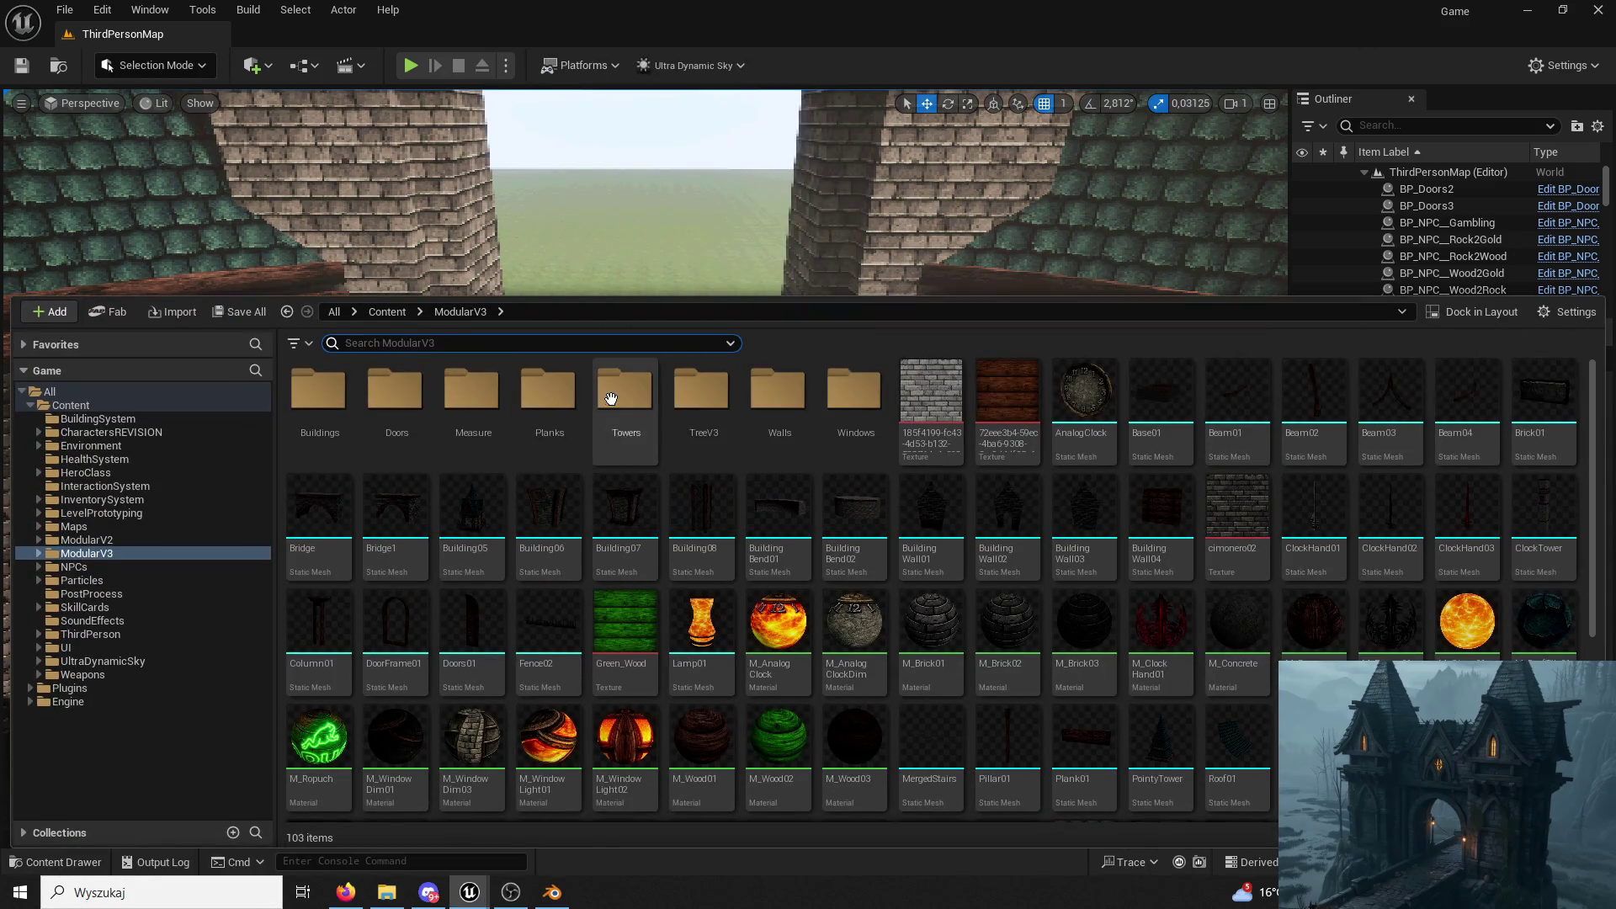
# Reimport the Tower03 asset in the Towers folder from the updated FBX.
pyautogui.doubleClick(614, 385)
pyautogui.rightClick(334, 393)
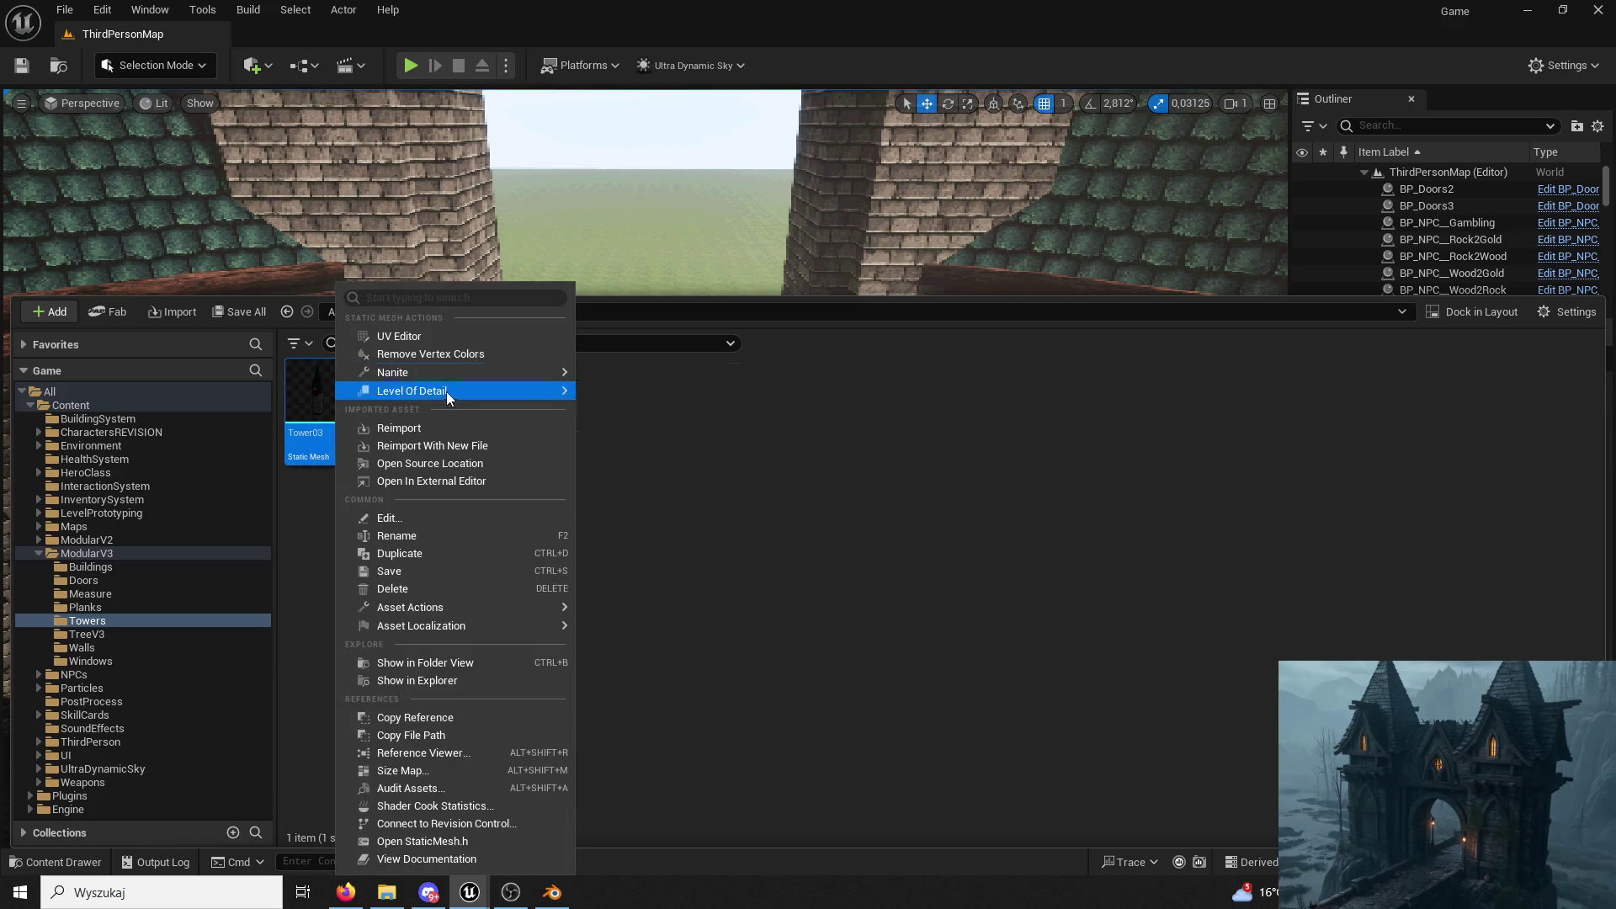
pyautogui.click(433, 439)
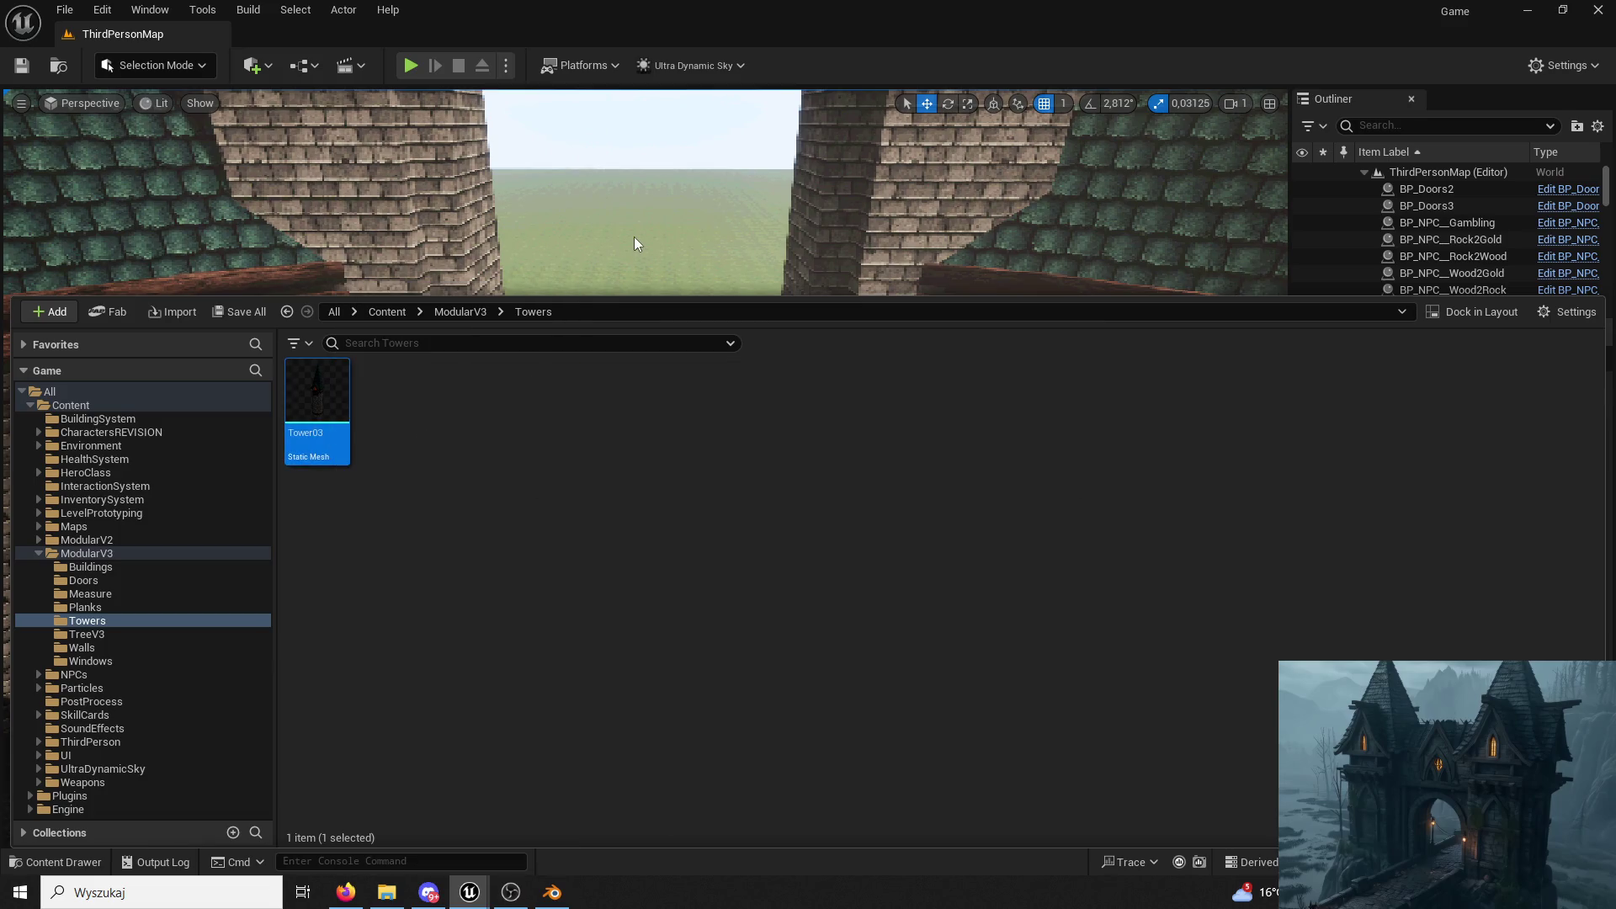
# Fly around the courtyard to inspect both brick towers, then return to Blender.
pyautogui.moveTo(634, 236); pyautogui.dragTo(634, 237, button='right')
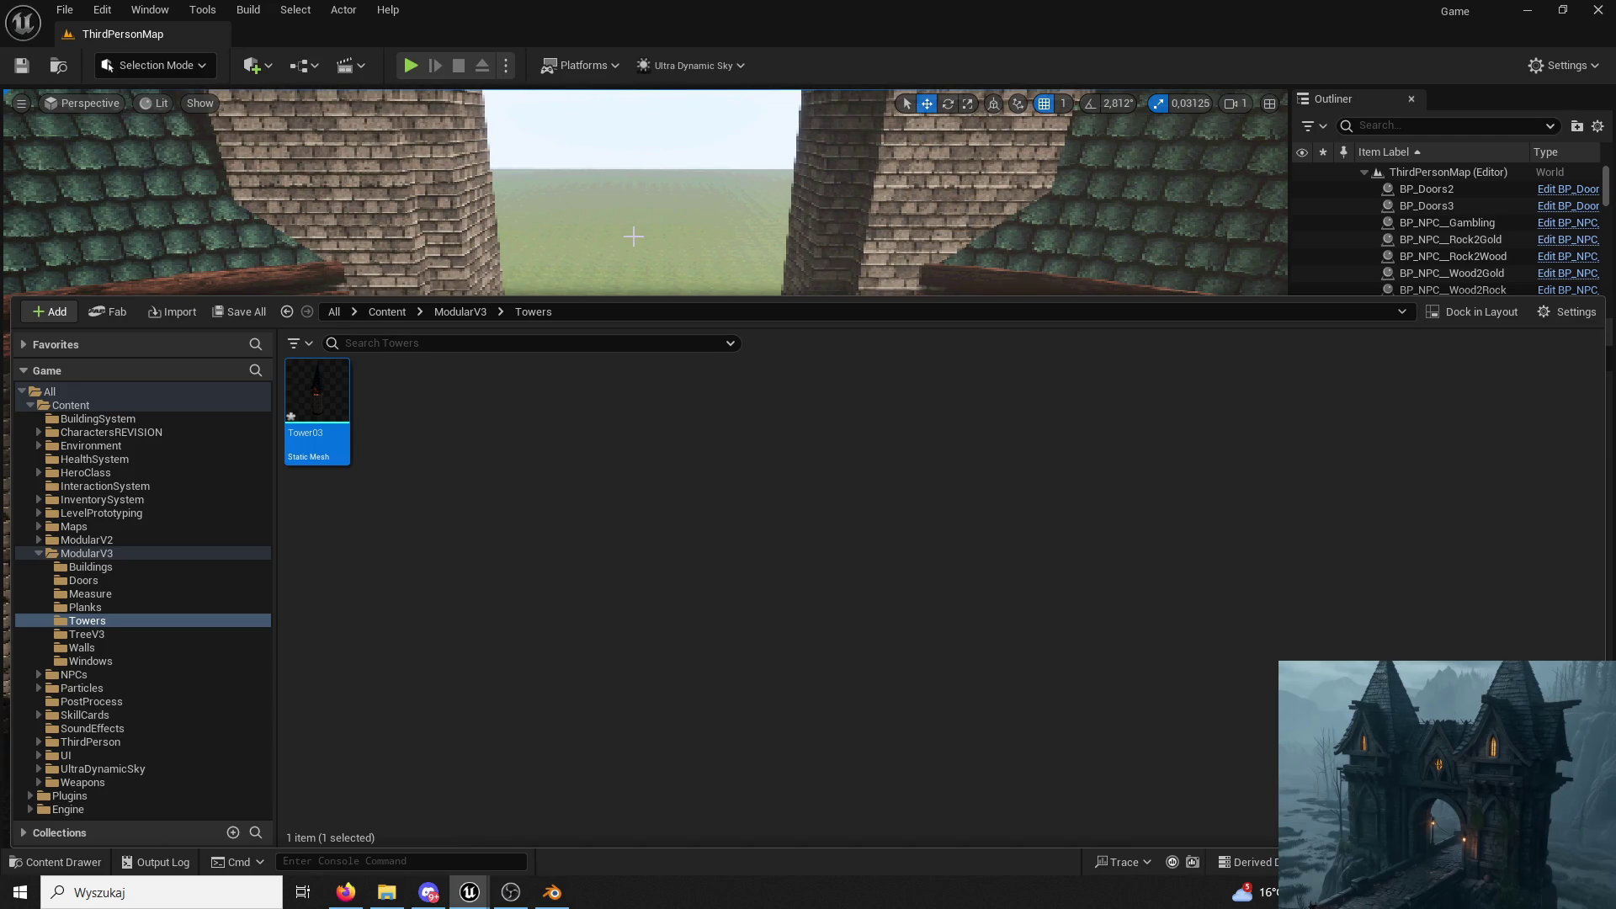
pyautogui.moveTo(919, 180)
pyautogui.mouseDown(button='right')
pyautogui.moveTo(820, 594)
pyautogui.moveTo(1191, 715)
pyautogui.mouseUp(button='right')
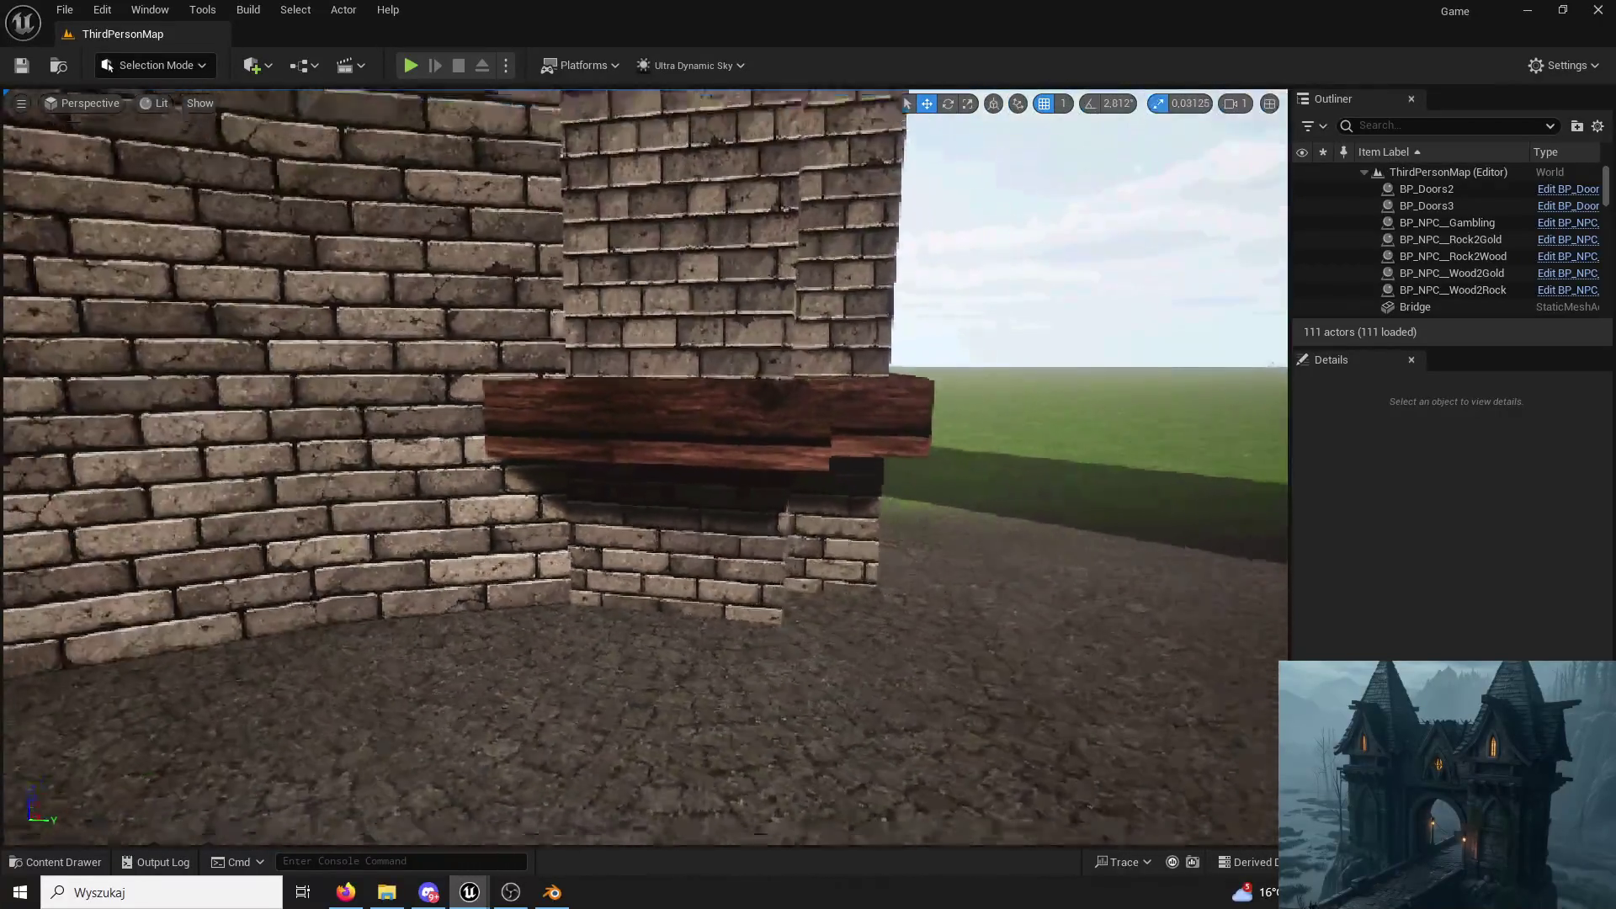
pyautogui.moveTo(656, 631); pyautogui.dragTo(656, 632, button='right')
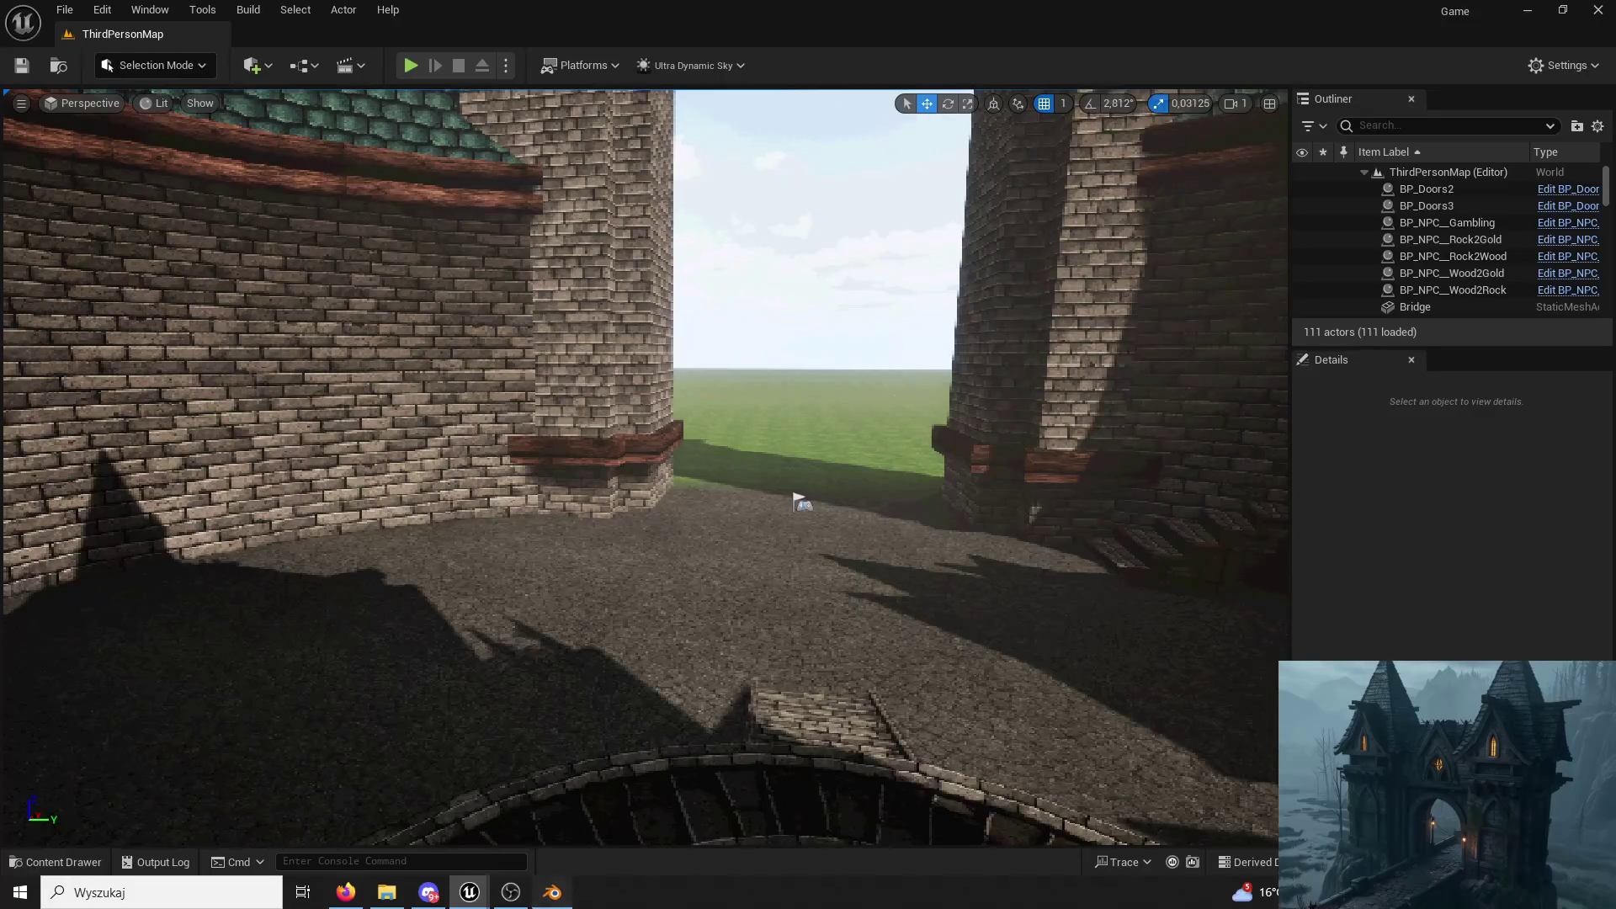
pyautogui.click(552, 892)
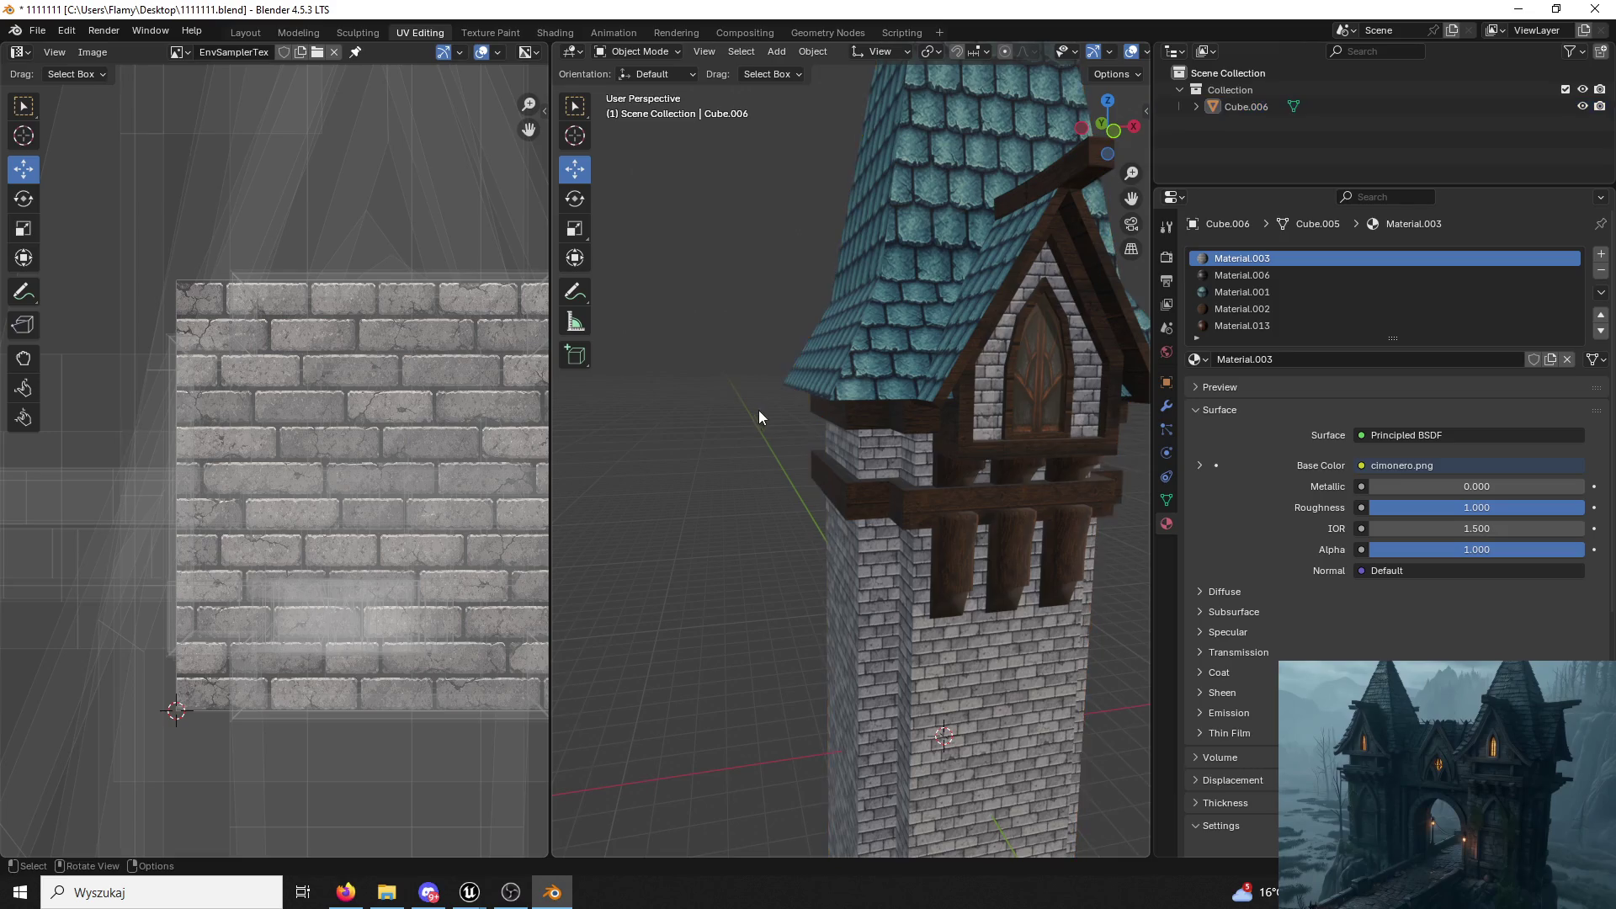
pyautogui.scroll(-5, 754, 409)
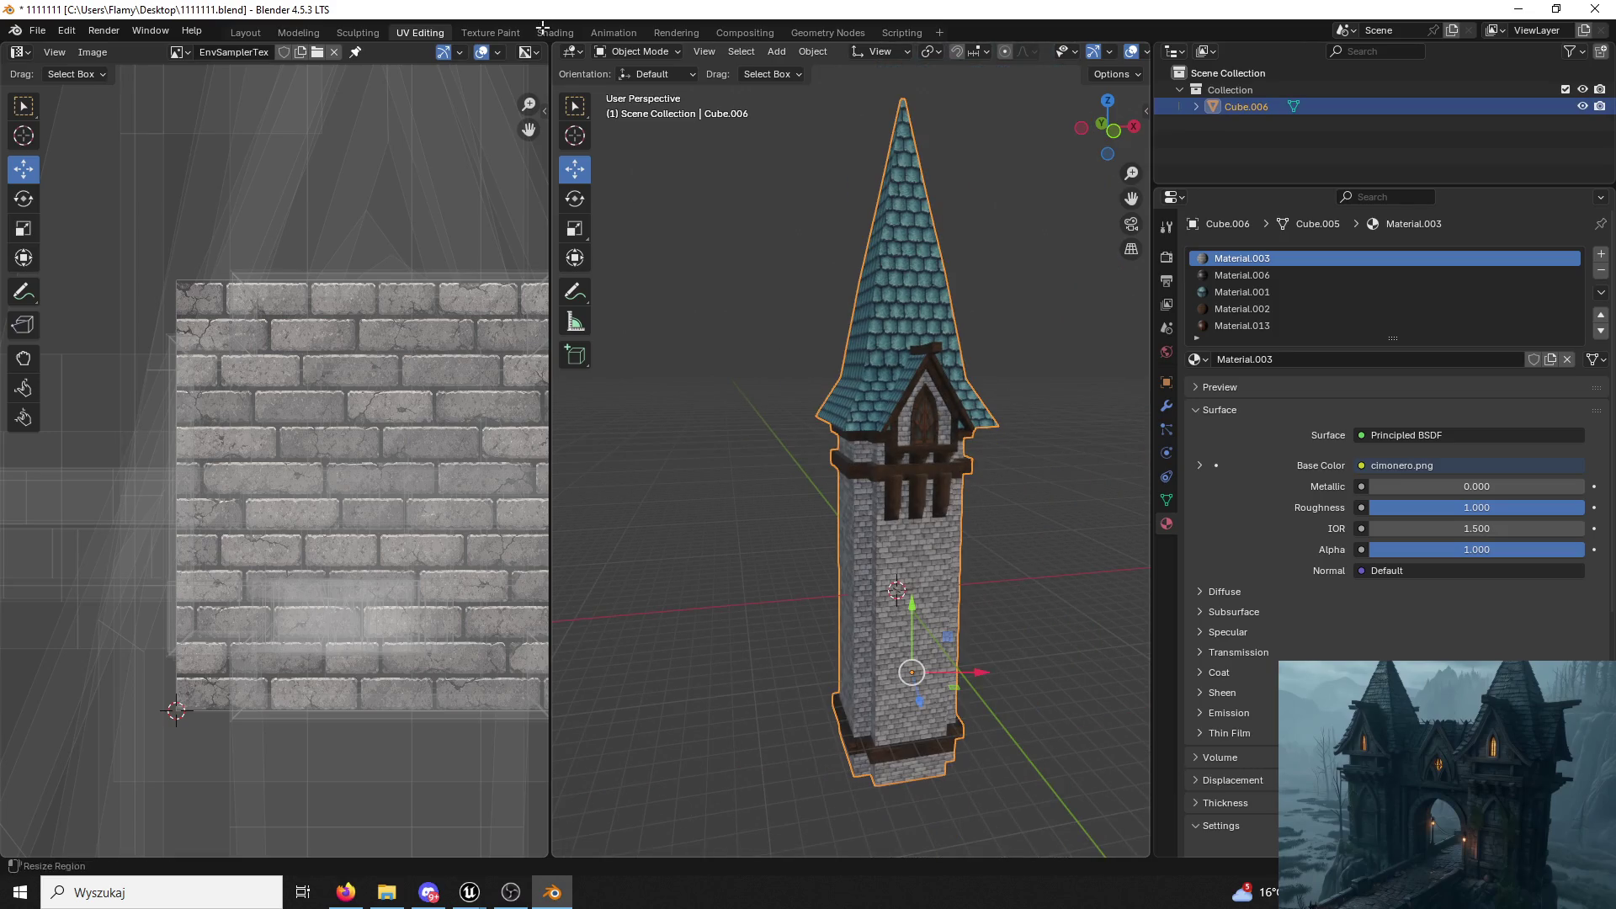
pyautogui.scroll(-4, 501, 391)
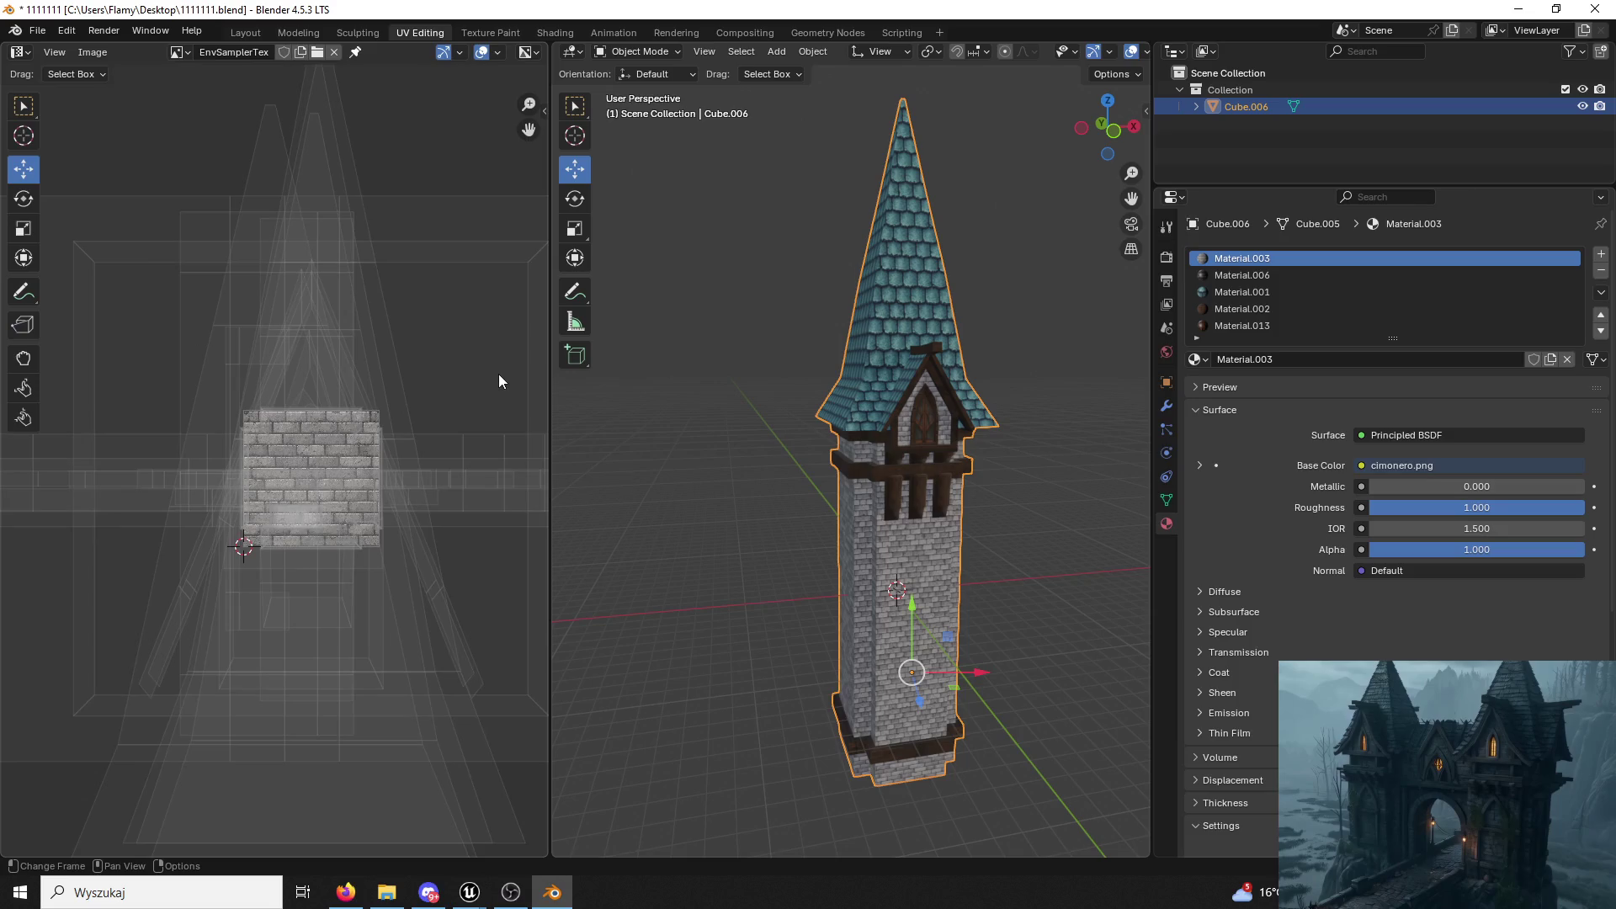
# In Edit Mode, select the tower wall's linked faces and scale all its UVs down.
pyautogui.click(641, 52)
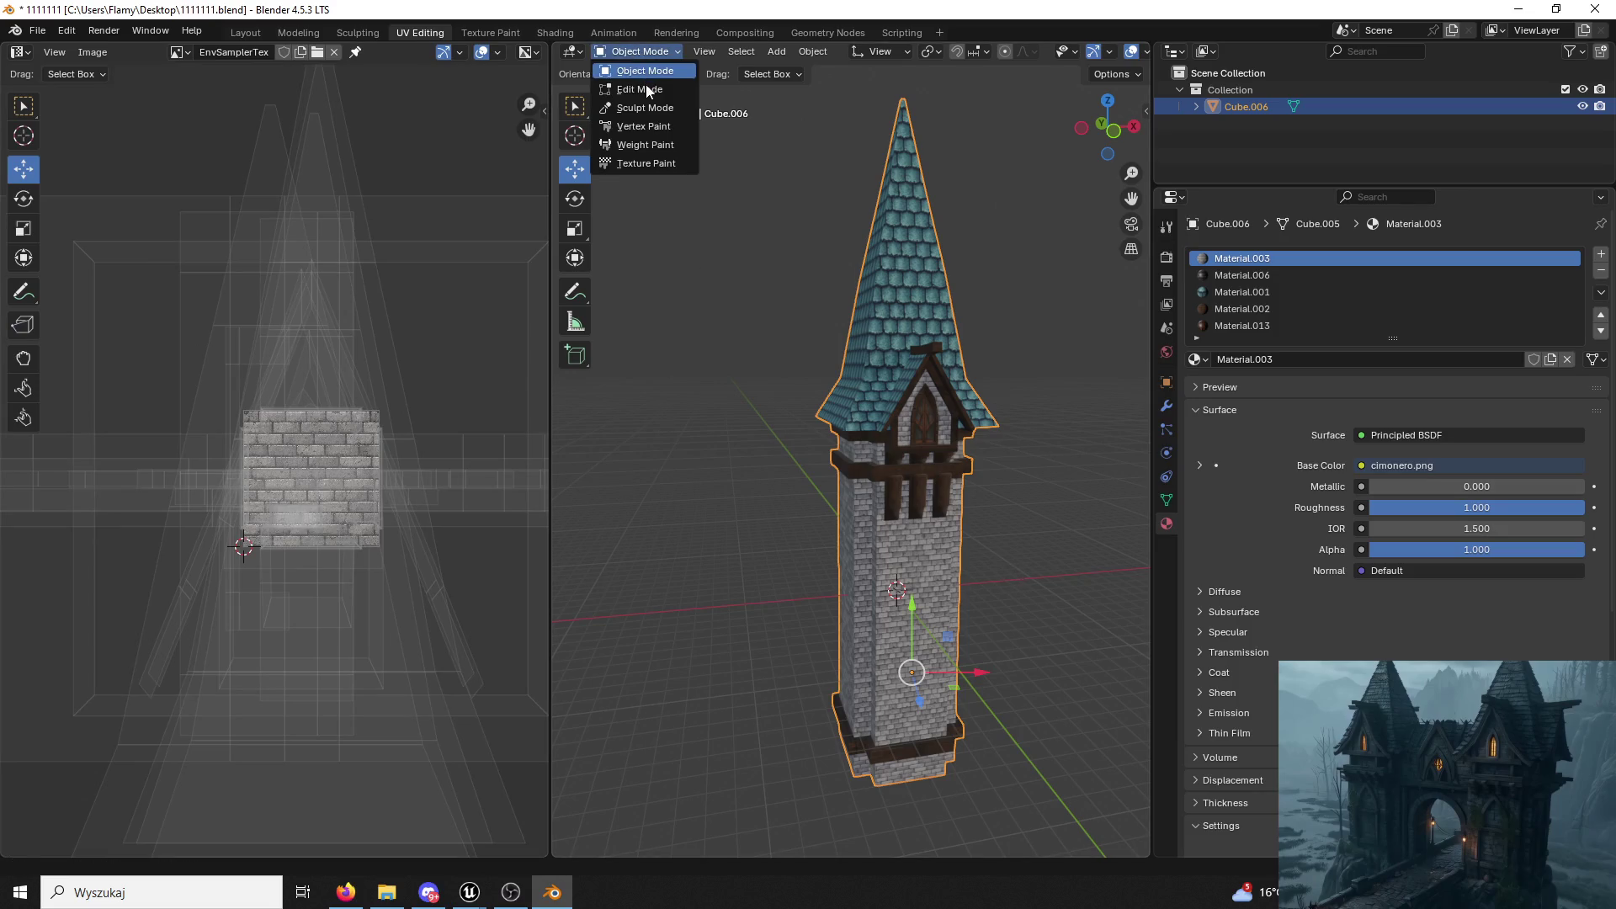
pyautogui.click(648, 91)
pyautogui.click(896, 578)
pyautogui.press('l')
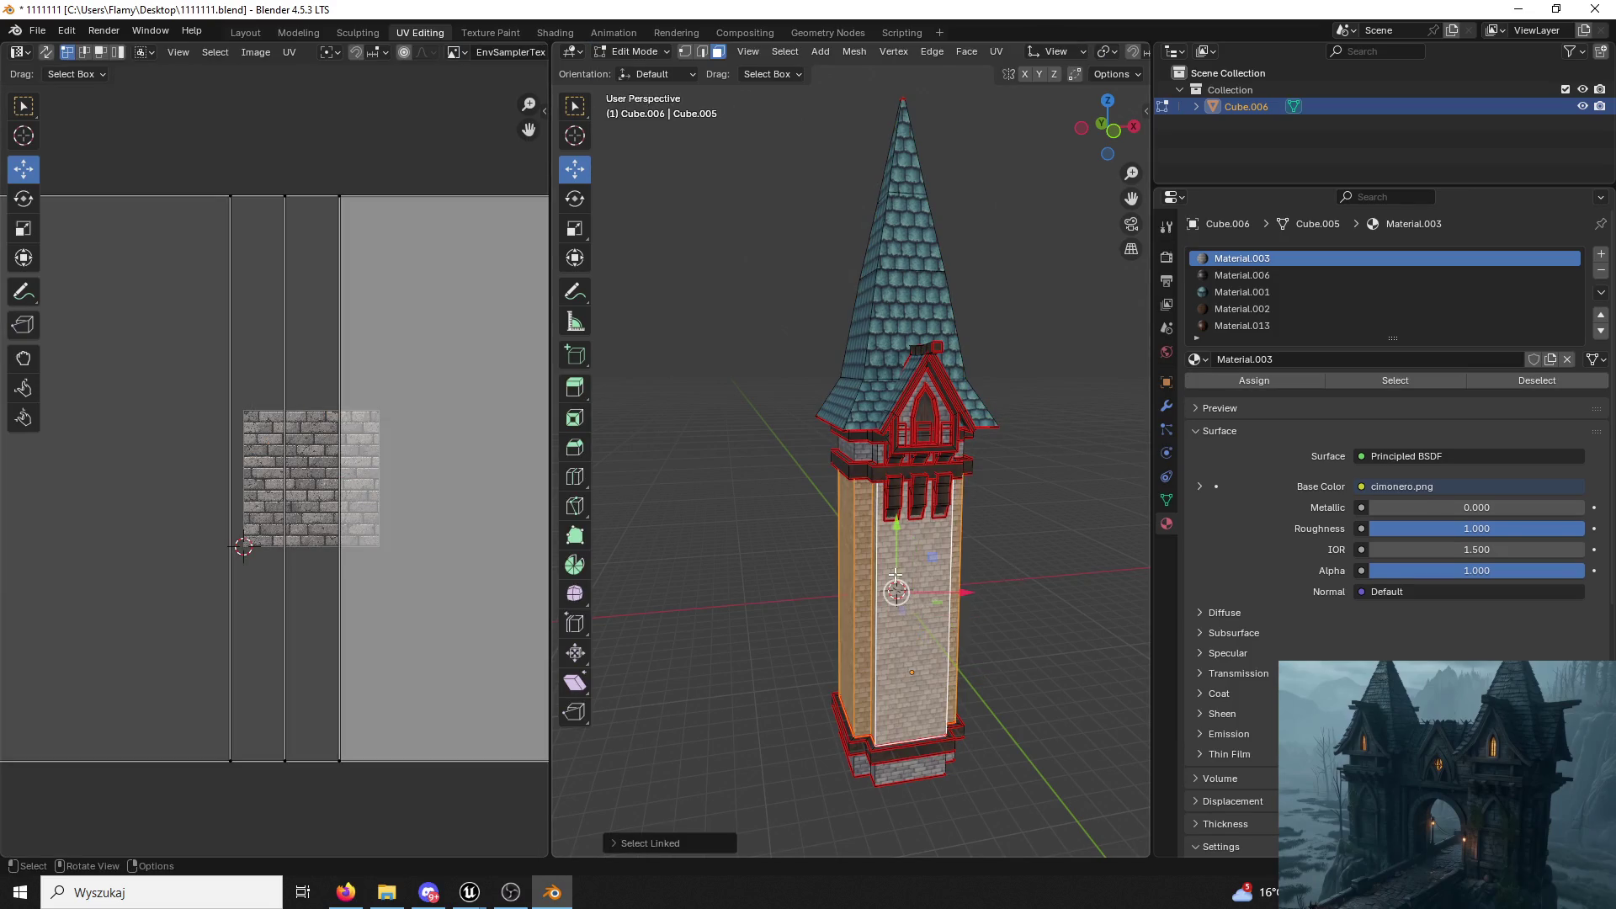
pyautogui.press('a')
pyautogui.press('s')
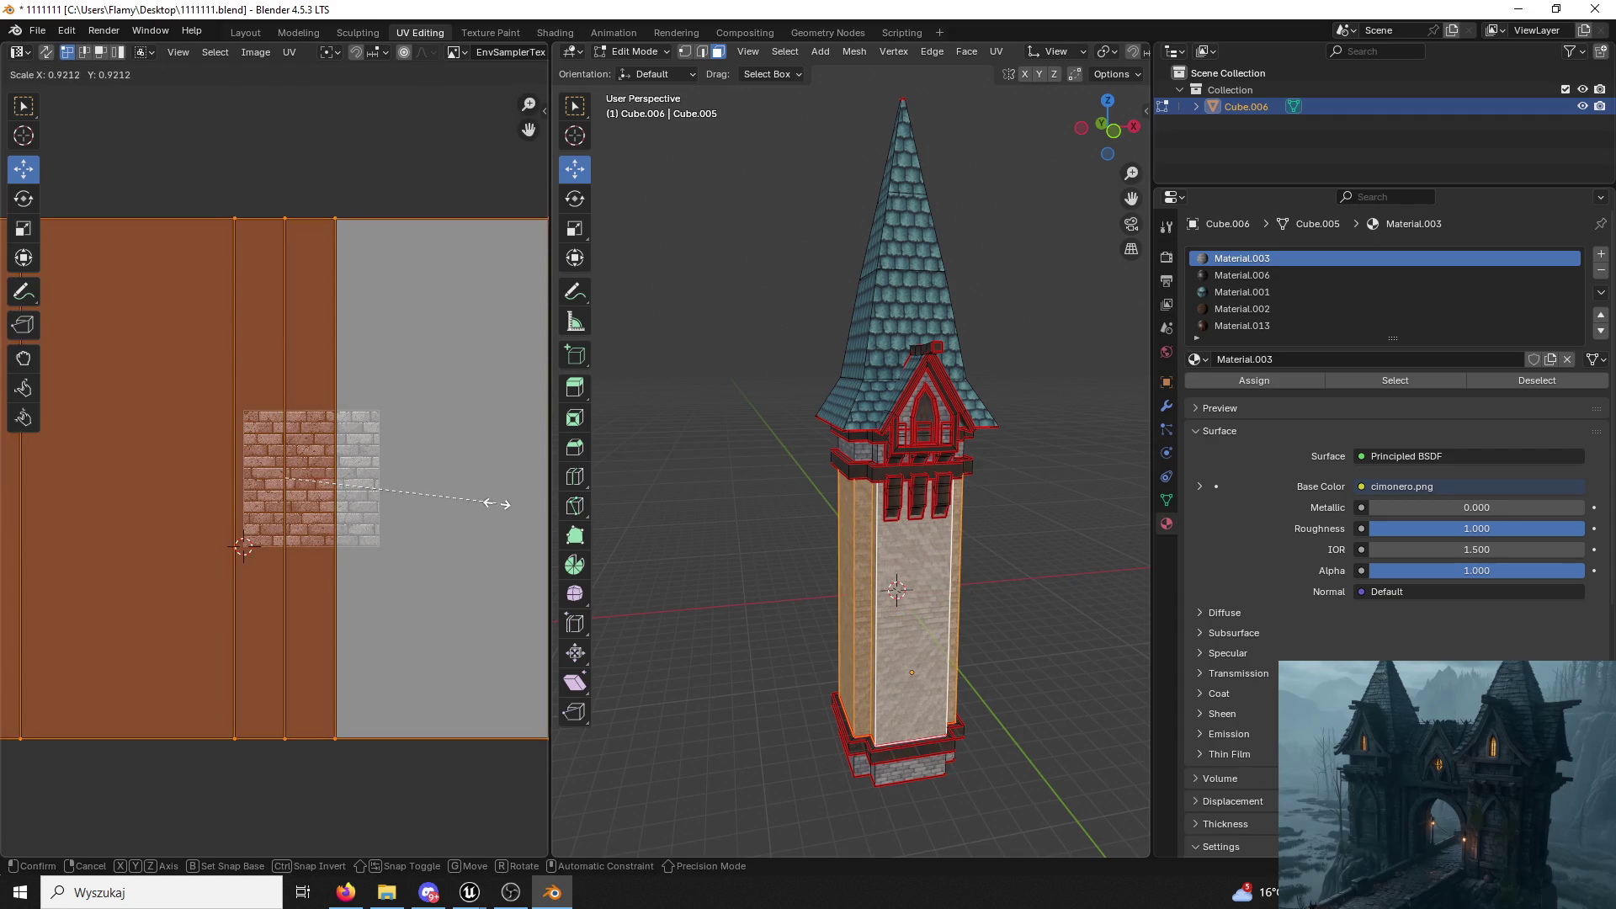
pyautogui.click(315, 518)
pyautogui.click(747, 589)
pyautogui.scroll(4, 732, 578)
pyautogui.moveTo(930, 684); pyautogui.dragTo(876, 517, button='middle')
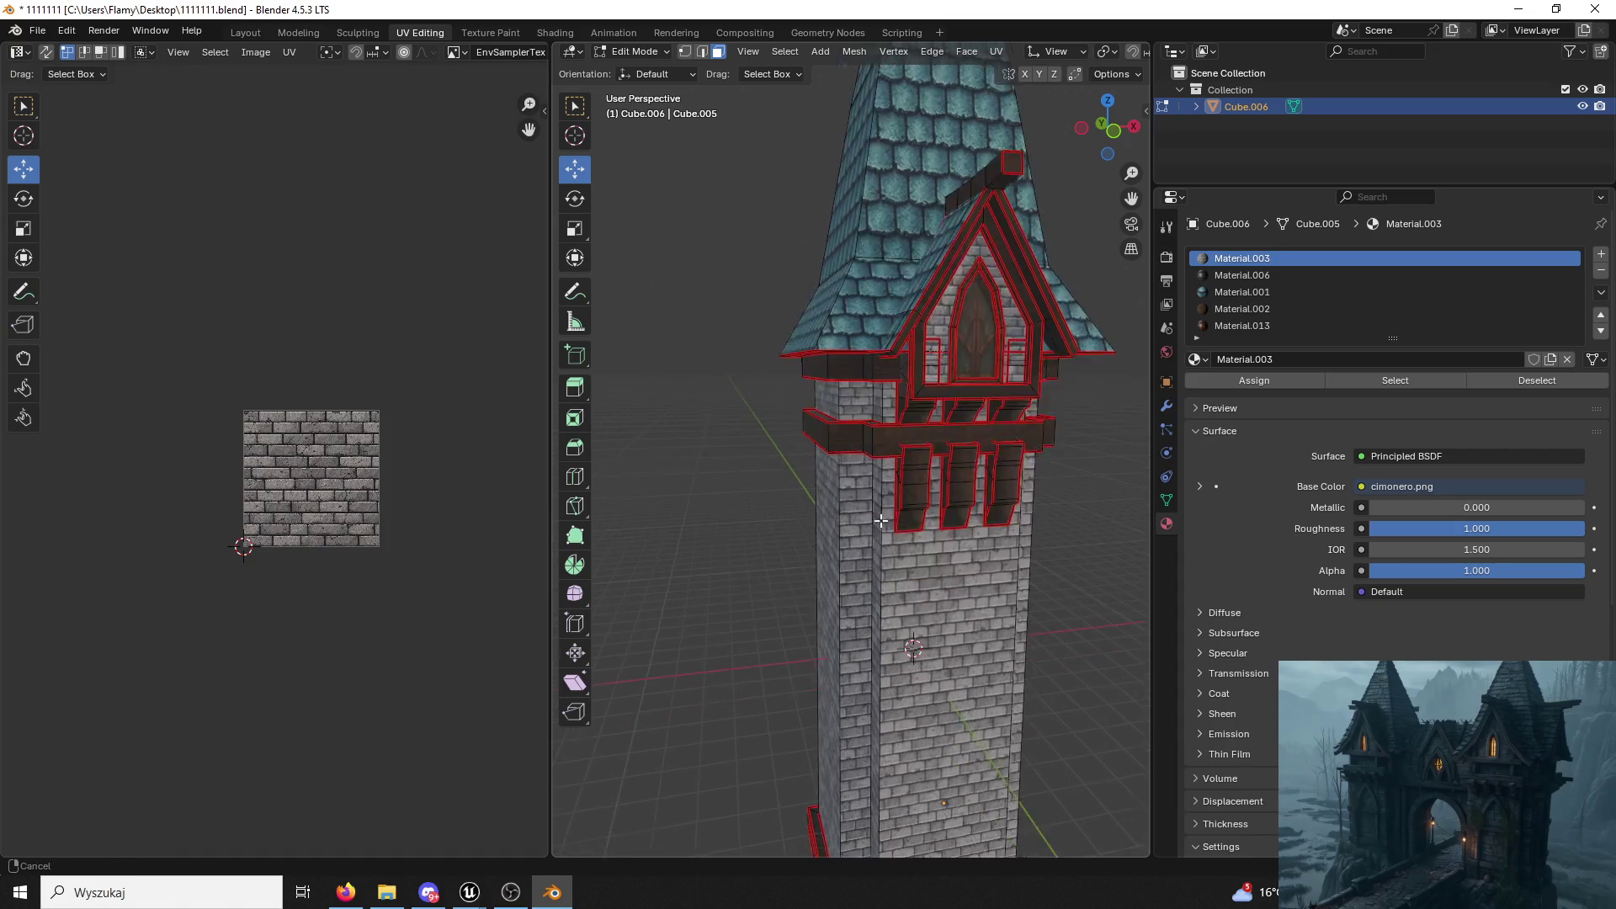
# Toggle between Edit and Object Mode to check the tower, ending in Object Mode.
pyautogui.click(633, 54)
pyautogui.click(645, 70)
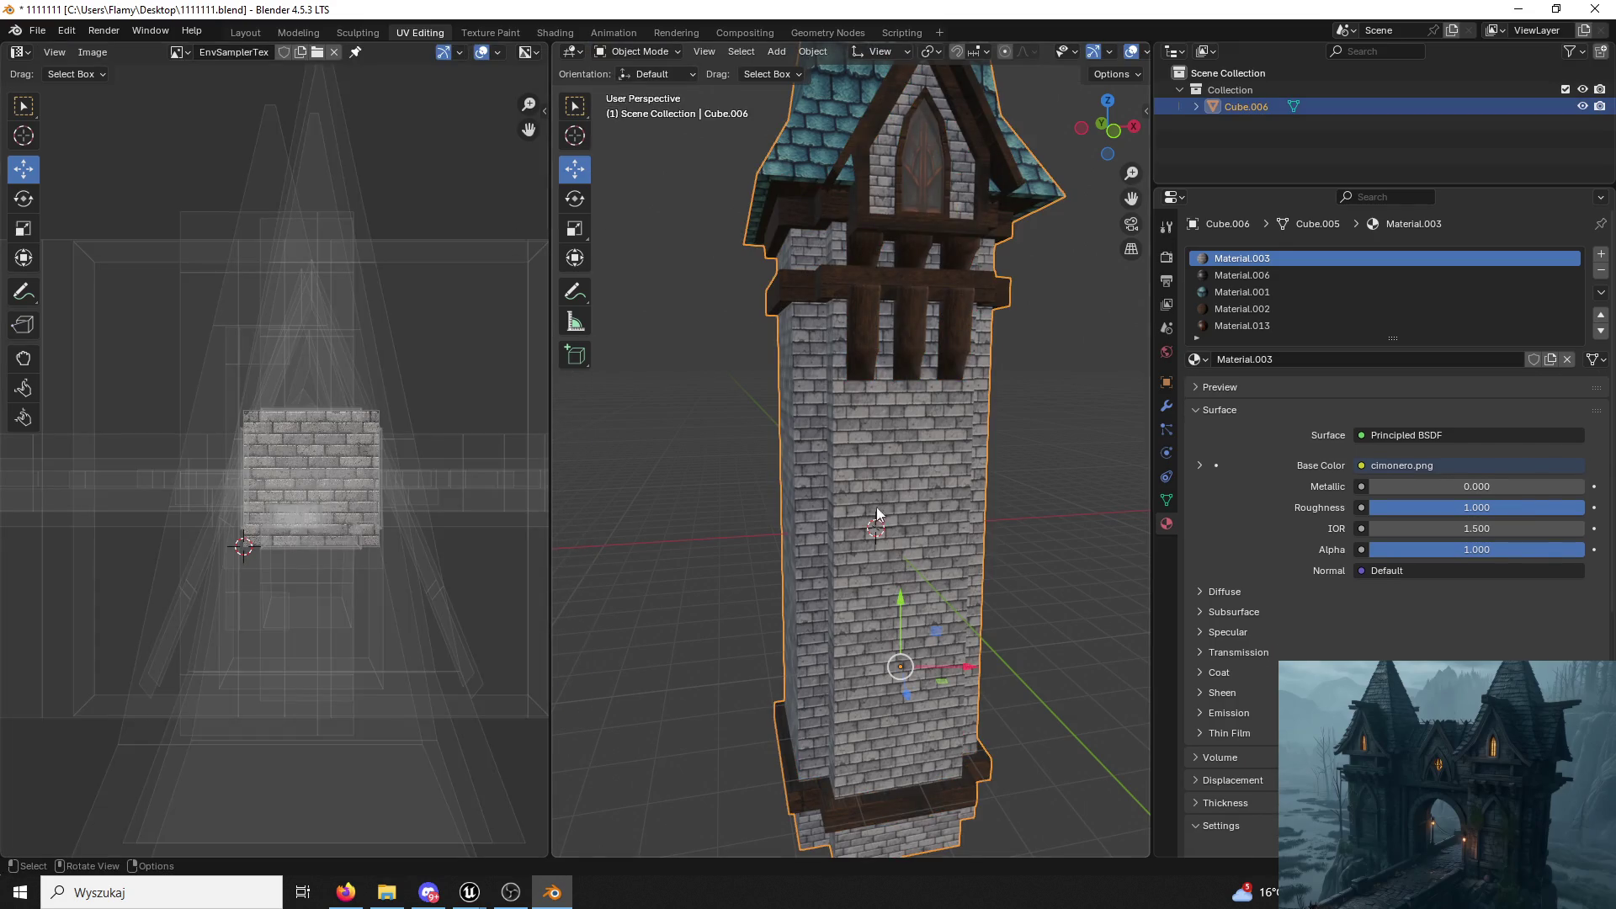
pyautogui.click(640, 52)
pyautogui.click(658, 94)
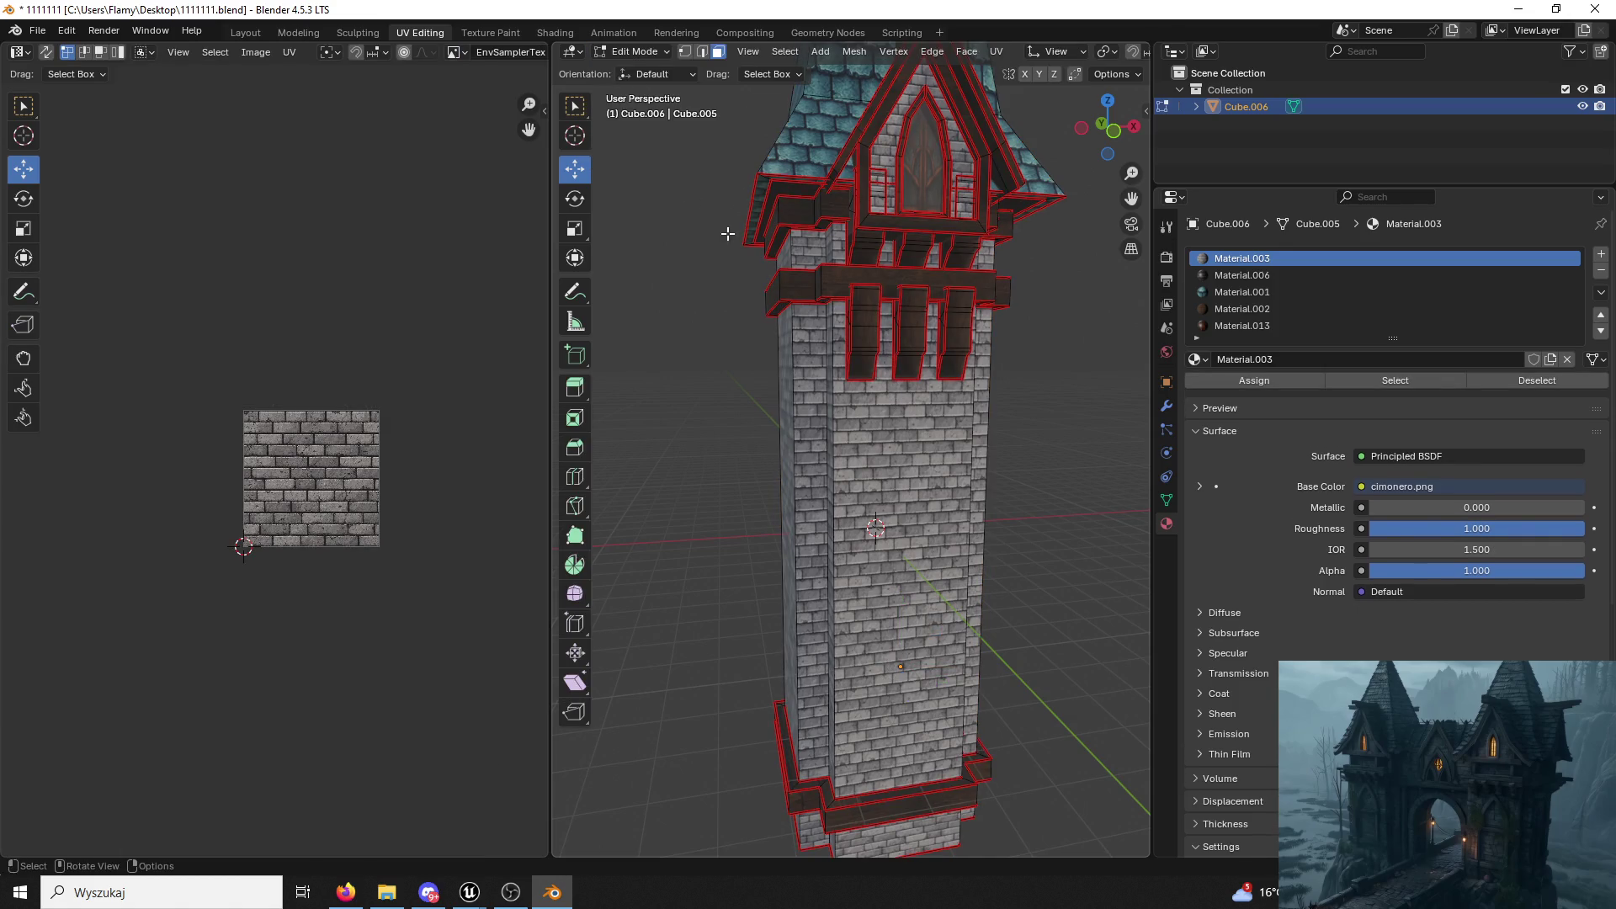
pyautogui.click(619, 57)
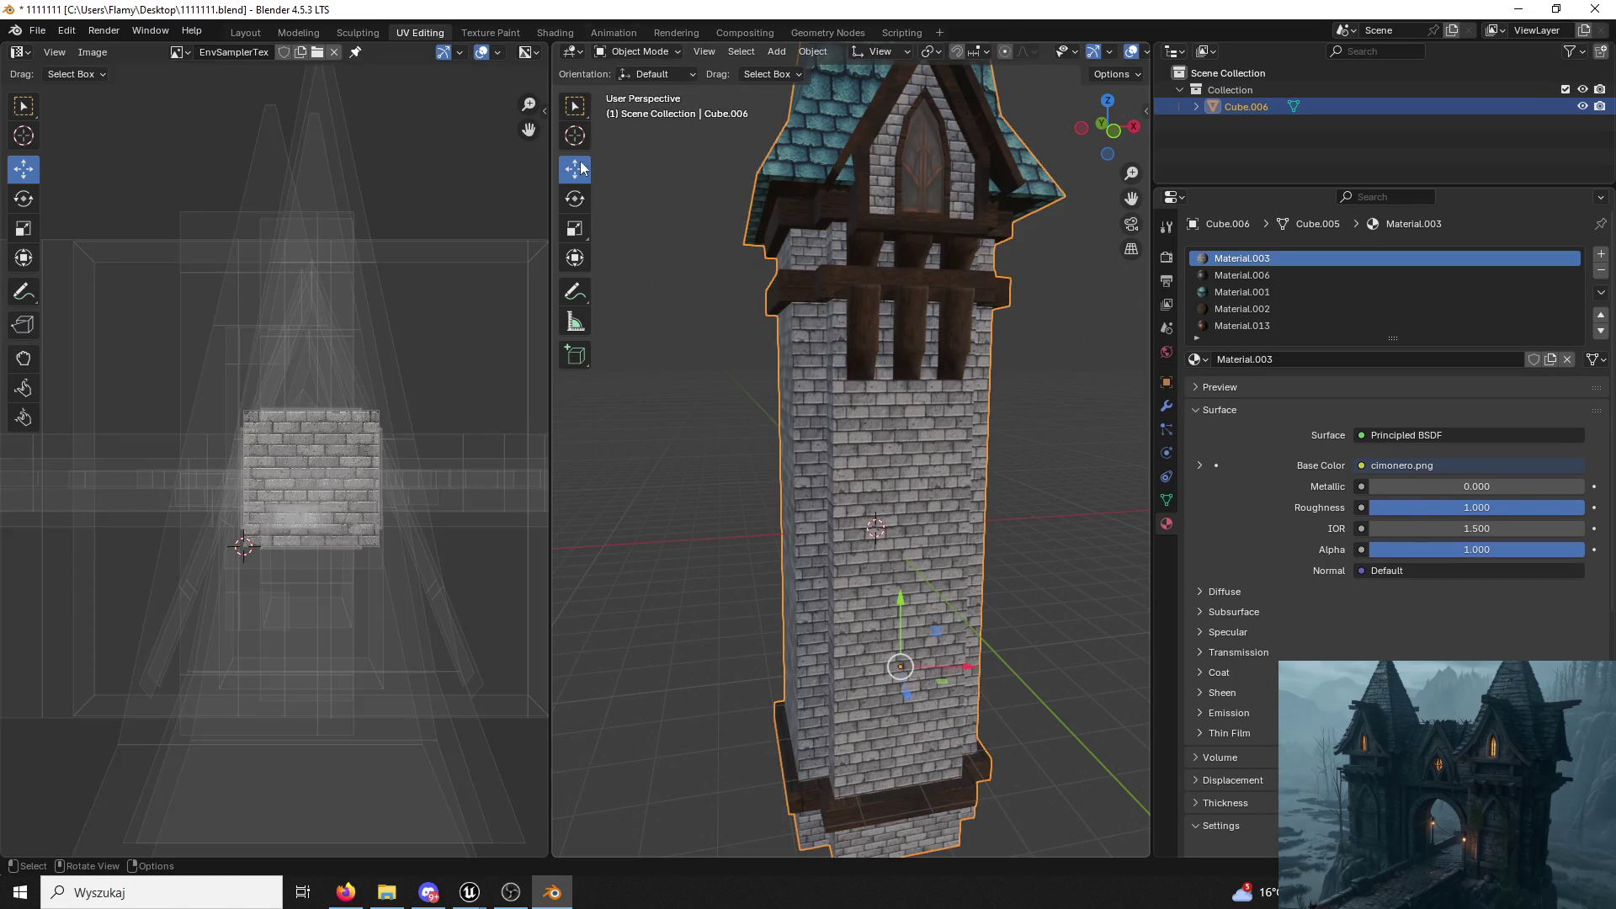
# Export the tower as FBX over Tower03.fbx on the desktop and hide Blender.
pyautogui.click(38, 30)
pyautogui.moveTo(65, 285)
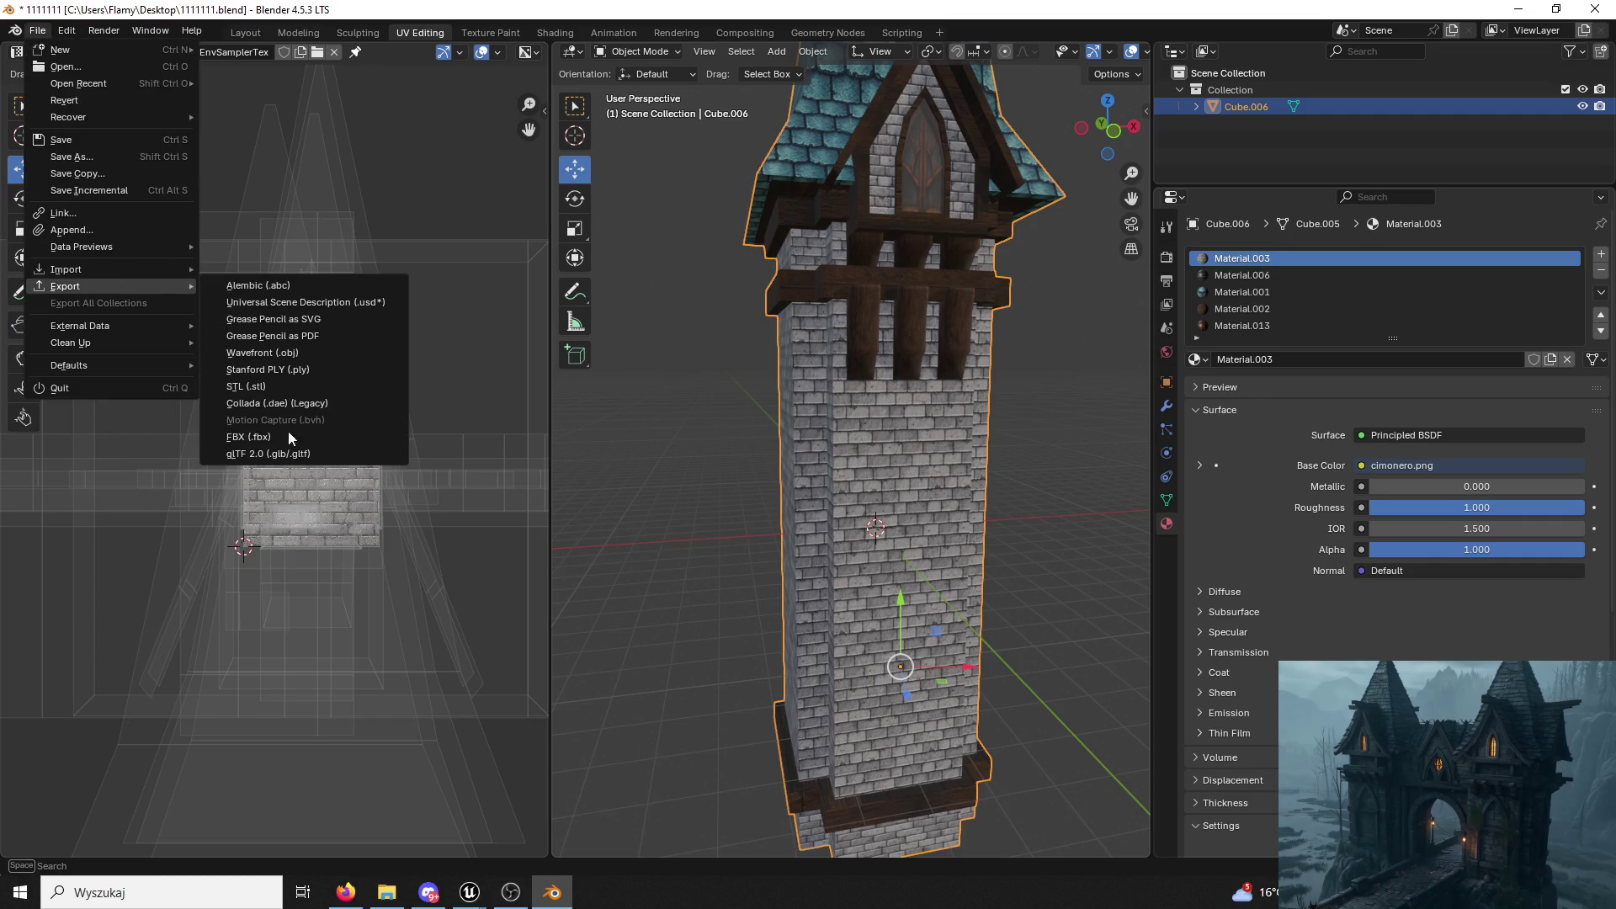
pyautogui.click(284, 437)
pyautogui.scroll(-5, 564, 505)
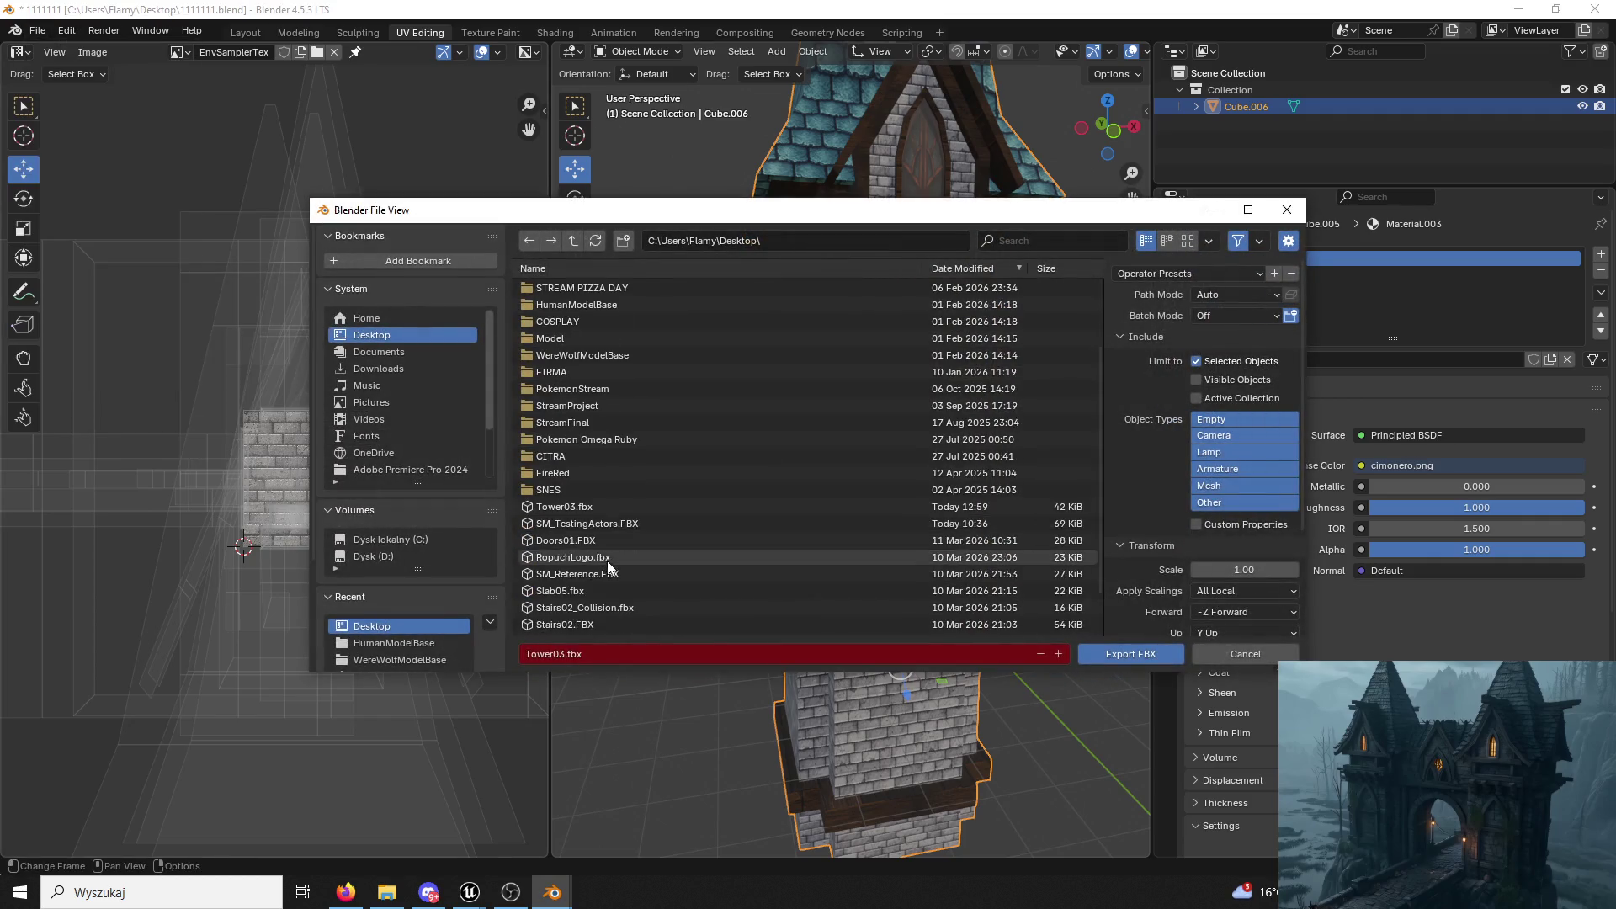
pyautogui.click(565, 509)
pyautogui.click(1103, 655)
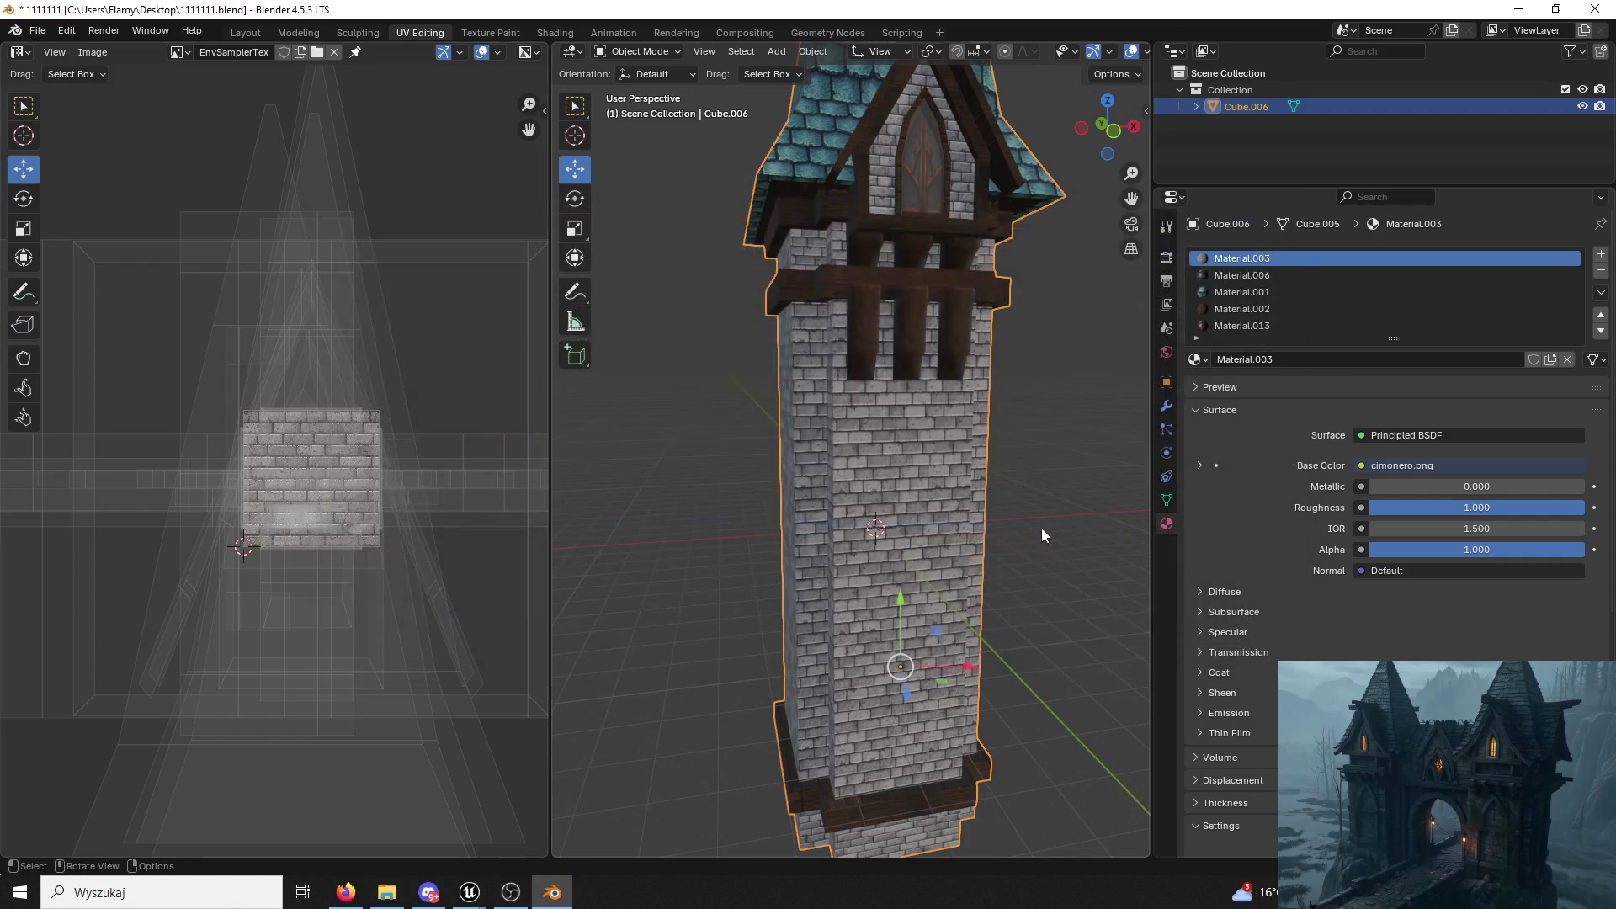
pyautogui.click(1523, 9)
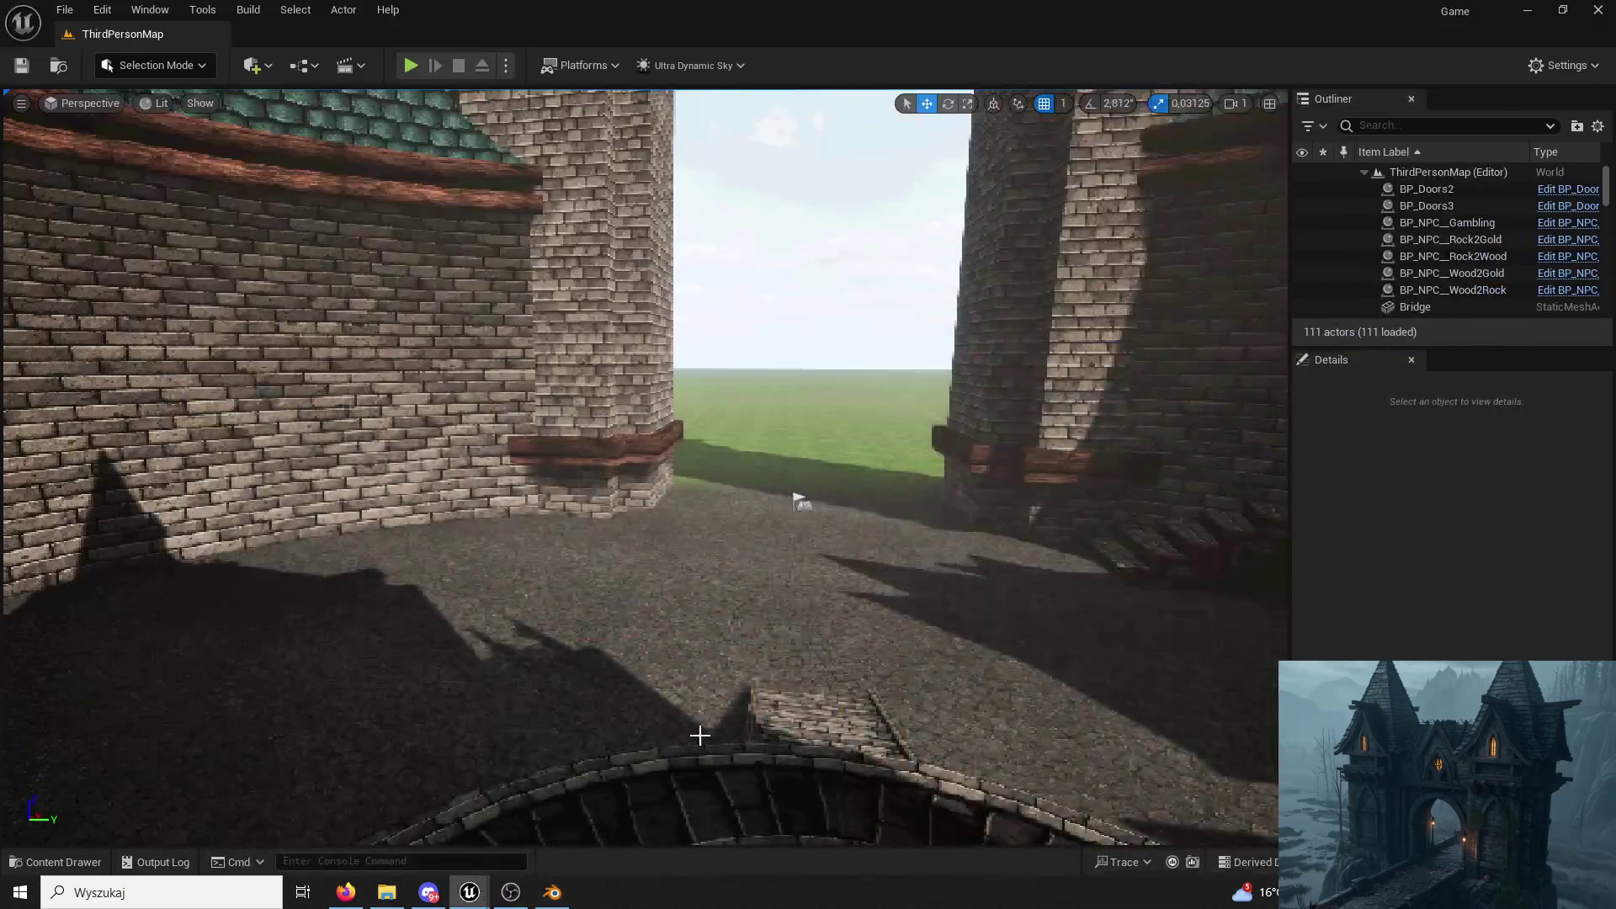
pyautogui.moveTo(468, 894)
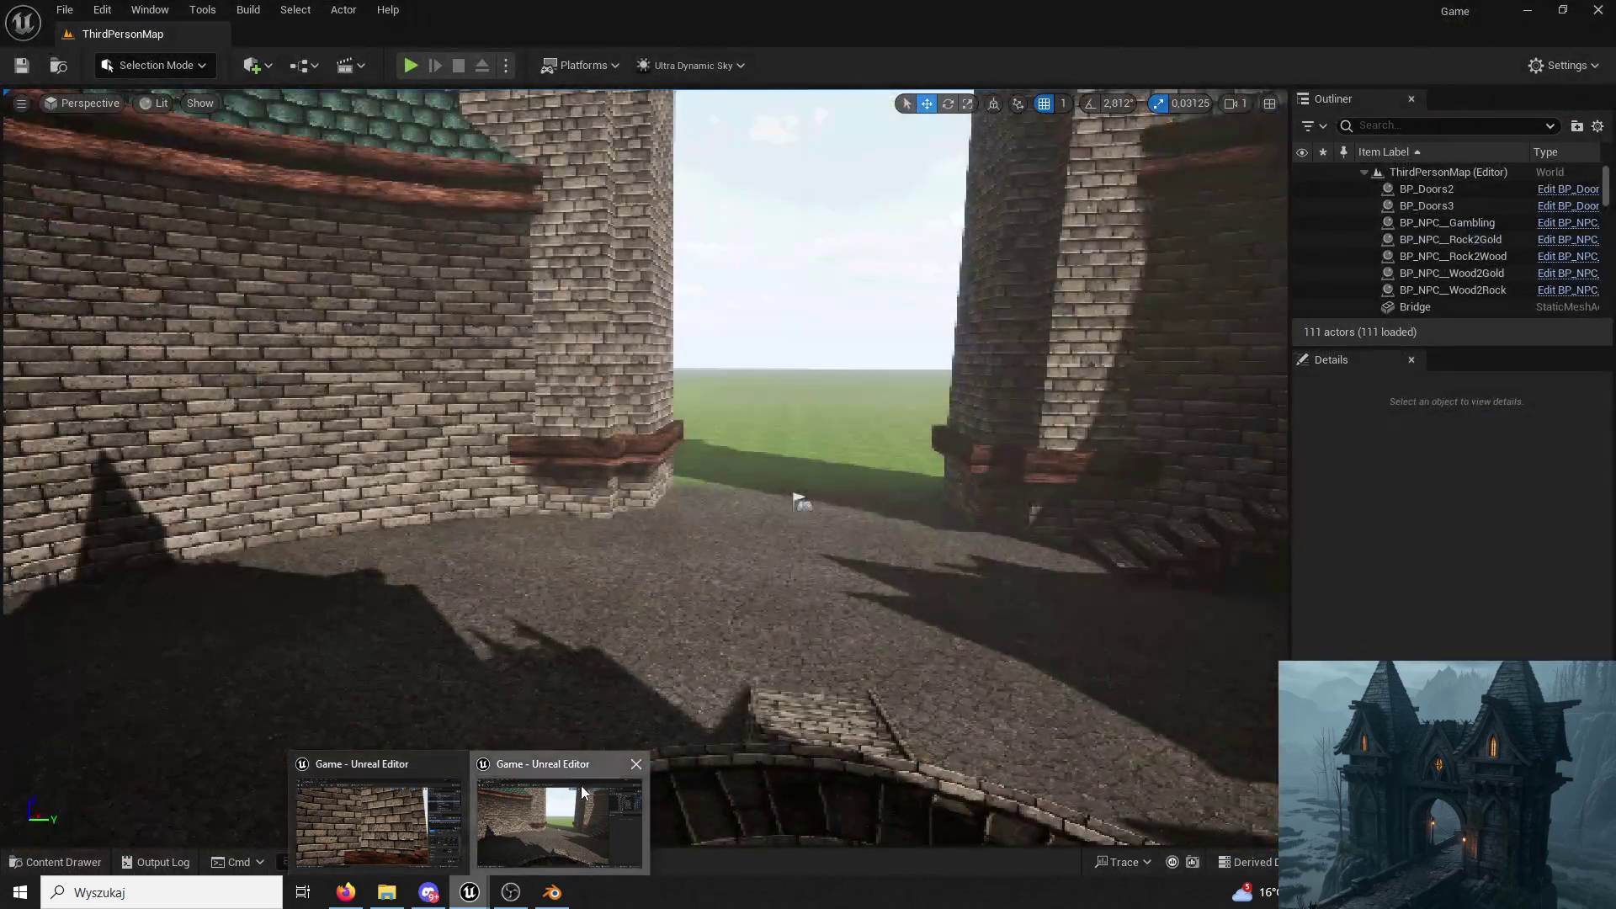
# Bring the courtyard level forward, close the Tower03 asset window and fly toward Tower5.
pyautogui.click(580, 786)
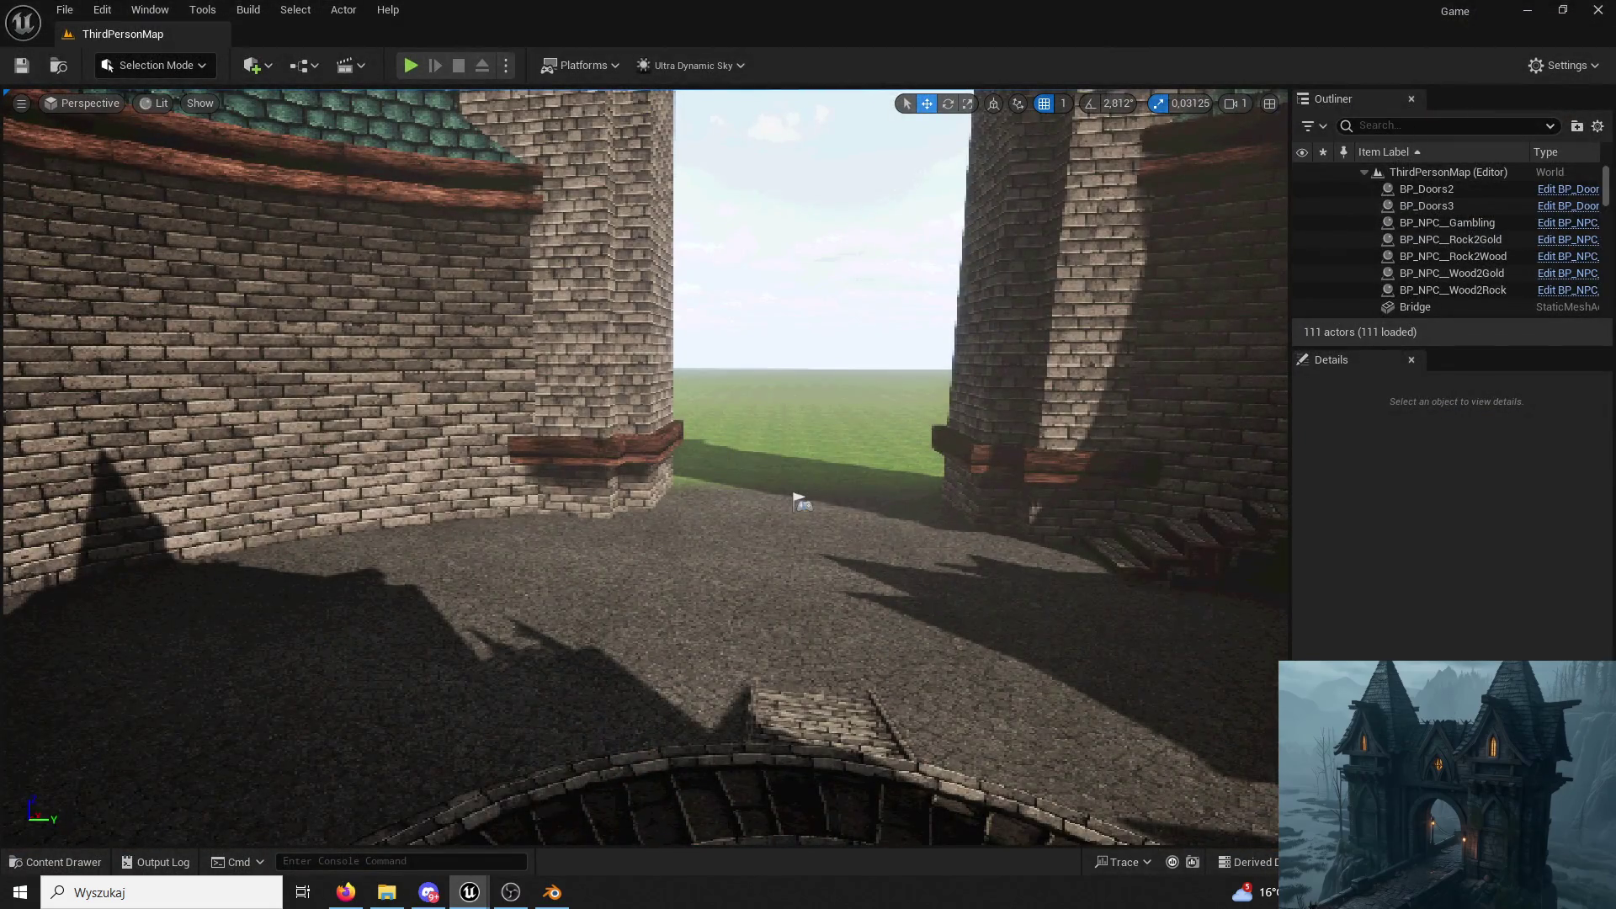
pyautogui.moveTo(469, 891)
pyautogui.click(371, 808)
pyautogui.scroll(-5, 826, 224)
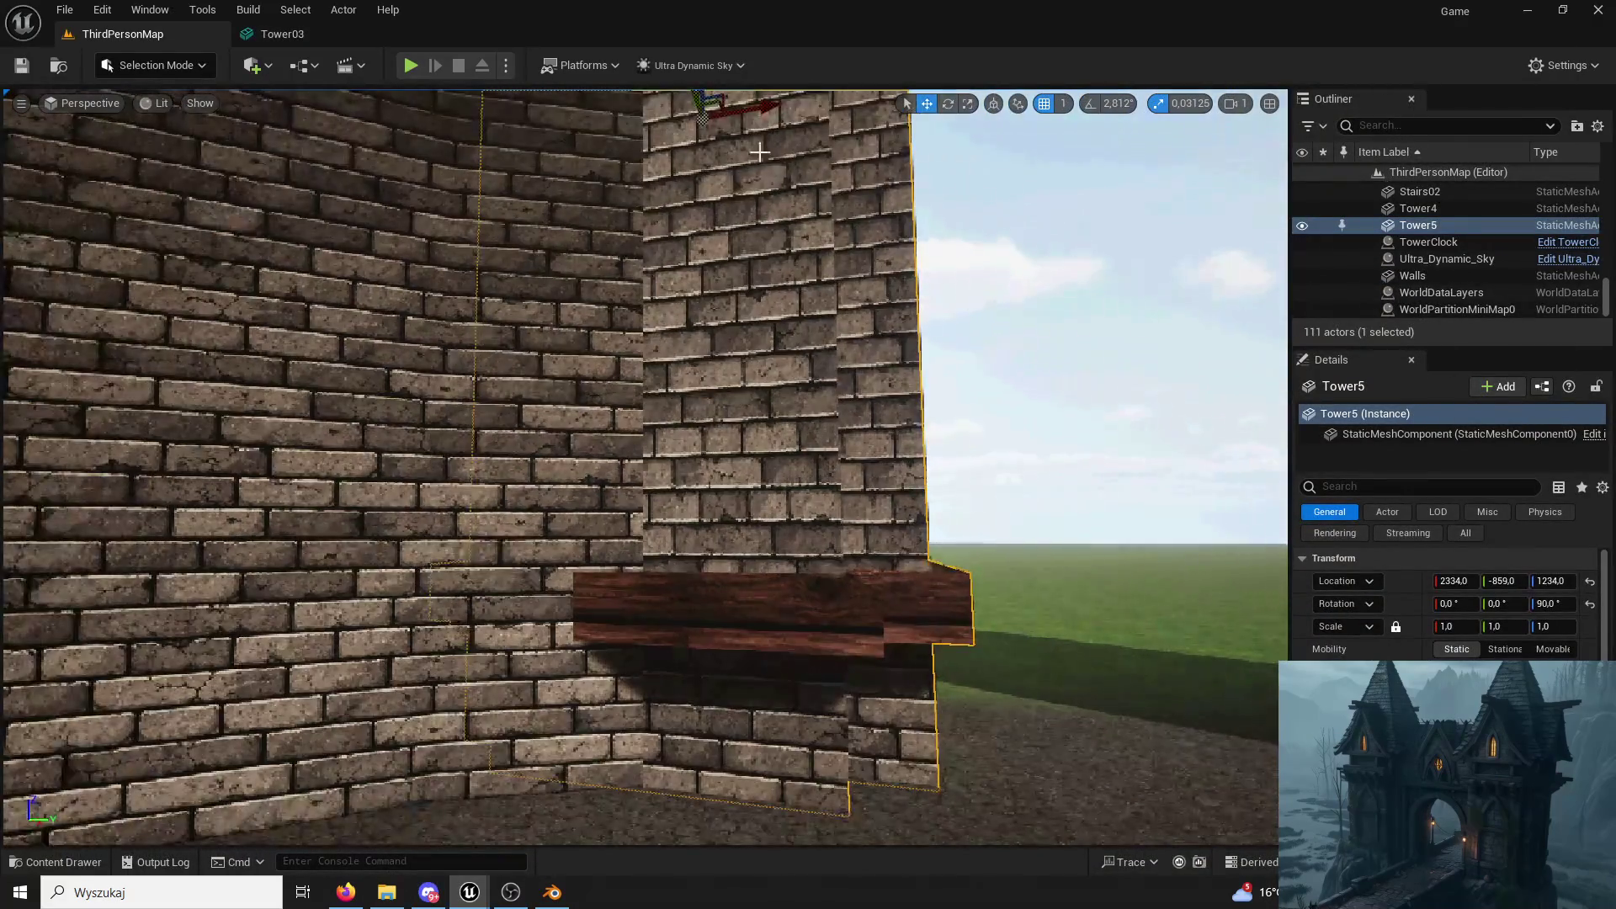
pyautogui.moveTo(600, 217); pyautogui.dragTo(599, 178, button='right')
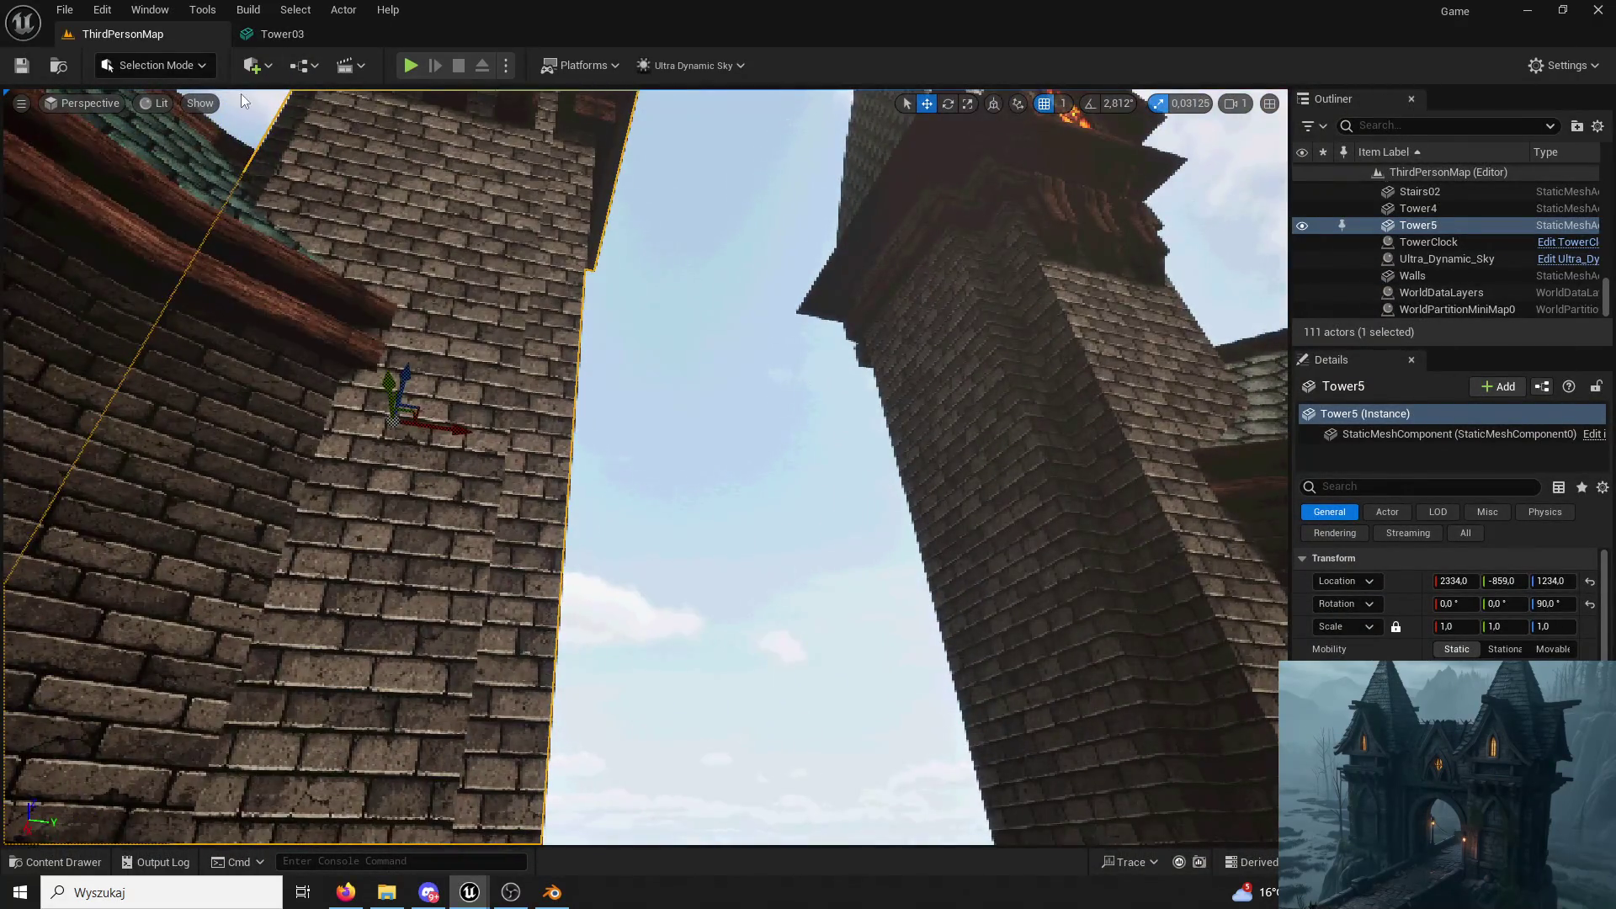
pyautogui.click(1594, 11)
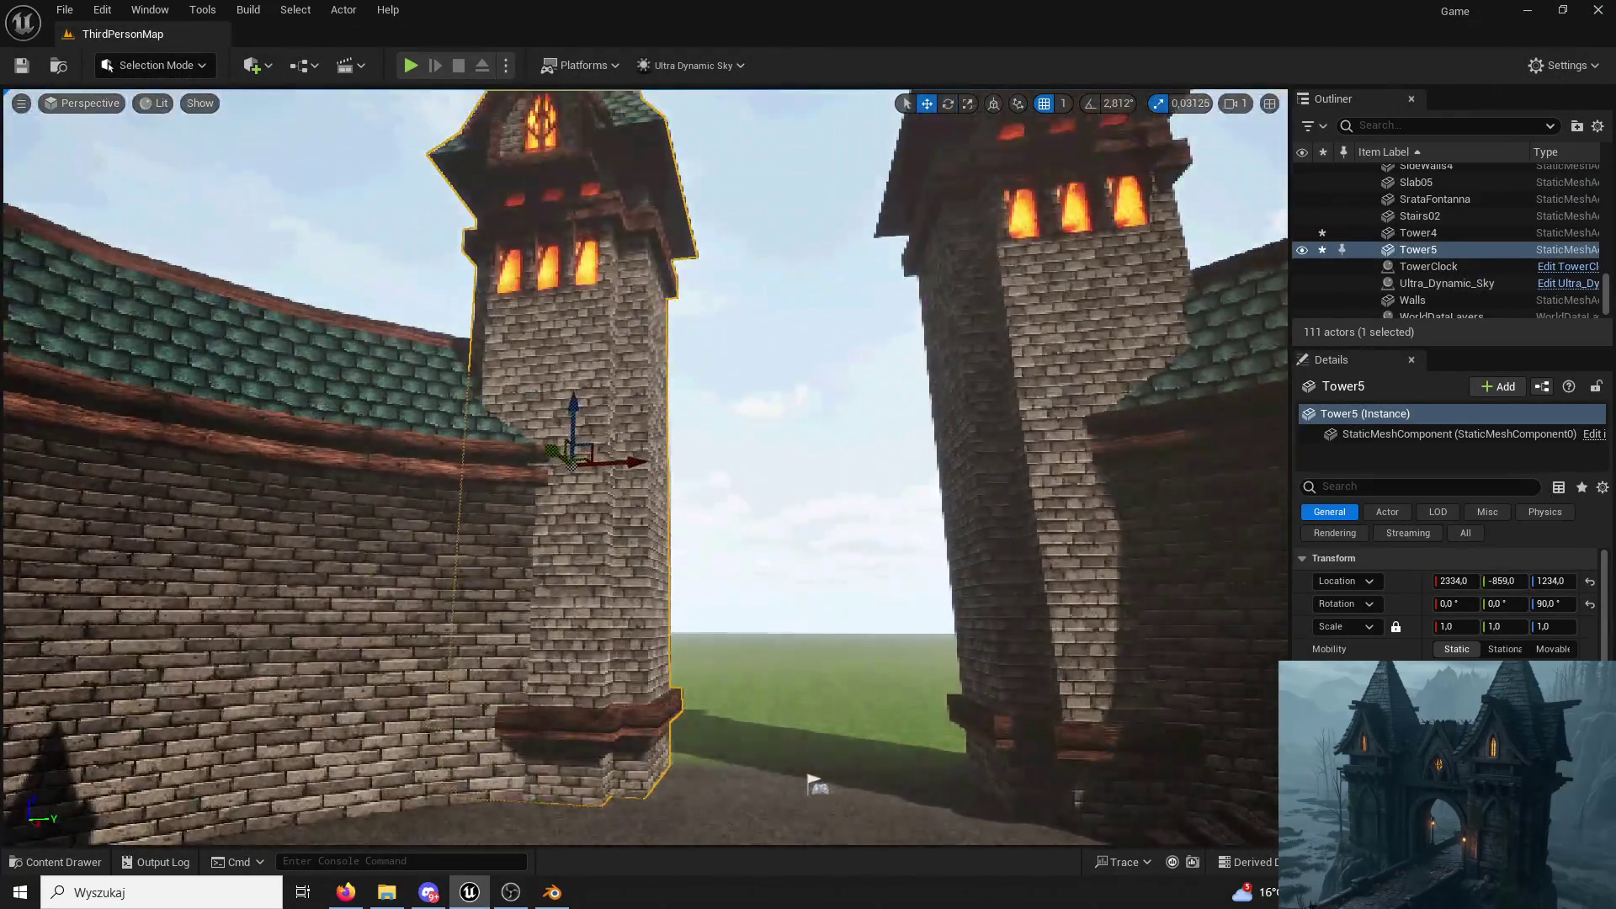
pyautogui.moveTo(632, 505); pyautogui.dragTo(110, 856, button='right')
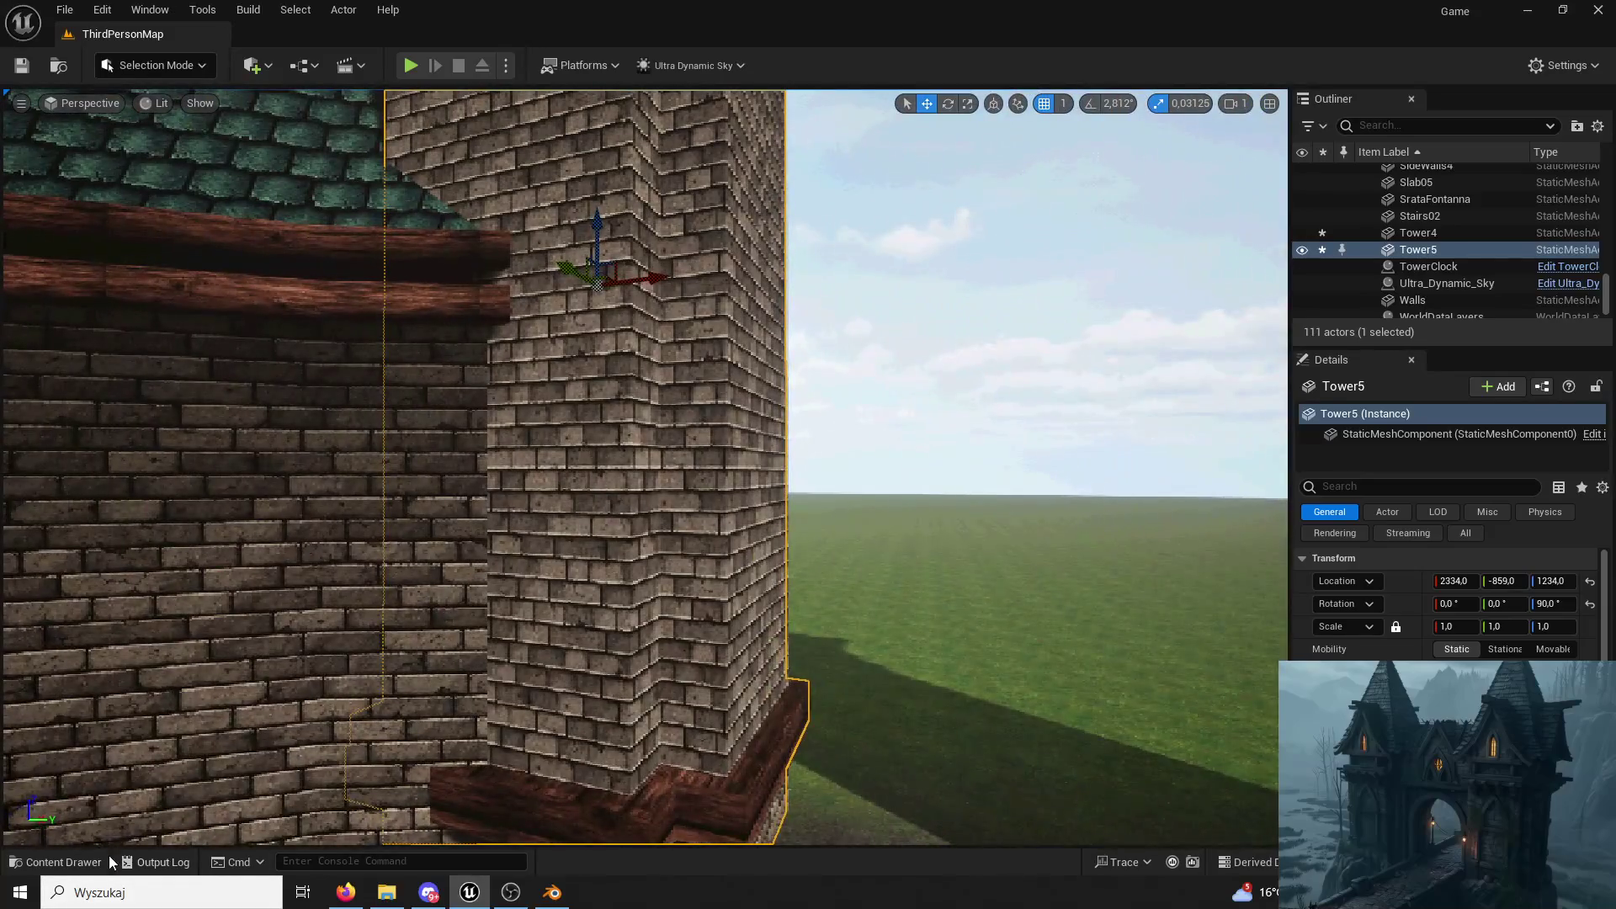
# Reimport the Tower03 asset from the updated FBX and dismiss the asset browser.
pyautogui.click(103, 855)
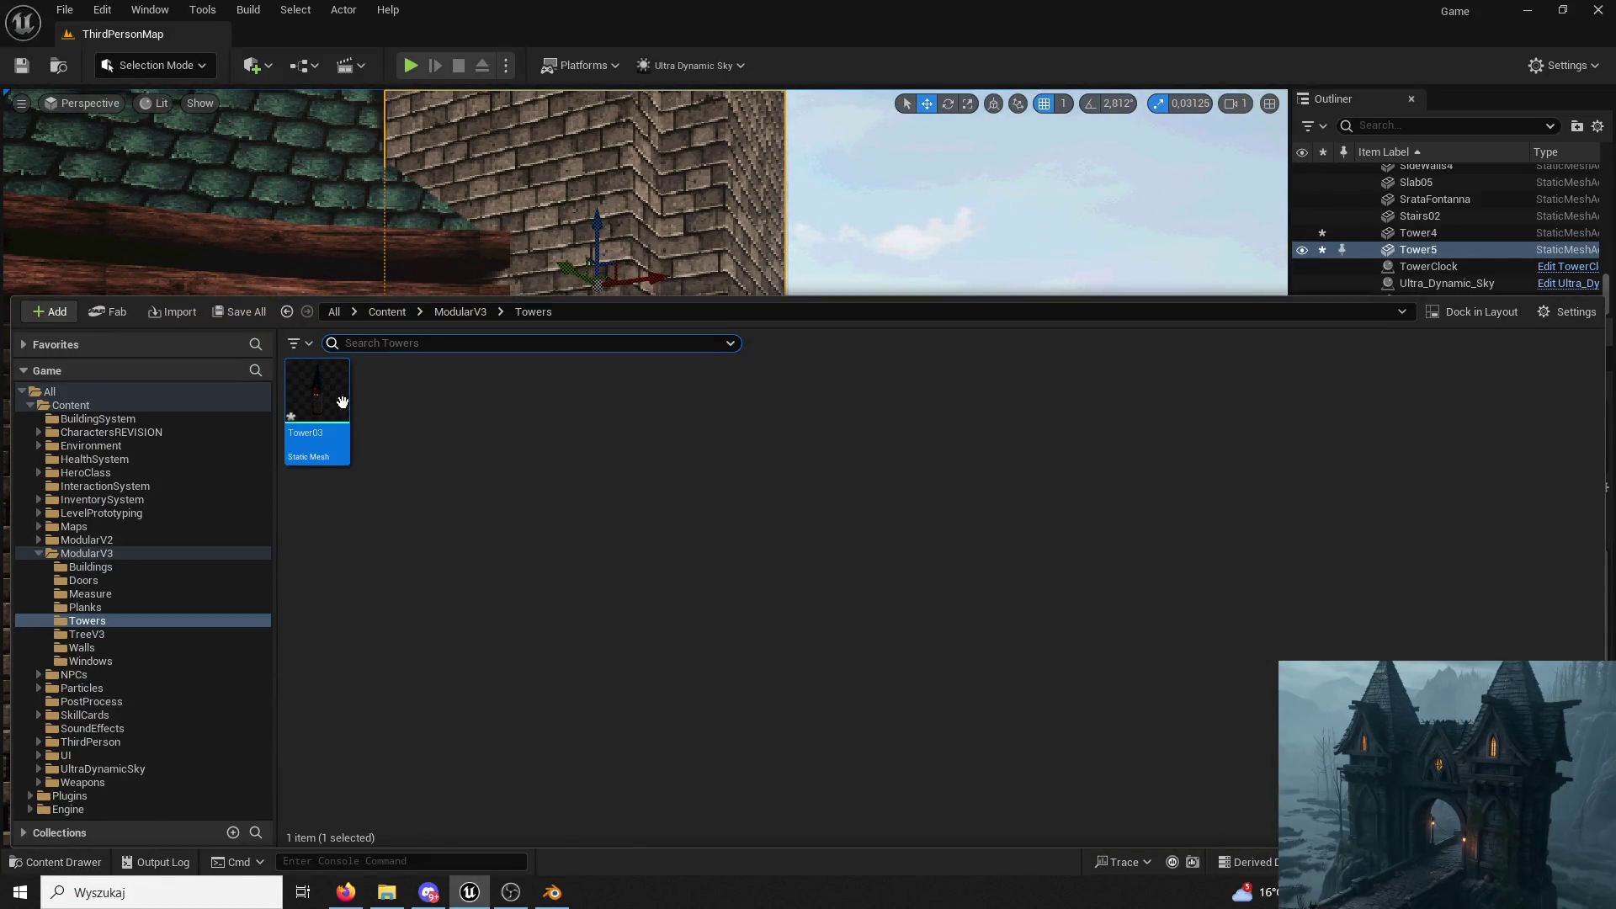
pyautogui.rightClick(326, 410)
pyautogui.click(419, 437)
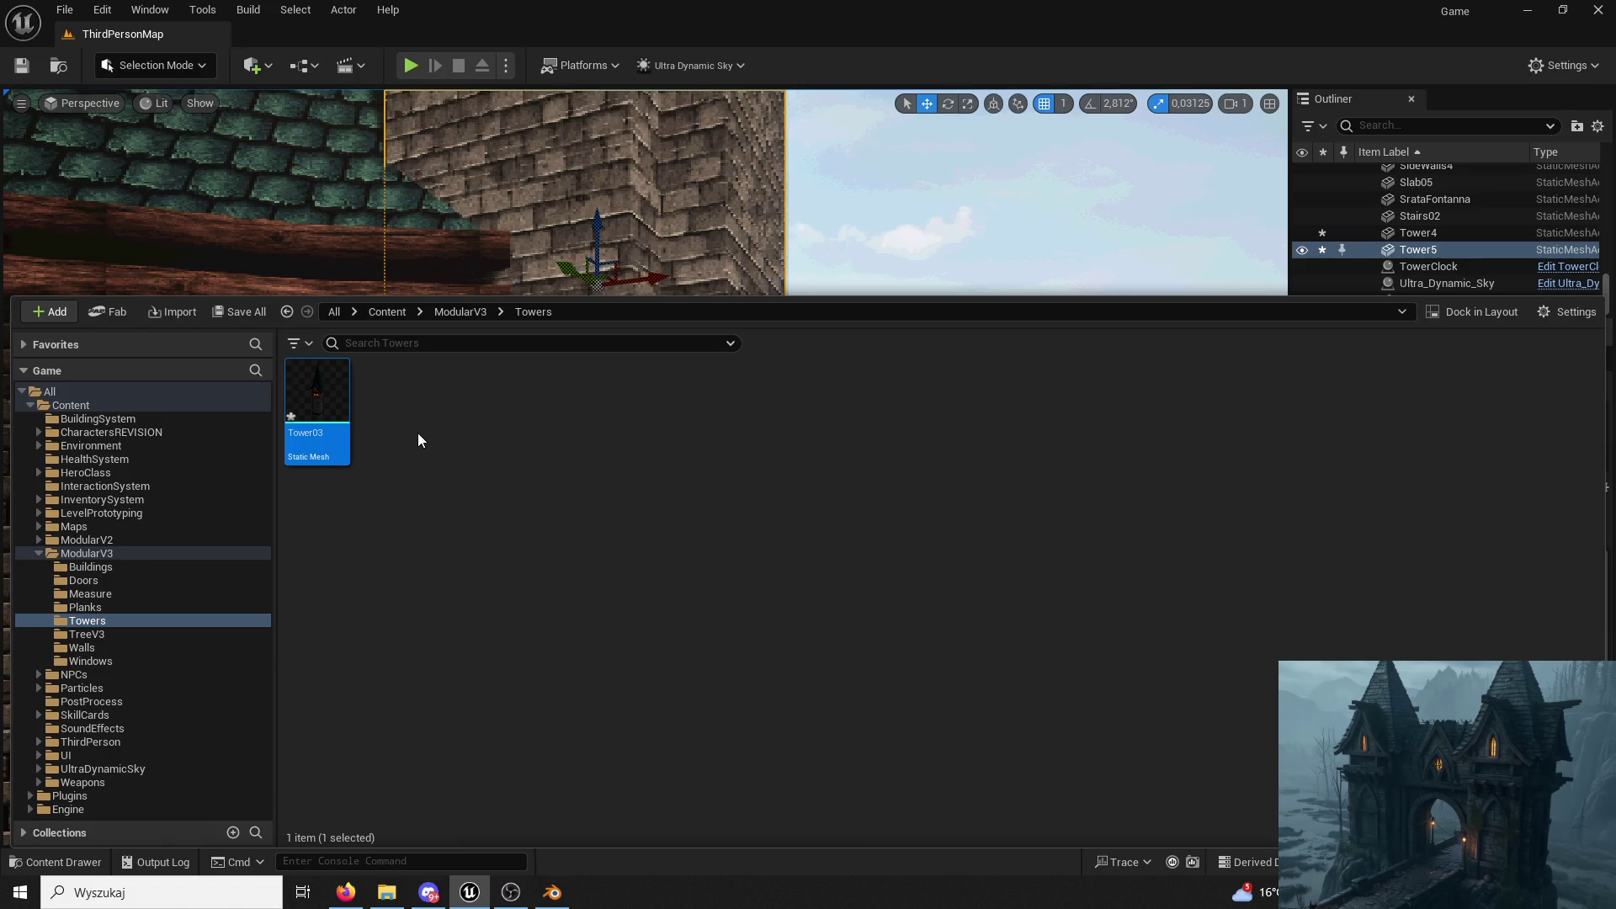
pyautogui.click(550, 301)
# Circle Tower5 up close, undo an accidental nudge, and keep only Tower5 selected.
pyautogui.moveTo(644, 468); pyautogui.dragTo(556, 468, button='right')
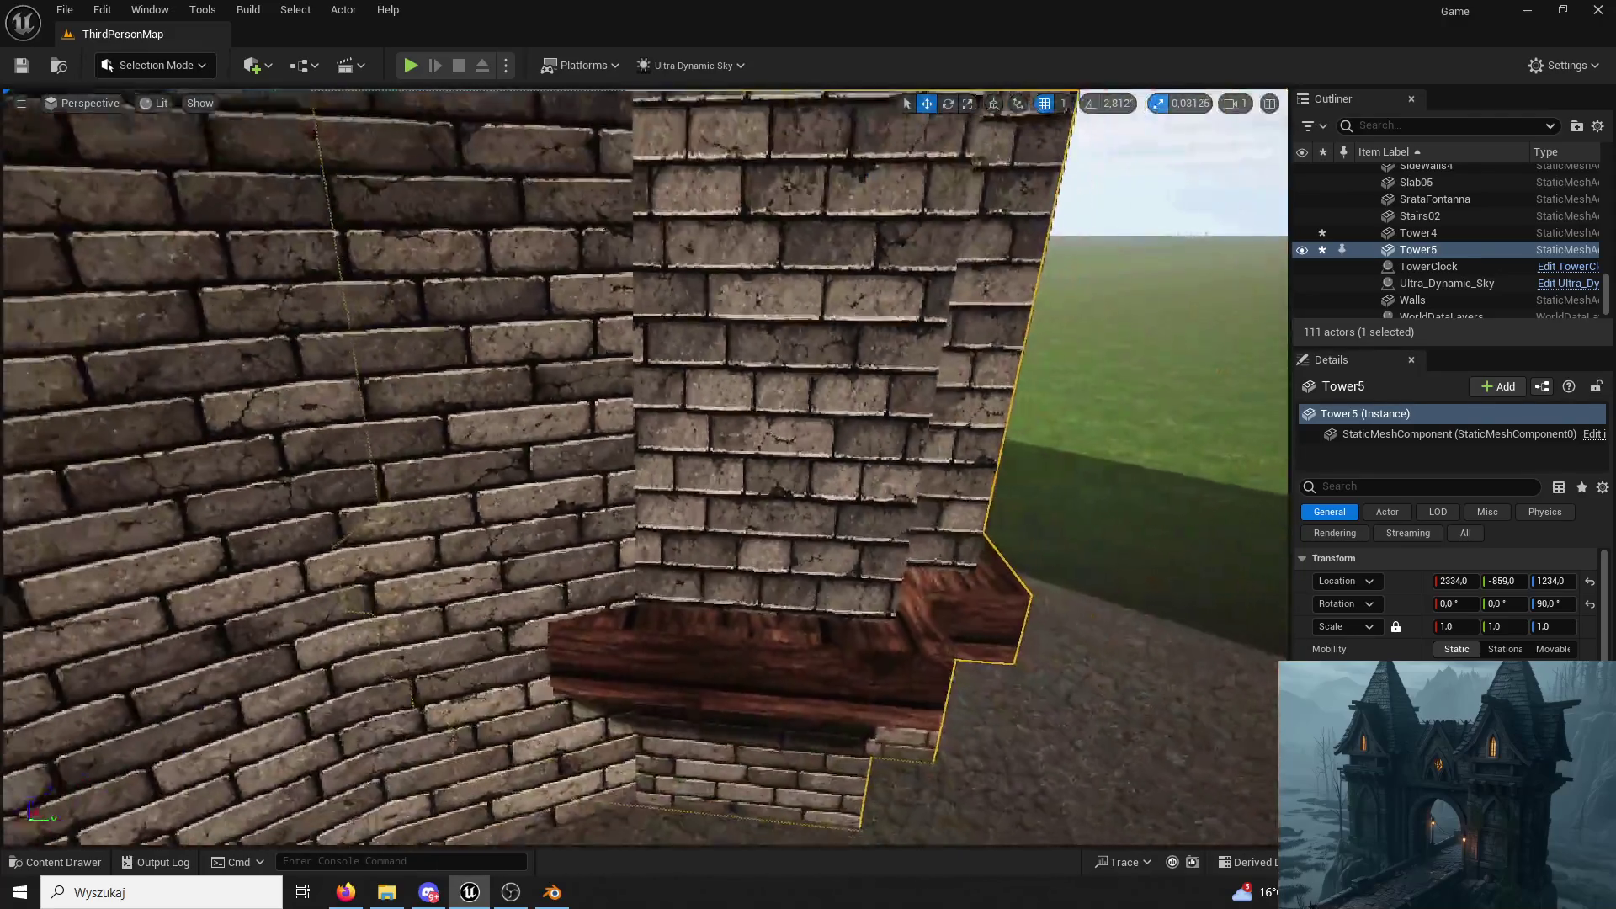
pyautogui.moveTo(670, 360); pyautogui.dragTo(581, 360, button='right')
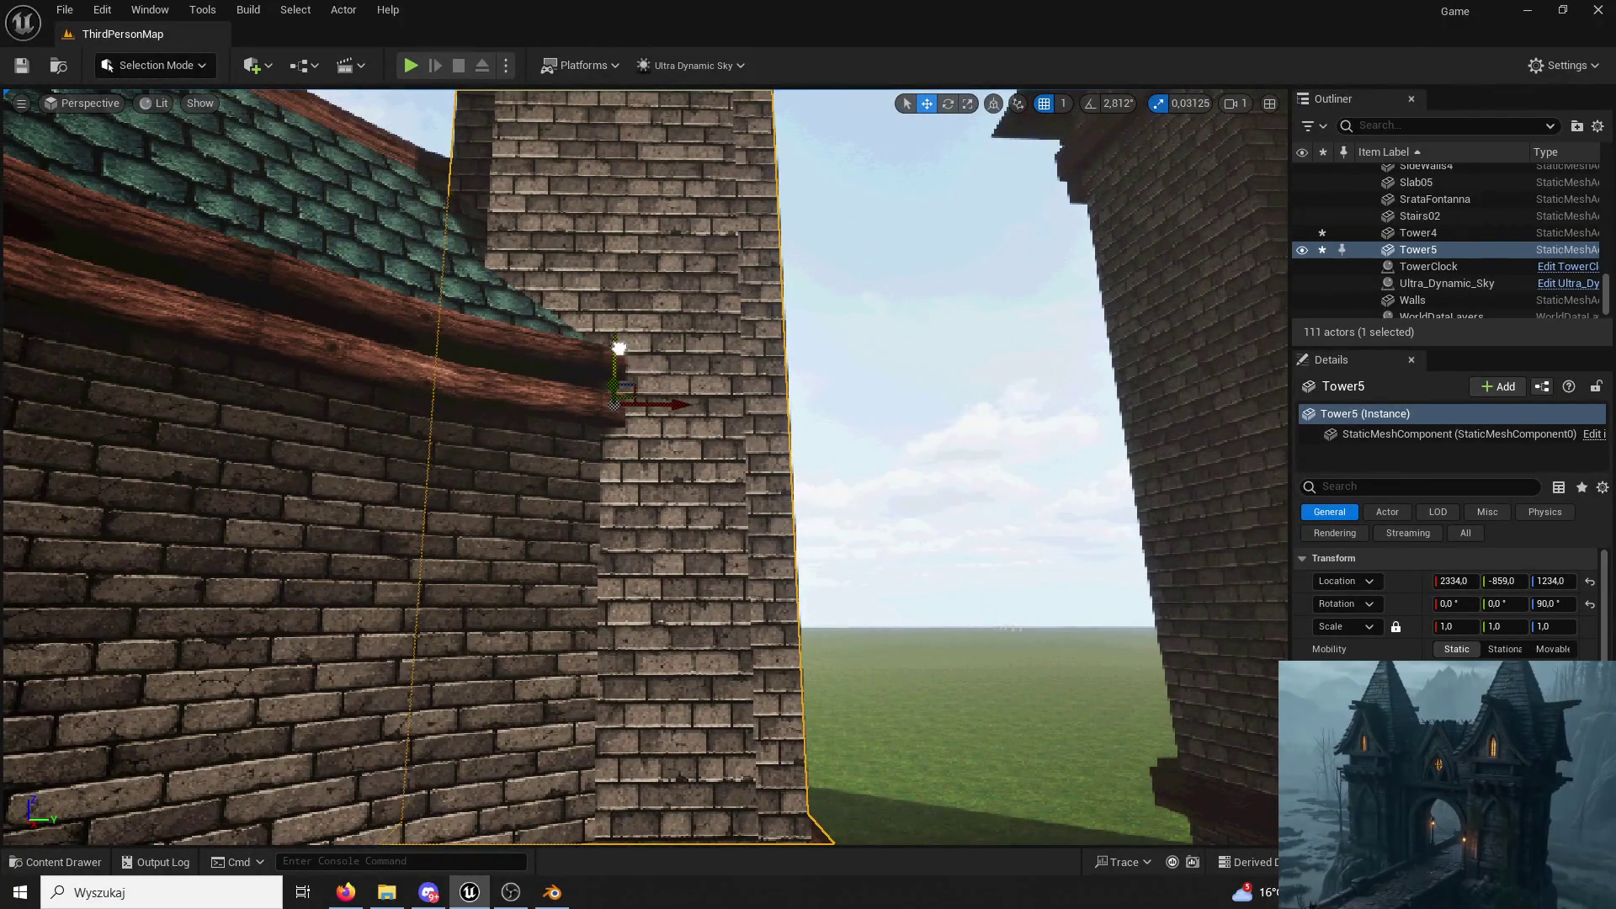
pyautogui.moveTo(614, 350); pyautogui.dragTo(605, 361)
pyautogui.hotkey('ctrl', 'z')
pyautogui.moveTo(767, 443); pyautogui.dragTo(767, 380, button='right')
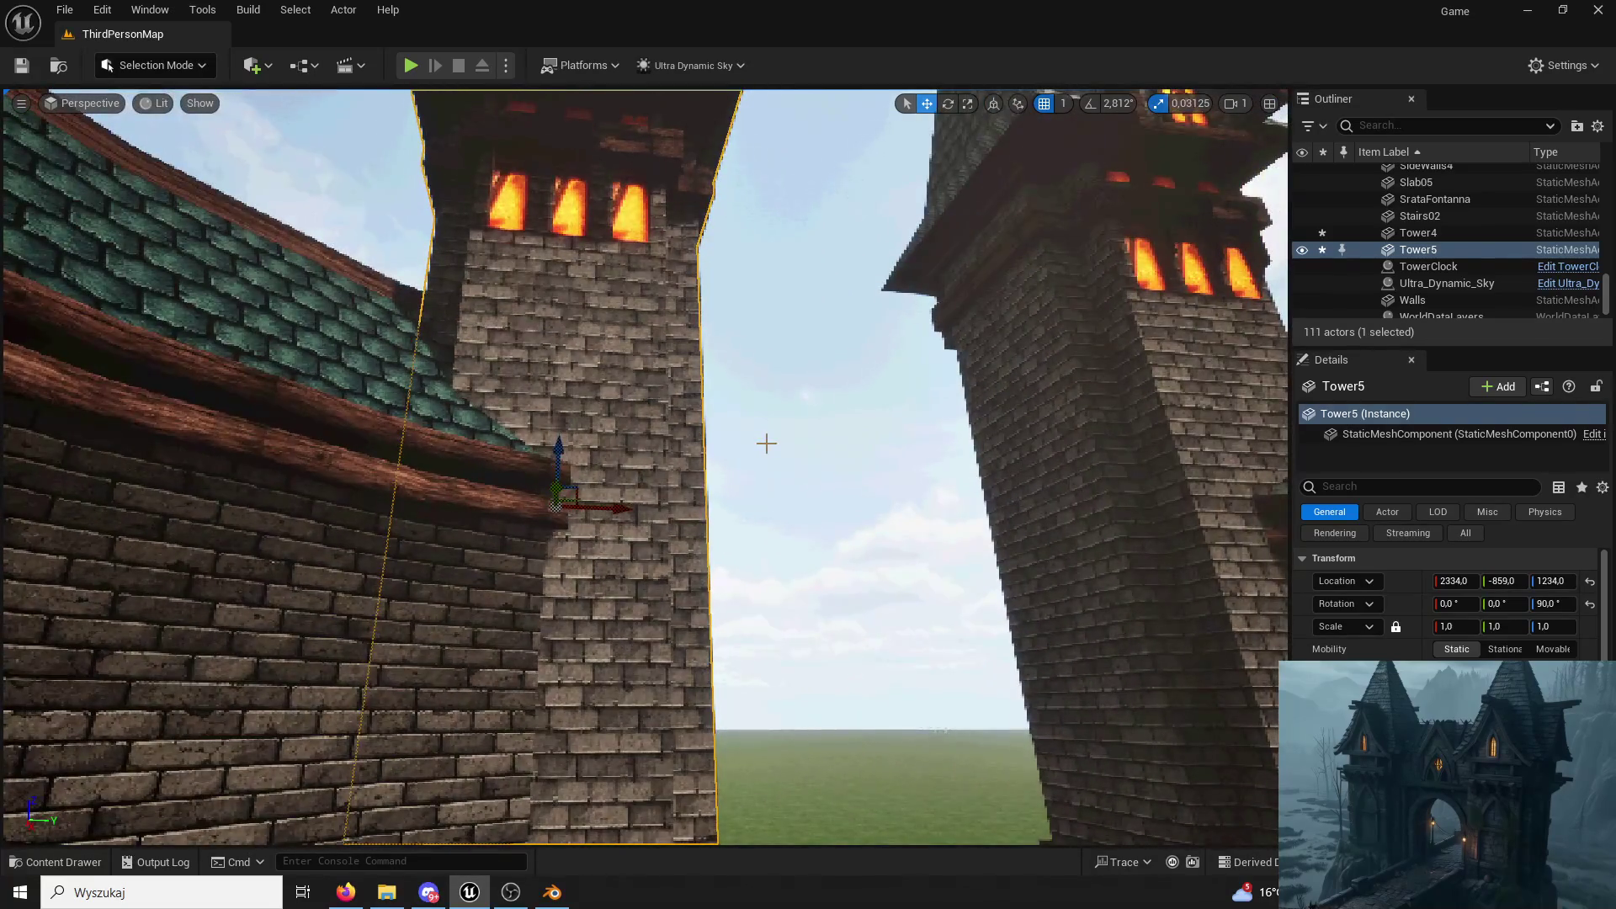
pyautogui.keyDown('ctrl'); pyautogui.click(981, 464); pyautogui.keyUp('ctrl')
pyautogui.click(634, 409)
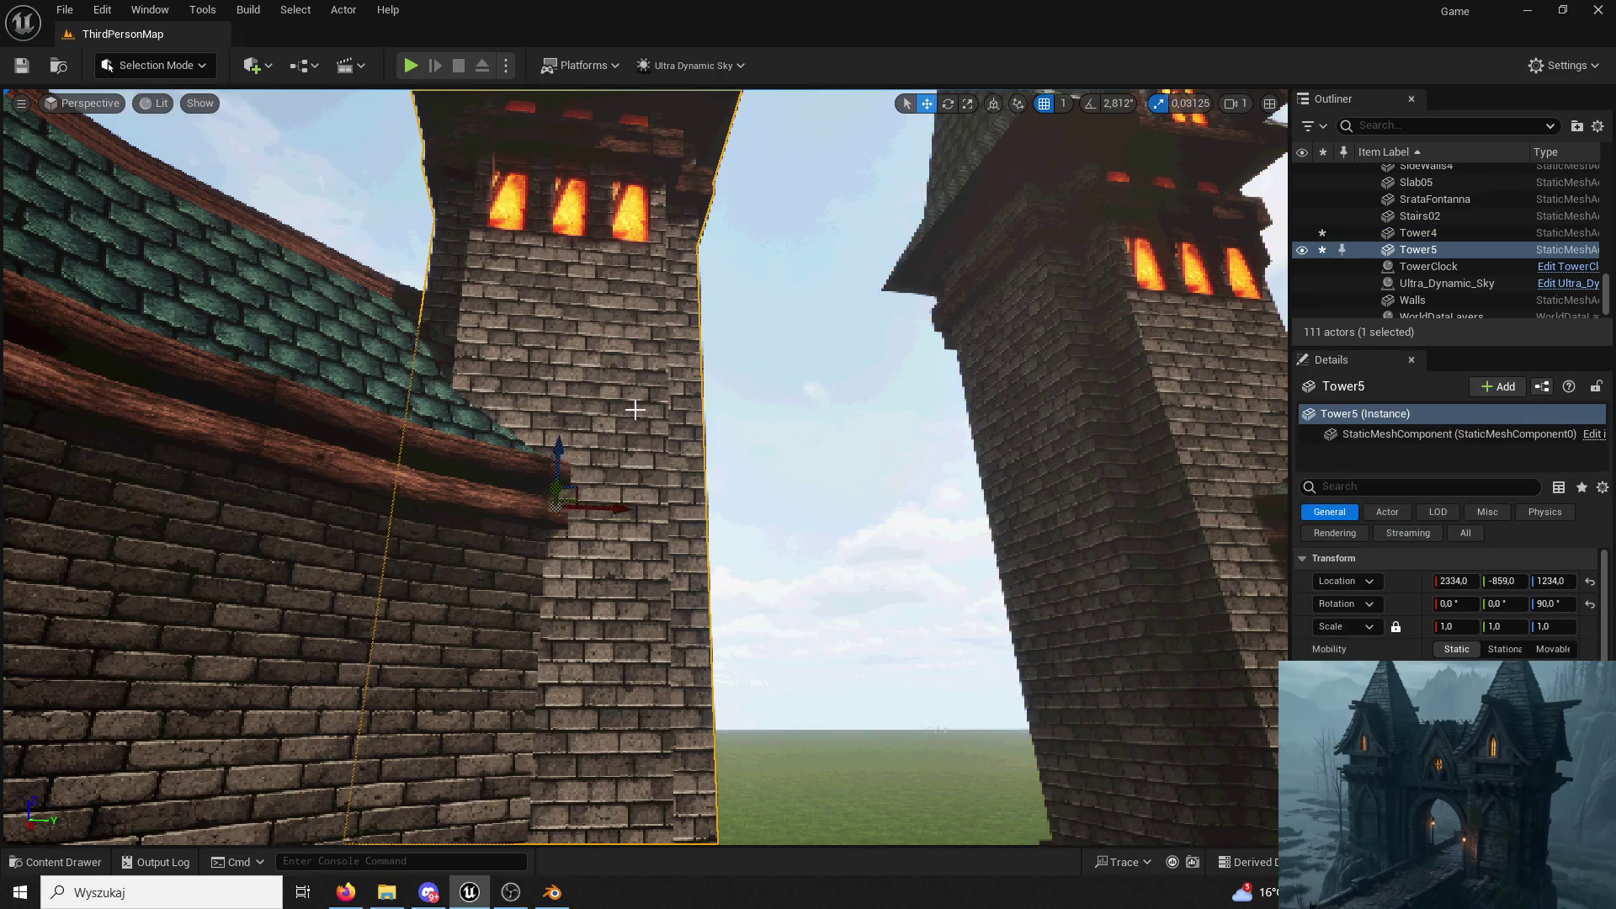
# Switch the editor into Modeling mode.
pyautogui.click(162, 66)
pyautogui.click(154, 171)
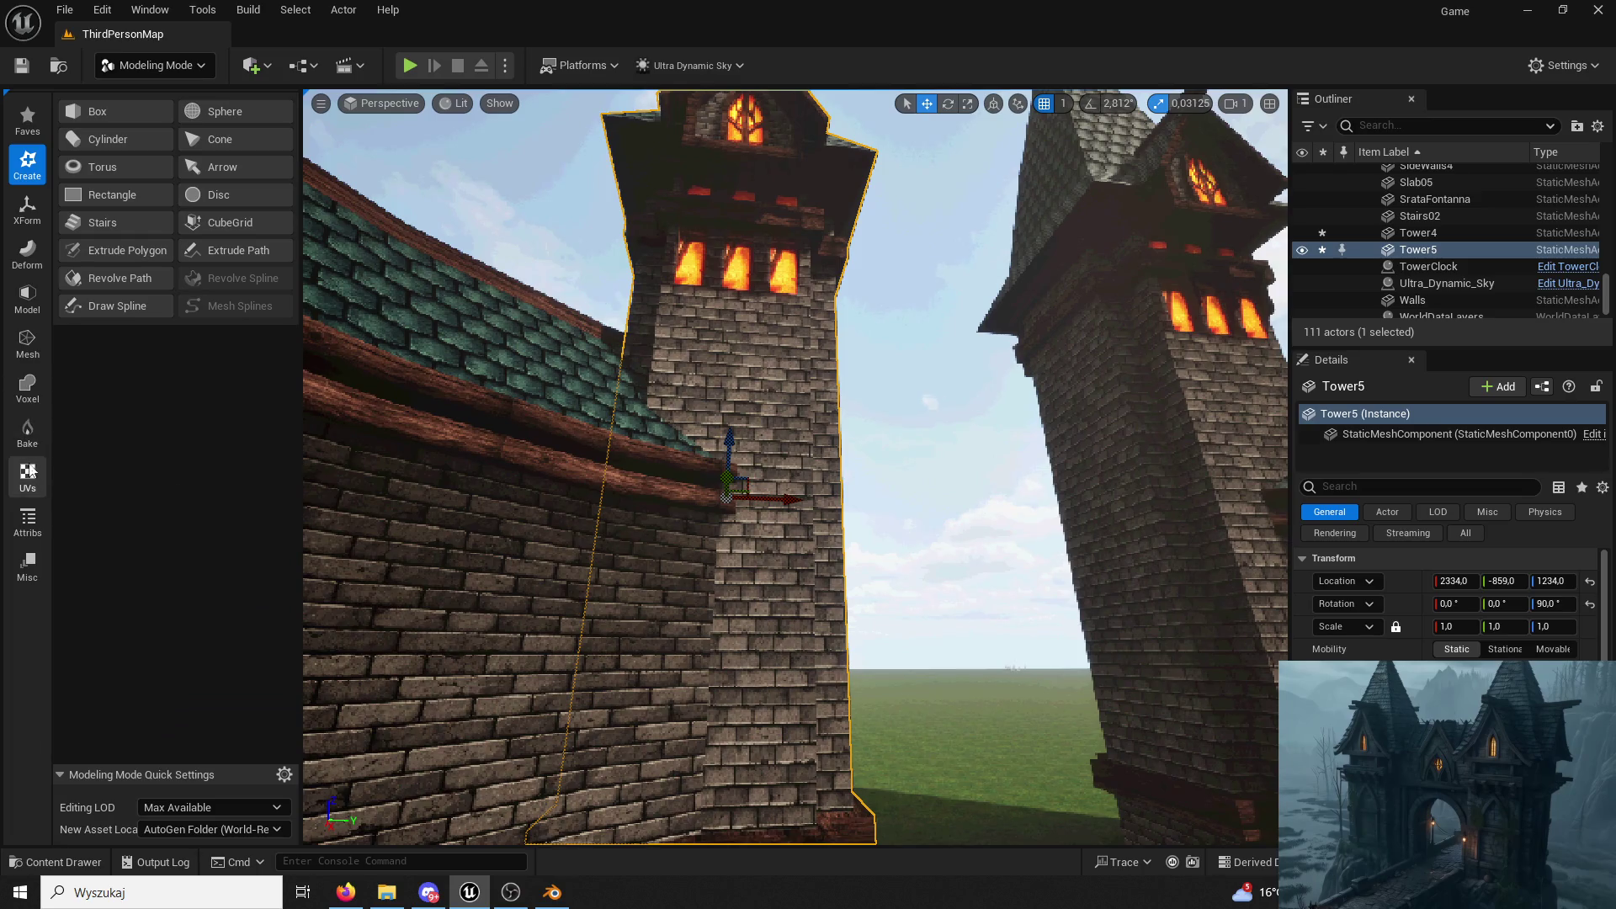
# Recalculate Tower5's normals via Attribs > Edit Normals with Fix Inconsistent enabled.
pyautogui.click(27, 477)
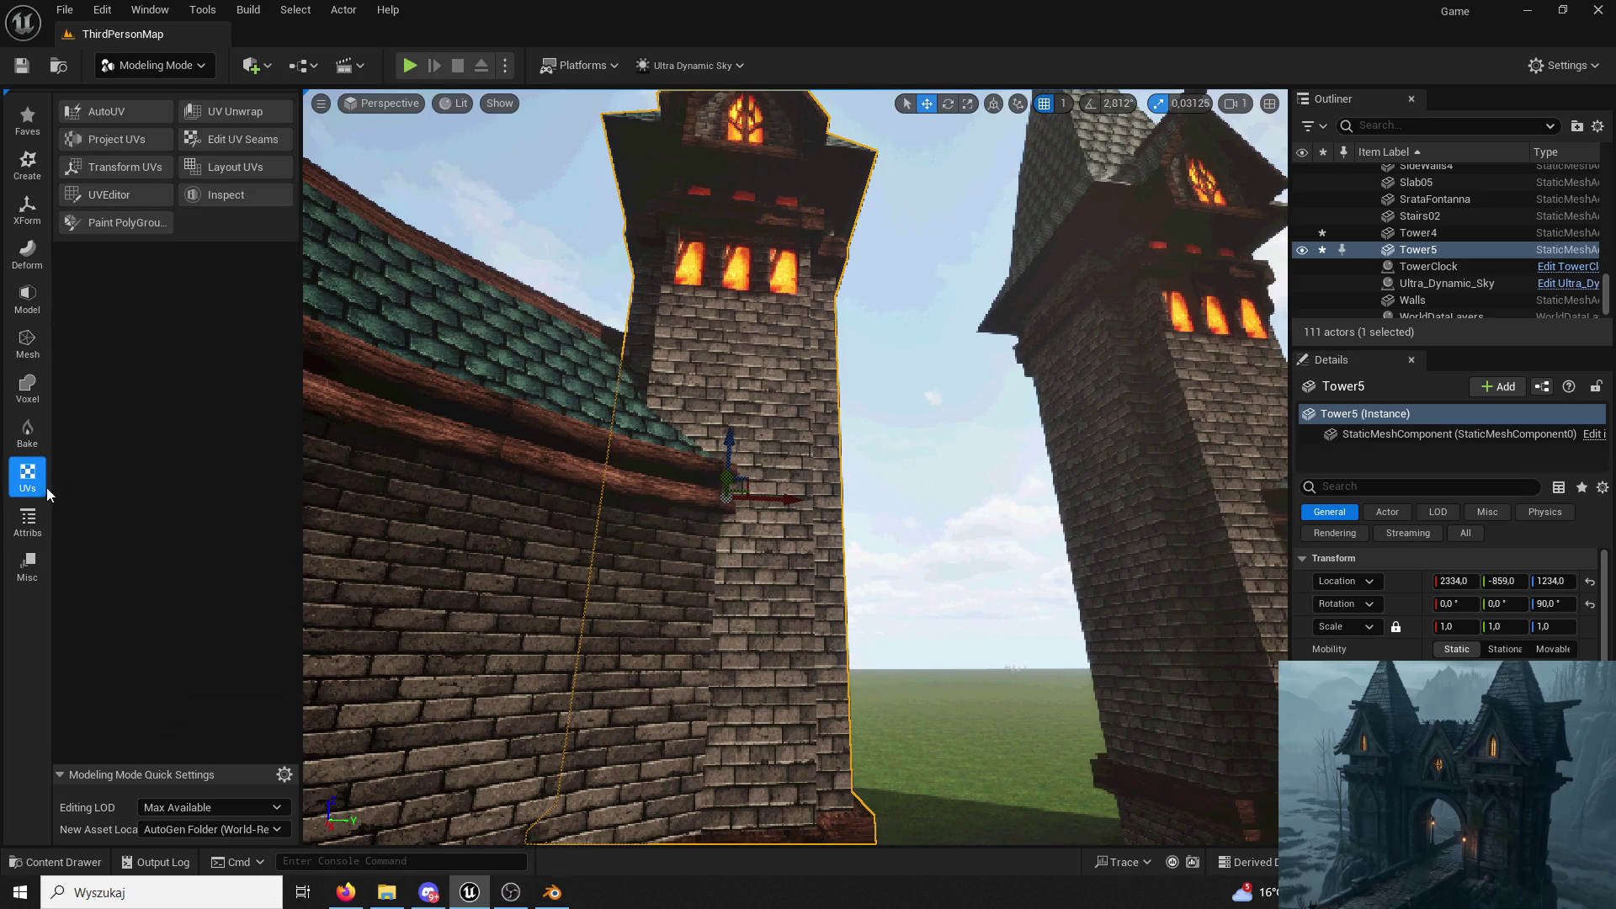
pyautogui.click(29, 522)
pyautogui.click(108, 140)
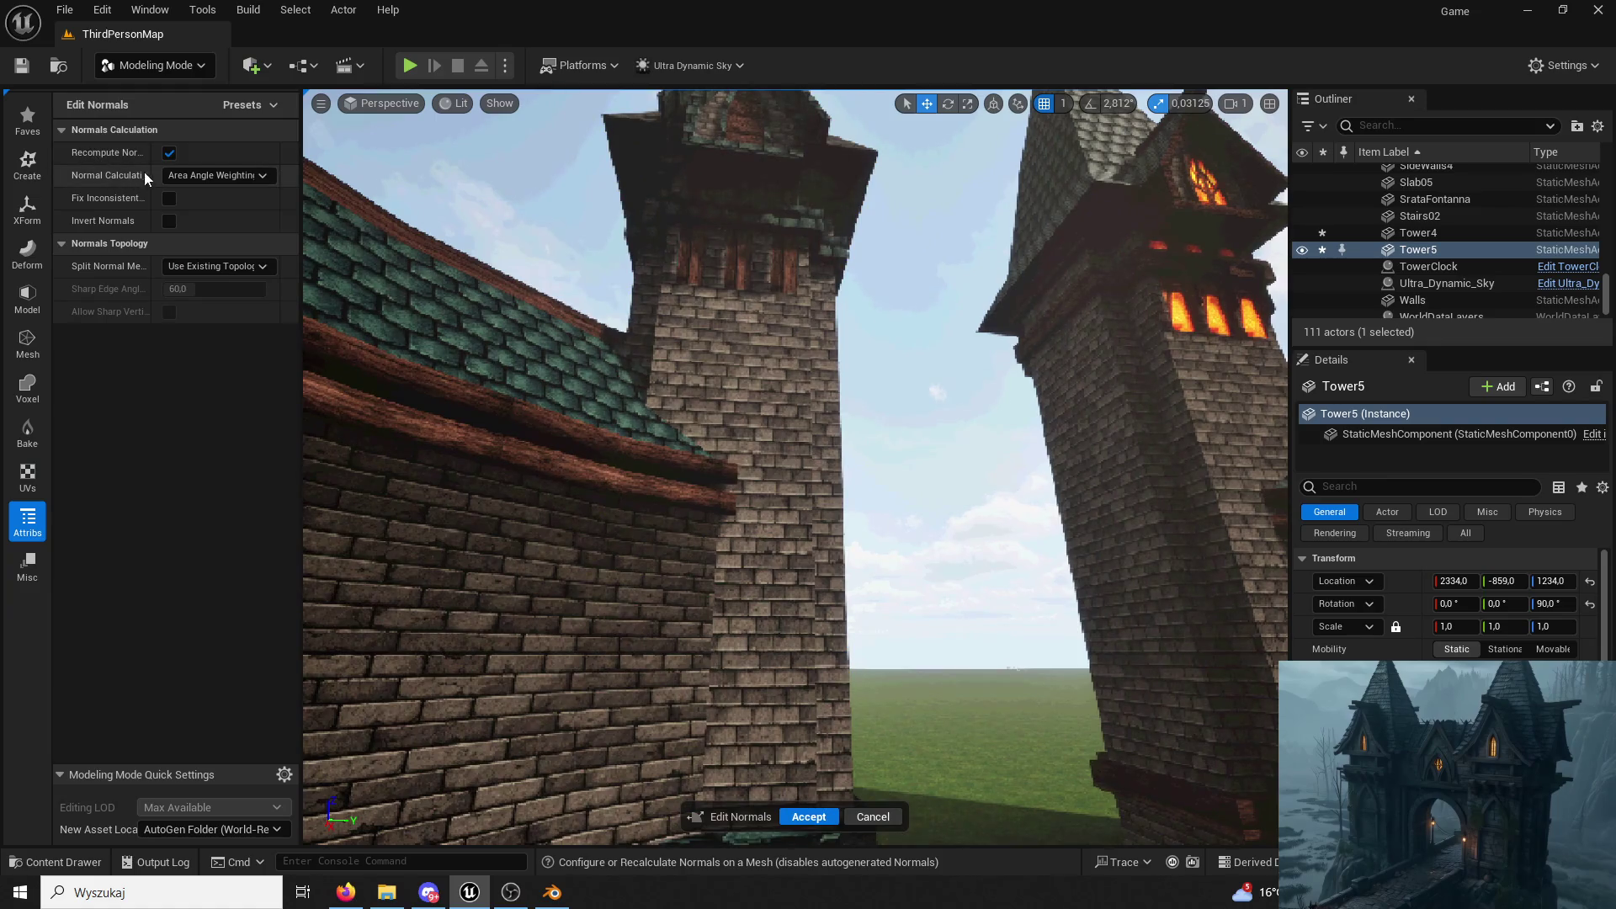
pyautogui.click(170, 198)
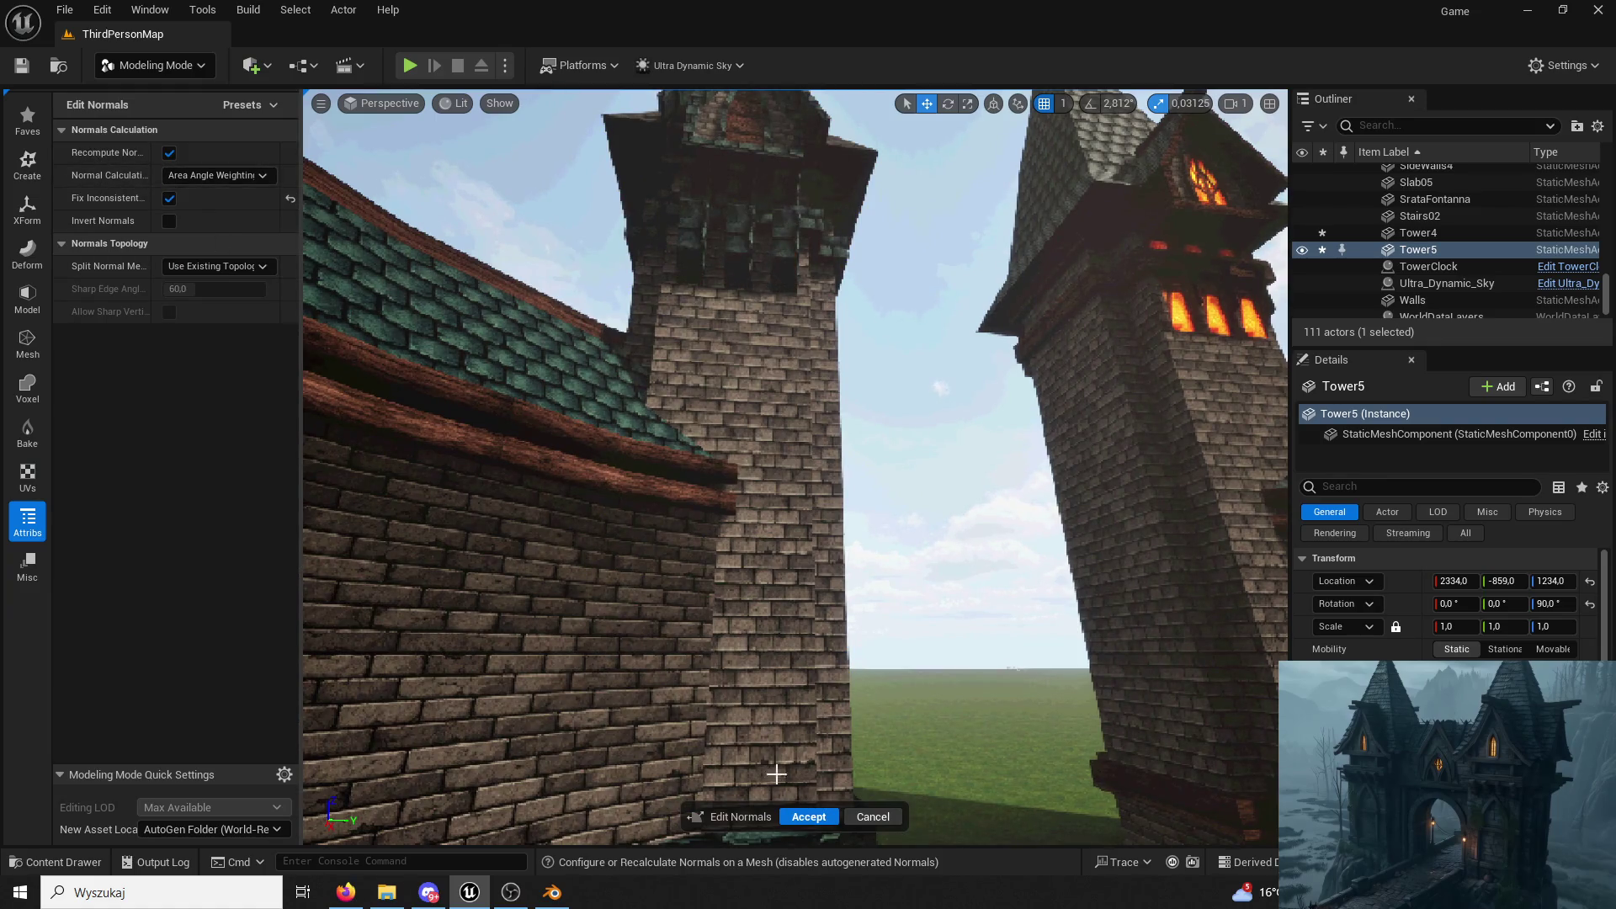
pyautogui.click(810, 818)
# Inspect the Walls mesh between the towers and return to Selection mode.
pyautogui.moveTo(821, 675); pyautogui.dragTo(822, 676, button='right')
pyautogui.click(830, 791)
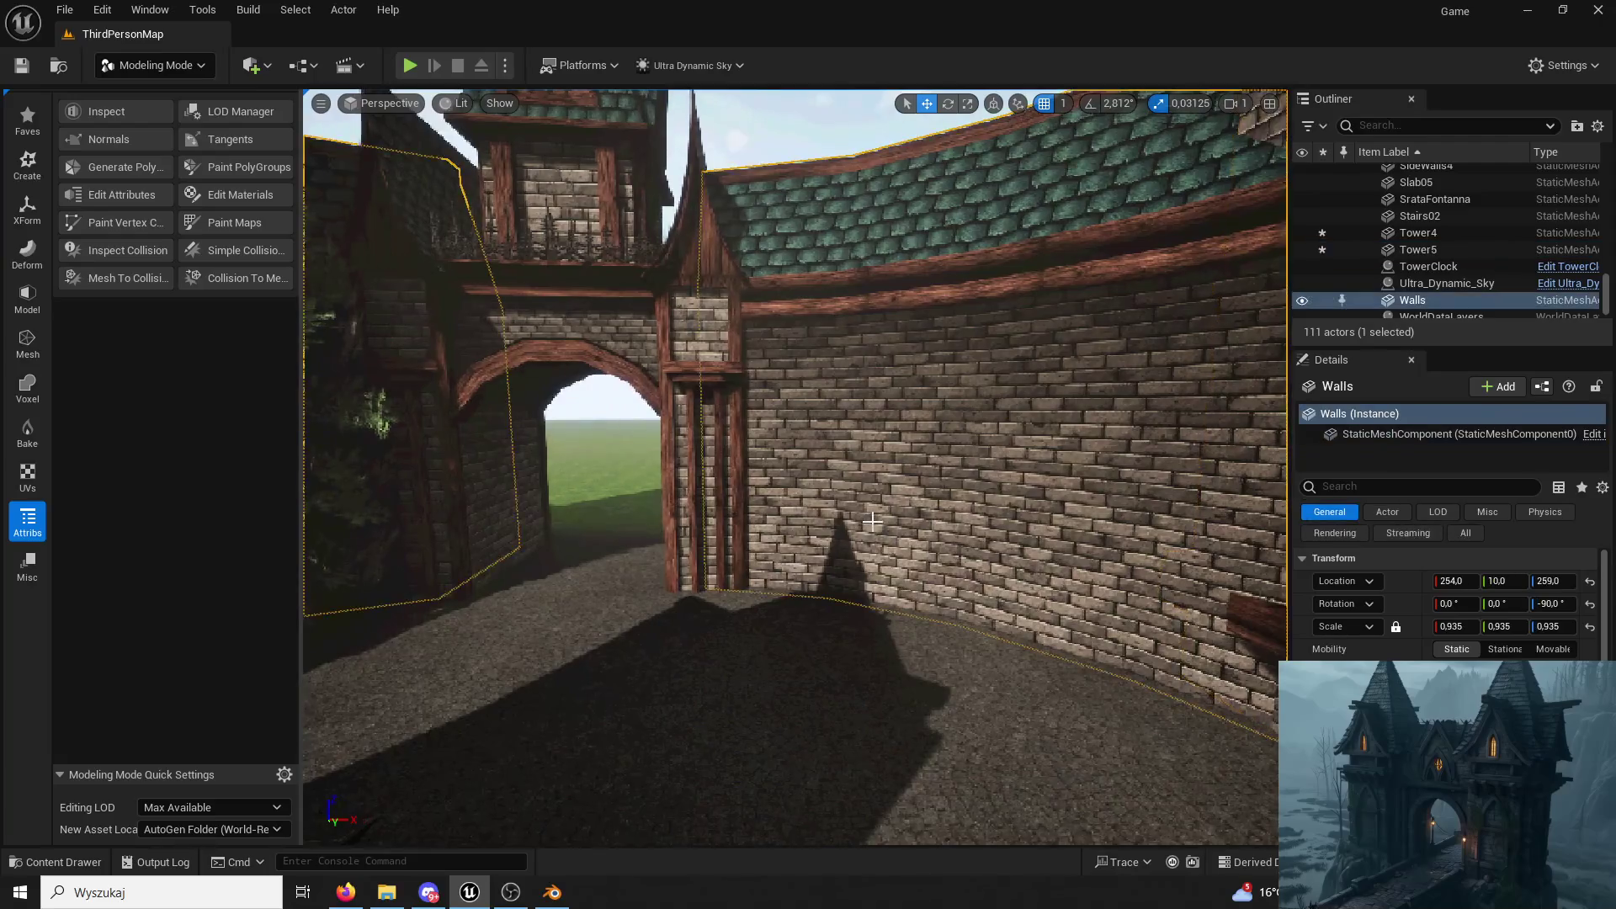
pyautogui.moveTo(831, 792); pyautogui.dragTo(830, 792, button='right')
pyautogui.moveTo(673, 437); pyautogui.dragTo(672, 438, button='right')
pyautogui.click(120, 71)
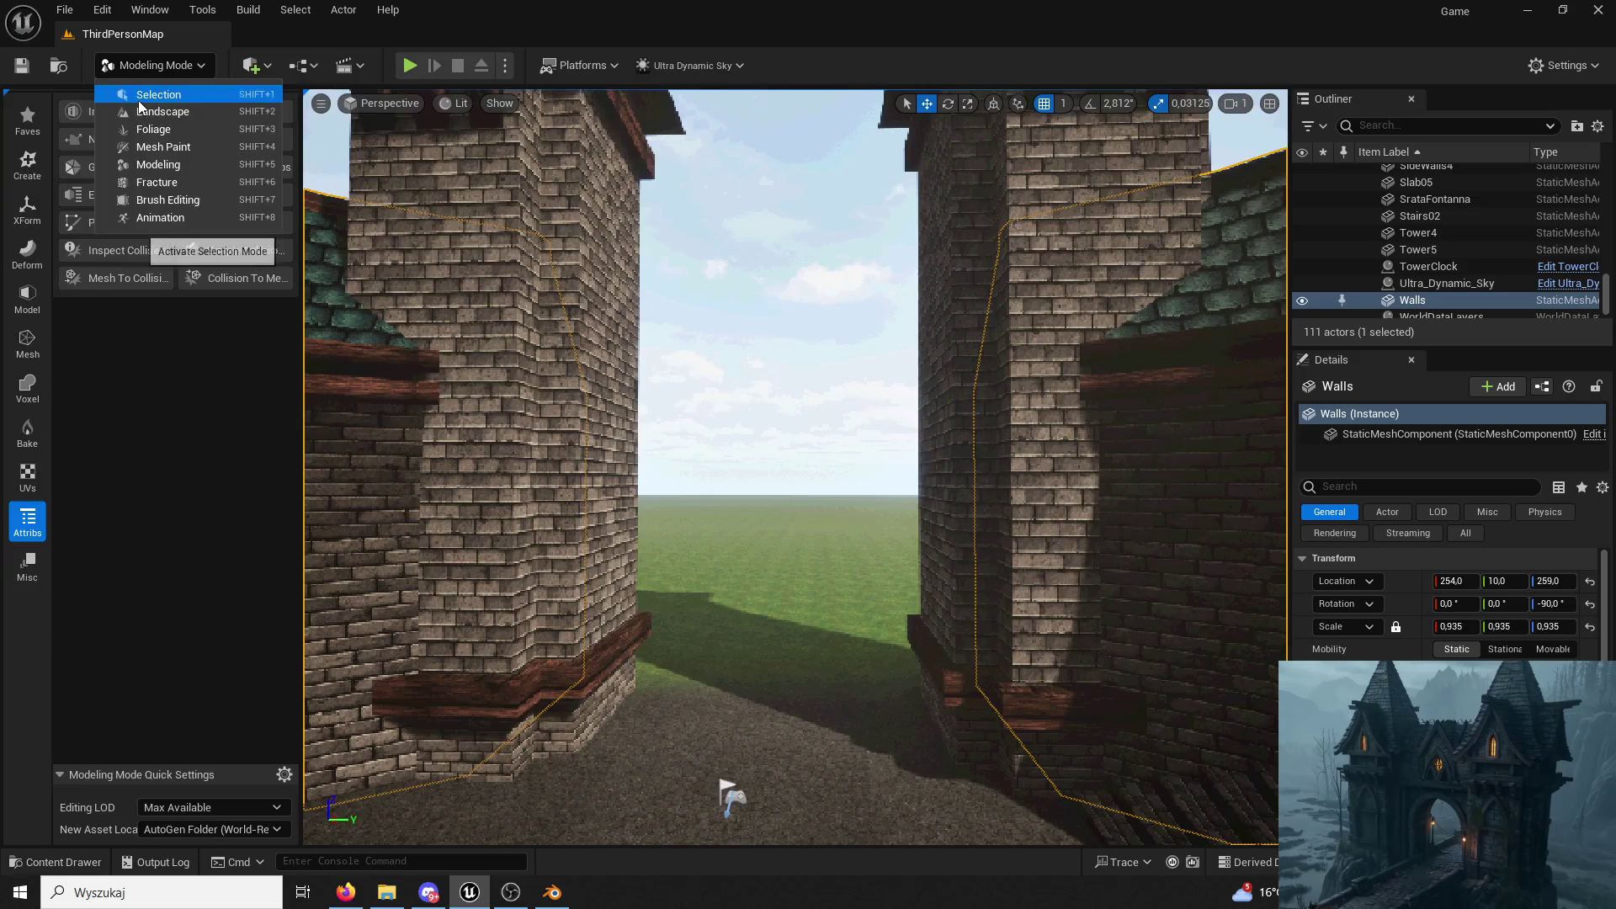
pyautogui.click(139, 101)
# Play-test with Alt+P, running and jumping the character through the archway into the courtyard.
pyautogui.hotkey('alt', 'p')
pyautogui.press('w')
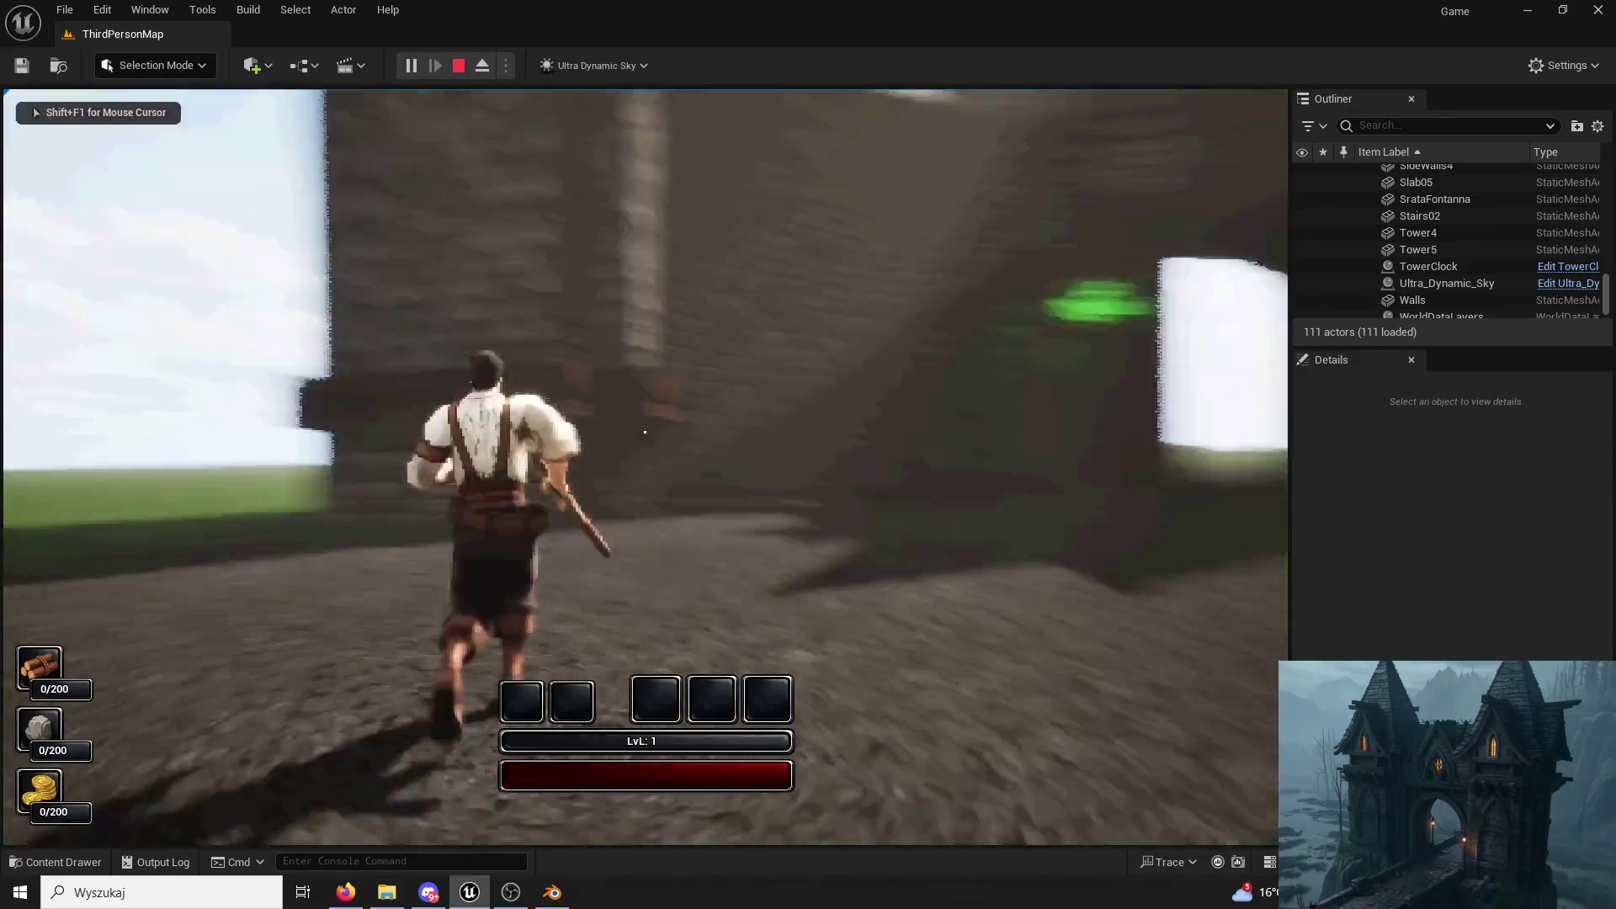
pyautogui.press('space')
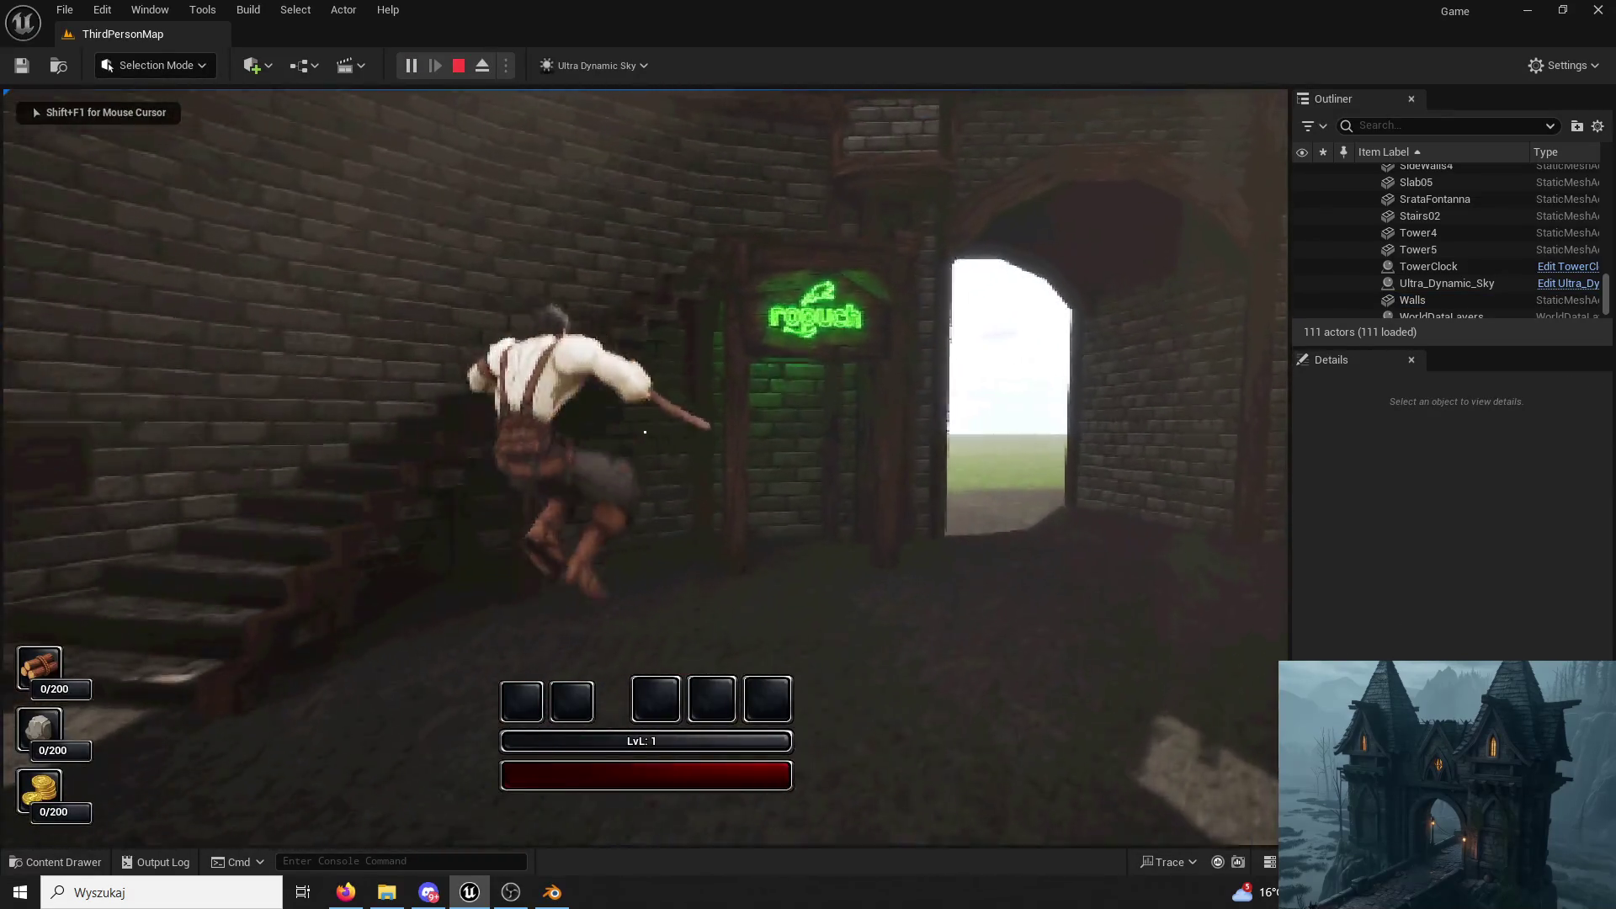
pyautogui.press('space')
pyautogui.press('space')
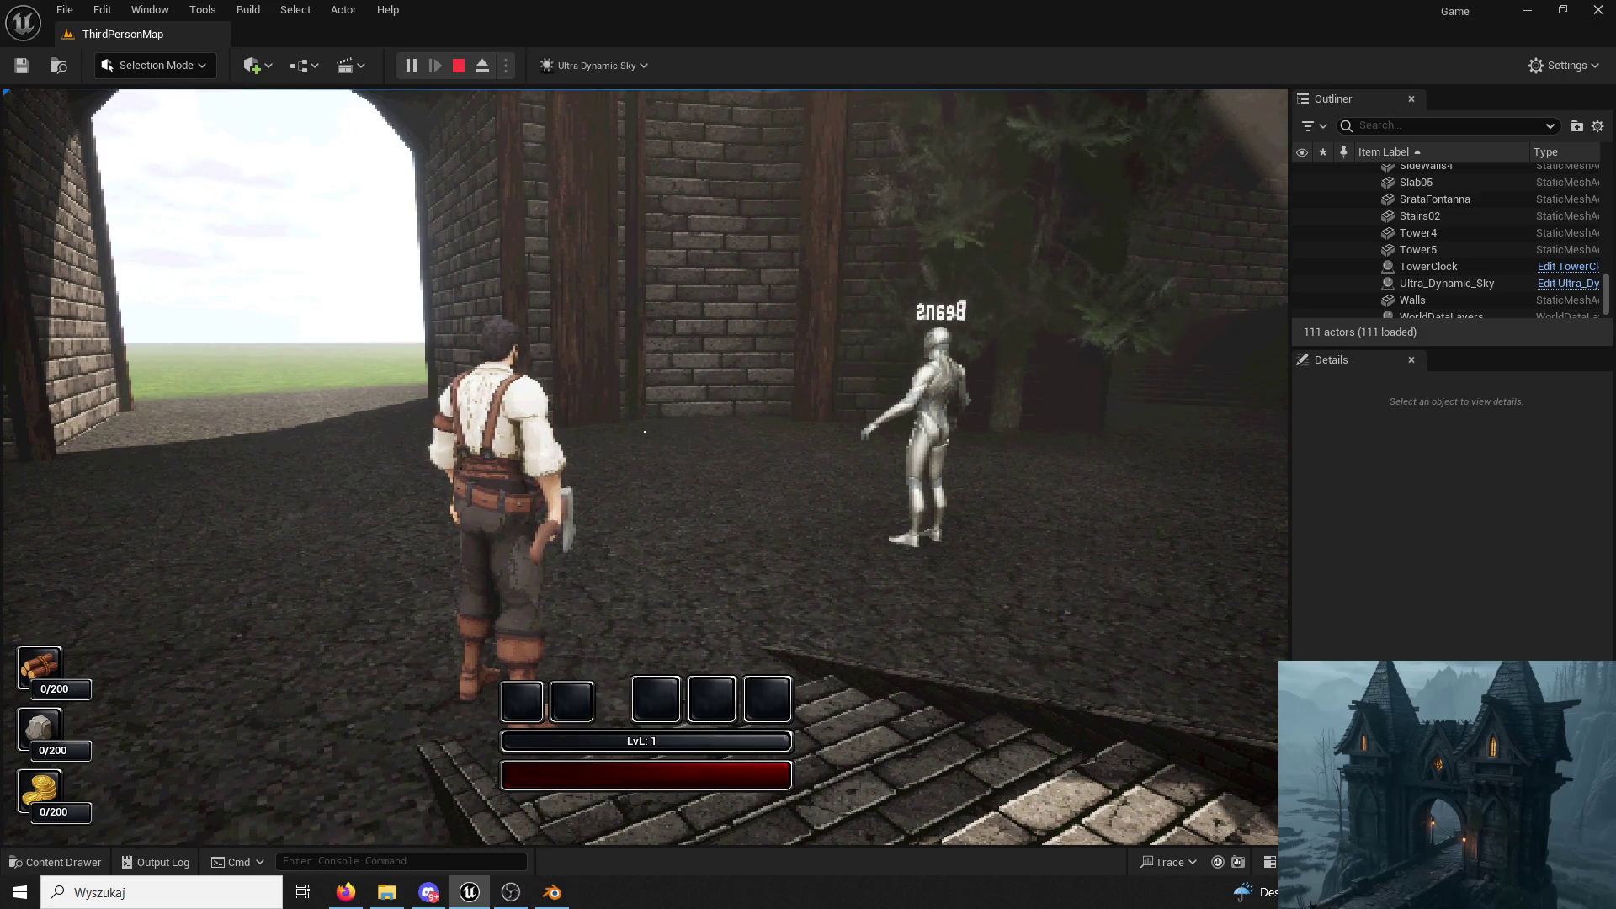
pyautogui.press('w')
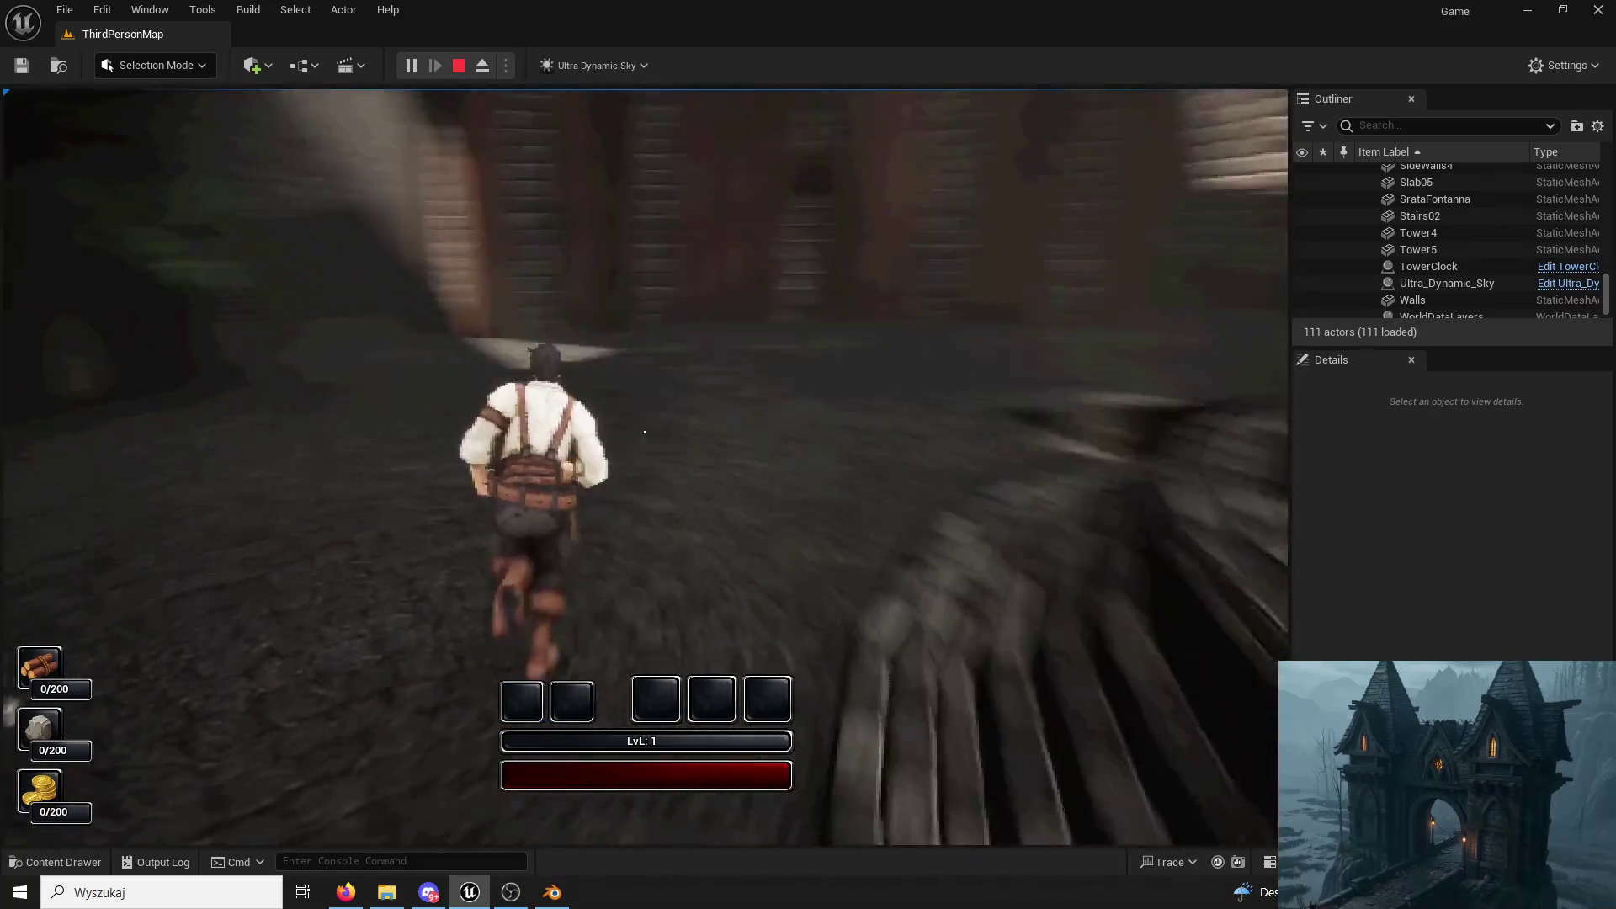
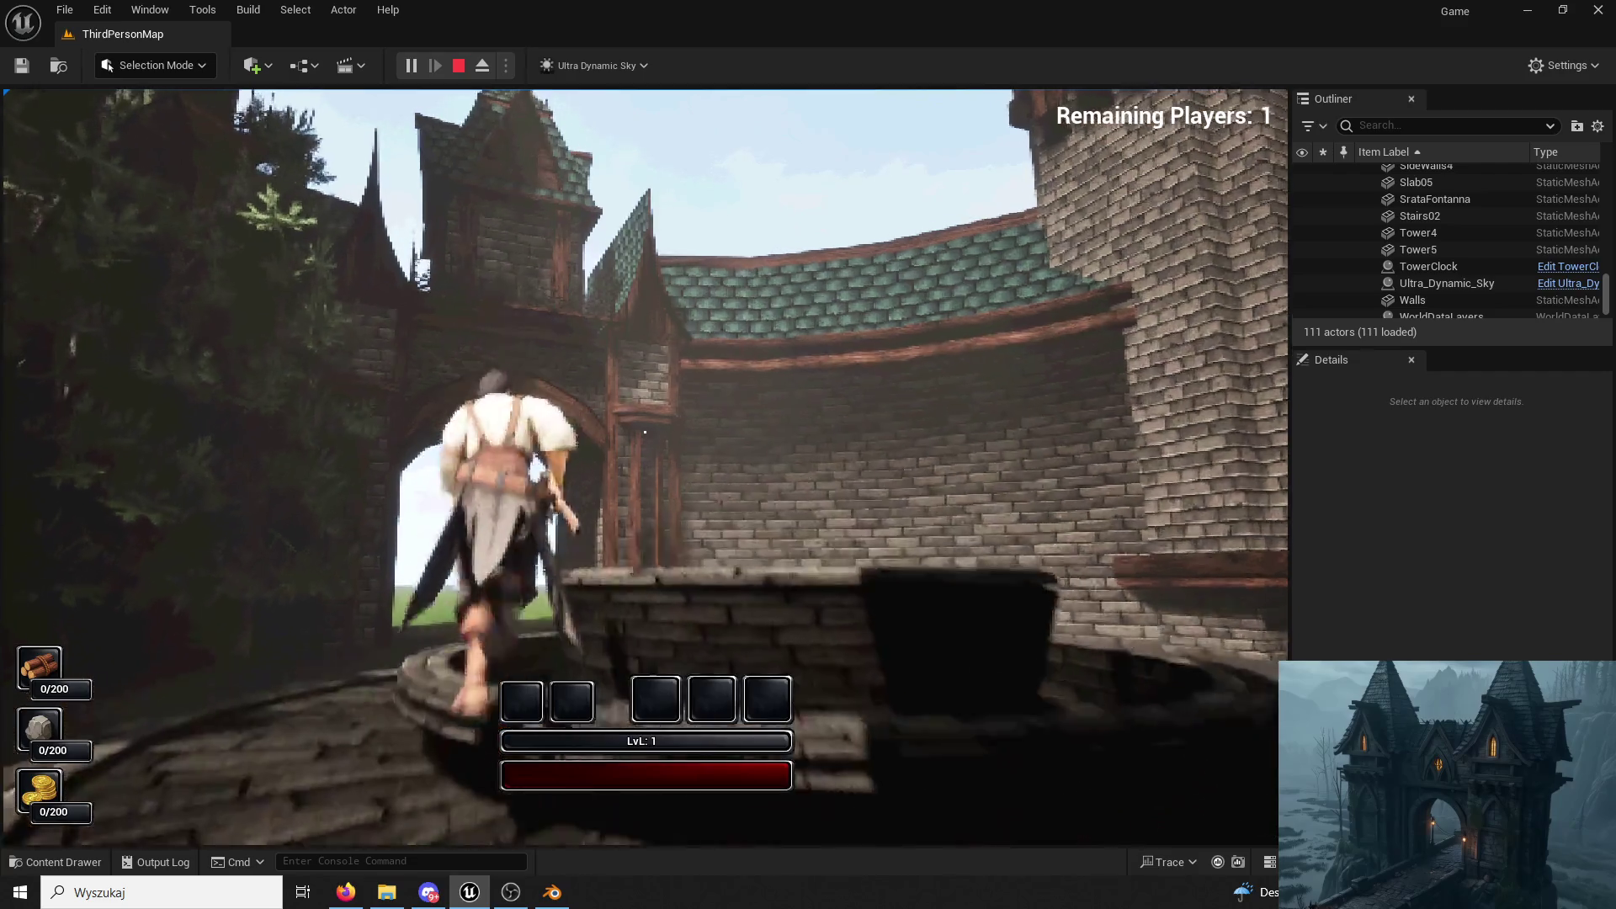
# Stop the play session and select roof, column and wall pieces near the gate tower.
pyautogui.press('Escape')
pyautogui.click(696, 331)
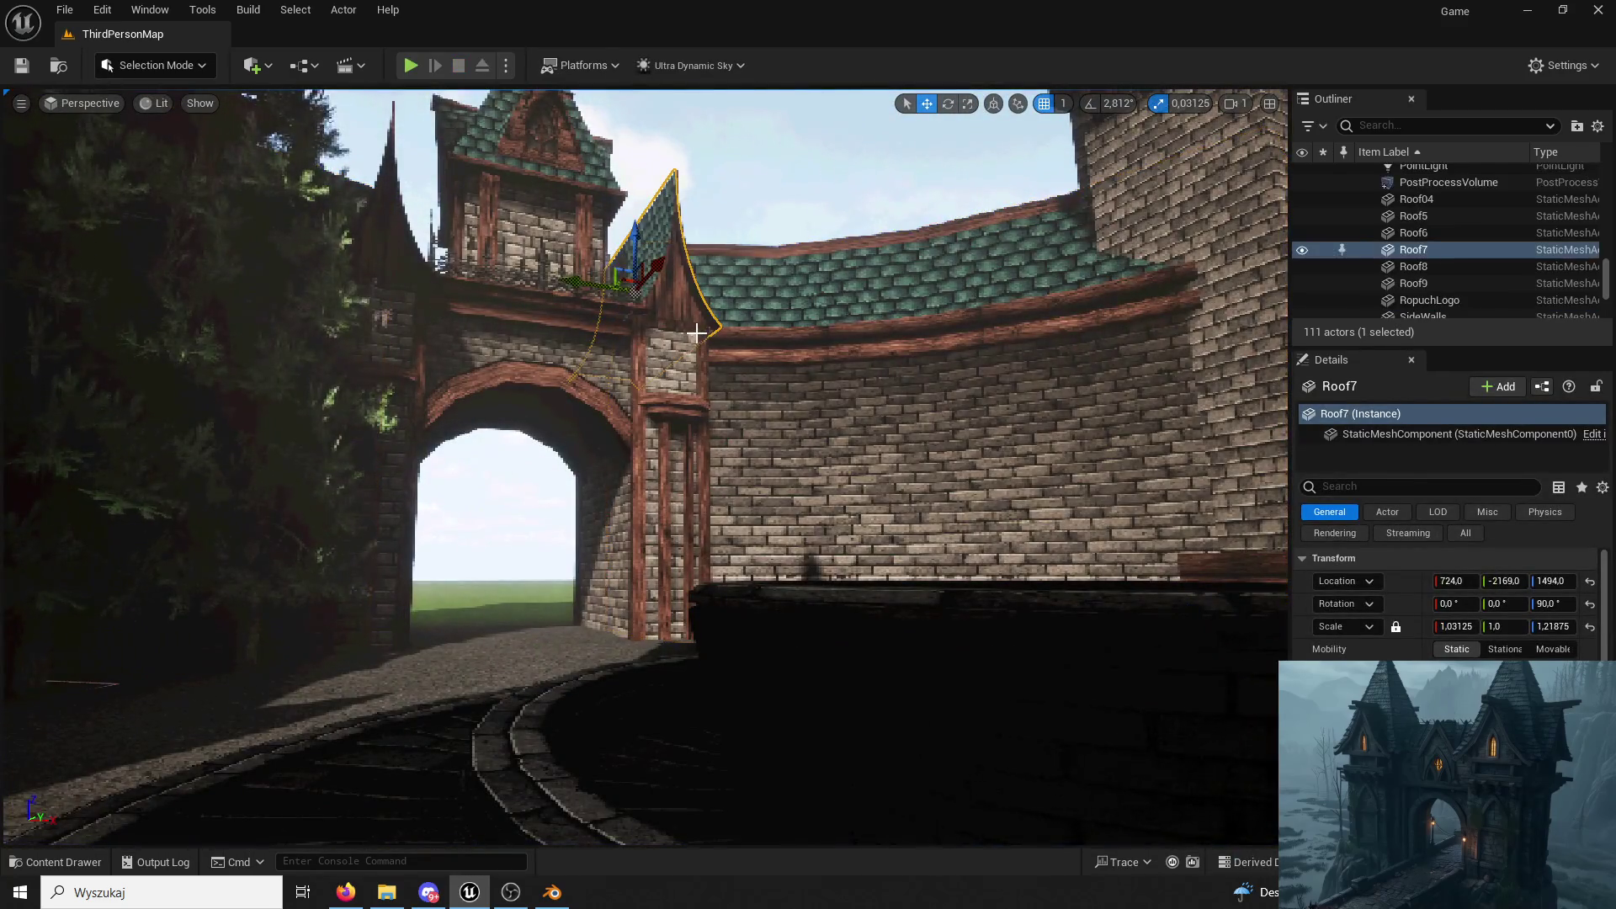
pyautogui.click(682, 406)
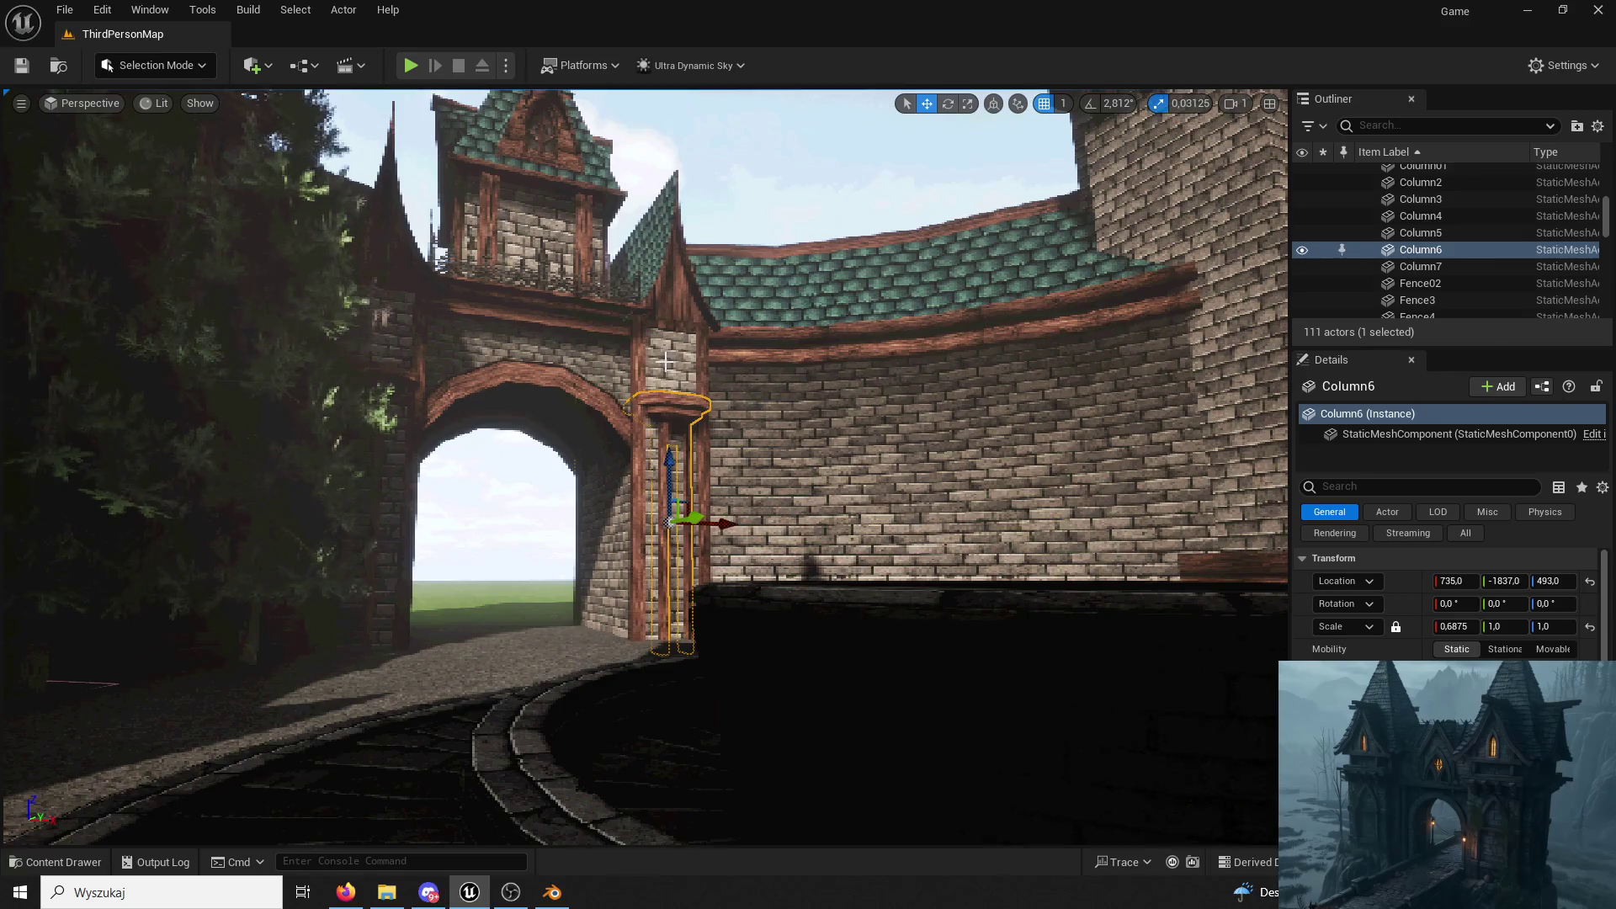
pyautogui.click(643, 374)
pyautogui.hotkey('ctrl', 'z')
pyautogui.hotkey('ctrl', 'z')
pyautogui.moveTo(644, 468); pyautogui.dragTo(758, 480, button='right')
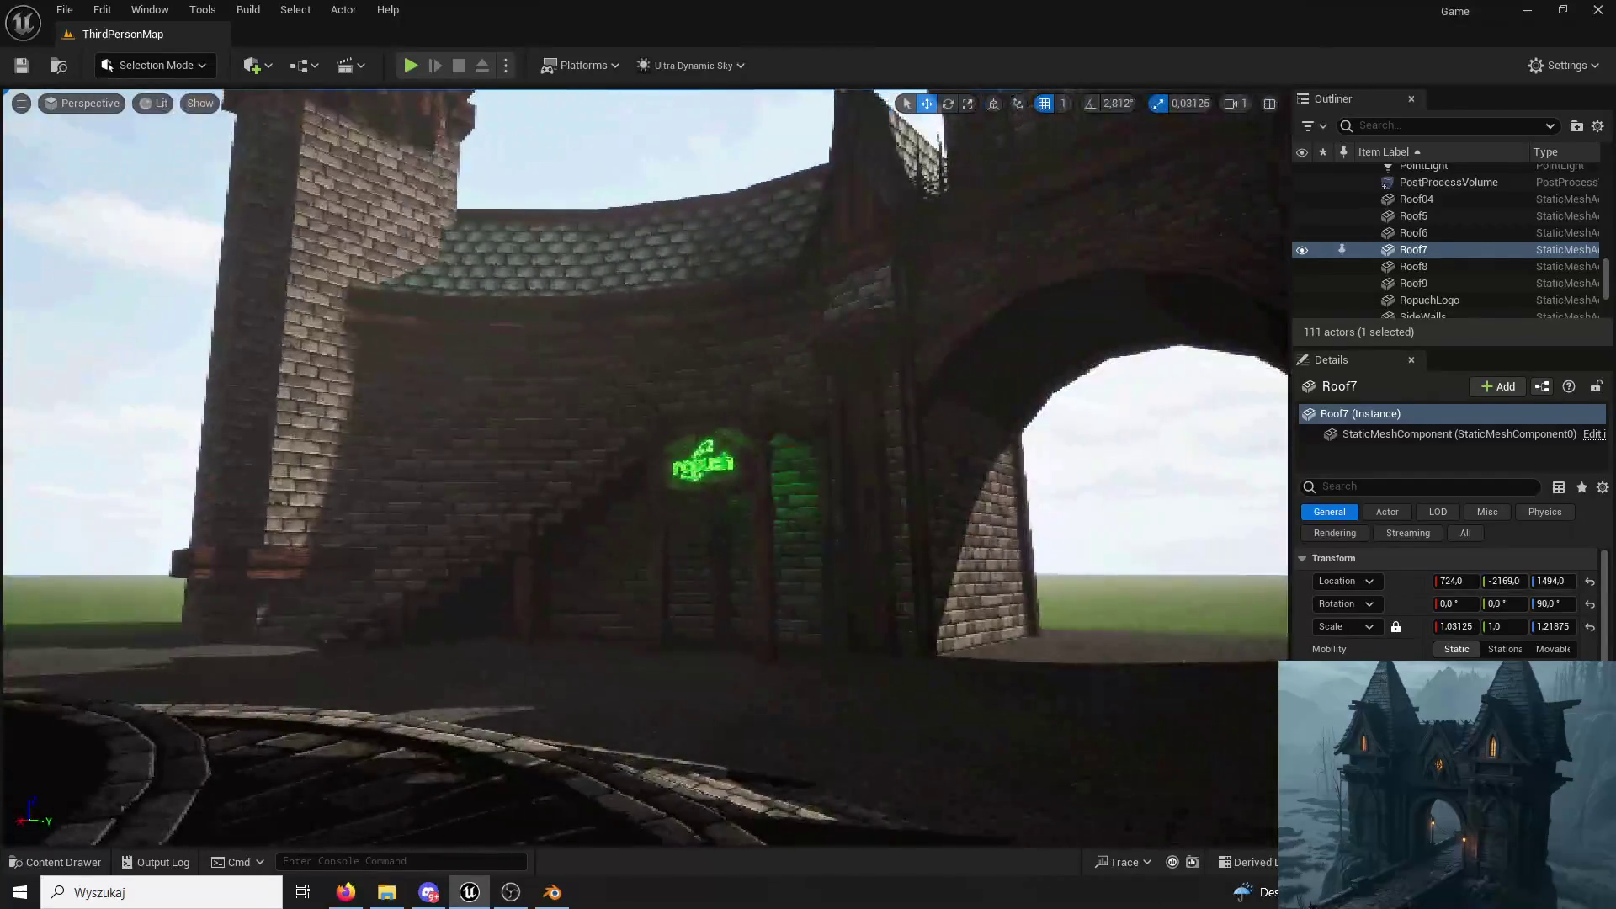
# Play the level, jump onto the round platform and run through the courtyard, then stop the game.
pyautogui.click(411, 65)
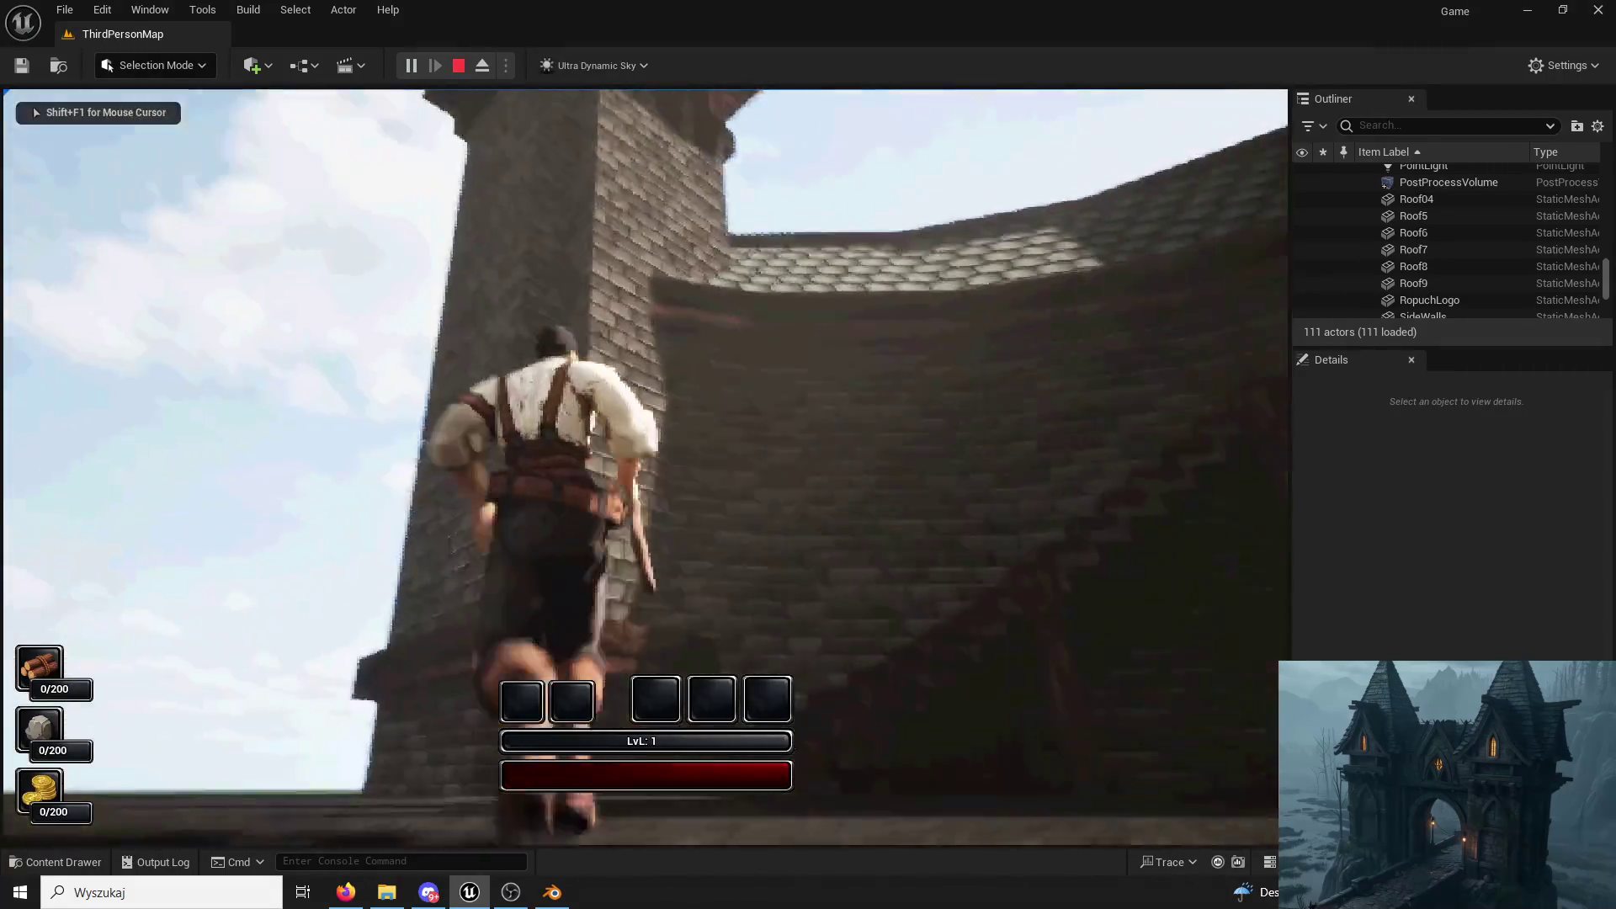
pyautogui.press('Escape')
pyautogui.click(411, 65)
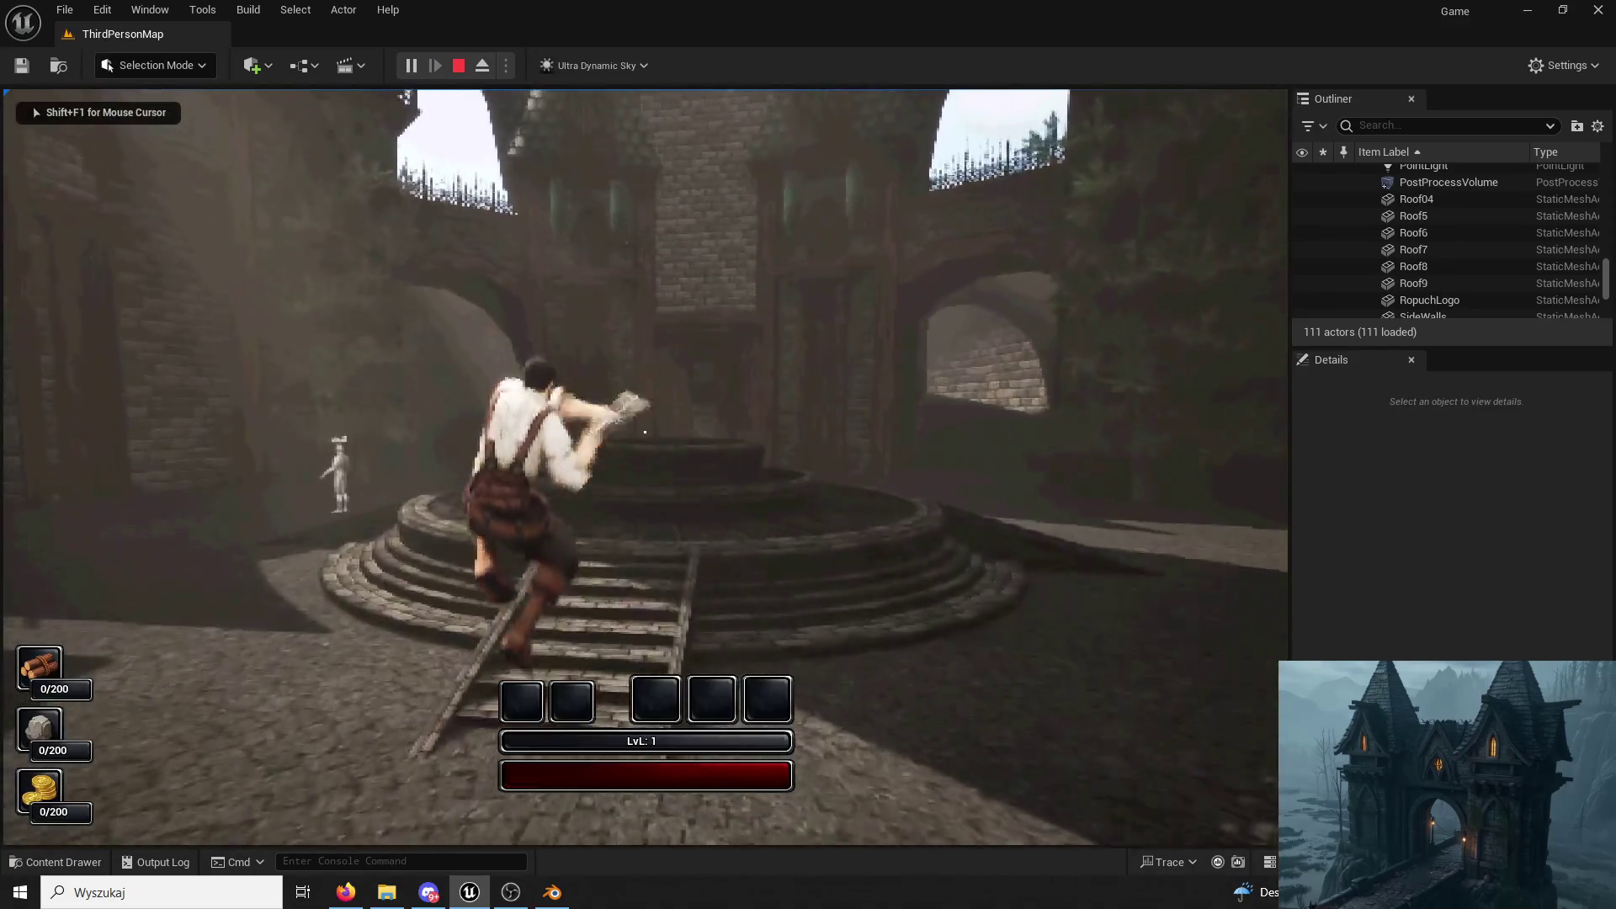
pyautogui.press('space')
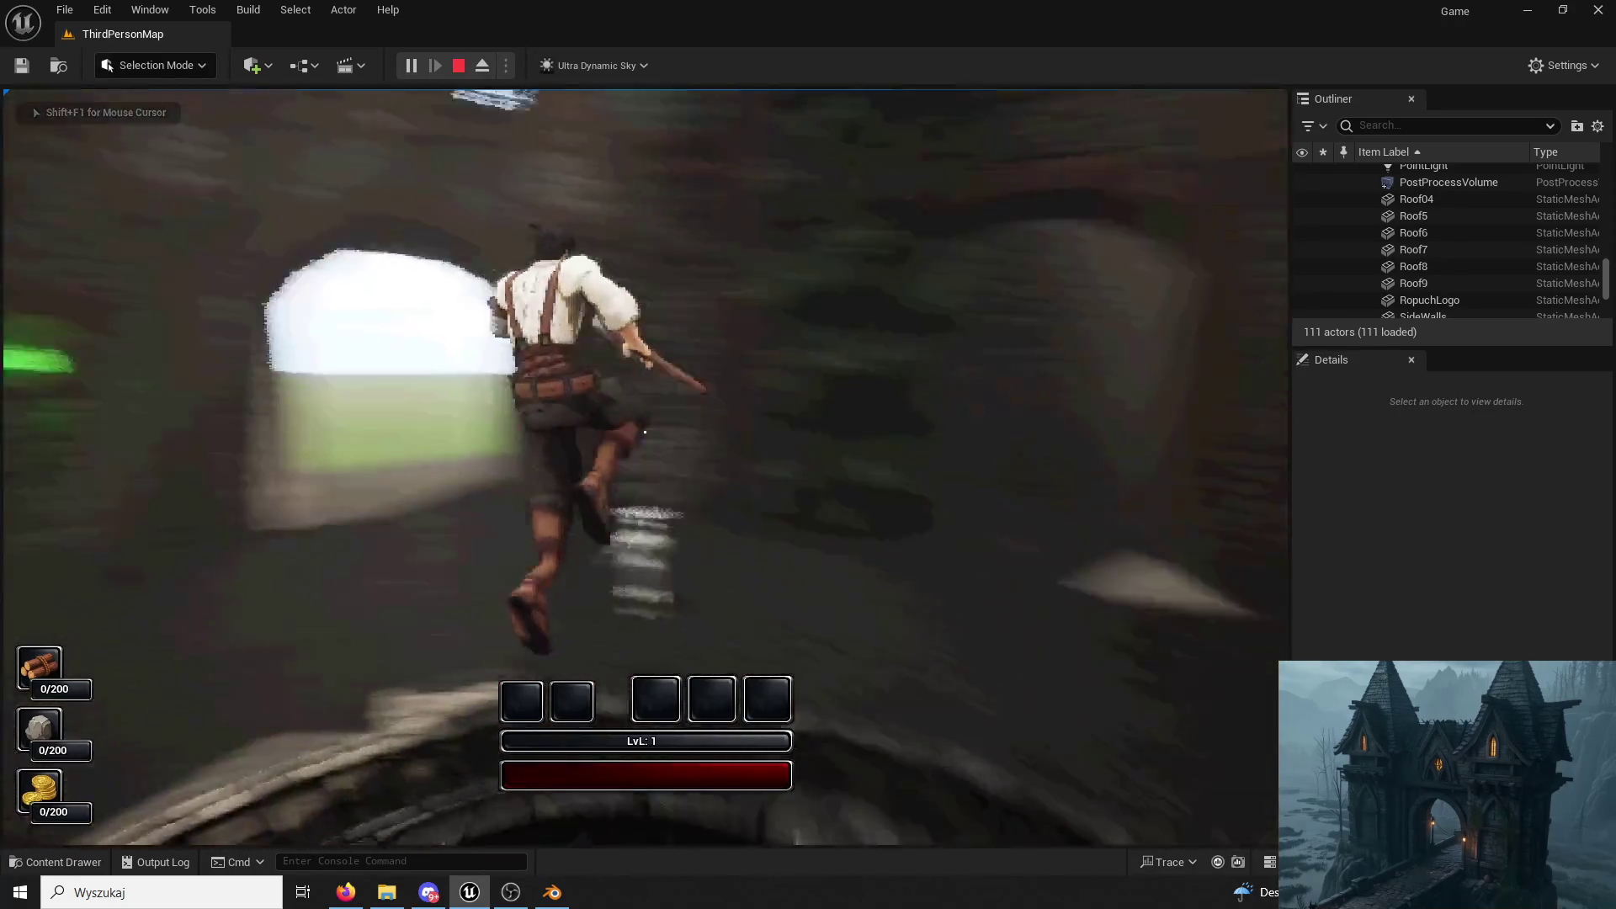
pyautogui.press('space')
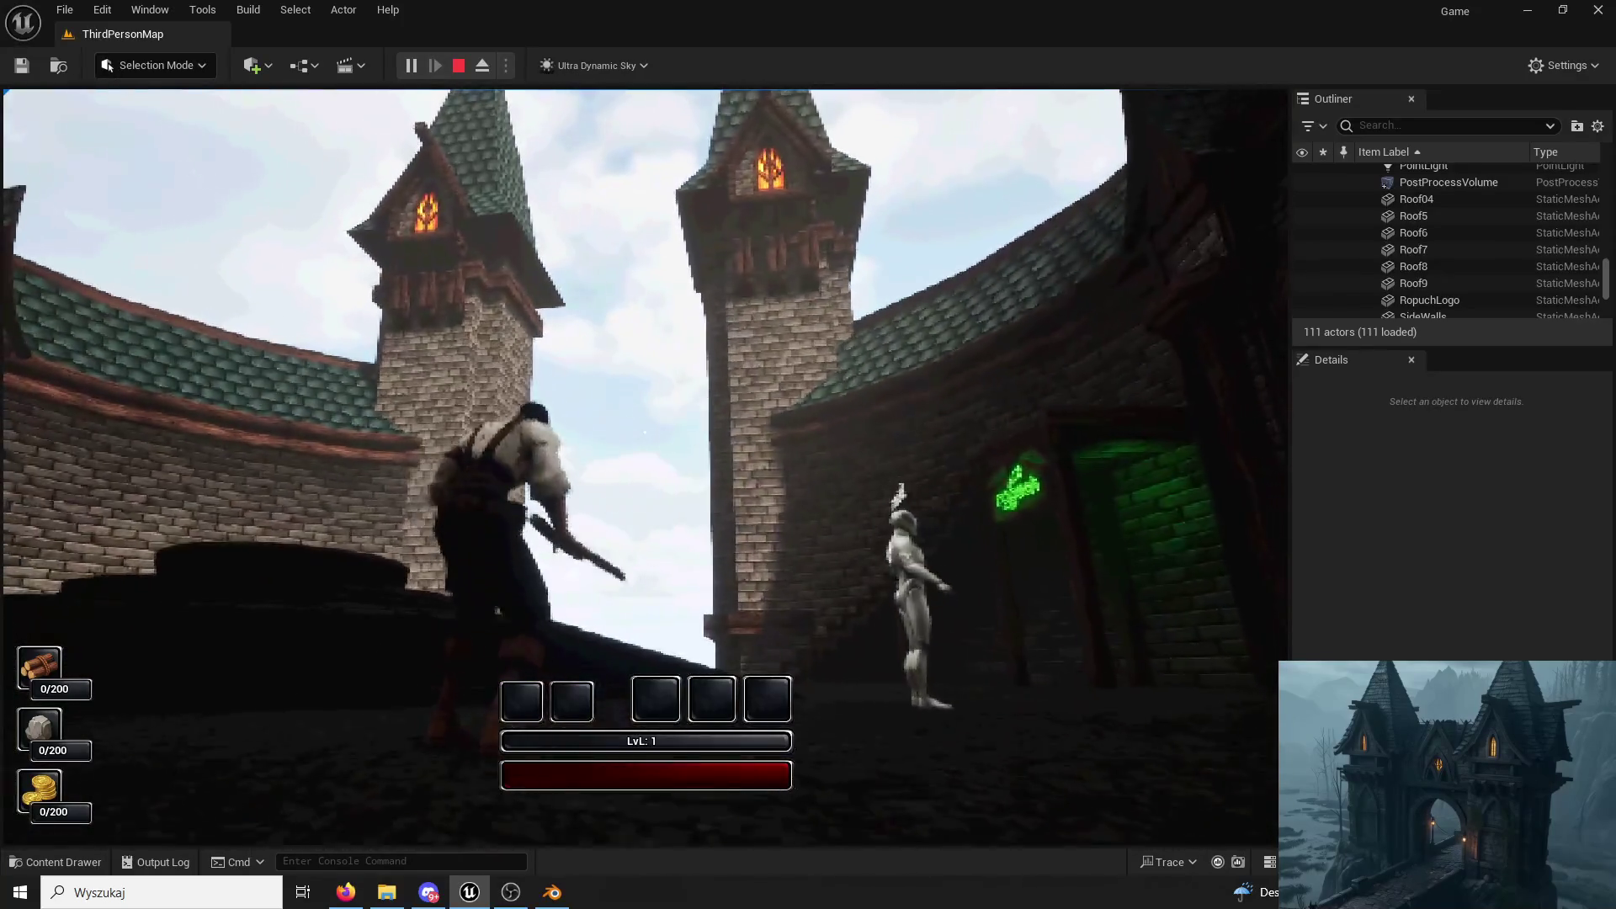
pyautogui.press('space')
pyautogui.press('w')
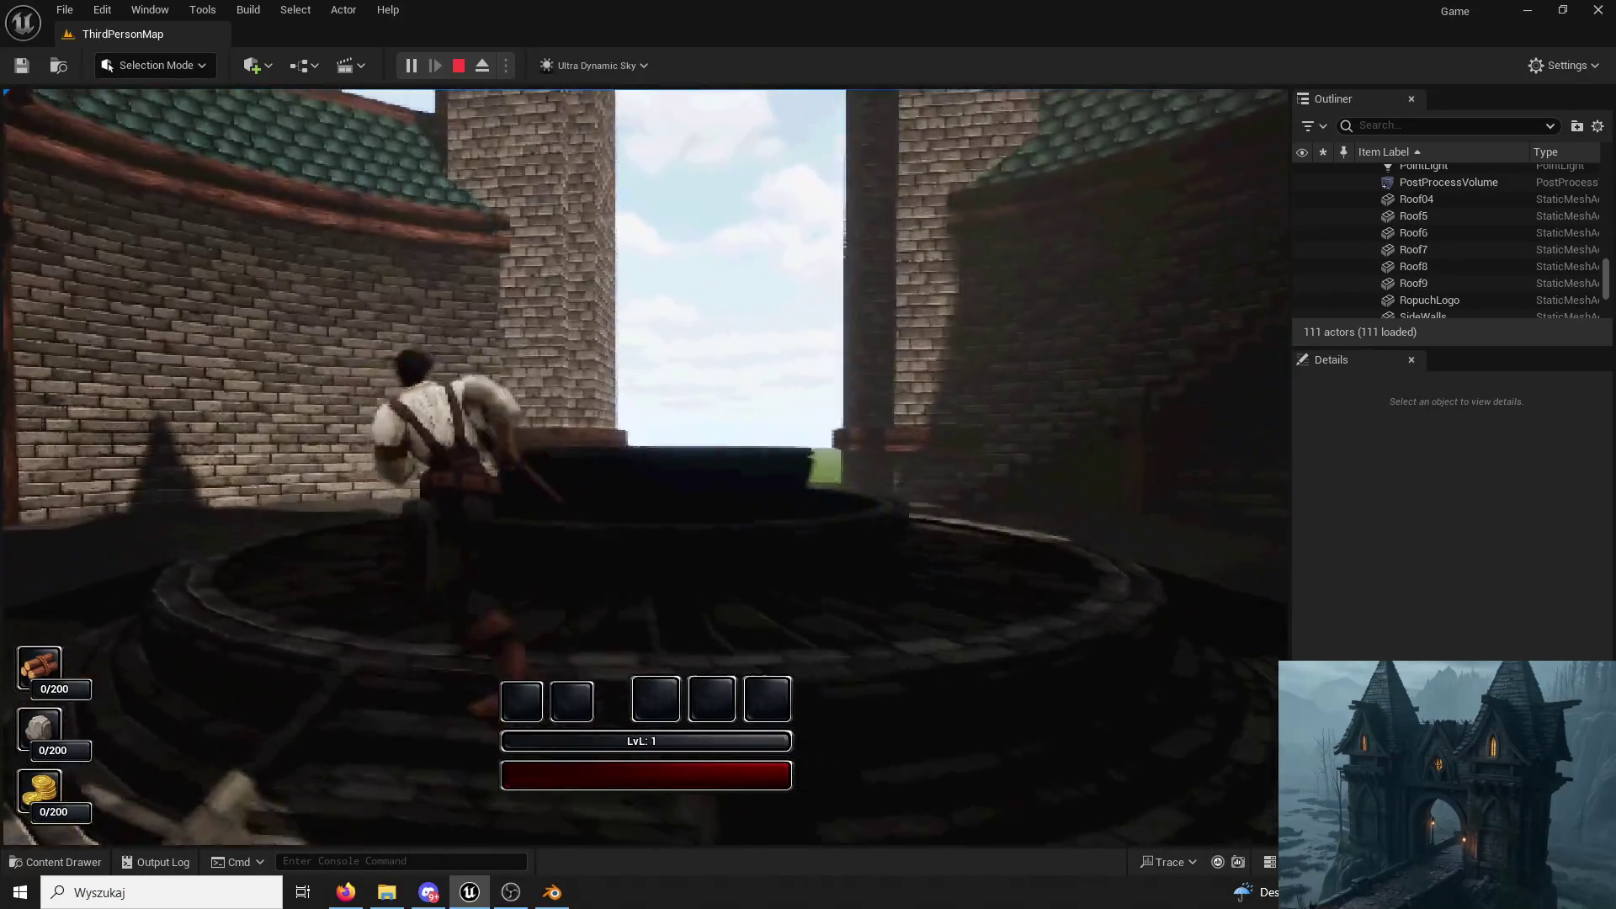
pyautogui.press('w')
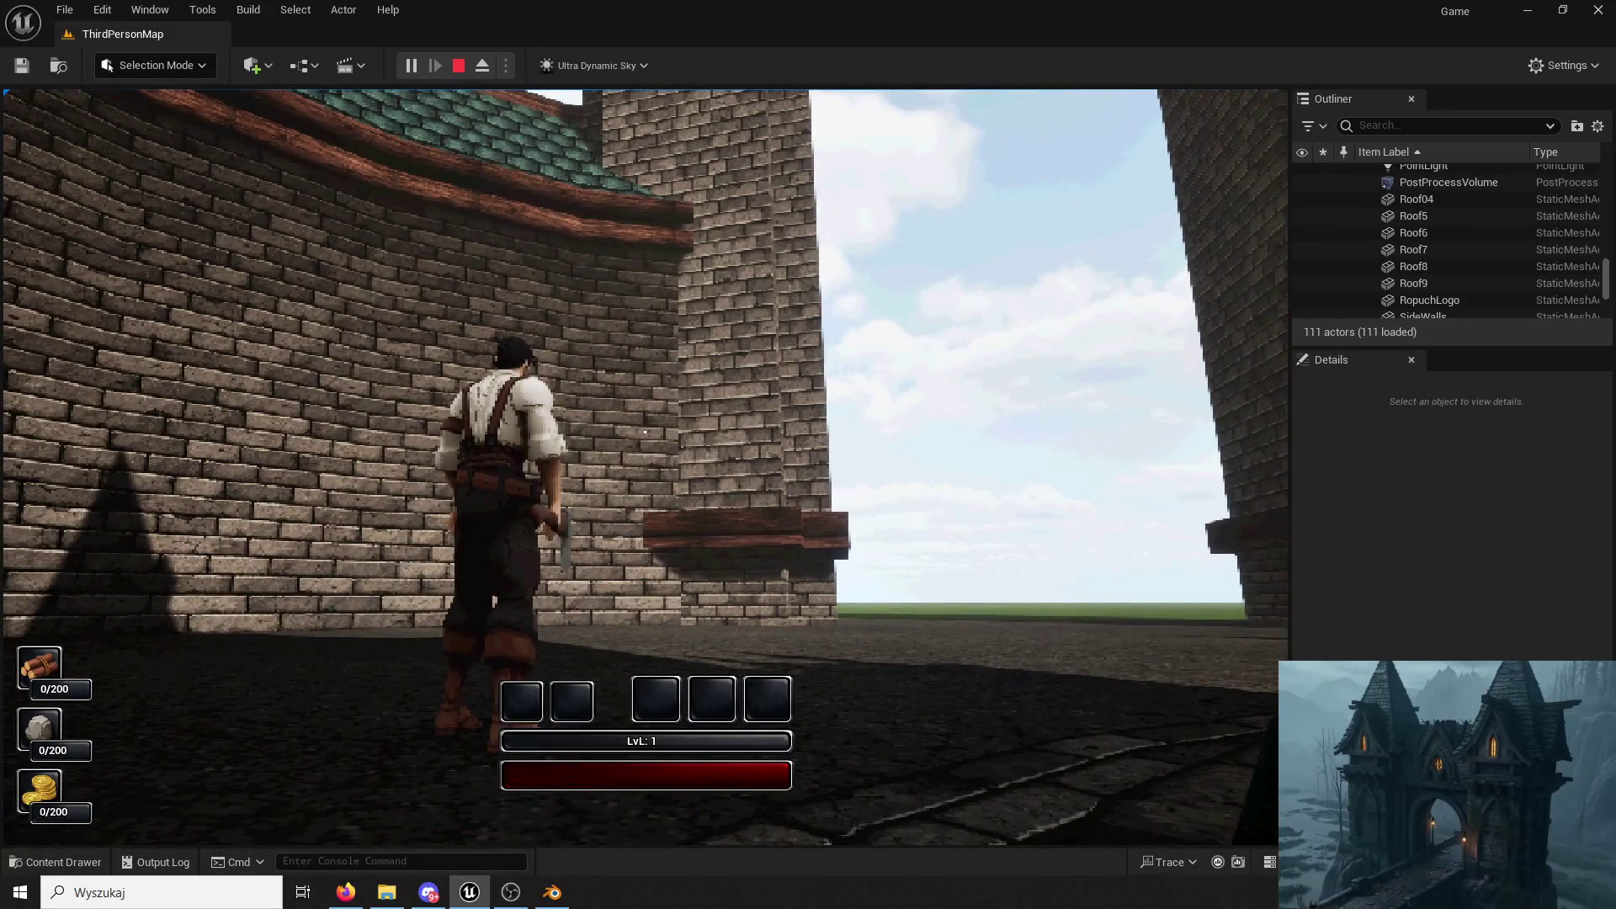
pyautogui.press('Escape')
# Place the Plank01 mesh from the ModularV3 folder onto the brick tower wall.
pyautogui.moveTo(644, 468); pyautogui.dragTo(757, 467, button='right')
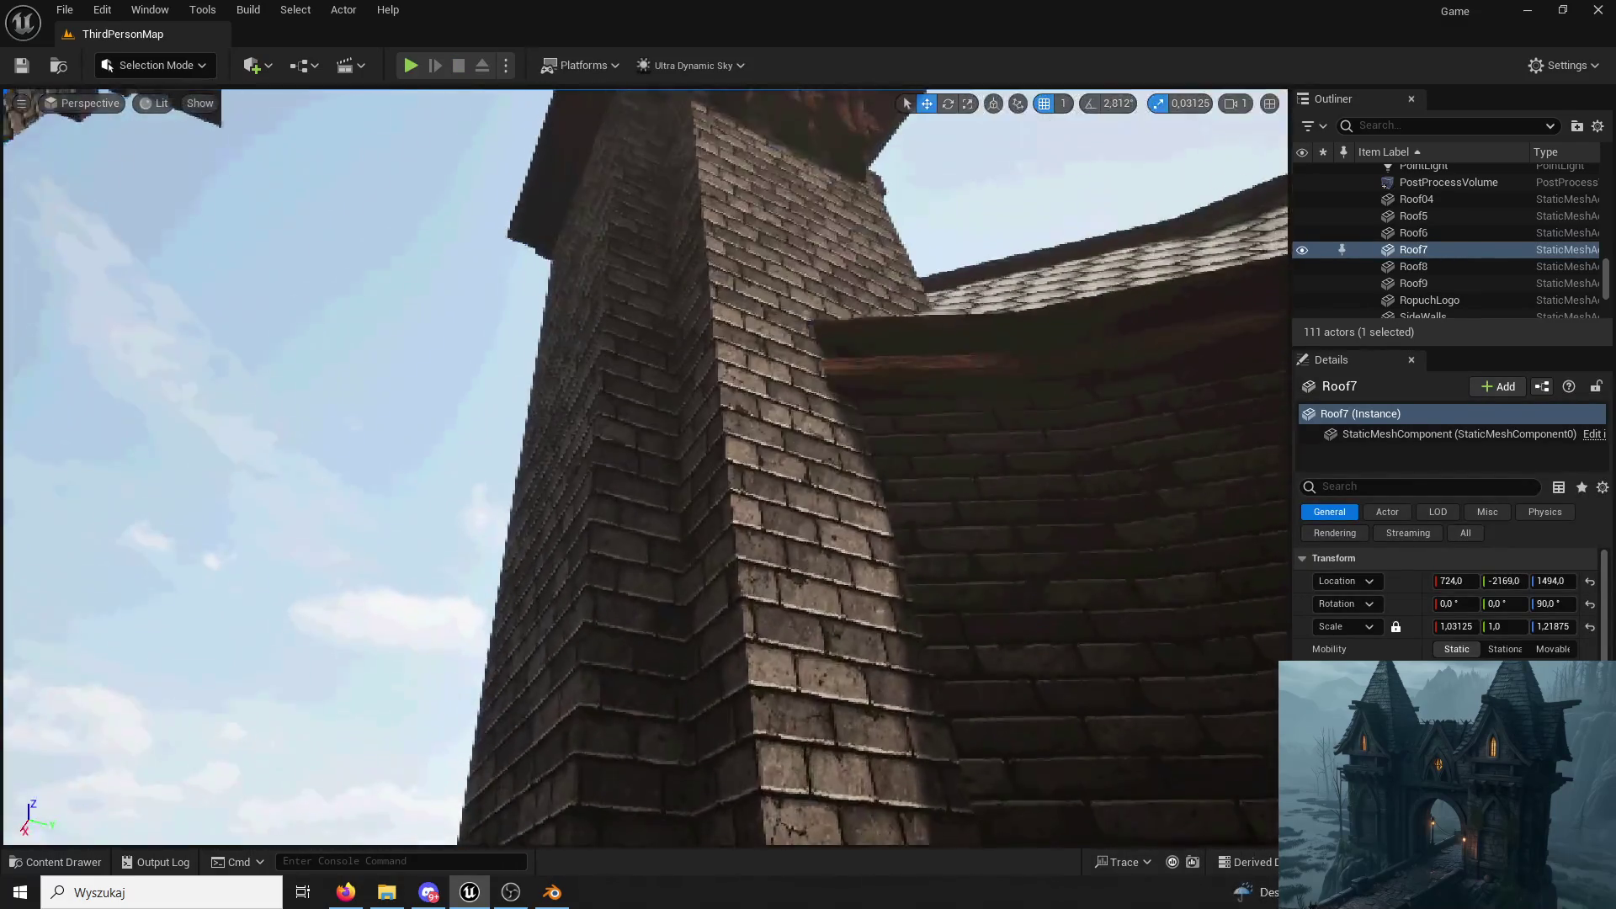
pyautogui.moveTo(644, 468); pyautogui.dragTo(708, 418, button='right')
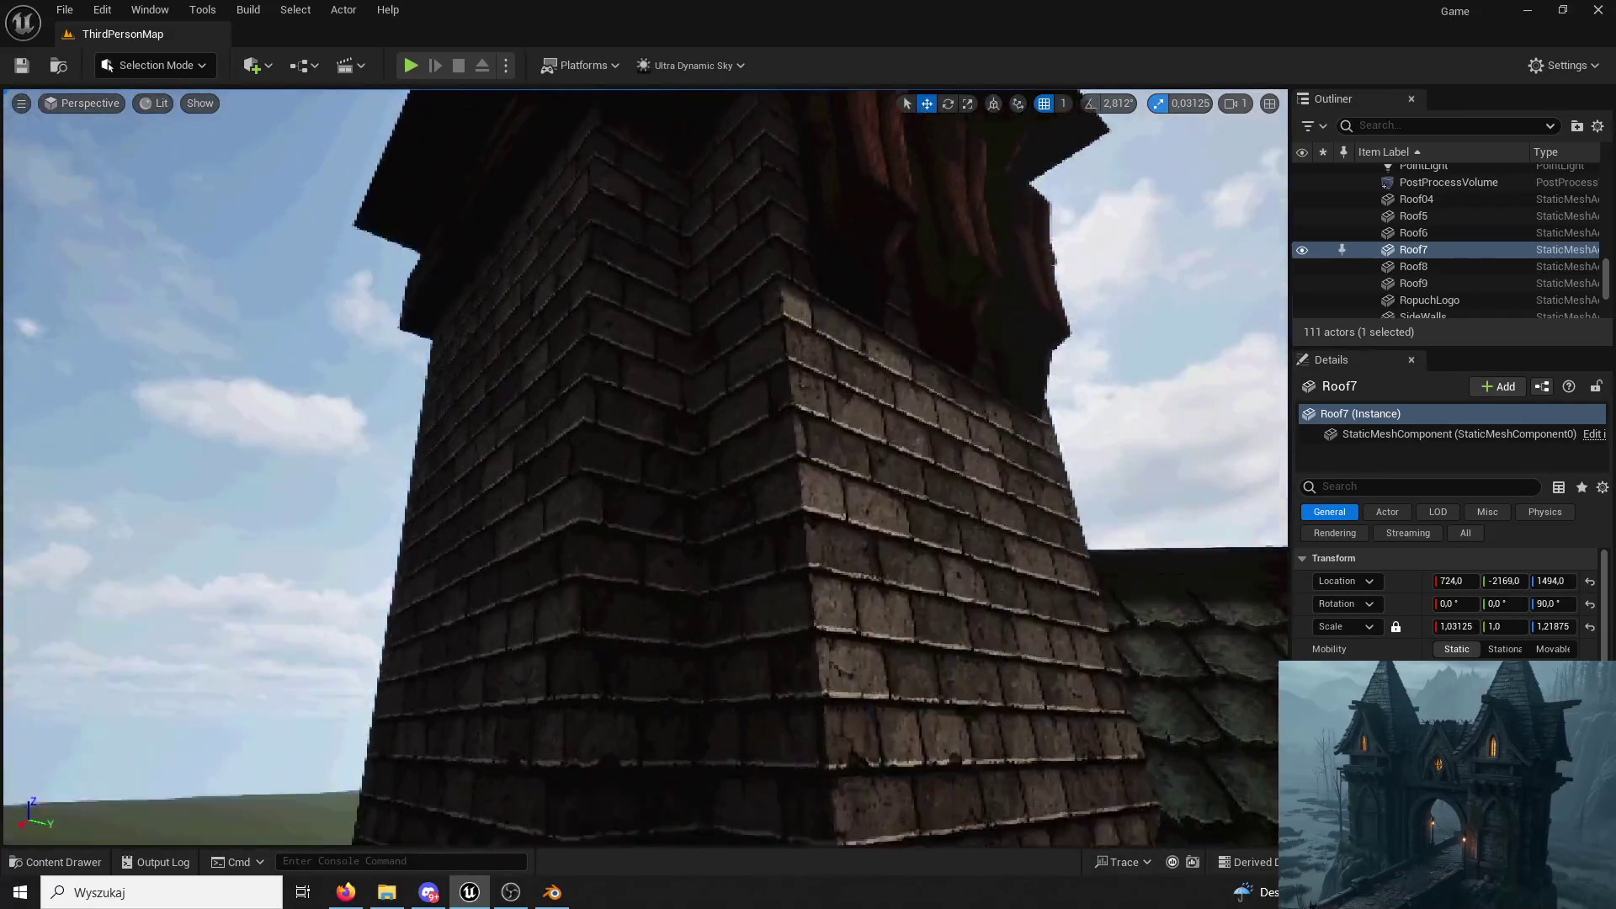
pyautogui.moveTo(645, 468)
pyautogui.mouseDown(button='right')
pyautogui.moveTo(620, 838)
pyautogui.moveTo(594, 707)
pyautogui.moveTo(55, 622)
pyautogui.mouseUp(button='right')
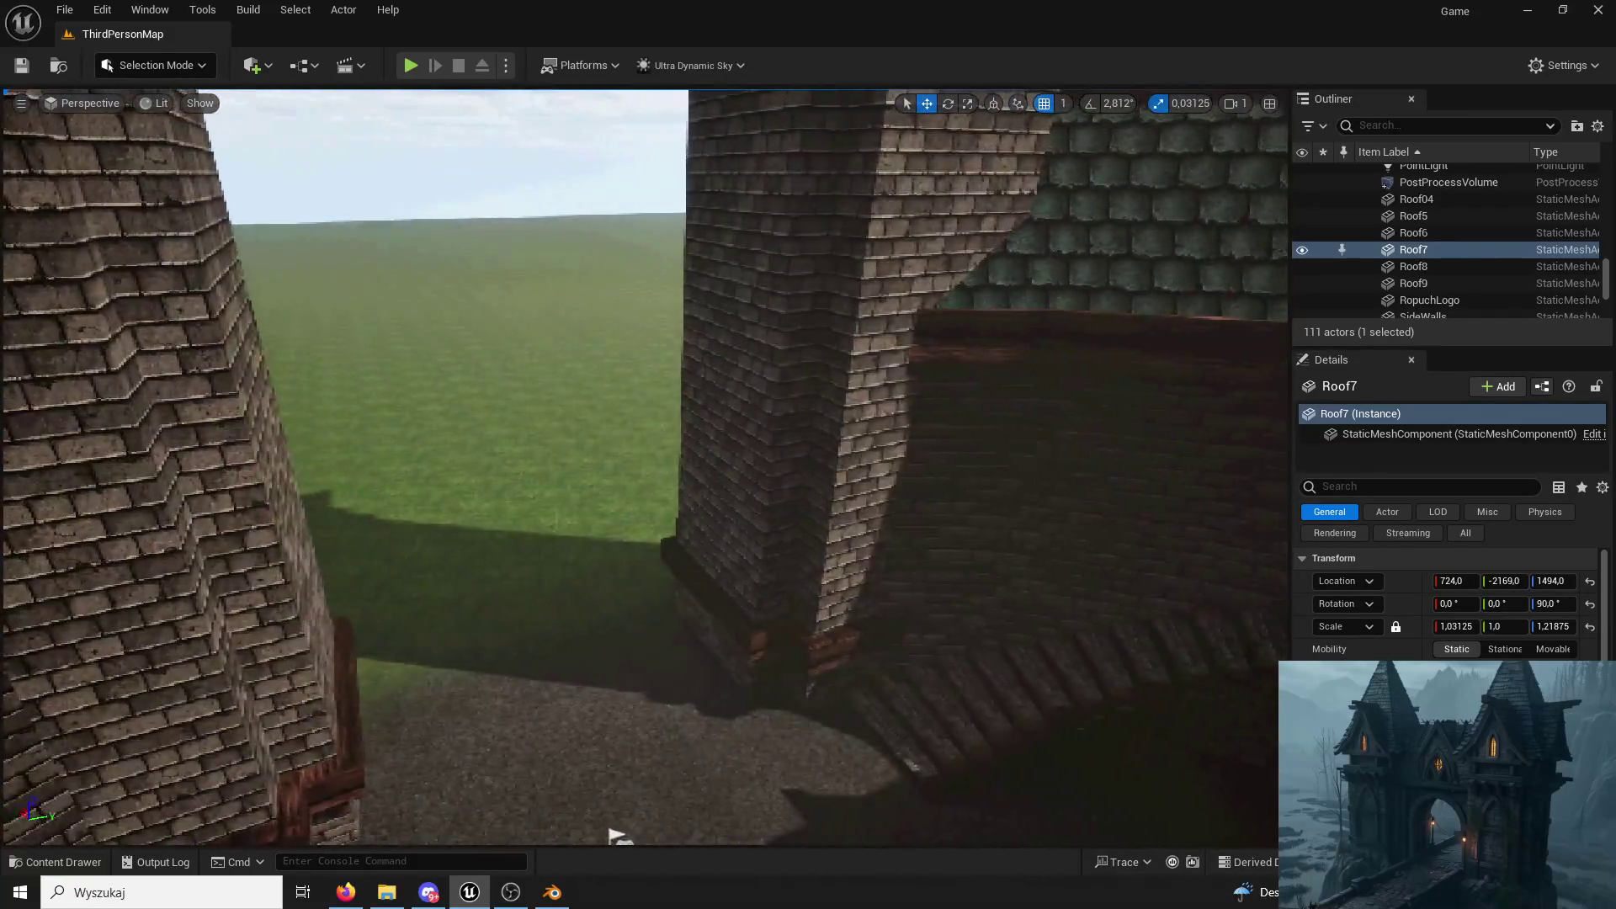
pyautogui.click(63, 862)
pyautogui.click(86, 553)
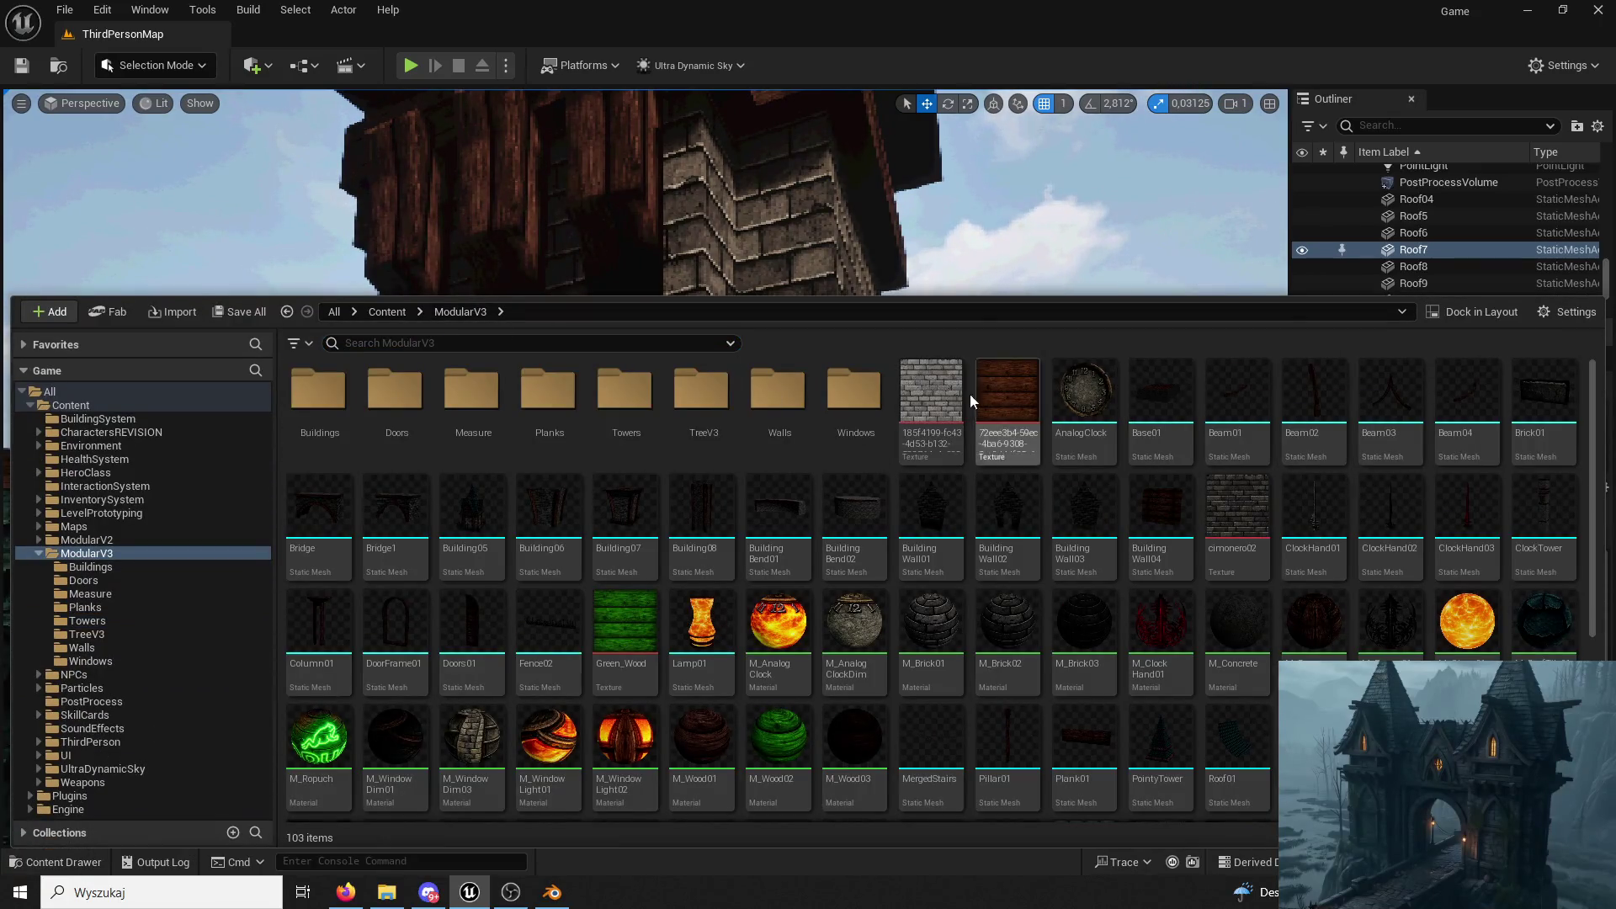
pyautogui.scroll(-2, 906, 576)
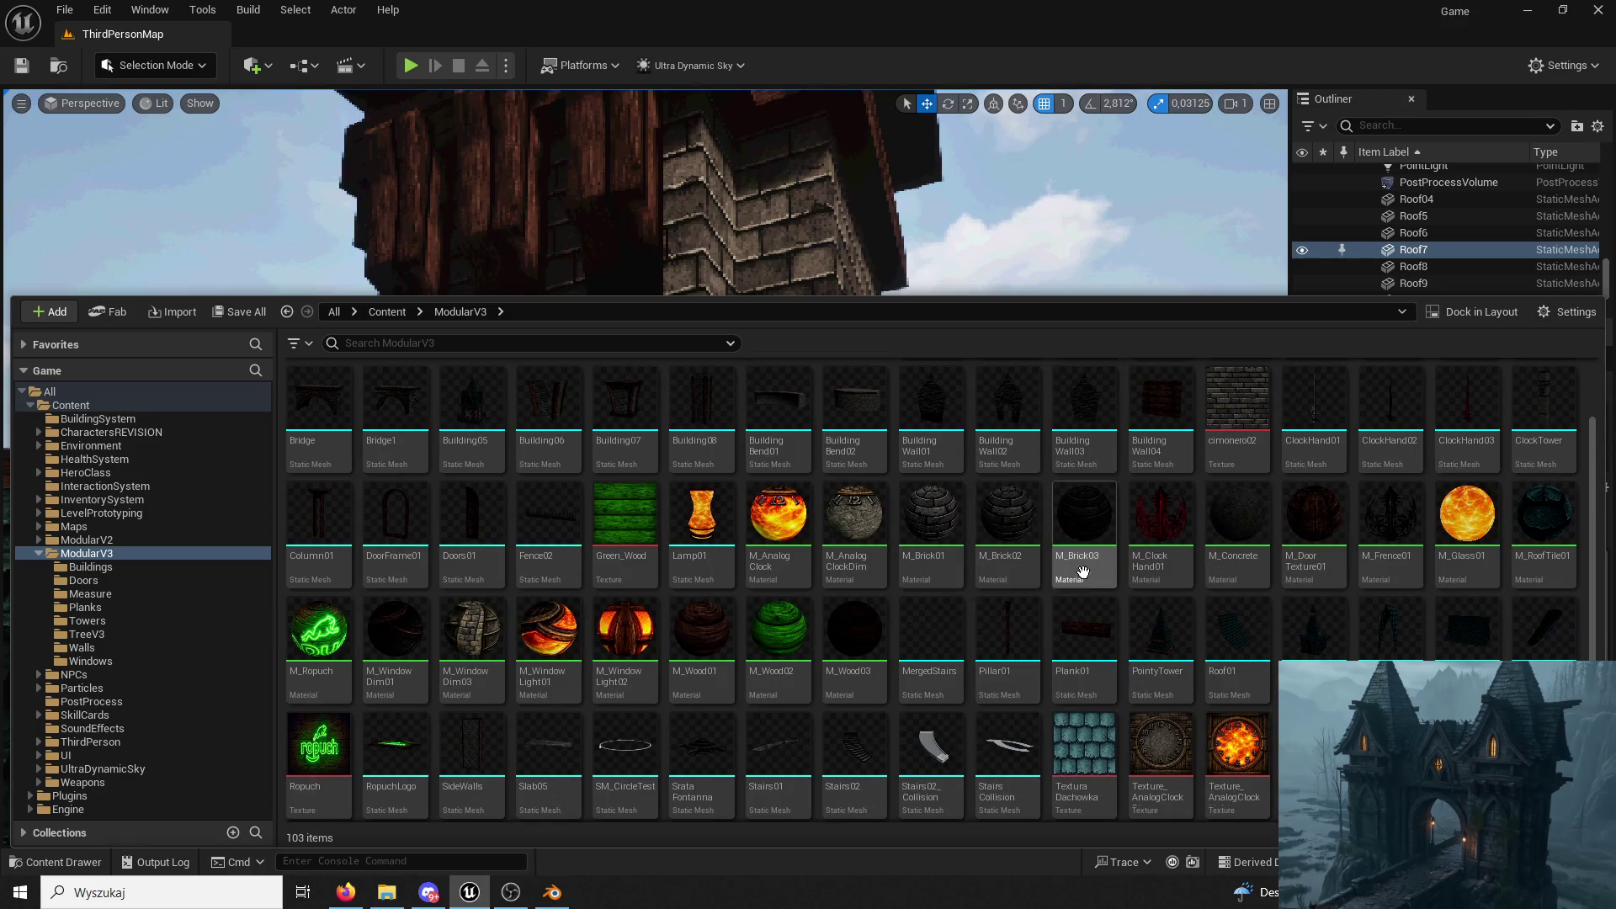
pyautogui.moveTo(1074, 631); pyautogui.dragTo(625, 494)
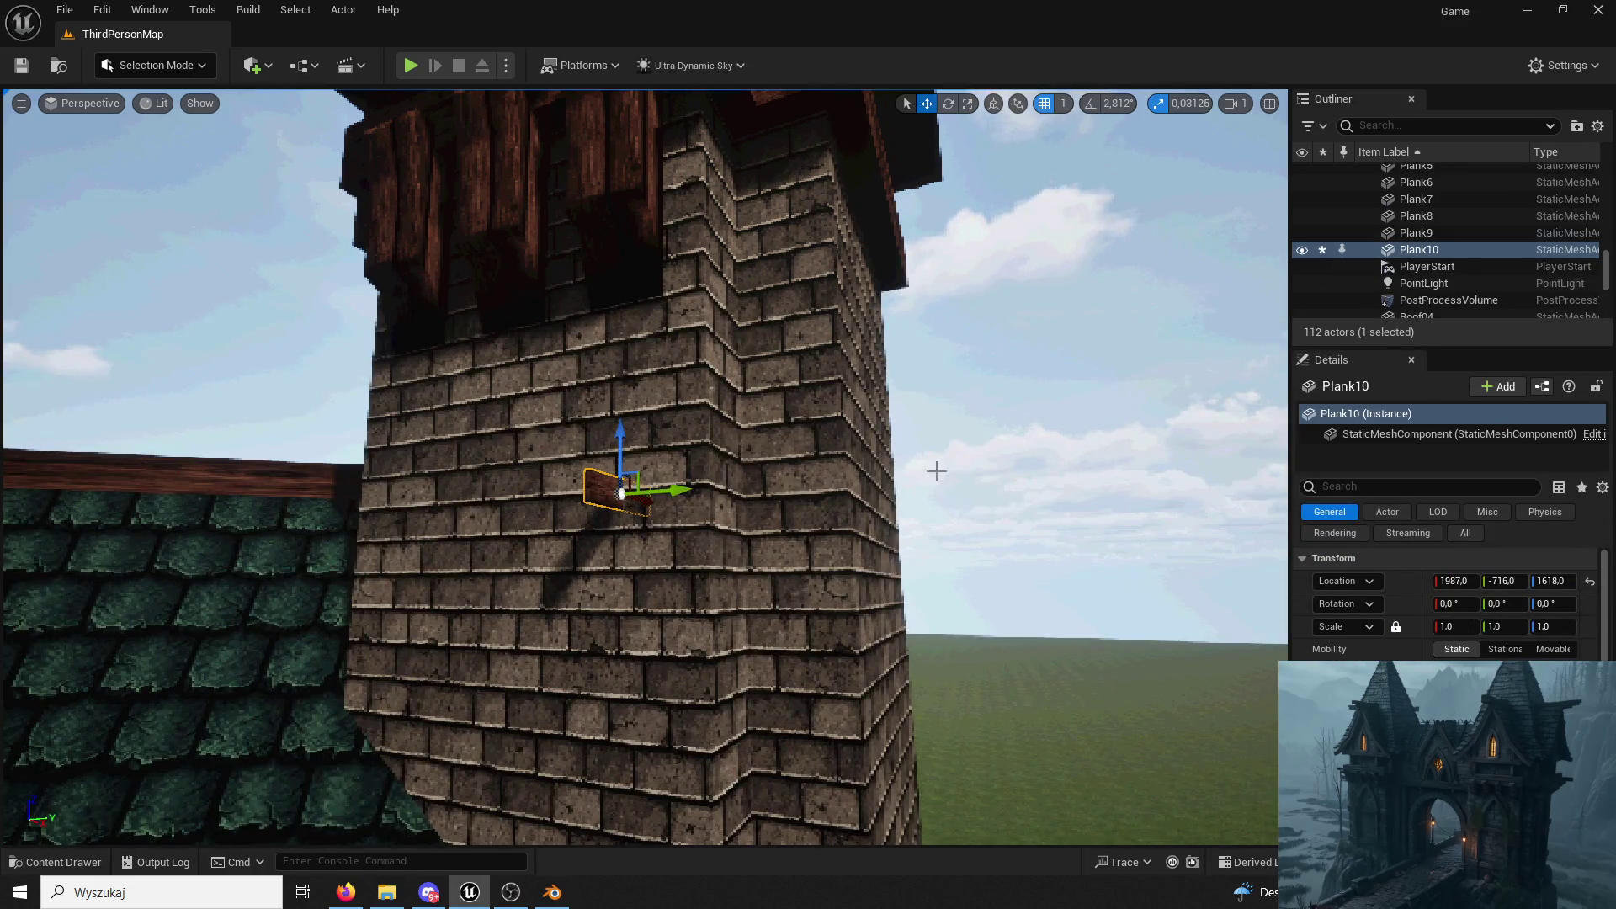
pyautogui.write('90')
# Stand the plank upright with 90-degree rotations and scale it up to about 2.4.
pyautogui.press('Return')
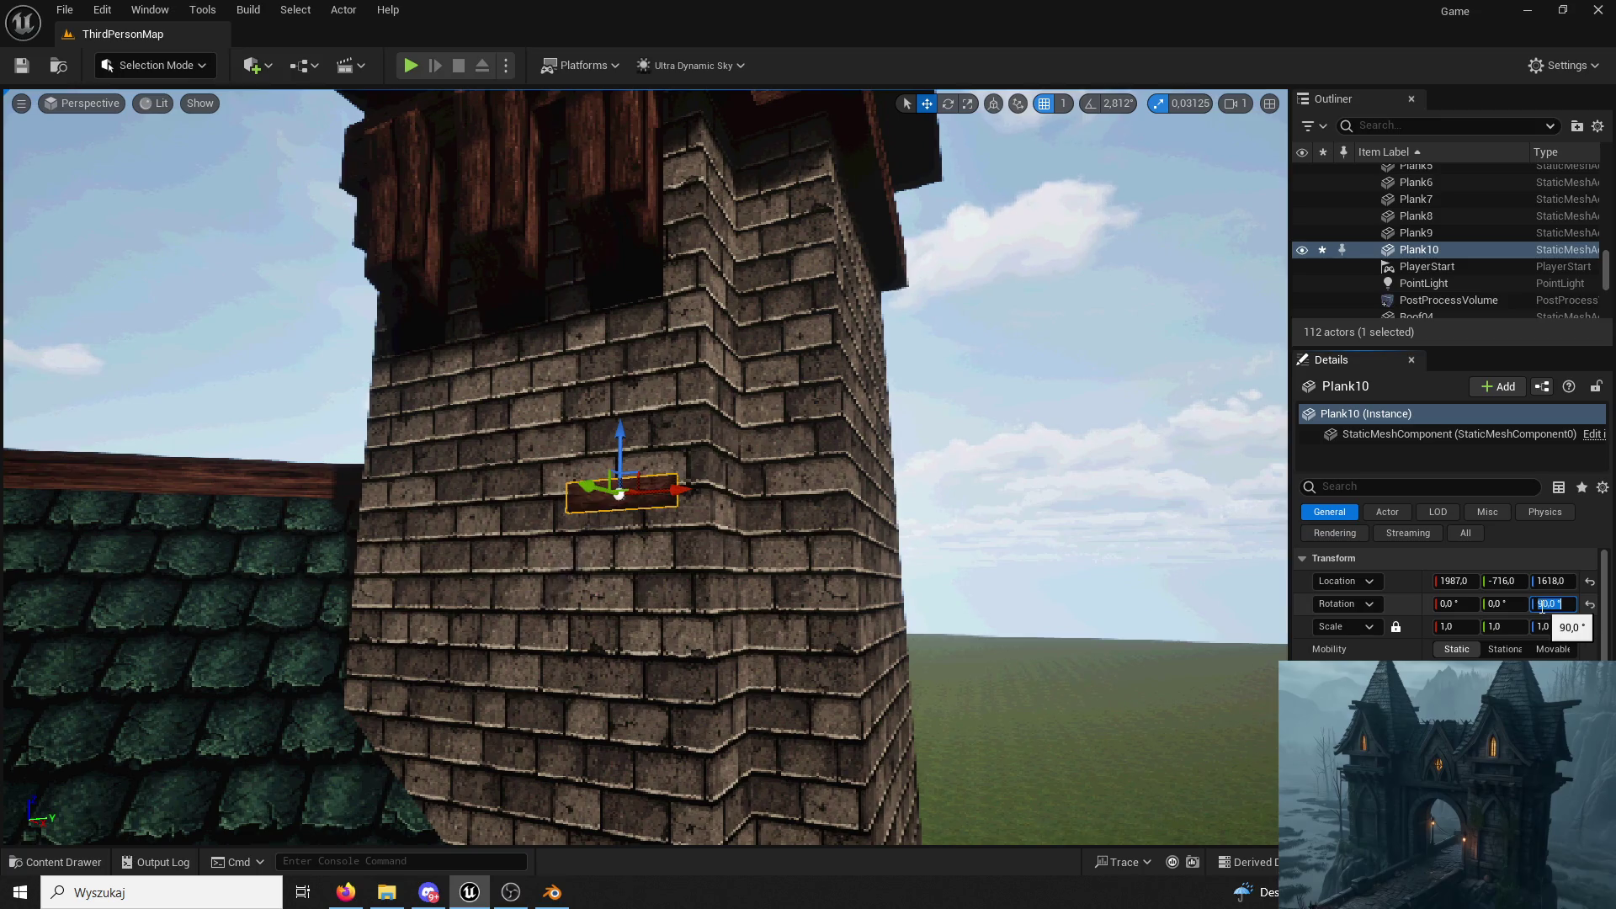
pyautogui.click(1503, 603)
pyautogui.write('90')
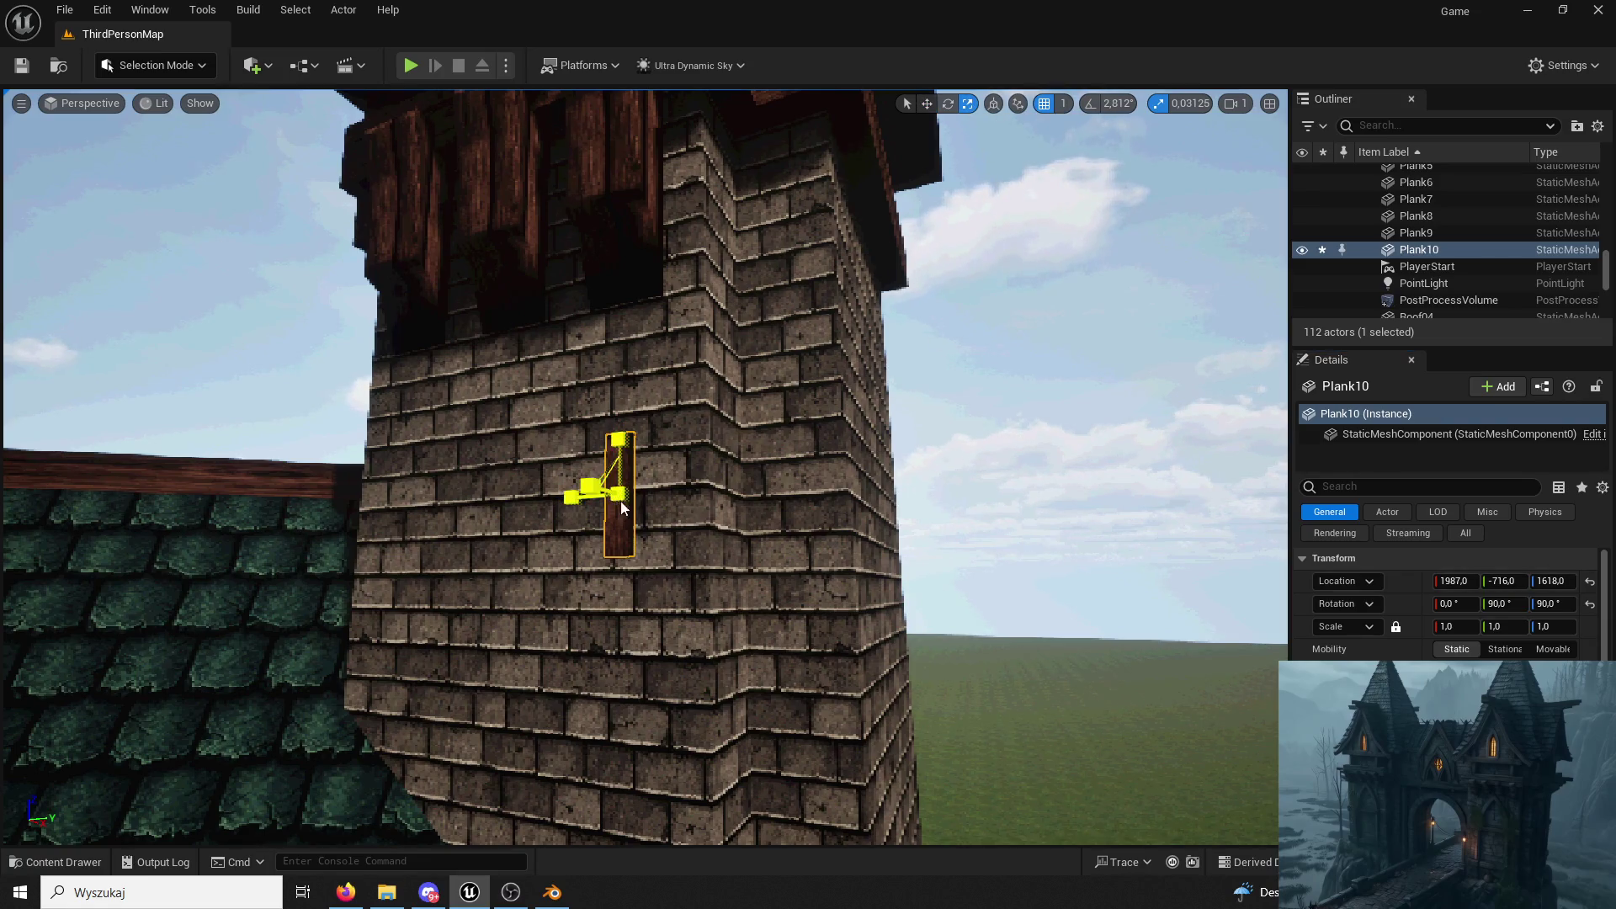
pyautogui.moveTo(591, 493); pyautogui.dragTo(632, 454)
pyautogui.moveTo(655, 545); pyautogui.dragTo(656, 555, button='right')
pyautogui.moveTo(647, 596); pyautogui.dragTo(675, 553)
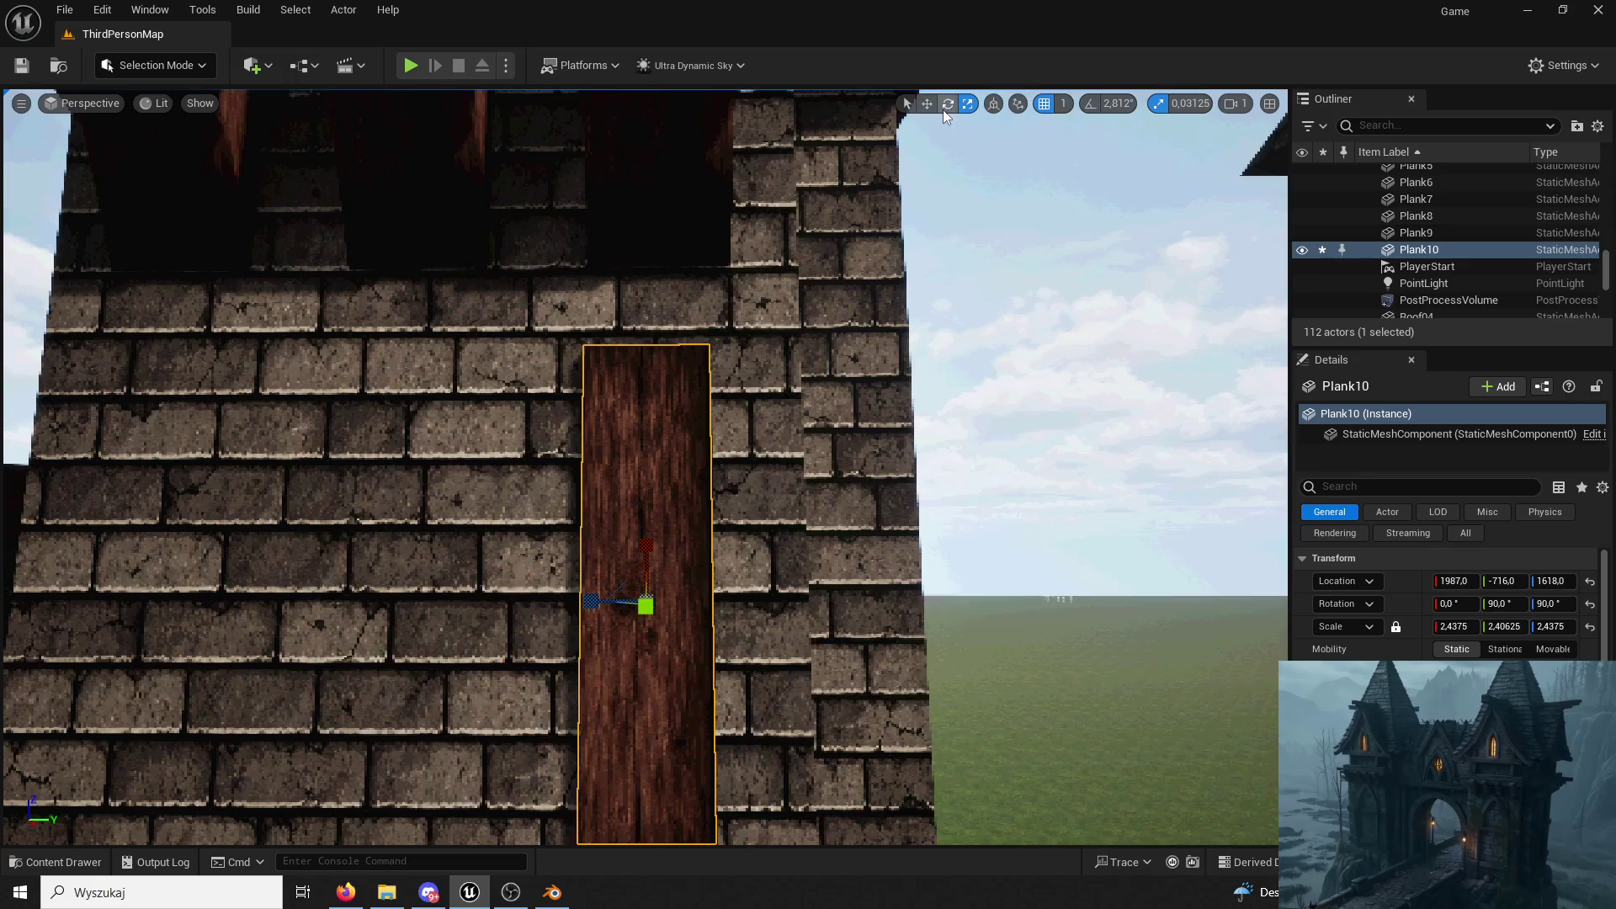
# Slide the plank along the wall and raise it into place, then select the Tower5 mesh.
pyautogui.moveTo(584, 600); pyautogui.dragTo(619, 615)
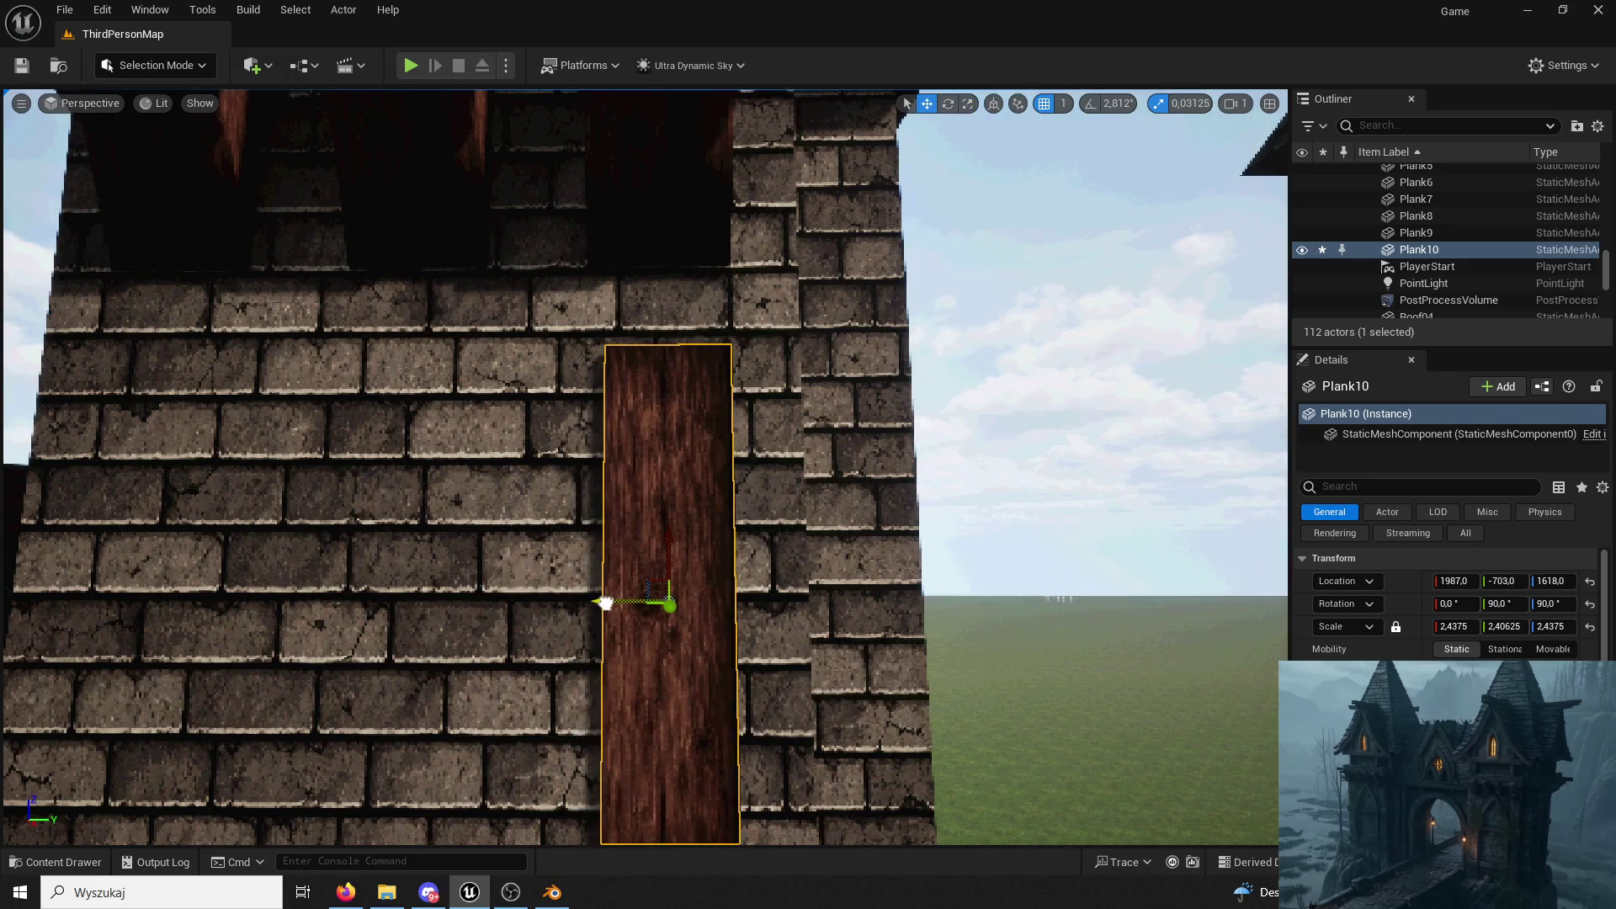
pyautogui.moveTo(670, 550); pyautogui.dragTo(653, 458)
pyautogui.moveTo(653, 459); pyautogui.dragTo(708, 505, button='right')
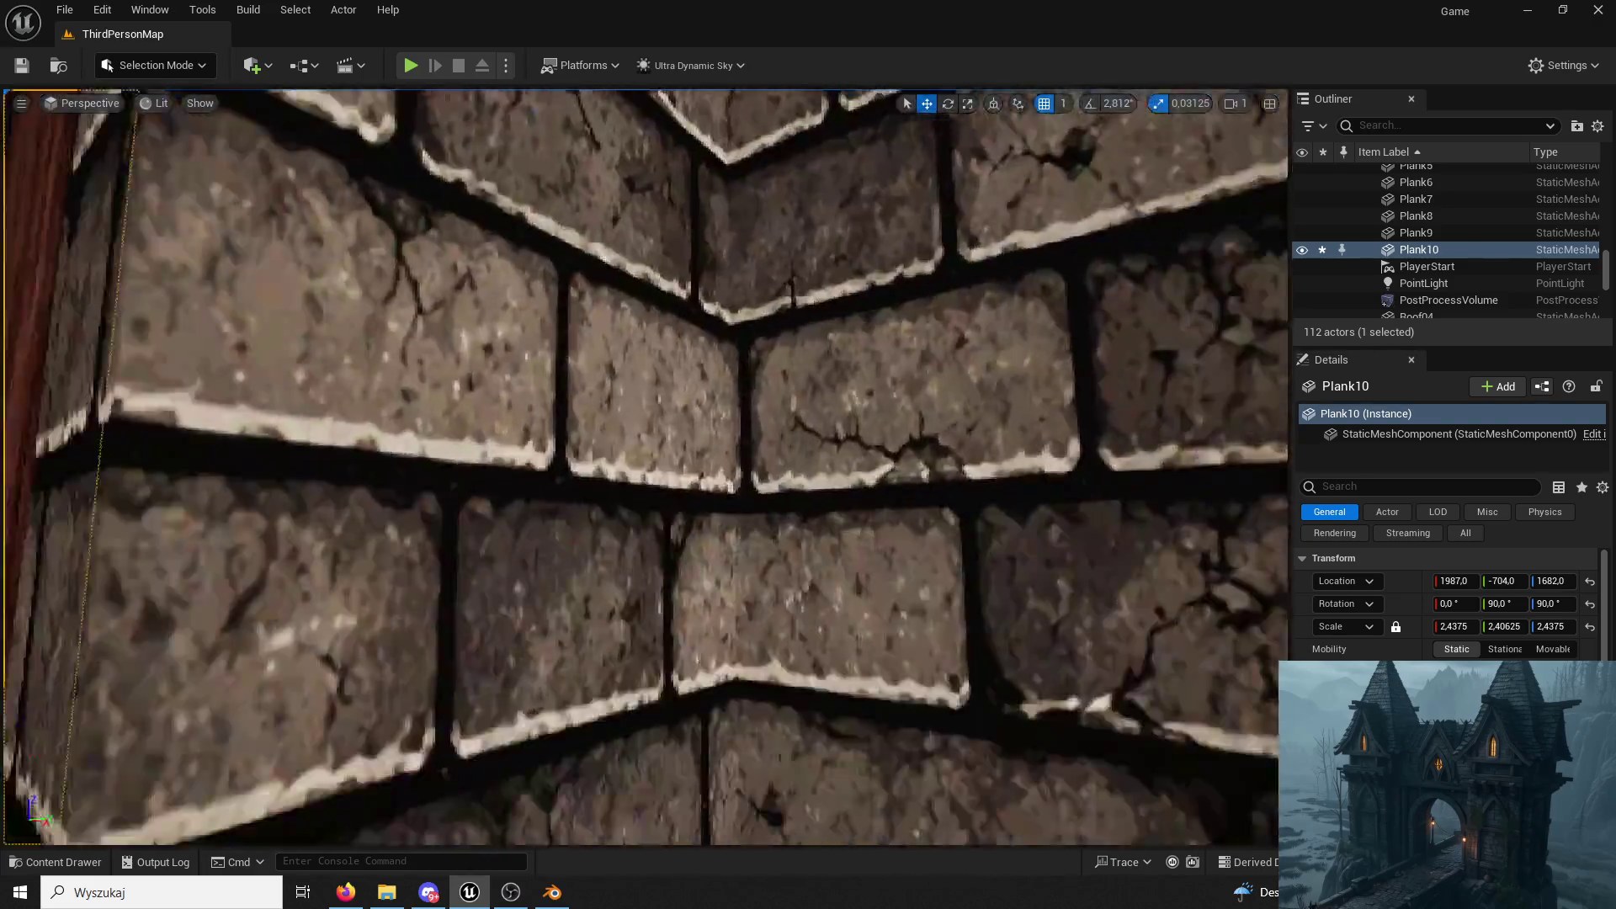
pyautogui.moveTo(654, 458); pyautogui.dragTo(653, 458, button='right')
pyautogui.click(653, 459)
pyautogui.moveTo(859, 349); pyautogui.dragTo(859, 348, button='right')
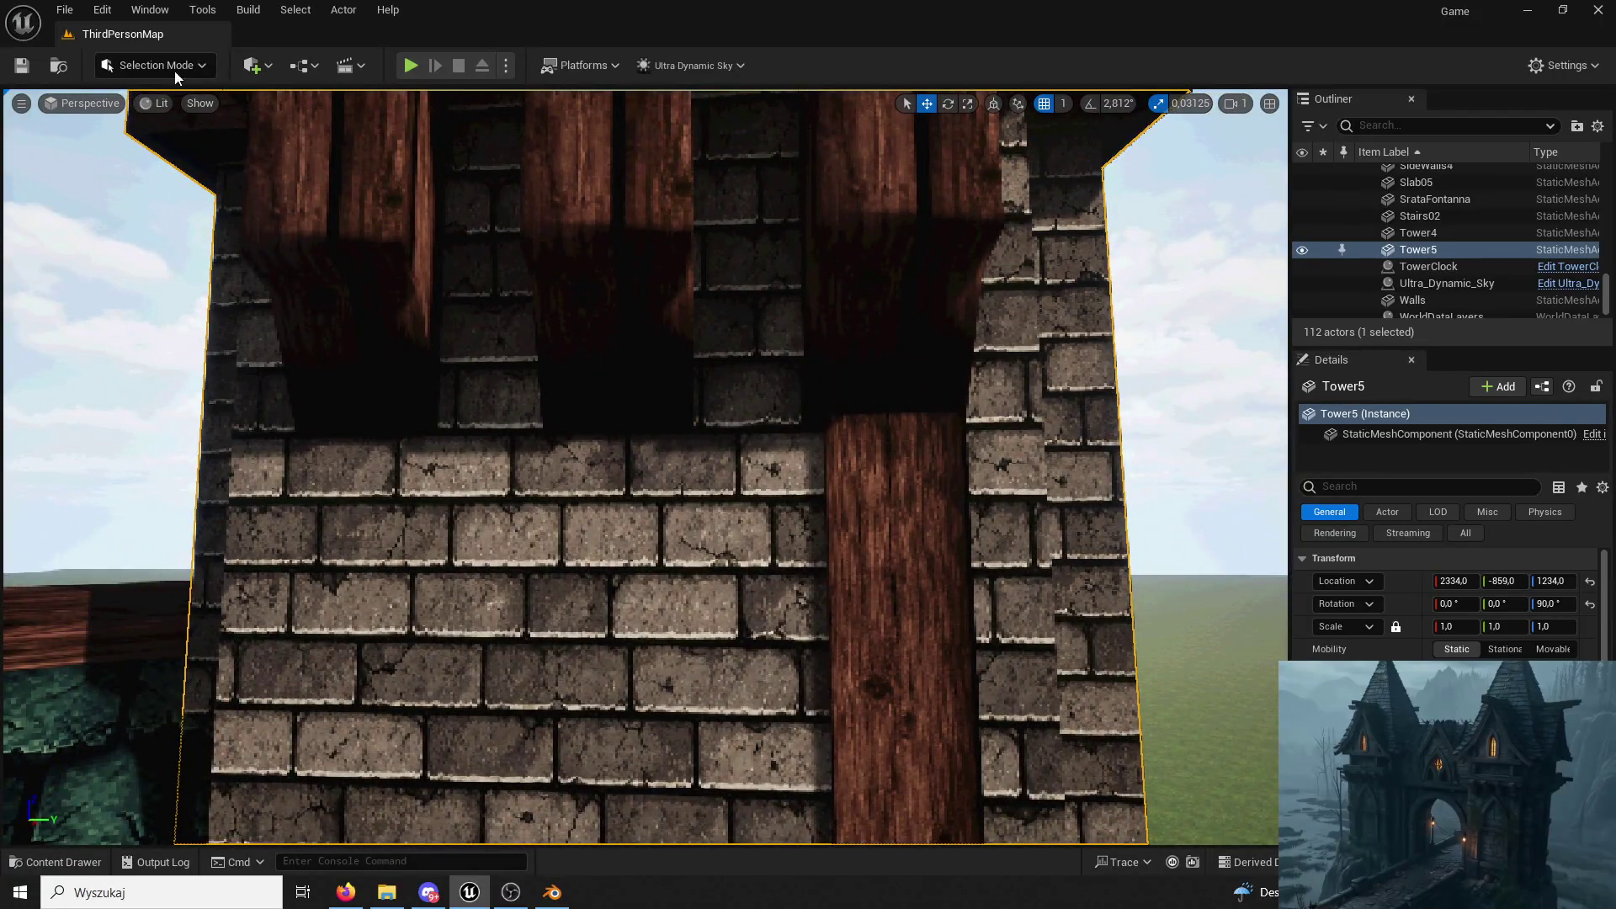
# Switch to Modeling Mode and start the Transform UVs tool on the tower.
pyautogui.click(176, 73)
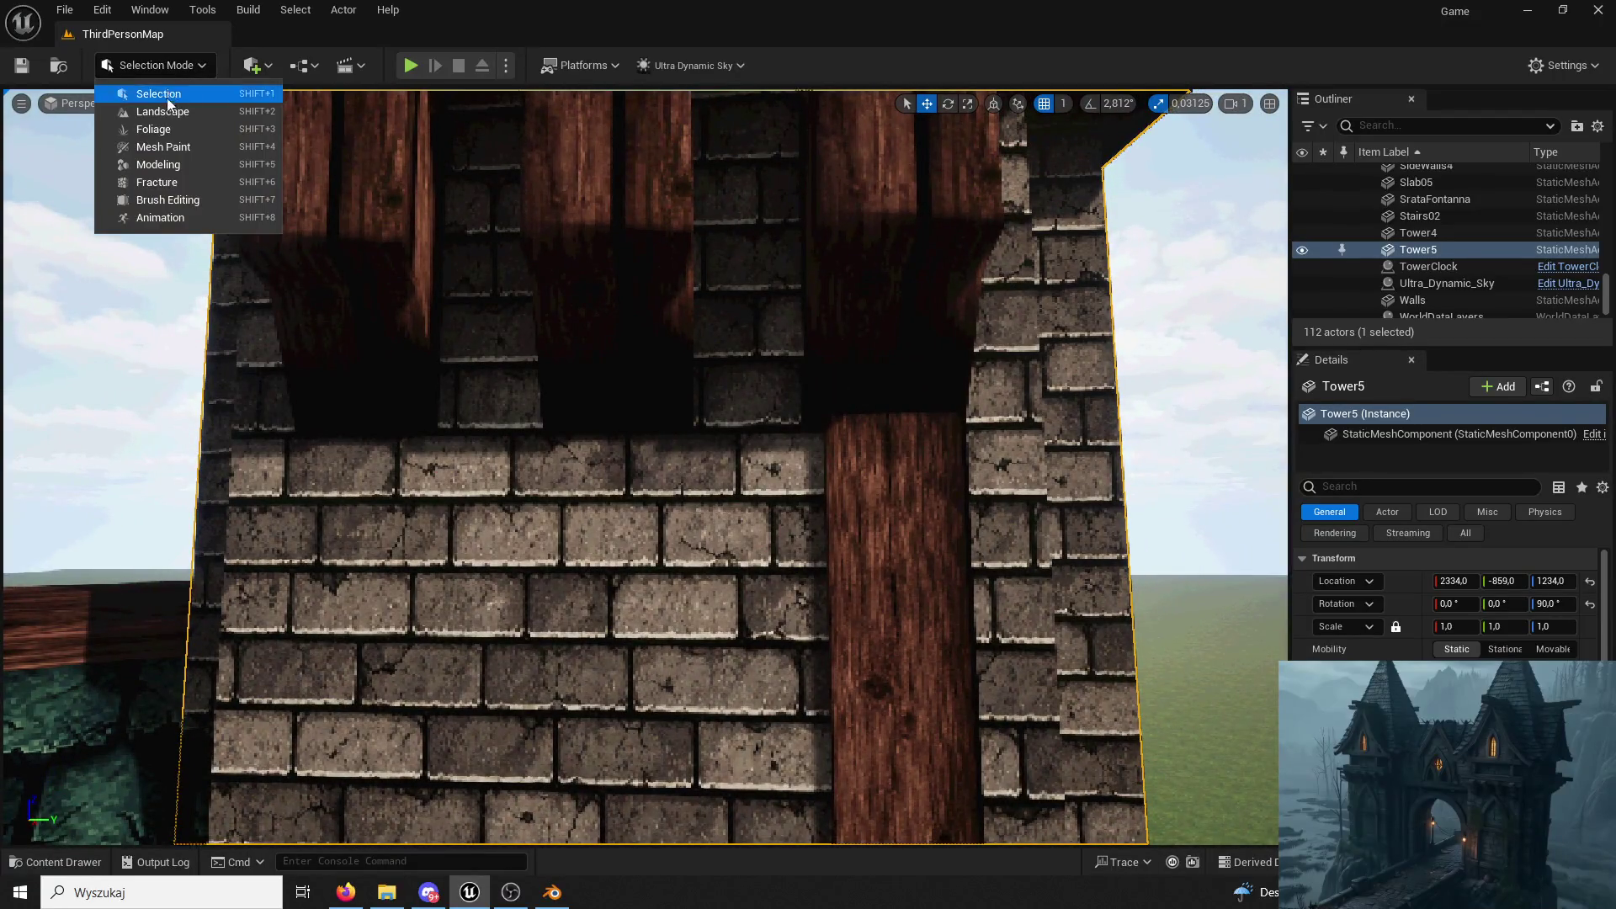
pyautogui.click(575, 250)
pyautogui.click(158, 65)
pyautogui.click(127, 162)
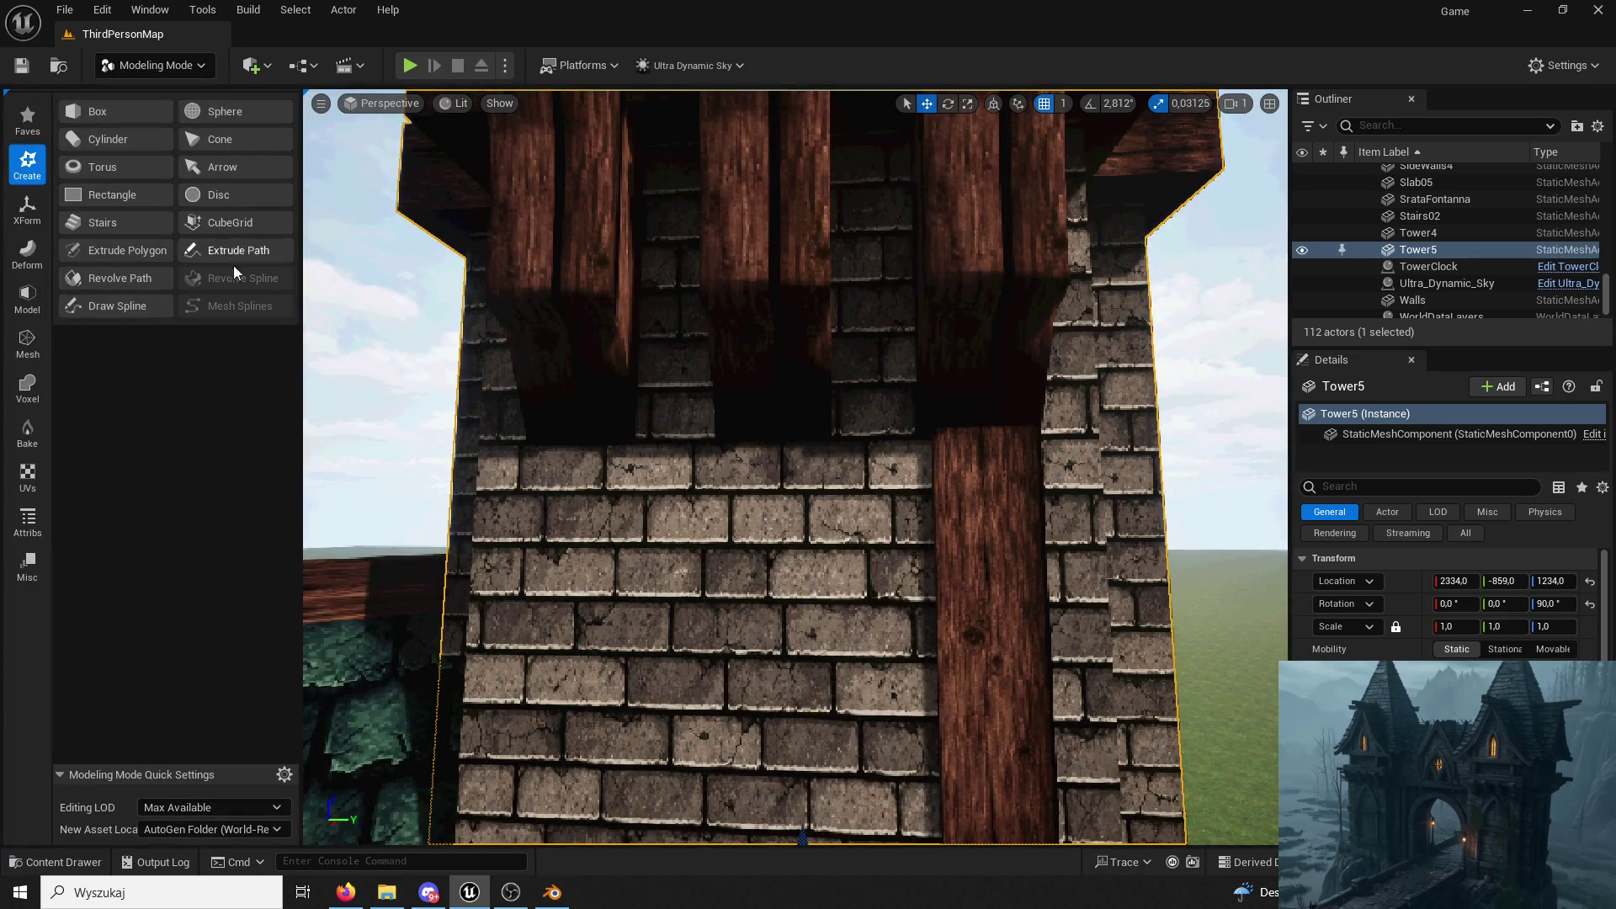
pyautogui.click(40, 469)
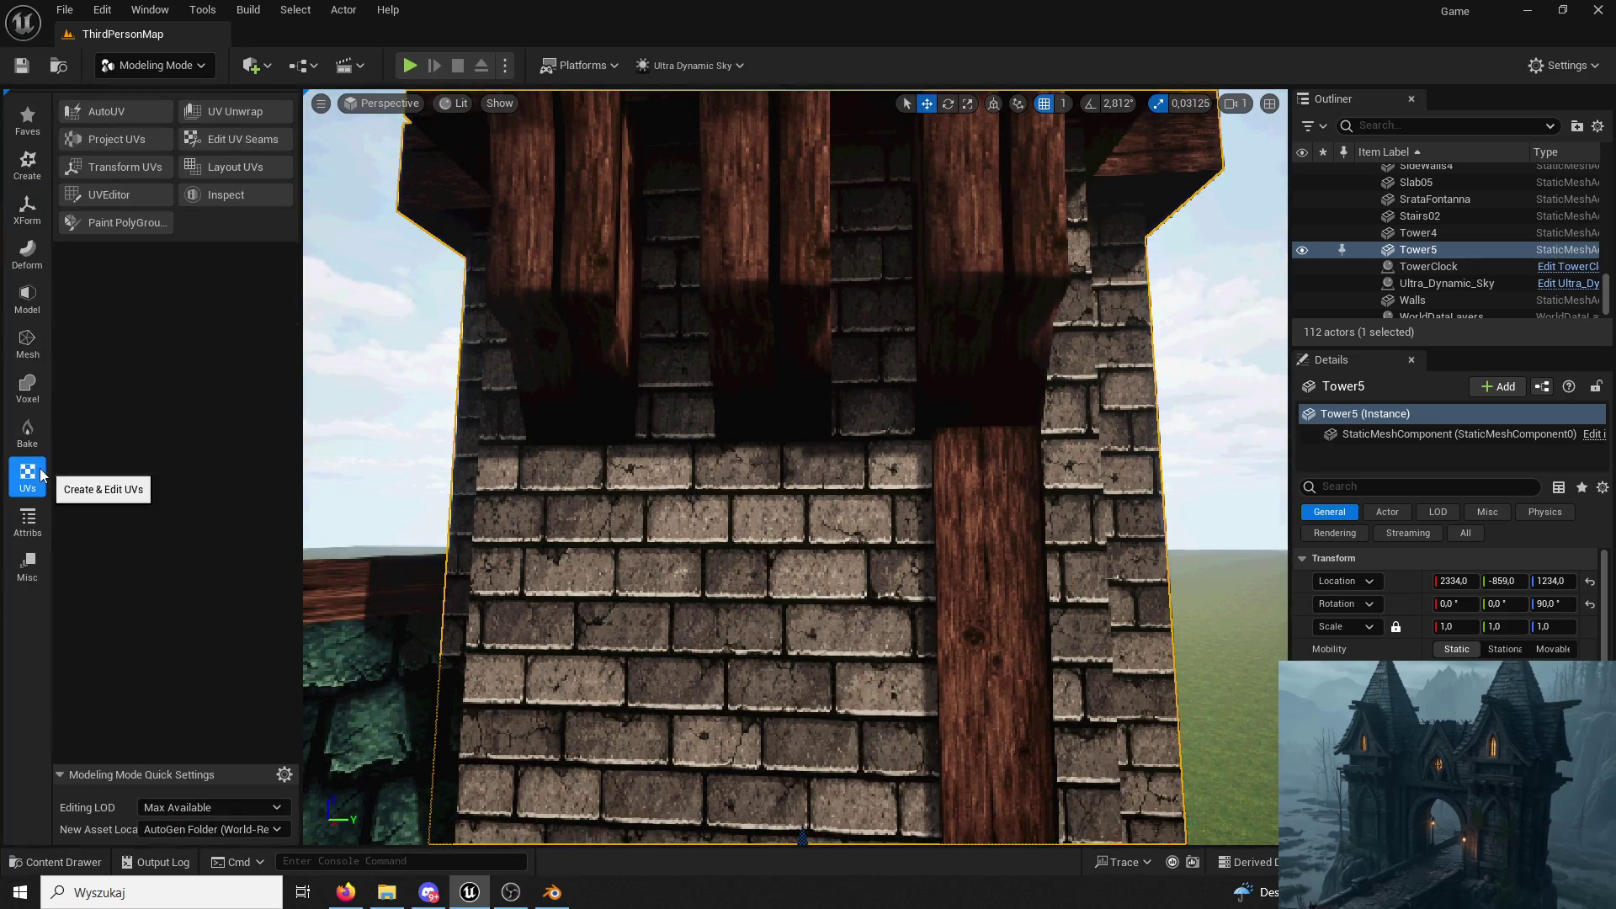
pyautogui.click(138, 163)
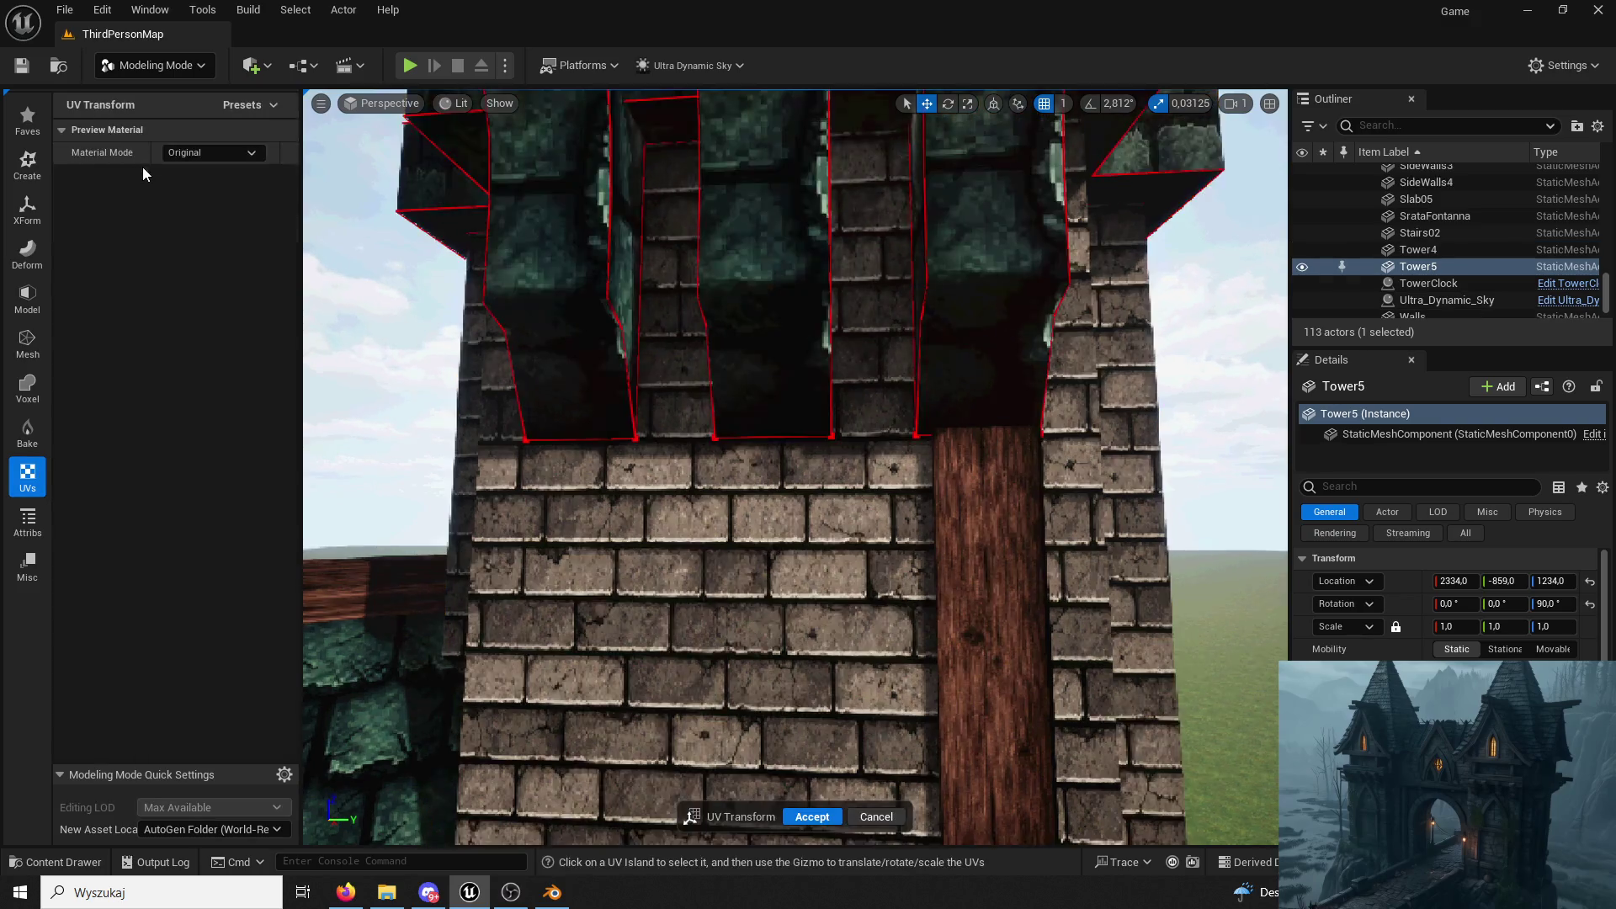
# Nudge one beam UV island slightly, accept it, and bring up the asset library.
pyautogui.click(733, 223)
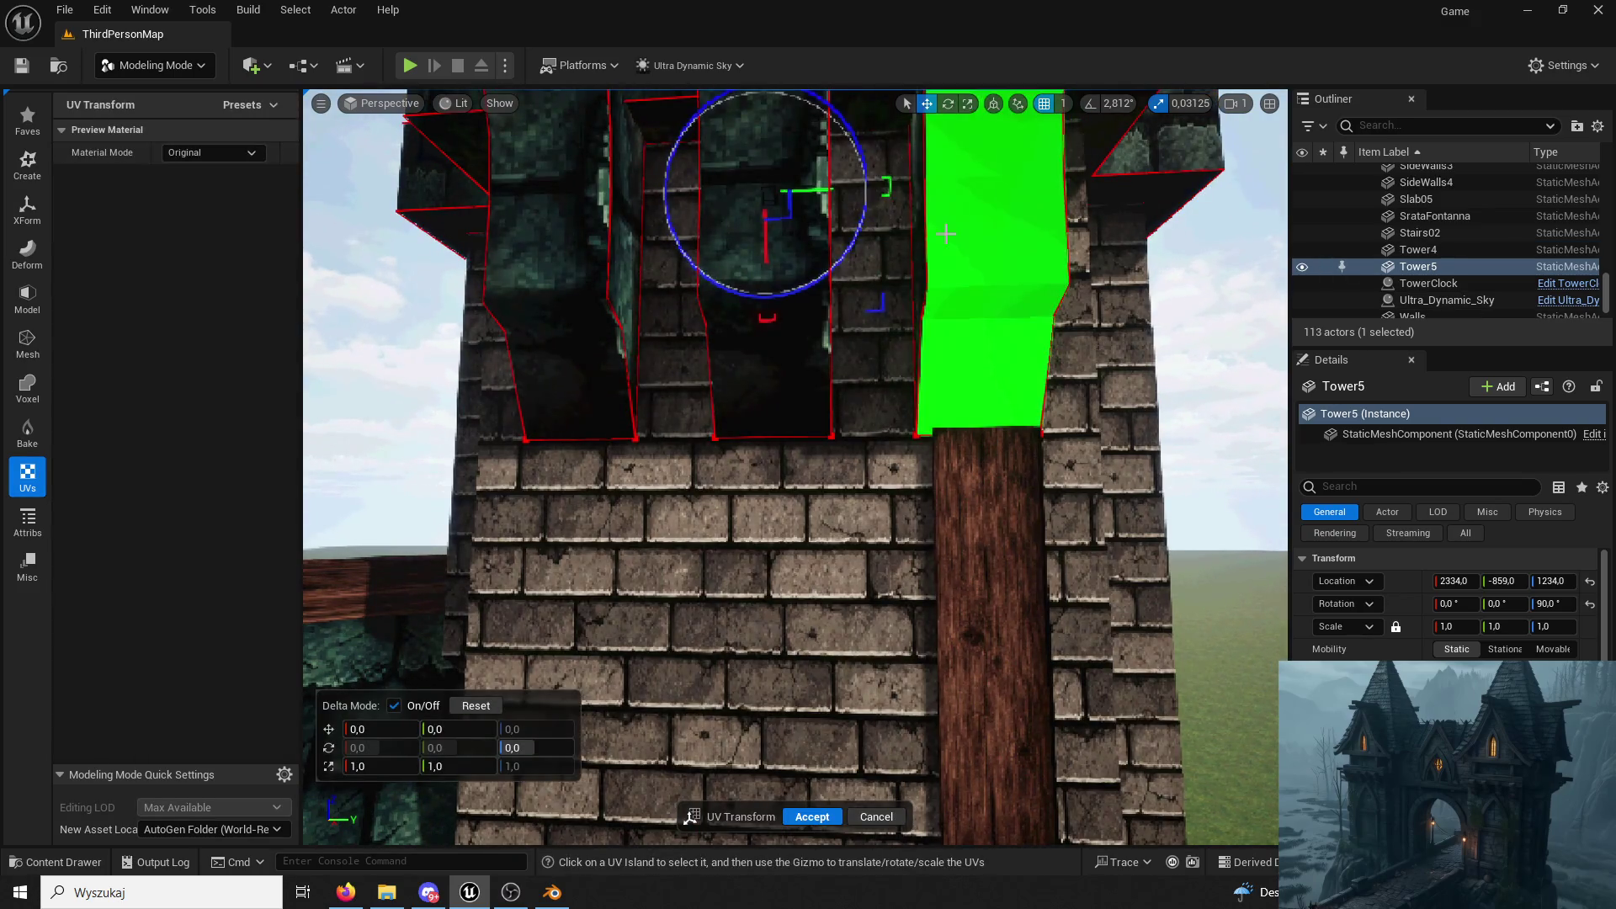
pyautogui.moveTo(830, 181); pyautogui.dragTo(815, 192)
pyautogui.click(811, 817)
pyautogui.moveTo(786, 555); pyautogui.dragTo(792, 437, button='right')
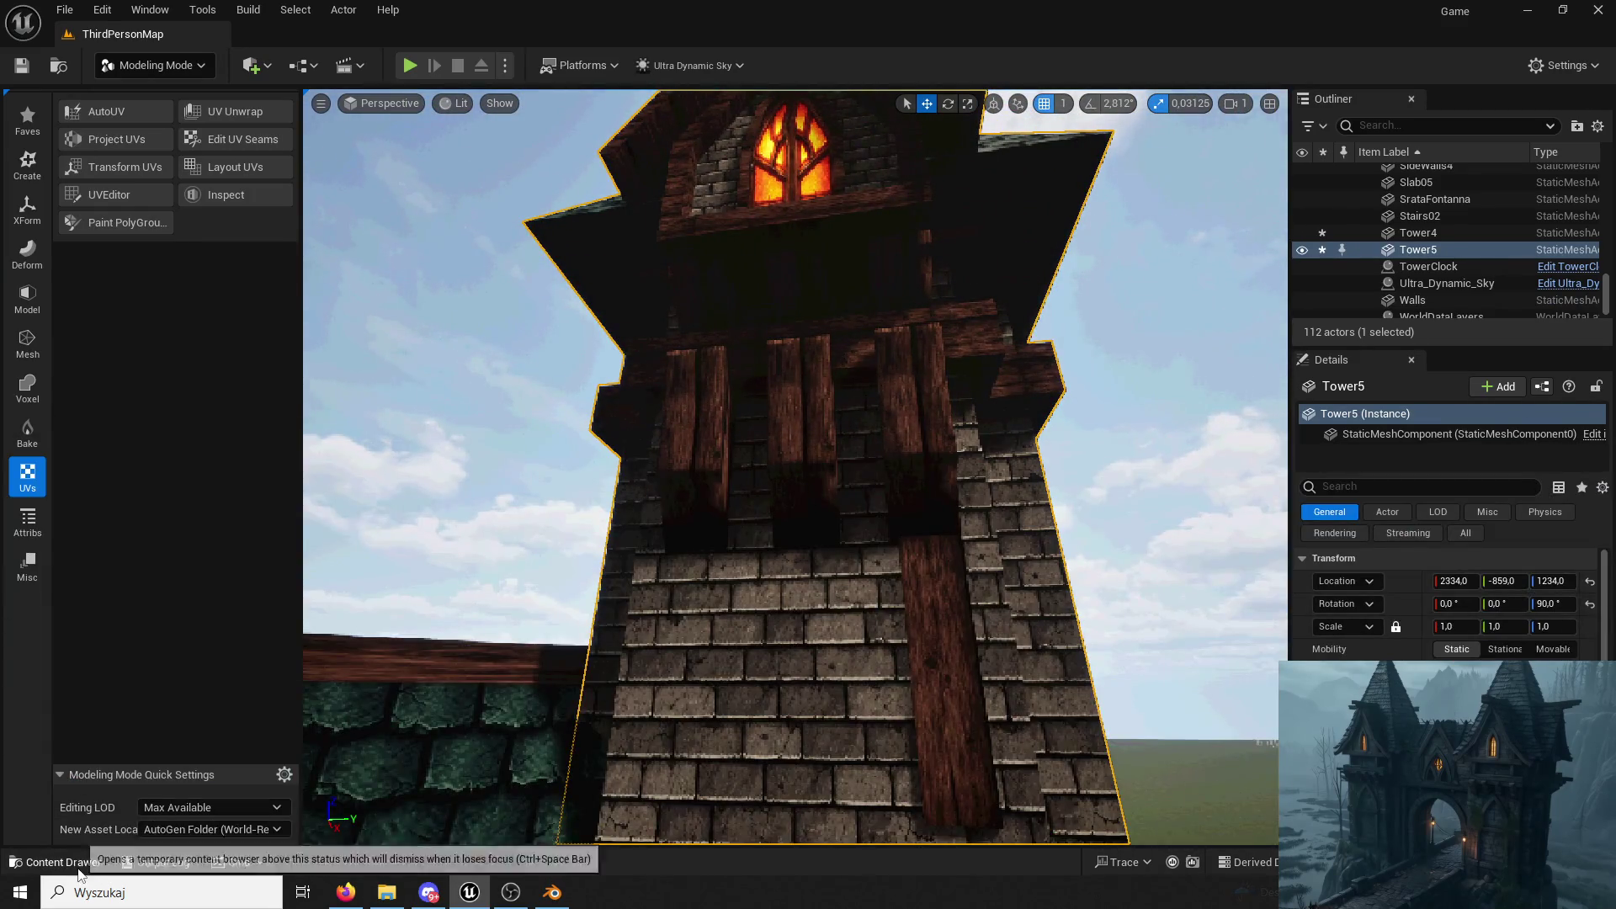
pyautogui.click(83, 864)
pyautogui.scroll(2, 505, 380)
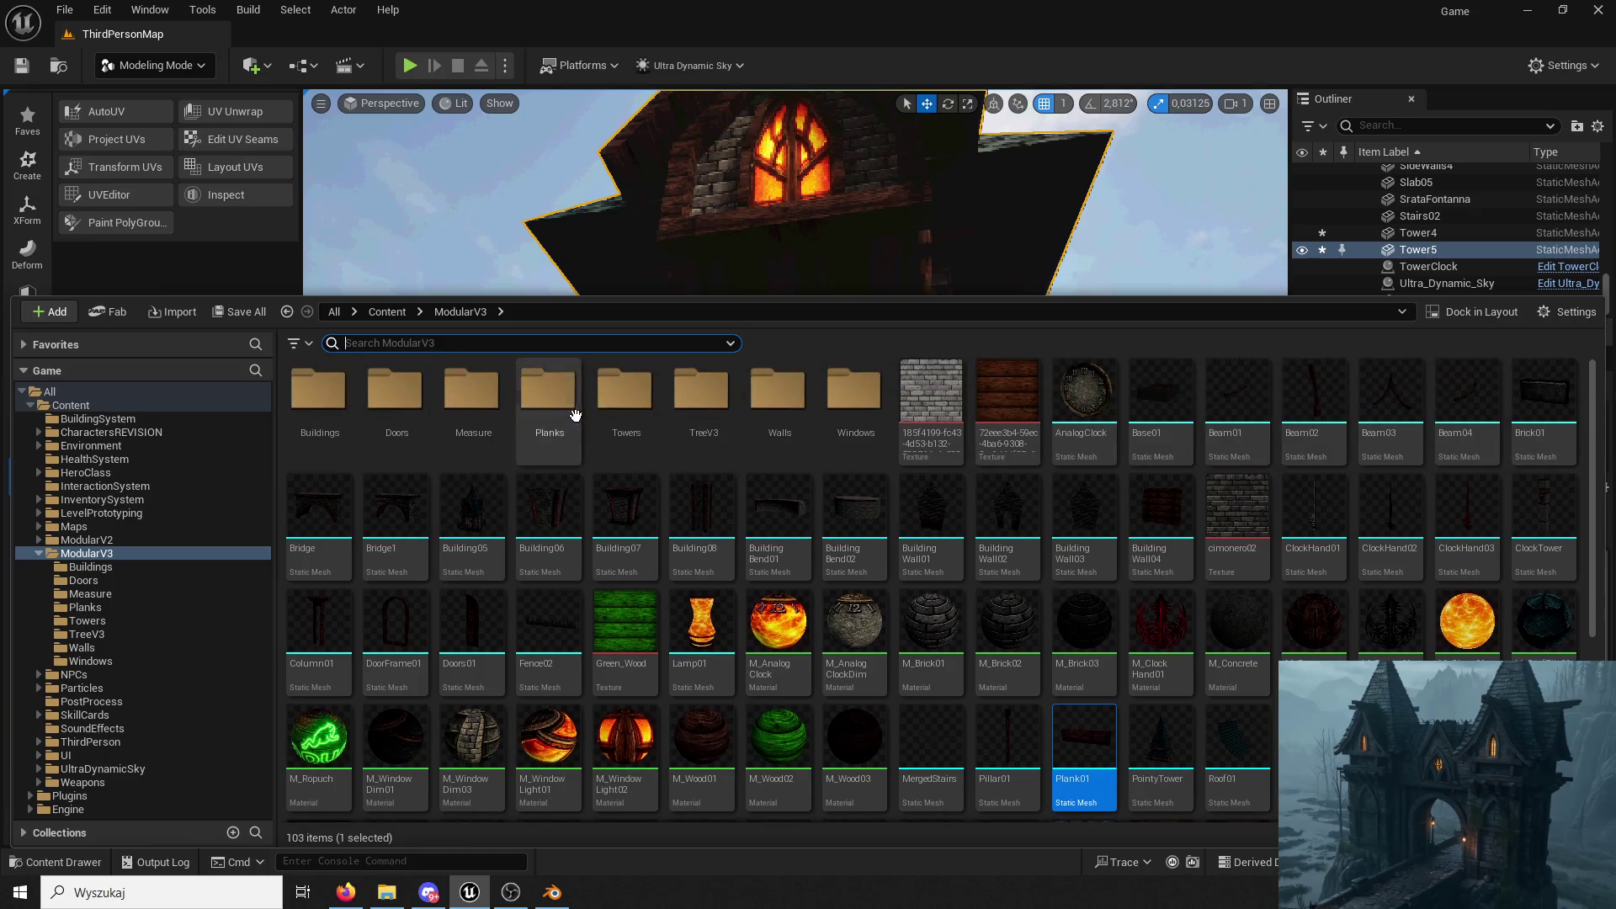
# Inspect the Tower03 mesh from the Towers folder and close it again.
pyautogui.doubleClick(628, 404)
pyautogui.doubleClick(292, 397)
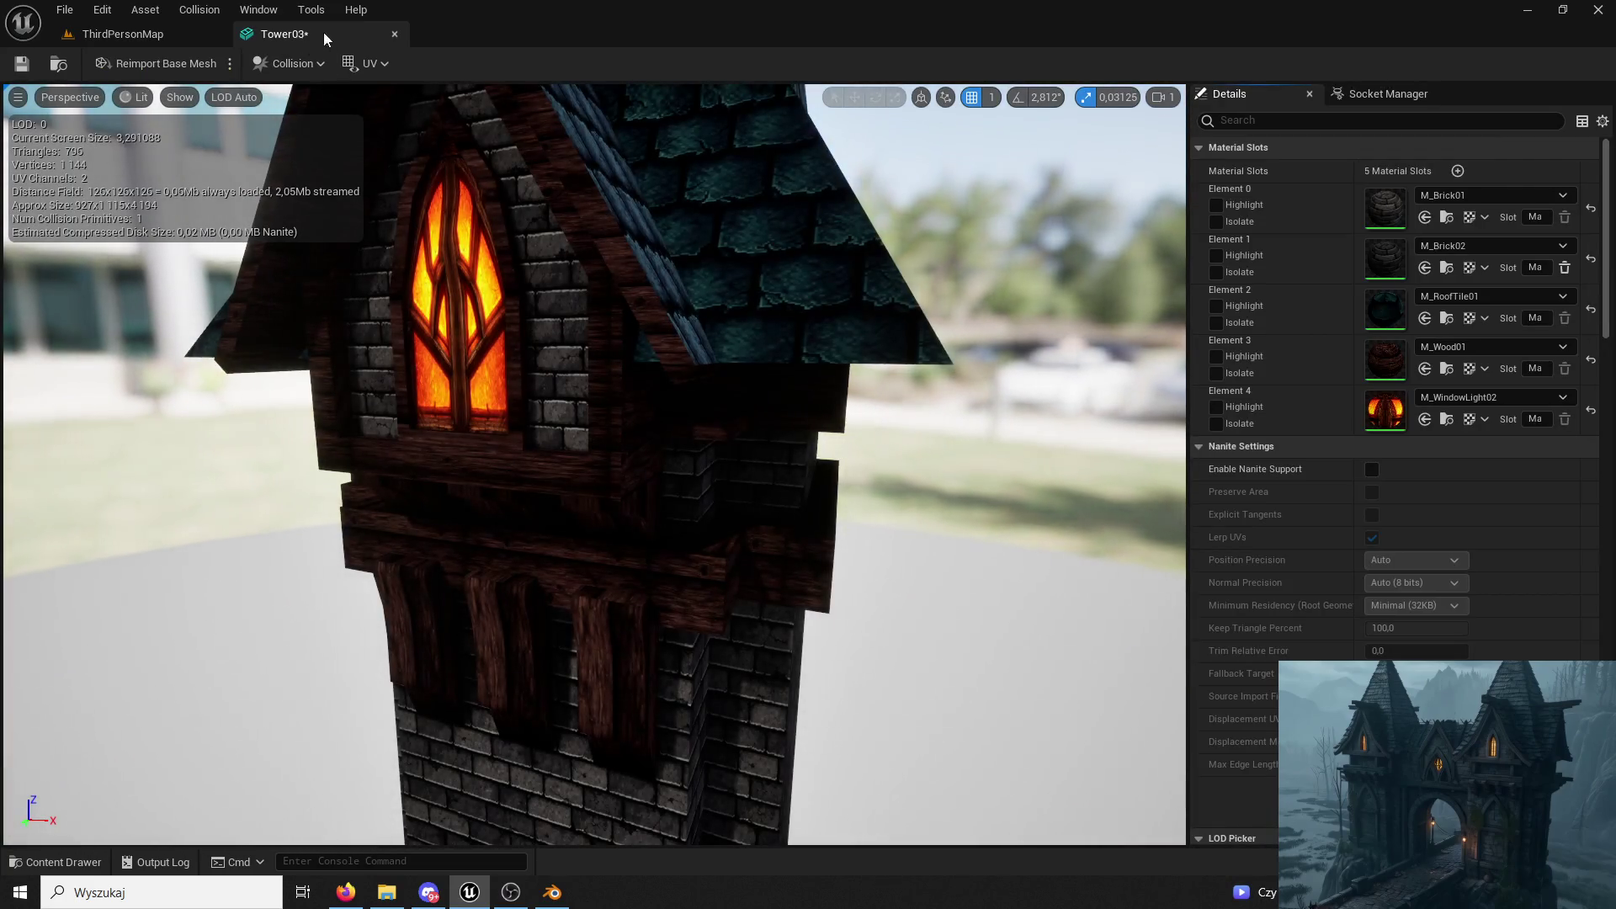
pyautogui.click(393, 35)
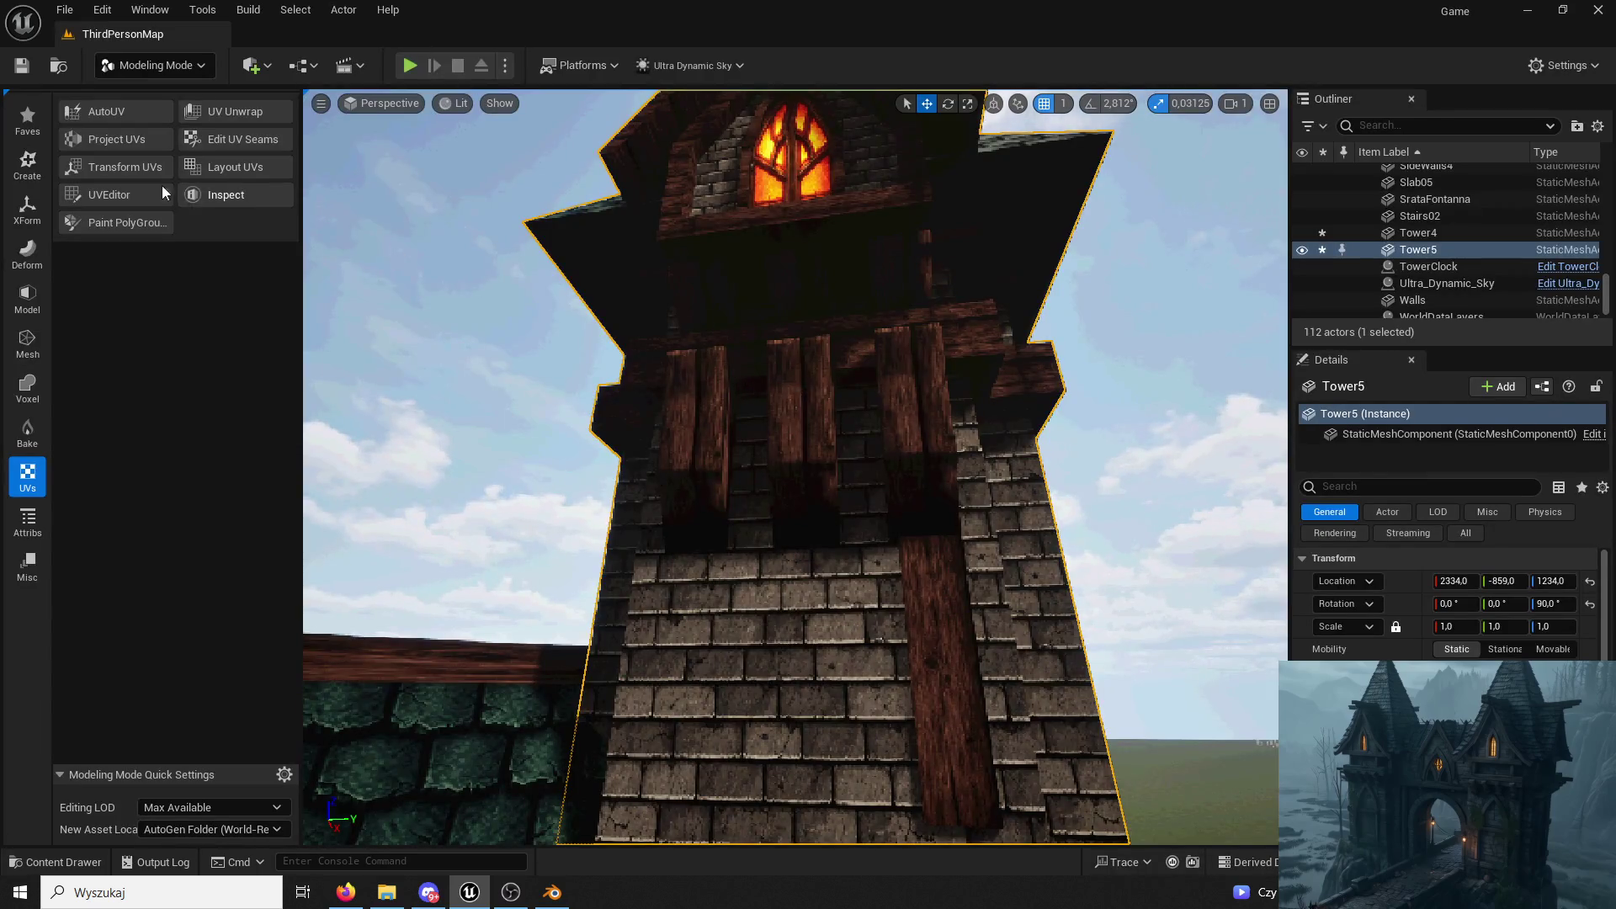
# Shift Tower5's UV islands by Delta Y -775 so wood grain lines up on the upper beams.
pyautogui.click(146, 168)
pyautogui.moveTo(862, 417); pyautogui.dragTo(338, 395)
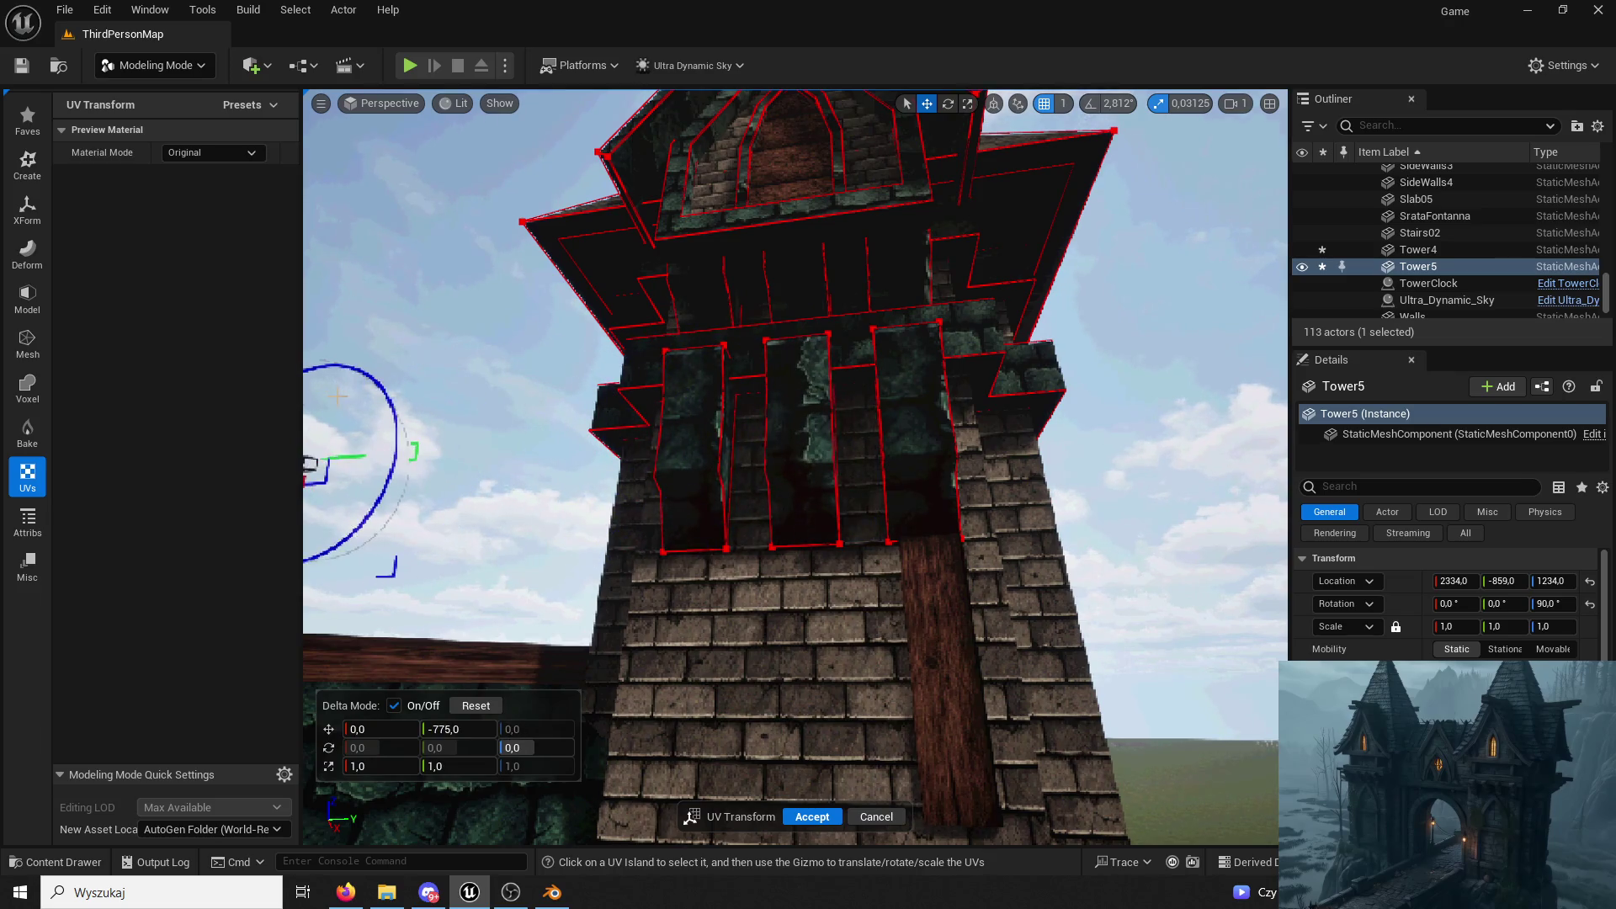
pyautogui.click(811, 817)
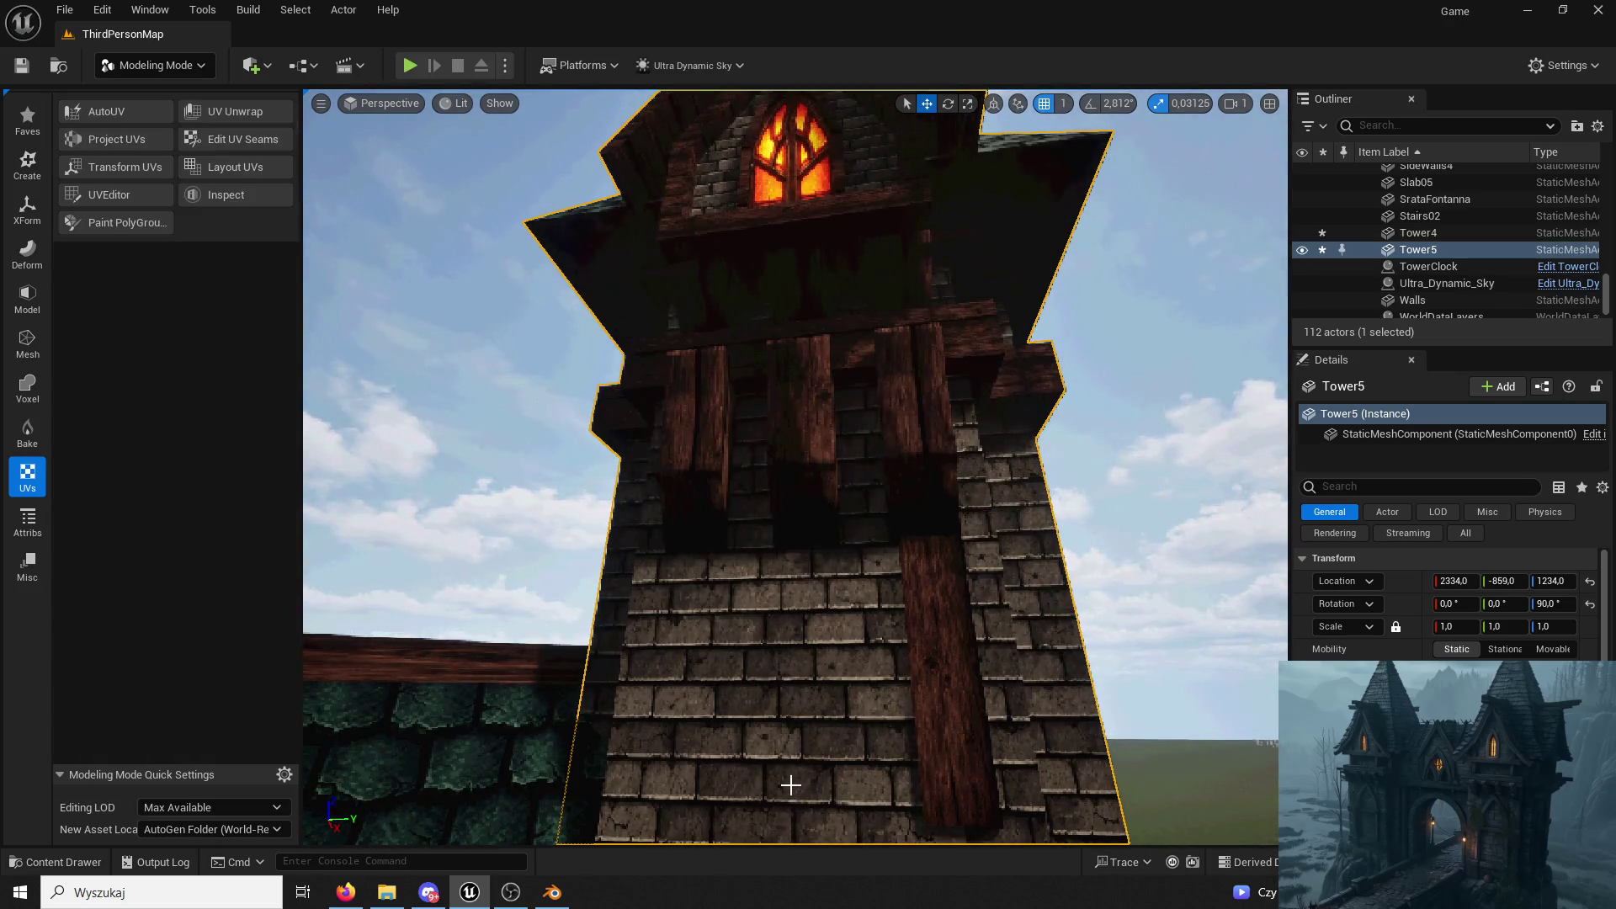
pyautogui.moveTo(795, 468); pyautogui.dragTo(796, 468, button='right')
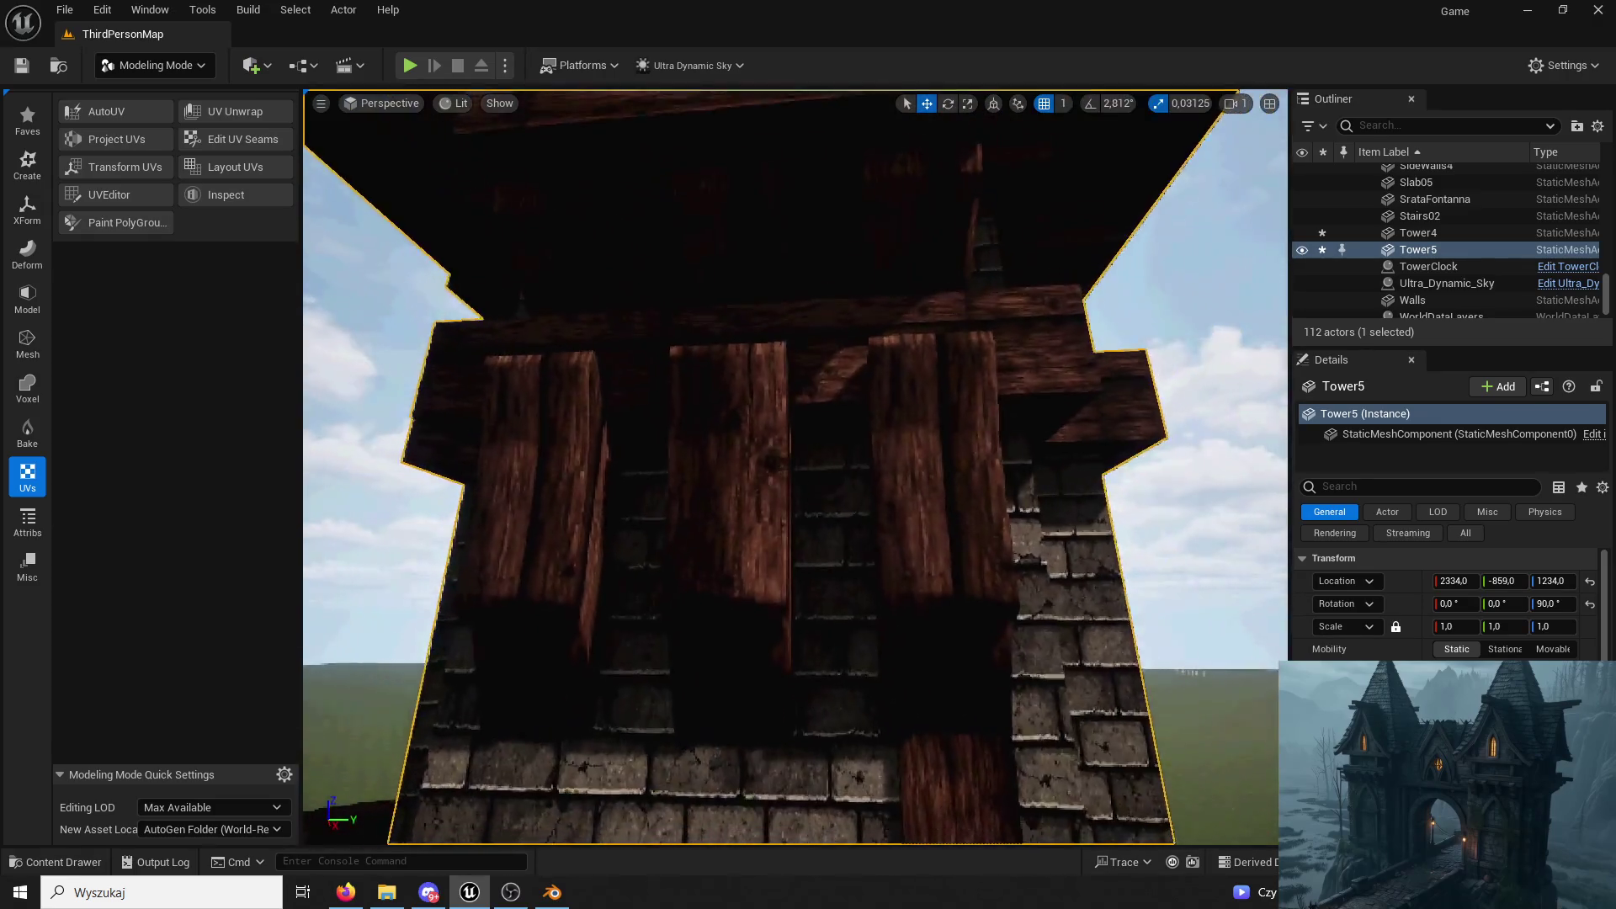
pyautogui.click(150, 66)
# Close the Tower03 UV editor and start Transform UVs with a beam island selected.
pyautogui.click(268, 166)
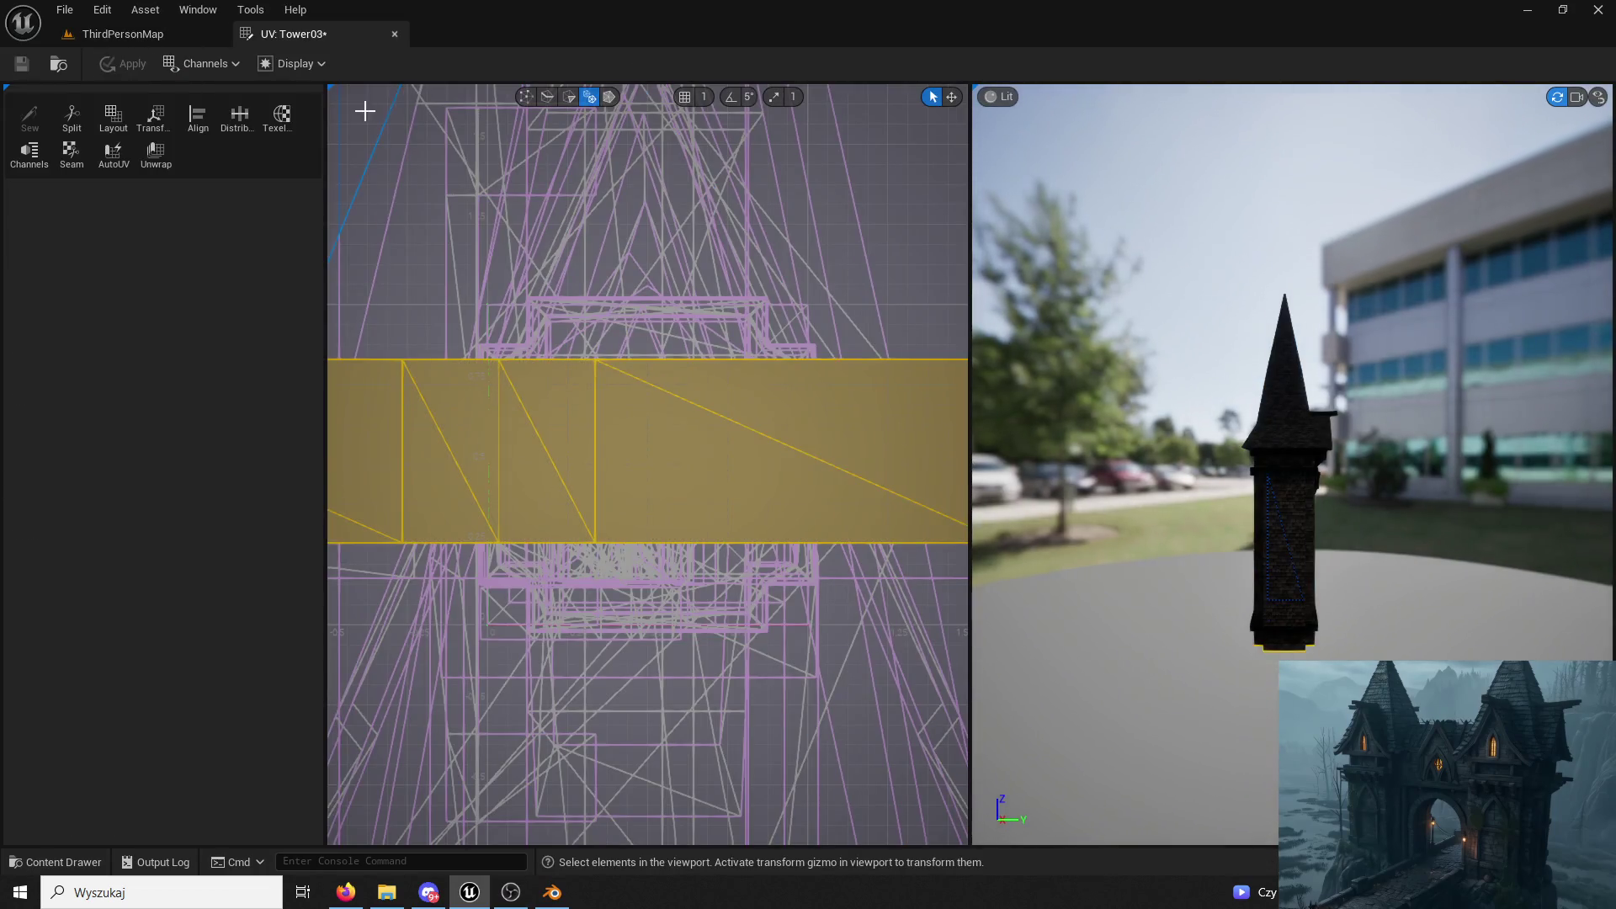
pyautogui.click(392, 33)
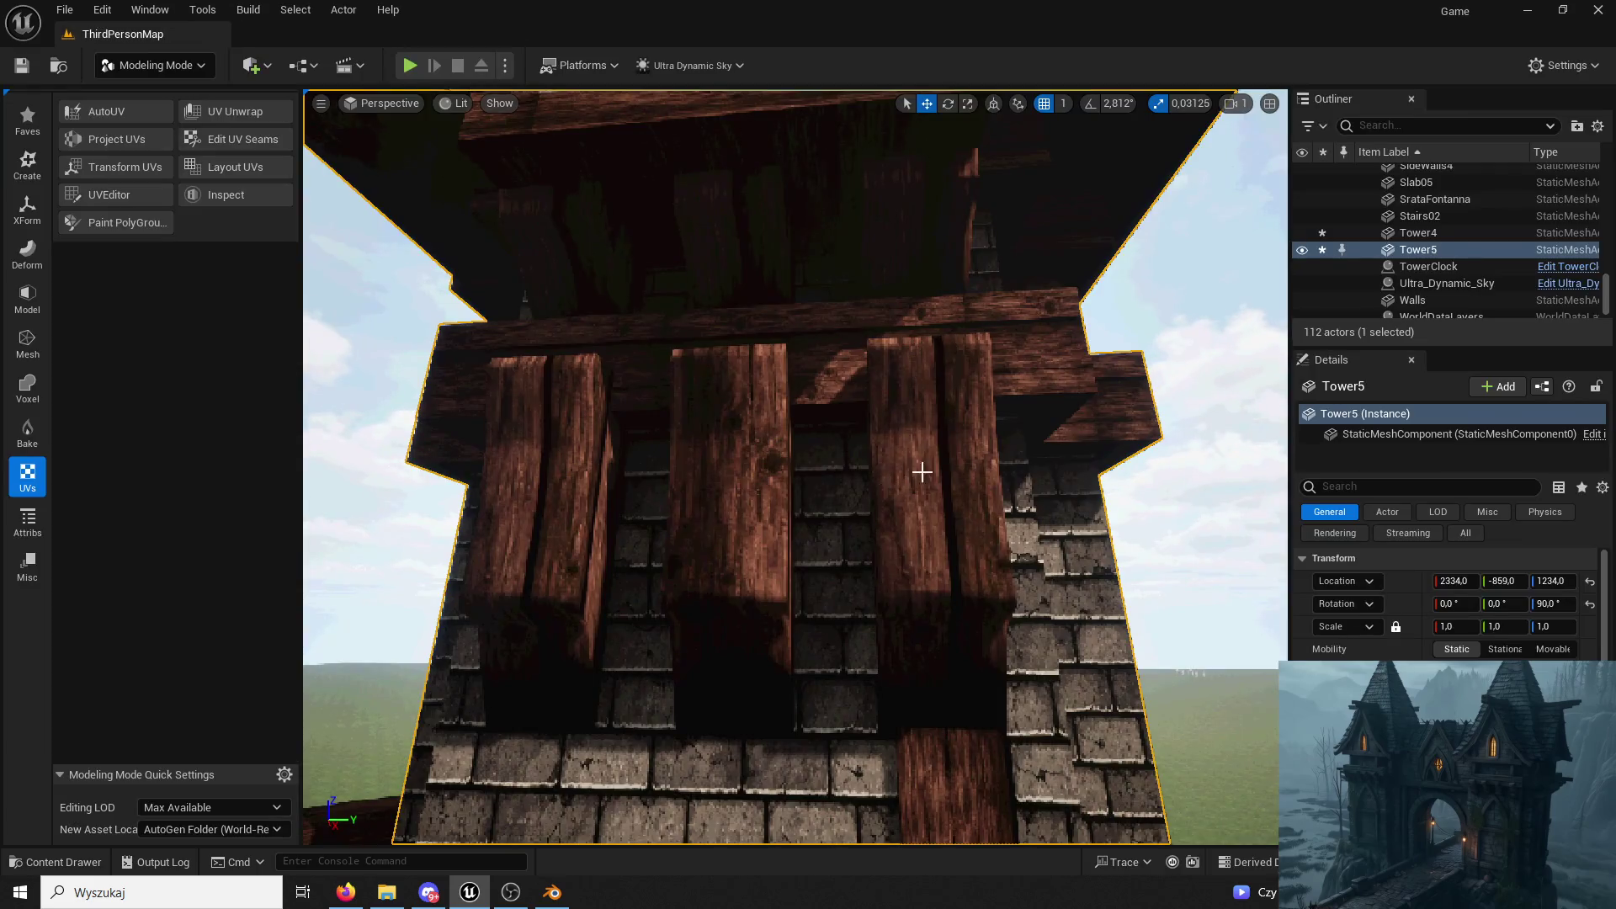
pyautogui.click(150, 191)
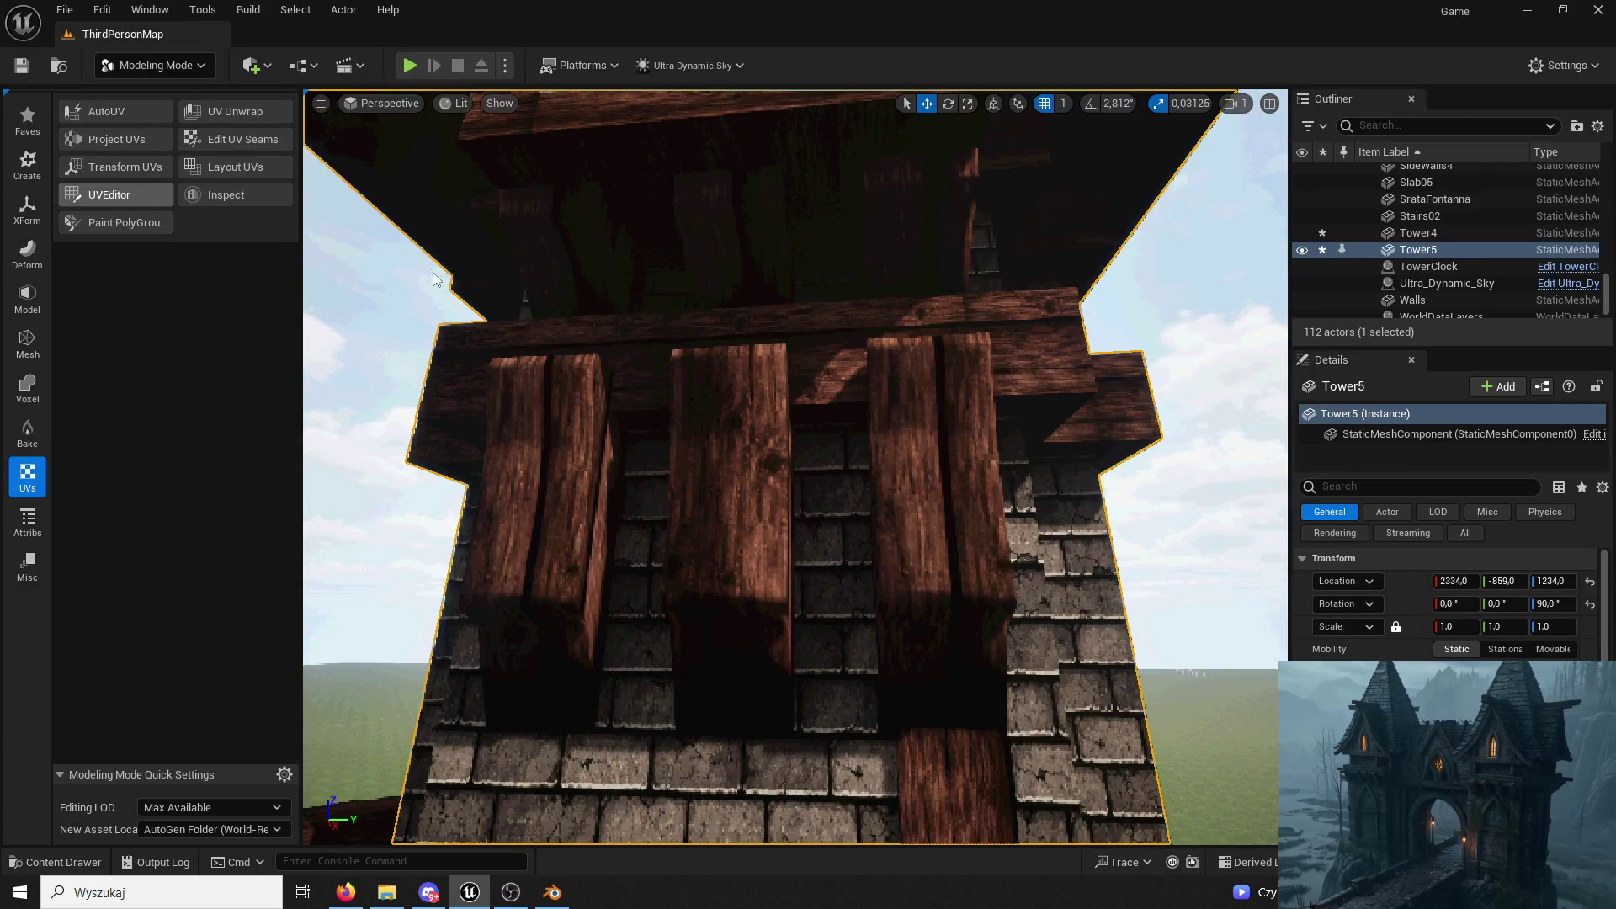
pyautogui.click(395, 35)
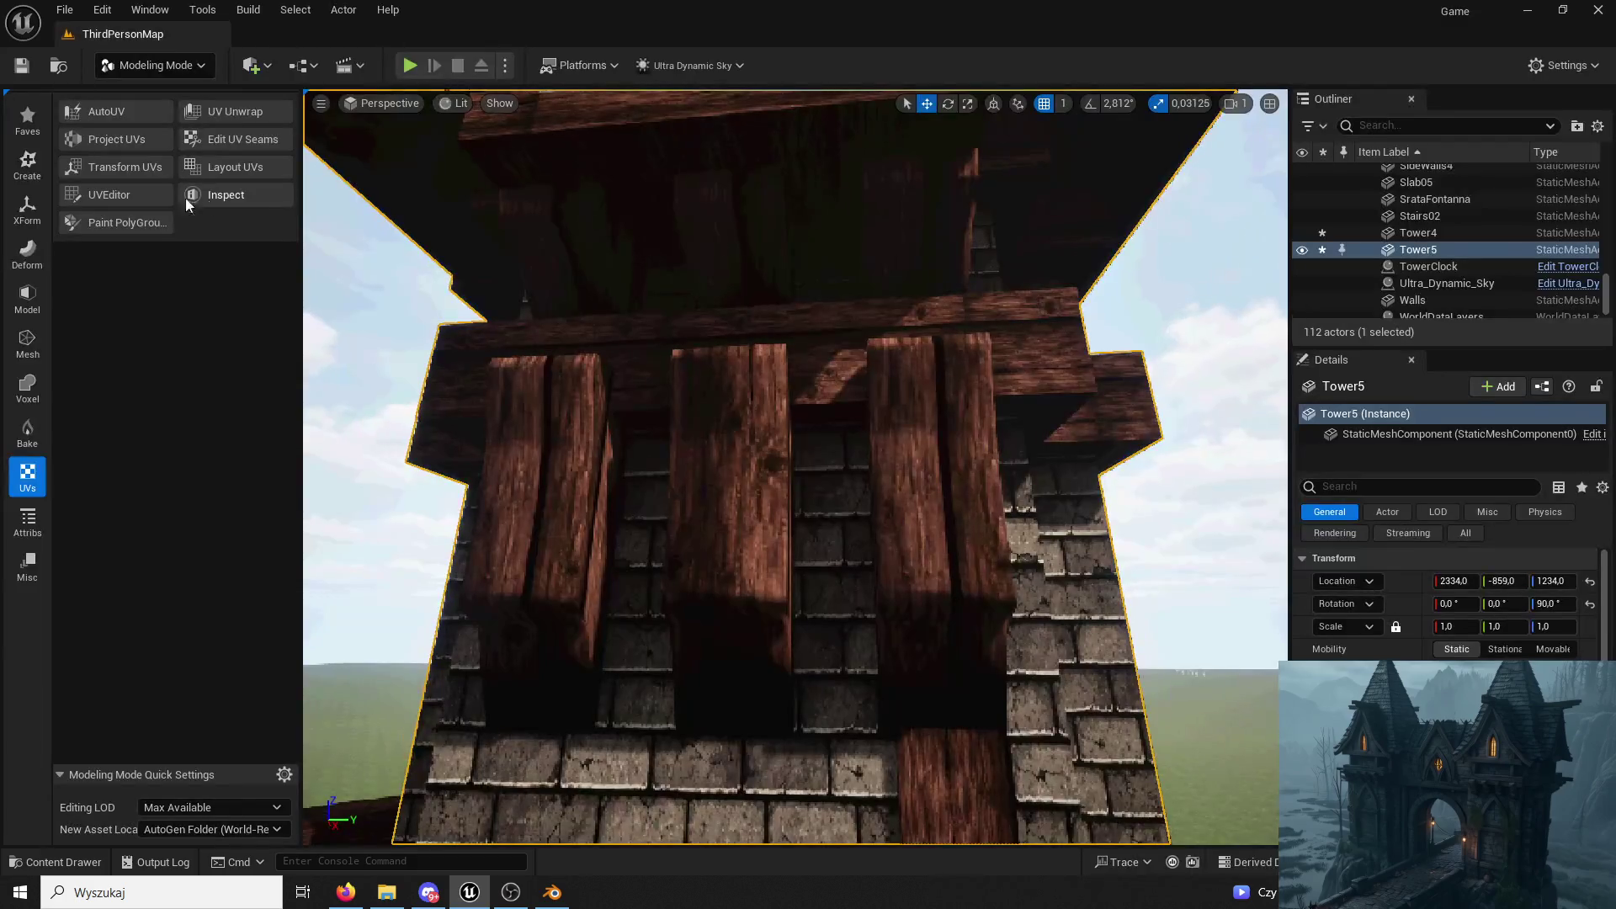
pyautogui.click(127, 169)
pyautogui.click(955, 567)
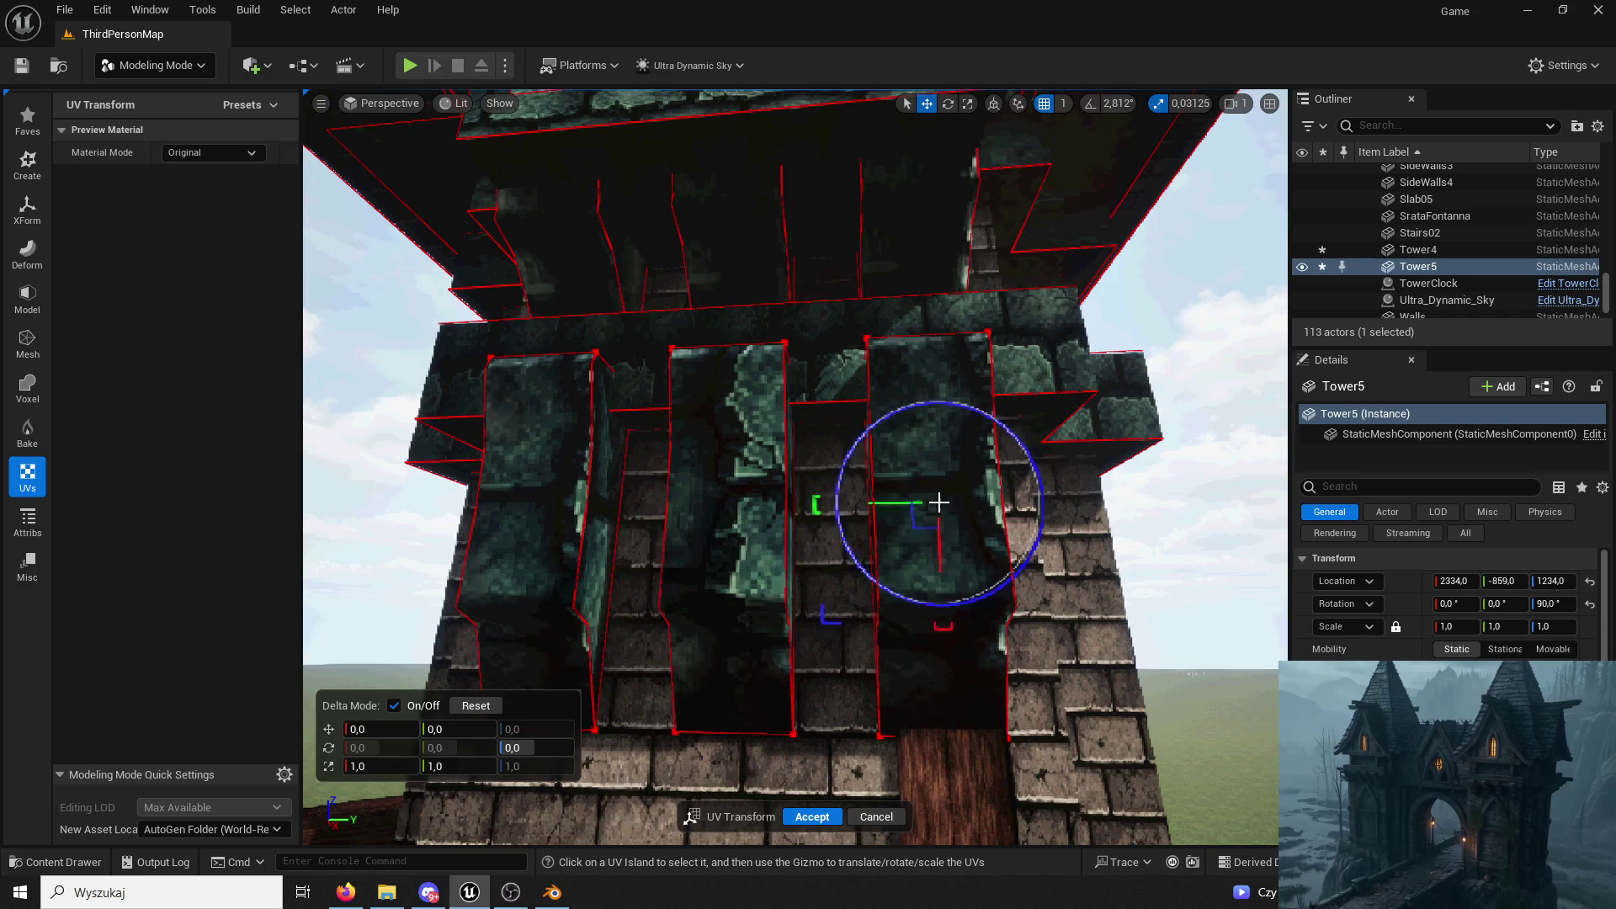
# Shift the UV islands to Delta Y 586 so the wood grain fits the tower's side beams, and accept.
pyautogui.moveTo(873, 505); pyautogui.dragTo(1280, 506)
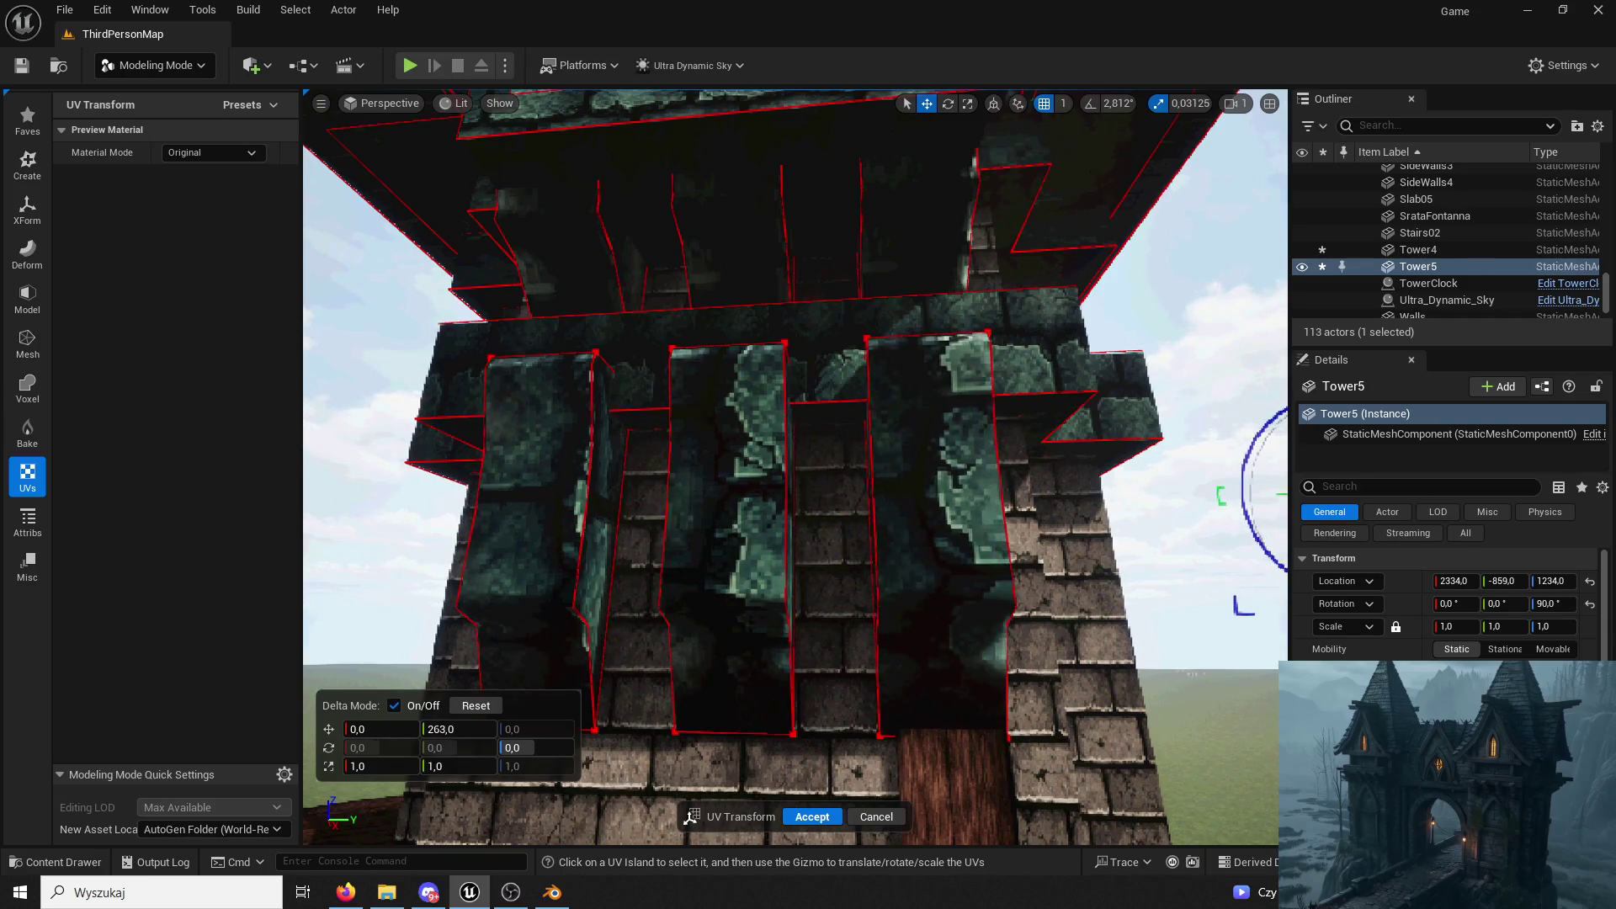
pyautogui.moveTo(1263, 581); pyautogui.dragTo(1282, 582, button='right')
pyautogui.moveTo(1046, 461); pyautogui.dragTo(1278, 460)
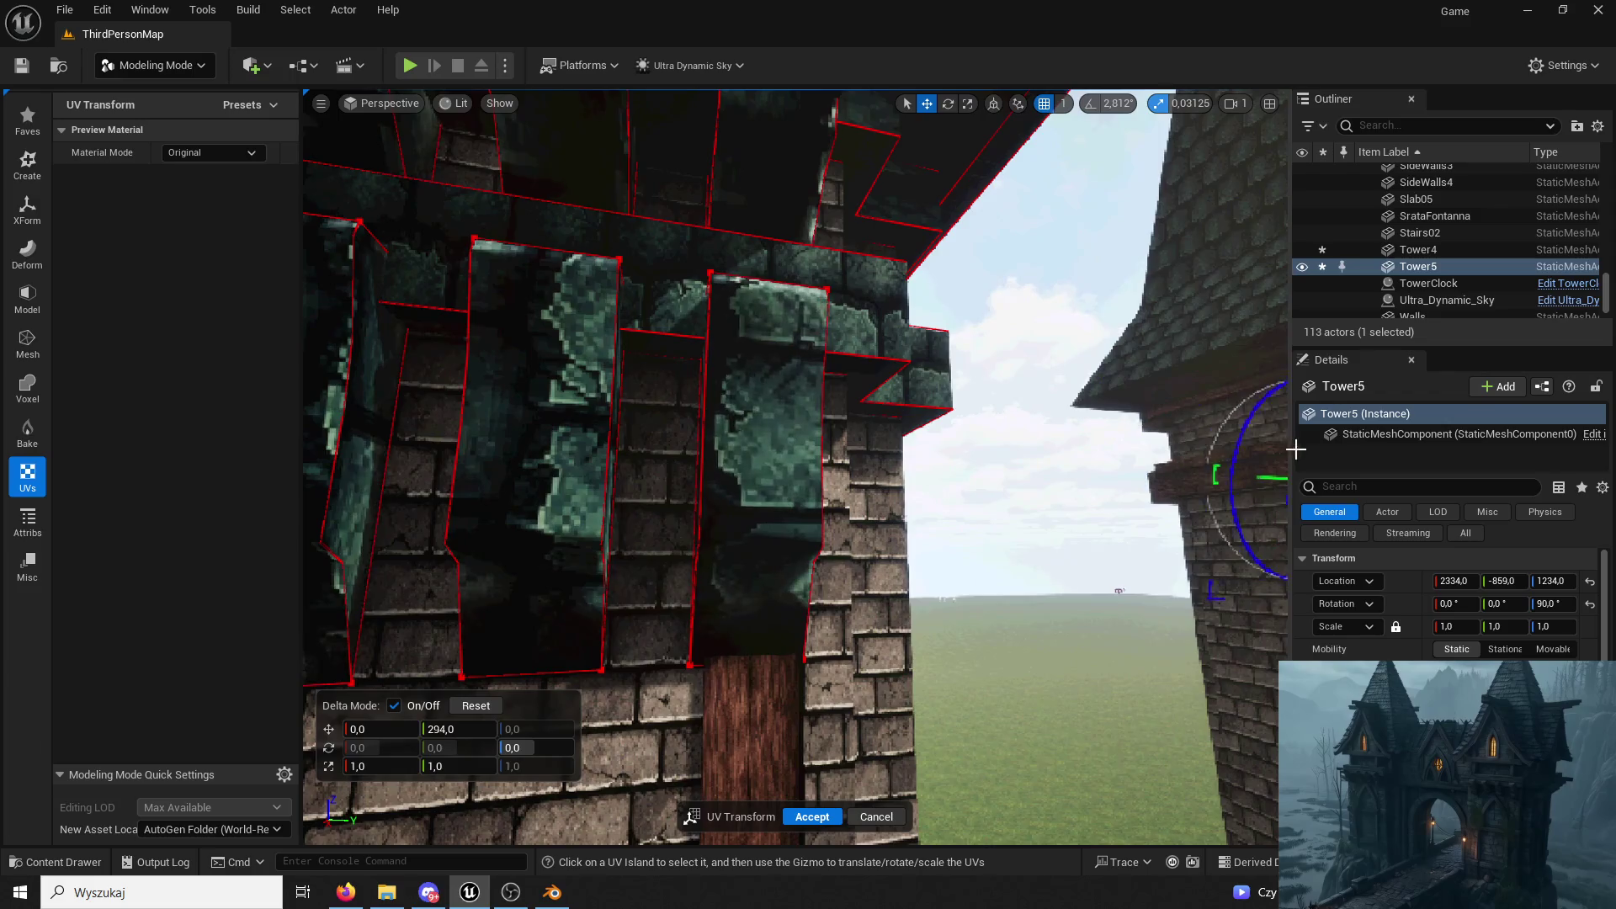
pyautogui.moveTo(1251, 455); pyautogui.dragTo(1096, 431, button='right')
pyautogui.moveTo(1096, 431); pyautogui.dragTo(1262, 442)
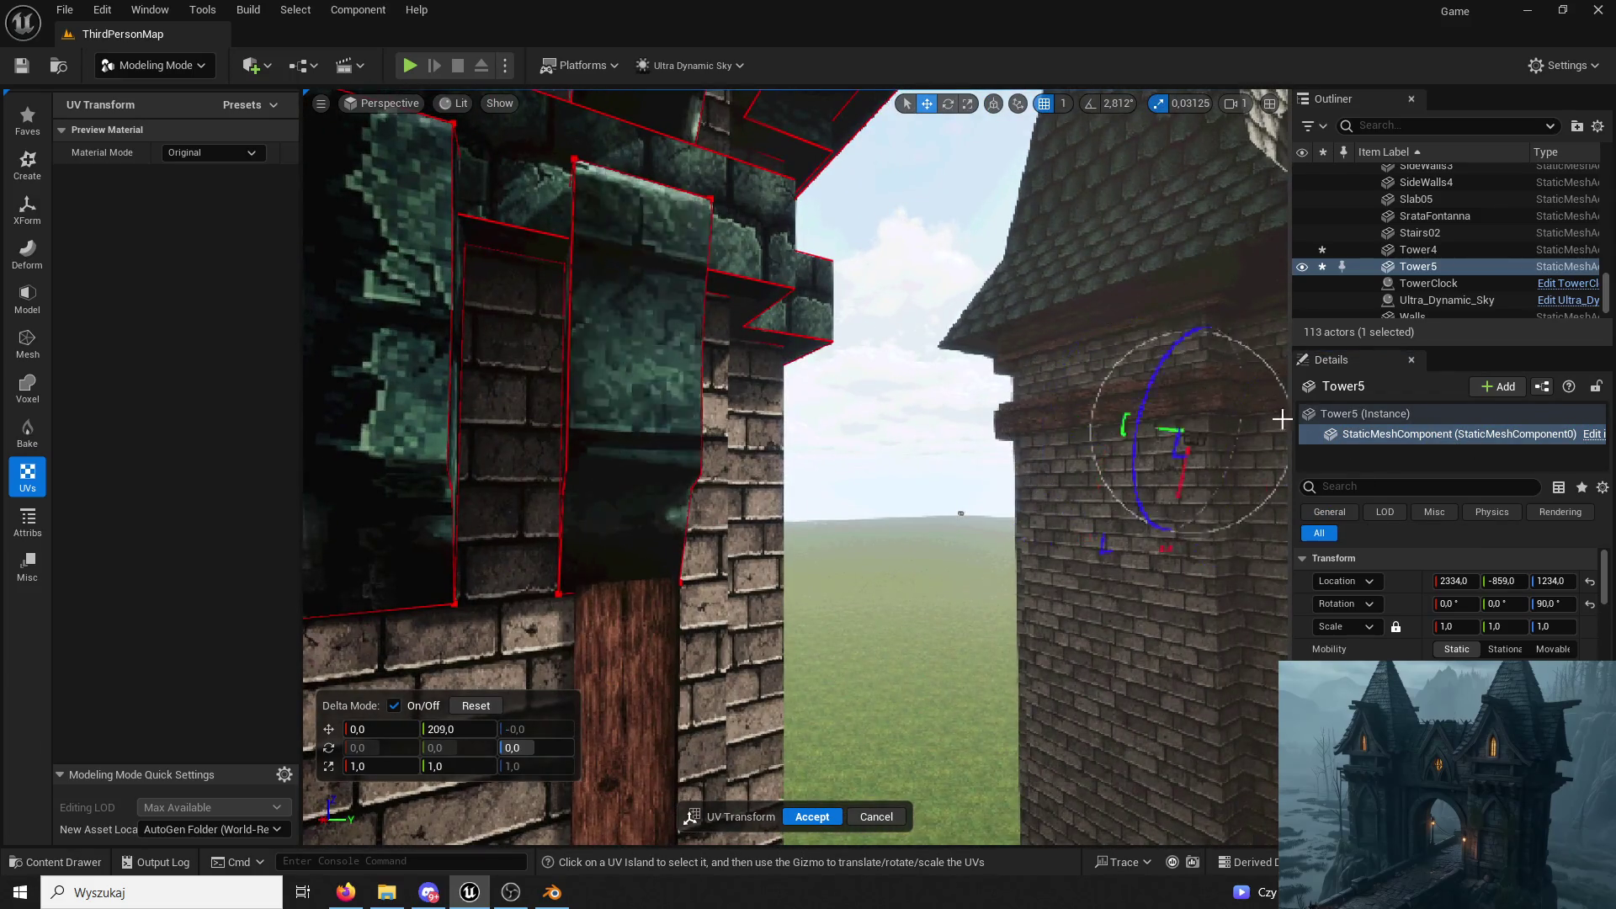
pyautogui.click(812, 819)
pyautogui.moveTo(800, 411); pyautogui.dragTo(798, 411, button='right')
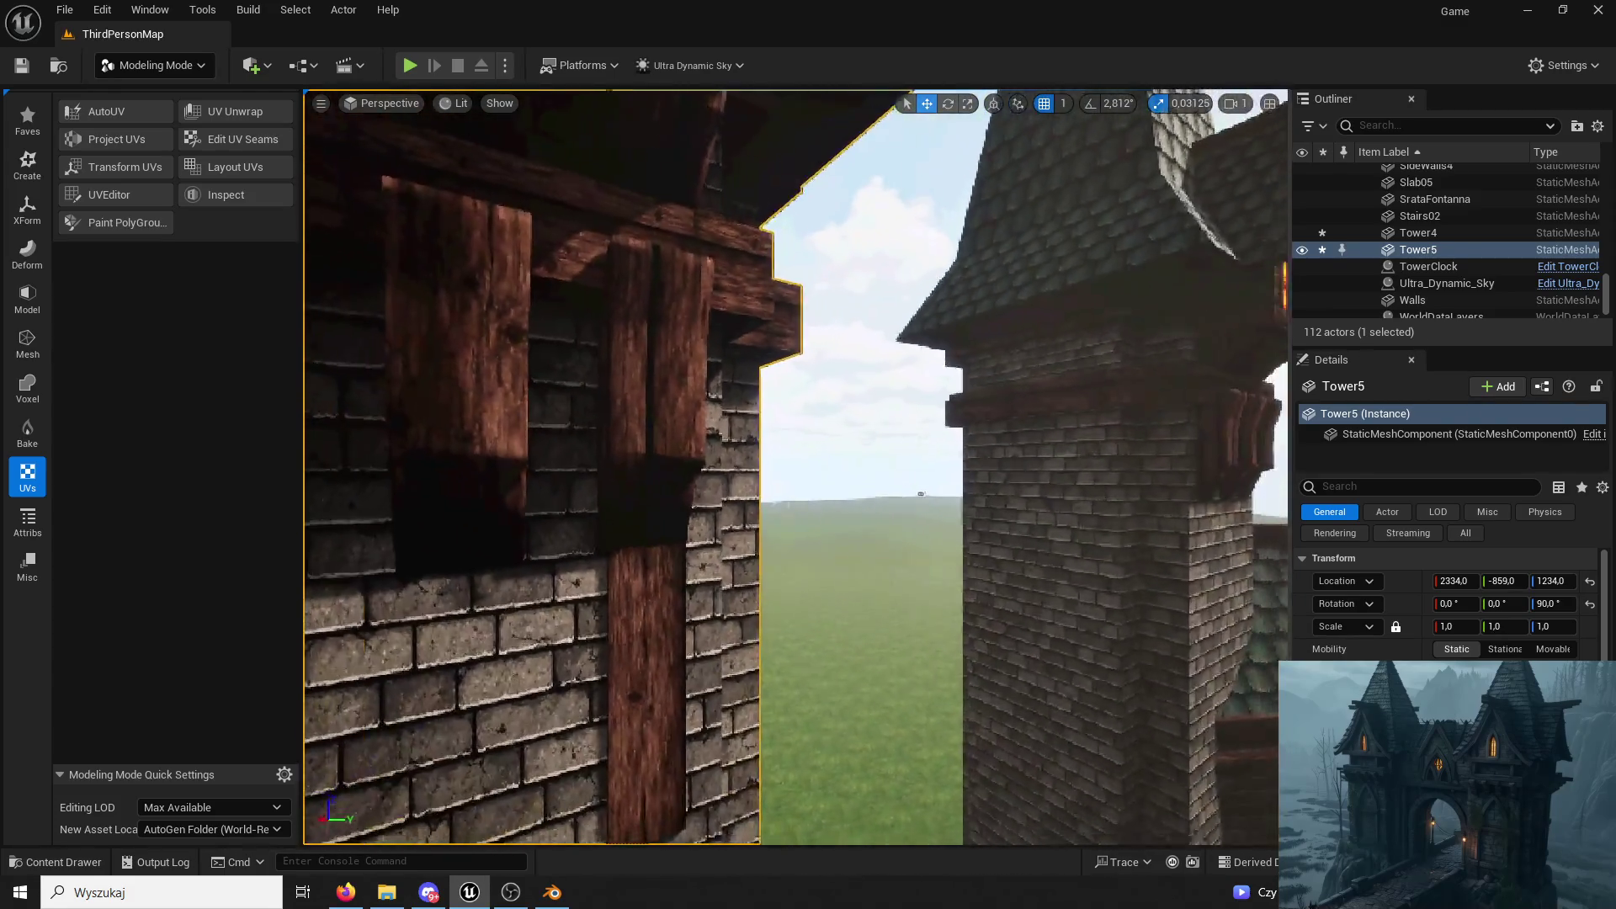